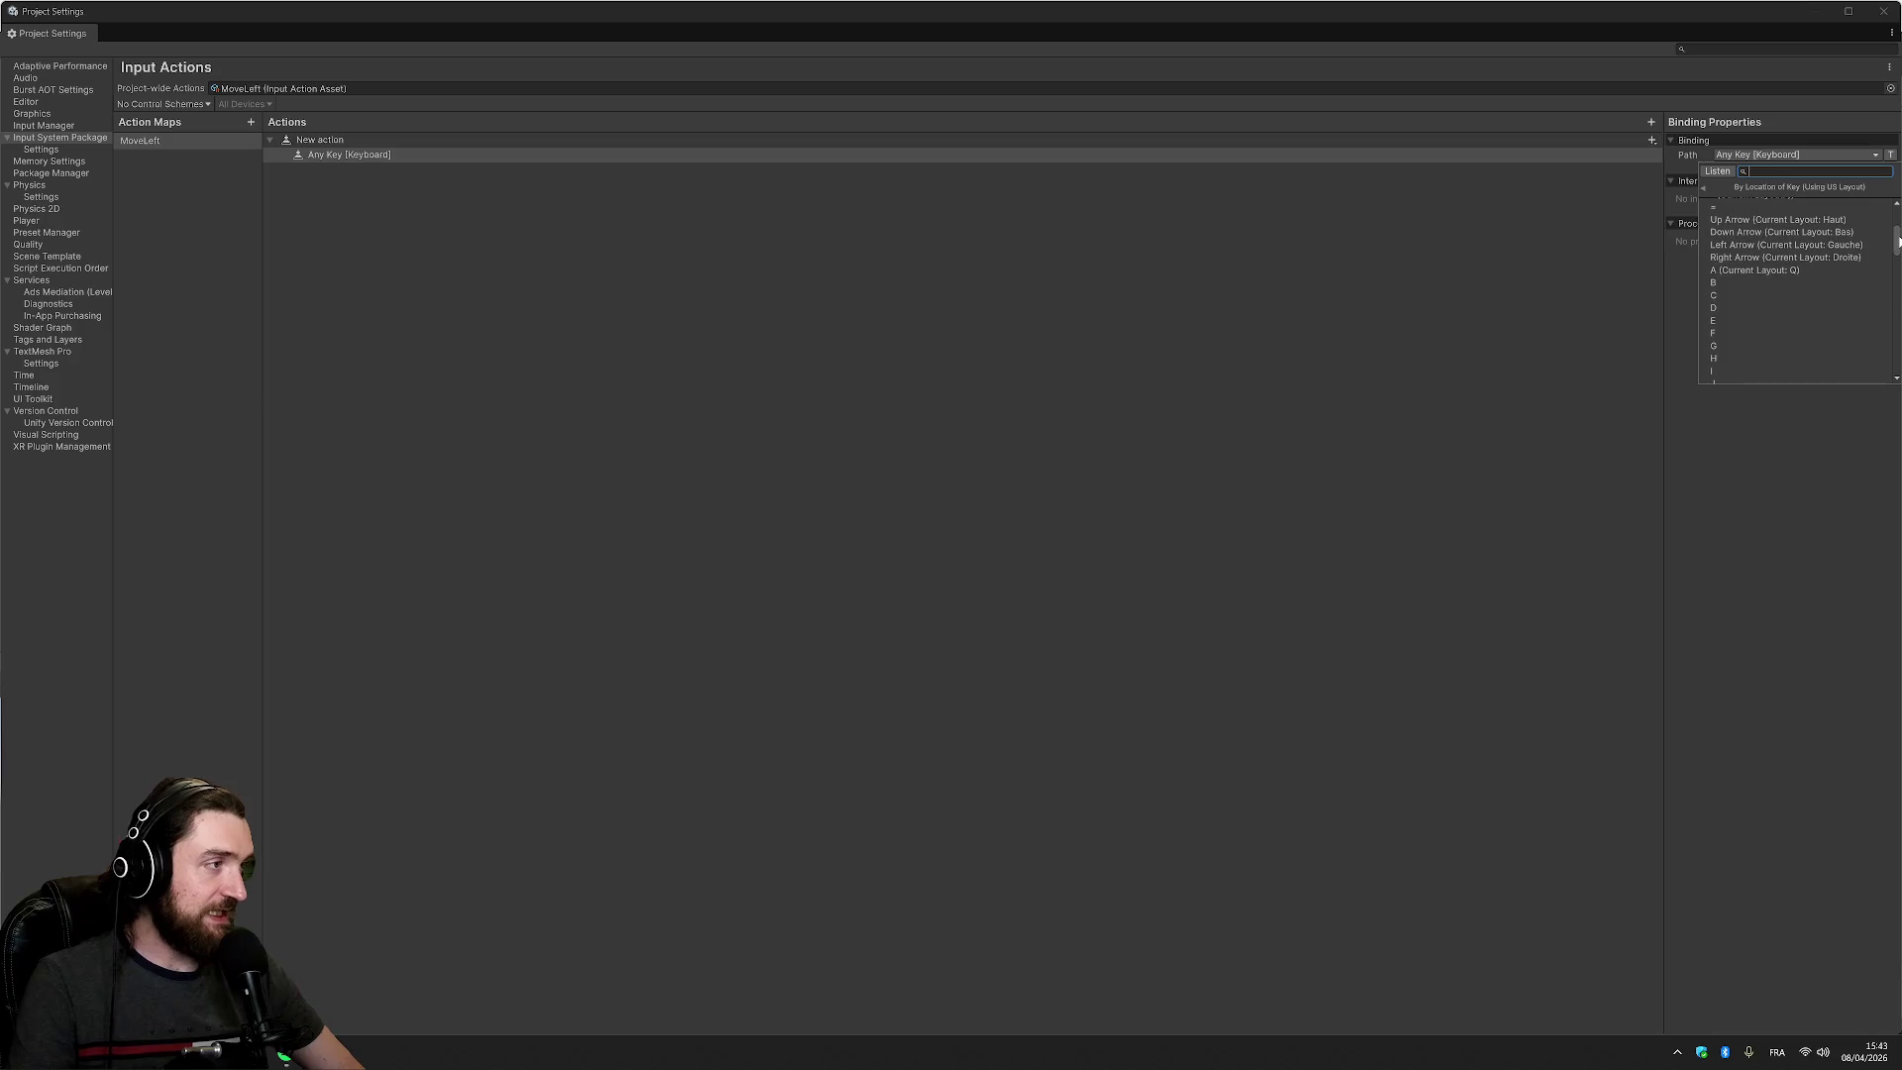
Replace Any Key on MoveLeft's action binding with Left Arrow [Keyboard]
left_click(1862, 244)
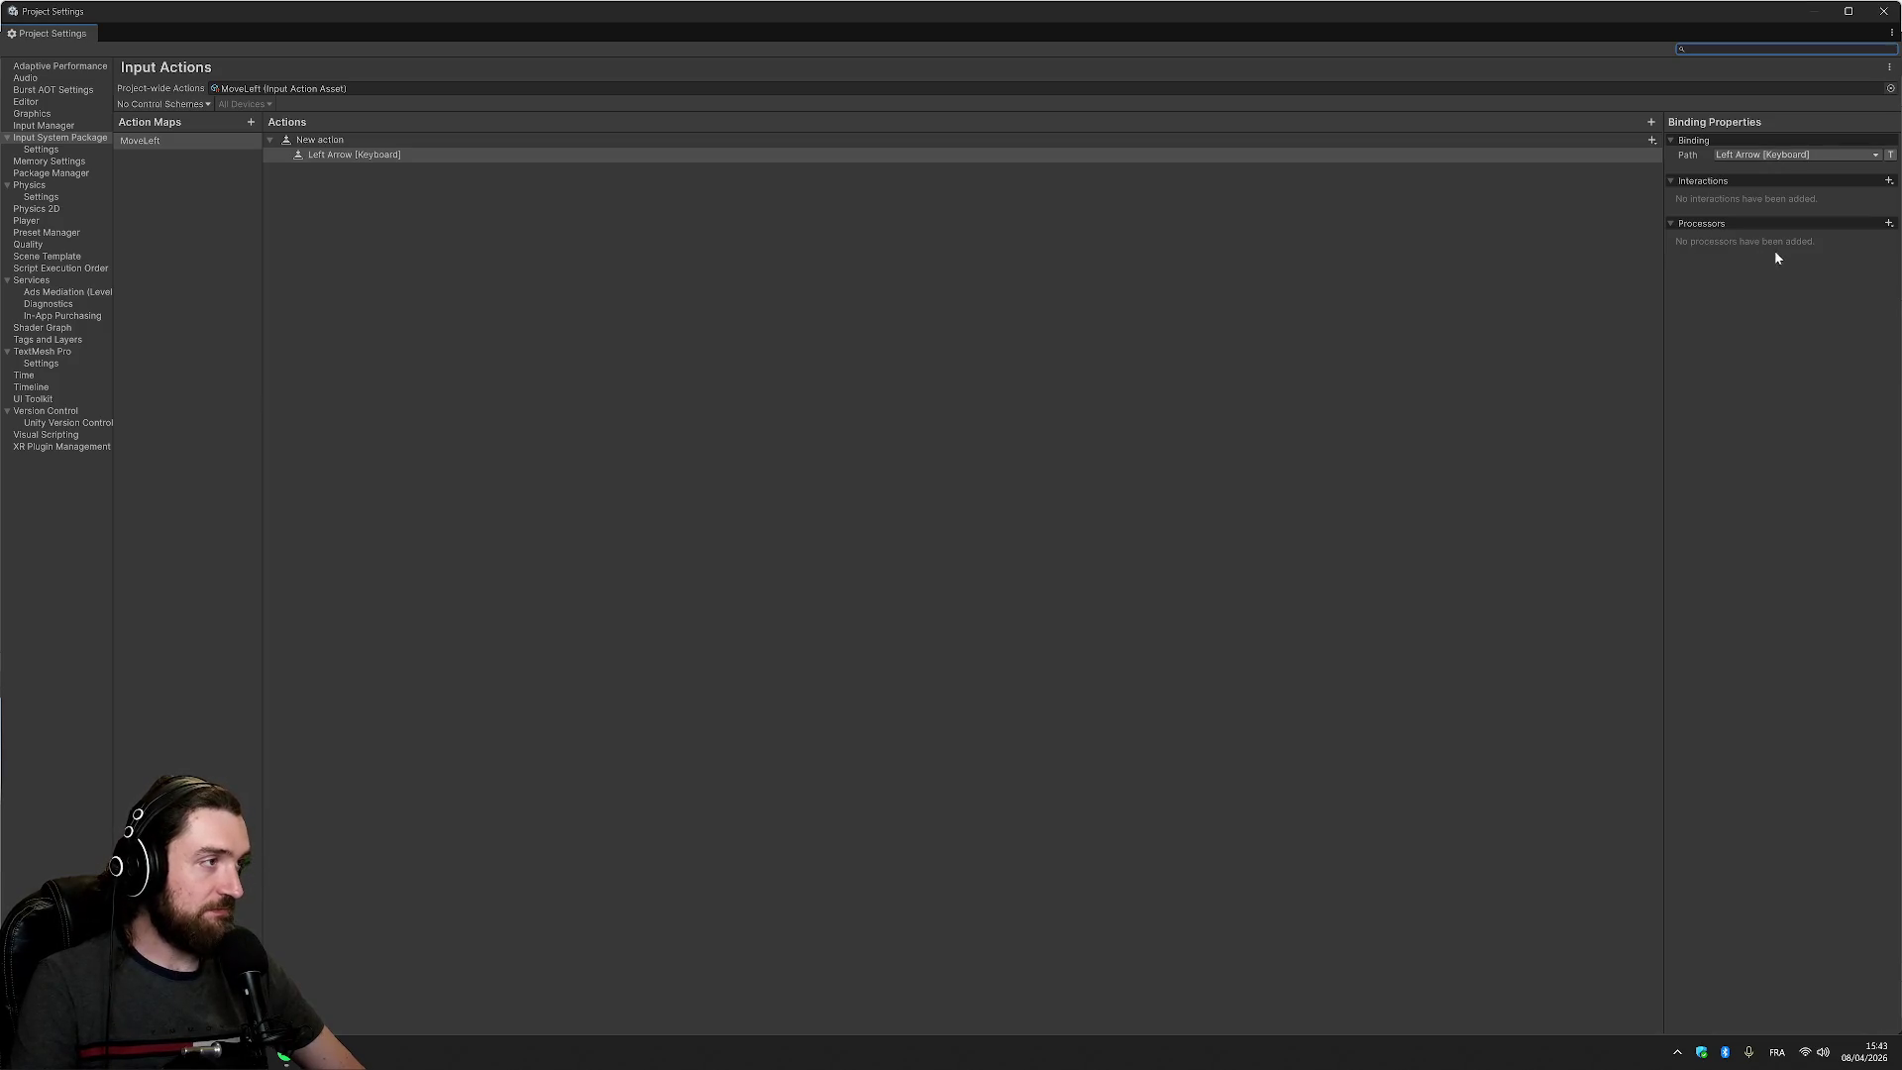
Create a MoveRight action map and bind its action to Right Arrow [Keyboard]
left_click(251, 122)
type("MoveRight")
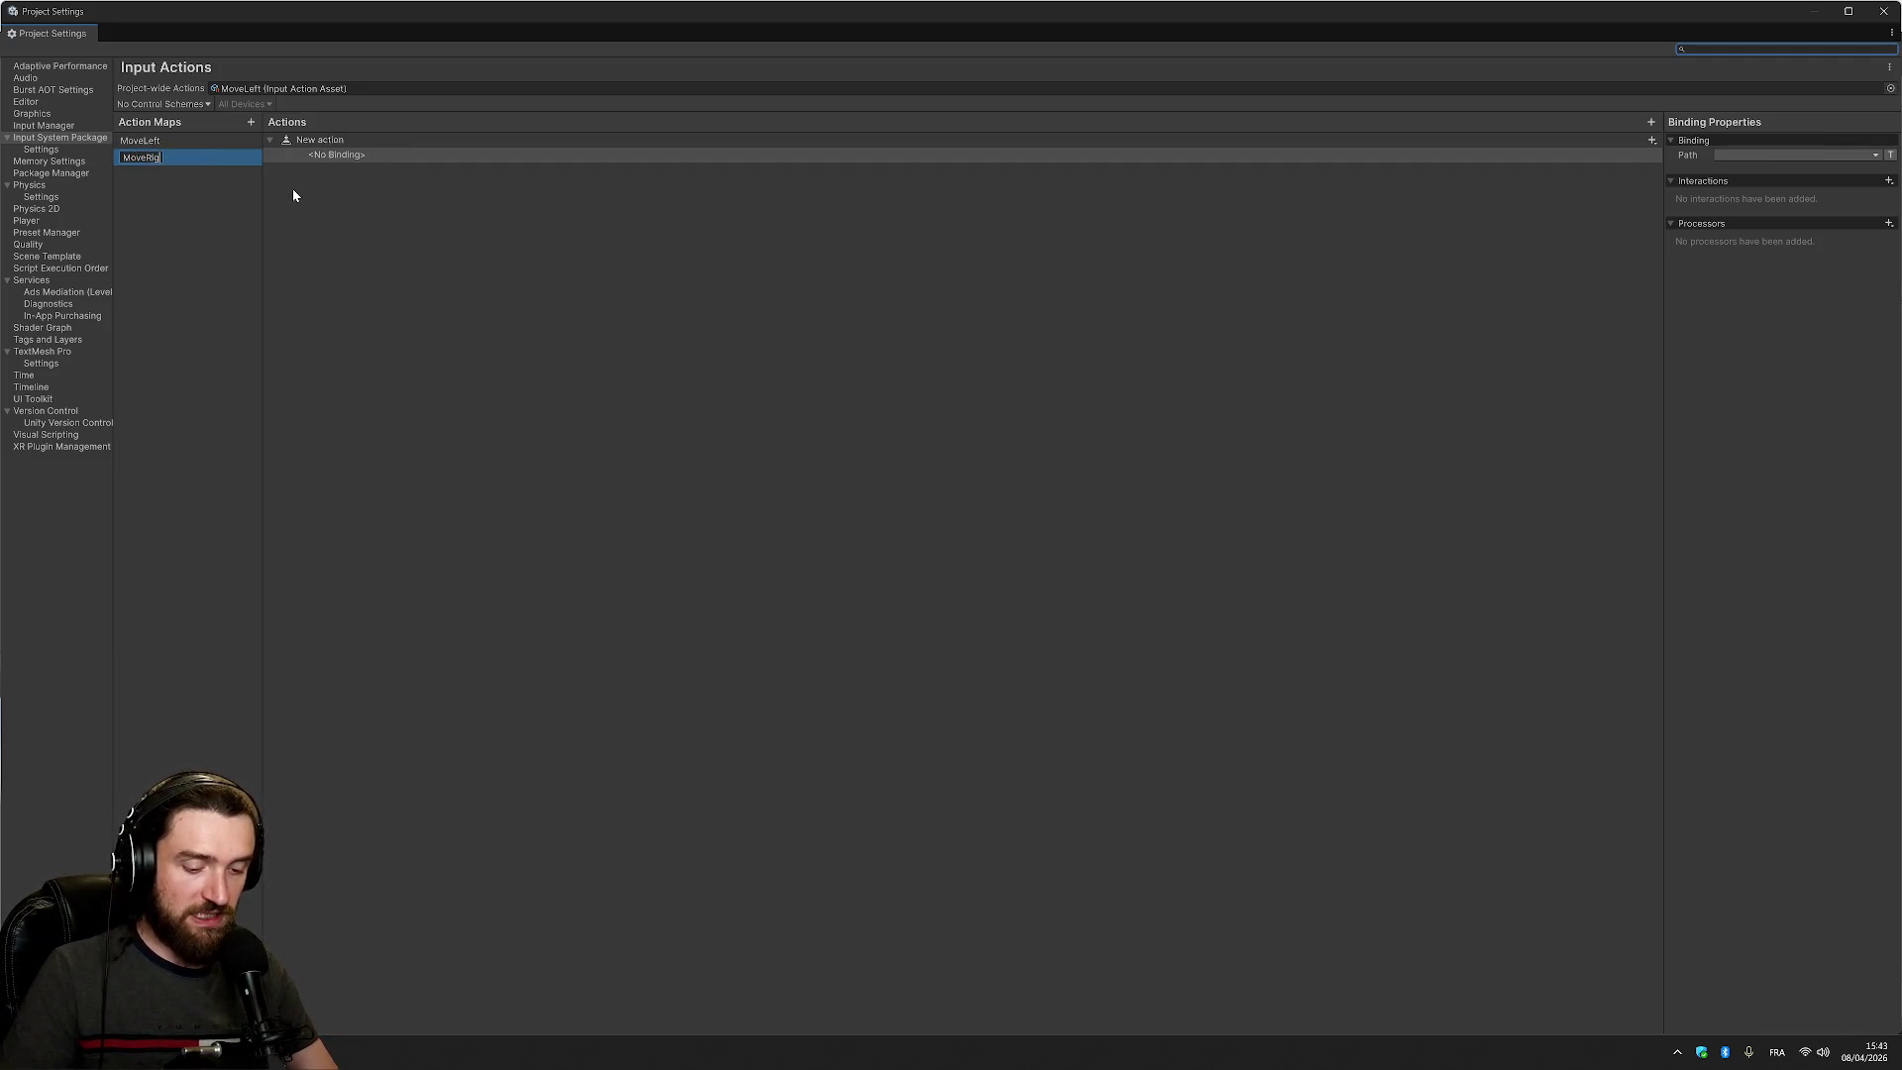
left_click(451, 157)
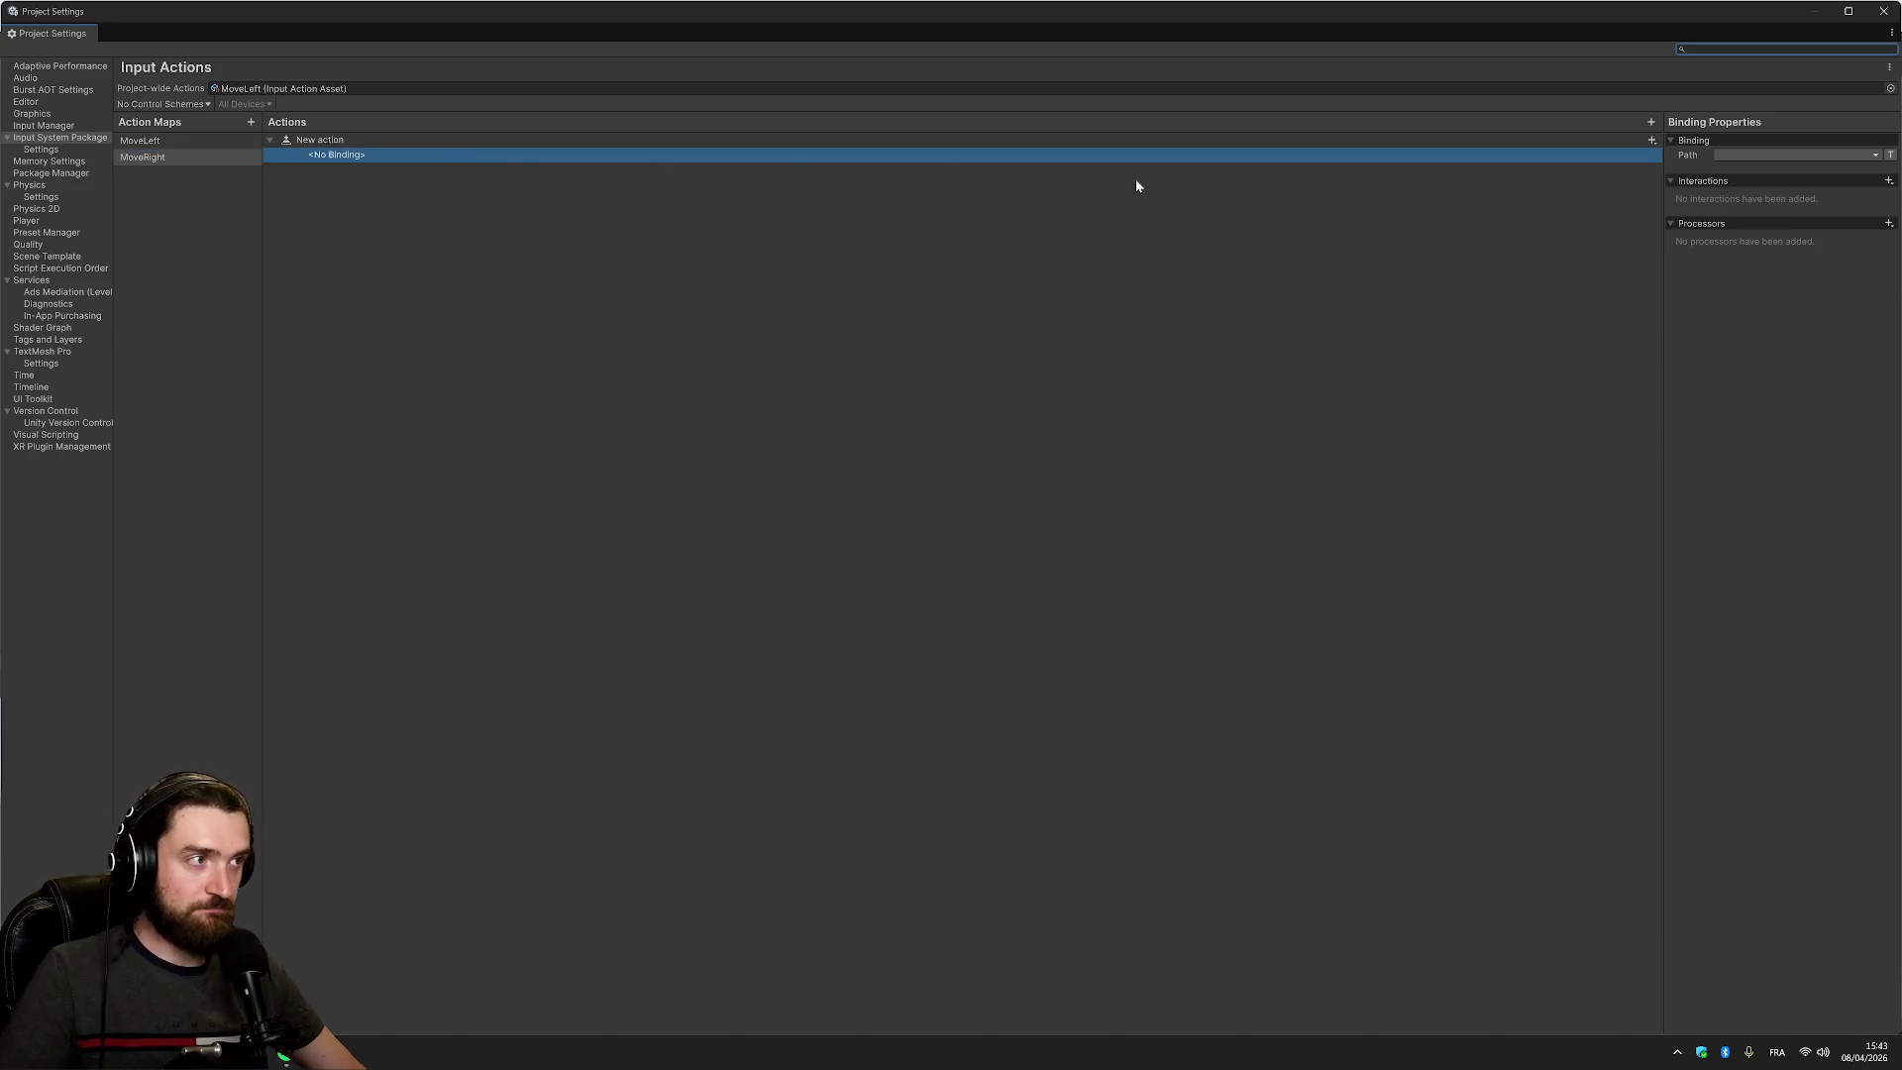
left_click(1801, 157)
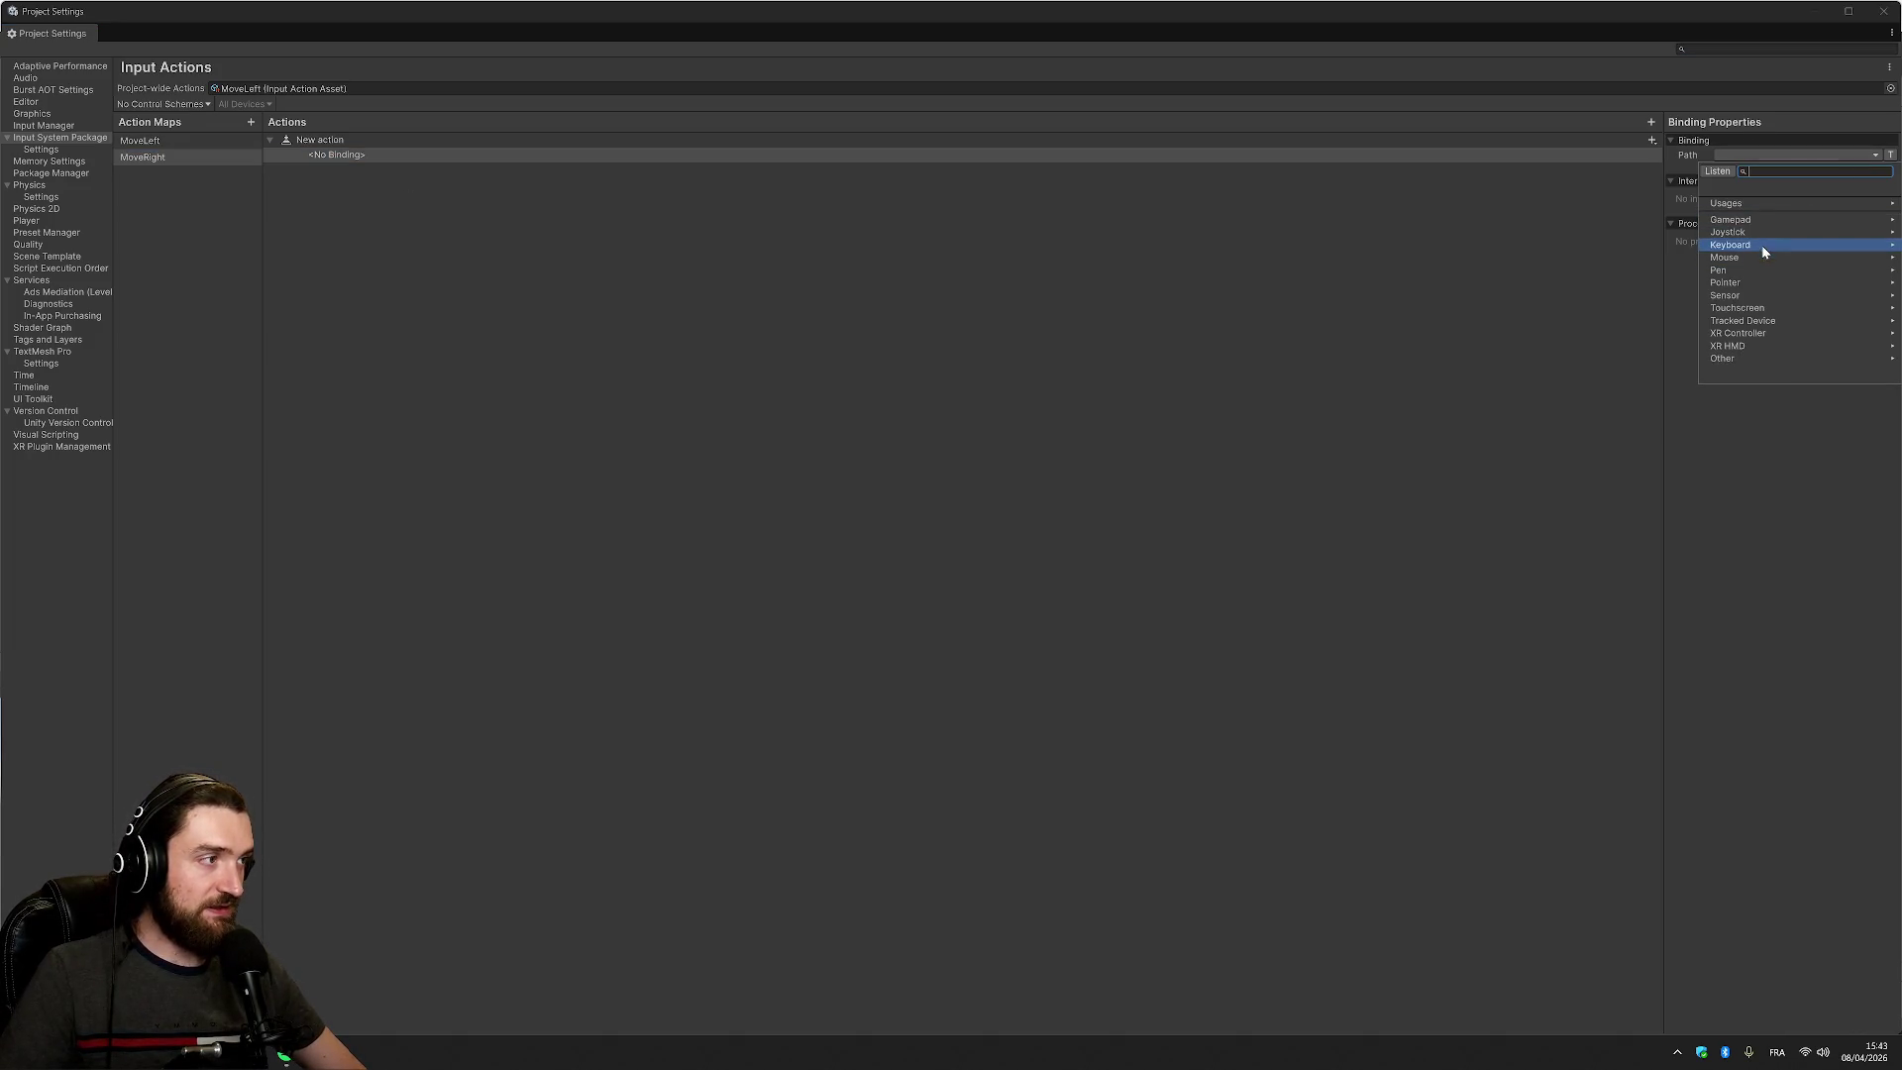
type("right")
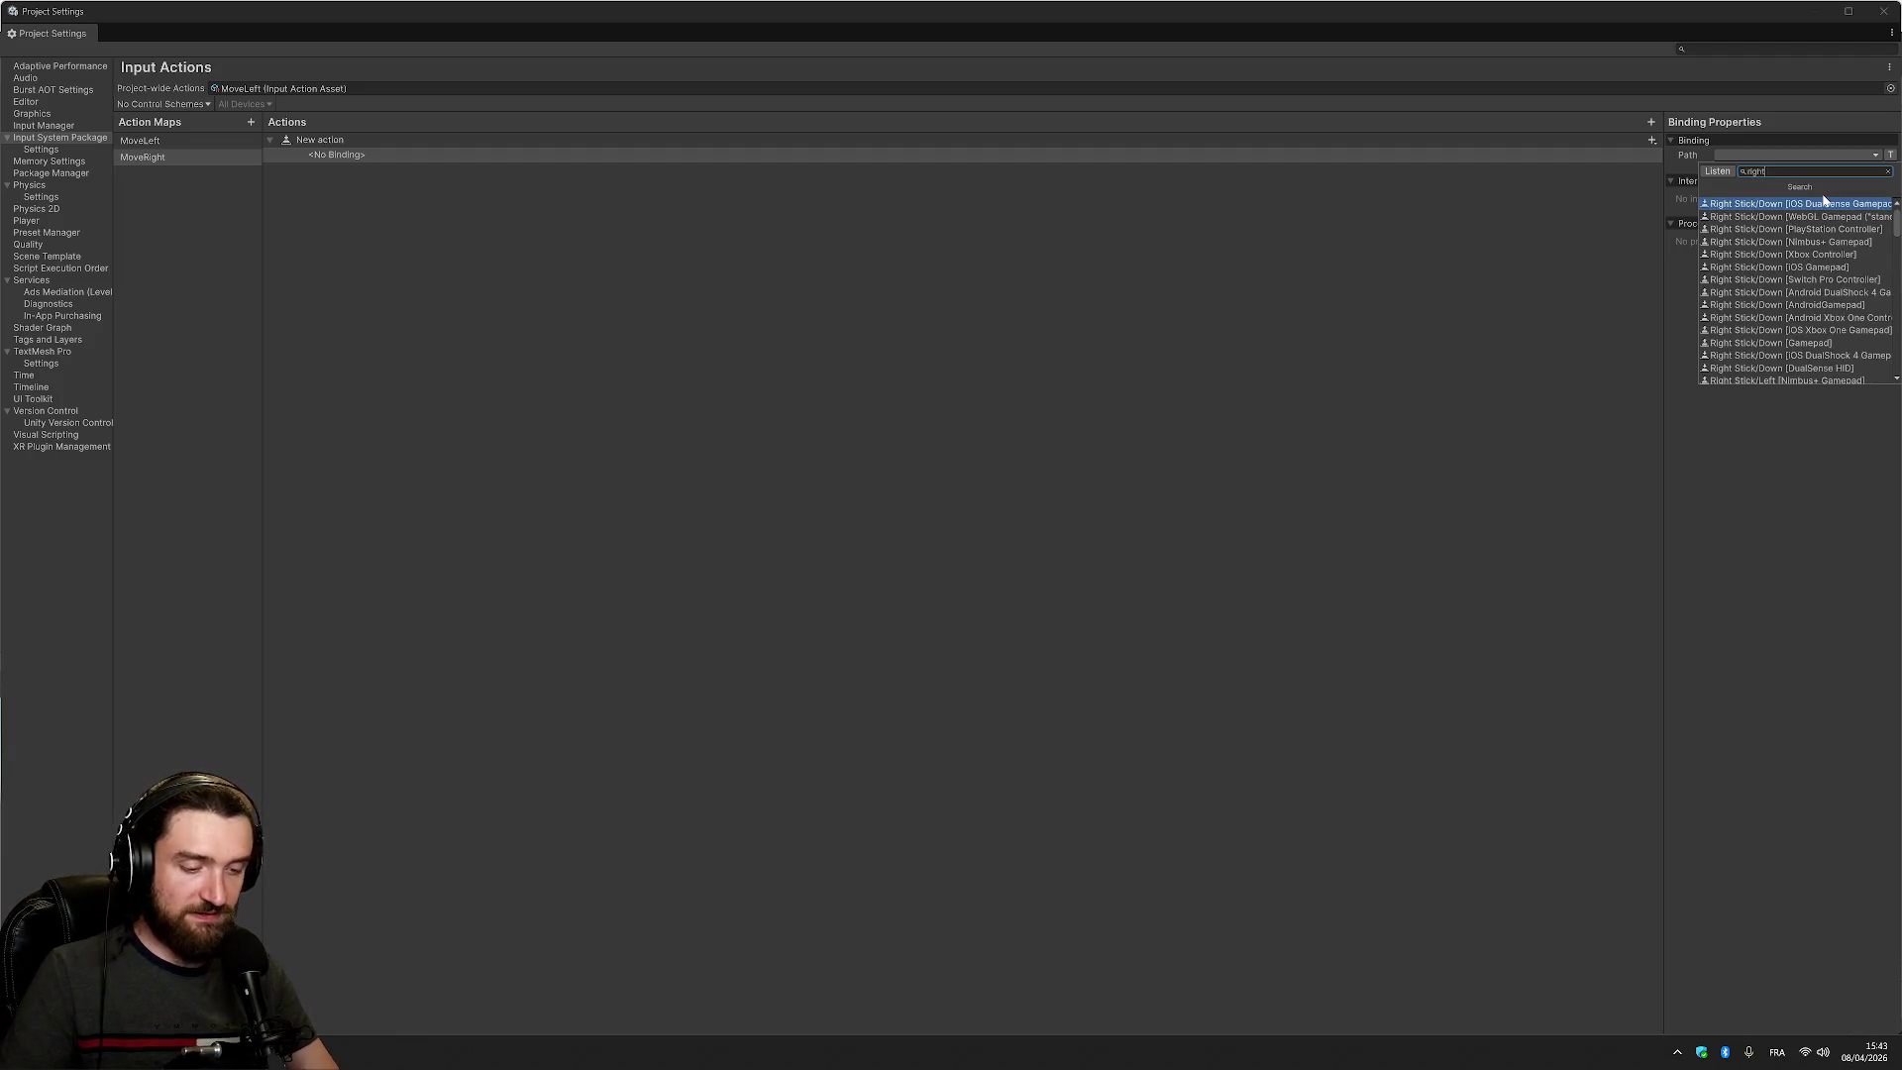
type(" arrow")
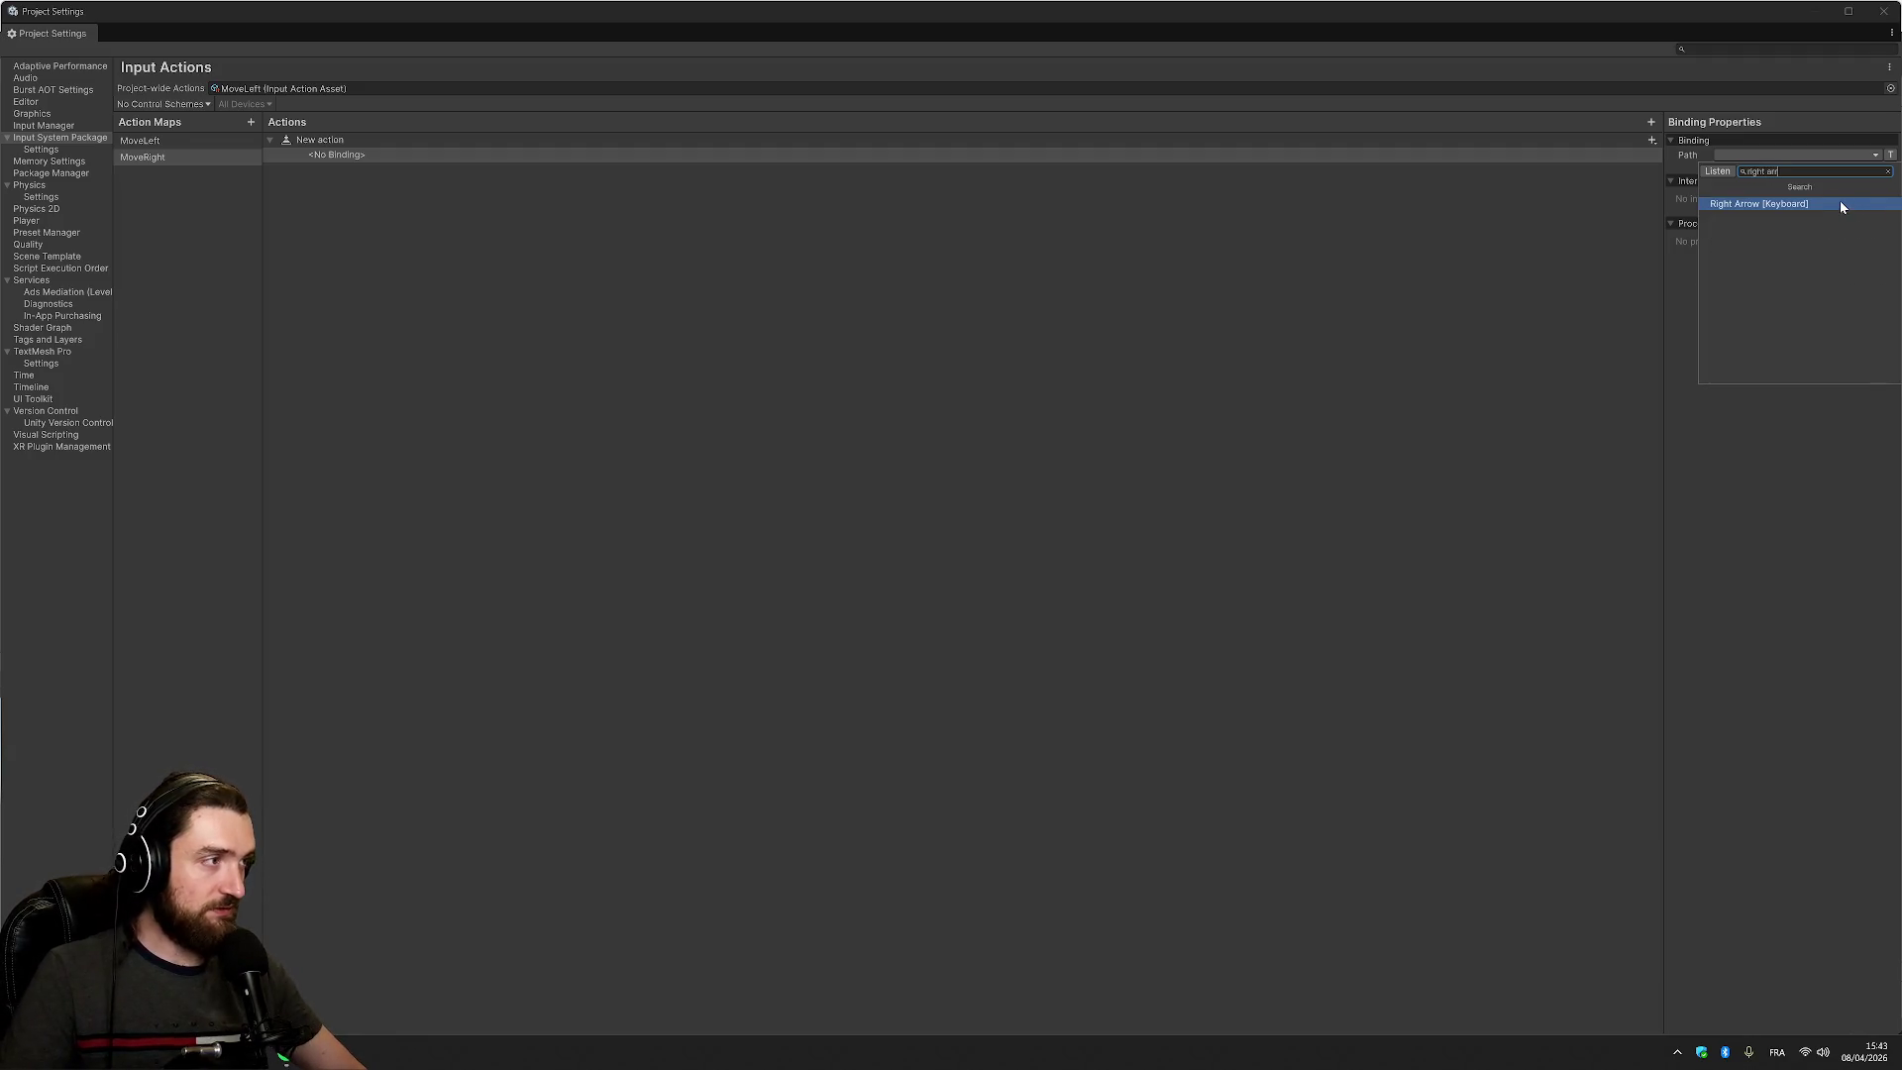
left_click(1839, 202)
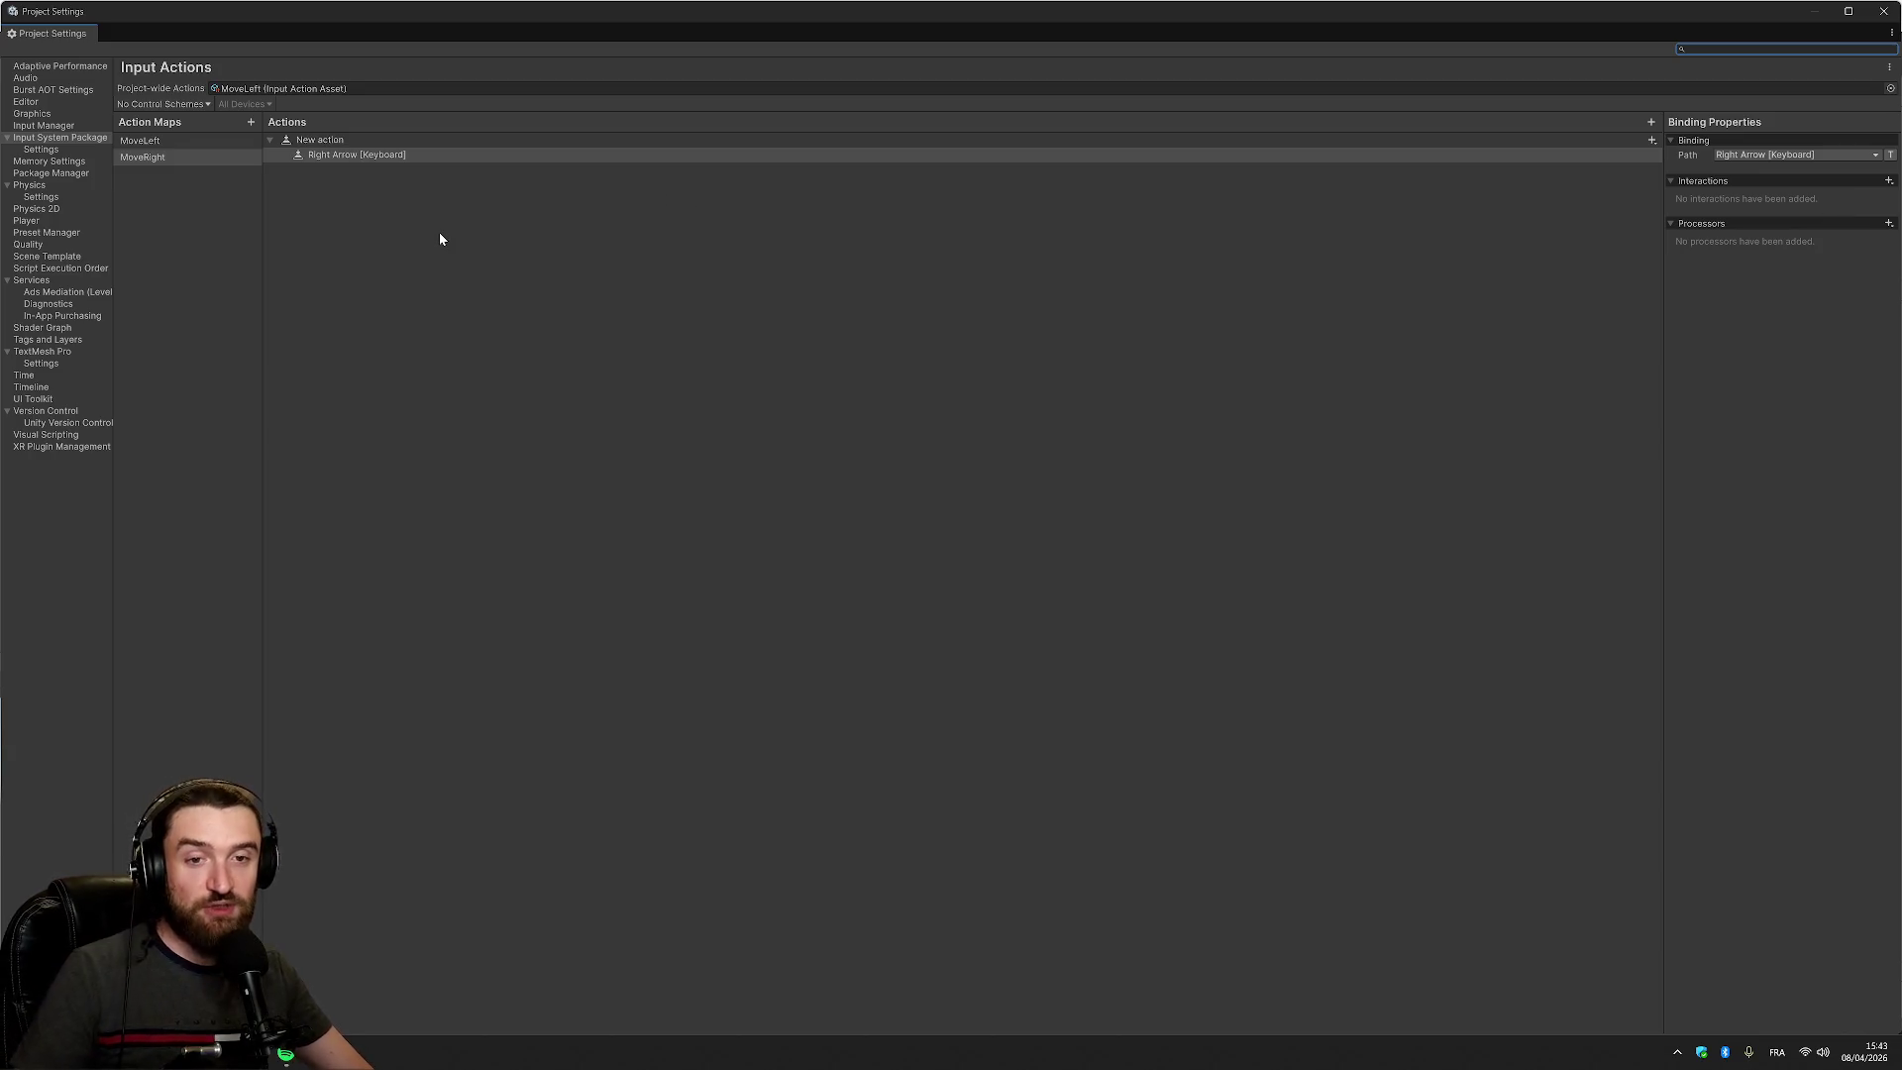
Add a D-Pad/Left gamepad binding to MoveLeft's action
left_click(339, 156)
left_click(203, 141)
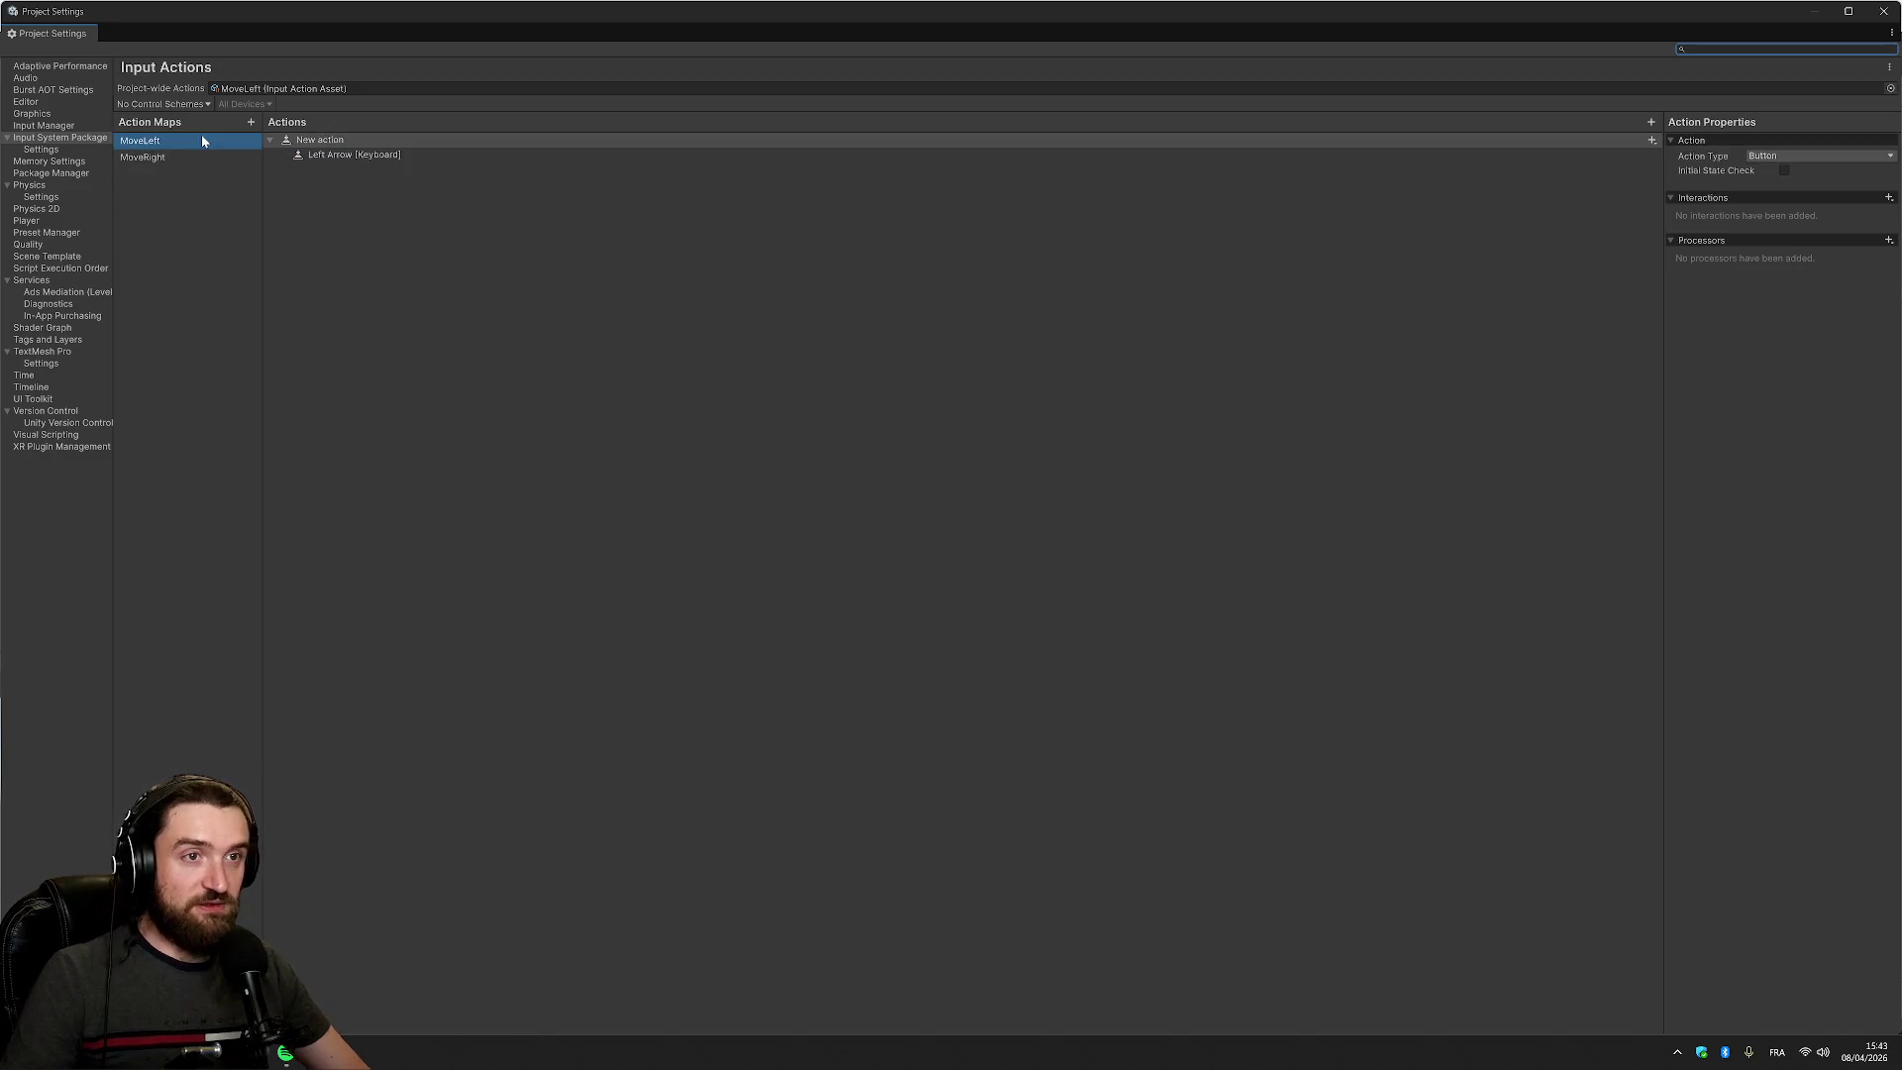
left_click(1286, 140)
left_click(1651, 139)
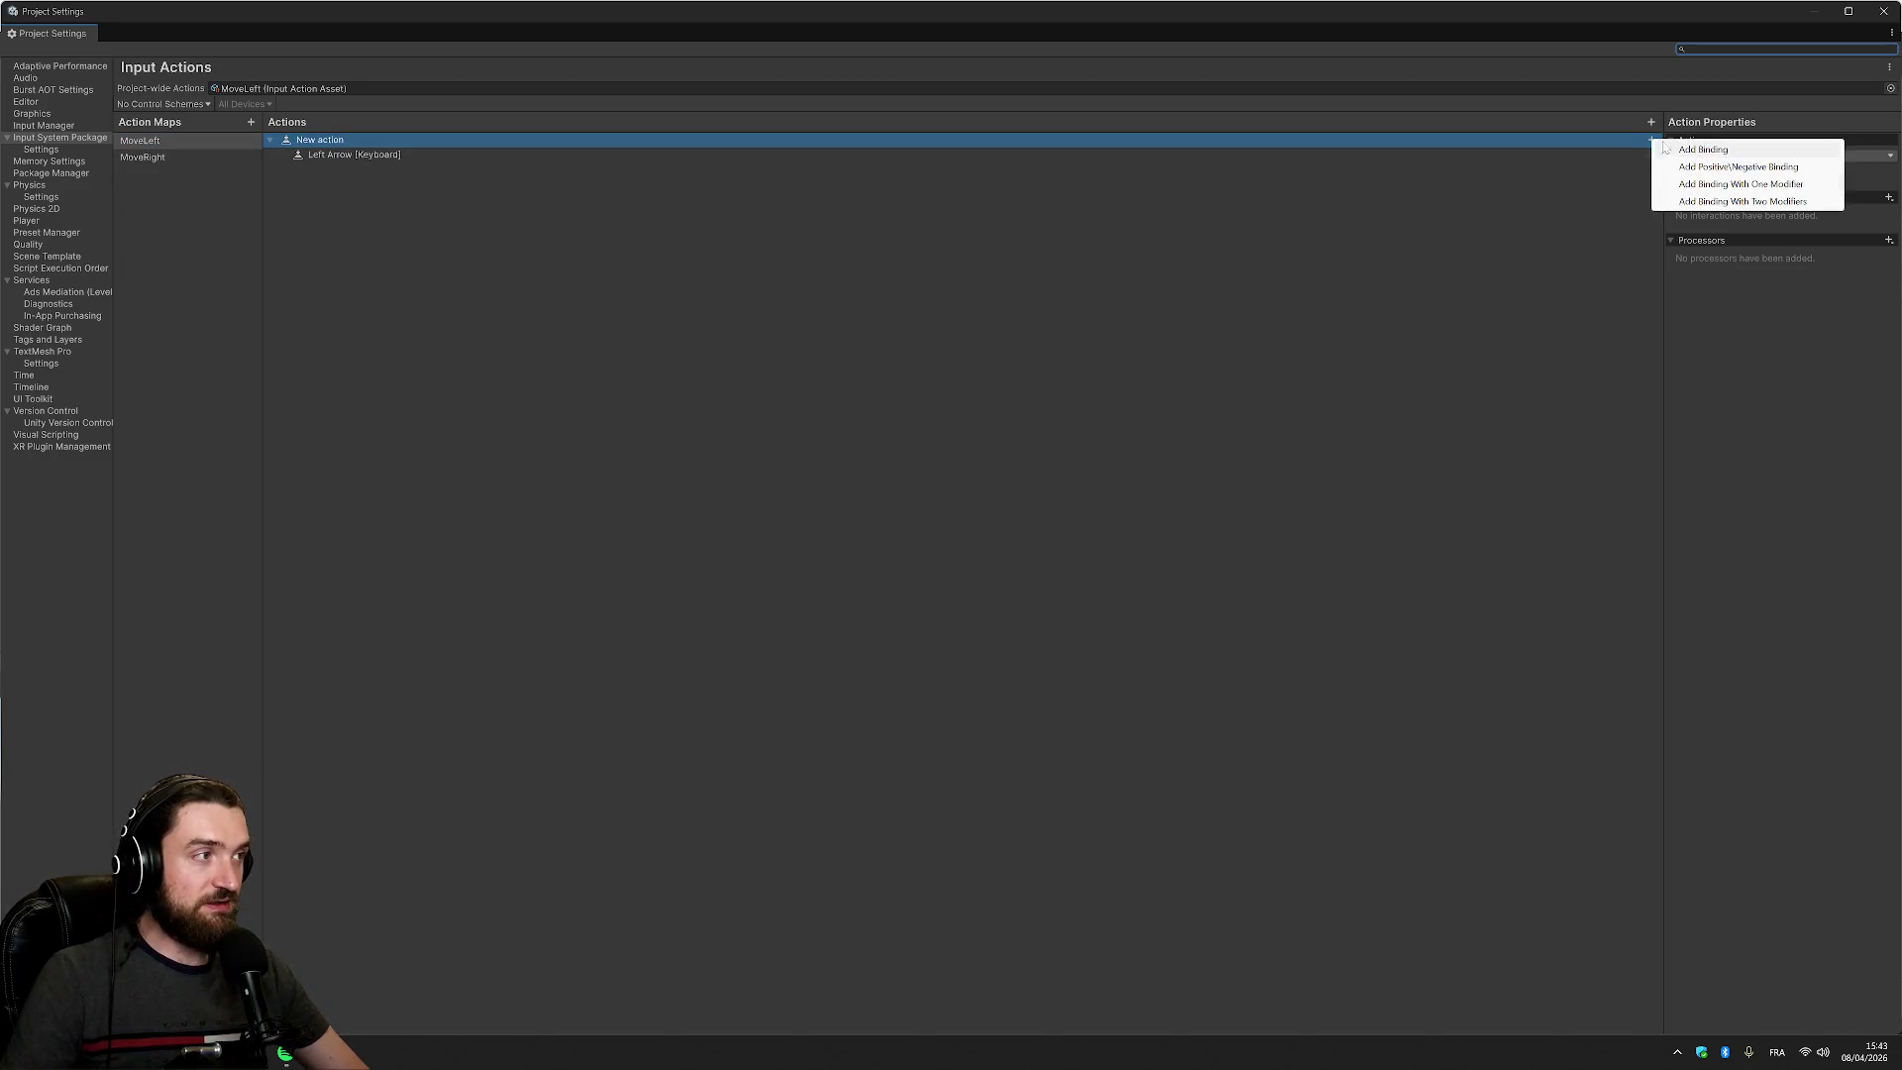
left_click(1703, 149)
left_click(1785, 153)
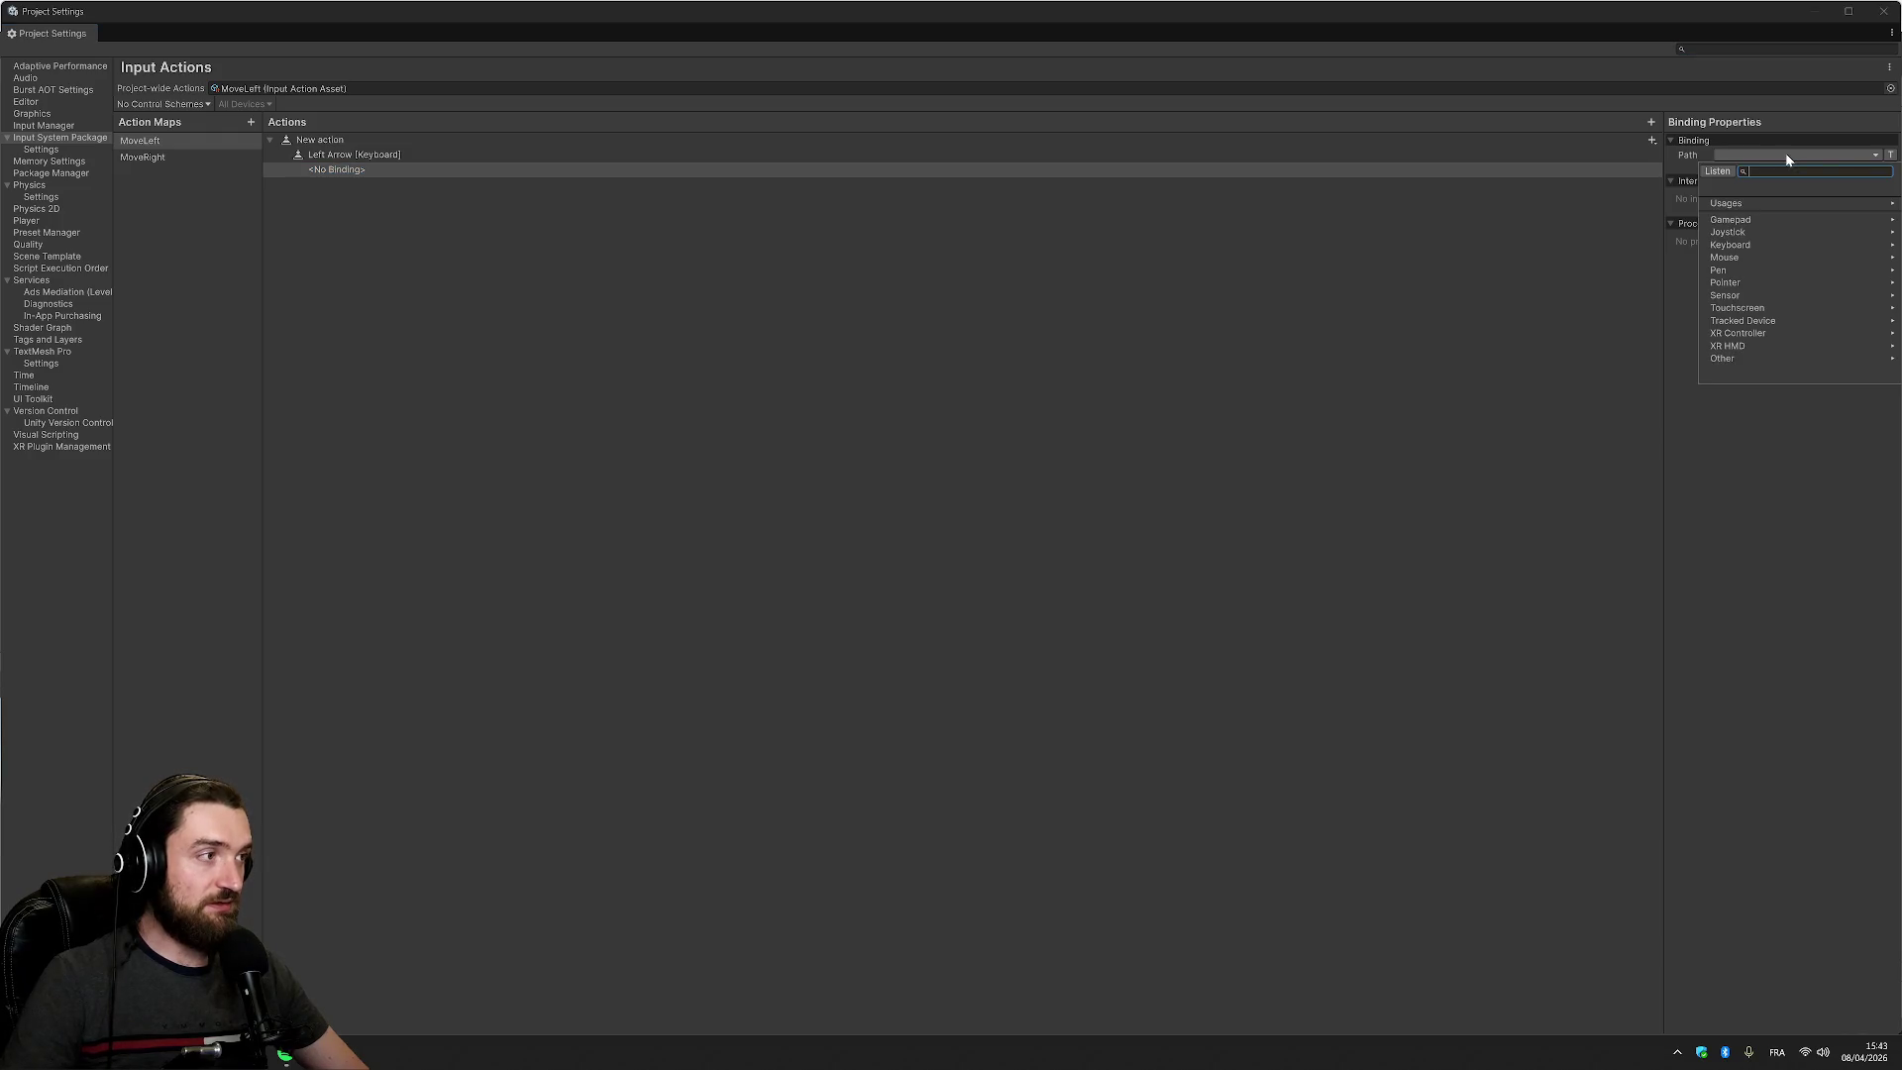
left_click(1743, 219)
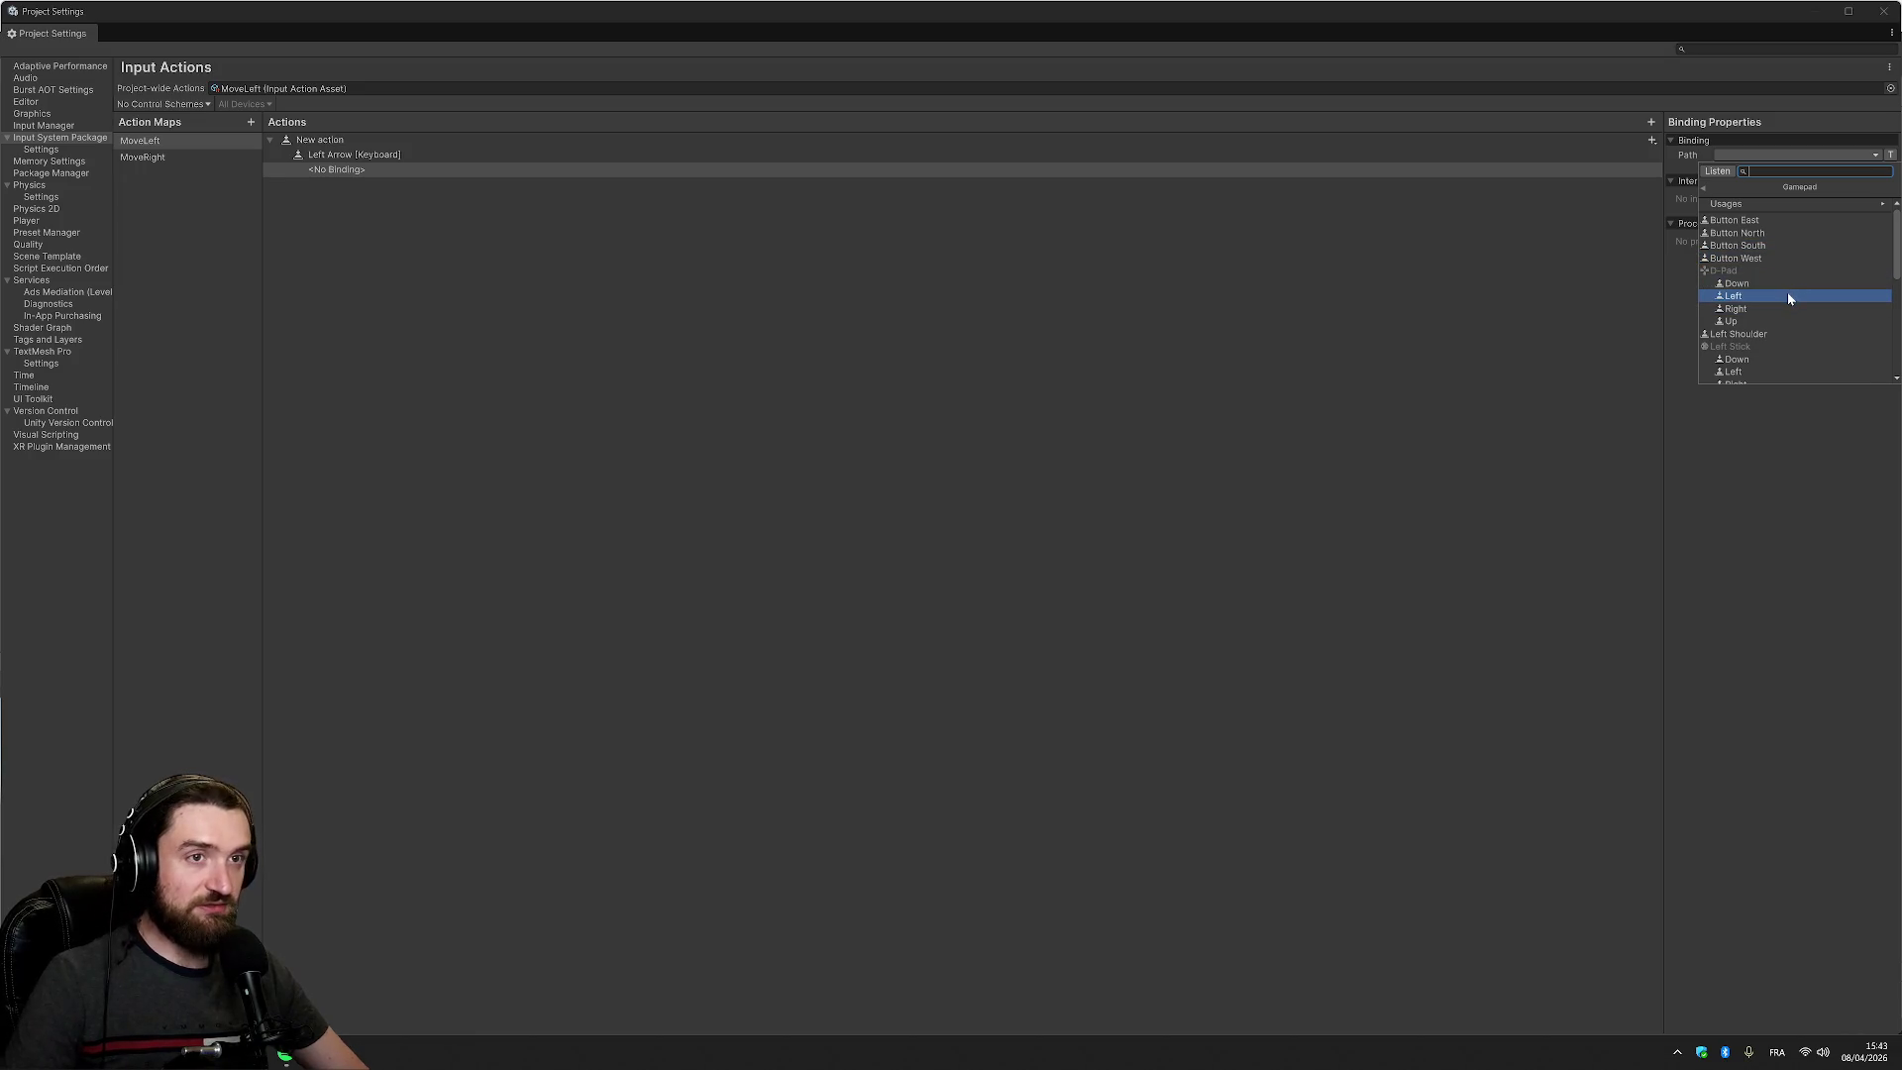
left_click(1789, 296)
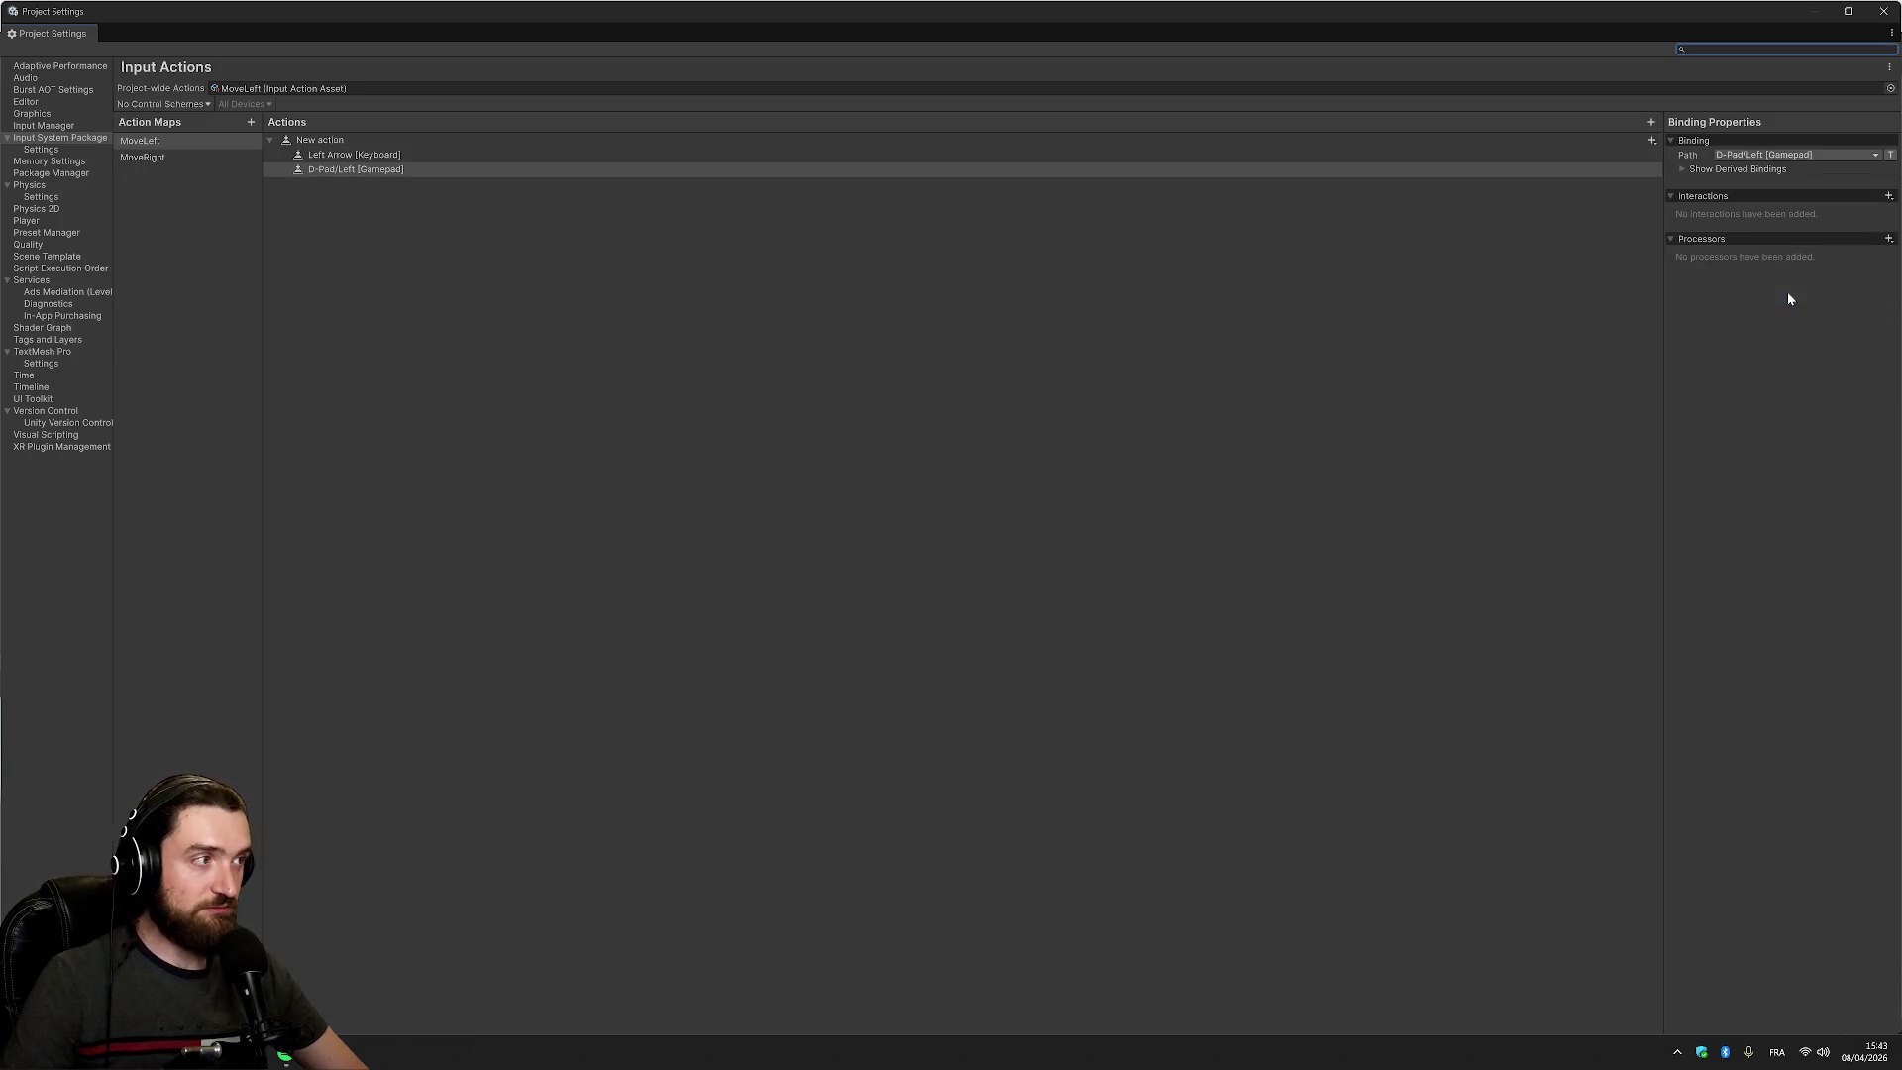
Add a Right Stick/Left gamepad binding to MoveLeft's action
left_click(1652, 138)
left_click(1748, 153)
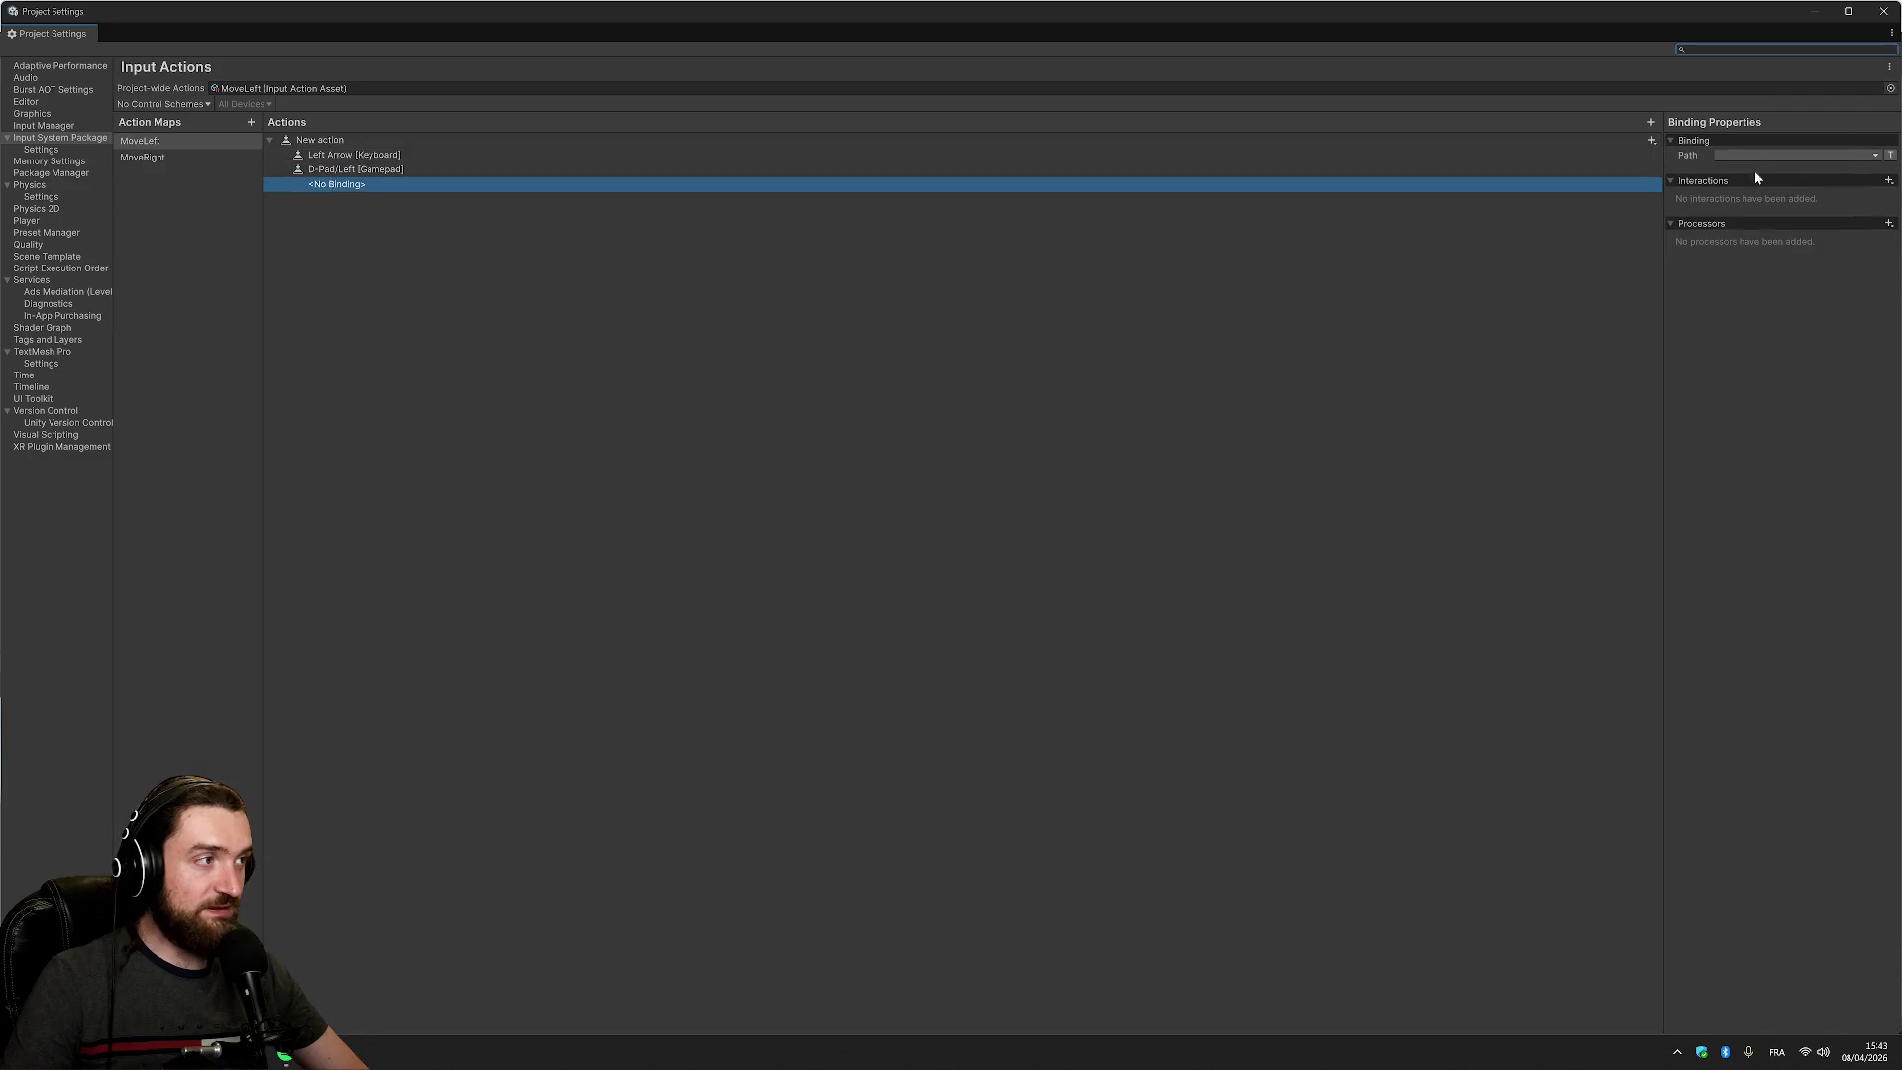
left_click(1758, 155)
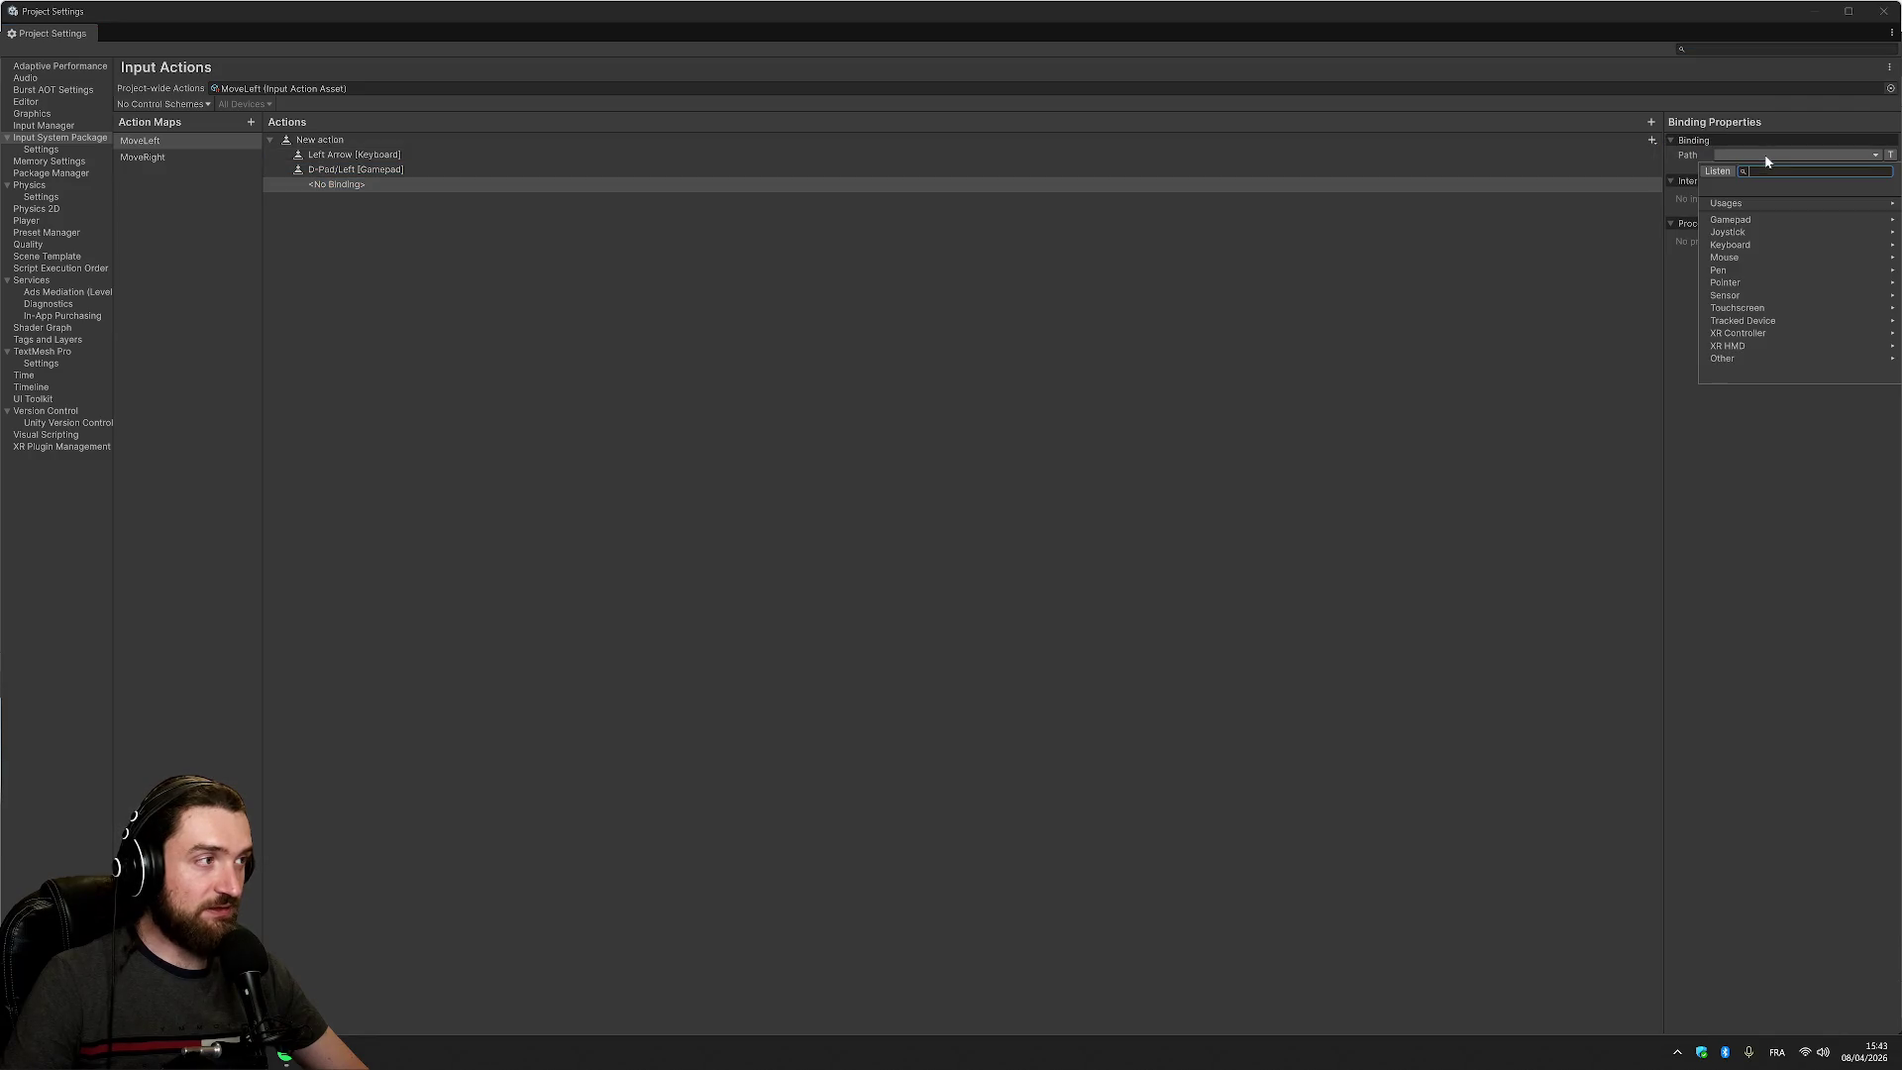
left_click(1756, 218)
scroll(1781, 273, "down", 3)
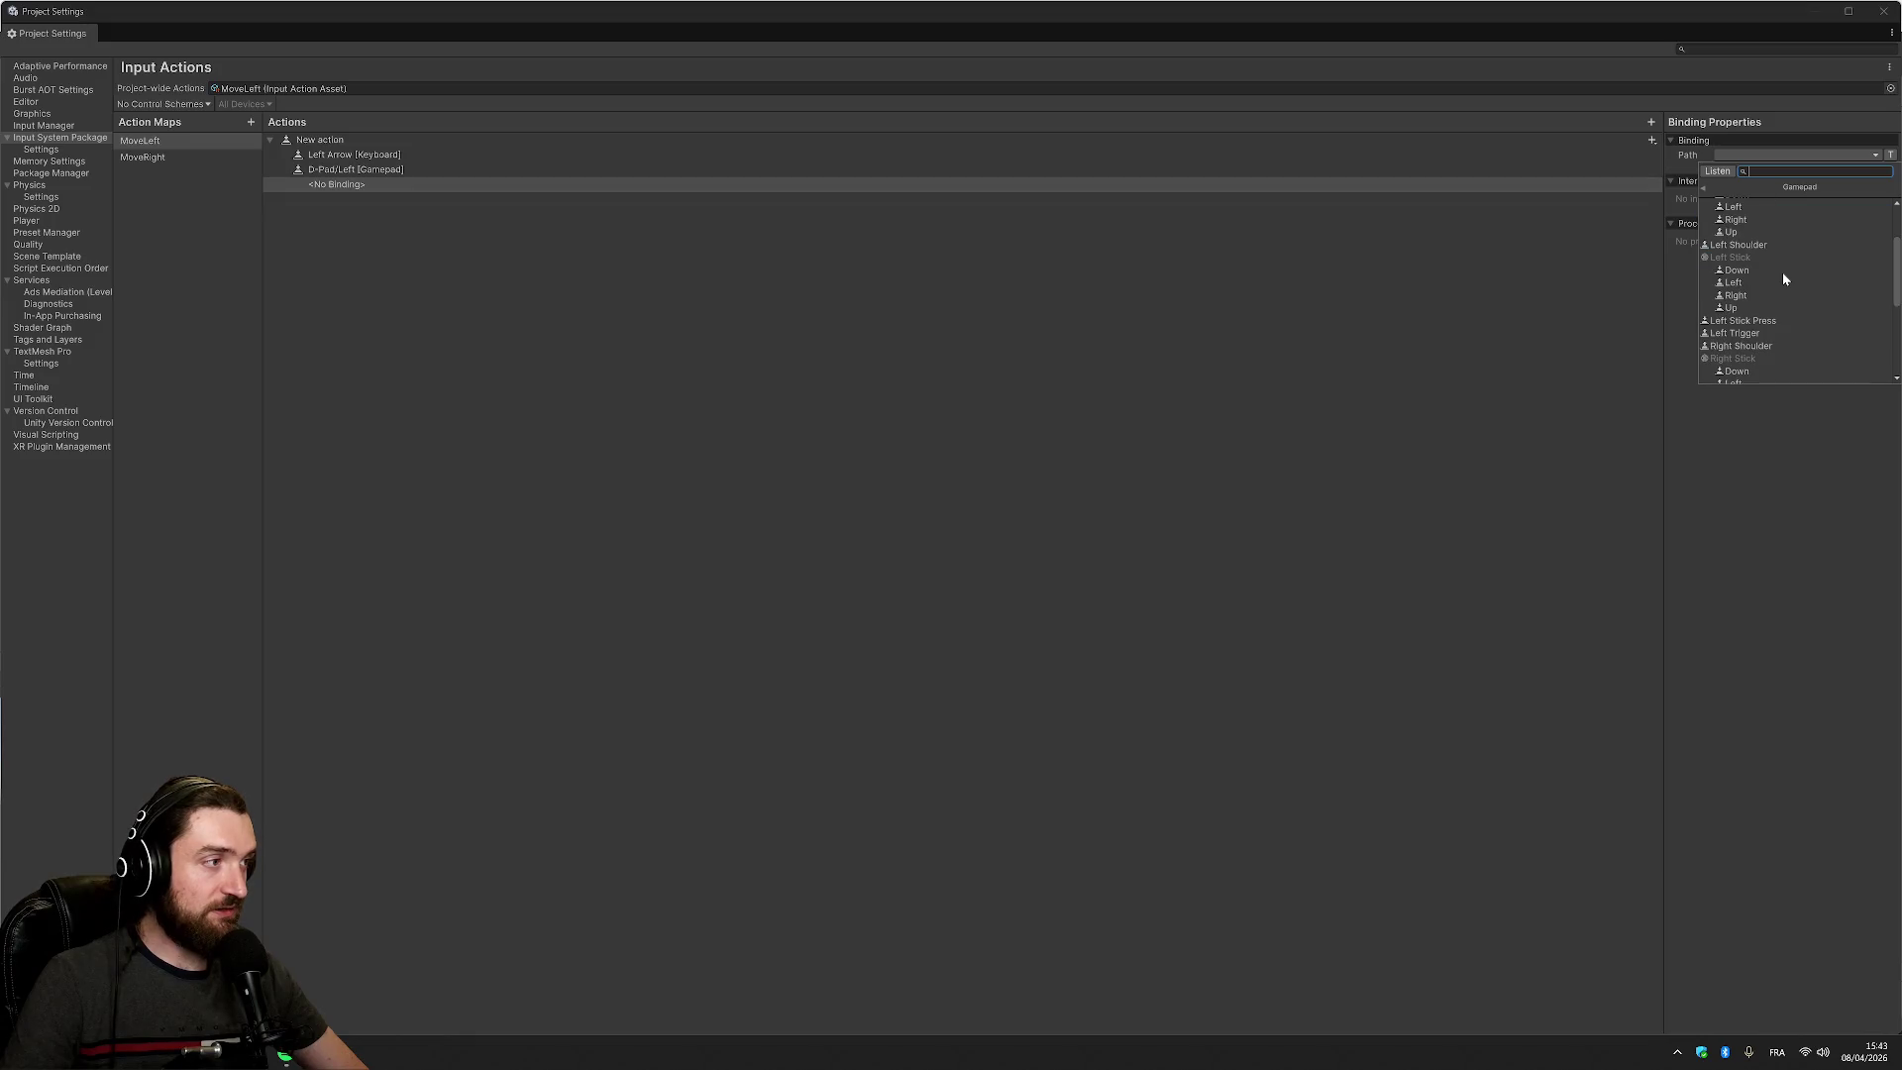
scroll(1788, 279, "down", 5)
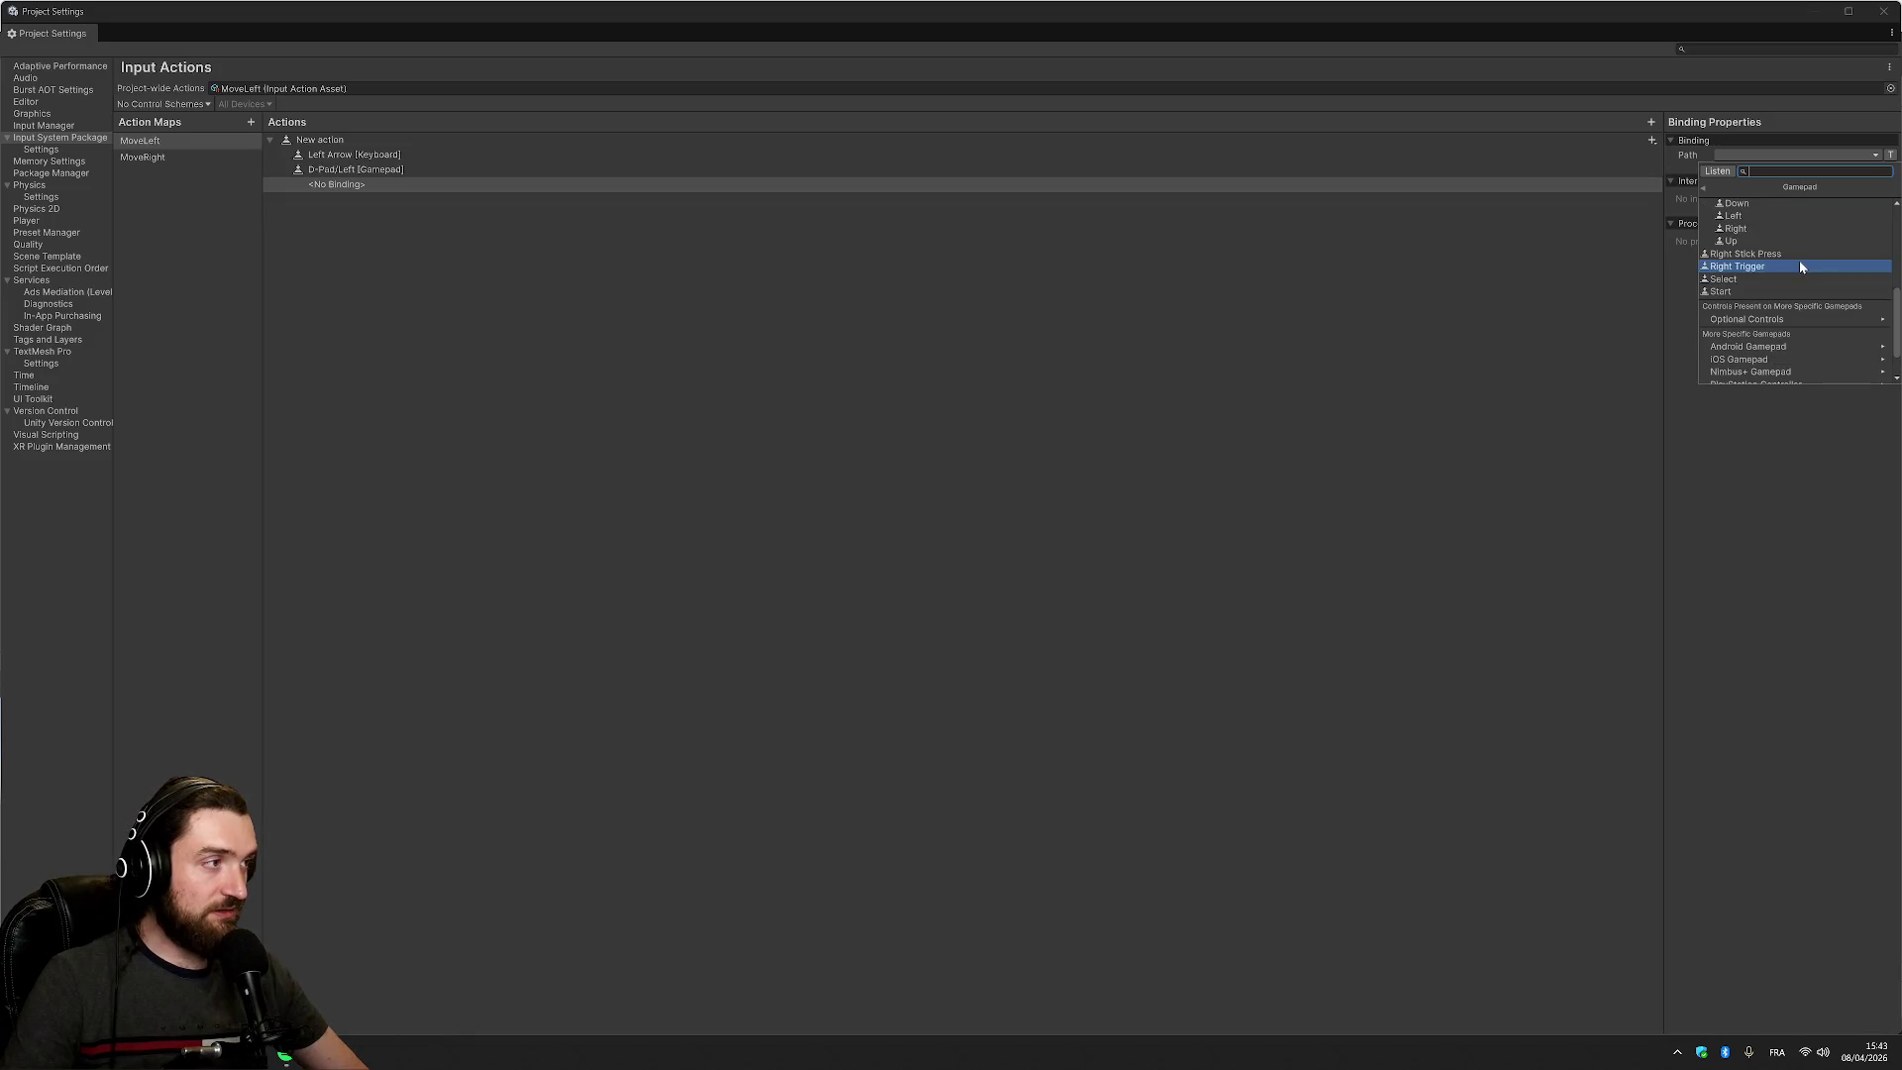
scroll(1800, 282, "up", 3)
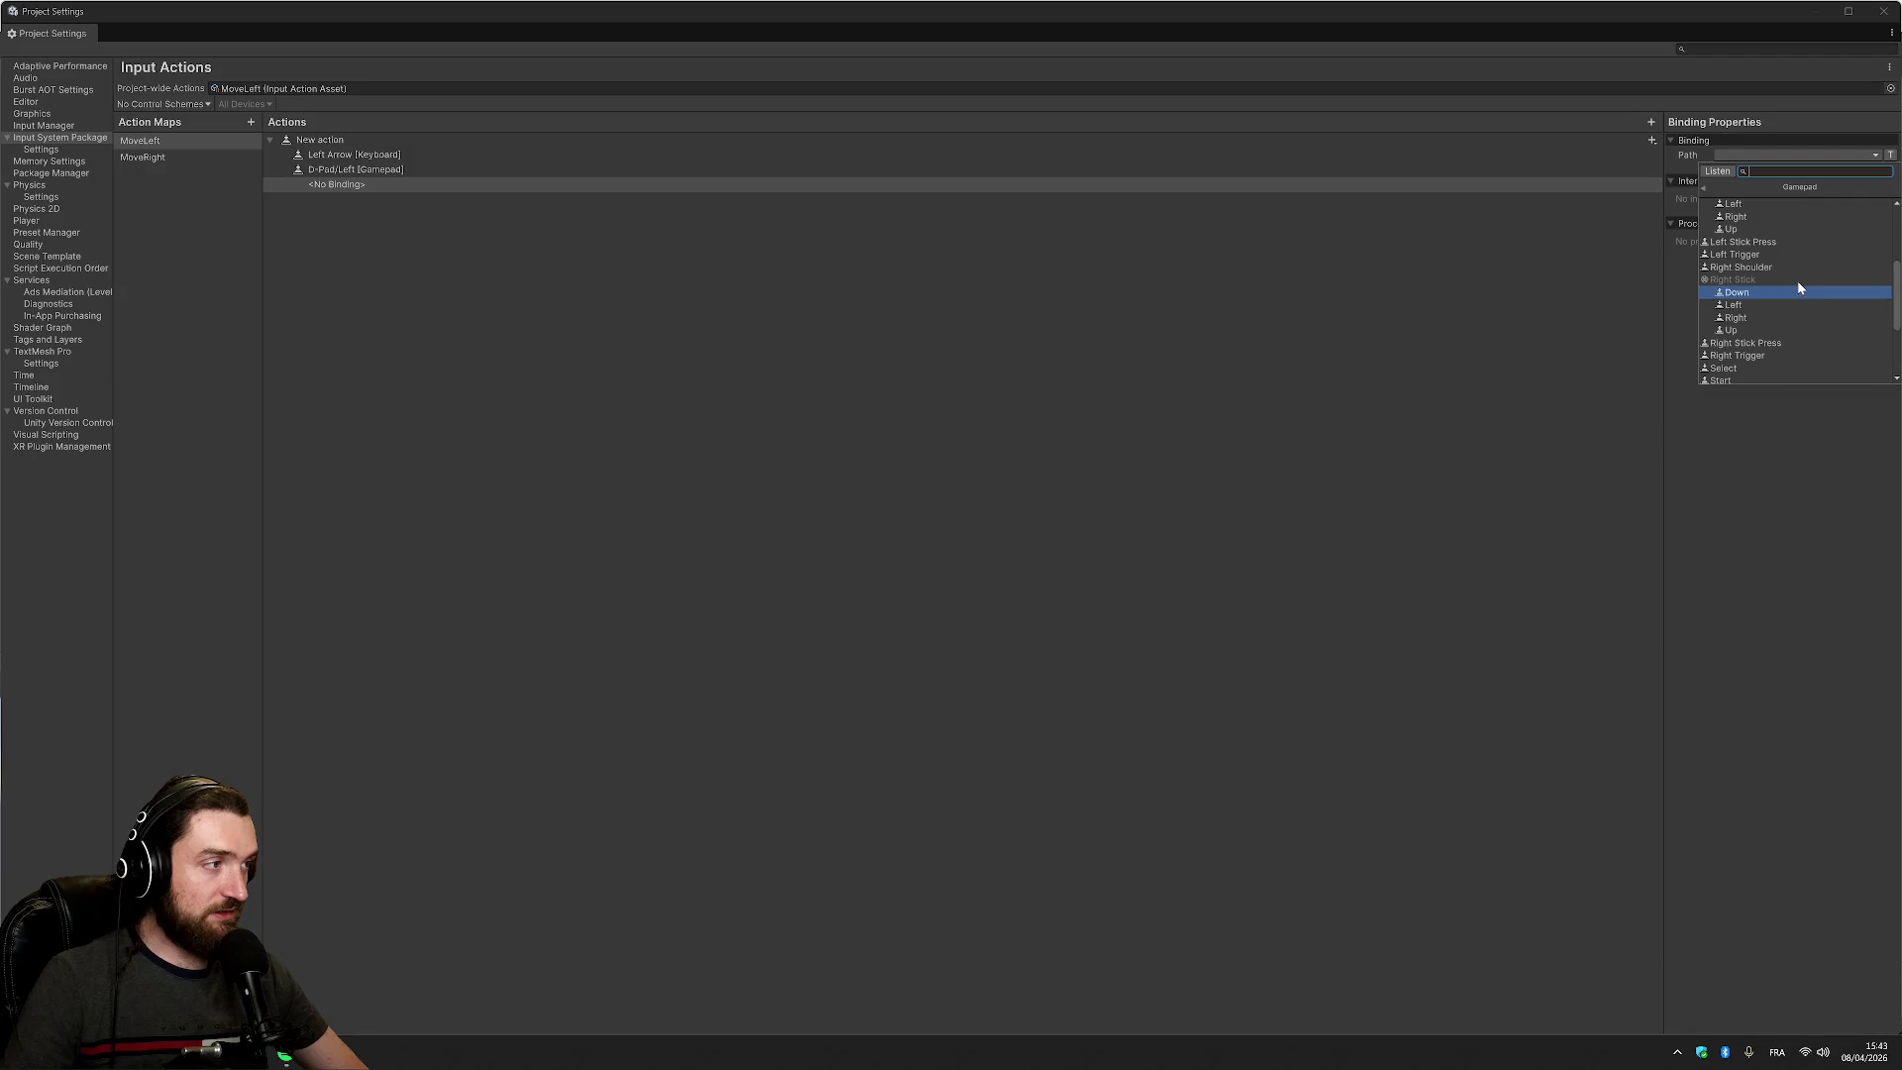
left_click(1765, 309)
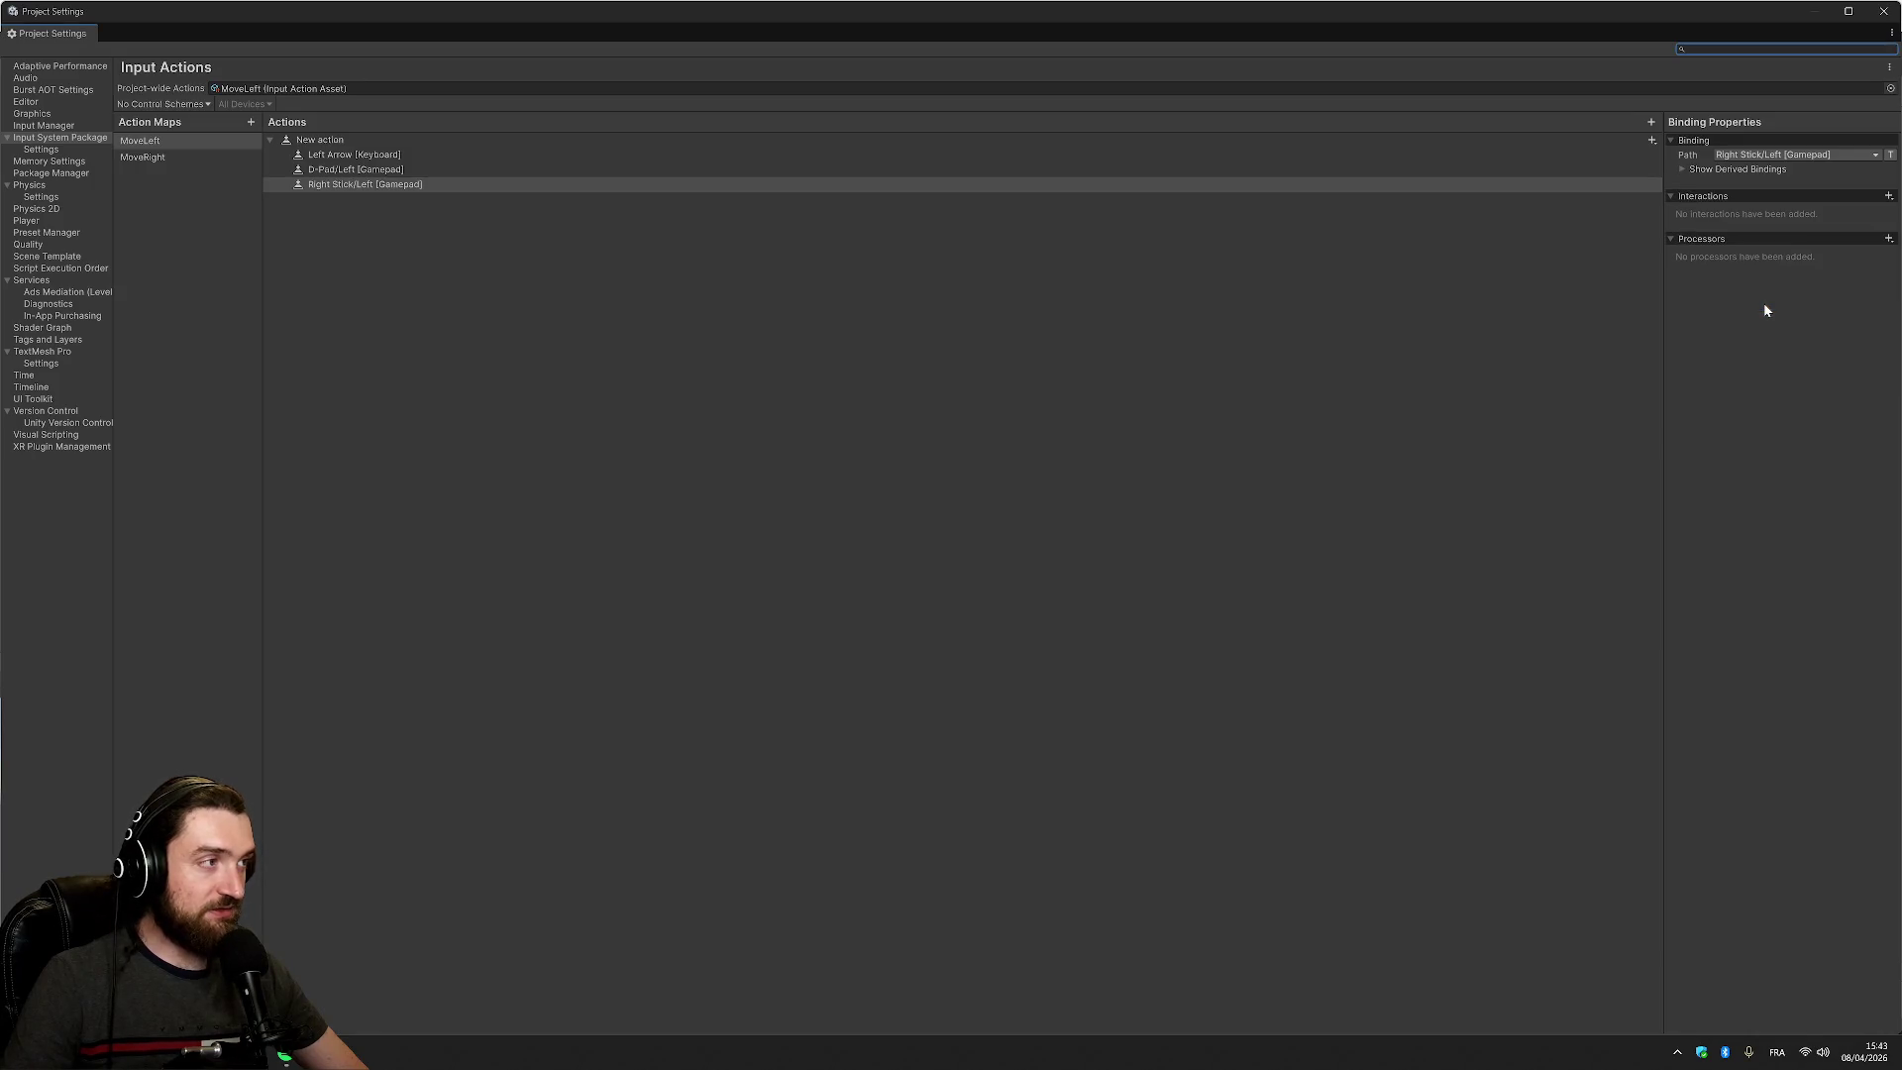
Add a D-Pad/Right gamepad binding to MoveRight's action
left_click(206, 157)
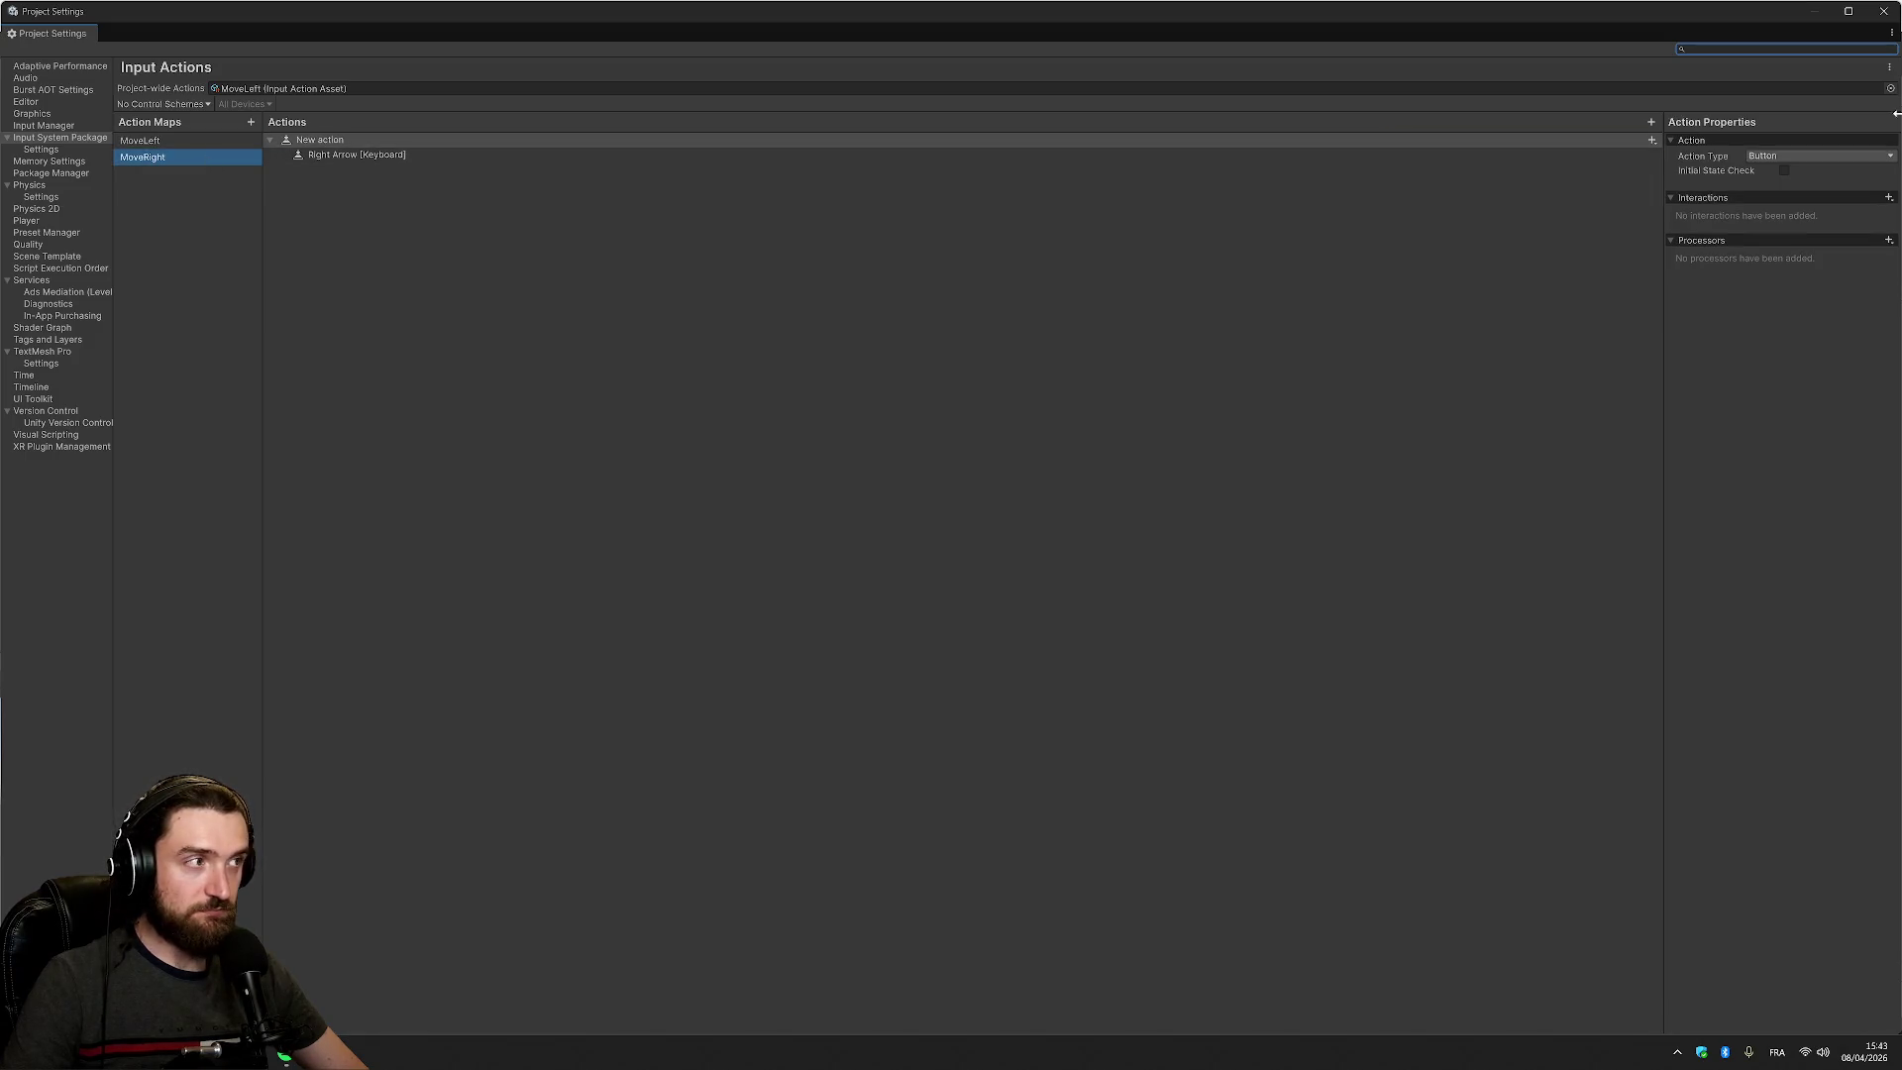
left_click(1651, 140)
left_click(1696, 153)
left_click(1772, 155)
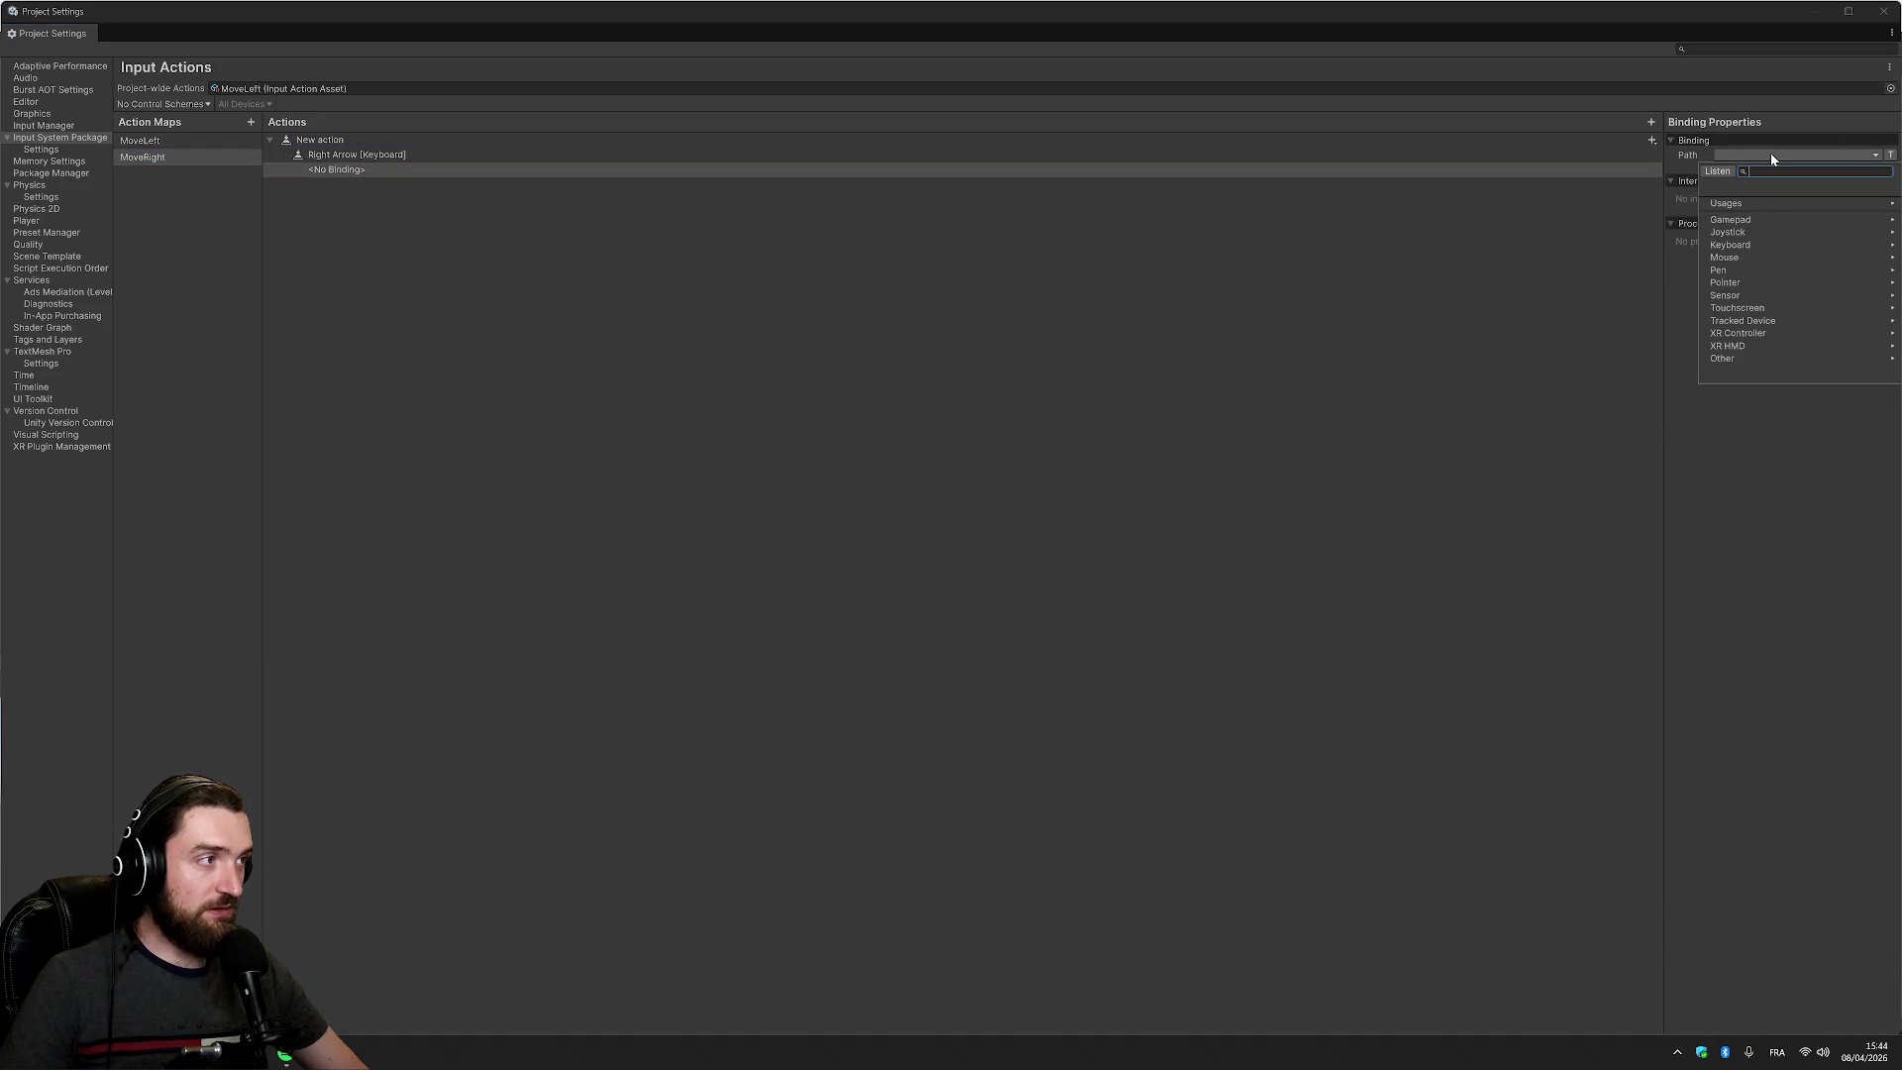
type("right")
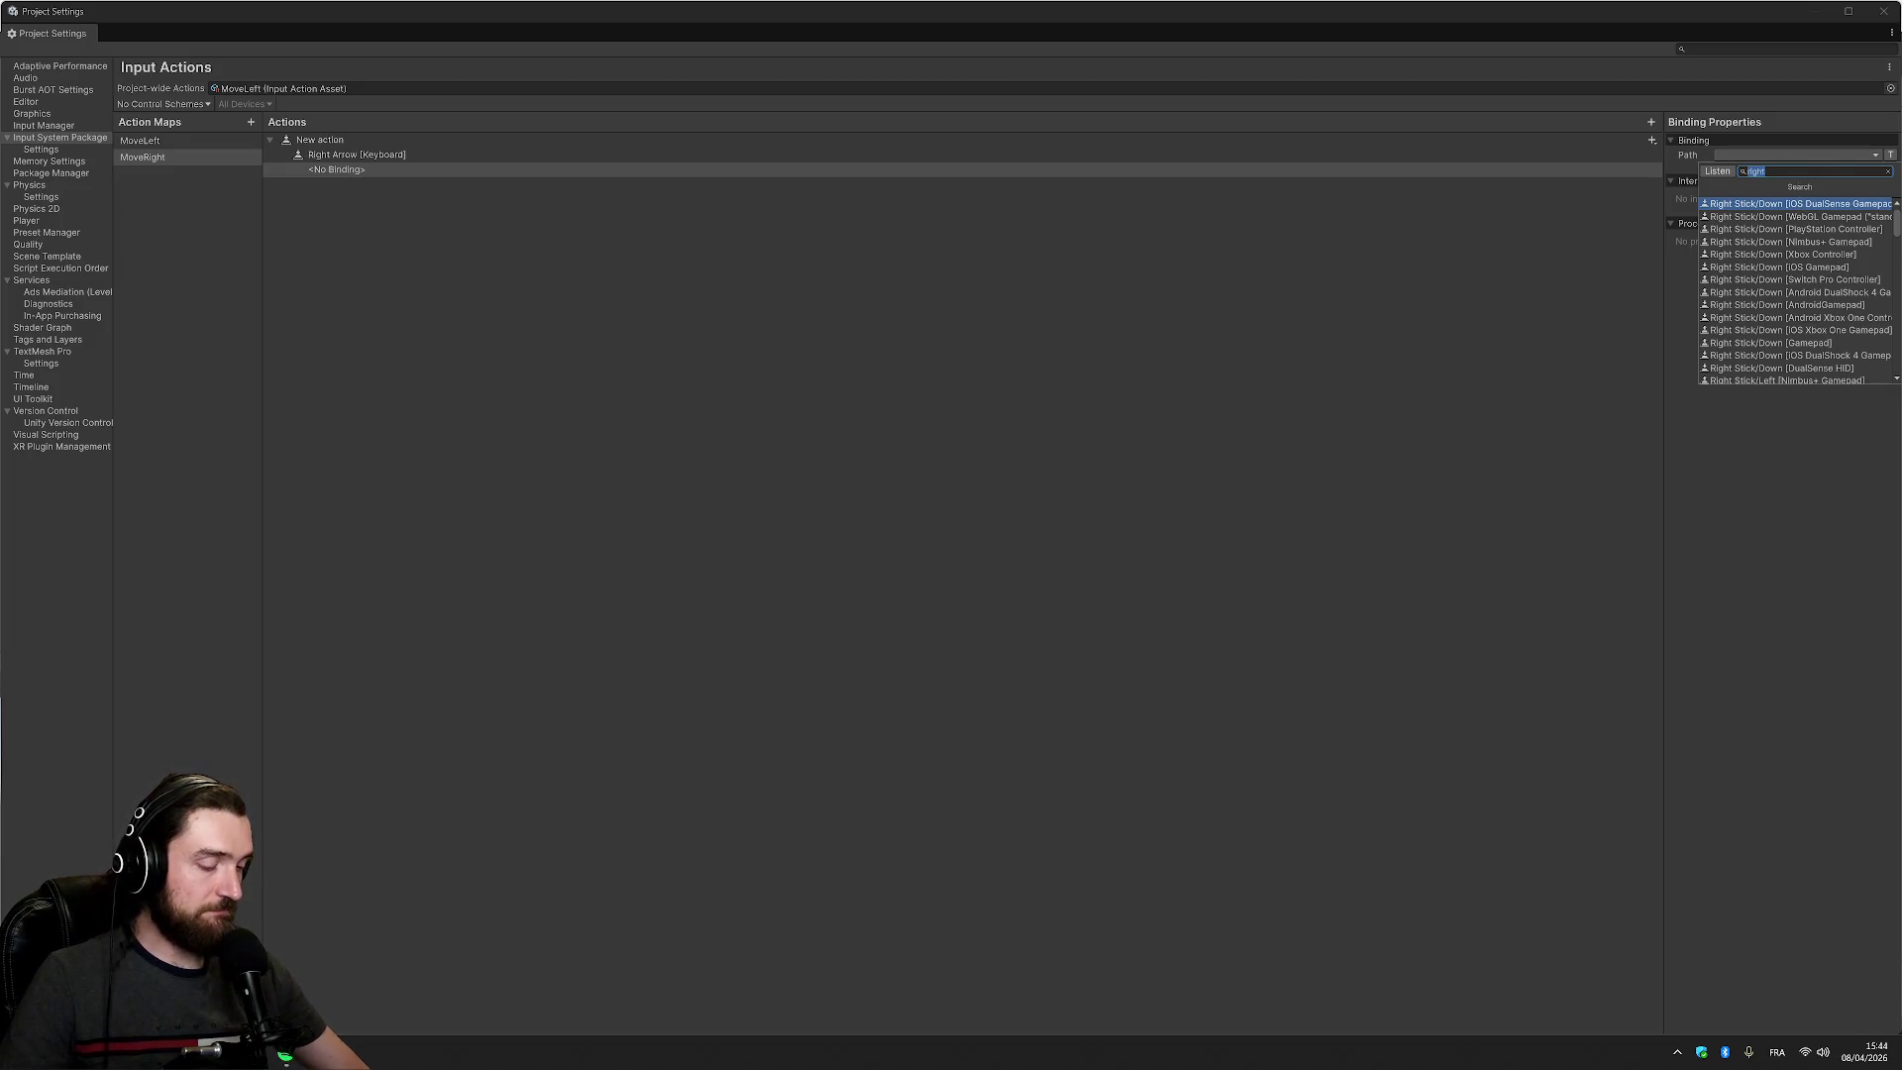
key("BackSpace")
left_click(1769, 217)
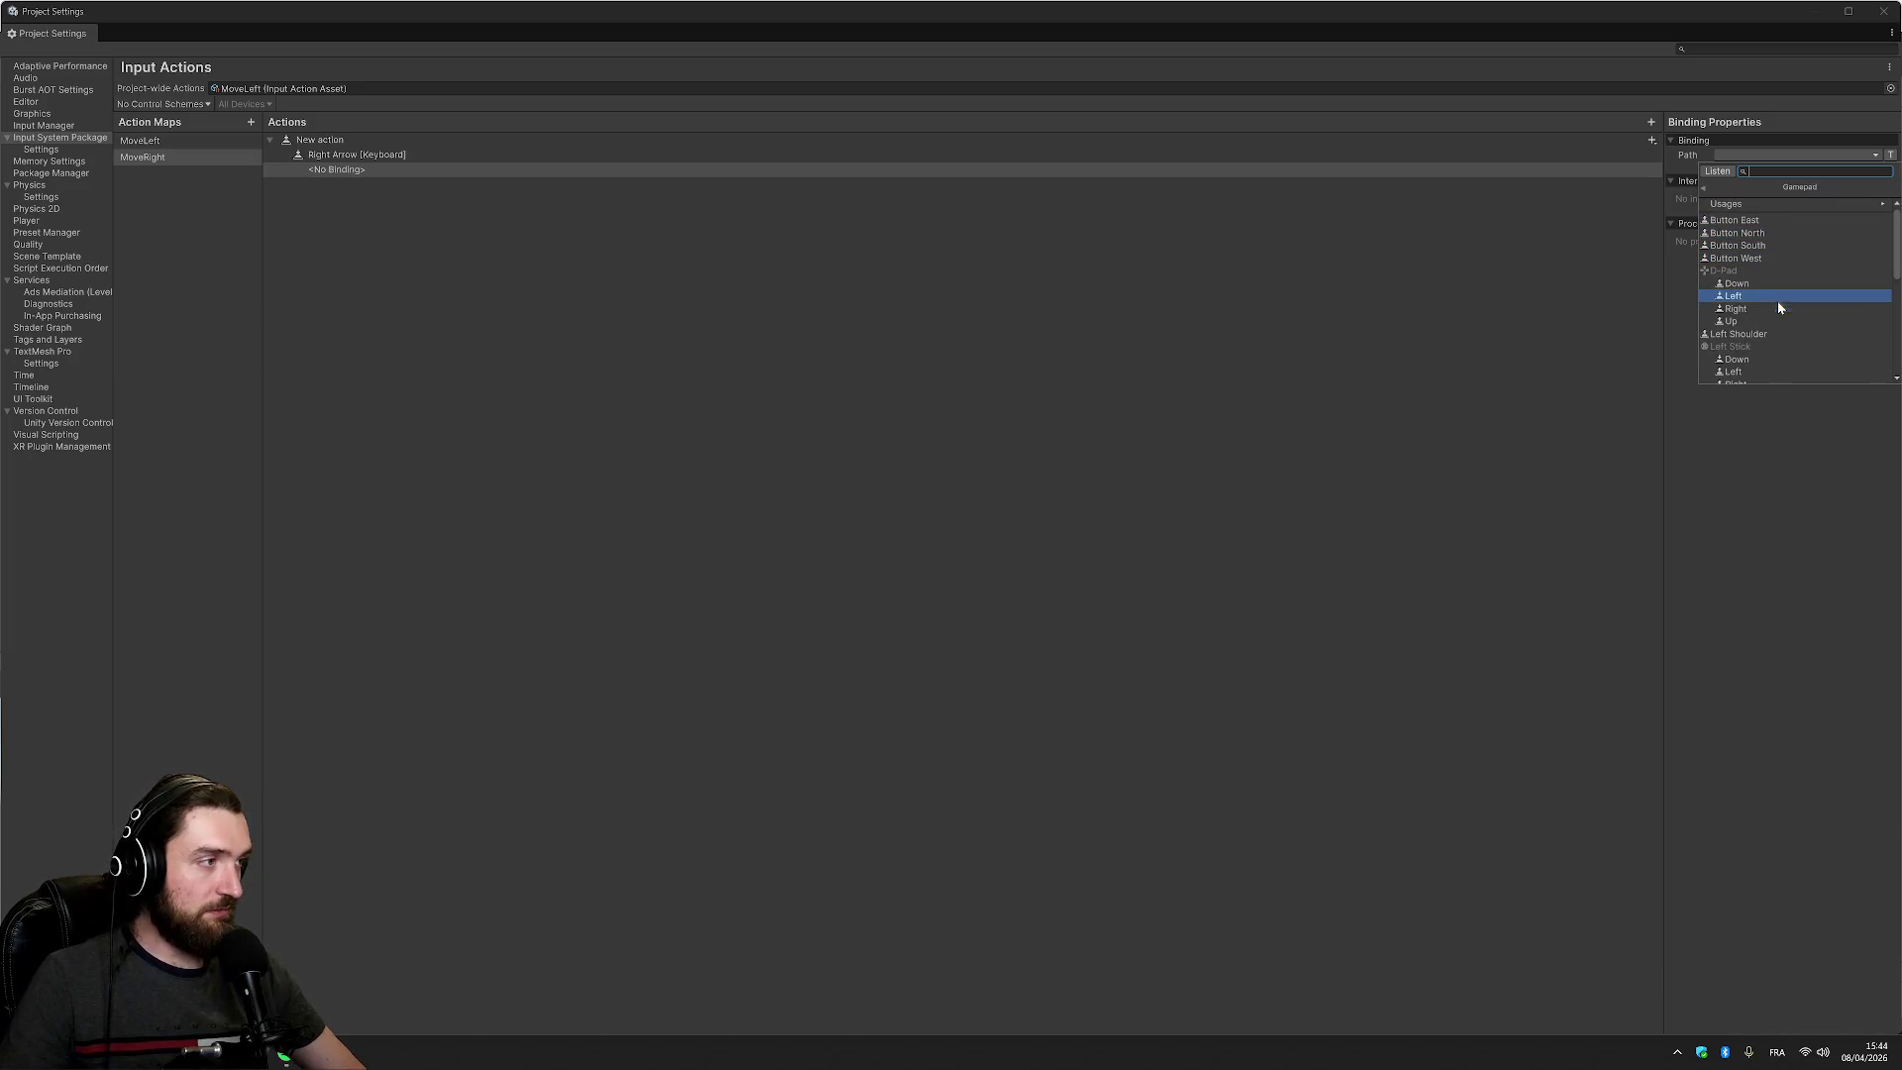
left_click(1735, 309)
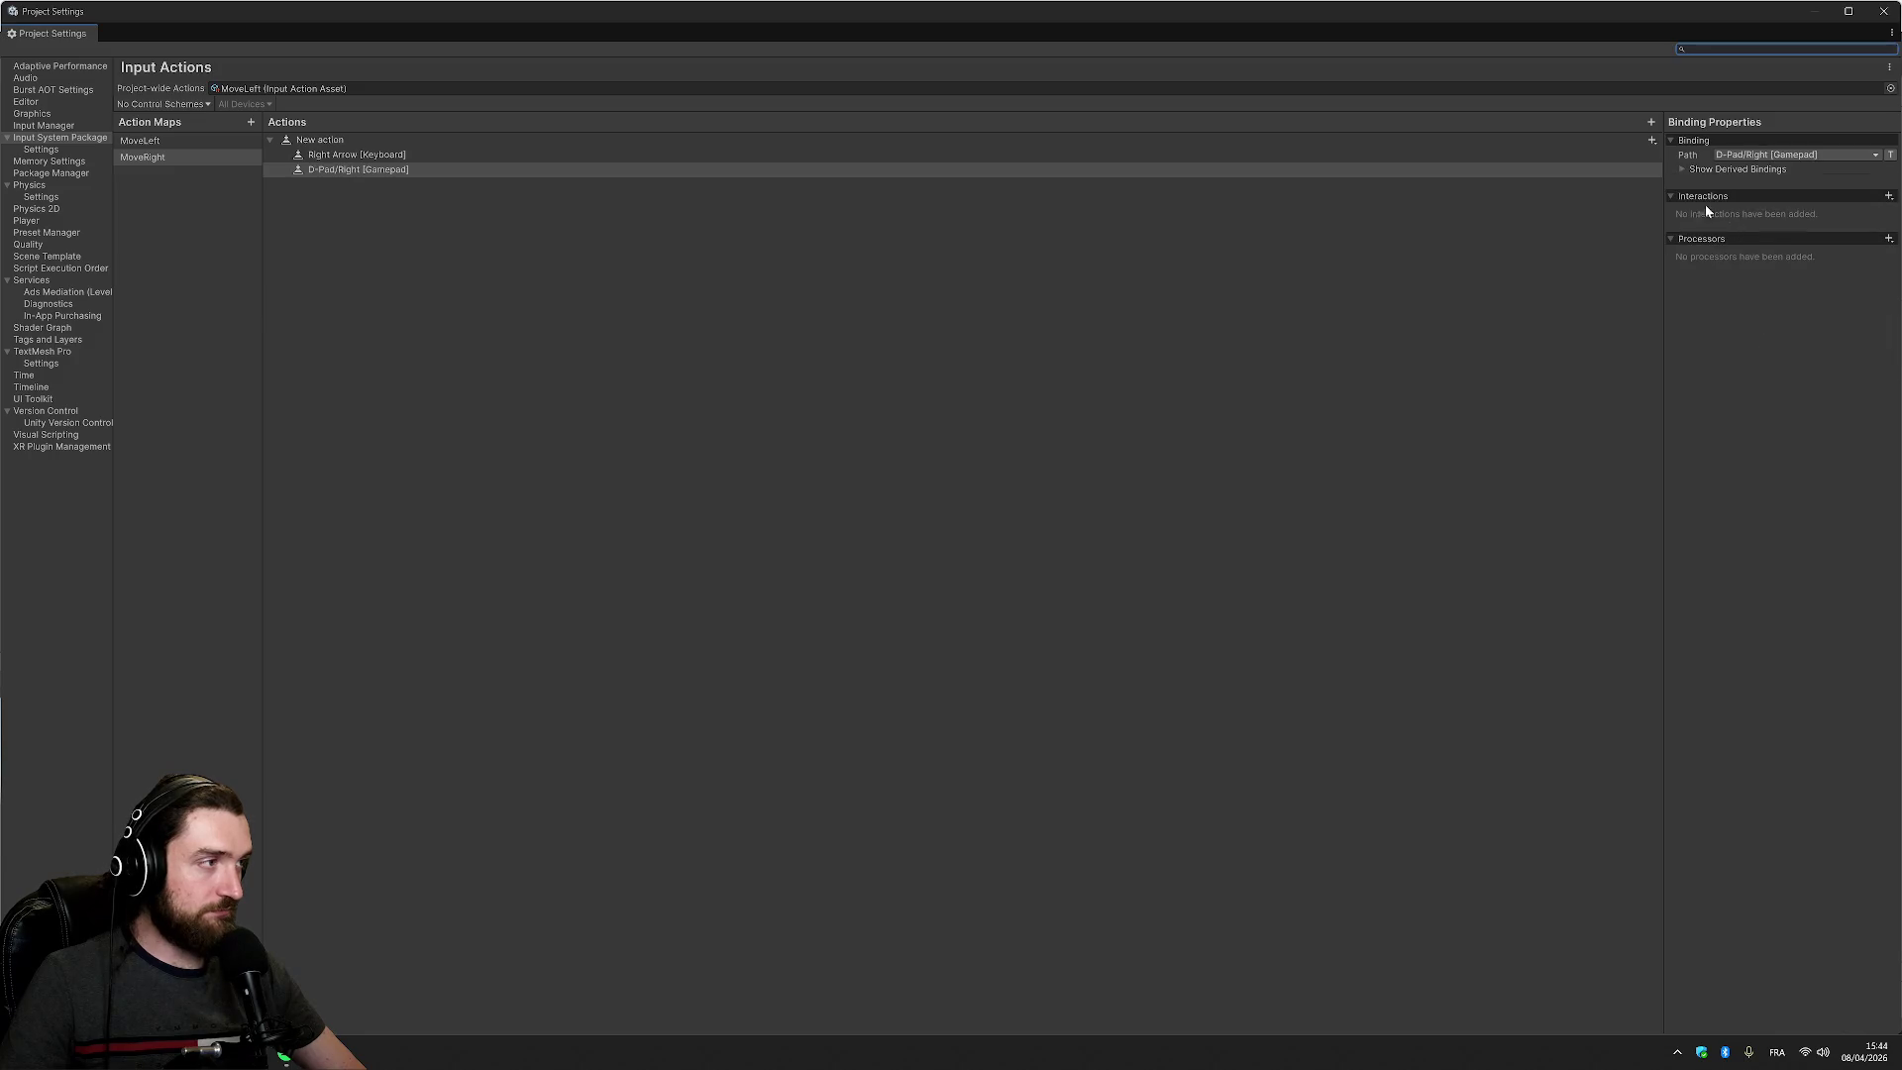
Delete the accidentally created New action1 from the MoveRight map
left_click(1650, 123)
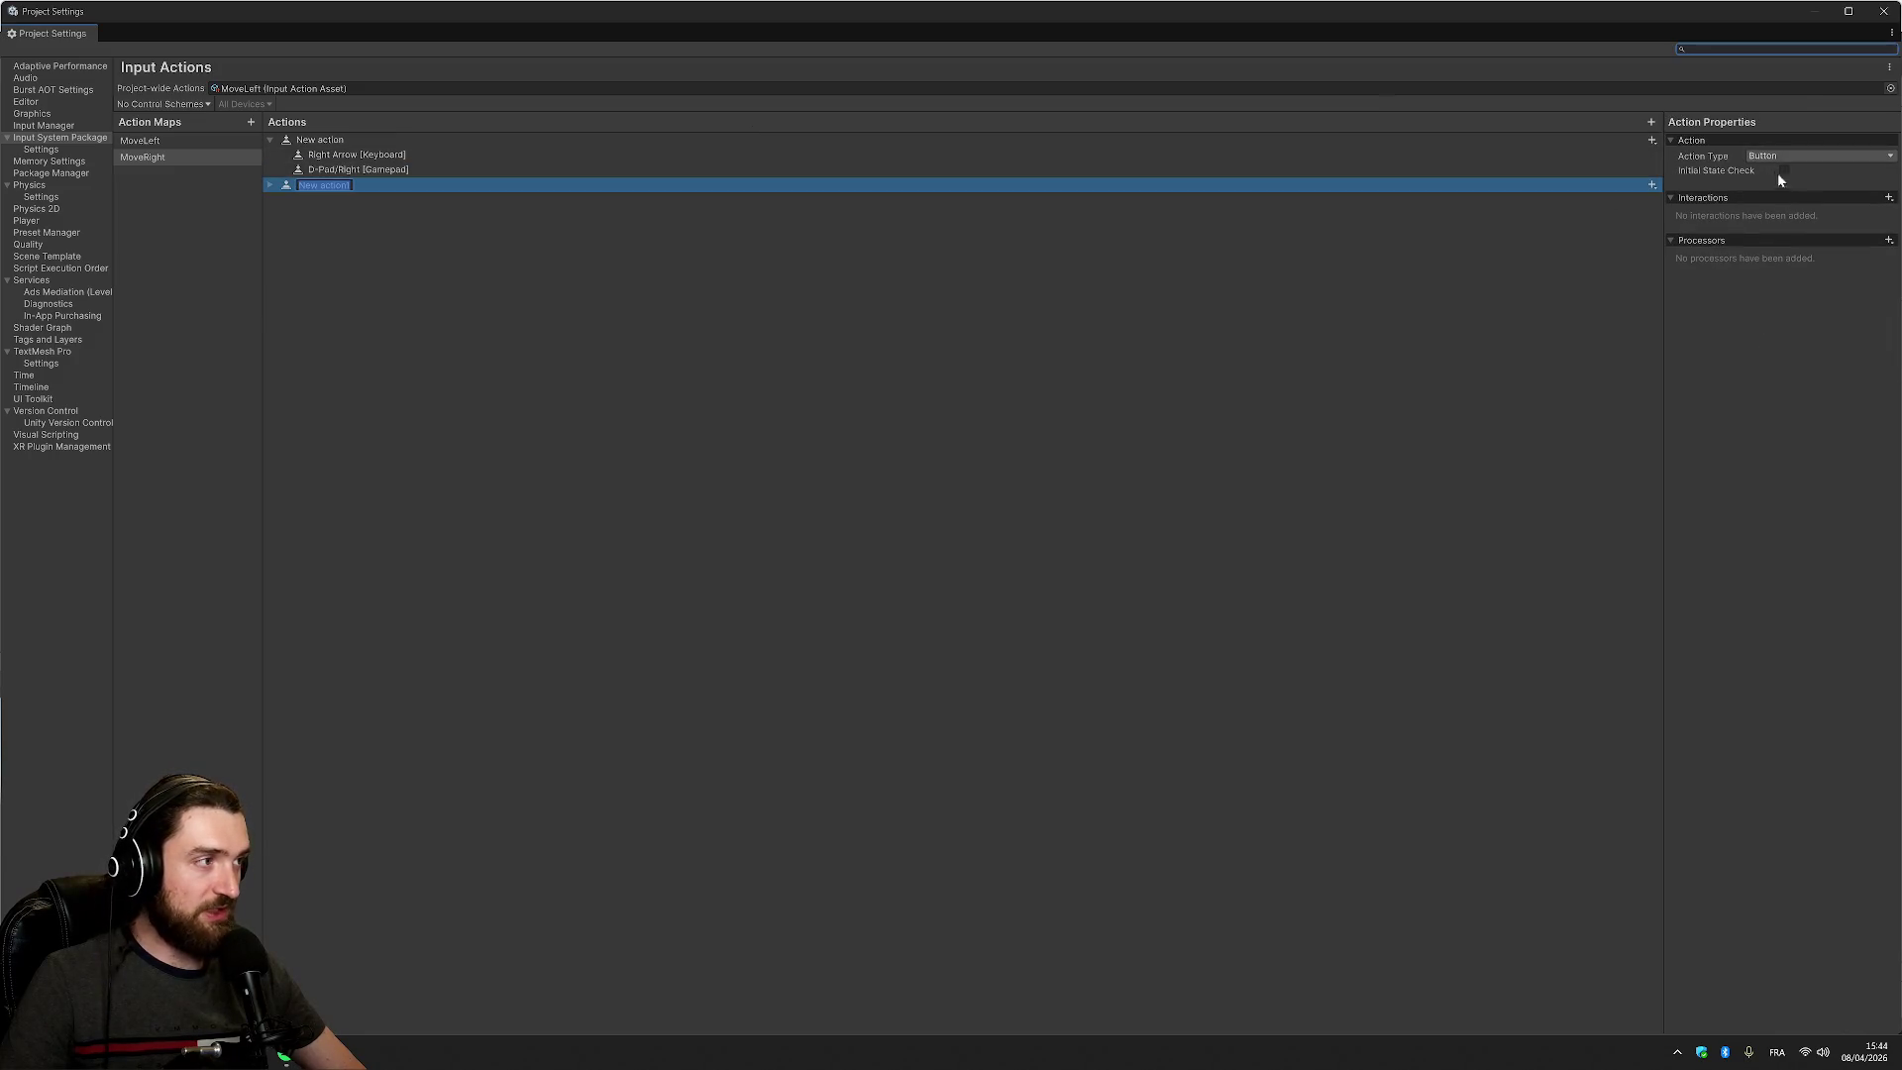
left_click(1800, 158)
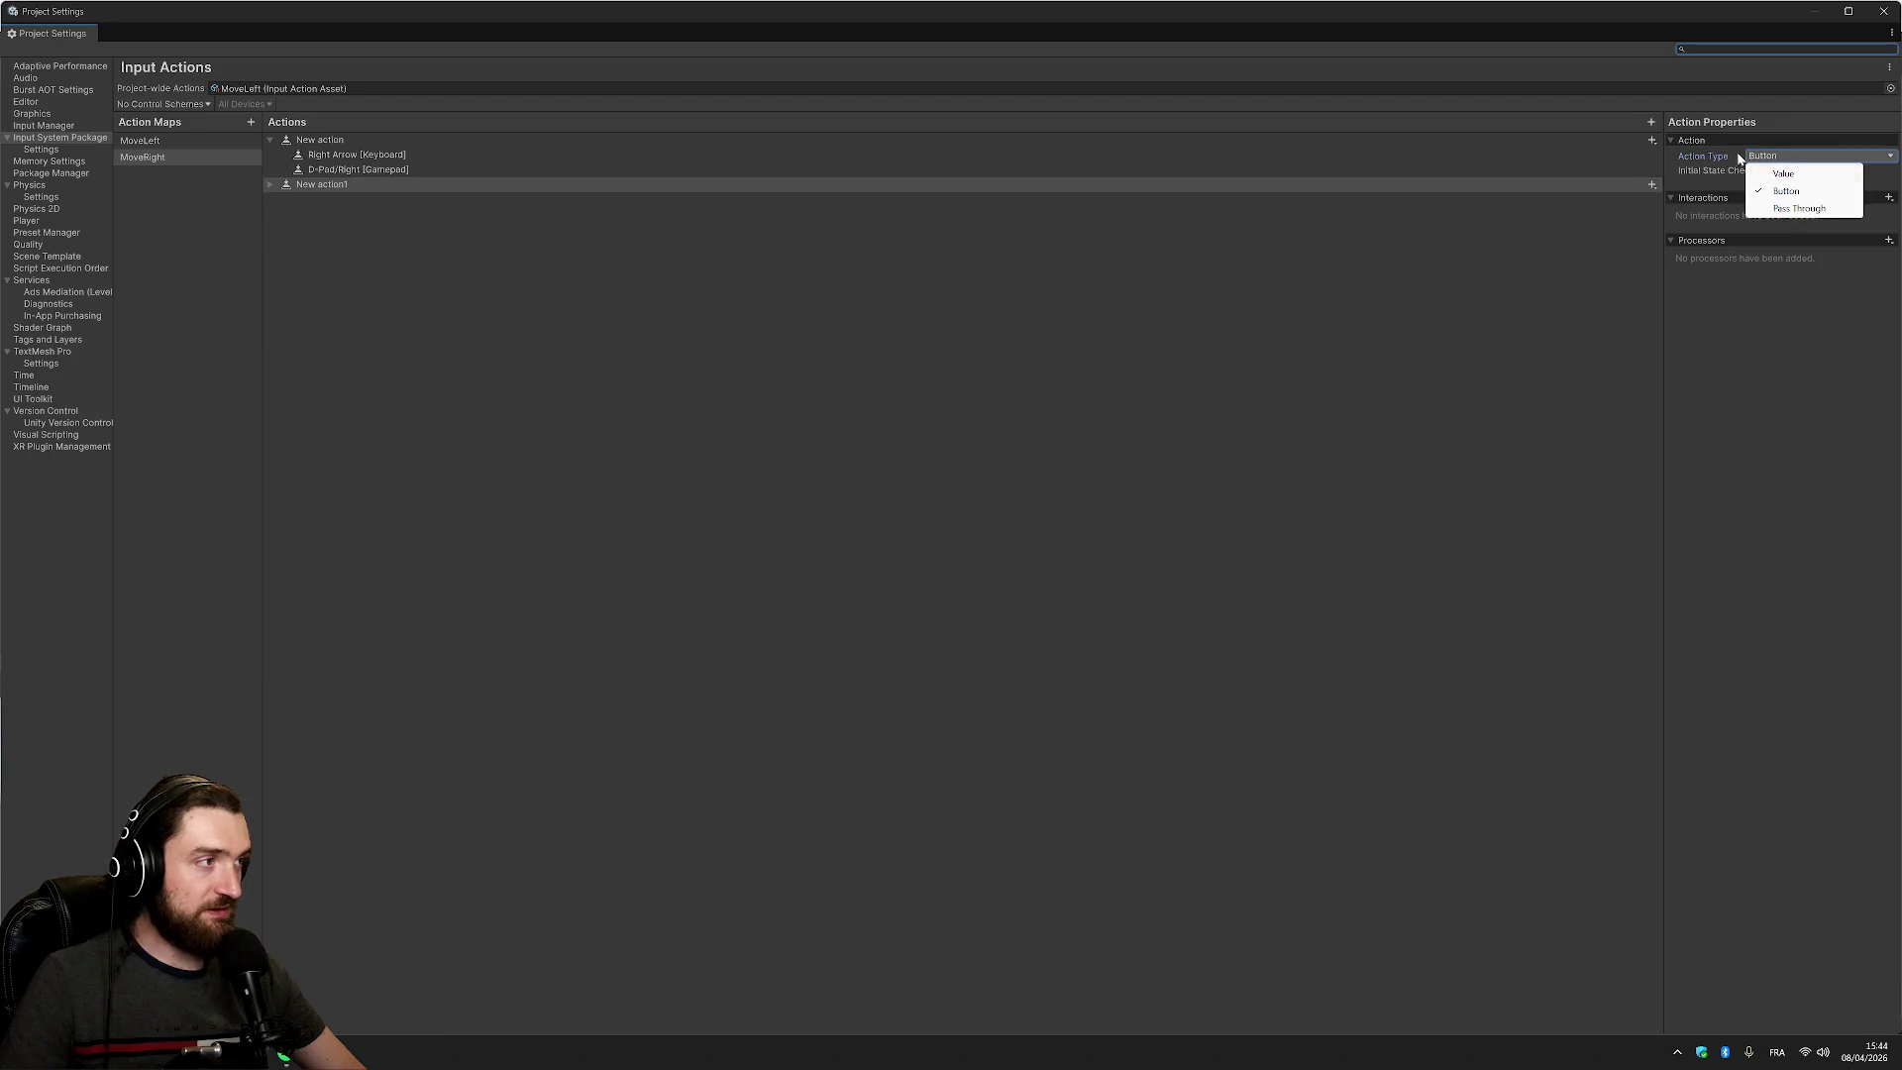
left_click(1773, 159)
left_click(1612, 187)
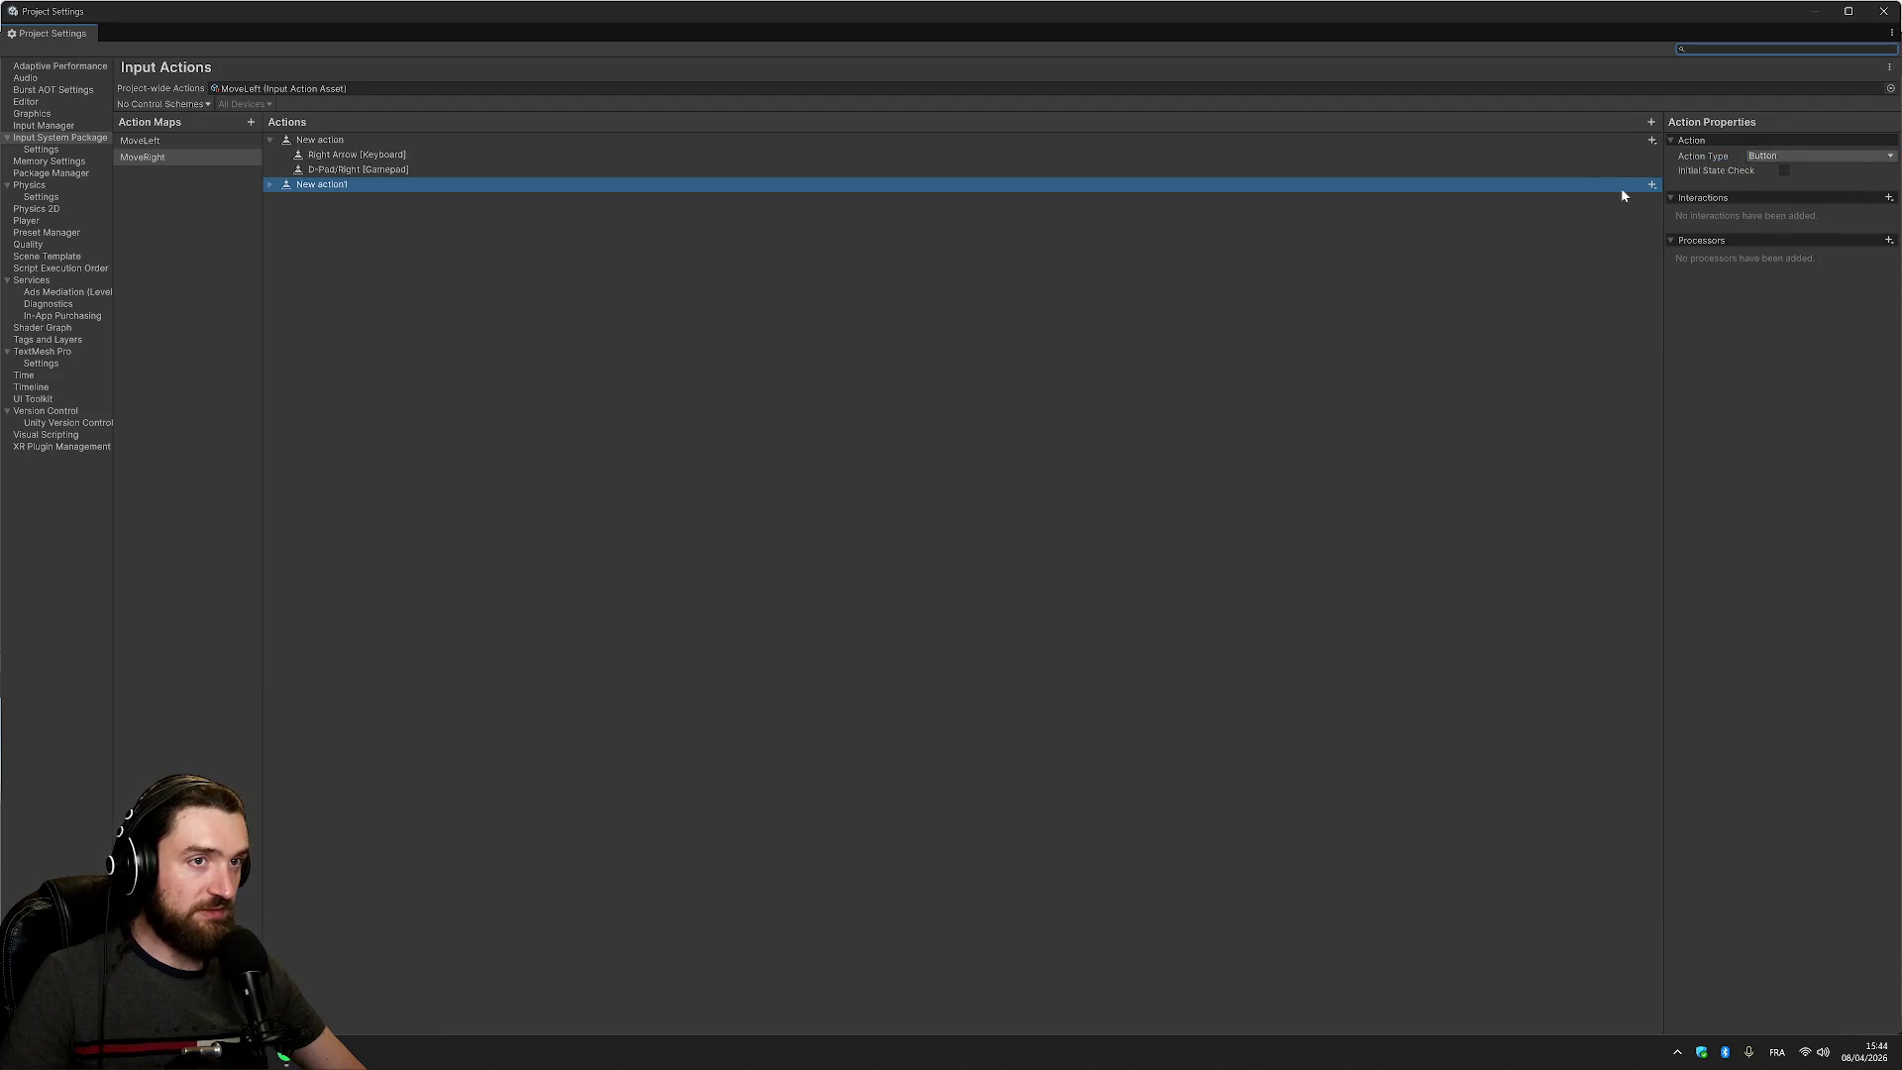
left_click(1549, 170)
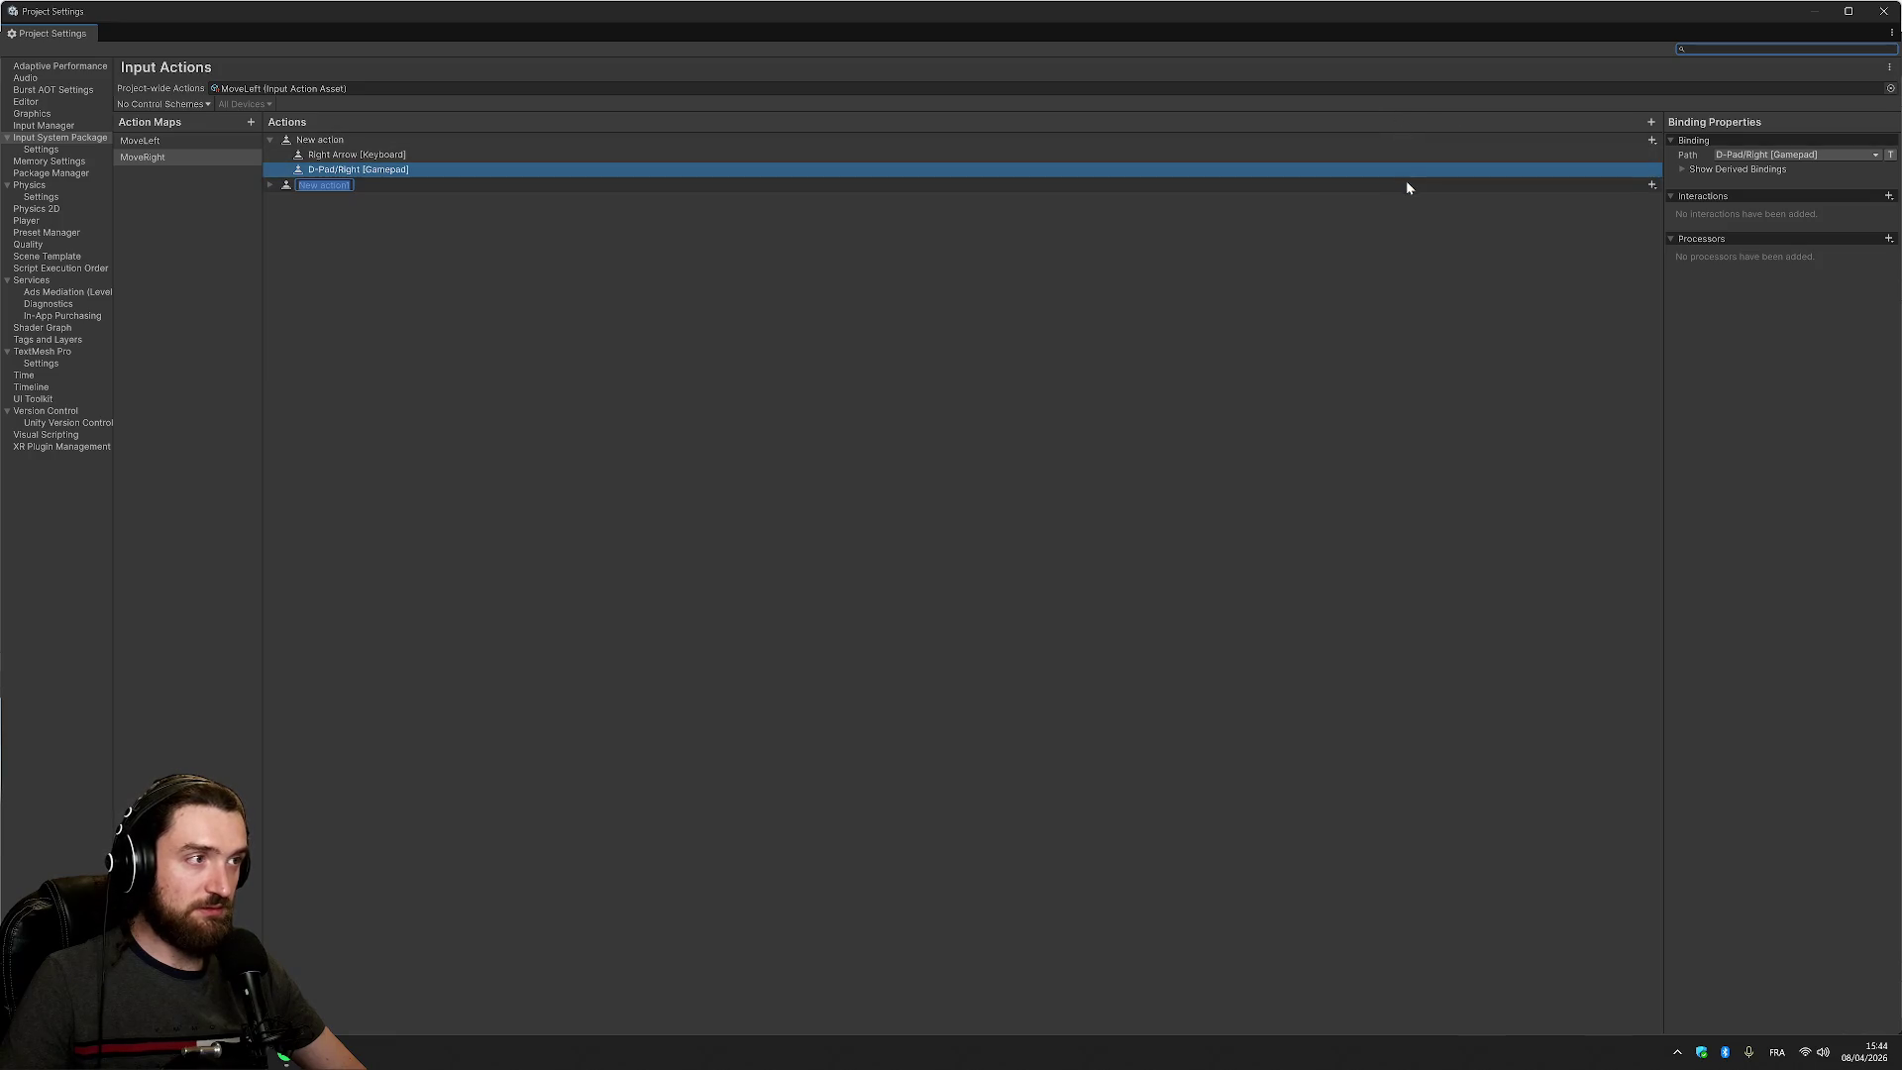
left_click(439, 183)
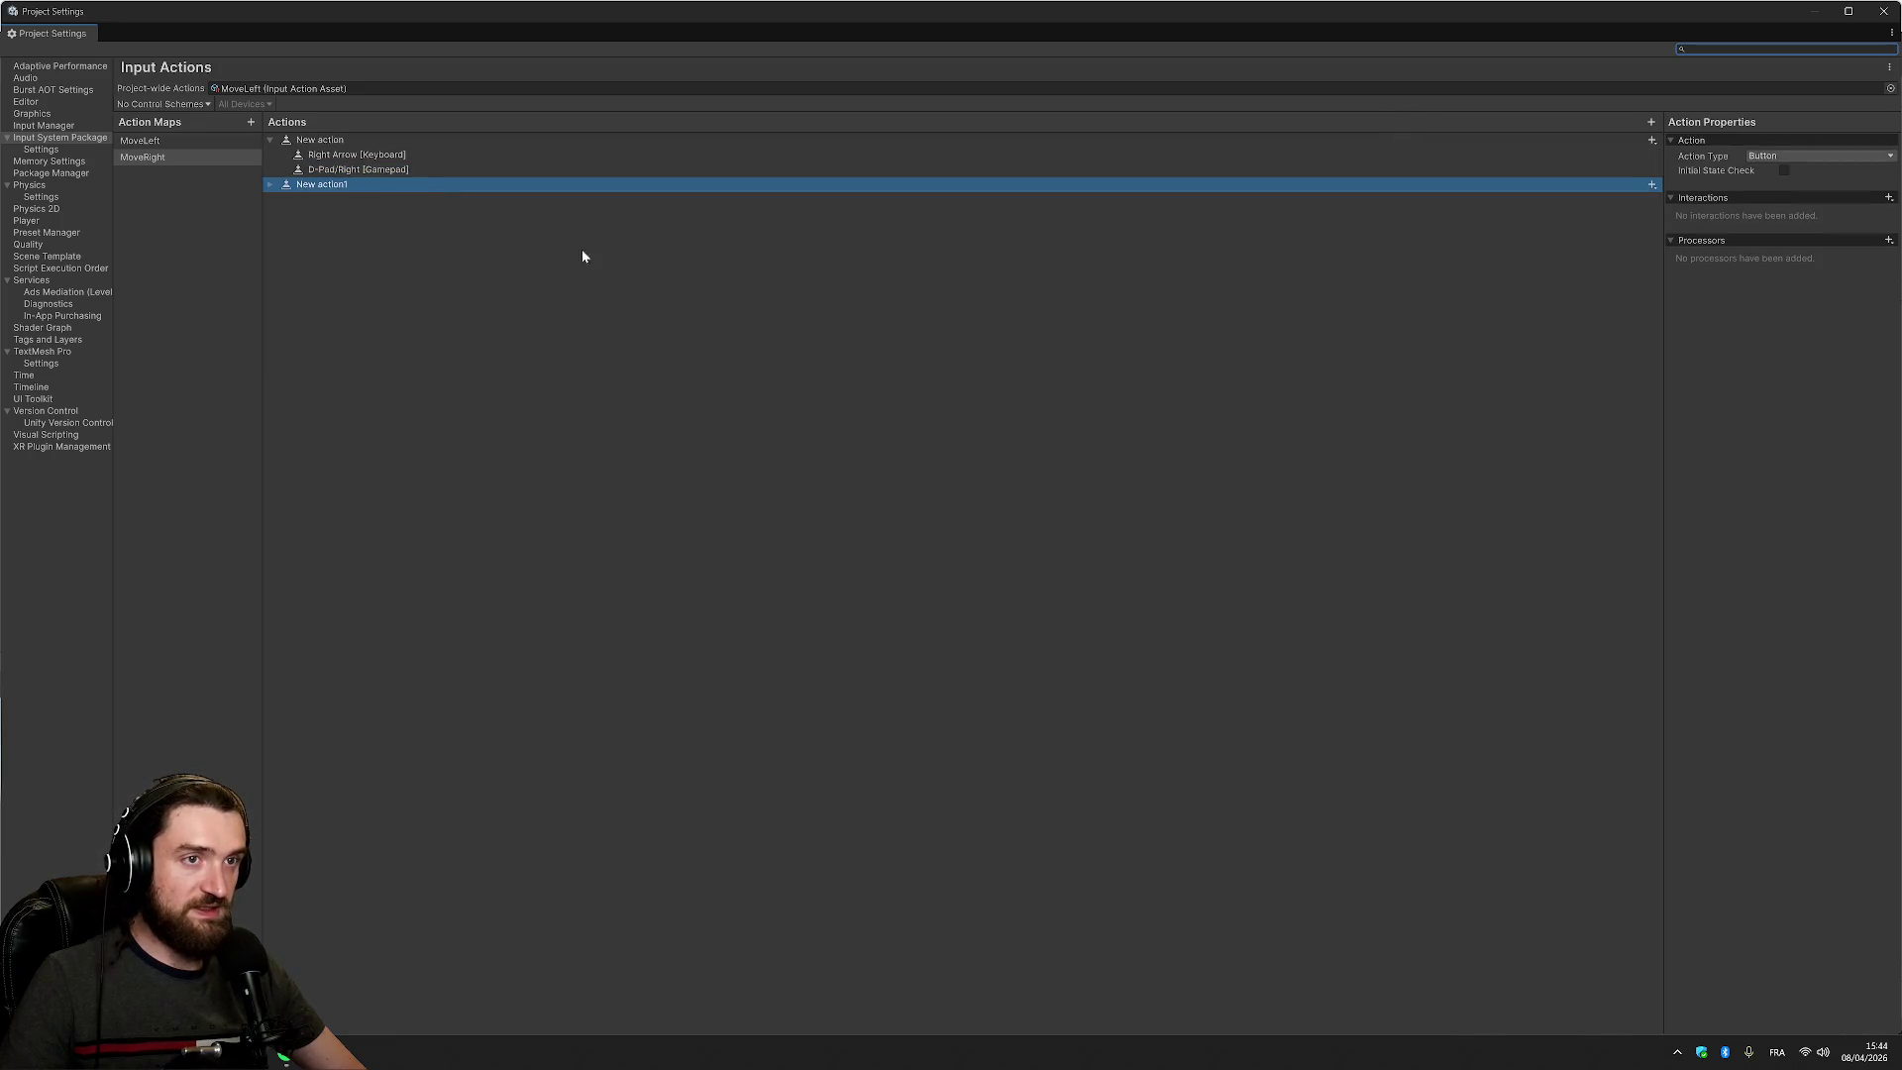
key("Delete")
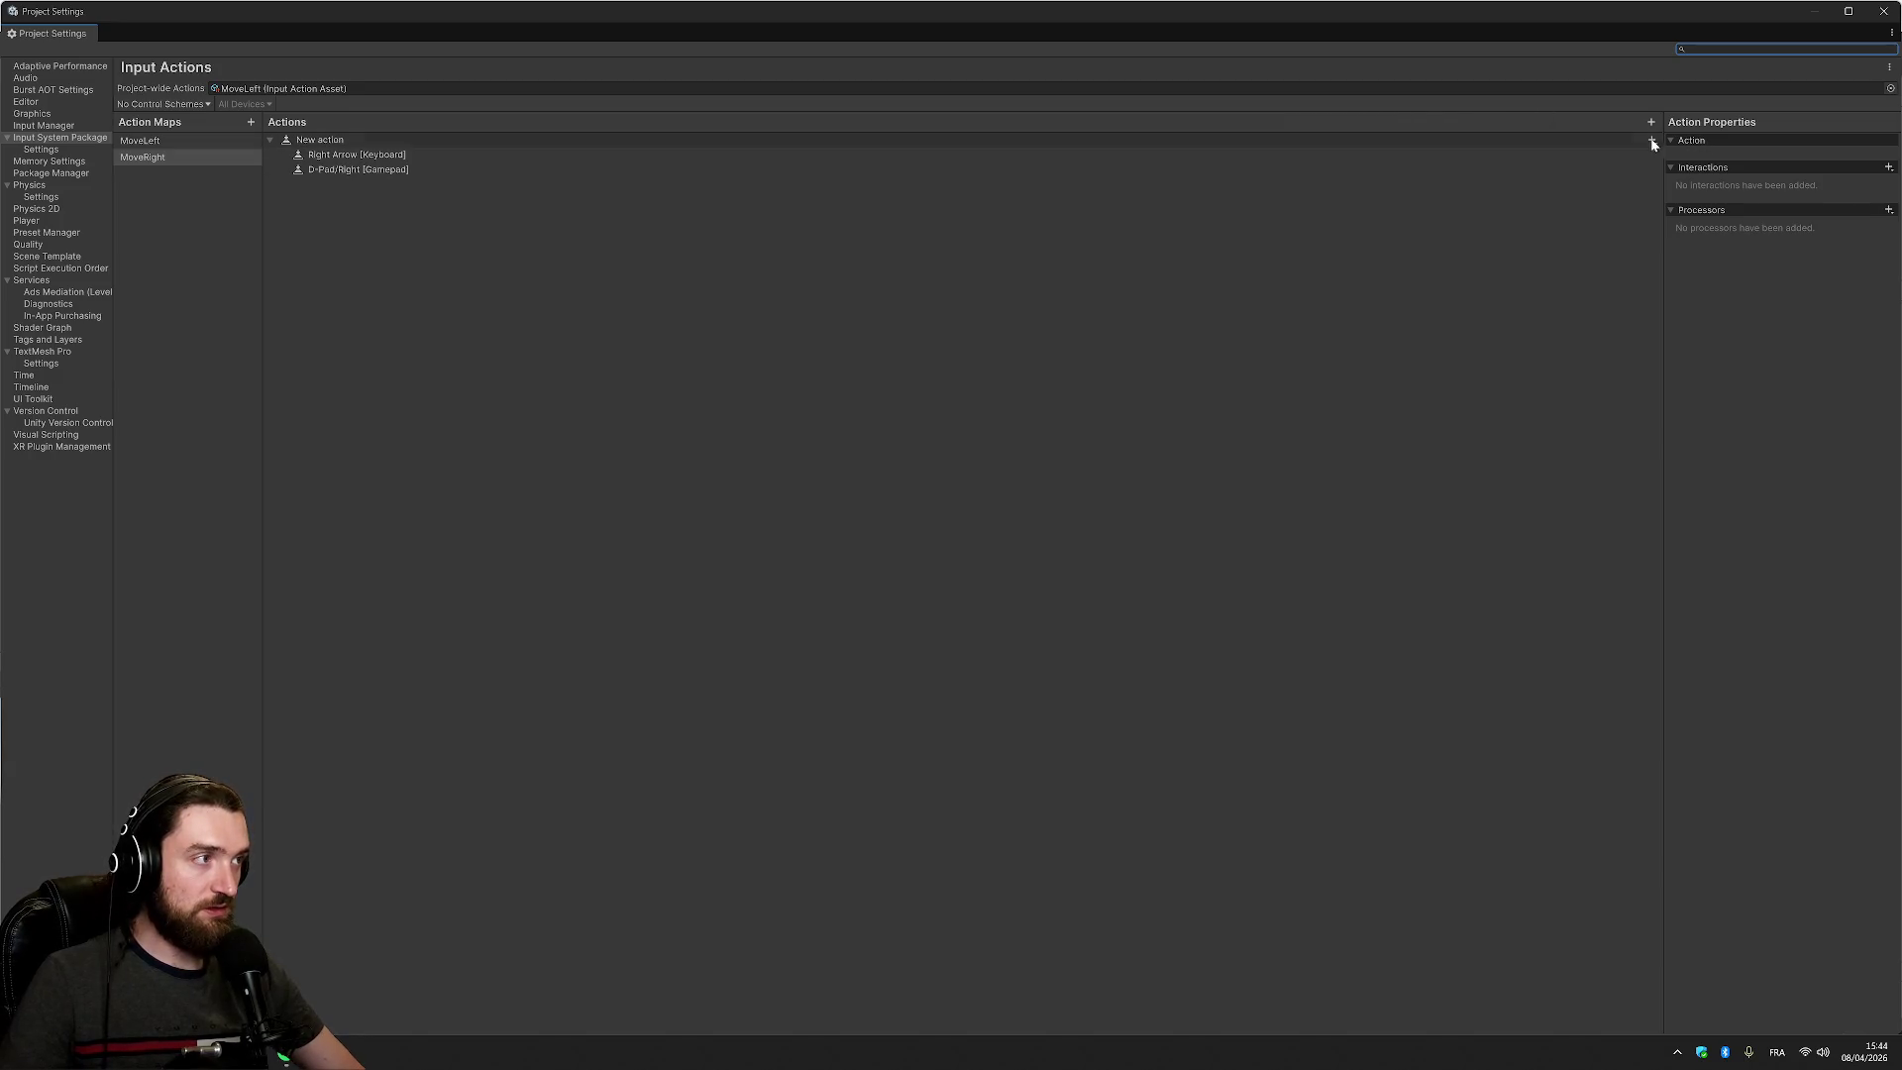
left_click(1651, 142)
Add a Left Stick/Right [Gamepad] binding to MoveRight, then show the MoveLeft map
left_click(1753, 147)
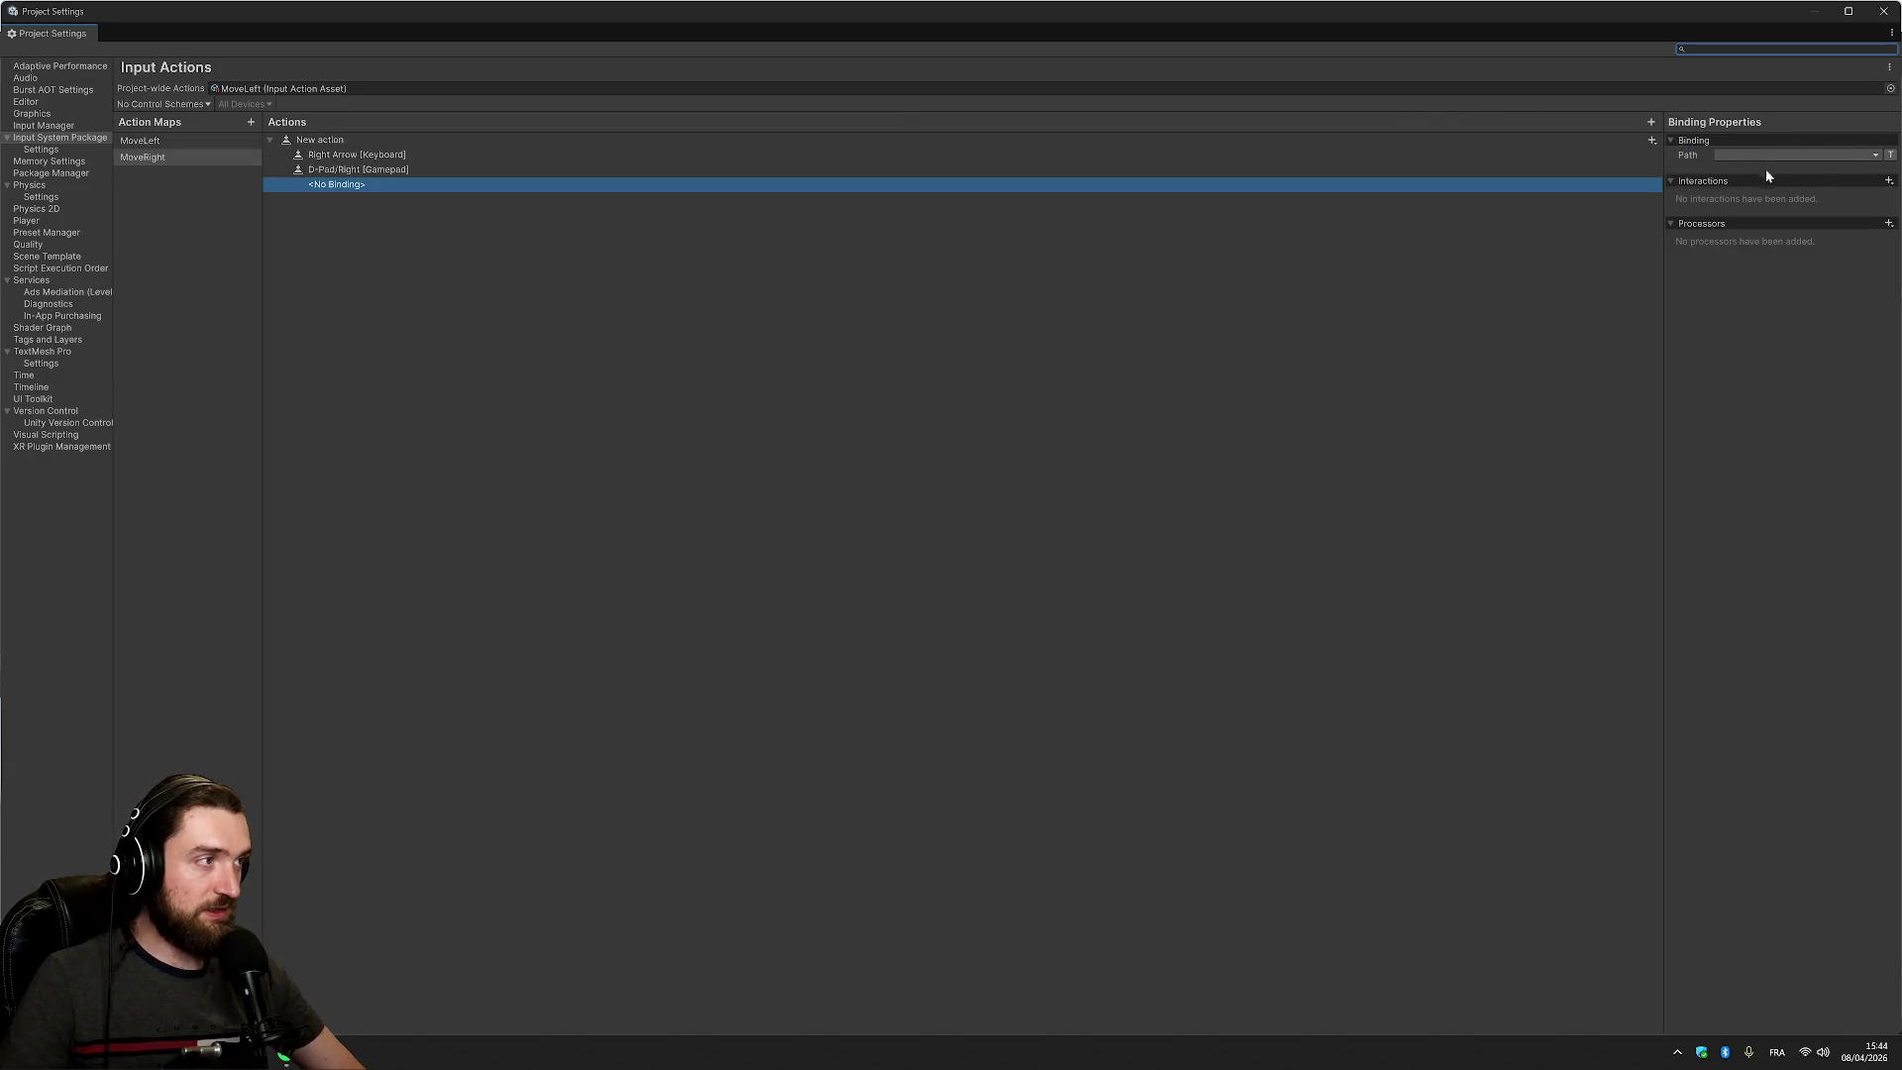
left_click(1846, 154)
left_click(1788, 232)
scroll(1785, 301, "down", 3)
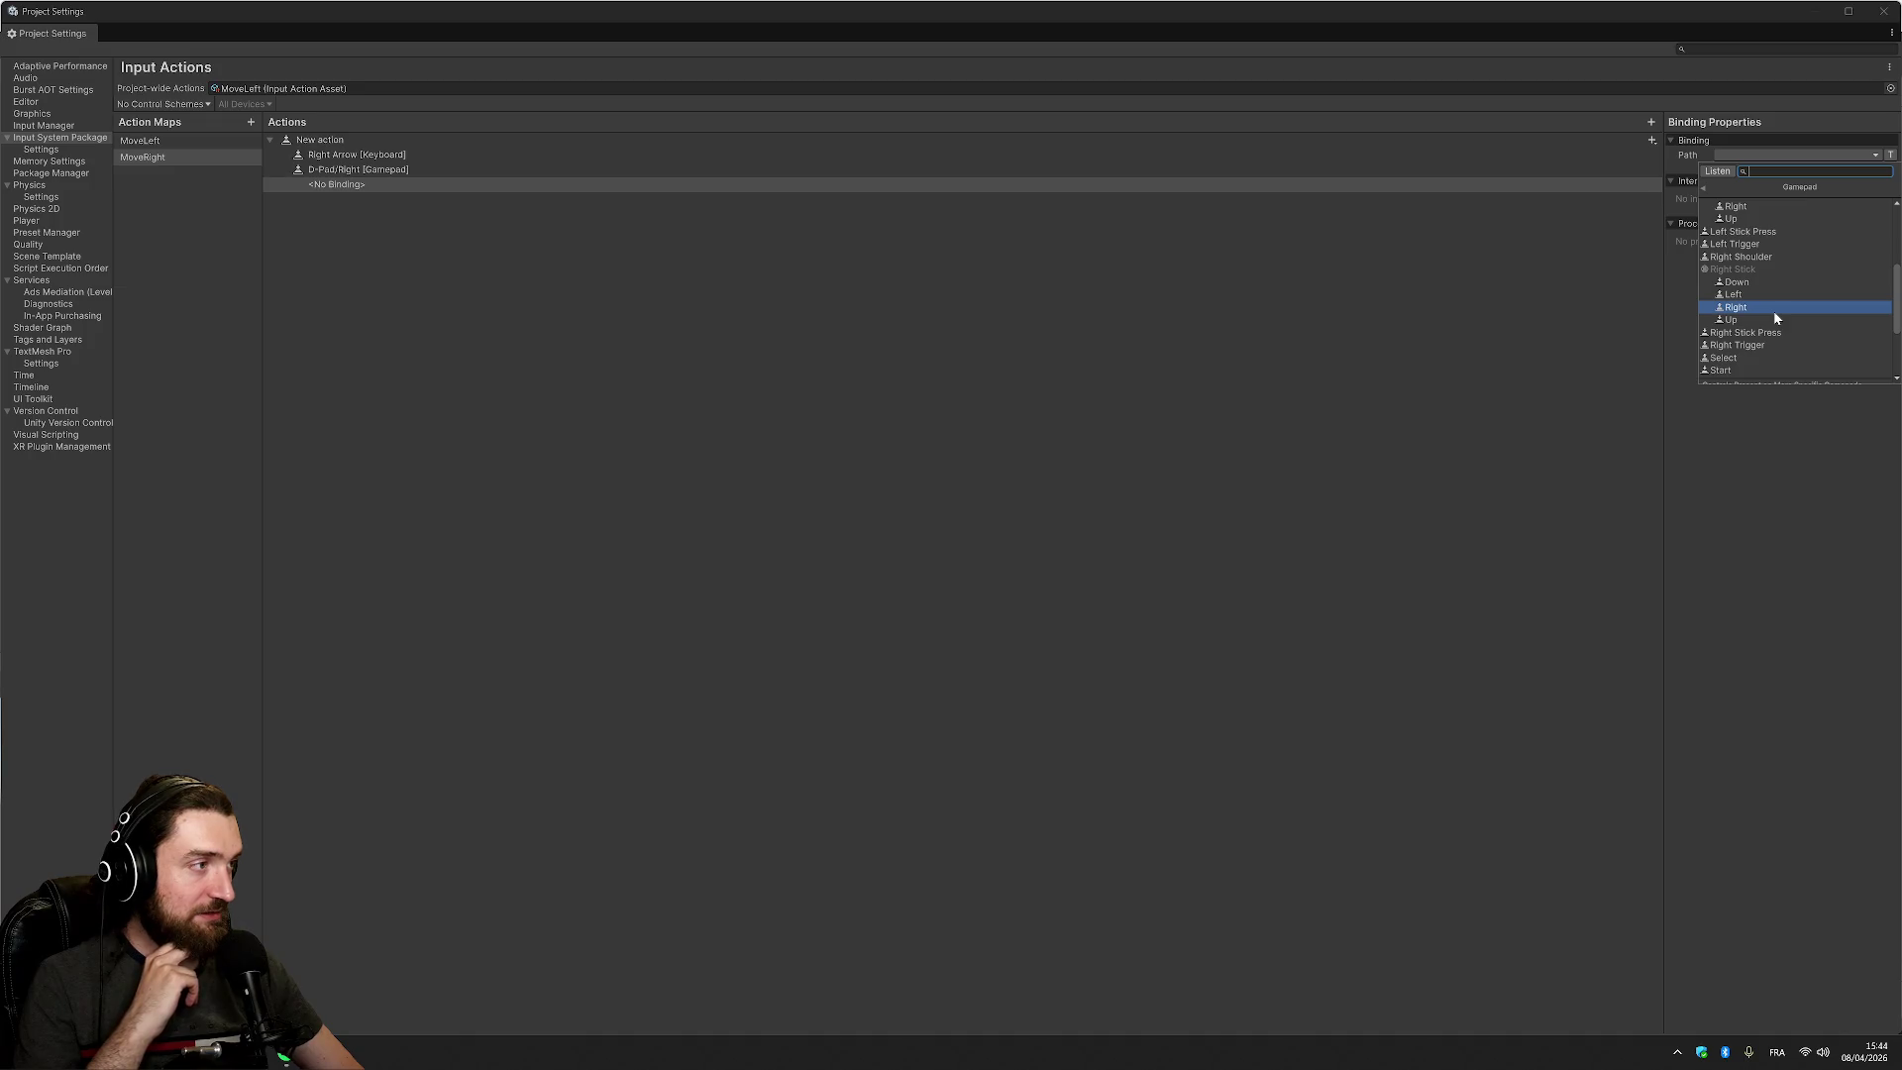
scroll(1775, 317, "up", 3)
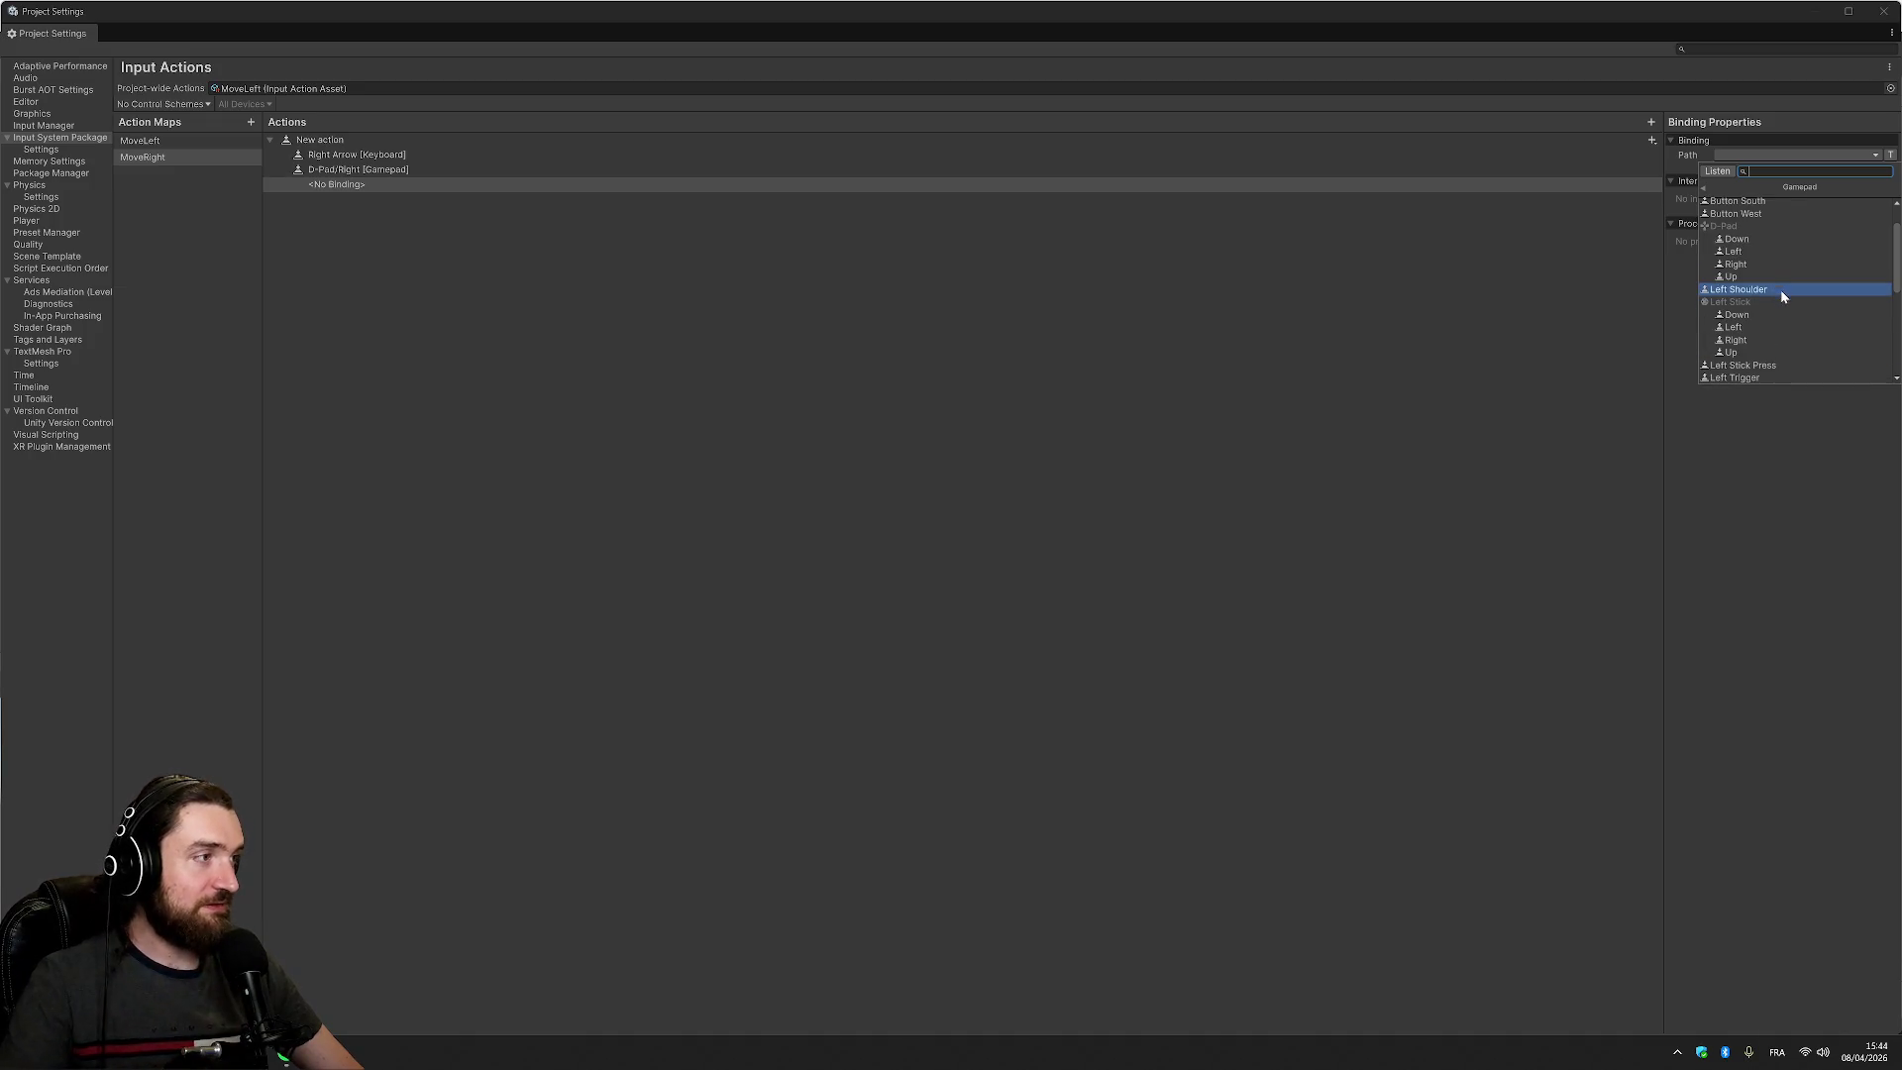
left_click(1785, 340)
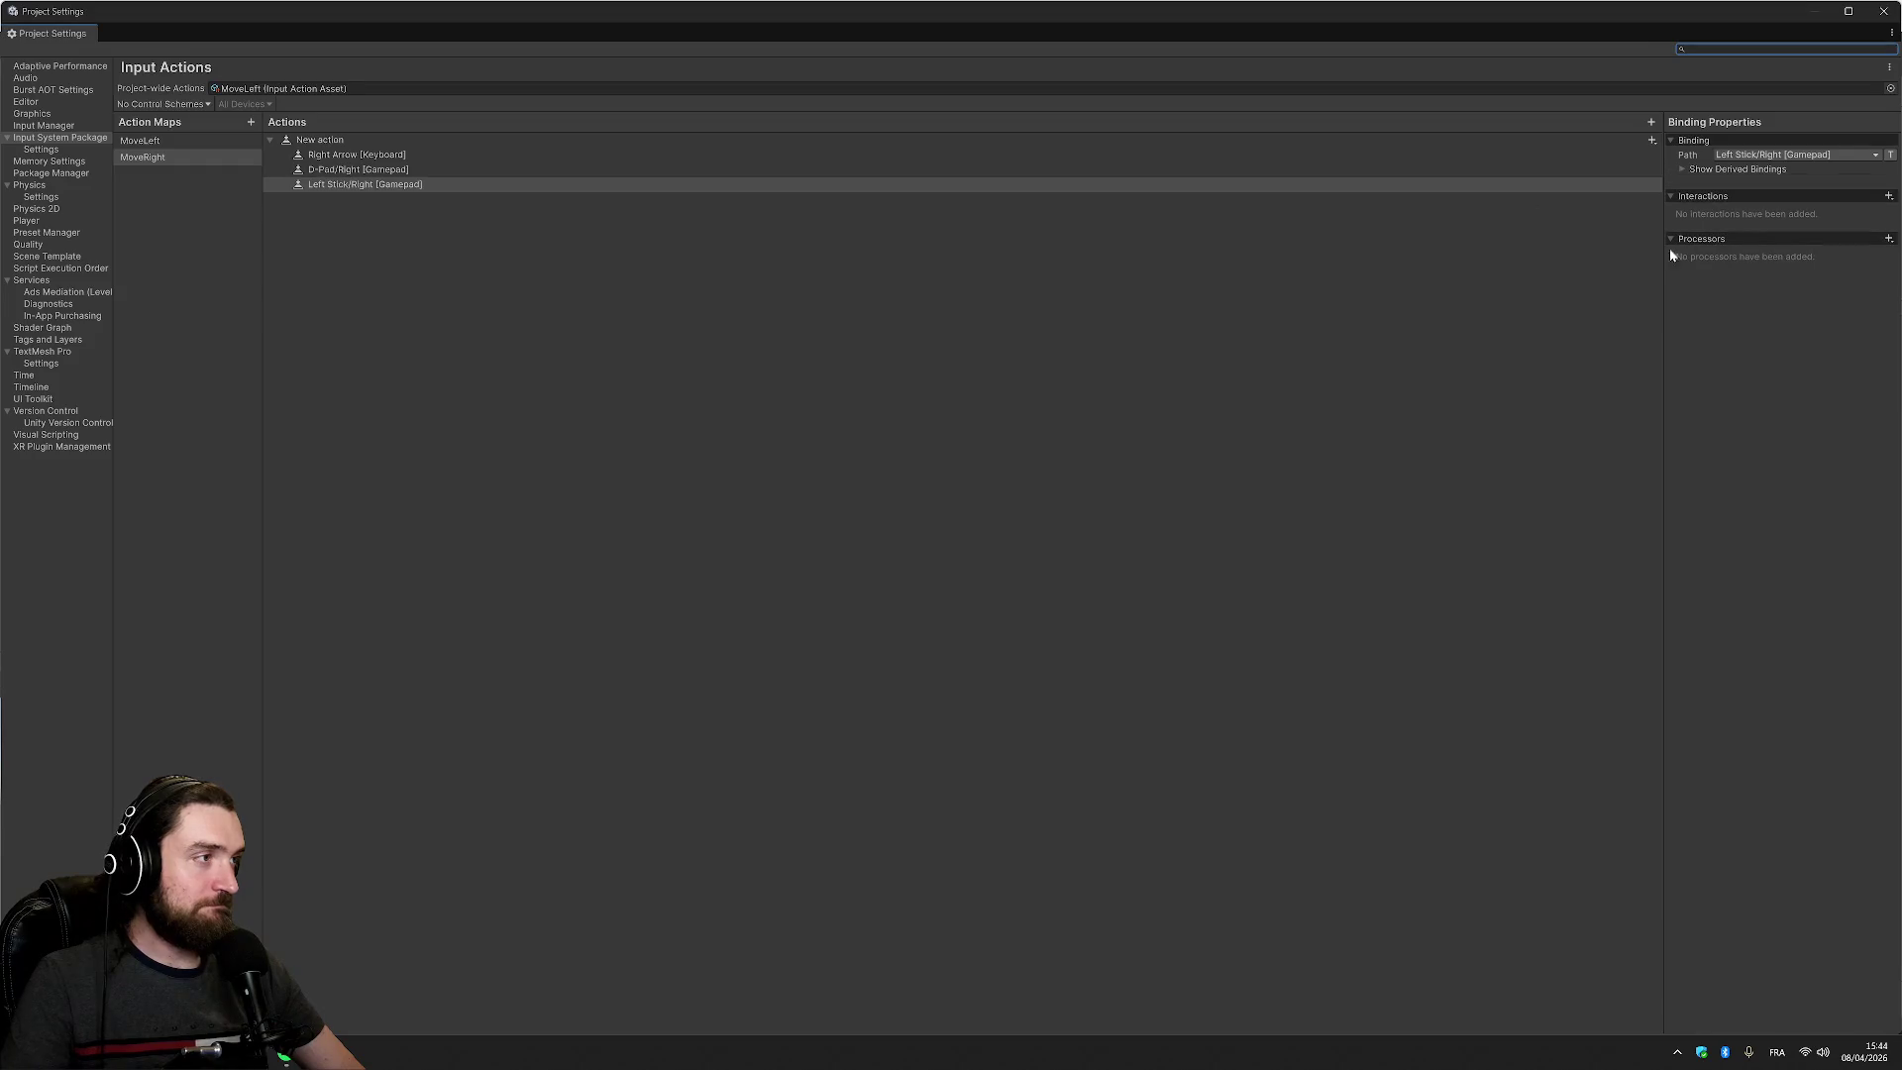
left_click(168, 142)
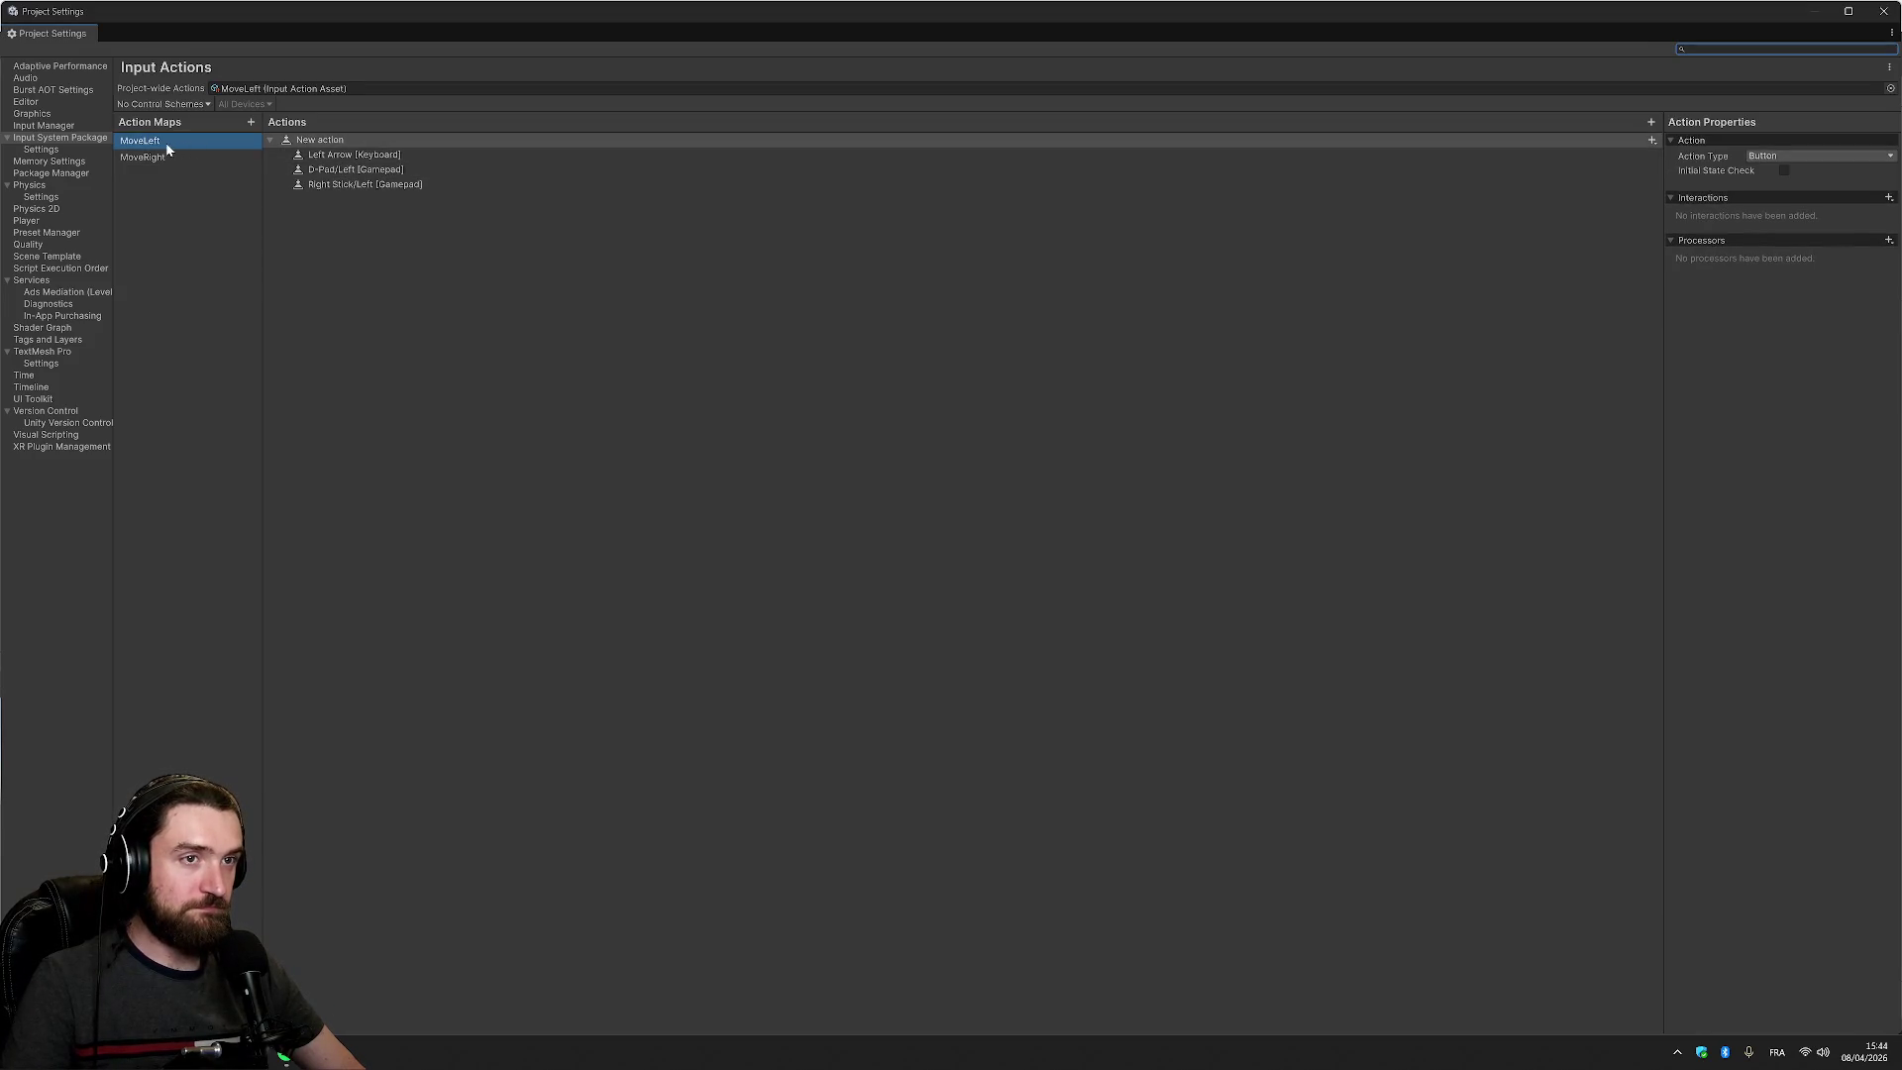
Review MoveLeft's gamepad bindings and add an empty binding to its action
left_click(396, 169)
left_click(562, 185)
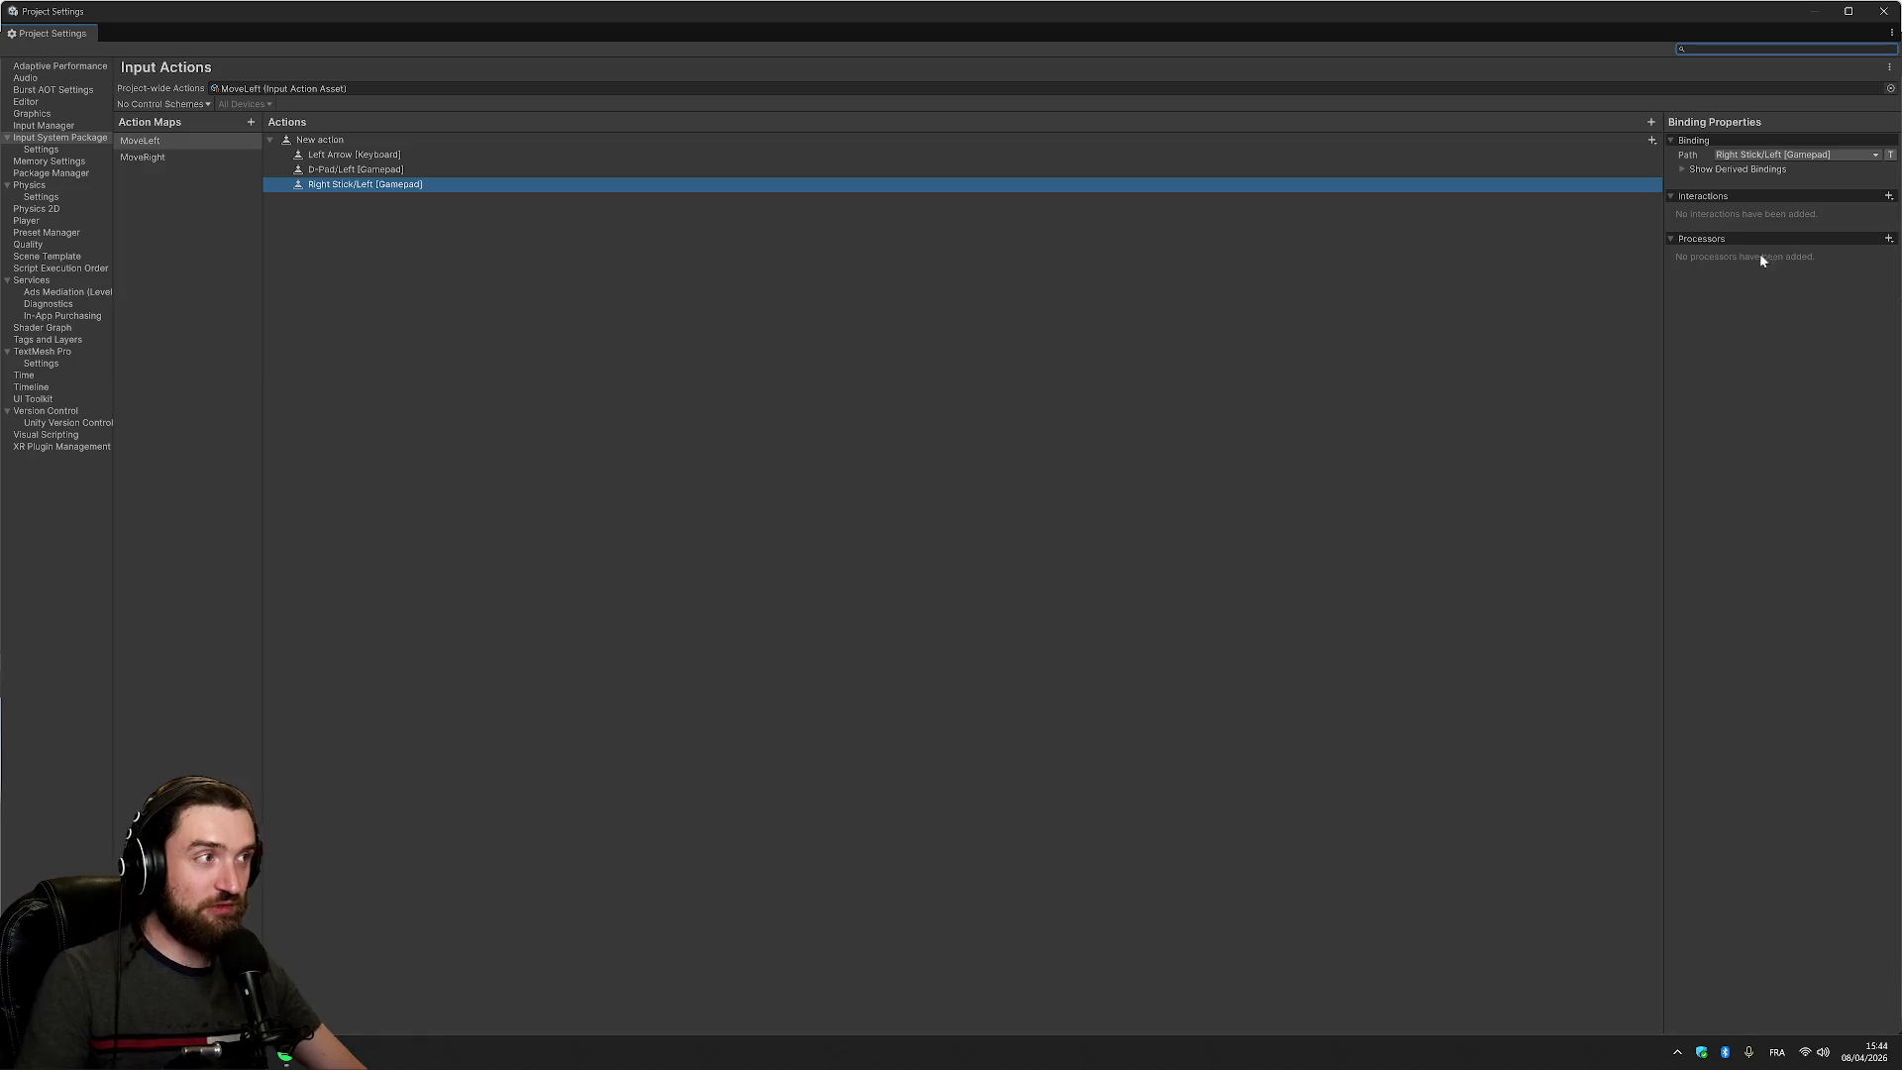
left_click(1800, 156)
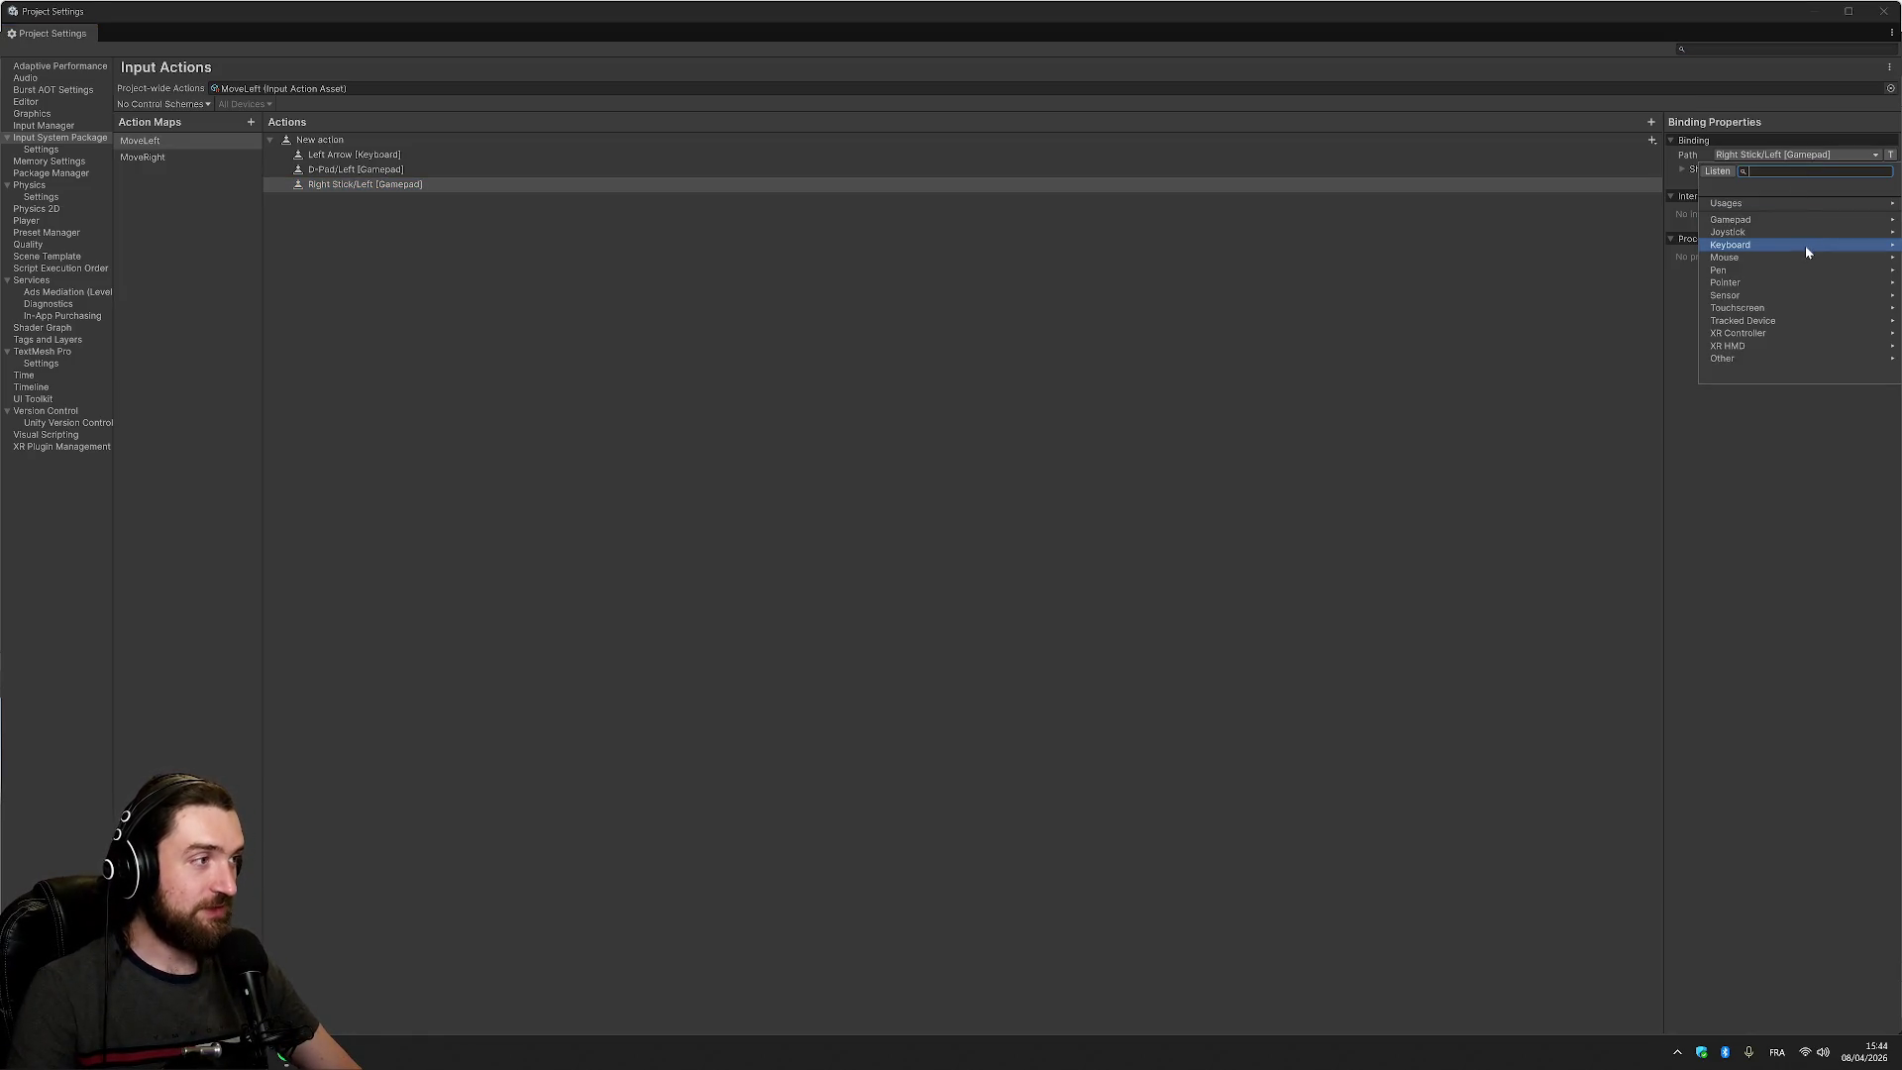
left_click(1651, 141)
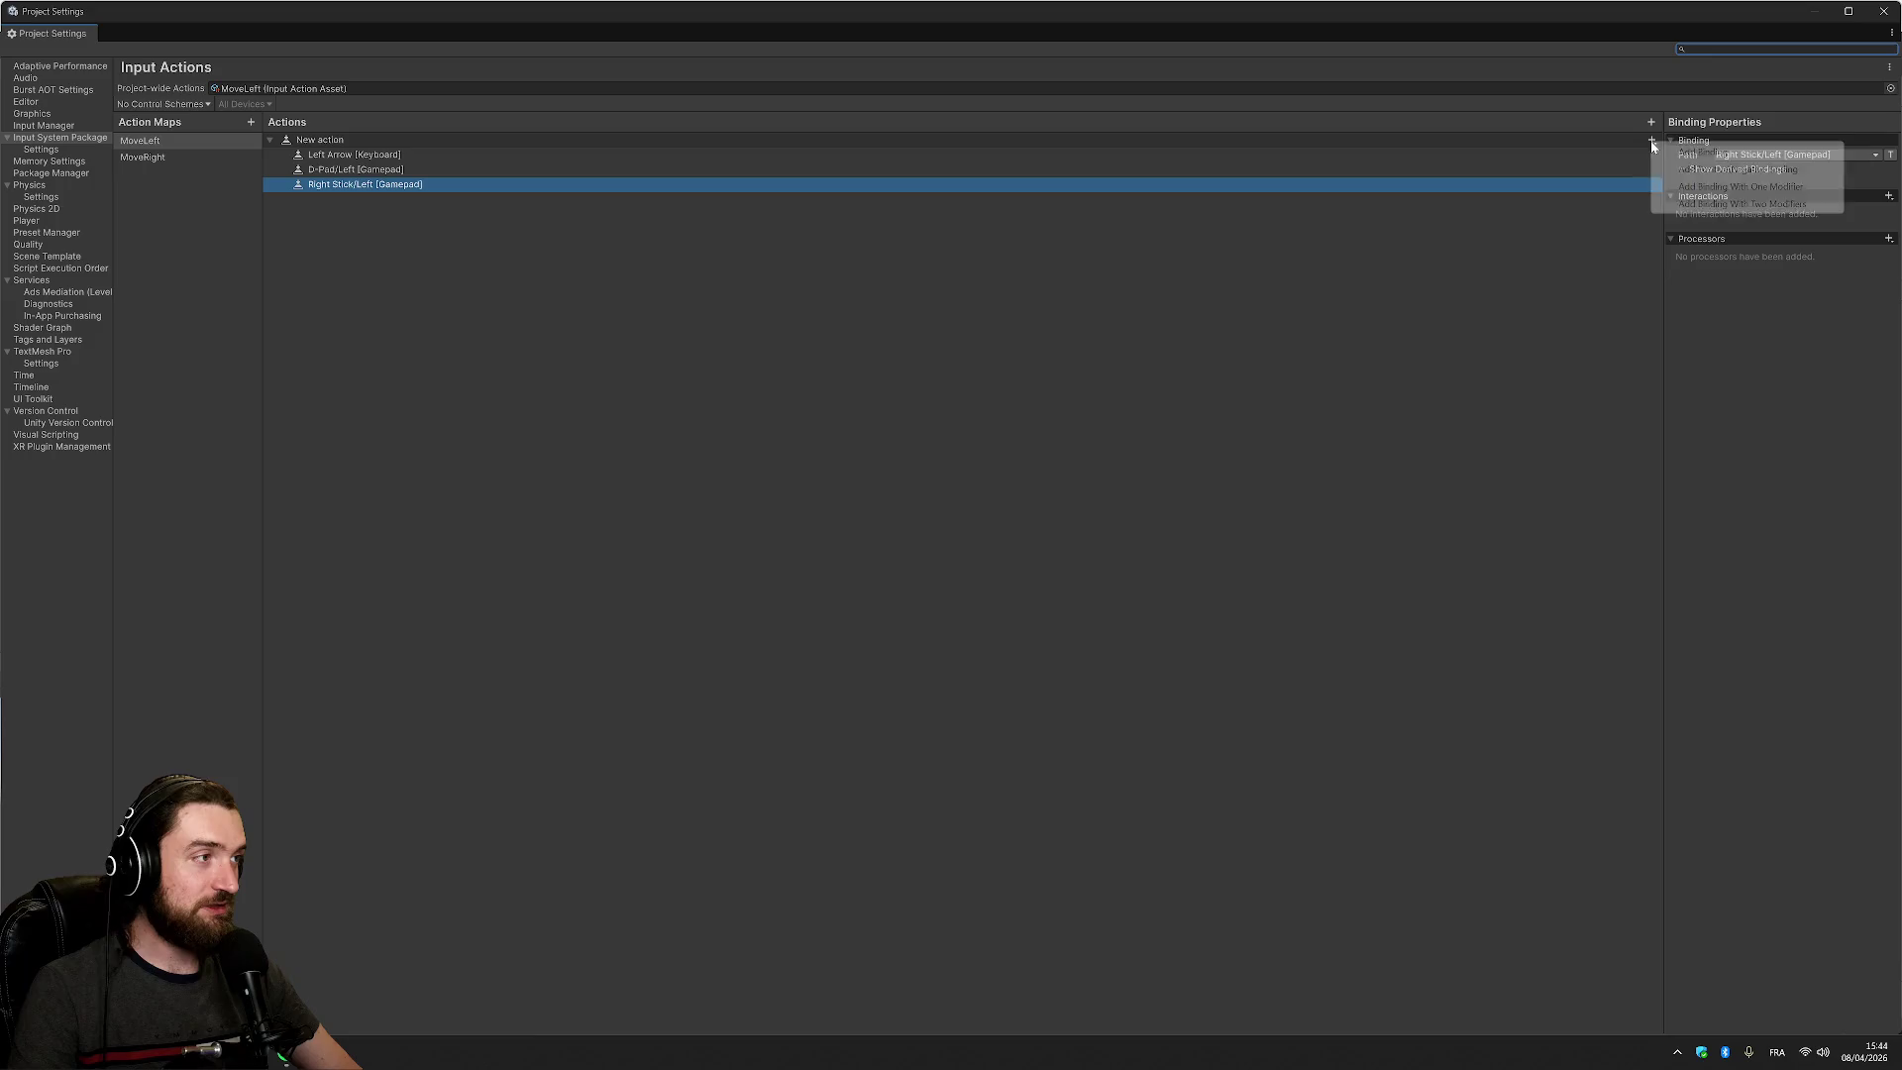
left_click(1684, 150)
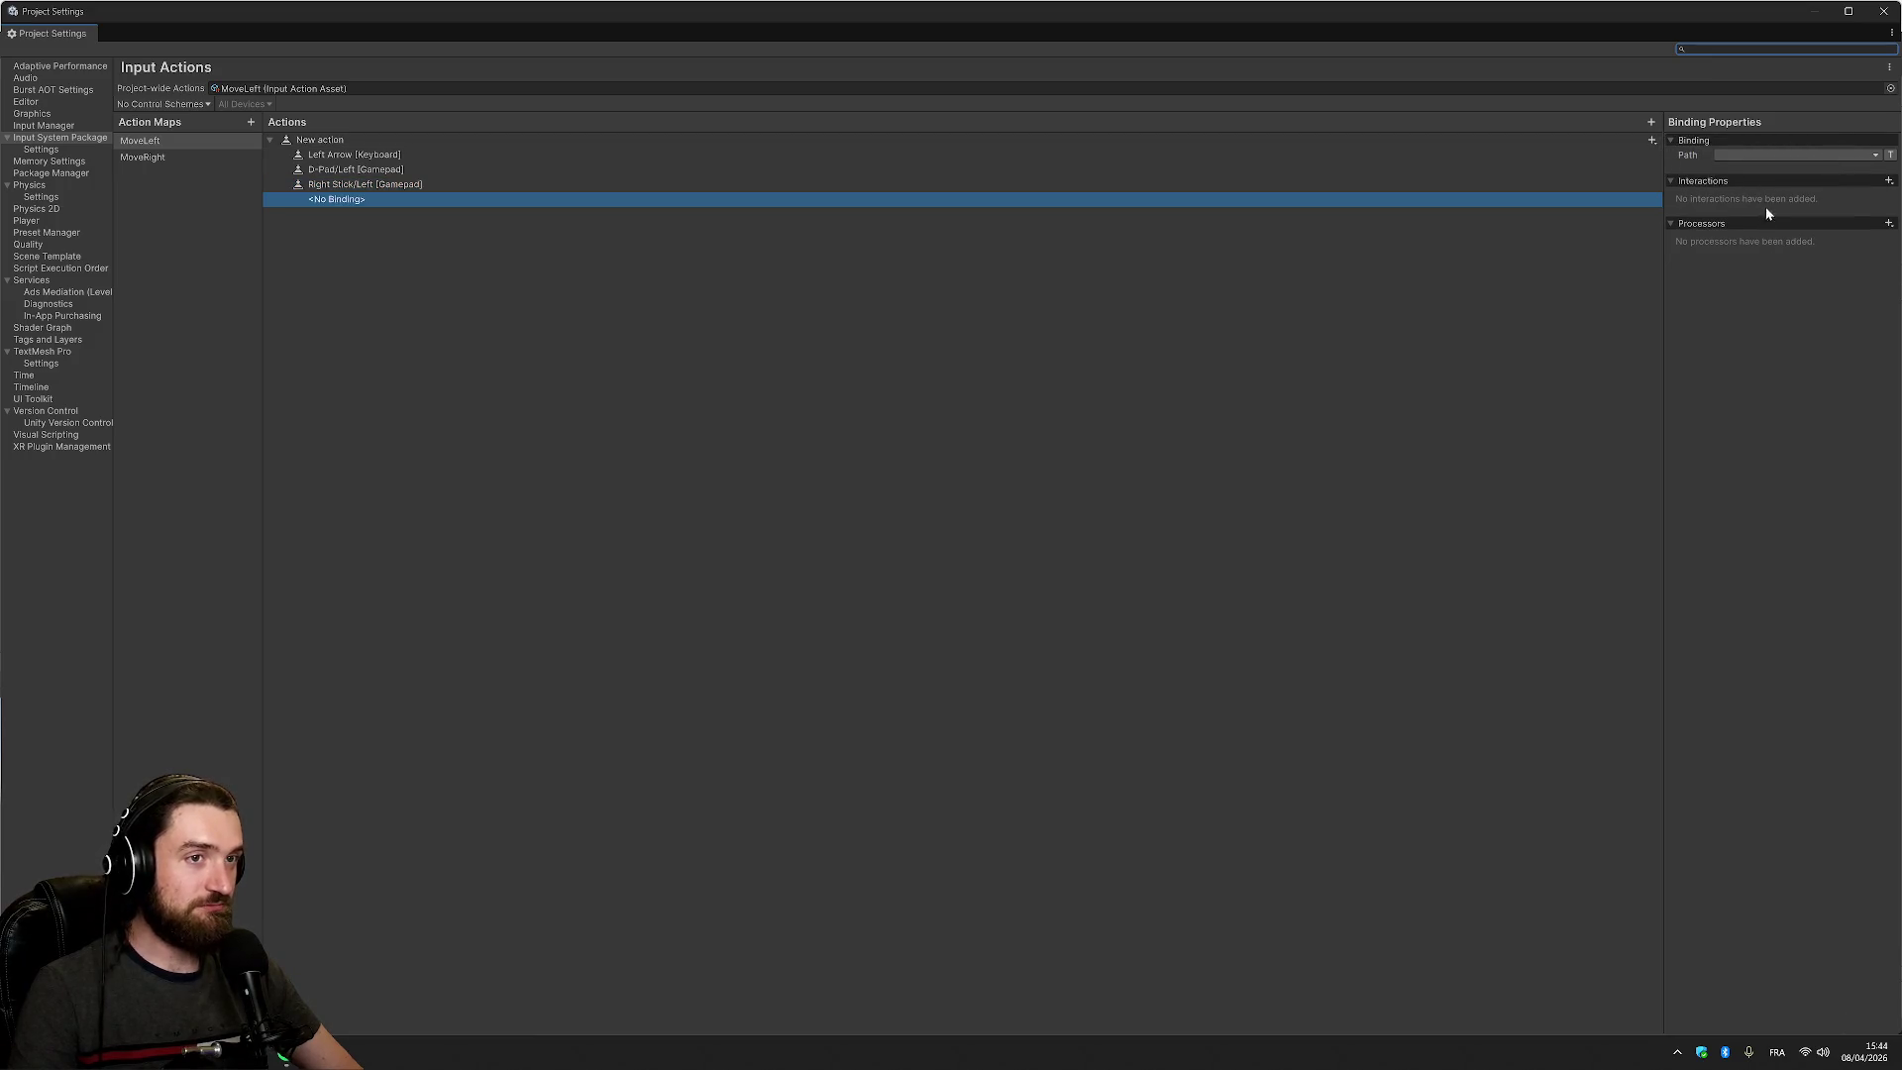
left_click(1628, 188)
Set the empty binding to Left Stick/Left [Gamepad], then show the MoveRight map
left_click(1615, 200)
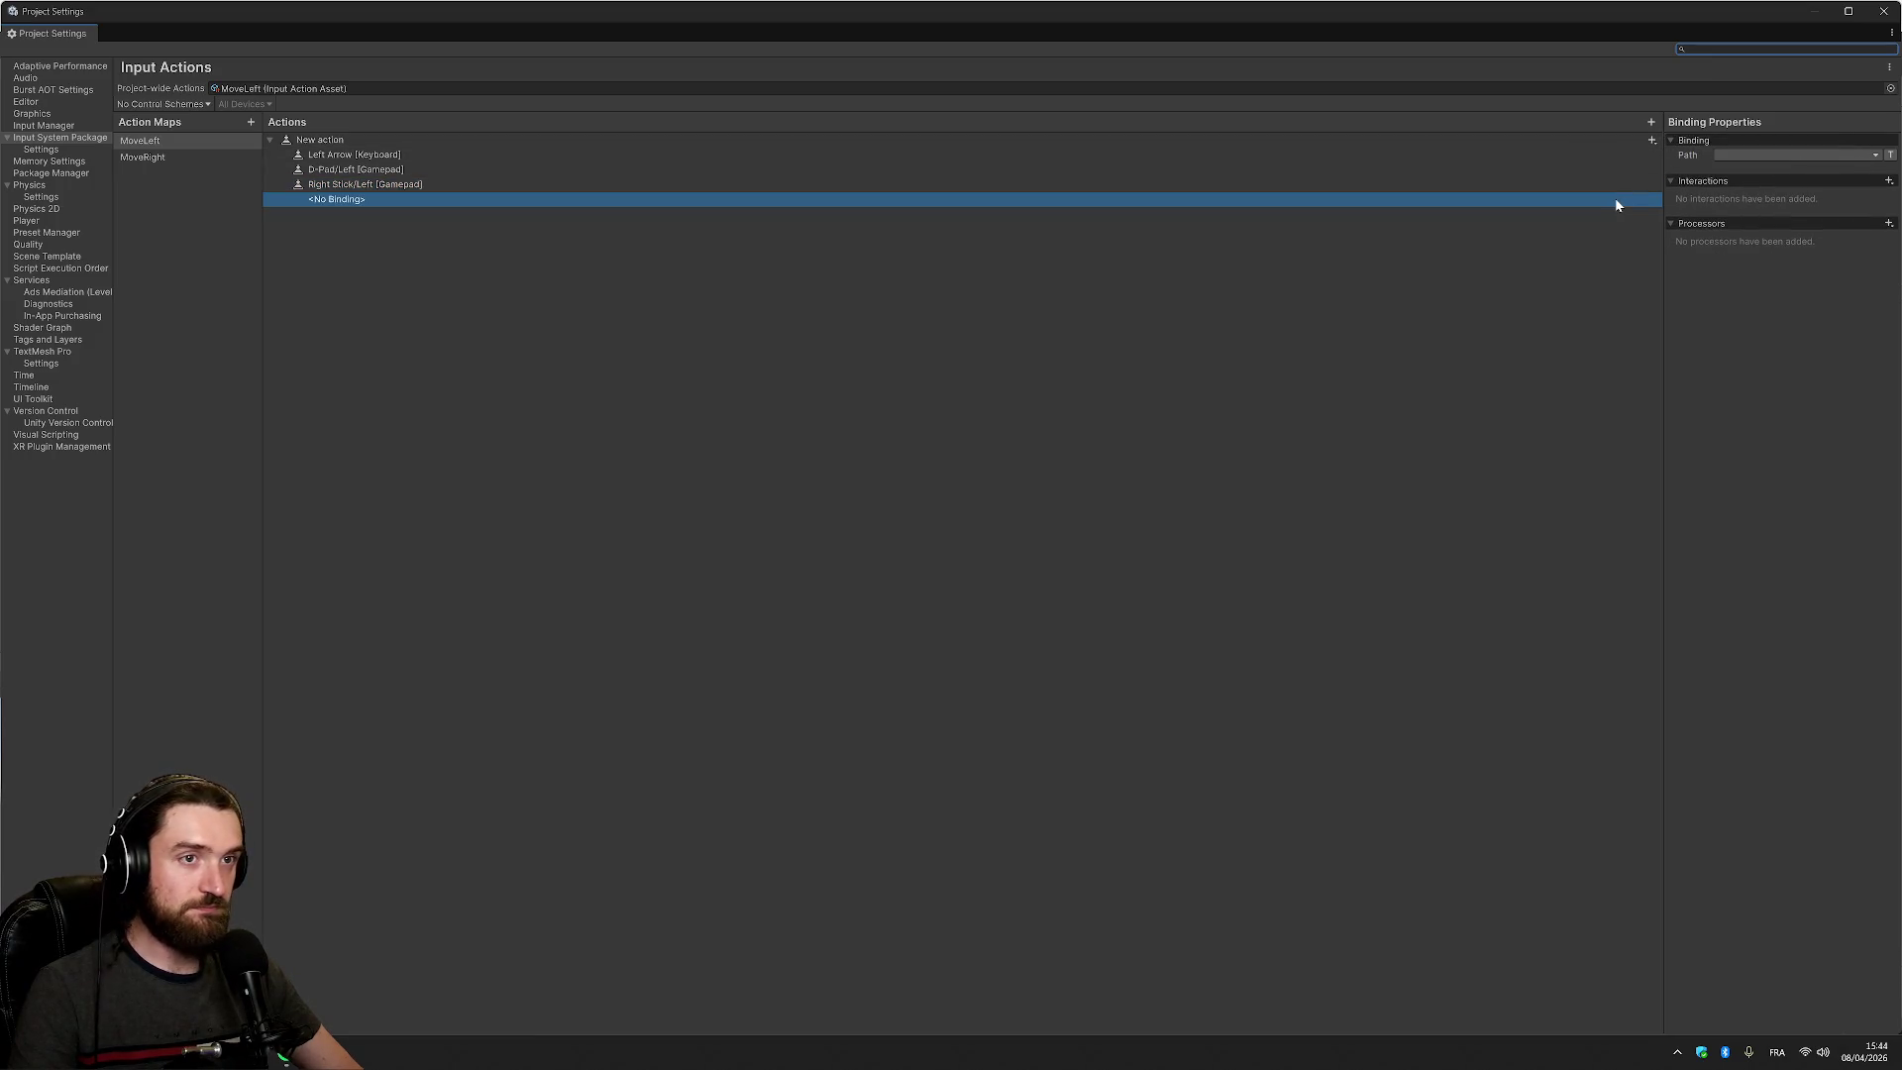
left_click(1802, 156)
left_click(1762, 220)
left_click(1749, 188)
left_click(1729, 219)
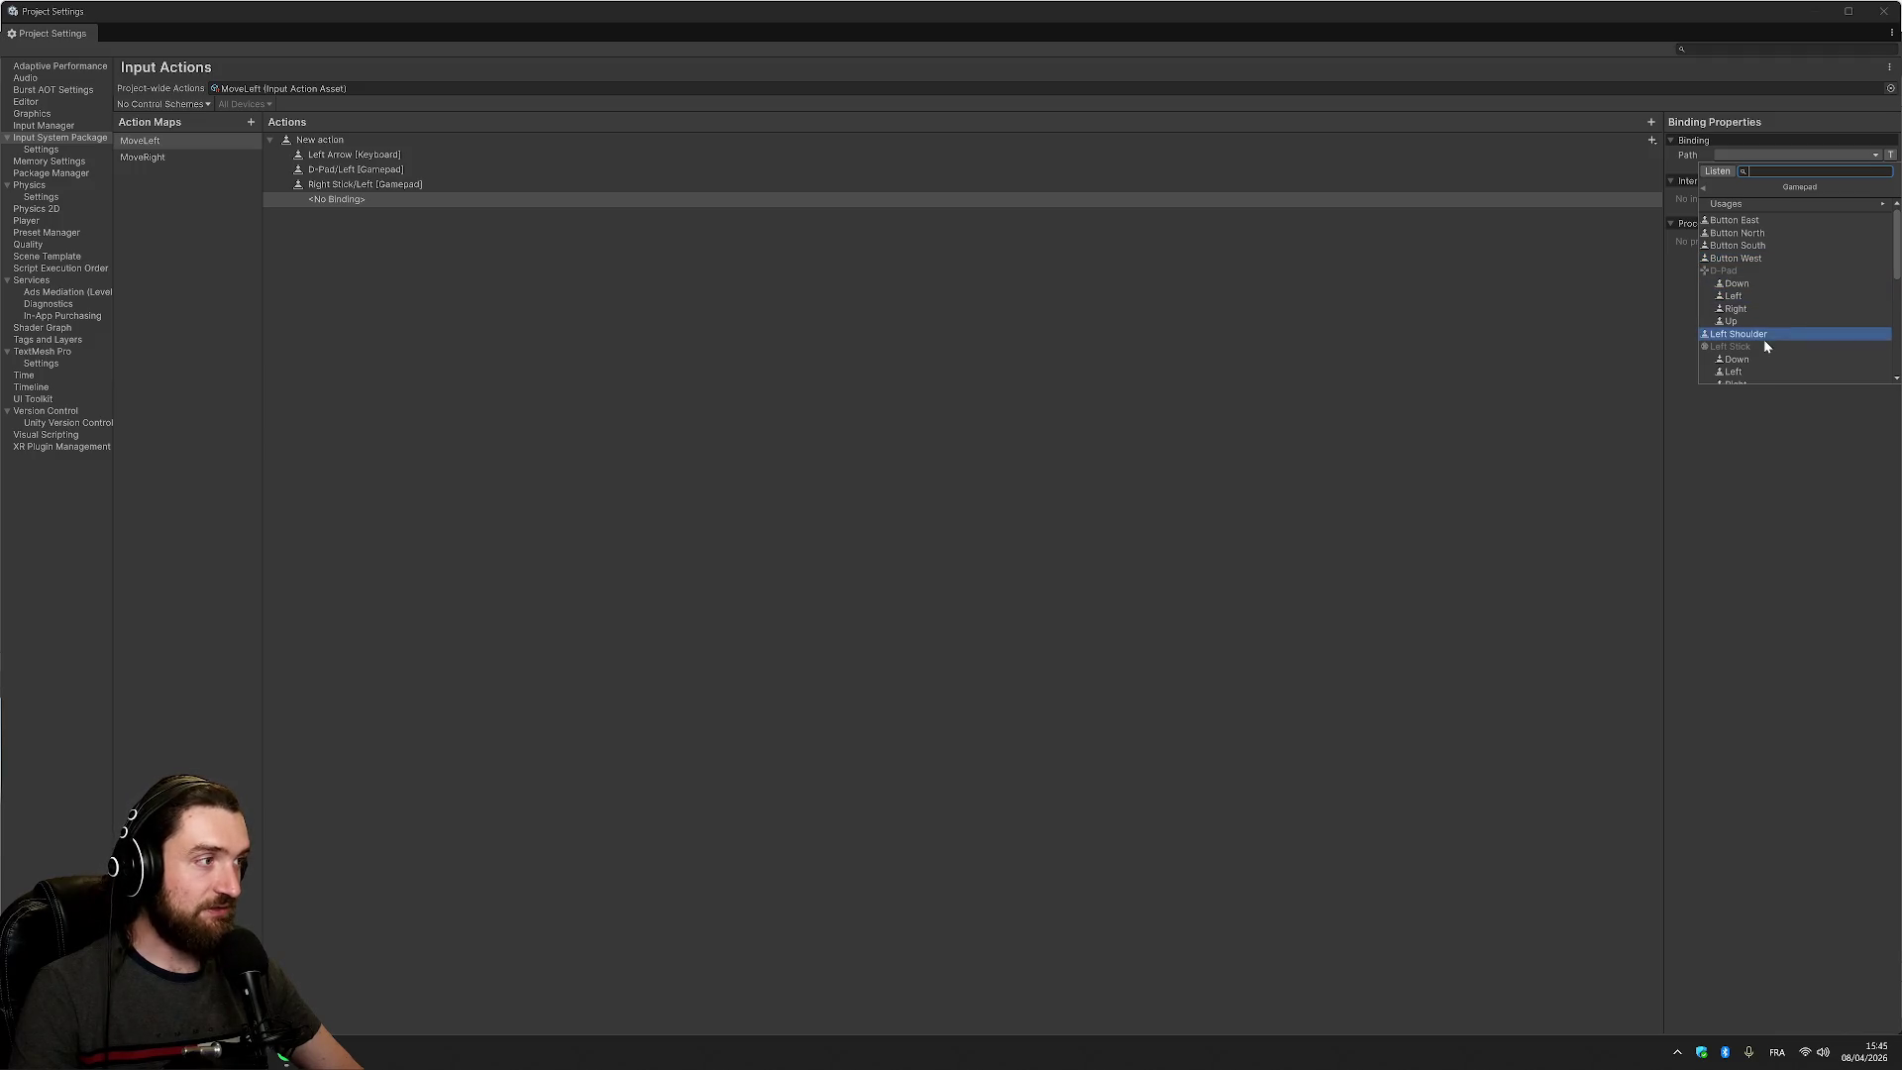
left_click(1767, 371)
left_click(676, 201)
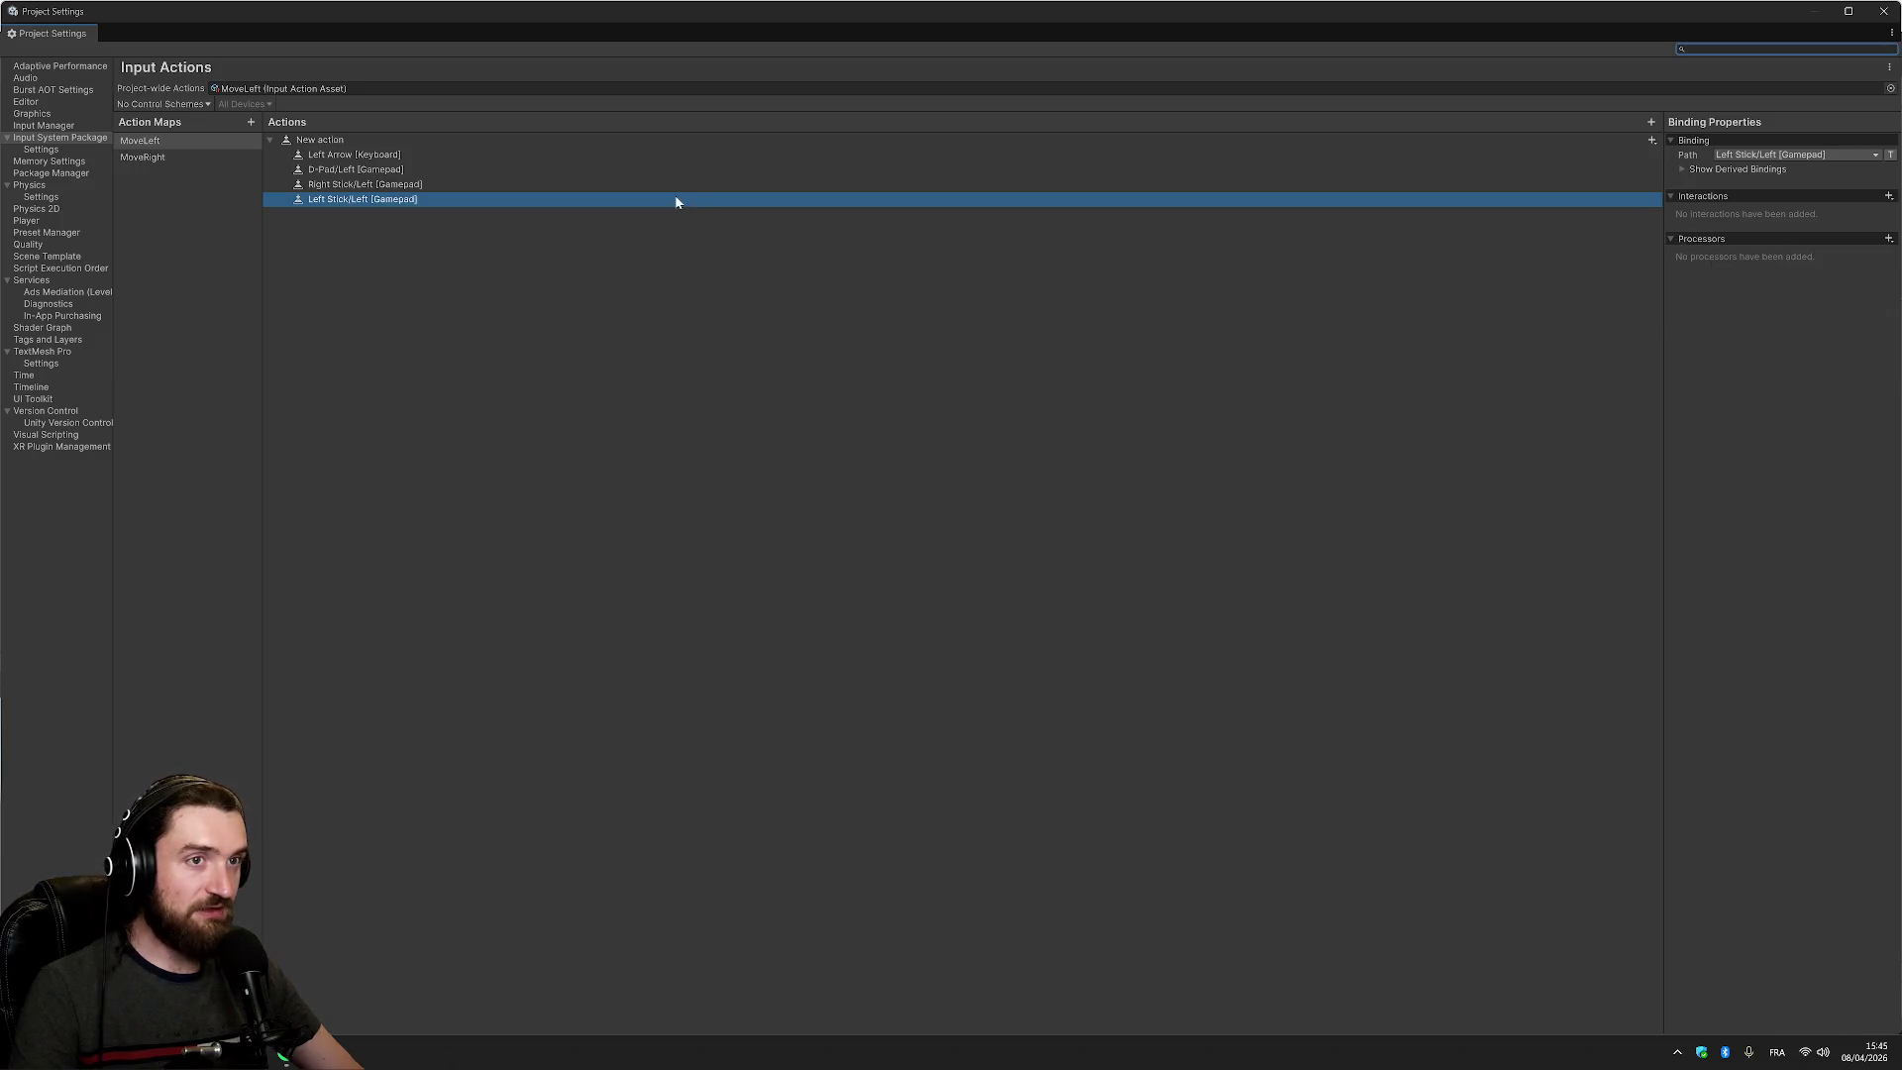
left_click(188, 158)
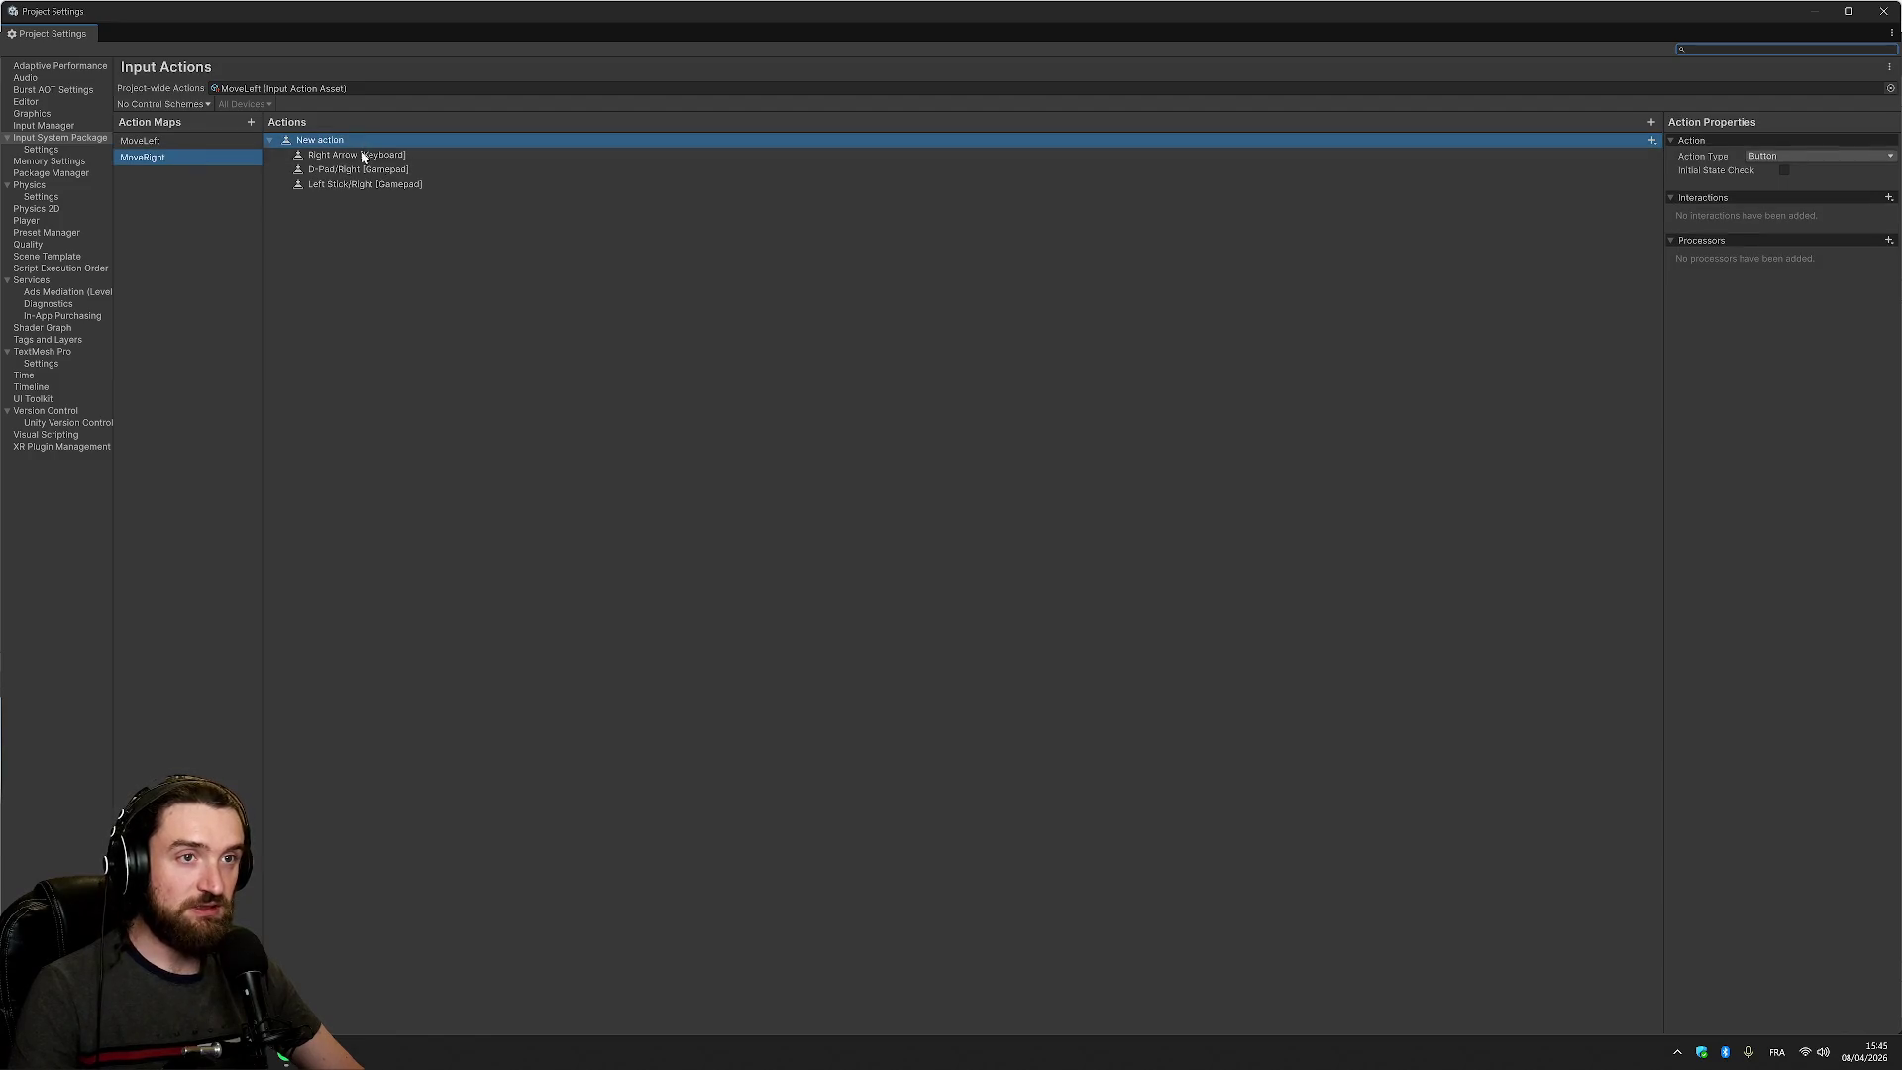
Add a Right Stick/Right [Gamepad] binding to MoveRight's action and start a third action map
left_click(1651, 140)
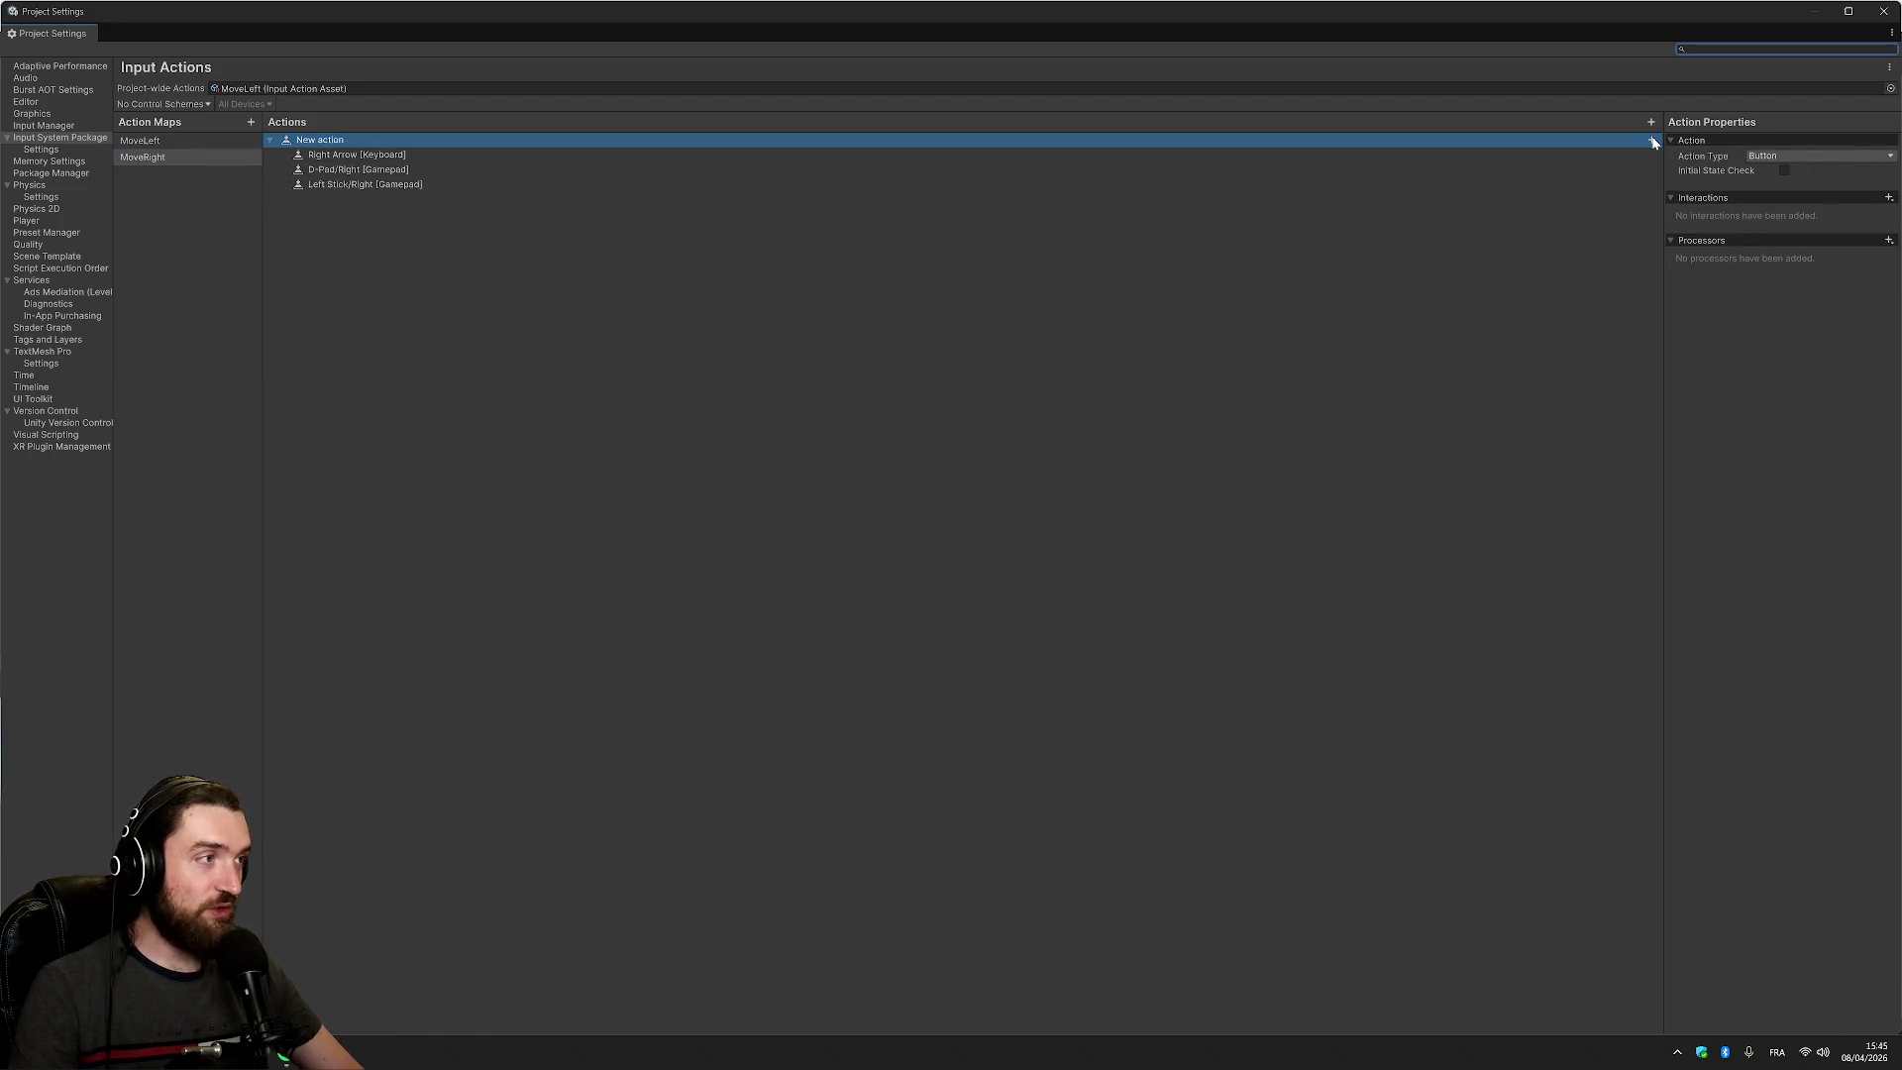
left_click(1704, 149)
left_click(1797, 156)
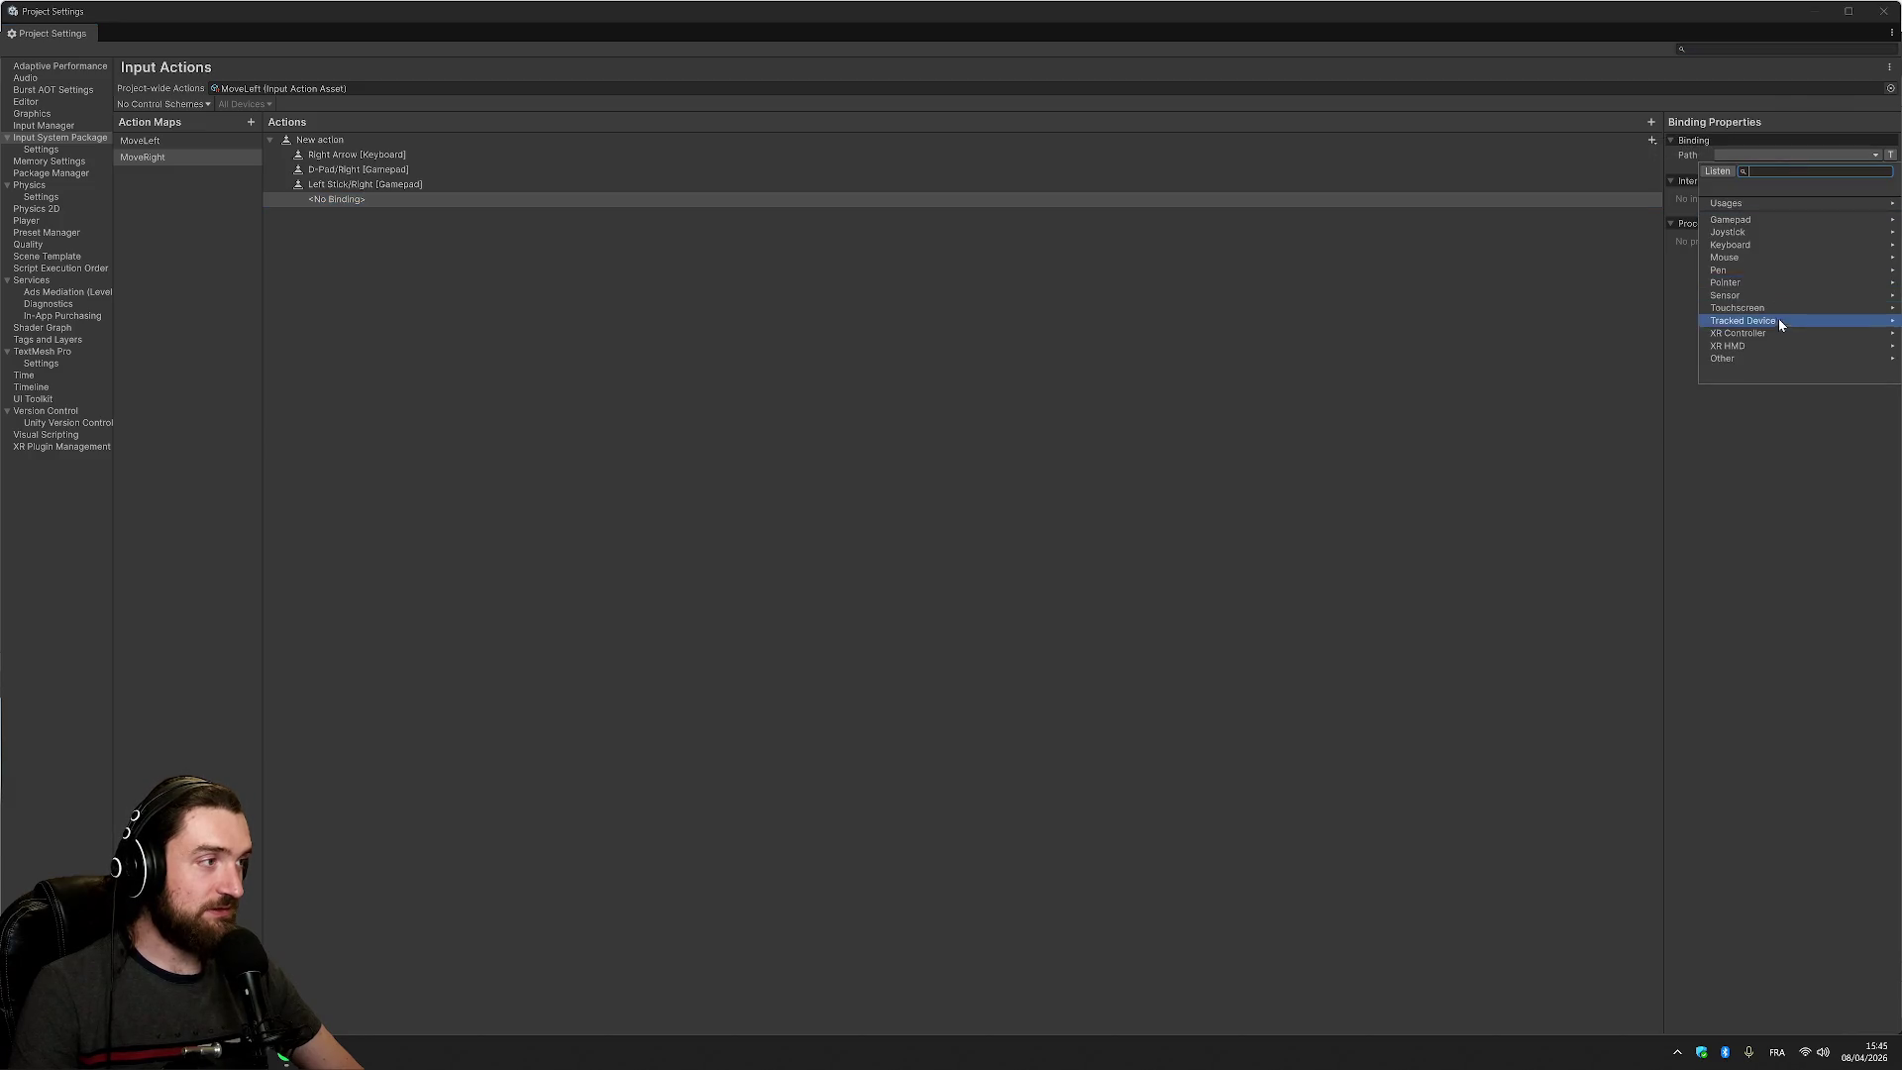
left_click(1763, 219)
scroll(1762, 297, "down", 5)
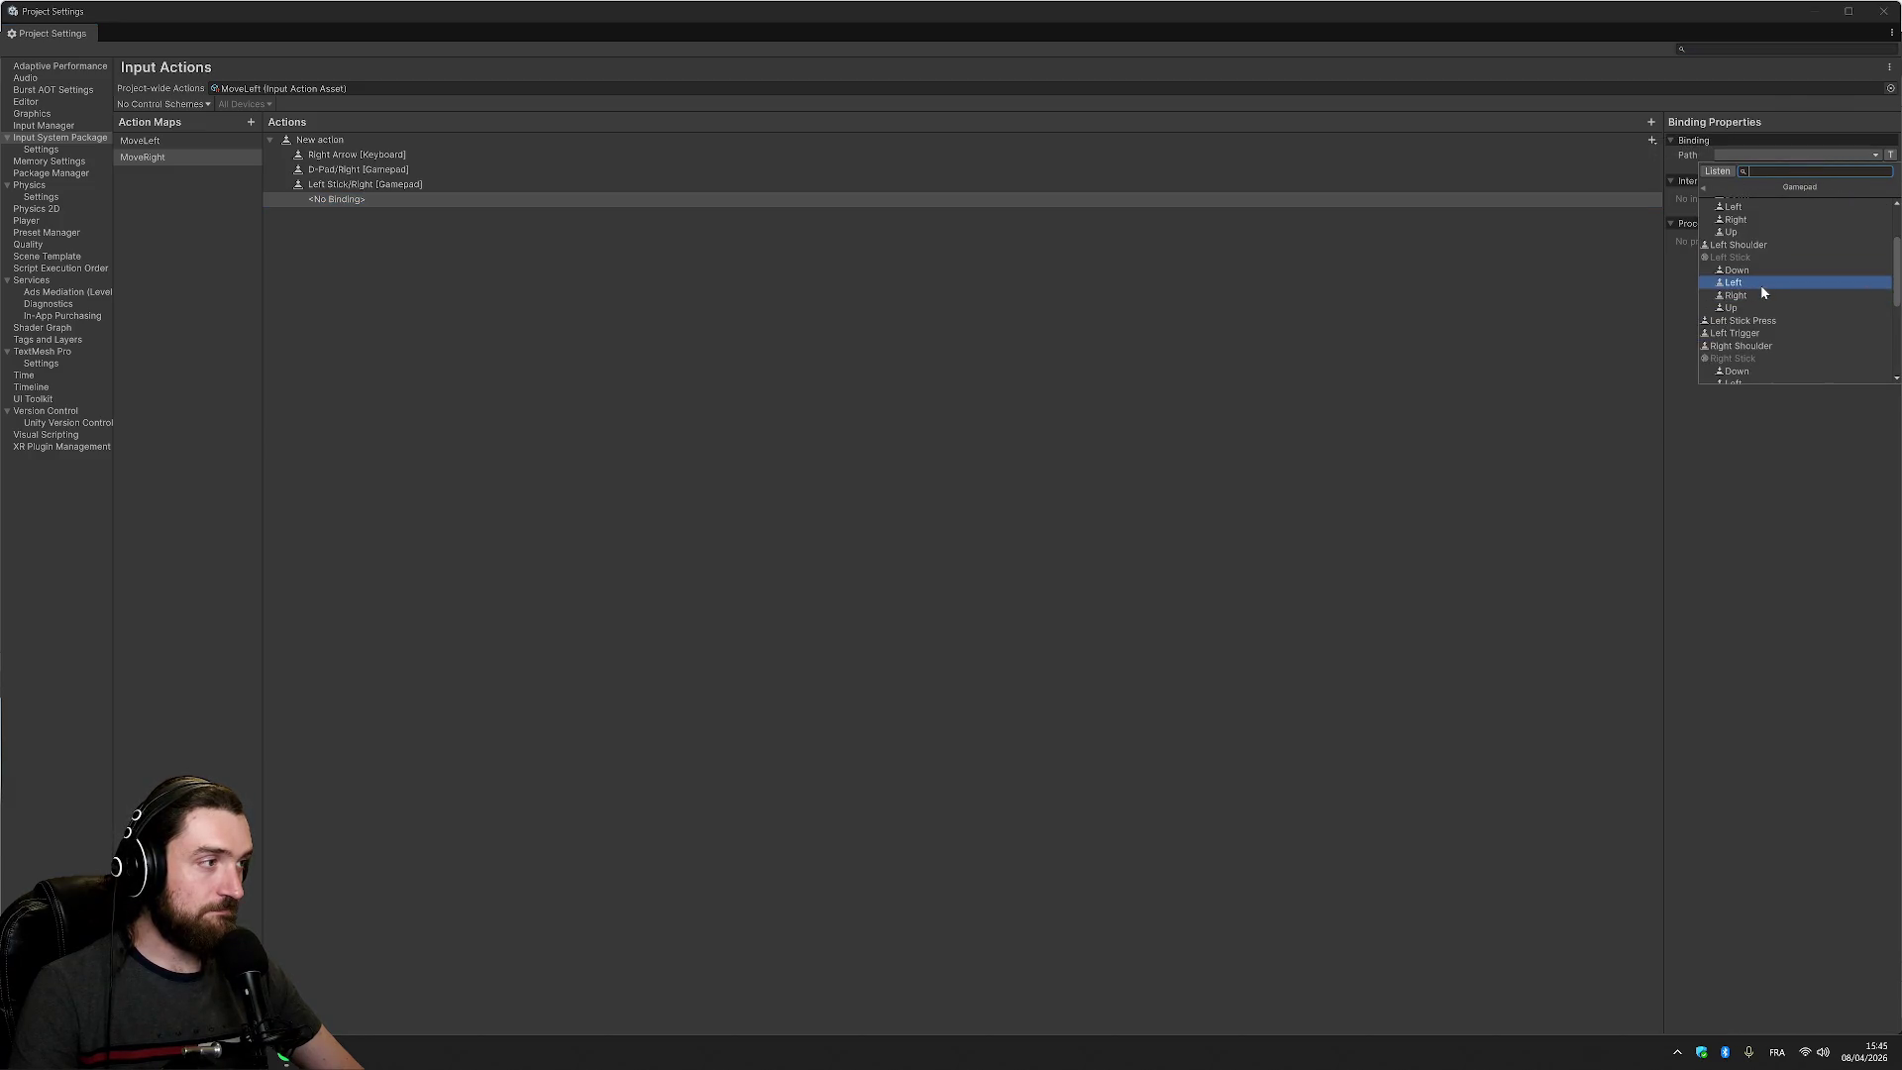
left_click(1754, 264)
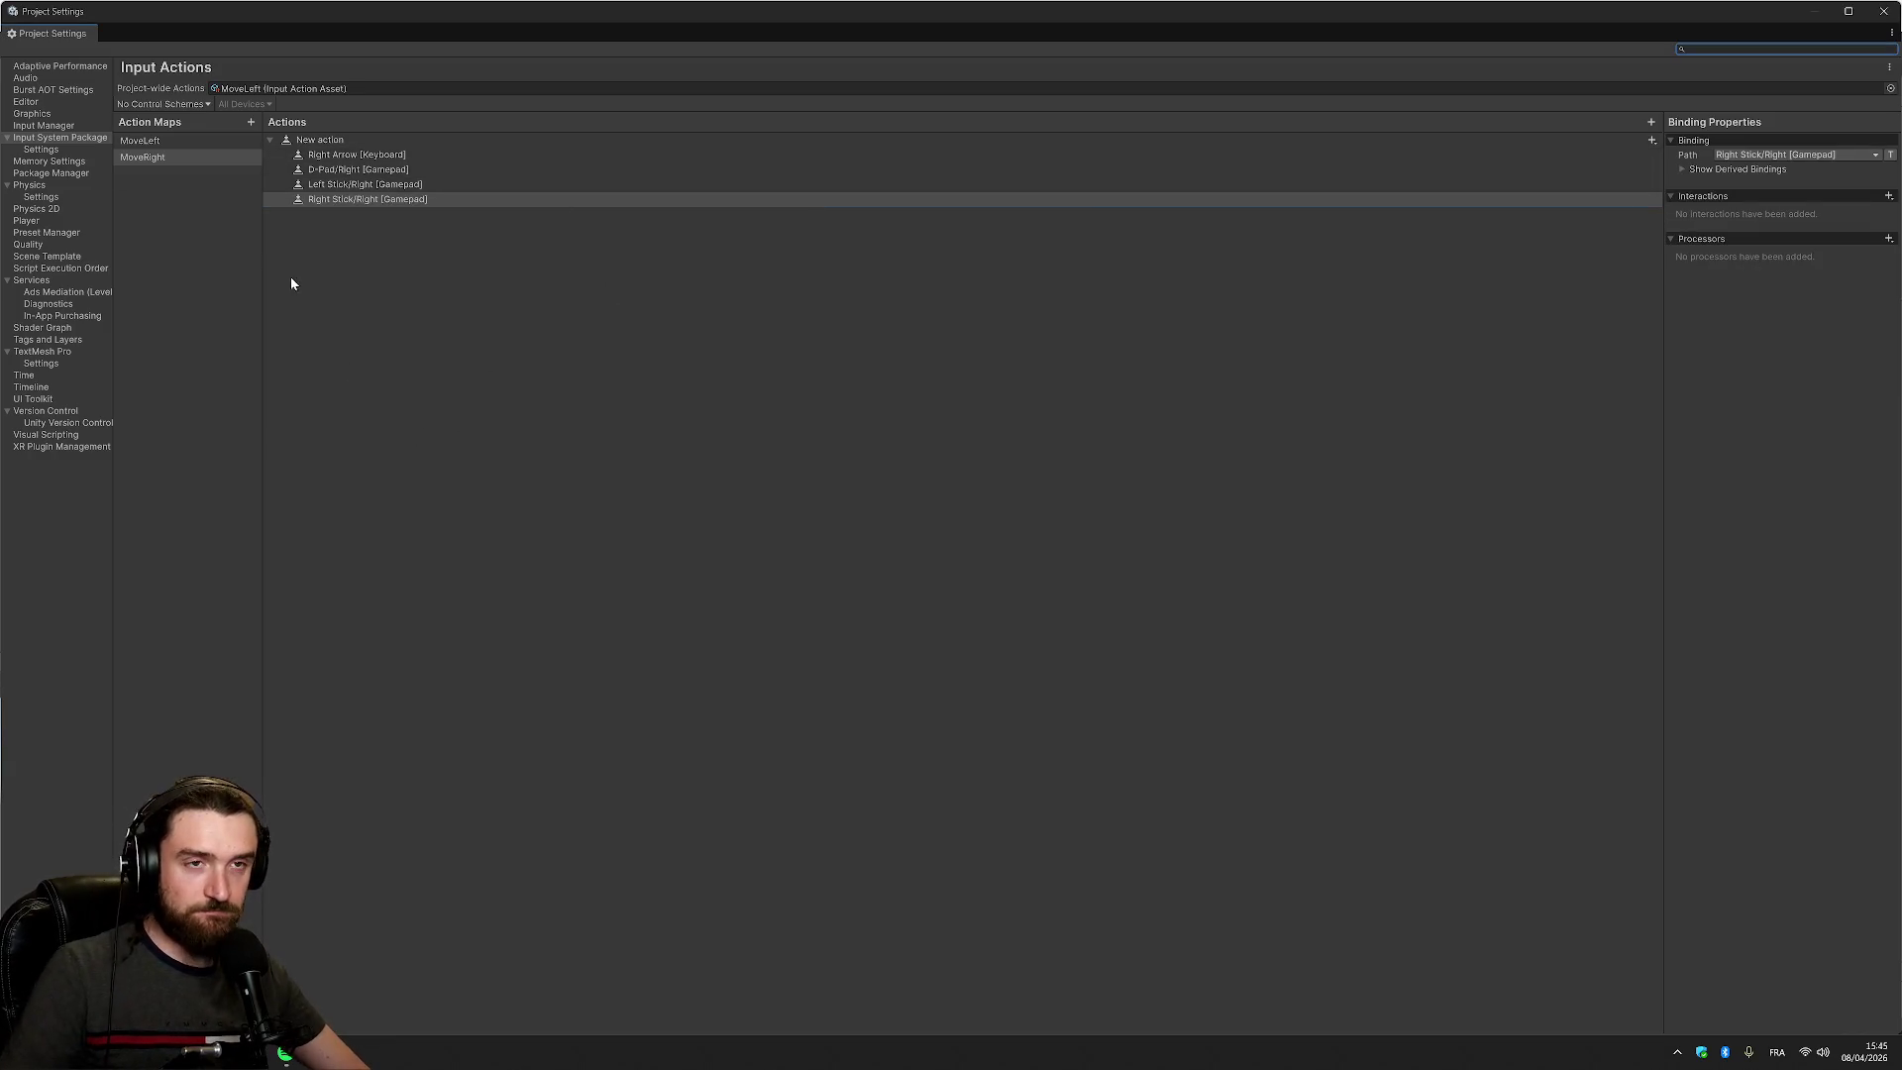
left_click(250, 122)
Name the new action map Spawn and bind its action to Space [Keyboard]
type("S")
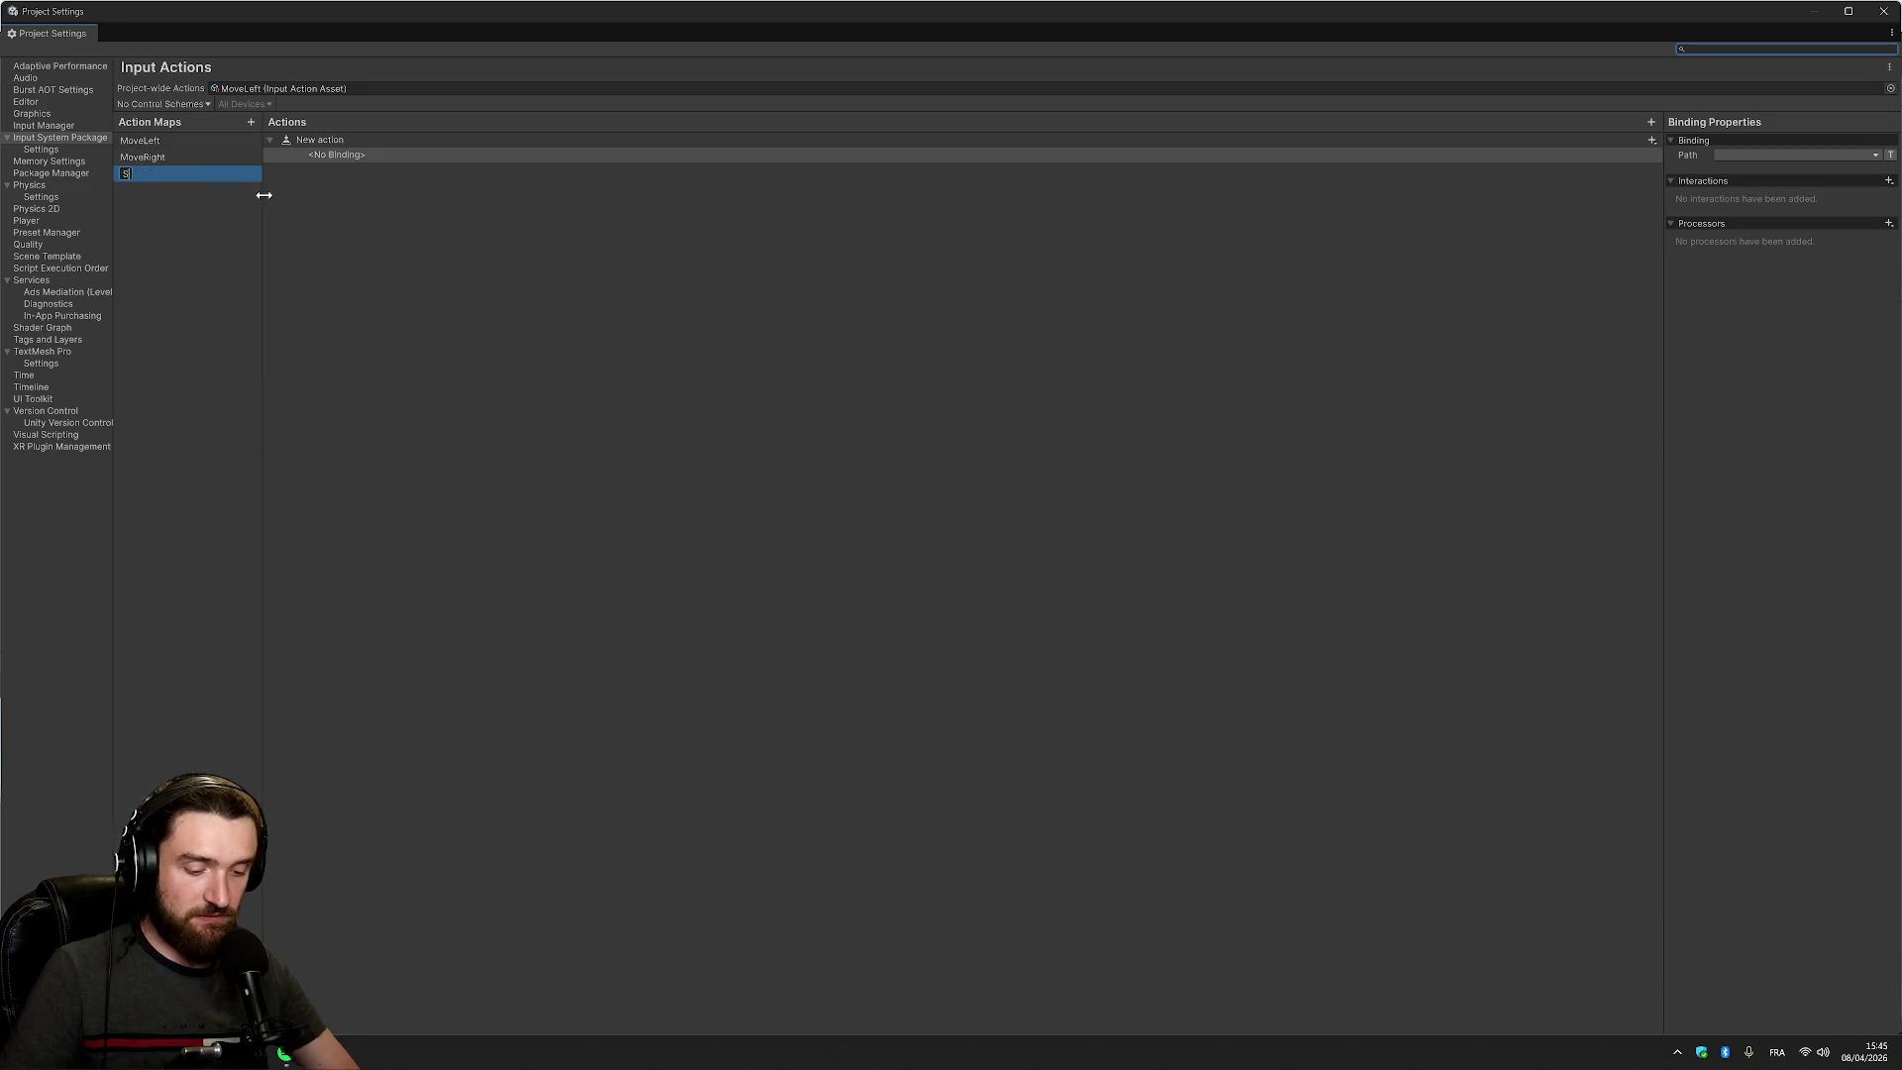
type("pawn")
left_click(362, 156)
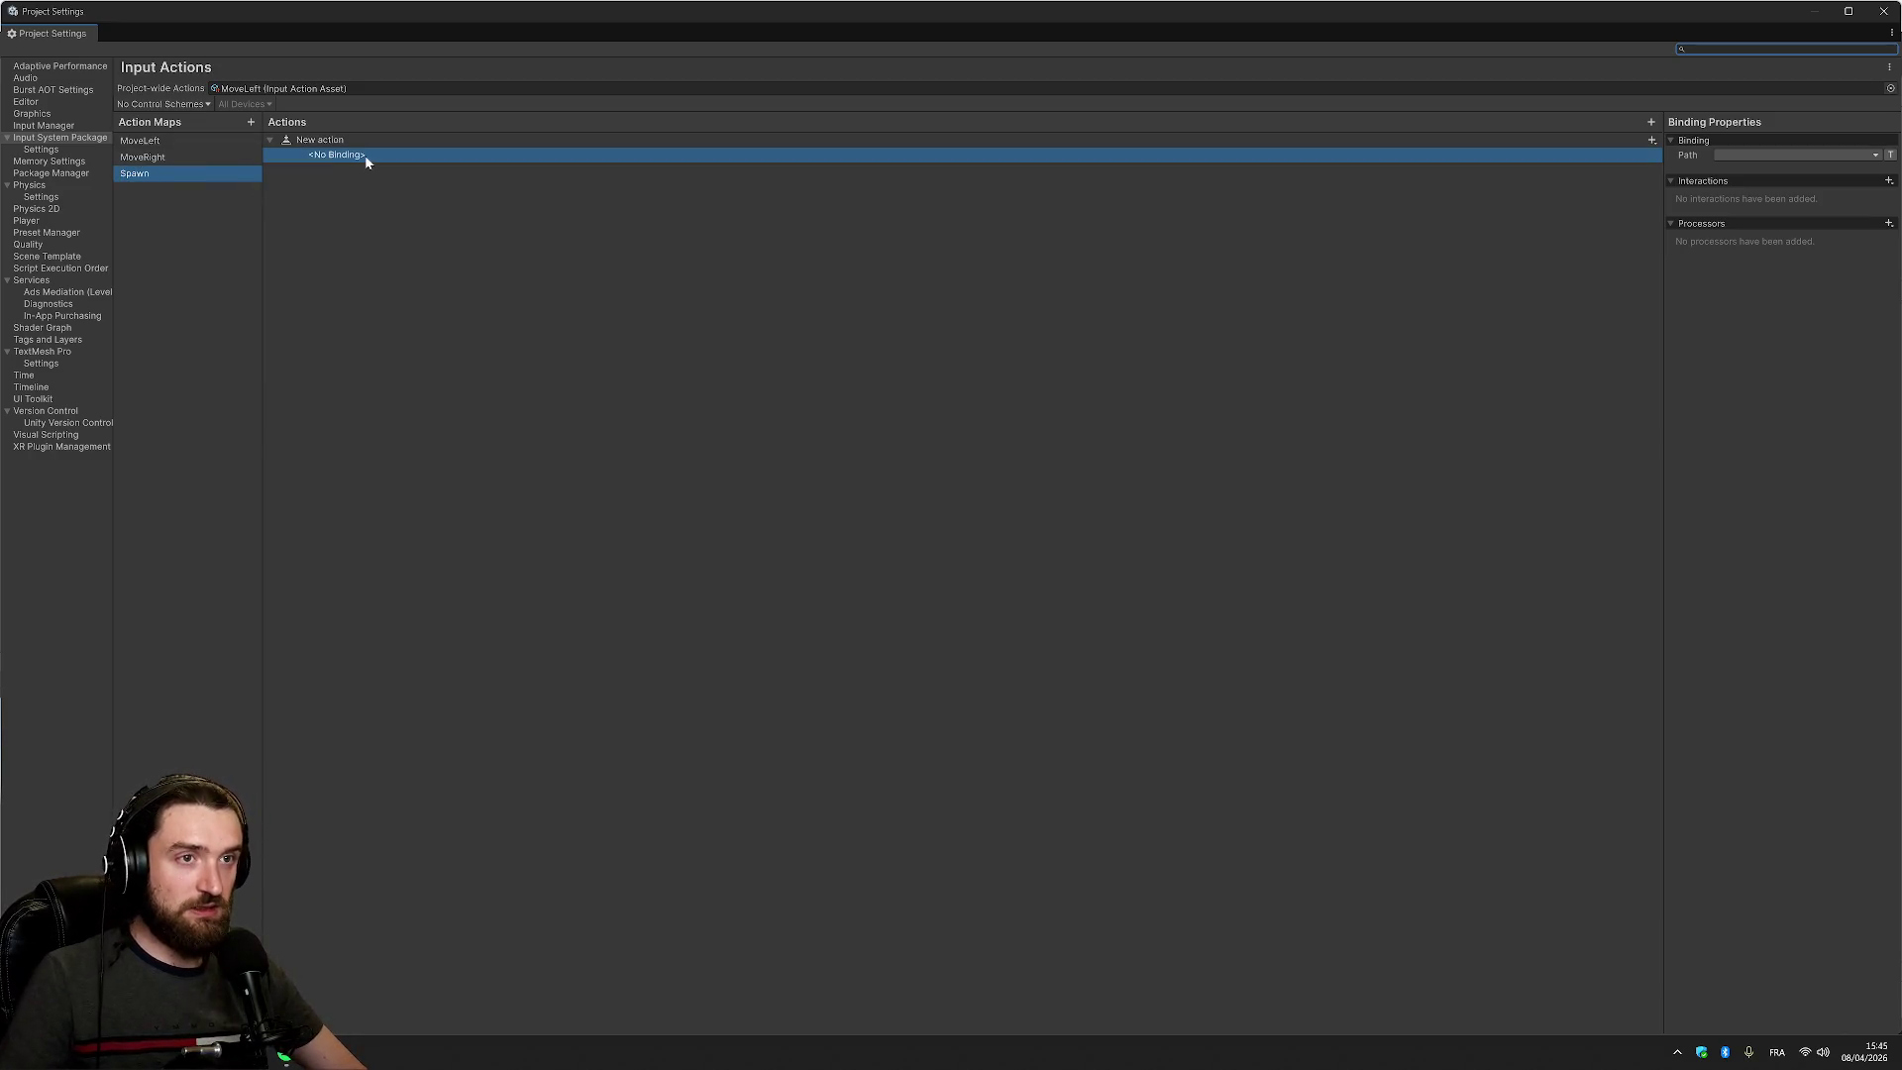
left_click(1652, 141)
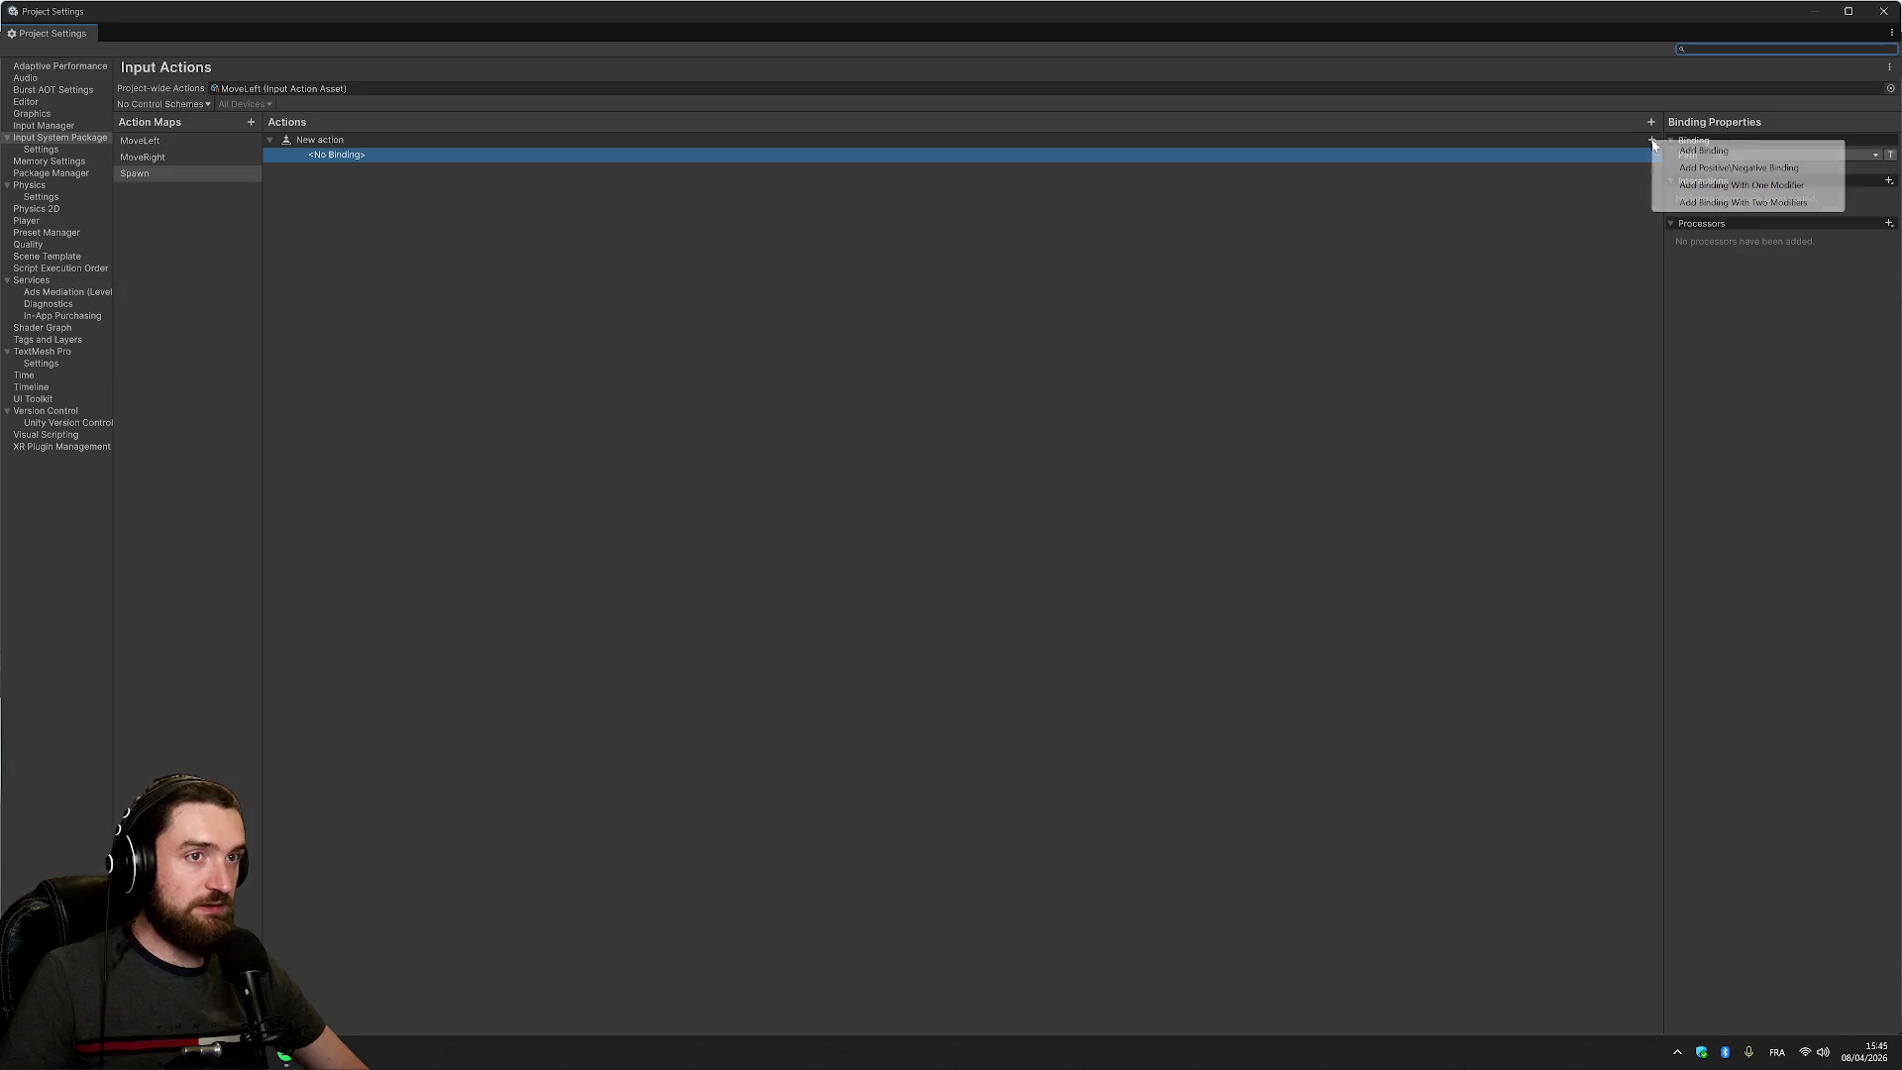
left_click(1520, 163)
left_click(1848, 154)
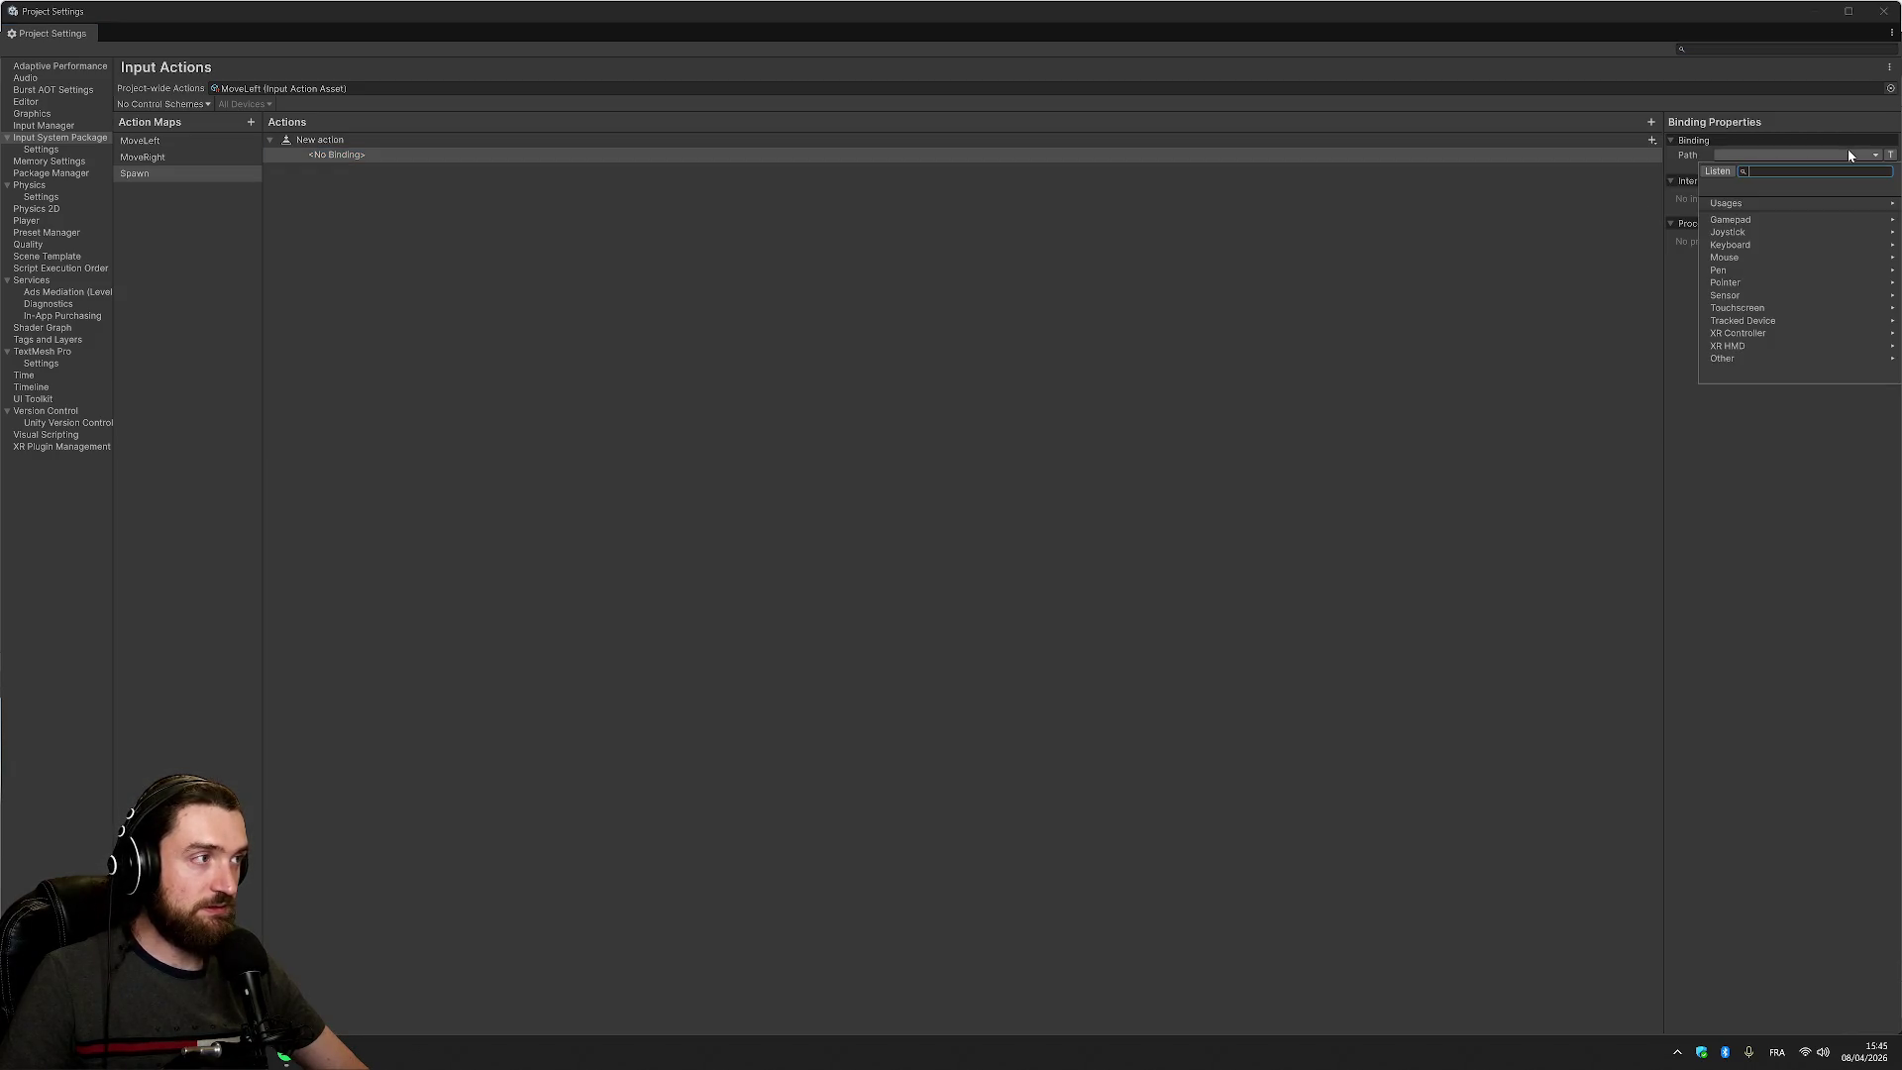
type("spac")
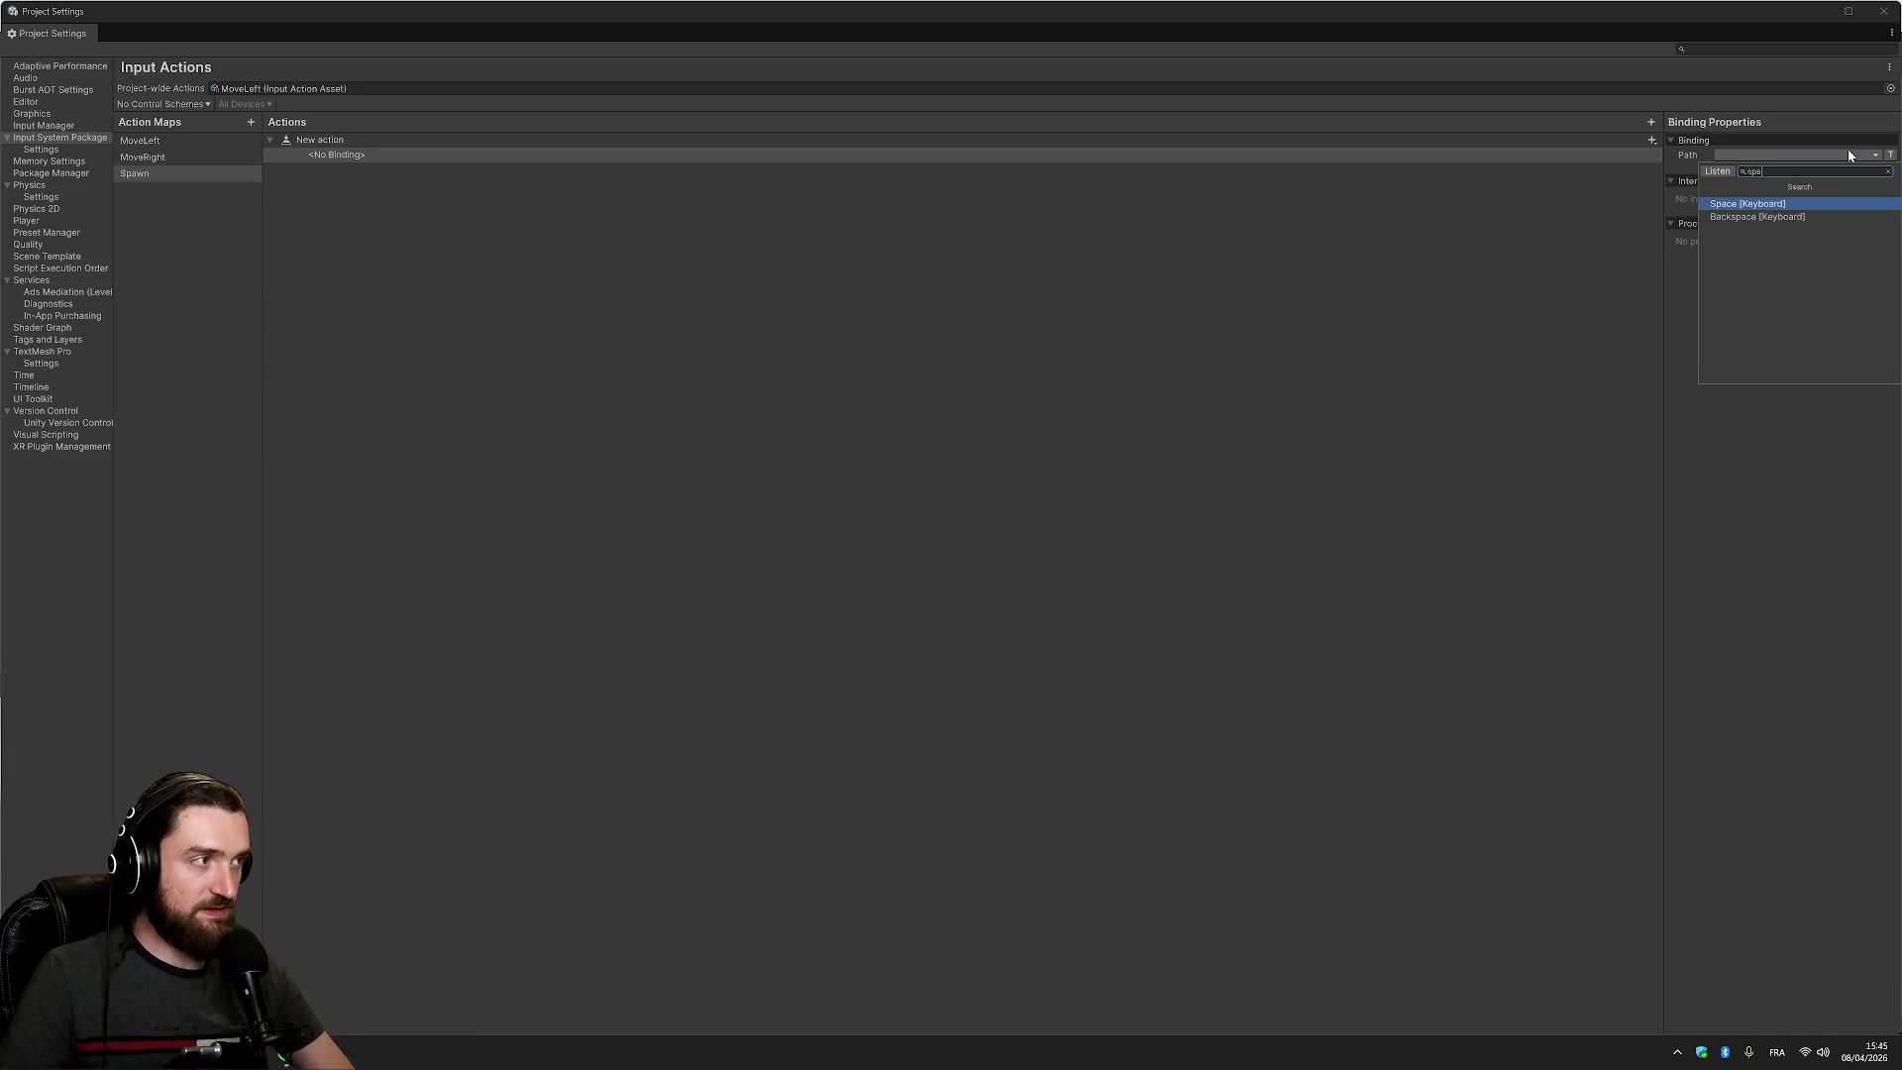
left_click(1812, 204)
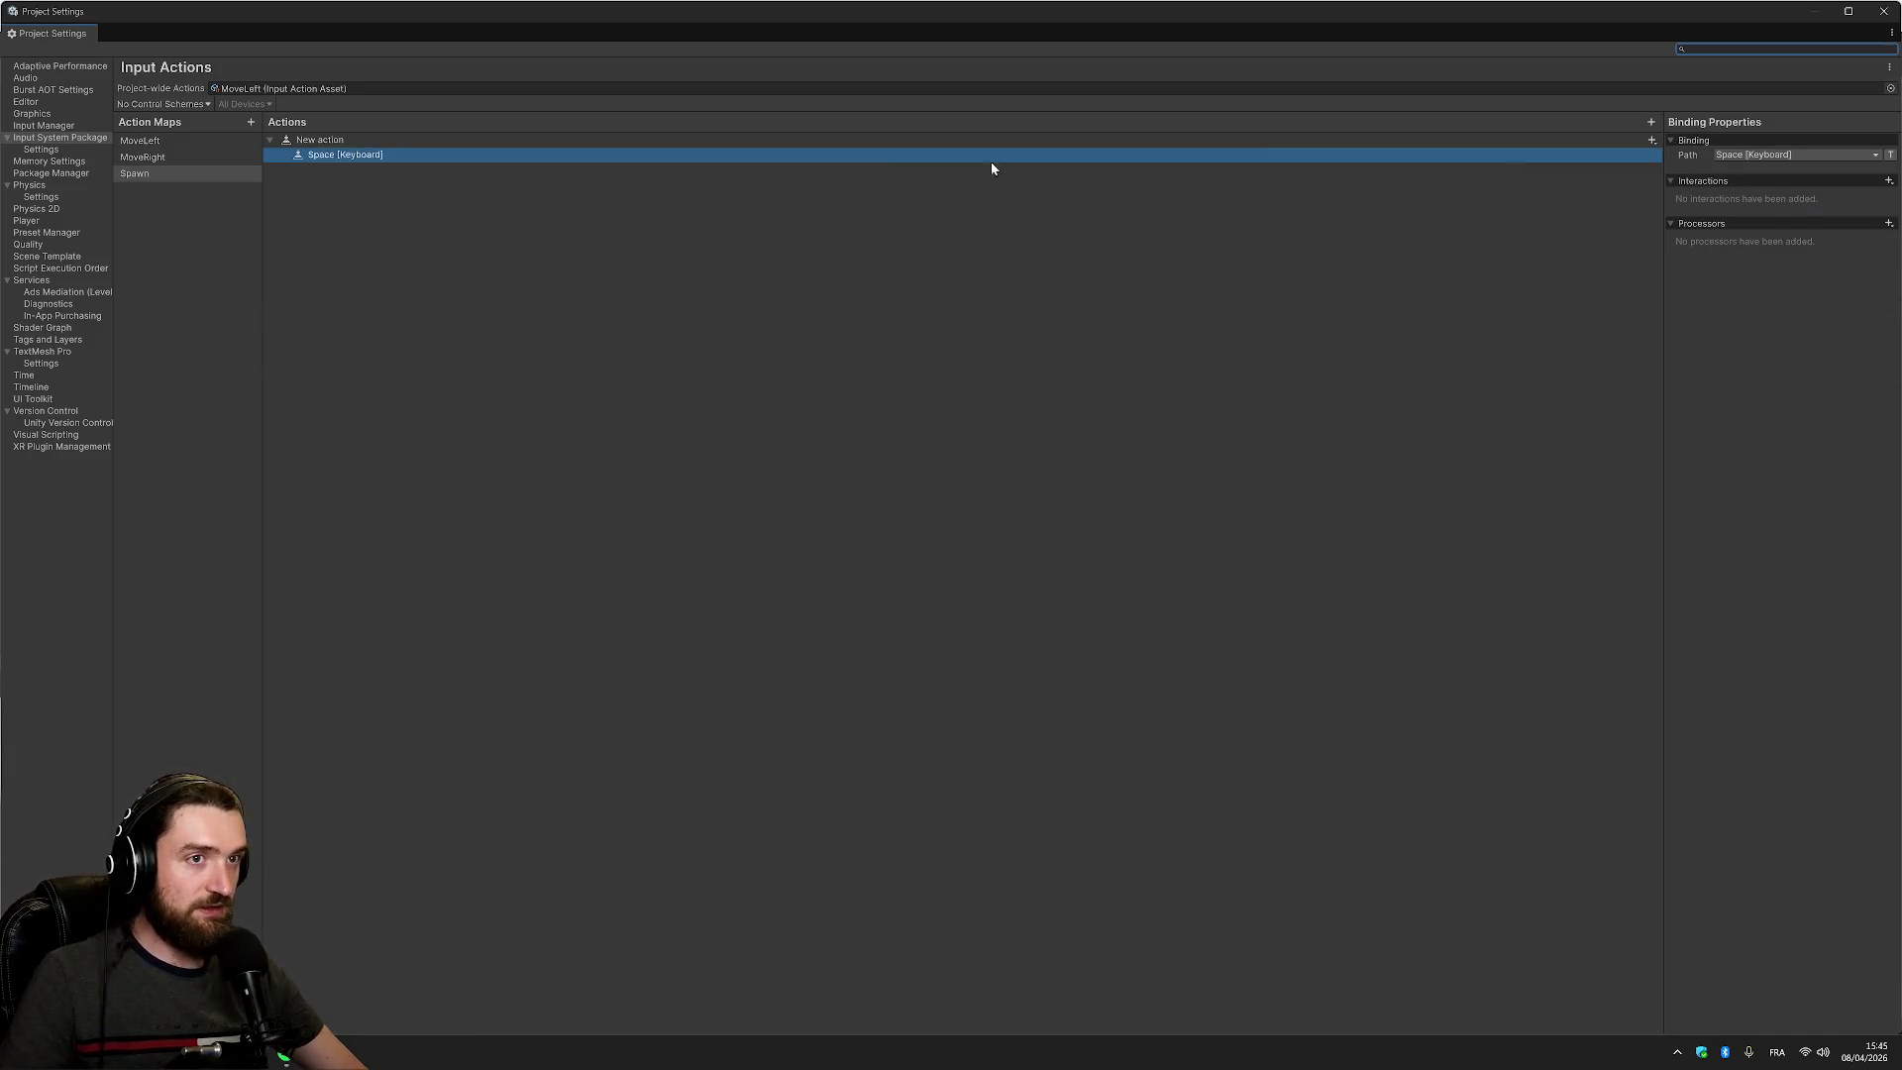
Add a Button South [Gamepad] binding to Spawn's action
left_click(1651, 140)
left_click(1744, 153)
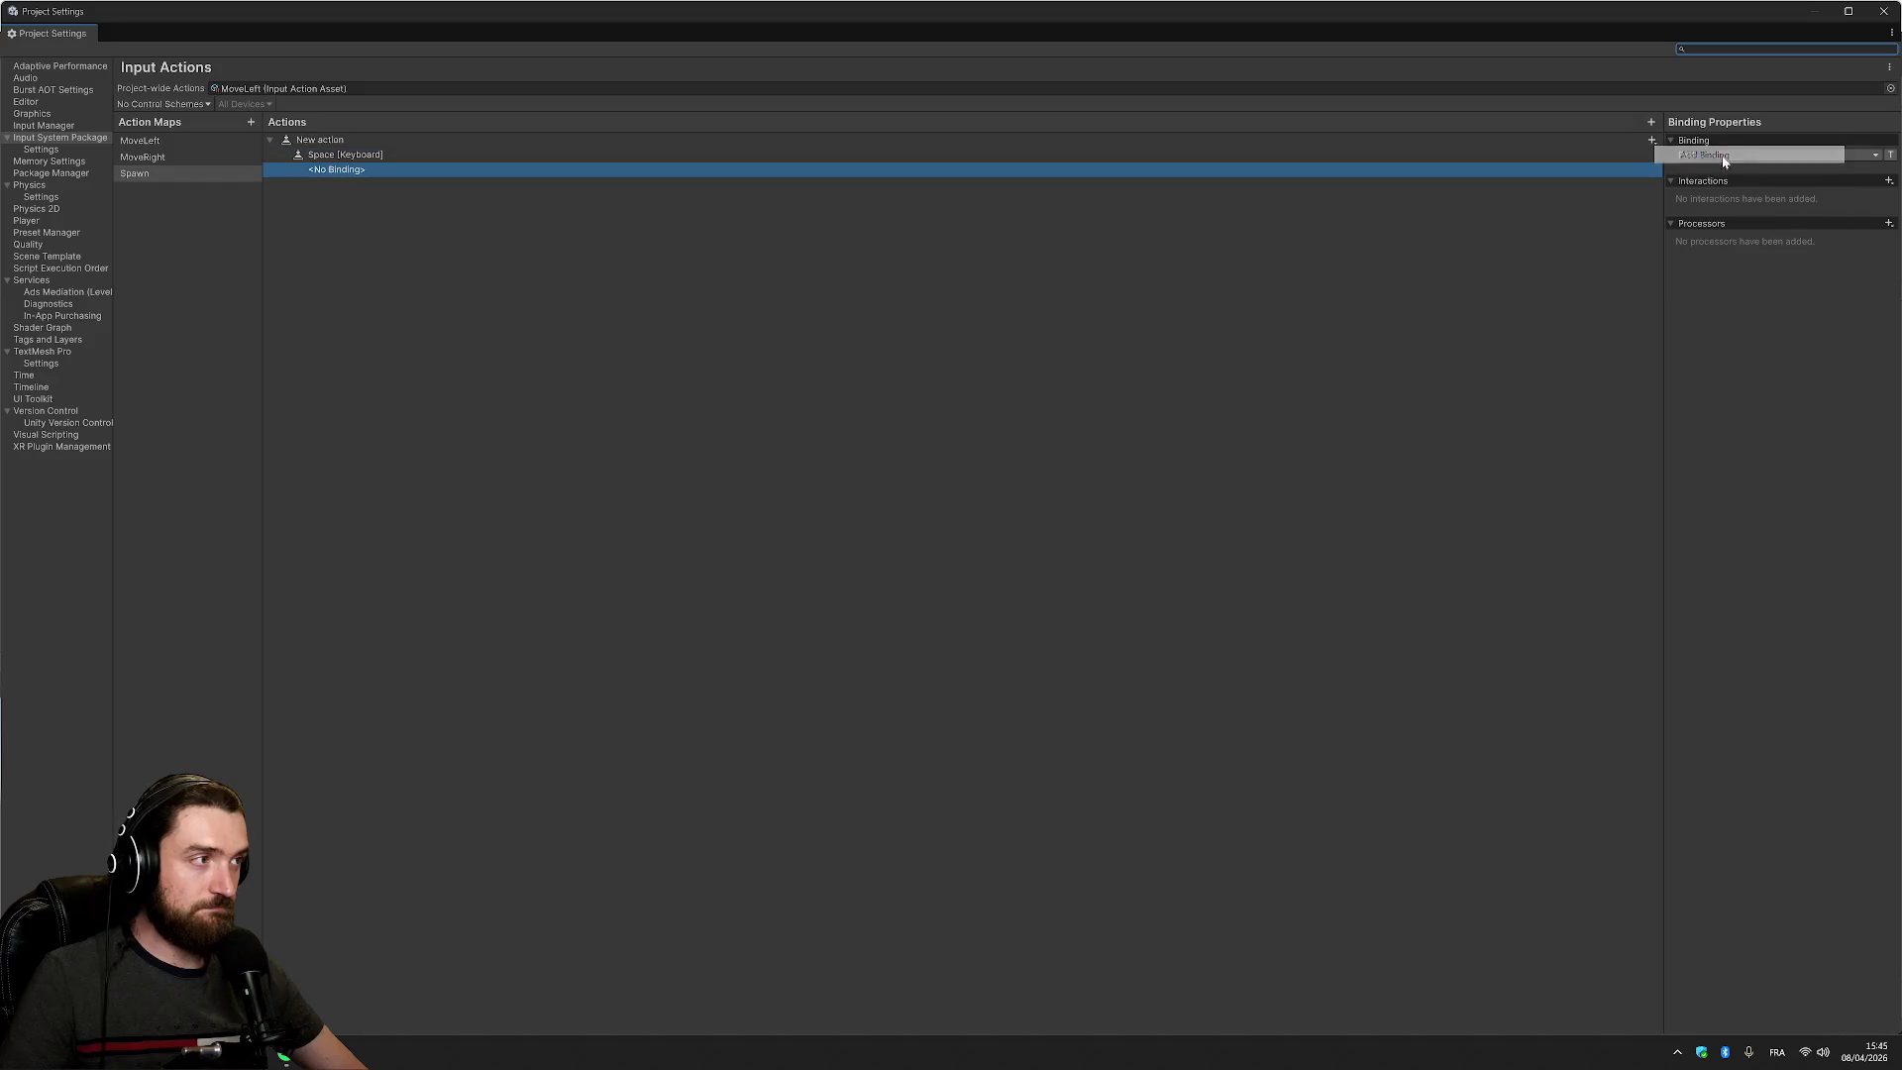
left_click(1775, 157)
left_click(1739, 219)
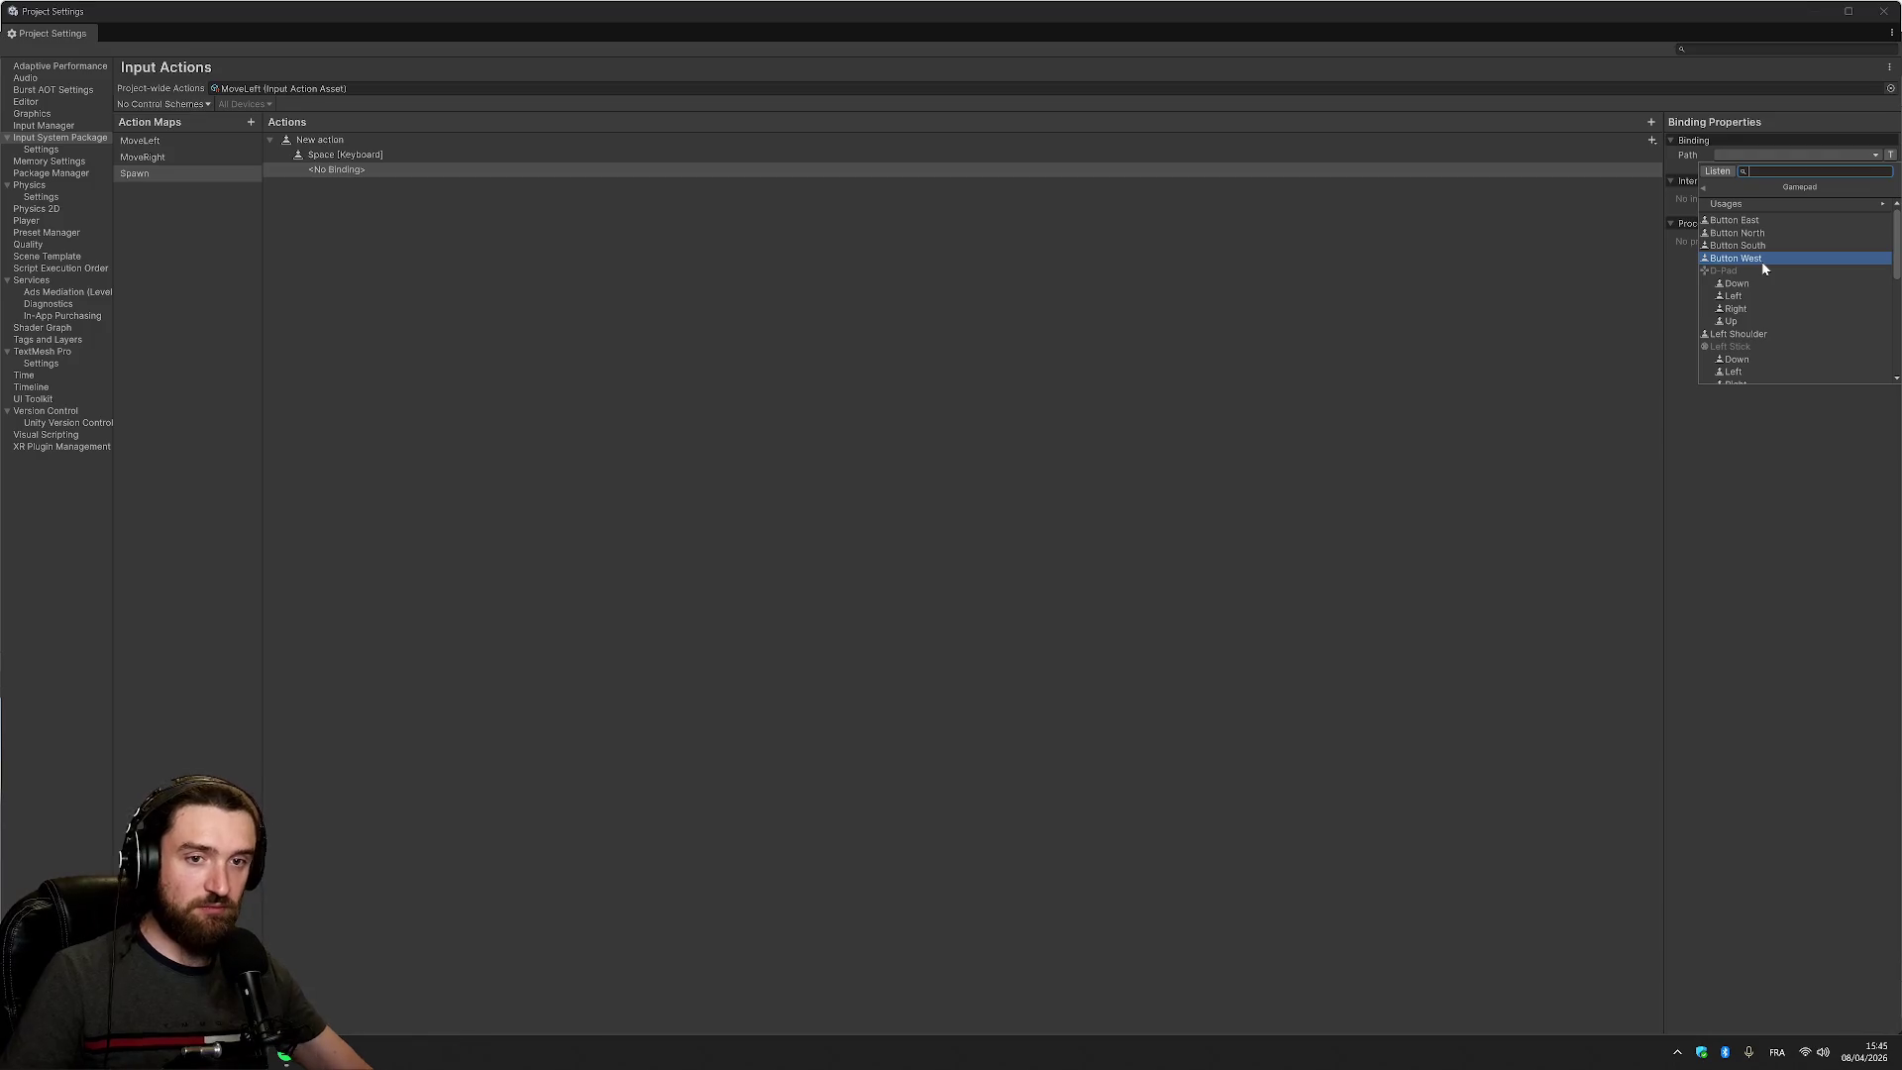
left_click(1764, 246)
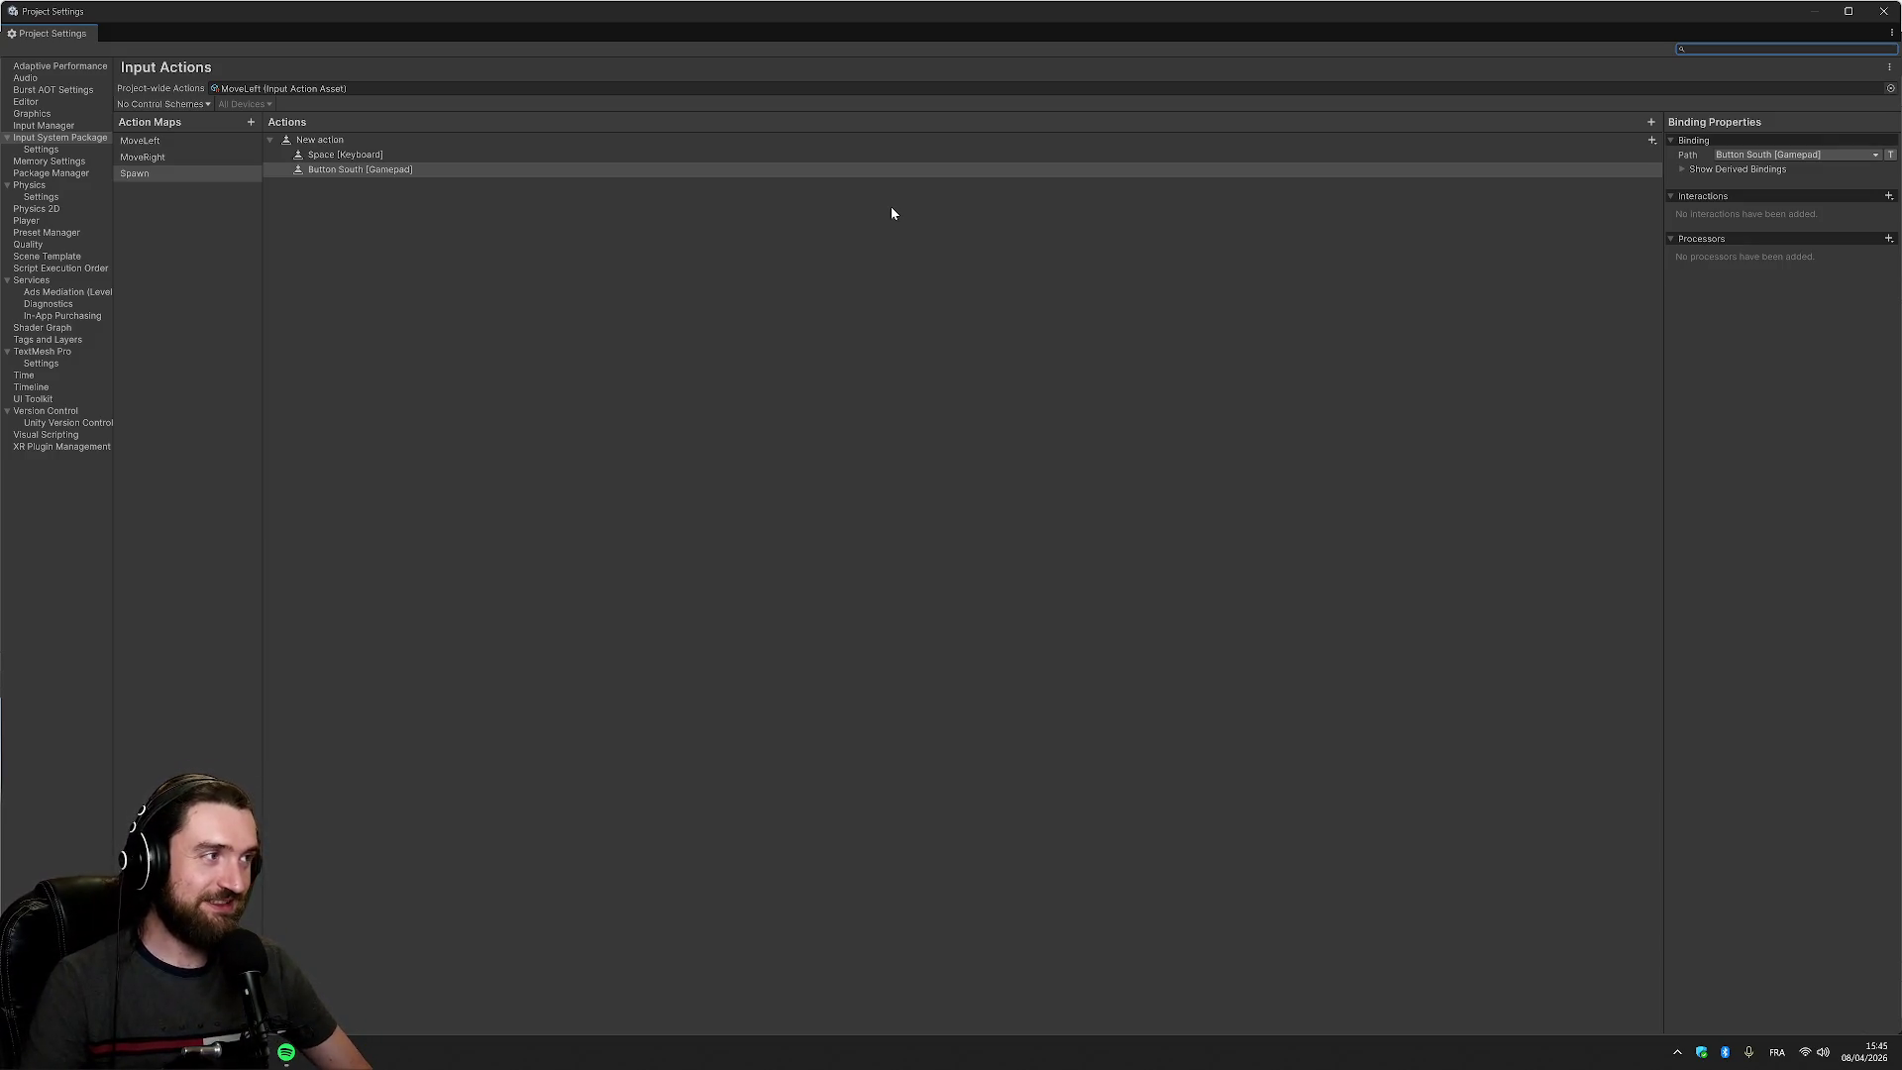
left_click(1642, 174)
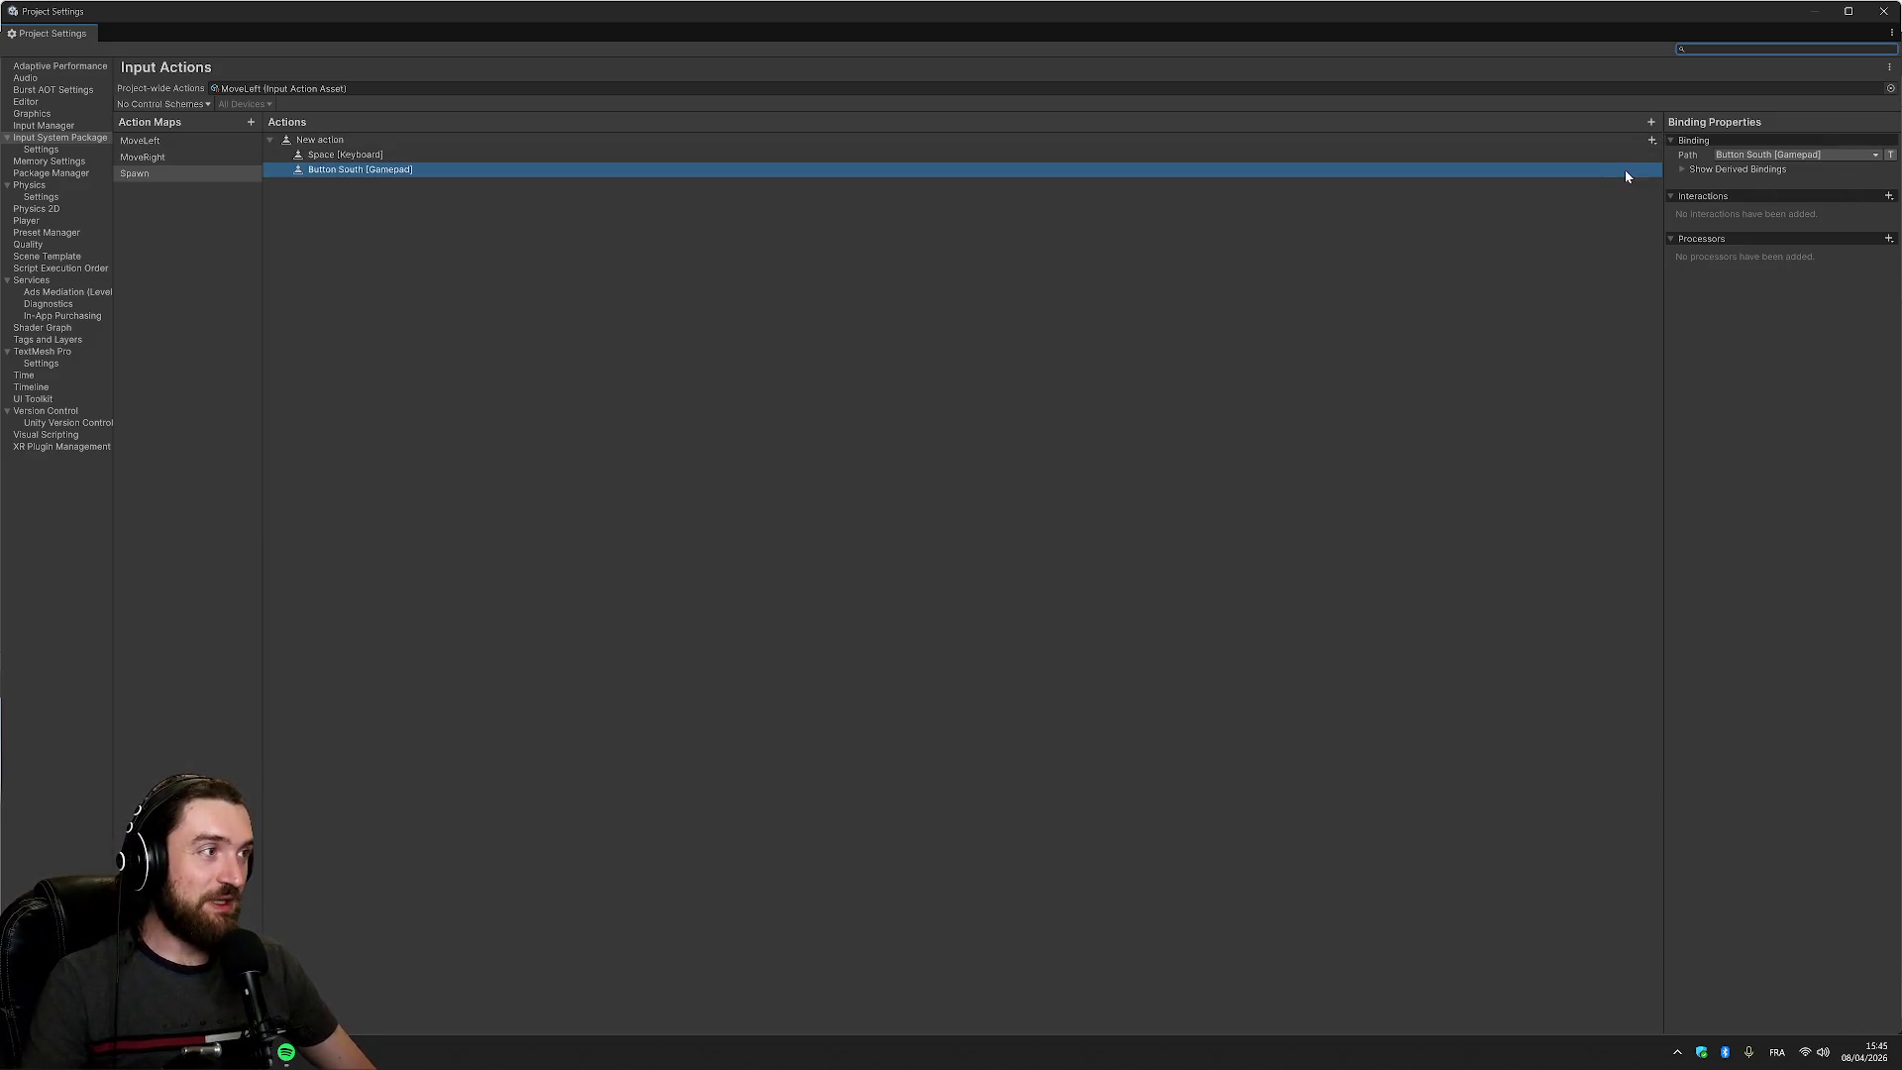
Browse gamepad controls for the Button South binding, then delete an accidental New action1
left_click(1710, 164)
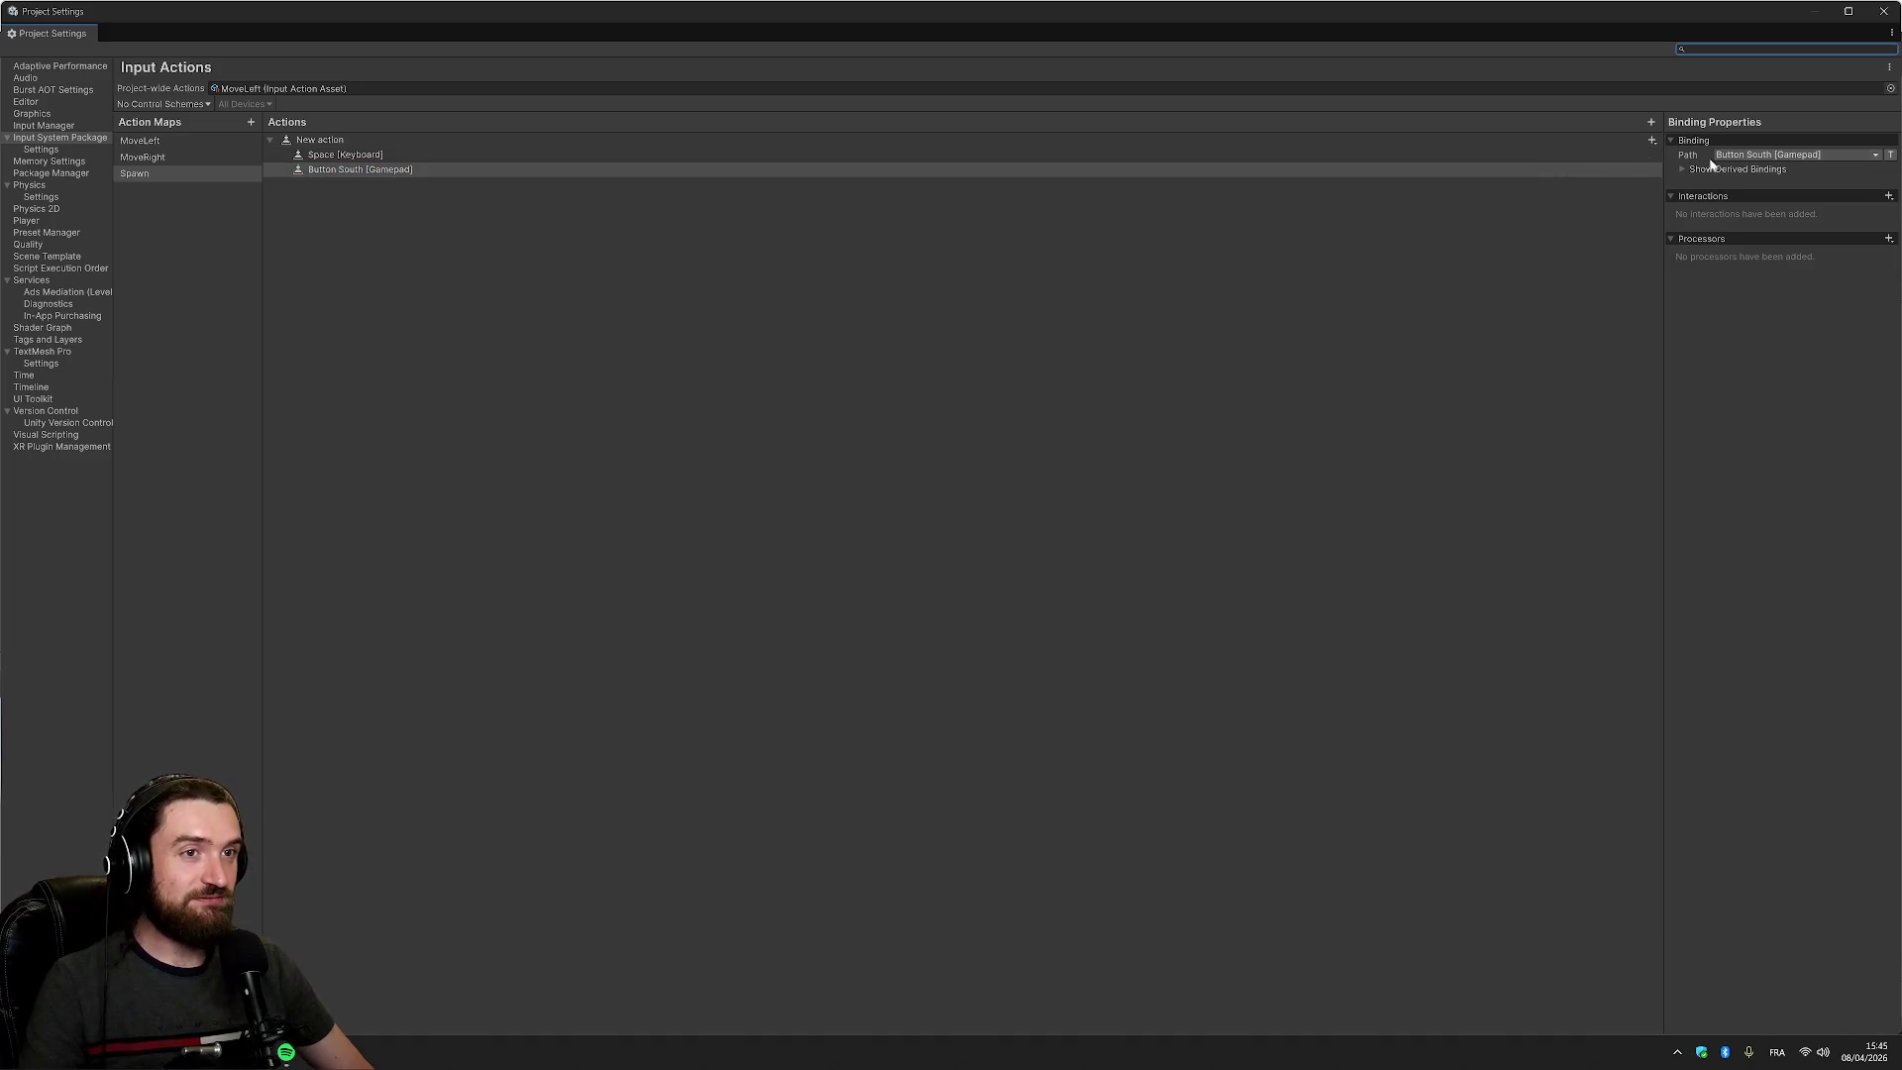
left_click(1825, 157)
left_click(1763, 222)
scroll(1773, 233, "down", 10)
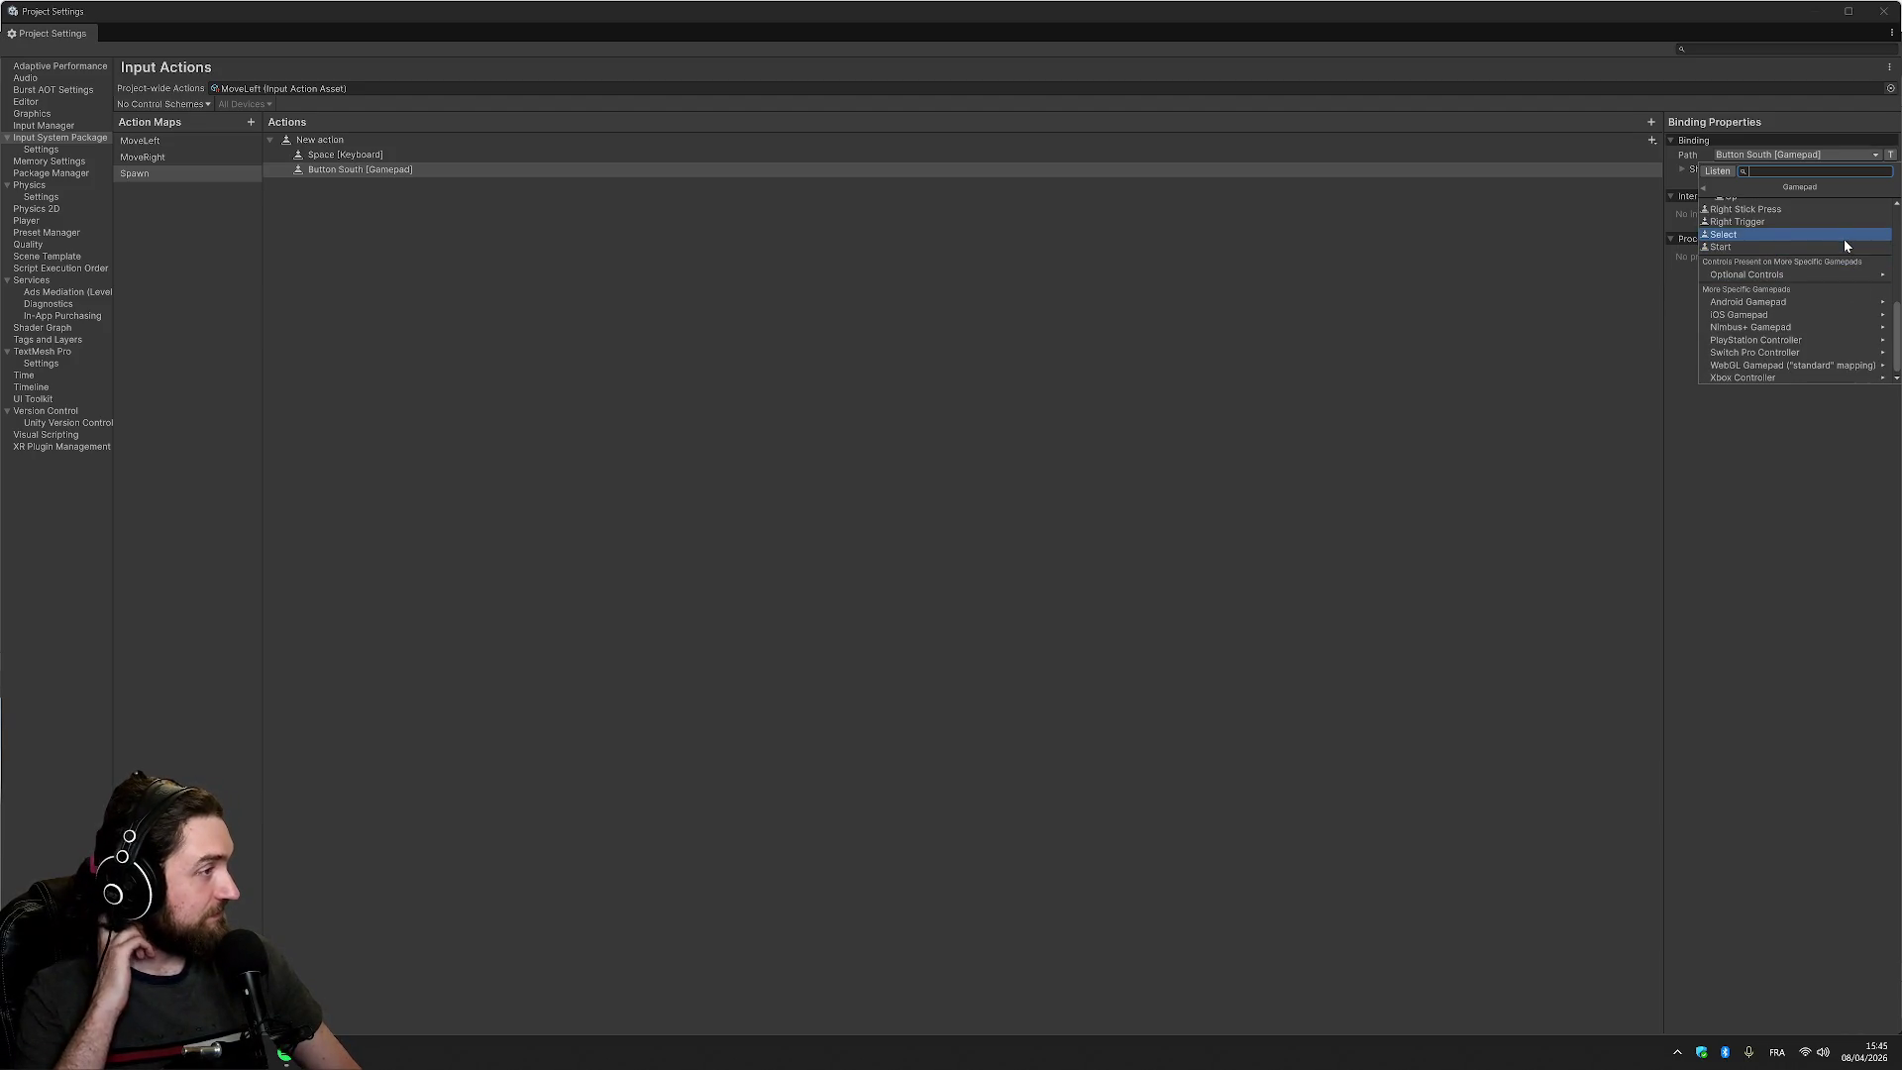
scroll(1845, 240, "up", 10)
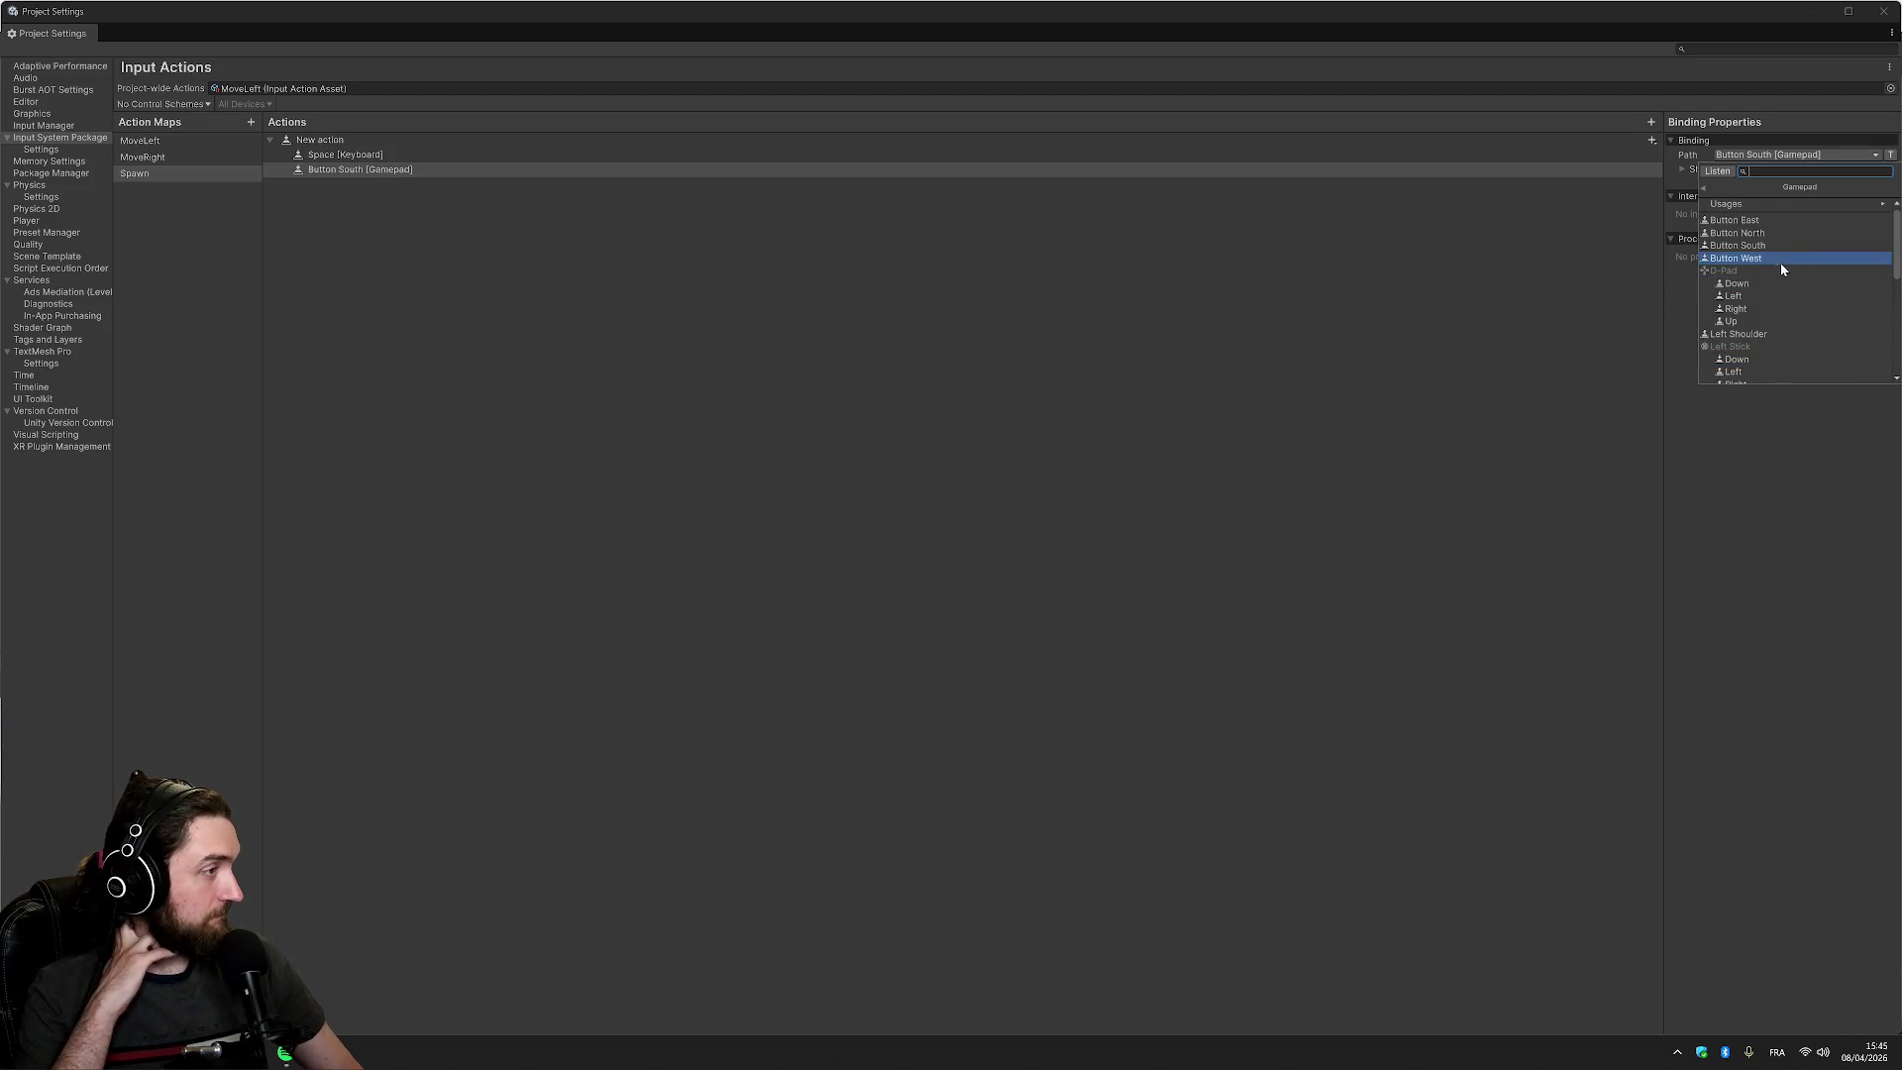
left_click(1650, 124)
left_click(1815, 154)
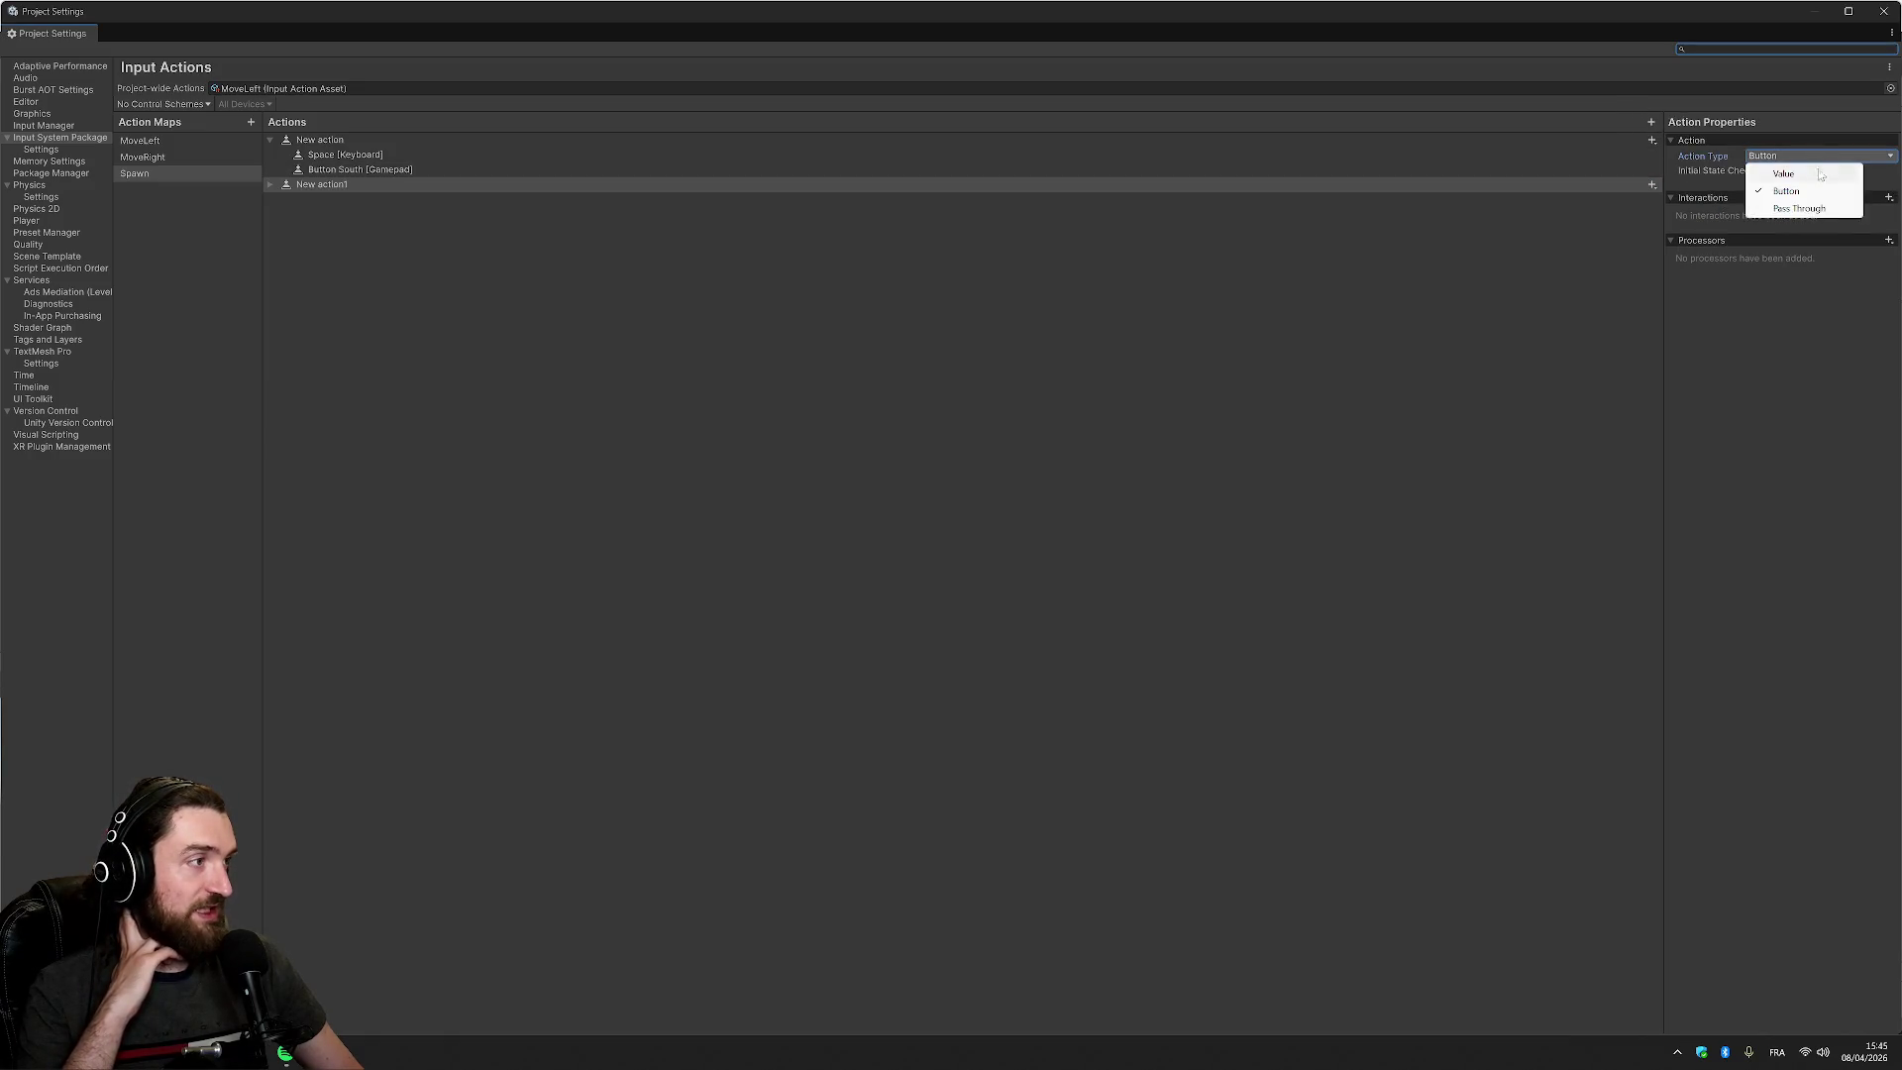
left_click(1774, 360)
left_click(1572, 190)
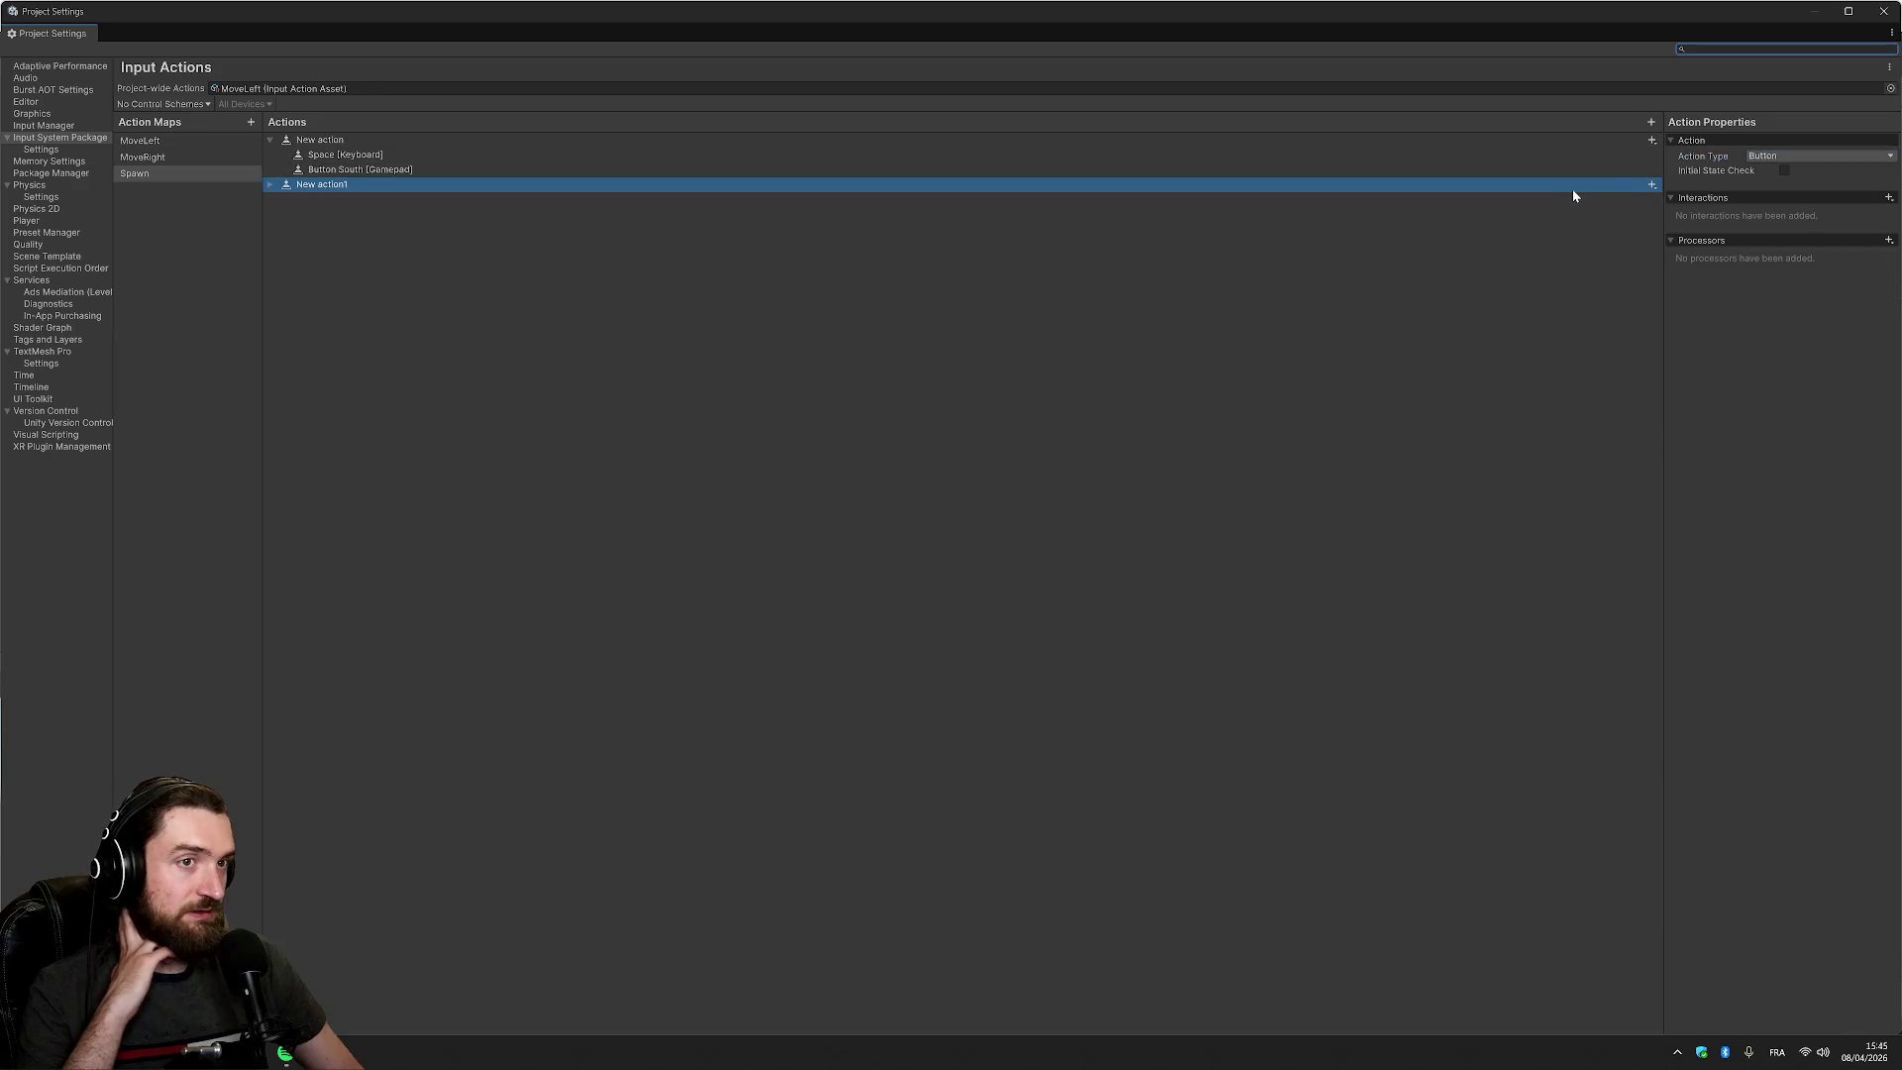
key("Delete")
Add Button East and Button North [Gamepad] bindings to Spawn's action
left_click(1653, 140)
left_click(1684, 148)
left_click(1794, 156)
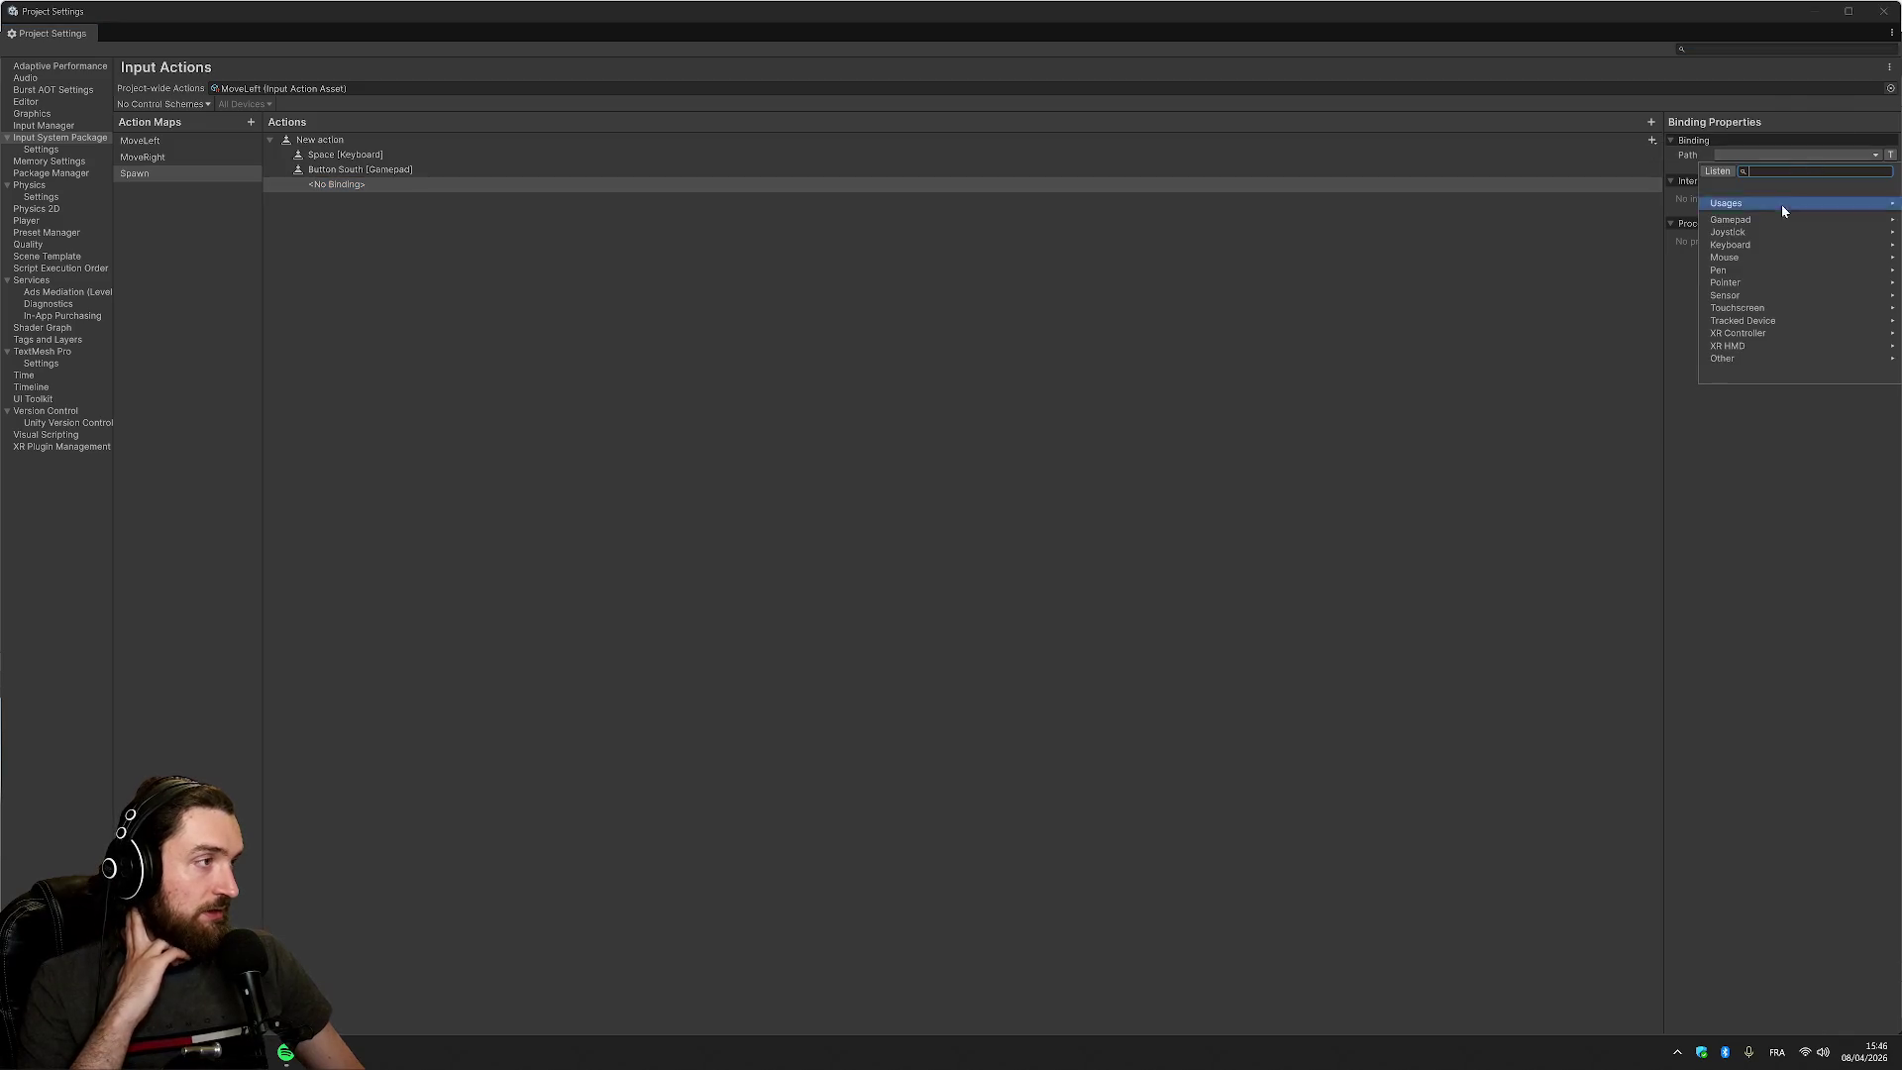
left_click(1768, 219)
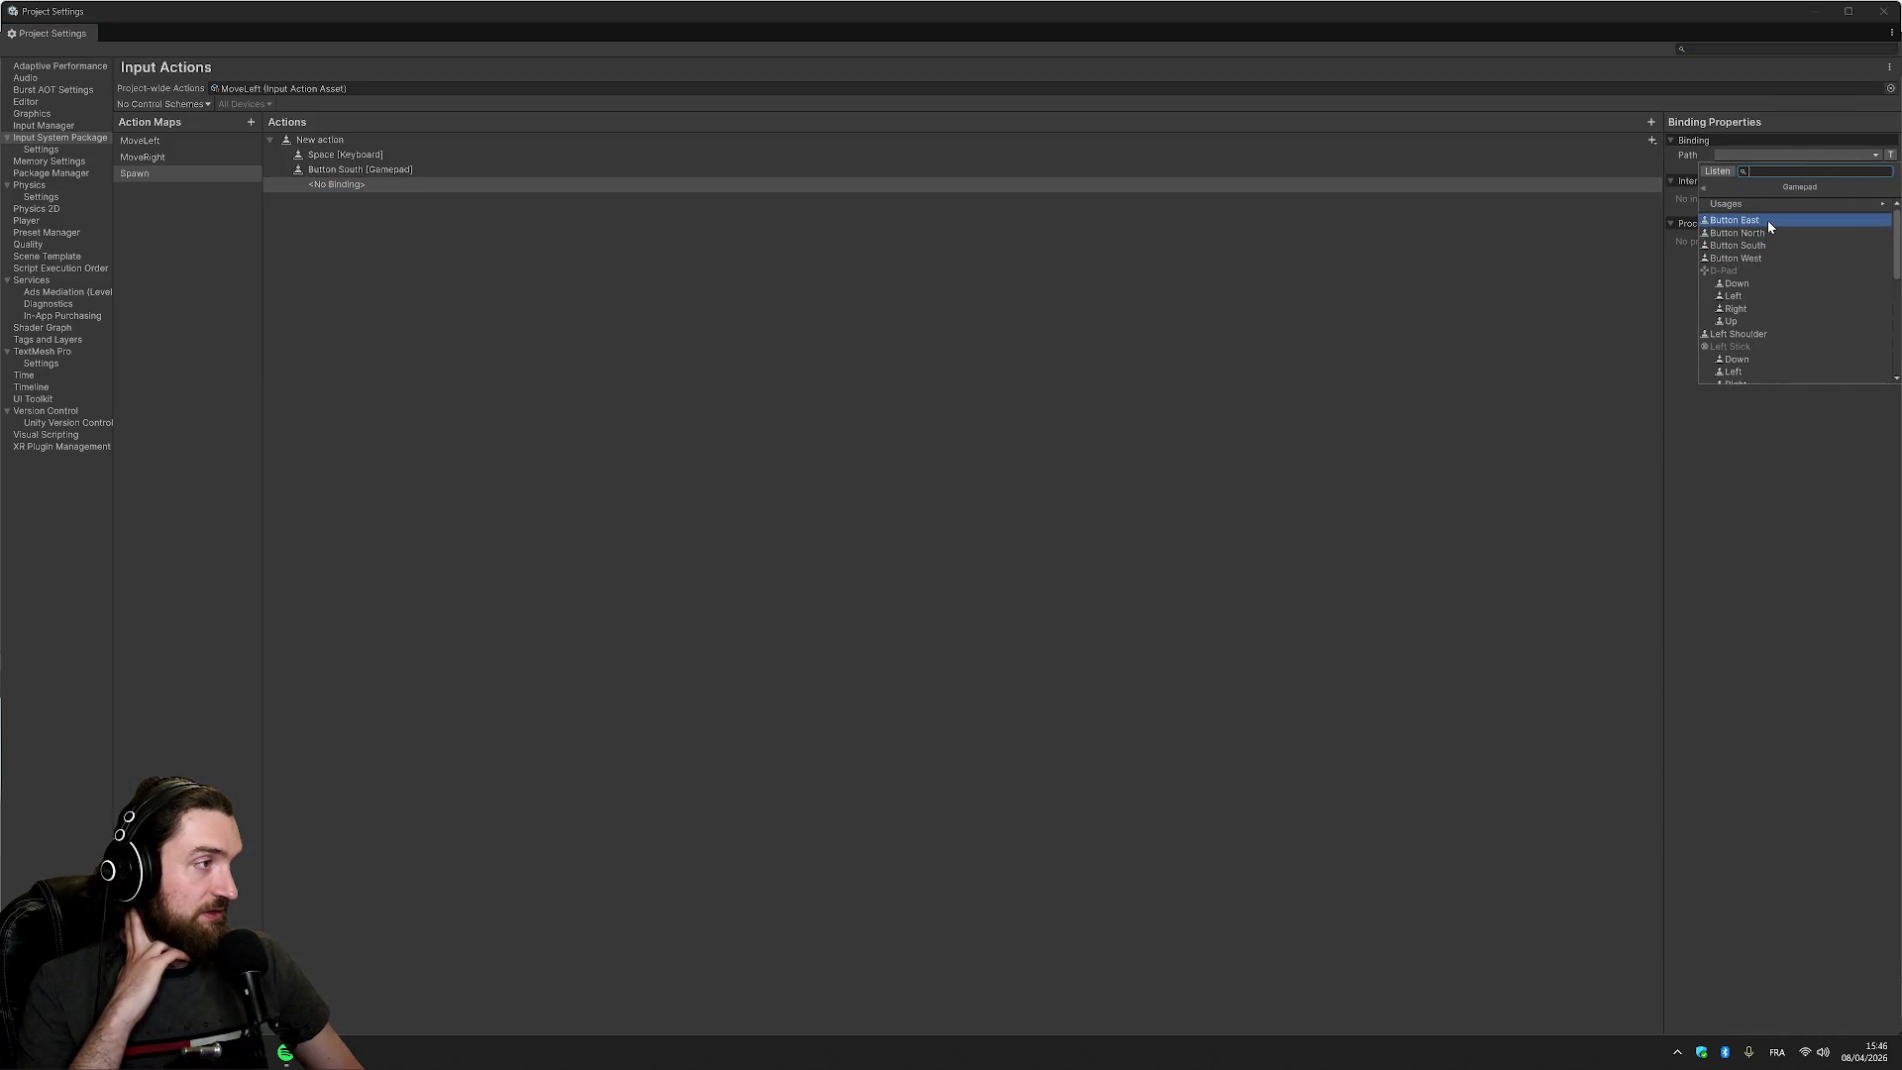
left_click(1770, 222)
left_click(1652, 139)
left_click(1683, 146)
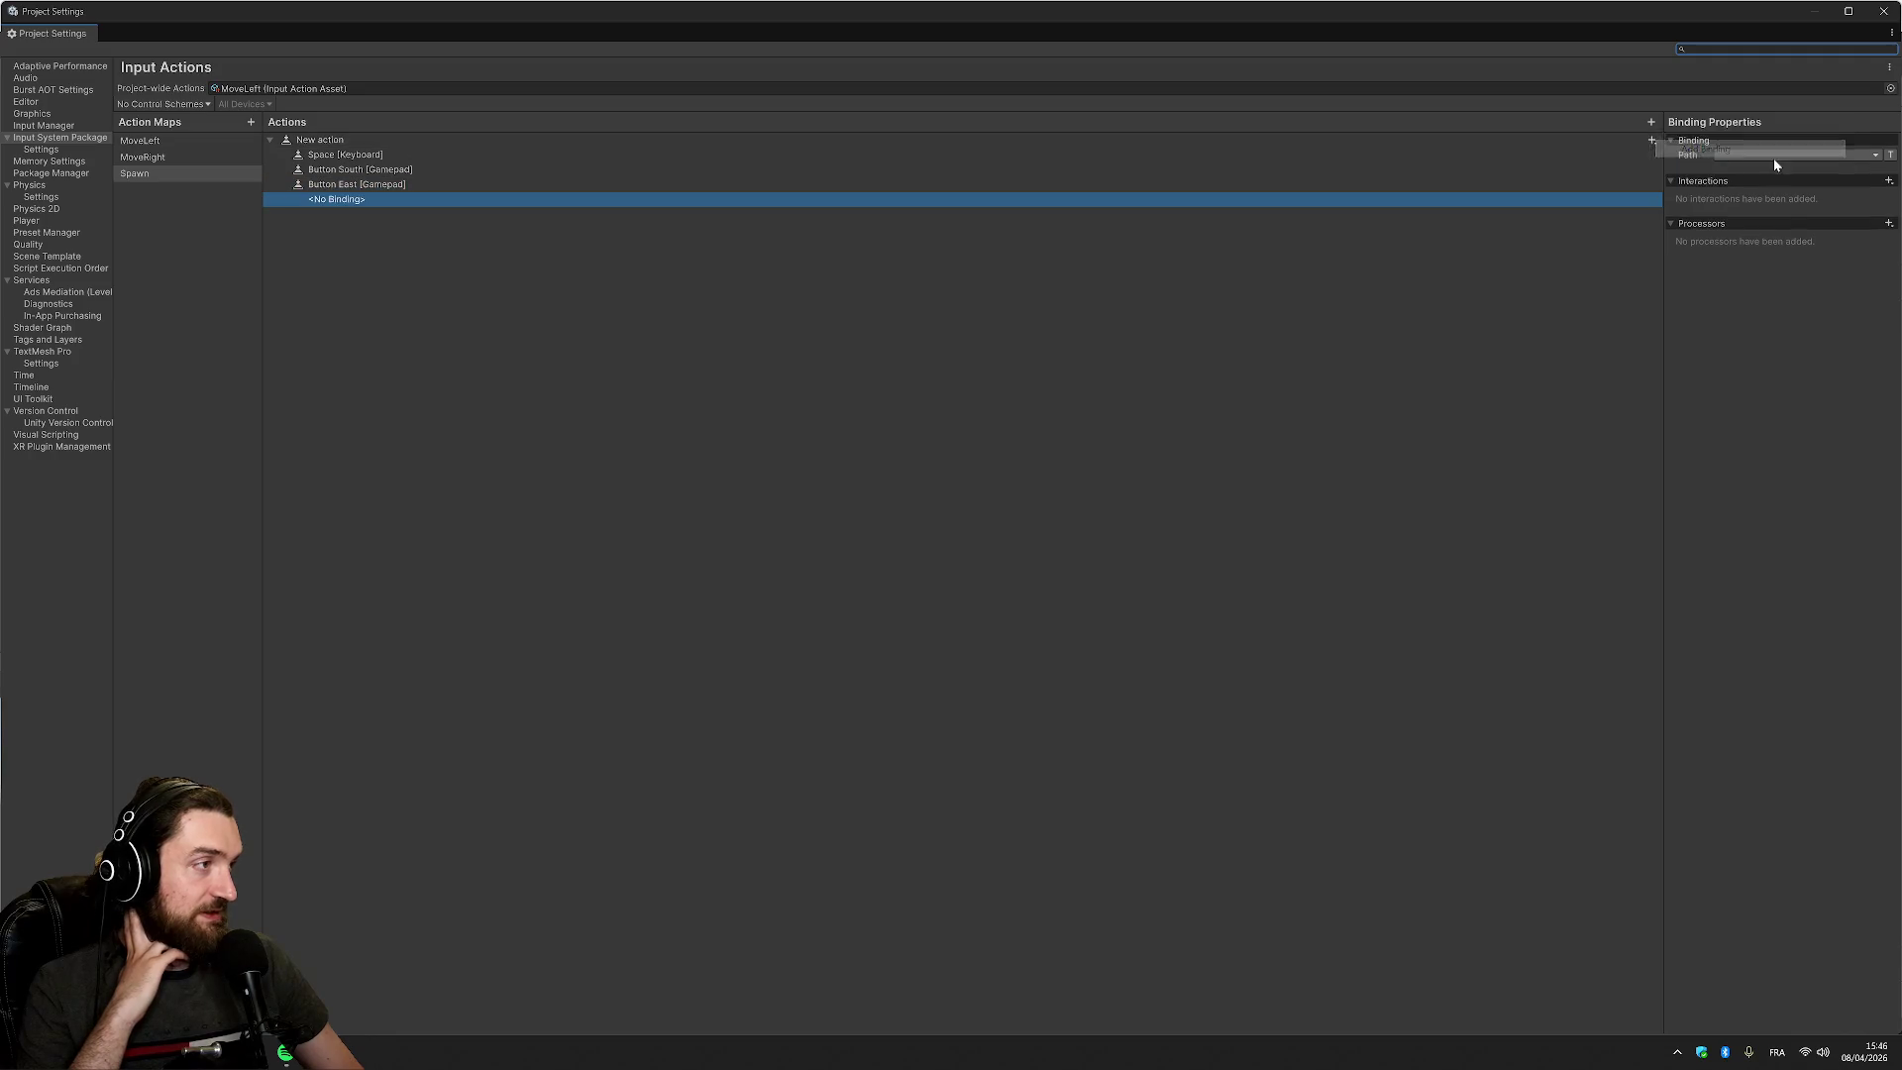
left_click(1778, 155)
left_click(1761, 219)
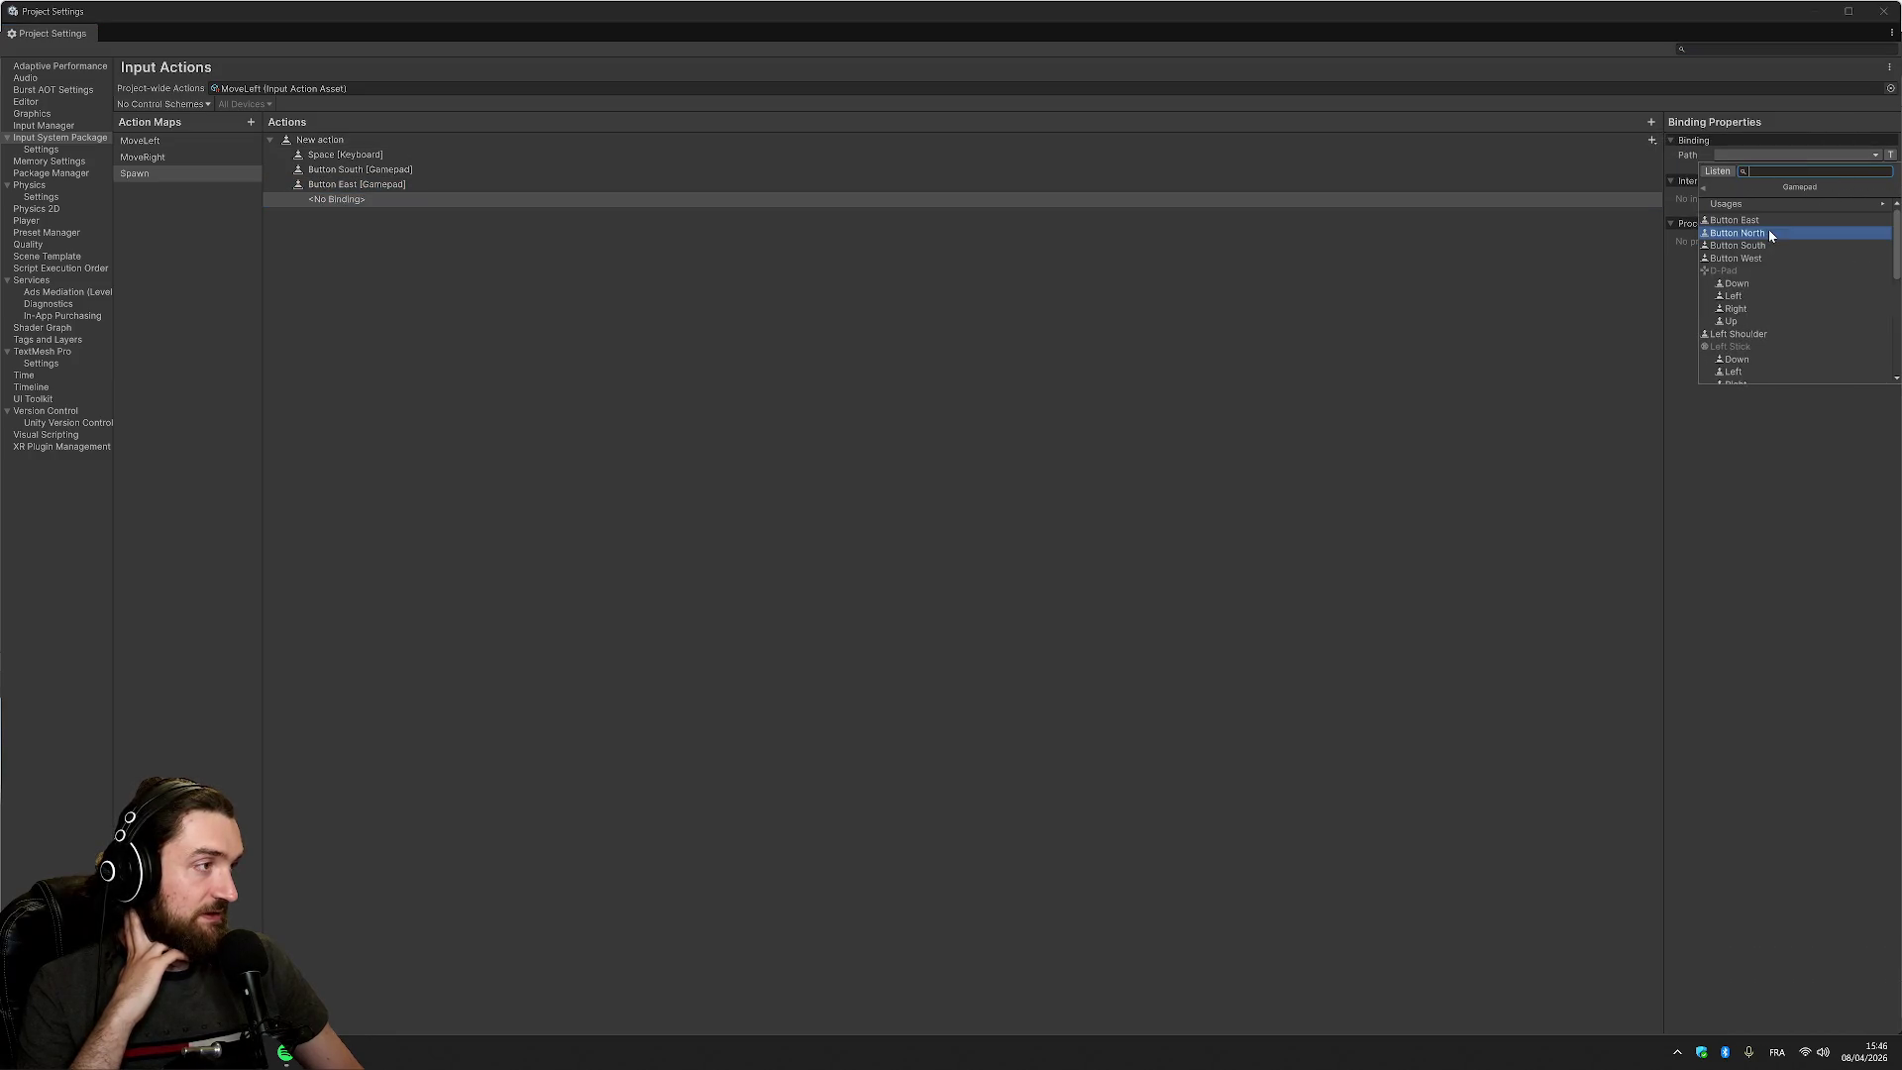
left_click(1769, 236)
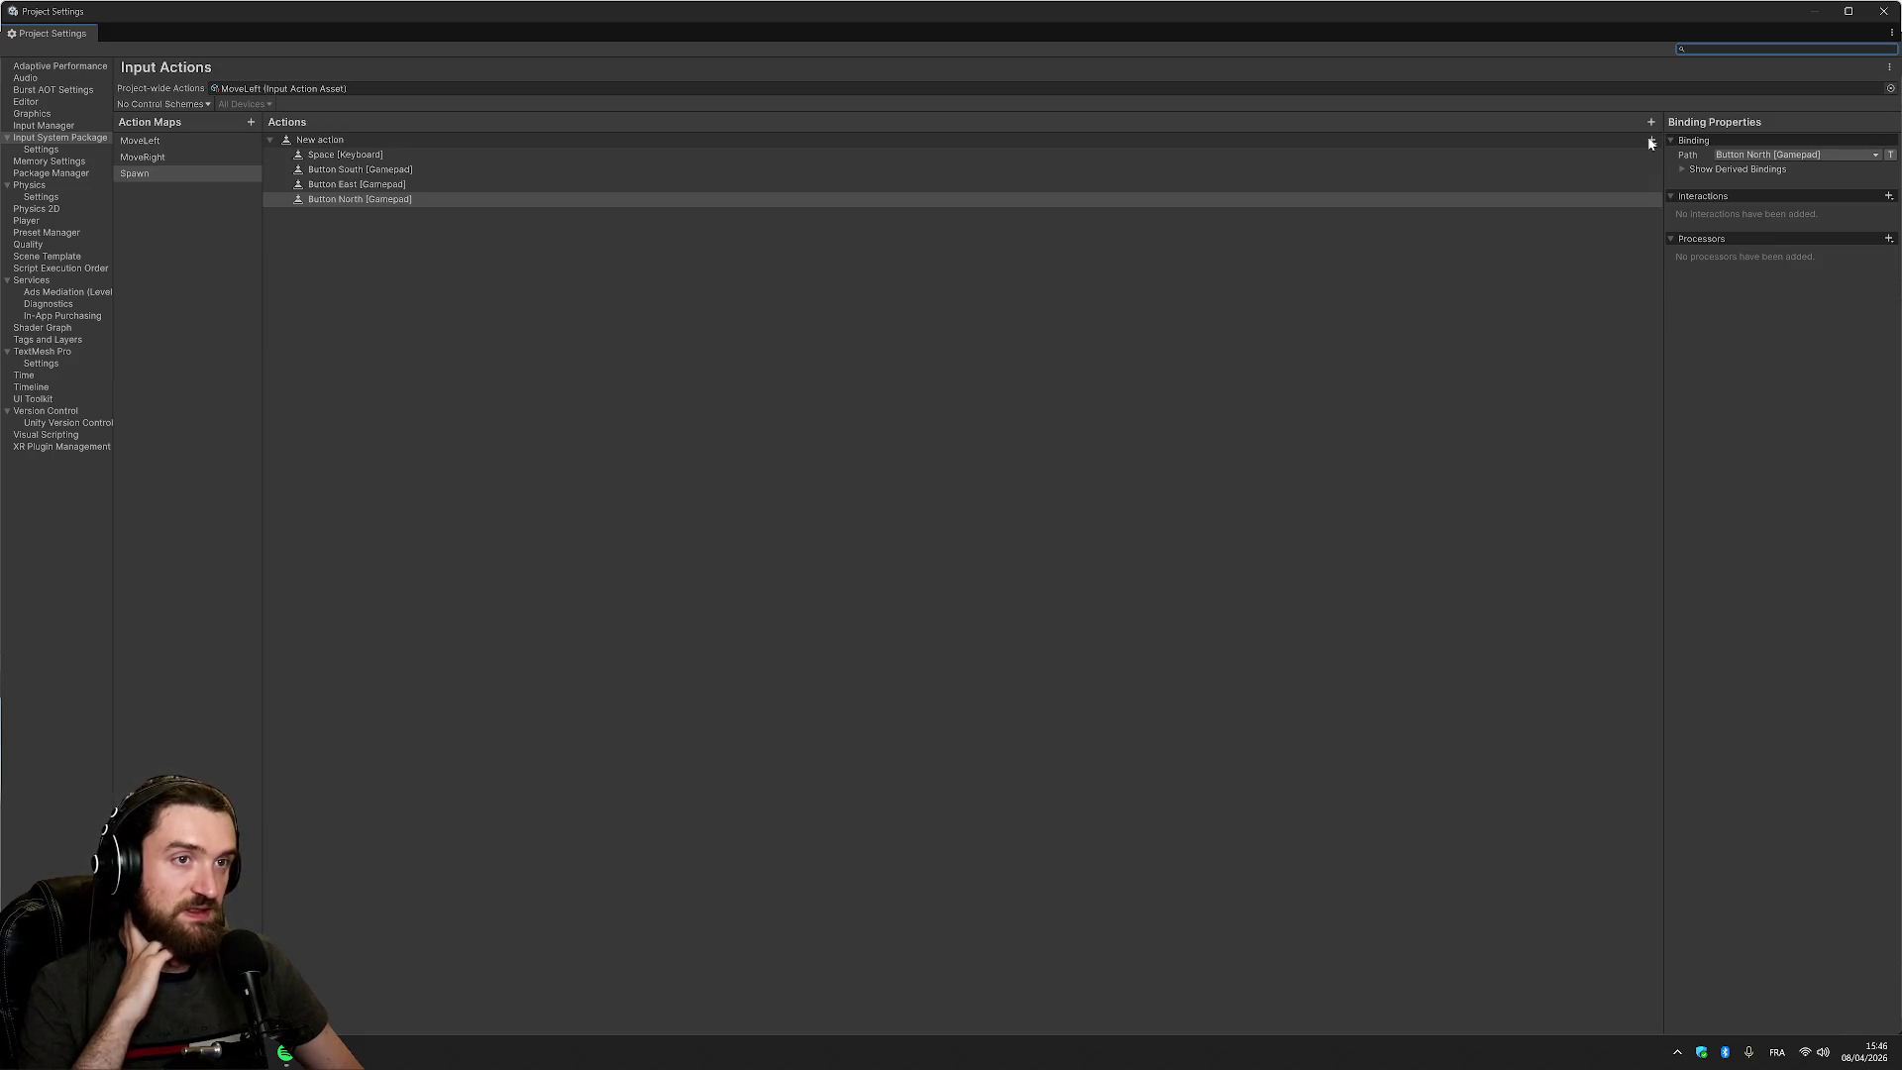
Add Button West [Gamepad] and Left Button [Mouse] bindings to Spawn's action
left_click(1651, 140)
left_click(1683, 148)
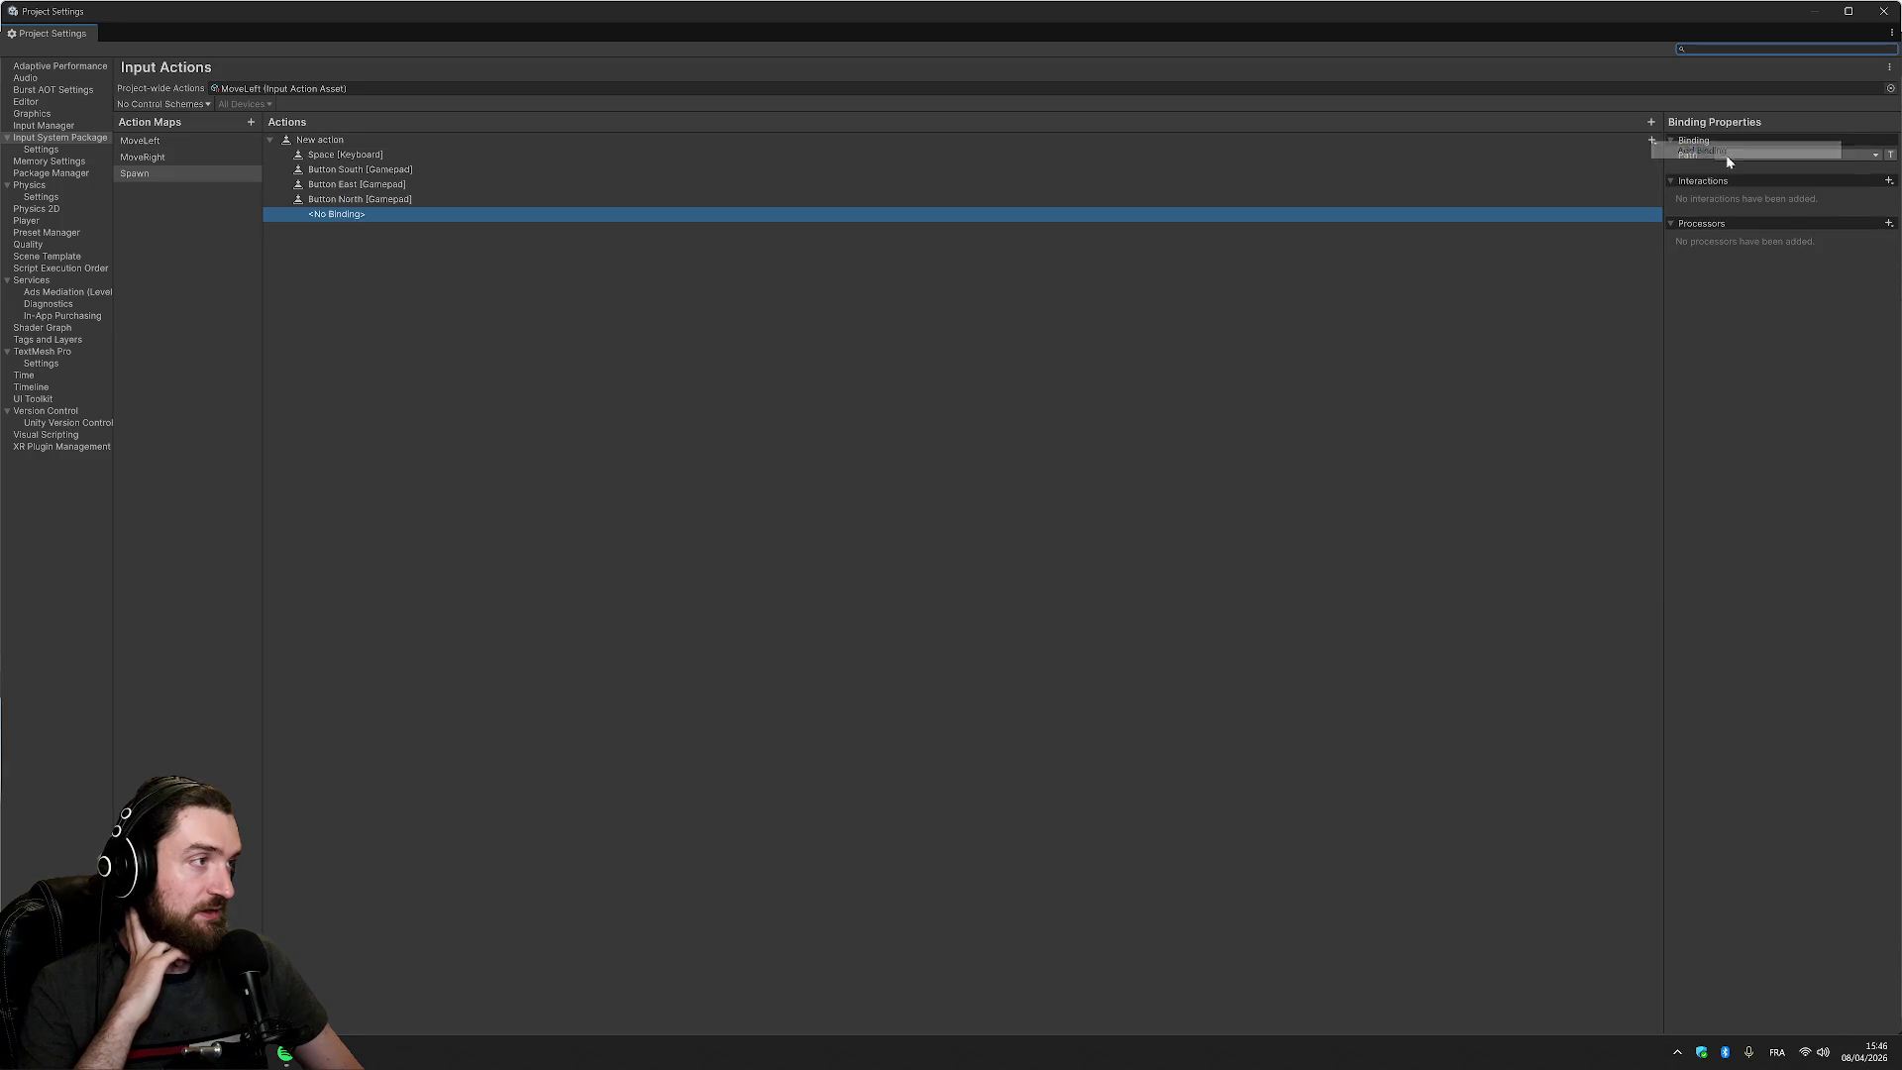
left_click(1738, 154)
left_click(1758, 228)
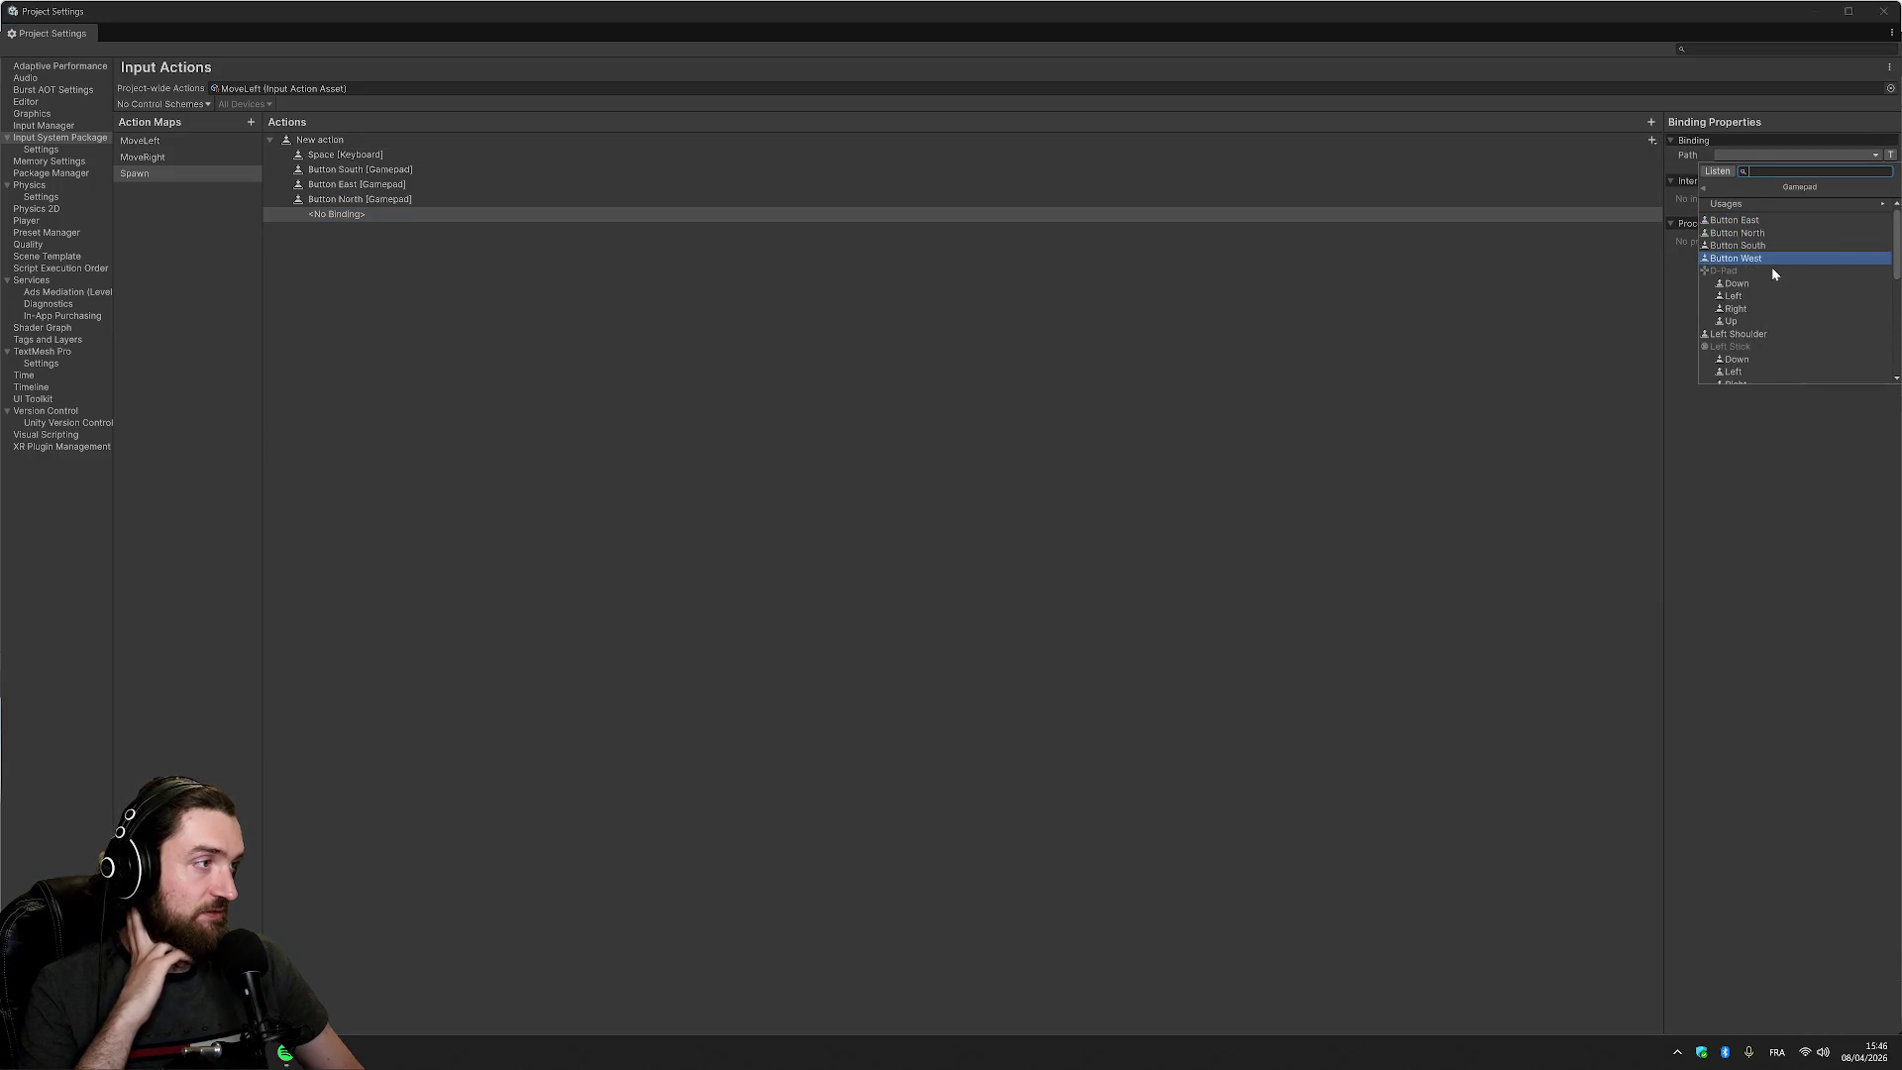
left_click(1763, 261)
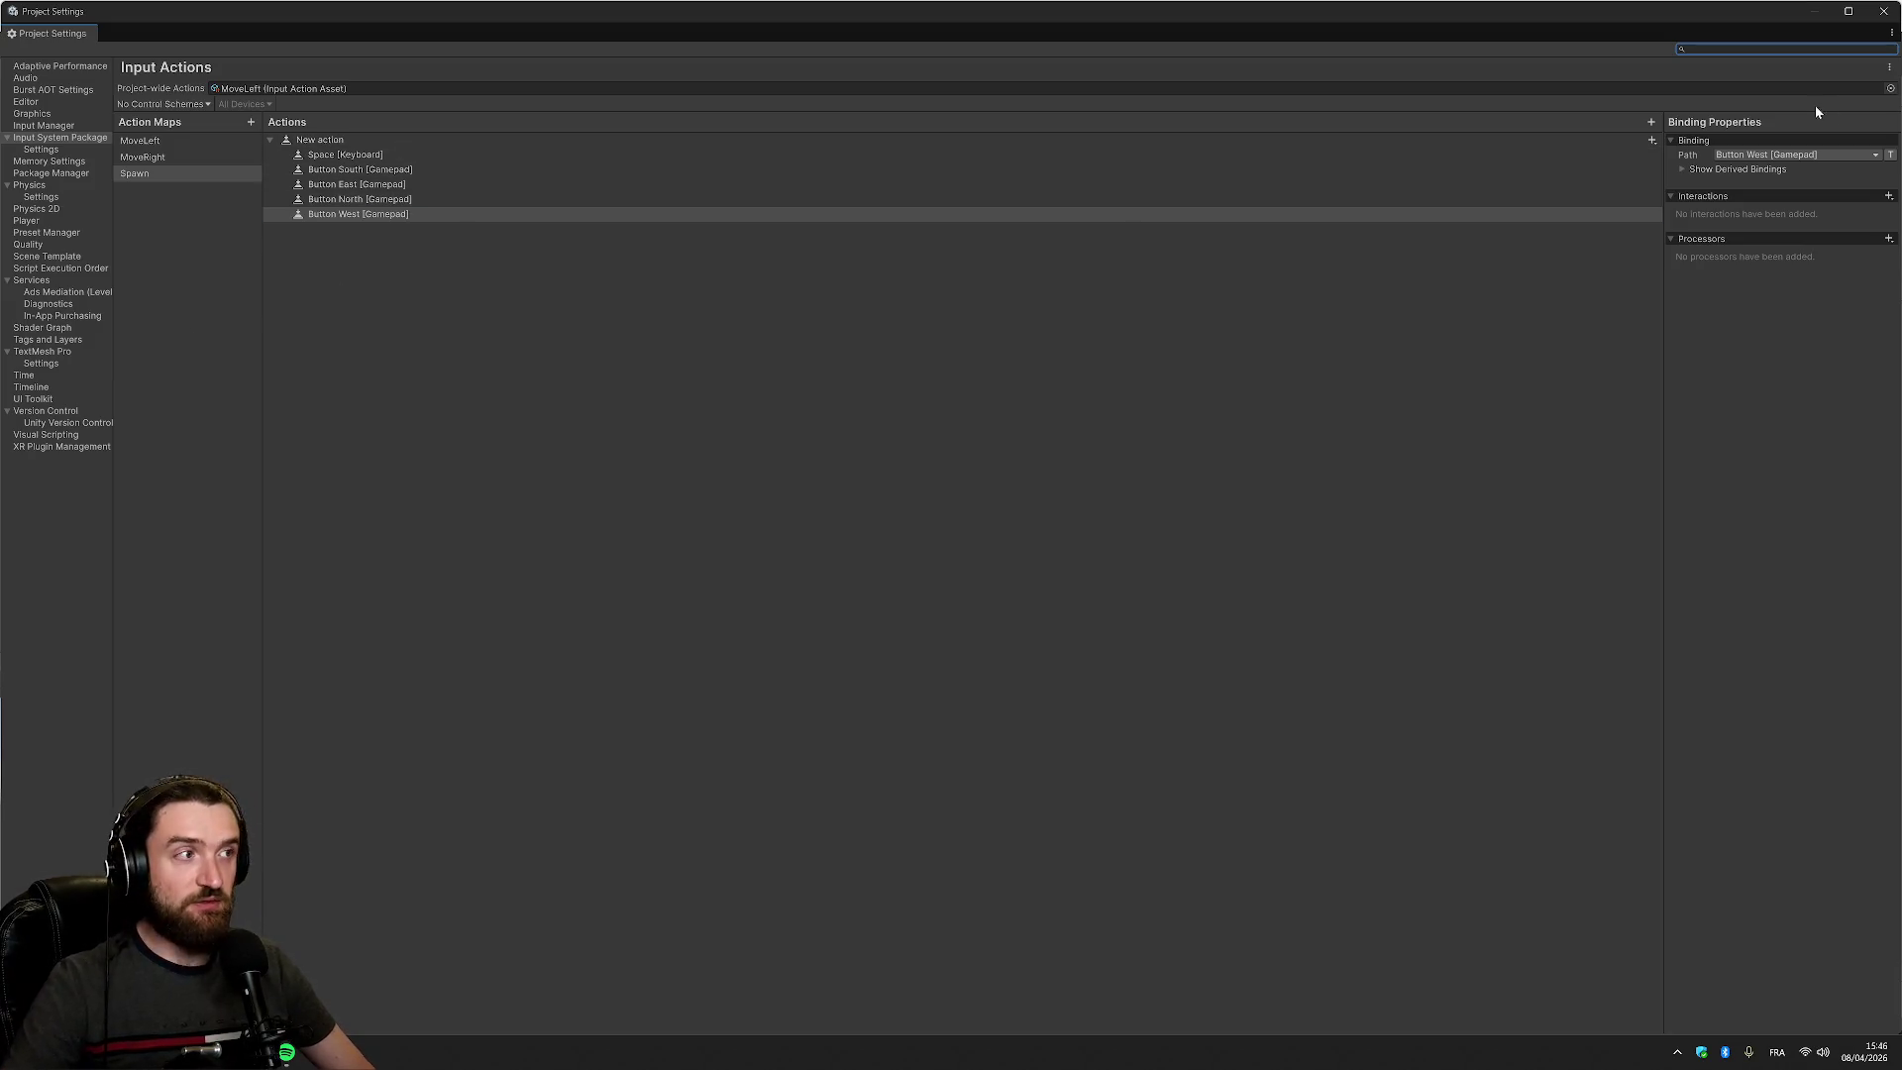
left_click(1652, 140)
left_click(1704, 149)
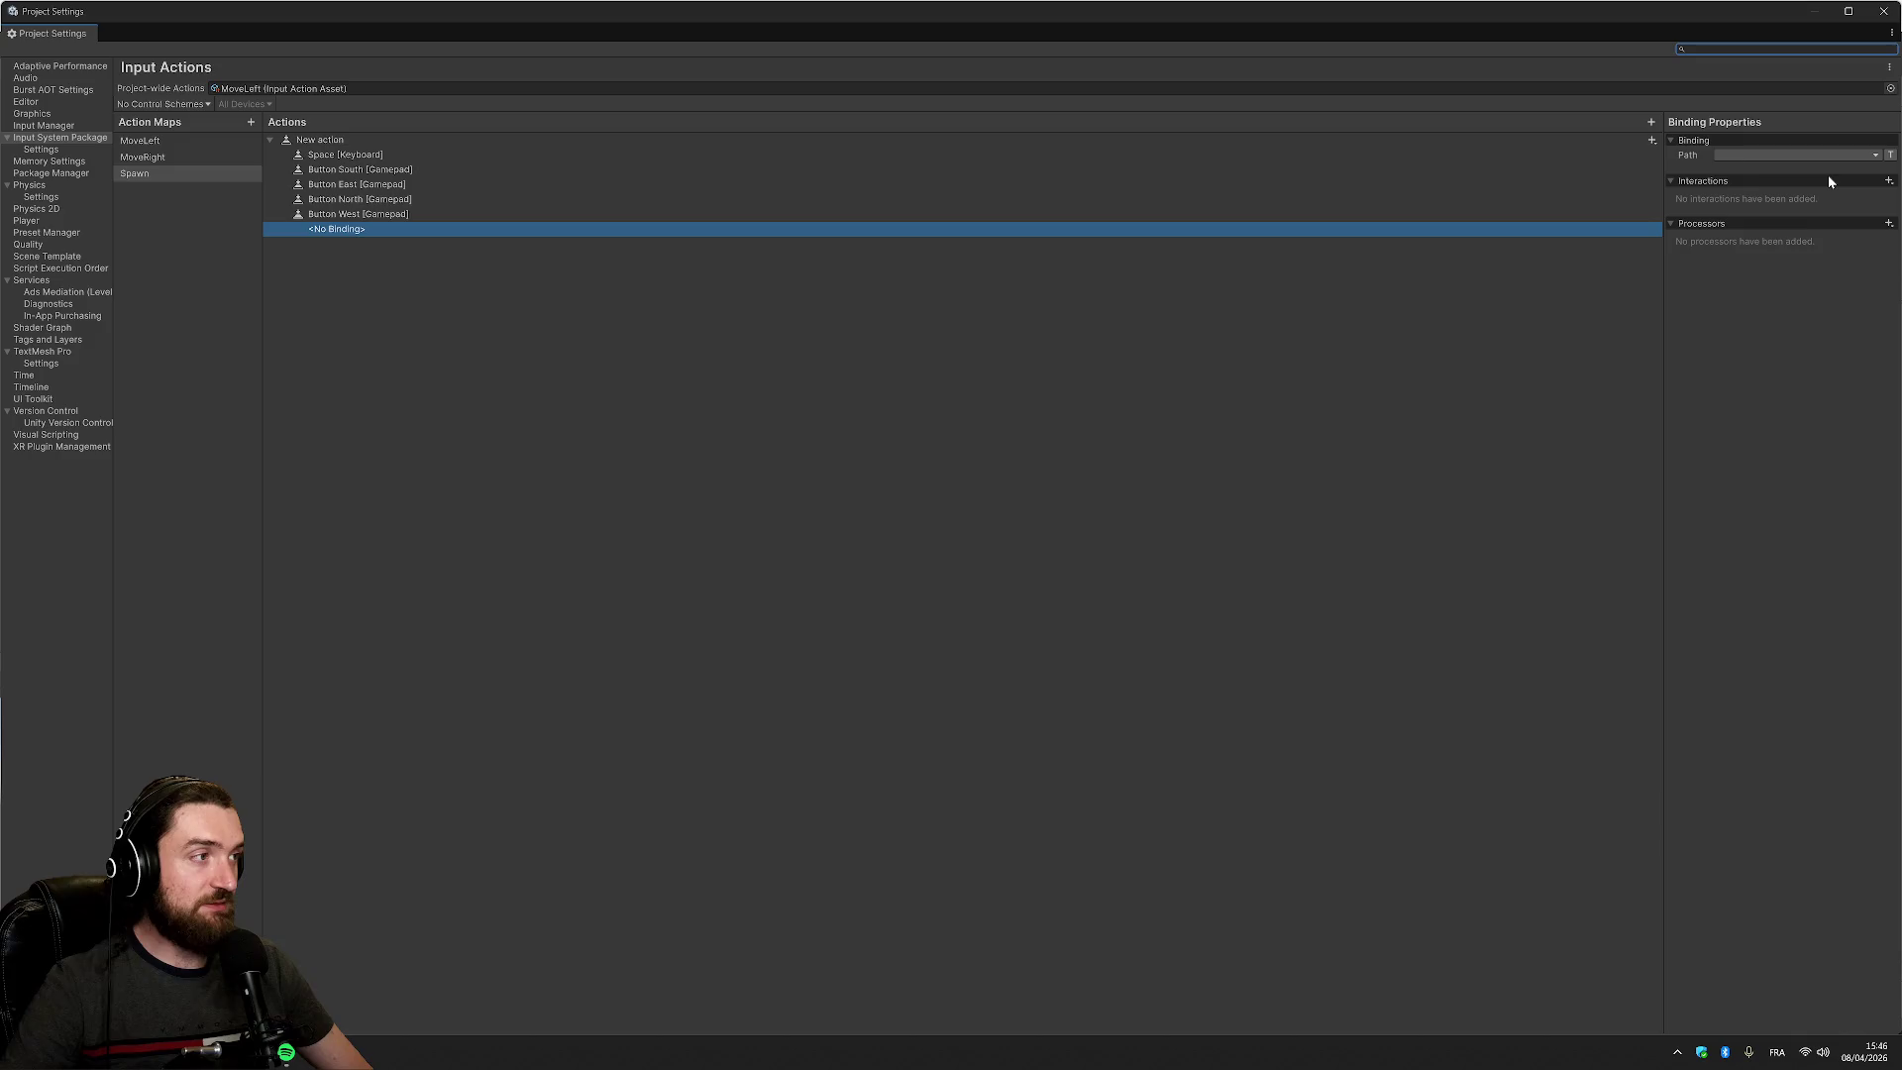
left_click(1809, 158)
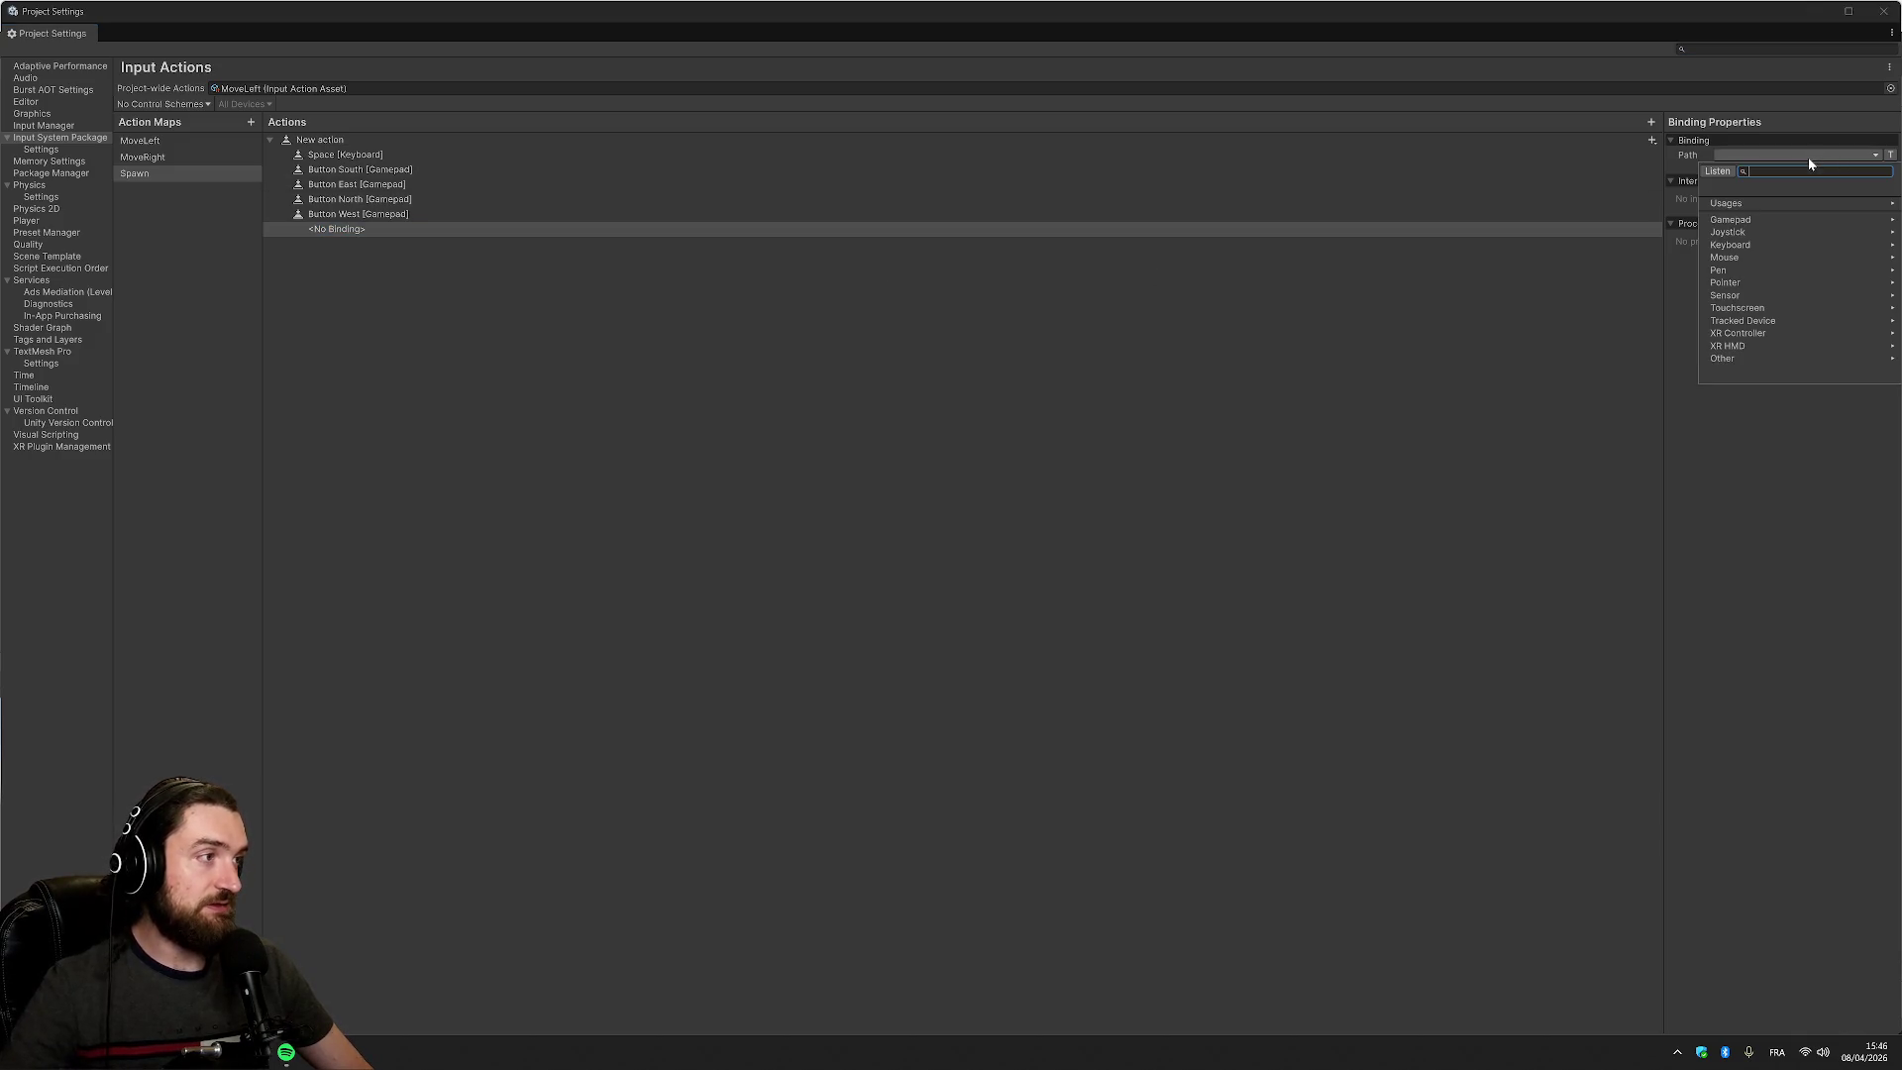
left_click(1747, 257)
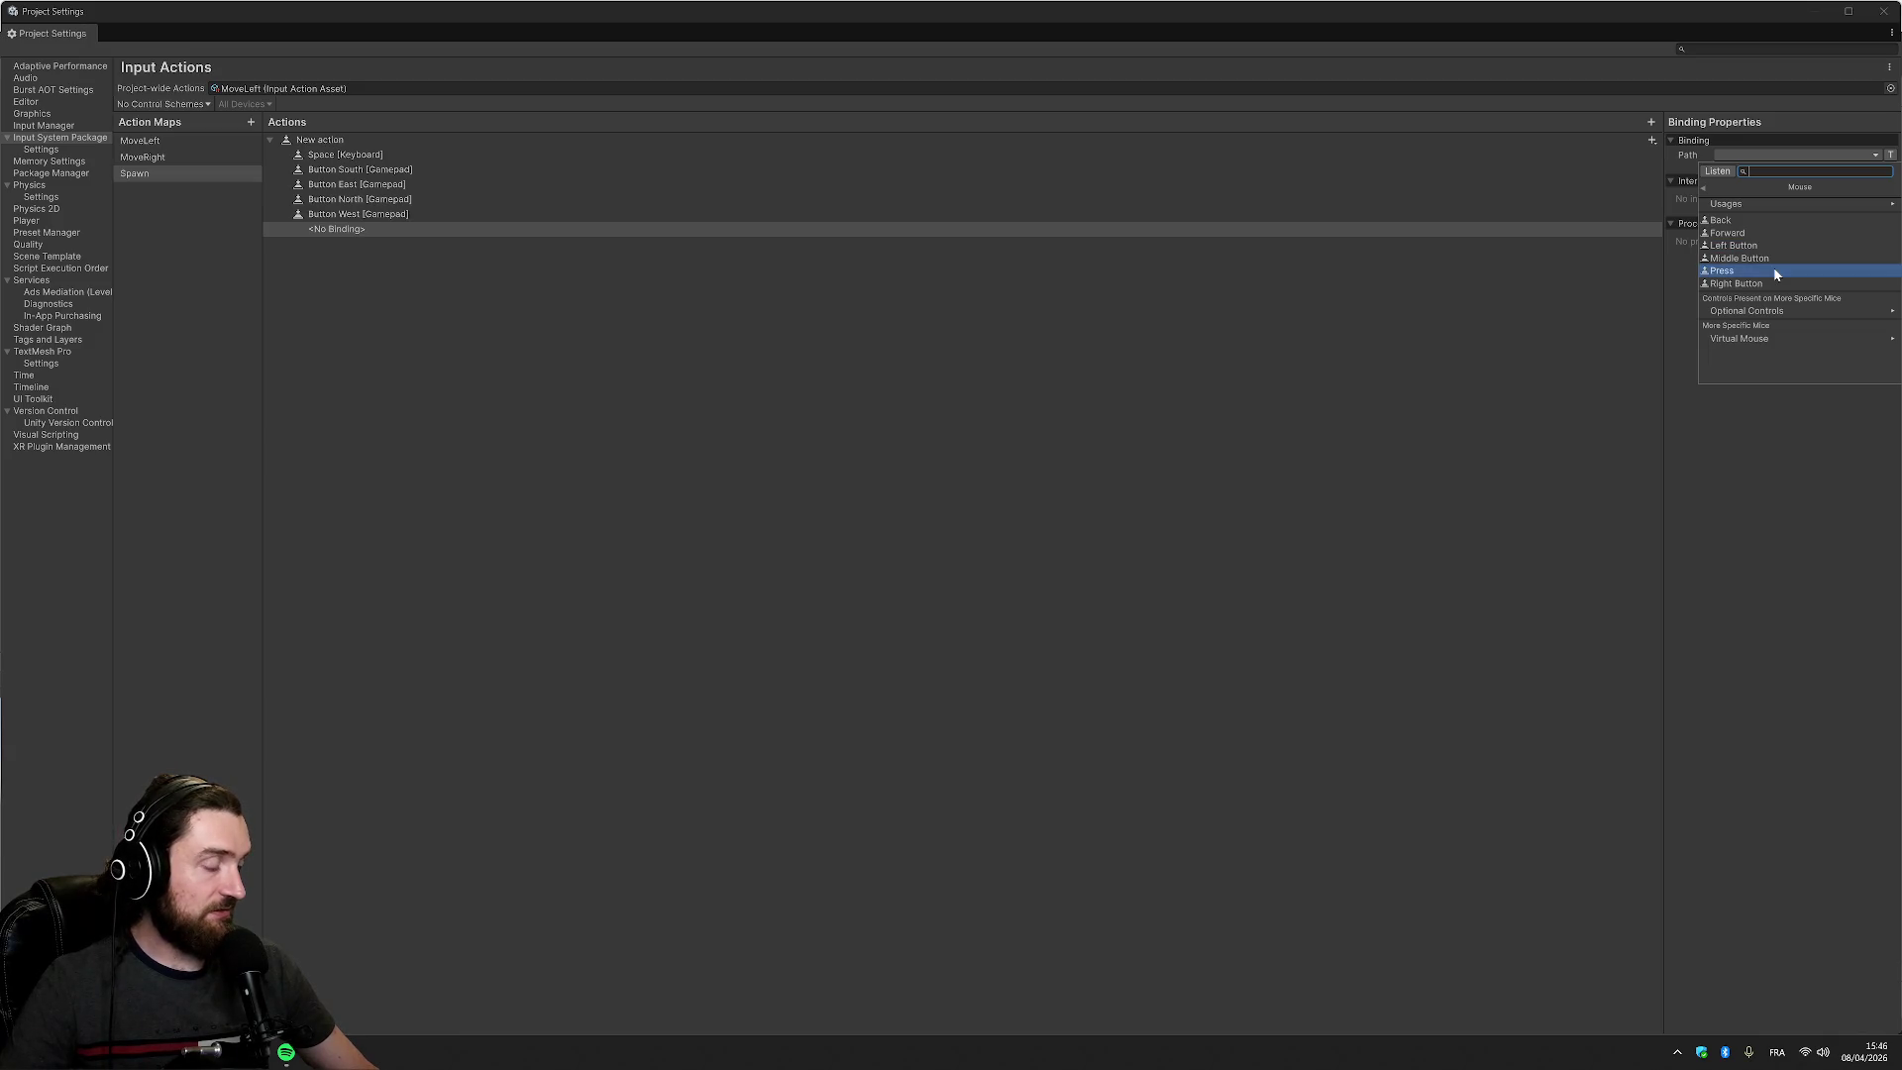
left_click(1773, 246)
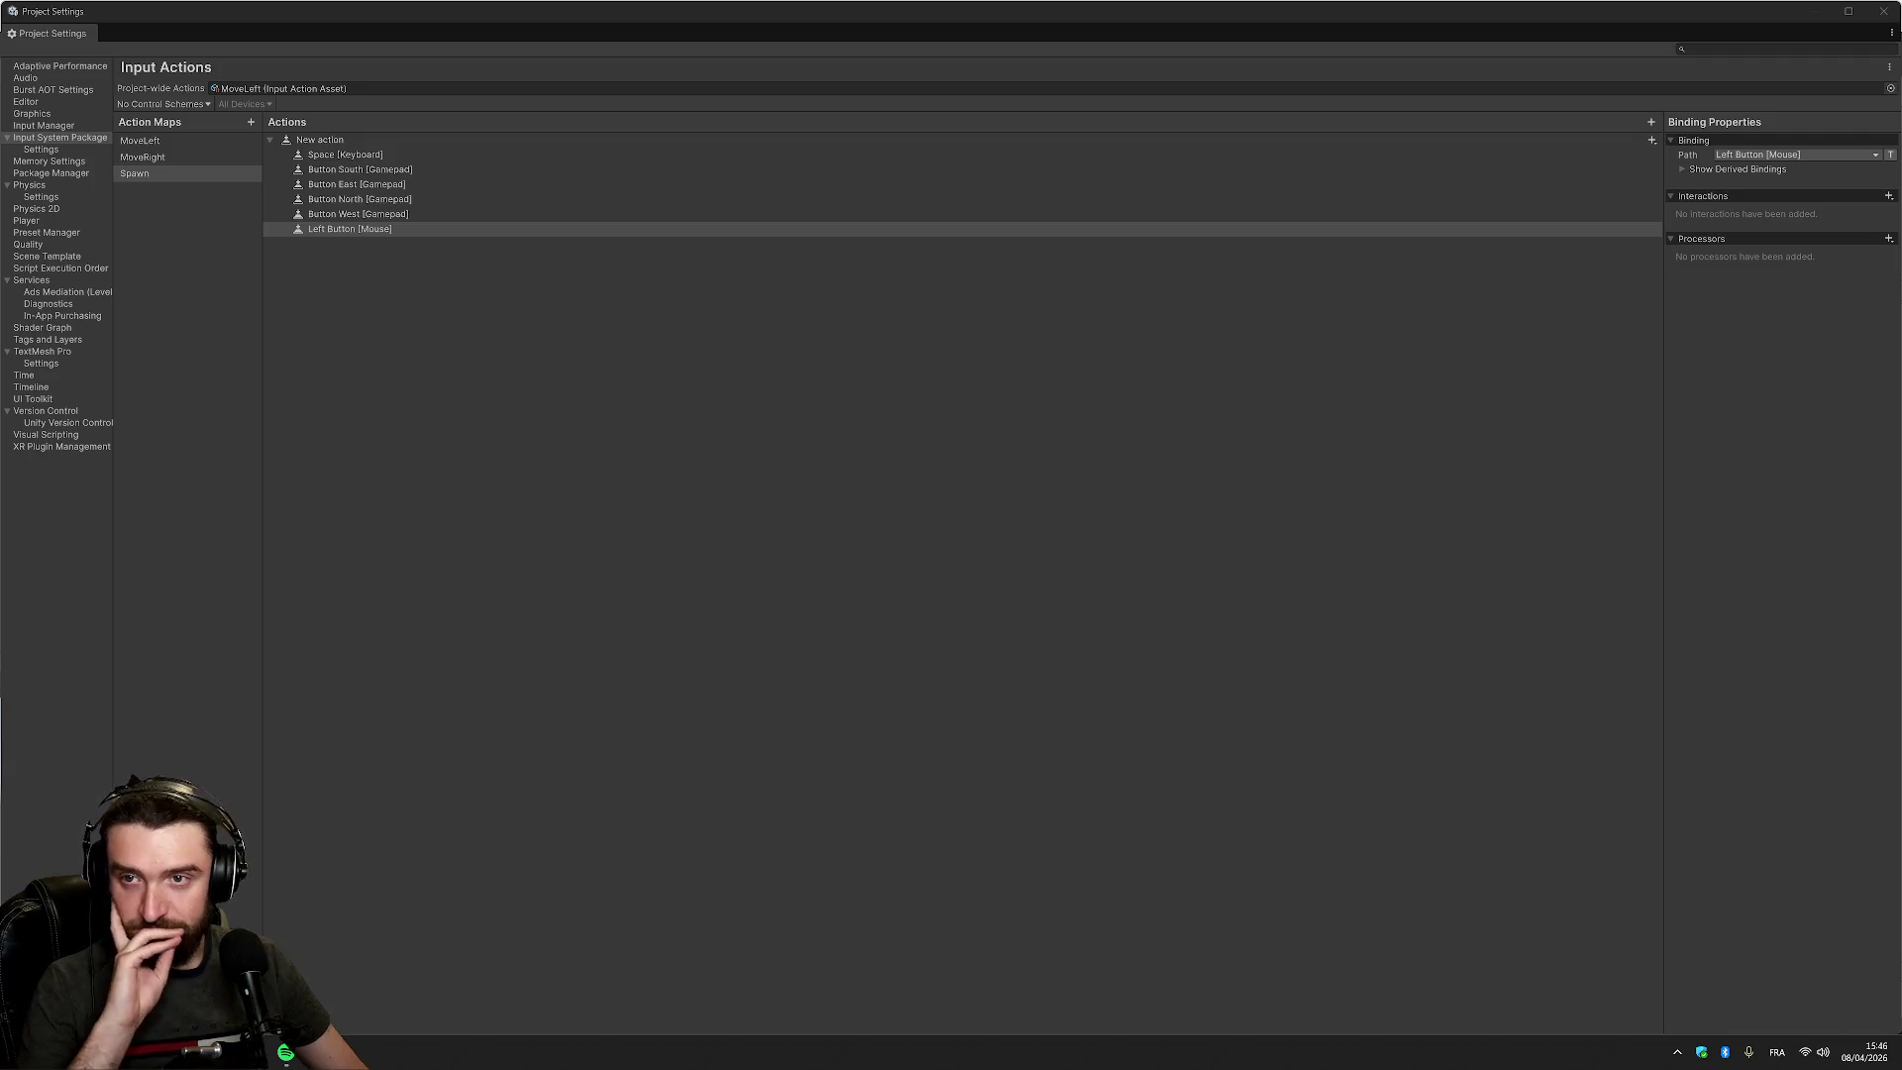
left_click(332, 141)
left_click(1787, 156)
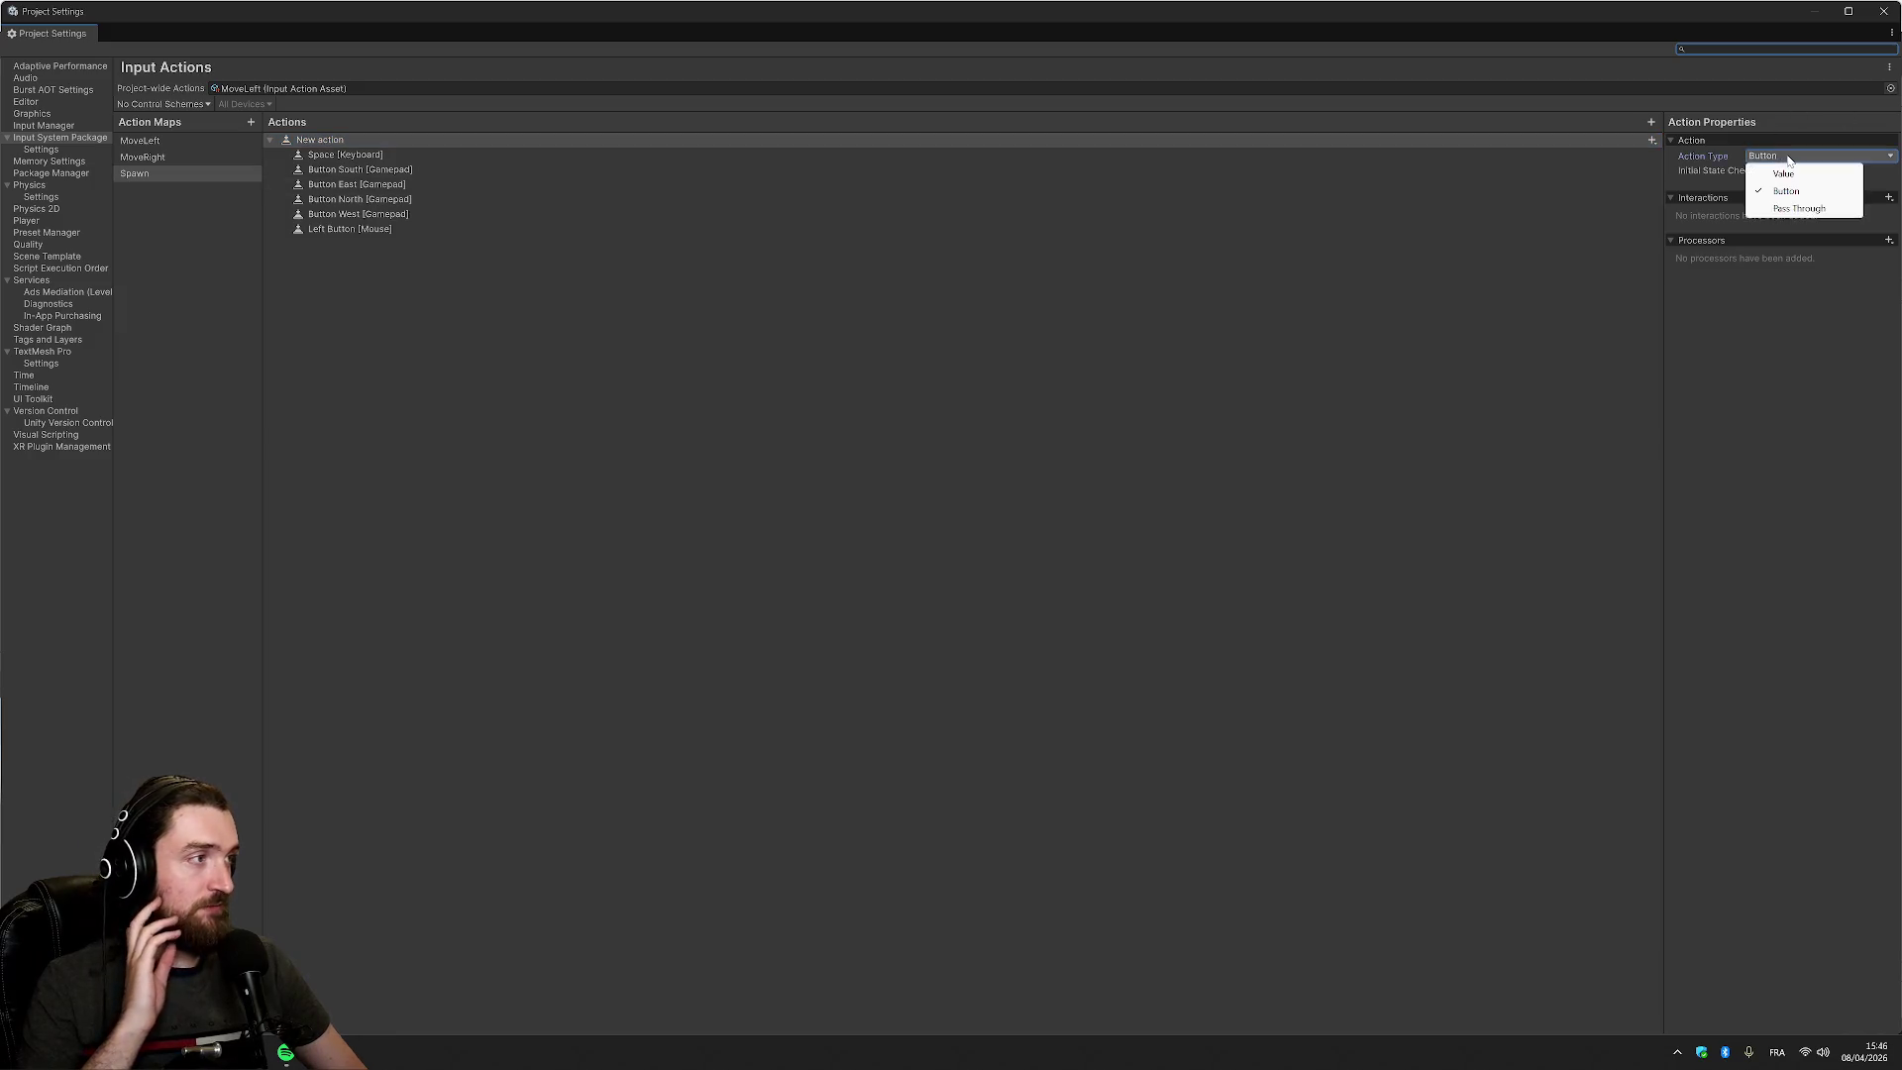
left_click(1807, 331)
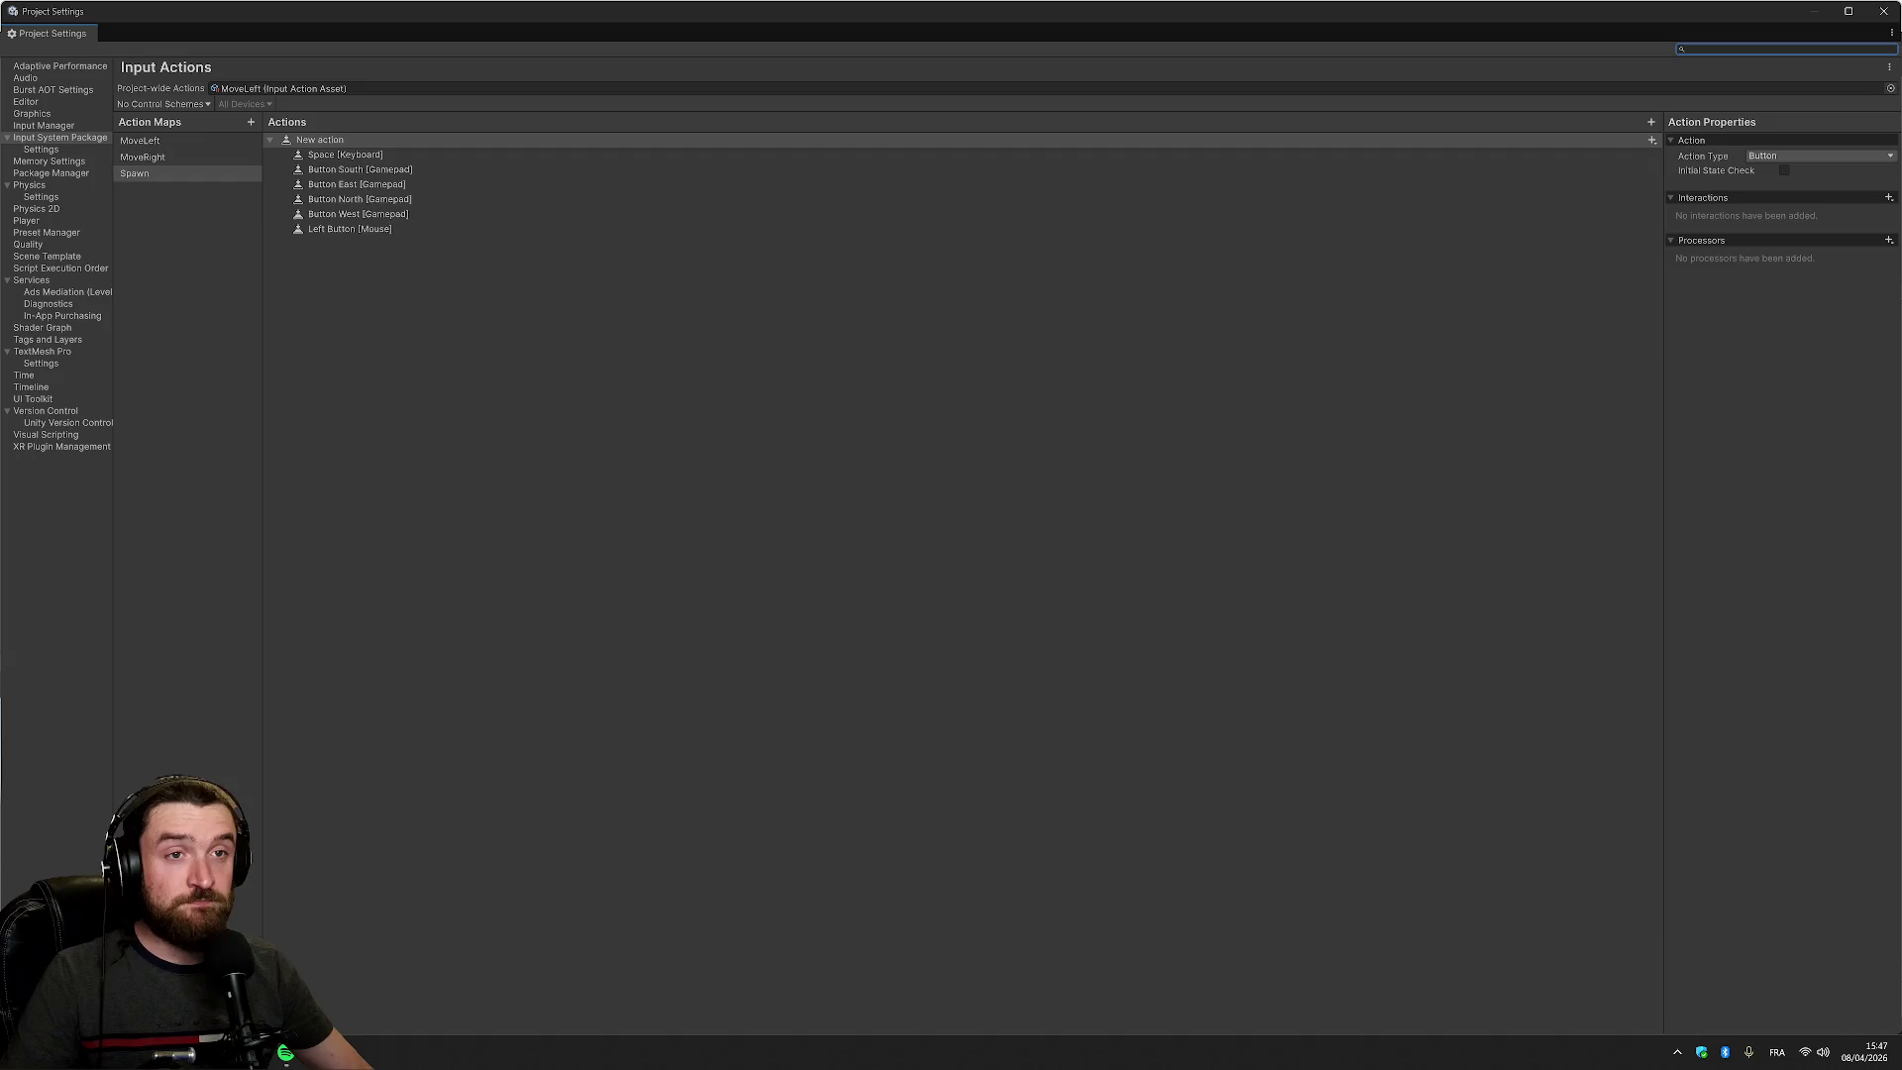
left_click(198, 139)
Bind the A key (by location) to MoveLeft's action
left_click(1651, 140)
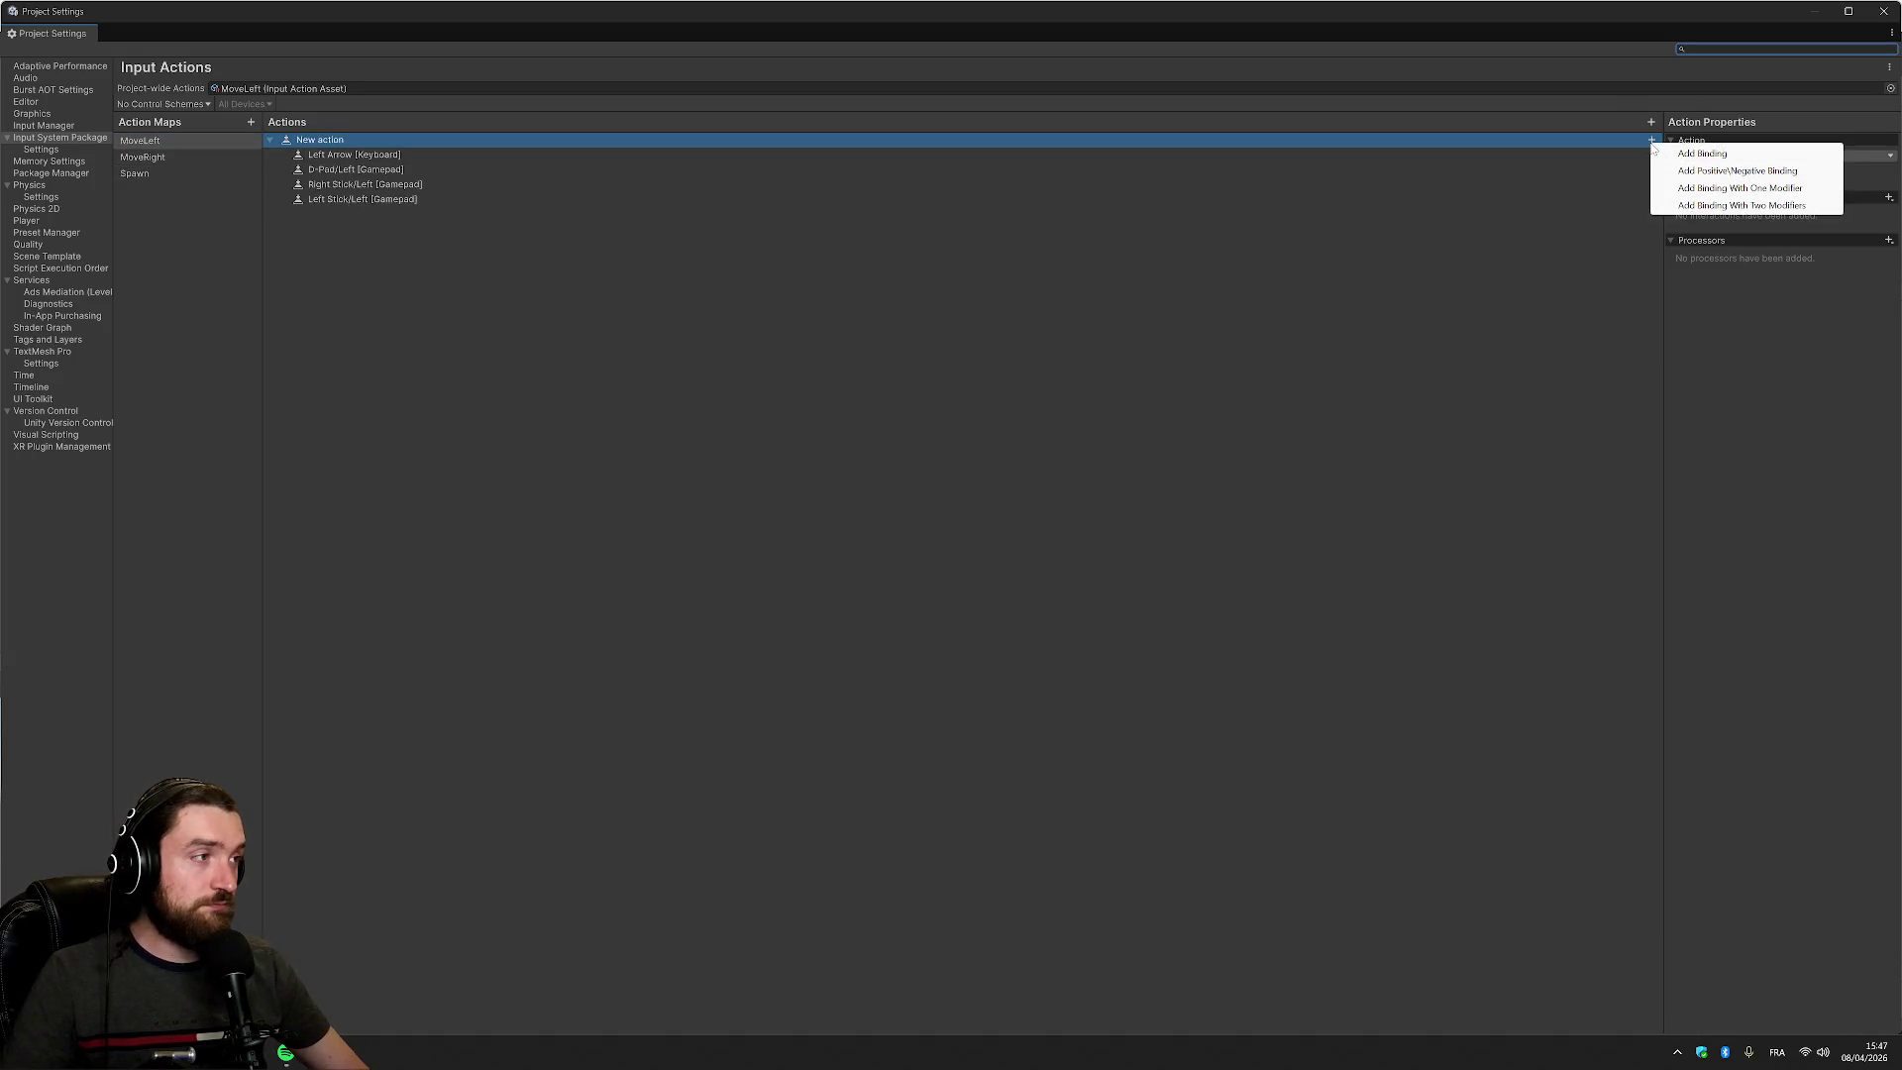
left_click(1696, 149)
left_click(1776, 155)
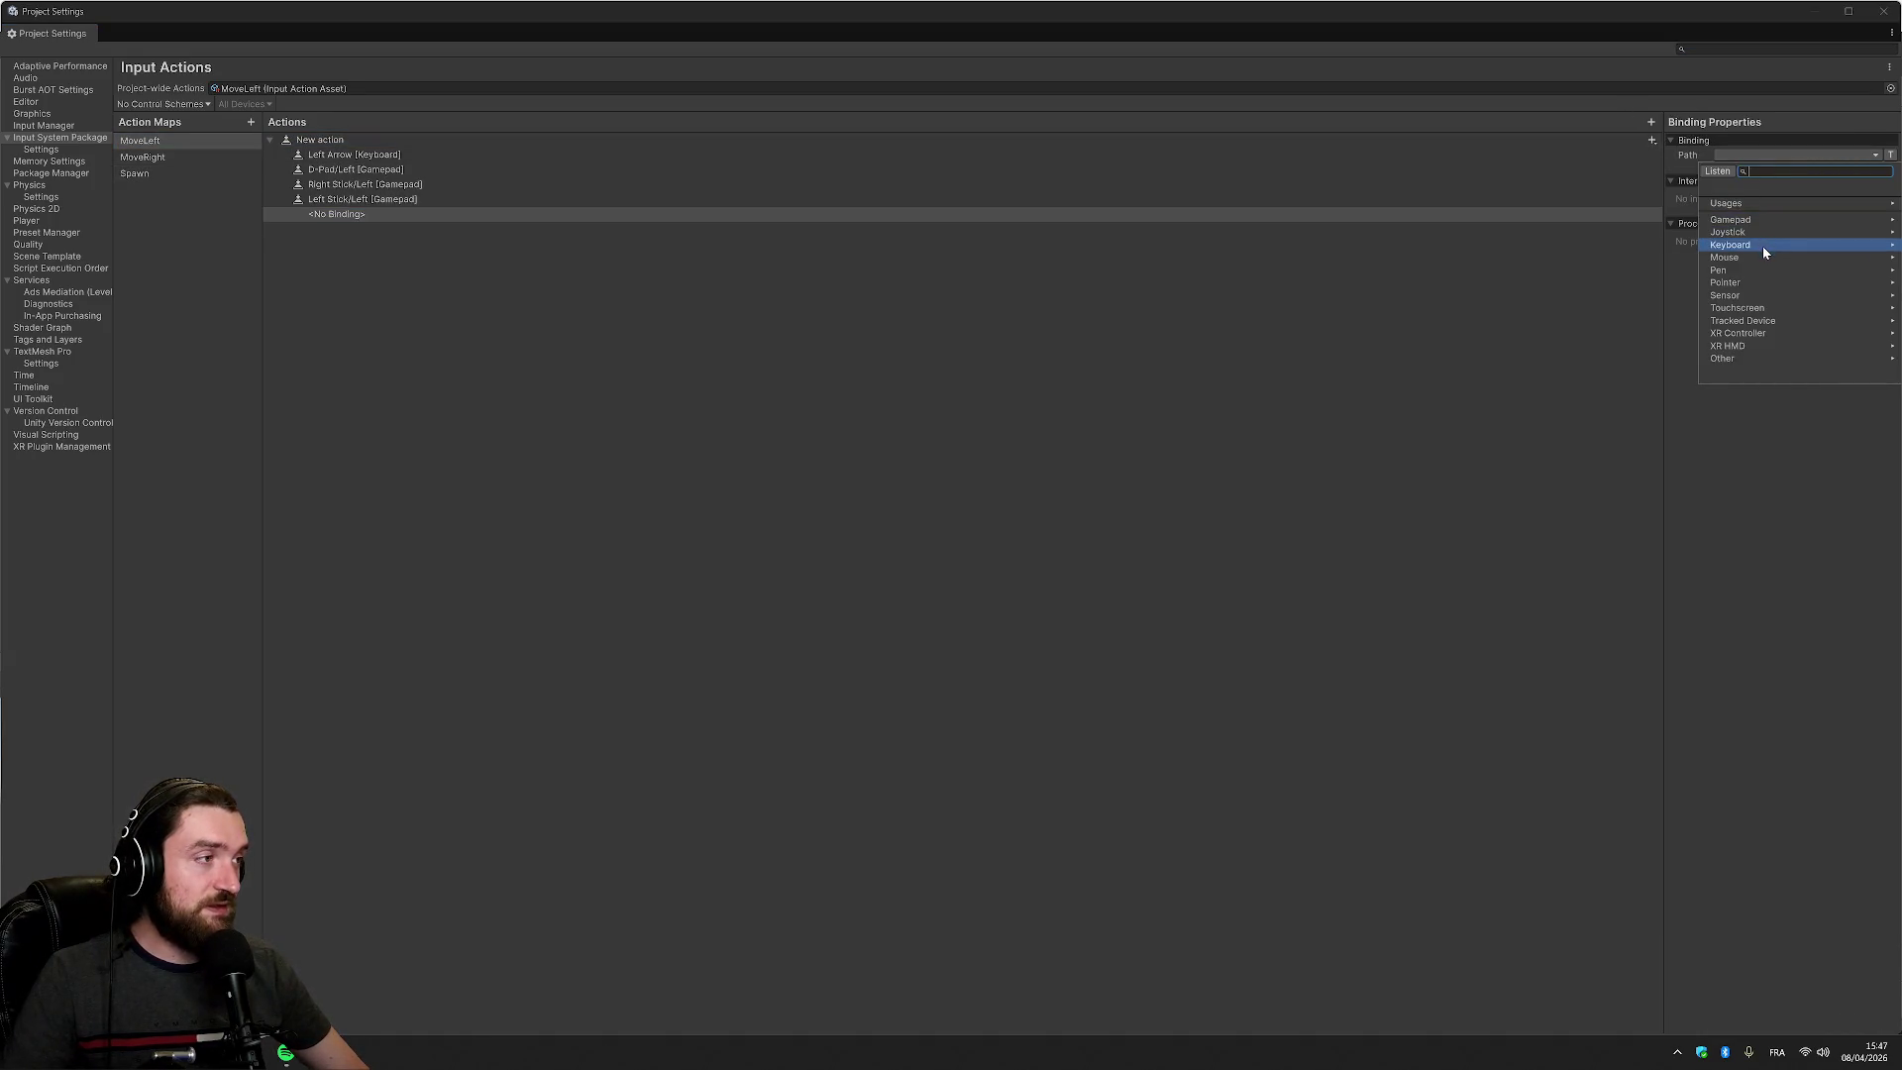
left_click(1762, 246)
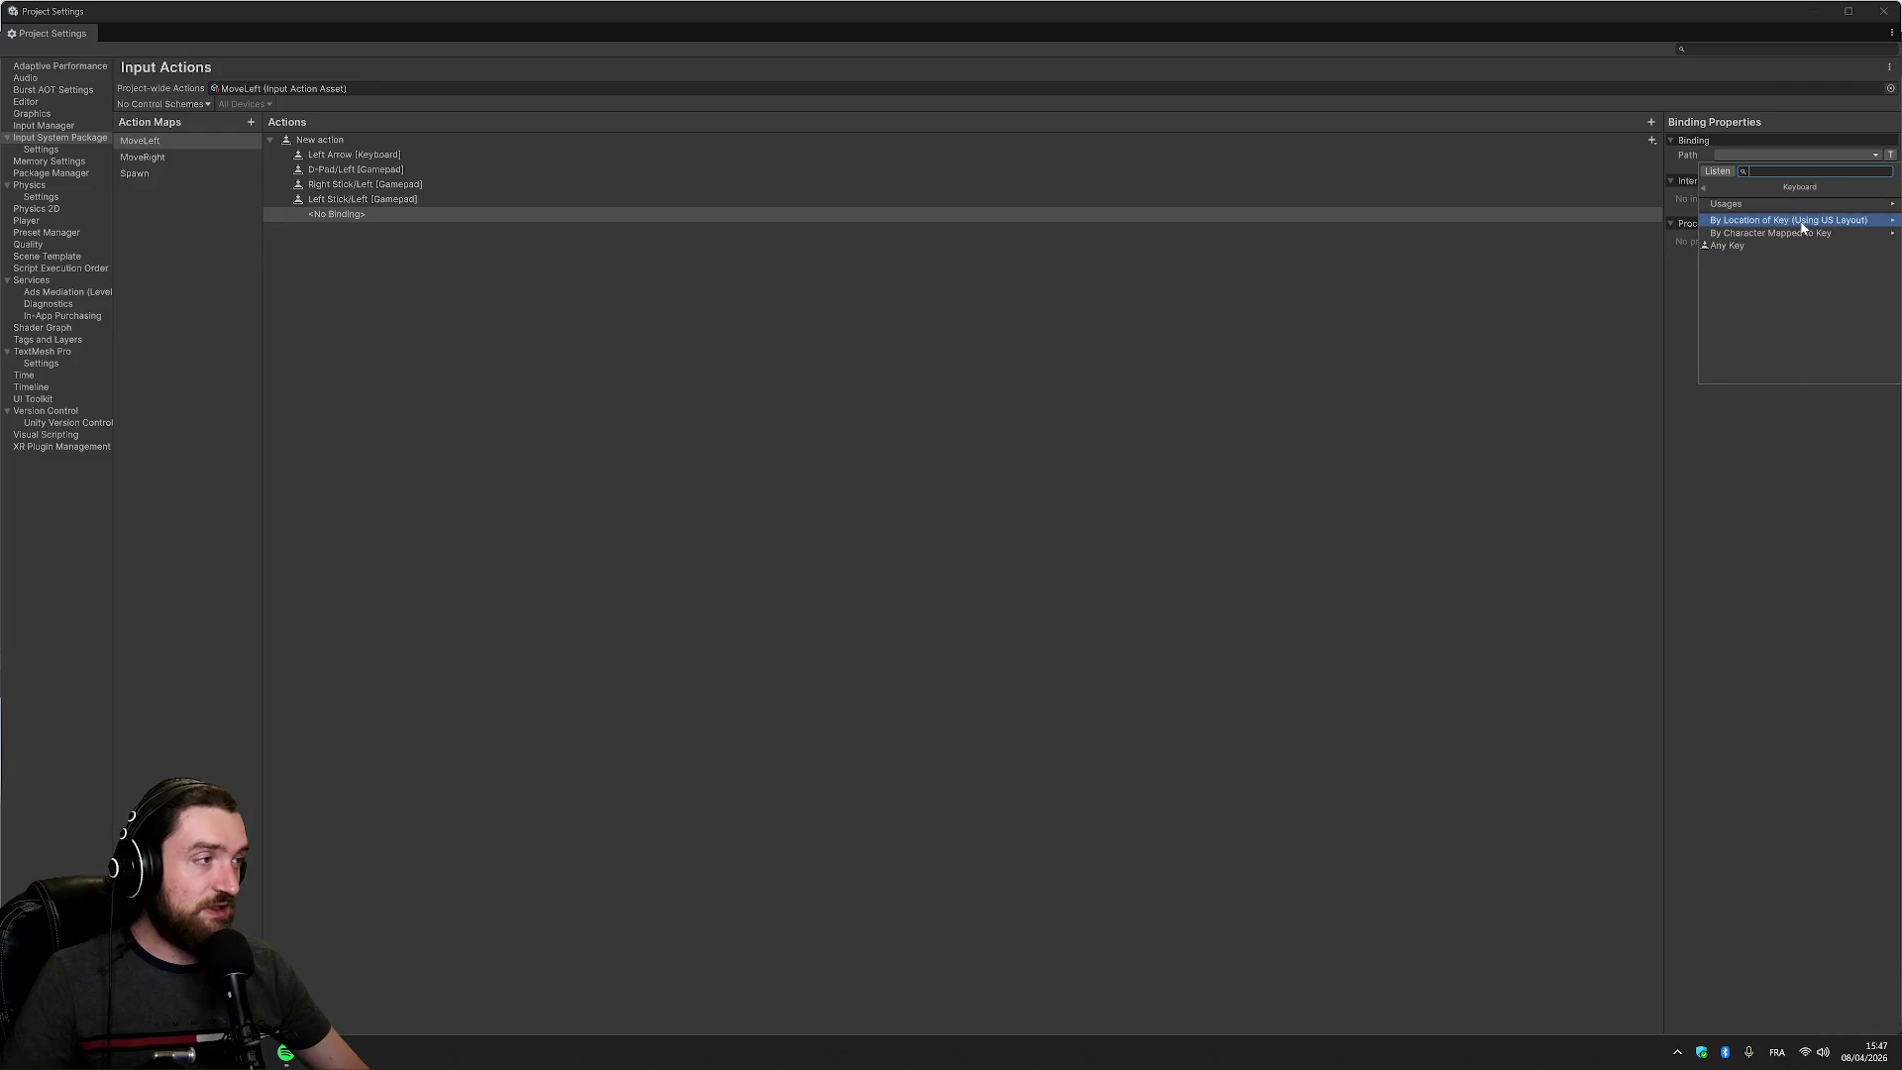
left_click(1802, 222)
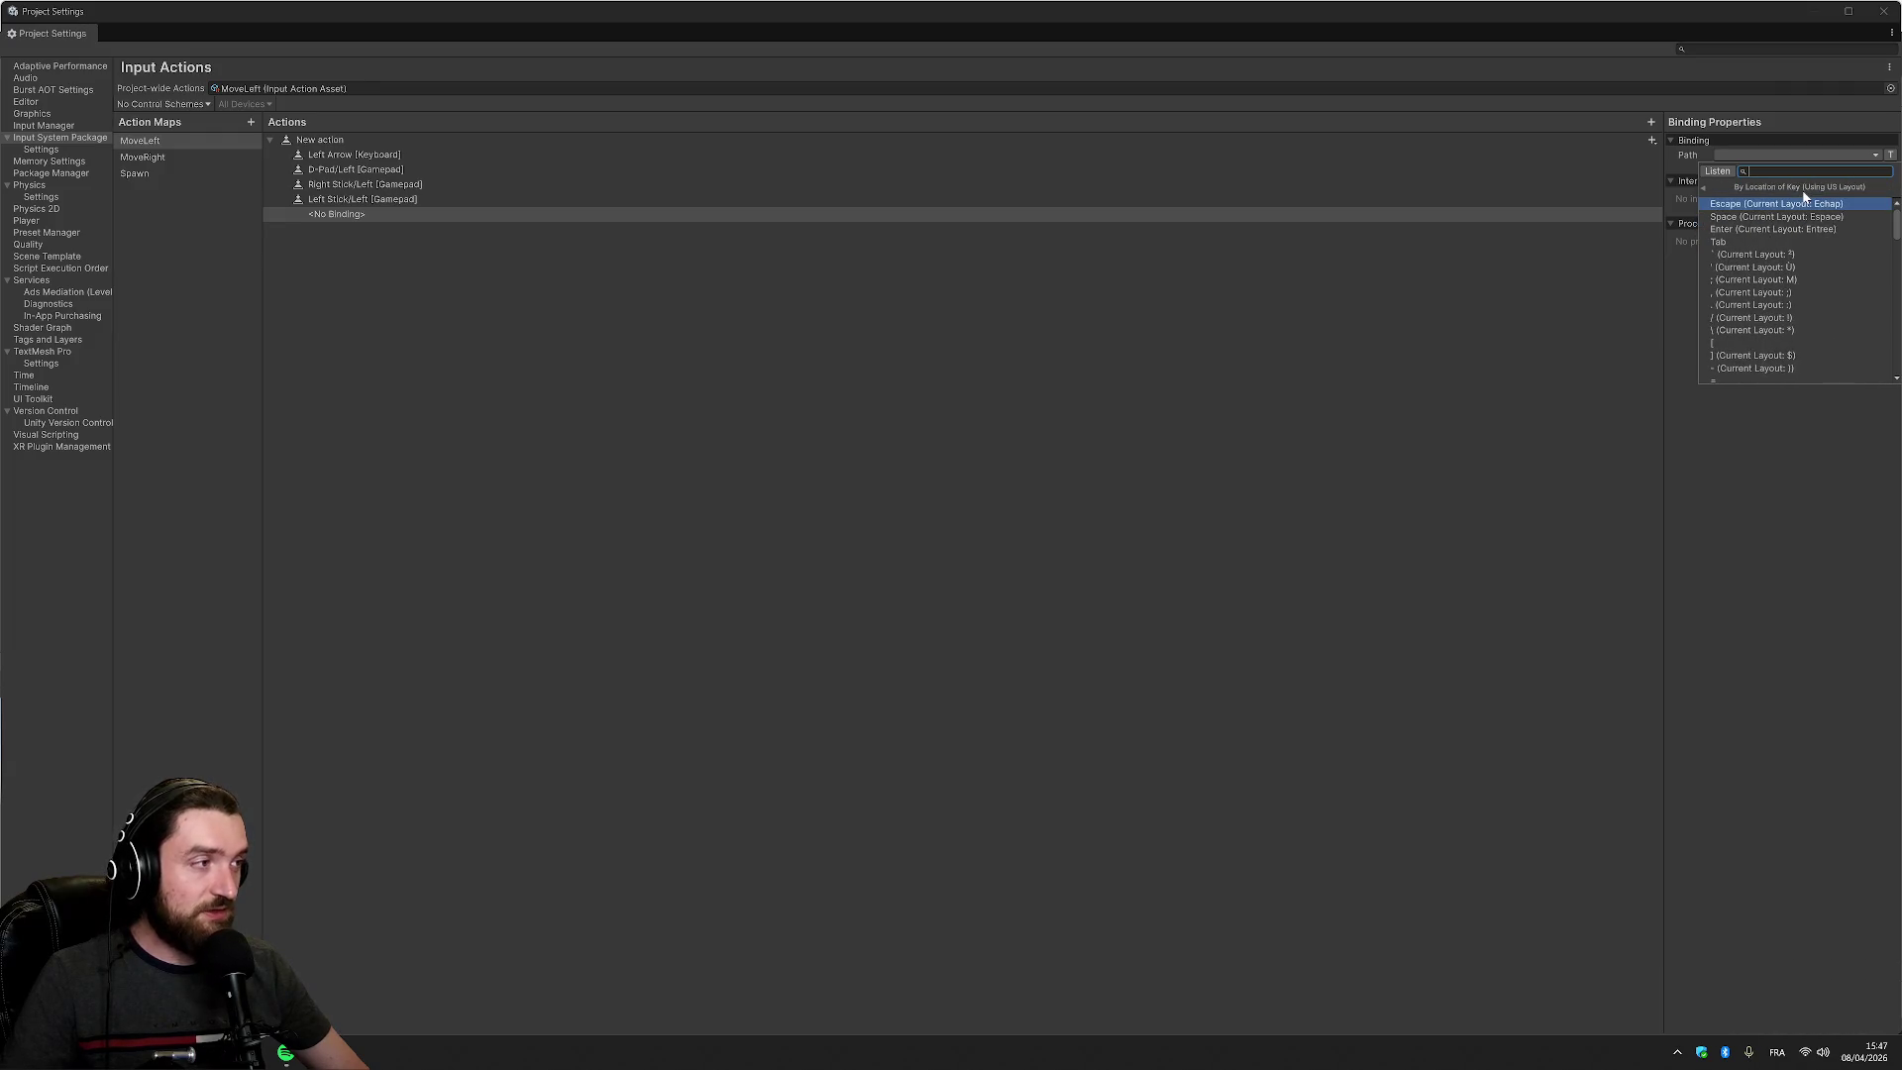
type("a")
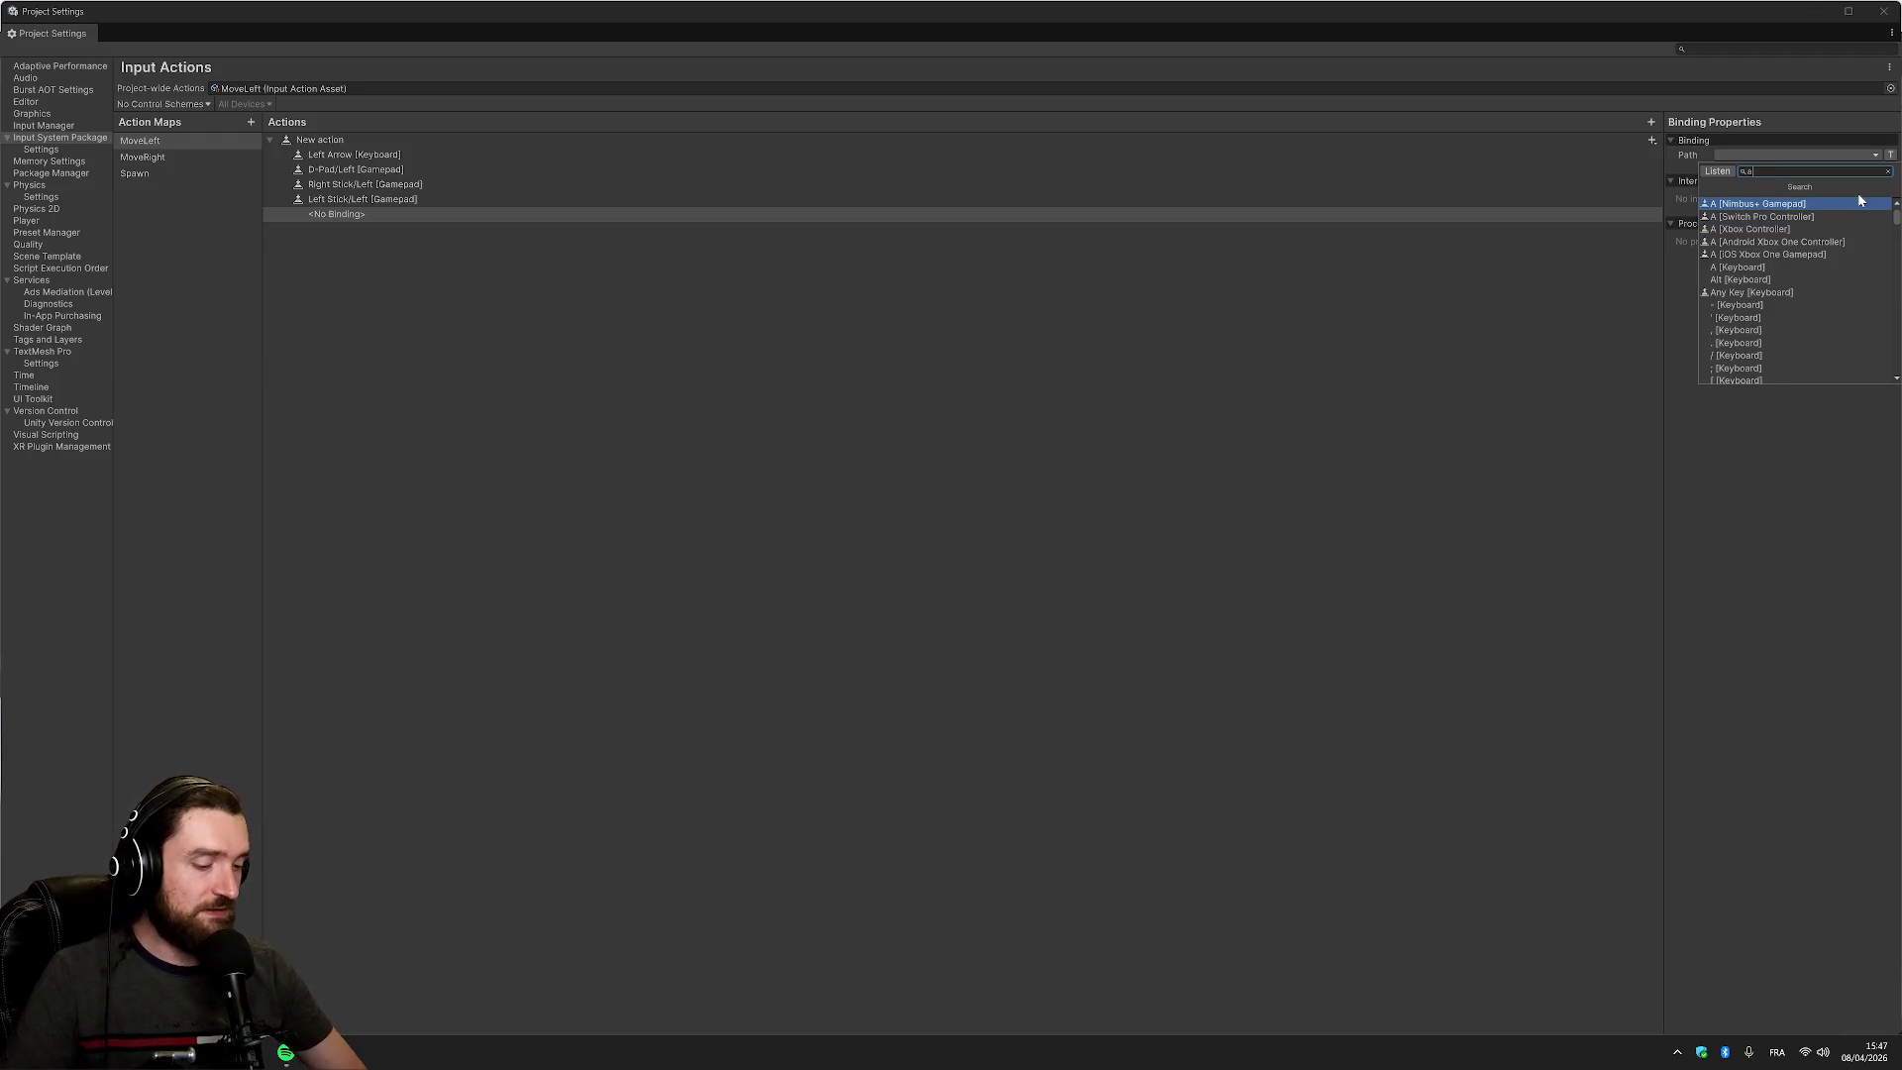
key("BackSpace")
left_click(1851, 244)
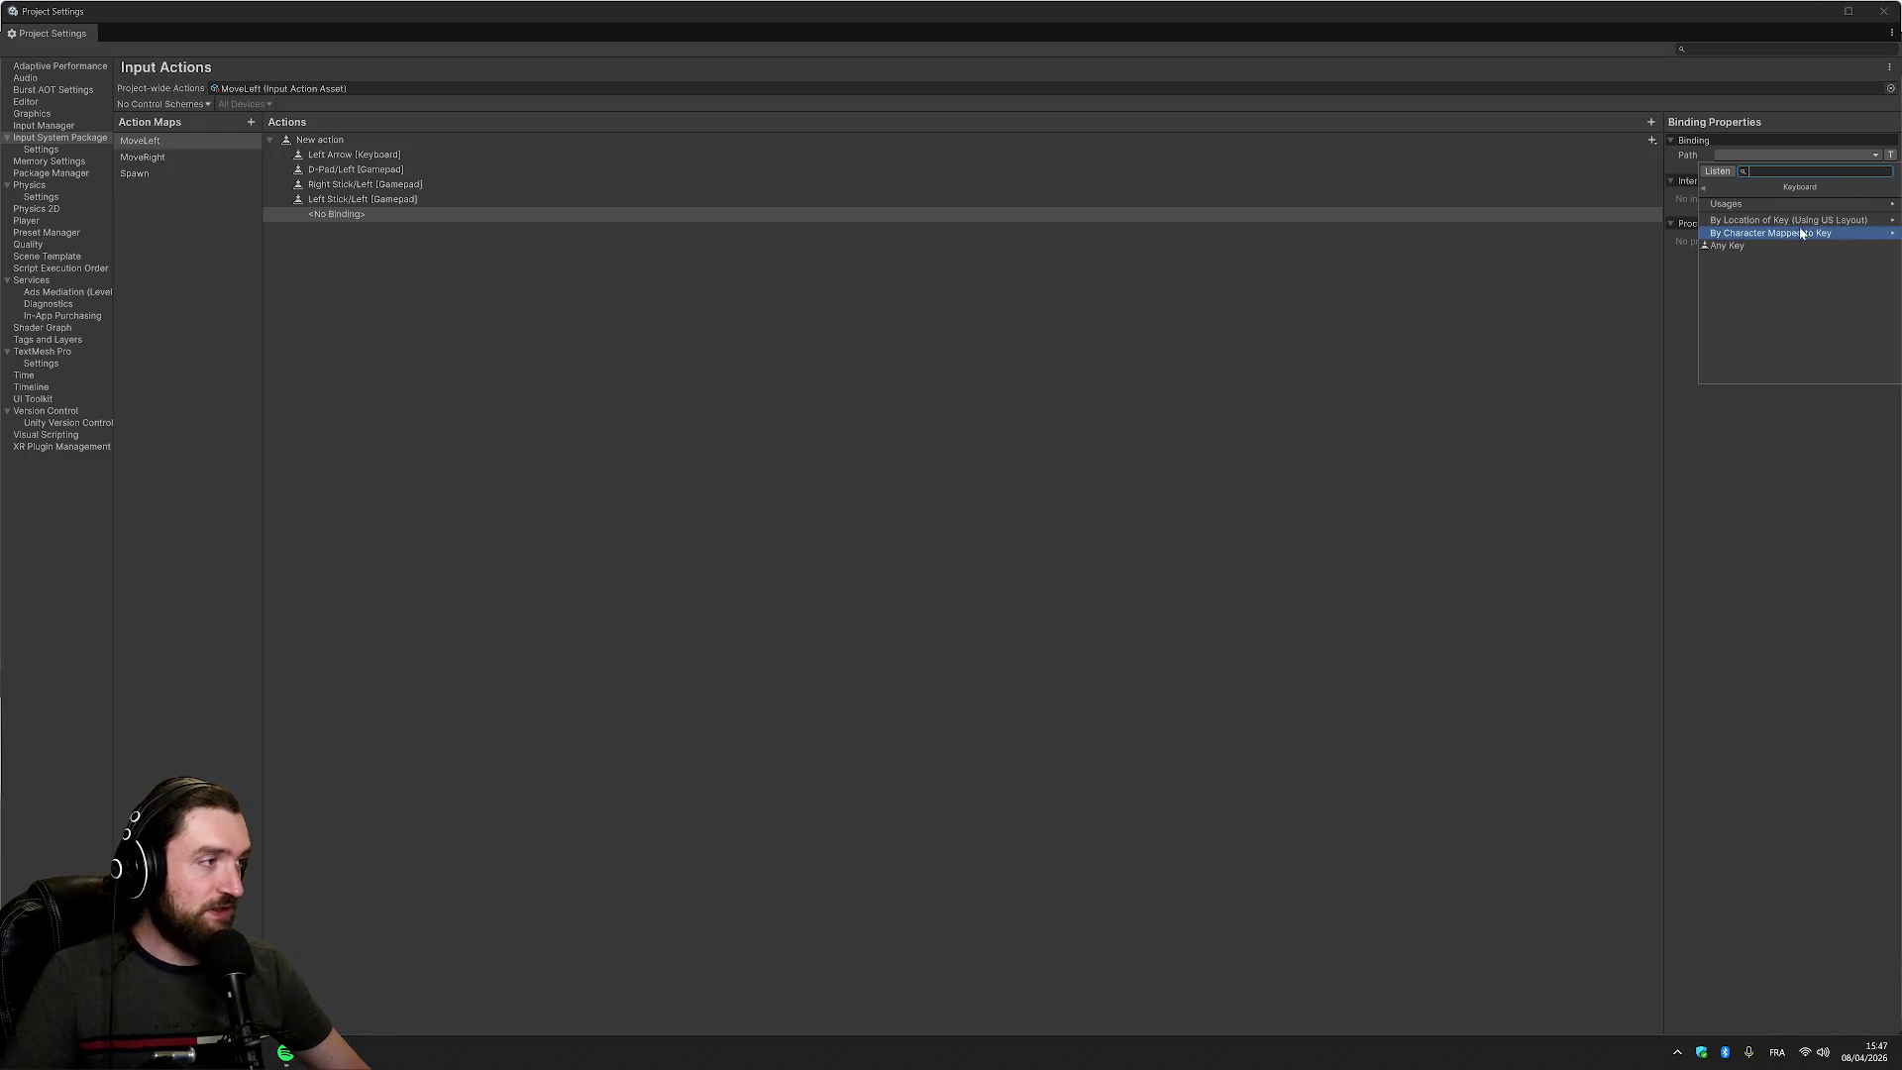
left_click(1832, 219)
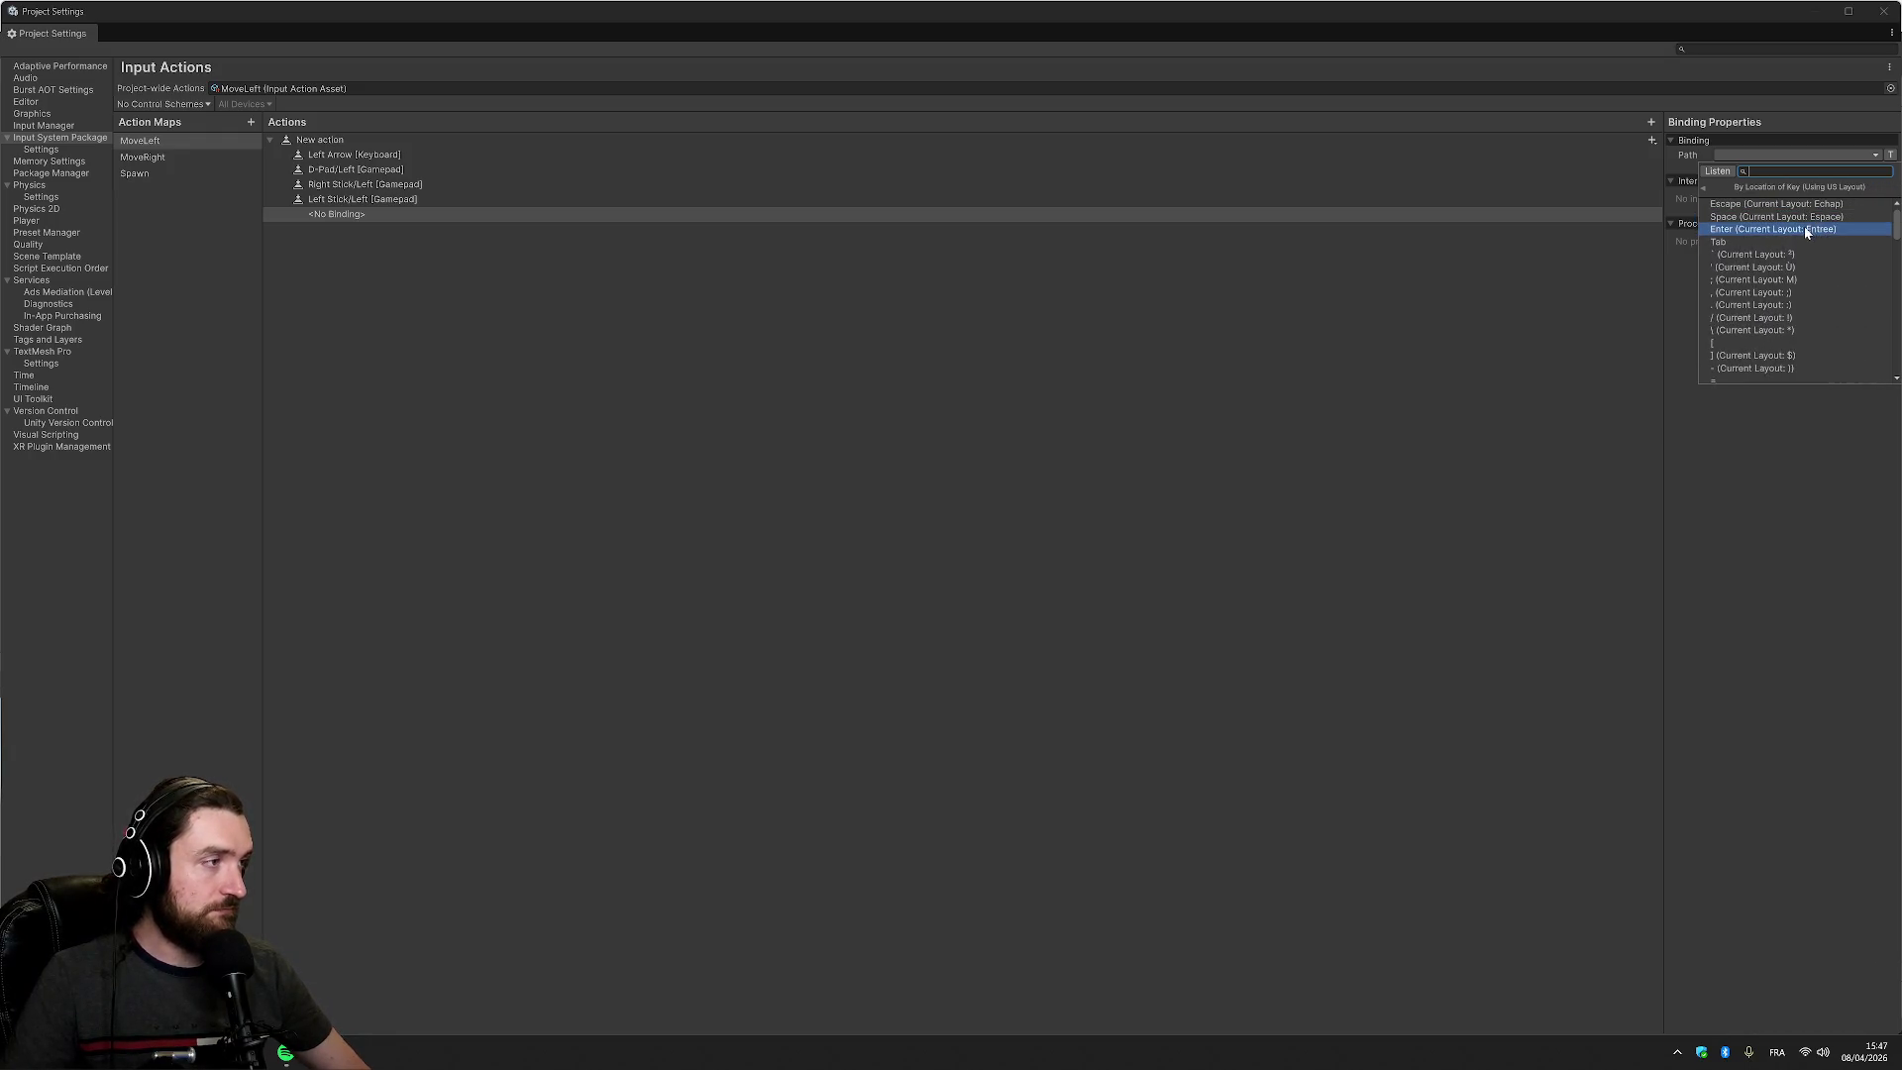
scroll(1833, 253, "down", 3)
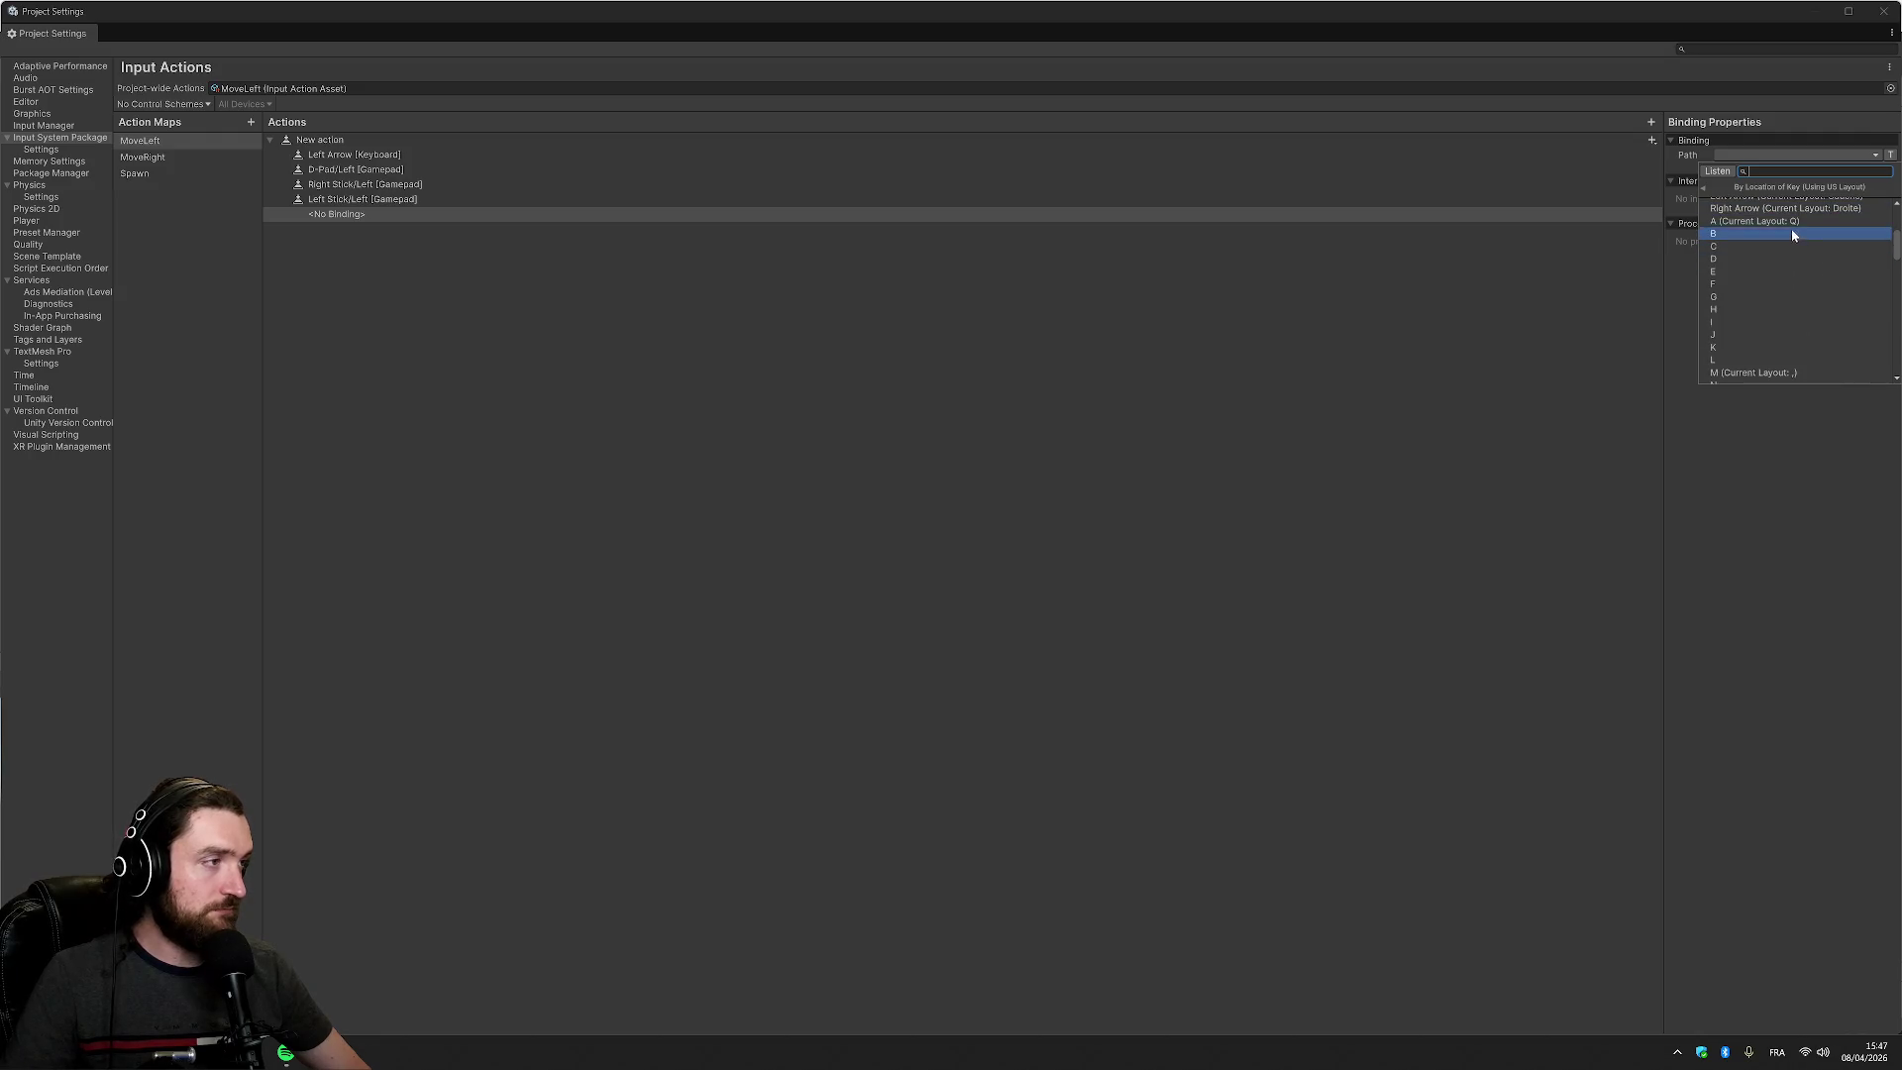
left_click(1804, 224)
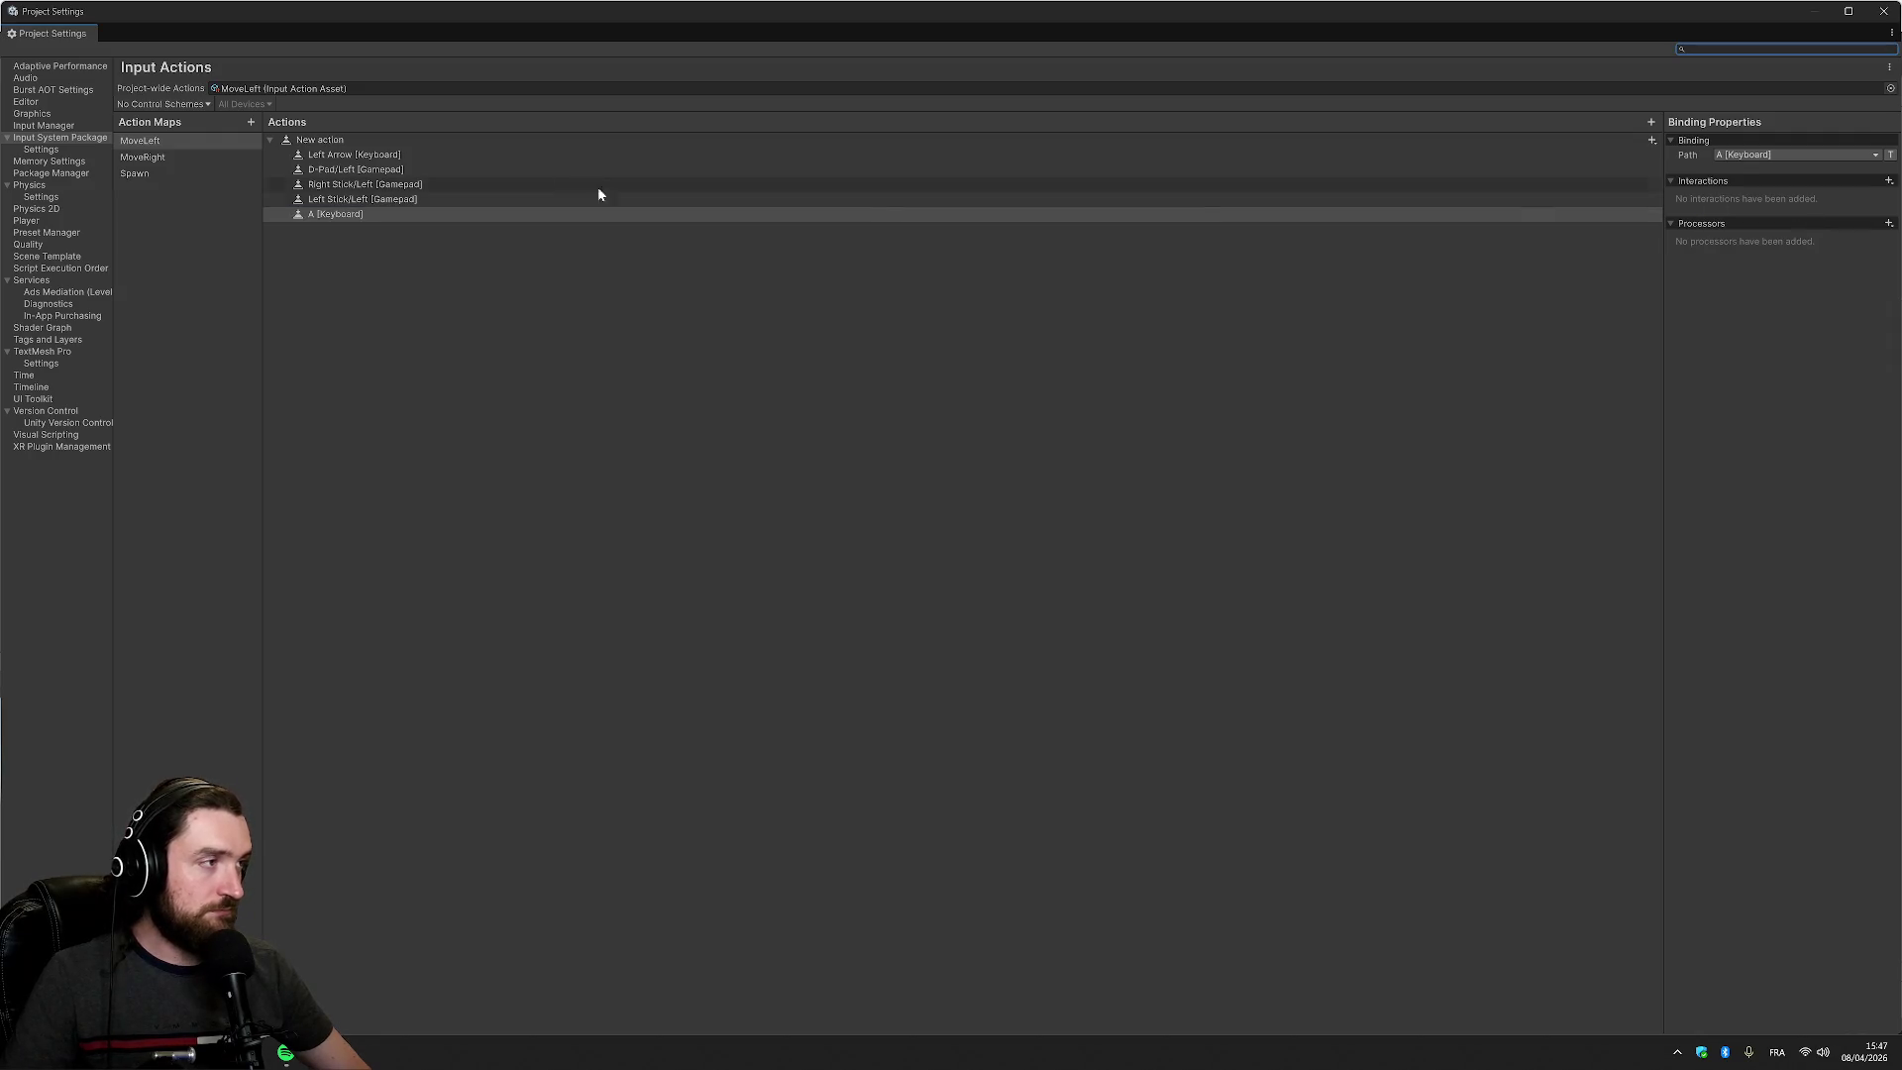
Bind the D key (by location) to MoveRight's action, deleting an accidental extra action
left_click(146, 158)
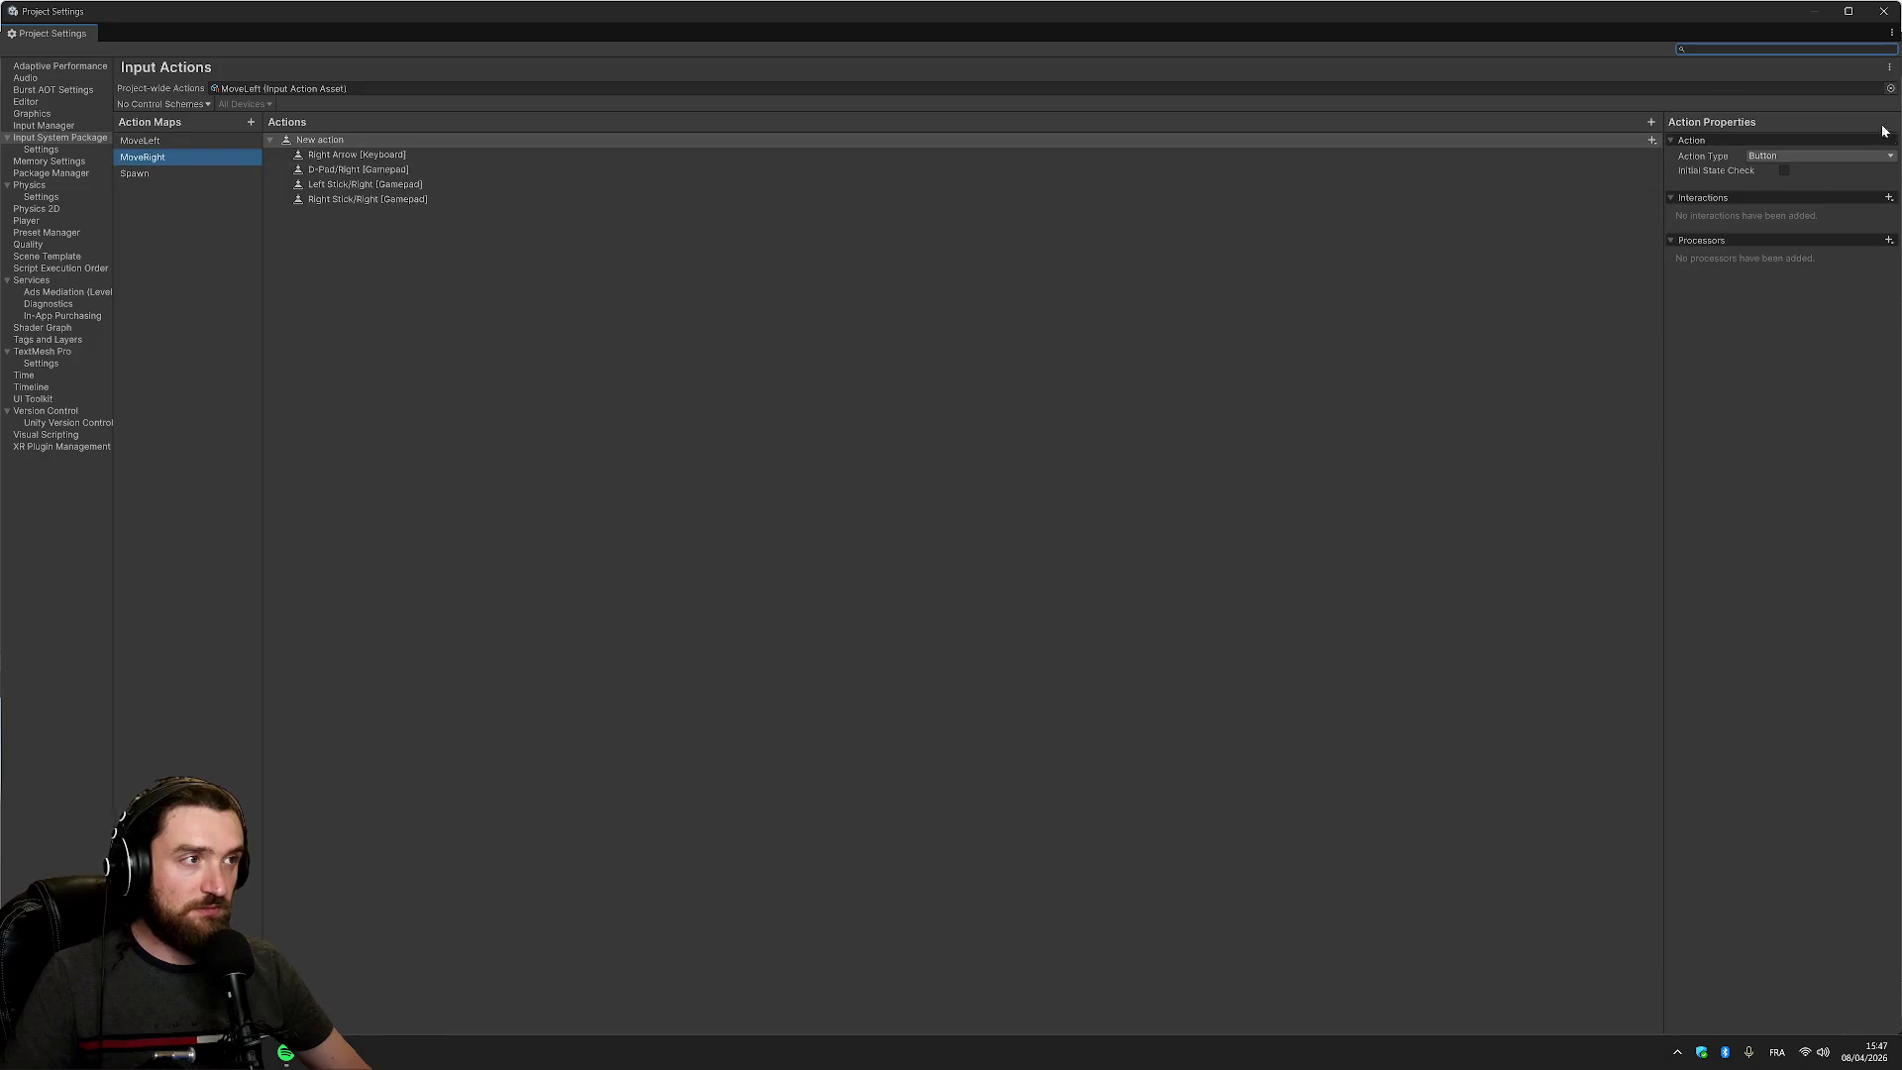
left_click(1649, 124)
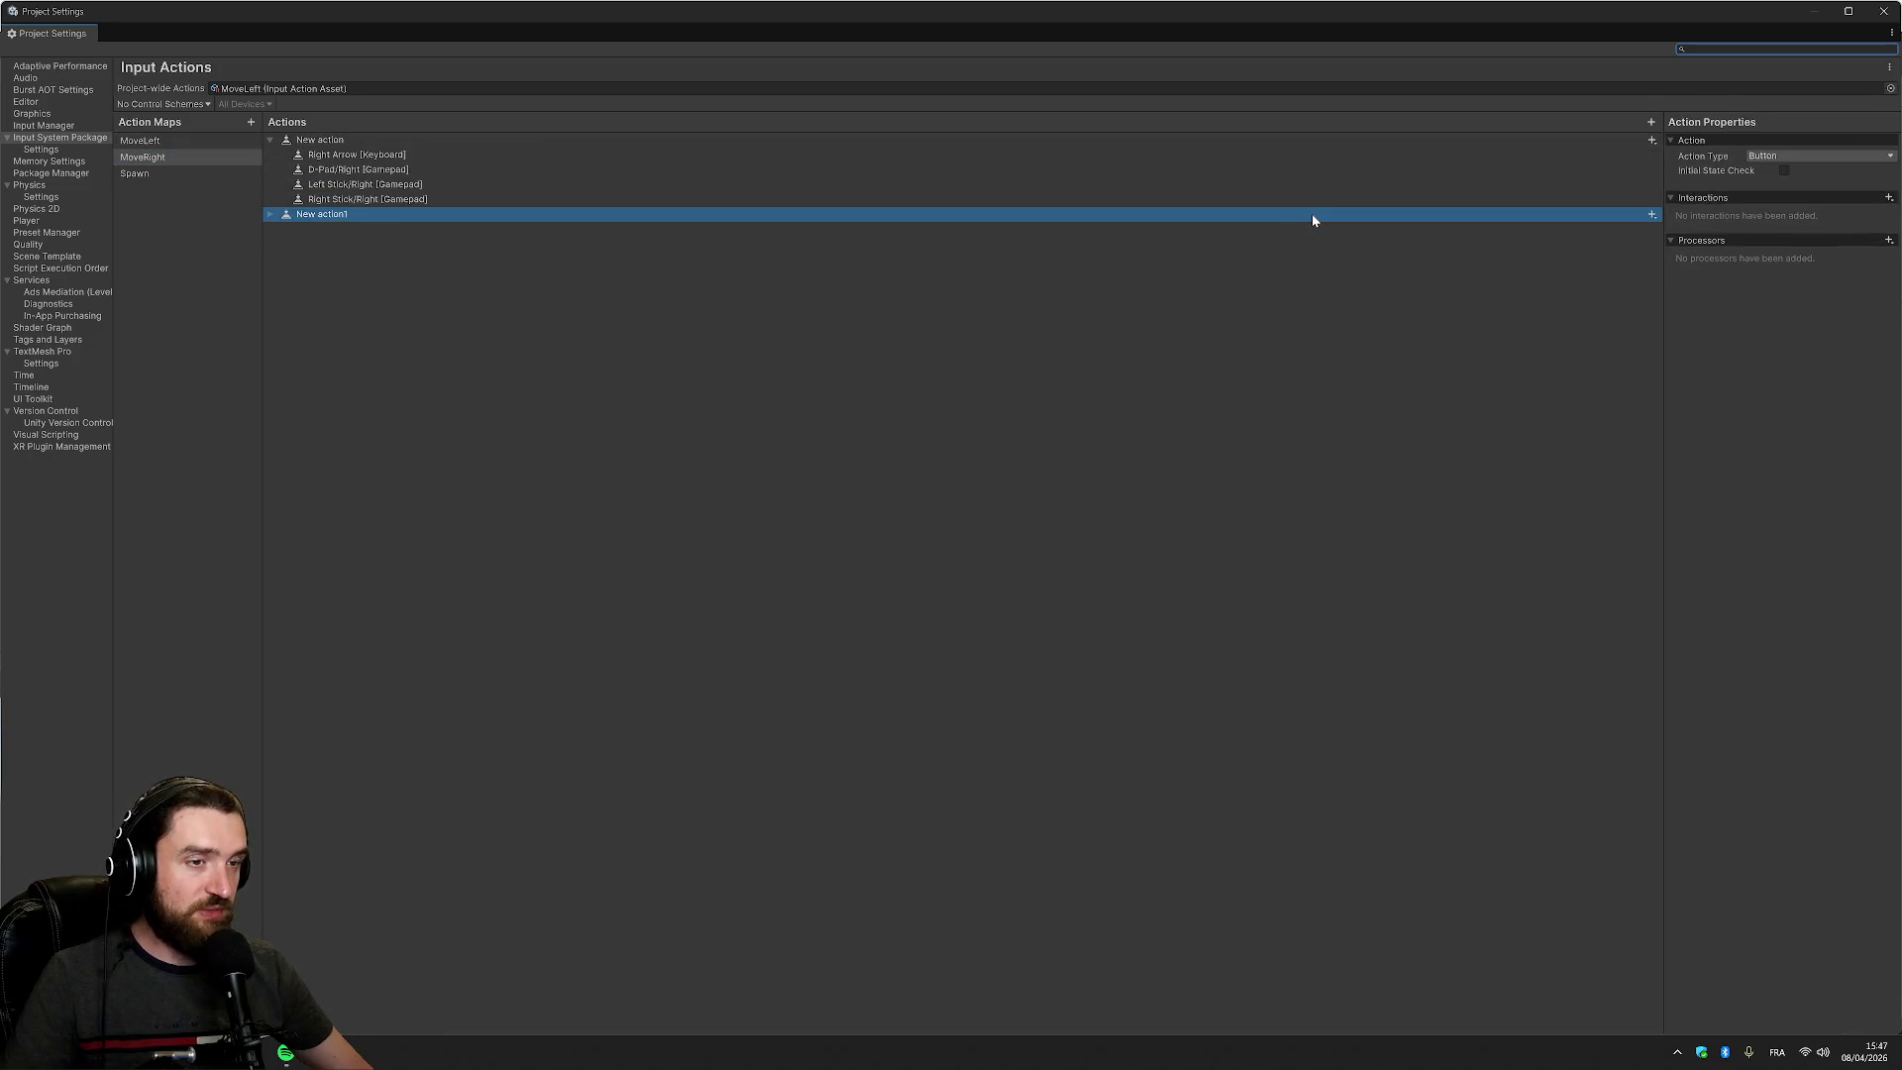
key("Delete")
left_click(1651, 139)
left_click(1700, 151)
left_click(1795, 155)
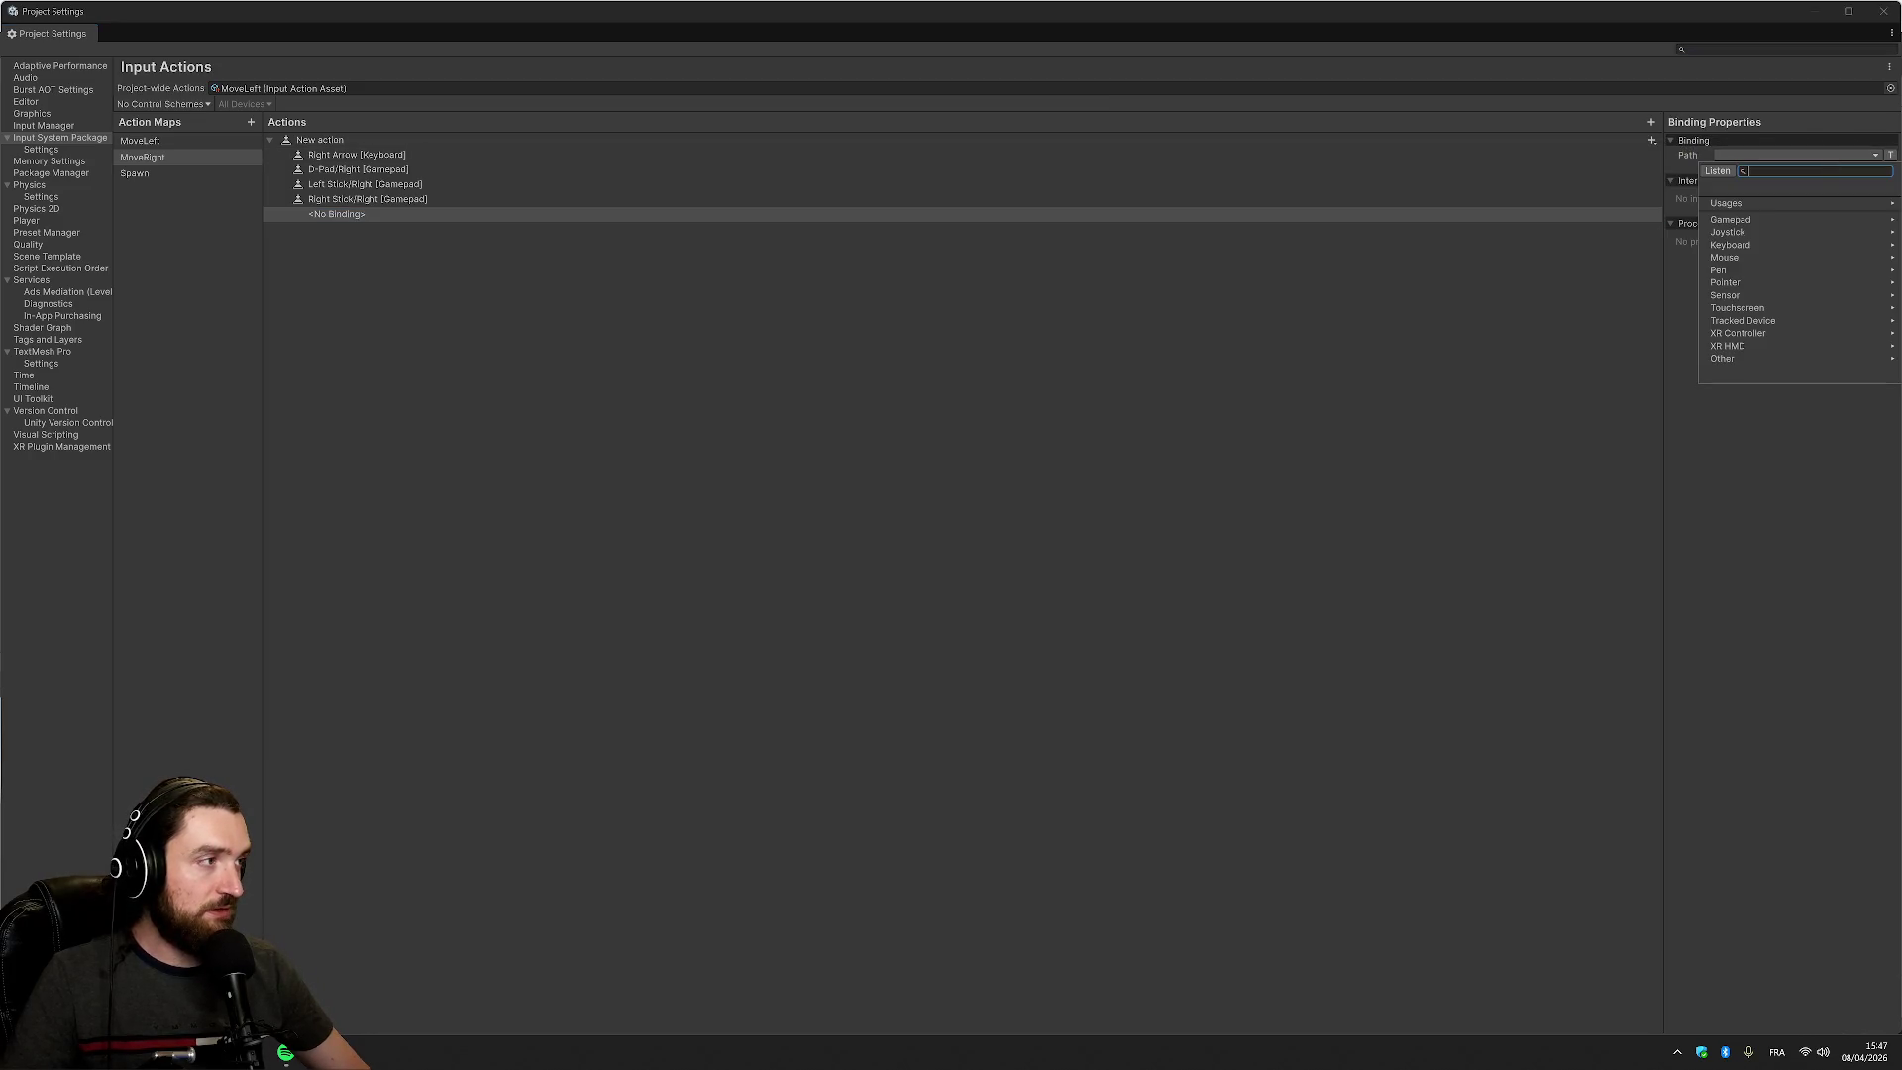
left_click(1748, 246)
left_click(1781, 222)
scroll(1803, 294, "down", 3)
left_click(1798, 303)
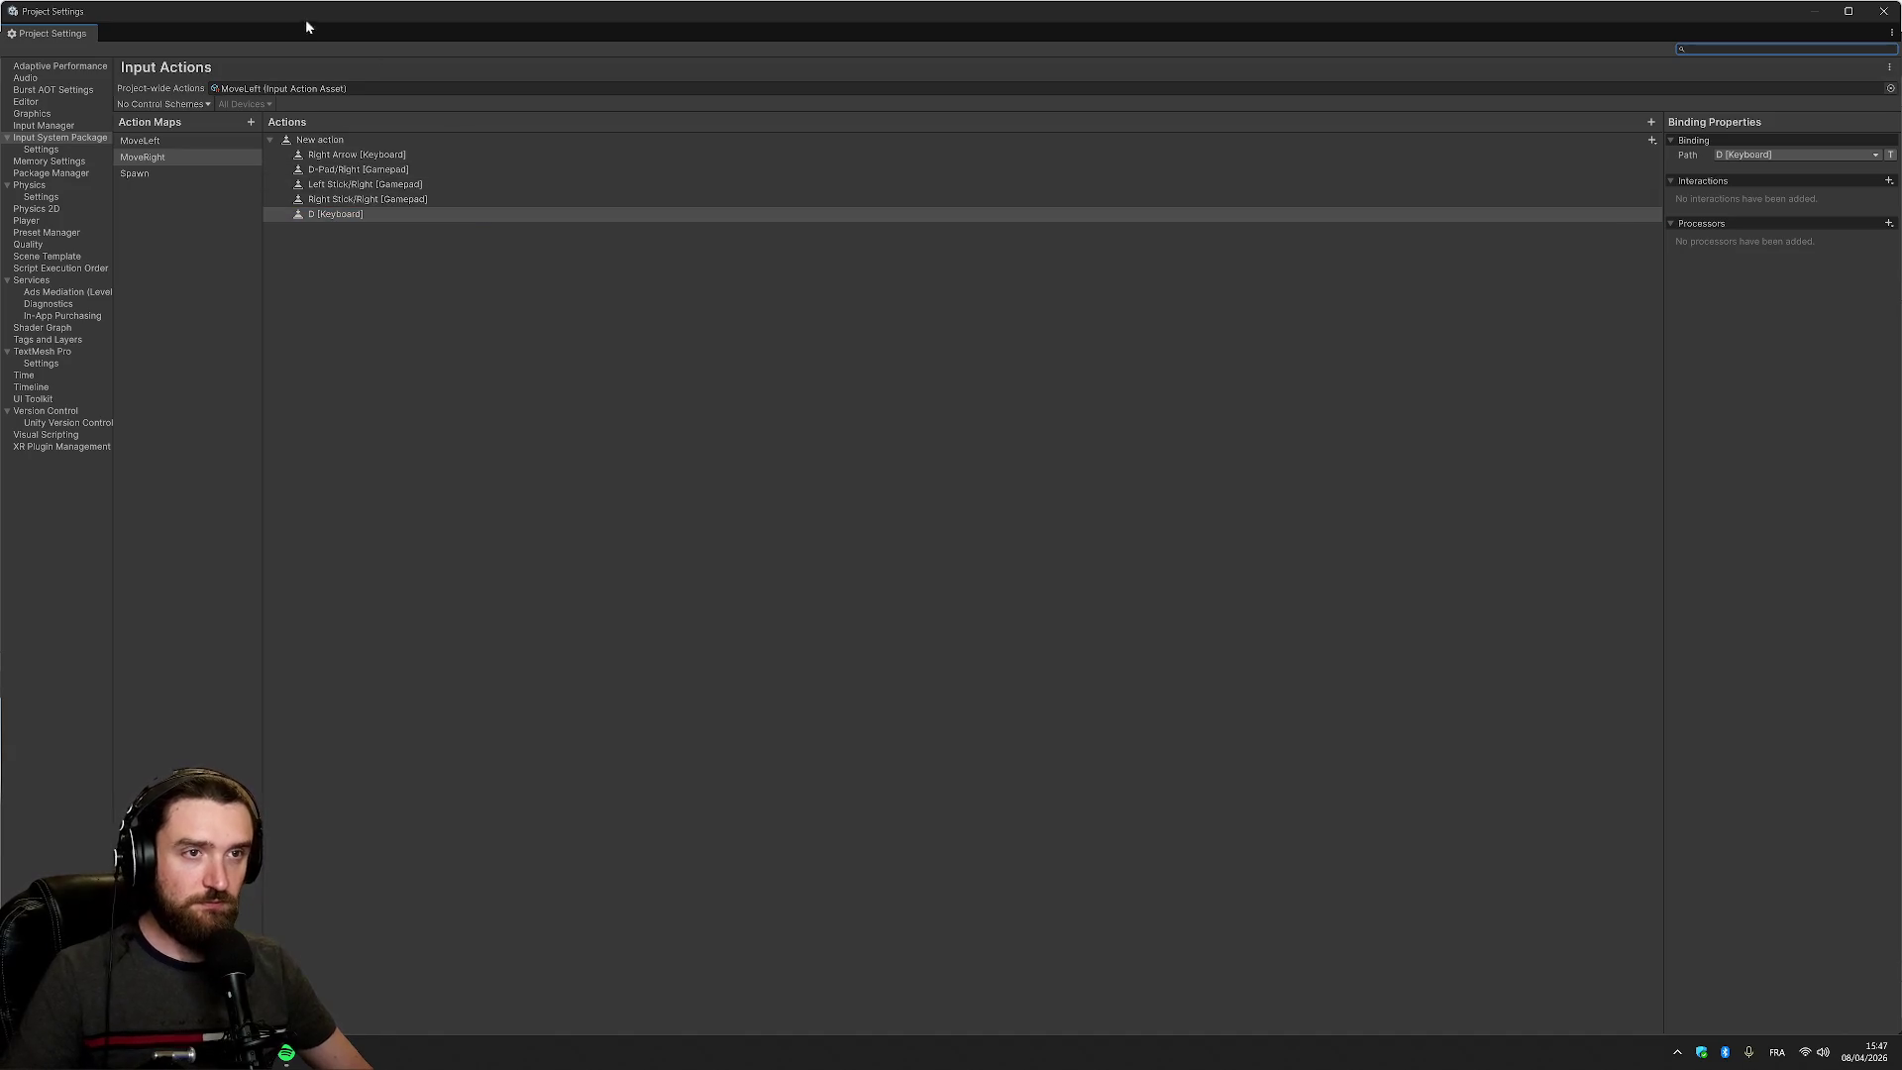
Review the MoveLeft, MoveRight and Spawn bindings, then close Project Settings
left_click(169, 142)
left_click(176, 158)
left_click(169, 173)
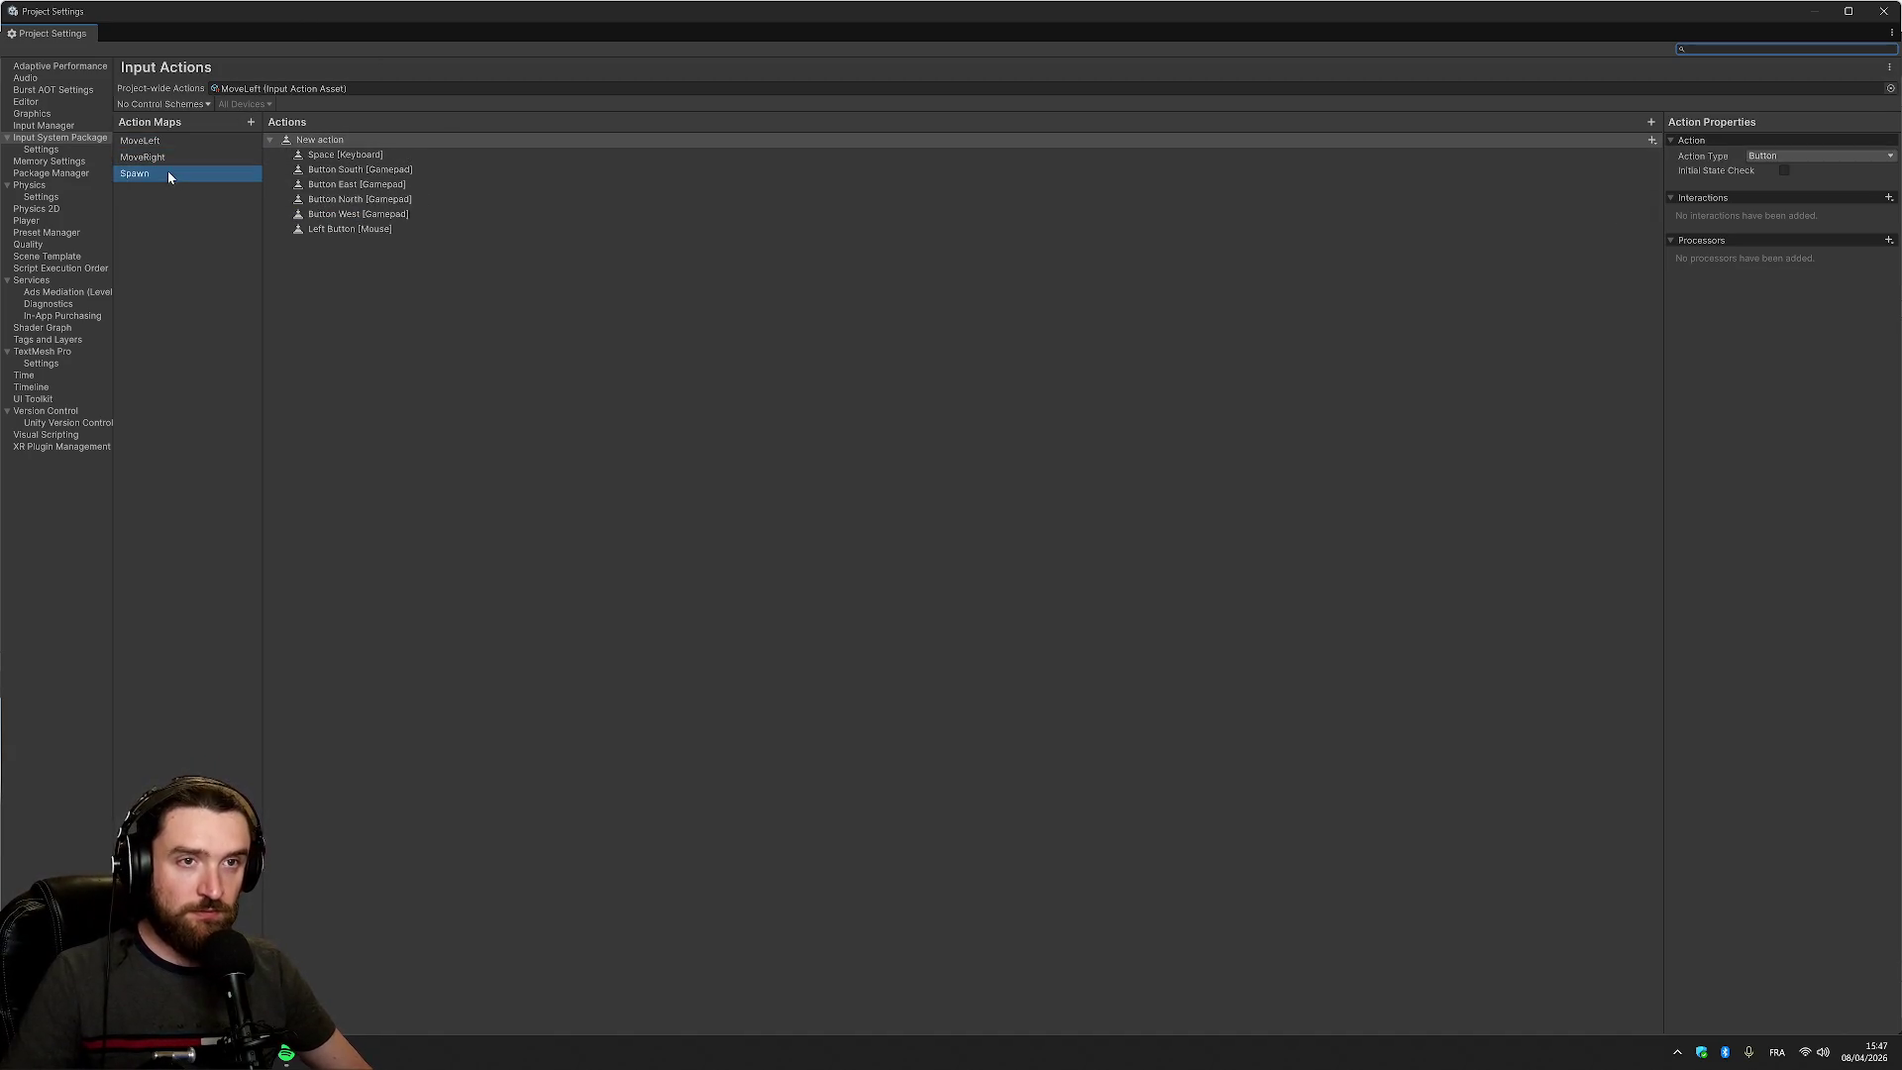
left_click(632, 308)
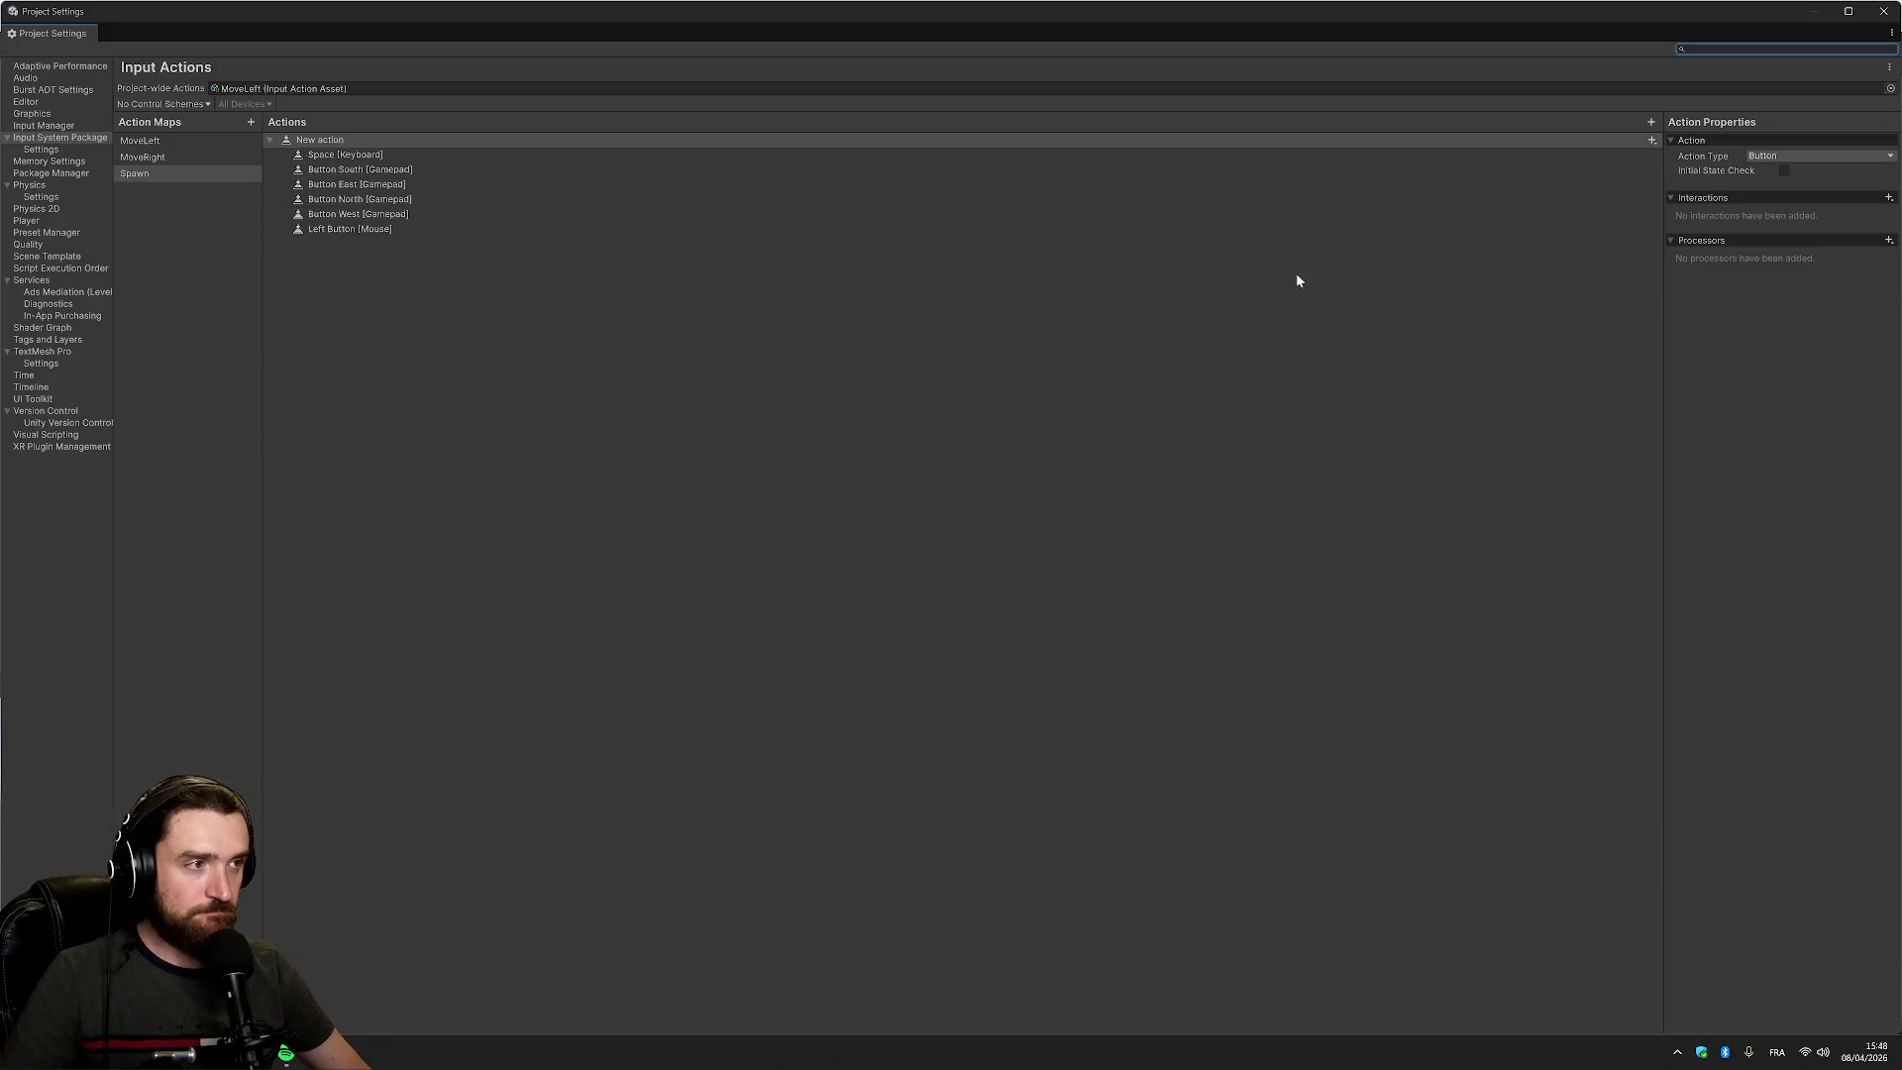
left_click(1883, 10)
left_click(1350, 852)
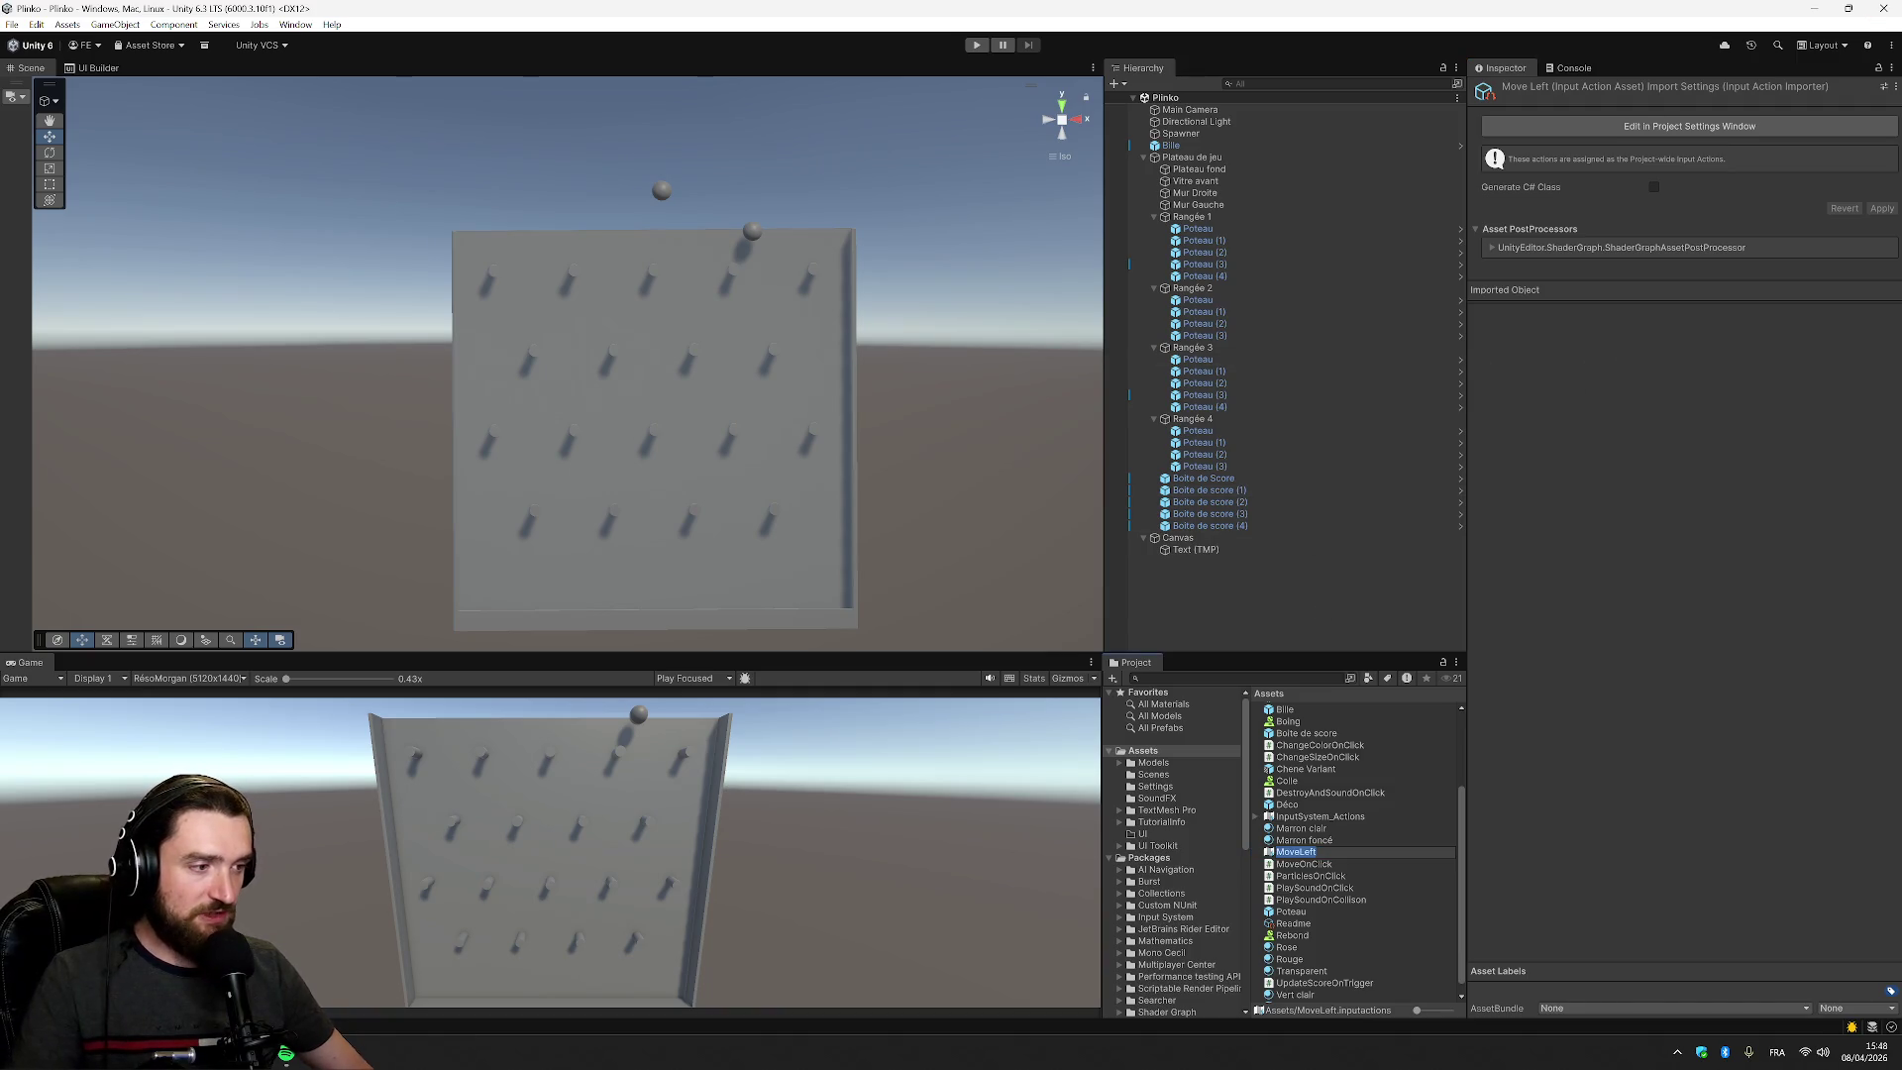
Name the MoveLeft input action asset 'Inputs', then switch to the browser course notes
type("Inputs")
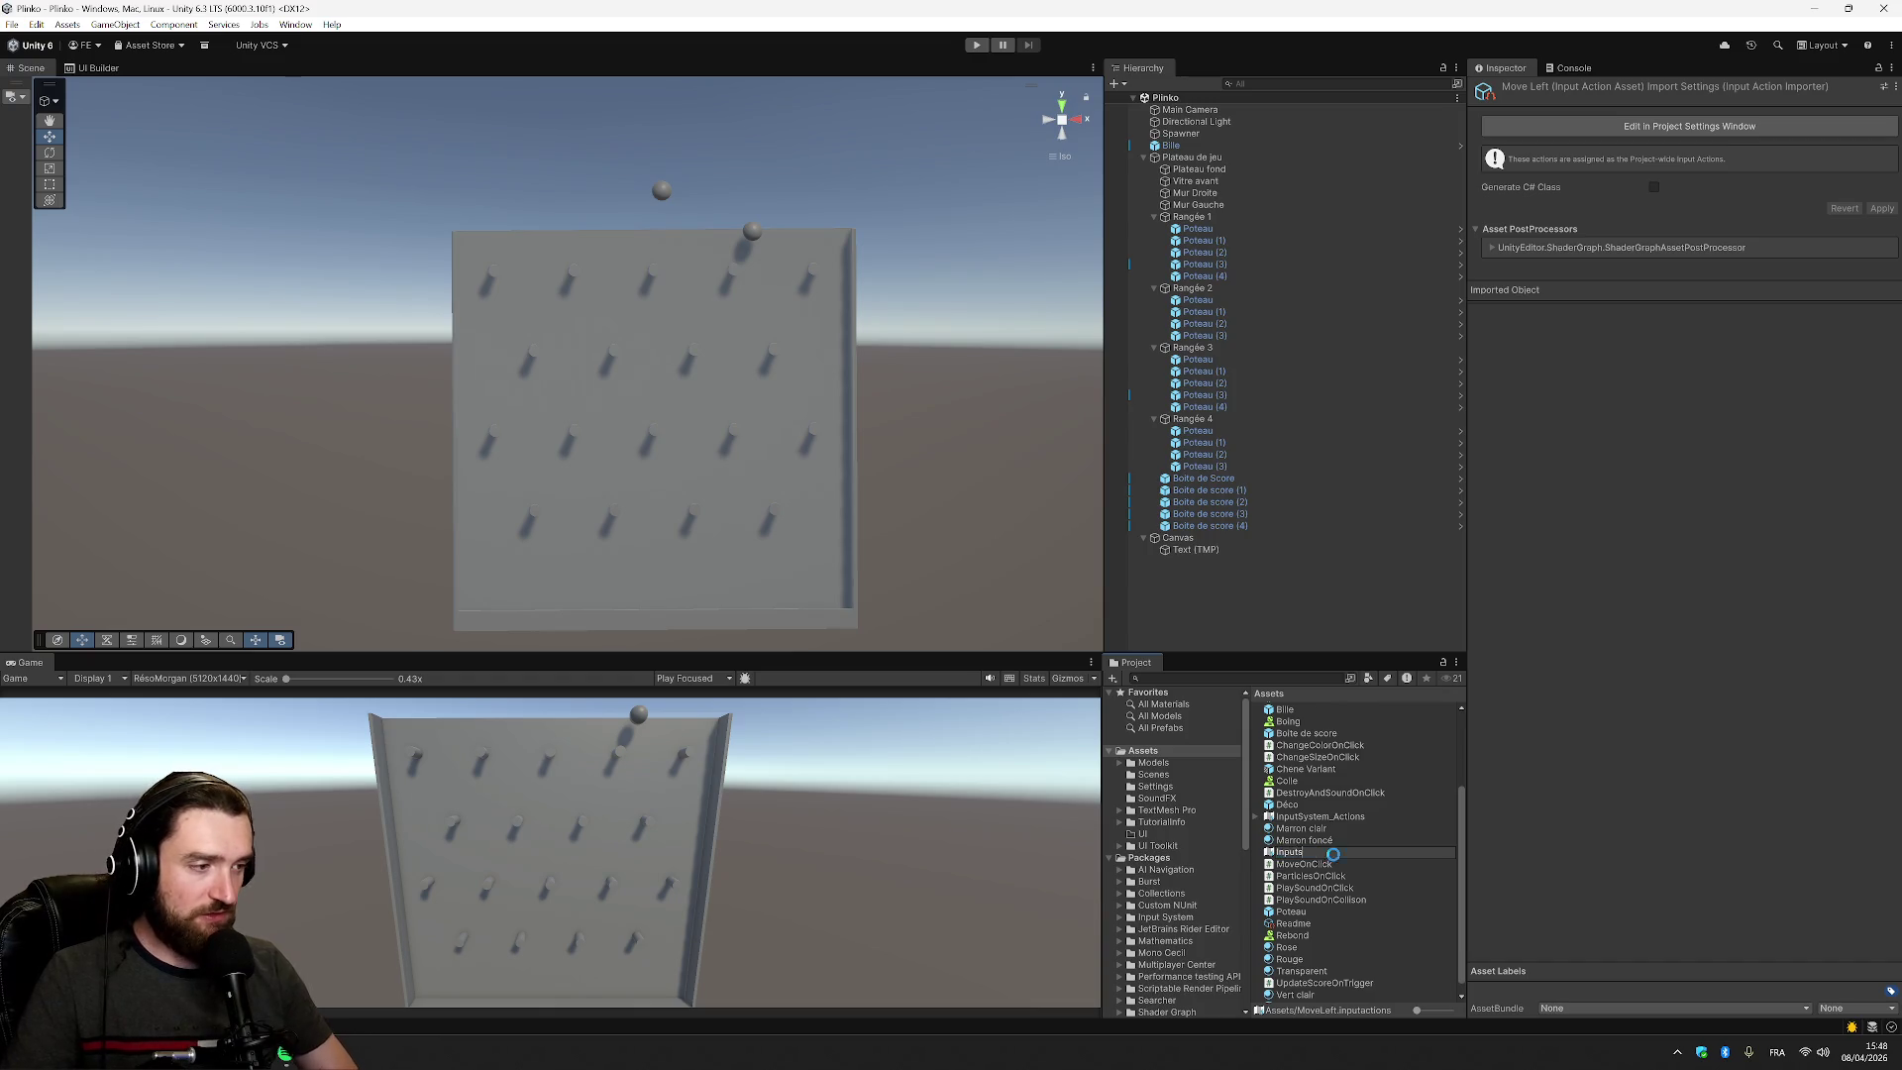
key("Return")
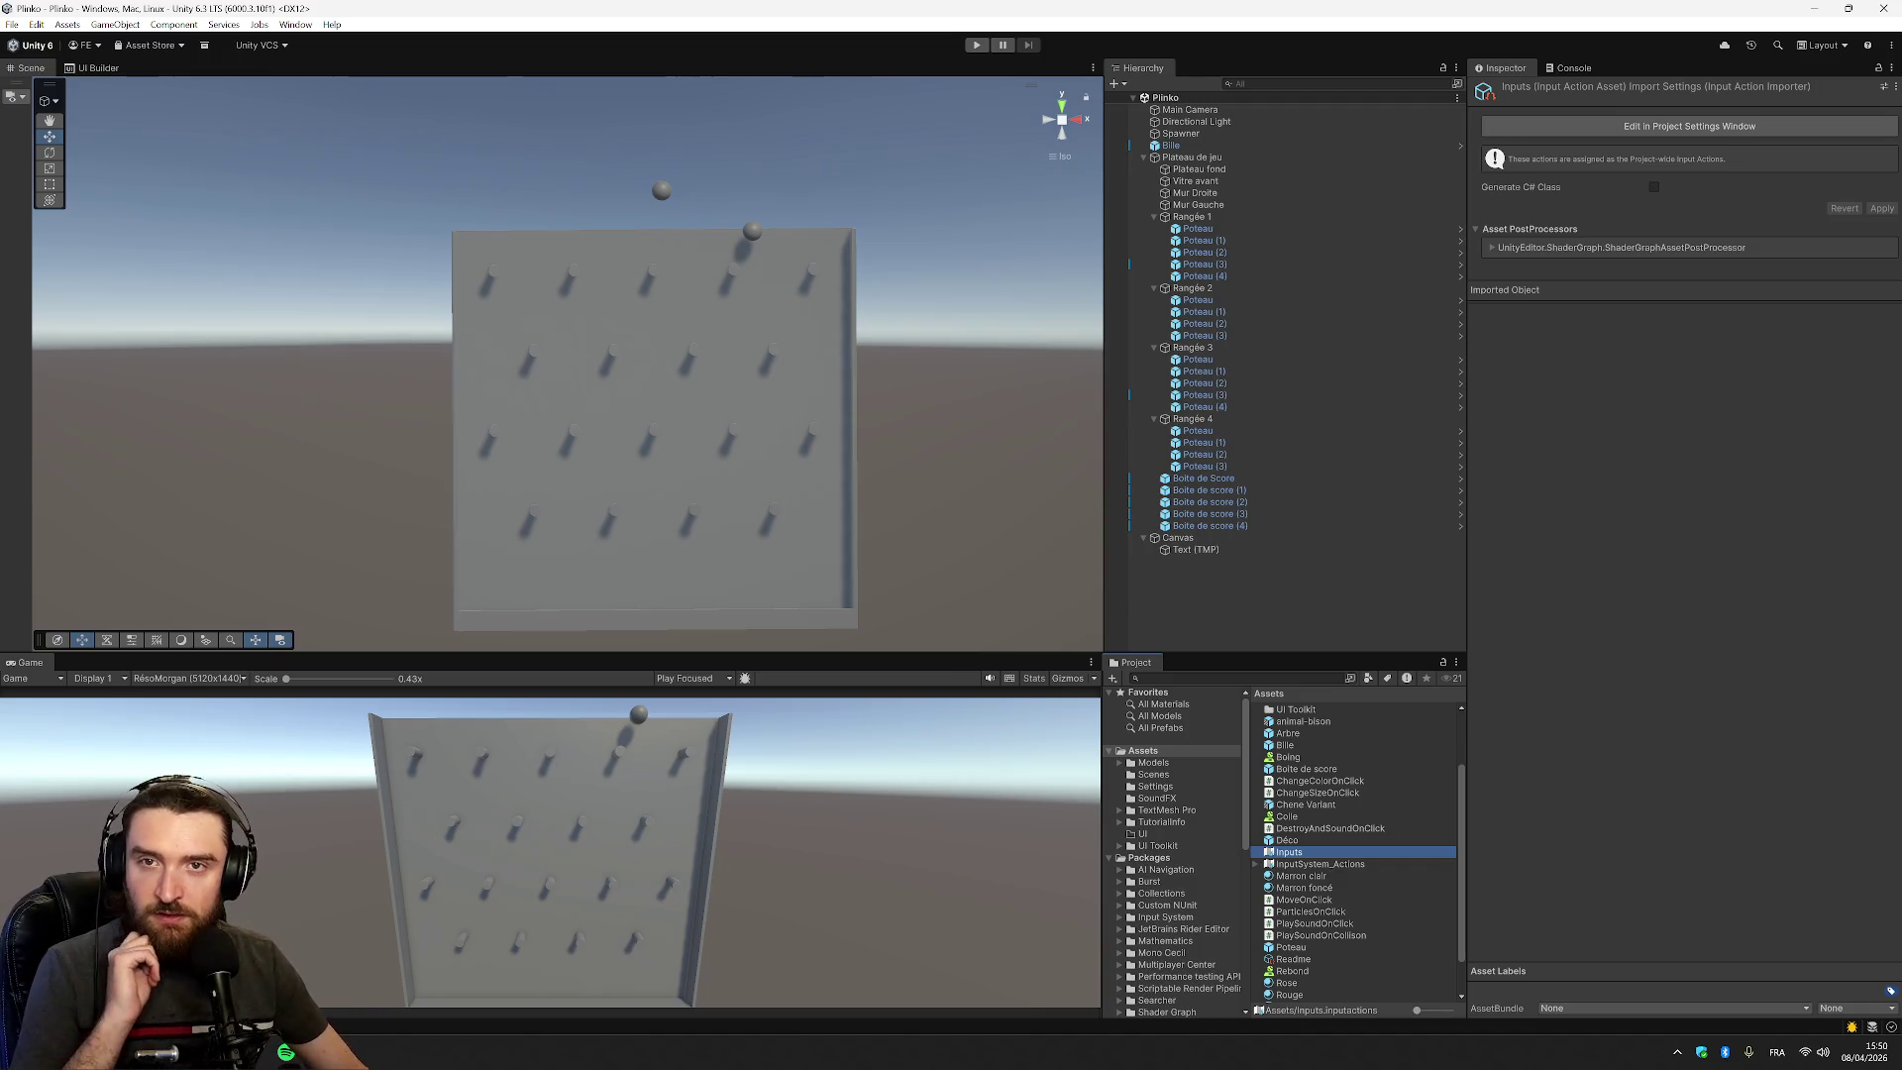
key("alt+Tab")
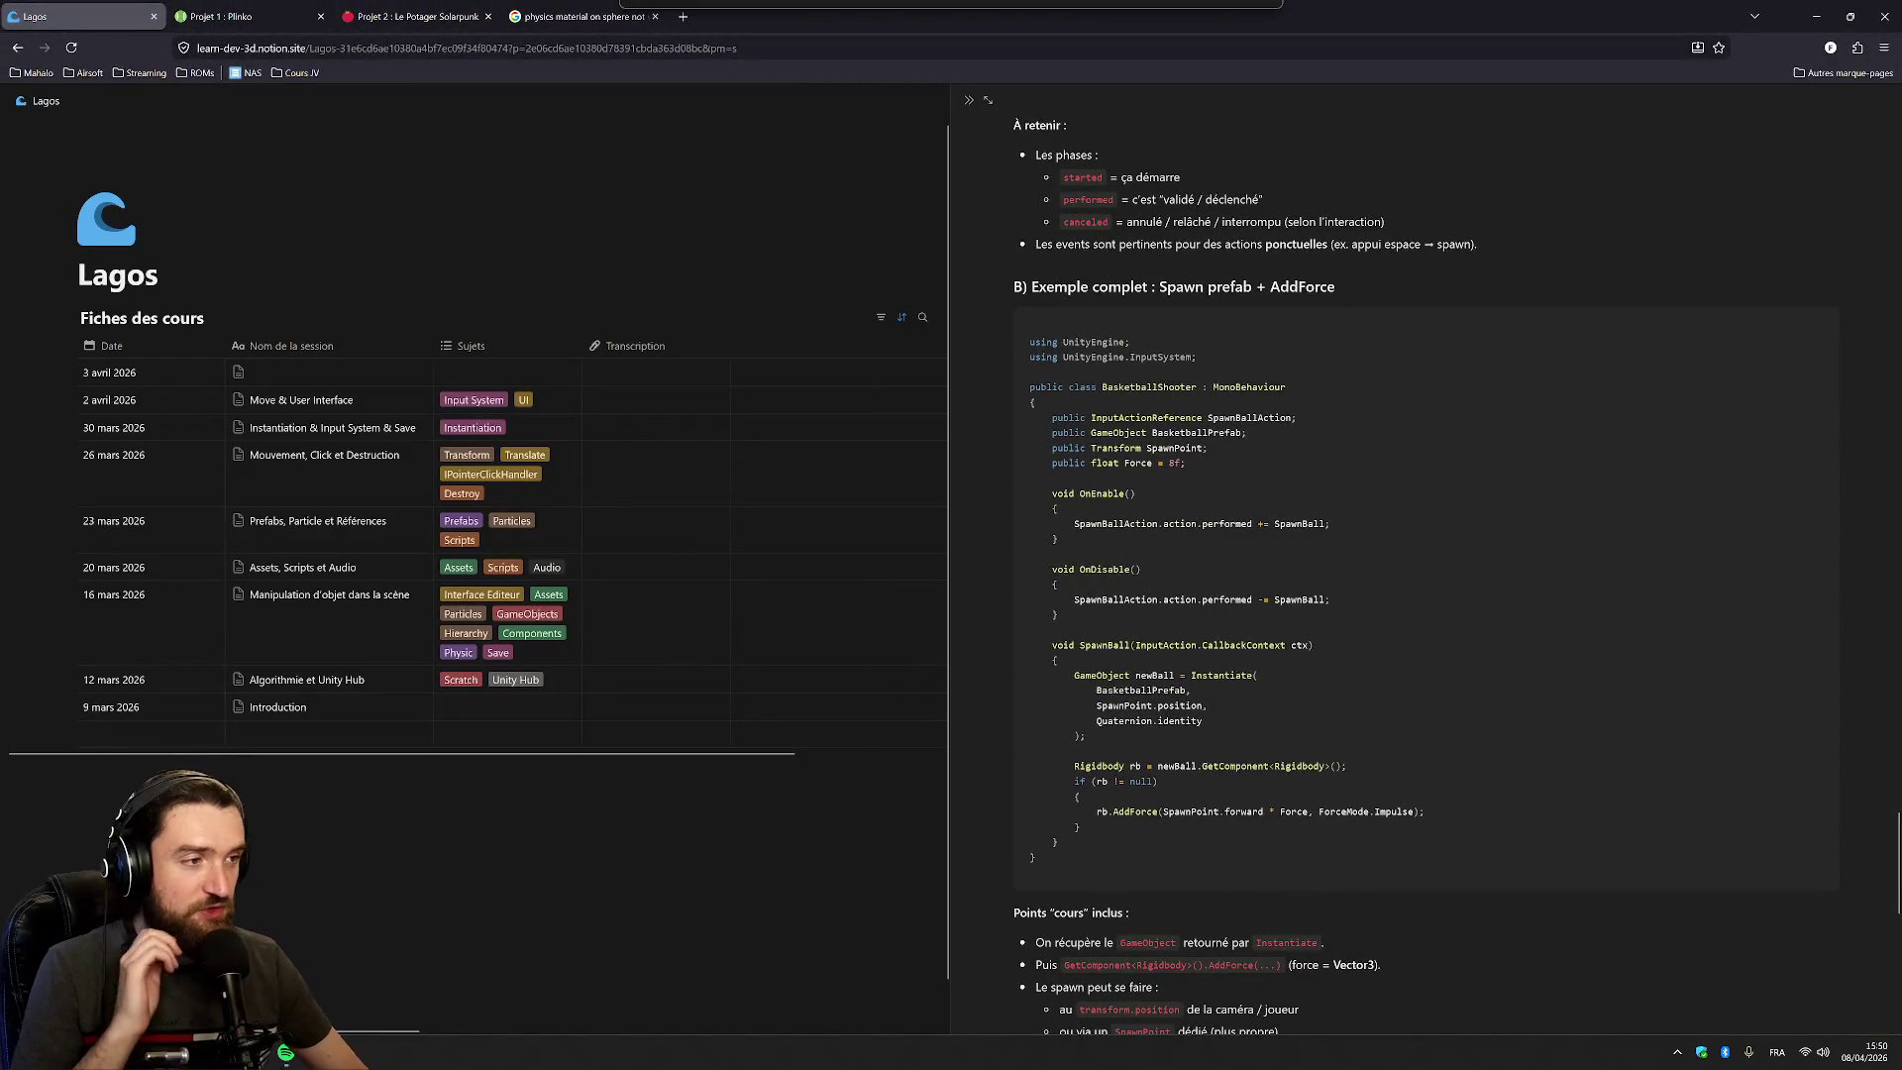
left_click_drag(949, 253, 631, 252)
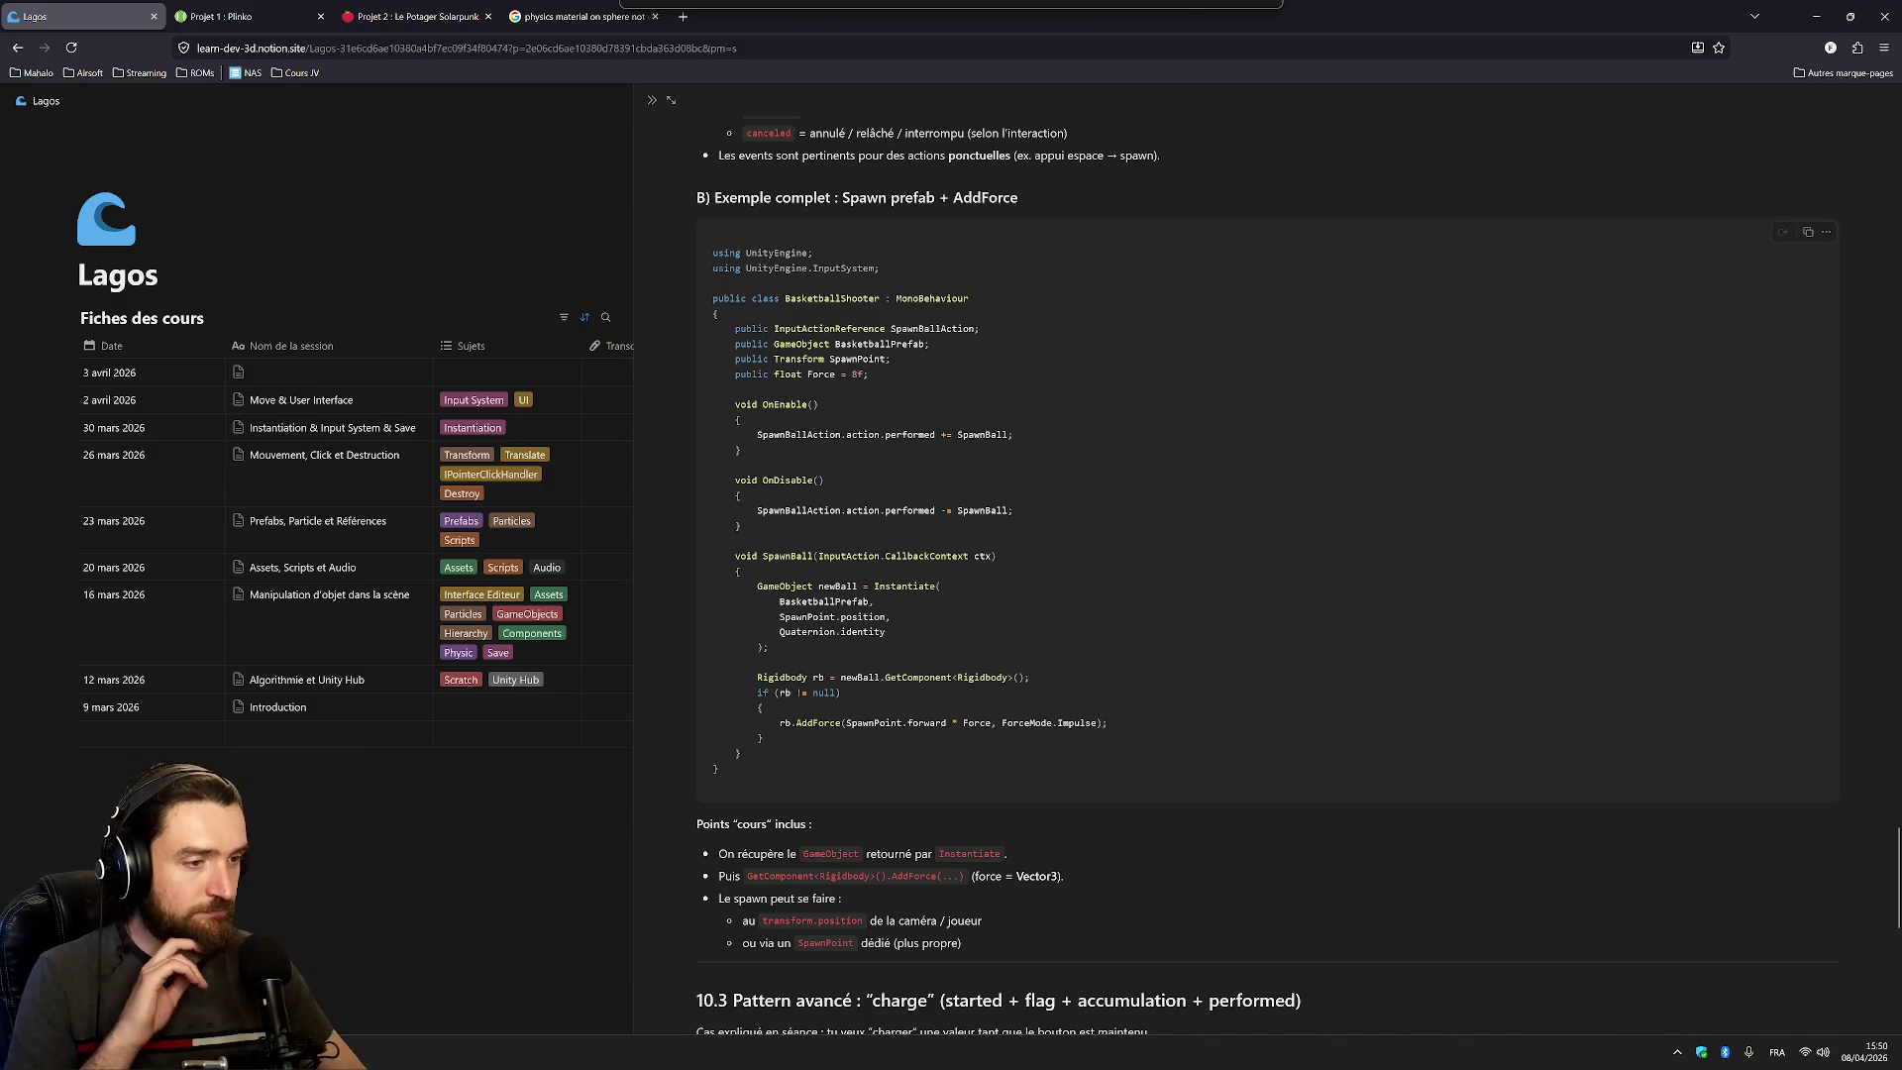
scroll(1268, 574, "up", 15)
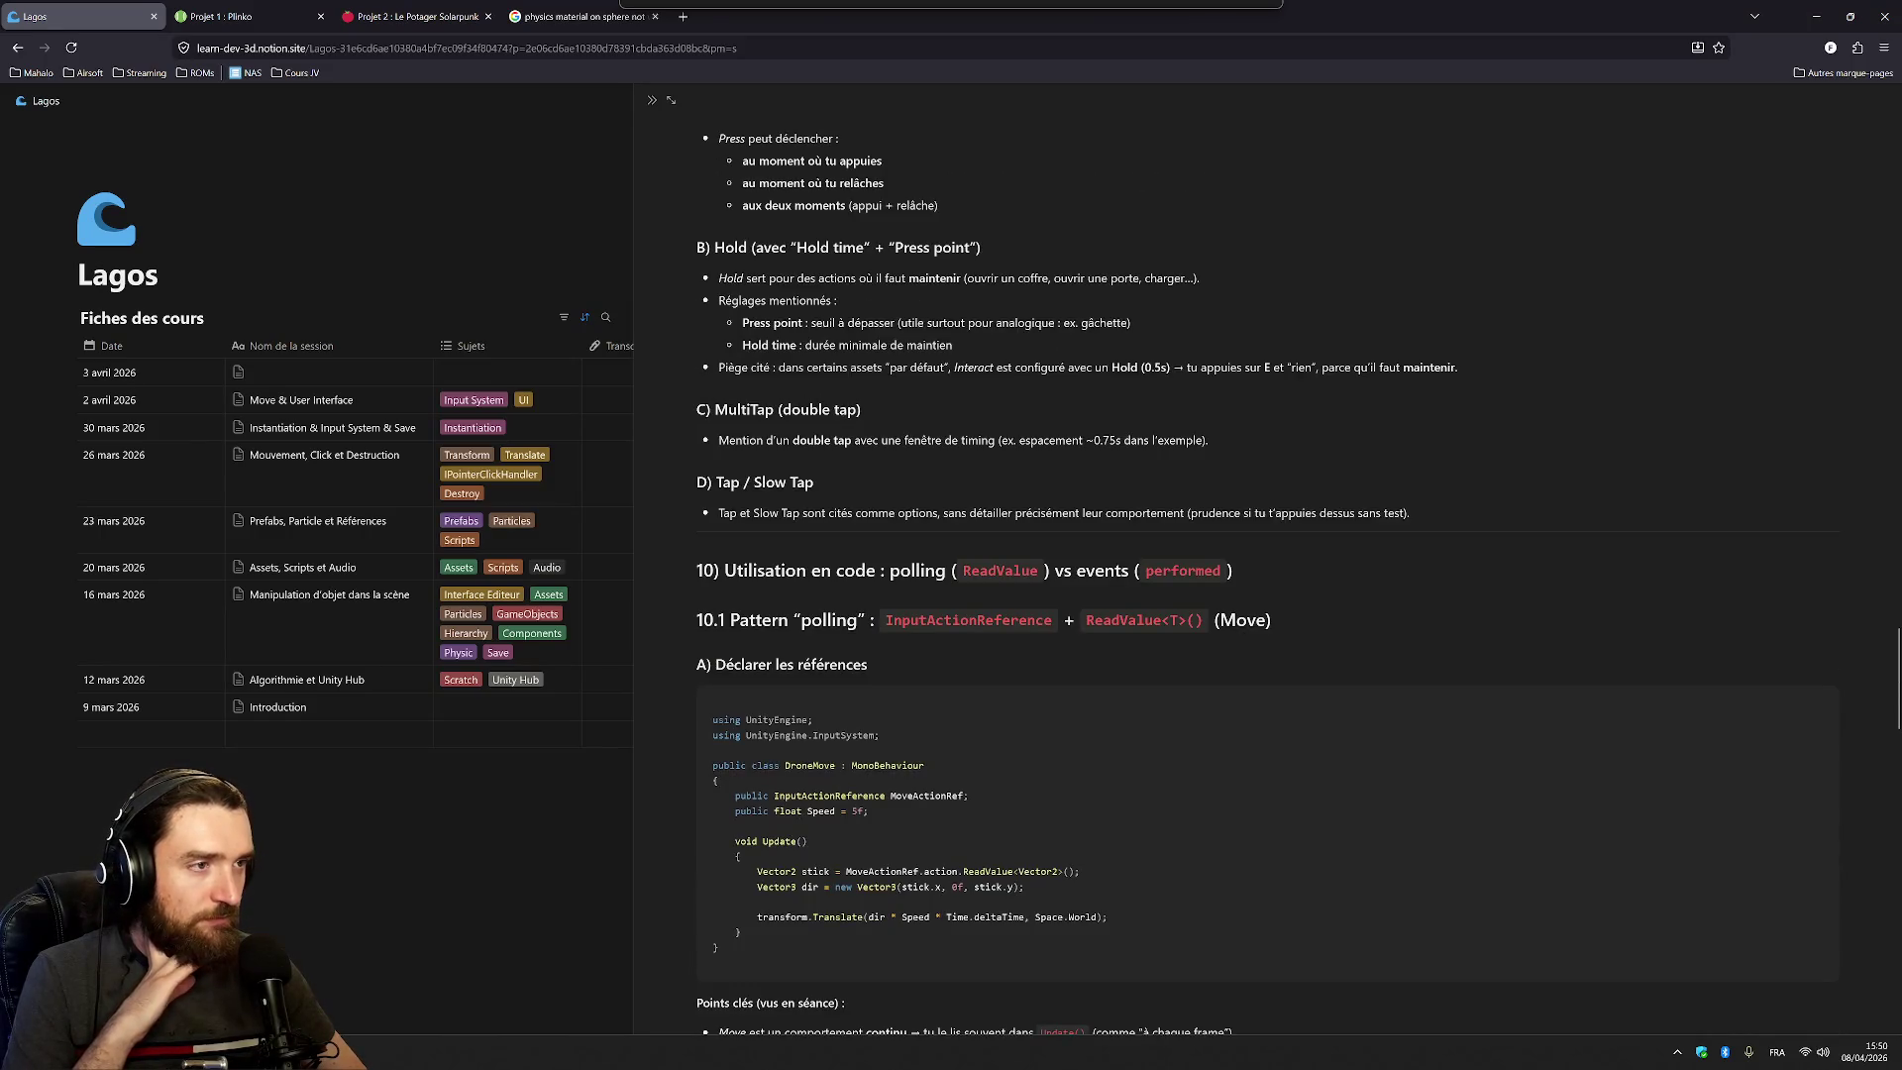
scroll(1268, 574, "down", 2)
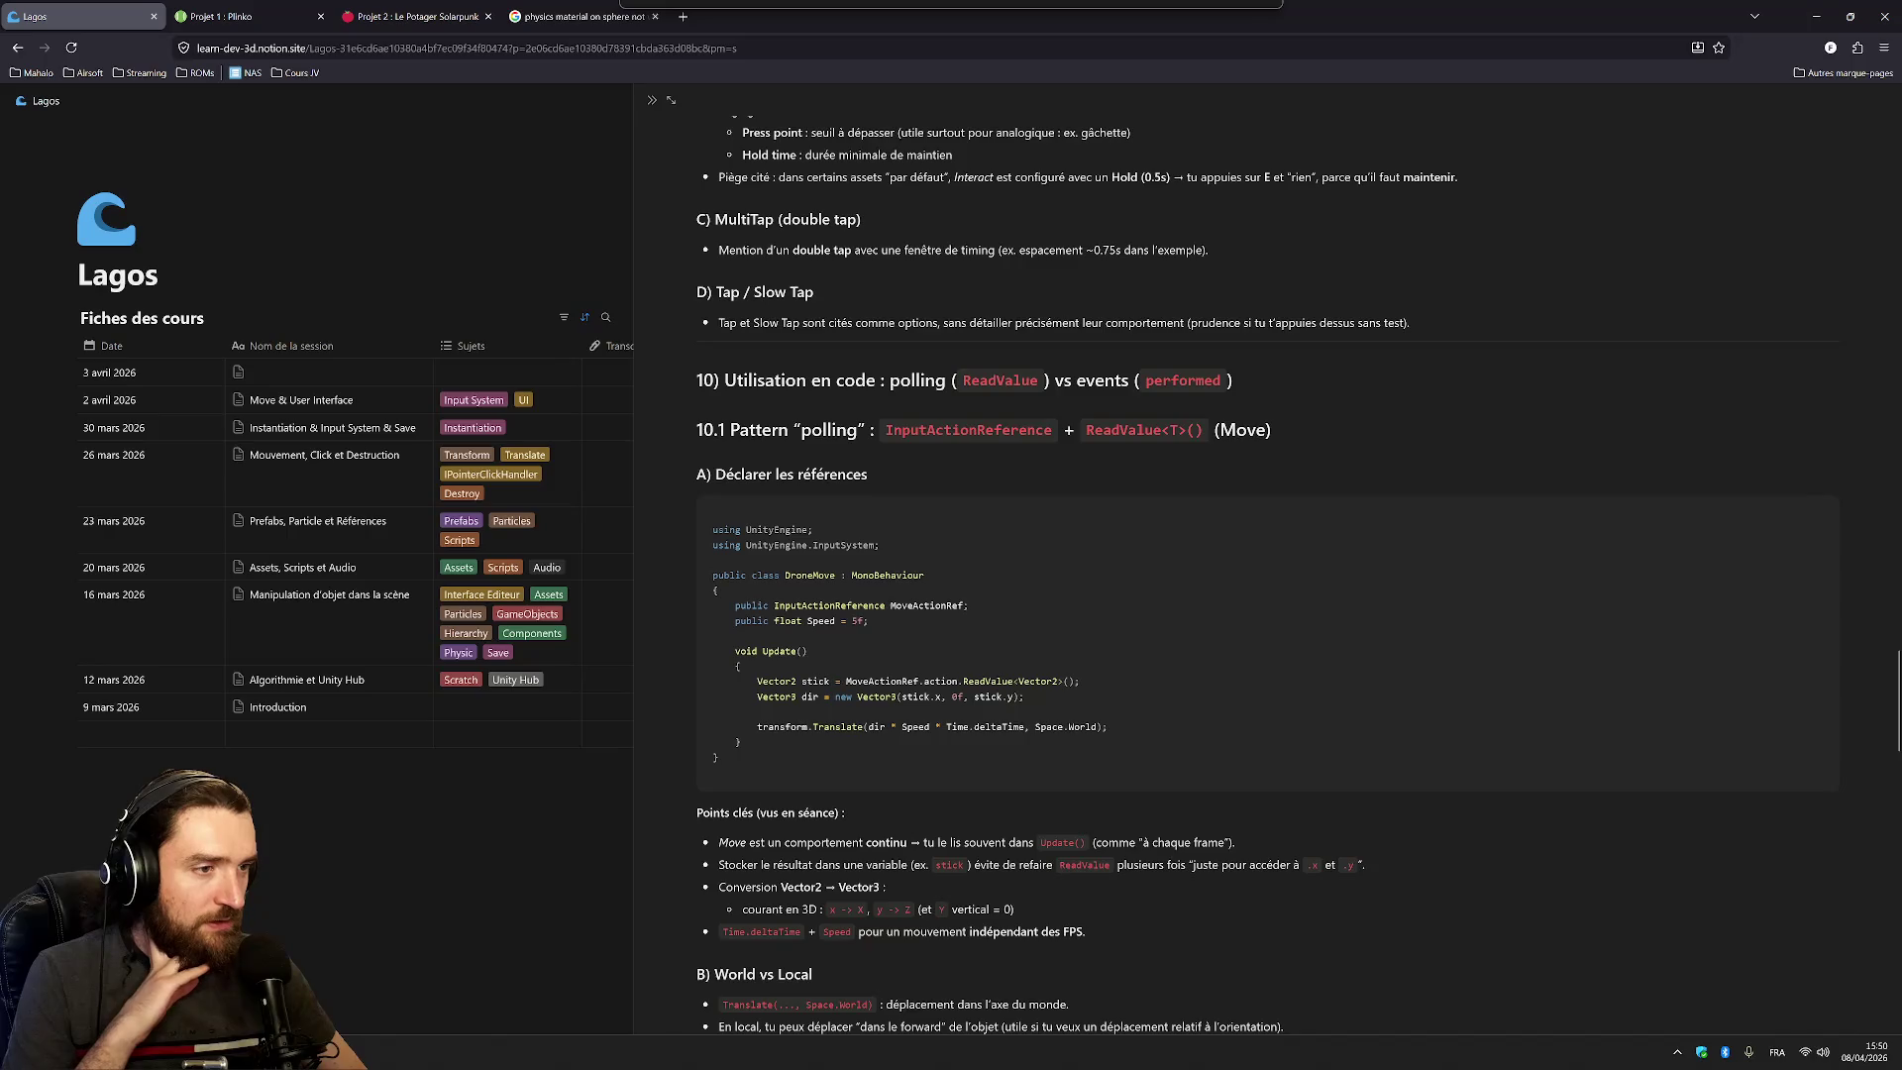
scroll(1268, 574, "down", 2)
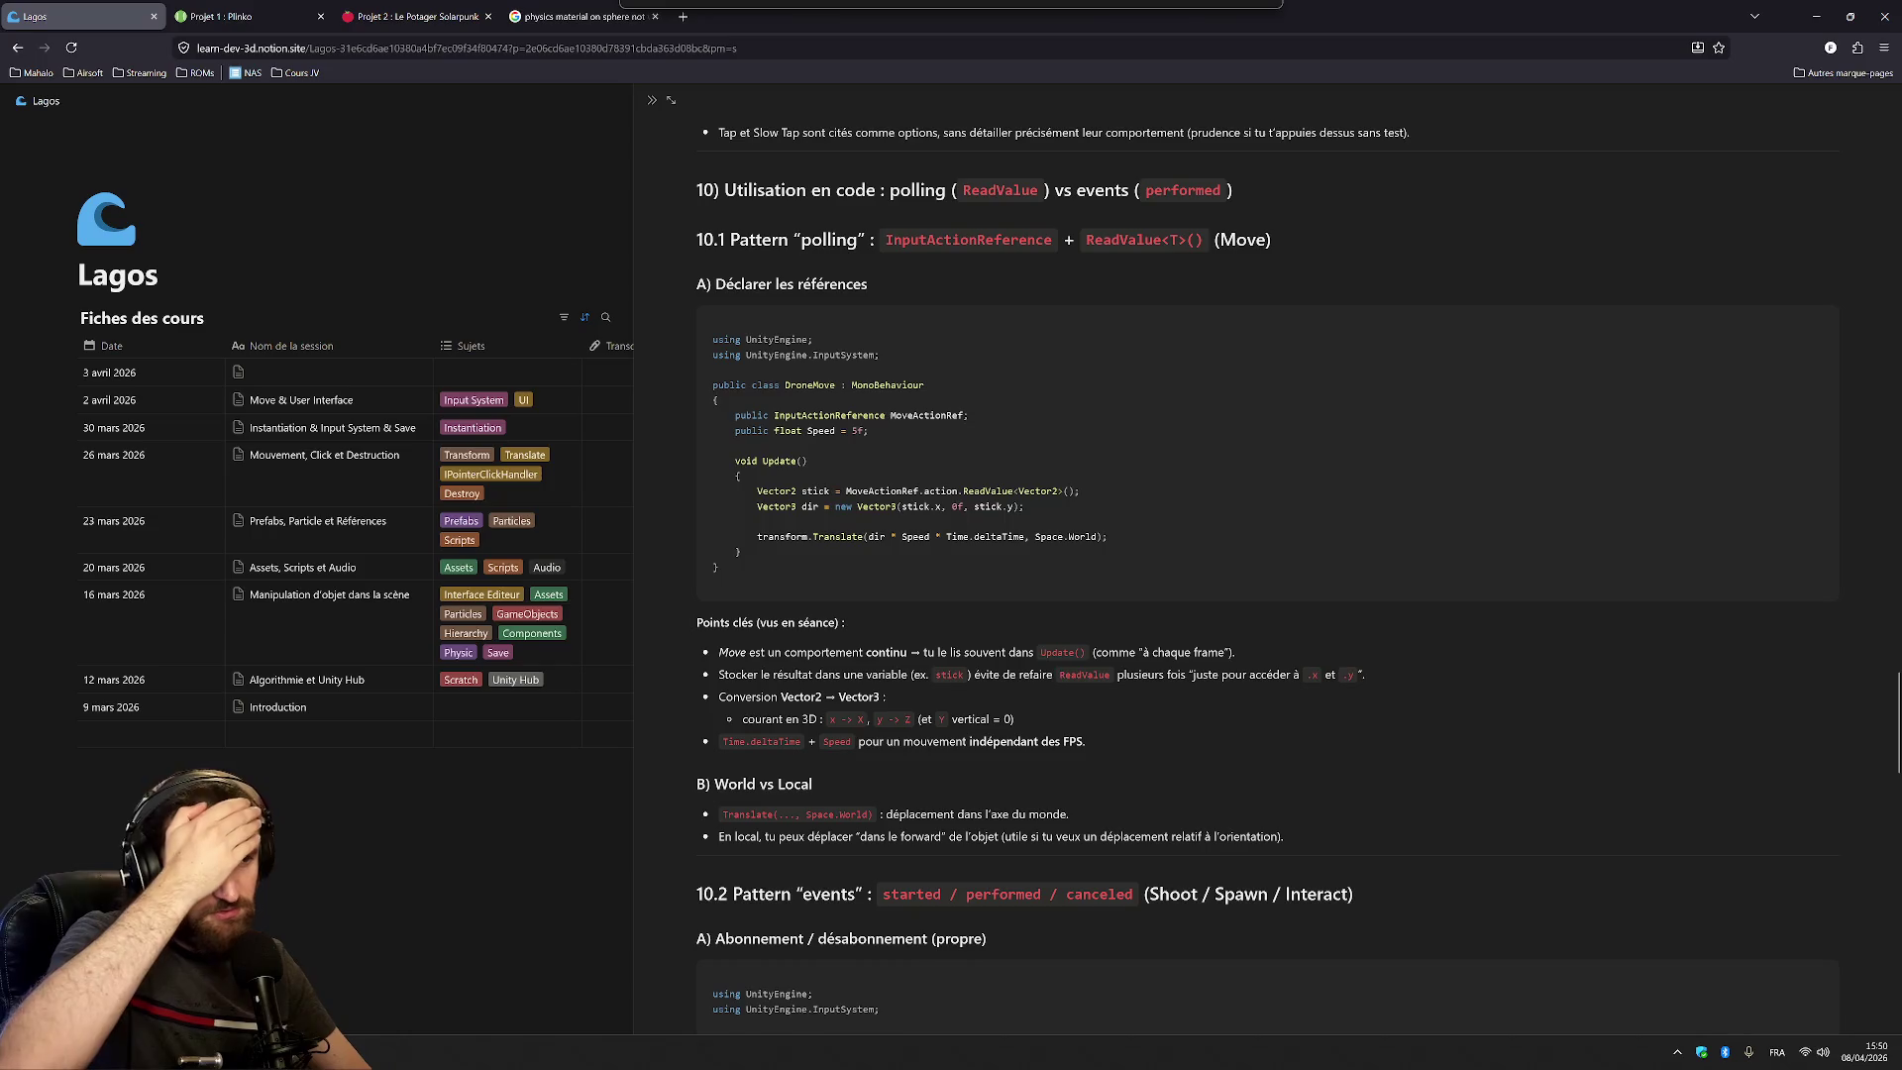
scroll(1267, 574, "up", 12)
scroll(870, 462, "up", 20)
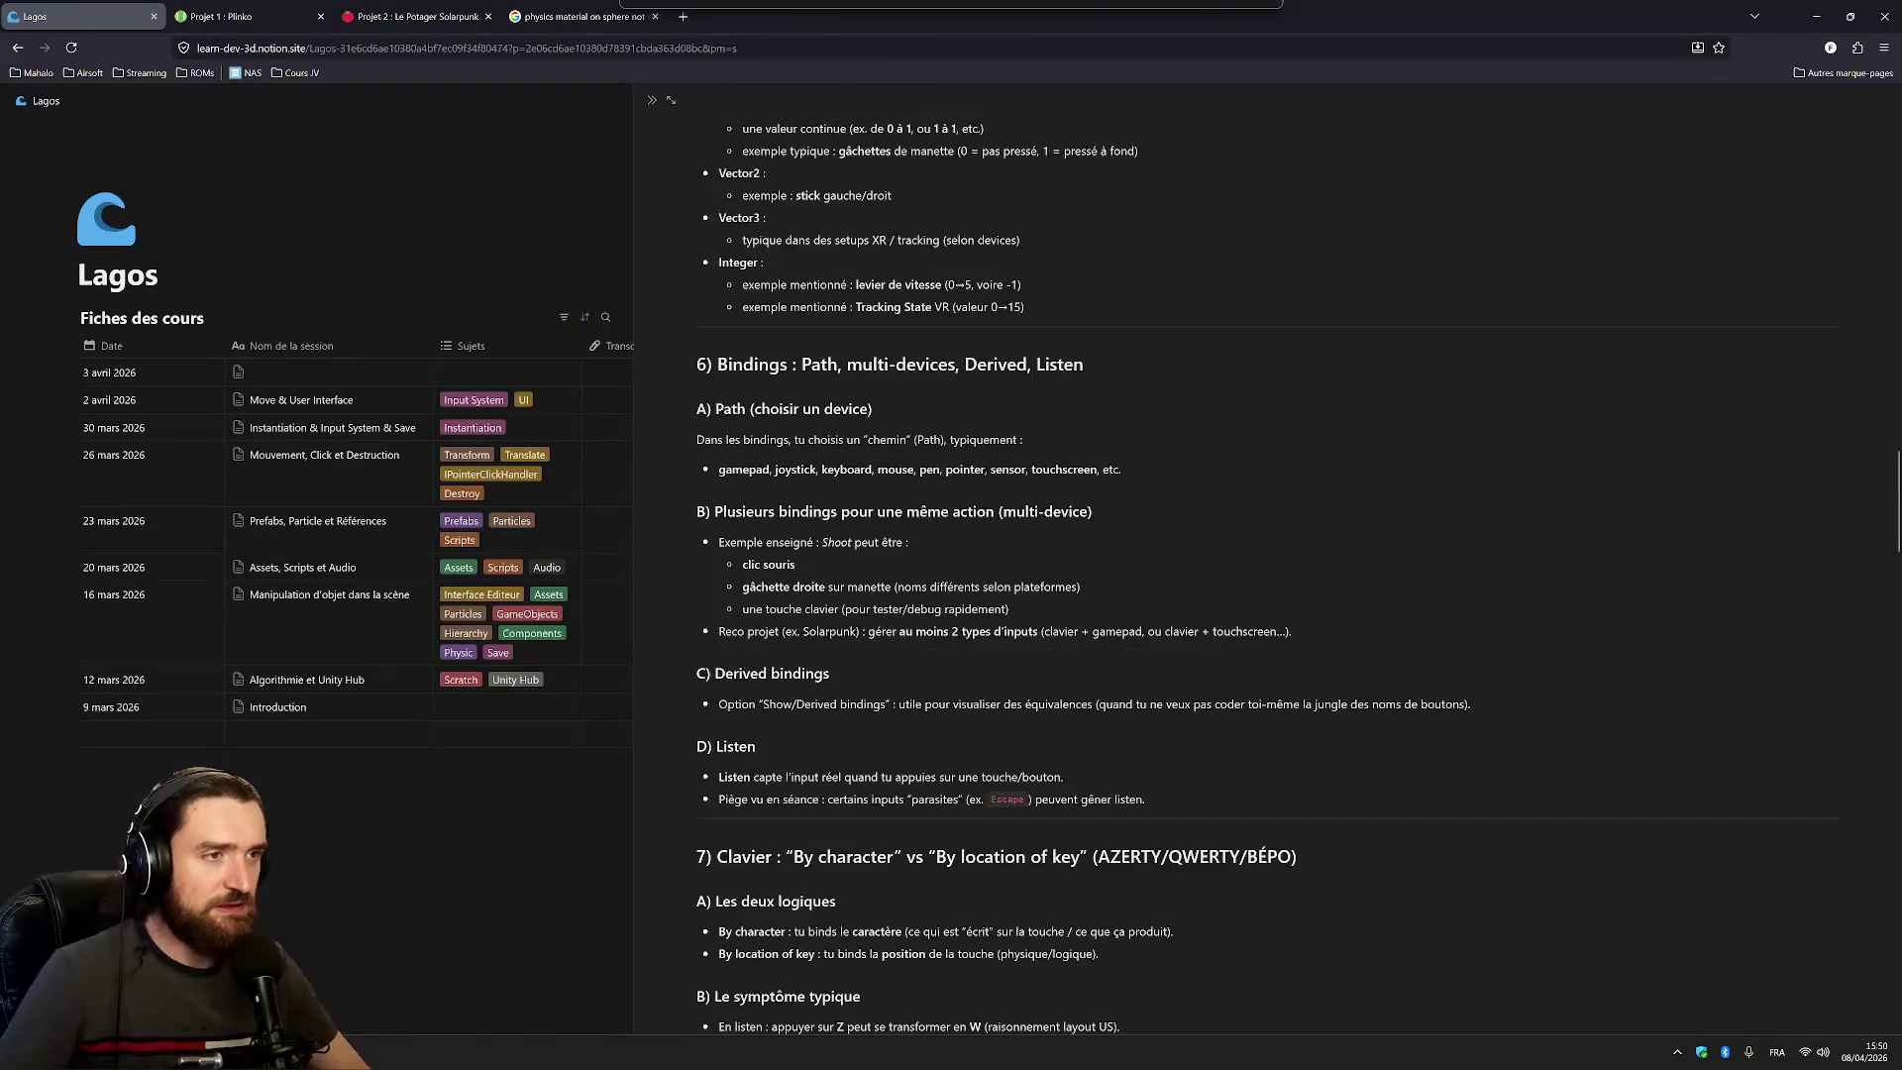
scroll(869, 461, "up", 6)
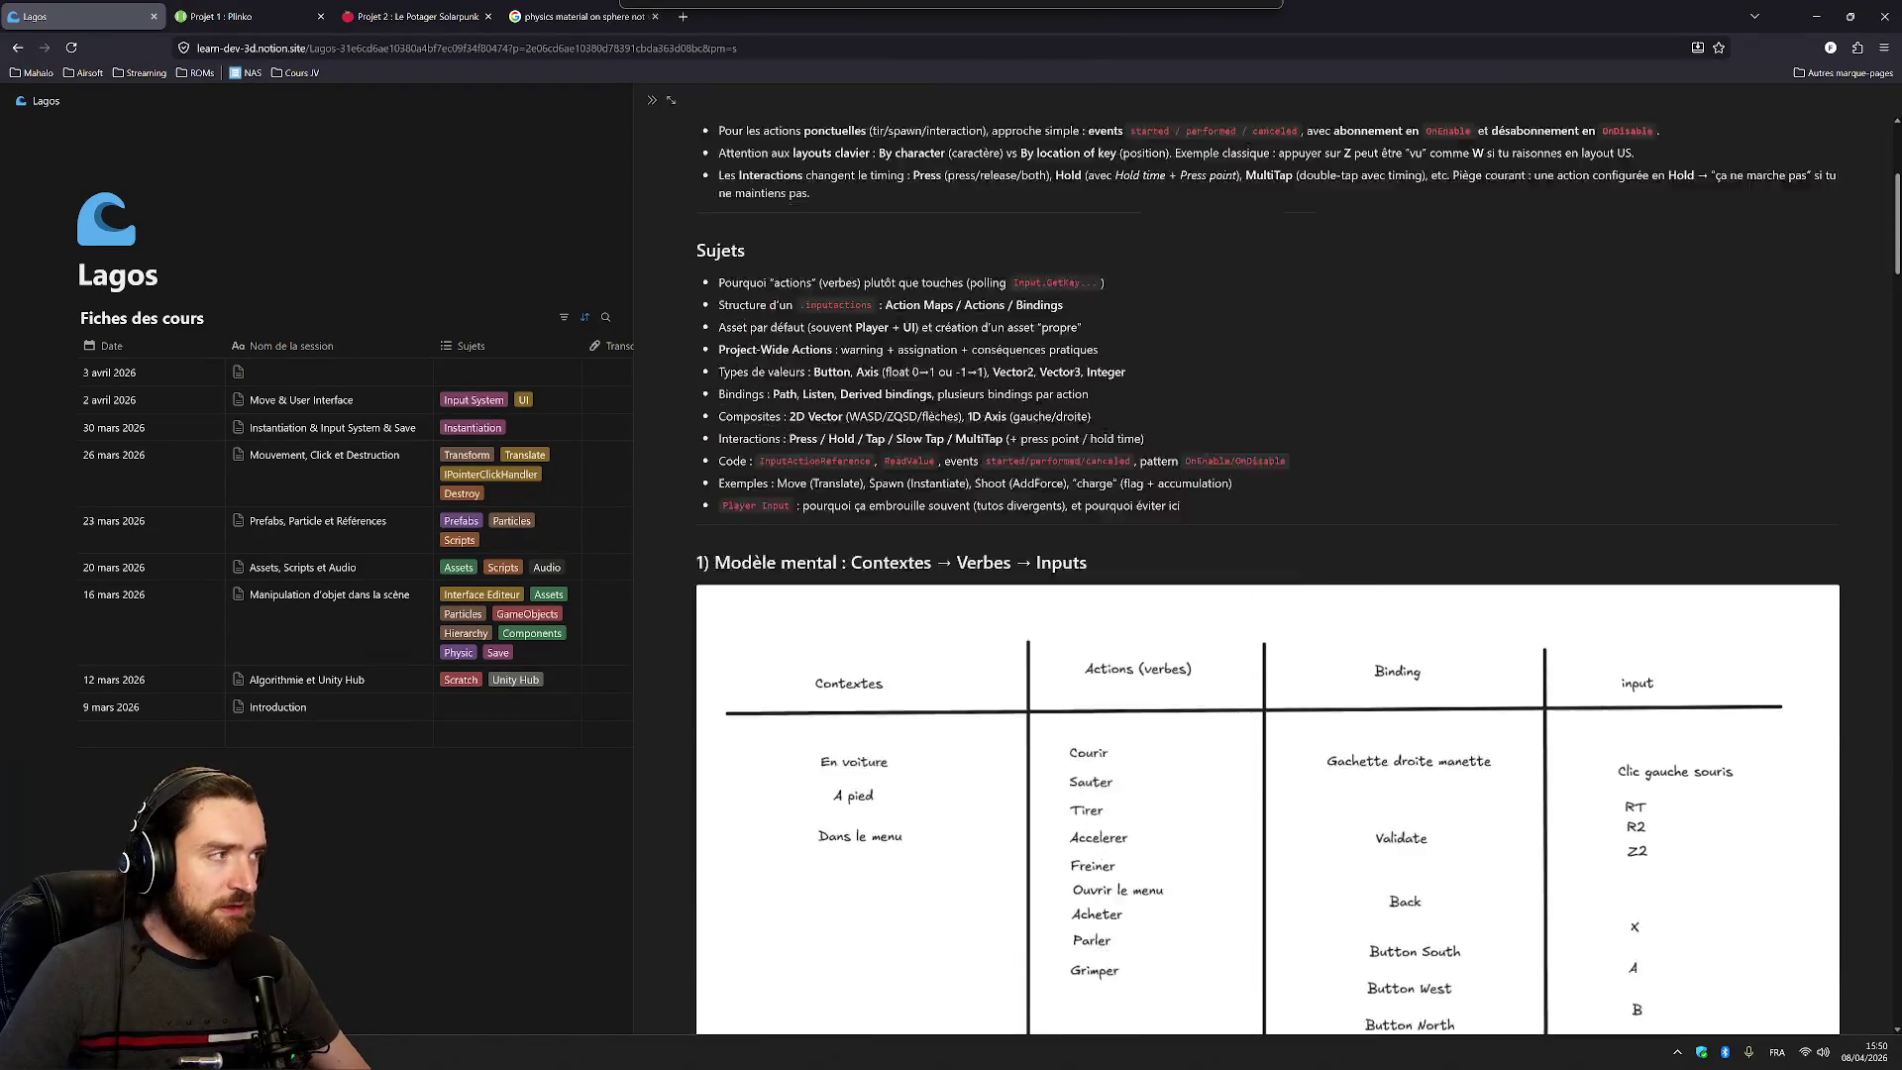
scroll(1267, 575, "down", 4)
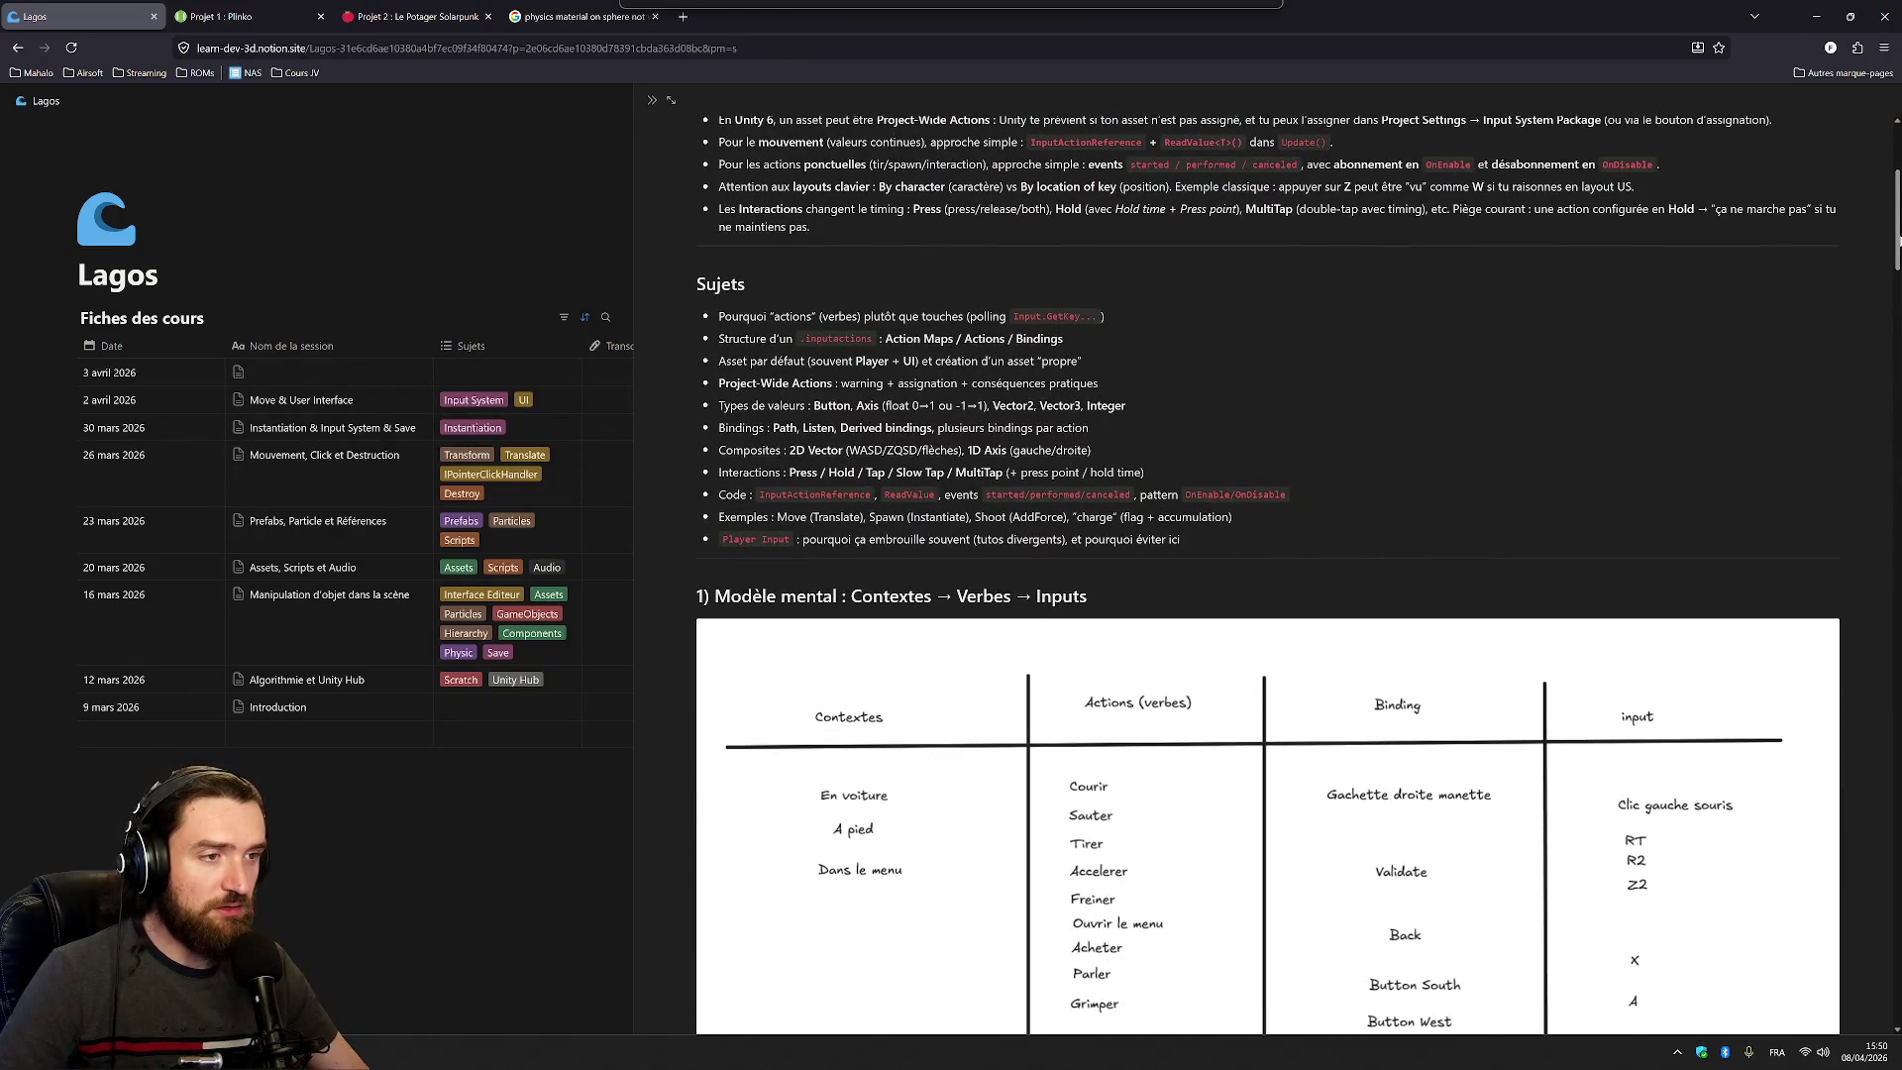
scroll(1268, 574, "down", 1)
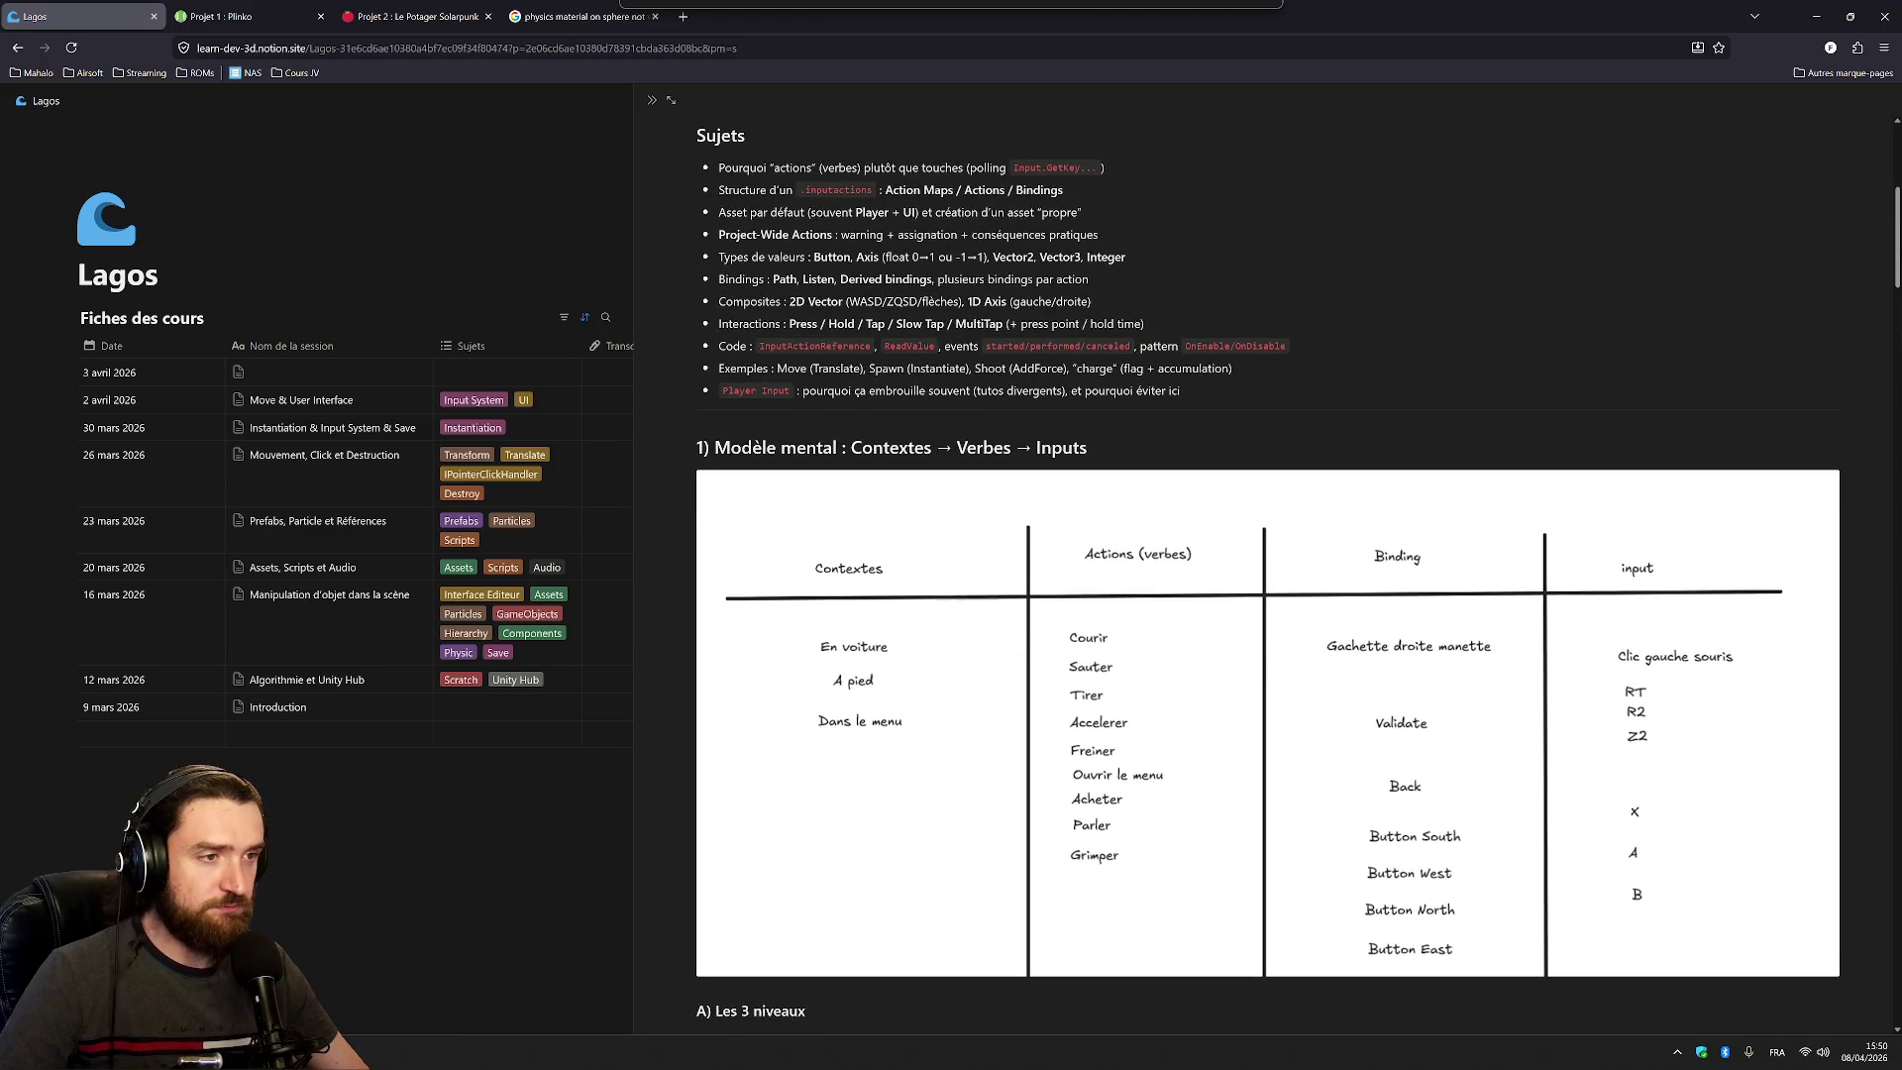
left_click_drag(1896, 223, 1896, 439)
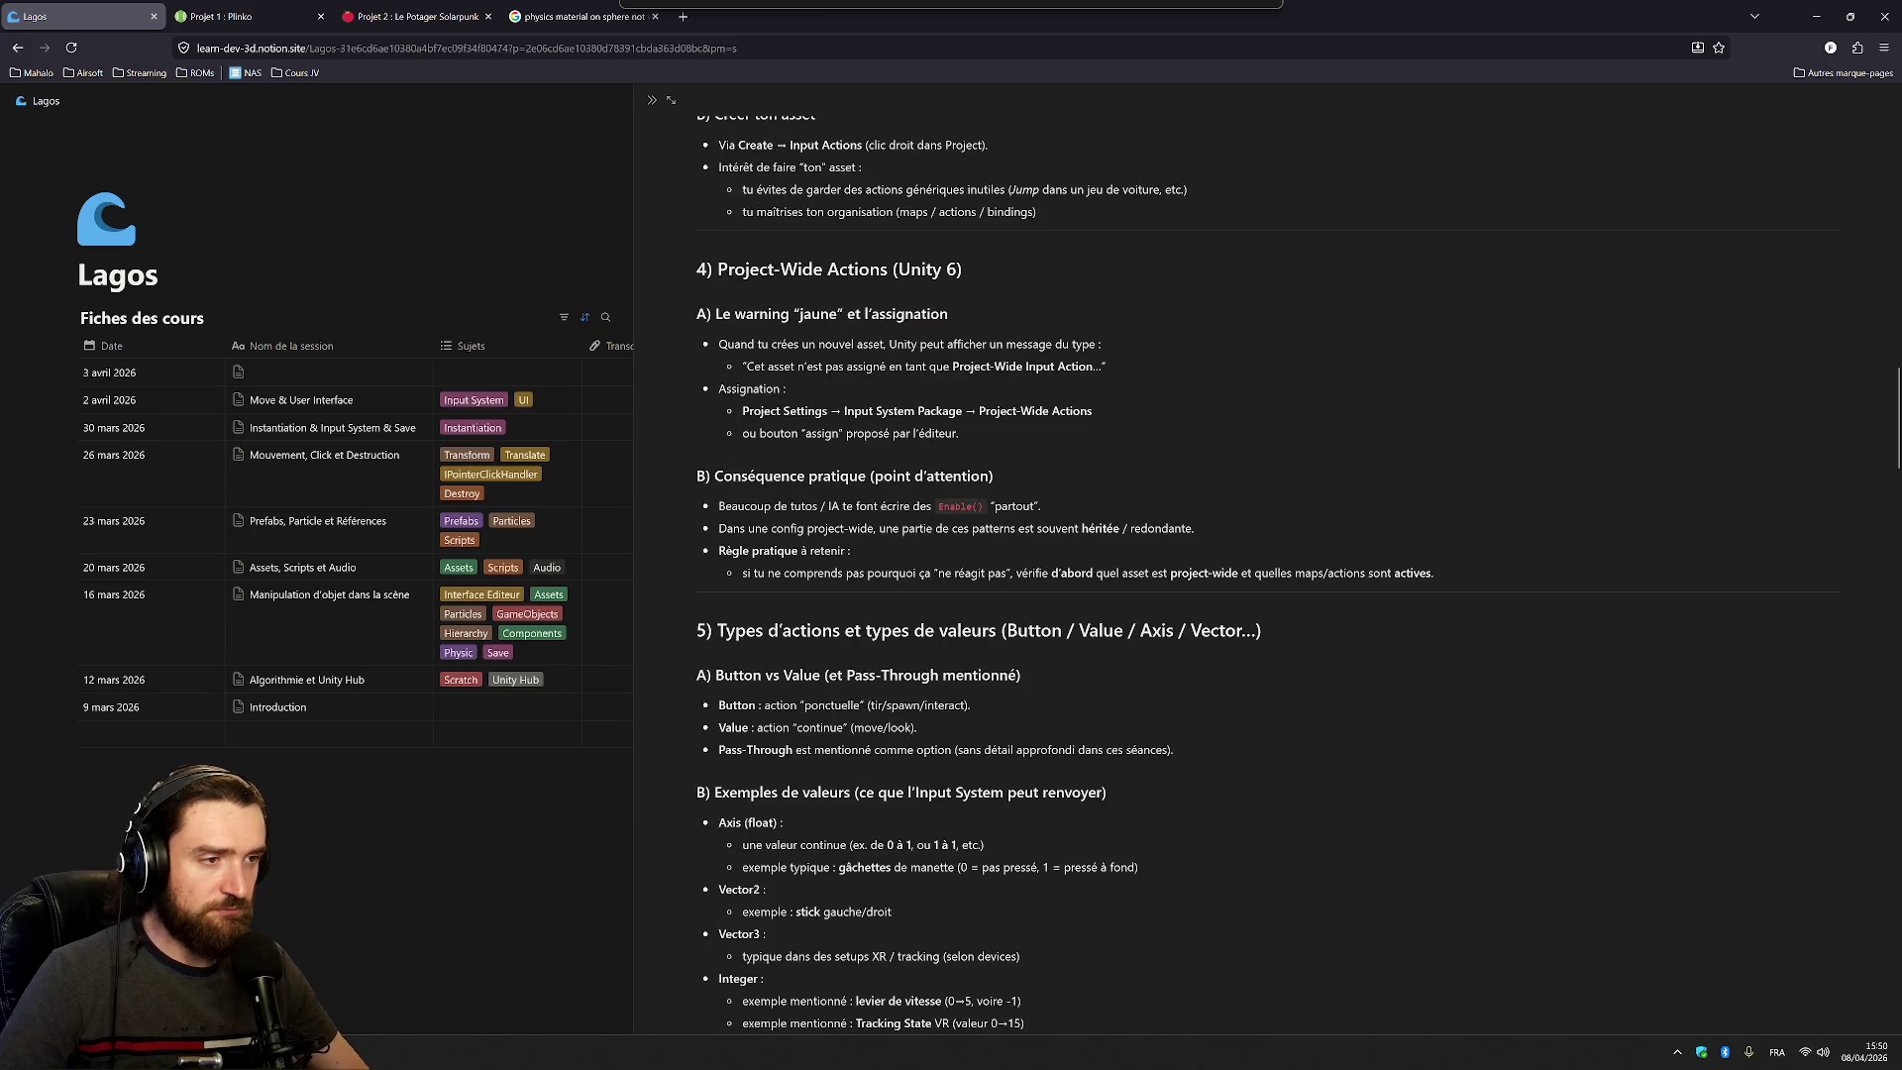
scroll(779, 220, "down", 4)
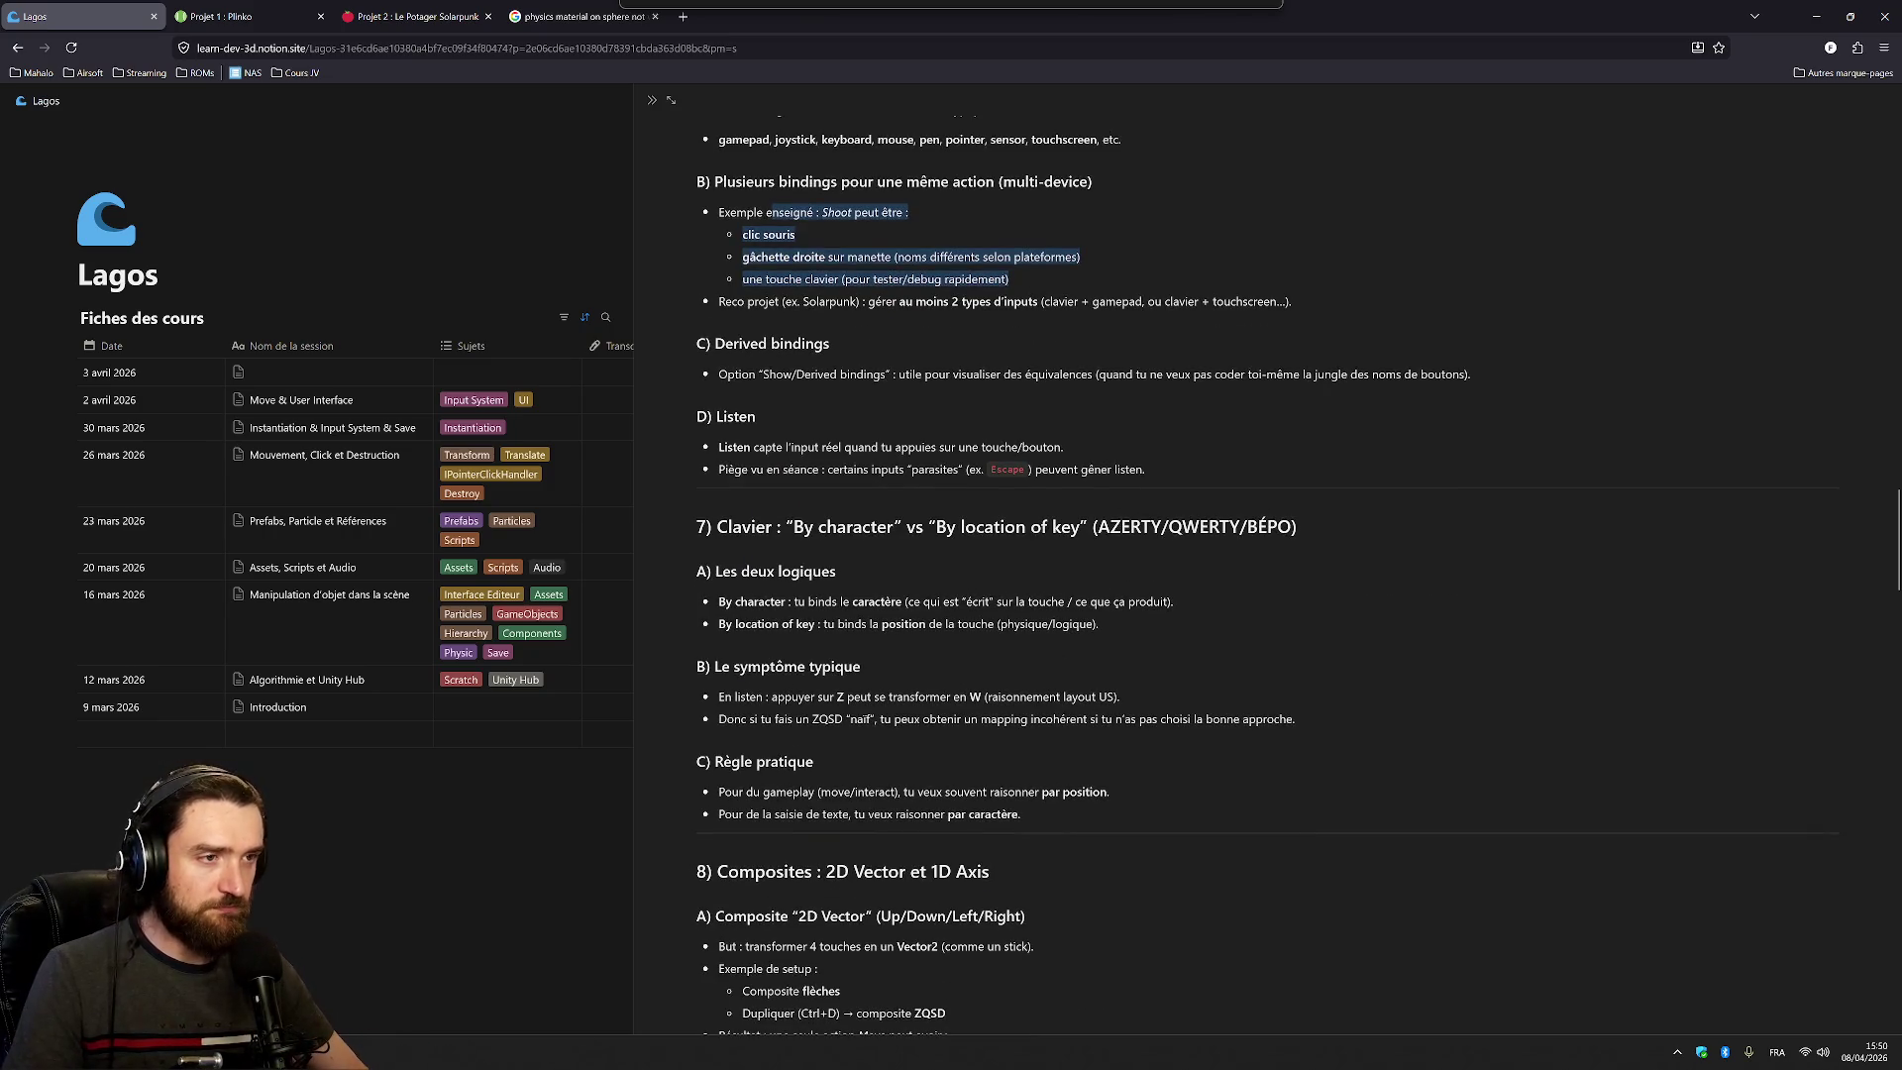
Highlight the Derived bindings, button names and Listen passages in the Notion notes
left_click_drag(758, 375, 1471, 375)
left_click(1120, 374)
left_click(1194, 374)
left_click(1471, 374)
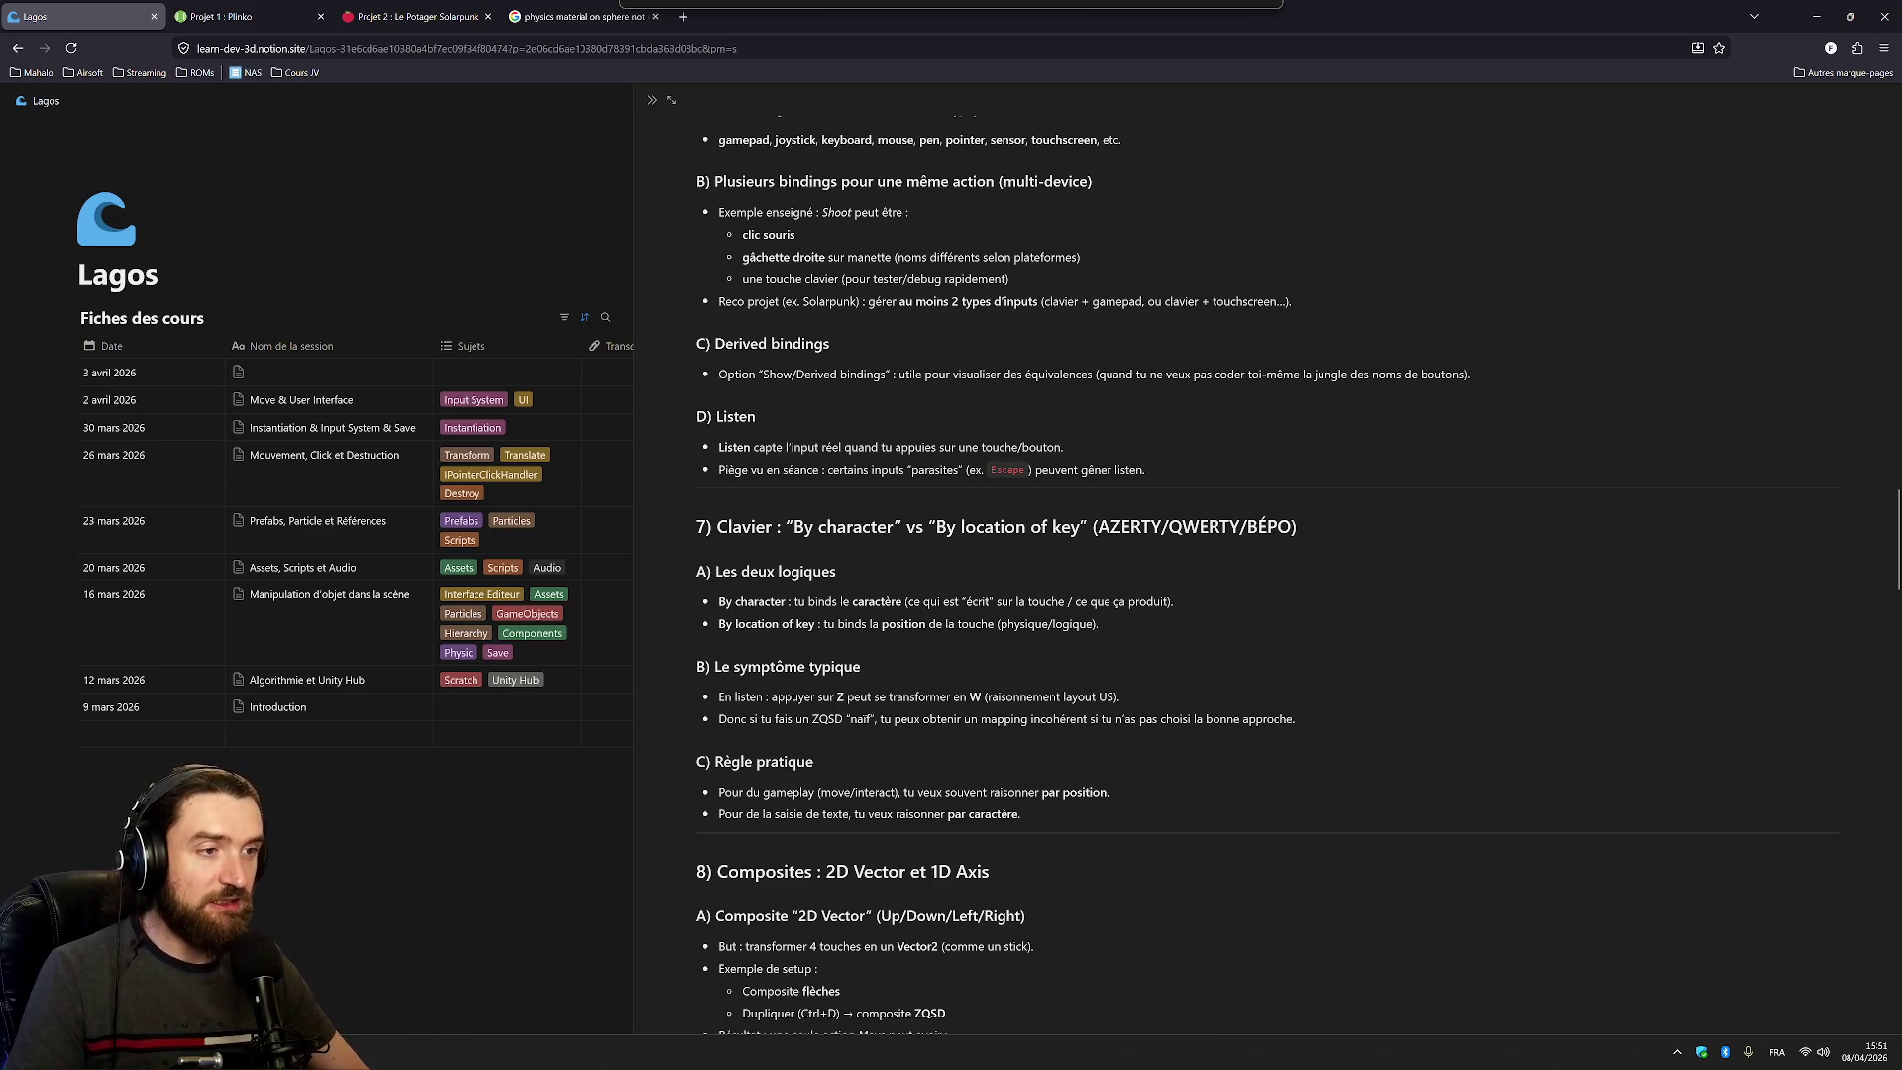
left_click_drag(763, 447, 1067, 470)
left_click(1066, 469)
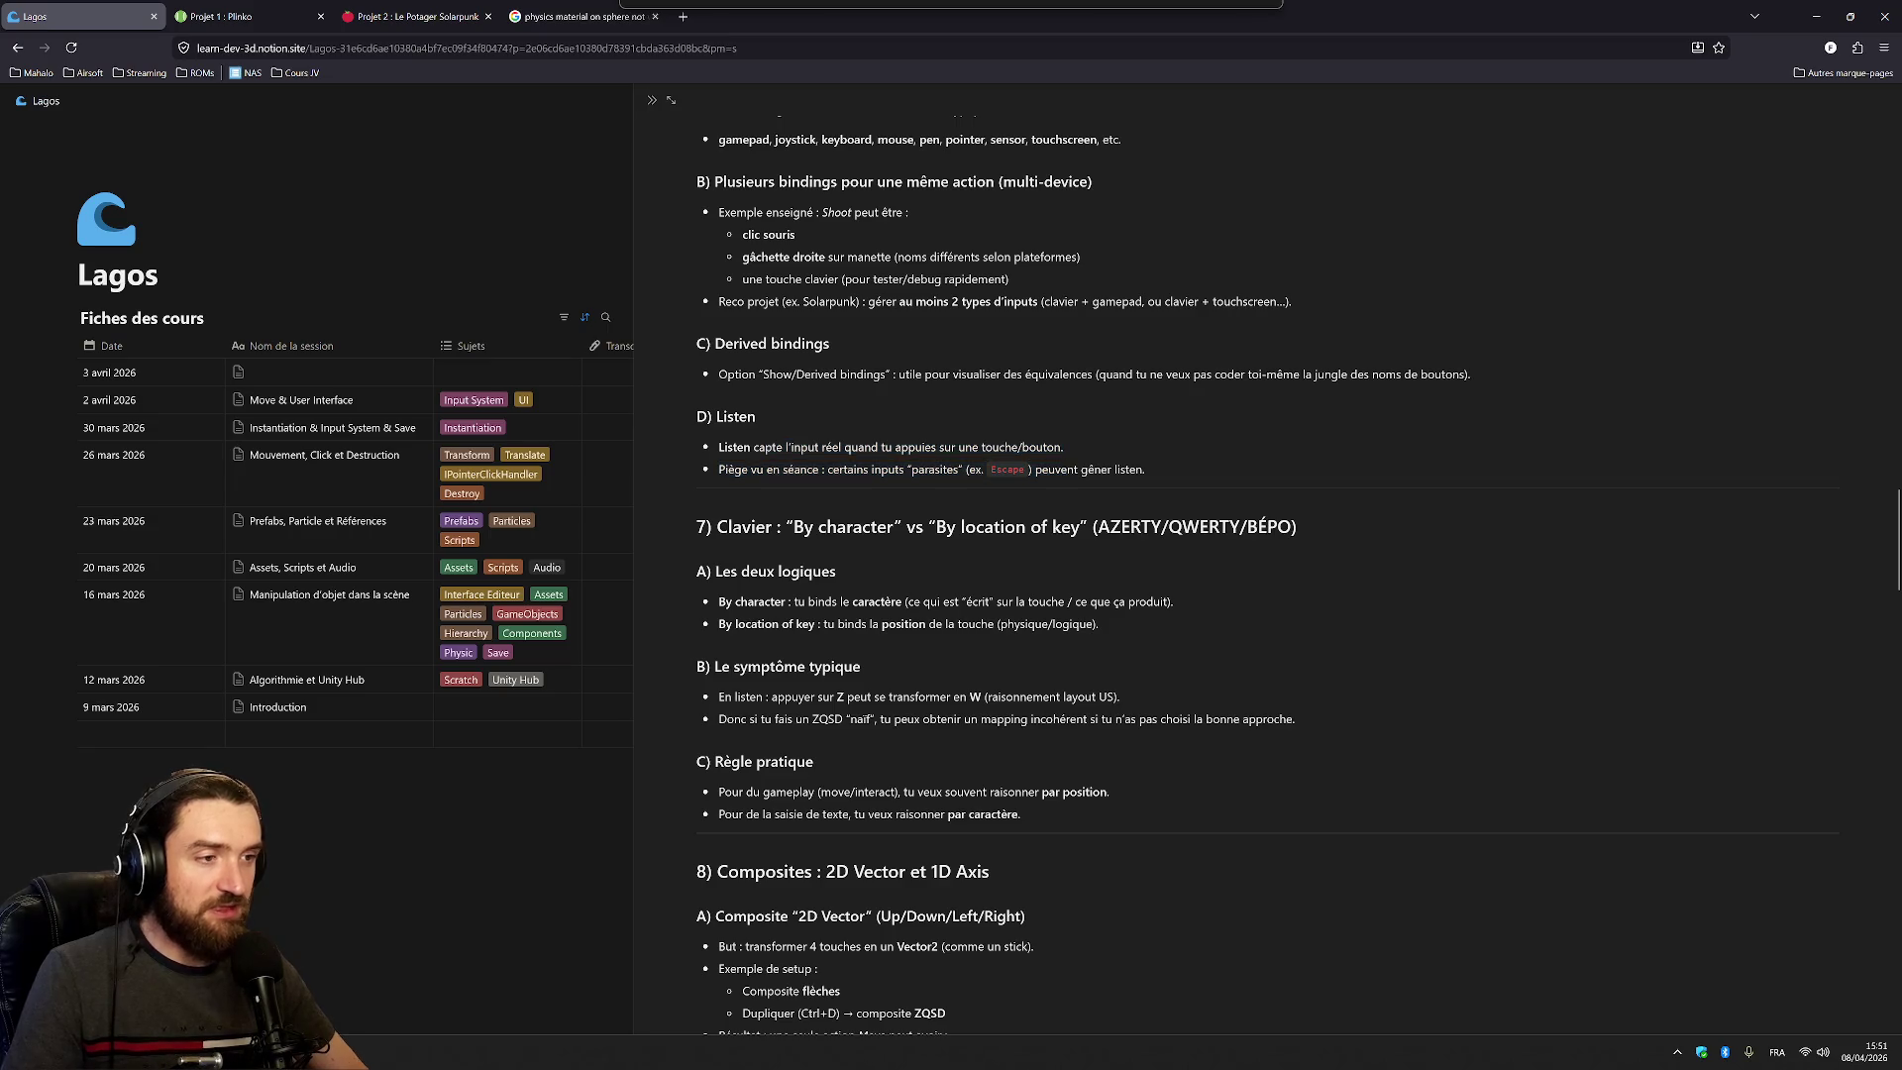
Scroll down the notes, highlighting the Composites passage along the way
scroll(1067, 469, "down", 2)
scroll(777, 366, "down", 3)
mouse_move(738, 395)
left_mouse_down()
mouse_move(1025, 442)
mouse_move(946, 538)
left_mouse_up()
left_click(946, 538)
scroll(946, 538, "down", 2)
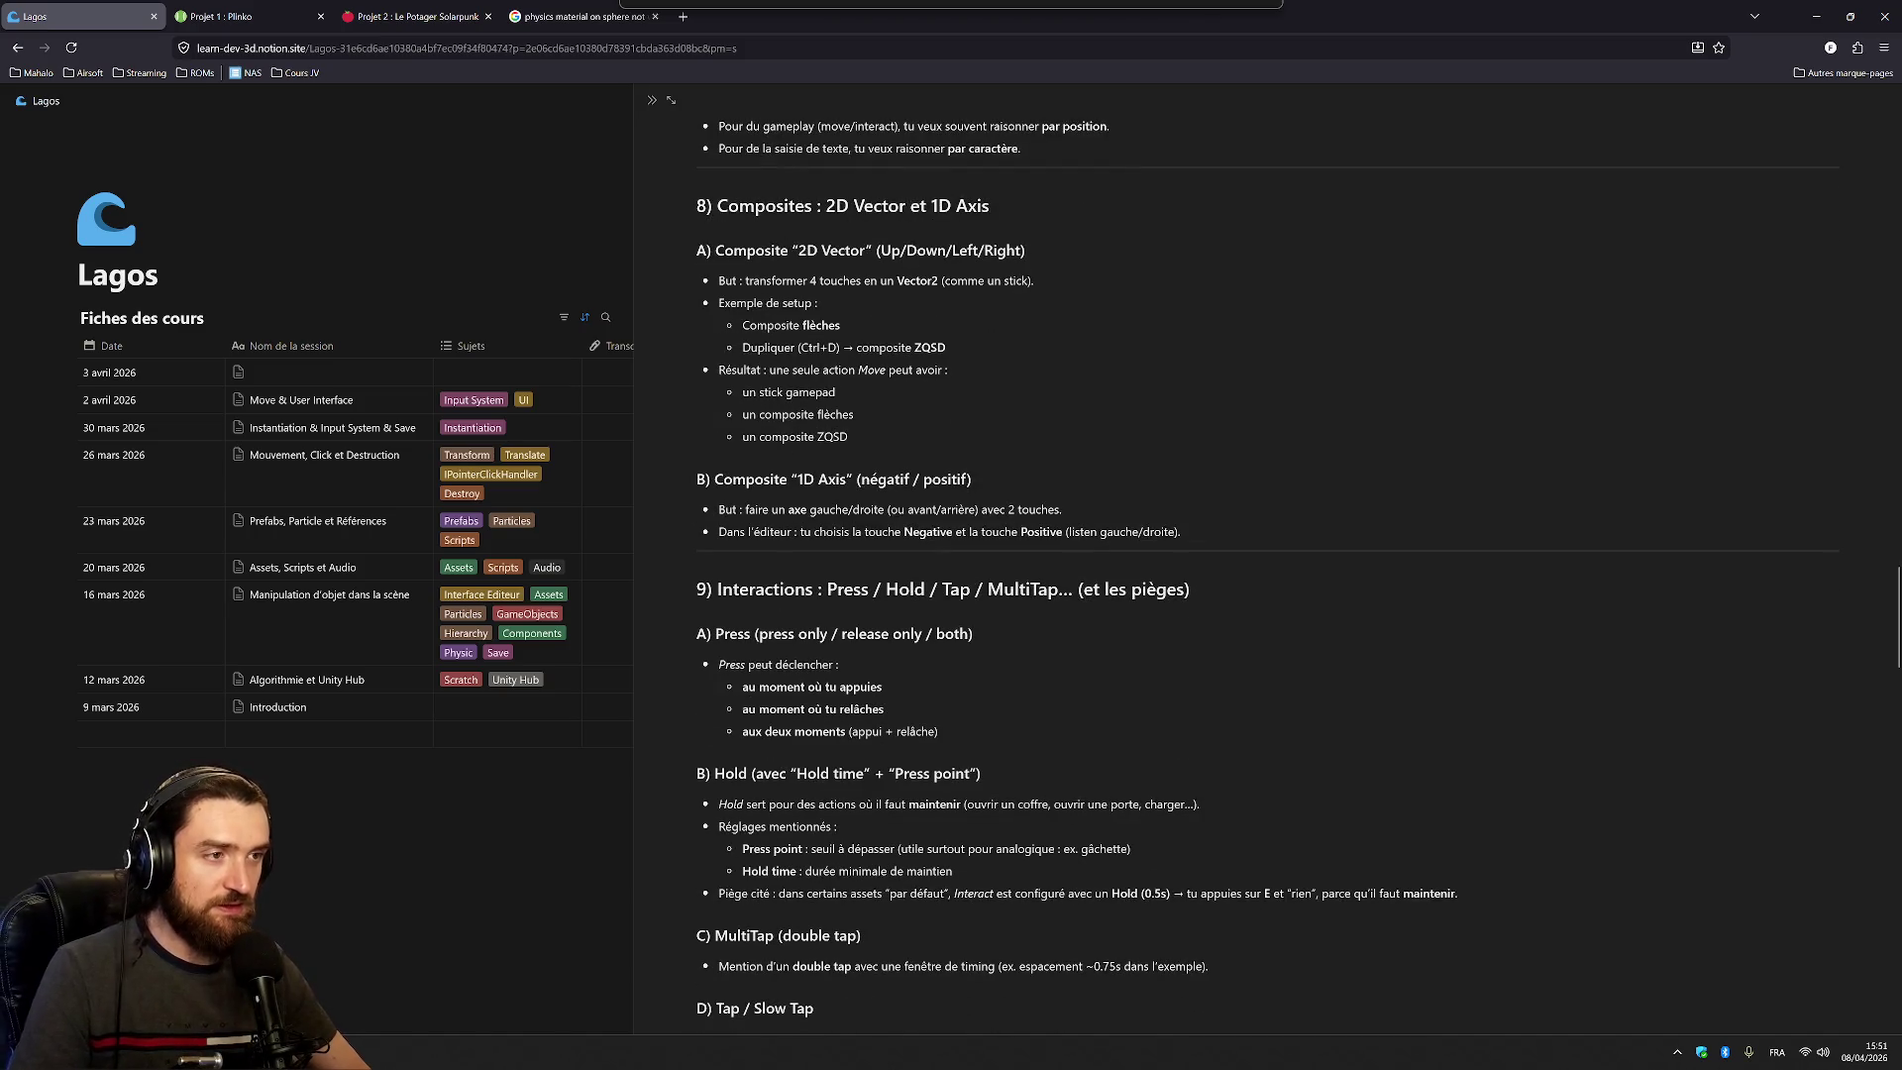
scroll(1266, 577, "down", 3)
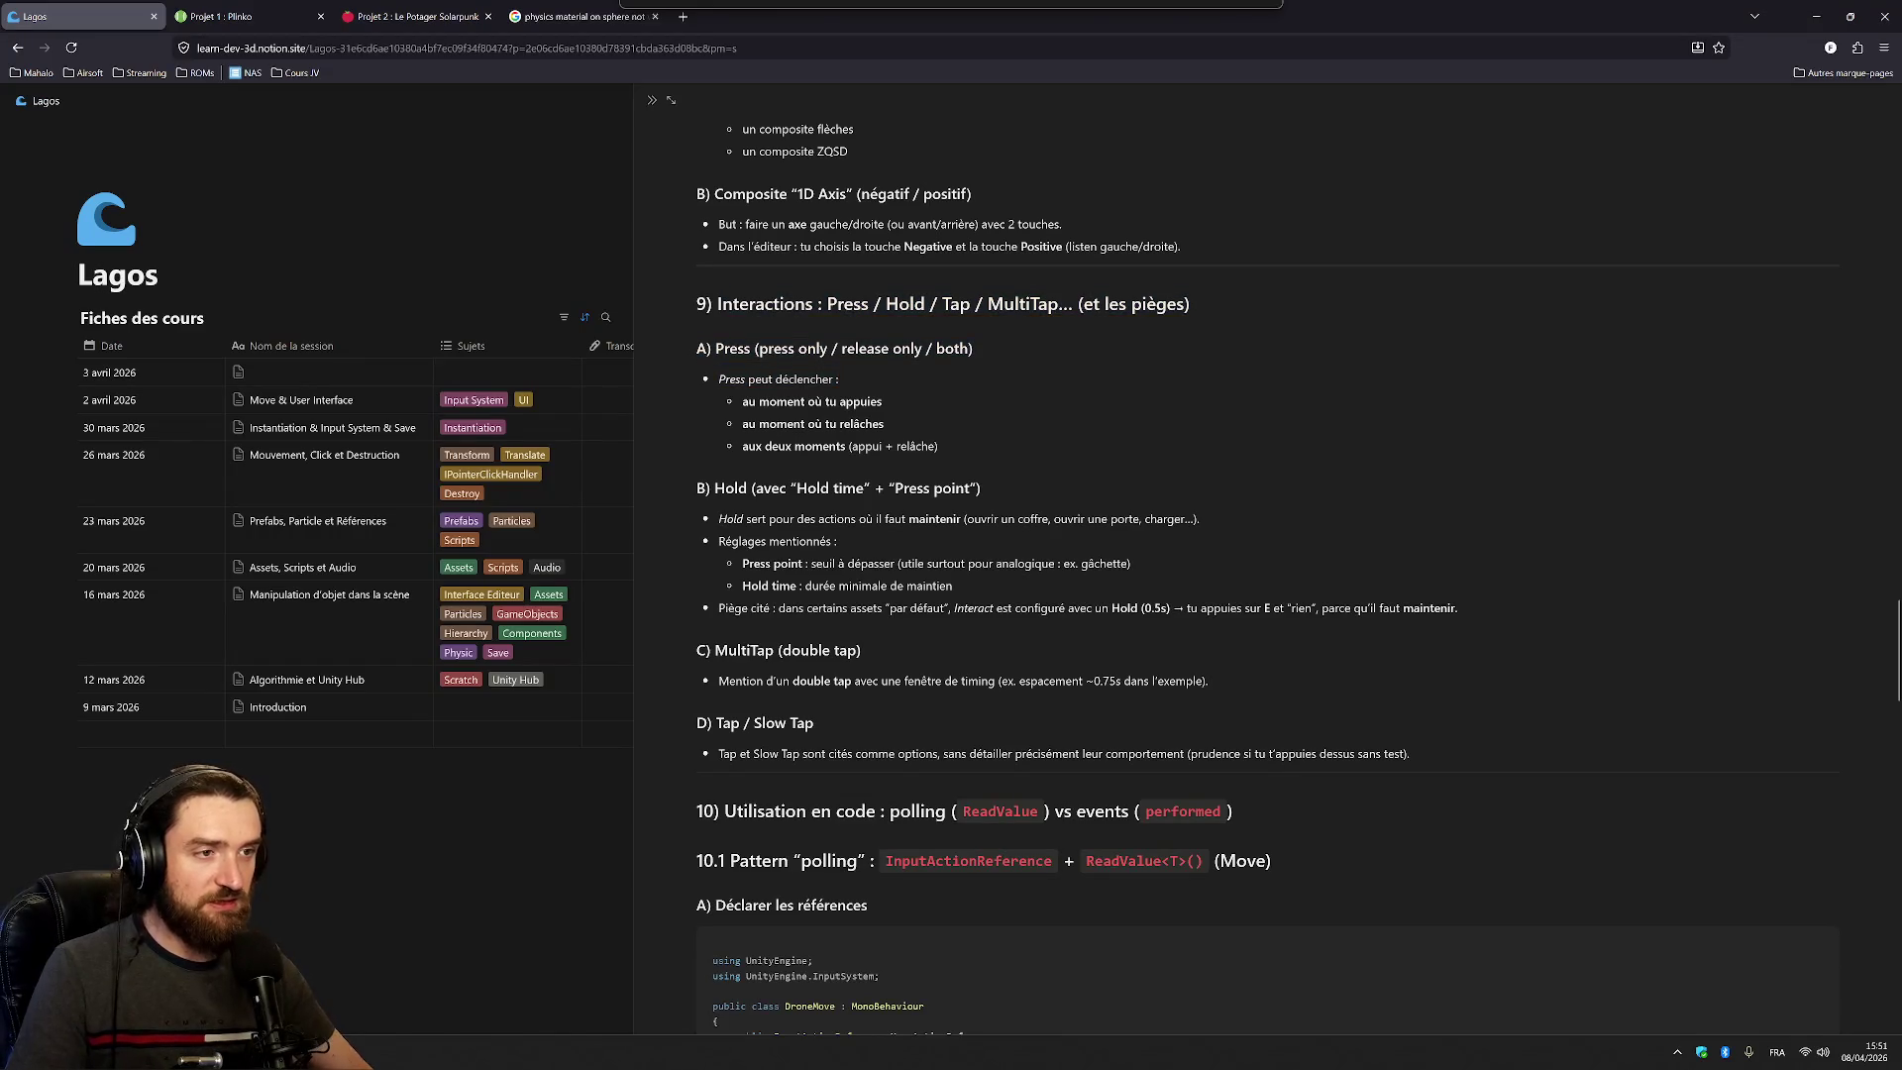
scroll(1267, 573, "down", 2)
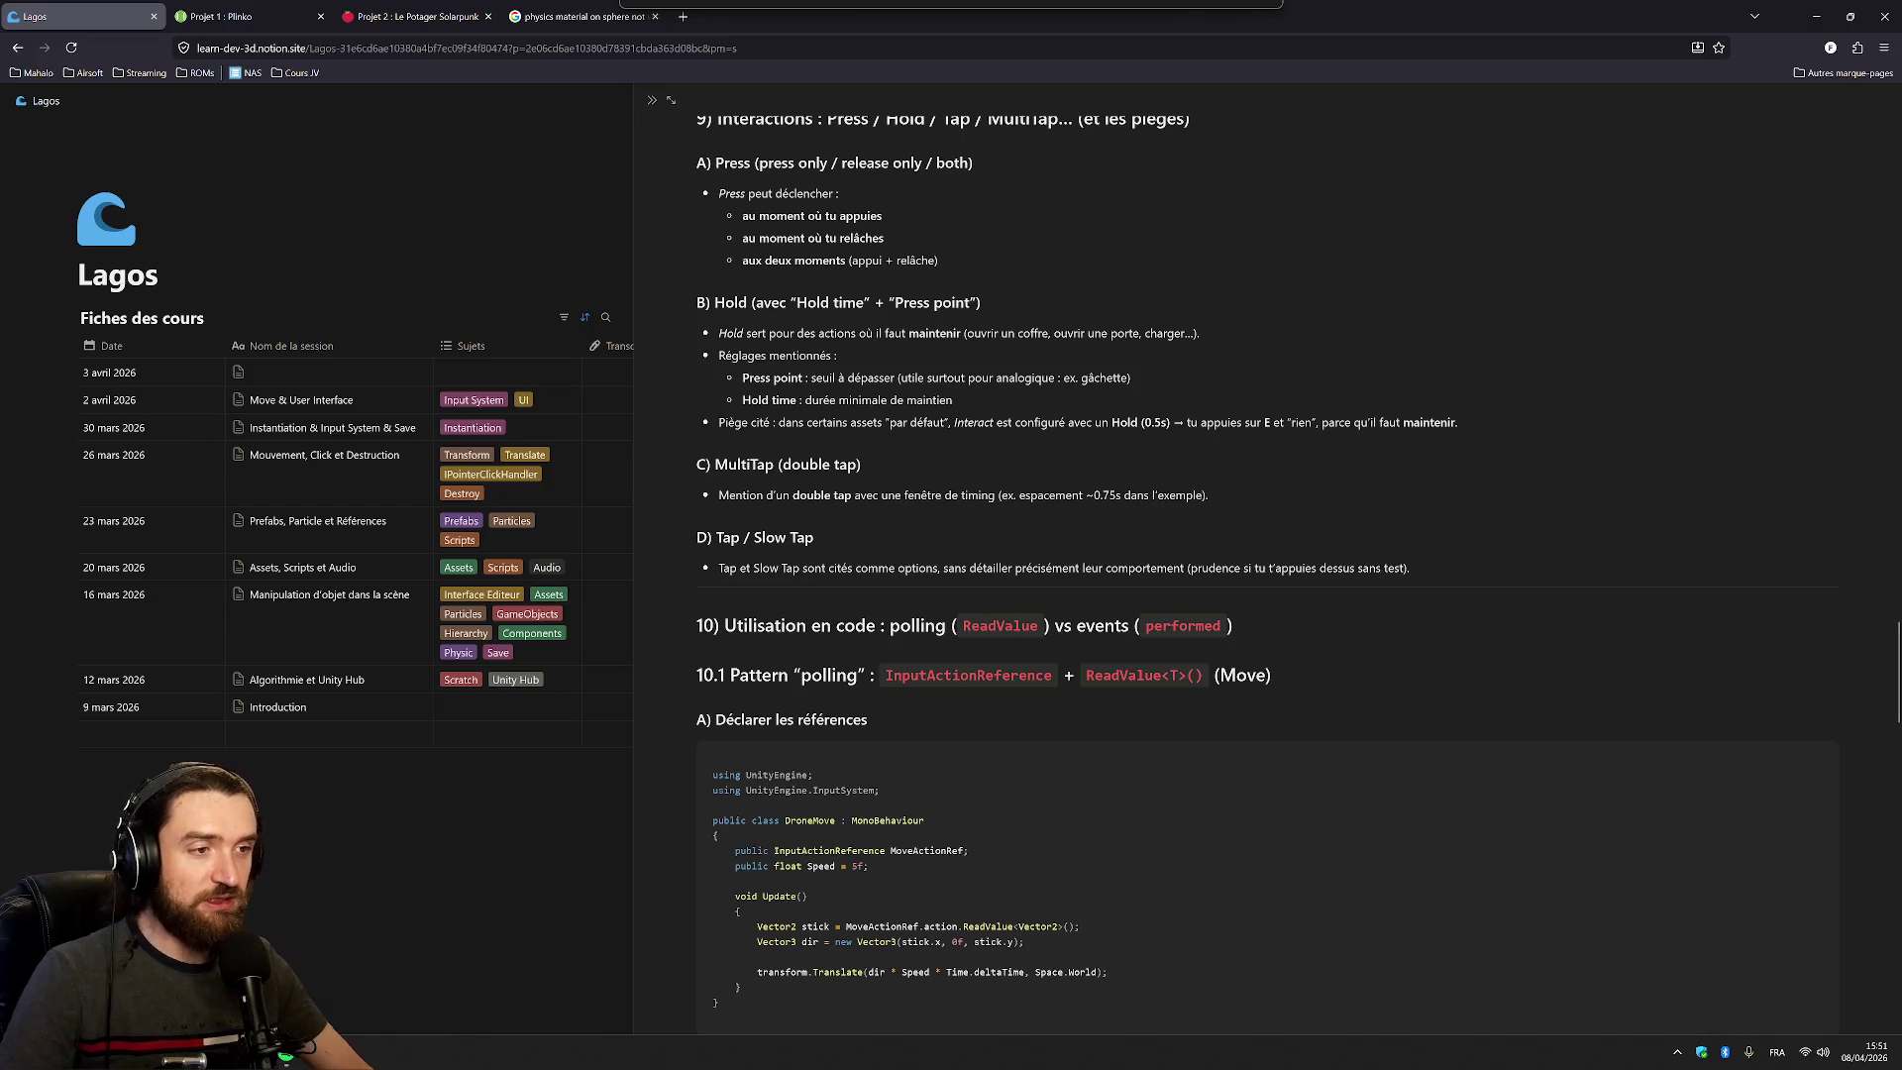
scroll(1268, 565, "down", 2)
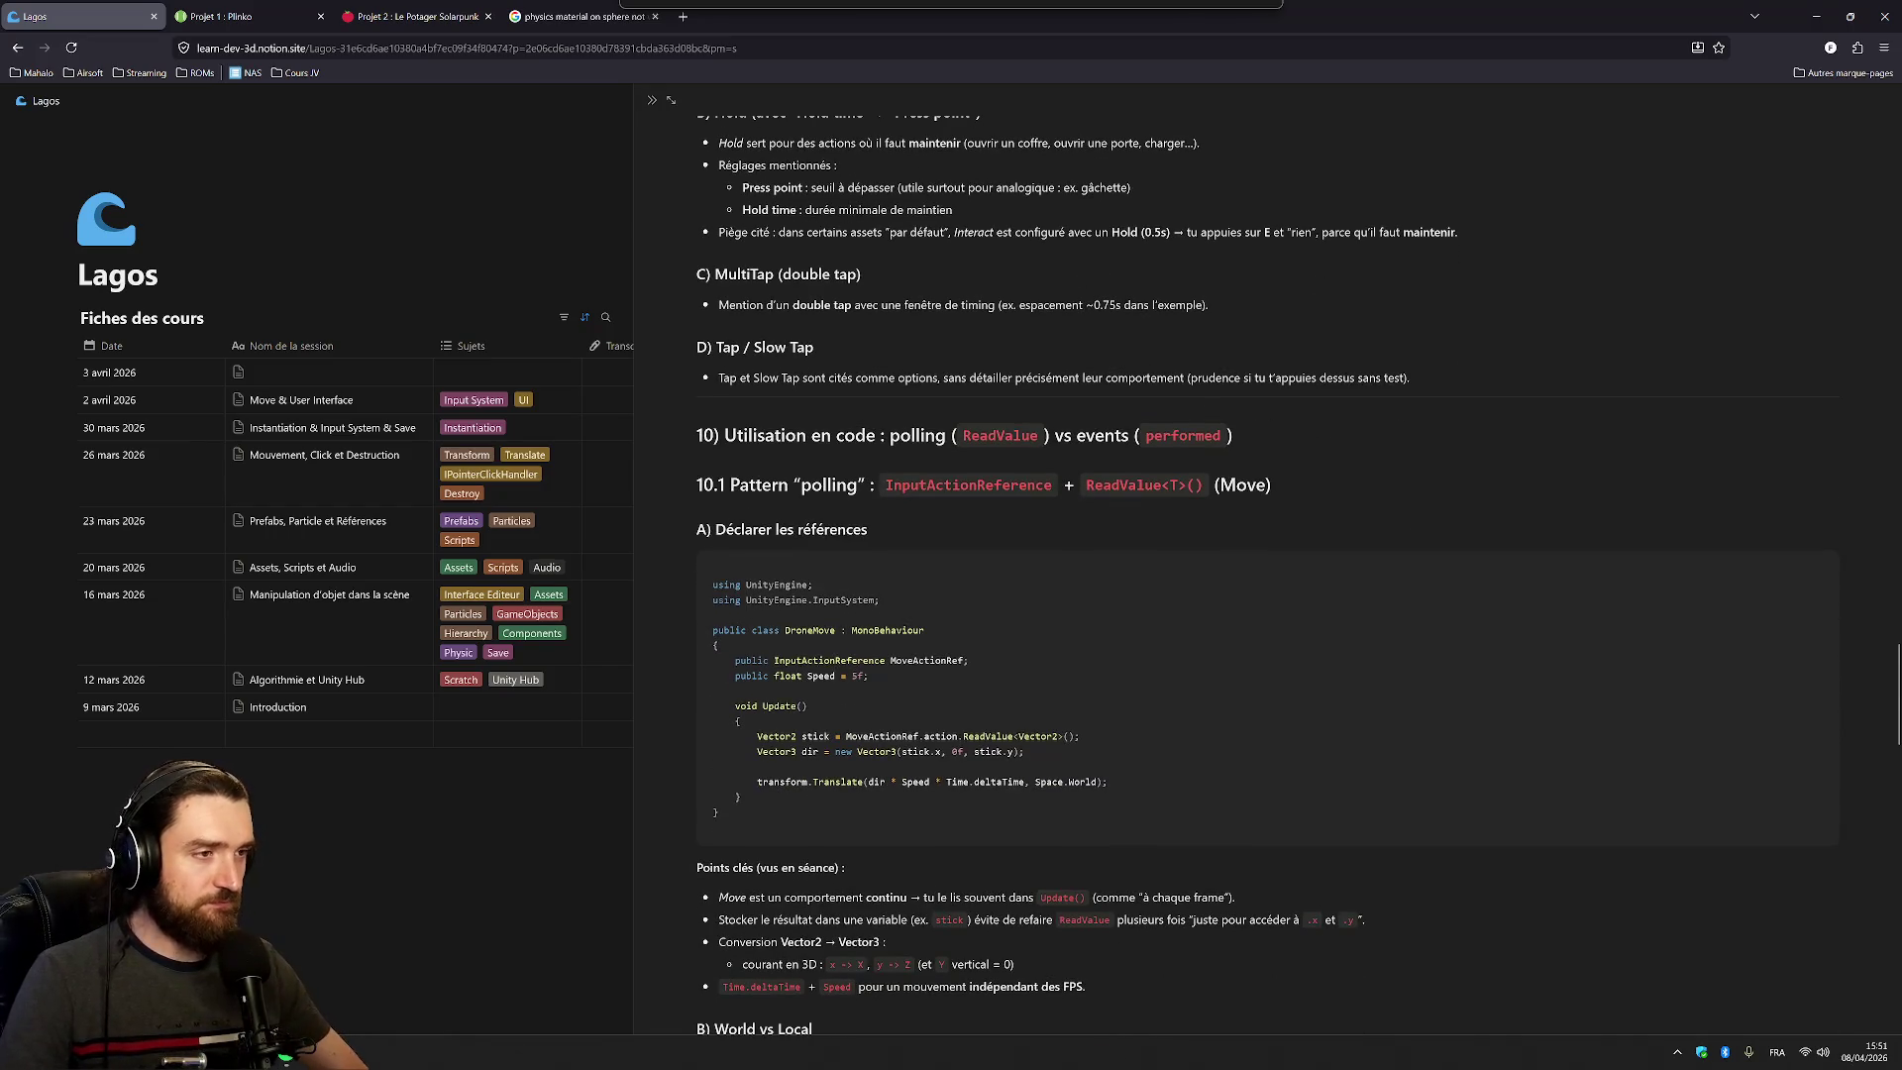
scroll(1268, 565, "down", 2)
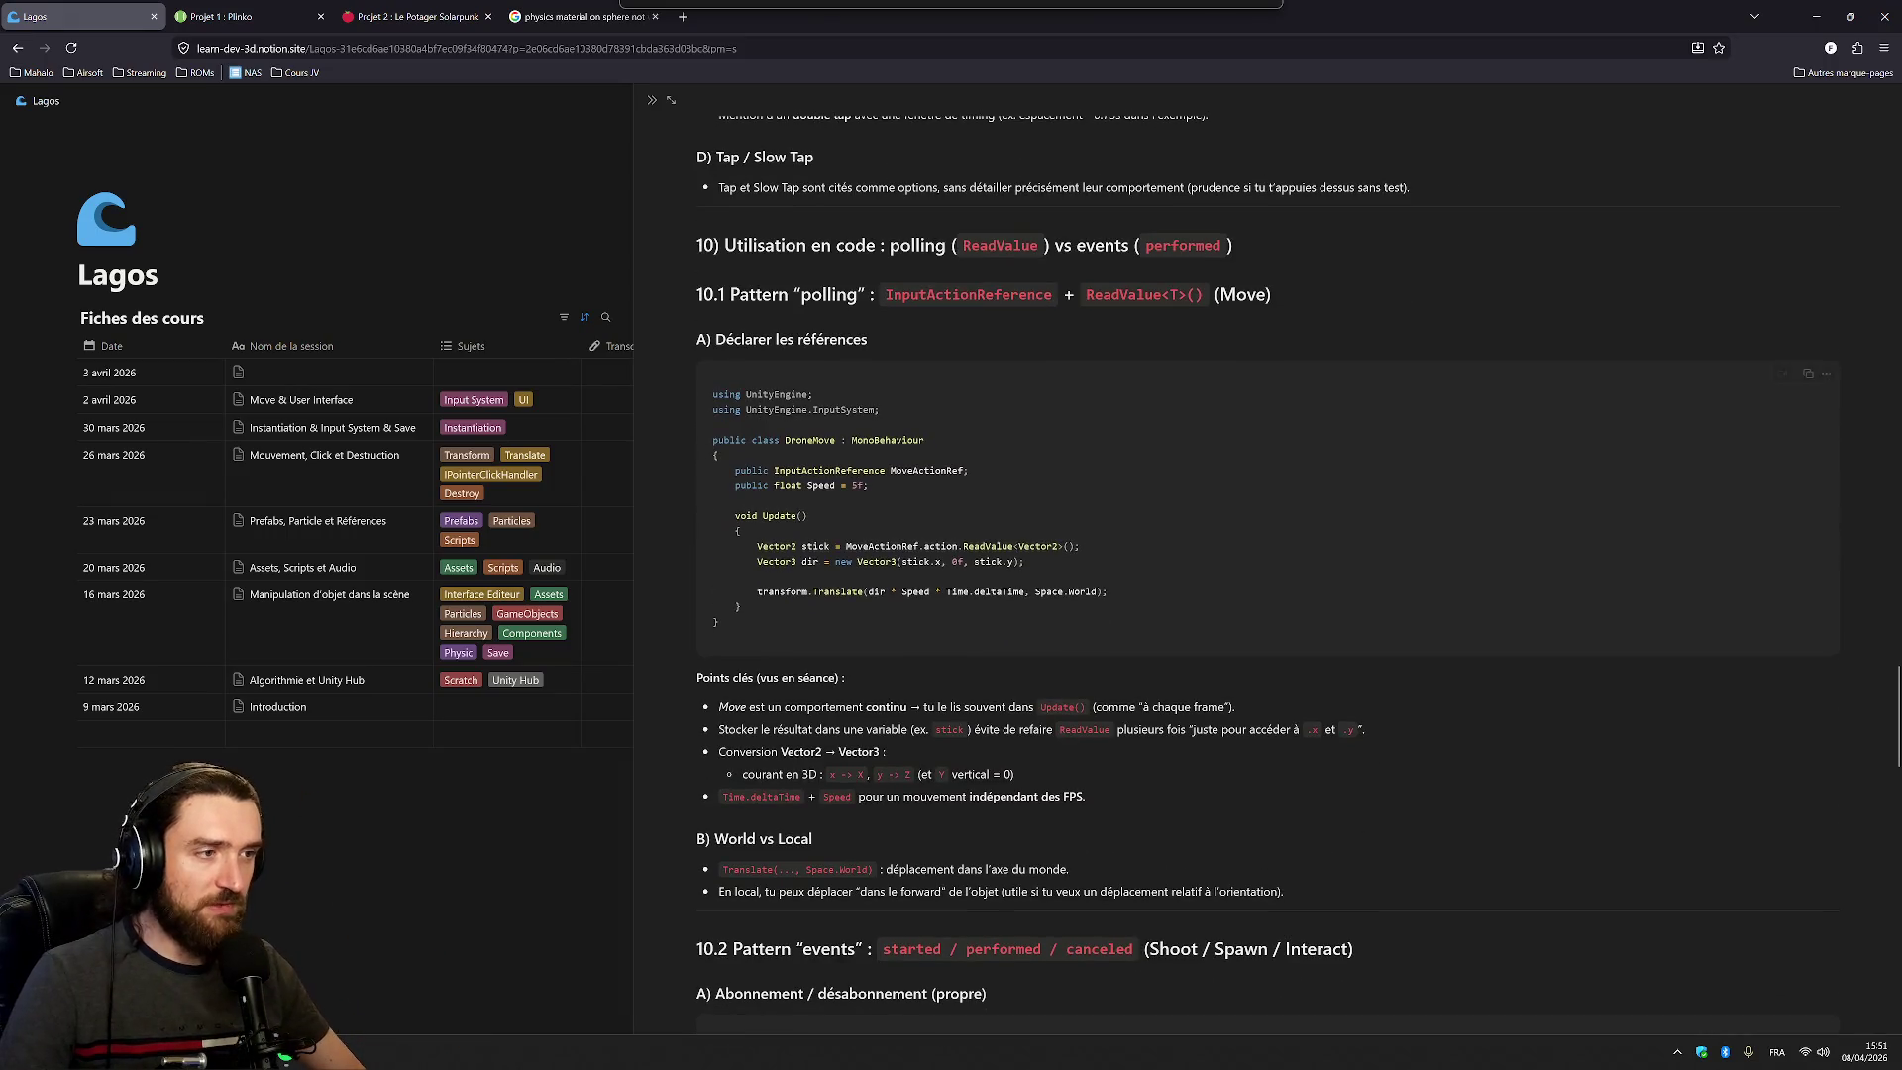
Highlight the polling vs events heading, then return to the Unity editor
left_click_drag(835, 245, 1232, 245)
key("Escape")
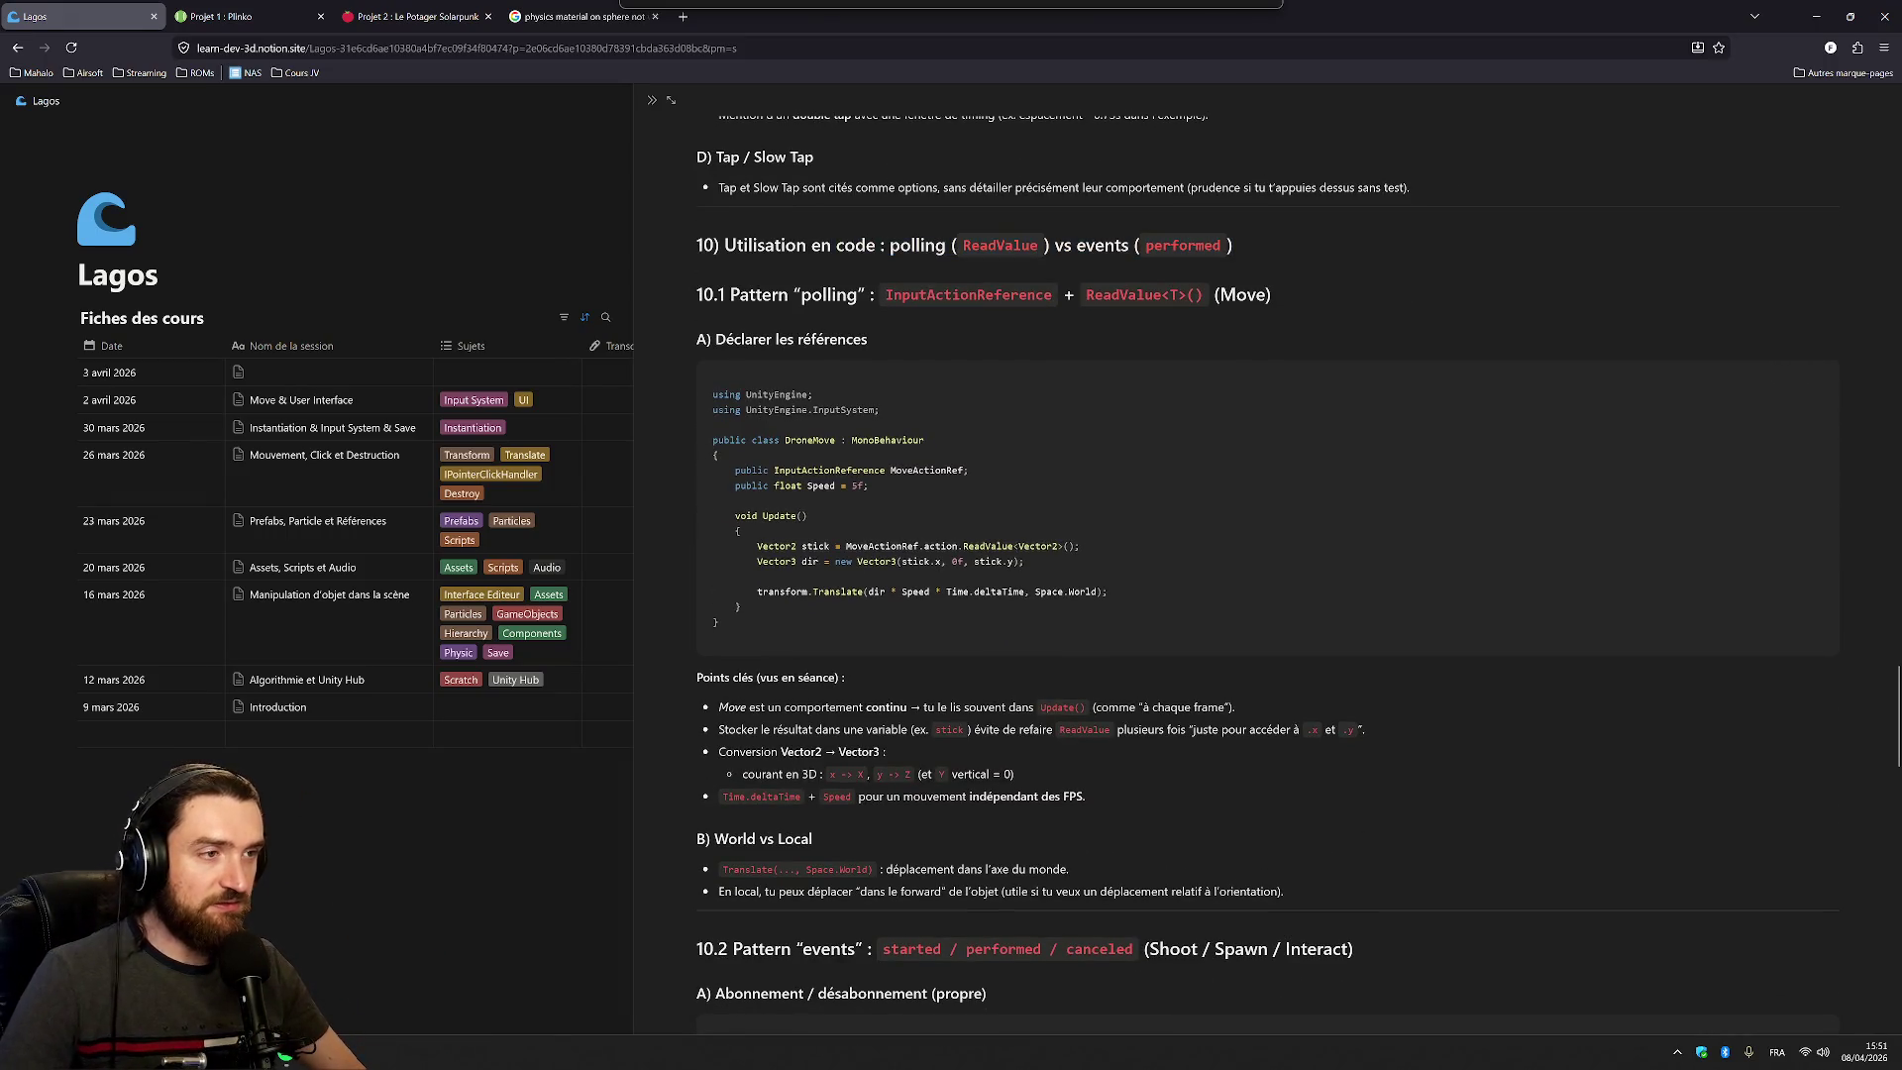
scroll(1268, 574, "down", 1)
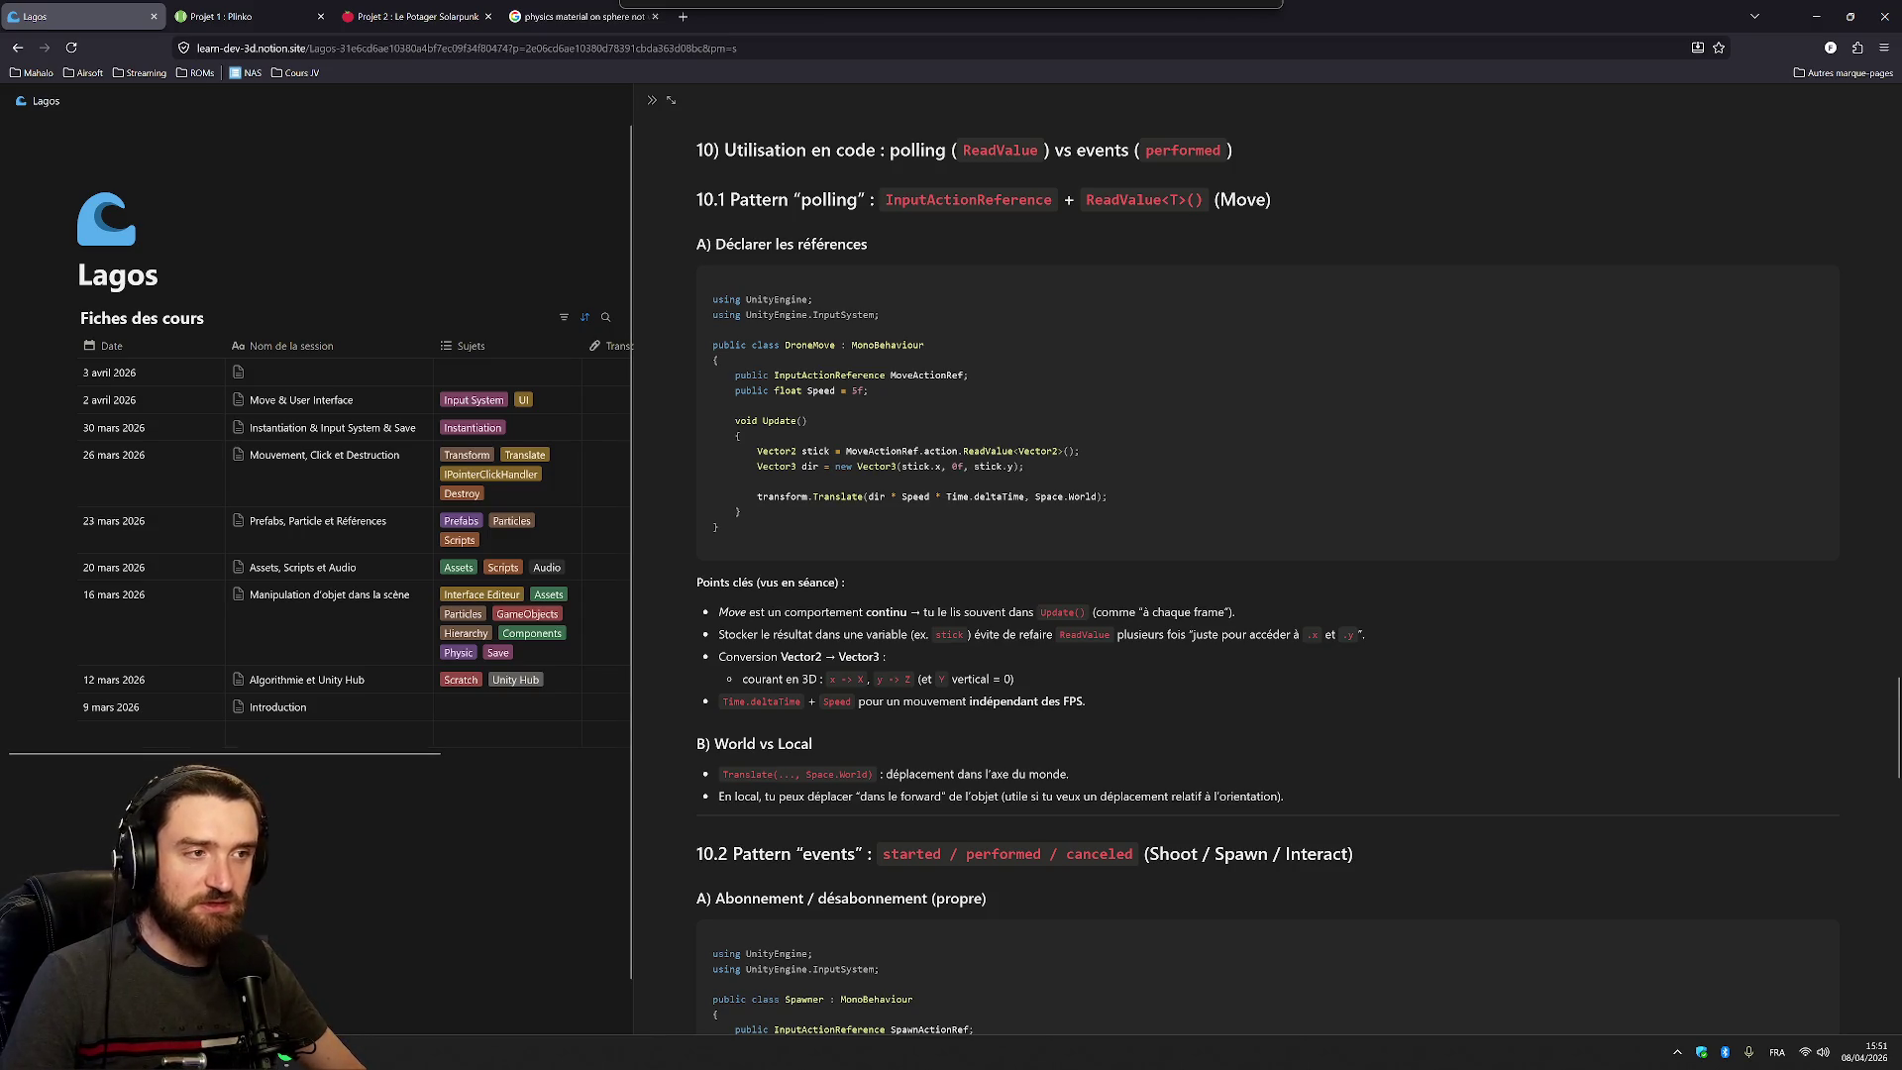
key("alt+Tab")
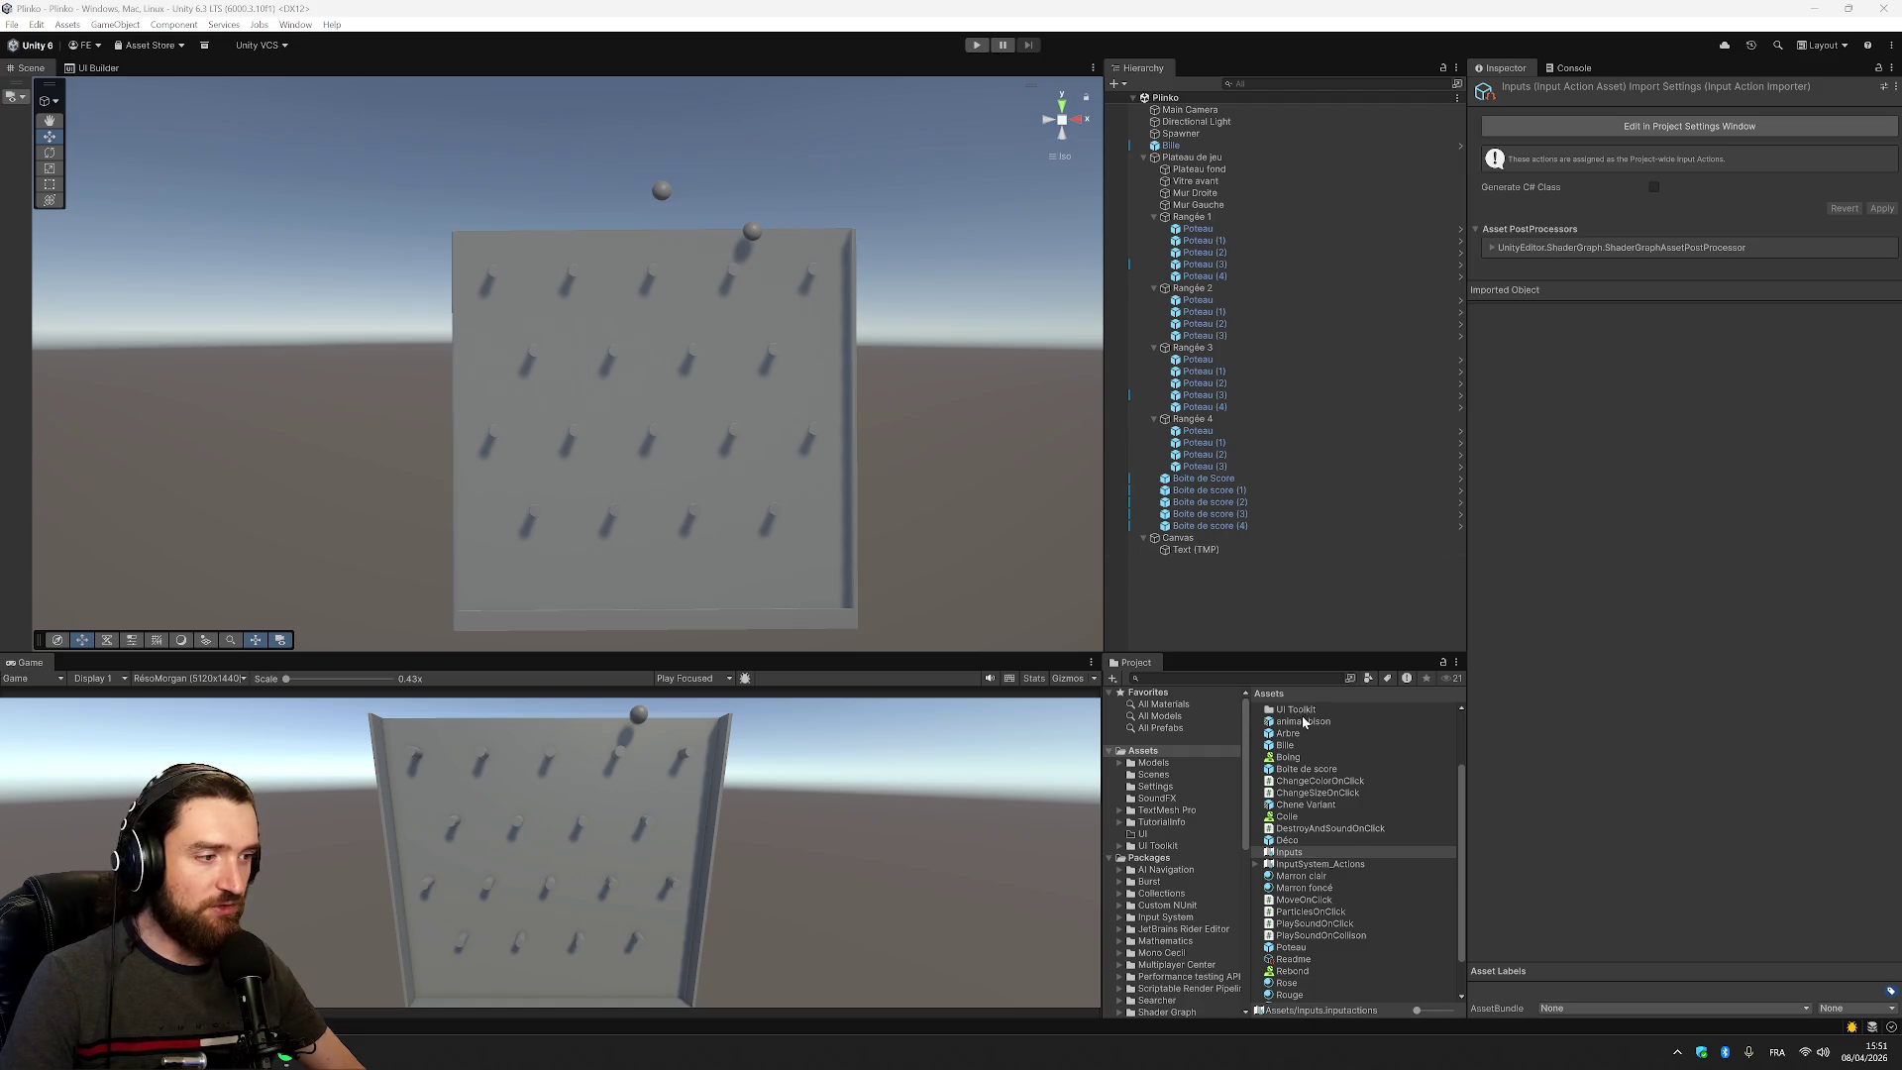
Create a MonoBehaviour script named 'Move' in the Assets folder
right_click(1144, 753)
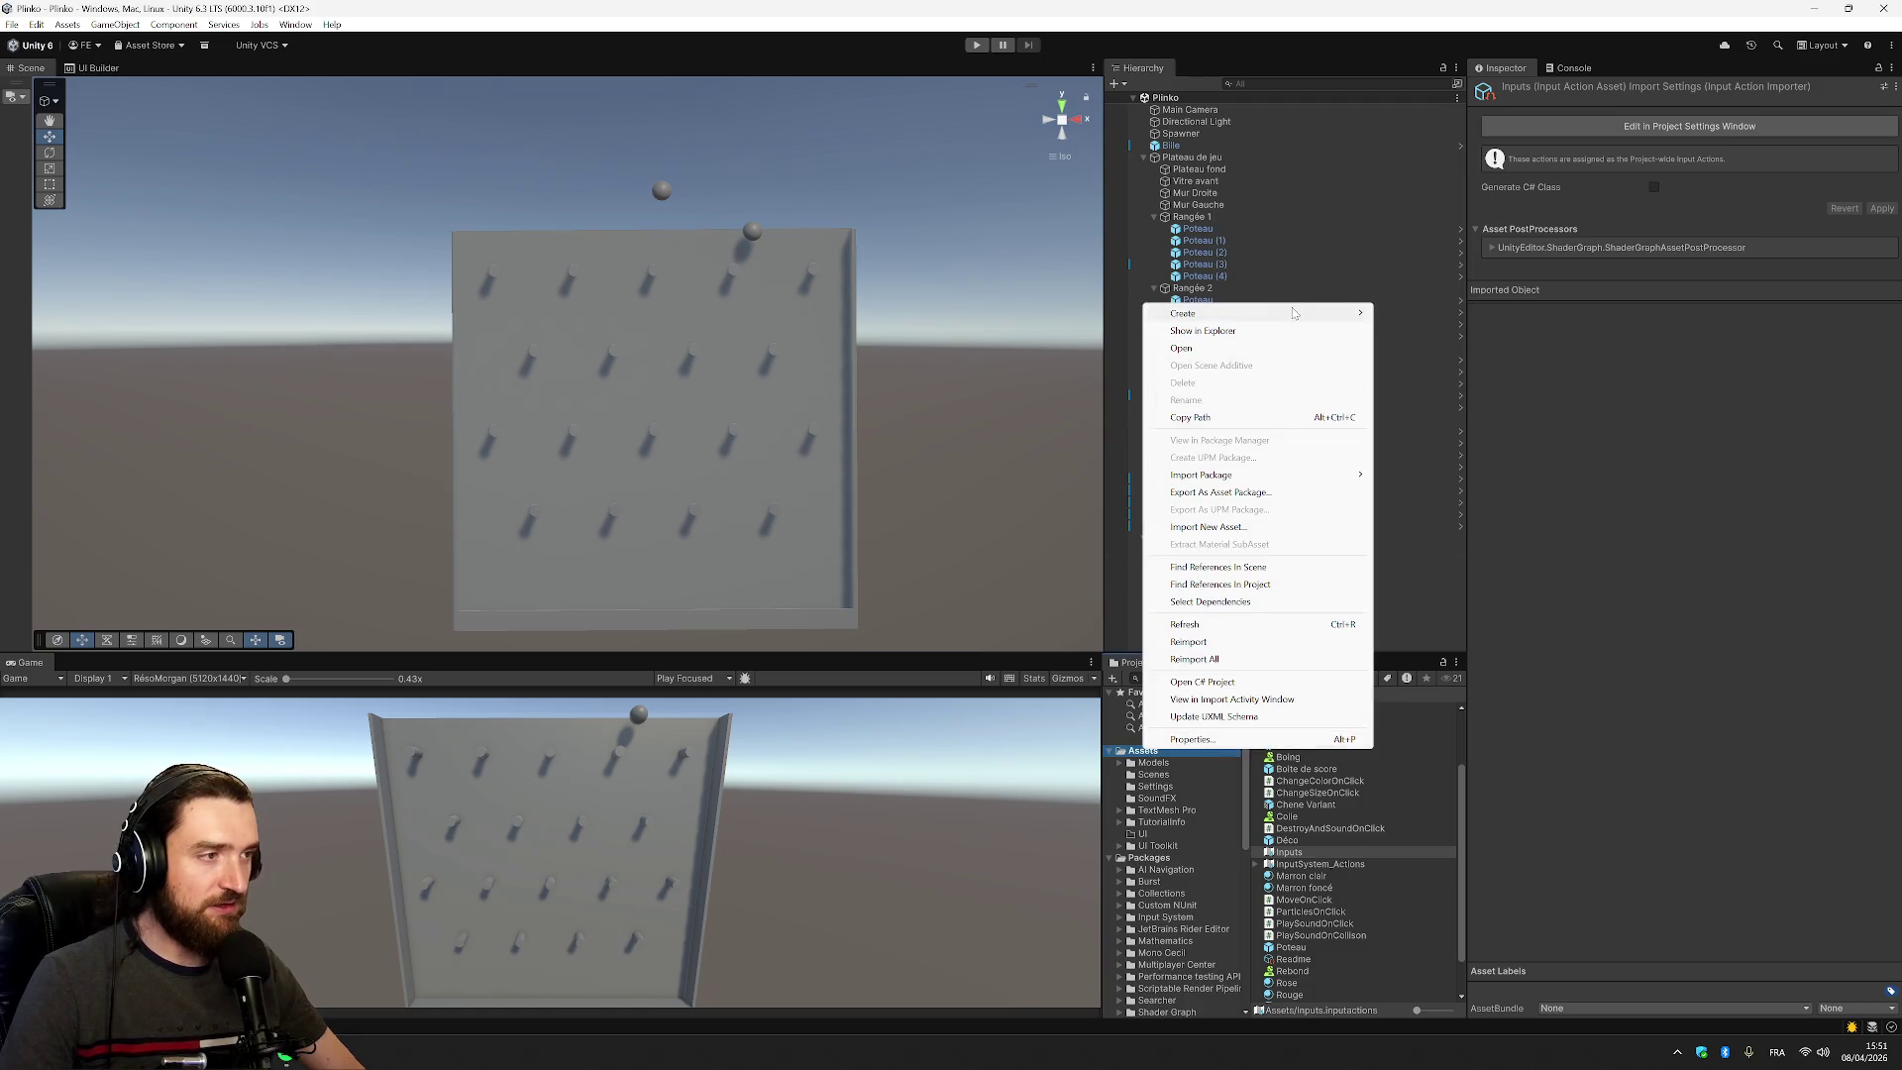
mouse_move(1302, 318)
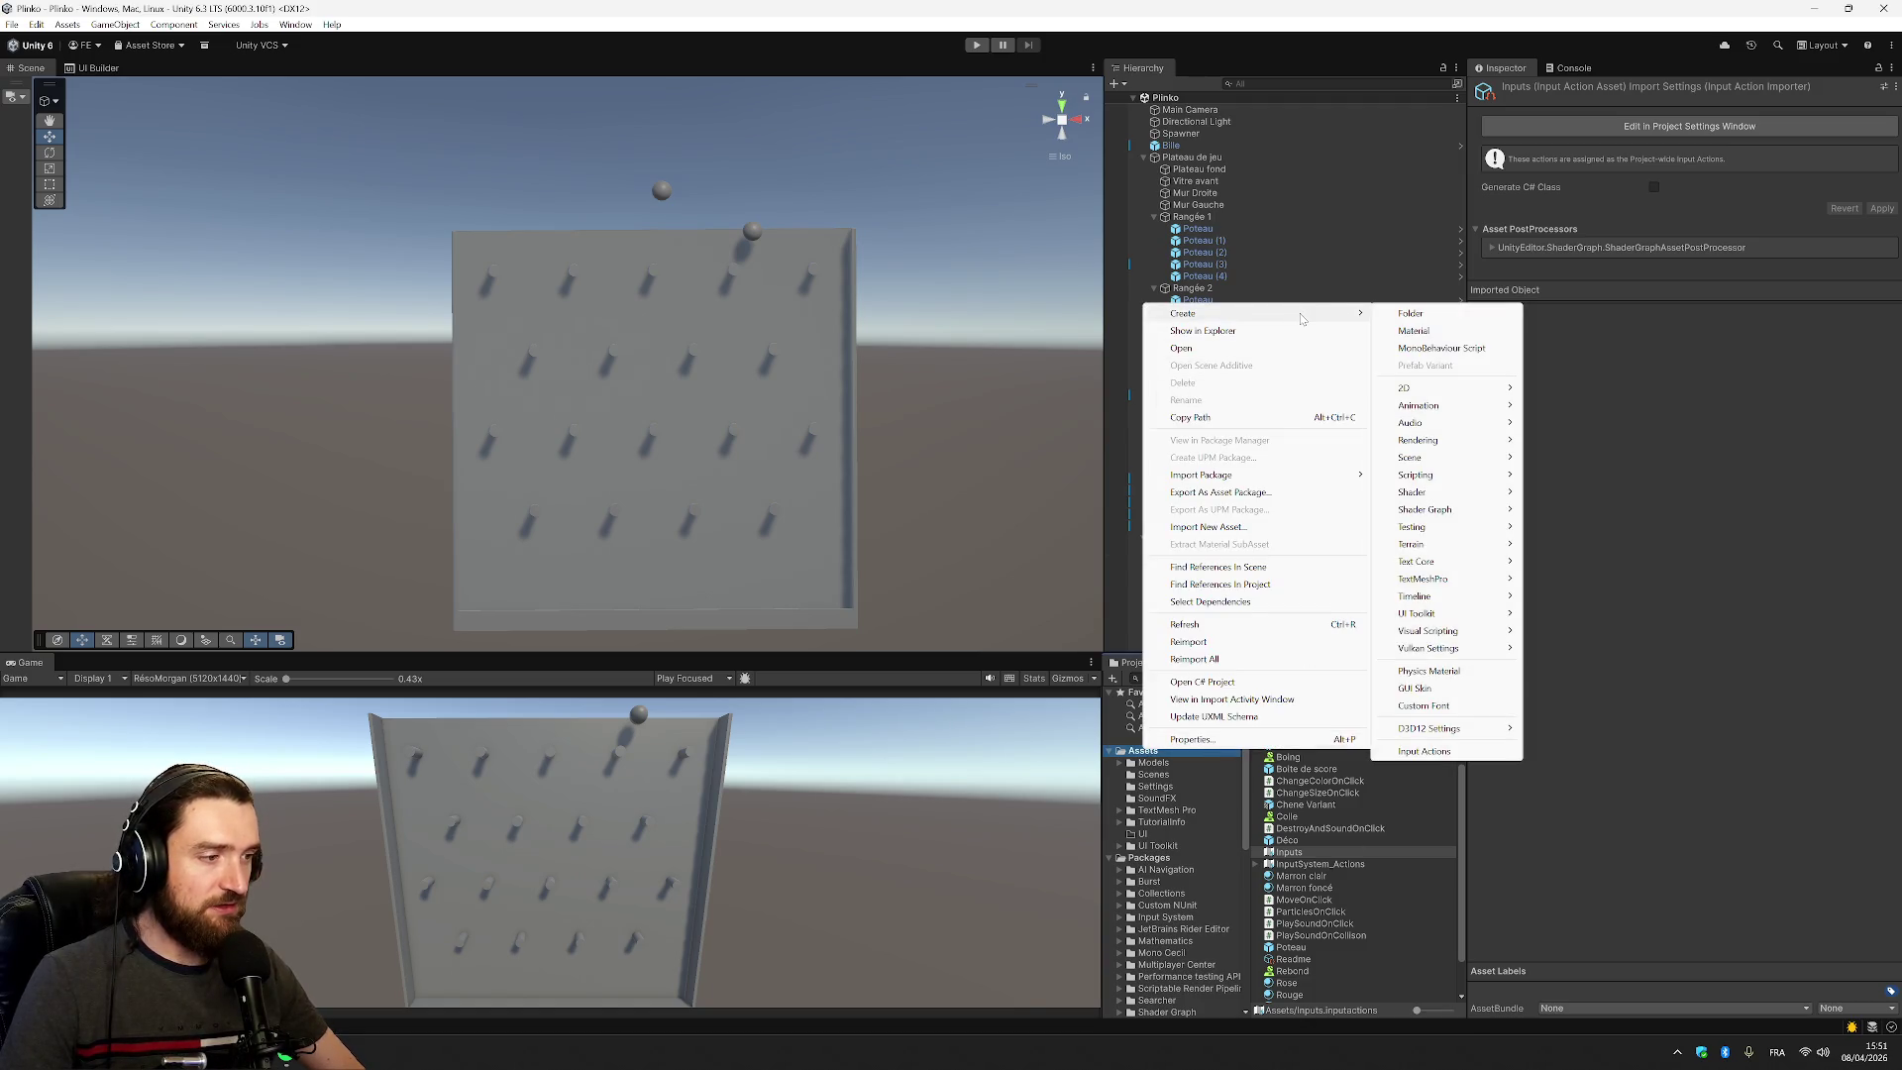
left_click(1456, 348)
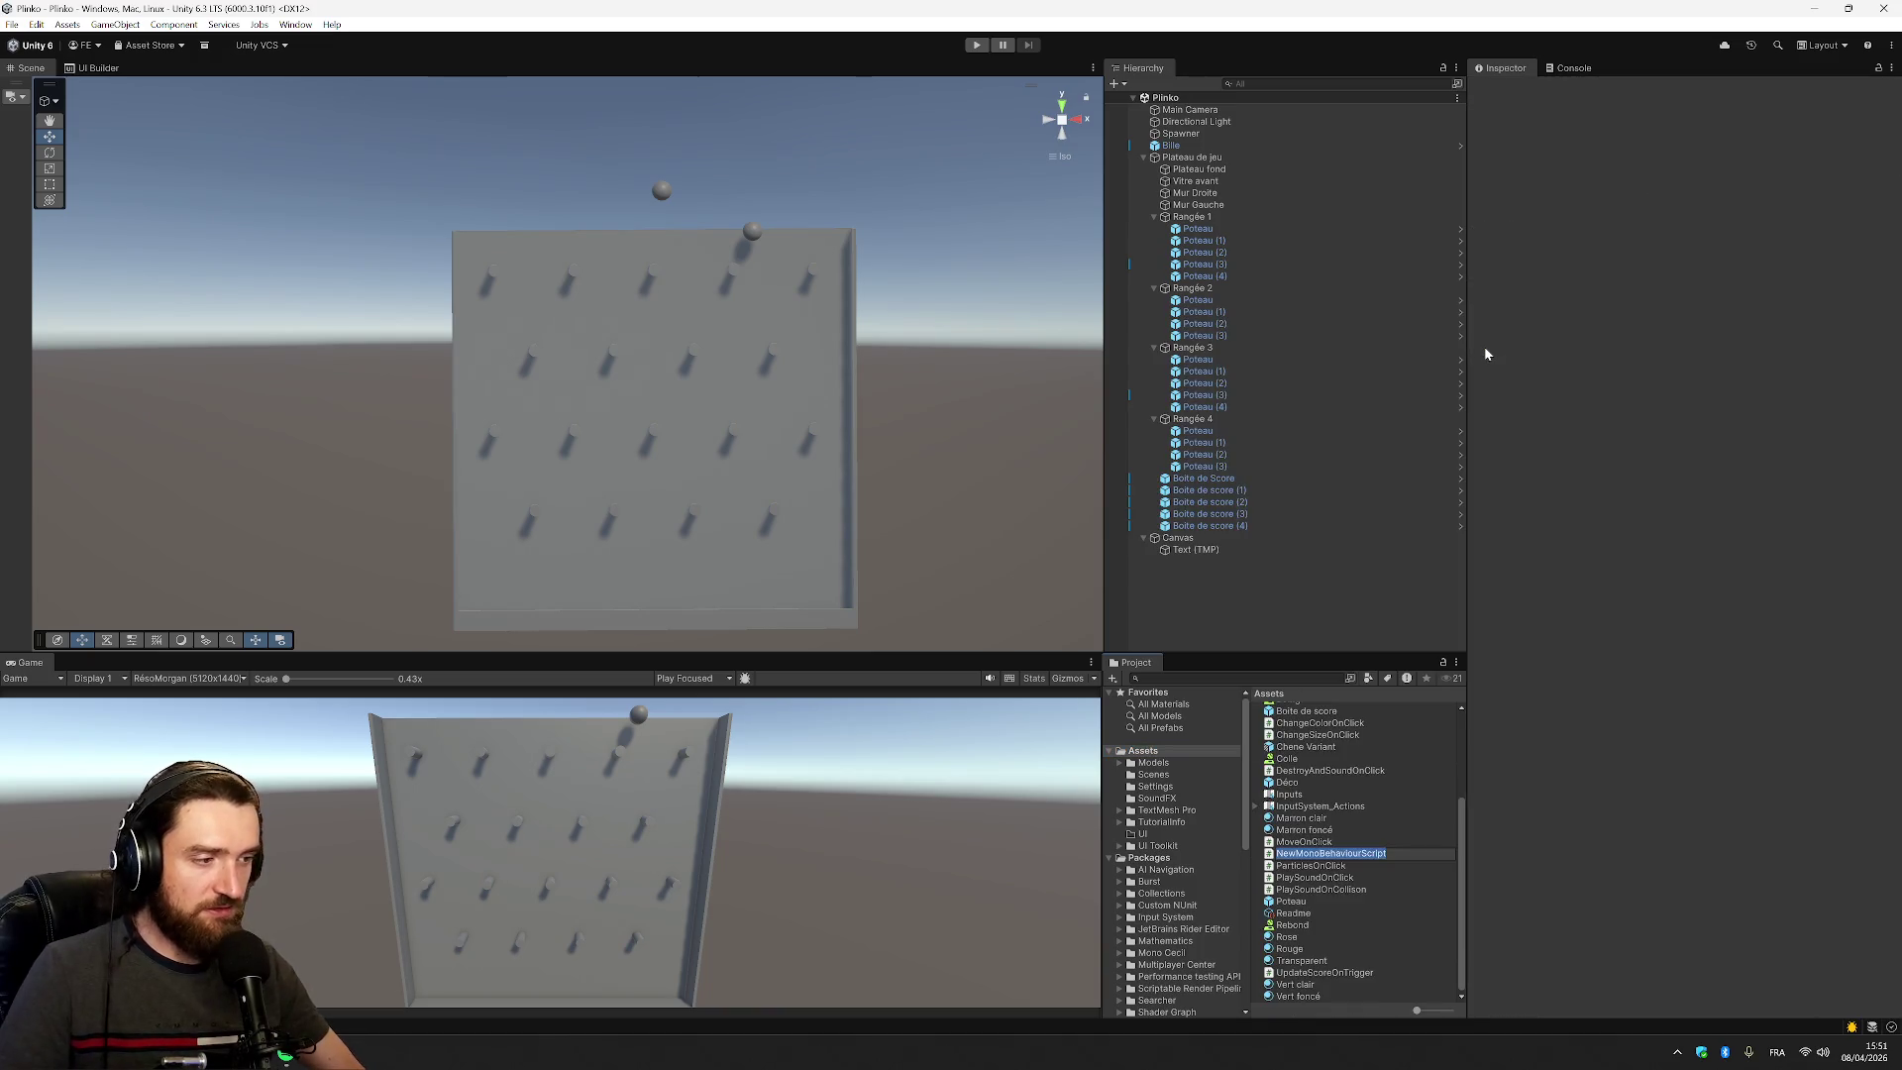
type("Move")
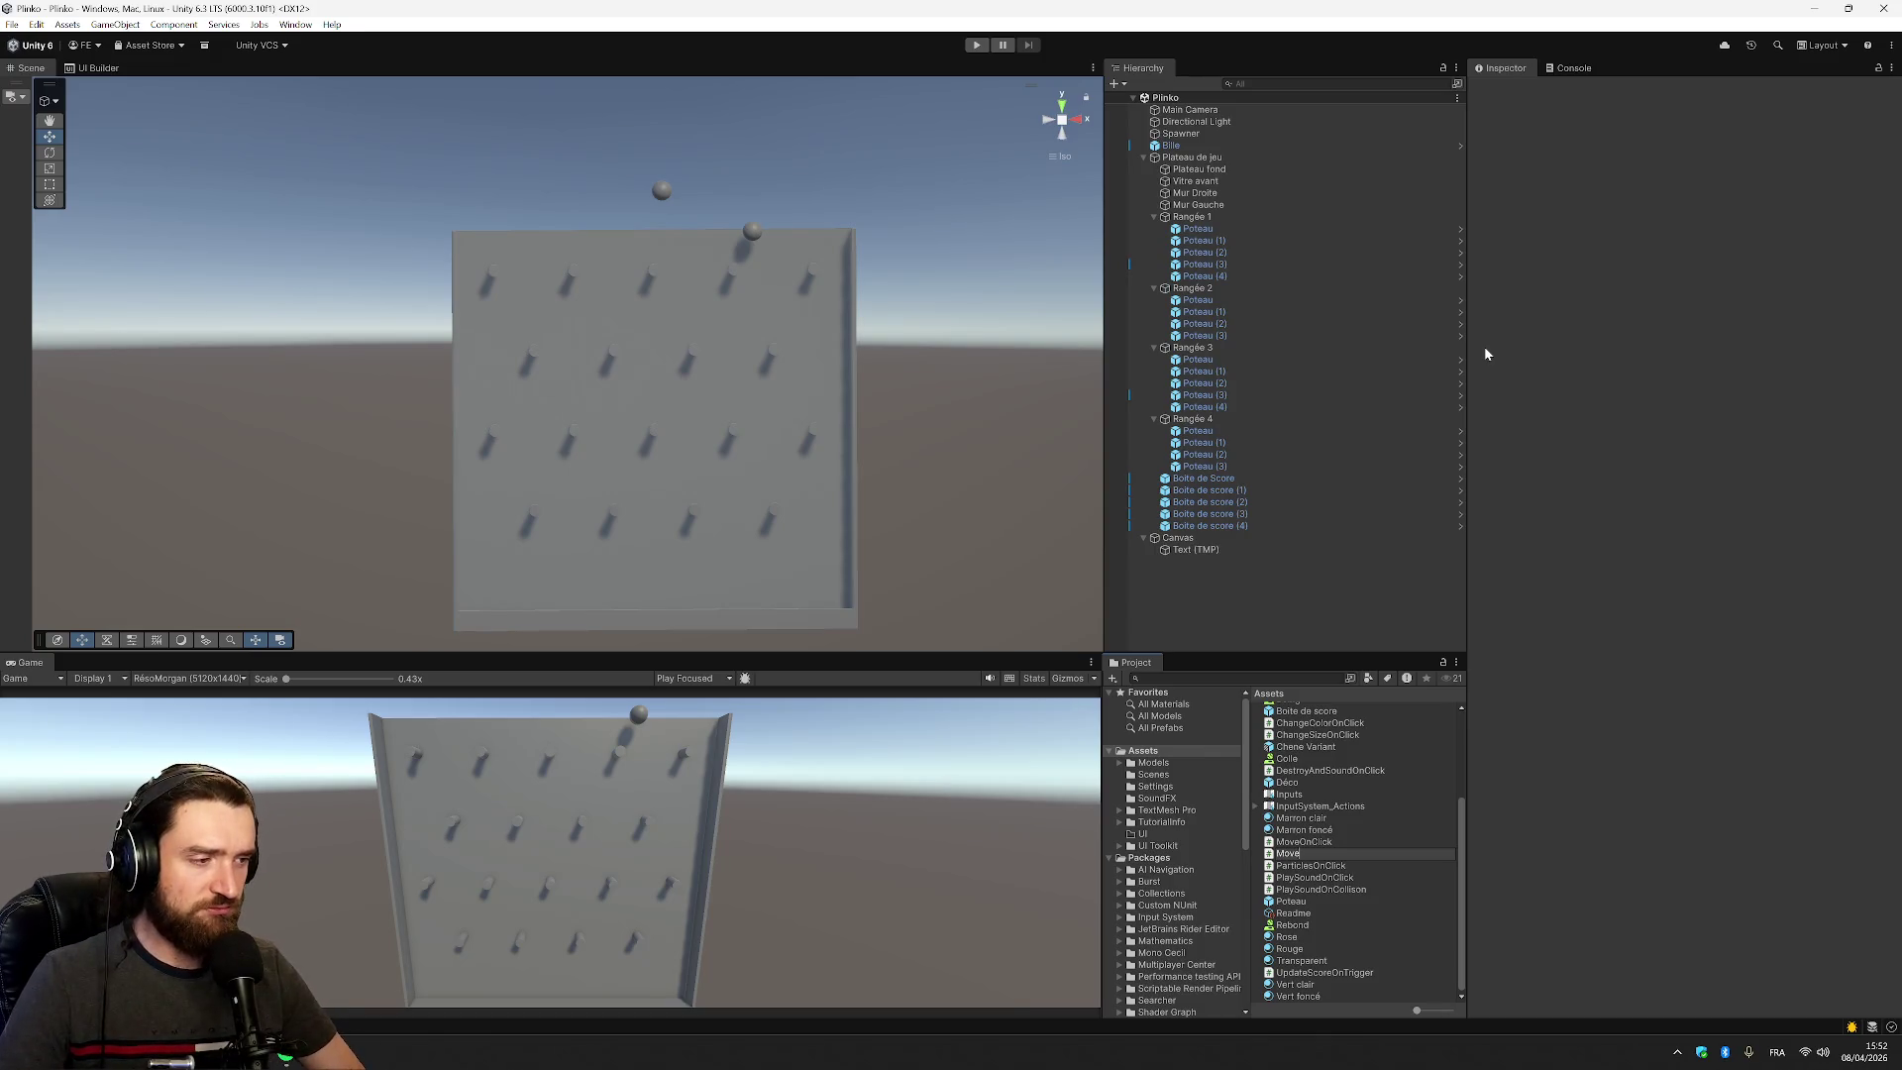
key("Return")
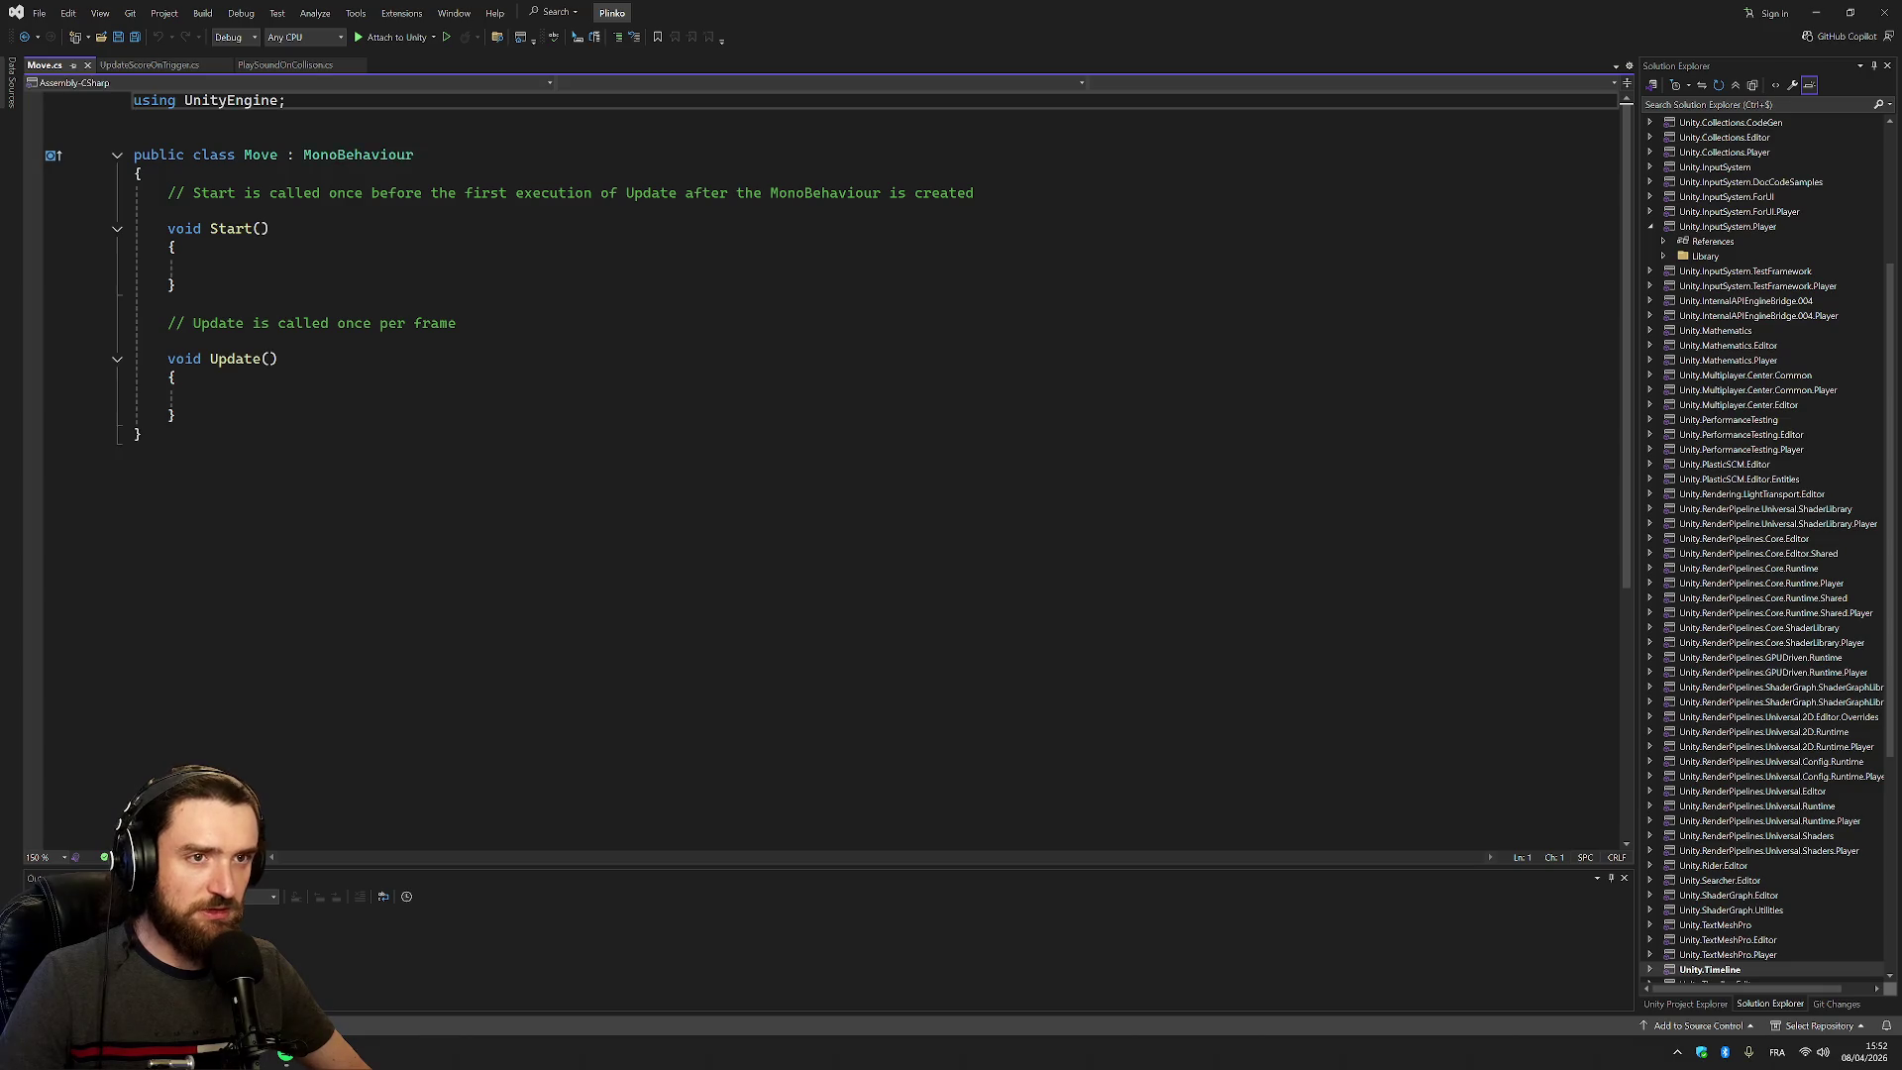
Paste the MoveActionRef InputActionReference and Speed = 5f fields into the Move class
left_click(201, 266)
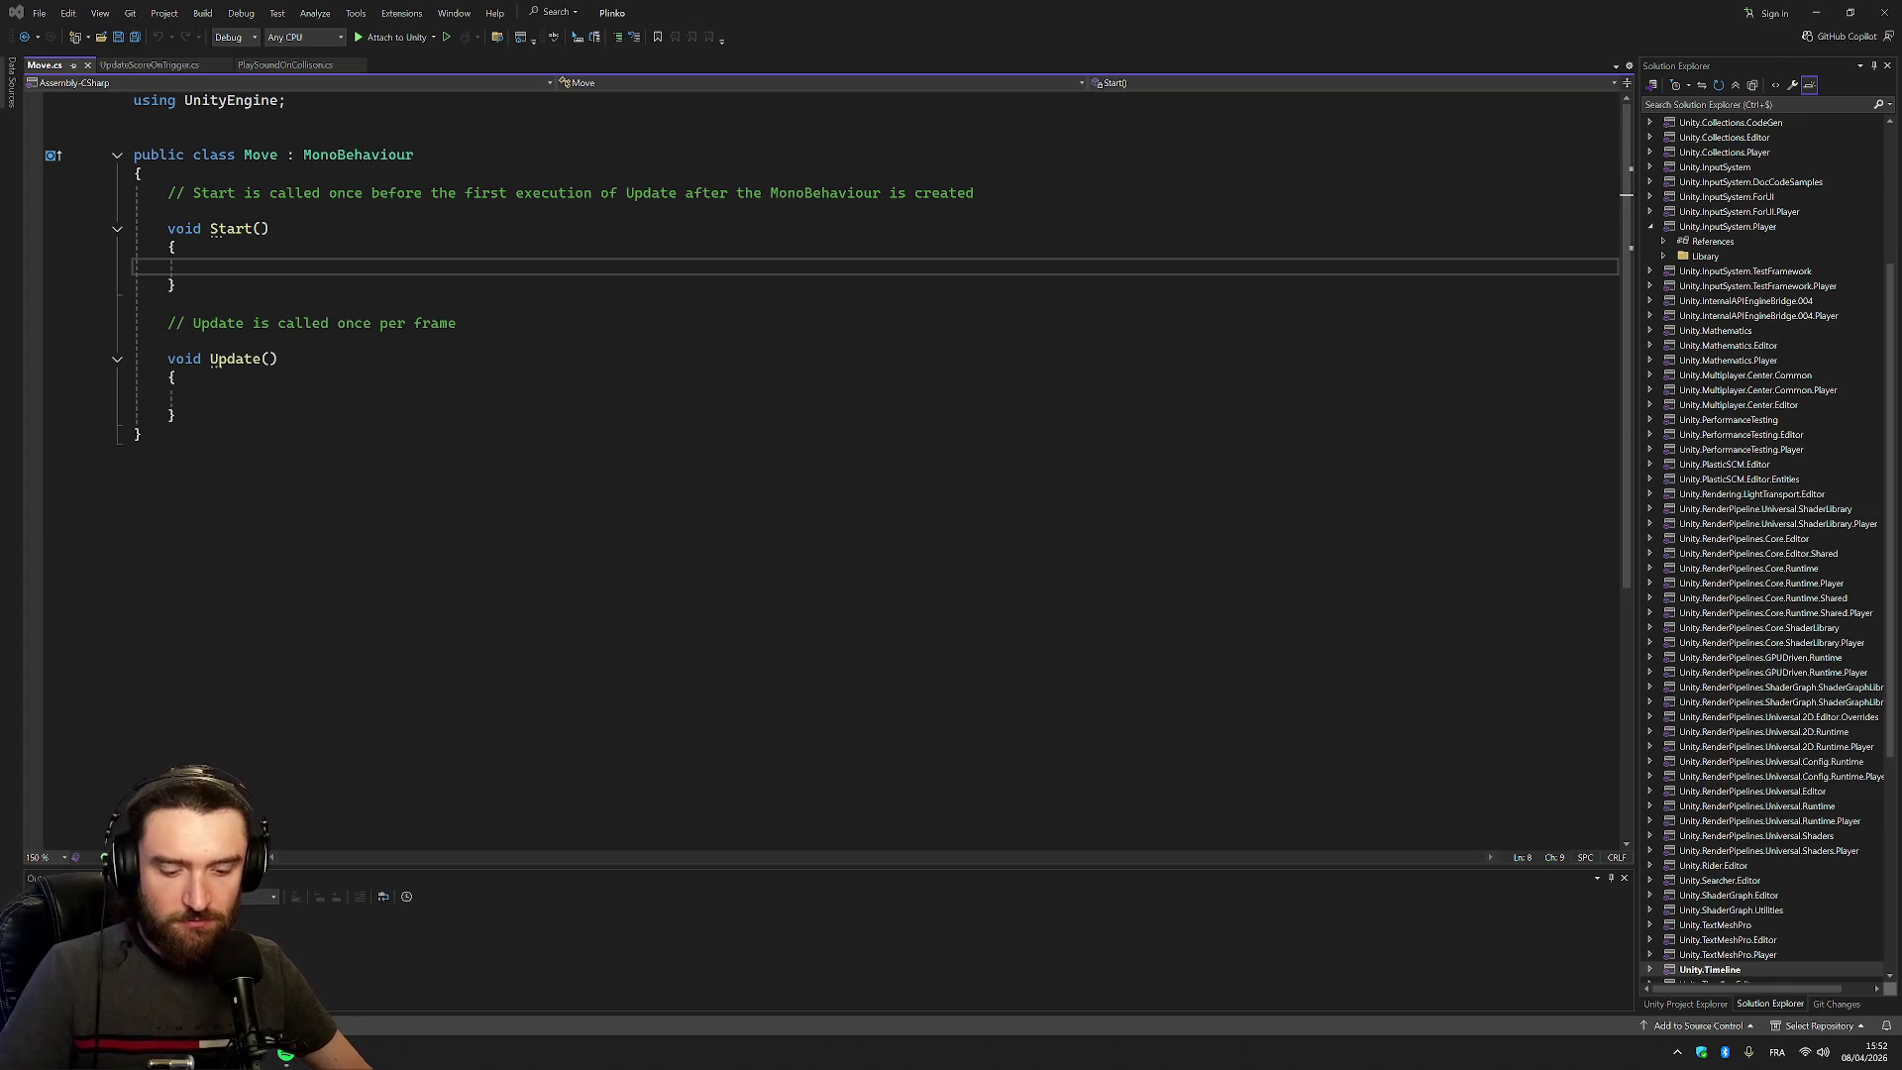
left_click(168, 193)
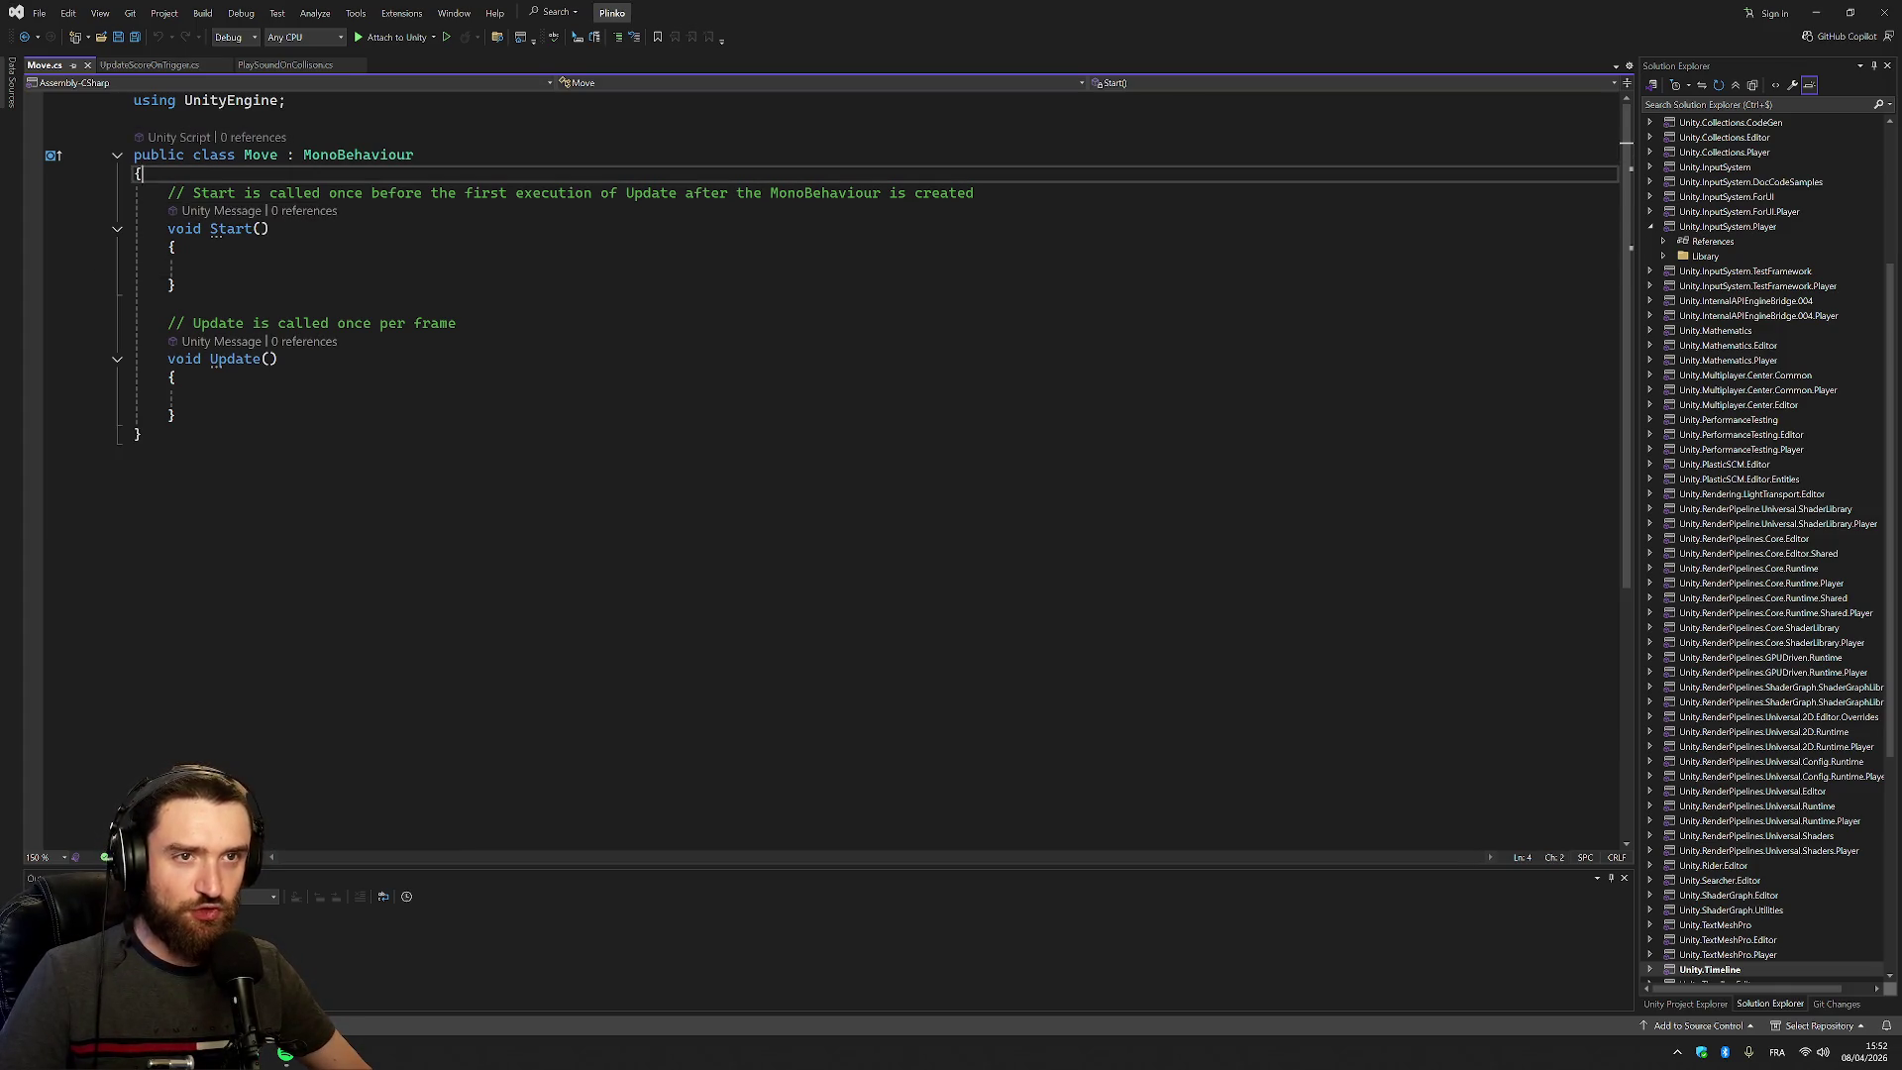
type("public InputActionReference MoveActionRef; public float Speed = 5f;")
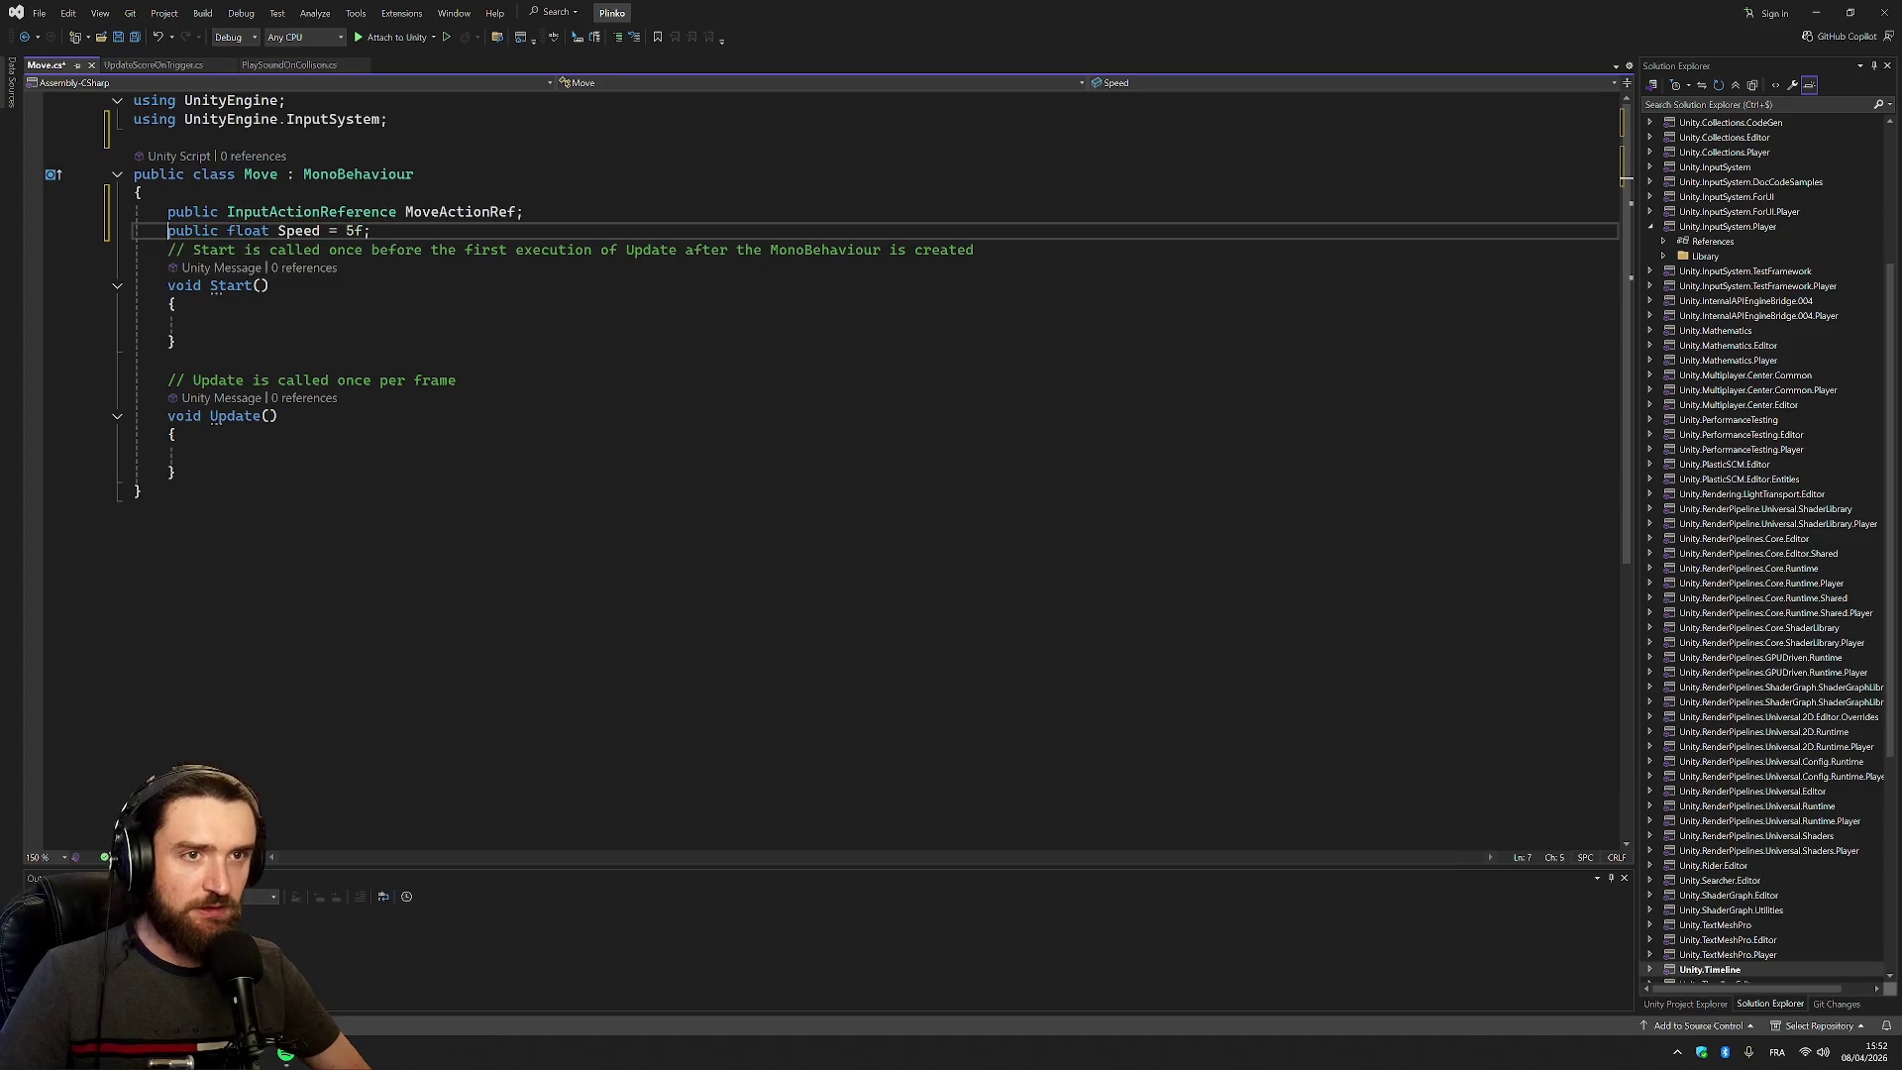
Tidy the blank lines around the MoveActionRef and Speed fields
key("Home")
key("Return")
key("BackSpace")
key("Down")
key("Return")
key("Up")
key("Up")
key("Up")
key("Return")
right_click(359, 173)
left_click(168, 211)
left_click(372, 249)
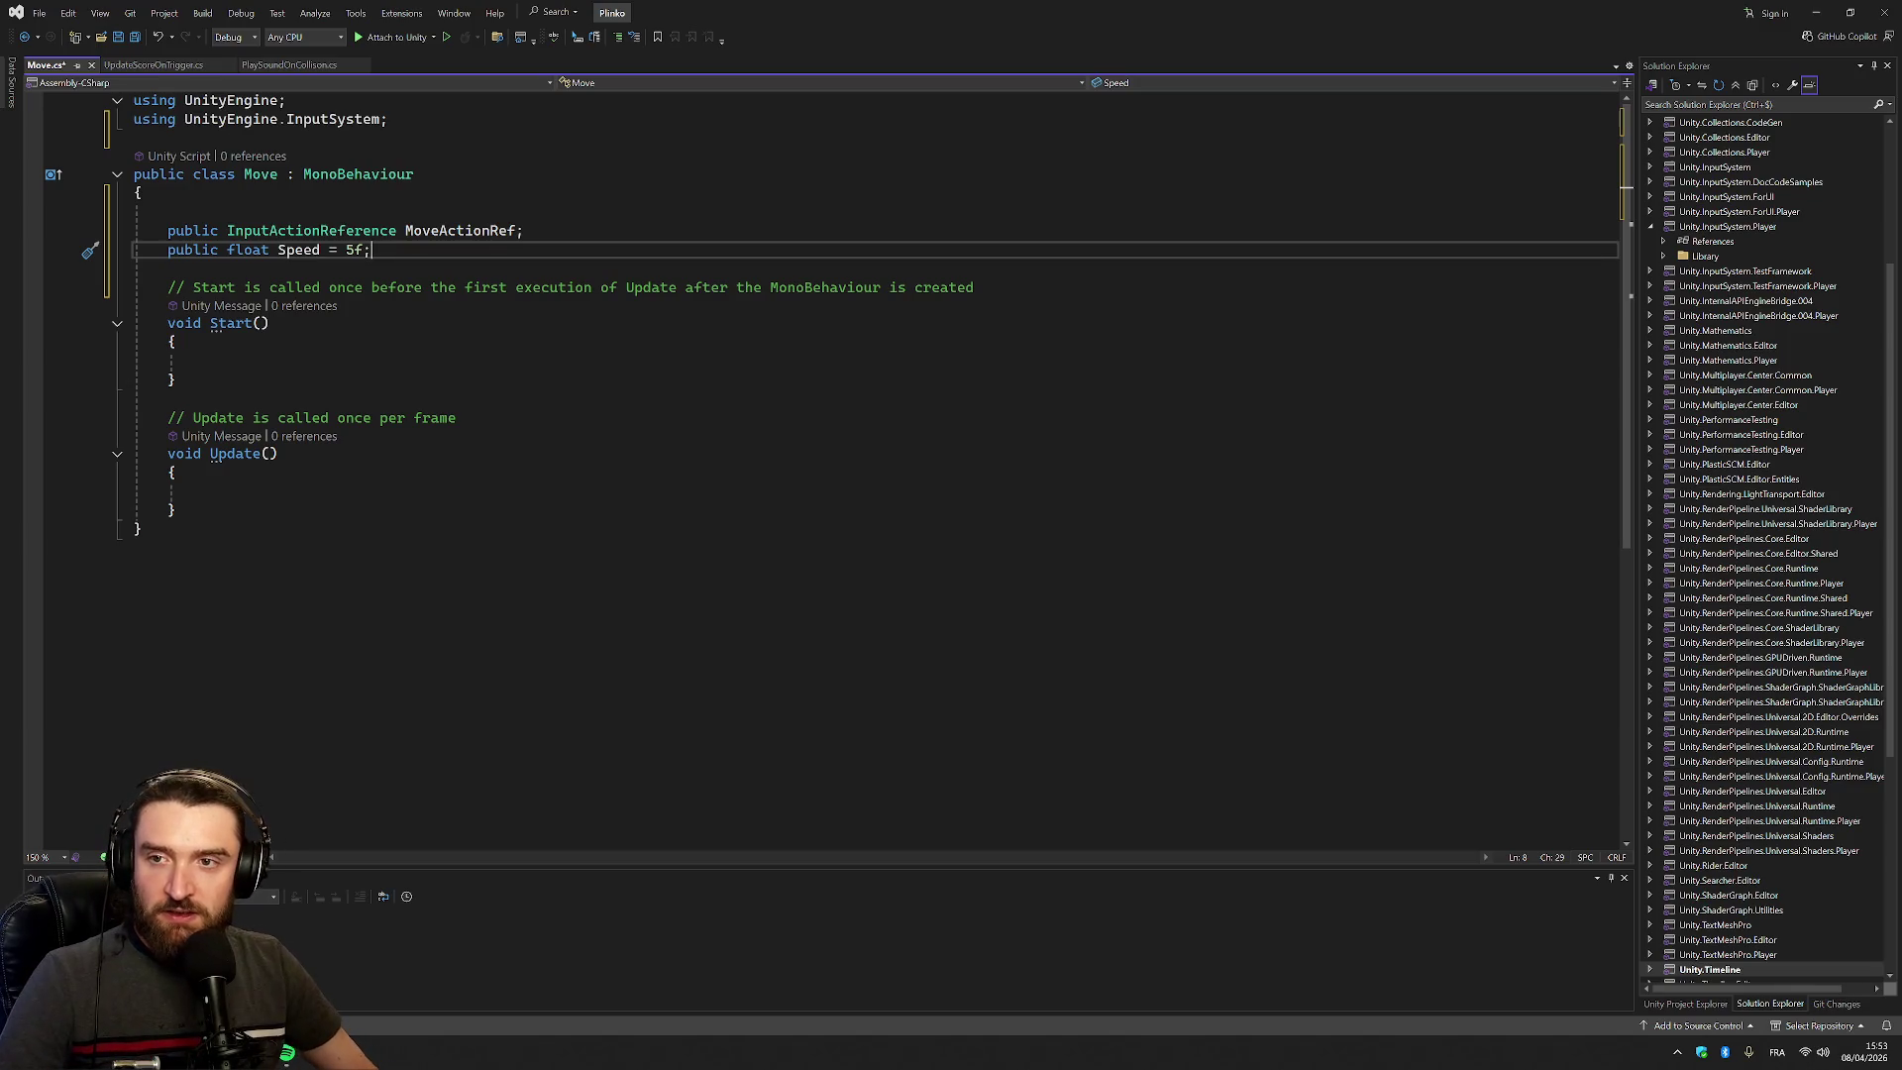
key("alt+Tab")
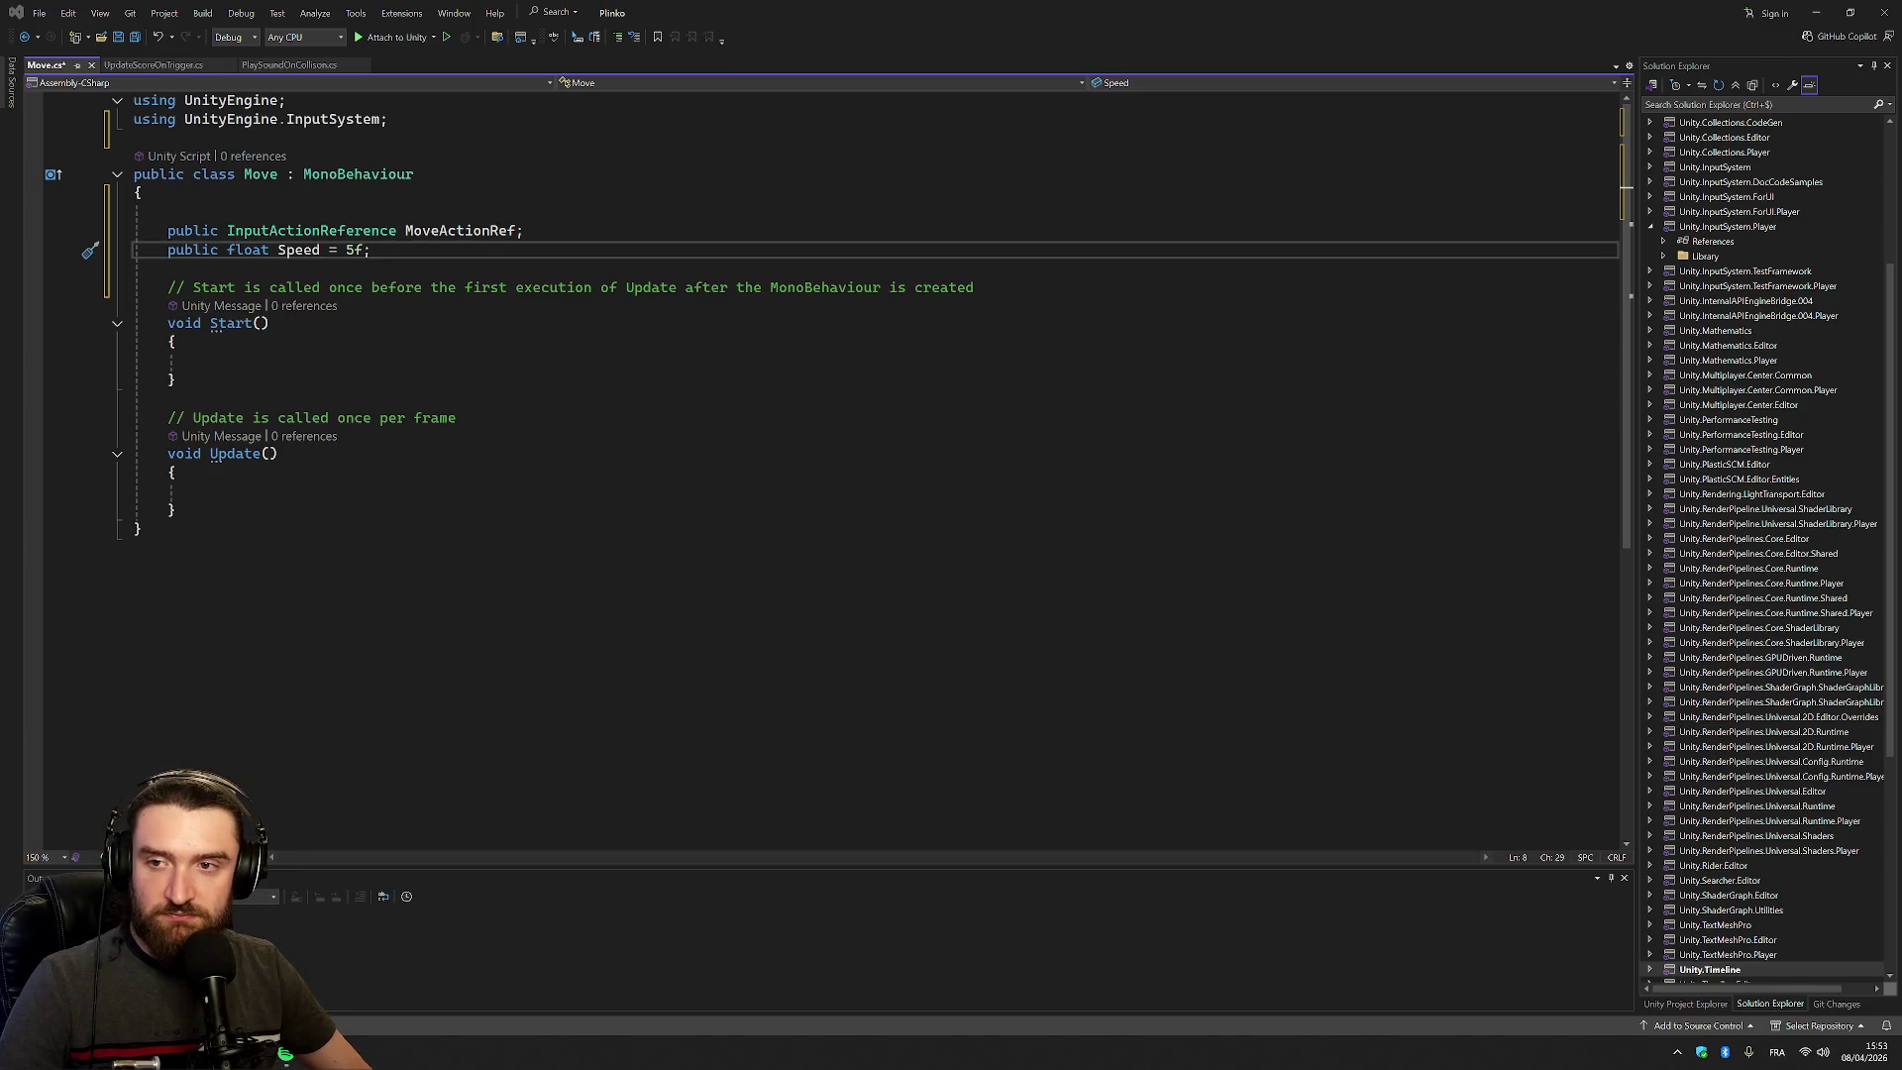
Paste a SpawnBall method below Update and rename its BasketballPrefab reference to BallPrefab
left_click(176, 509)
key("Return")
type("void SpawnBall(InputAction.CallbackContext ctx)     {         GameObject newBall = Instantiate(             BasketballPrefab,             SpawnPoint.position,             Quaternion.identity         );          Rigidbody rb = newBall.GetComponent<Rigidbody>();         if (rb != null)         {             rb.AddForce(SpawnPoint.forward * Force, ForceMode.Impulse);         }     }")
scroll(872, 465, "down", 3)
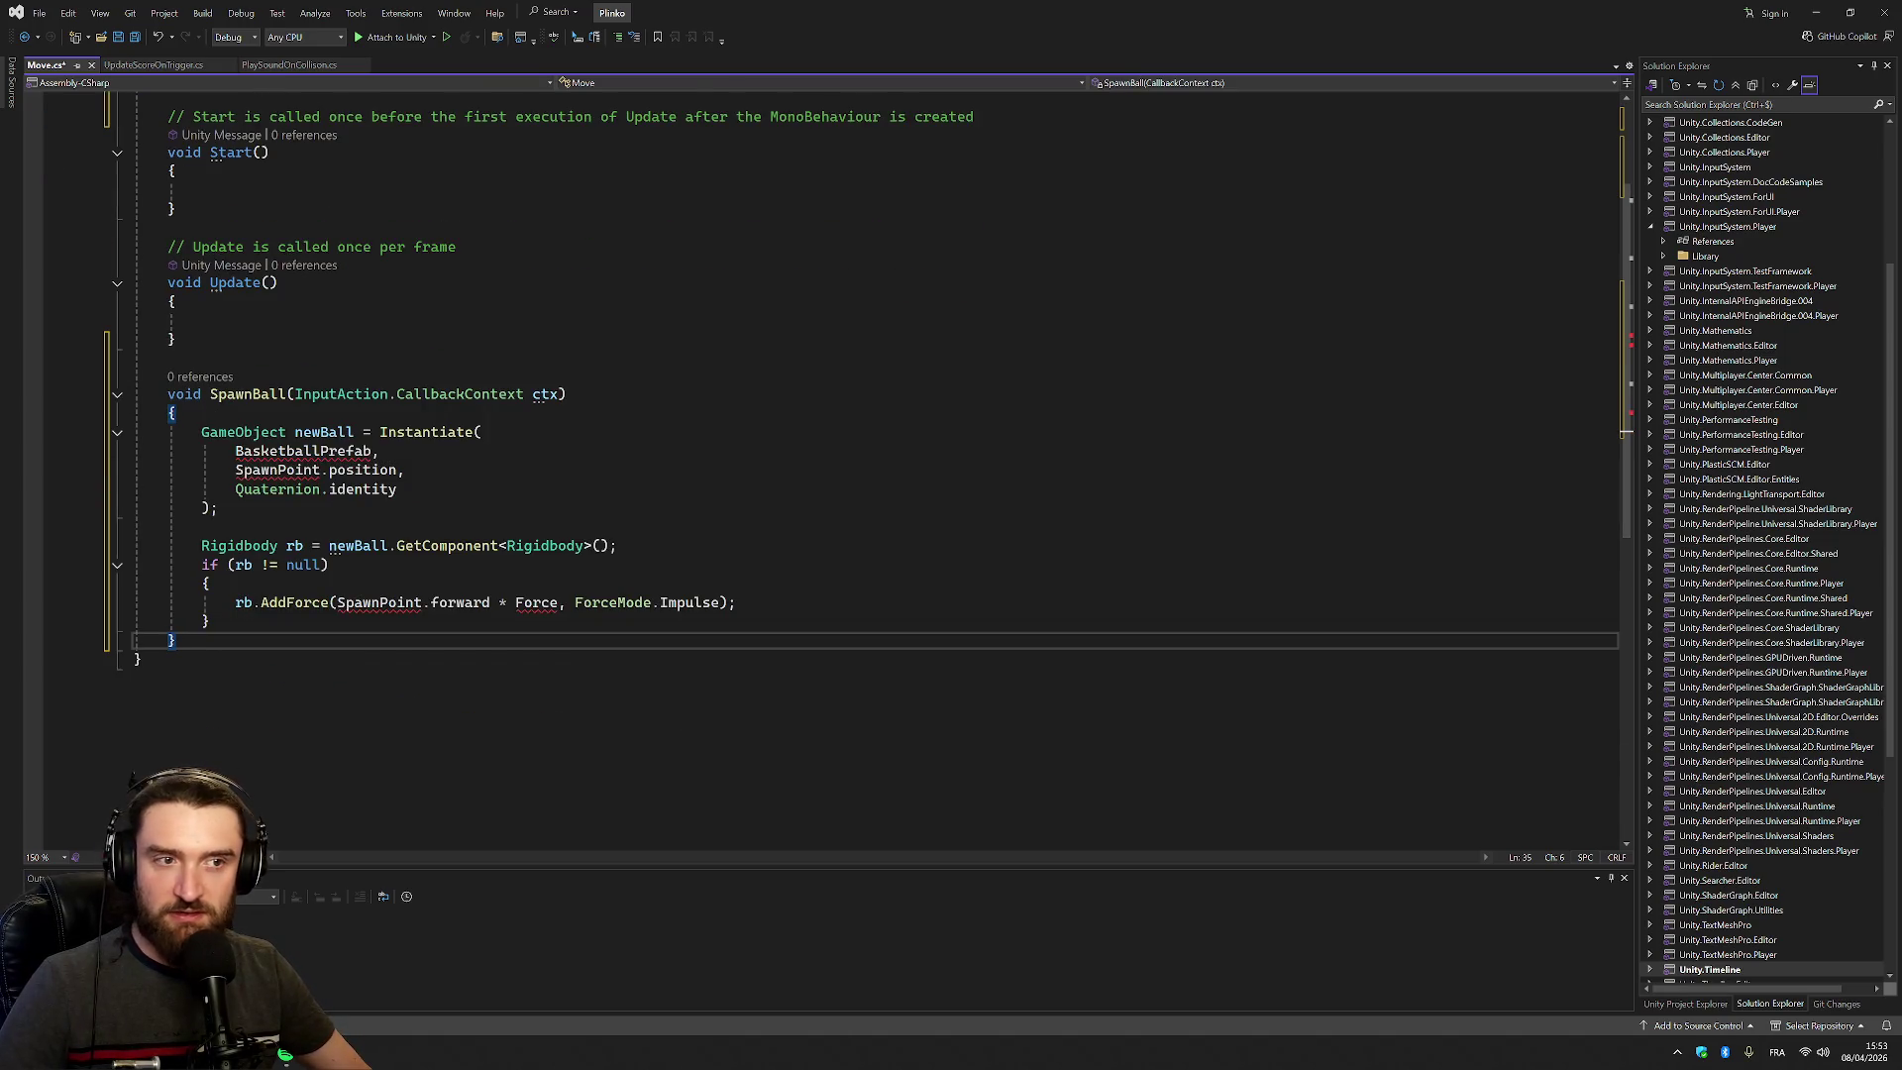
left_click(244, 451)
key("Delete")
key("Delete")
key("Delete")
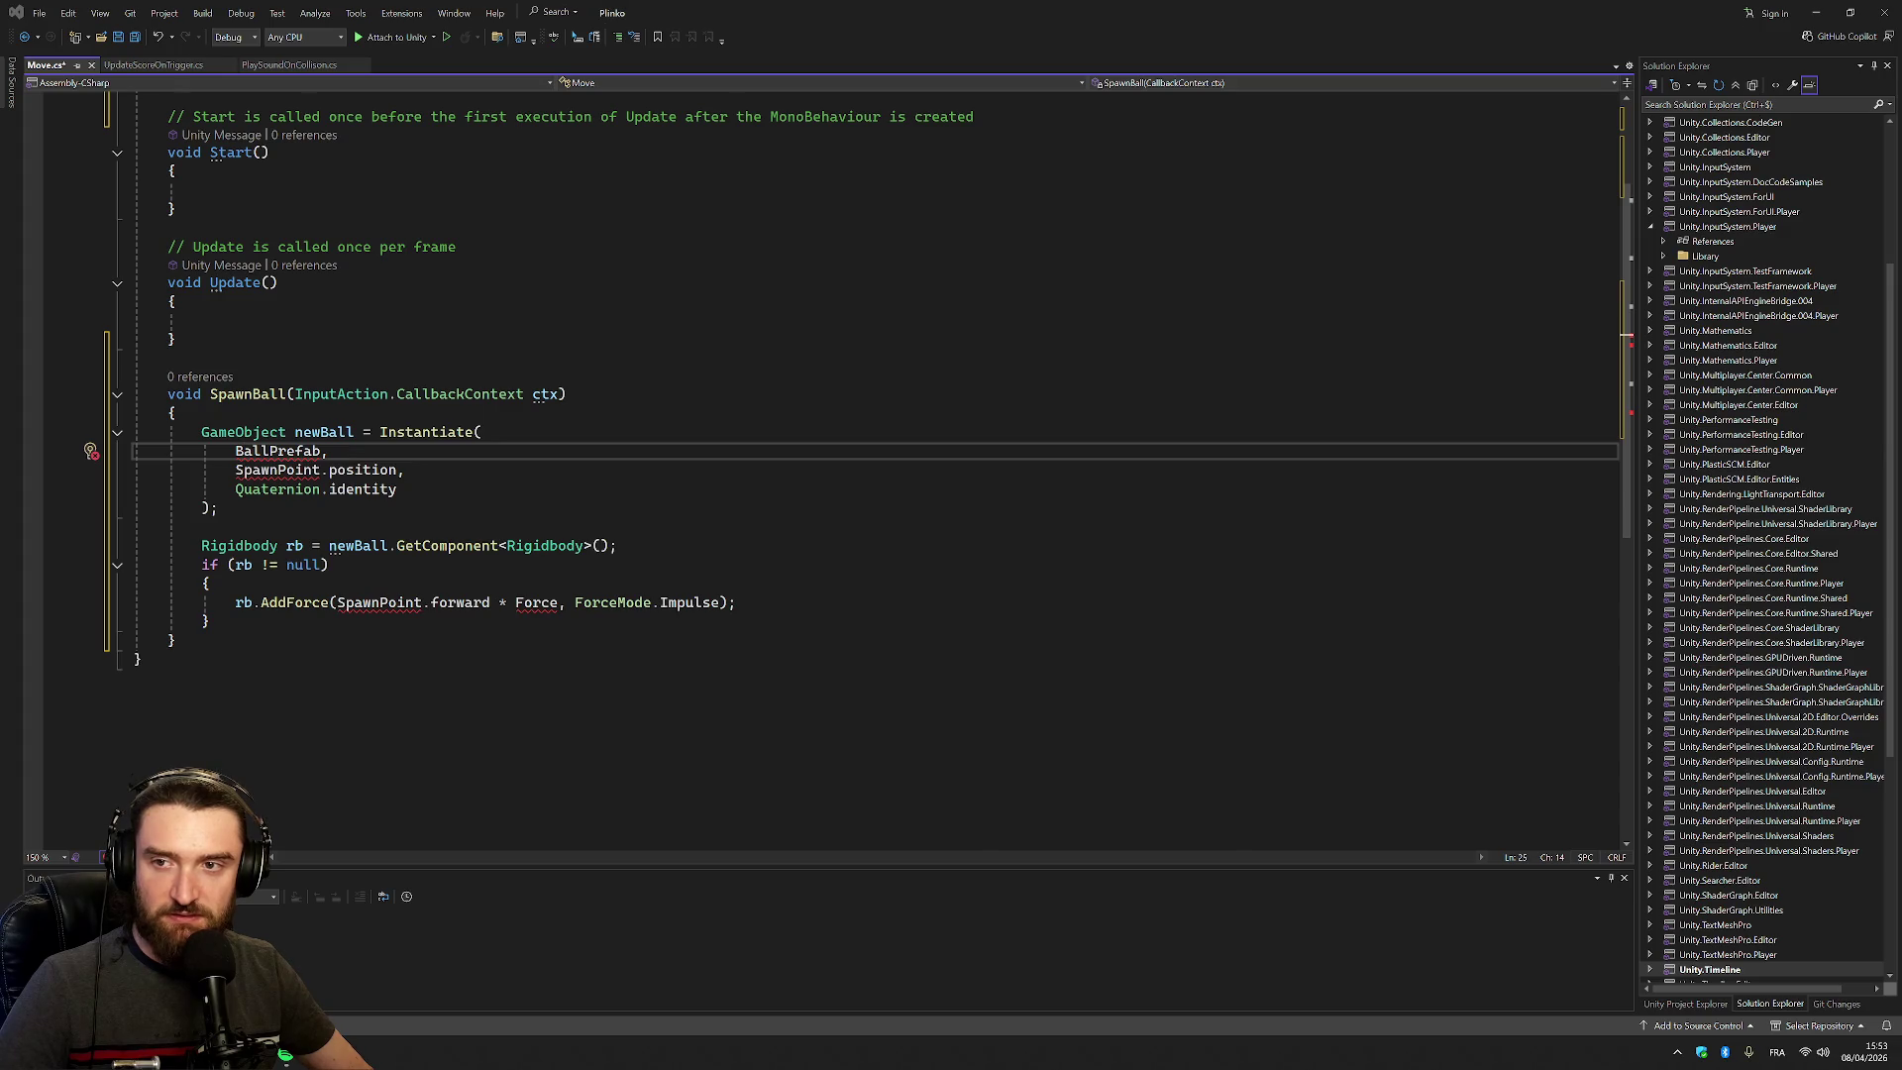
Add a public GameObject BallPrefab field below Speed and save Move.cs
scroll(822, 465, "up", 3)
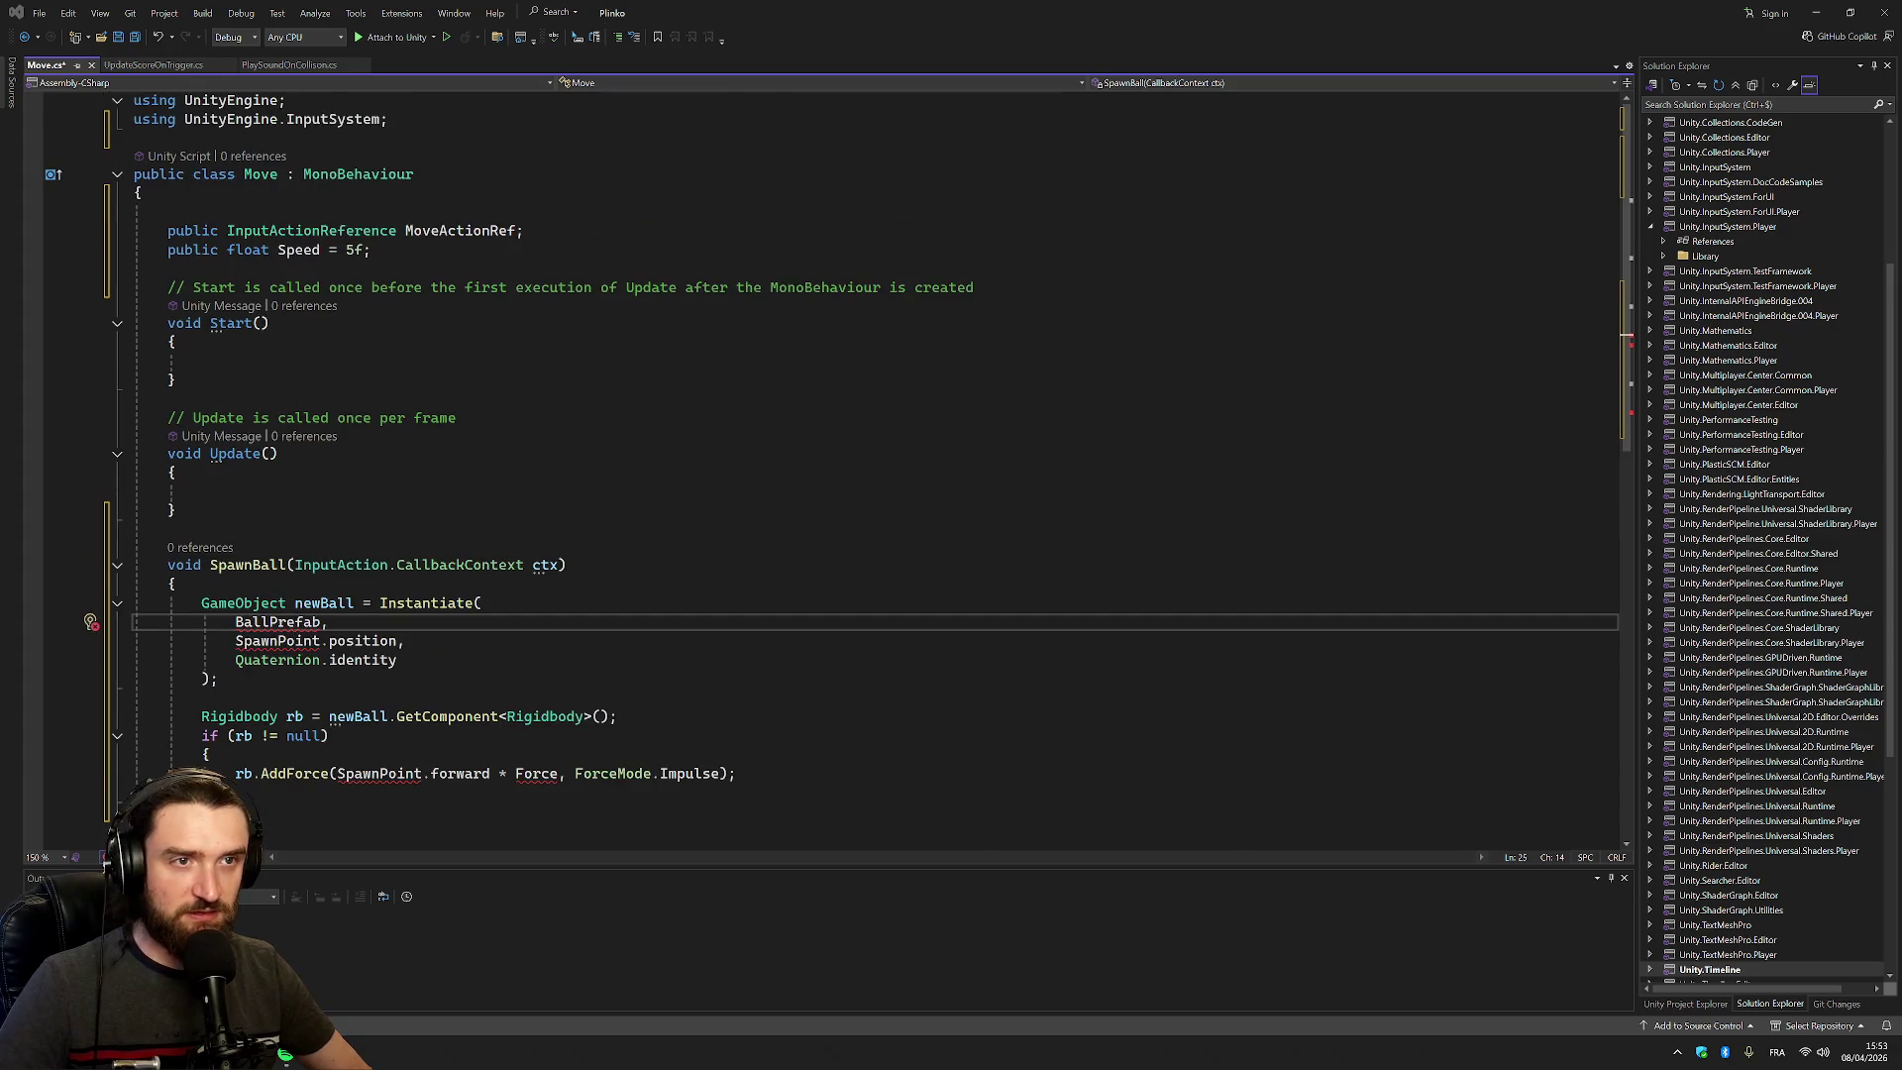
left_click(297, 269)
type("public GameObject BasketballPrefab;")
key("Return")
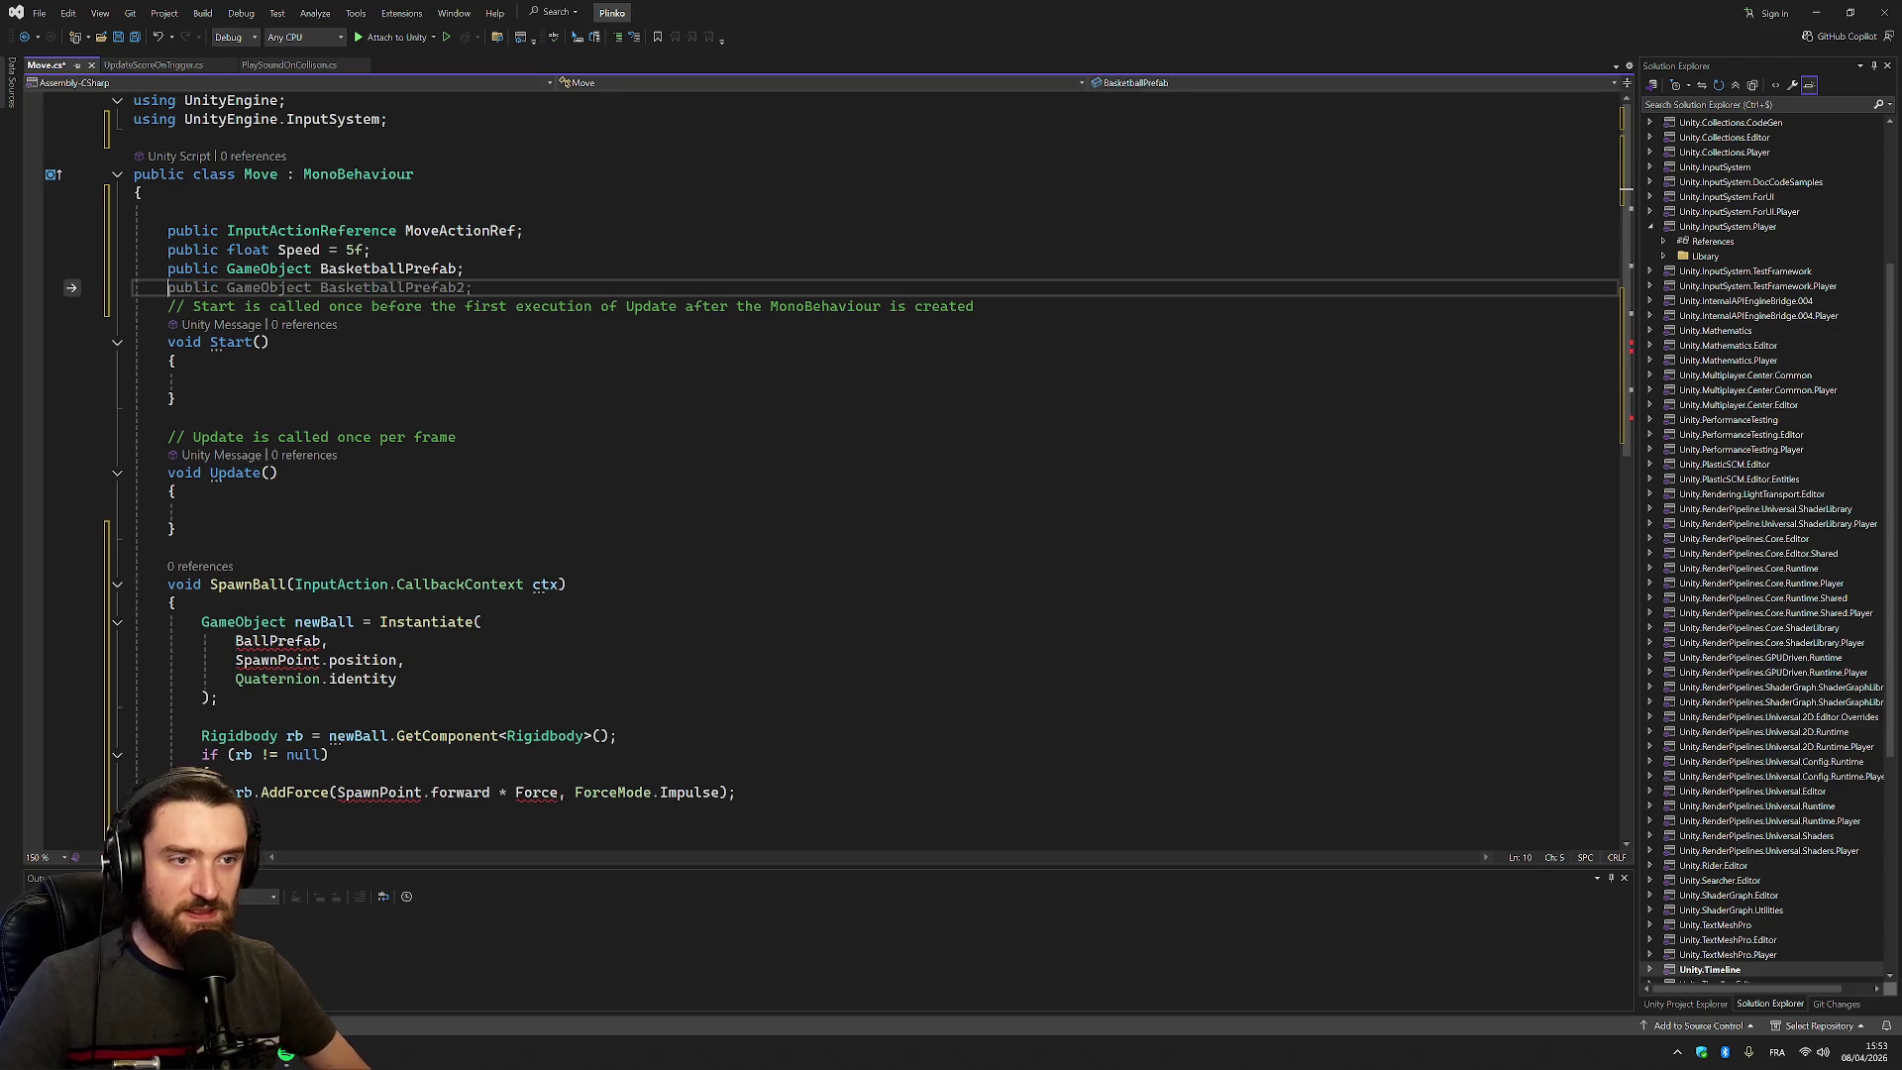
double_click(277, 640)
key("ctrl+c")
double_click(388, 269)
key("ctrl+v")
key("ctrl+s")
left_click(457, 437)
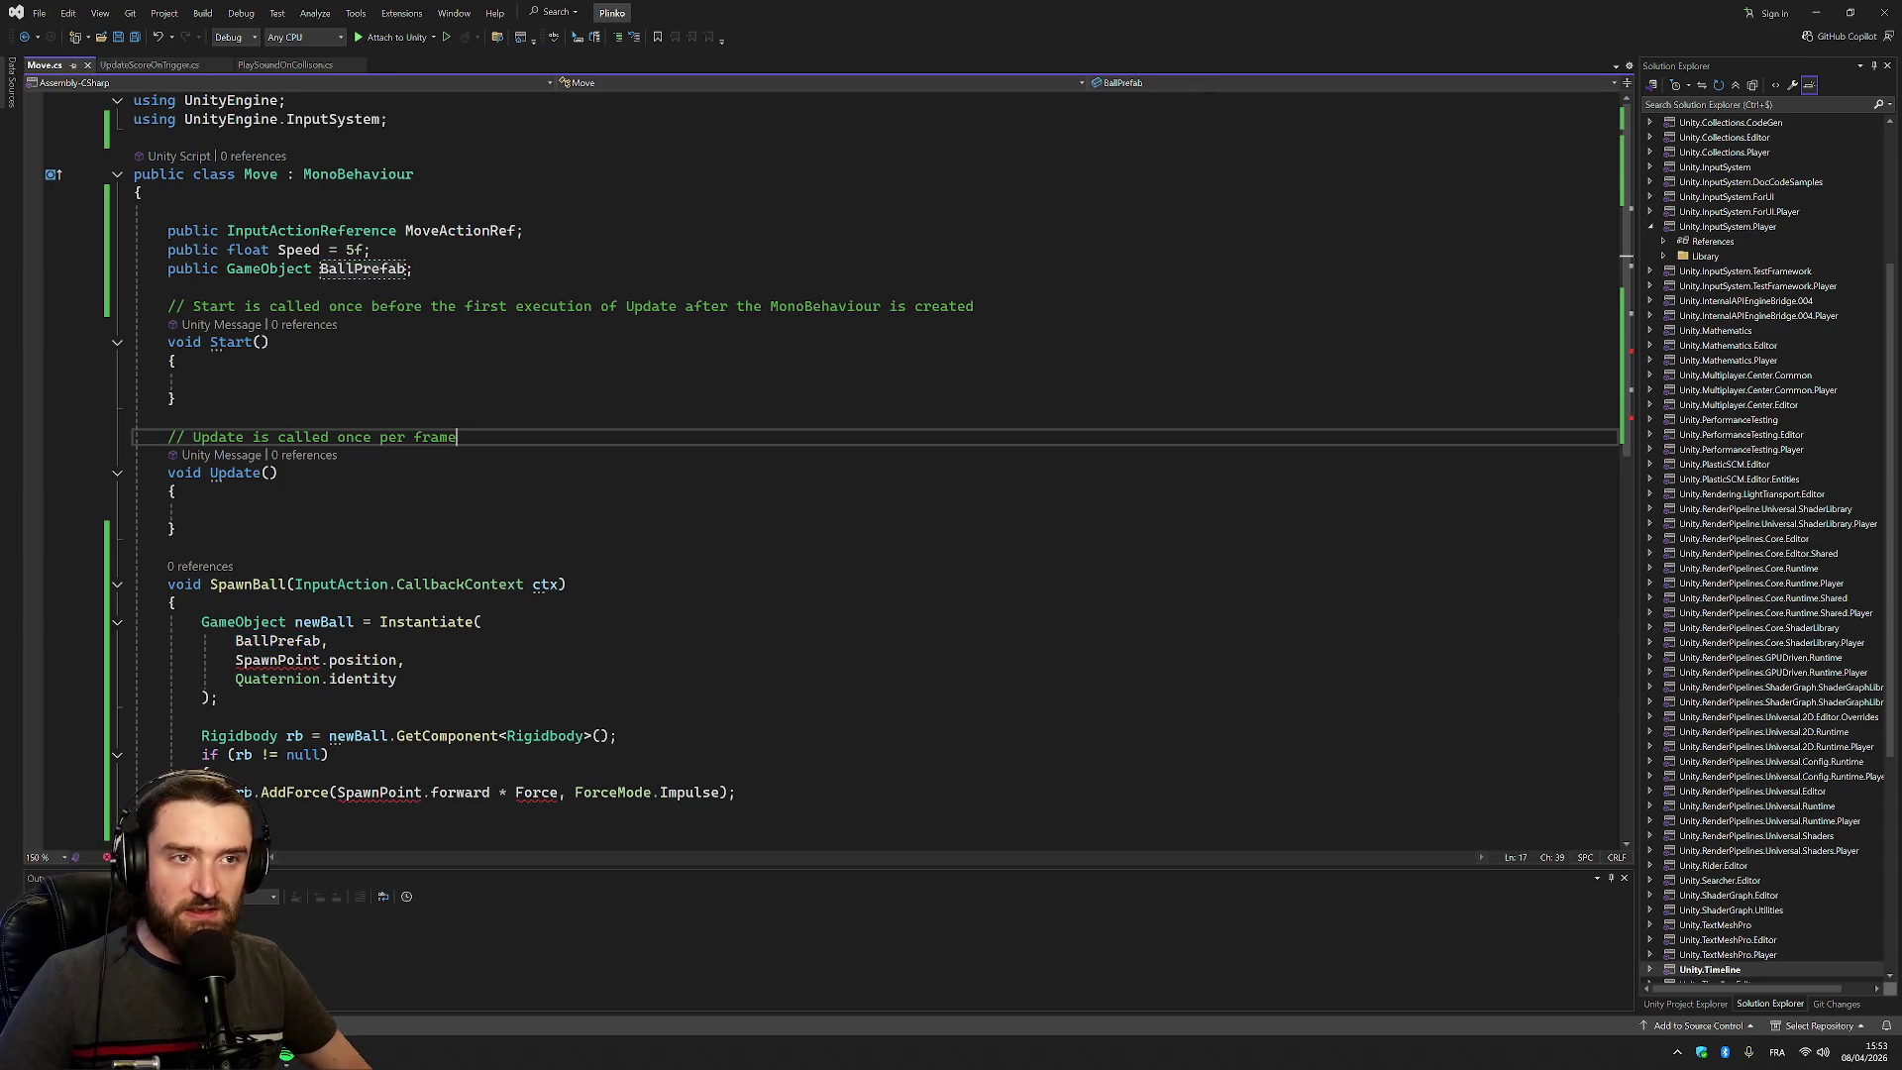
key("alt+Tab")
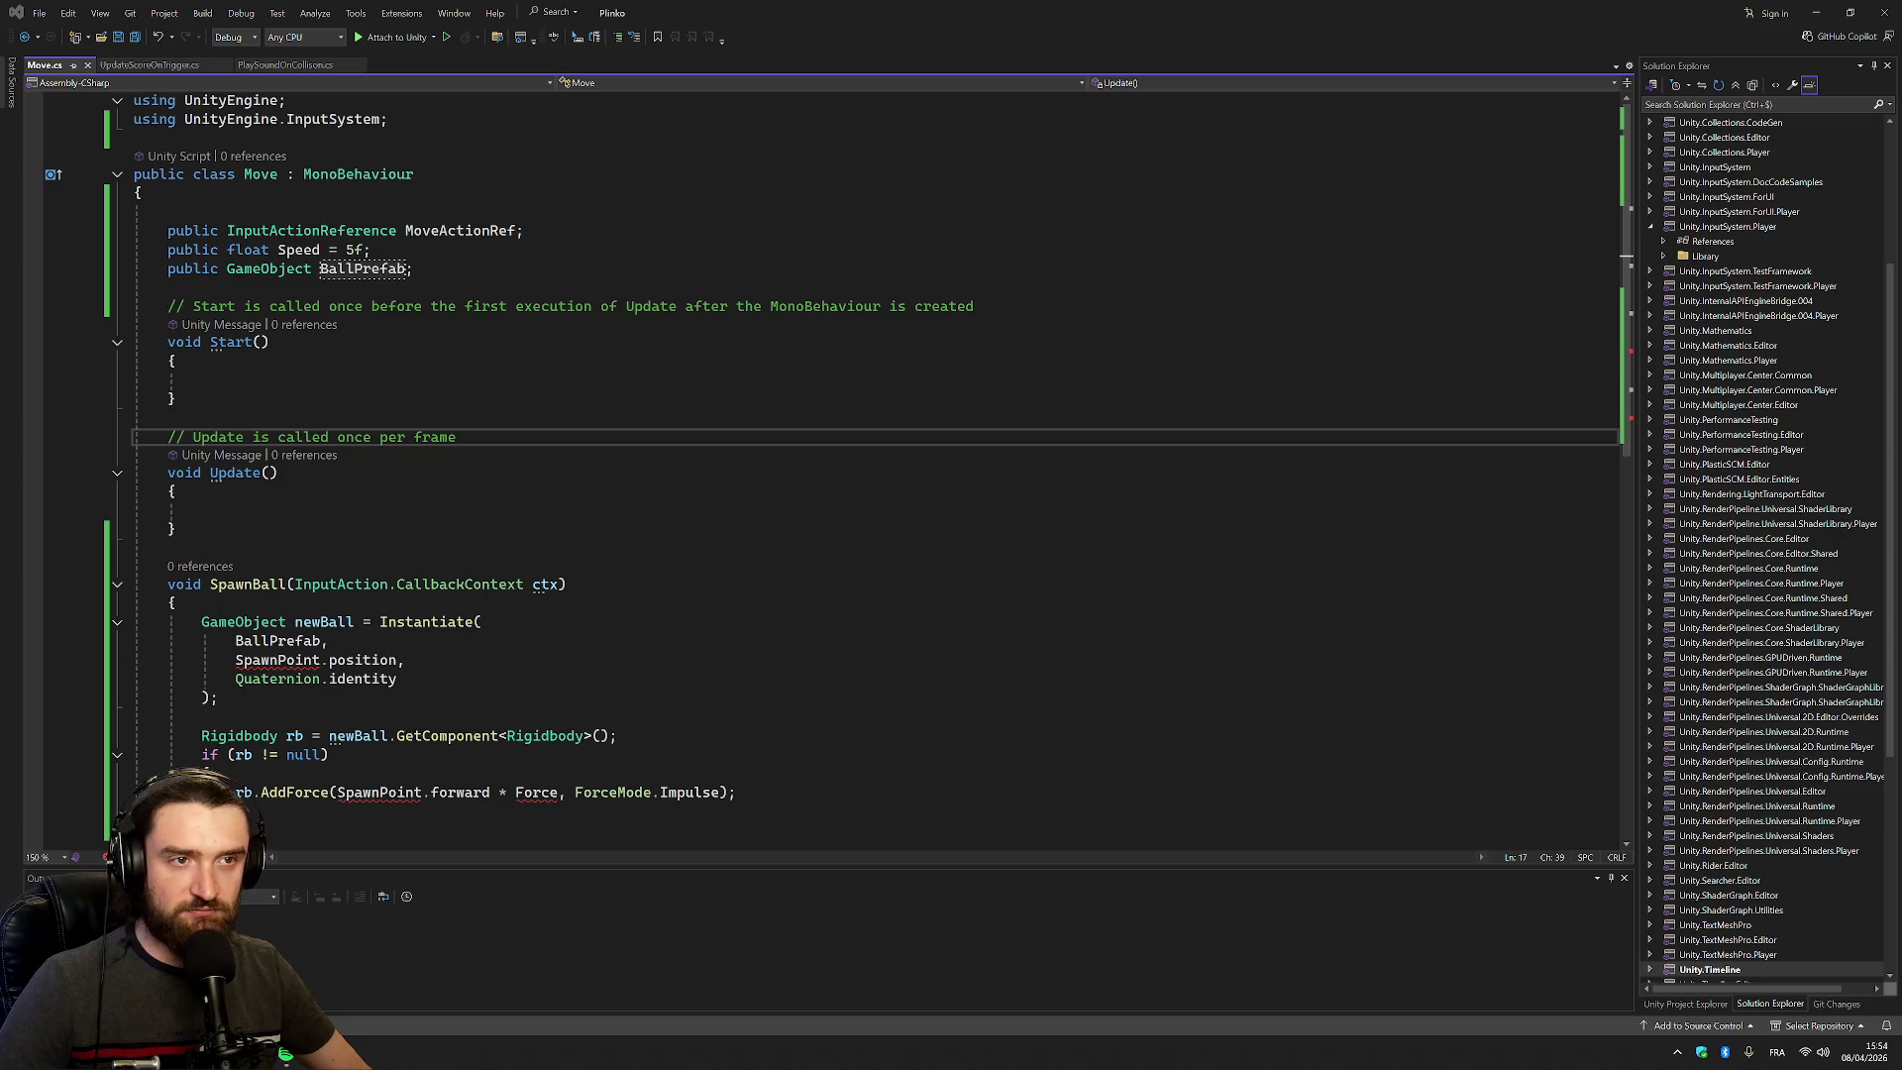
Add a public Transform SpawnPoint field below BallPrefab, checking its use in SpawnBall
left_click(168, 287)
key("Tab")
key("Return")
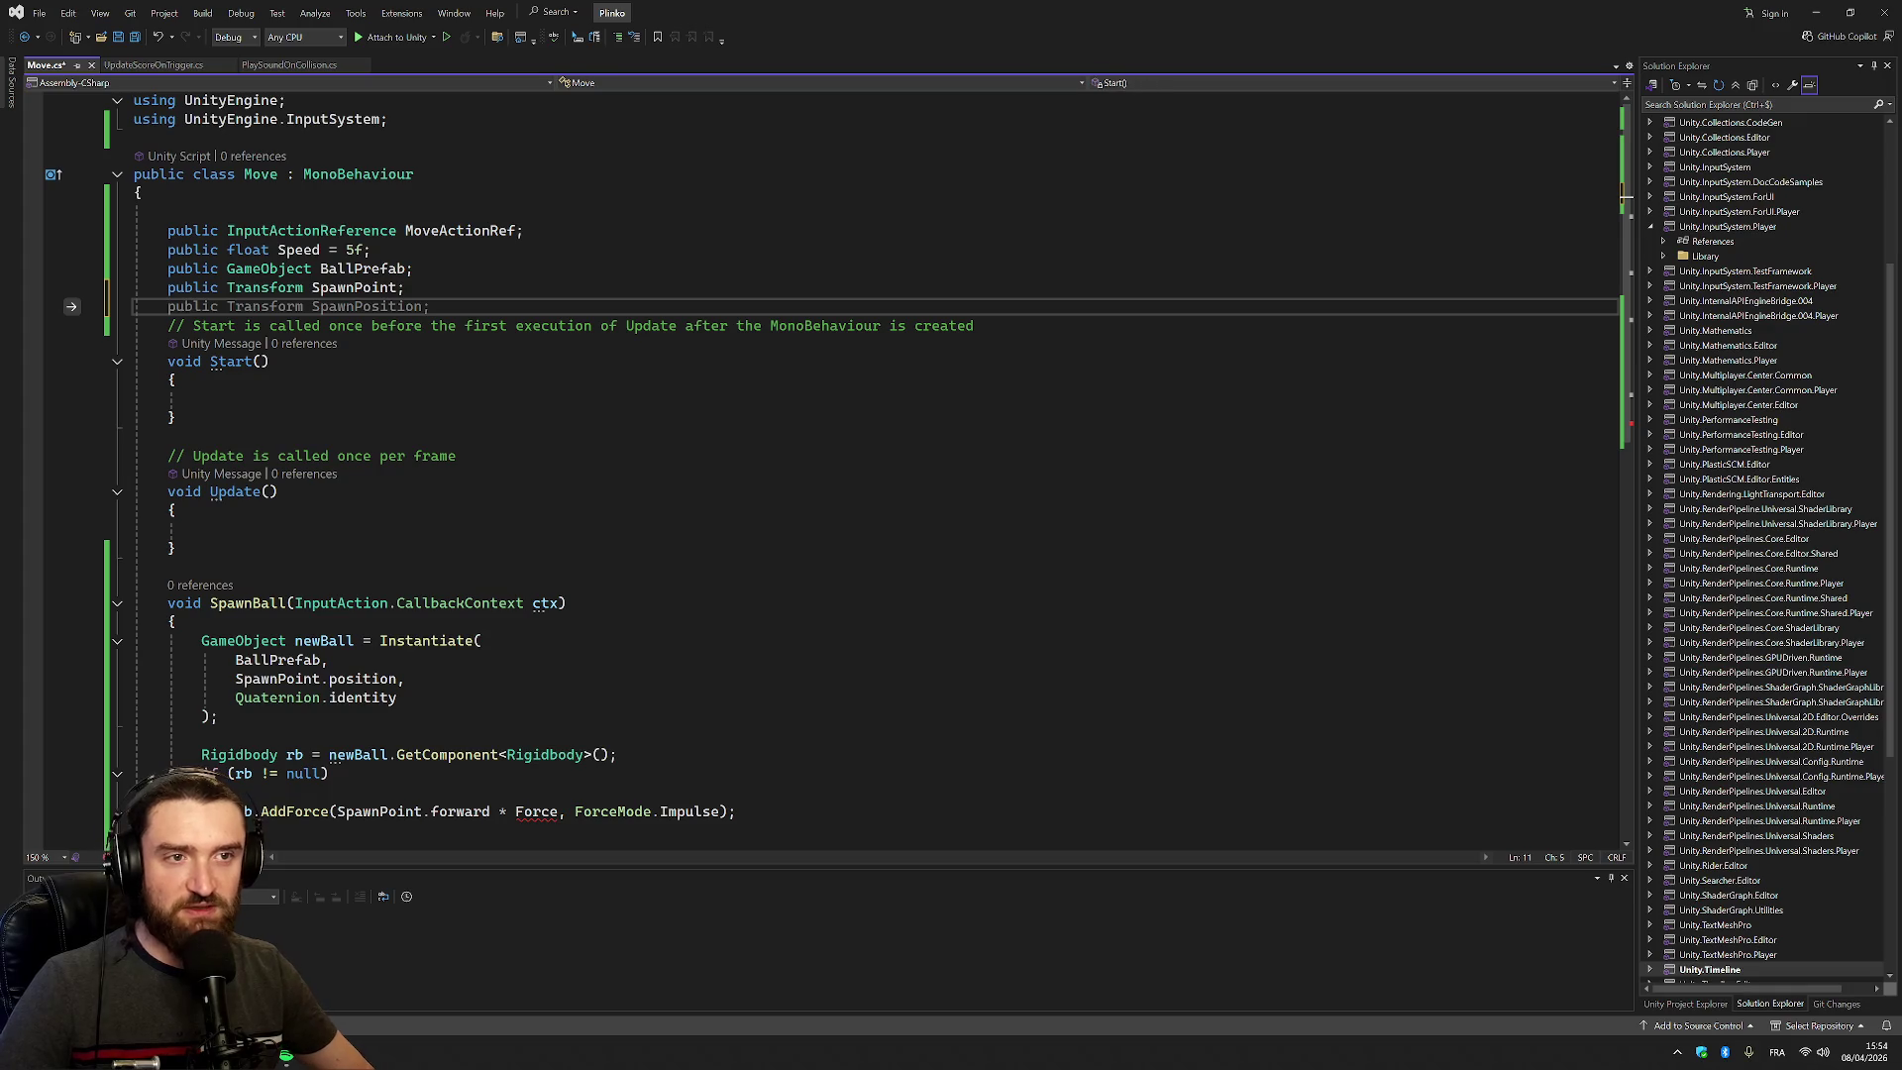
left_click(397, 287)
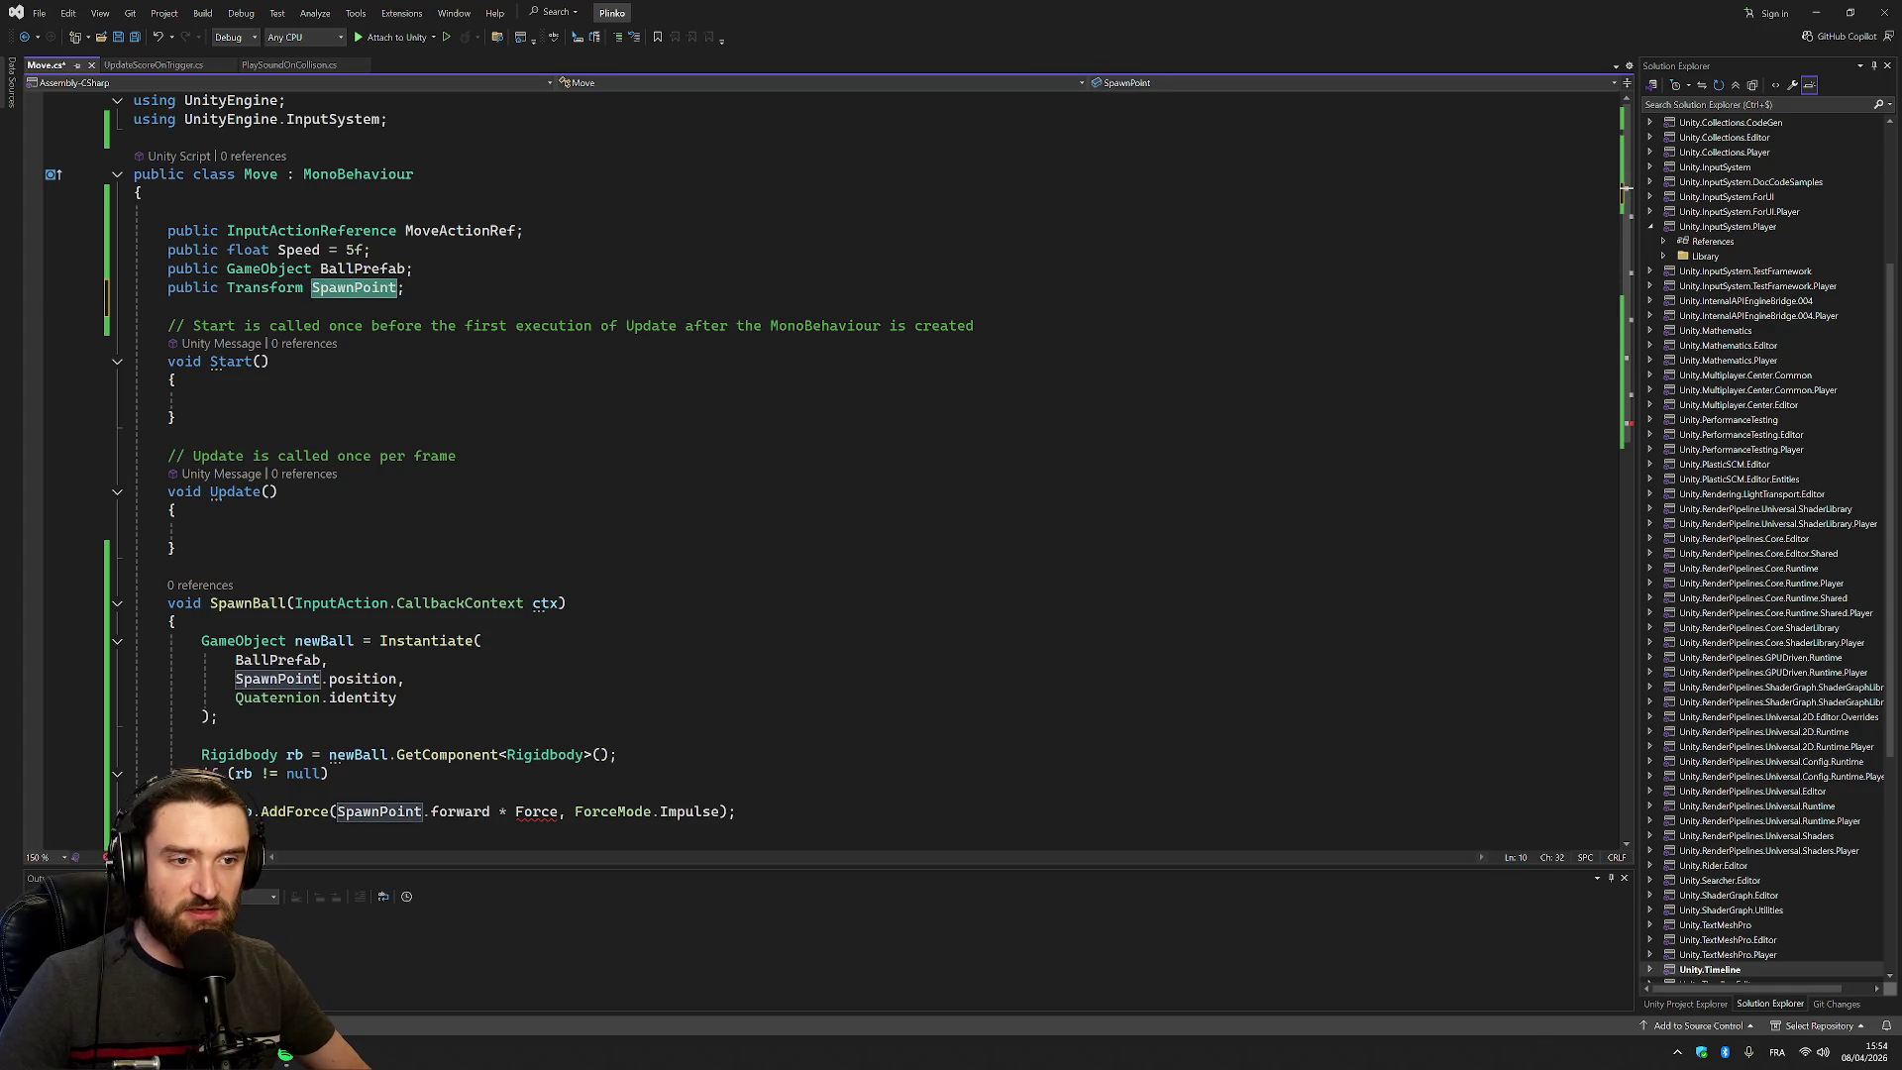
left_click(174, 621)
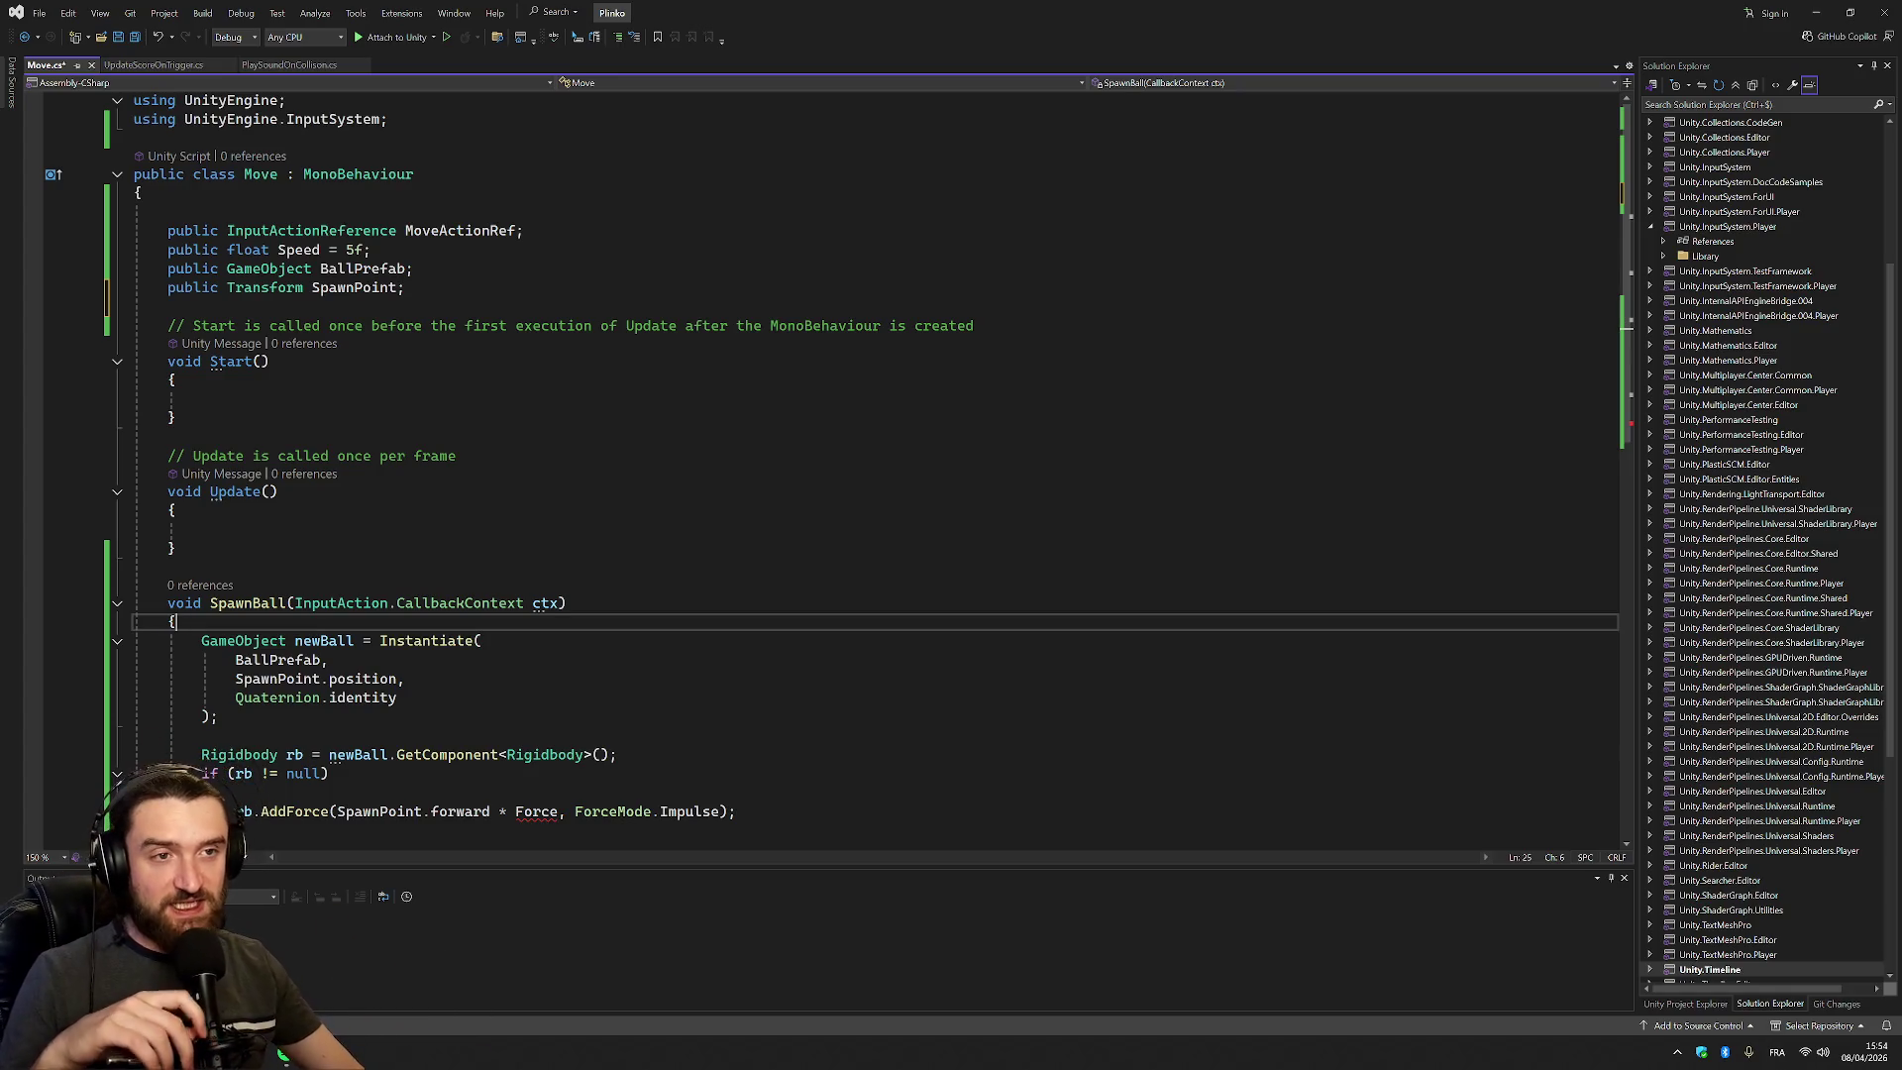
left_click(406, 287)
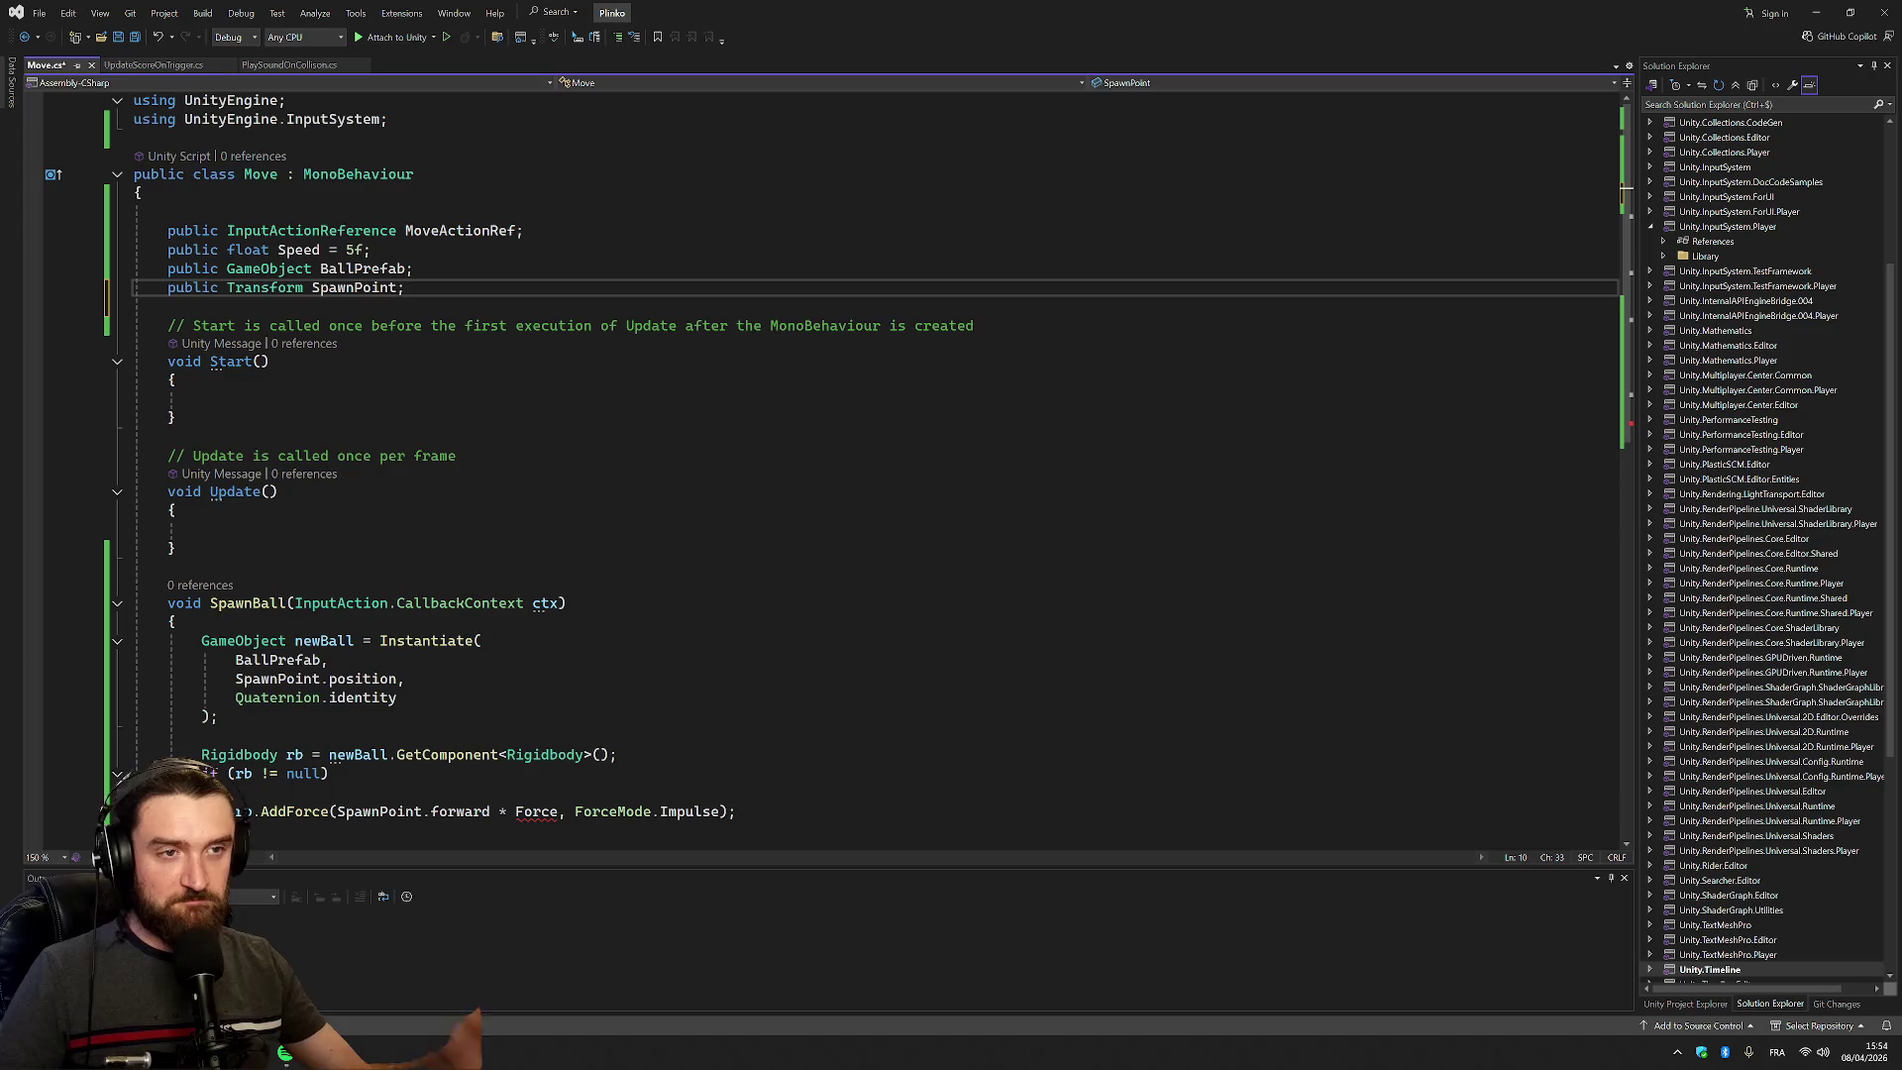
key("ctrl+s")
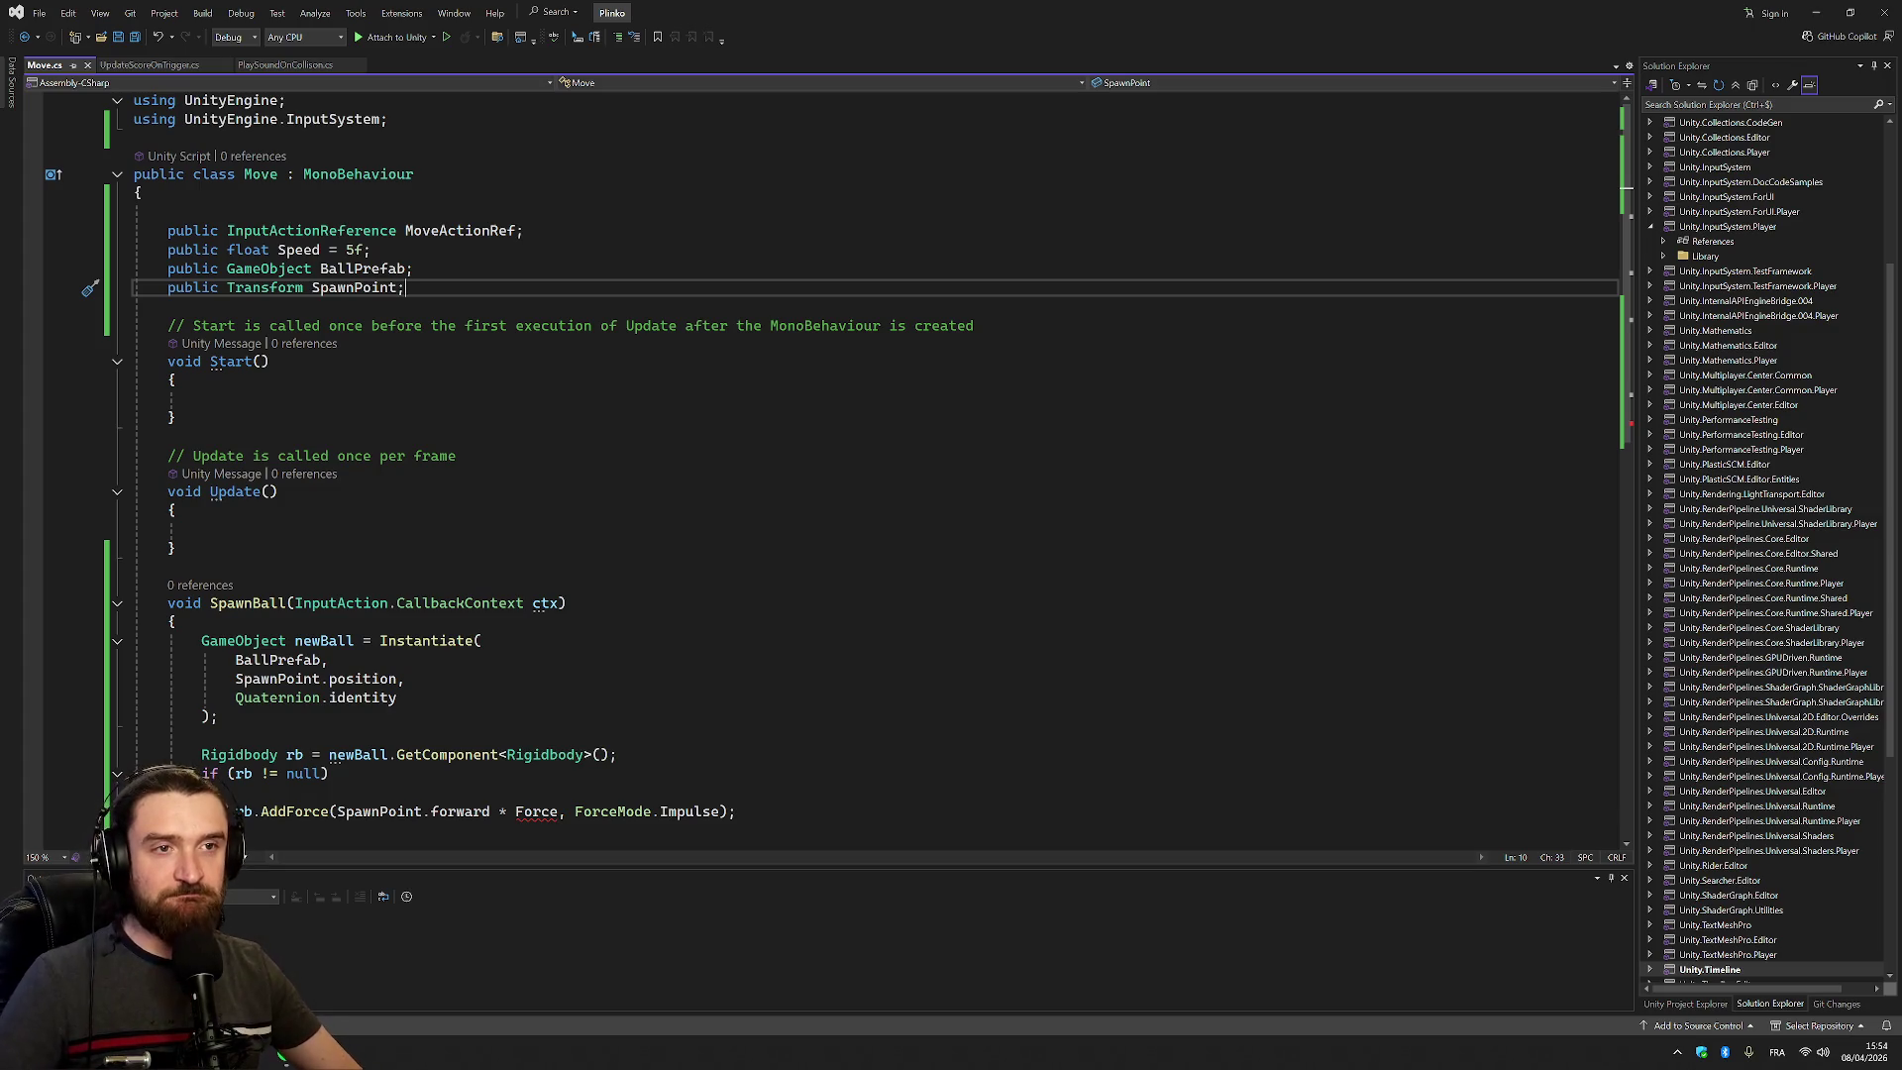
mouse_move(312, 233)
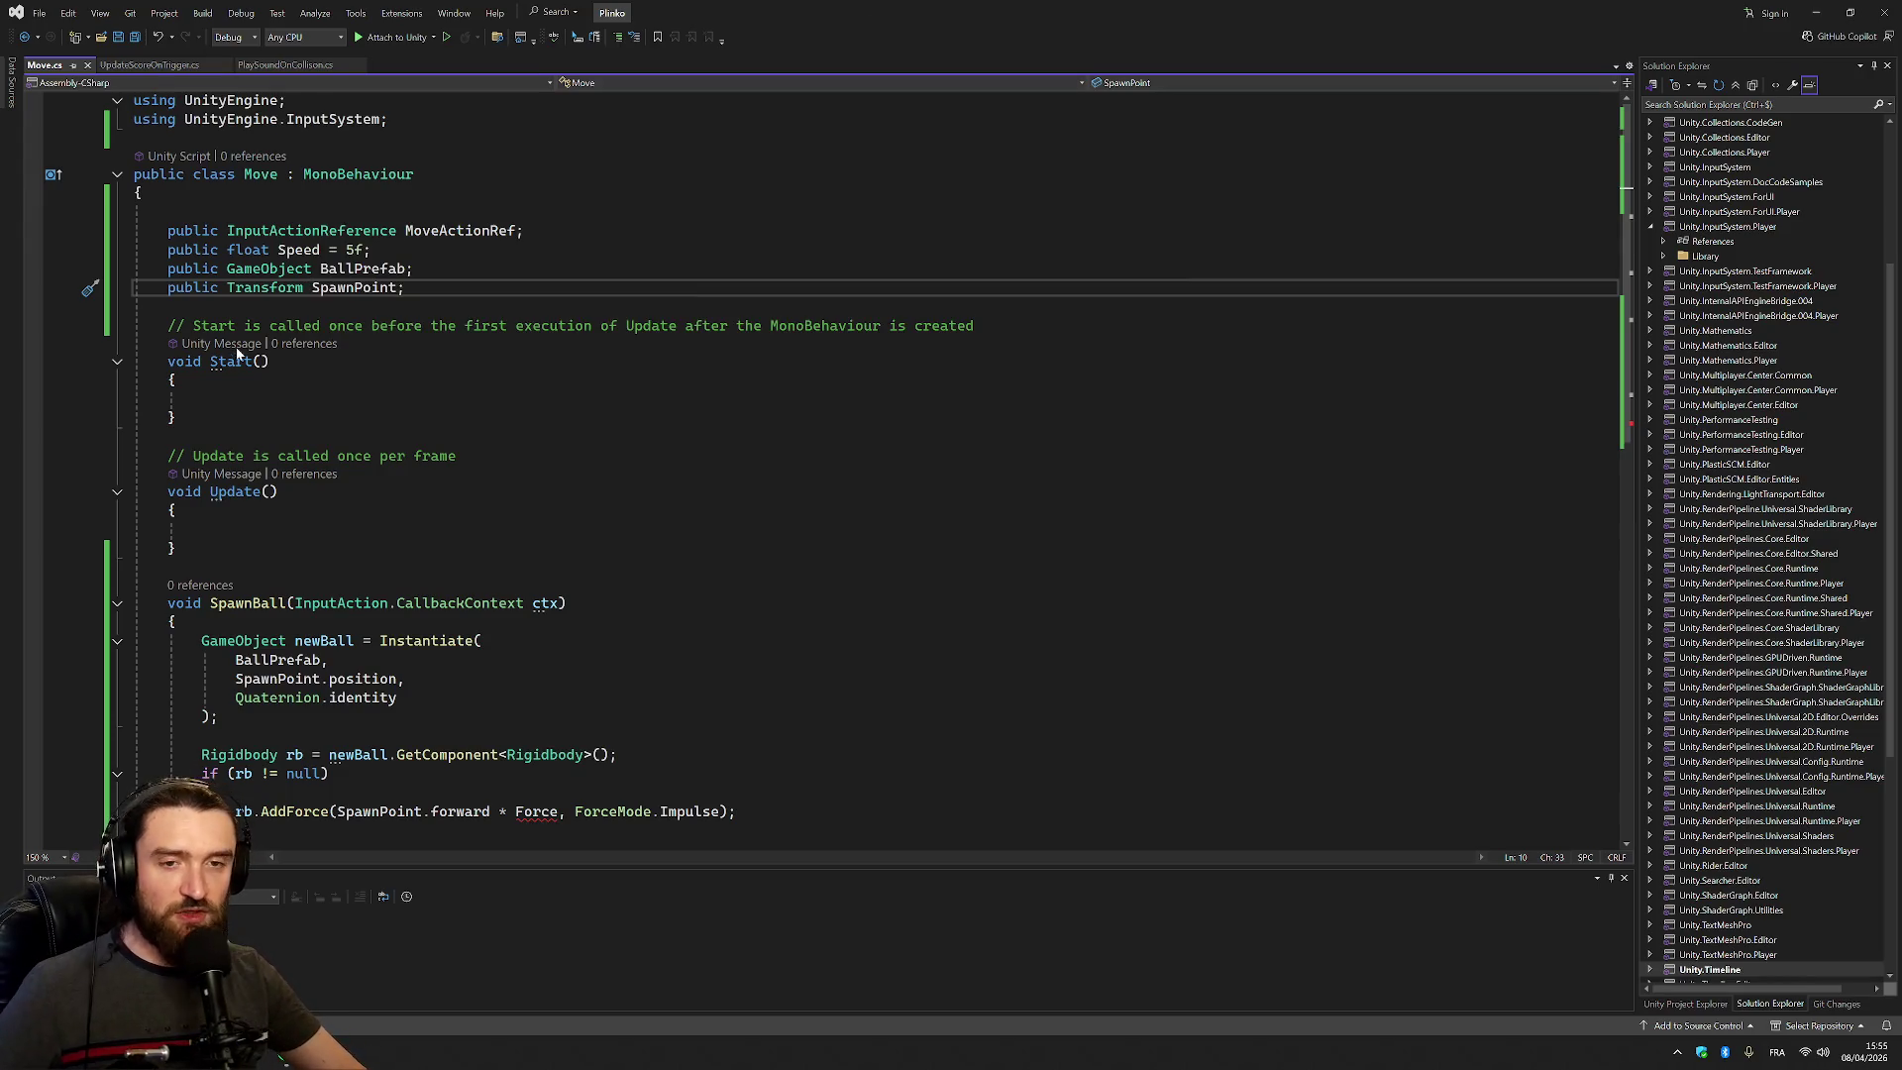
scroll(871, 455, "down", 3)
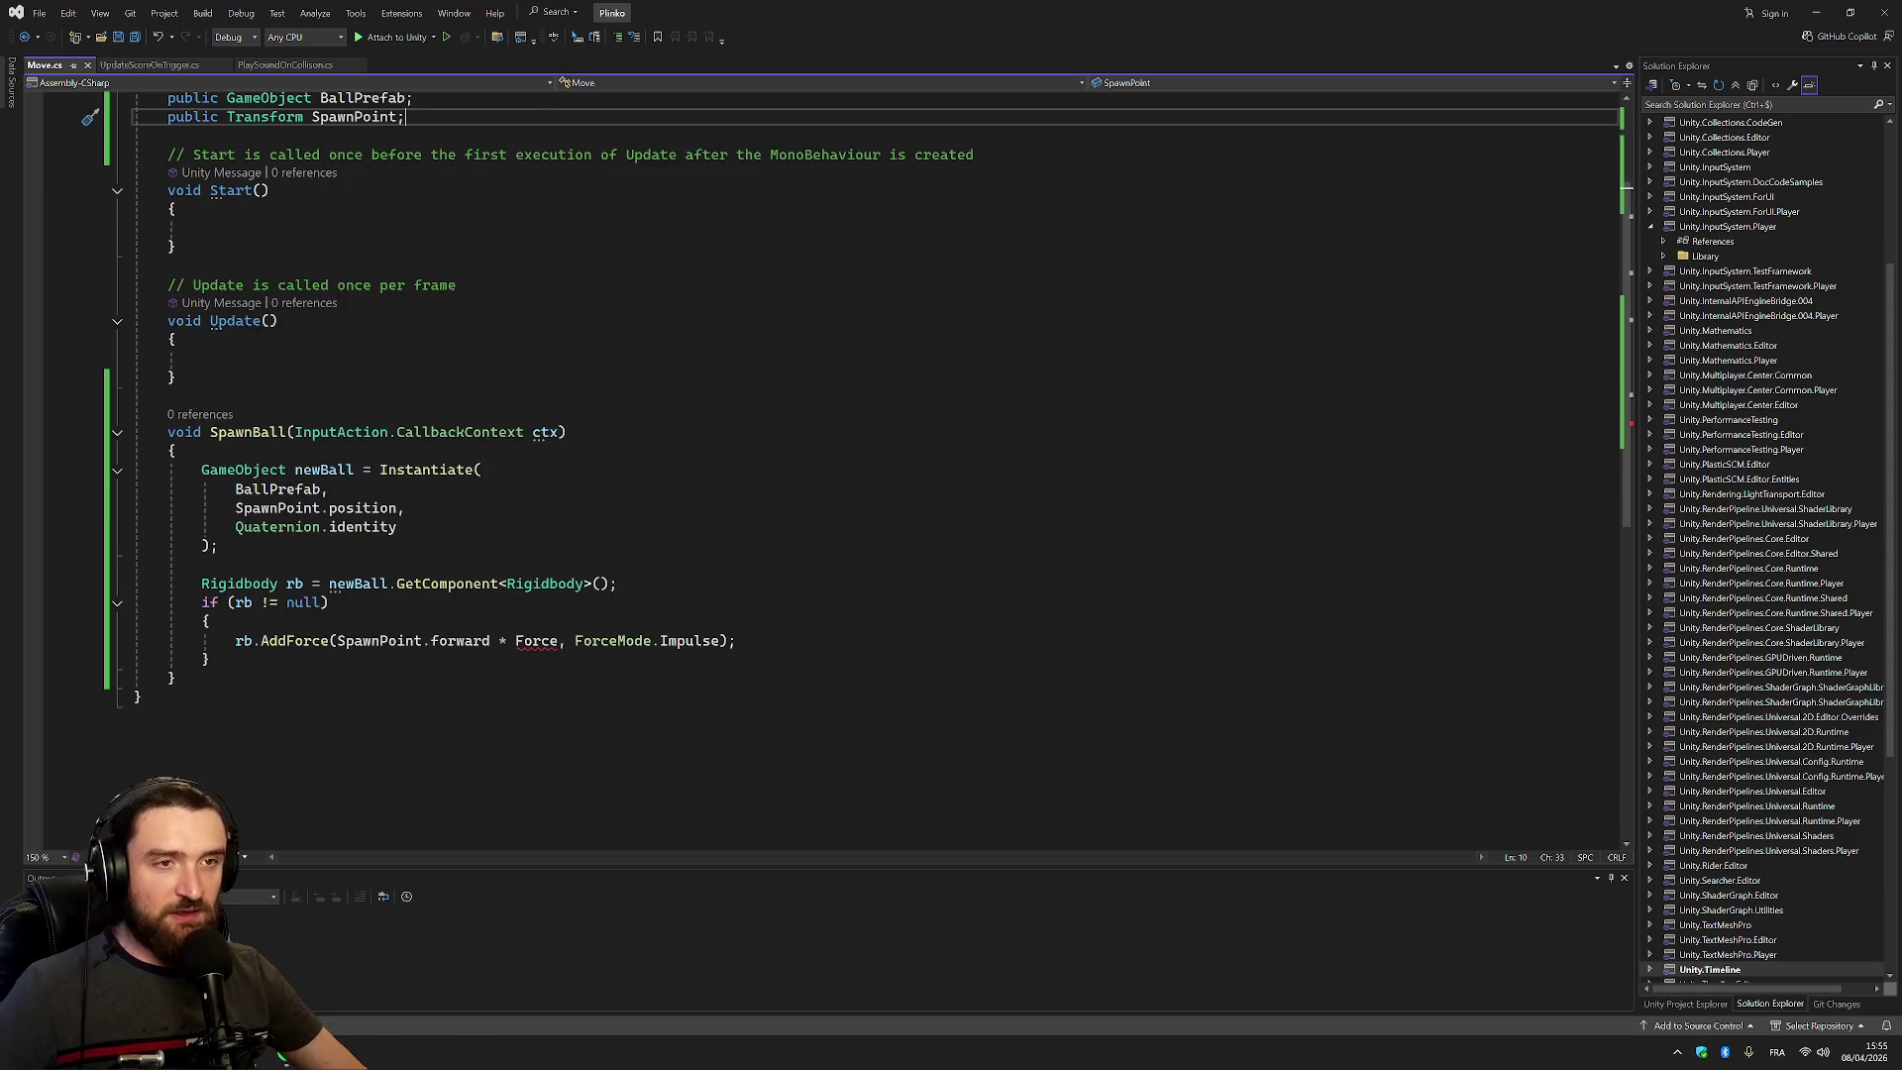
scroll(872, 456, "up", 2)
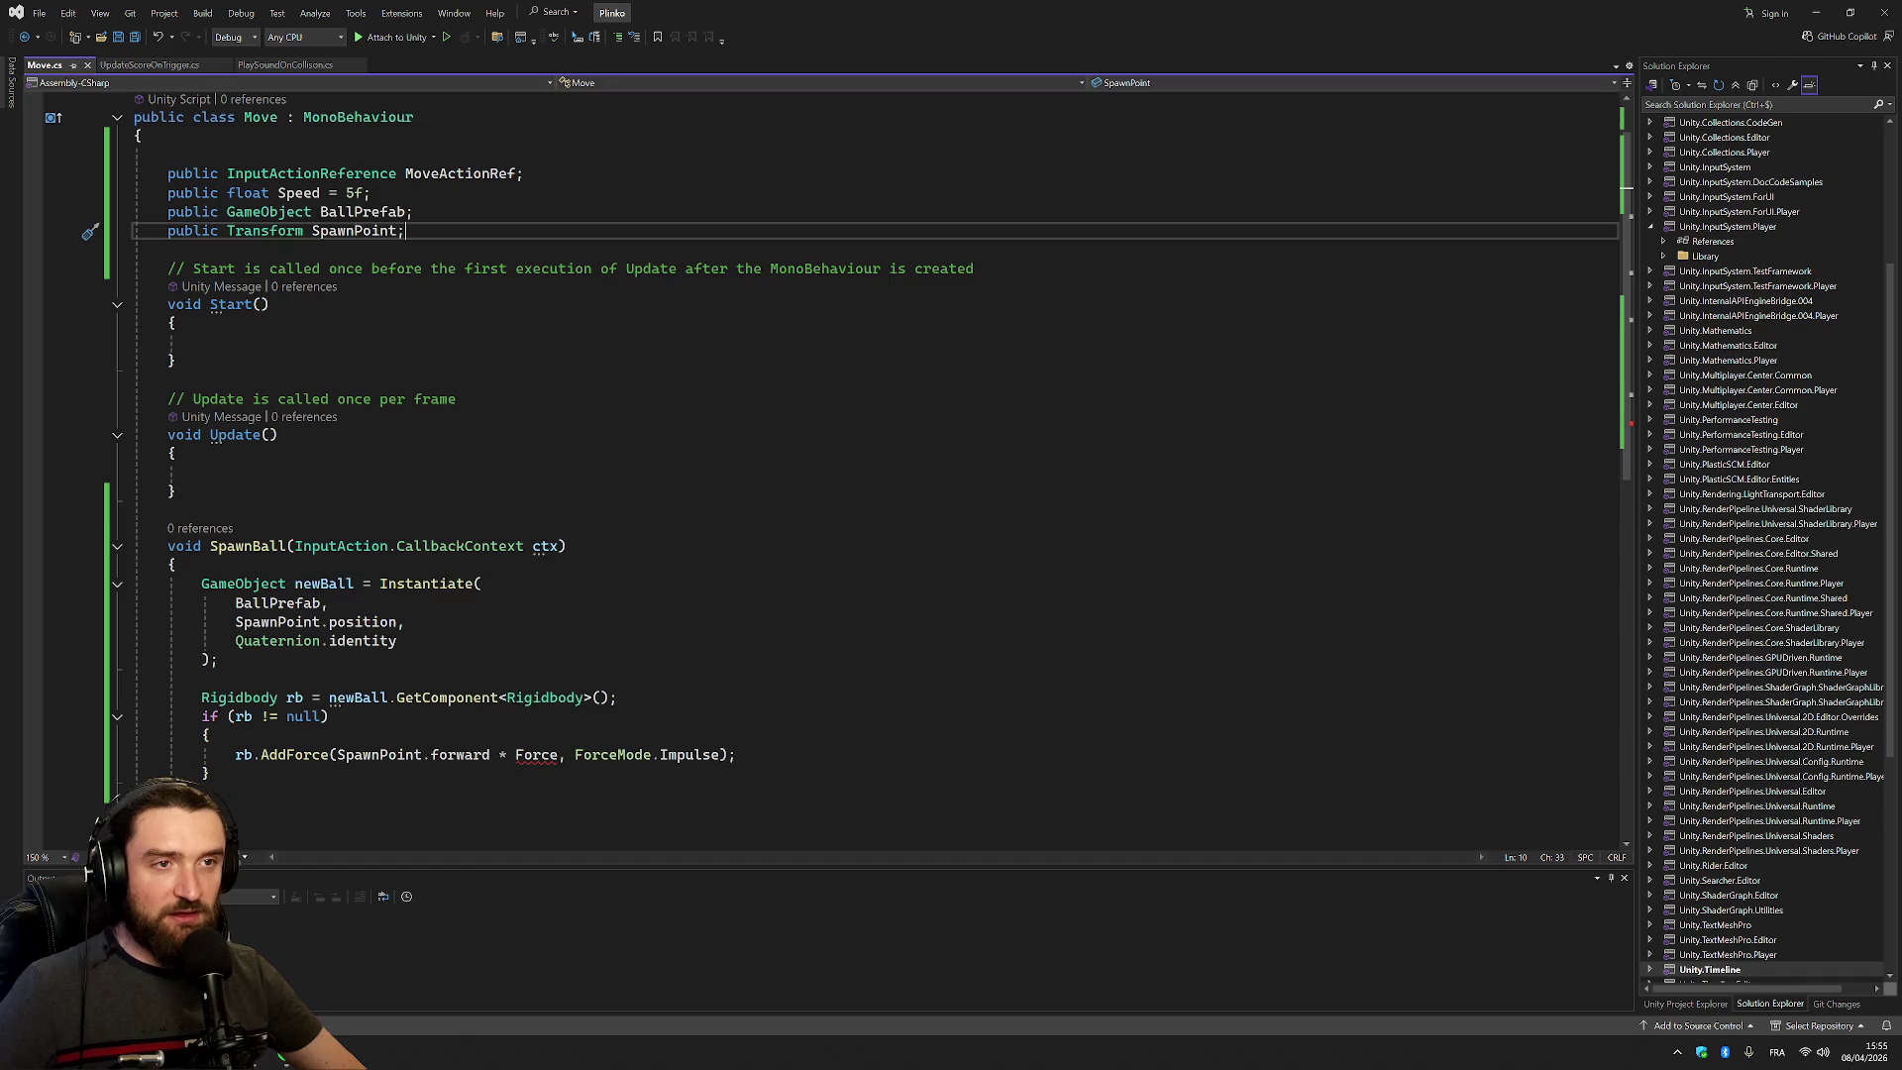
scroll(837, 458, "up", 1)
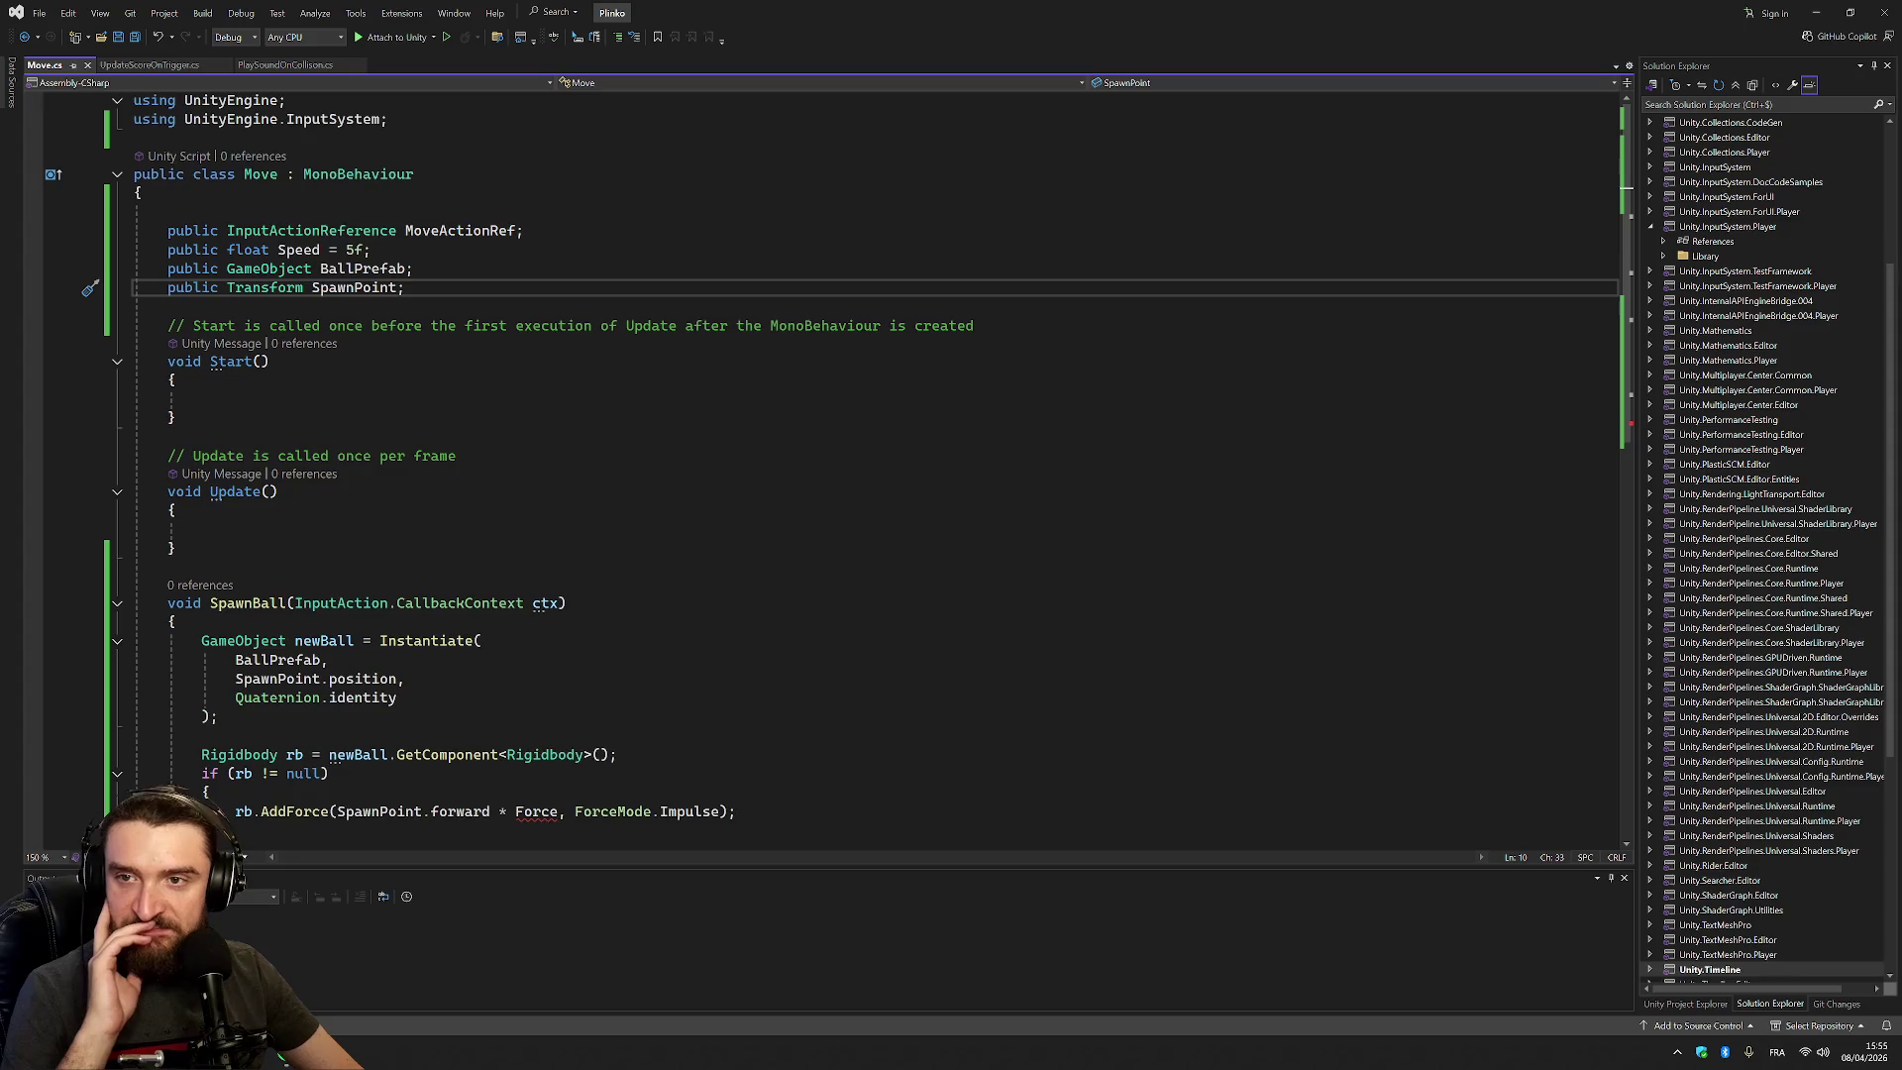
scroll(872, 466, "down", 2)
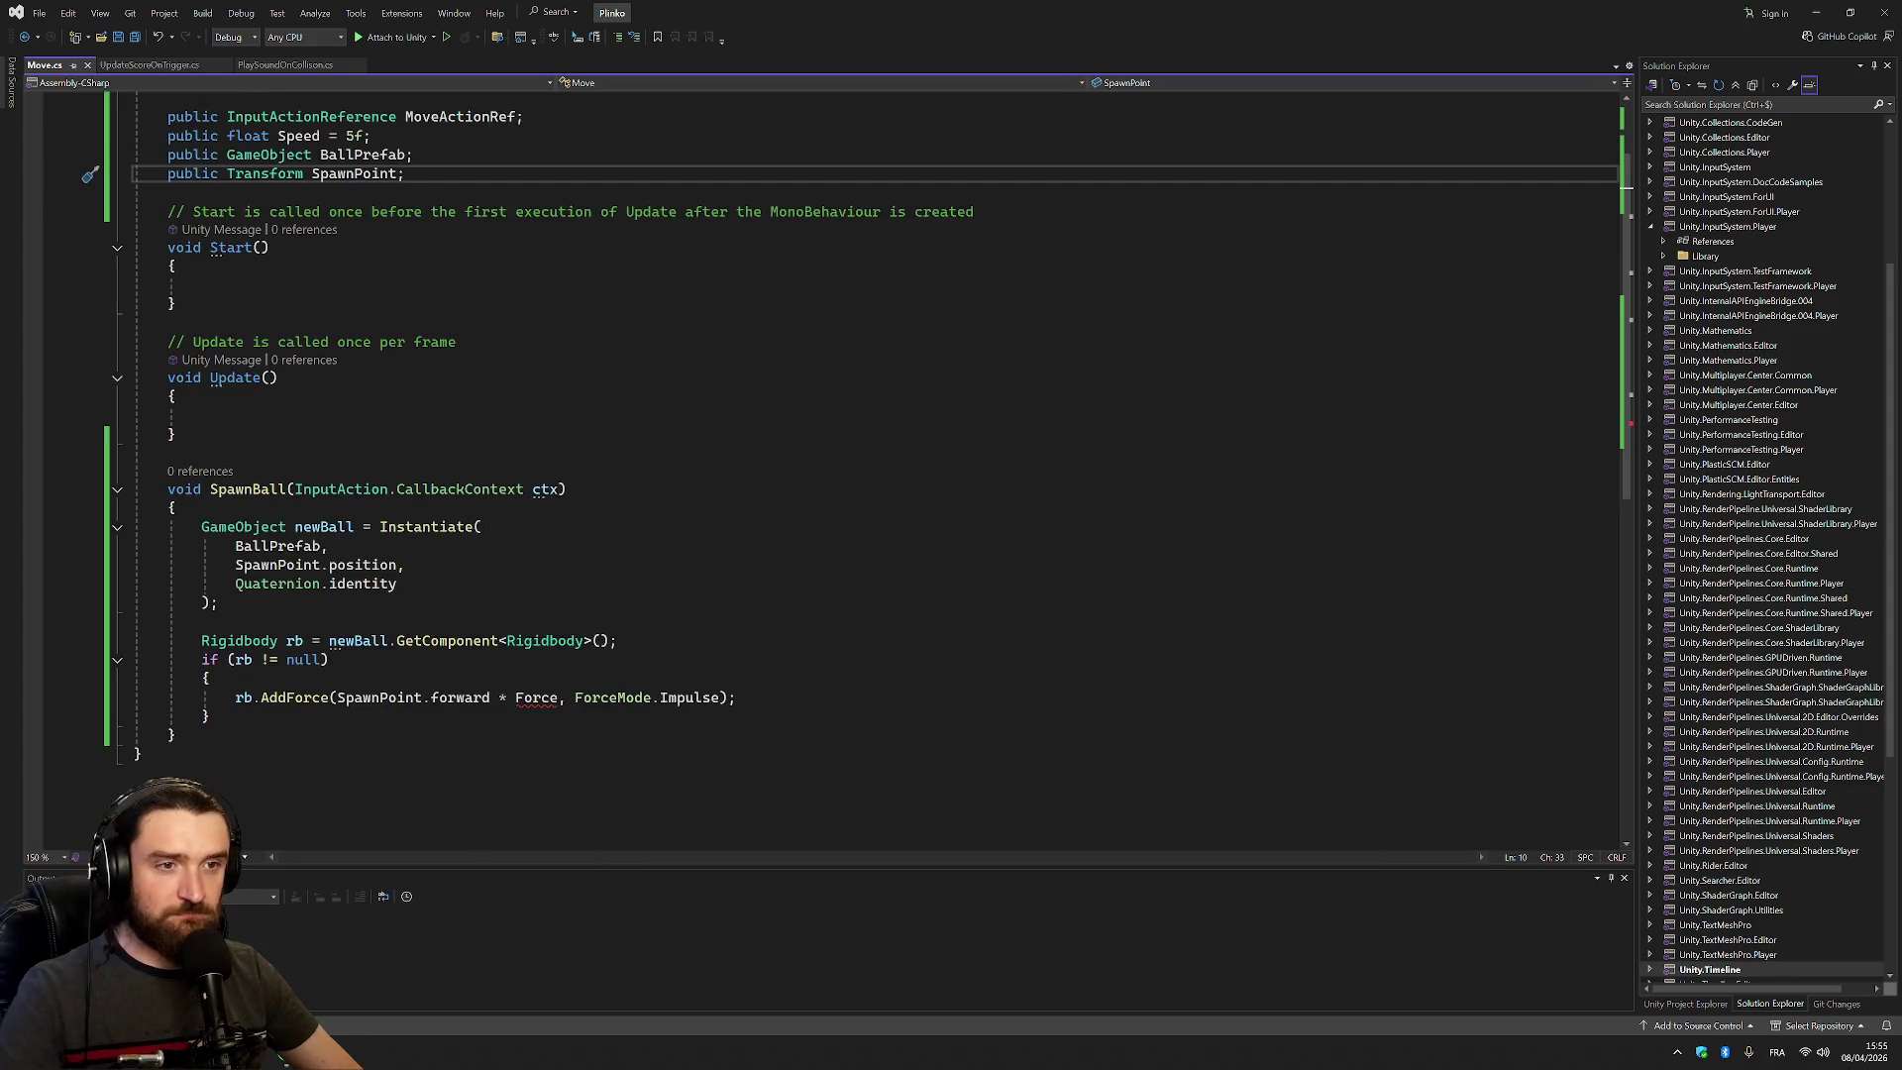
Delete the SpawnBall method so the class ends right after Update
mouse_move(223, 474)
left_mouse_down()
mouse_move(397, 586)
mouse_move(177, 734)
left_mouse_up()
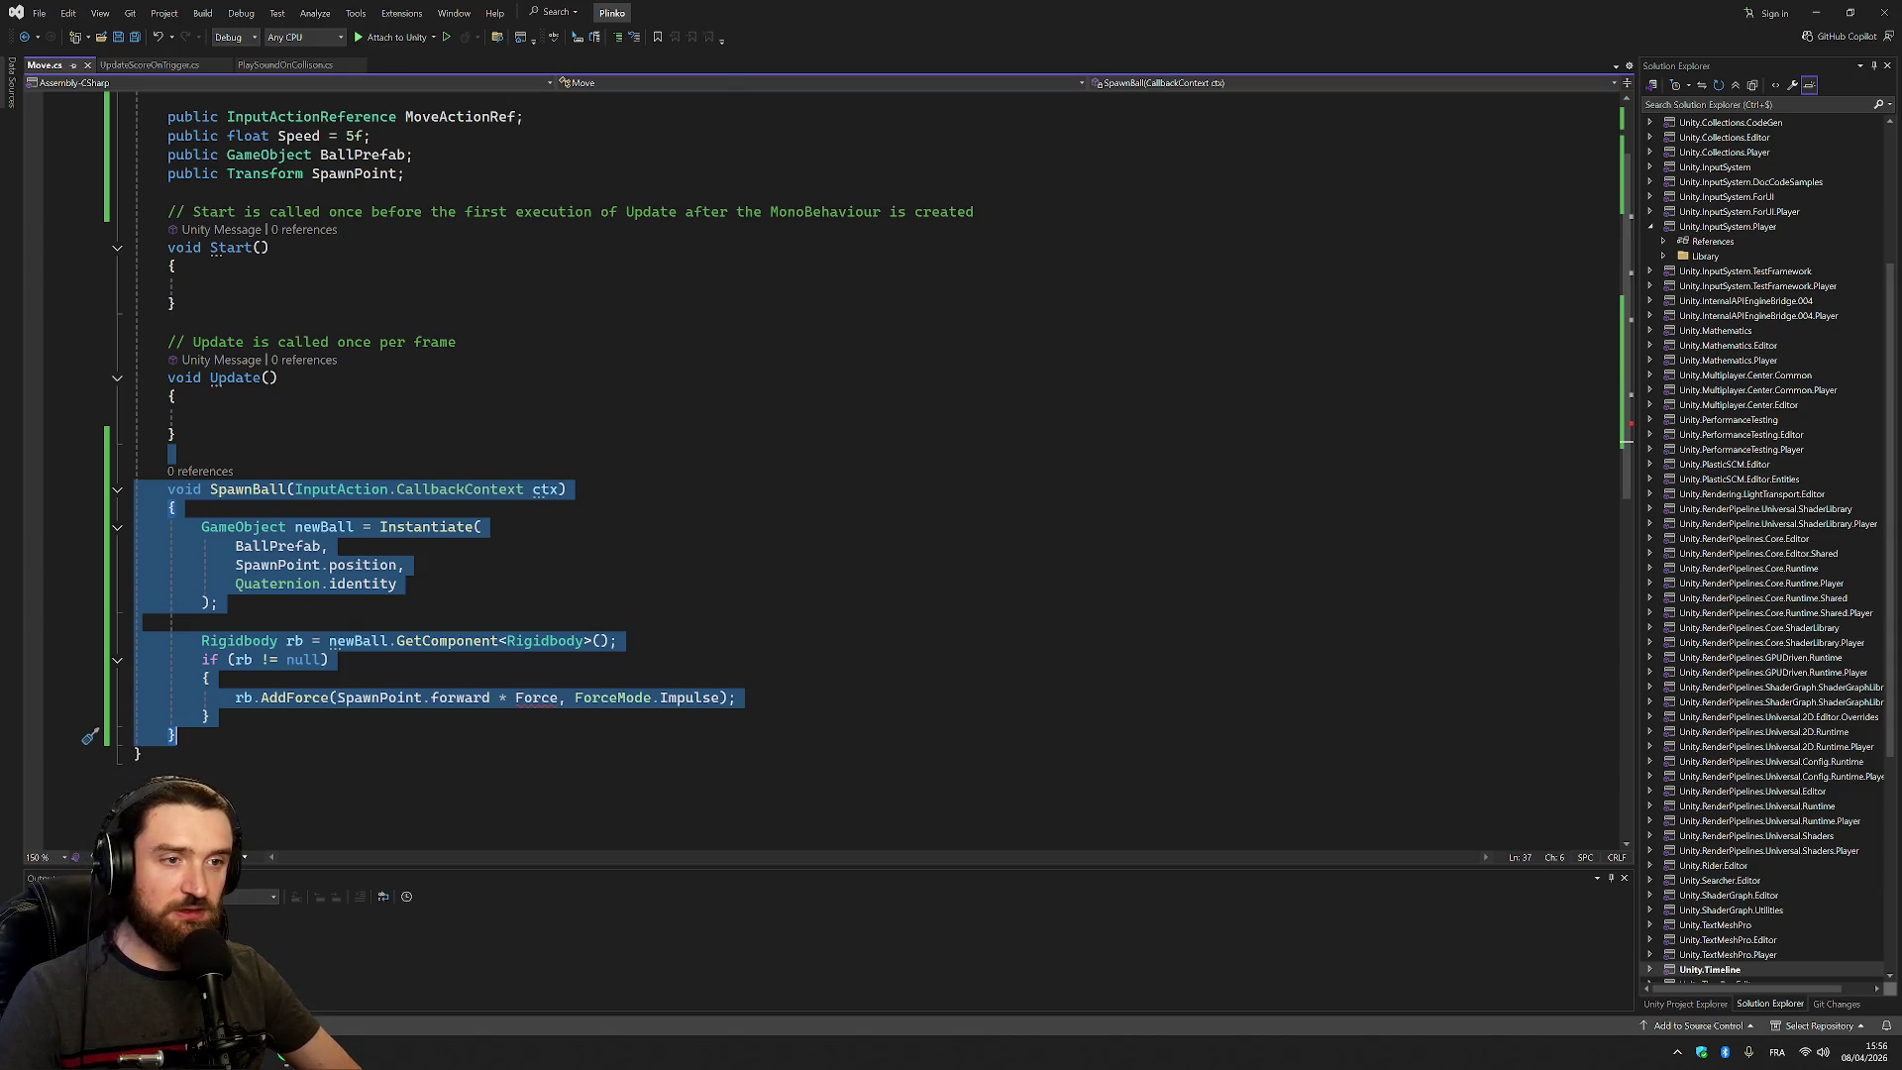
key("Delete")
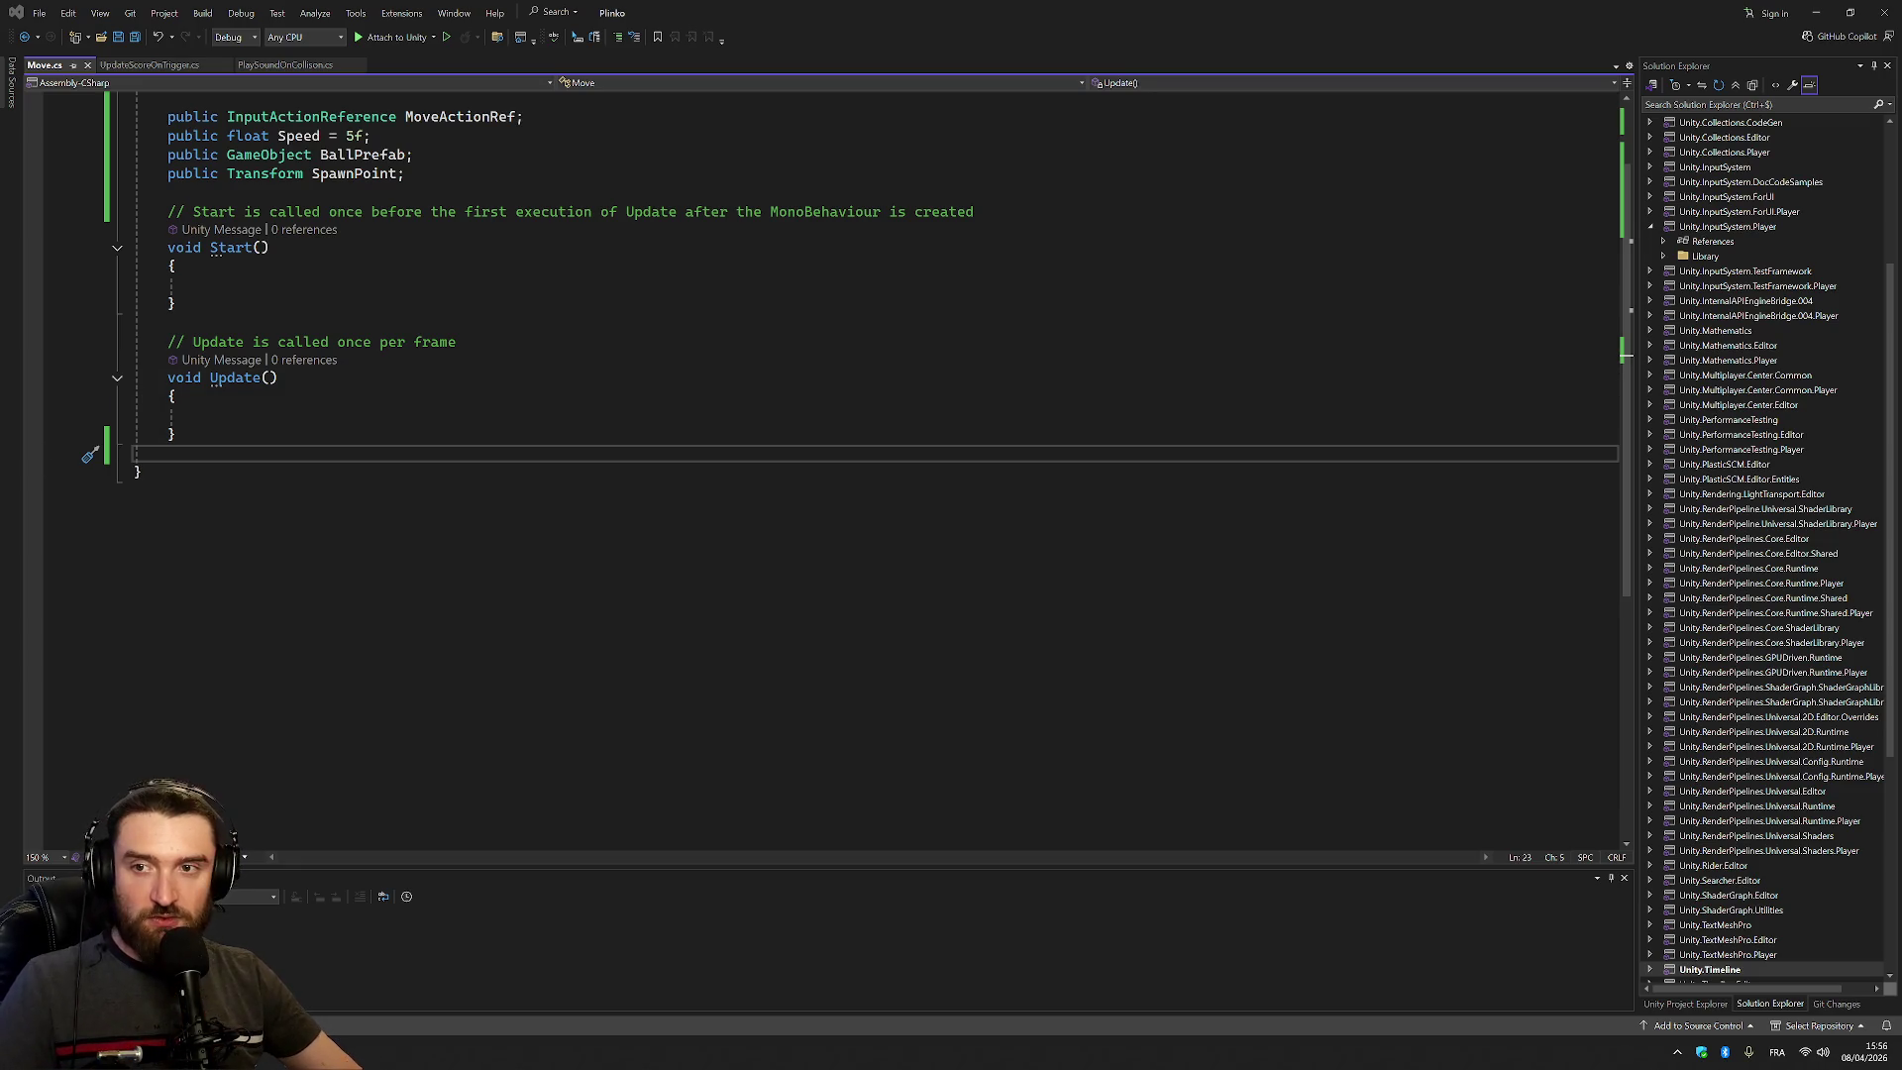
Paste ReadValue<Vector2> and transform.Translate movement code into Update, undo the stray brace, and save
left_click(287, 396)
key("ctrl+v")
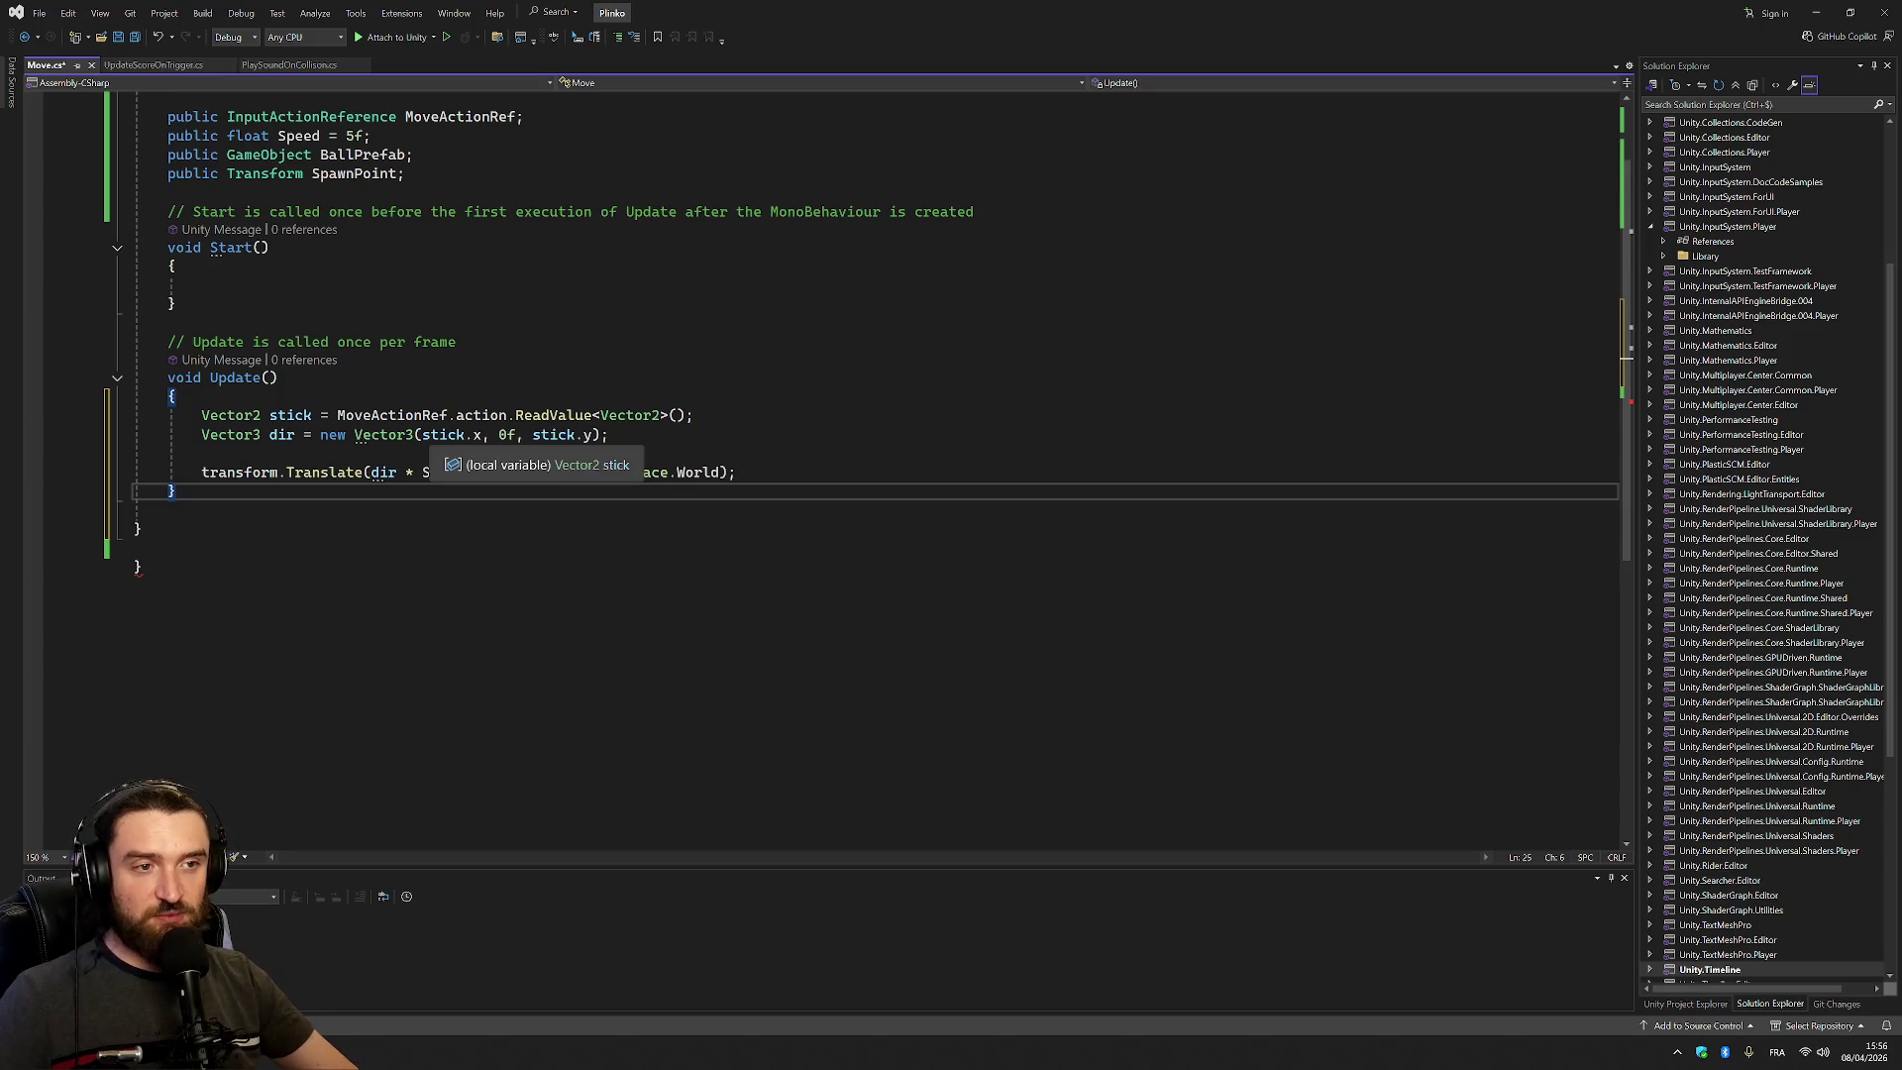
left_click(443, 436, "ctrl")
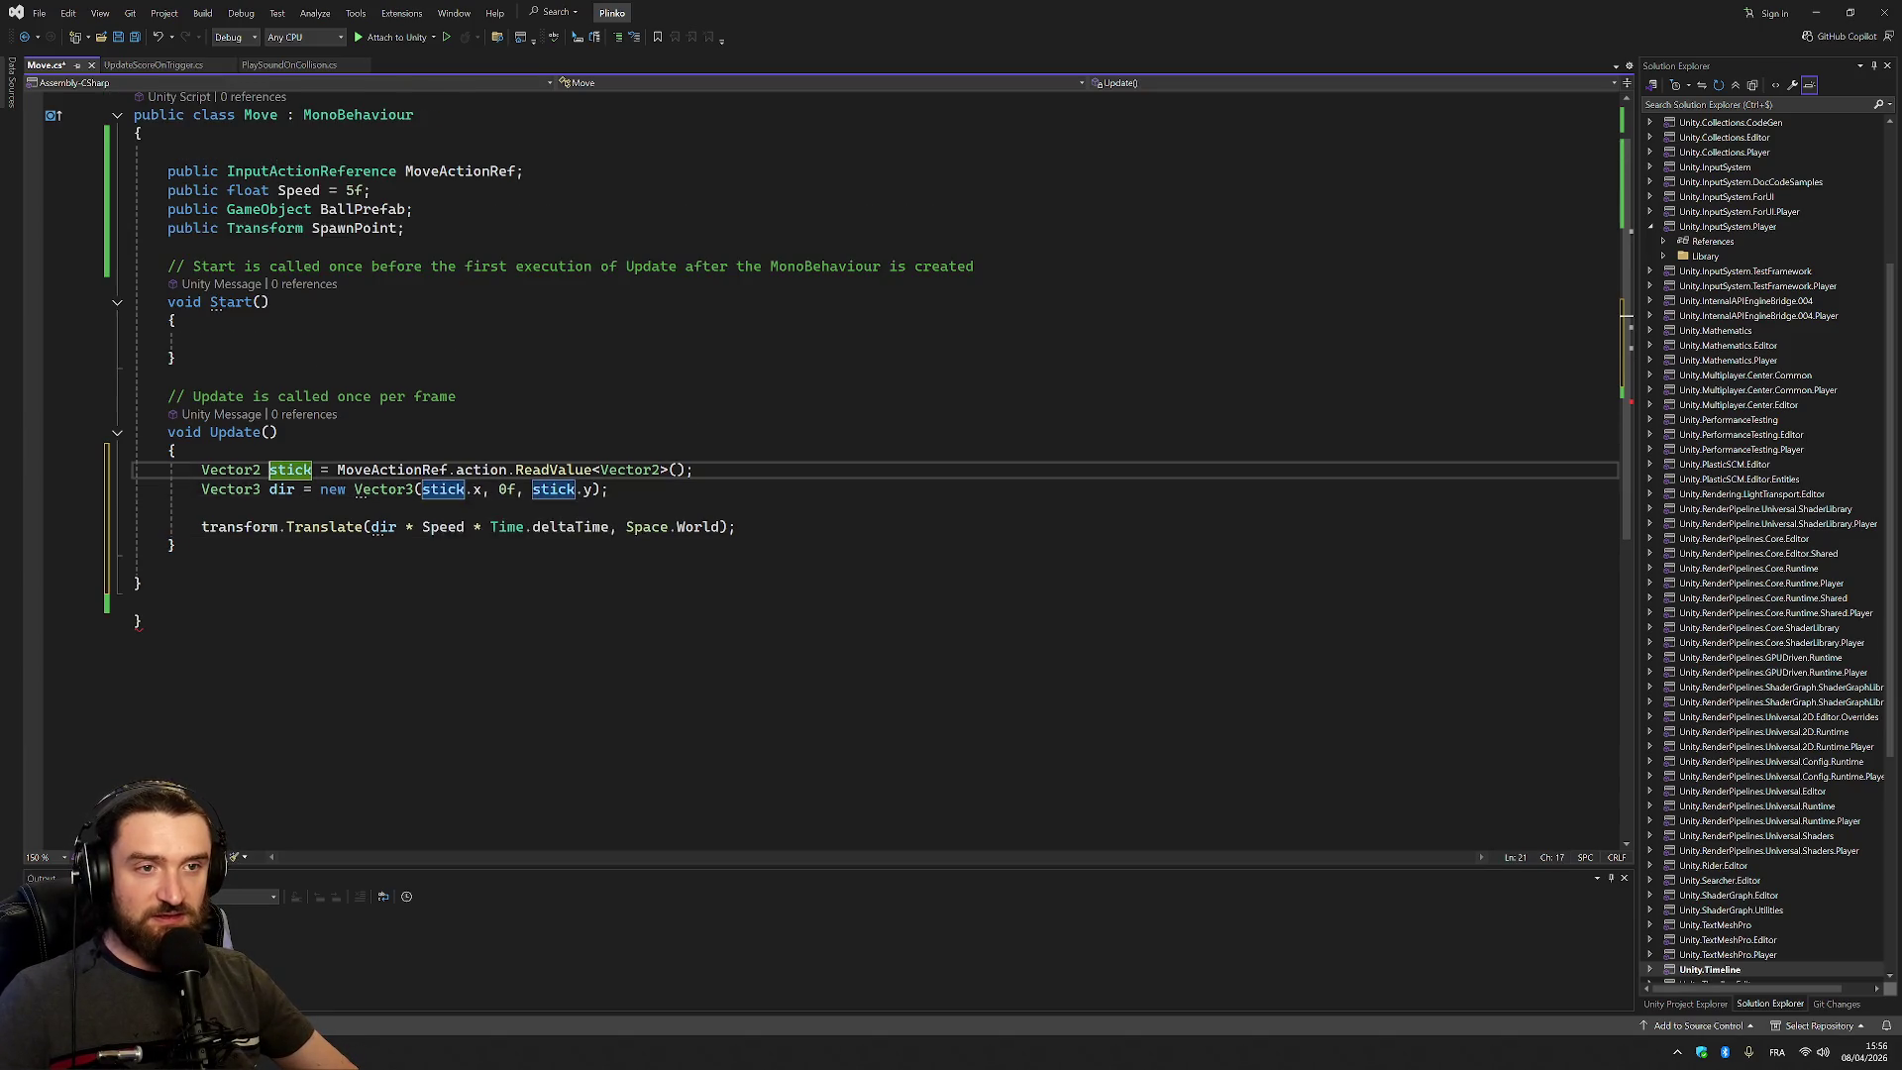
key("Up")
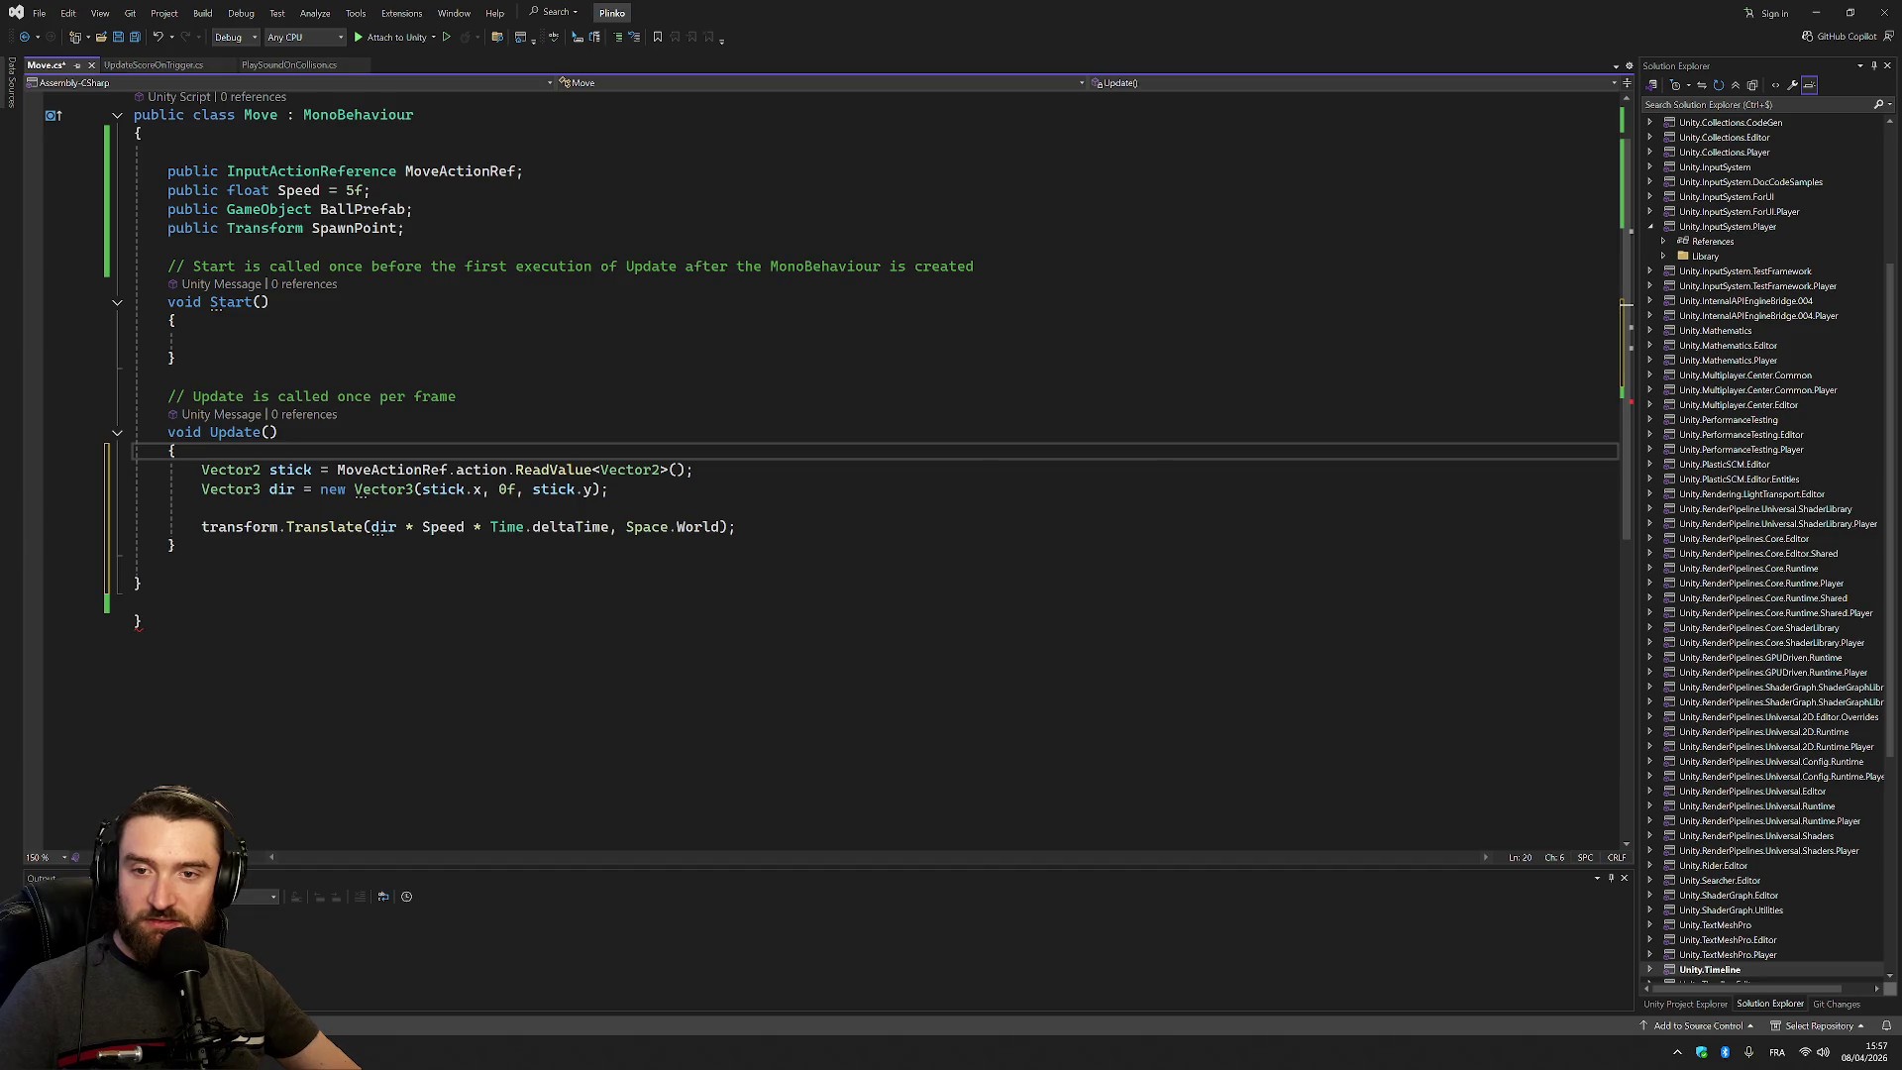
left_click(172, 565)
key("ctrl+z")
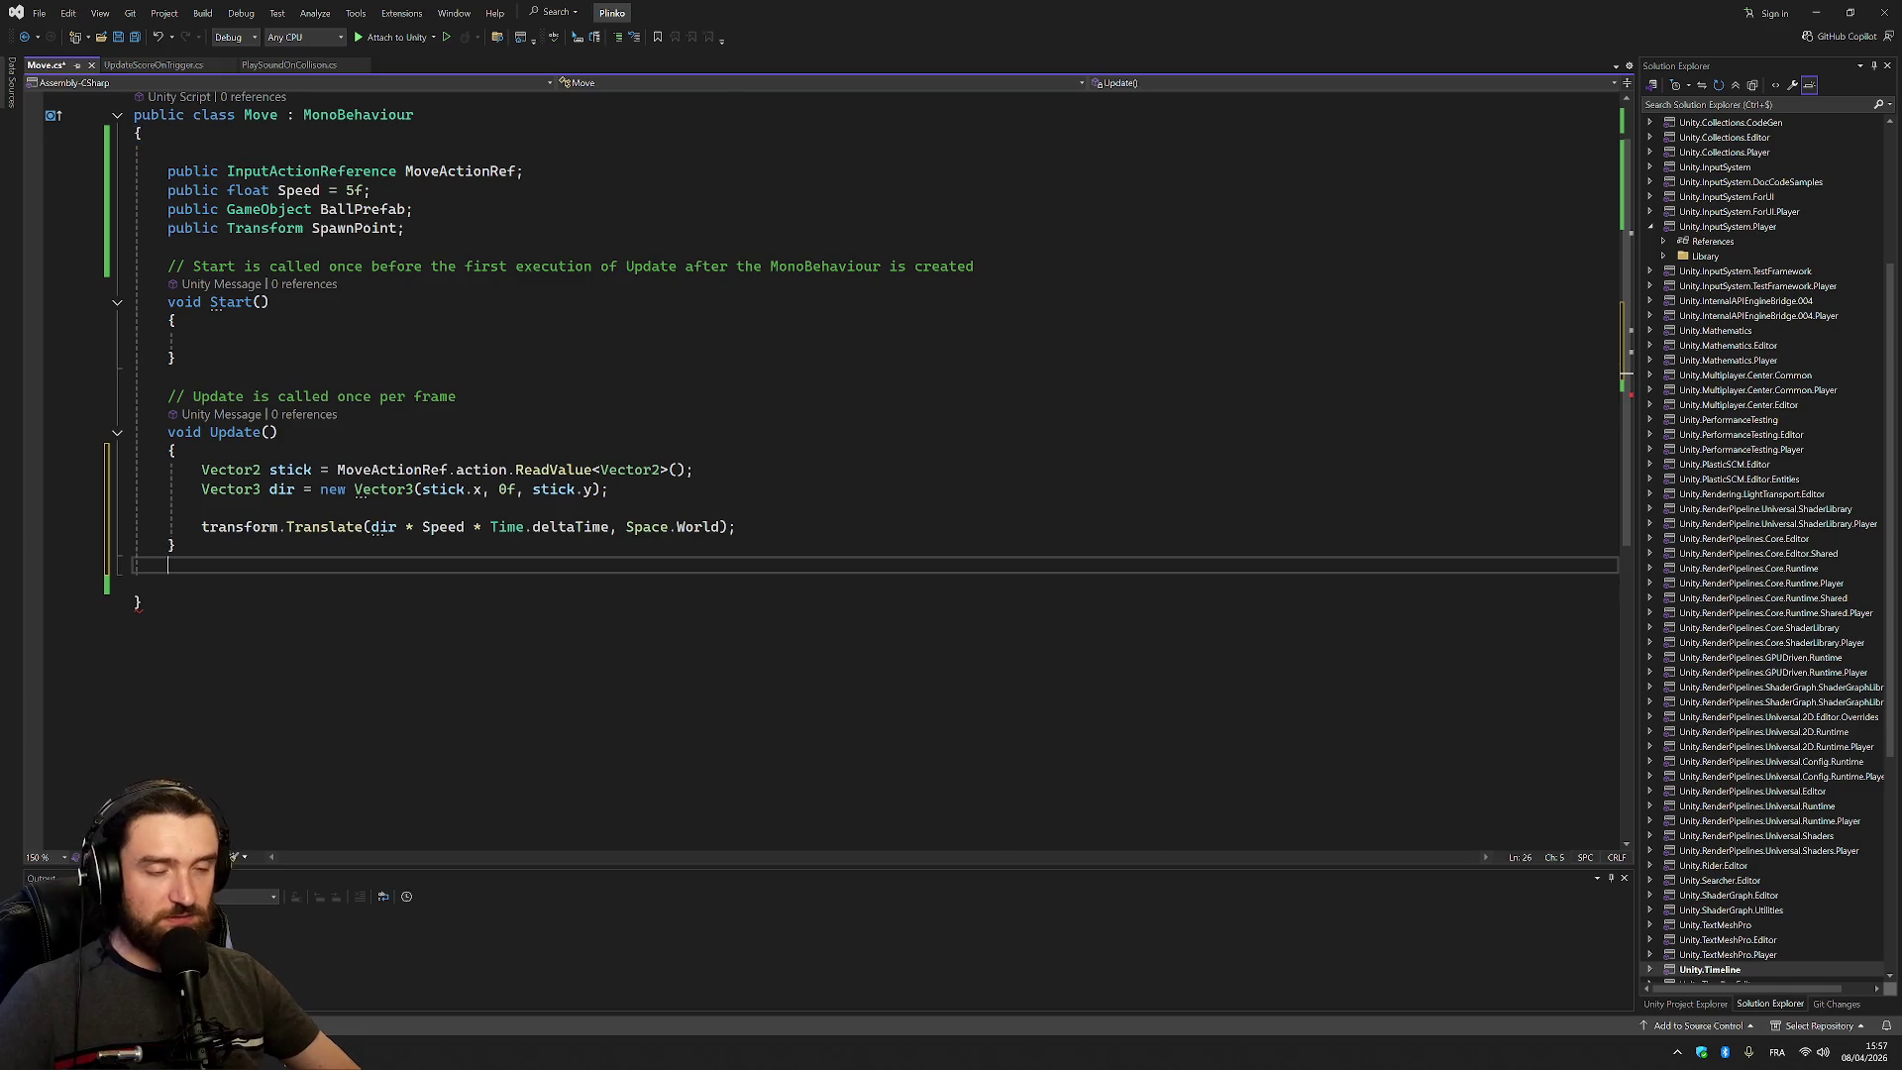
key("ctrl+s")
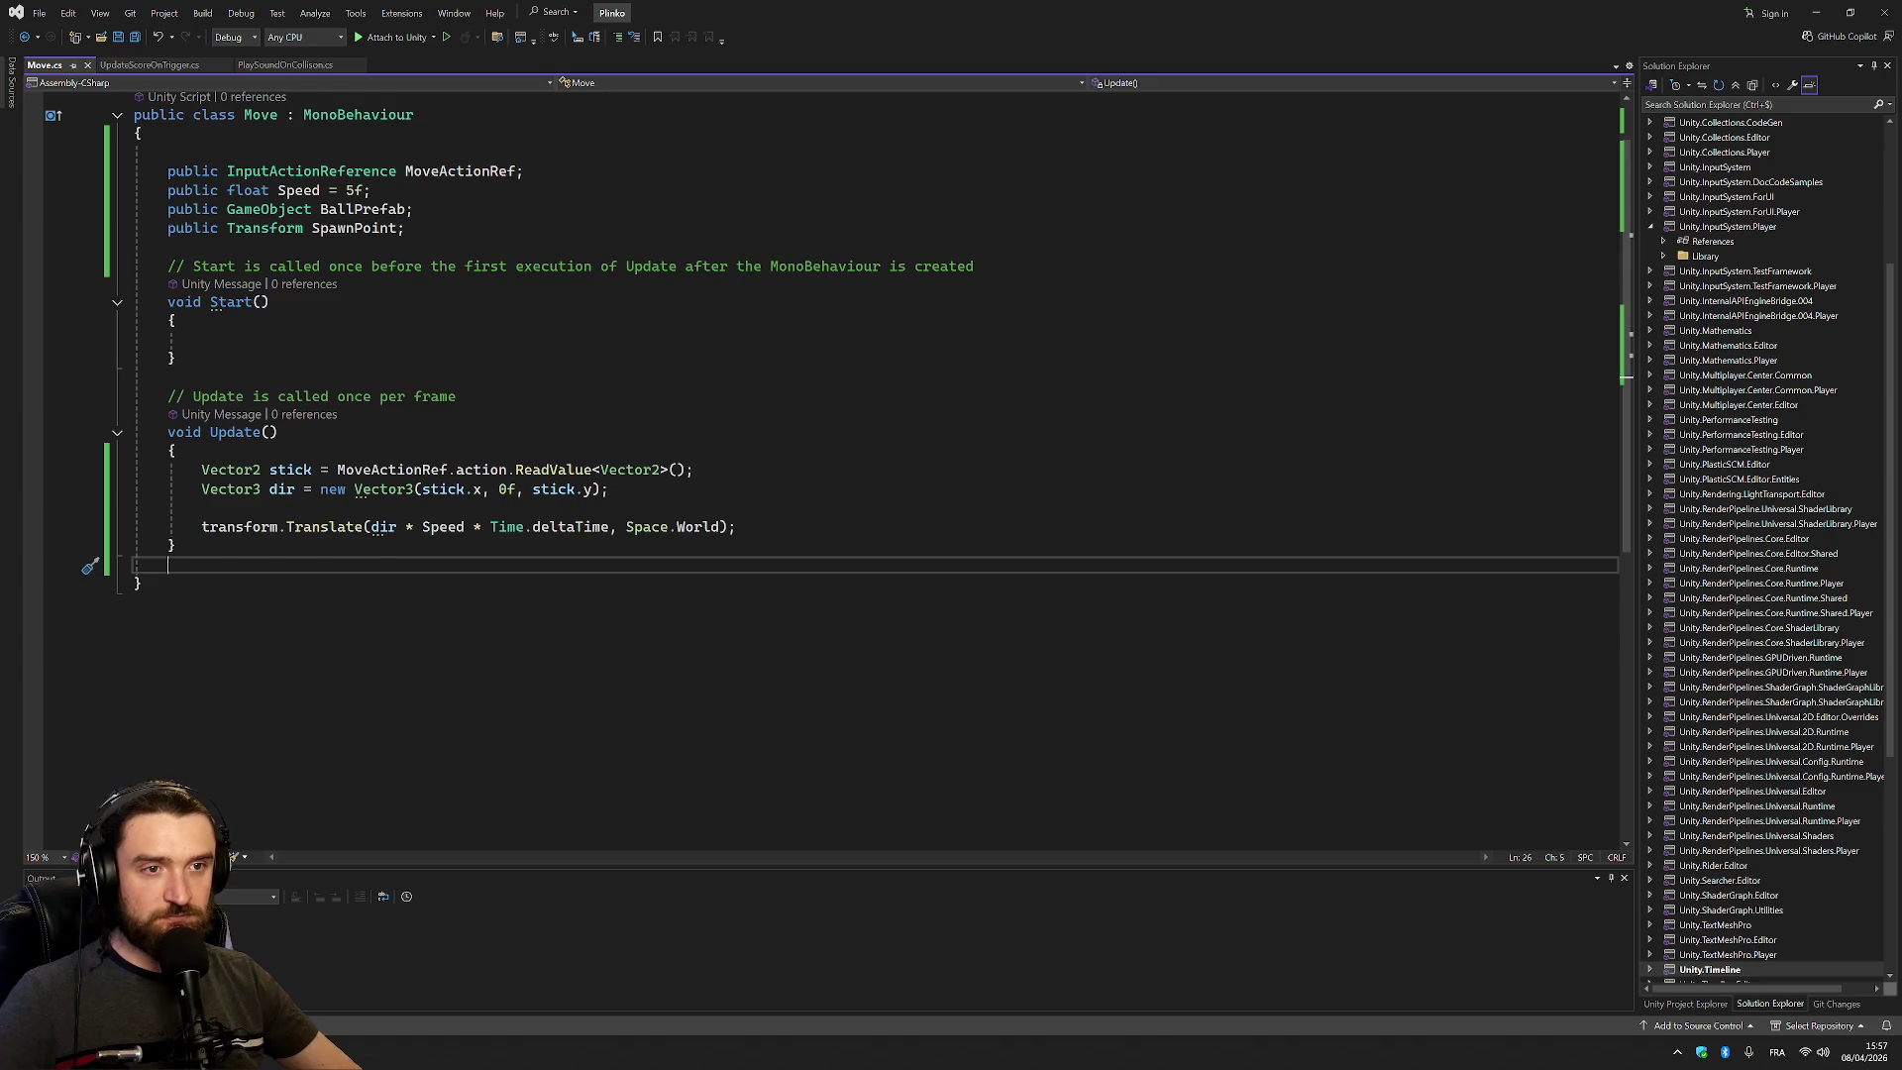
scroll(838, 371, "up", 1)
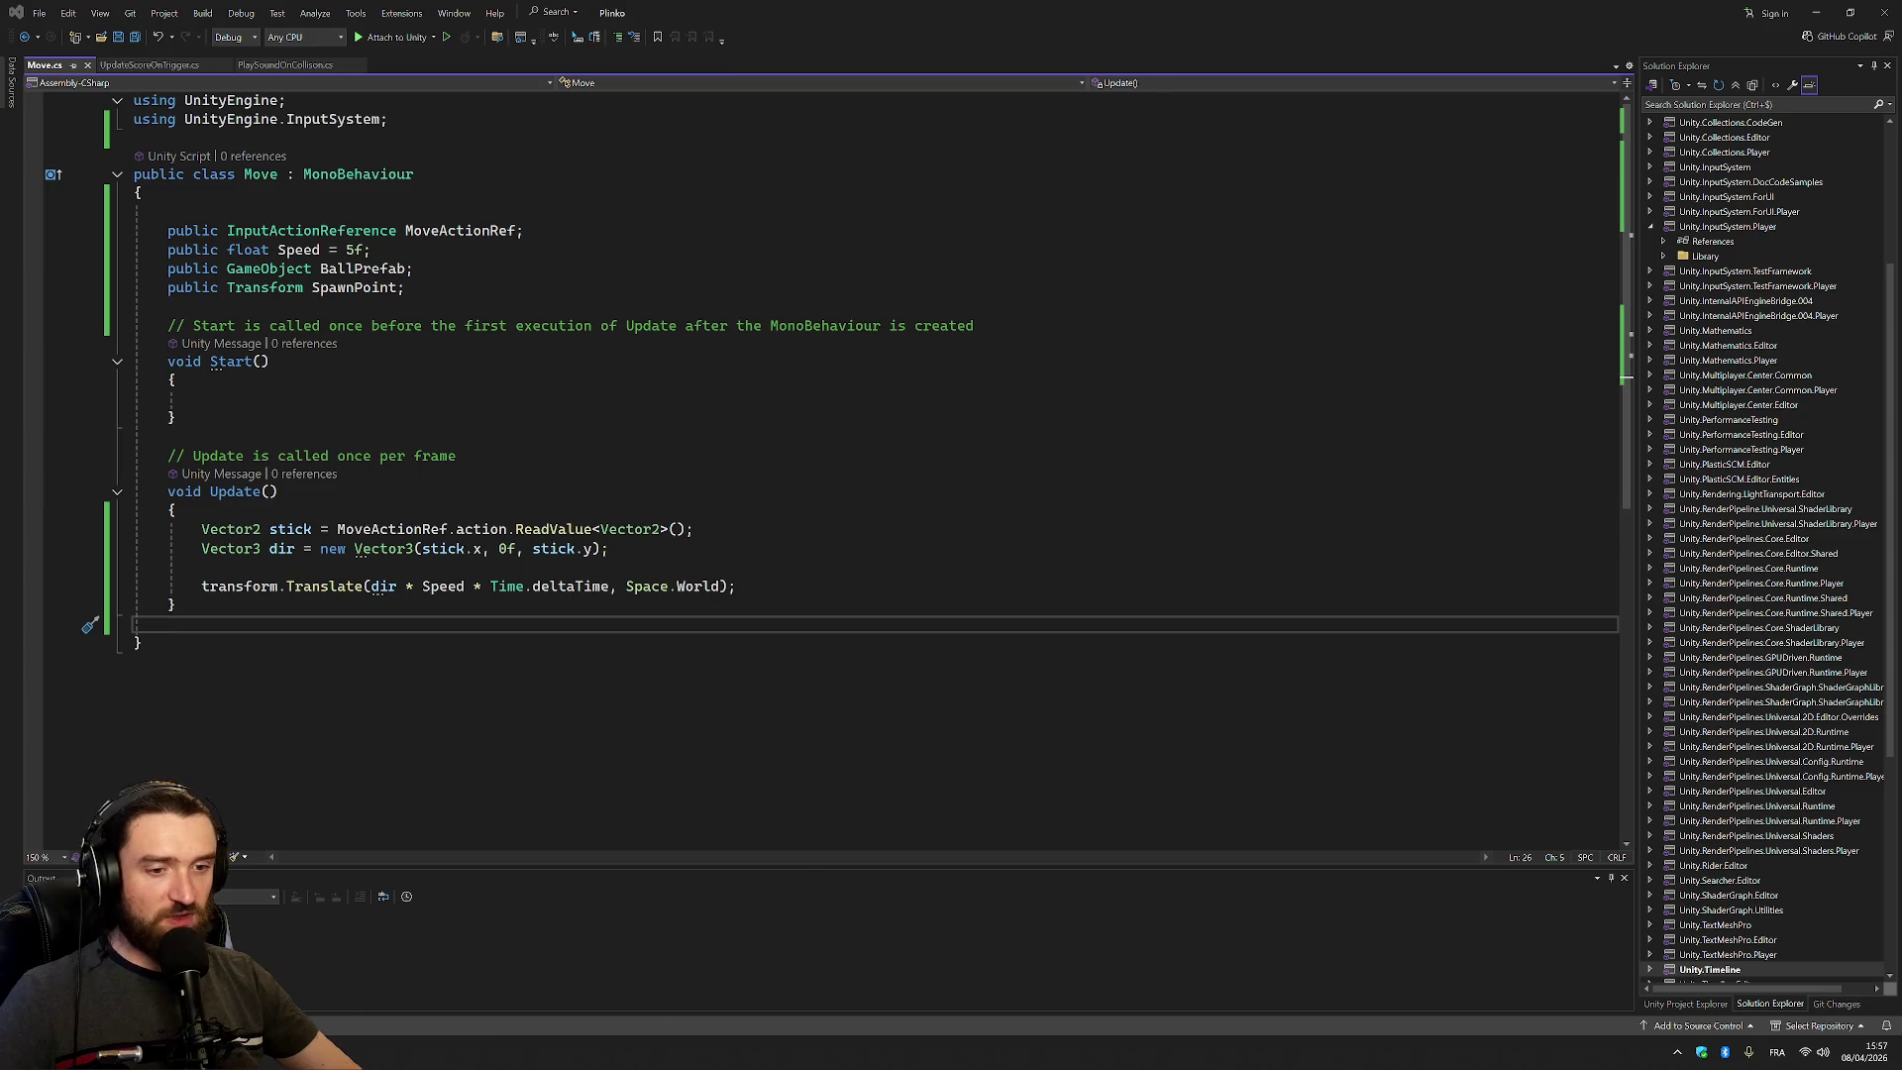
key("alt+Tab")
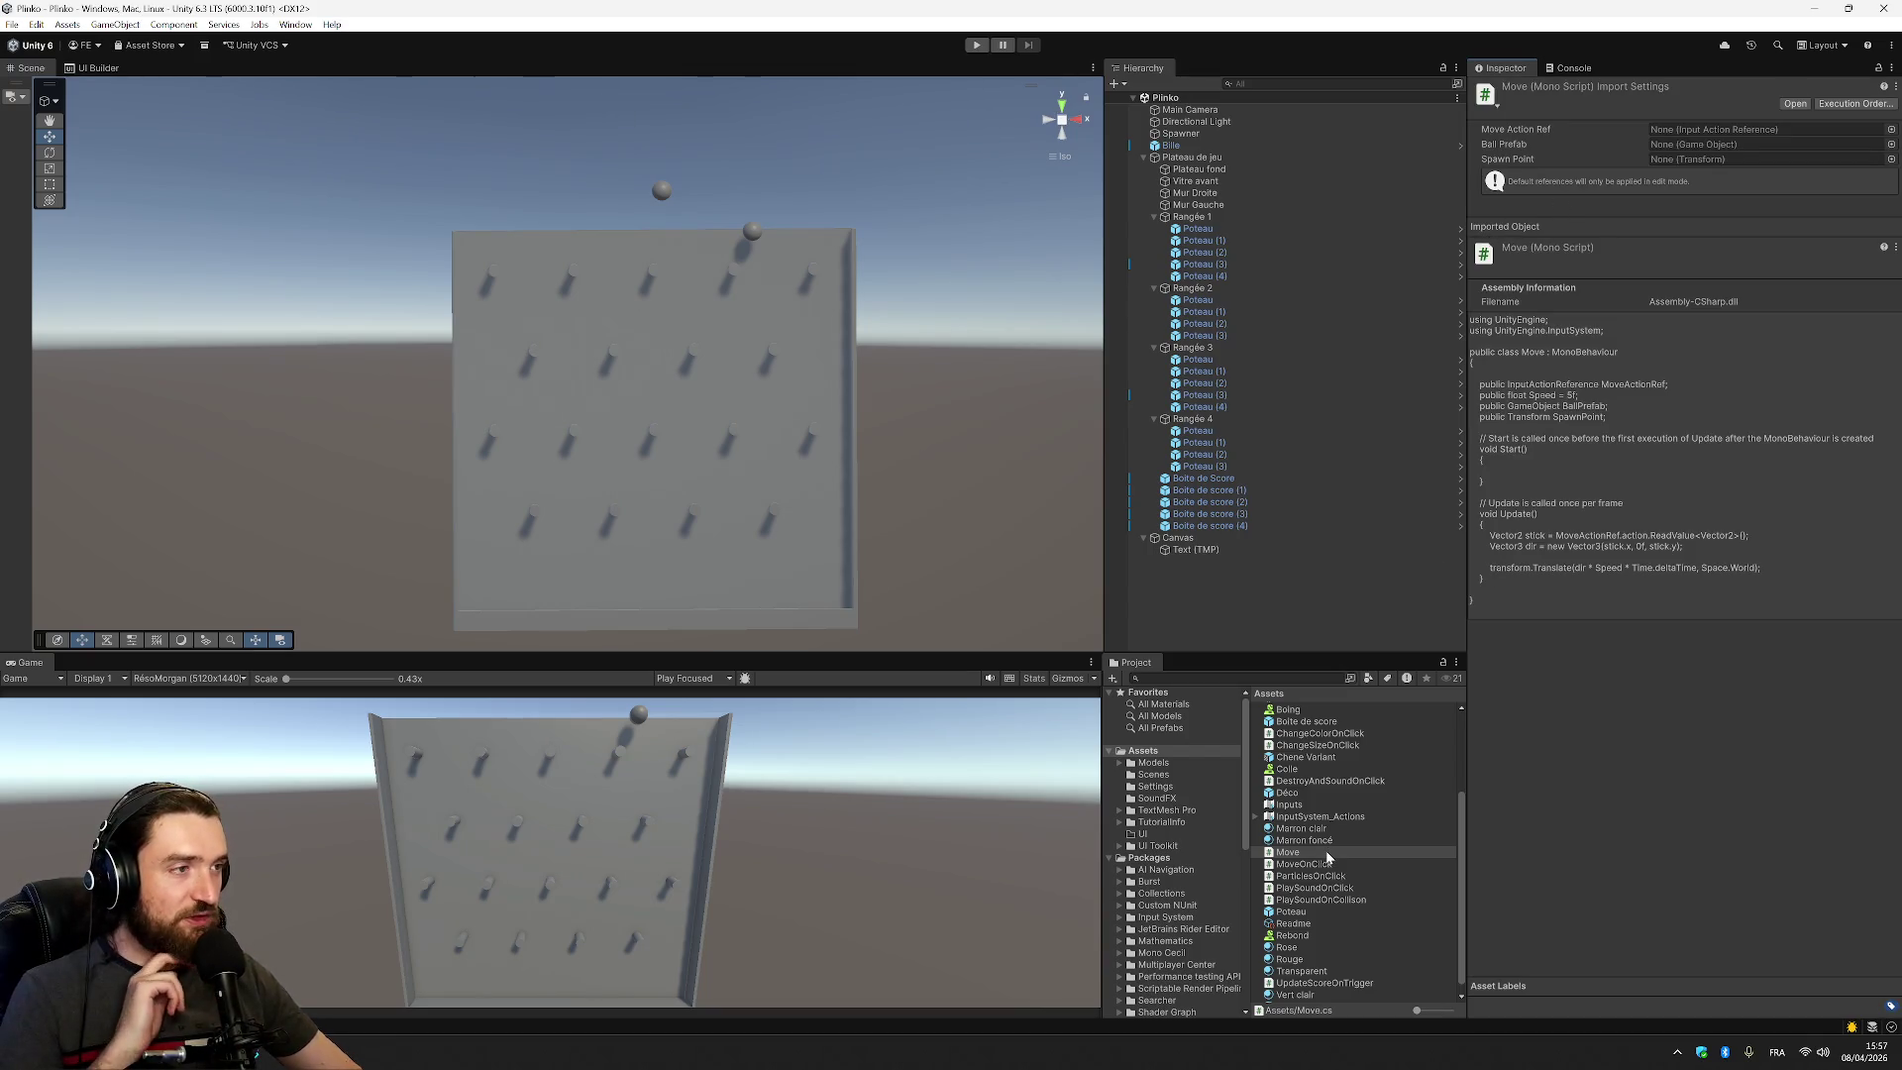
Attach the Move script to Spawner and browse Move Action Ref options without choosing one
left_click_drag(1321, 859, 1191, 139)
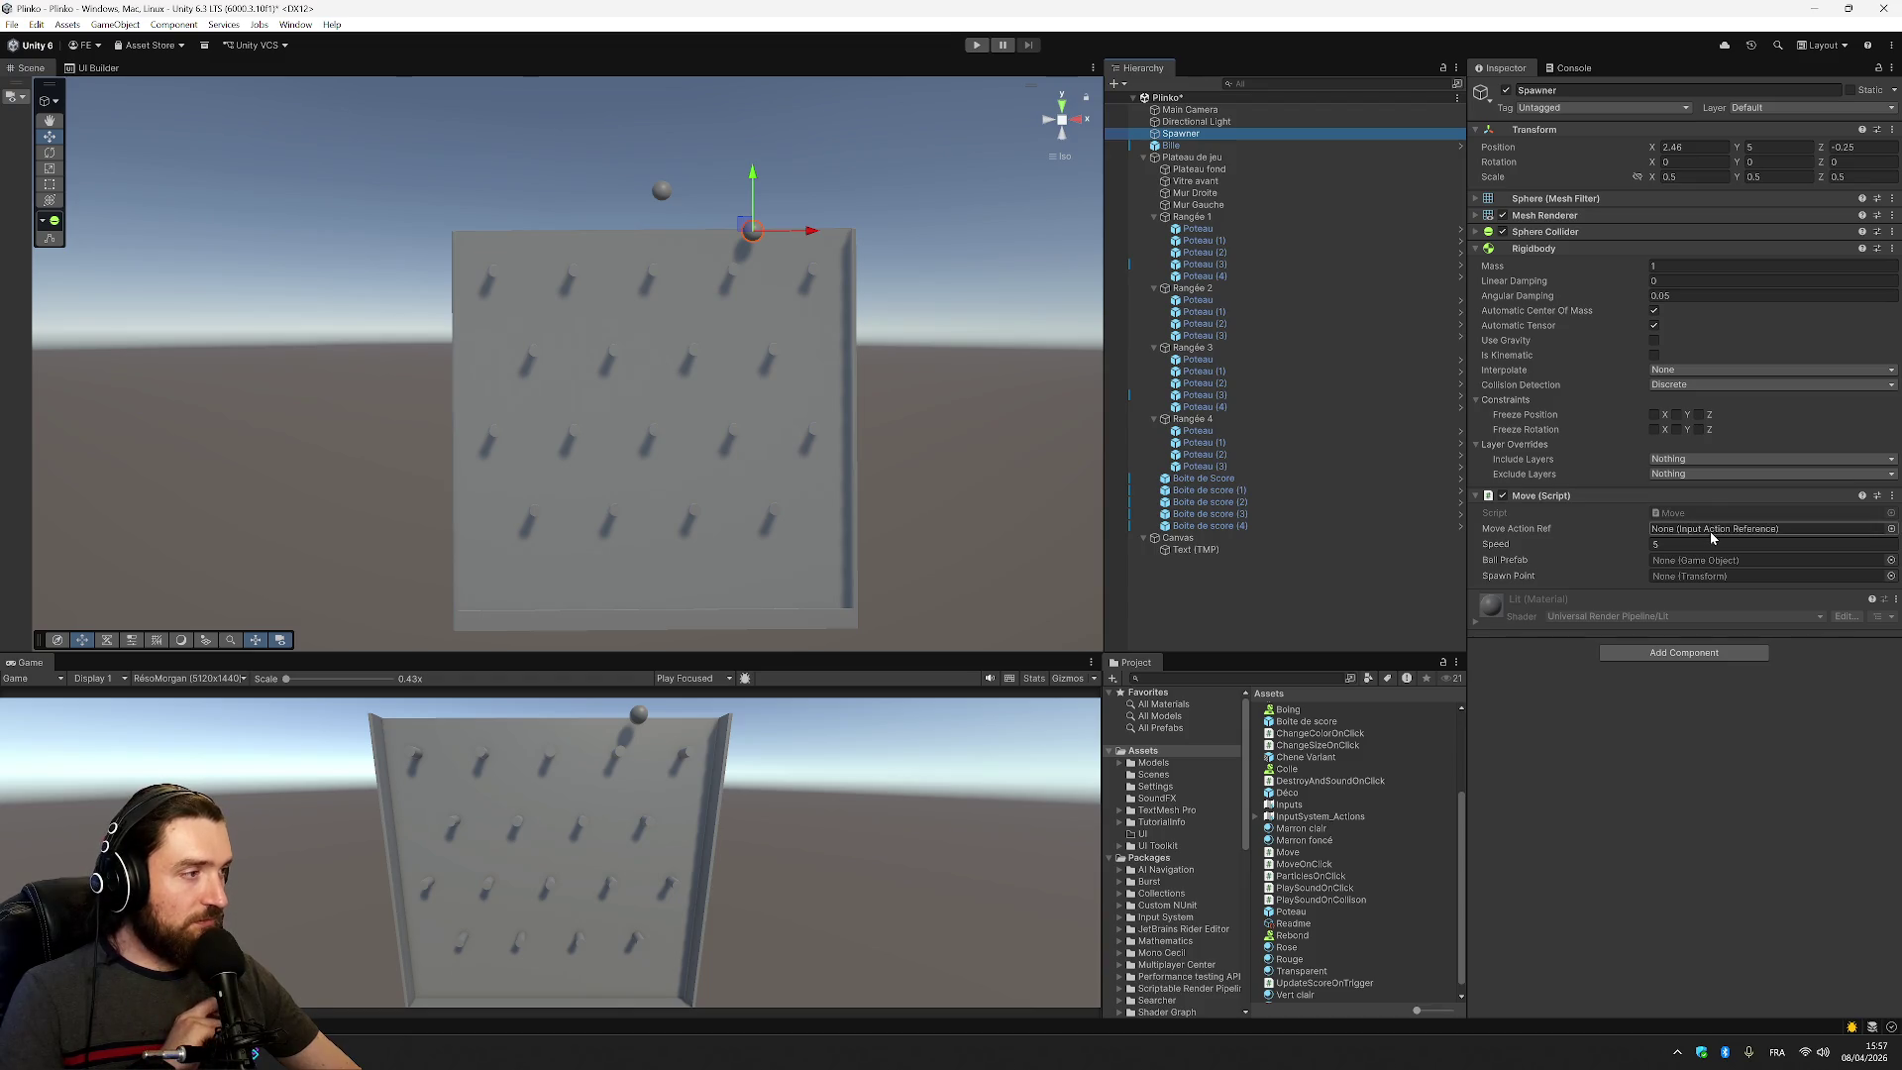
left_click(1891, 529)
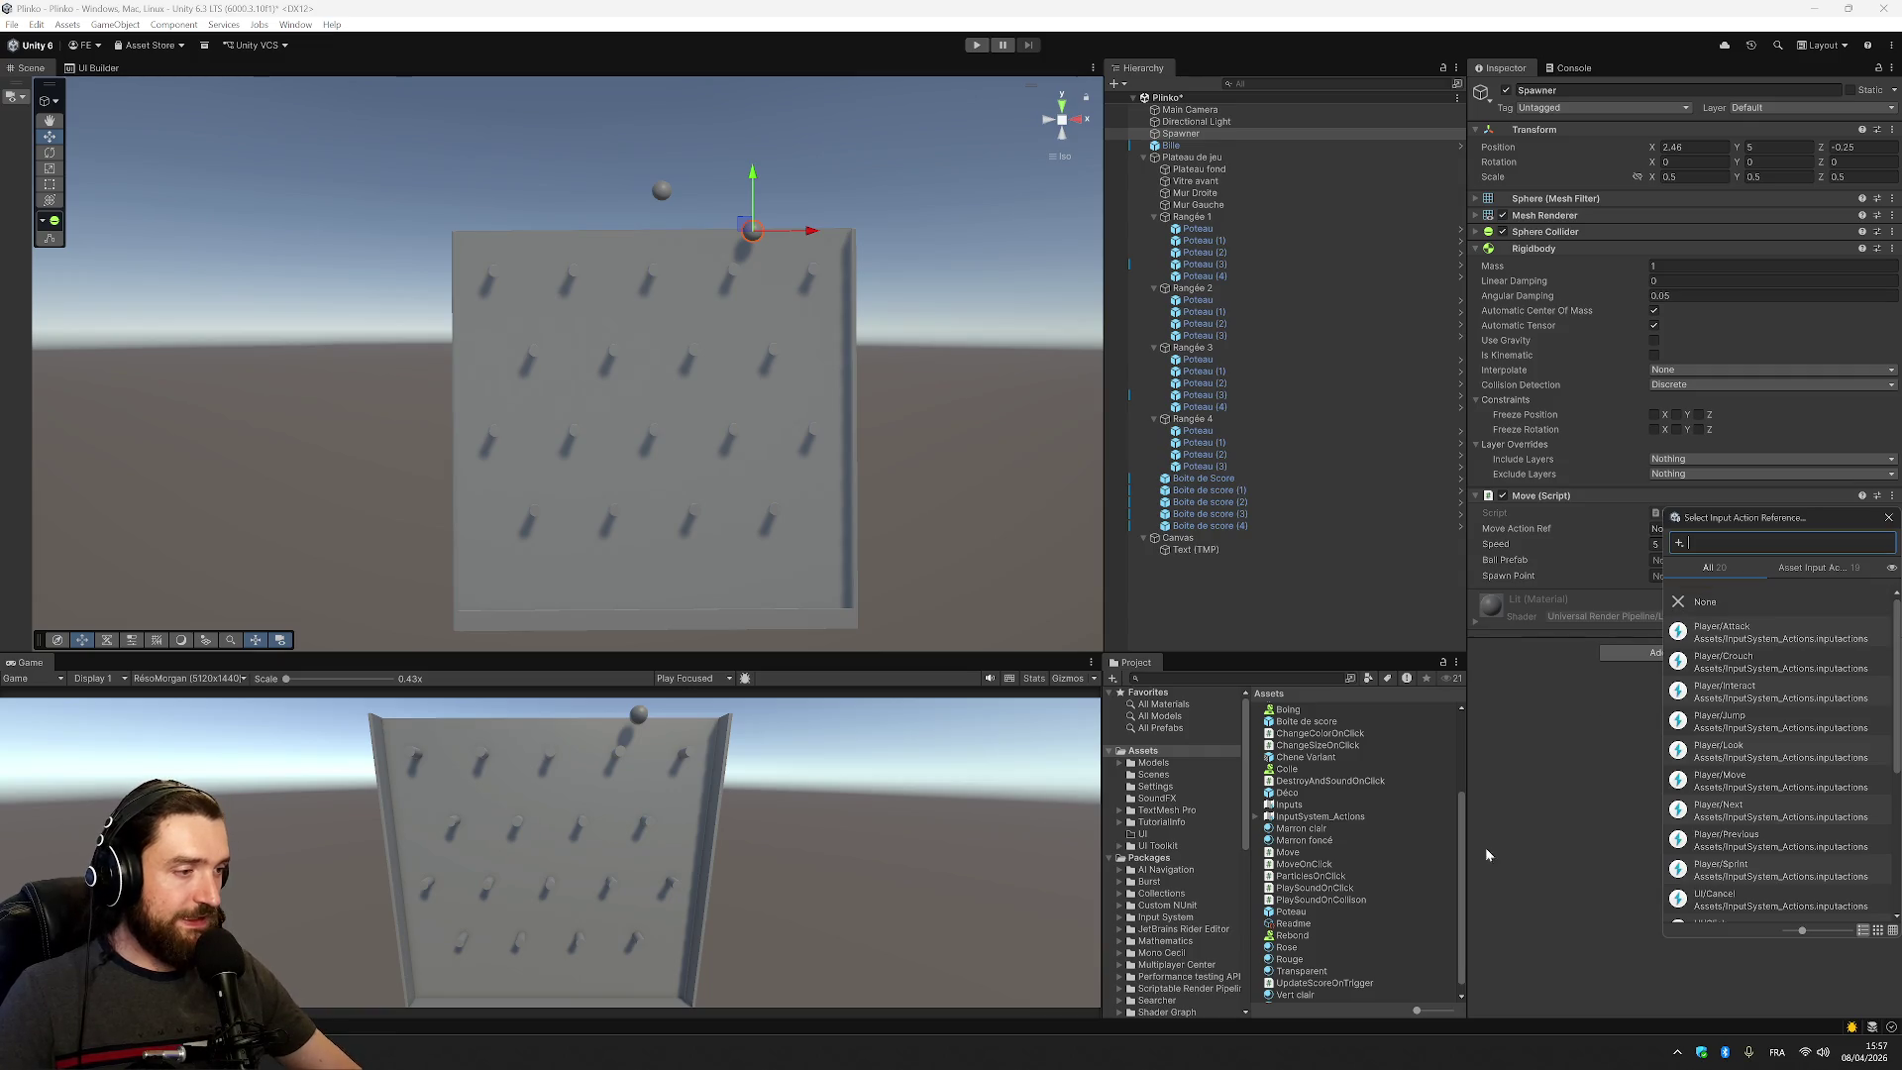
left_click(1417, 806)
left_click(1290, 805)
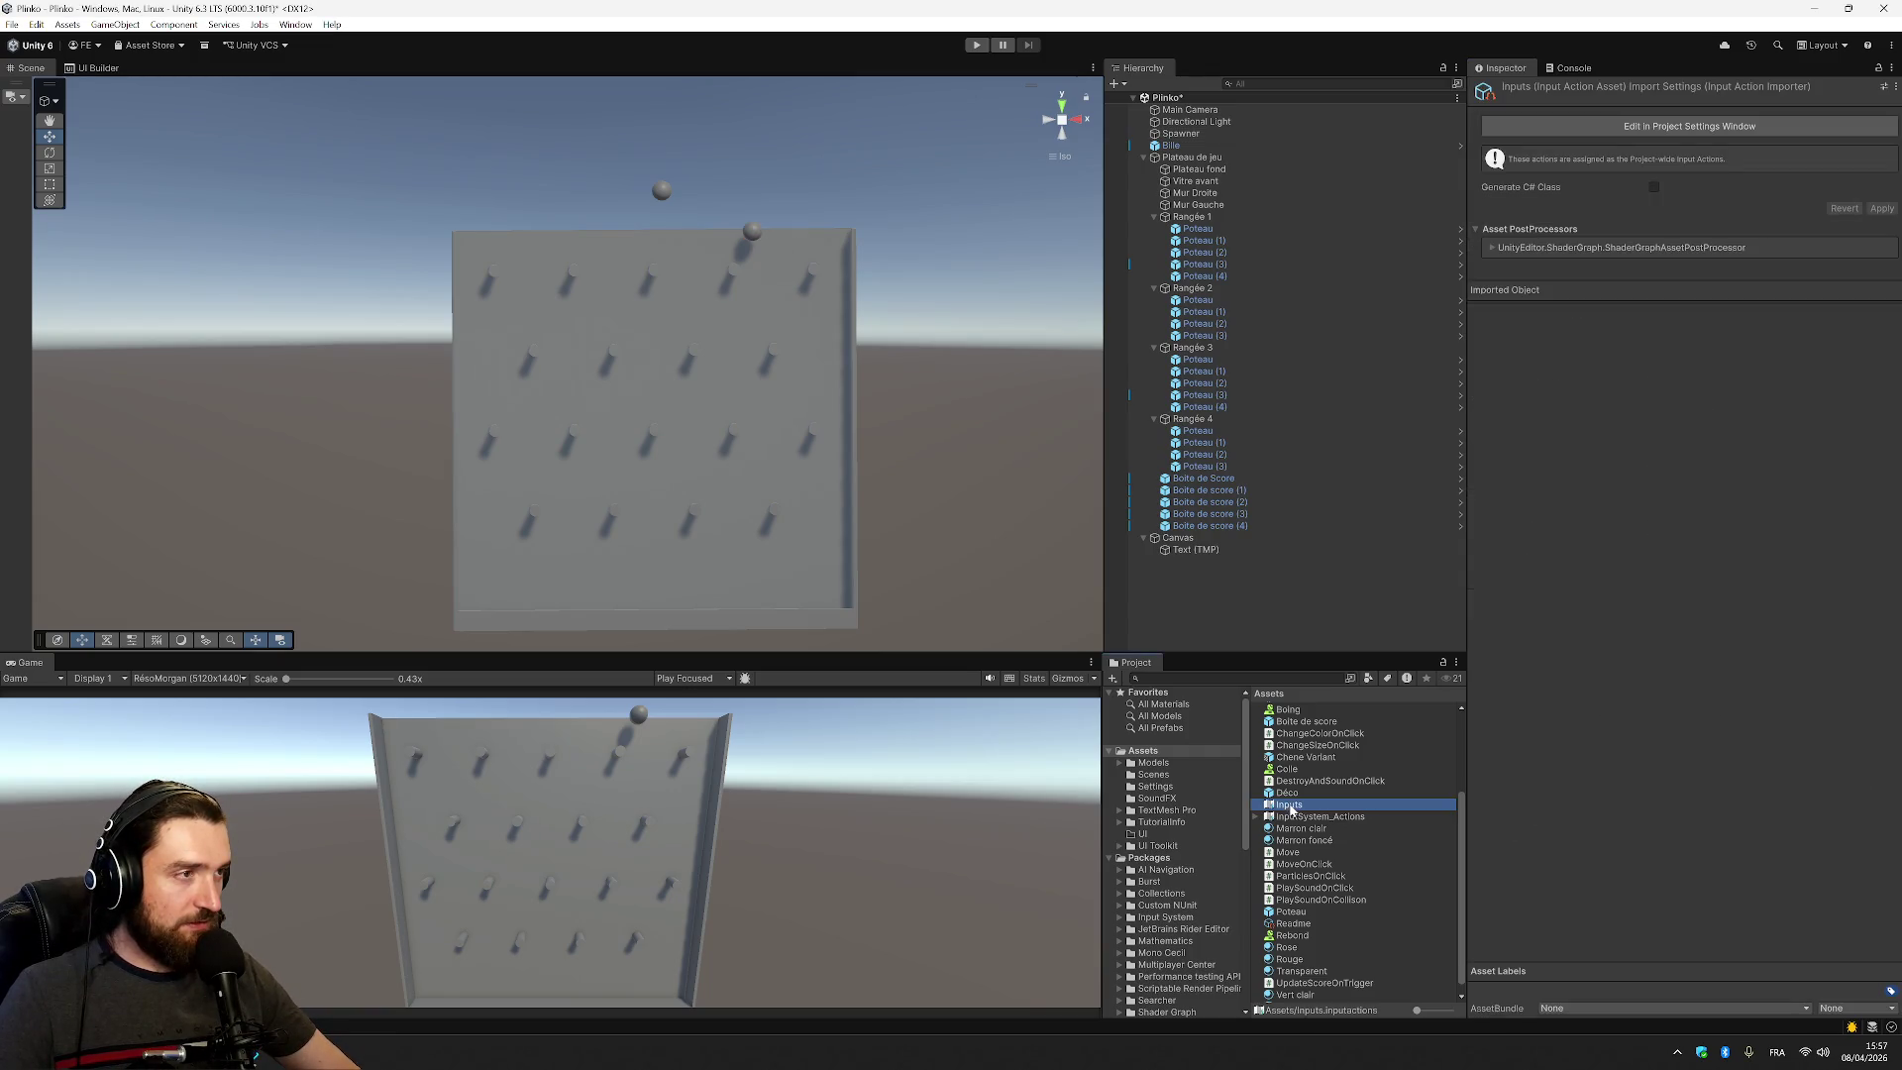
left_click(1211, 133)
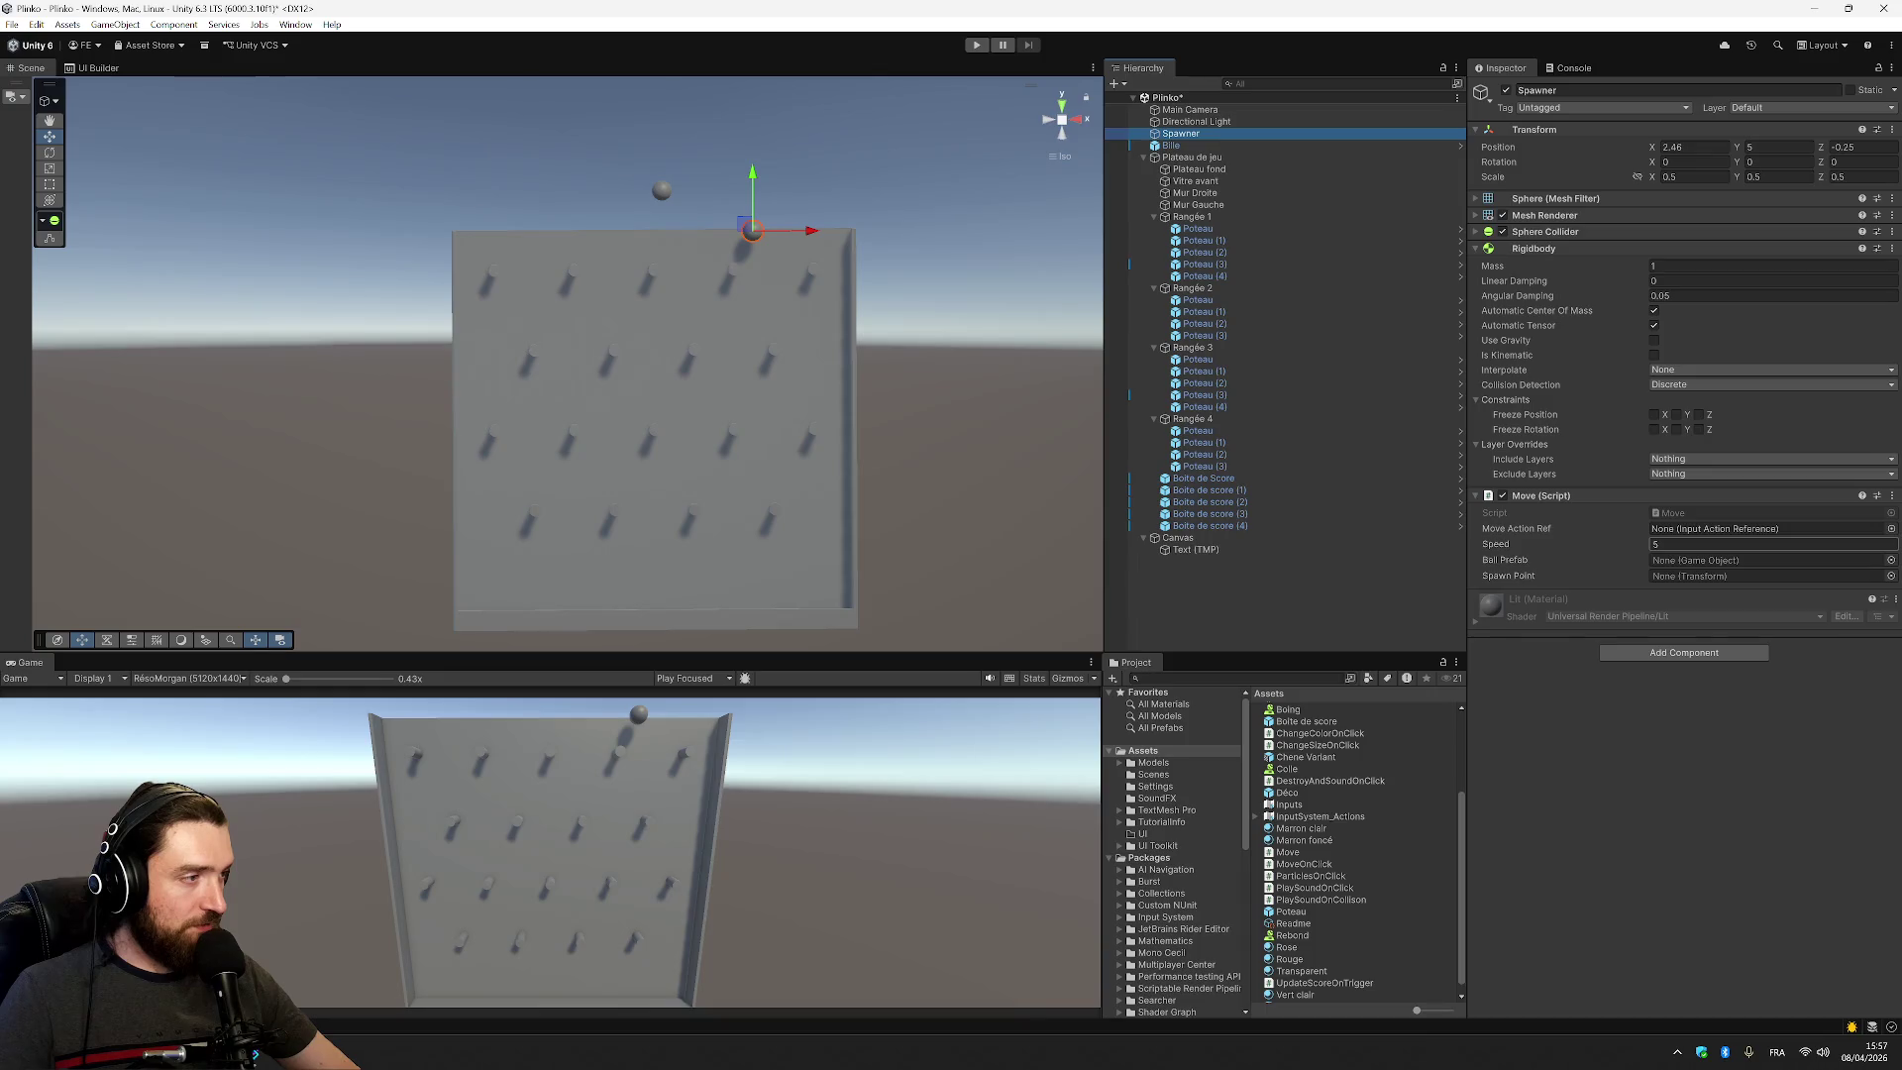
Browse Spawn Point transforms without choosing, then select the BallPrefab field in Visual Studio
left_click(1774, 575)
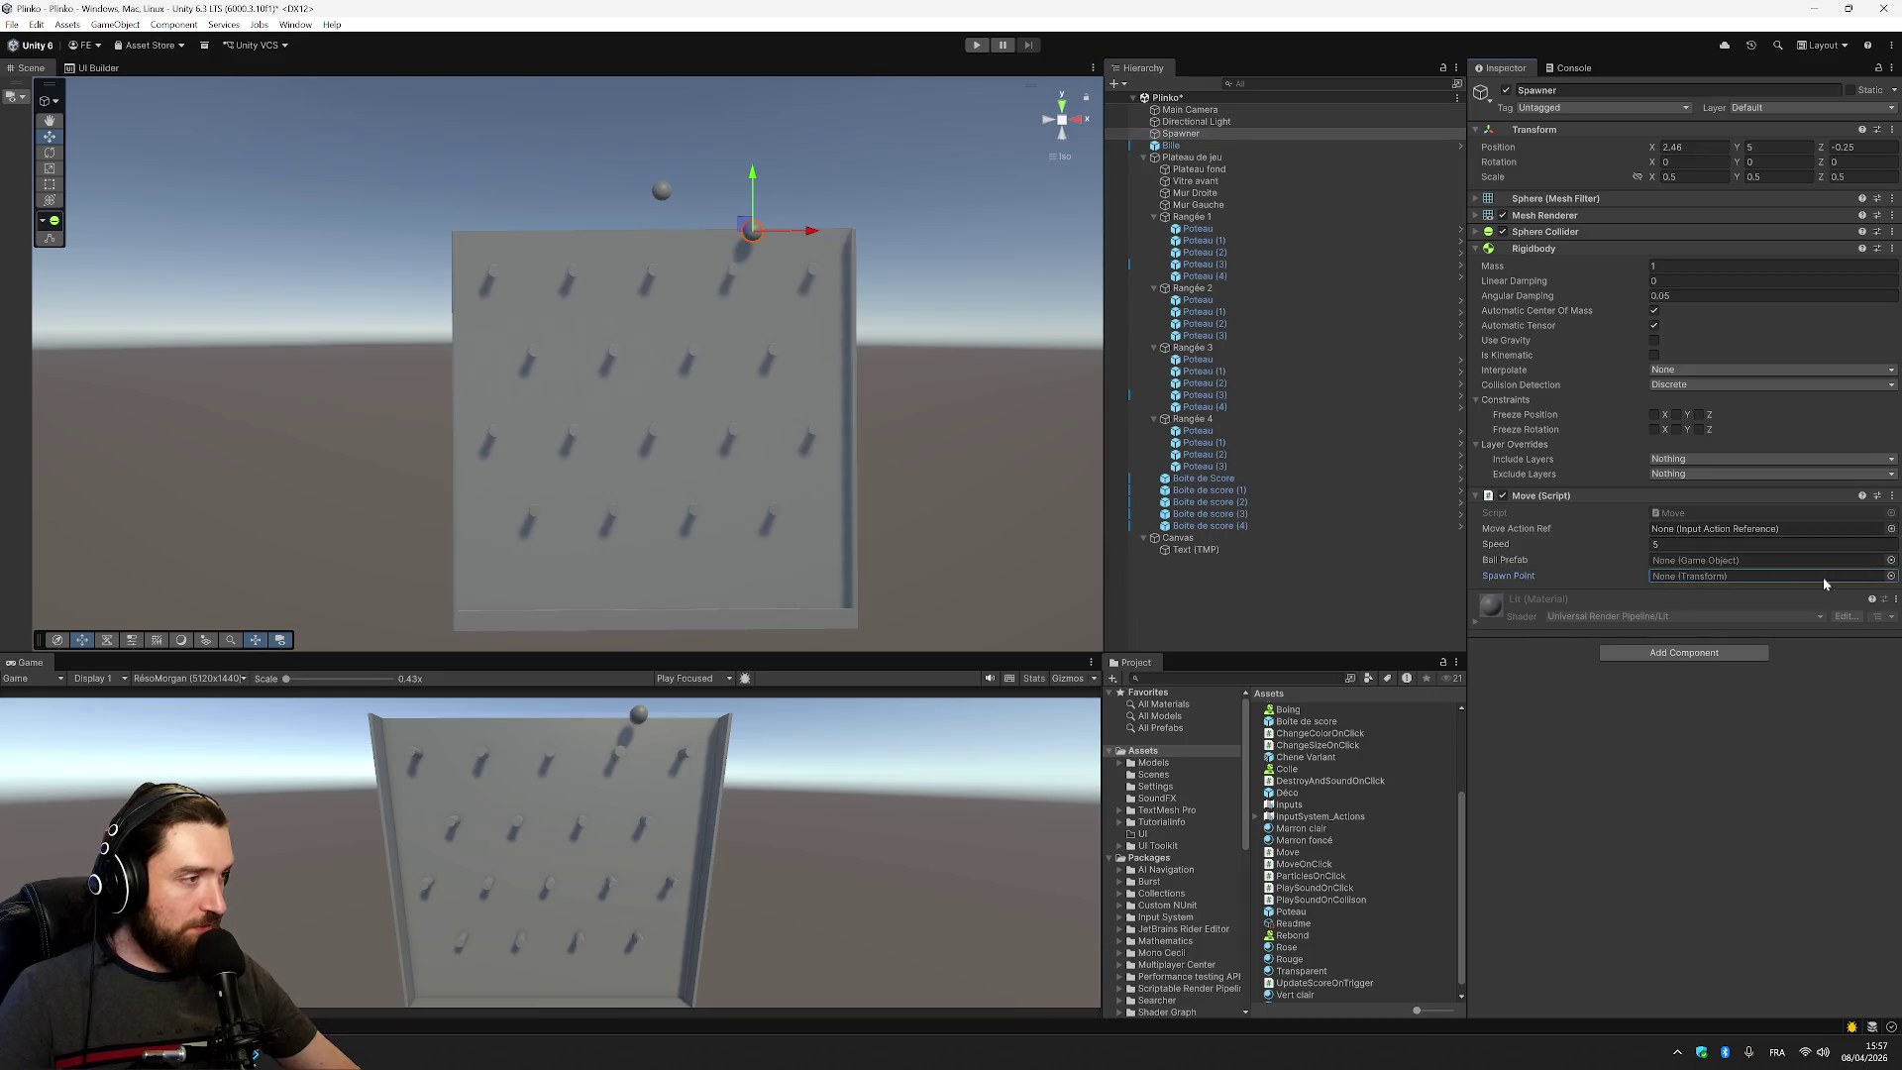
left_click(1890, 575)
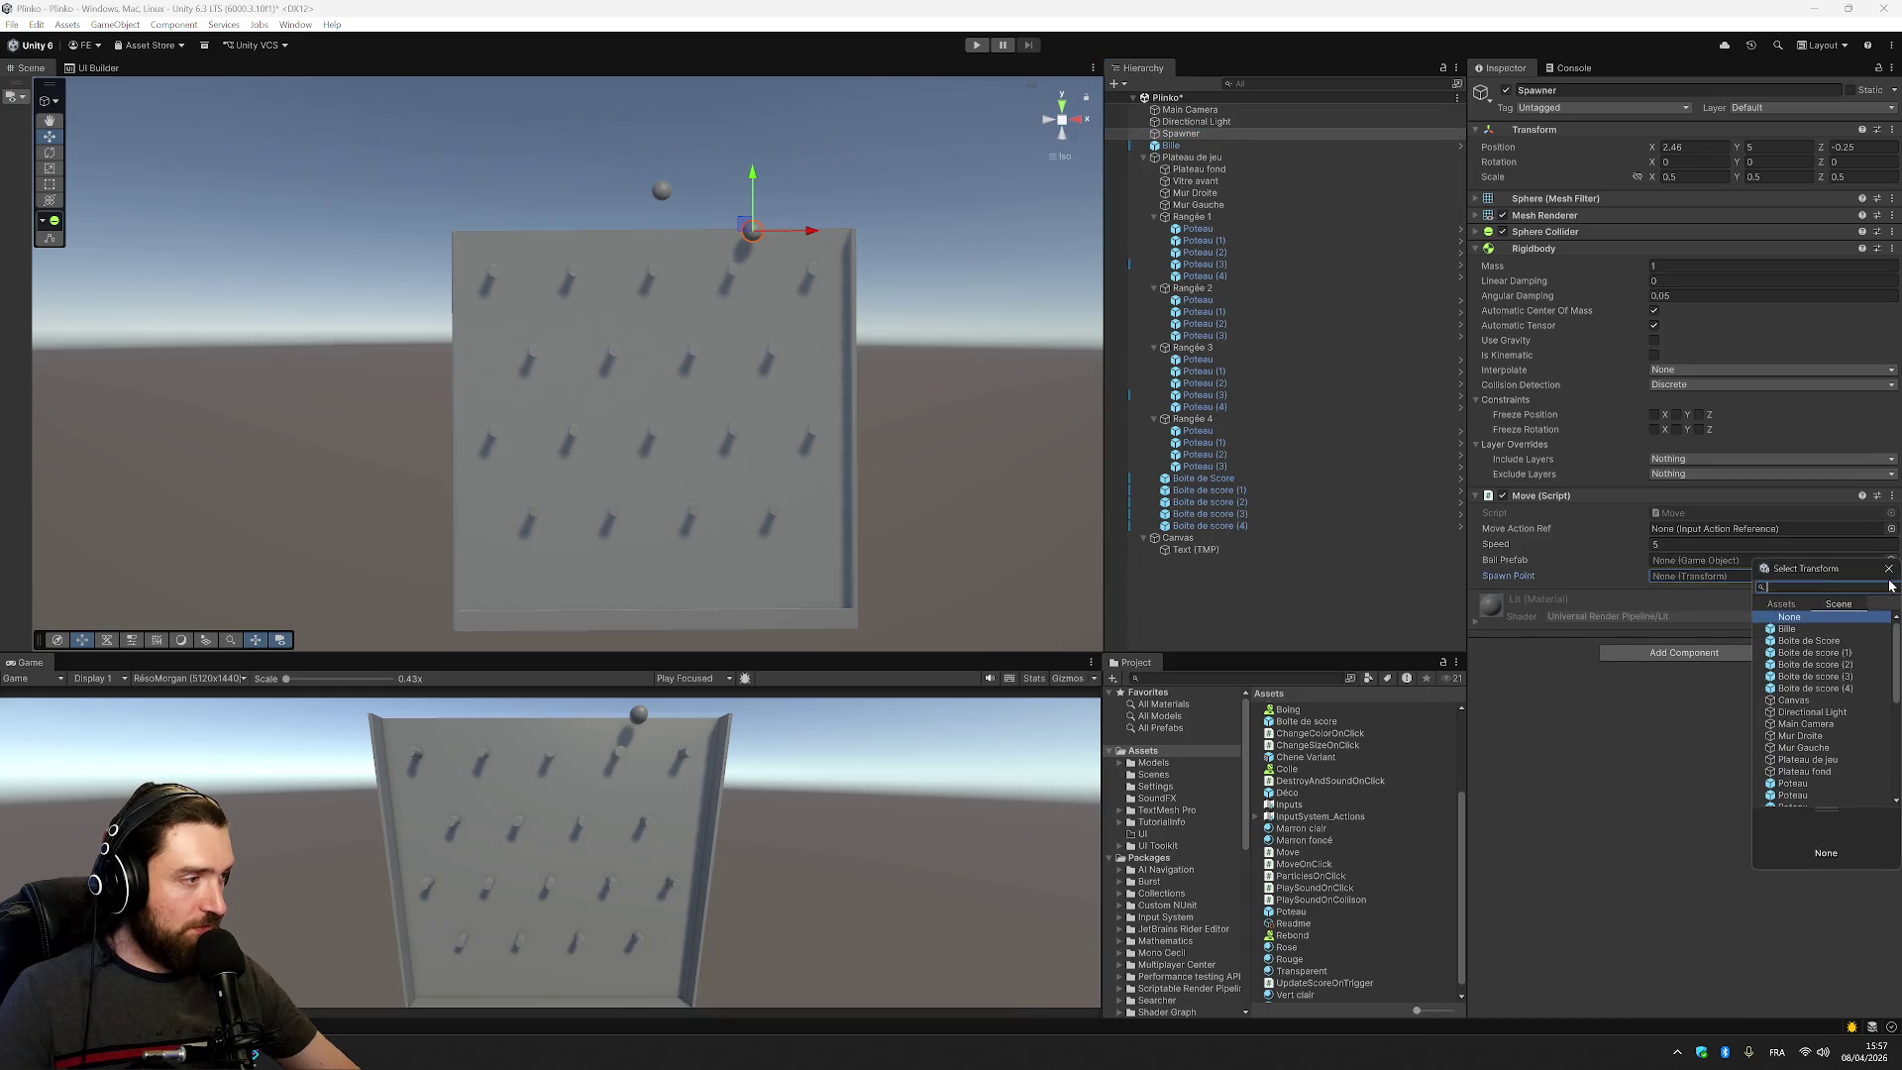
left_click(1634, 768)
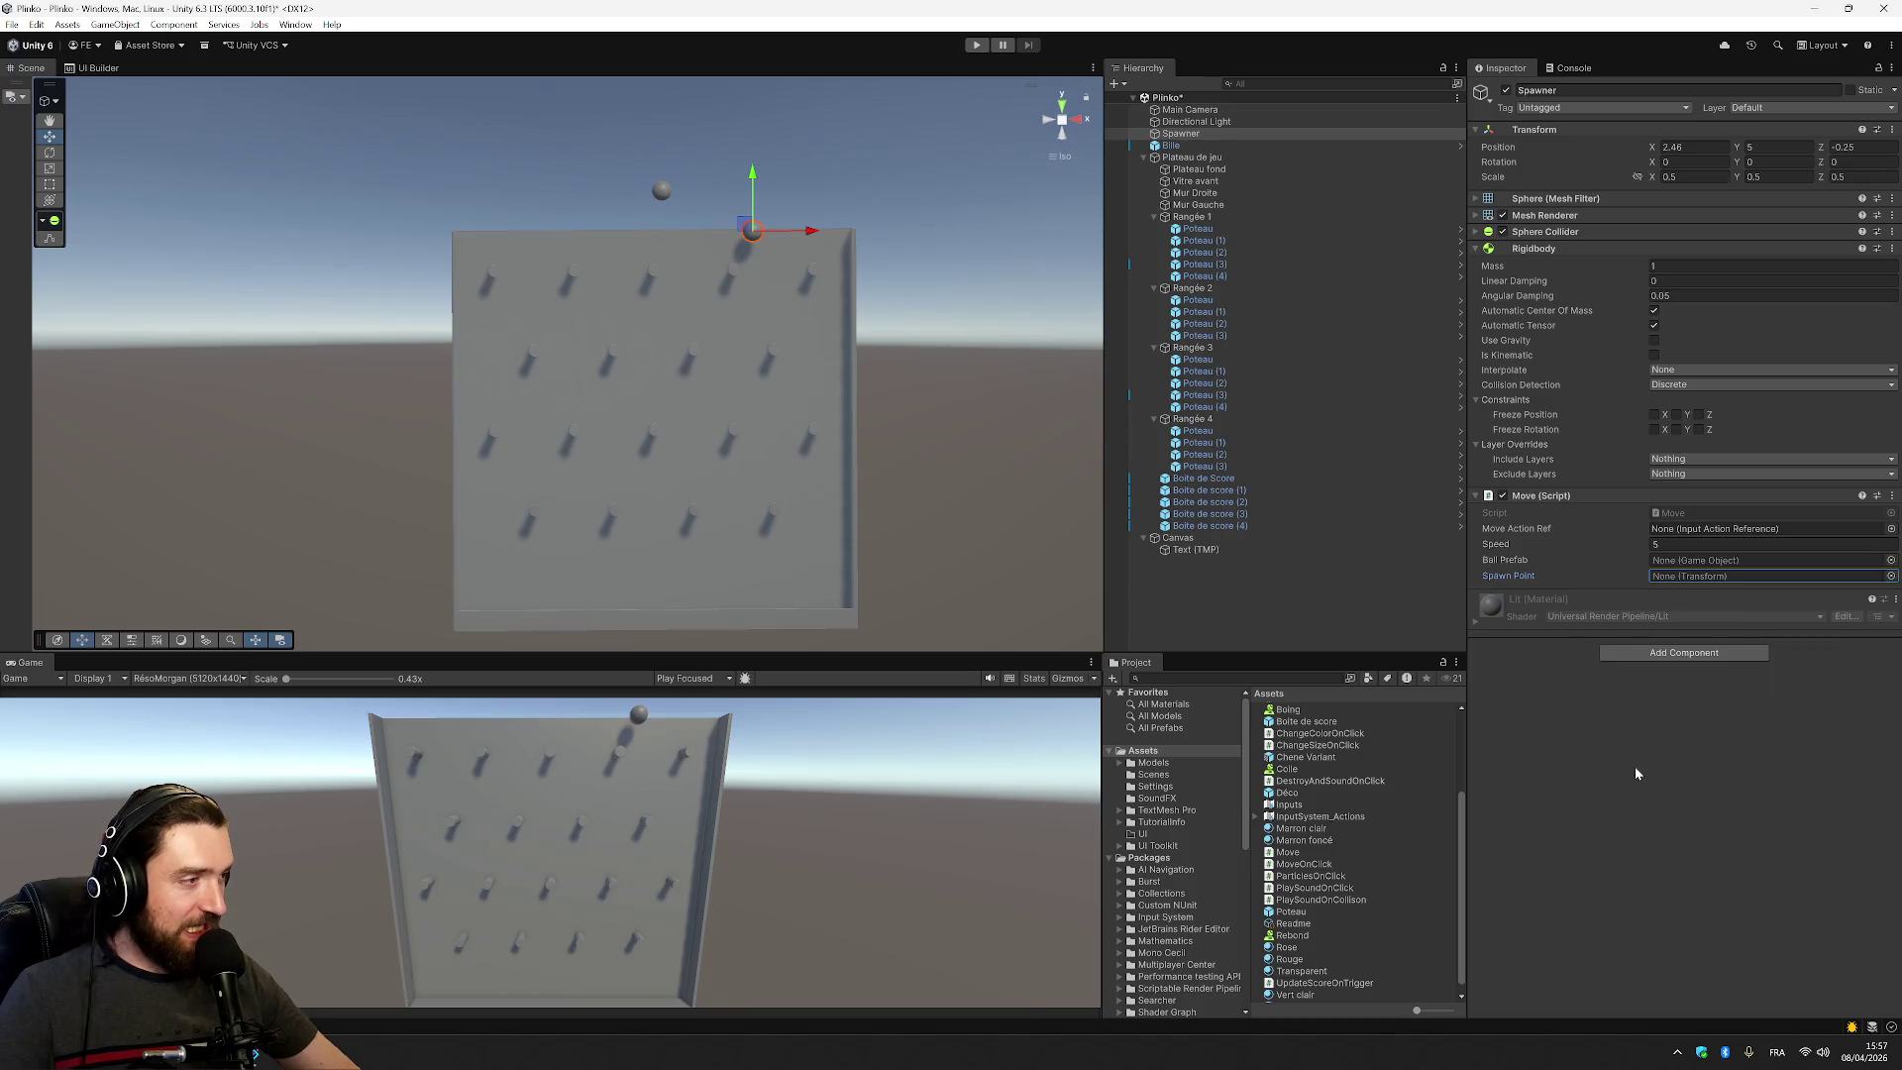
left_click(255, 1058)
left_click_drag(379, 249, 414, 268)
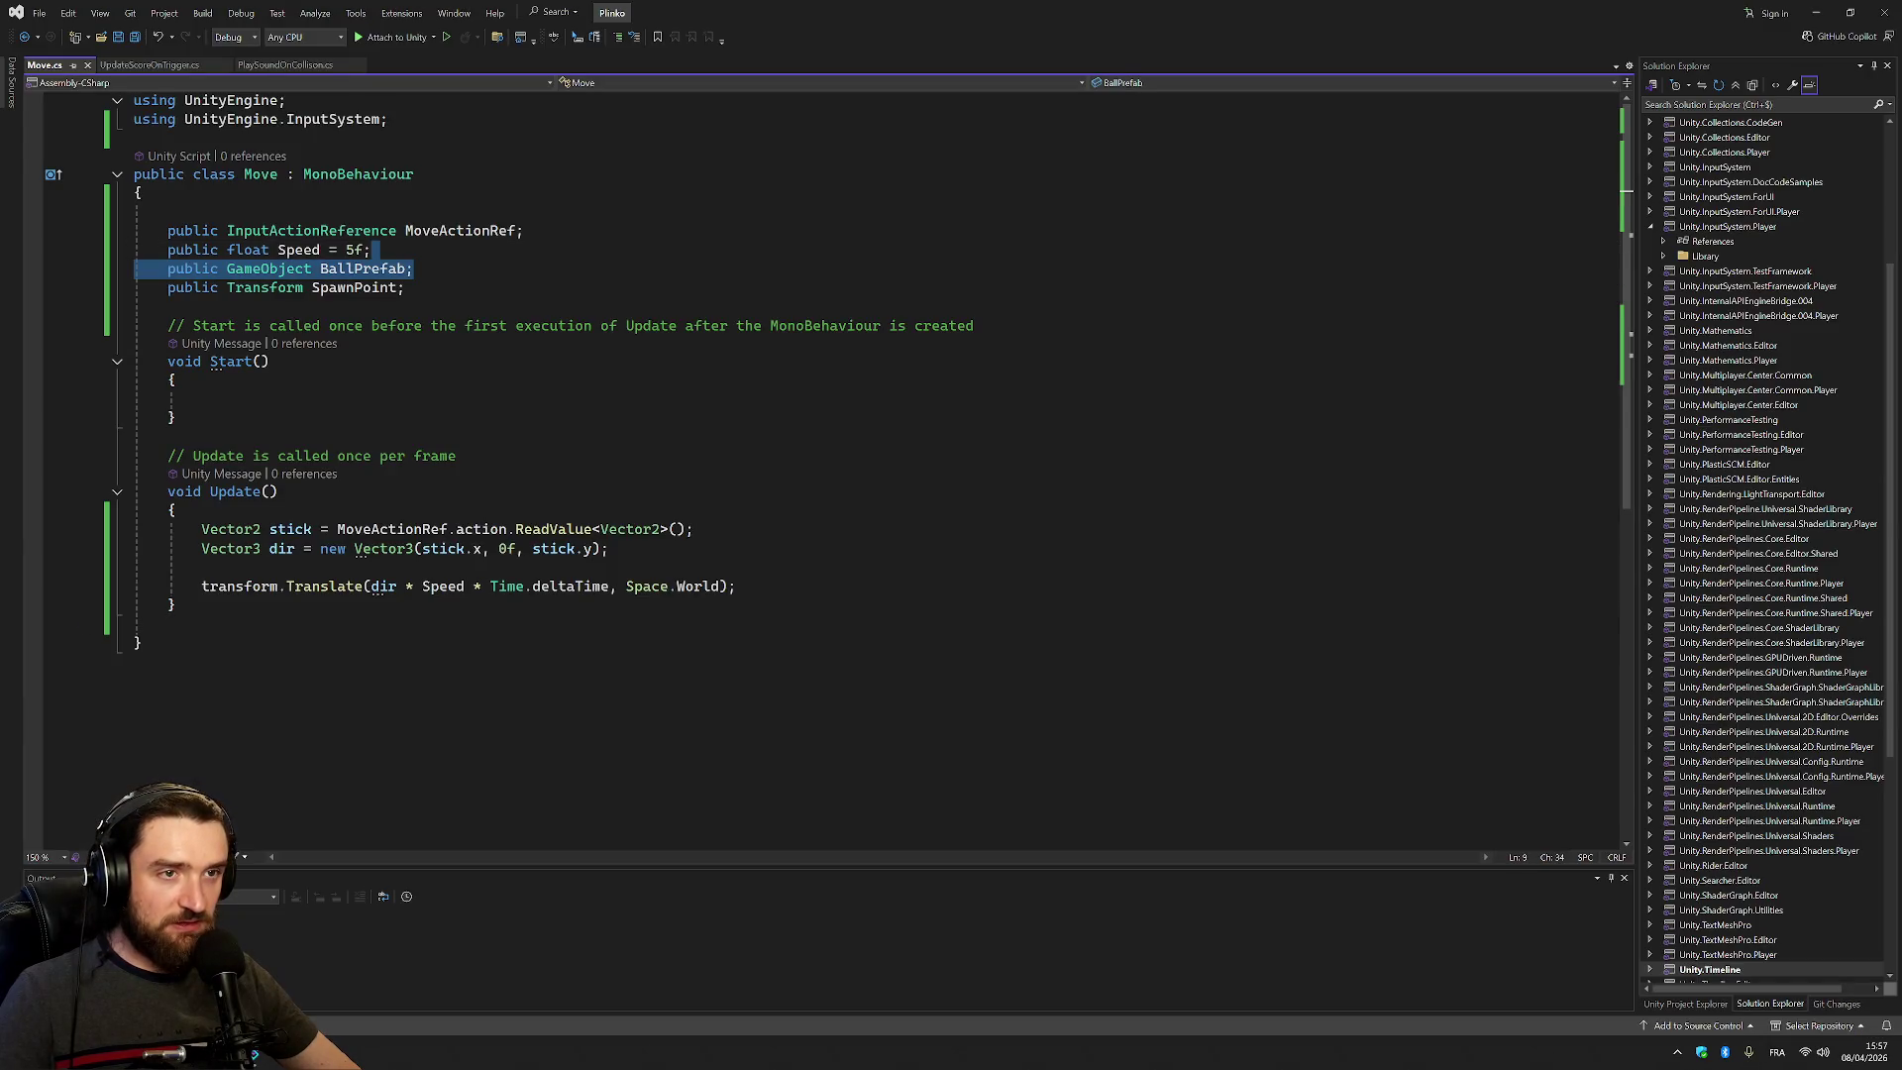
Delete the BallPrefab and SpawnPoint field lines, save, and return to Unity
key("shift+Down")
key("Delete")
key("ctrl+s")
key("alt+Tab")
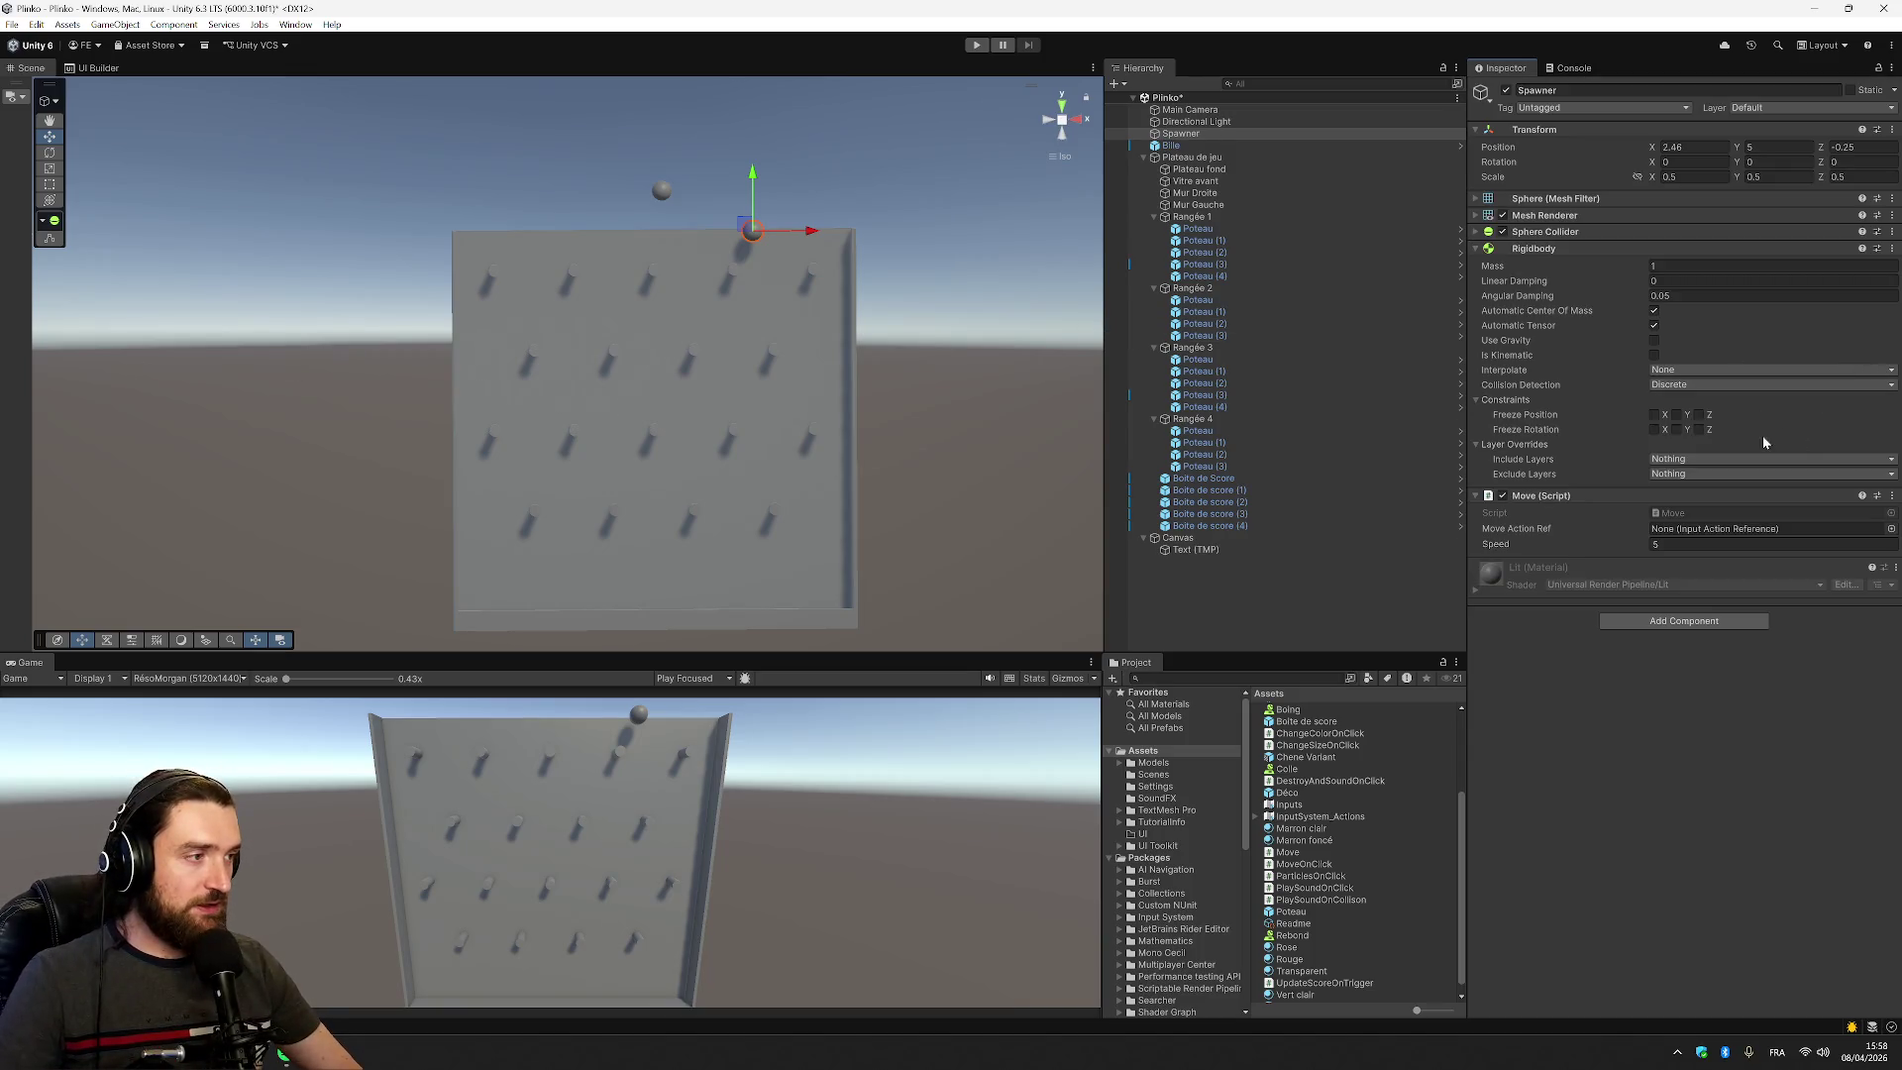
left_click(1891, 528)
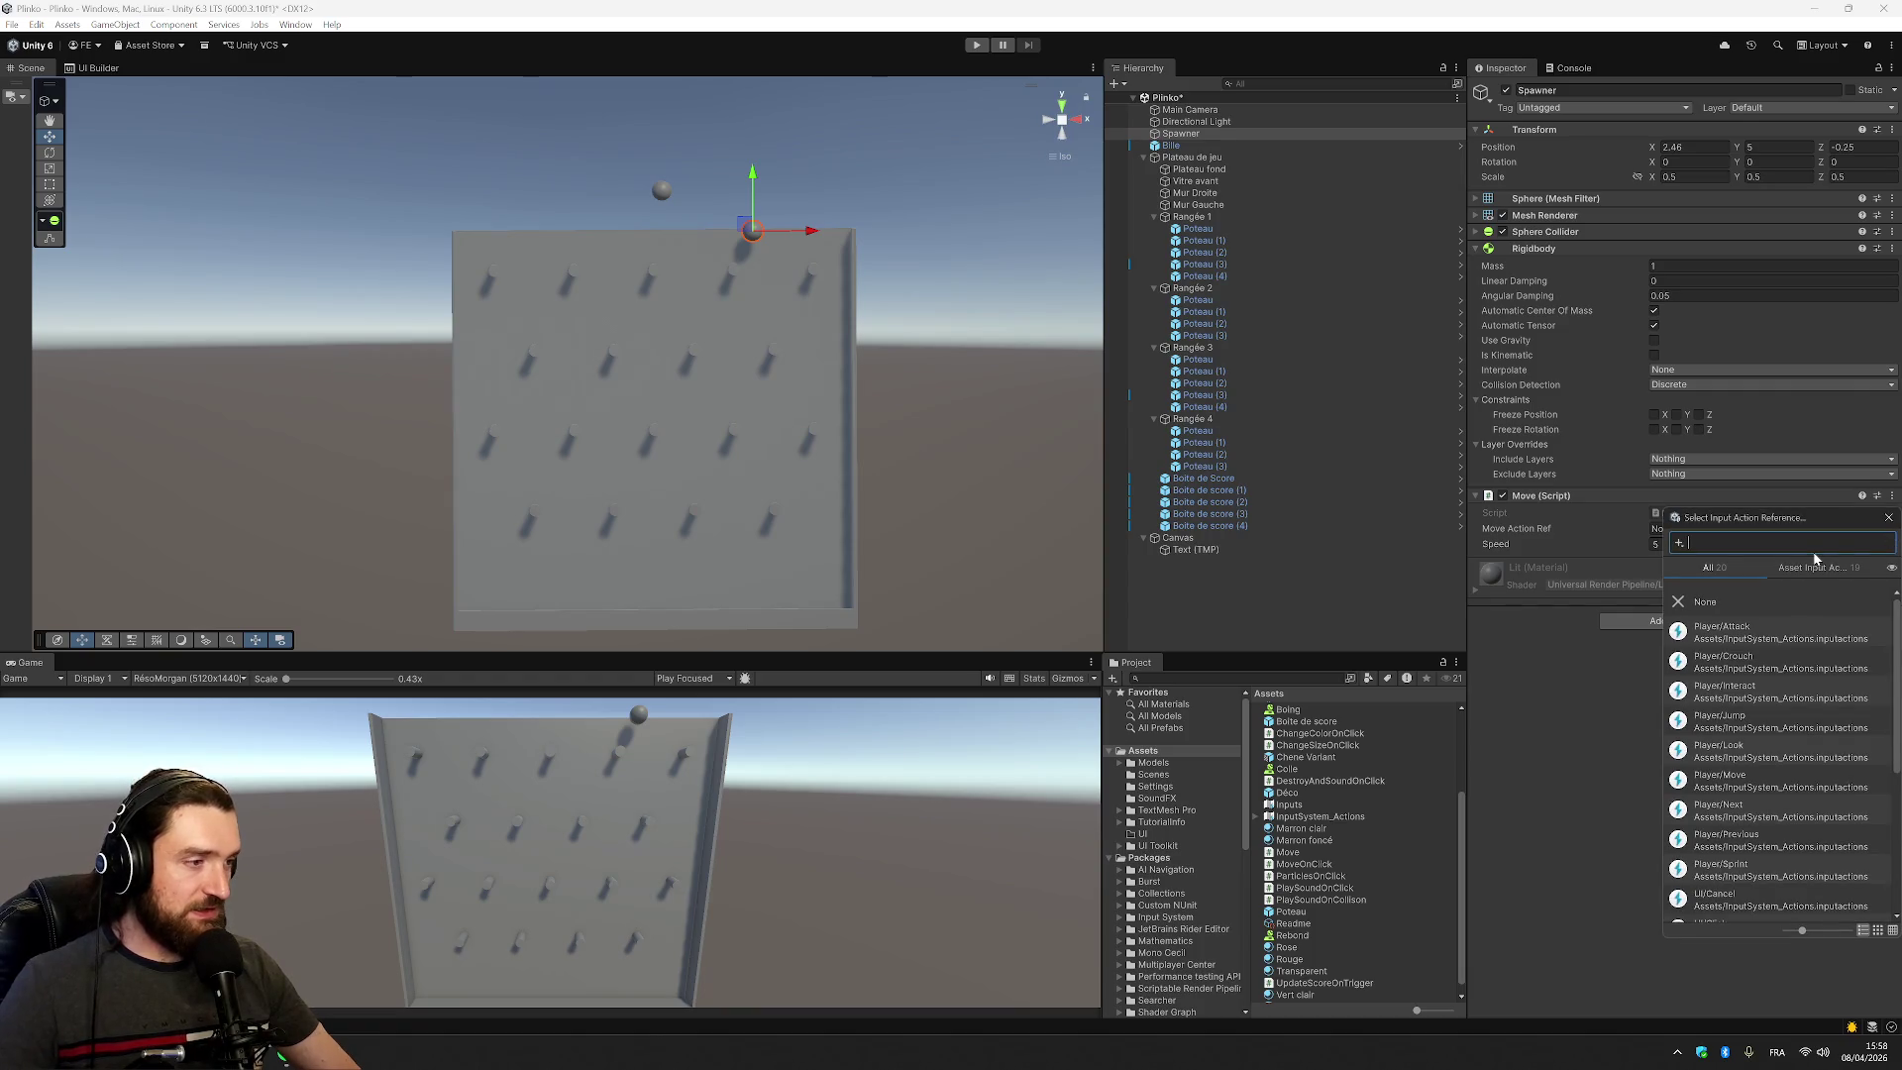
type("inputs")
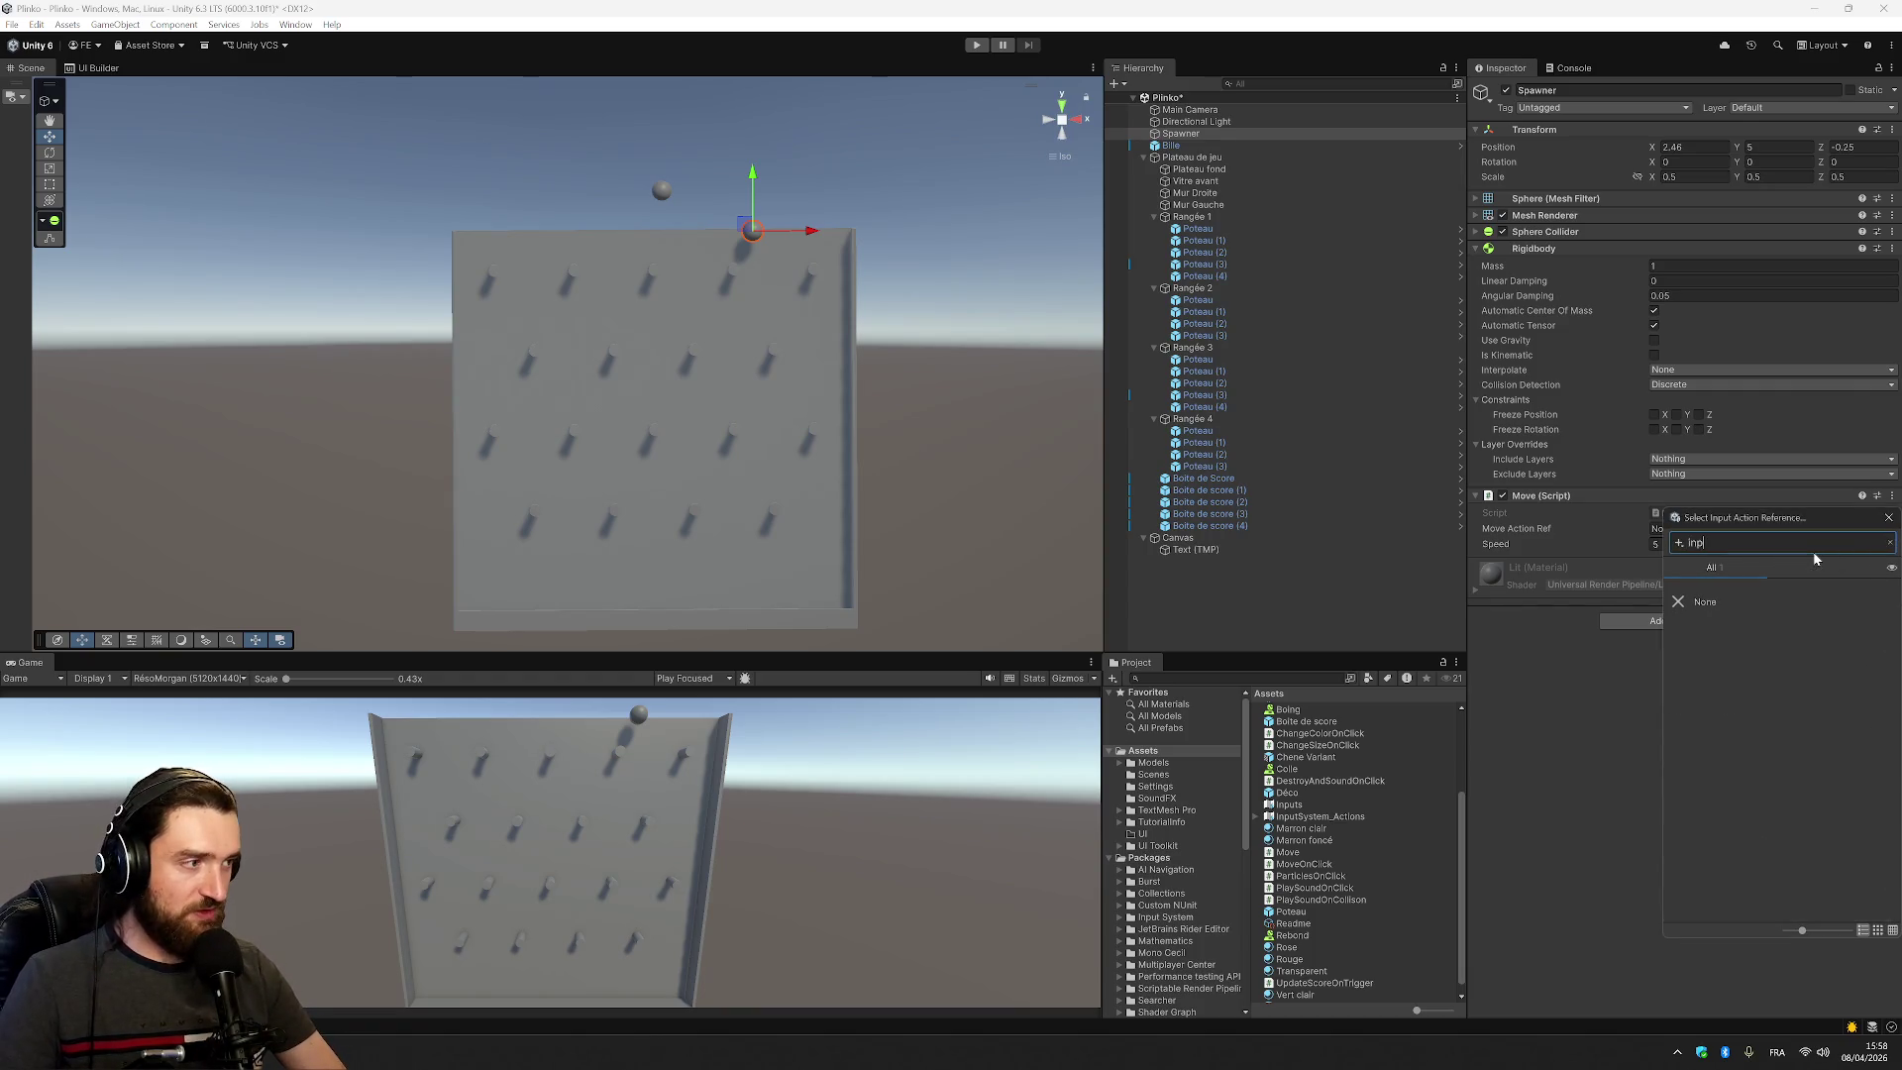
key("ctrl+a")
key("BackSpace")
scroll(1858, 671, "down", 5)
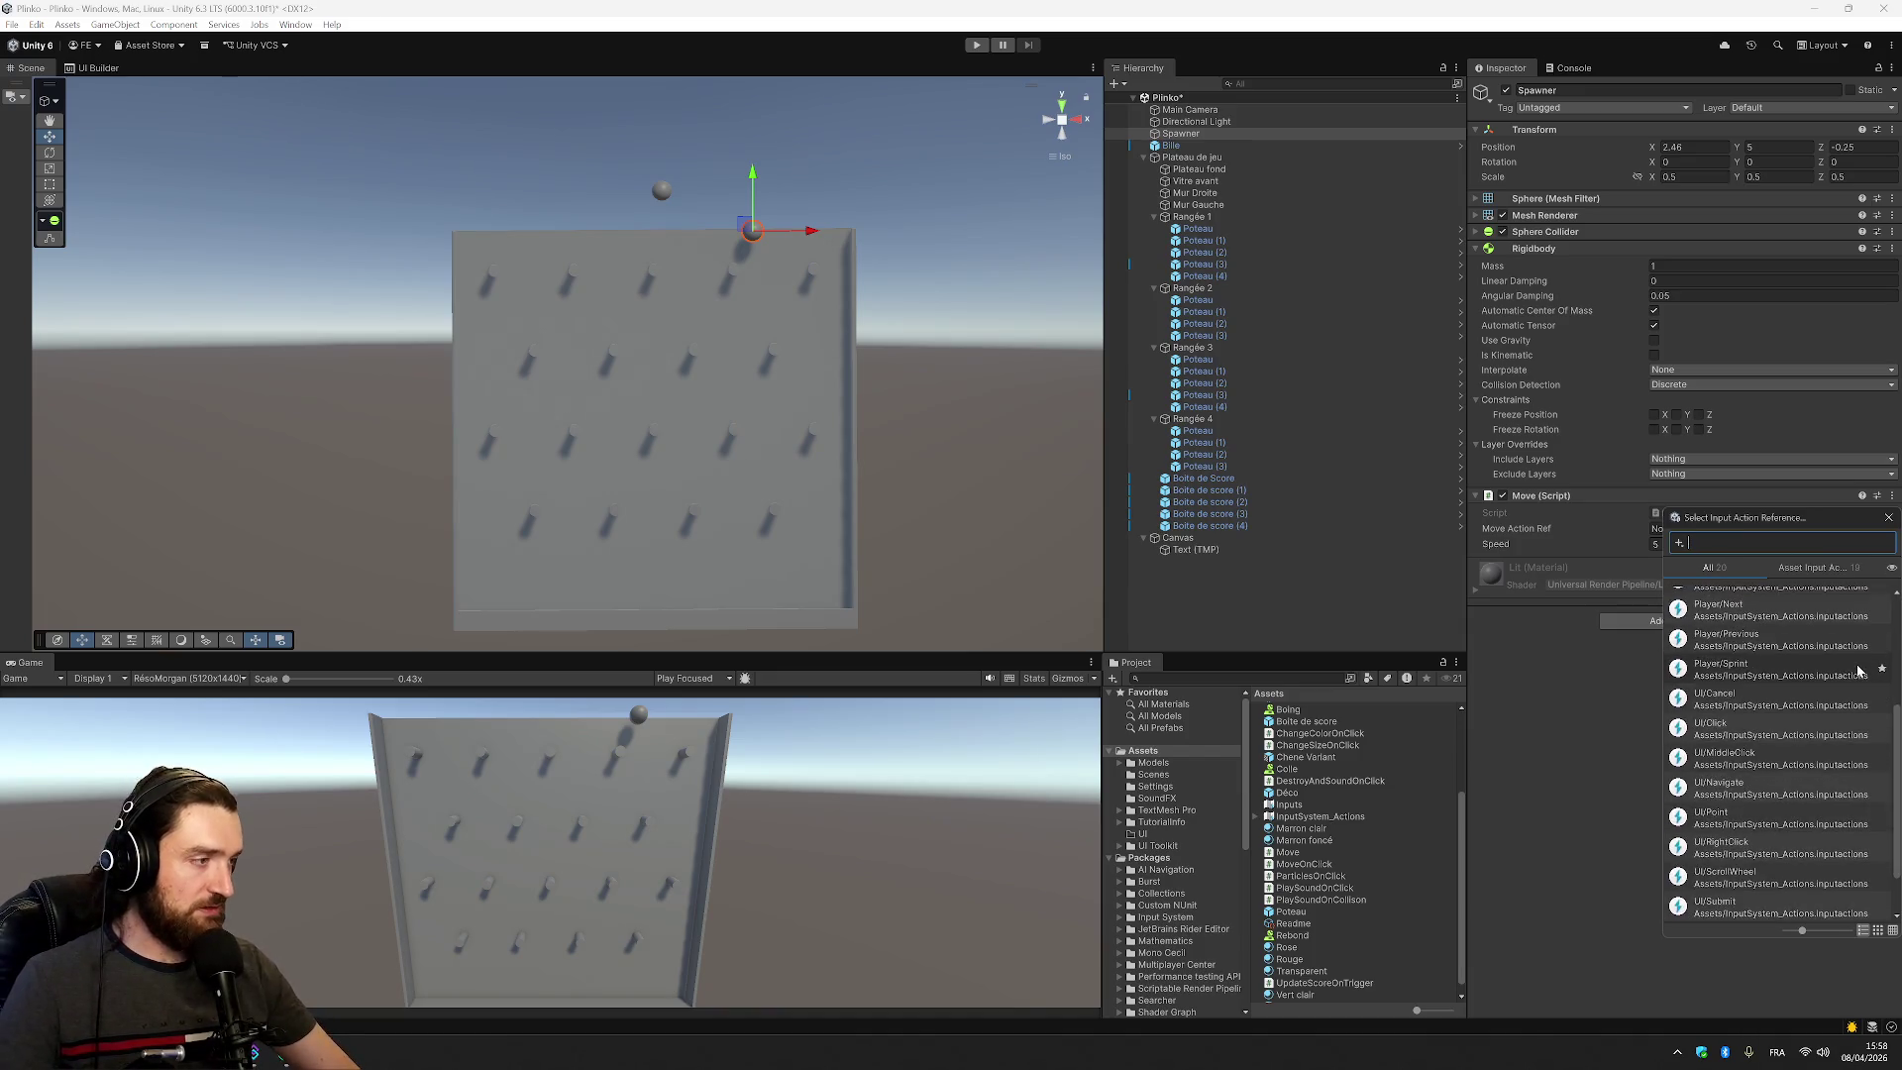
scroll(1858, 671, "up", 5)
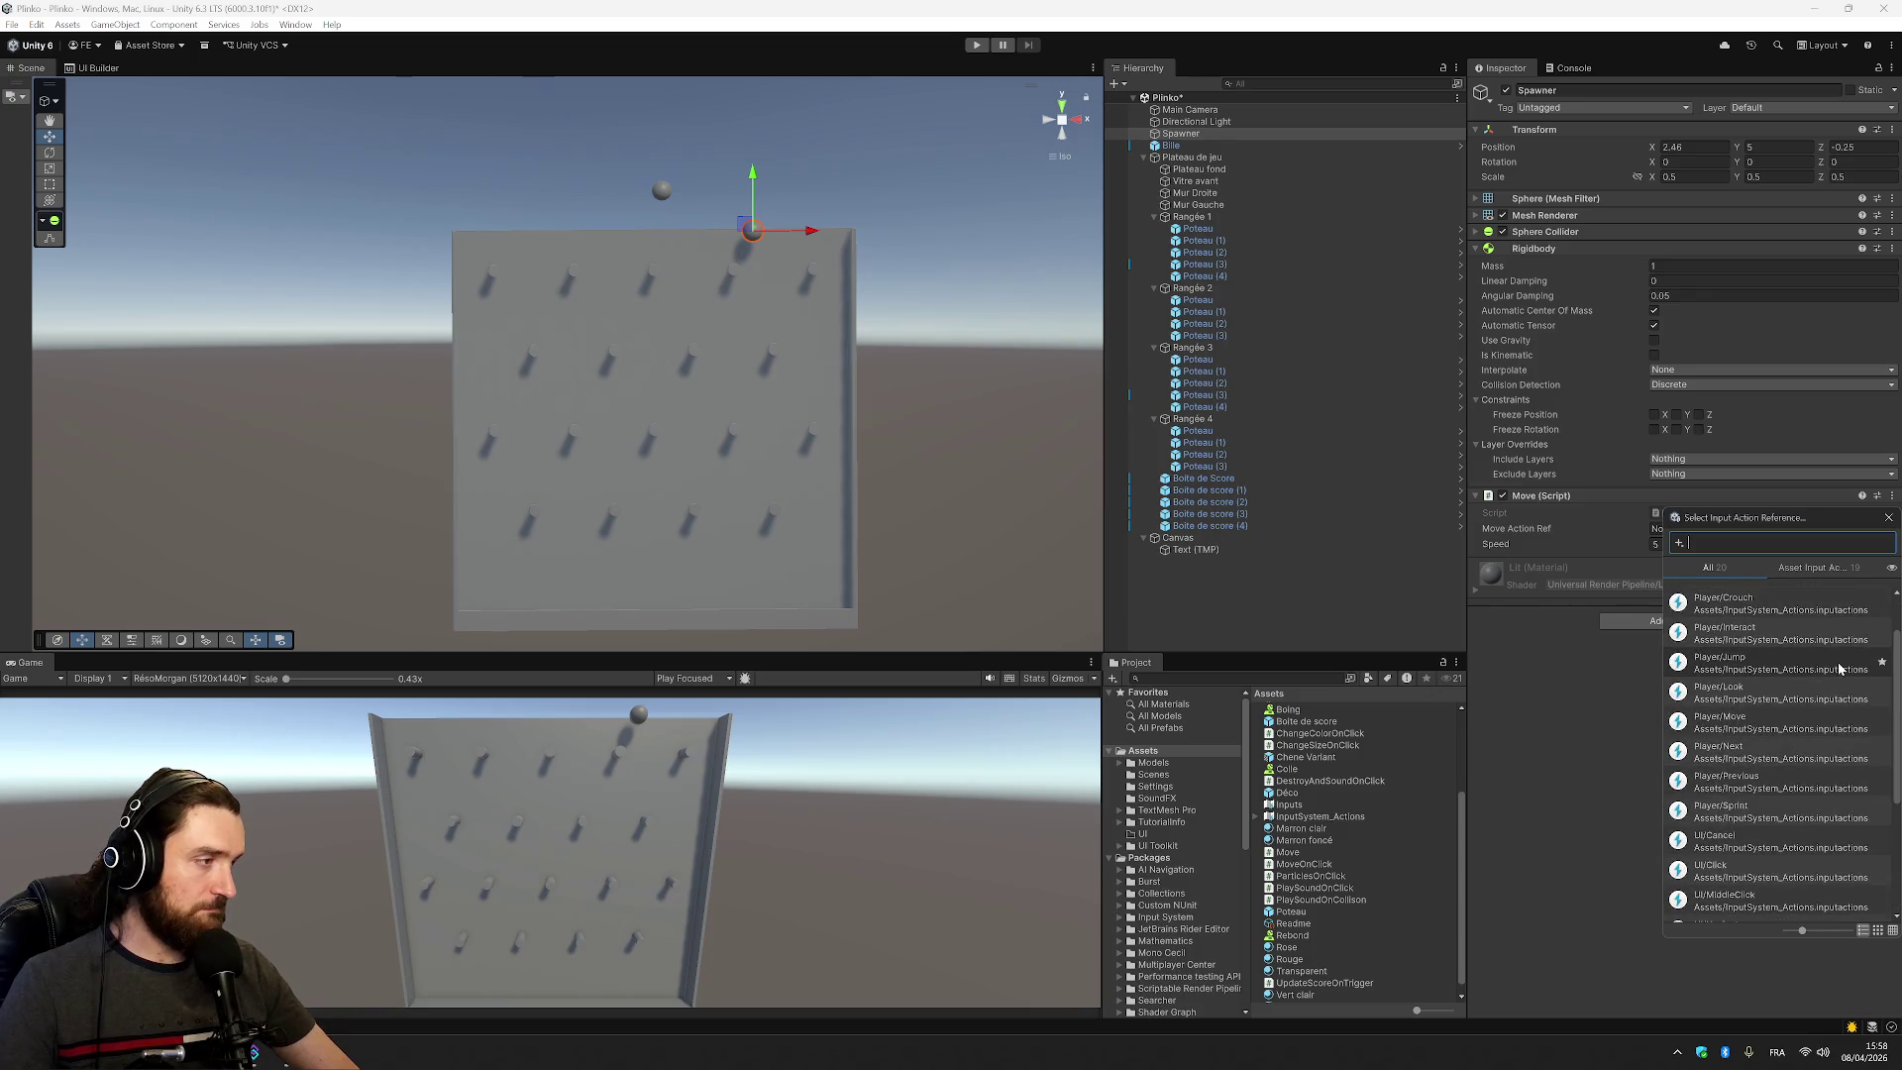
left_click(1826, 567)
scroll(1763, 668, "down", 5)
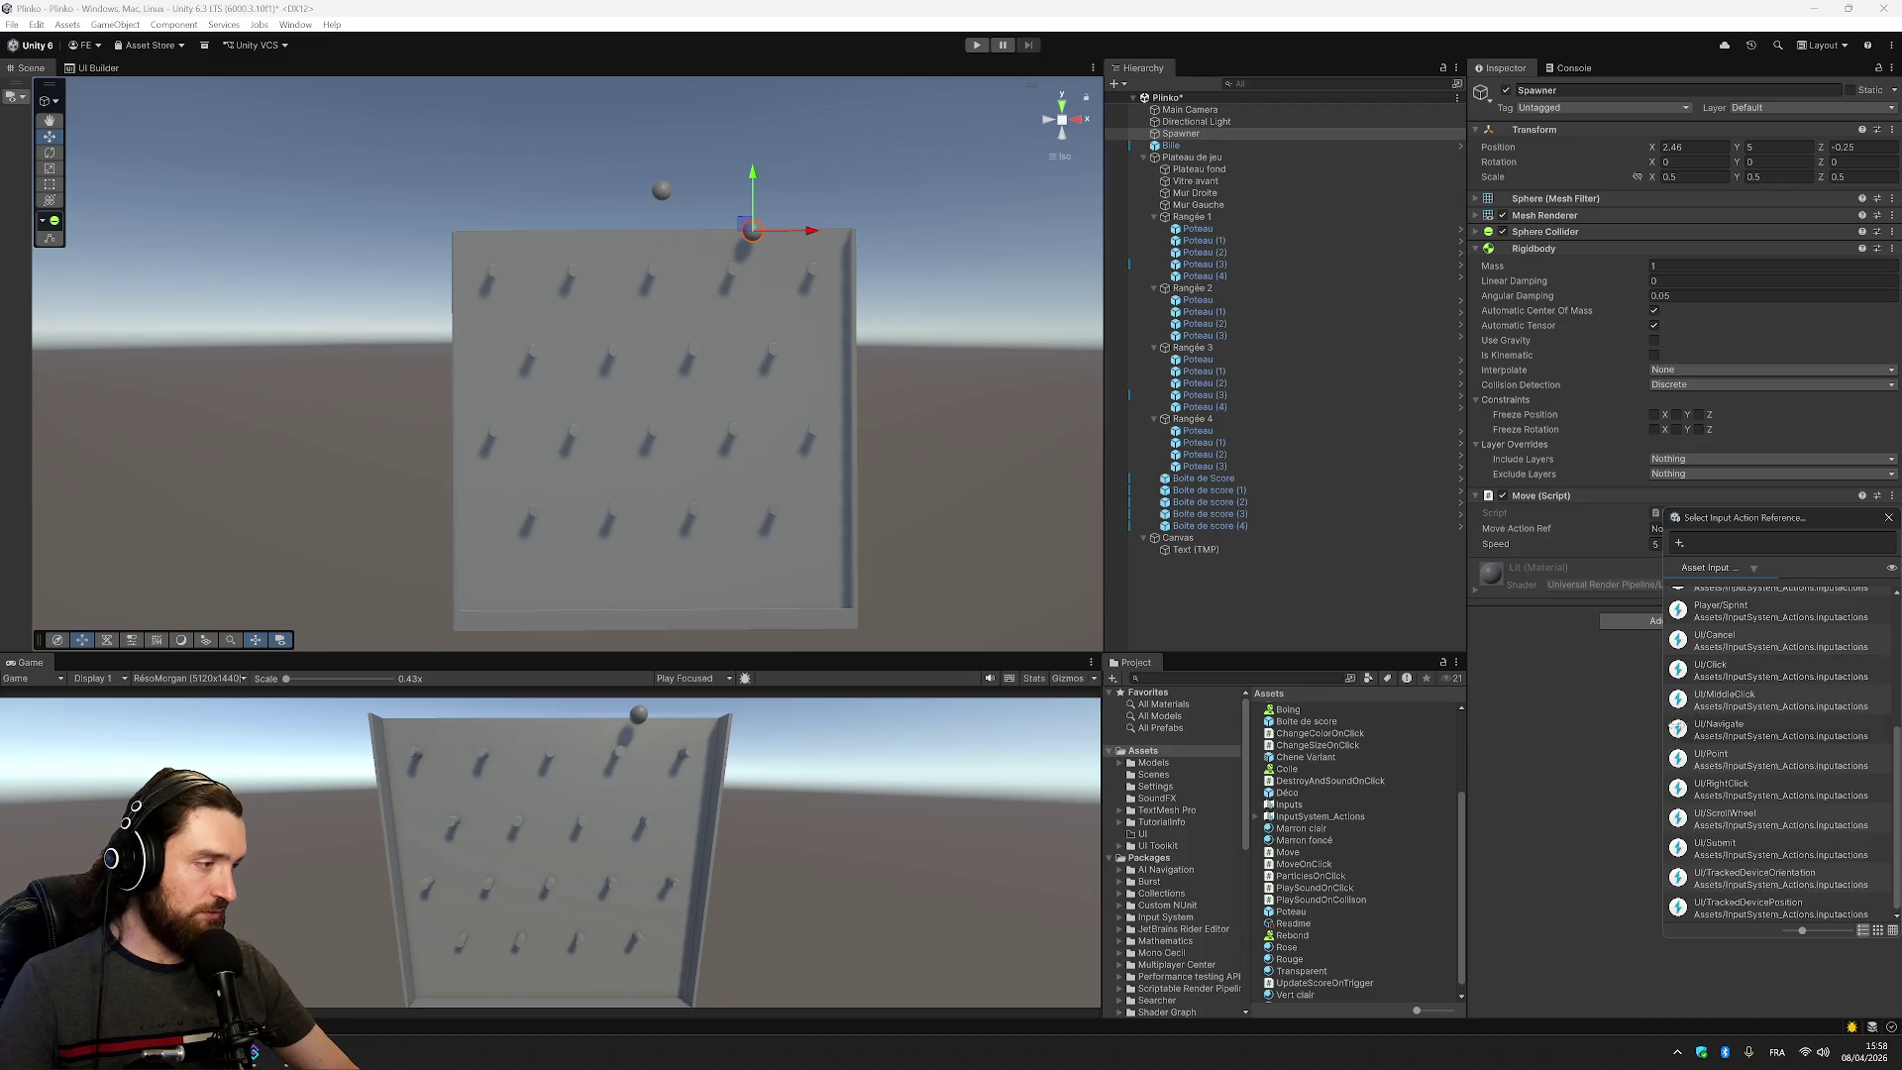
scroll(1762, 669, "up", 5)
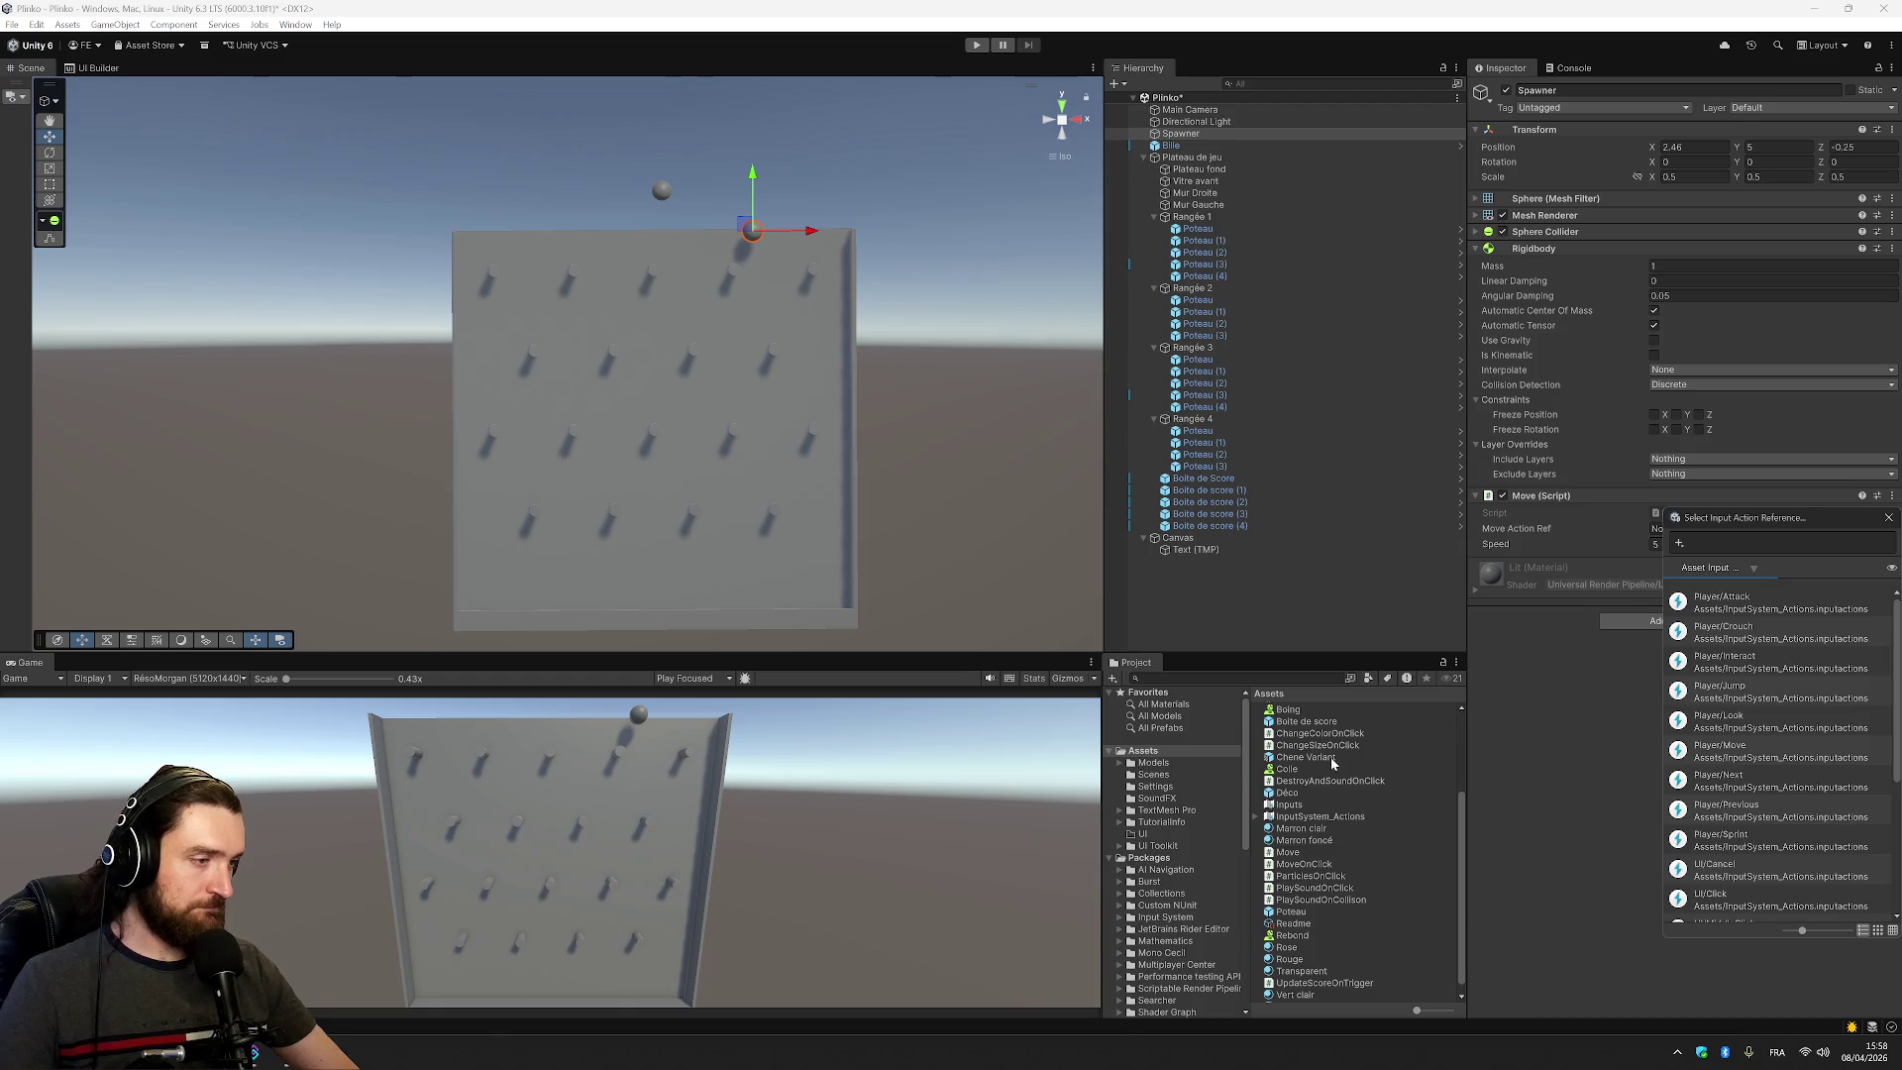
left_click(1295, 805)
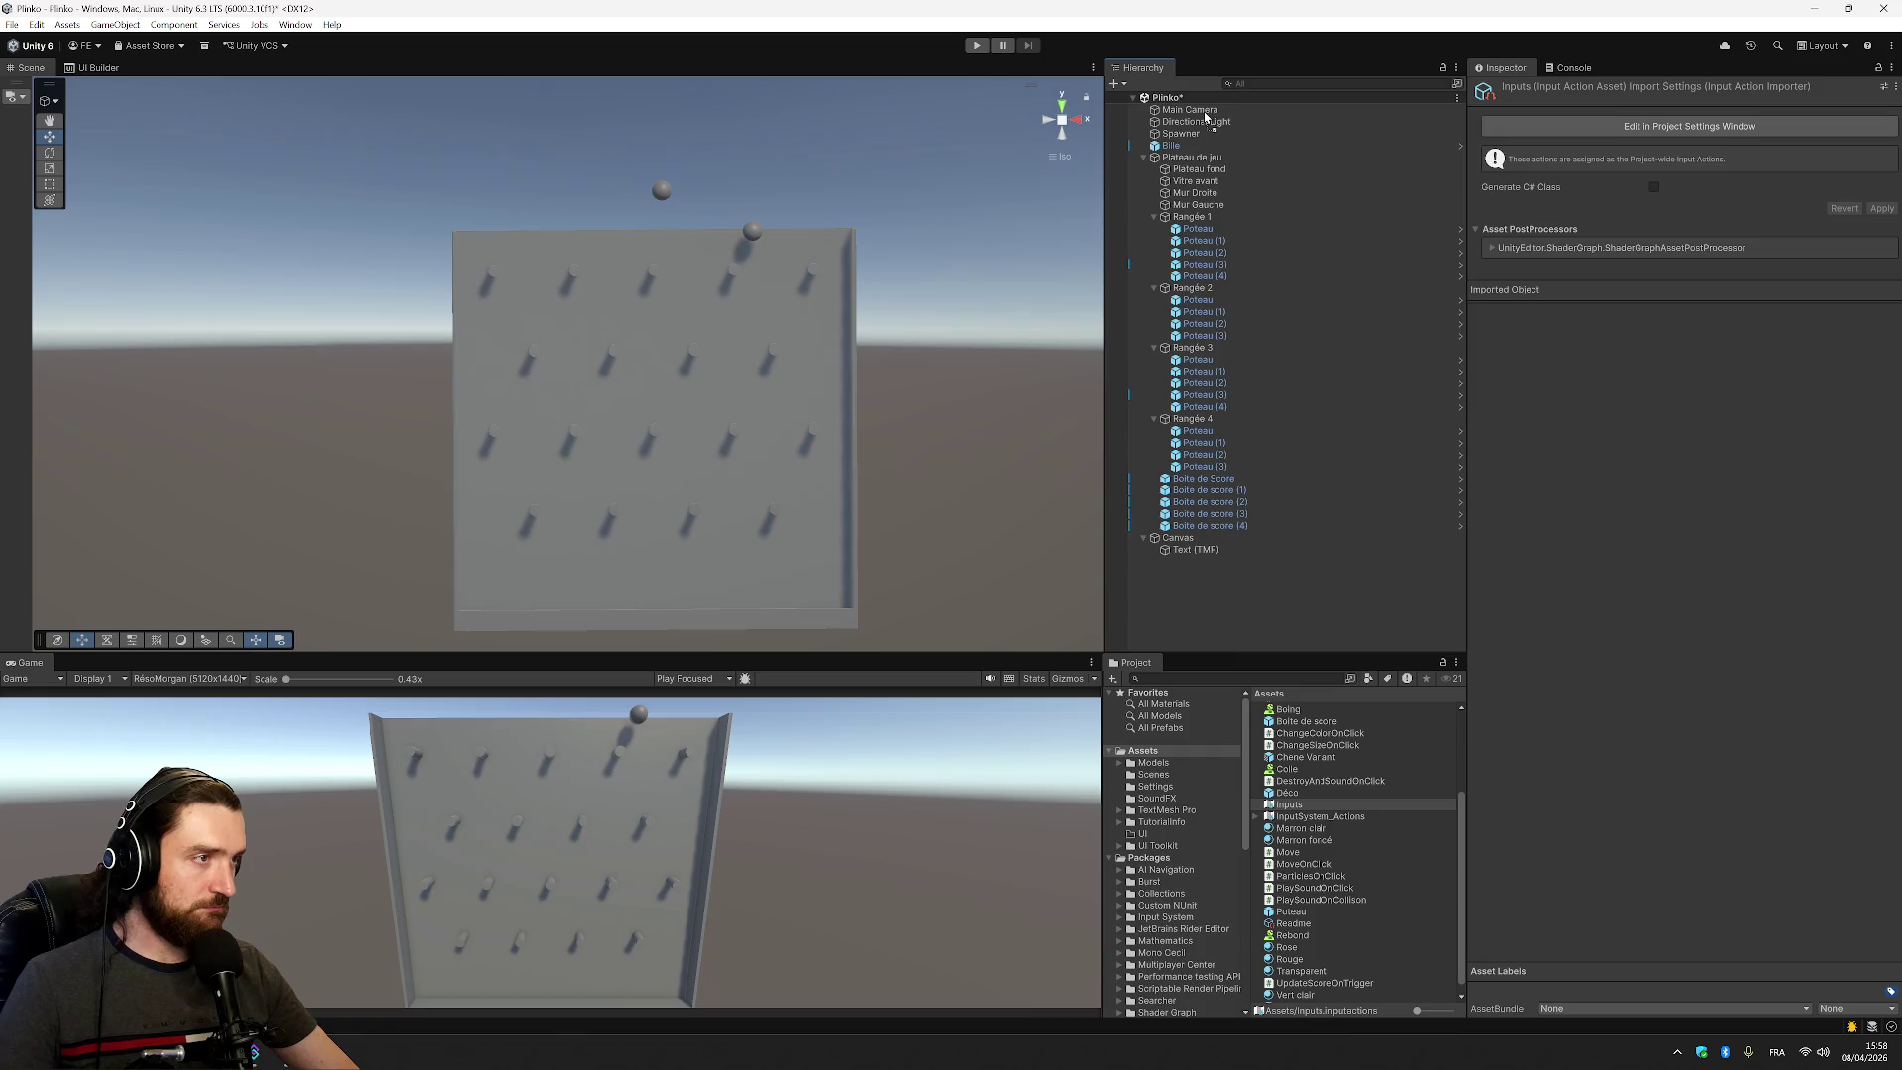
left_click(1180, 135)
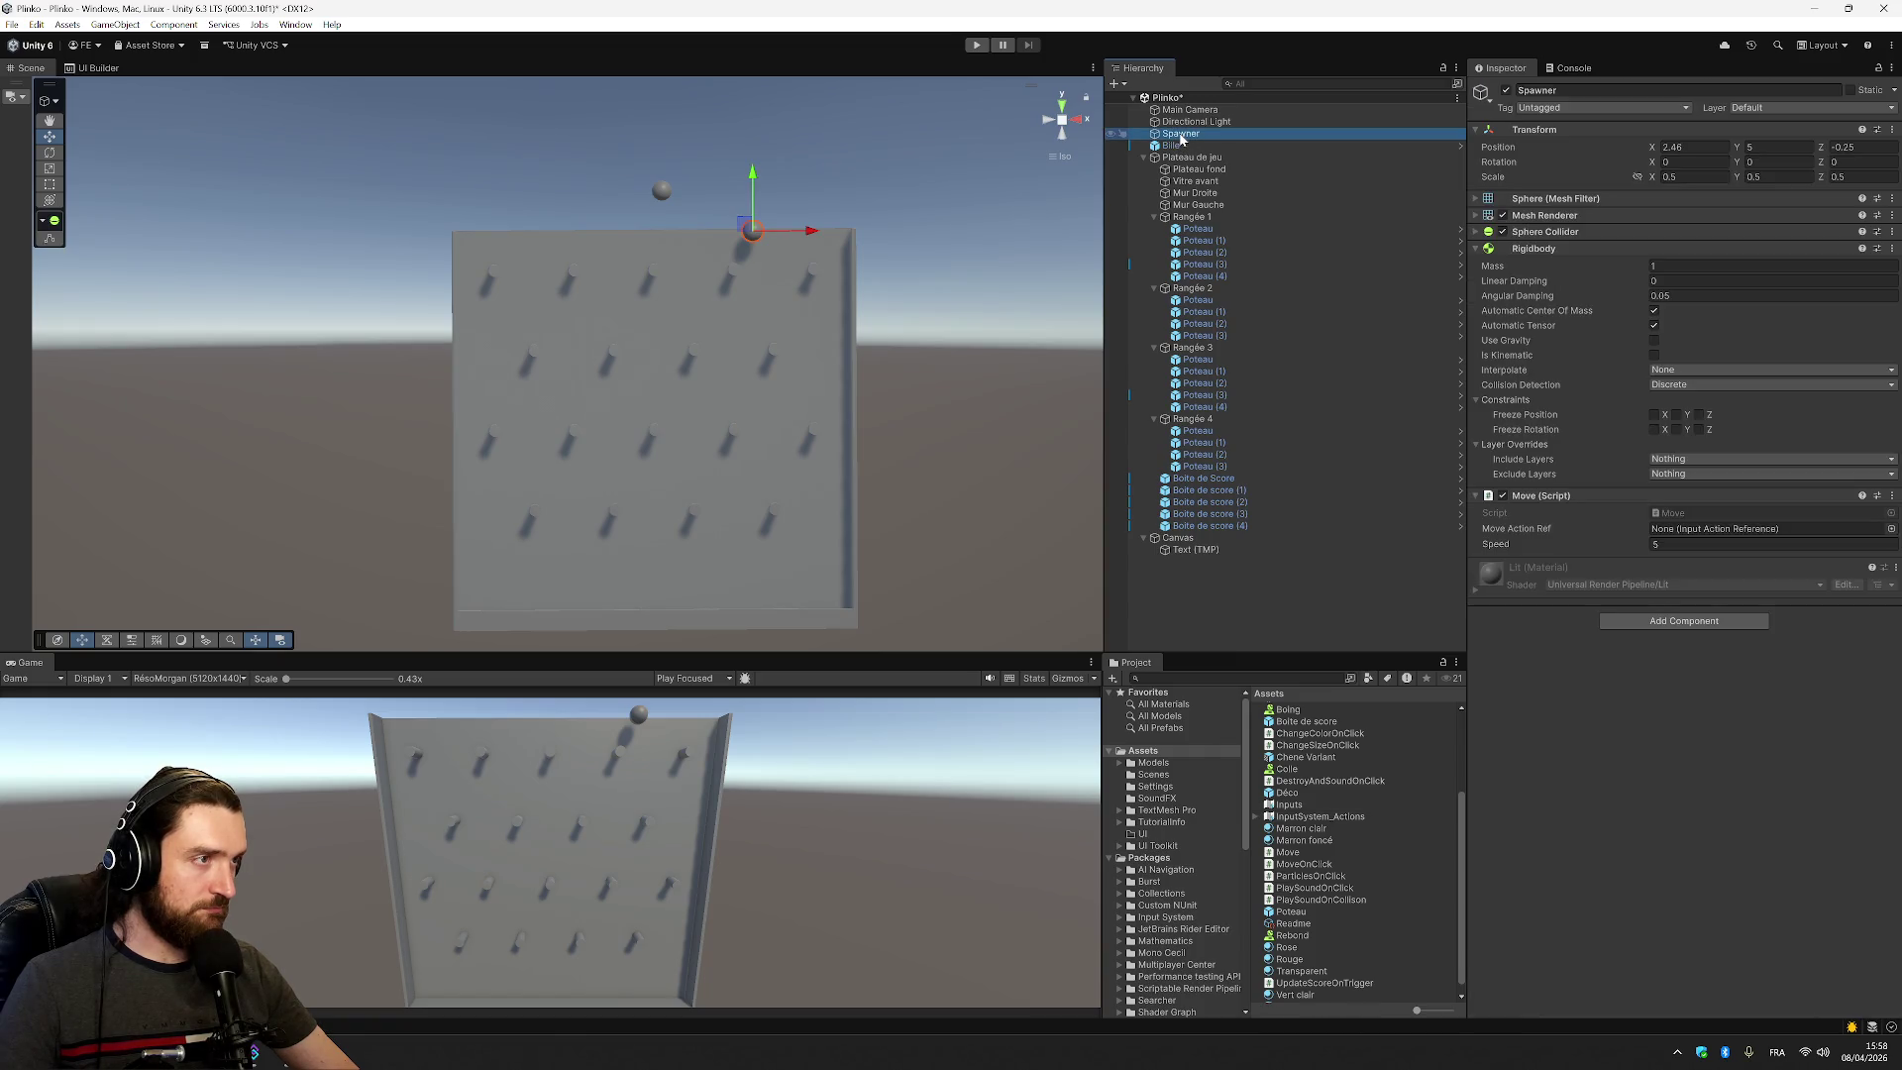
left_click(1563, 704)
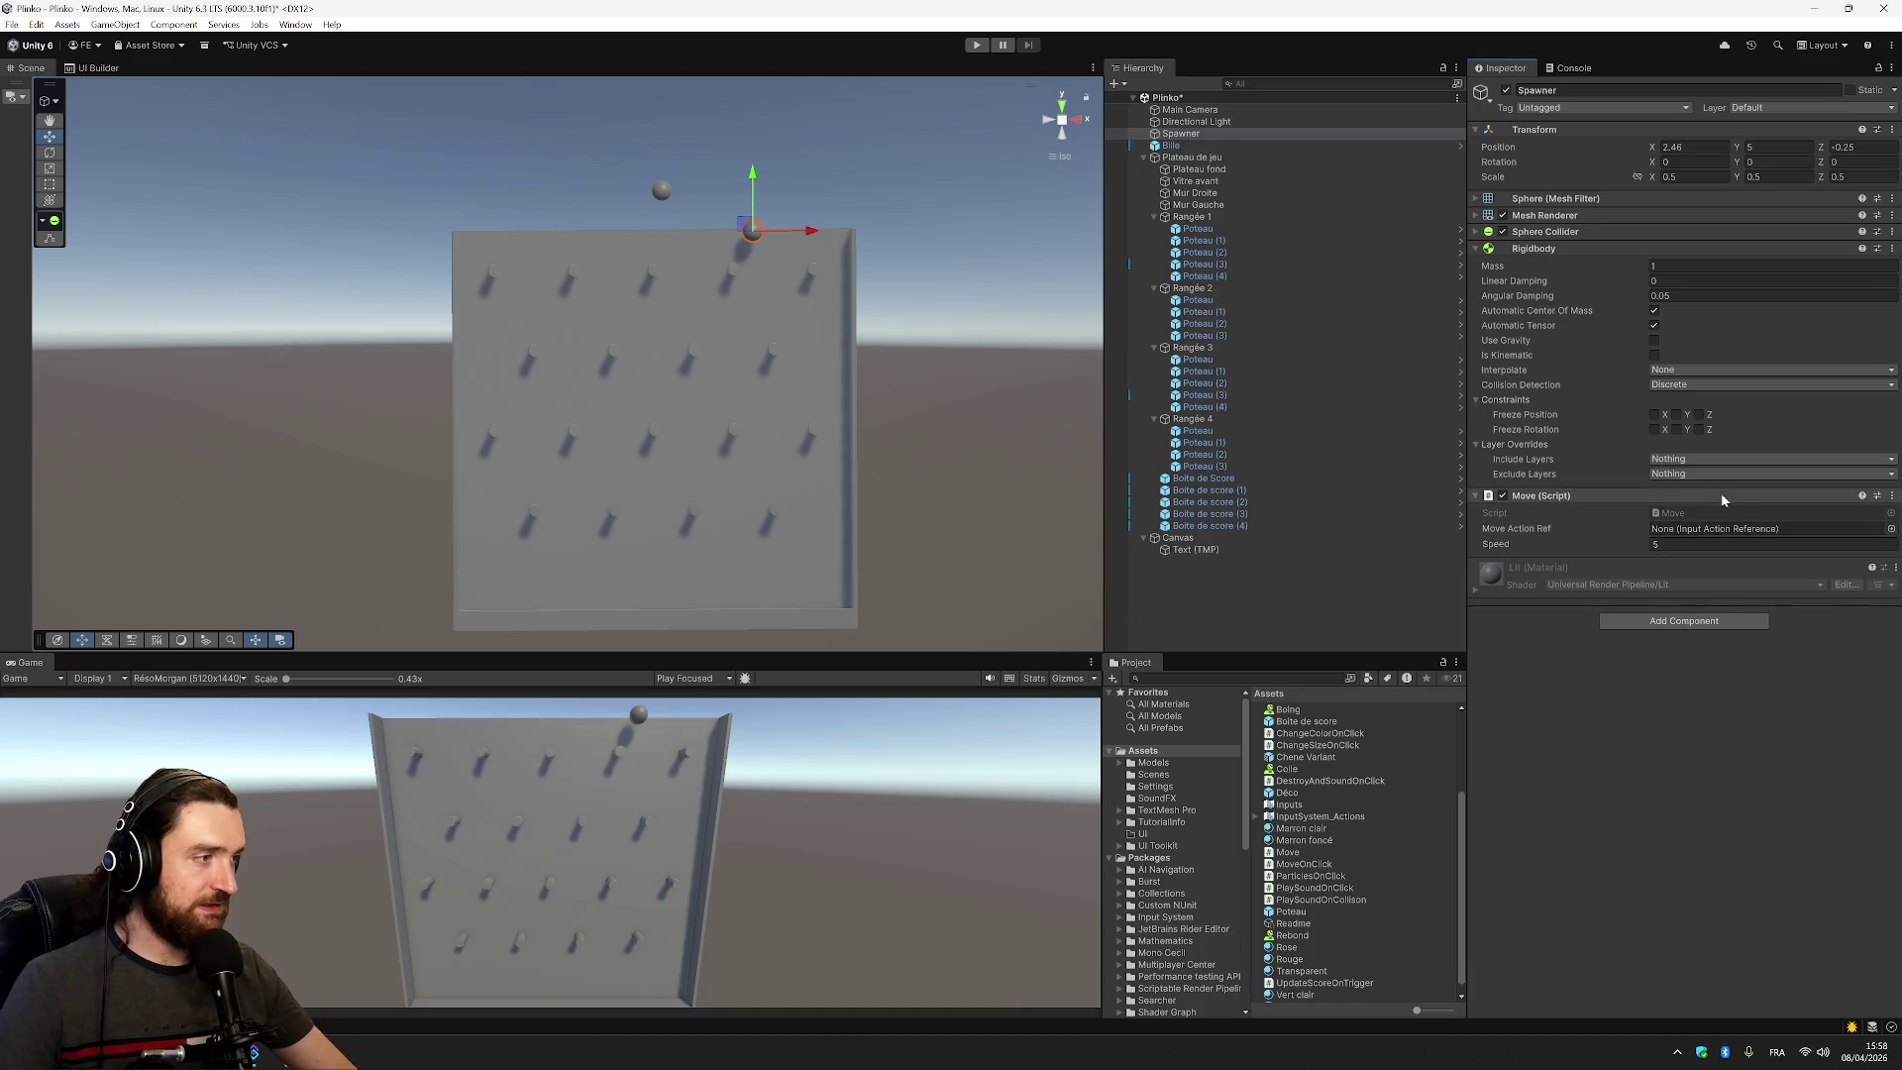
left_click(1683, 513)
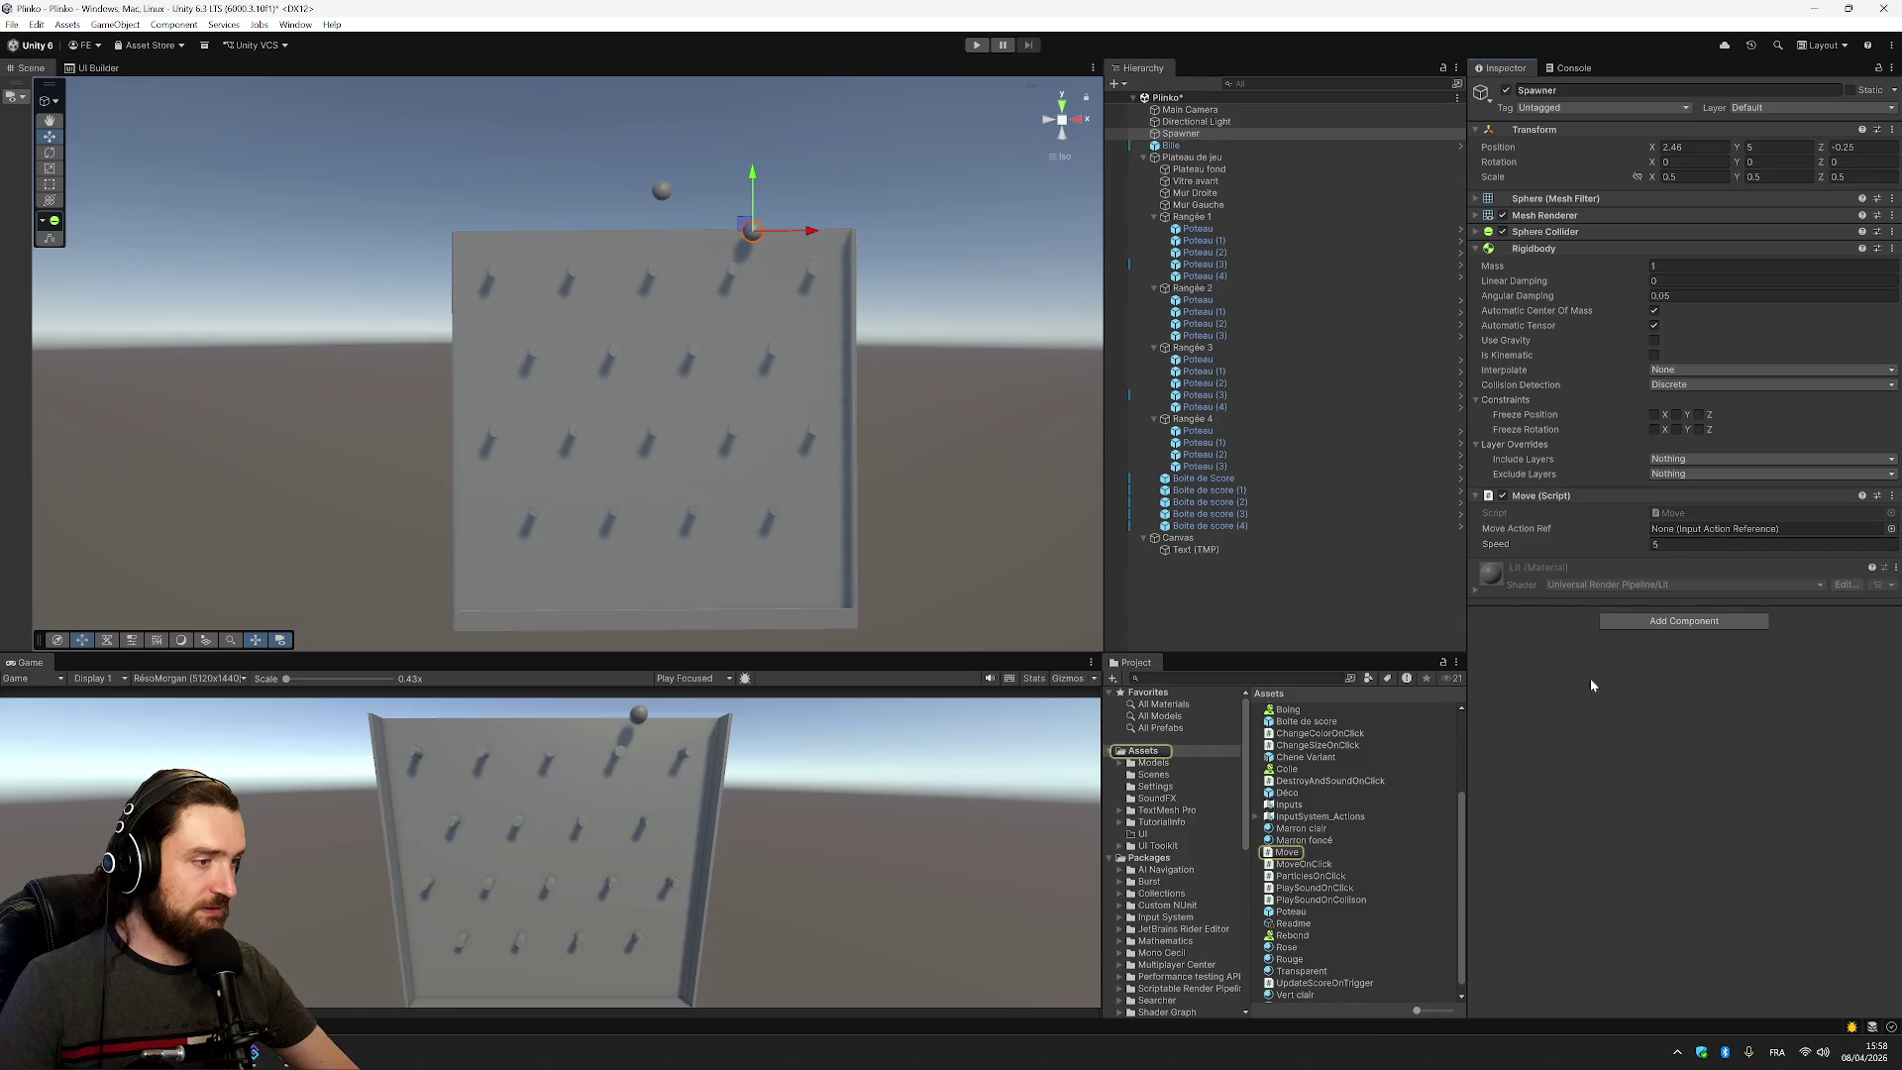
left_click(1711, 530)
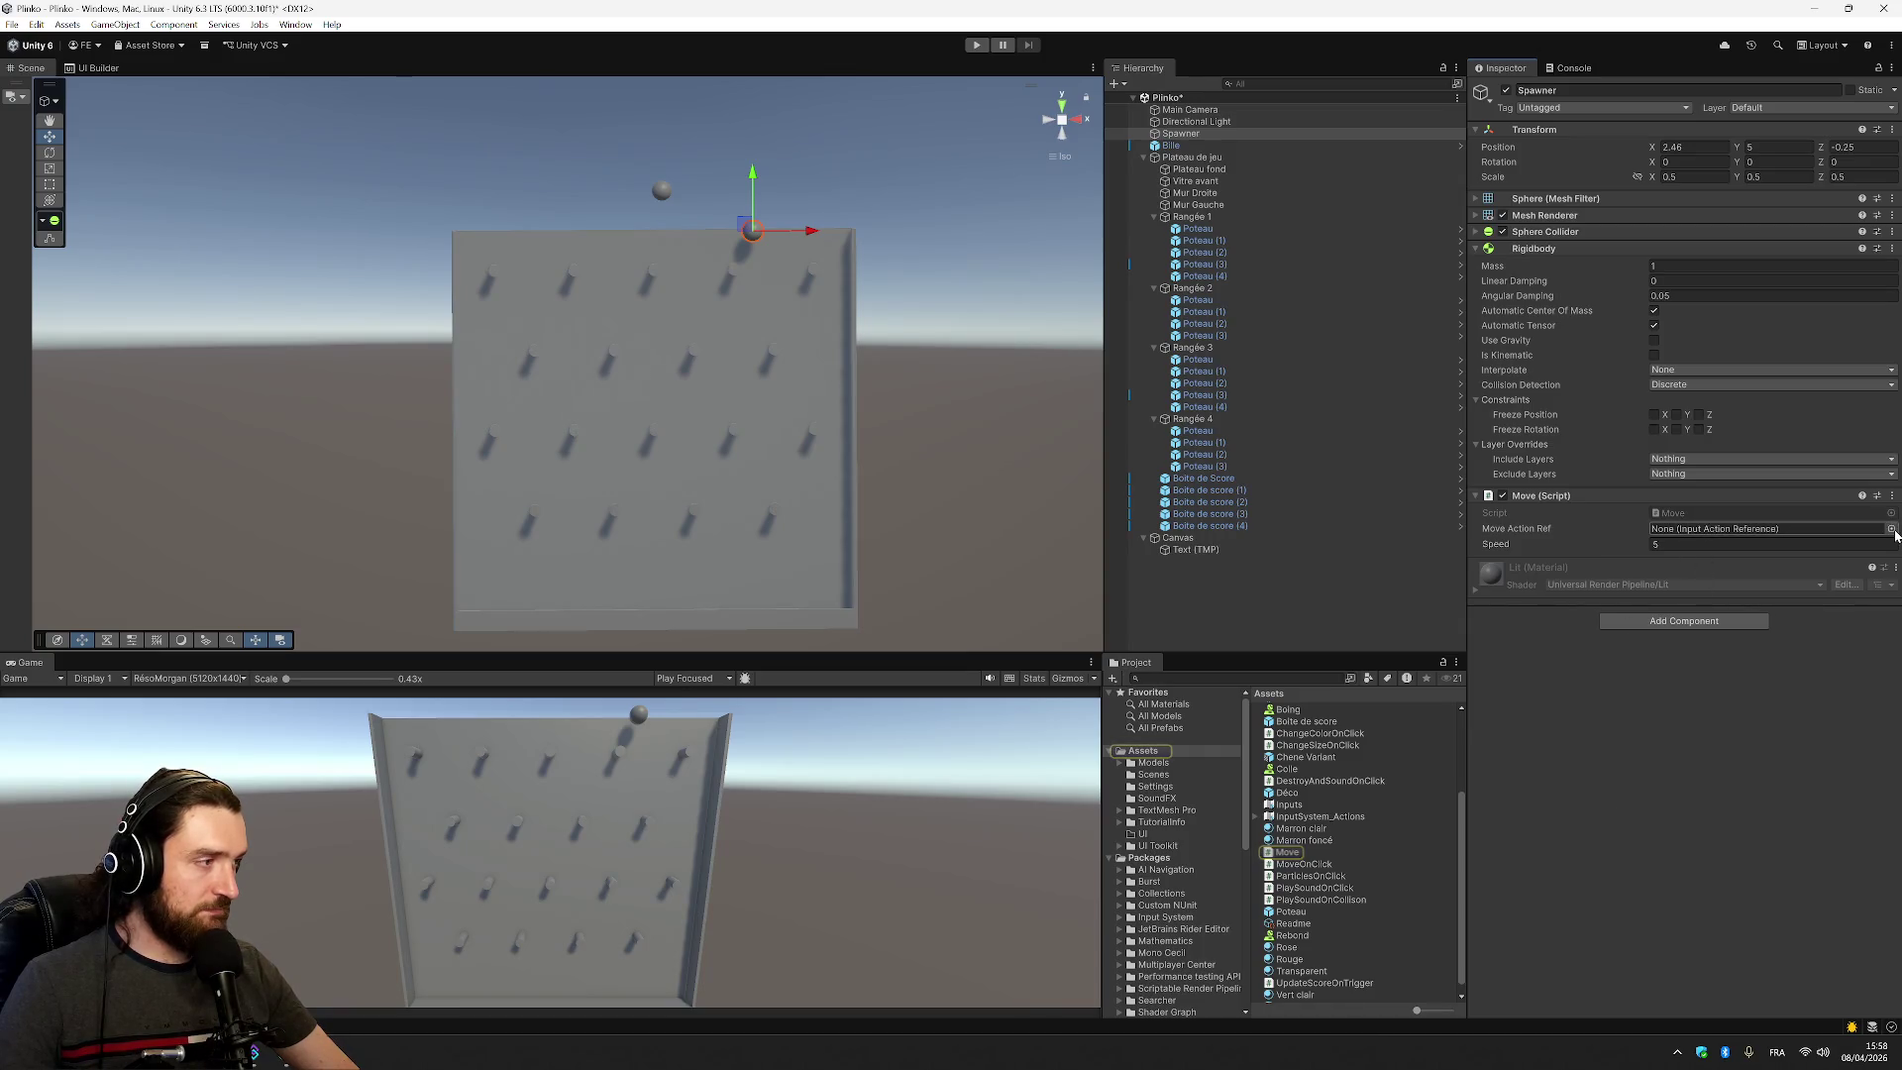
left_click(1891, 529)
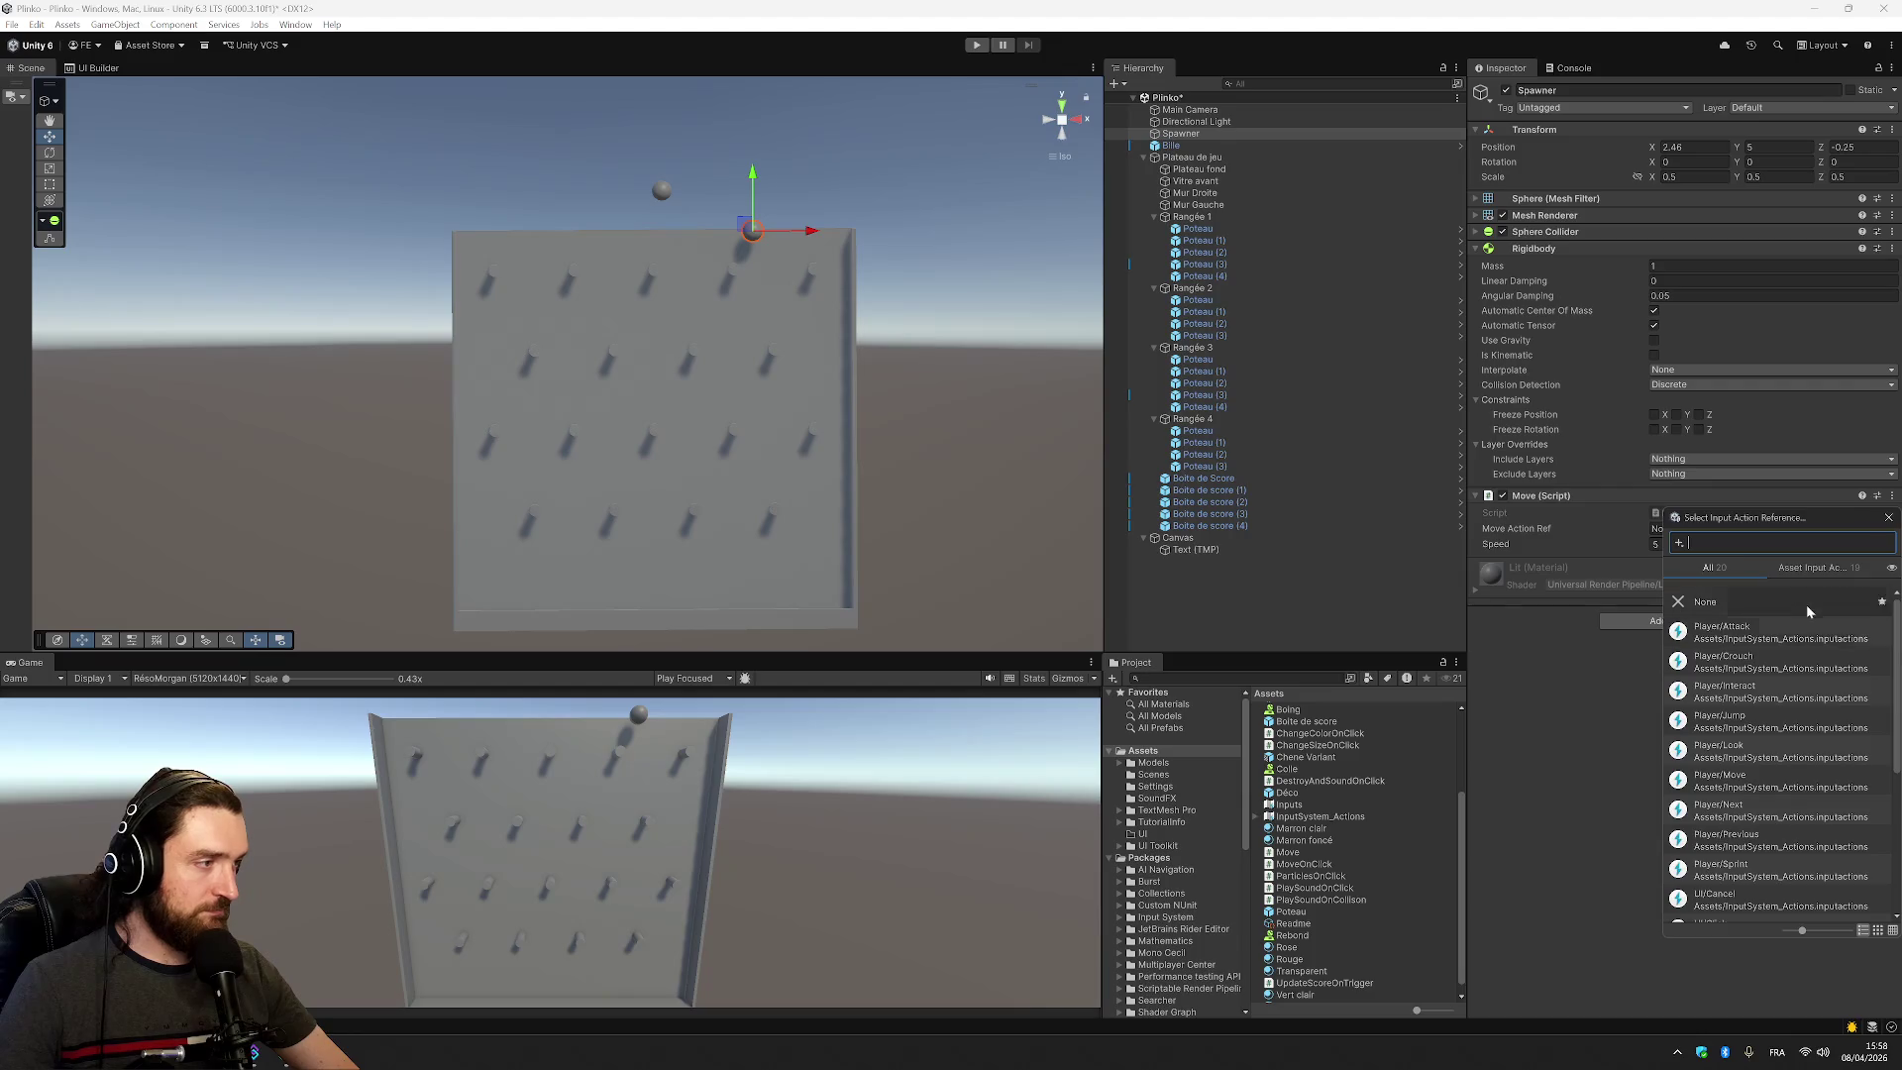
left_click(1800, 572)
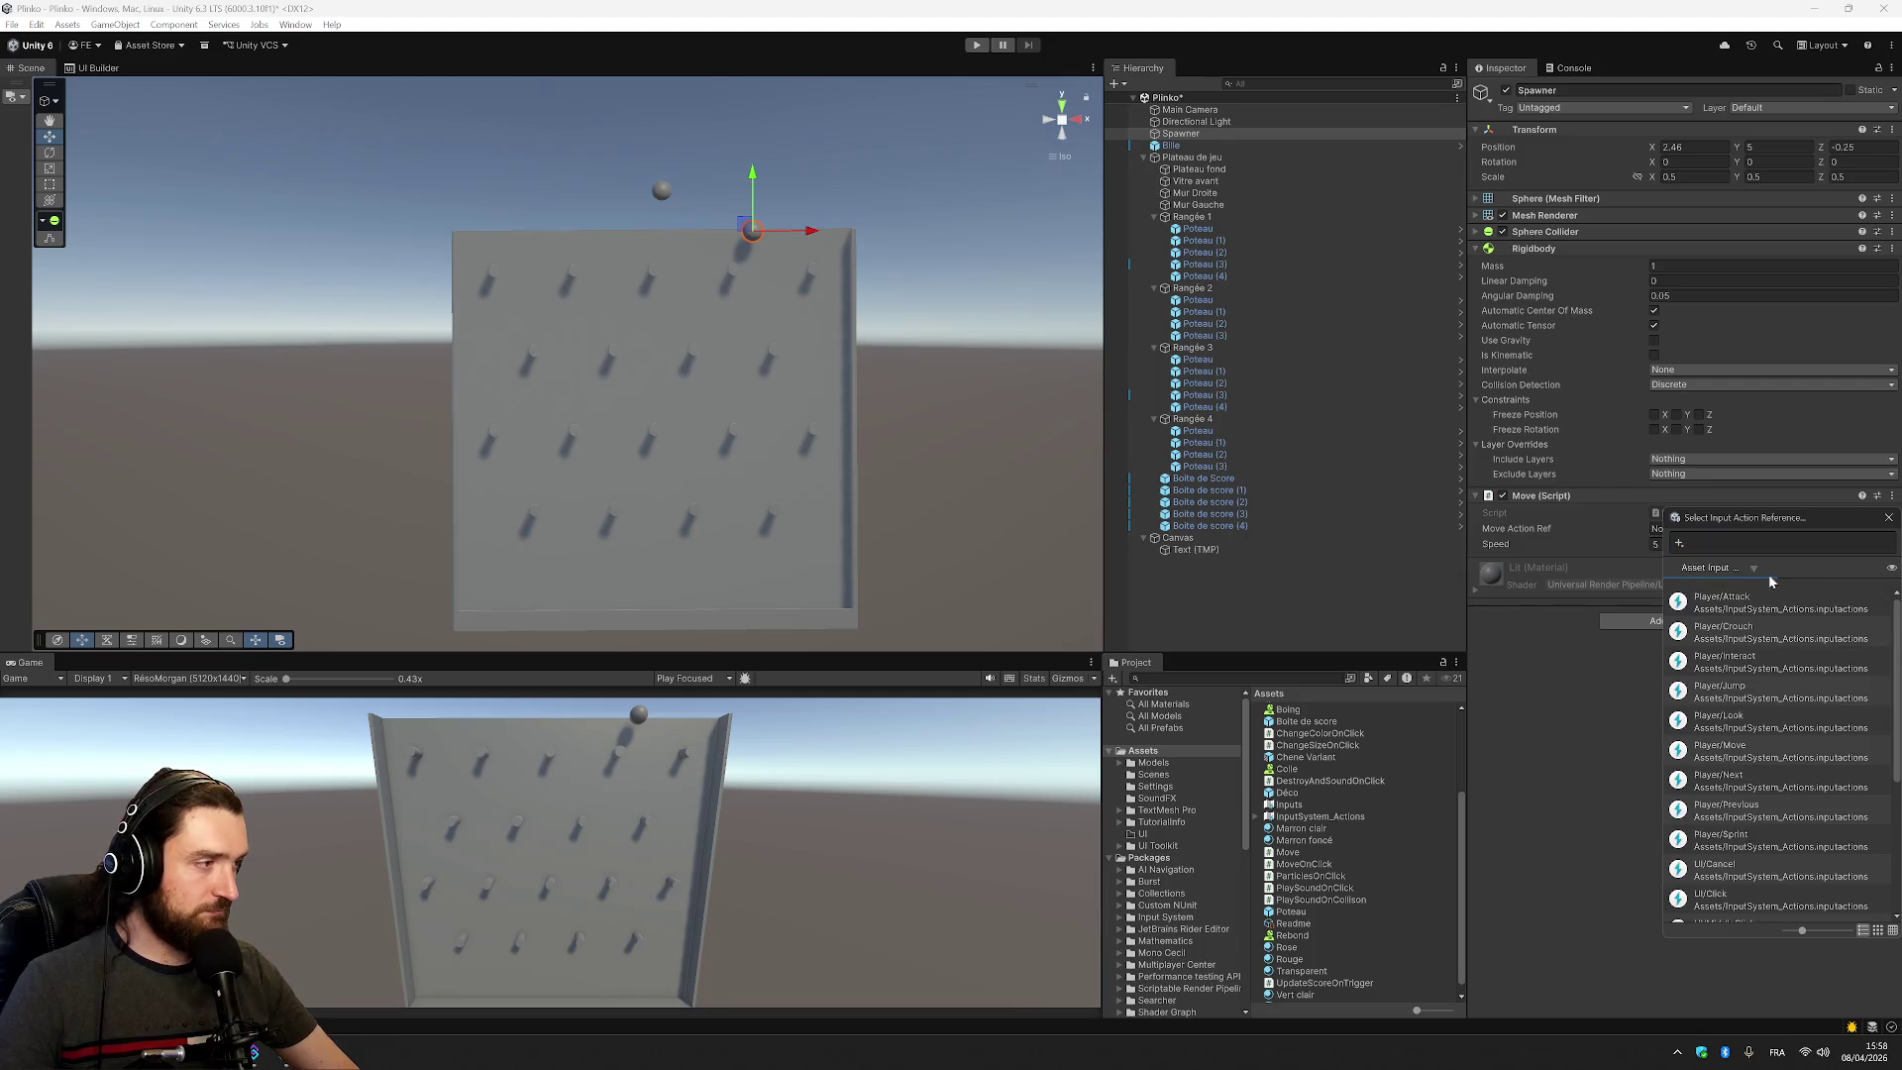
left_click(1888, 517)
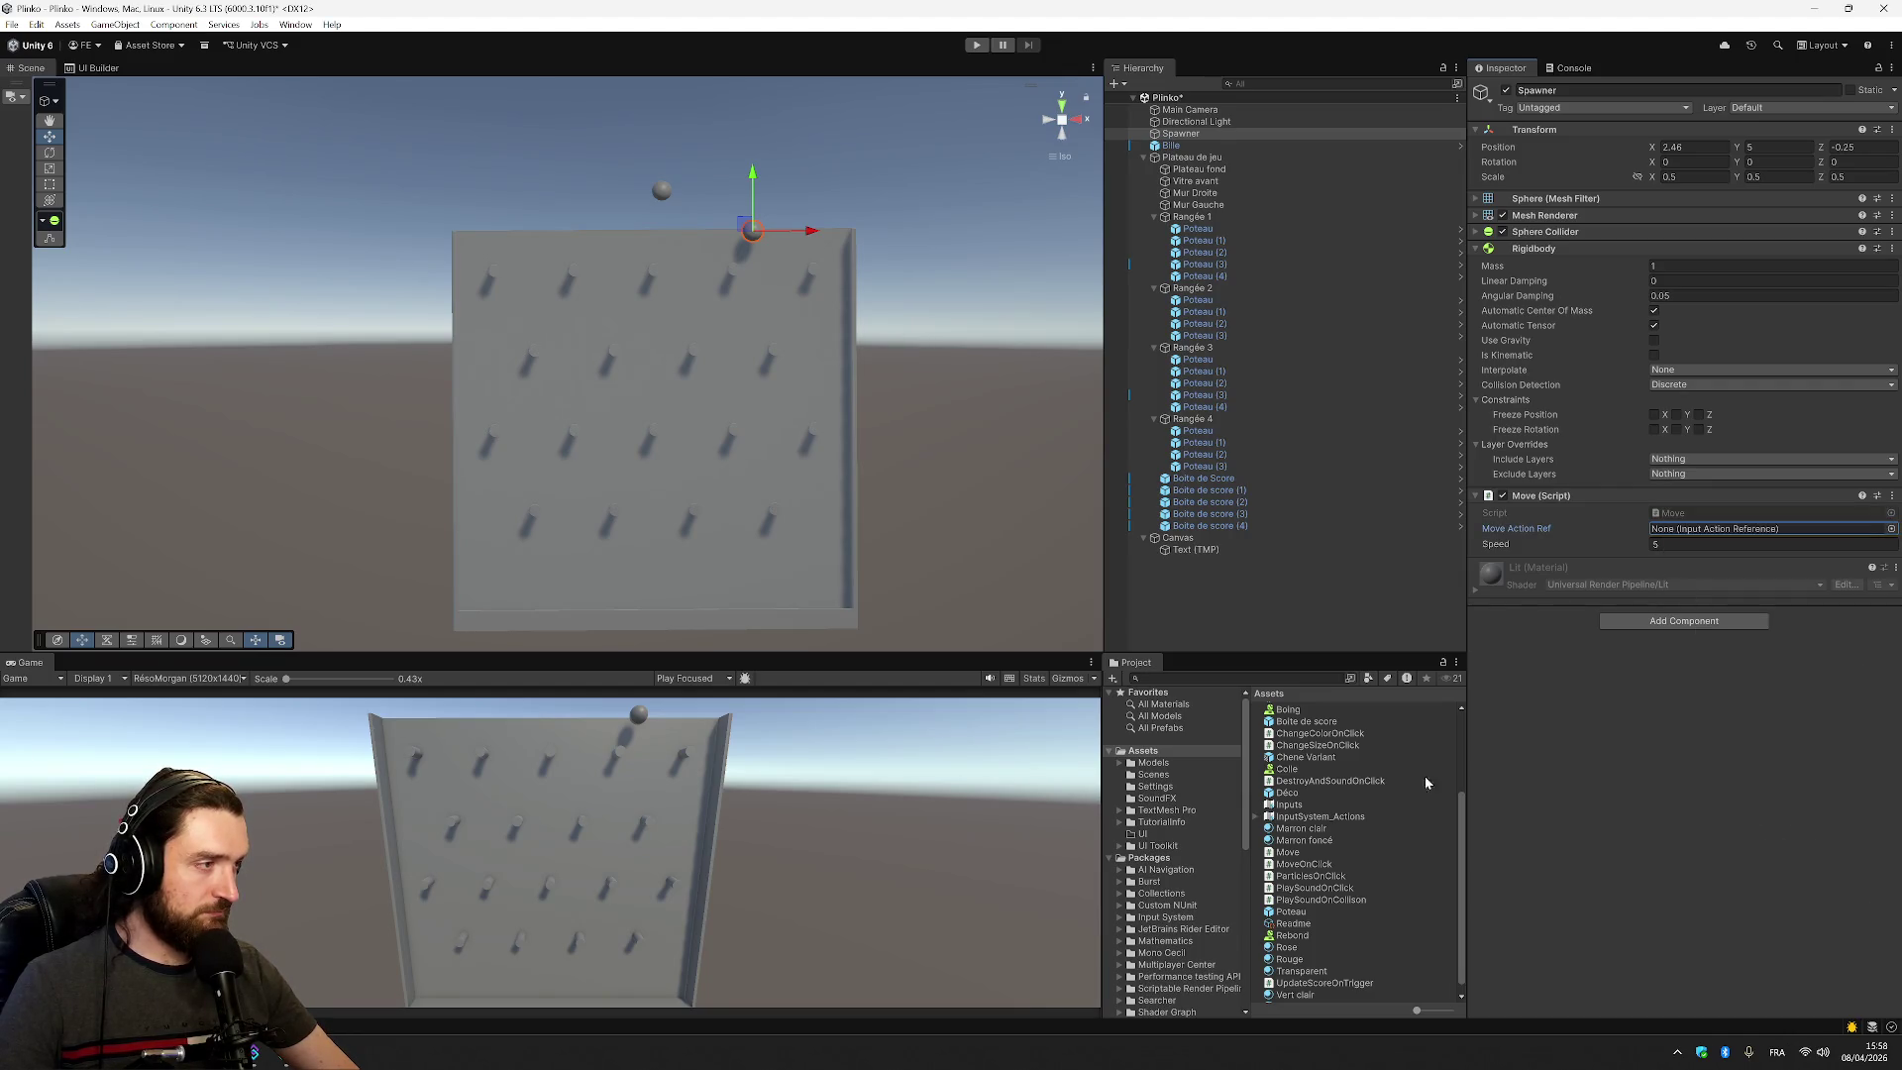
left_click(1891, 529)
left_click(1840, 573)
scroll(1808, 688, "down", 3)
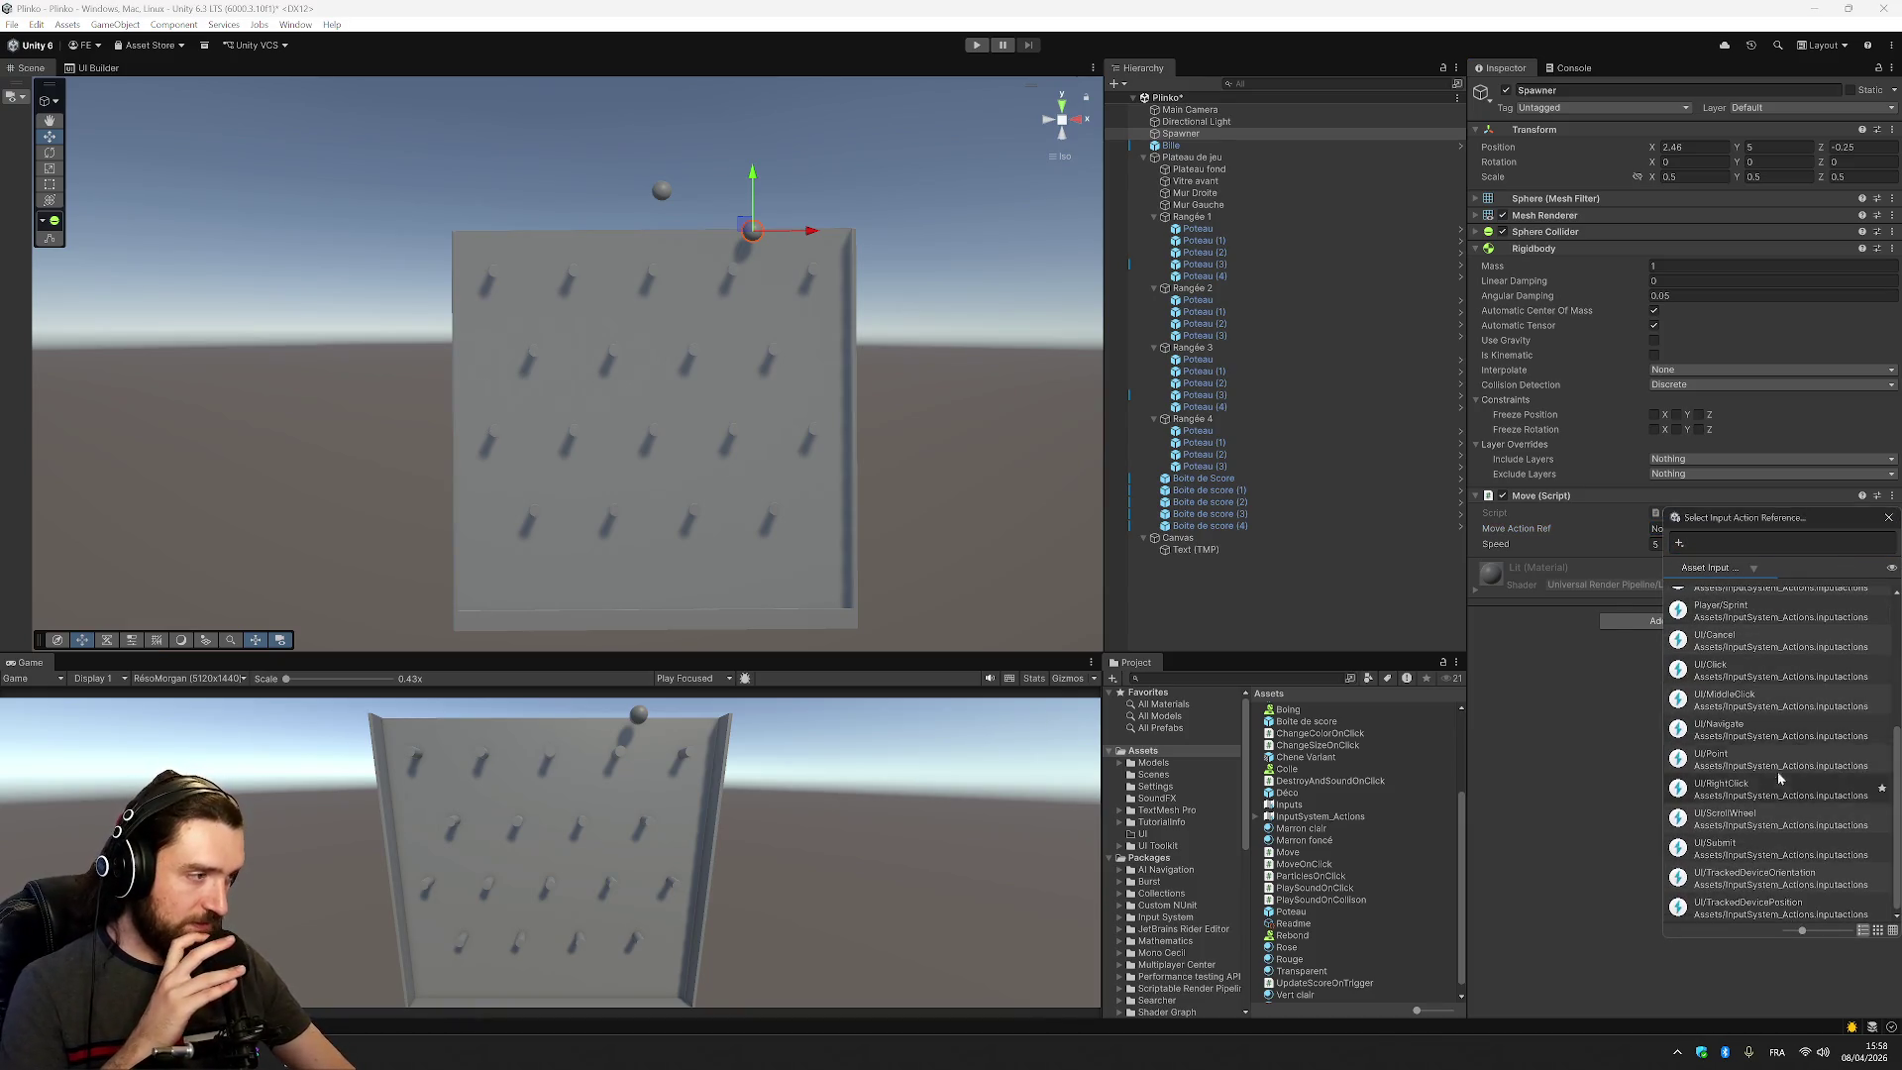
scroll(1767, 785, "up", 3)
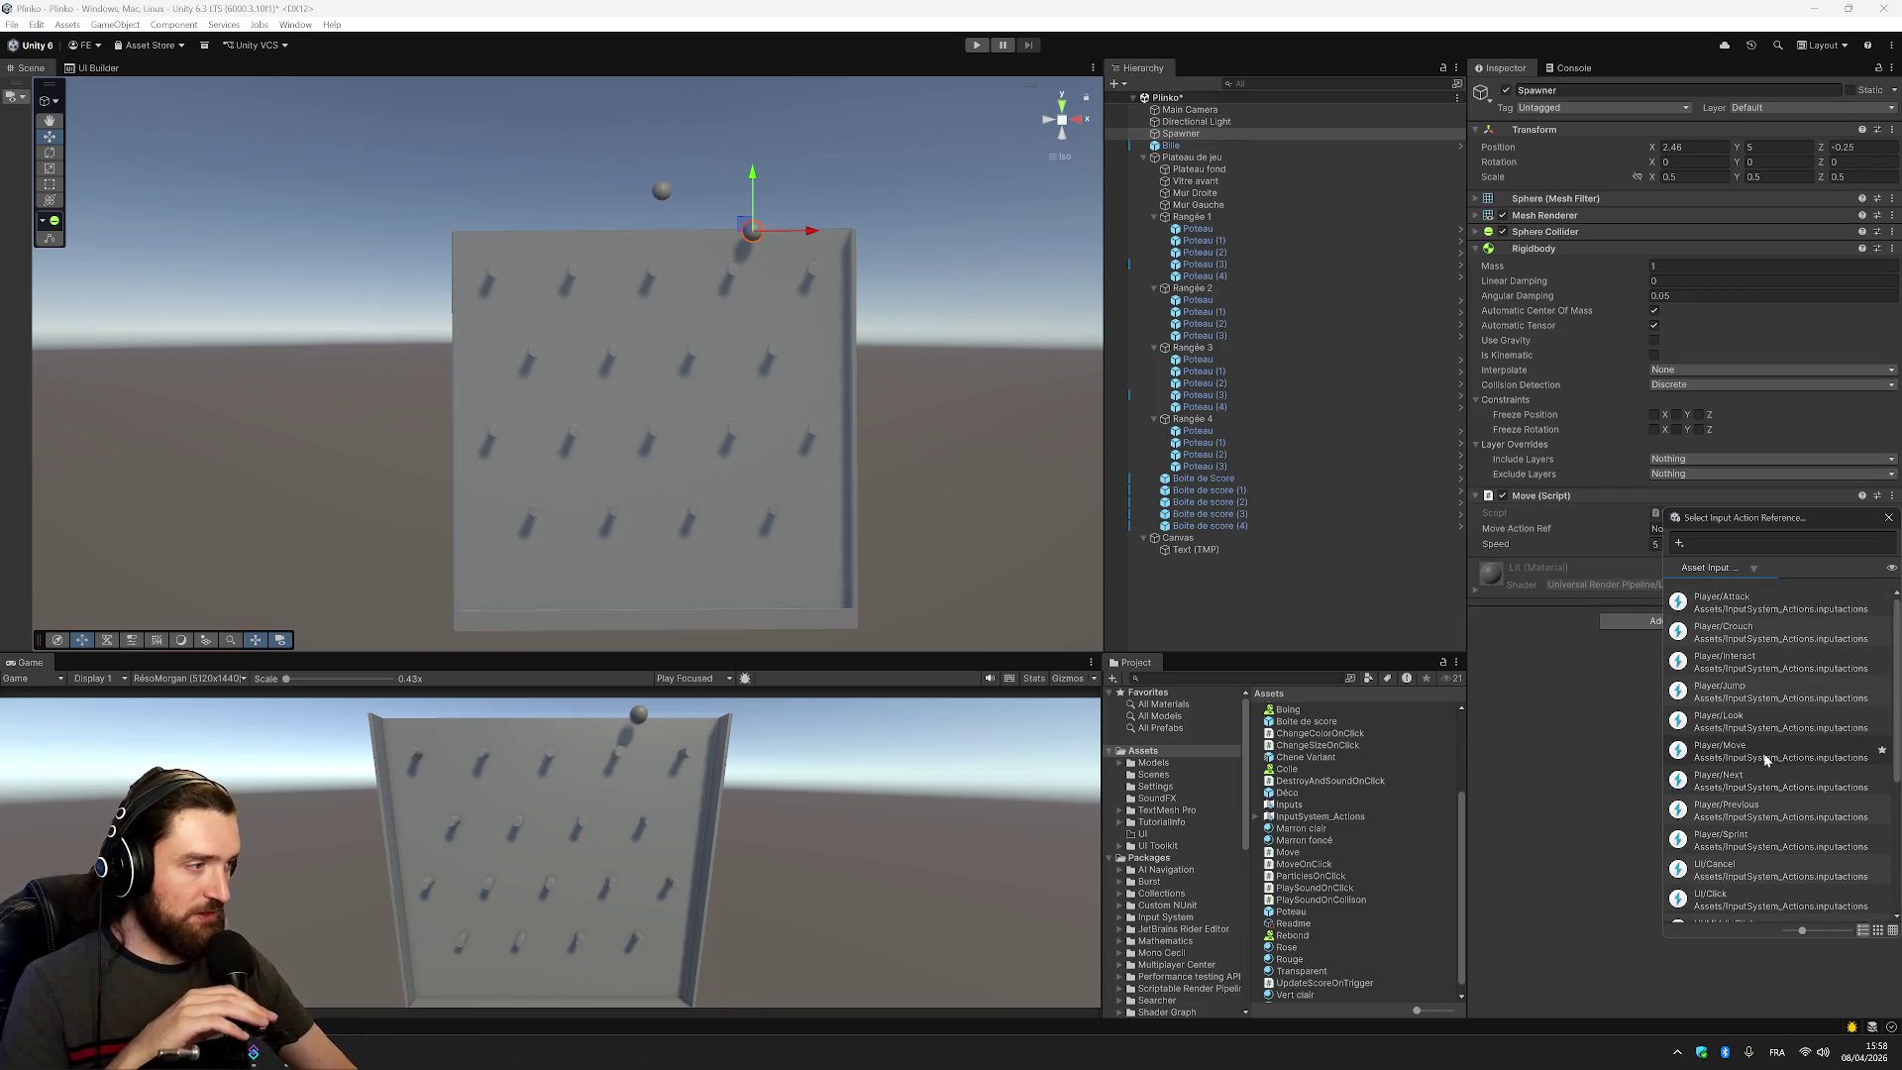
left_click(1654, 544)
left_click(1764, 528)
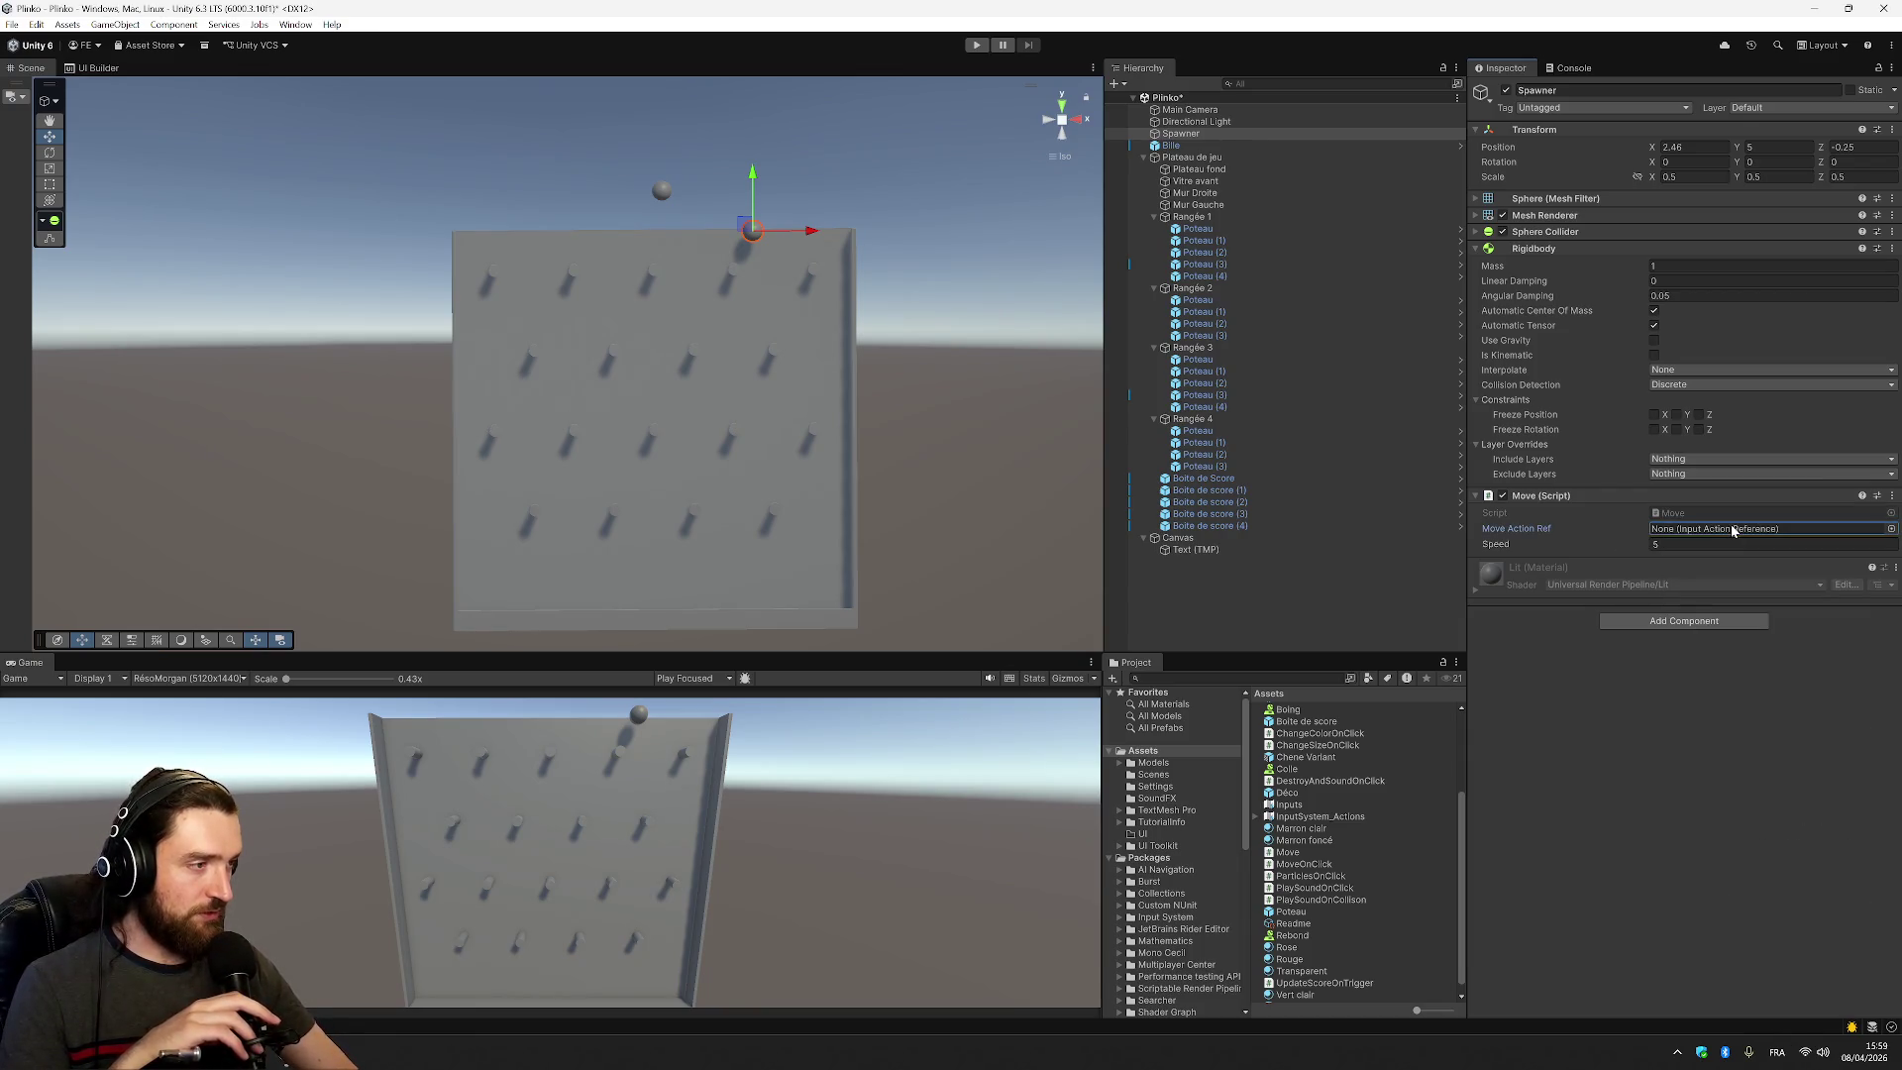
left_click(1891, 532)
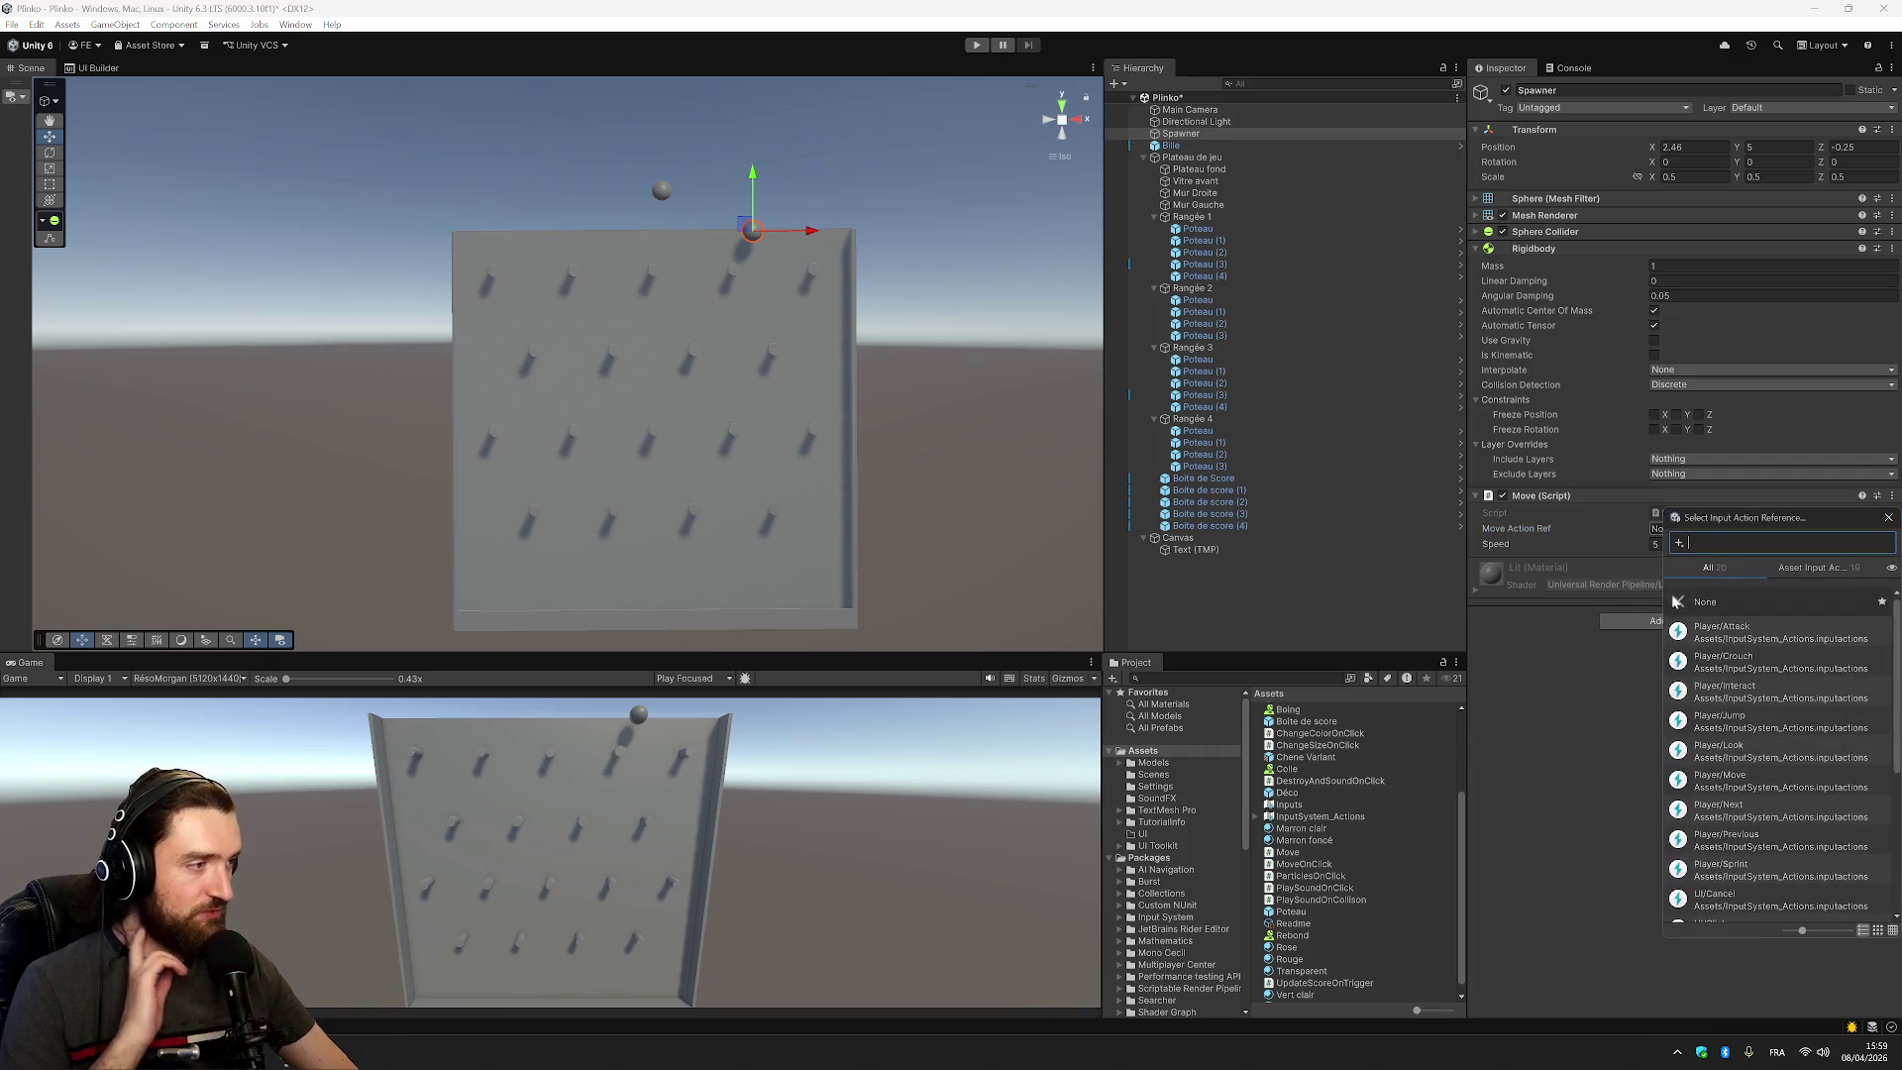
scroll(1760, 672, "down", 2)
scroll(1760, 673, "down", 3)
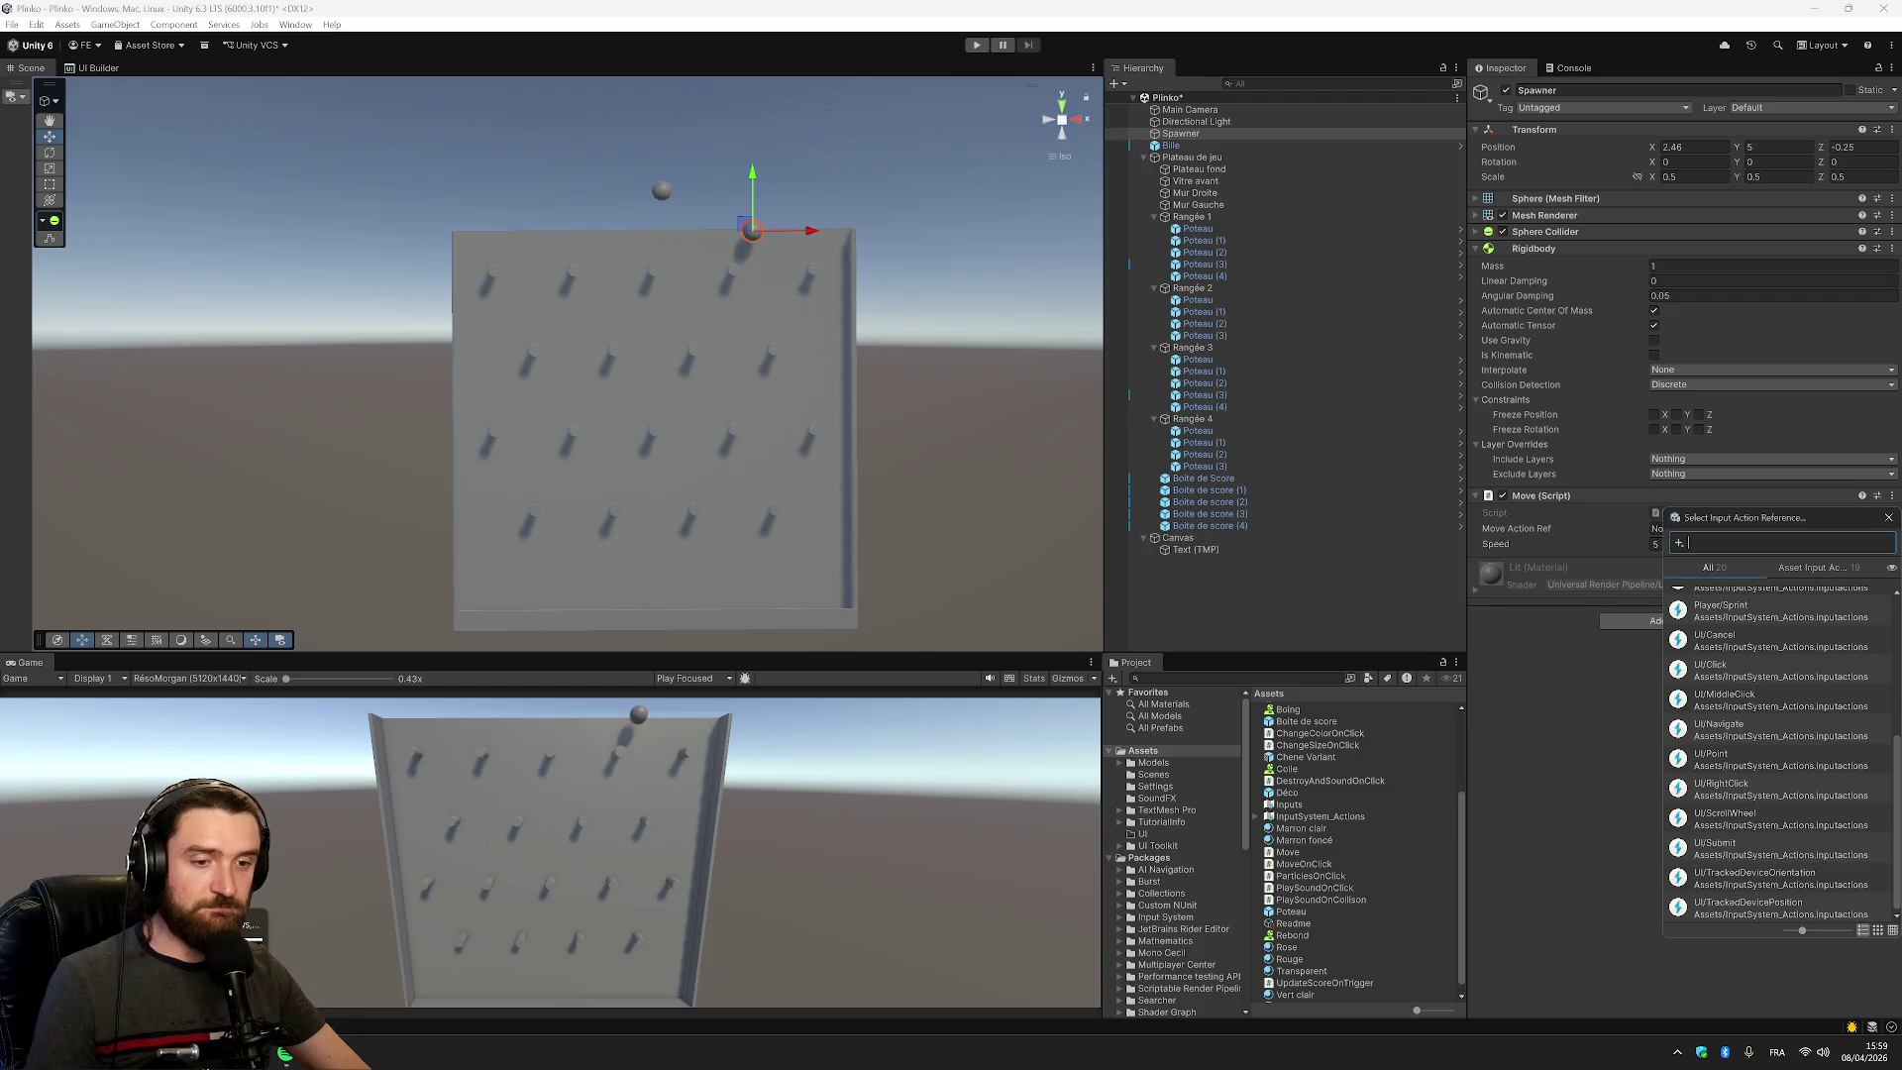
scroll(1309, 798, "up", 3)
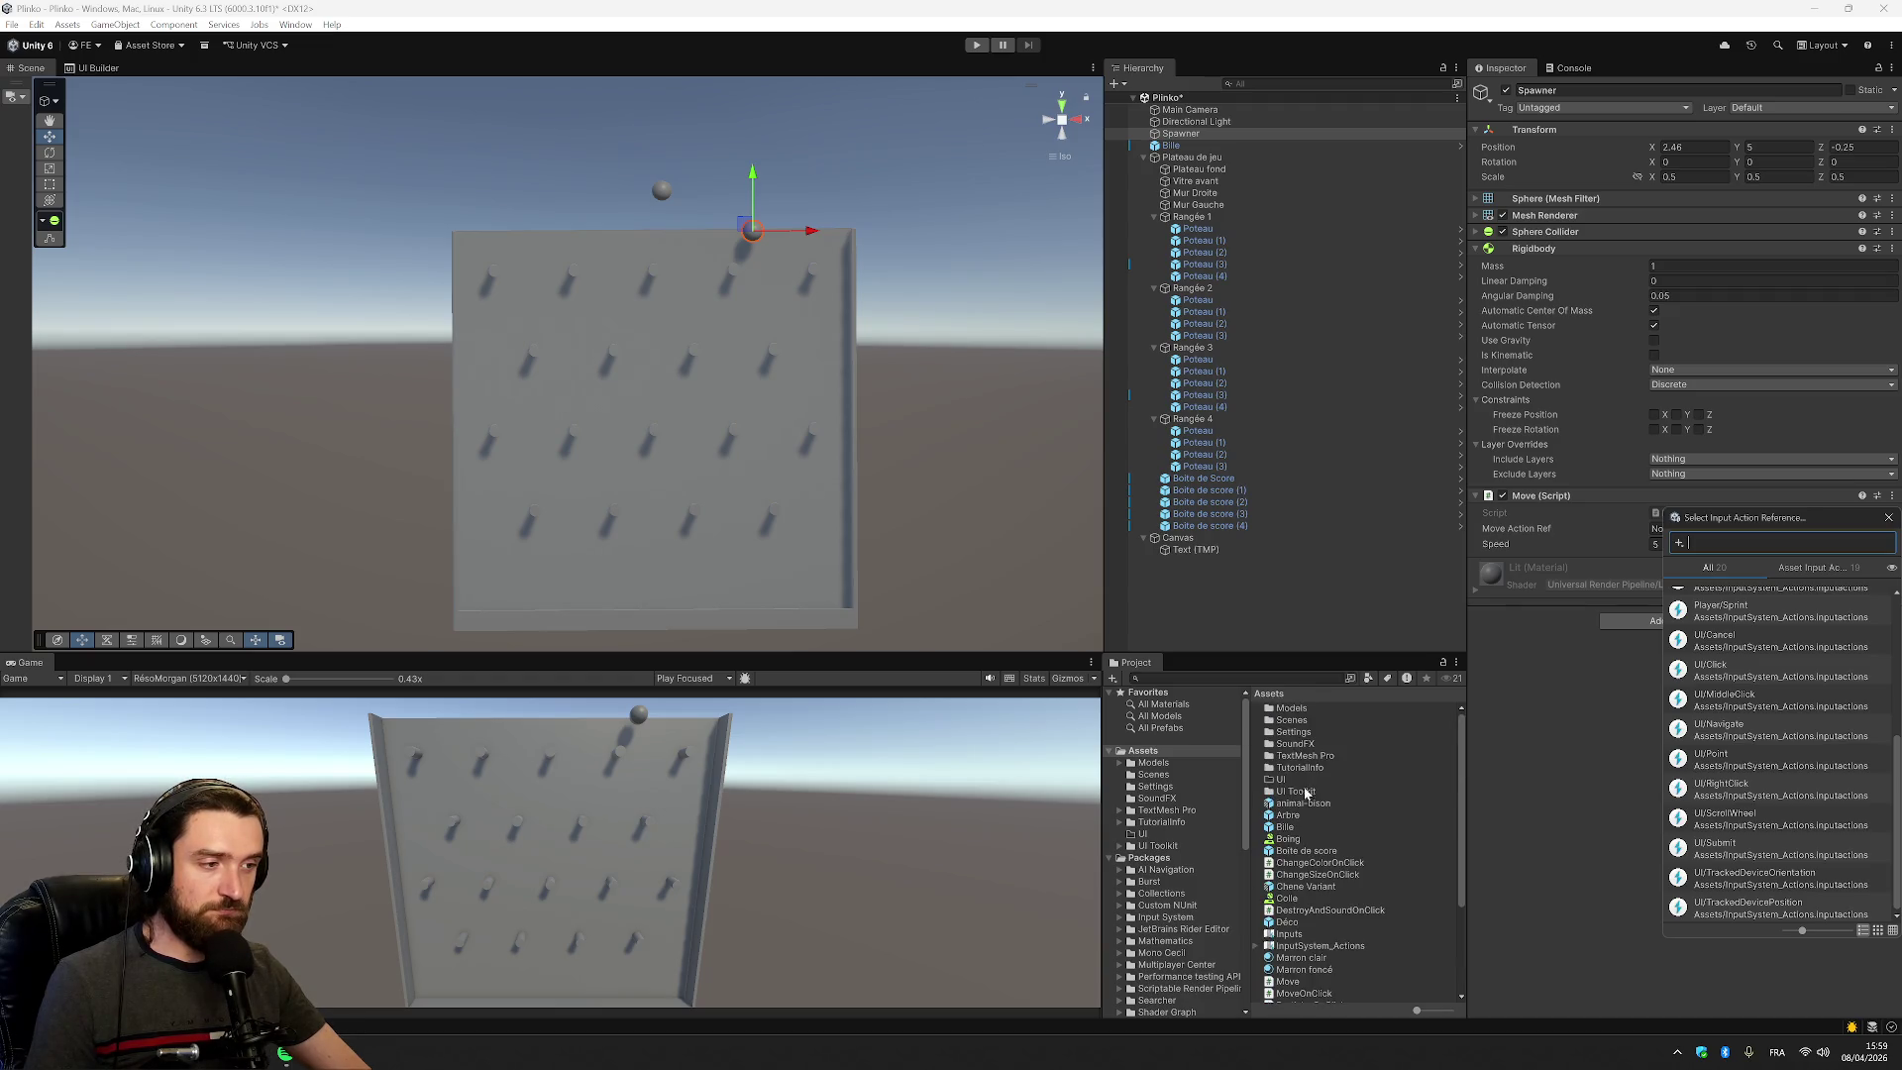
right_click(1157, 750)
Create a new folder in Assets named Scripts
mouse_move(1283, 328)
left_click(1432, 320)
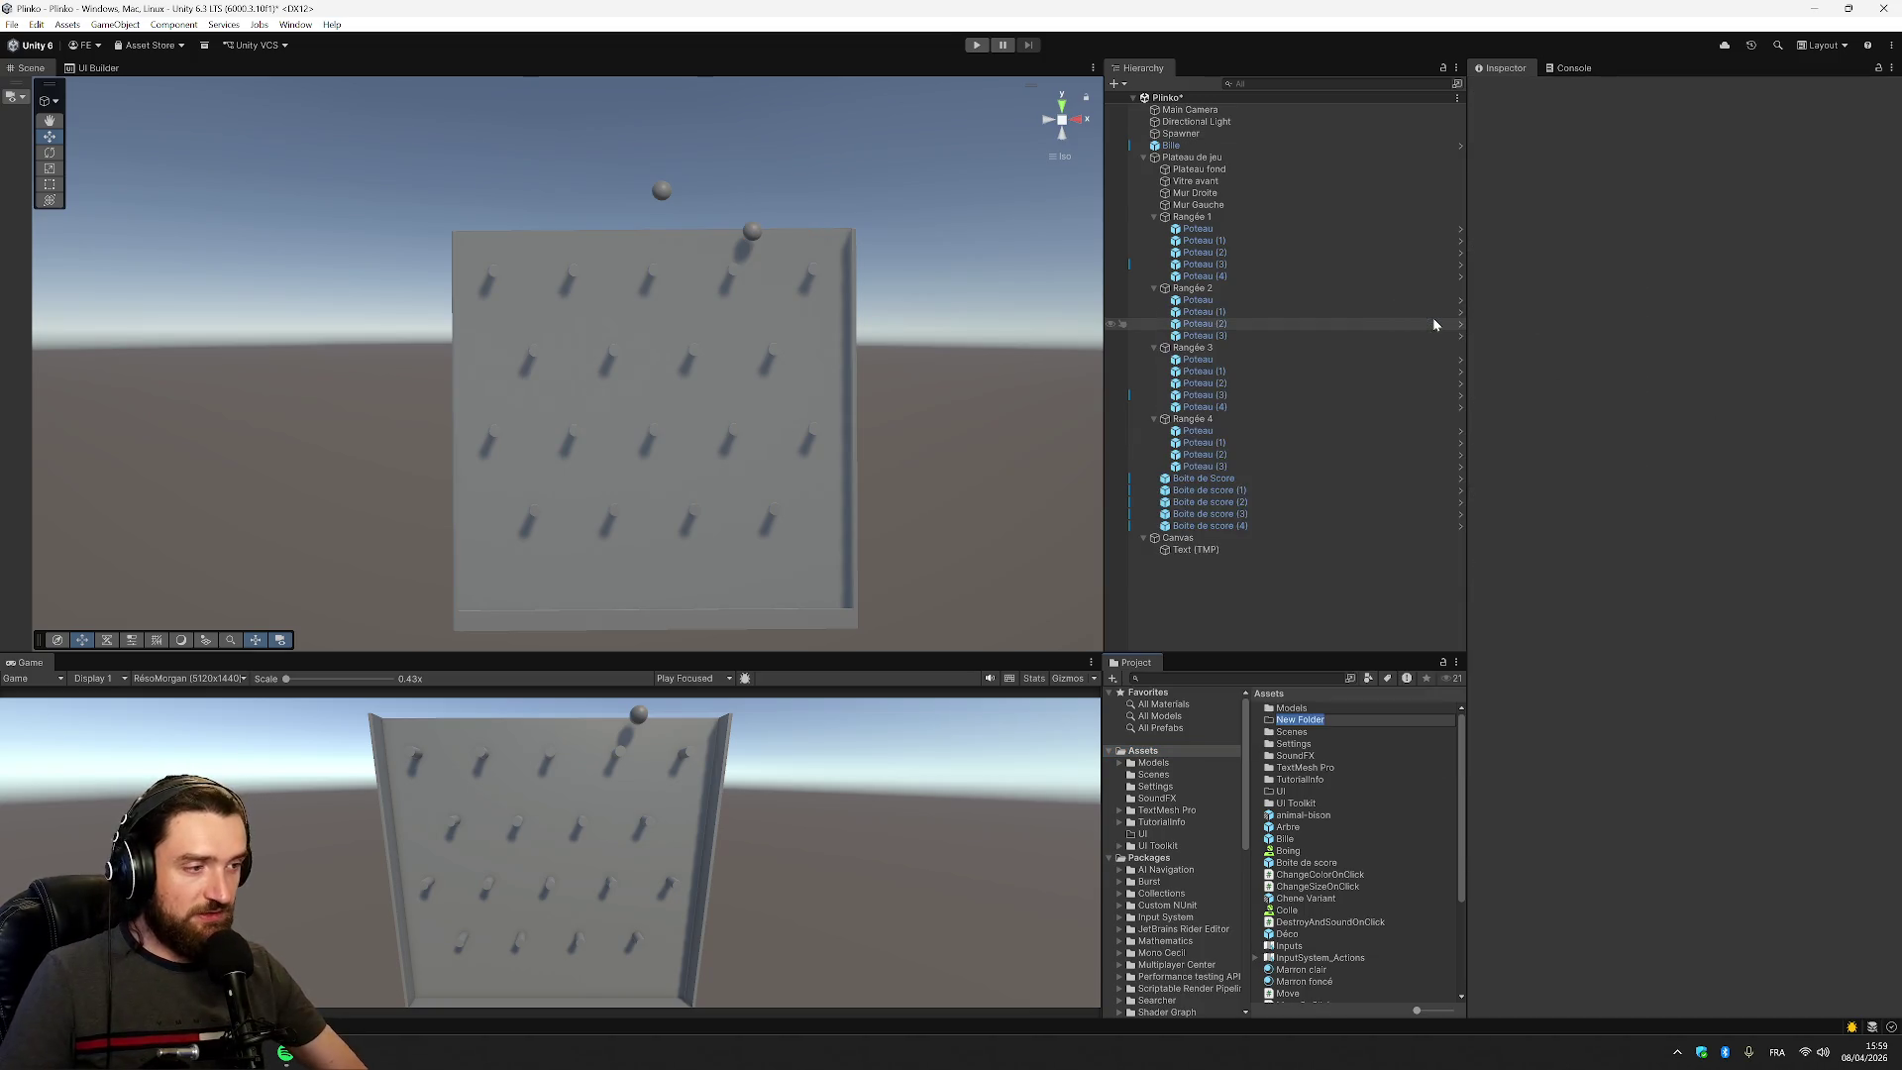
type("Scri")
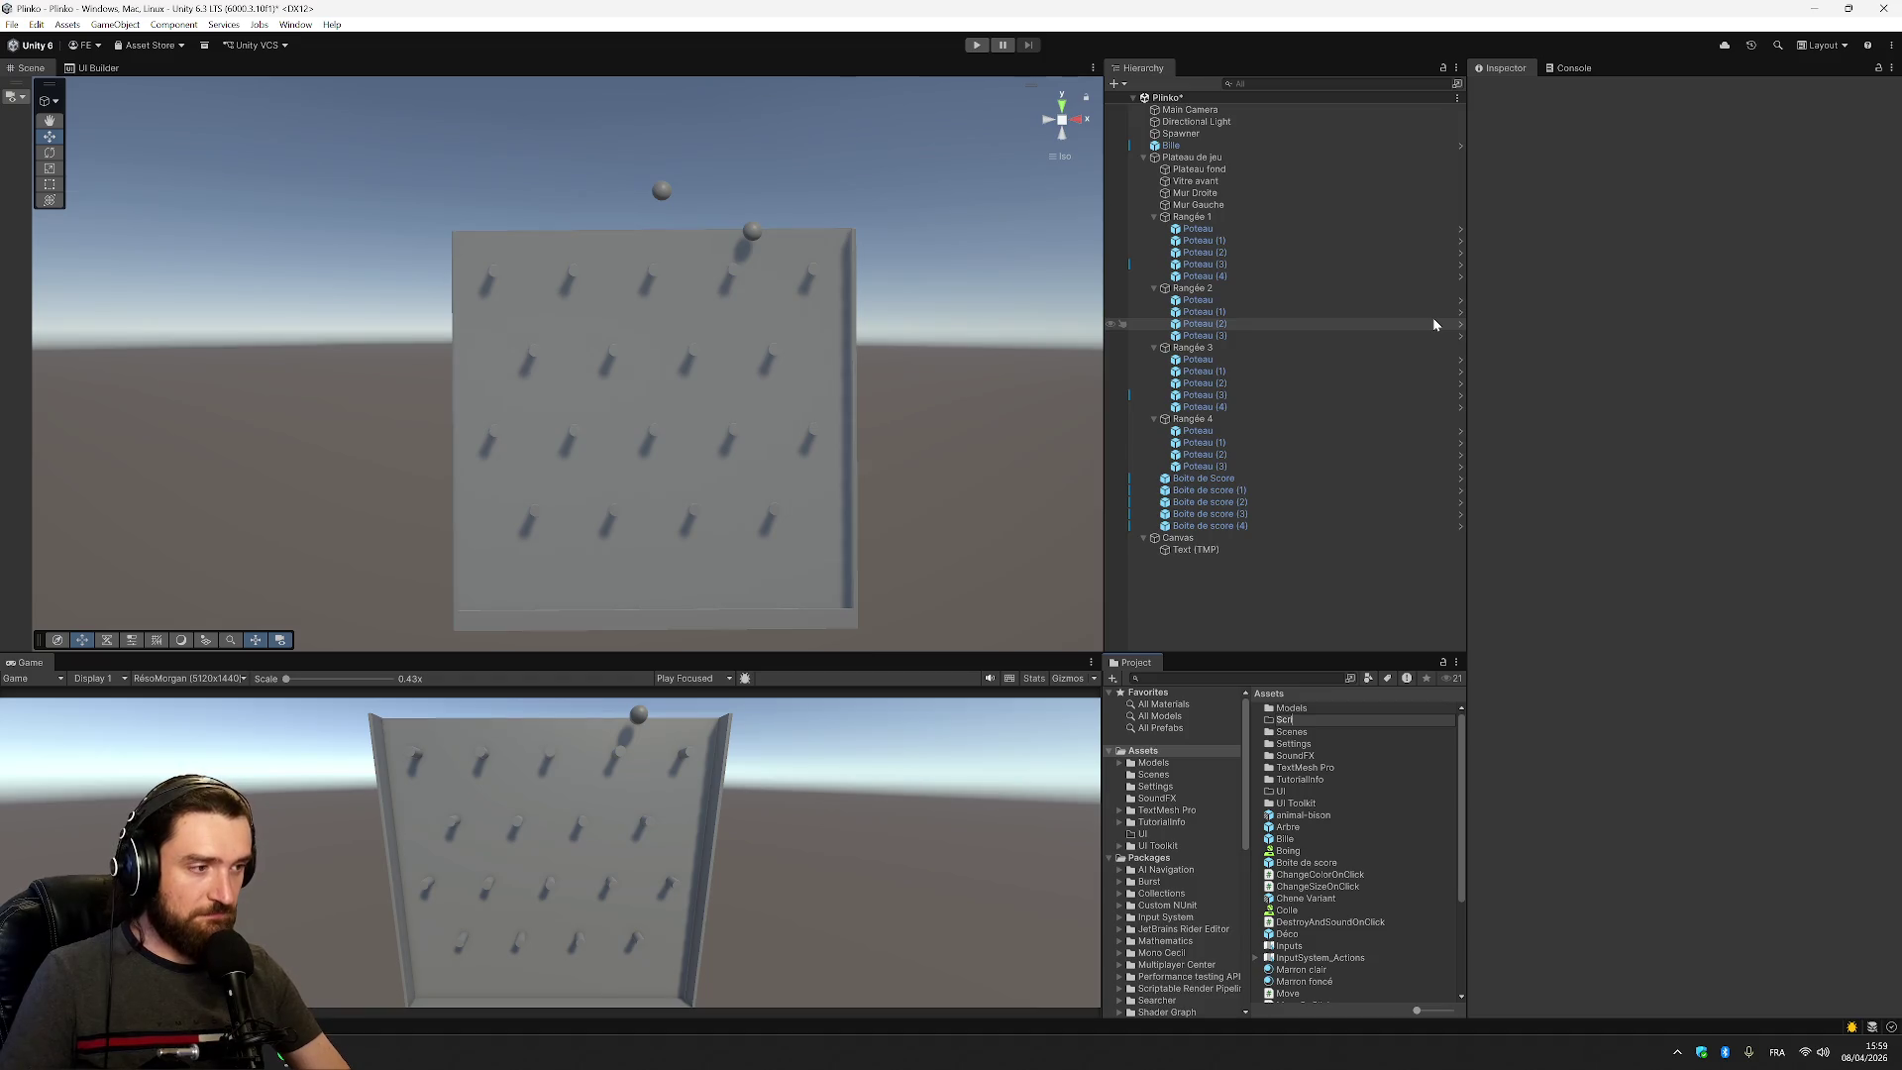
type("pts")
key("Return")
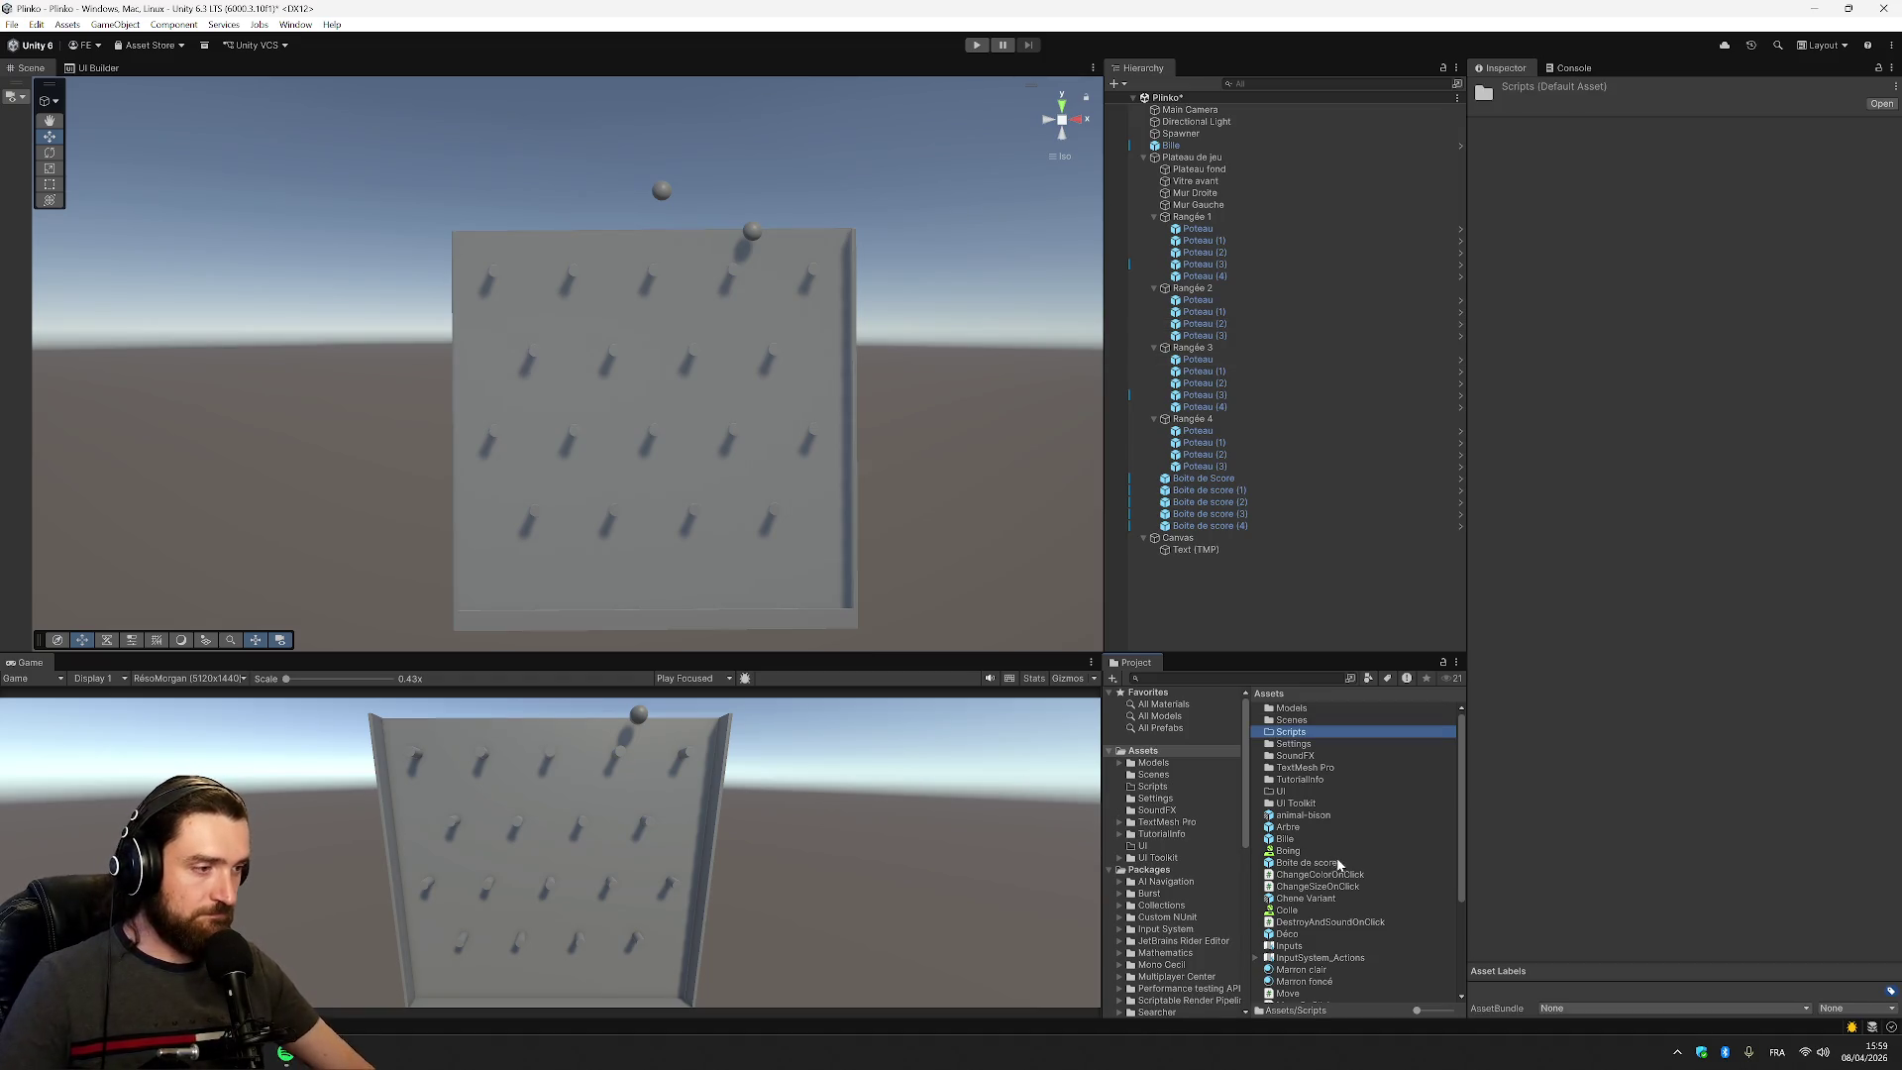
Move the nine C# scripts, from ChangeColorOnClick to UpdateScoreOnTrigger, into the Scripts folder
left_click(1320, 875)
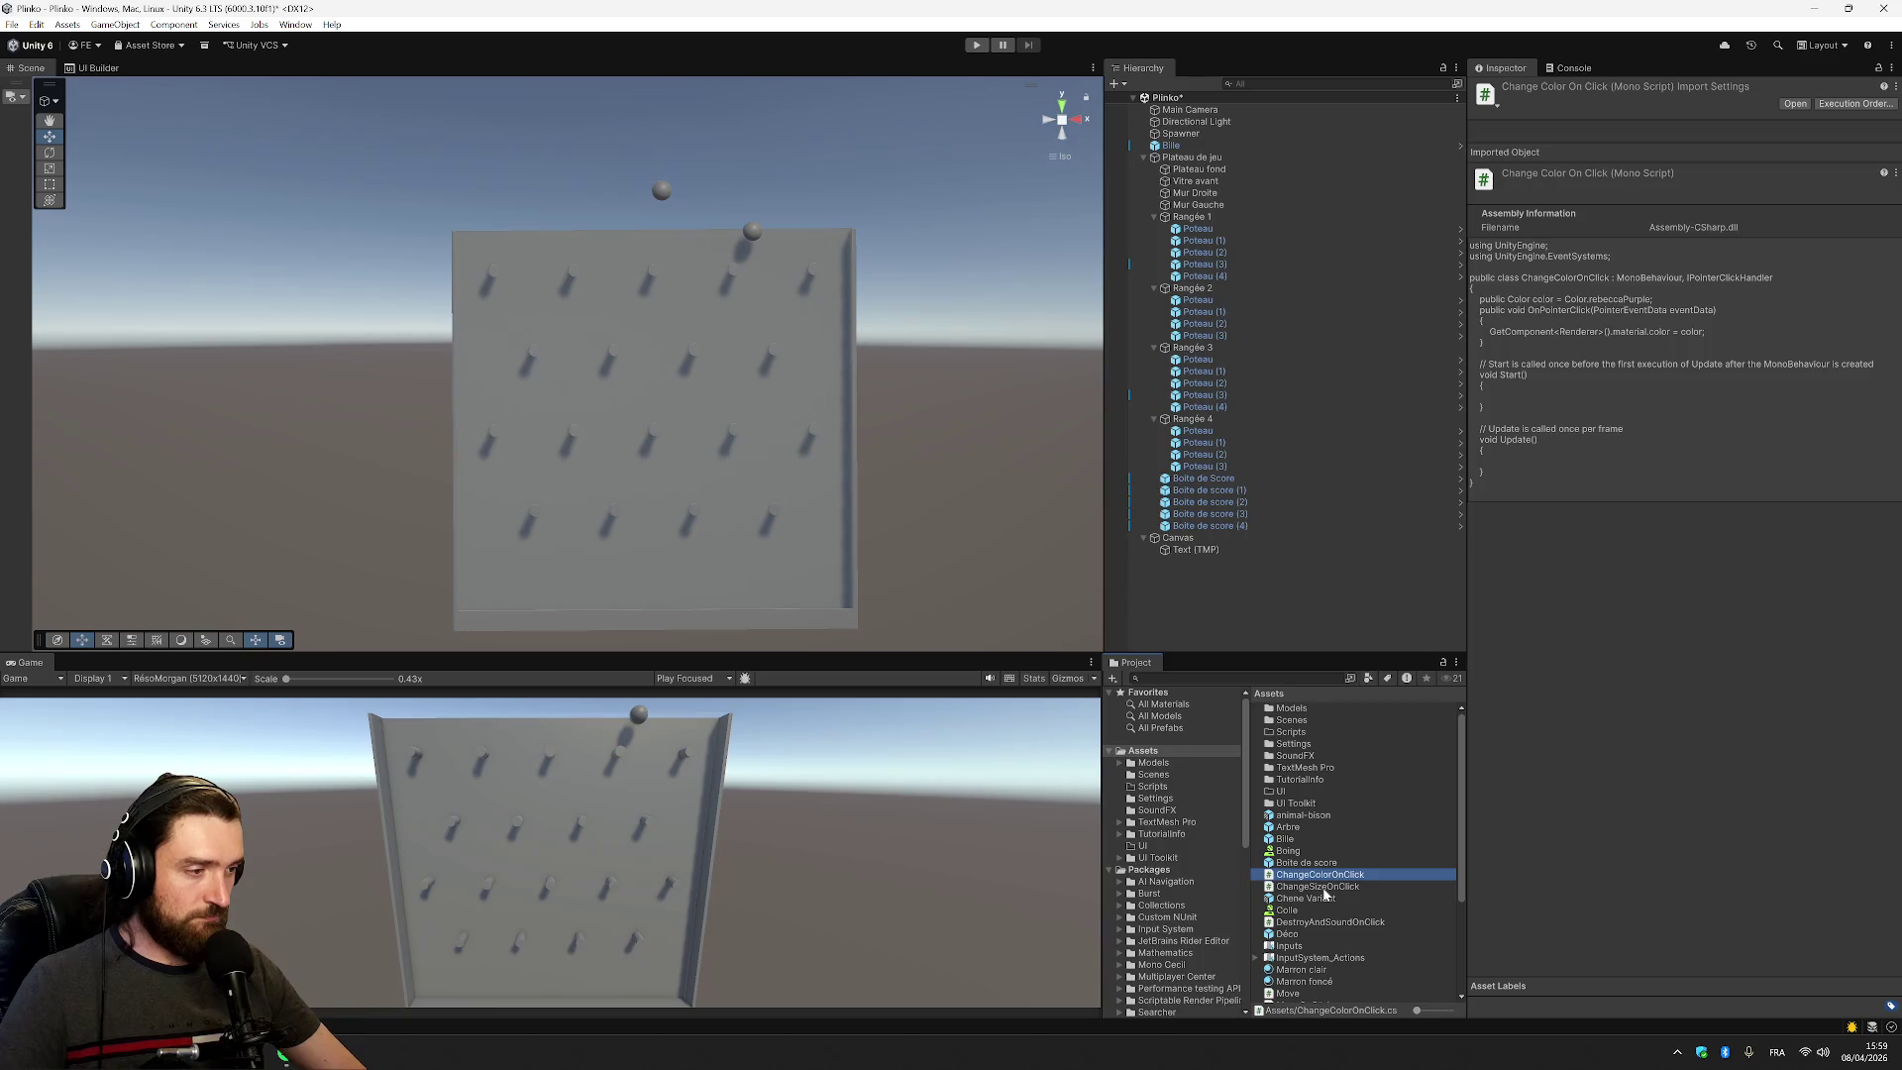
left_click(1322, 886, "ctrl")
left_click(1332, 923, "ctrl")
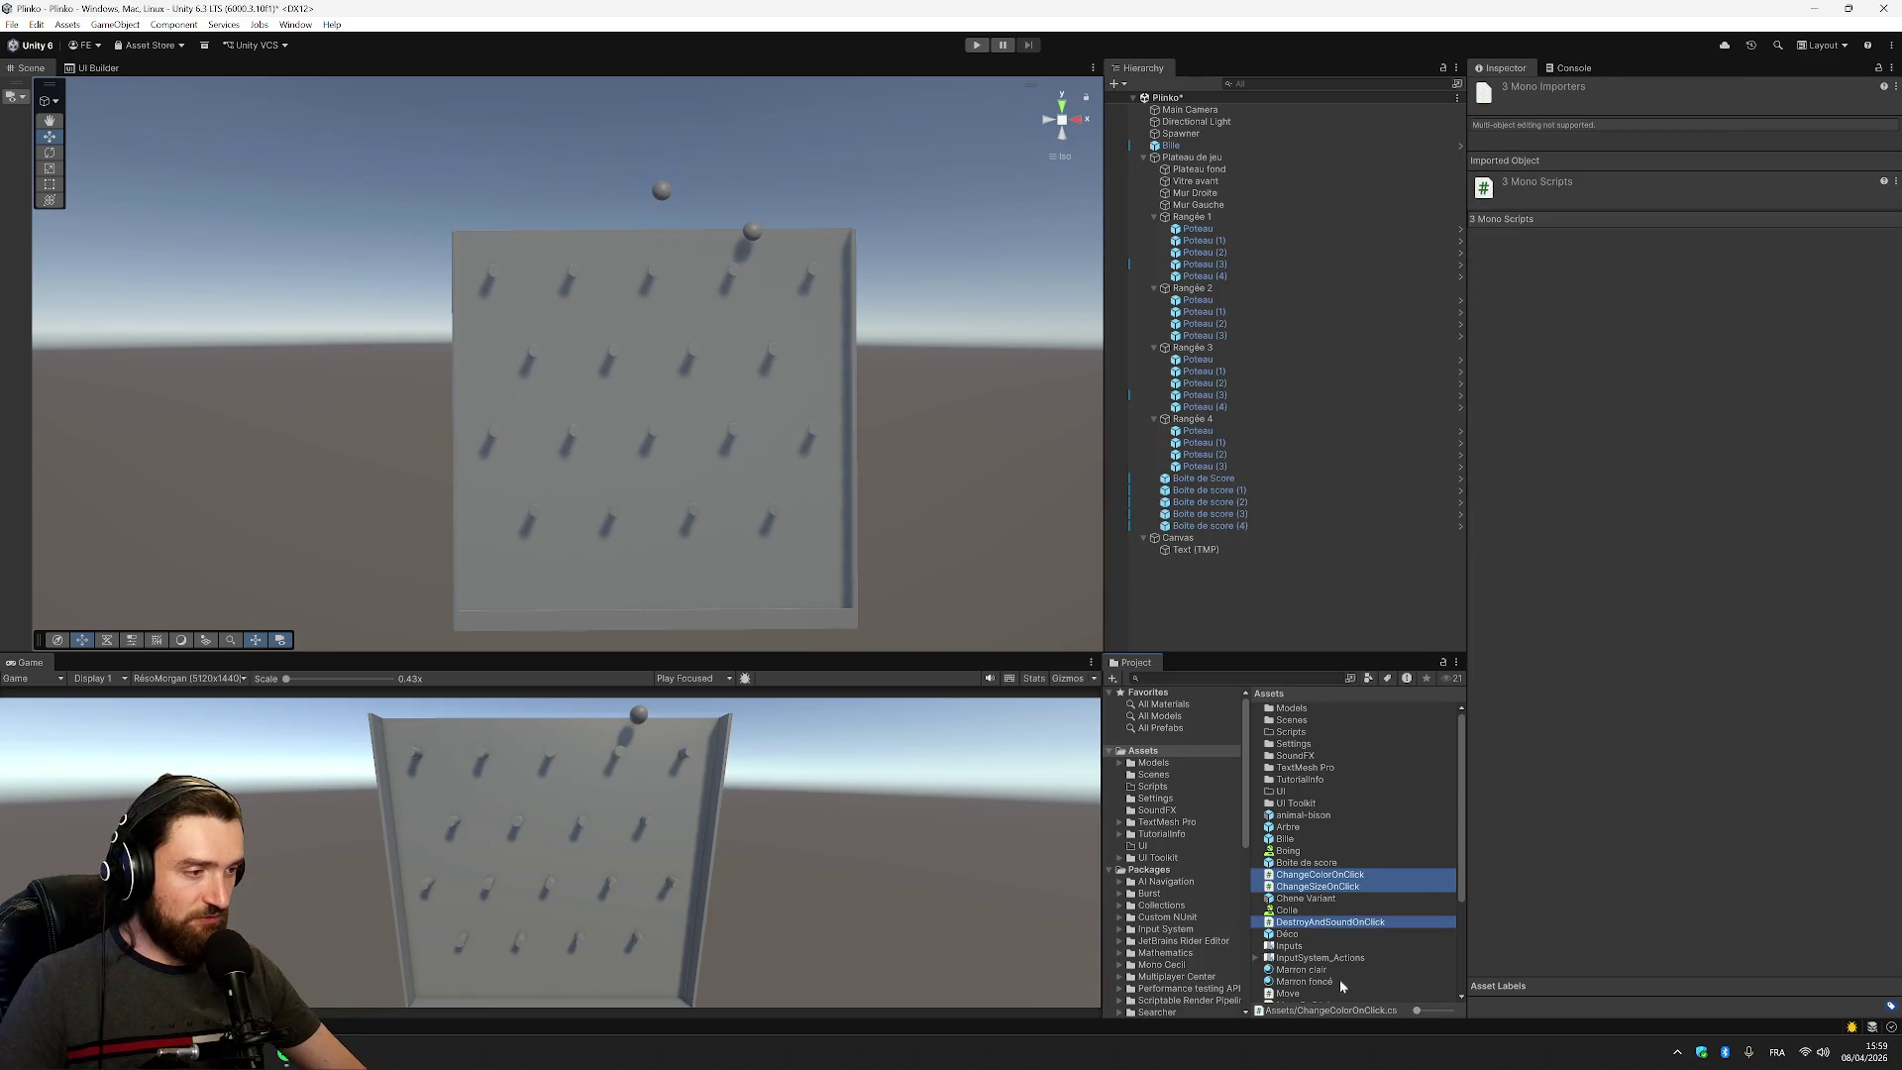
left_click(1314, 996, "ctrl")
left_click(1332, 976, "ctrl")
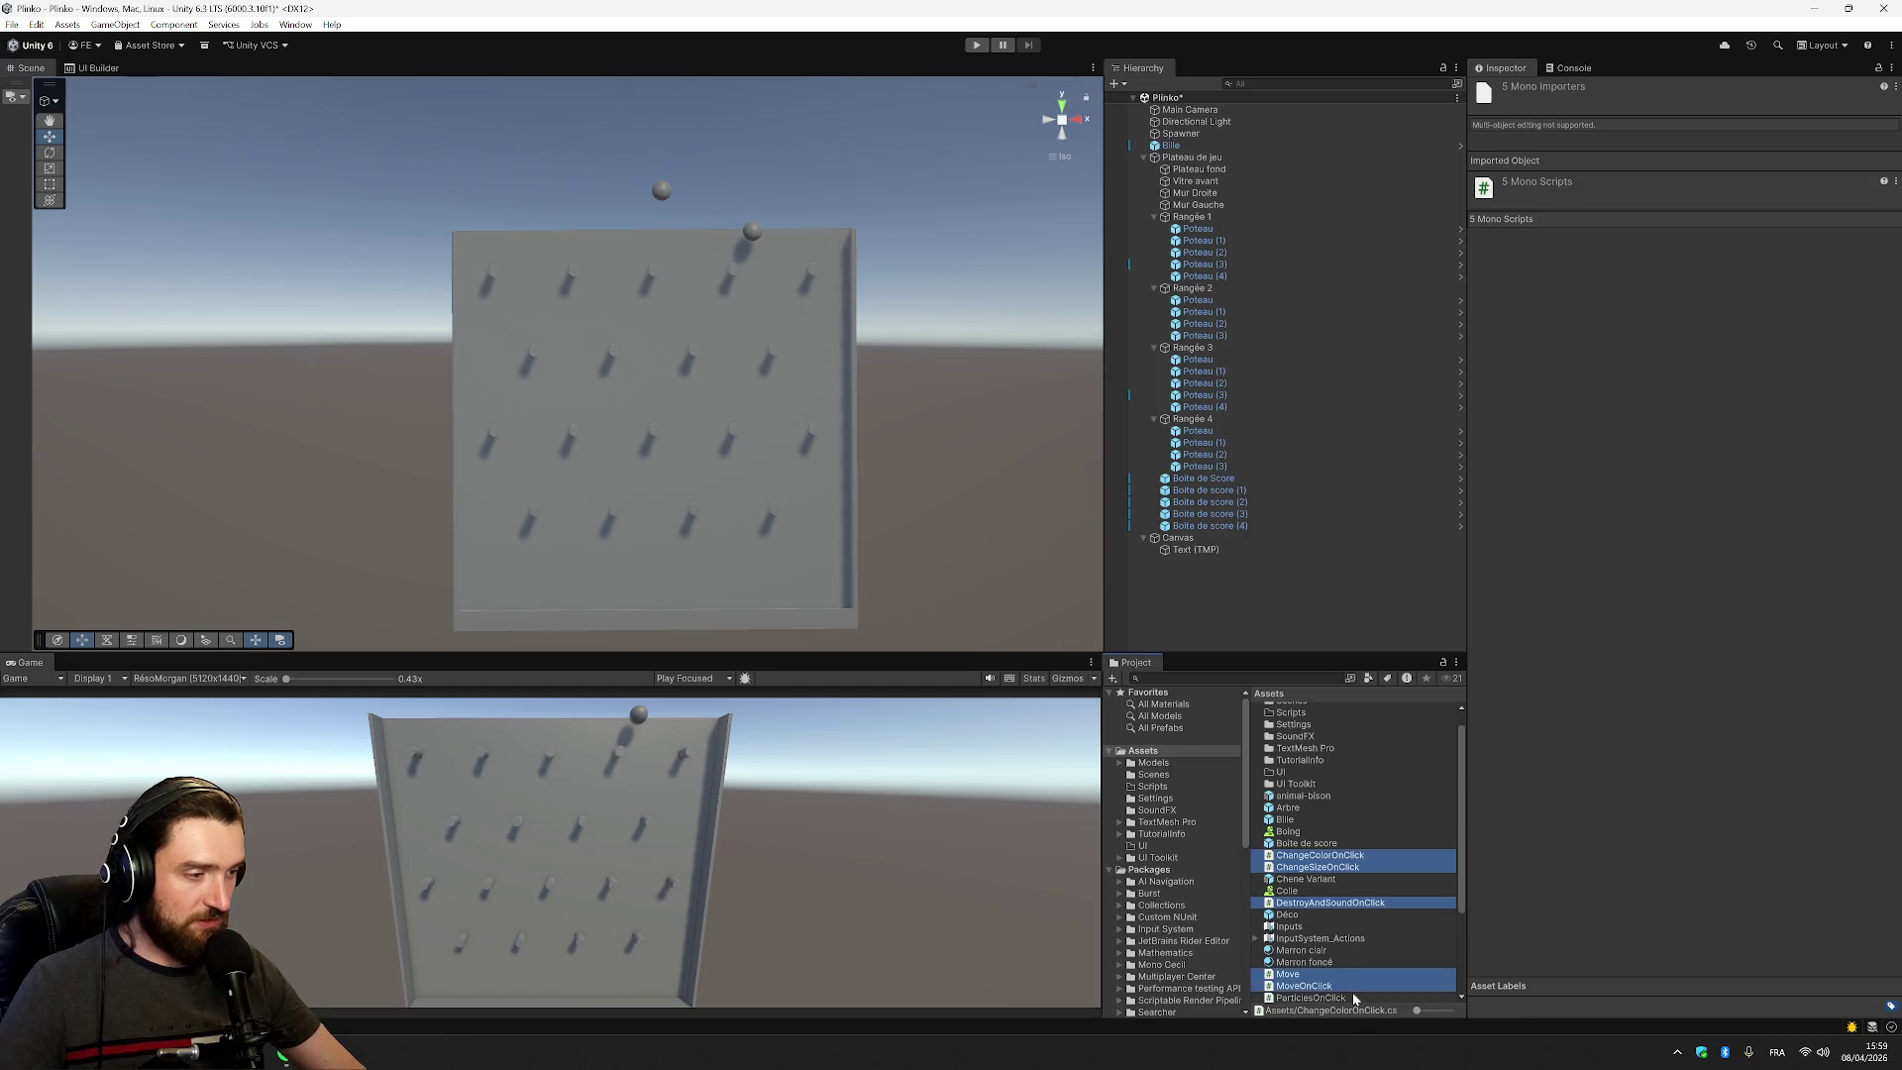
left_click(1355, 987, "ctrl")
left_click(1360, 999, "ctrl")
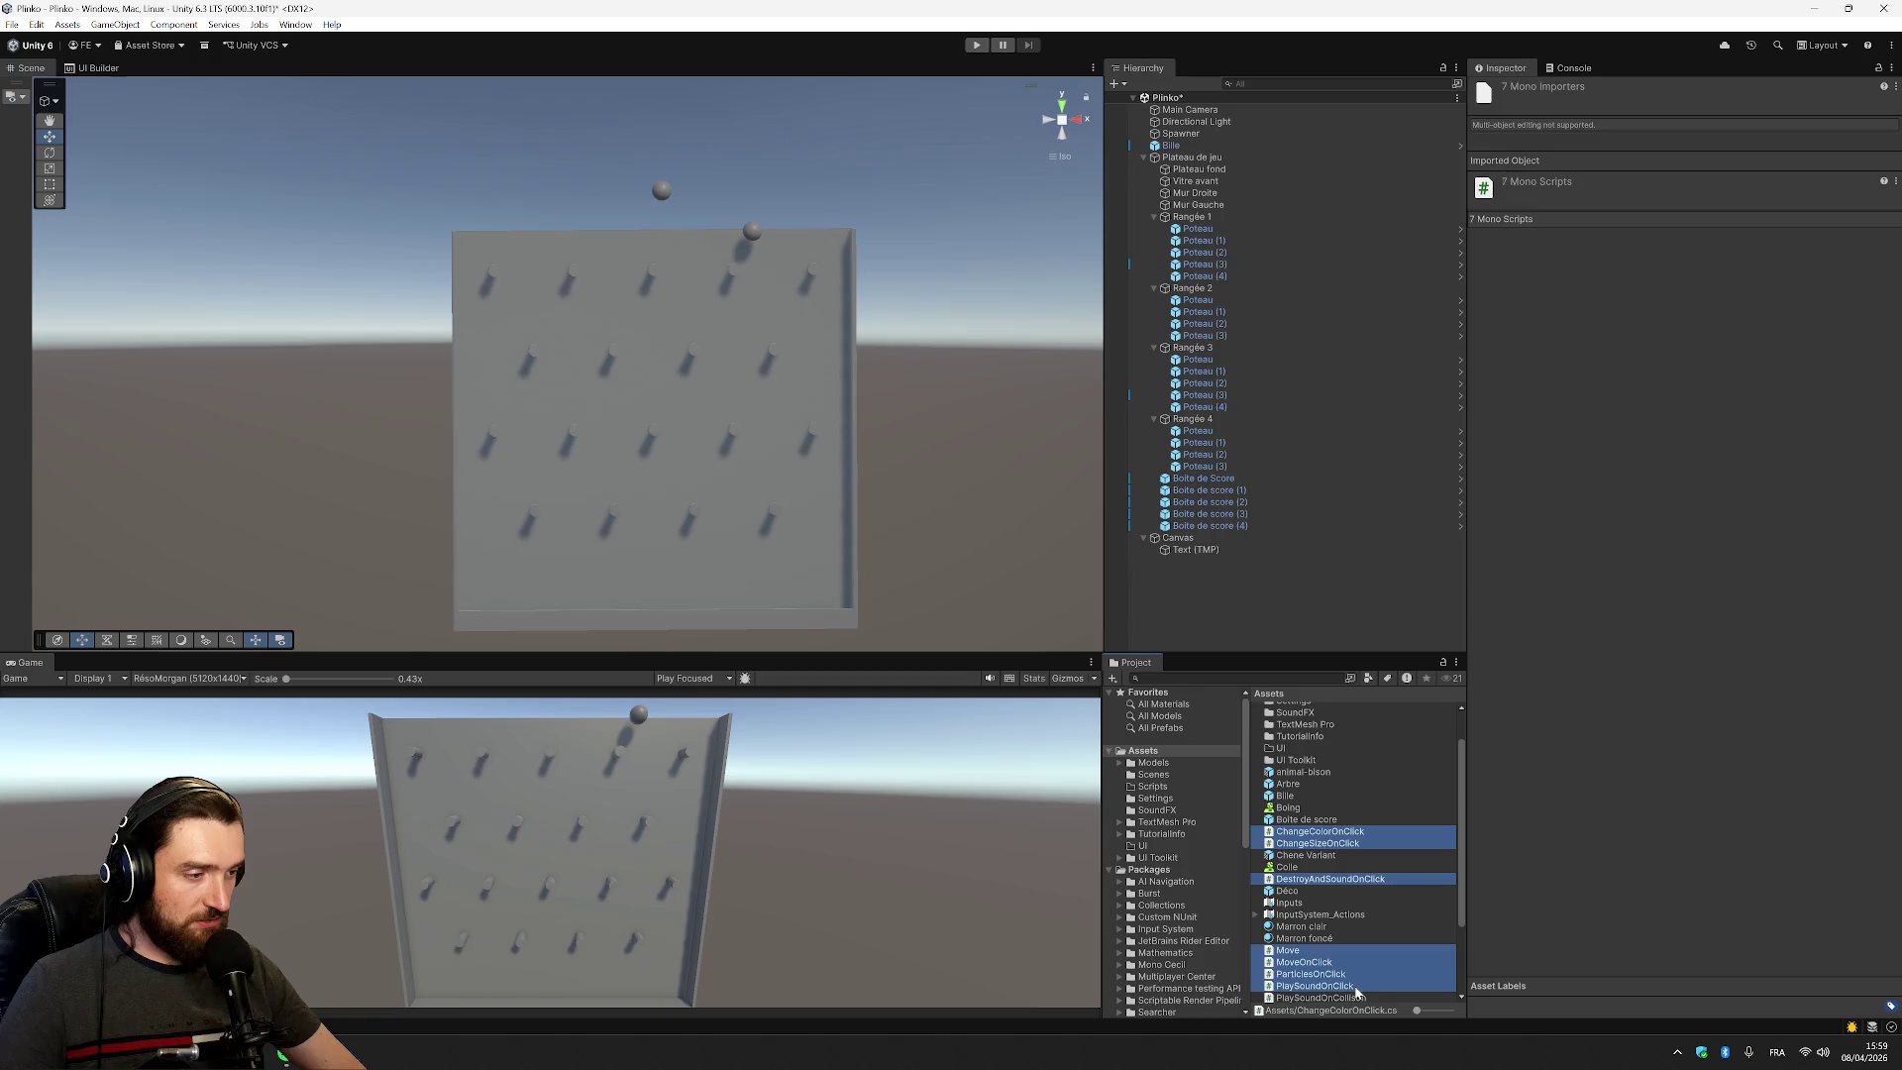
left_click(1363, 974, "ctrl")
scroll(1364, 981, "down", 3)
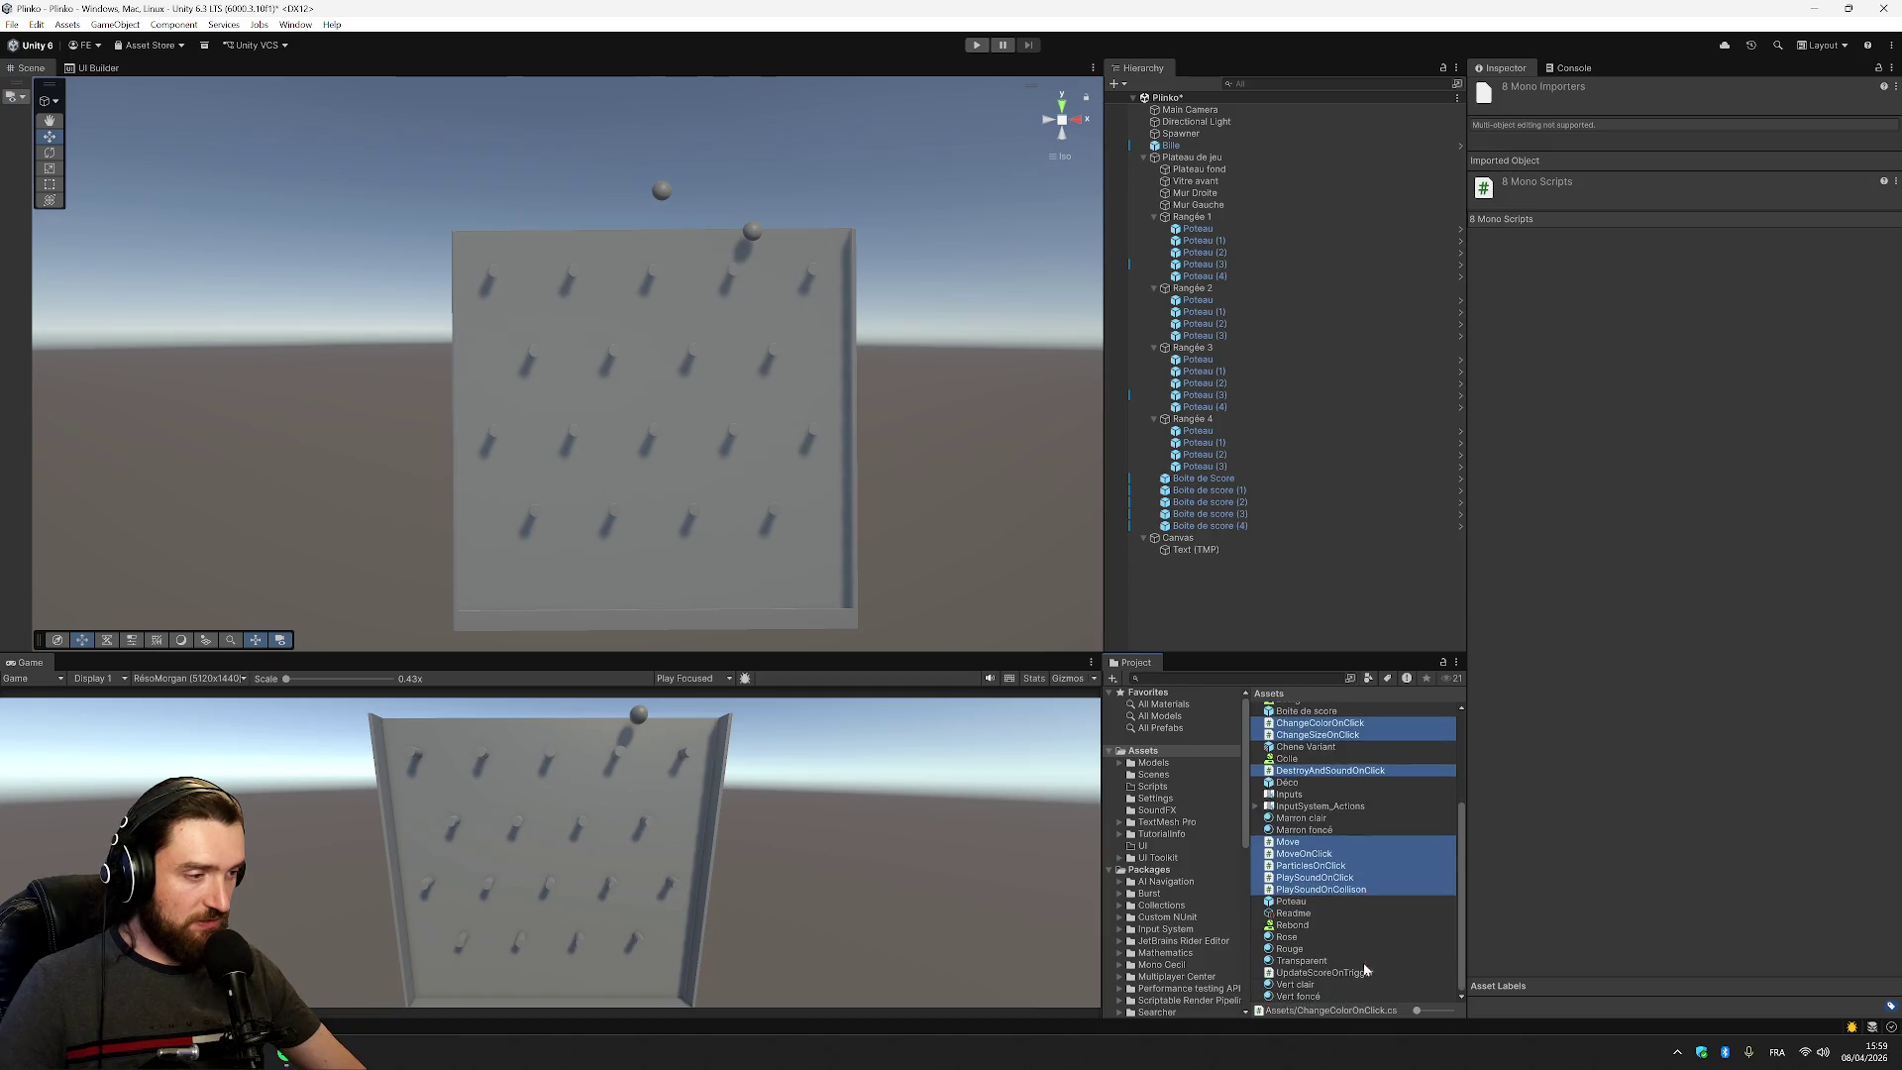
left_click(1355, 972, "ctrl")
scroll(1367, 973, "up", 5)
left_click_drag(1357, 877, 1304, 731)
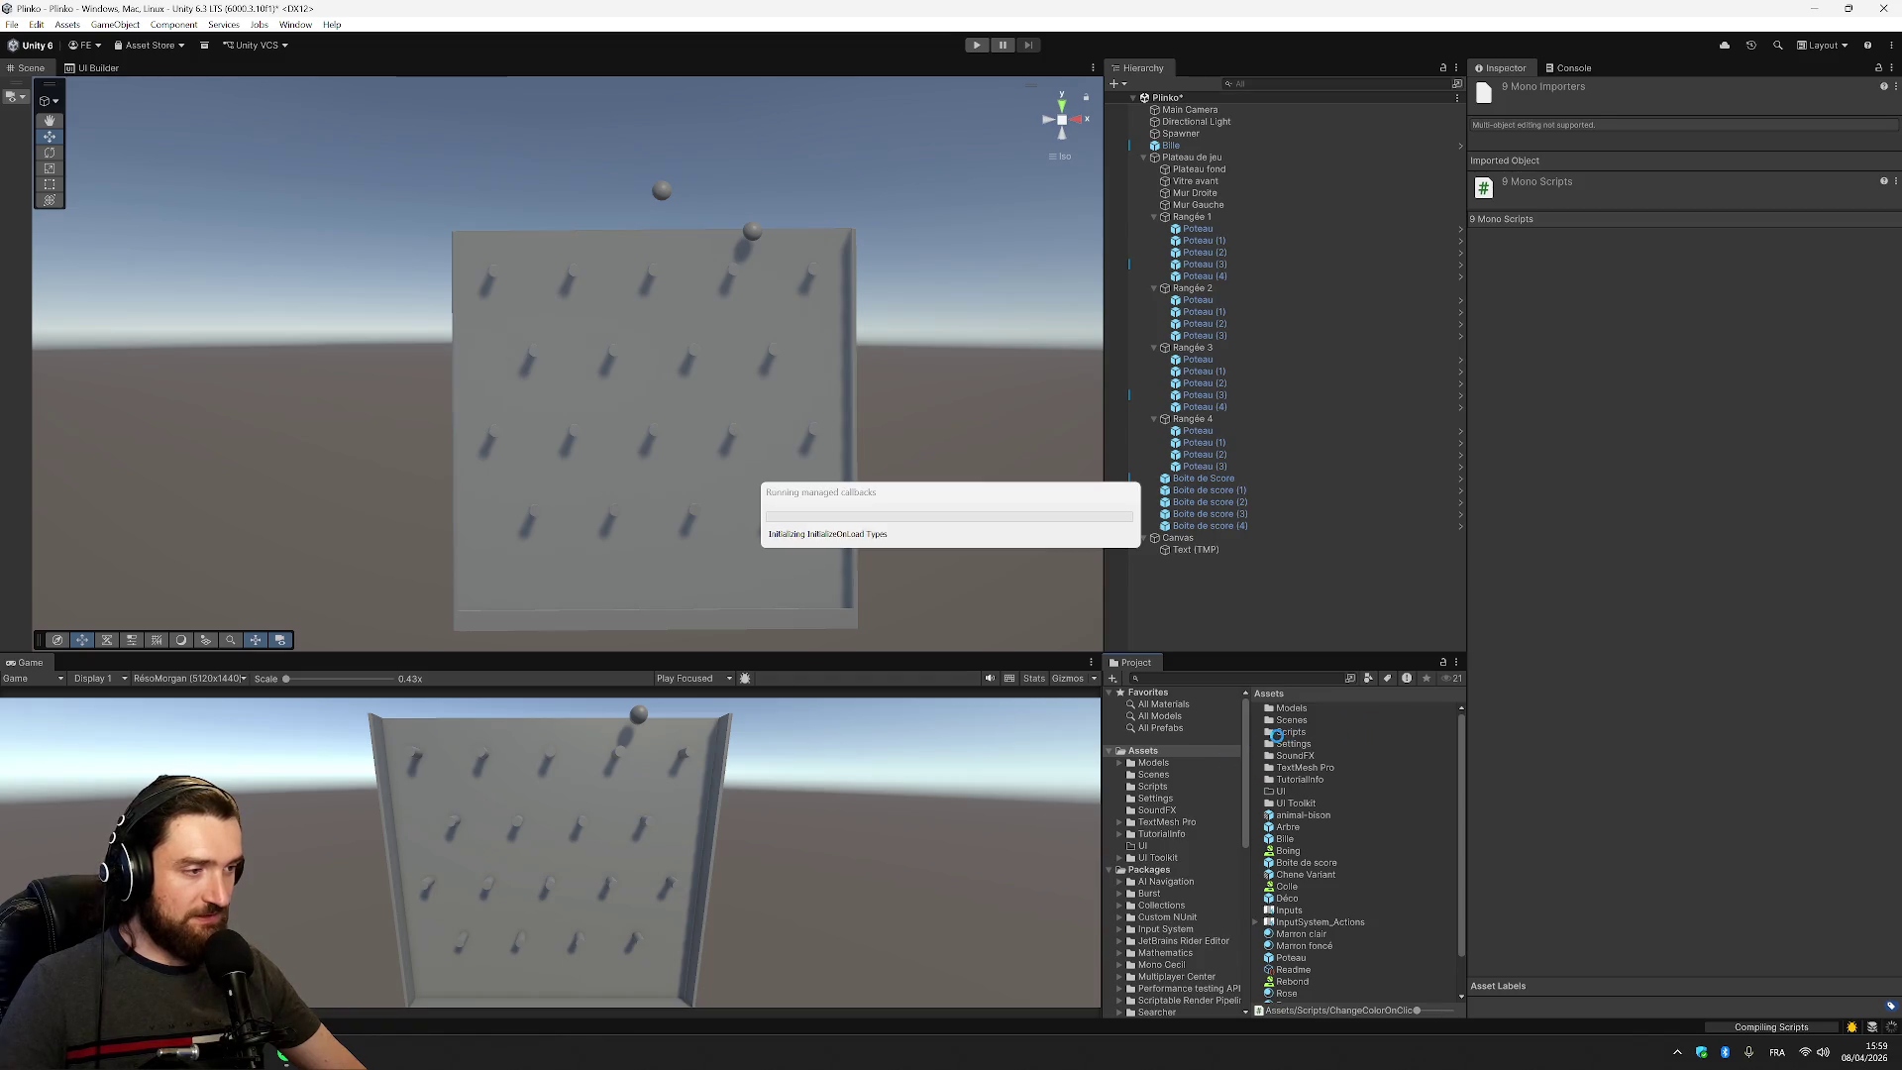
right_click(1169, 756)
Create another new folder in Assets named Prefab
mouse_move(1258, 316)
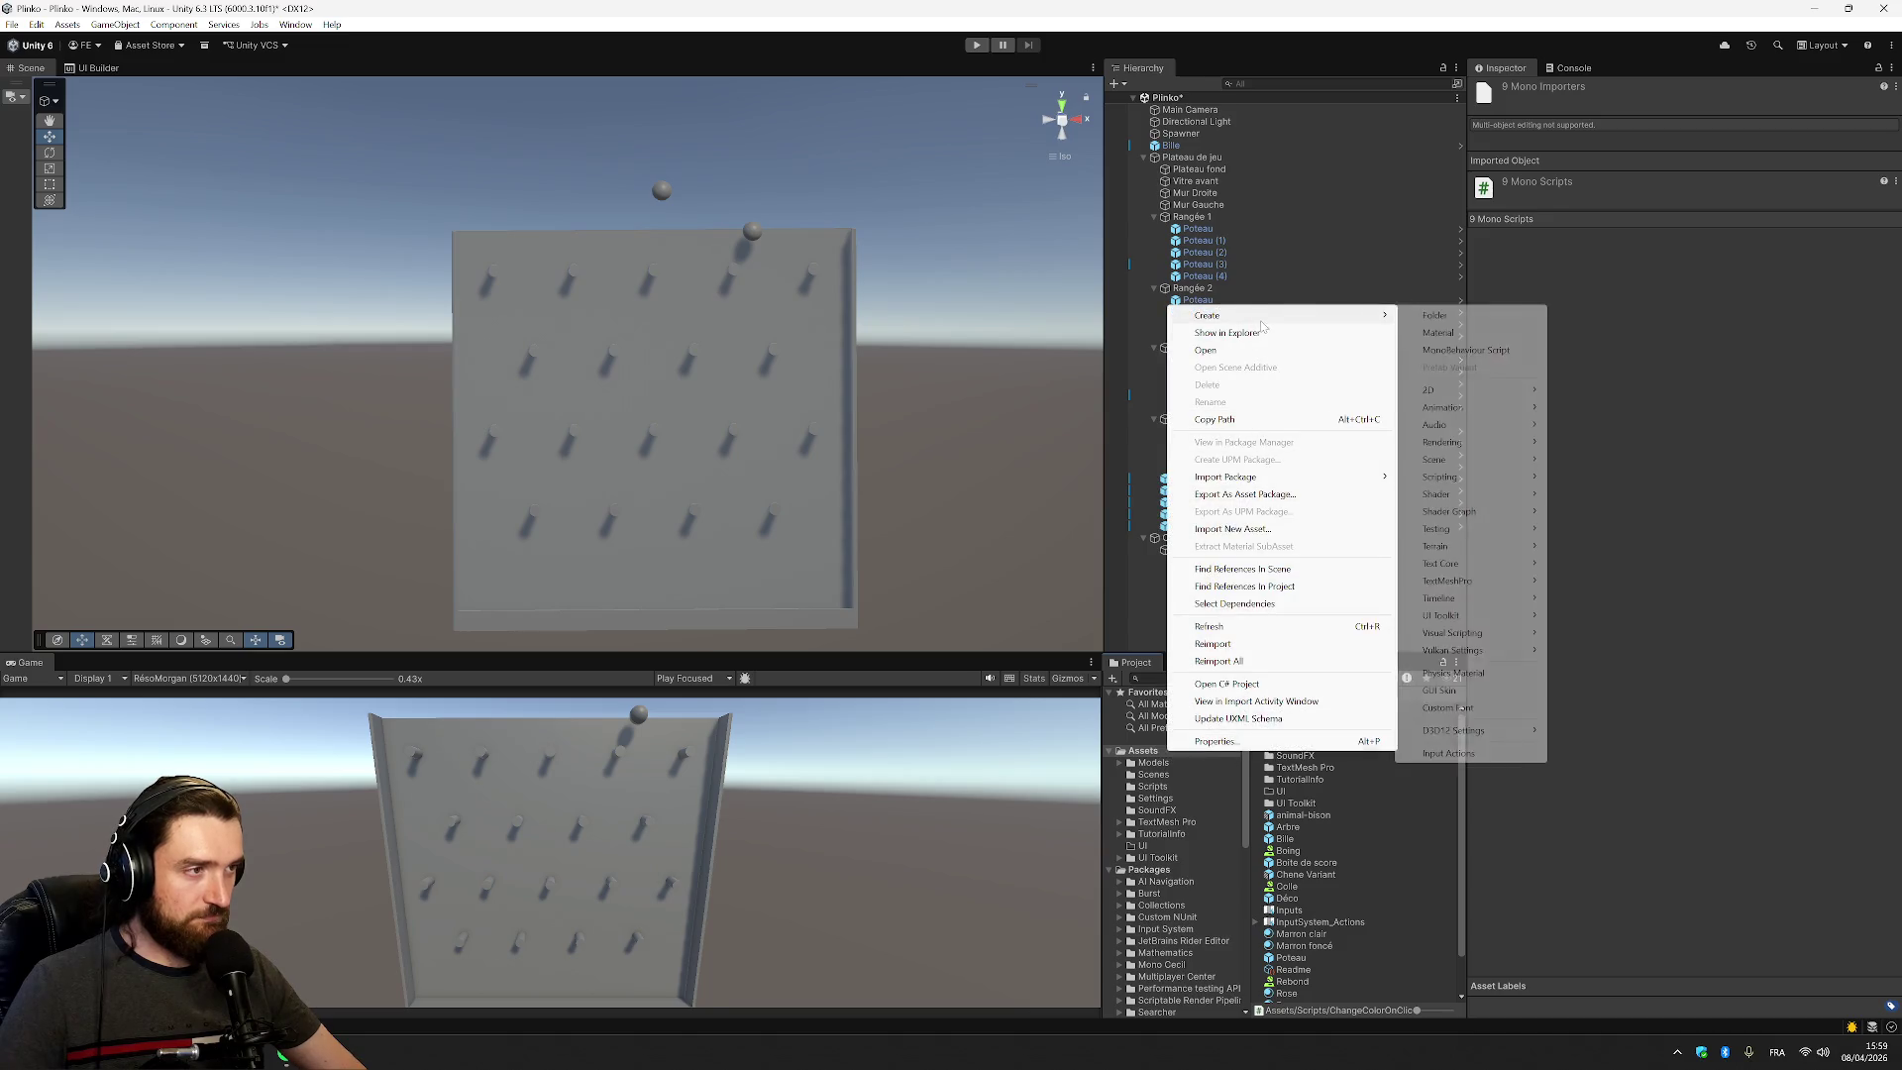
left_click(1496, 315)
type("Frefab")
key("Return")
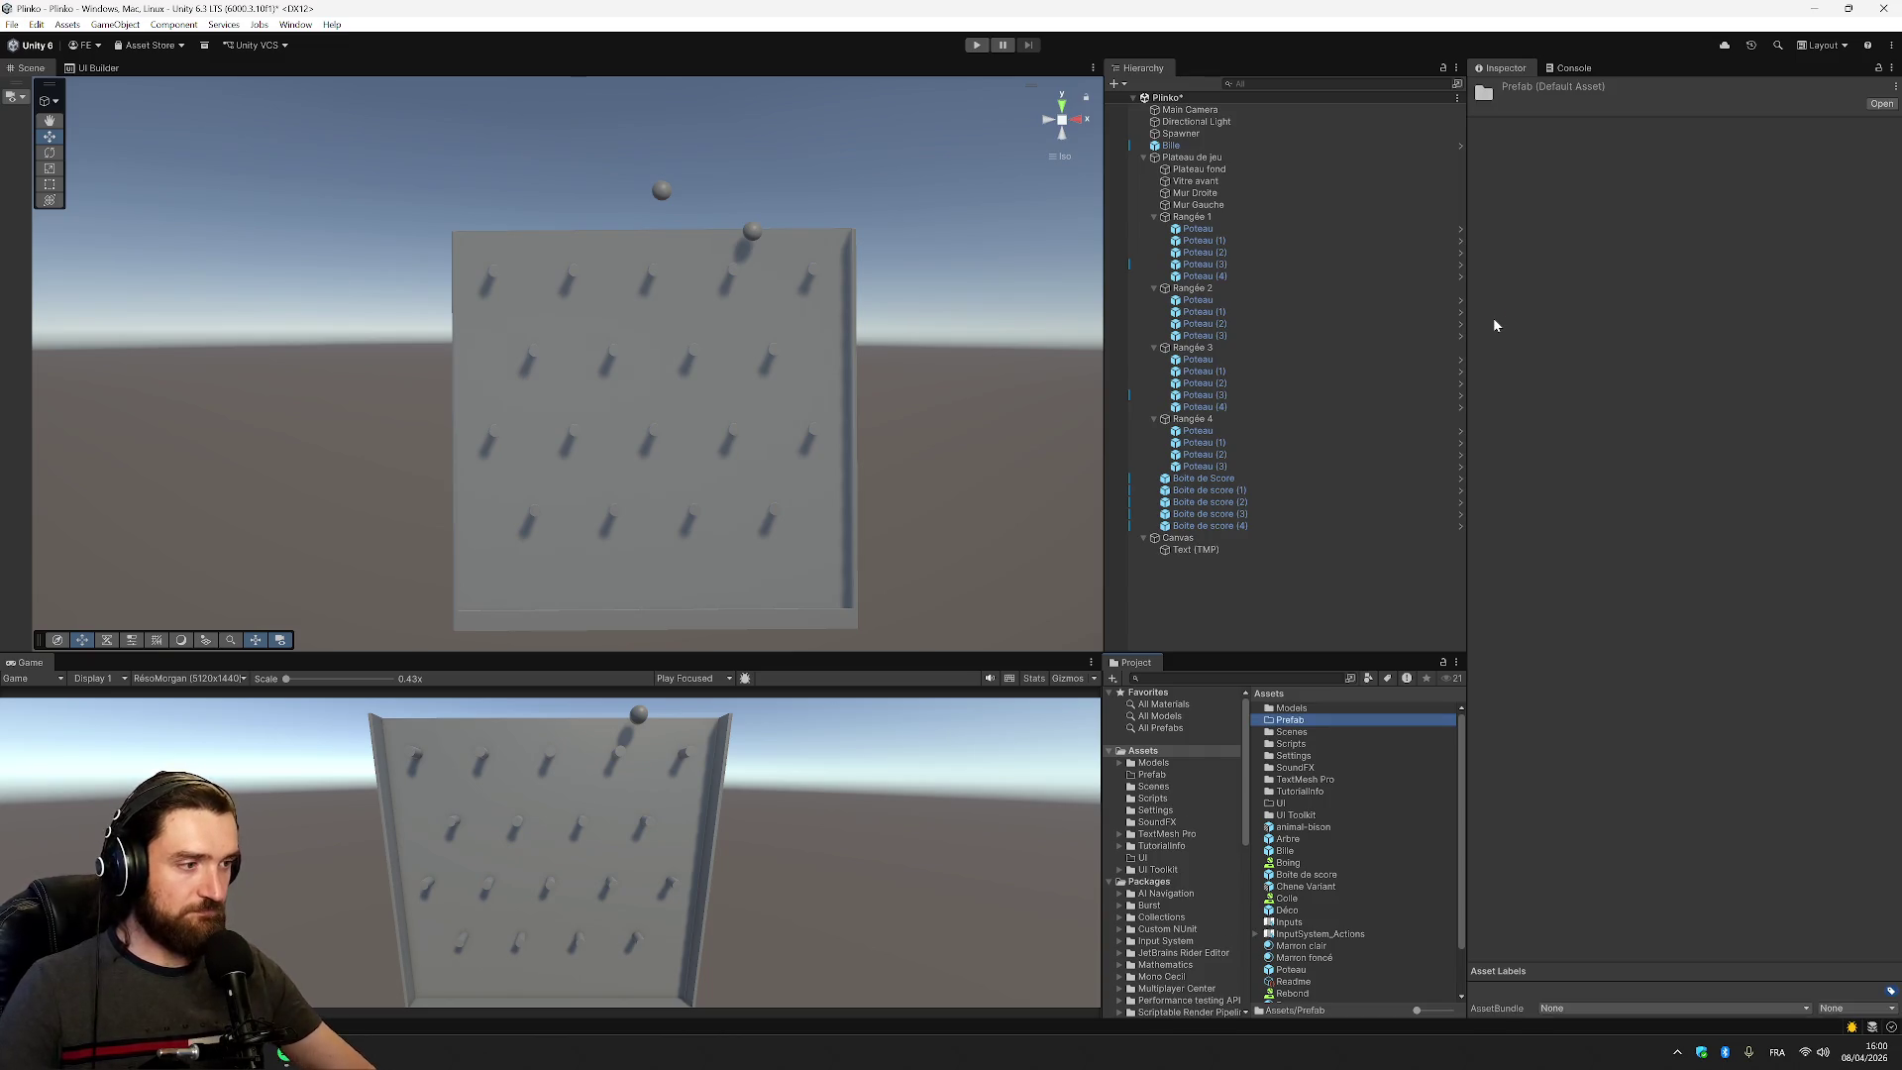
Delete the unused animal-bison prefab
left_click(1347, 828)
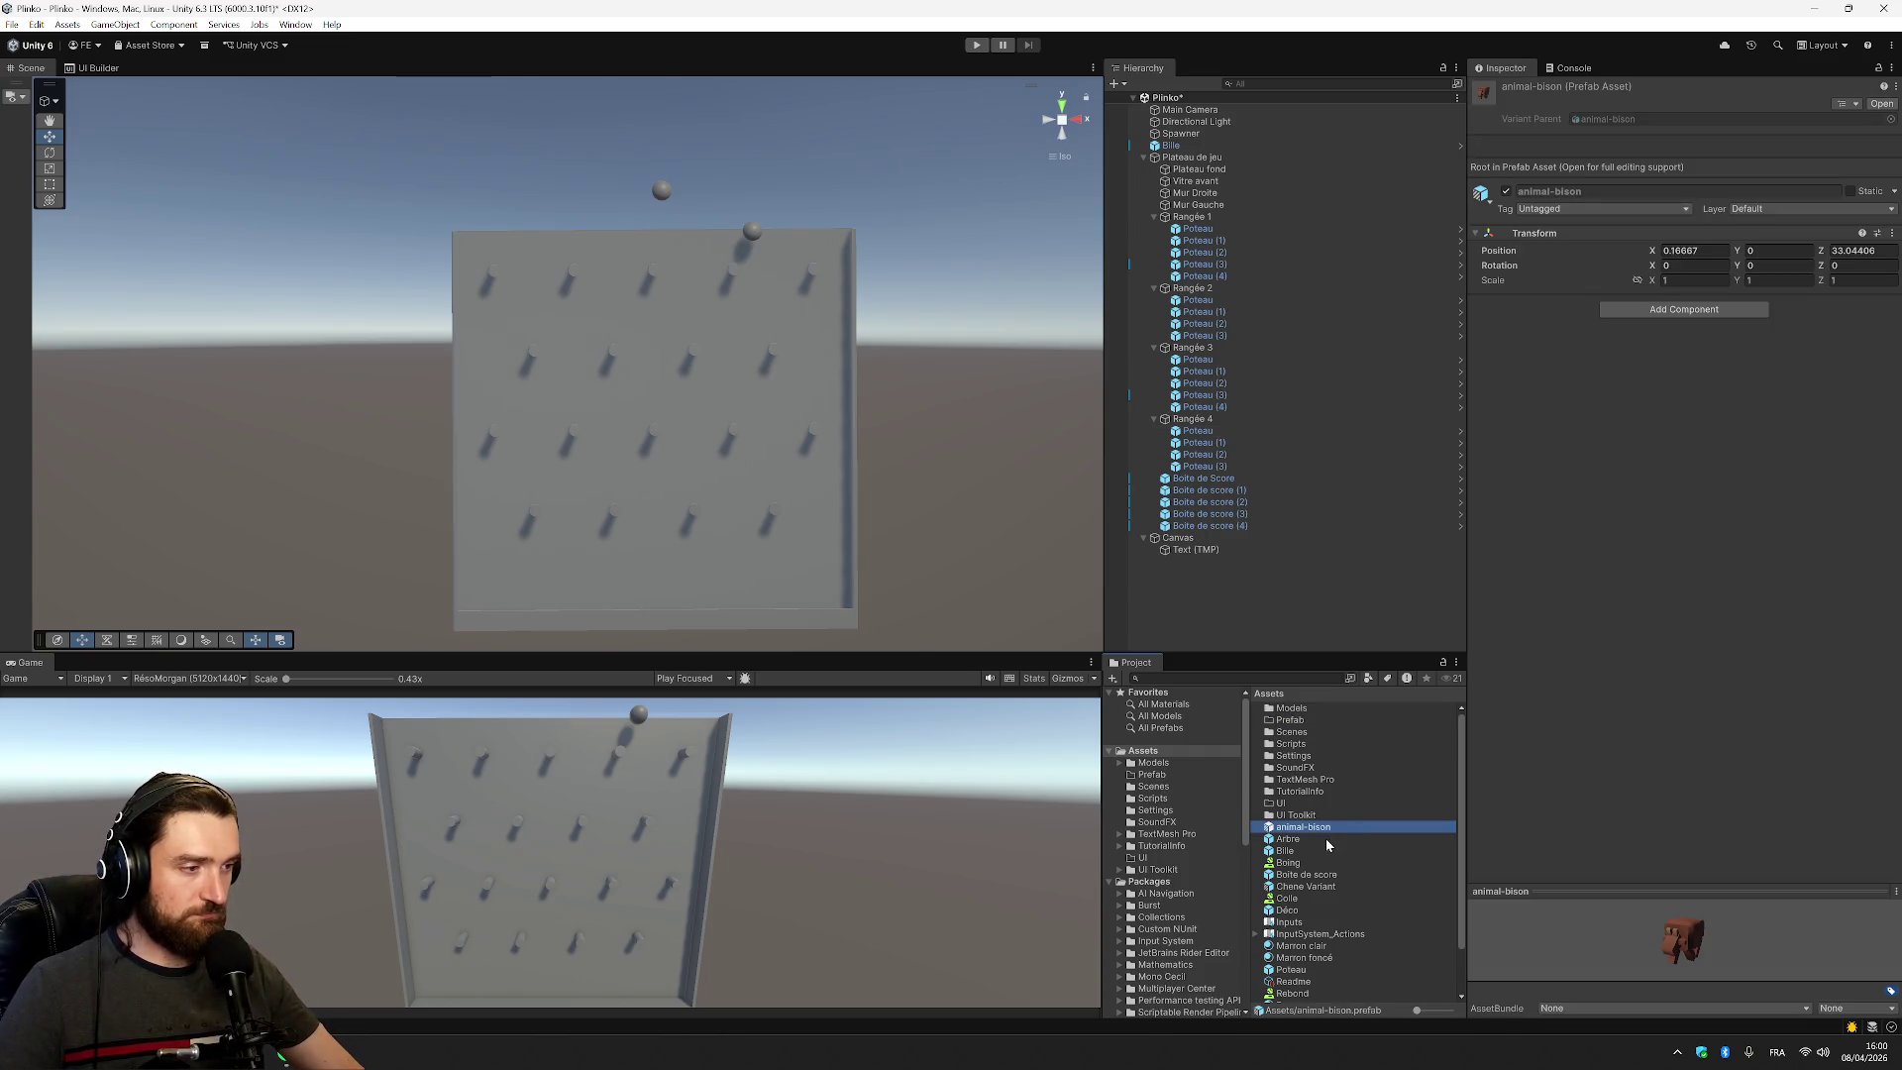
key("Delete")
left_click(971, 547)
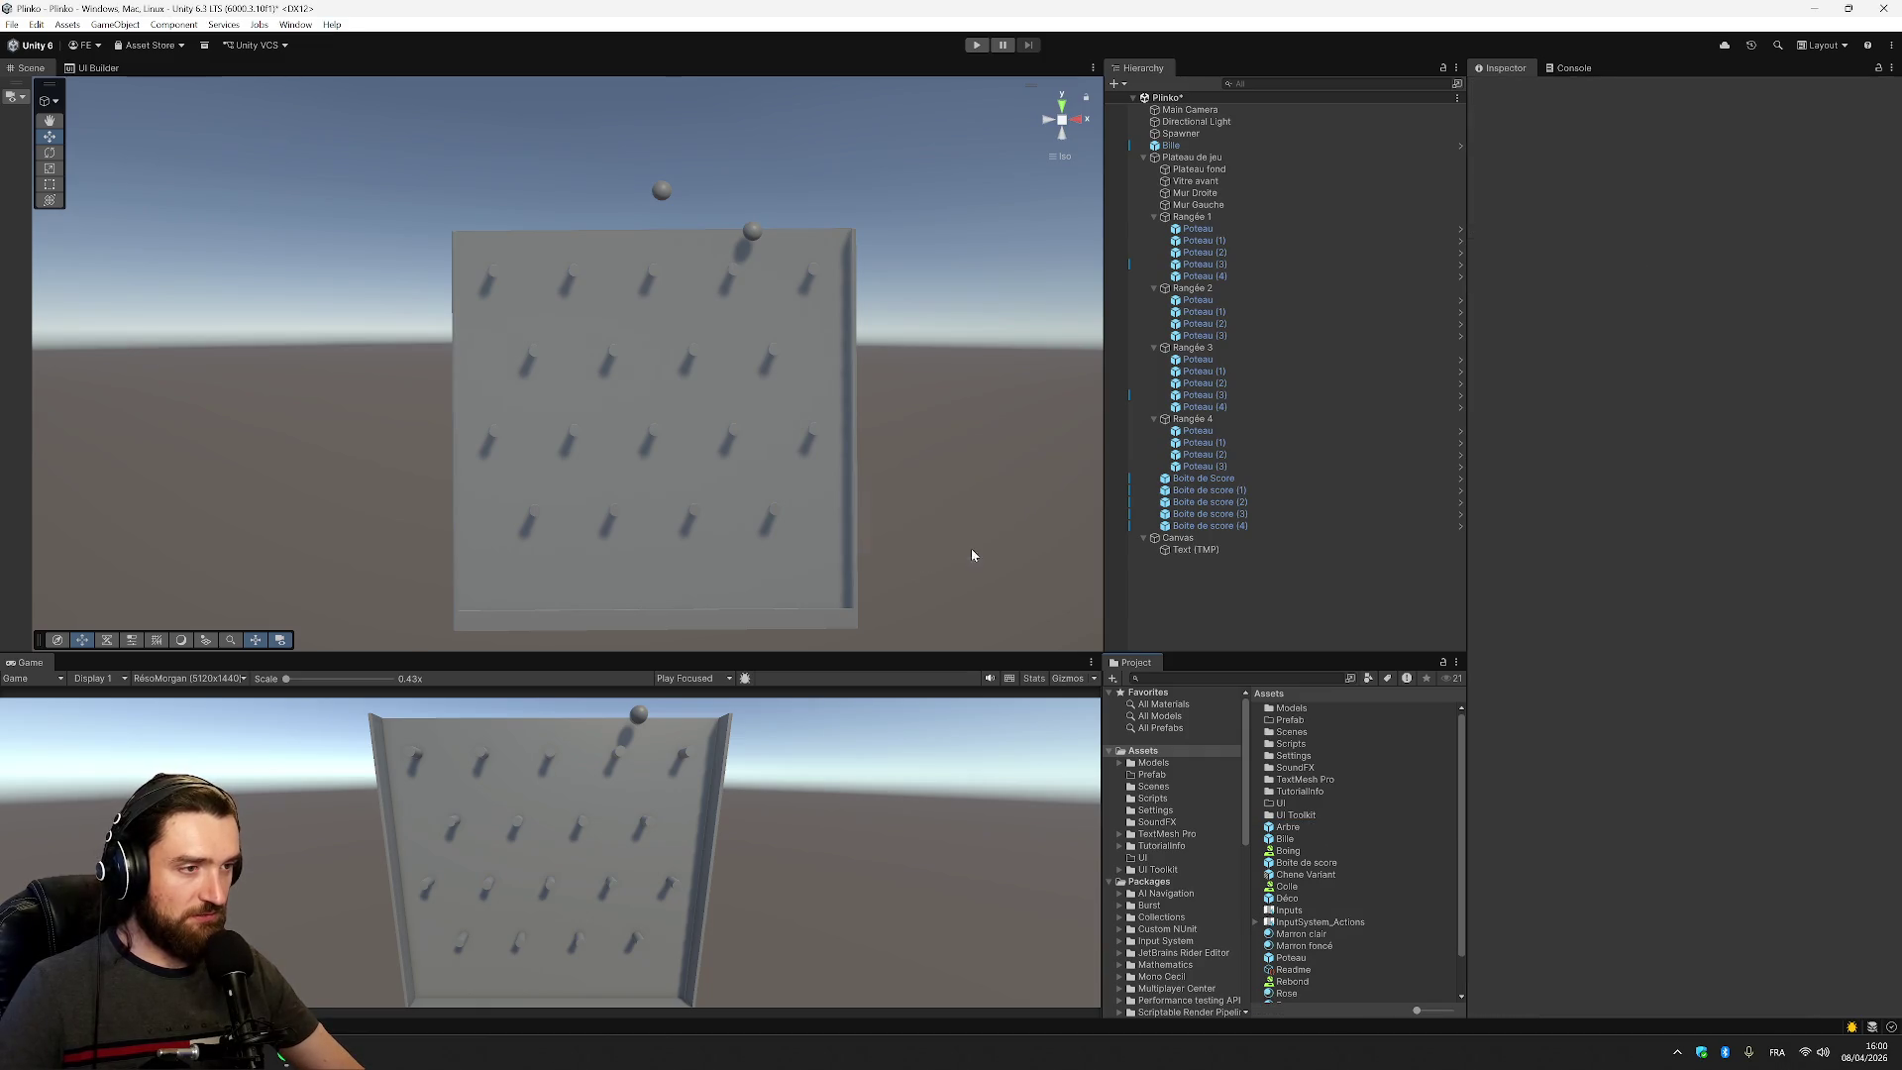
Move Arbre, Bille, Boite de score, Chene Variant, Déco and Poteau into the Prefab folder
left_click(1343, 827)
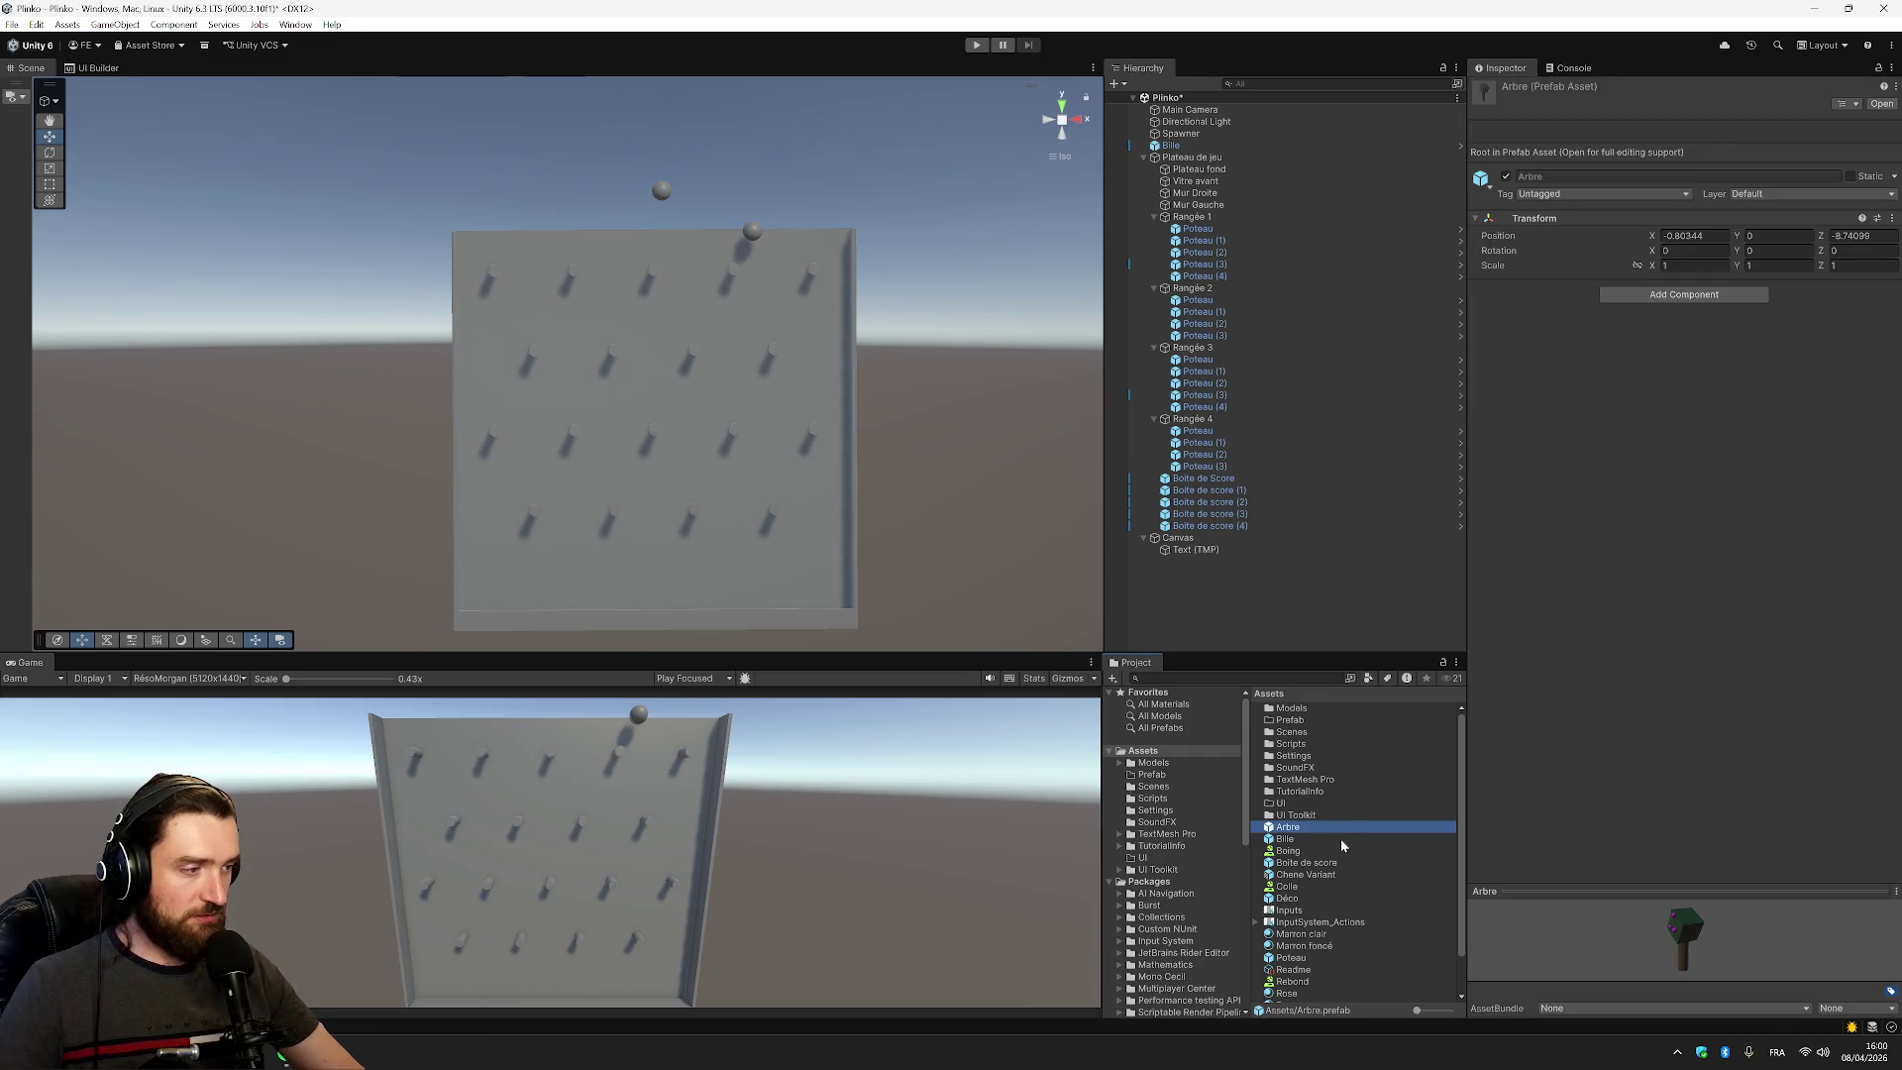
left_click(1340, 838, "ctrl")
left_click(1337, 862, "ctrl")
left_click(1325, 874, "ctrl")
left_click(1315, 898, "ctrl")
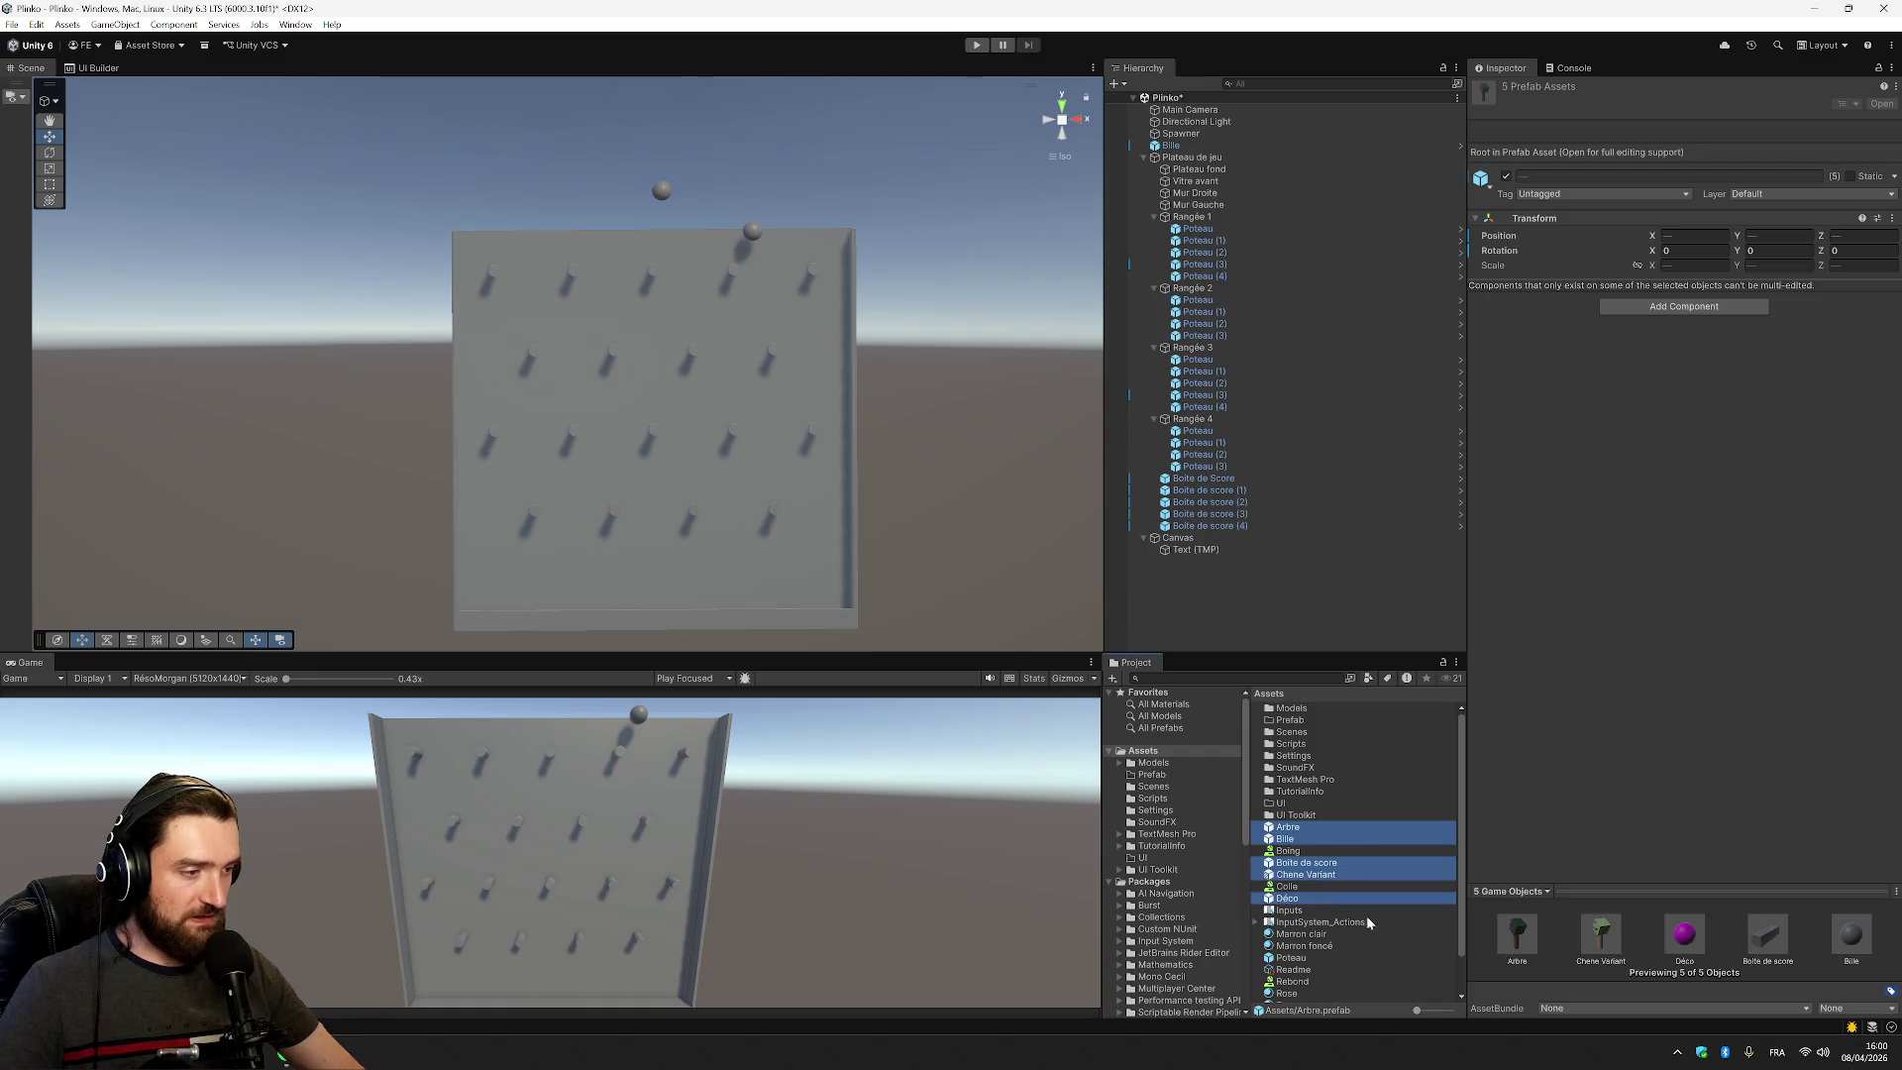
left_click(1323, 957, "ctrl")
scroll(1324, 959, "down", 2)
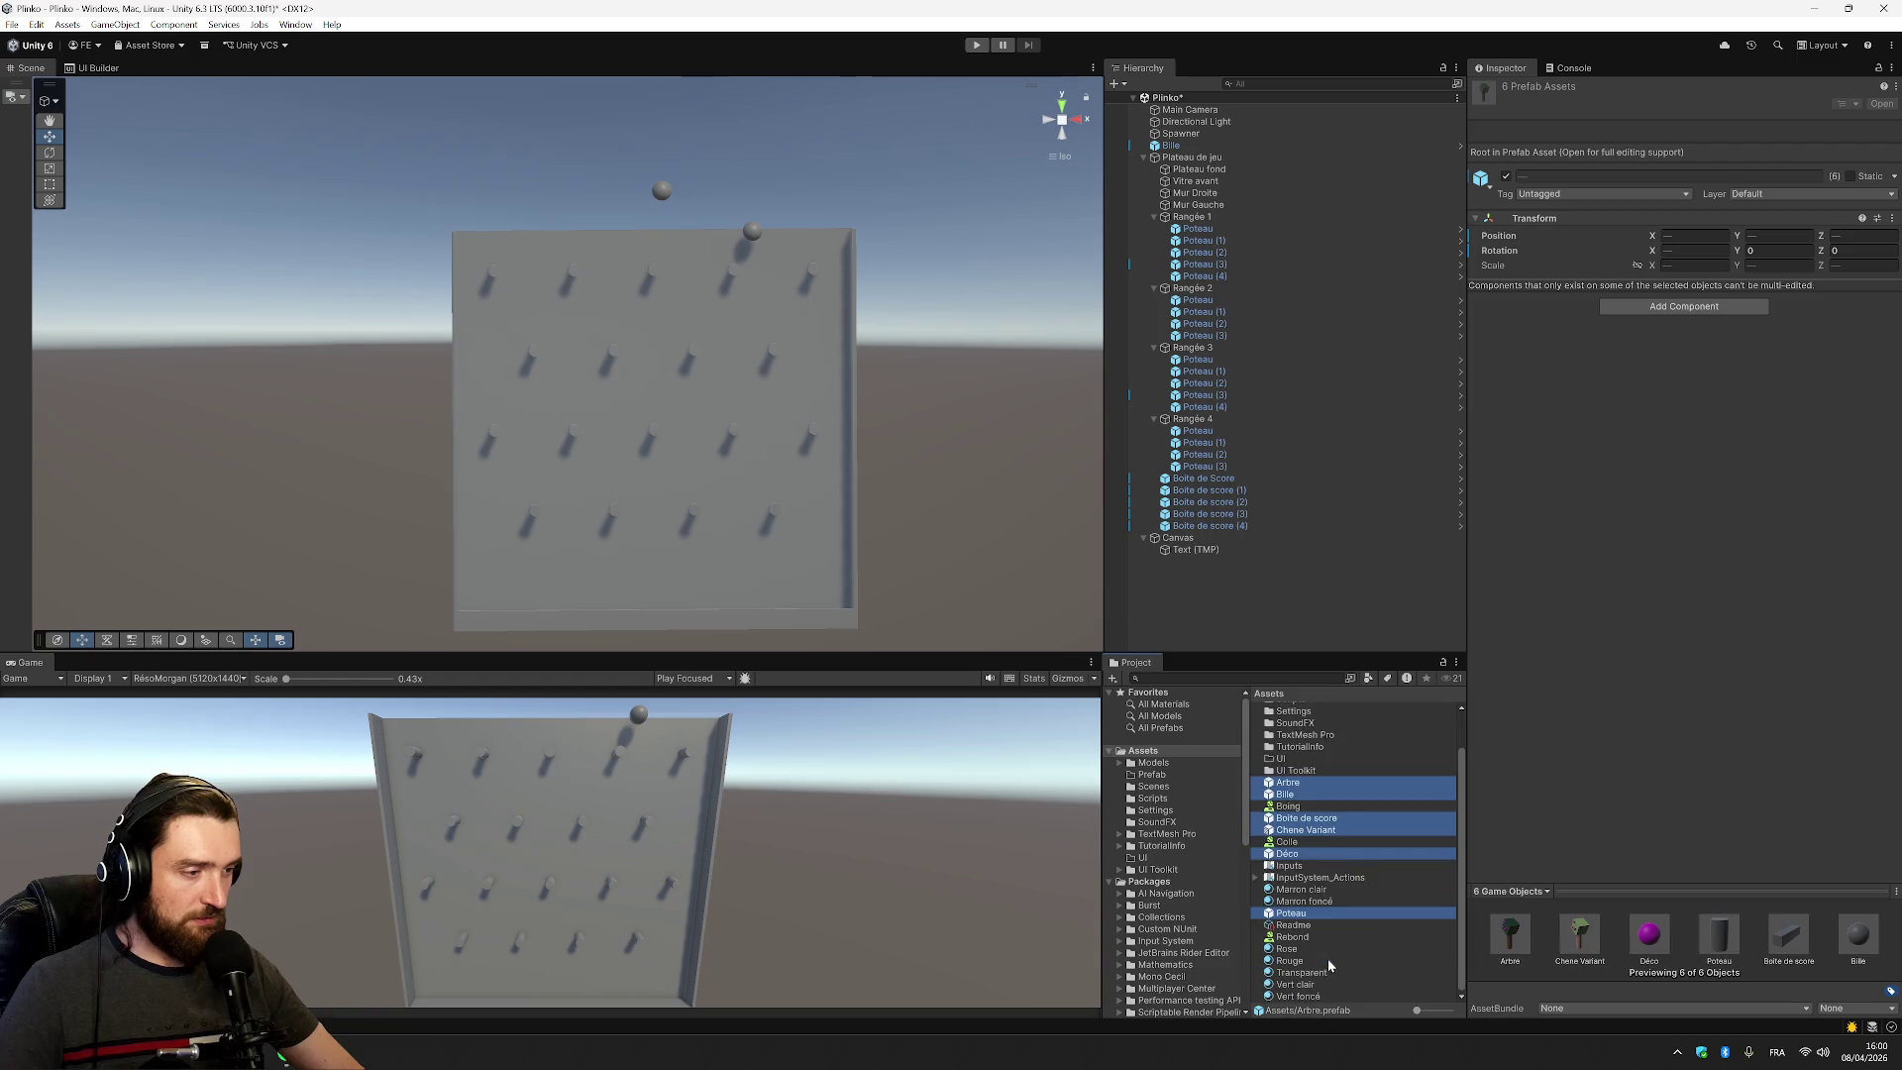
scroll(1360, 918, "up", 2)
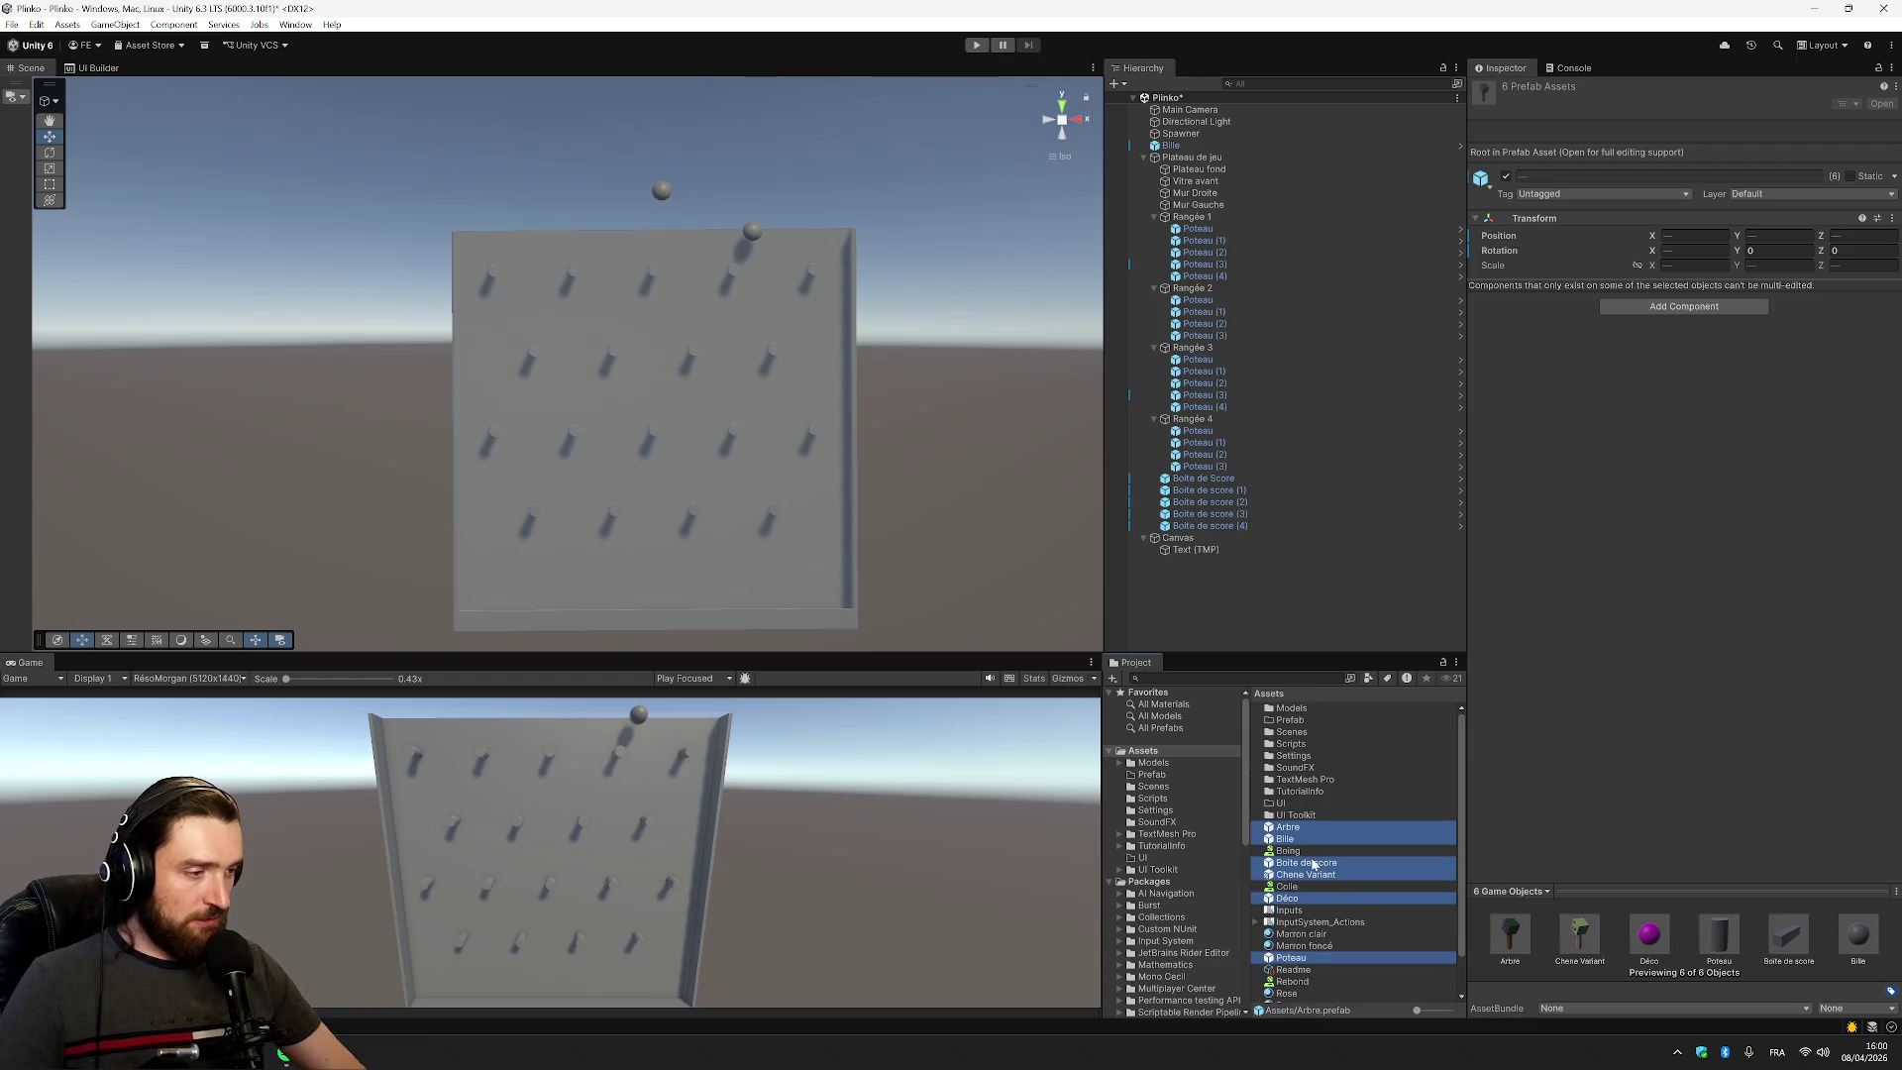
left_click_drag(1301, 835, 1300, 726)
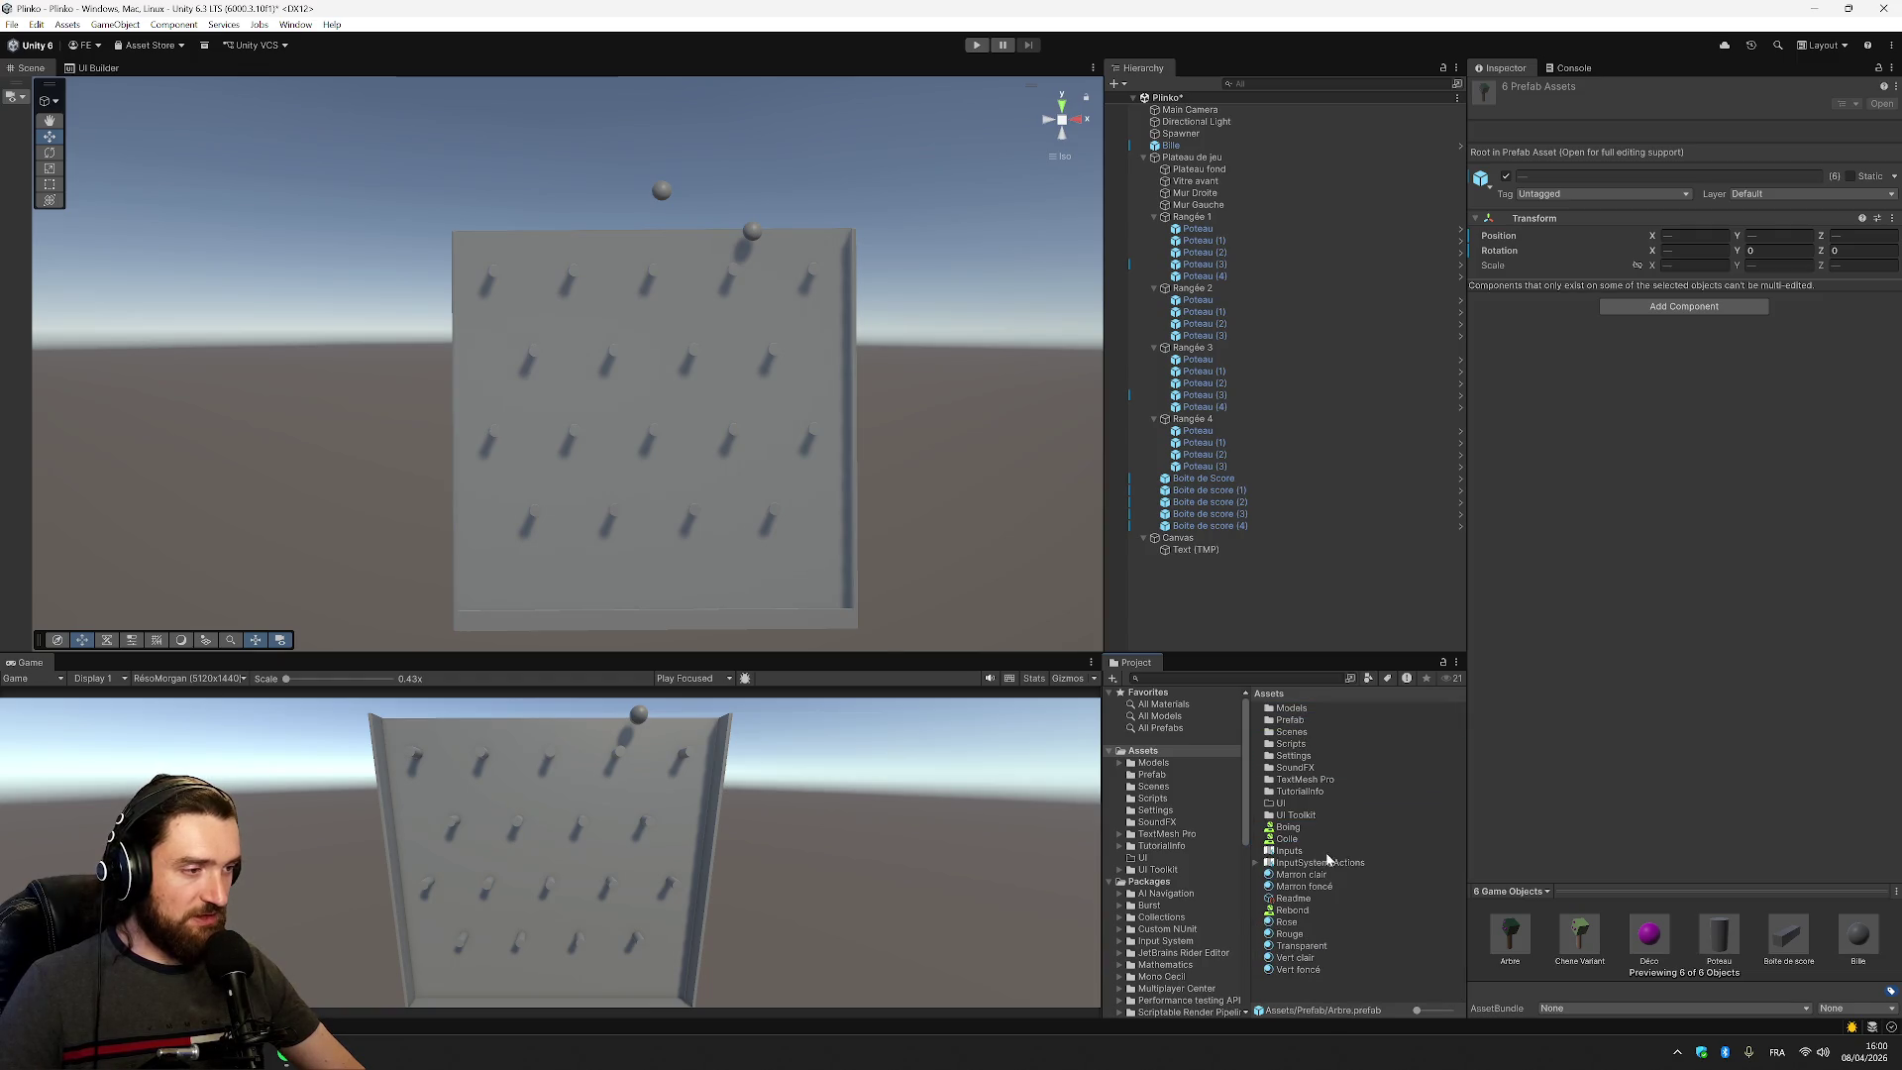
Delete the UI Toolkit and UI folders from Assets after checking their contents
left_click(1281, 807)
left_click(1286, 828)
left_click(1283, 816)
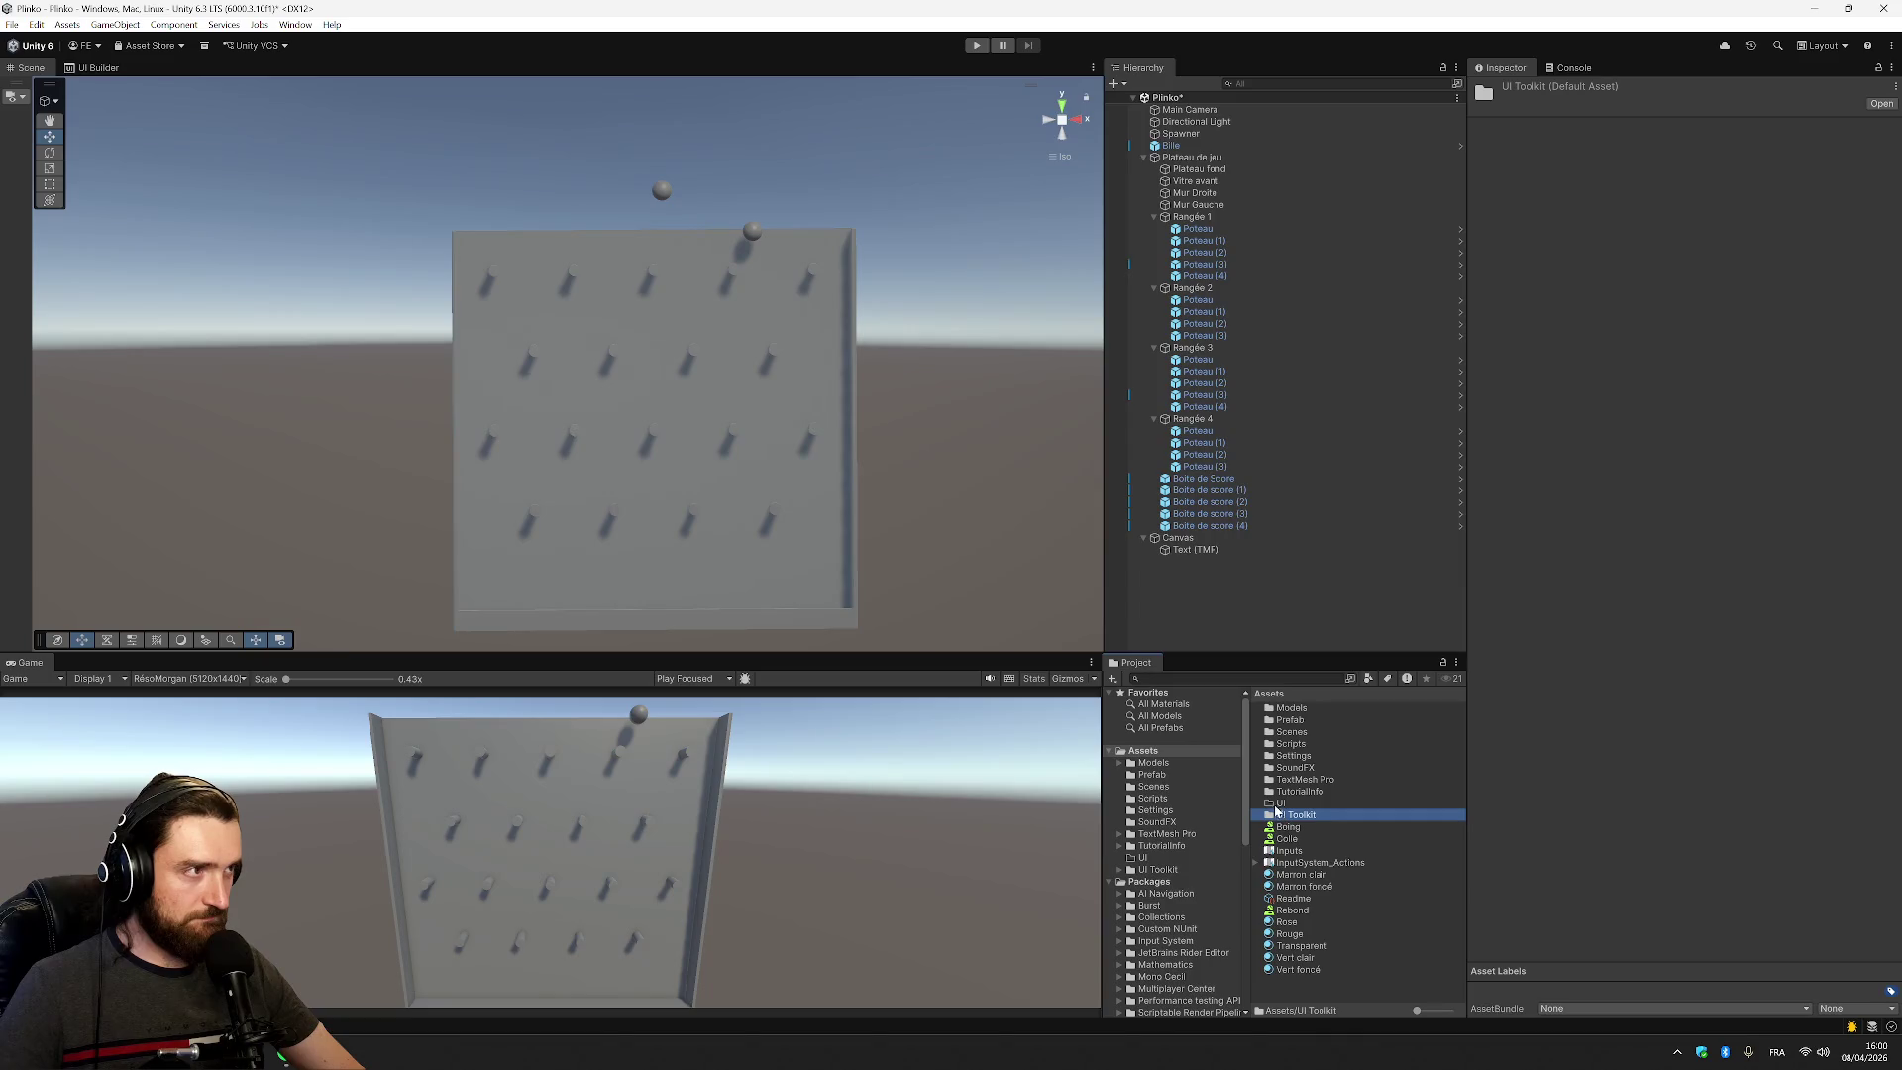
left_click(1275, 803)
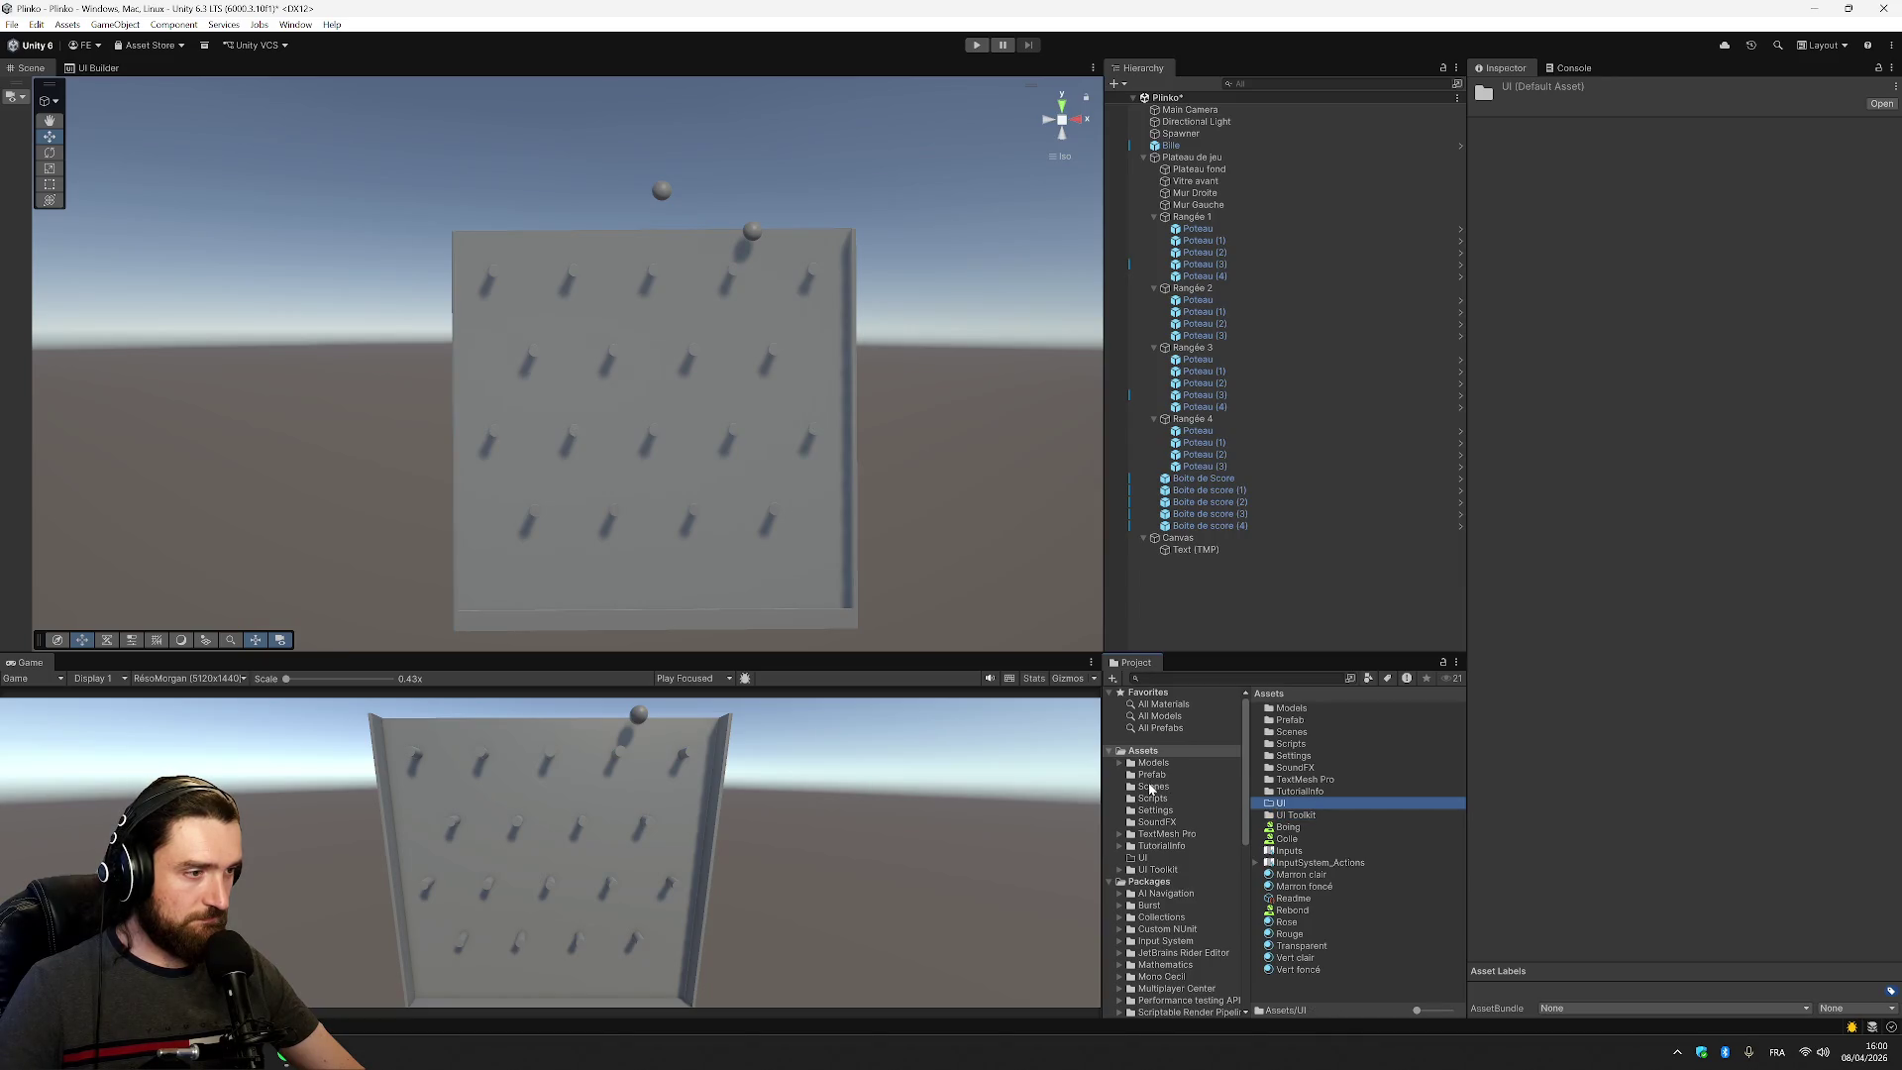
left_click(1142, 858)
left_click(1158, 869)
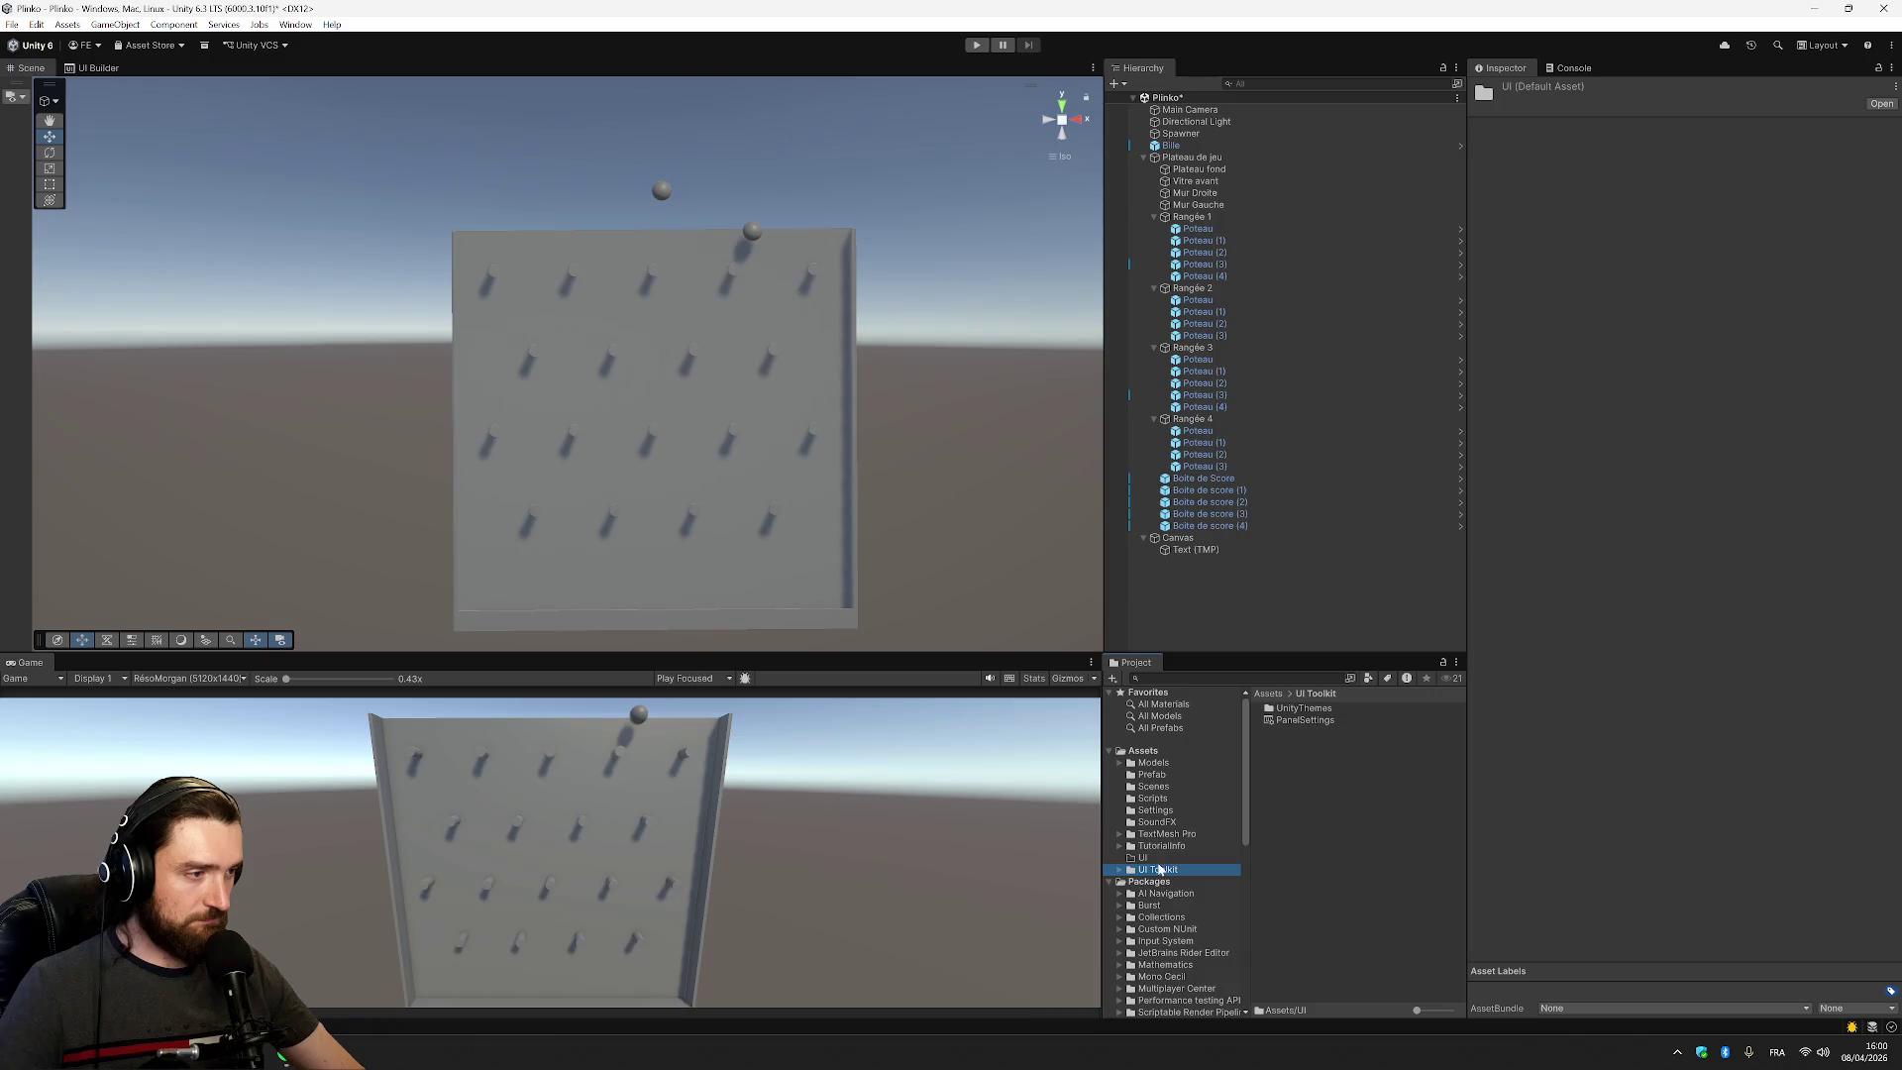
right_click(1155, 877)
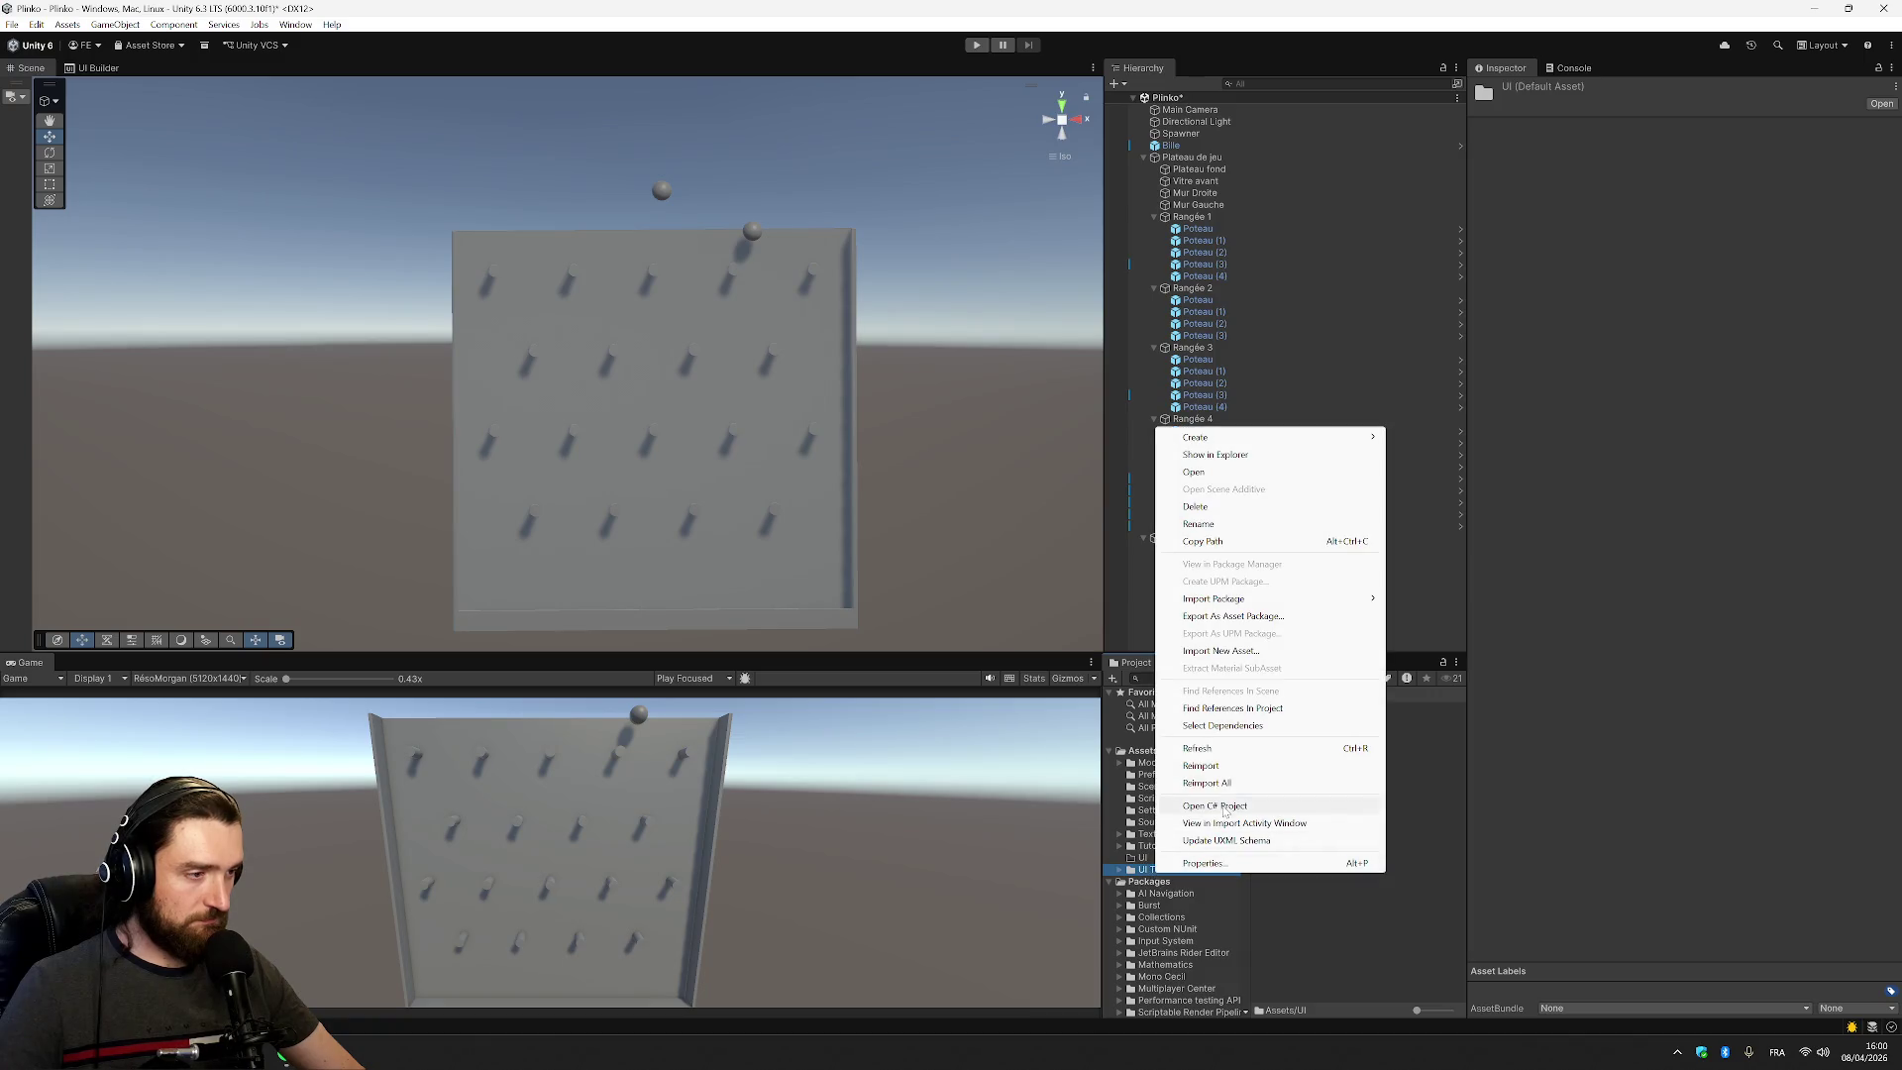
left_click(1218, 519)
left_click(957, 551)
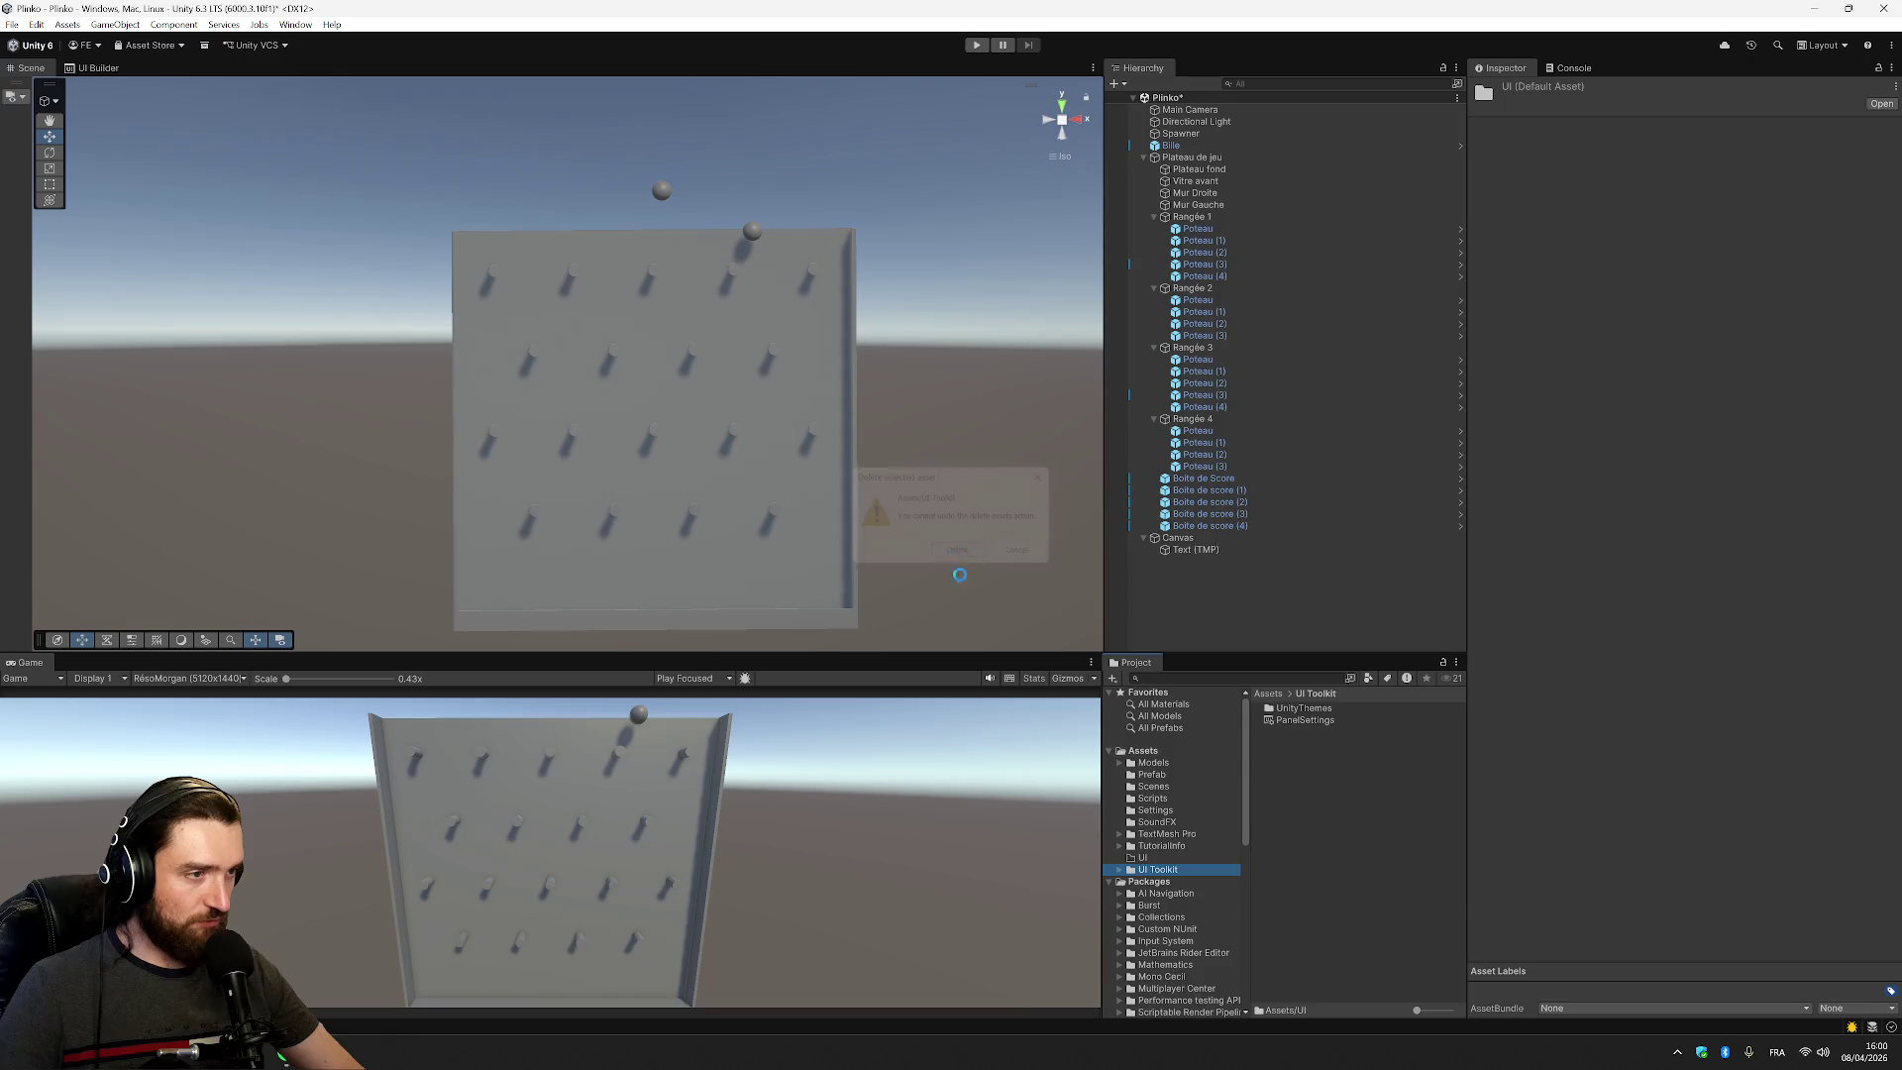
right_click(1149, 858)
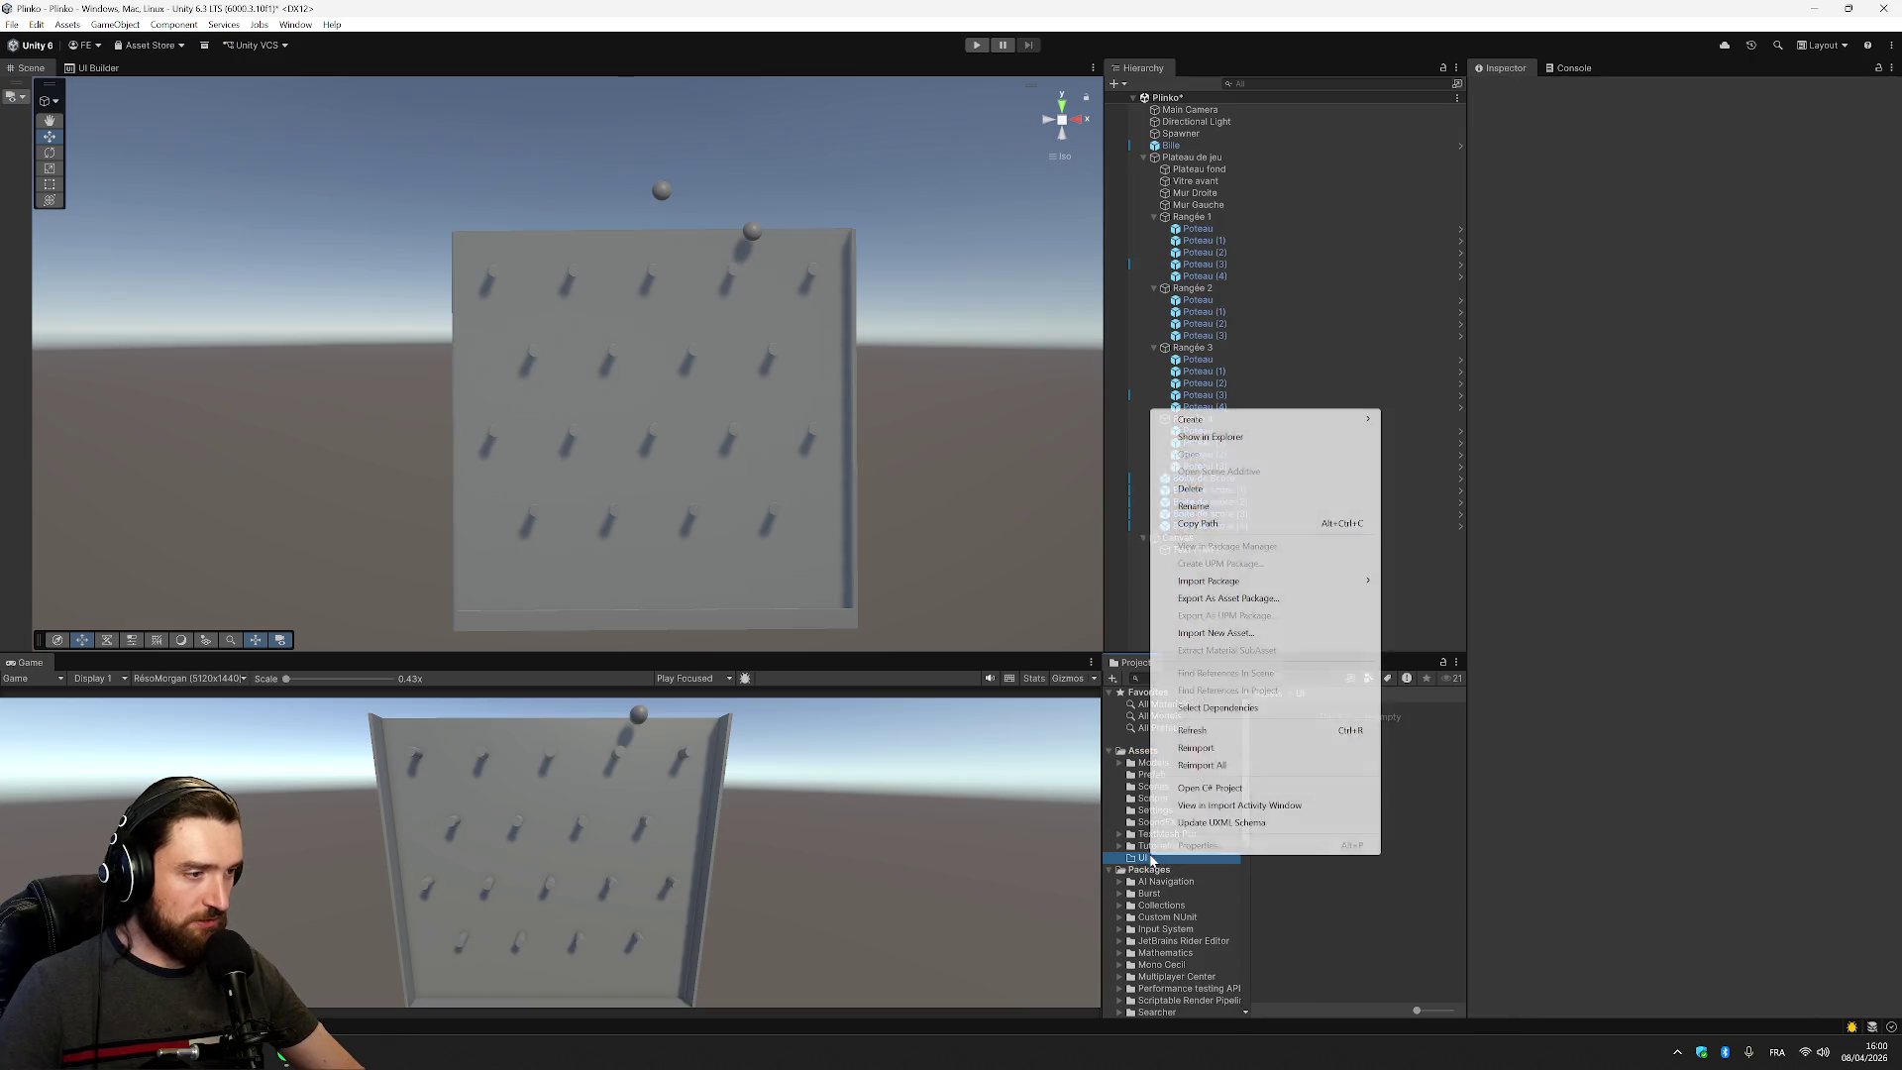
left_click(1194, 490)
left_click(957, 552)
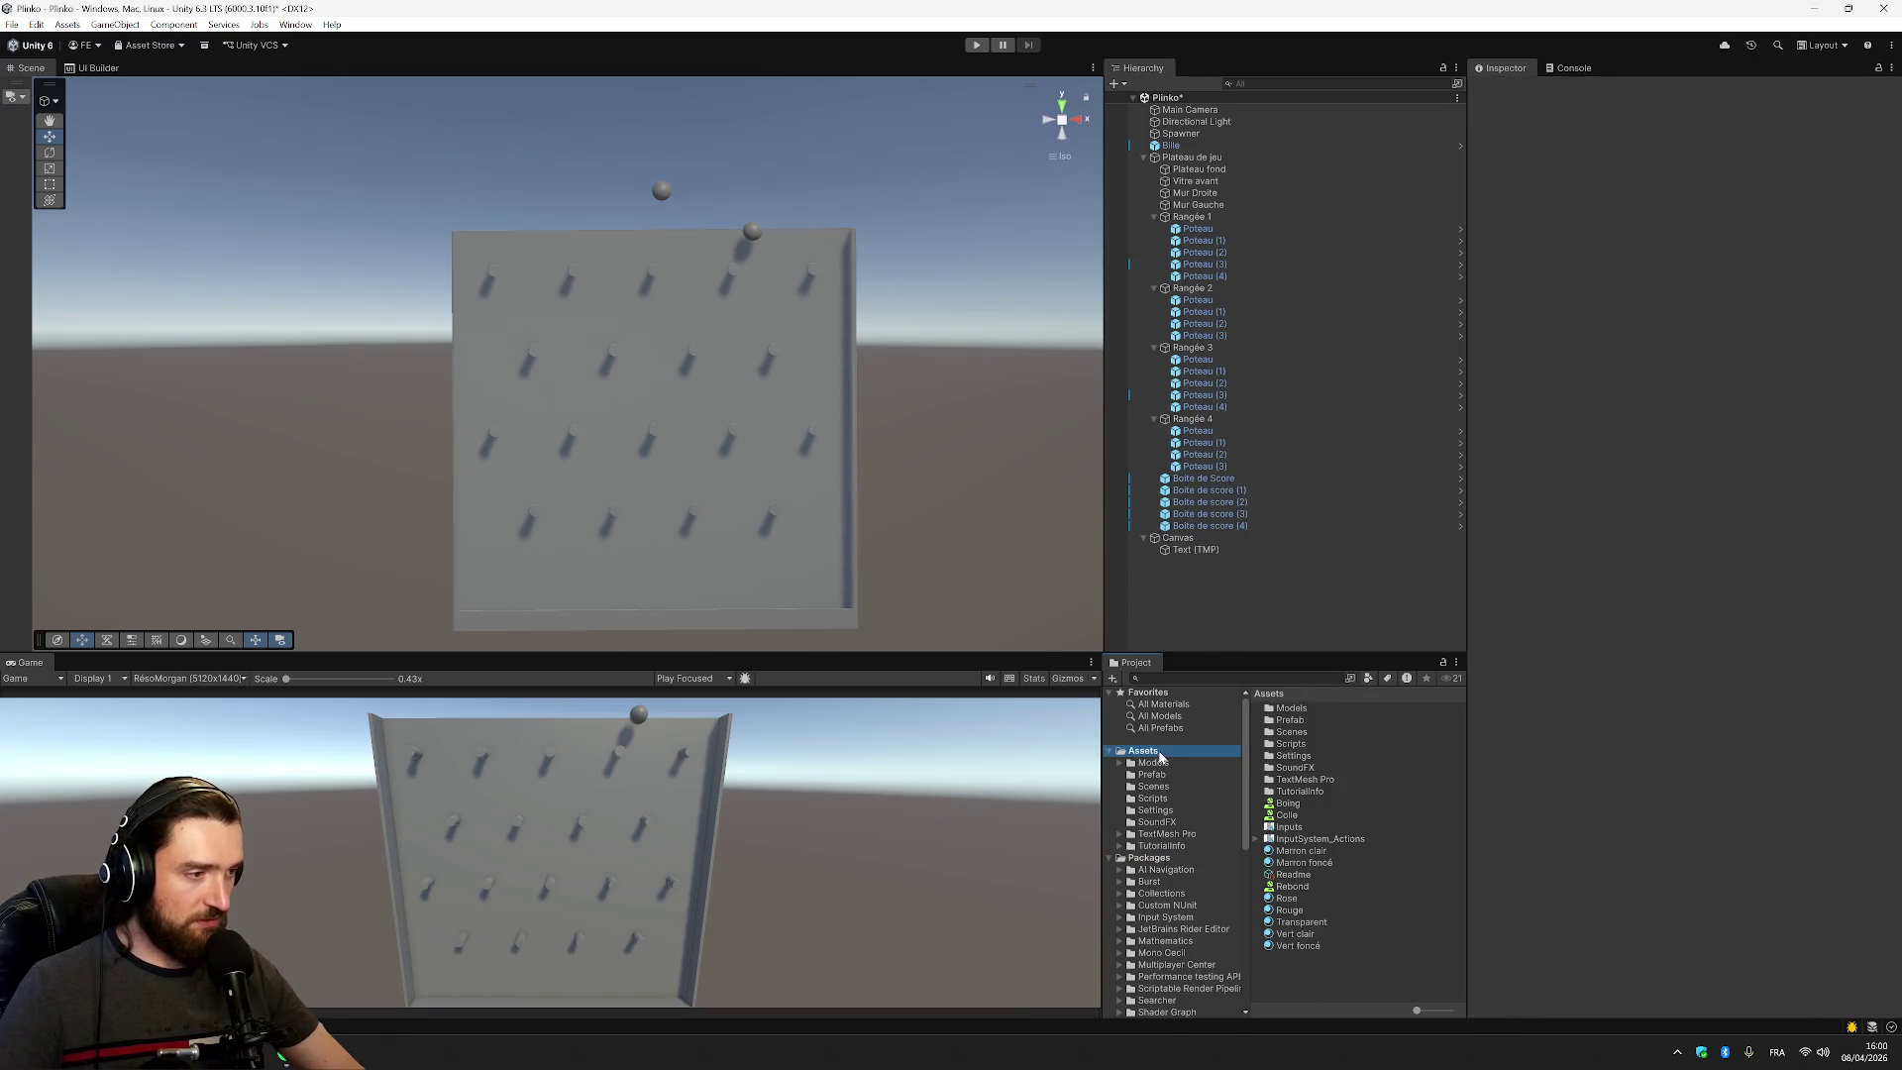
Create a new folder in Assets named Materials
right_click(1400, 961)
mouse_move(1485, 534)
left_click(1711, 540)
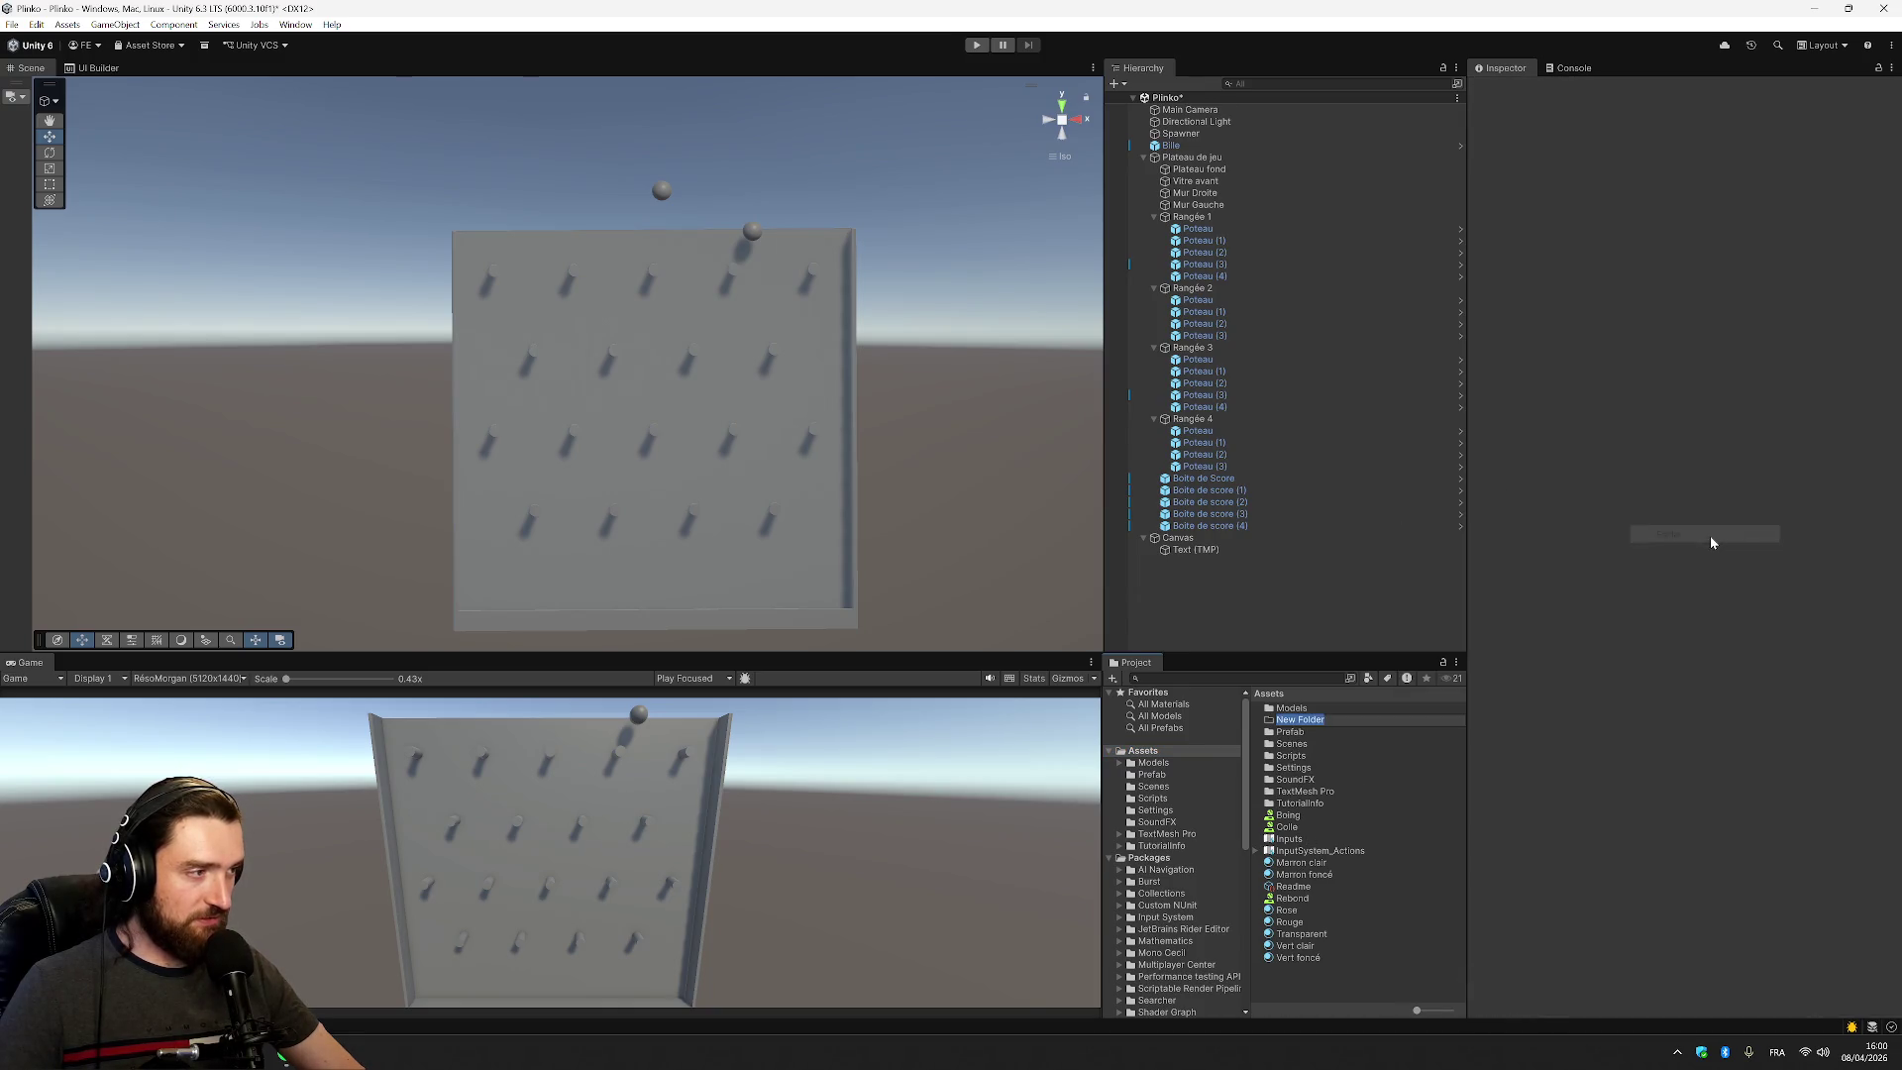
type("Material")
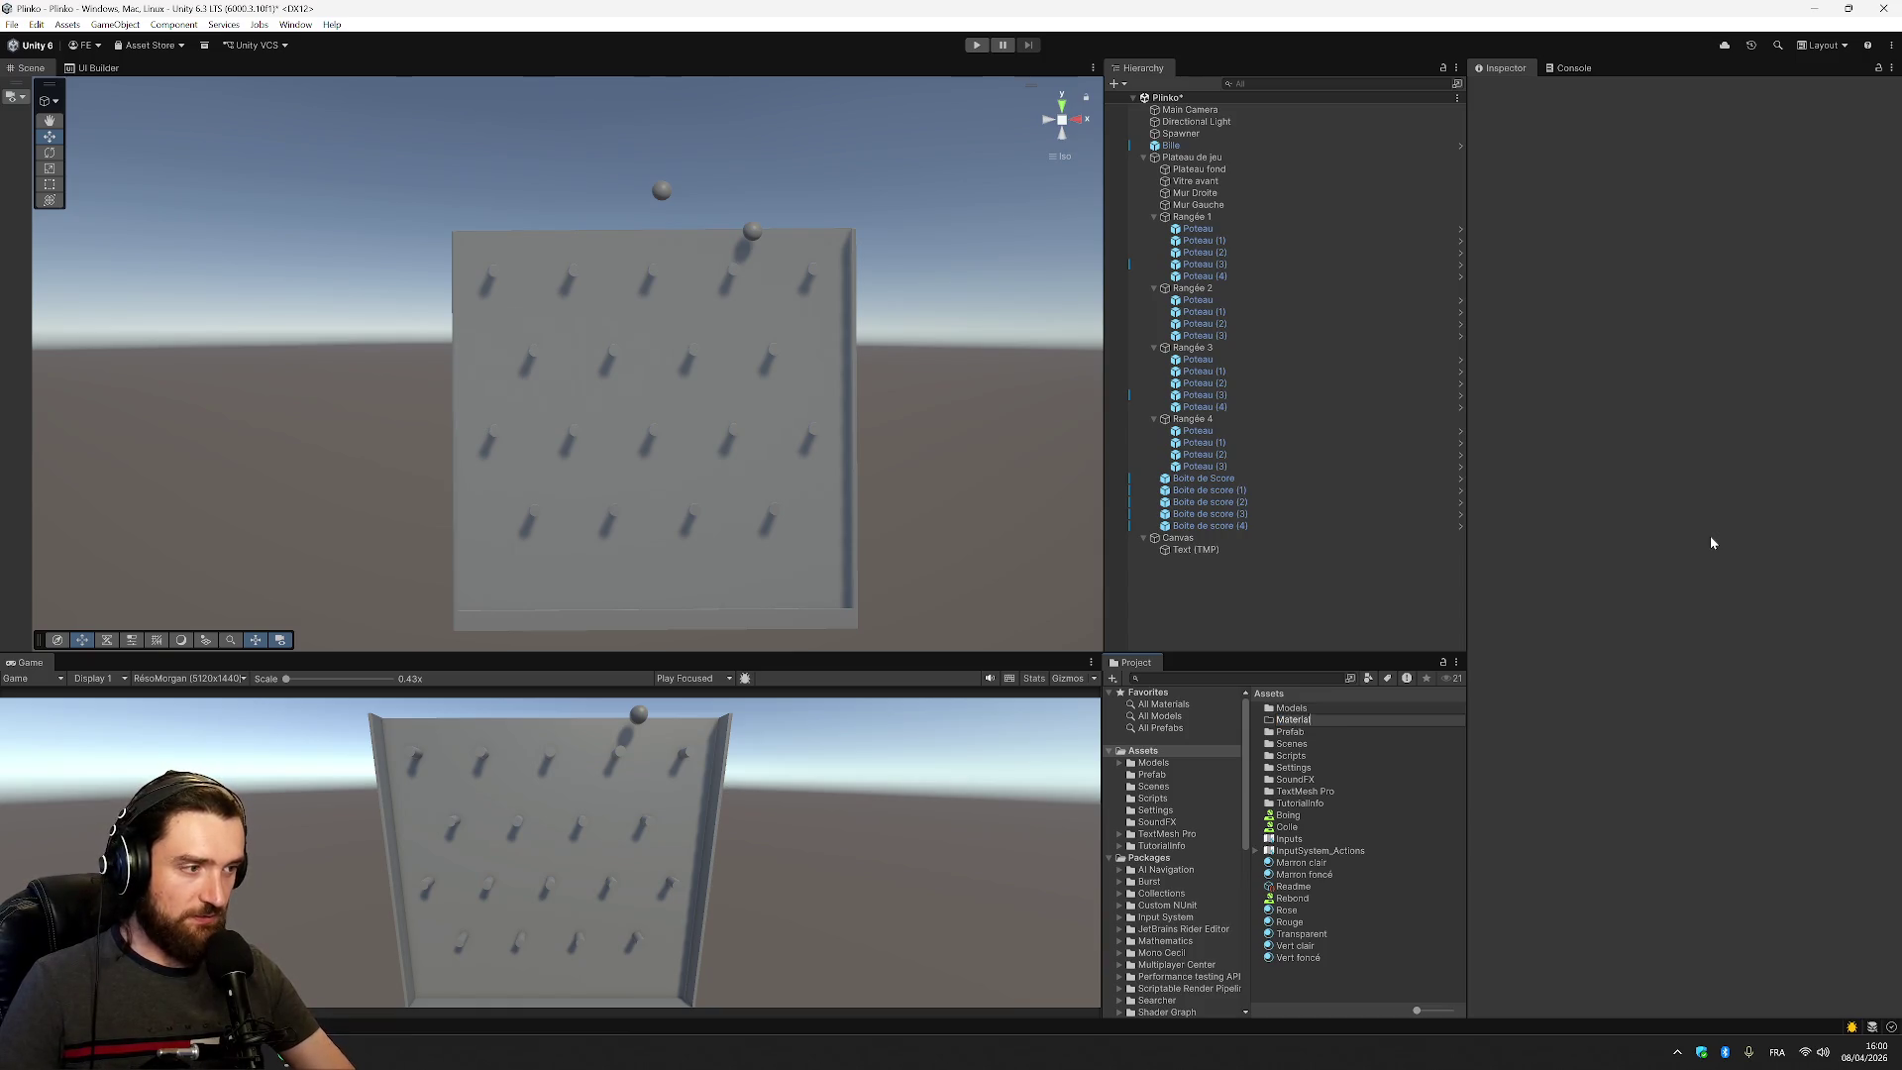
type("s")
key("Return")
Move the seven materials, Marron clair through Vert foncé, into the Materials folder
left_click(1376, 863)
left_click(1375, 876, "shift")
left_click(1323, 923, "ctrl")
left_click(1323, 922, "ctrl")
left_click(1311, 911, "ctrl")
left_click(1308, 922, "ctrl")
left_click(1308, 934, "ctrl")
left_click(1308, 946, "ctrl")
left_click(1308, 958, "ctrl")
left_click_drag(1320, 830, 1336, 710)
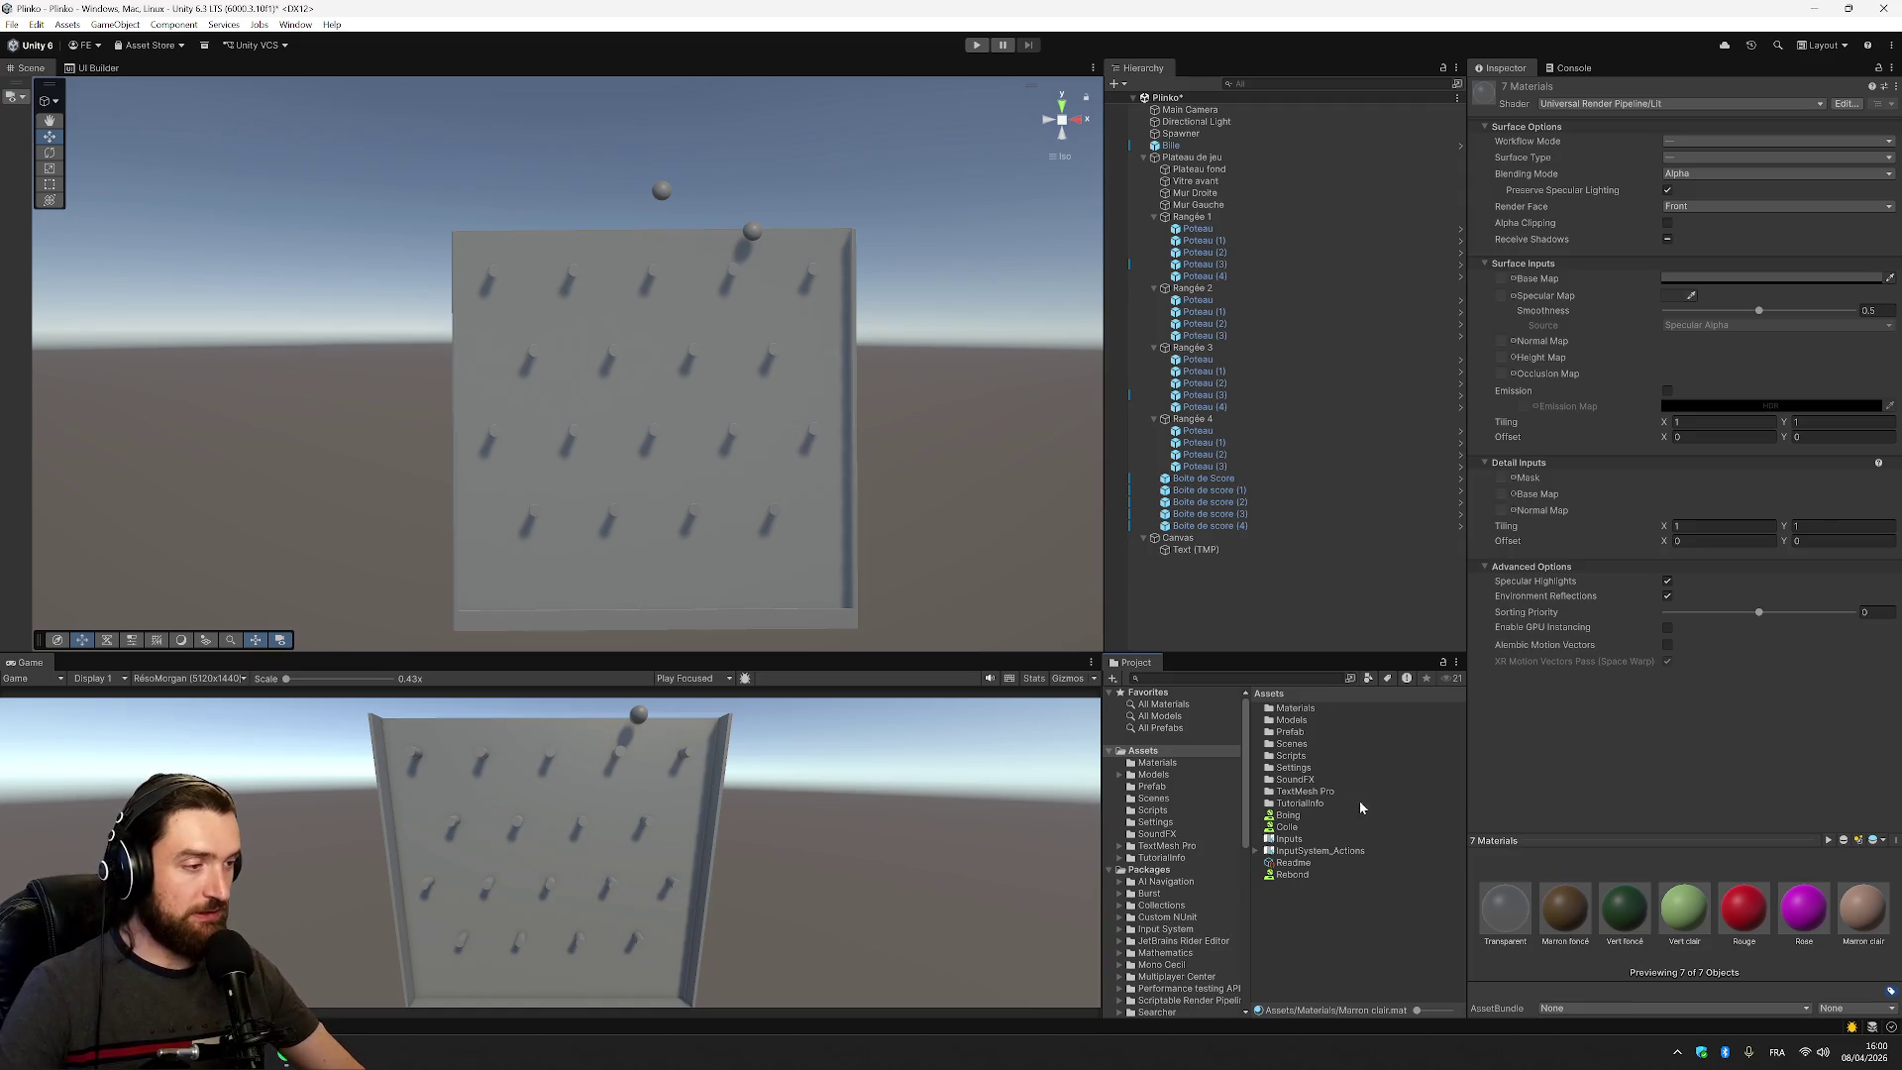
Browse the SoundFX and Materials folders, then select the Arbre prefab in the Prefab folder
left_click(1153, 835)
left_click(1157, 763)
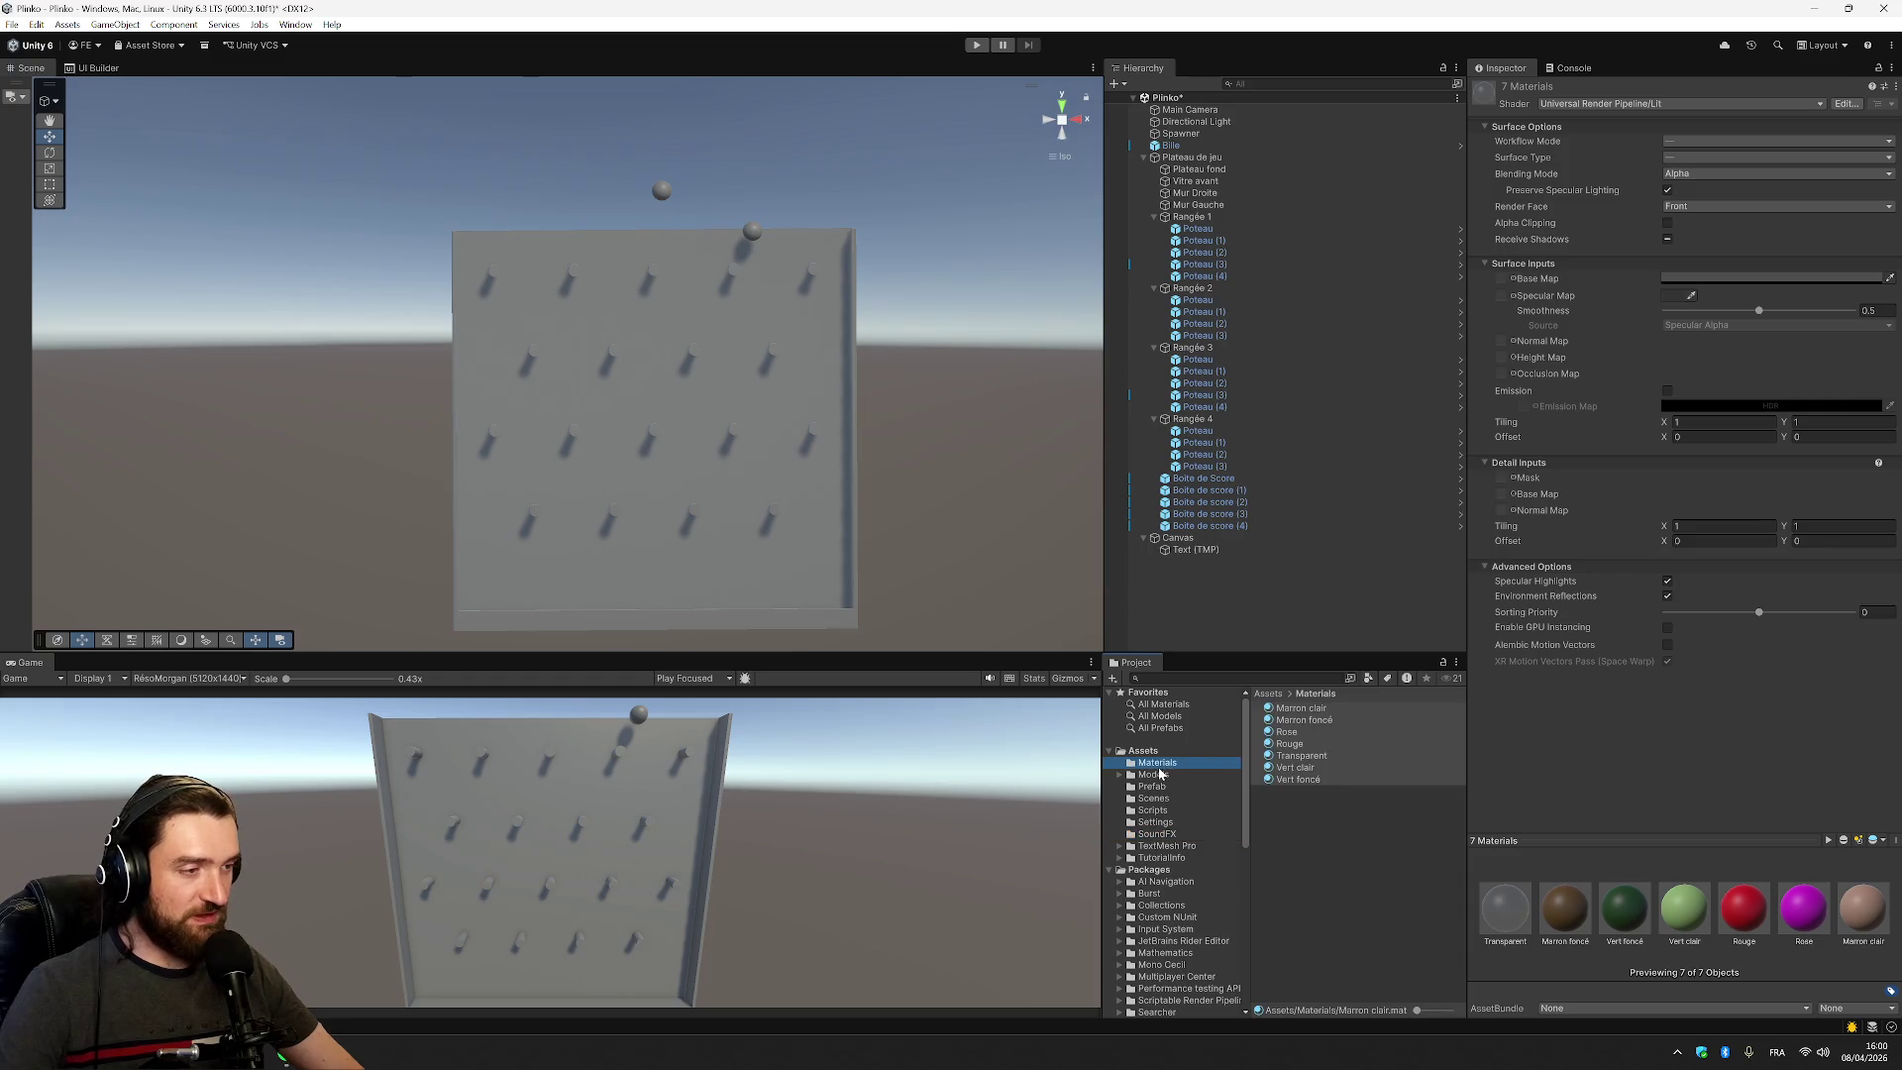
left_click(1333, 865)
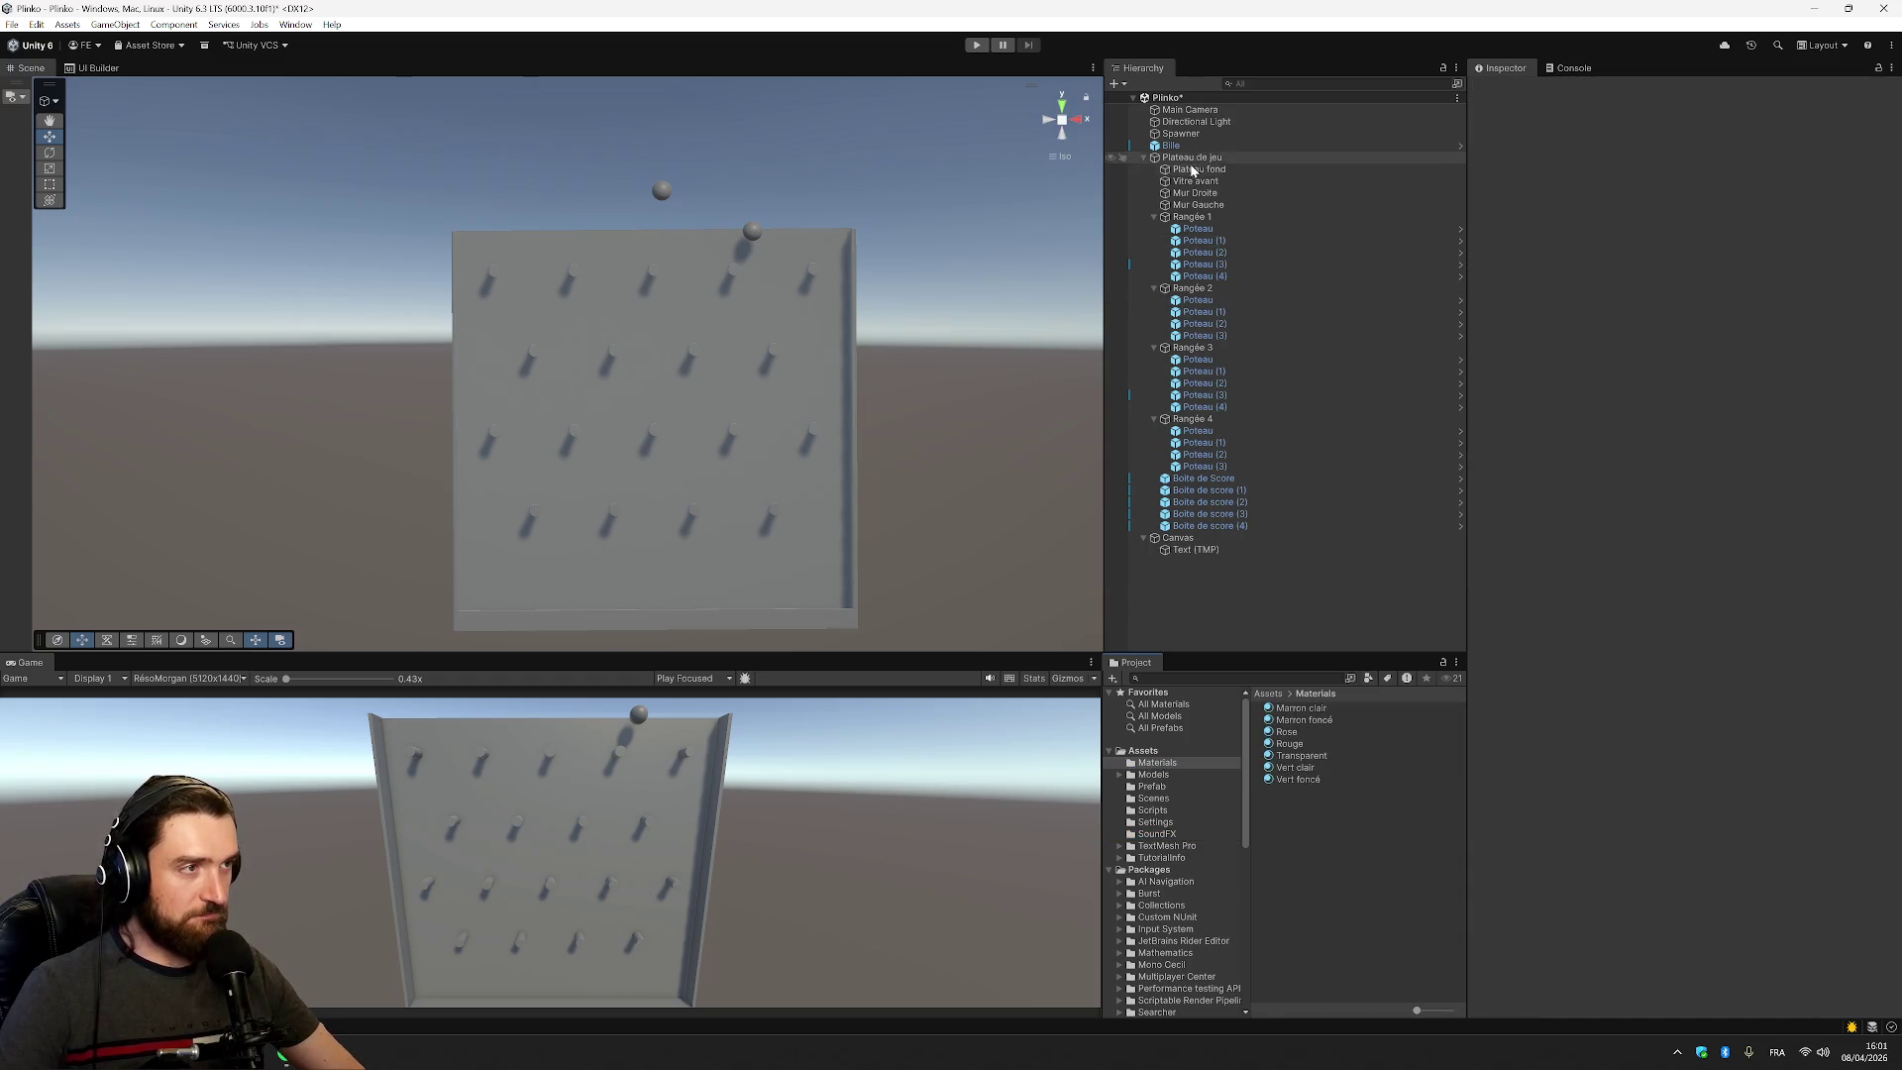
left_click(1145, 788)
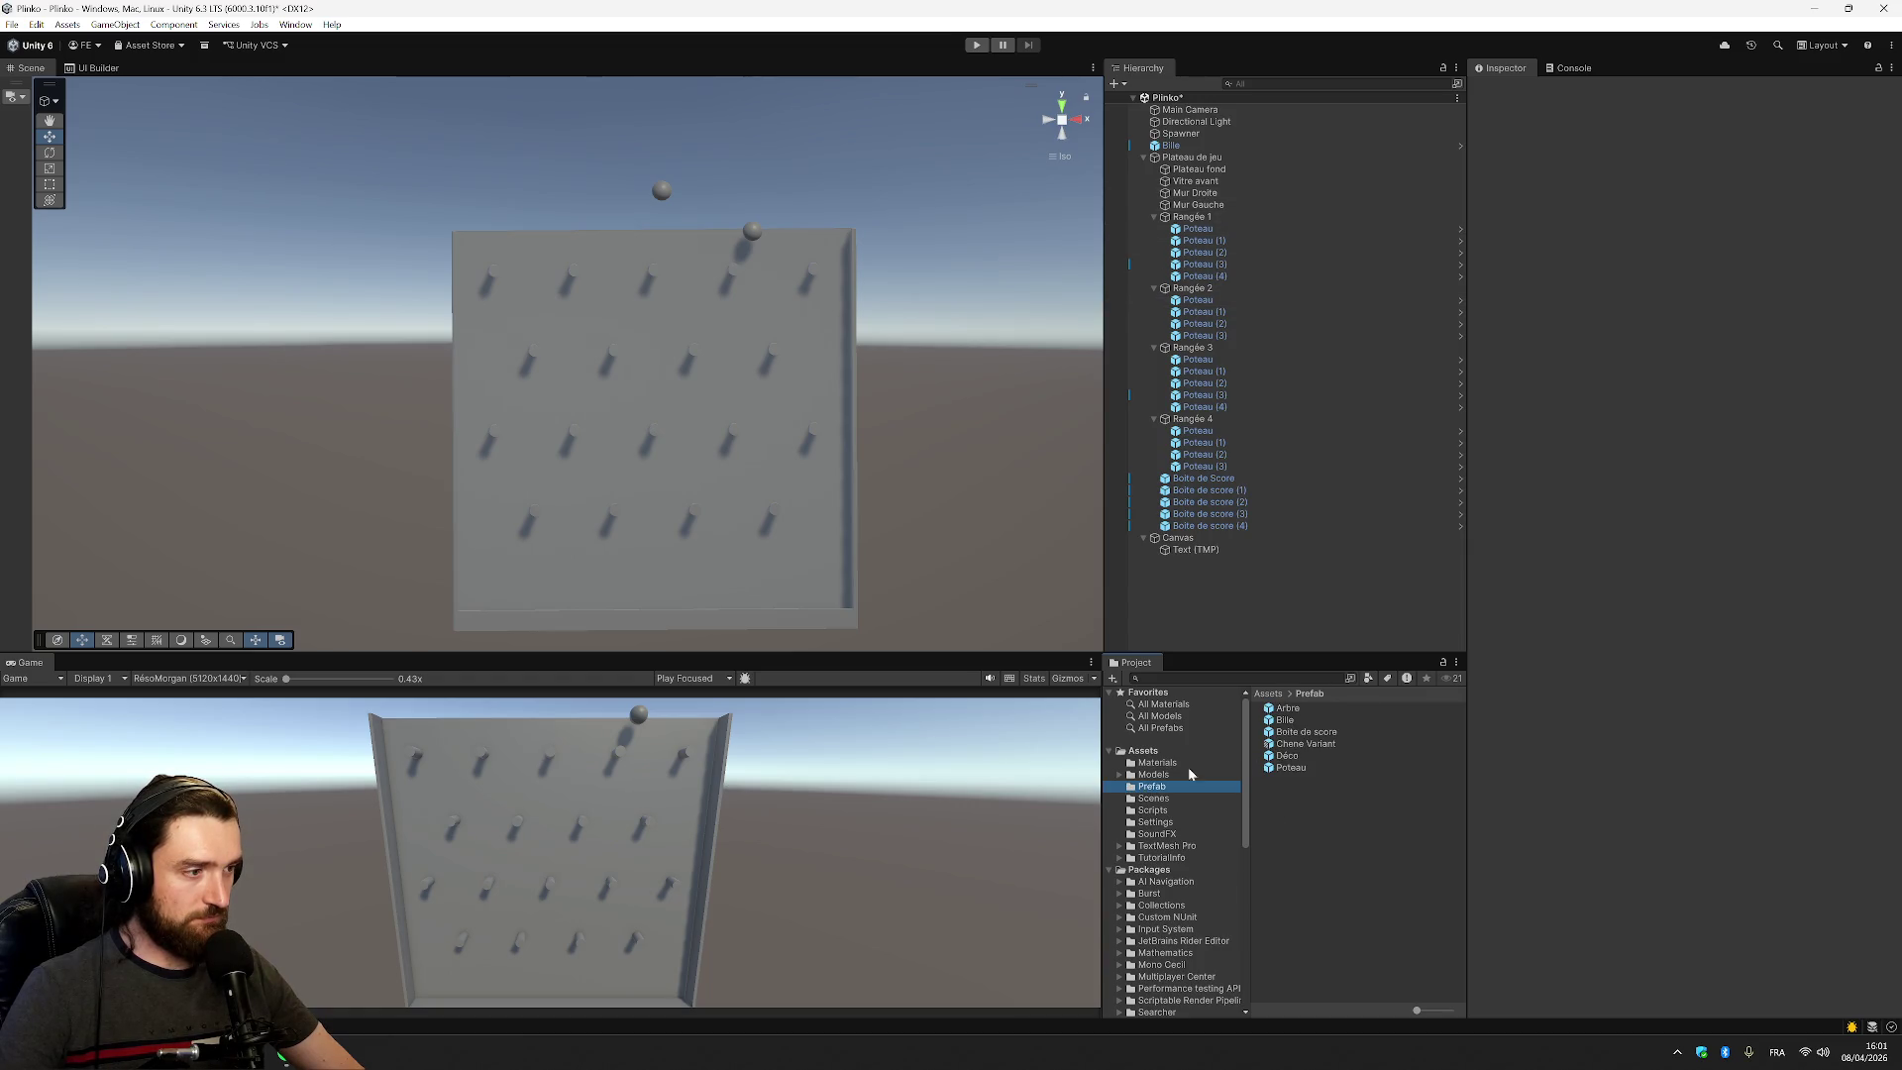
left_click(1287, 709)
left_click(1706, 294)
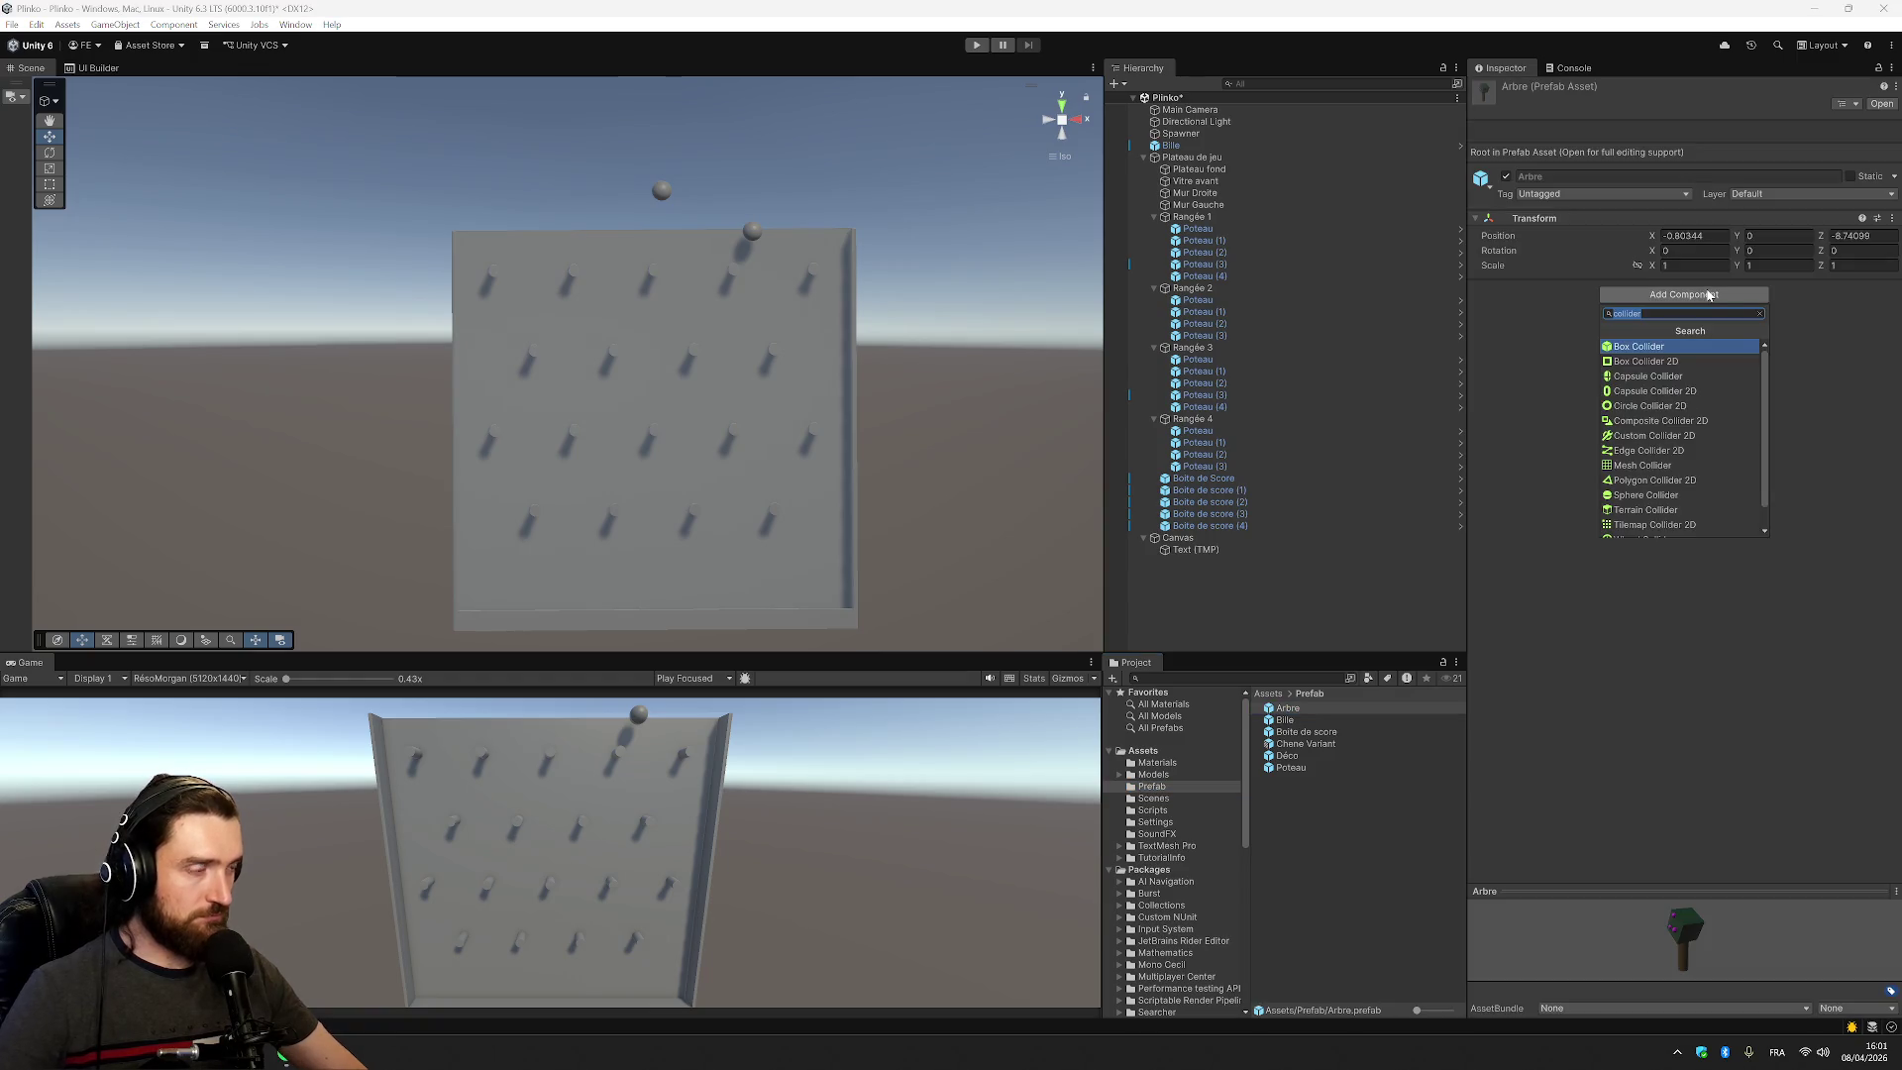
Clear the 'mat' component search and browse back to the Materials folder's seven materials
type("mat")
key("BackSpace")
key("BackSpace")
key("BackSpace")
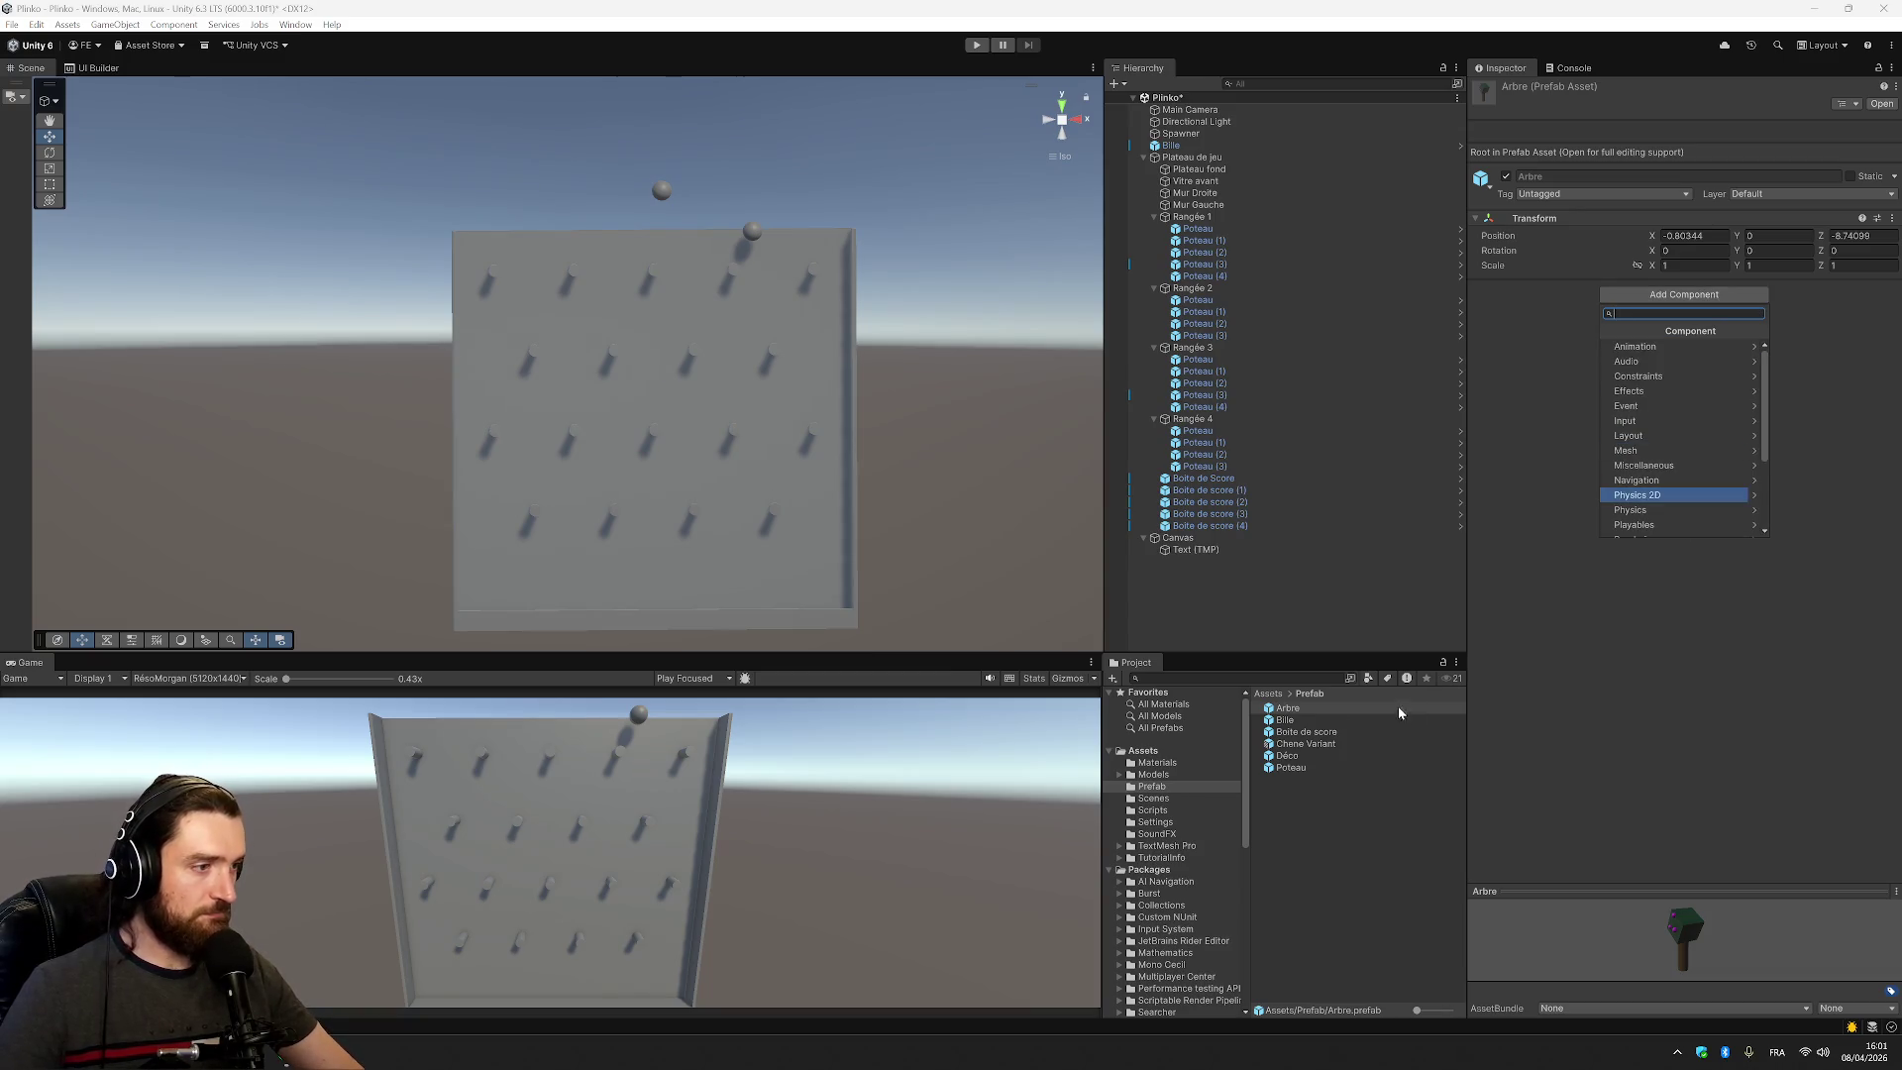
left_click(1145, 765)
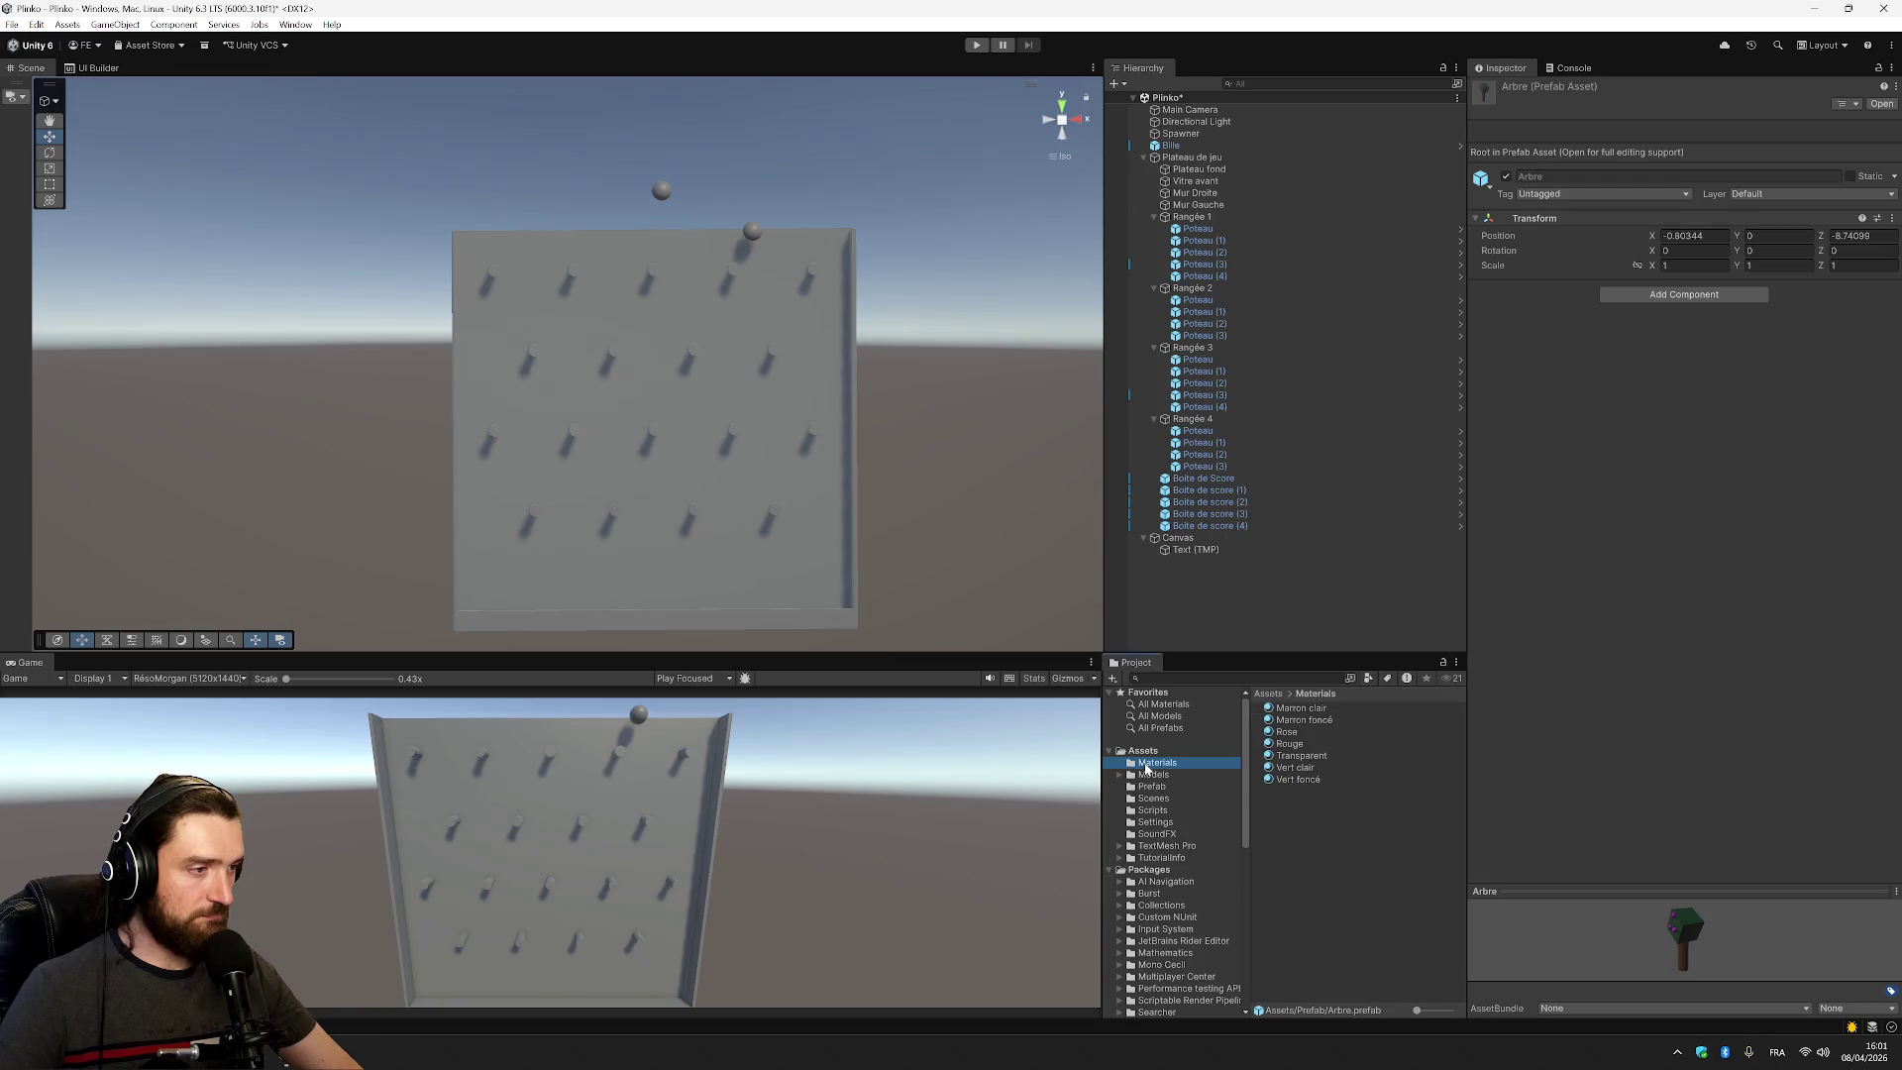
left_click(1287, 734)
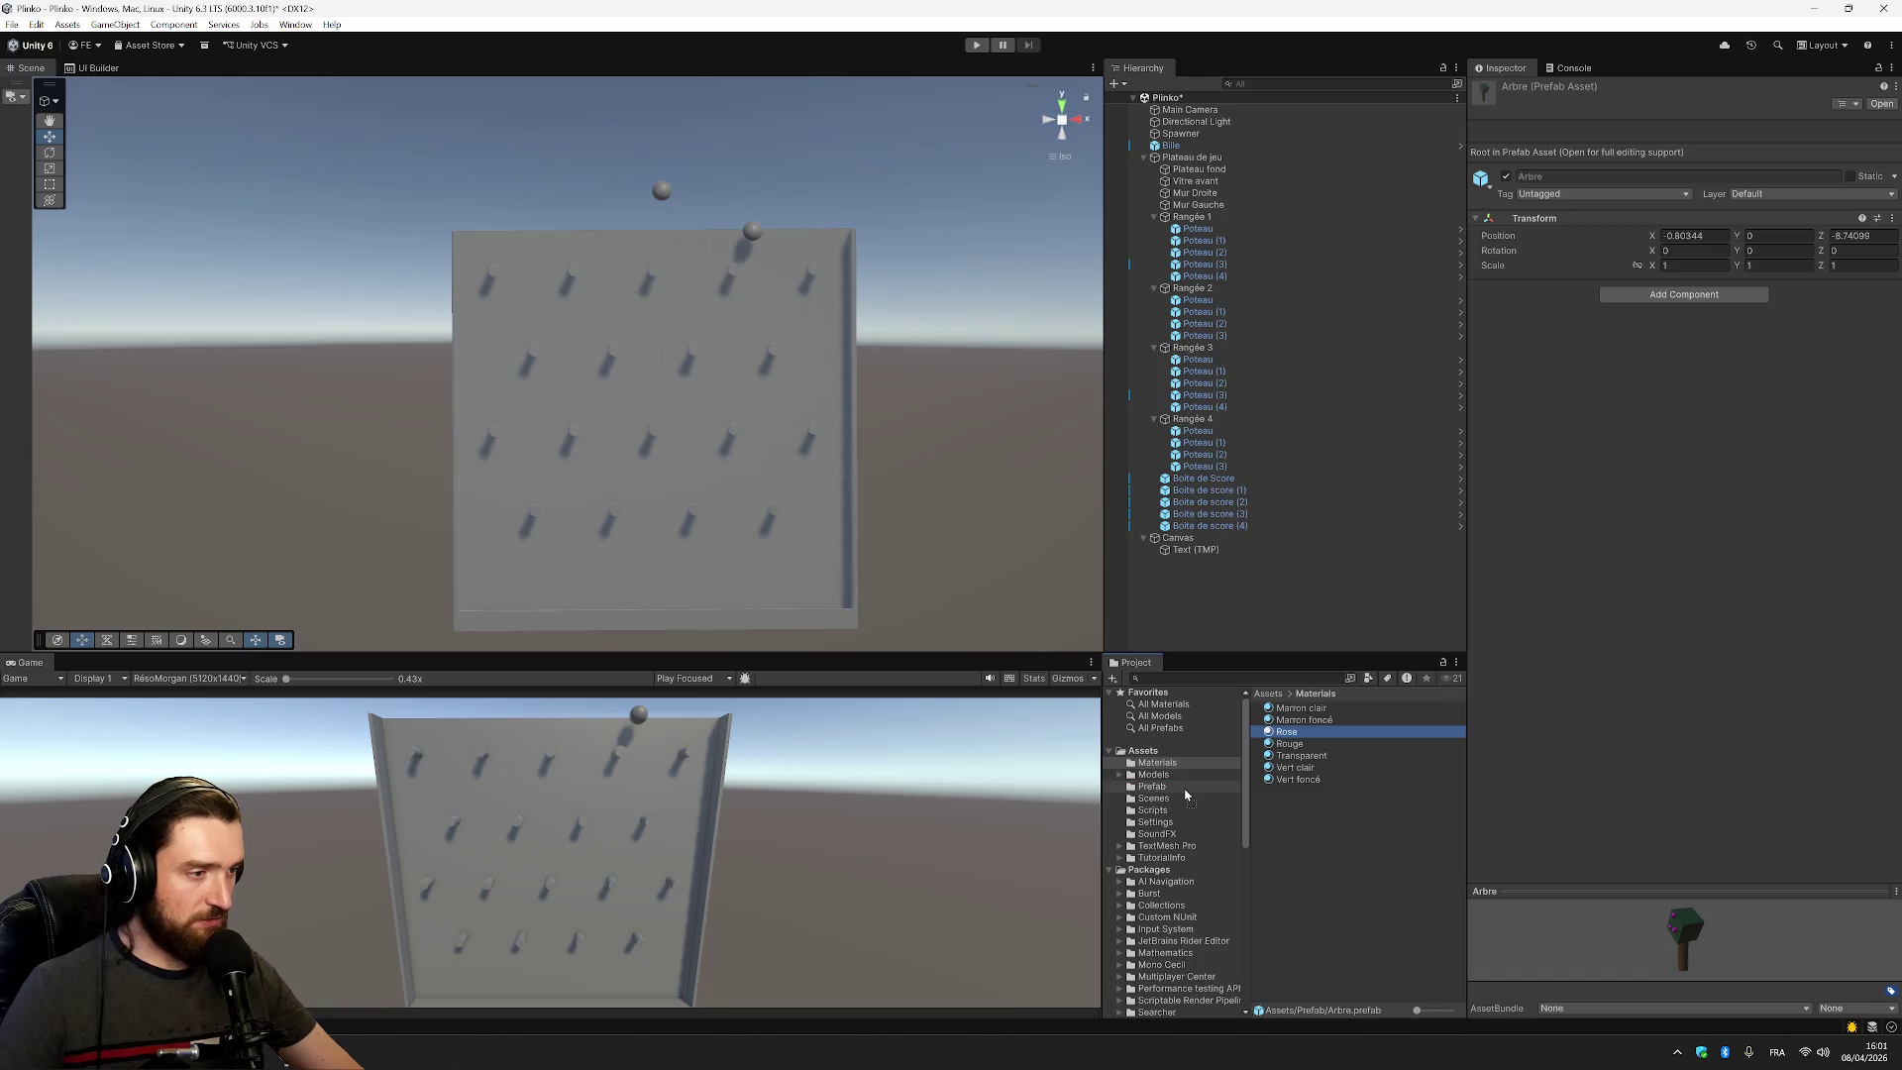
mouse_move(1185, 795)
left_mouse_down()
mouse_move(1284, 728)
mouse_move(1301, 742)
left_mouse_up()
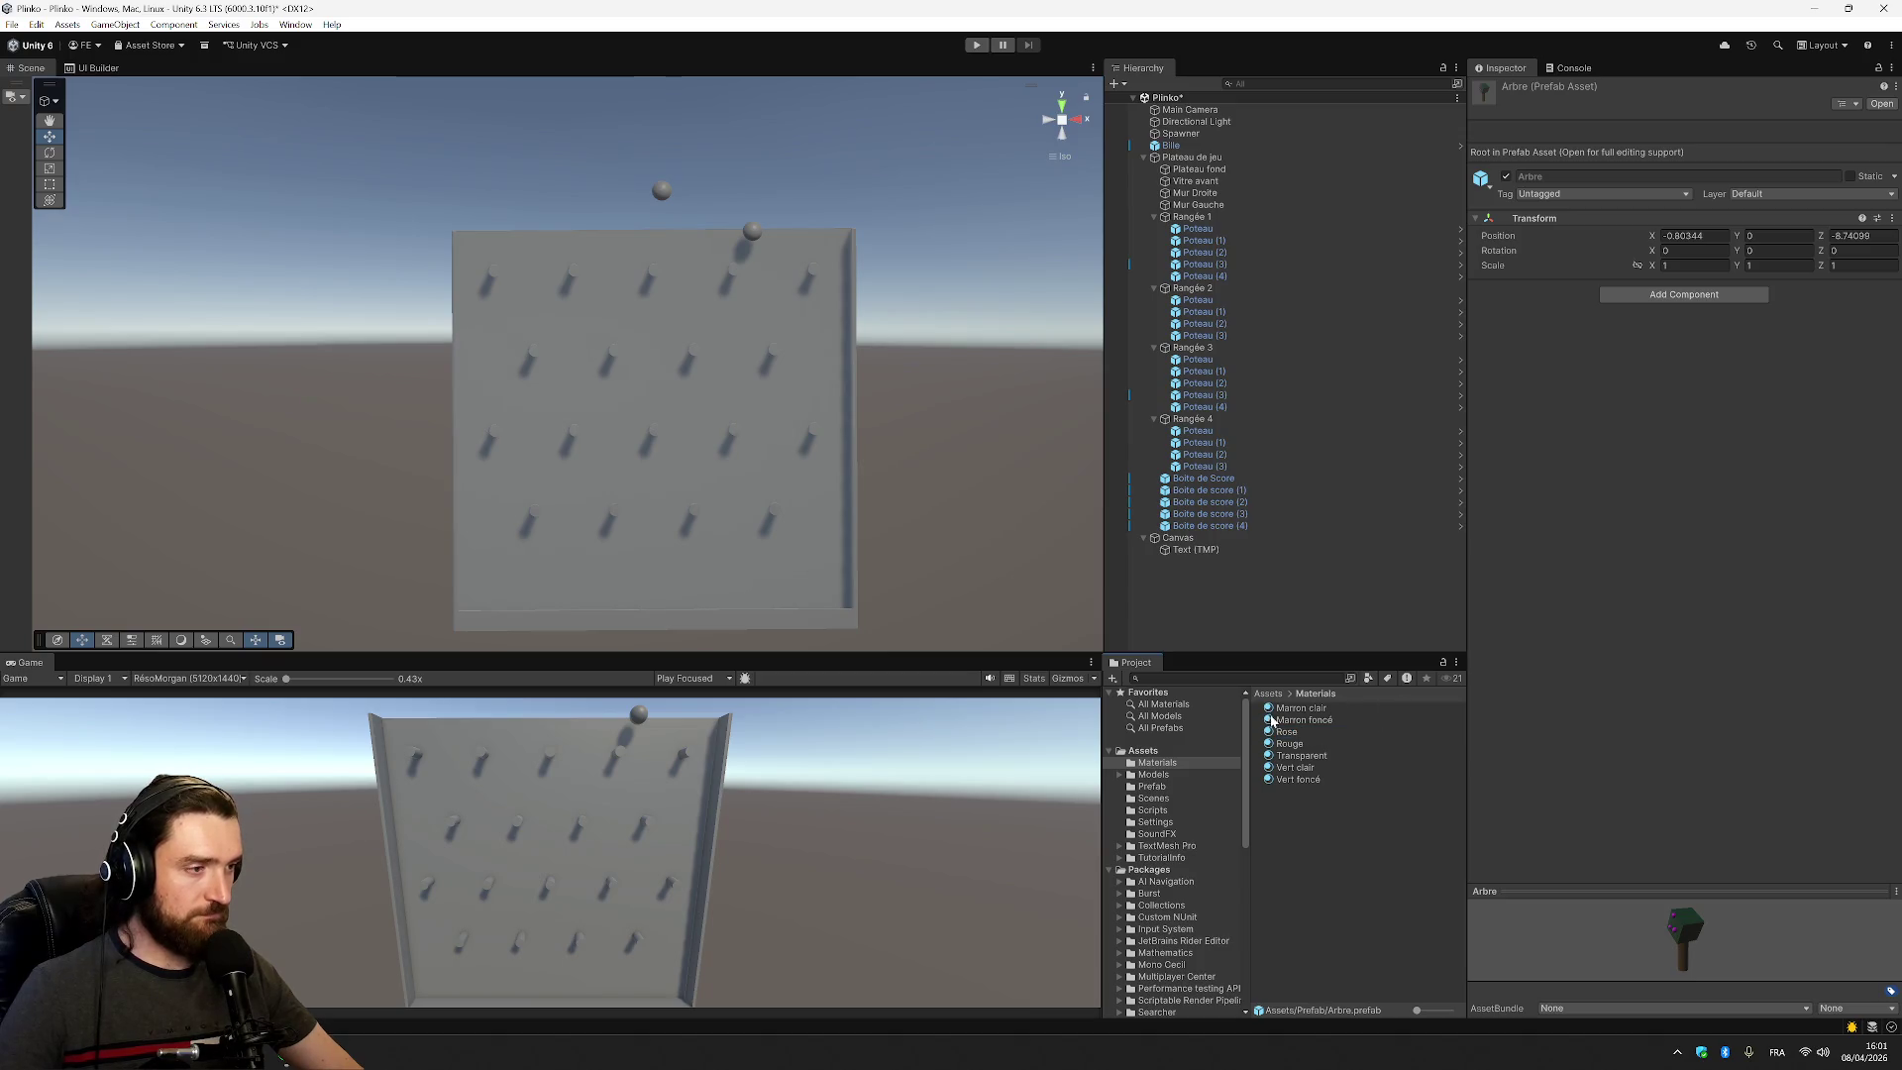
left_click(1162, 728)
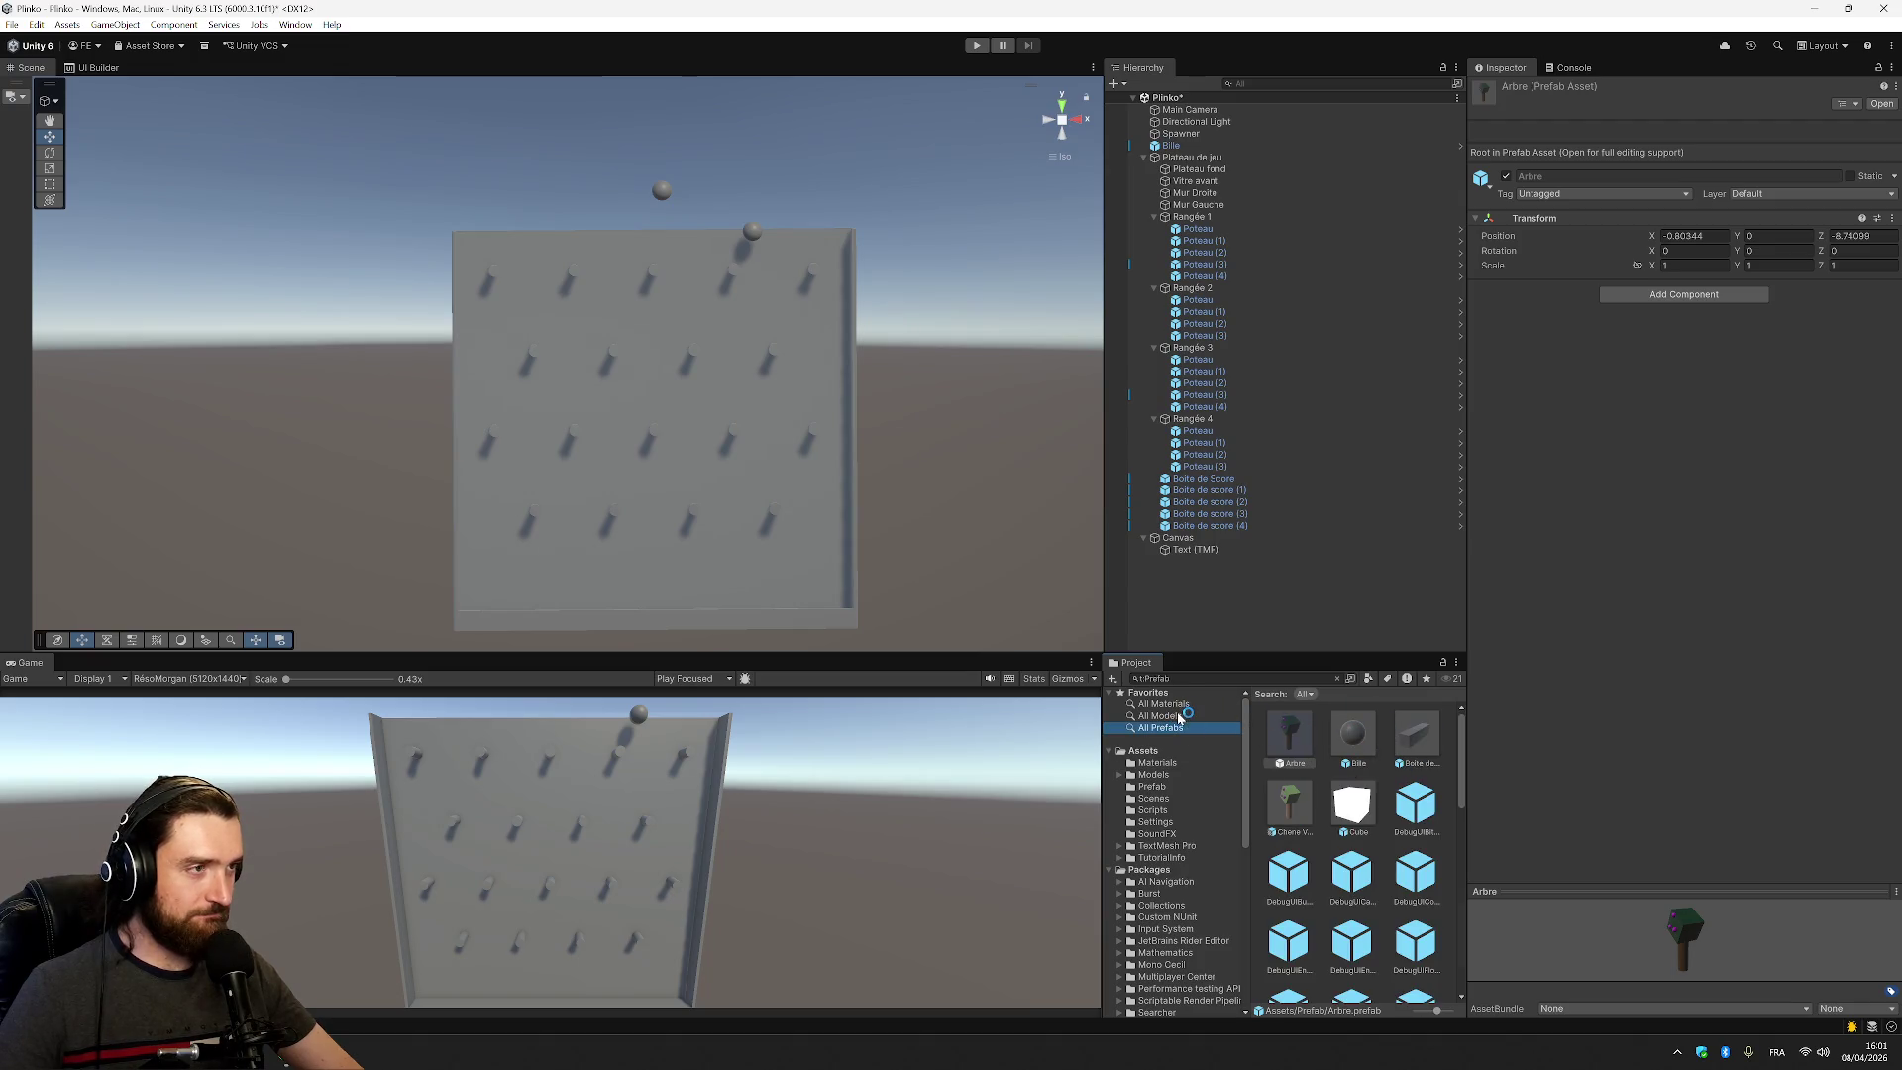
left_click(1170, 770)
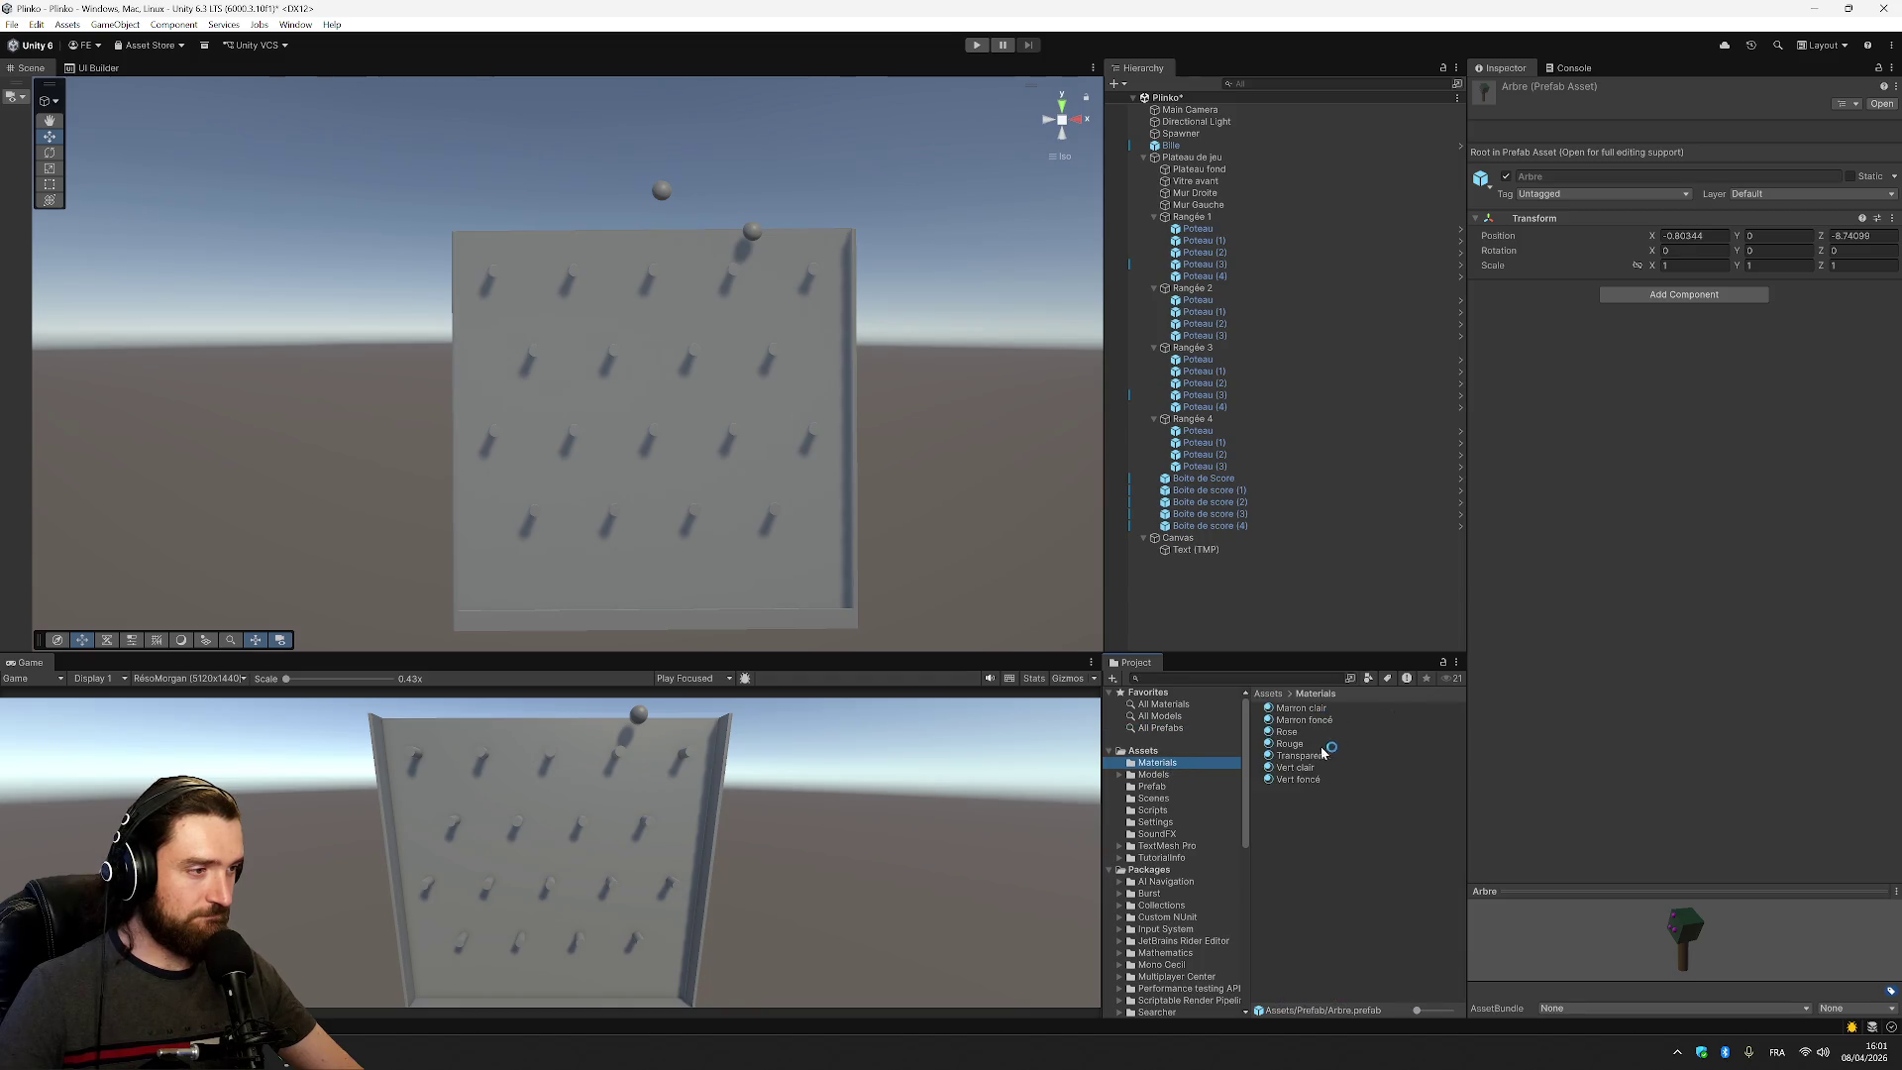
Apply Rose to Bille, Vert clair to Spawner, green to the board, Marron clair to Poteau (3)
left_click_drag(1289, 735, 1221, 241)
left_click_drag(1171, 141, 1172, 146)
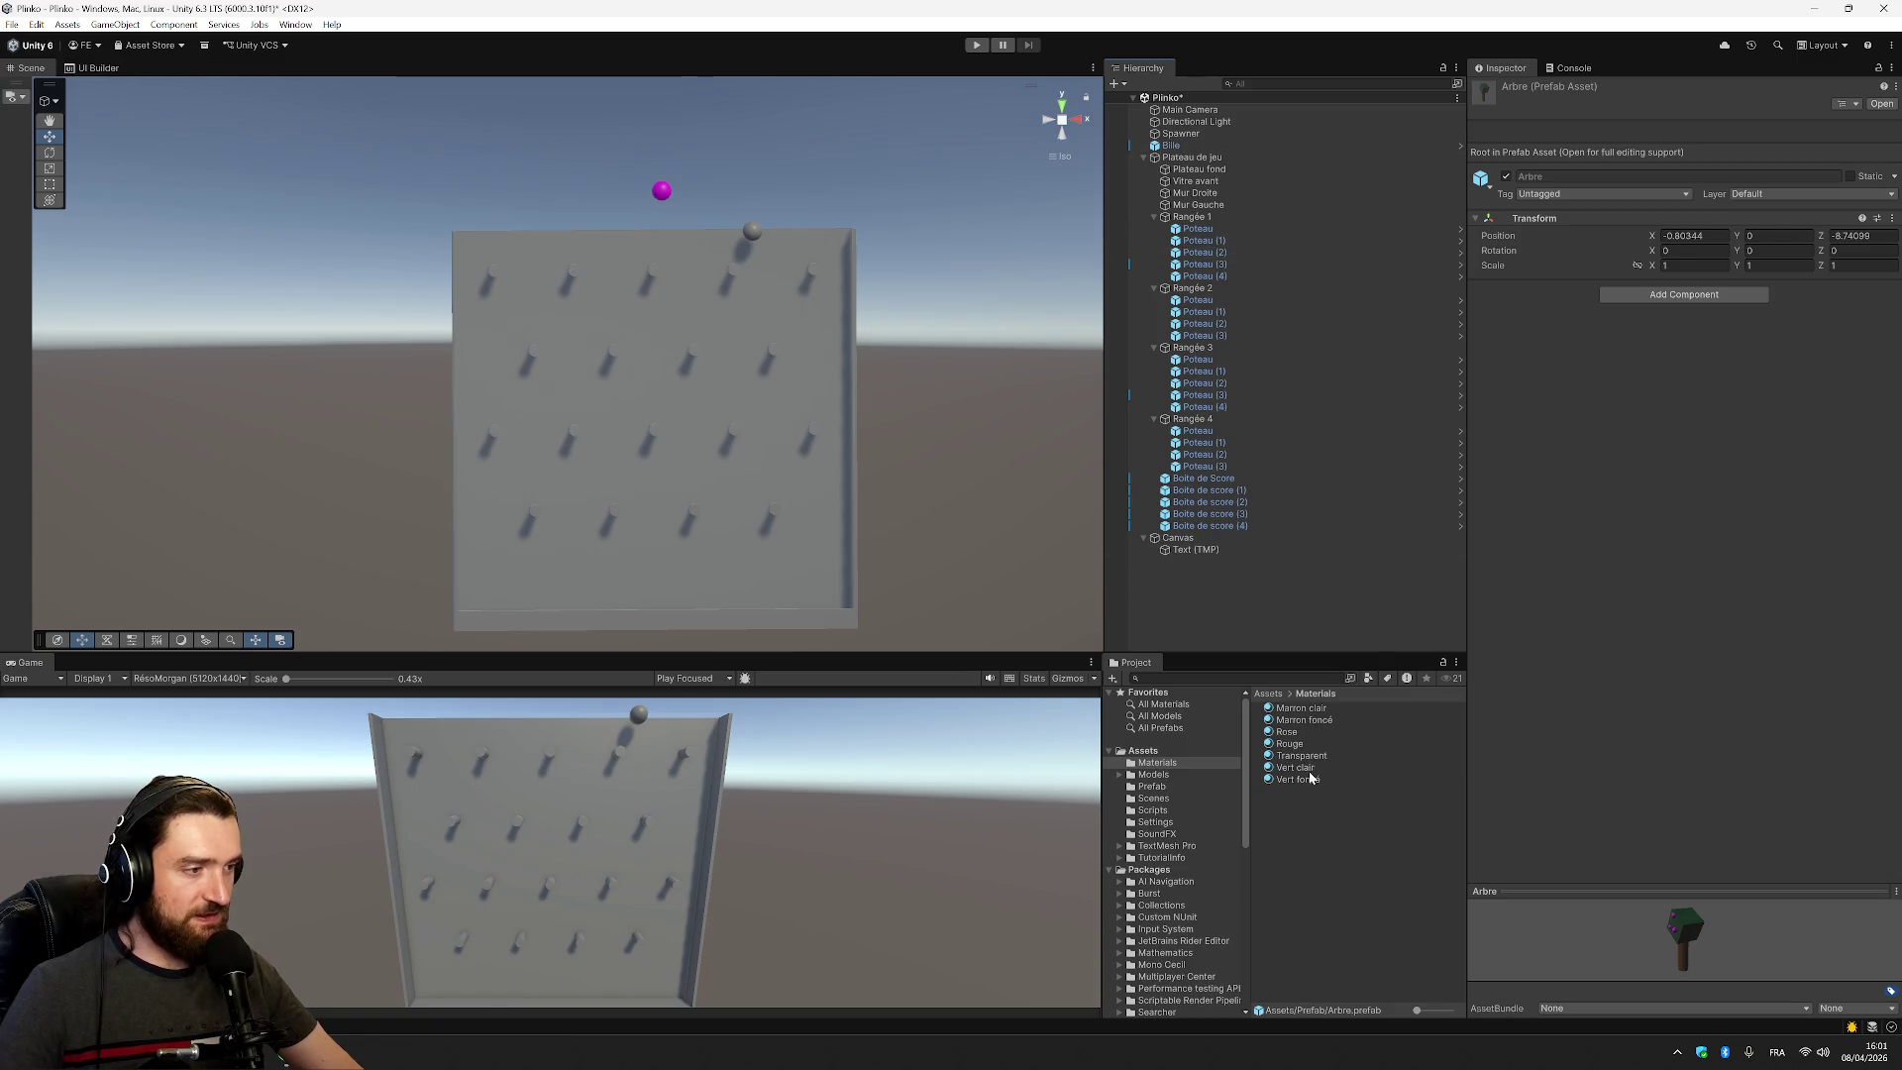
mouse_move(1304, 770)
left_mouse_down()
mouse_move(1343, 363)
mouse_move(1197, 134)
left_mouse_up()
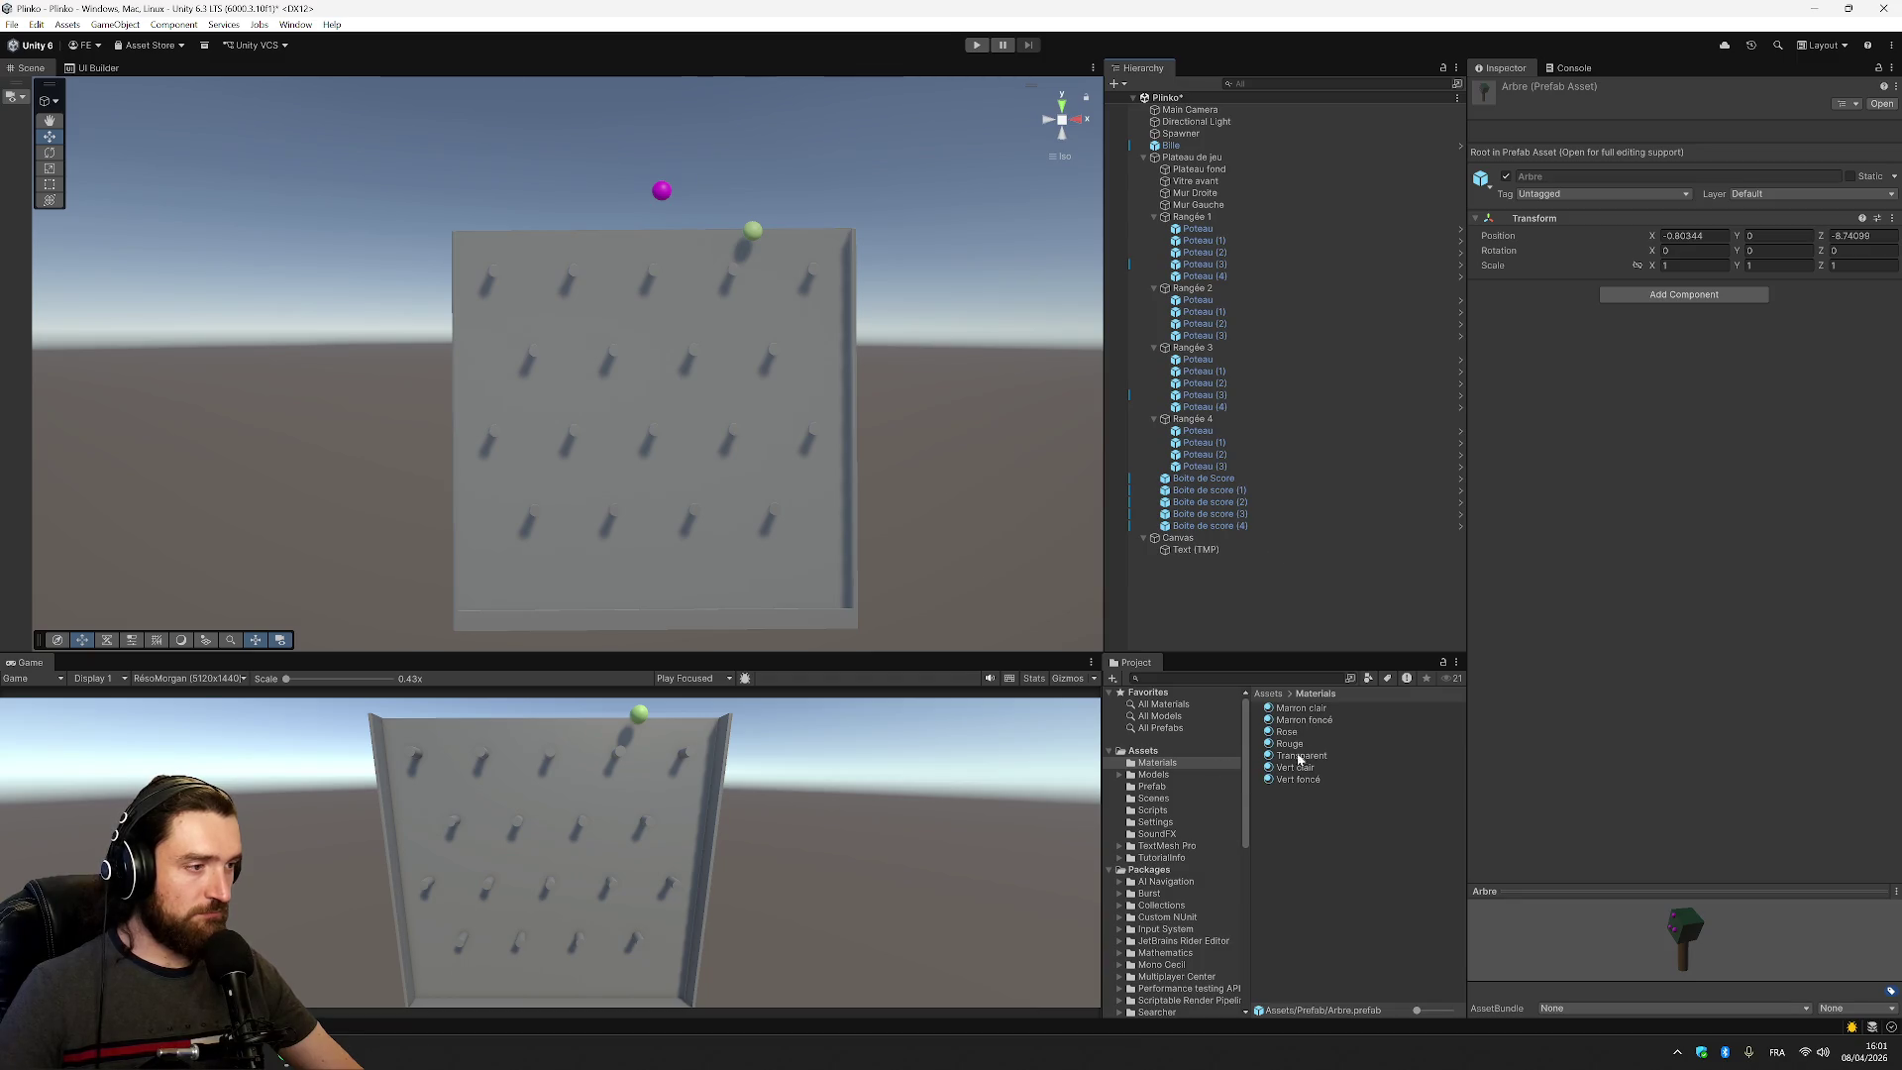
key("ctrl+z")
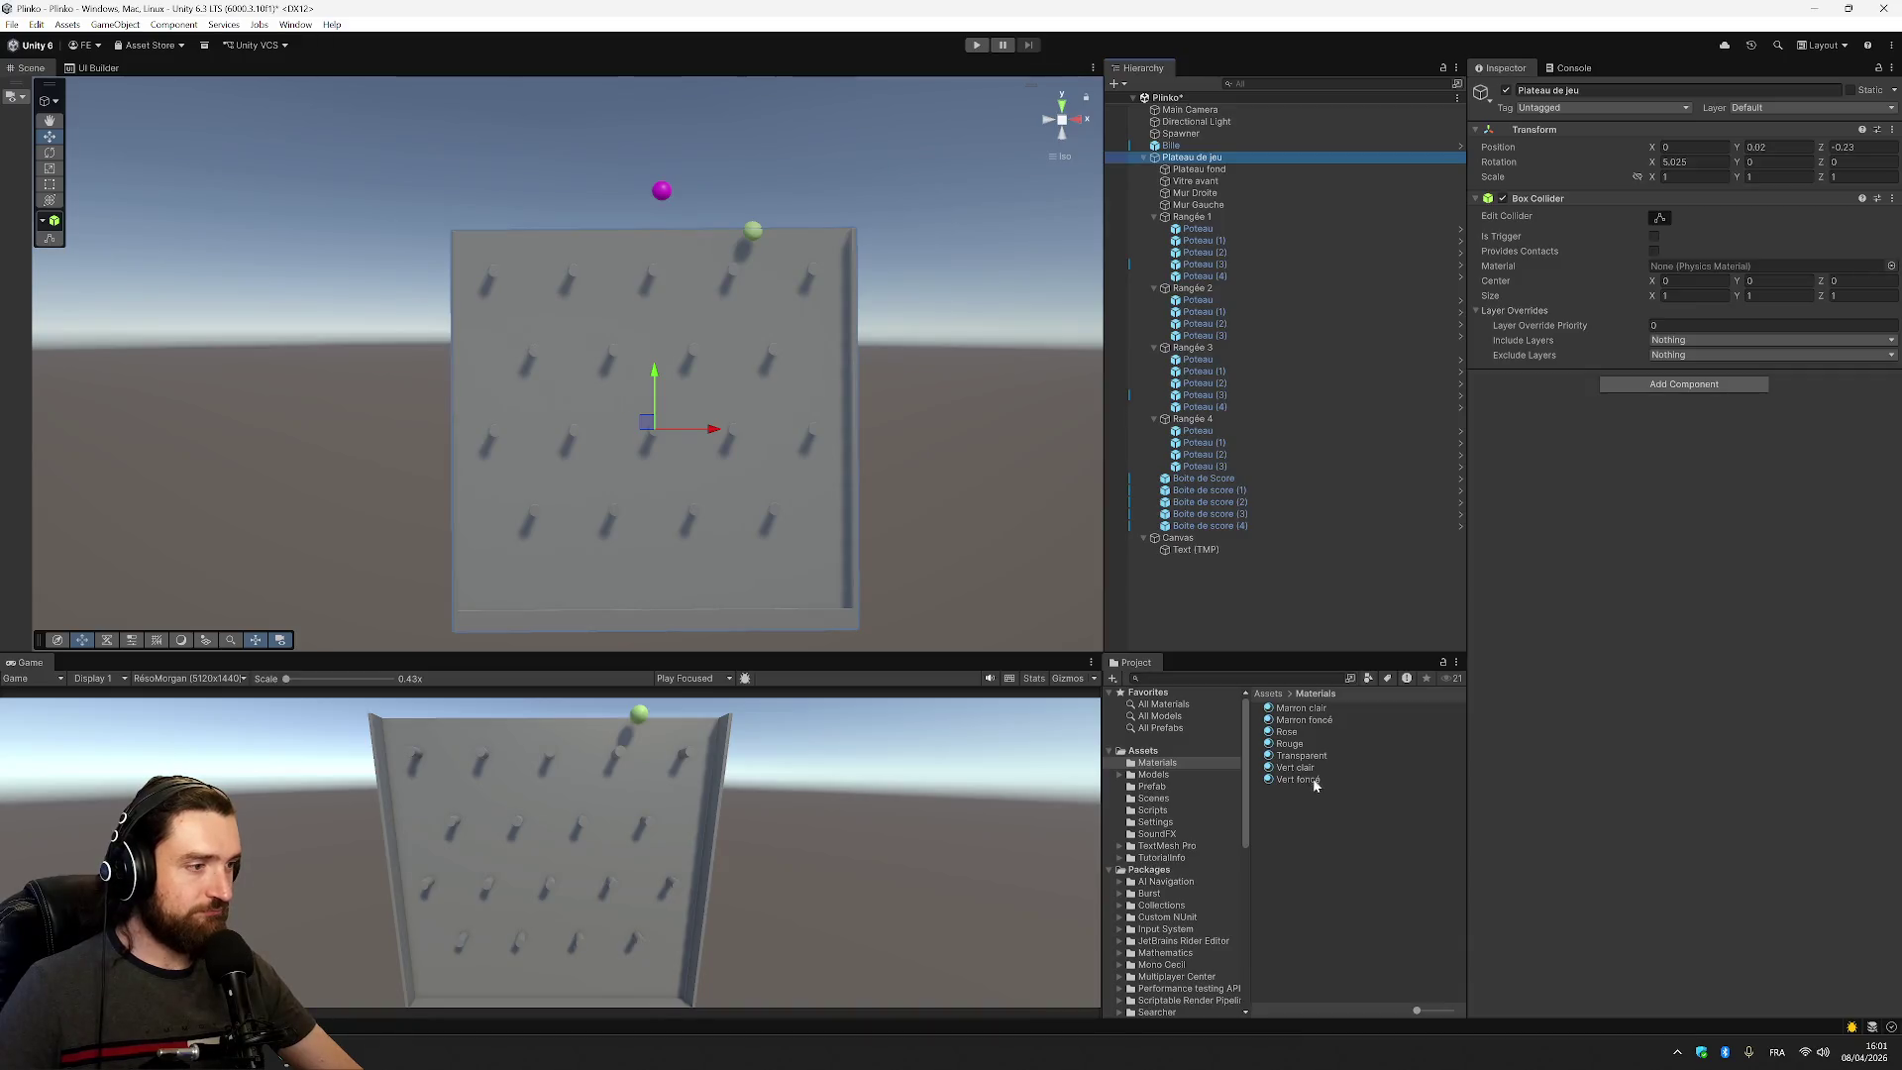
left_click_drag(1208, 184, 1210, 170)
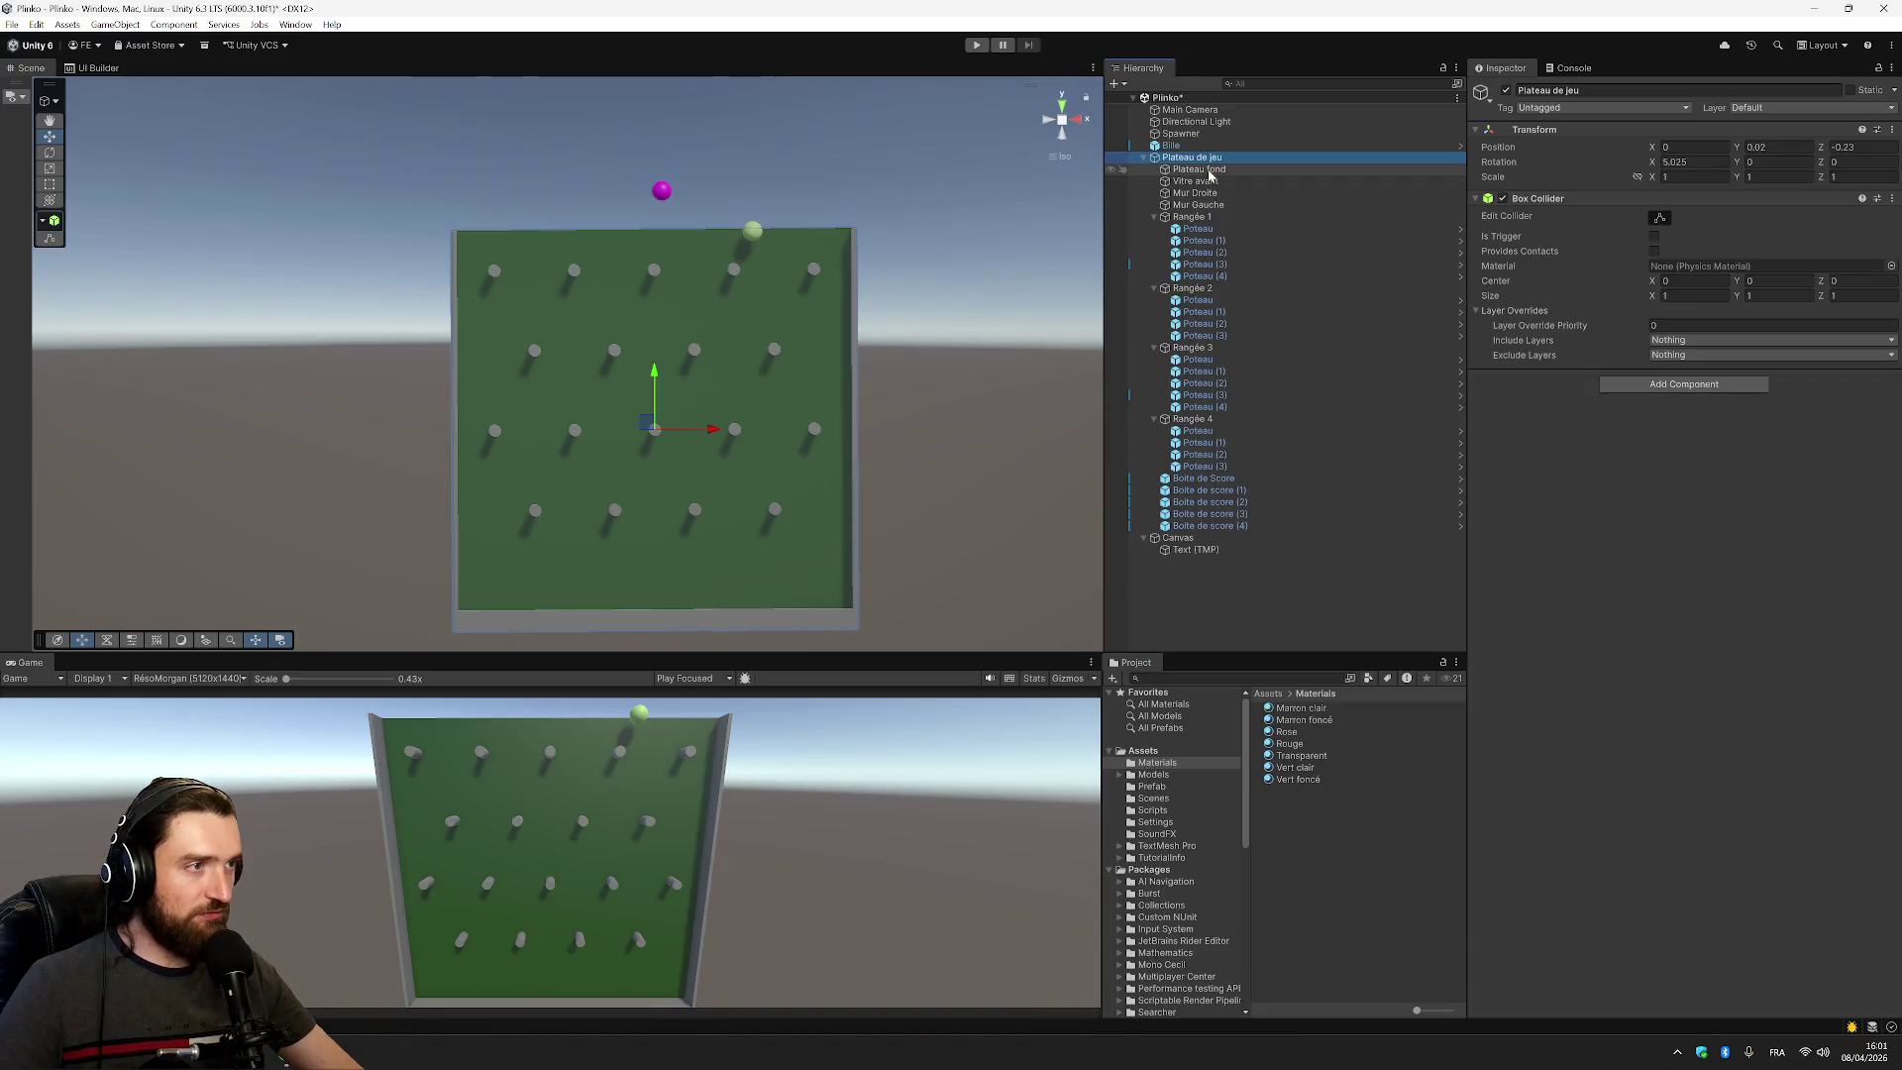
left_click(1304, 709)
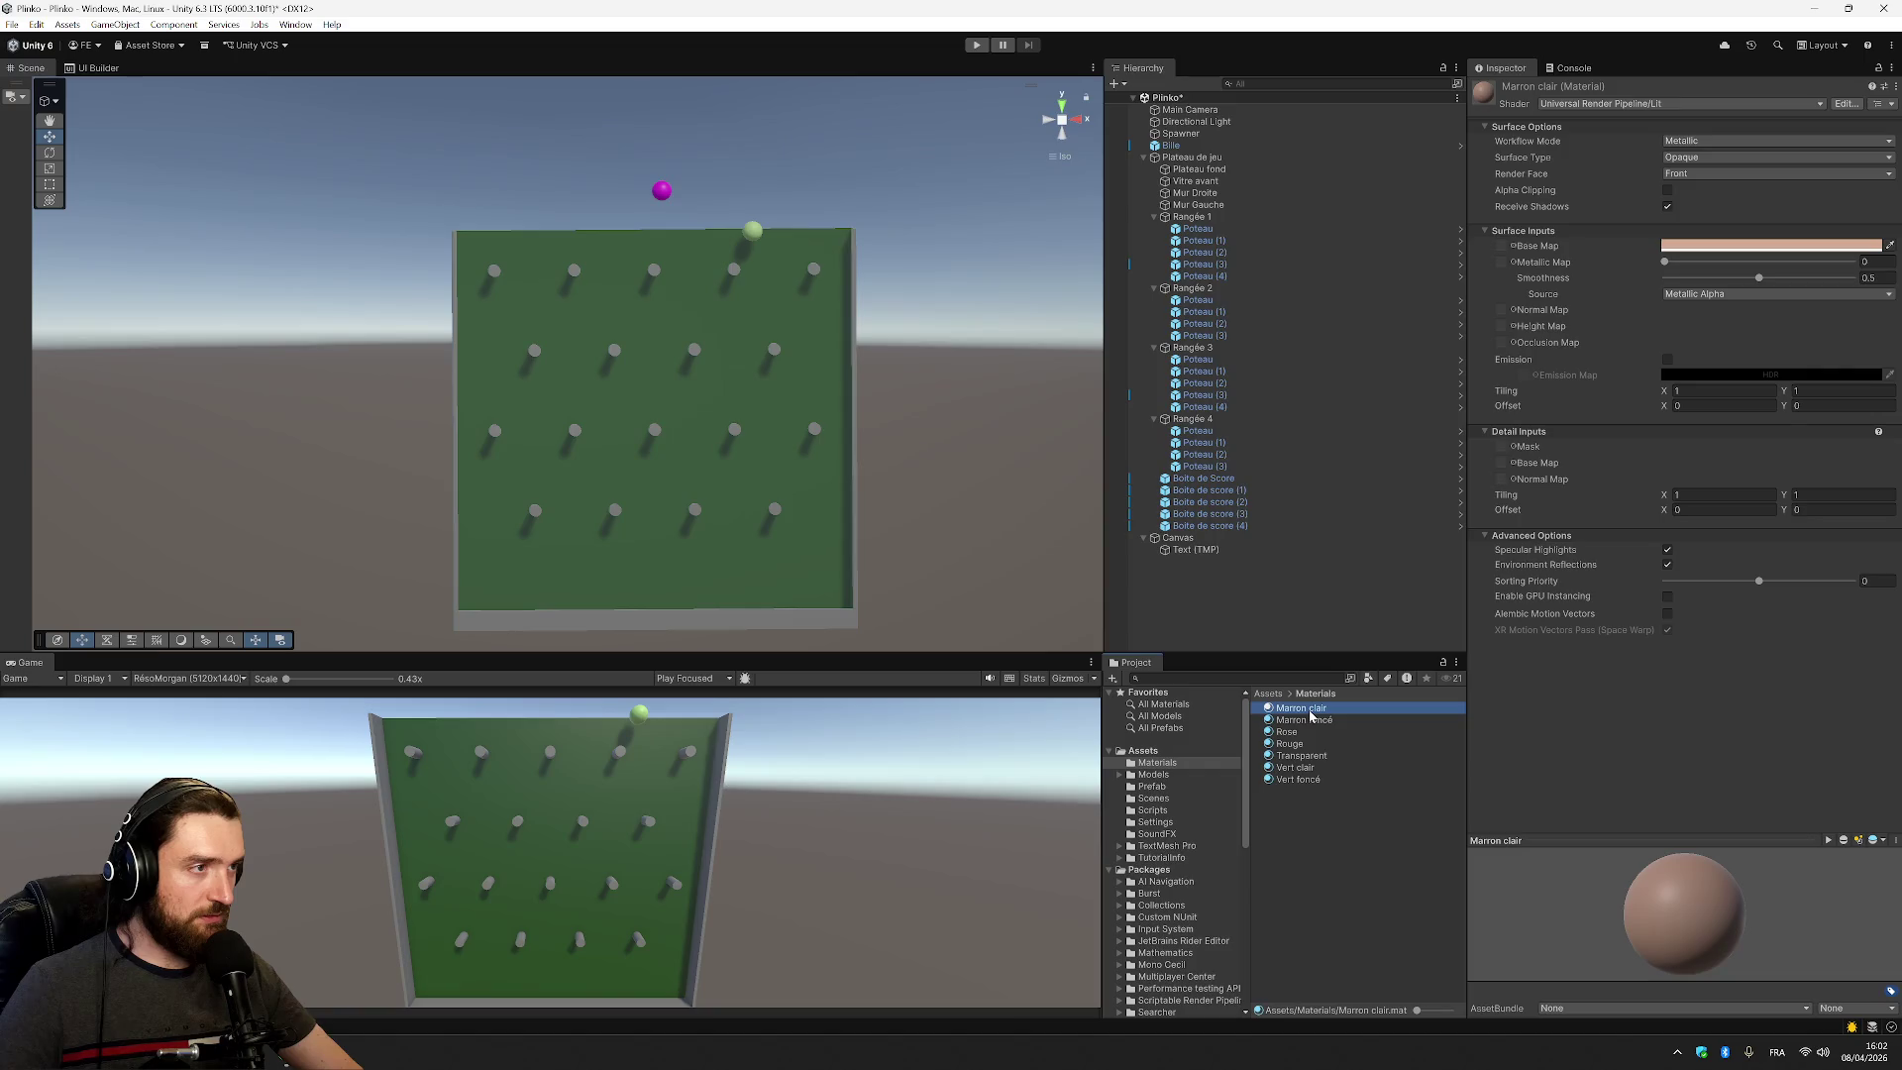
mouse_move(1310, 715)
left_mouse_down()
mouse_move(1212, 462)
mouse_move(1229, 469)
left_mouse_up()
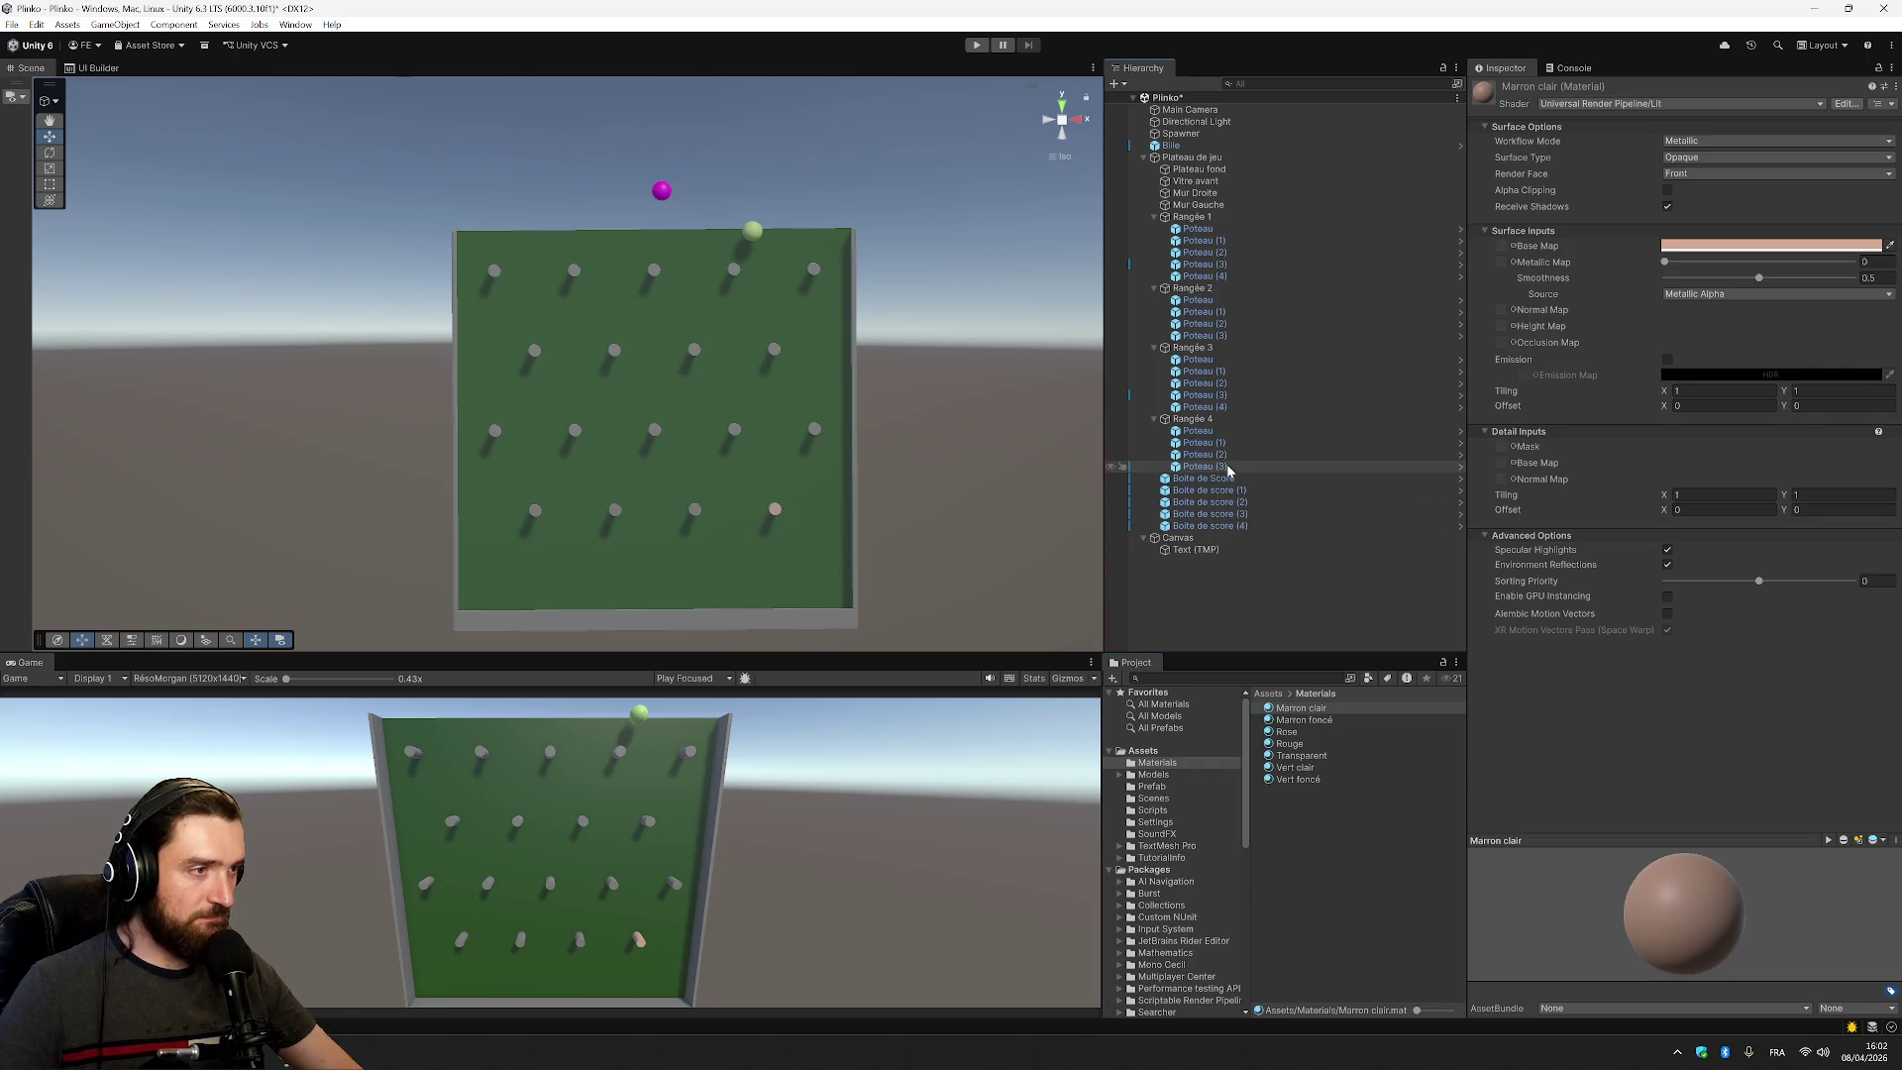
Make the leftmost bottom-row peg light brown and paint the third-row pegs Marron foncé
left_click(1228, 470)
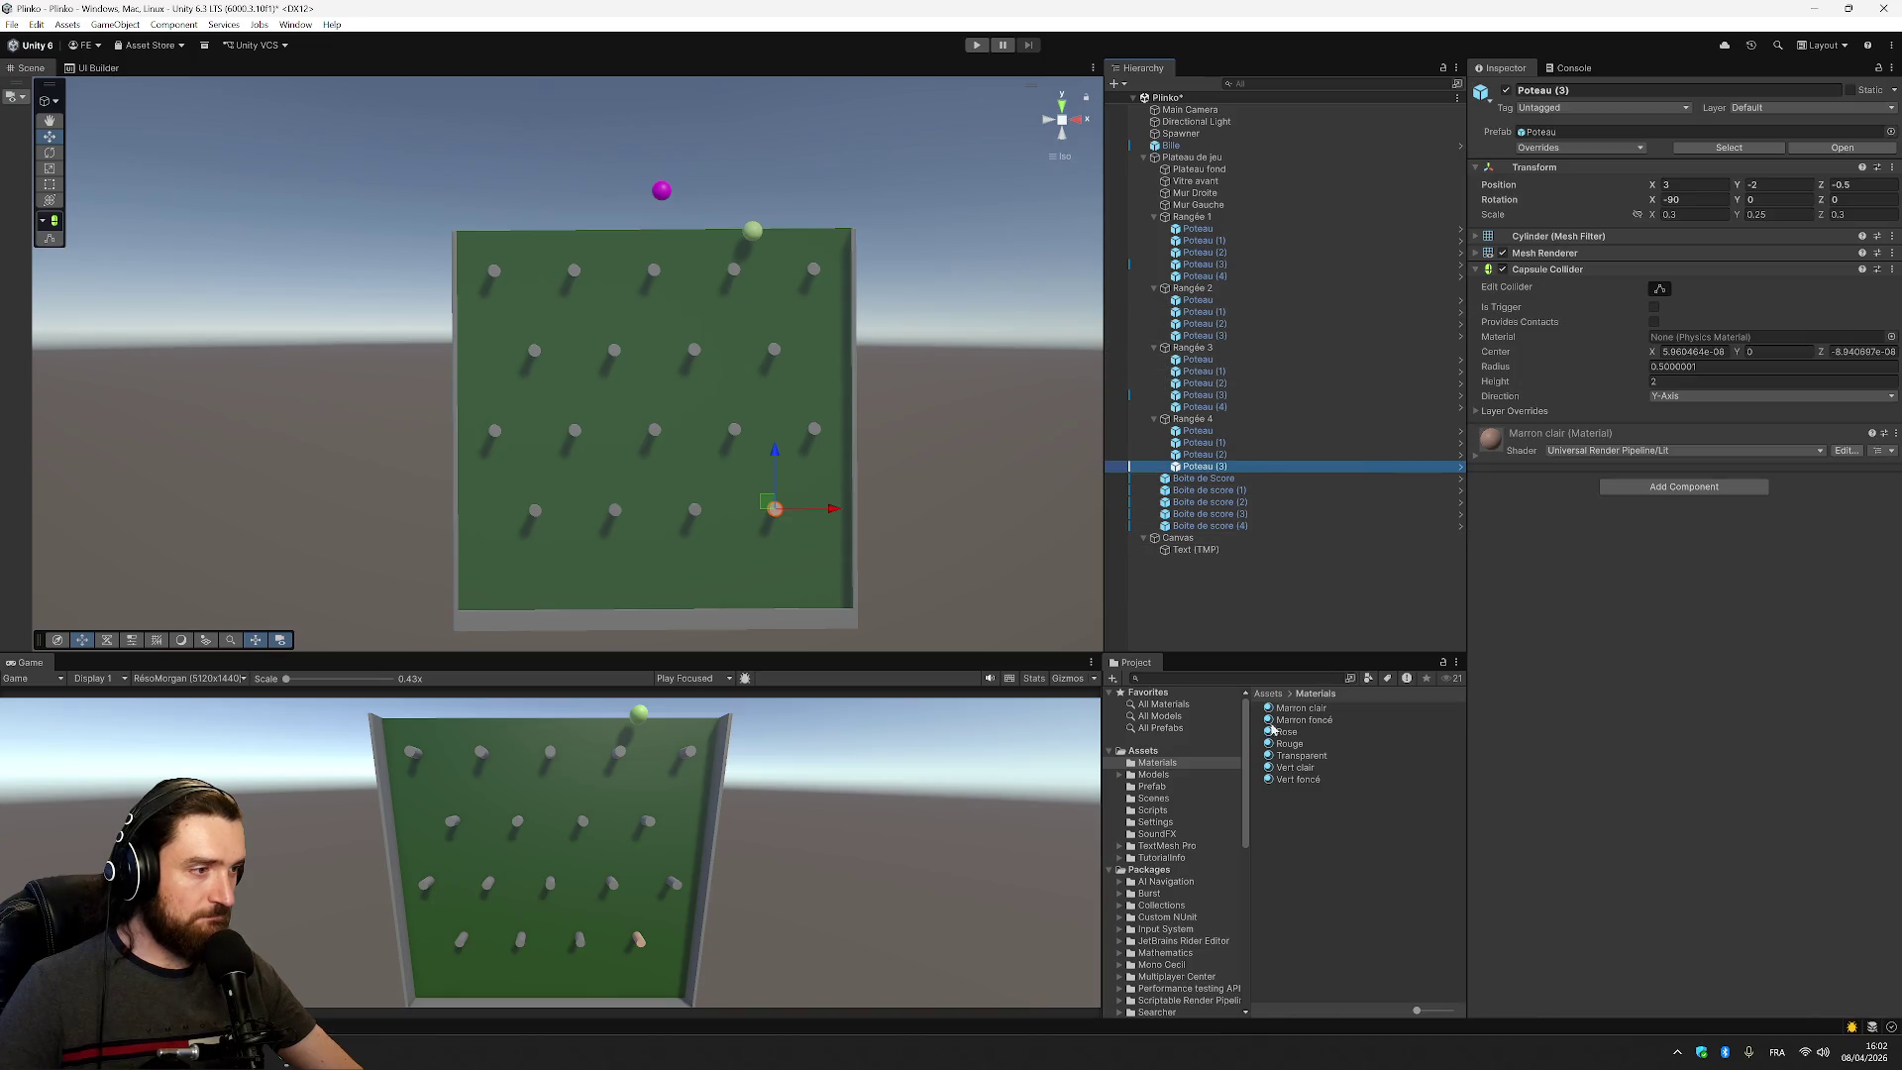
mouse_move(1301, 707)
left_mouse_down()
mouse_move(1198, 430)
mouse_move(1229, 443)
mouse_move(1203, 490)
mouse_move(1288, 731)
mouse_move(1248, 418)
mouse_move(1227, 407)
left_mouse_up()
left_click_drag(1322, 724, 1198, 360)
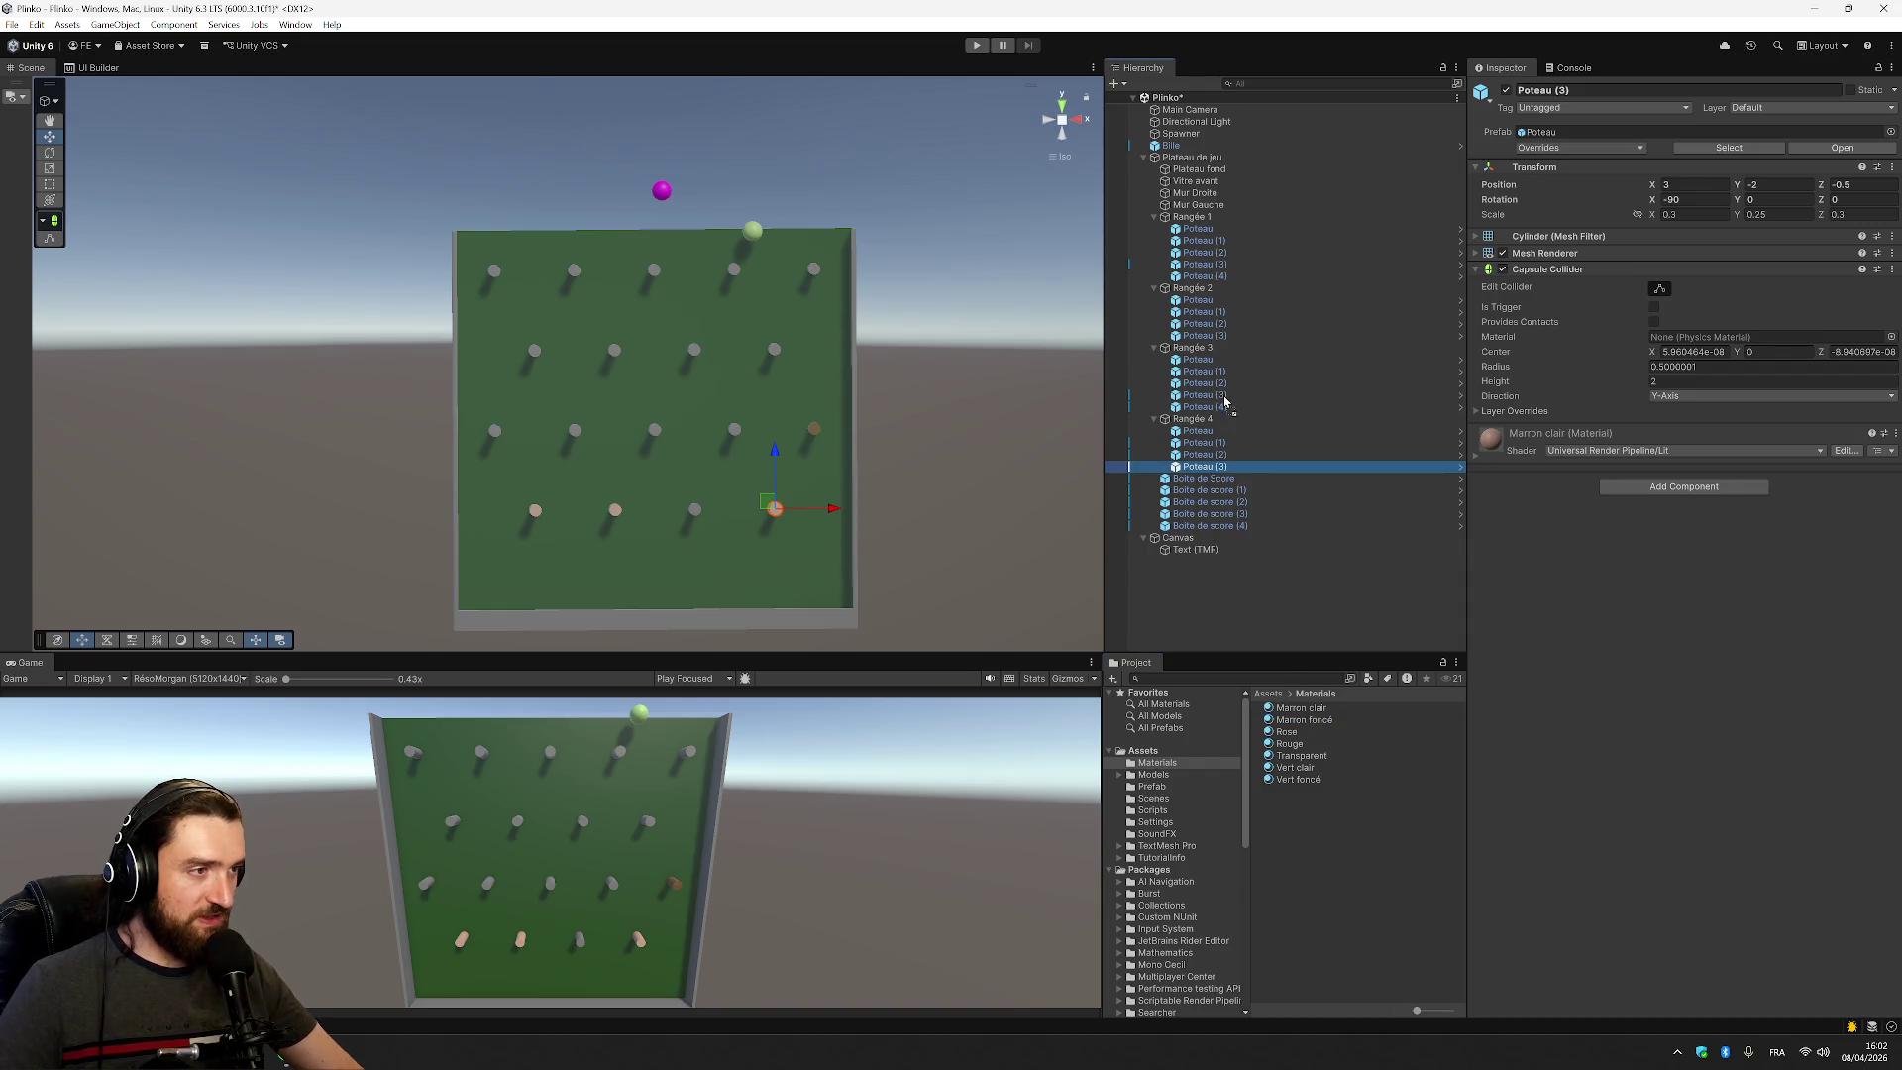
left_click_drag(1324, 724, 1218, 382)
mouse_move(1307, 720)
left_mouse_down()
mouse_move(1240, 353)
mouse_move(1213, 406)
left_mouse_up()
left_click_drag(1257, 510, 1211, 382)
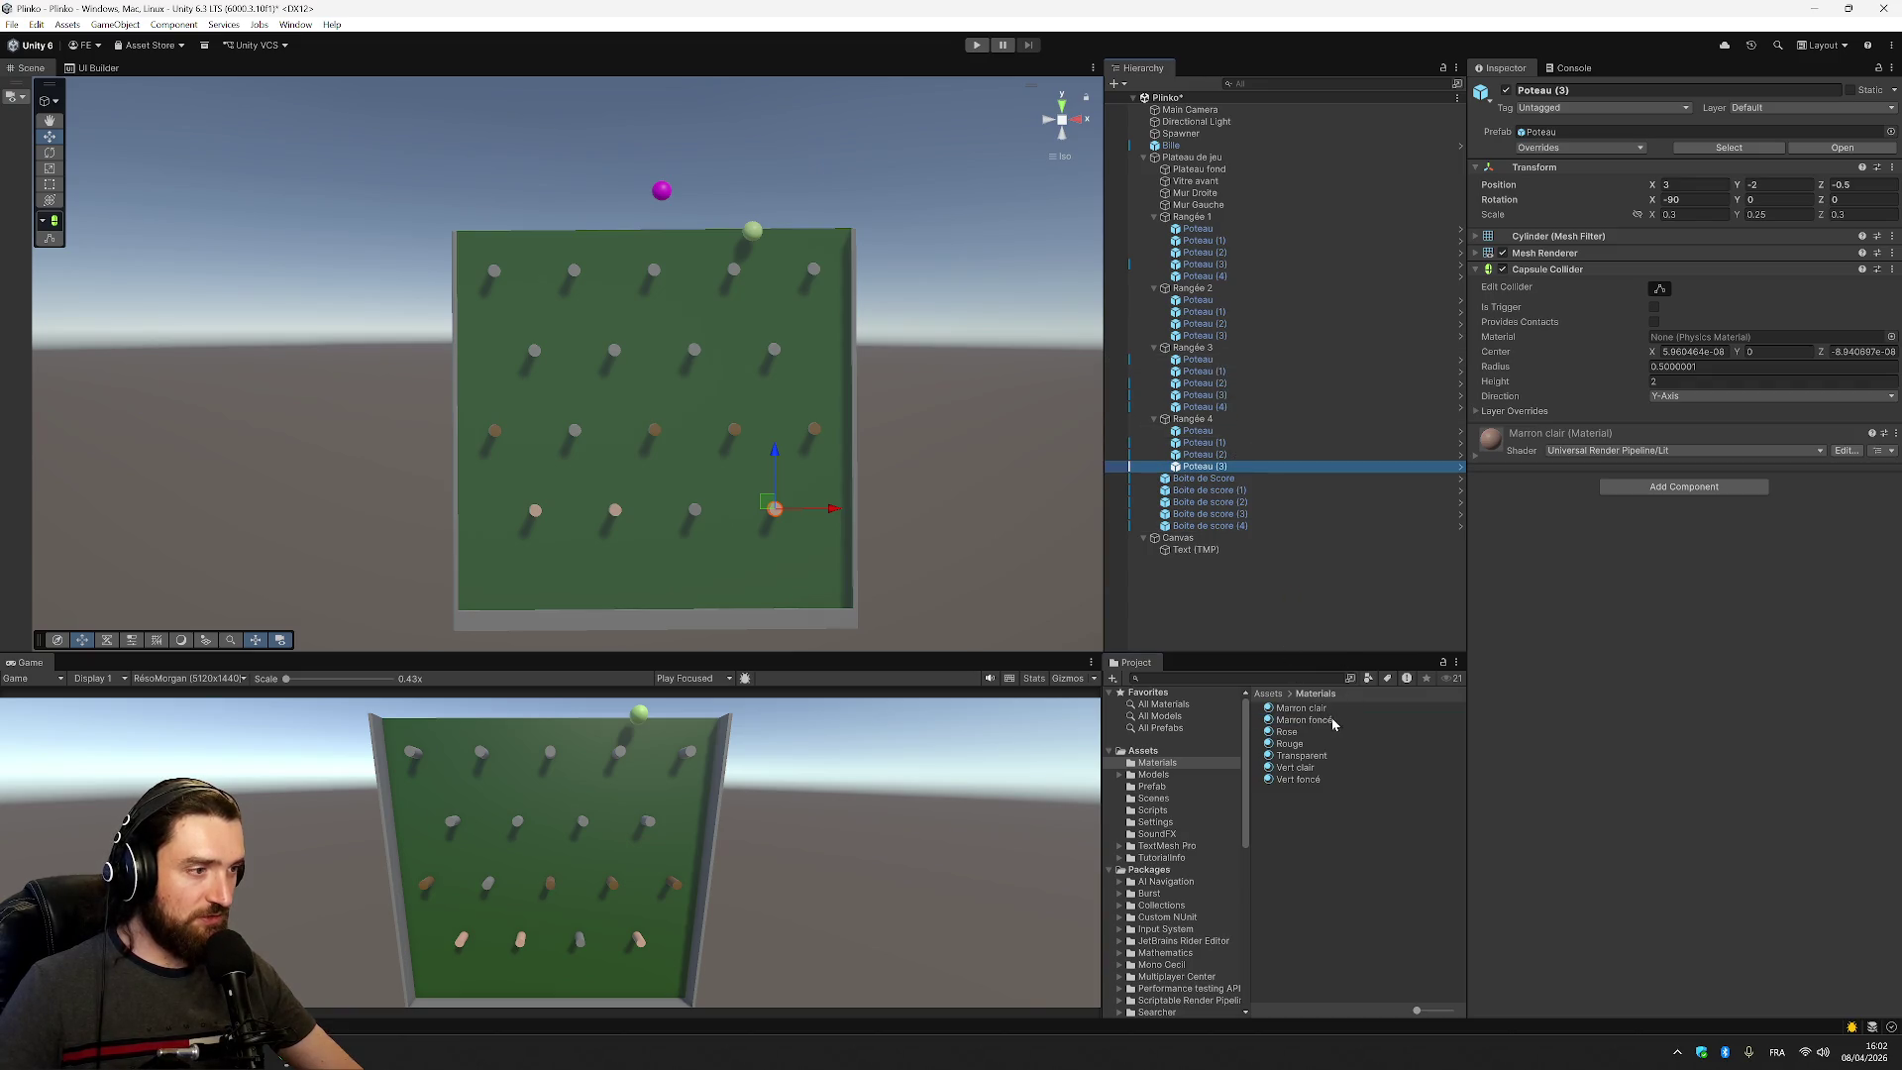
left_click_drag(1333, 726, 1203, 365)
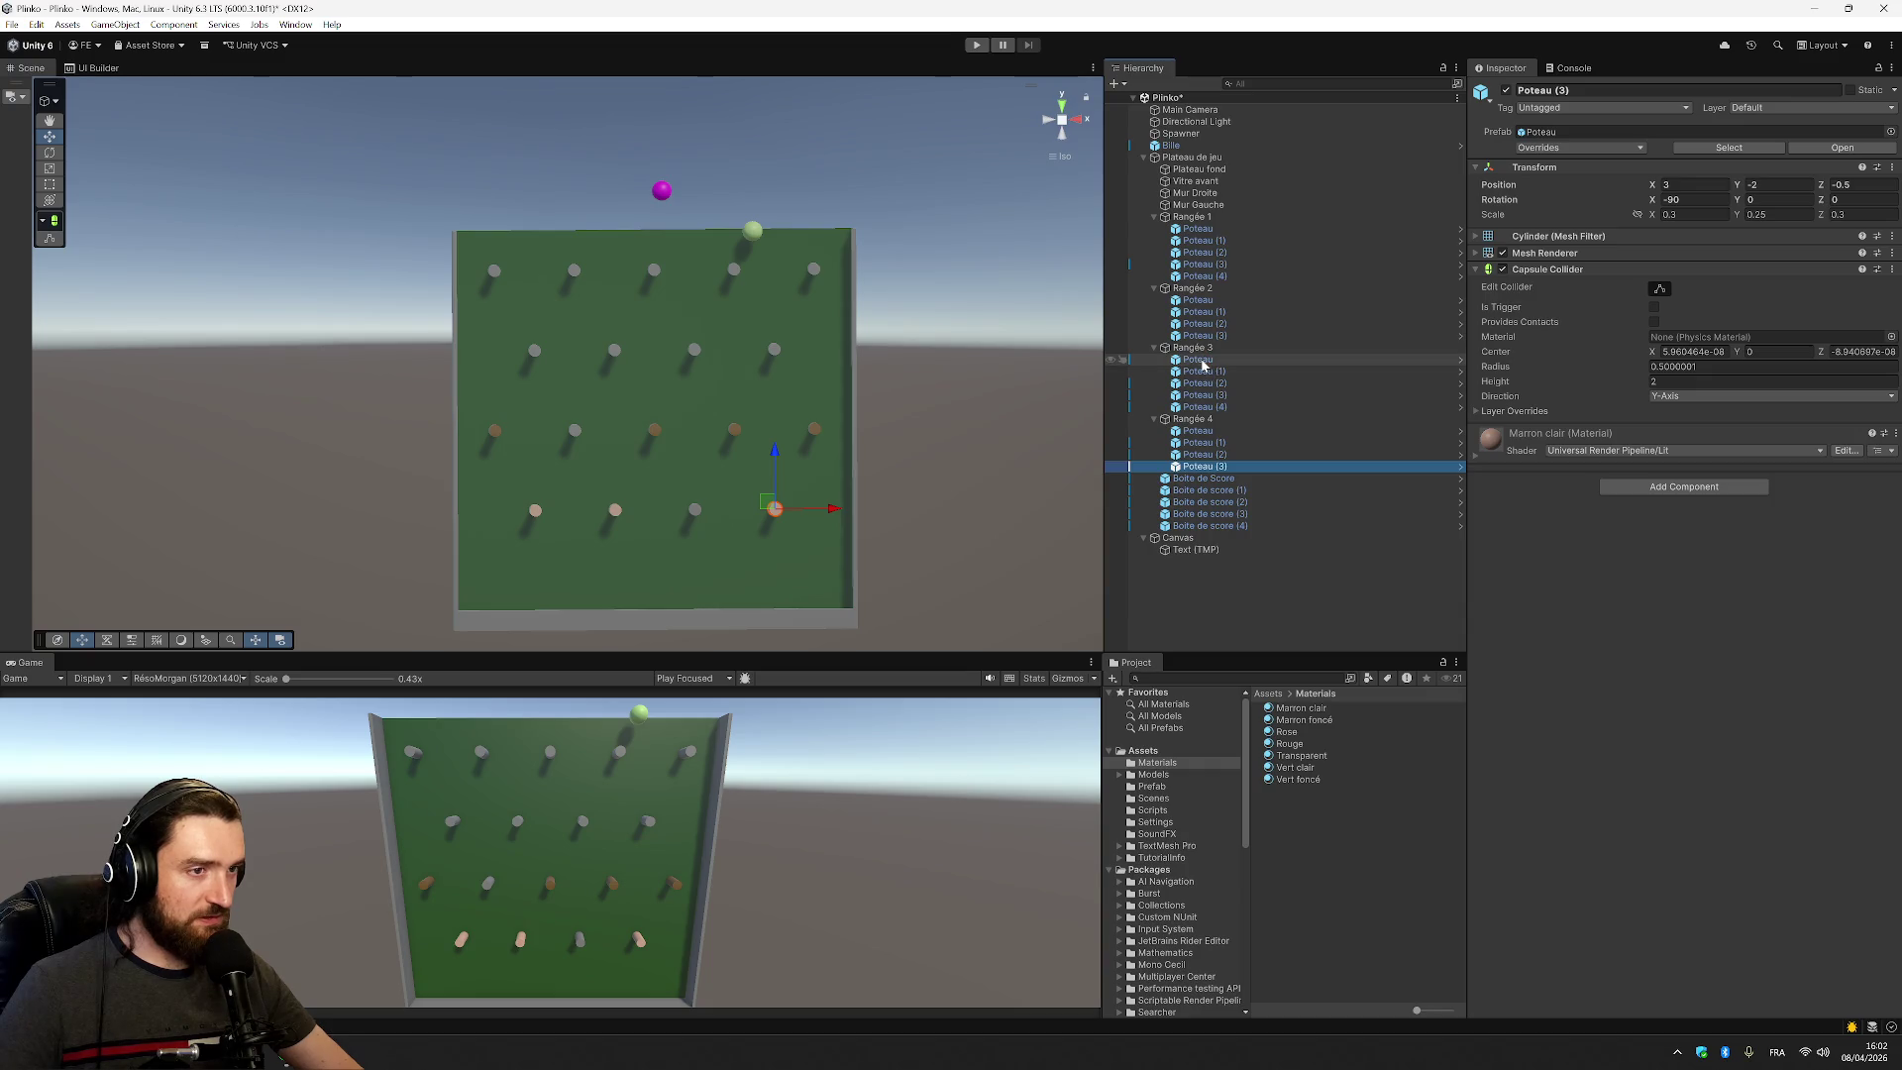
left_click(1201, 360)
left_click(1203, 372)
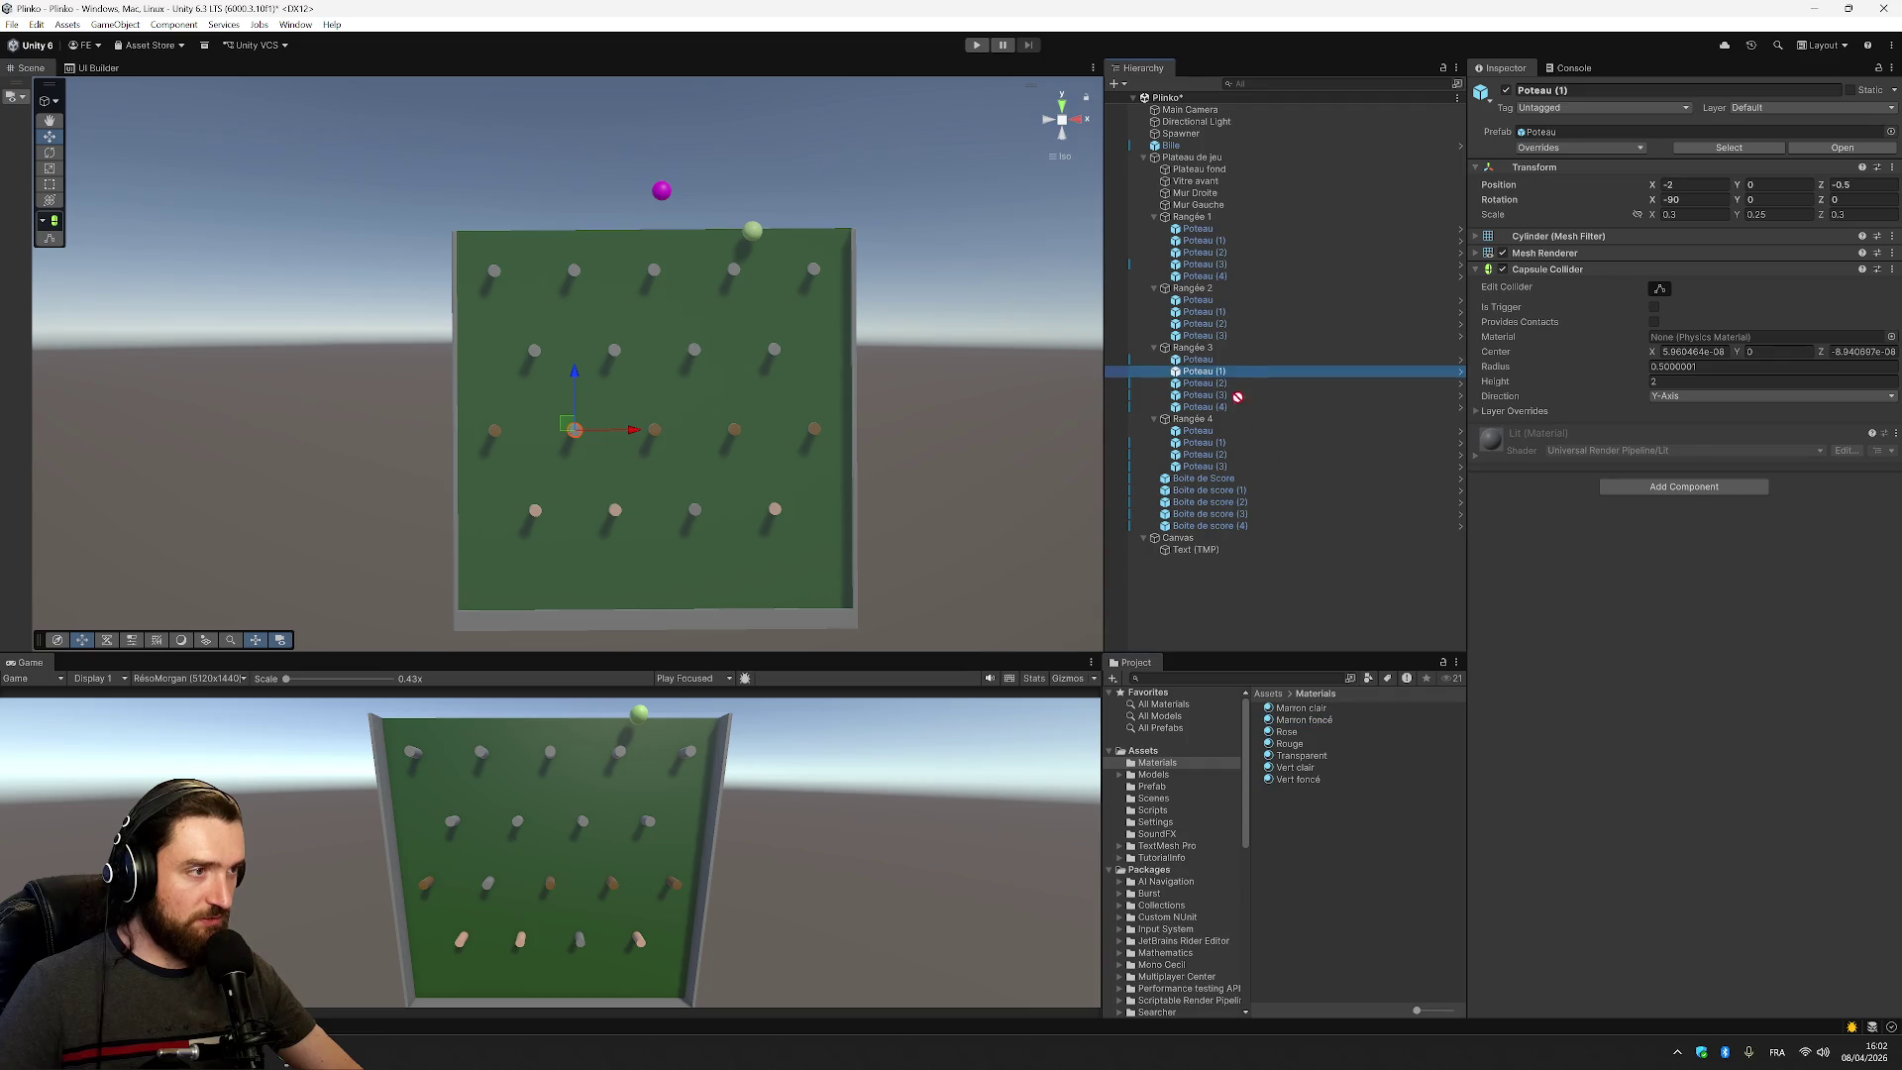
left_click_drag(1231, 376, 1231, 374)
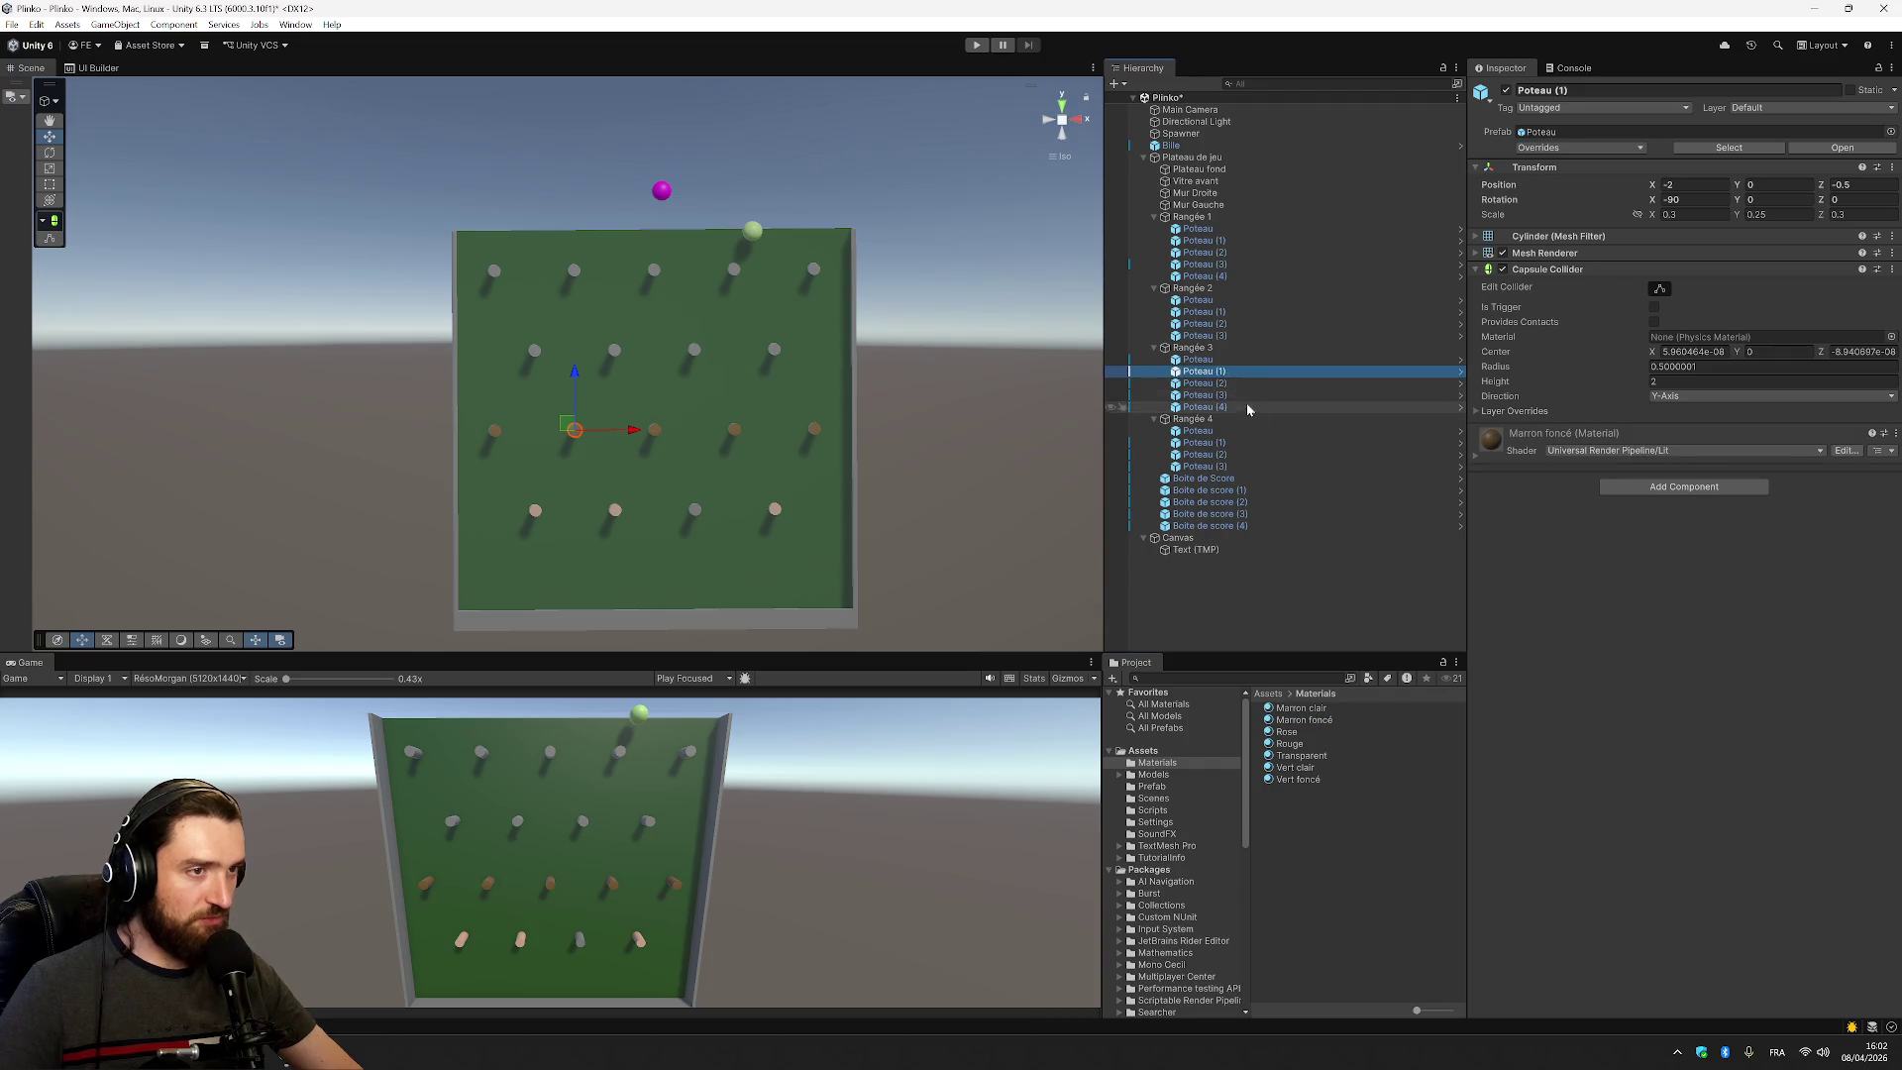
Paint Poteau (3) and the first-row Poteau and Poteau (2) pegs Marron foncé
left_click(1155, 348)
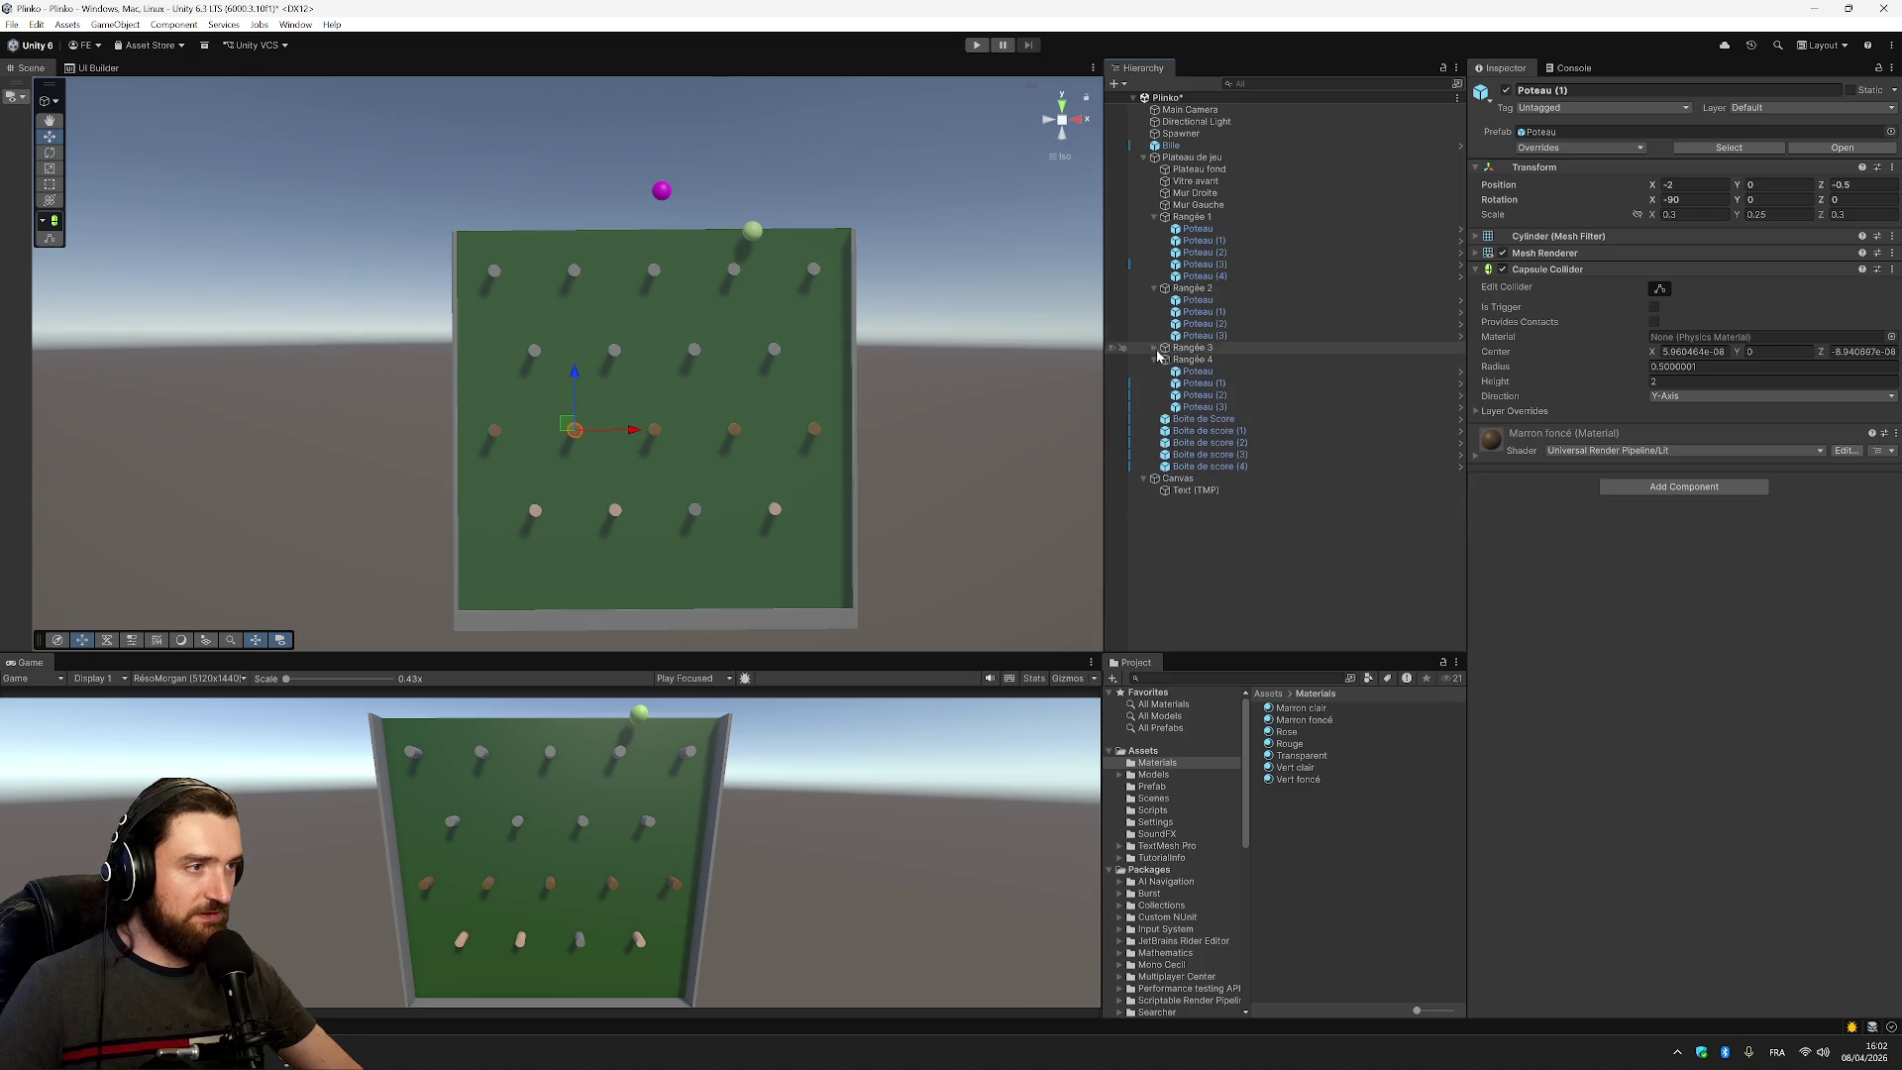
left_click(1155, 360)
left_click_drag(1320, 721, 1219, 341)
left_click_drag(1293, 717, 1208, 307)
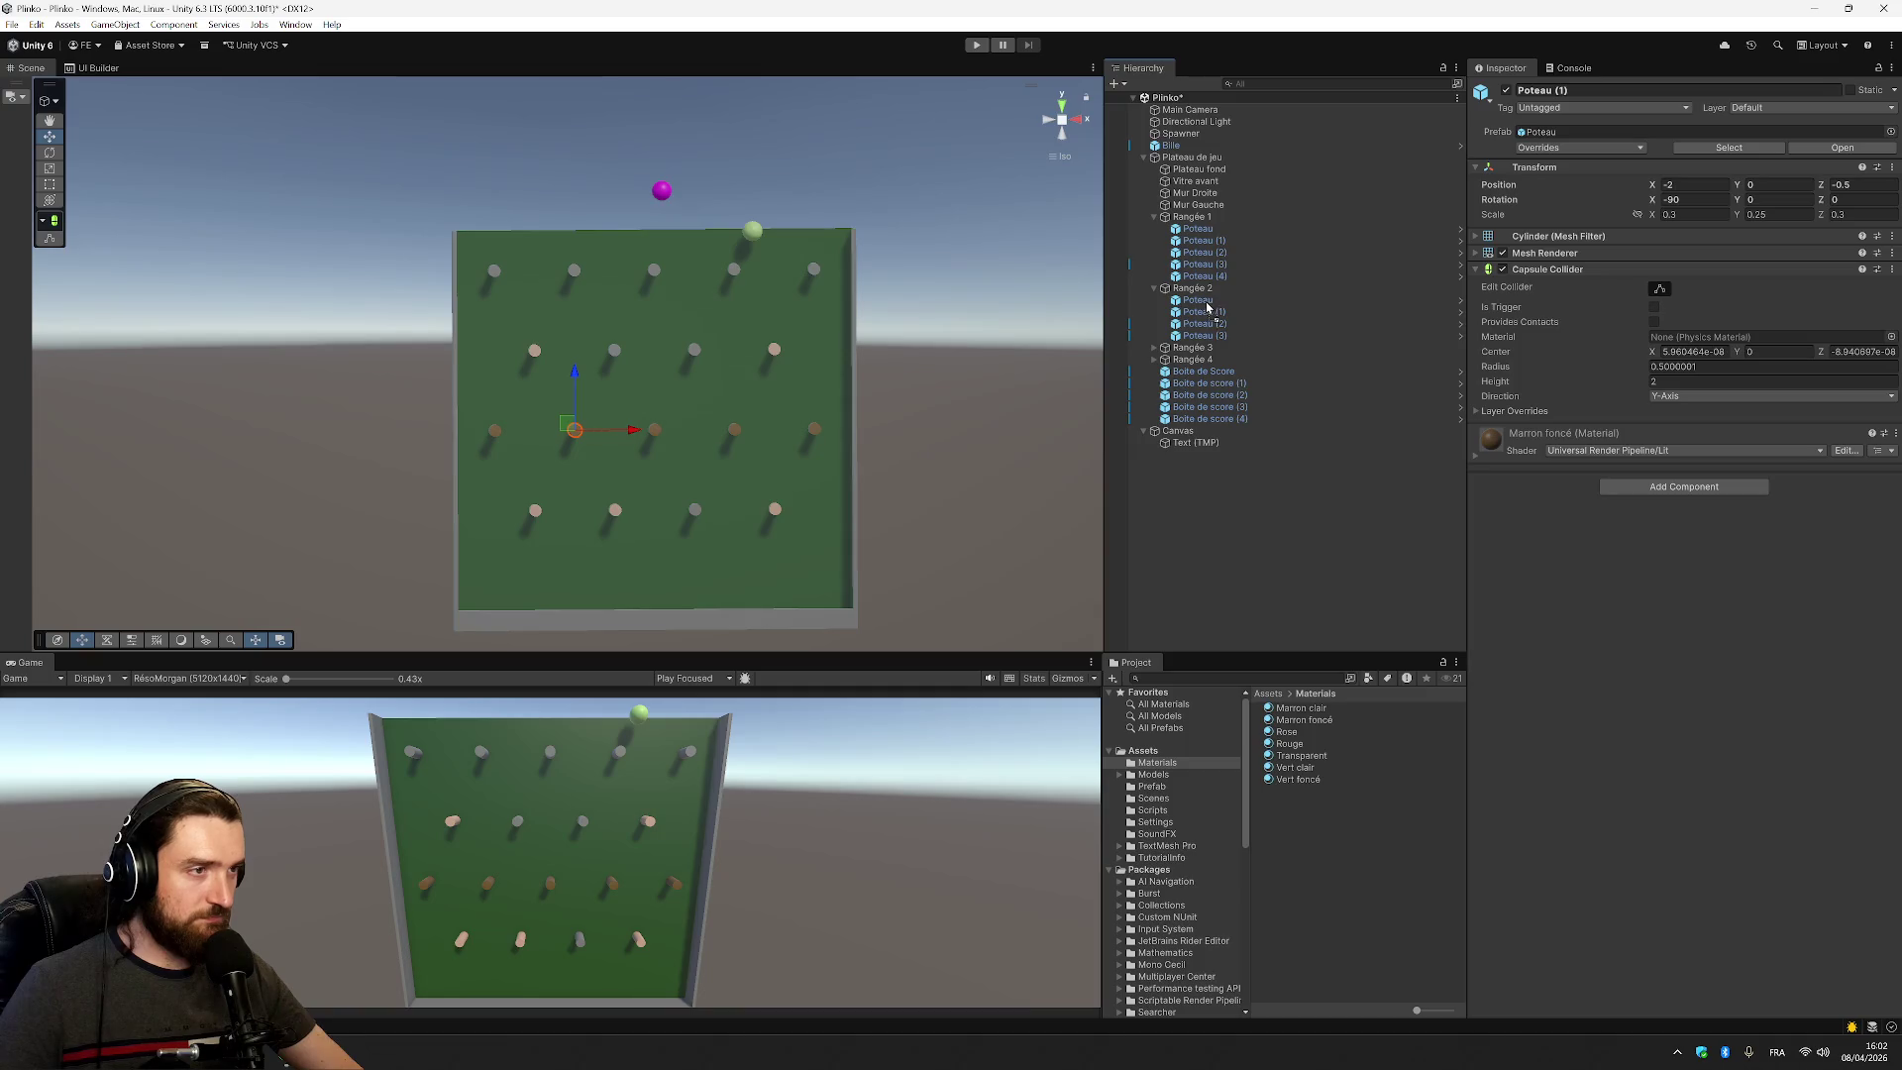
mouse_move(1308, 553)
left_mouse_down()
mouse_move(1218, 326)
mouse_move(1252, 390)
mouse_move(1154, 287)
left_mouse_up()
left_click(1153, 287)
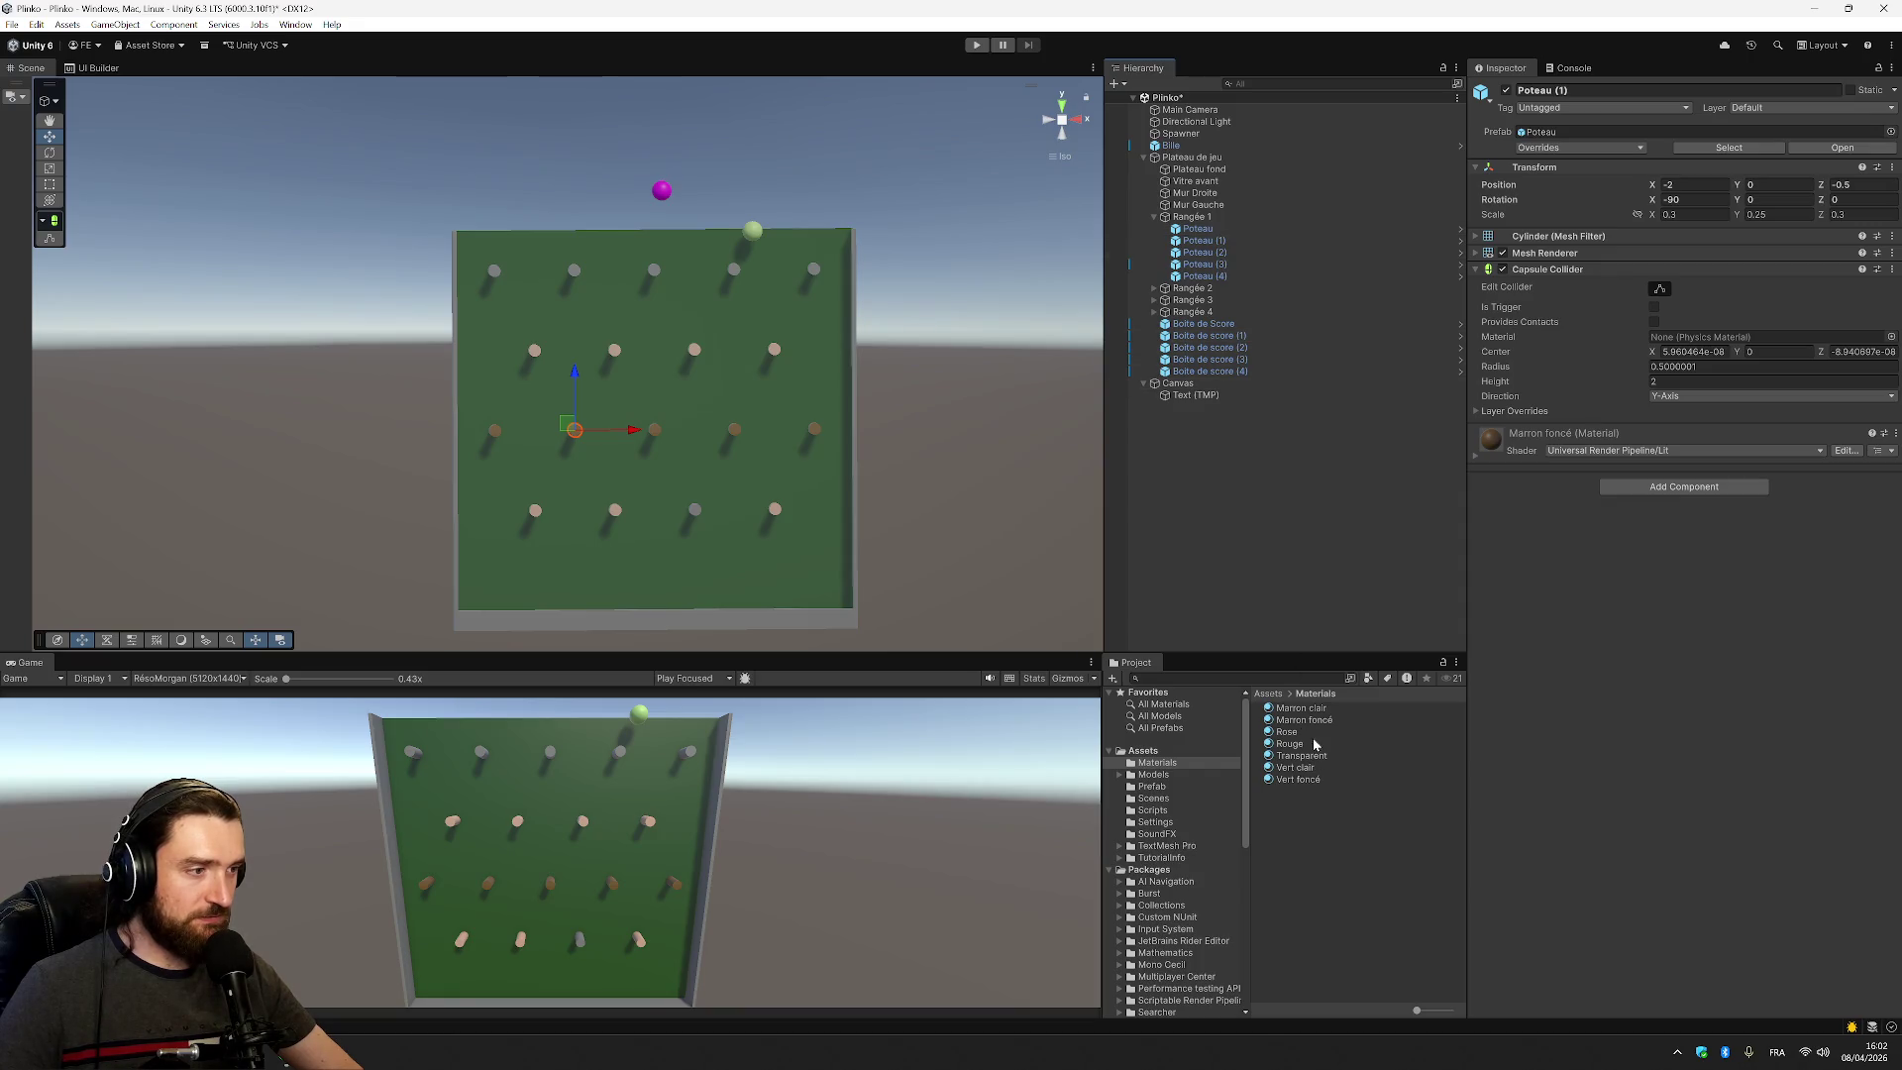
left_click_drag(1189, 235, 1191, 230)
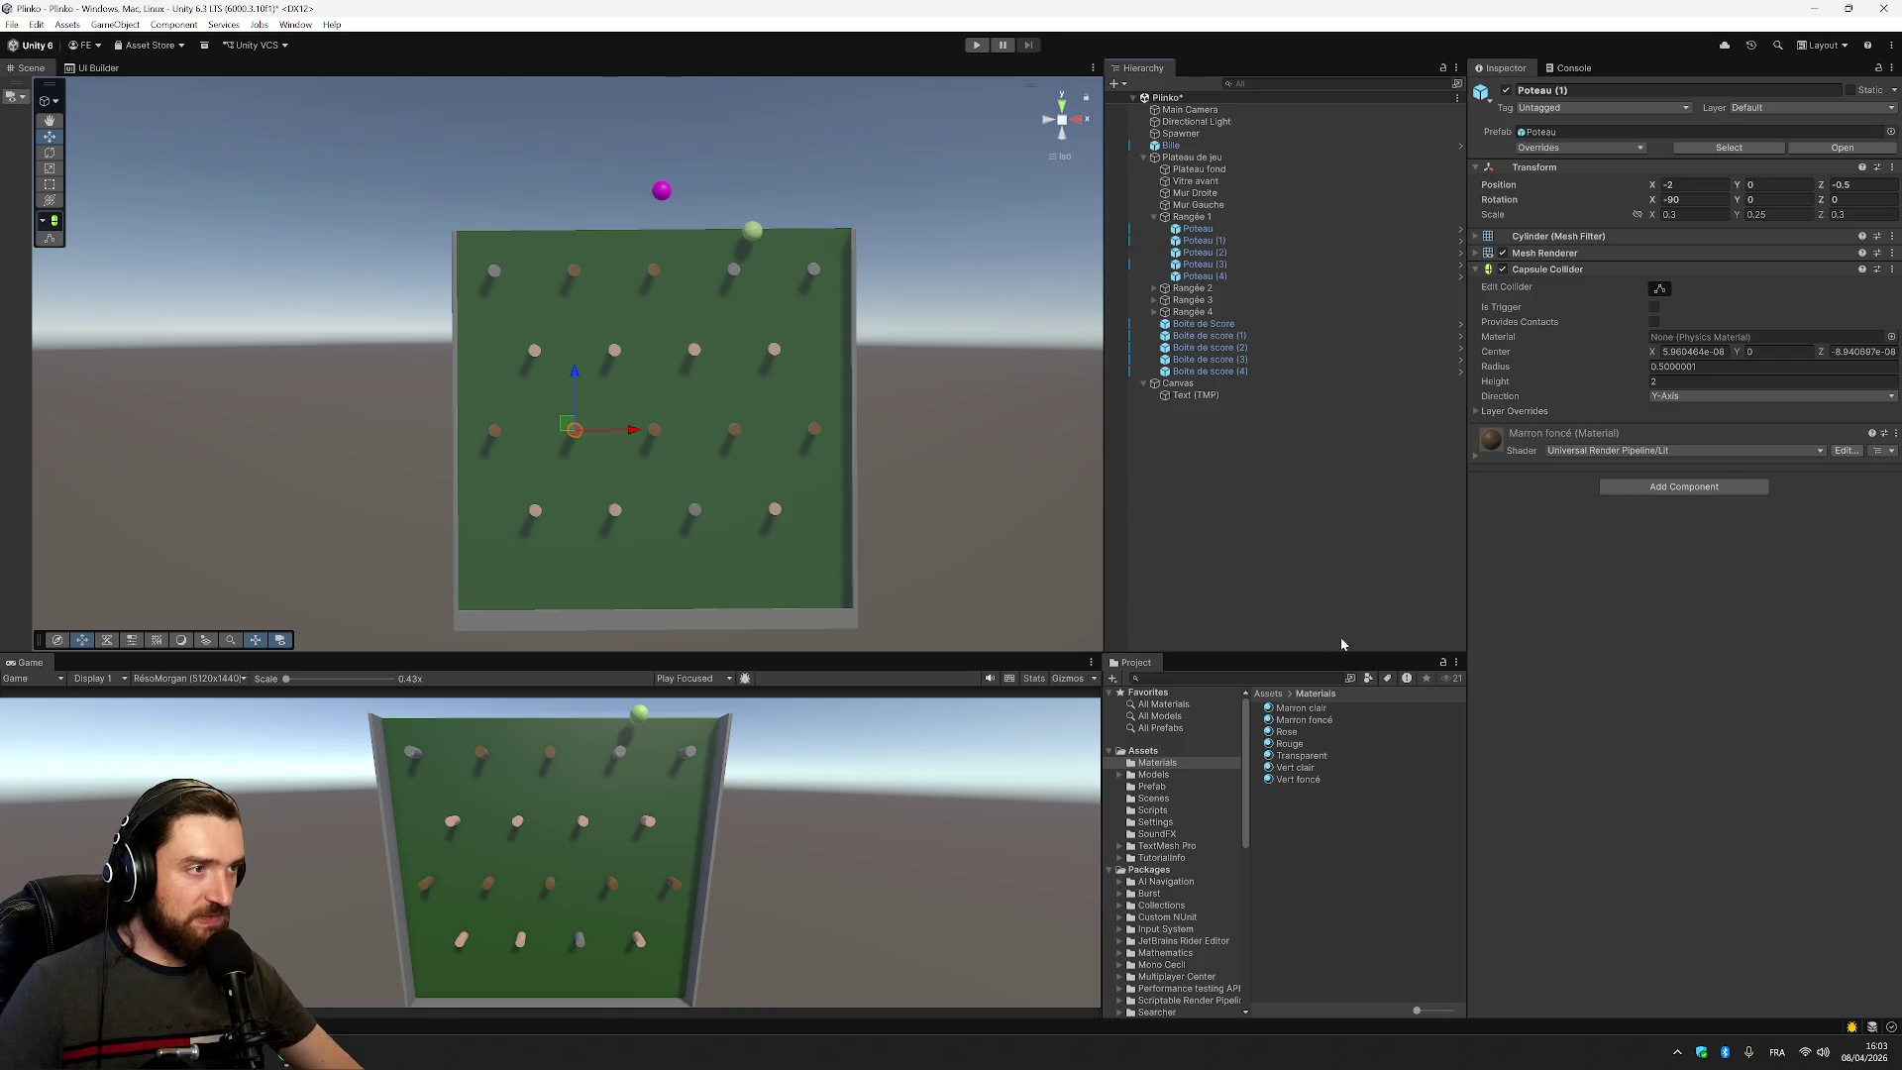
left_click_drag(1228, 256, 1229, 255)
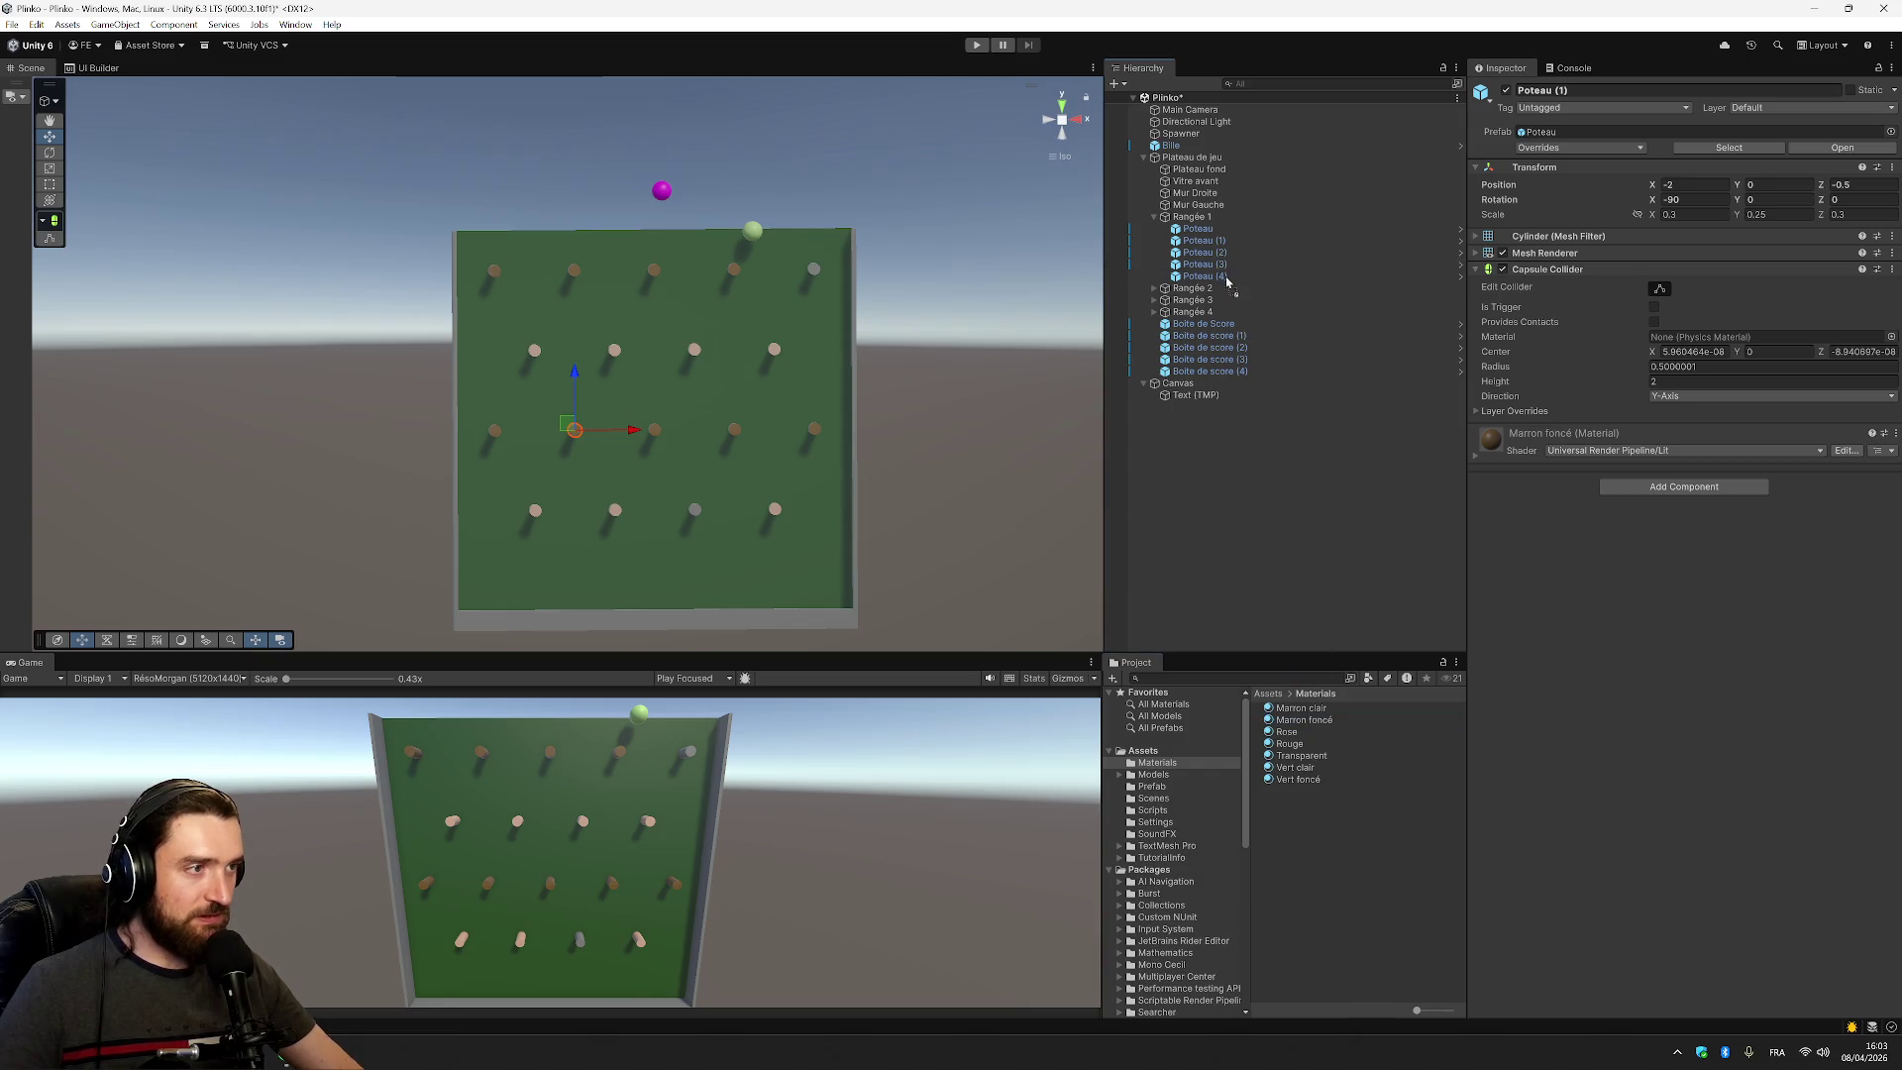
left_click(1359, 539)
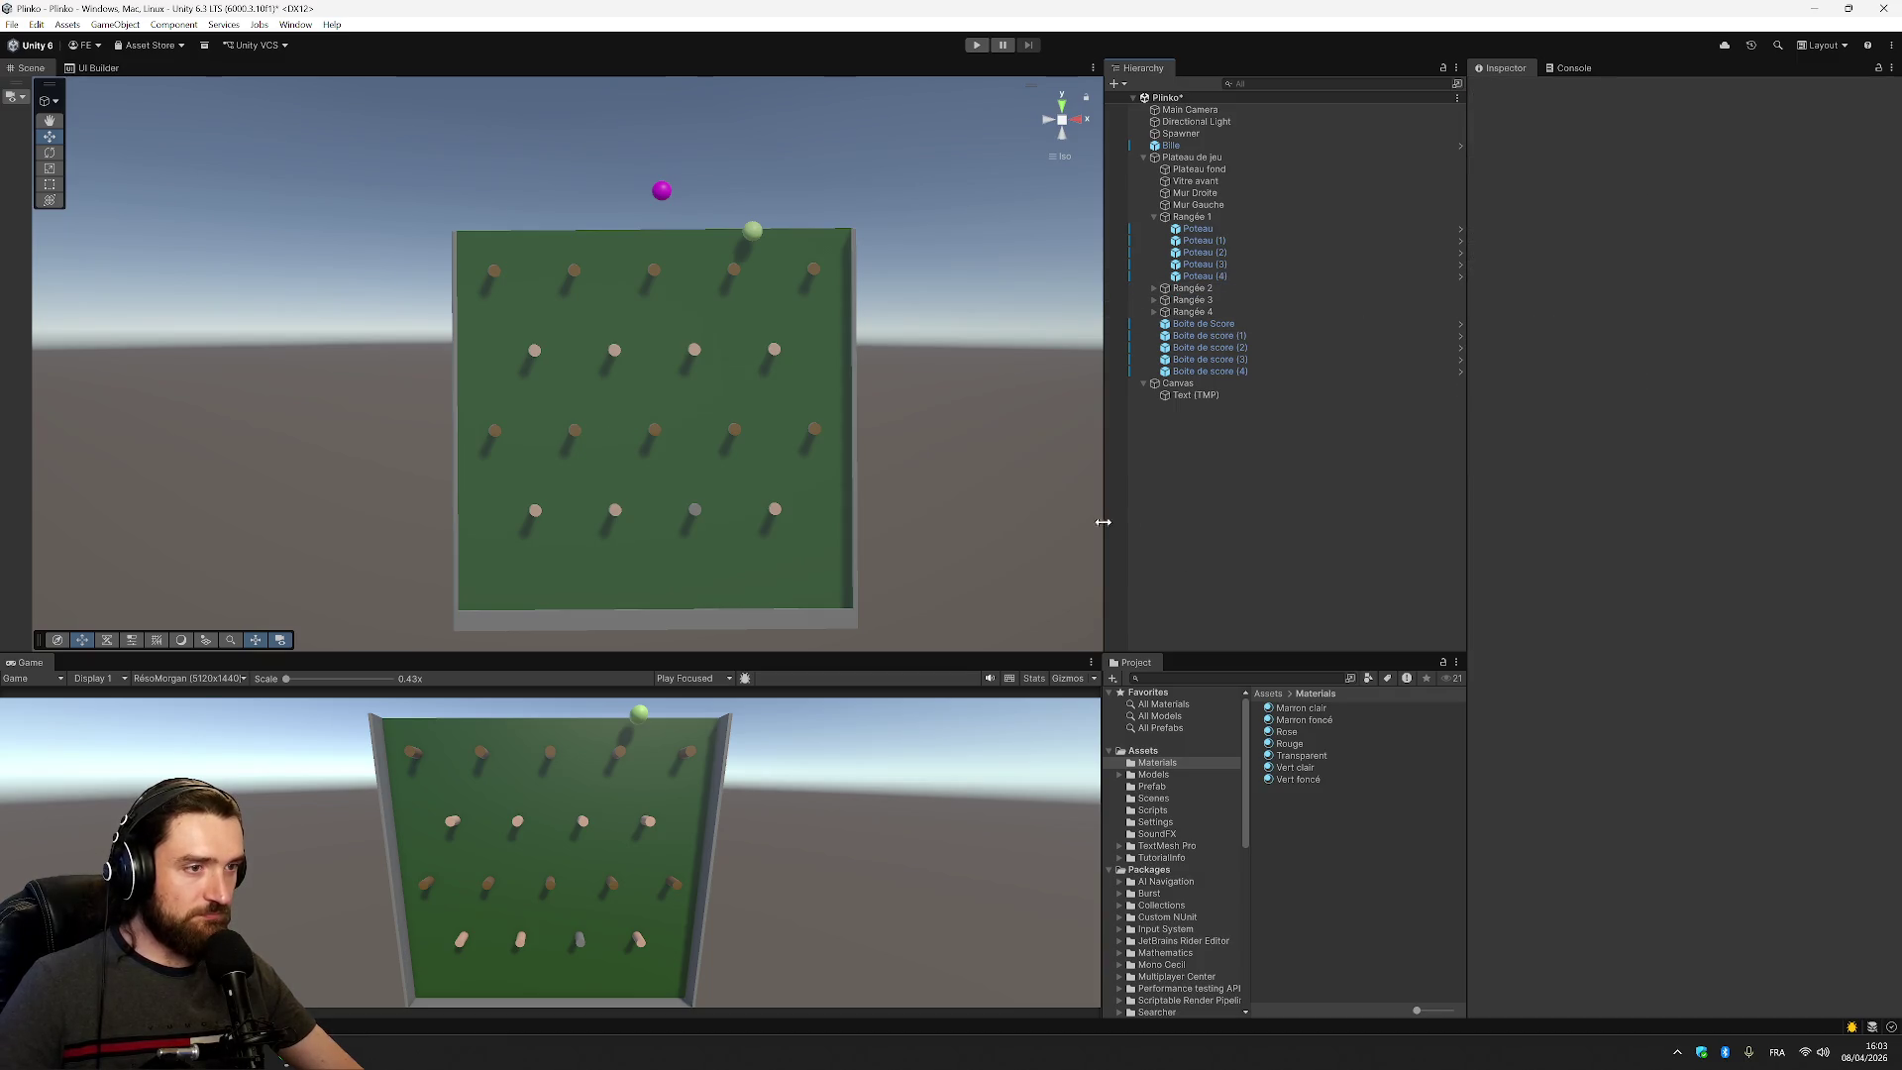
Give the first Poteau peg of Rangée 4 Marron clair and save the scene
left_click(1203, 360)
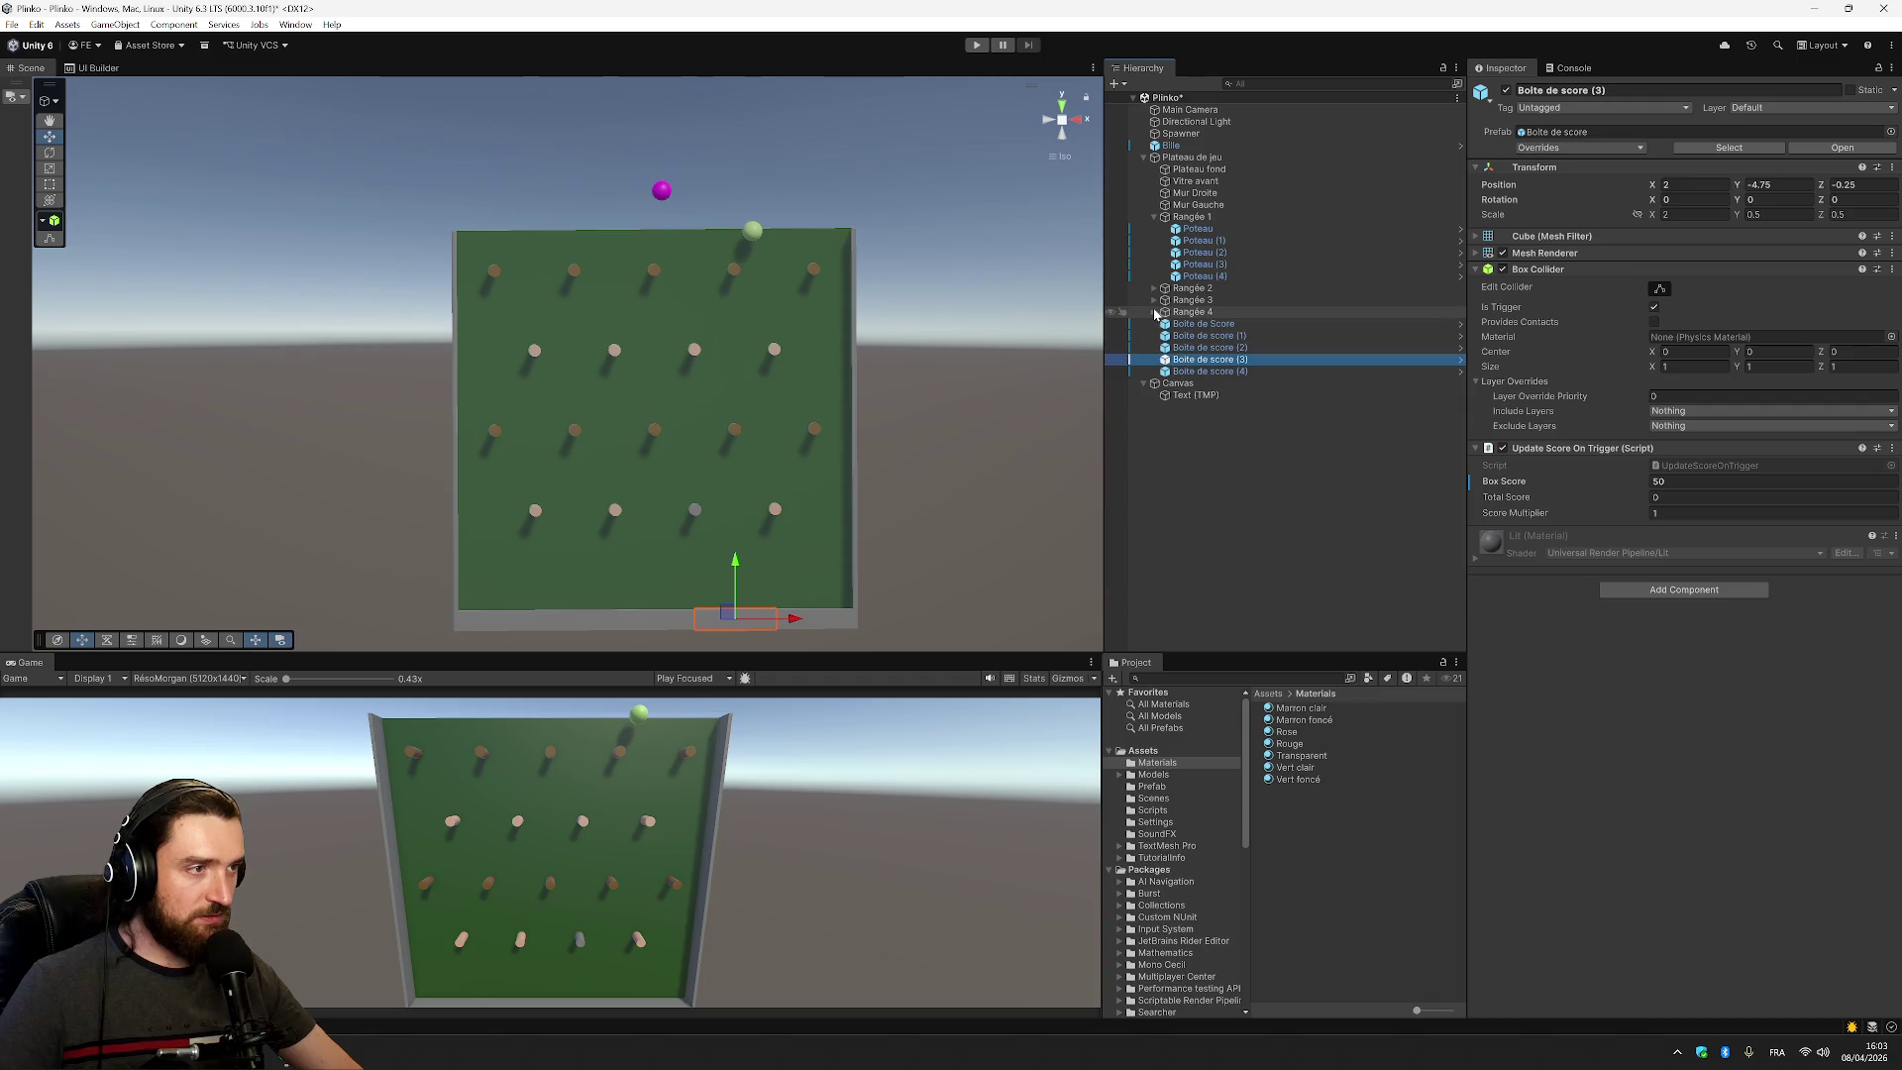
left_click(1155, 312)
left_click(1199, 336)
left_click(1197, 324)
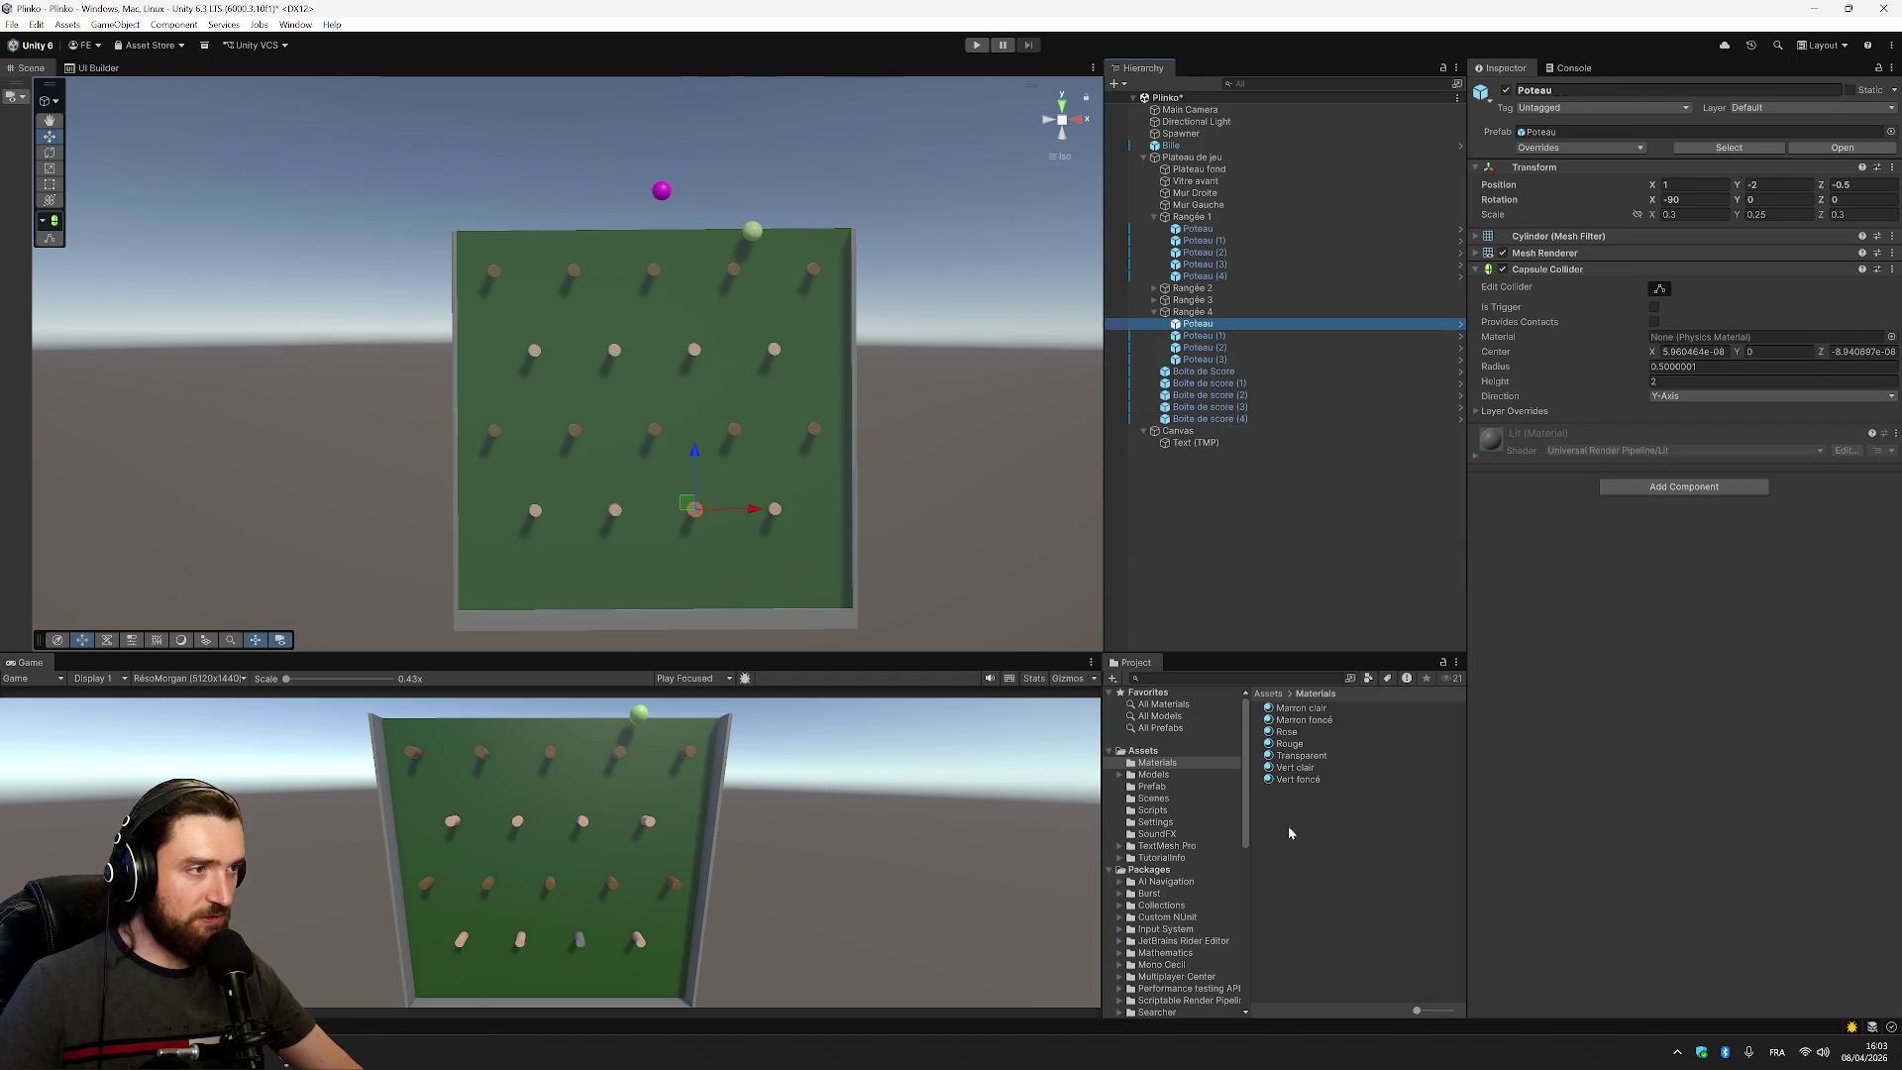
left_click_drag(1301, 709, 1200, 332)
left_click(1193, 312)
left_click(1155, 312)
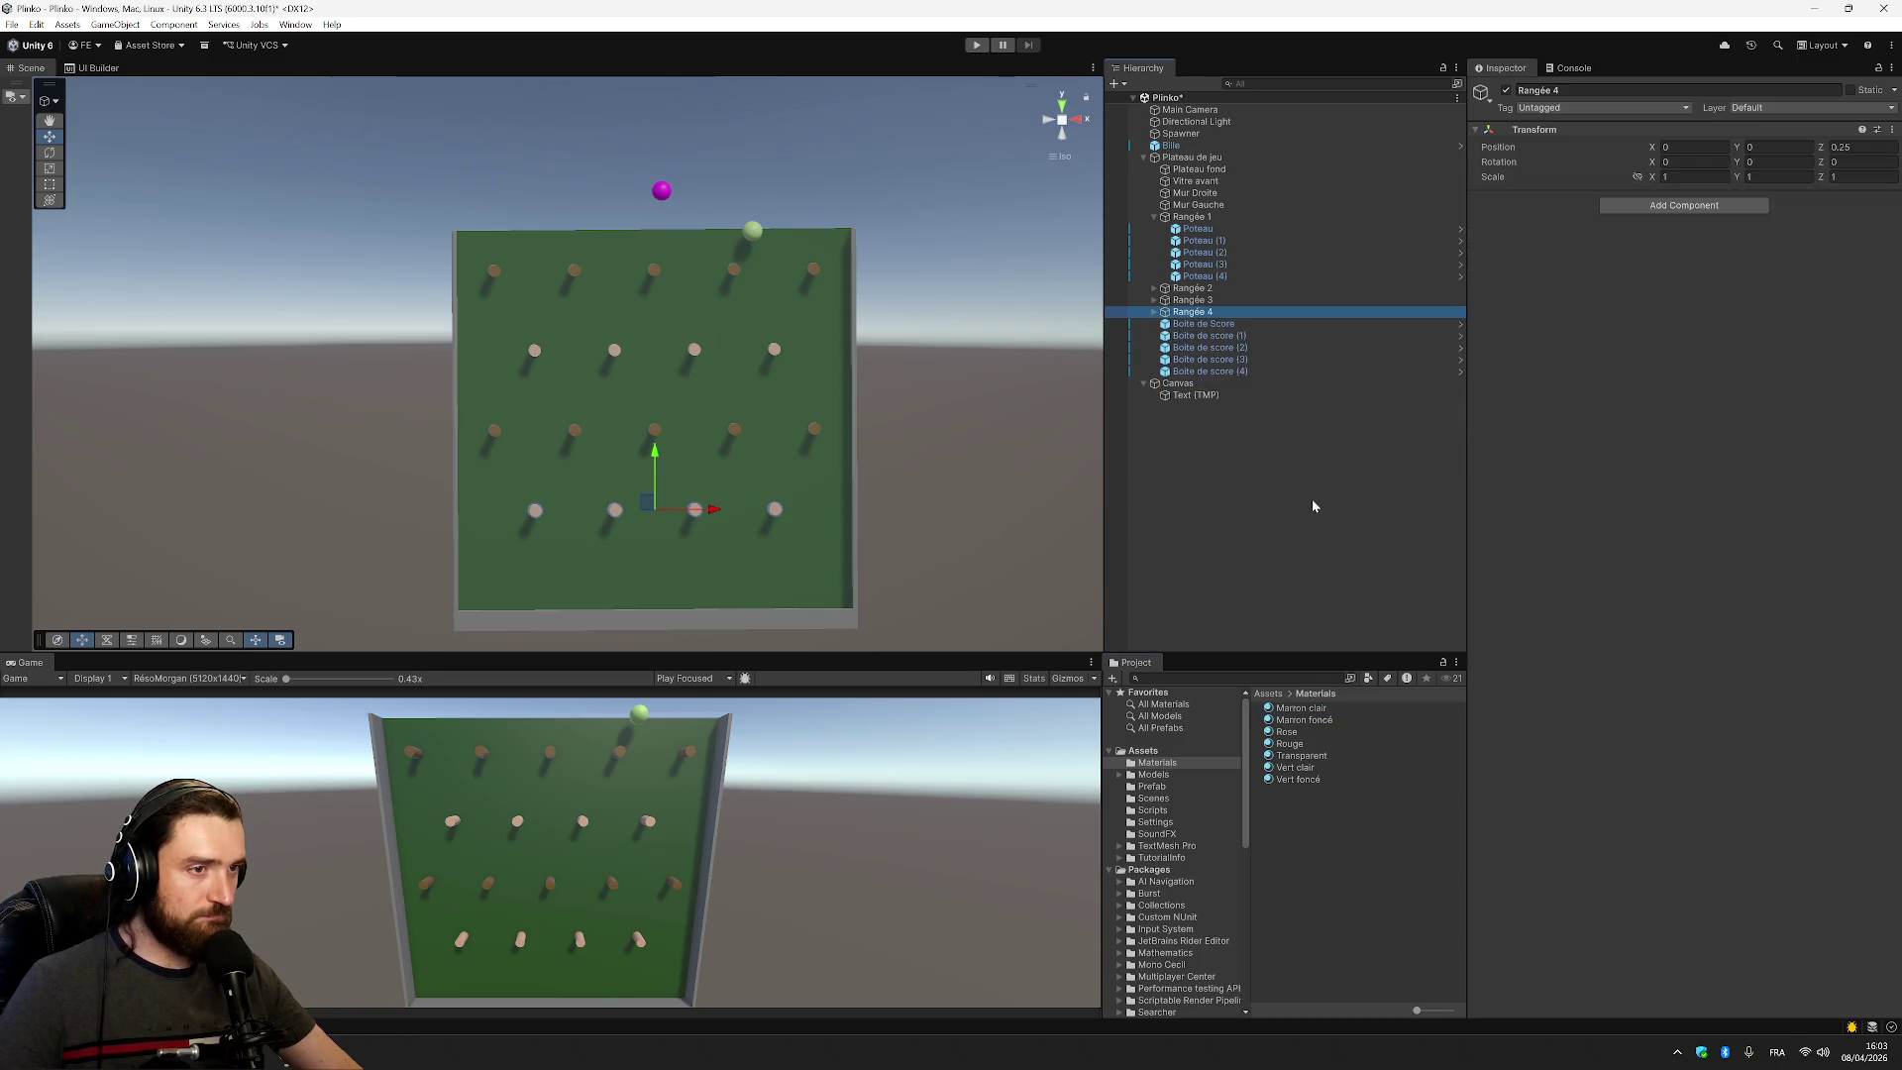
left_click(1316, 507)
key("ctrl+s")
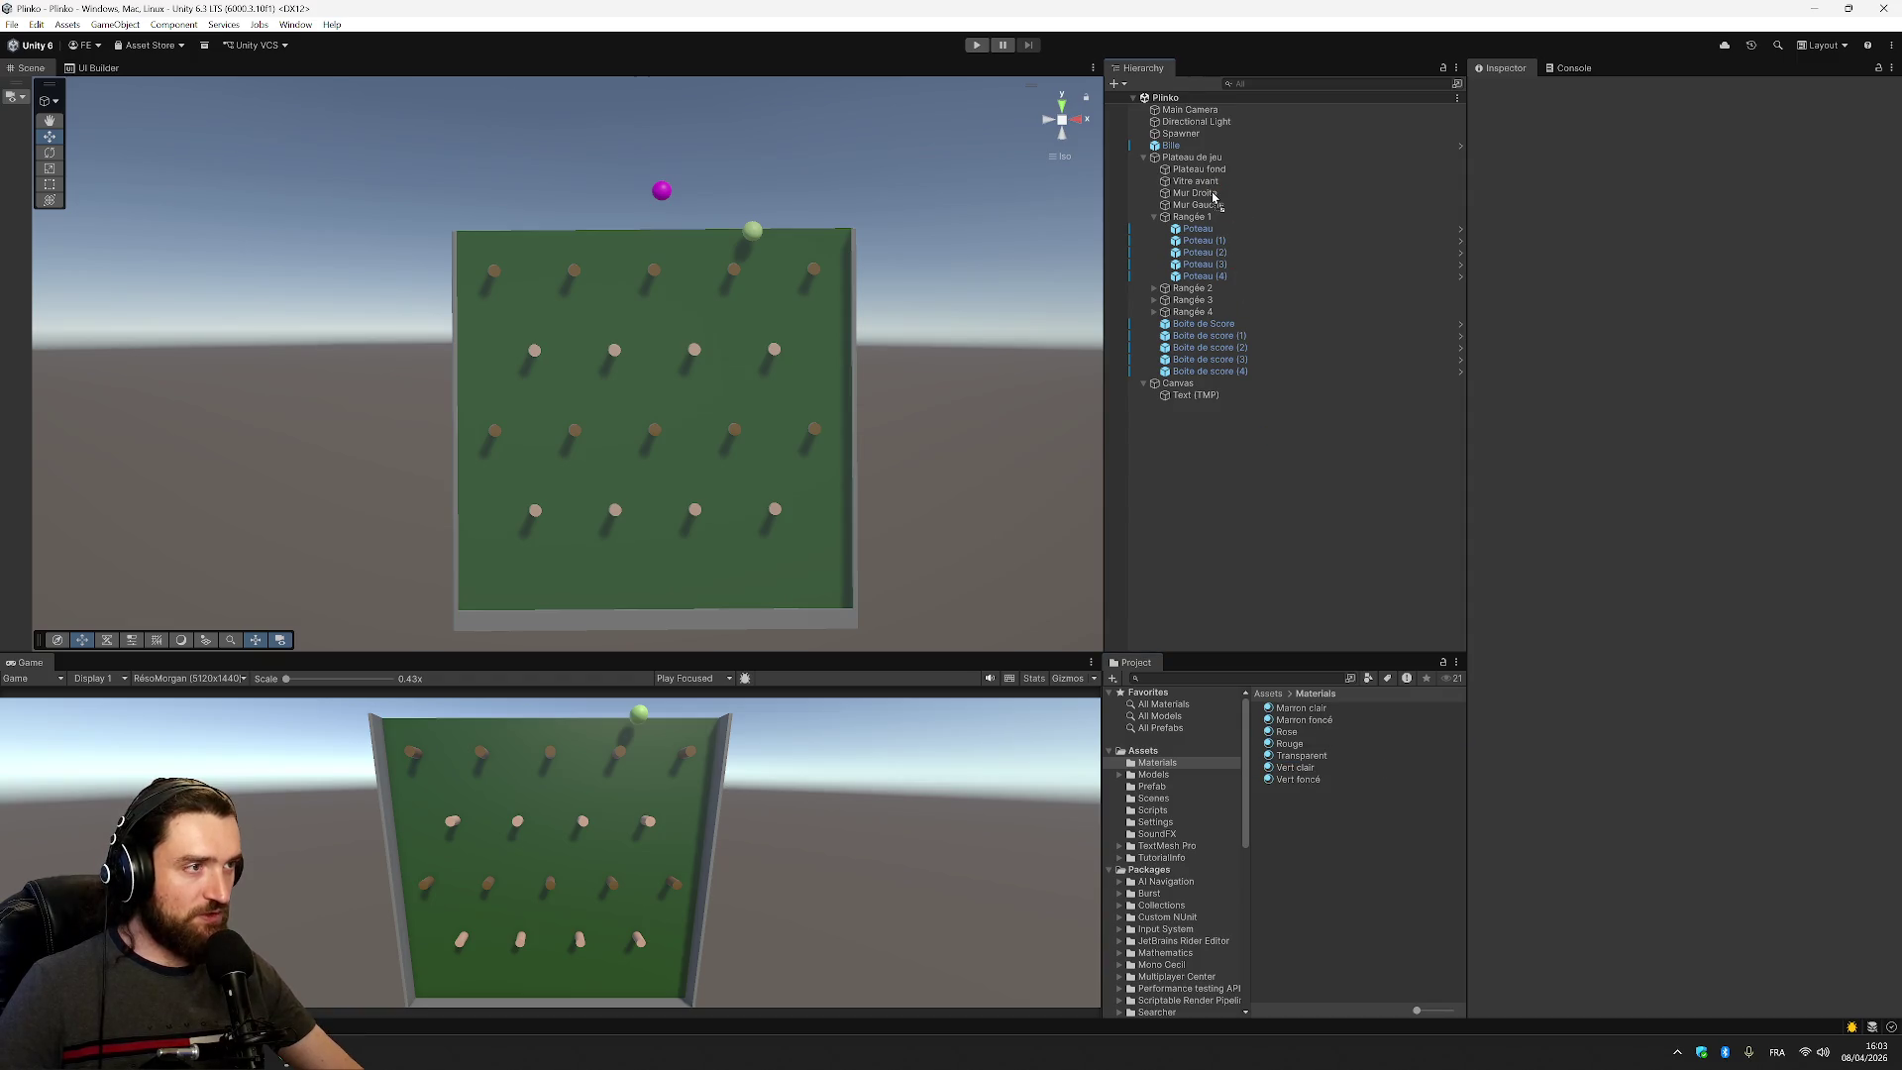
Turn the Mur Droite and Mur Gauche walls light green with Vert clair
left_click_drag(1213, 196, 1210, 194)
mouse_move(1300, 769)
left_mouse_down()
mouse_move(1228, 203)
mouse_move(1213, 206)
left_mouse_up()
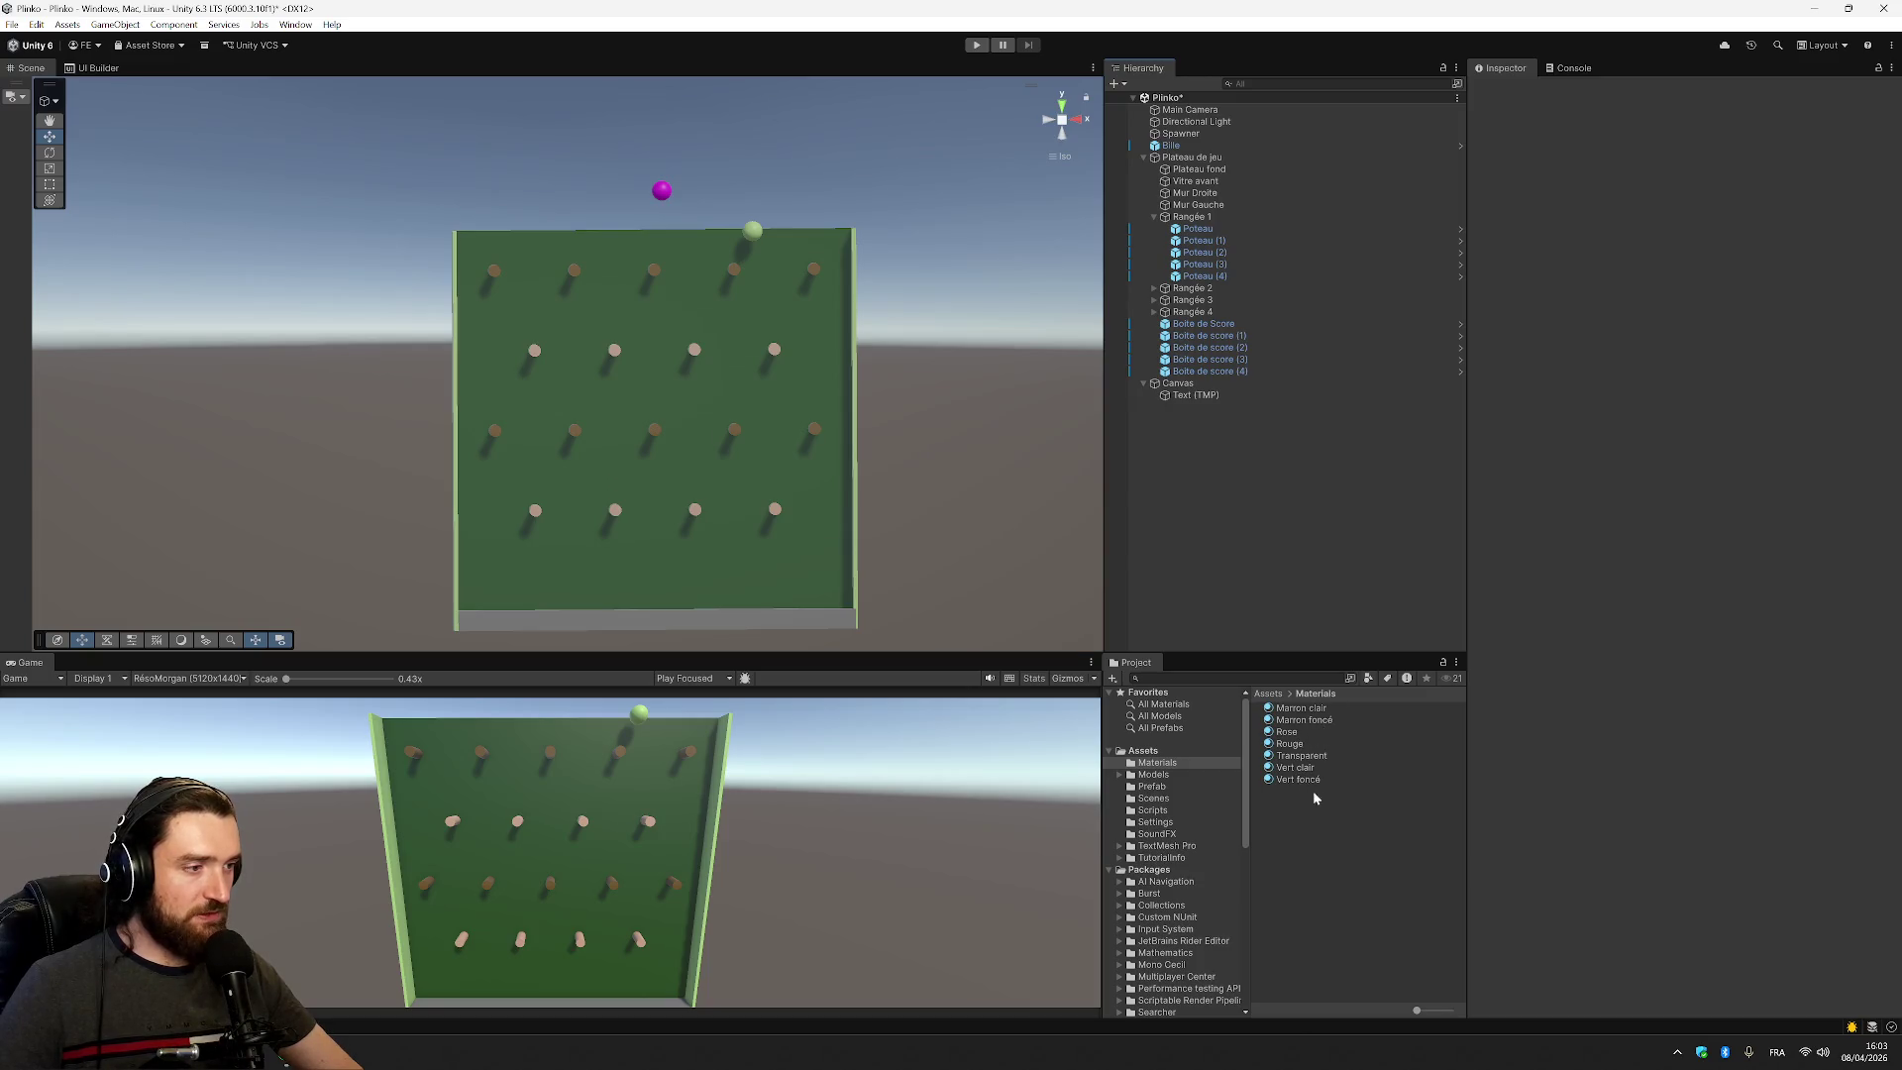
right_click(1330, 857)
Create a new material with a bright green Base Map colour
mouse_move(1406, 415)
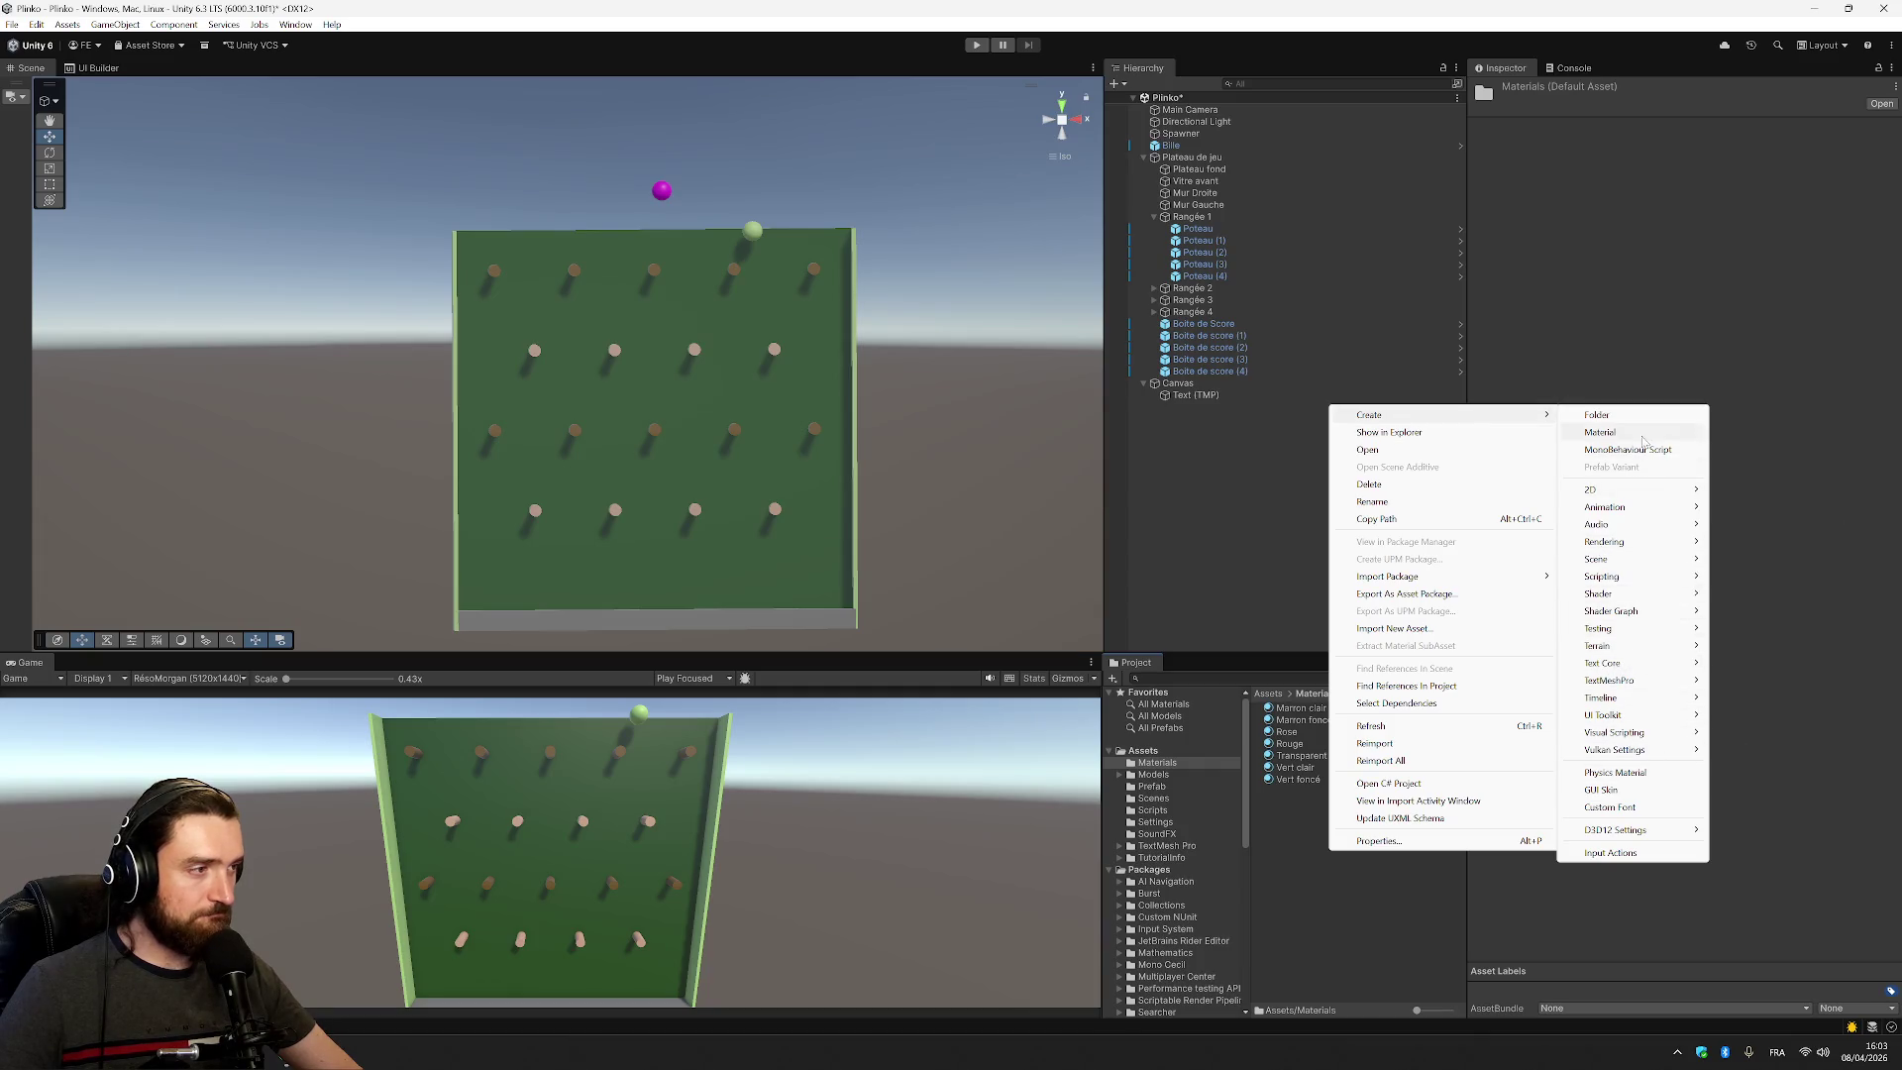
left_click(1599, 432)
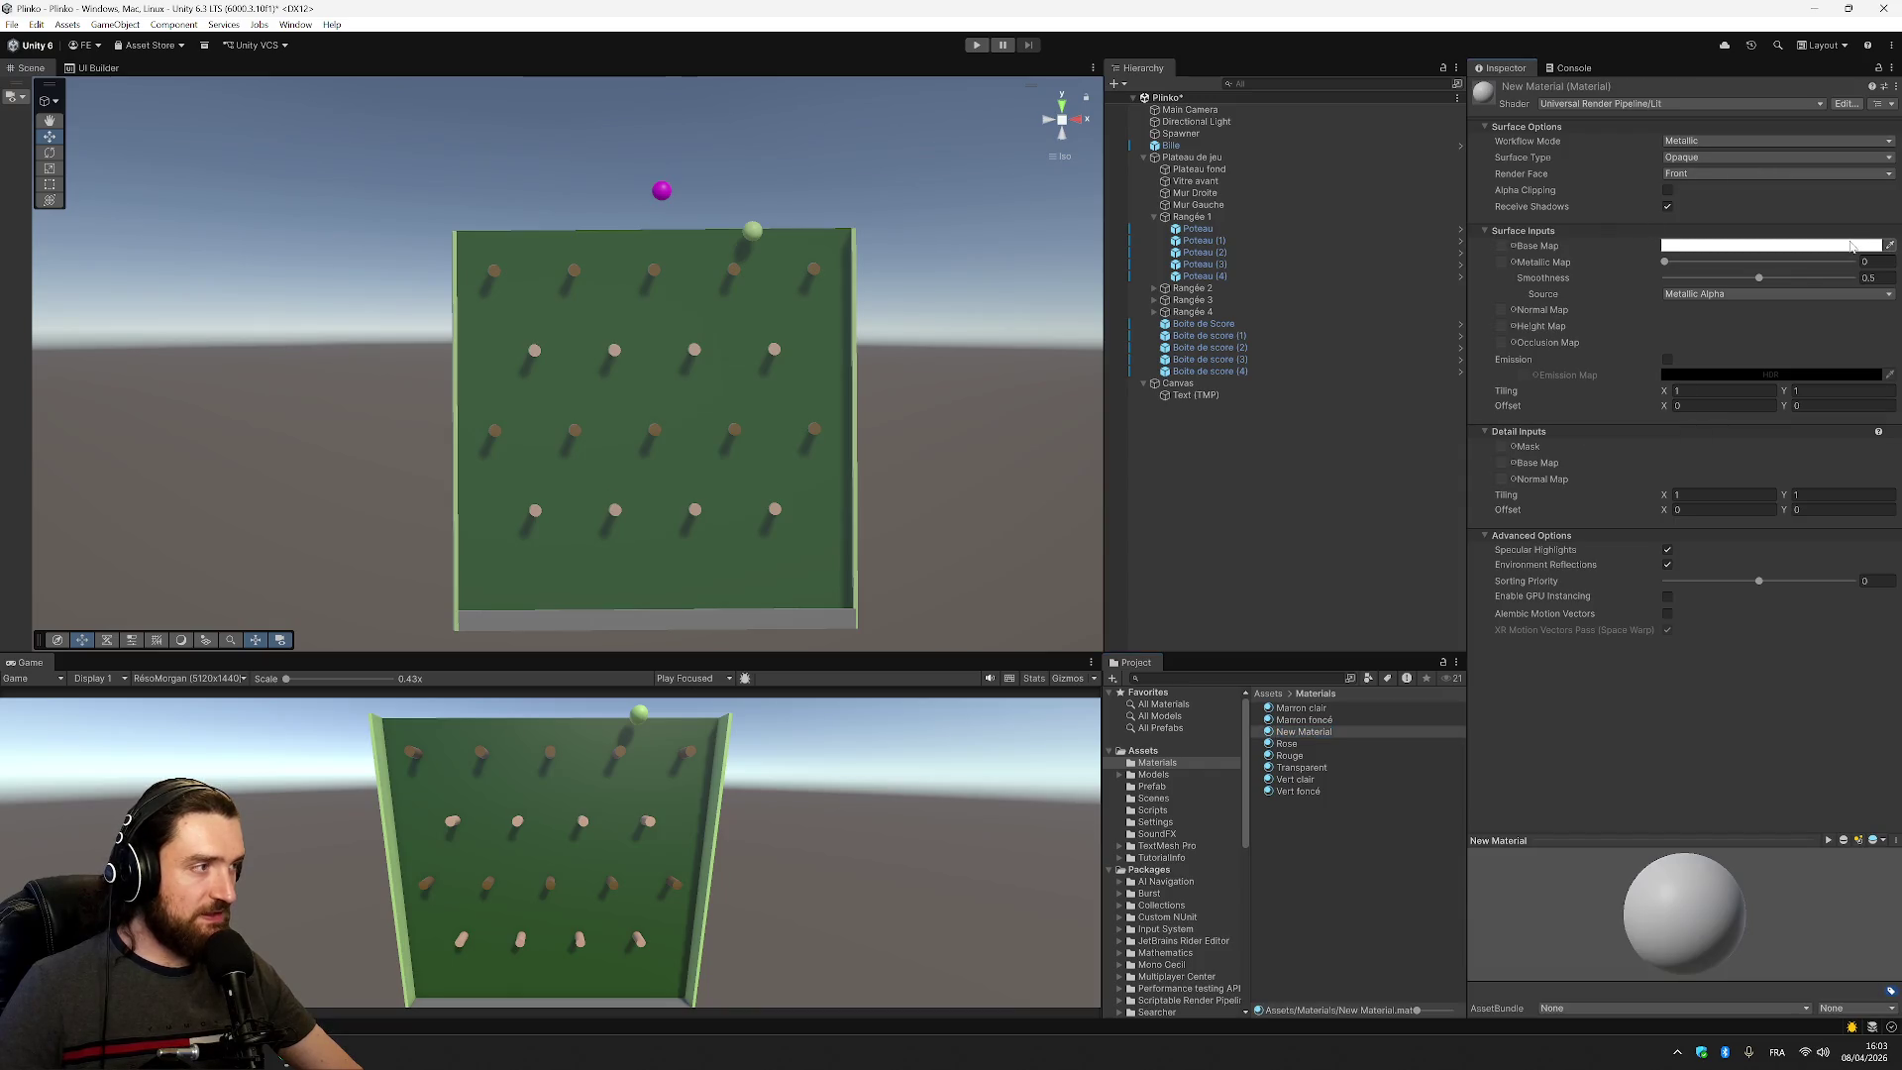
left_click(1849, 241)
mouse_move(1780, 304)
left_mouse_down()
mouse_move(1786, 289)
mouse_move(1859, 329)
left_mouse_up()
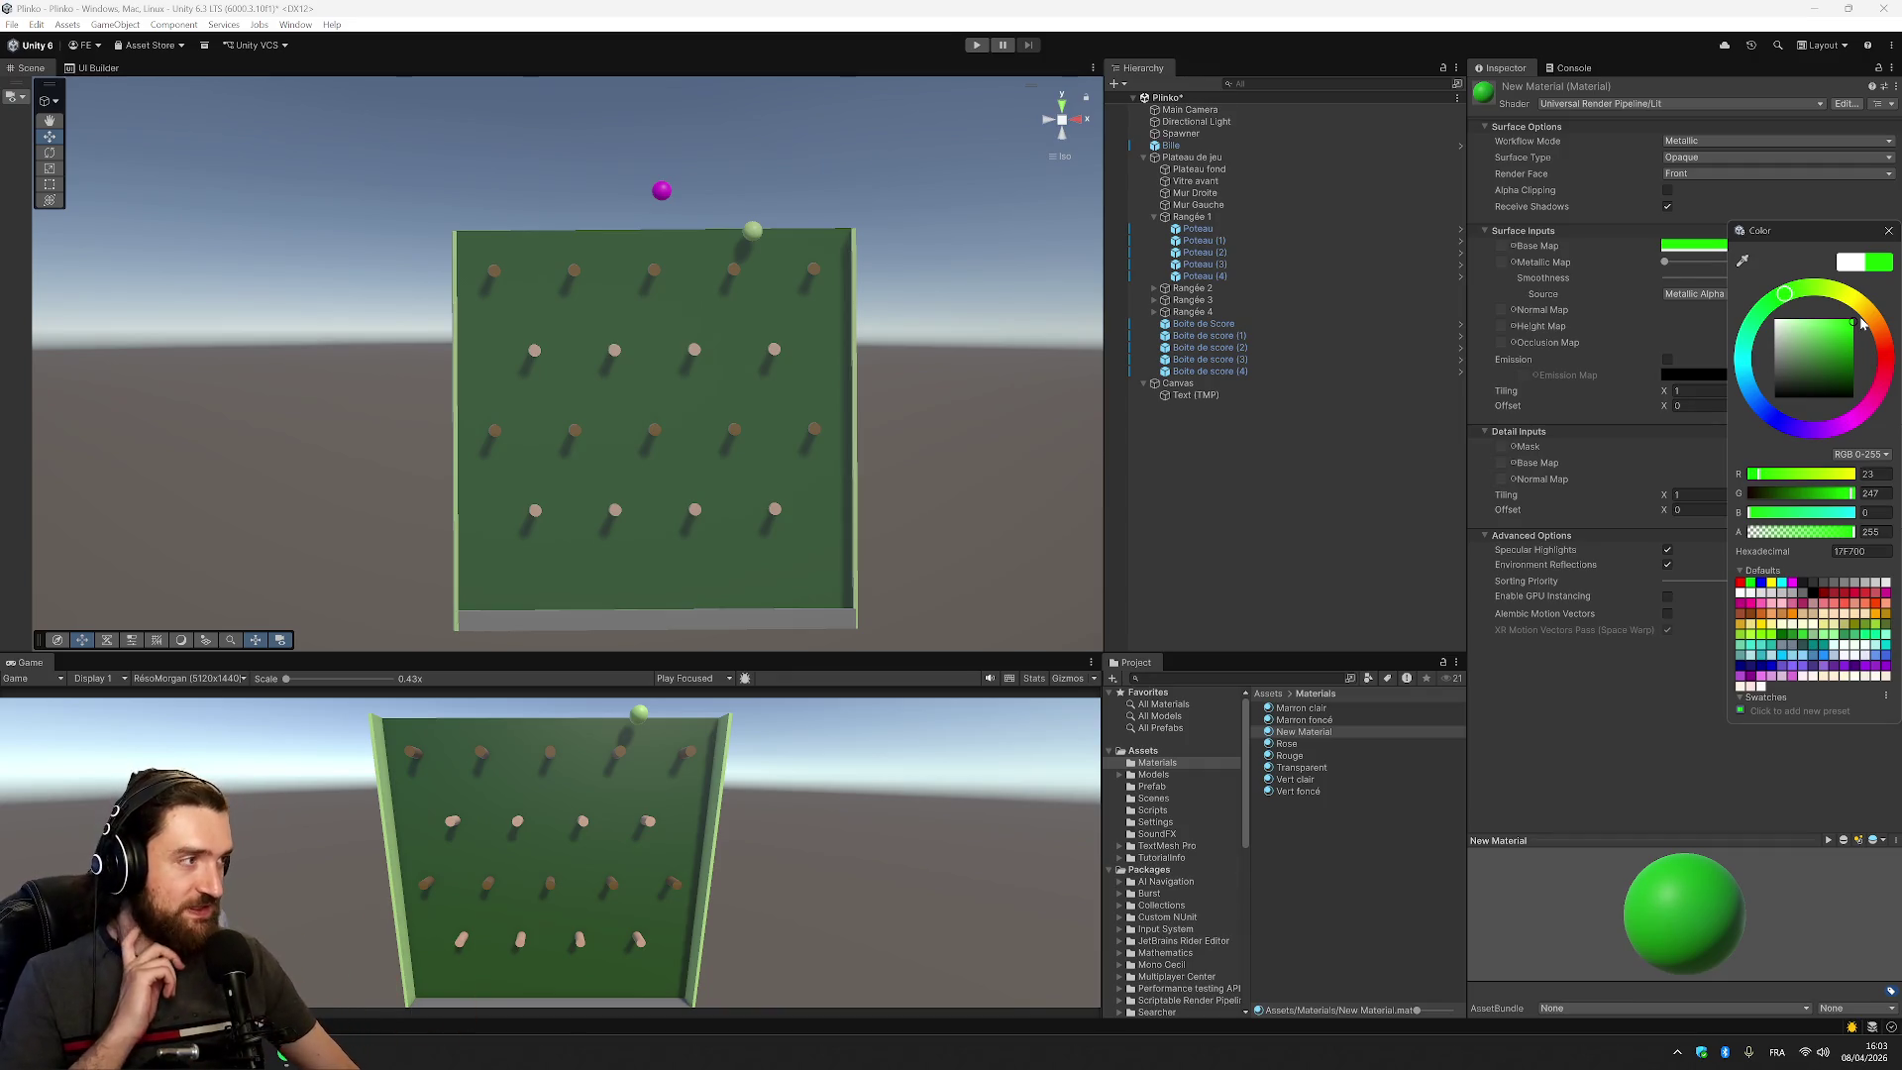
key("Escape")
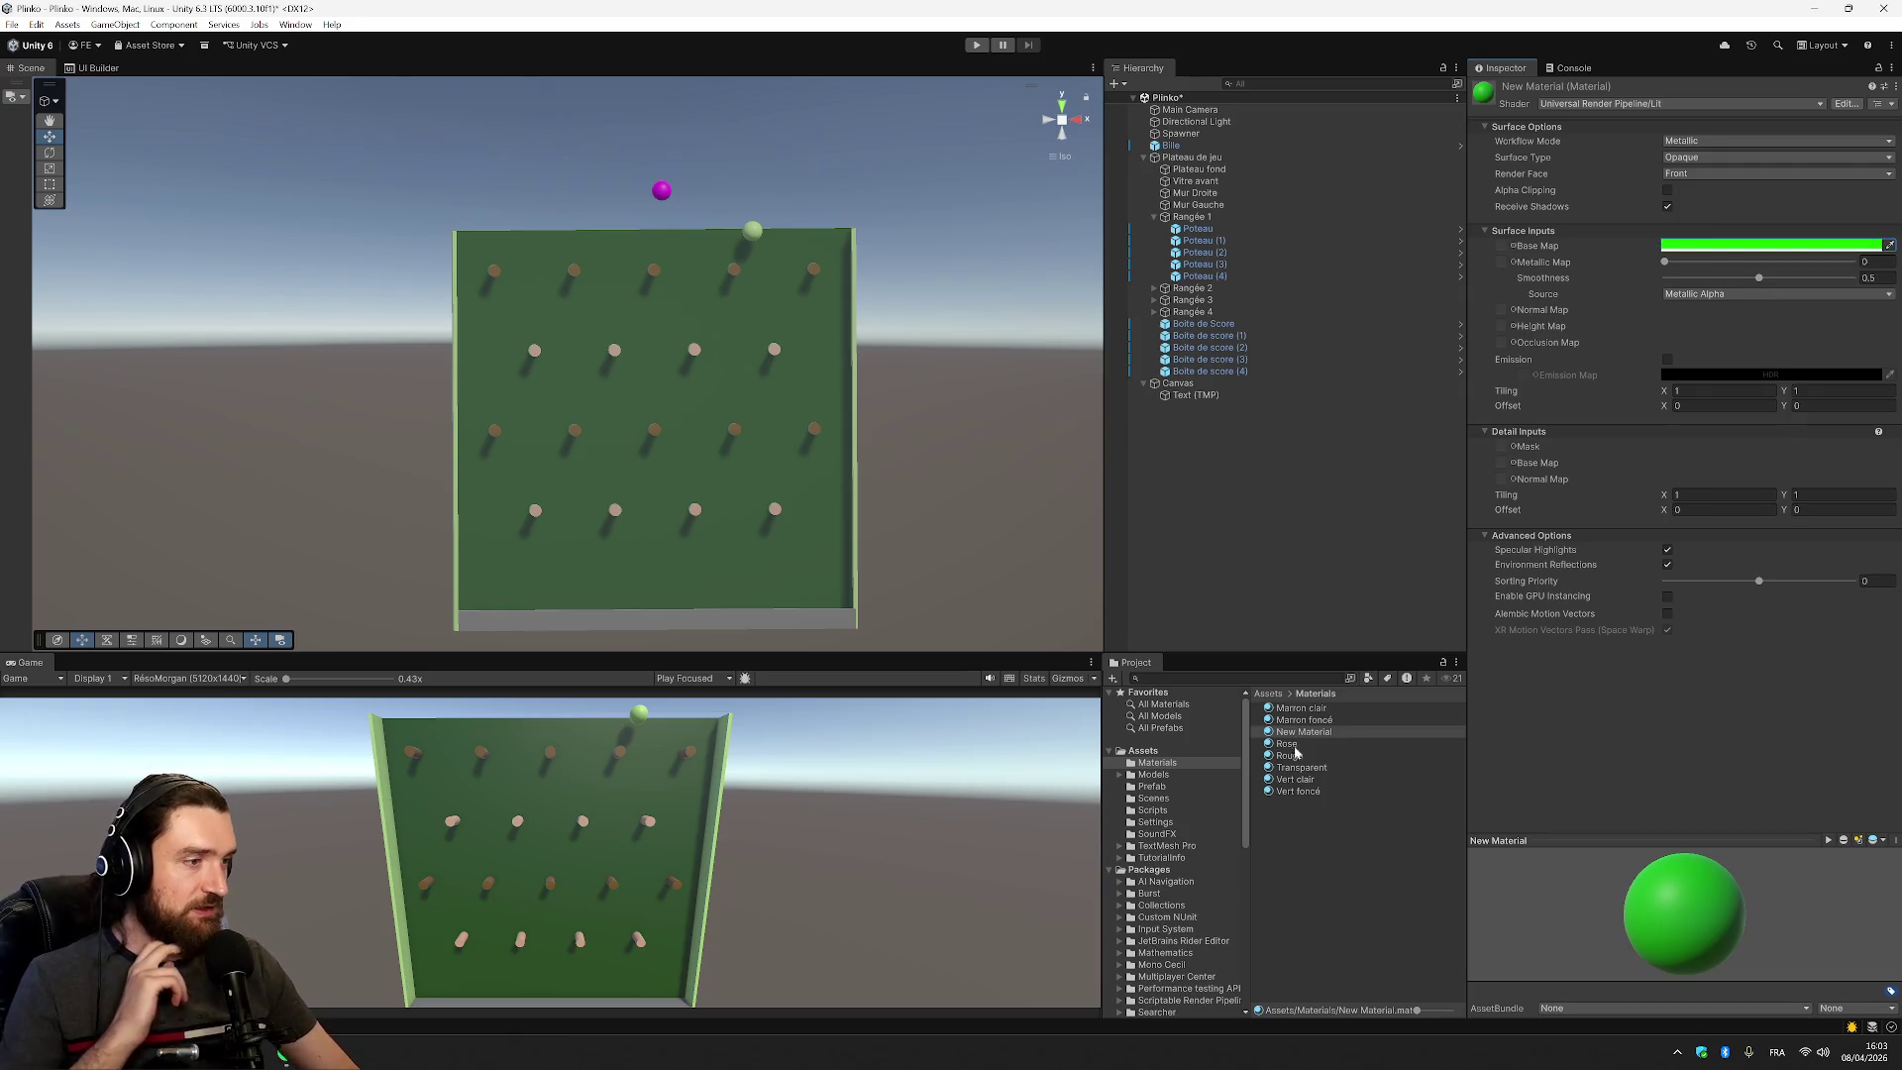
Rename the new material to Plus
left_click(1303, 733)
key("F2")
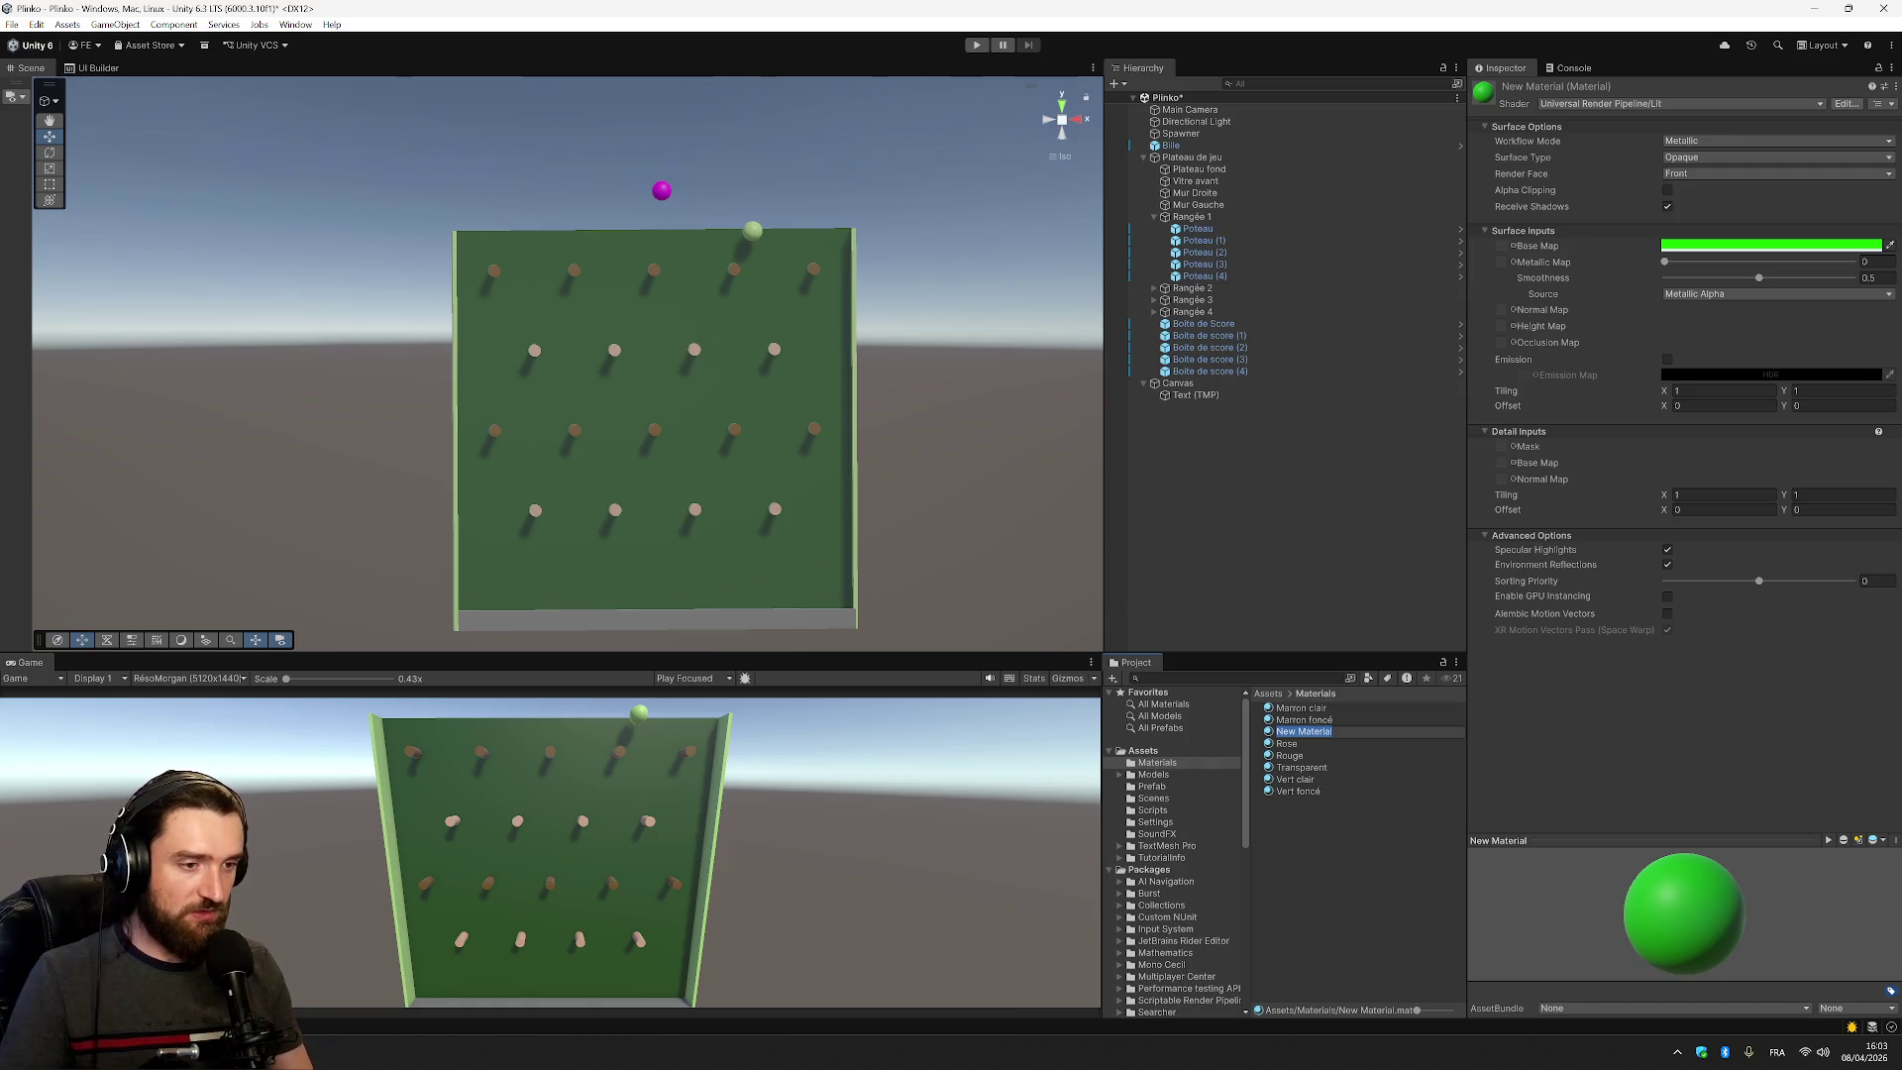
type("Po")
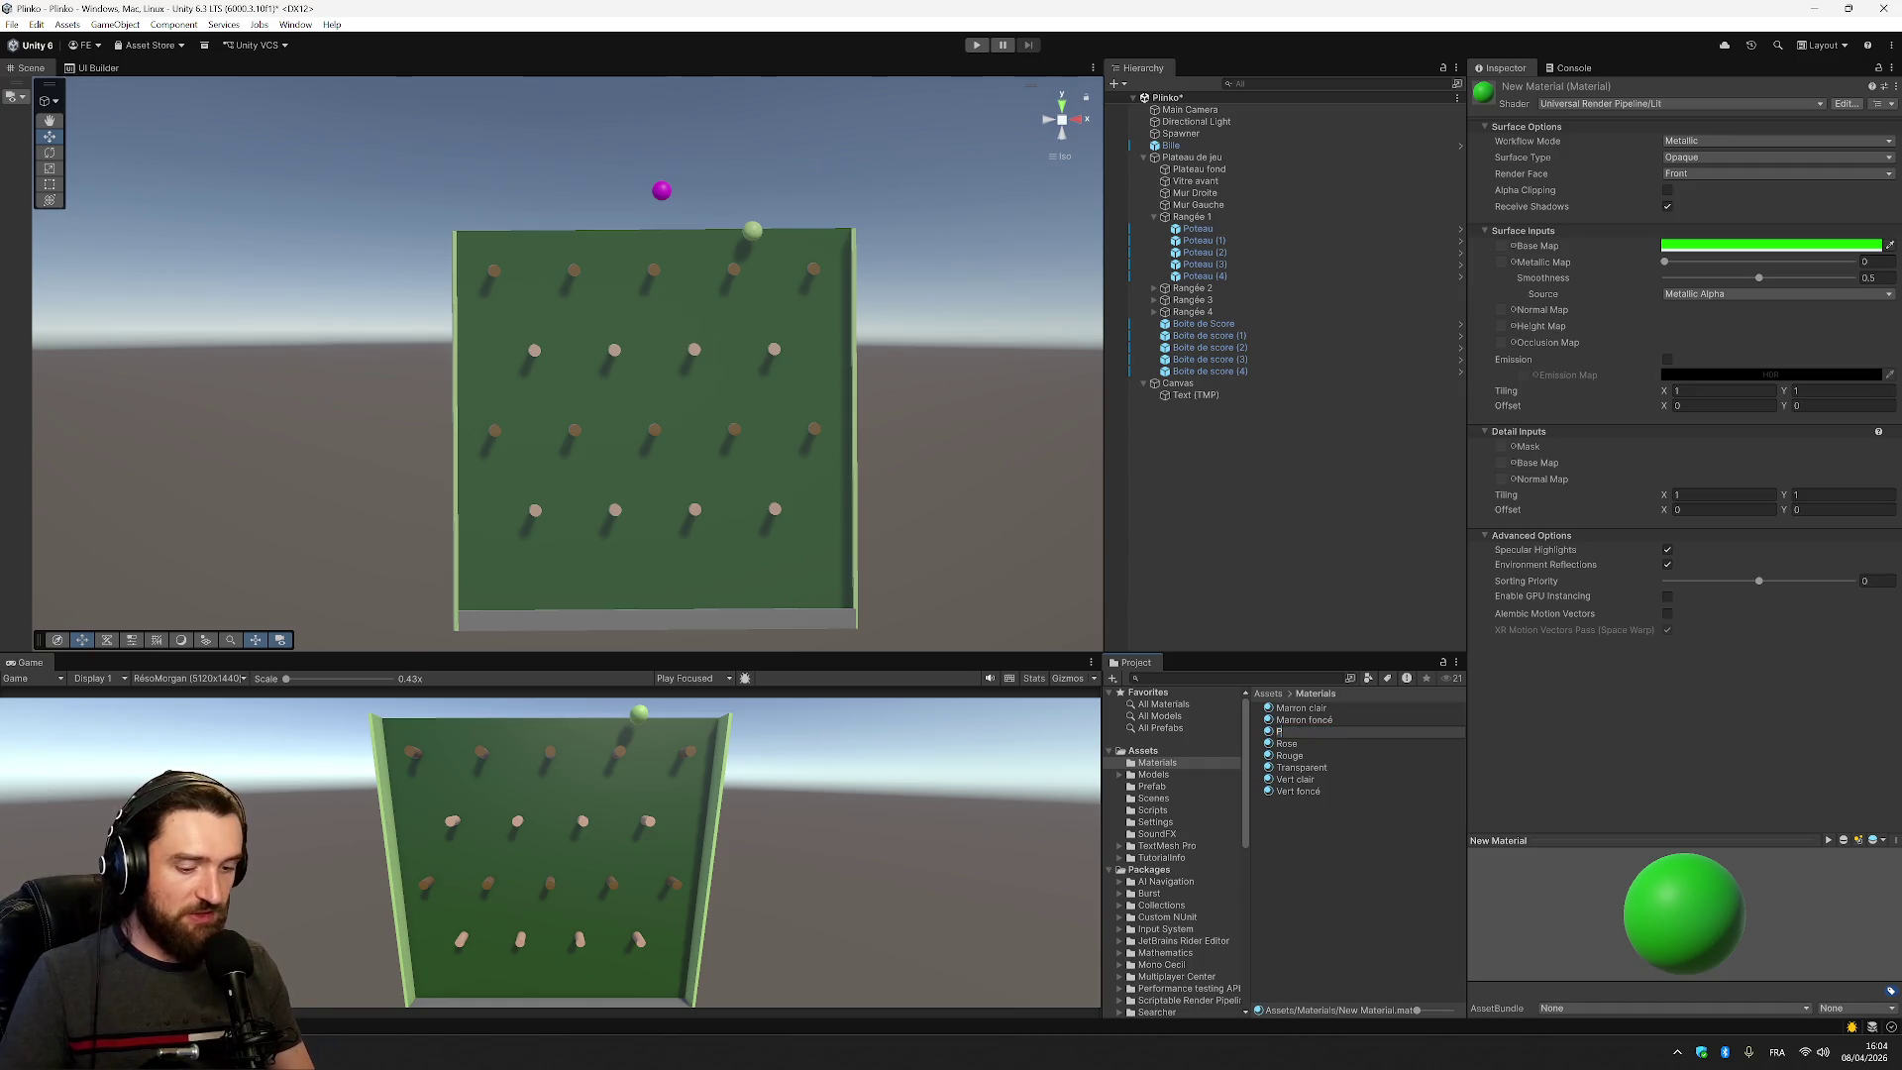
key("Return")
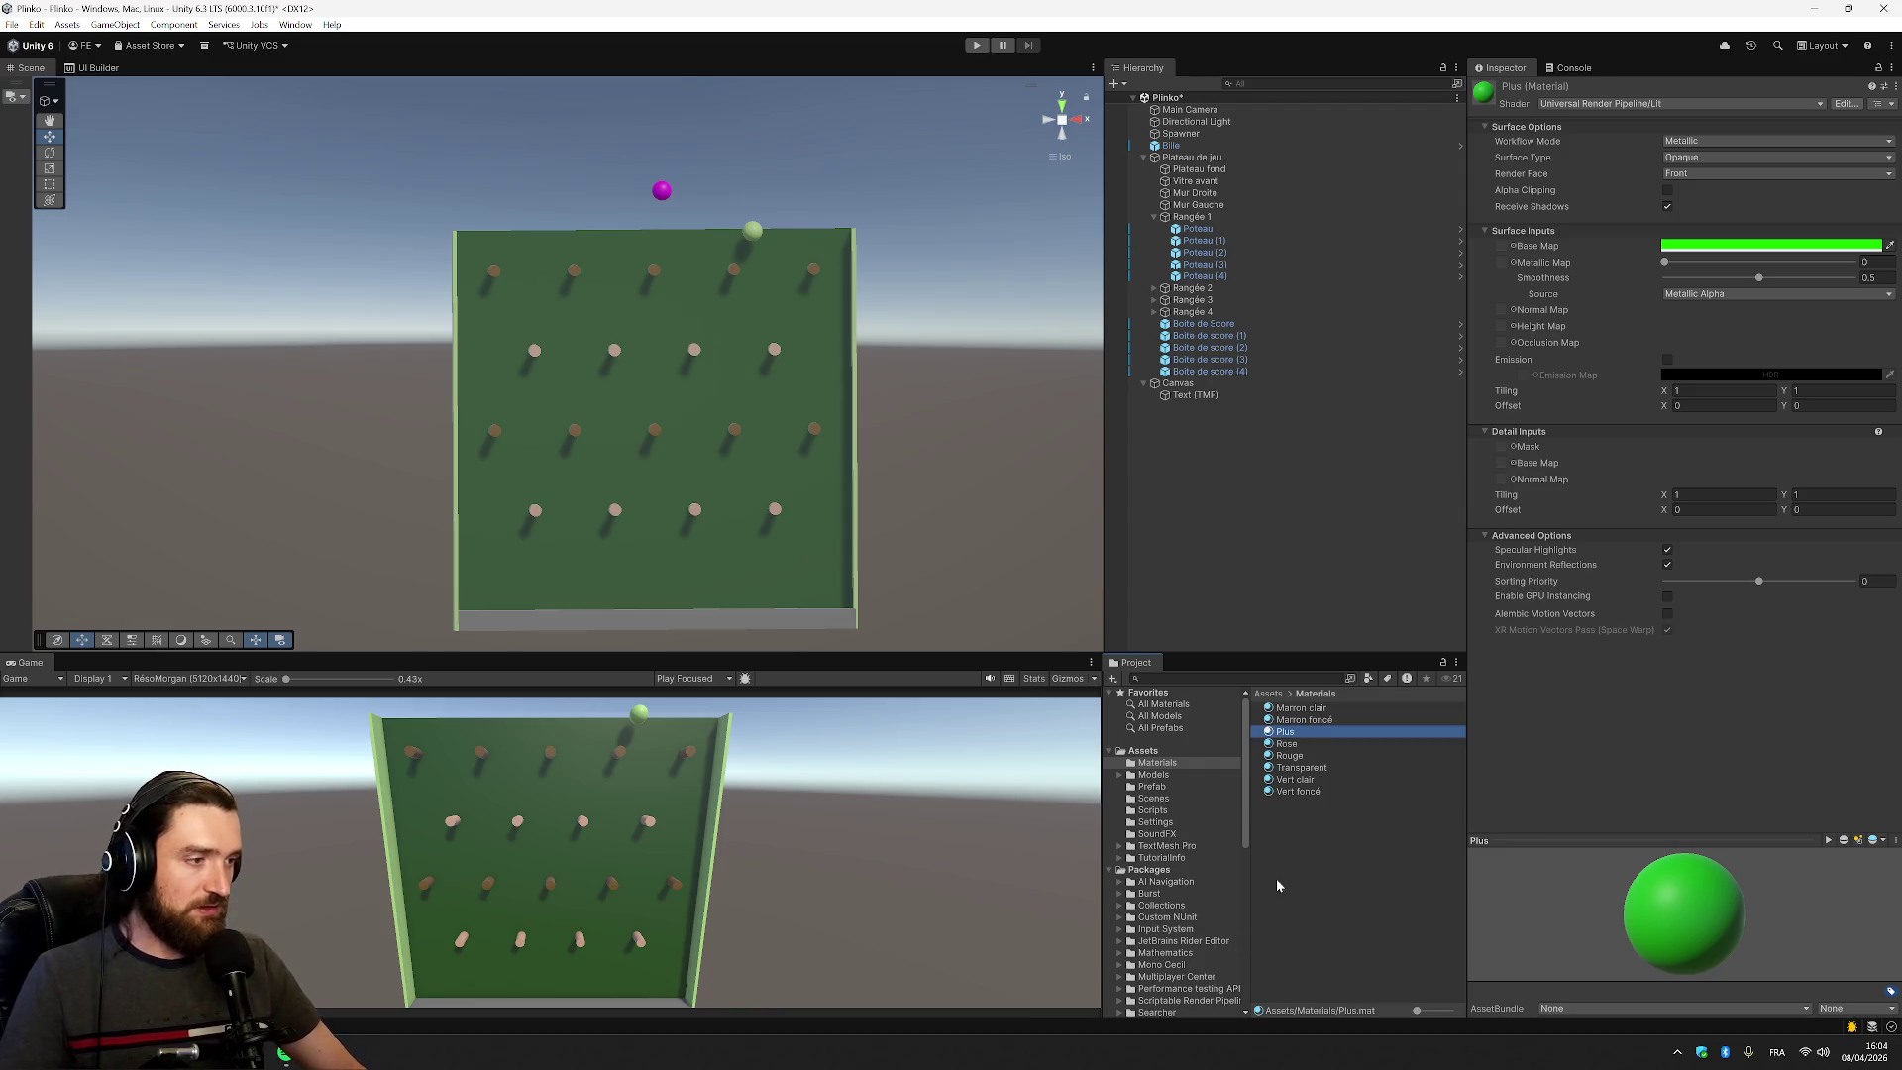
left_click(1289, 756)
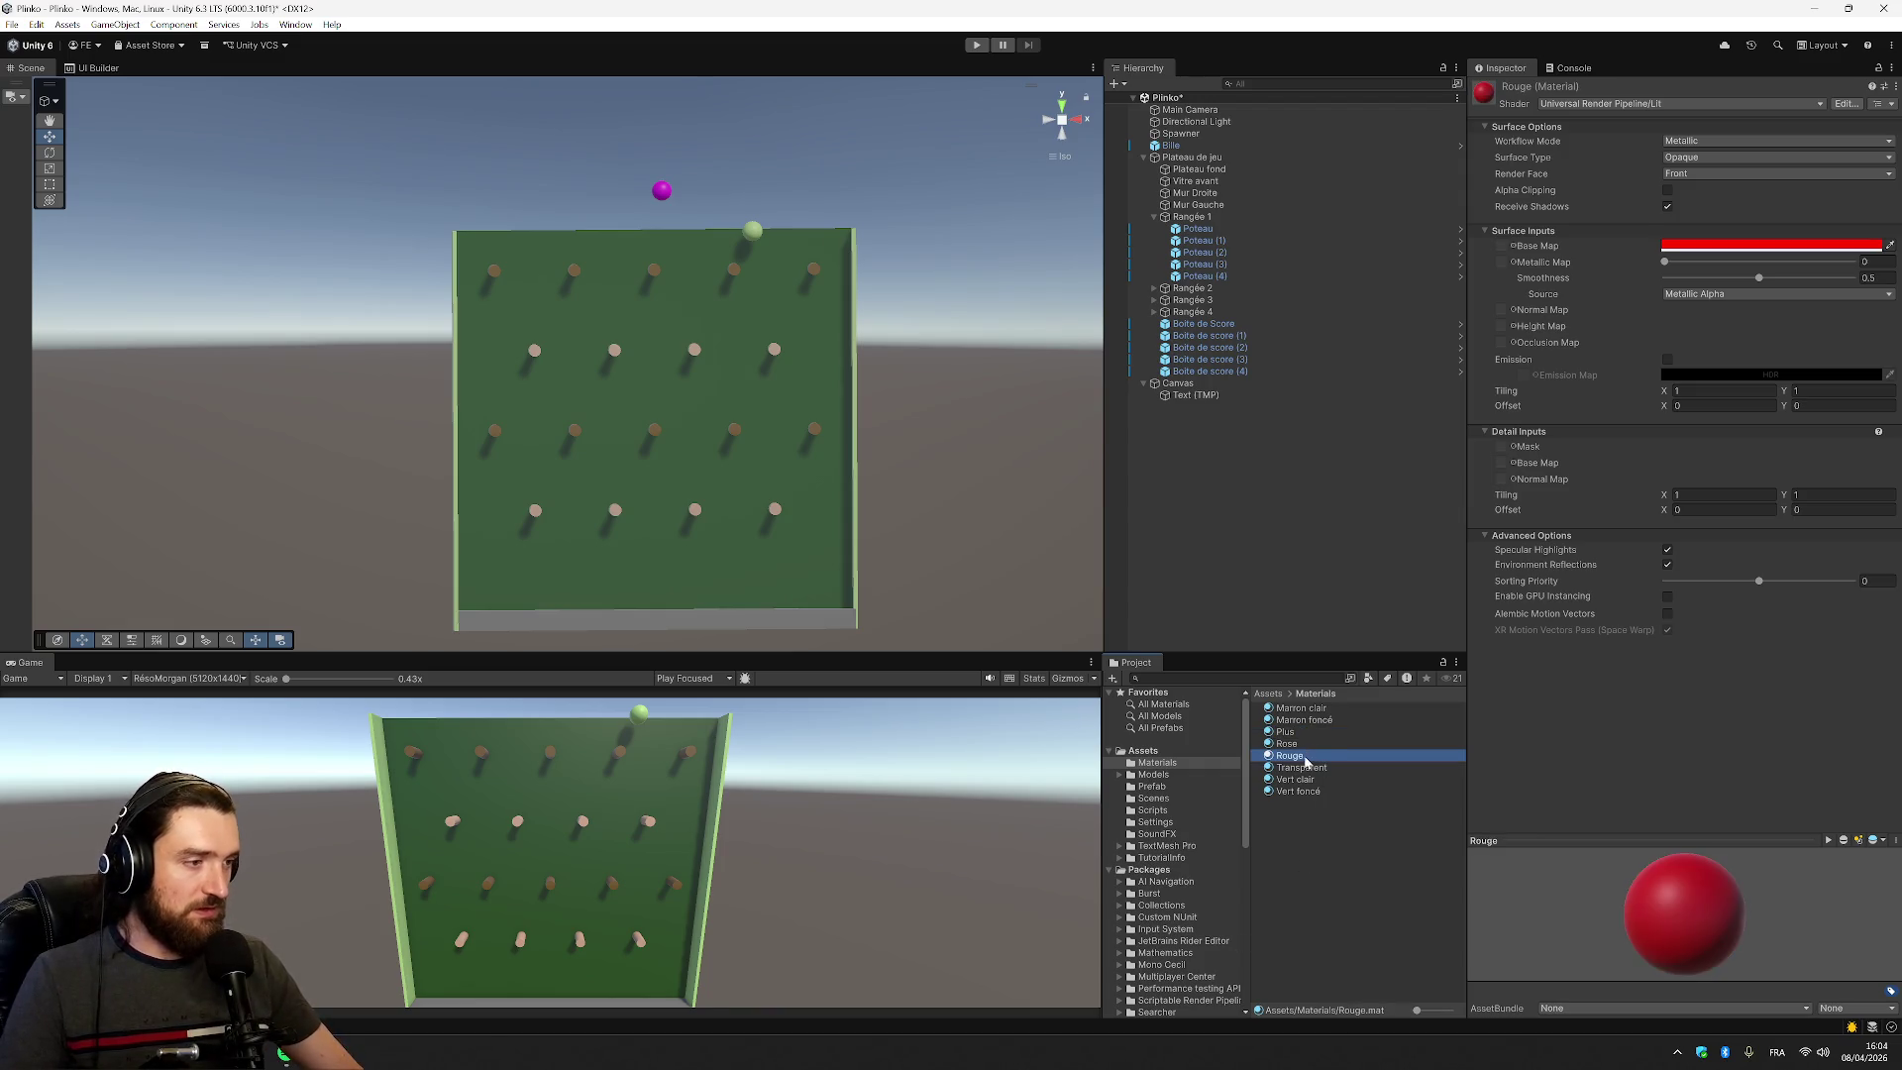
Duplicate the Rouge material and name the copy Négatif
left_click(1286, 732)
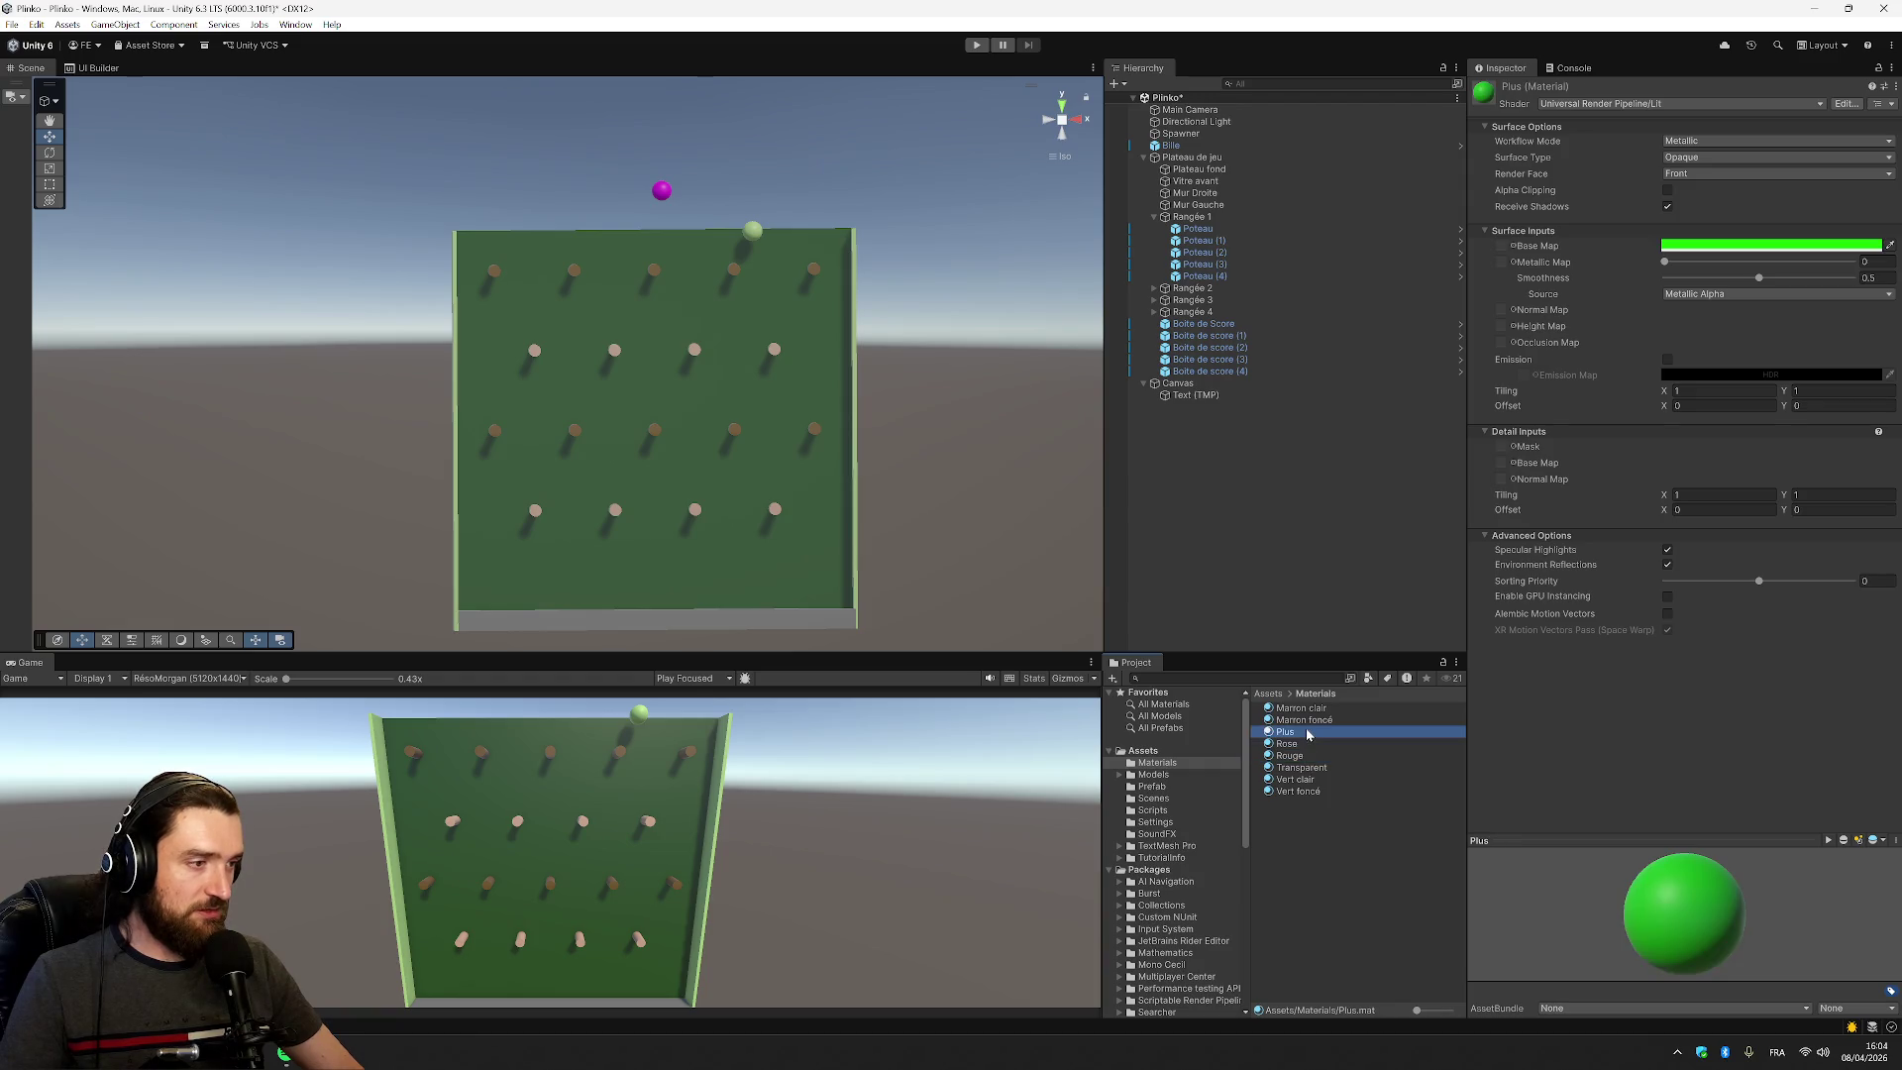
right_click(1308, 756)
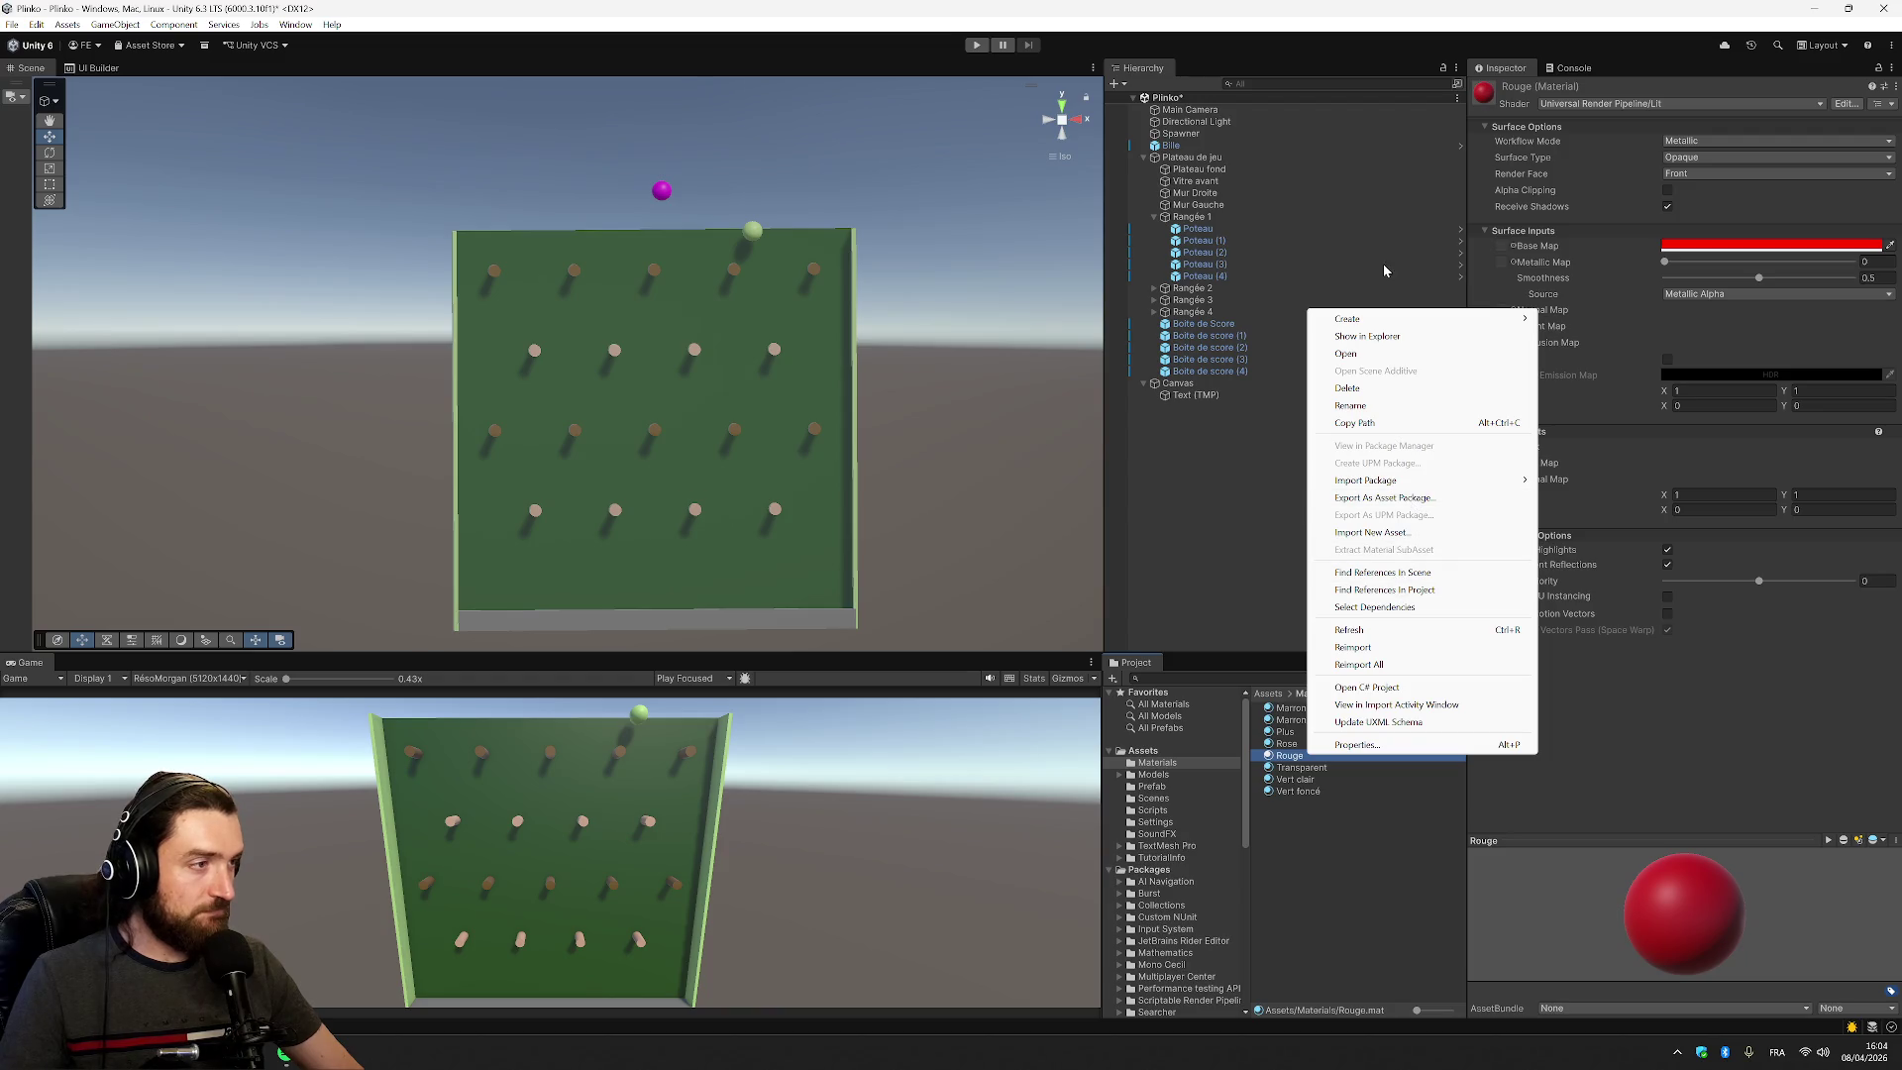
left_click(1371, 951)
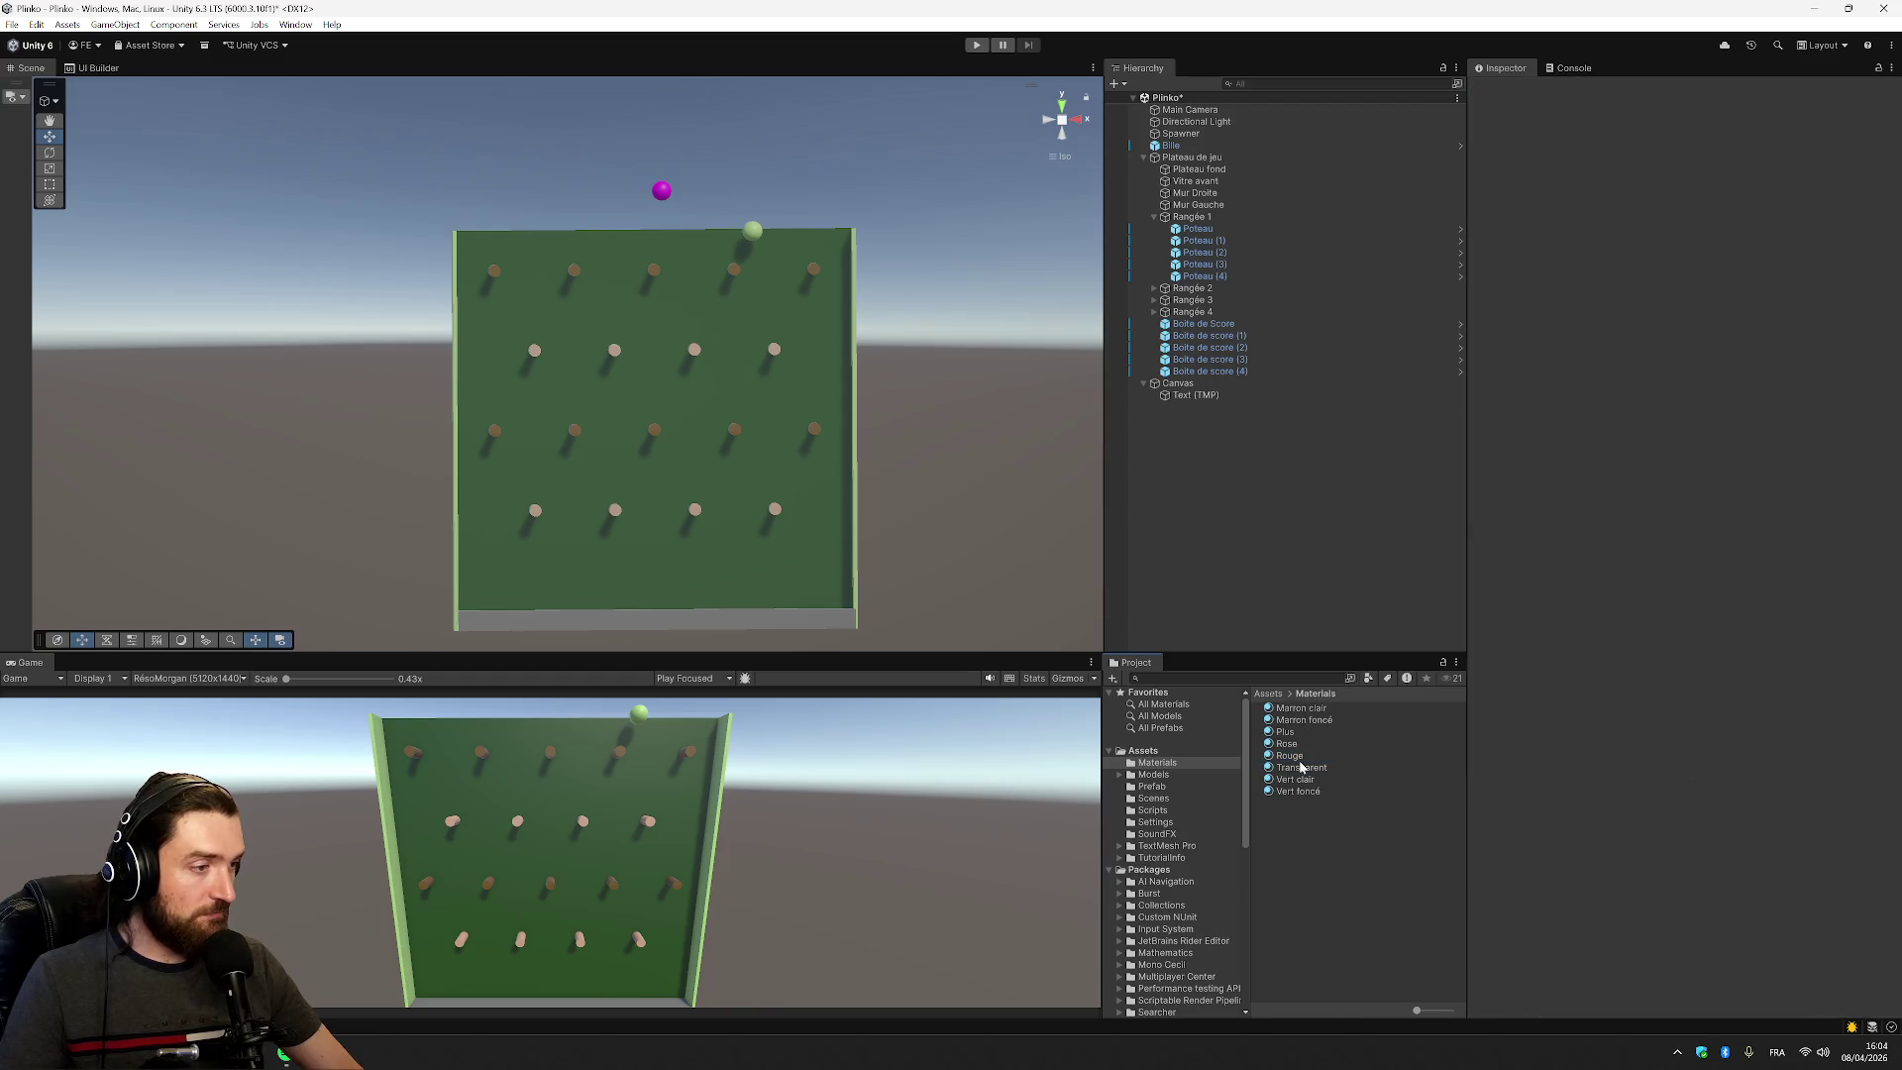
key("ctrl+d")
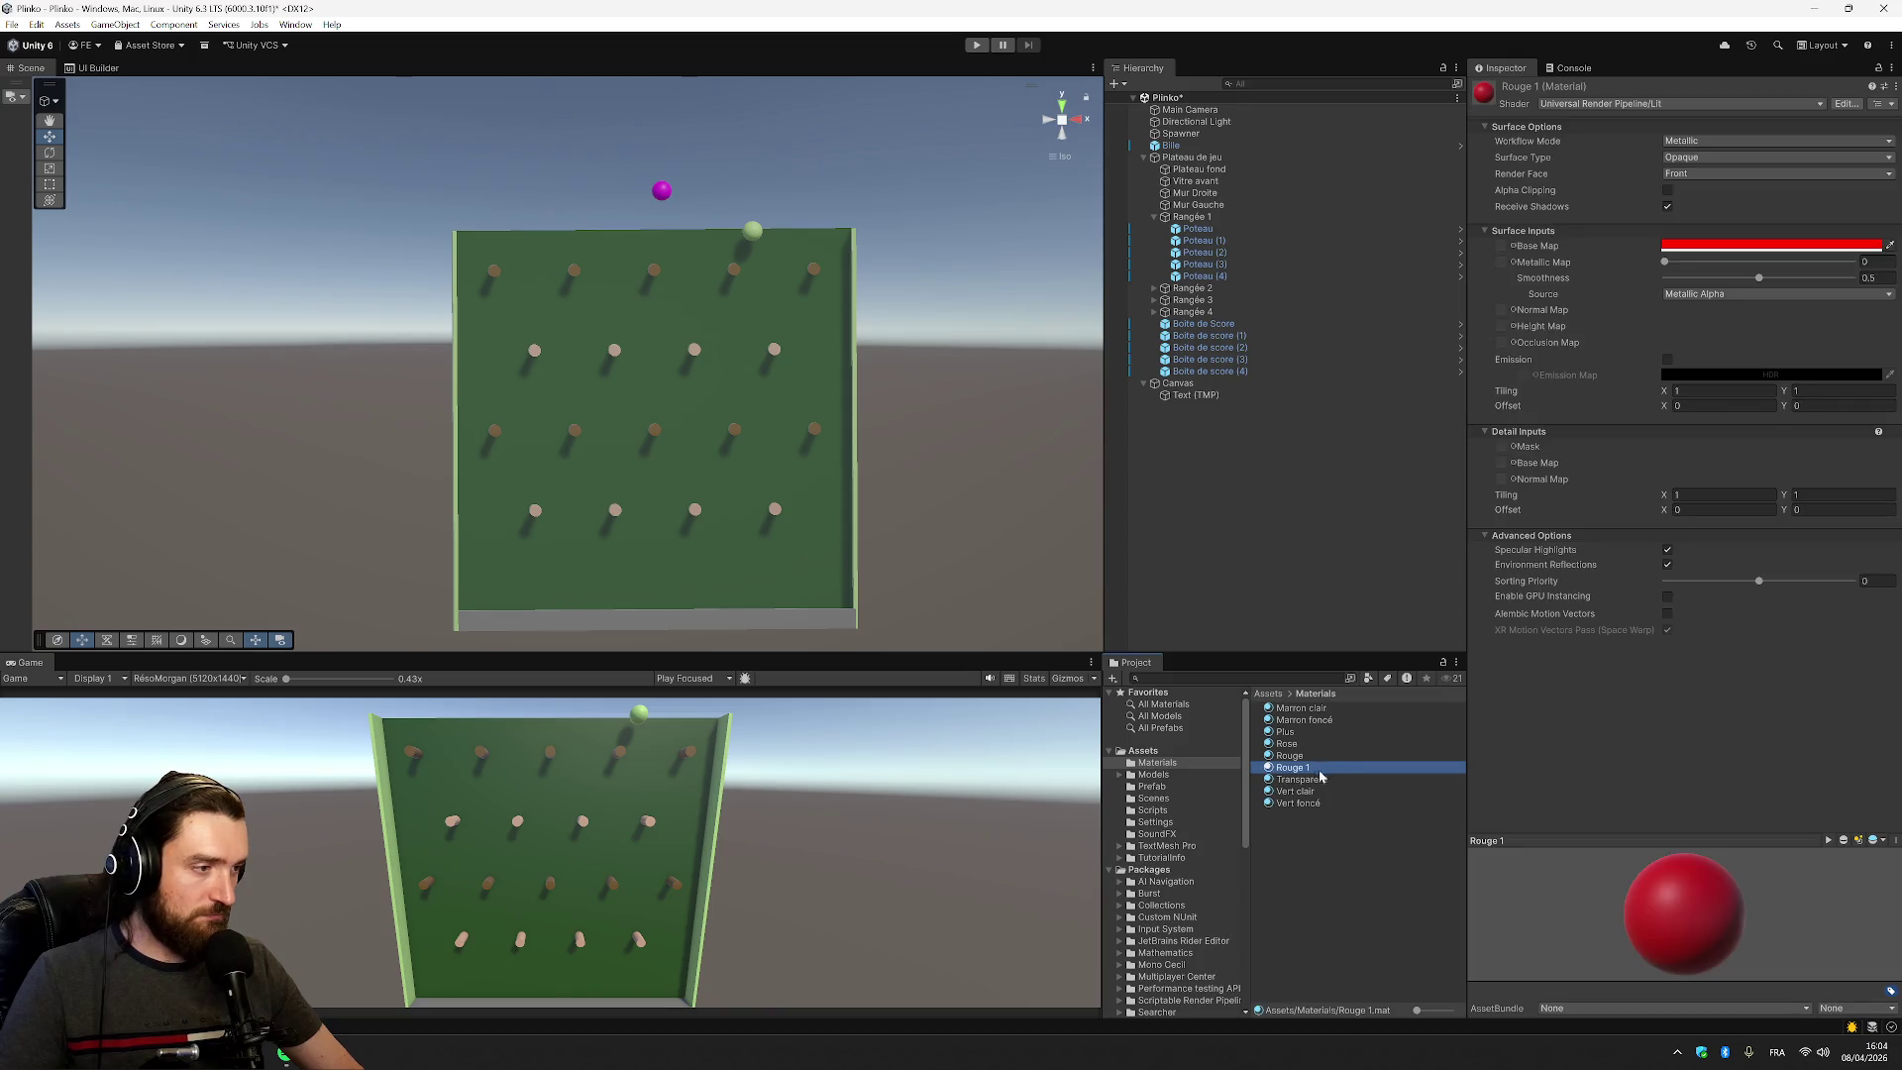
key("F2")
type("Négatif")
key("Return")
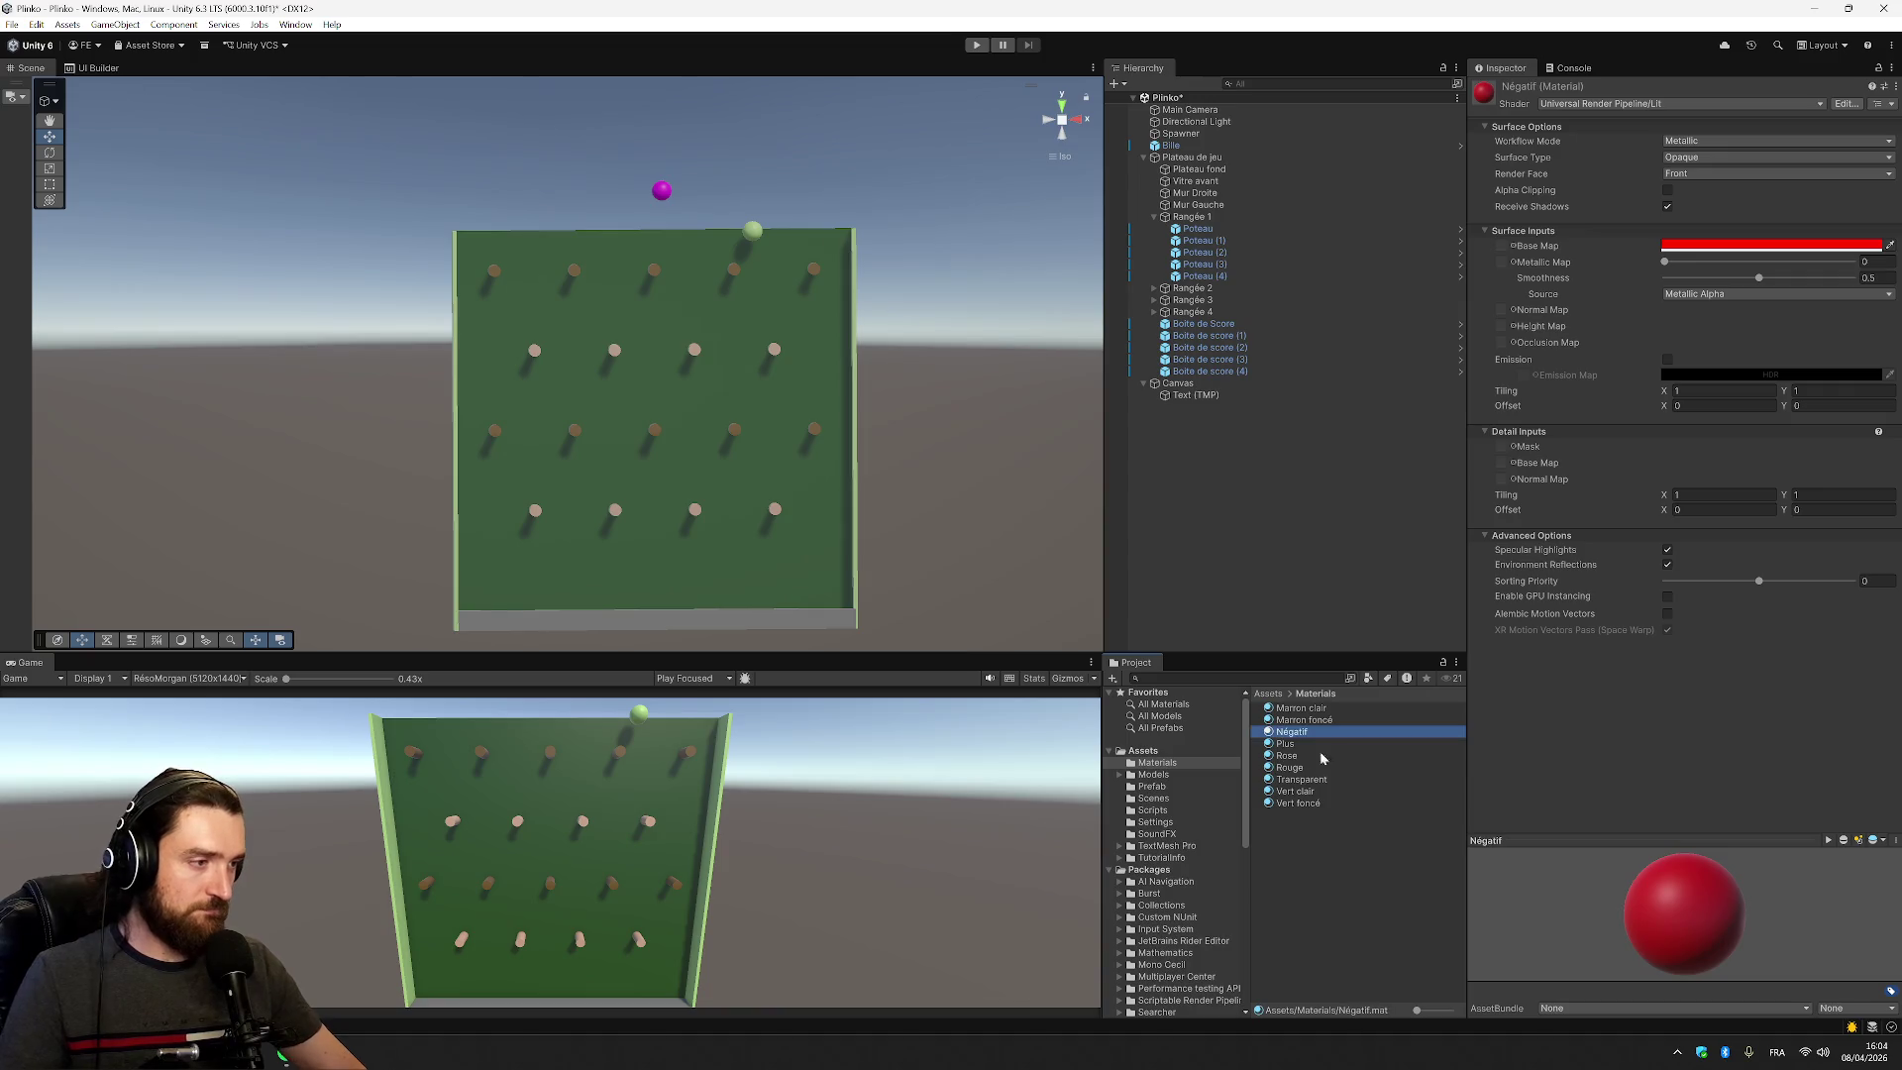
Apply Négatif to the leftmost score box, Boite de Score, turning it red
left_click(1243, 326)
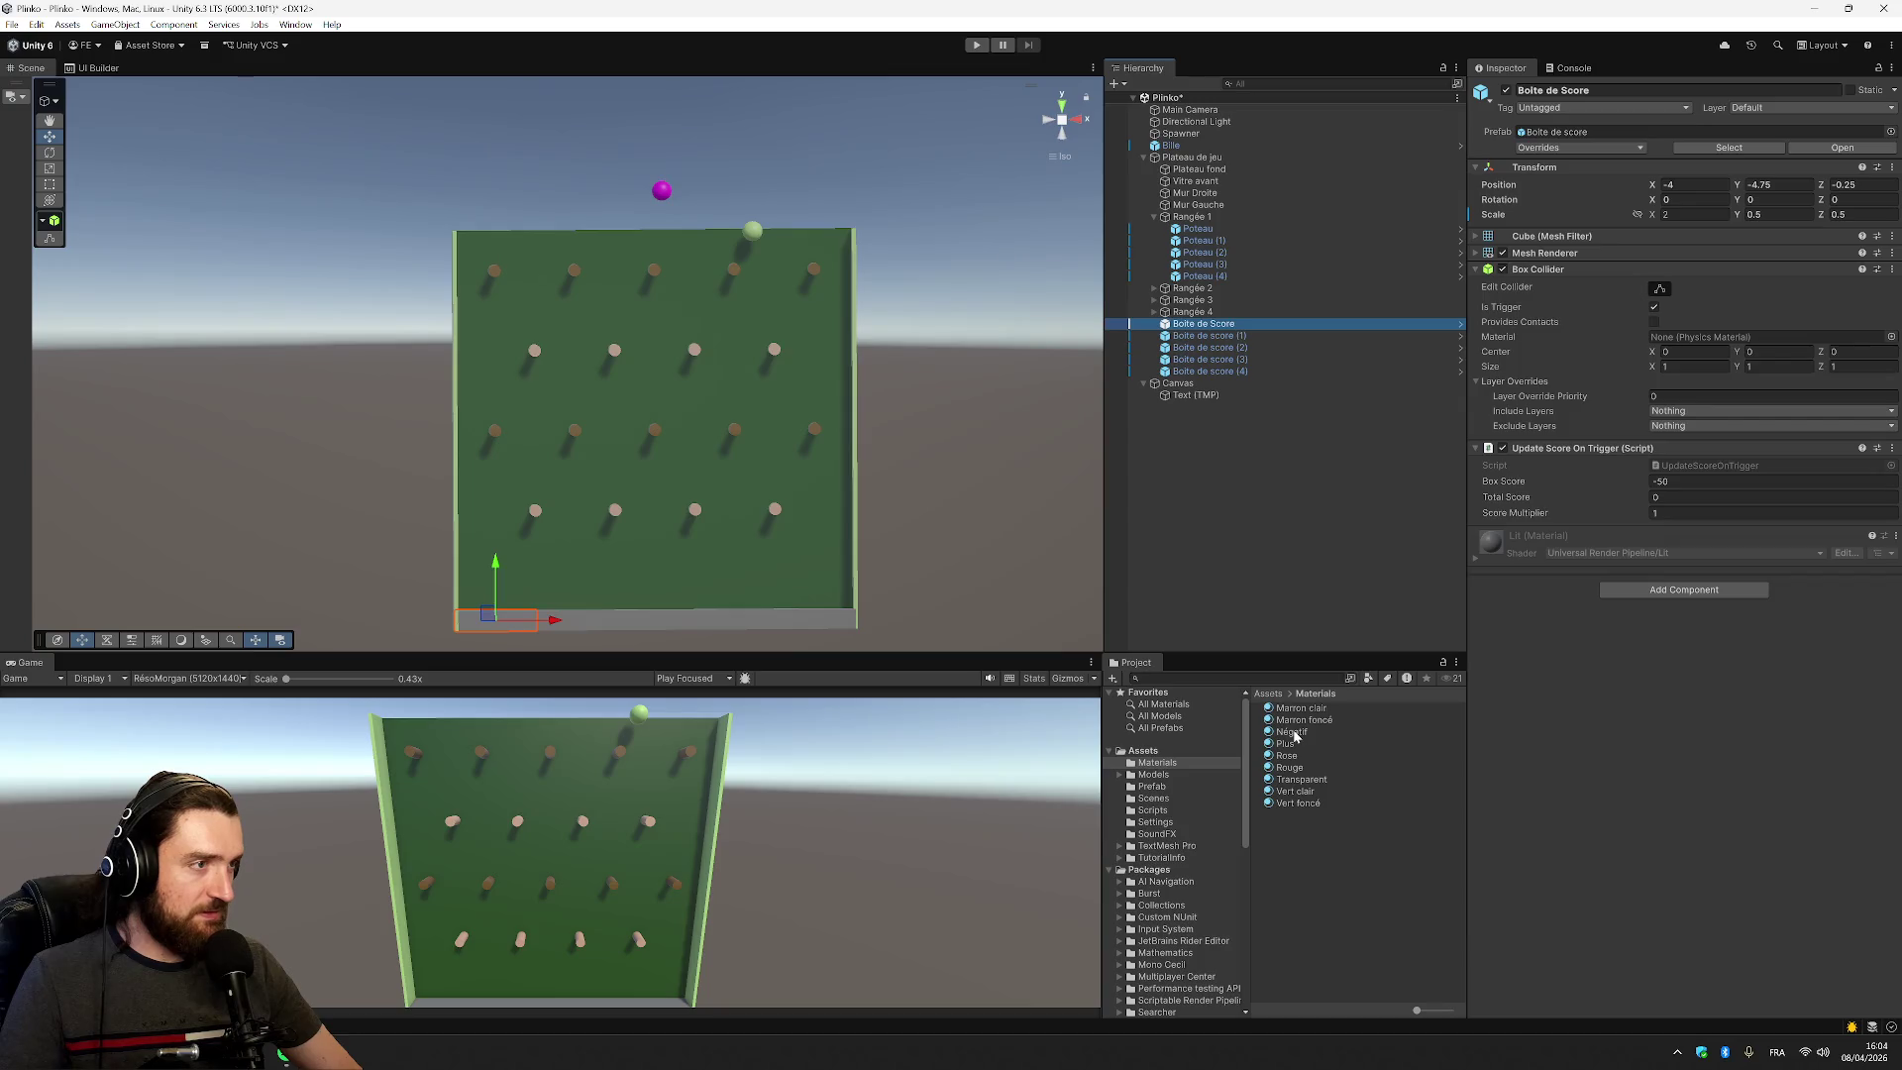
left_click_drag(1293, 735, 1246, 429)
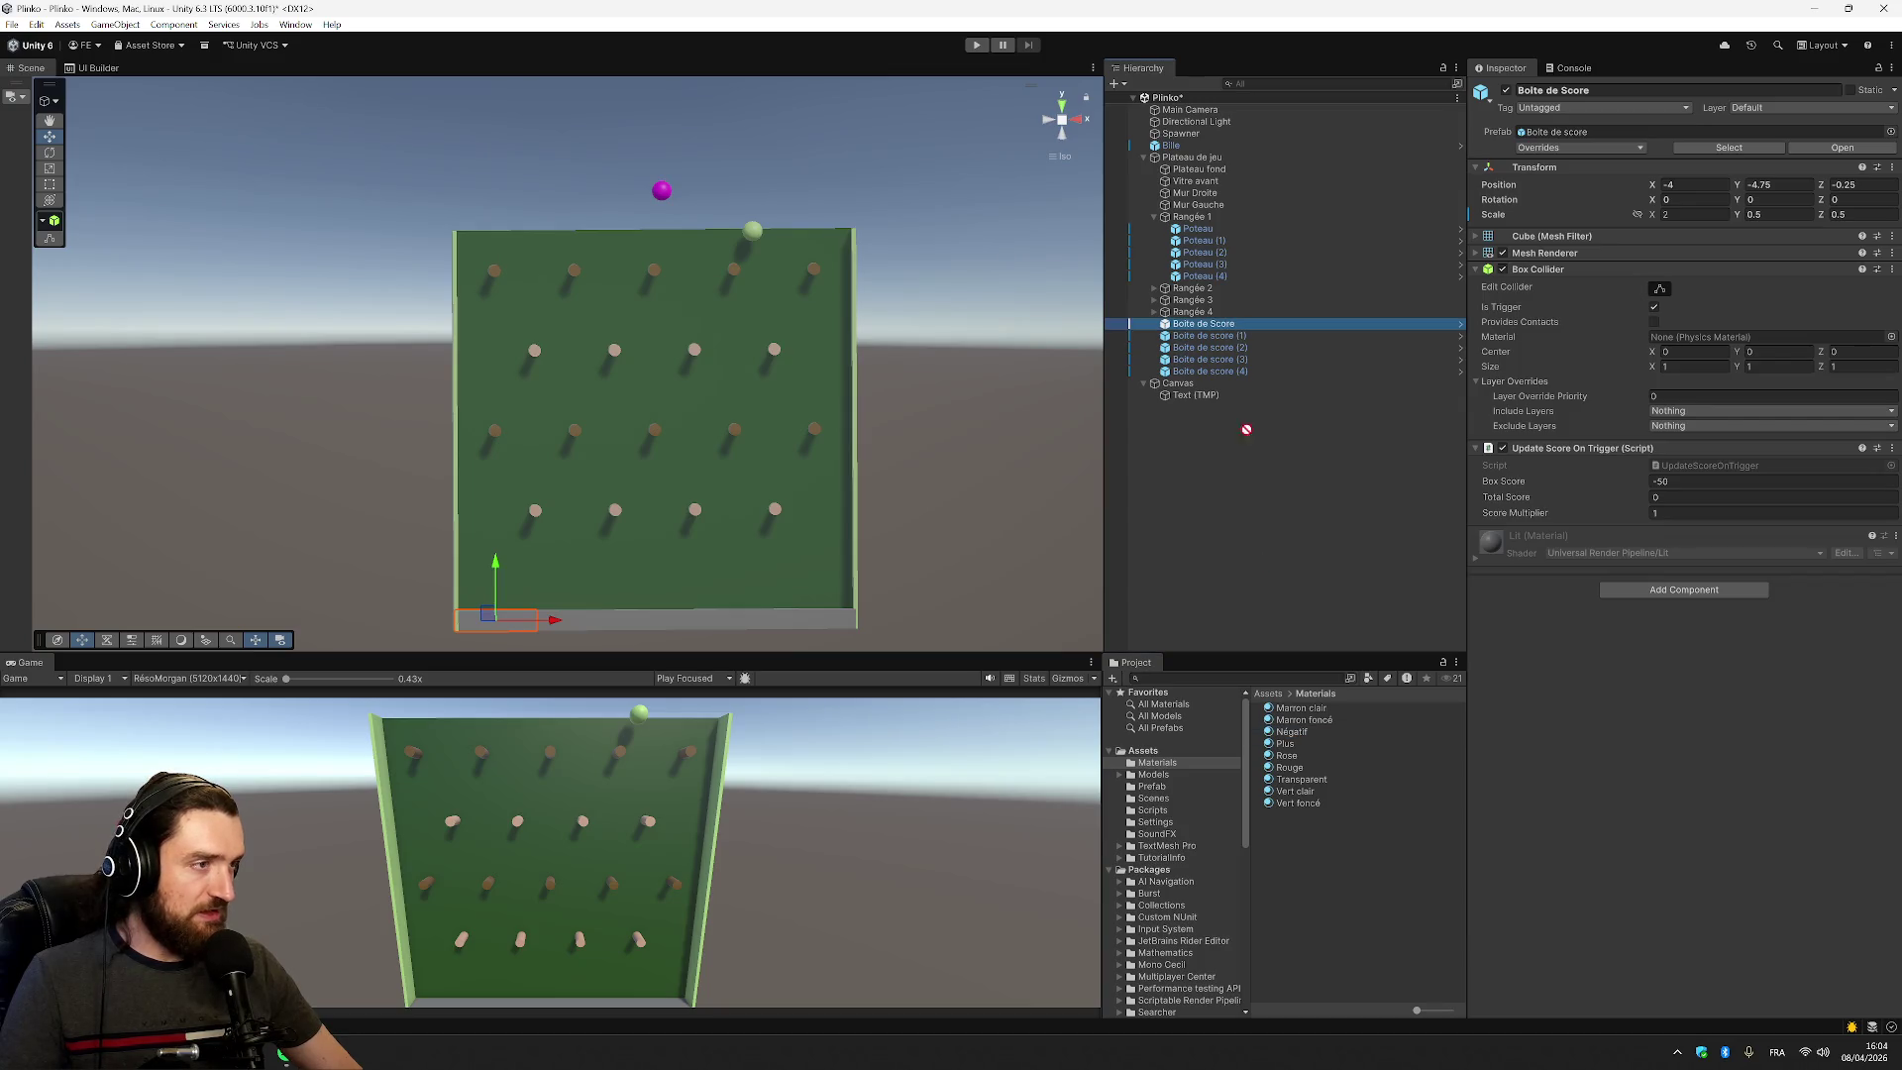
left_click_drag(1228, 327, 1228, 327)
left_click(1225, 338)
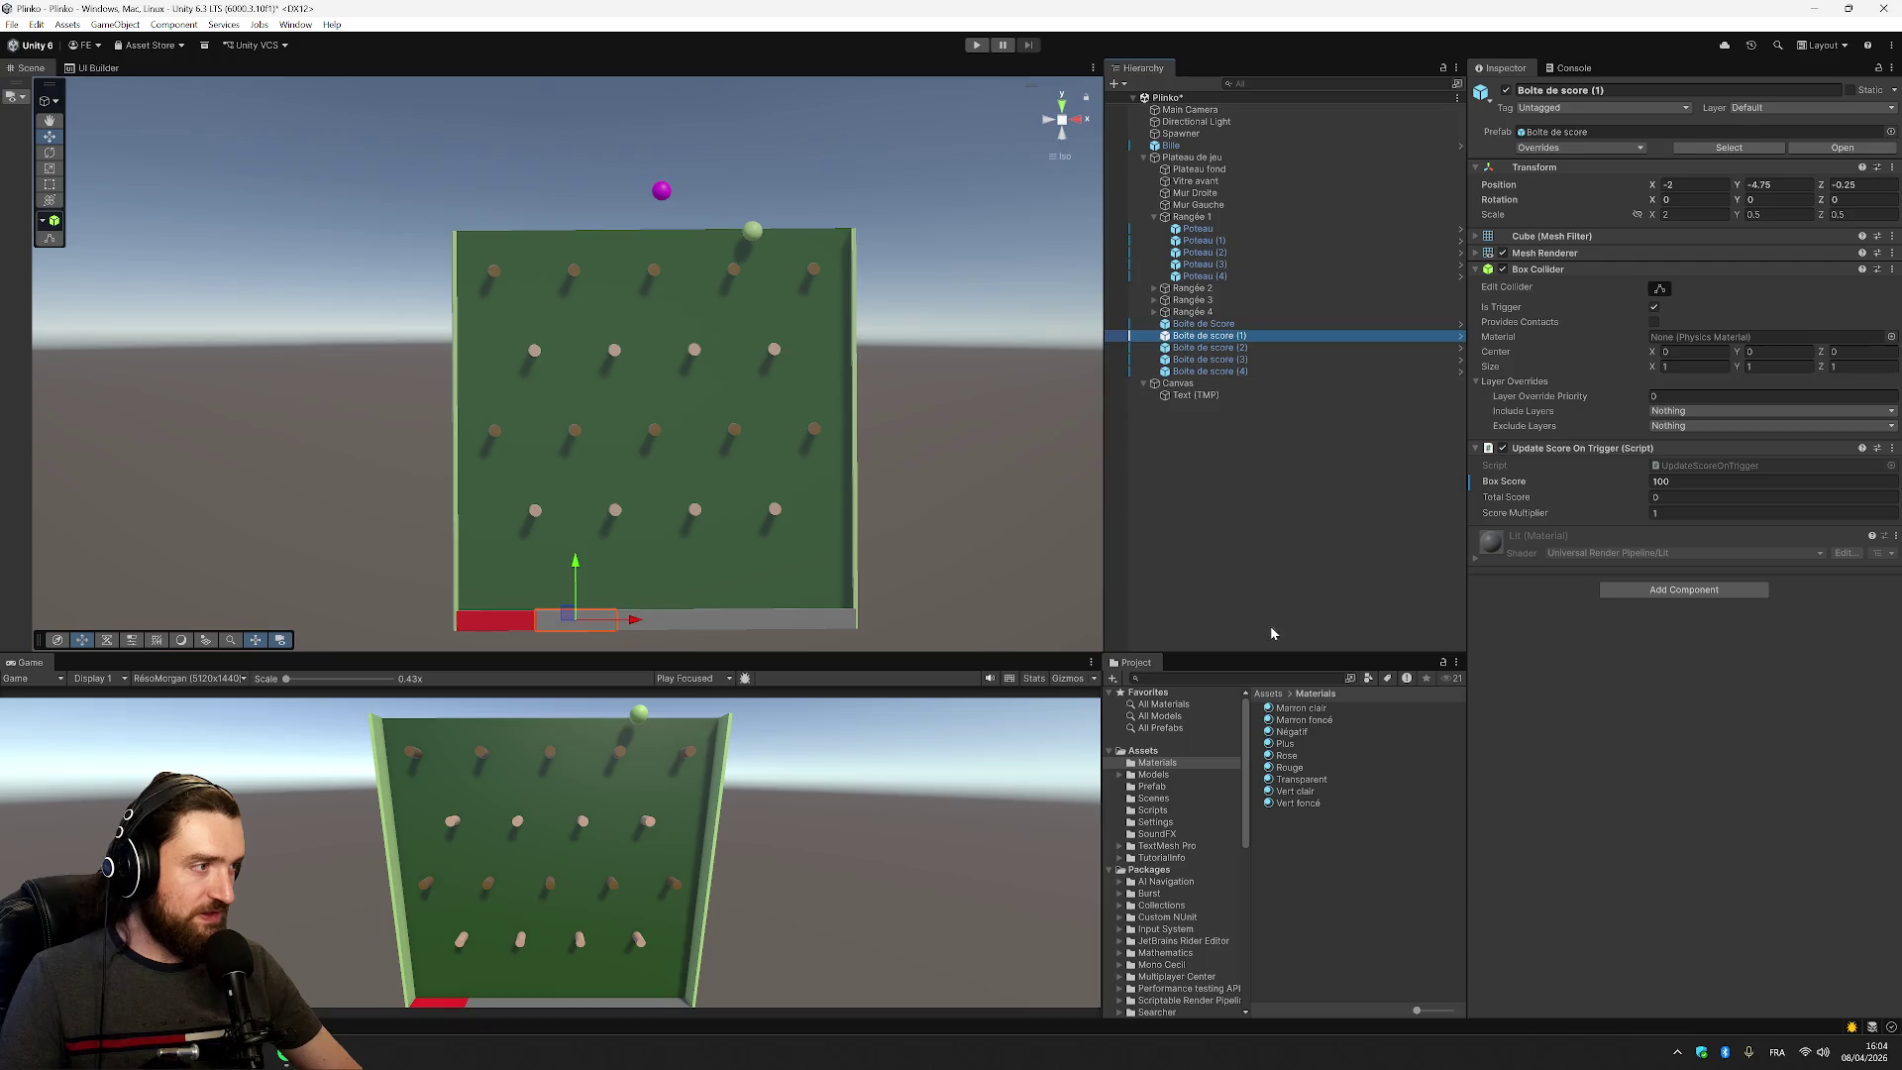
Rename the Plus material to Positif
left_click(1288, 742)
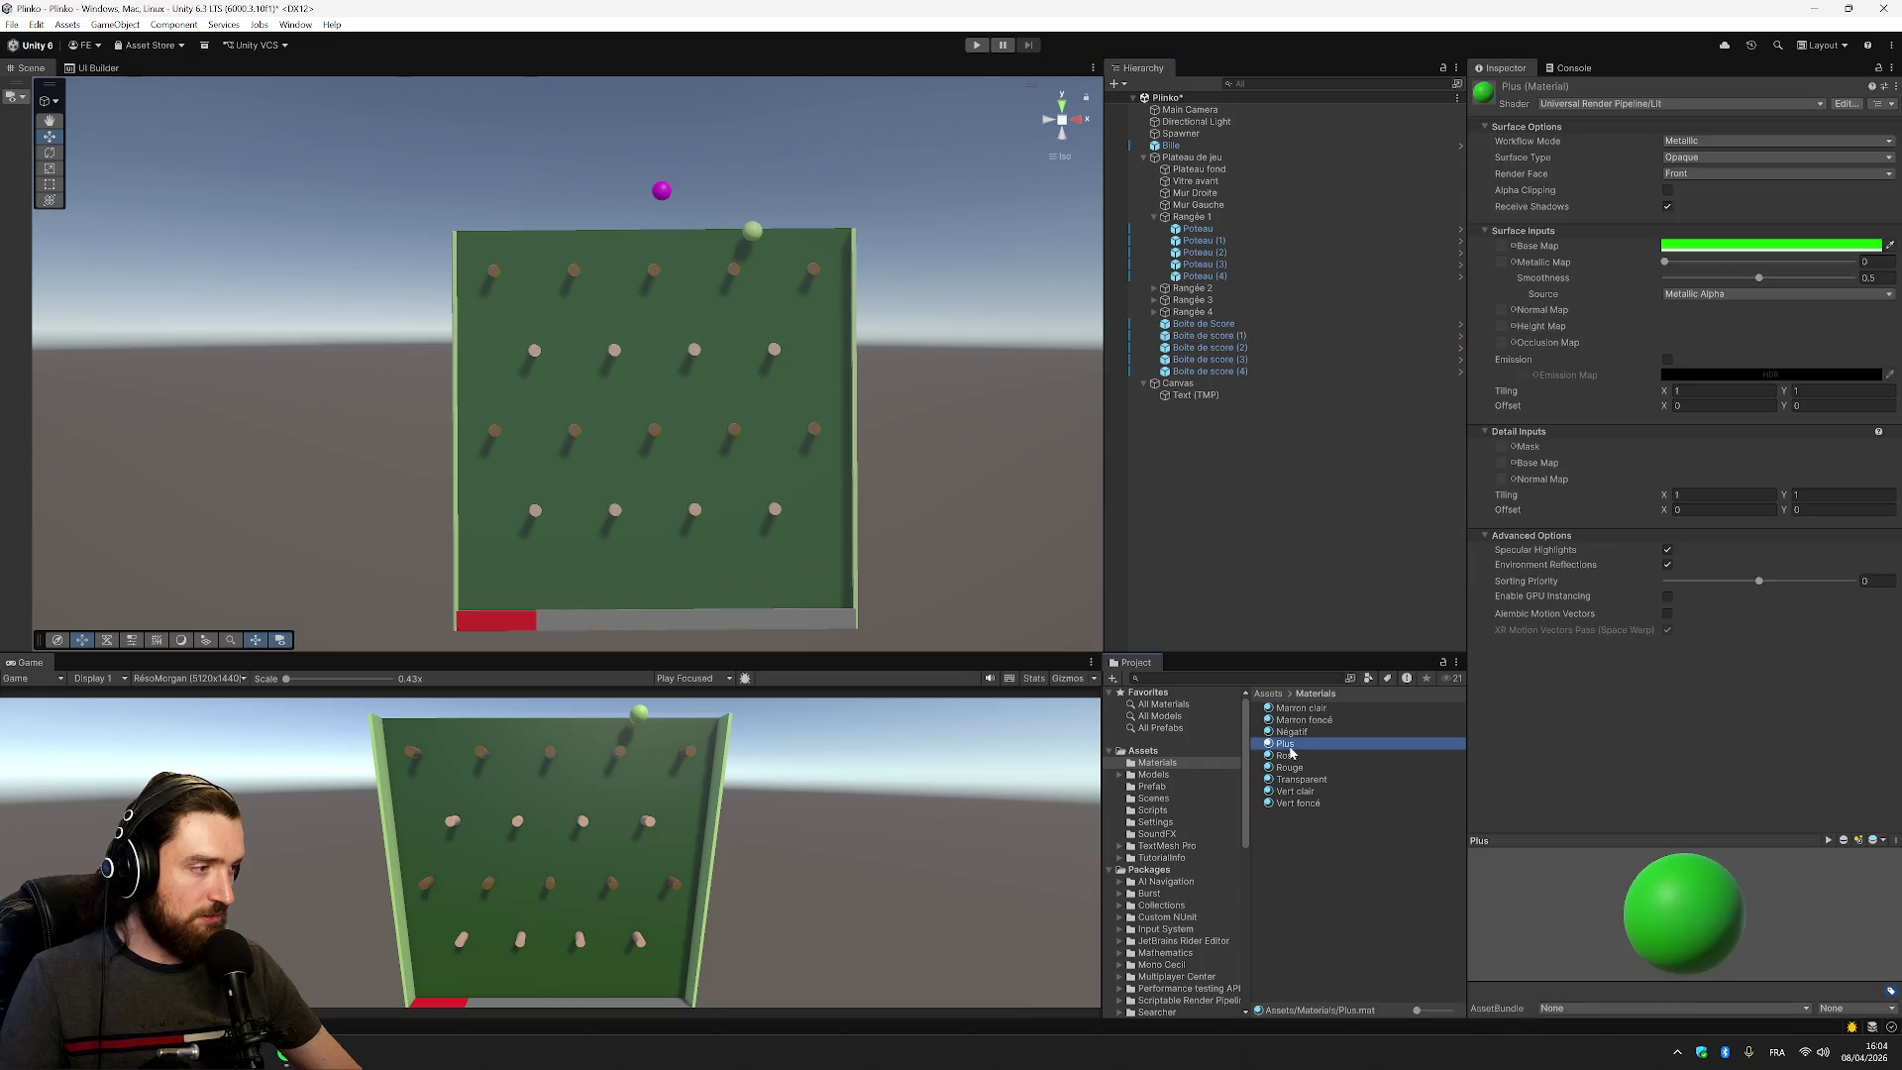
key("F2")
type("Positif")
key("Return")
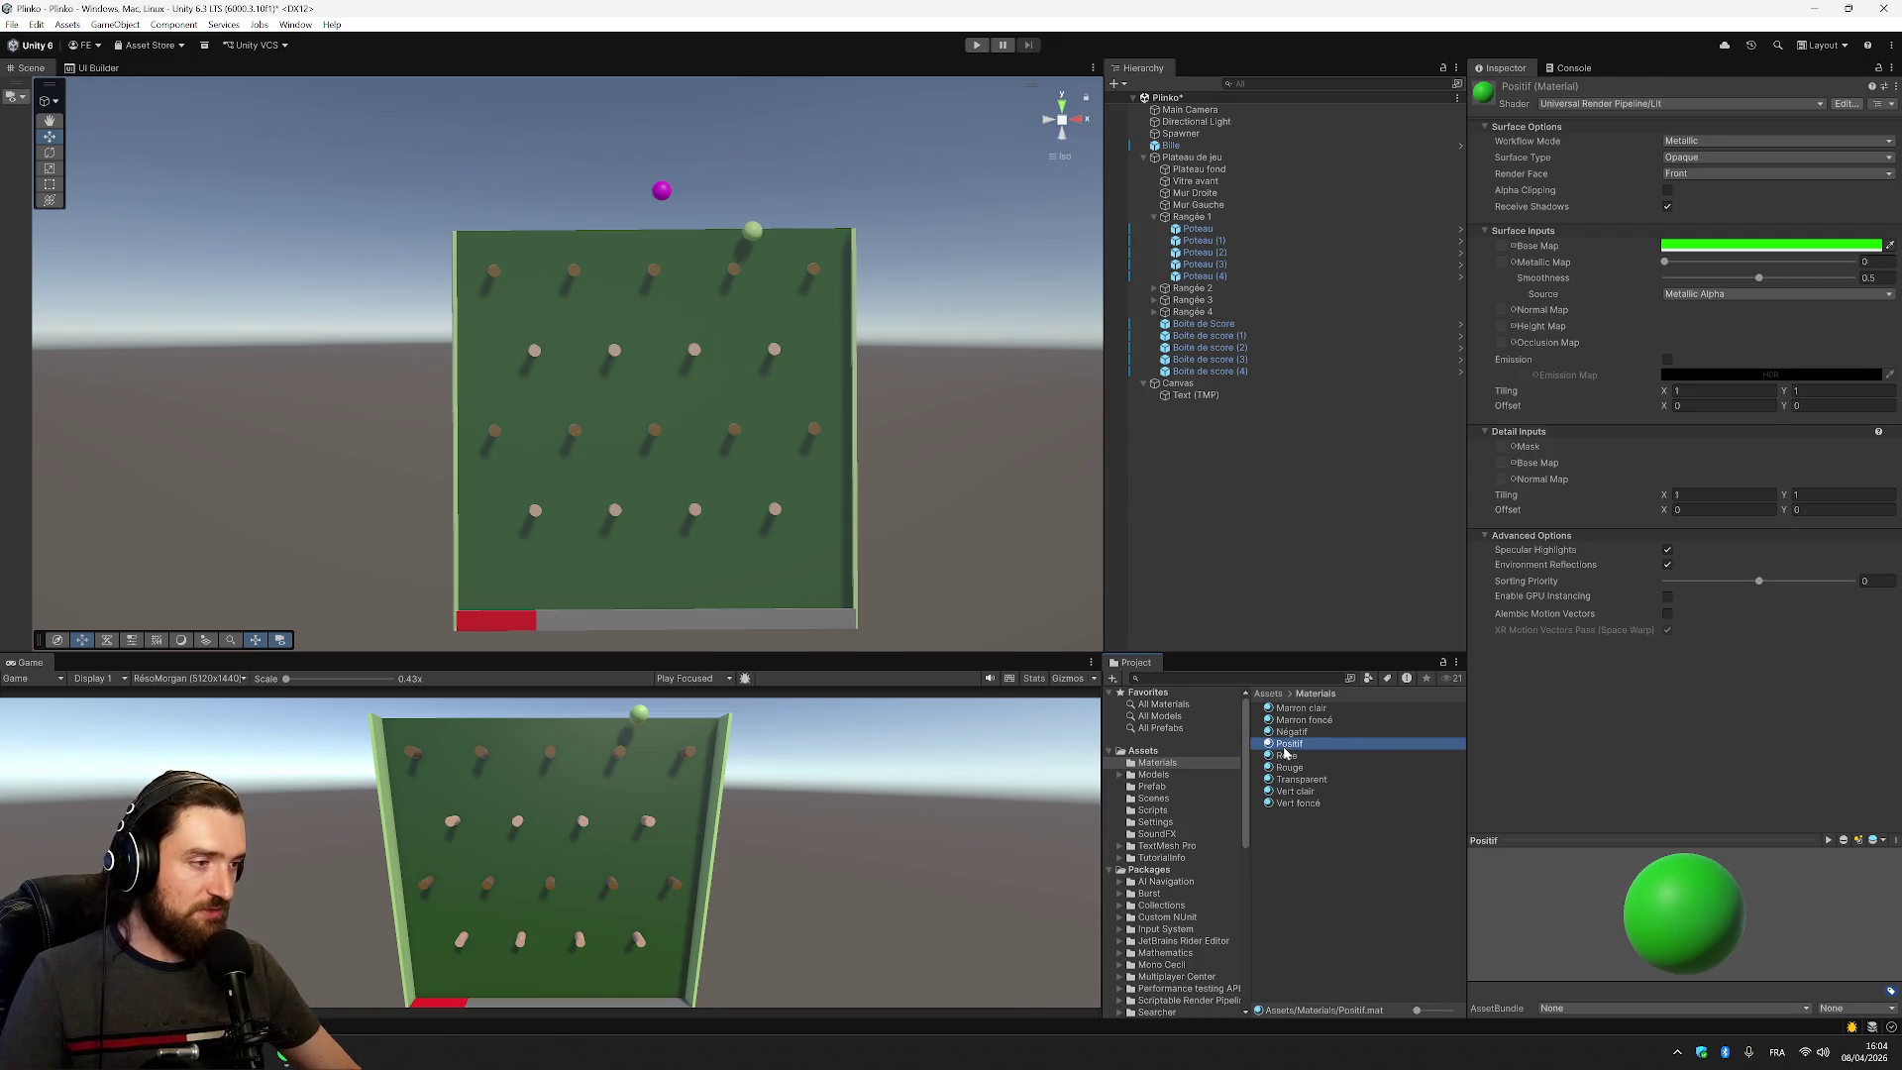
Apply Positif to Boite de score (1) and (3), and Négatif to Boite de score (4)
mouse_move(1367, 743)
left_mouse_down()
mouse_move(1268, 639)
mouse_move(1251, 338)
left_mouse_up()
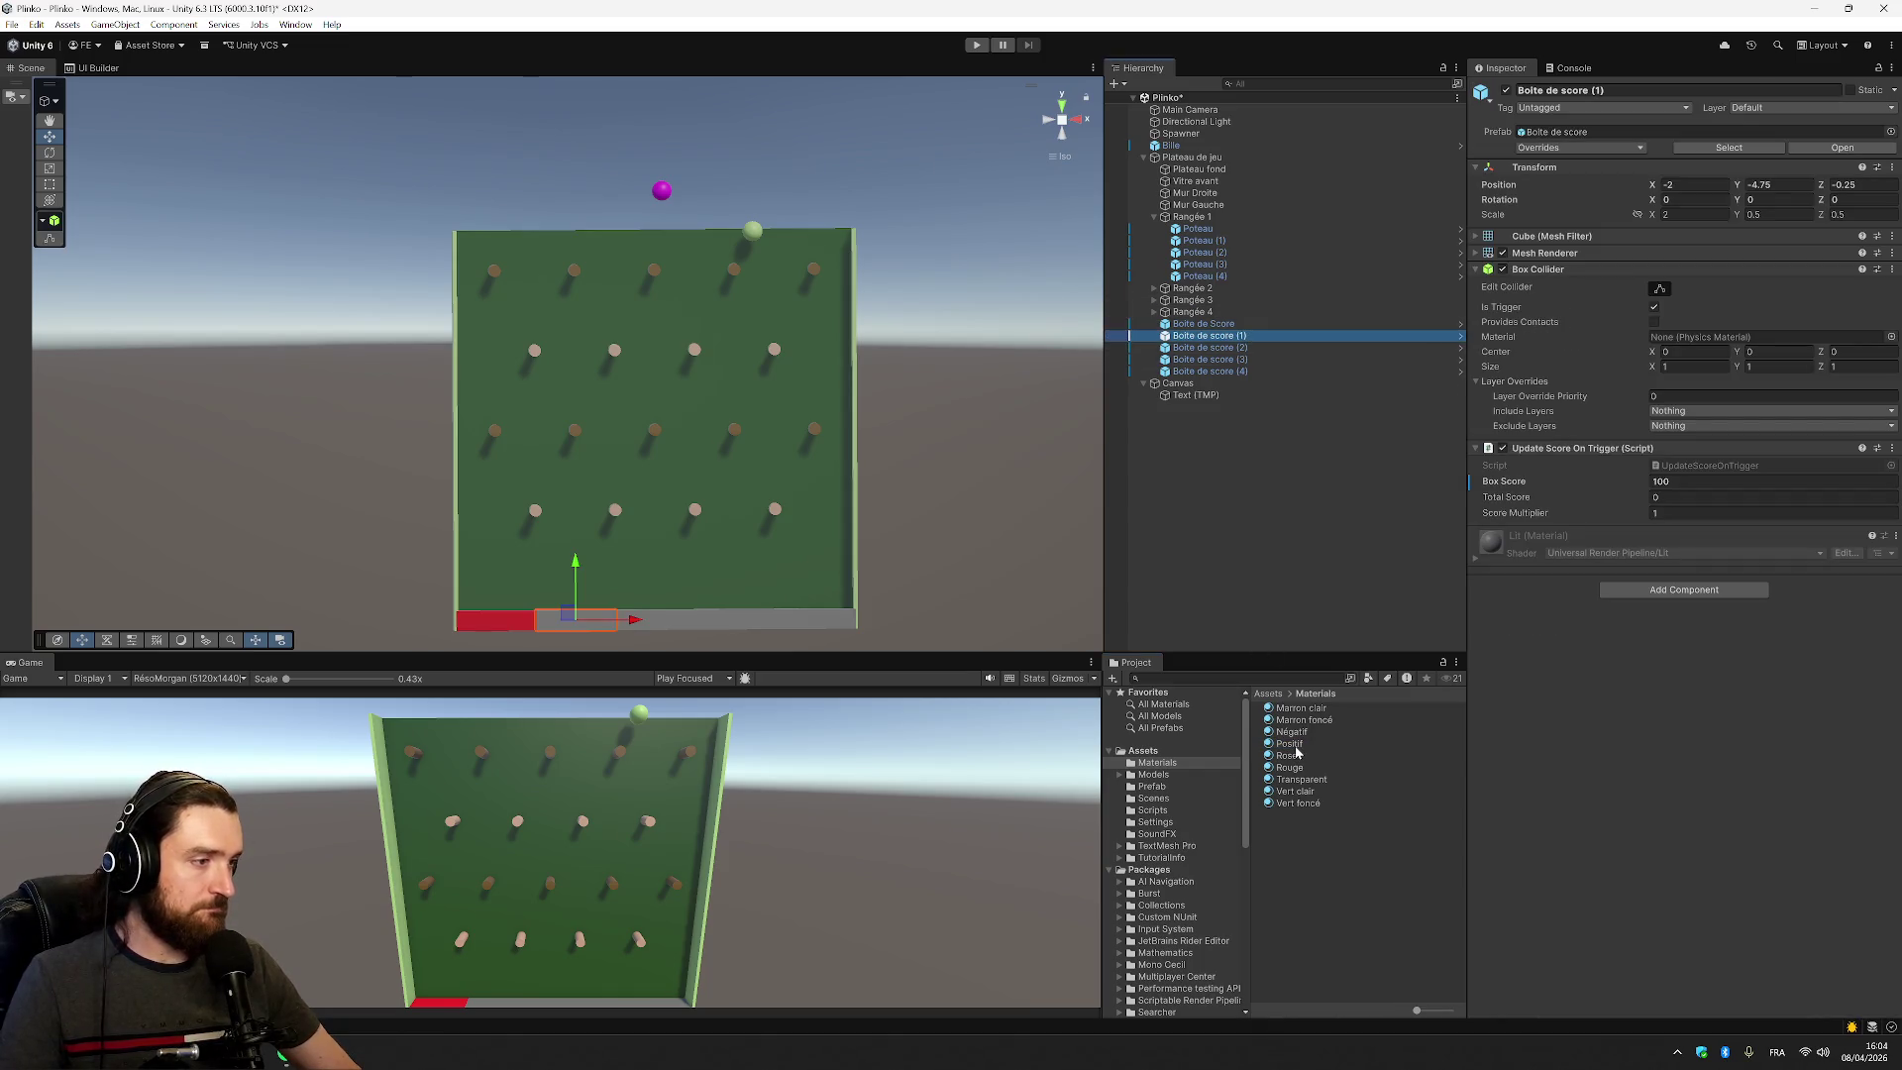
left_click(1246, 348)
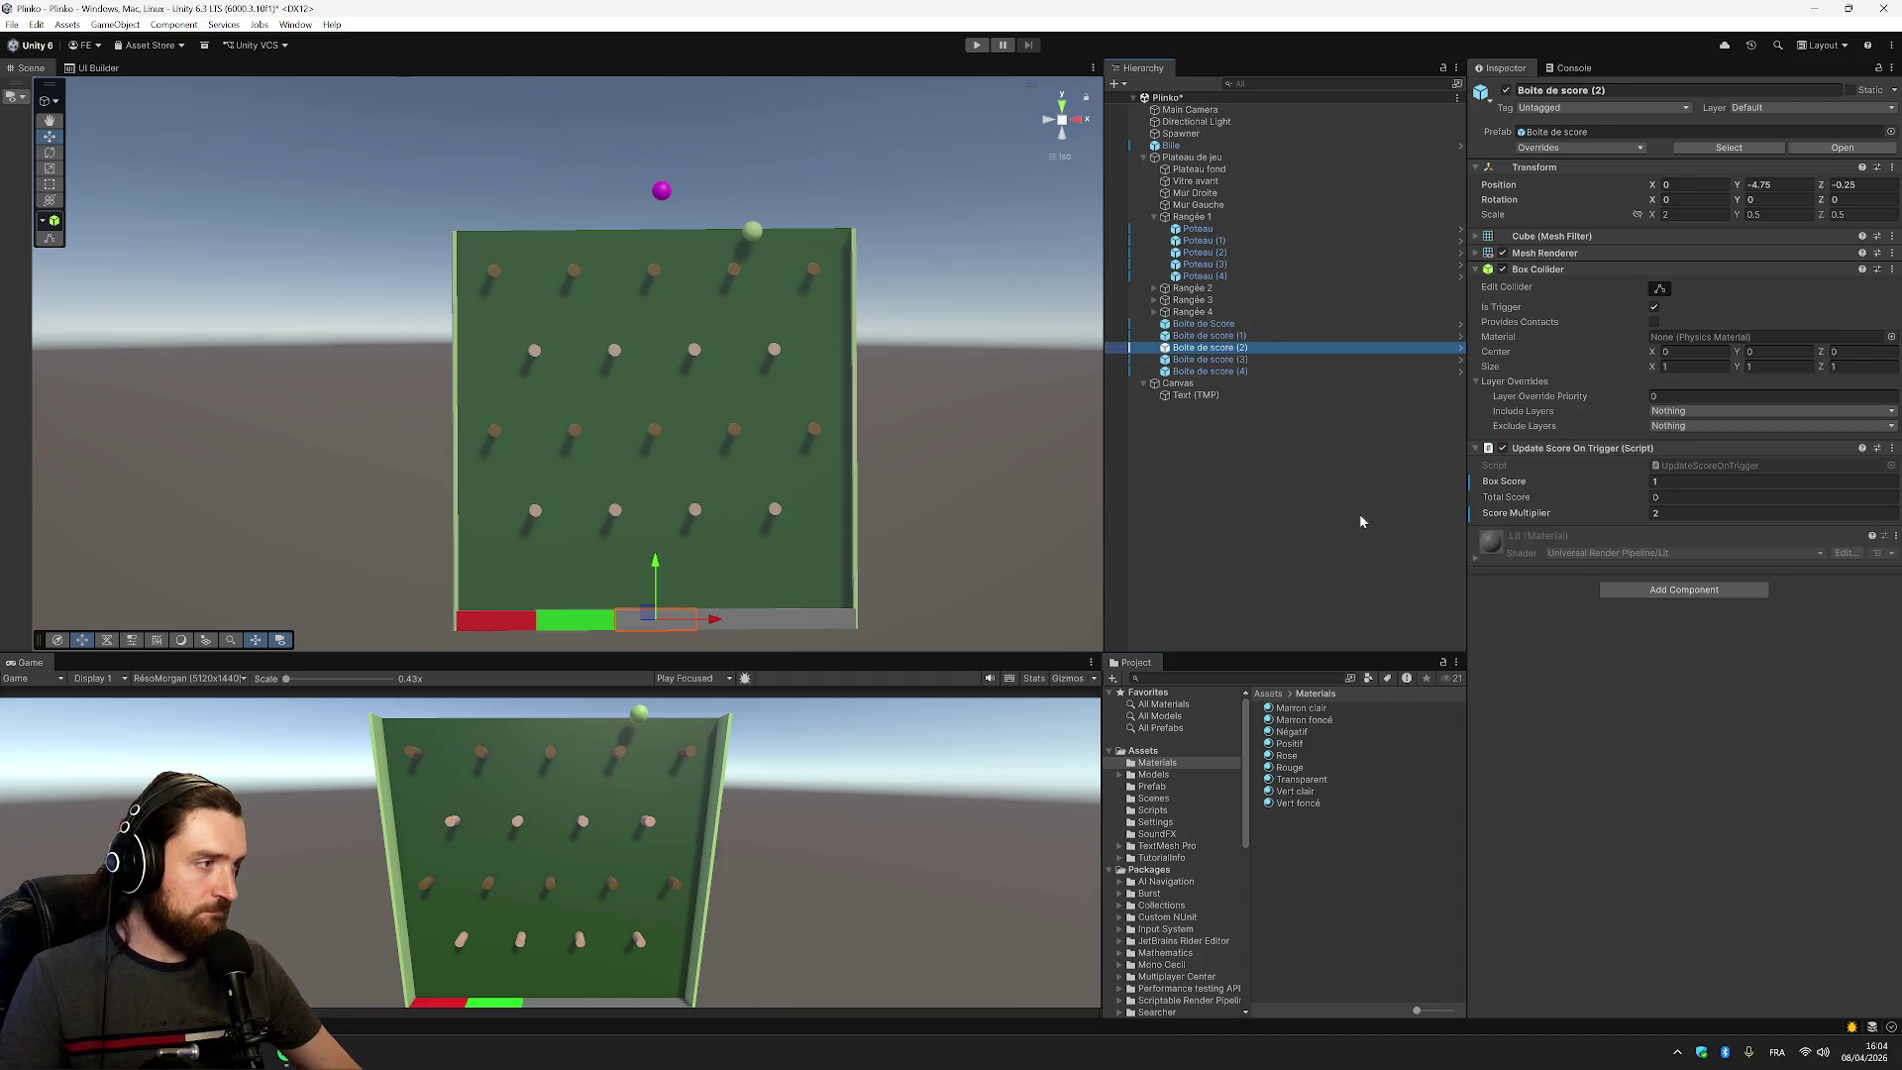
left_click(1253, 359)
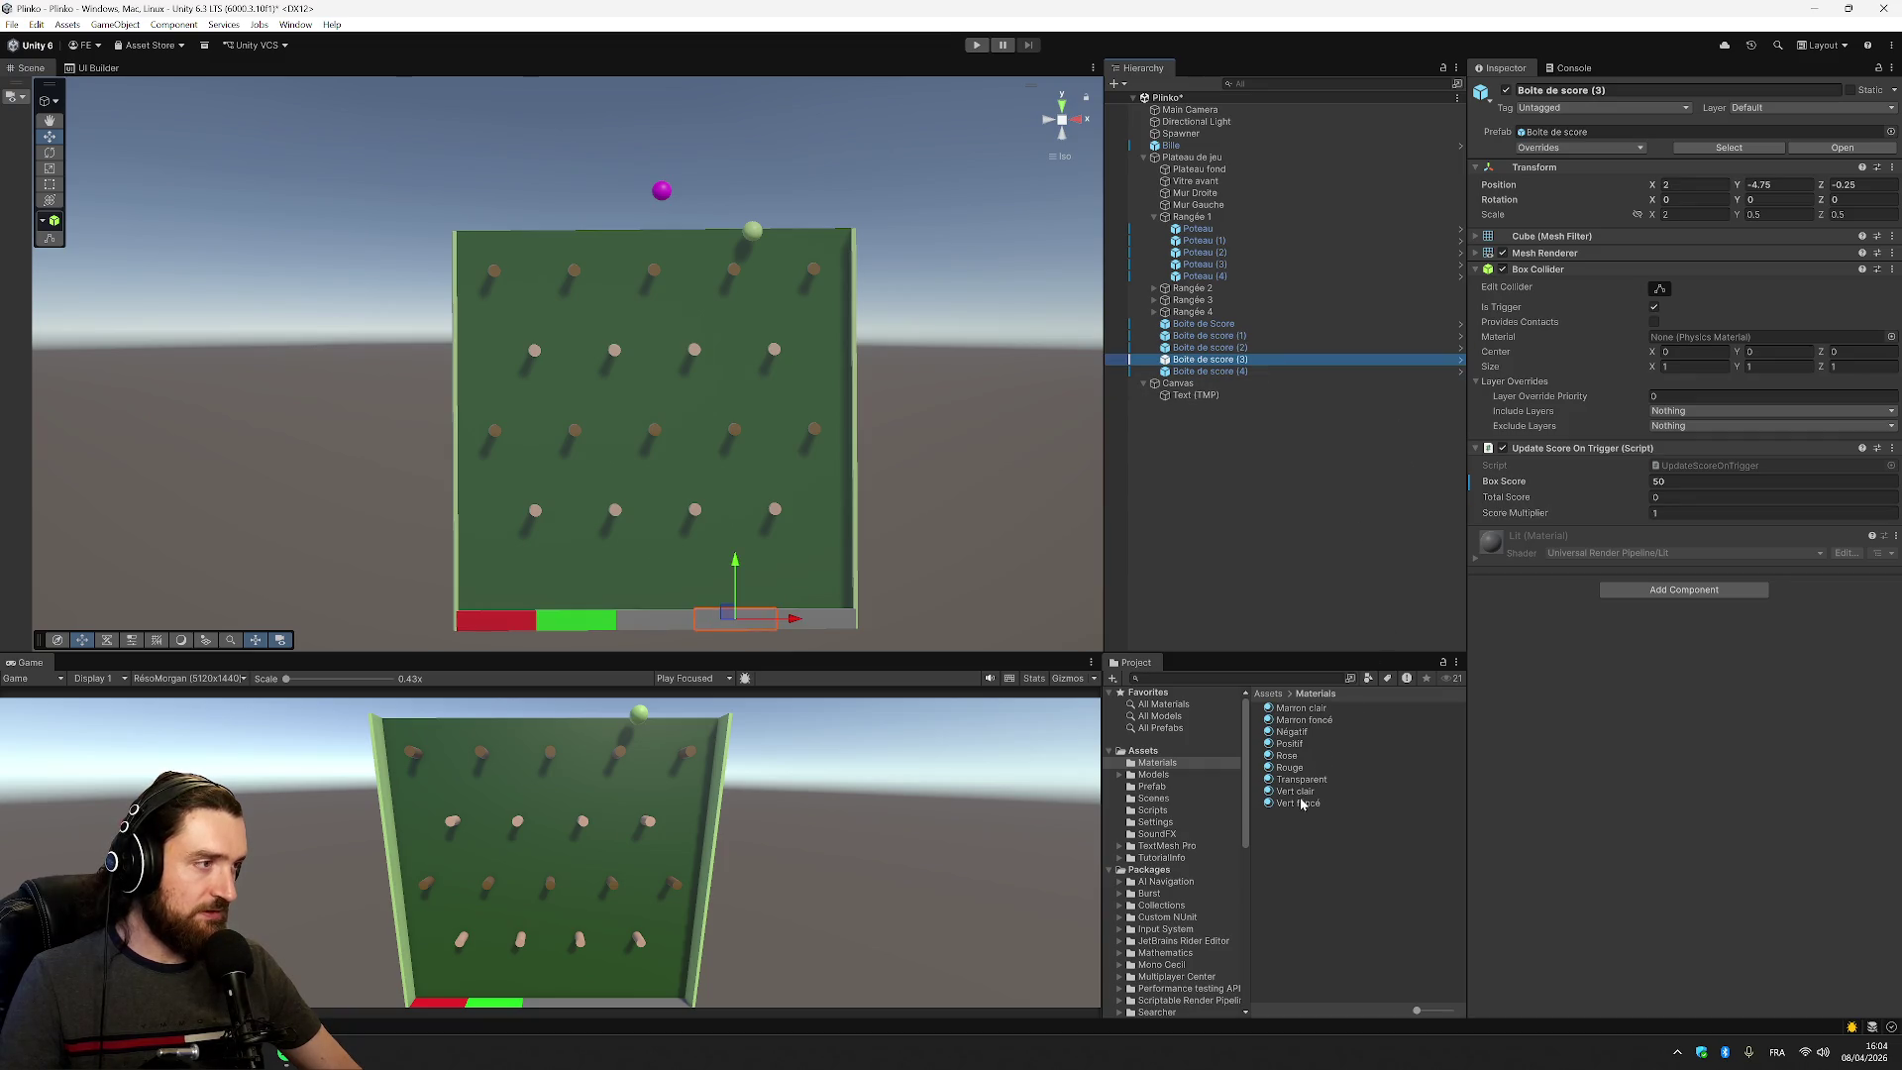
left_click_drag(1292, 745, 1245, 362)
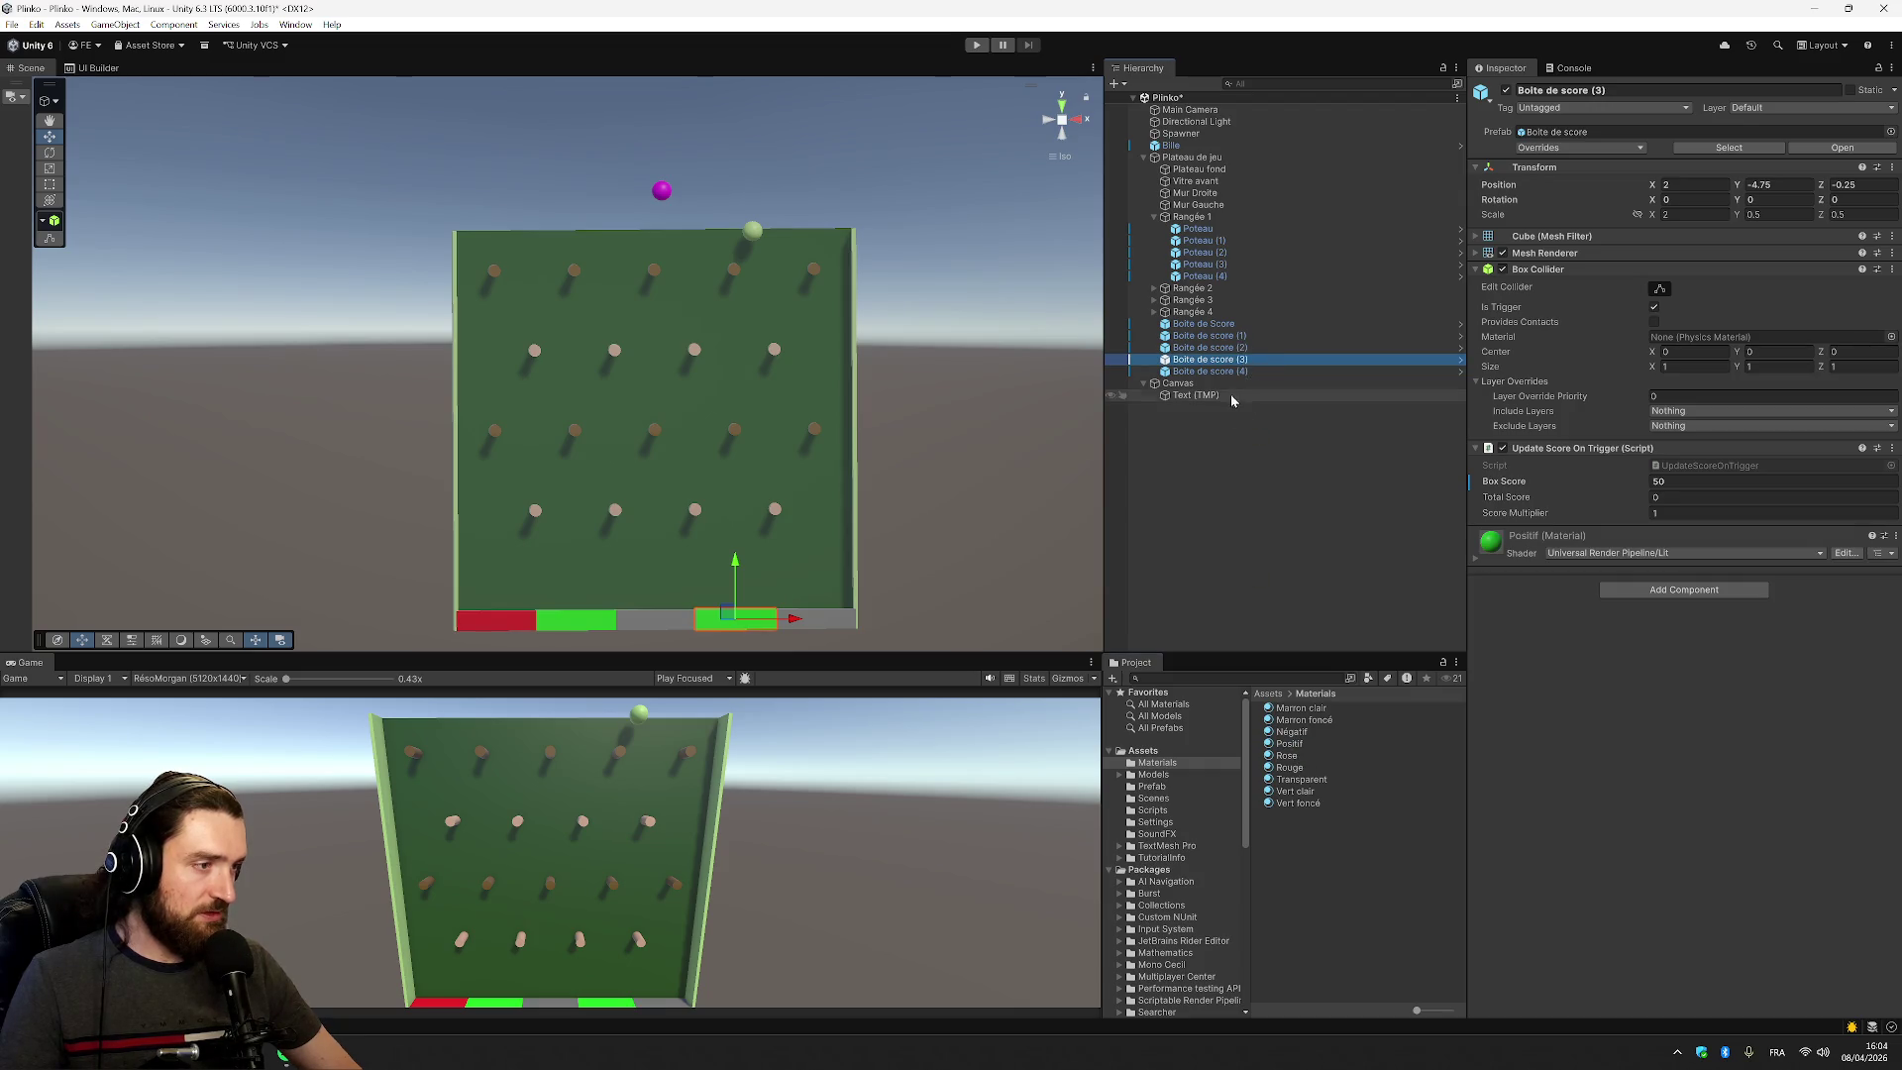
left_click_drag(1291, 731, 1245, 375)
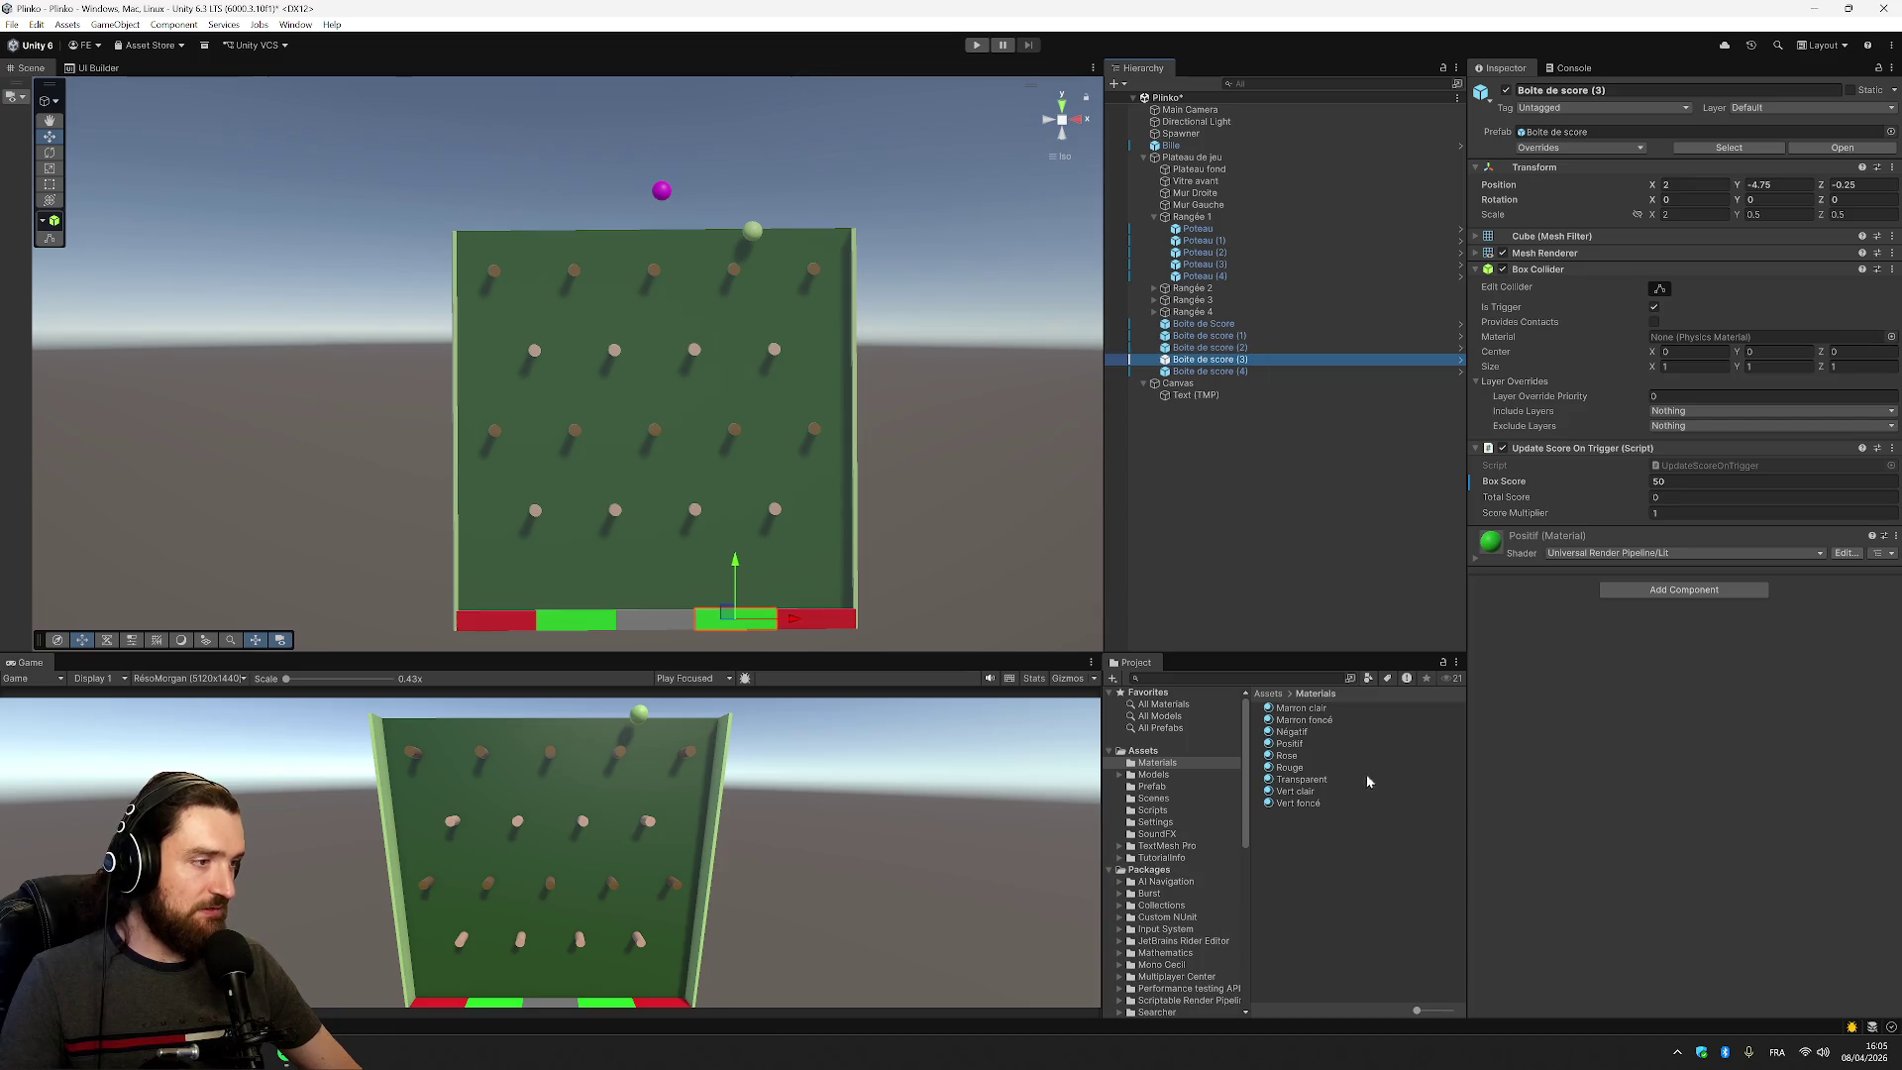
left_click(1288, 759)
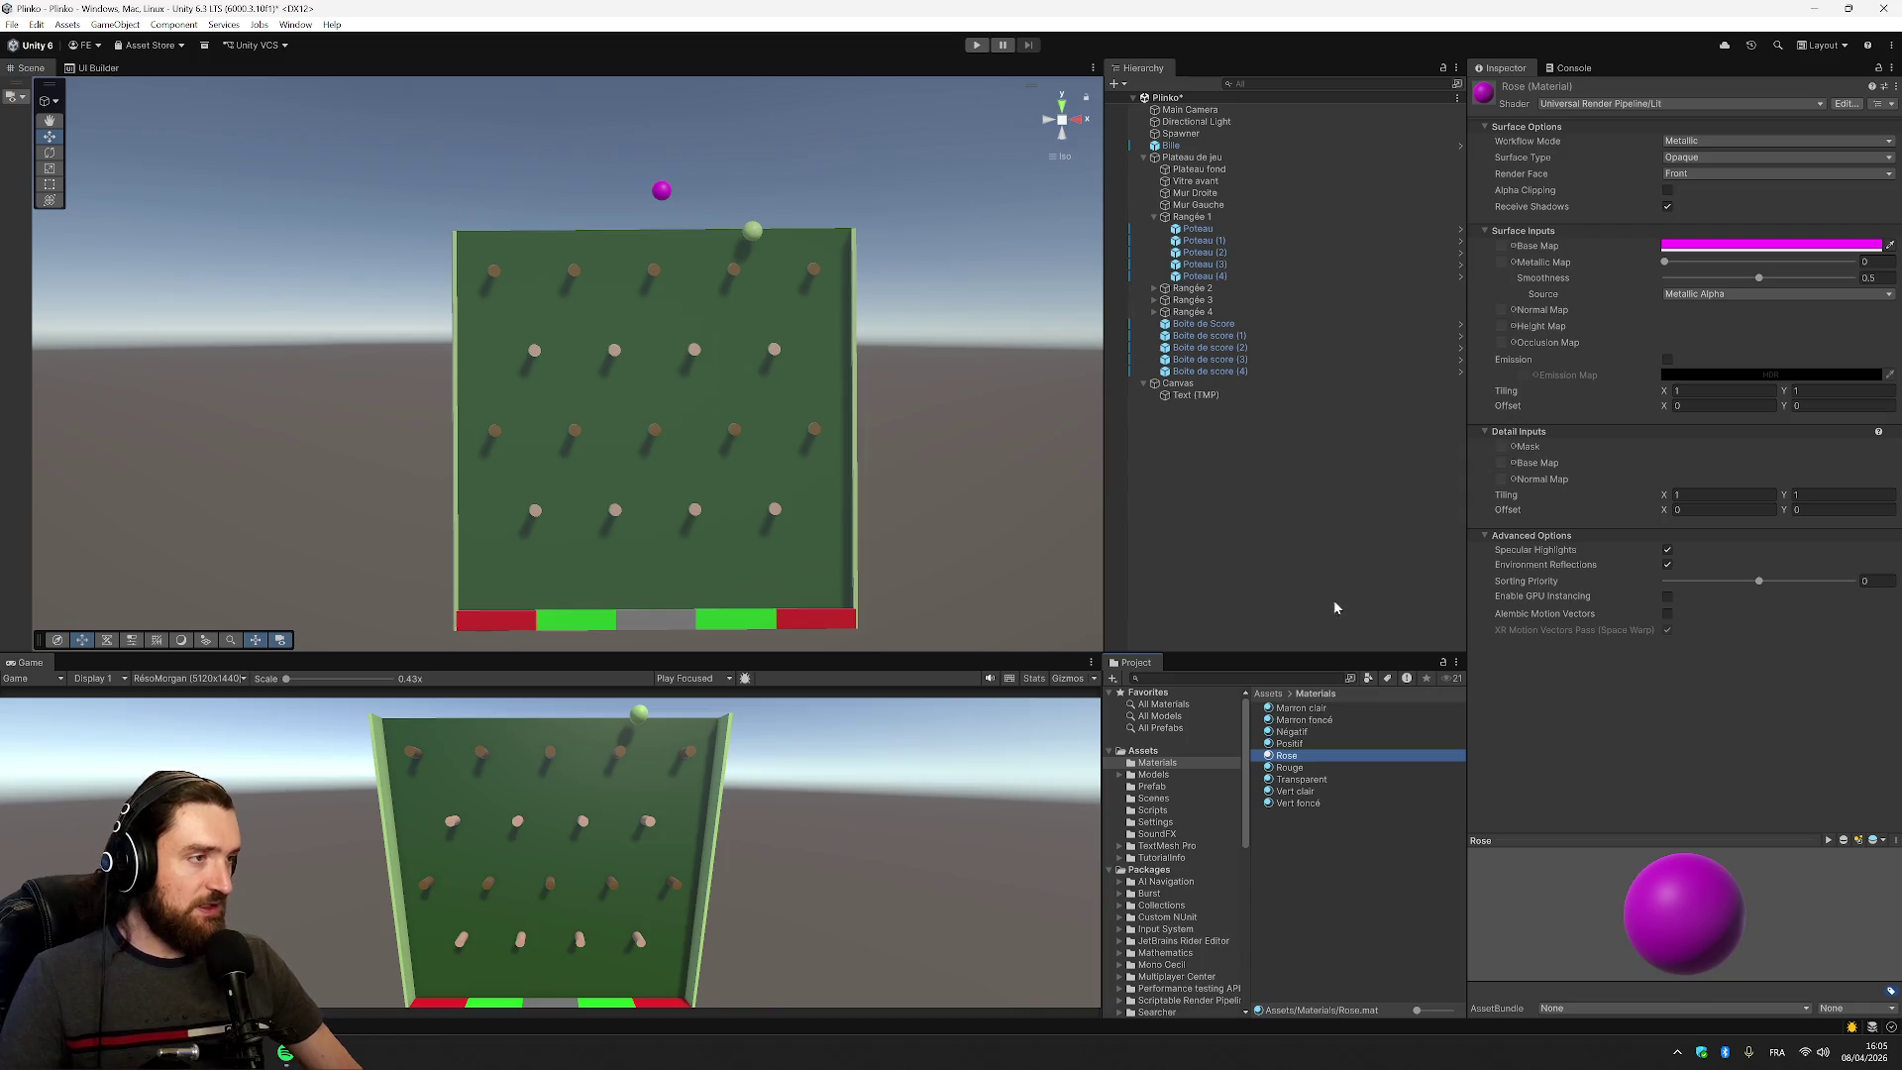
Create a new material in Materials with a purple B800F7 base colour
right_click(1345, 834)
mouse_move(1436, 390)
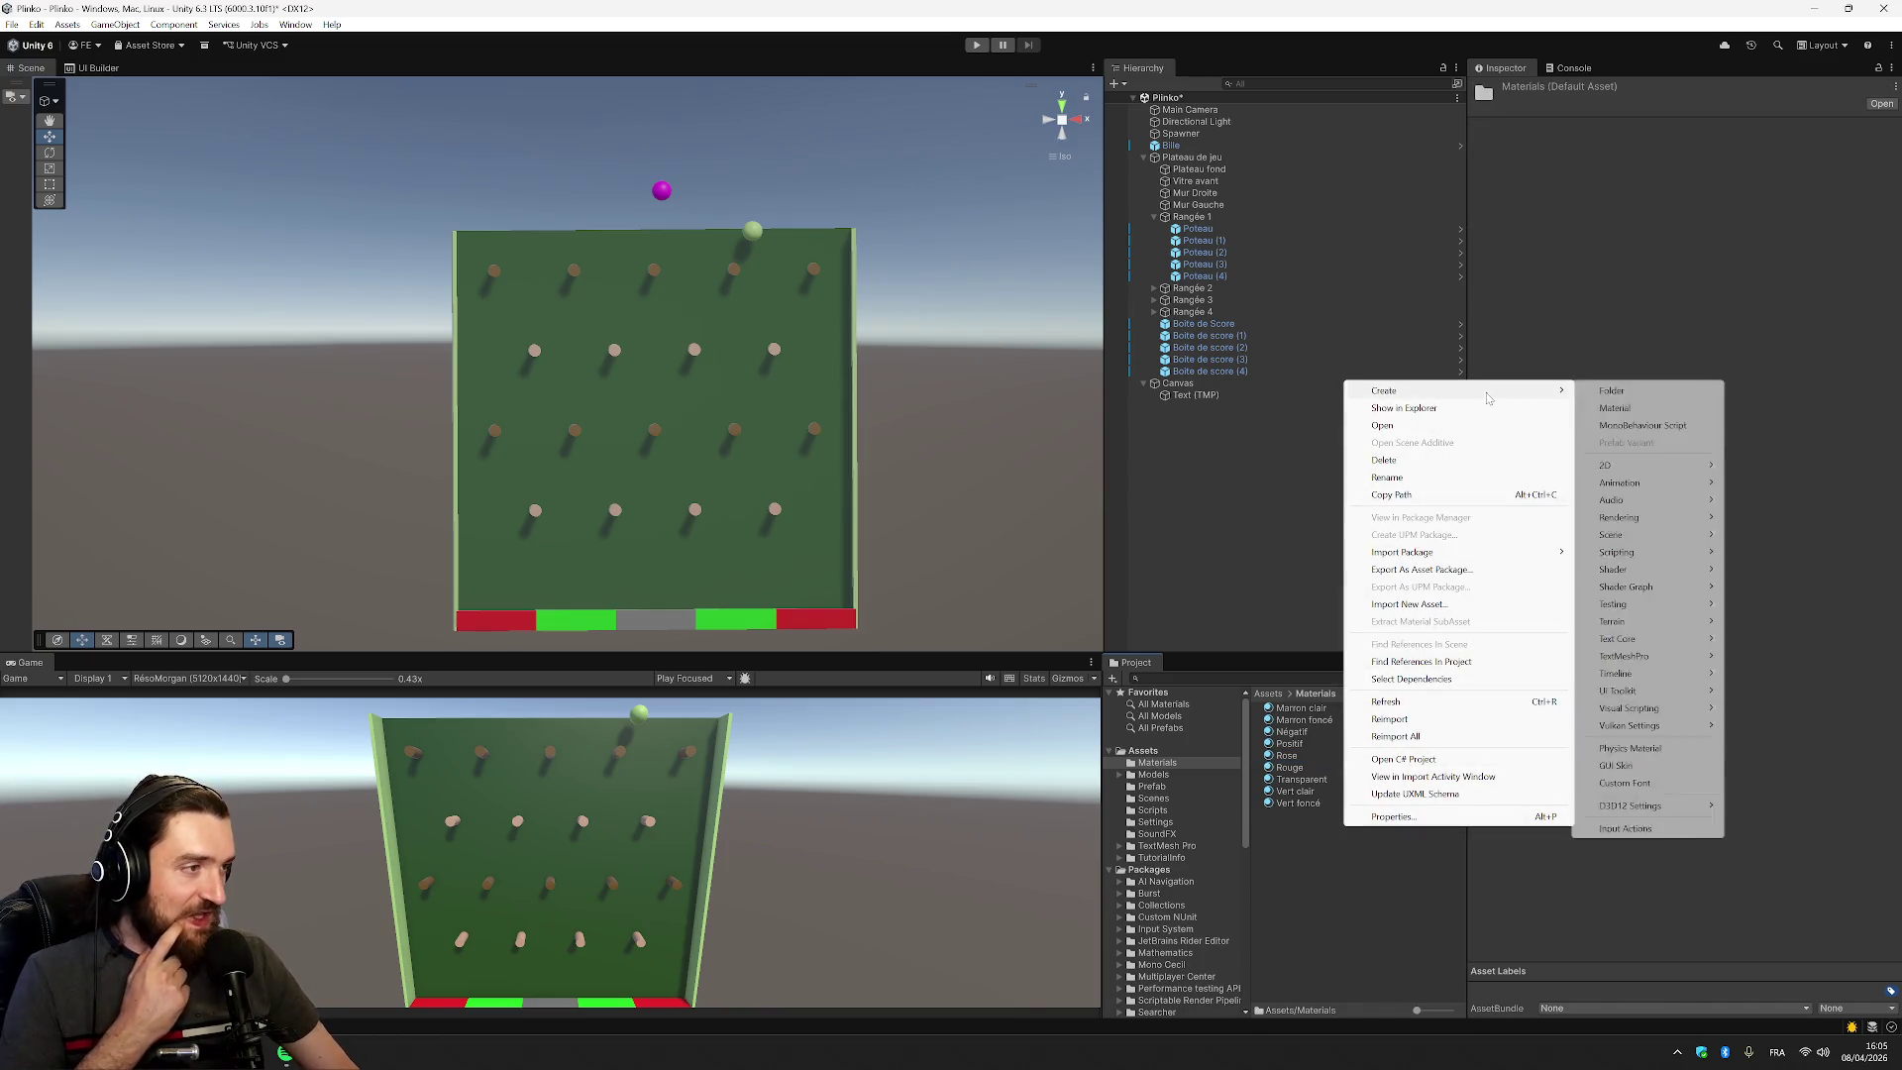
mouse_move(1654, 490)
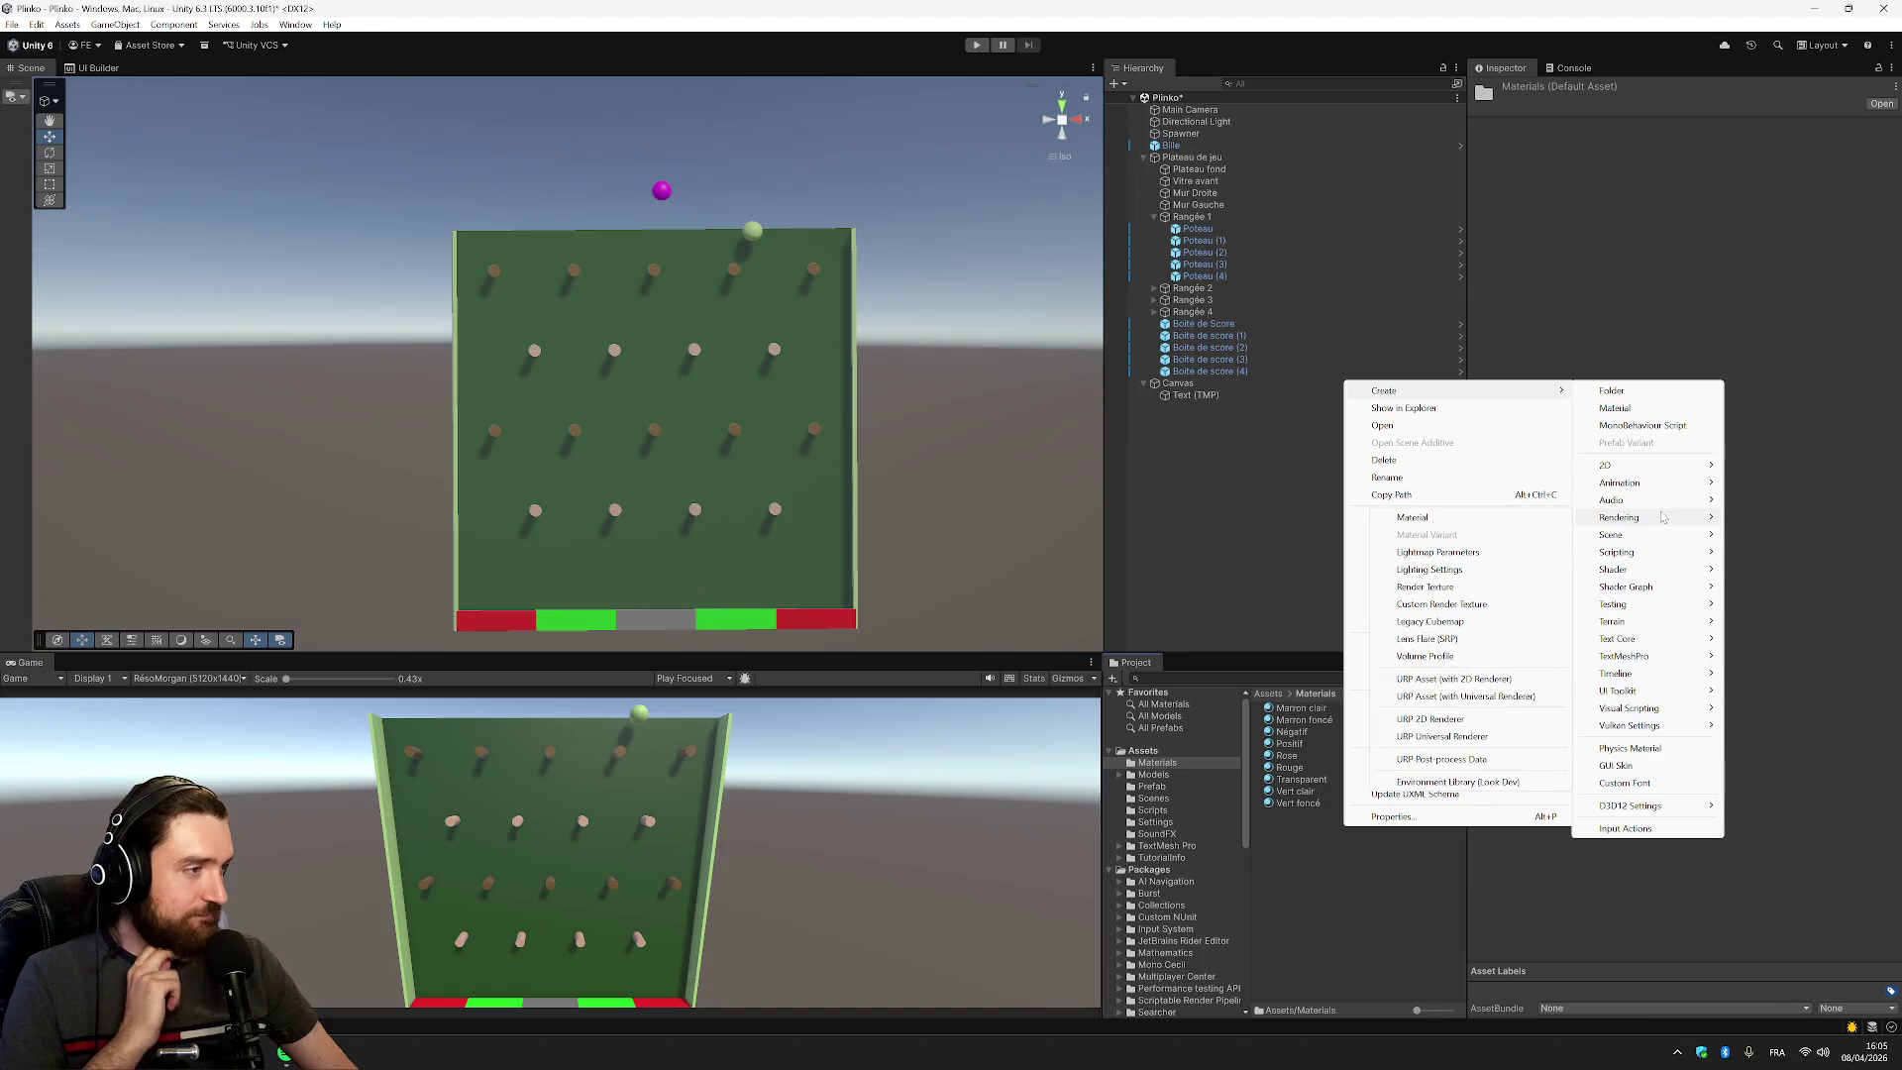
left_click(1653, 412)
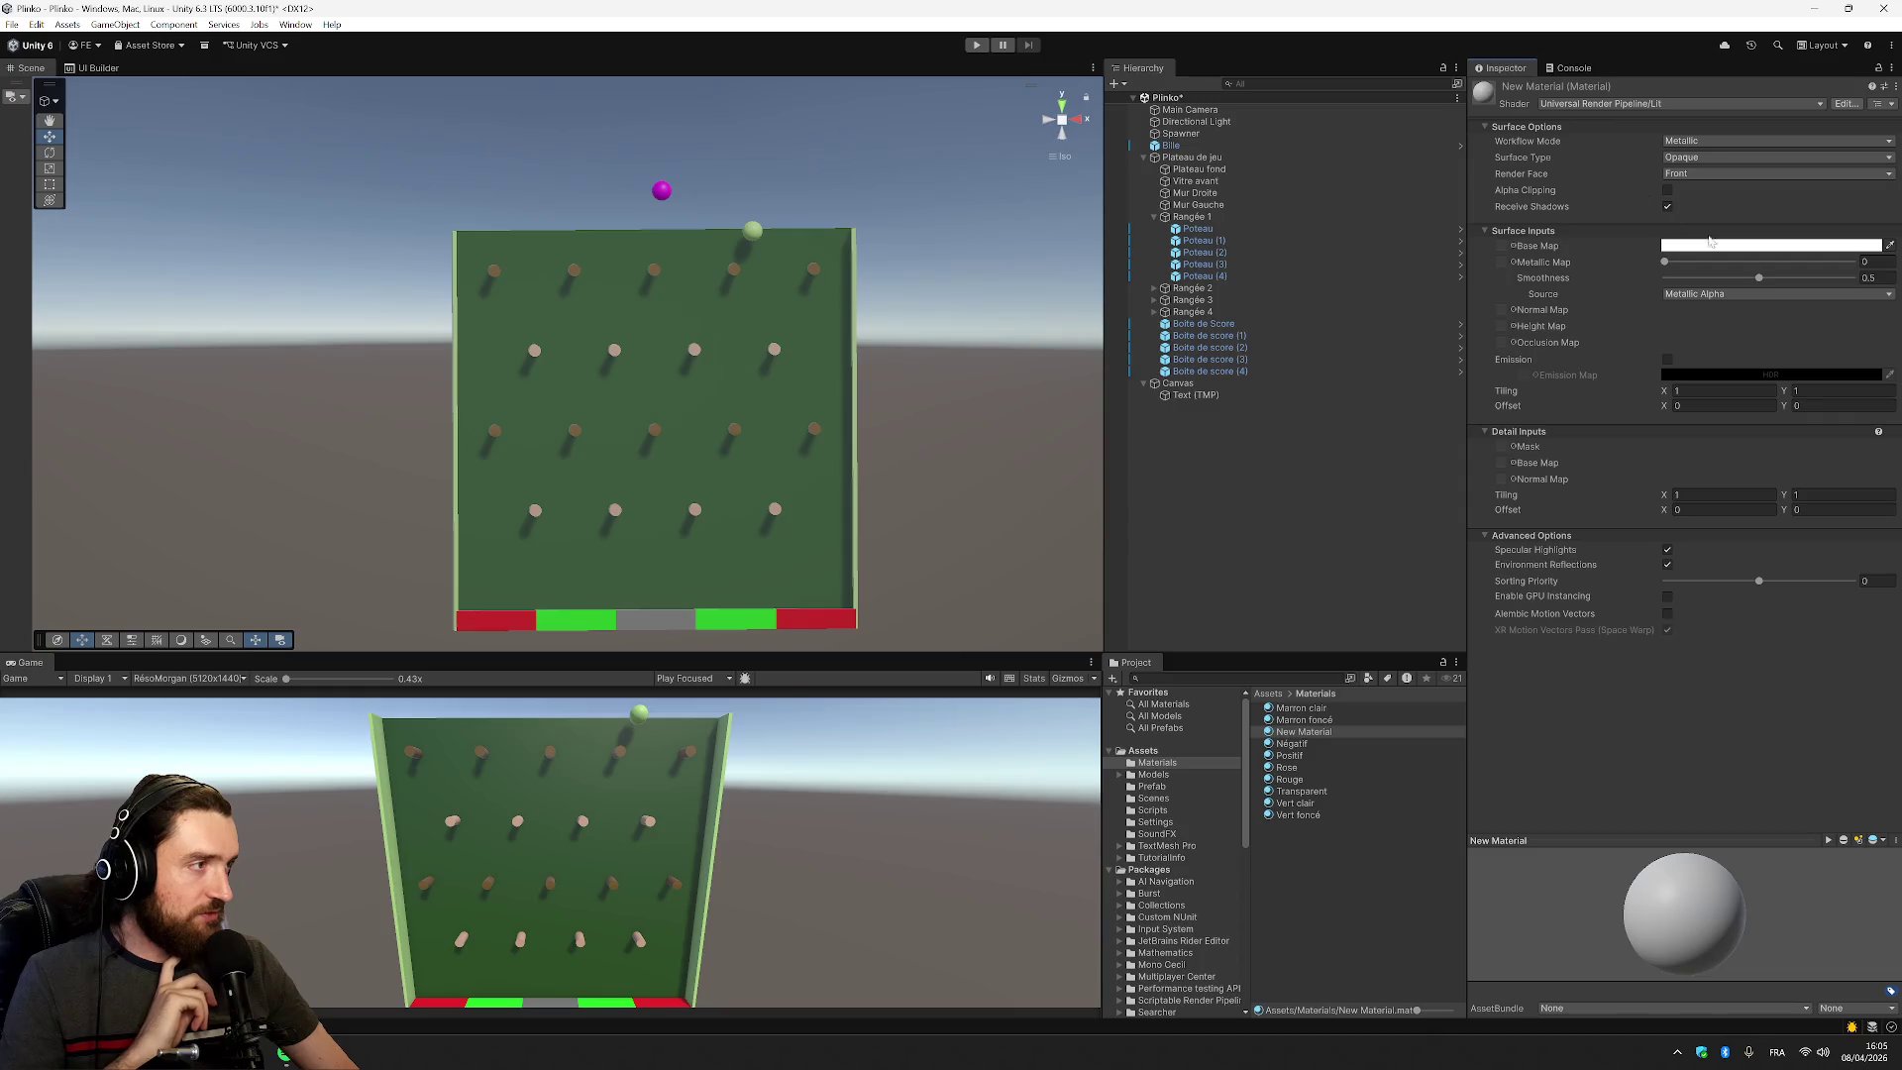
left_click(1720, 247)
mouse_move(1875, 365)
left_mouse_down()
mouse_move(1881, 384)
mouse_move(1828, 438)
left_mouse_up()
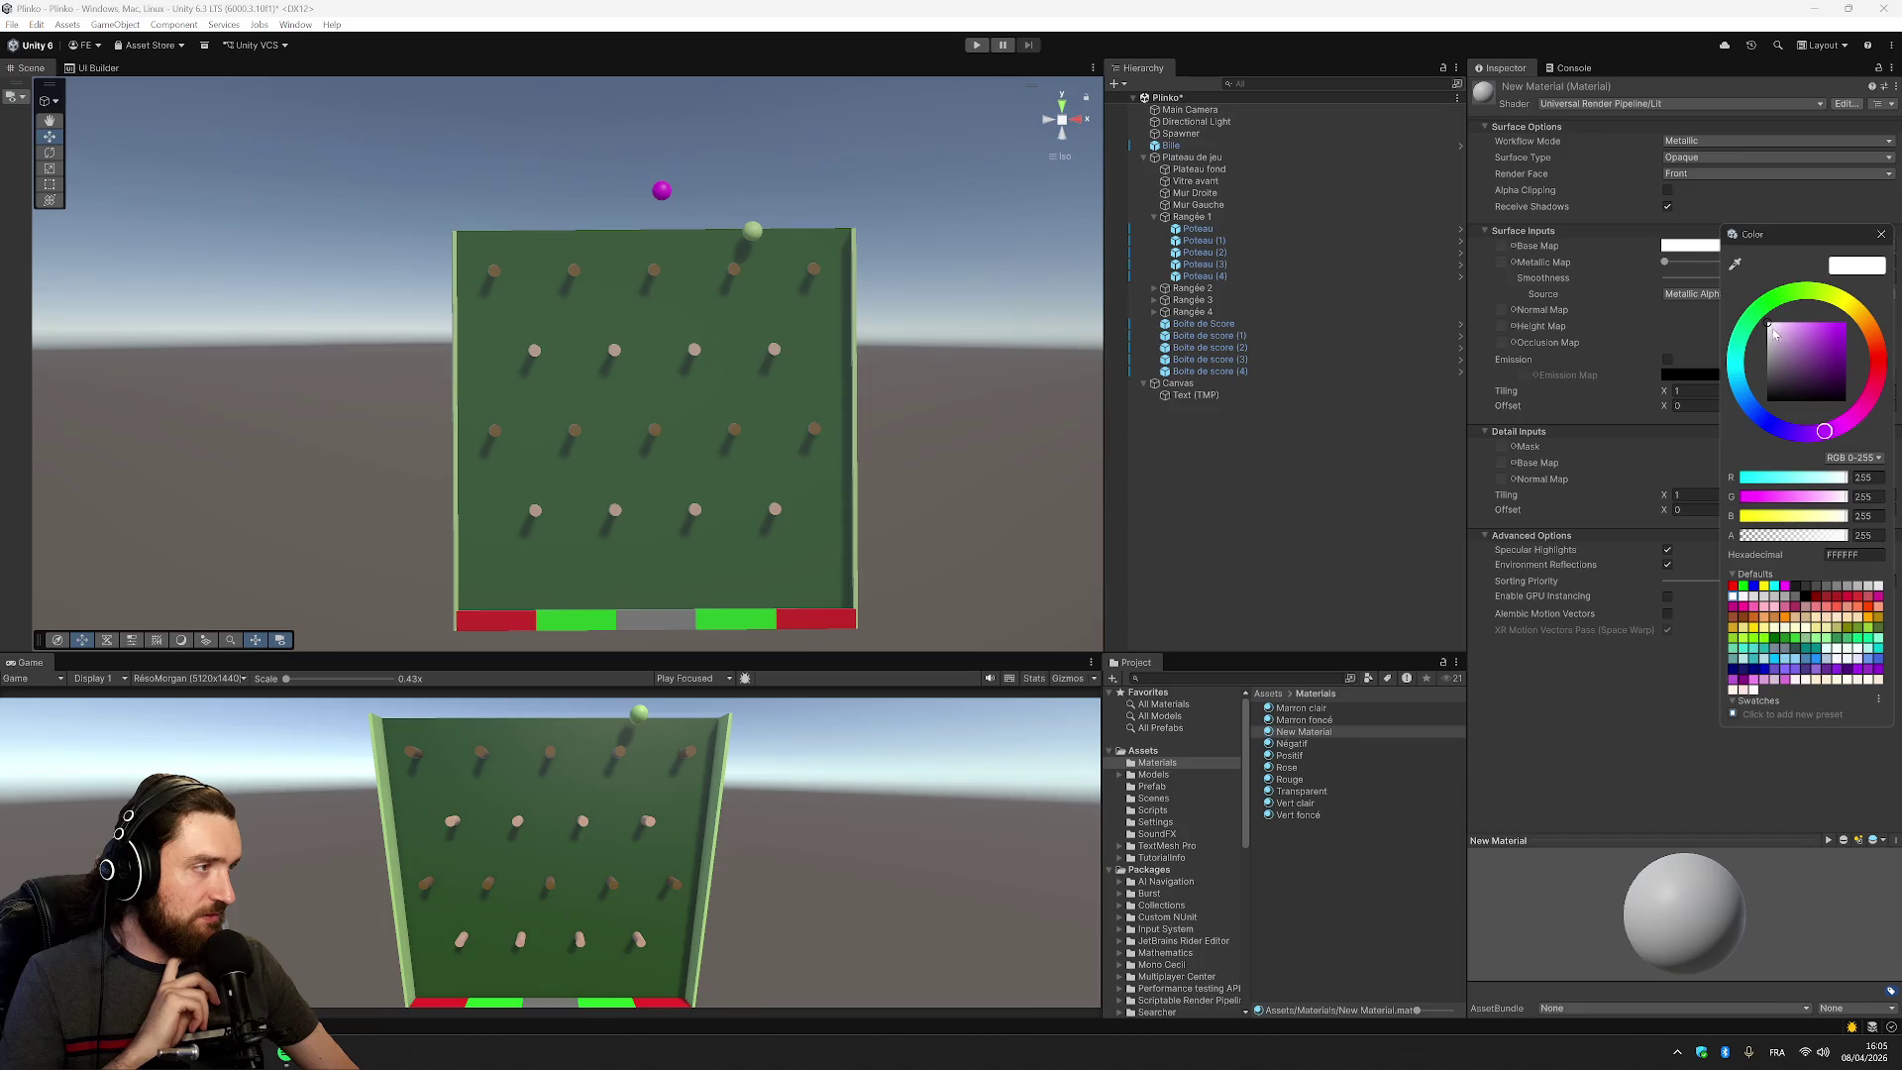
left_click_drag(1867, 327, 1857, 331)
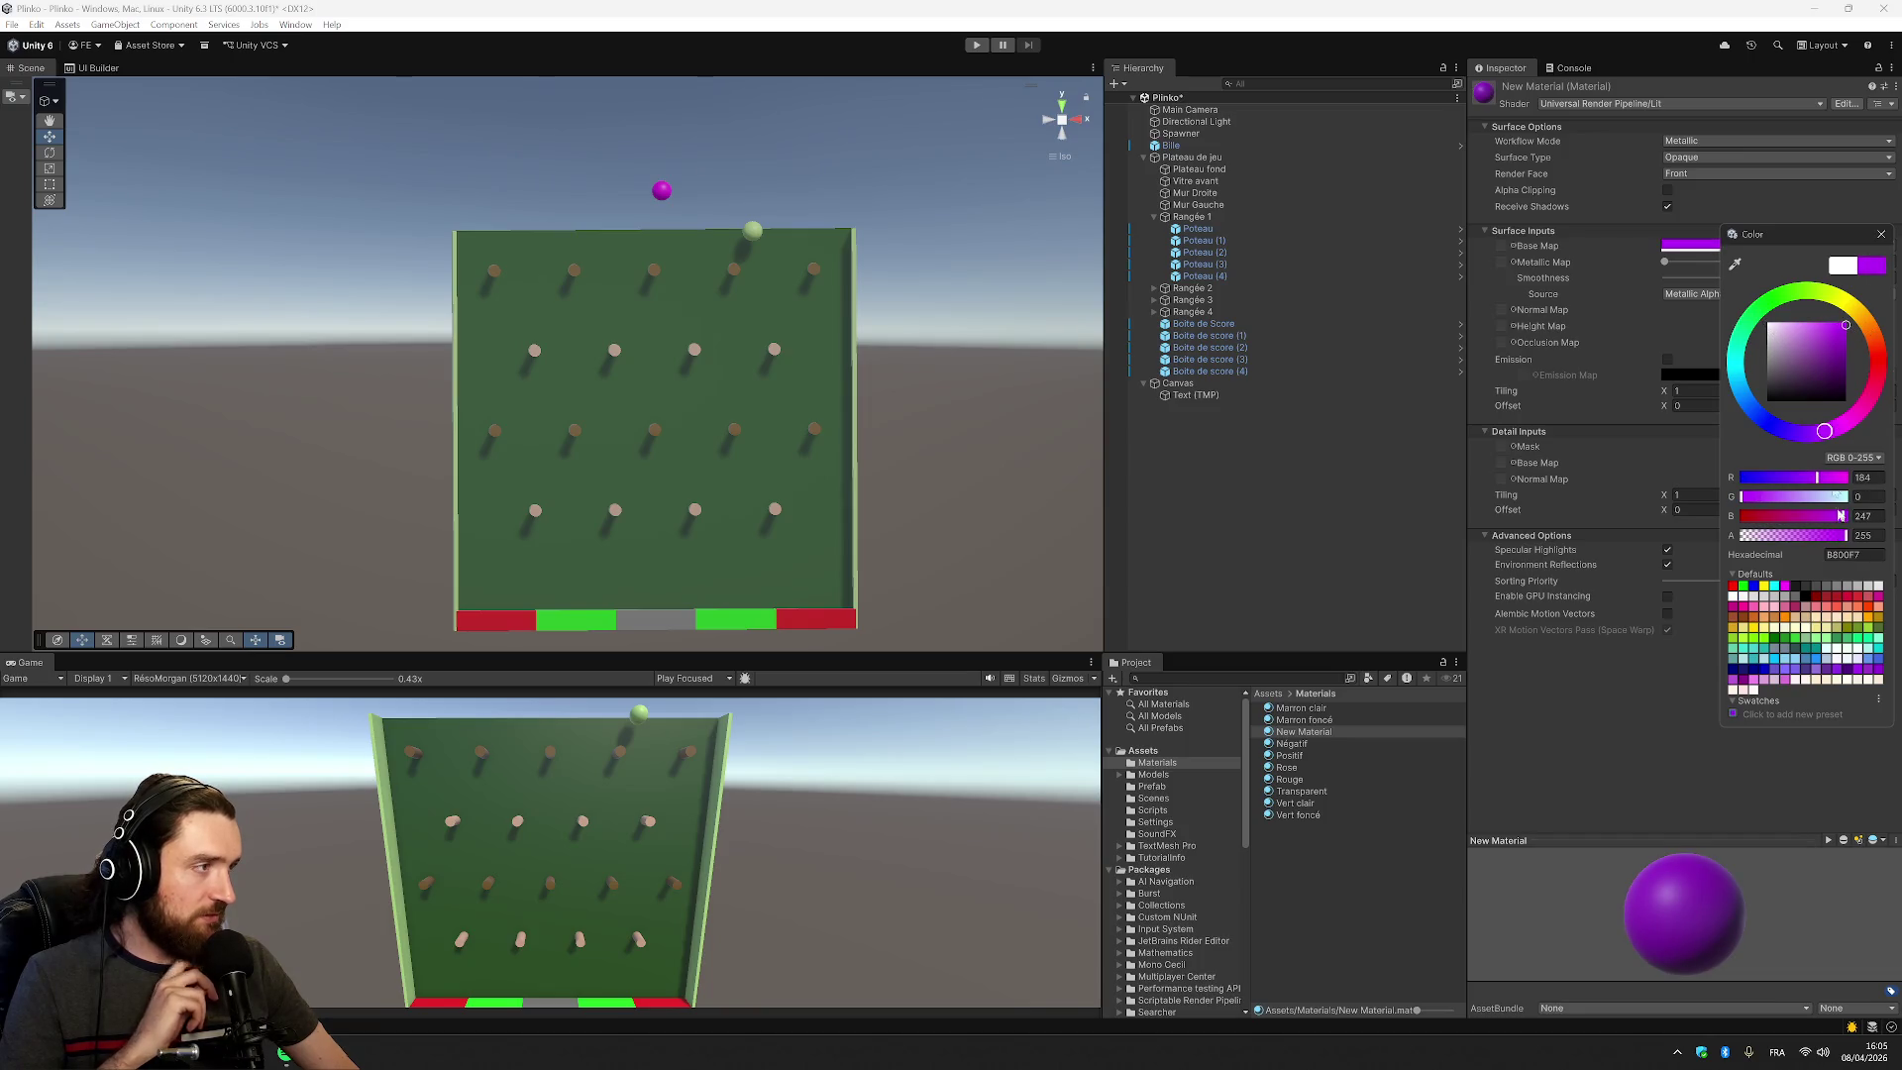
left_click(1634, 683)
Rename the new material to Multiplier and apply it to the middle score box, Boite de score (2)
left_click(1337, 738)
key("F2")
type("Mult")
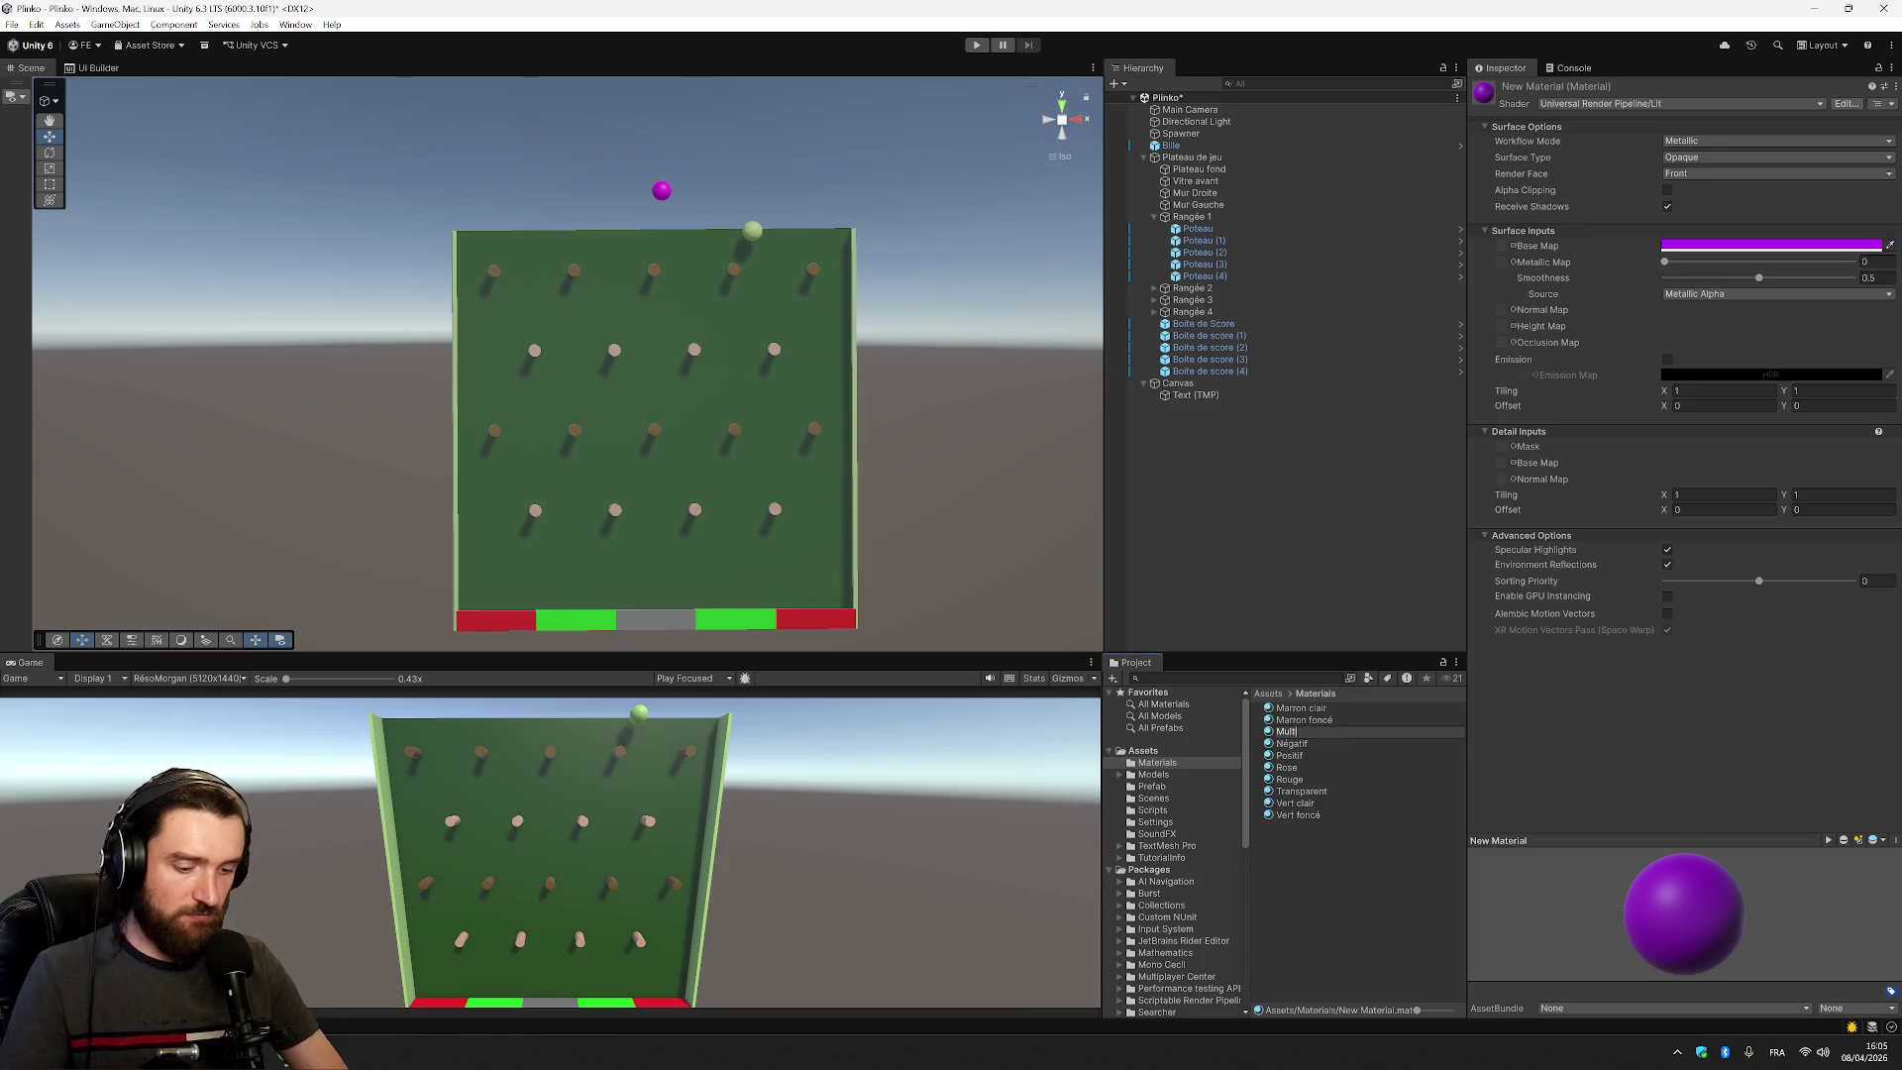
type("iplier")
key("Return")
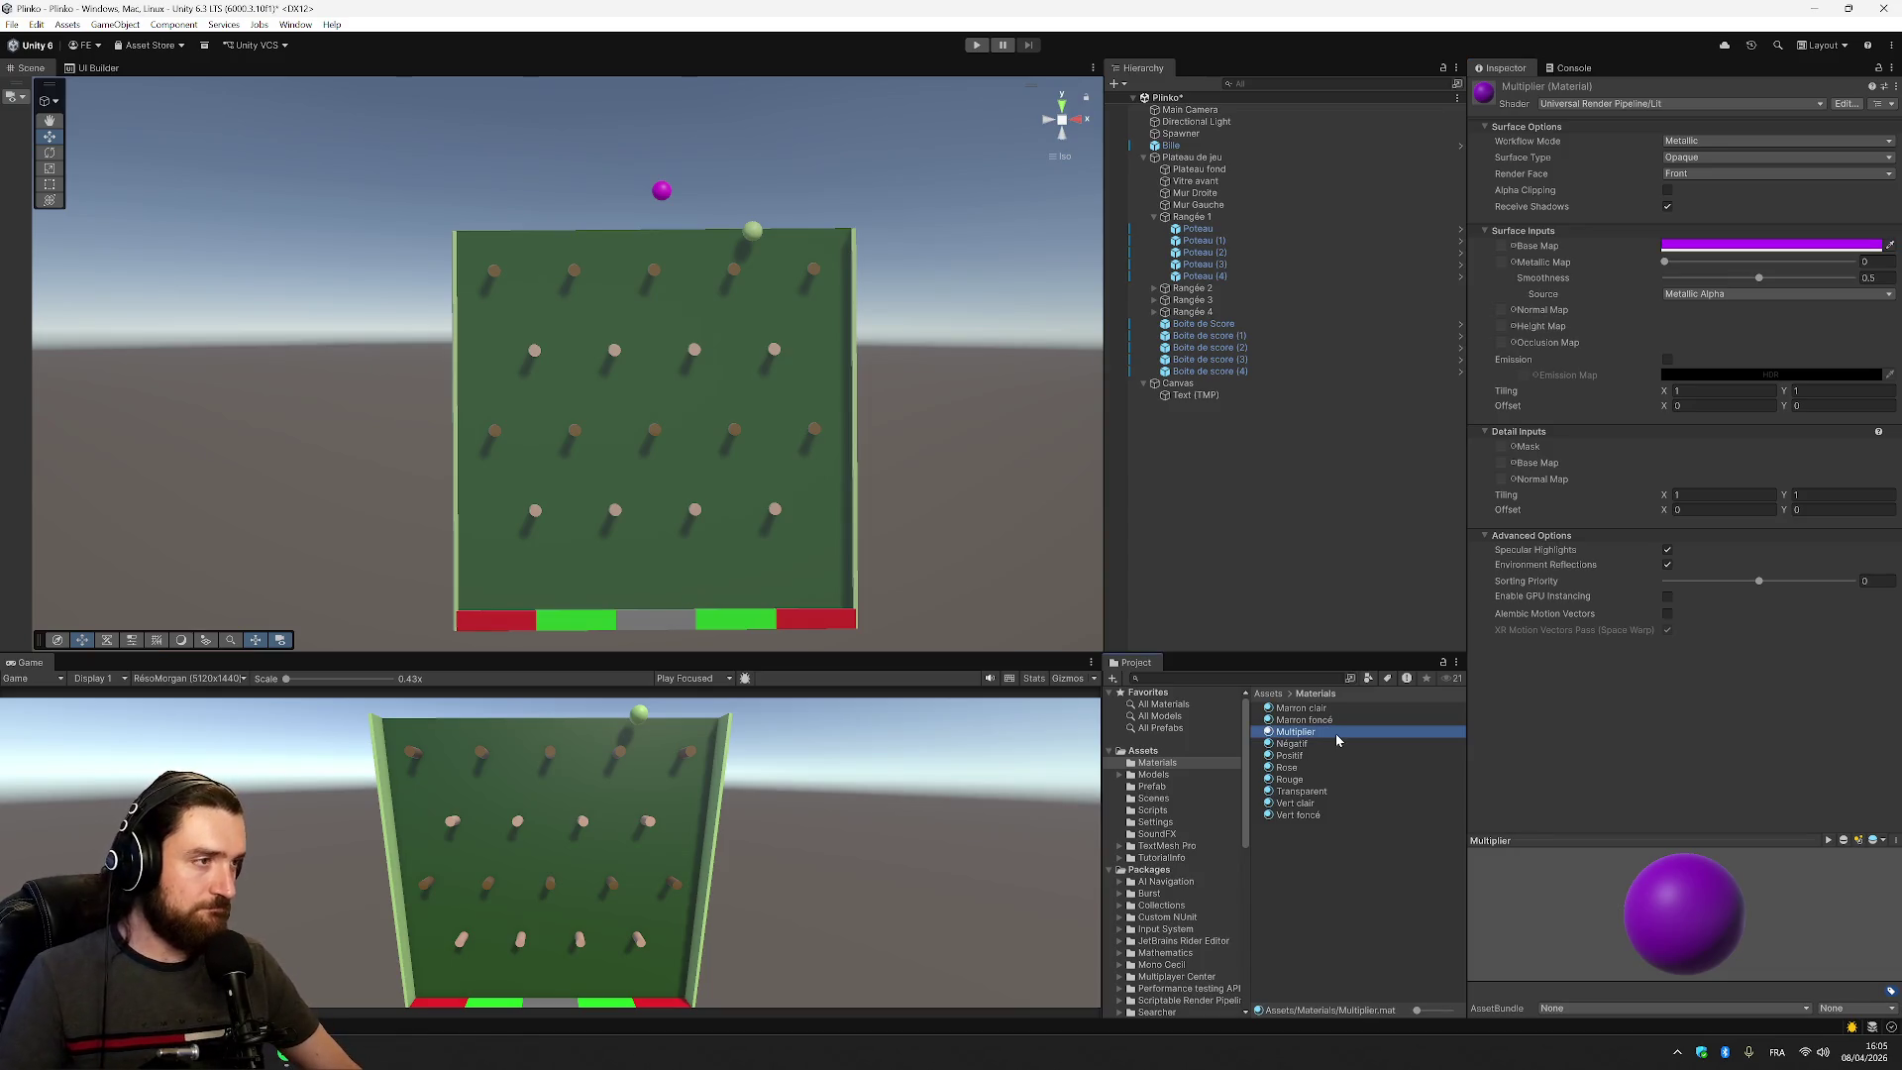
left_click_drag(1336, 740, 1240, 347)
left_click(1327, 520)
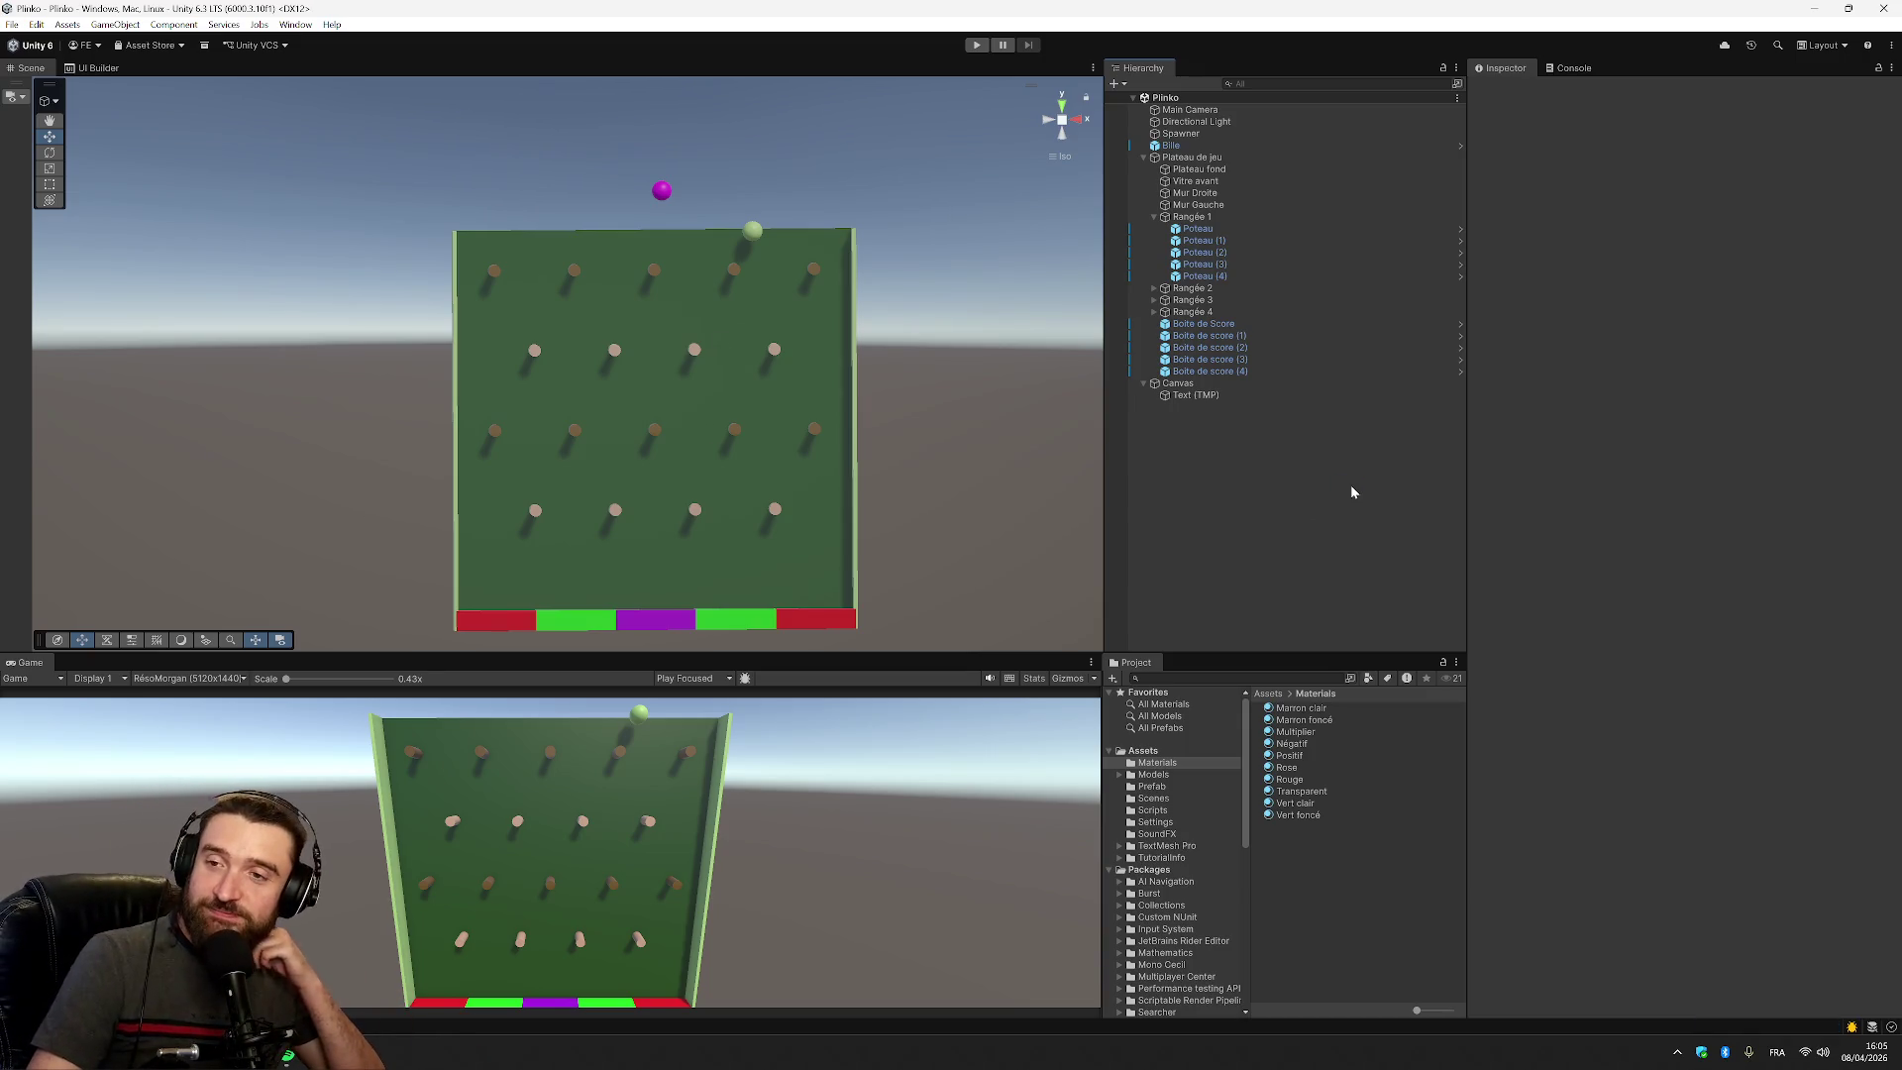
left_click(1221, 147)
left_click(1235, 135)
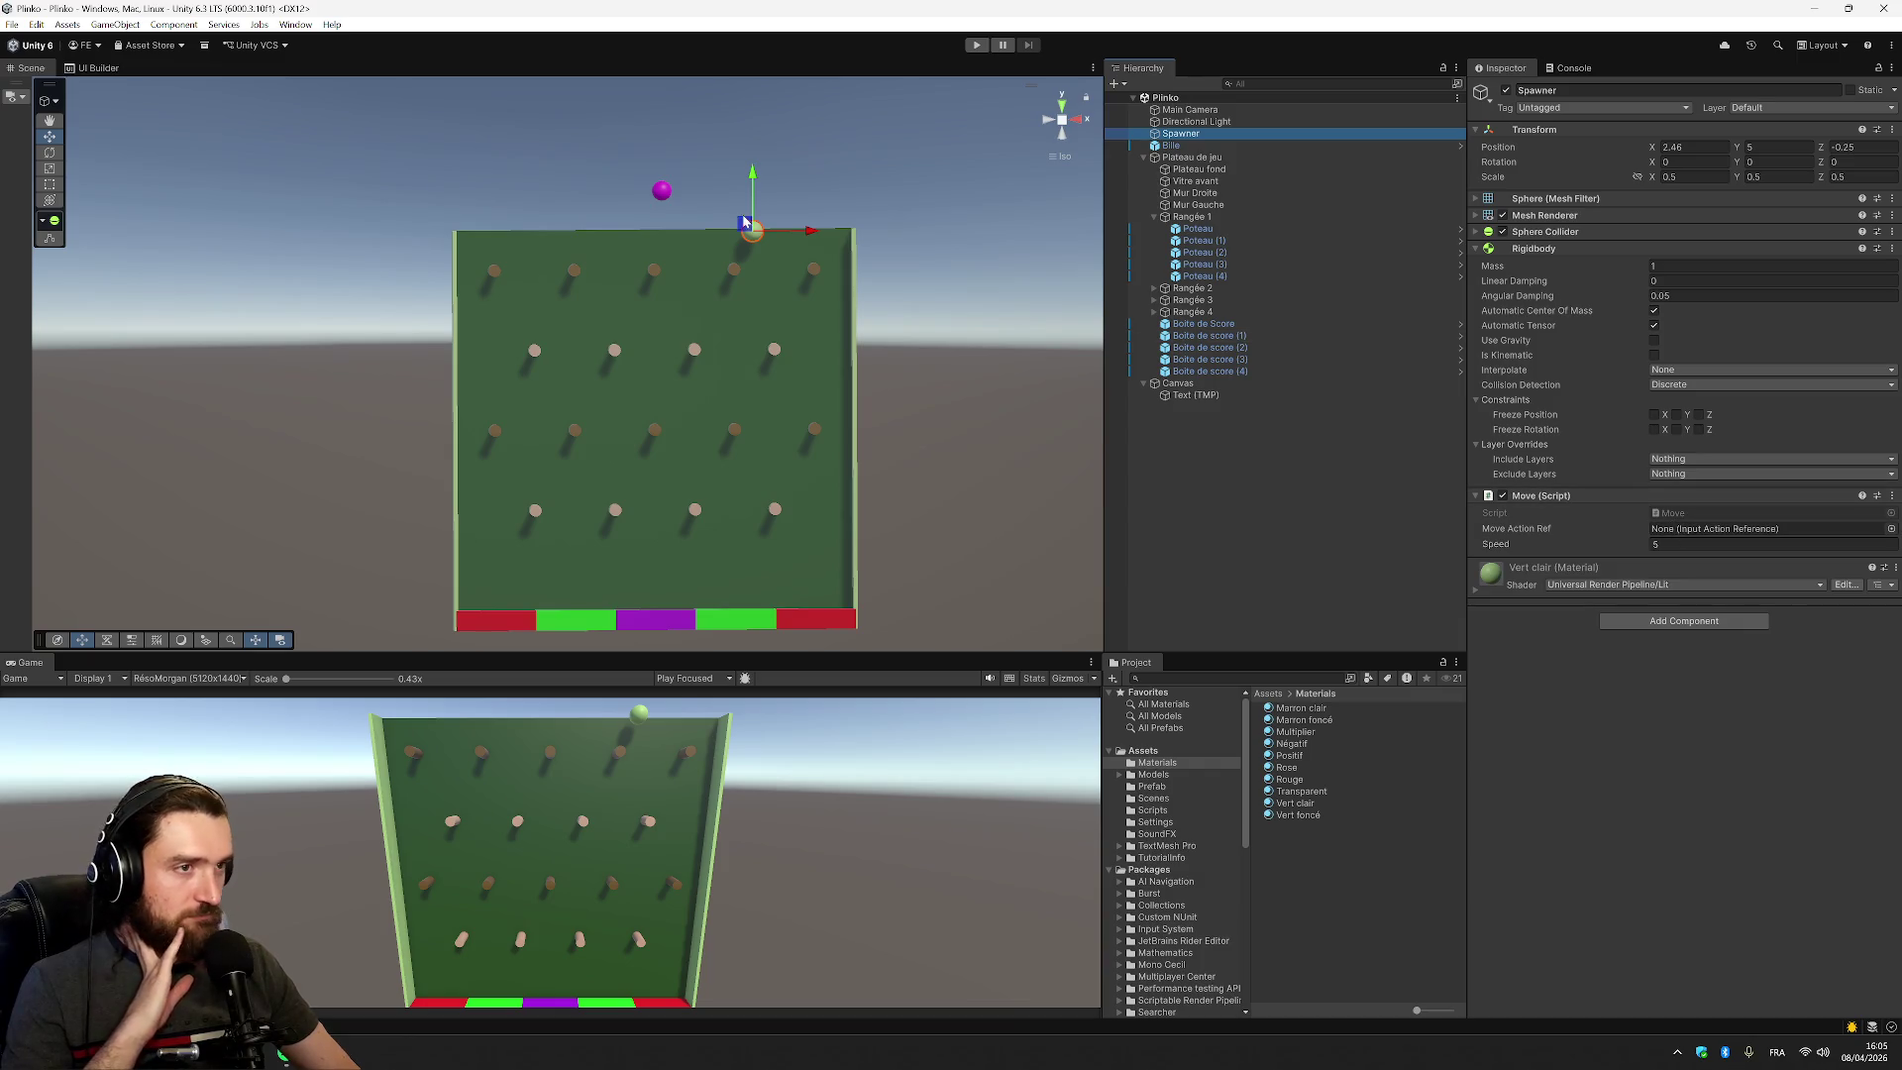
left_click(977, 45)
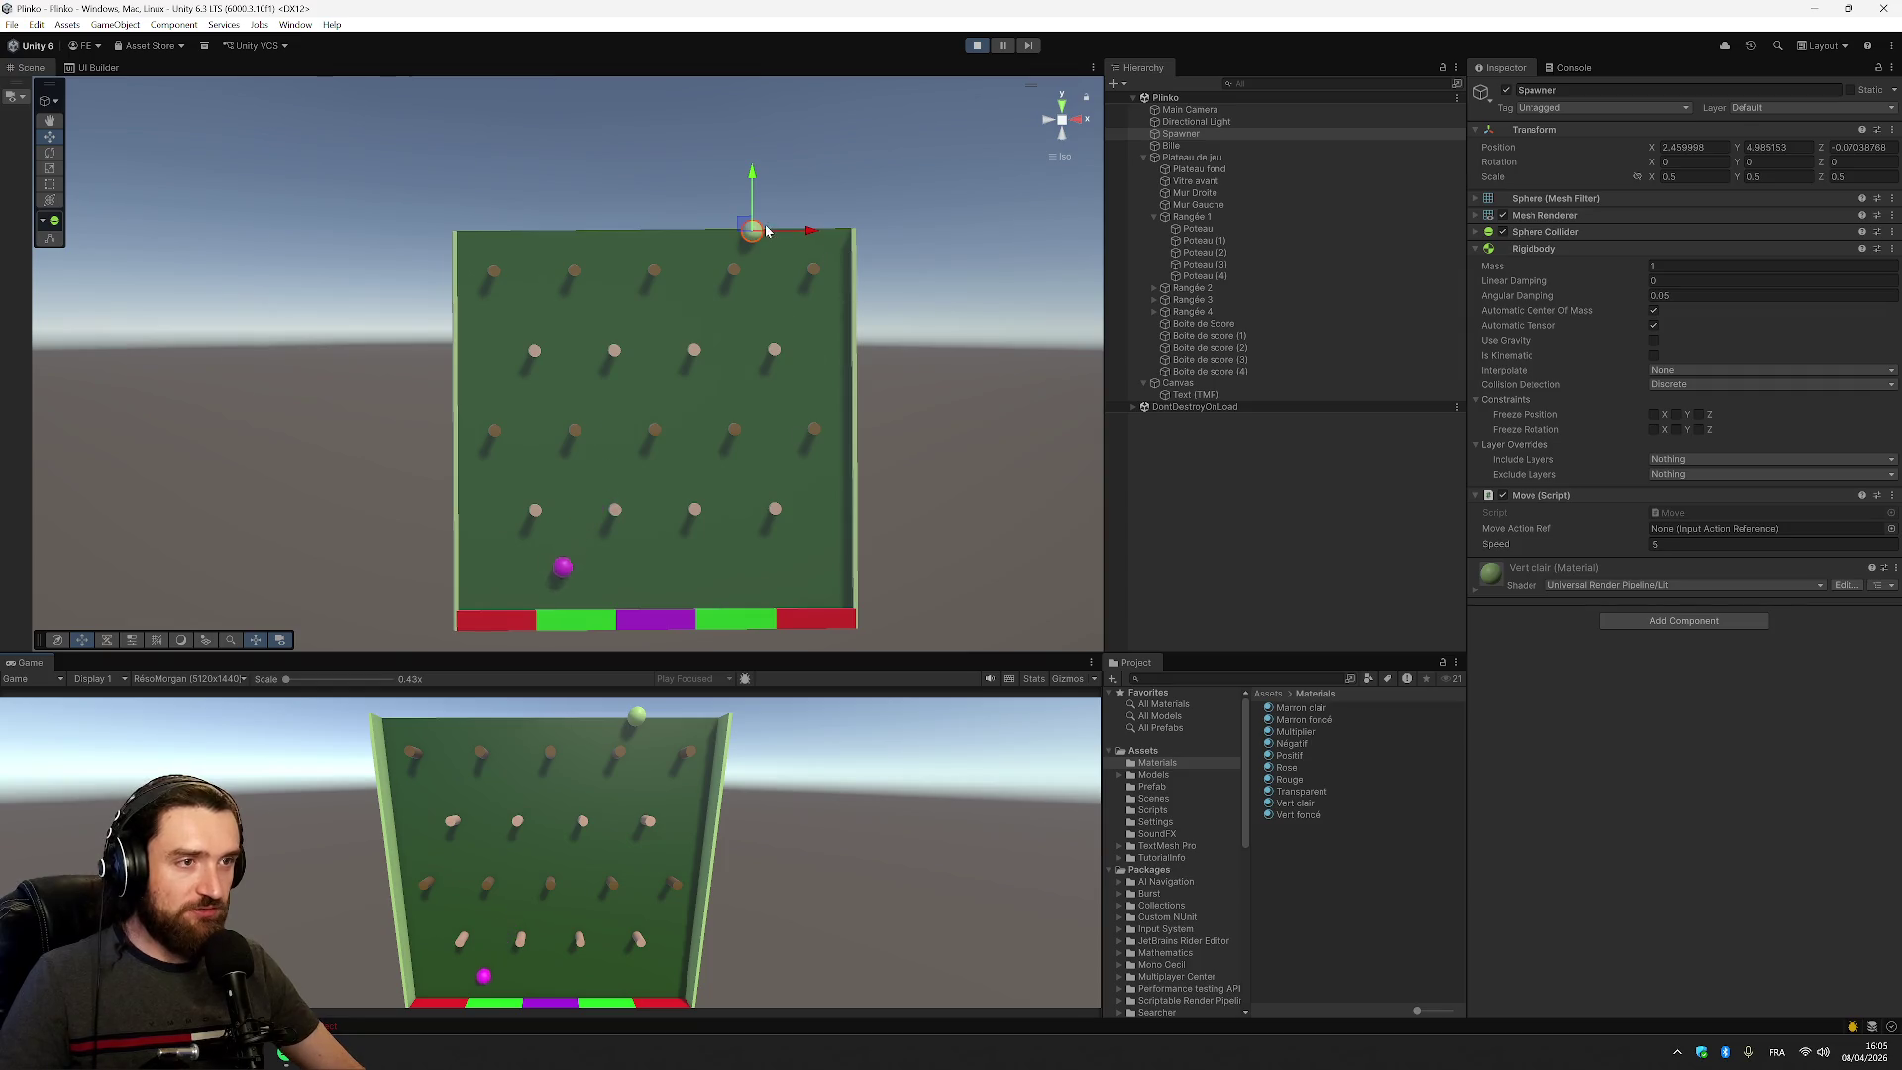
mouse_move(745, 228)
left_mouse_down()
mouse_move(717, 211)
mouse_move(654, 234)
left_mouse_up()
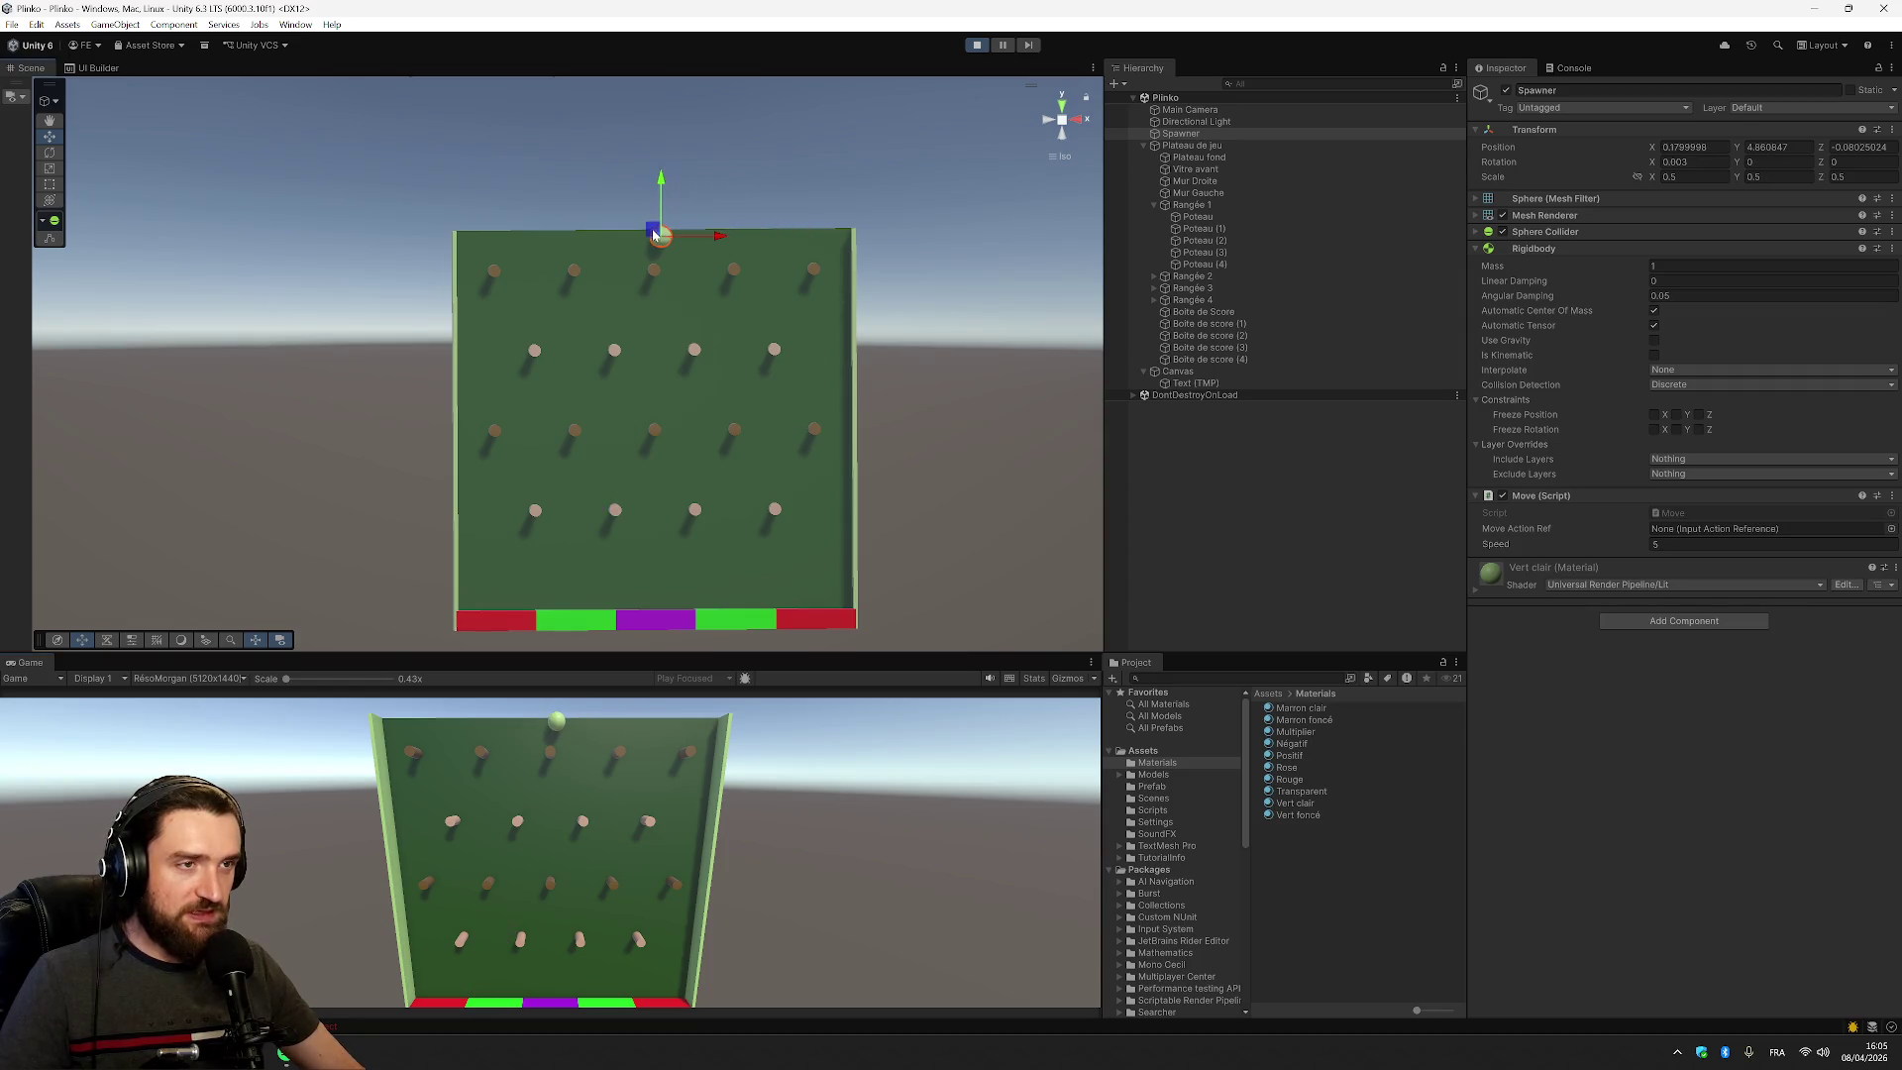
left_click(996, 46)
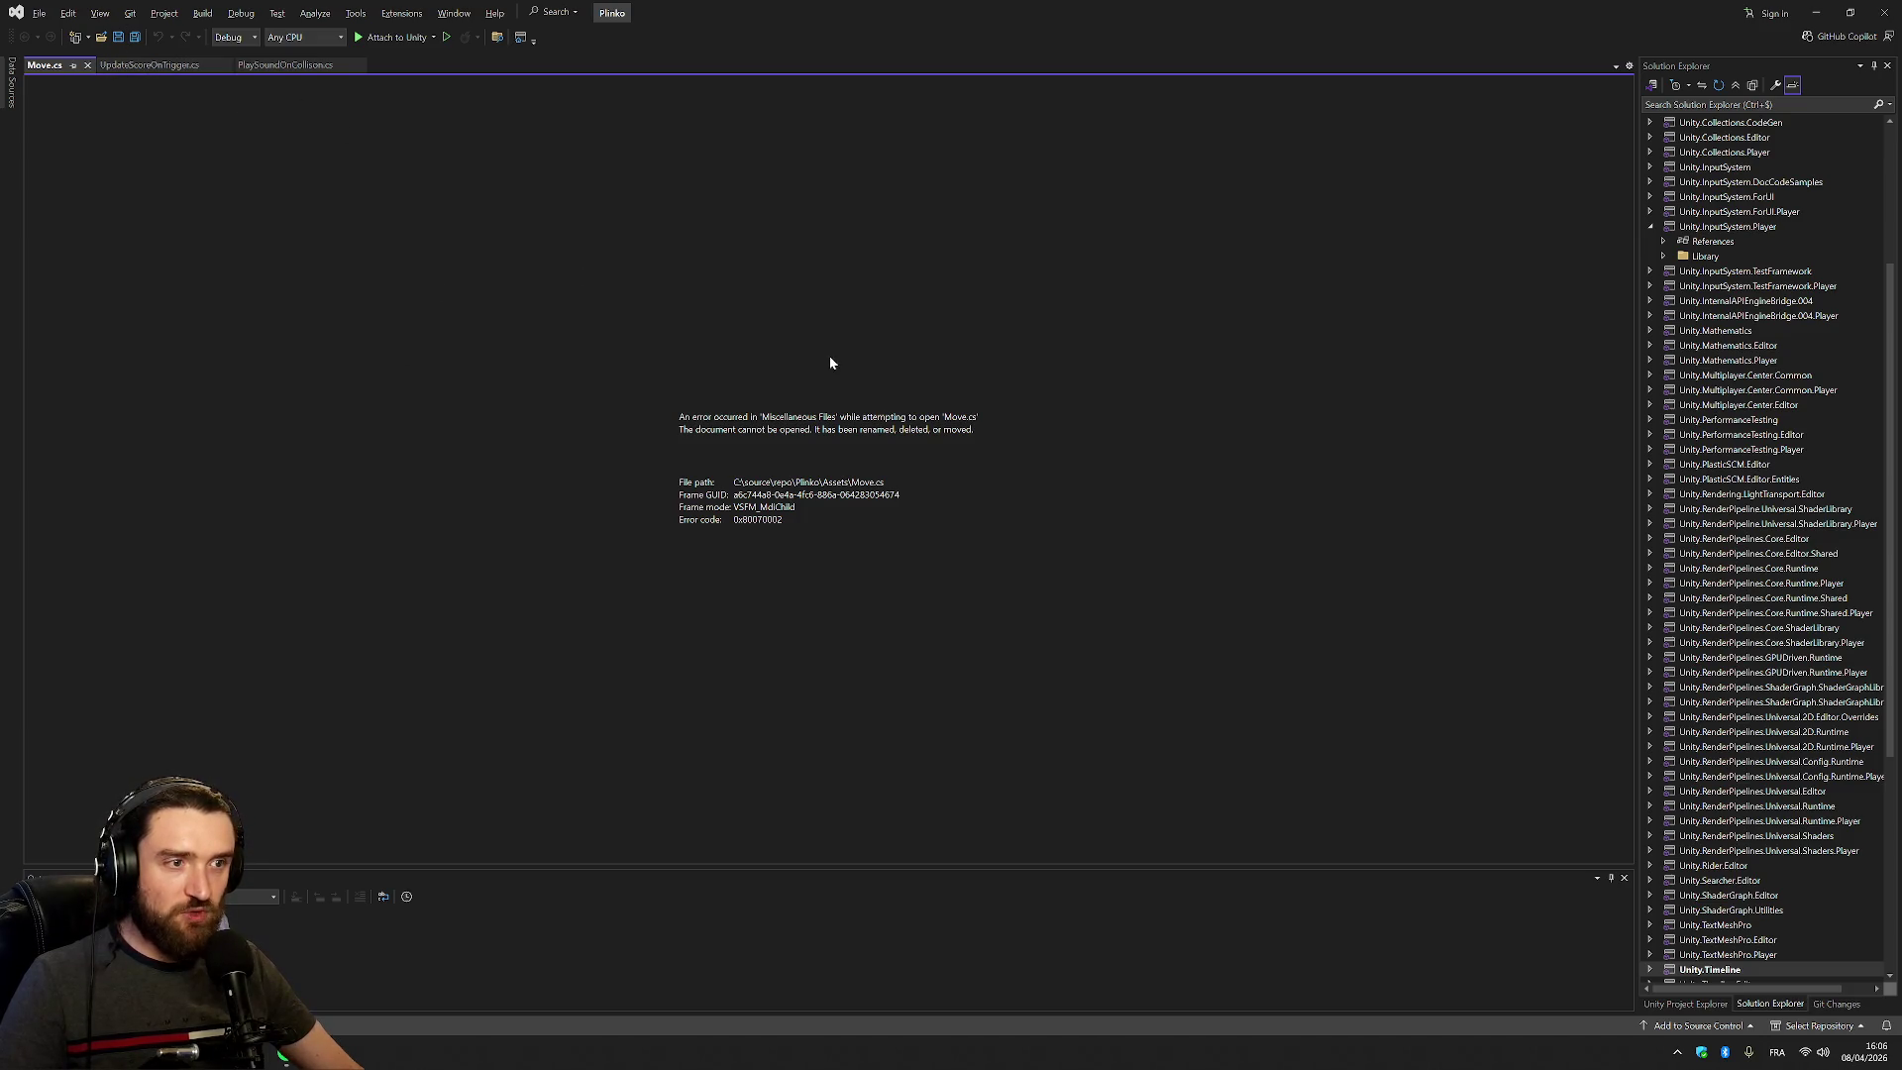
Close the three script tabs in Visual Studio, return to Unity, and collapse the Move component
middle_click(58, 64)
middle_click(57, 64)
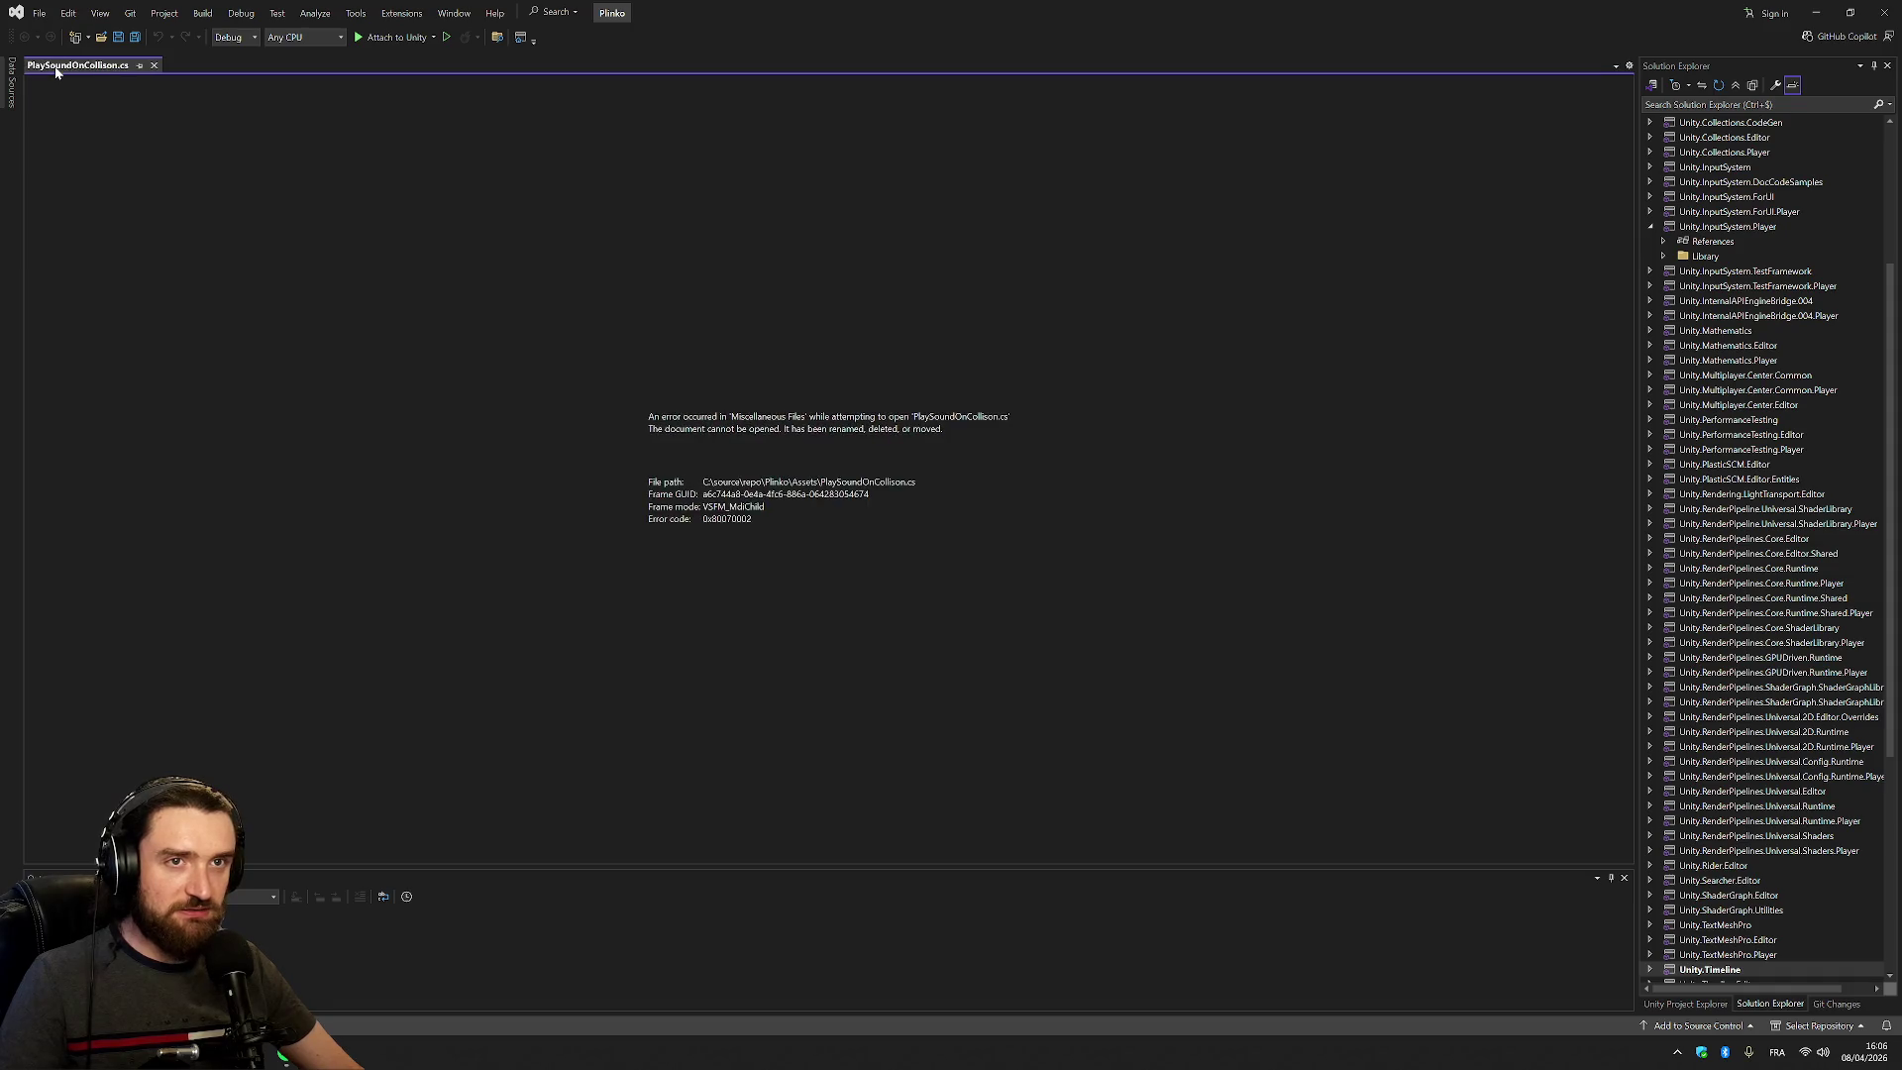
middle_click(58, 65)
key("alt+Tab")
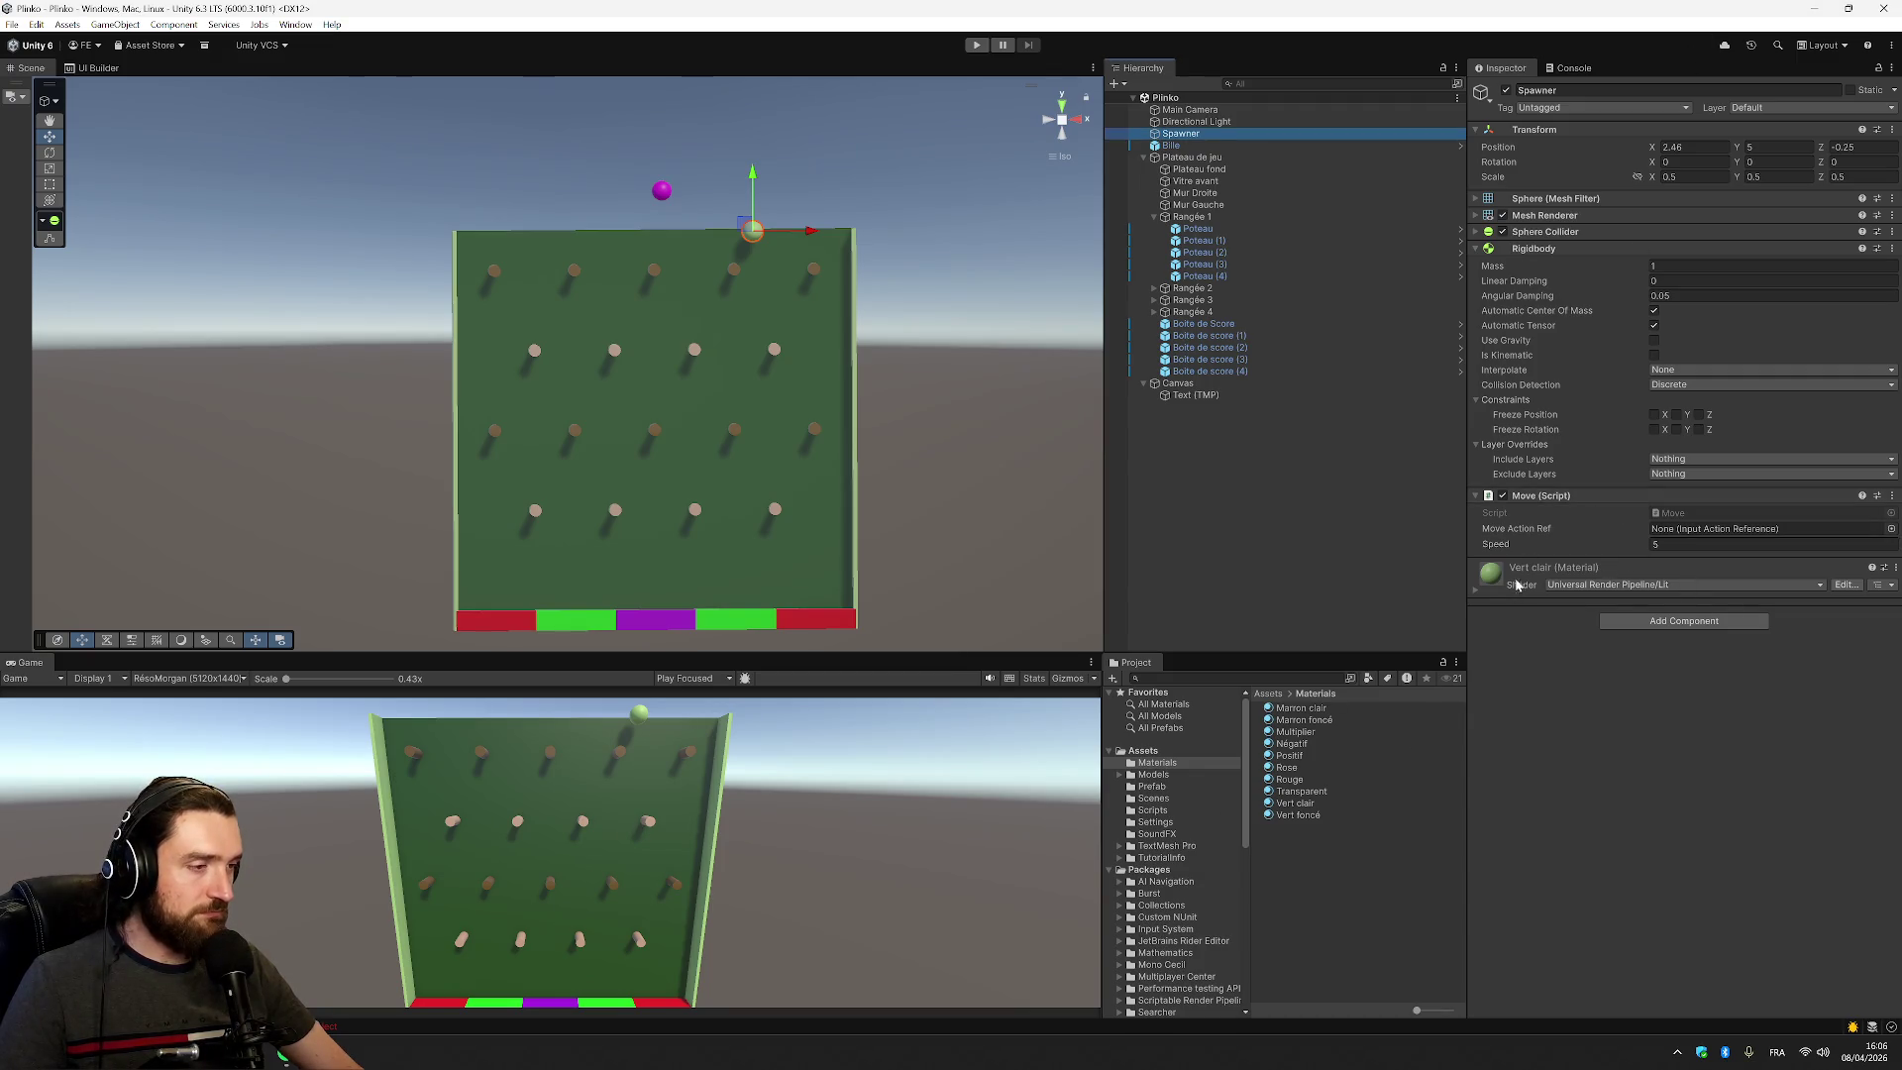
left_click(1583, 495)
Open the Move script from the Assets/Scripts folder in Visual Studio
left_click(1582, 495)
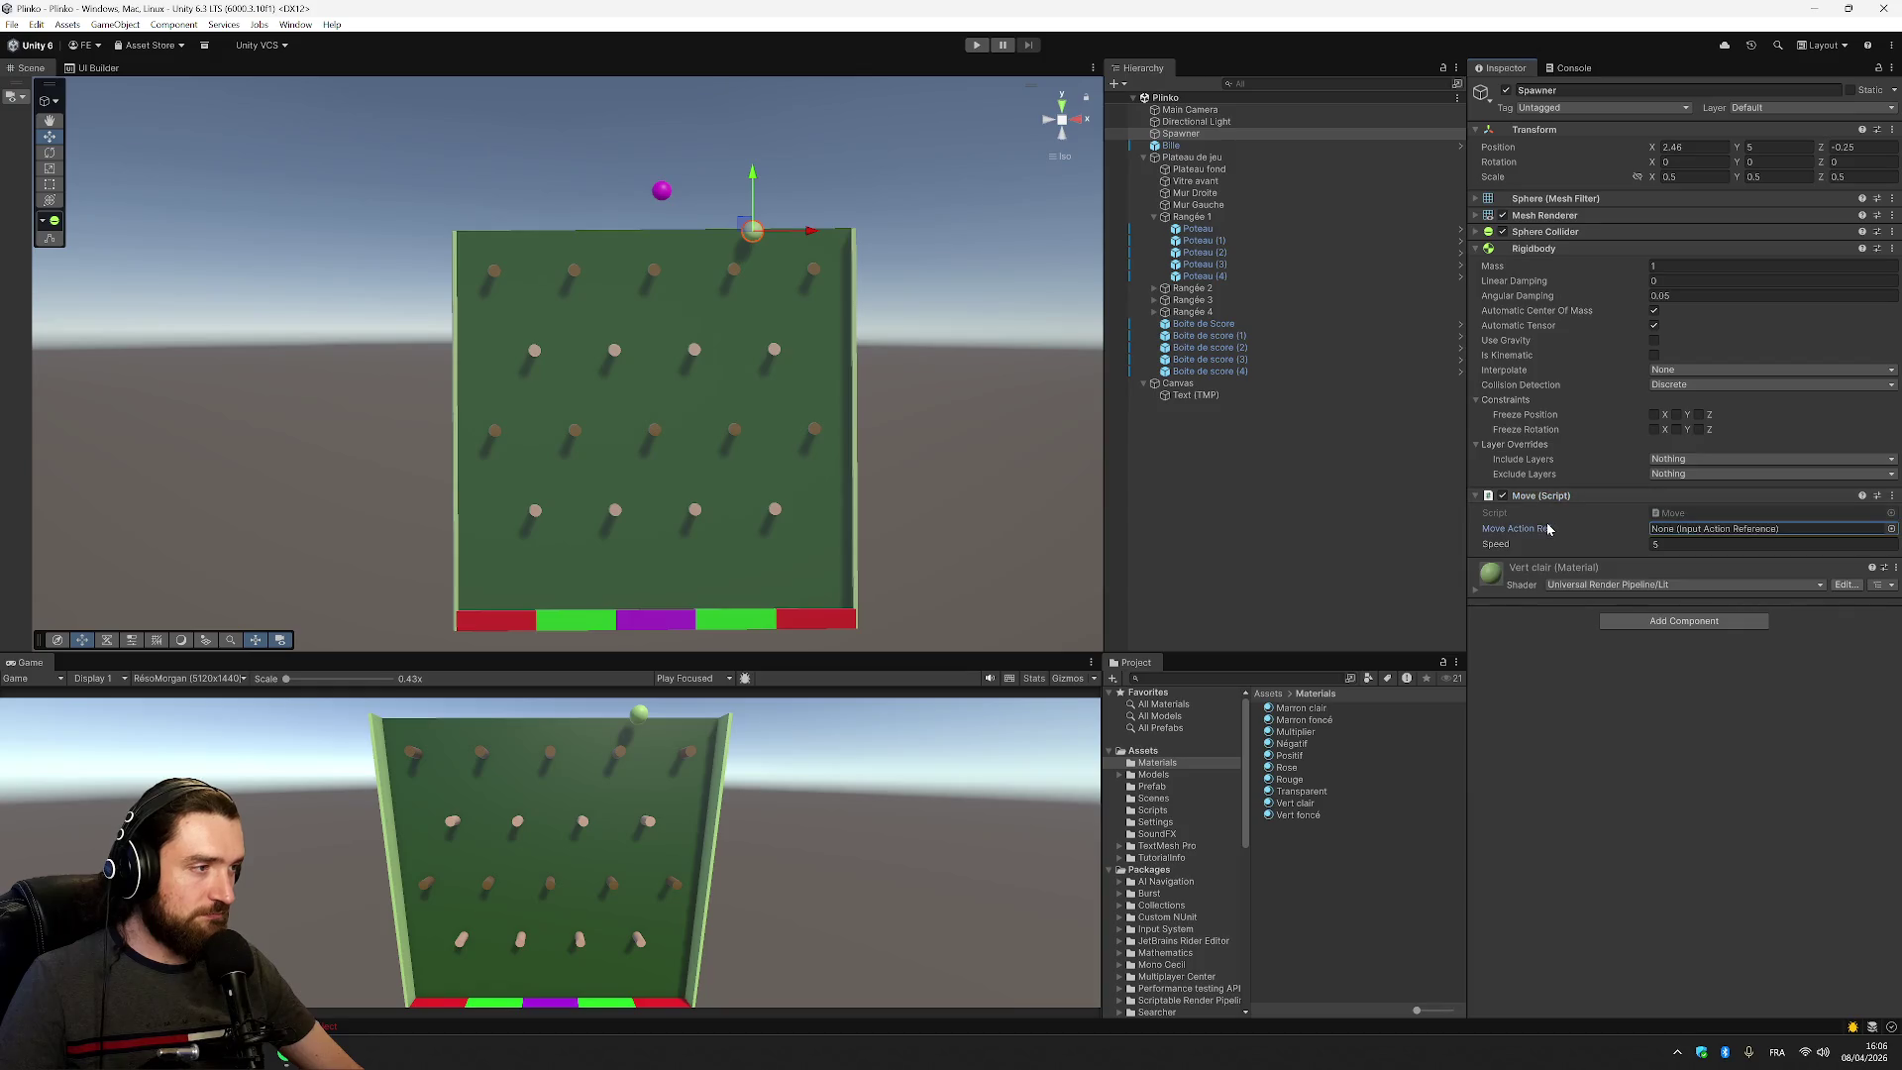
left_click(1164, 810)
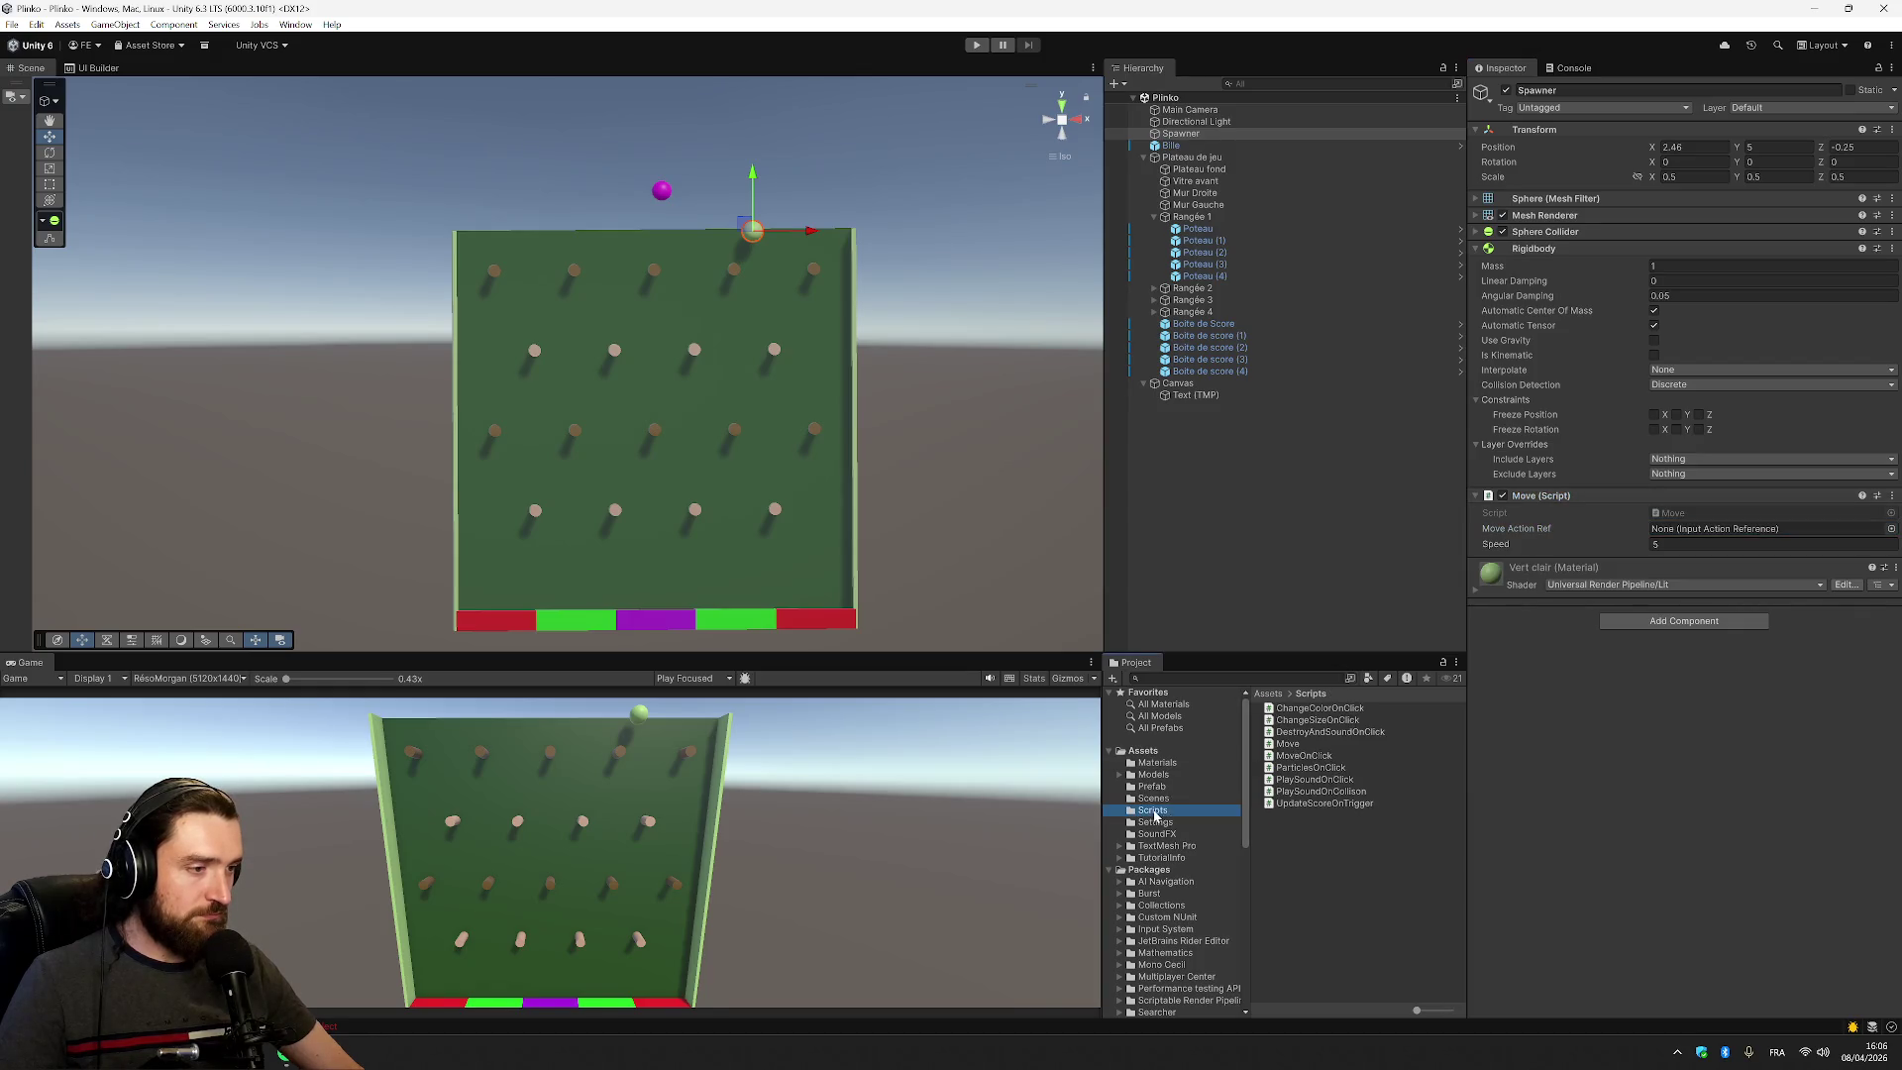
left_click(1288, 744)
right_click(1289, 745)
key("Escape")
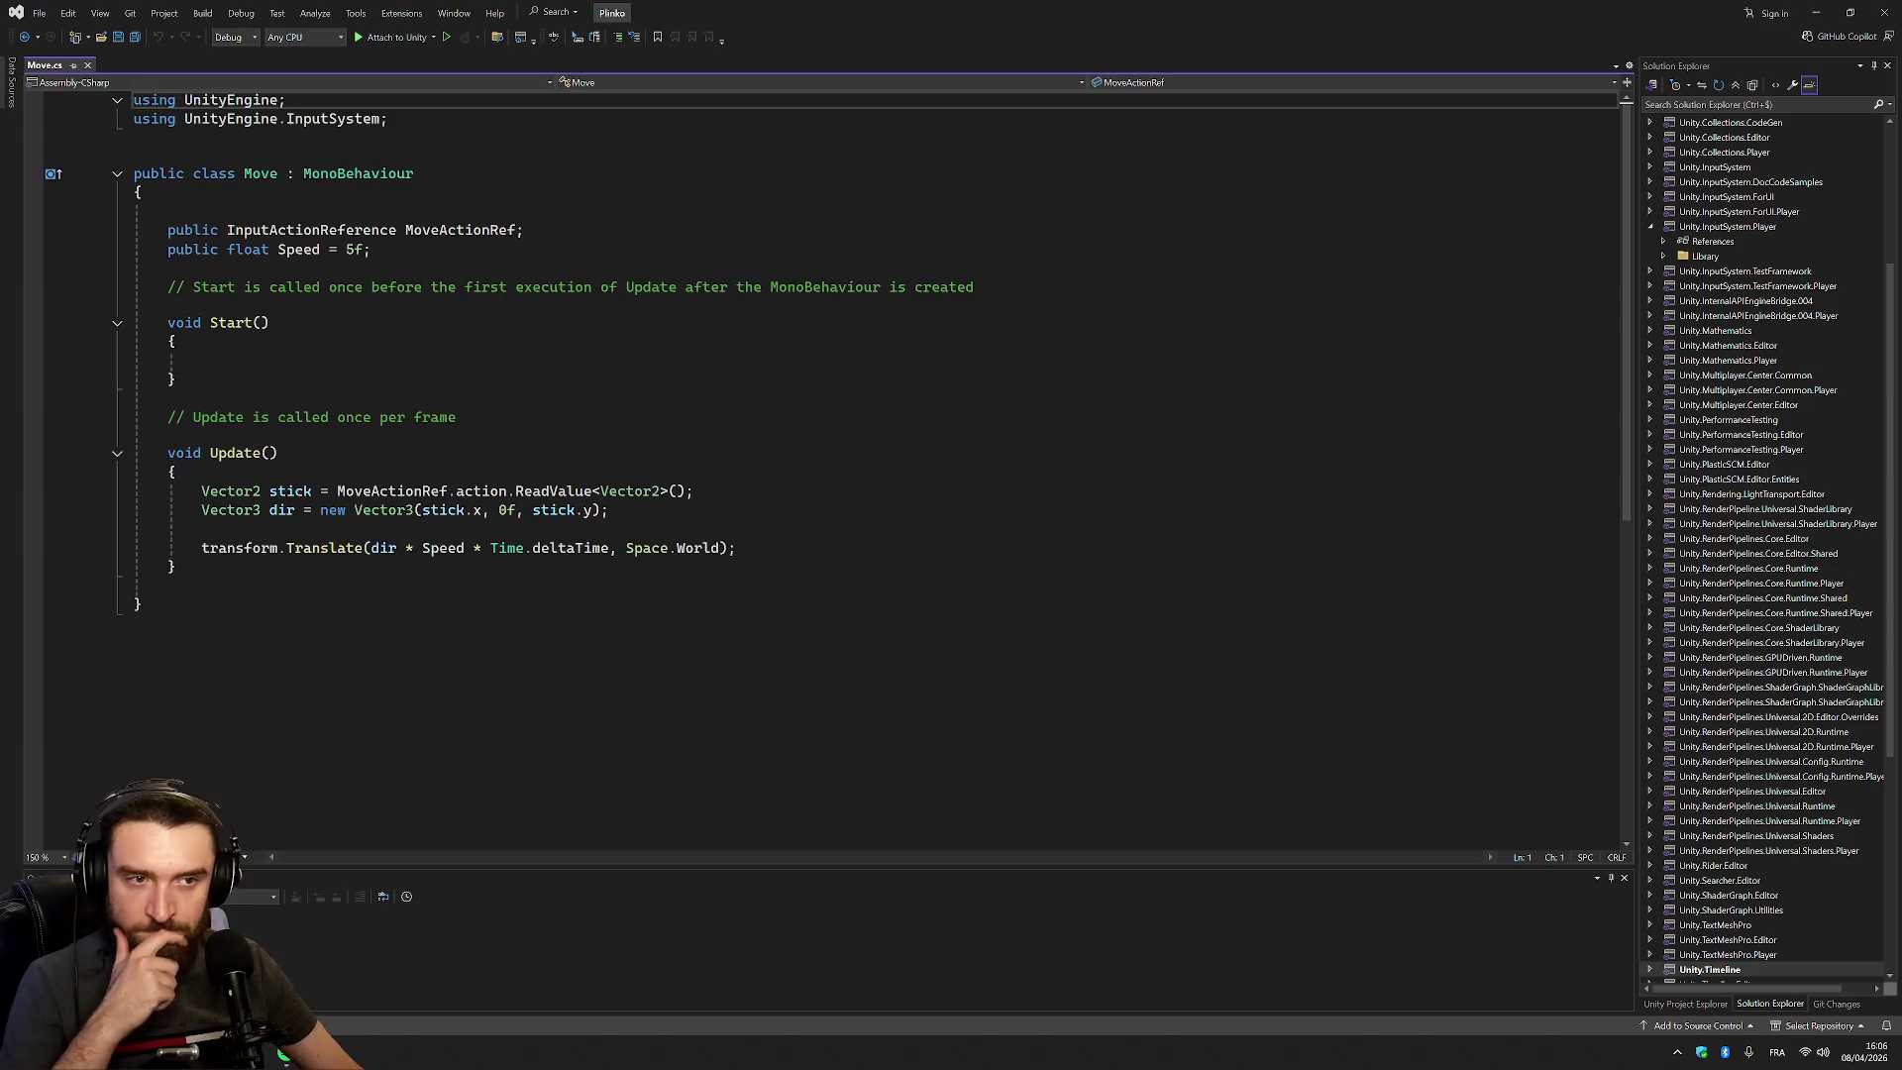
Inspect the Update method and highlight the uses of stick and MoveActionRef, then return to Unity
left_click(176, 471)
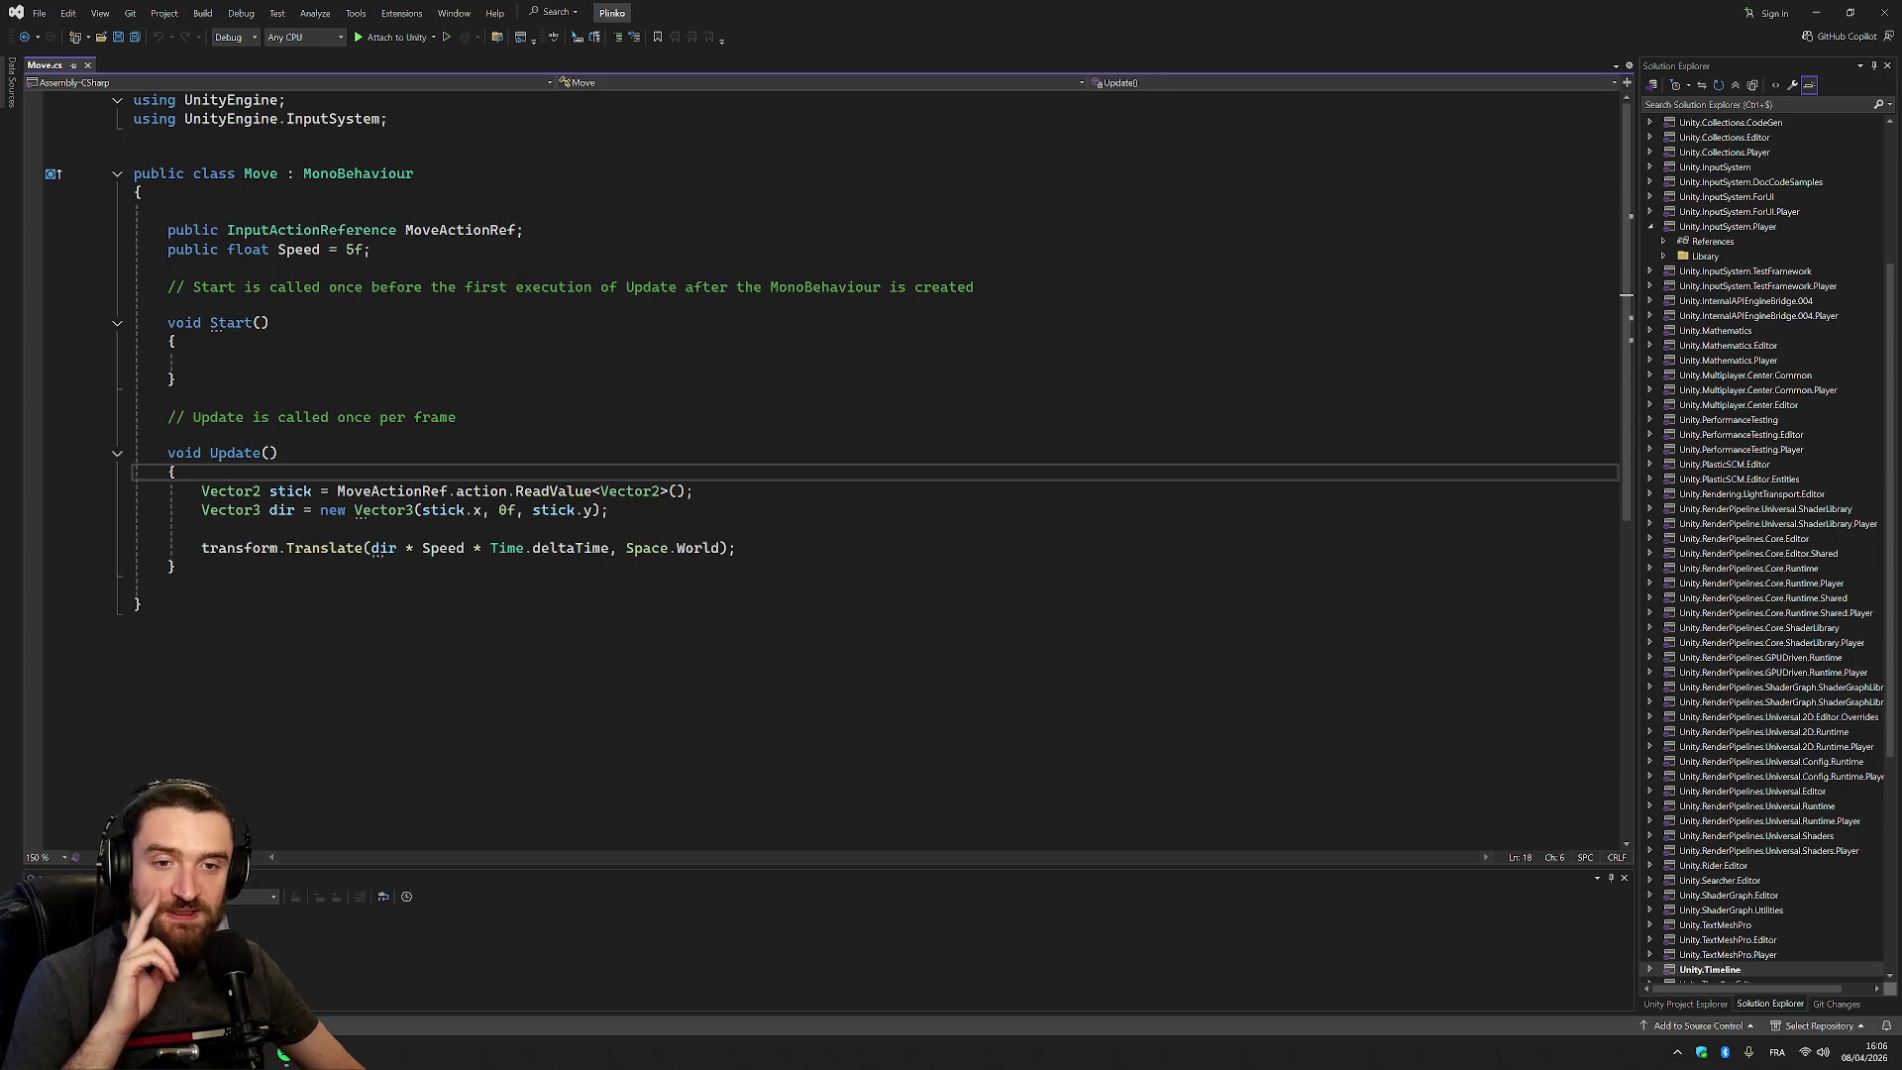
left_click(440, 510)
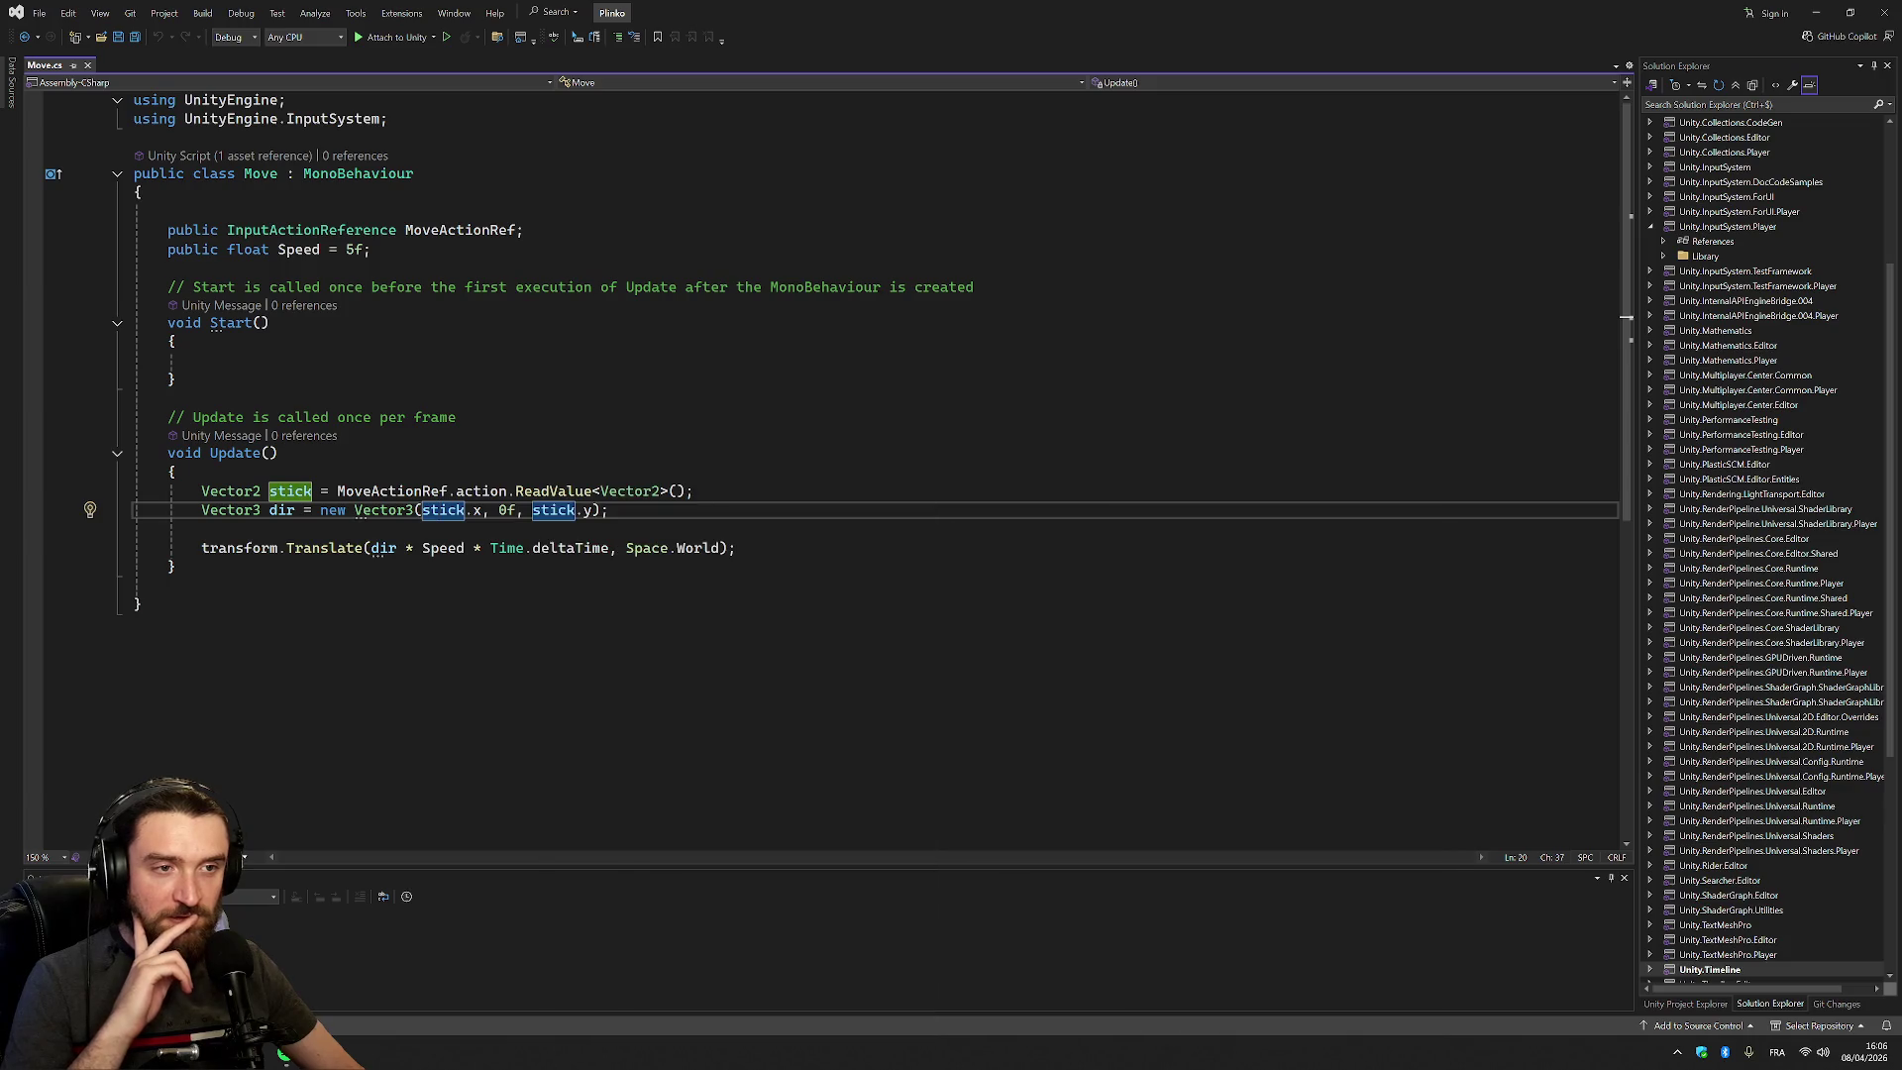
left_click(176, 379)
left_click(168, 211)
left_click(516, 230)
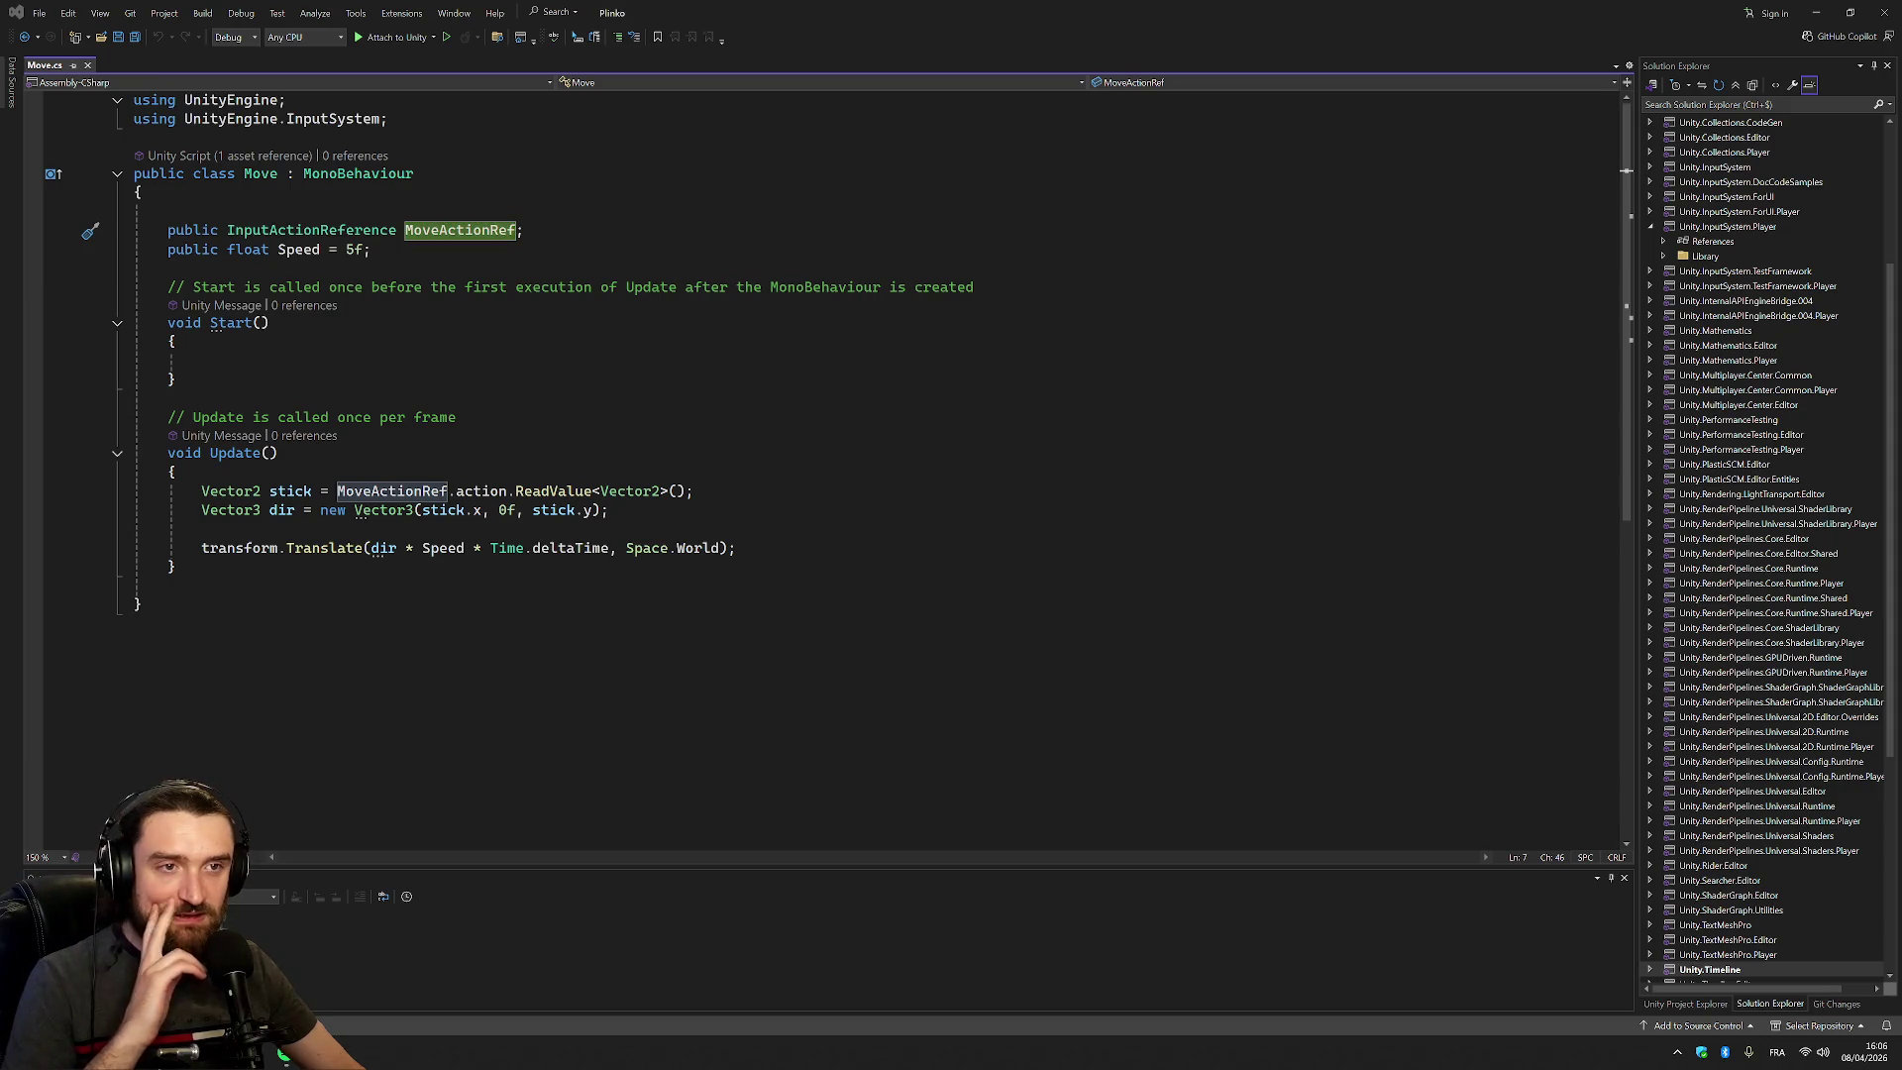
key("alt+Tab")
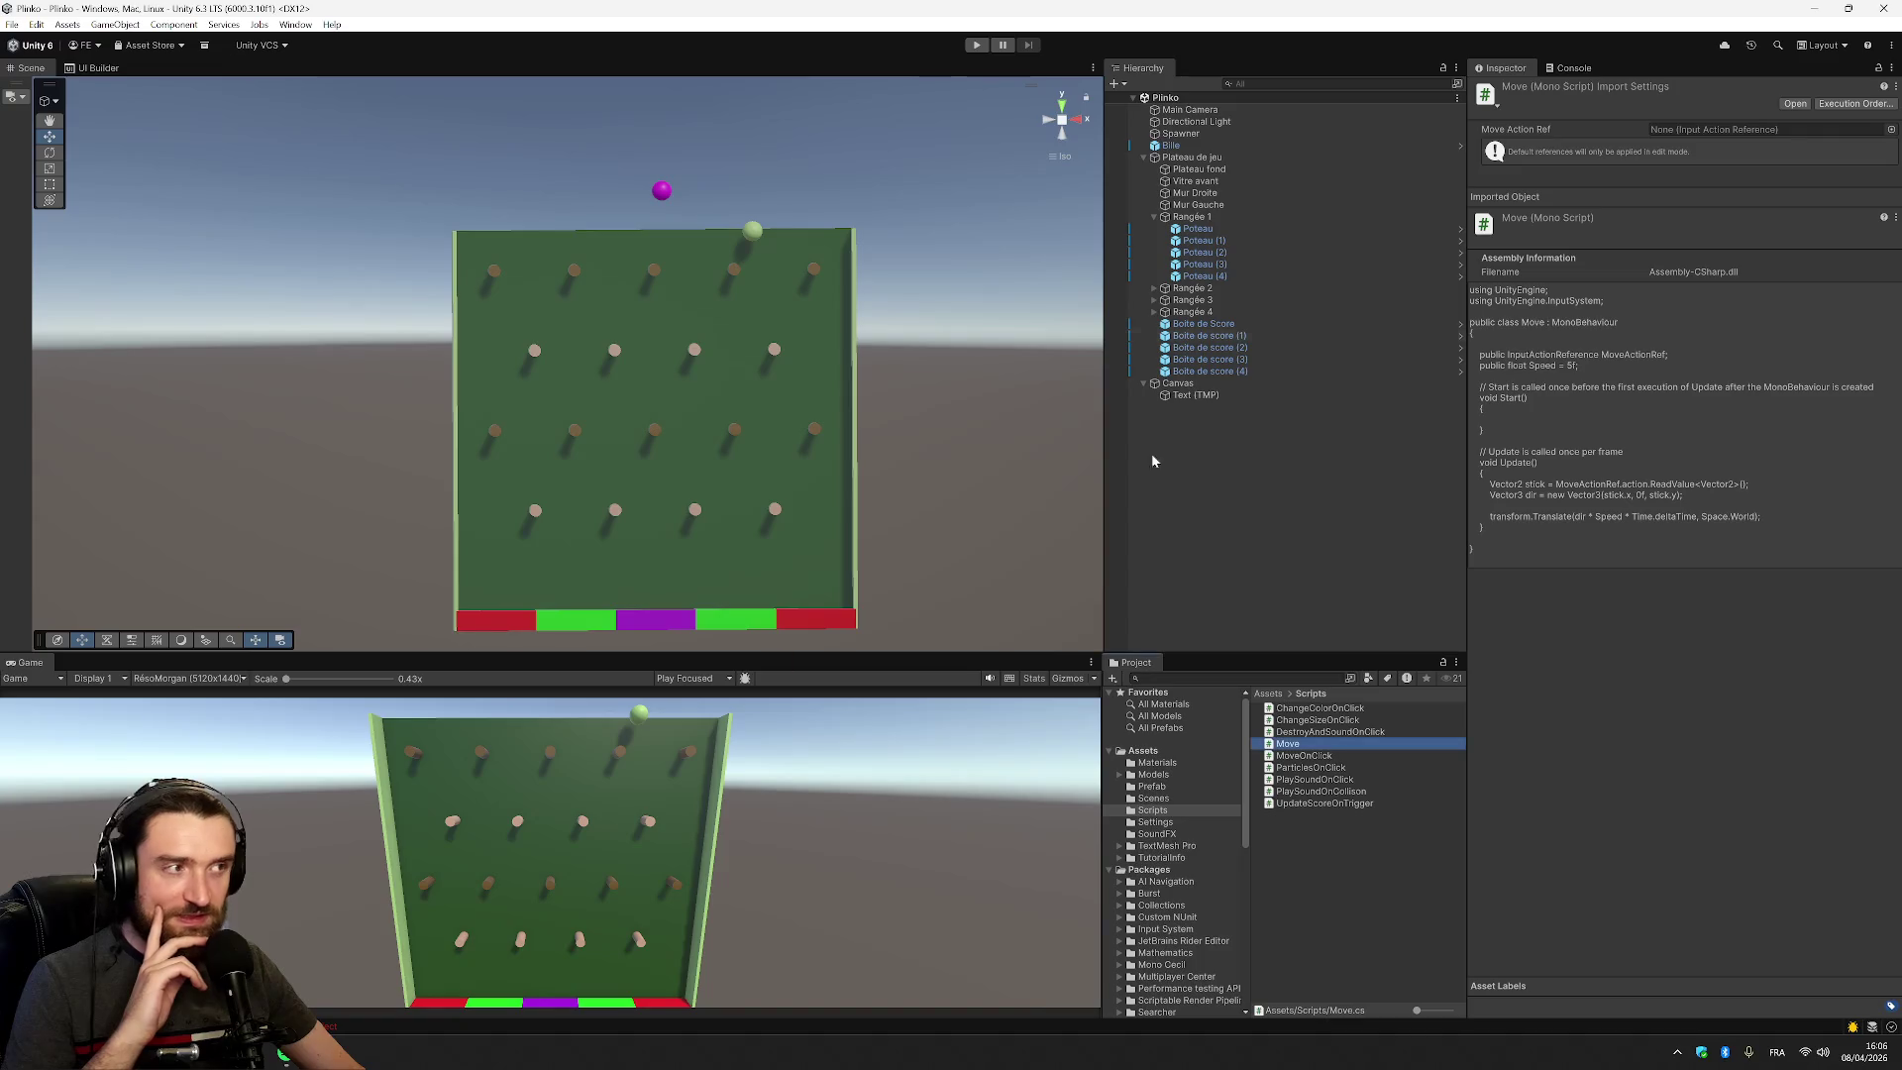
Set the Spawner's Move Action Ref to Player/Move and enter Play mode
left_click(1181, 134)
left_click(1683, 529)
left_click(1891, 530)
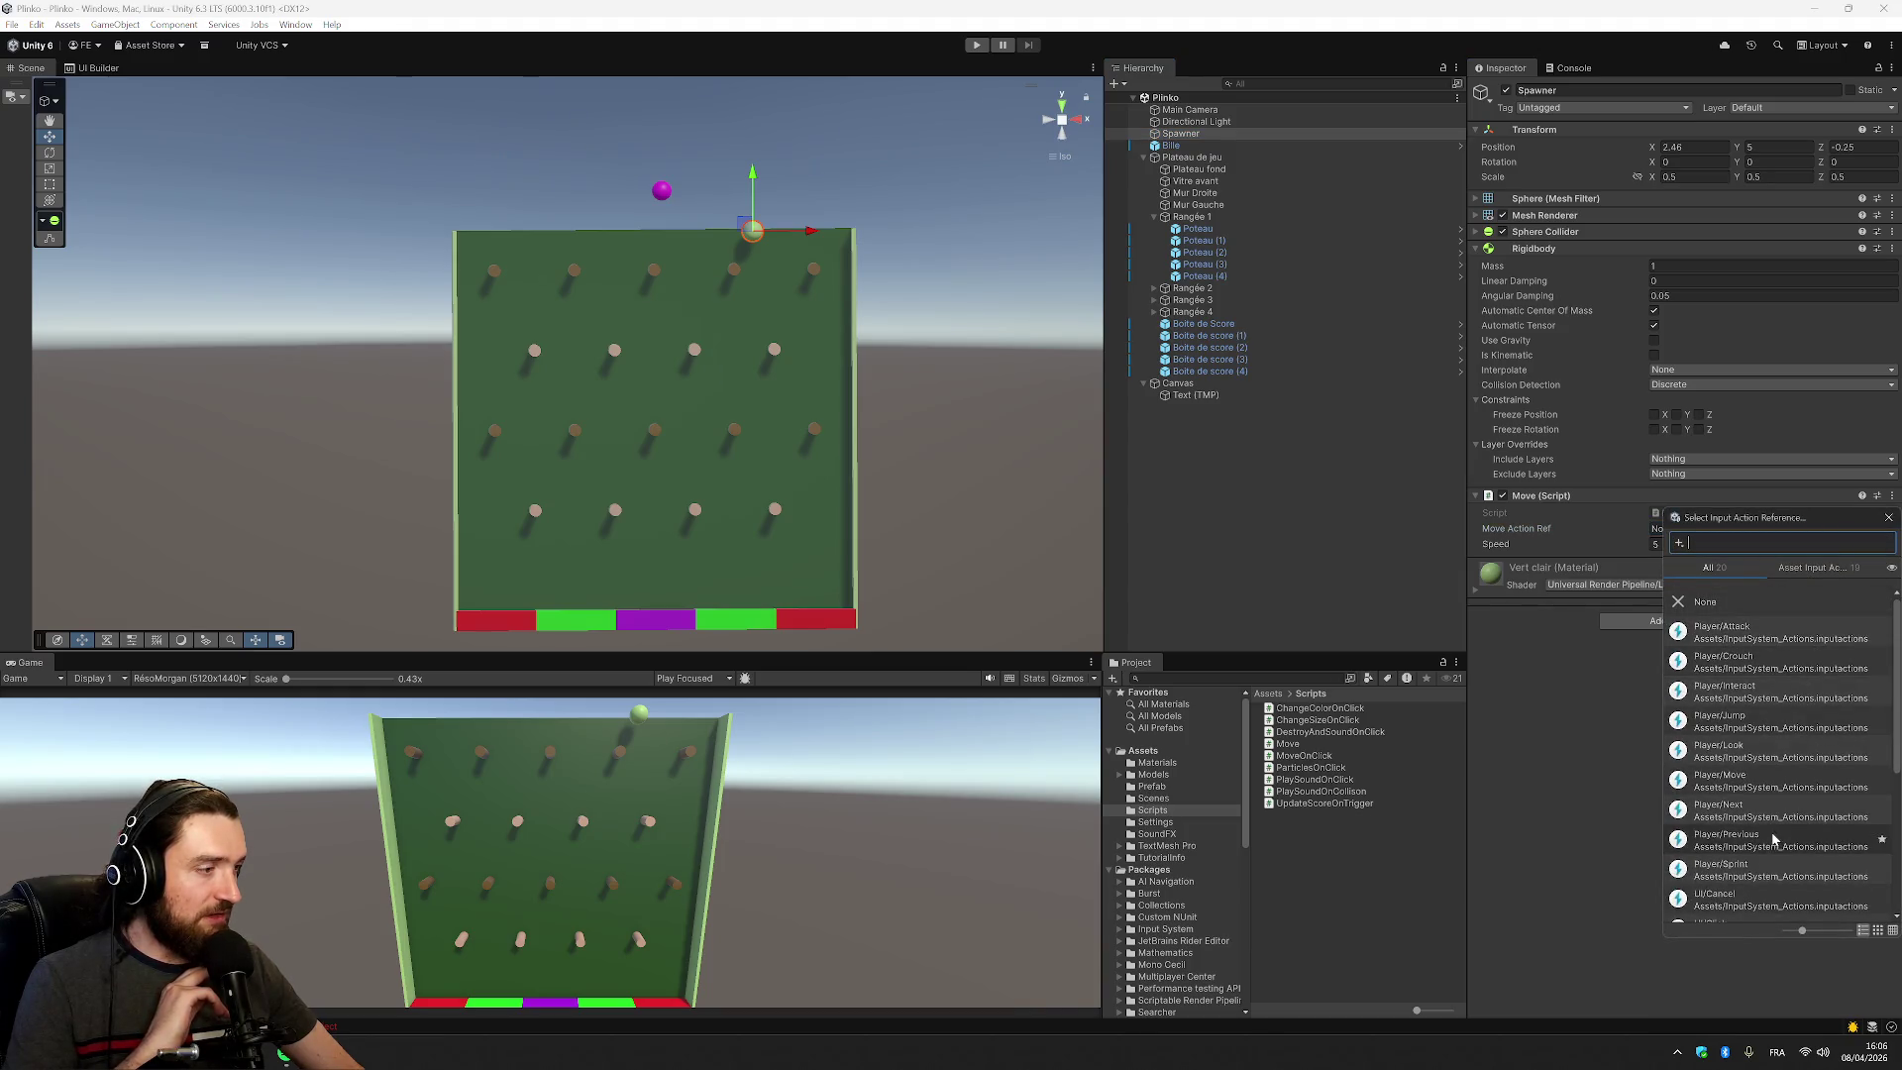
left_click(1769, 787)
left_click(1769, 790)
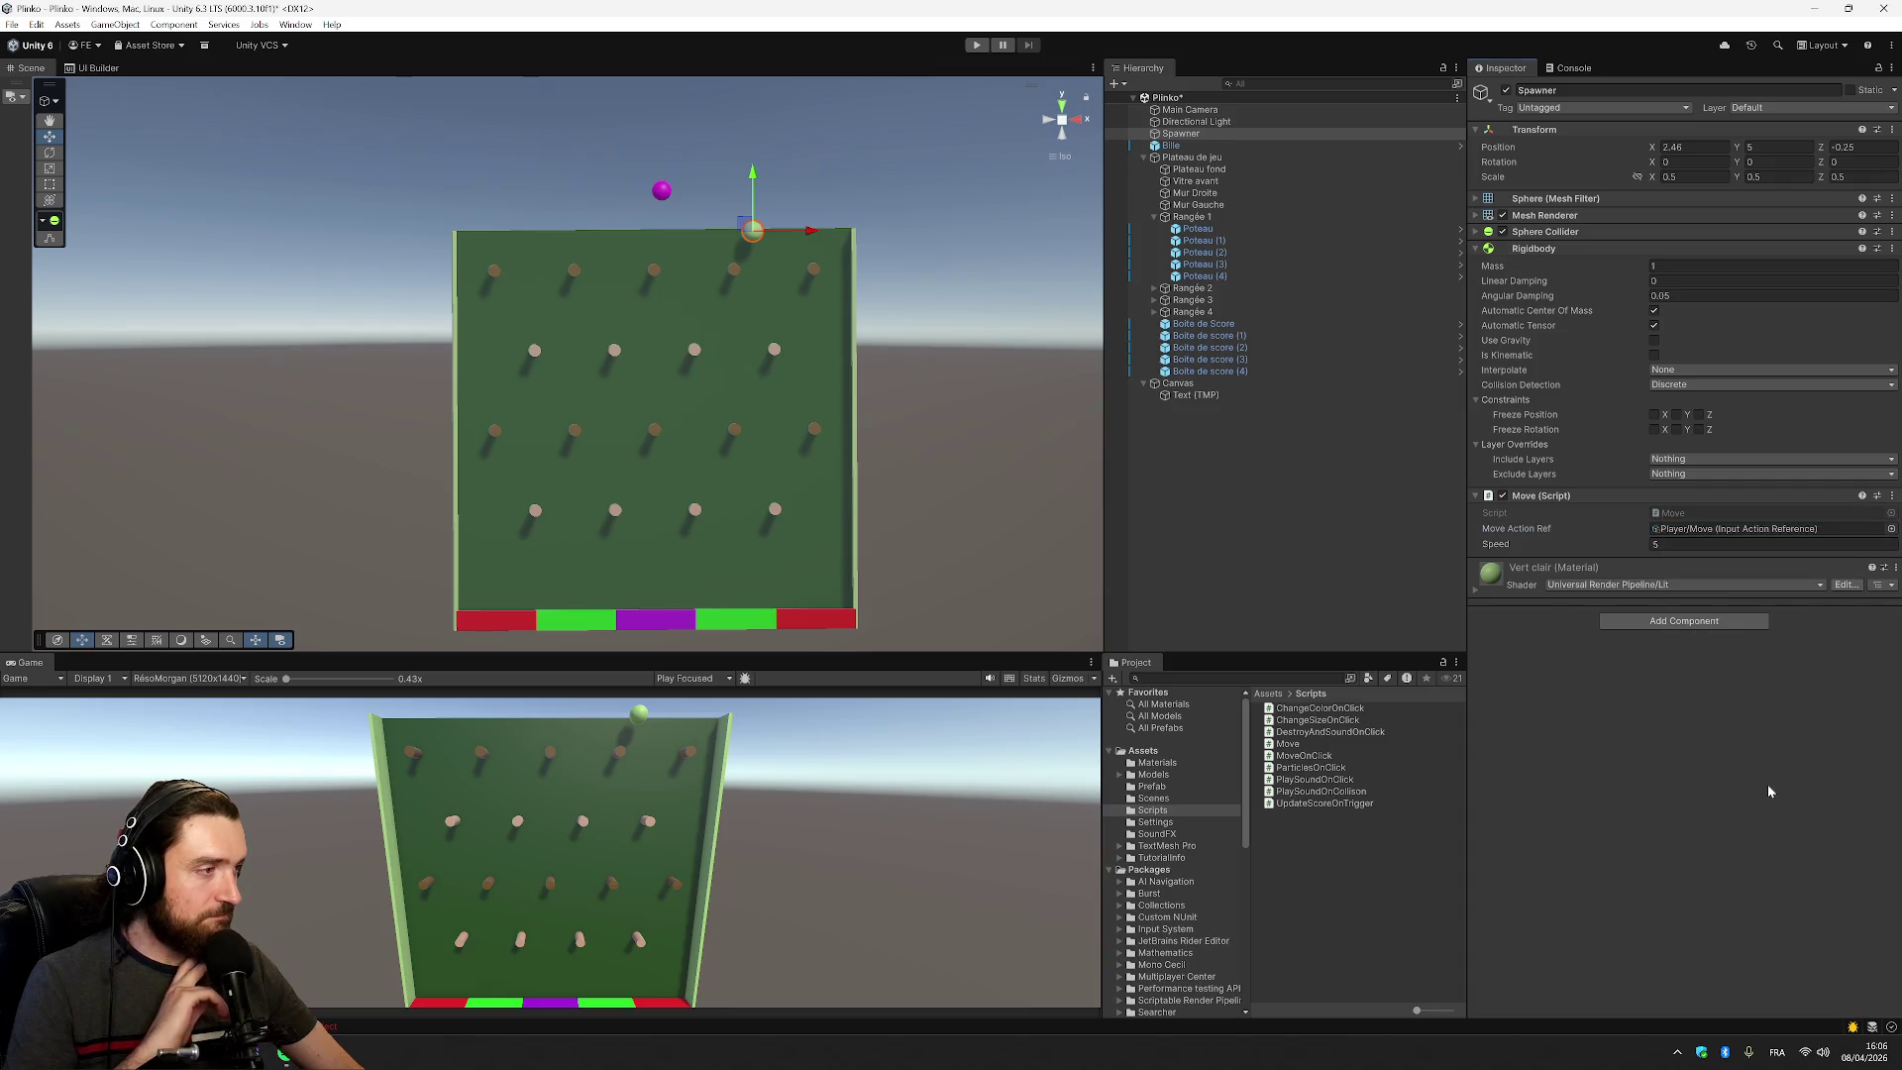
left_click(985, 48)
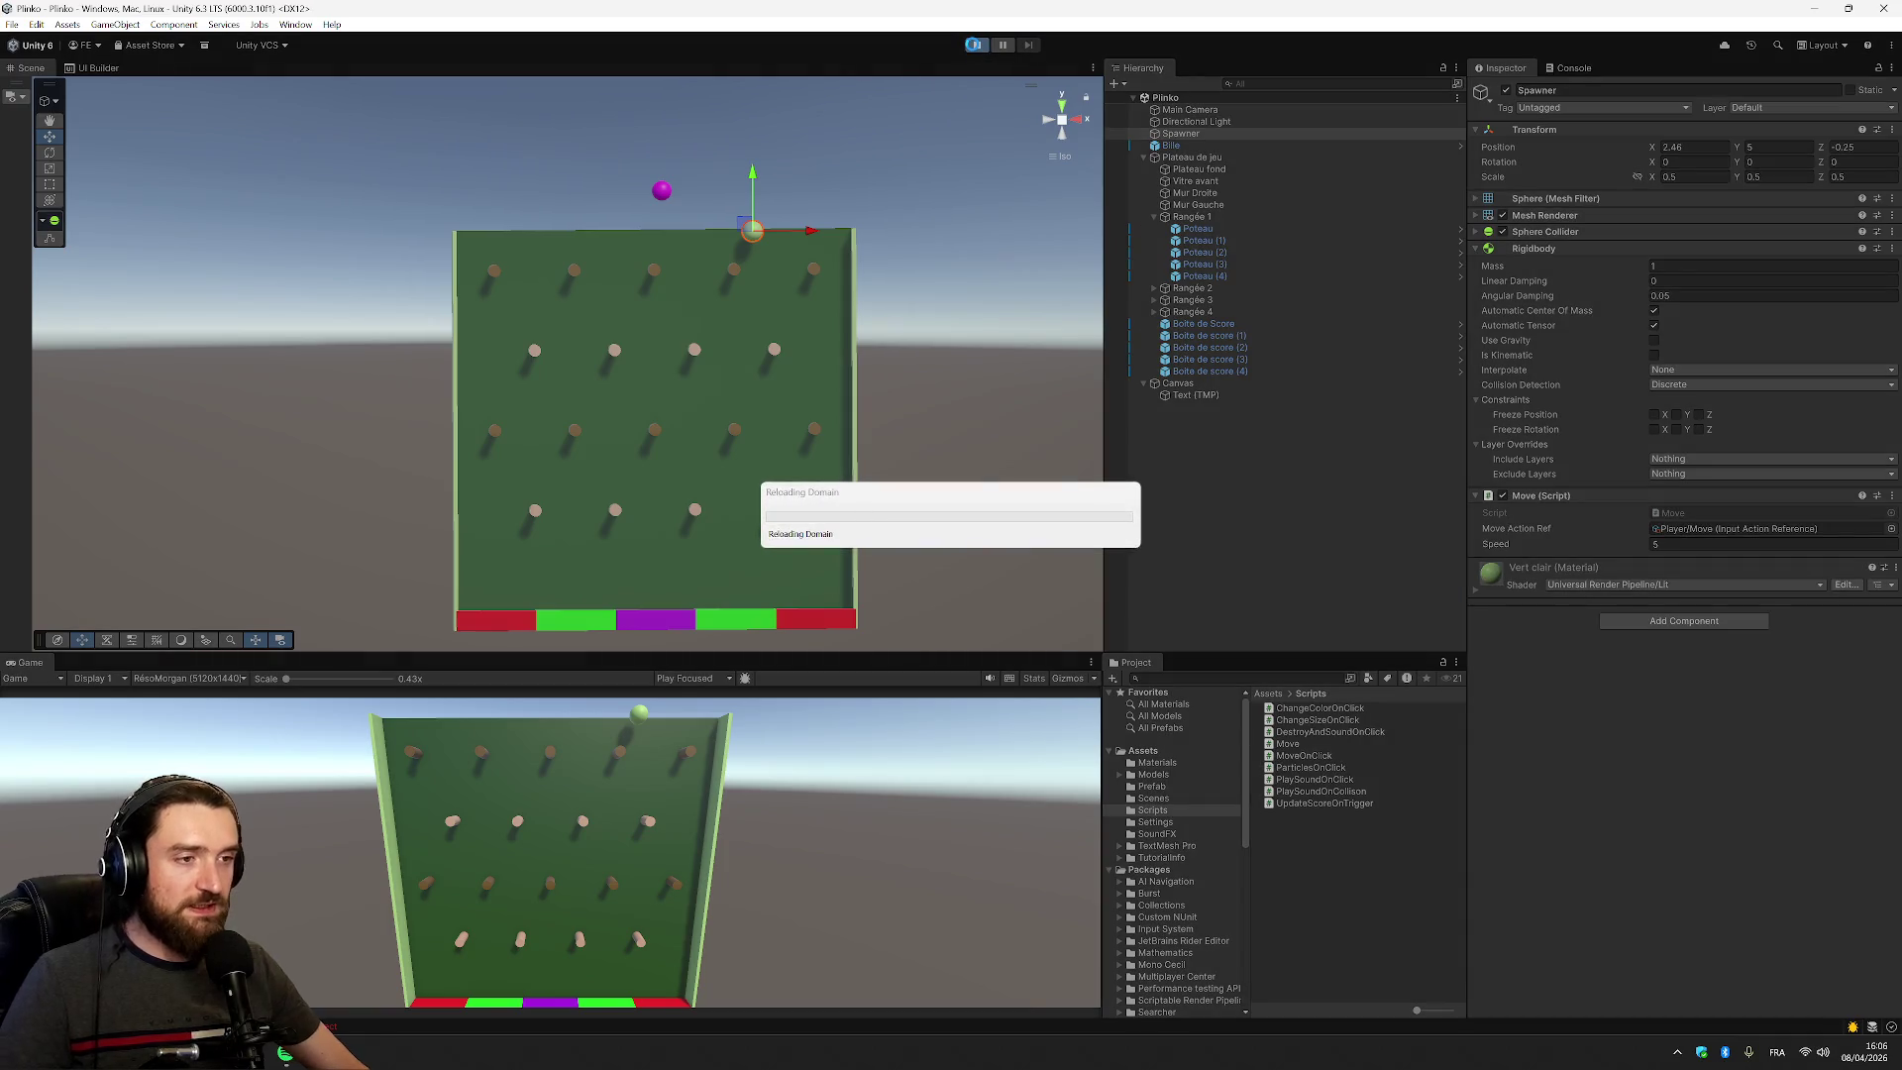
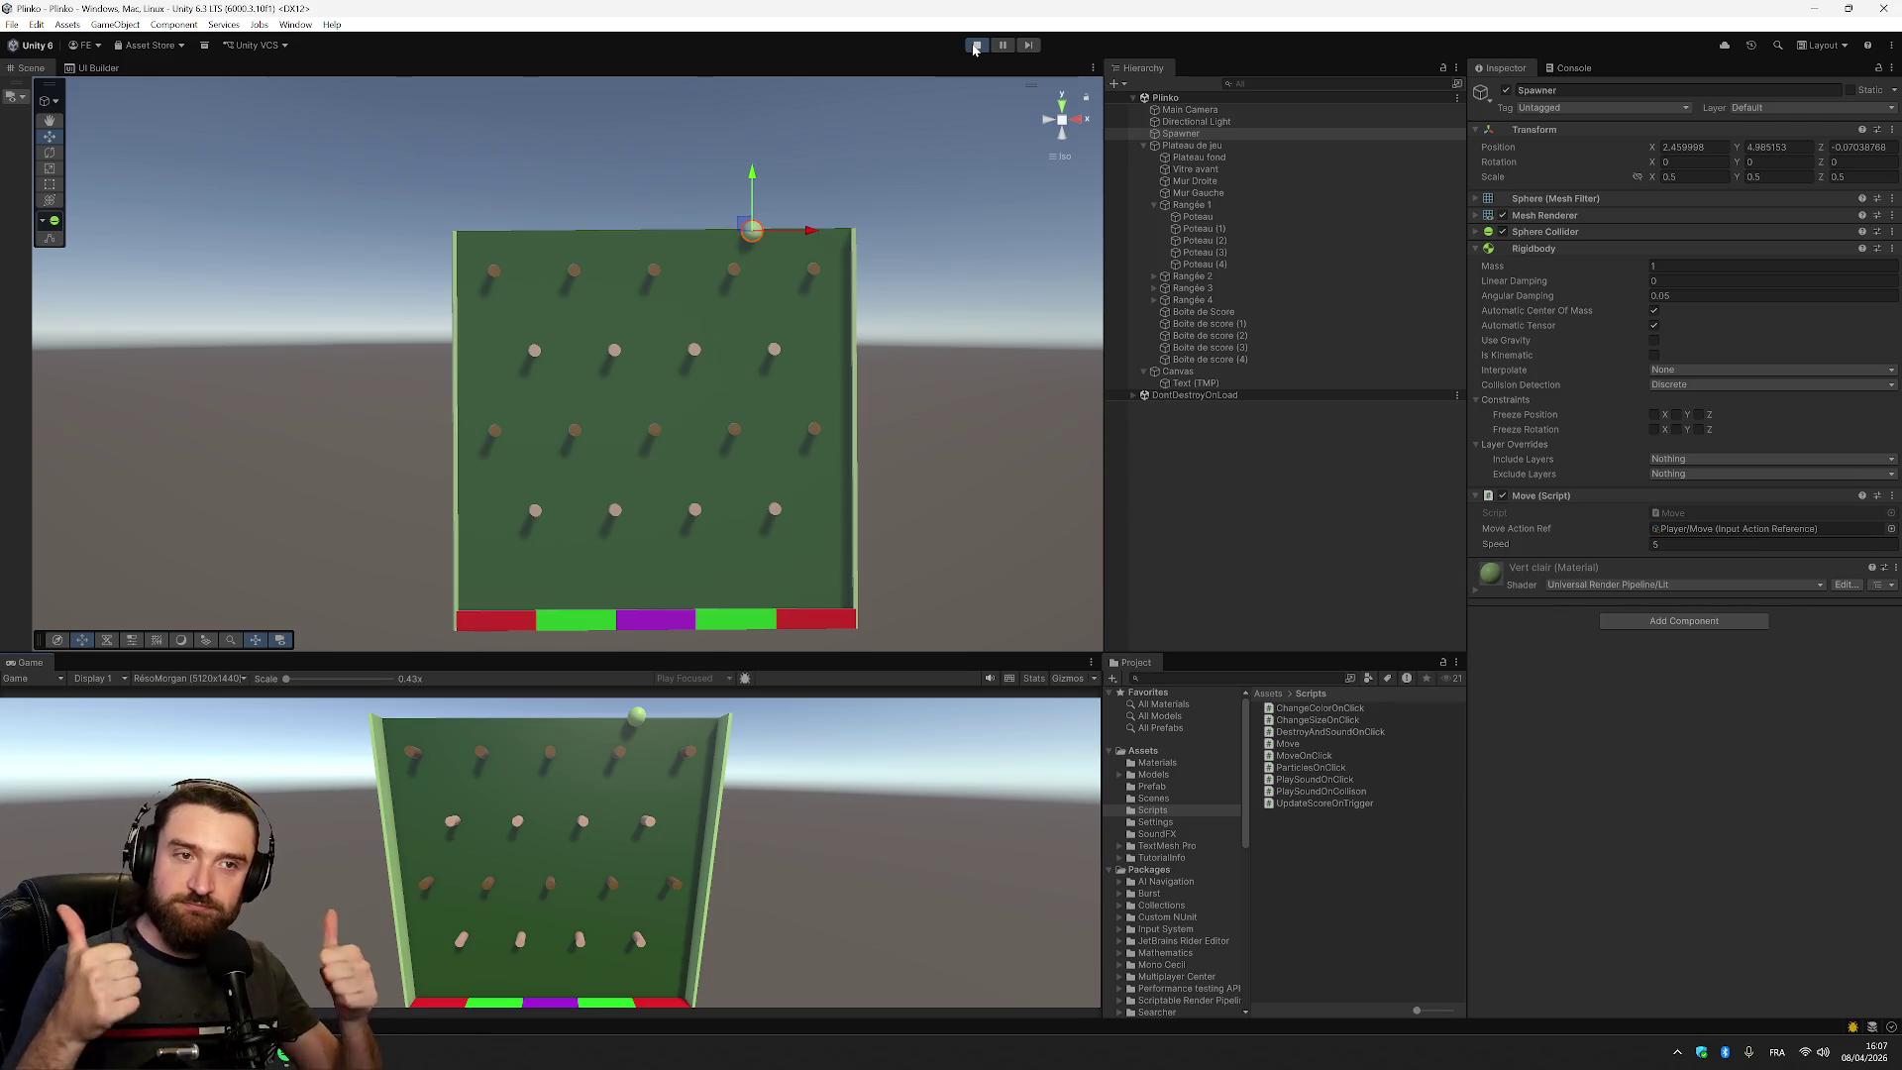
Stop Play mode and open the Inputs and InputSystem_Actions assets from the Assets folder
left_click(976, 45)
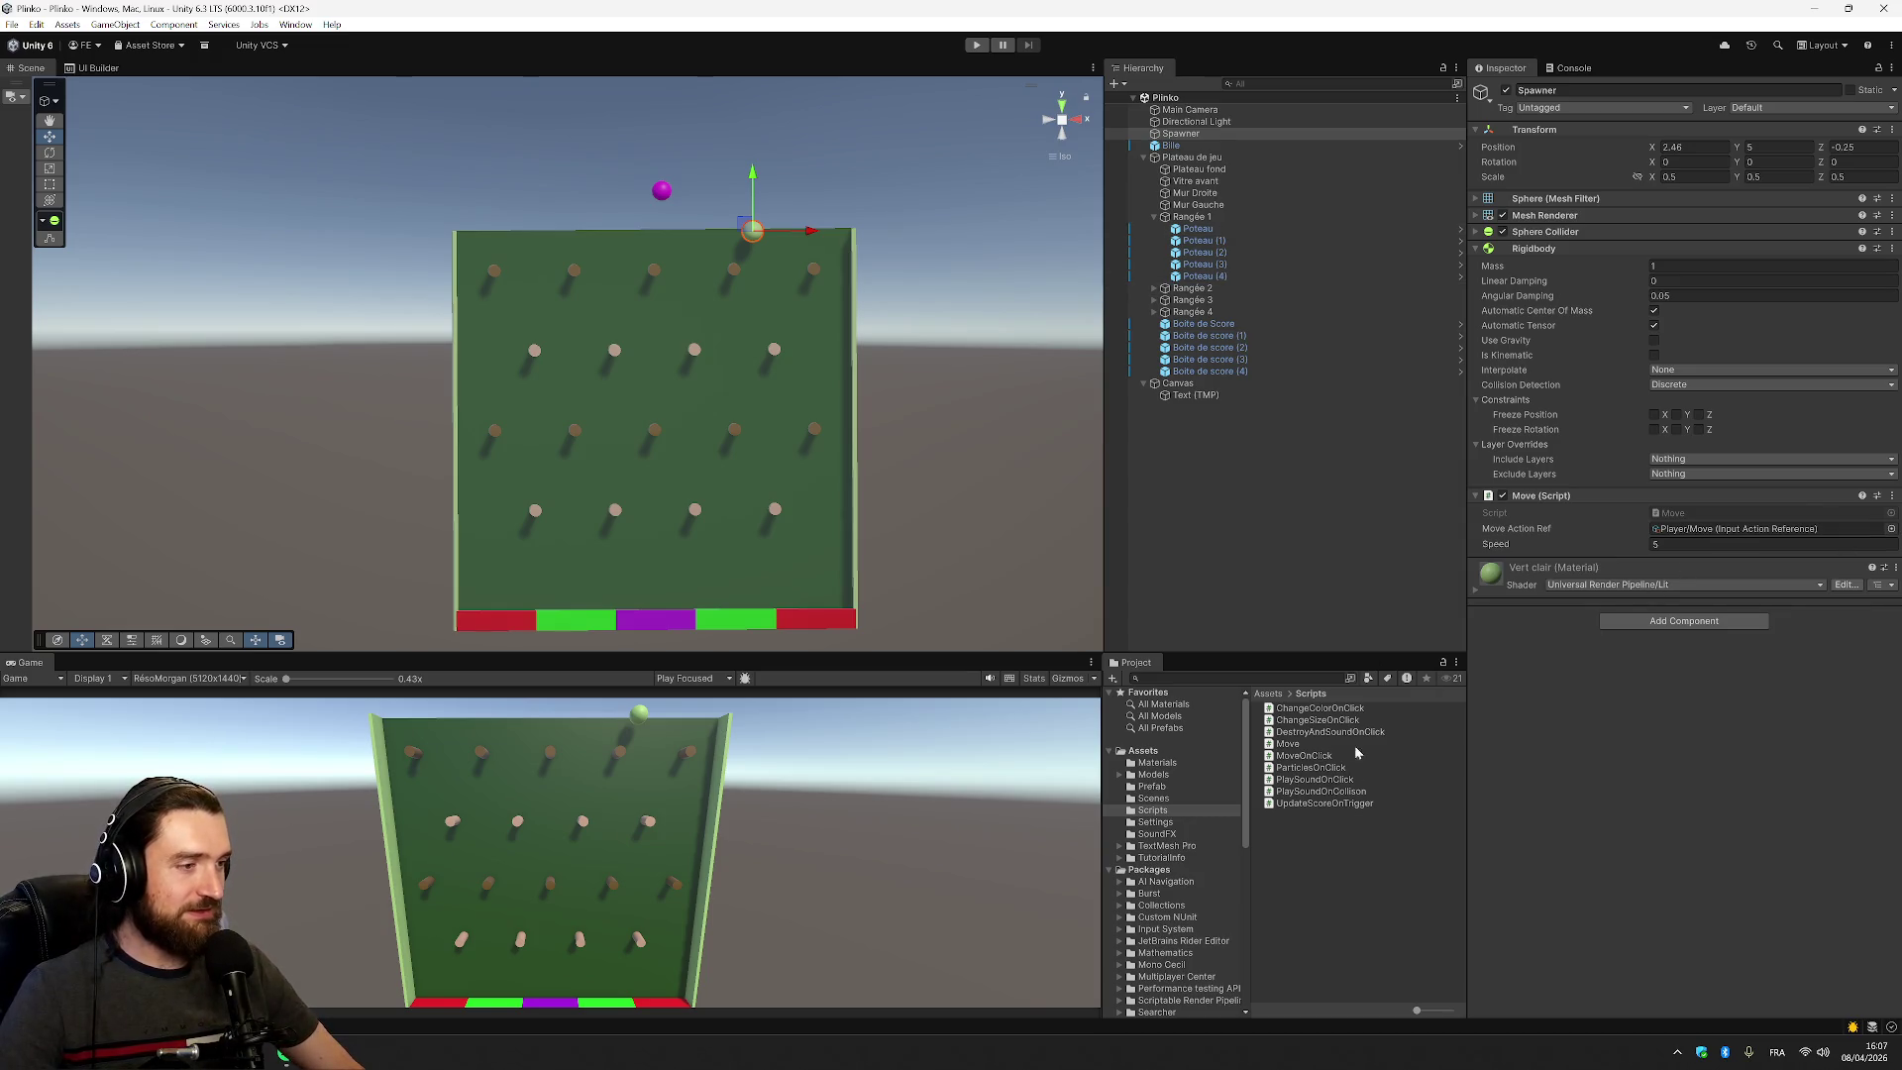
left_click(1142, 751)
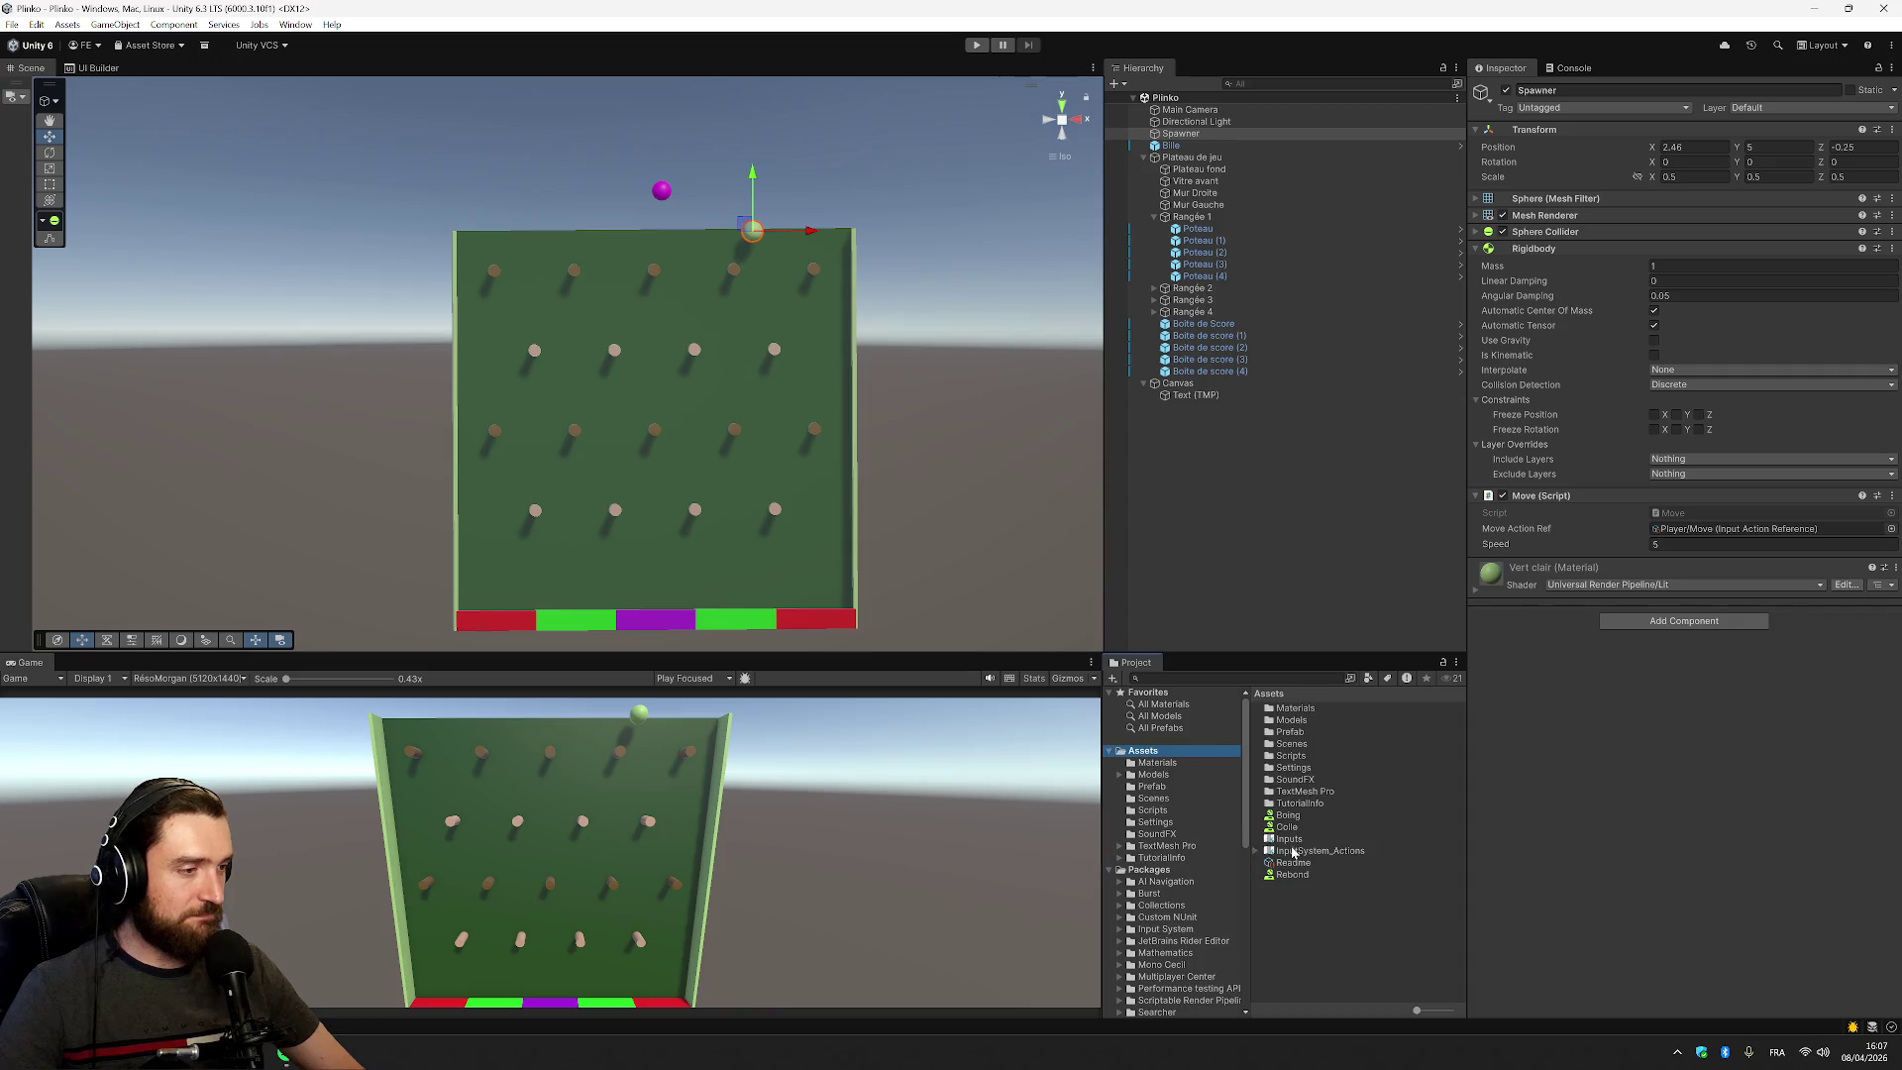
left_click(1290, 839)
double_click(1293, 842)
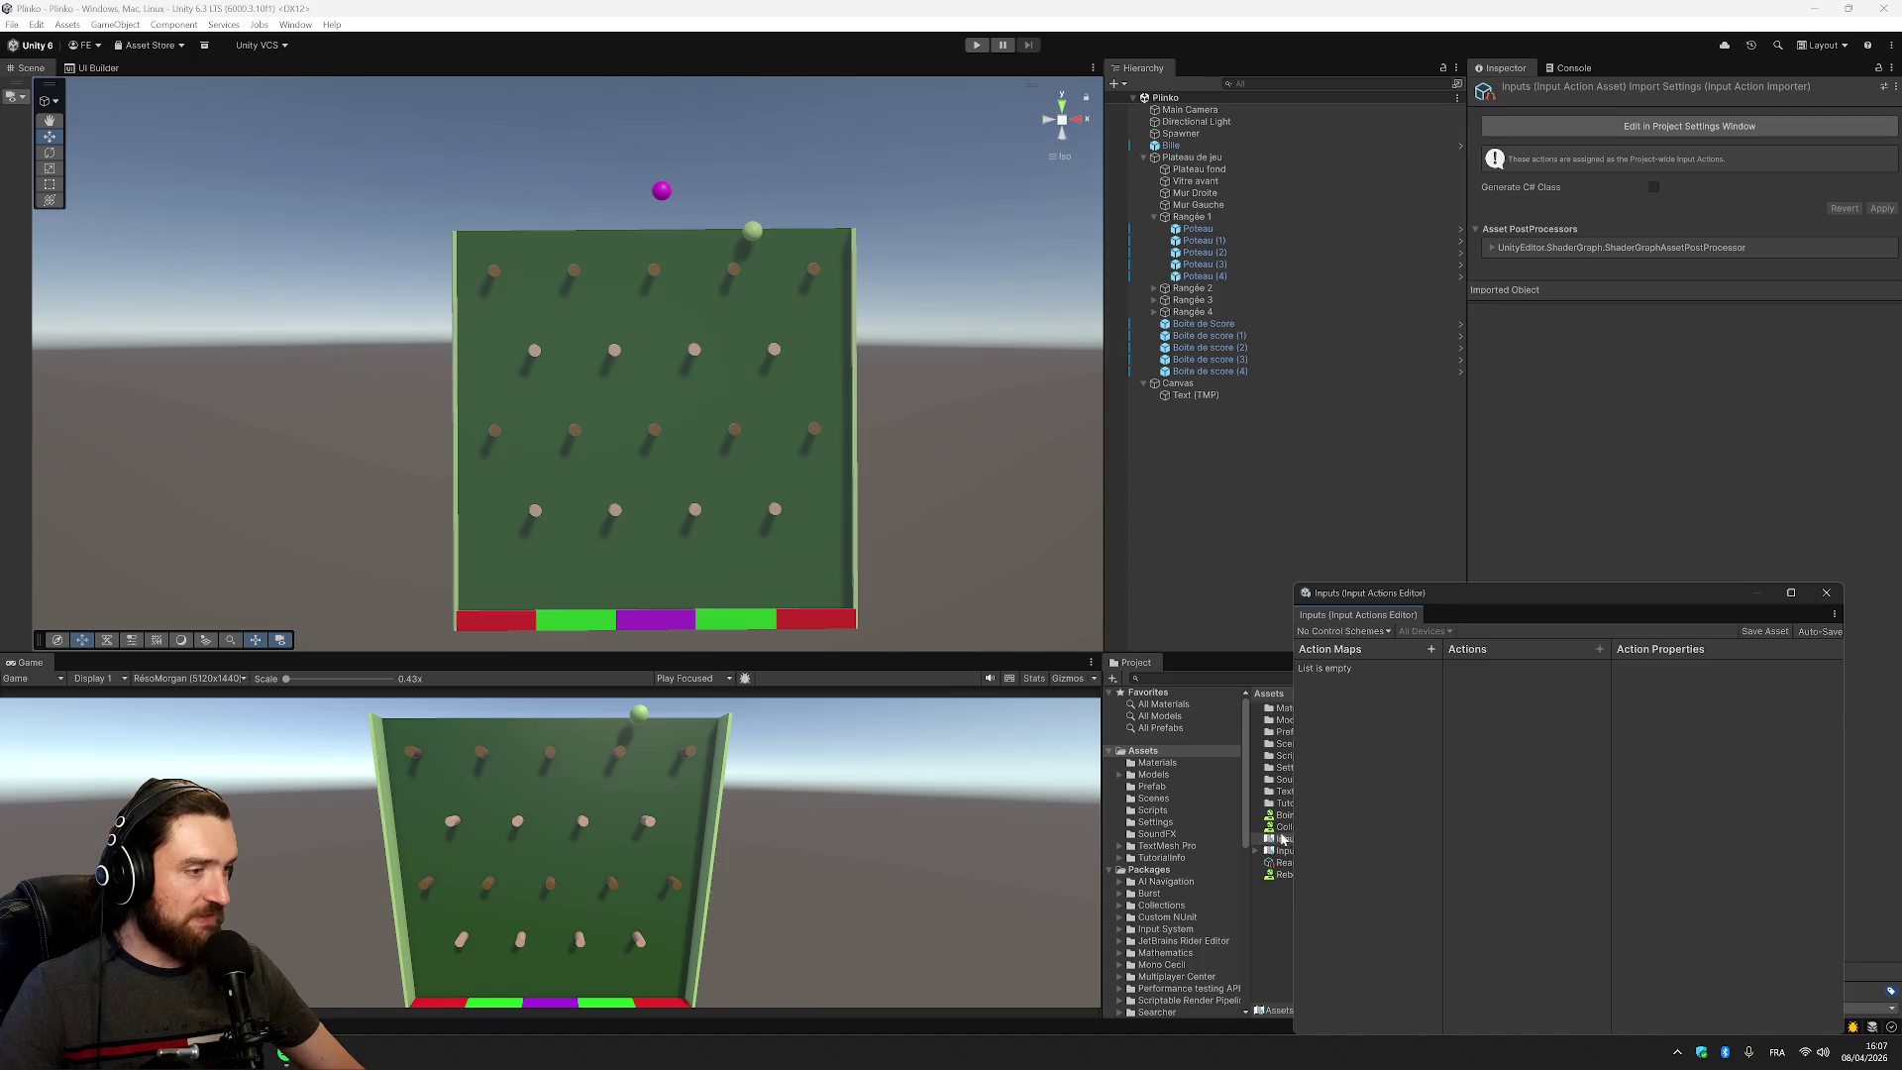
double_click(1282, 851)
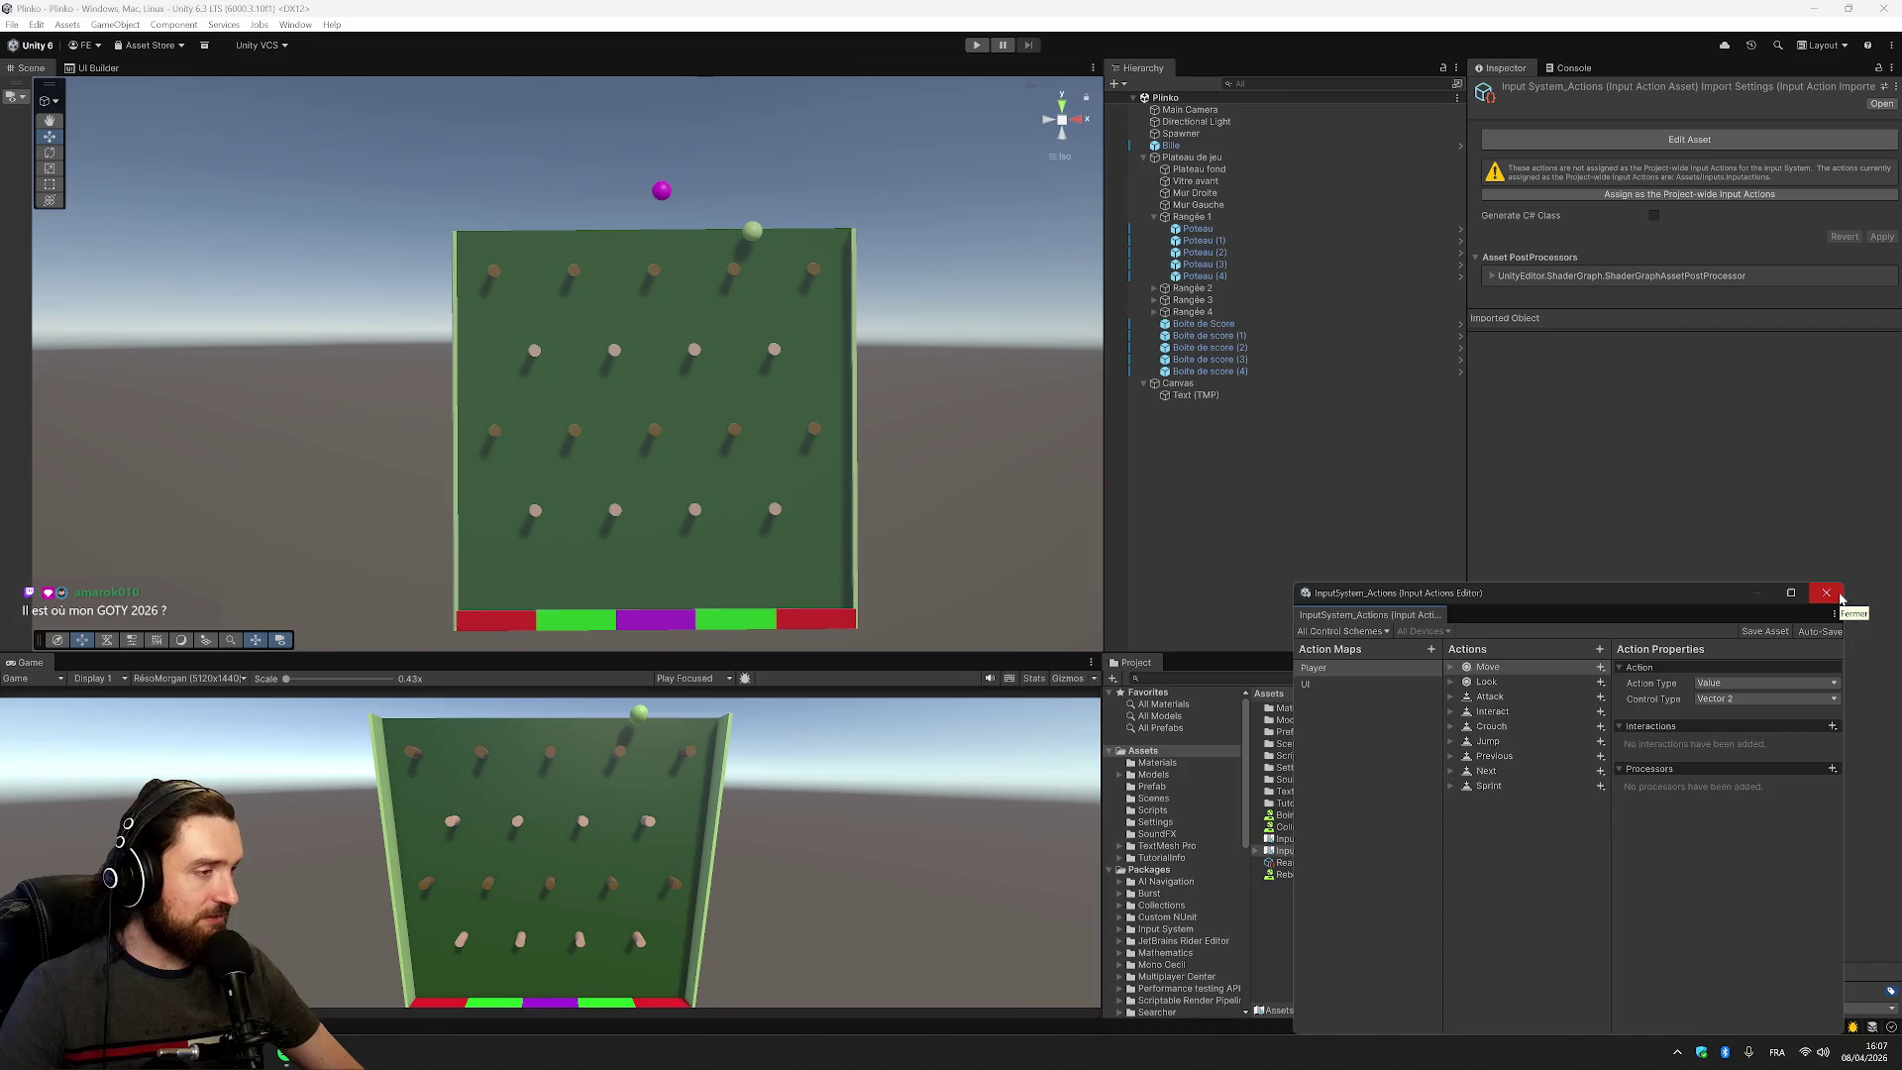
left_click(1837, 594)
Reopen the Inputs actions editor full screen, start a new control scheme, then cancel and close
double_click(1307, 841)
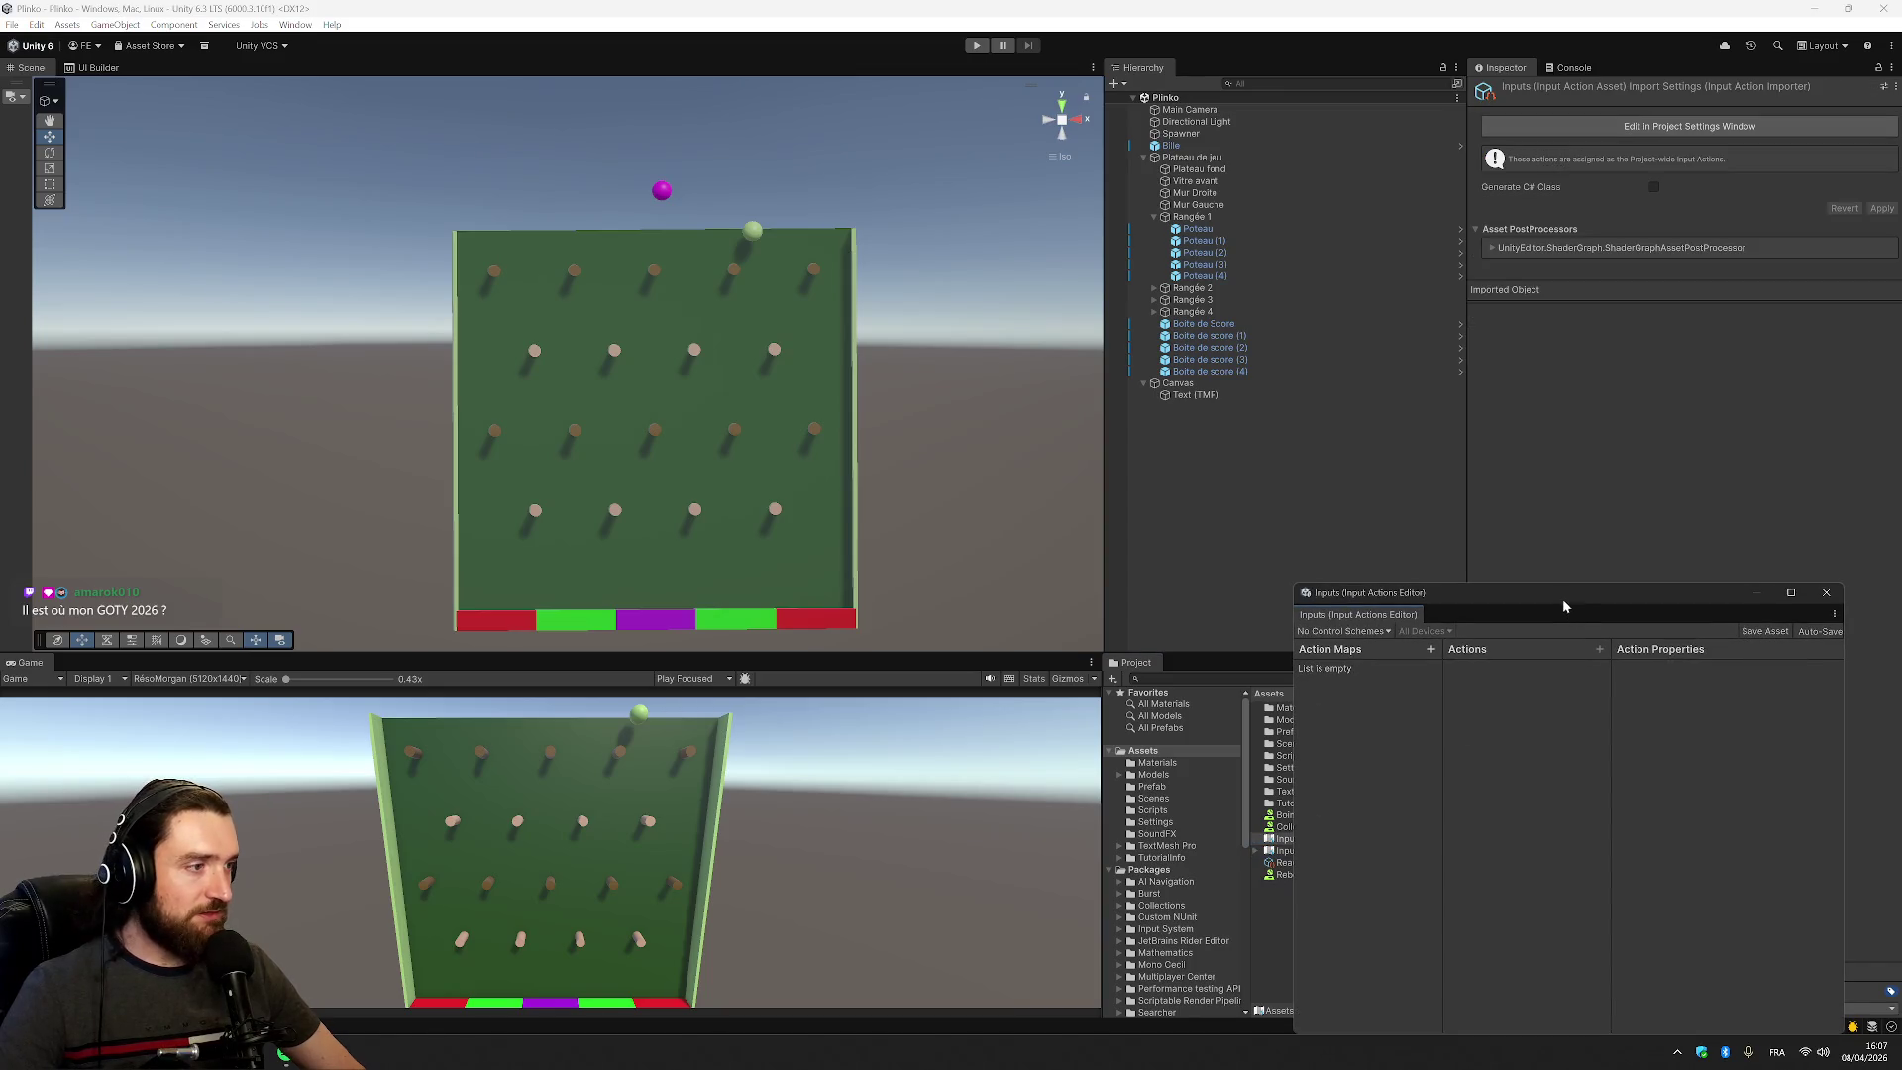
double_click(1561, 597)
left_click(94, 45)
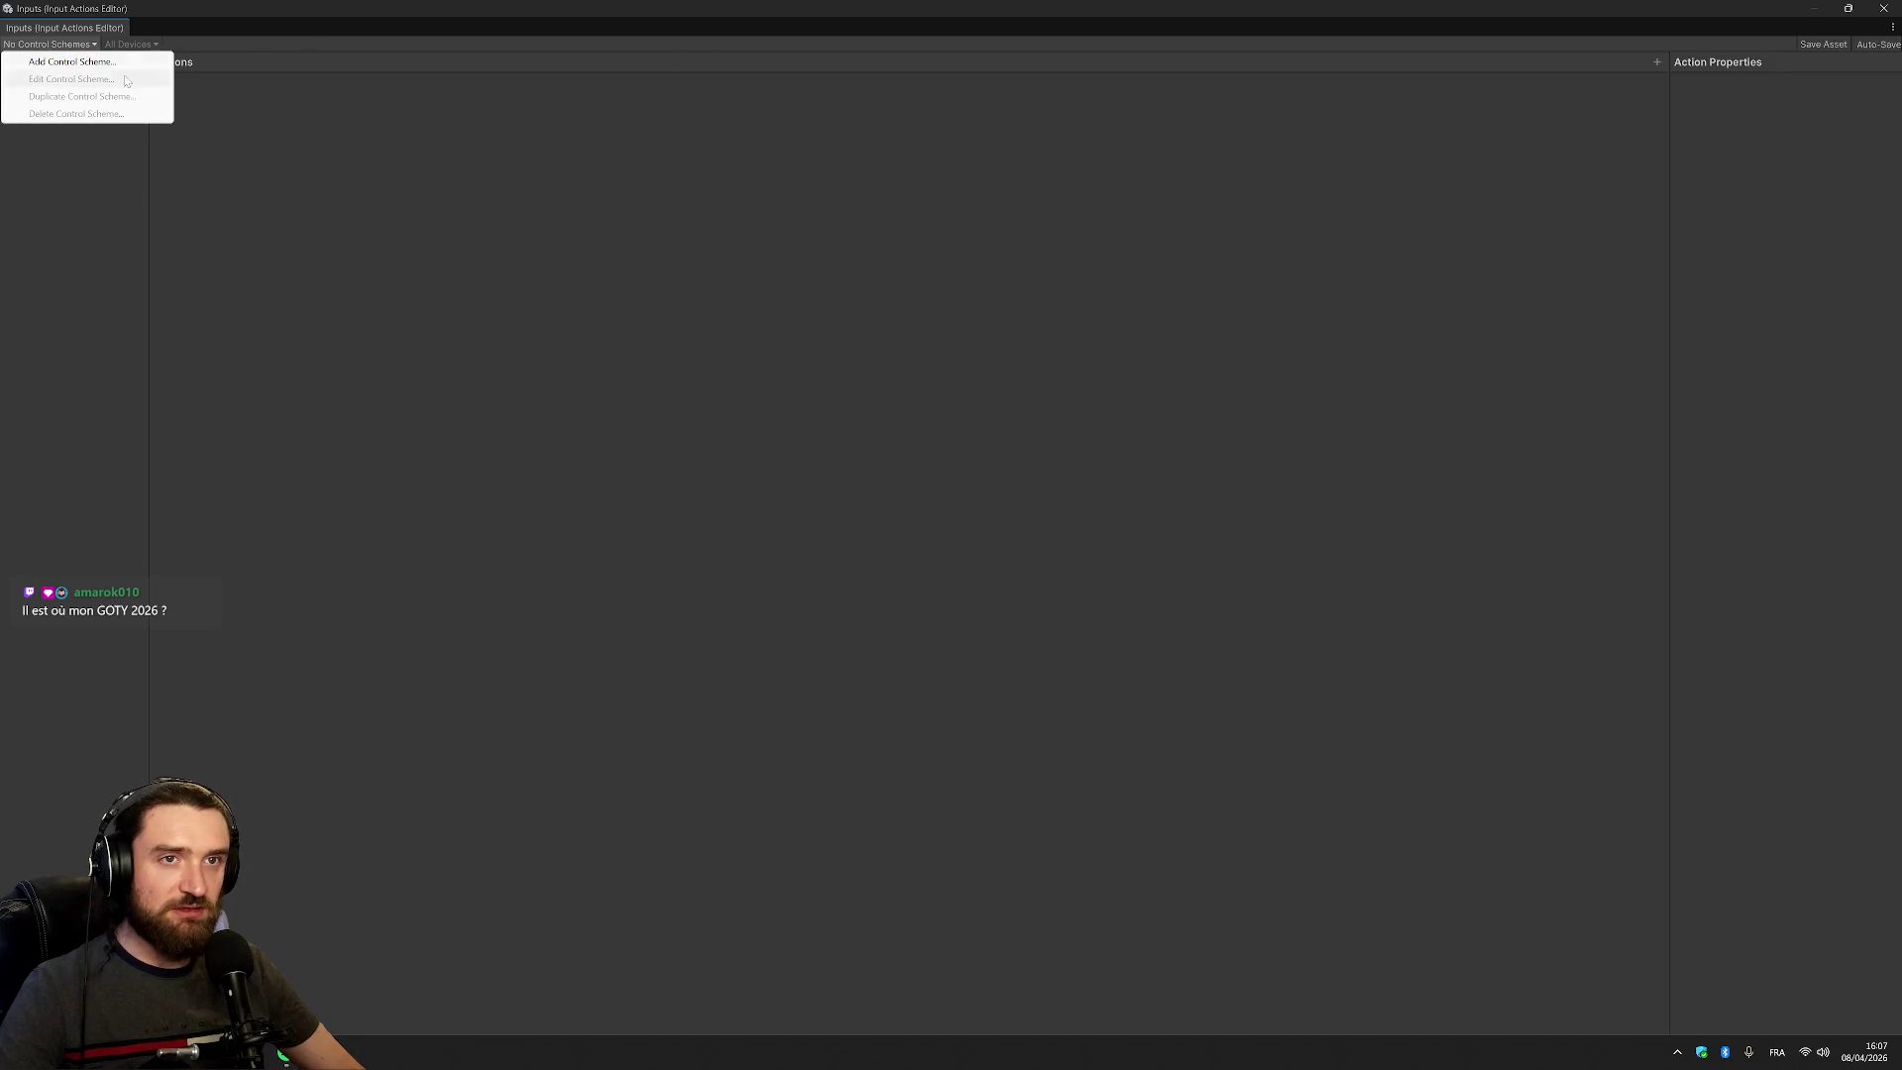
left_click(75, 62)
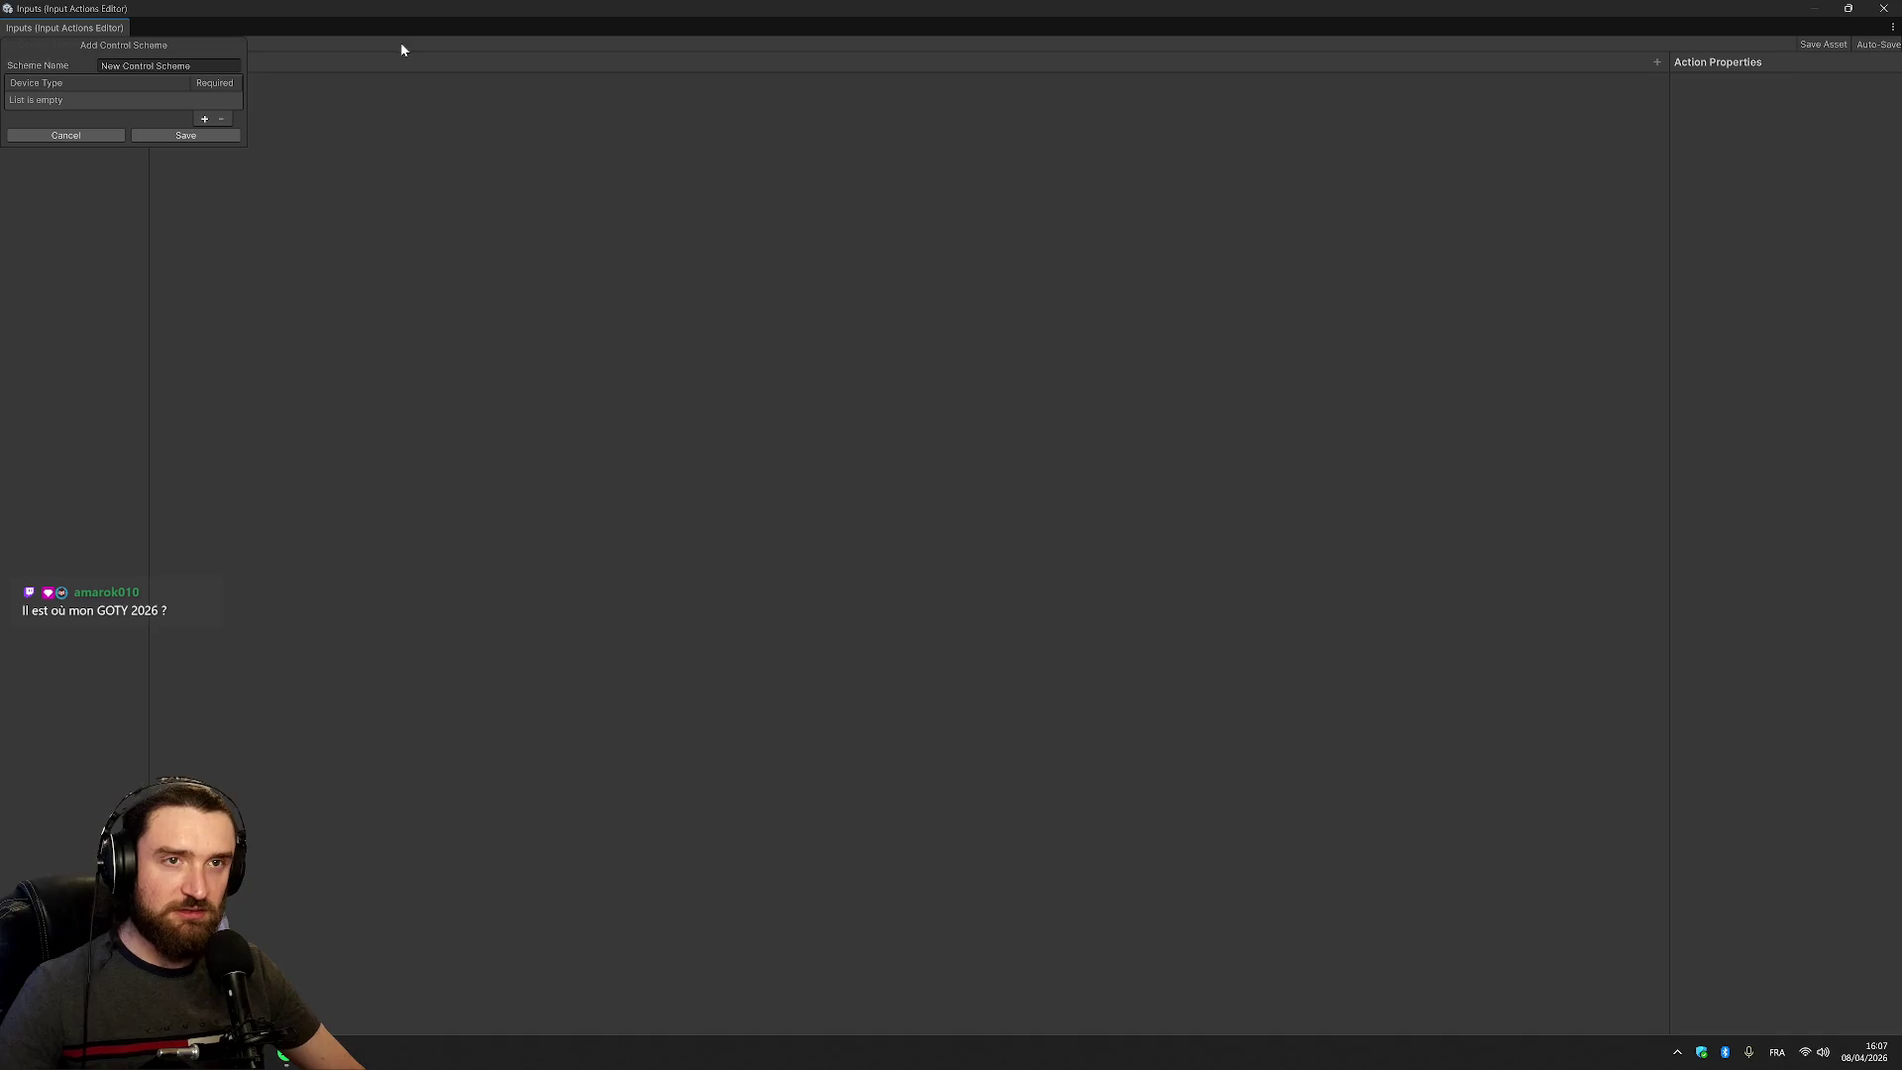
left_click(73, 135)
left_click(1883, 8)
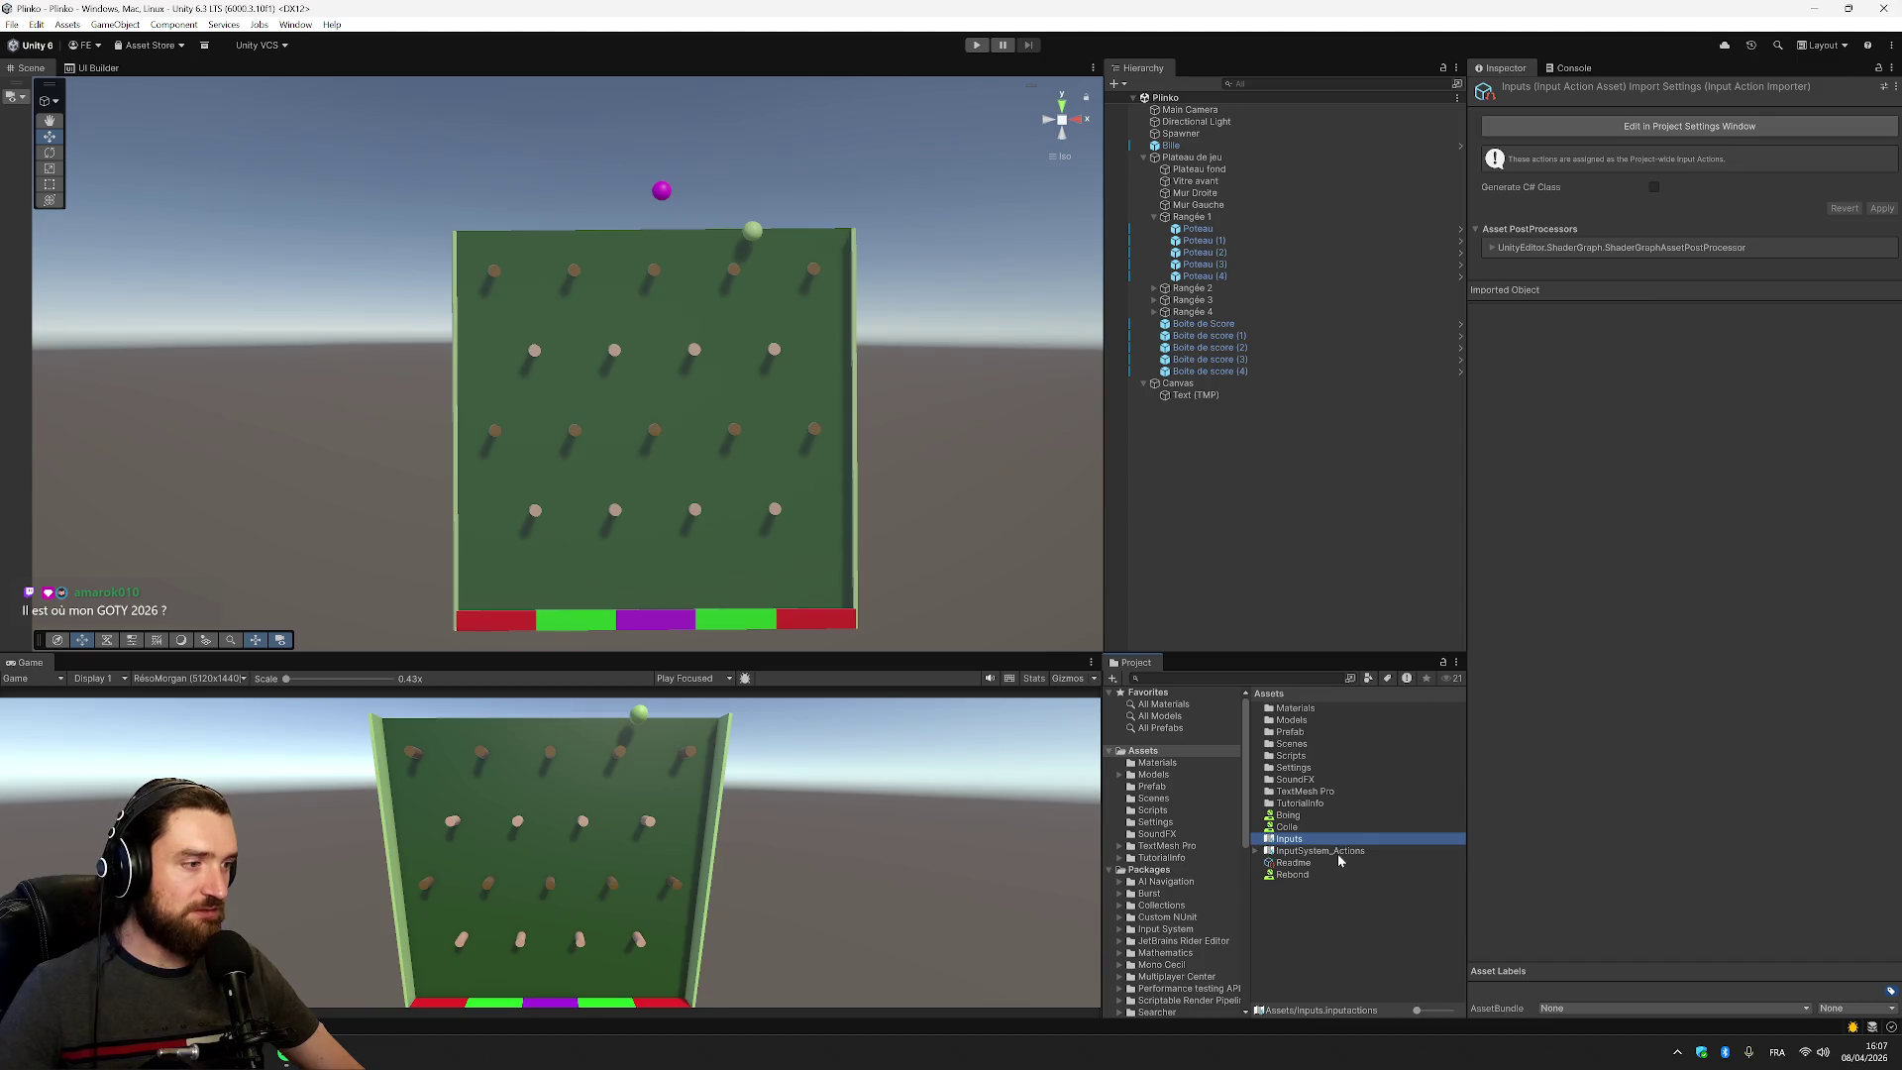
Assign InputSystem_Actions as the project-wide input actions asset, keeping its name unchanged
left_click(1337, 852)
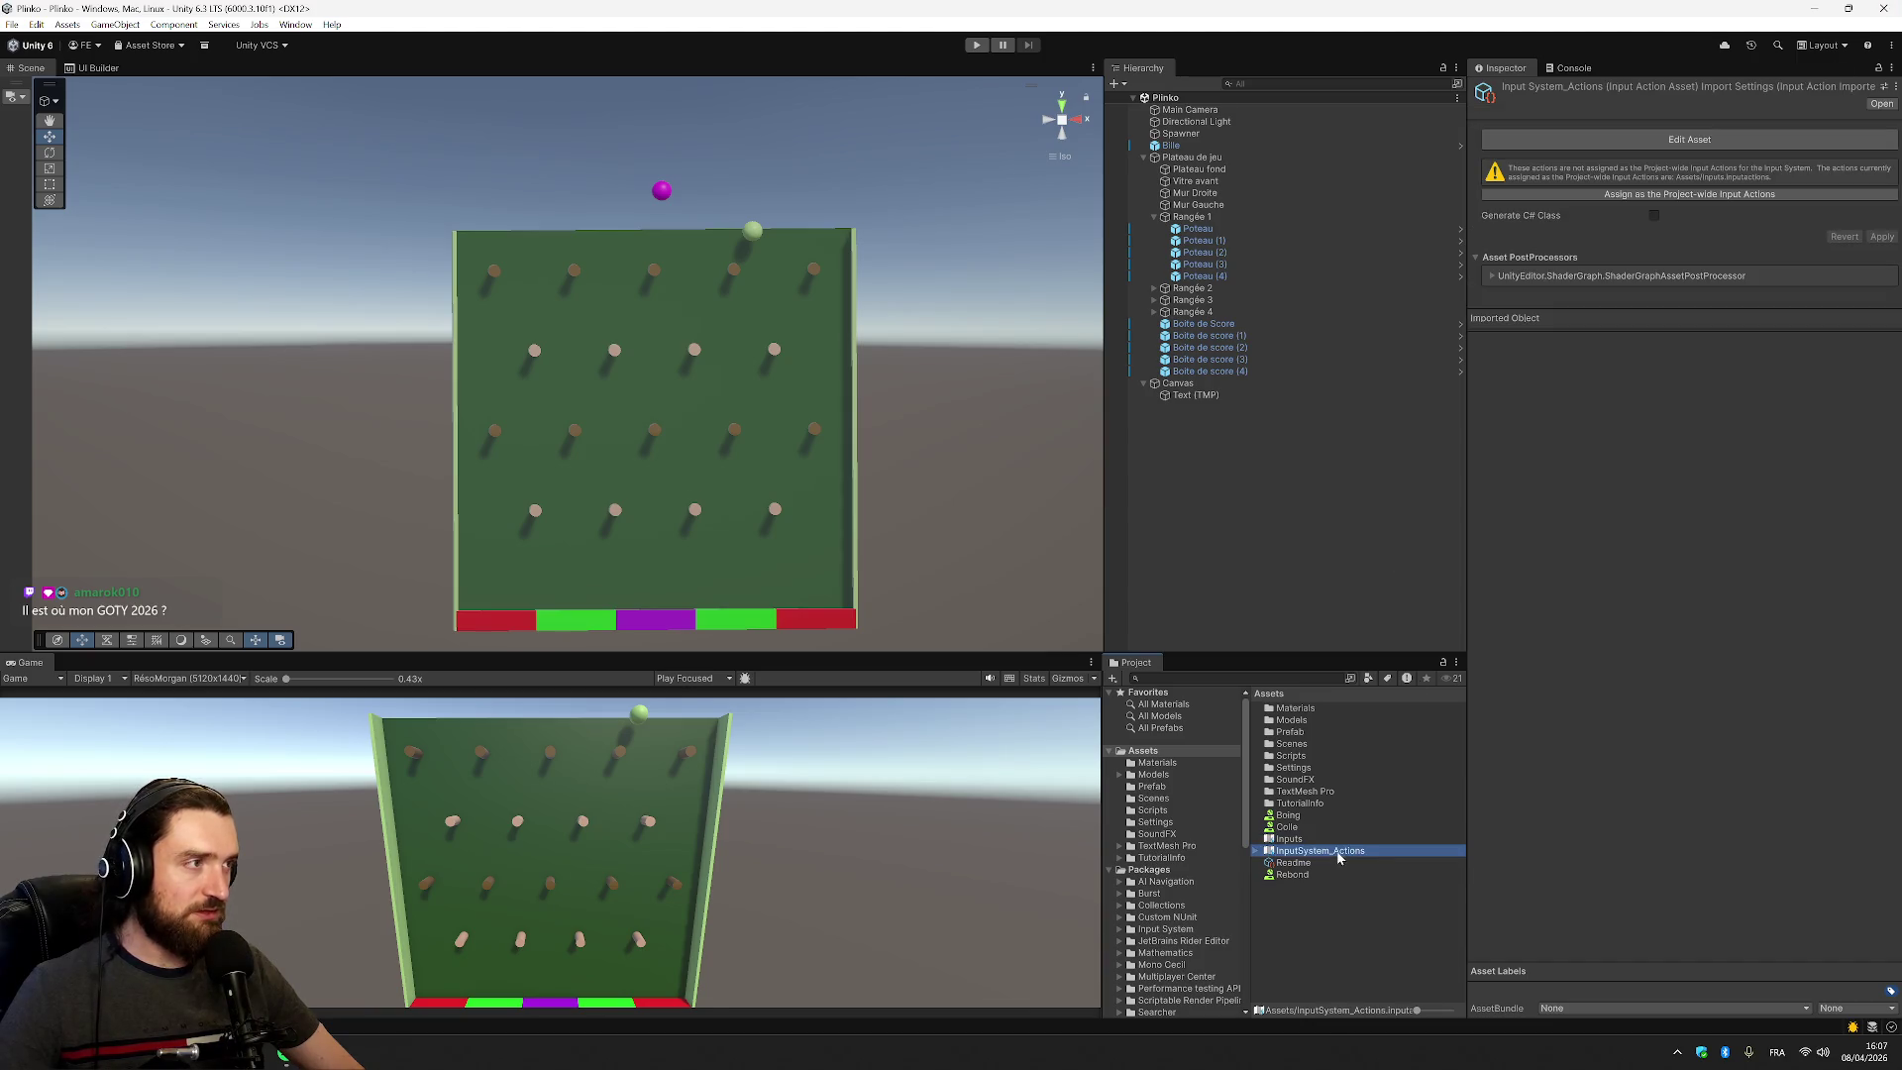
left_click(1716, 196)
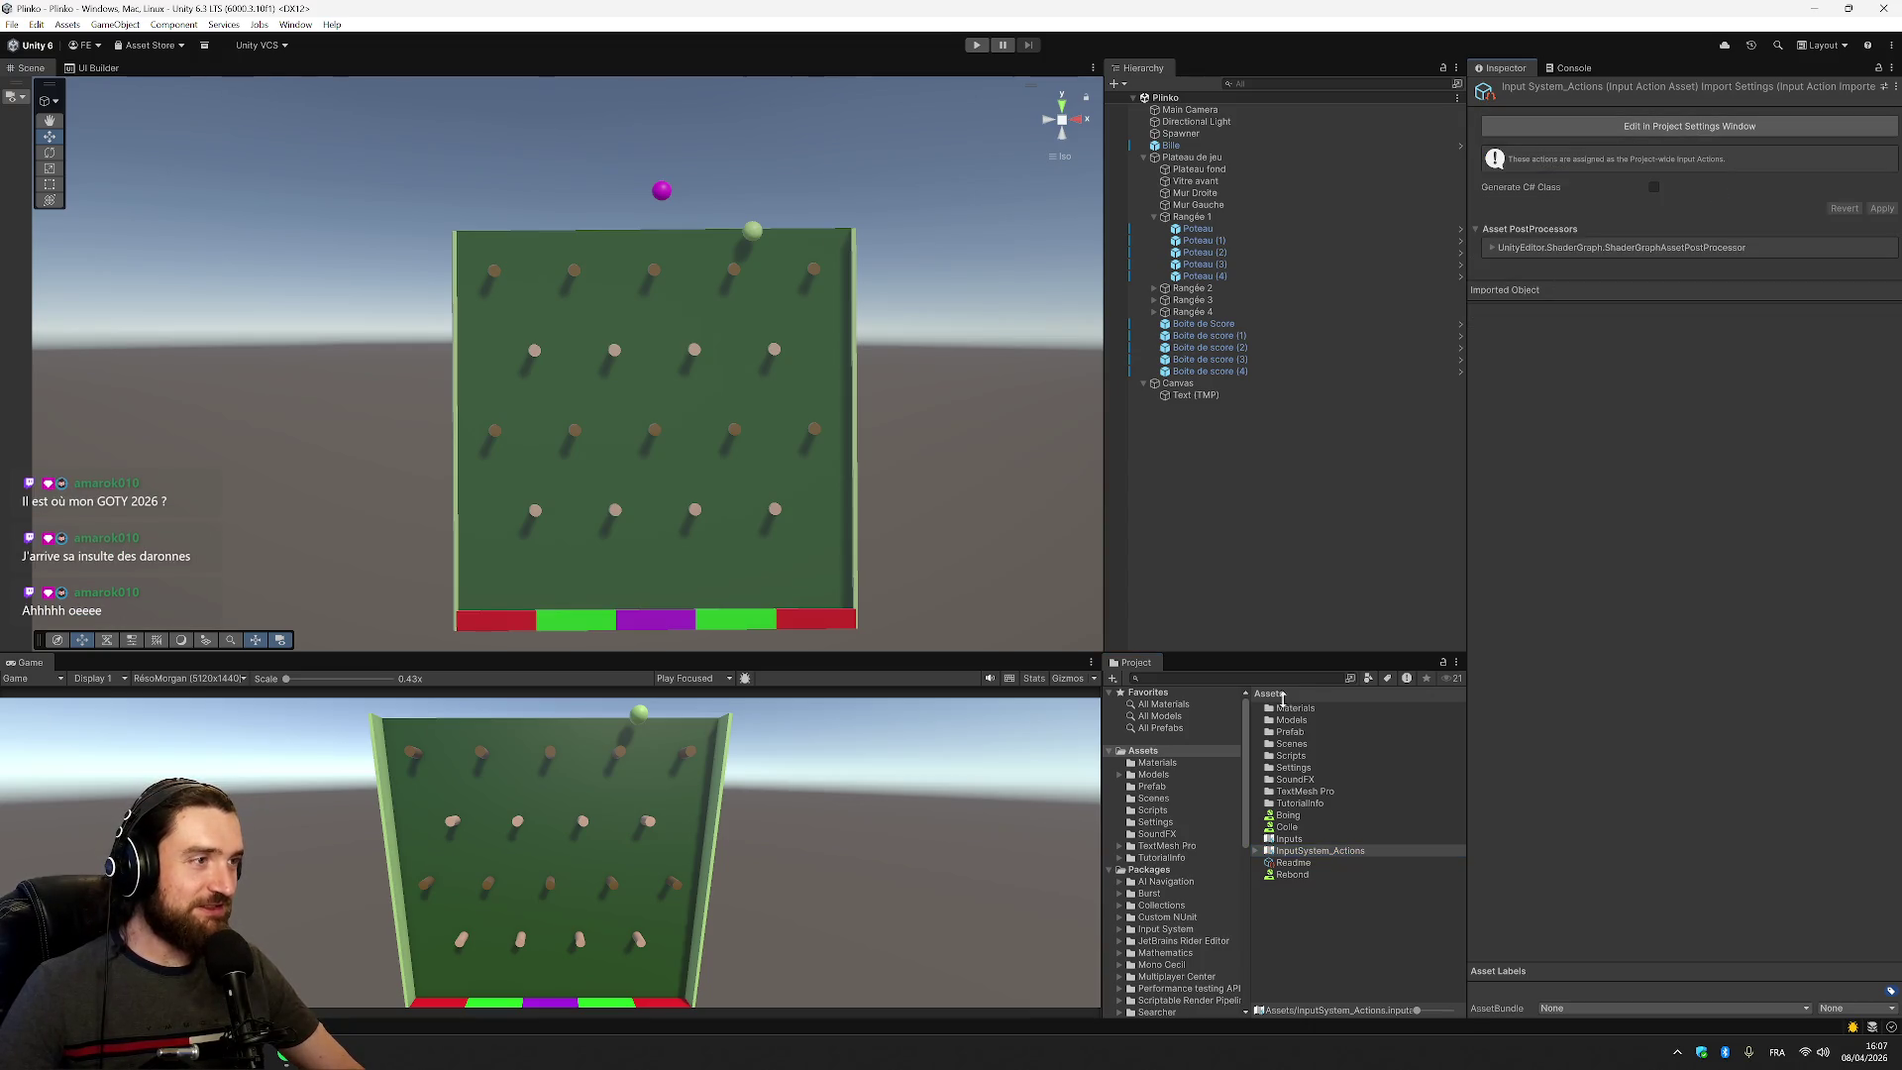
left_click(1337, 849)
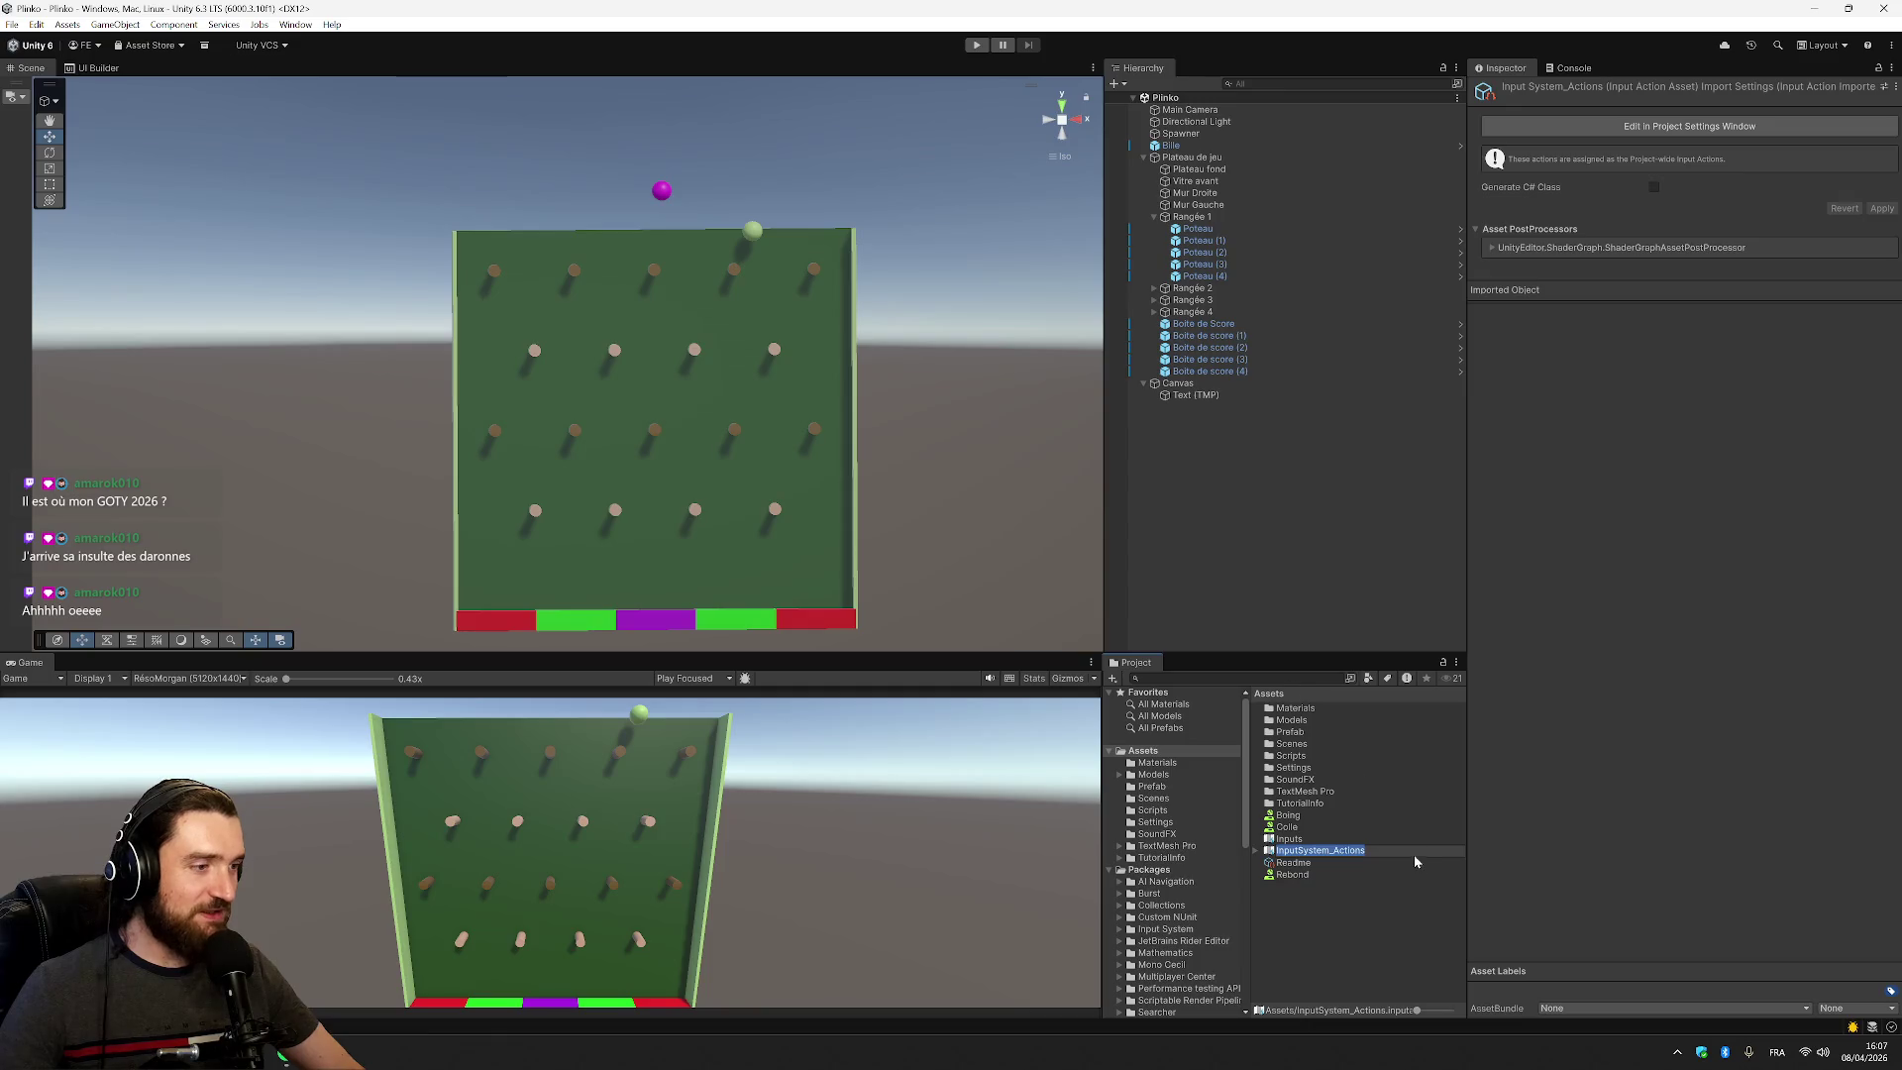
left_click(1724, 570)
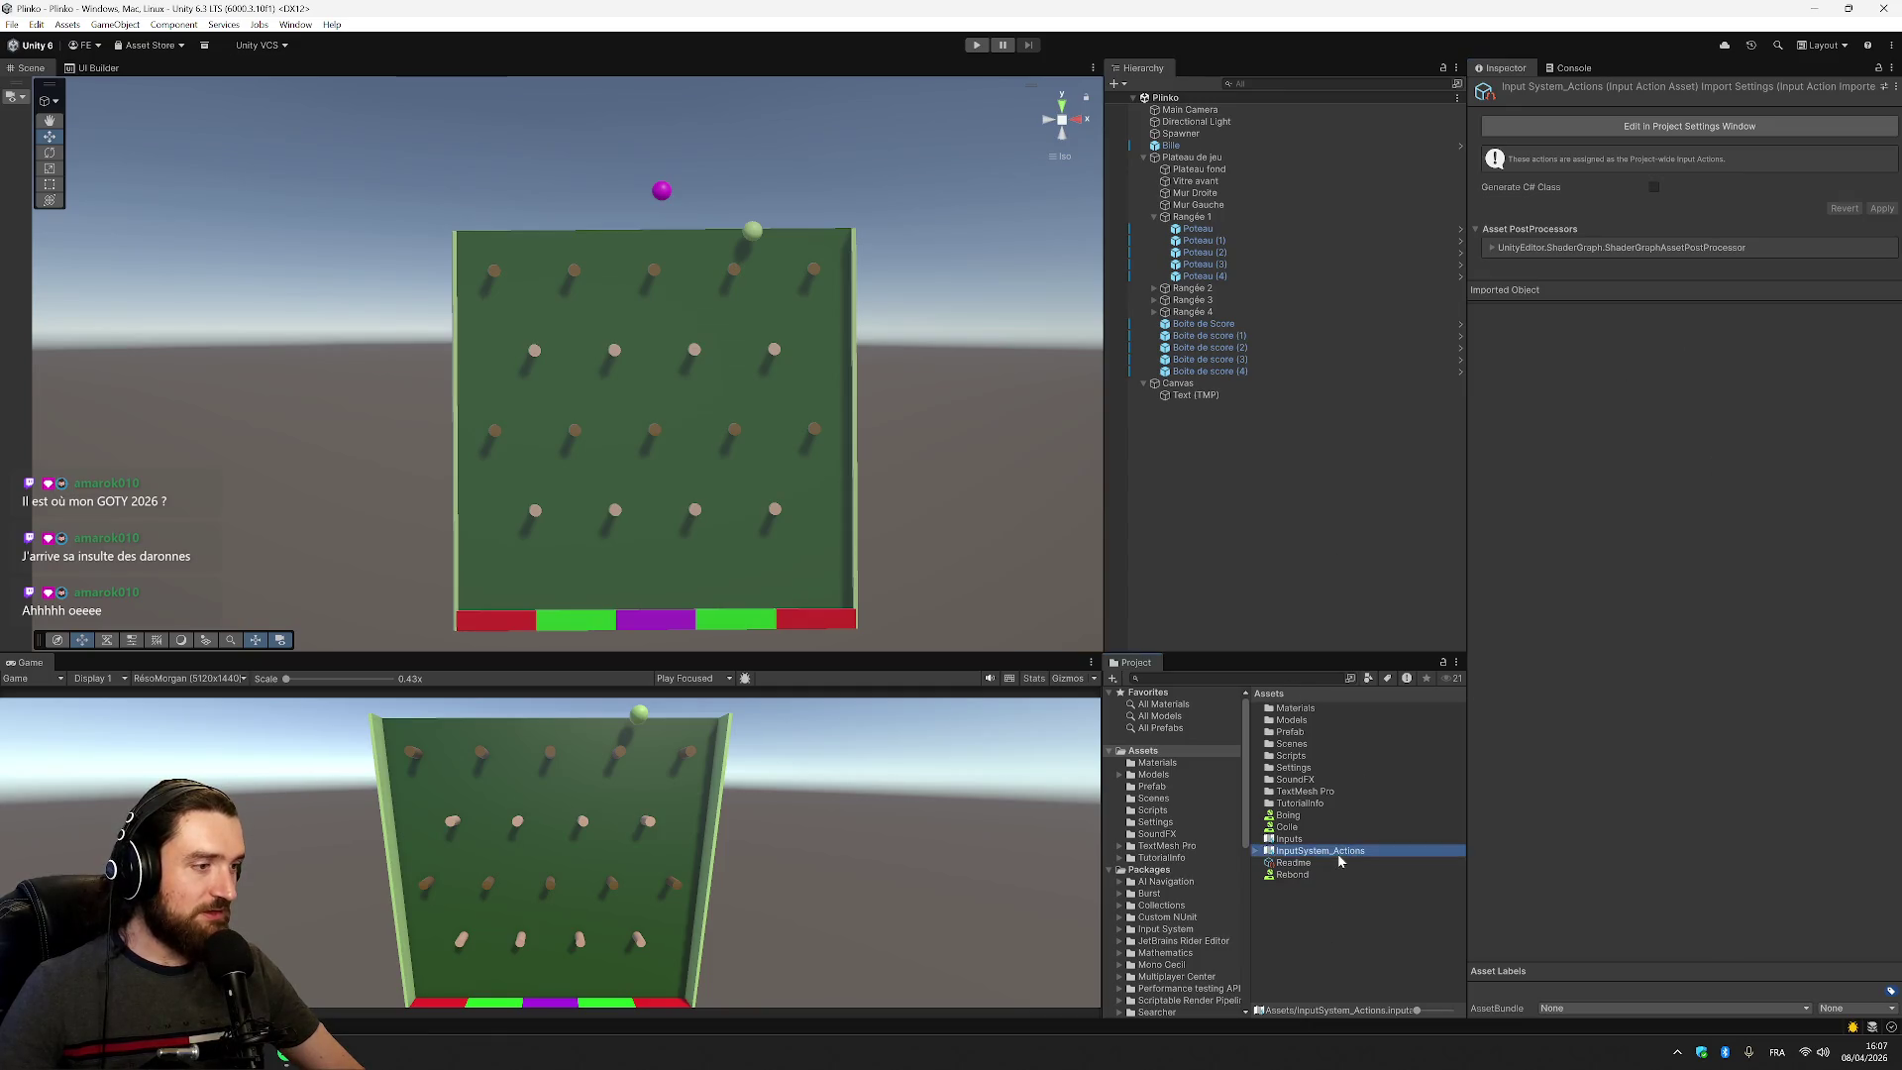
Inspect the Move action's WASD keyboard bindings in InputSystem_Actions, then close the editor
double_click(1339, 854)
left_click(168, 85)
left_click(159, 86)
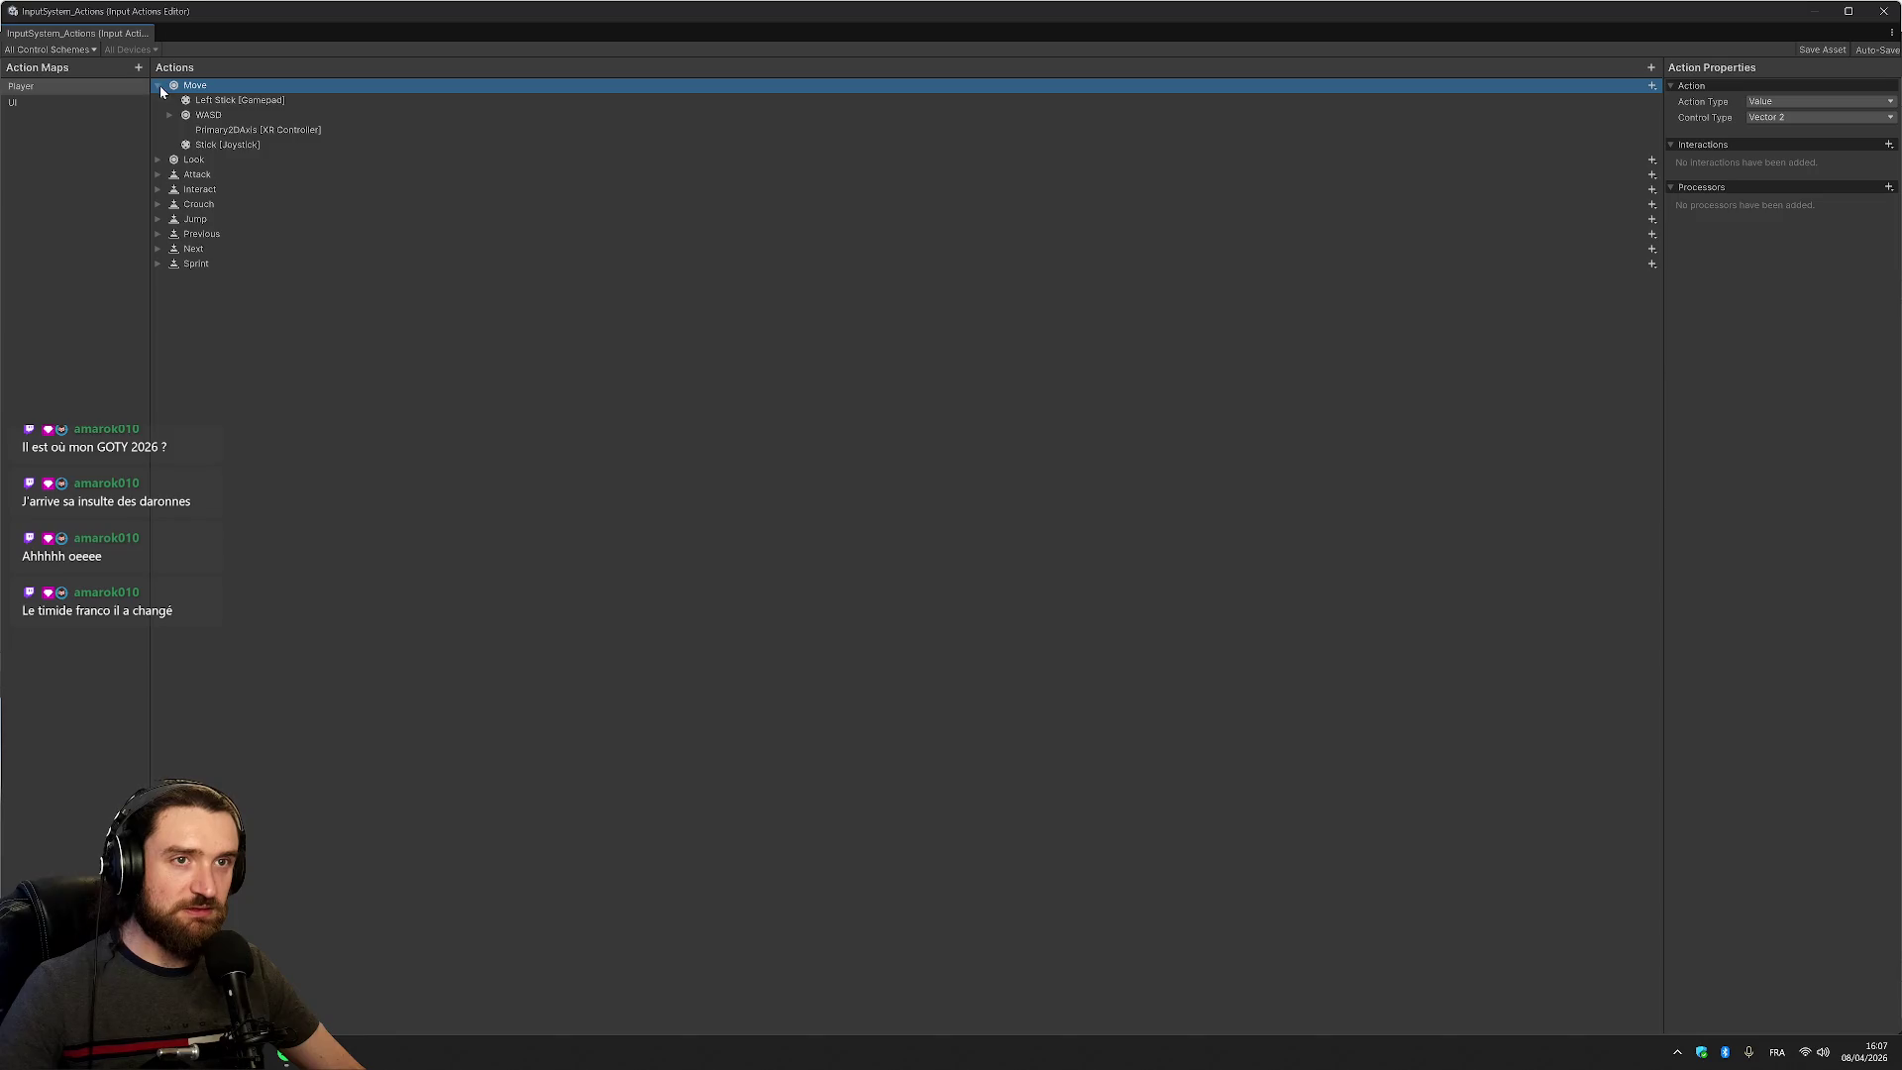
left_click(170, 116)
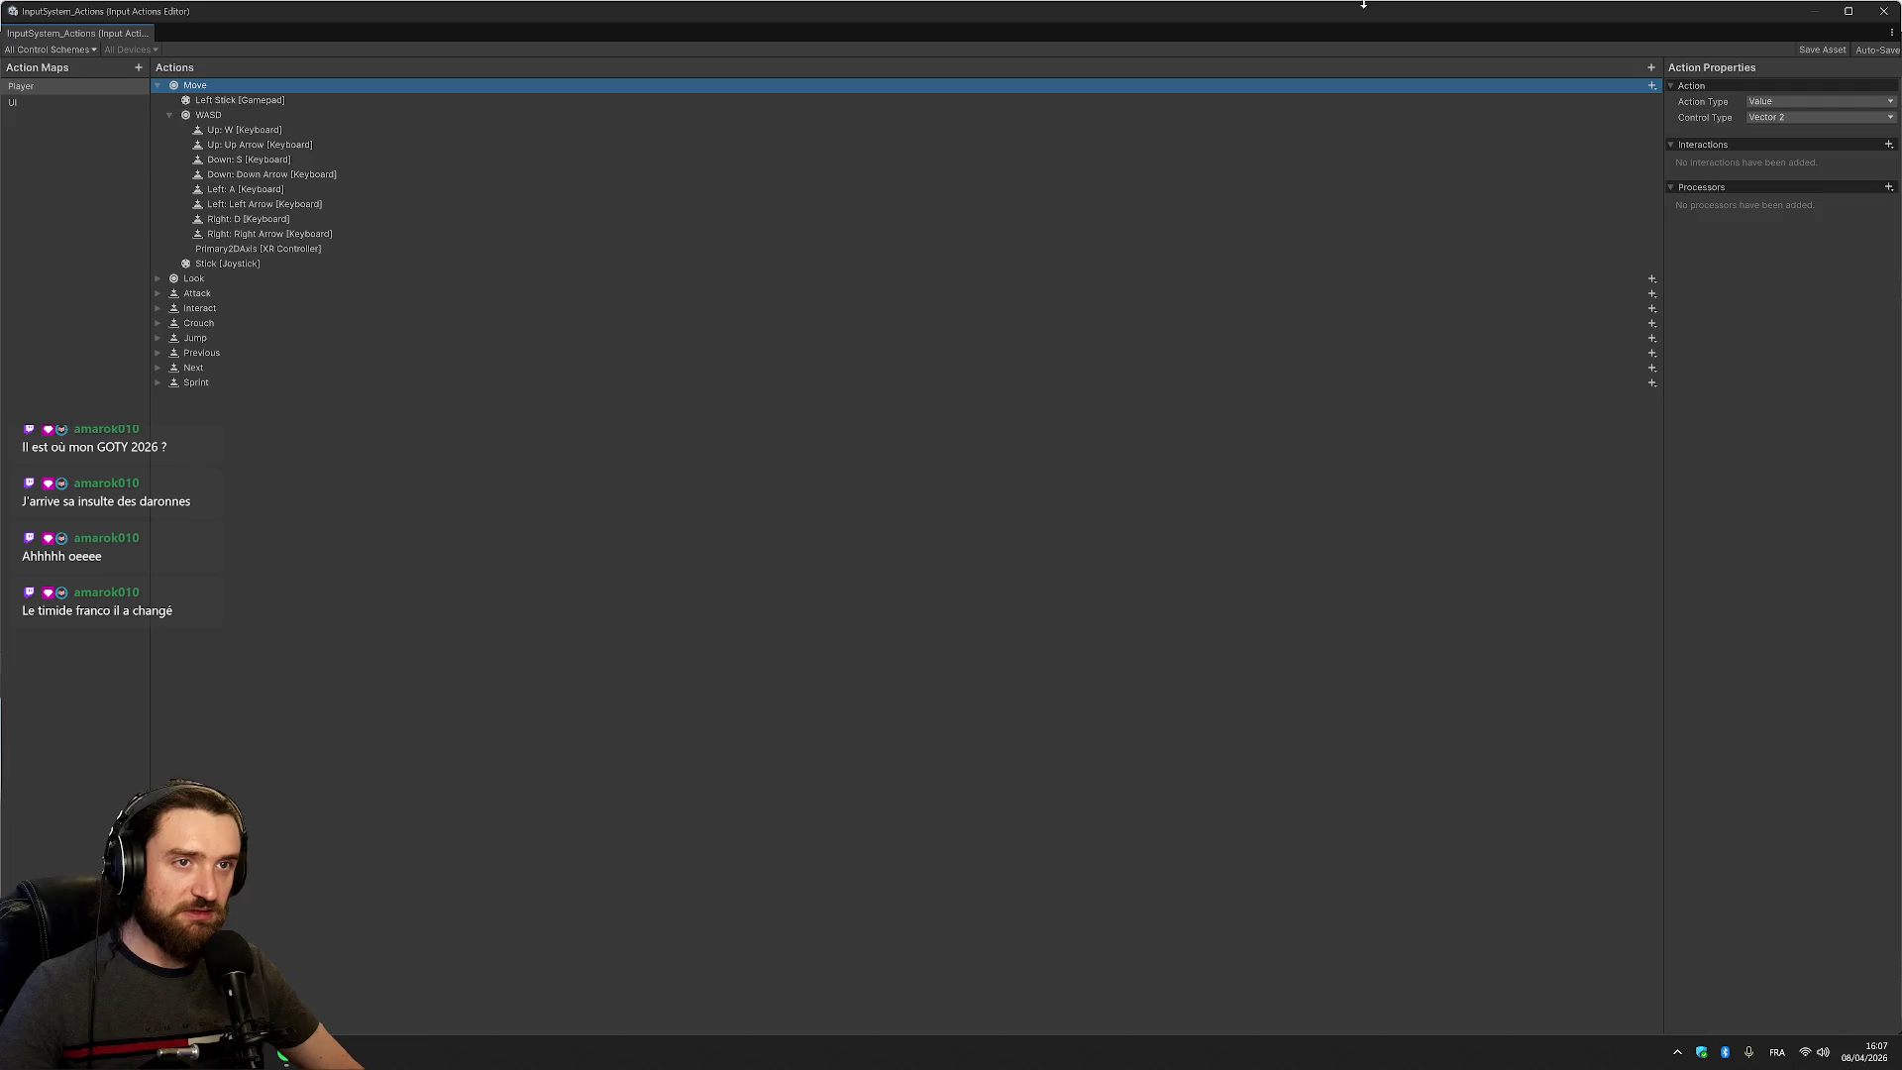
left_click(1885, 17)
left_click(1184, 148)
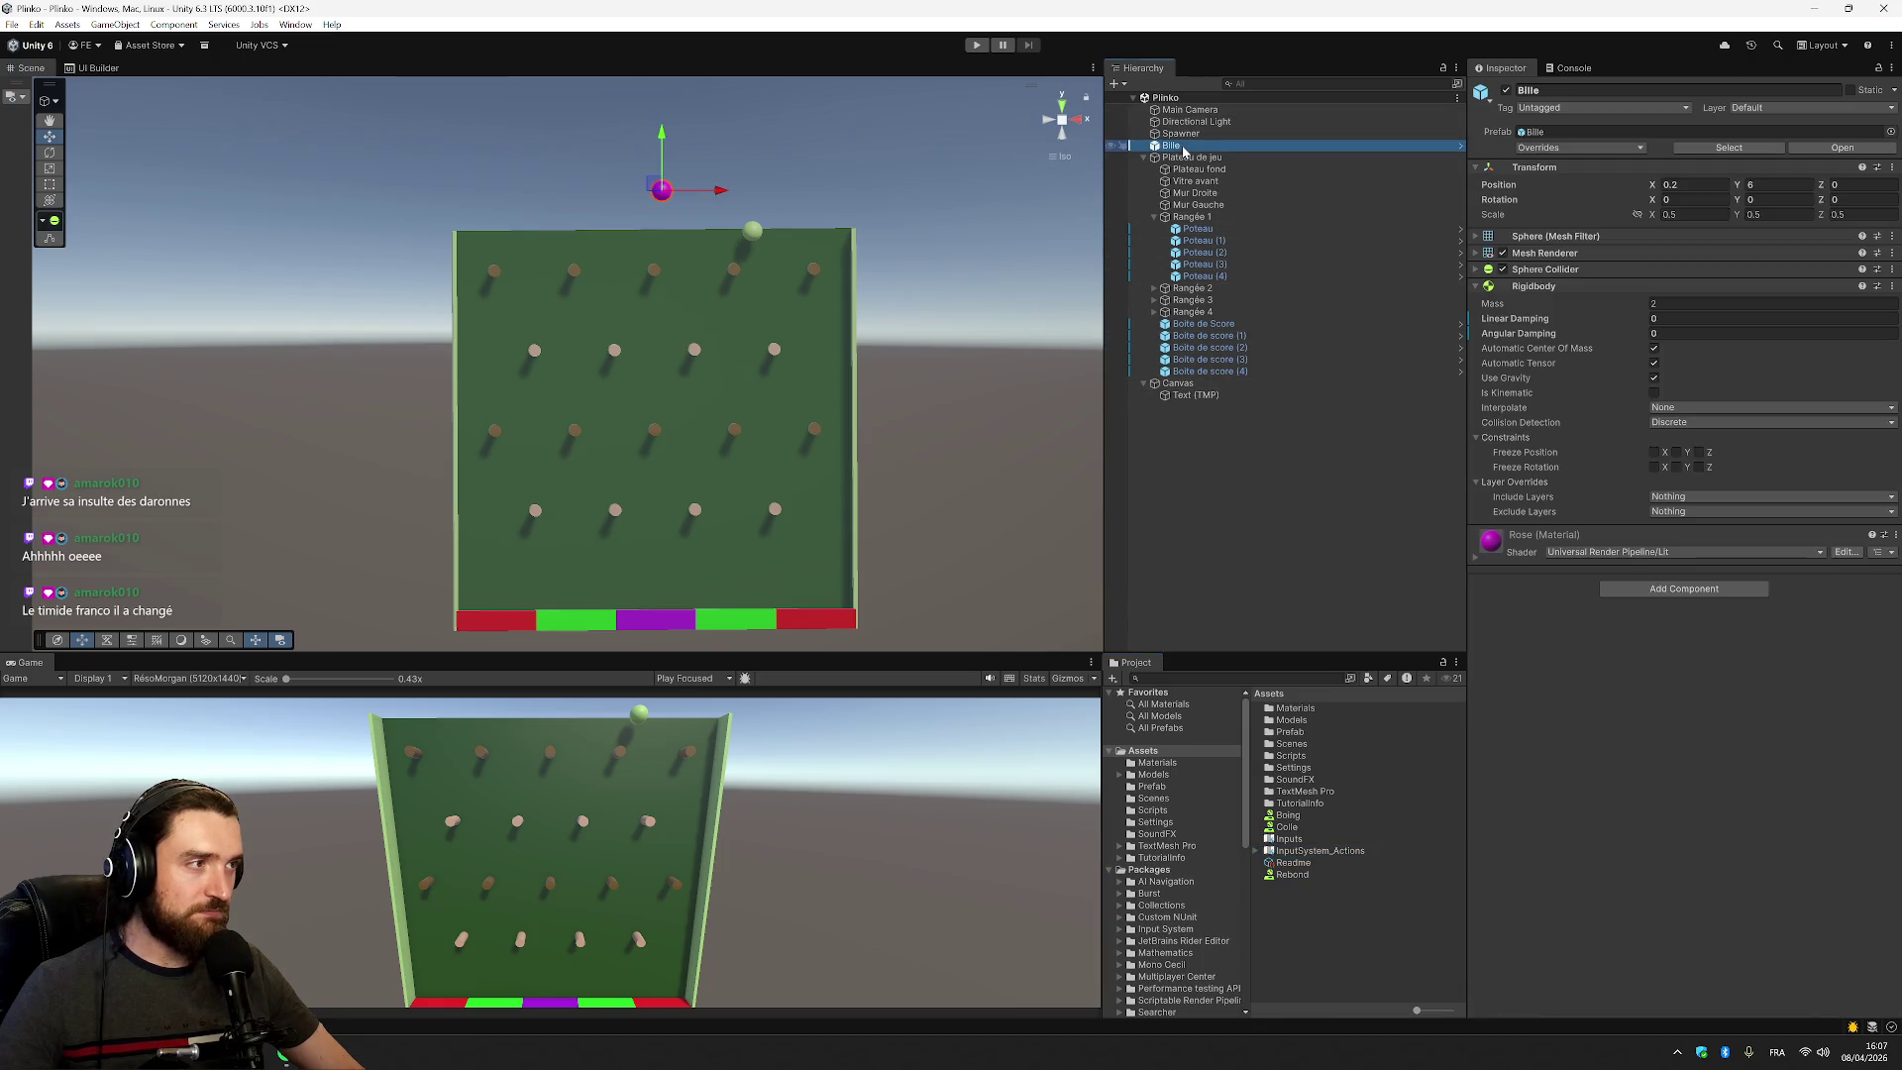
Play-test the Spawner, moving it right with D and left with A, then switch to Visual Studio
left_click(1184, 135)
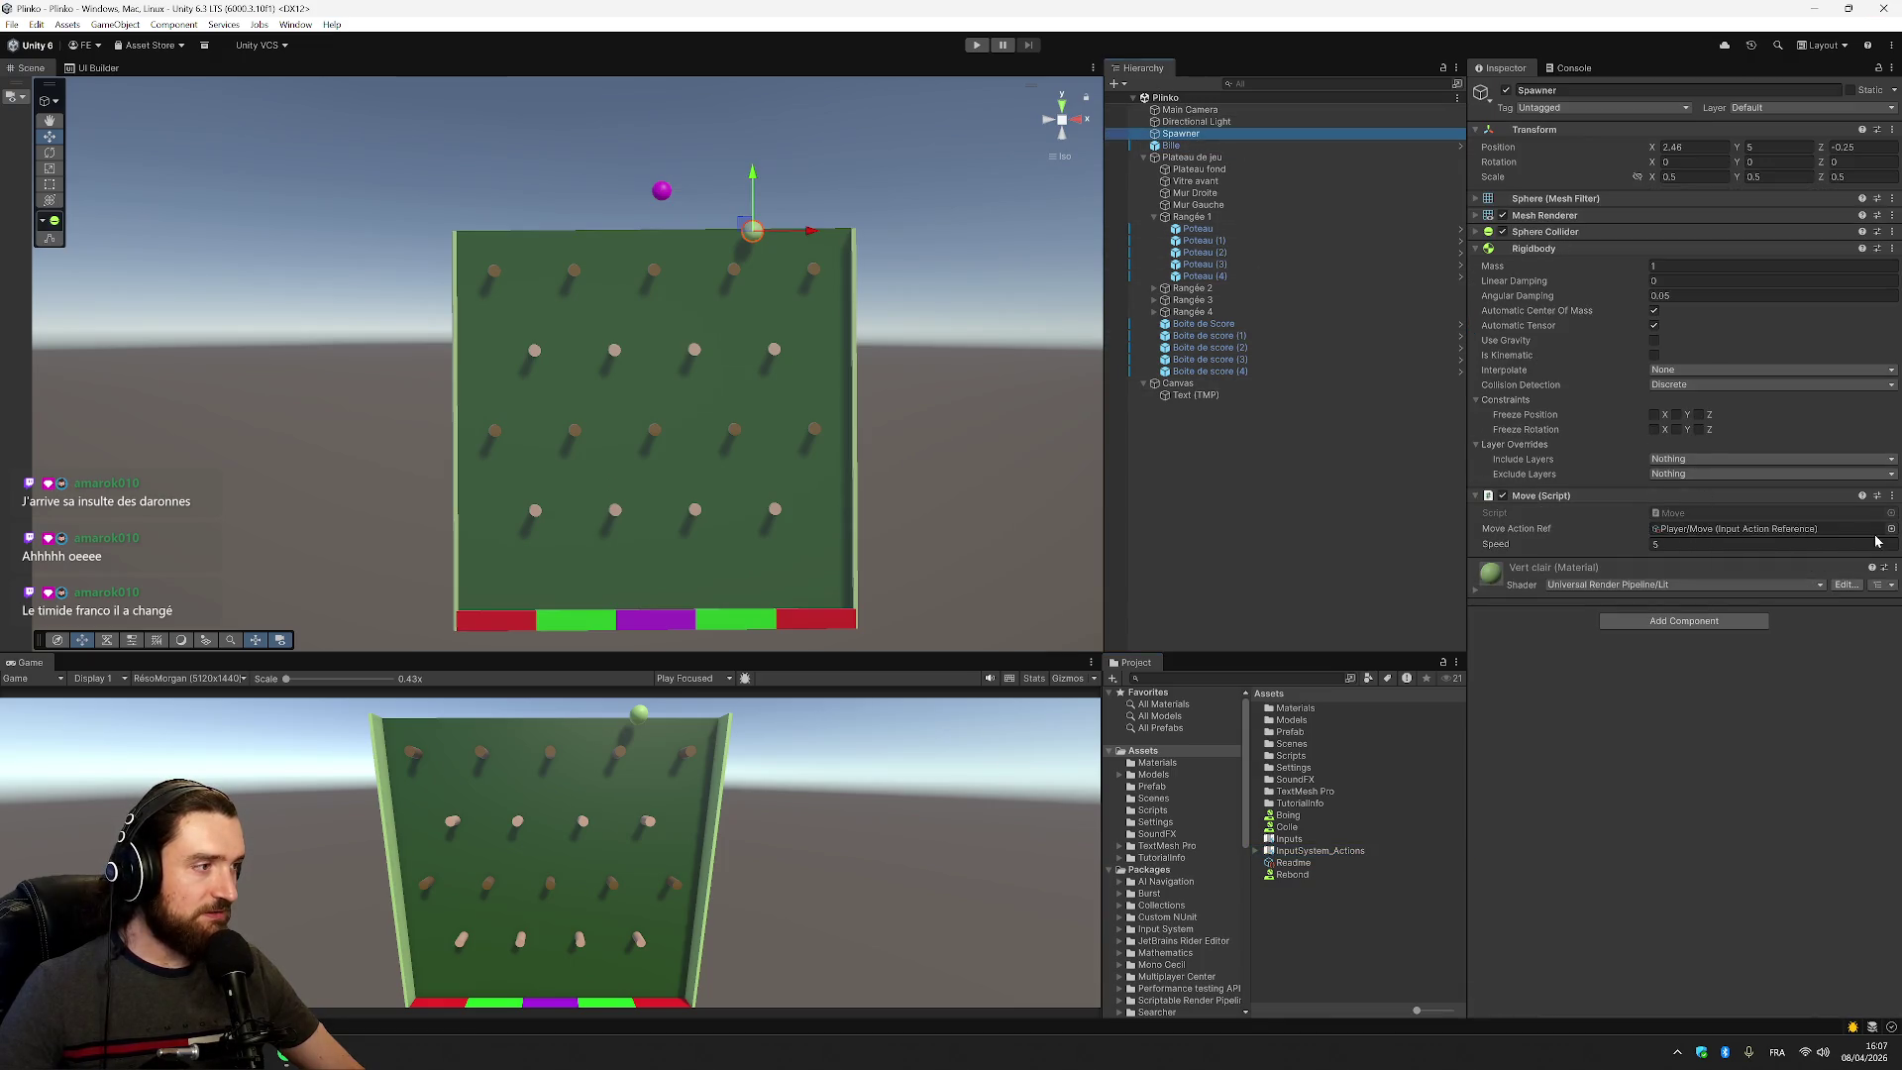
left_click(978, 46)
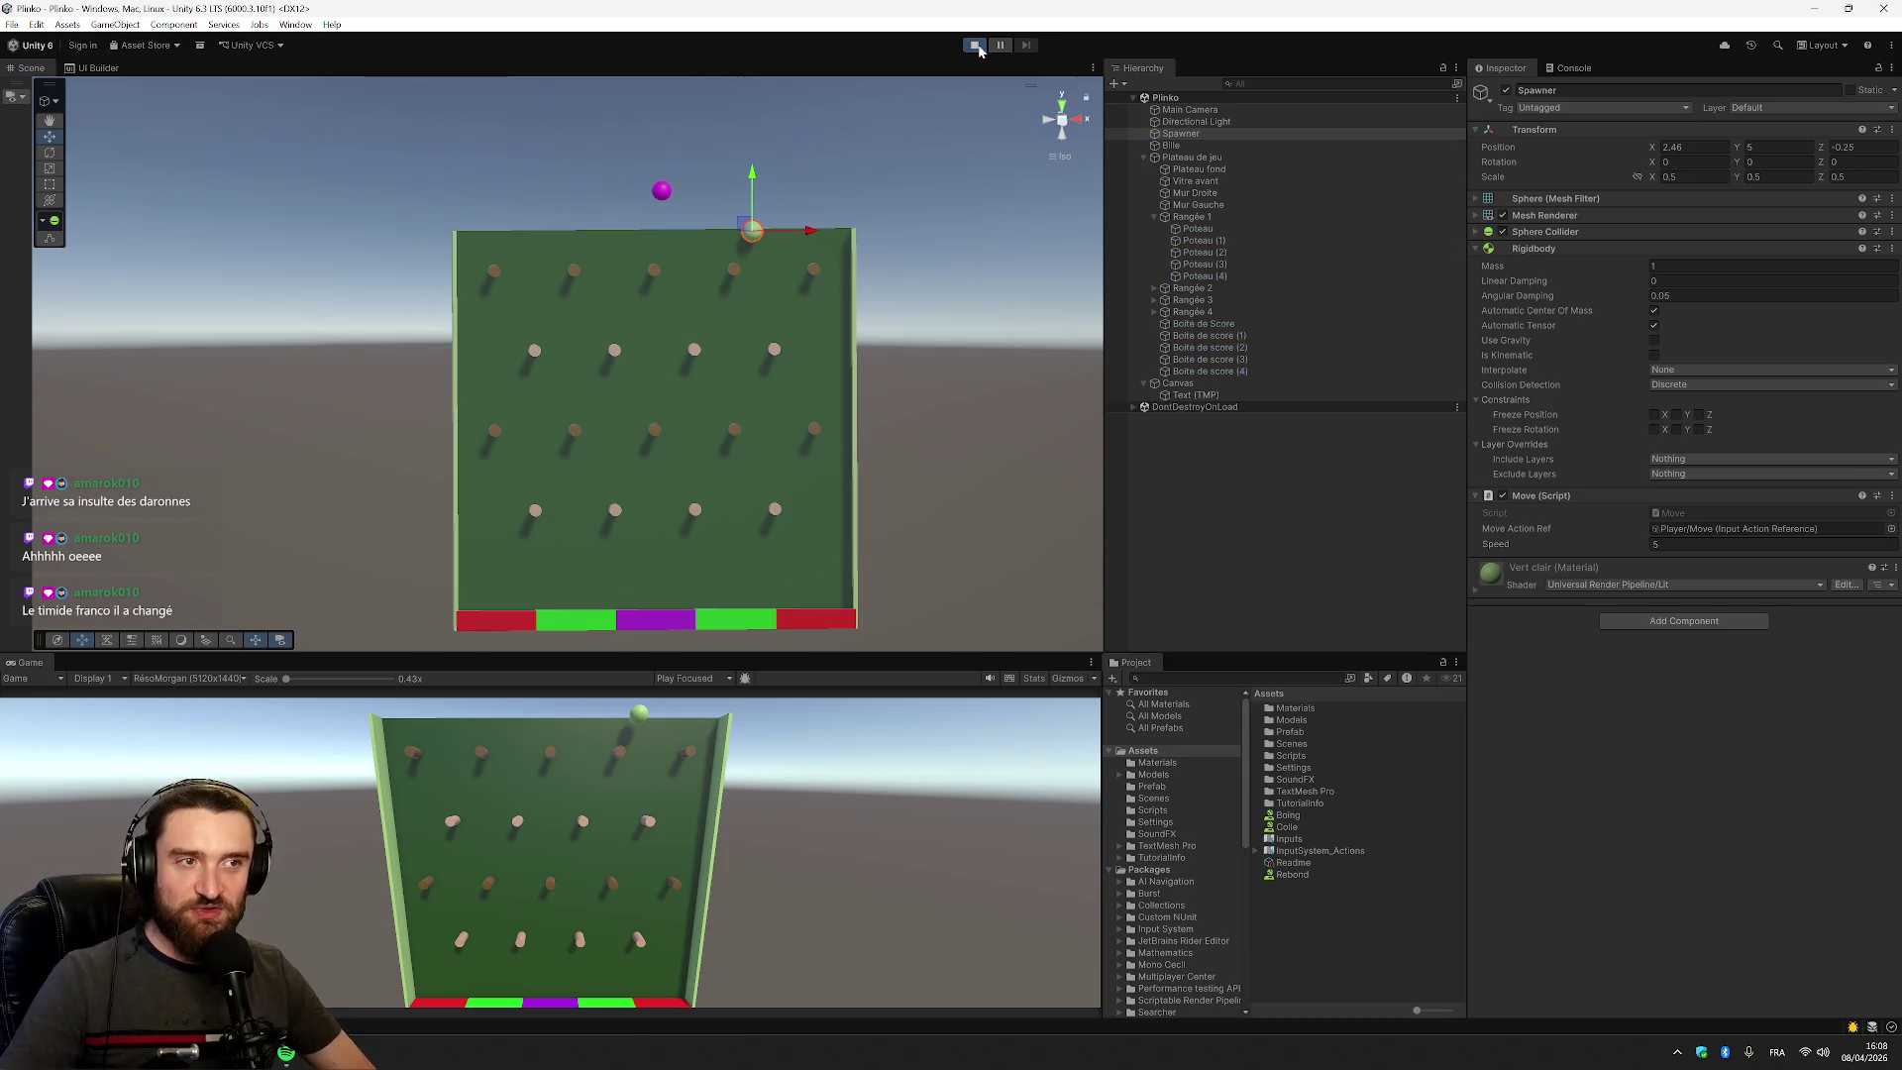
key("d")
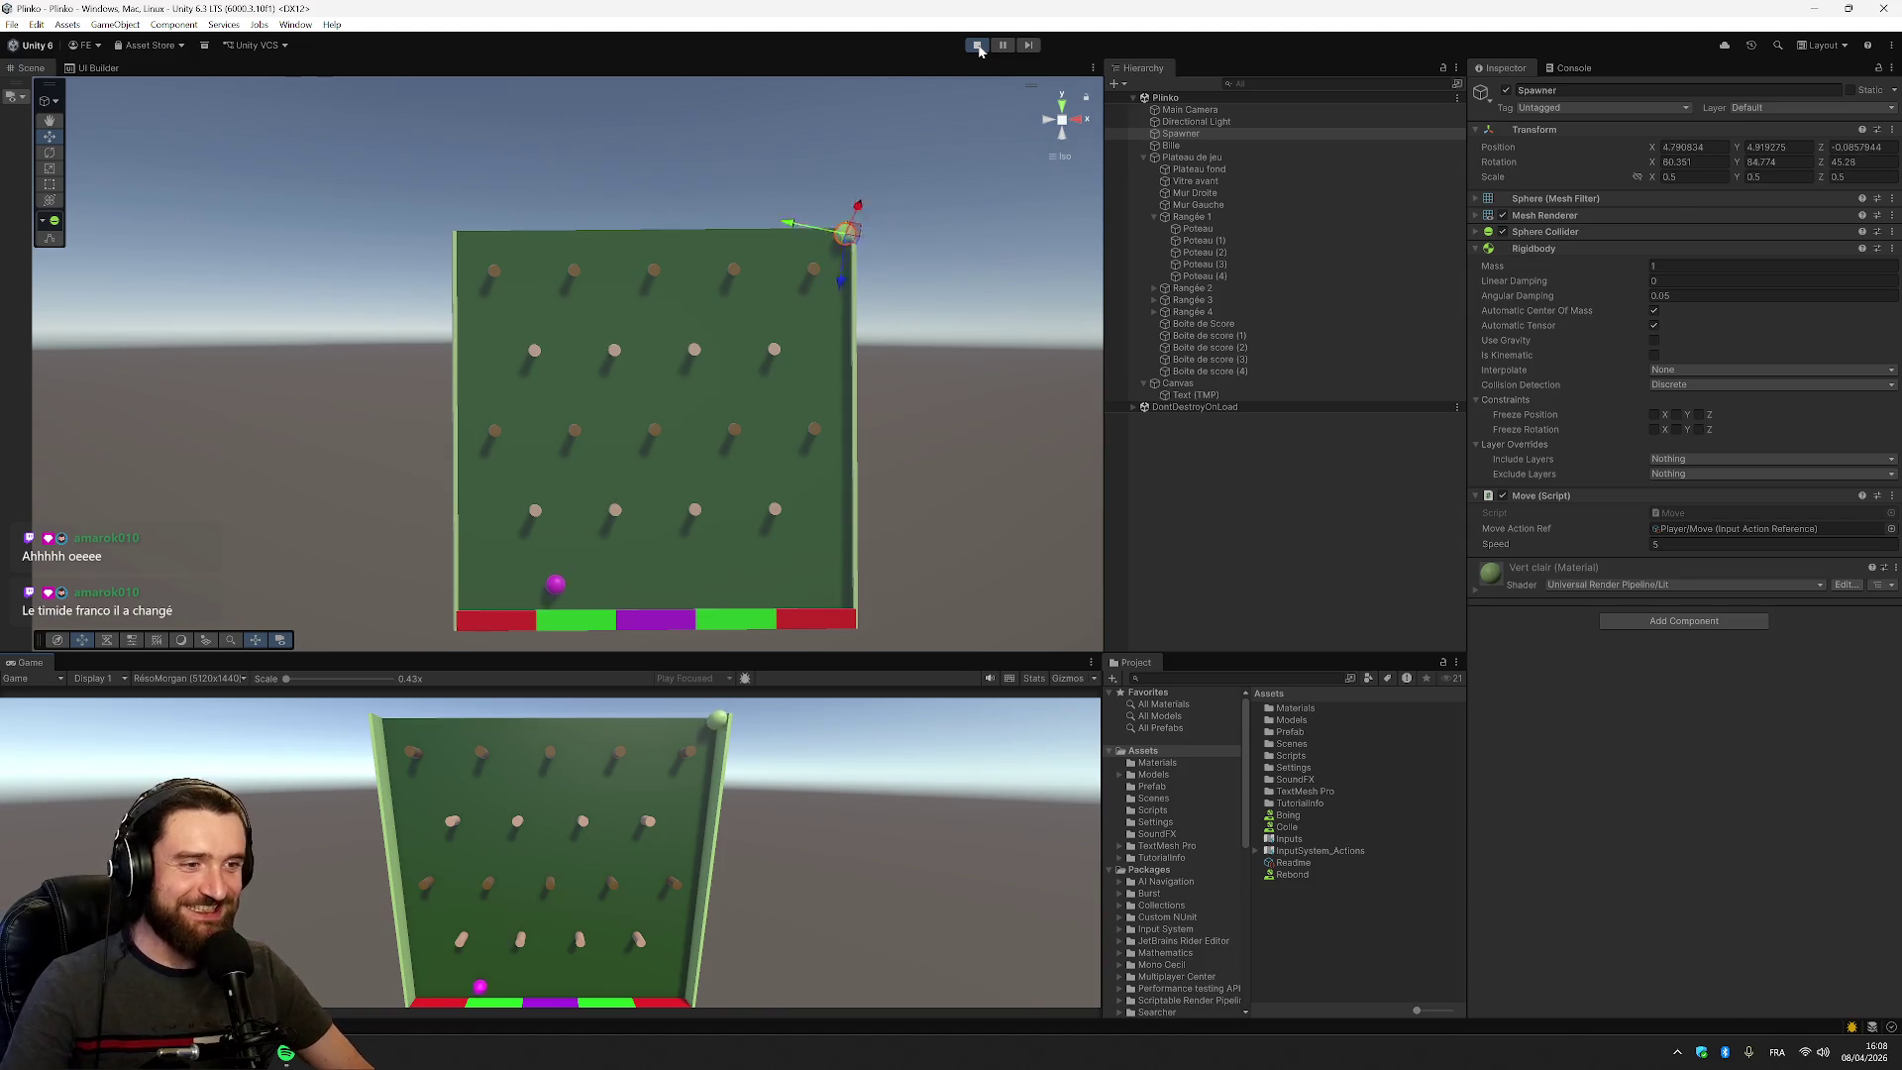
key("a")
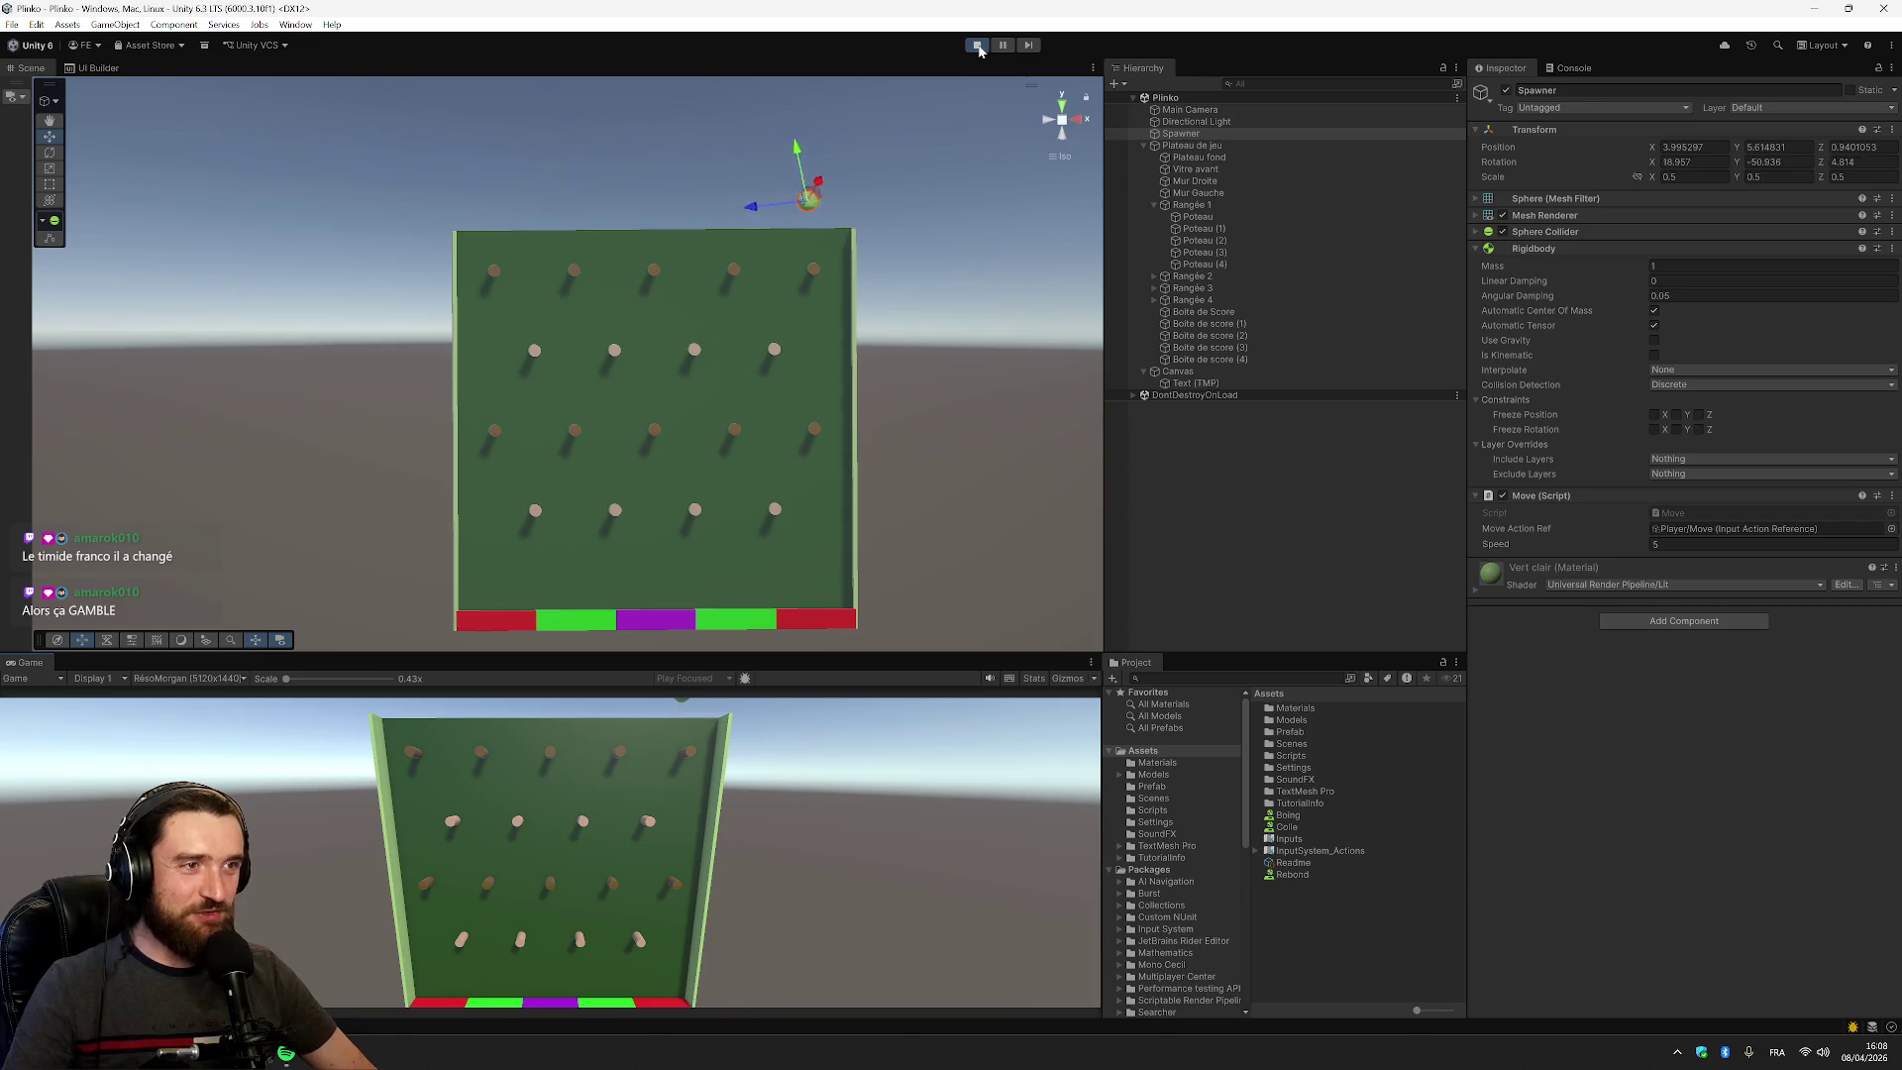
key("a")
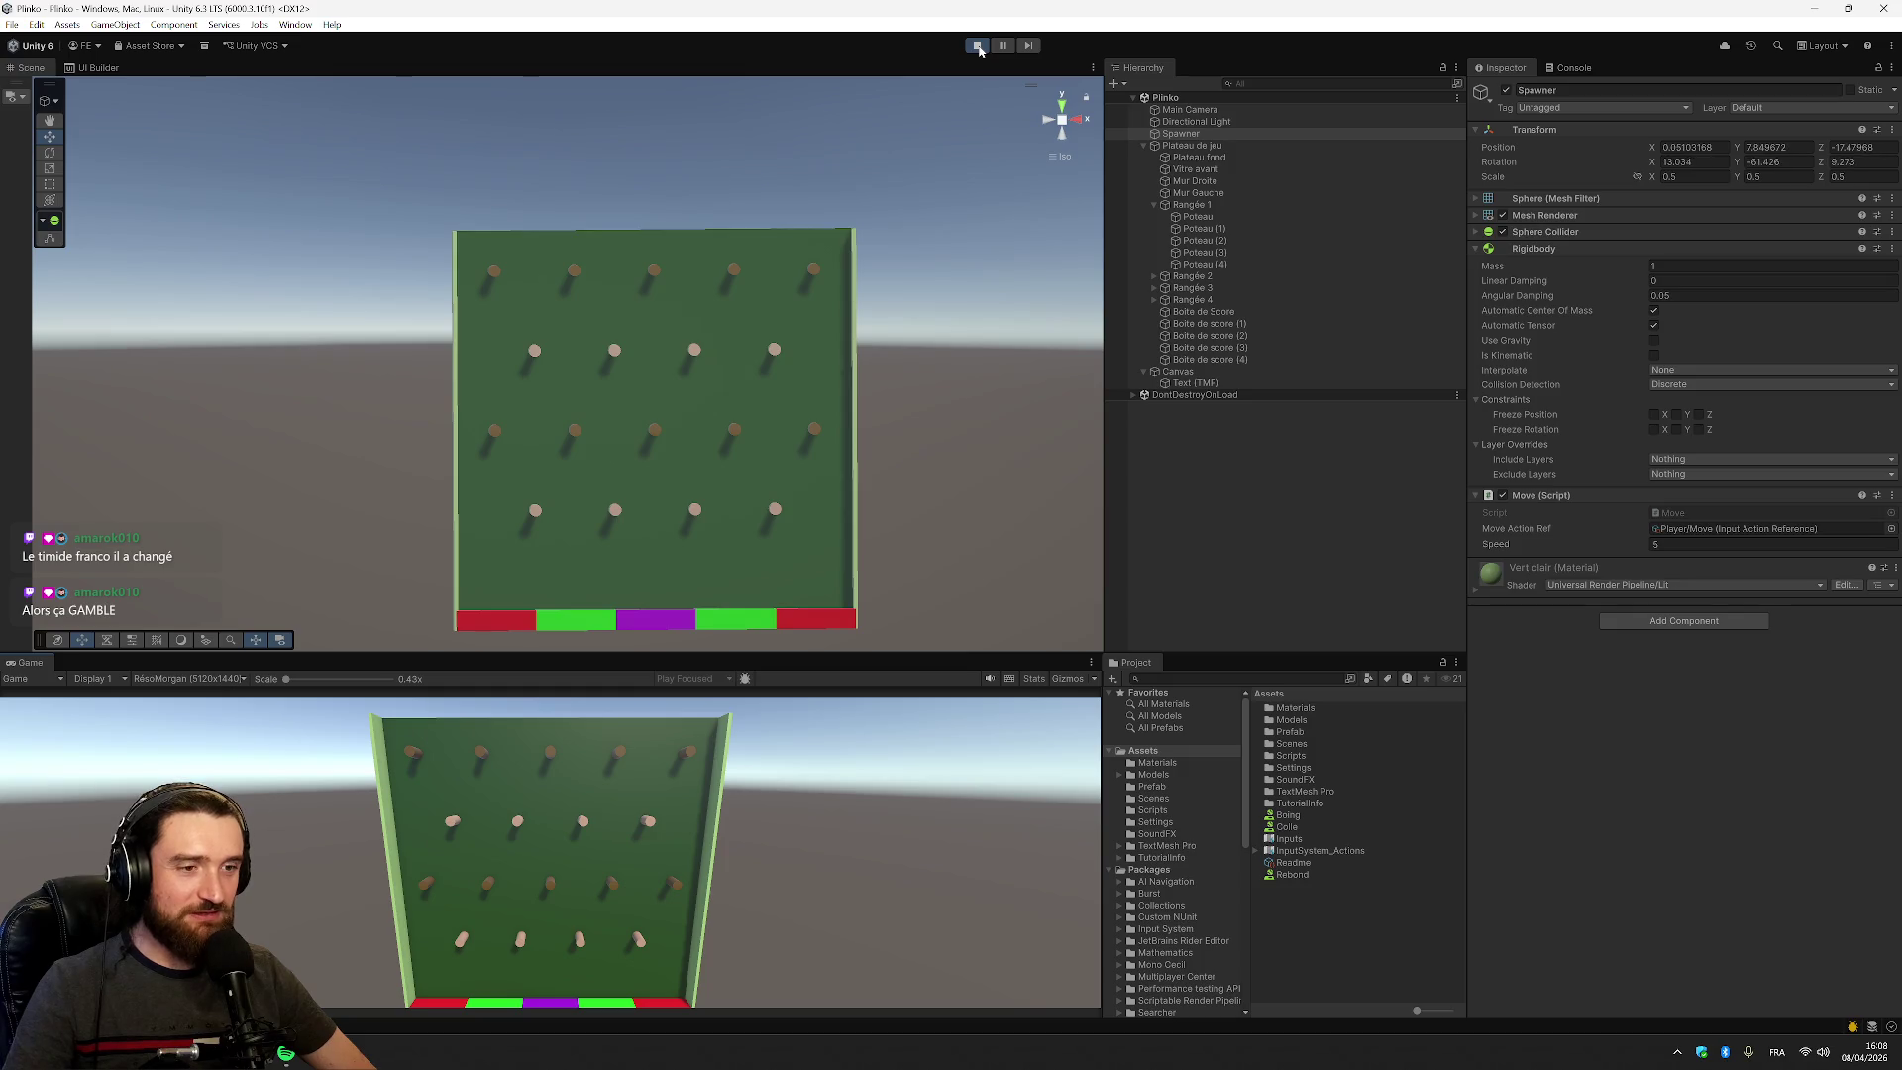
left_click(978, 46)
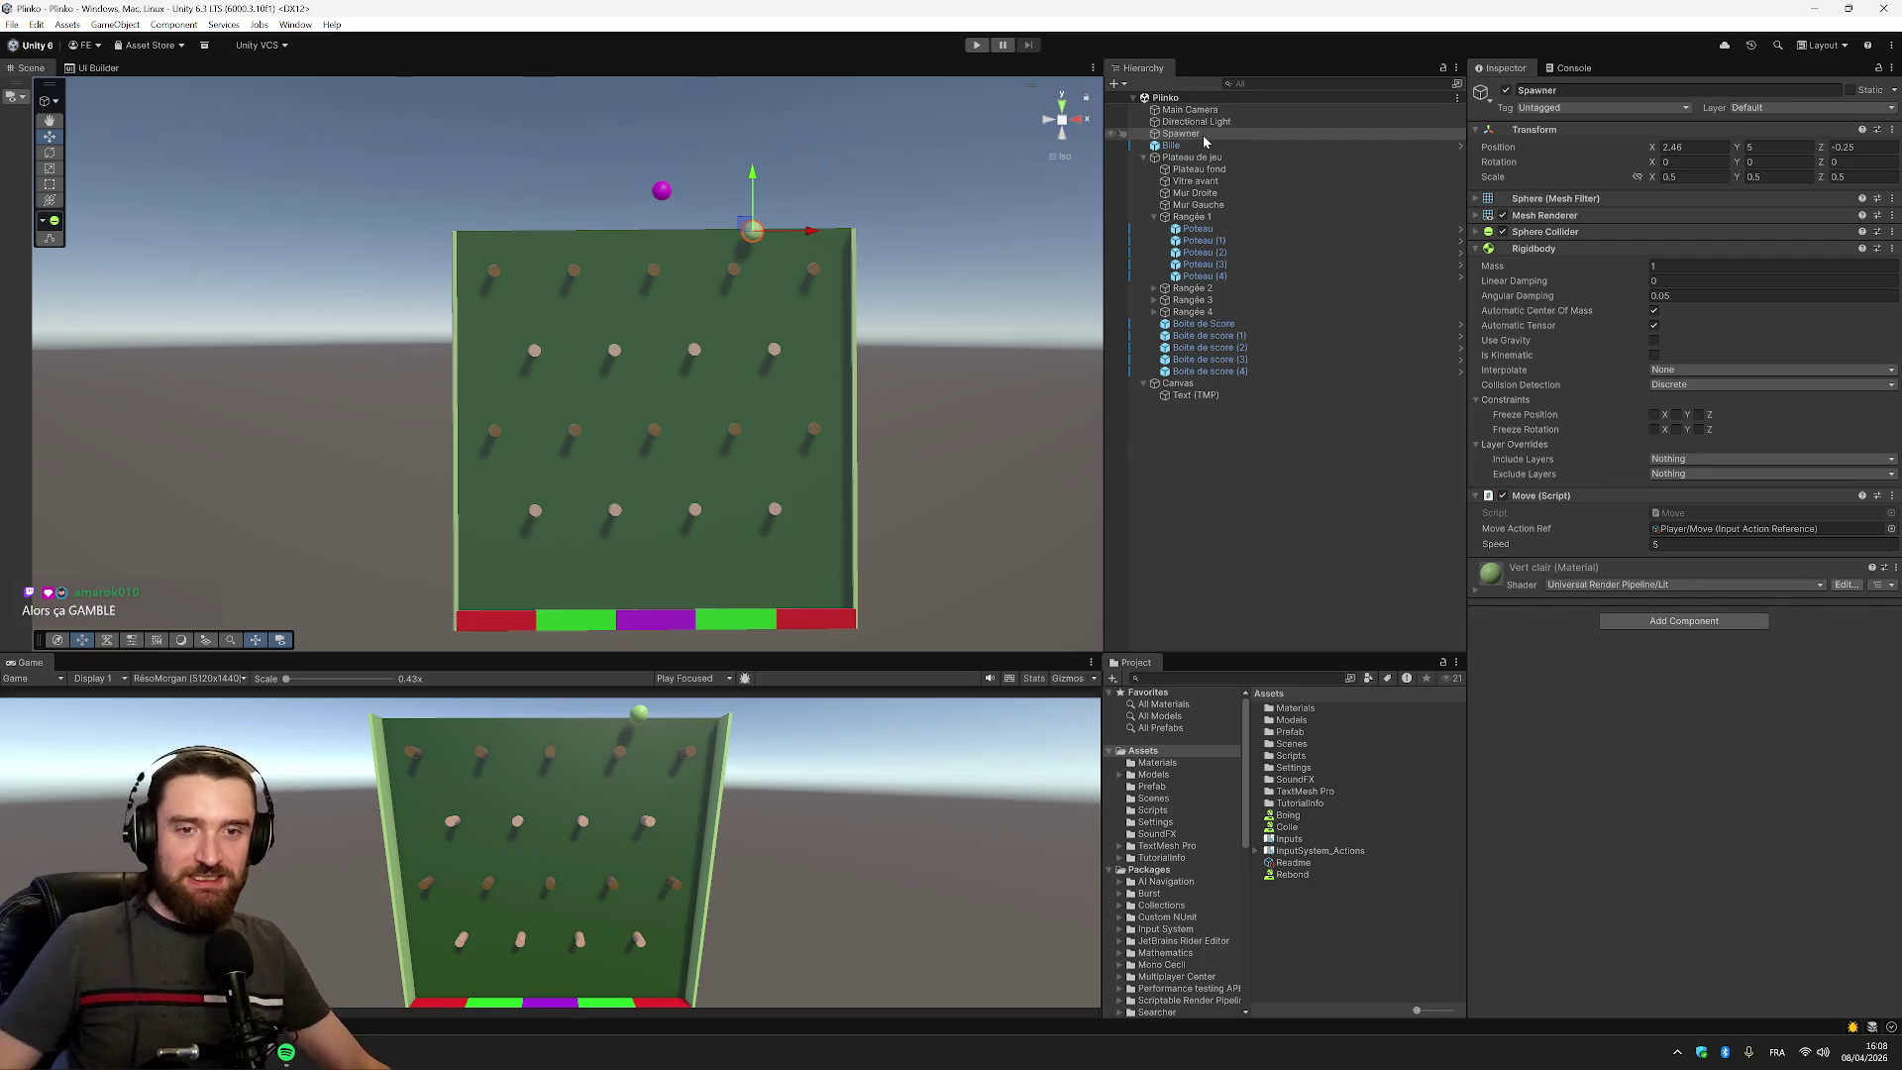
key("alt+Tab")
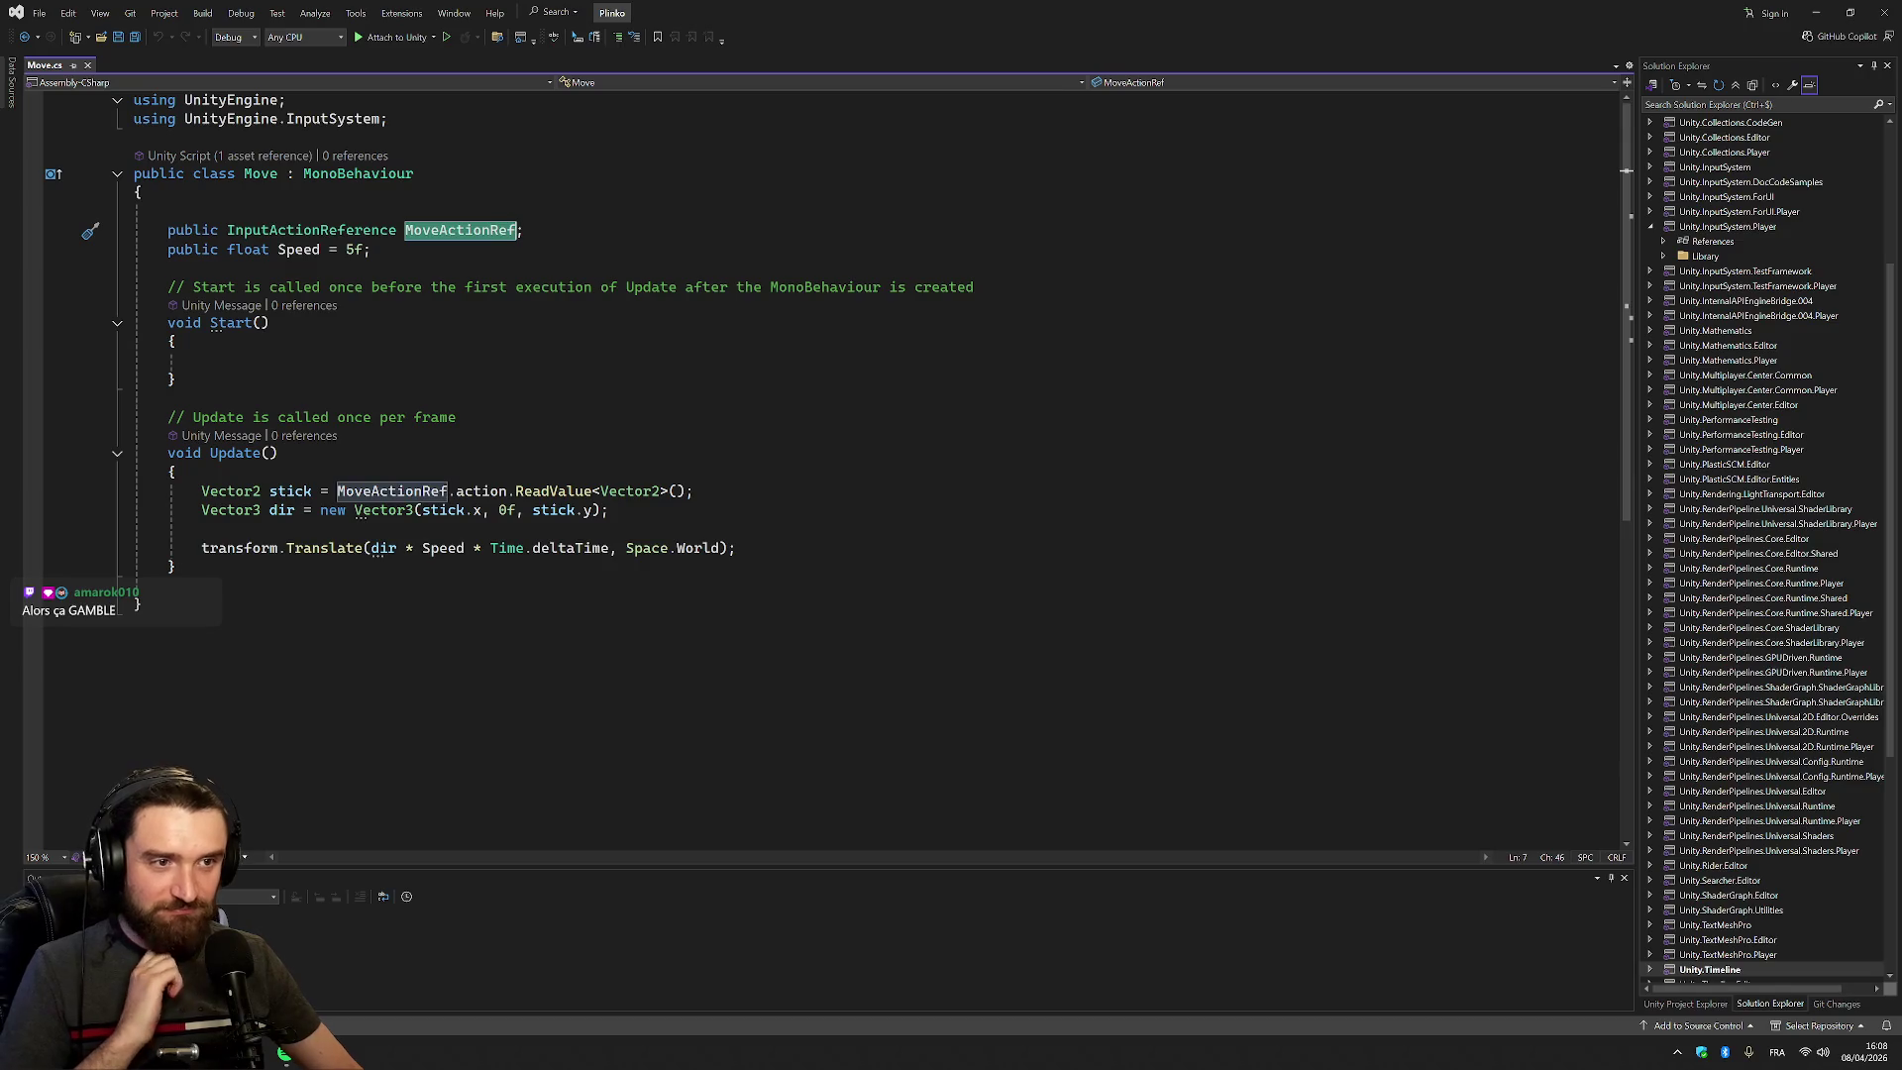
Replace stick.y with 5 in Move.cs line 20's direction vector and save
left_click(592, 510)
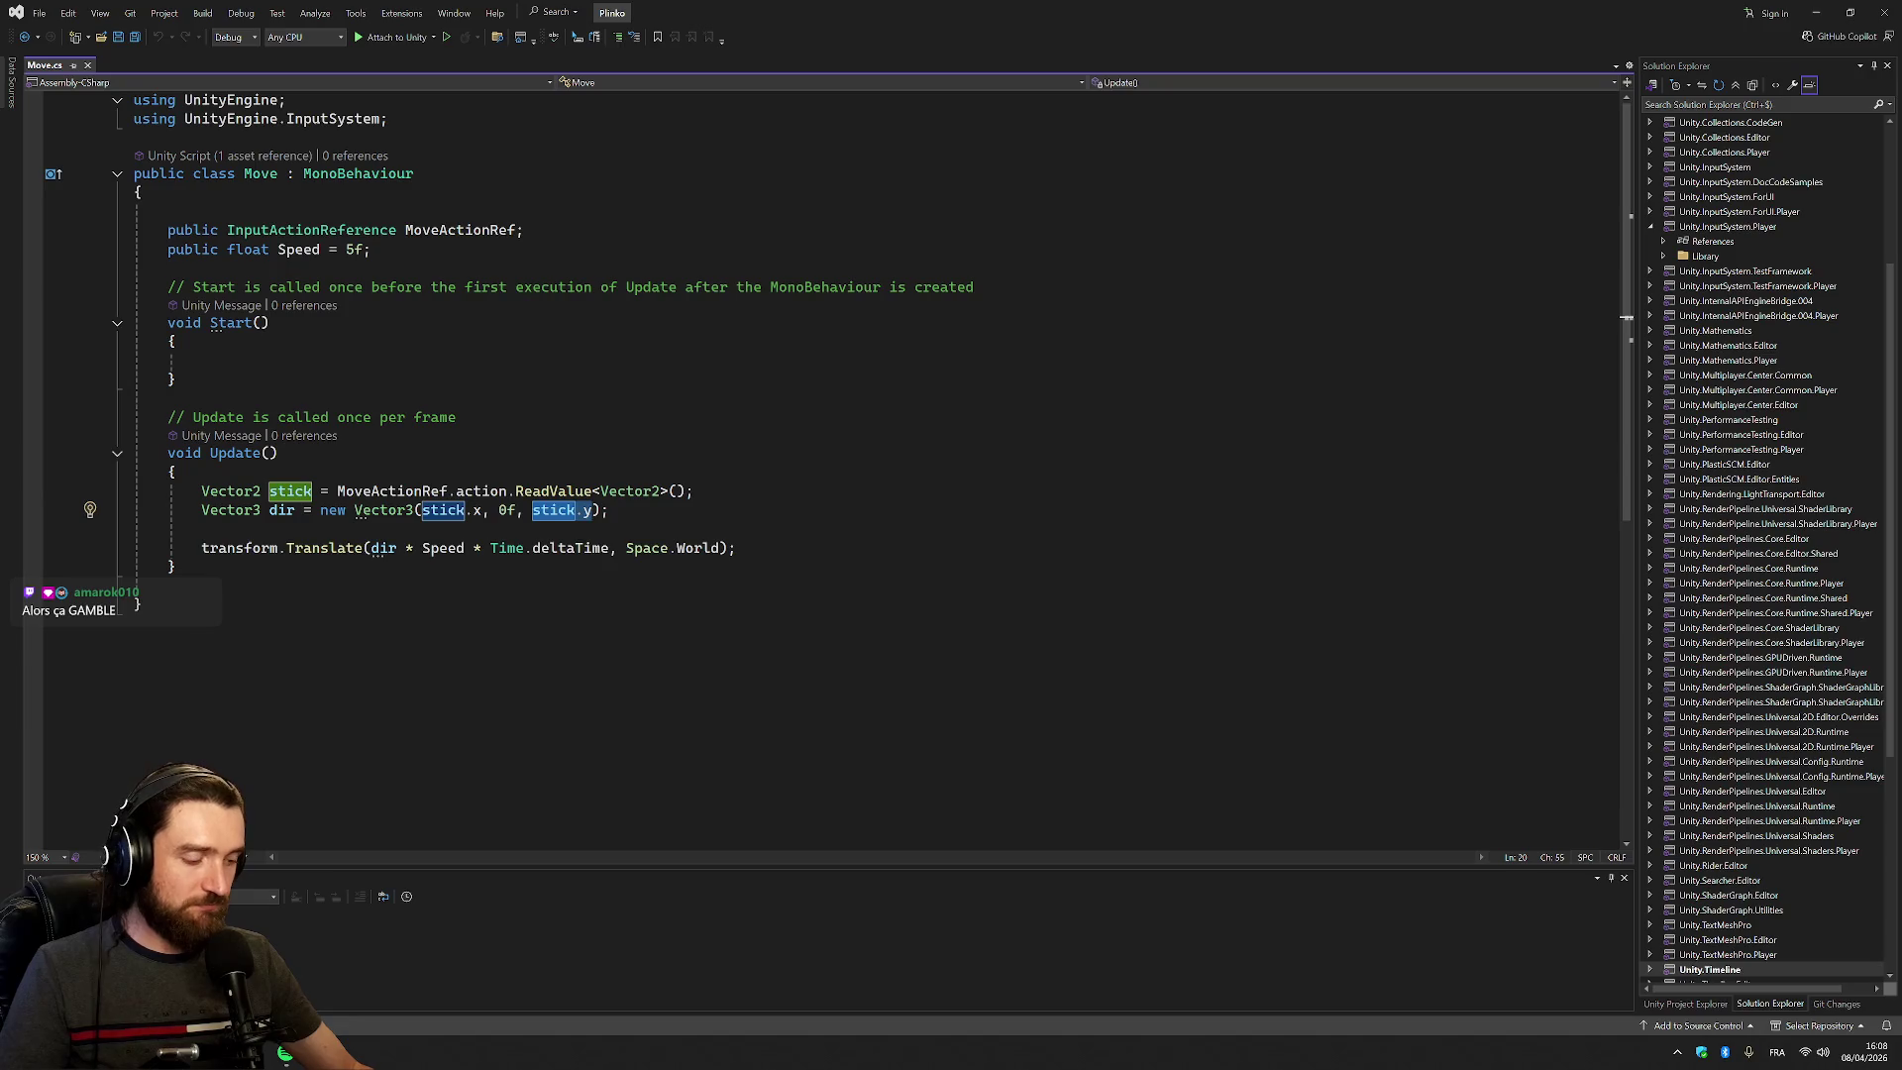
key("BackSpace")
key("BackSpace")
key("BackSpace")
type("5")
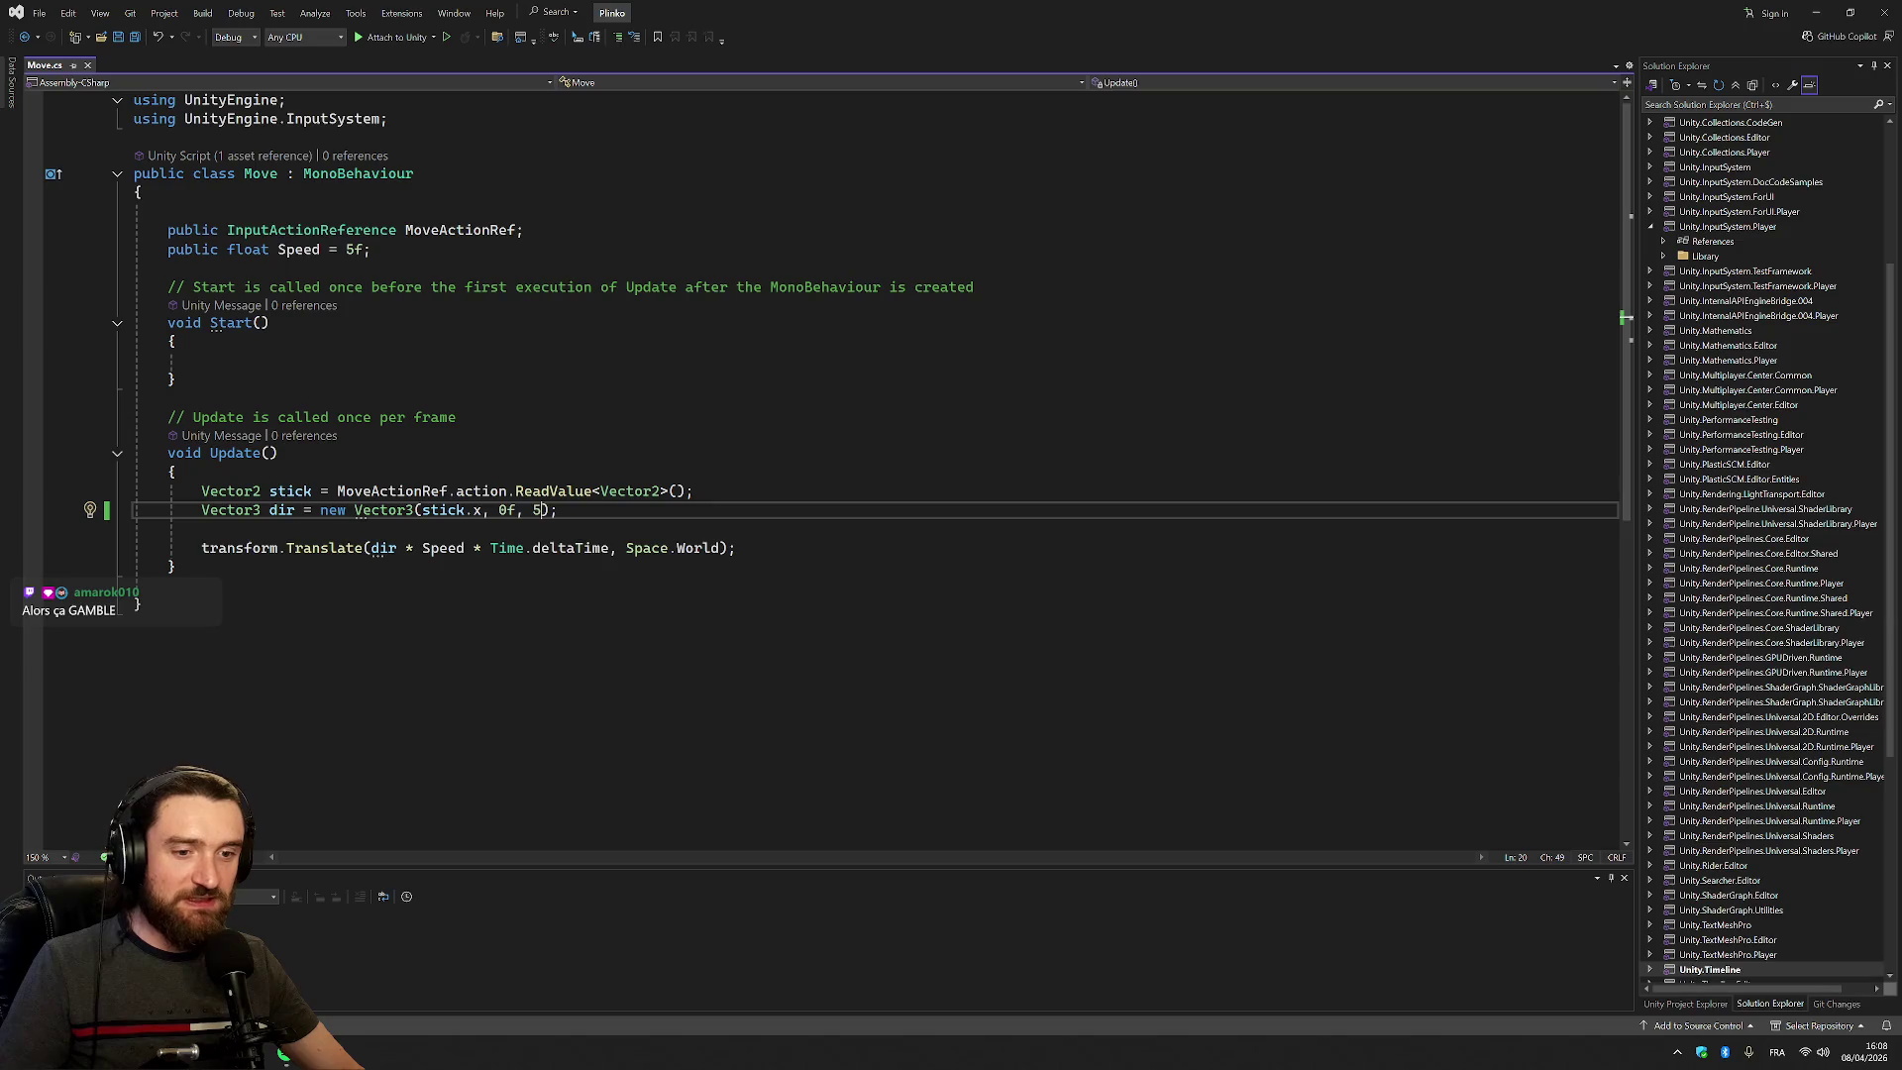
key("alt+Tab")
key("alt+Tab")
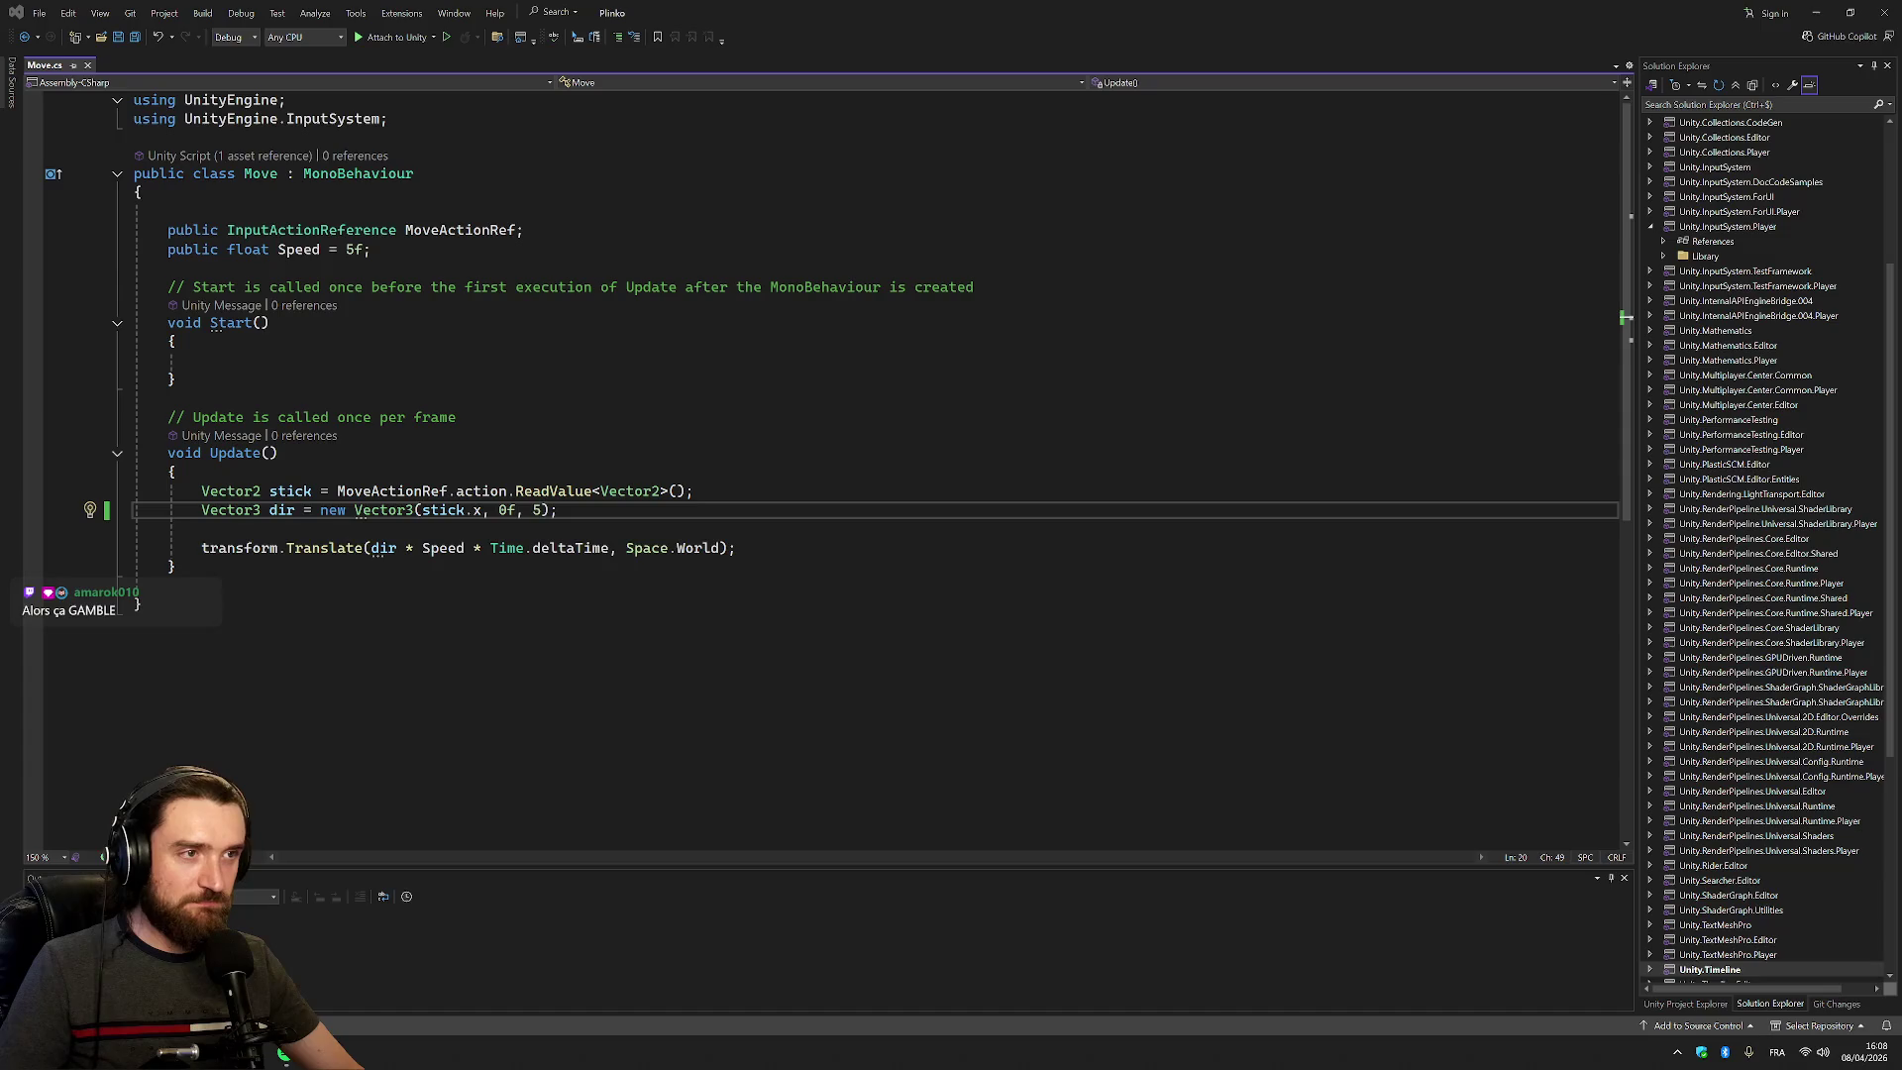
key("alt+Tab")
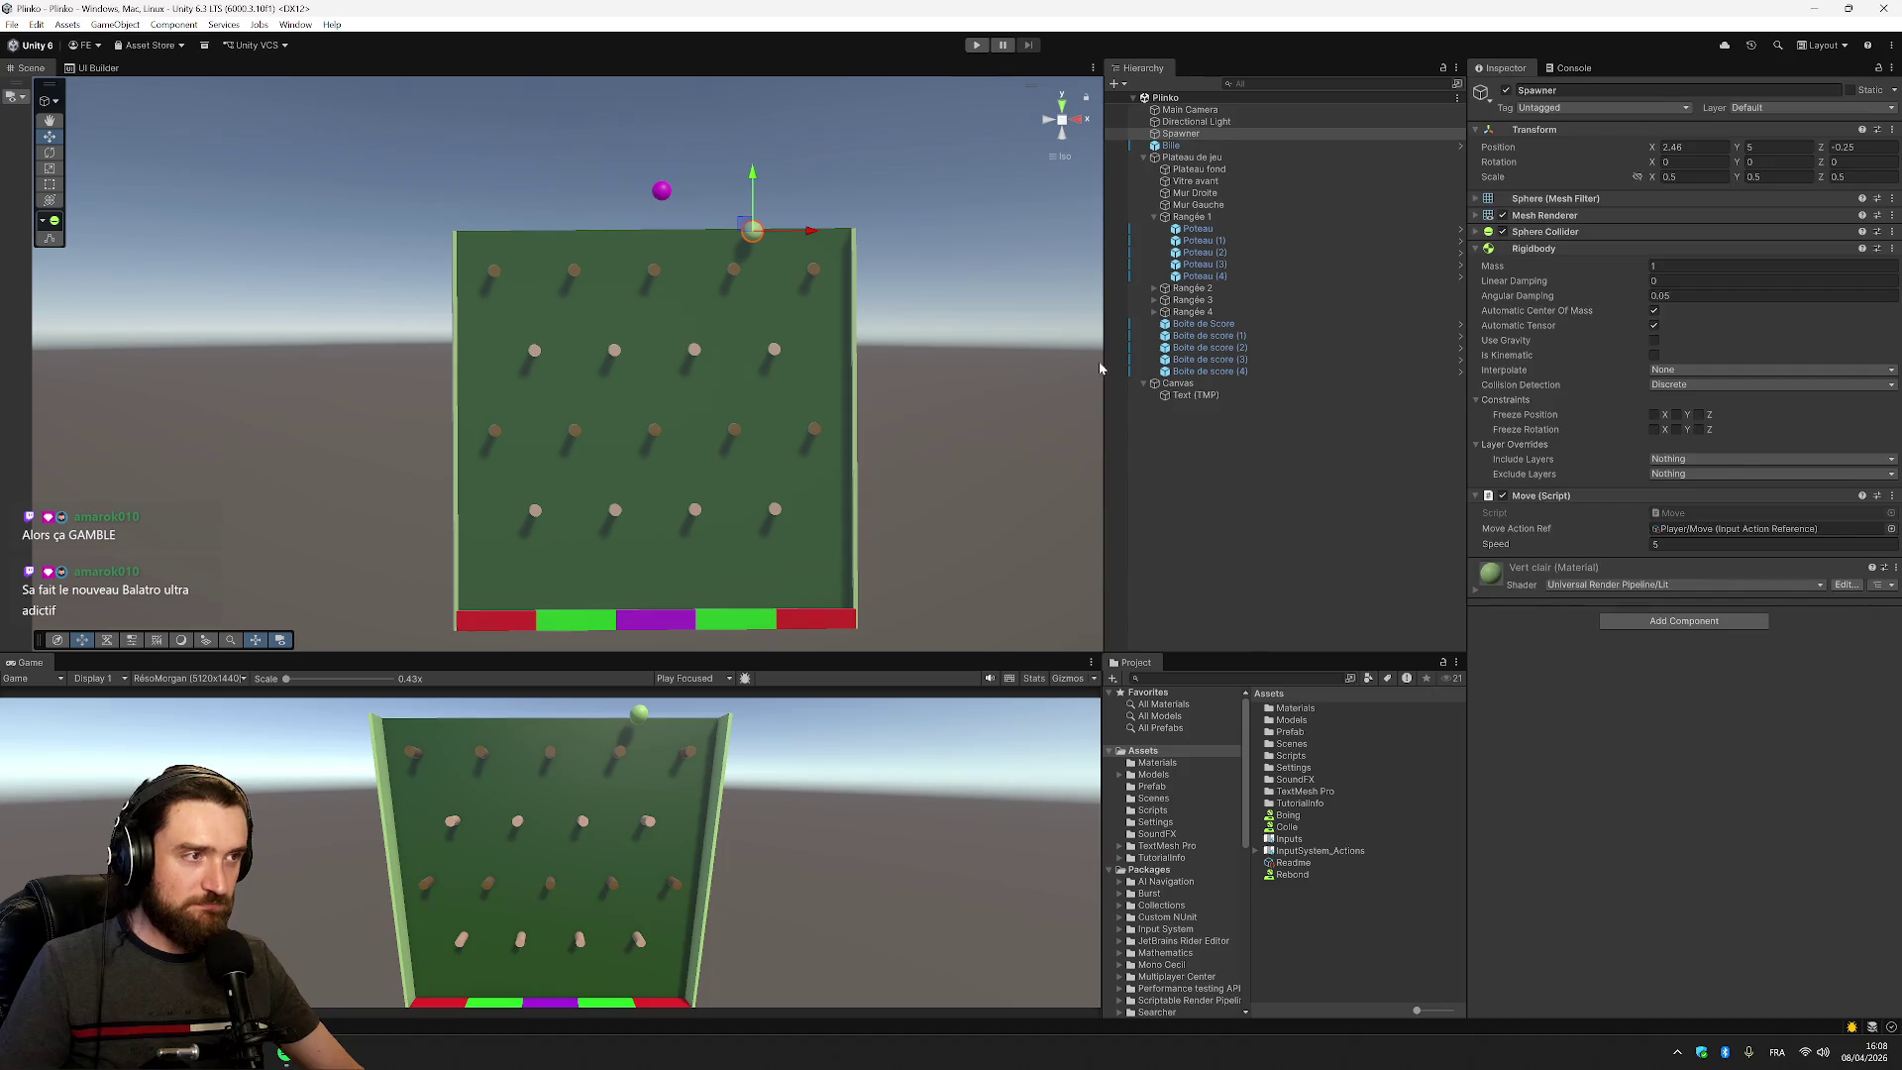
Run a play test showing the Spawner drifting forward along Z, then return to Move.cs
left_click(977, 46)
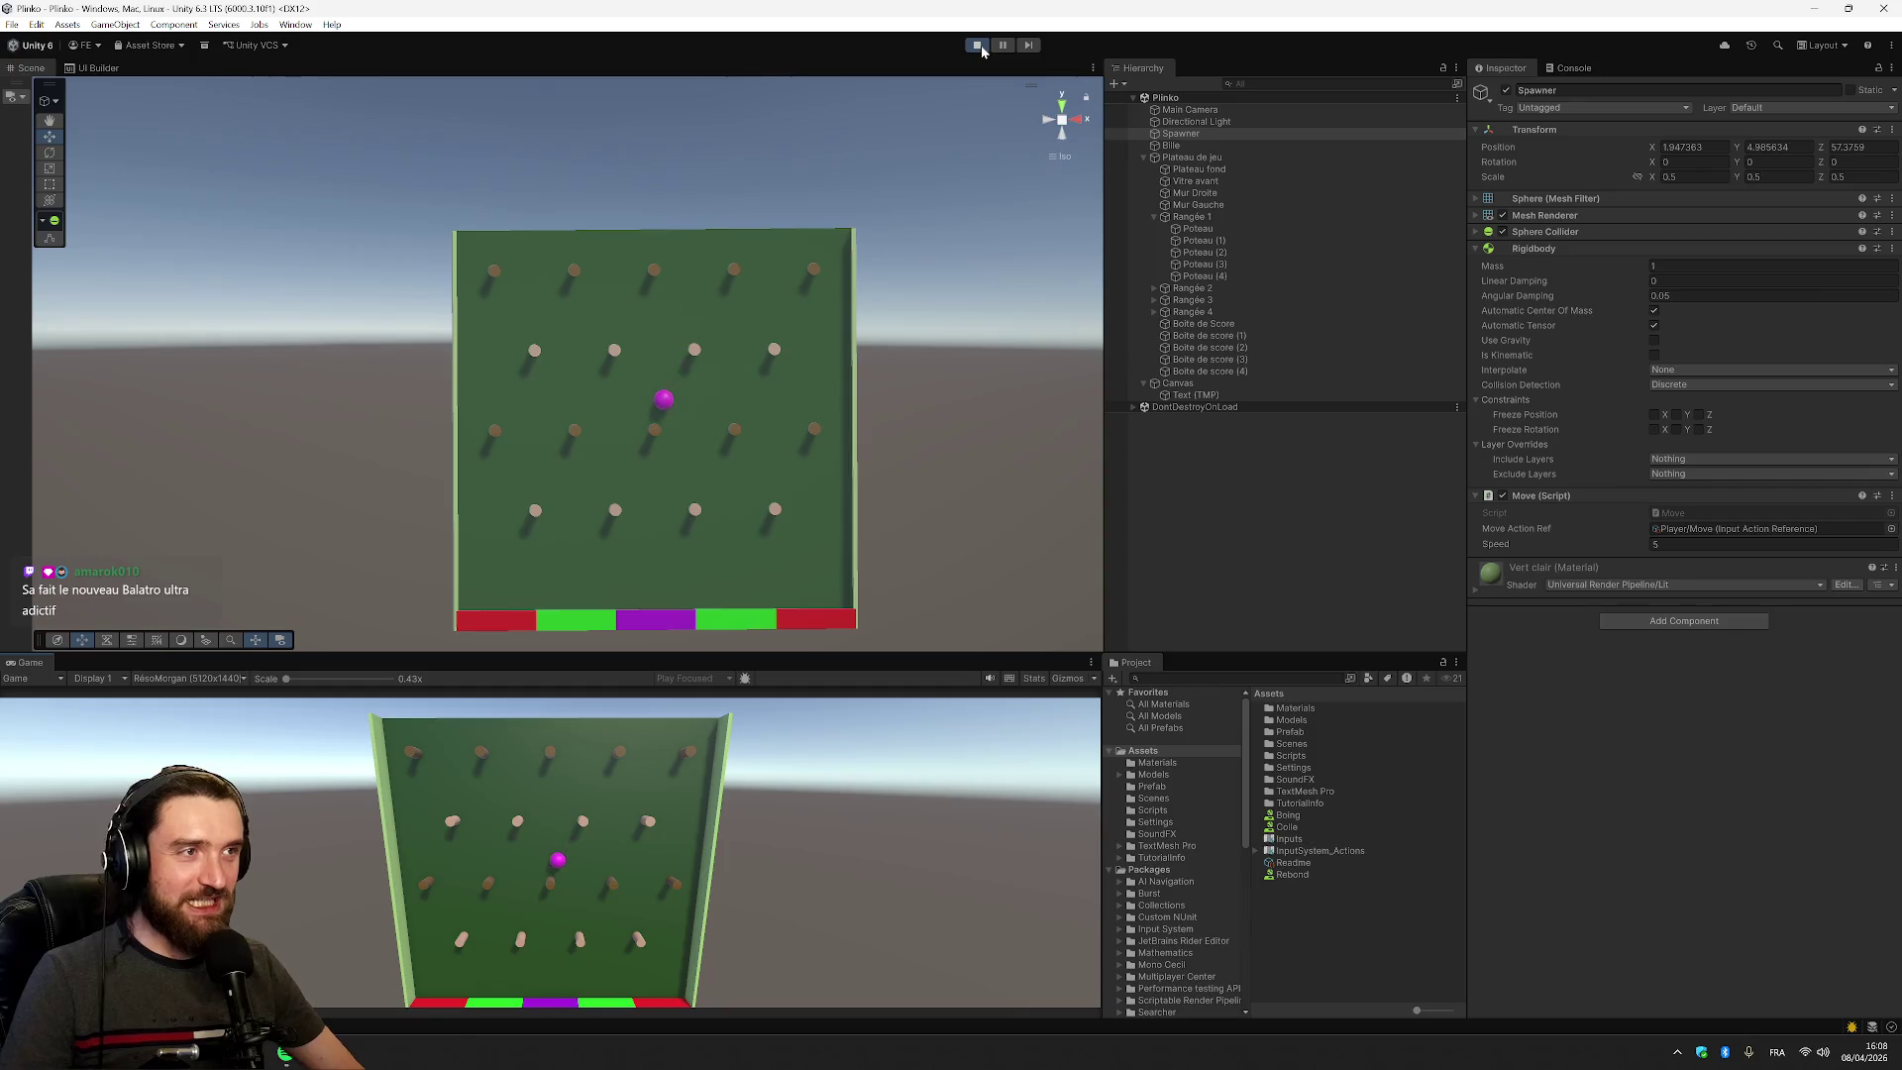
left_click(978, 46)
key("alt+Tab")
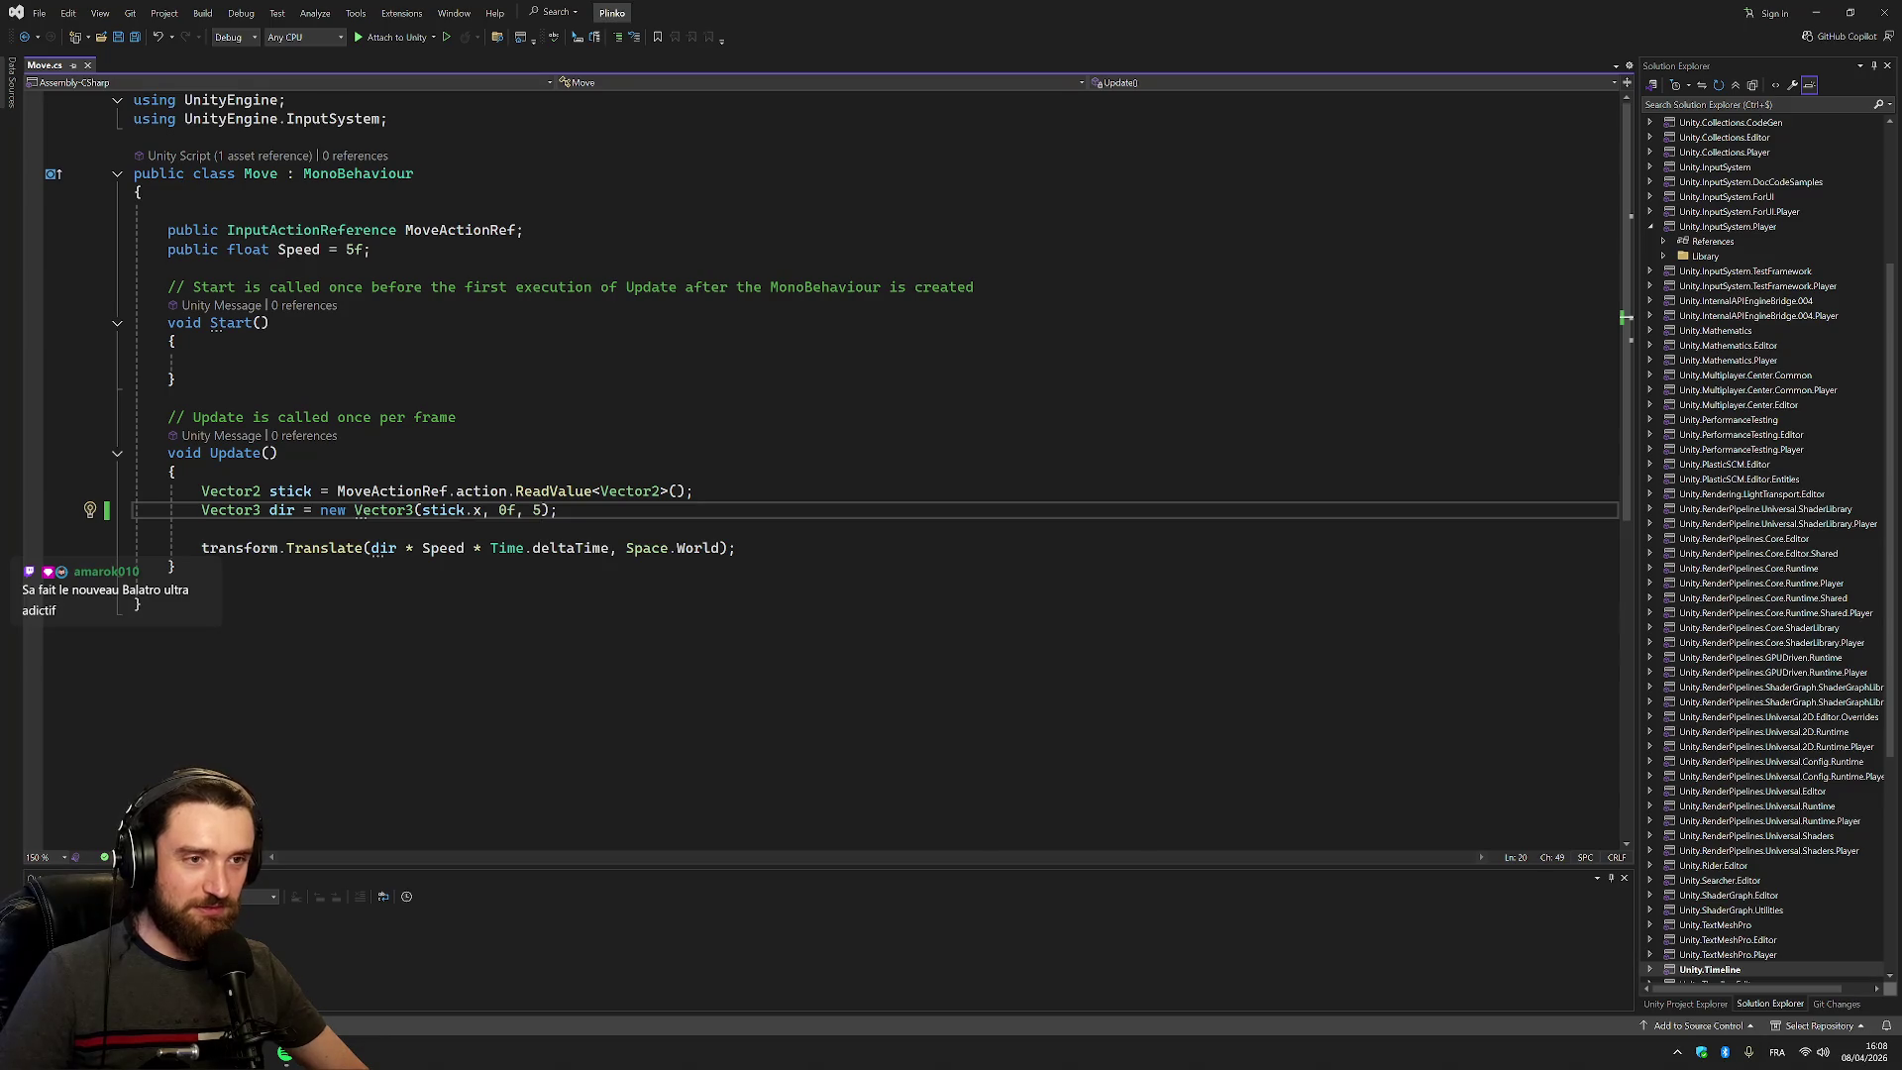
Change the direction's Z from 5 to 0f, giving new Vector3(stick.x, 0f, 0f)
double_click(540, 514)
type("0f")
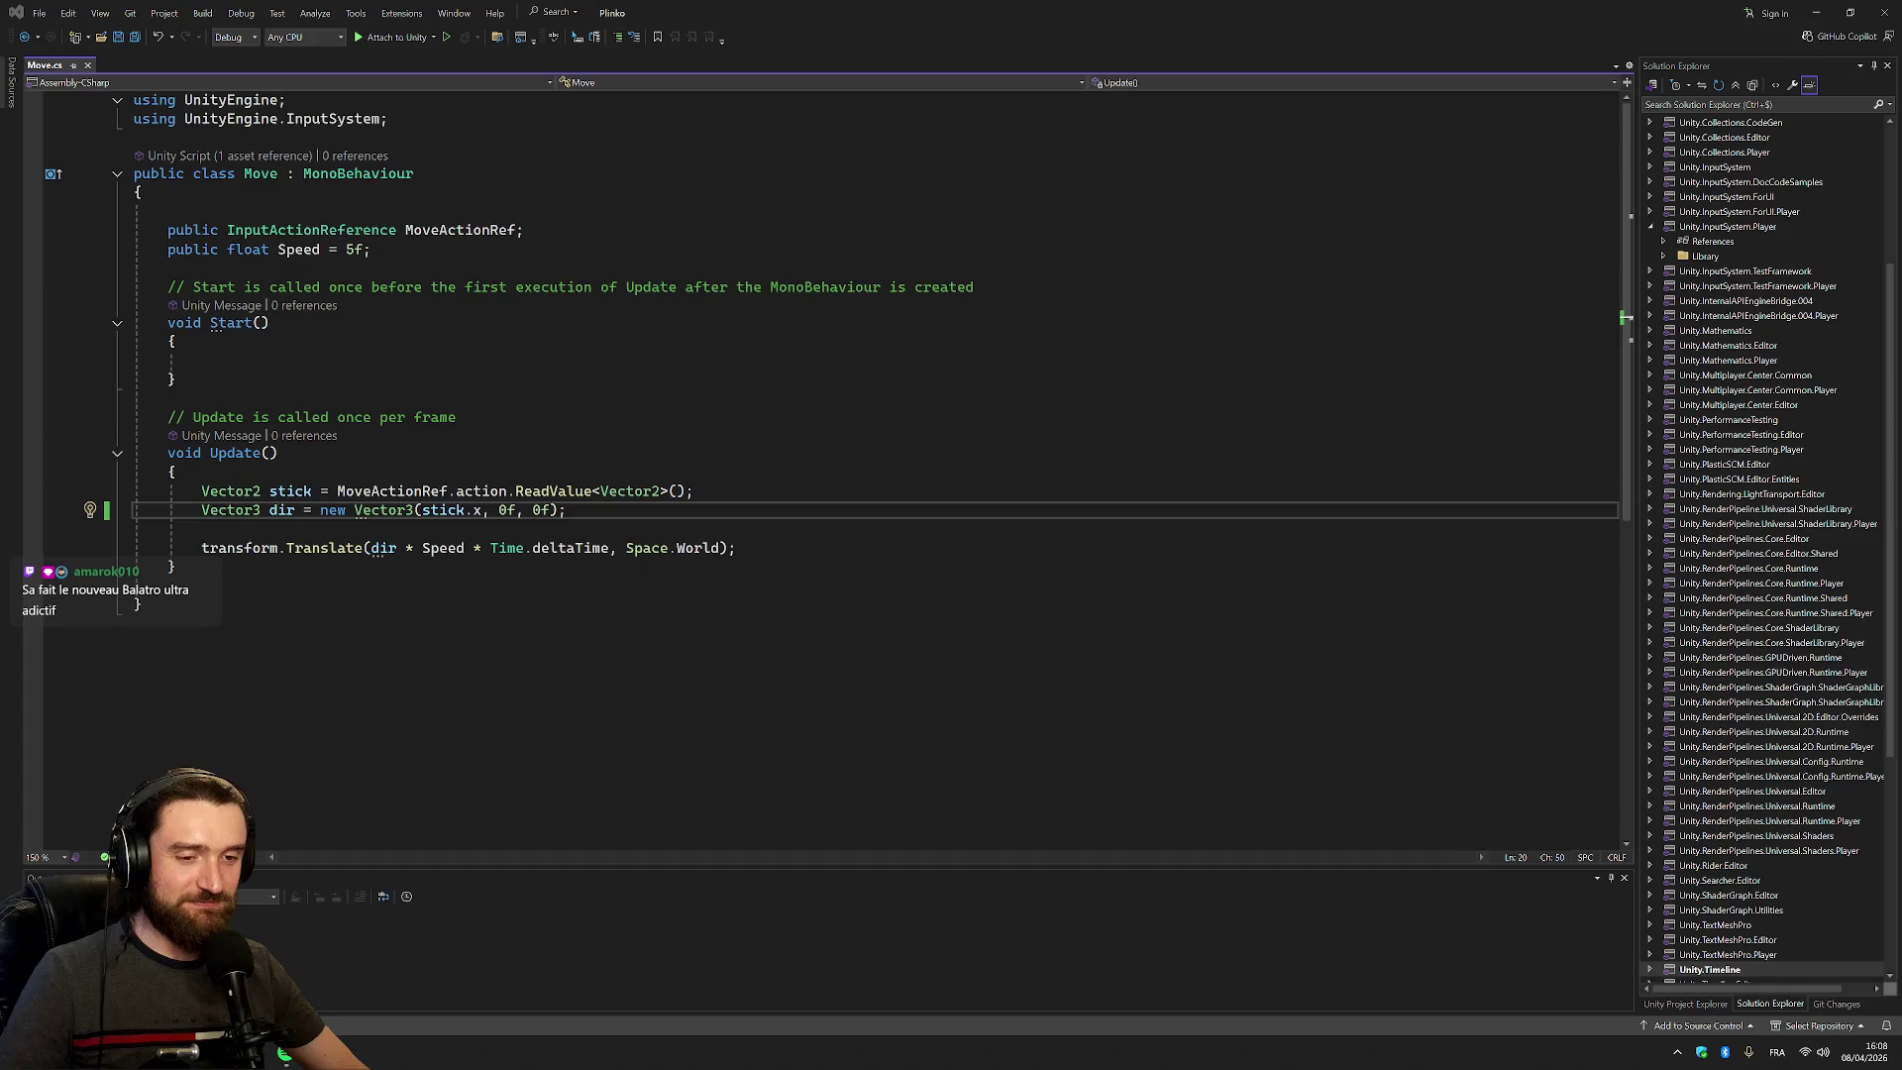
key("alt+Tab")
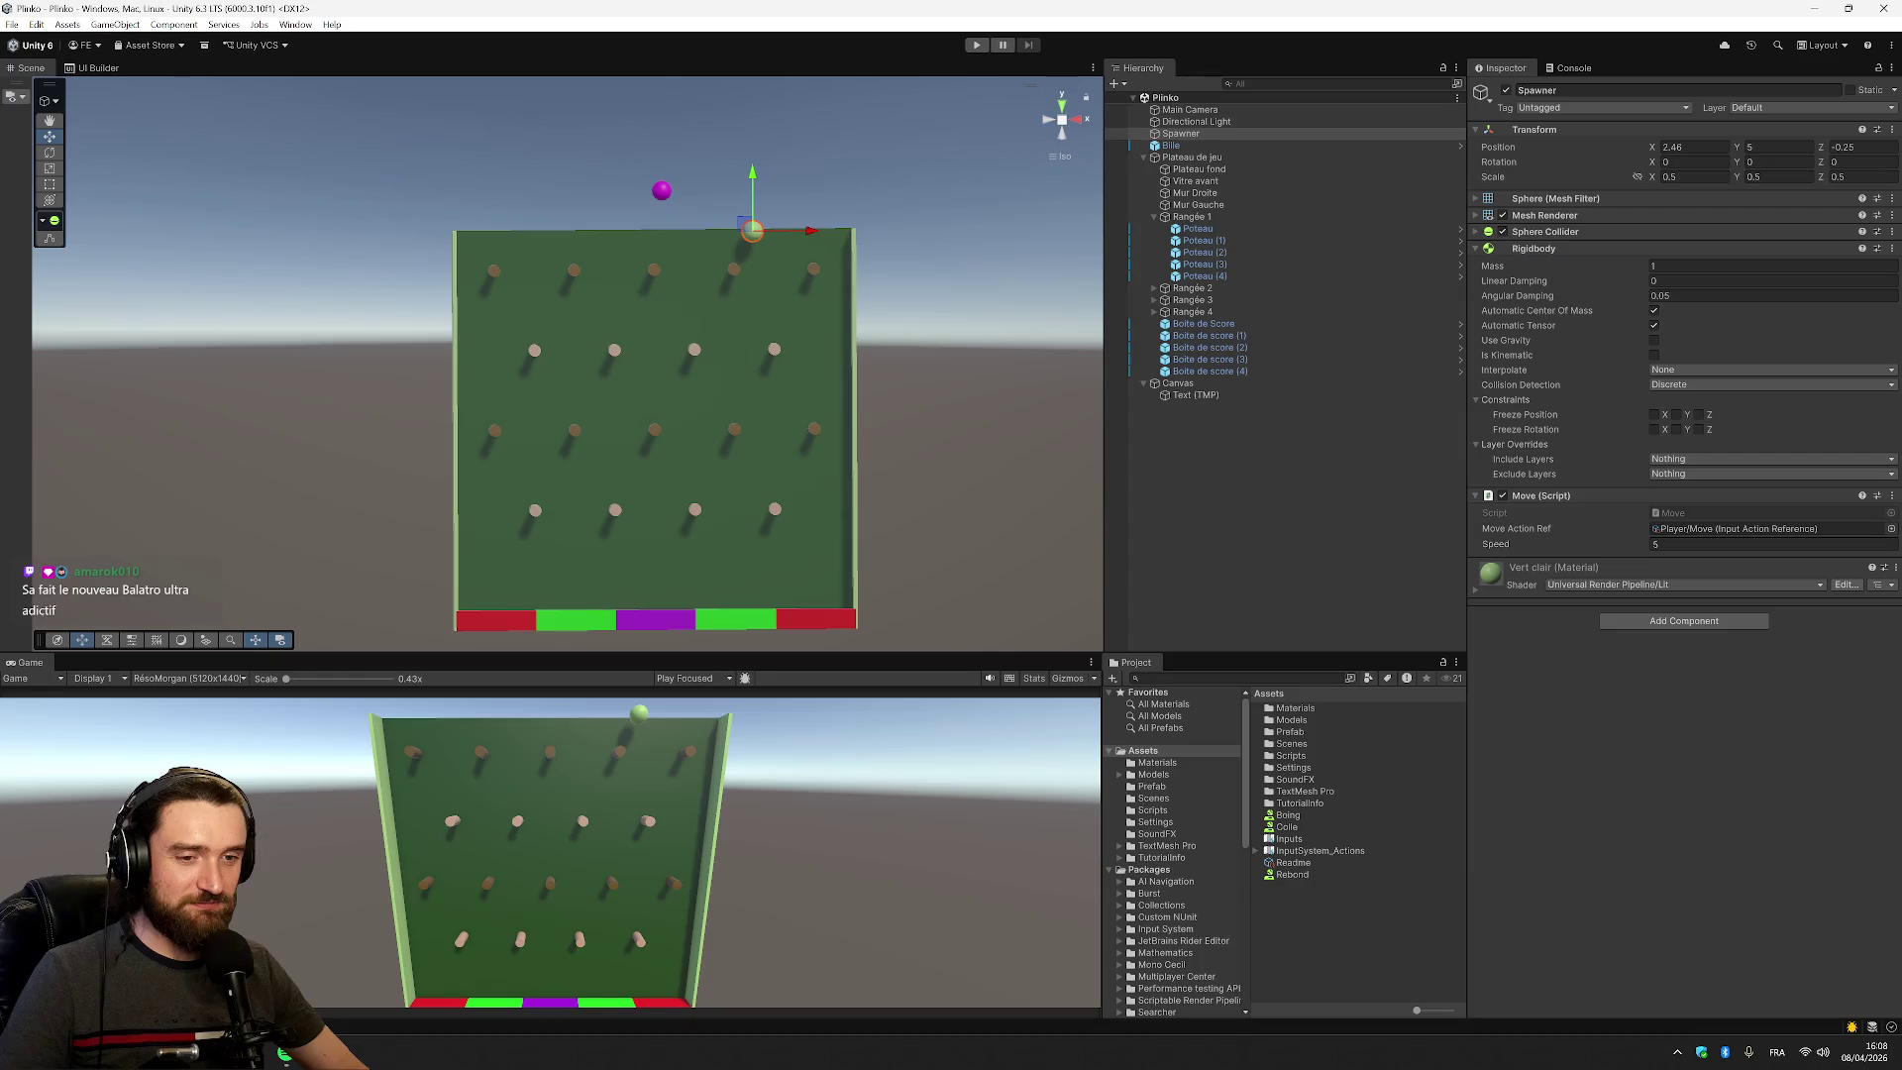
Play-test sliding the Spawner left and right along the board's top edge with the arrow keys
left_click(978, 45)
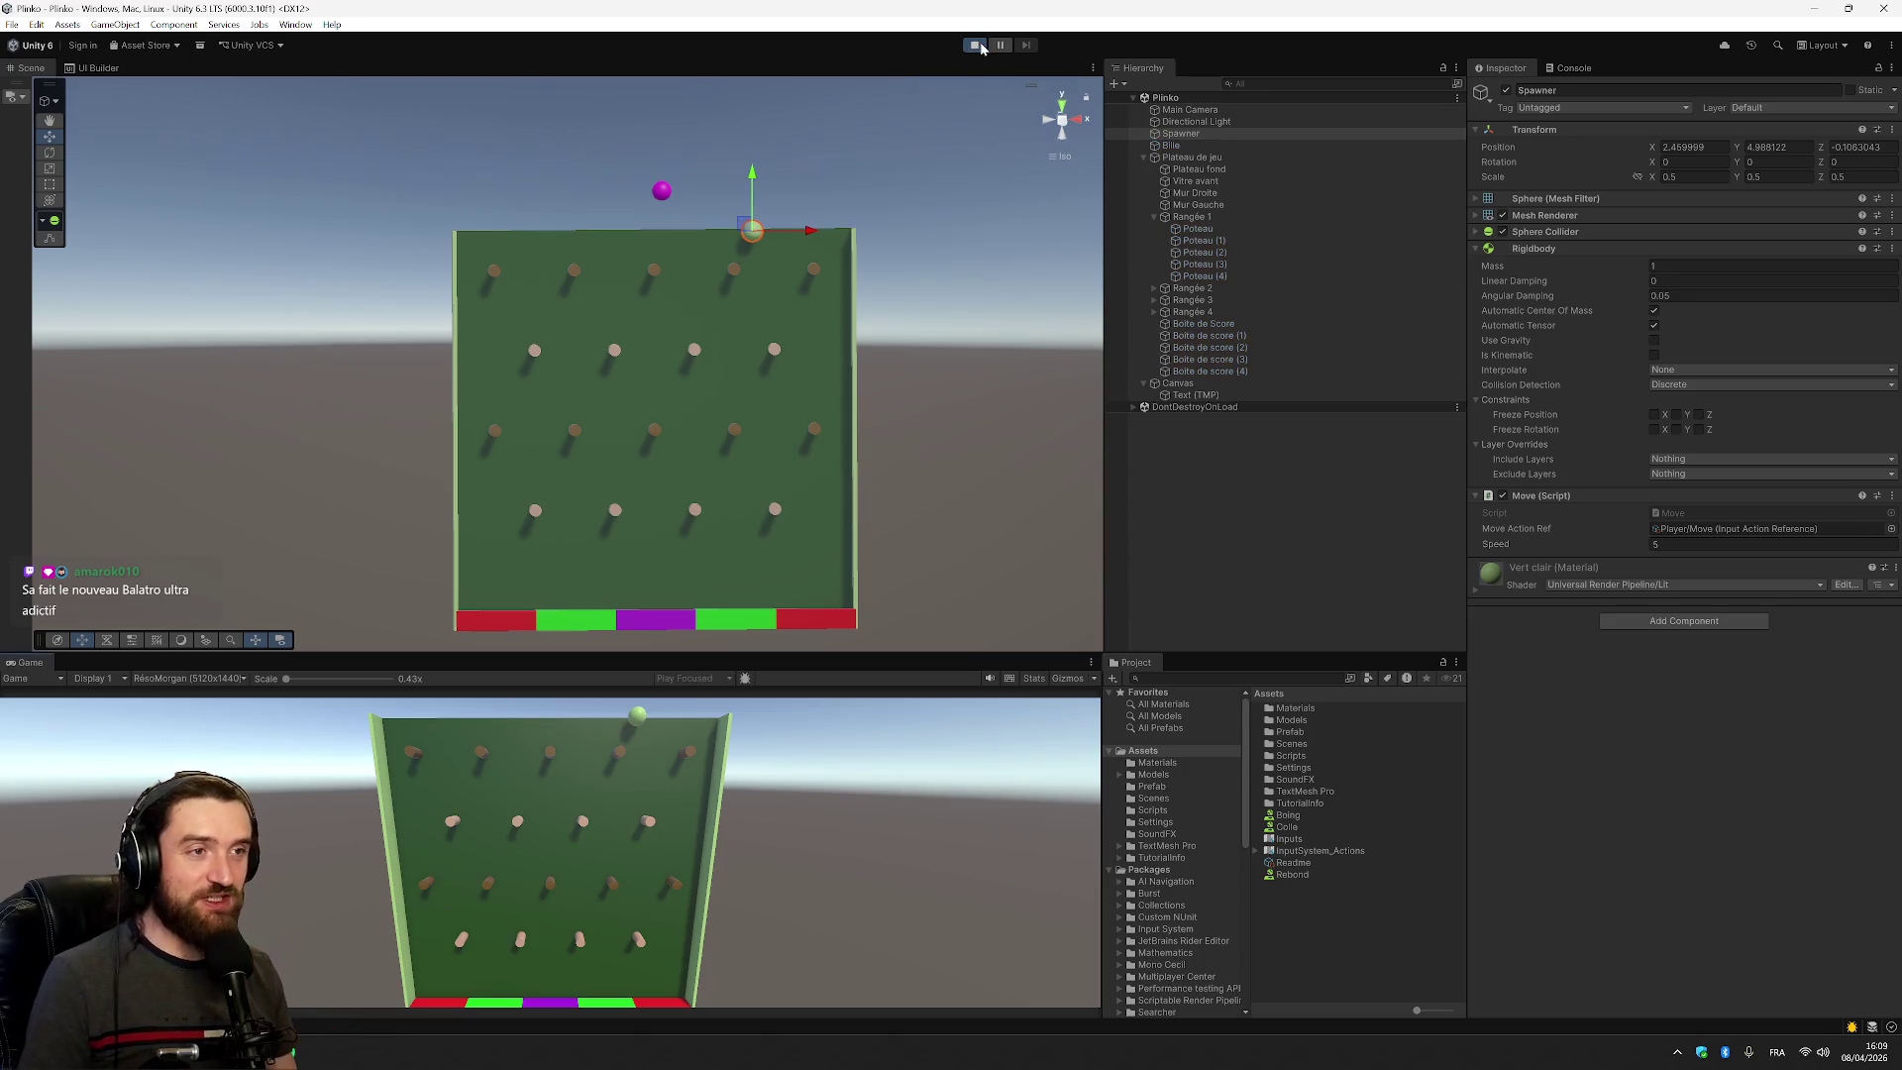
key("Left")
key("Left")
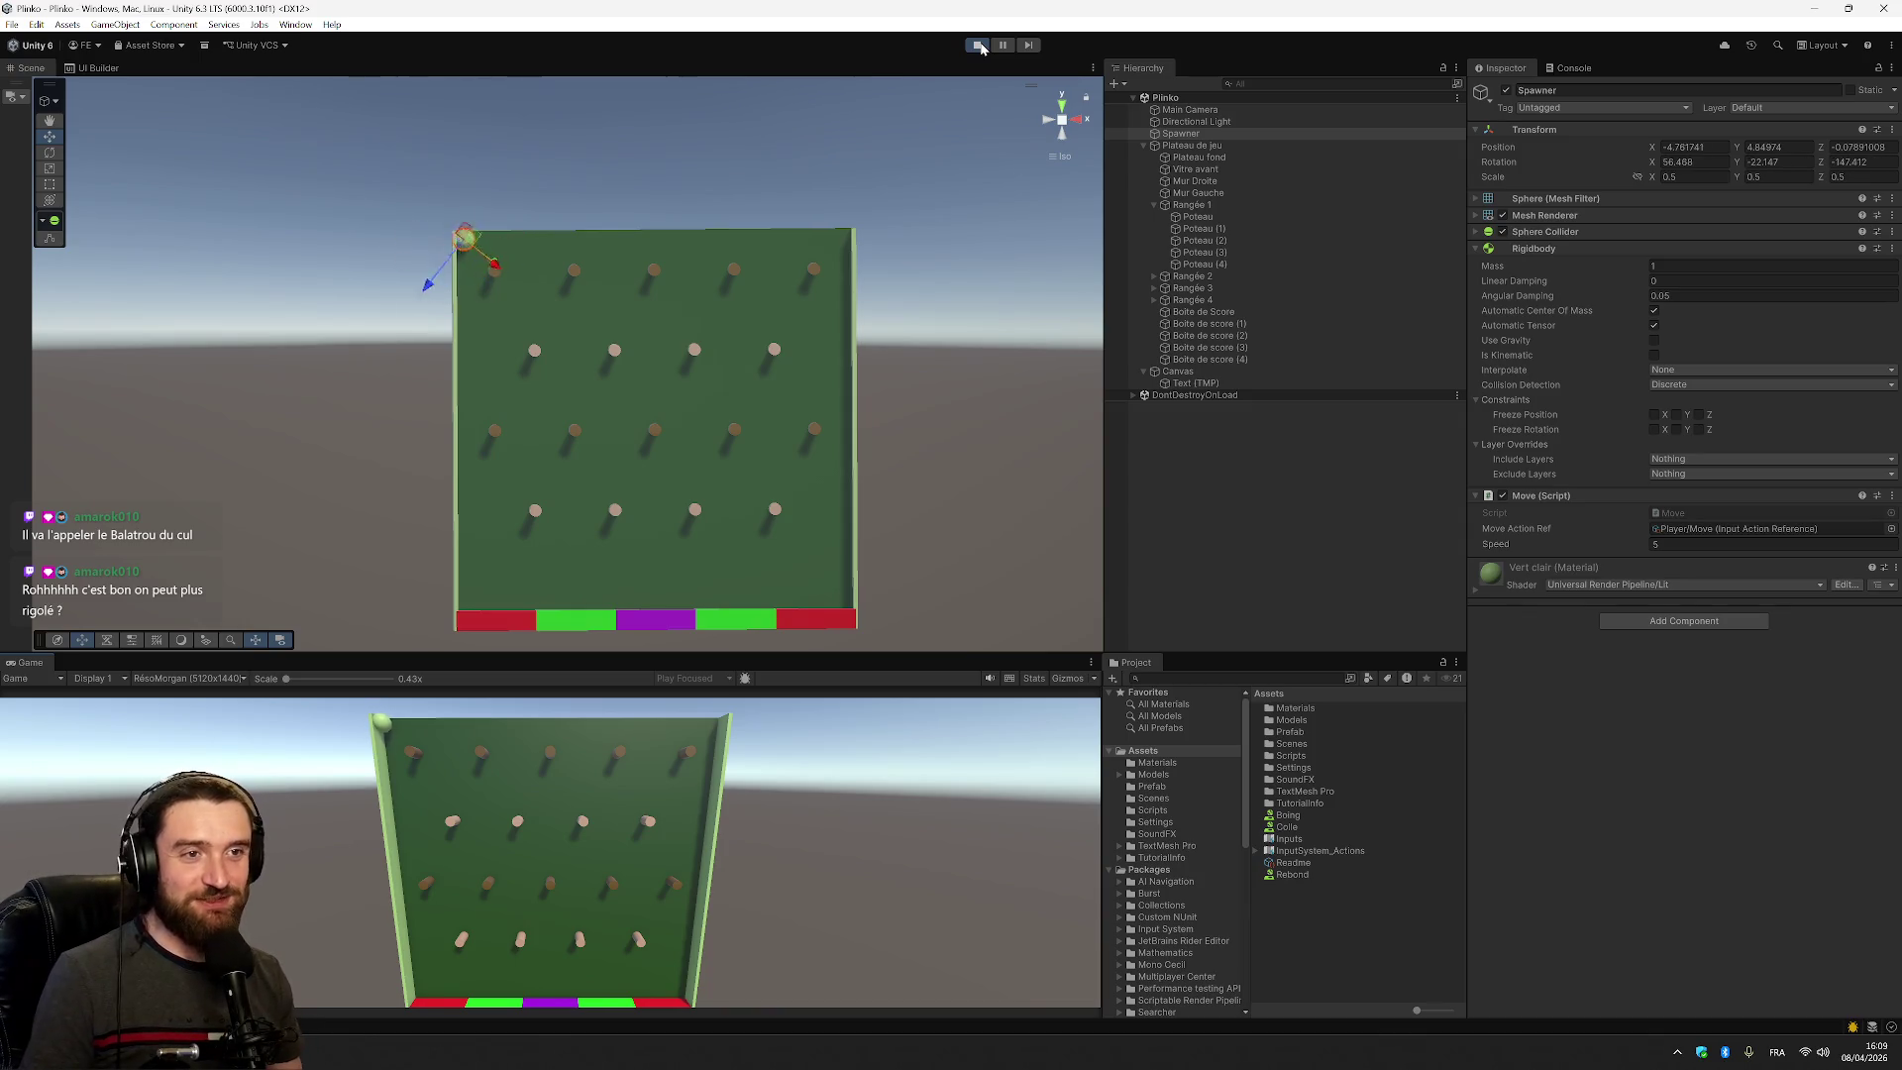
key("Right")
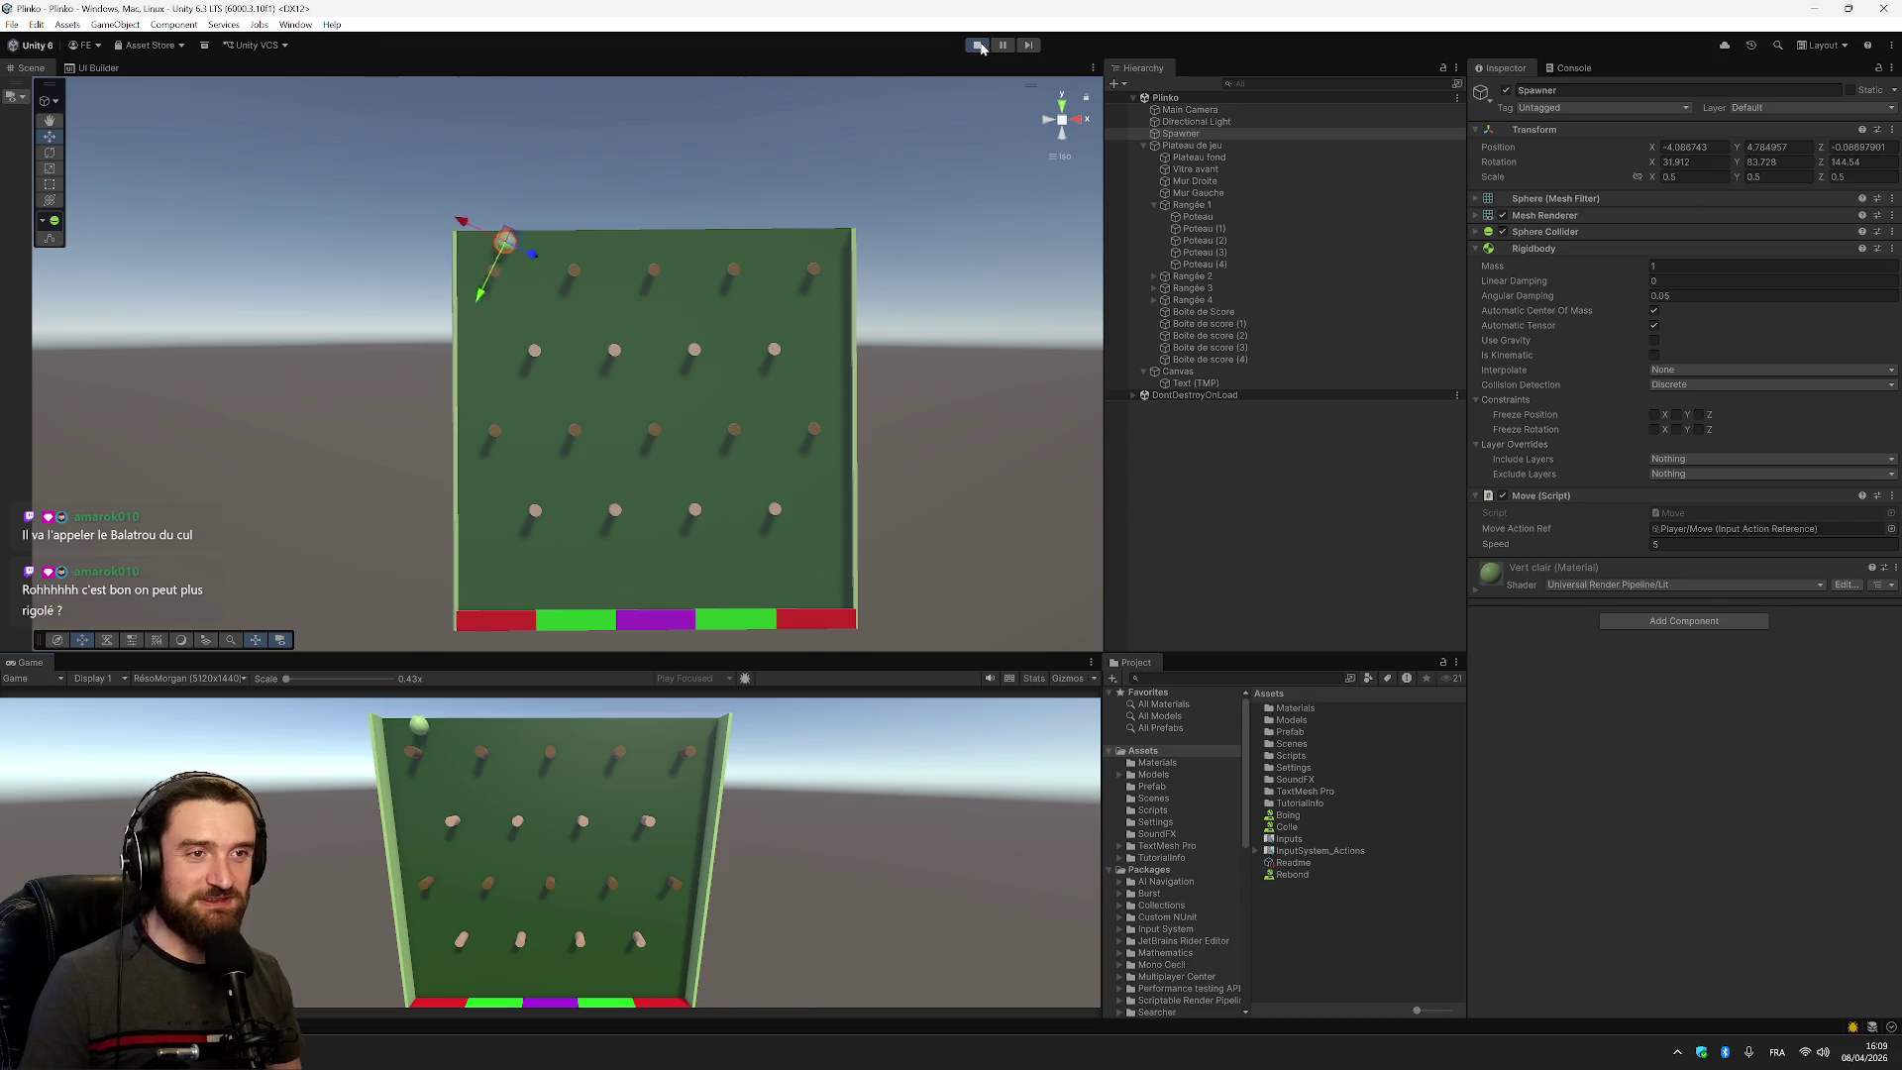
key("Right")
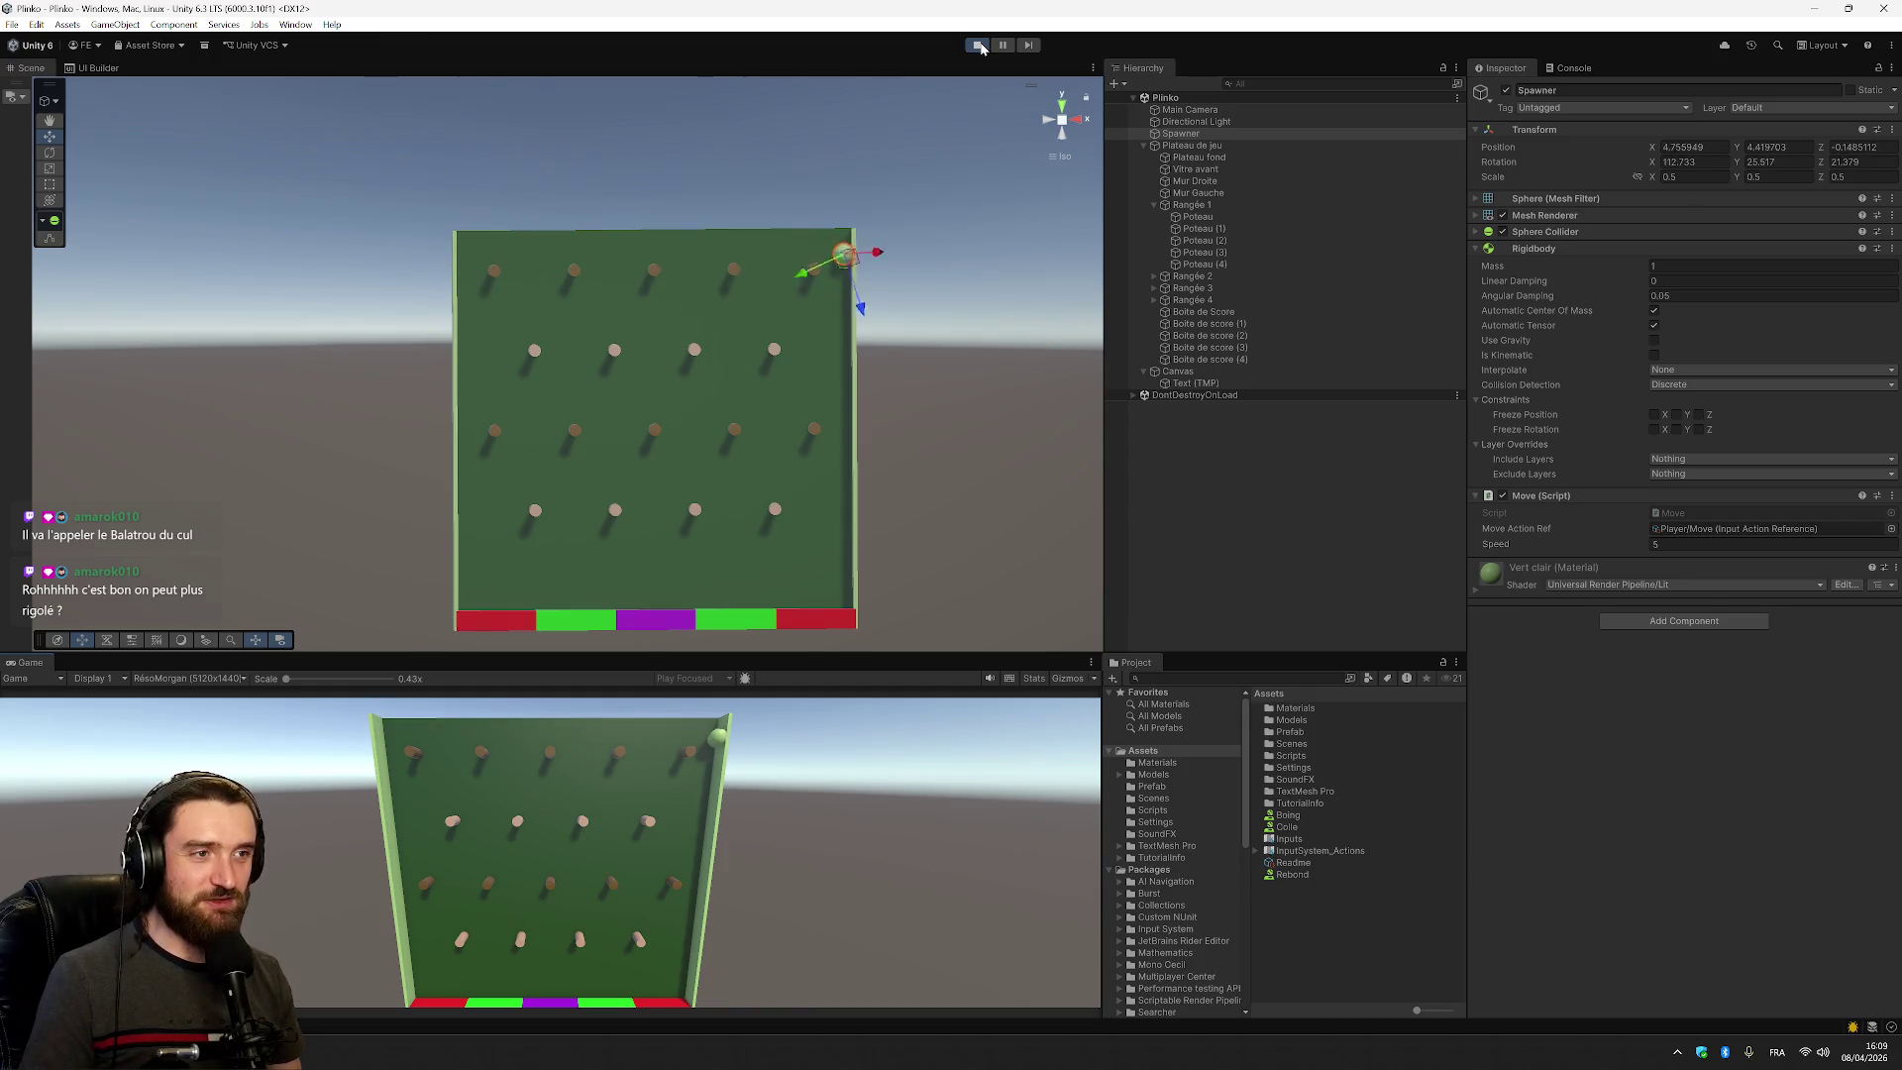
key("Left")
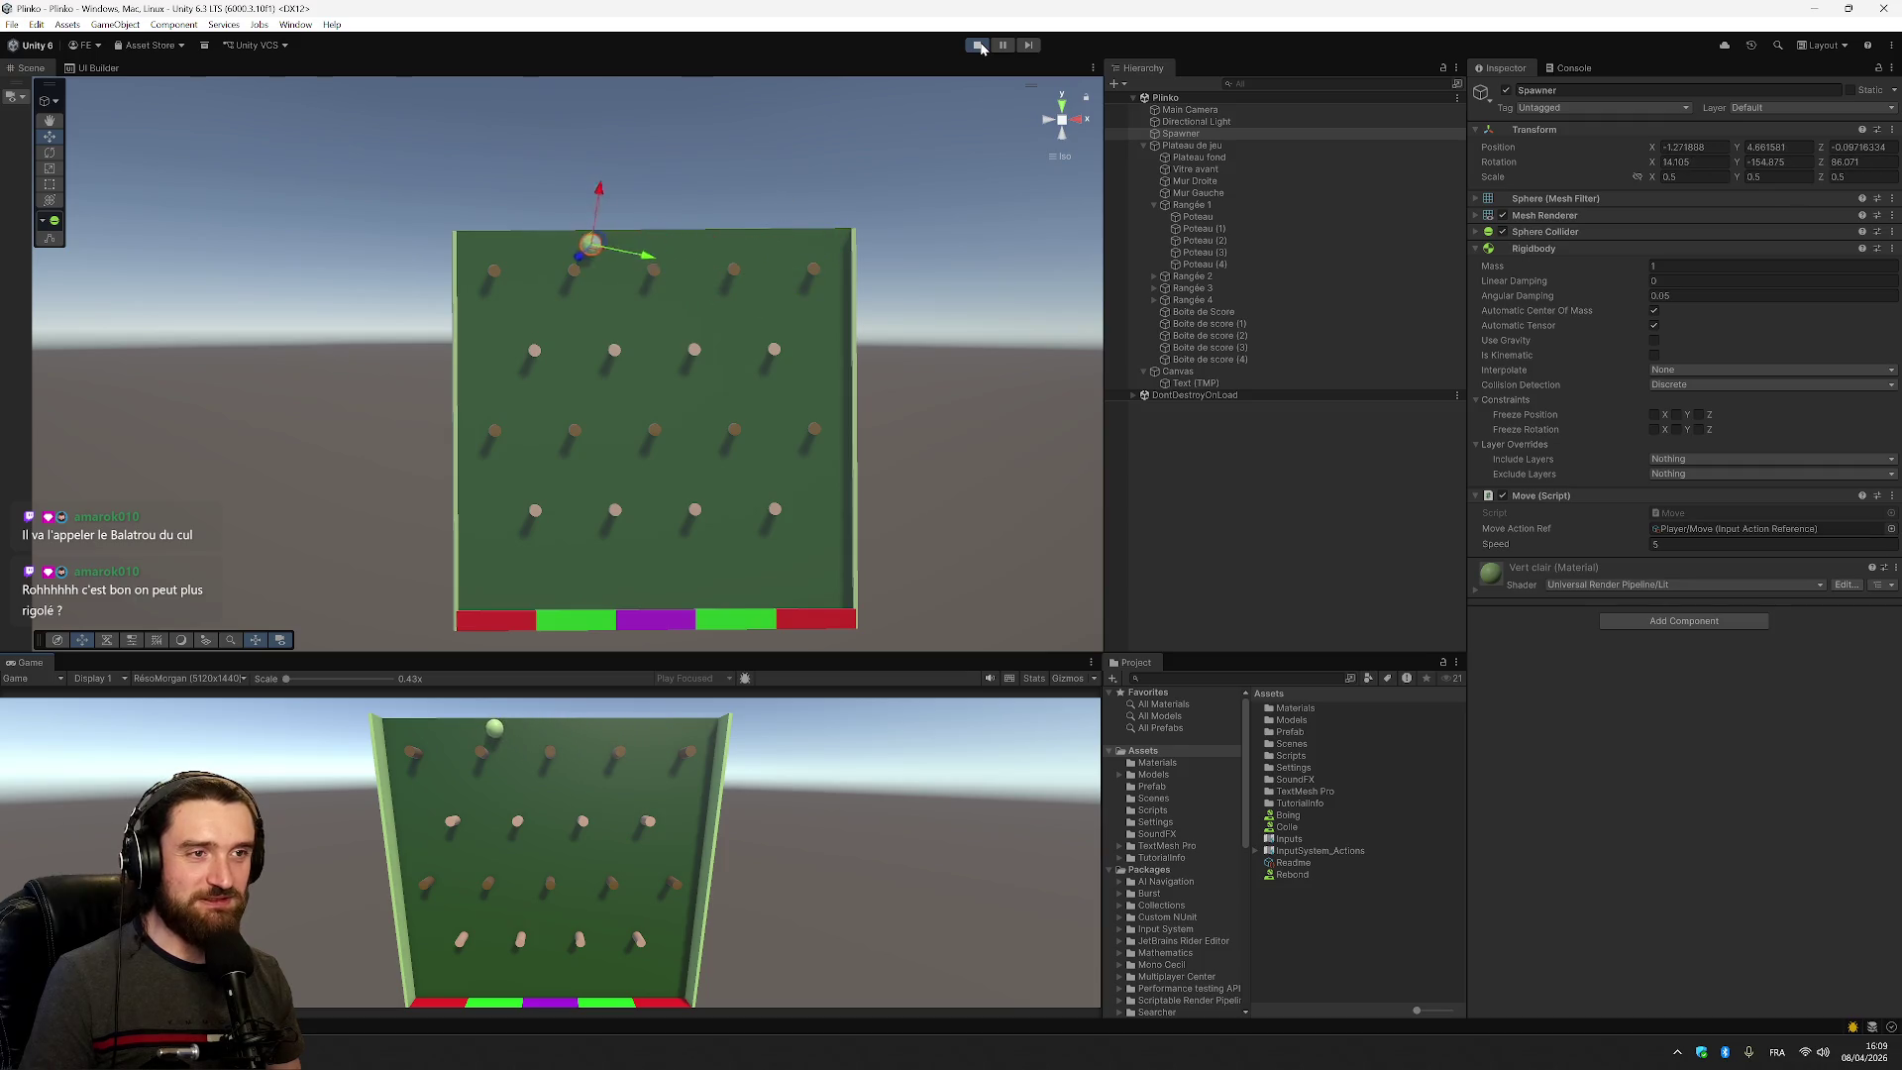
key("Left")
key("Right")
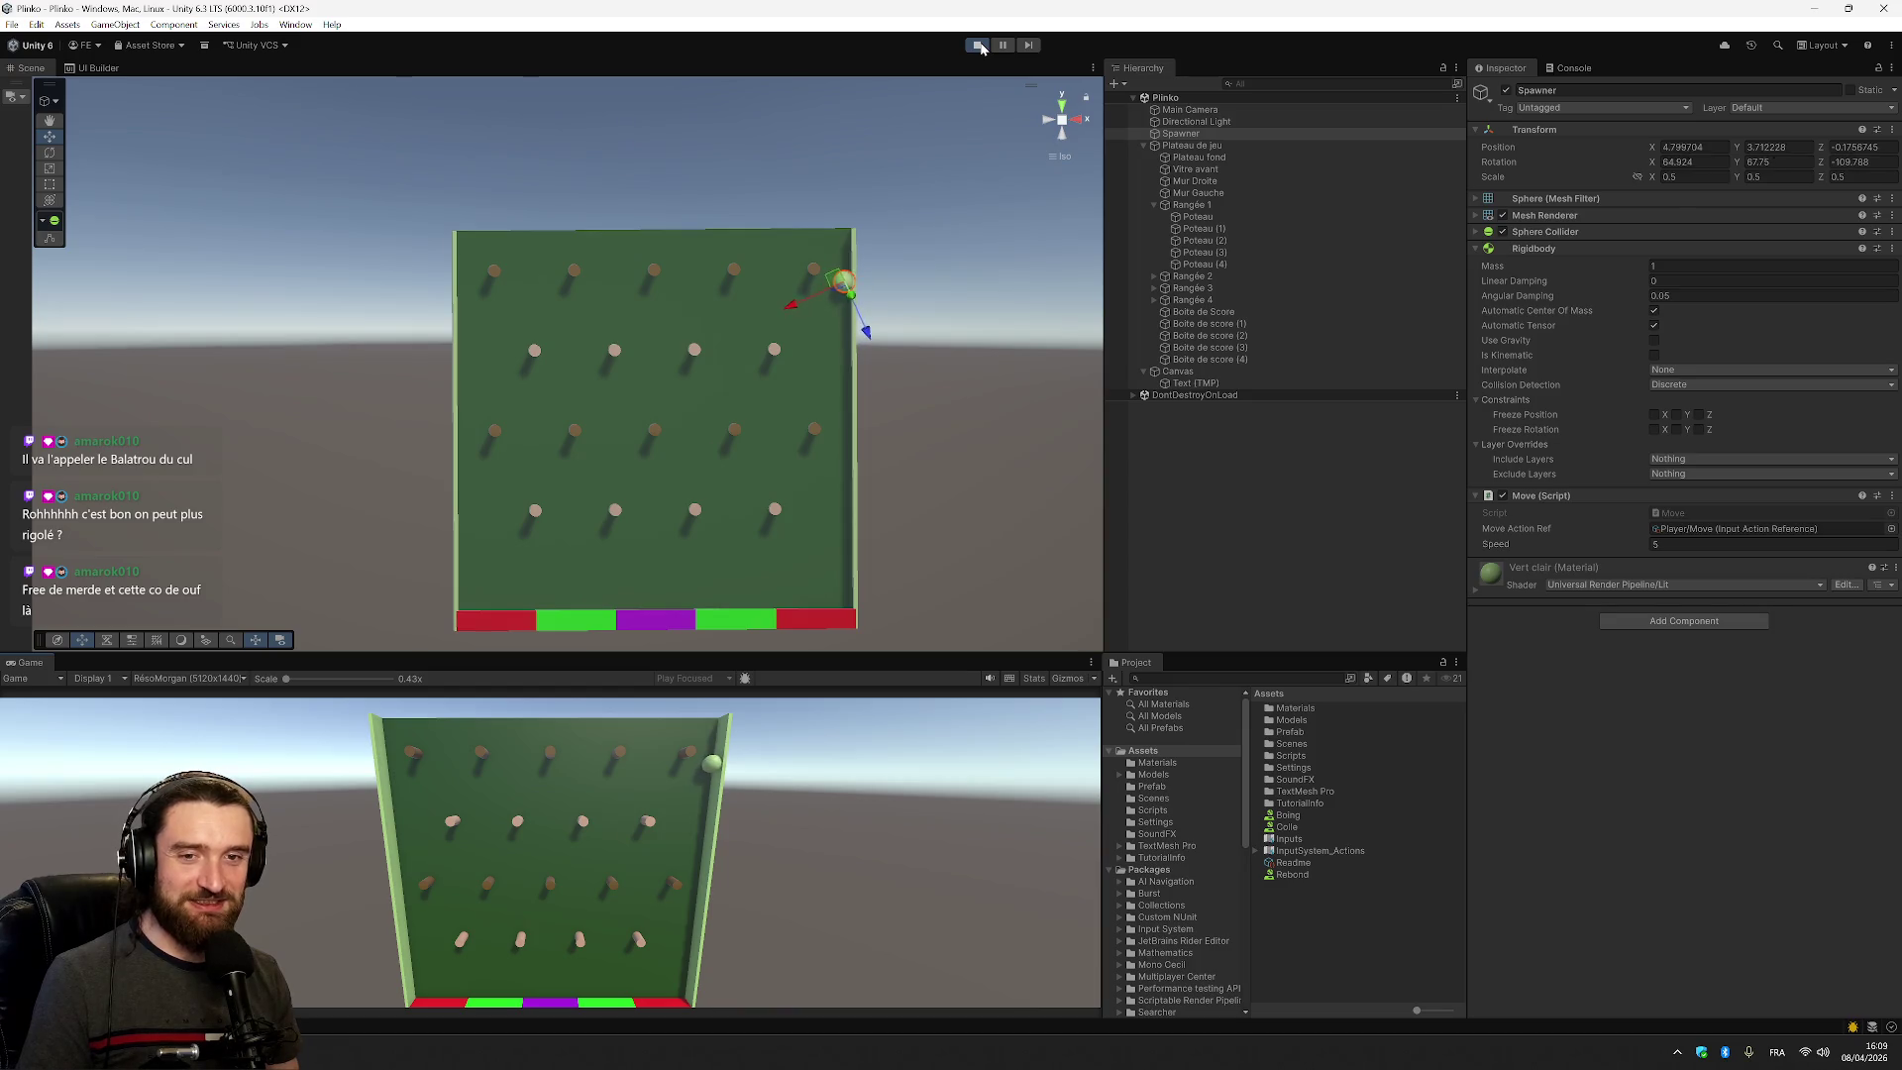
key("Left")
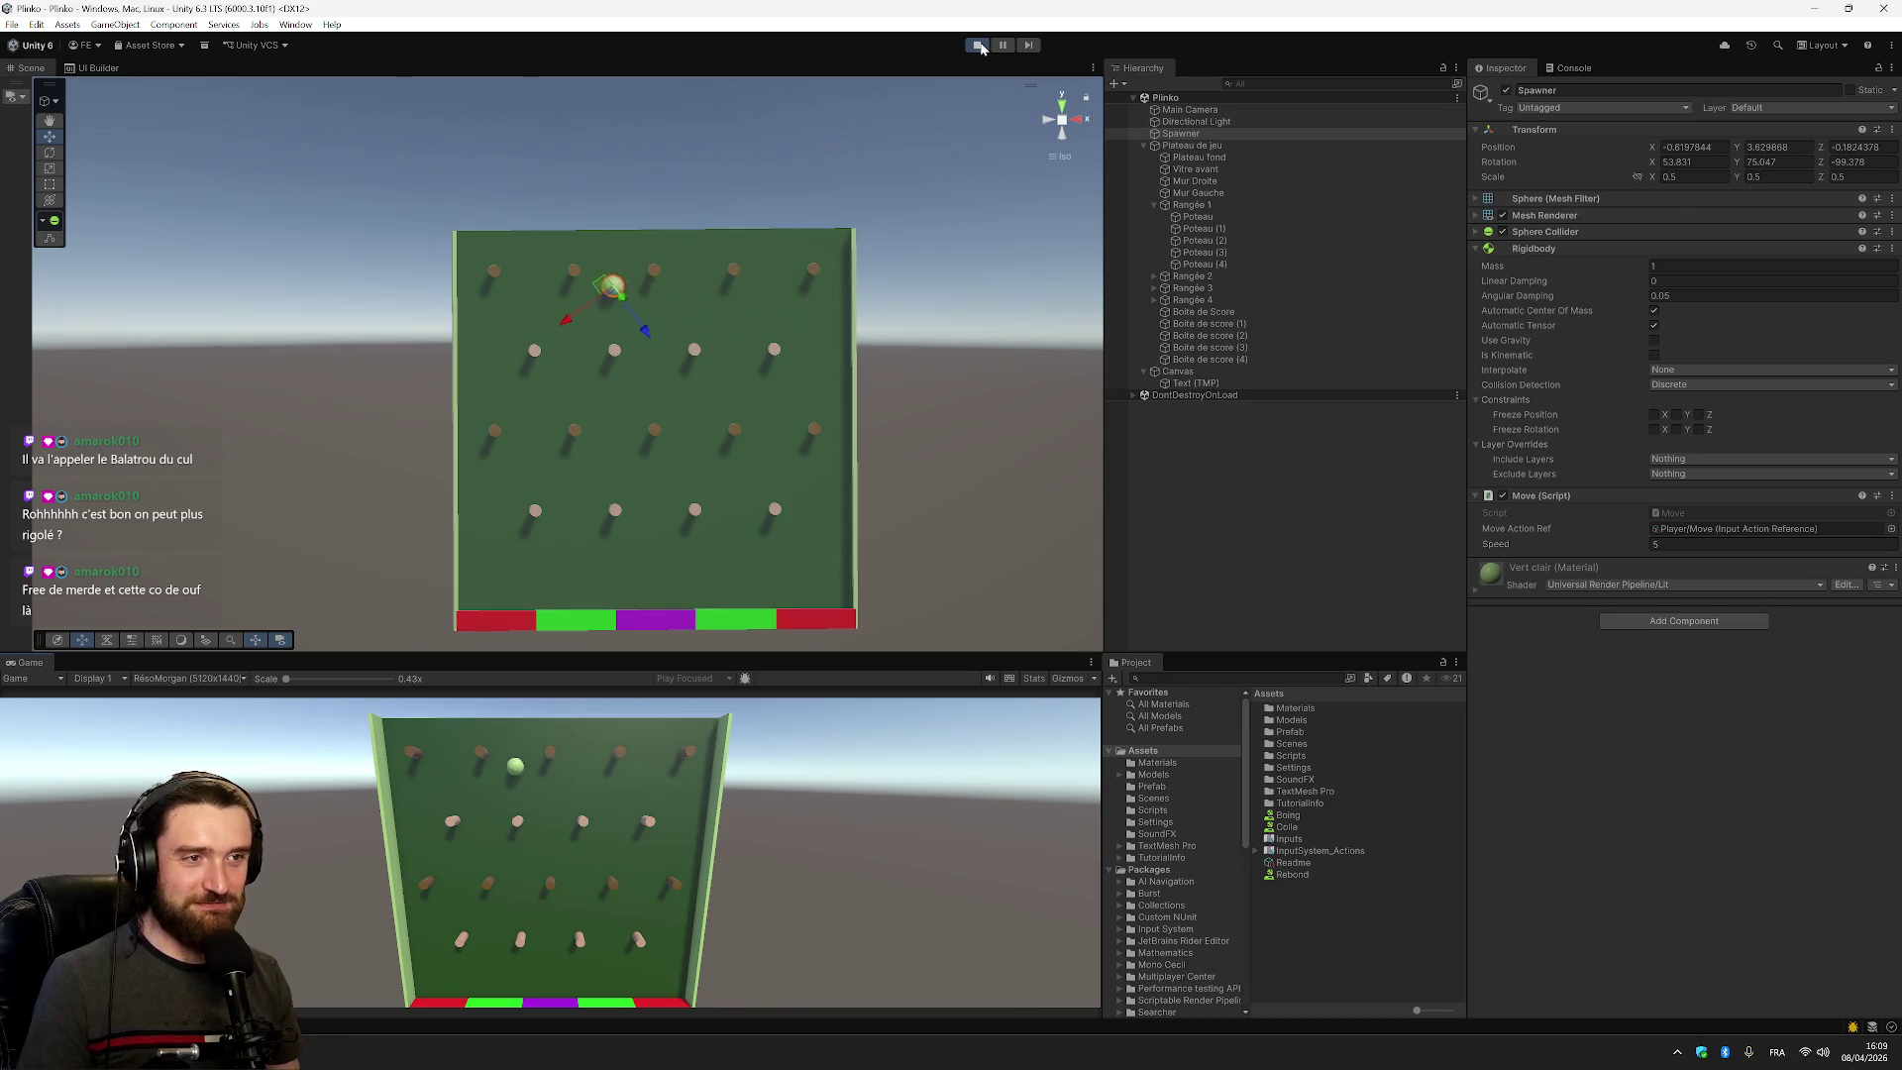
key("Right")
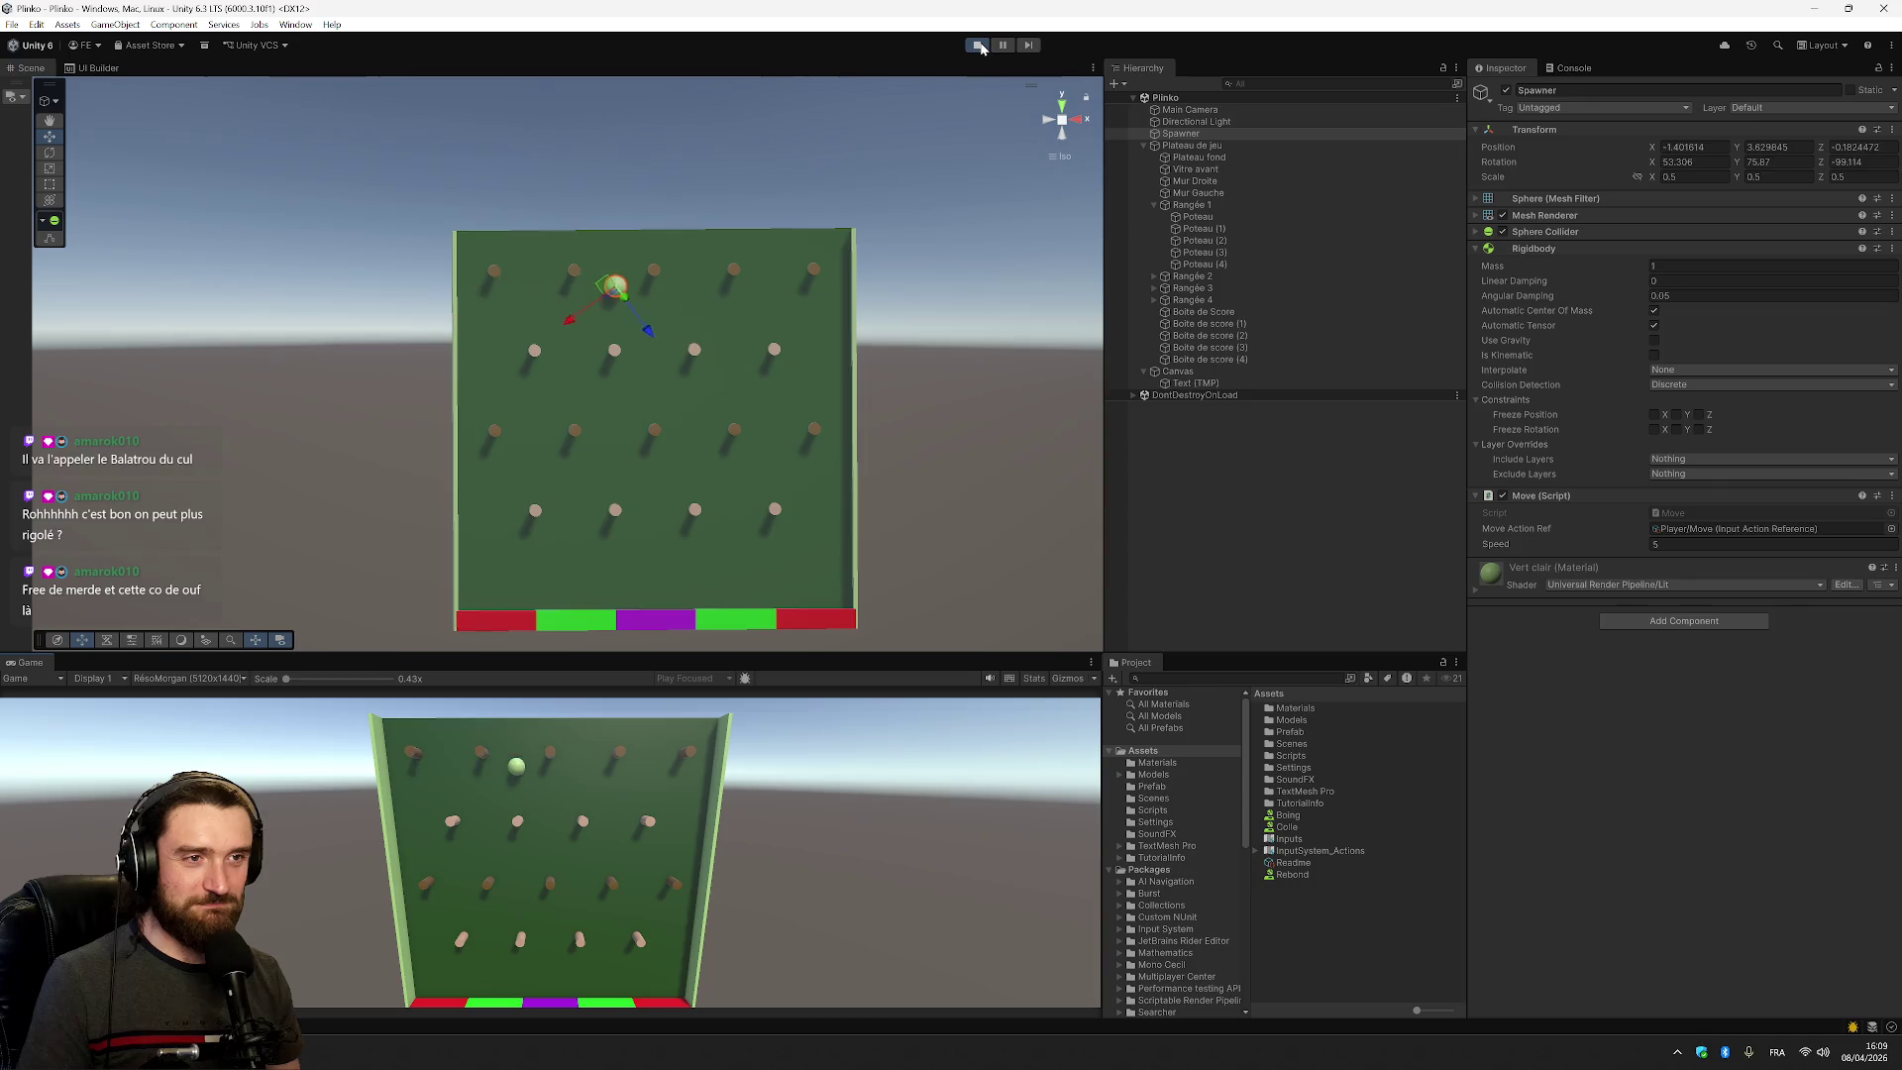
key("Left")
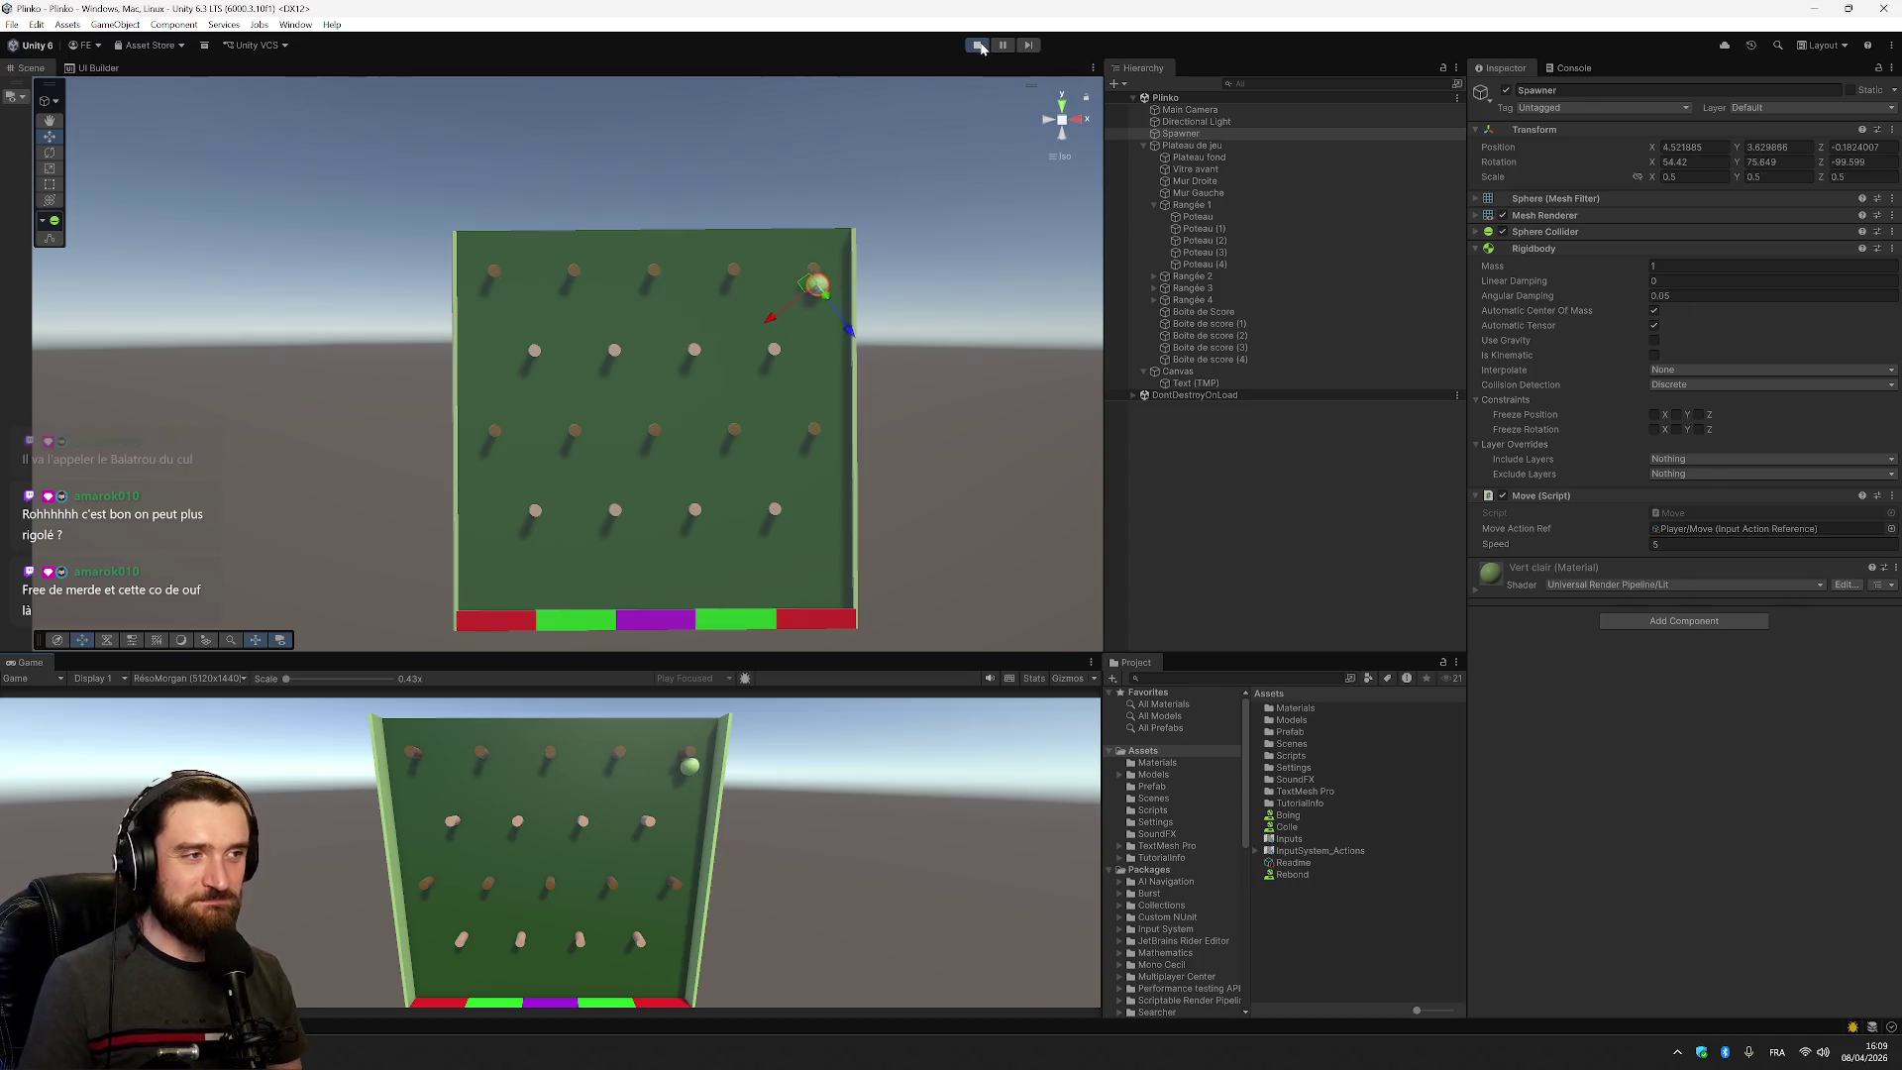
left_click(979, 46)
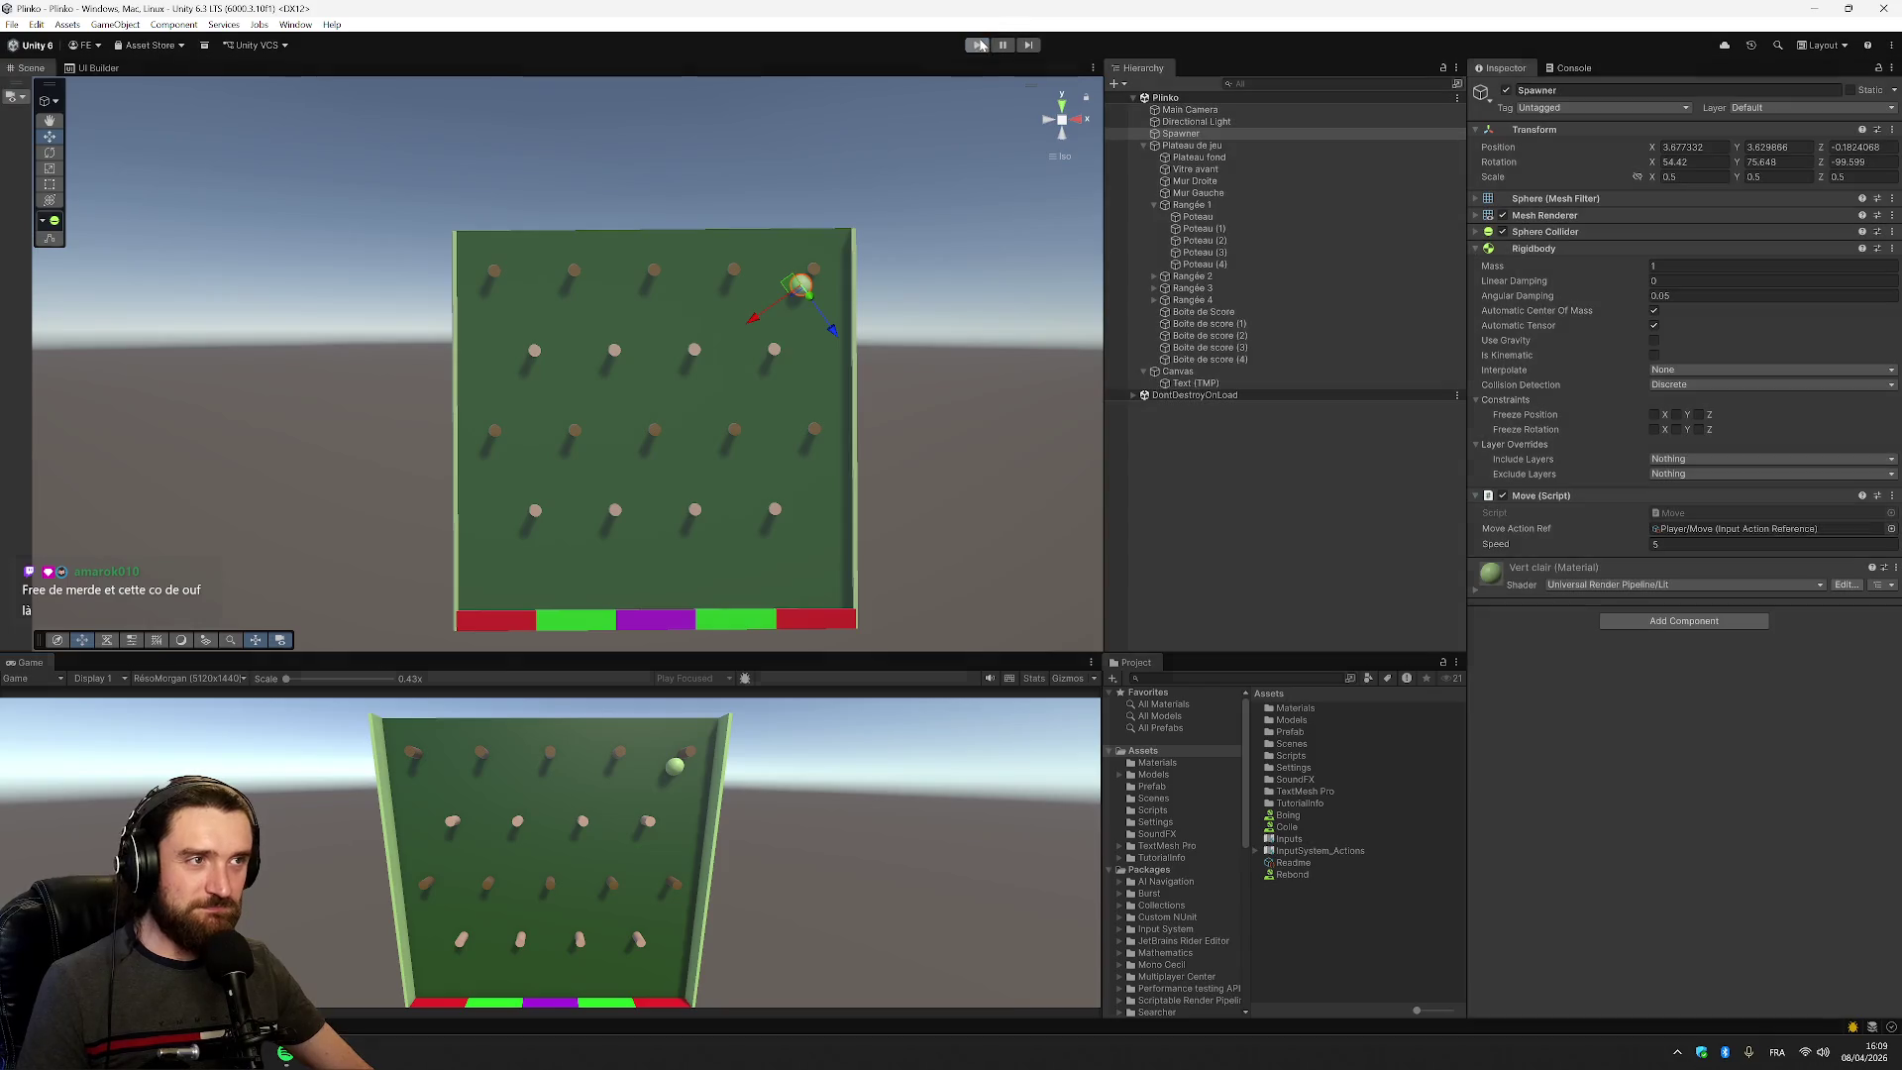
key("alt+Tab")
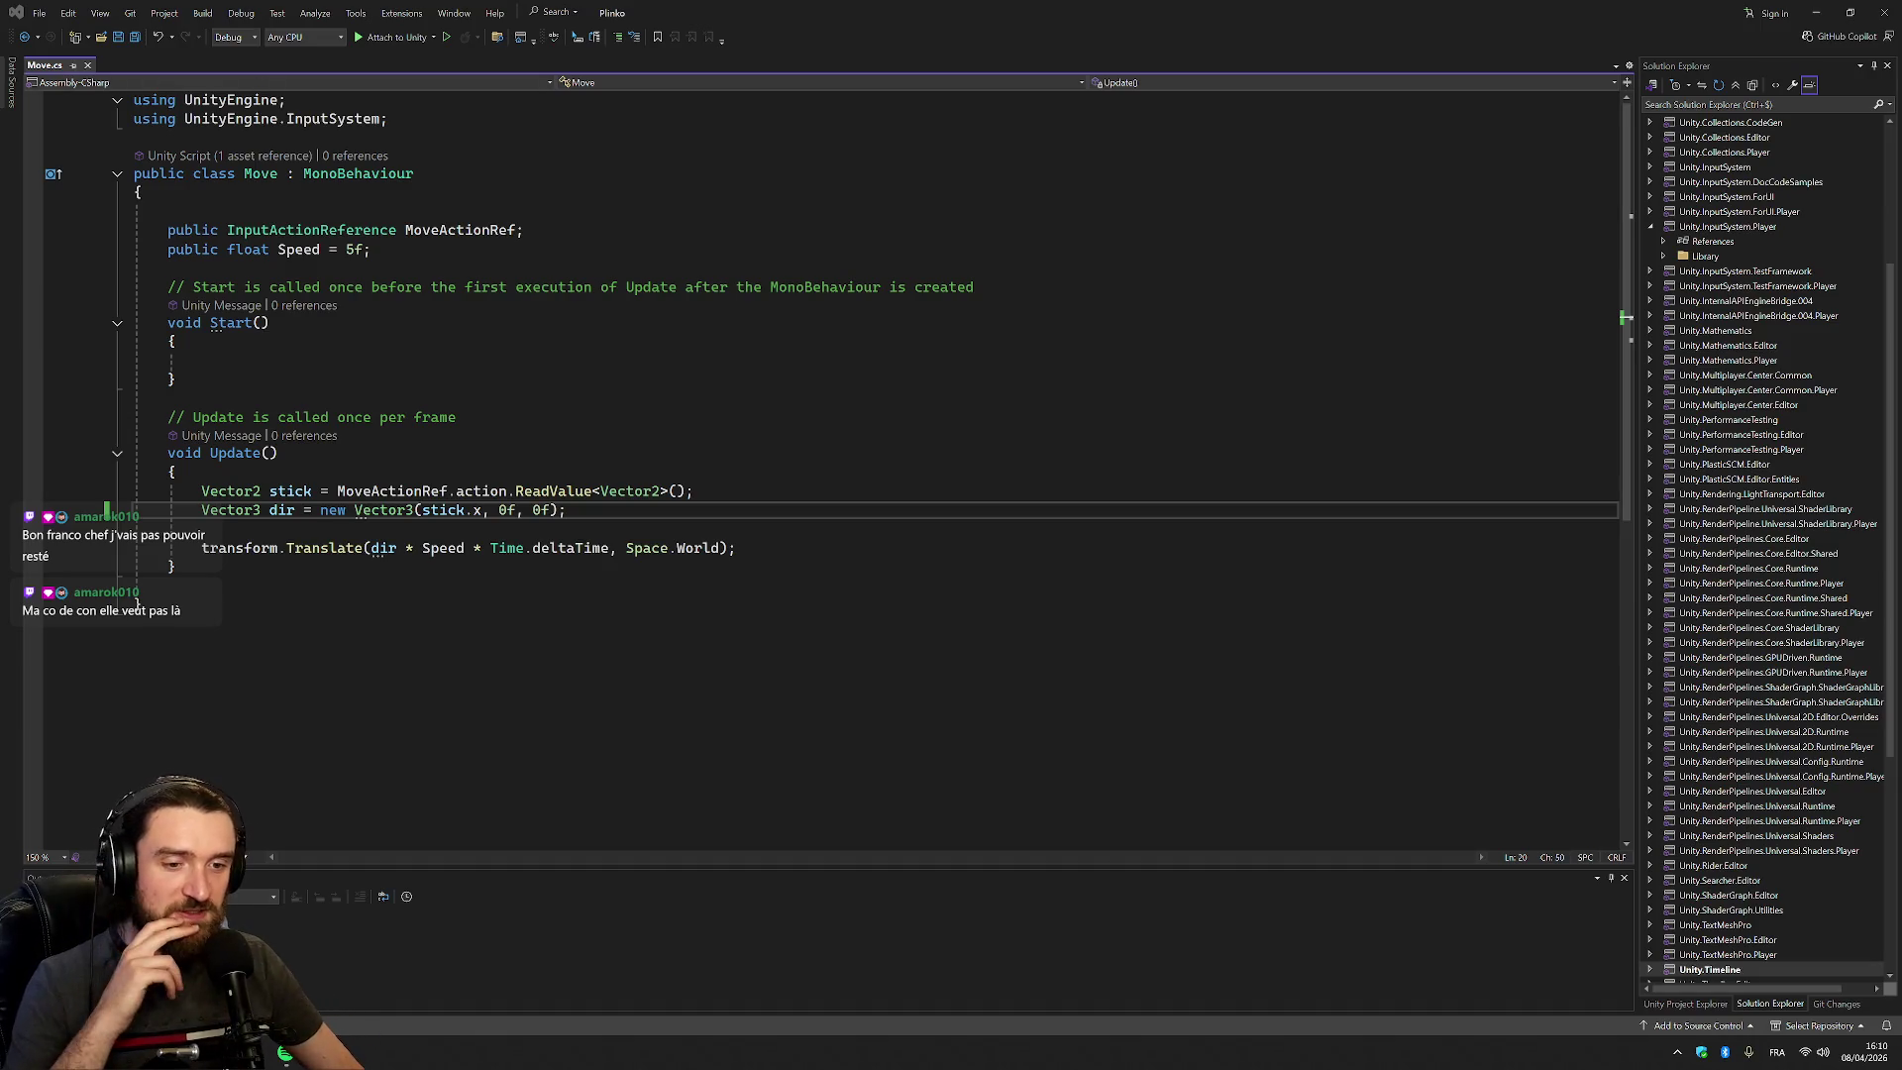
Return to Unity after reviewing Move.cs, with the Spawner showing Move script Speed 5
key("alt+Tab")
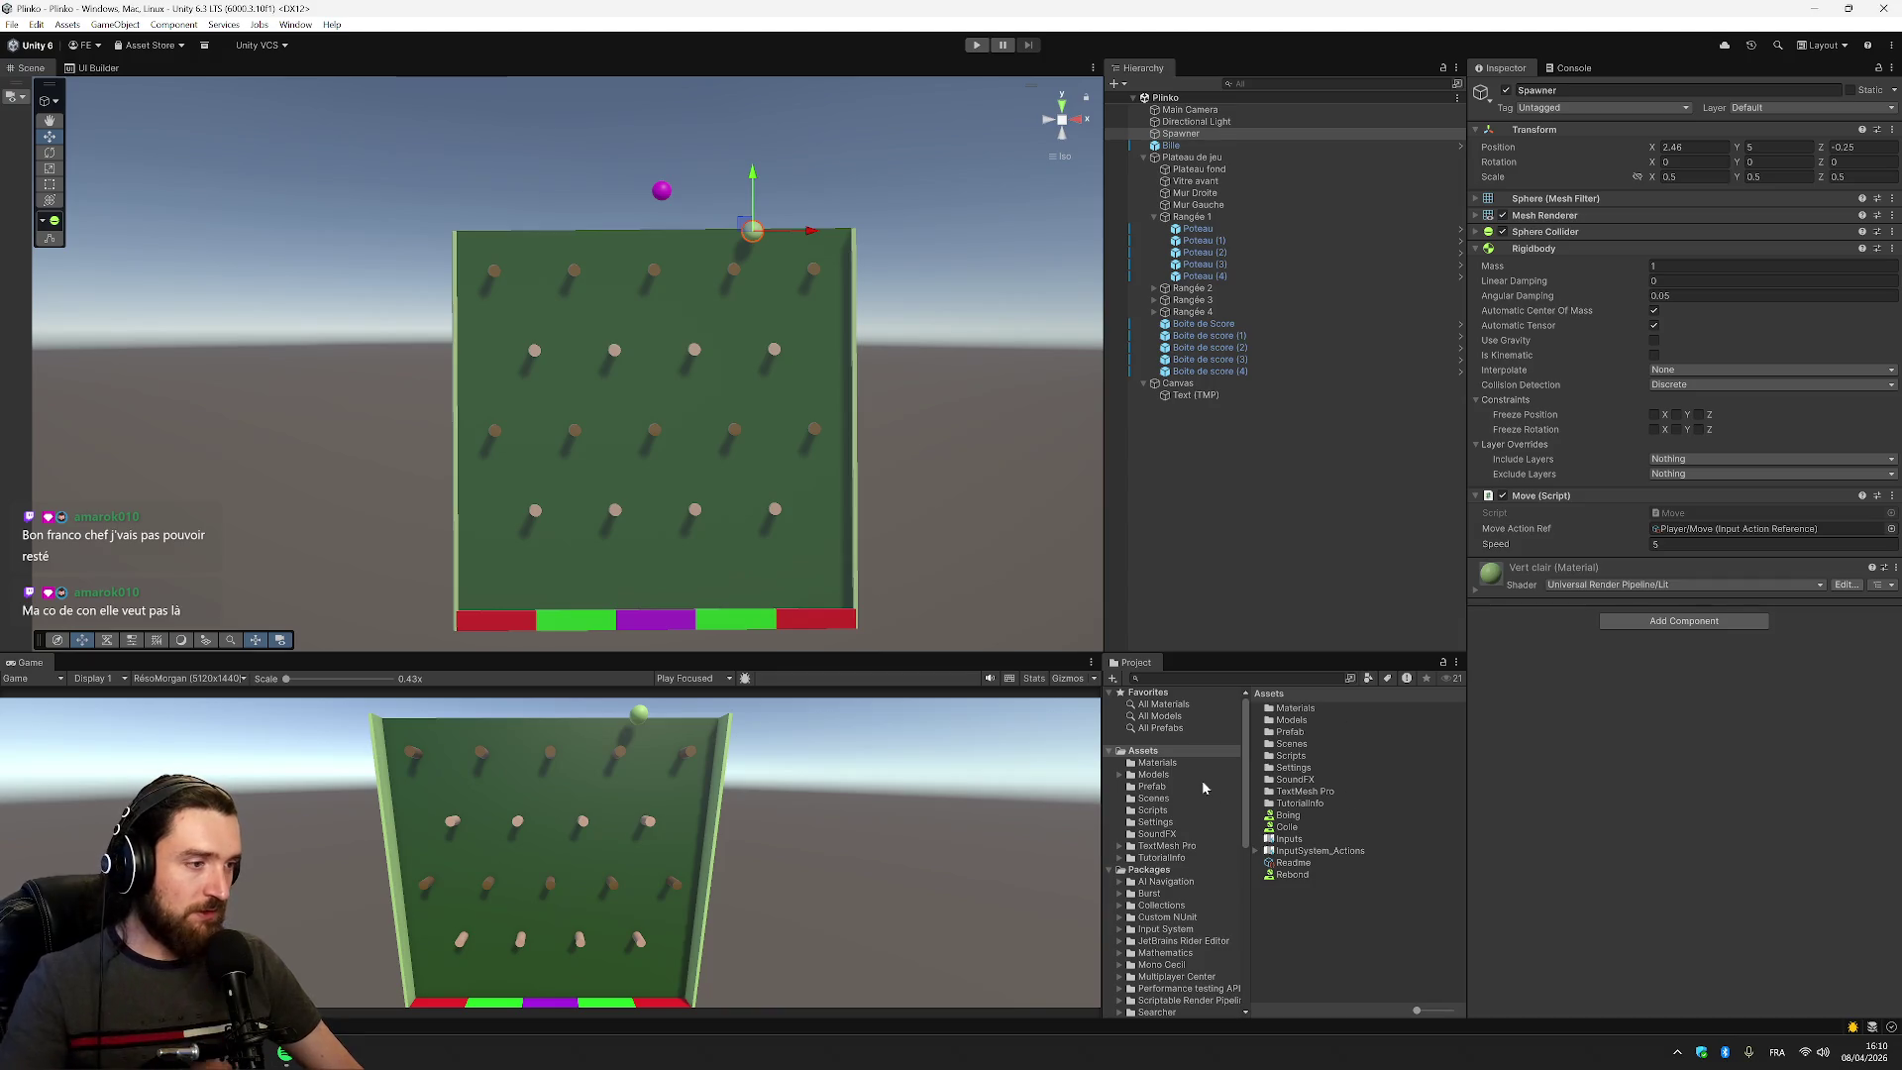
Create a new MonoBehaviour script named SpawnBall in Assets/Scripts
left_click(1159, 811)
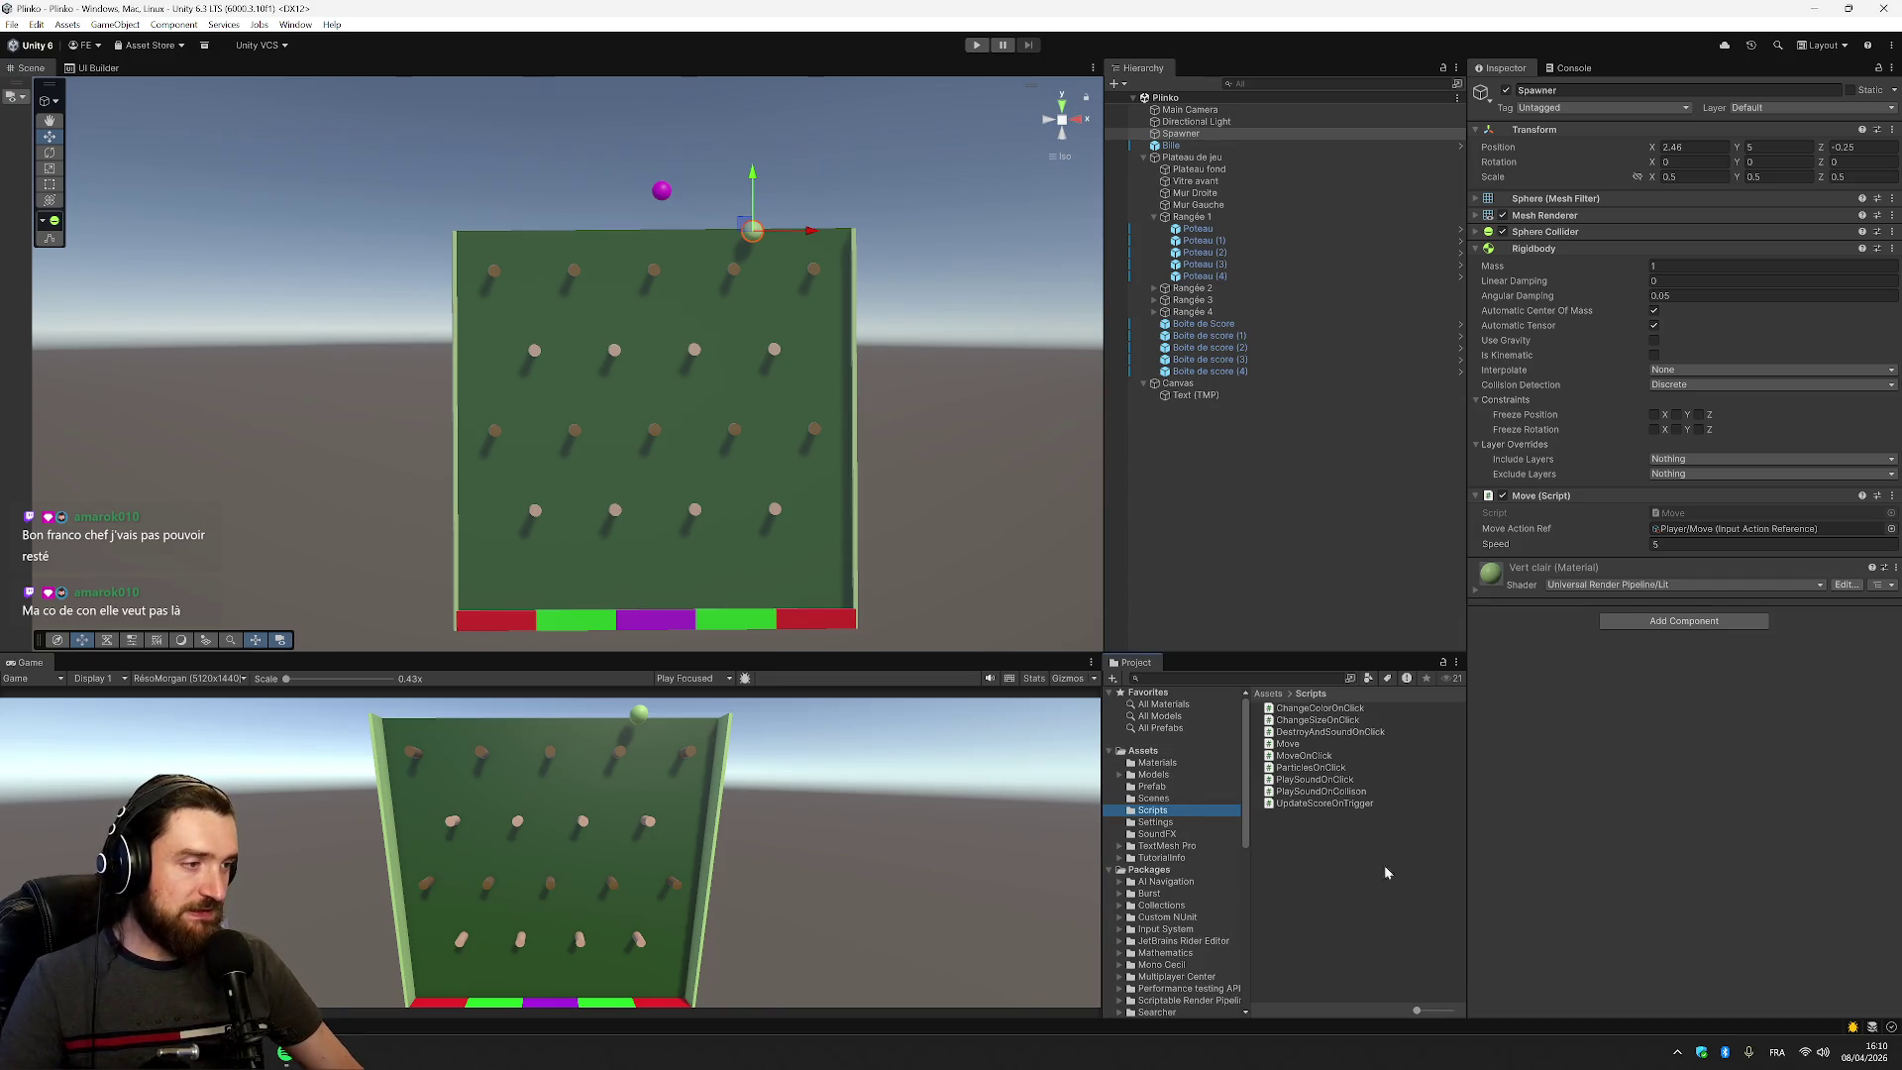
right_click(1355, 862)
mouse_move(1486, 426)
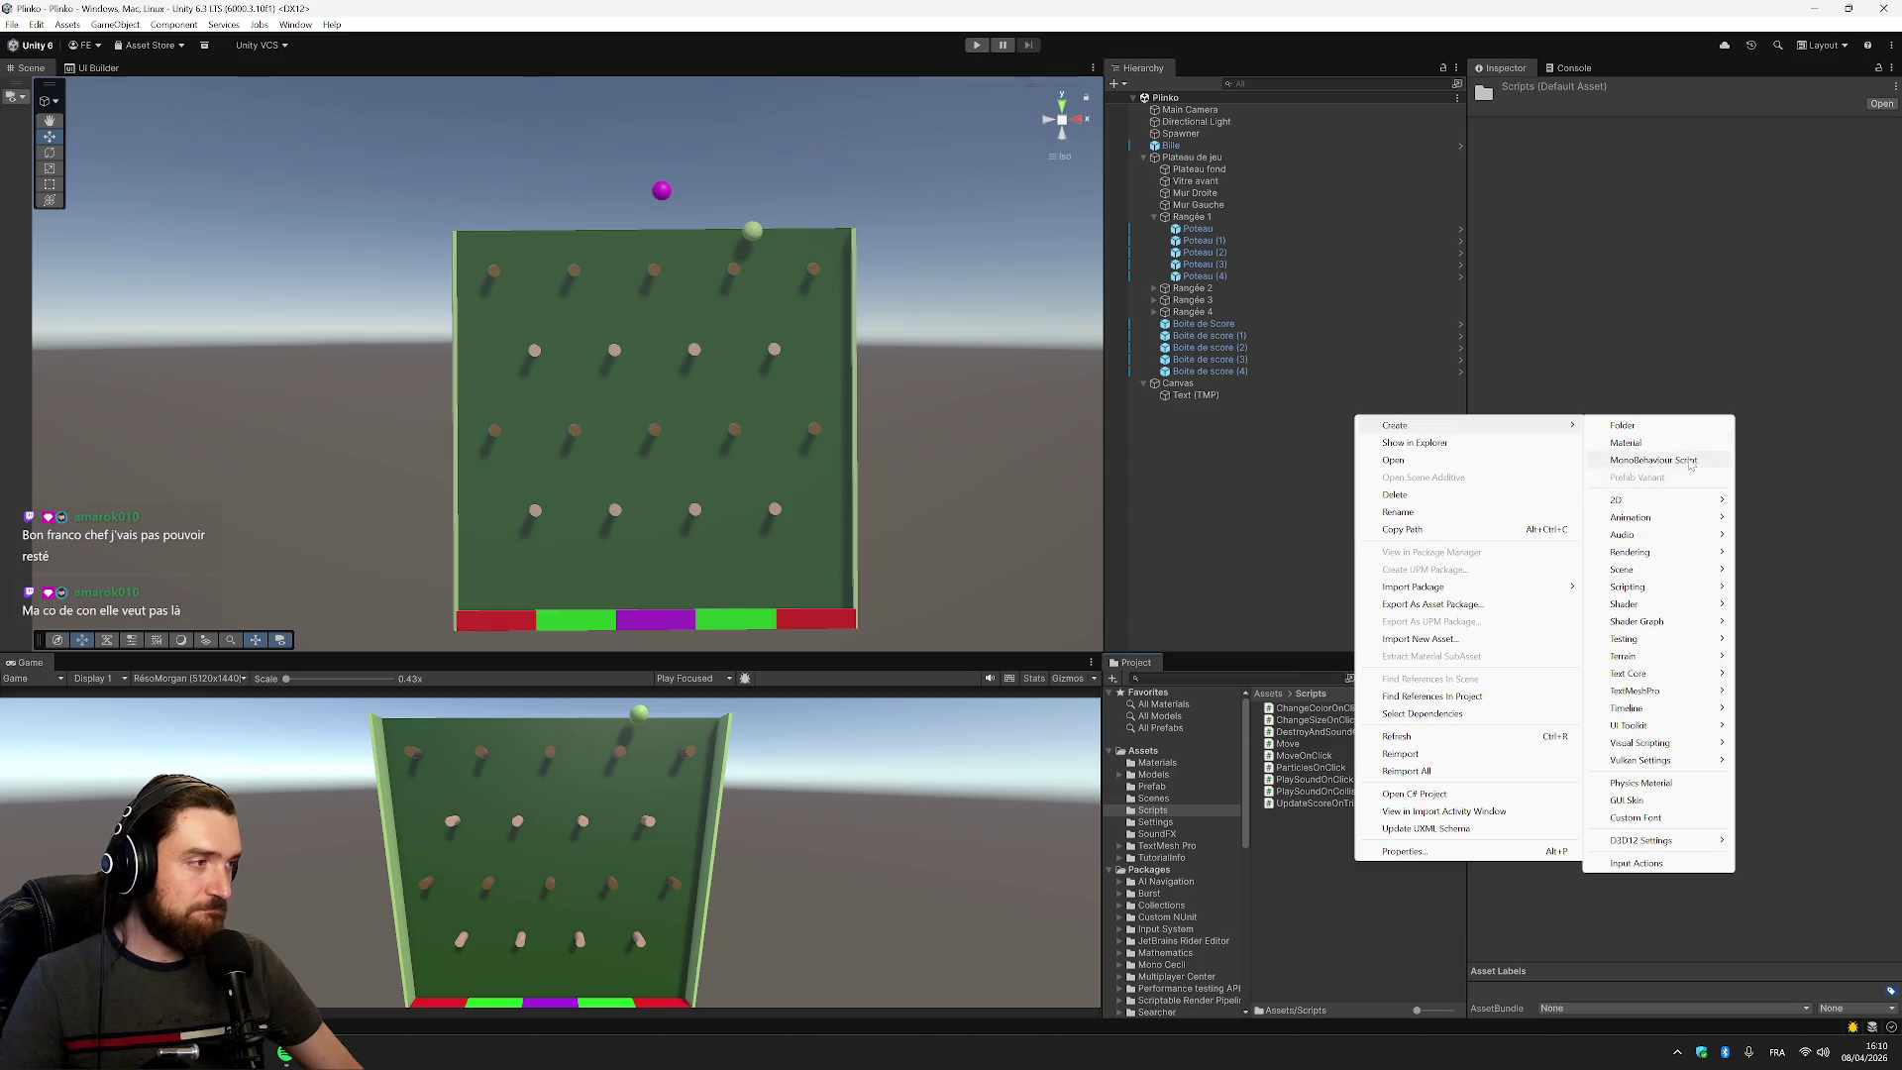
left_click(1653, 460)
type("Span")
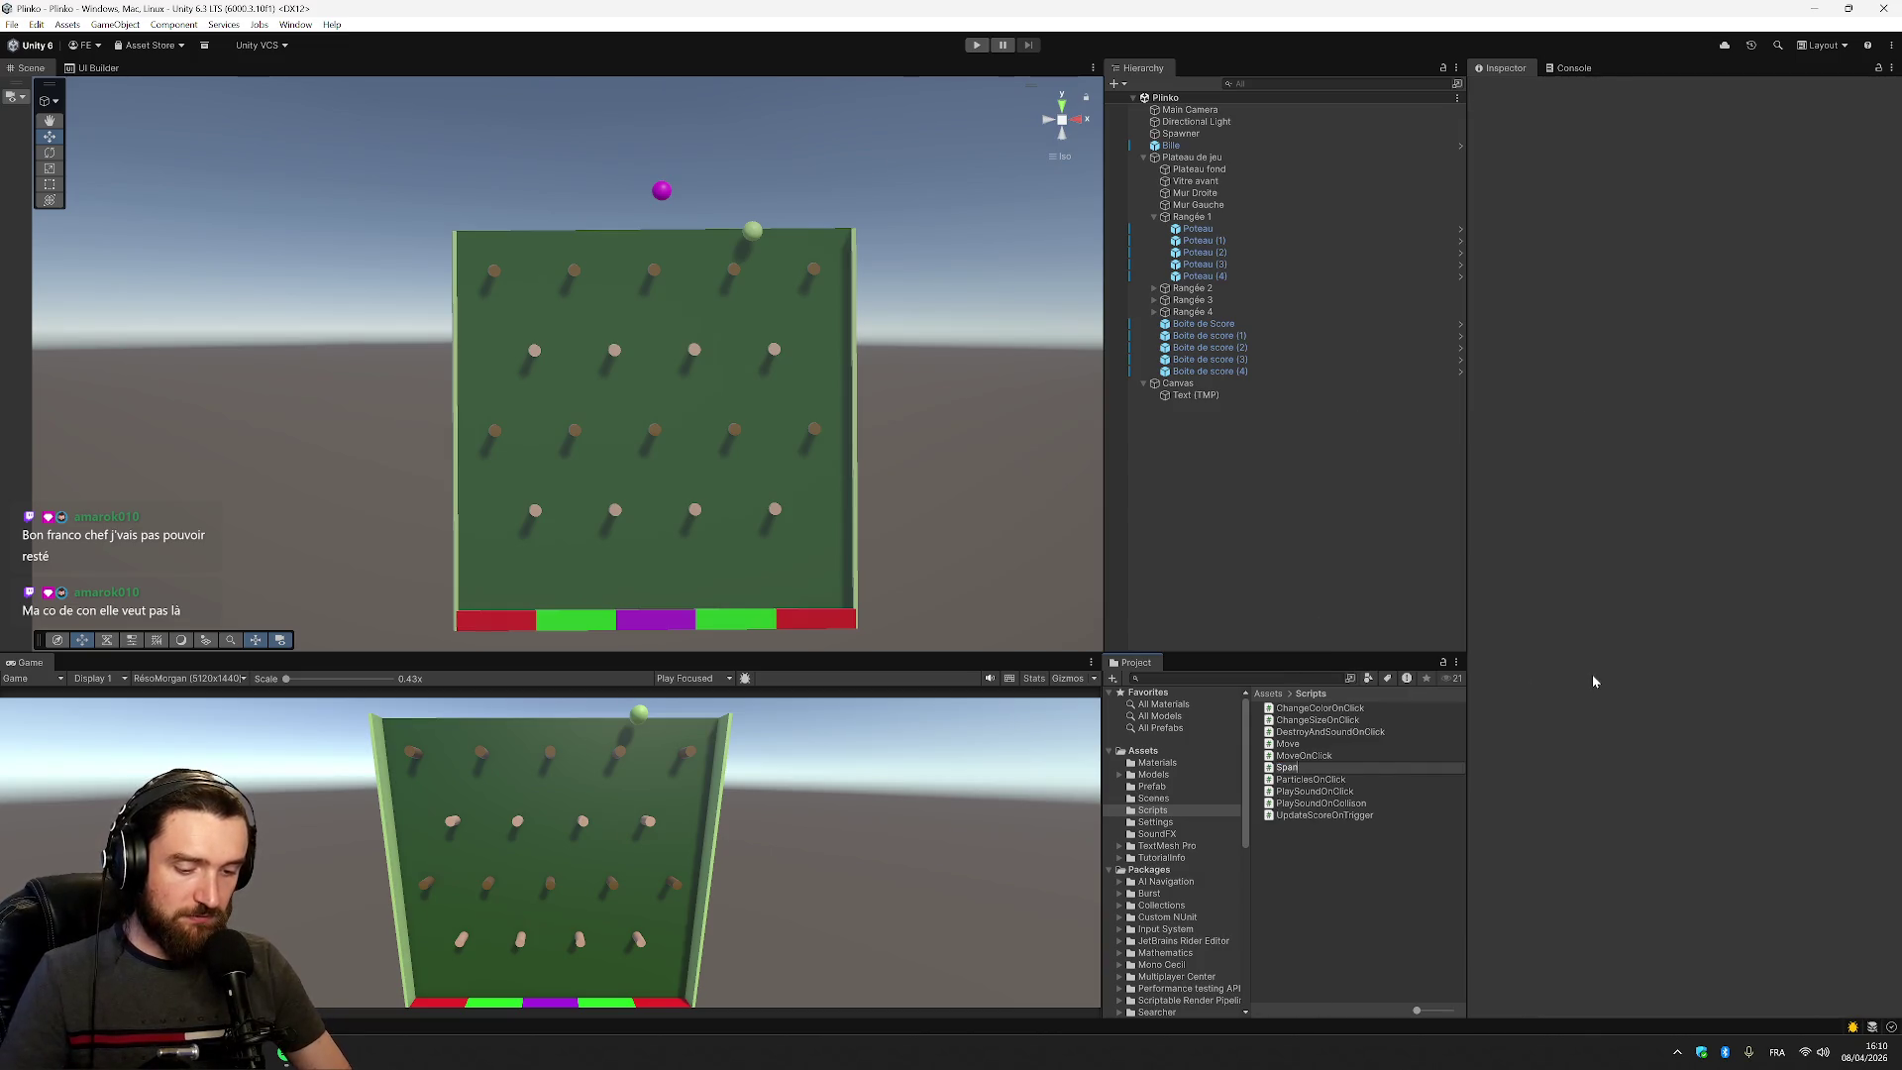
type("Ball")
key("Return")
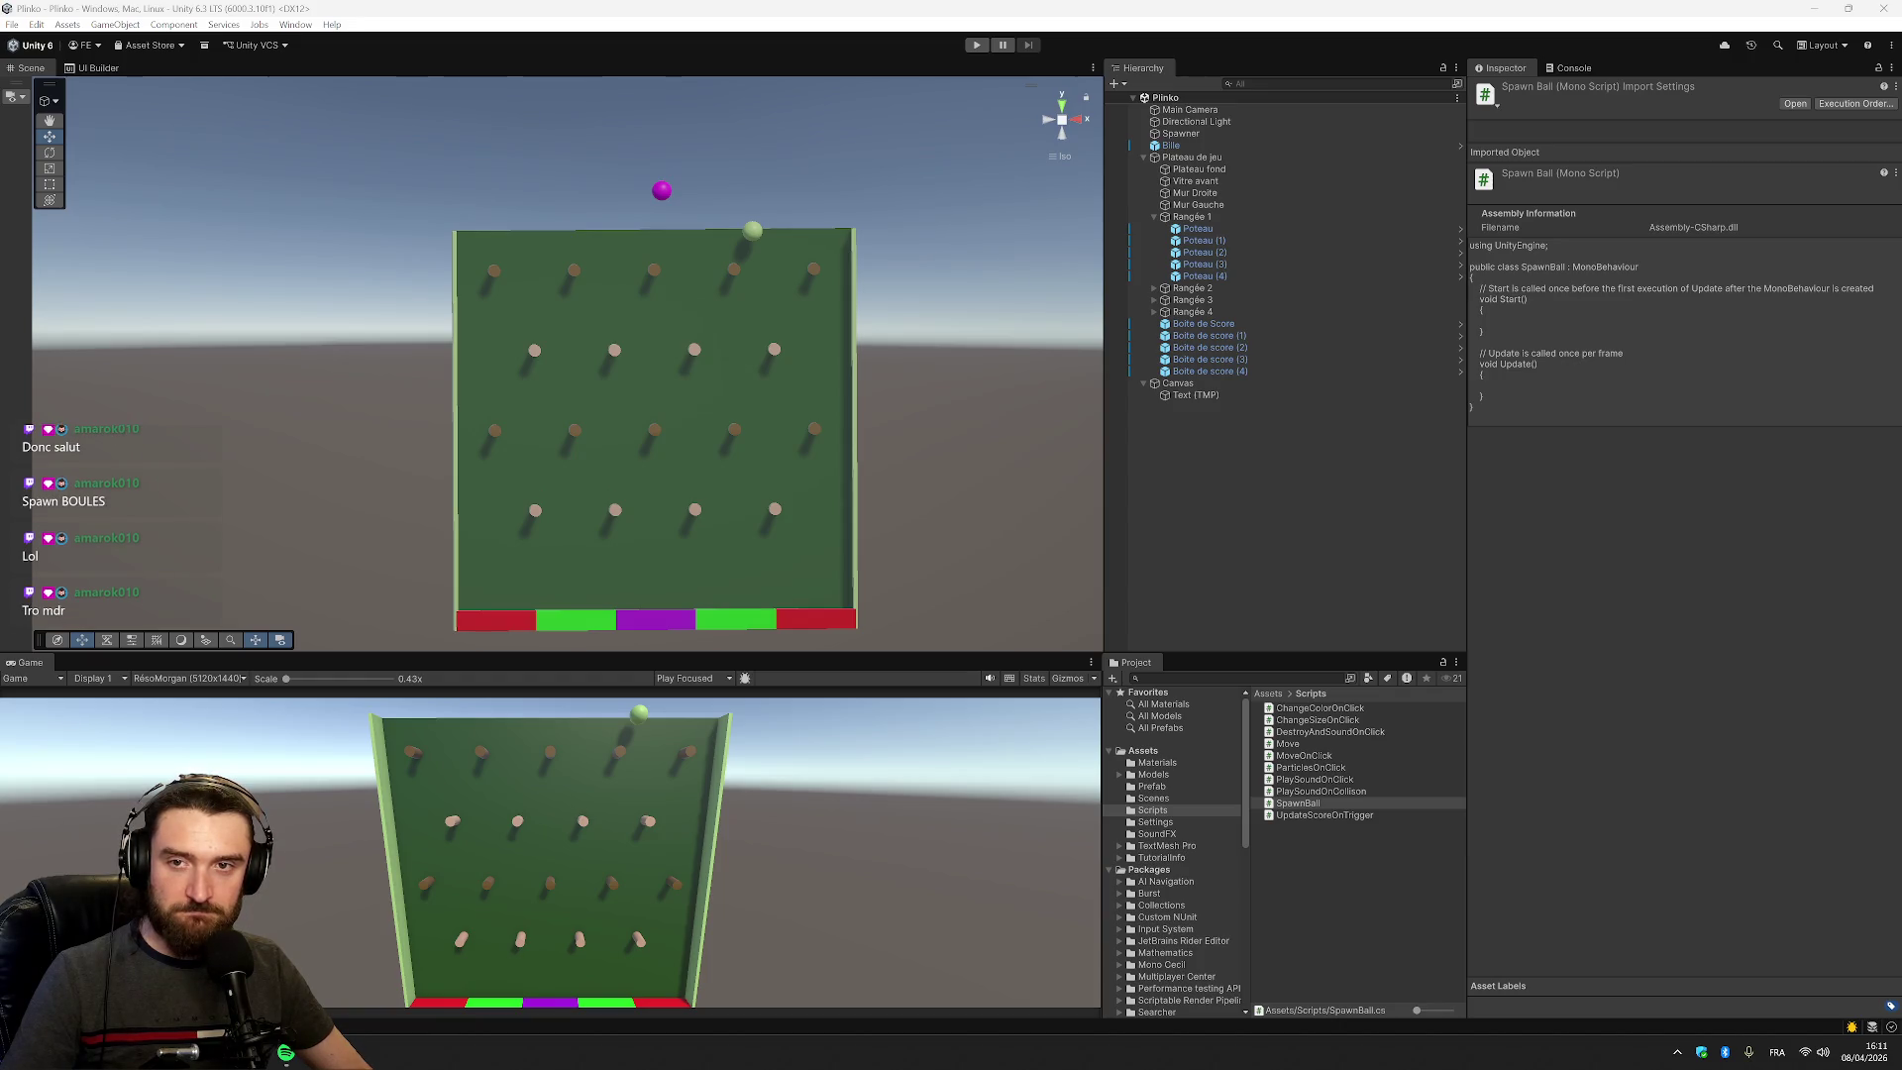
key("alt+Tab")
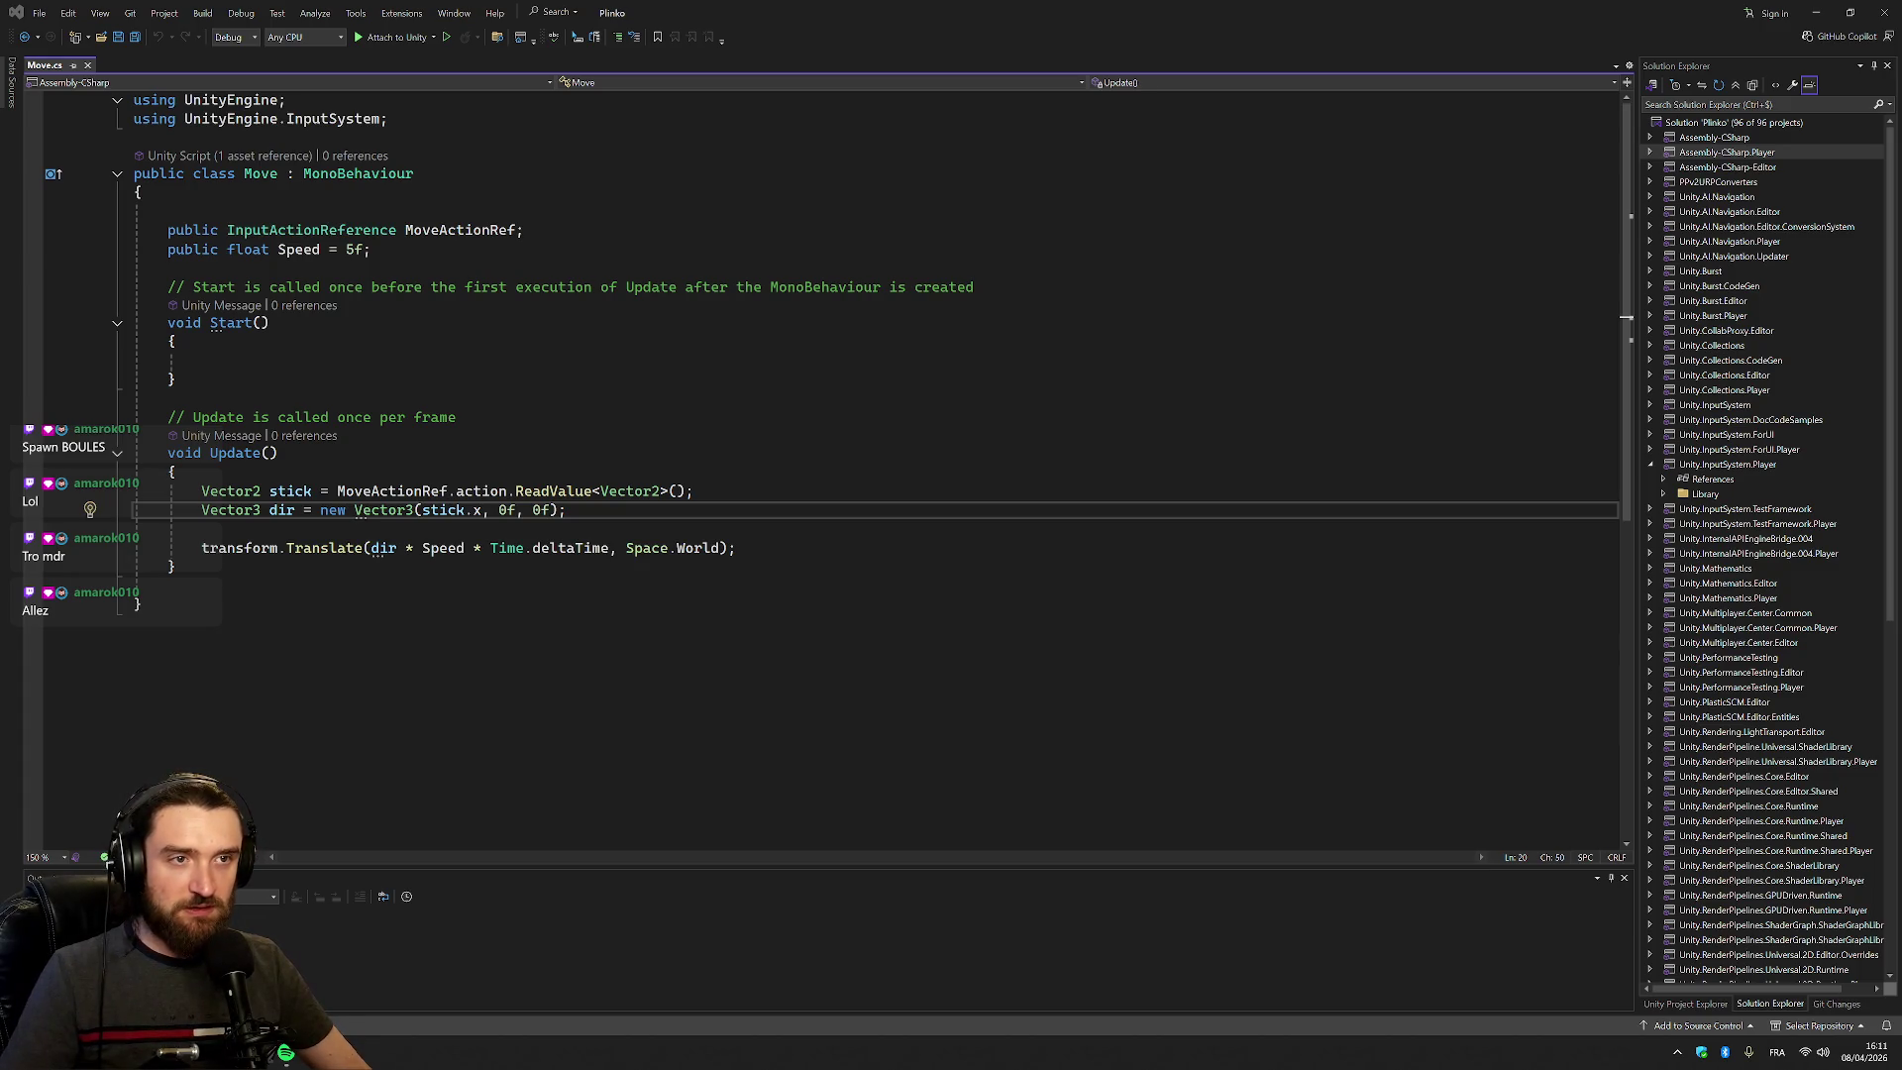
Paste the spawn fields, OnEnable, OnDisable and SpawnBall method after Update in SpawnBall.cs
key("alt+Tab")
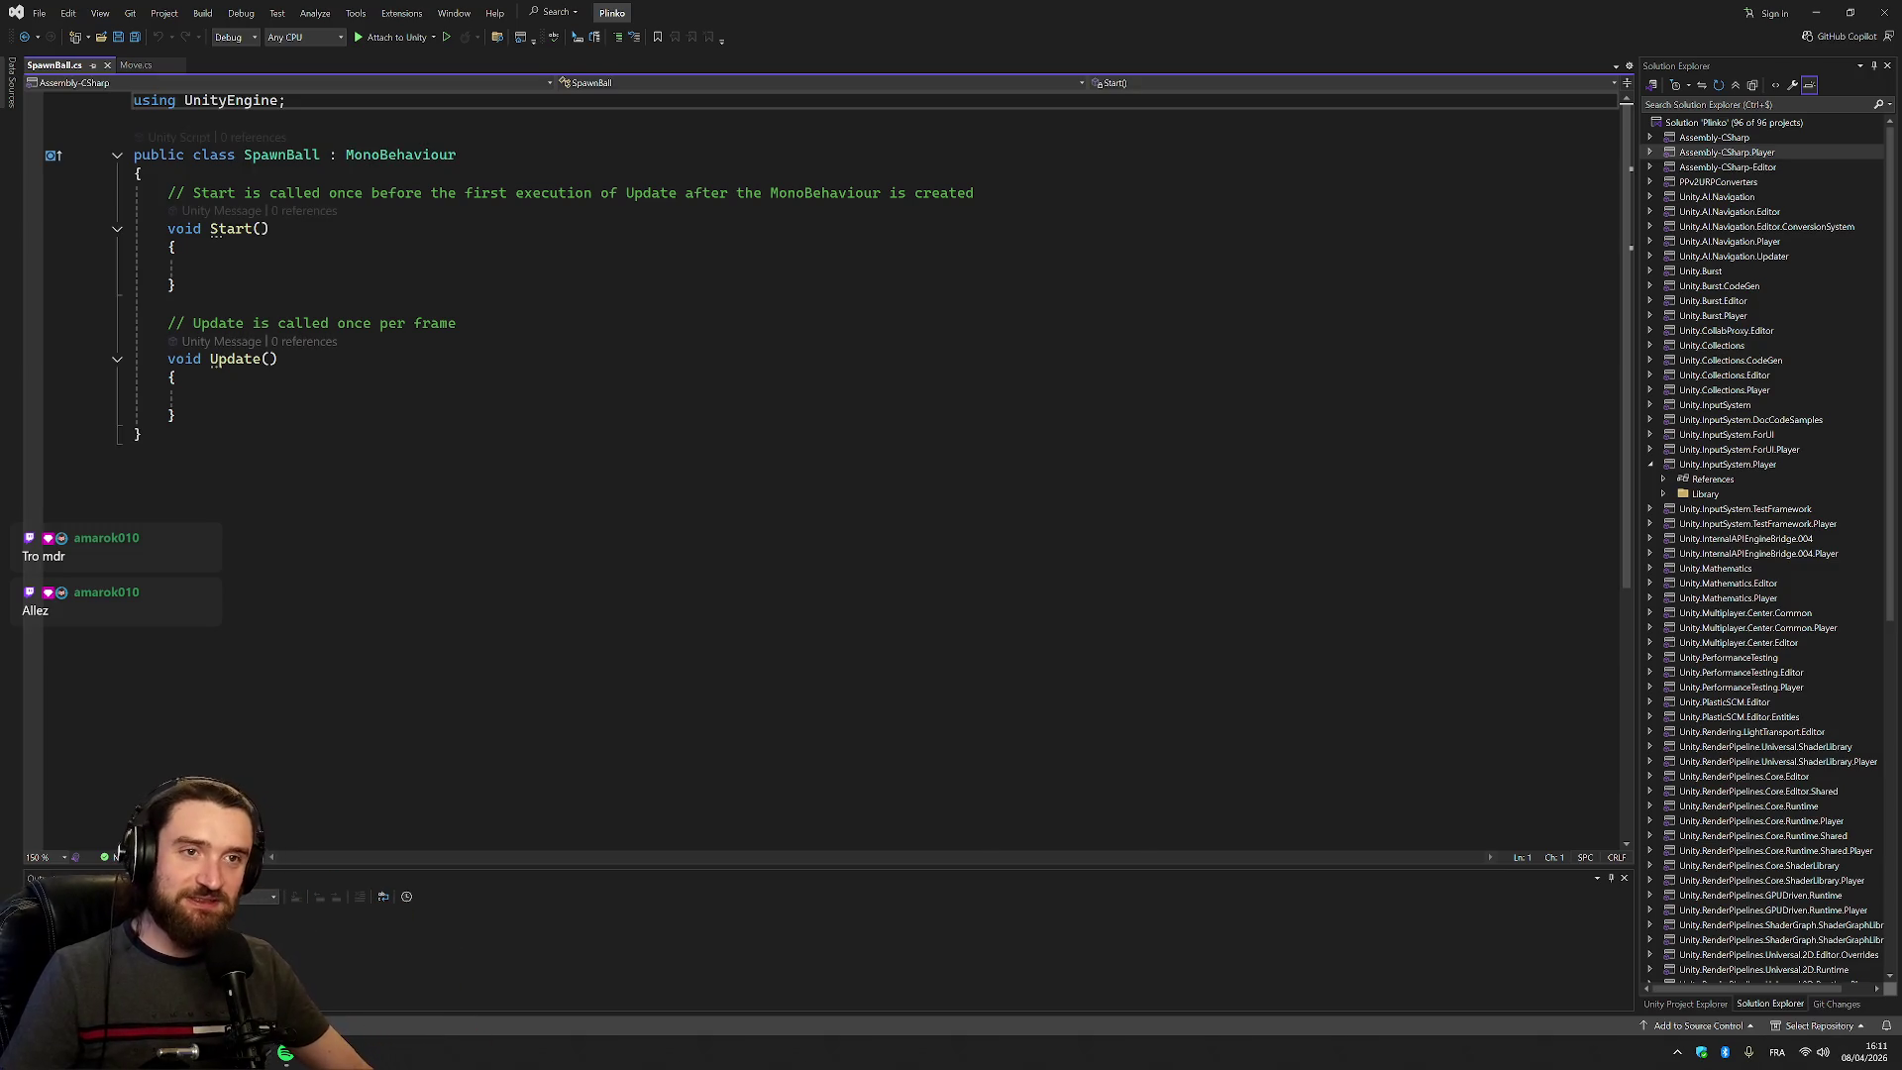
left_click(174, 415)
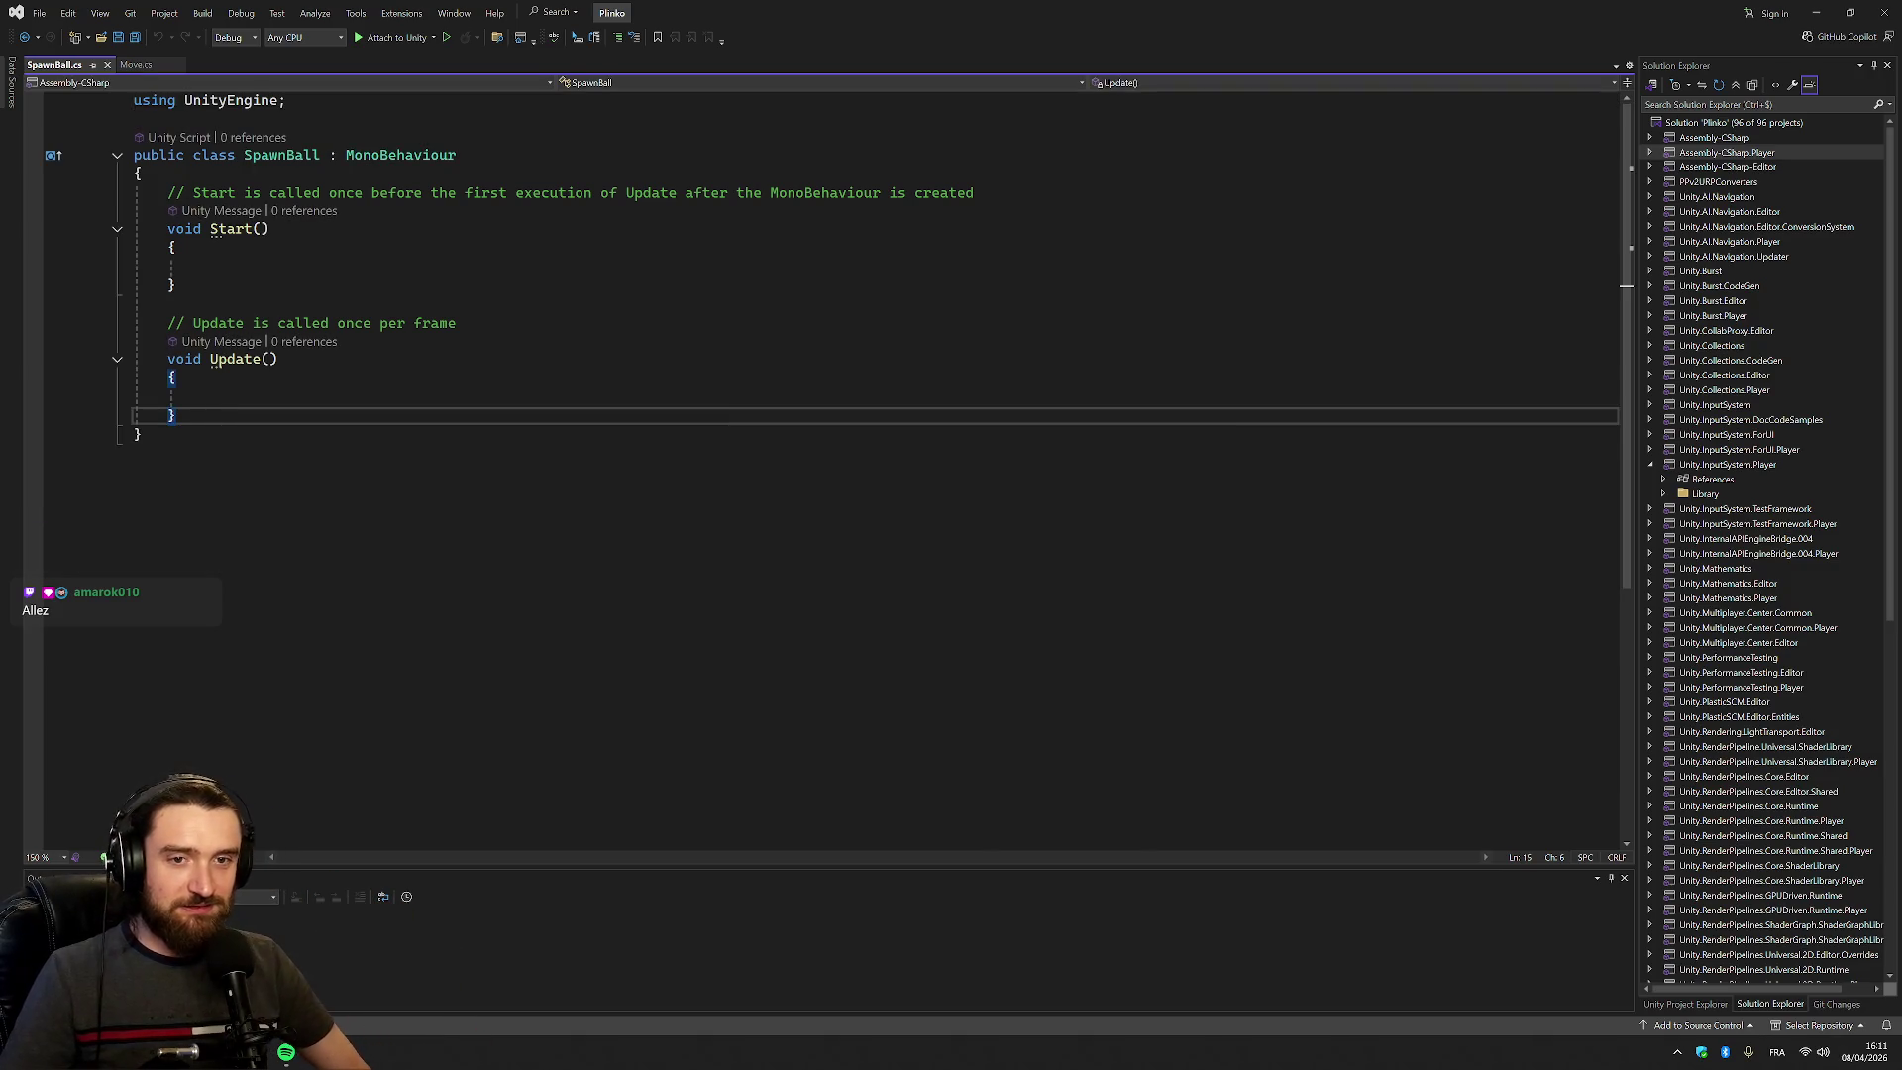
key("ctrl+v")
scroll(832, 466, "up", 4)
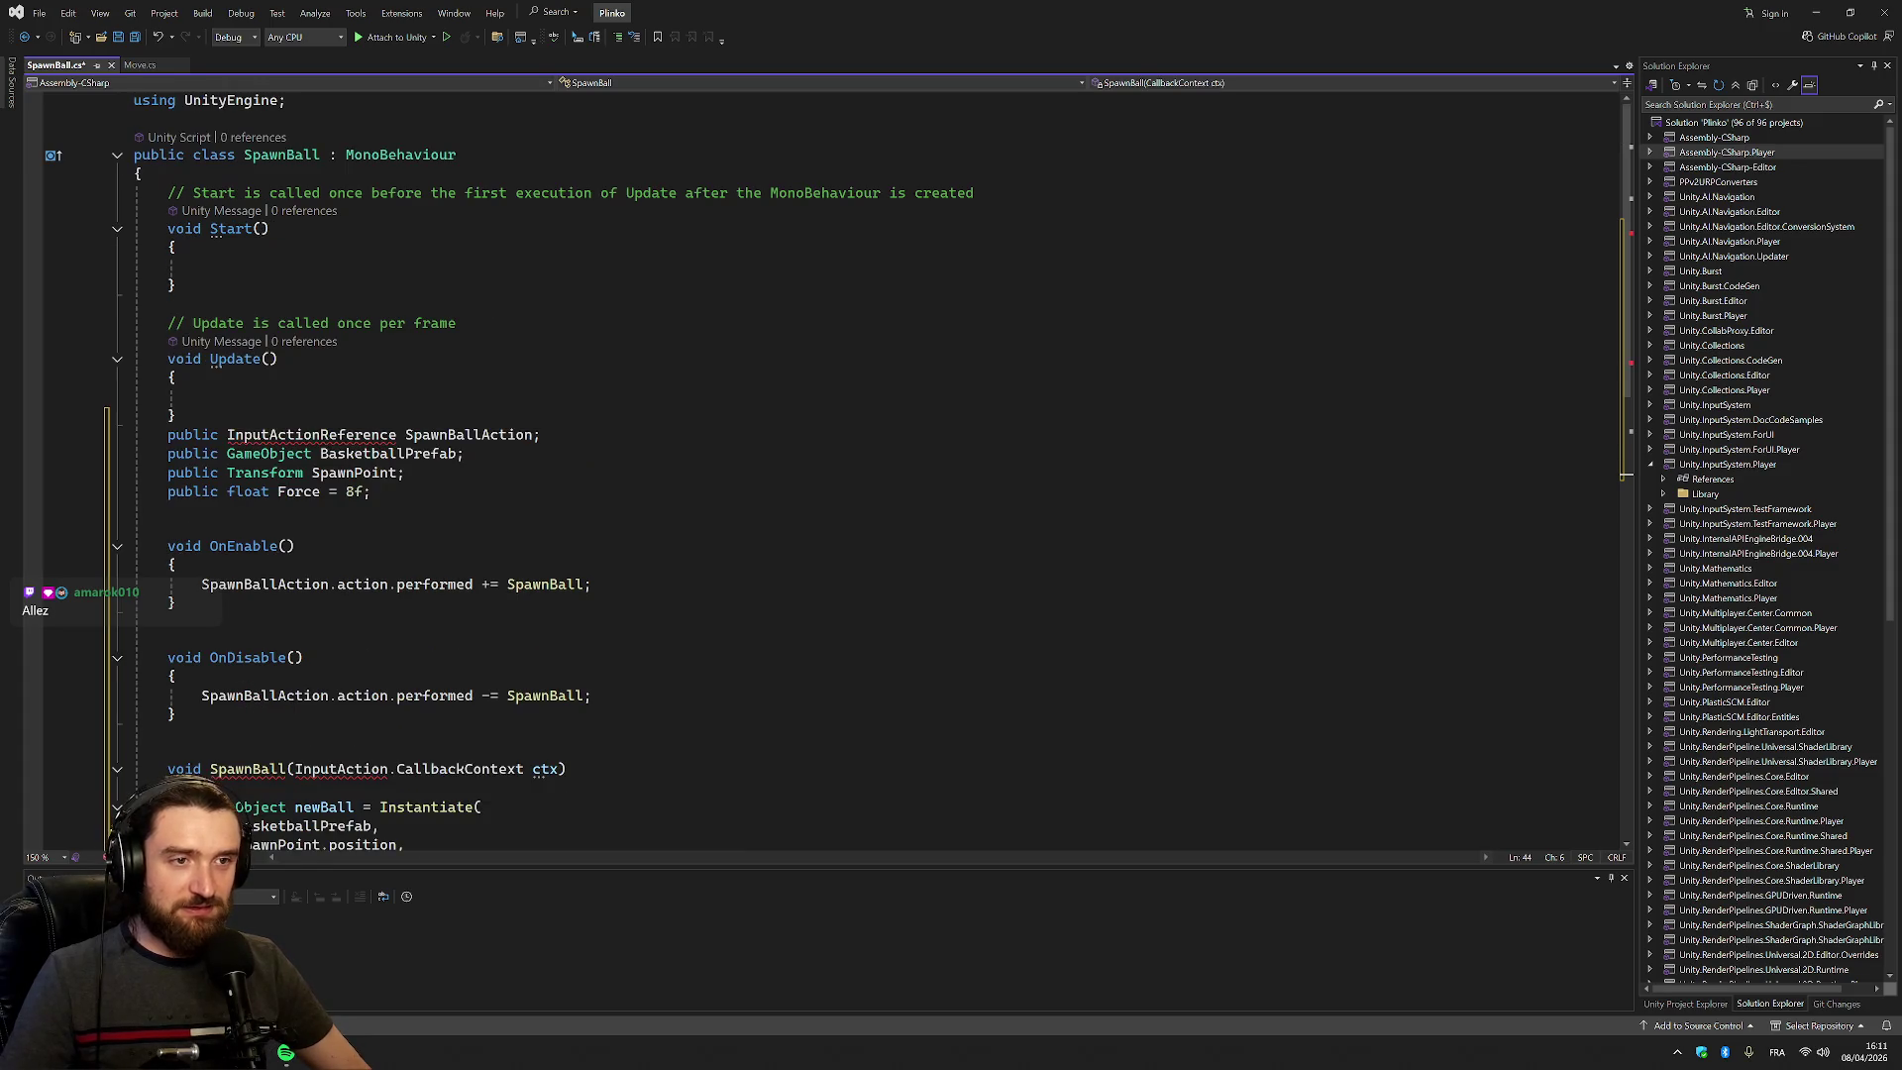
Move the four field declarations to the top of the class and add the UnityEngine.InputSystem using
left_click(174, 416)
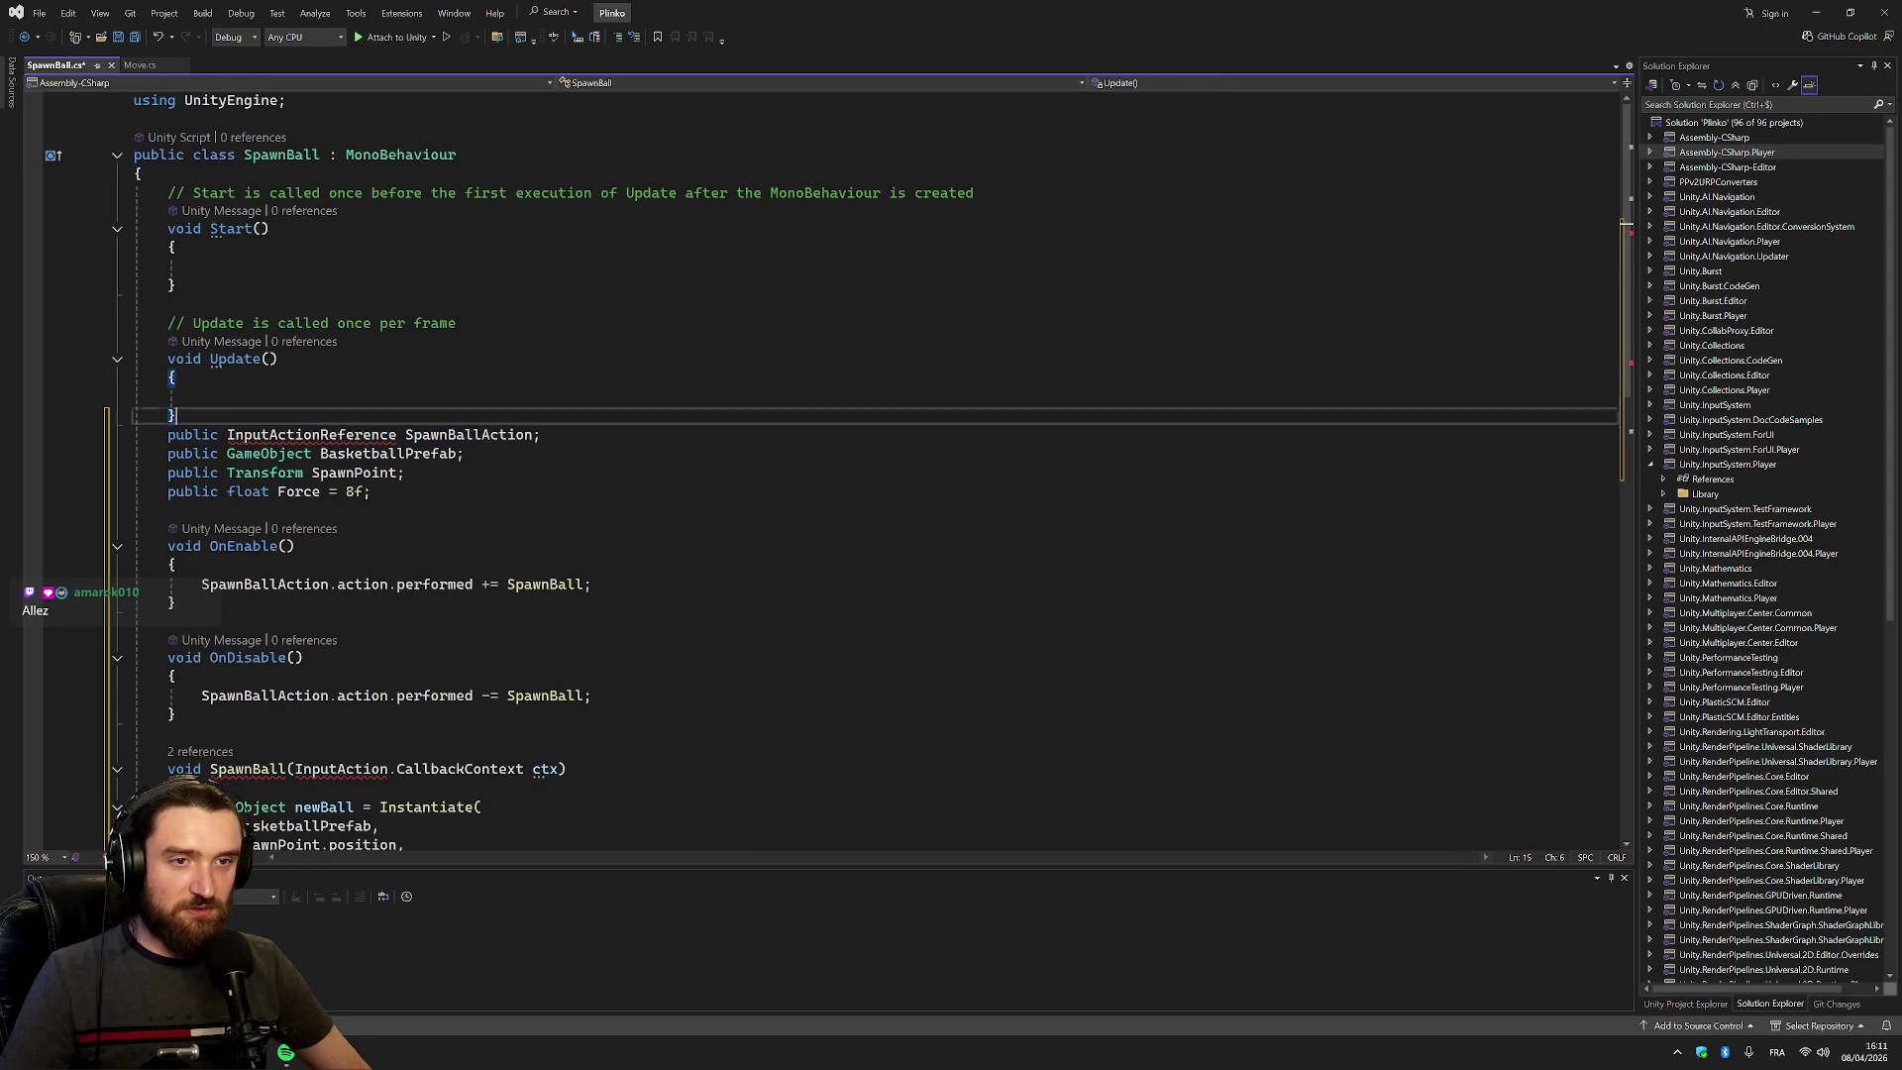
left_click_drag(174, 415, 371, 491)
left_click_drag(354, 404, 297, 178)
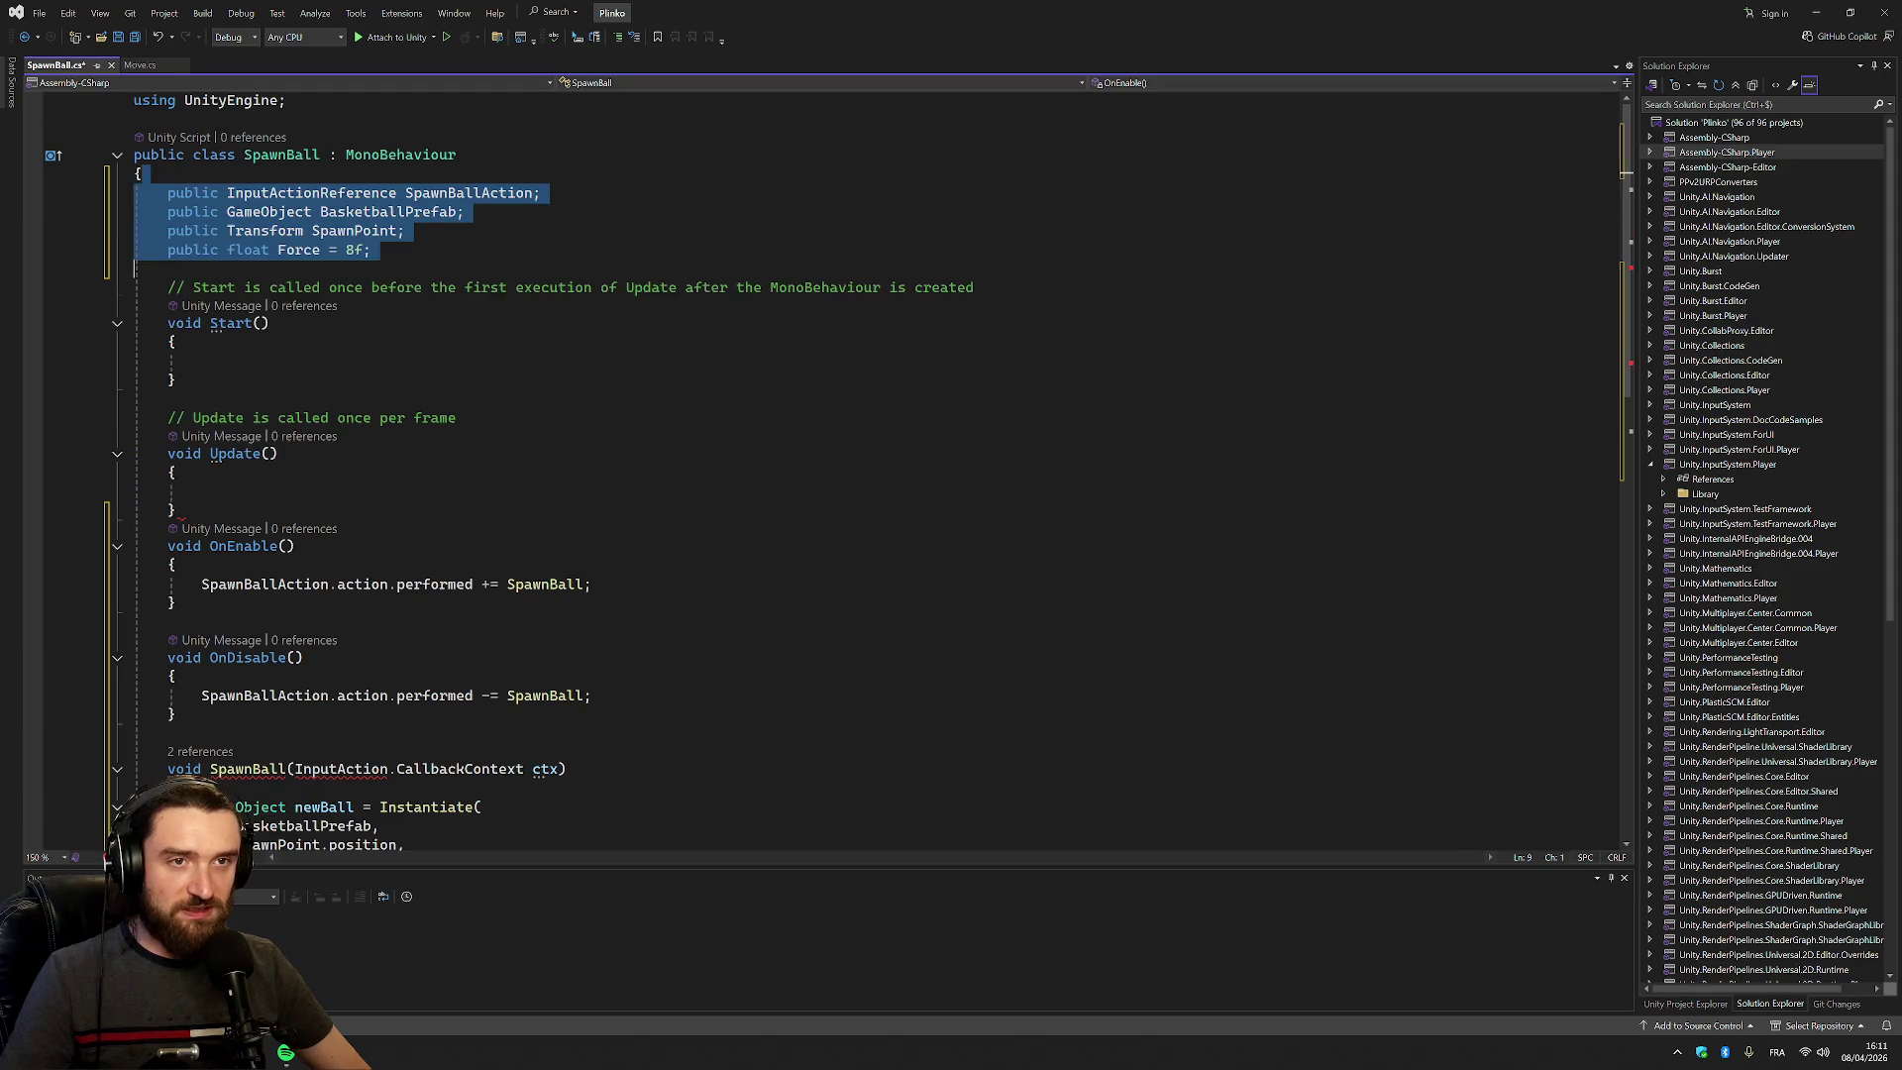
left_click(327, 212)
left_click(354, 193)
left_click(320, 212)
left_click(485, 245)
scroll(485, 248, "down", 2)
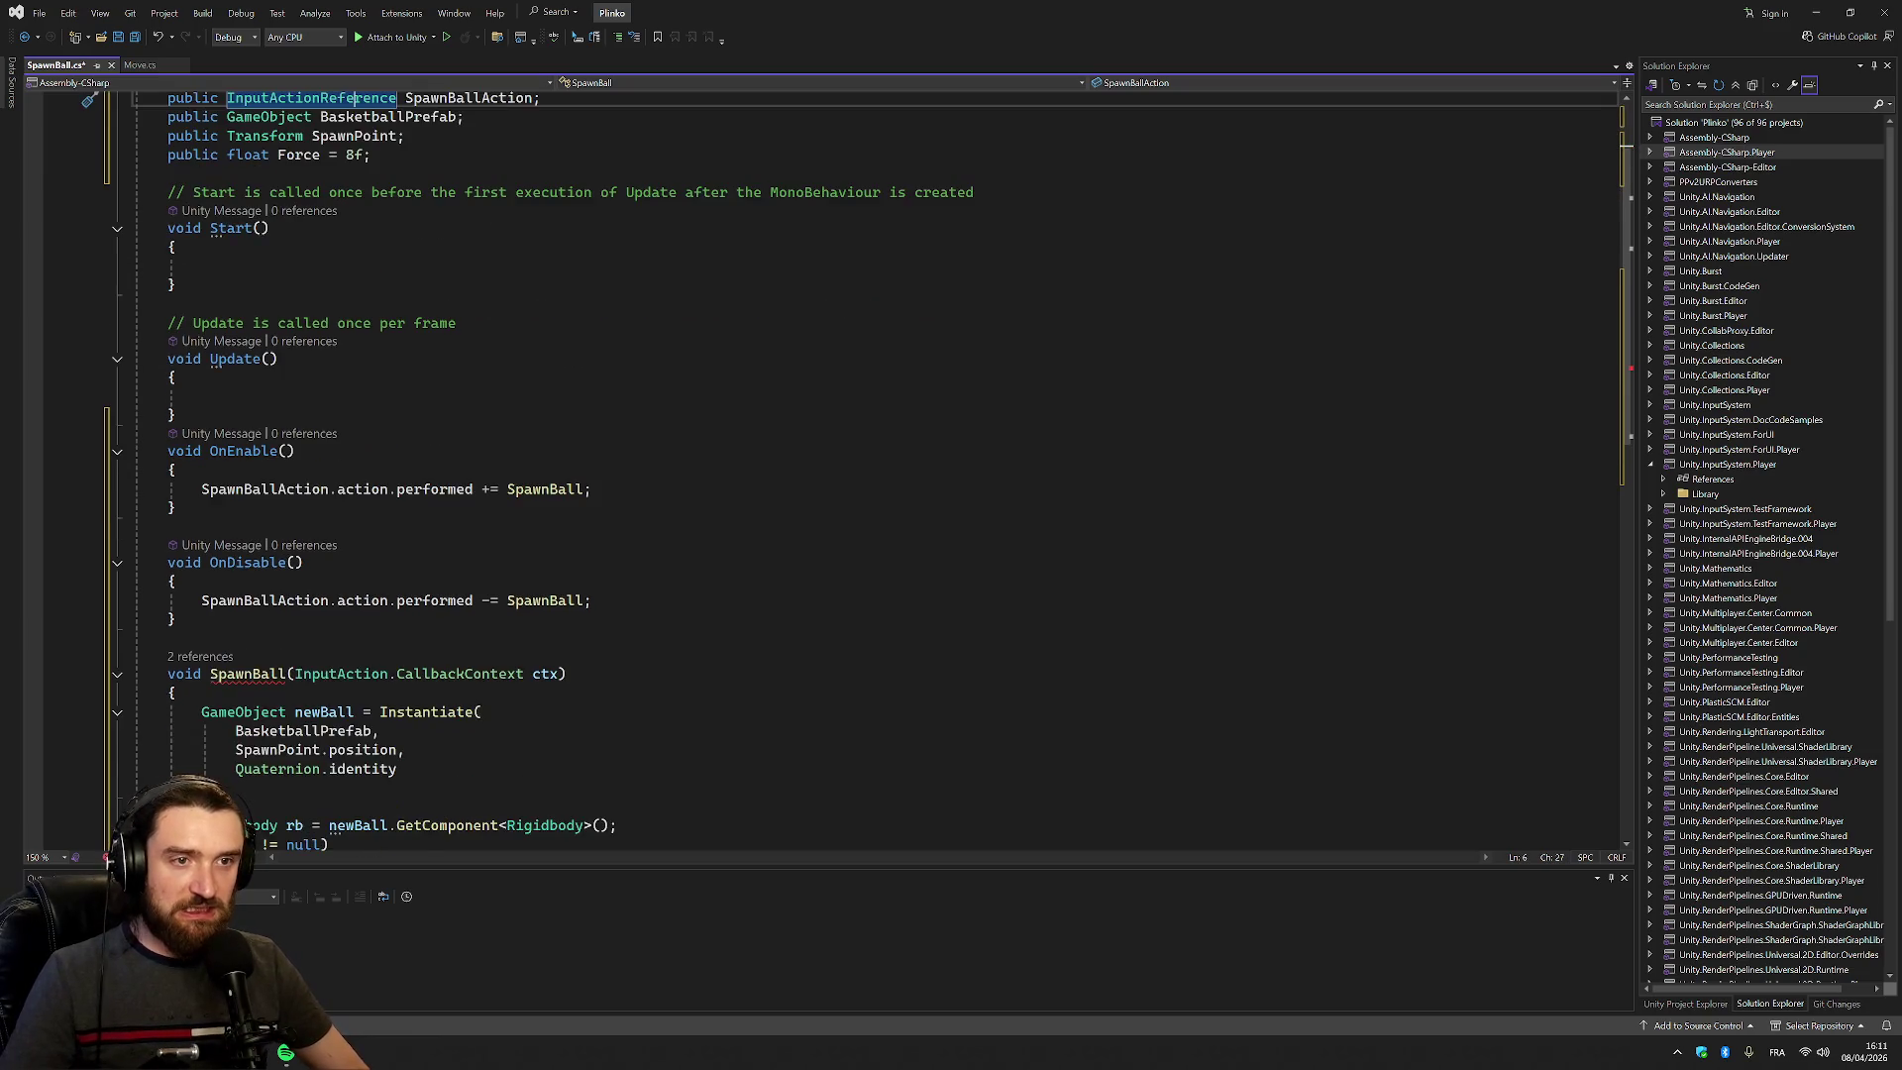
Rename the SpawnBall method to Spawn to resolve the CS0542 clash with the class name
mouse_move(247, 677)
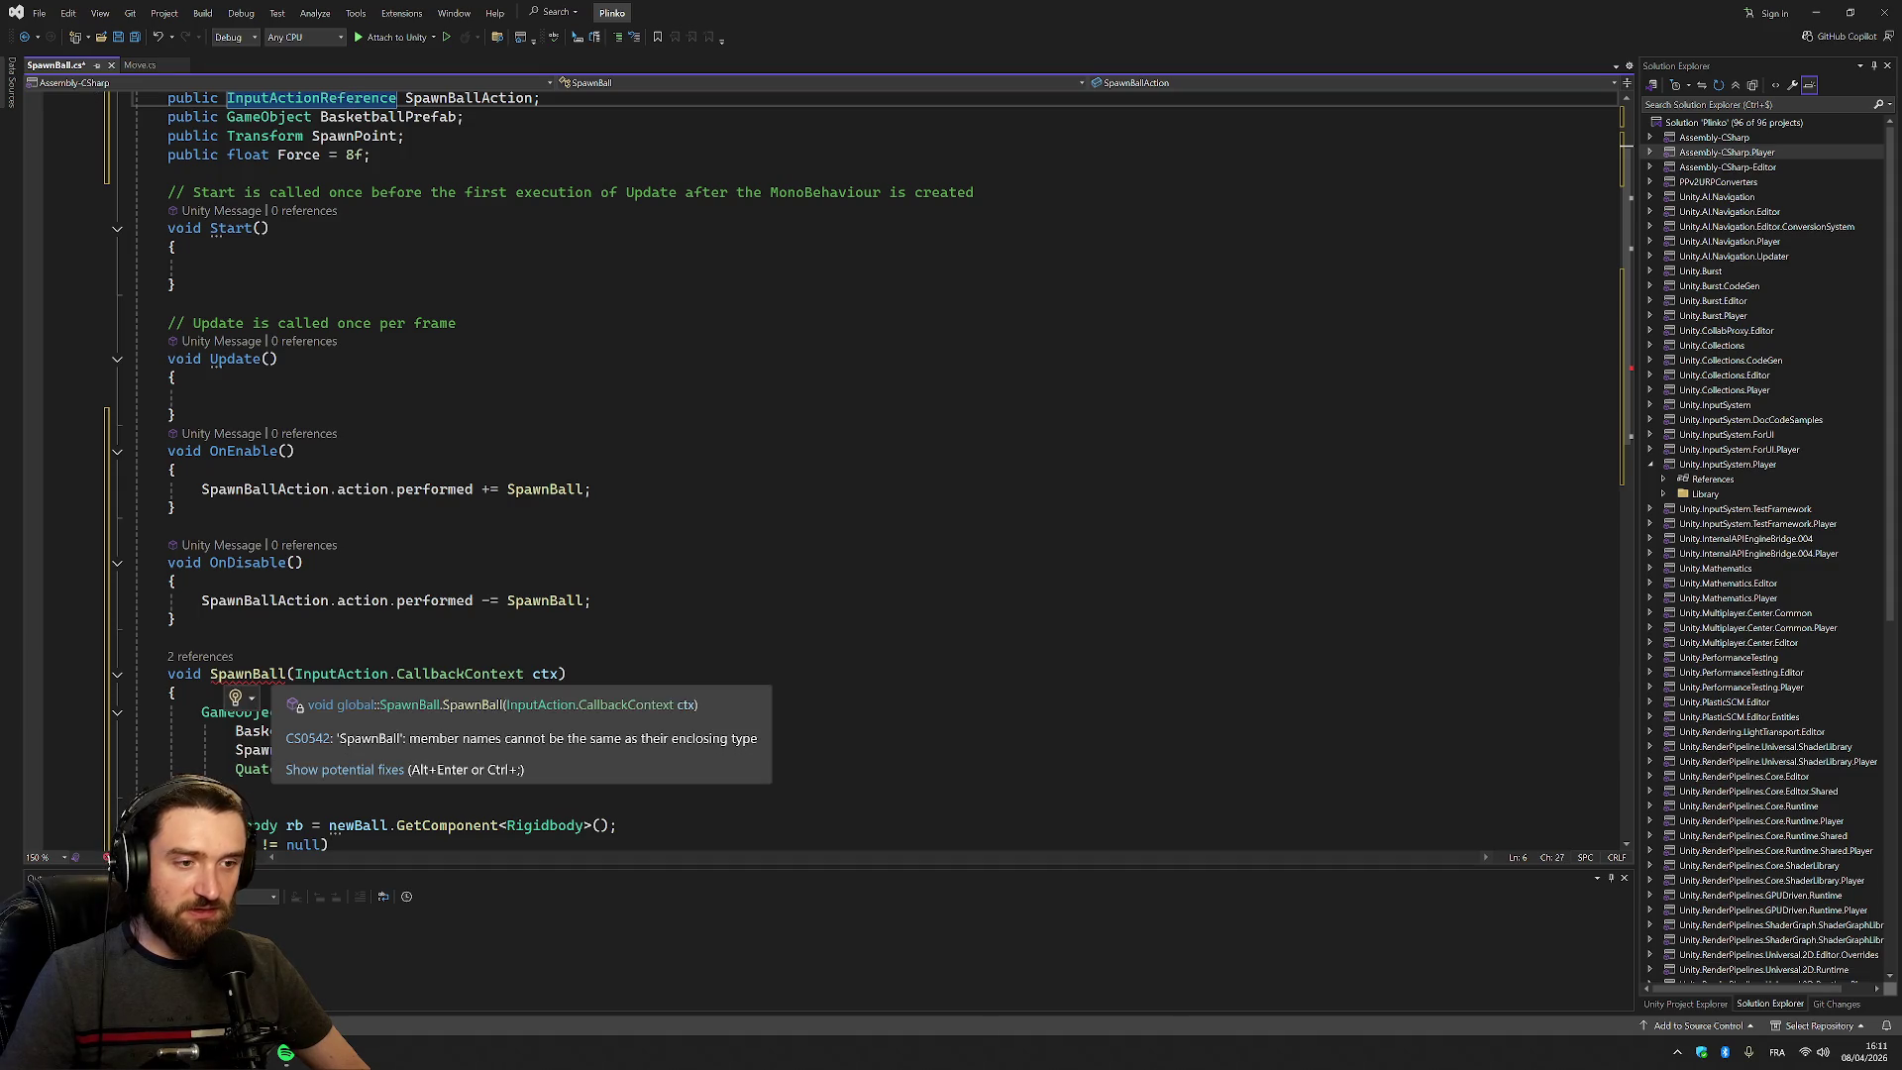
double_click(247, 674)
scroll(287, 396, "up", 2)
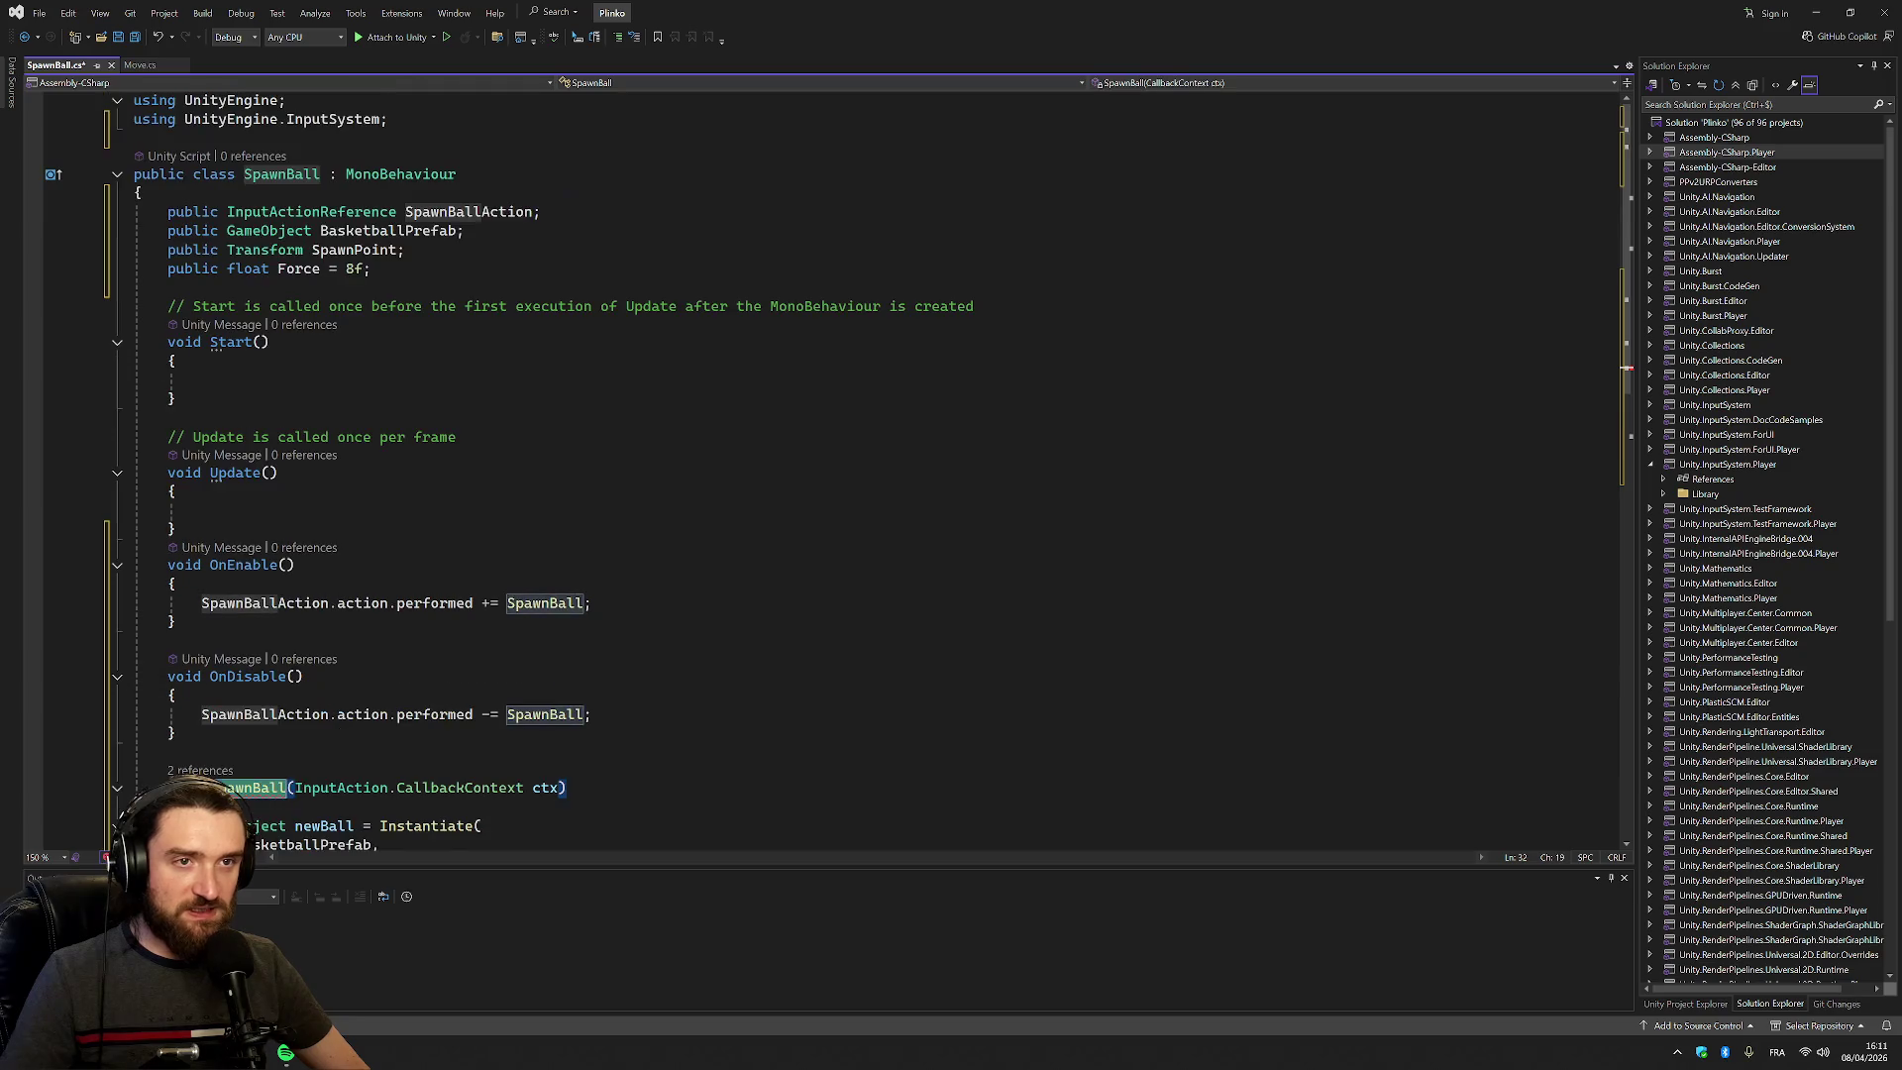
left_click(306, 174)
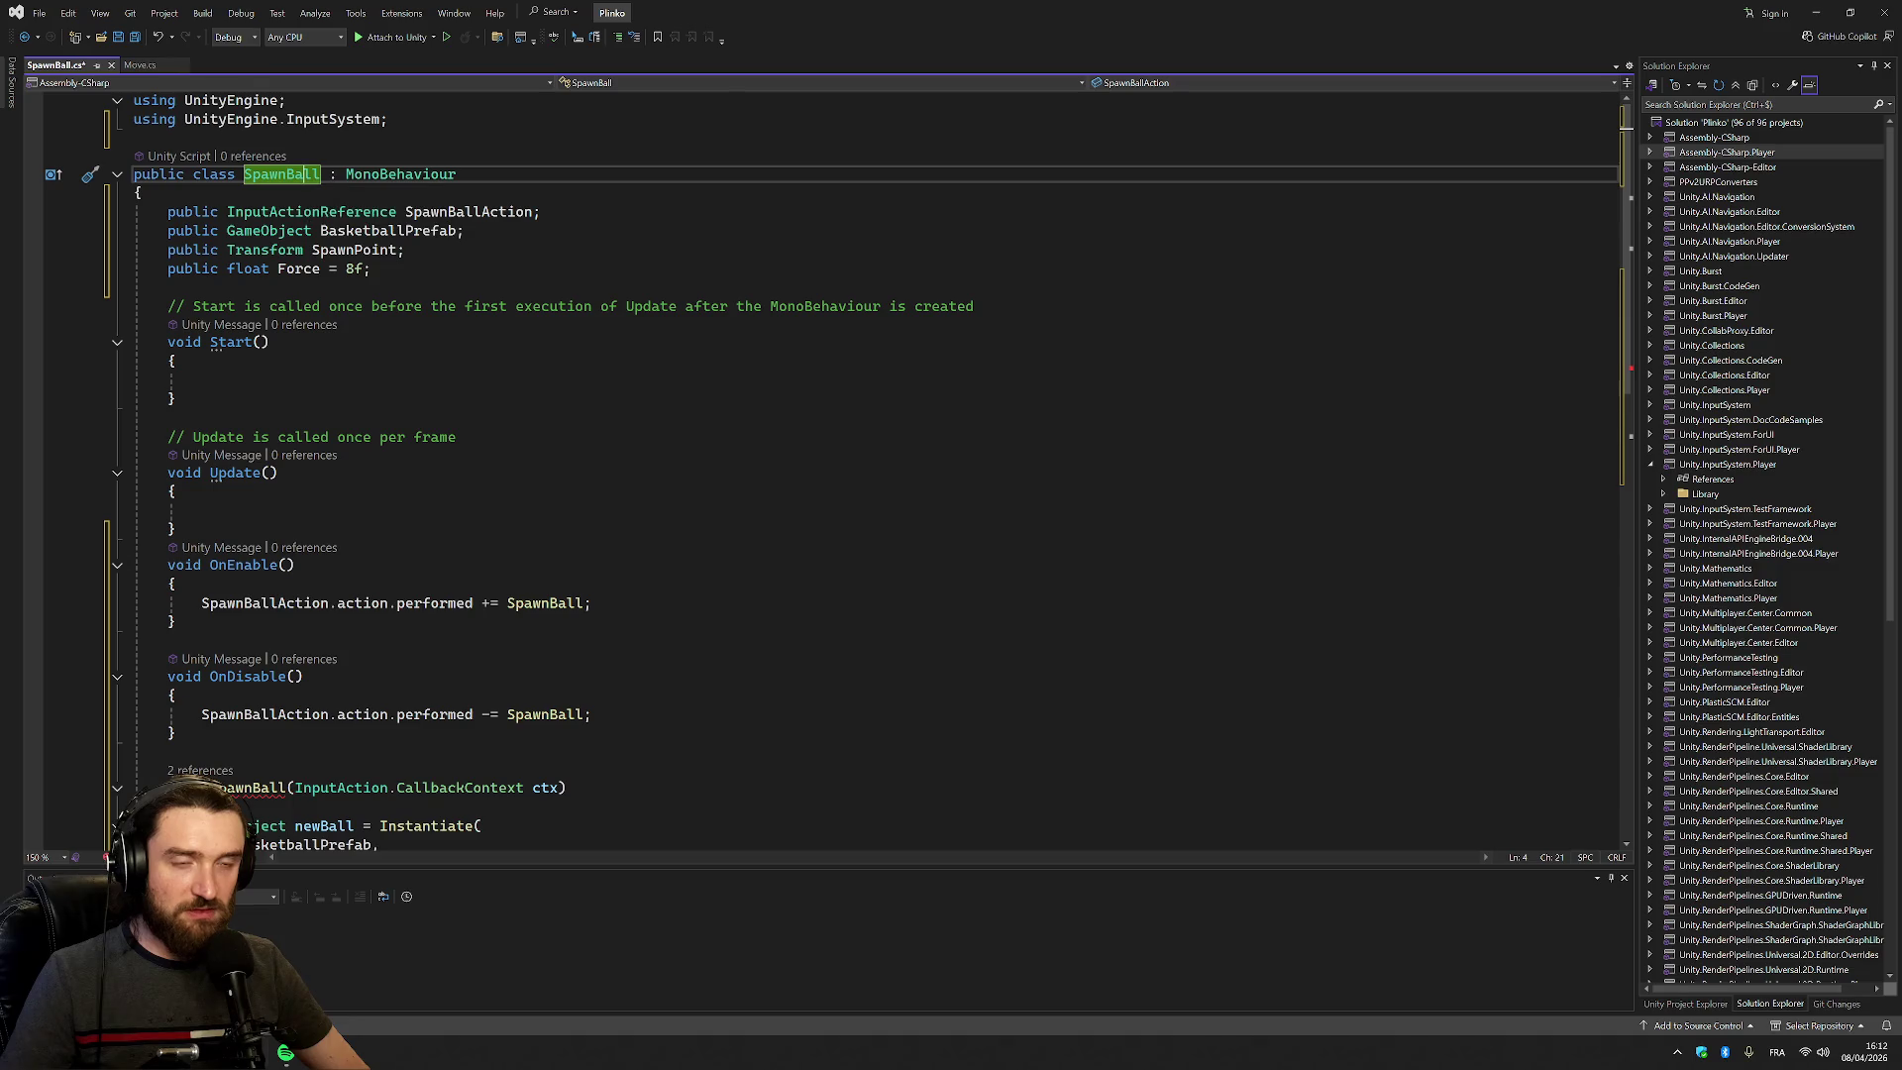
scroll(792, 445, "down", 4)
left_click(286, 560)
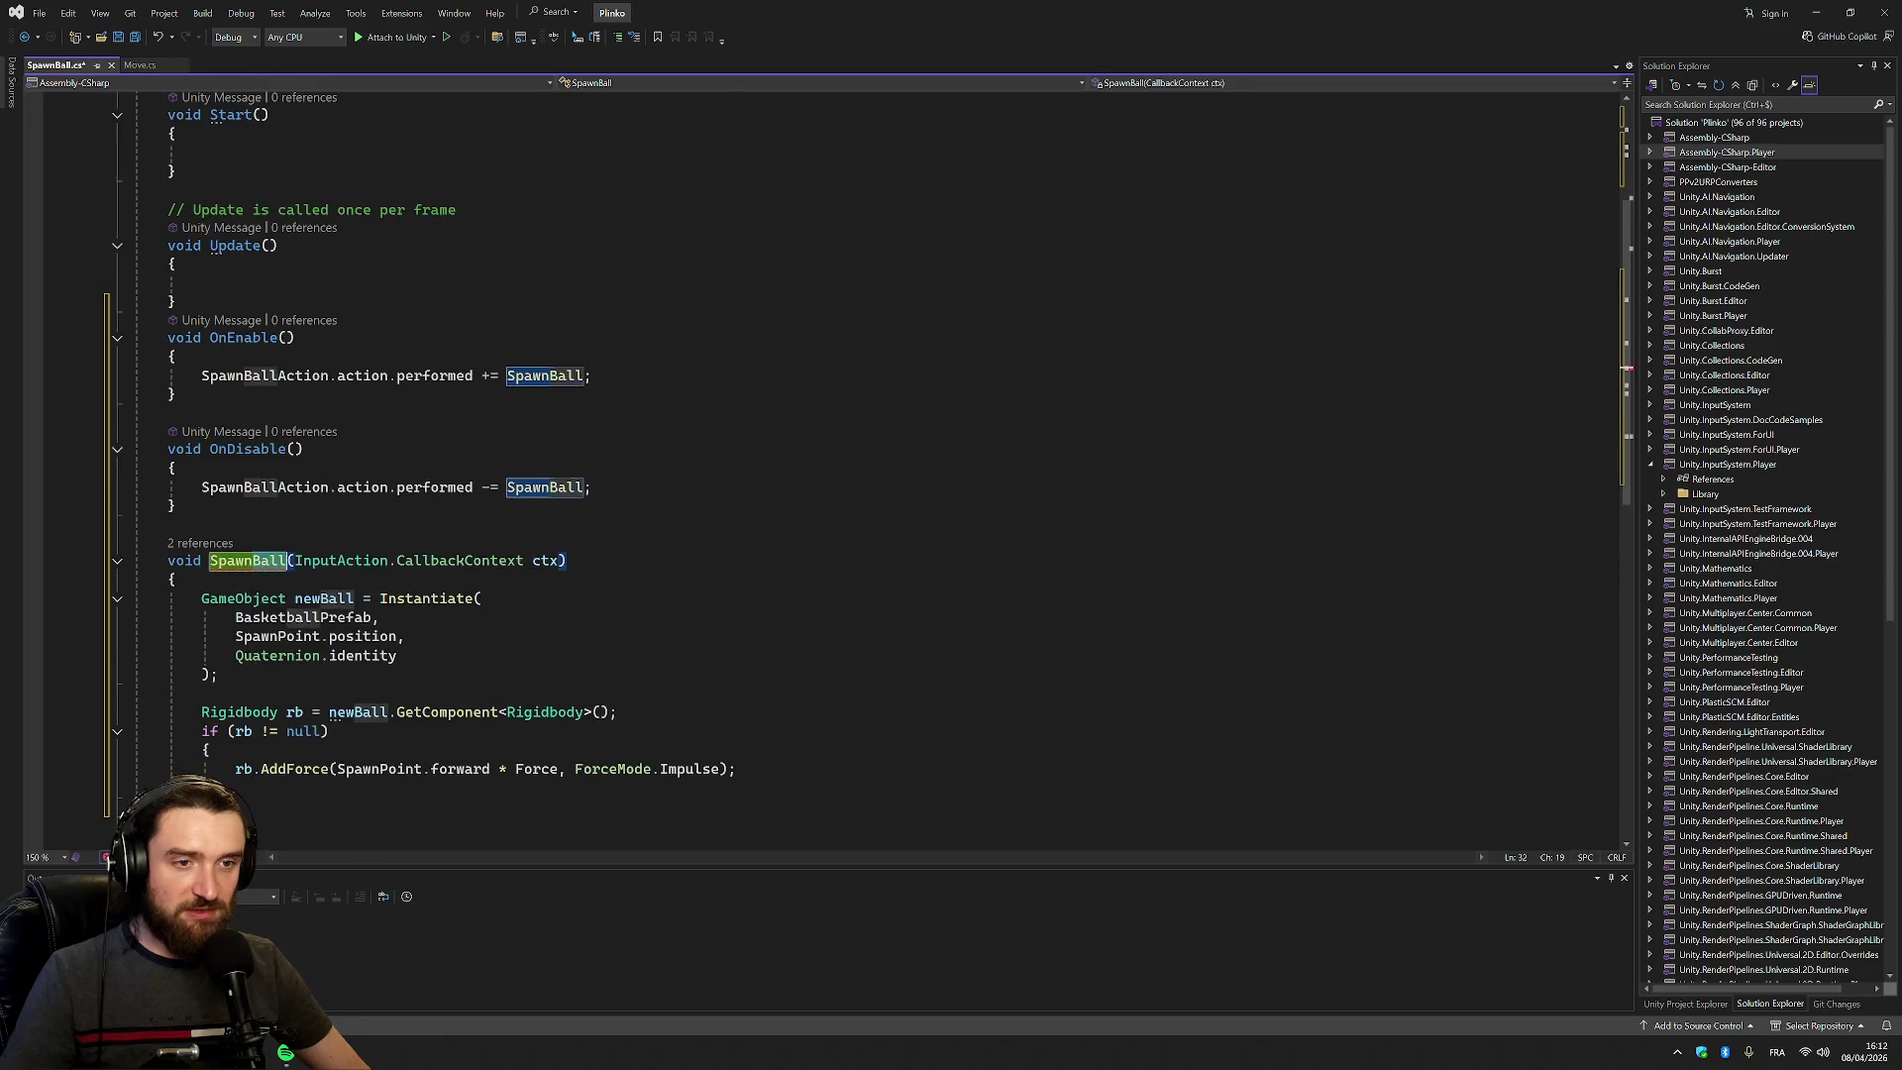
key("BackSpace")
key("BackSpace")
key("BackSpace")
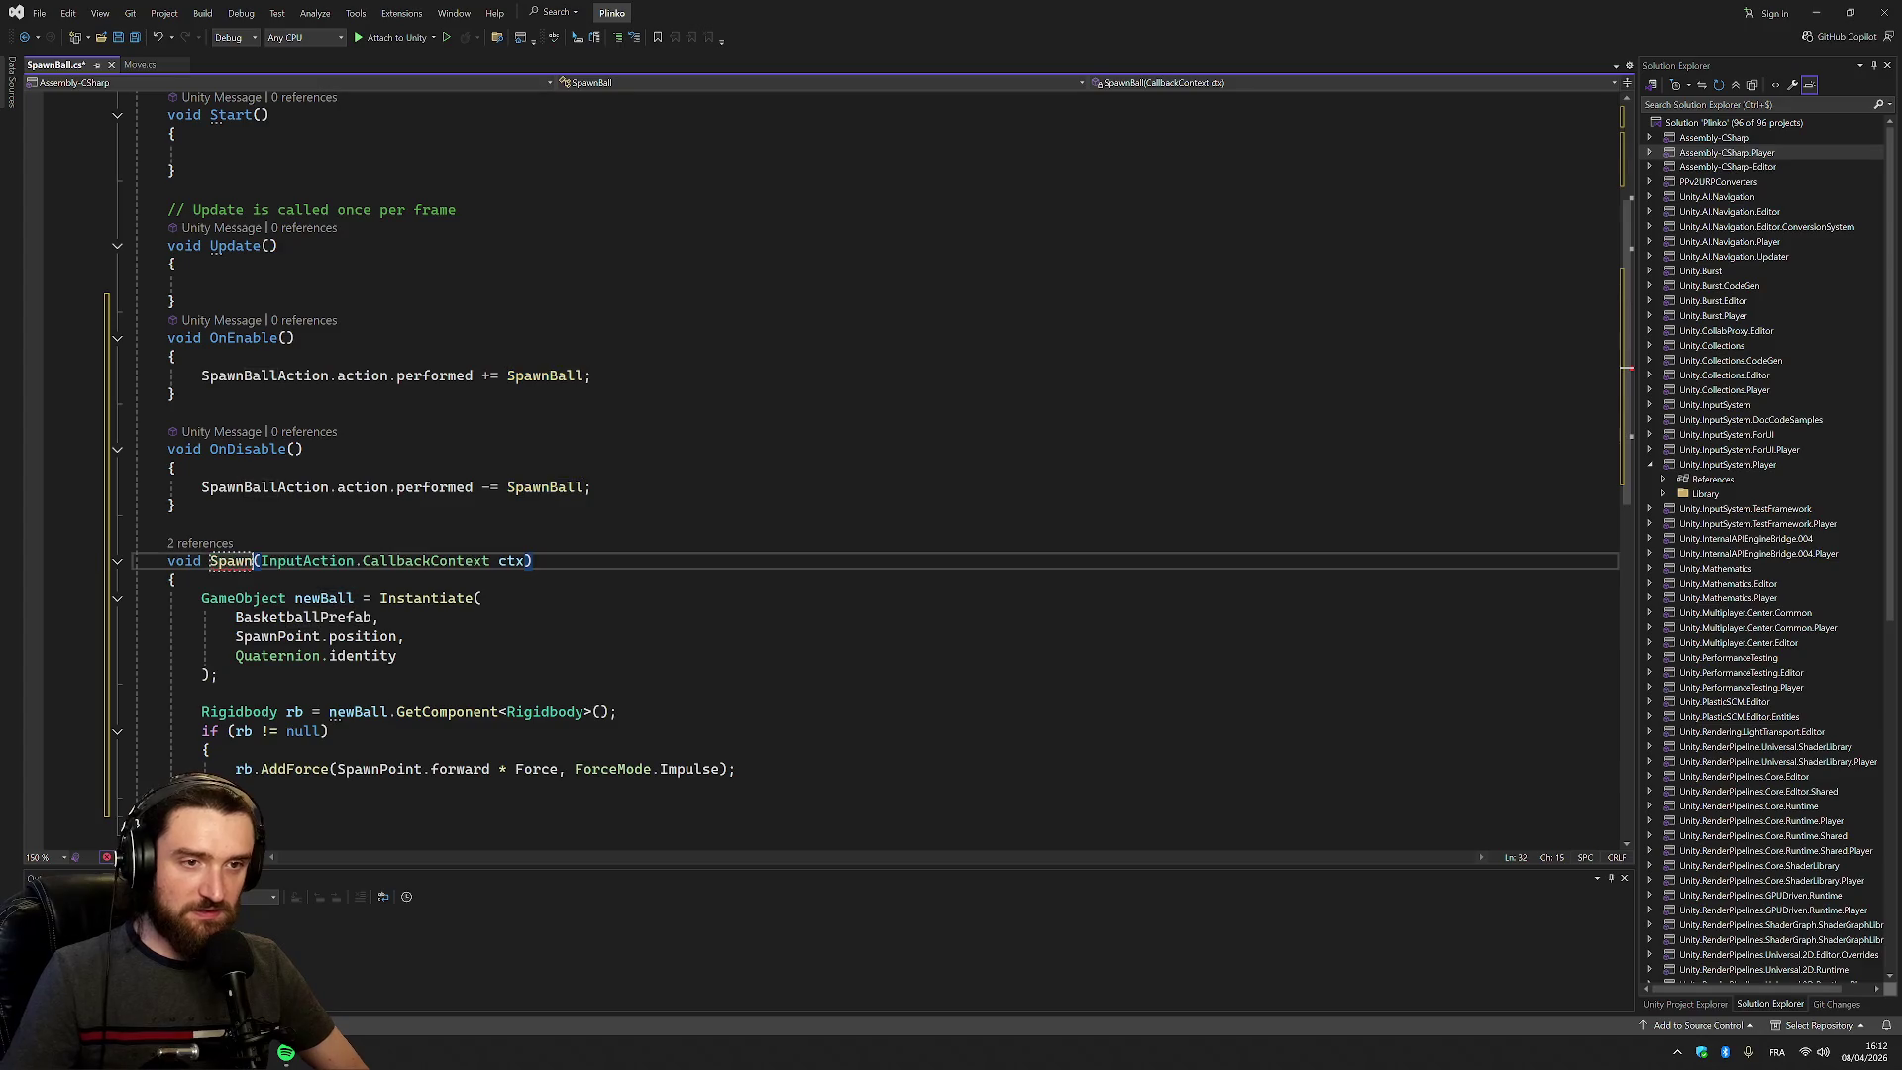
Change the OnEnable and OnDisable subscriptions to use Spawn and save the script
left_click(582, 375)
left_click(582, 486)
key("BackSpace")
key("BackSpace")
key("BackSpace")
left_click(582, 376)
key("BackSpace")
key("BackSpace")
key("BackSpace")
left_click(168, 413)
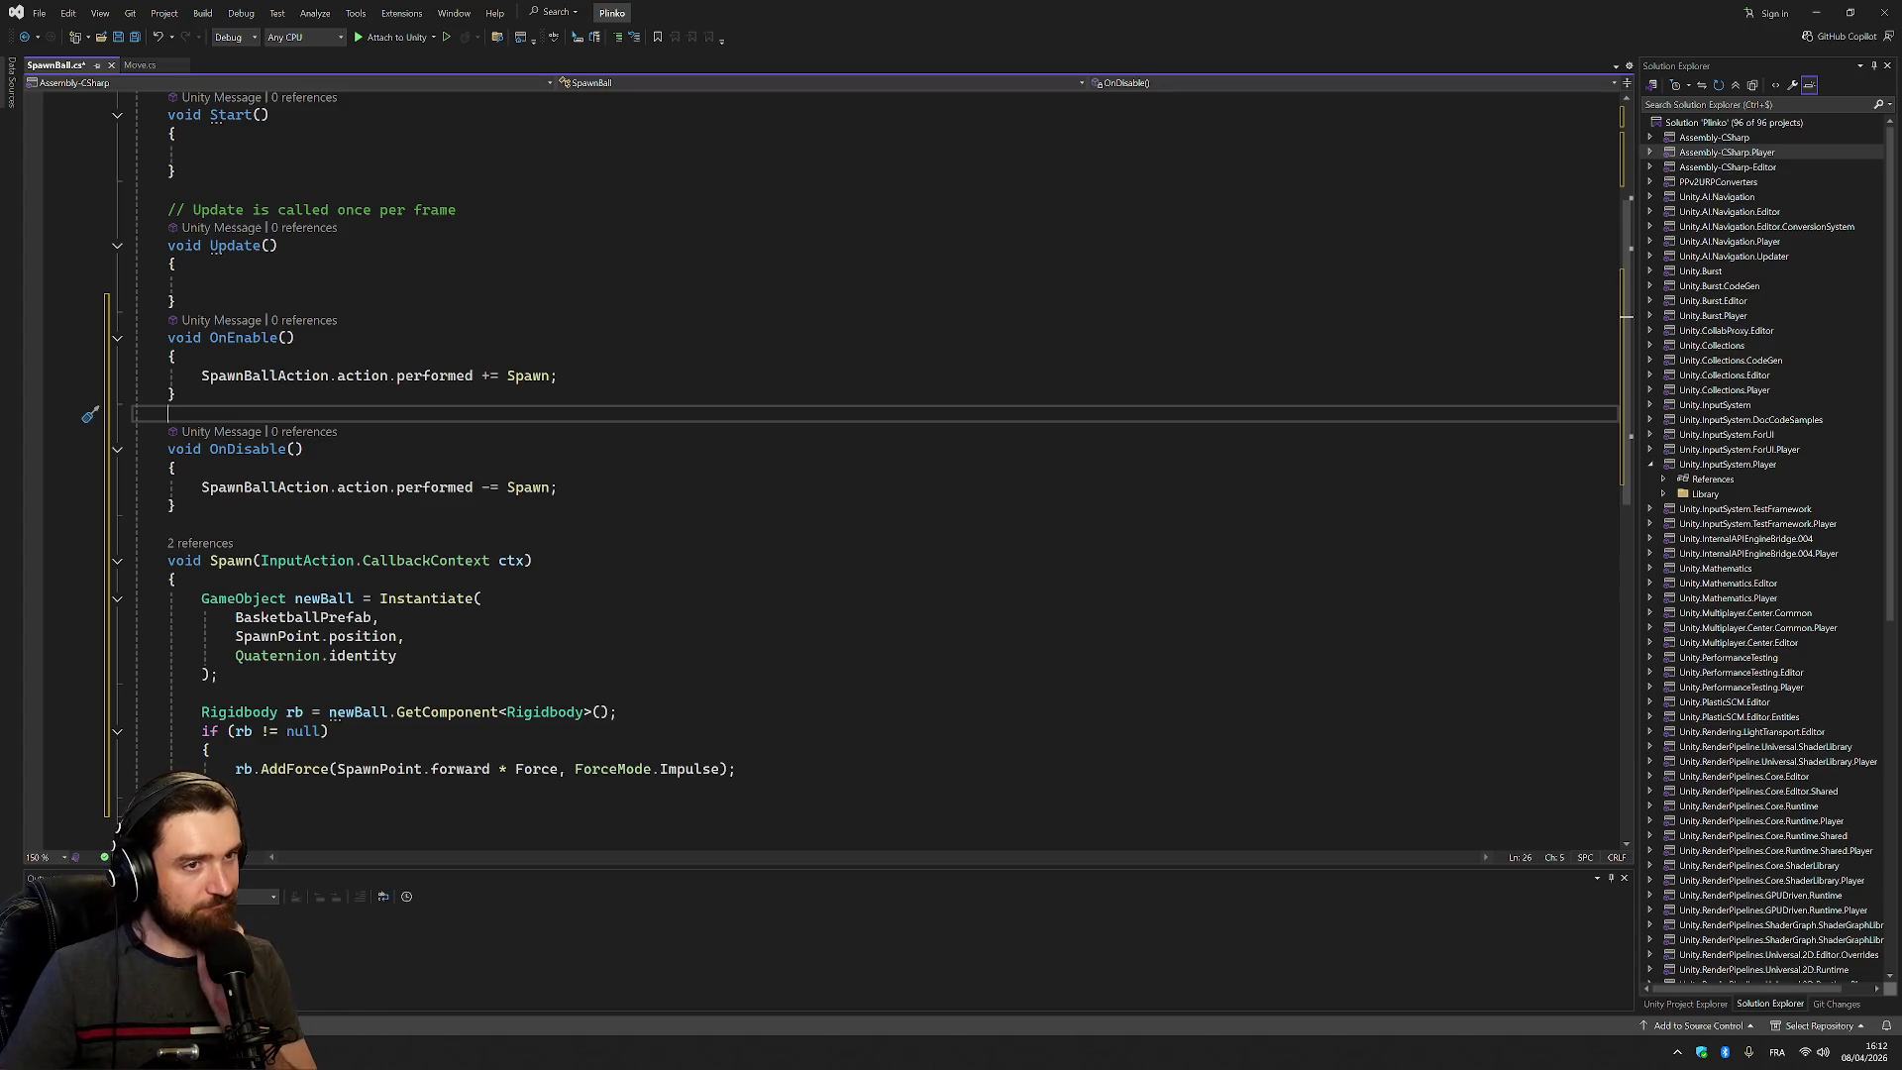
key("ctrl+s")
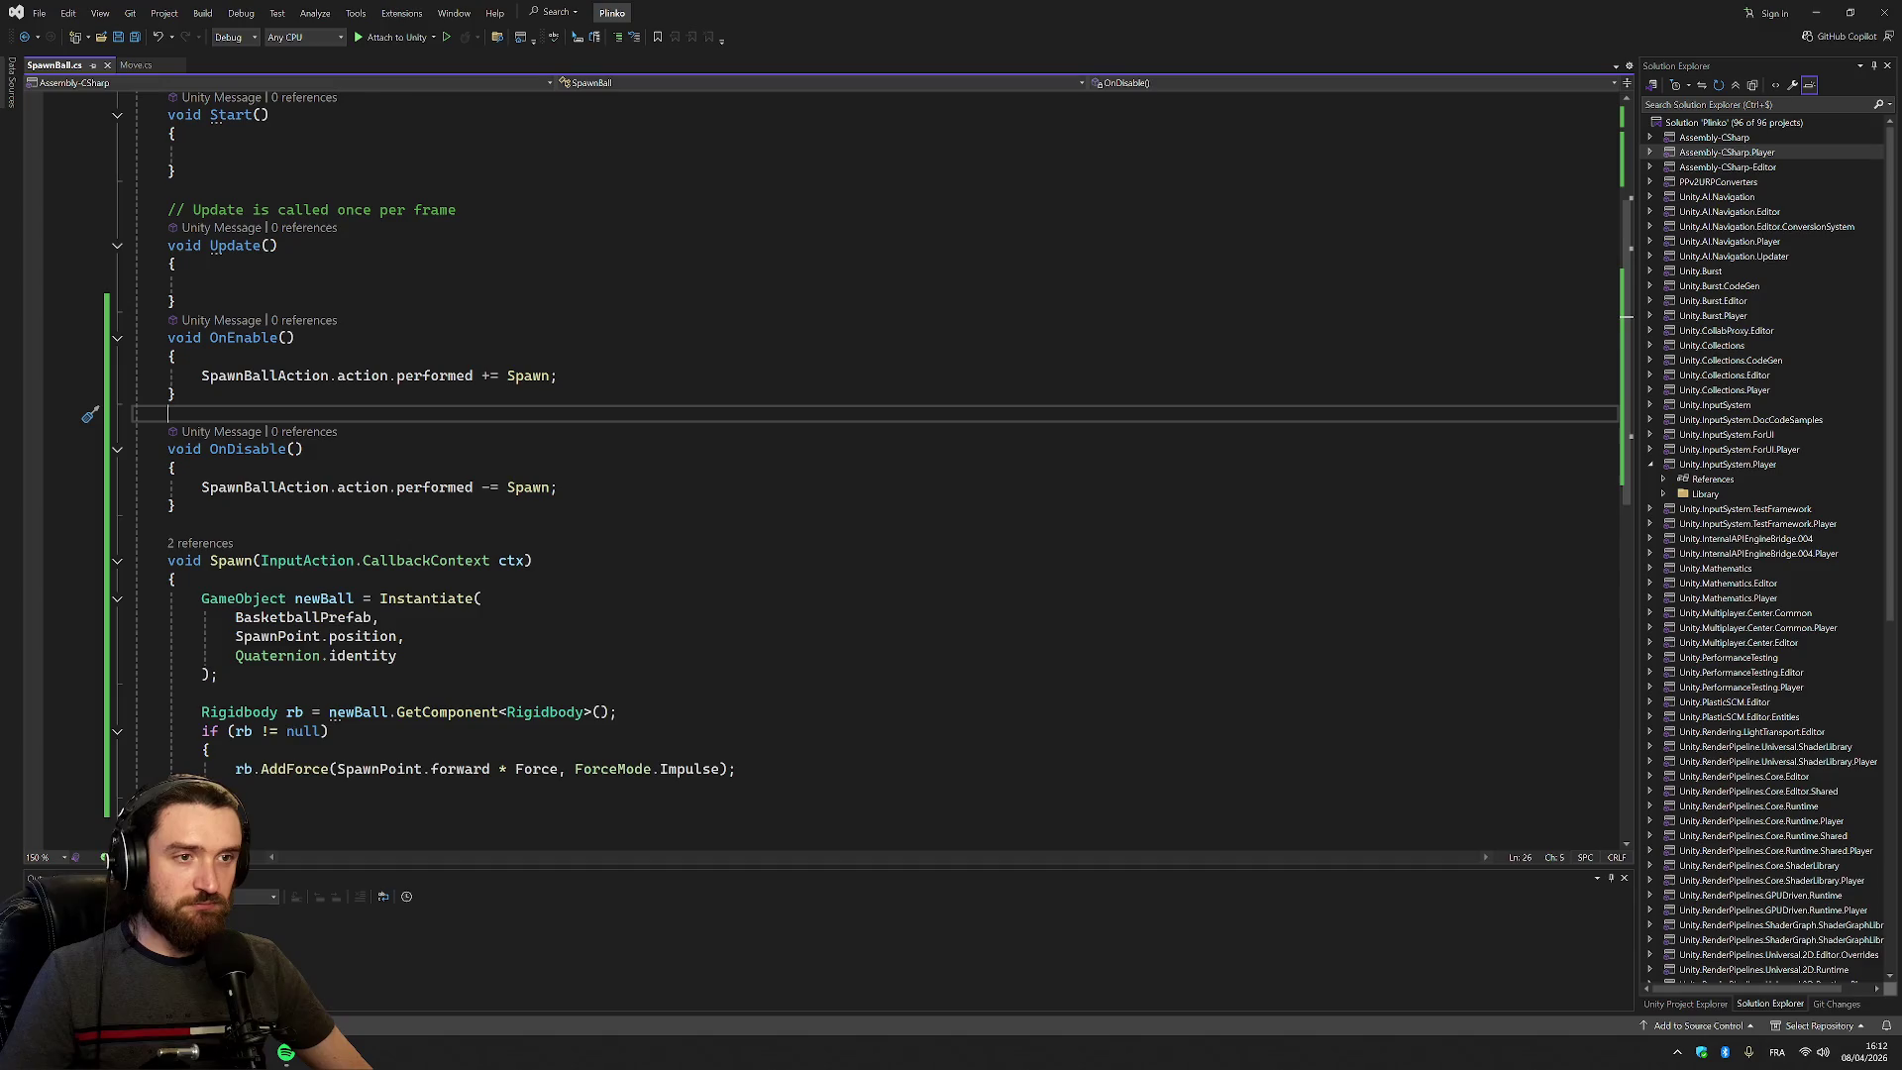
scroll(872, 446, "down", 3)
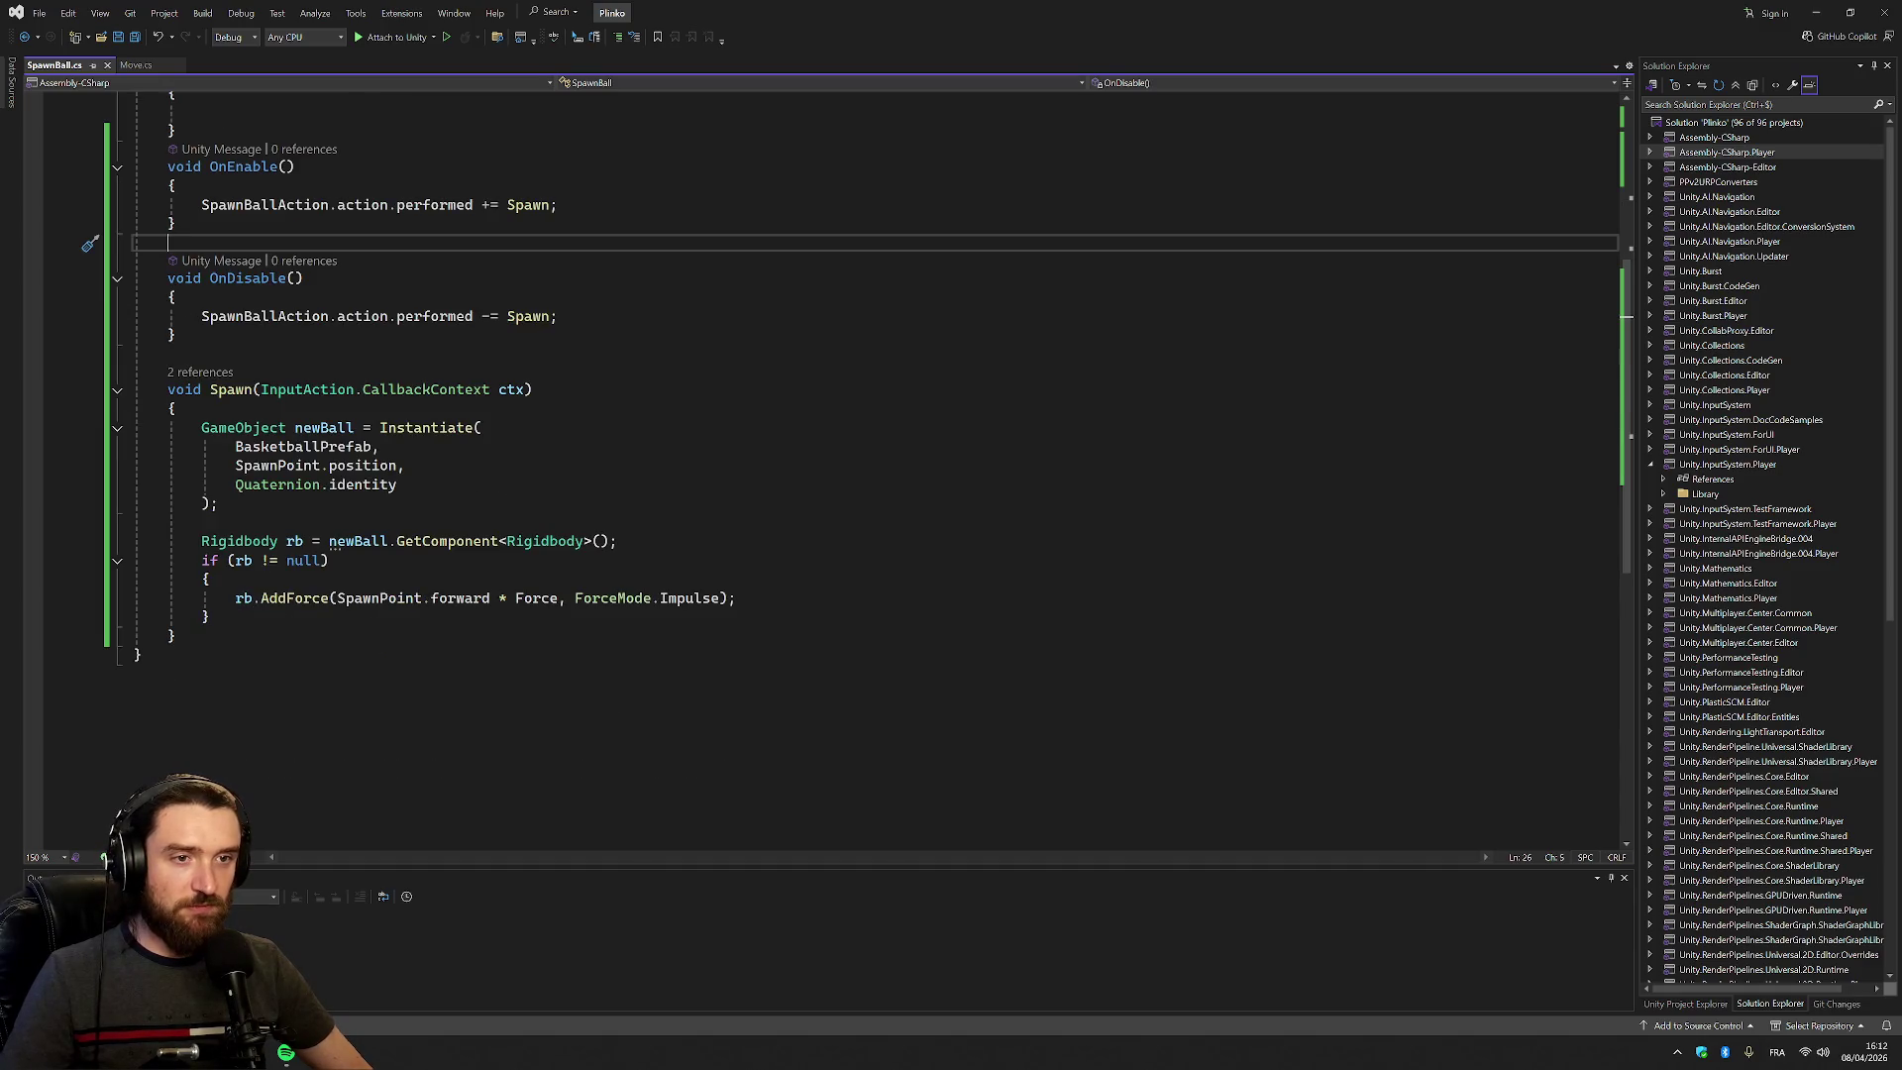
Rename BasketballPrefab to BallPrefab throughout the SpawnBall script
double_click(302, 446)
key("ctrl+r")
key("ctrl+r")
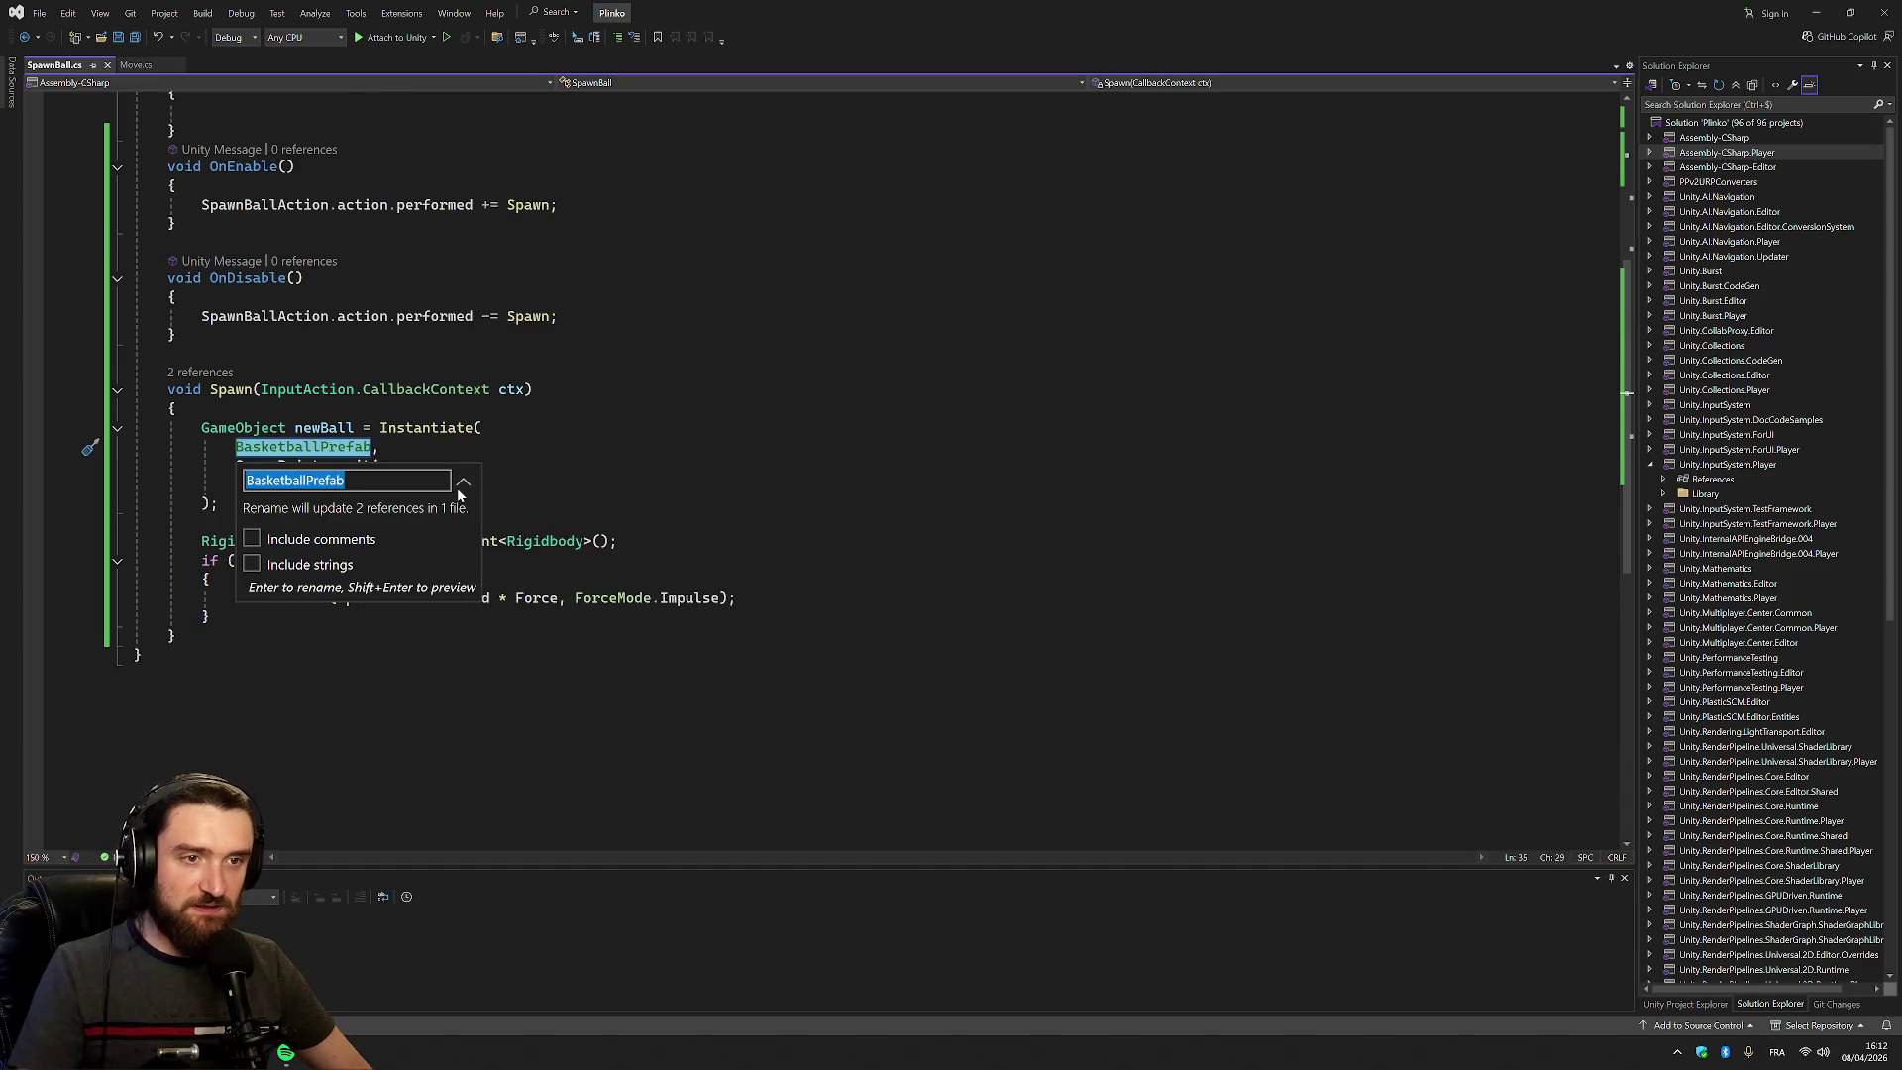
key("Home")
key("Delete")
key("Delete")
key("Delete")
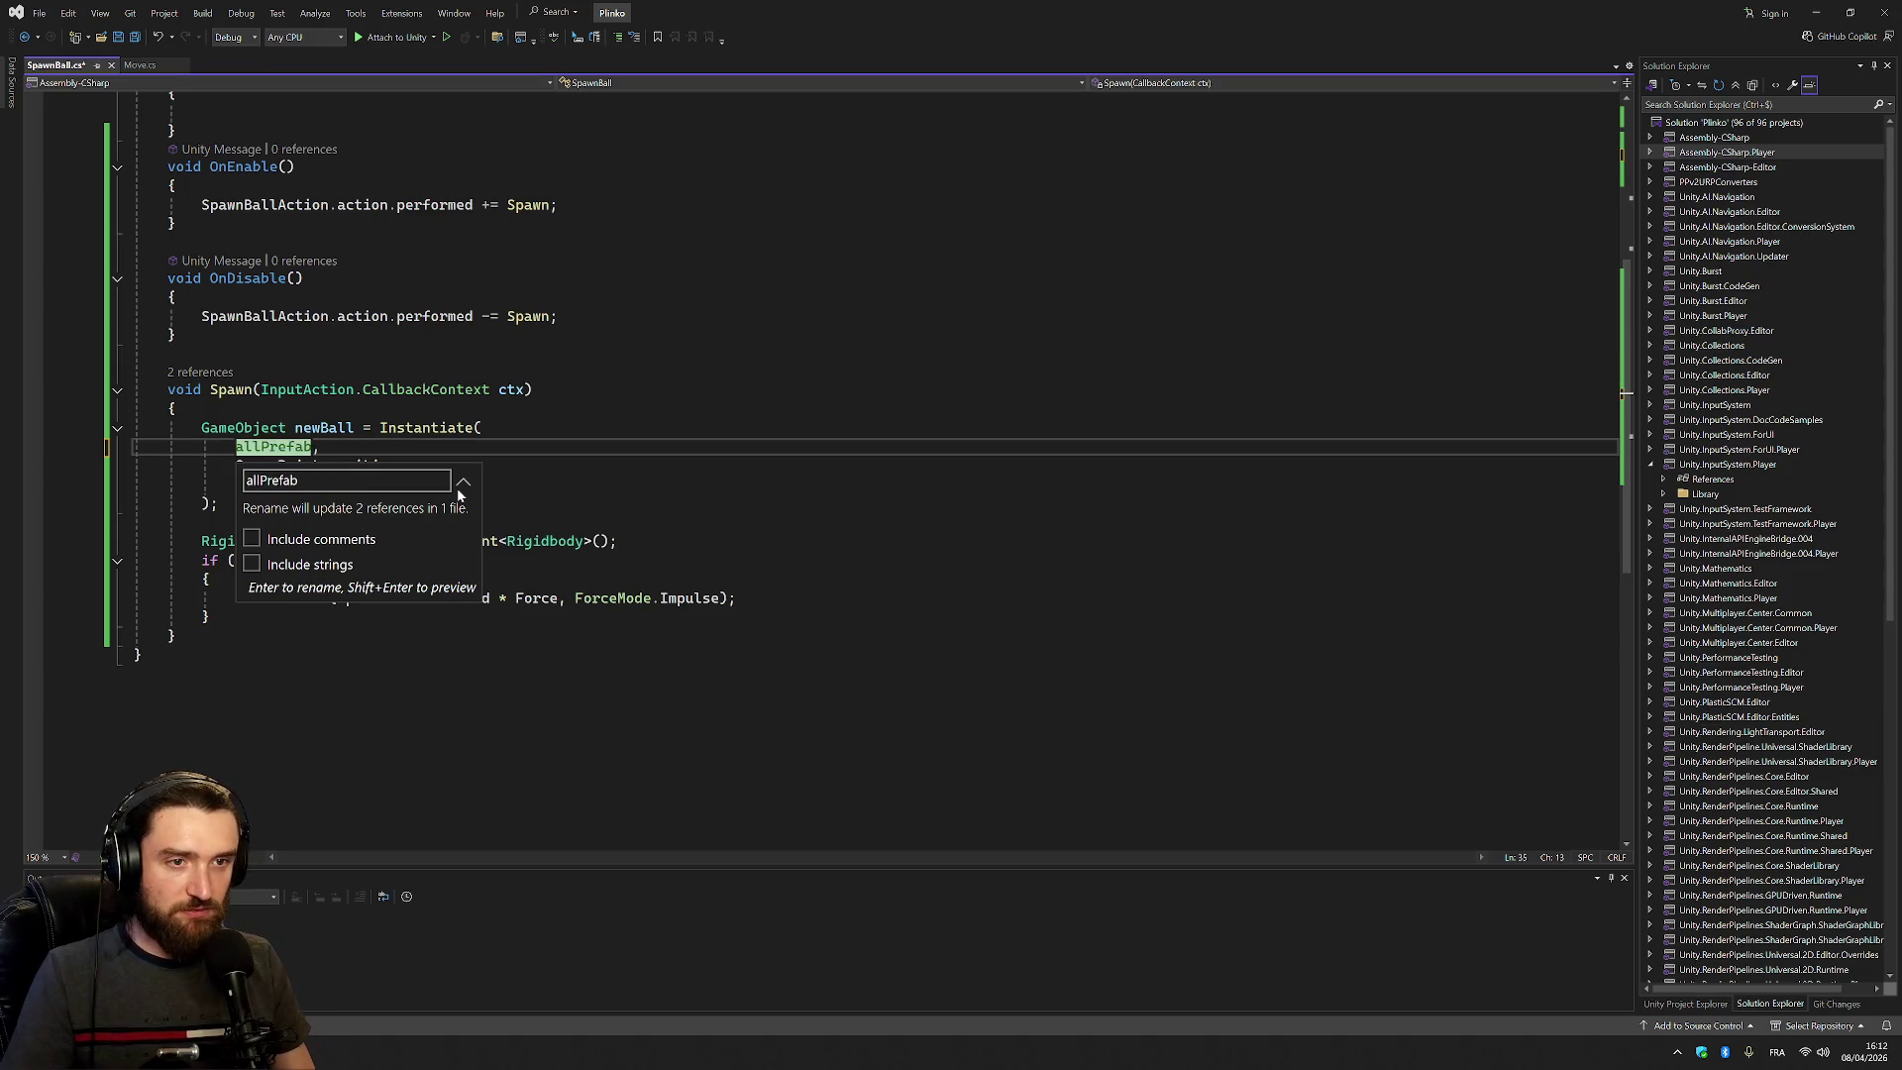
type("B")
key("Return")
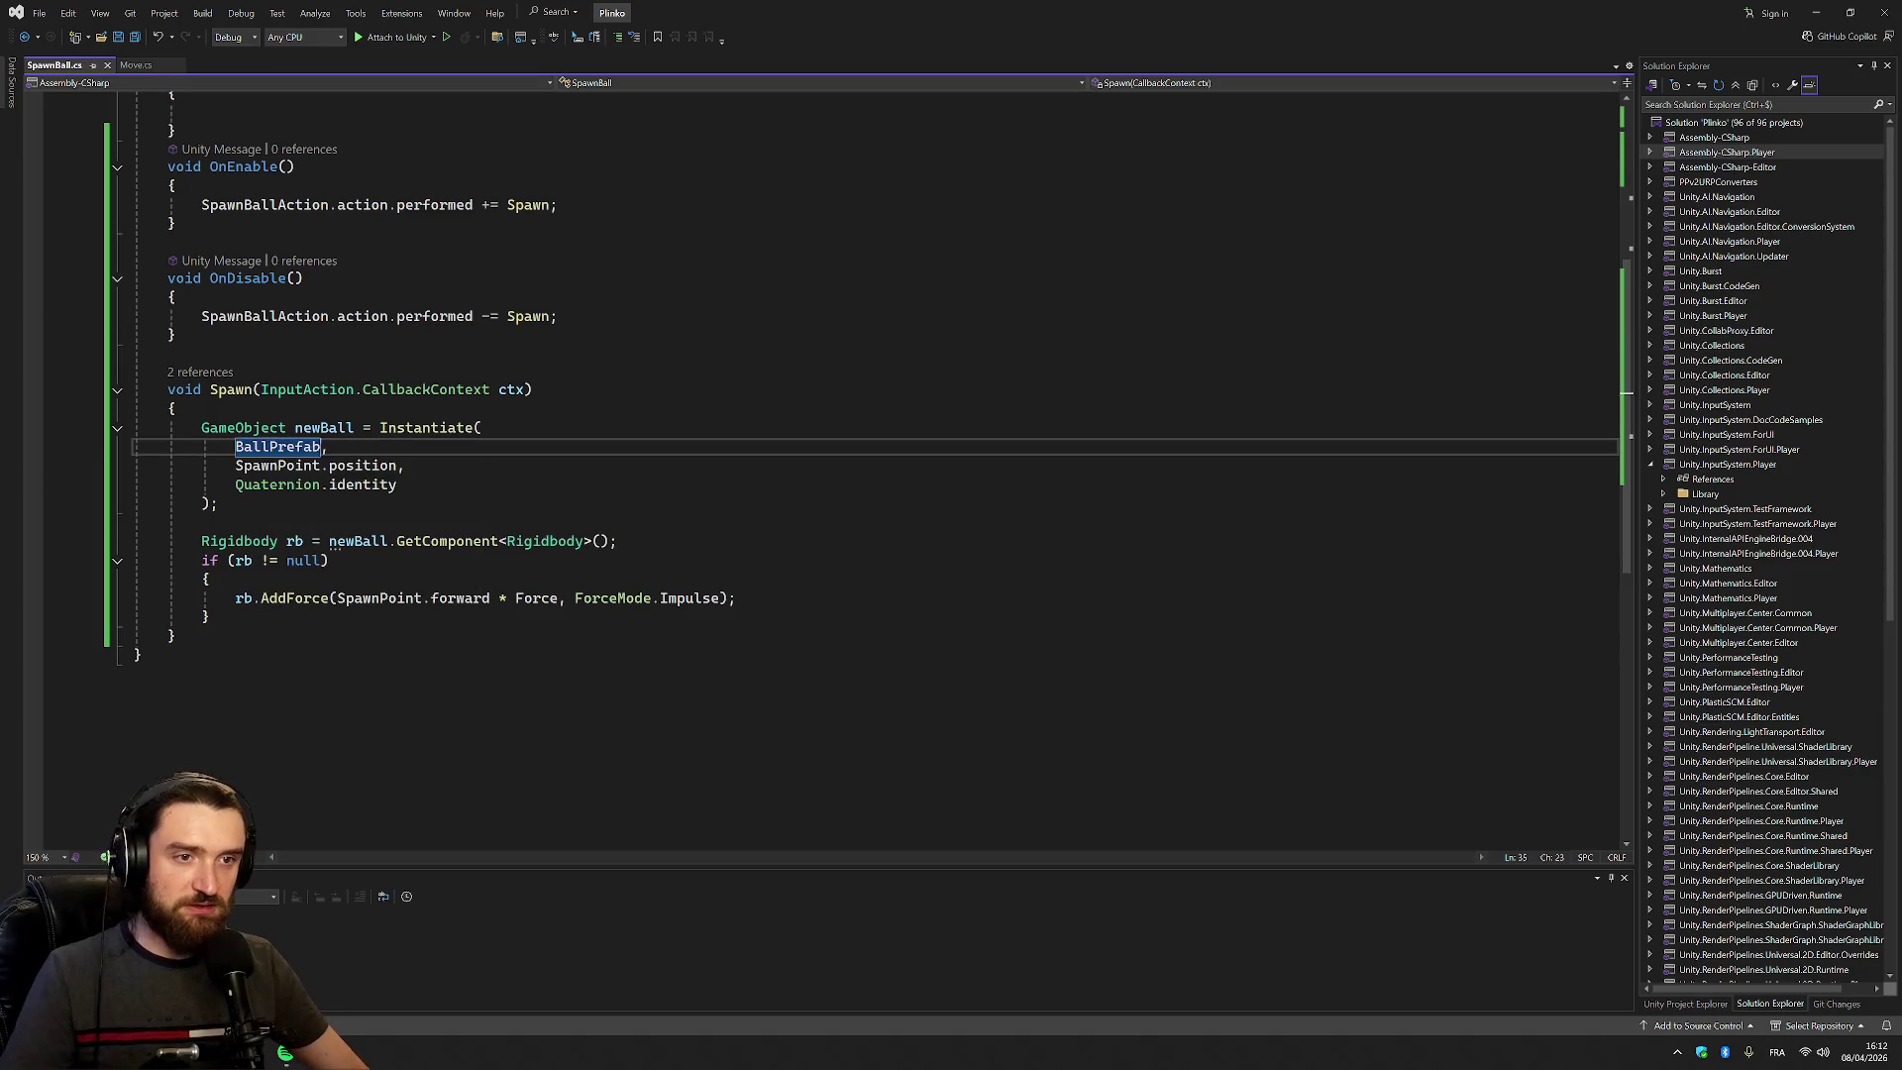
left_click(371, 466)
left_click(398, 485)
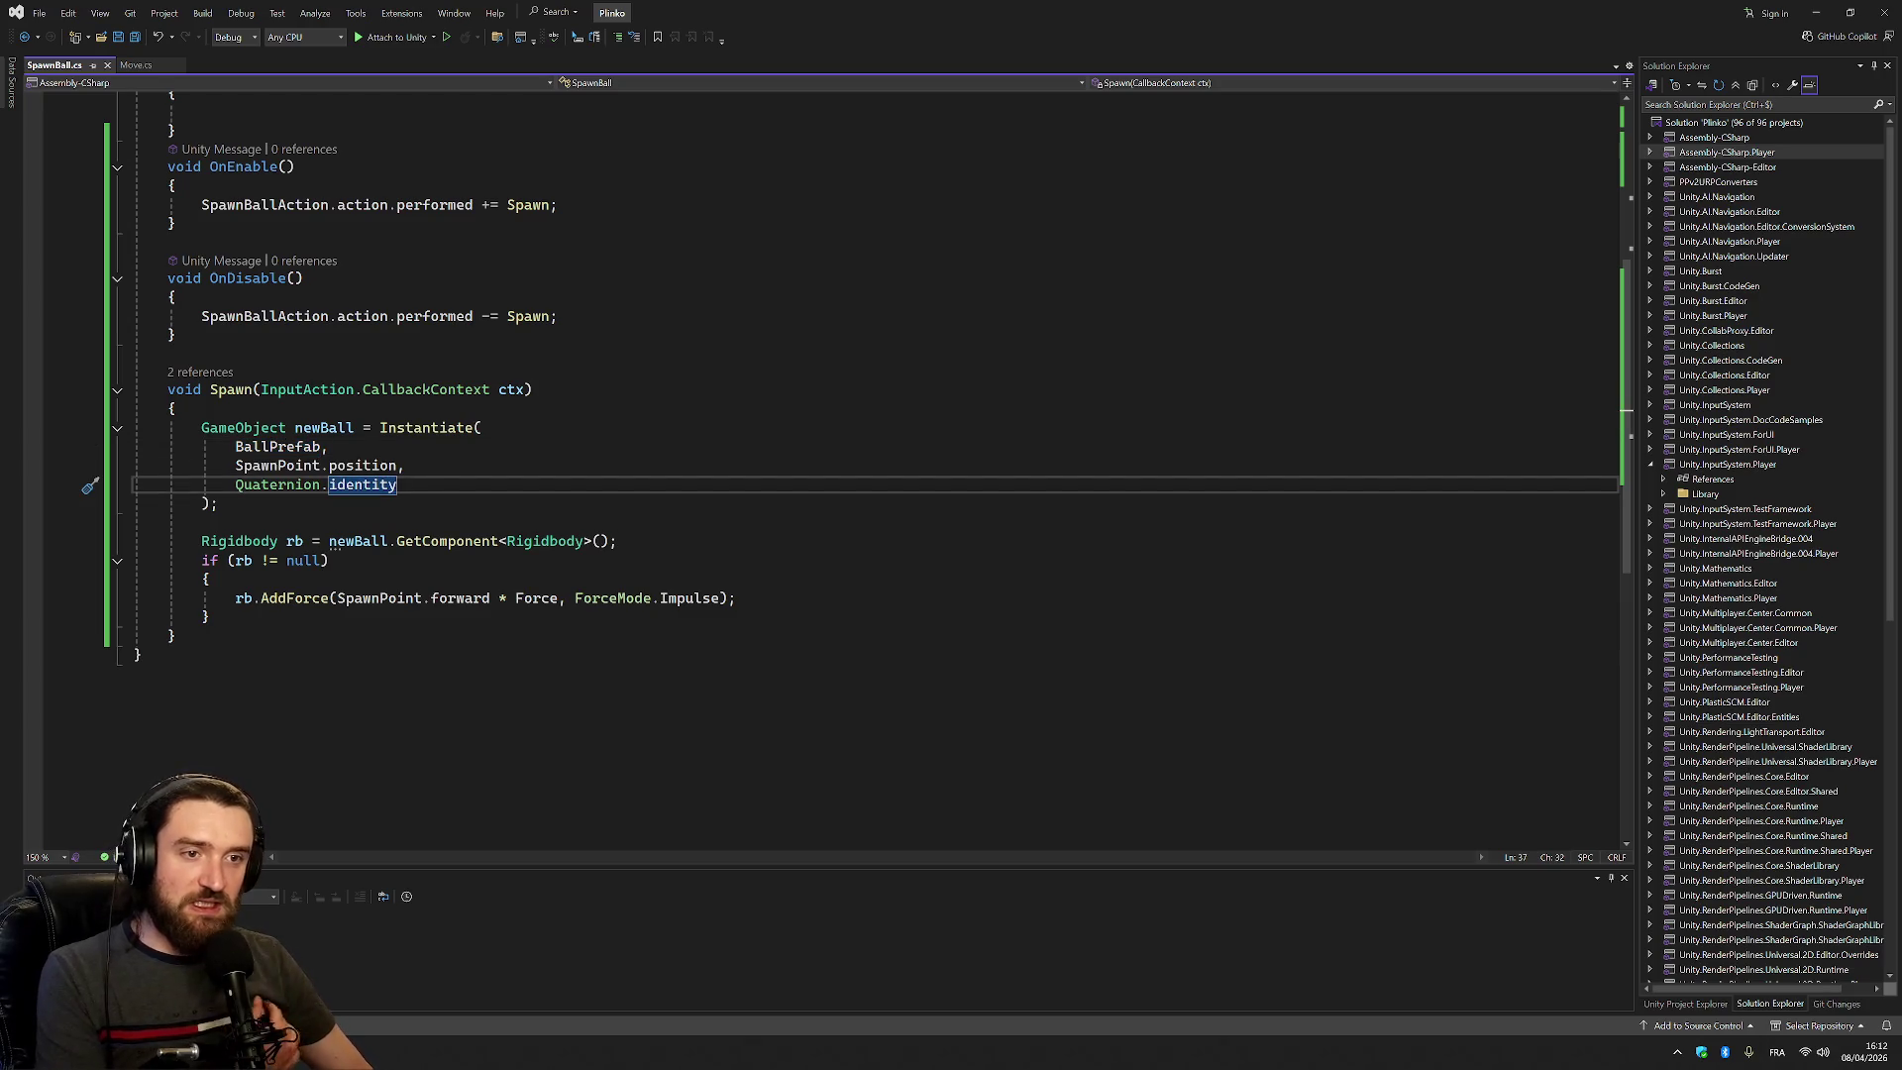
Delete the public float Force field declaration
scroll(822, 465, "up", 1)
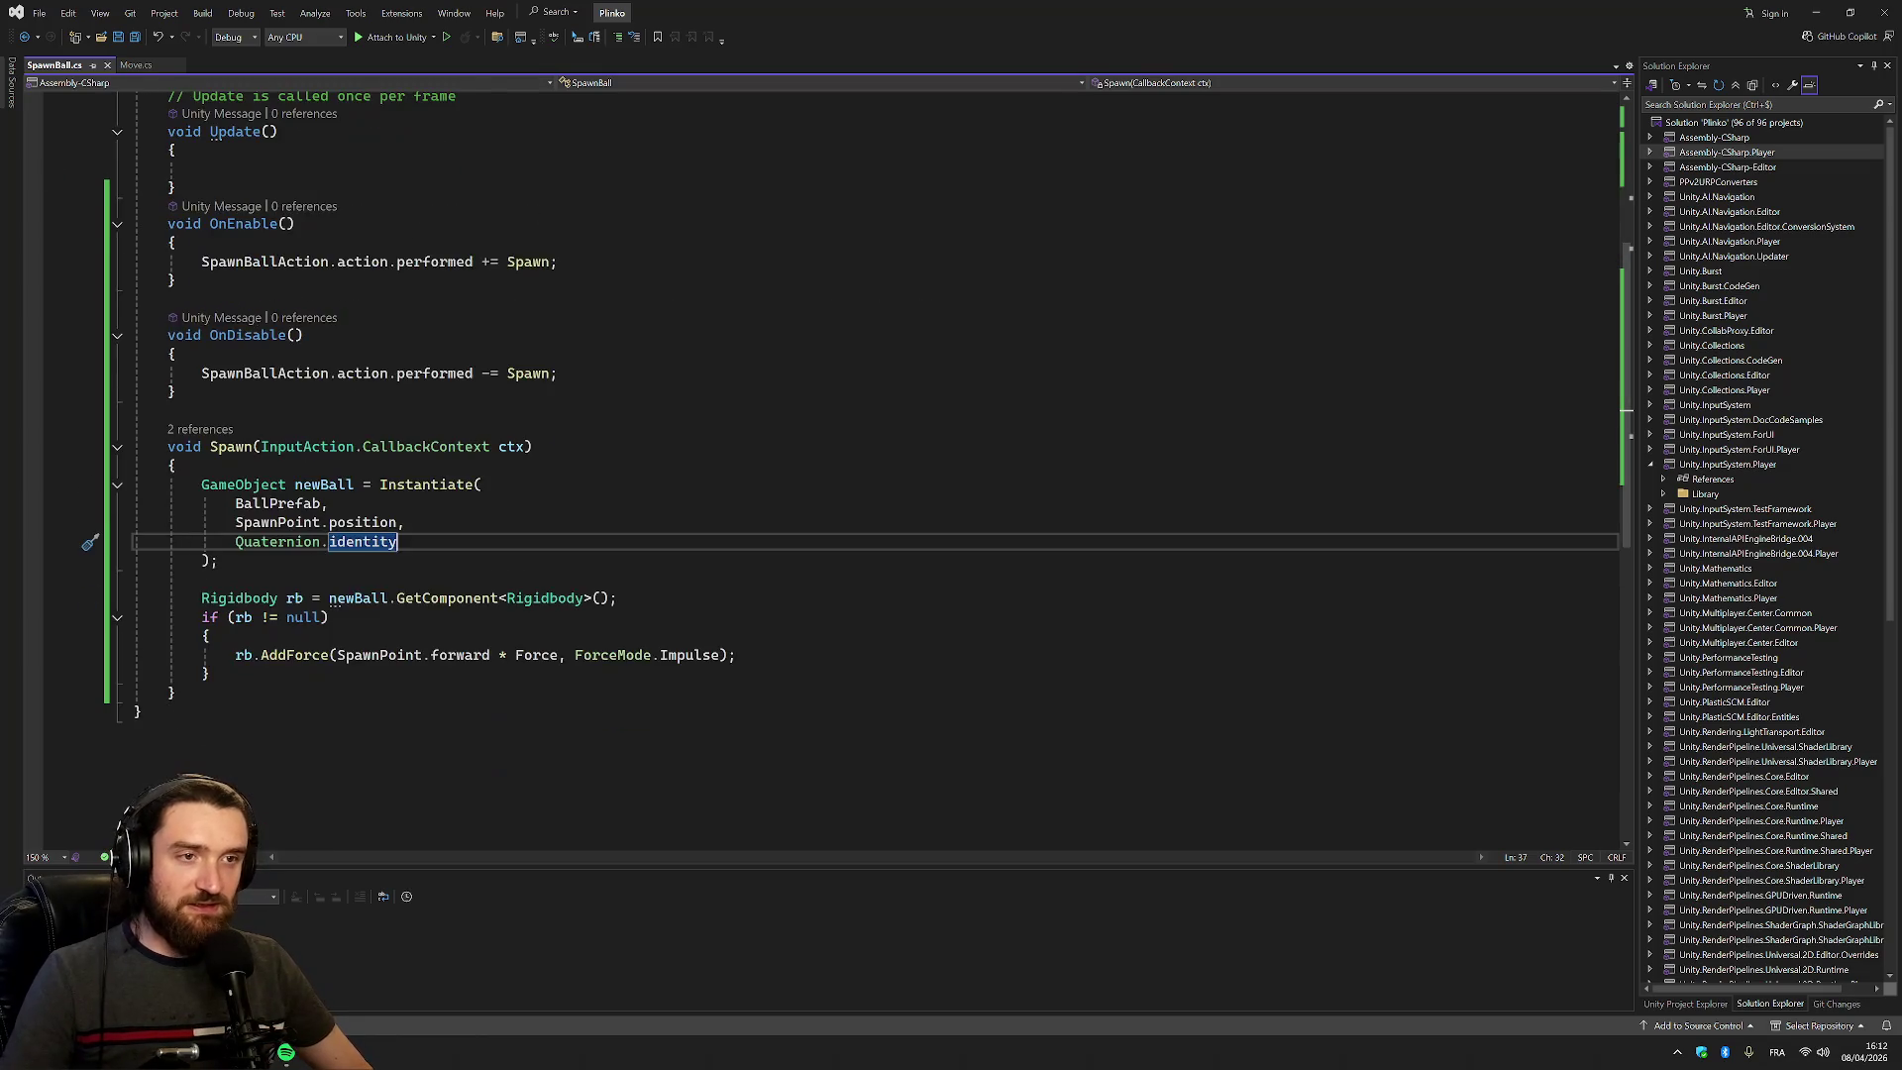
left_click(555, 654)
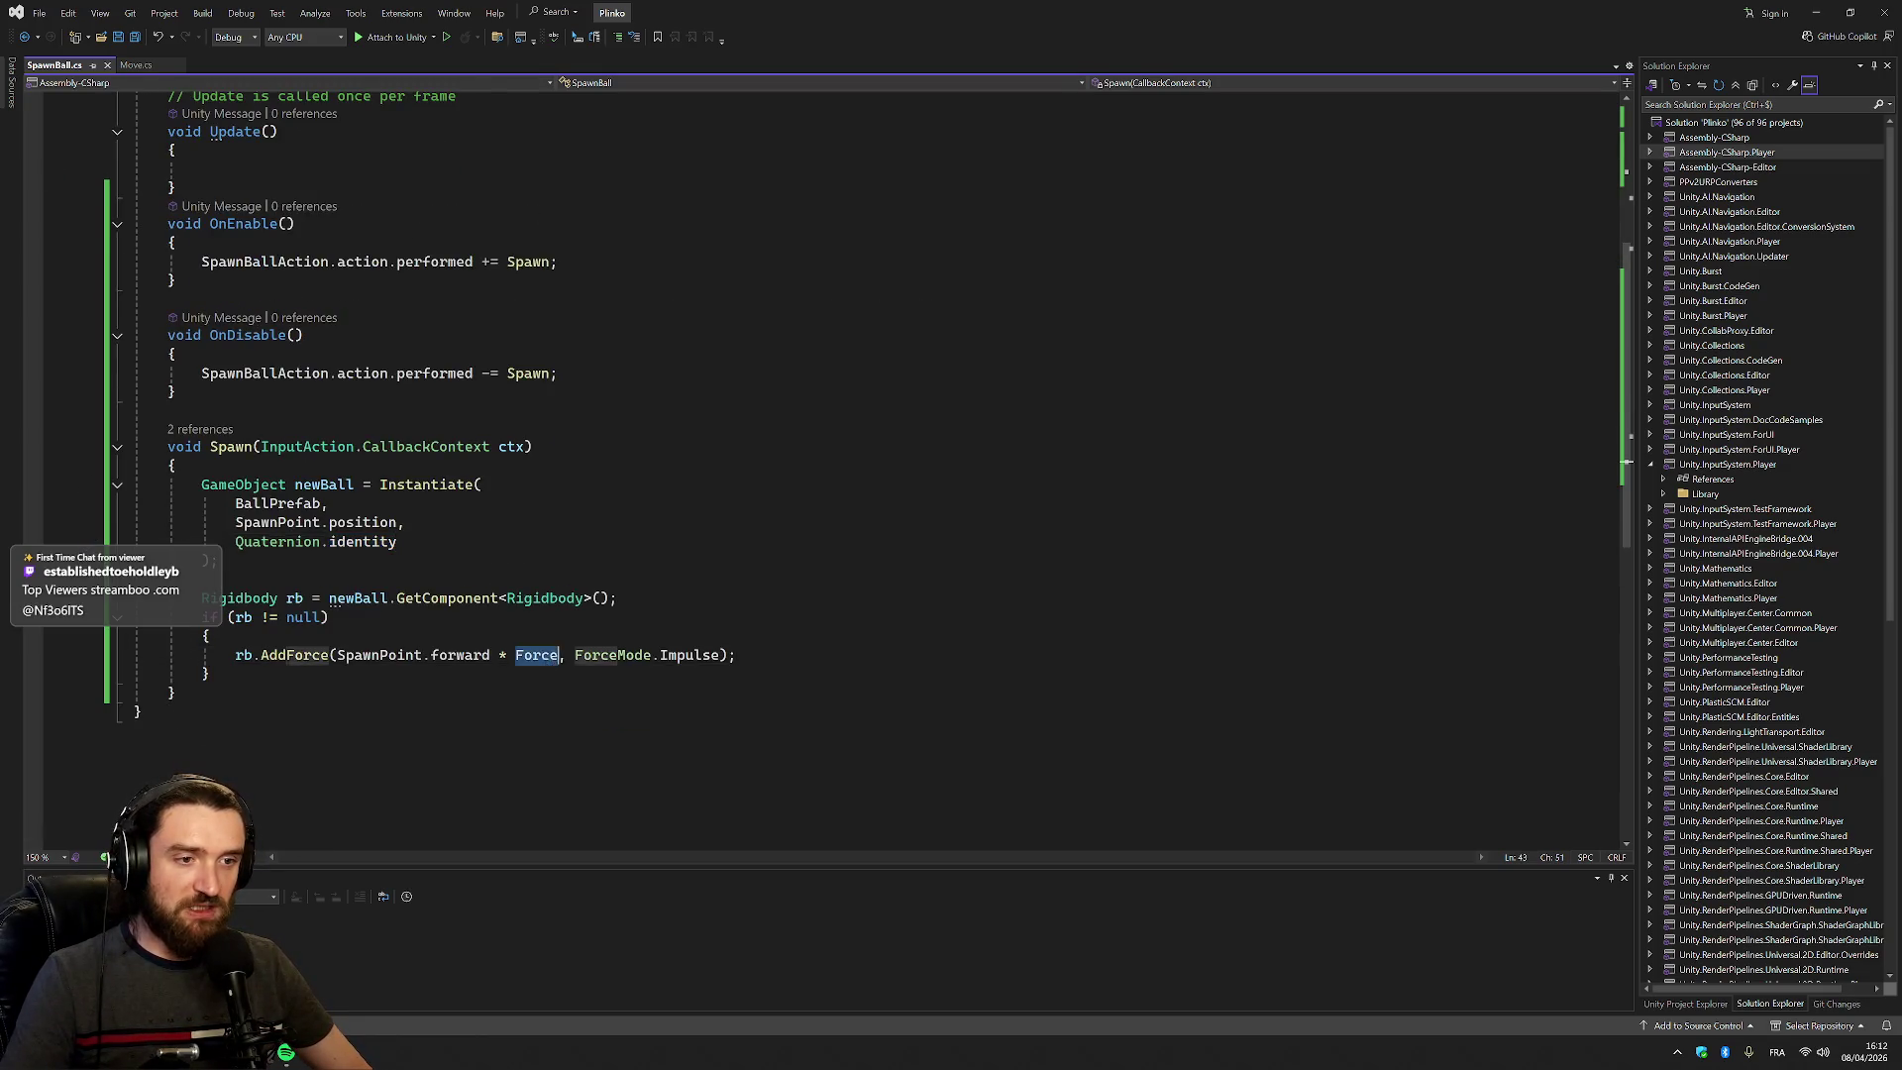
scroll(822, 465, "up", 6)
left_click_drag(404, 250, 370, 269)
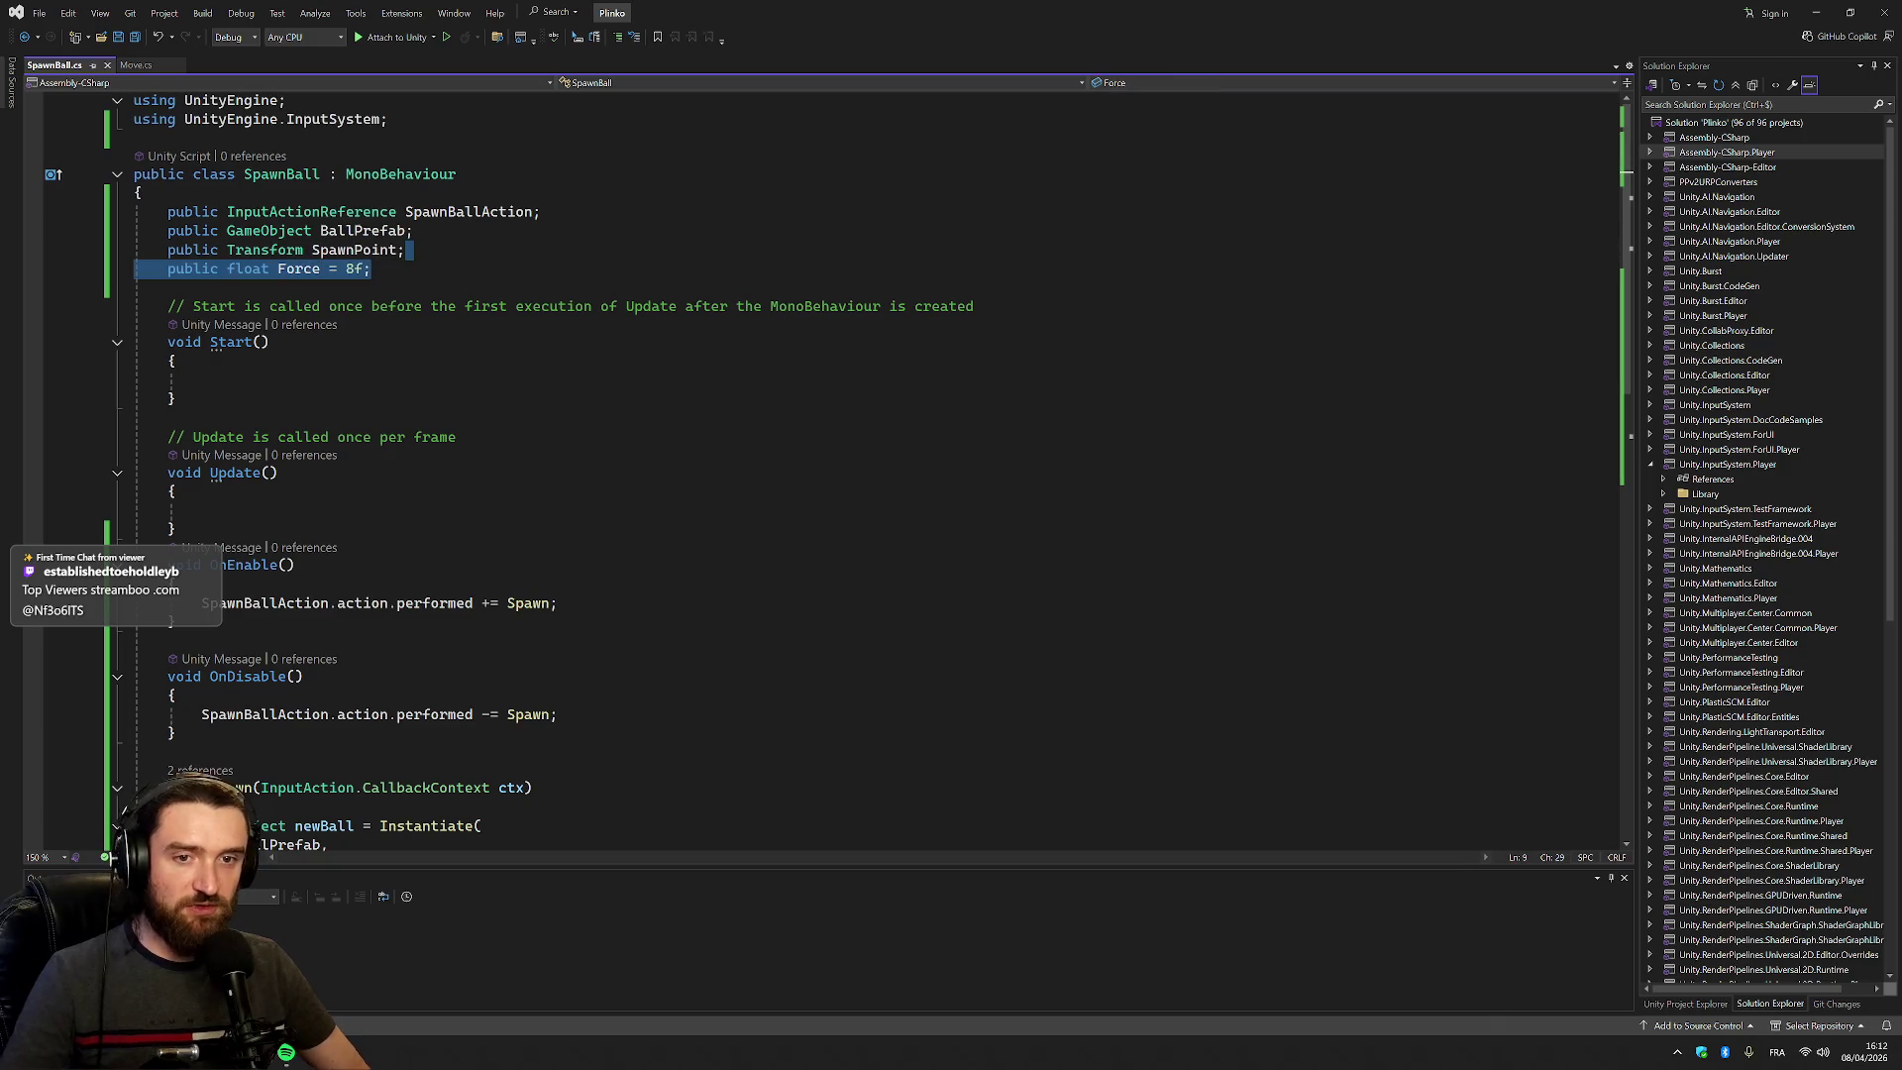
key("BackSpace")
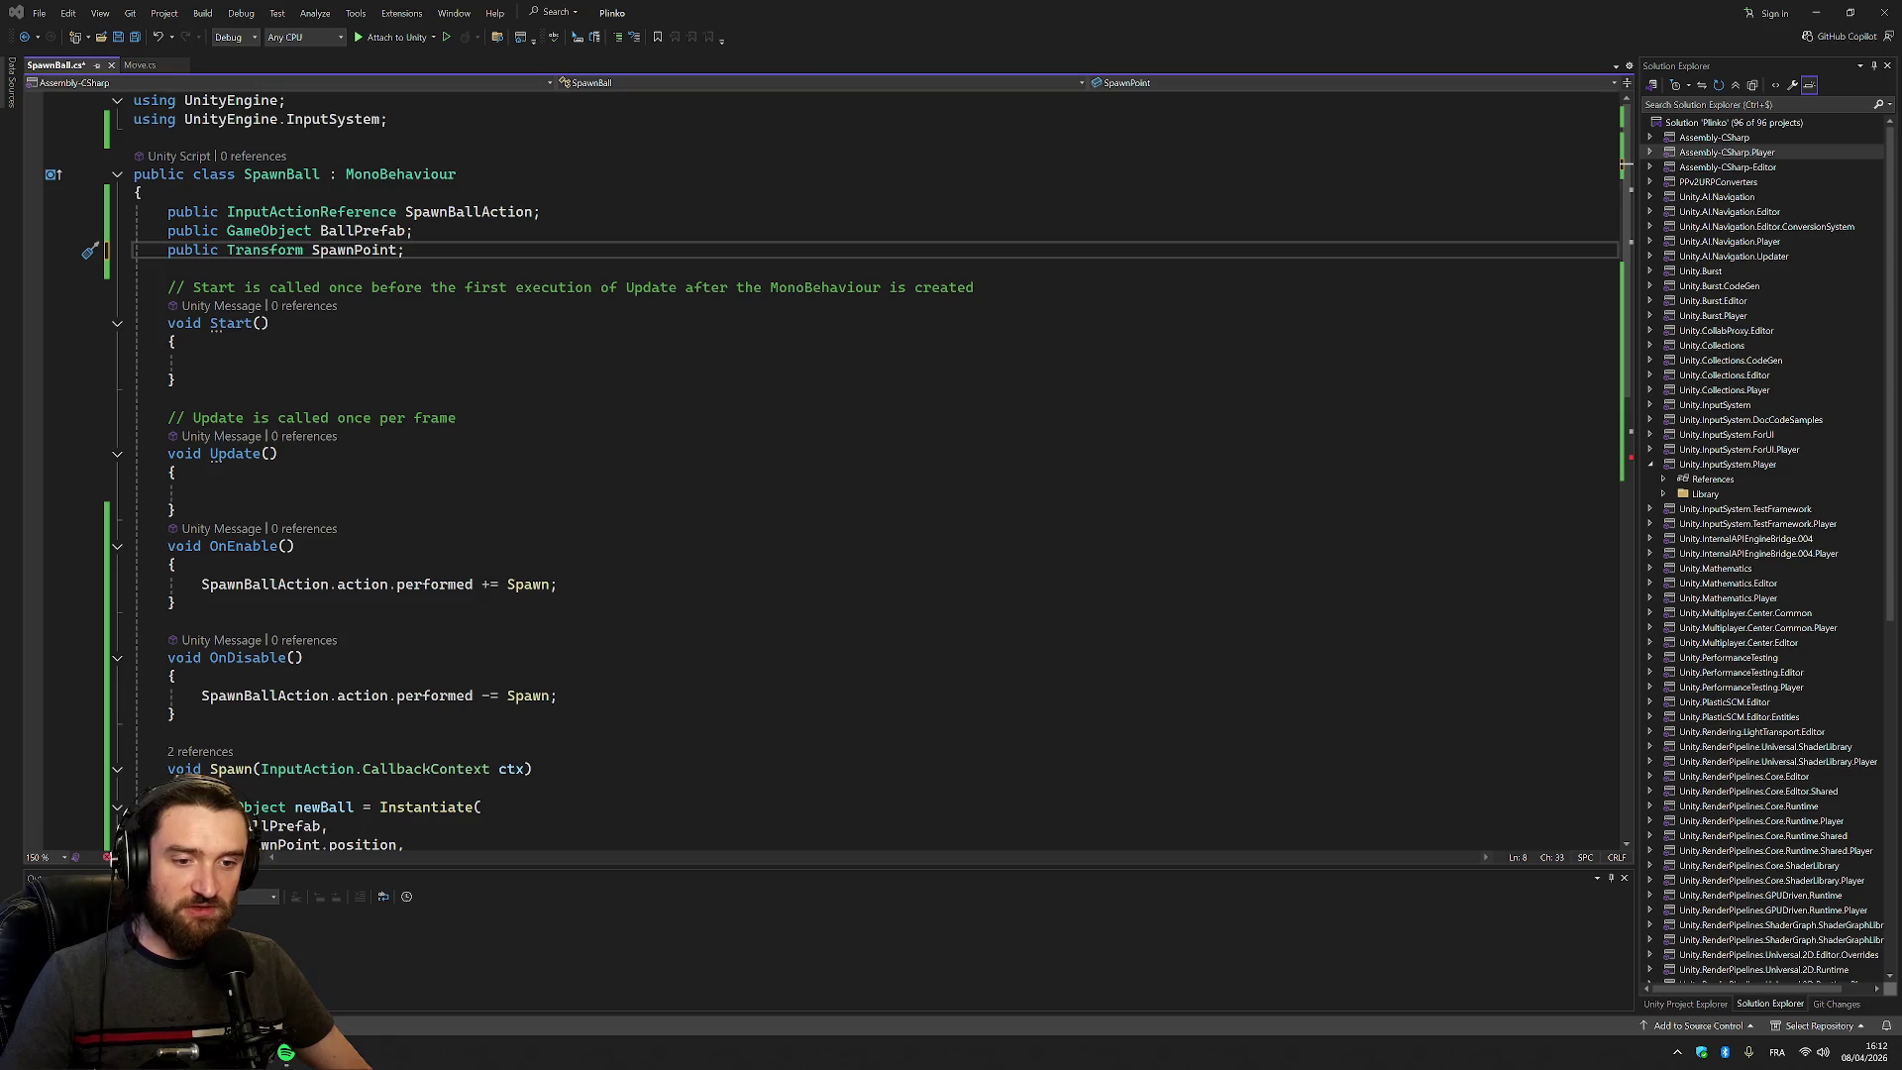
Remove '* Force' so AddForce uses SpawnPoint.forward alone
left_click(422, 417)
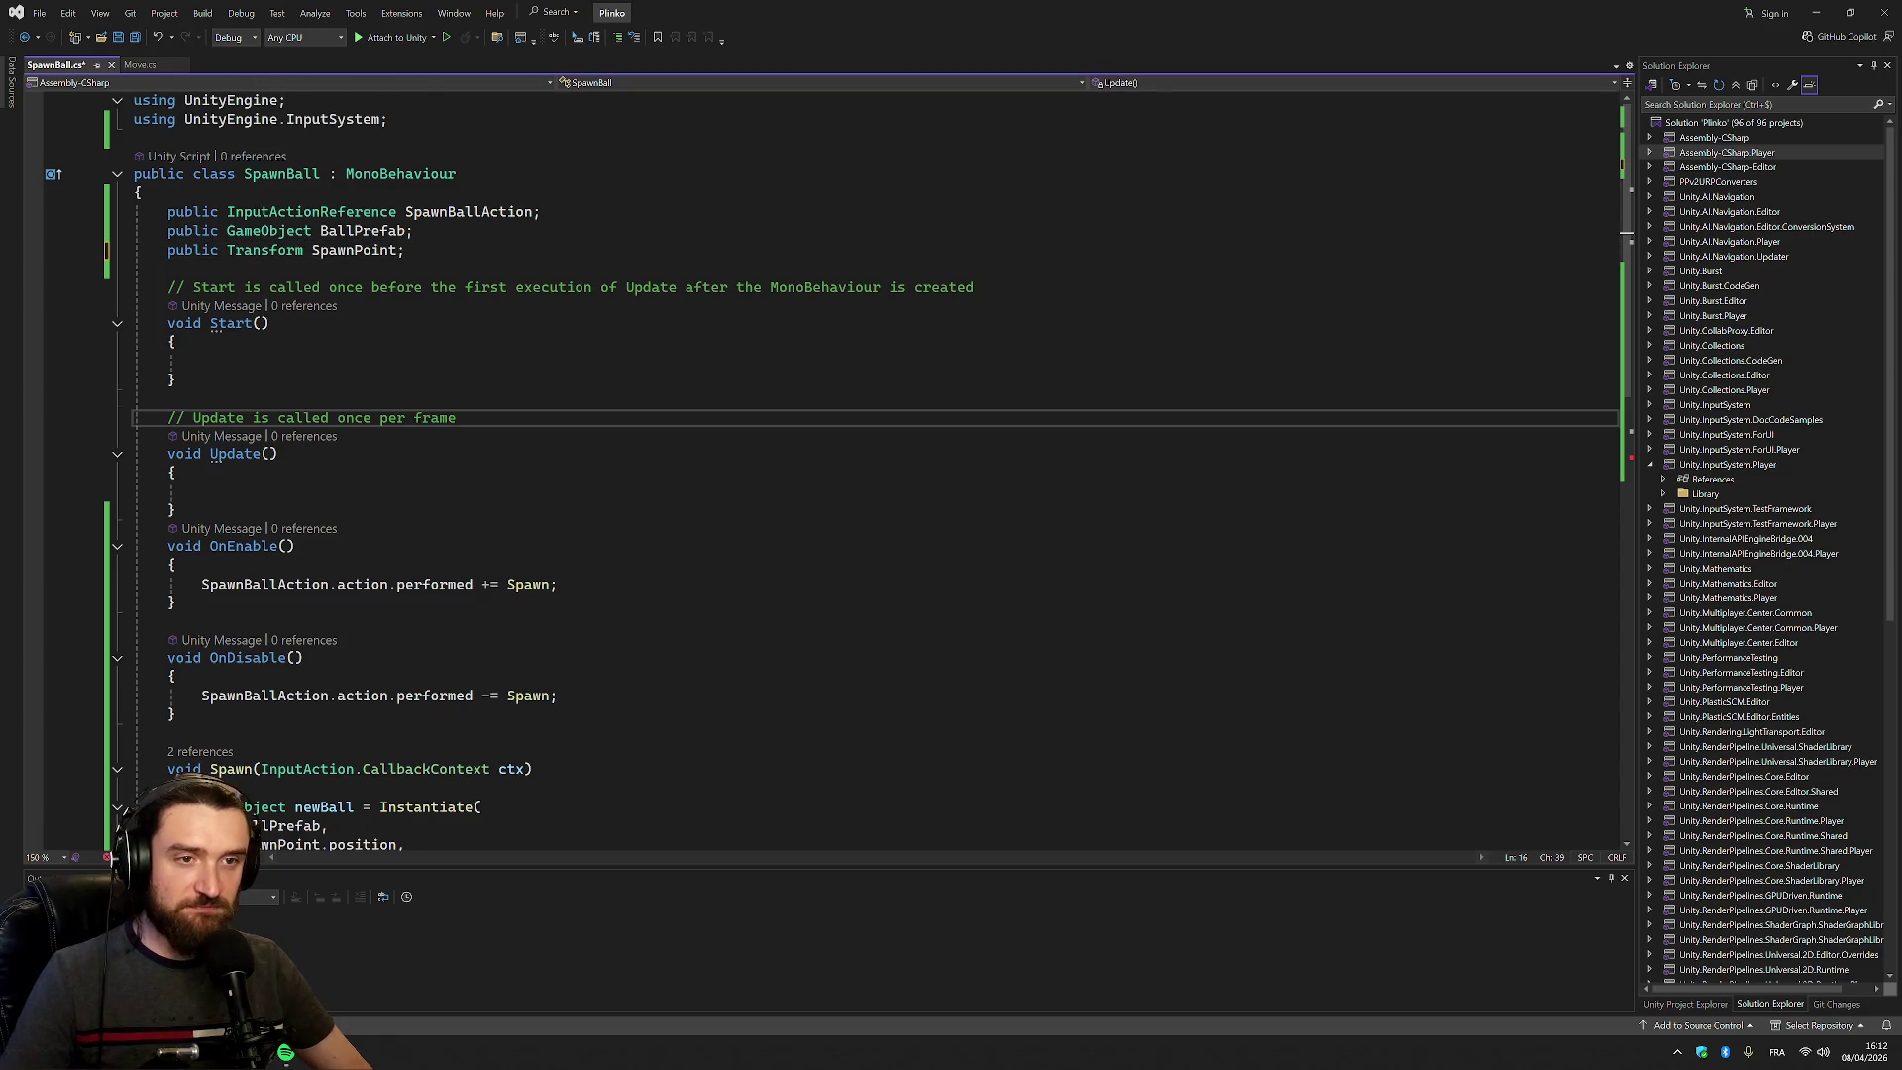
scroll(422, 417, "down", 4)
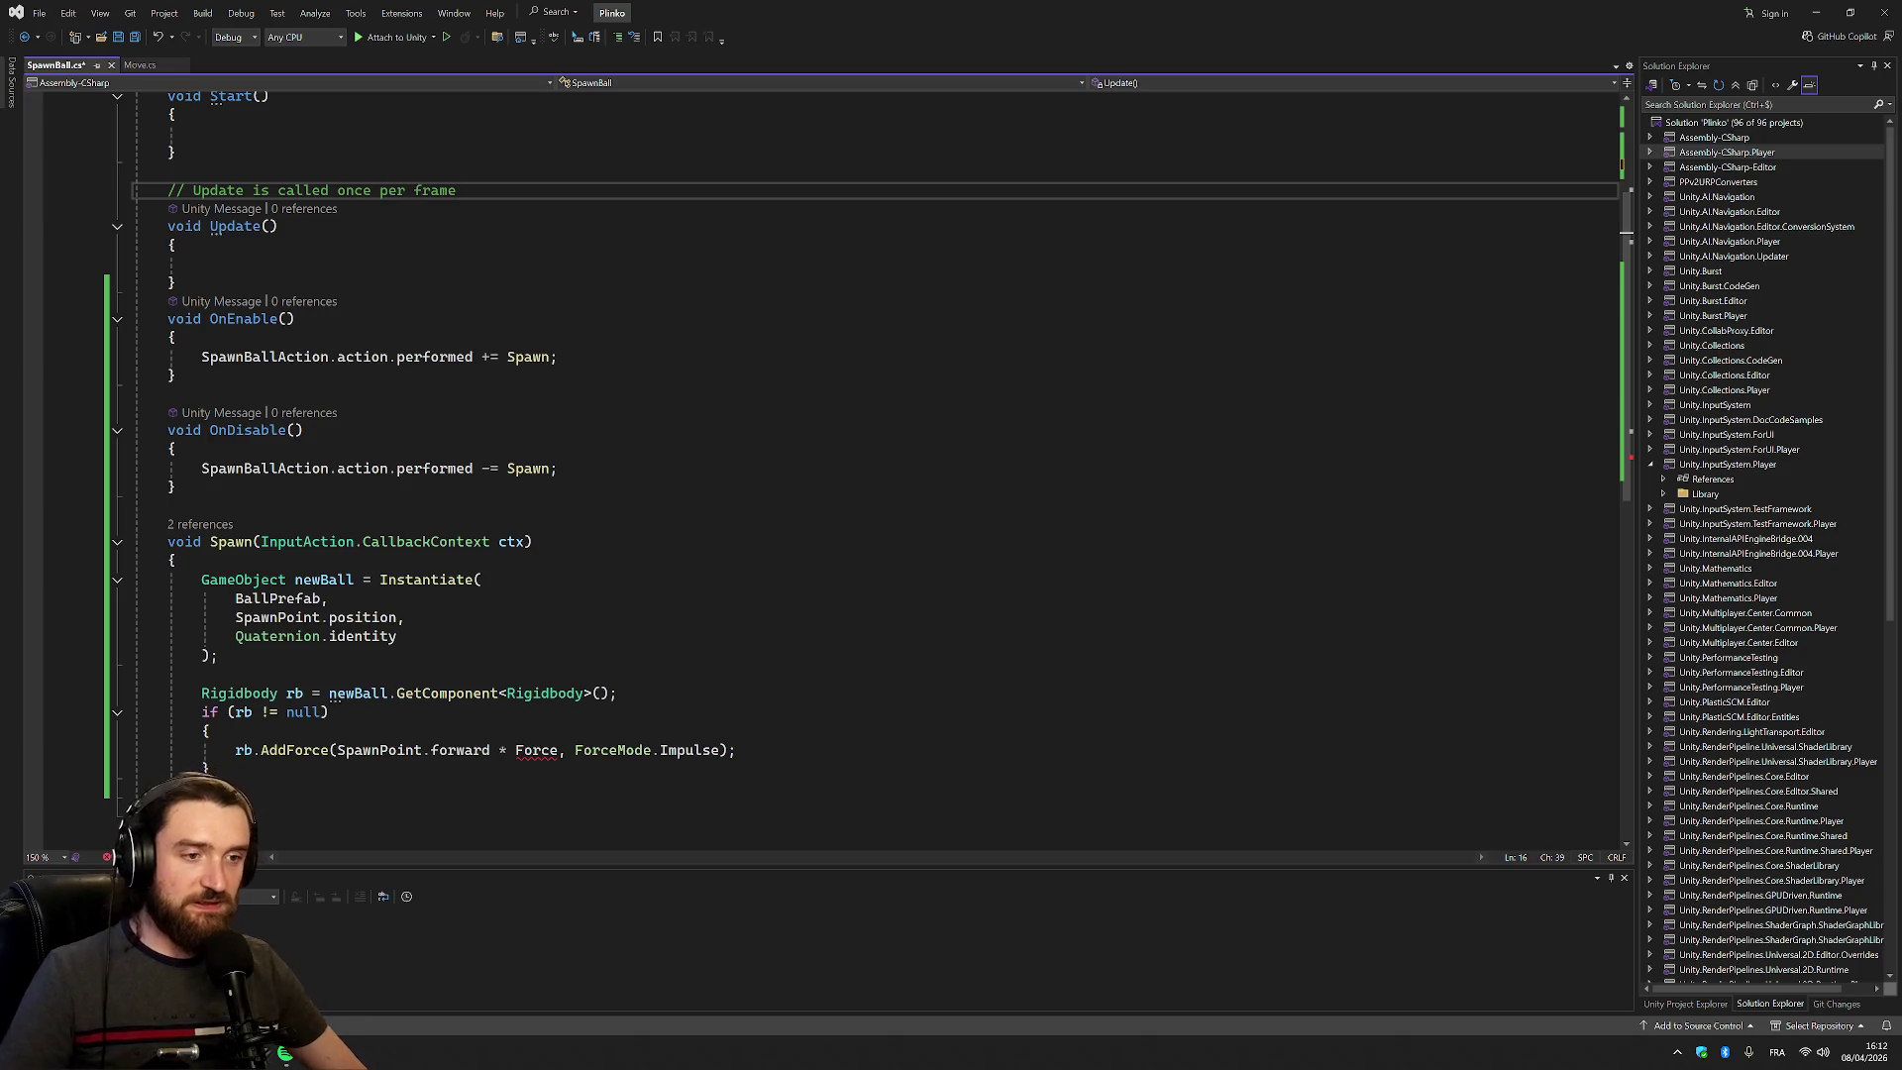
mouse_move(460, 750)
left_click_drag(499, 749, 559, 749)
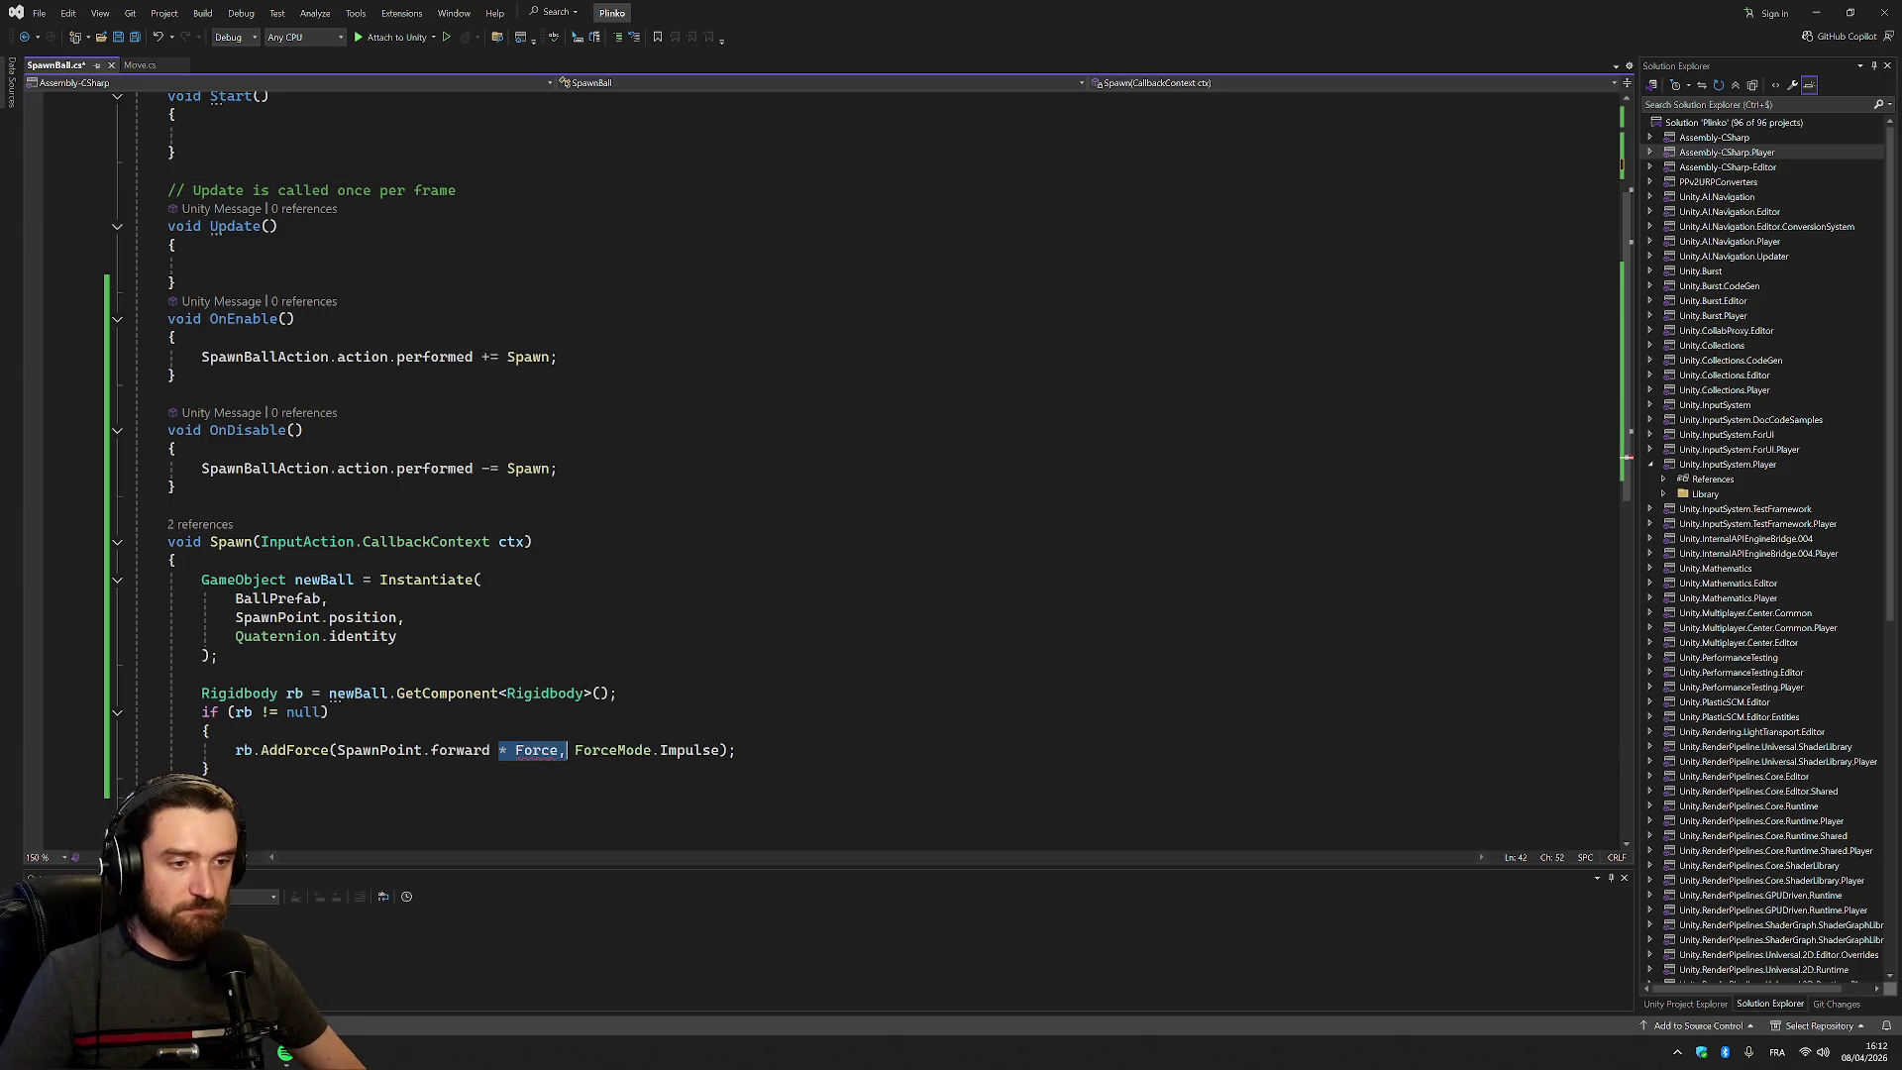
key("BackSpace")
double_click(460, 750)
scroll(872, 465, "up", 4)
scroll(871, 465, "down", 7)
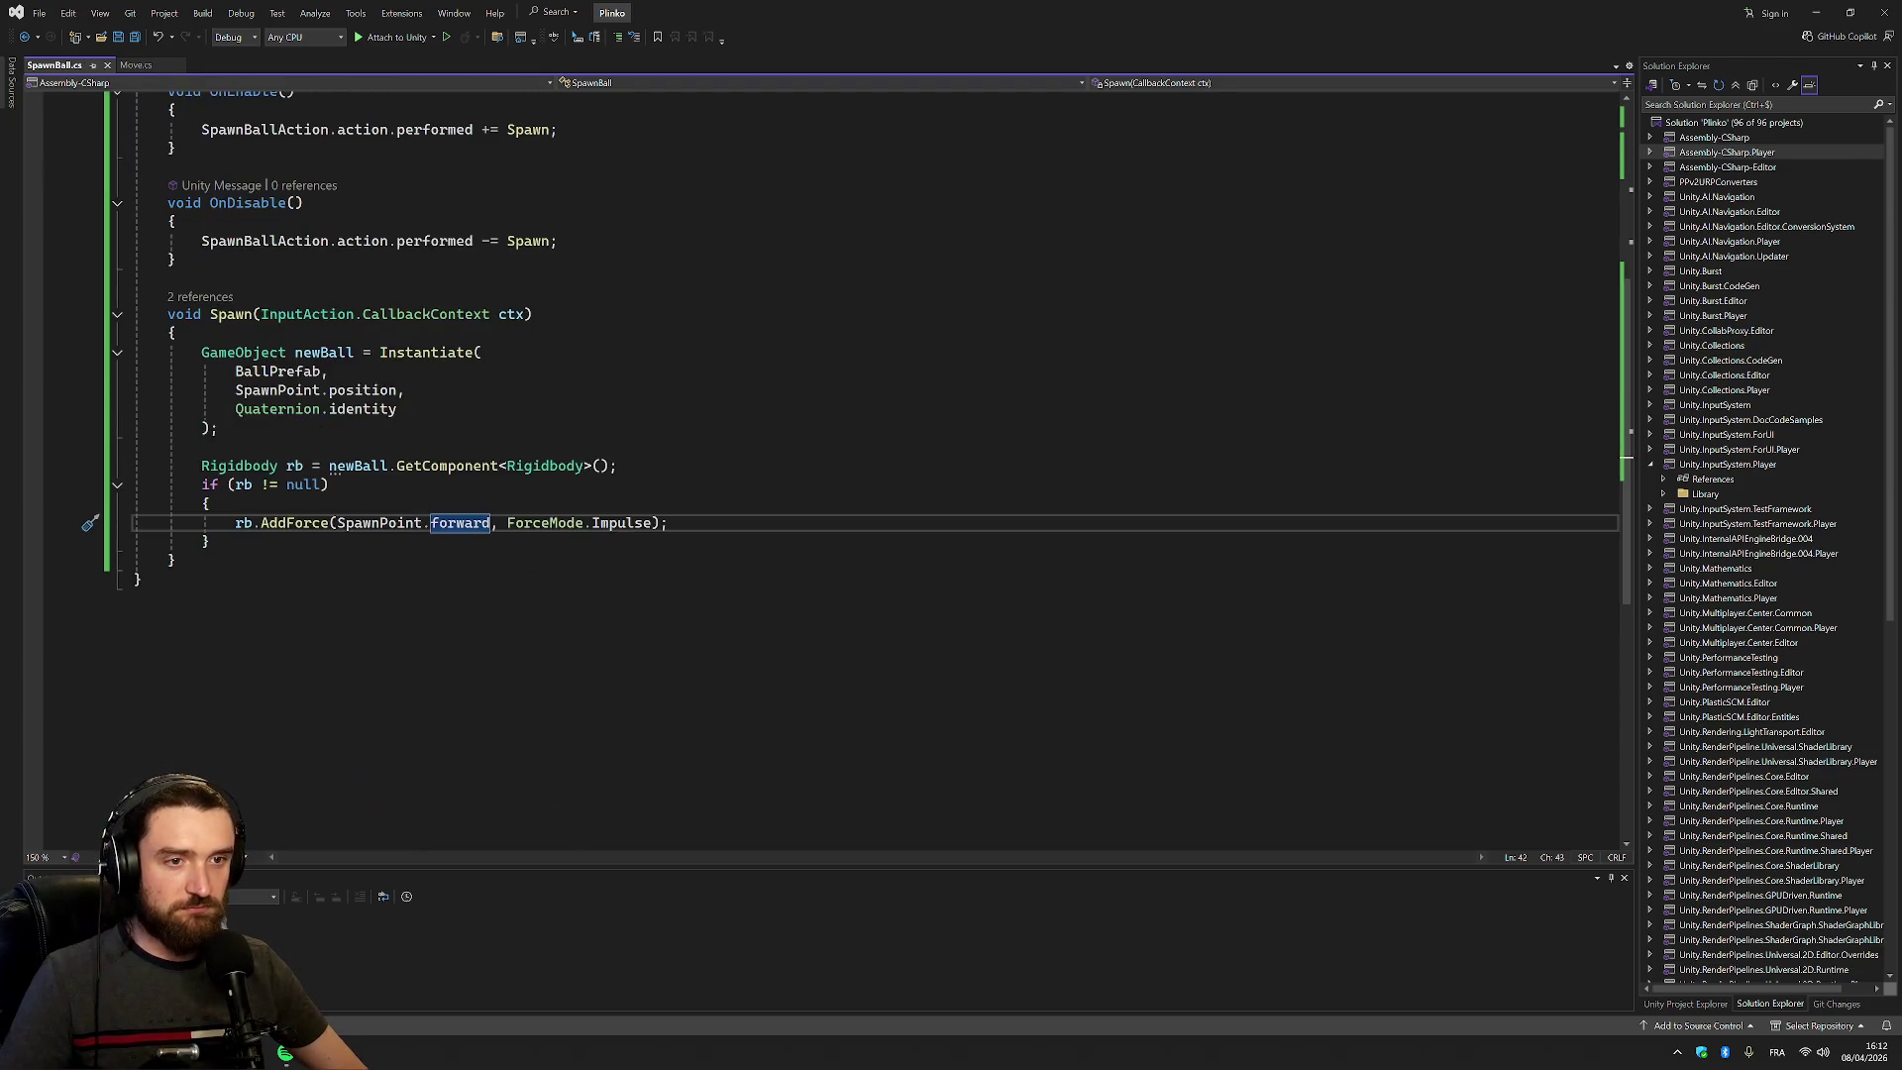
scroll(871, 465, "up", 8)
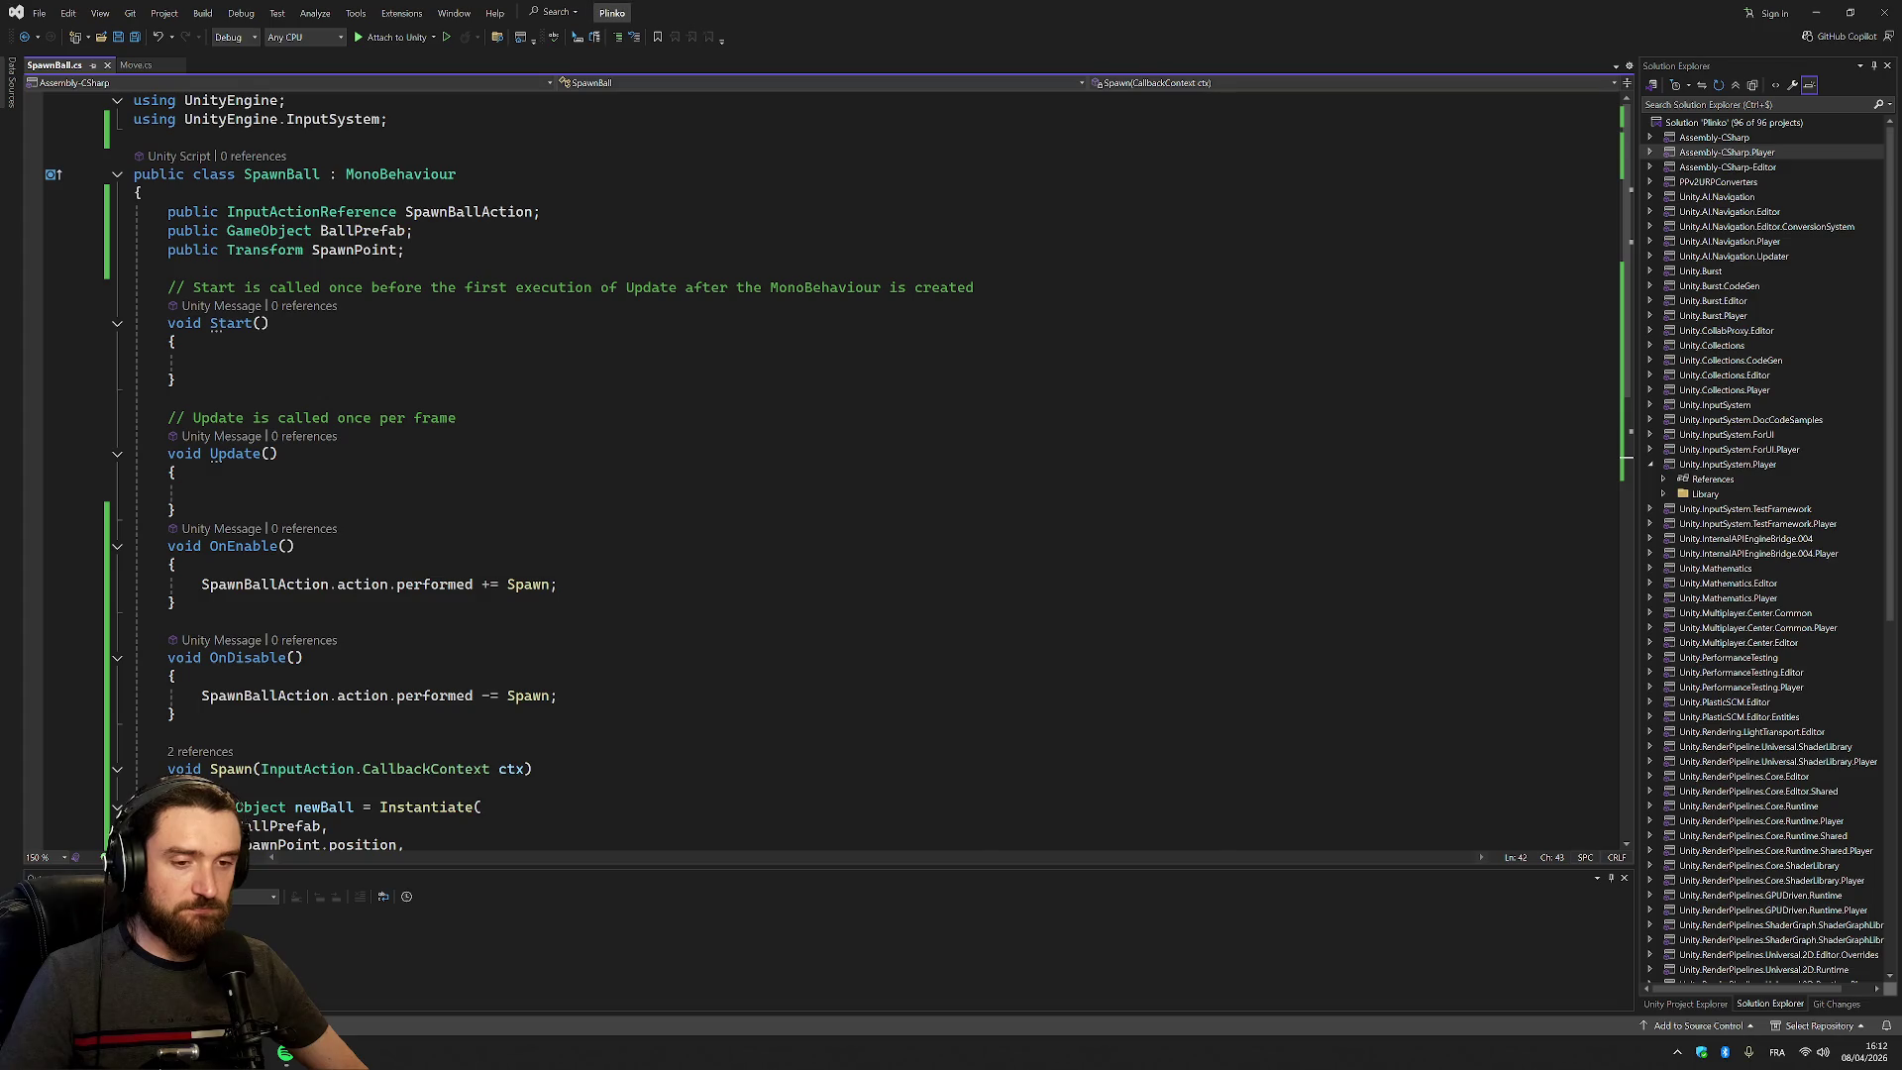
key("alt+Tab")
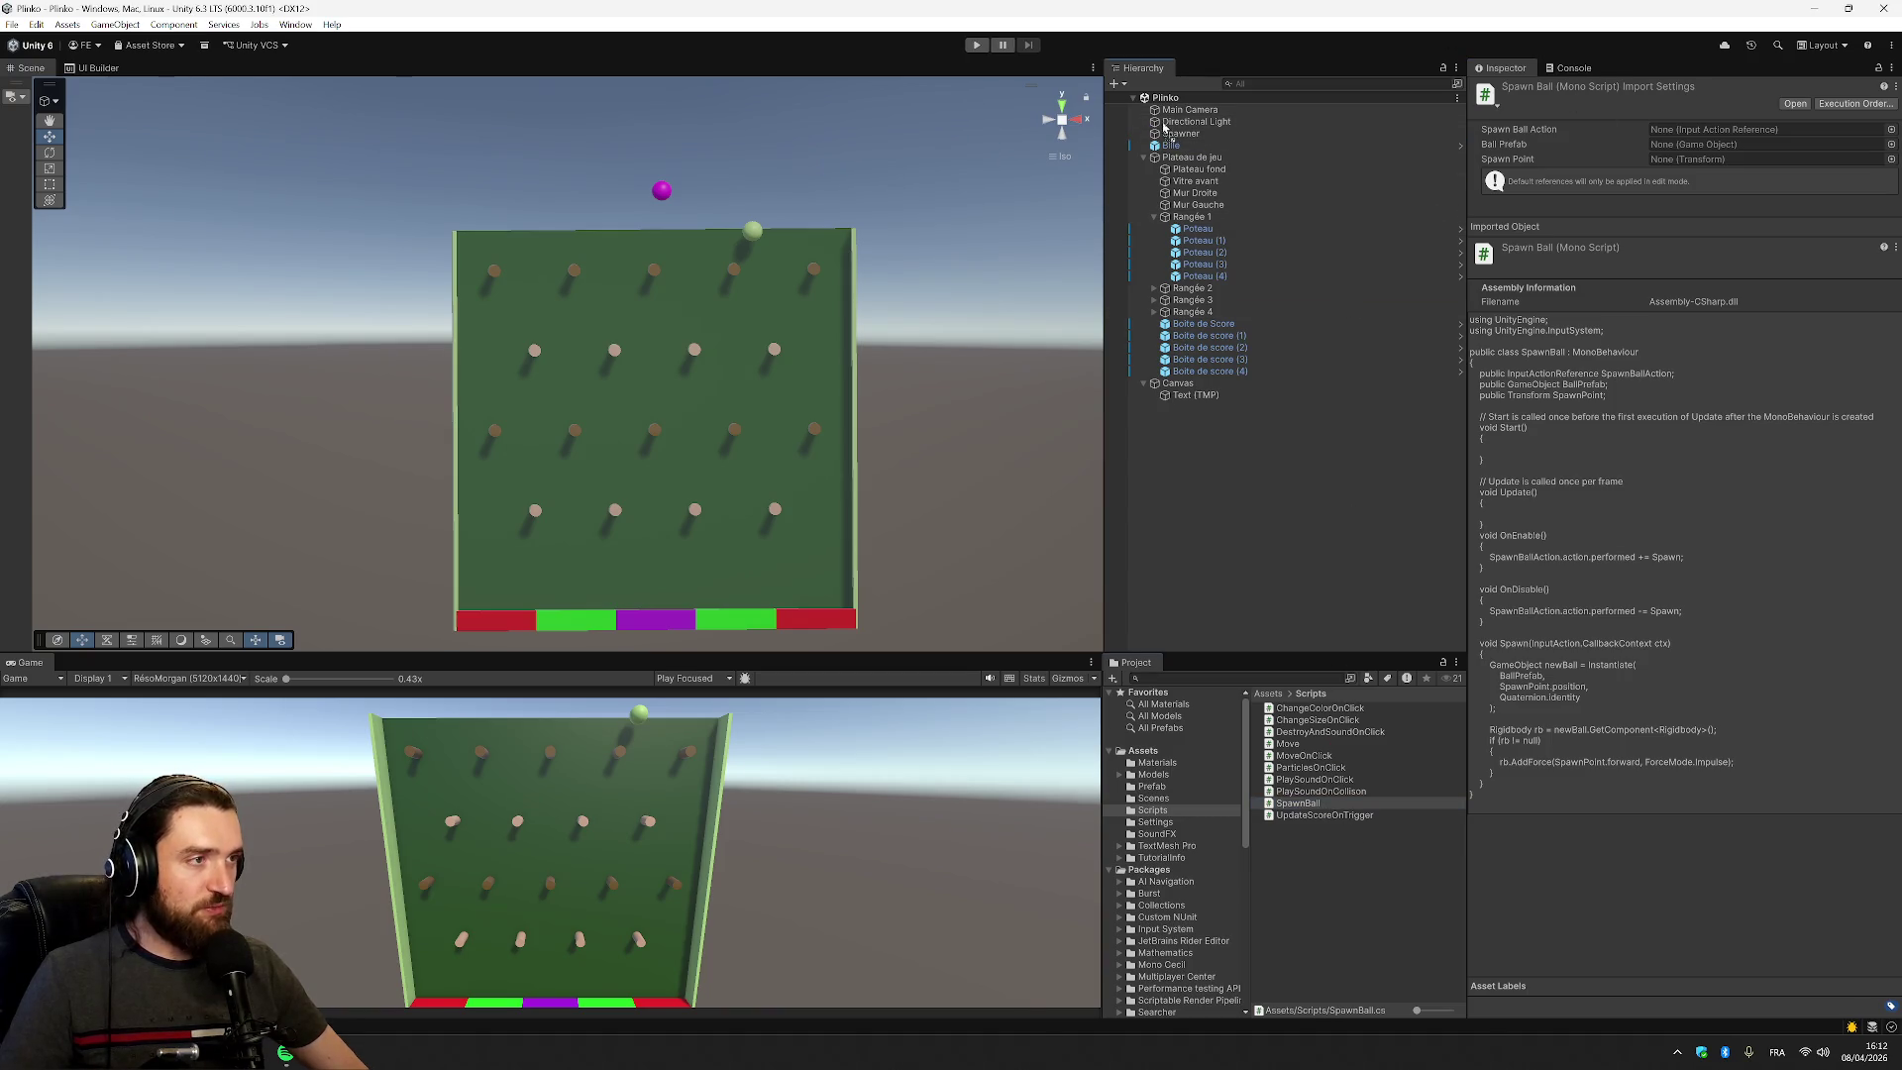
Save Bille as an original prefab in the Prefab folder and check the prefabs there
left_click(1192, 135)
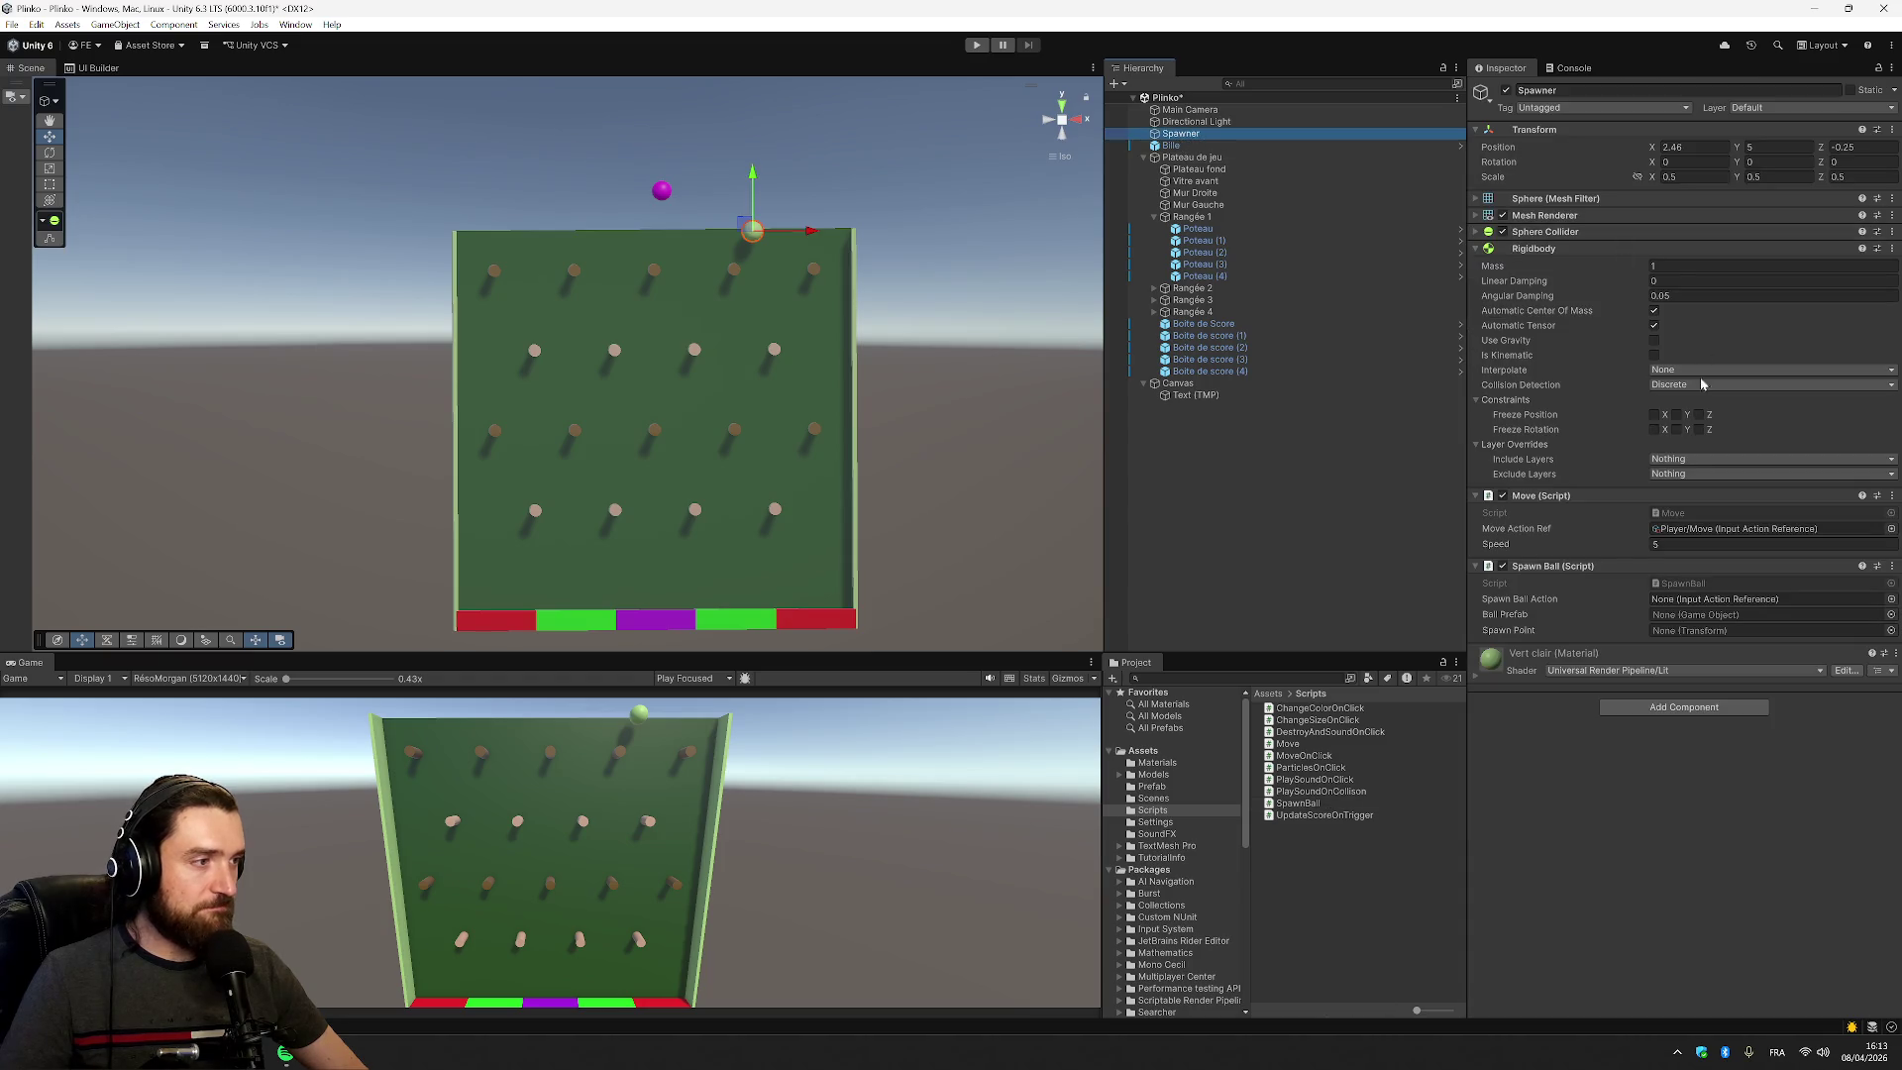
left_click(1211, 147)
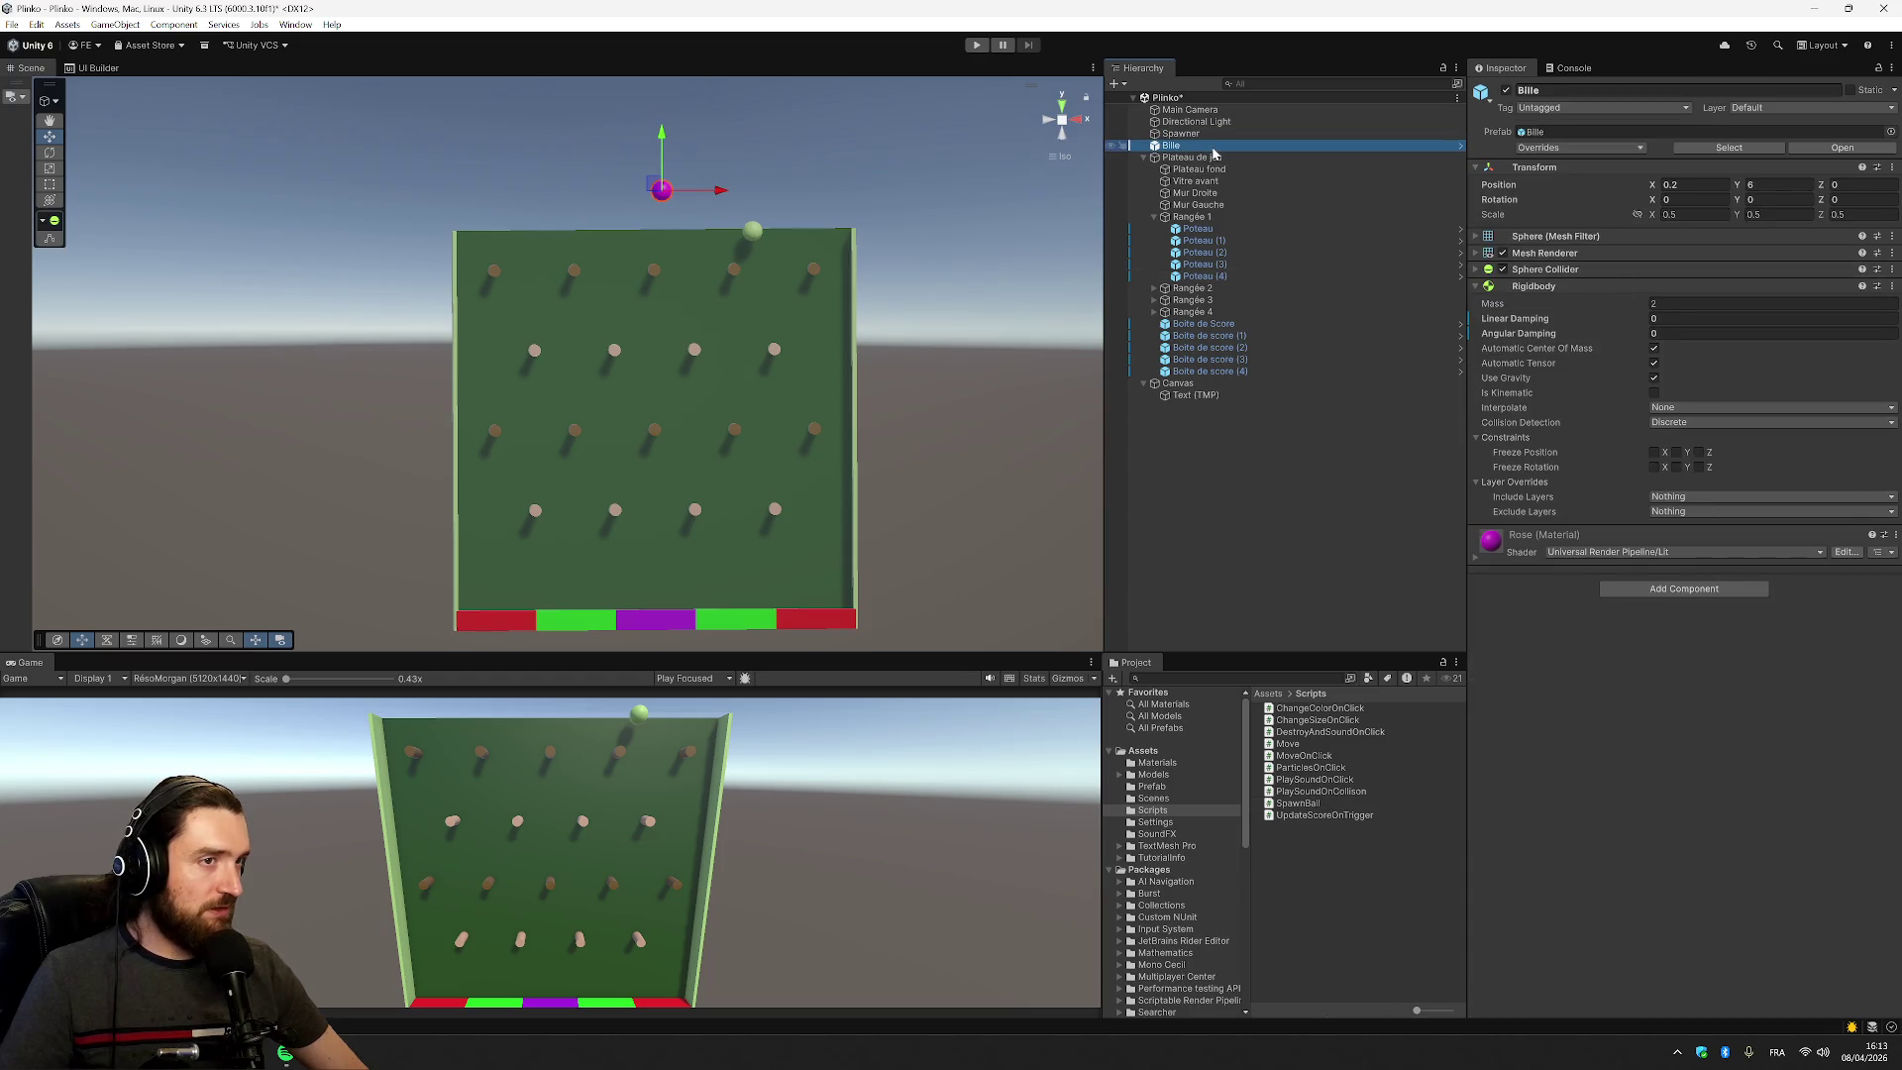
left_click_drag(1215, 162, 1161, 795)
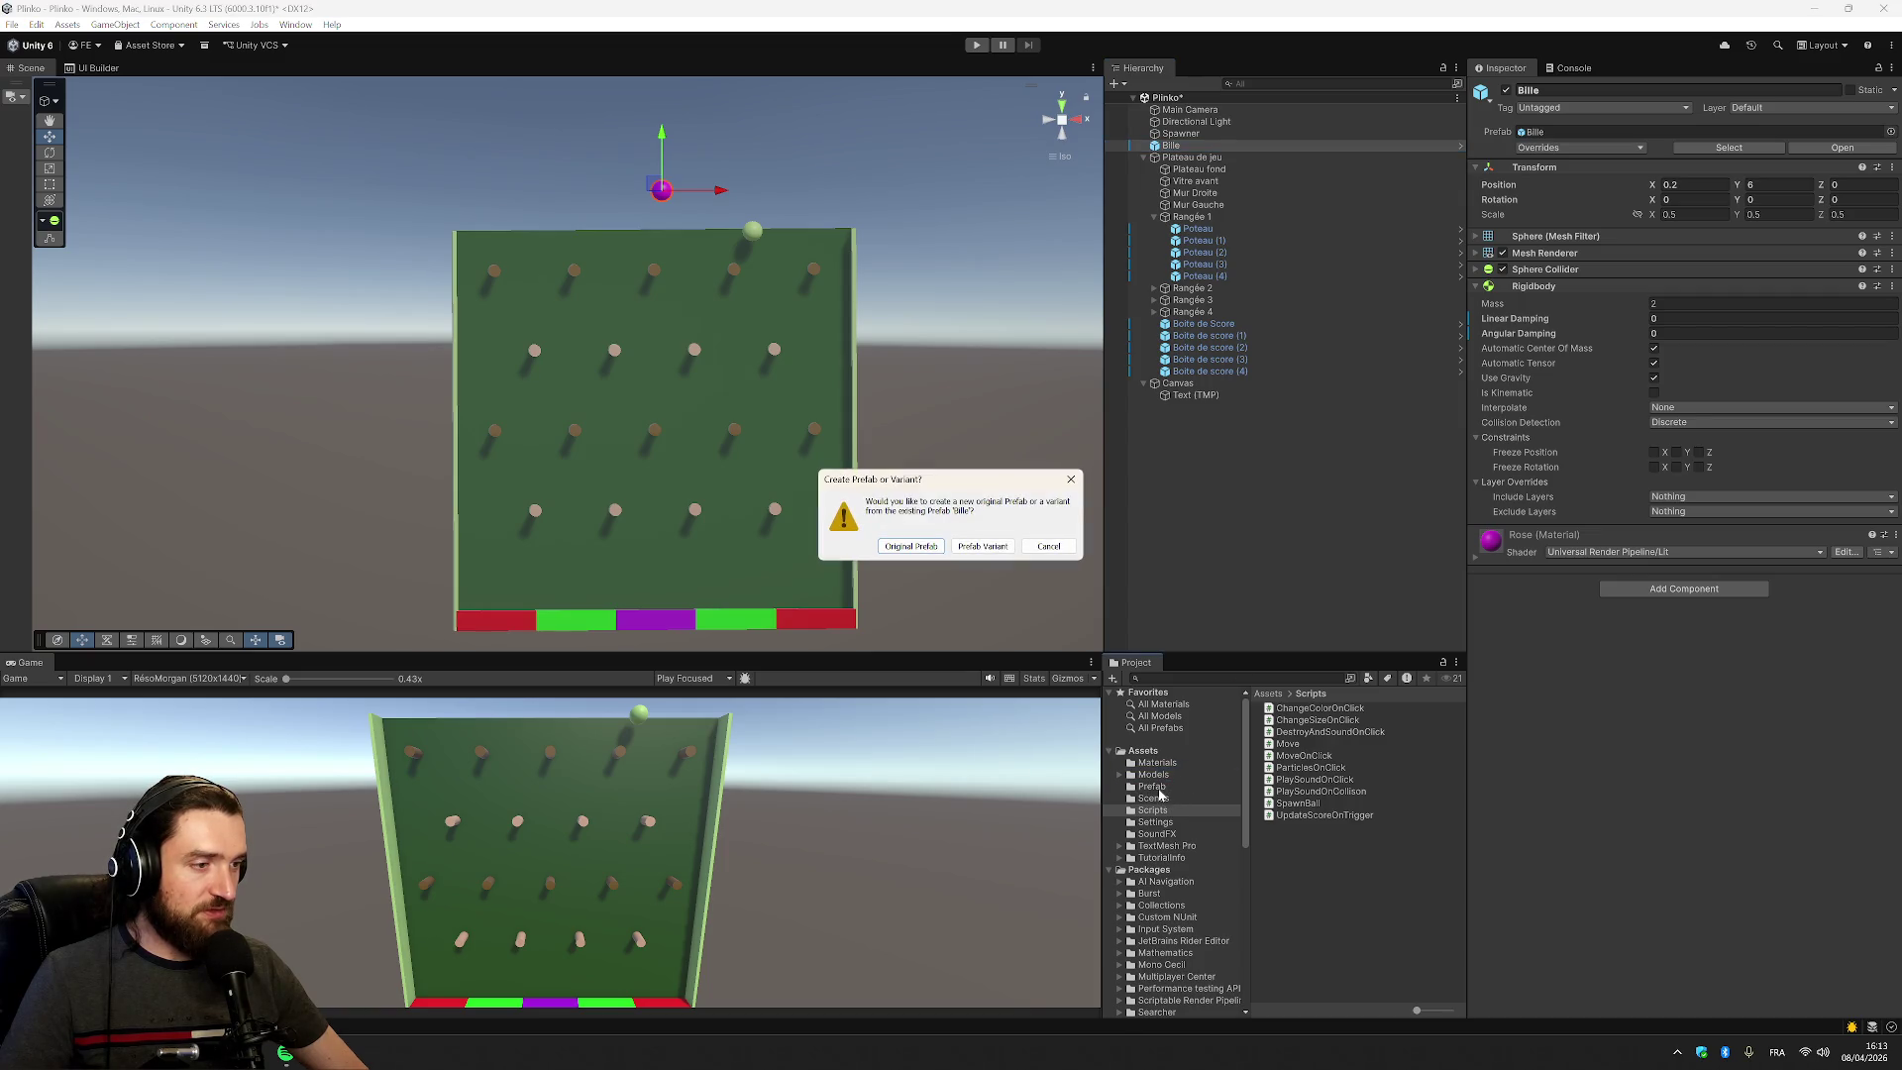
left_click(894, 548)
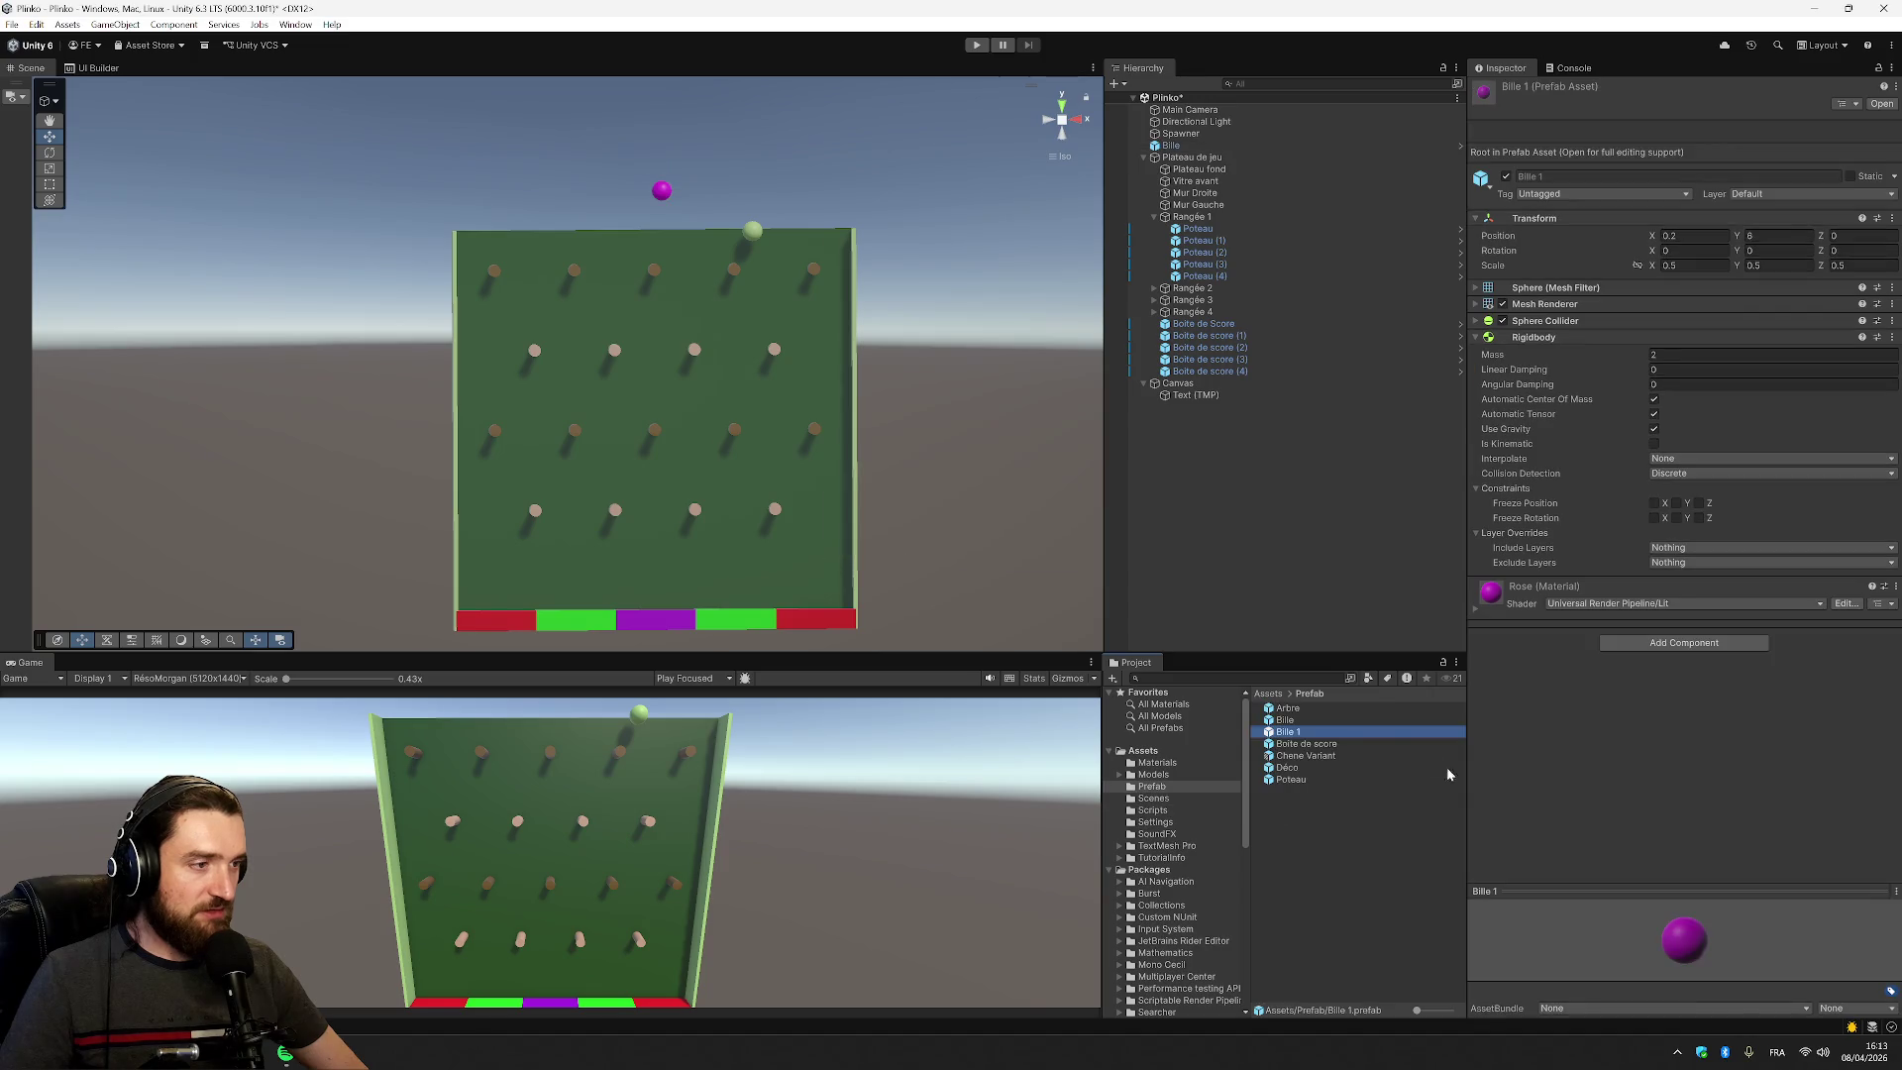
left_click(1329, 709)
left_click(1334, 720)
left_click(1337, 743)
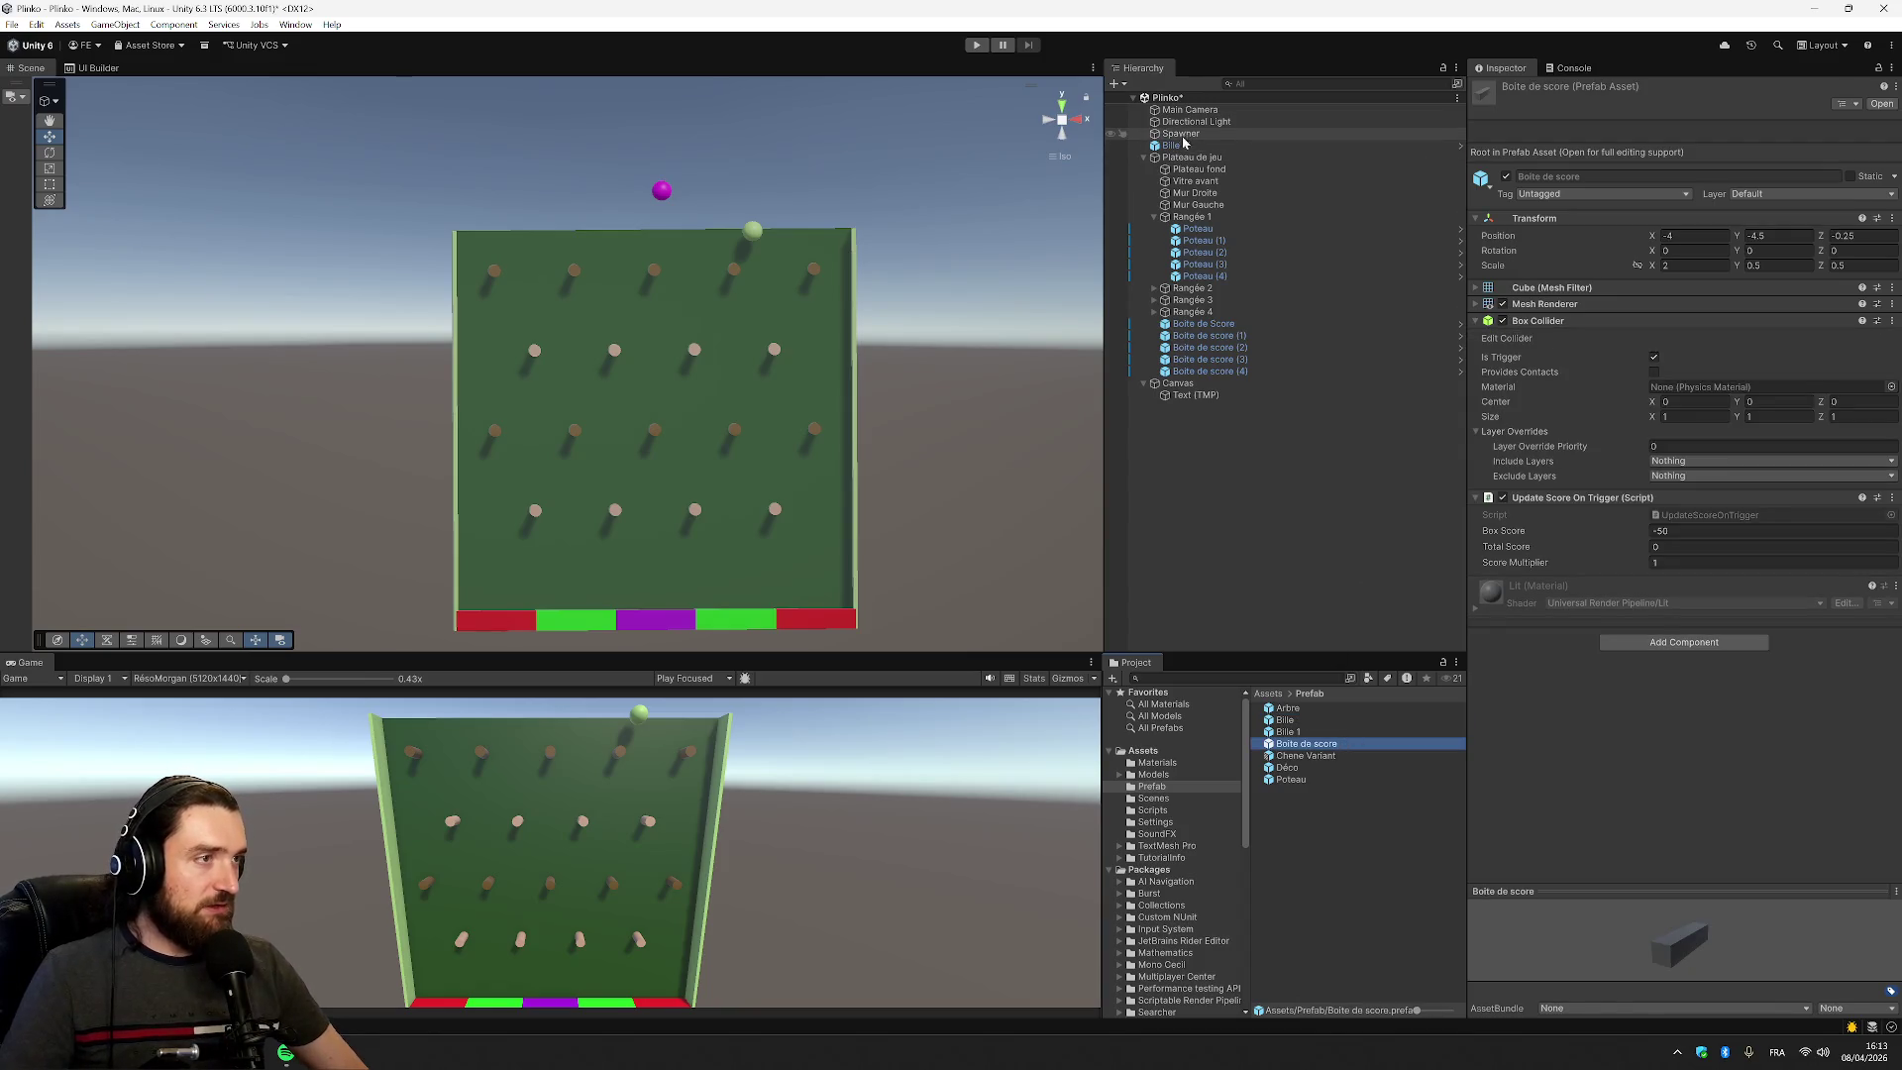
Delete the original Bille from the scene and select the Spawner
left_click(1327, 146)
key("Delete")
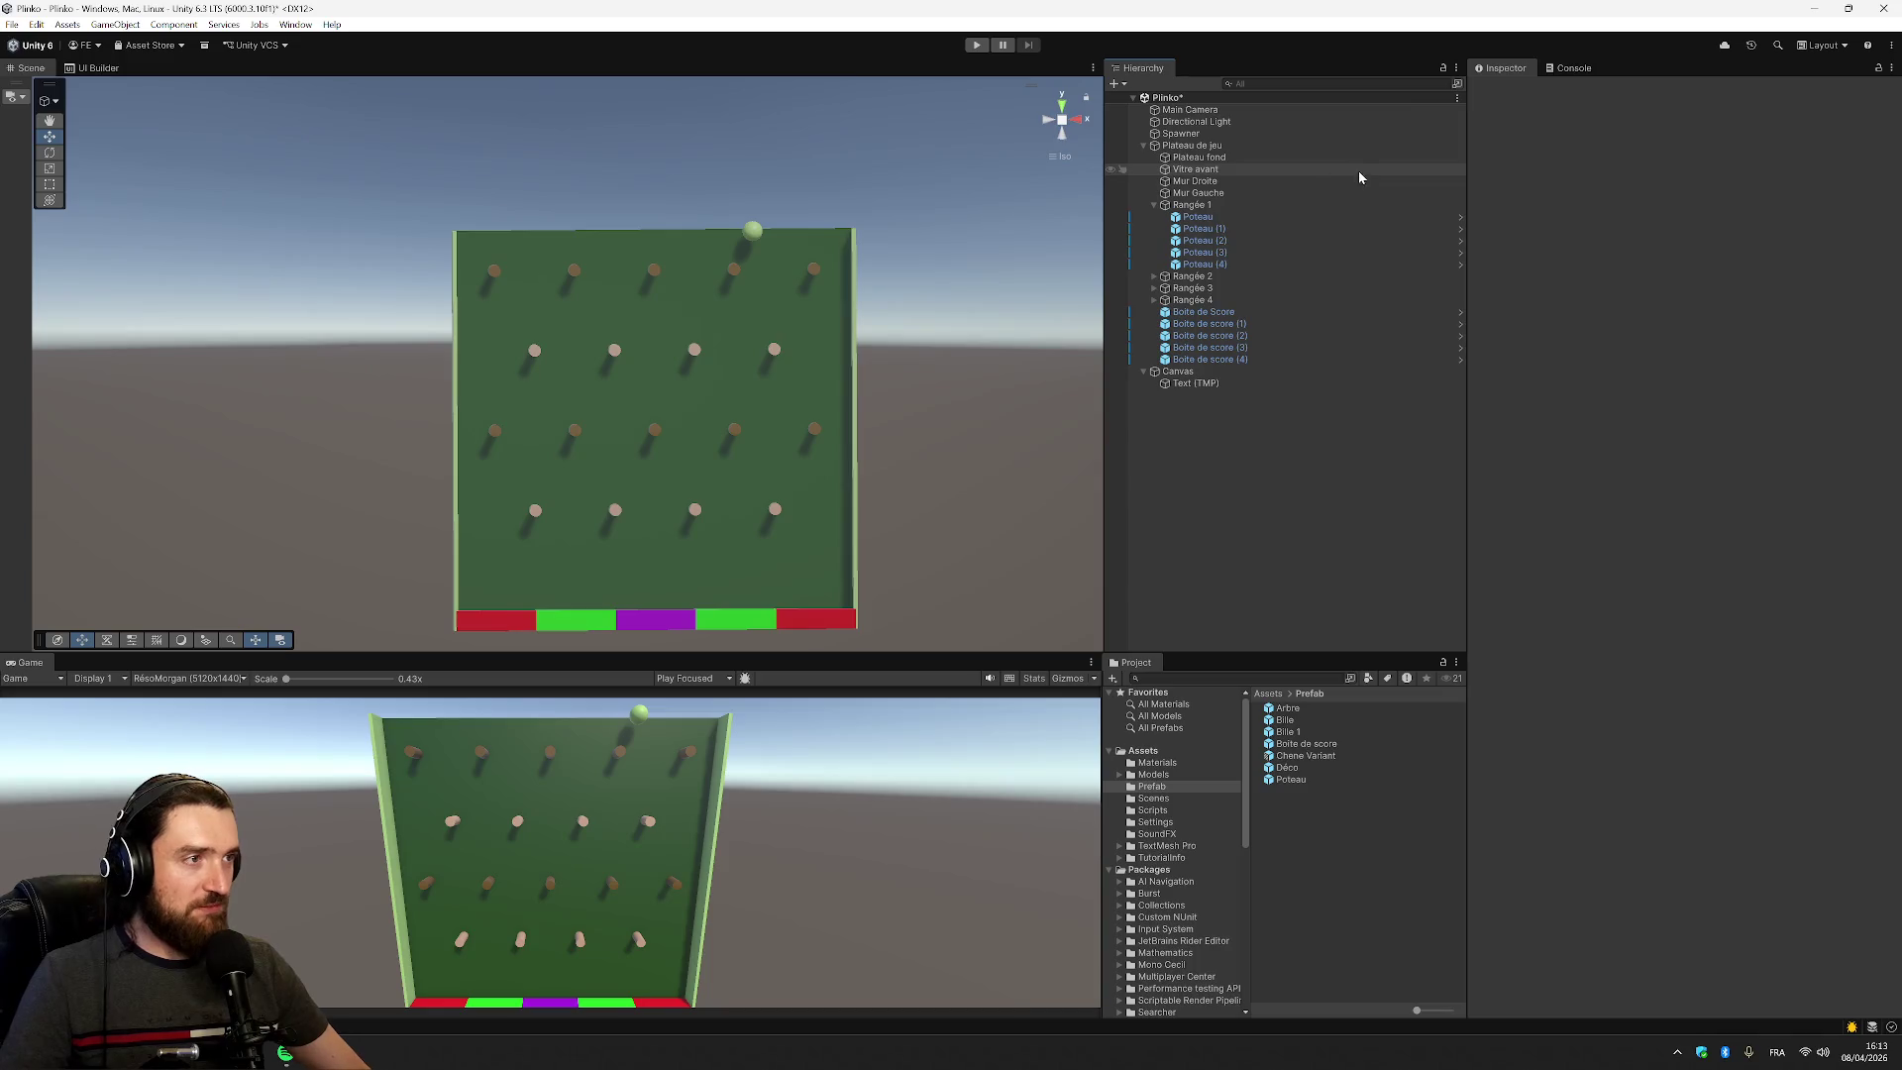
left_click(1328, 134)
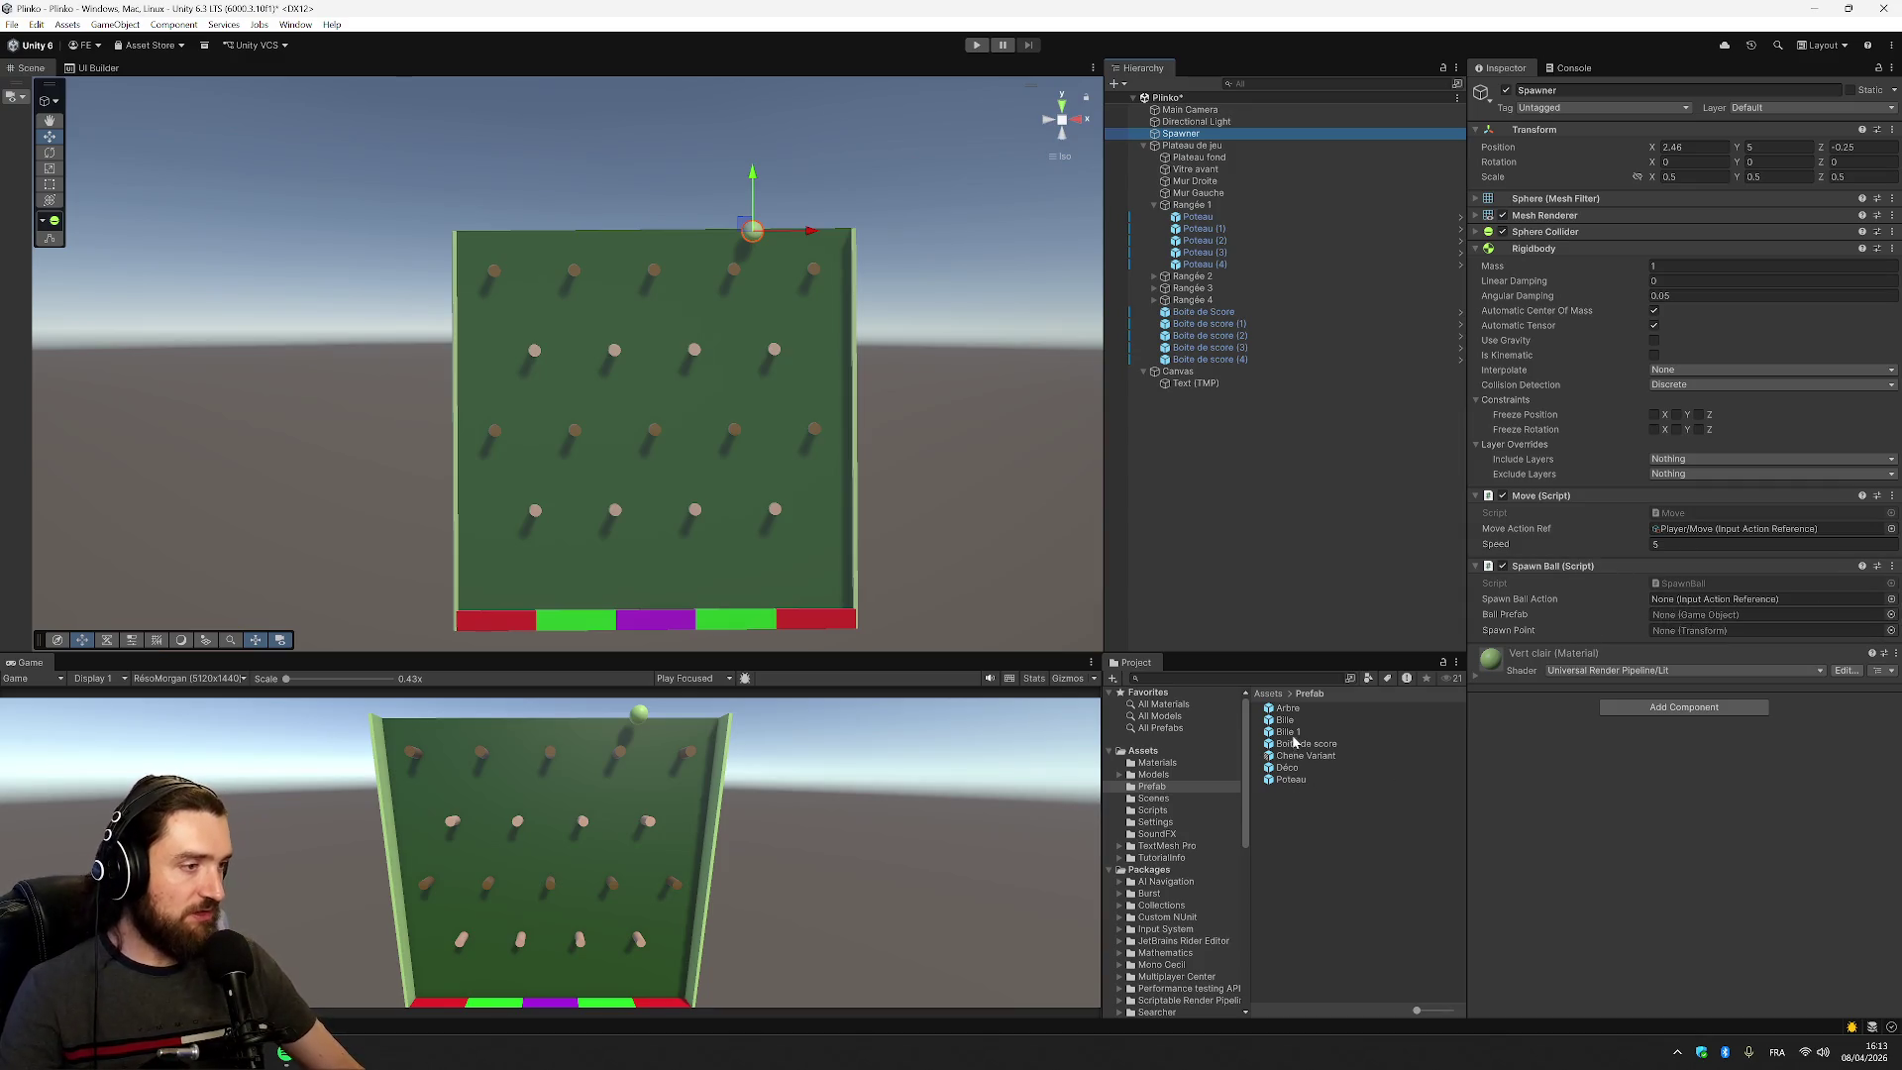
Assign Bille 1 as the Ball Prefab and Spawner as the Spawn Point
left_click_drag(1288, 731, 1640, 592)
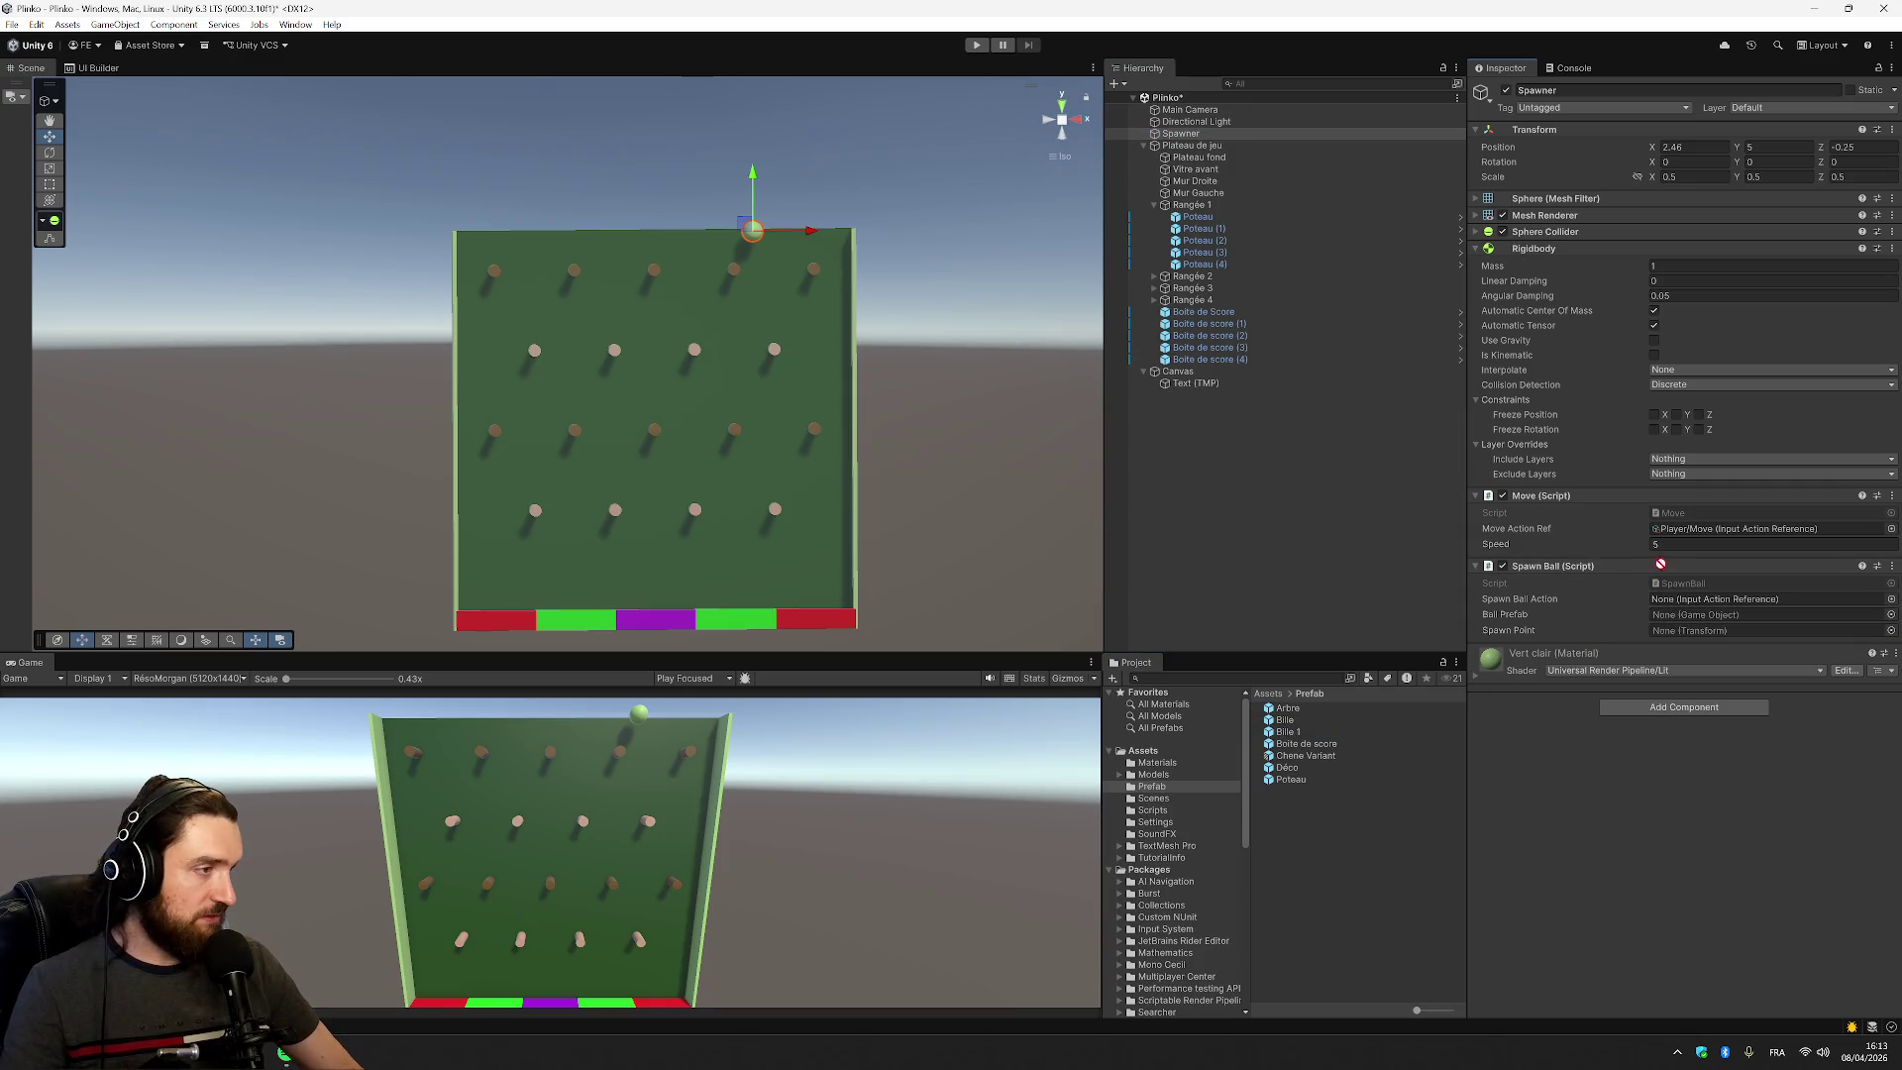
left_click_drag(1725, 598, 1718, 618)
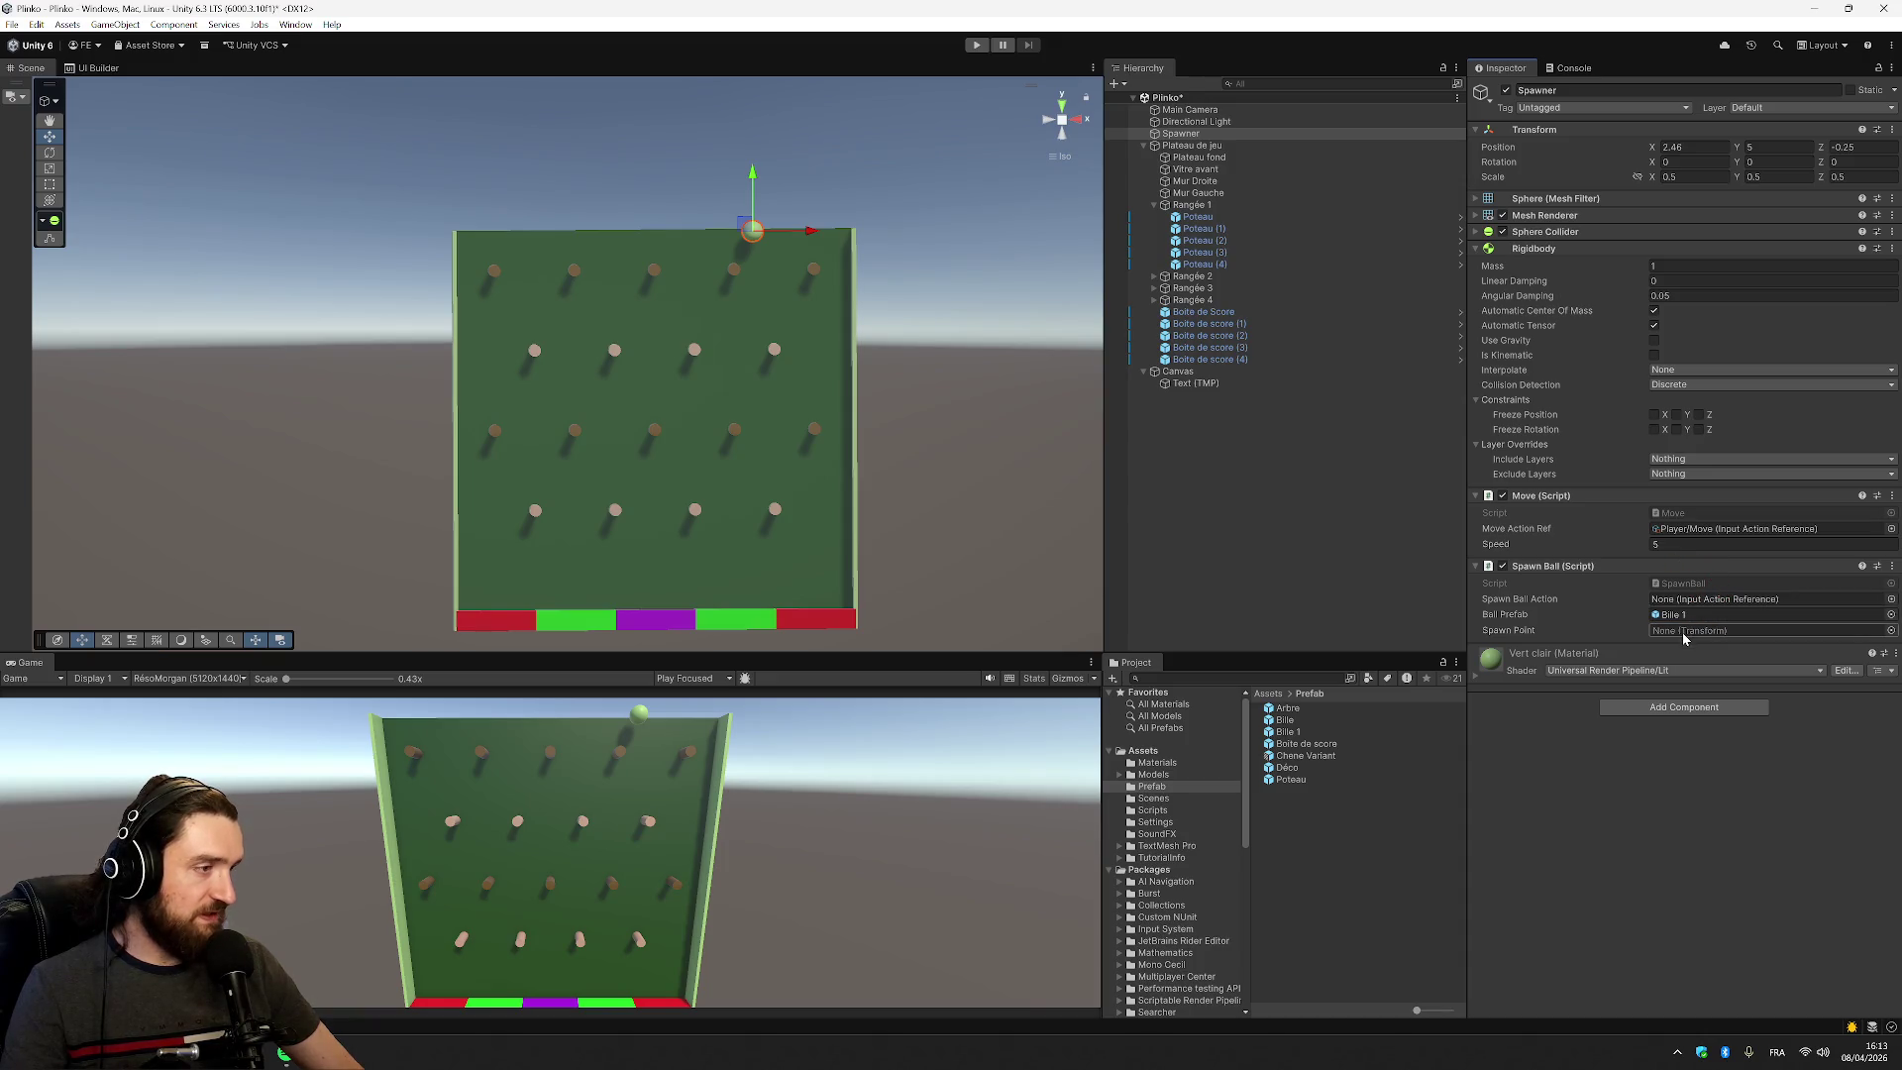
left_click(1888, 630)
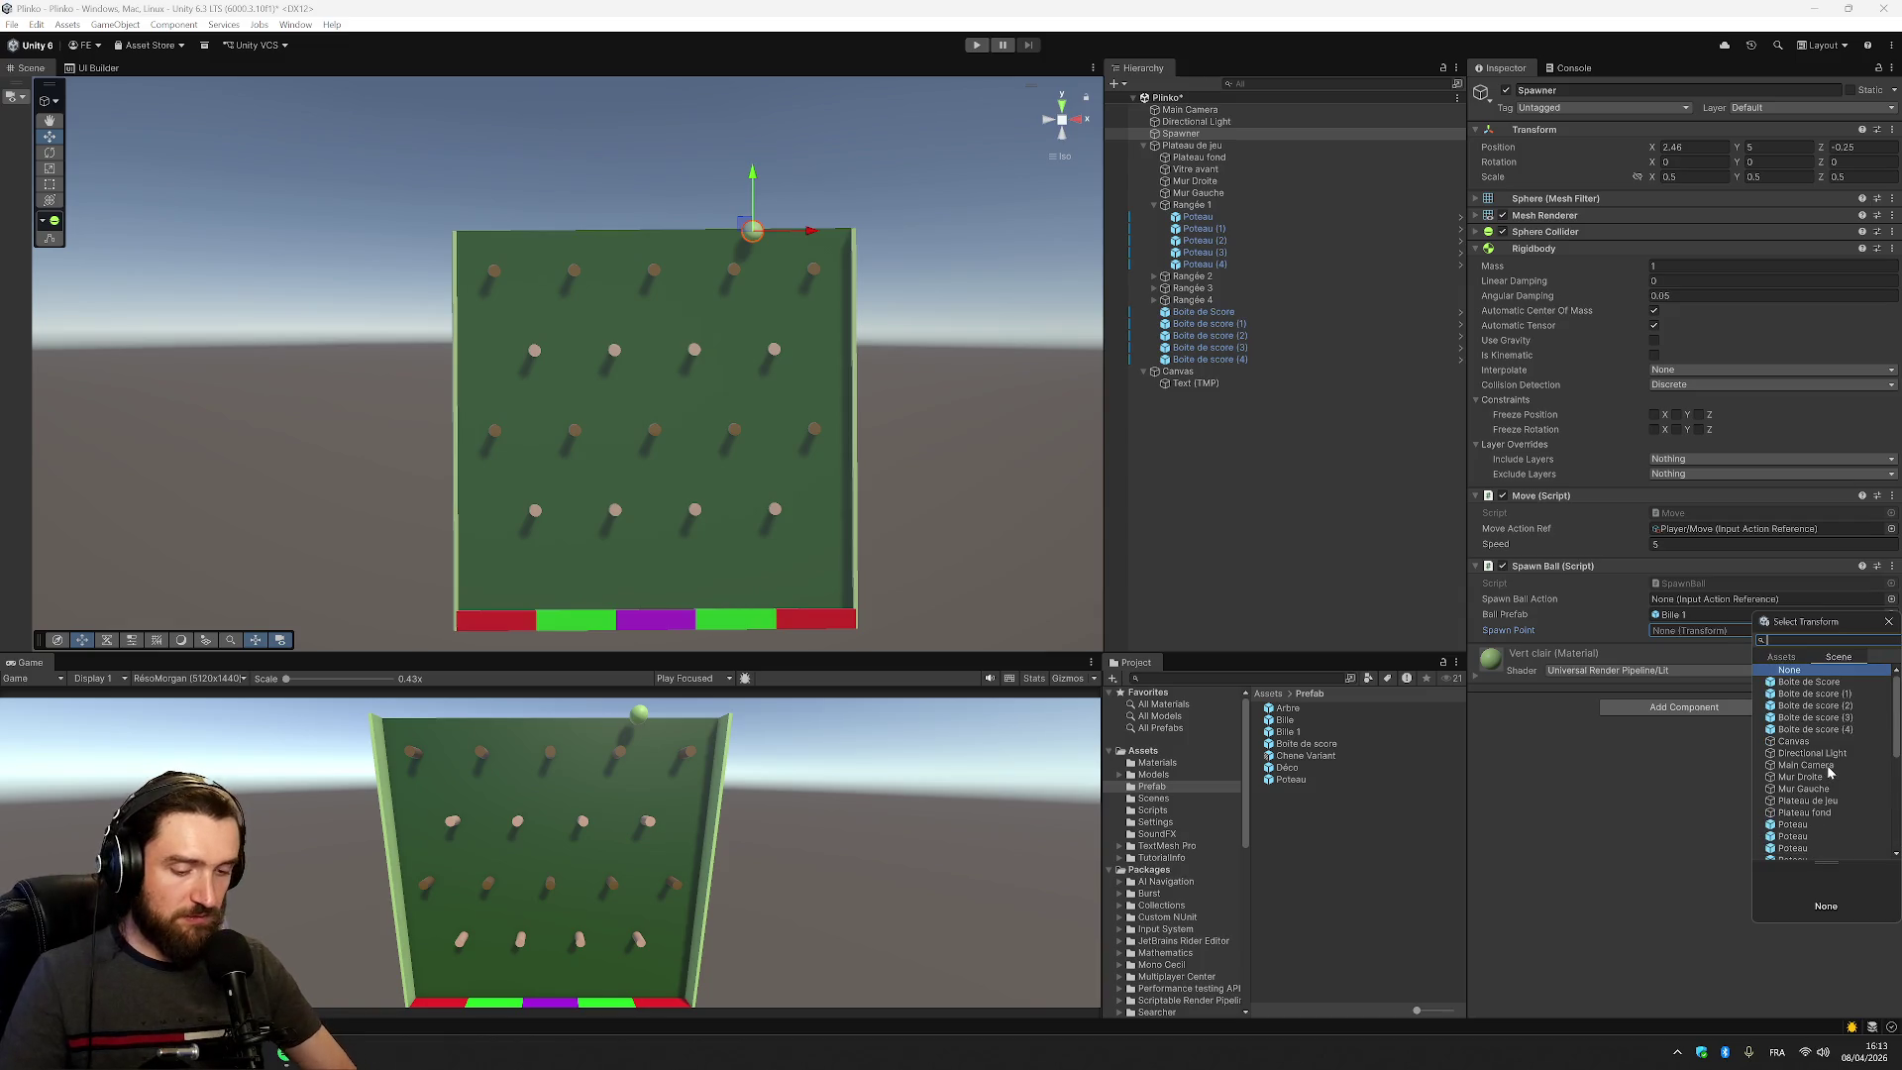
type("s")
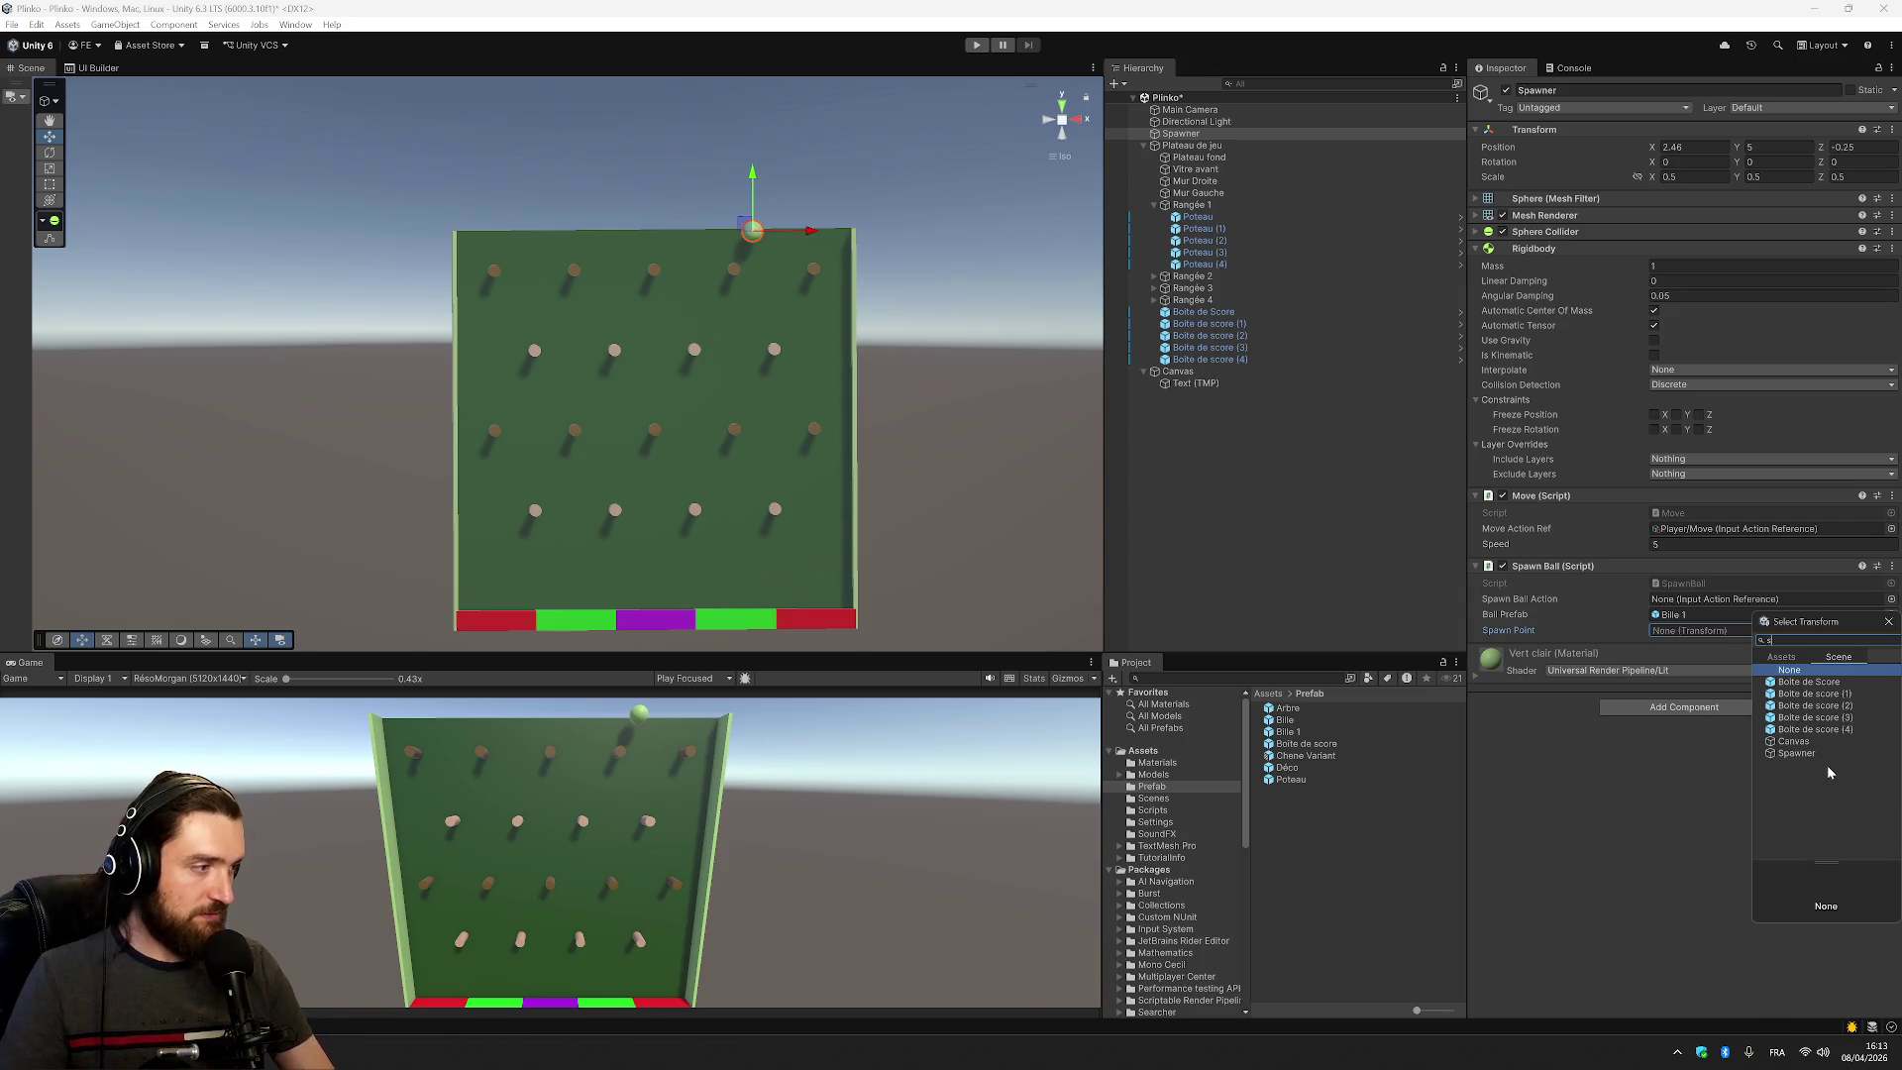
double_click(1816, 755)
left_click(1771, 759)
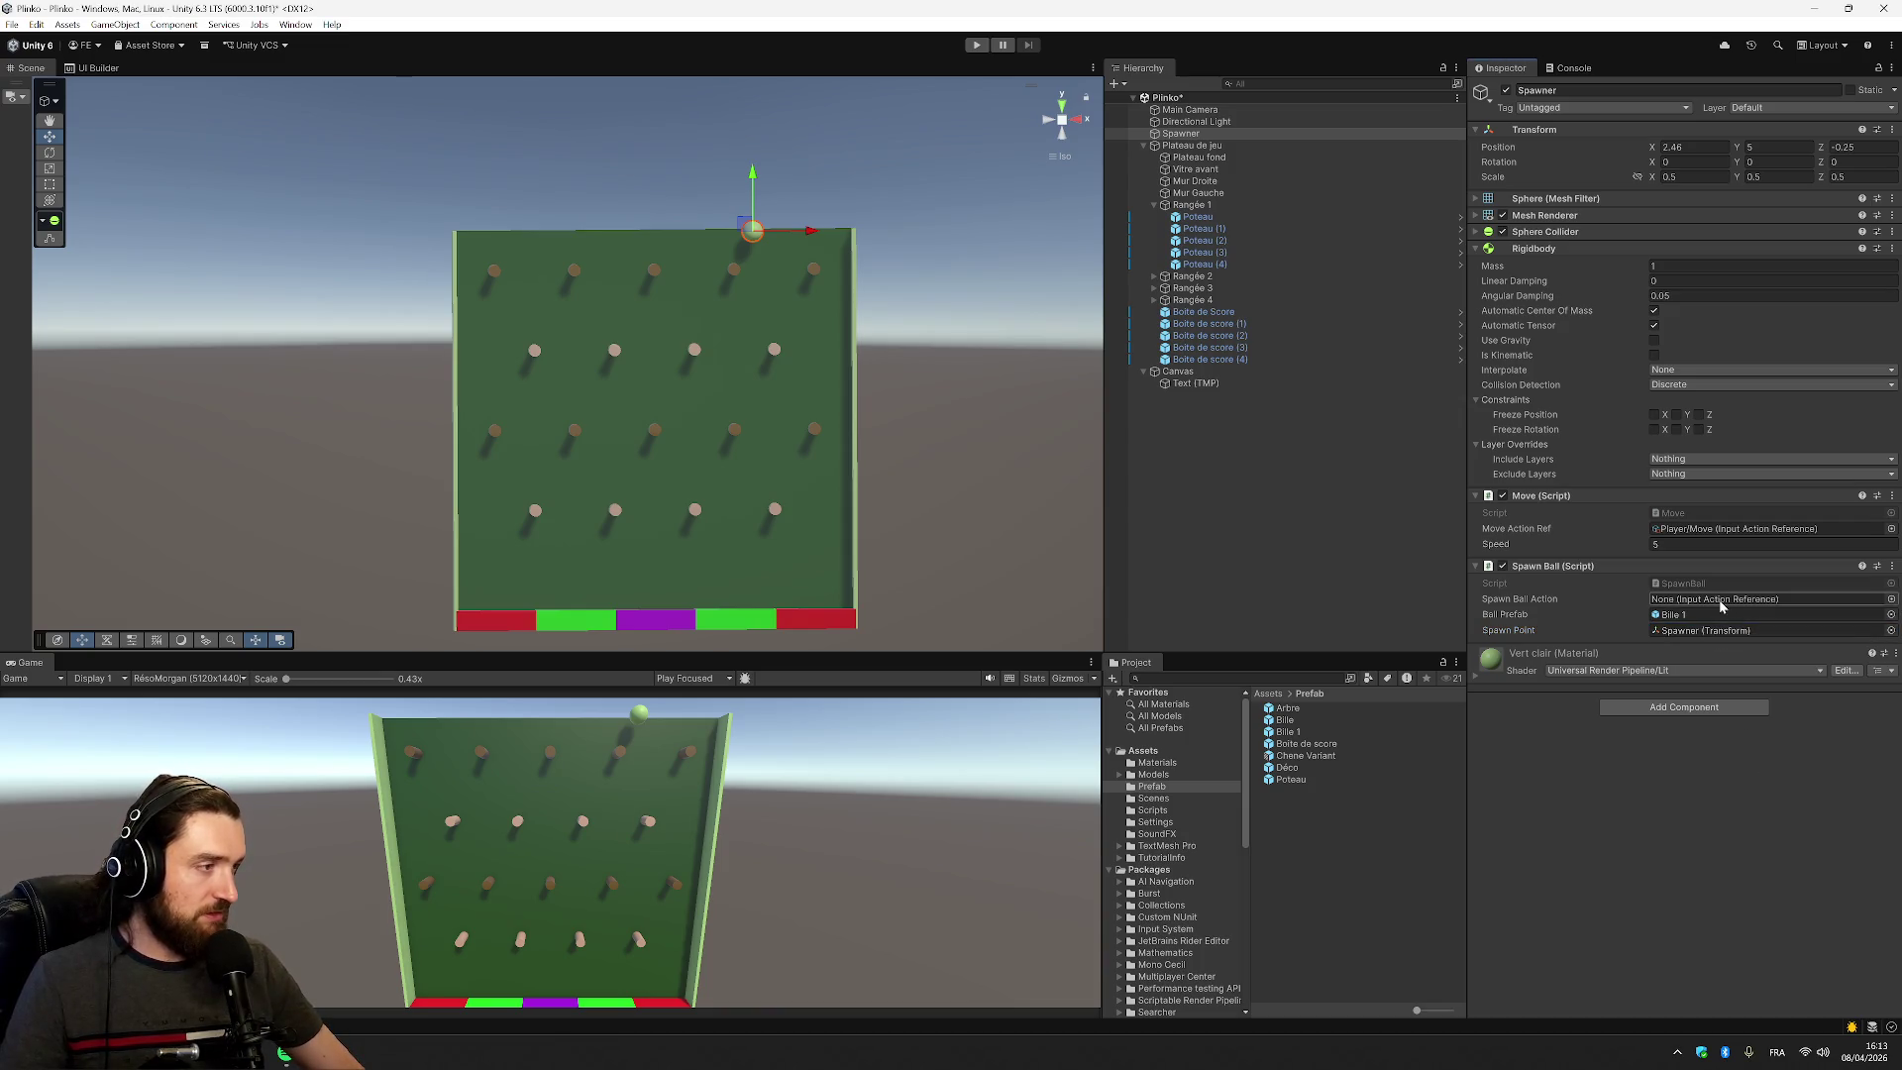
Set the Spawn Ball Action to Player/Jump and enter Play mode
left_click(1891, 600)
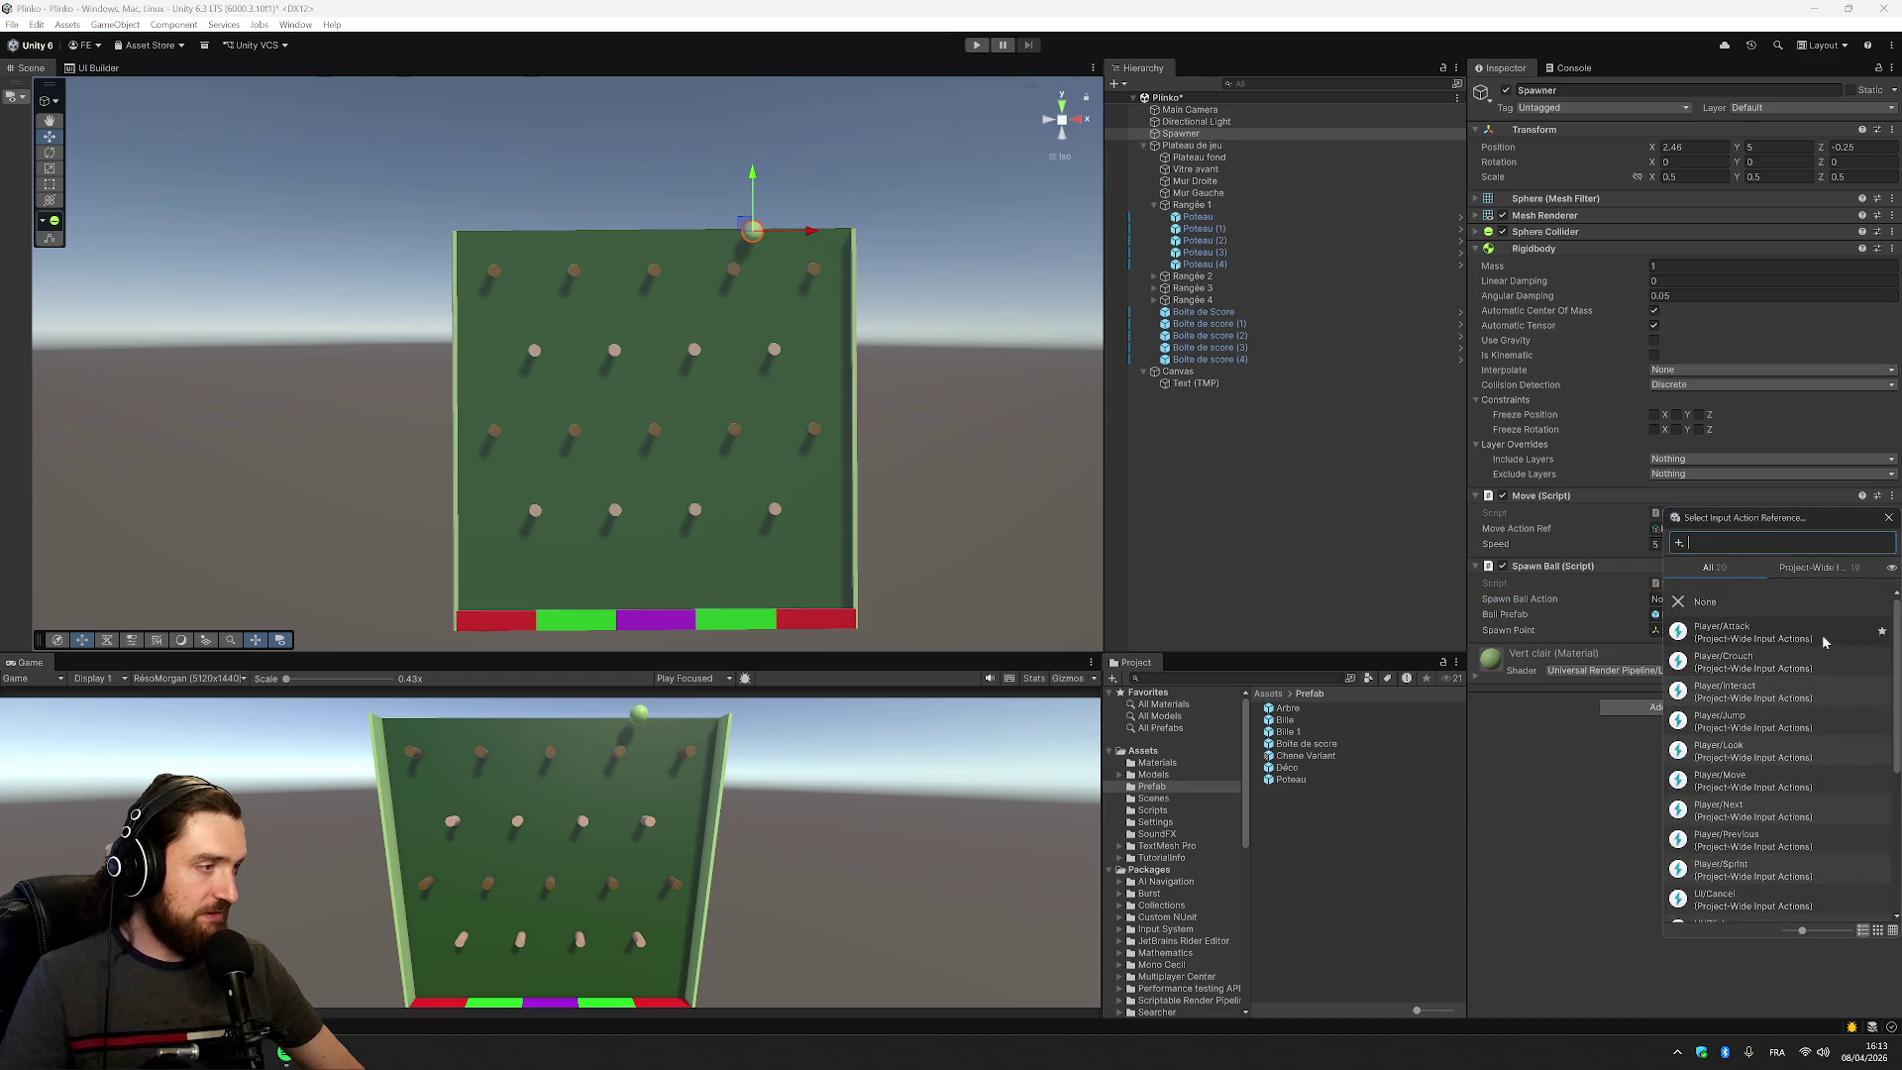
type("sh")
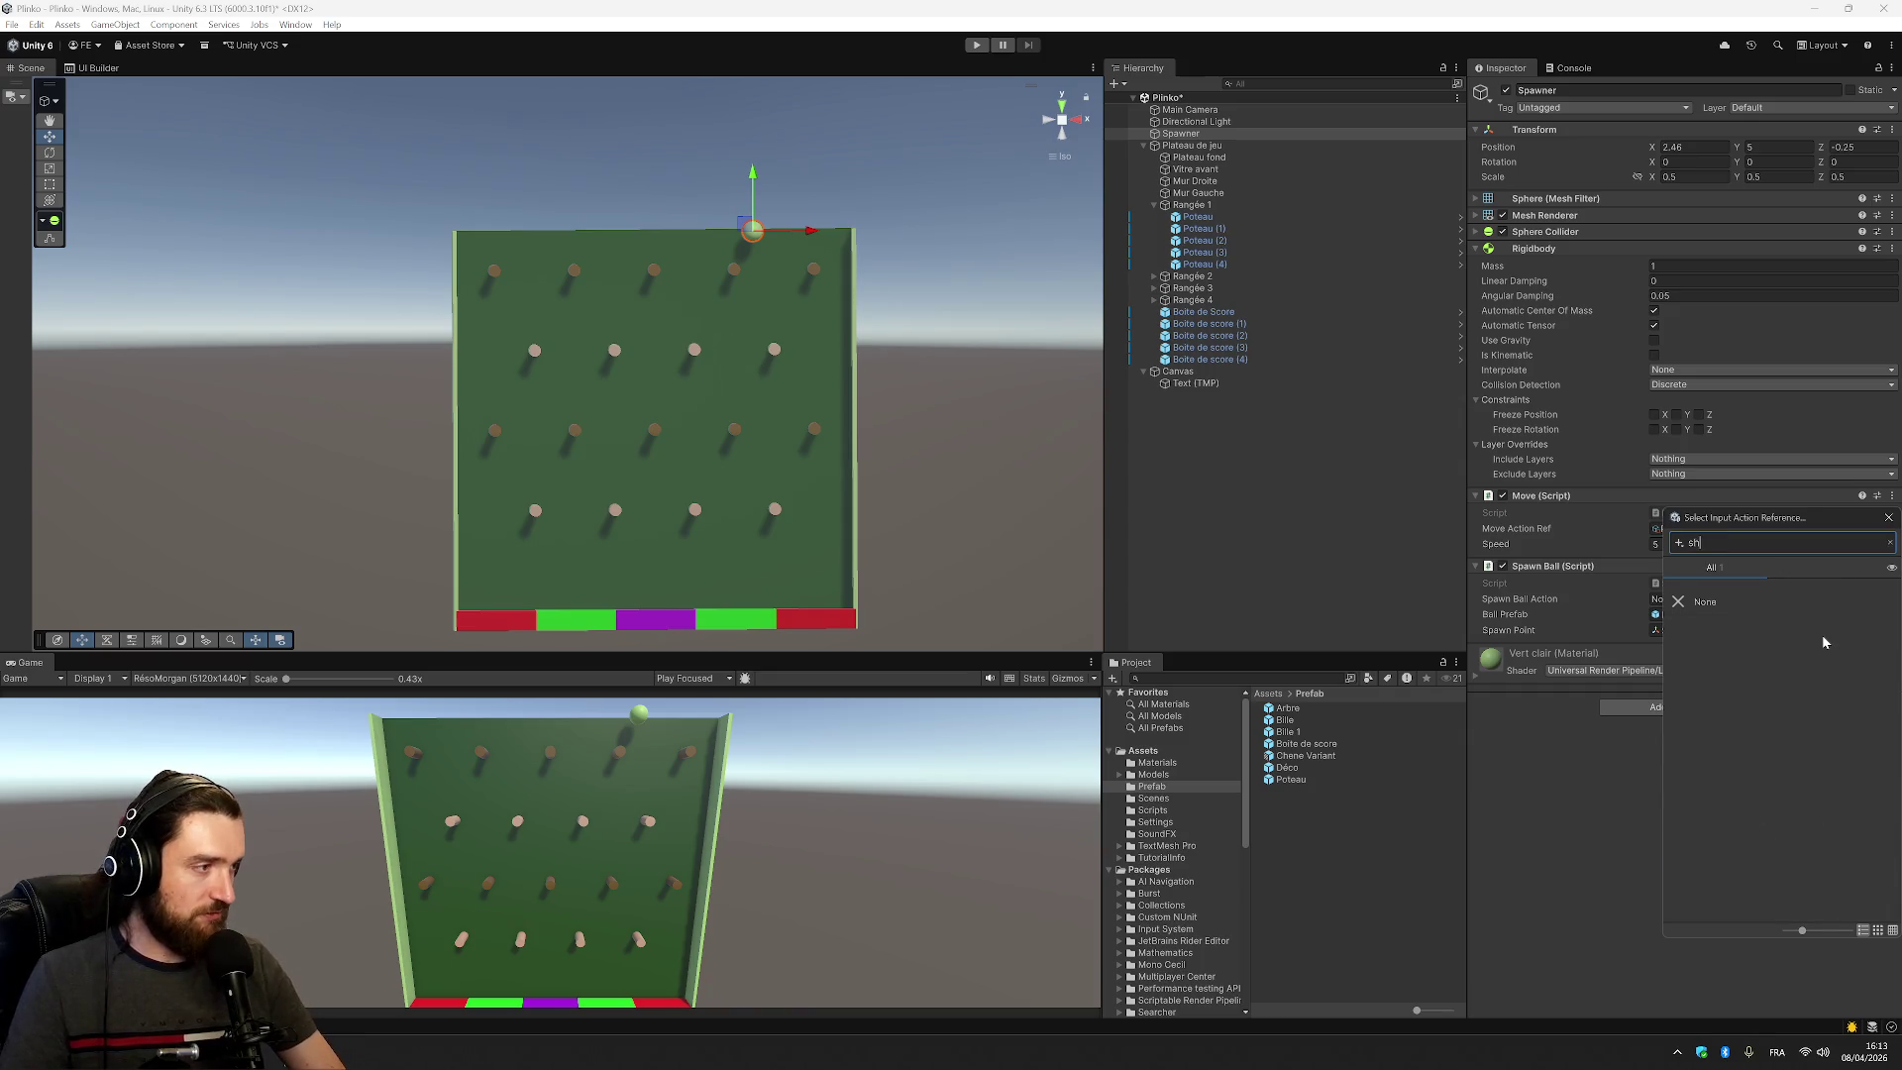
key("BackSpace")
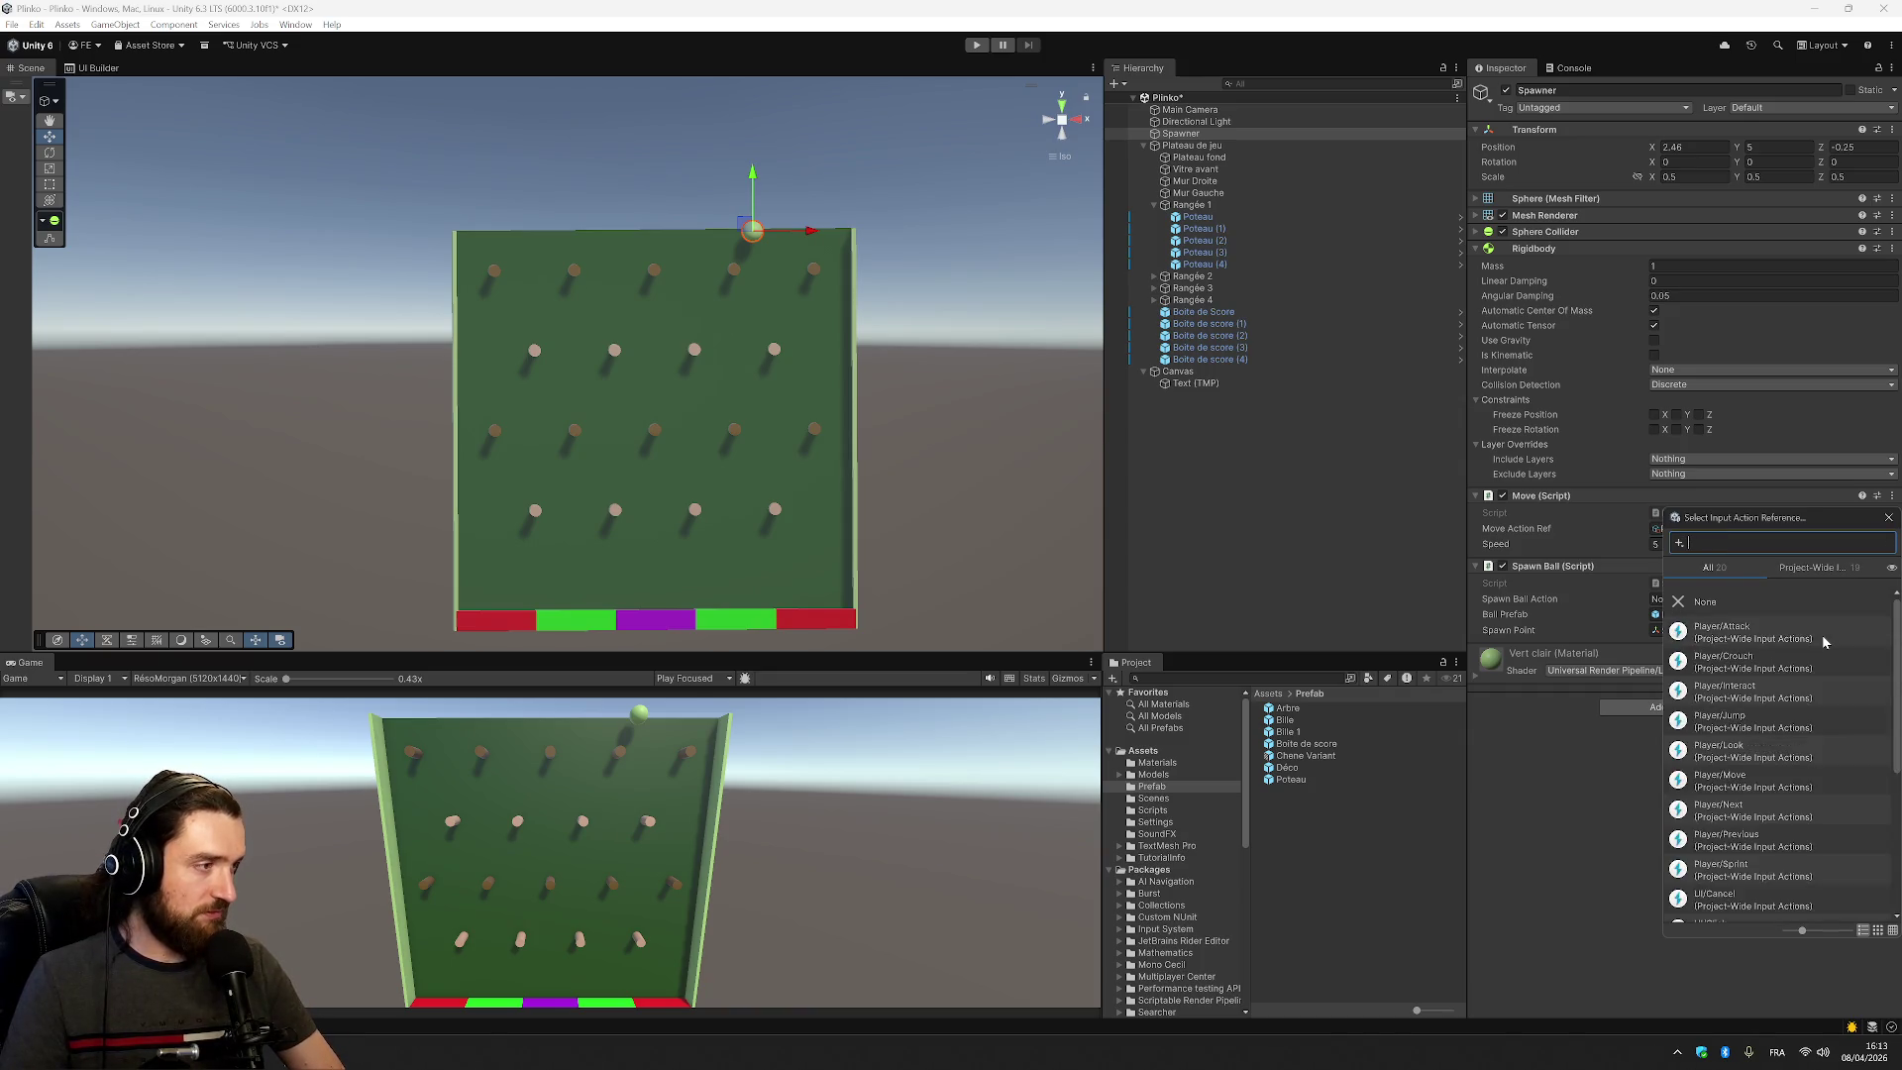
left_click(1822, 642)
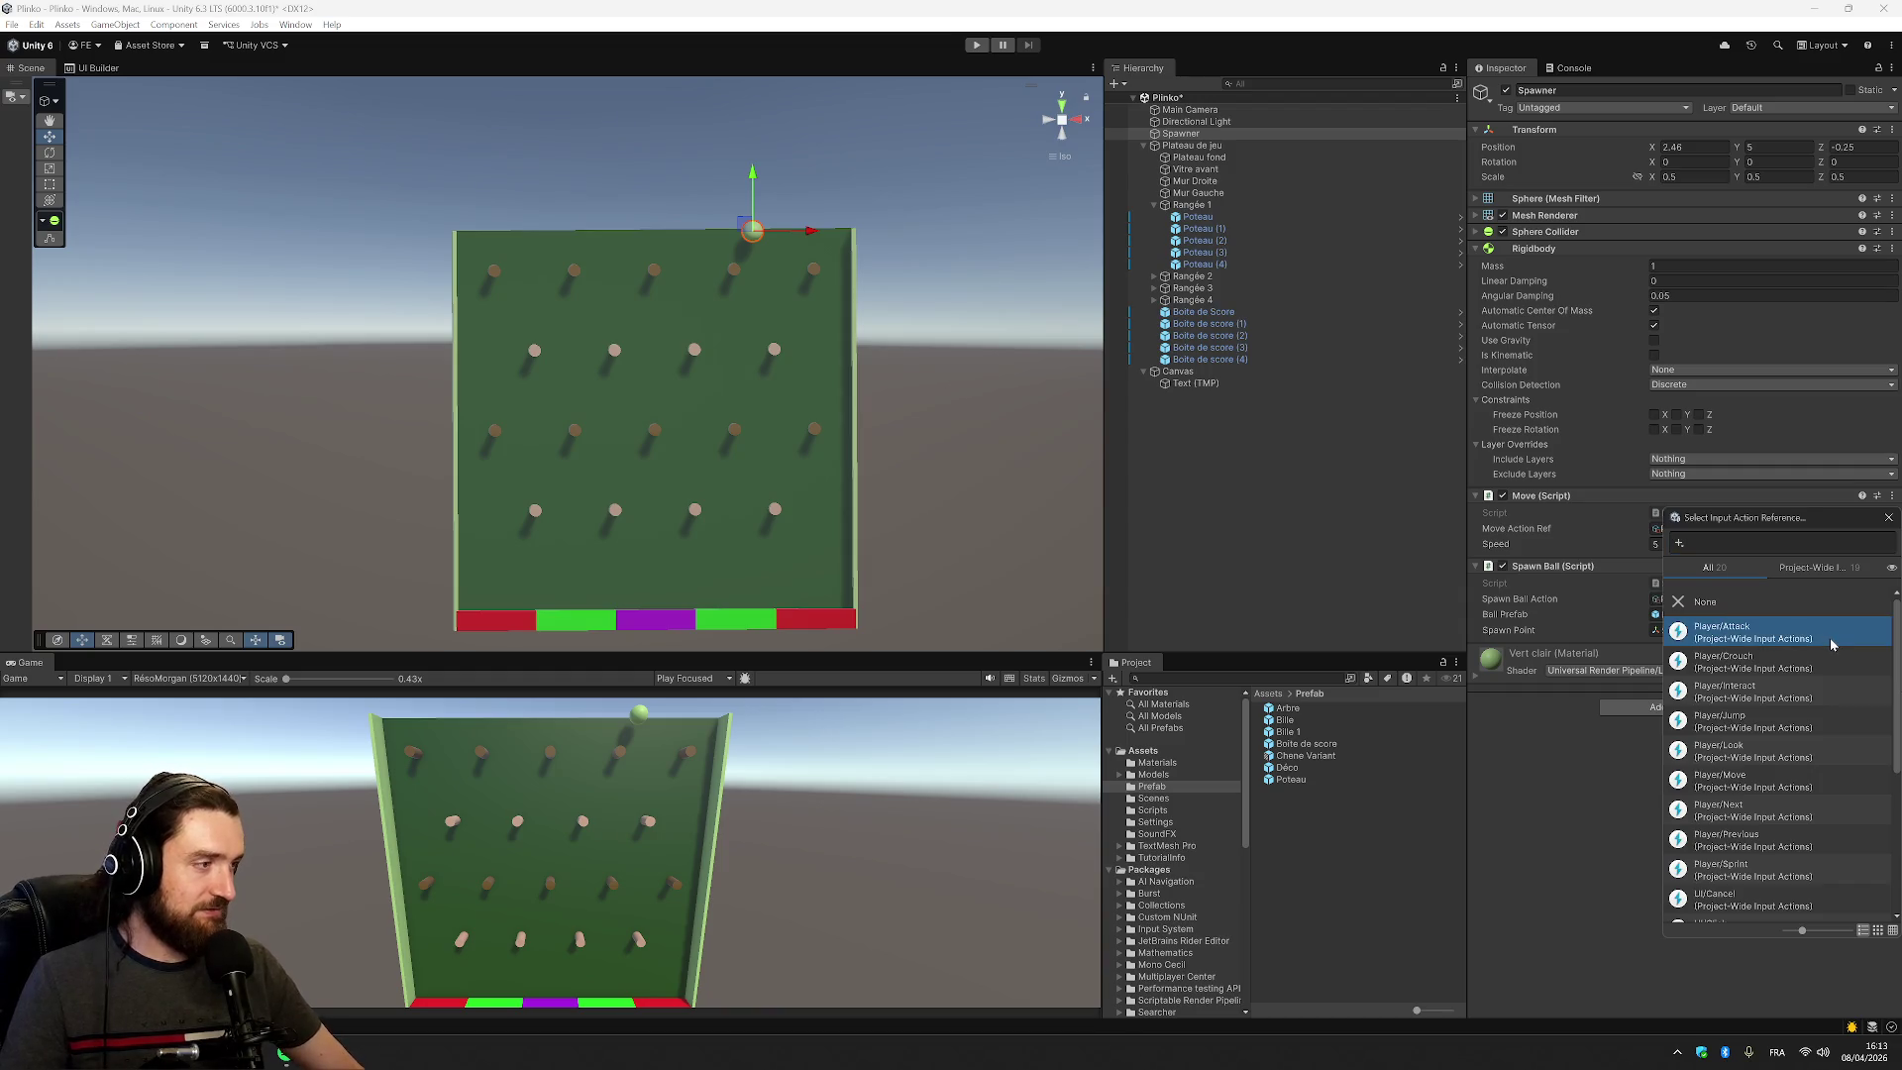
double_click(1780, 728)
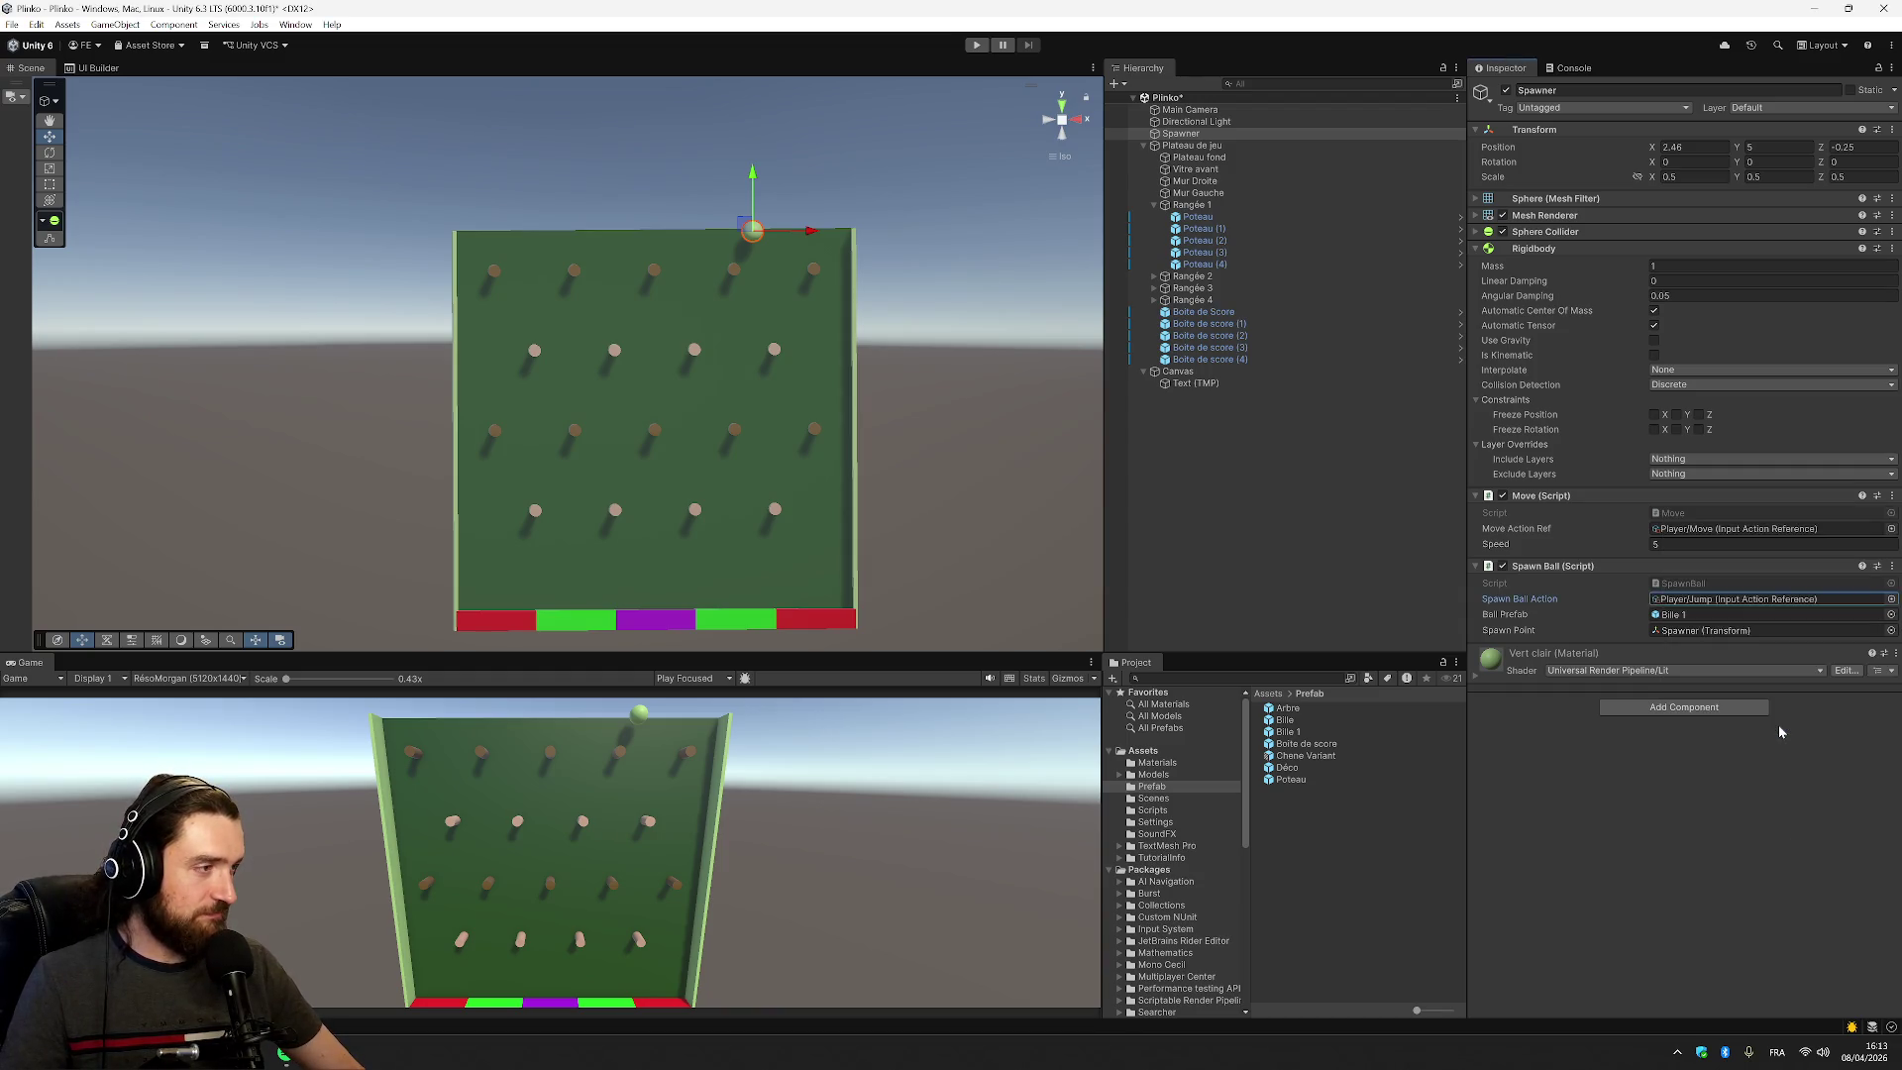
left_click(1825, 782)
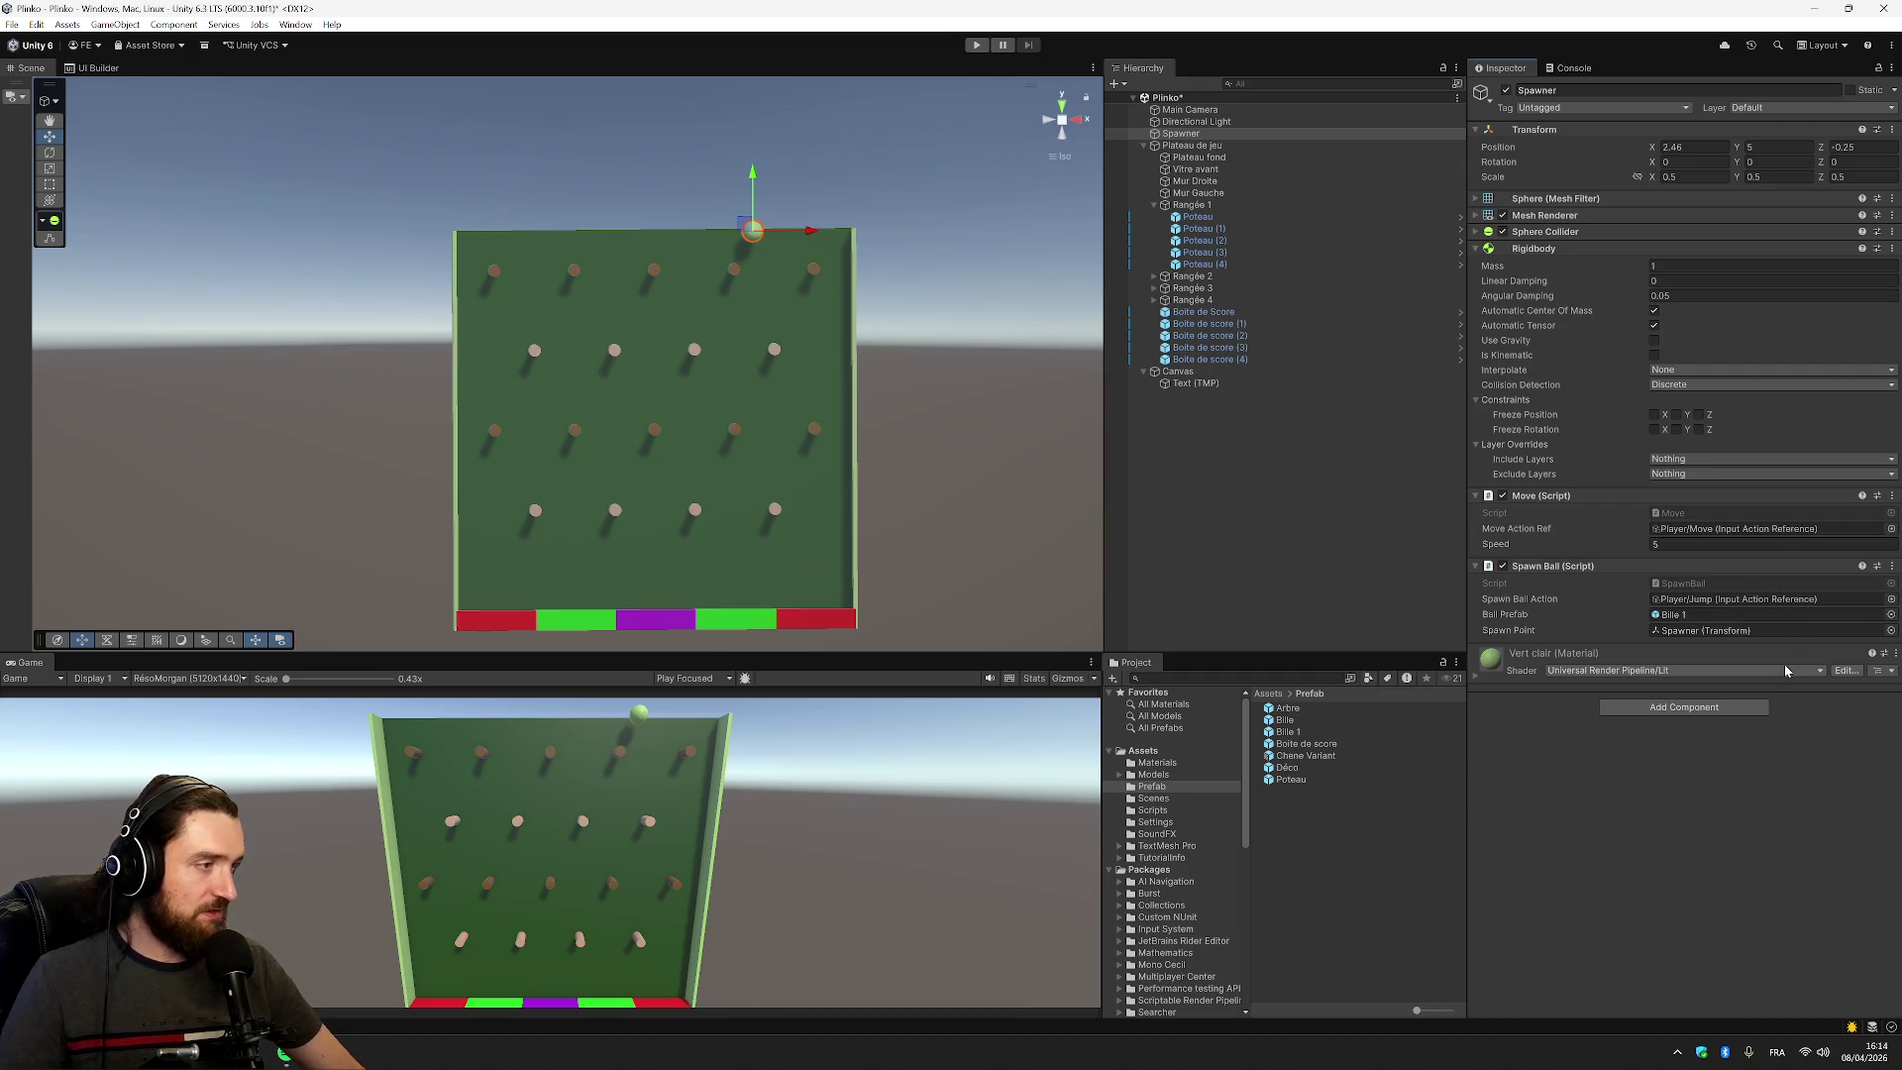
left_click(978, 46)
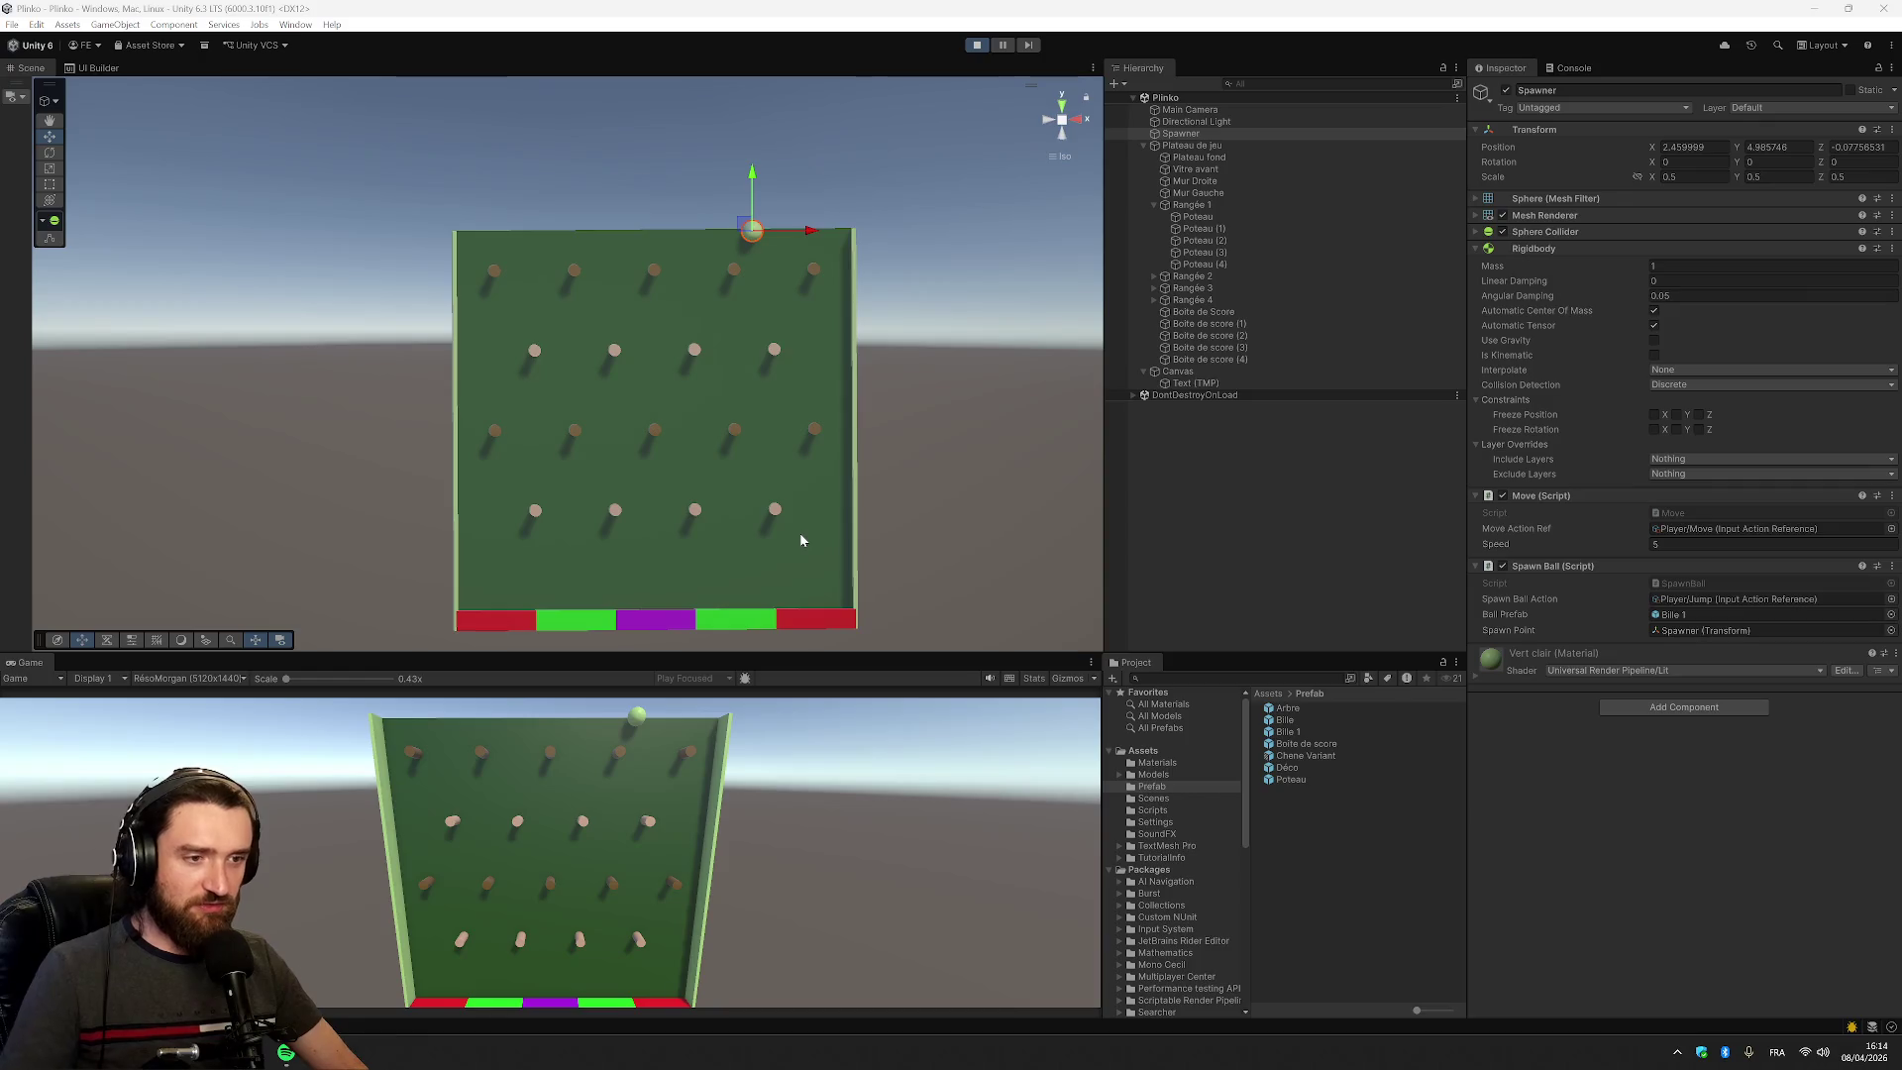
Deselect the Spawner and pan the Scene view back and forth across the board
left_click(917, 429)
key("Left")
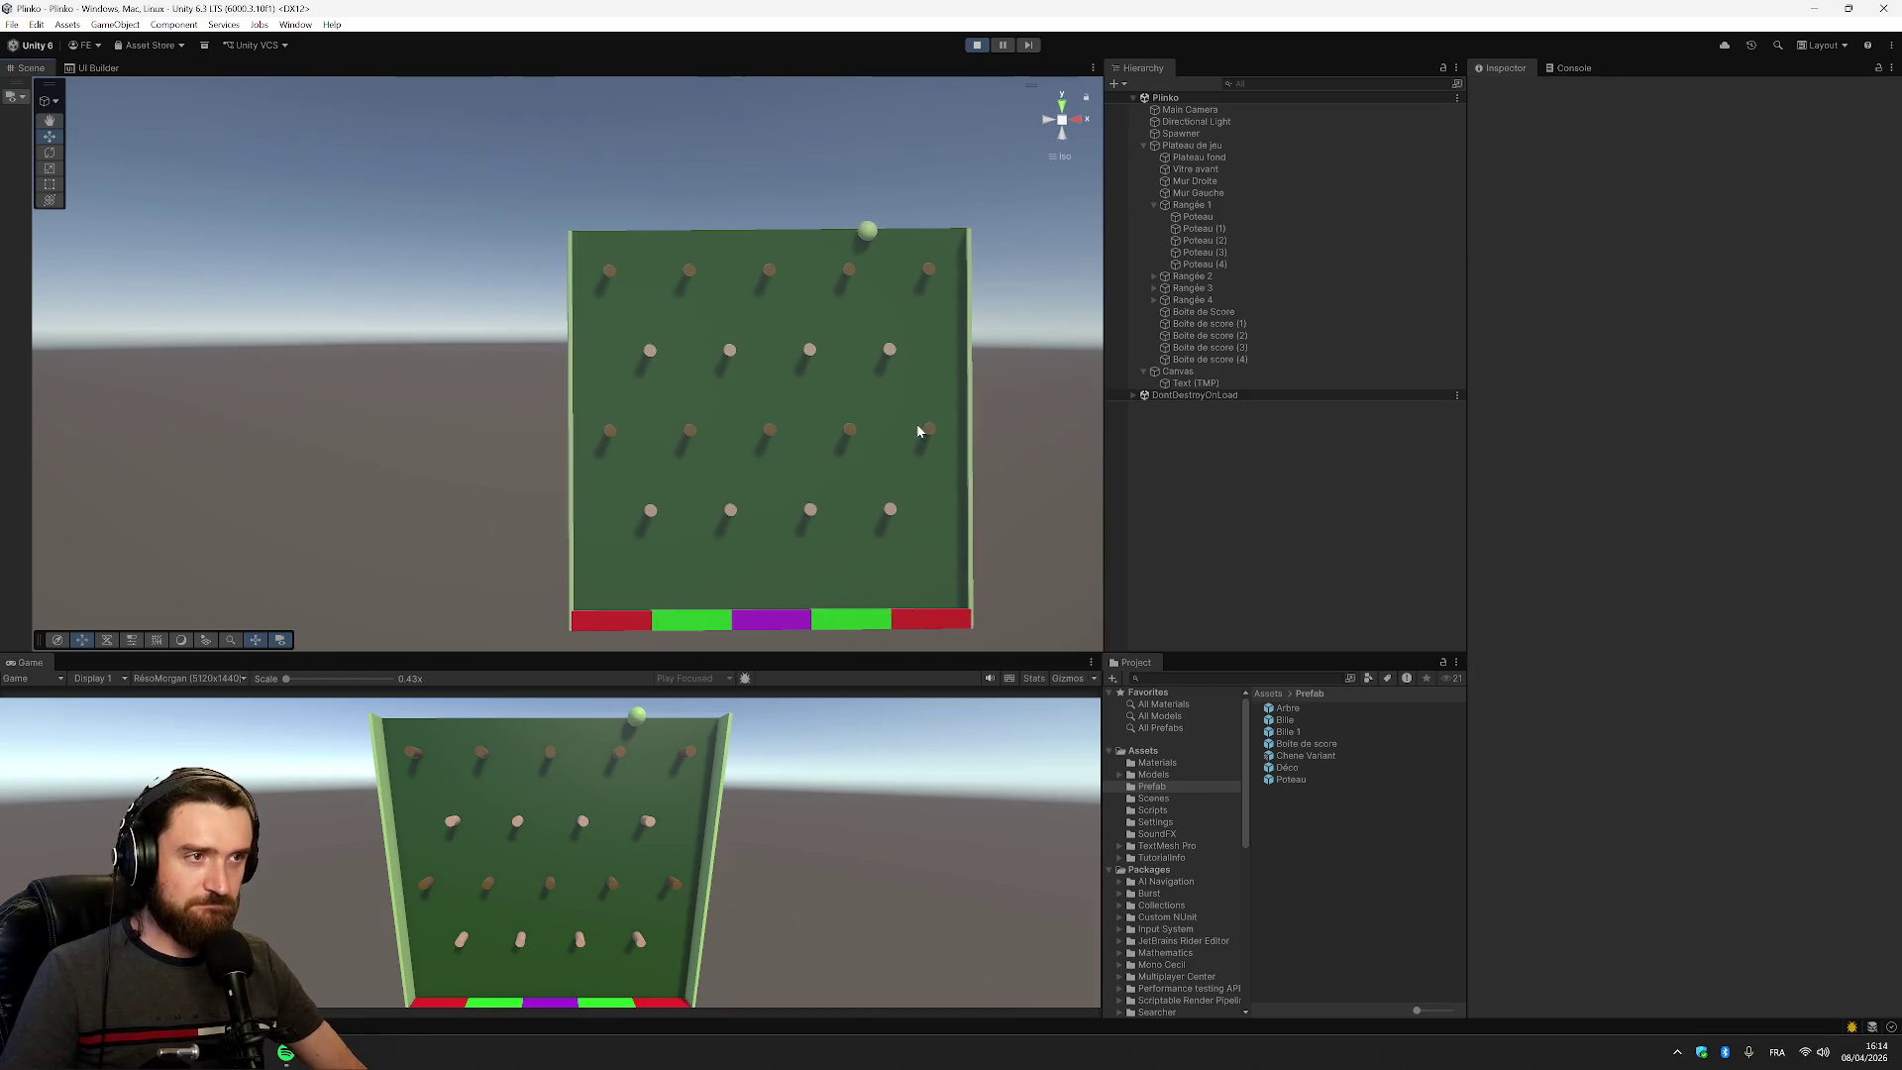
key("Right")
key("Left")
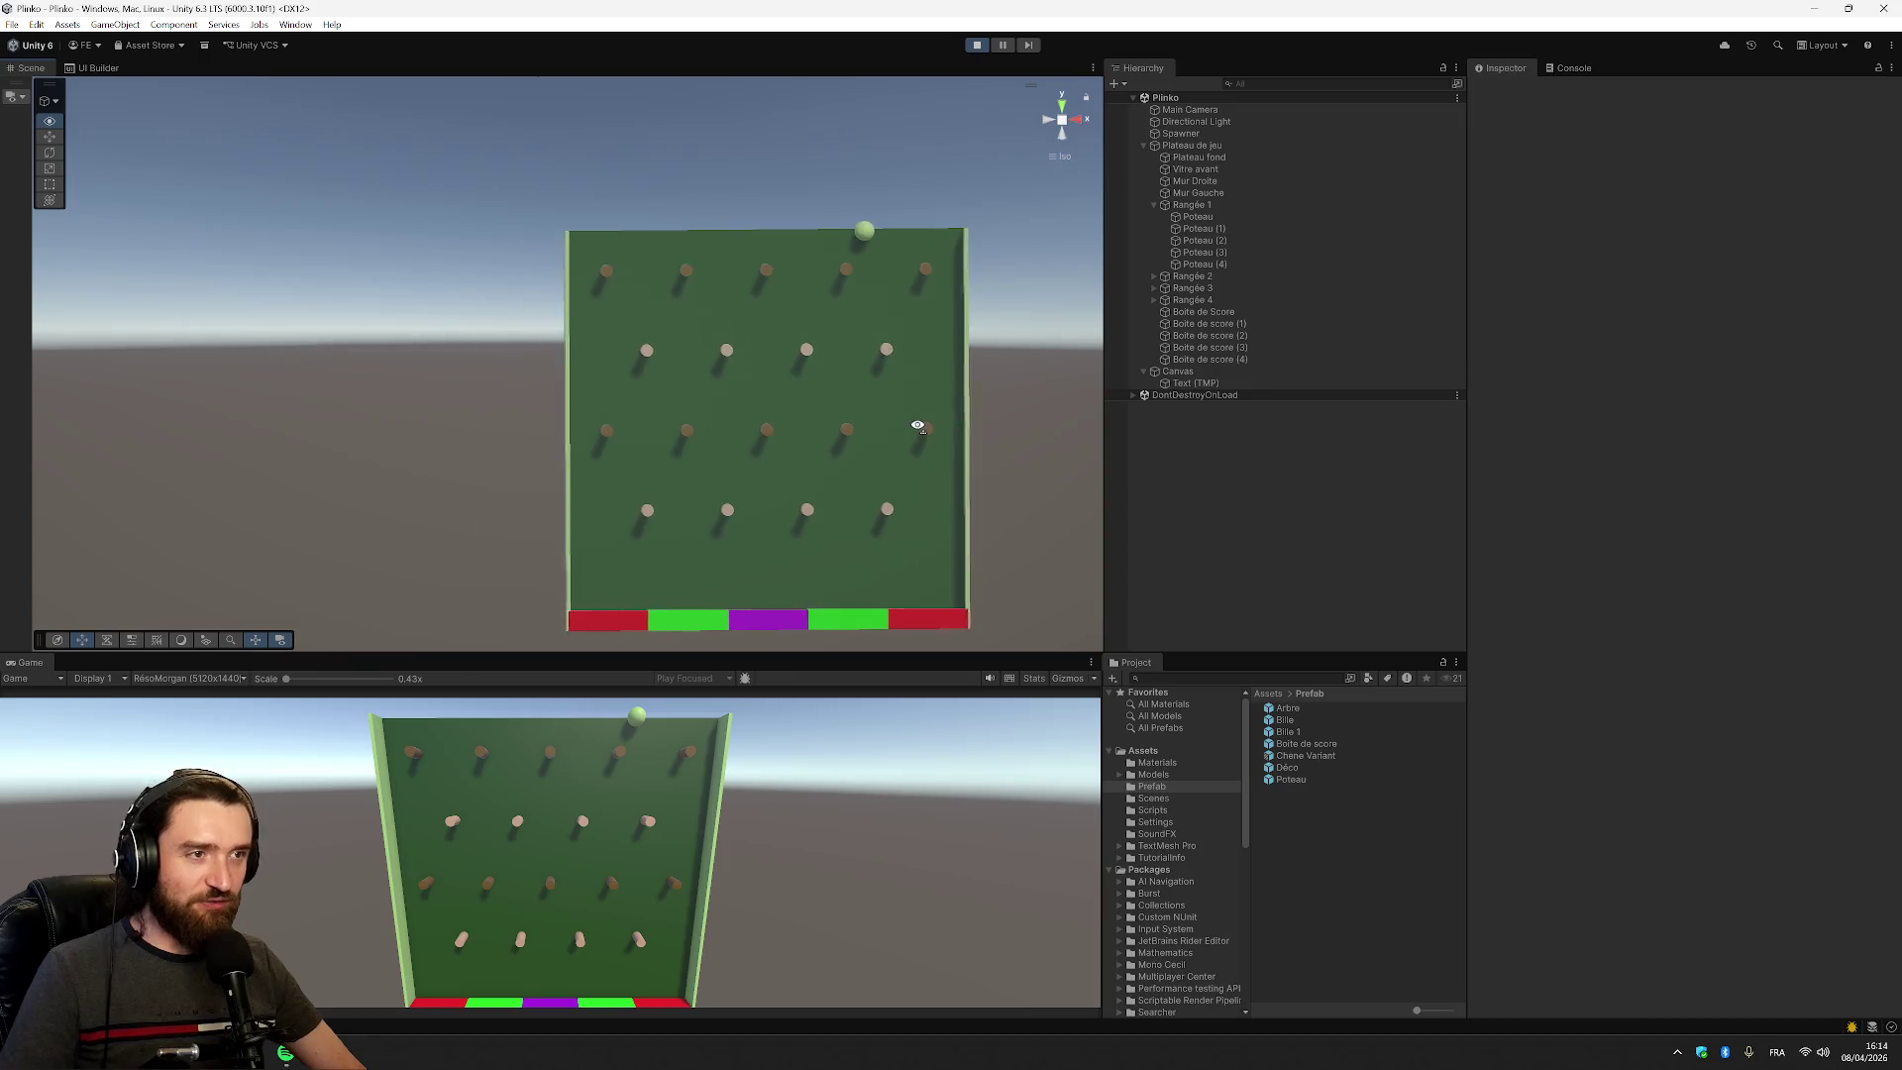
key("Left")
key("Right")
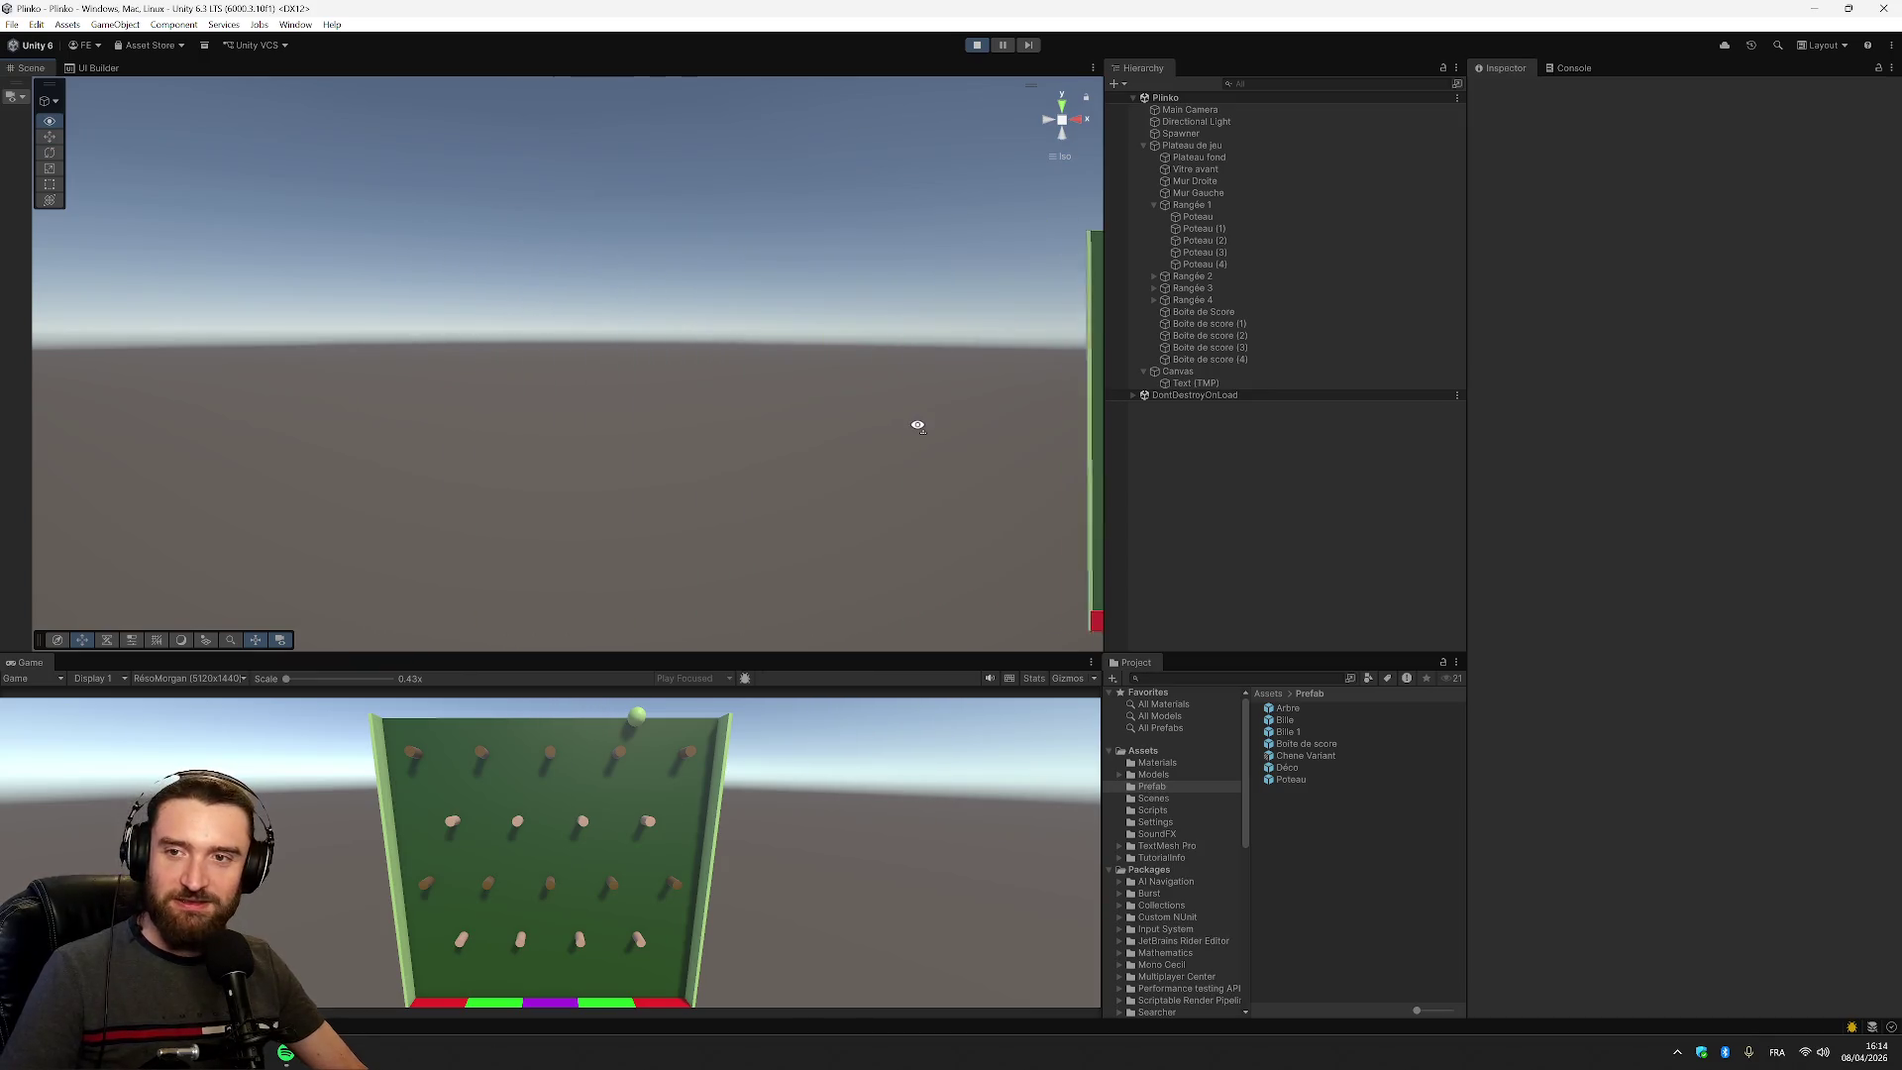
key("Right")
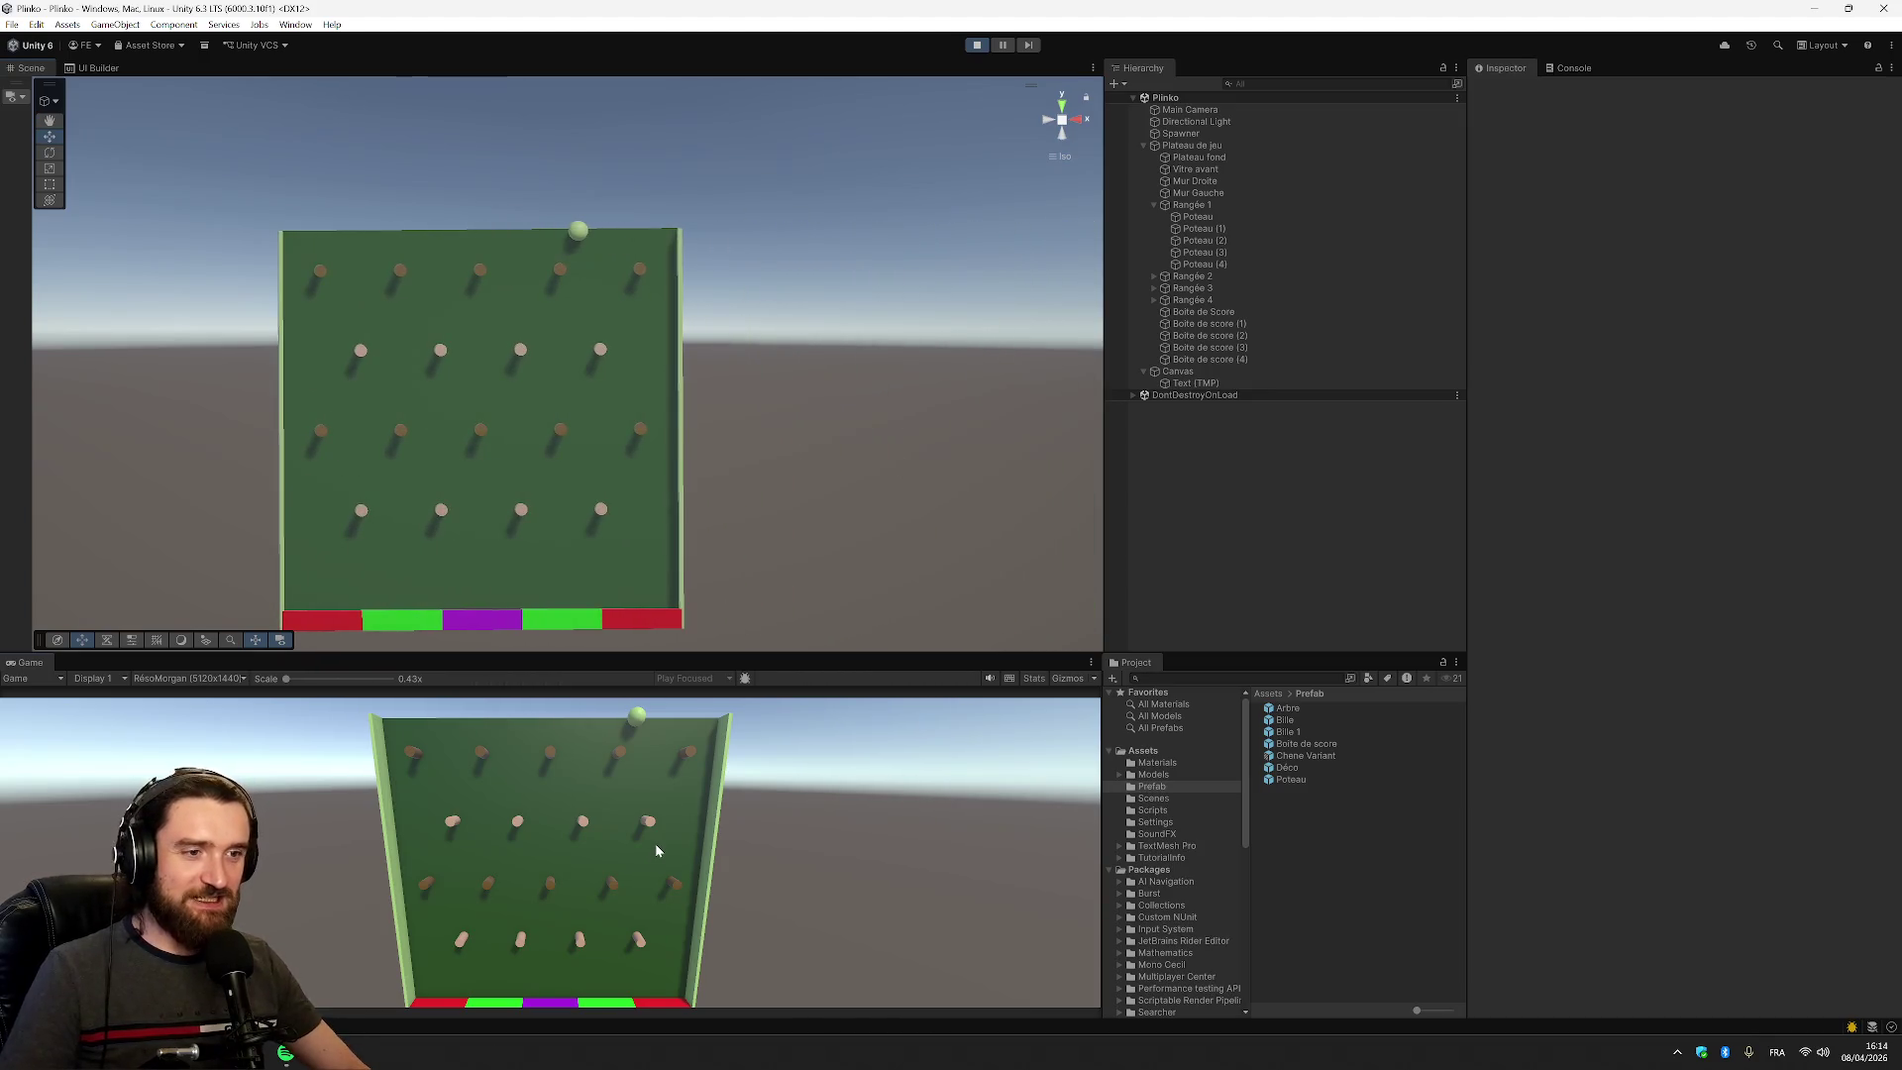
Press space six times to drop balls from the Spawner through the pegs
key("space")
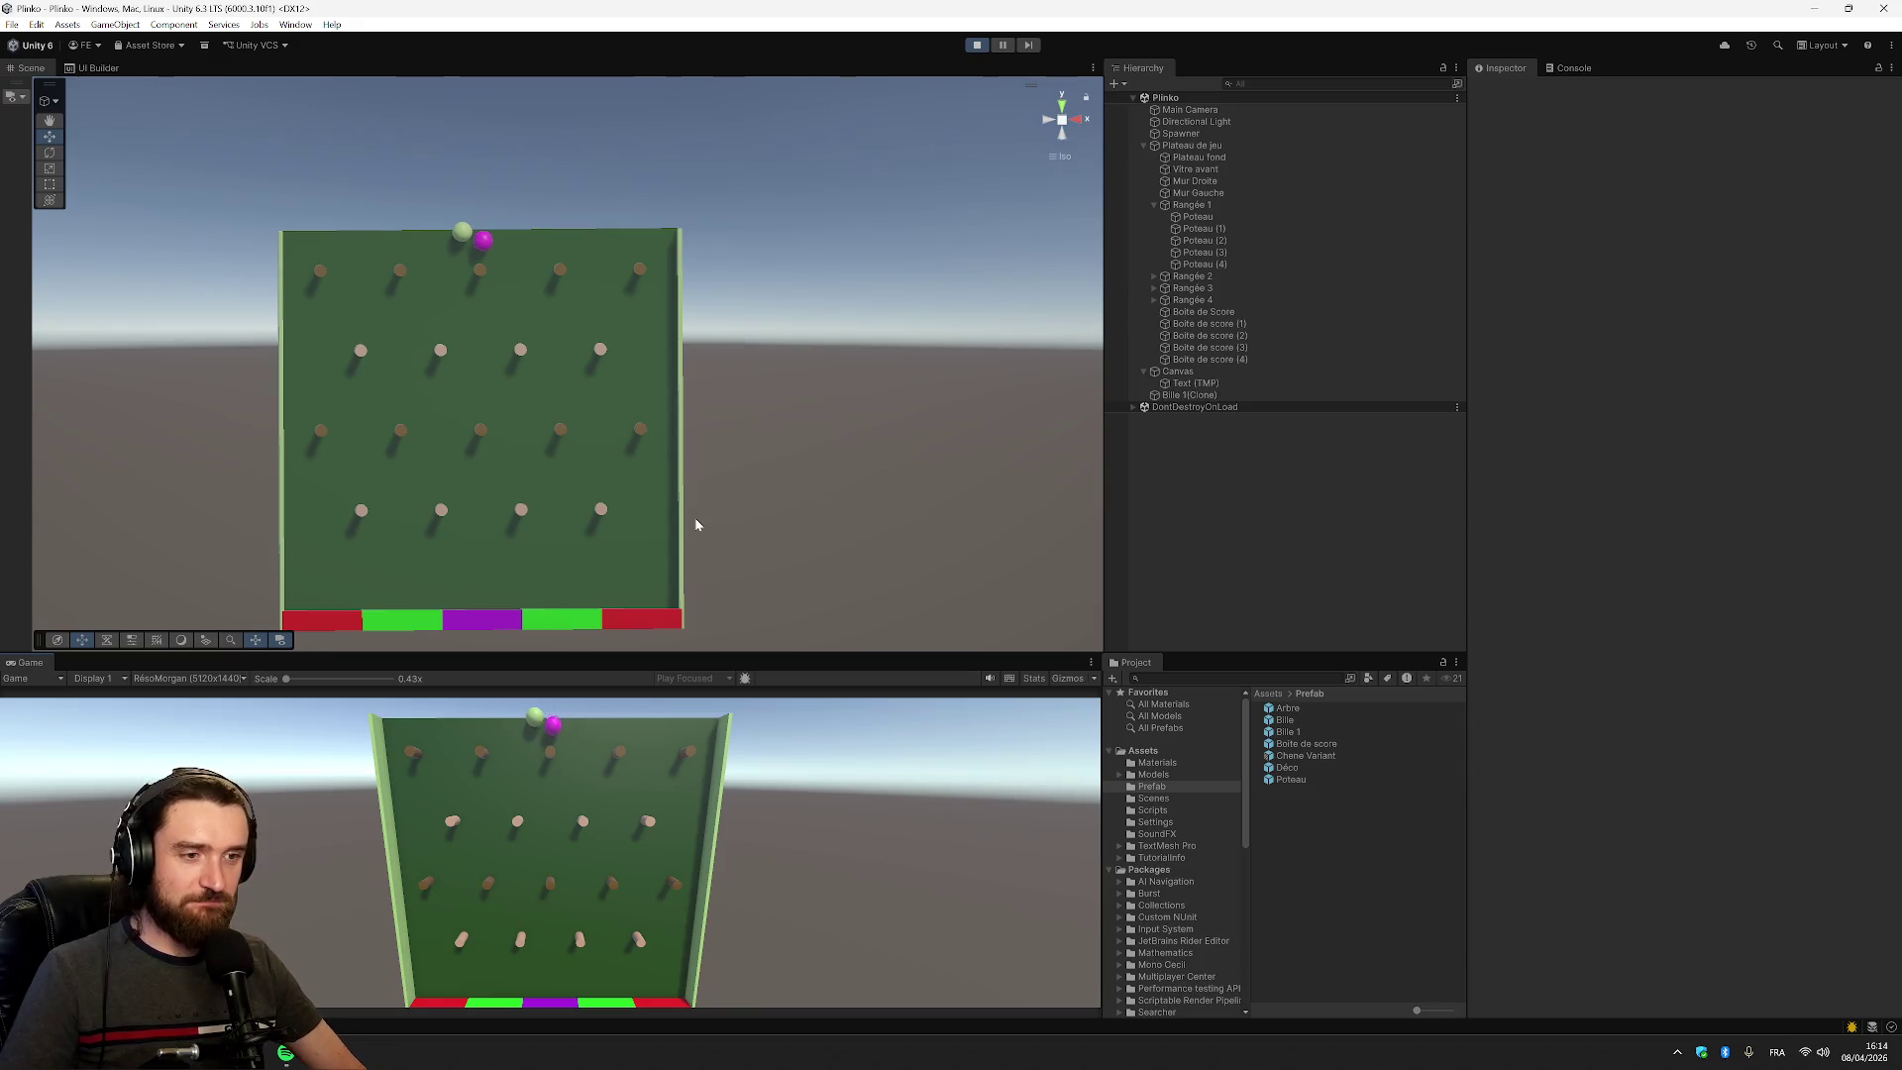
key("space")
key("space")
key("space")
key("space")
key("space")
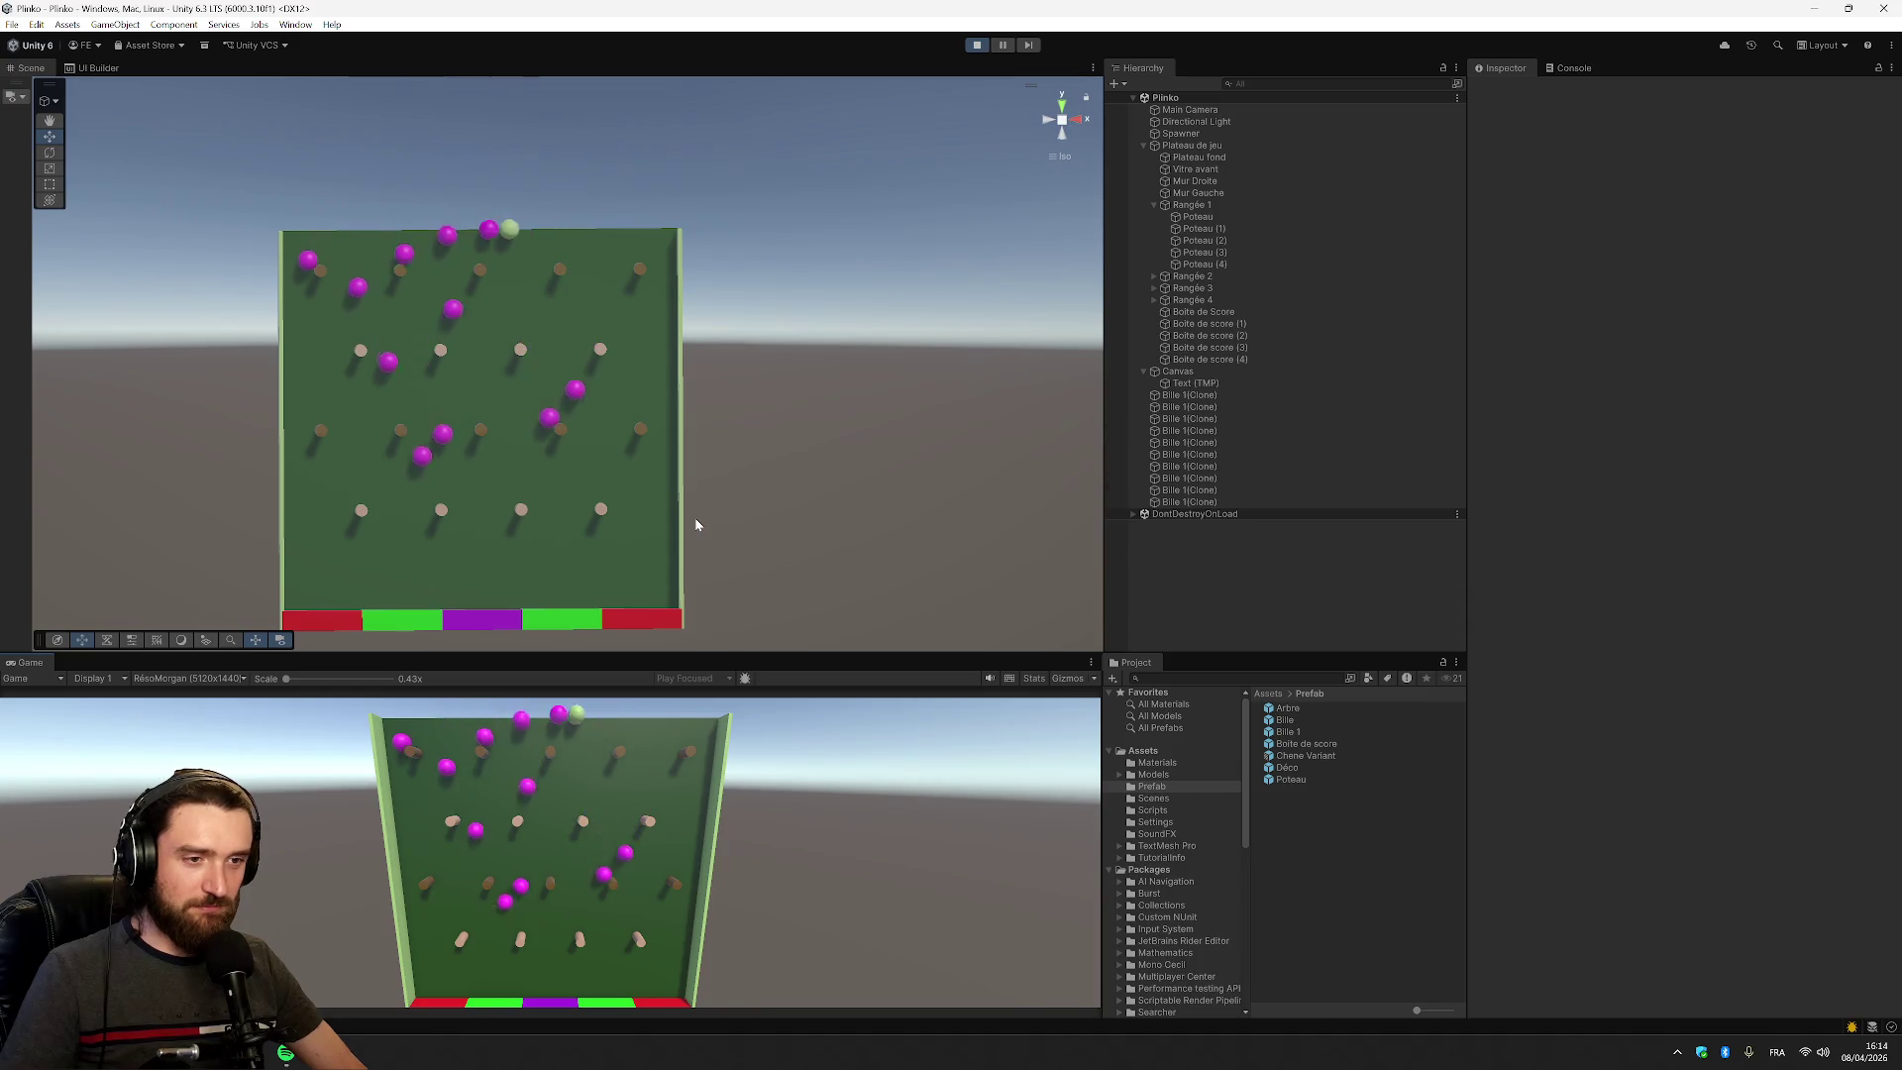
key("space")
key("space")
key("space")
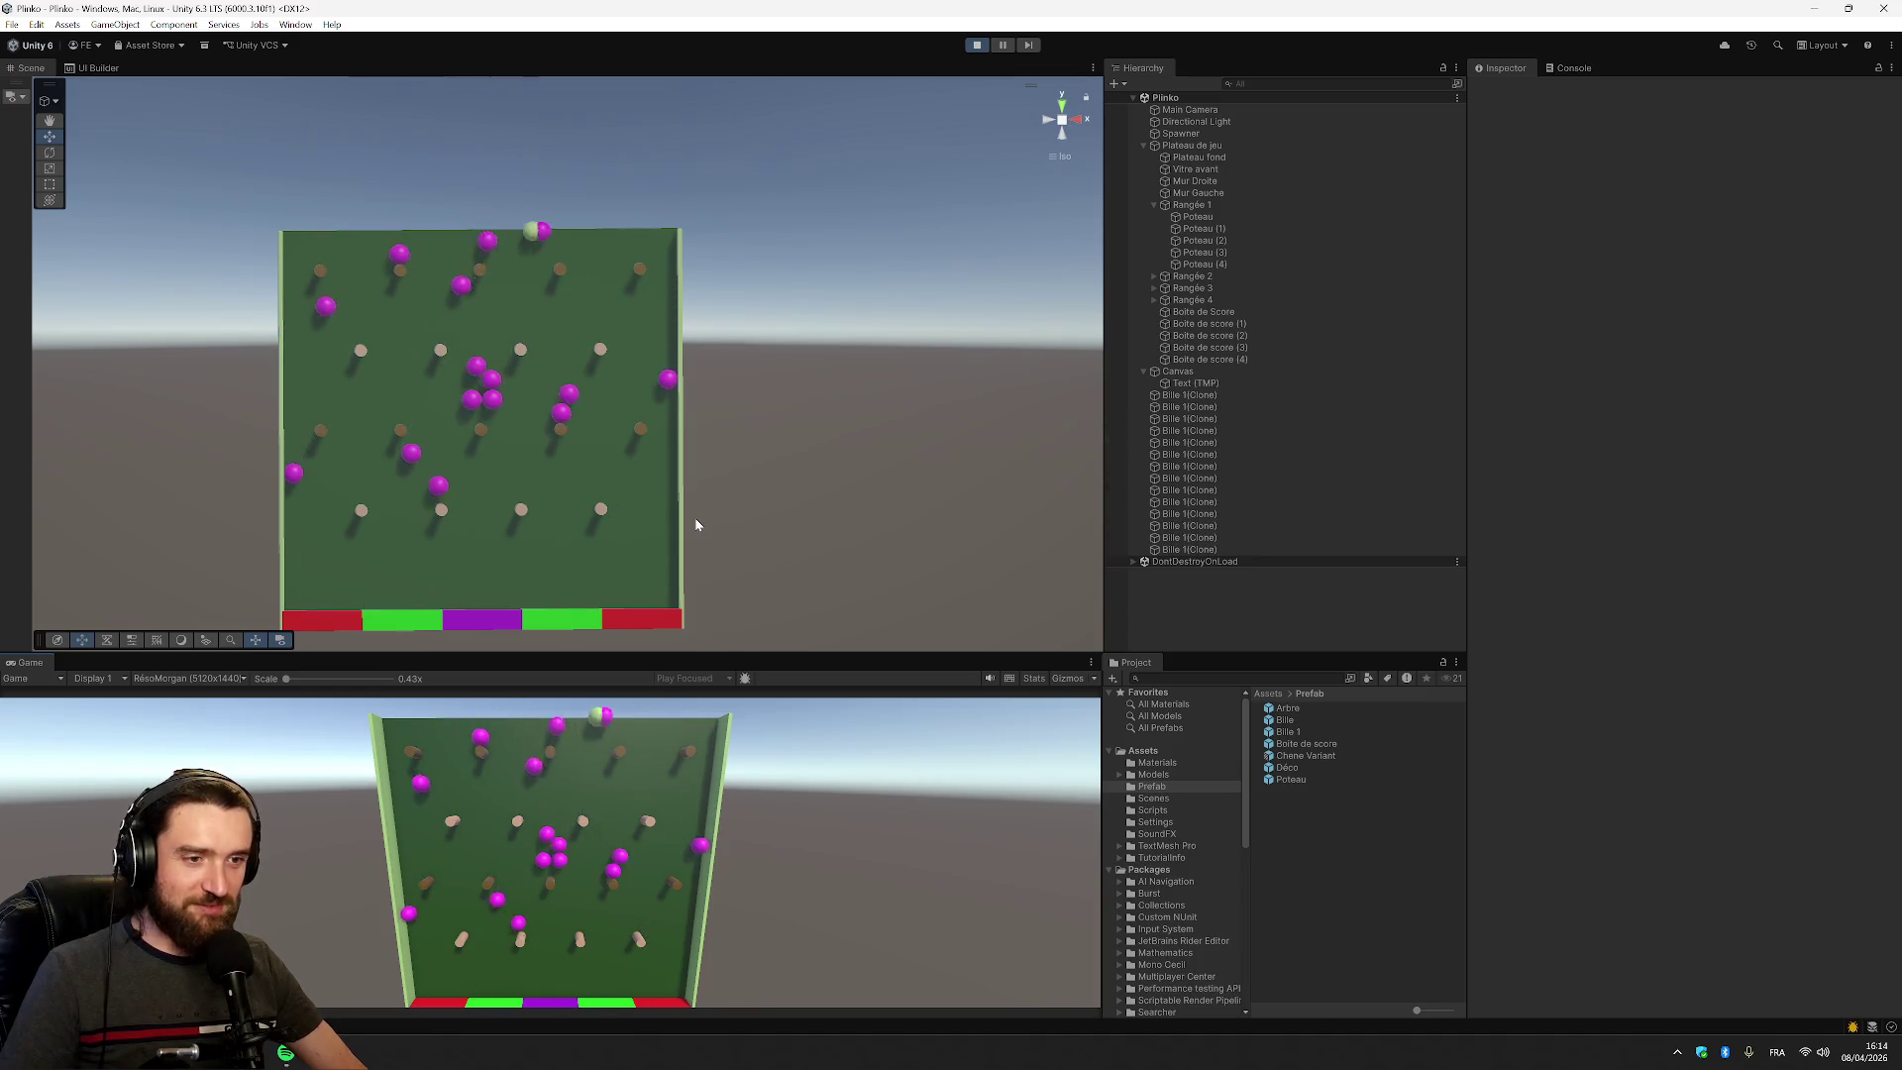
key("space")
key("space")
key("space")
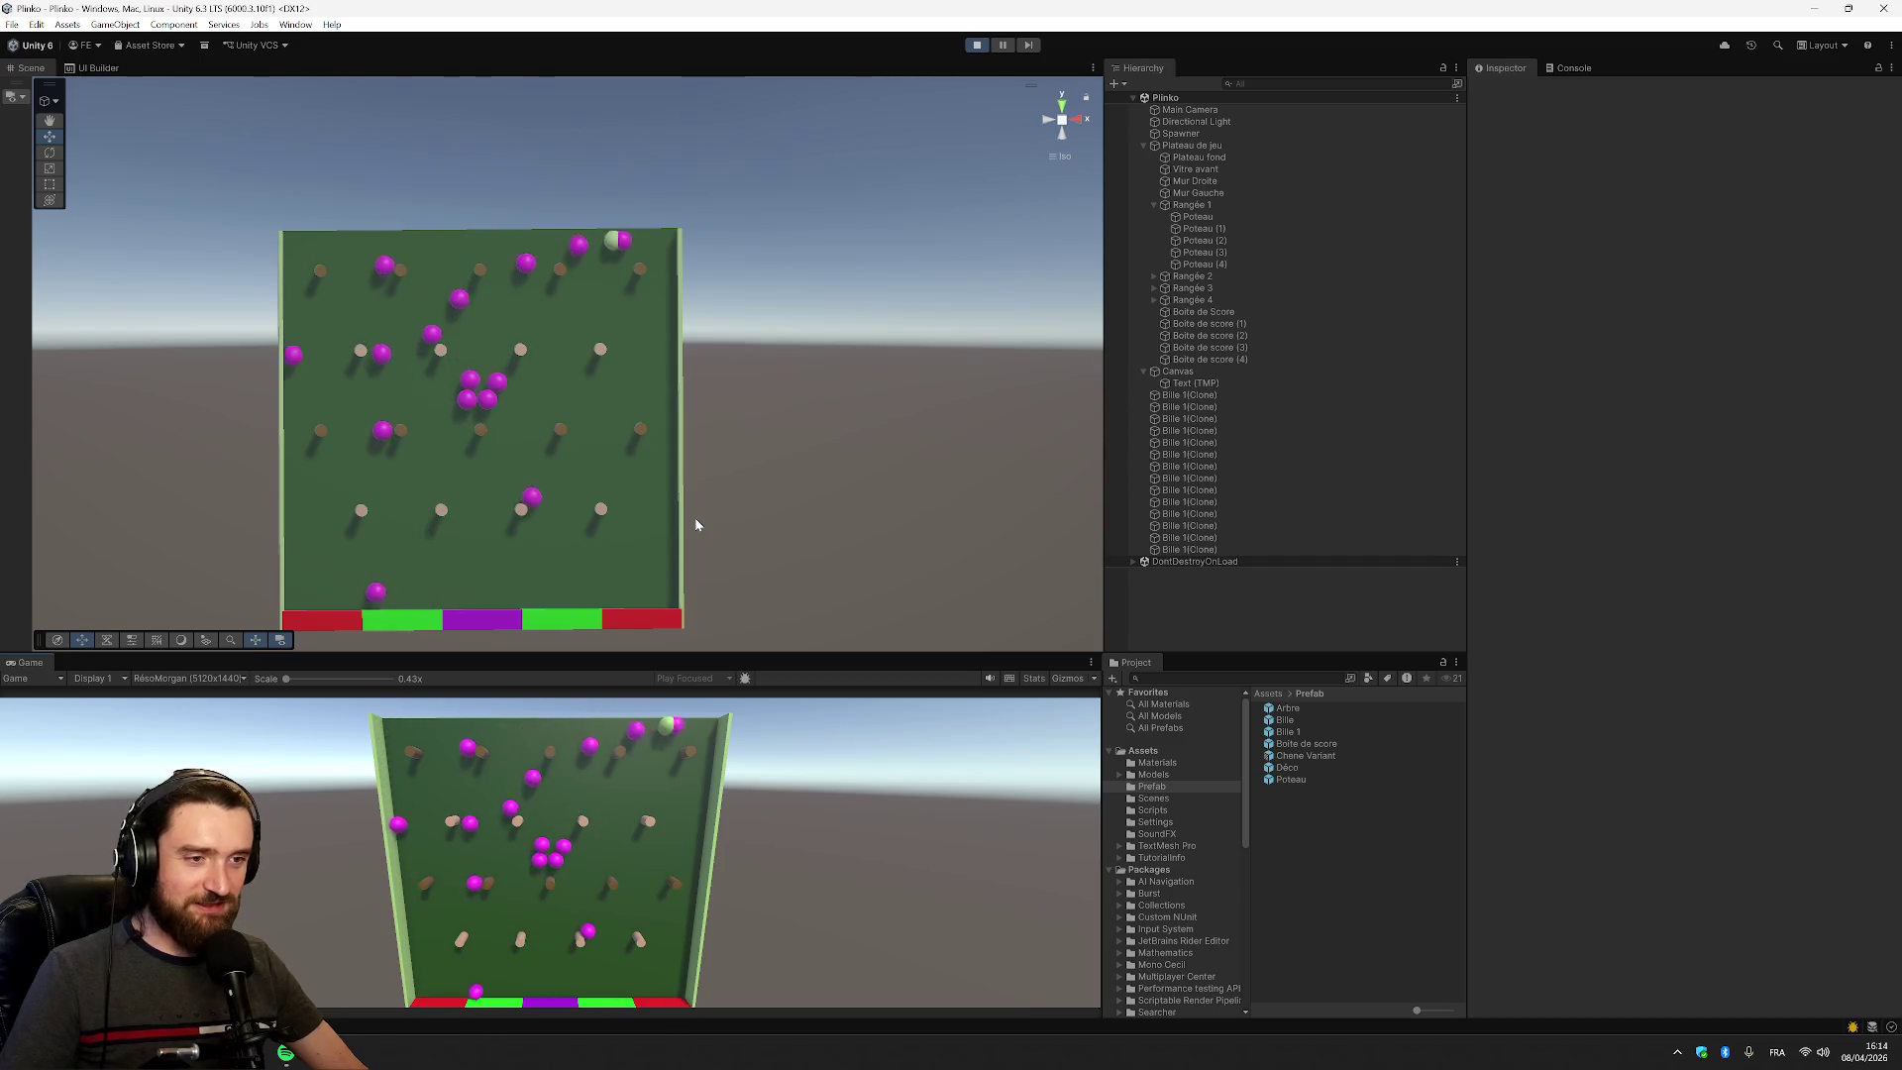
key("space")
key("space")
key("space")
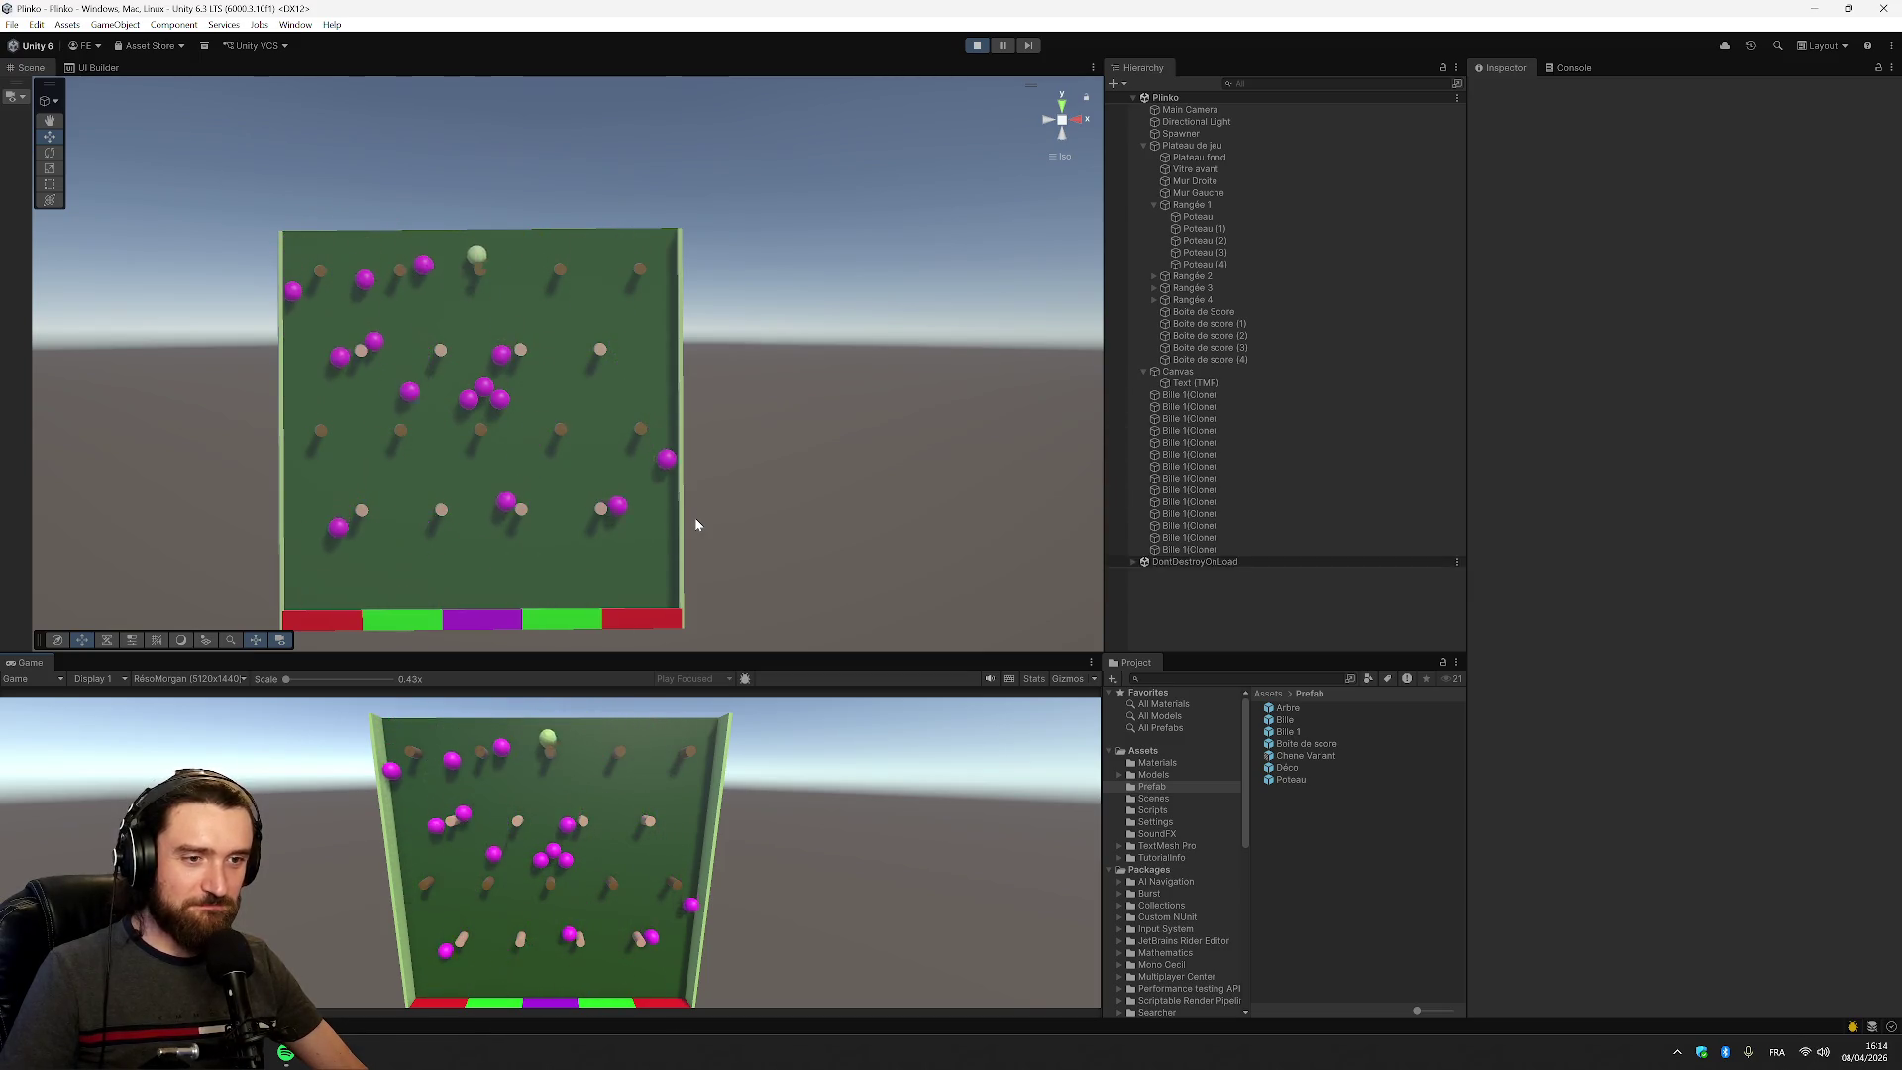
key("space")
key("space")
key("space")
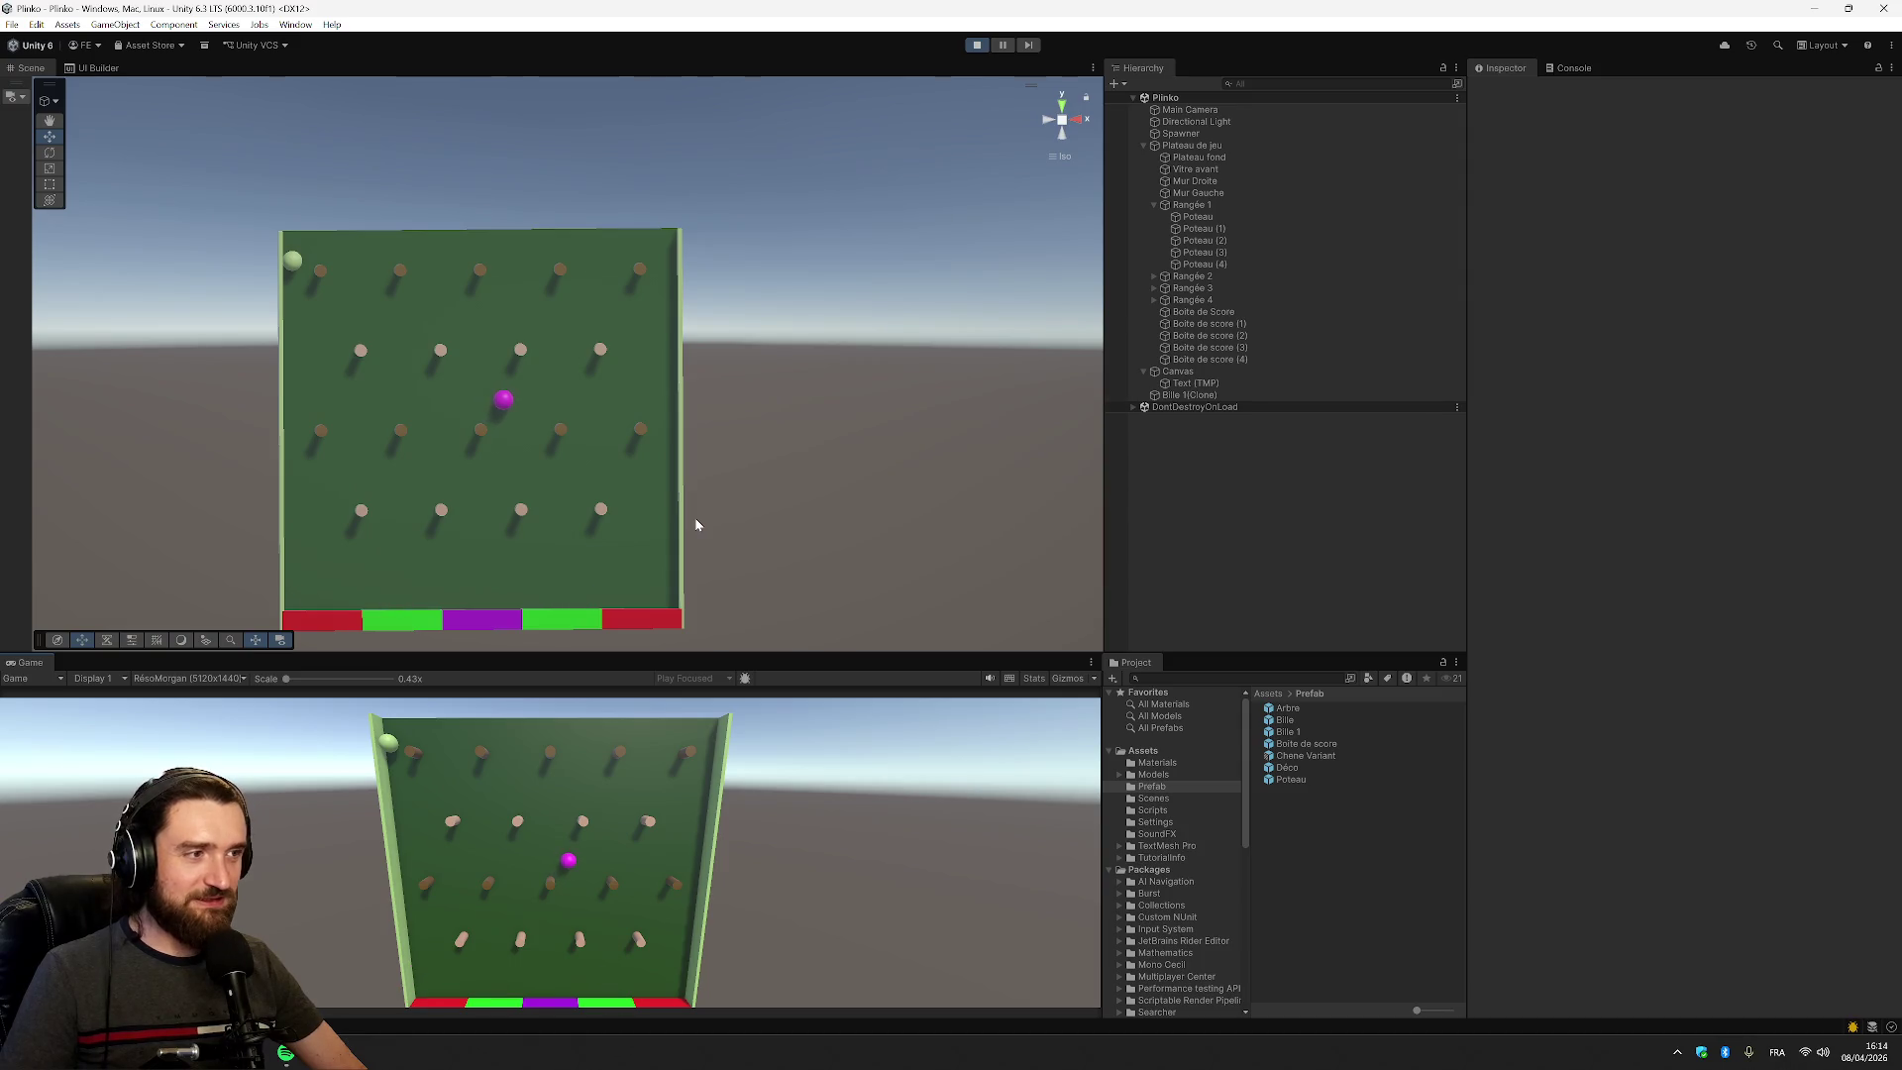
Review the Debug.Log messages in the Console
left_click(1585, 69)
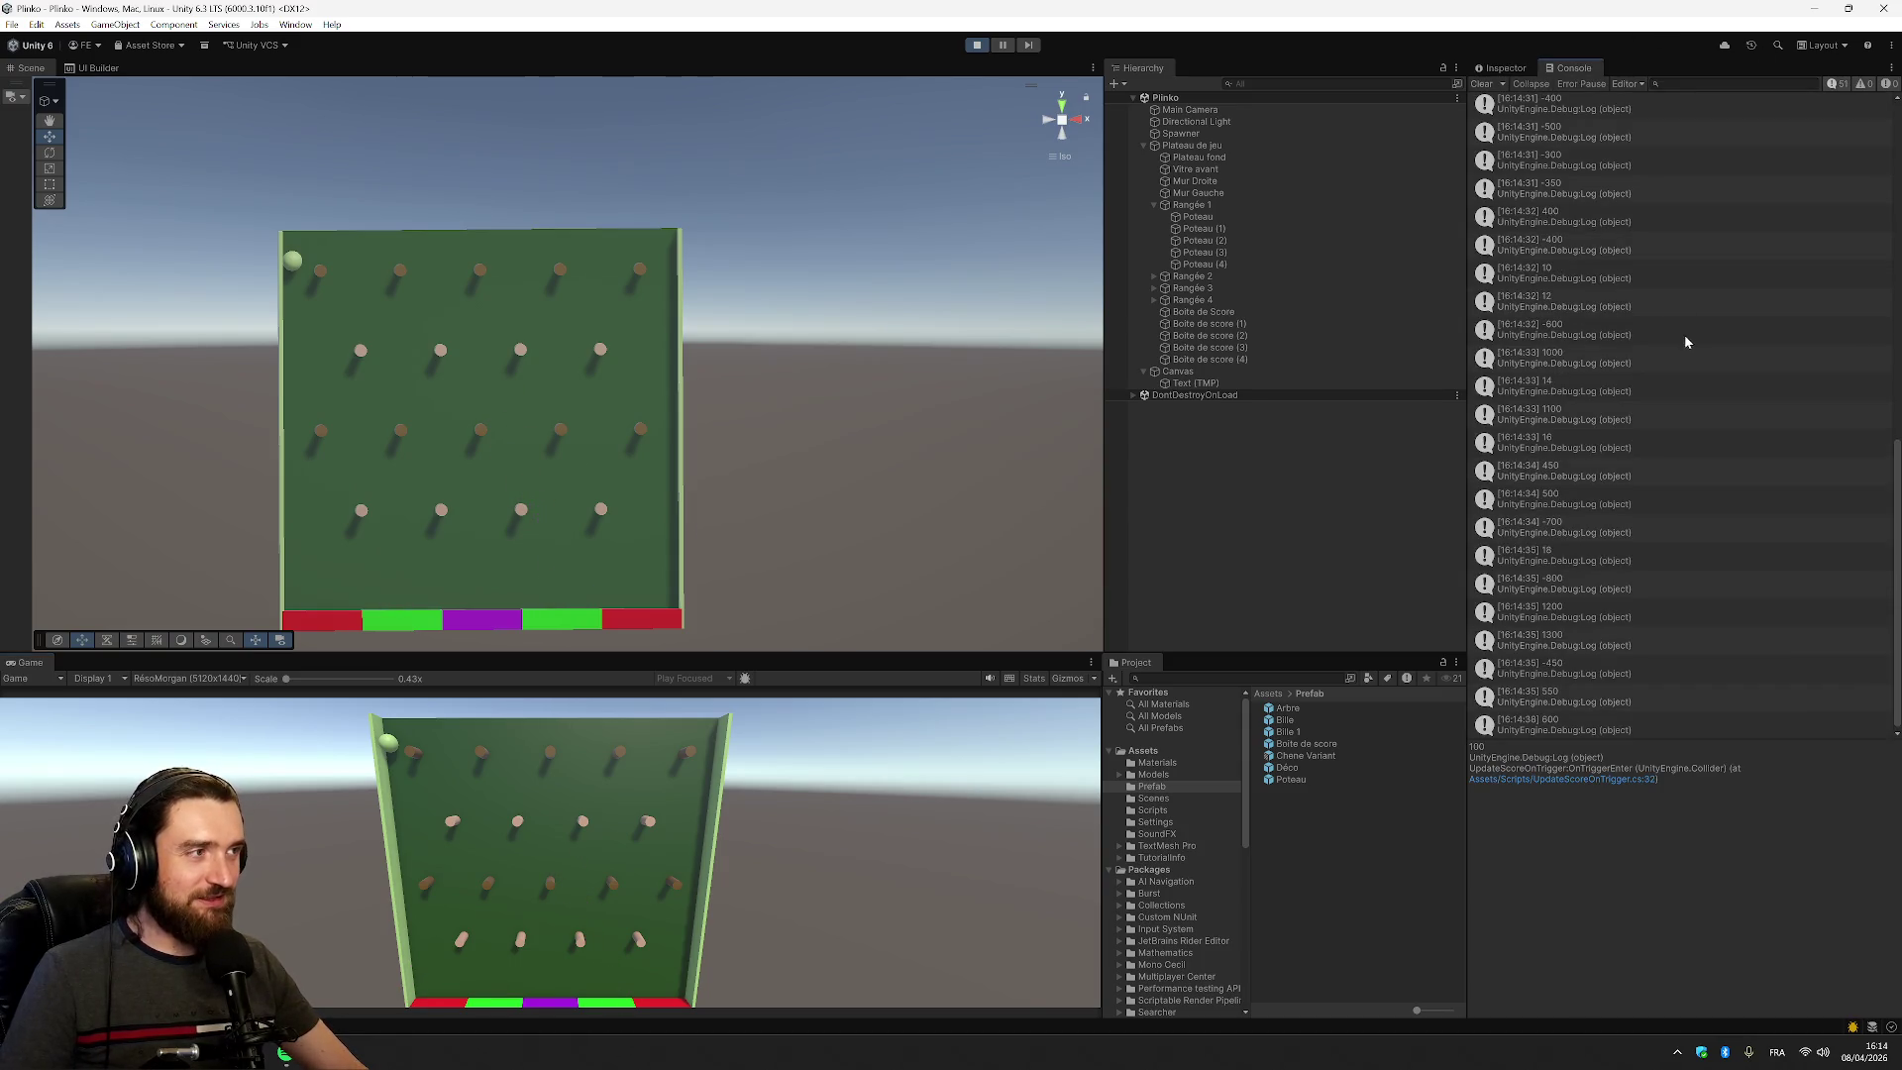
scroll(1661, 591, "up", 10)
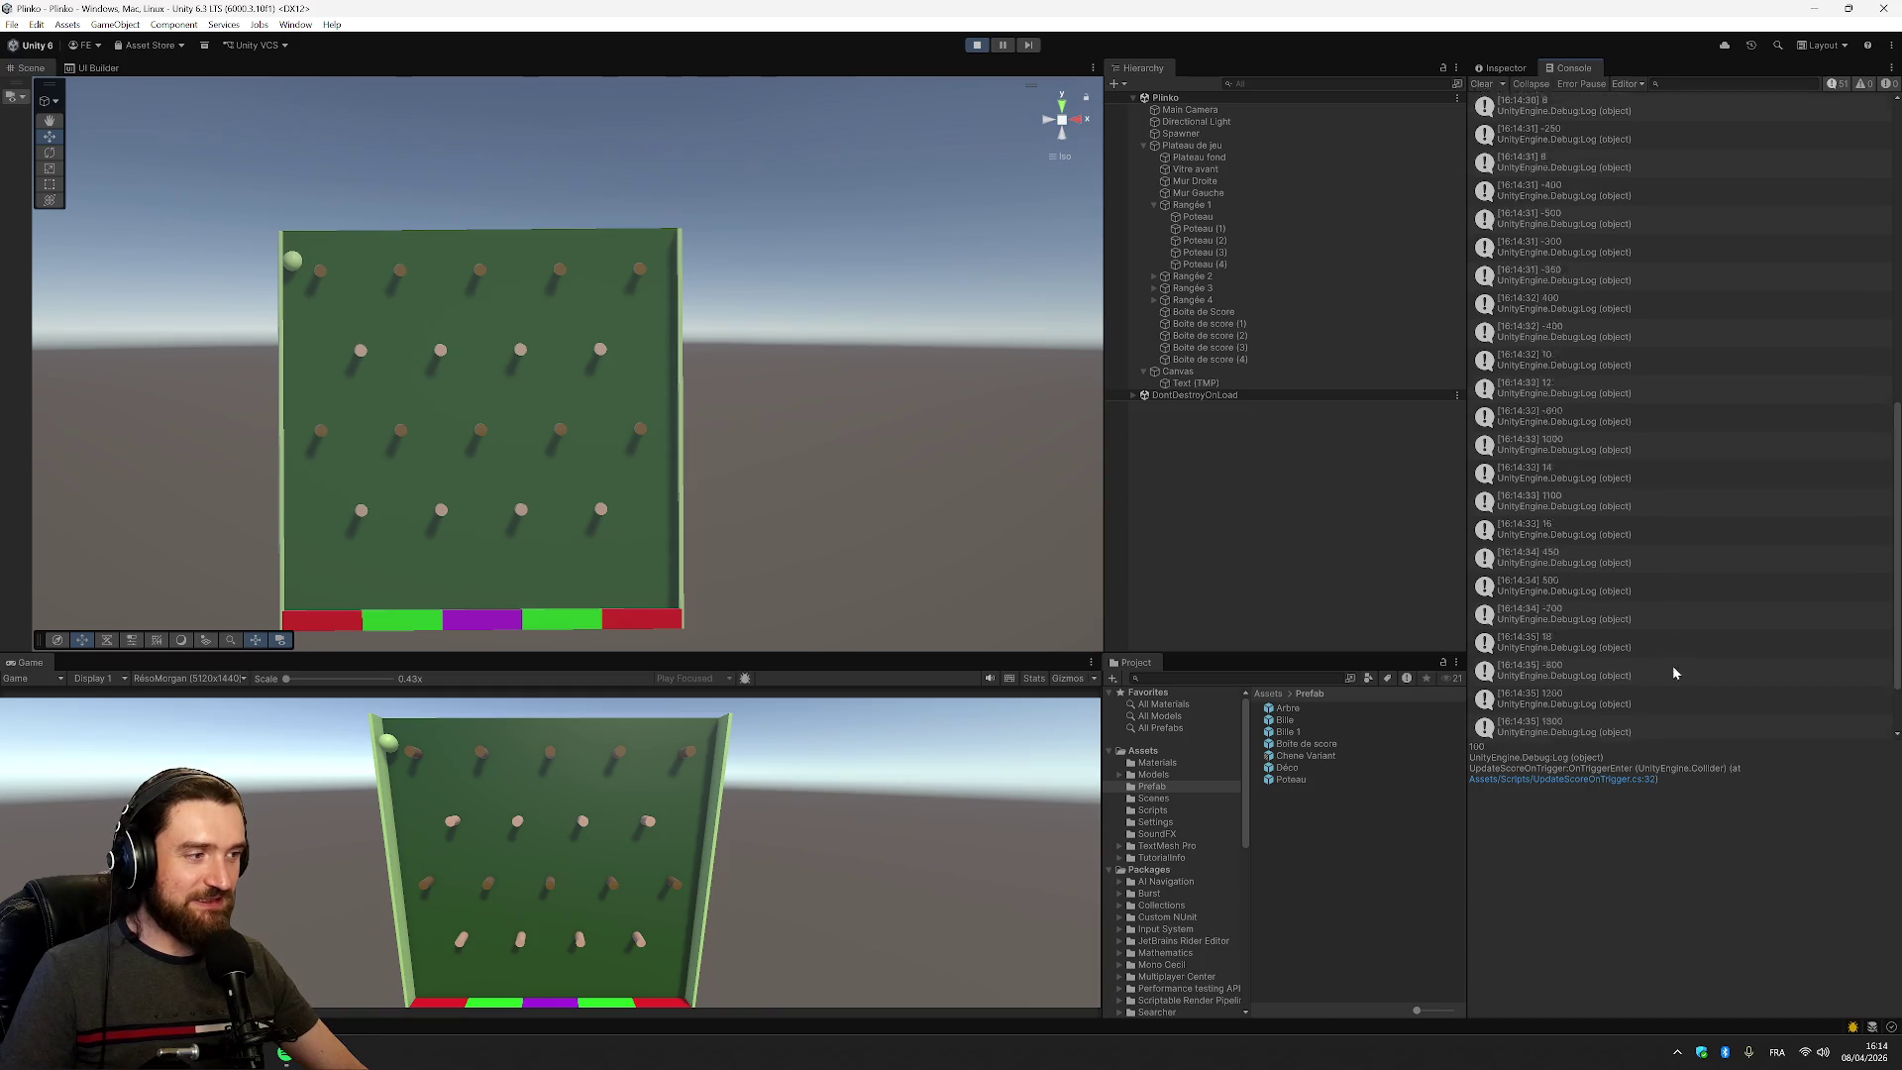
scroll(1669, 668, "up", 2)
Select Vitre avant, drop one more ball, then stop the game
left_click(537, 280)
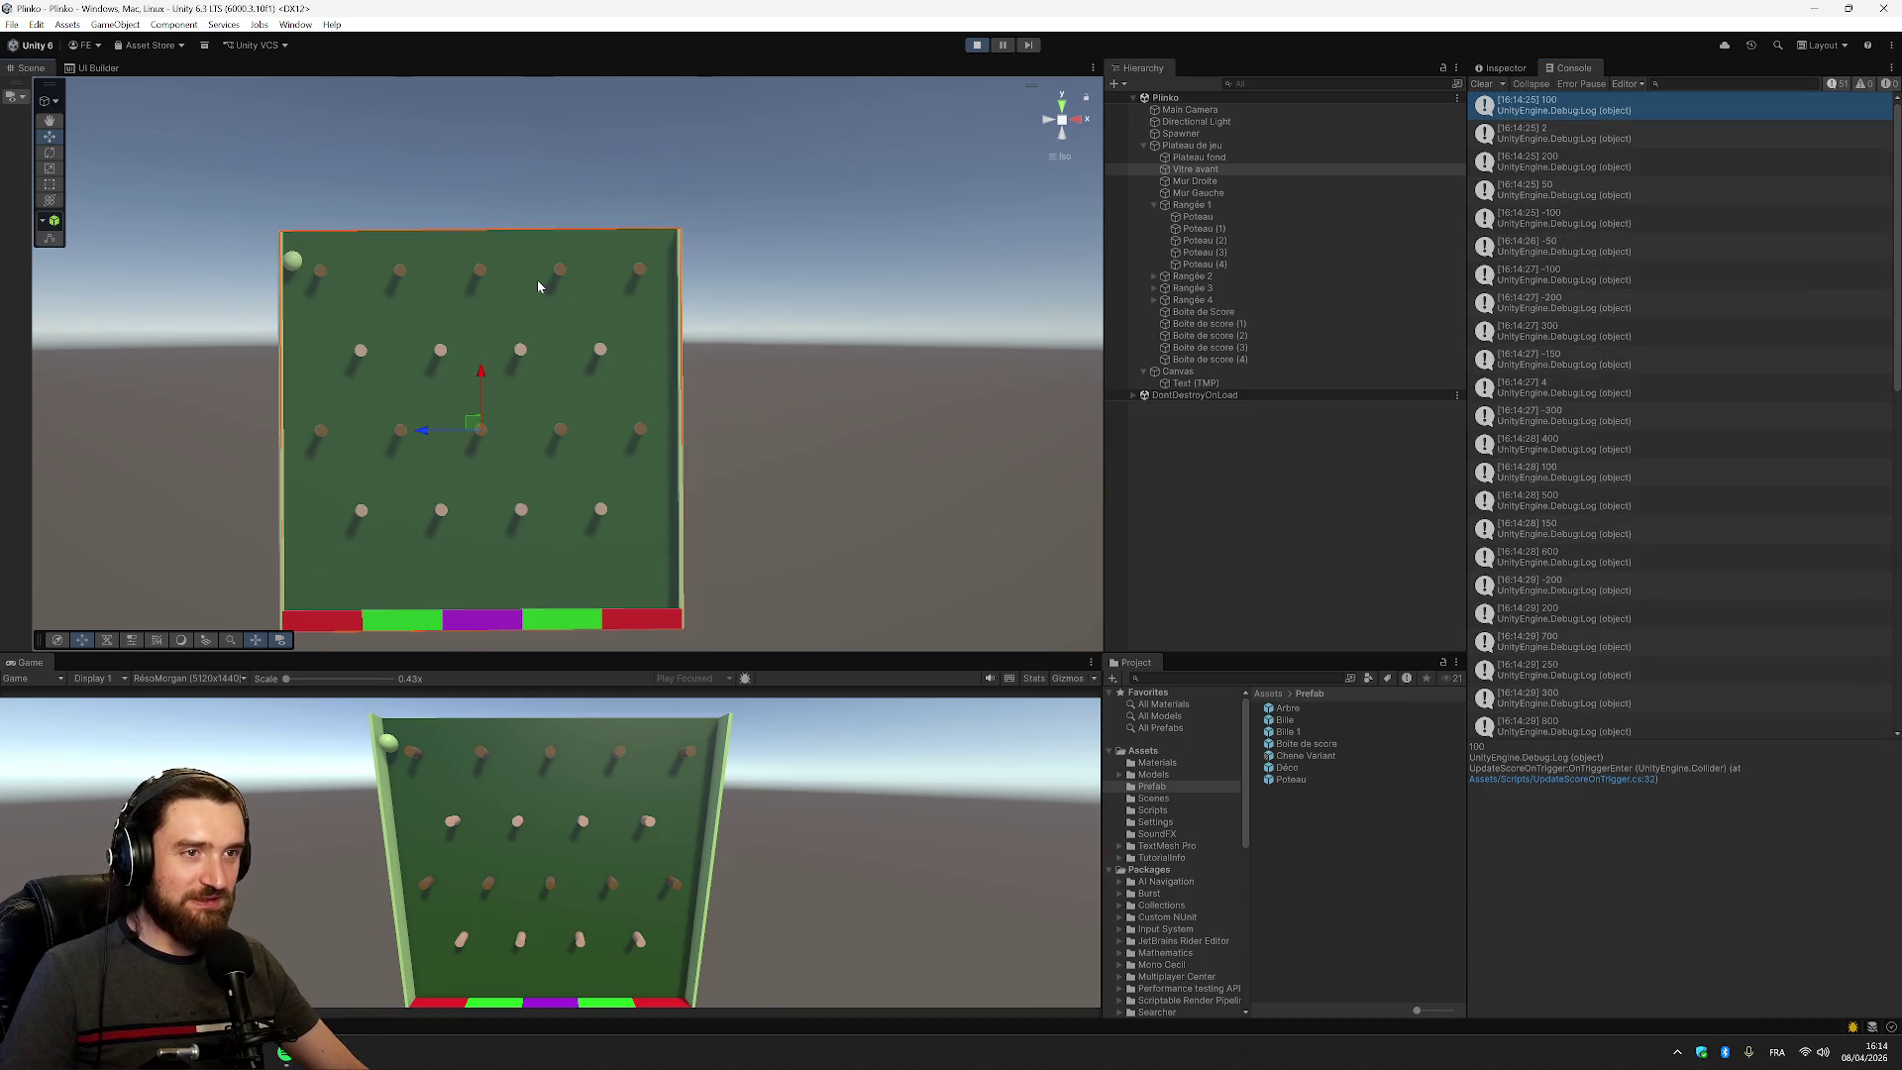
key("Right")
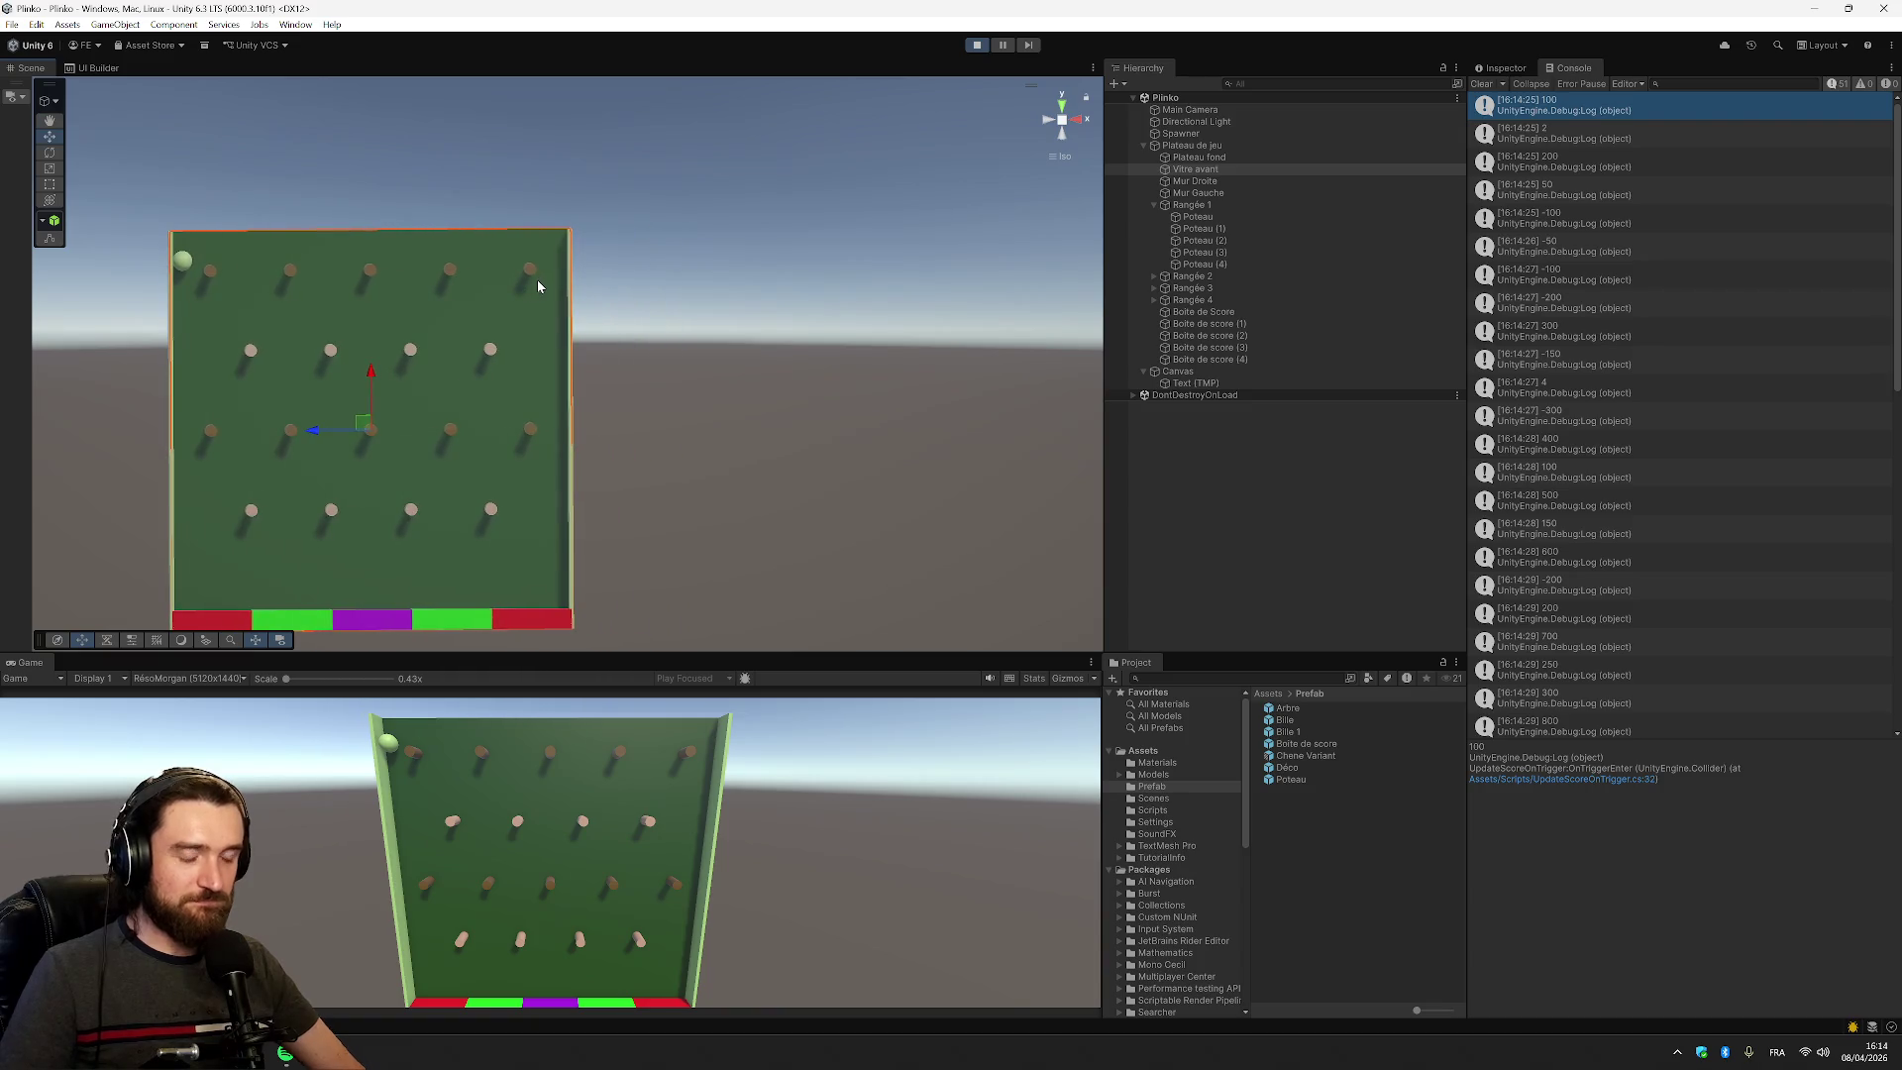
key("Left")
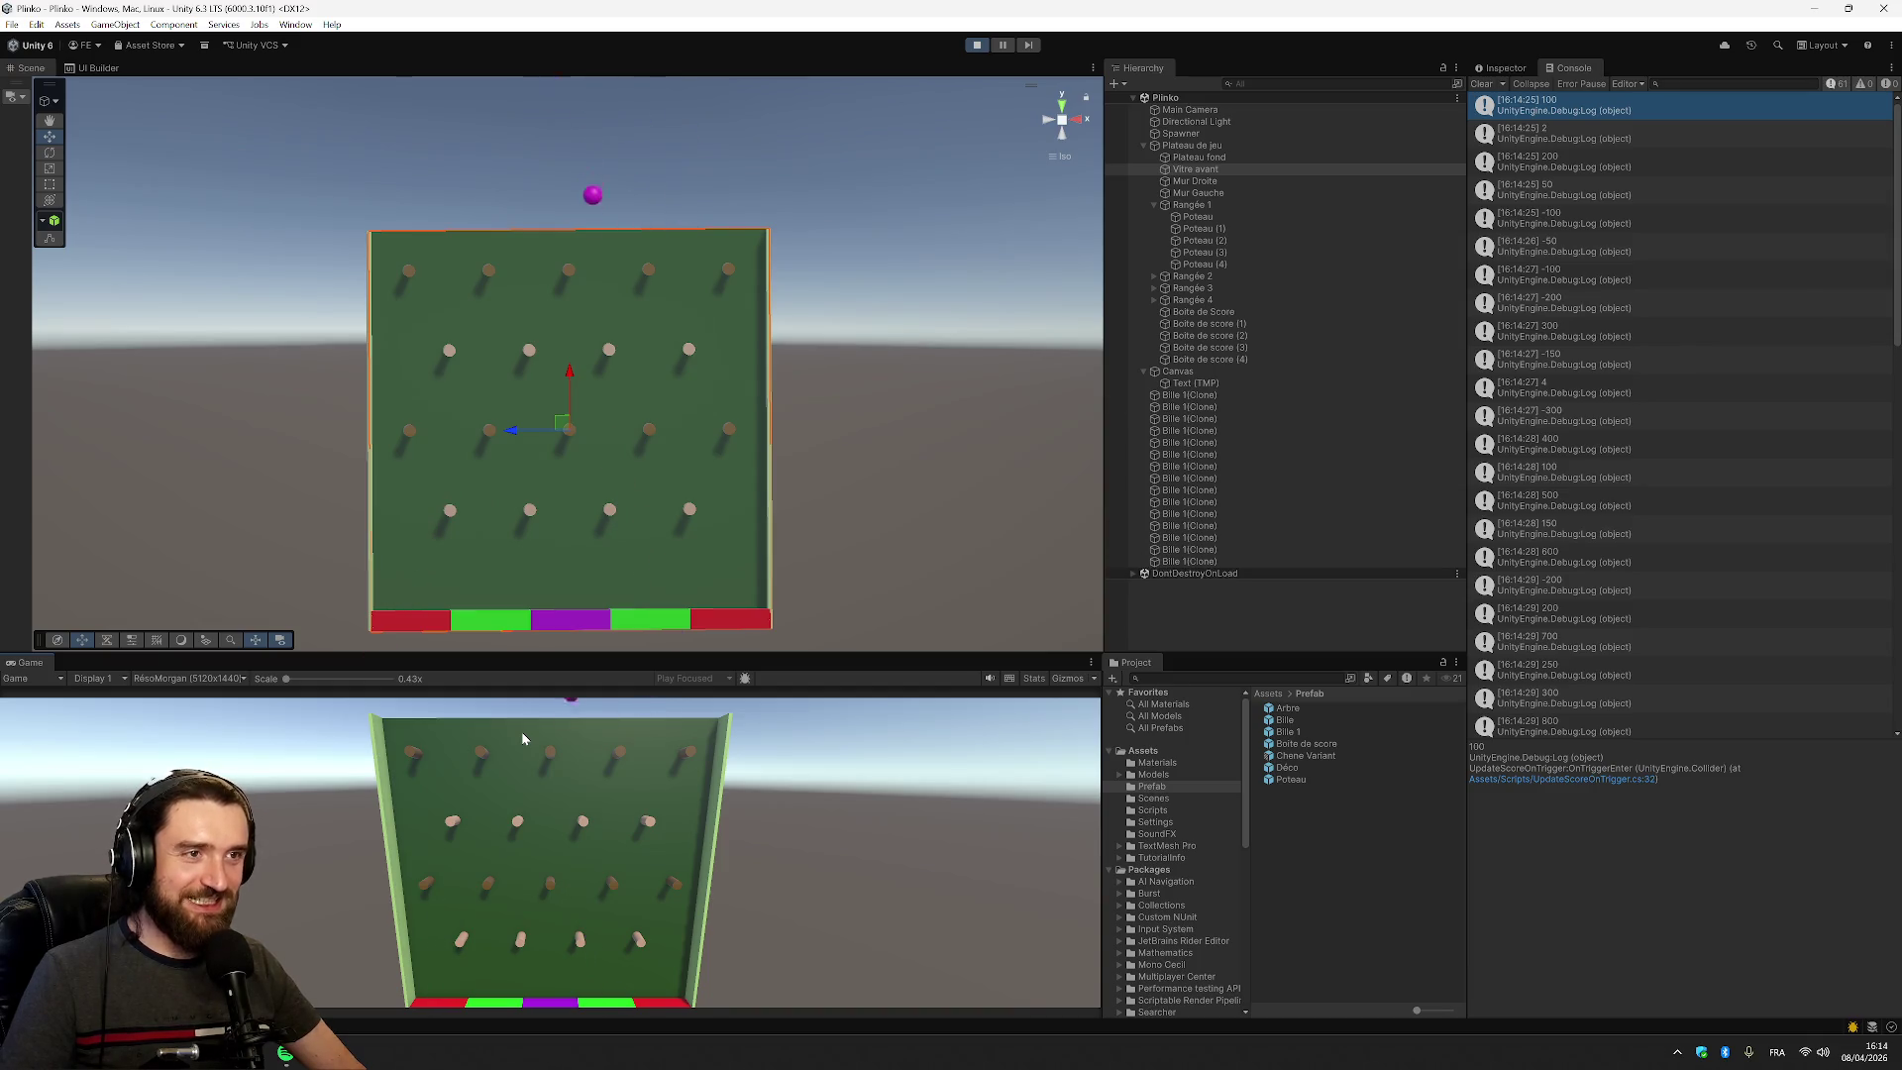
left_click(523, 738)
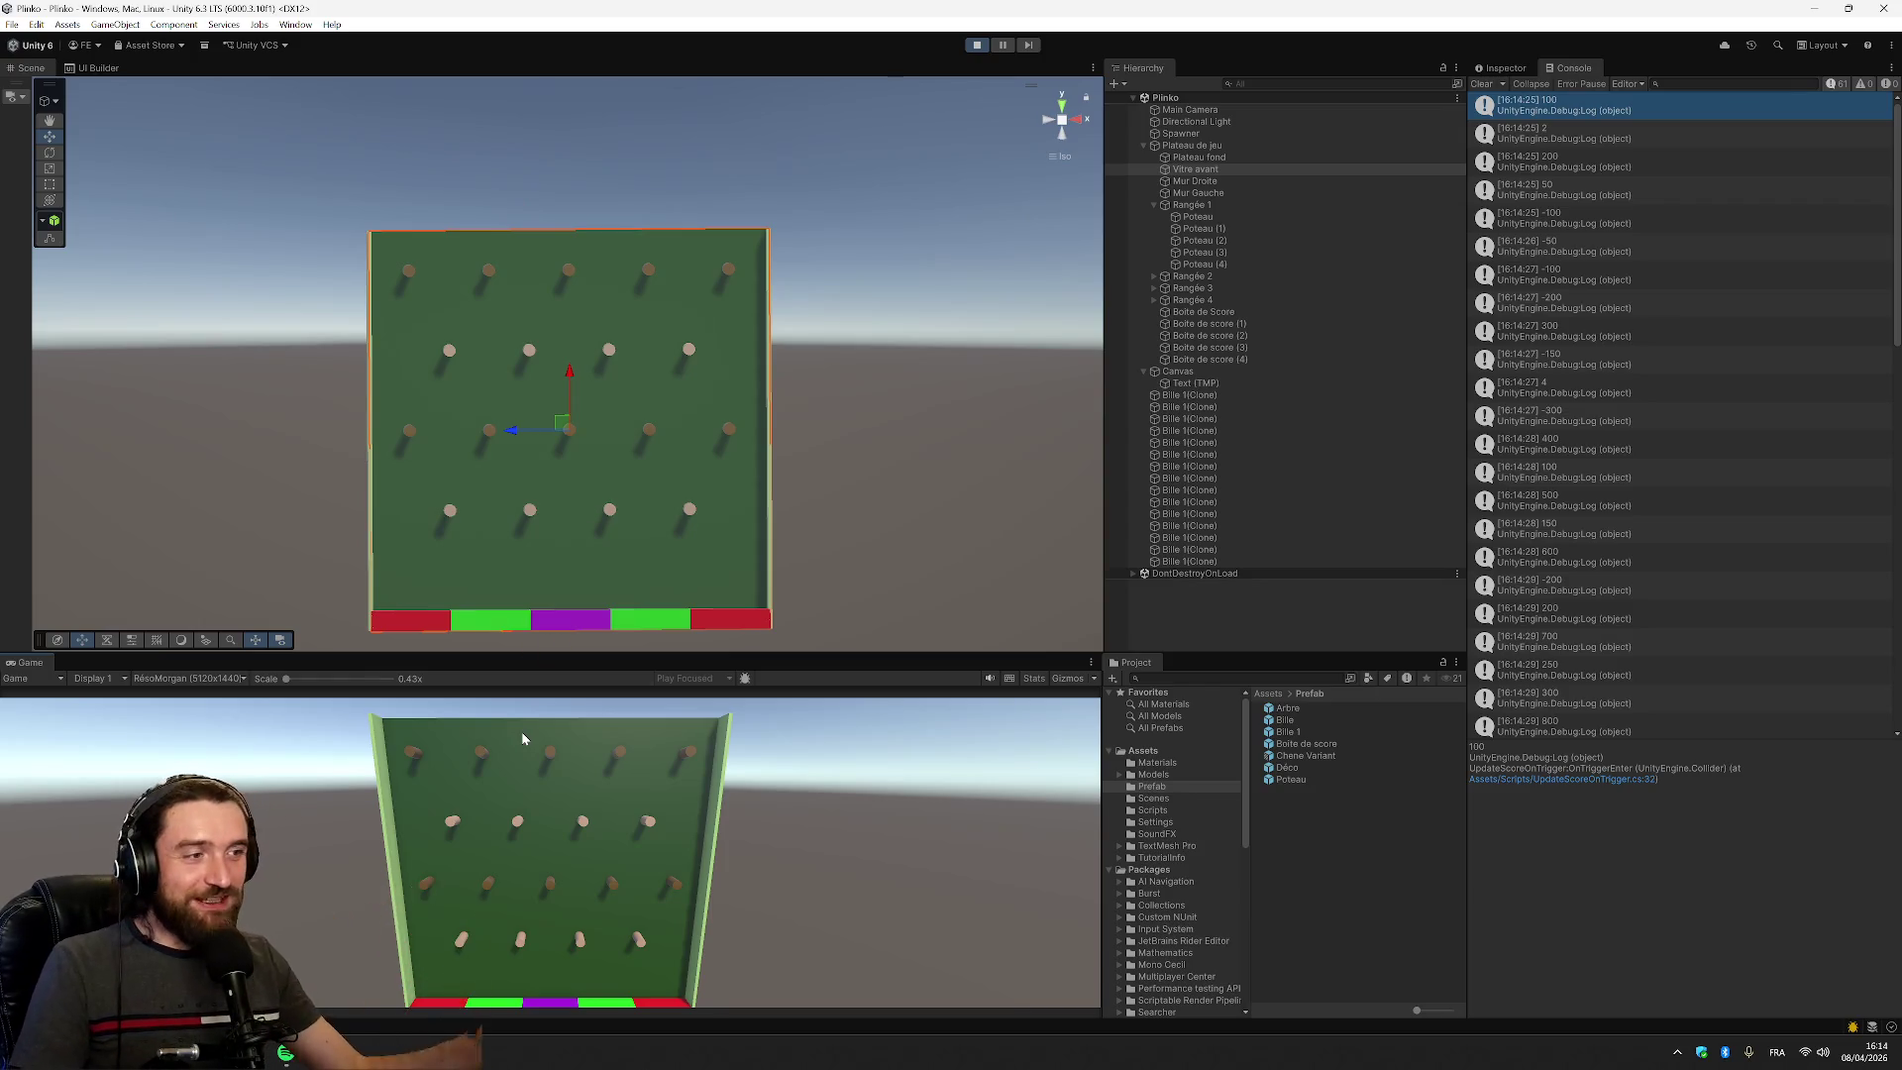
left_click(976, 44)
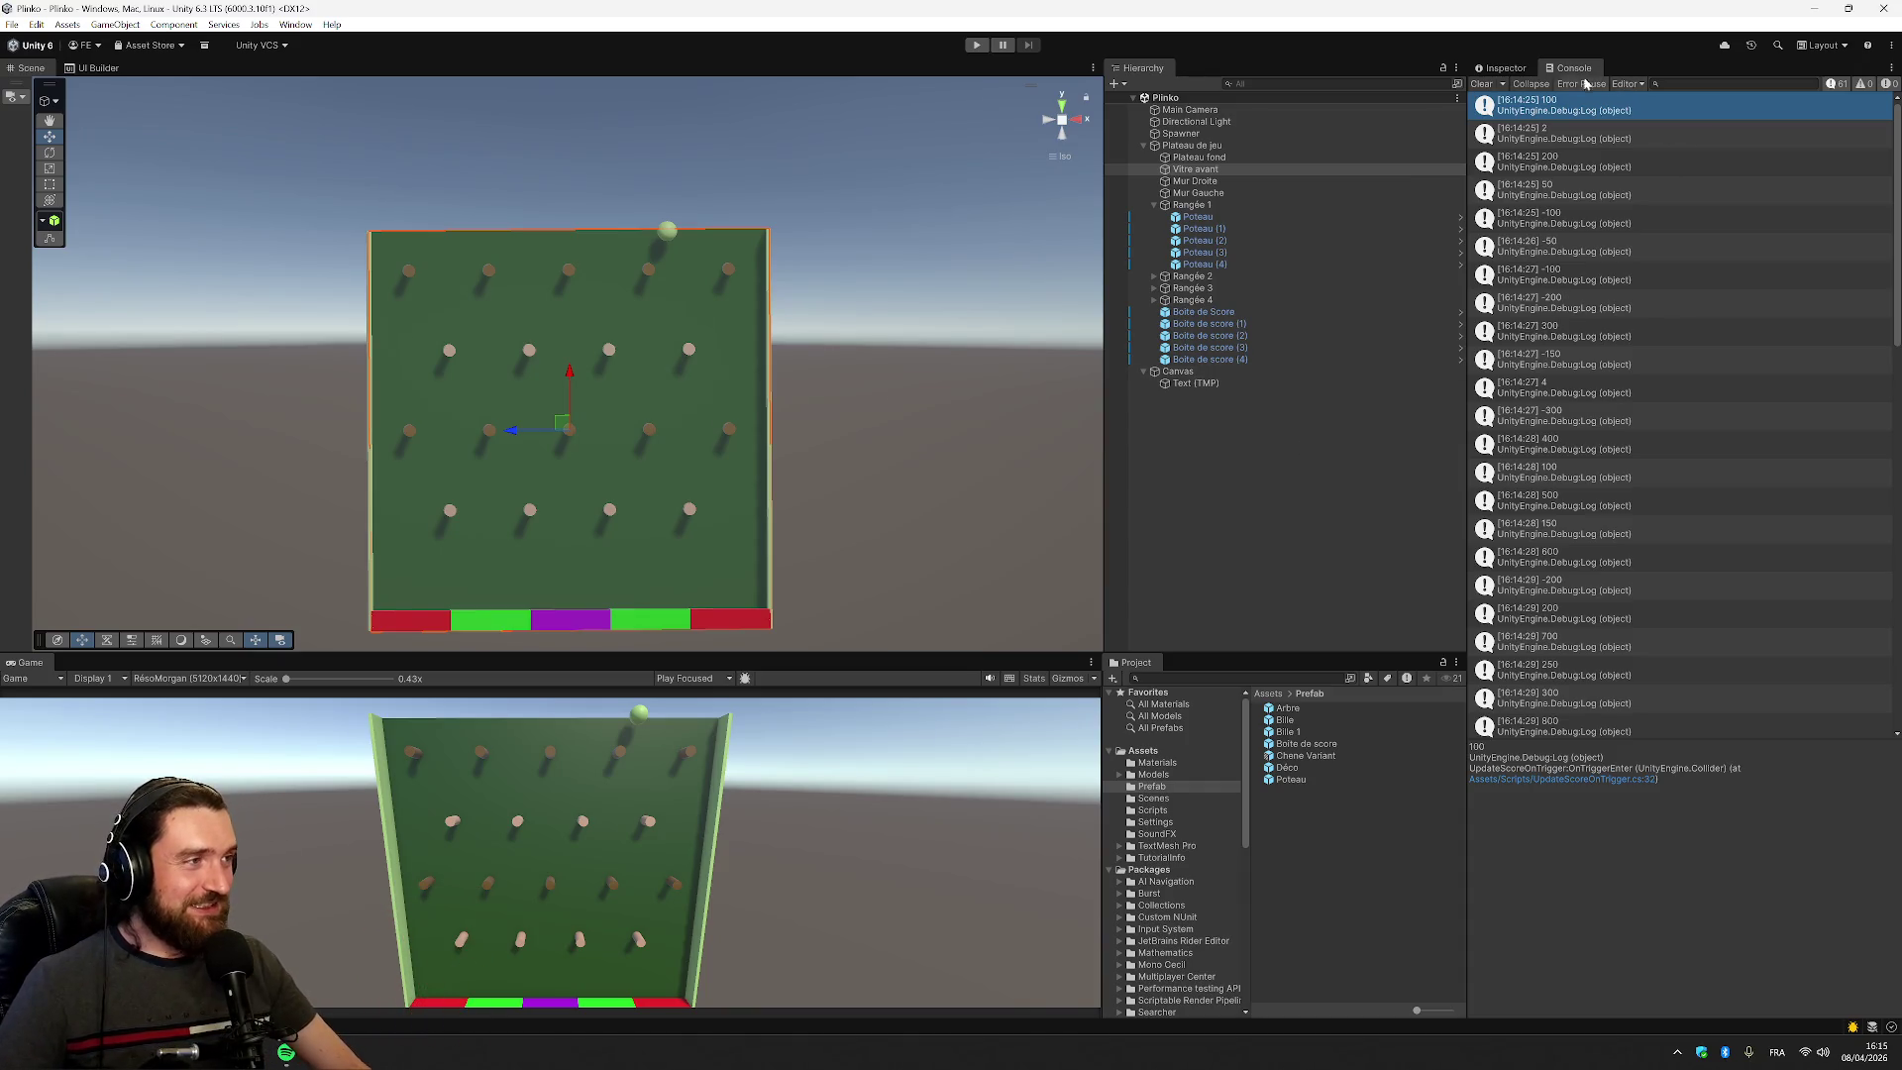
left_click(1502, 69)
Show Vitre avant in the Inspector, then switch to the Notion Plinko brief at Étapes 5–7
left_click(1573, 69)
left_click(1499, 71)
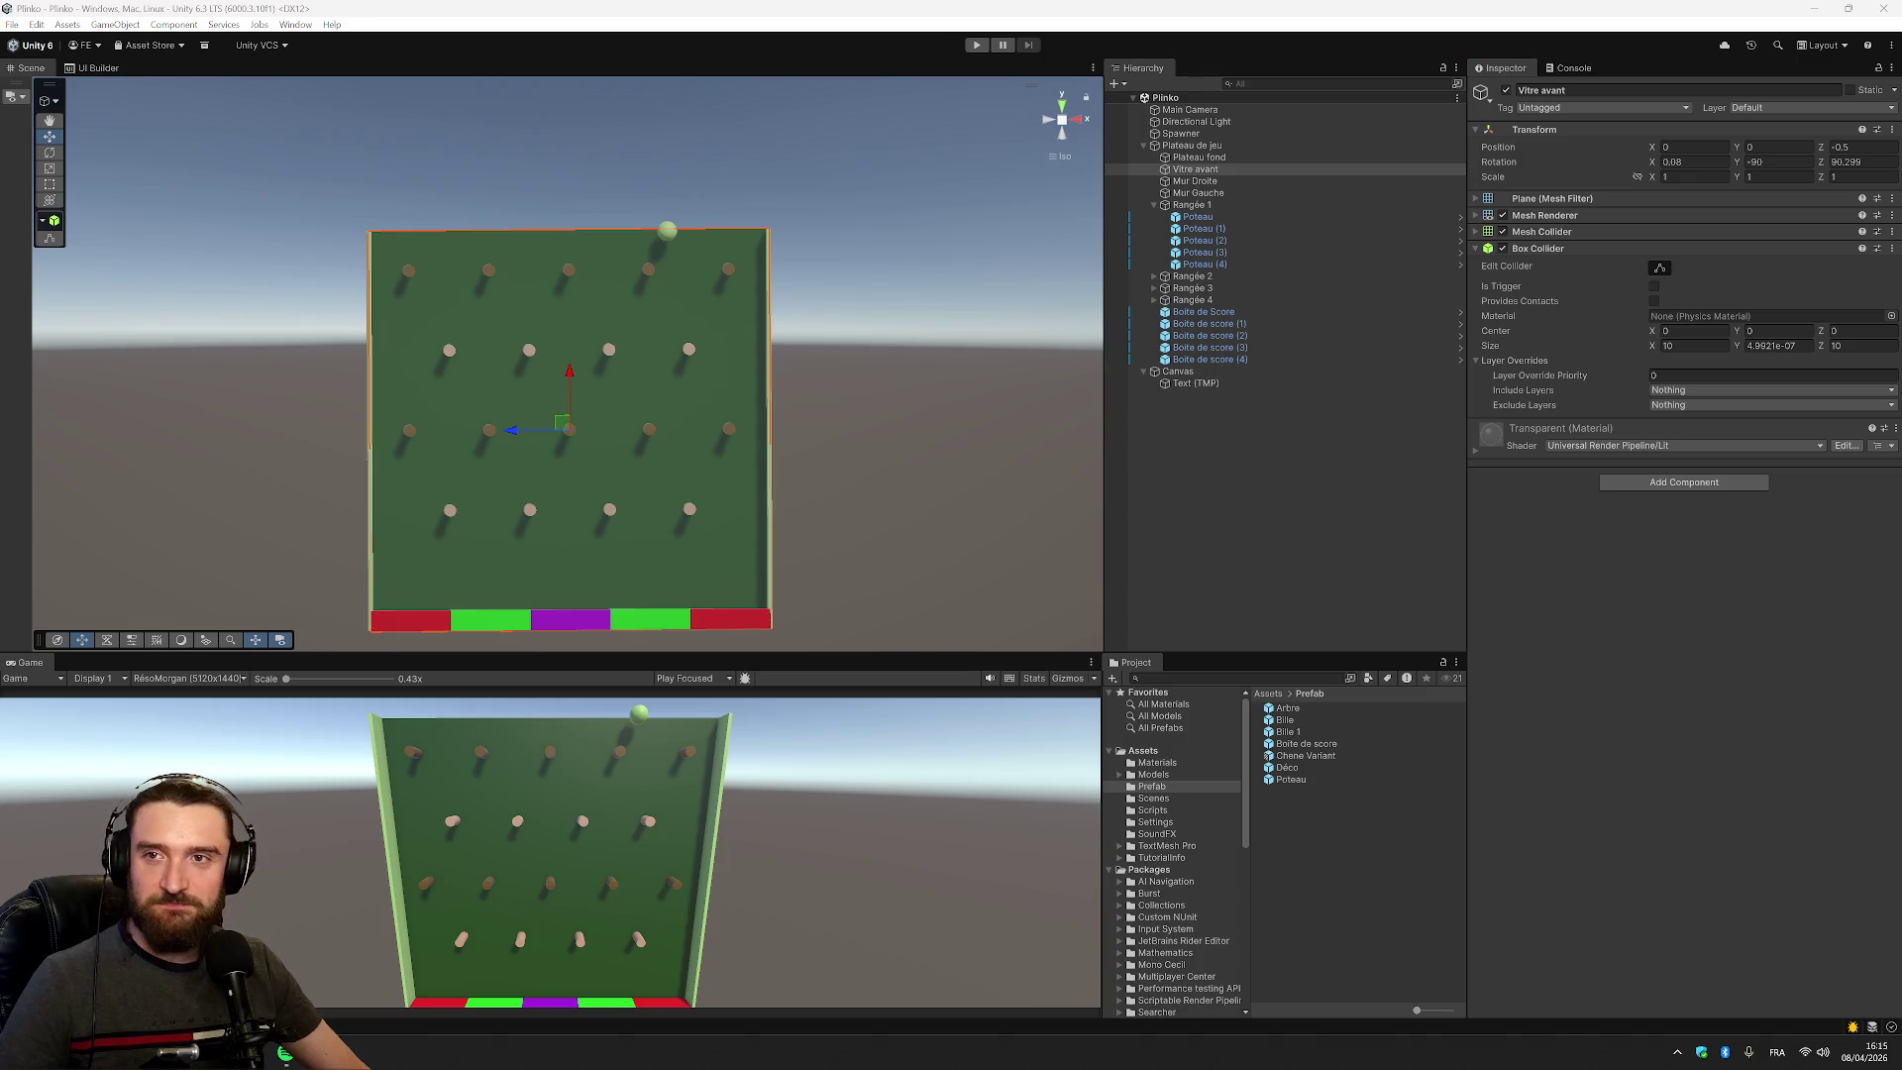
key("alt+Tab")
scroll(950, 555, "up", 15)
scroll(951, 574, "down", 15)
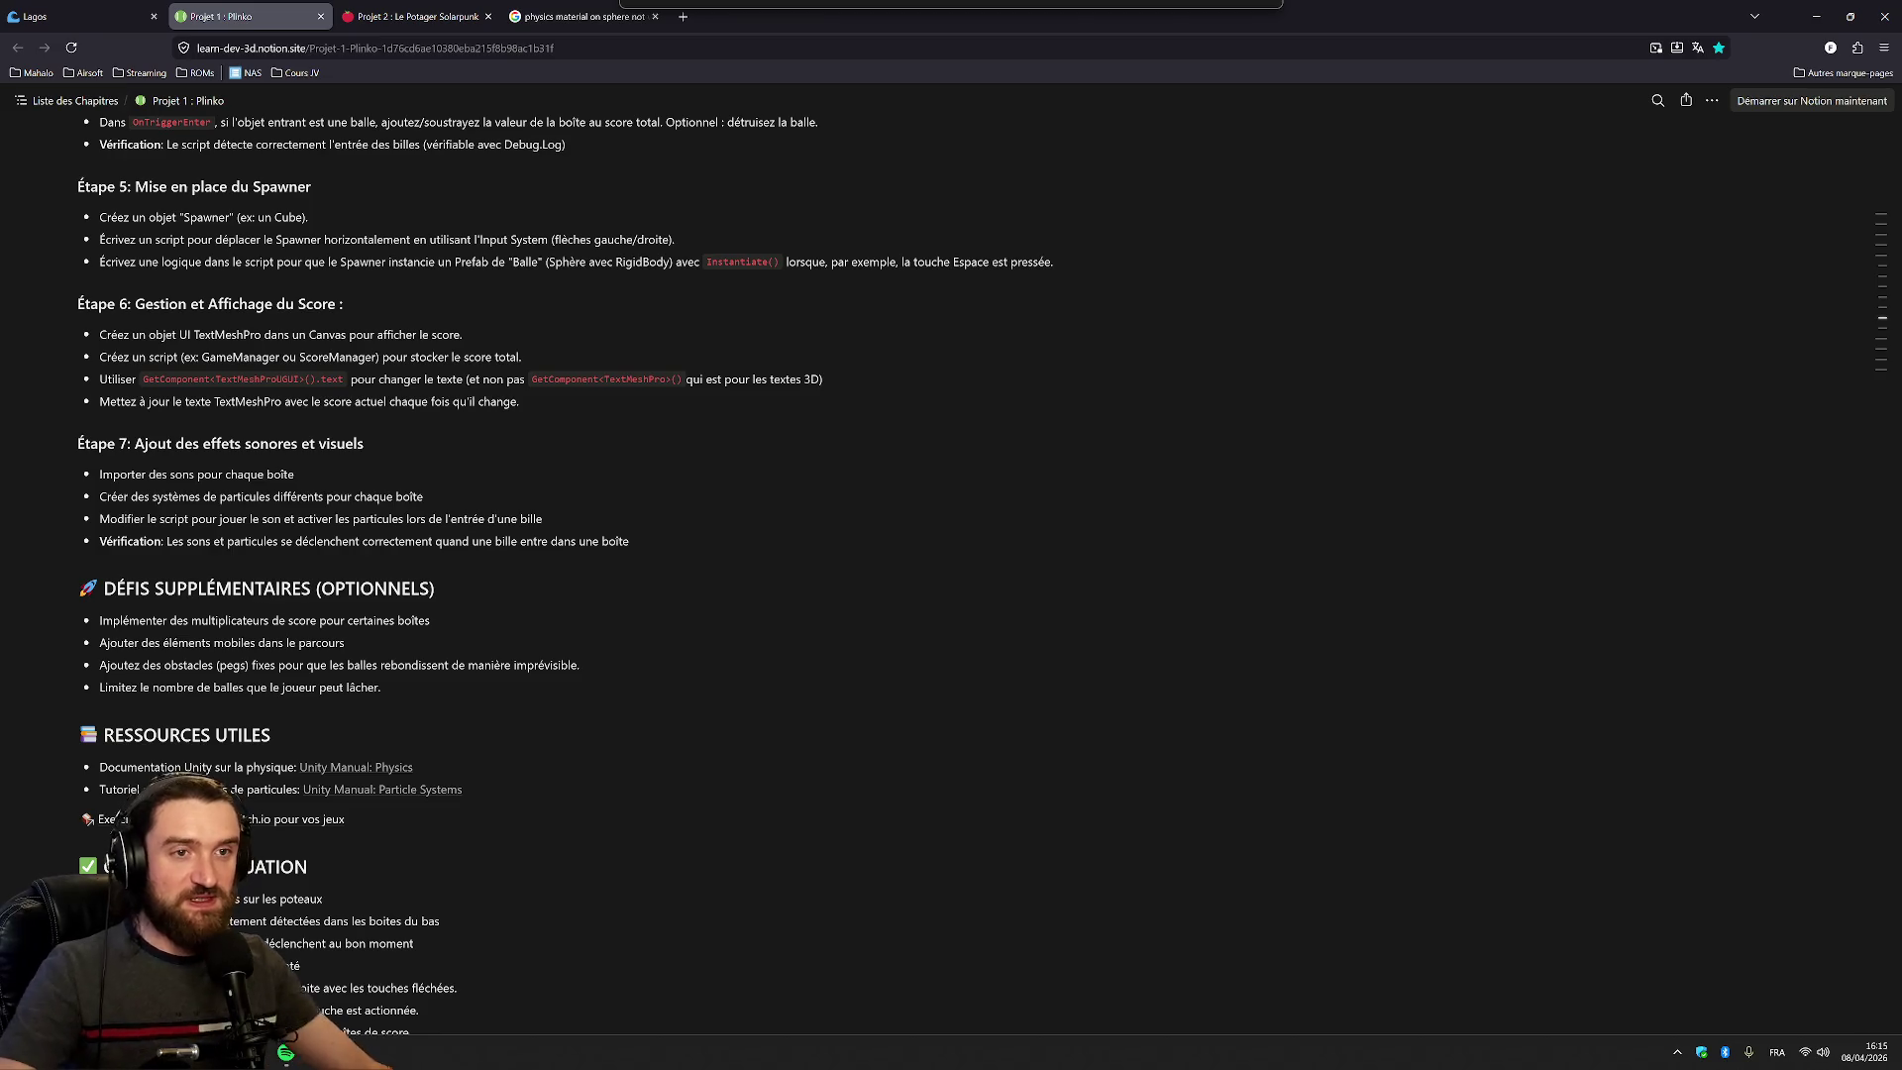
Read through the spawner, score manager and Étape 7 sound-effects instructions
left_click_drag(330, 262, 824, 261)
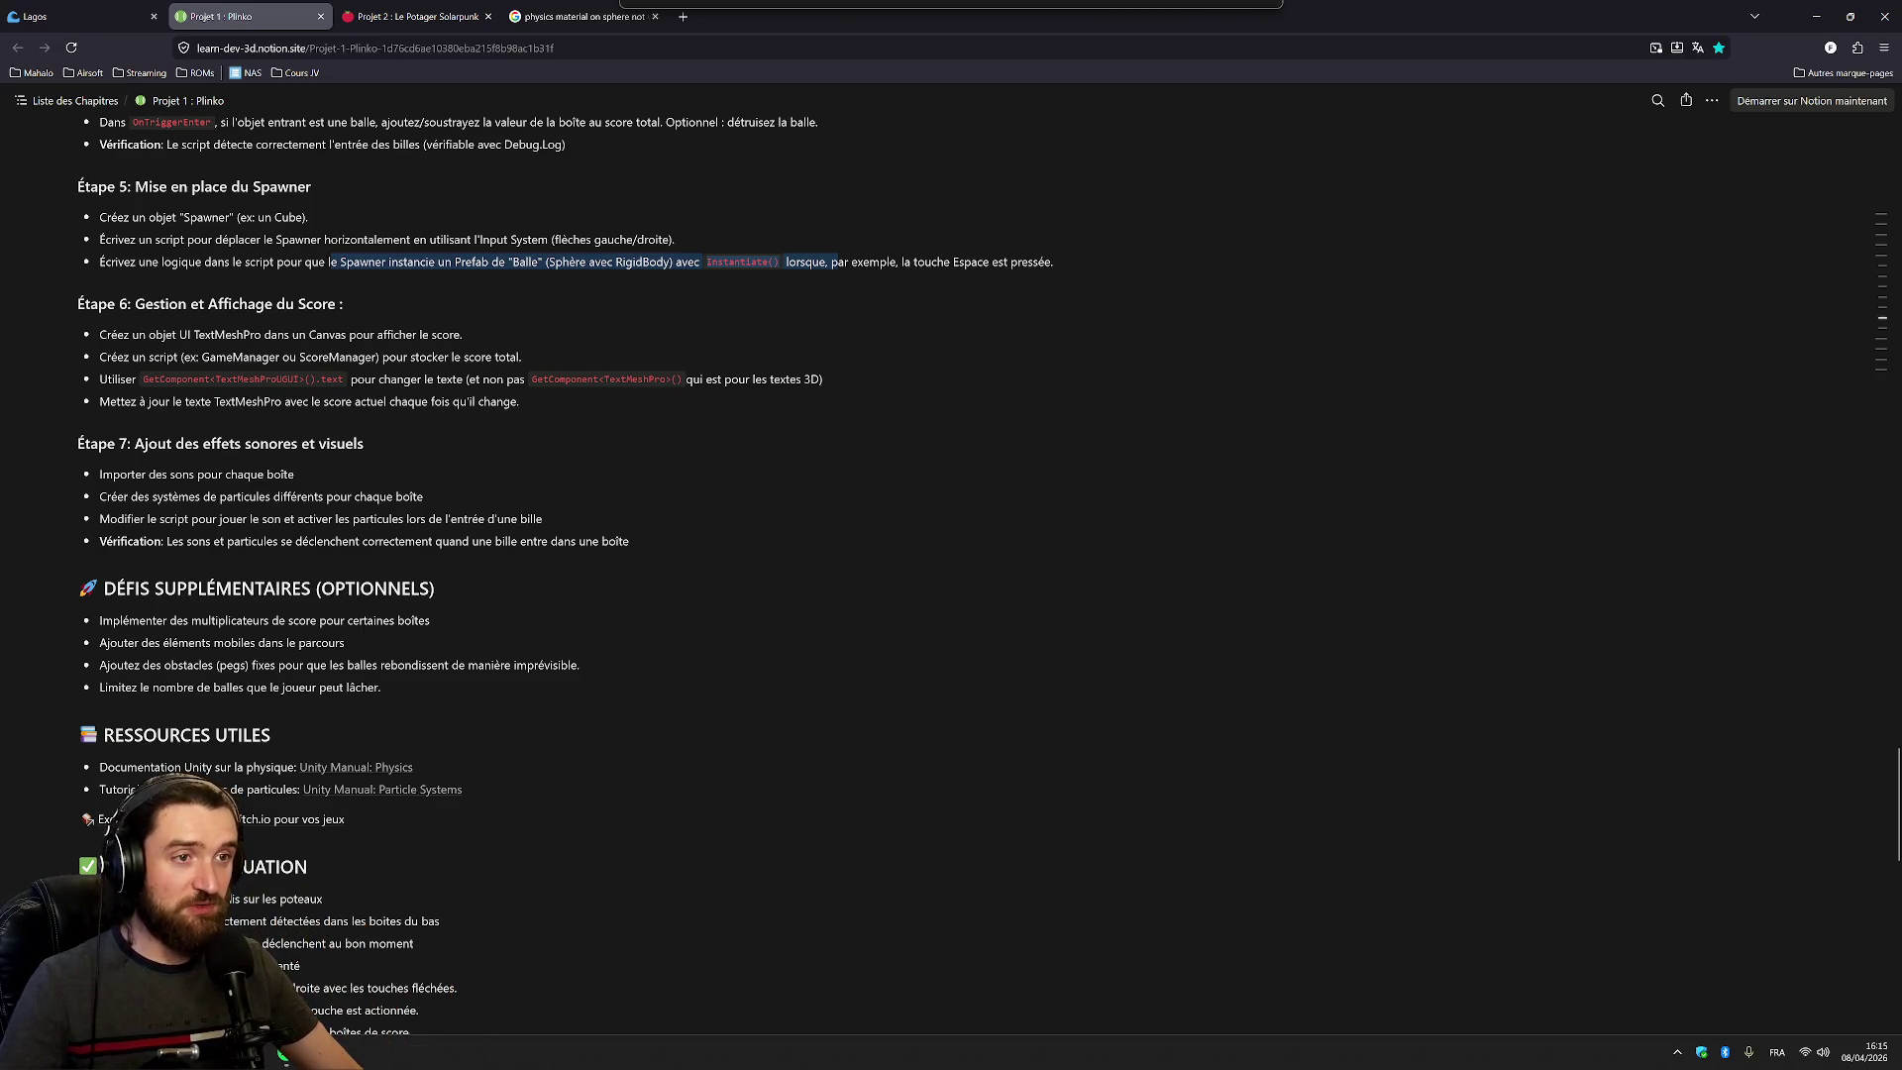
left_click(838, 262)
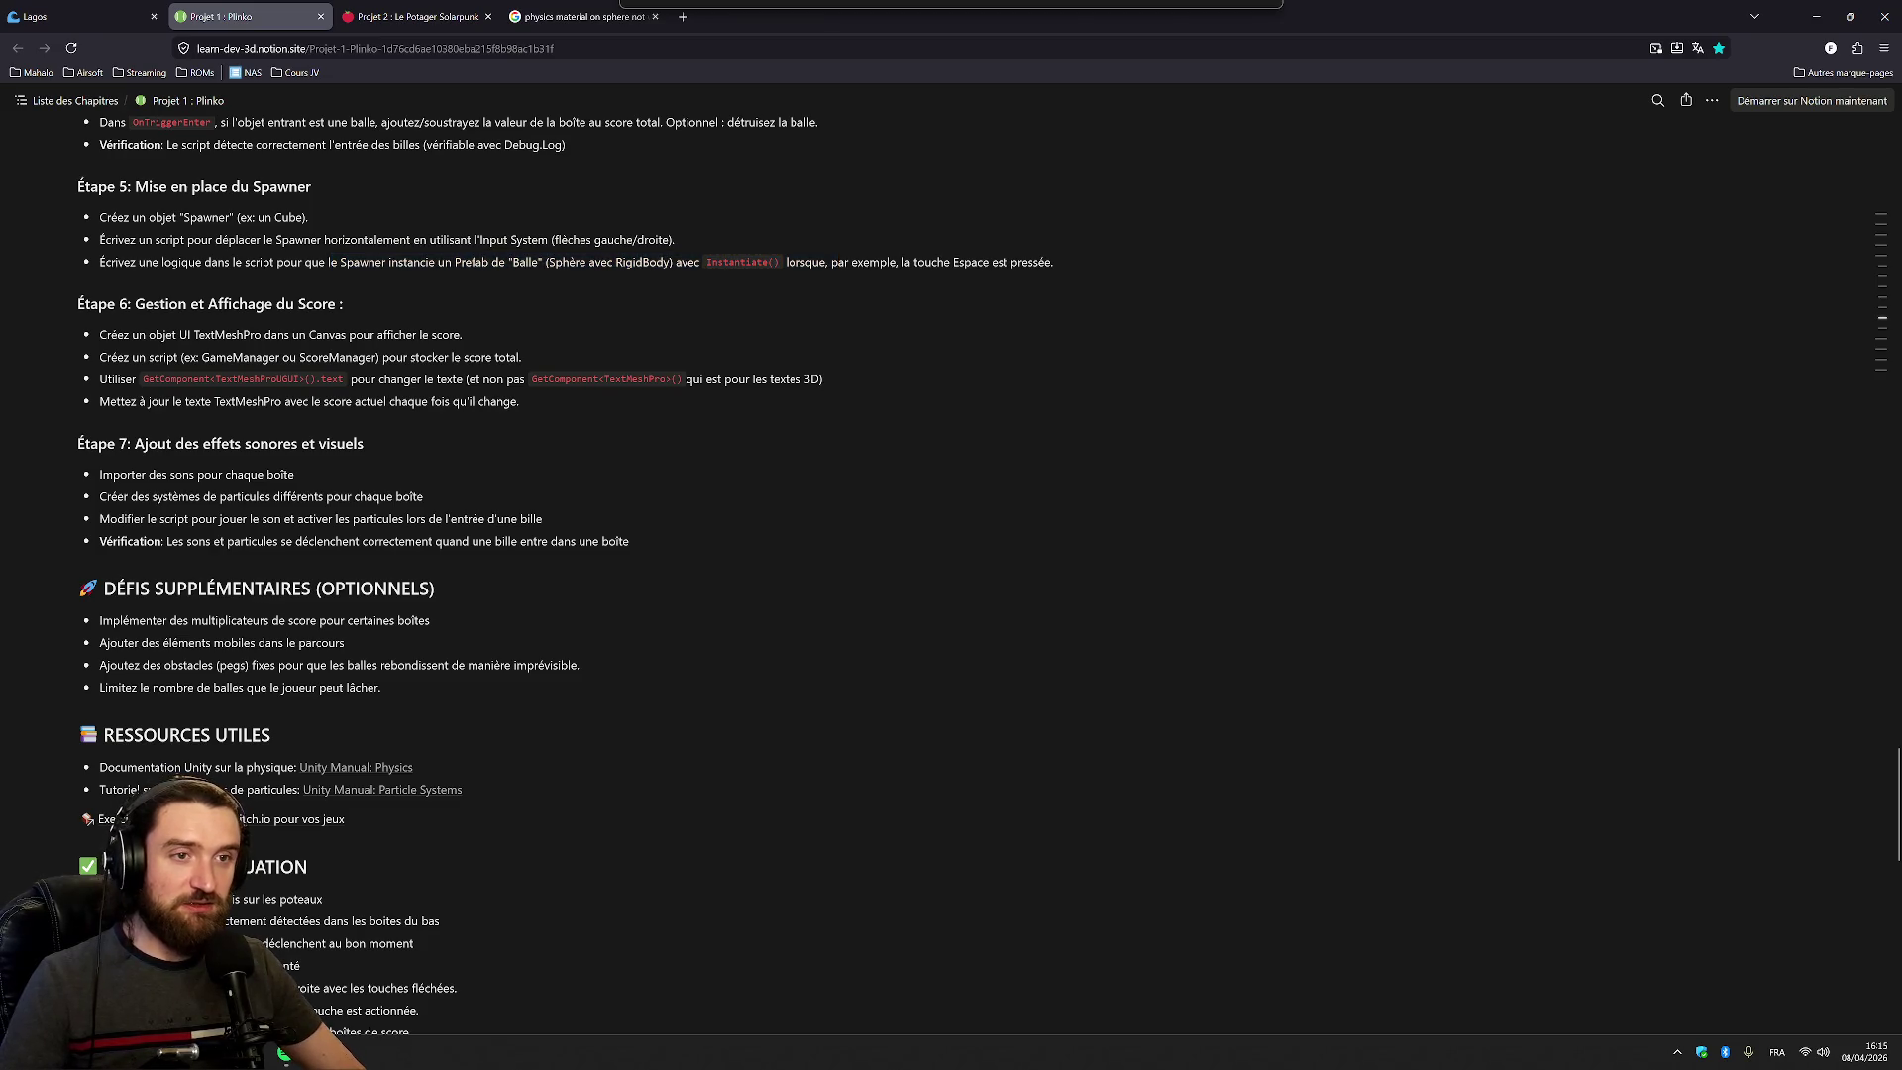
left_click_drag(176, 357, 522, 357)
left_click(522, 357)
scroll(565, 577, "down", 1)
mouse_move(127, 379)
left_mouse_down()
mouse_move(423, 401)
mouse_move(630, 446)
left_mouse_up()
left_click(630, 445)
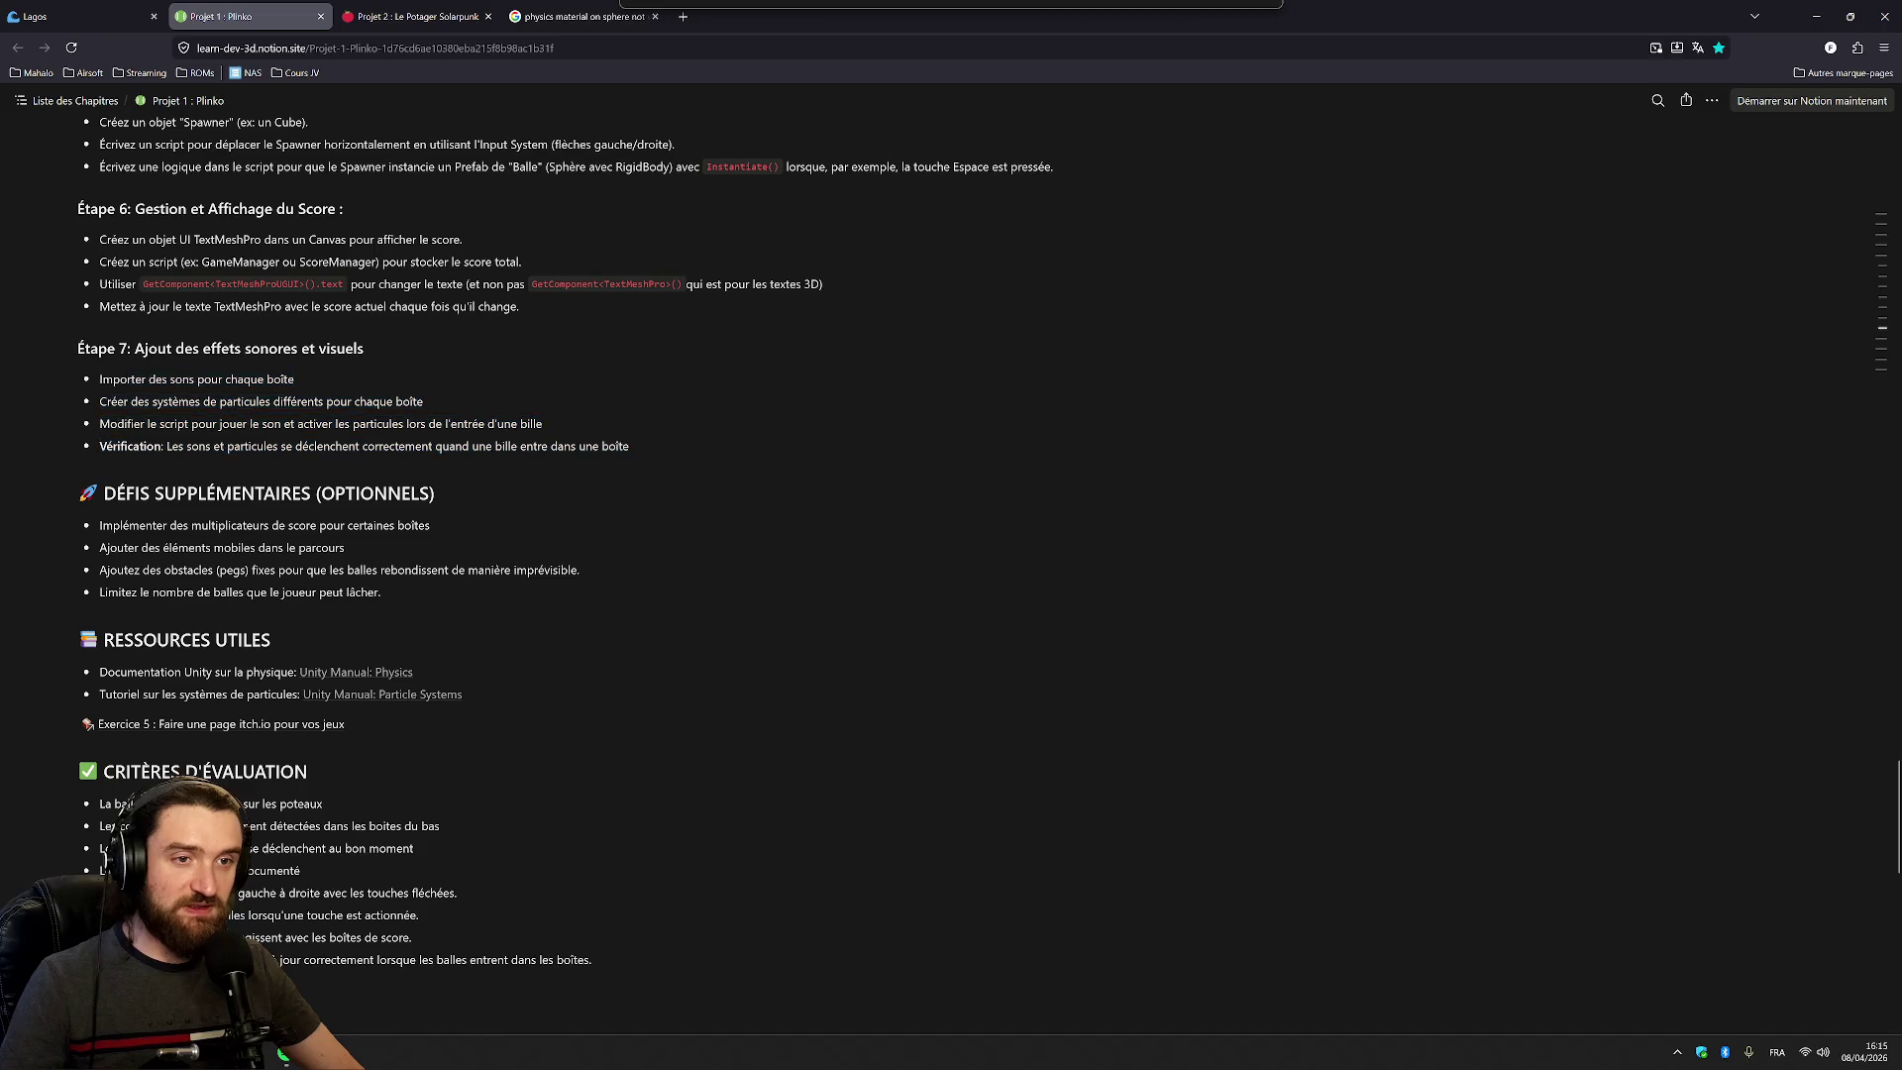
Scroll back to Étape 5 and open a new blank browser tab
scroll(565, 555, "up", 2)
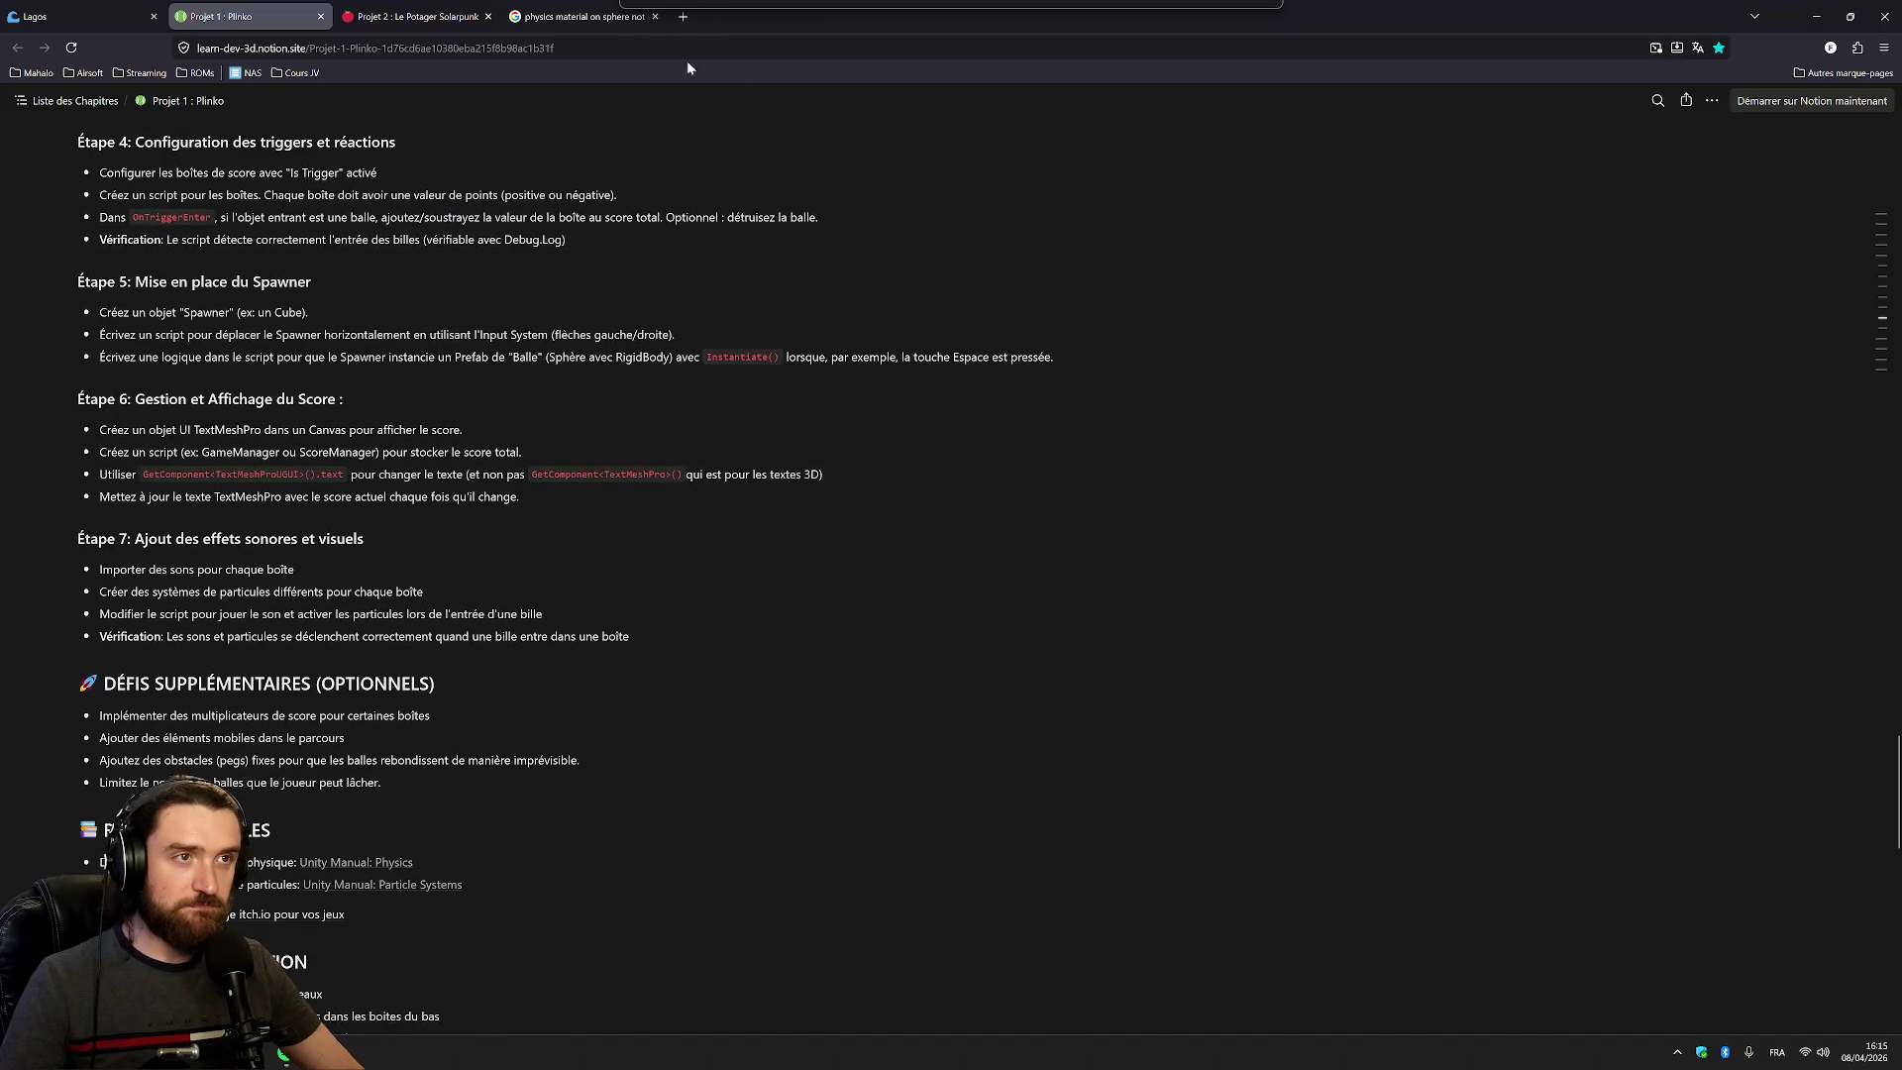
left_click(690, 44)
key("ctrl+t")
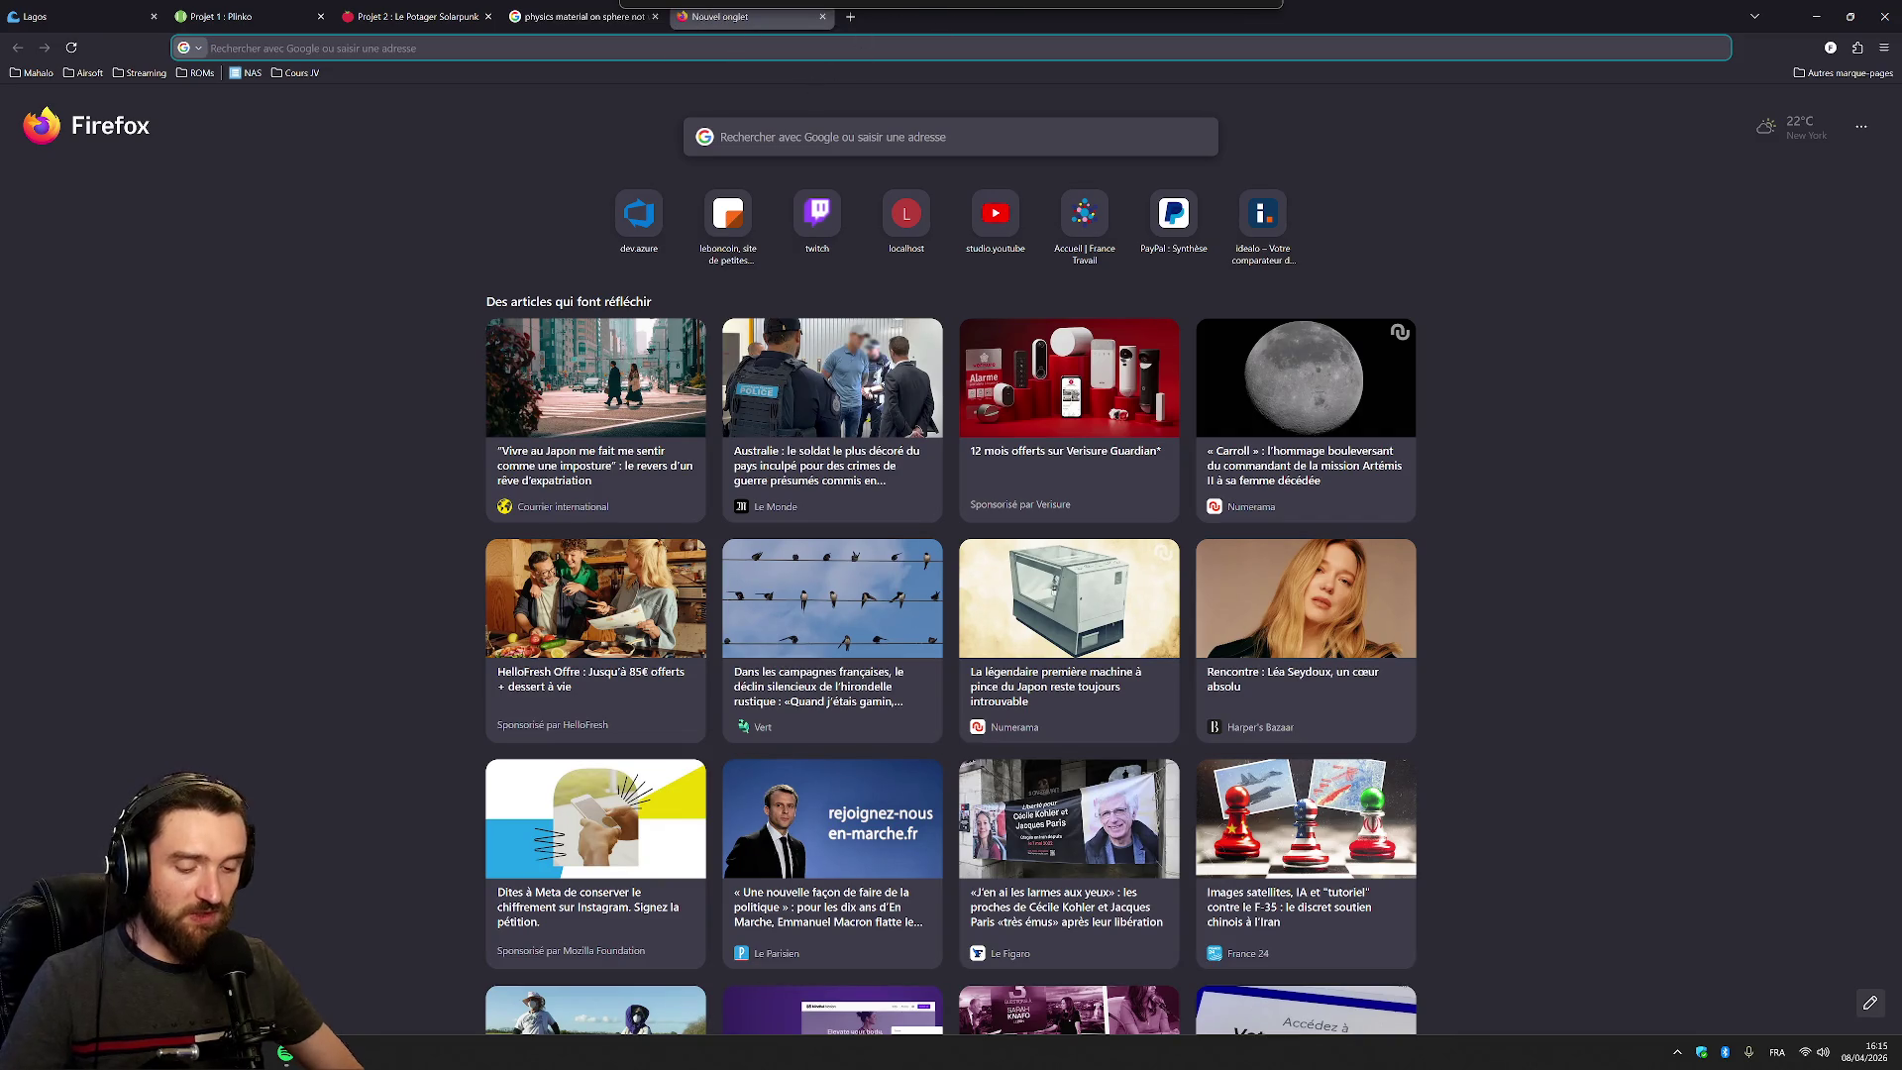
Search Google for 'unity prevent object from moving y axis', accepting the spelling correction
type("unity prevent objke")
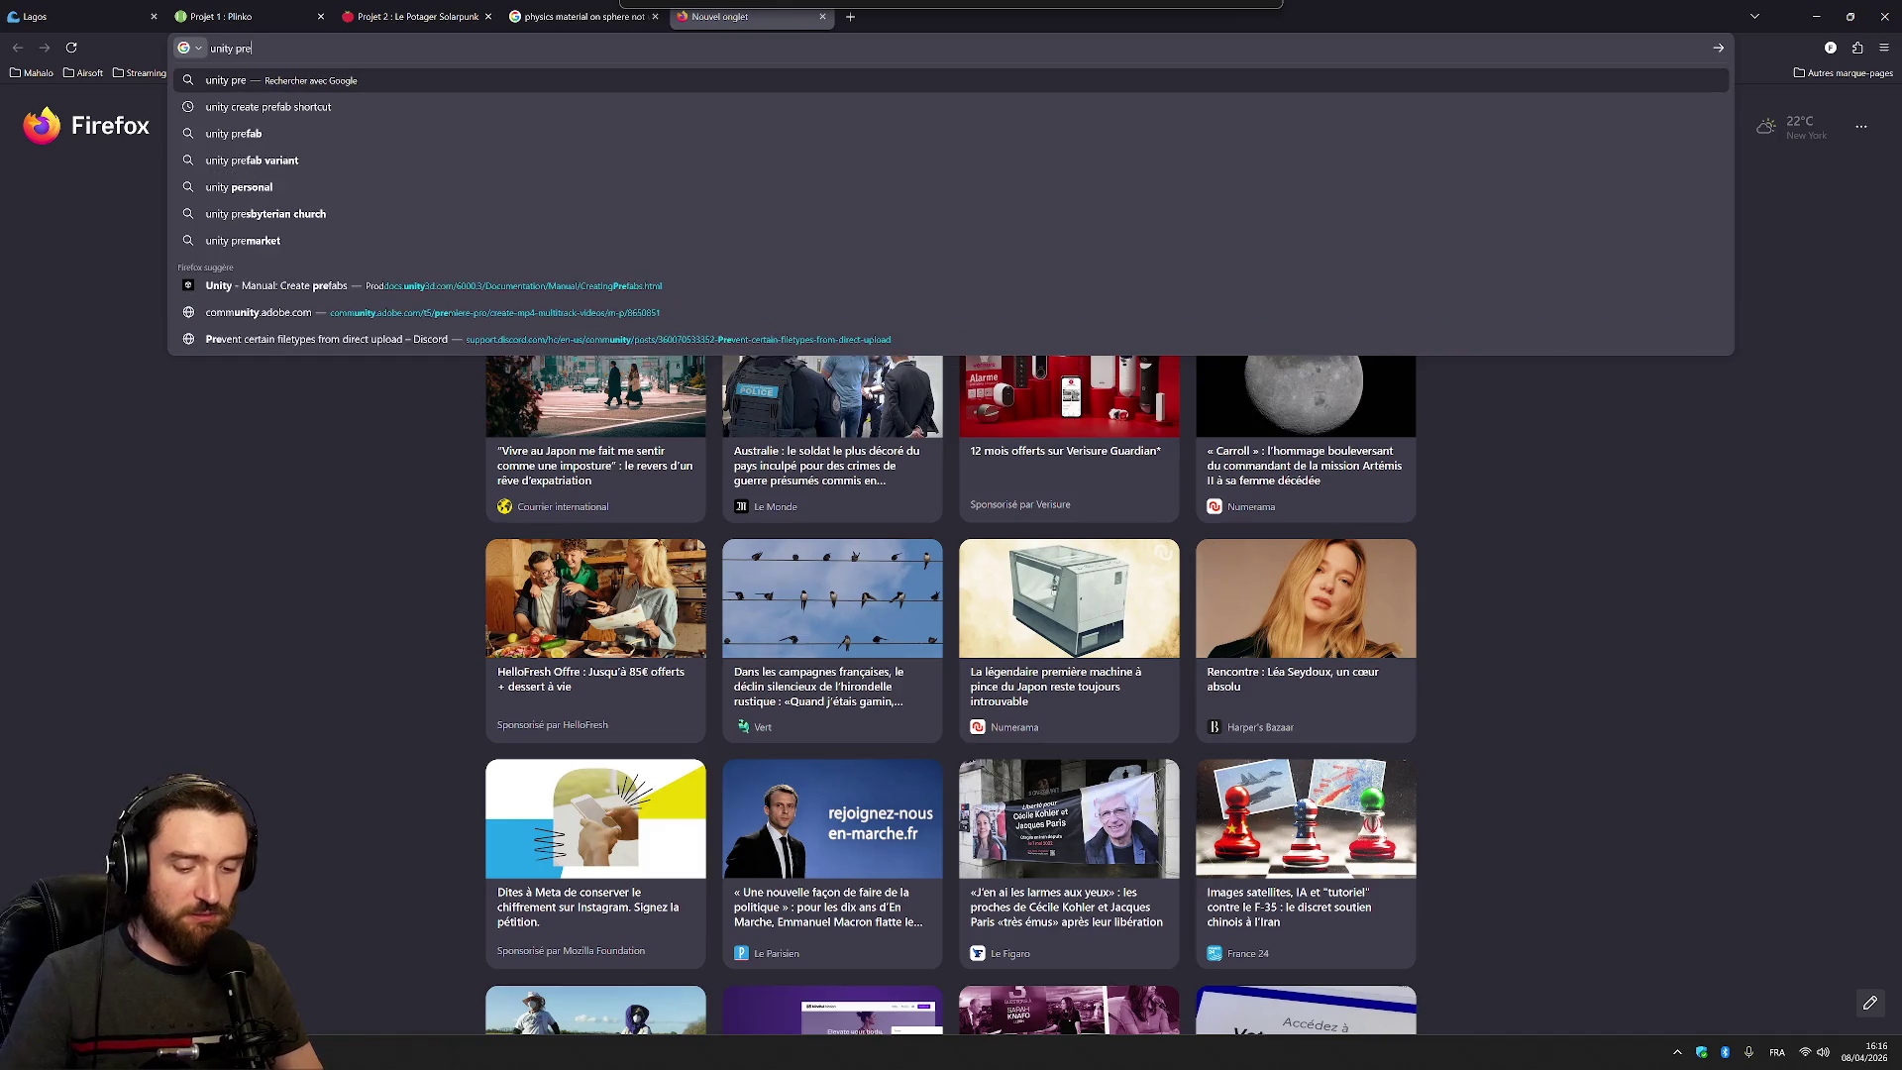
key("BackSpace")
key("BackSpace")
type("ect from moving y")
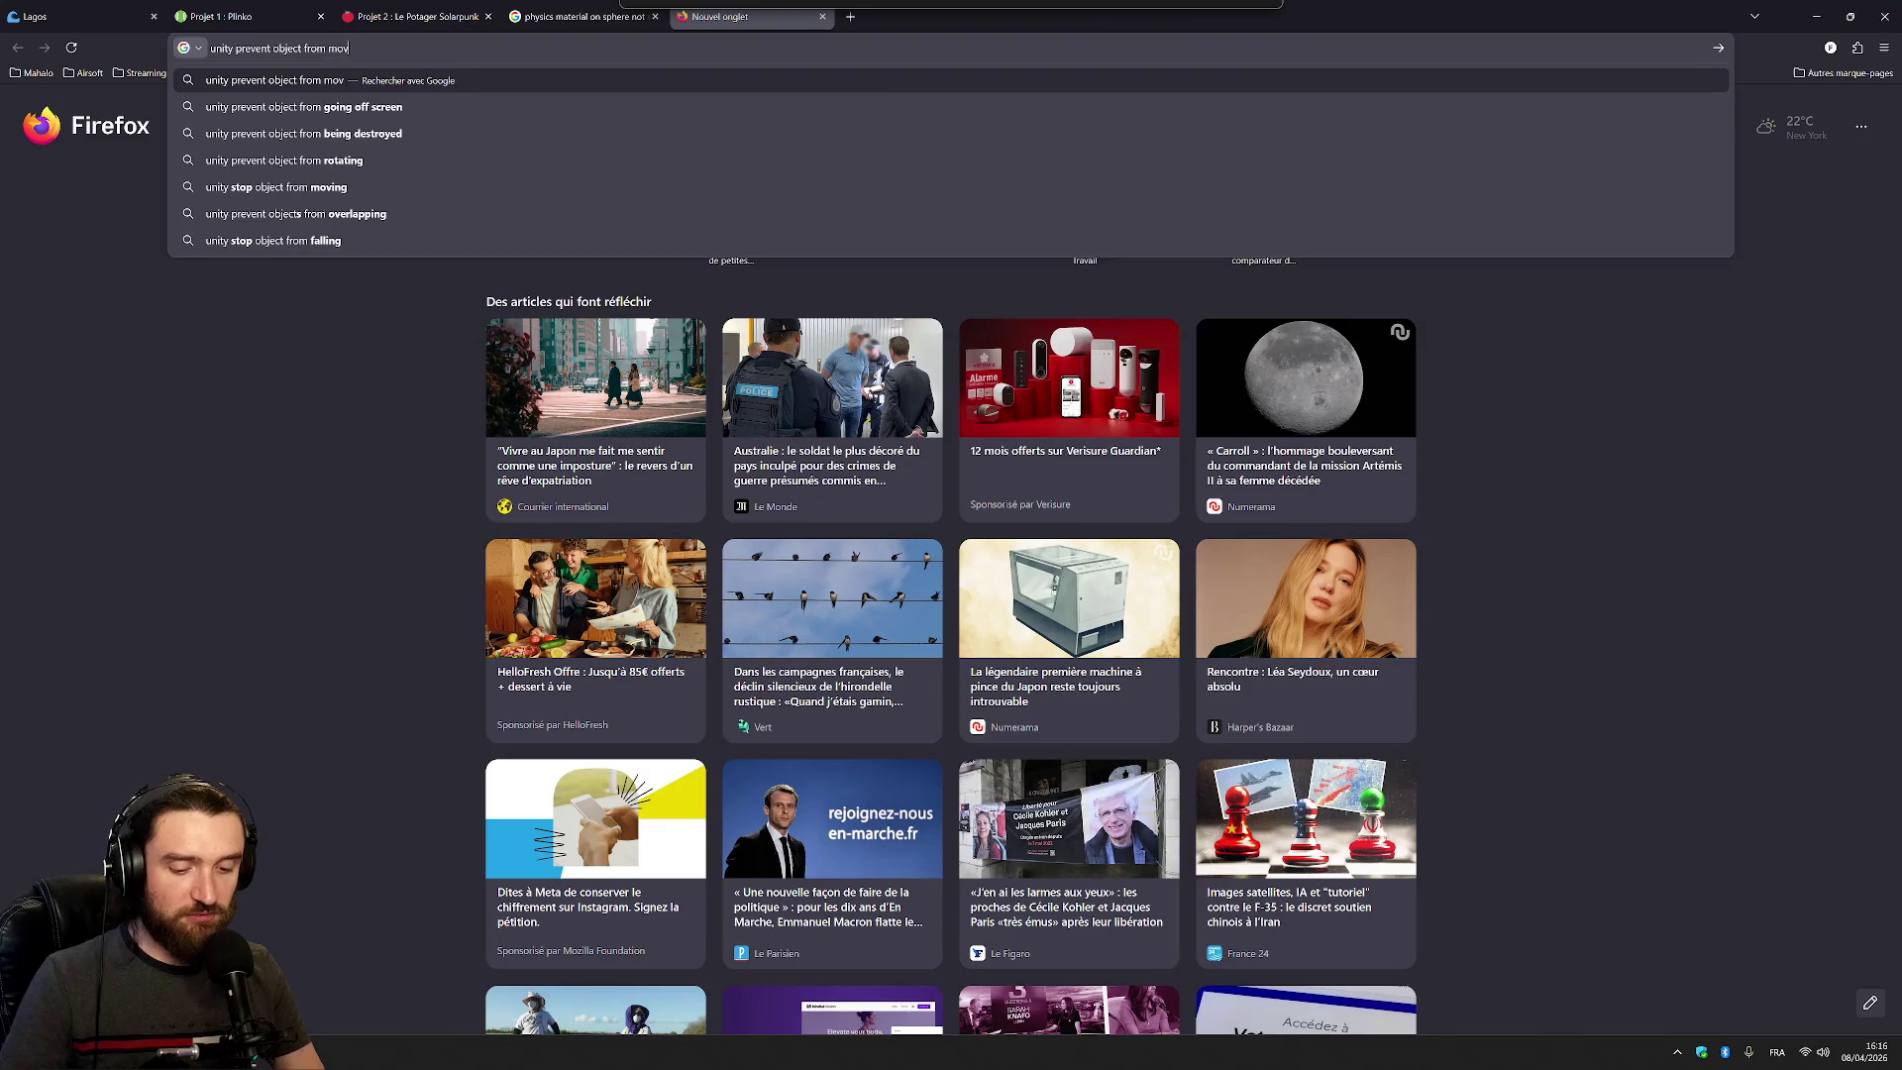
type(" axisw")
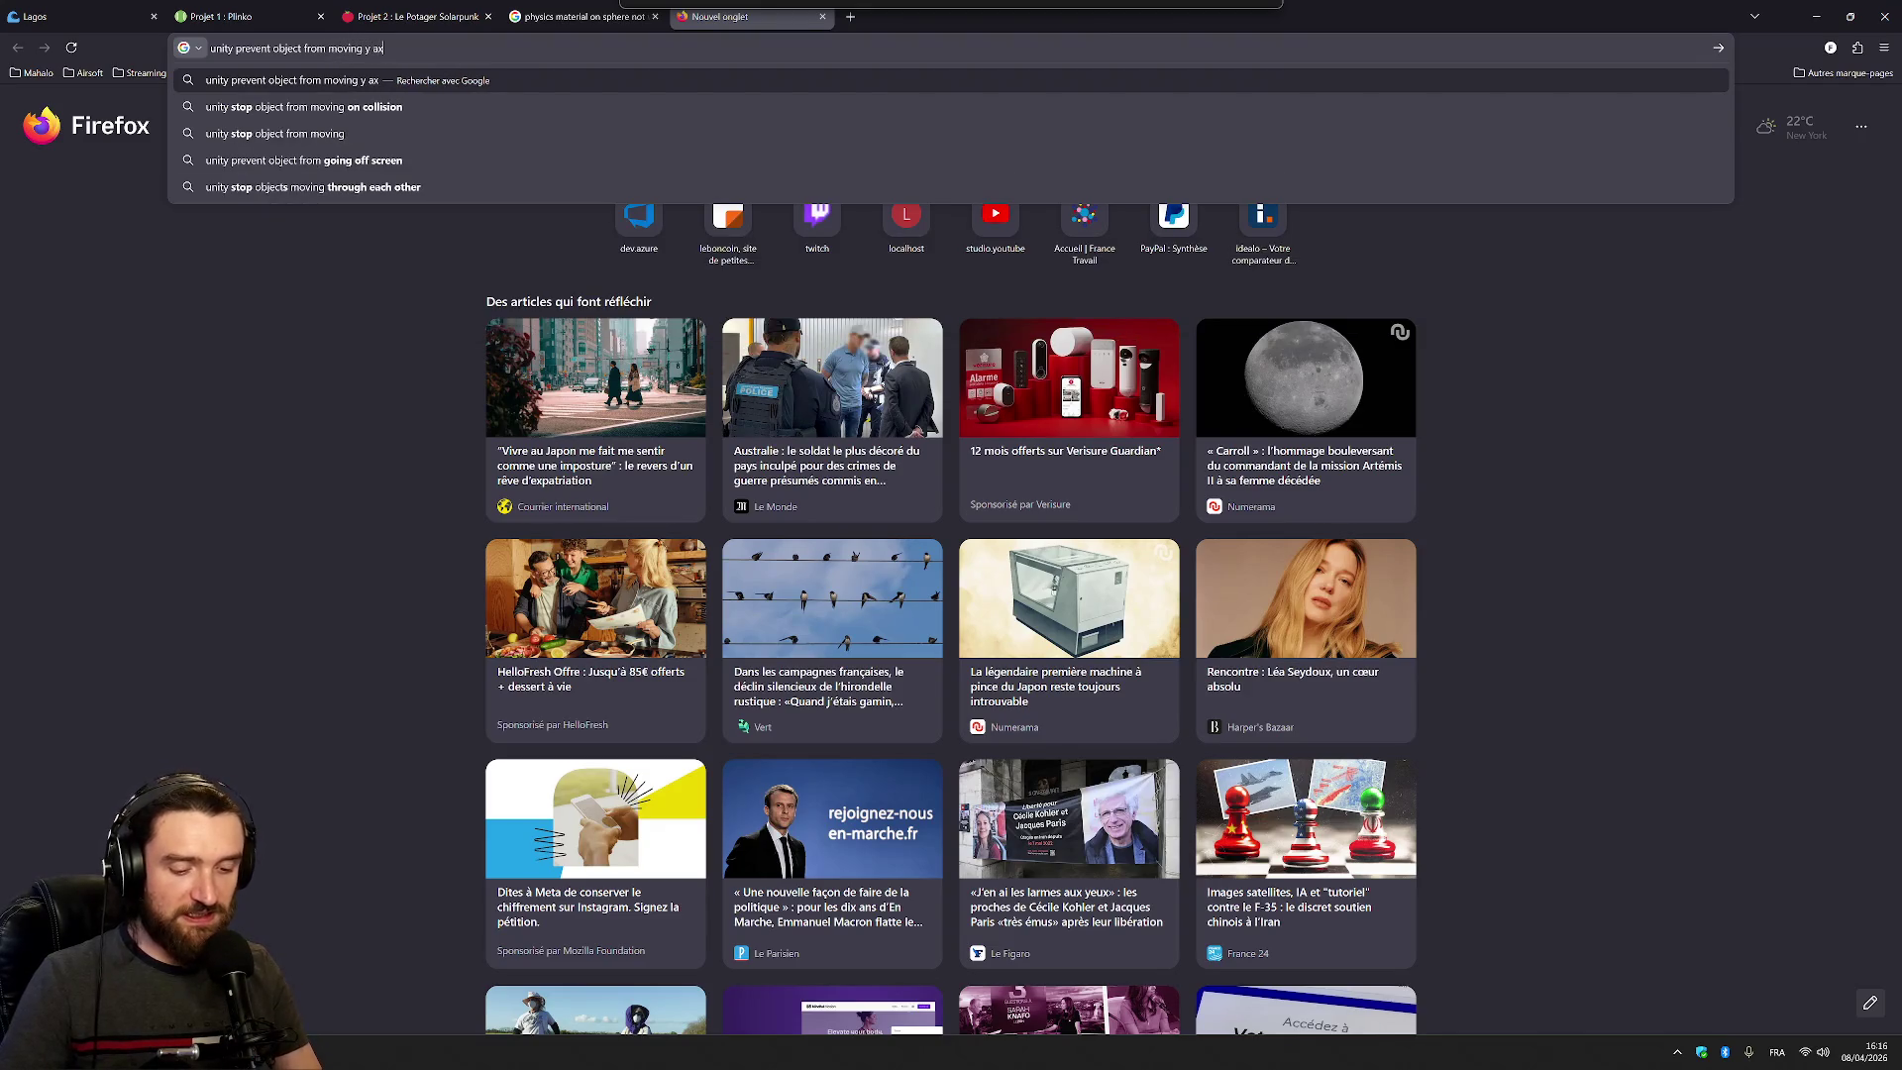
key("Return")
left_click(476, 215)
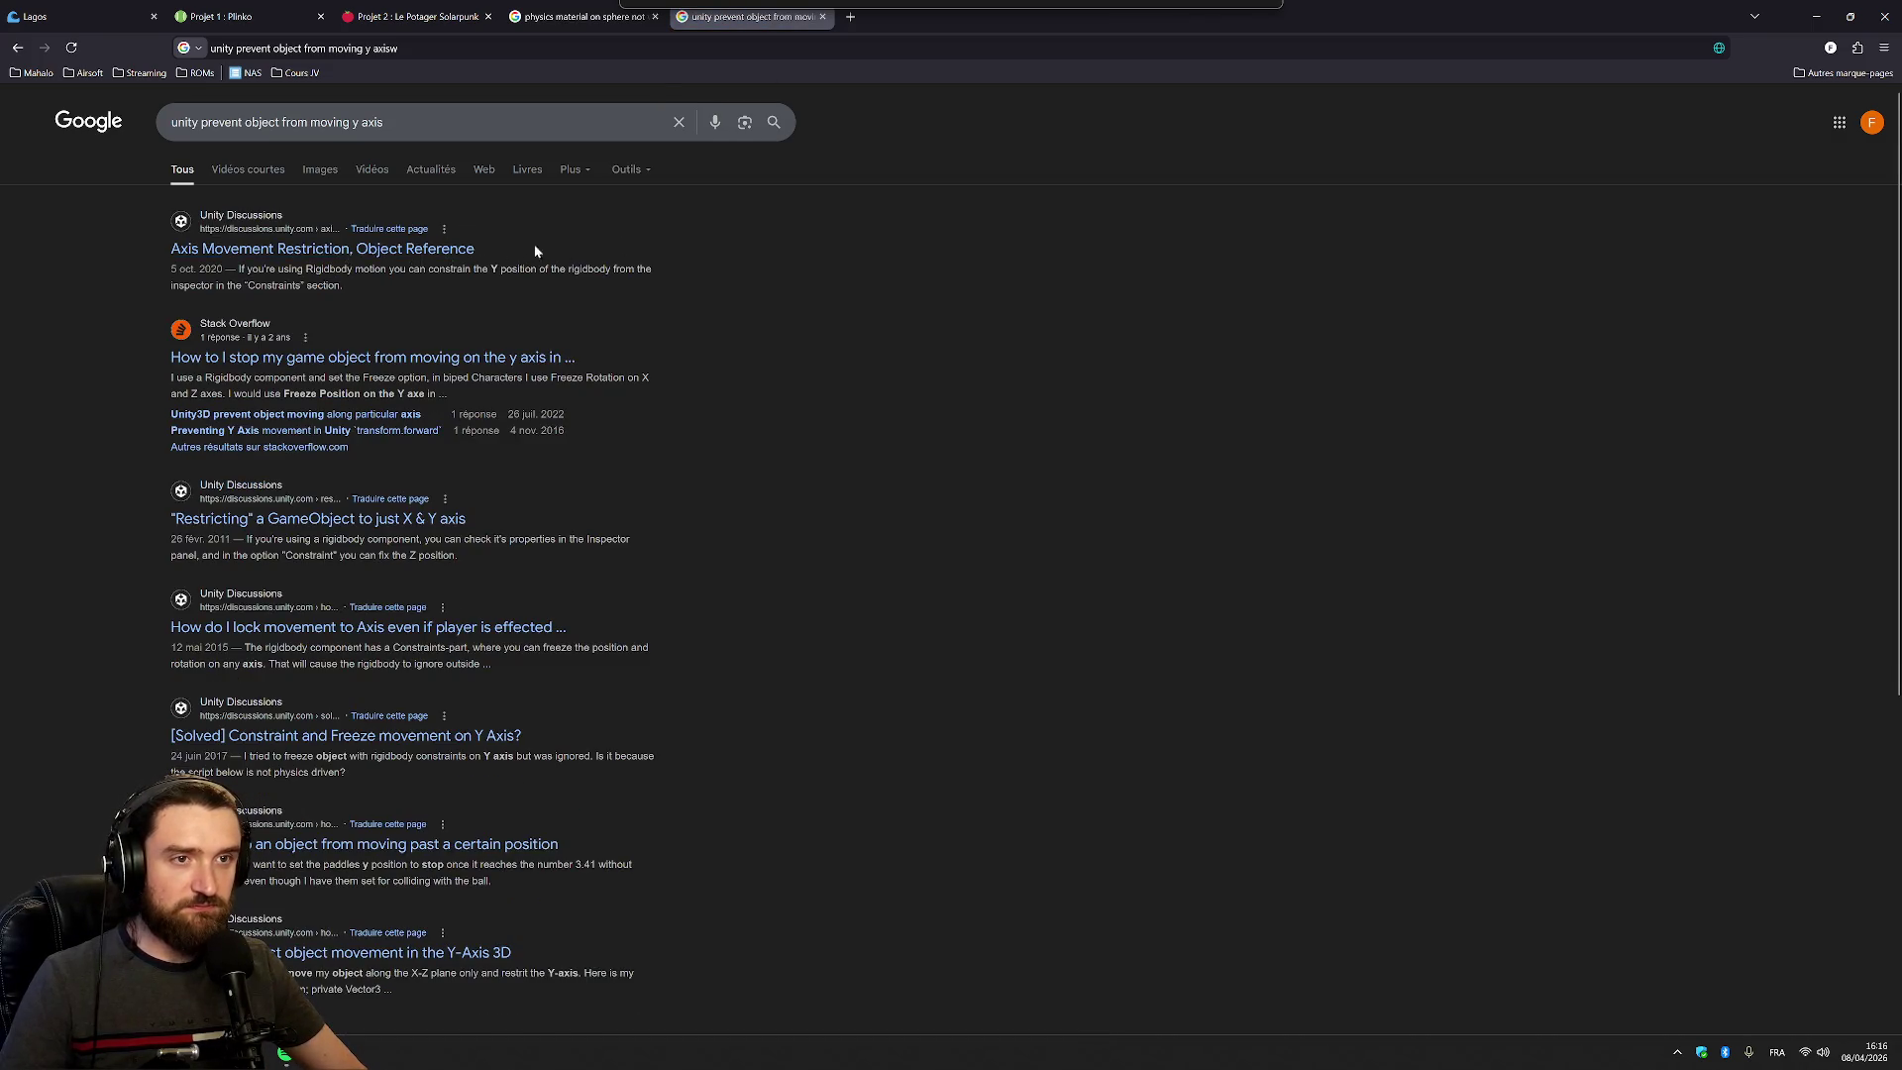
Open the Axis Movement Restriction thread and read the advice to constrain Y position
middle_click(429, 250)
left_click(905, 29)
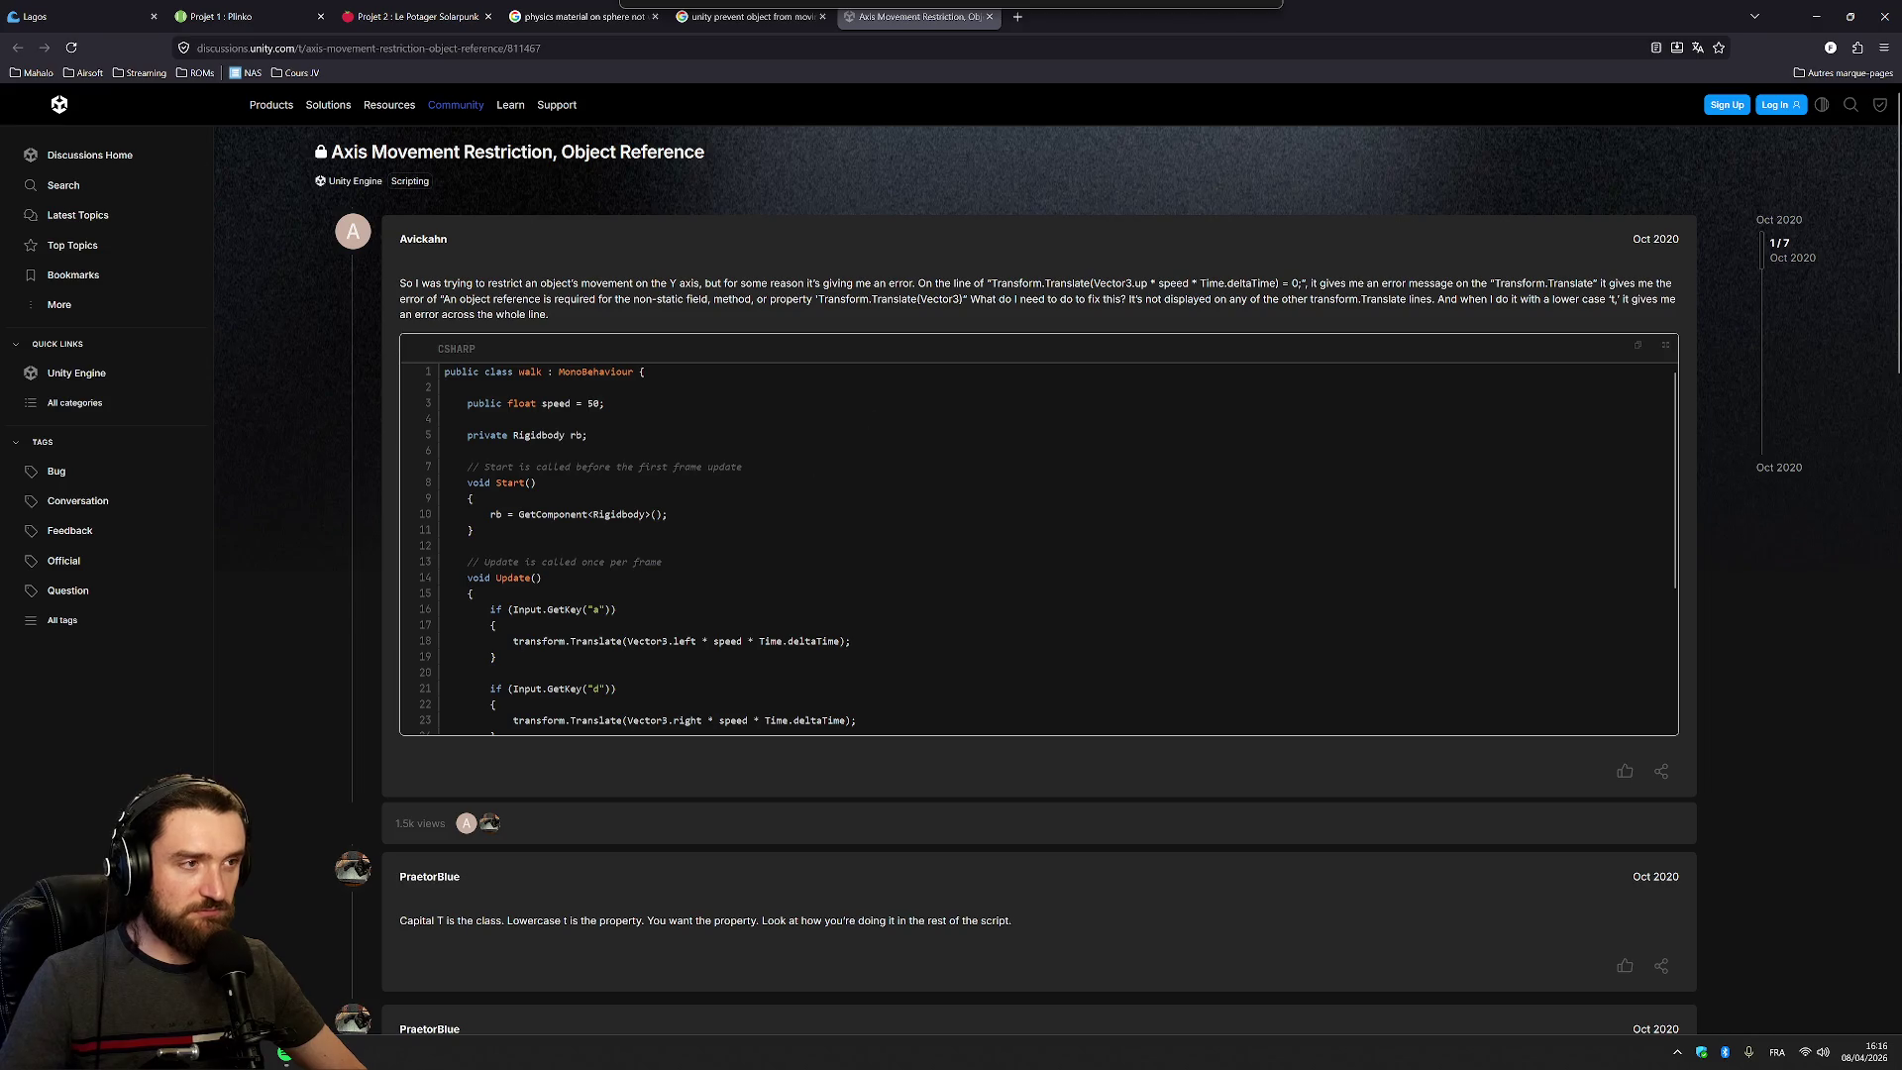
scroll(929, 237, "down", 5)
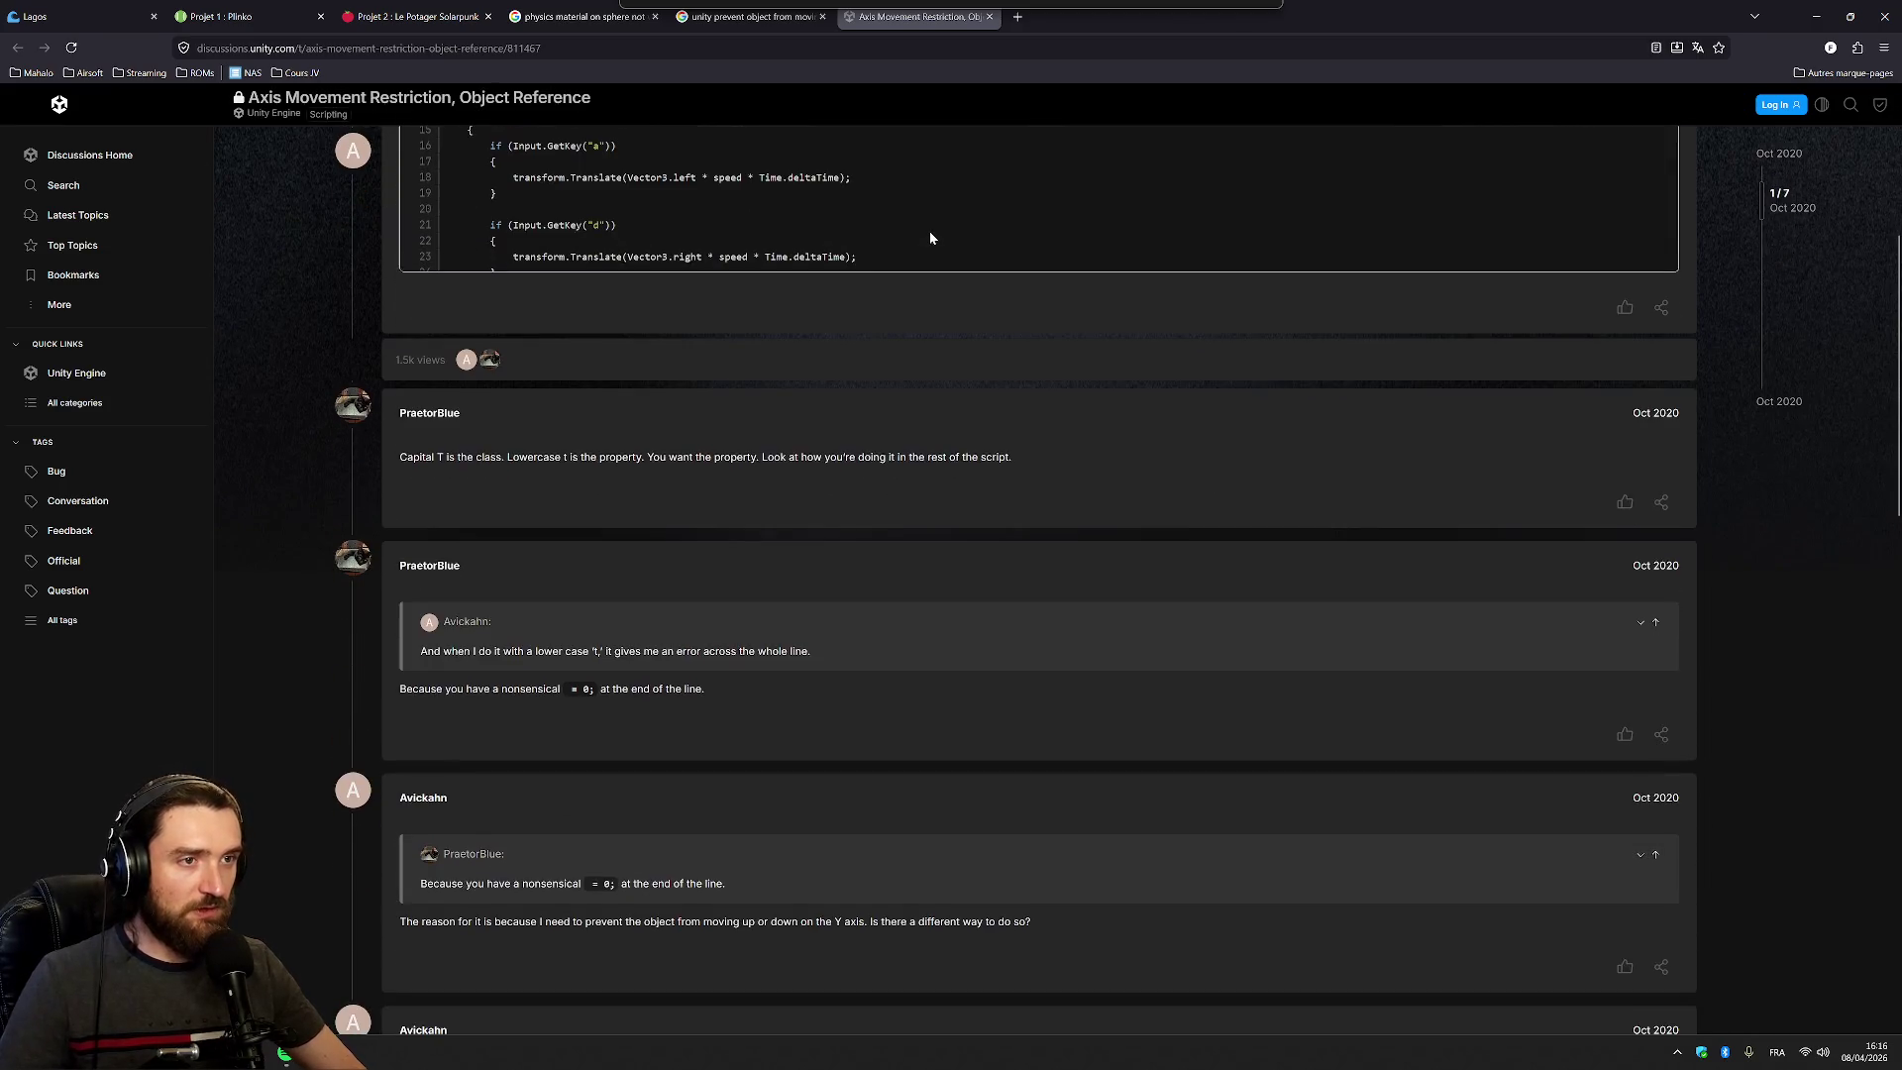
scroll(977, 506, "down", 5)
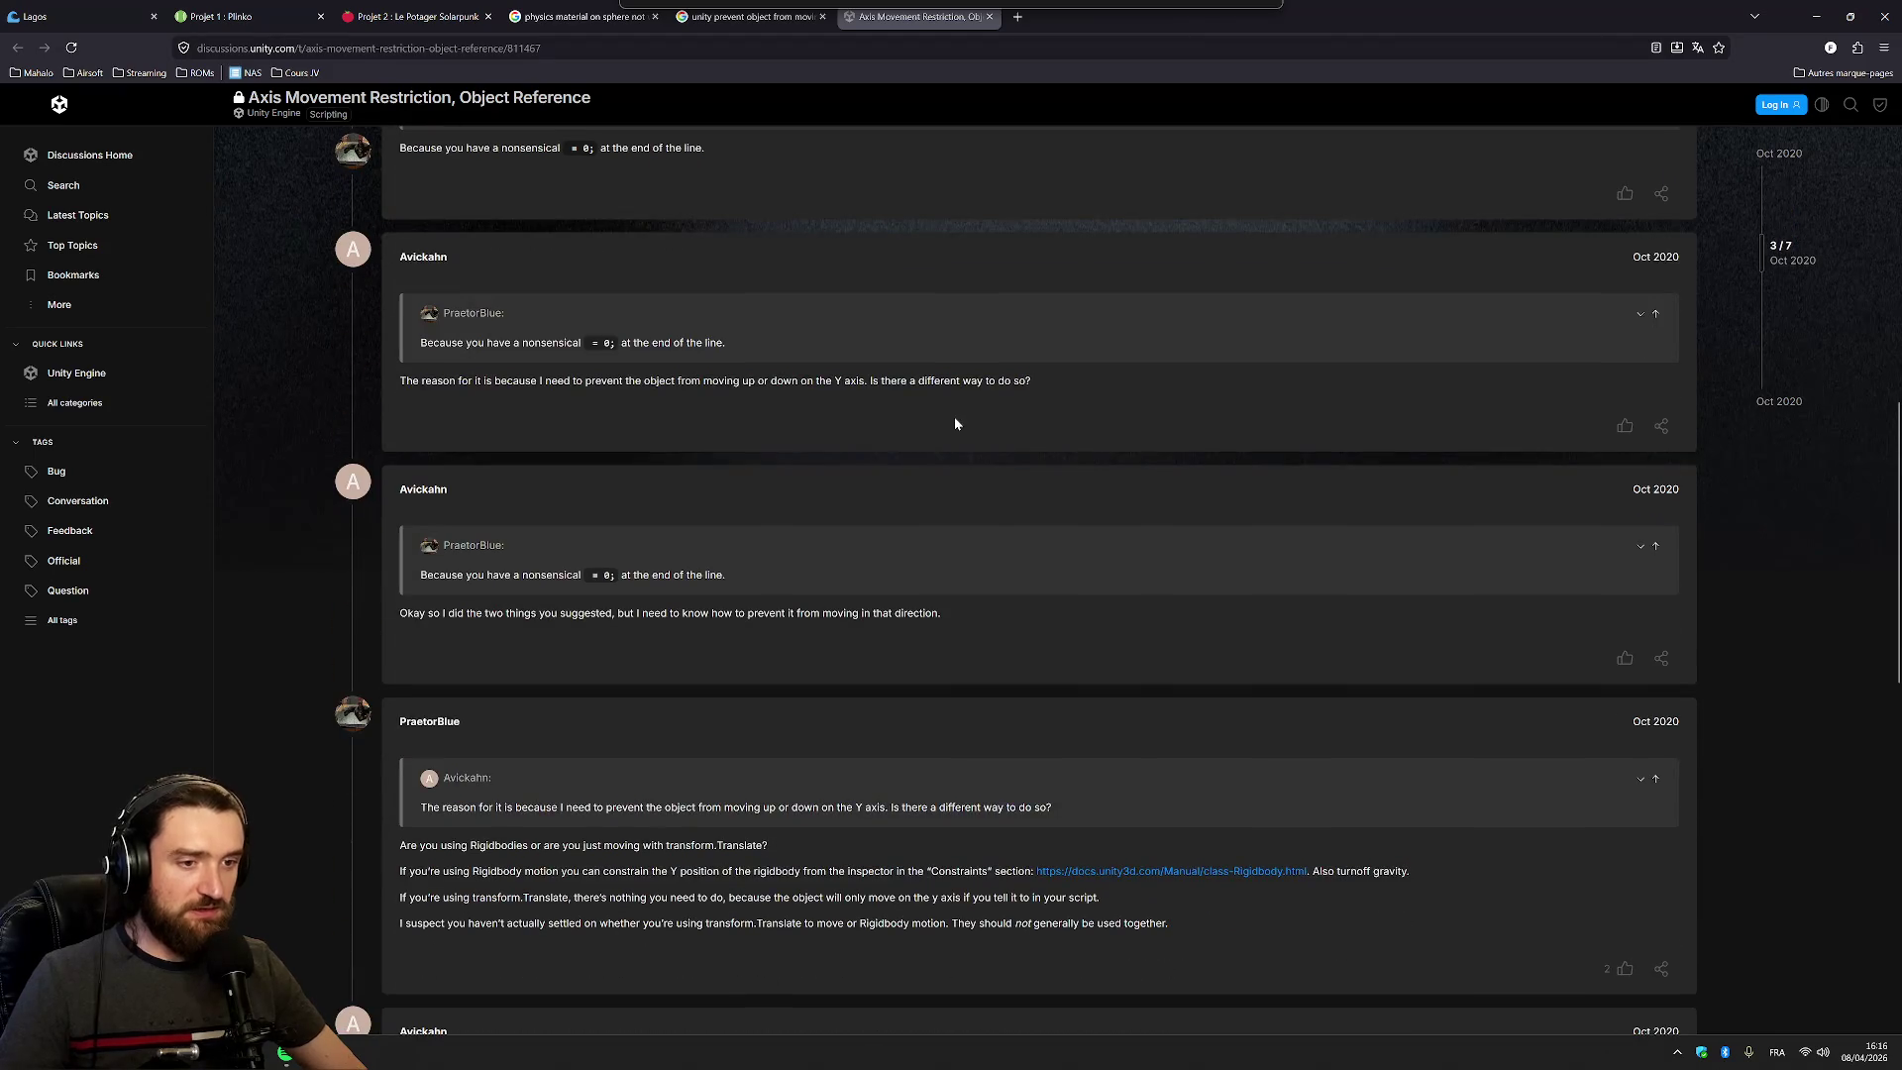
scroll(948, 424, "down", 2)
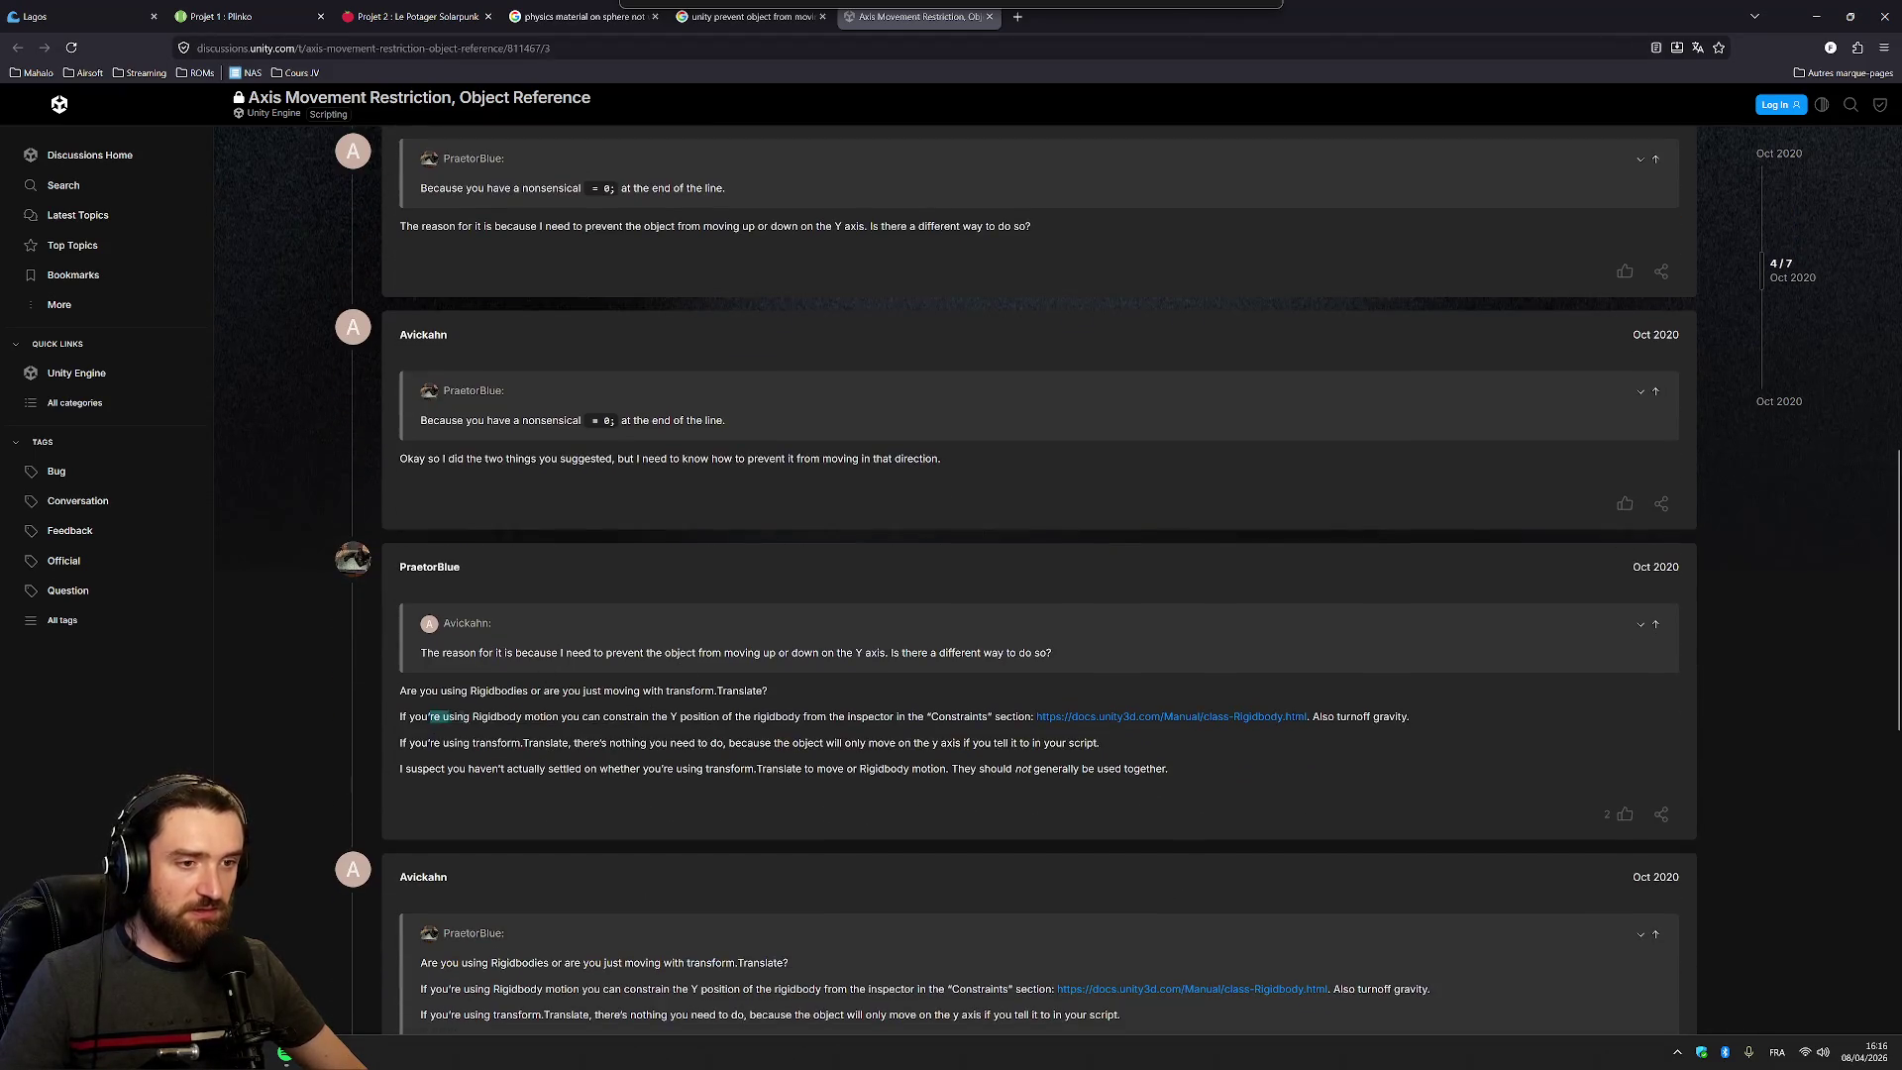
left_click_drag(434, 717, 665, 716)
left_click(753, 557)
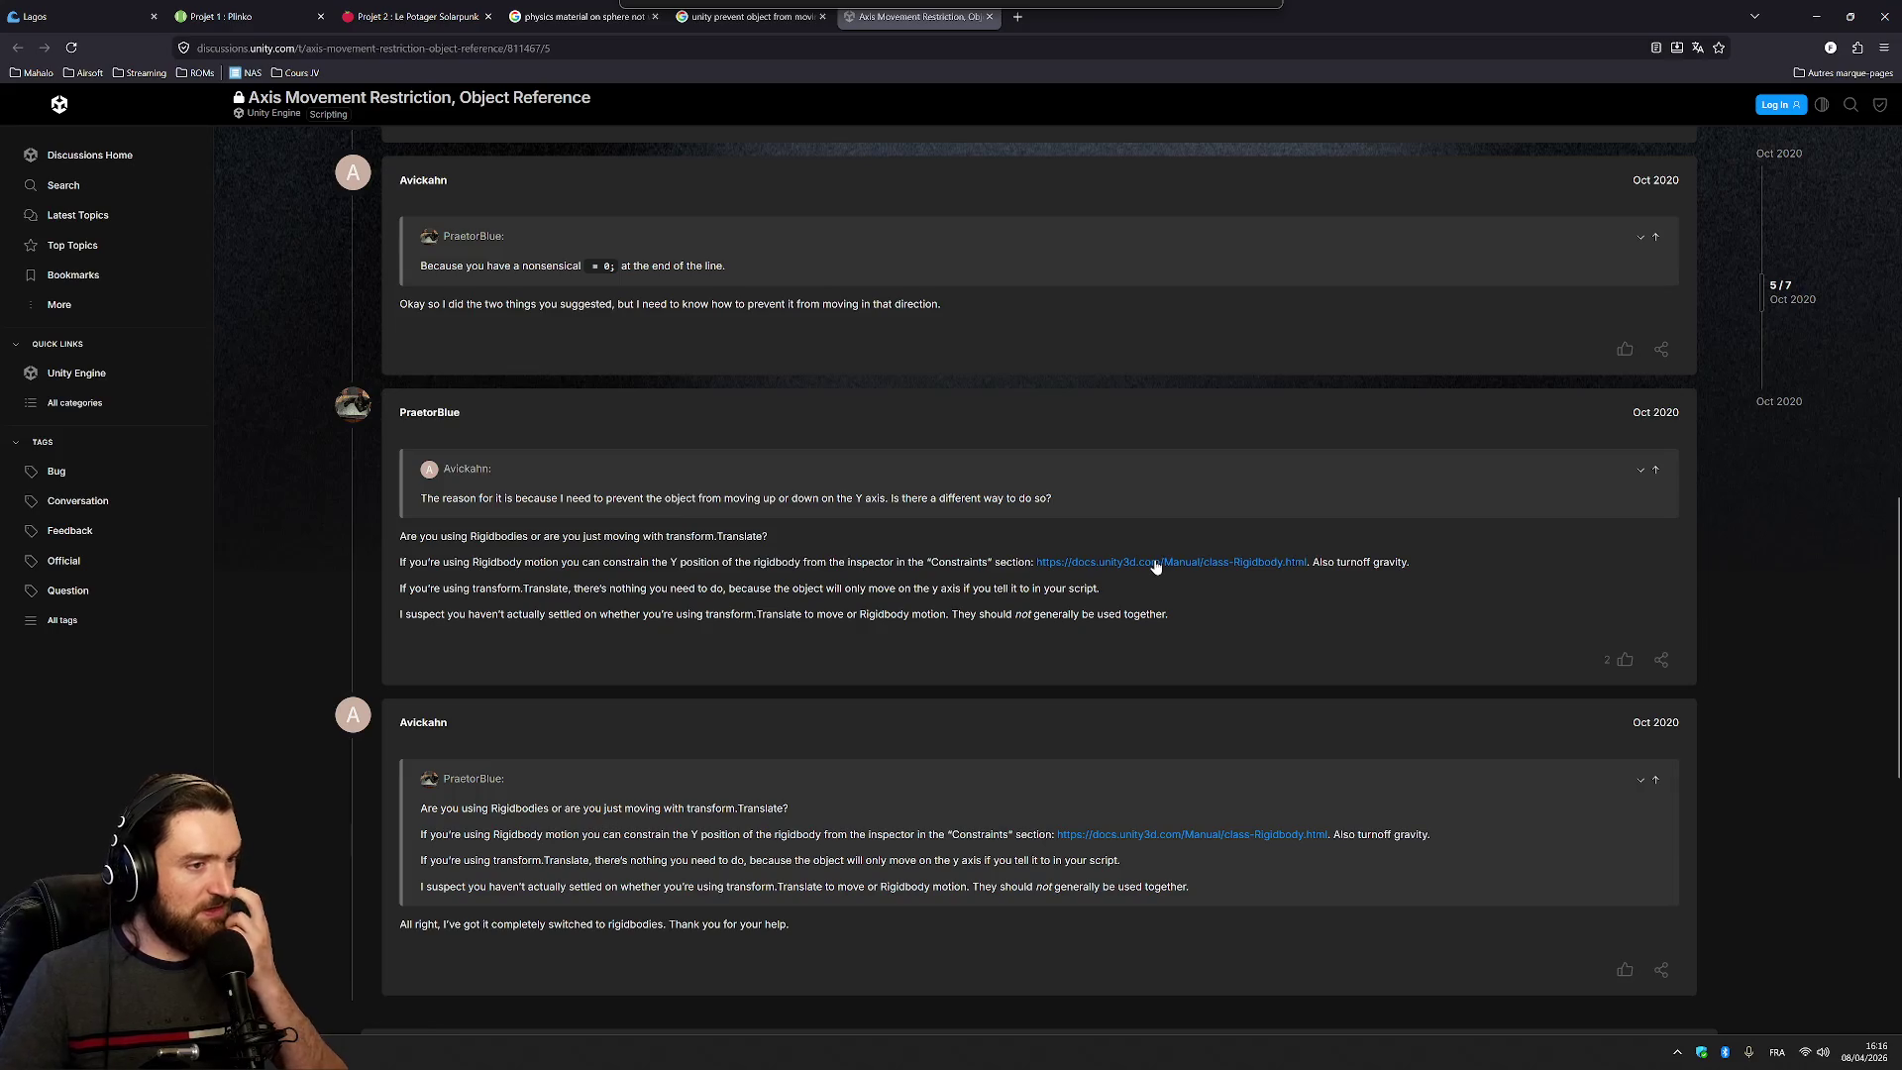
Glance at the linked Rigidbody manual page, then return to the Unity editor
left_click(1155, 562)
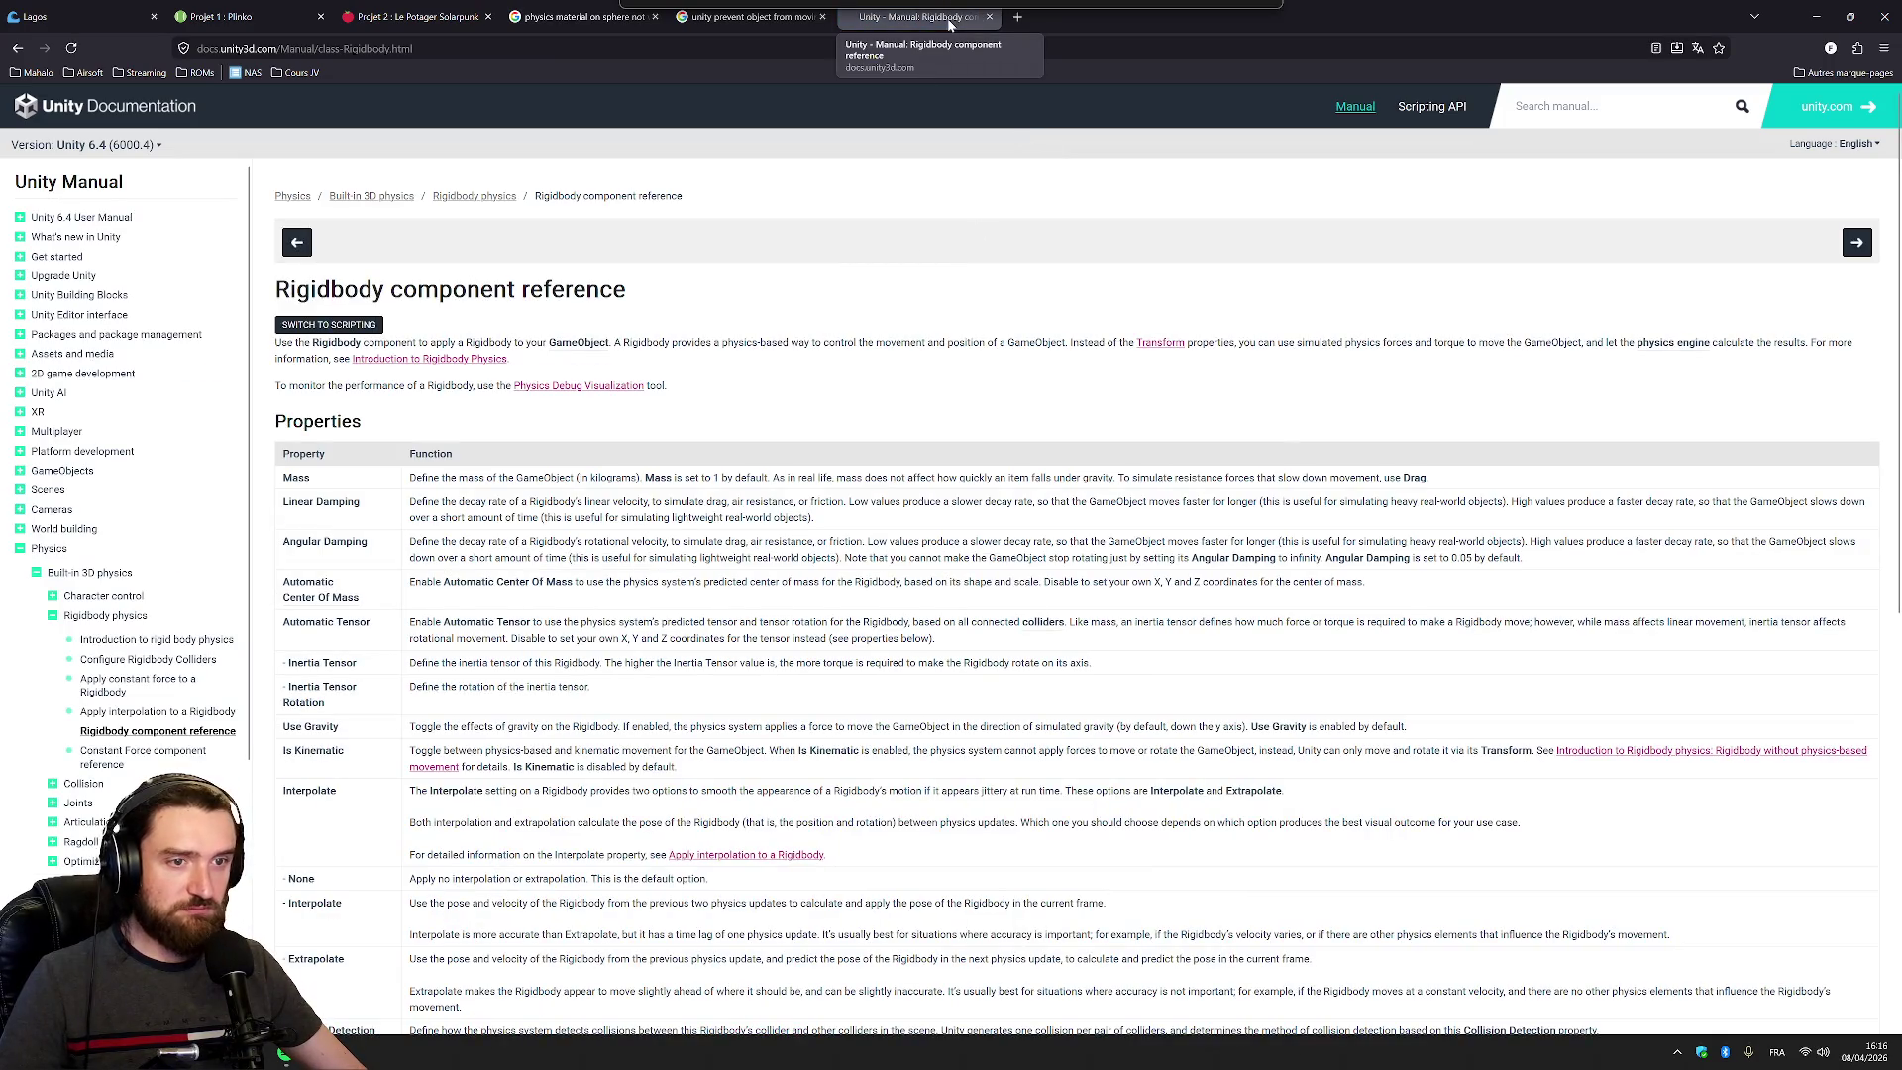
left_click(988, 17)
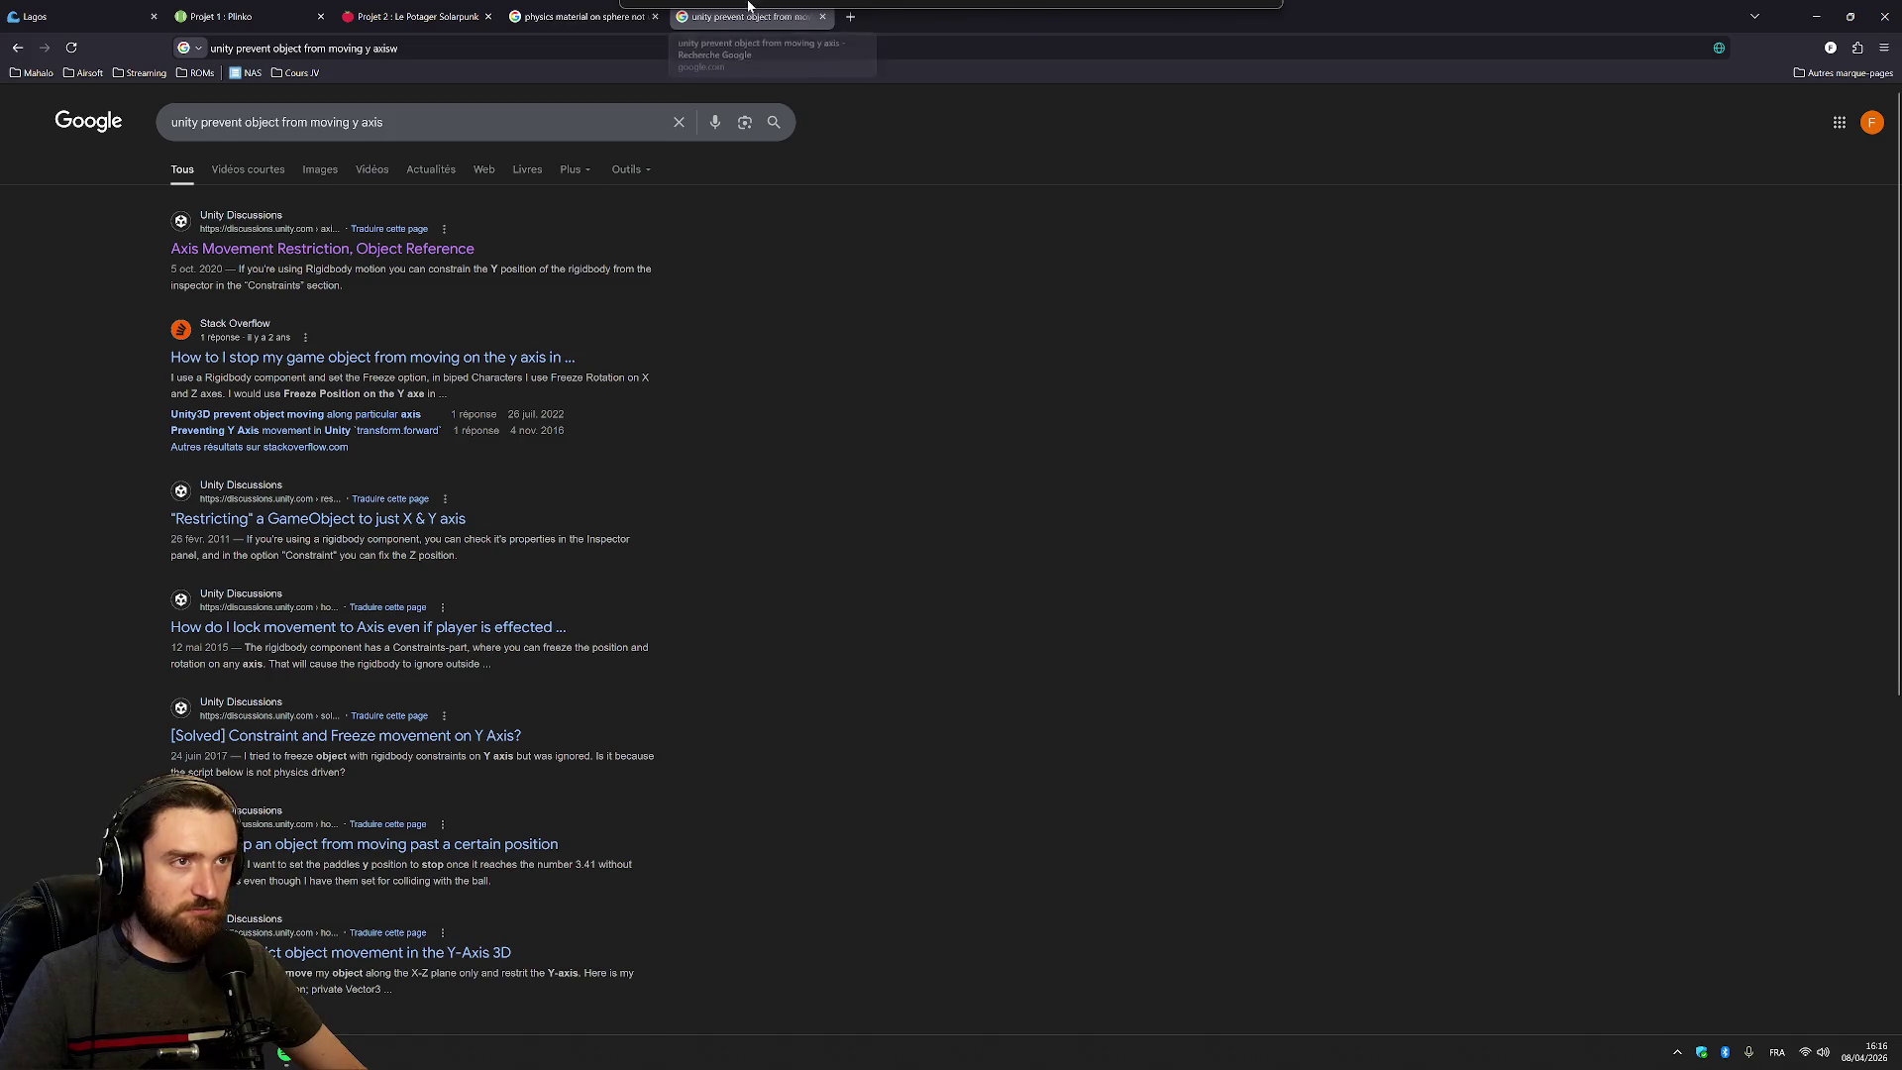
key("ctrl+shift+t")
key("alt+Left")
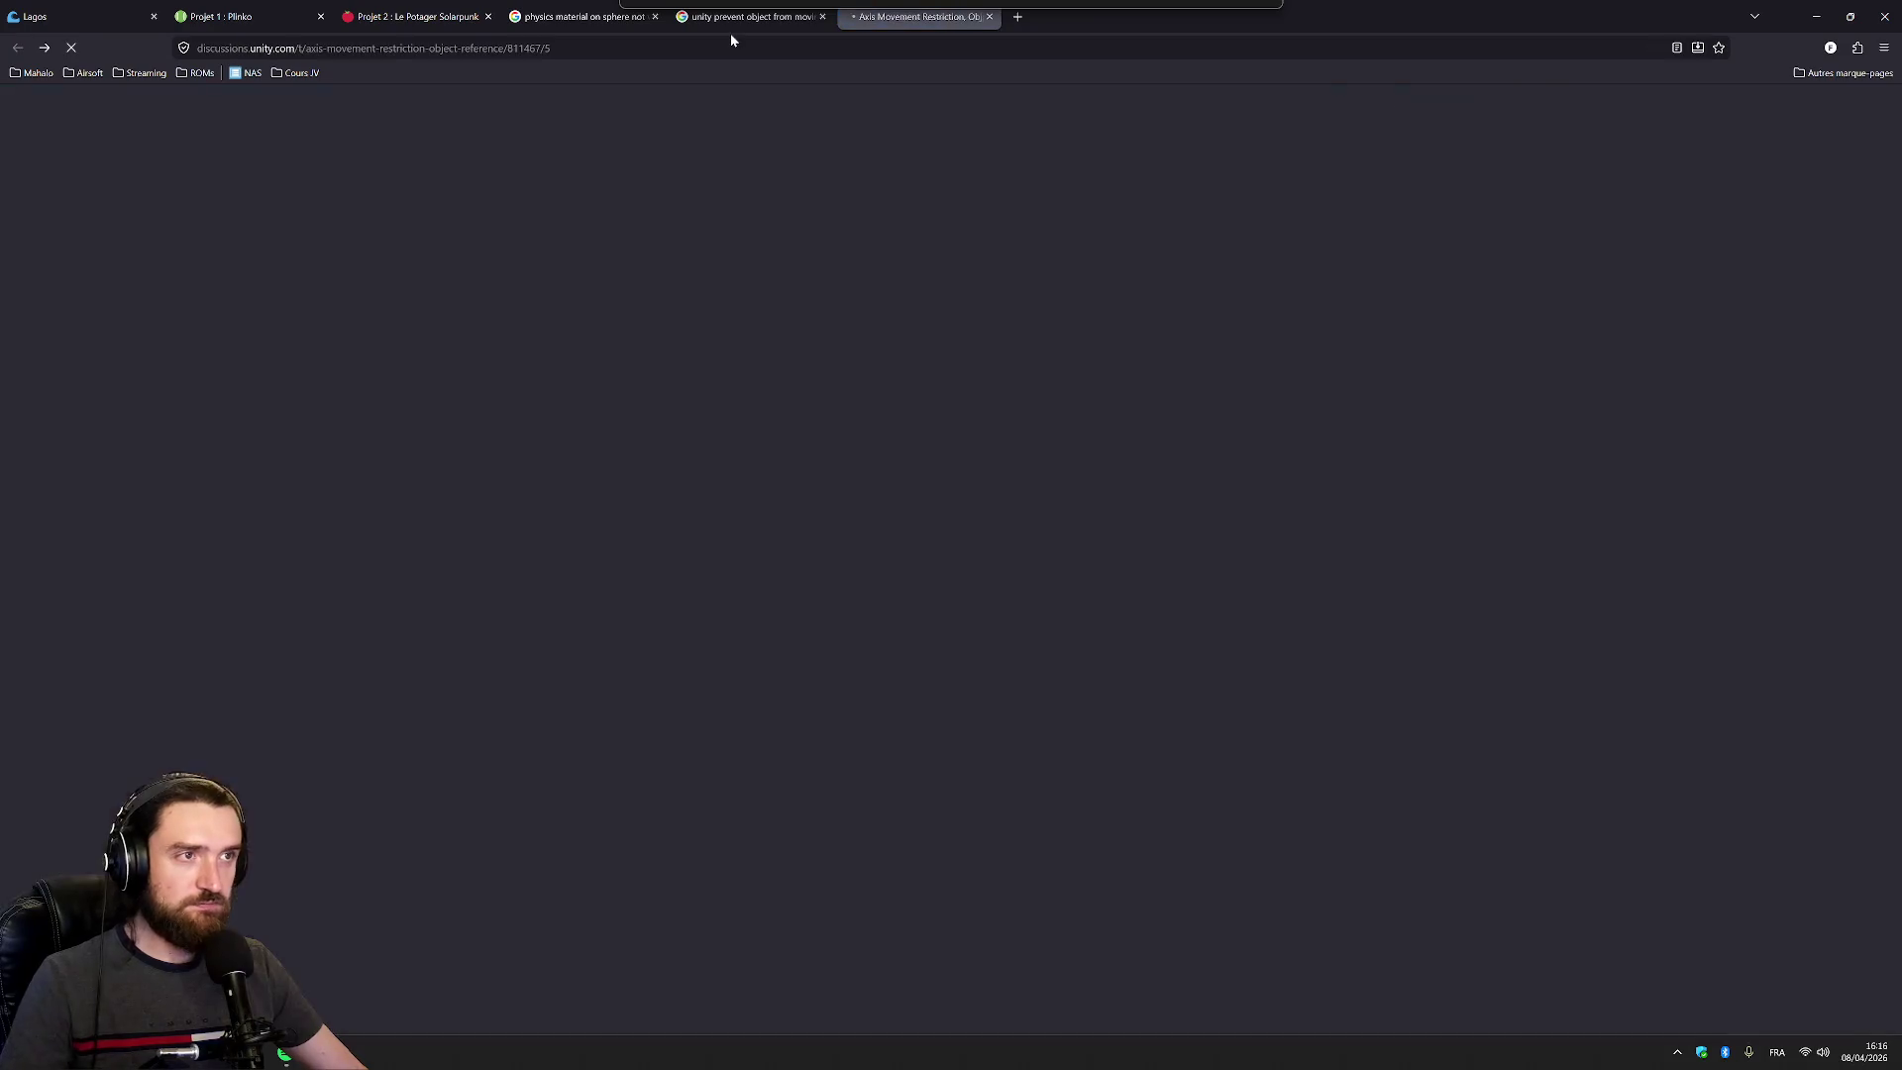
key("alt+Tab")
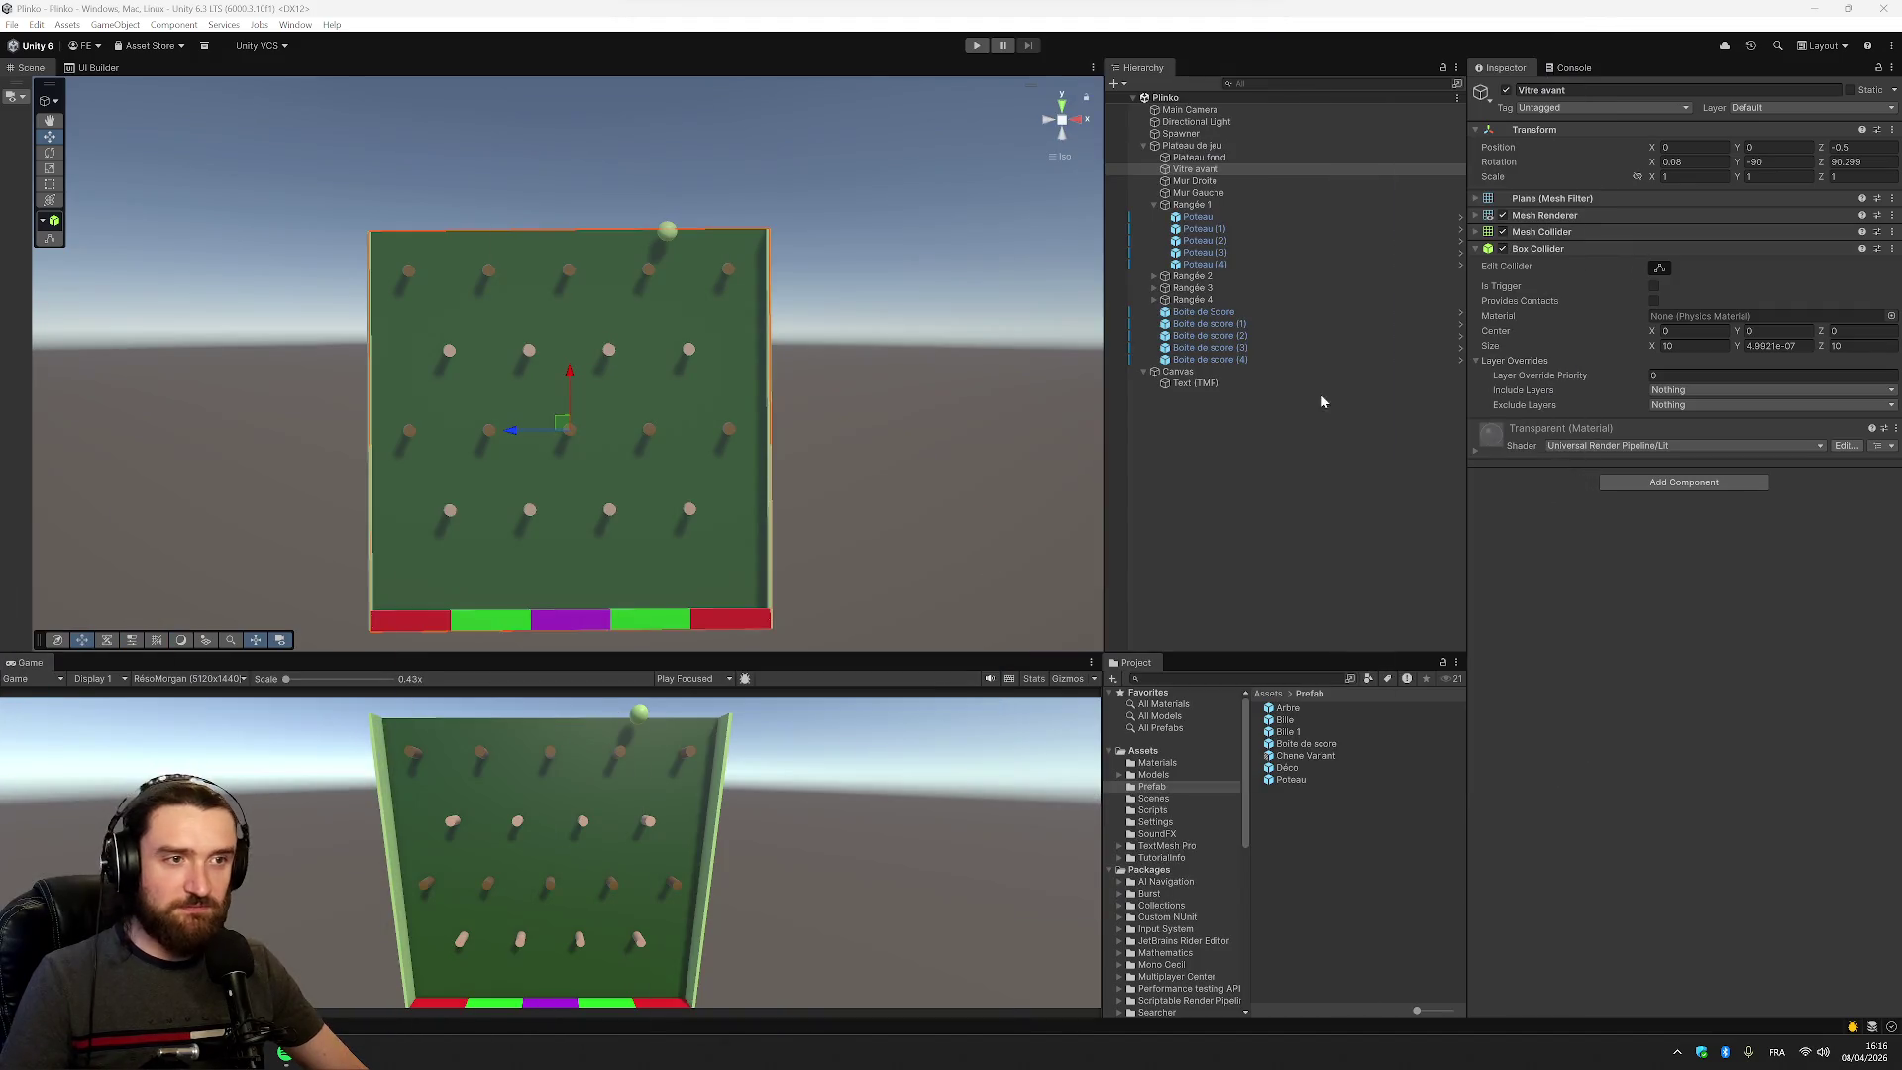
Set the Spawner's Rigidbody to Continuous collision detection and tick Freeze Position Y
left_click(1218, 136)
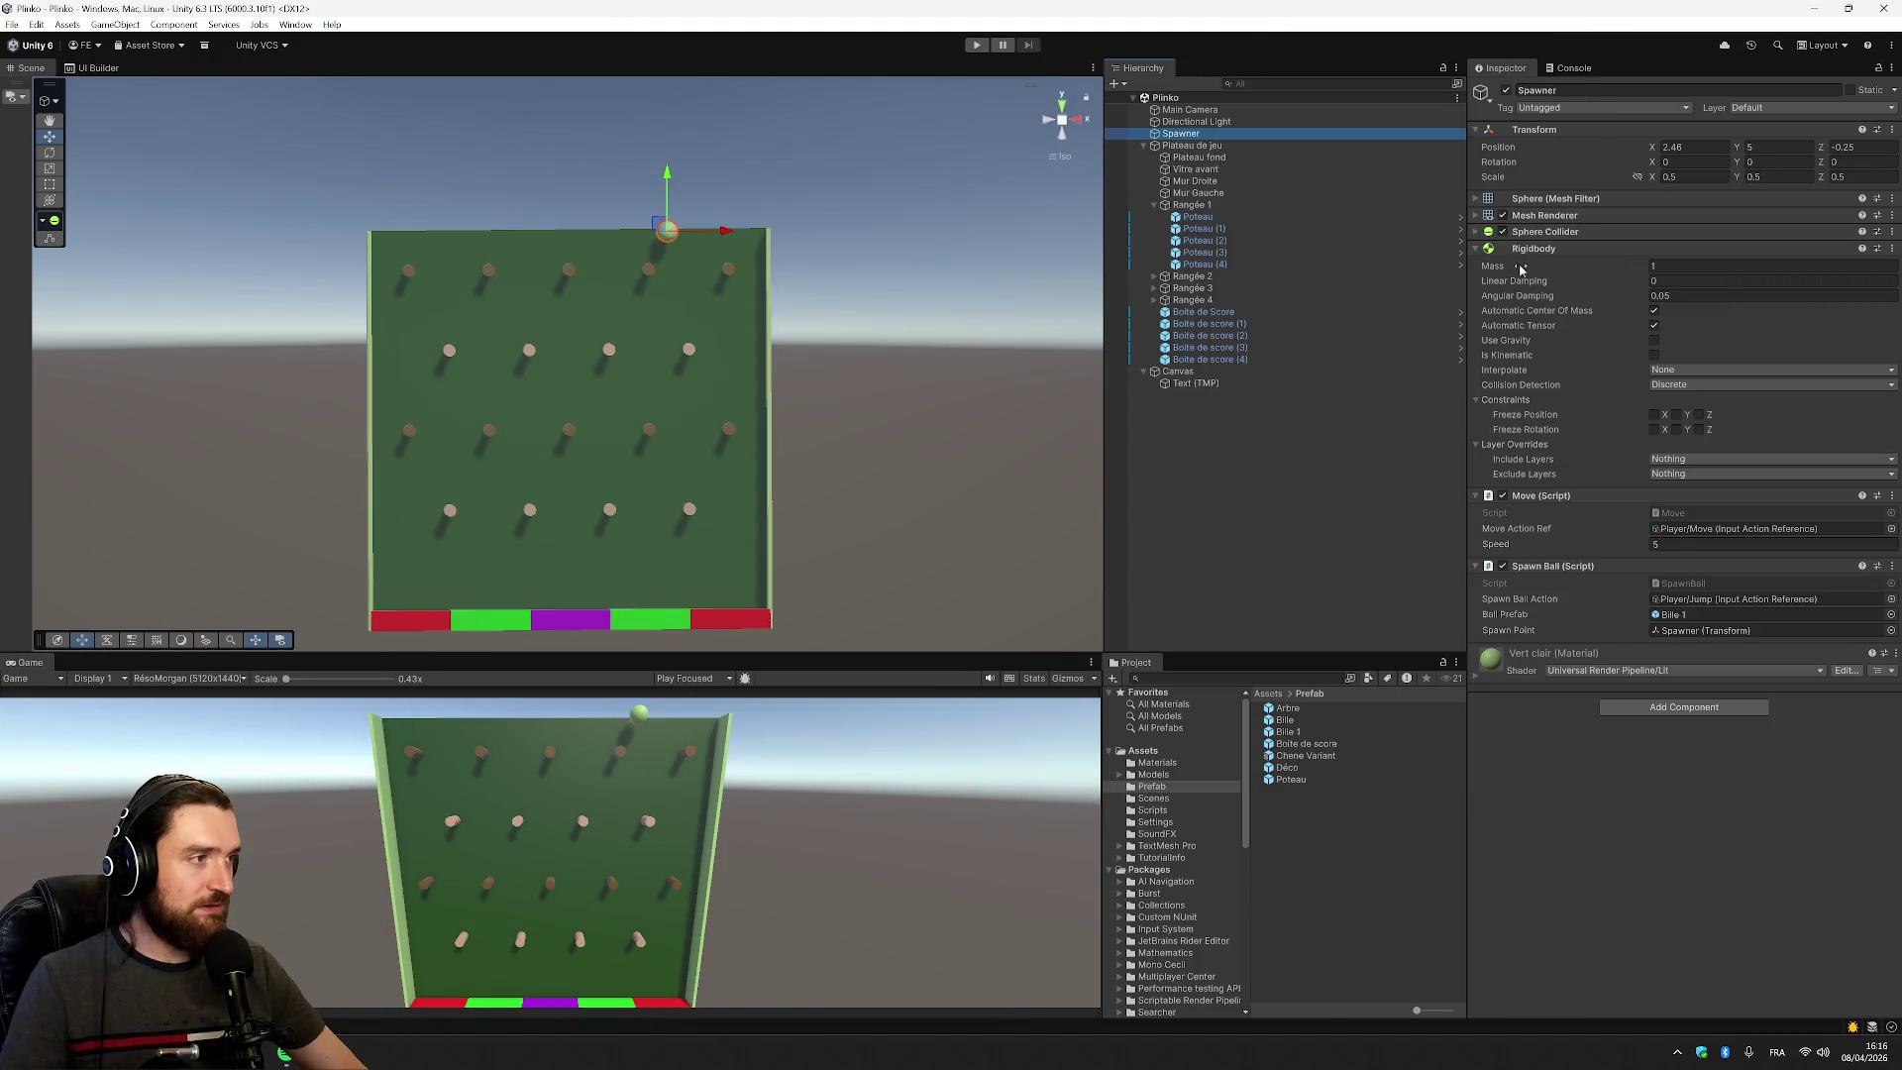
left_click(1674, 281)
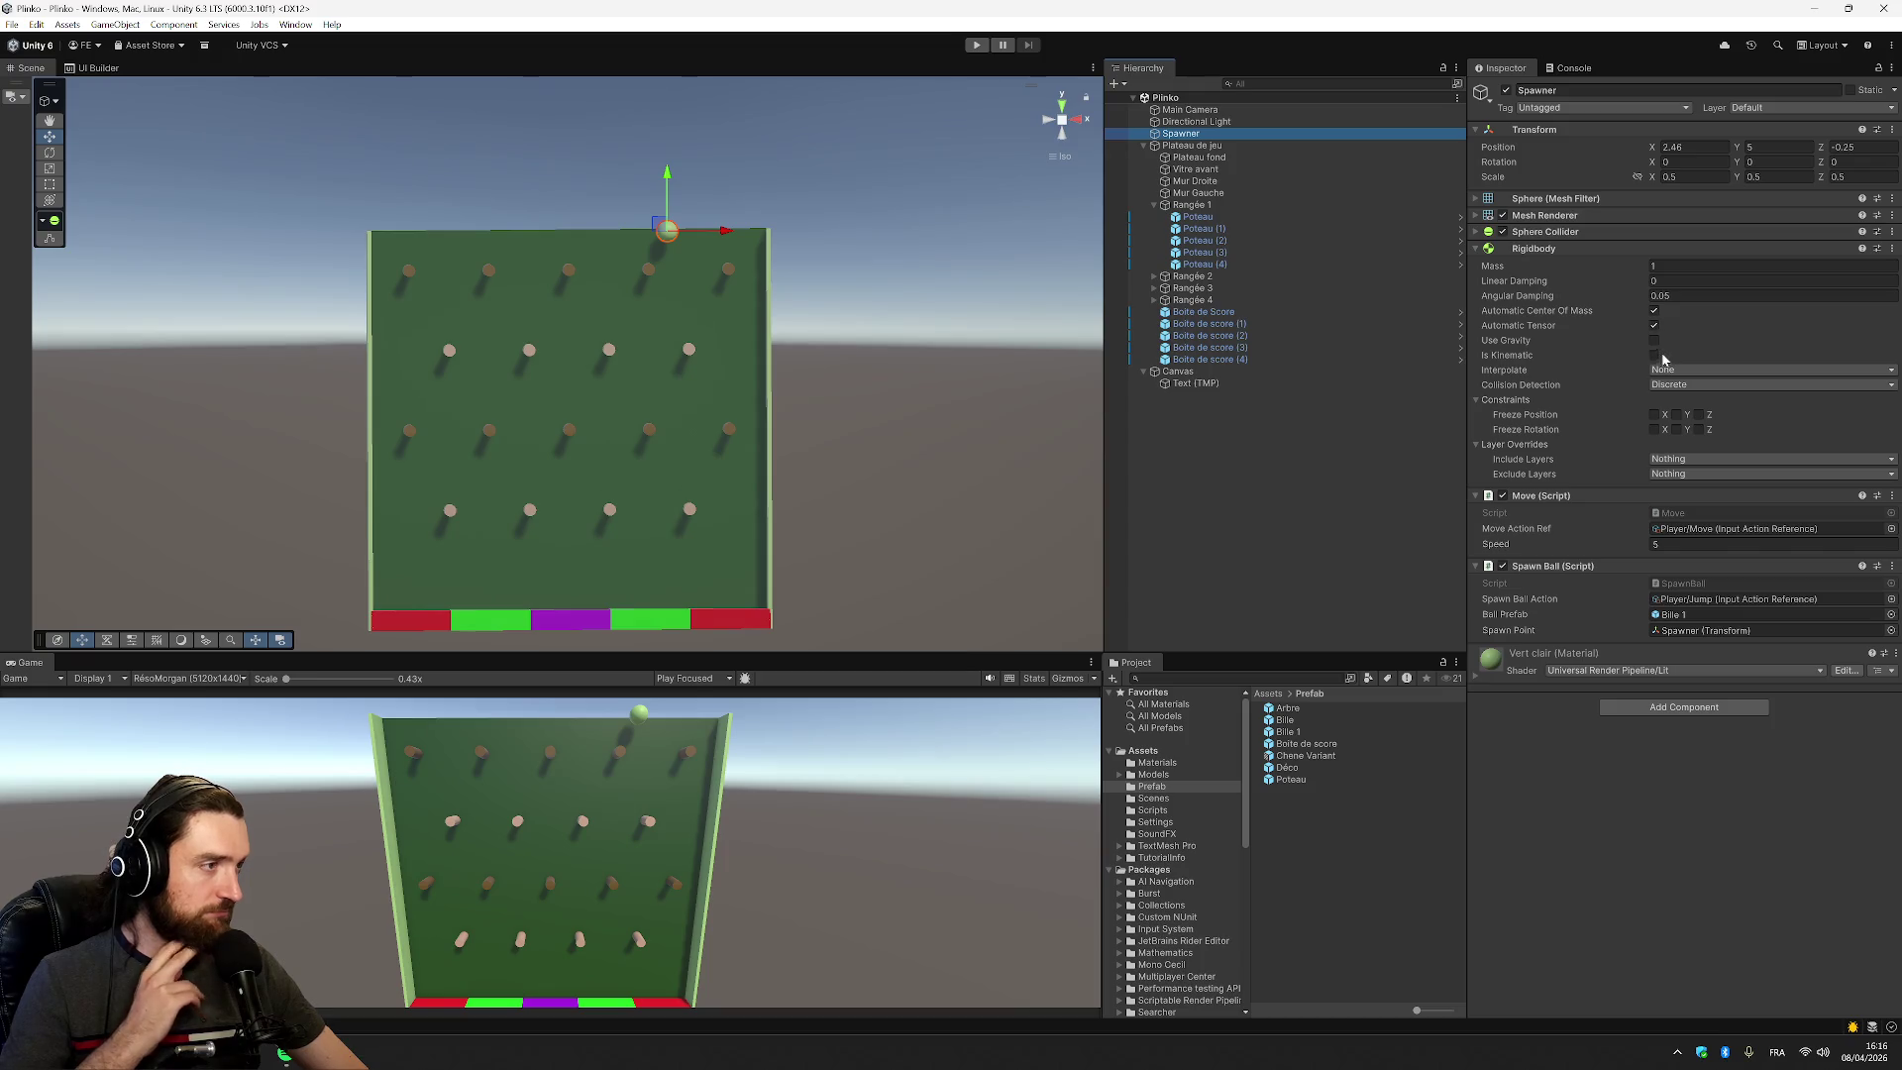
left_click(1682, 387)
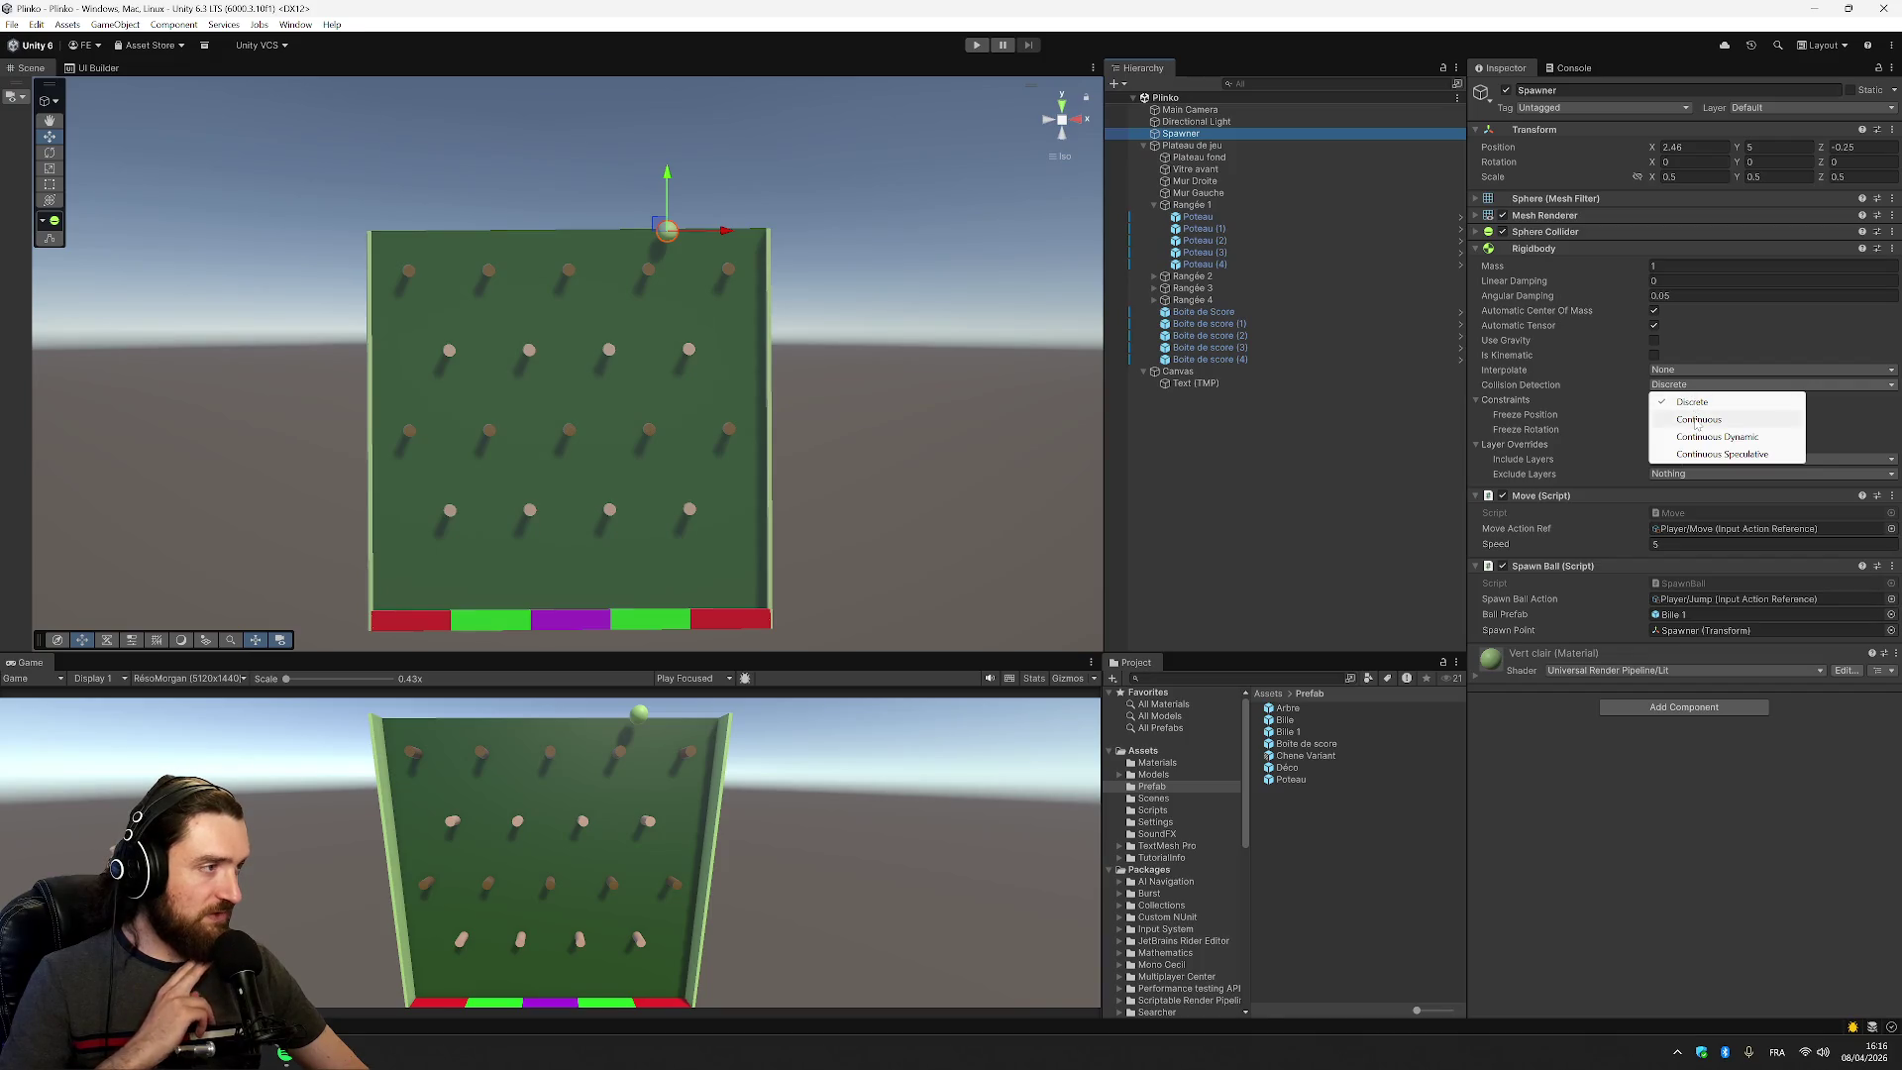
left_click(1697, 420)
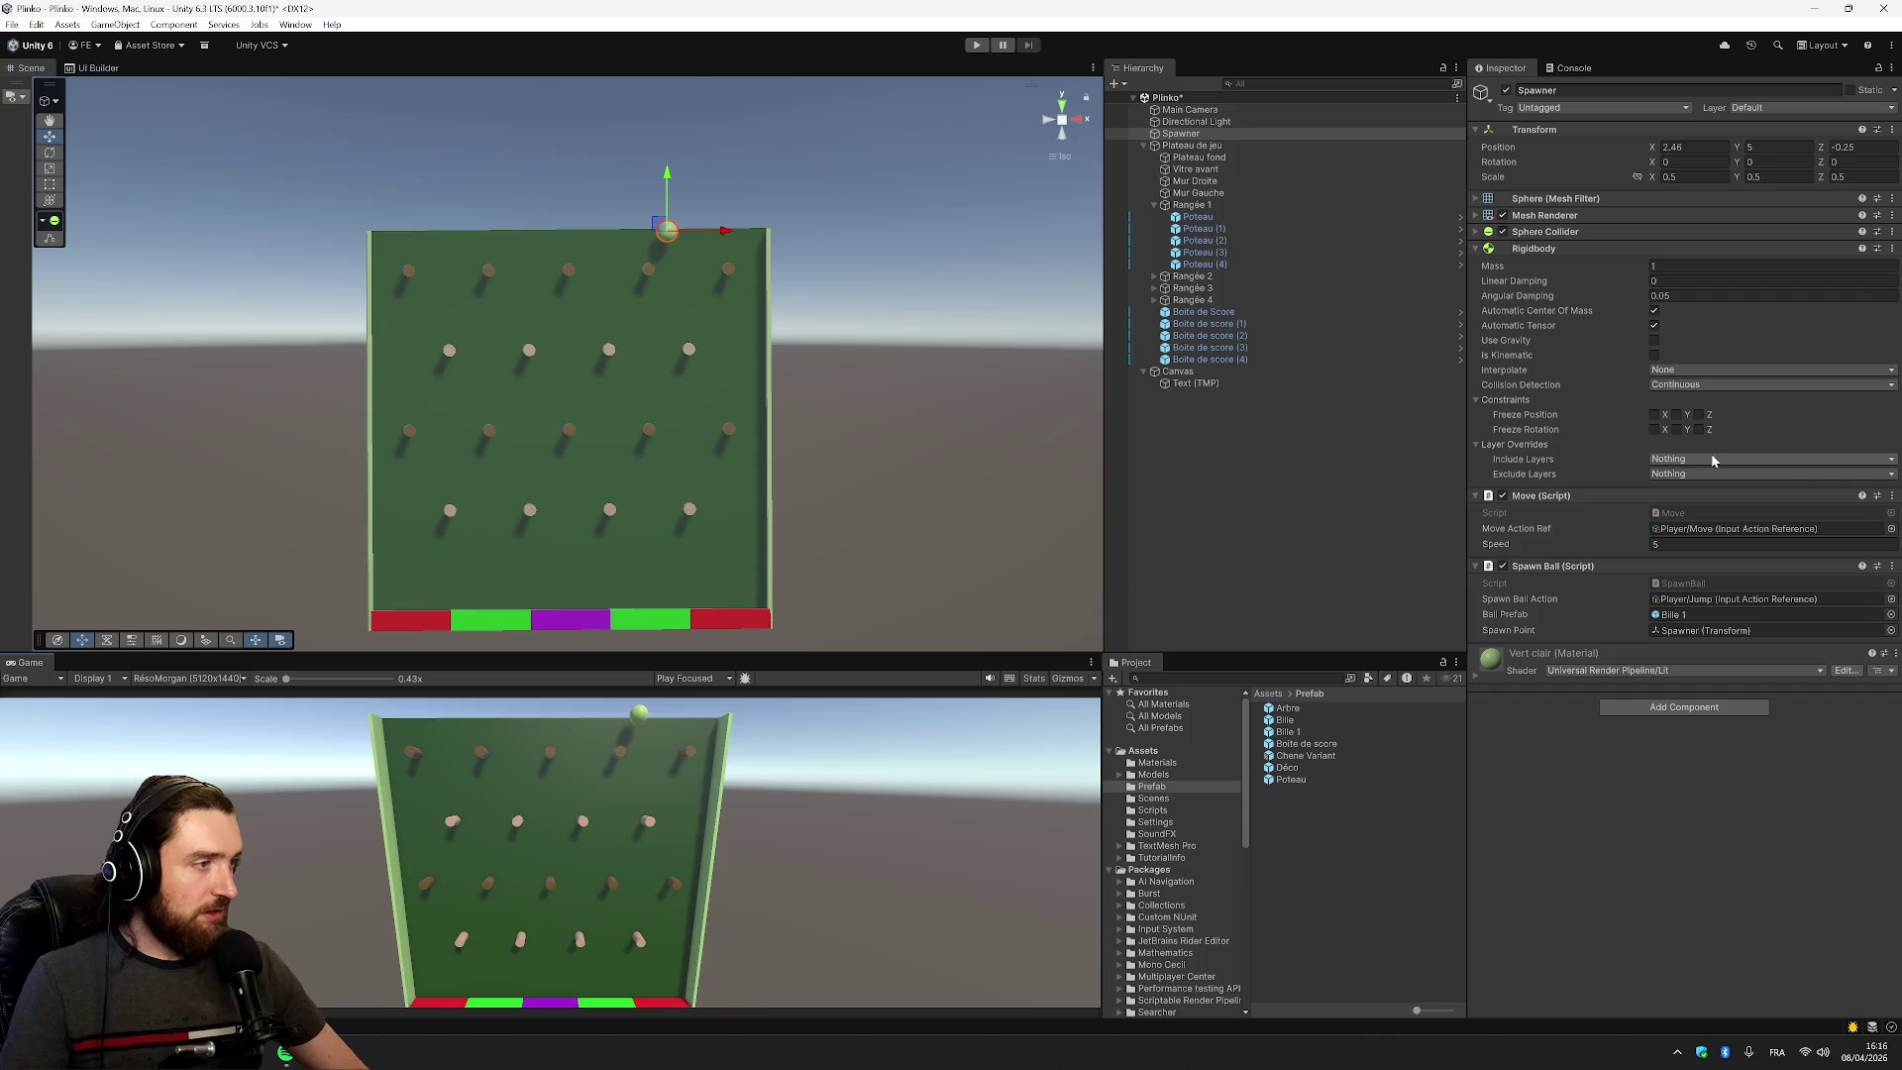
left_click(1675, 415)
left_click(1720, 400)
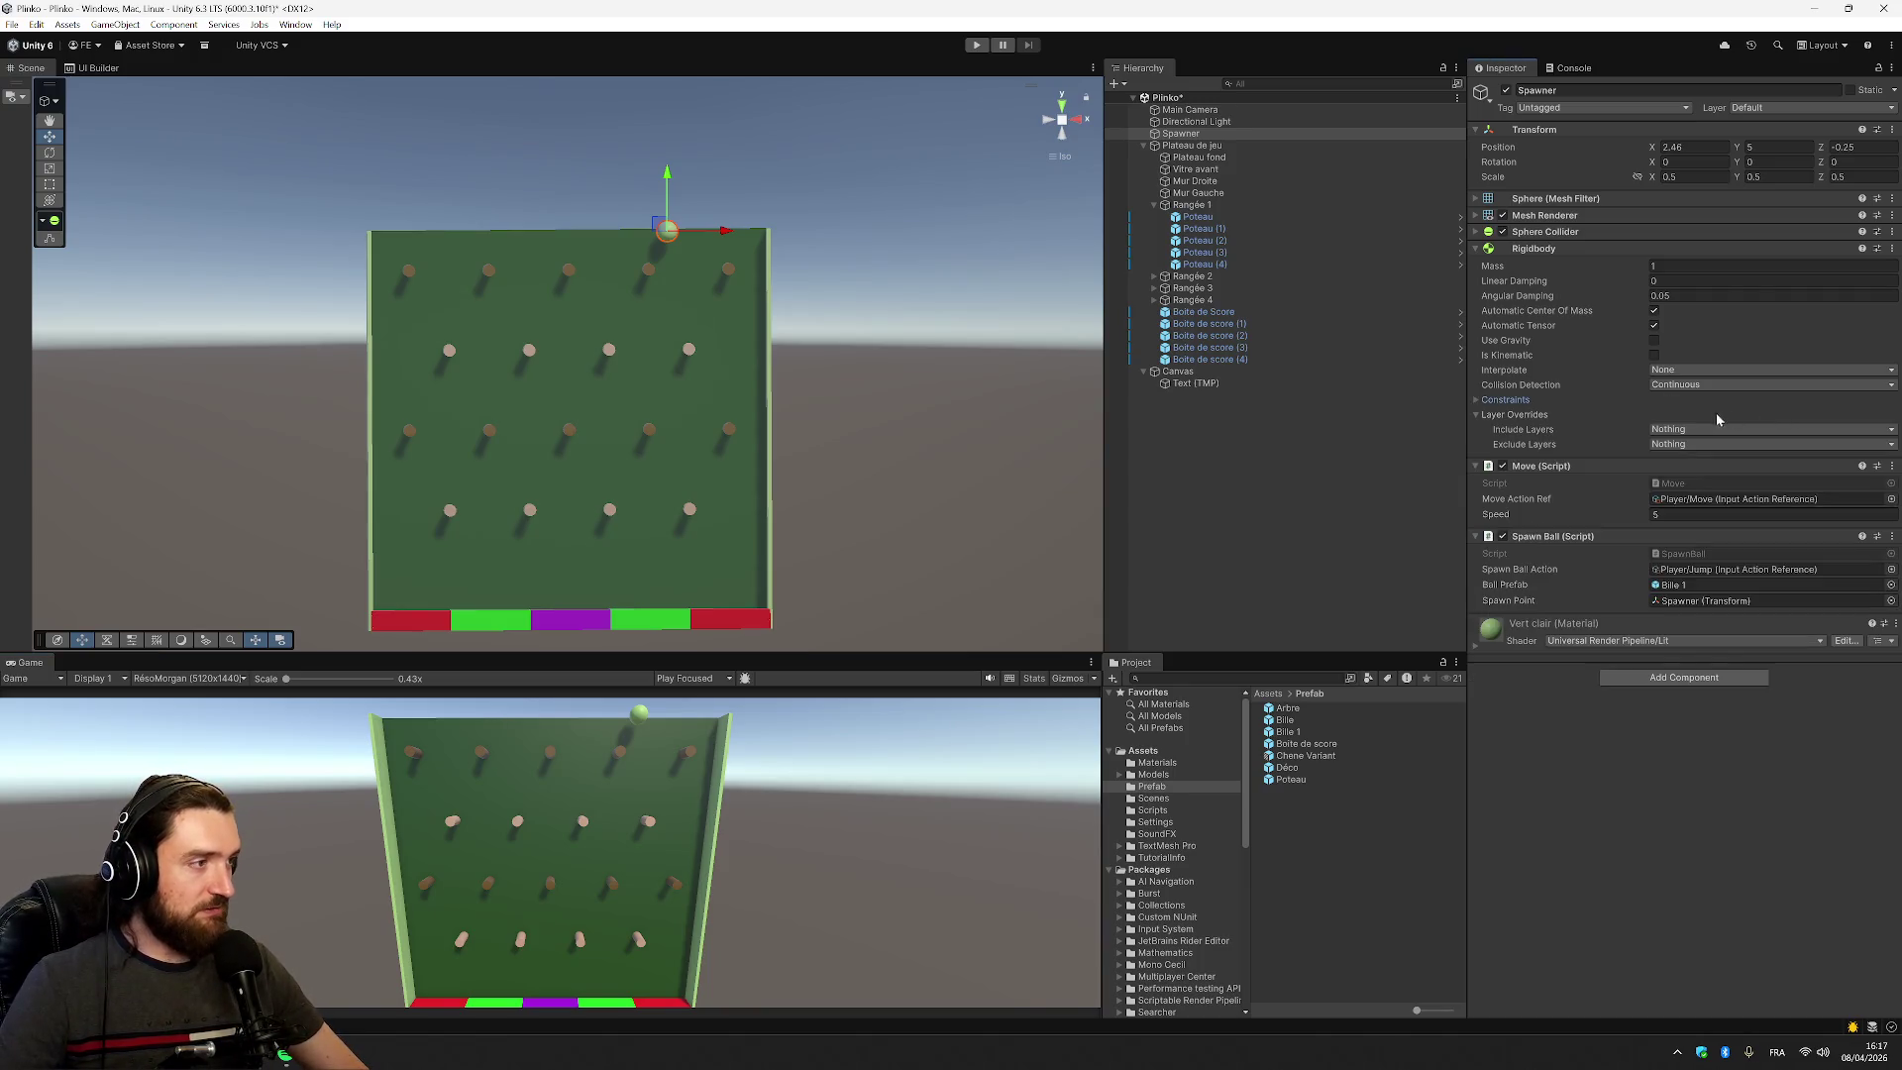
left_click(1578, 402)
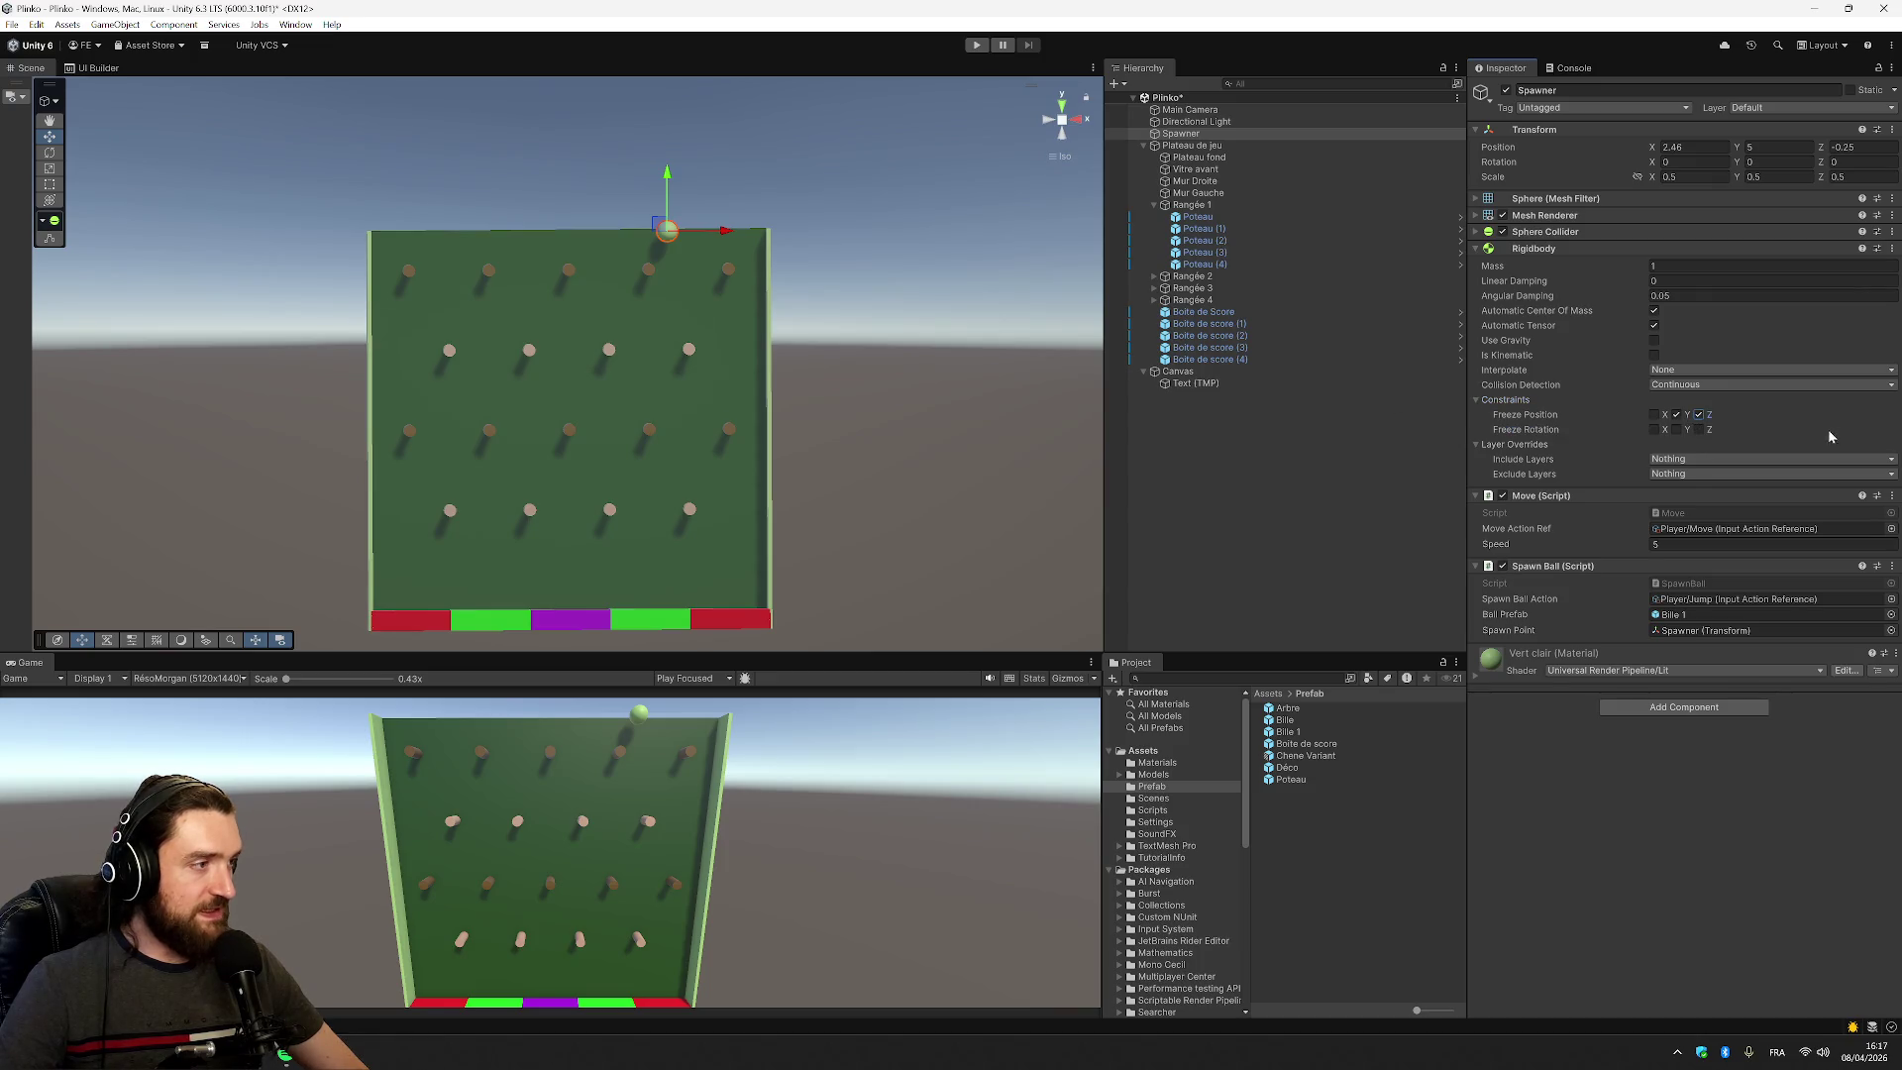
Set the Spawner's Position Y to 5.25 and save the Plinko scene
left_click(1323, 423)
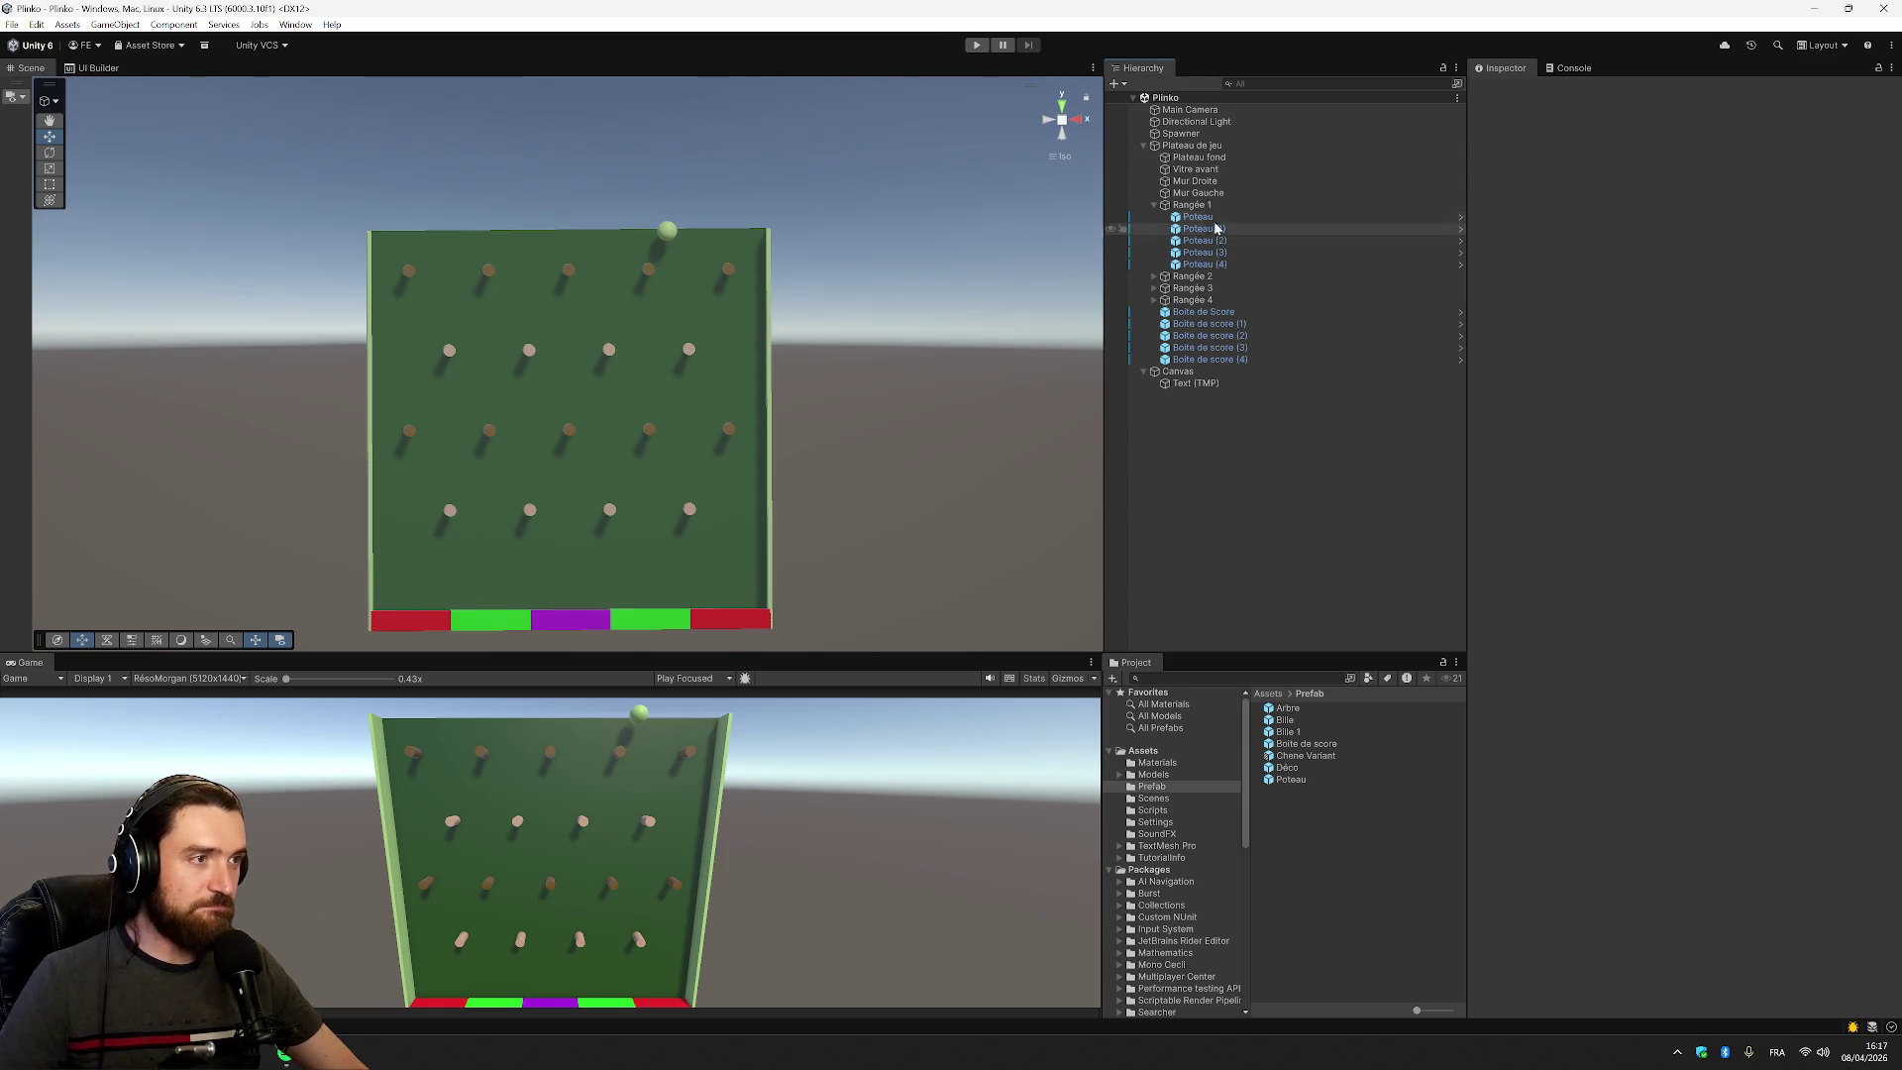
left_click(1232, 122)
left_click(1237, 133)
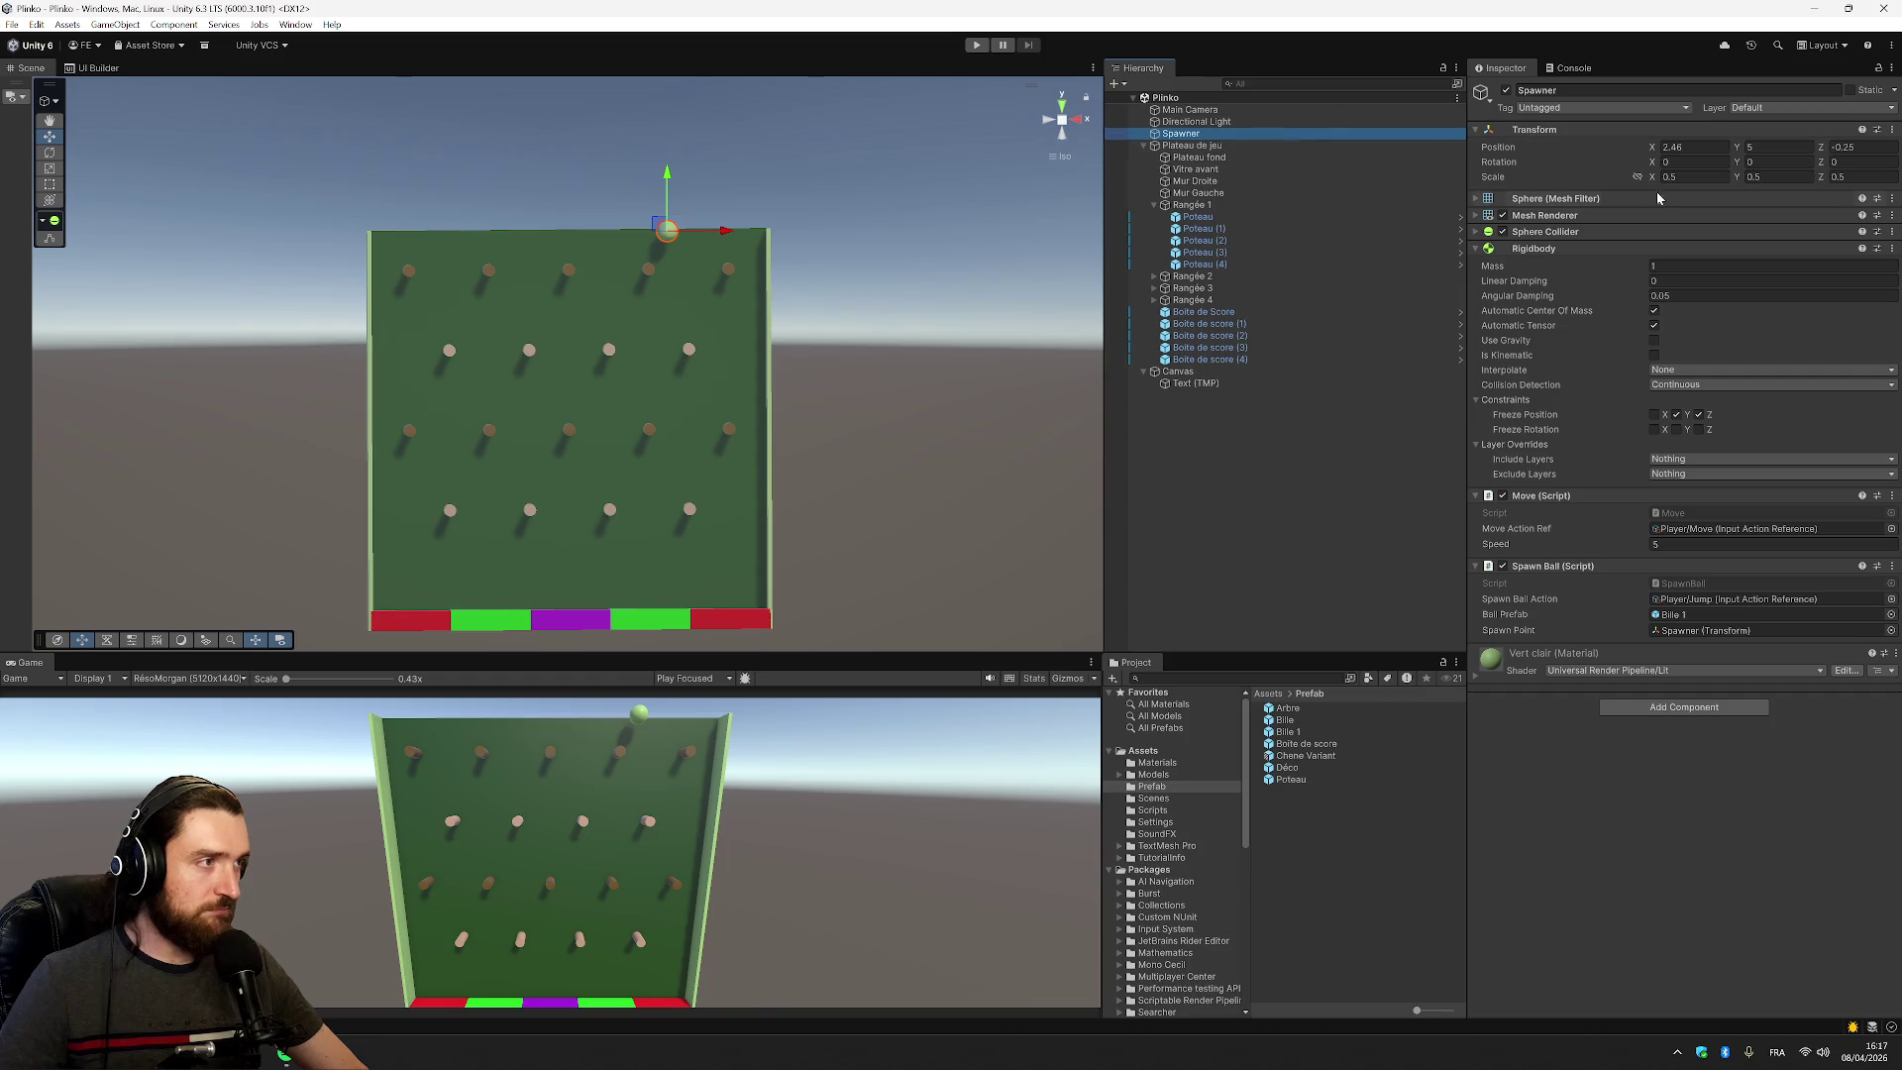
left_click(1773, 146)
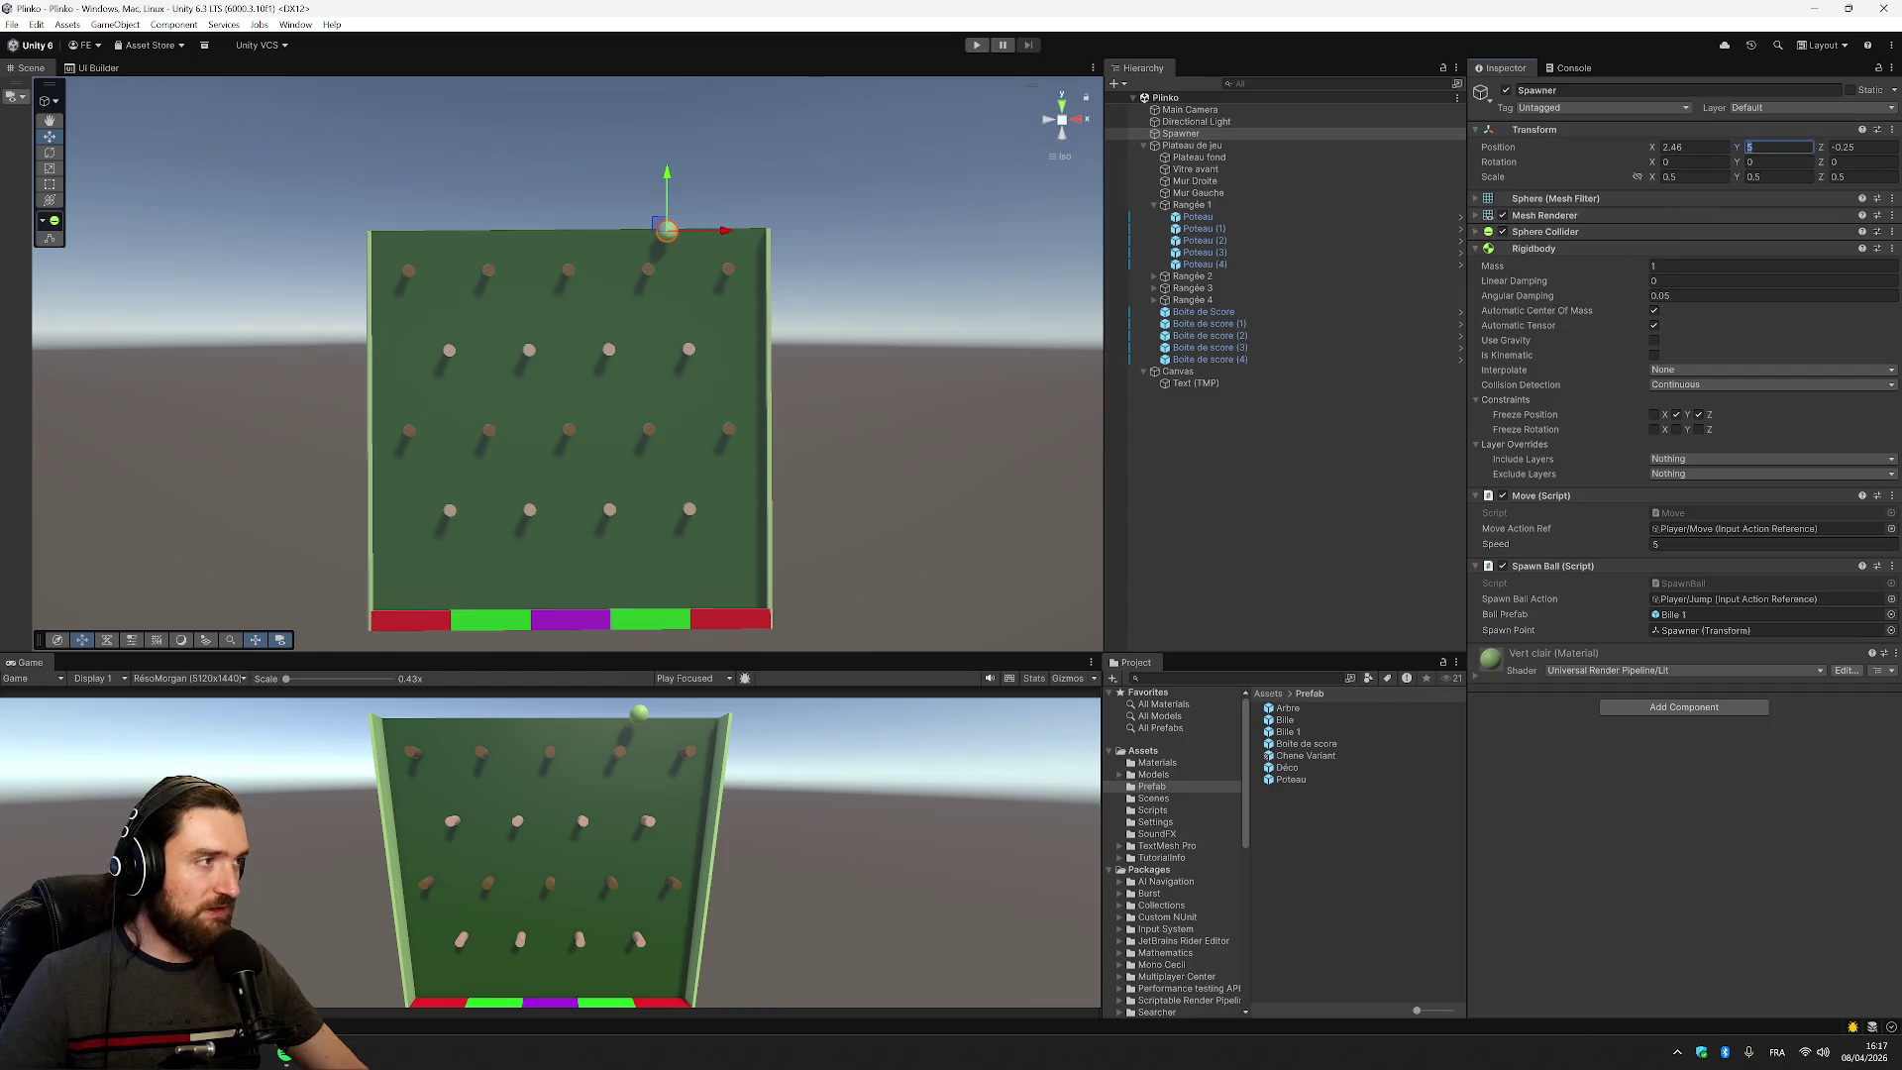
type(".5")
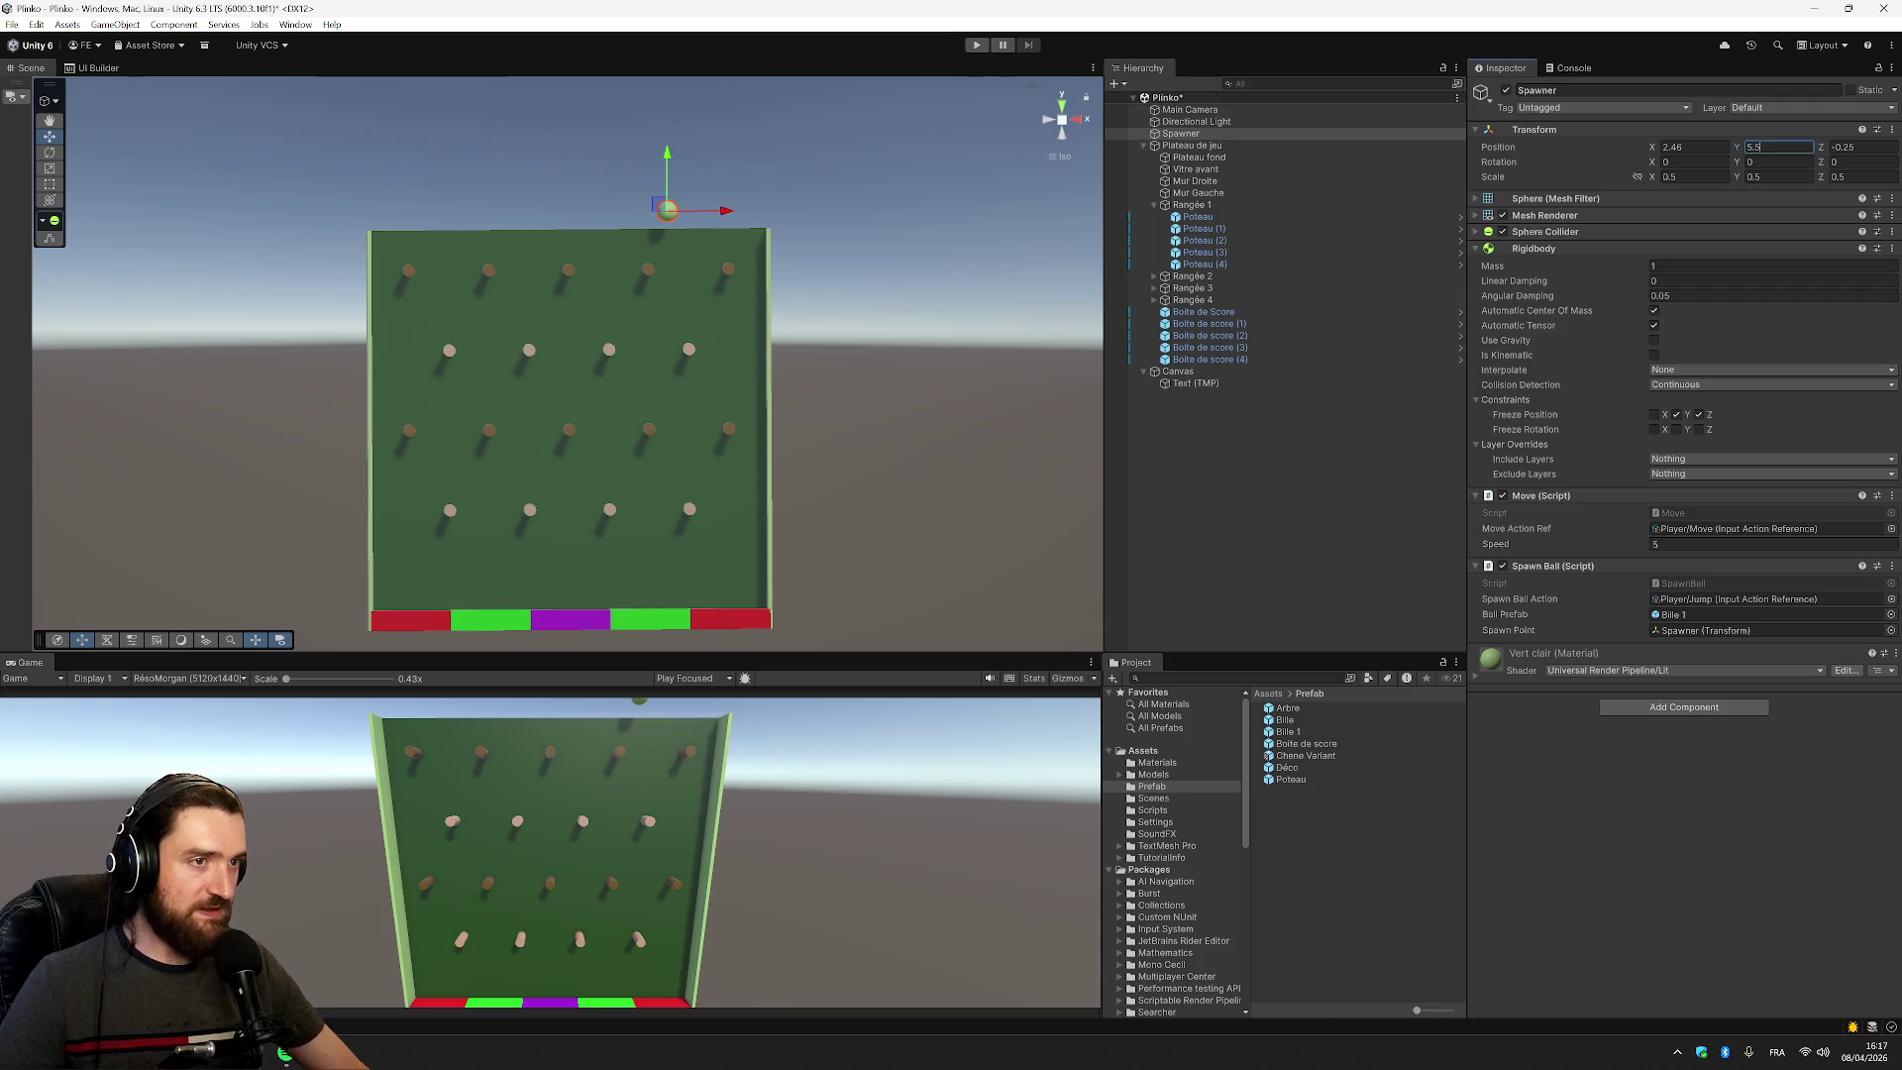
type("2")
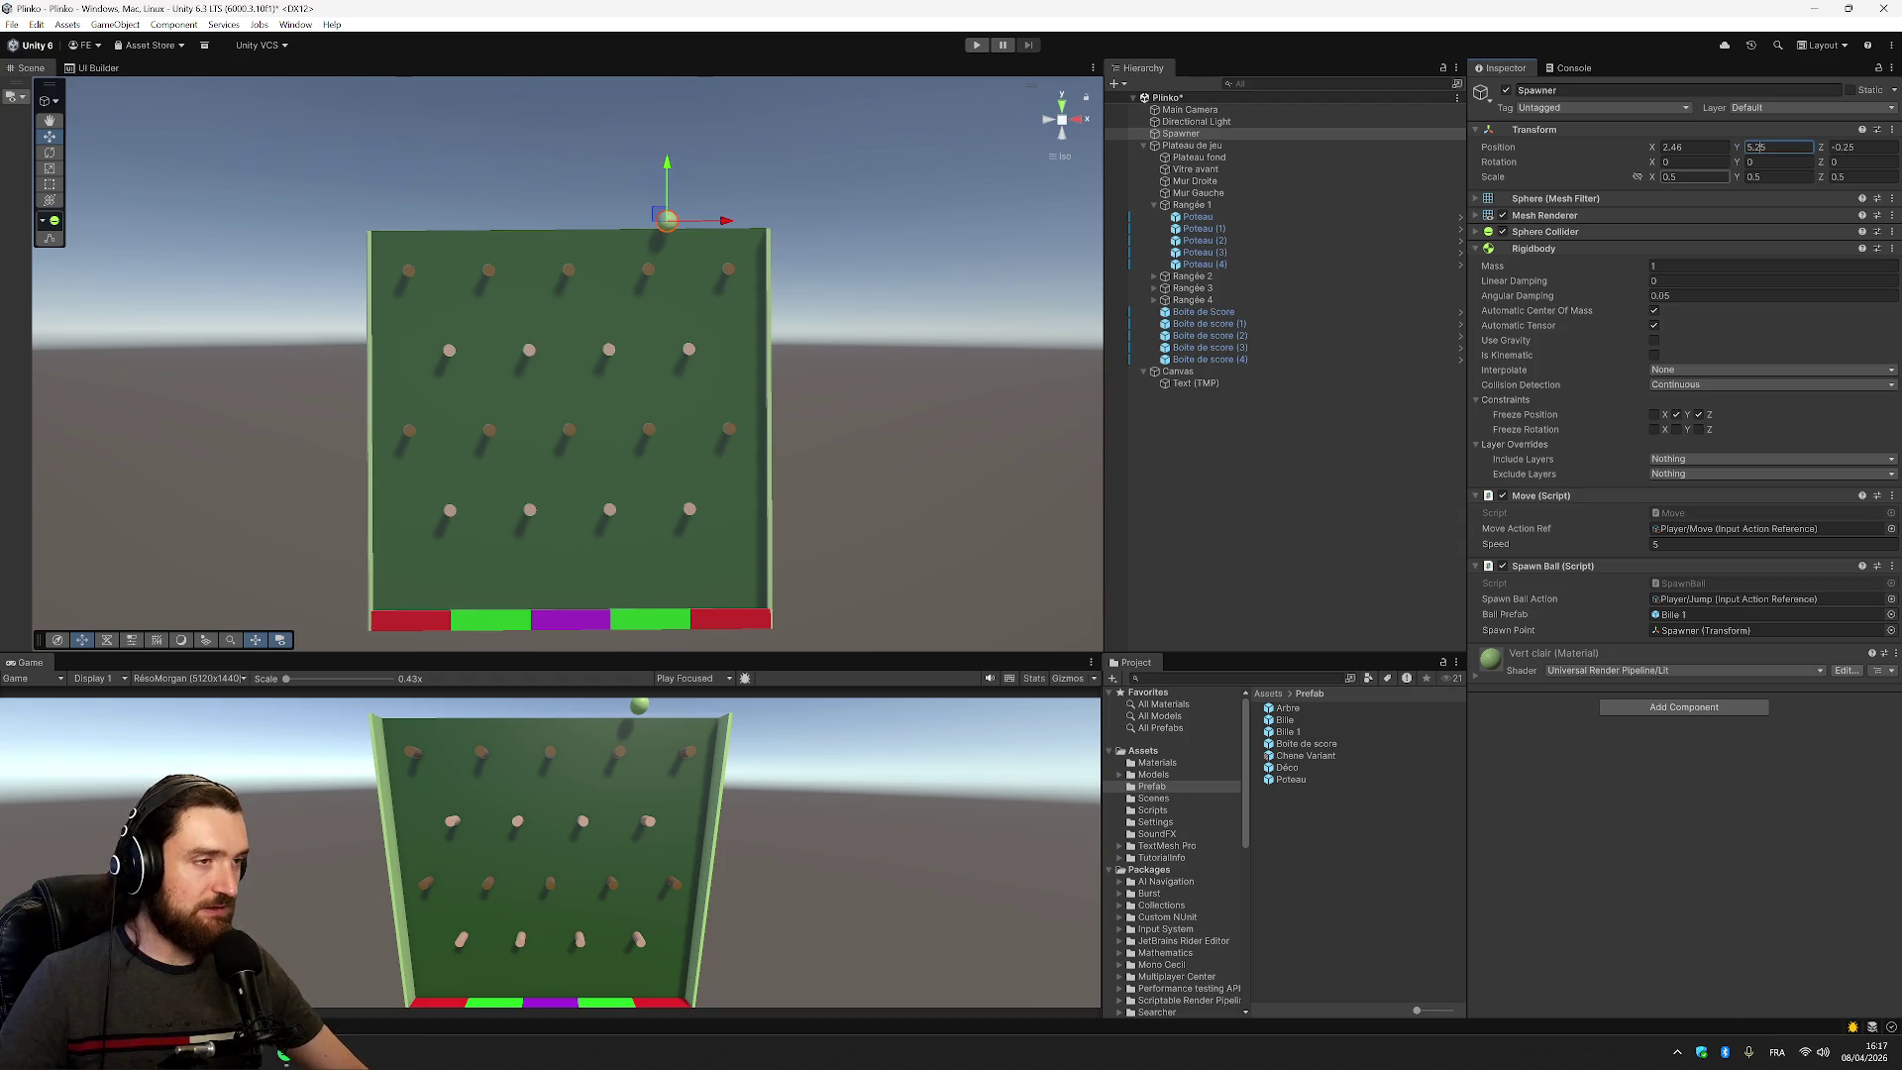
left_click(1787, 778)
key("ctrl+s")
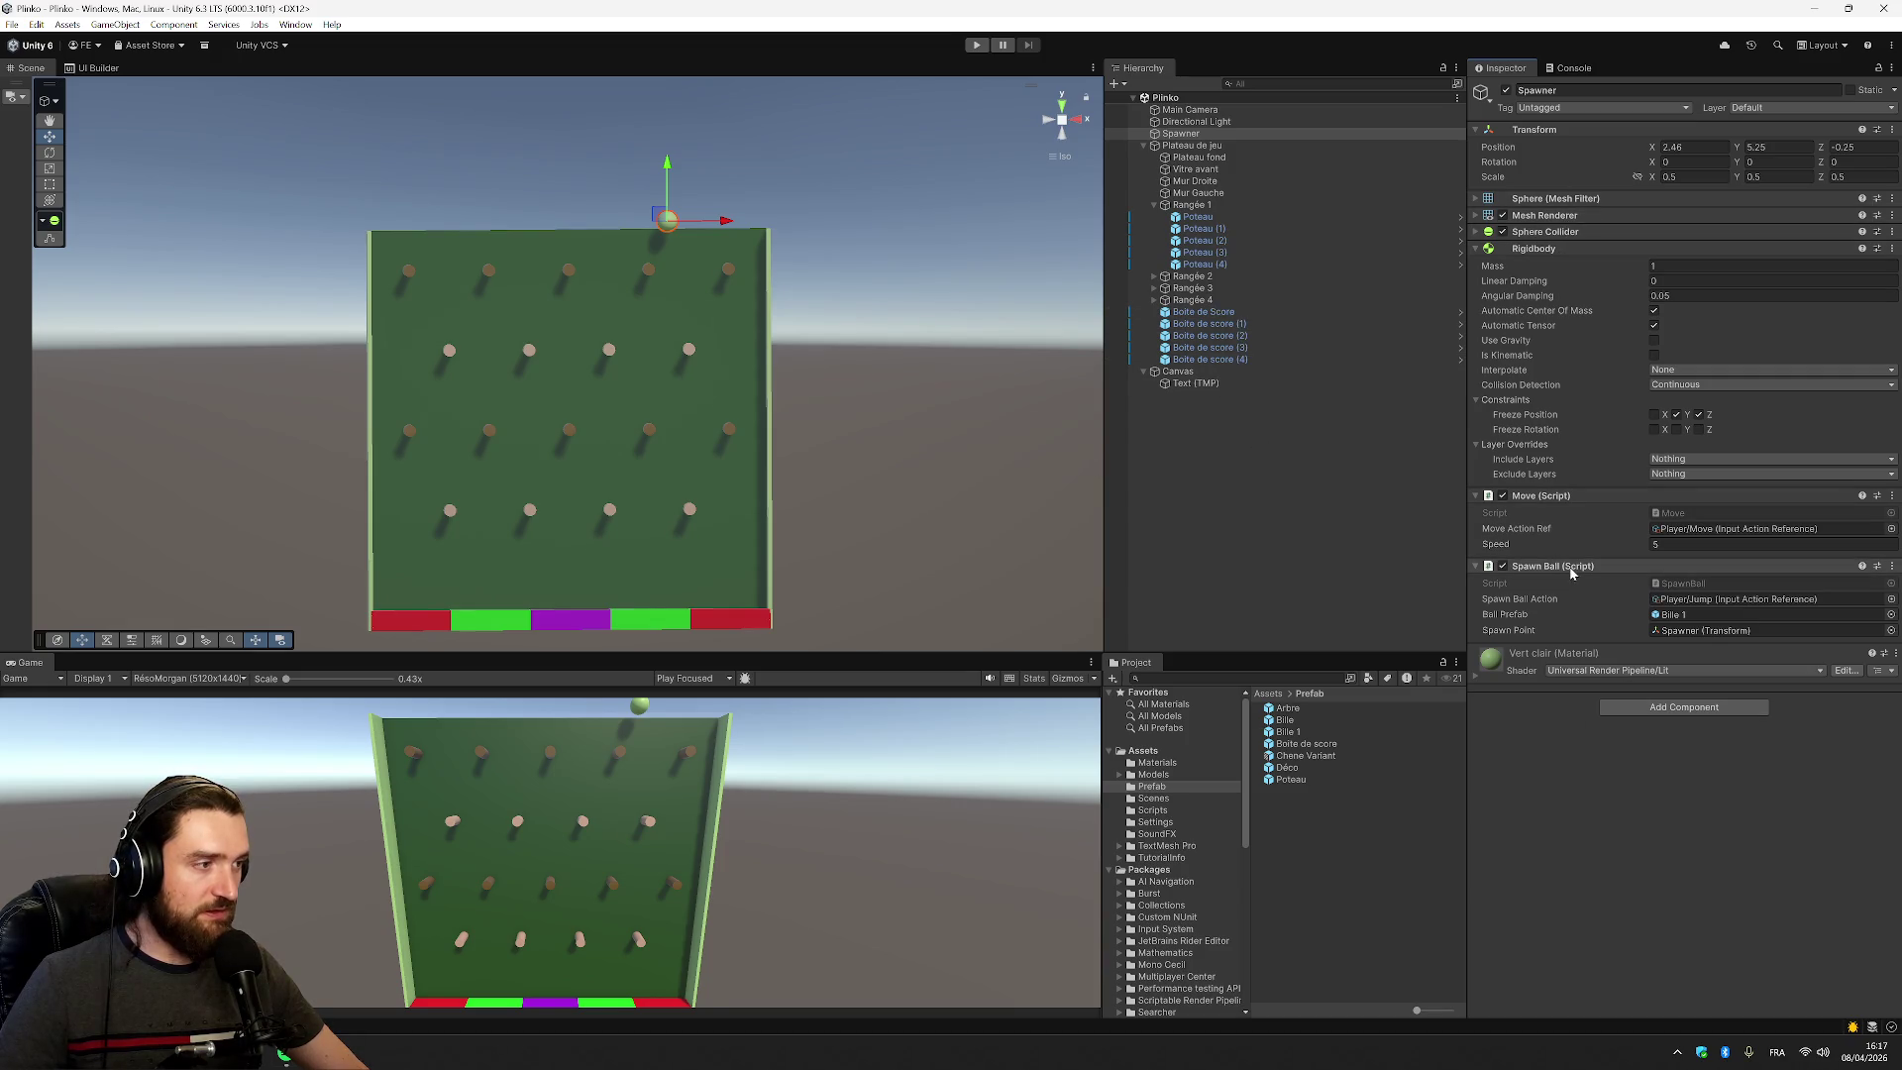
key("alt+Tab")
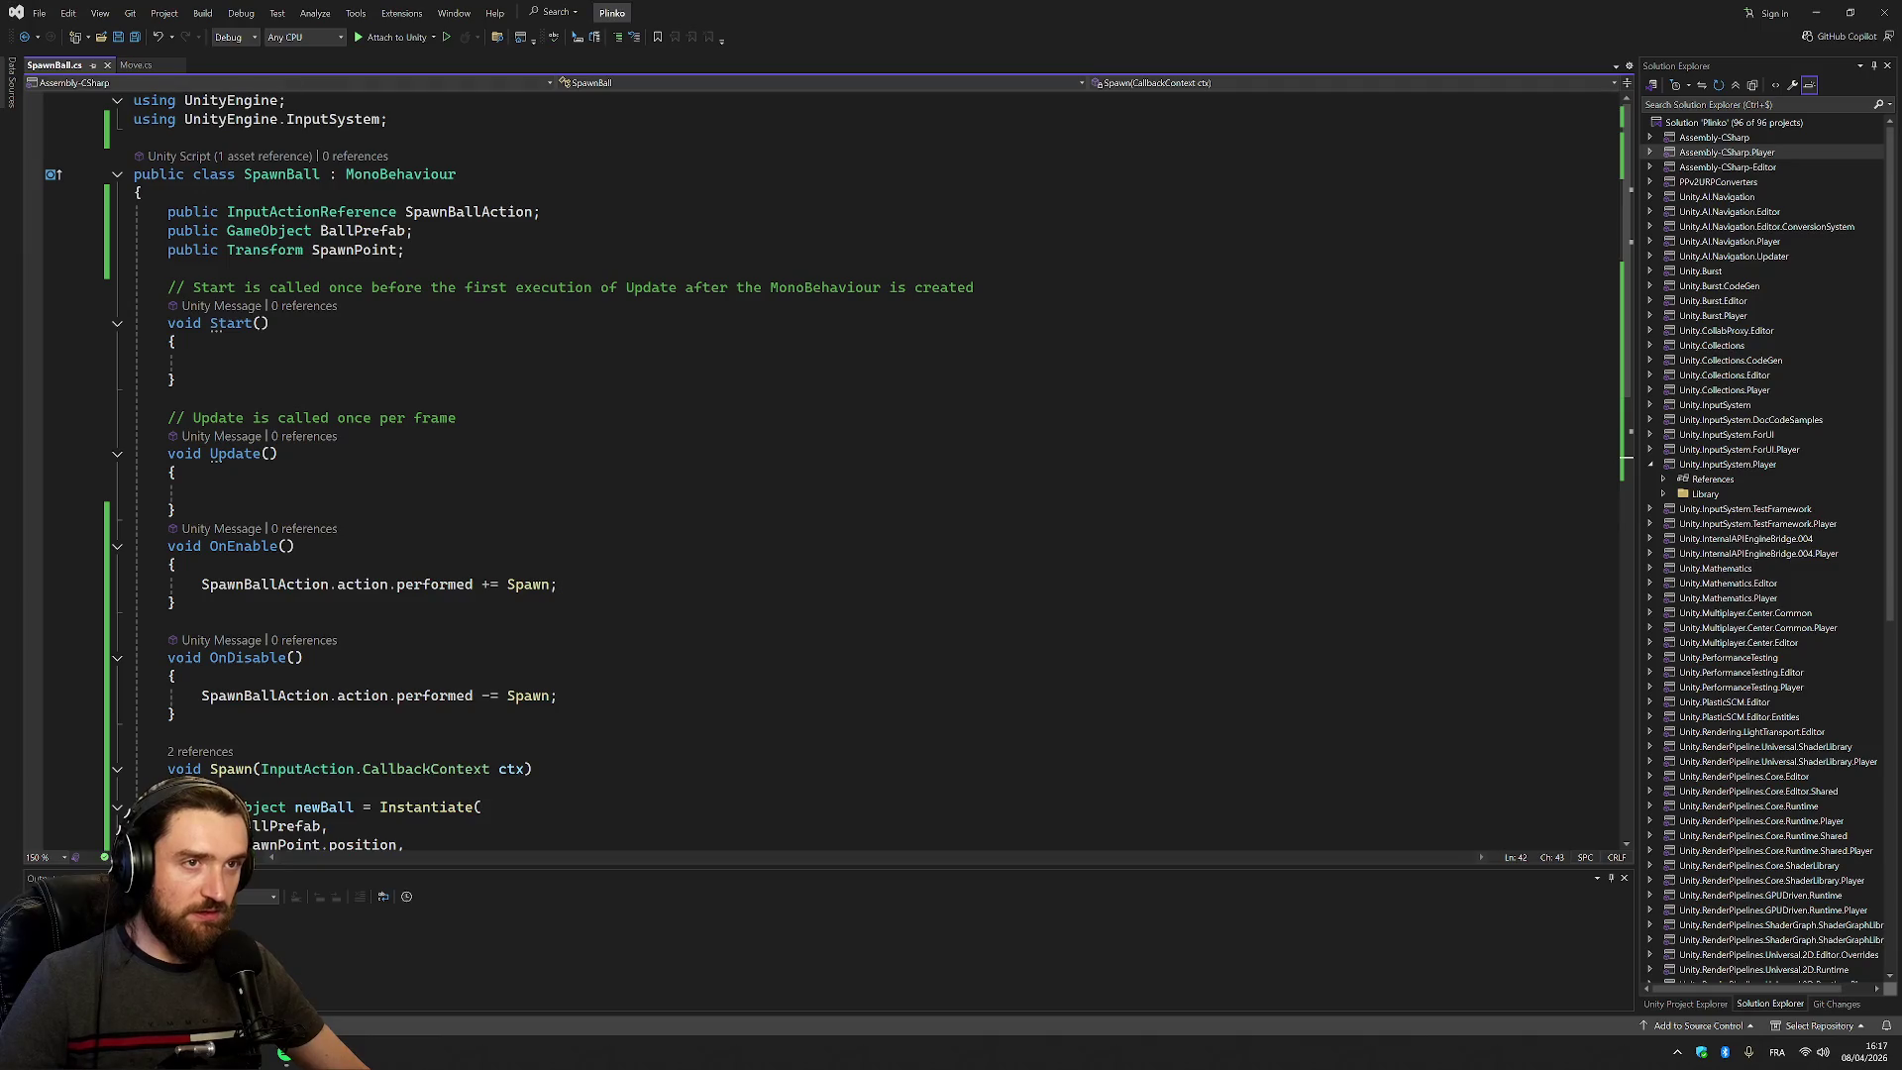
Highlight SpawnPoint in SpawnBall.cs to see where it is used
scroll(872, 466, "down", 7)
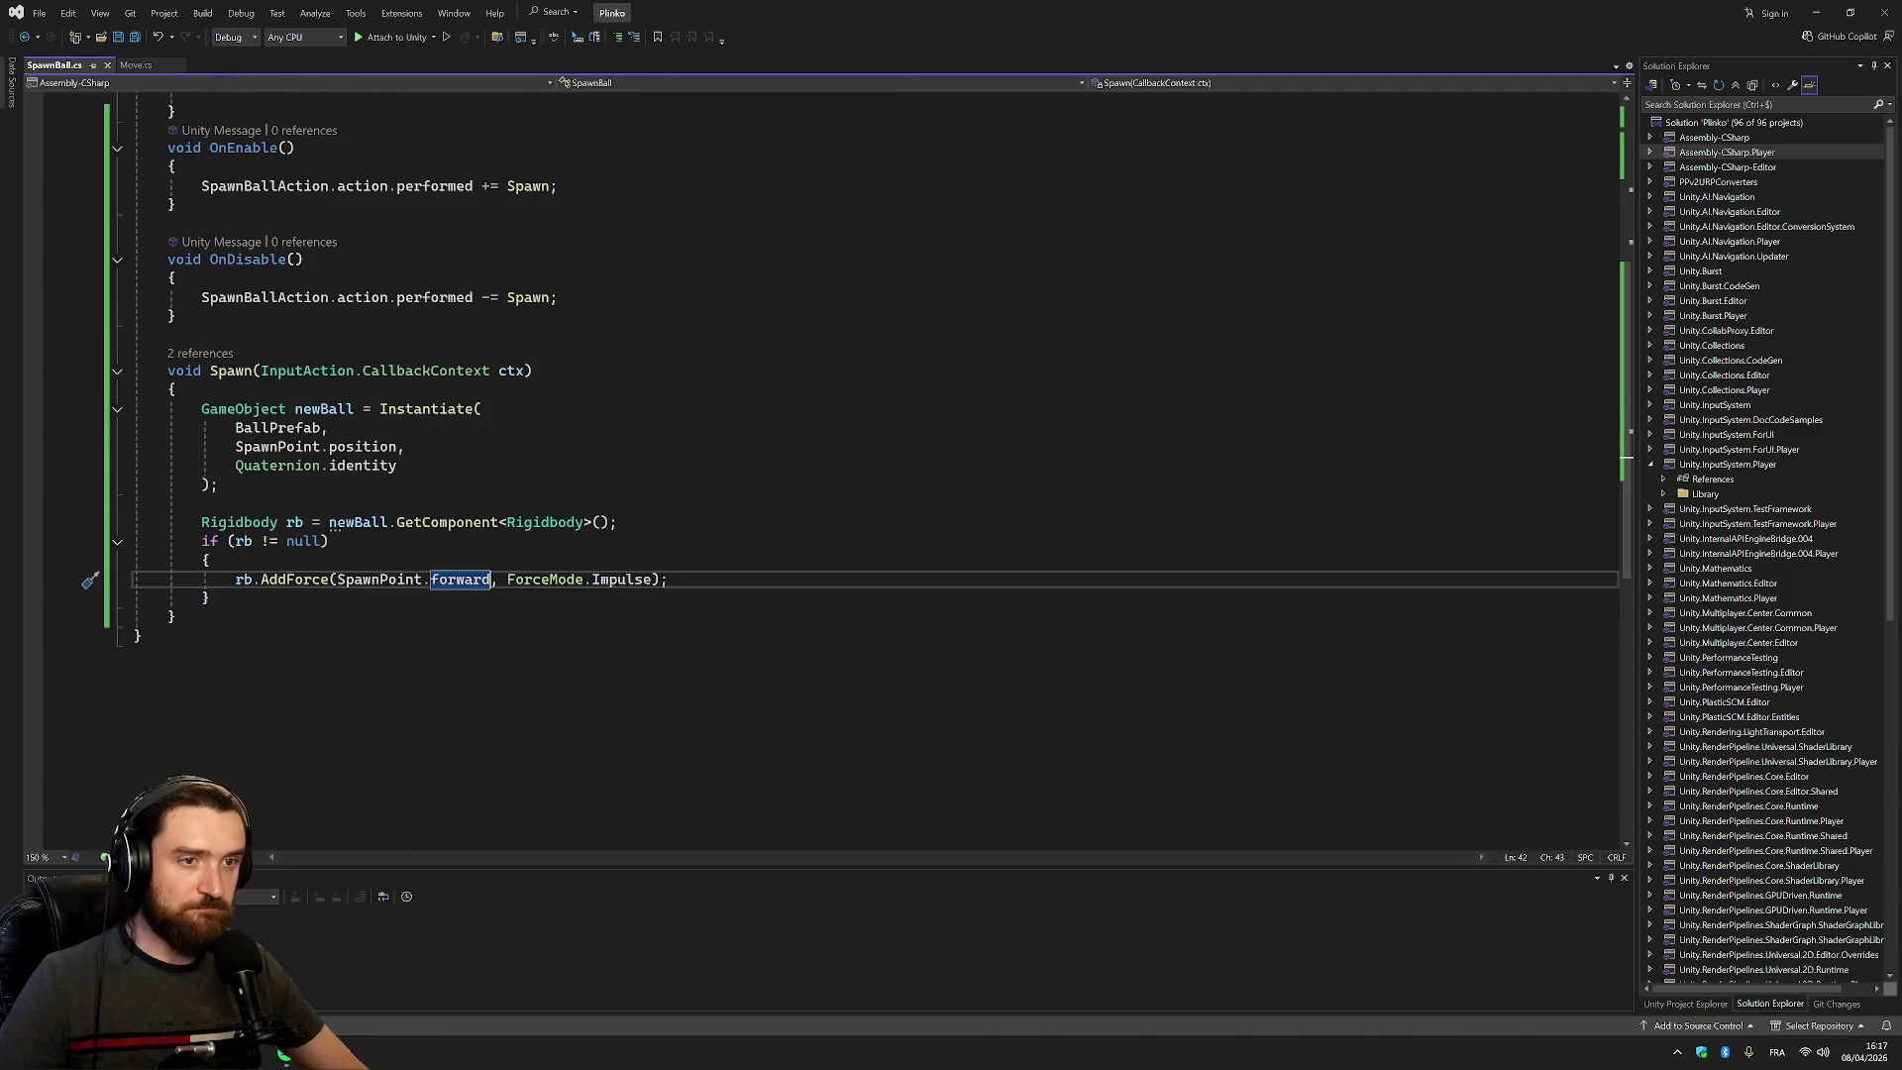
mouse_move(366, 447)
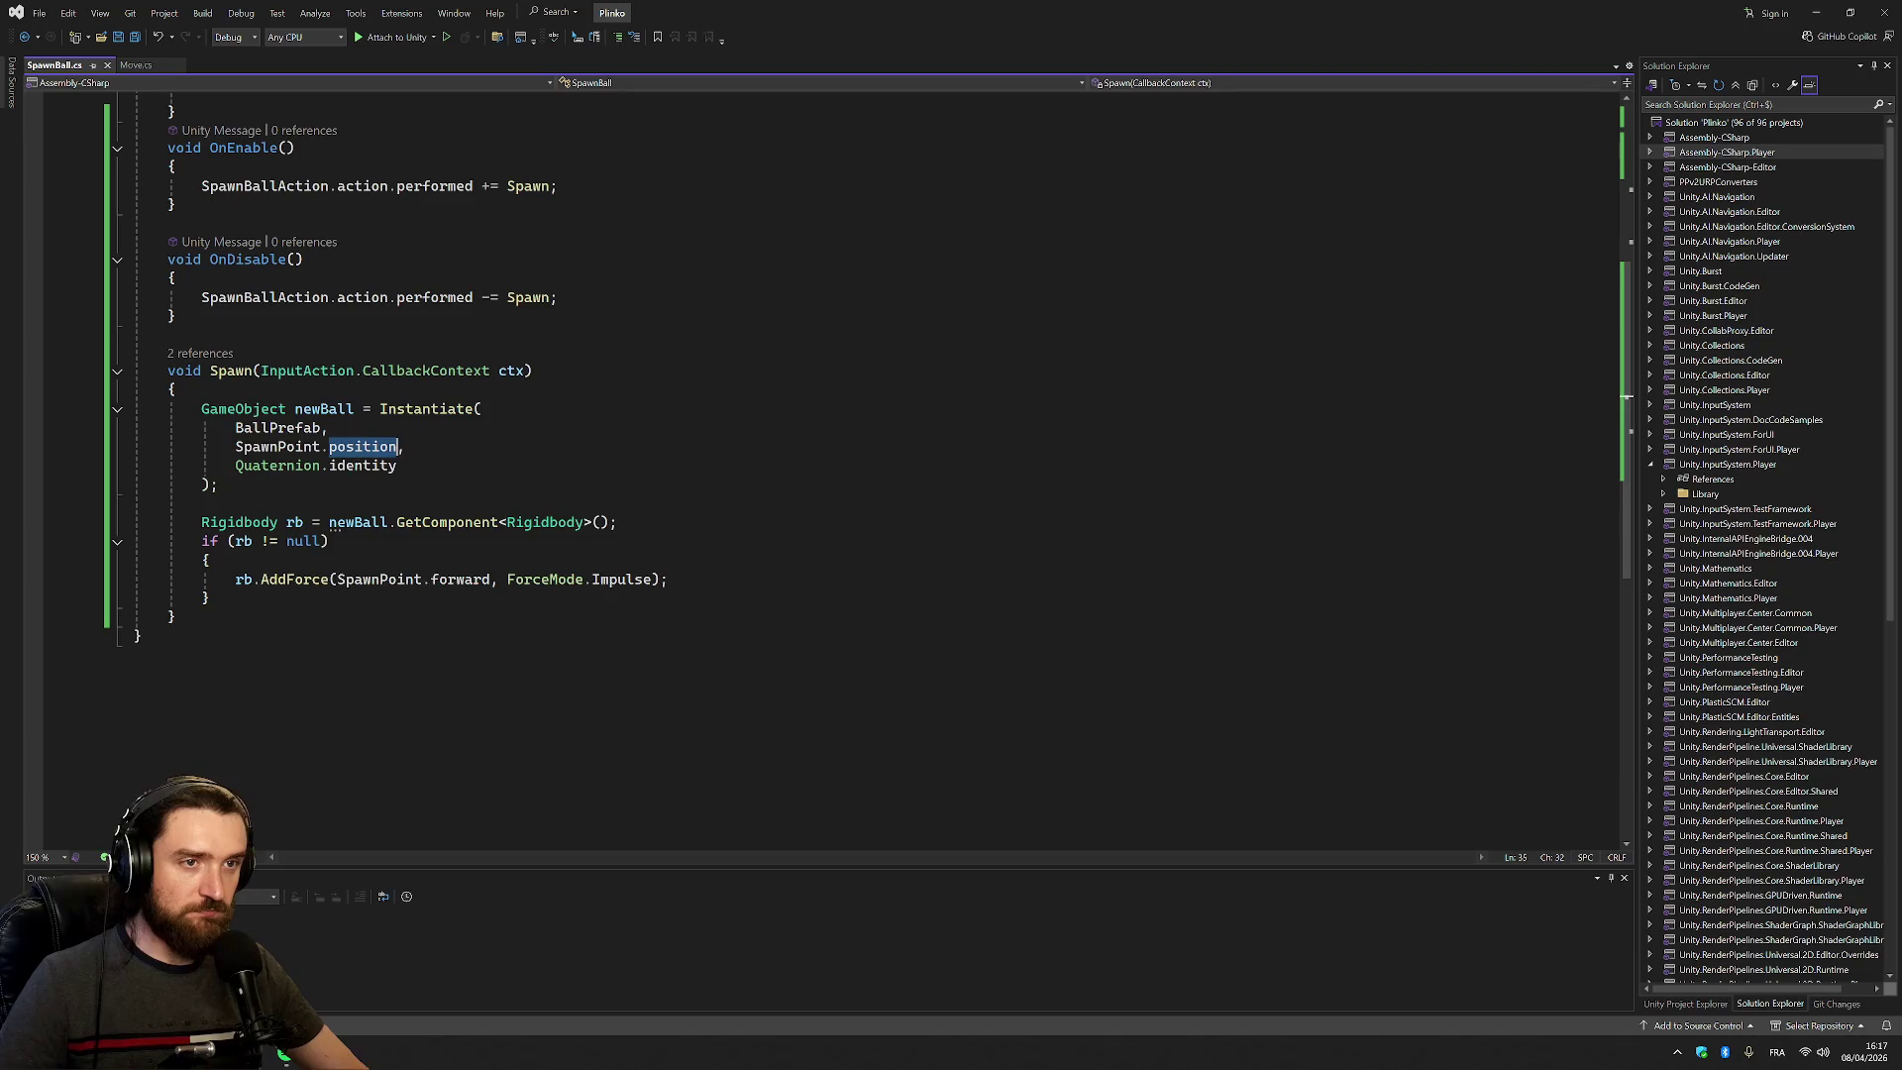
double_click(277, 447)
scroll(277, 447, "up", 3)
scroll(89, 844, "up", 4)
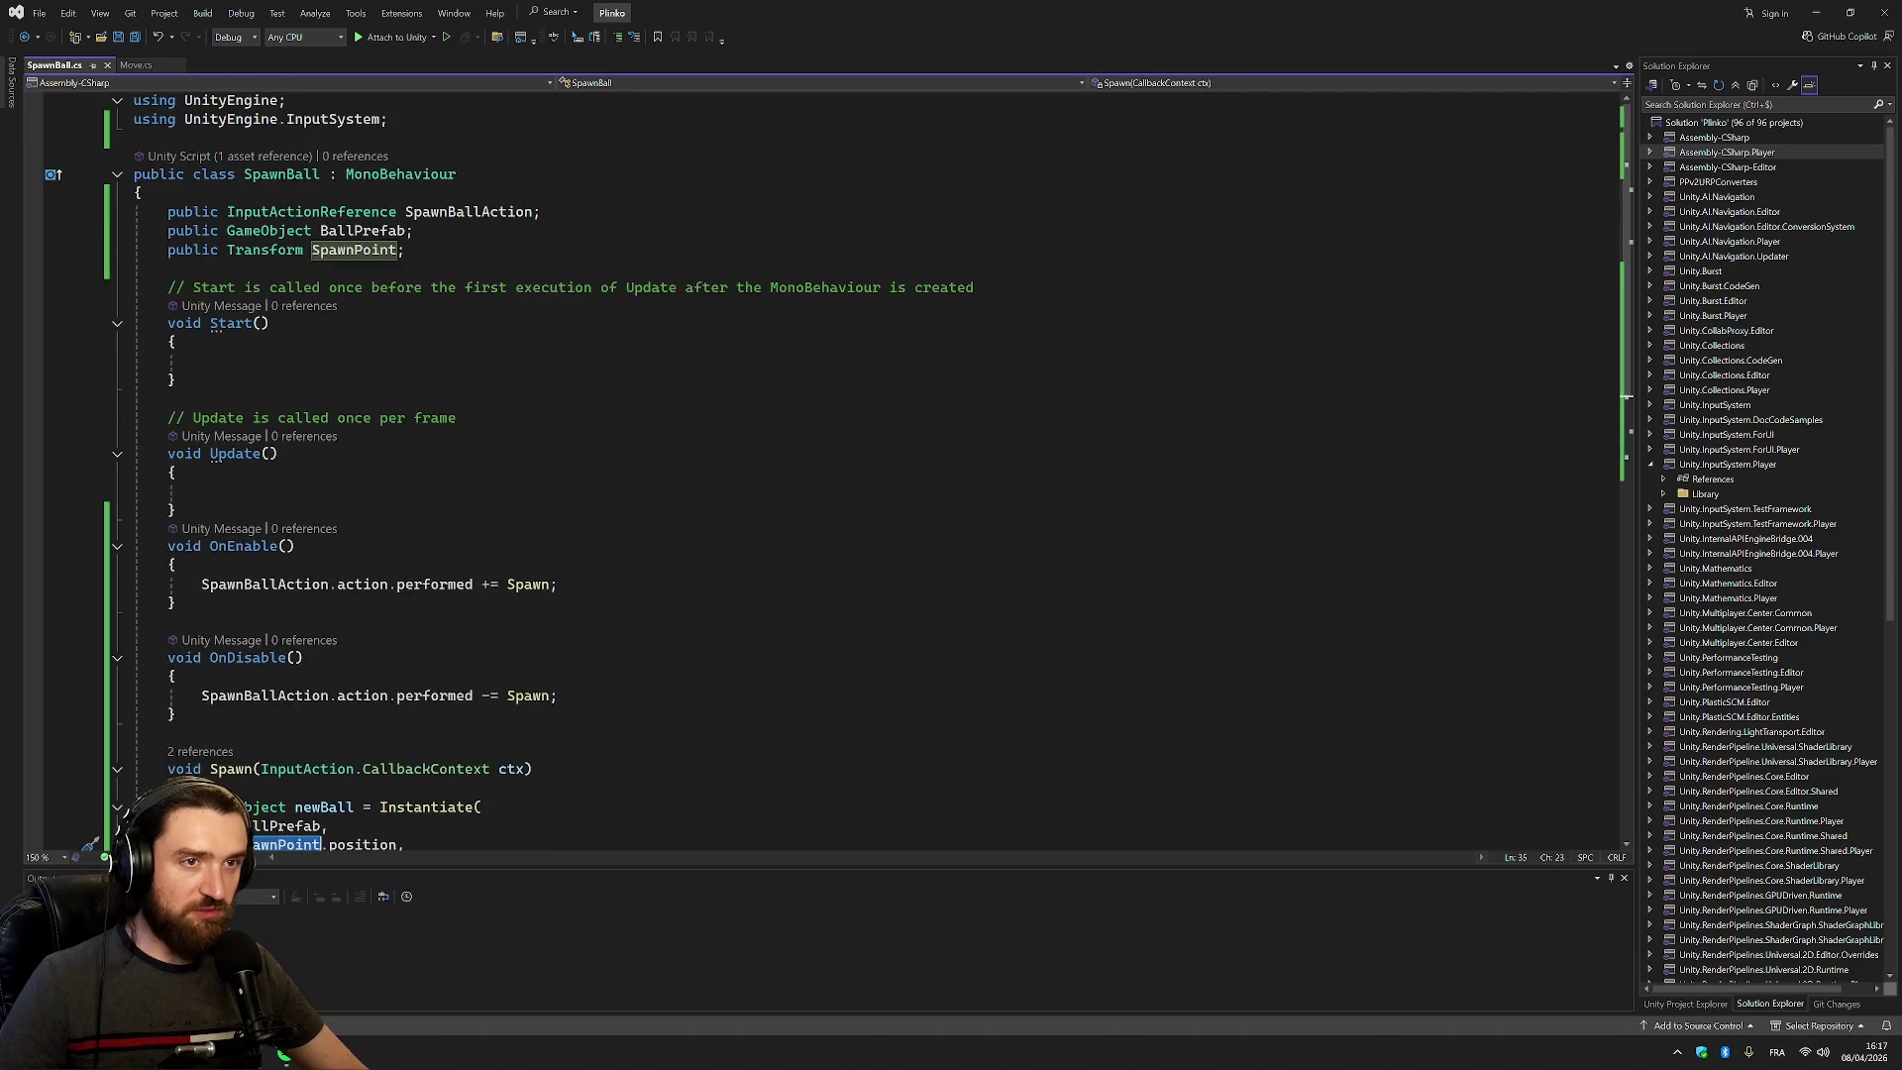
scroll(376, 297, "down", 5)
Add 'SpawnPoint.position.y += 10;' as the first line of Spawn and check its CS1612 error
left_click(173, 503)
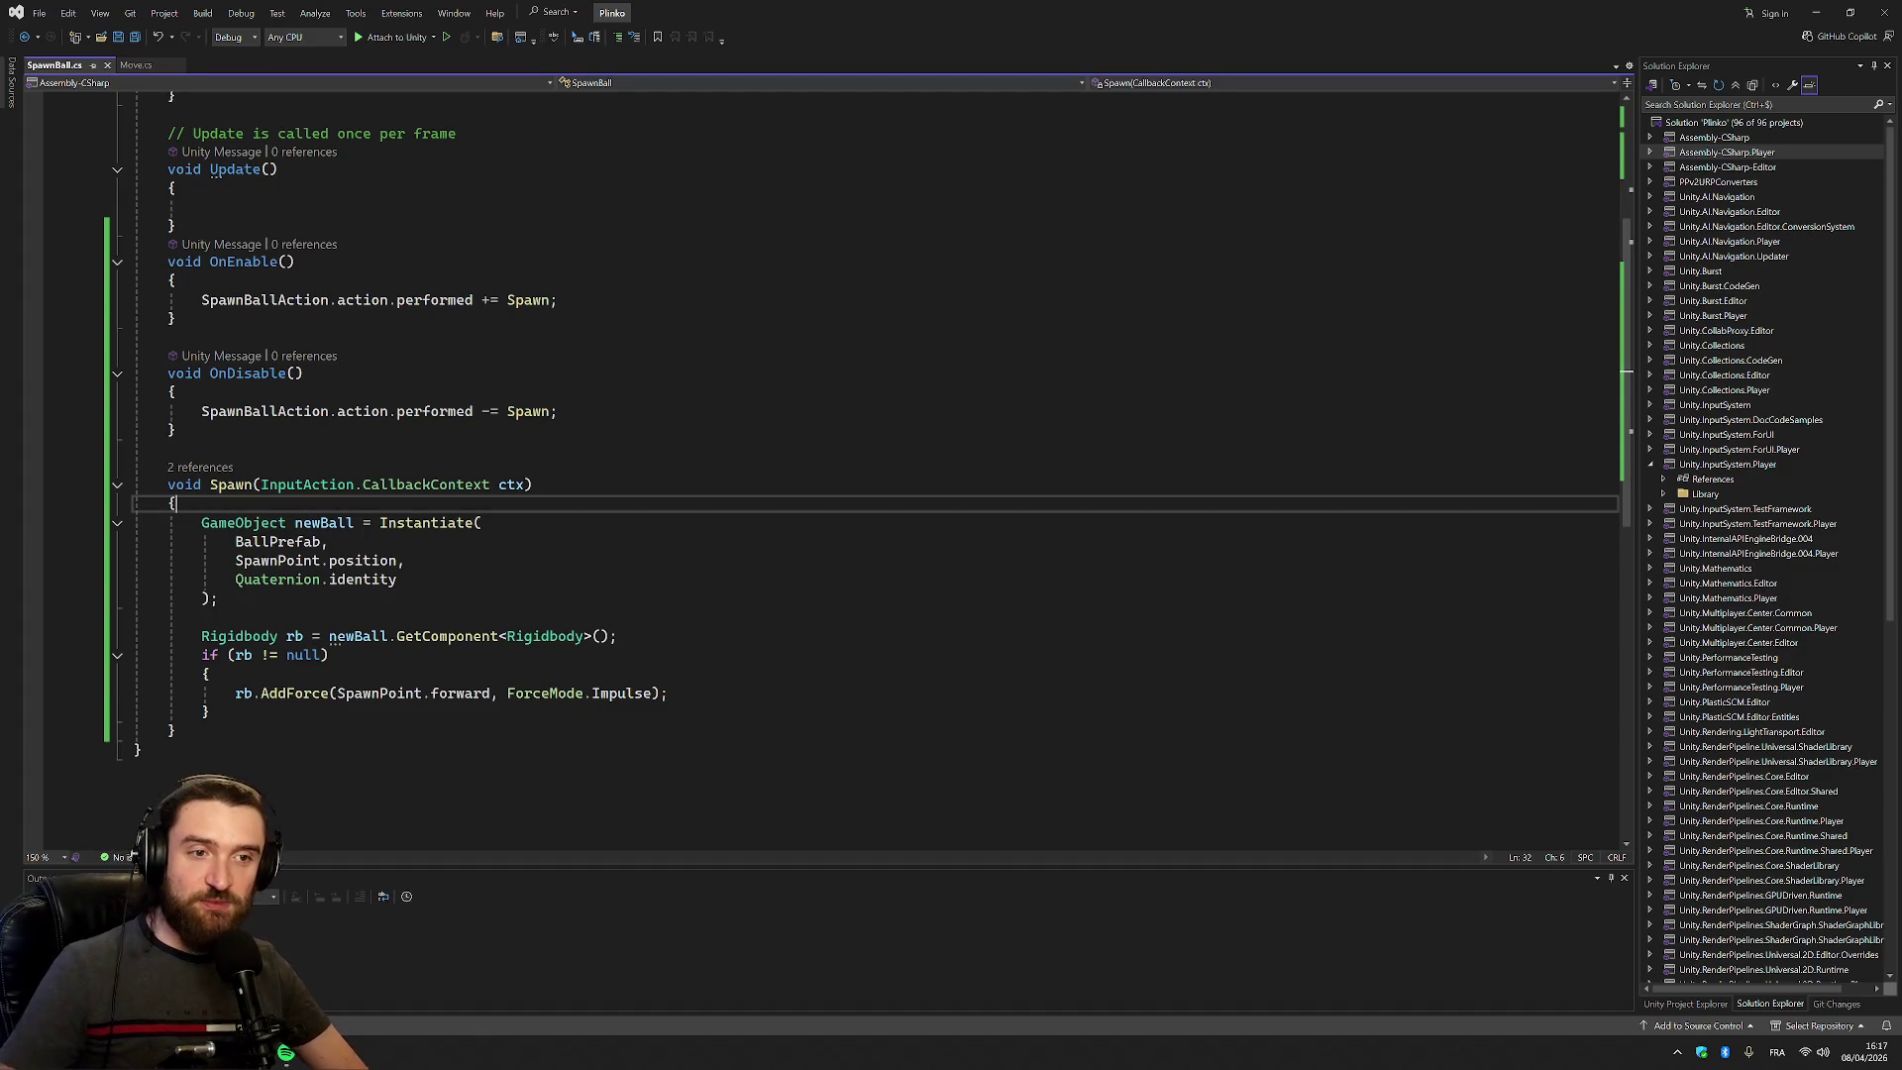
key("Return")
type("spa")
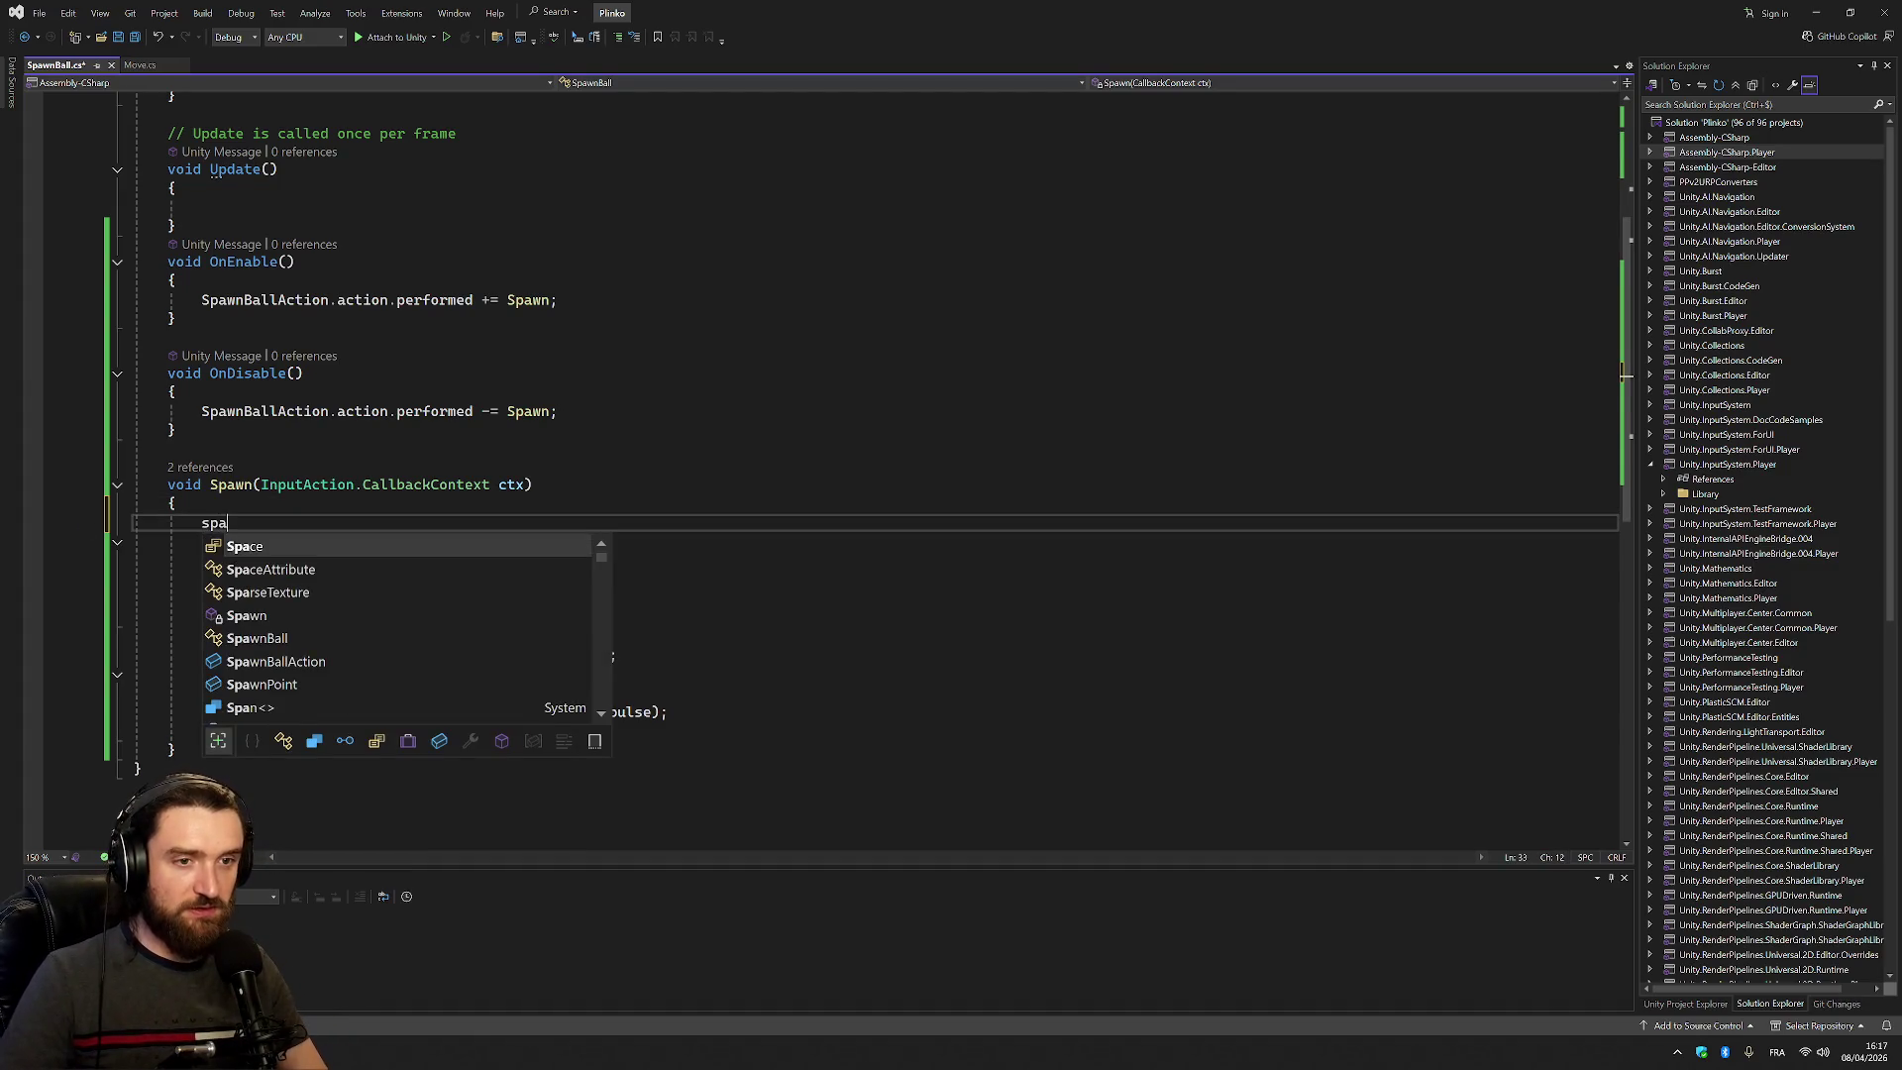
type("wnp")
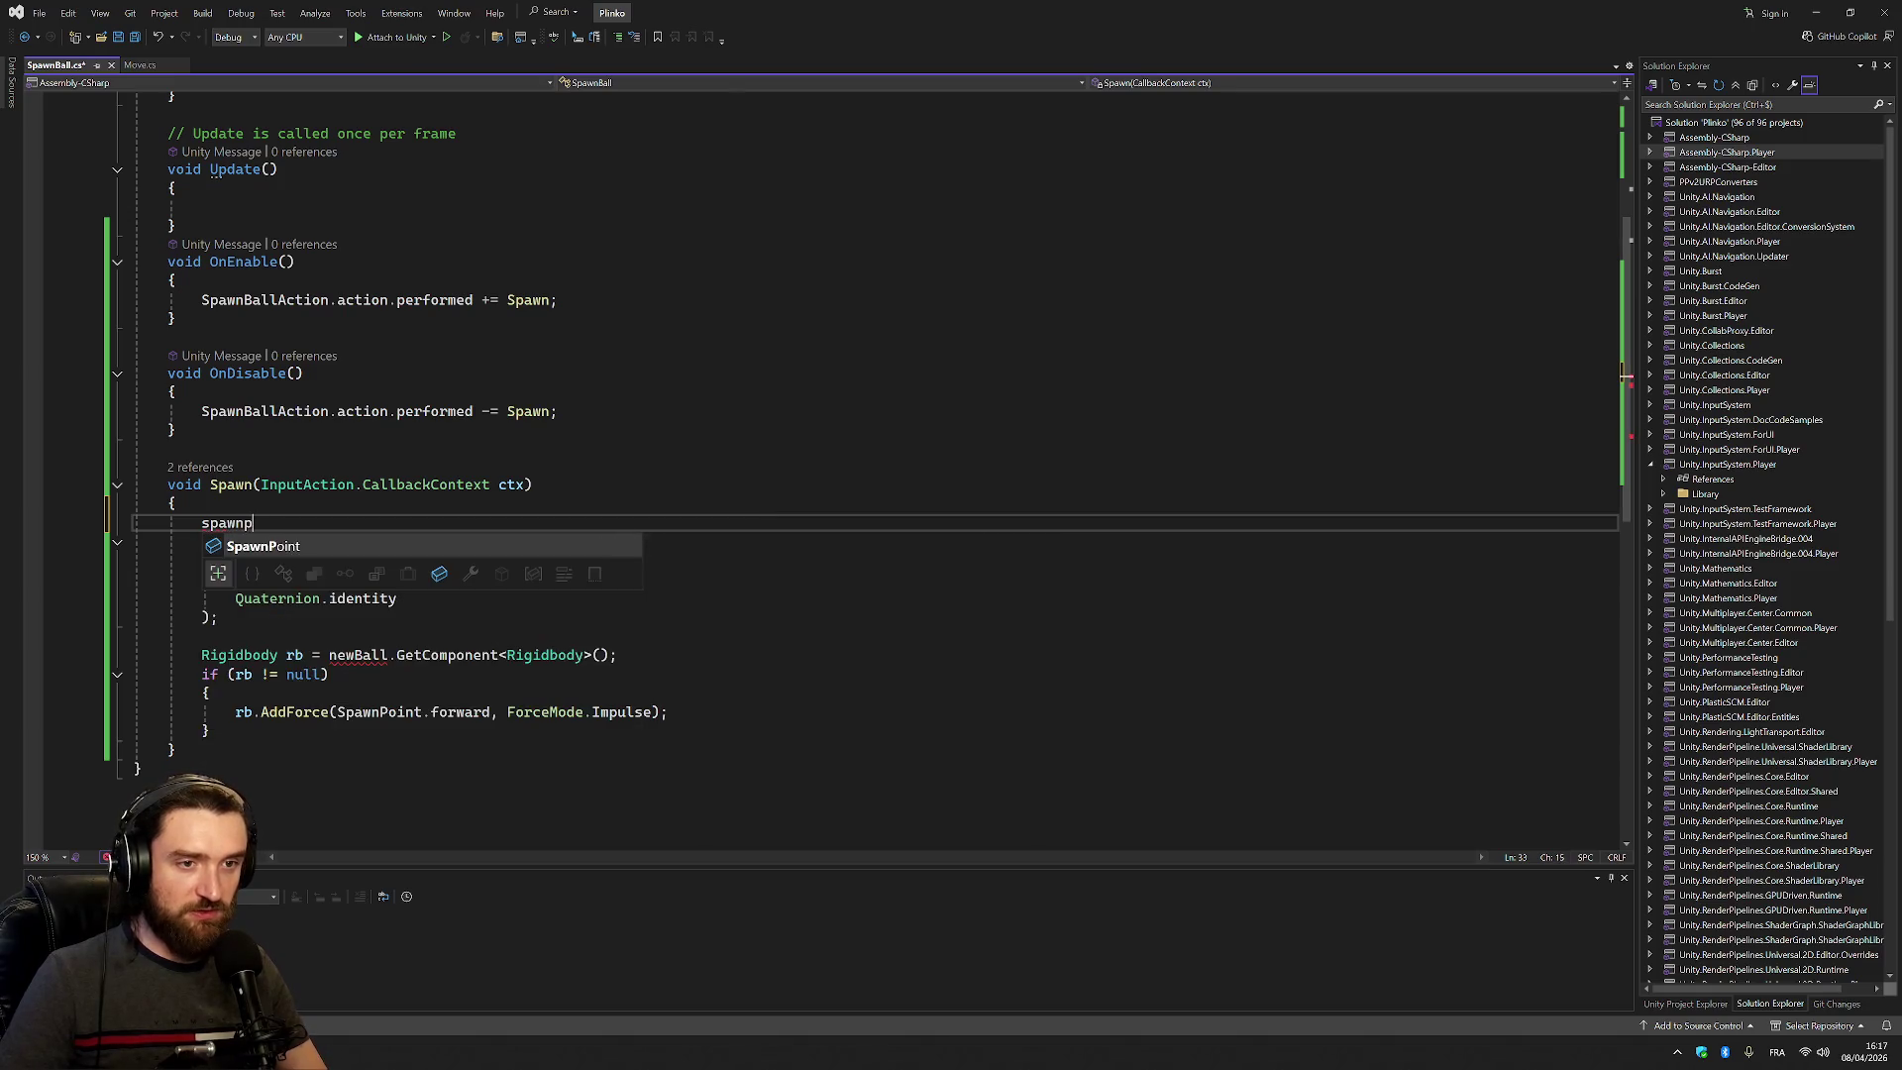
key("Tab")
type(".po")
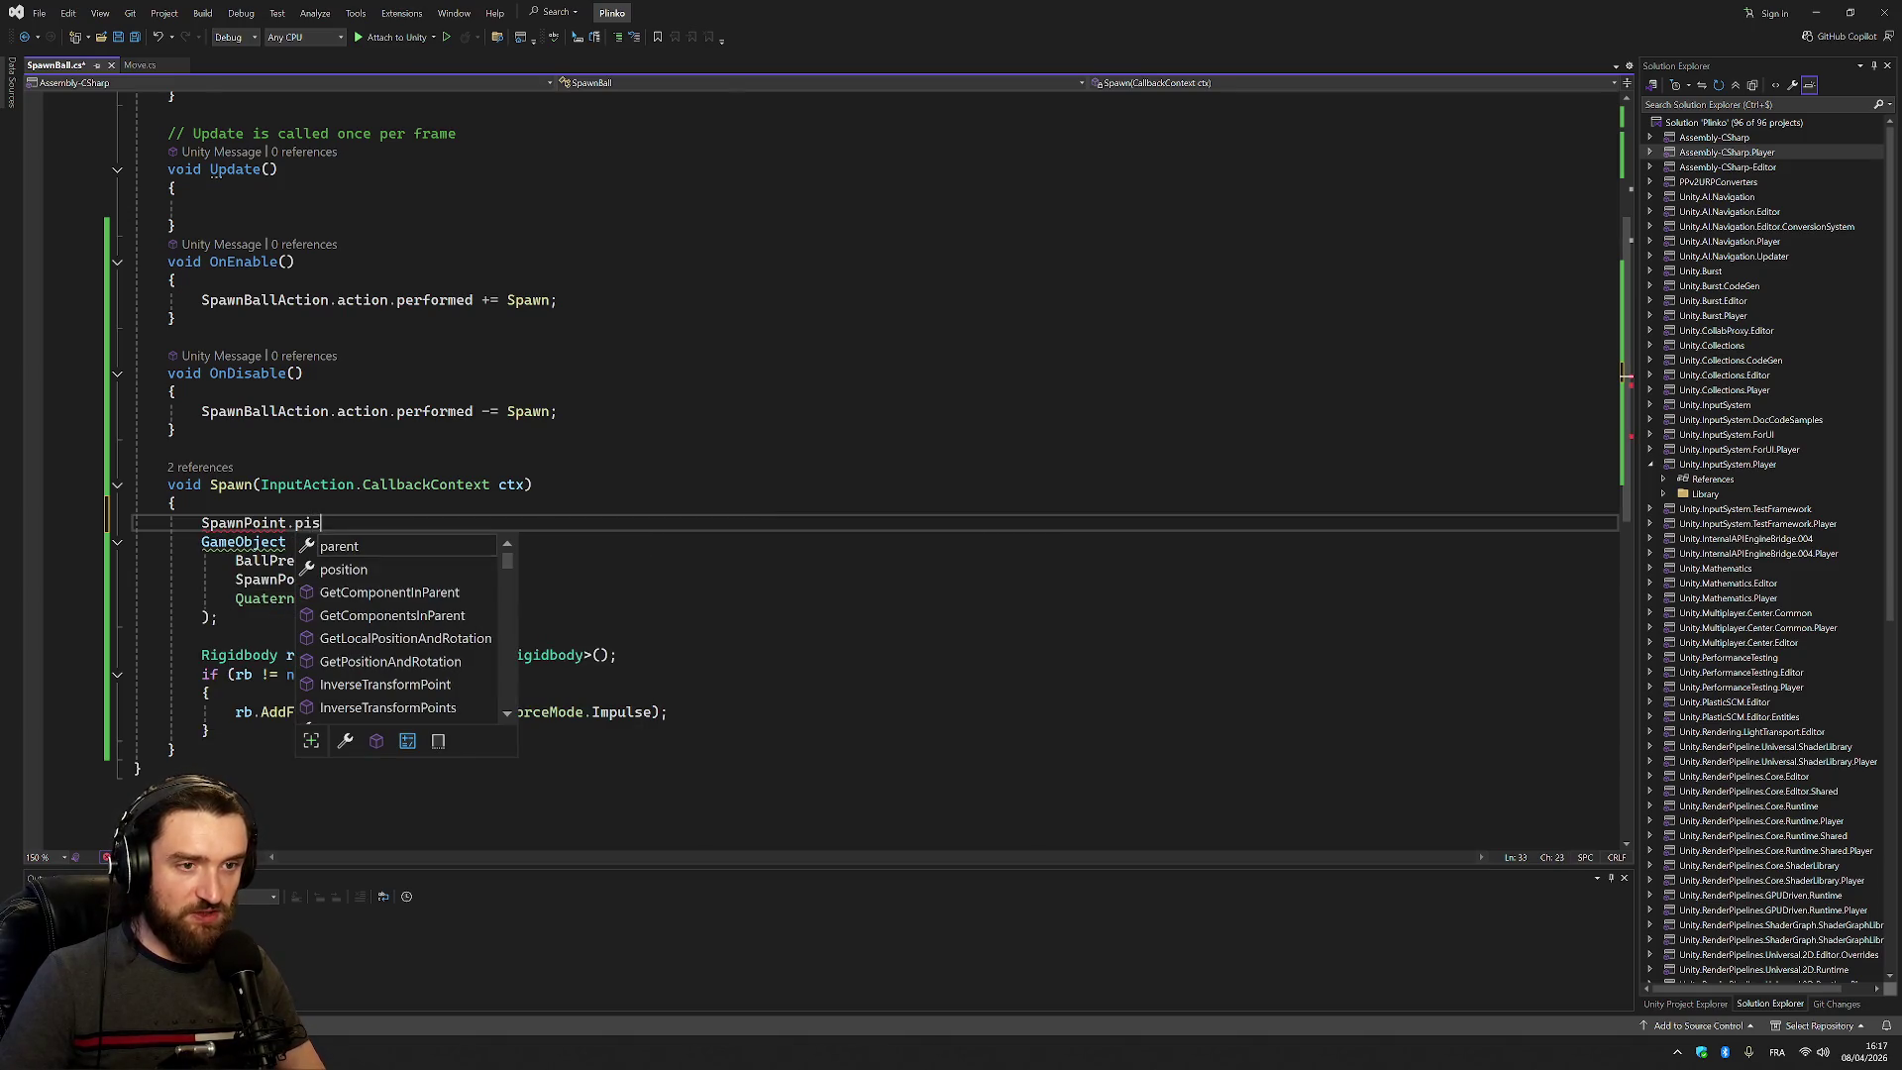
key("Tab")
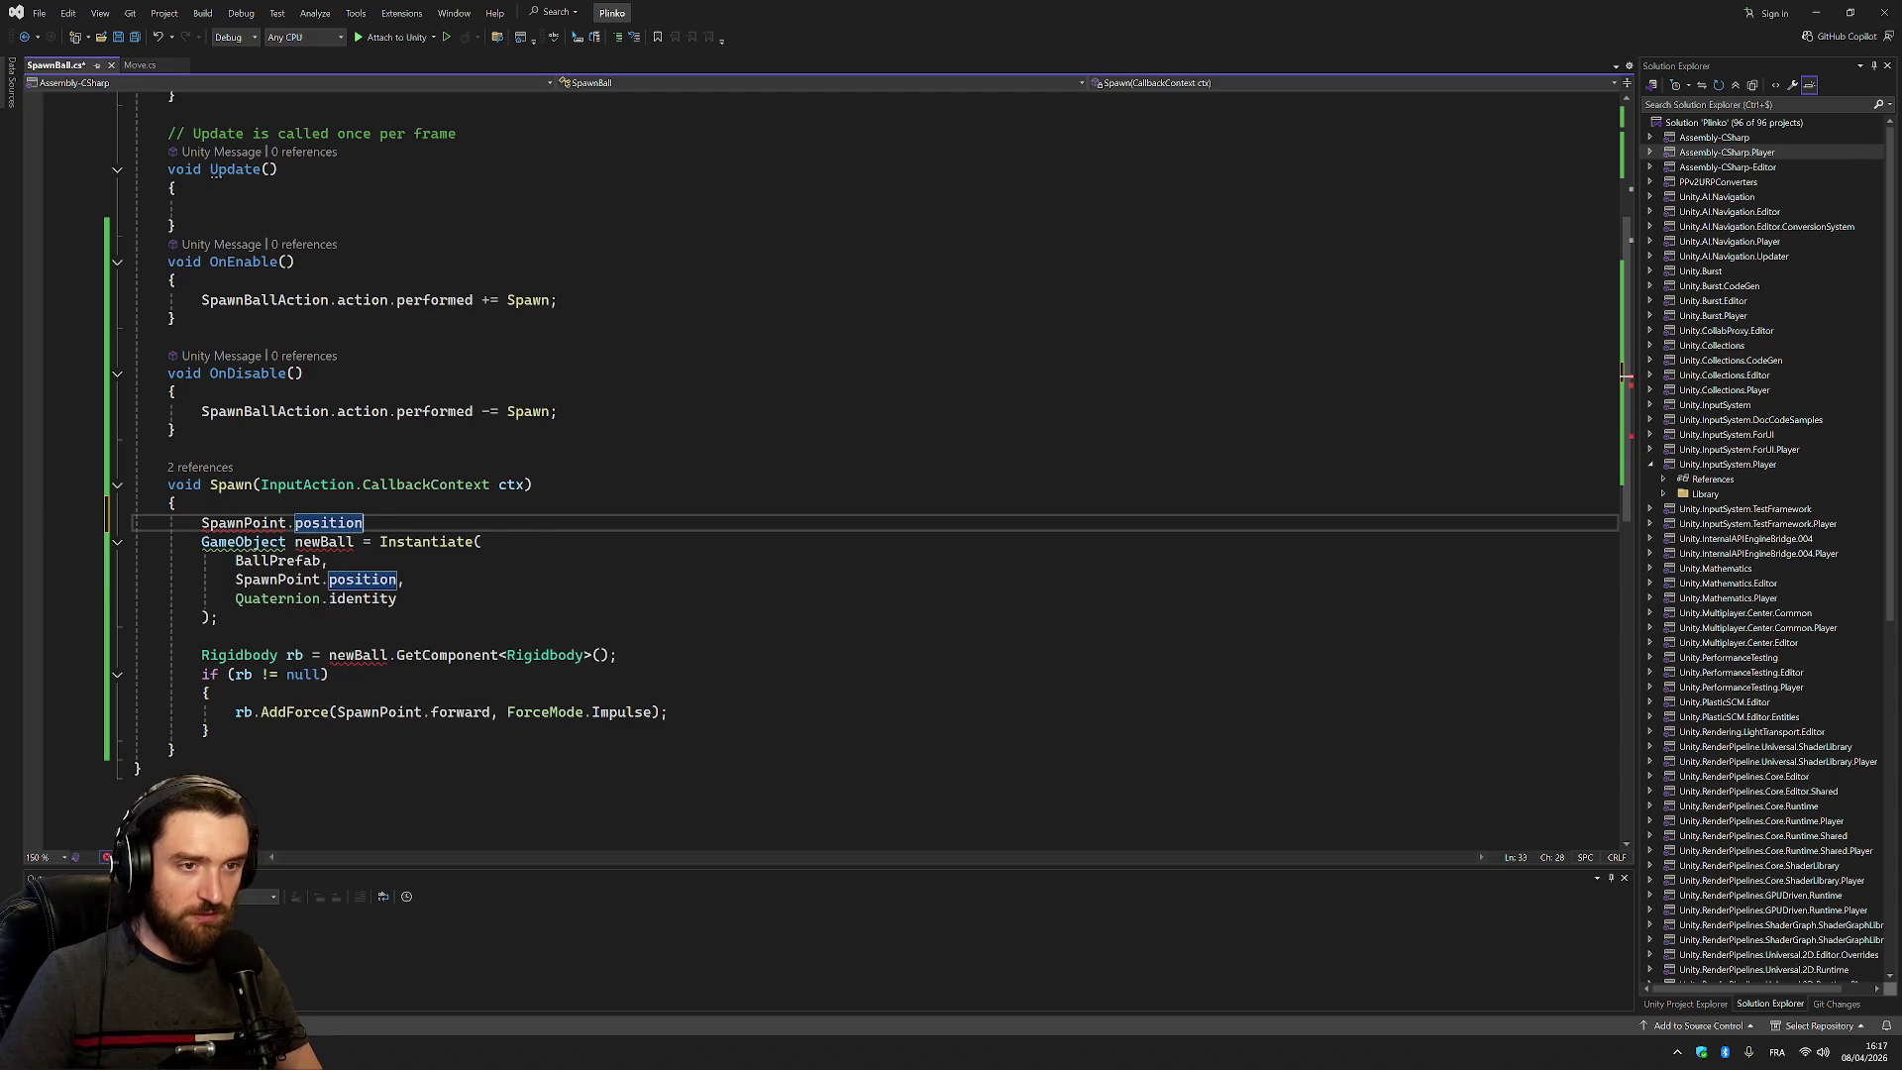
type(".x")
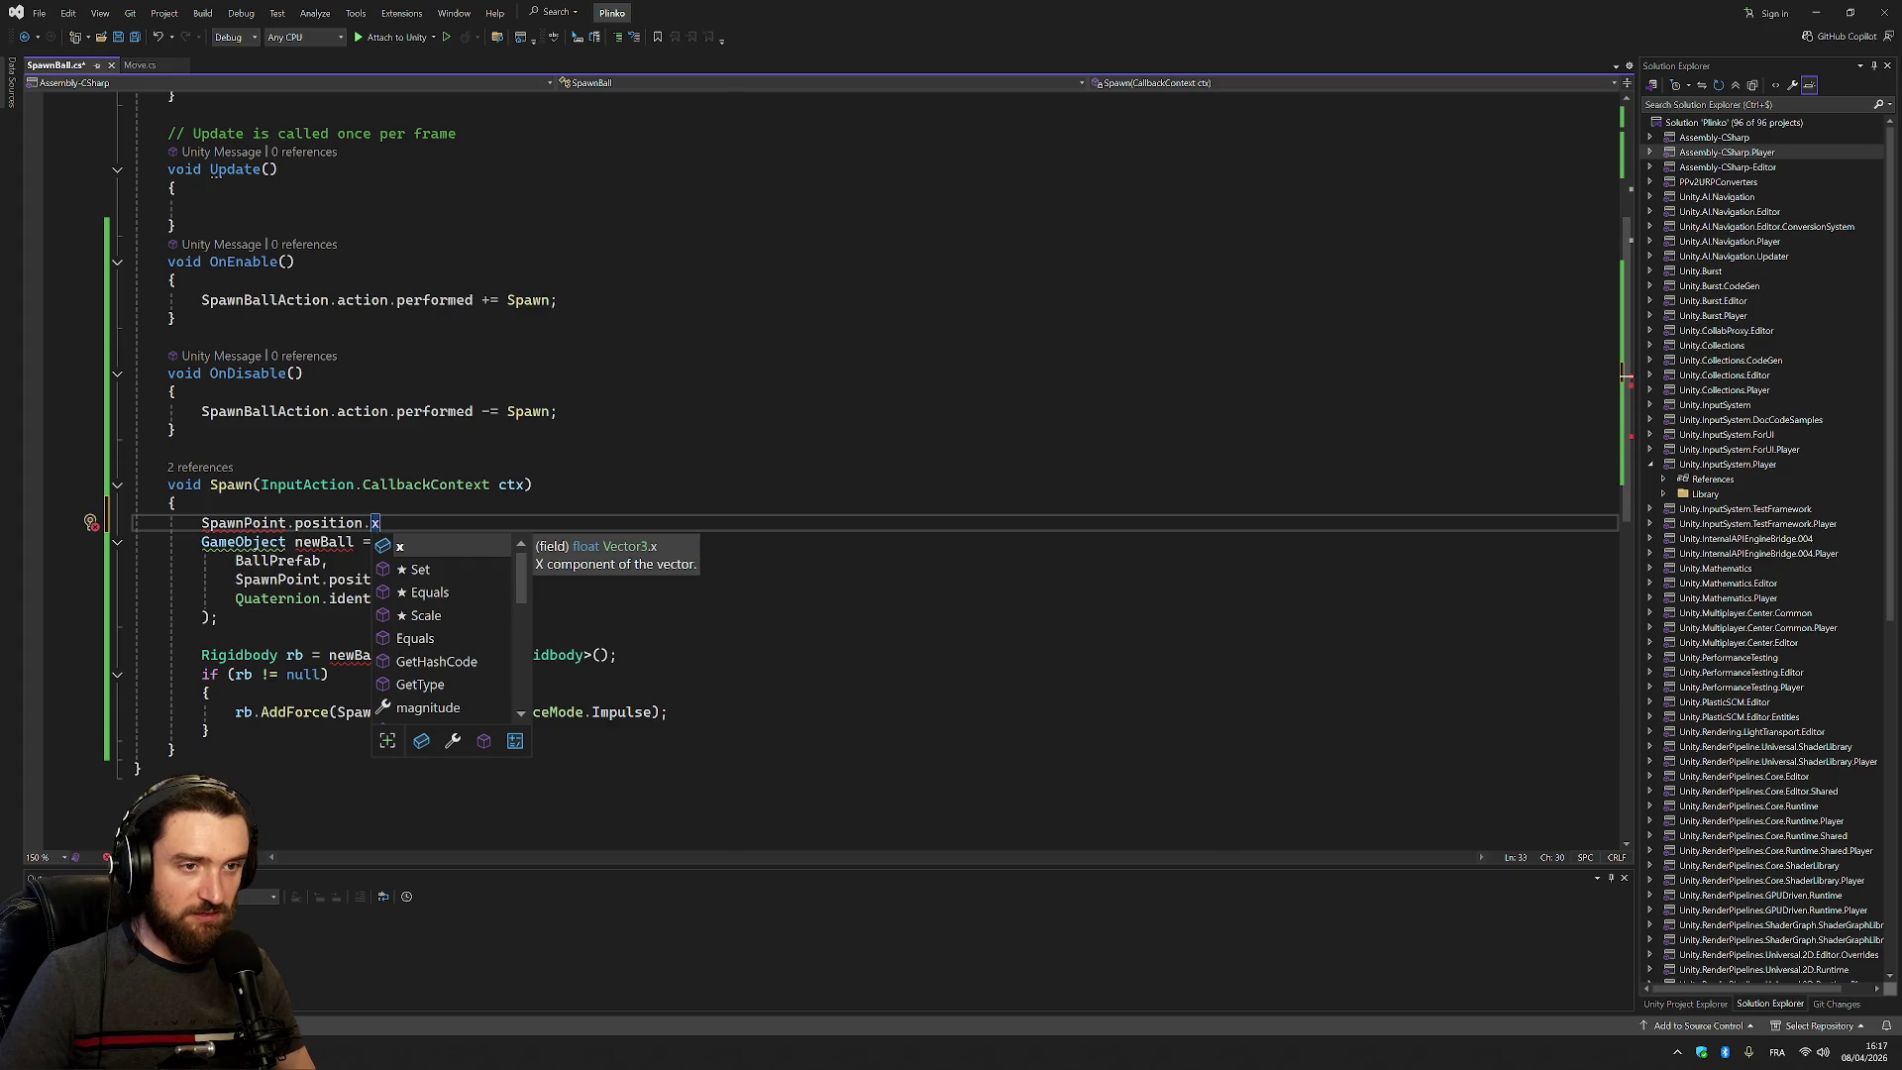
type(" +=")
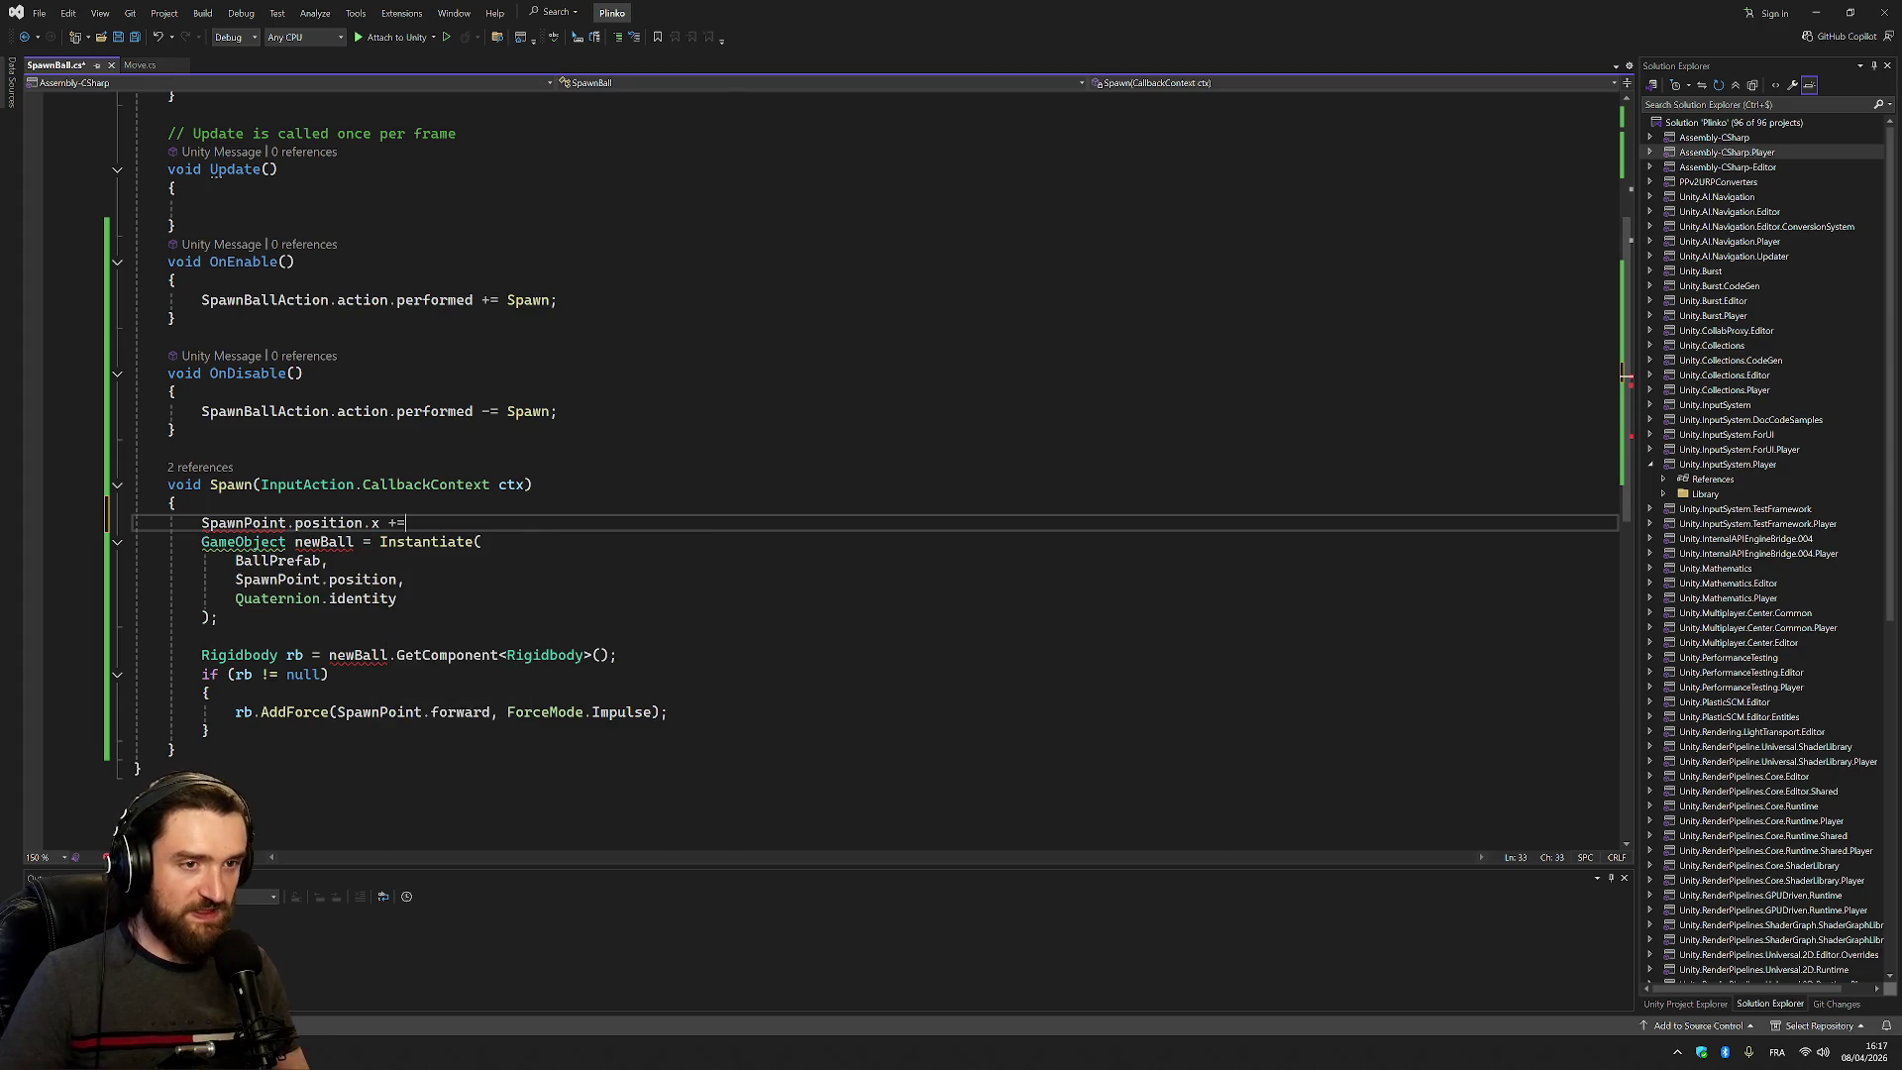
type(" 10;")
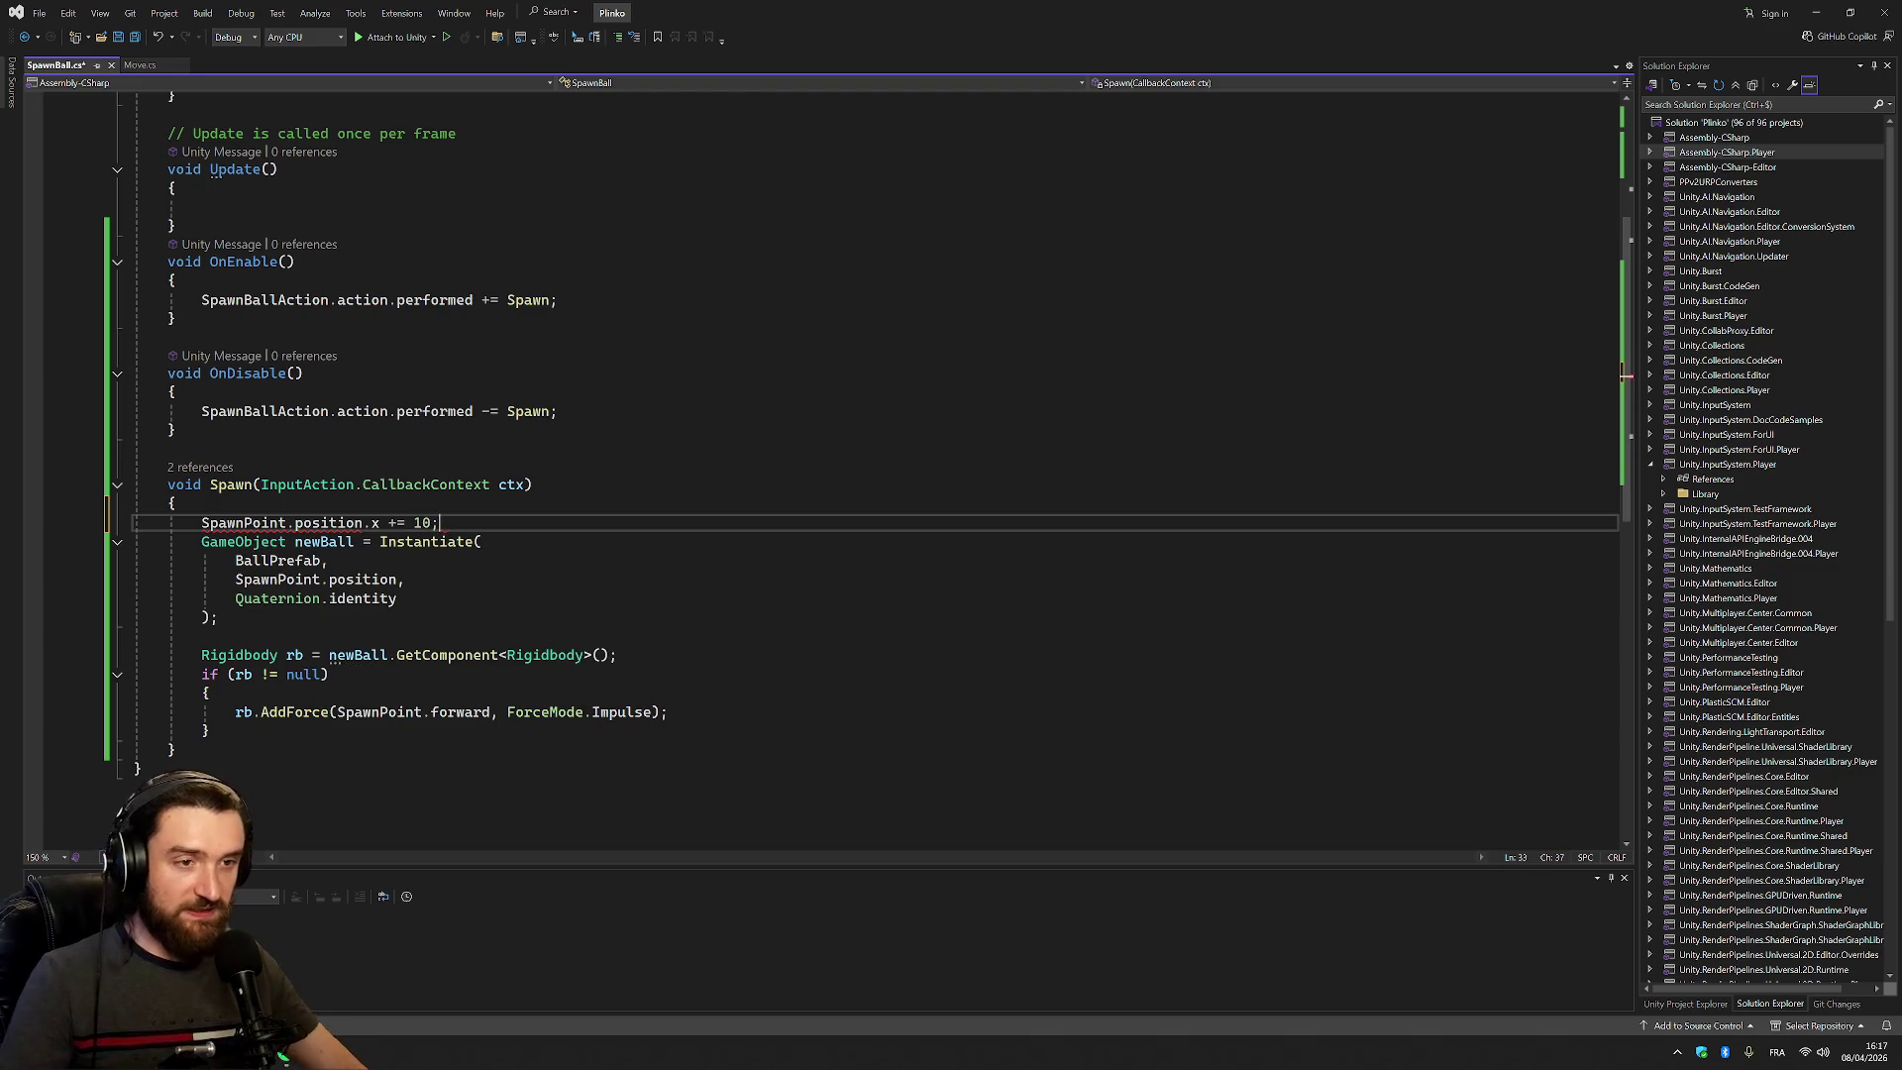
left_click(374, 522)
type("y")
left_click(176, 503)
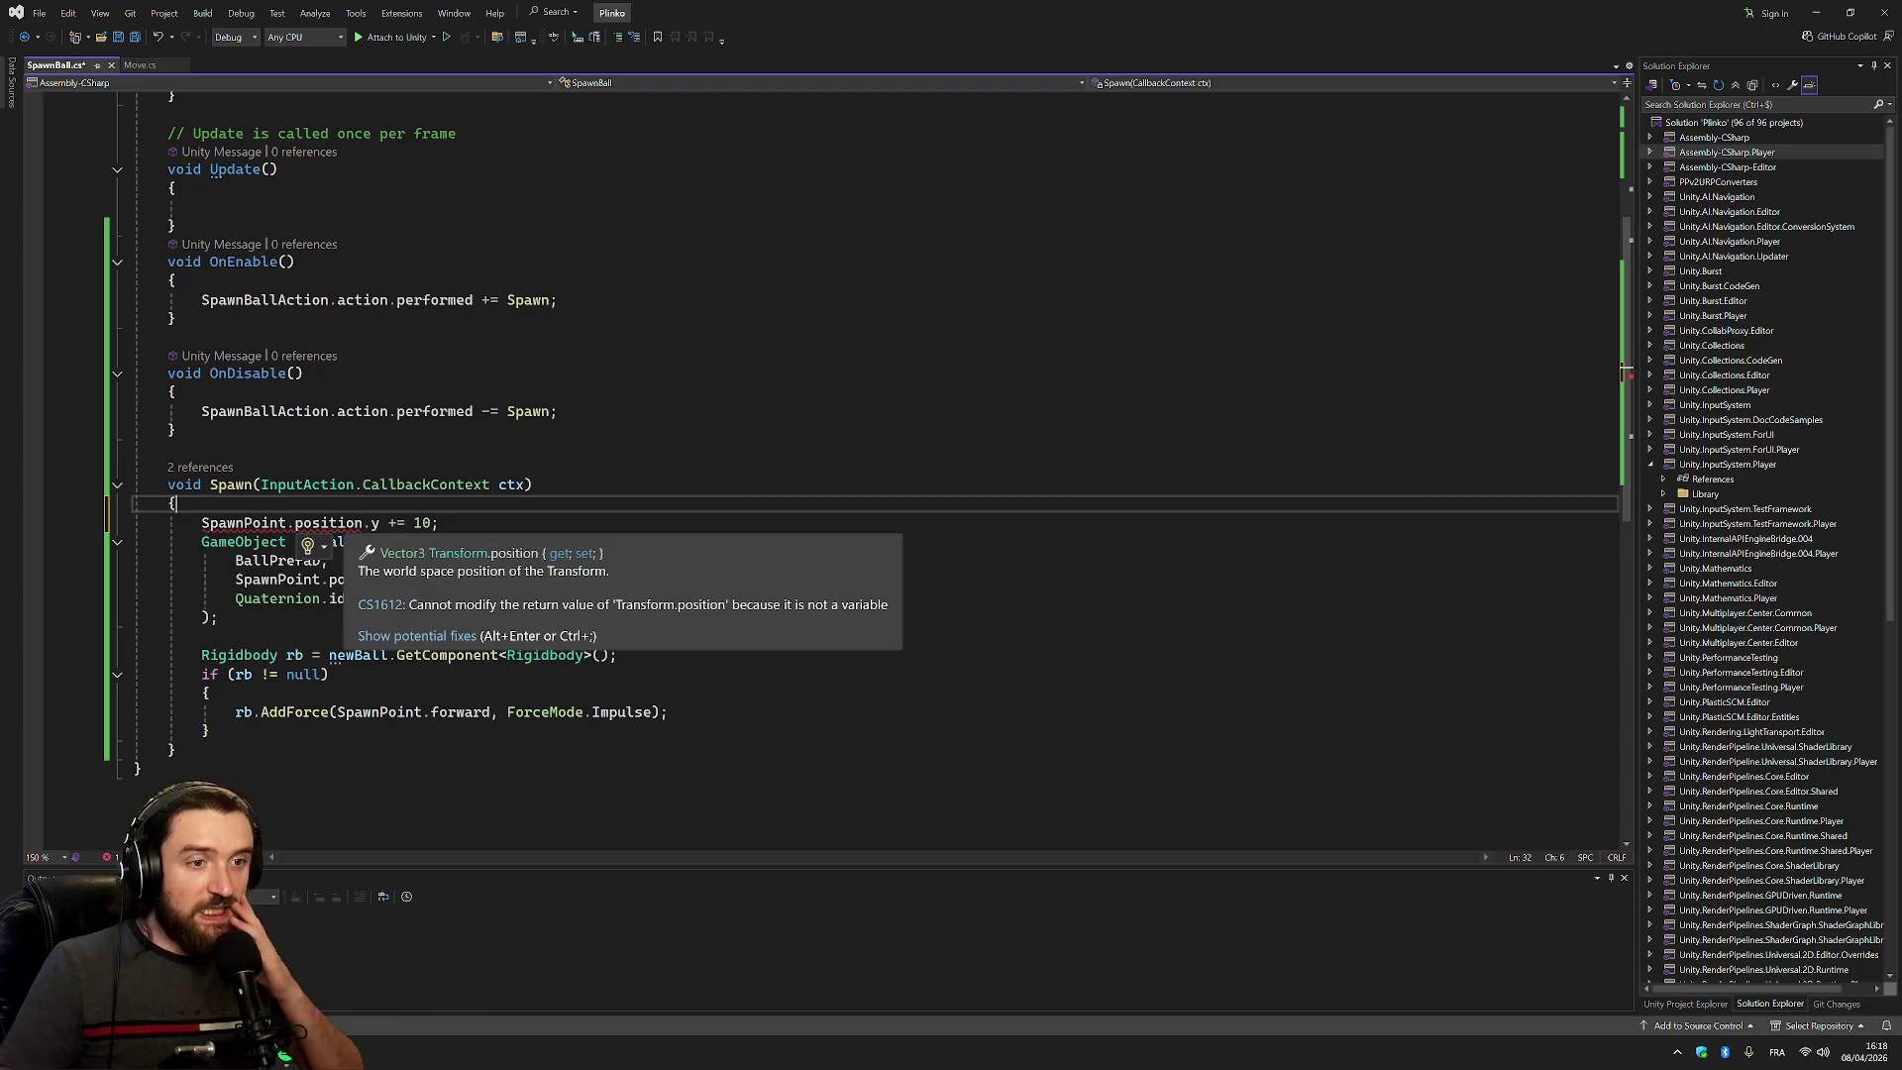
Rewrite the line as SpawnPoint.position.Set(position.x + 10, position.y, position.z)
left_click(378, 522)
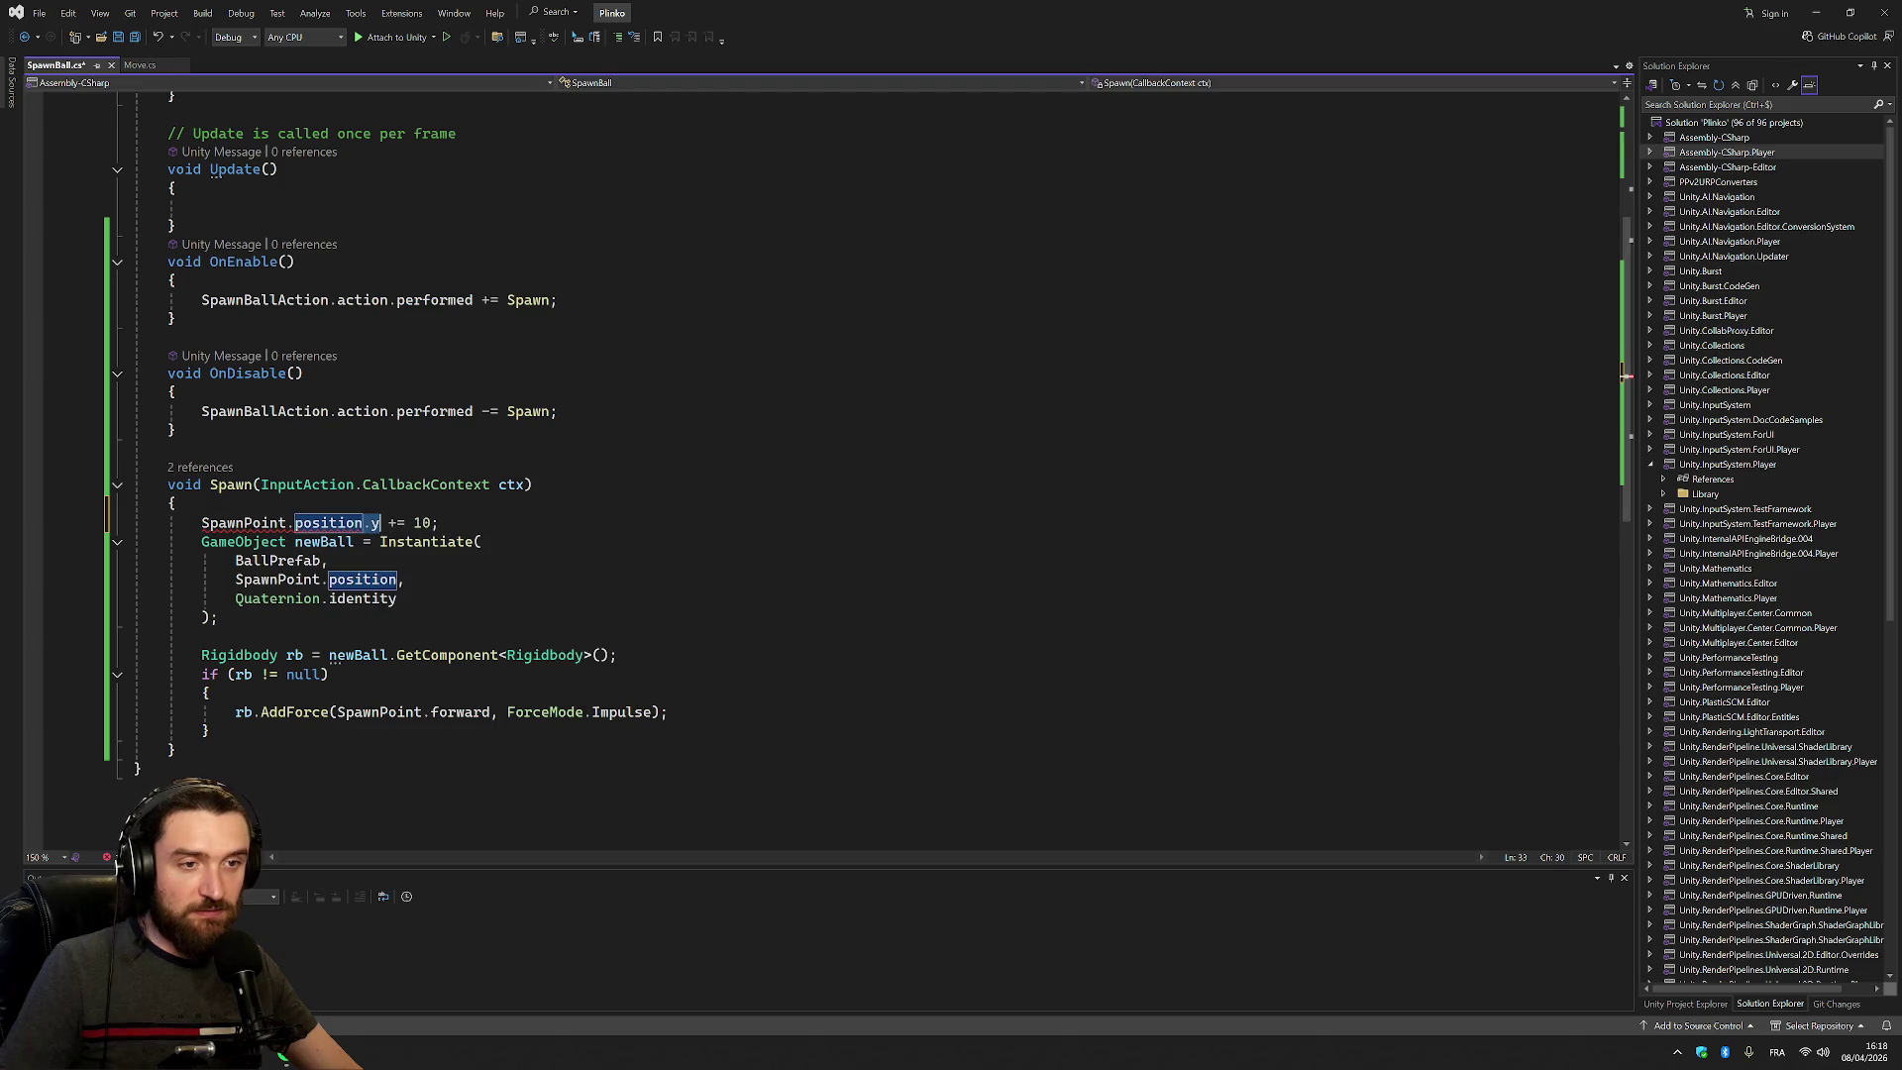
key("BackSpace")
type("set")
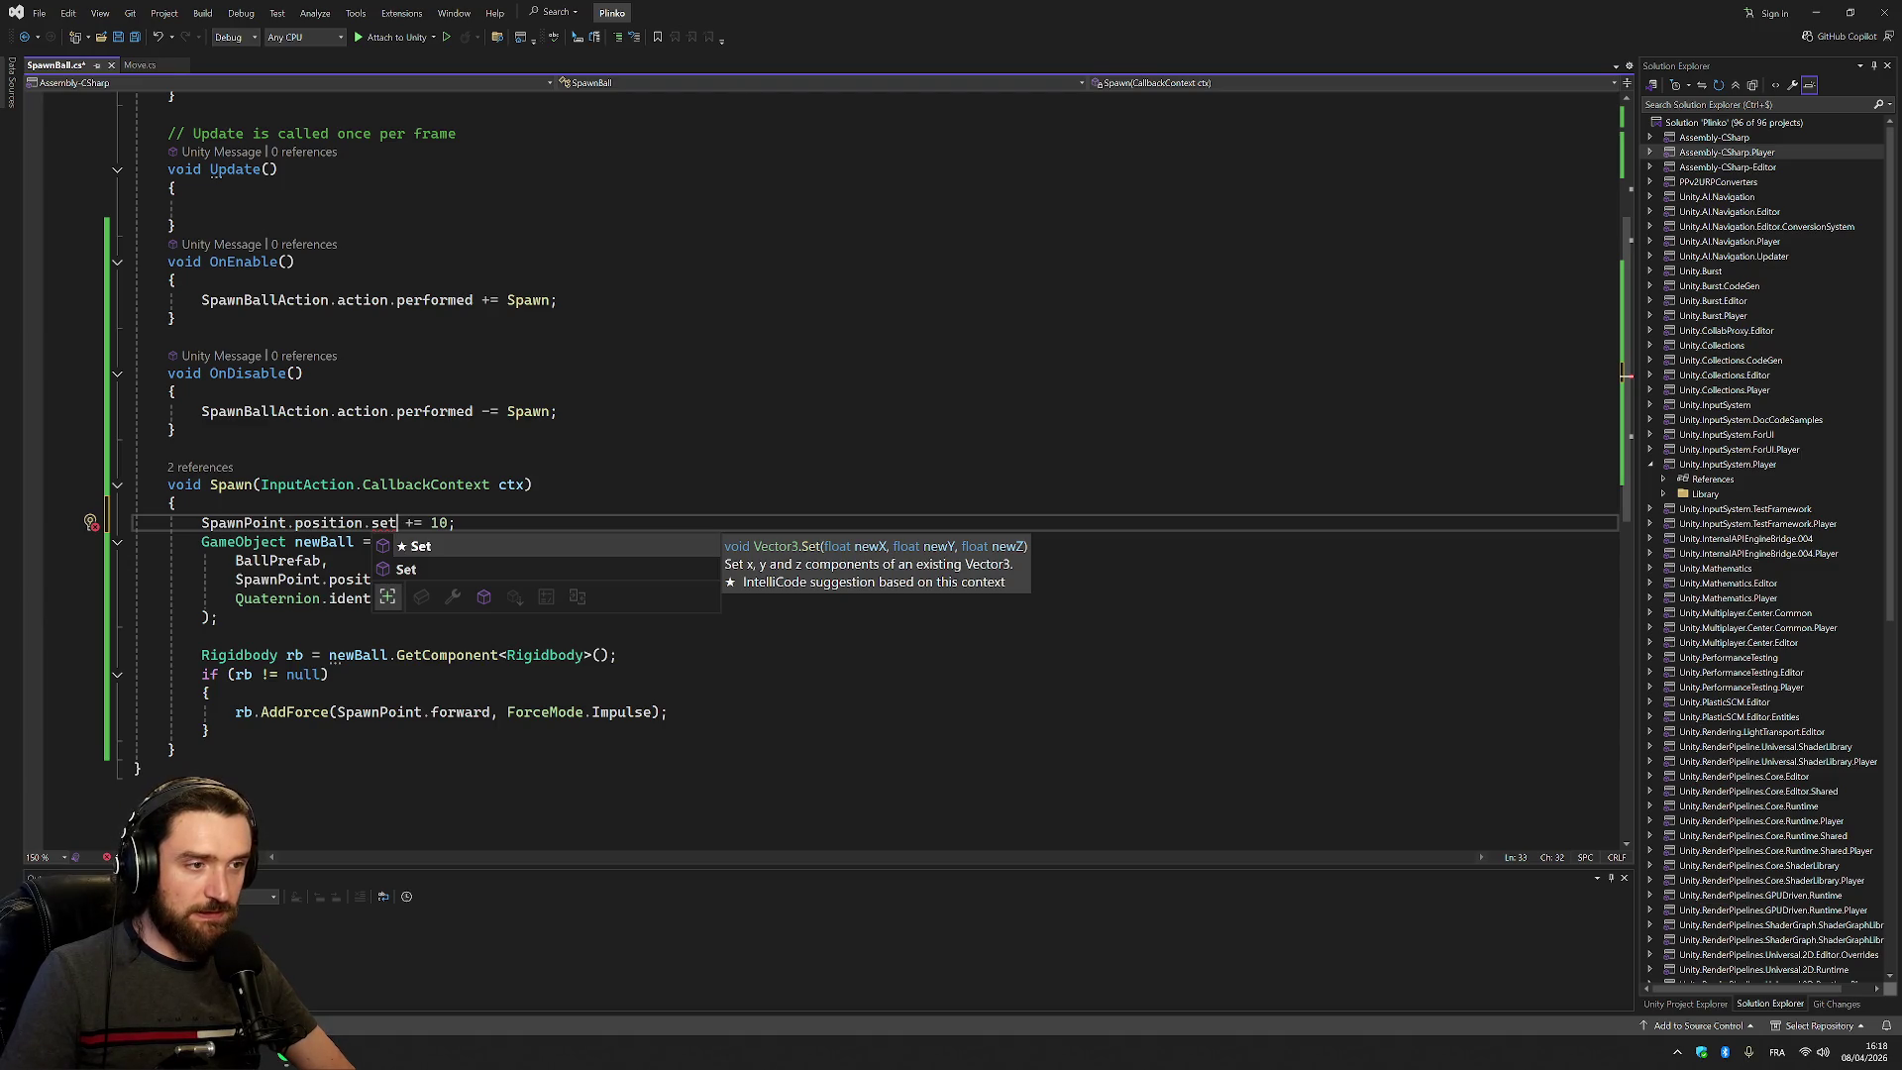
type("(")
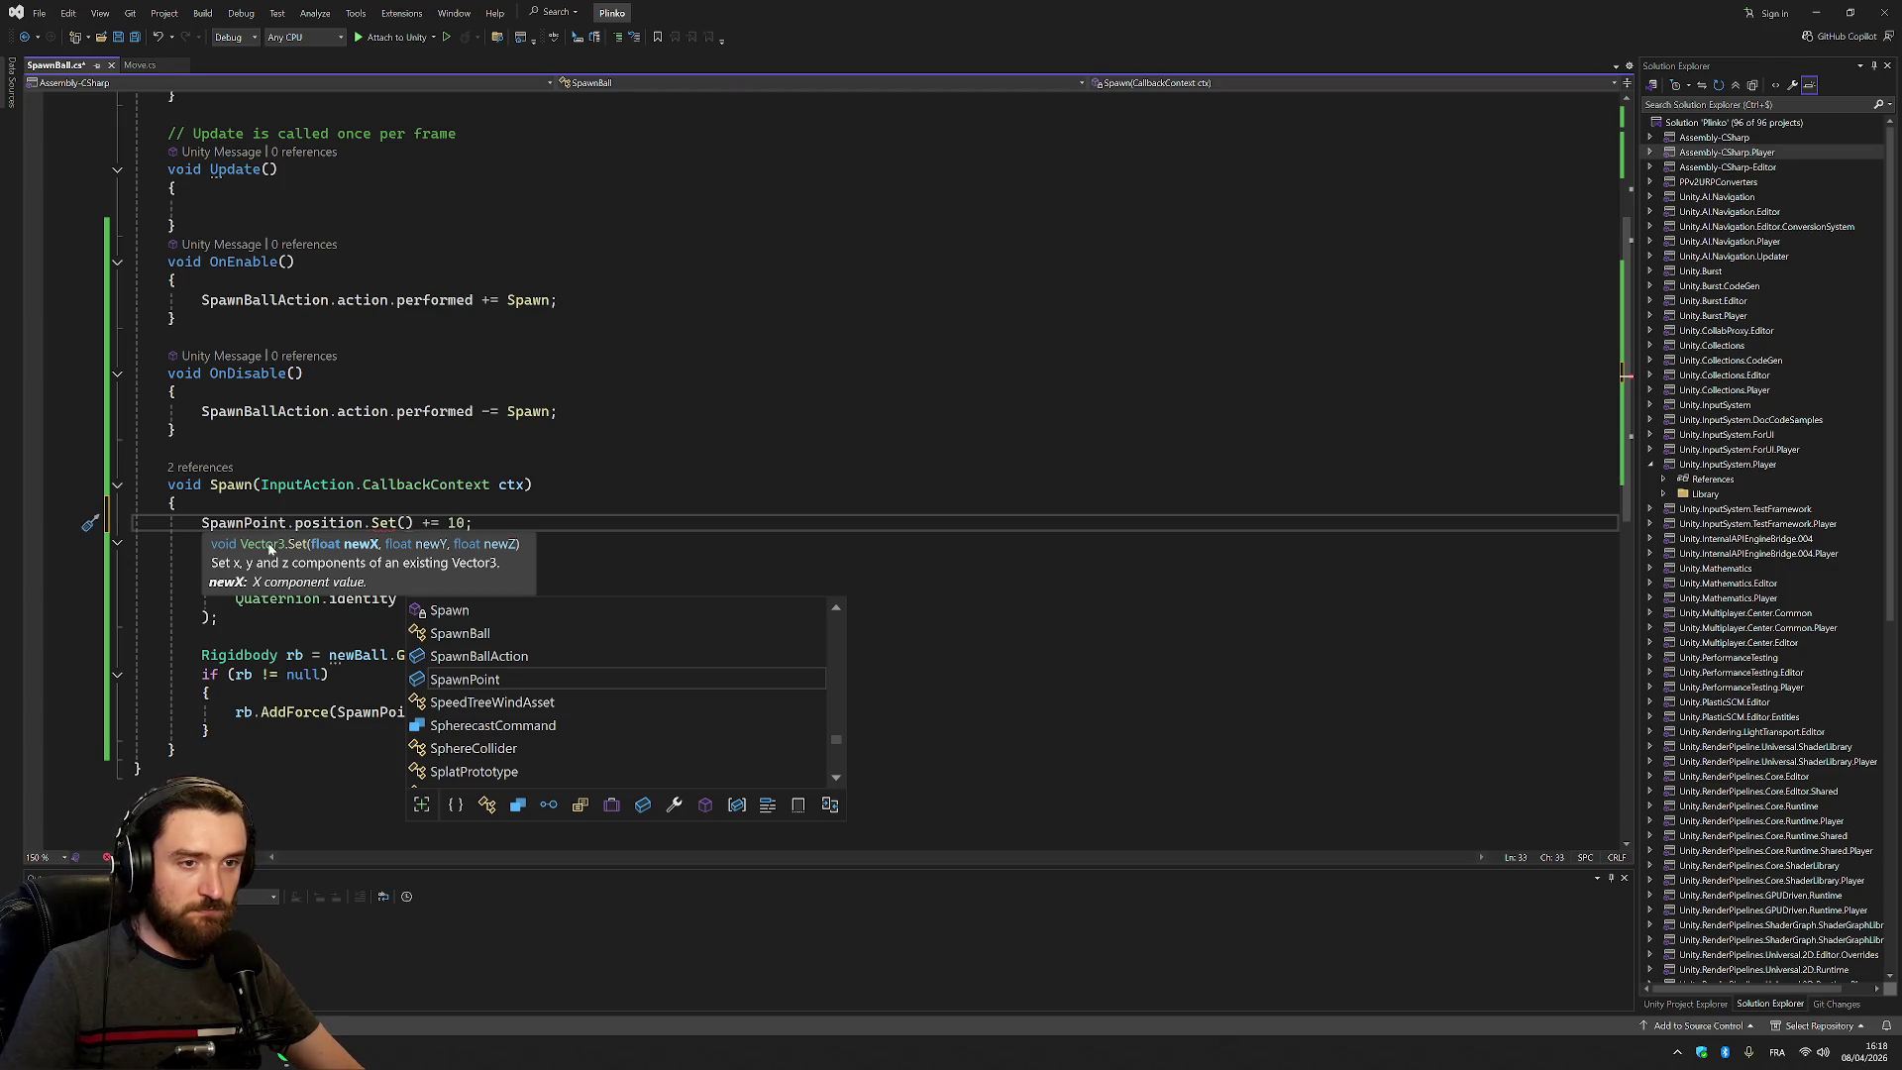
left_click(327, 522)
left_click_drag(202, 522, 373, 522)
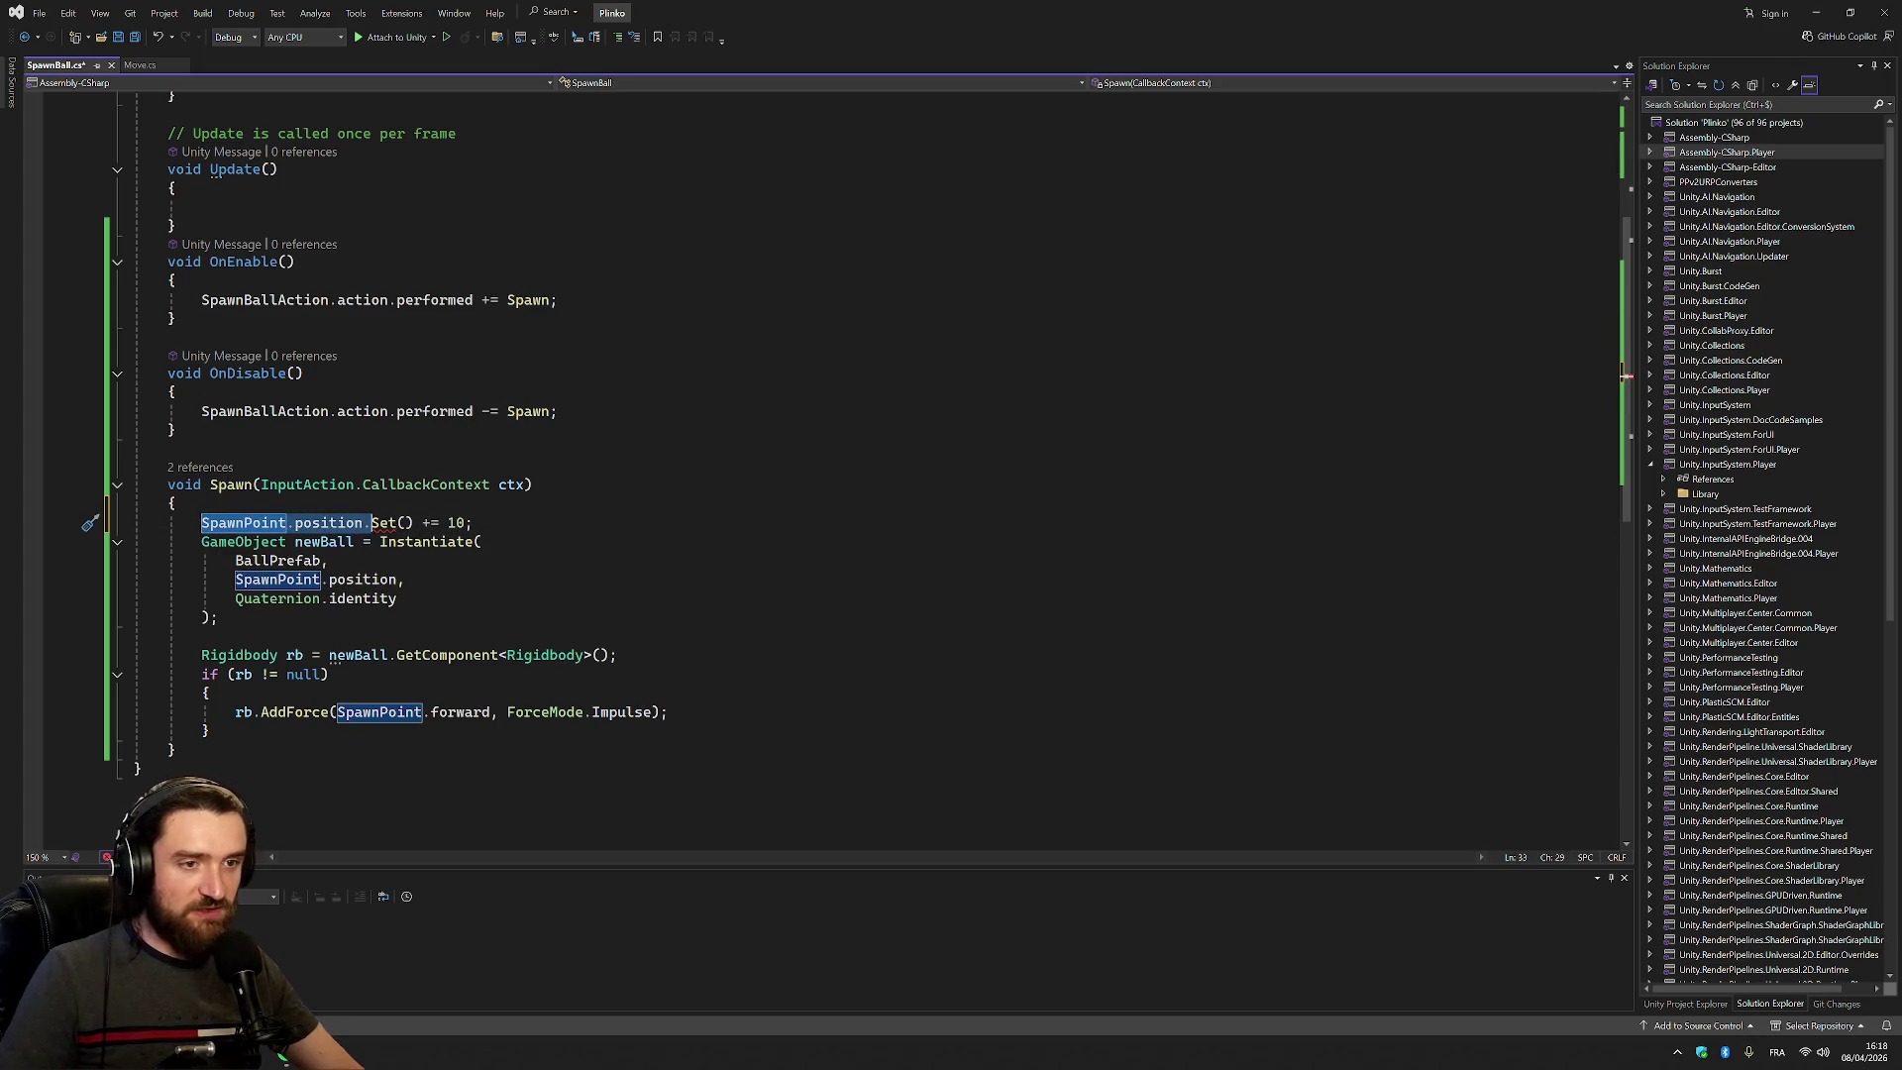
key("ctrl+c")
left_click(401, 522)
key("ctrl+v")
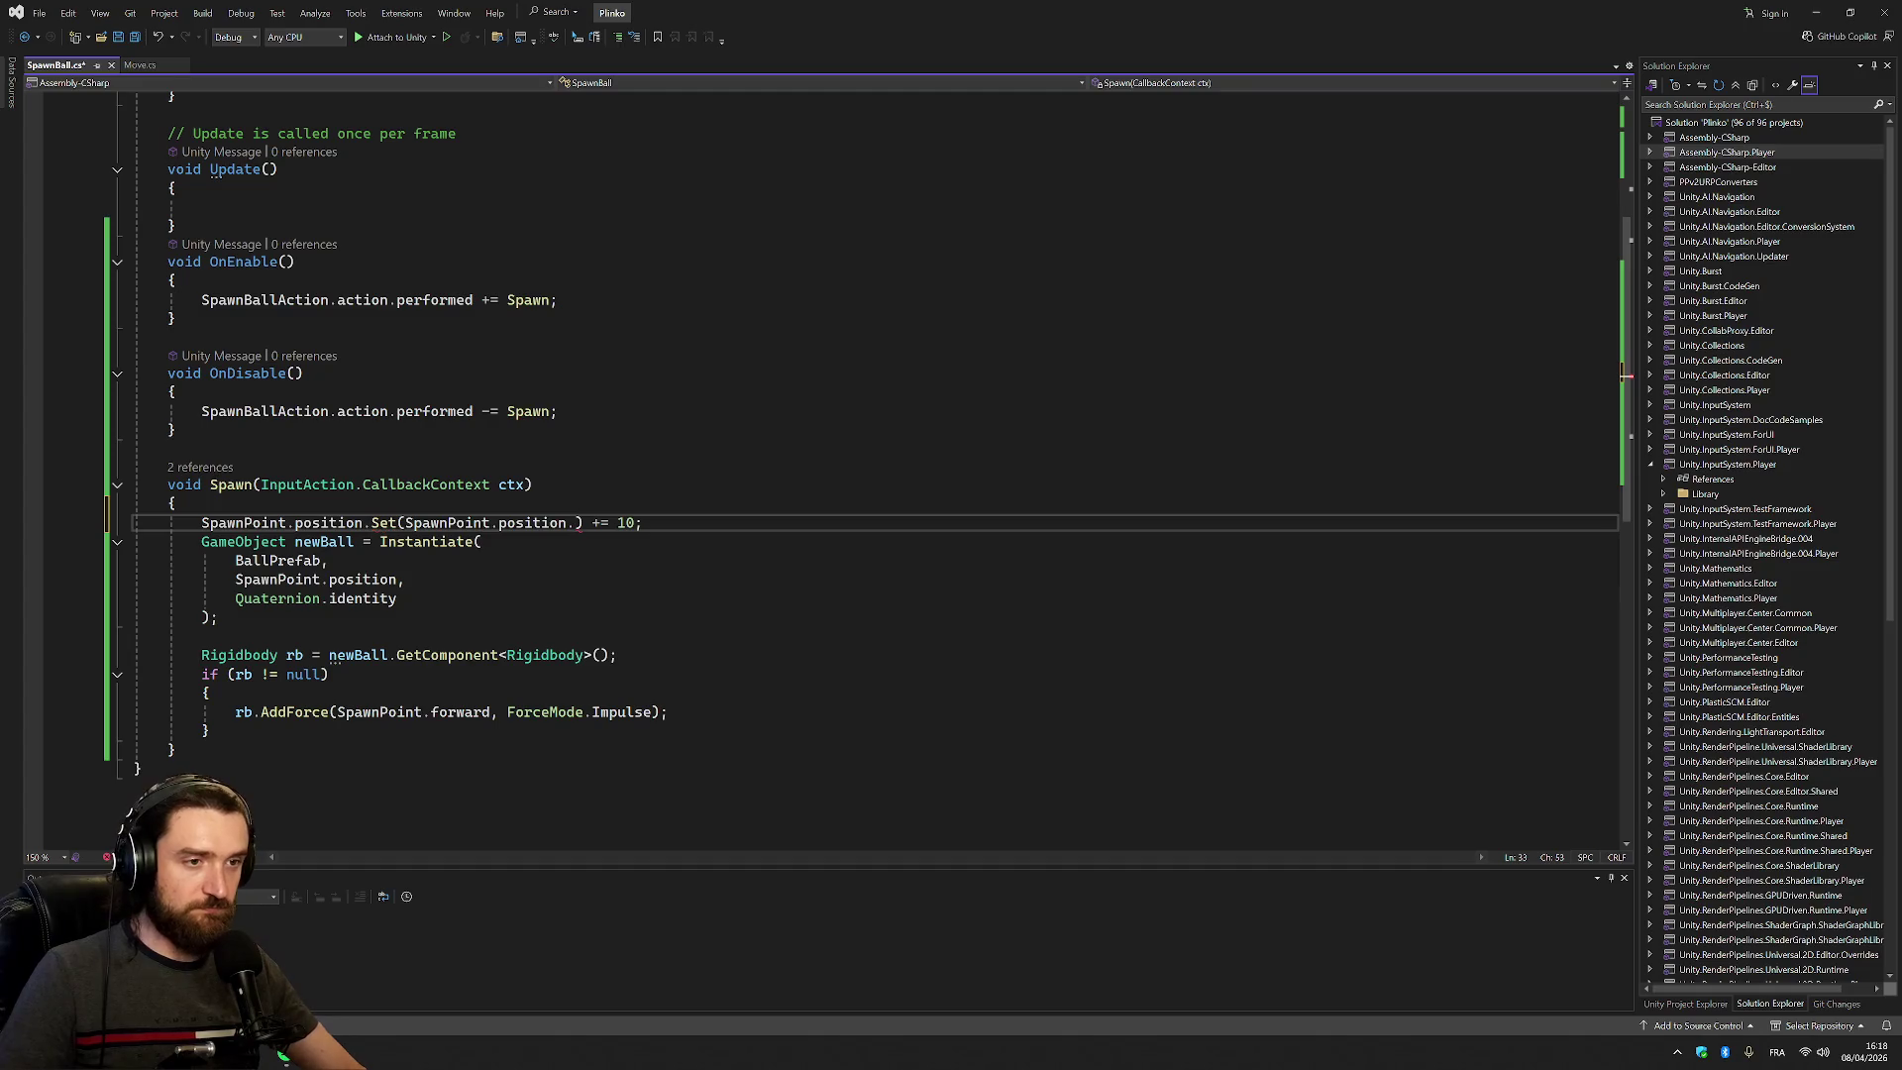
type("x +10")
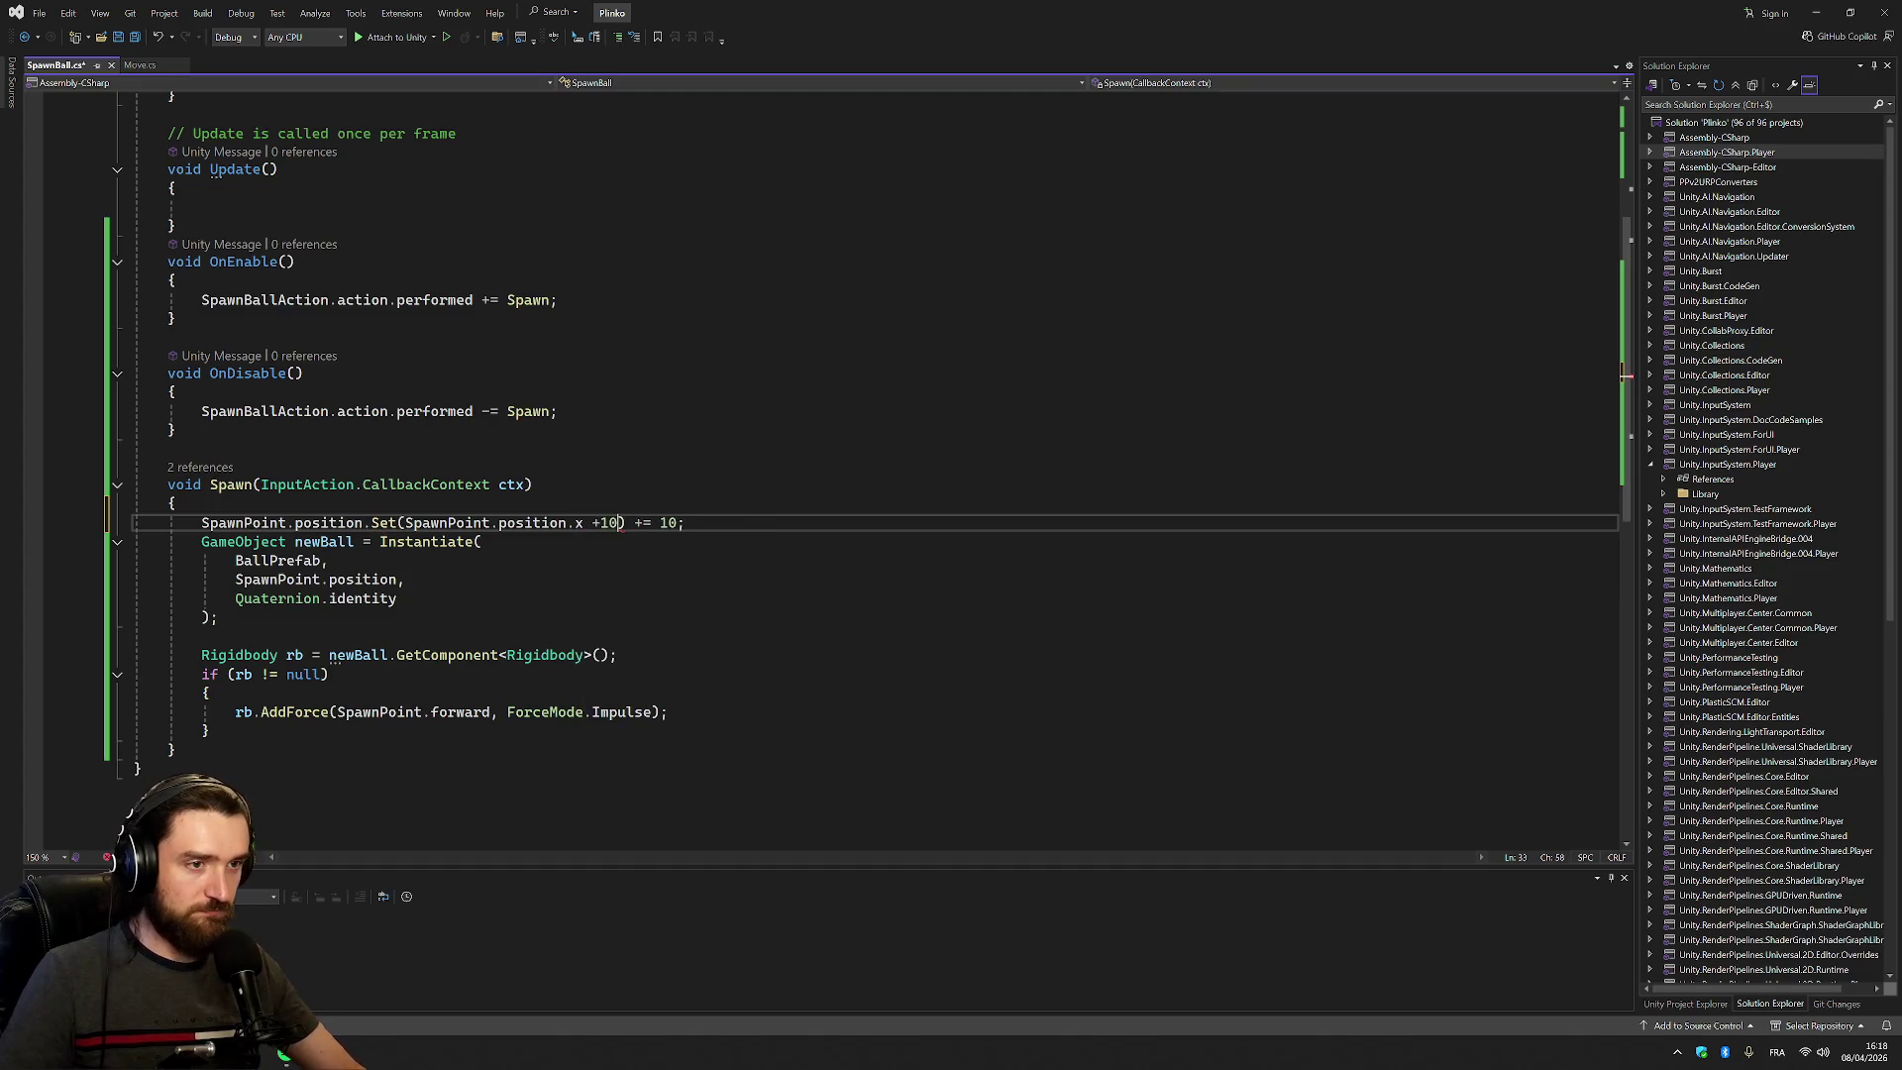
key("Left")
key("Left")
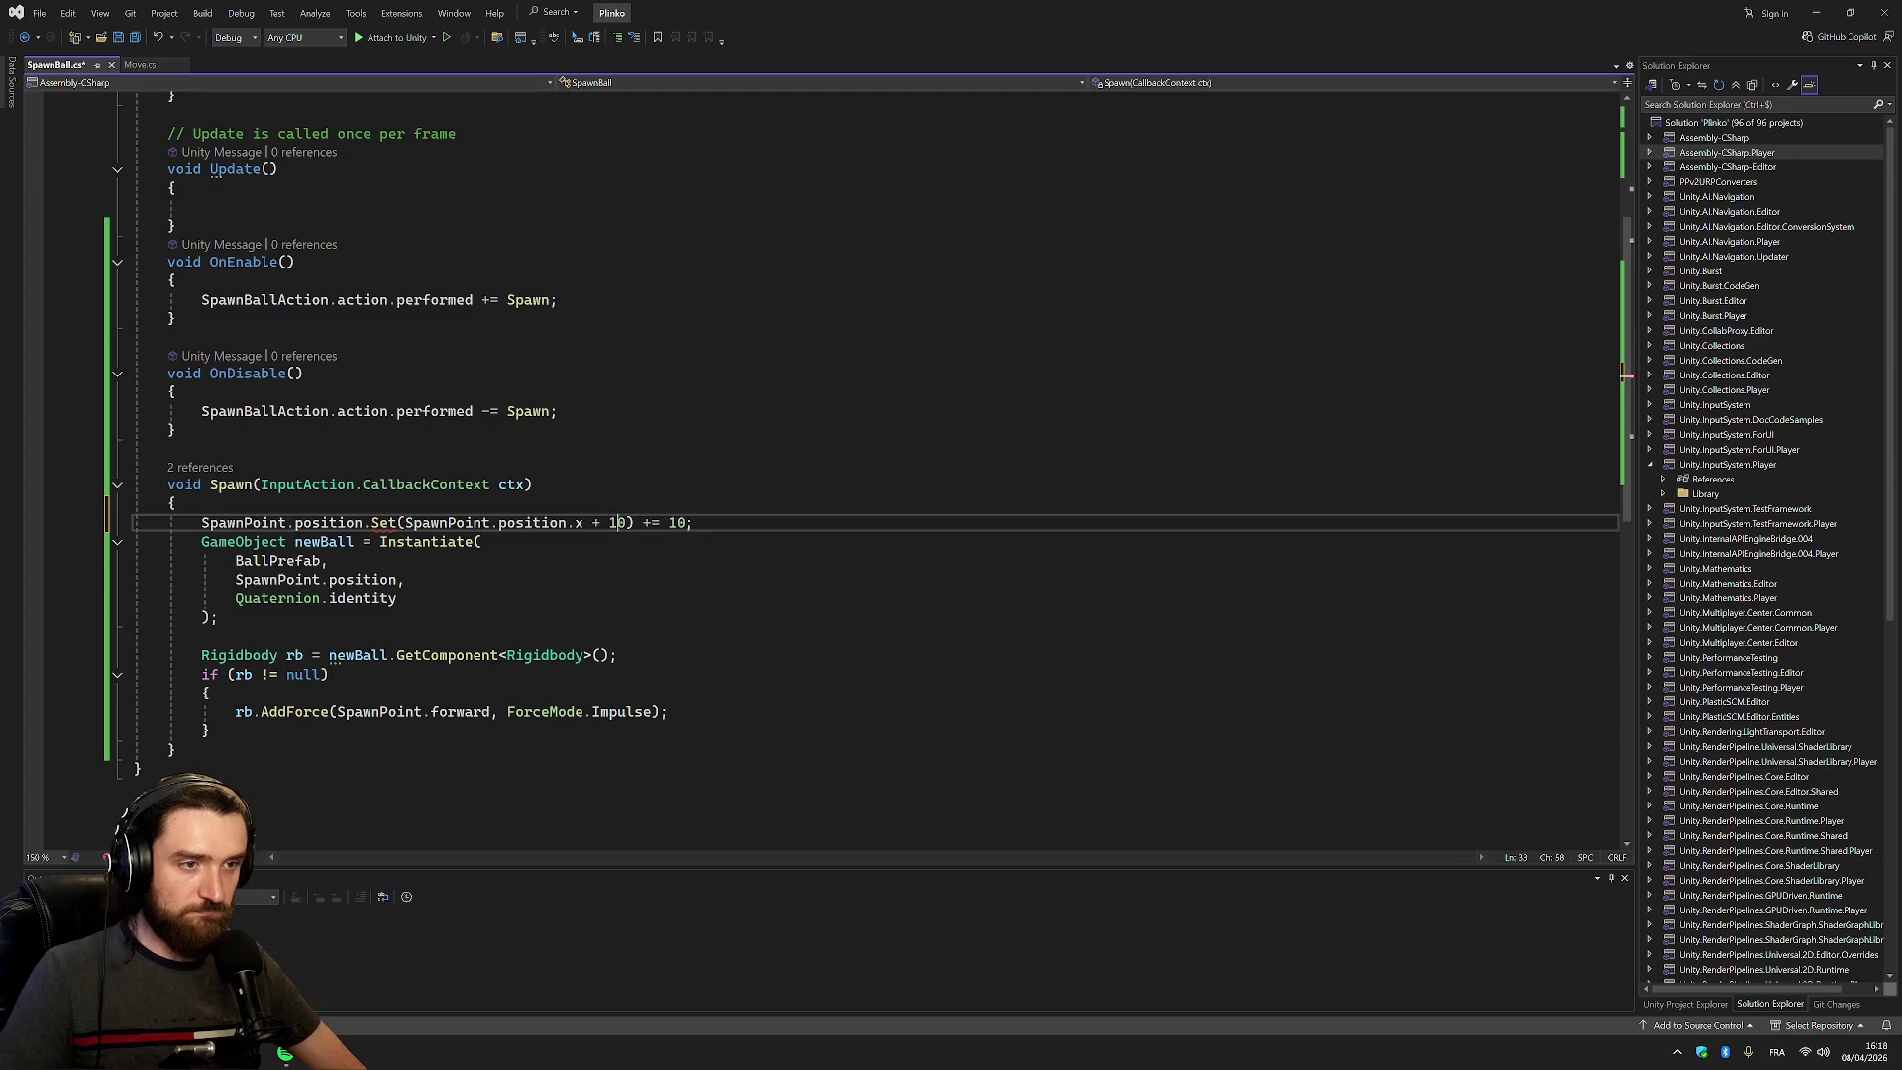
type(", SpawnPoint.position.")
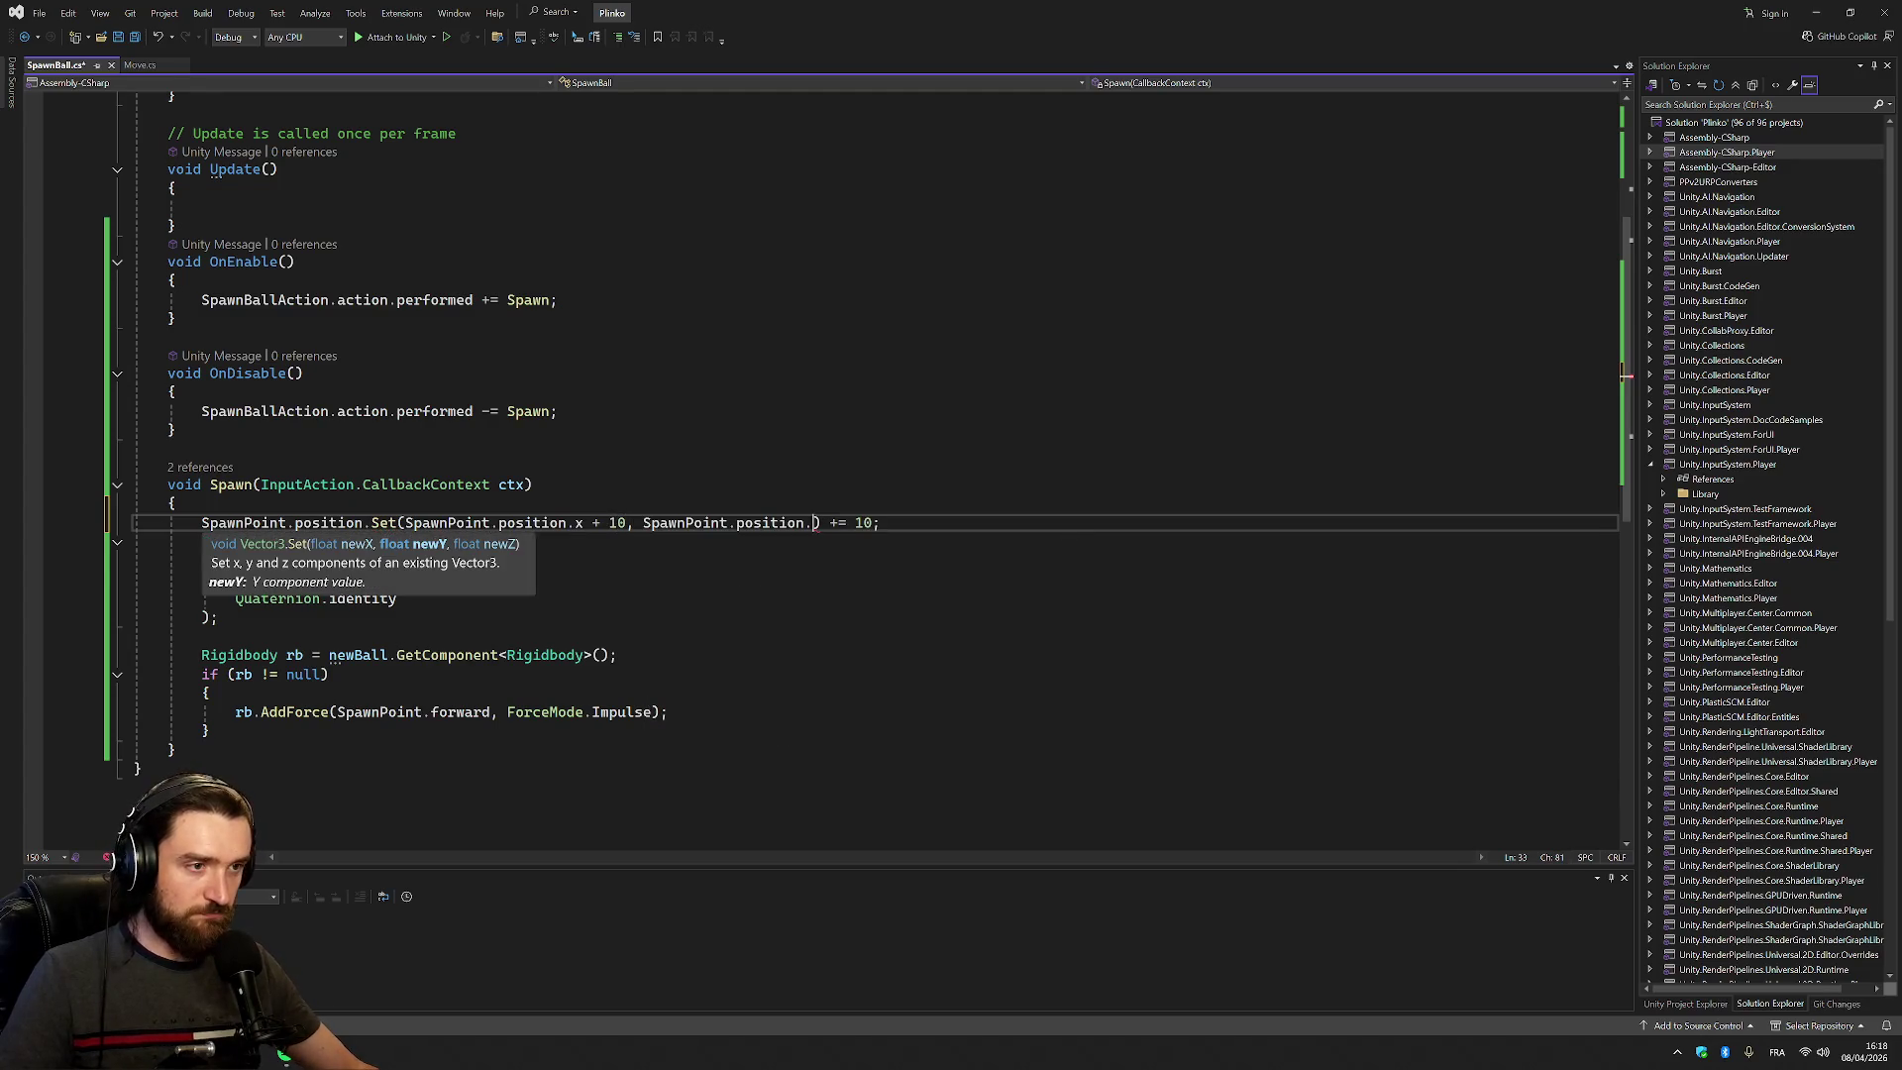
type("y, ")
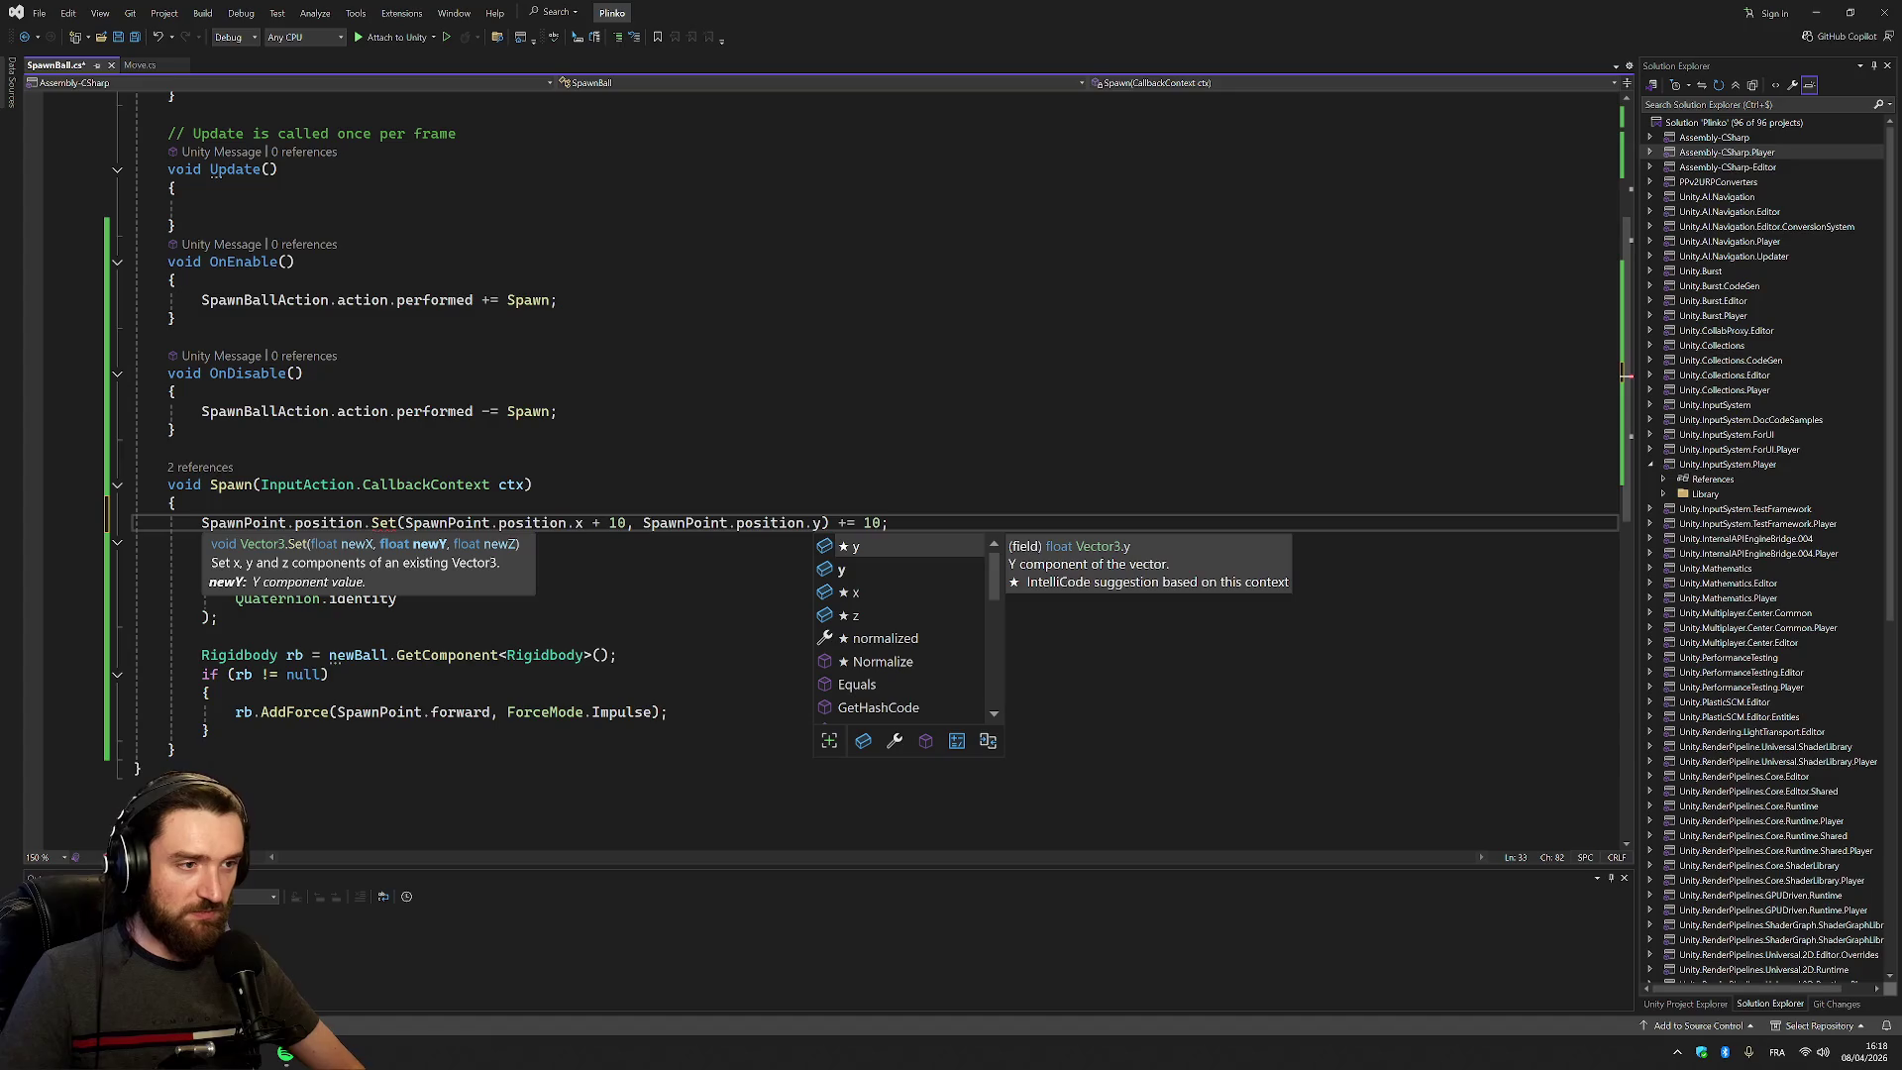
type("SpawnPoint.position.z")
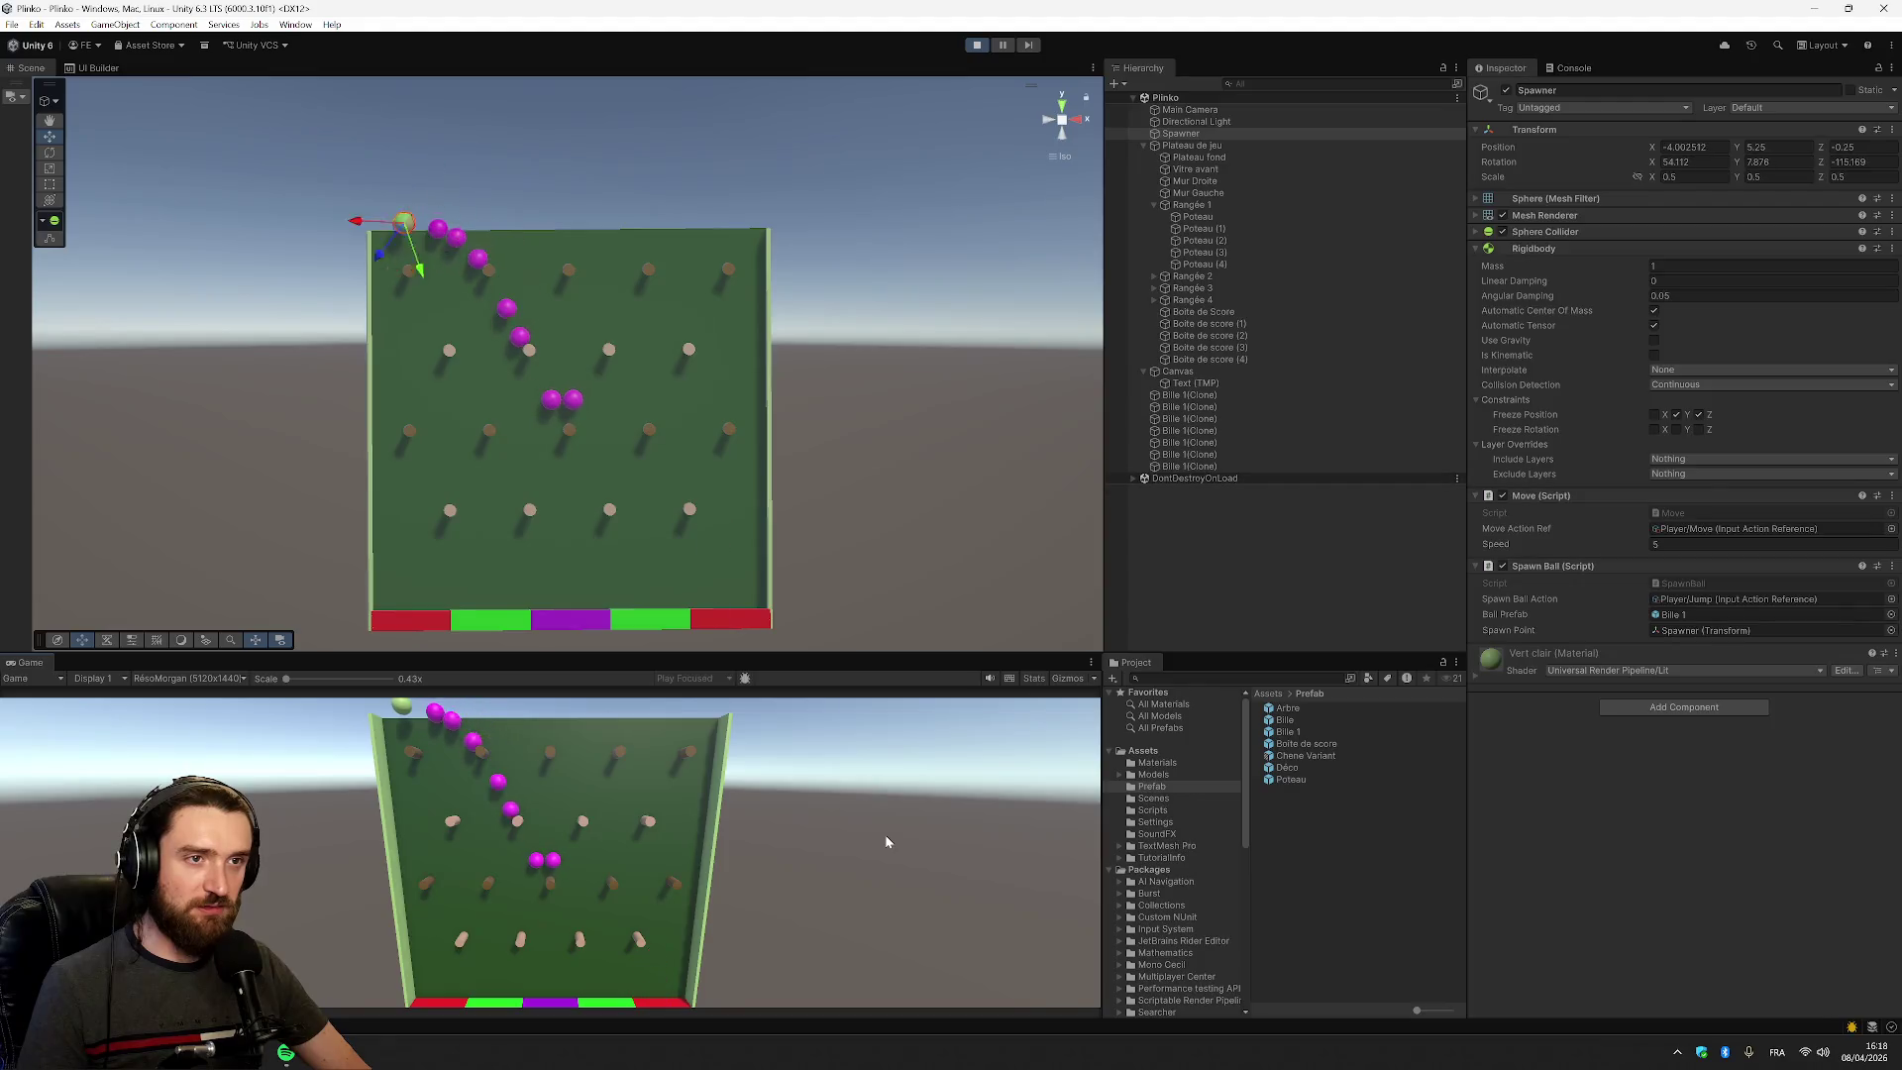
type("d")
Slide the Spawner left and right with A/D, drop balls with Space, then stop Play mode
key("space")
key("space")
key("space")
key("a")
key("d")
key("space")
key("space")
key("space")
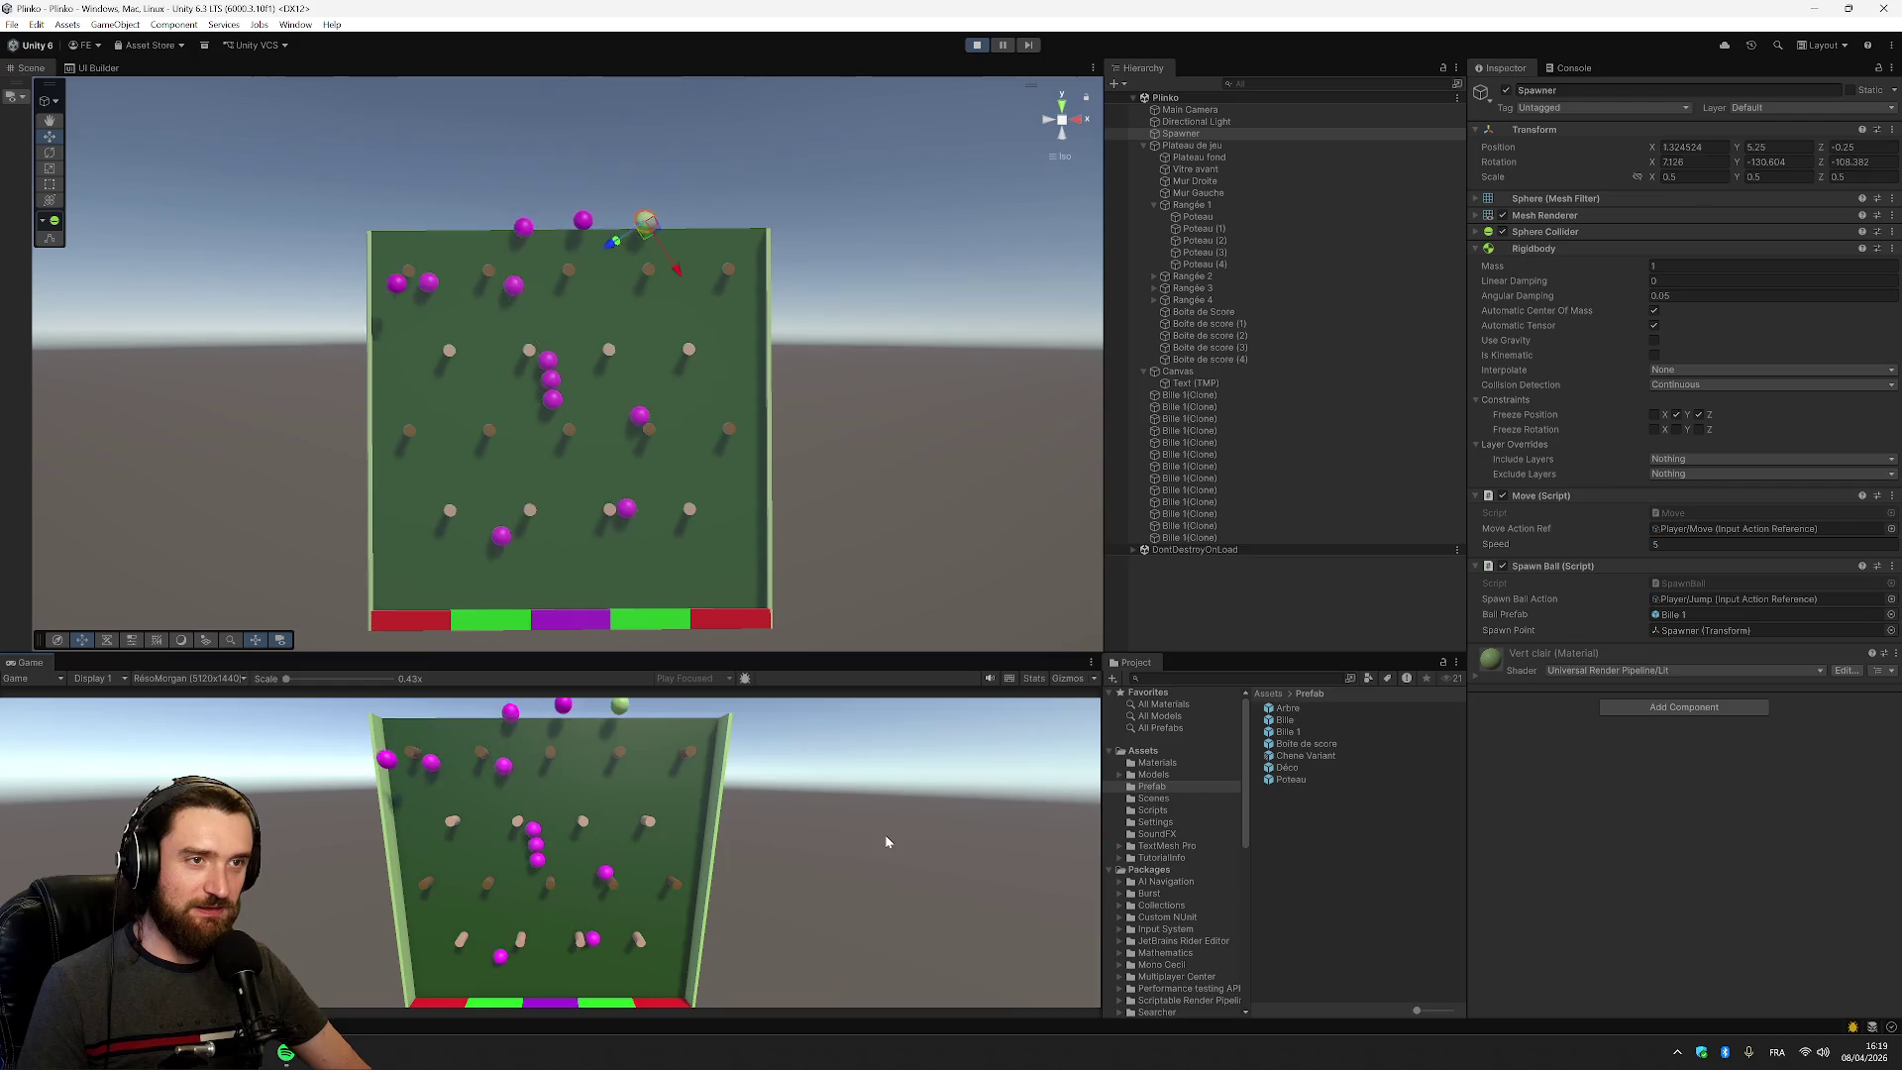
key("a")
key("a")
key("space")
key("d")
key("d")
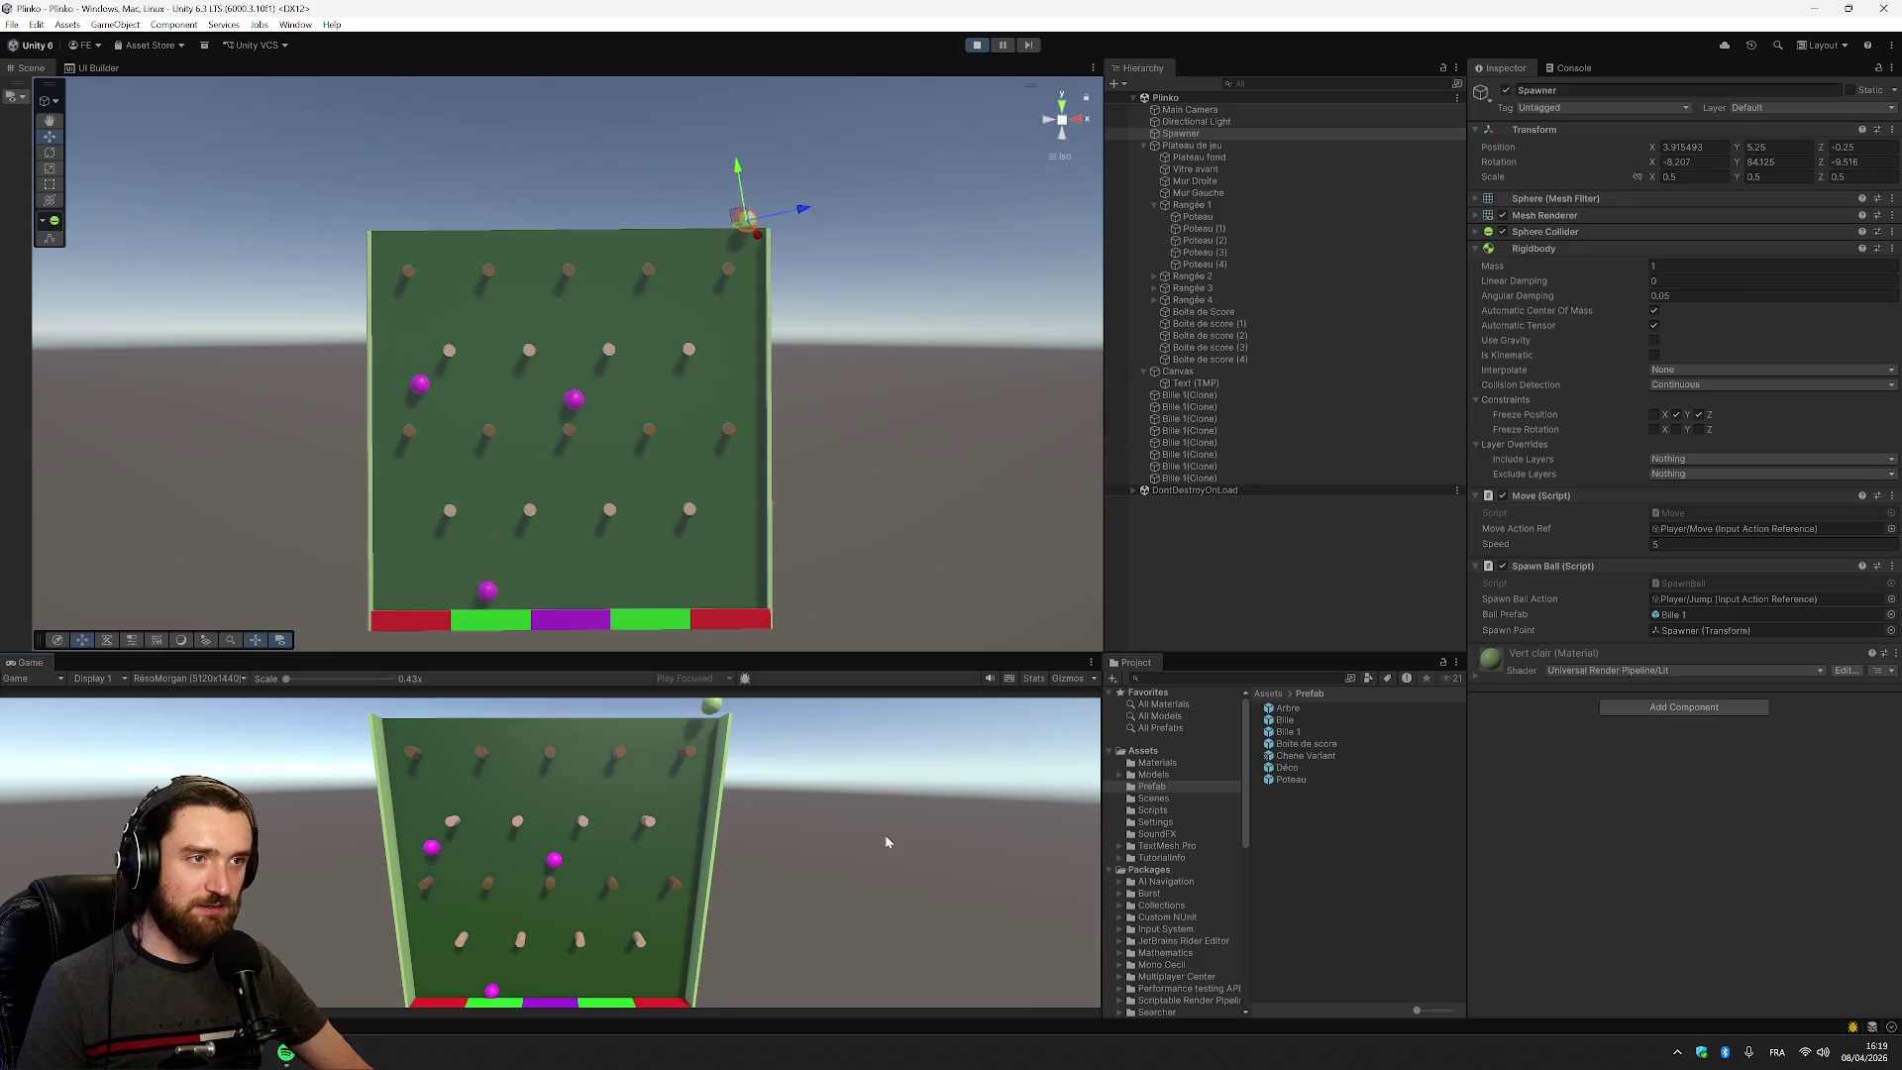
key("a")
key("space")
key("space")
key("space")
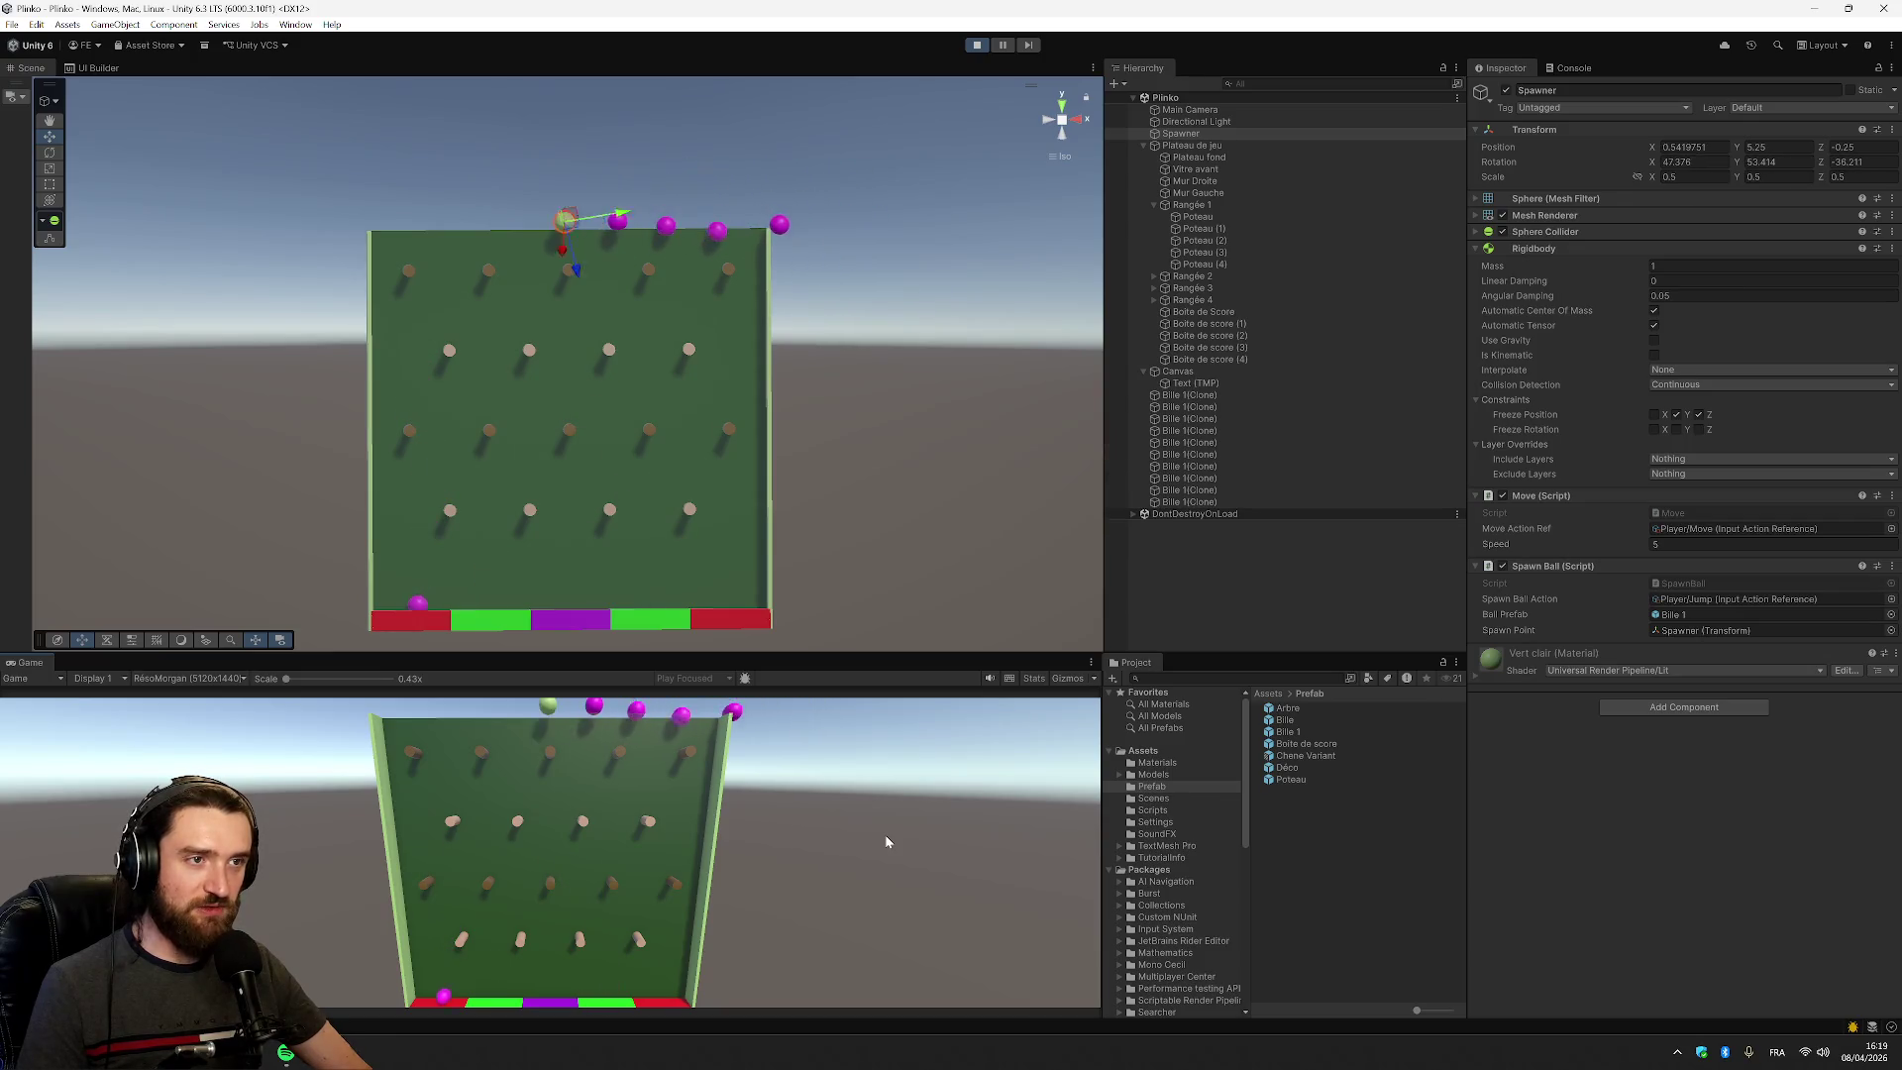
key("d")
key("space")
key("space")
key("space")
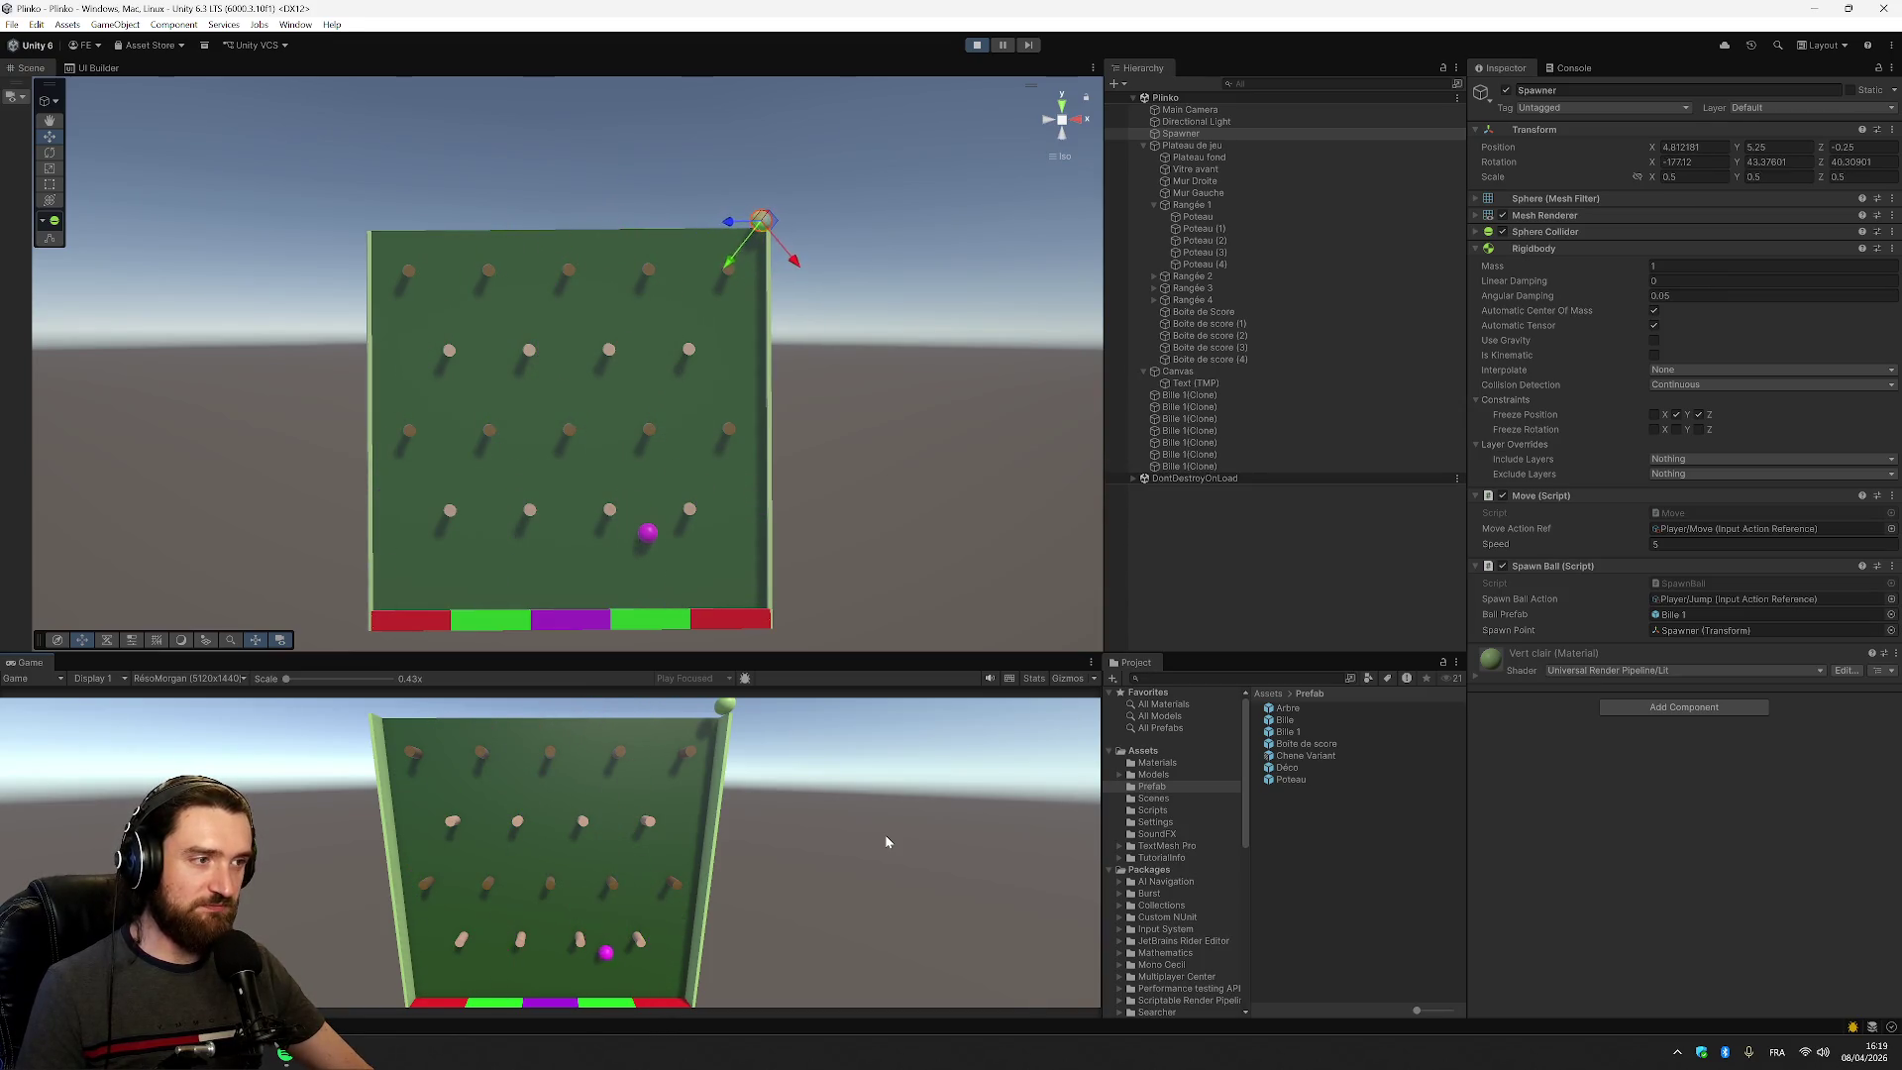
left_click(977, 45)
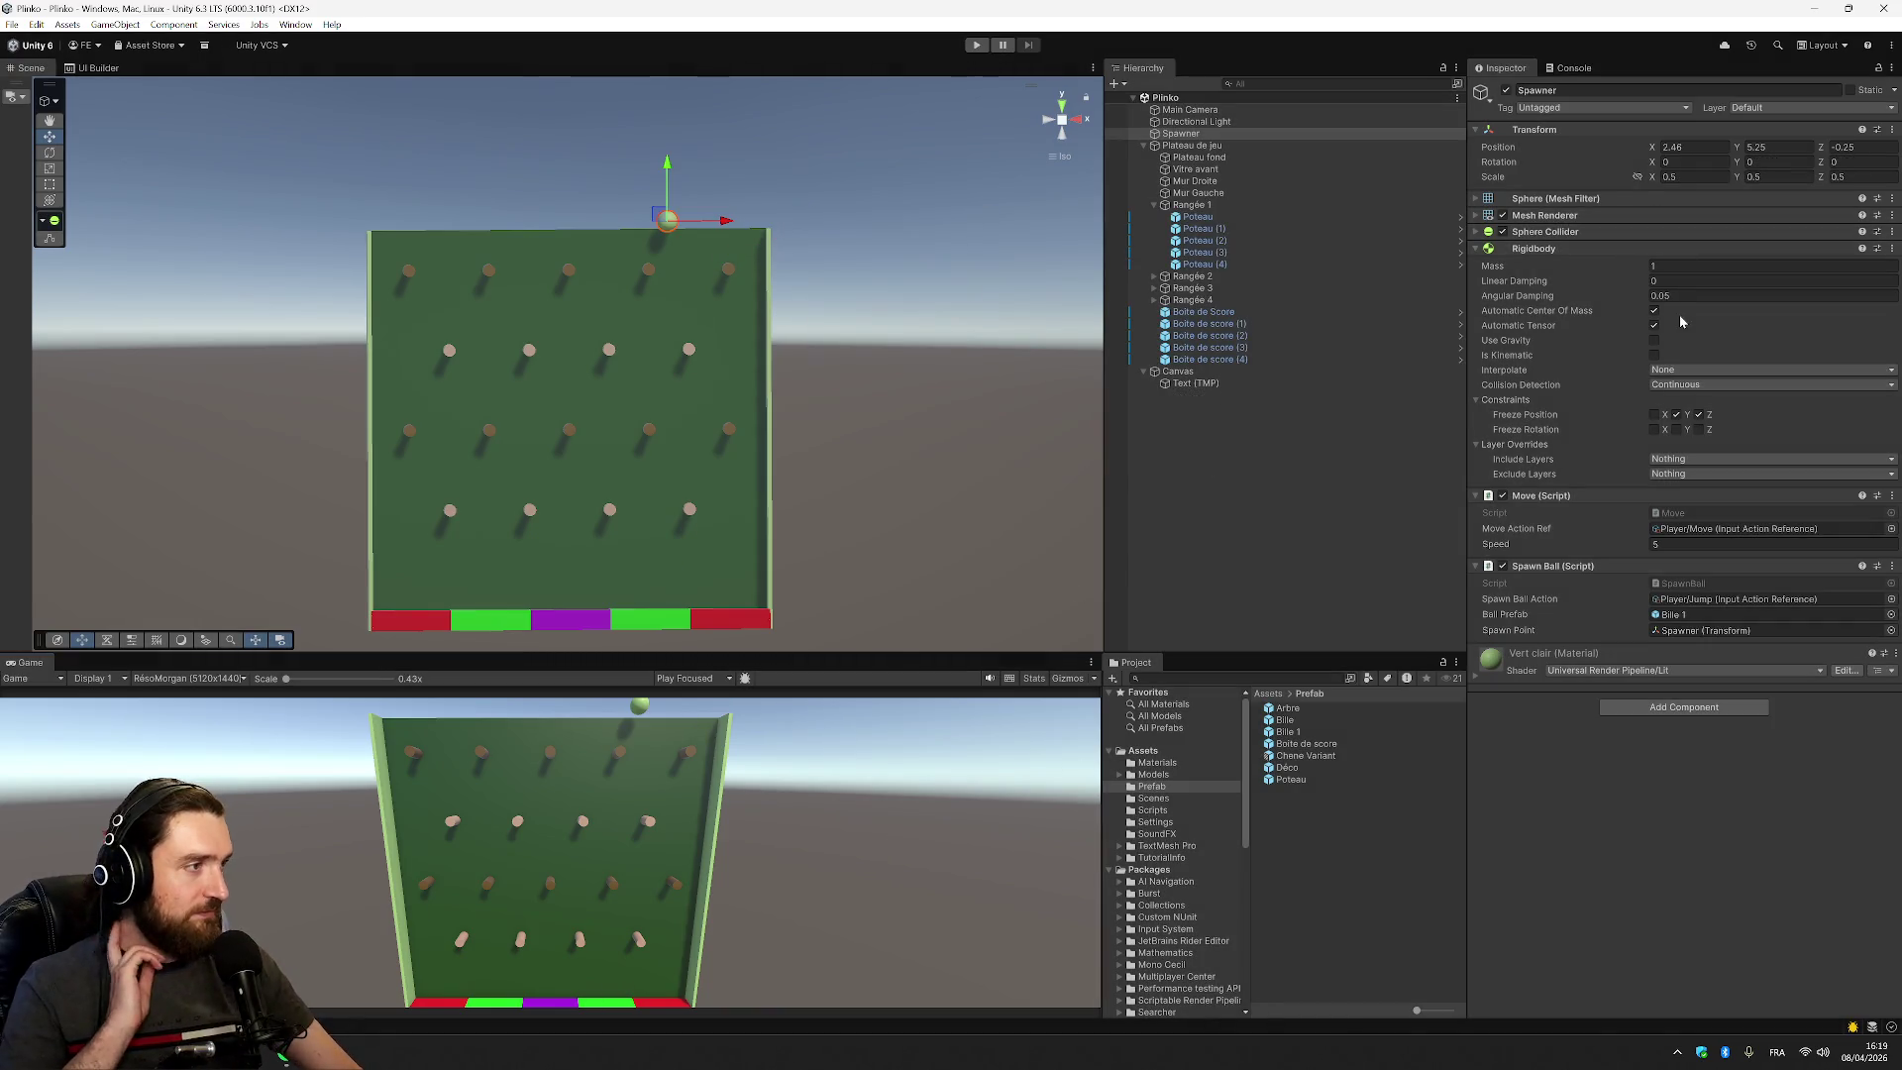
Set the Spawner's Position Y to 5.1 in the Inspector, then return to SpawnBall.cs
left_click(1653, 340)
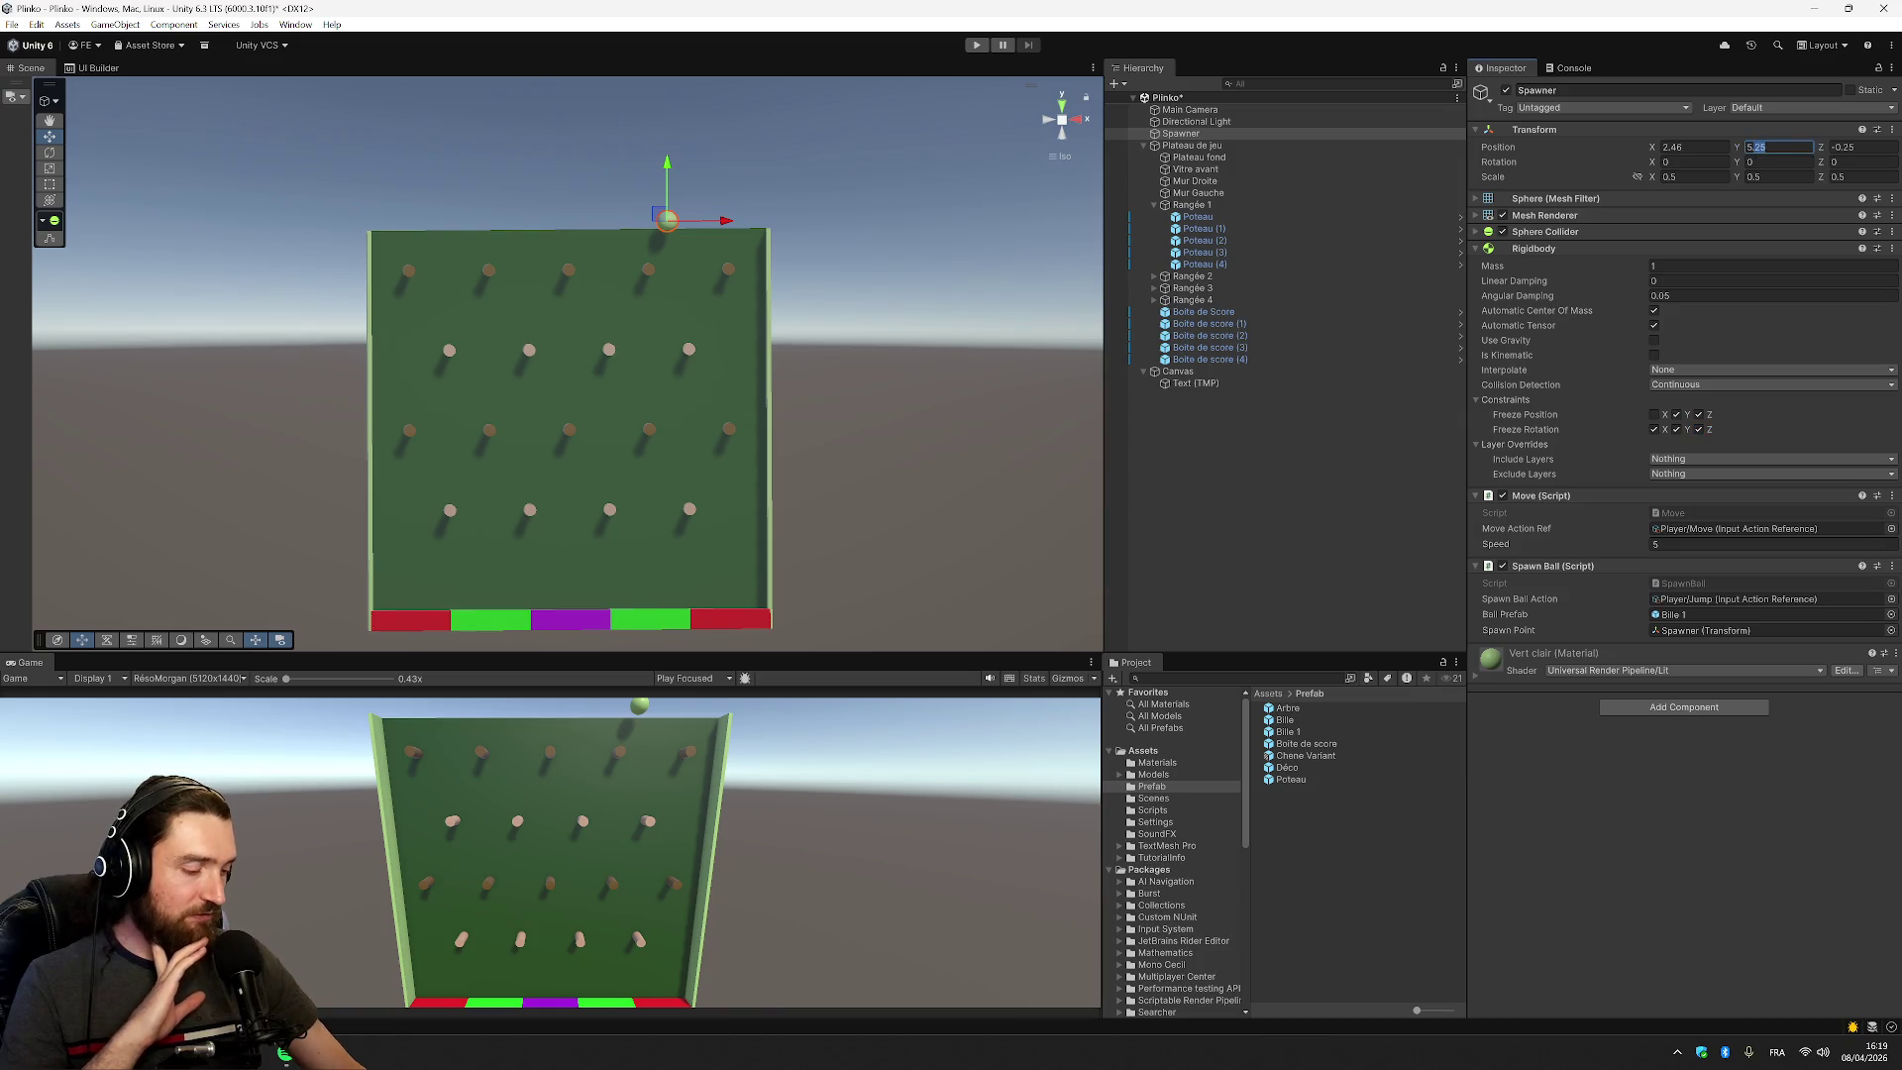
type("5.1")
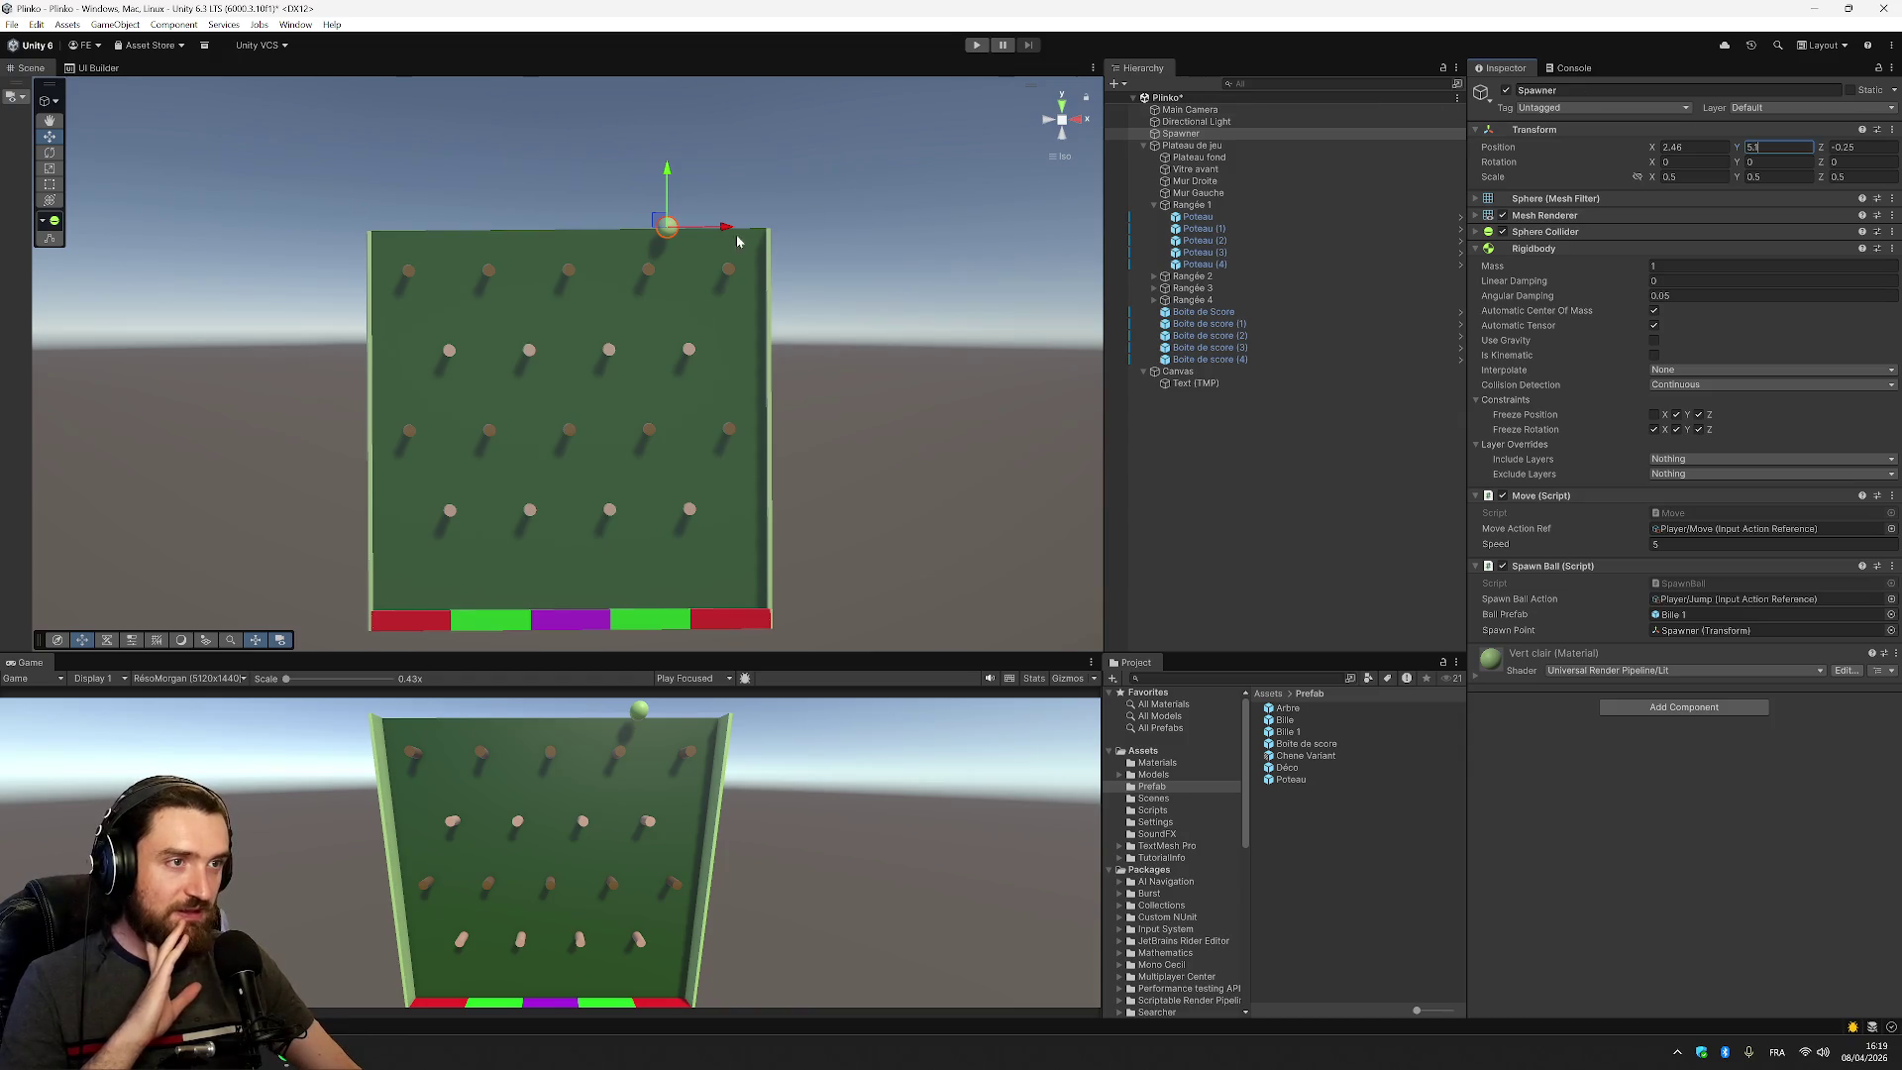
left_click(1720, 875)
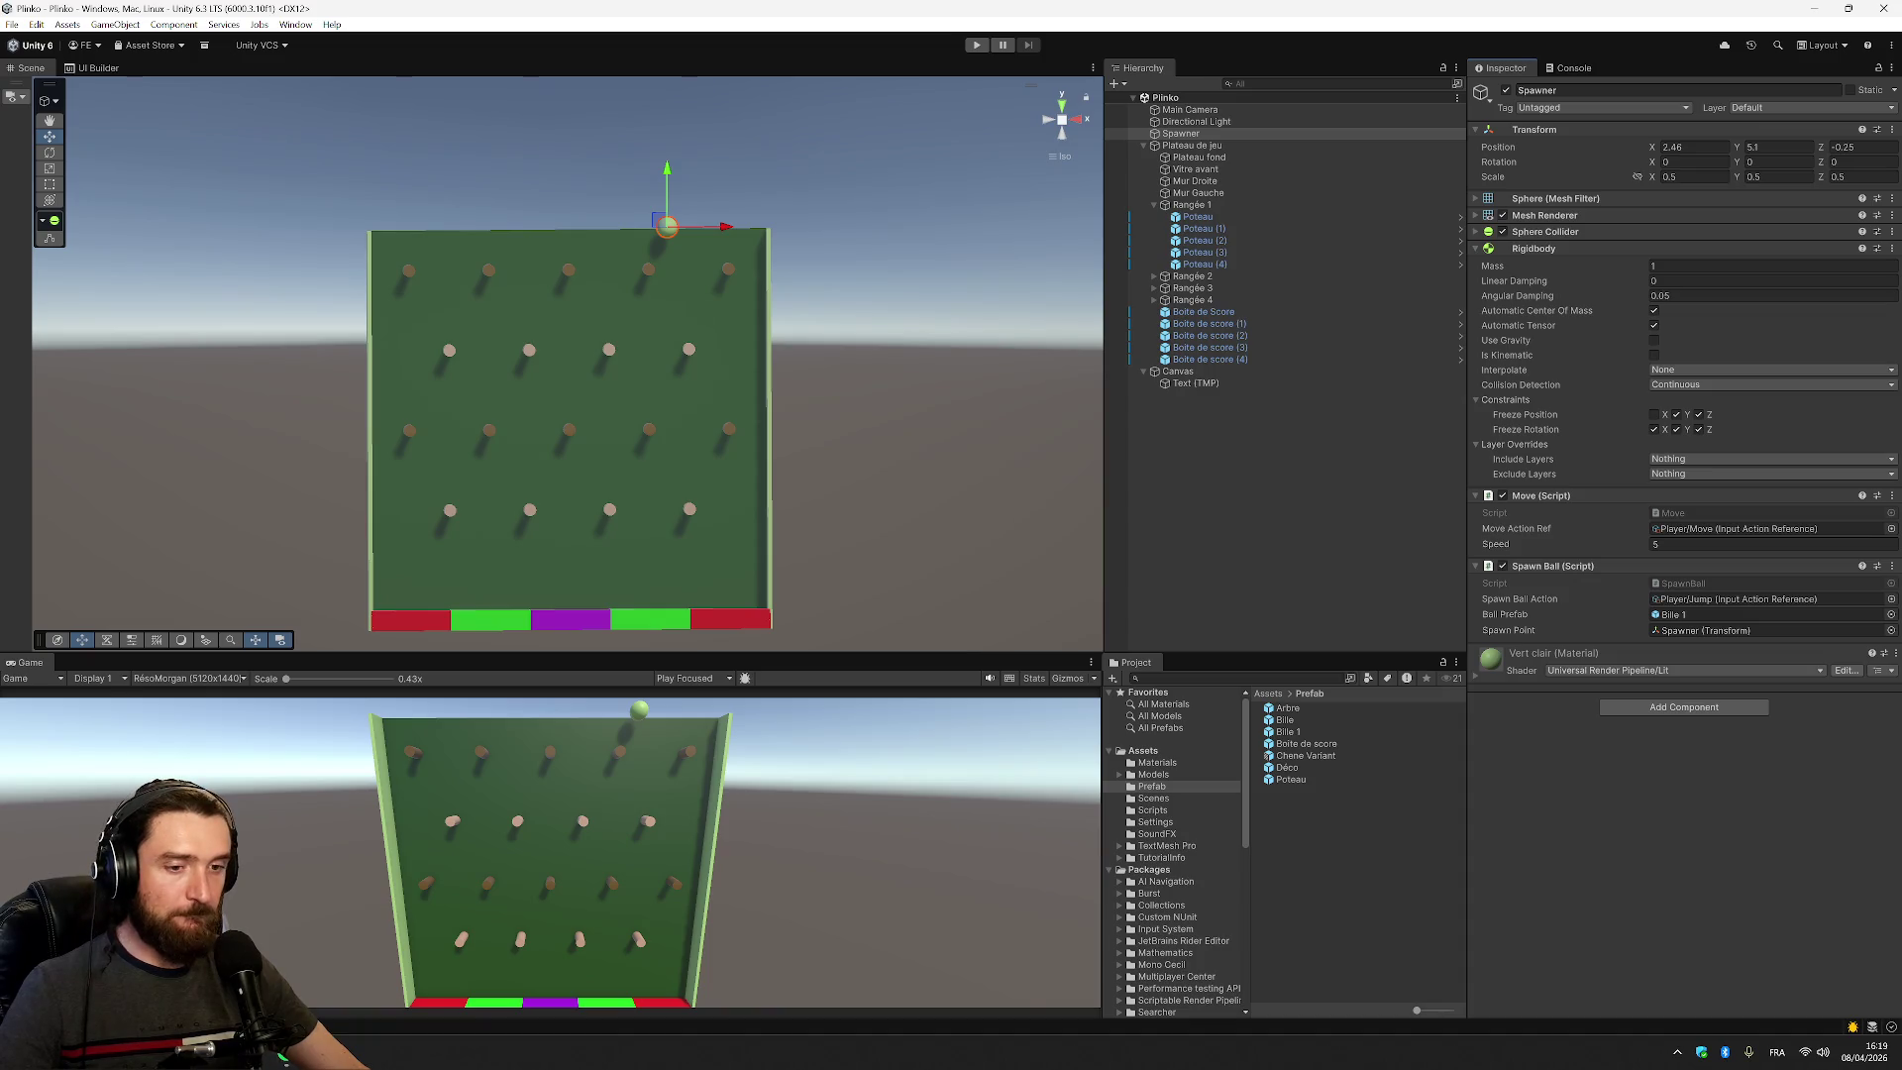
key("alt+Tab")
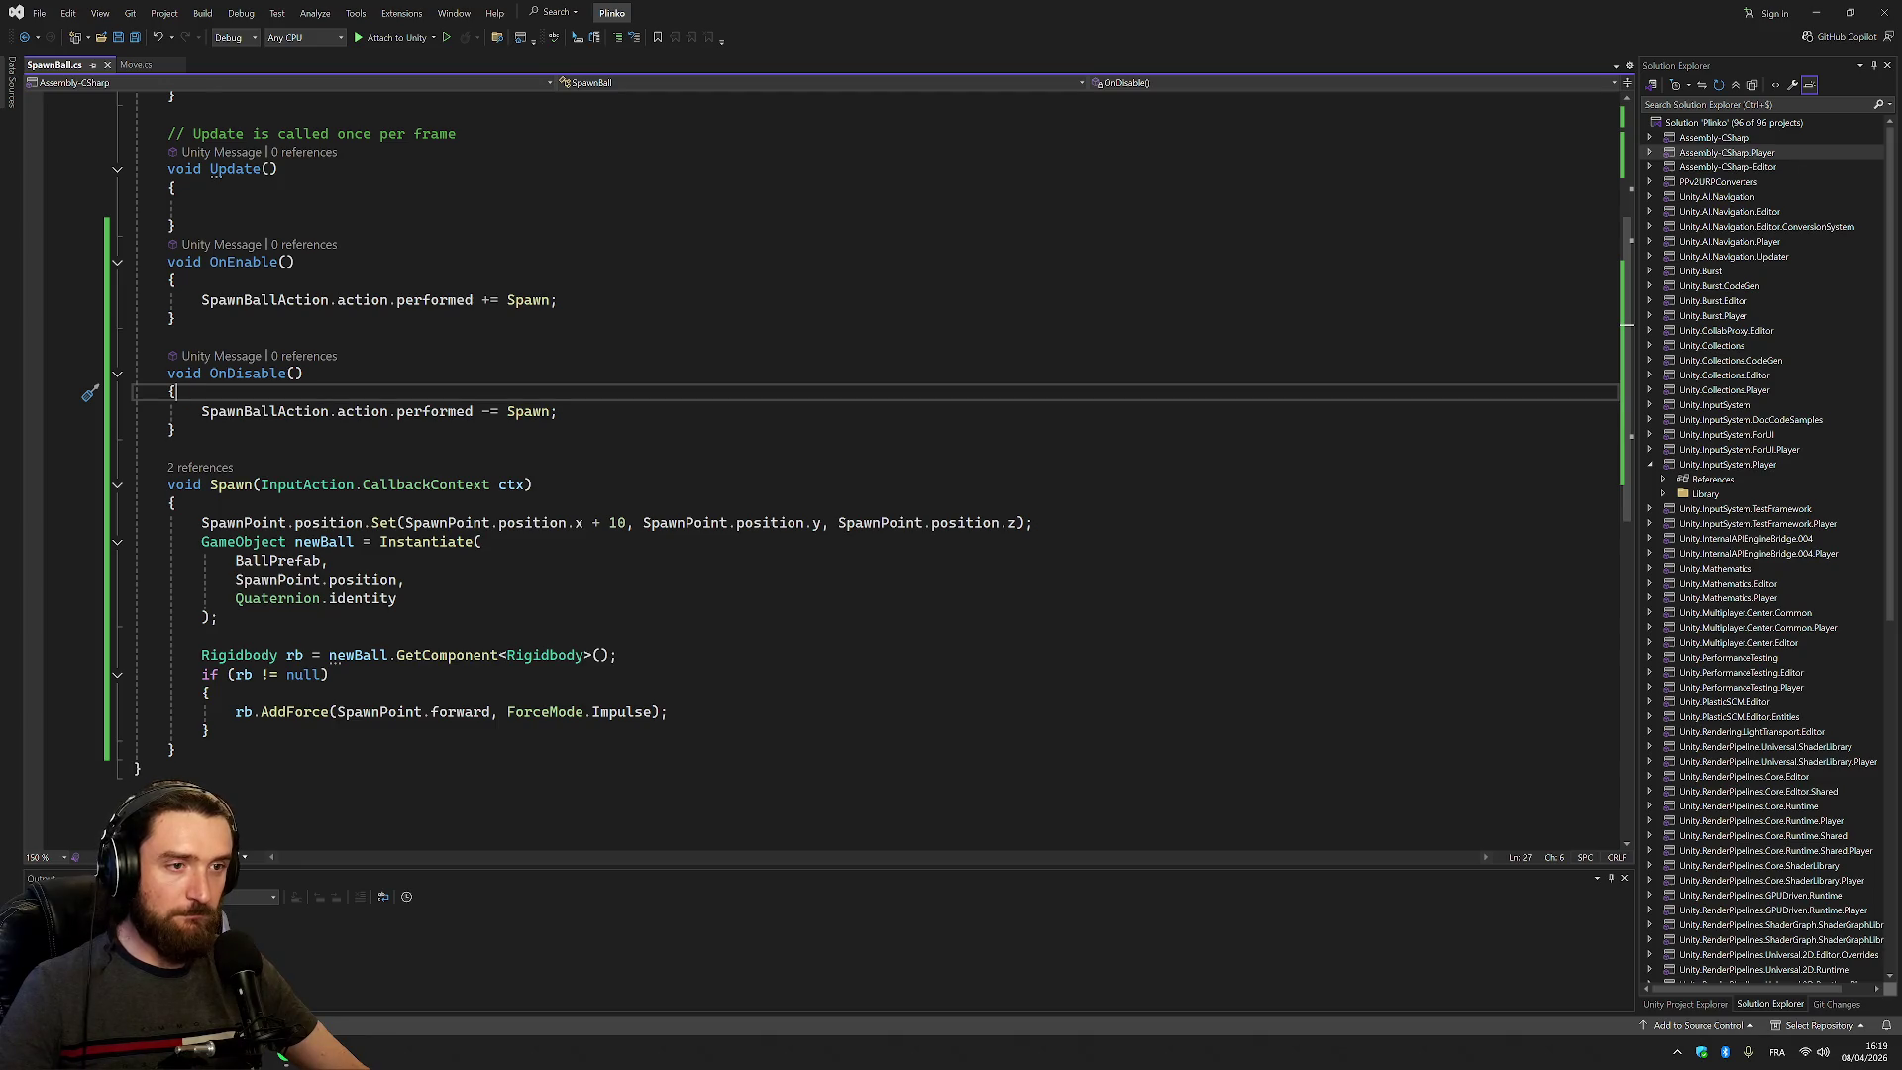
Move the + 10 offset from position.x to position.y in the Set call and save
mouse_move(627, 522)
left_mouse_down()
mouse_move(203, 522)
mouse_move(584, 522)
left_mouse_up()
key("ctrl+c")
key("BackSpace")
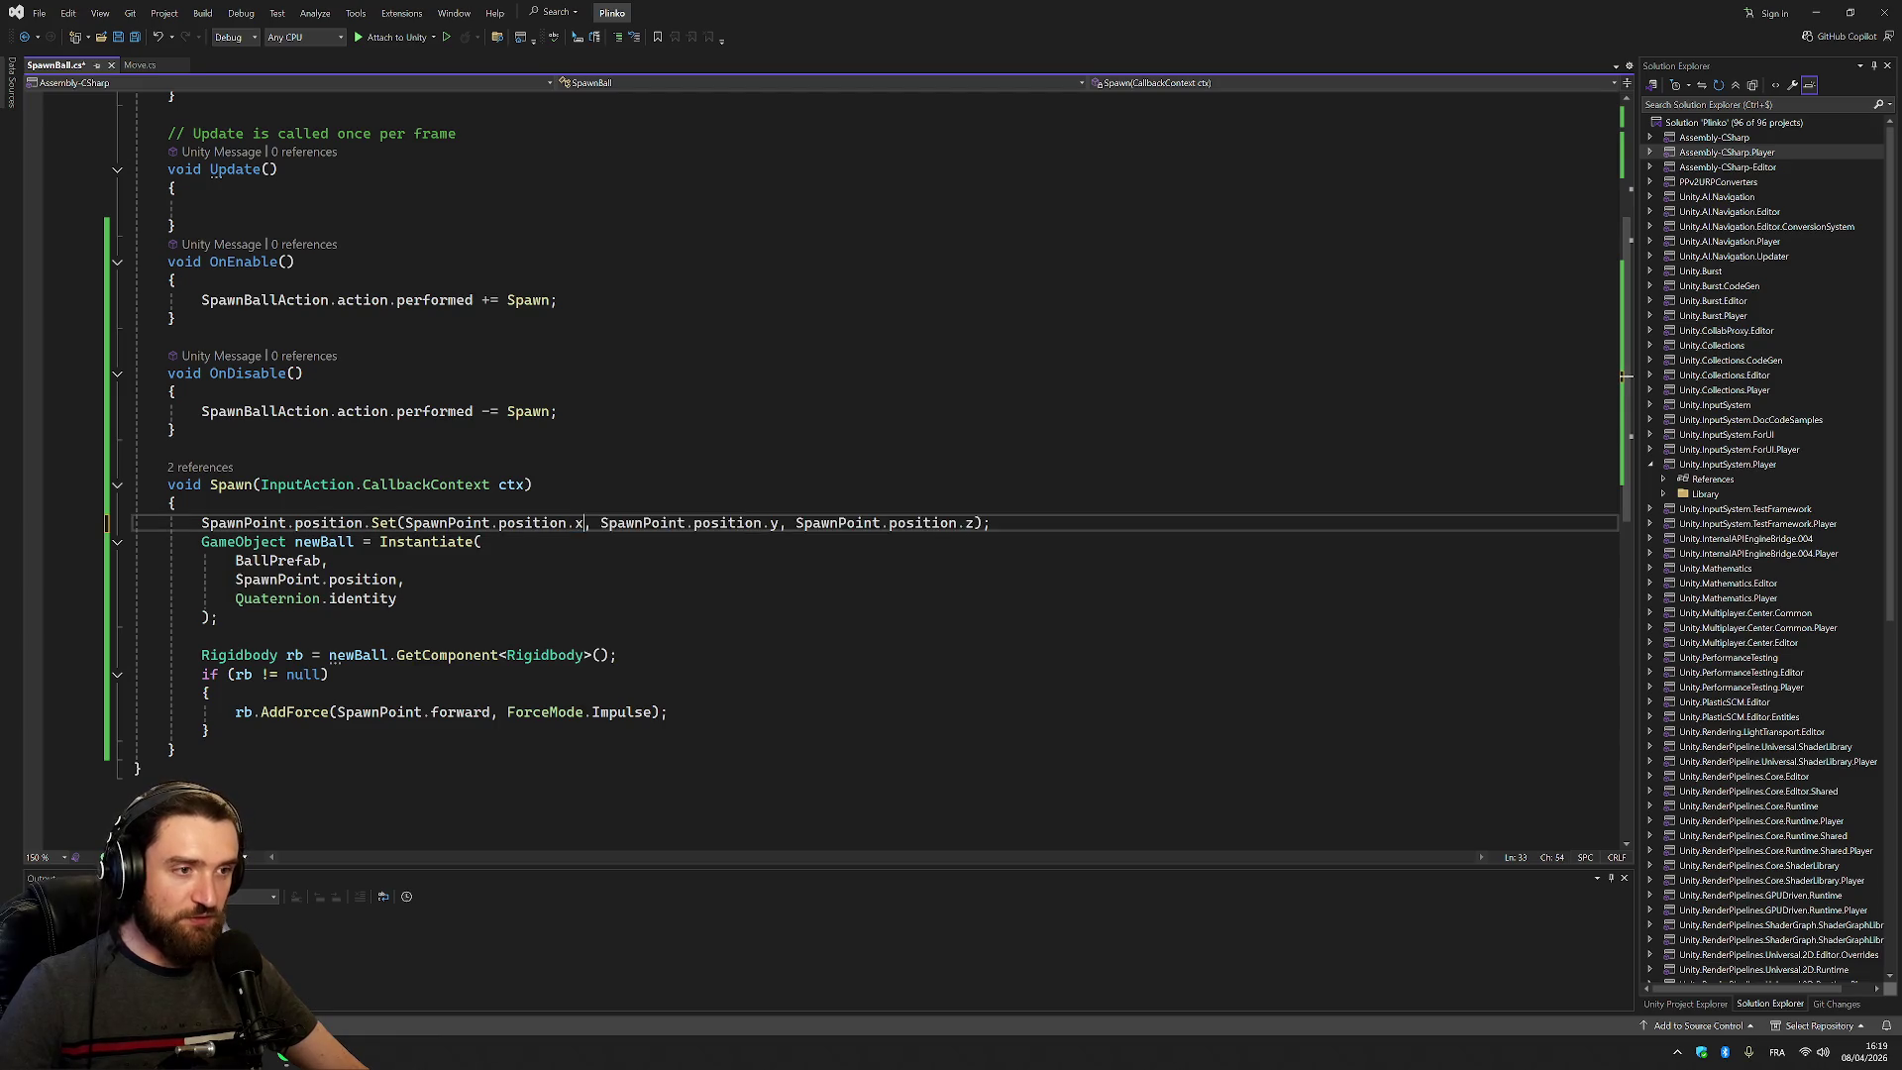
left_click(778, 522)
key("ctrl+v")
key("ctrl+s")
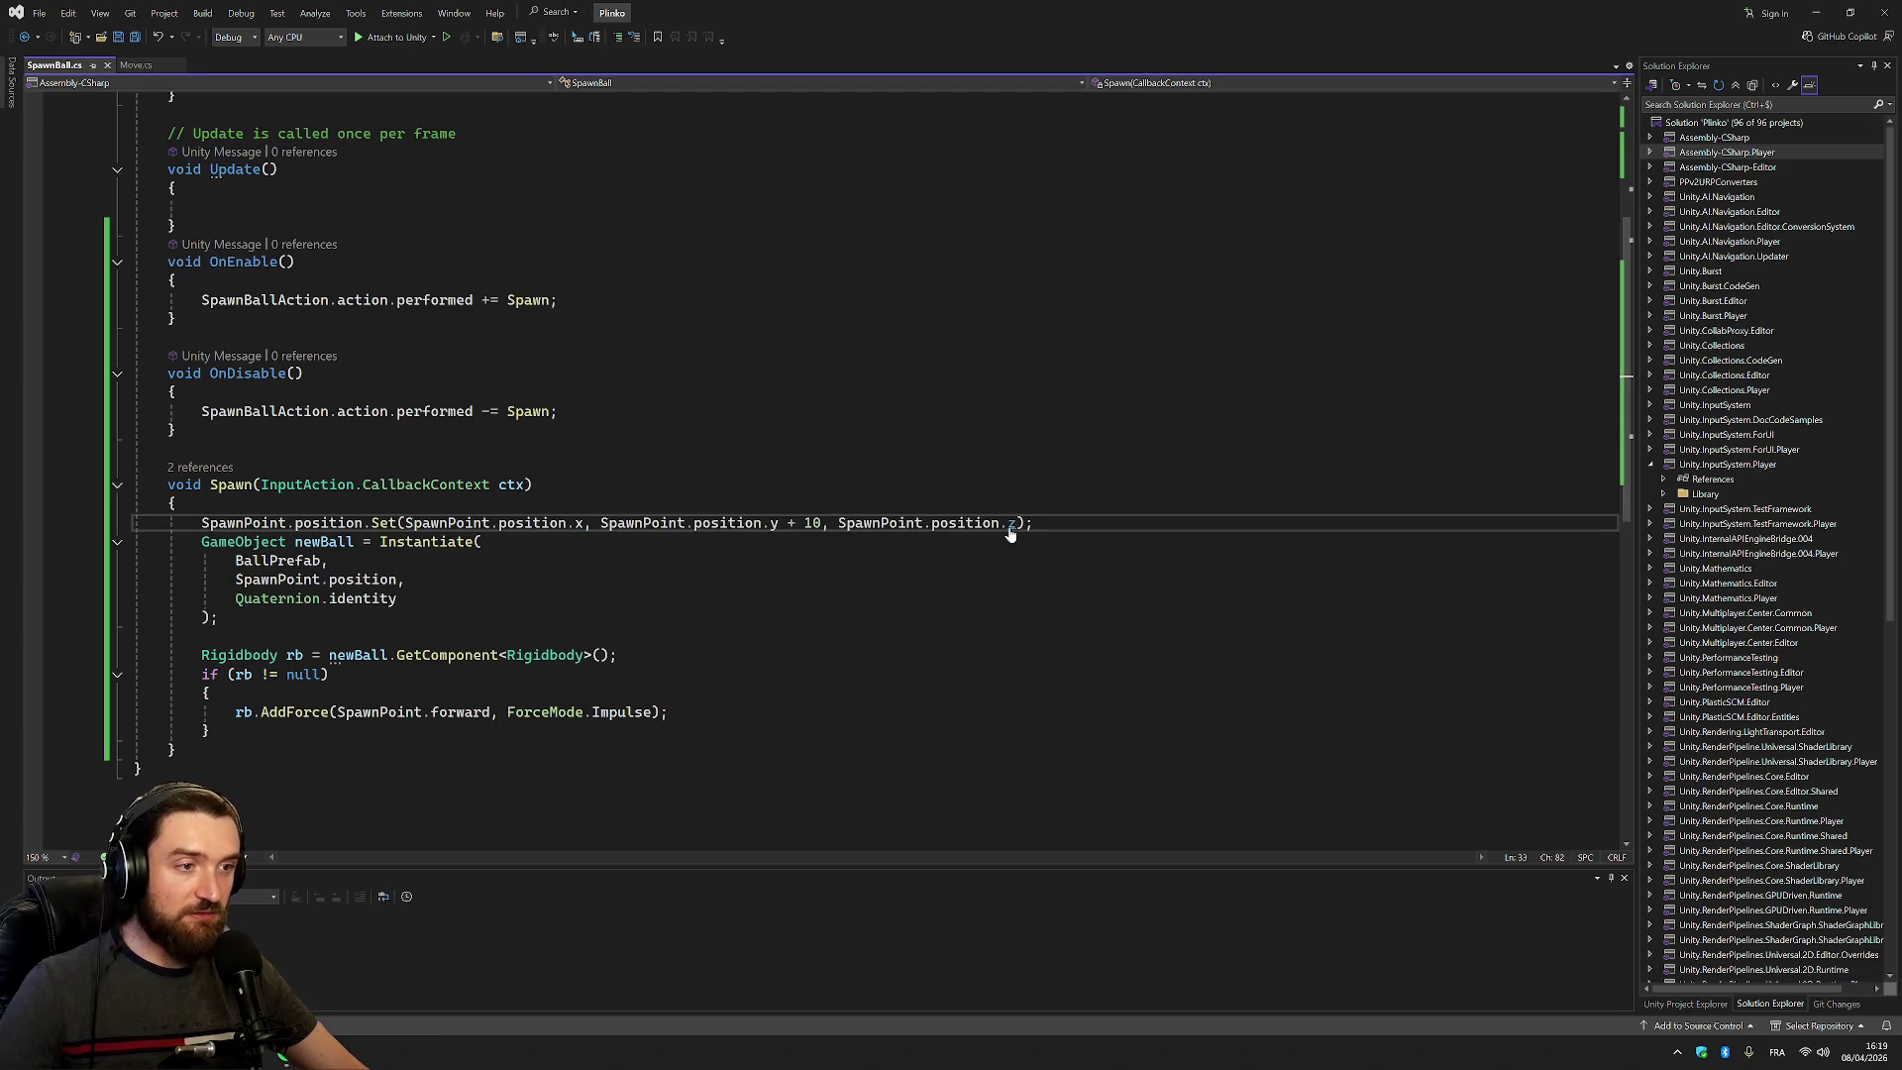
key("alt+Tab")
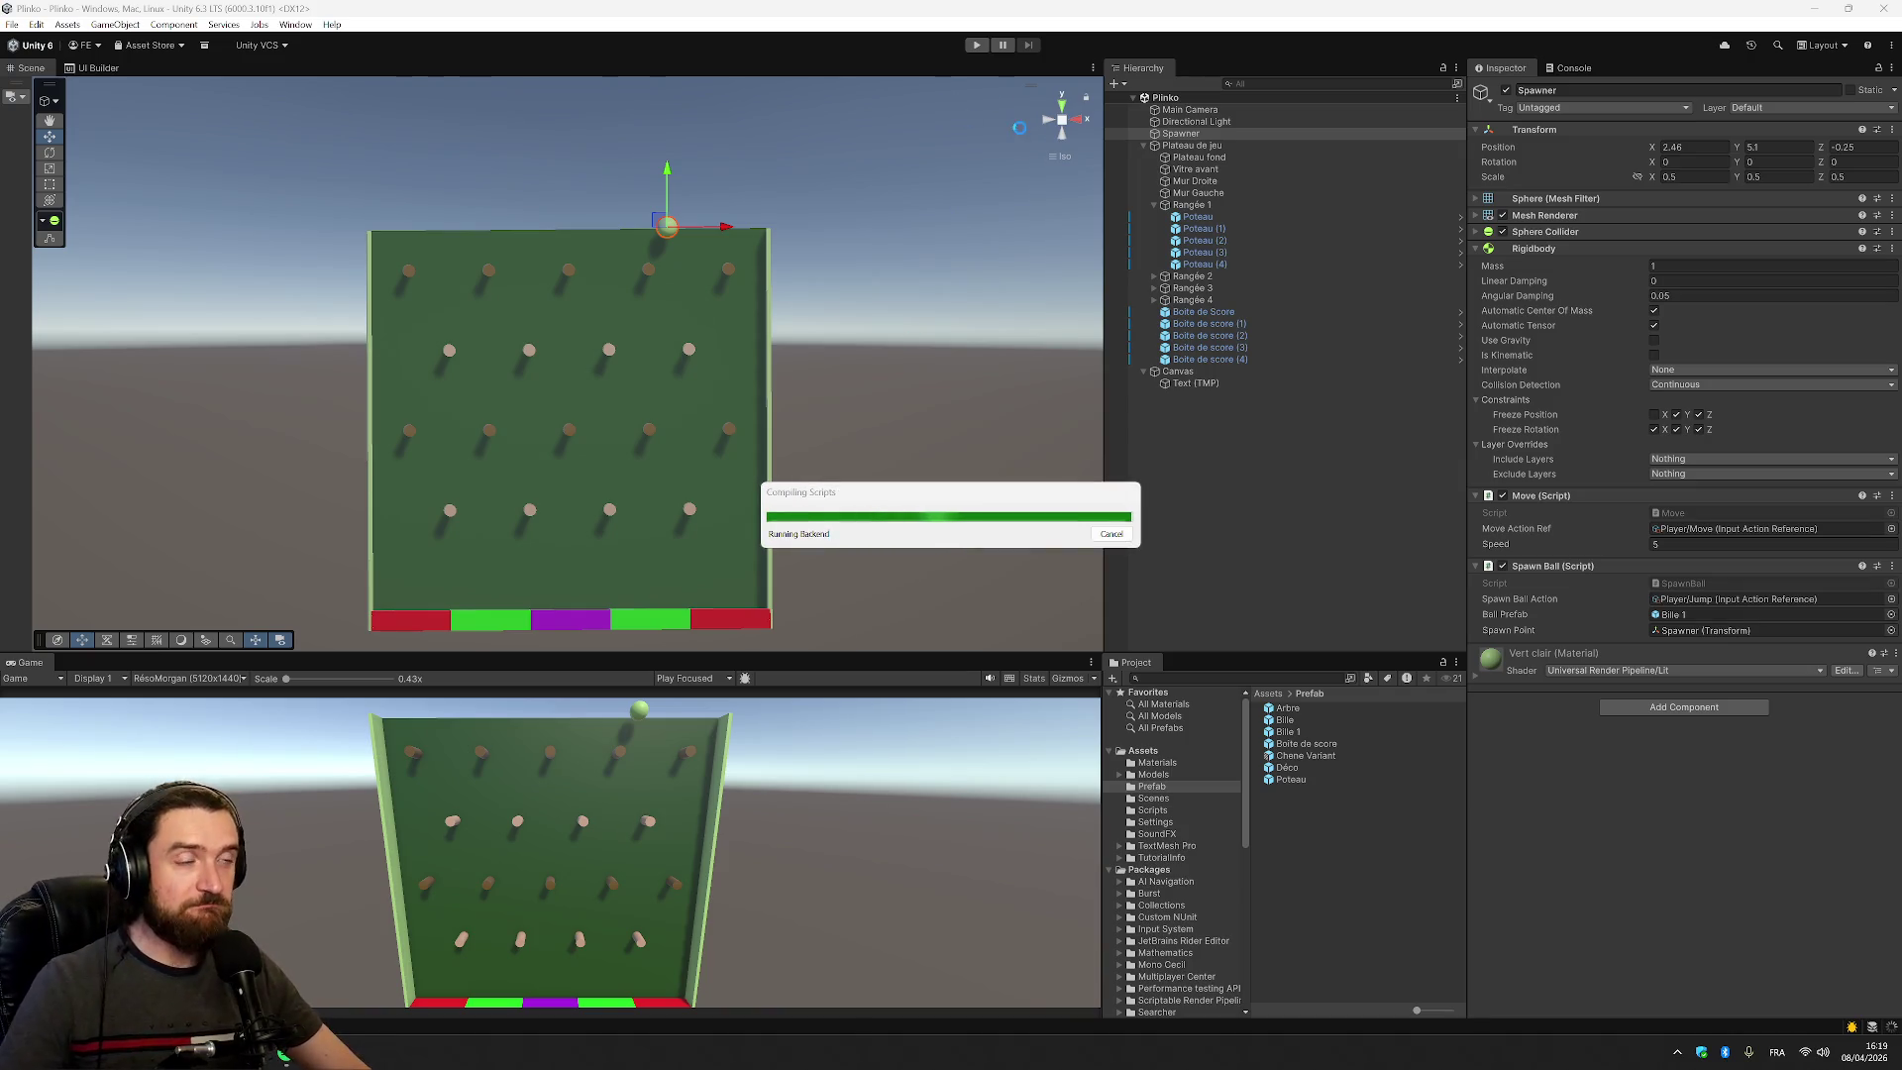
Play-test by moving the Spawner with the arrow keys and dropping balls with Space, then stop
left_click(976, 46)
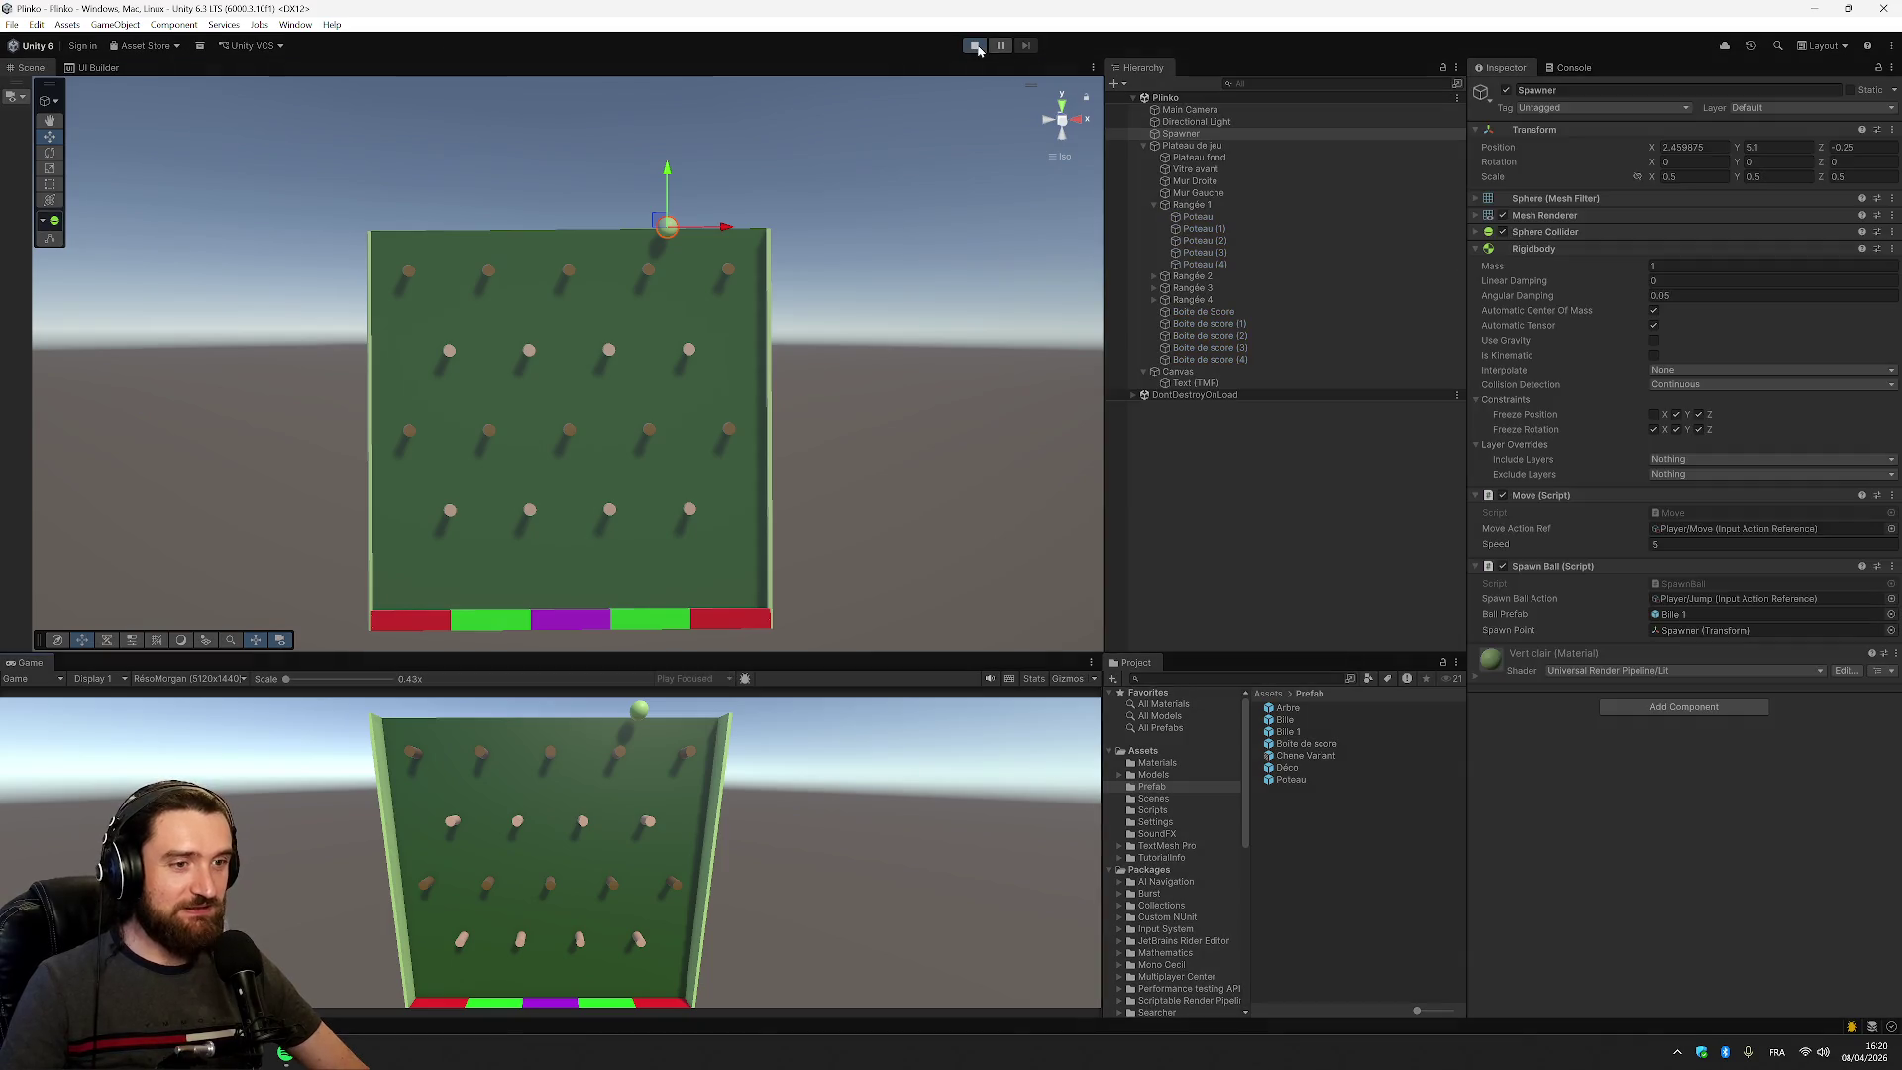
key("Left")
key("space")
key("space")
key("space")
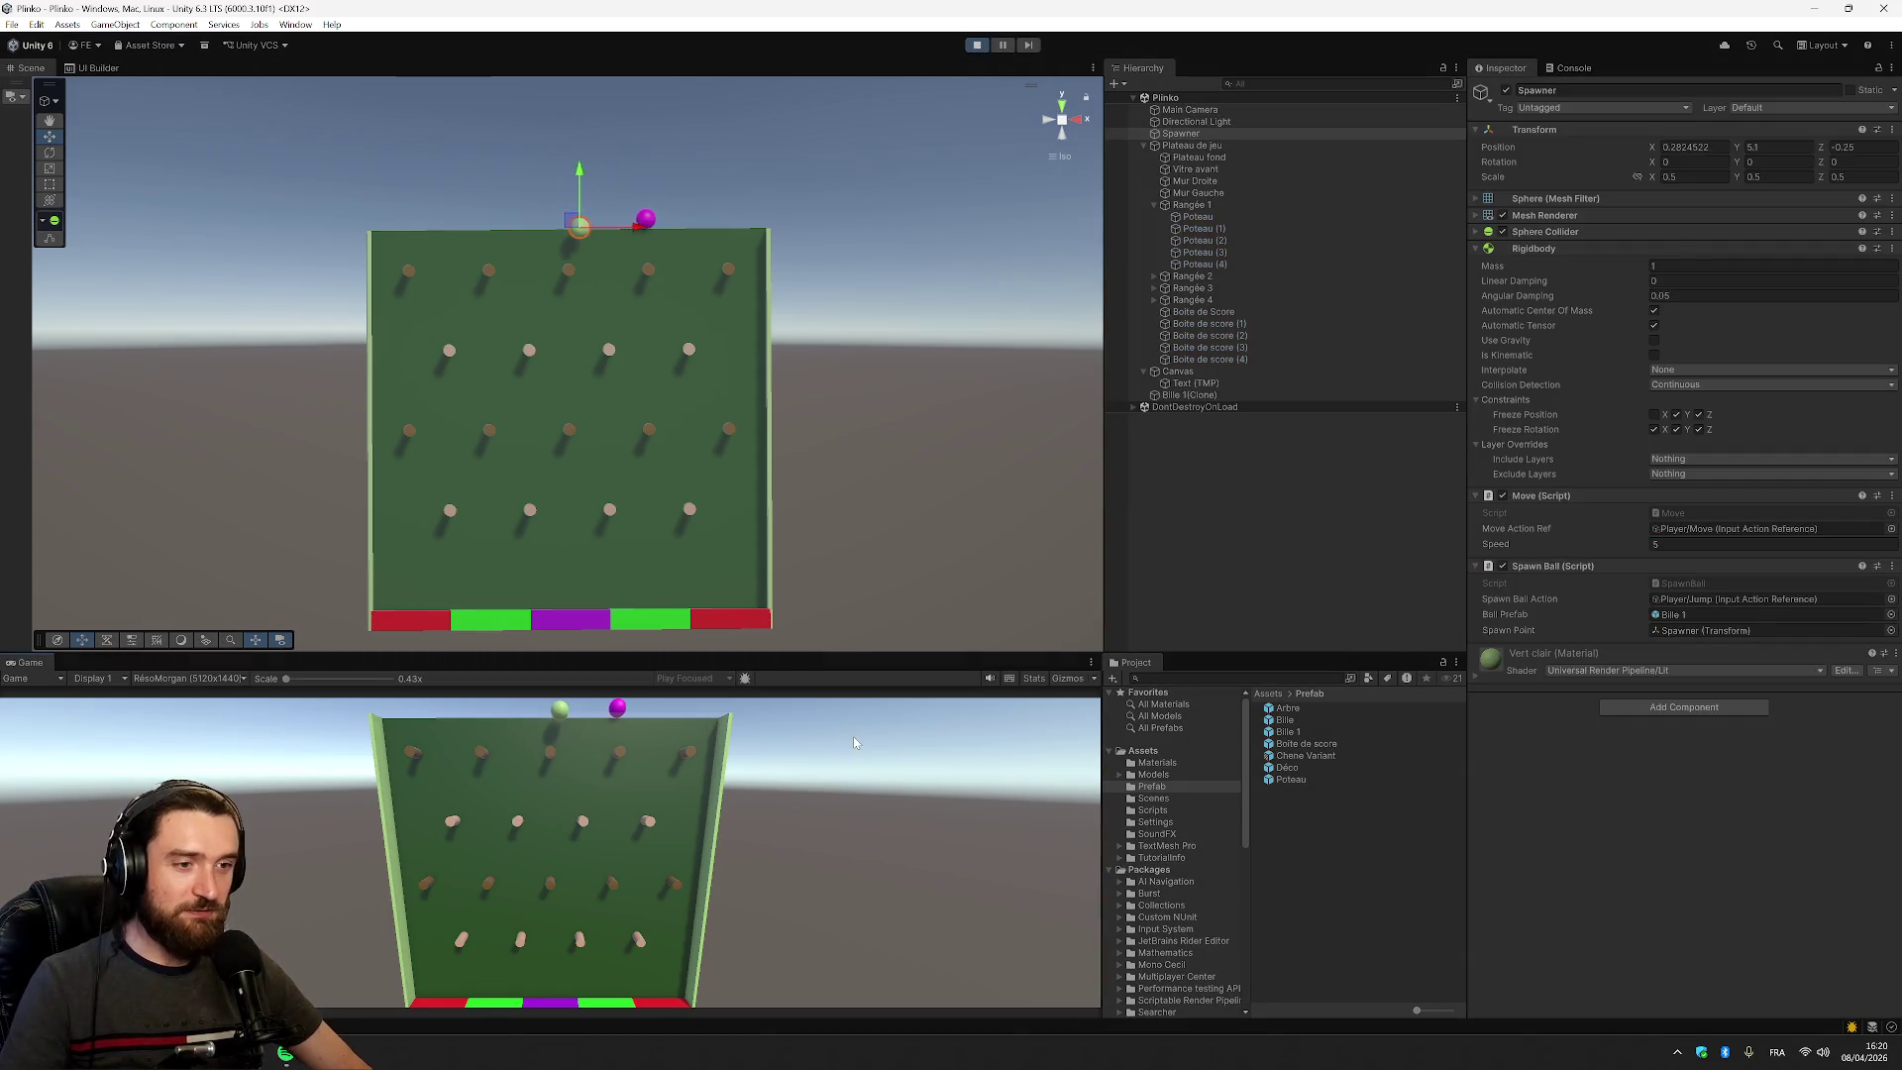
key("Right")
key("space")
key("space")
key("space")
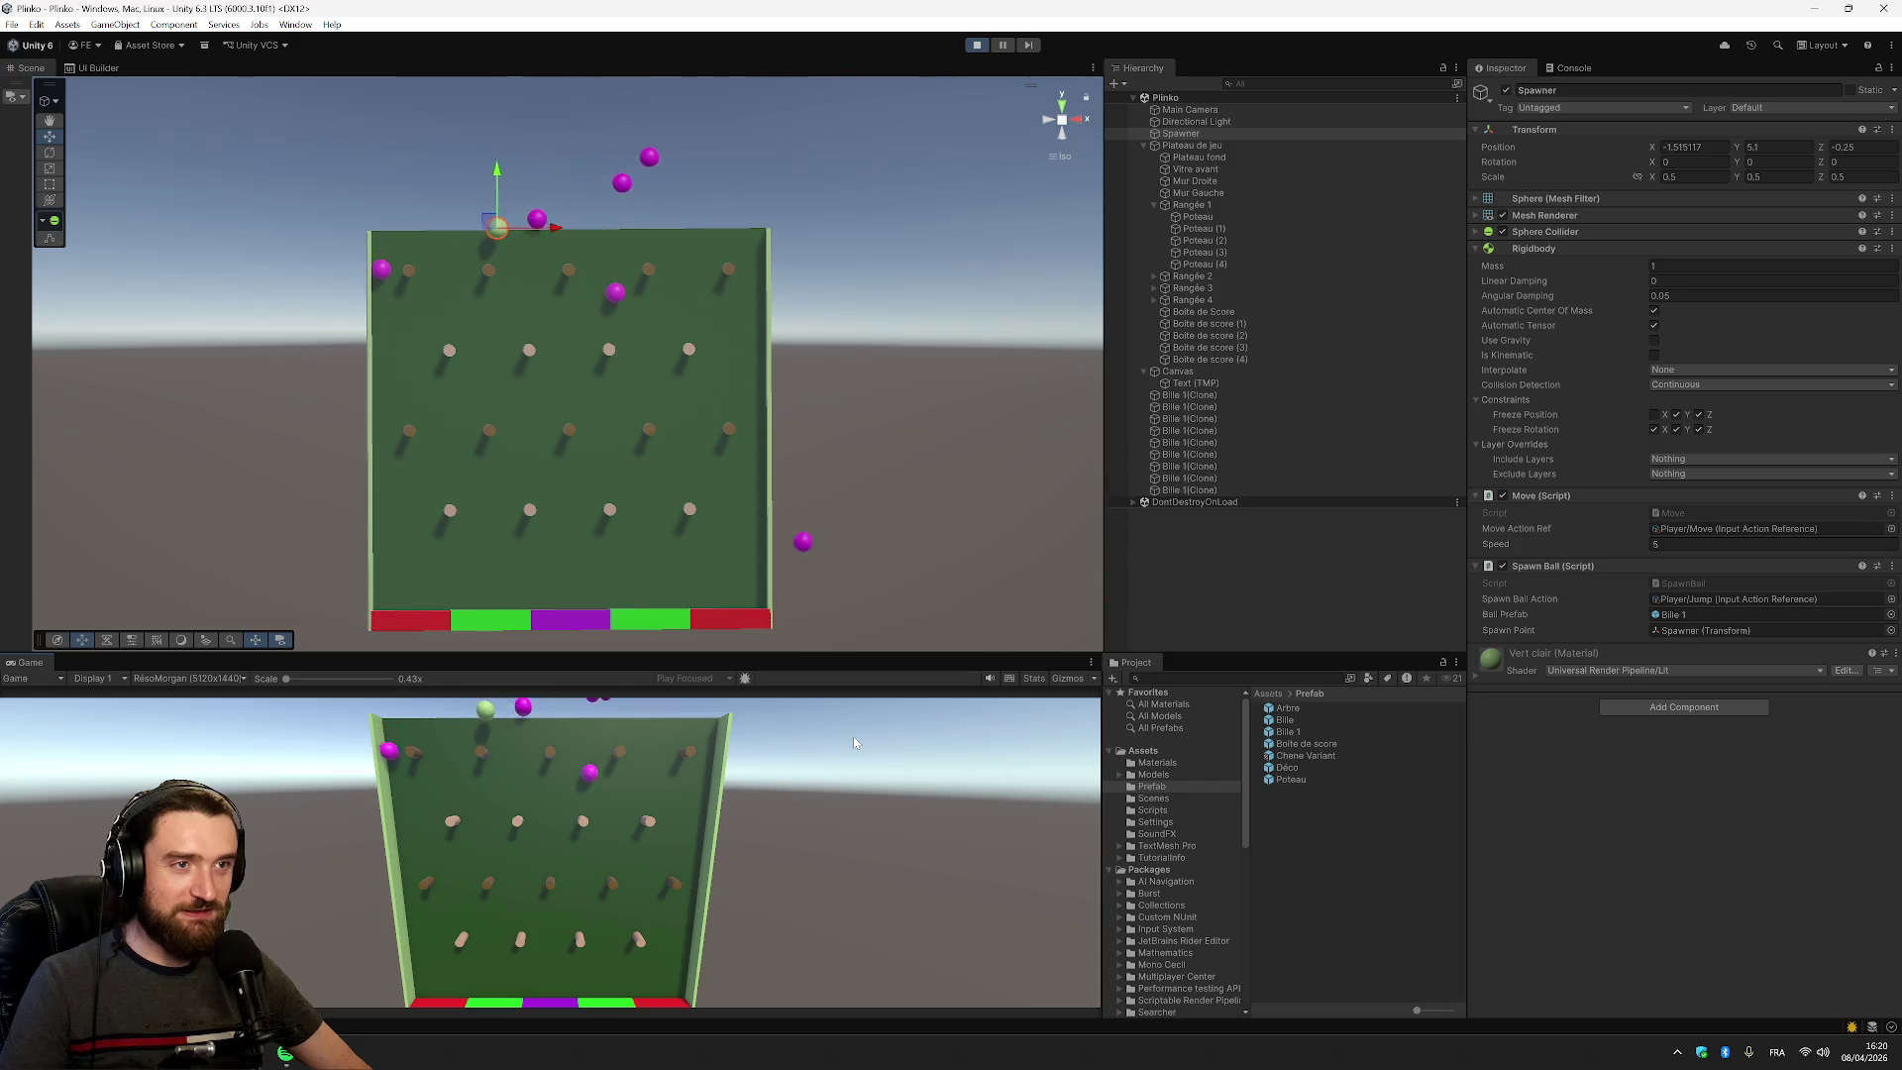
key("Left")
key("space")
key("space")
key("space")
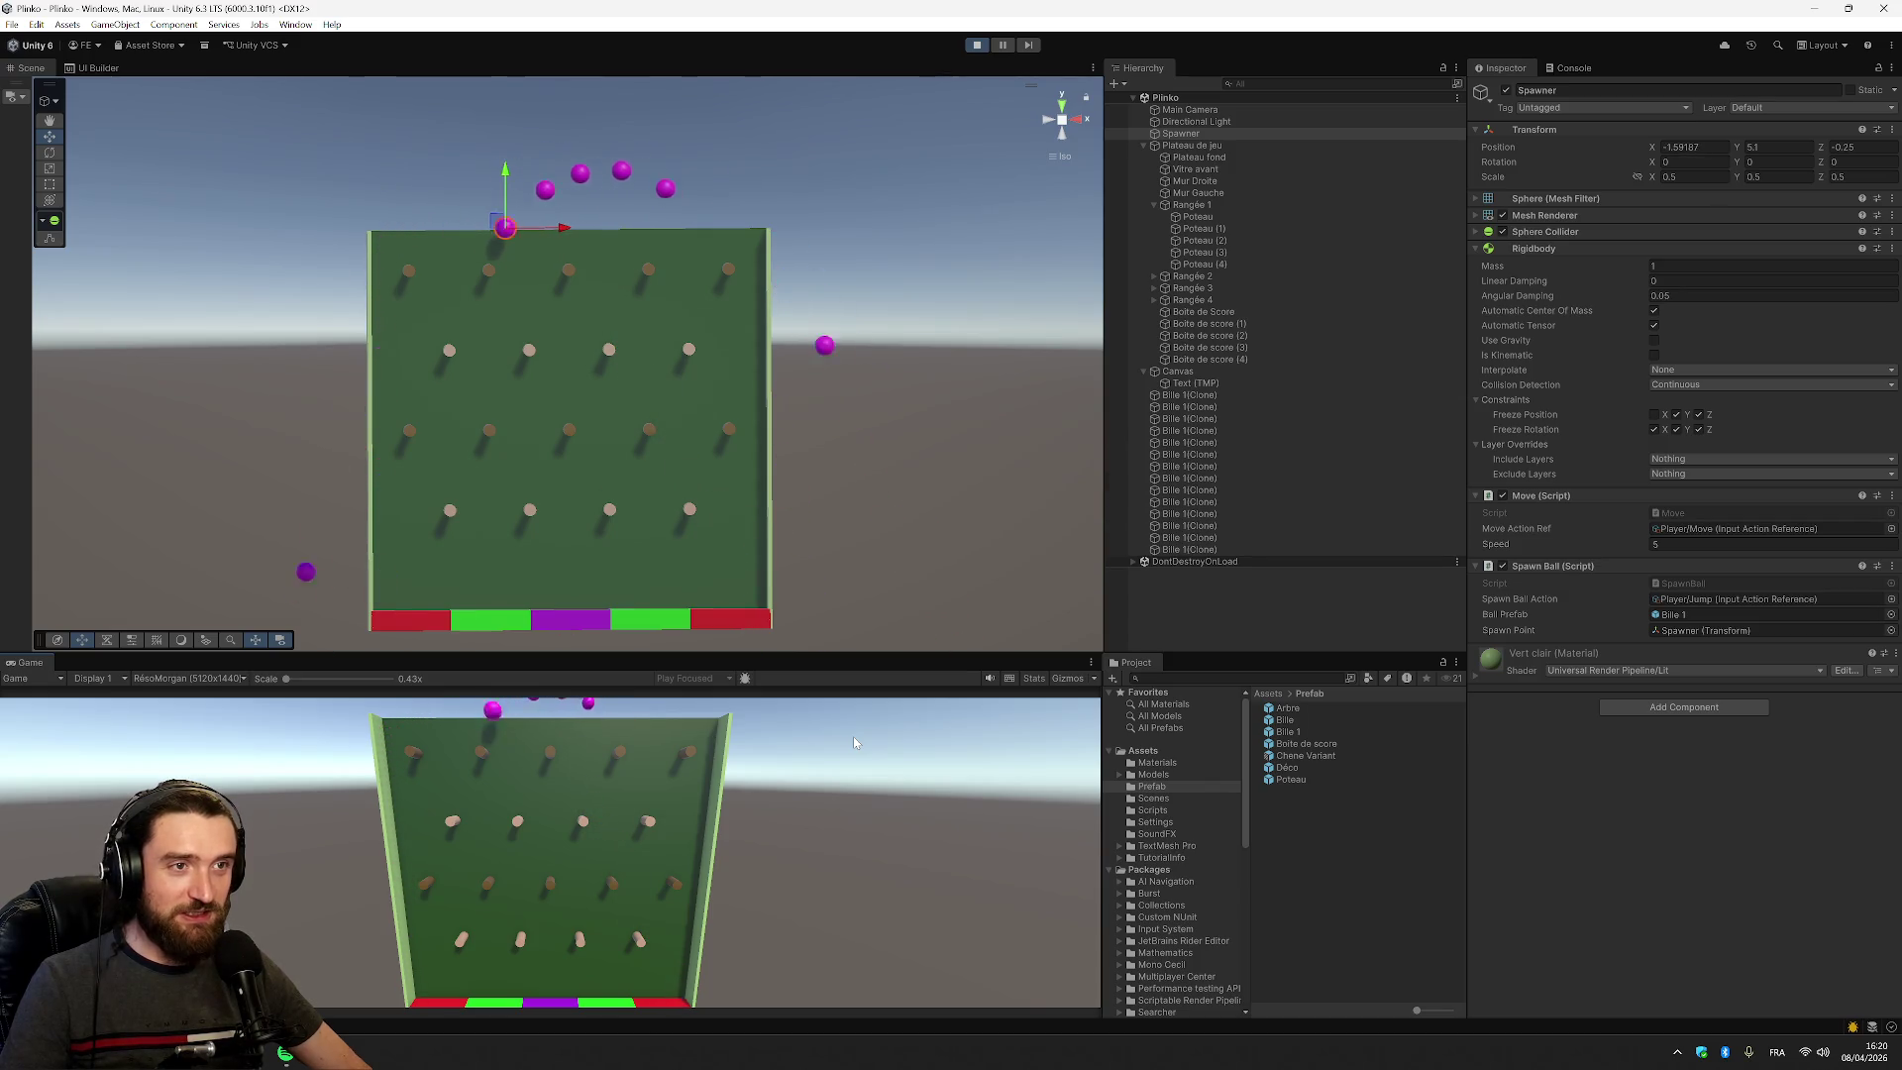
key("Left")
key("space")
key("space")
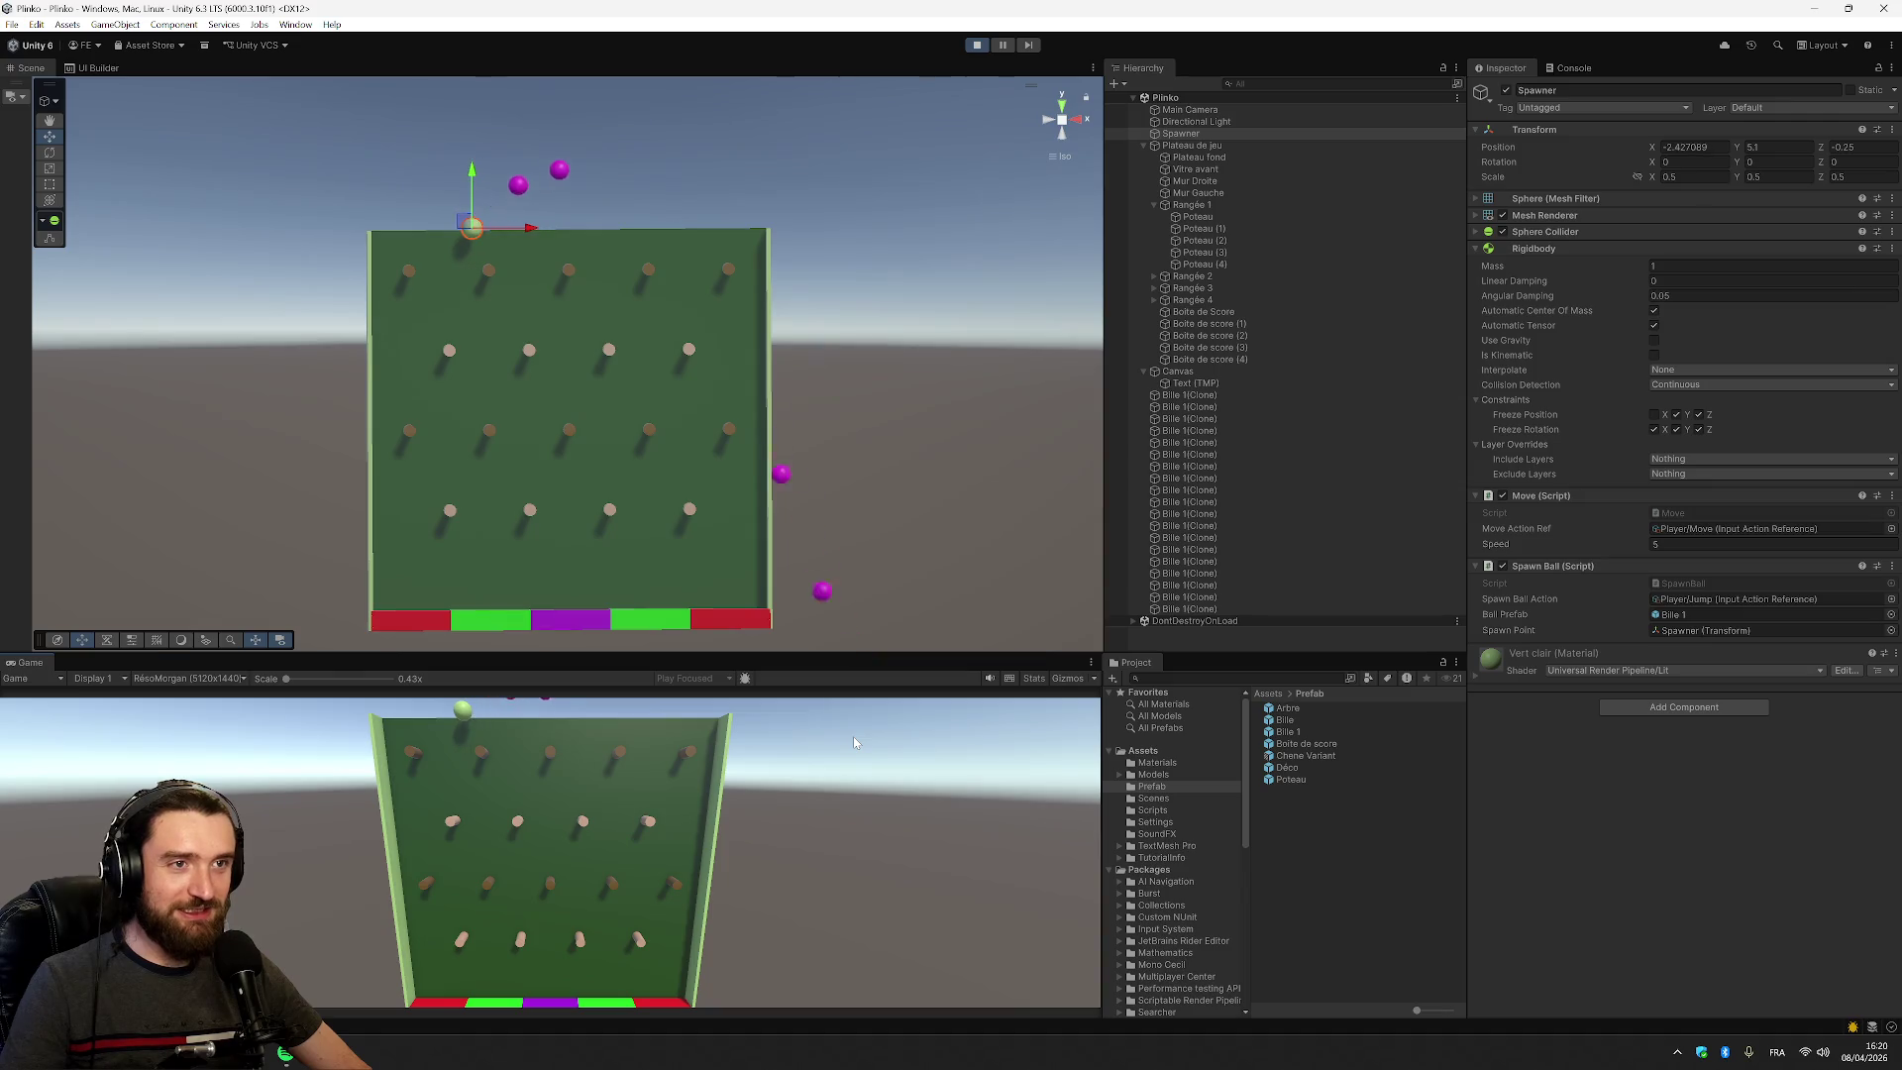
key("Left")
key("space")
key("space")
key("Left")
key("space")
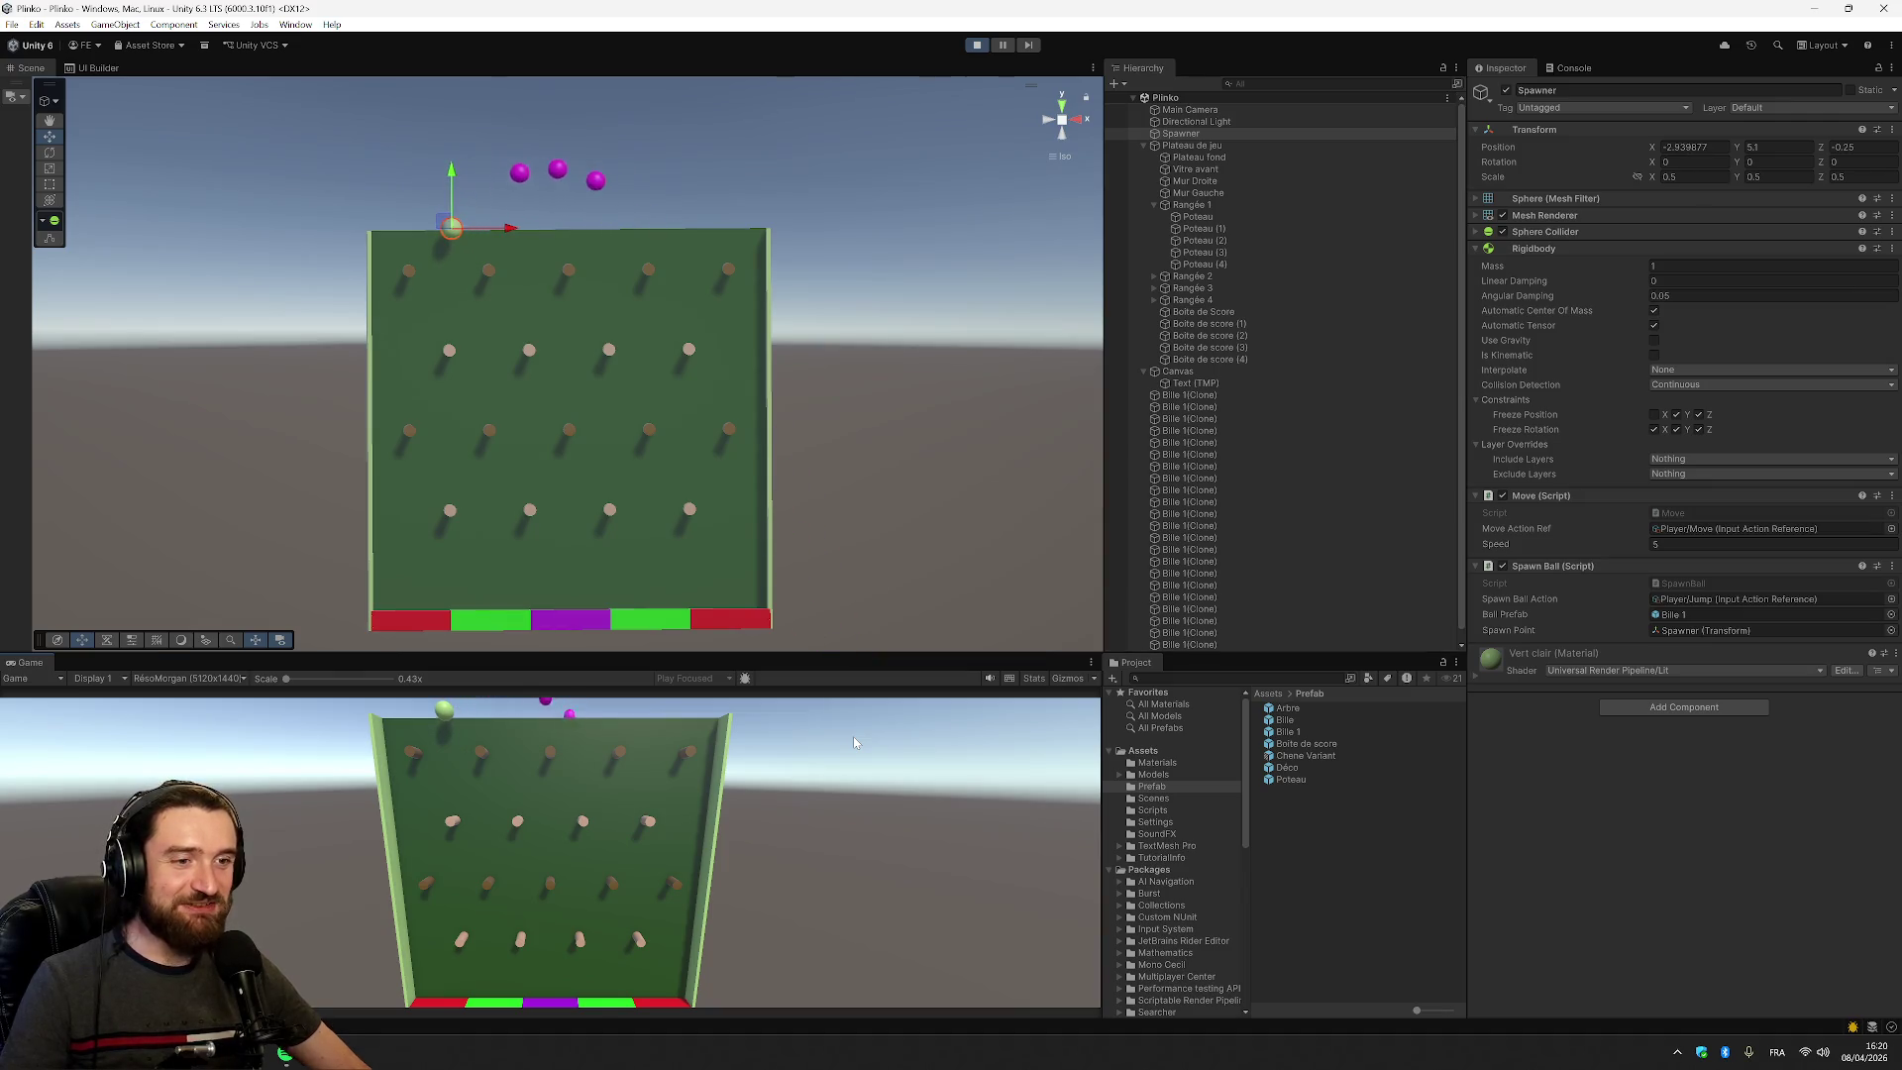
left_click(977, 45)
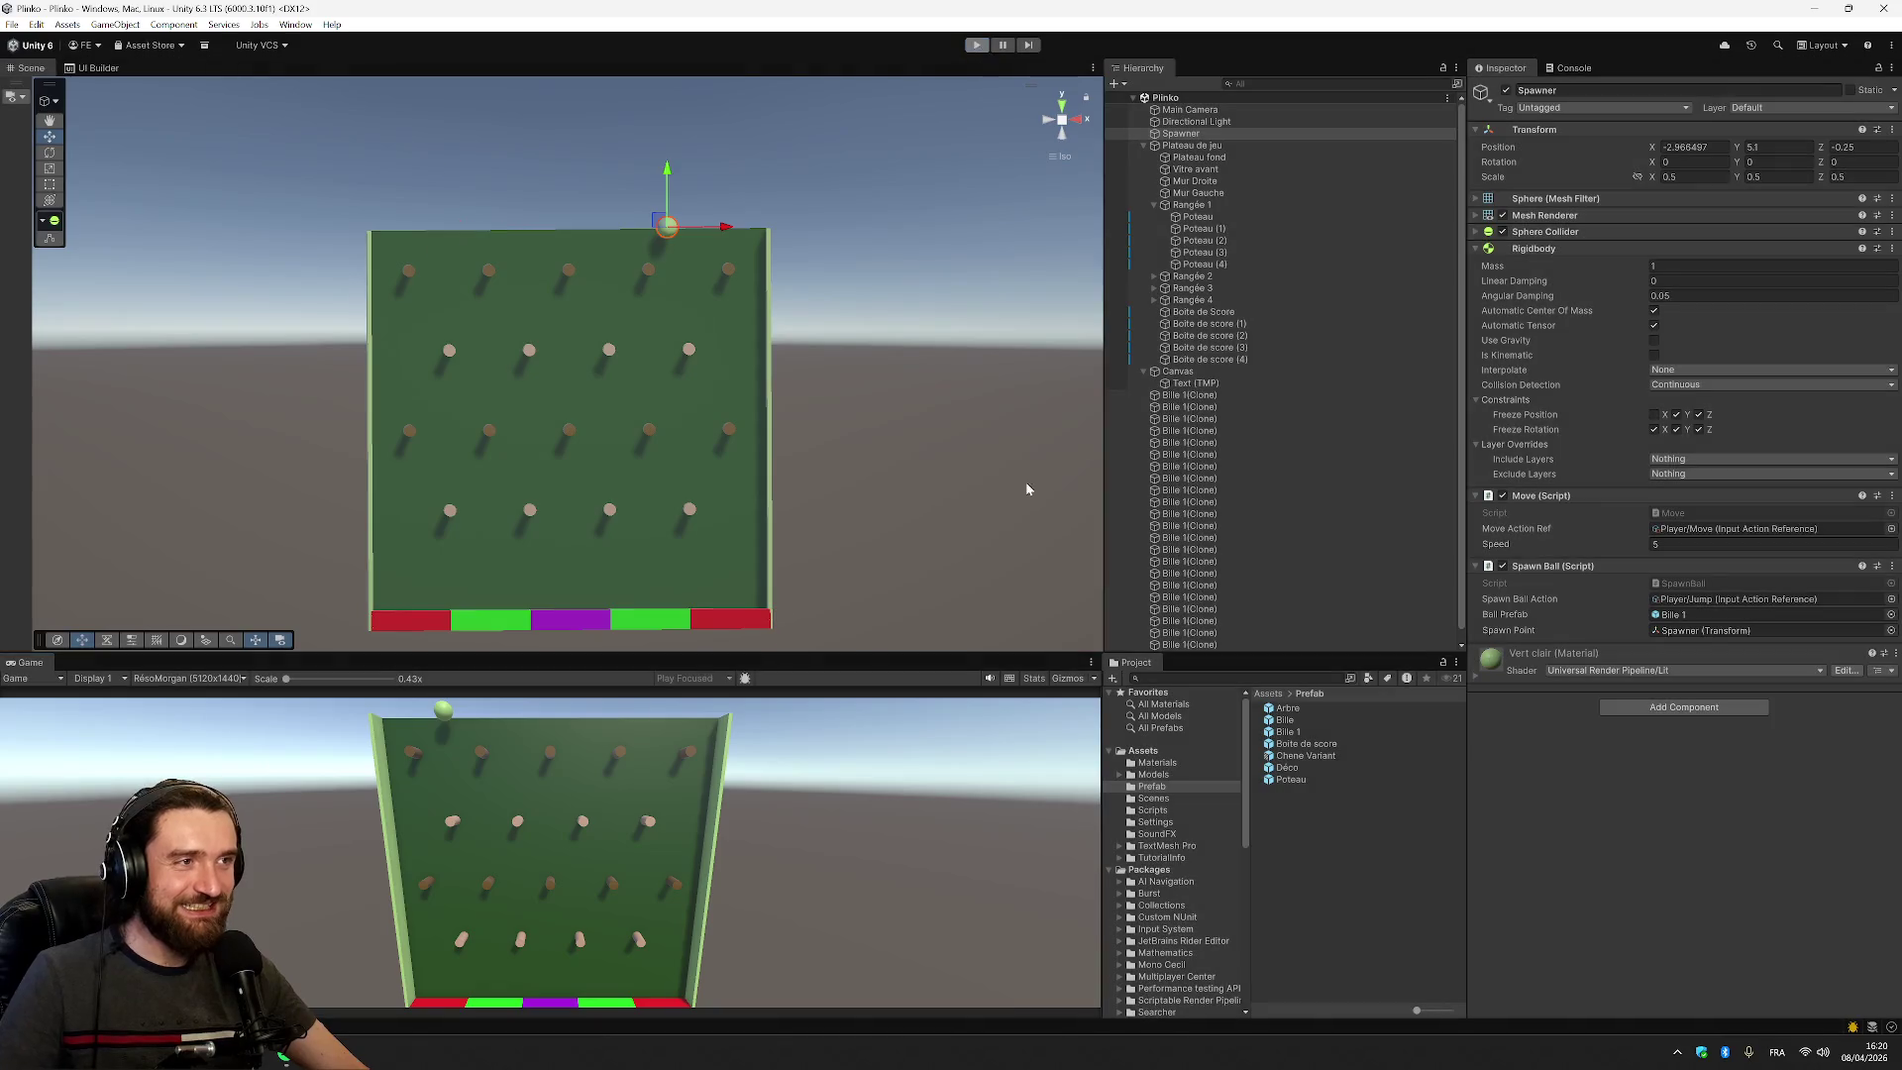
Move the + 10 offset from the y to the z coordinate in the Set call
key("alt+Tab")
left_click_drag(780, 522, 822, 522)
key("BackSpace")
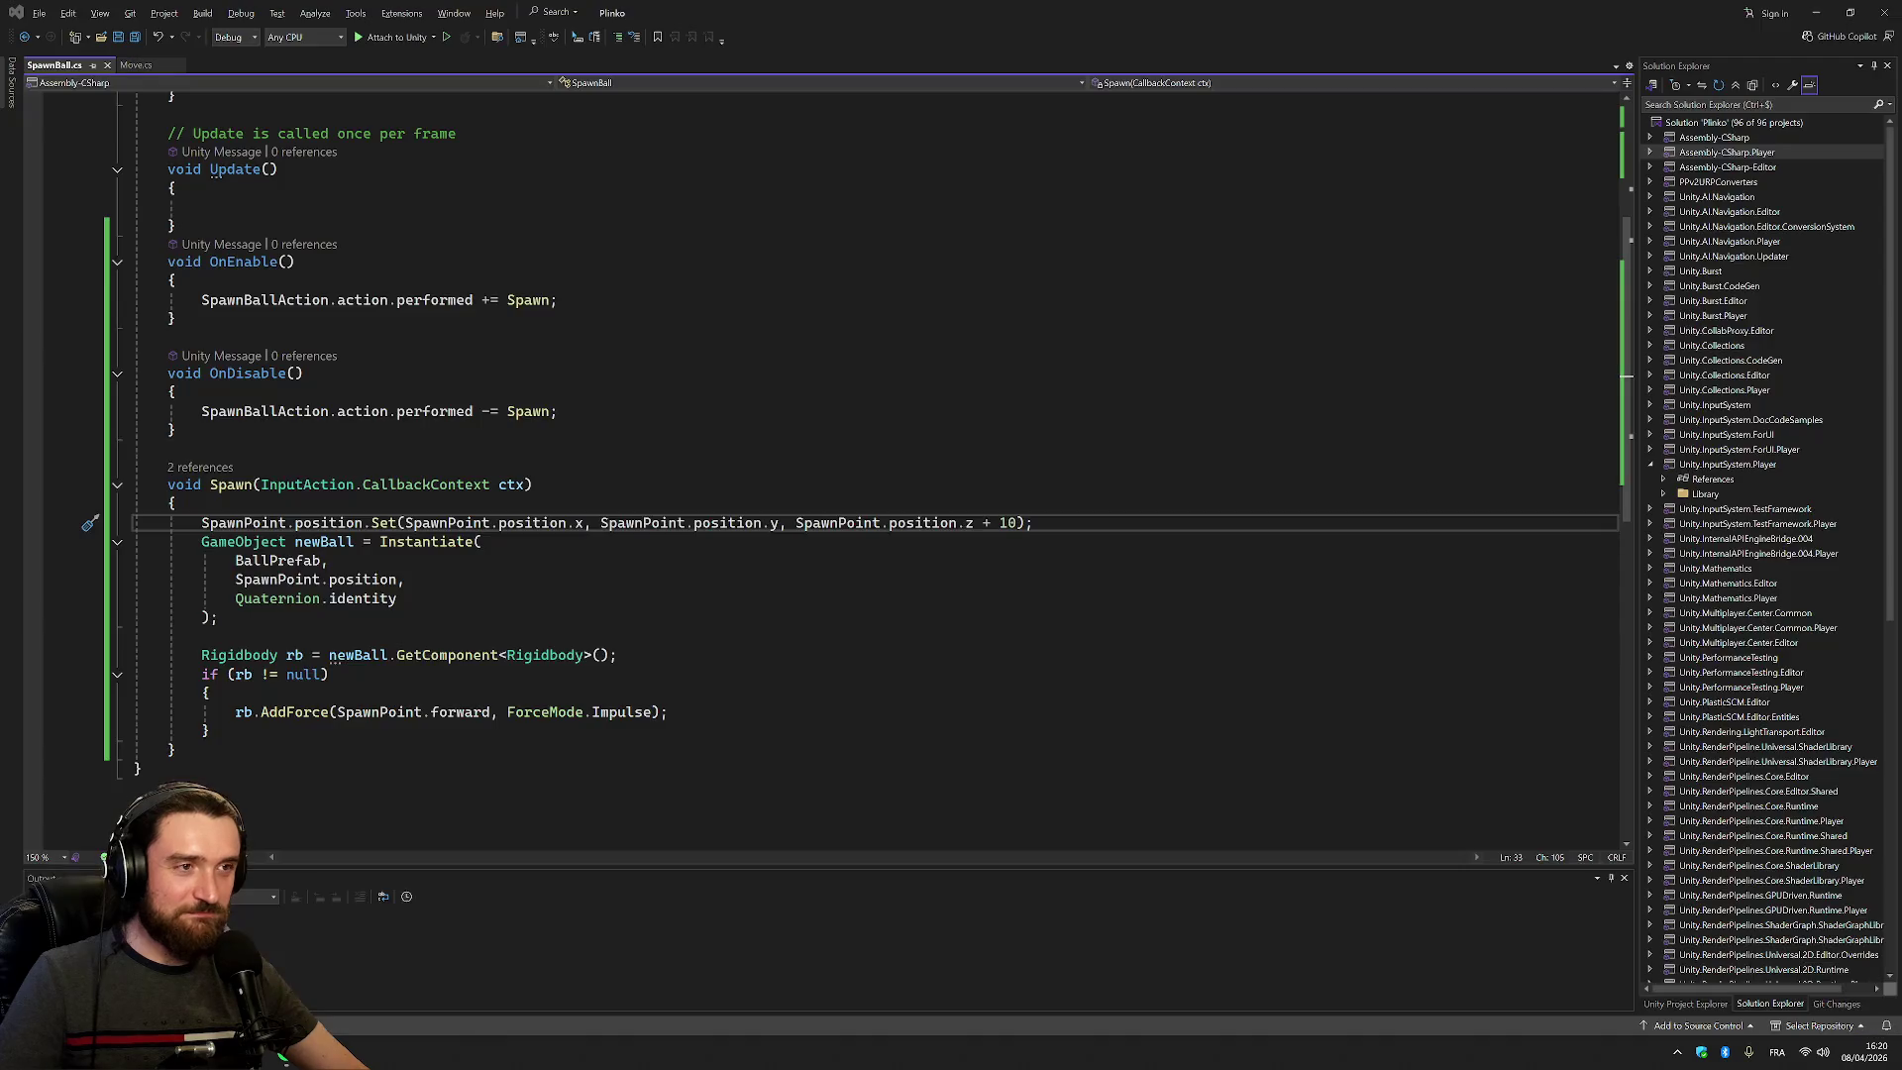
key("alt+Tab")
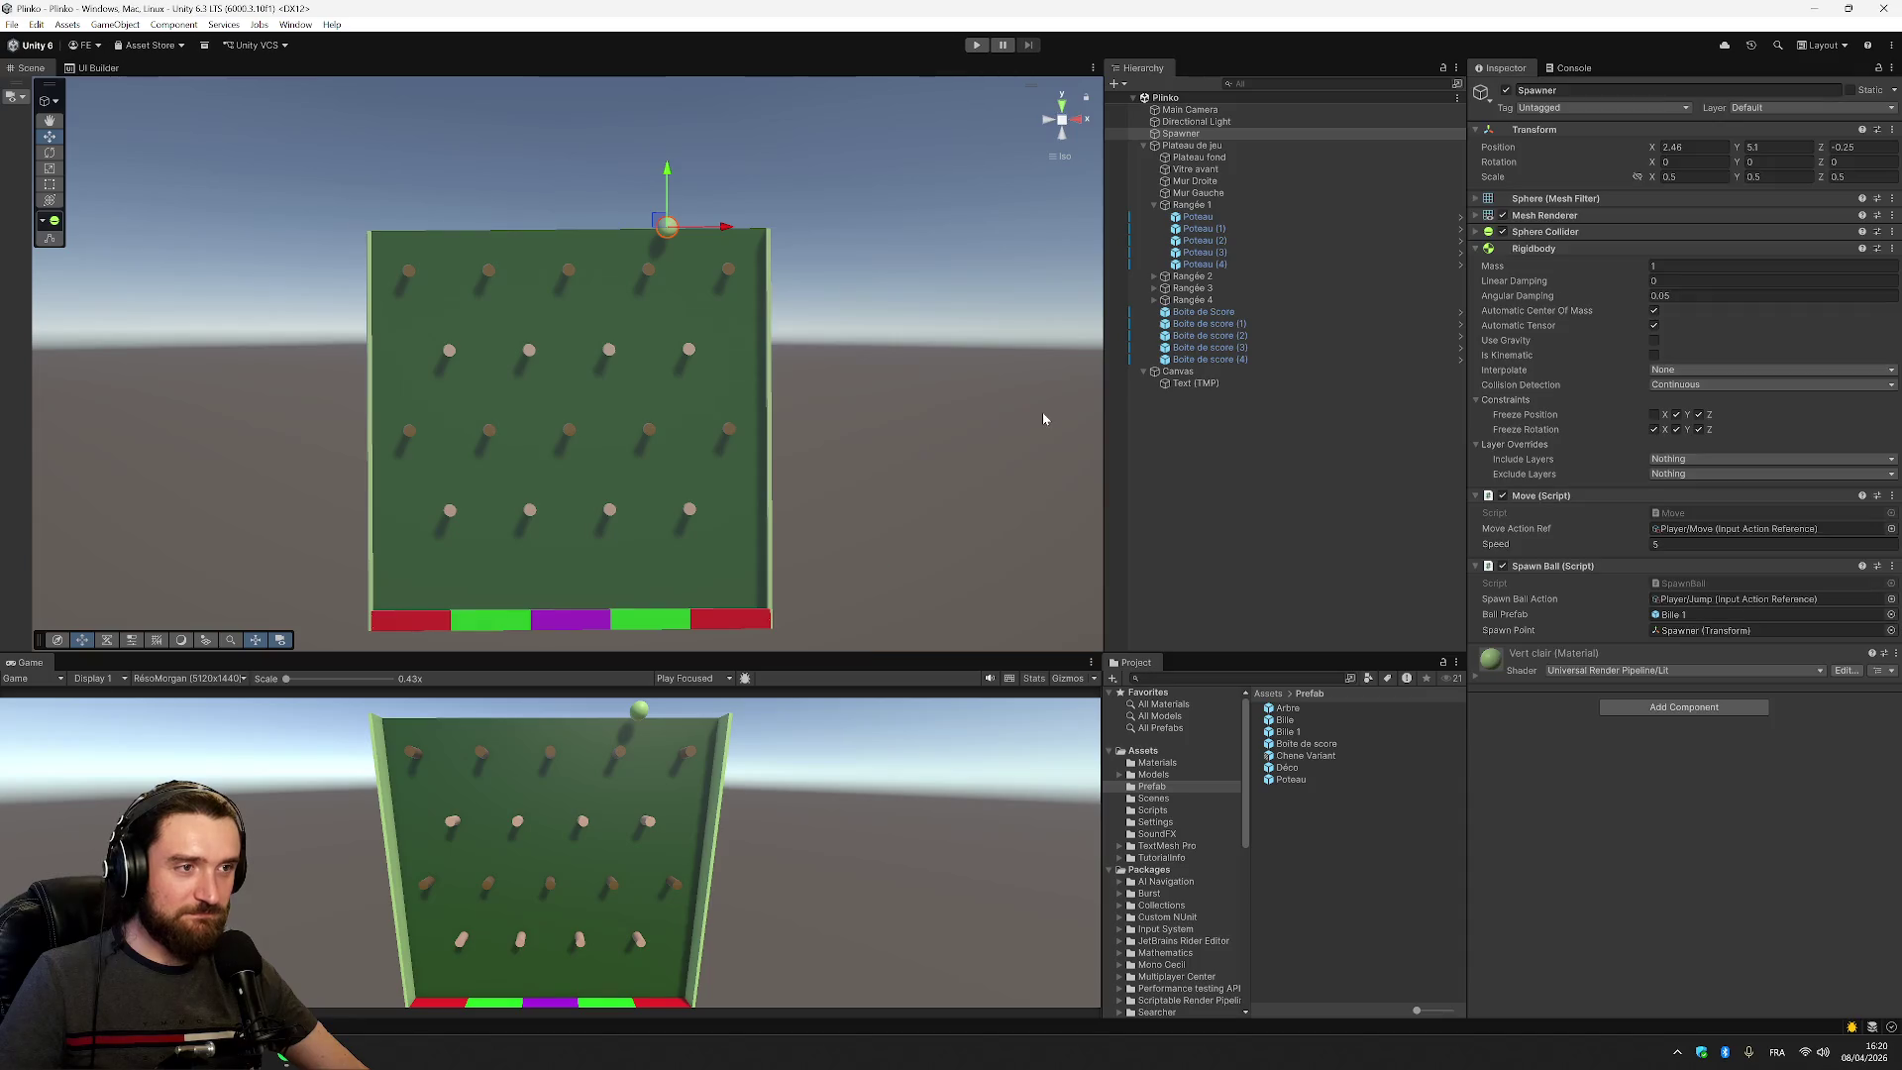
left_click(974, 46)
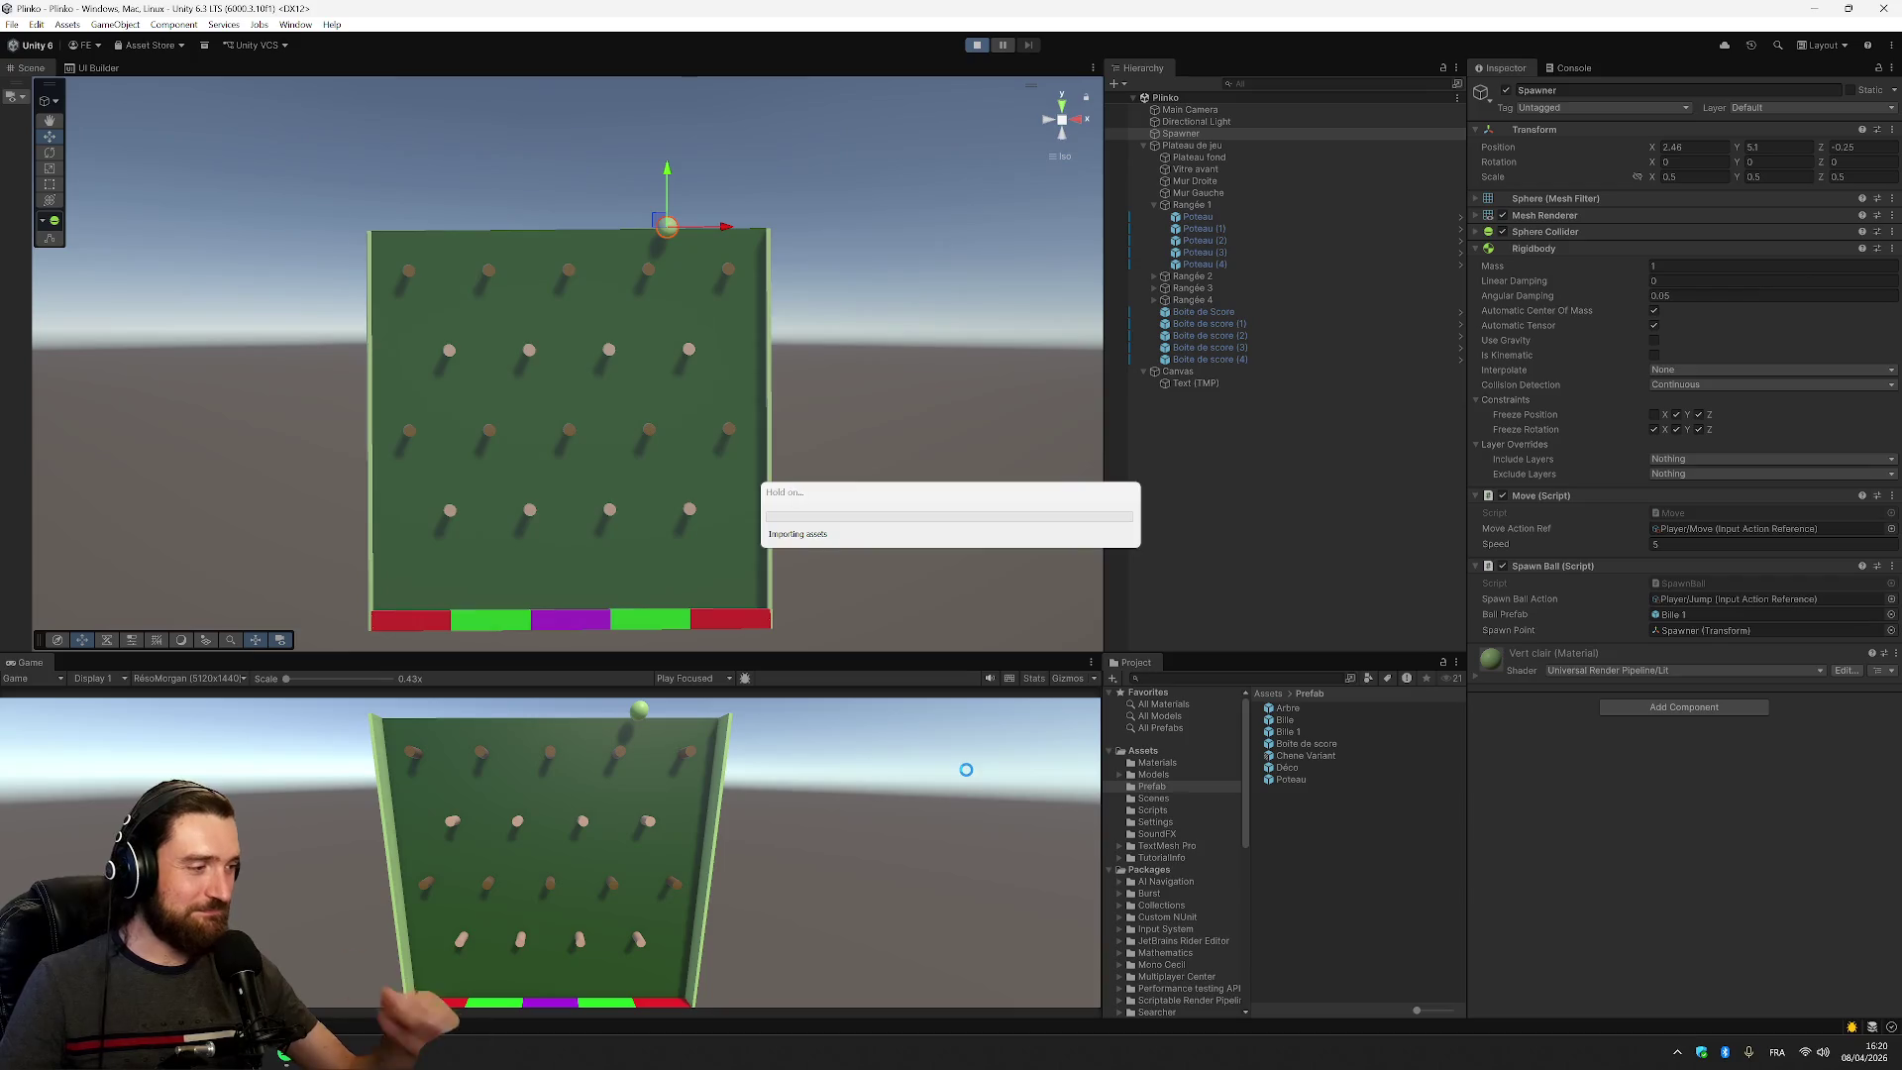
key("space")
key("Left")
key("space")
key("space")
key("Right")
key("space")
key("space")
key("space")
key("space")
key("space")
key("Right")
key("space")
key("space")
key("space")
key("space")
key("space")
key("space")
key("space")
key("Left")
key("space")
key("space")
key("space")
key("space")
key("space")
key("space")
key("space")
key("Left")
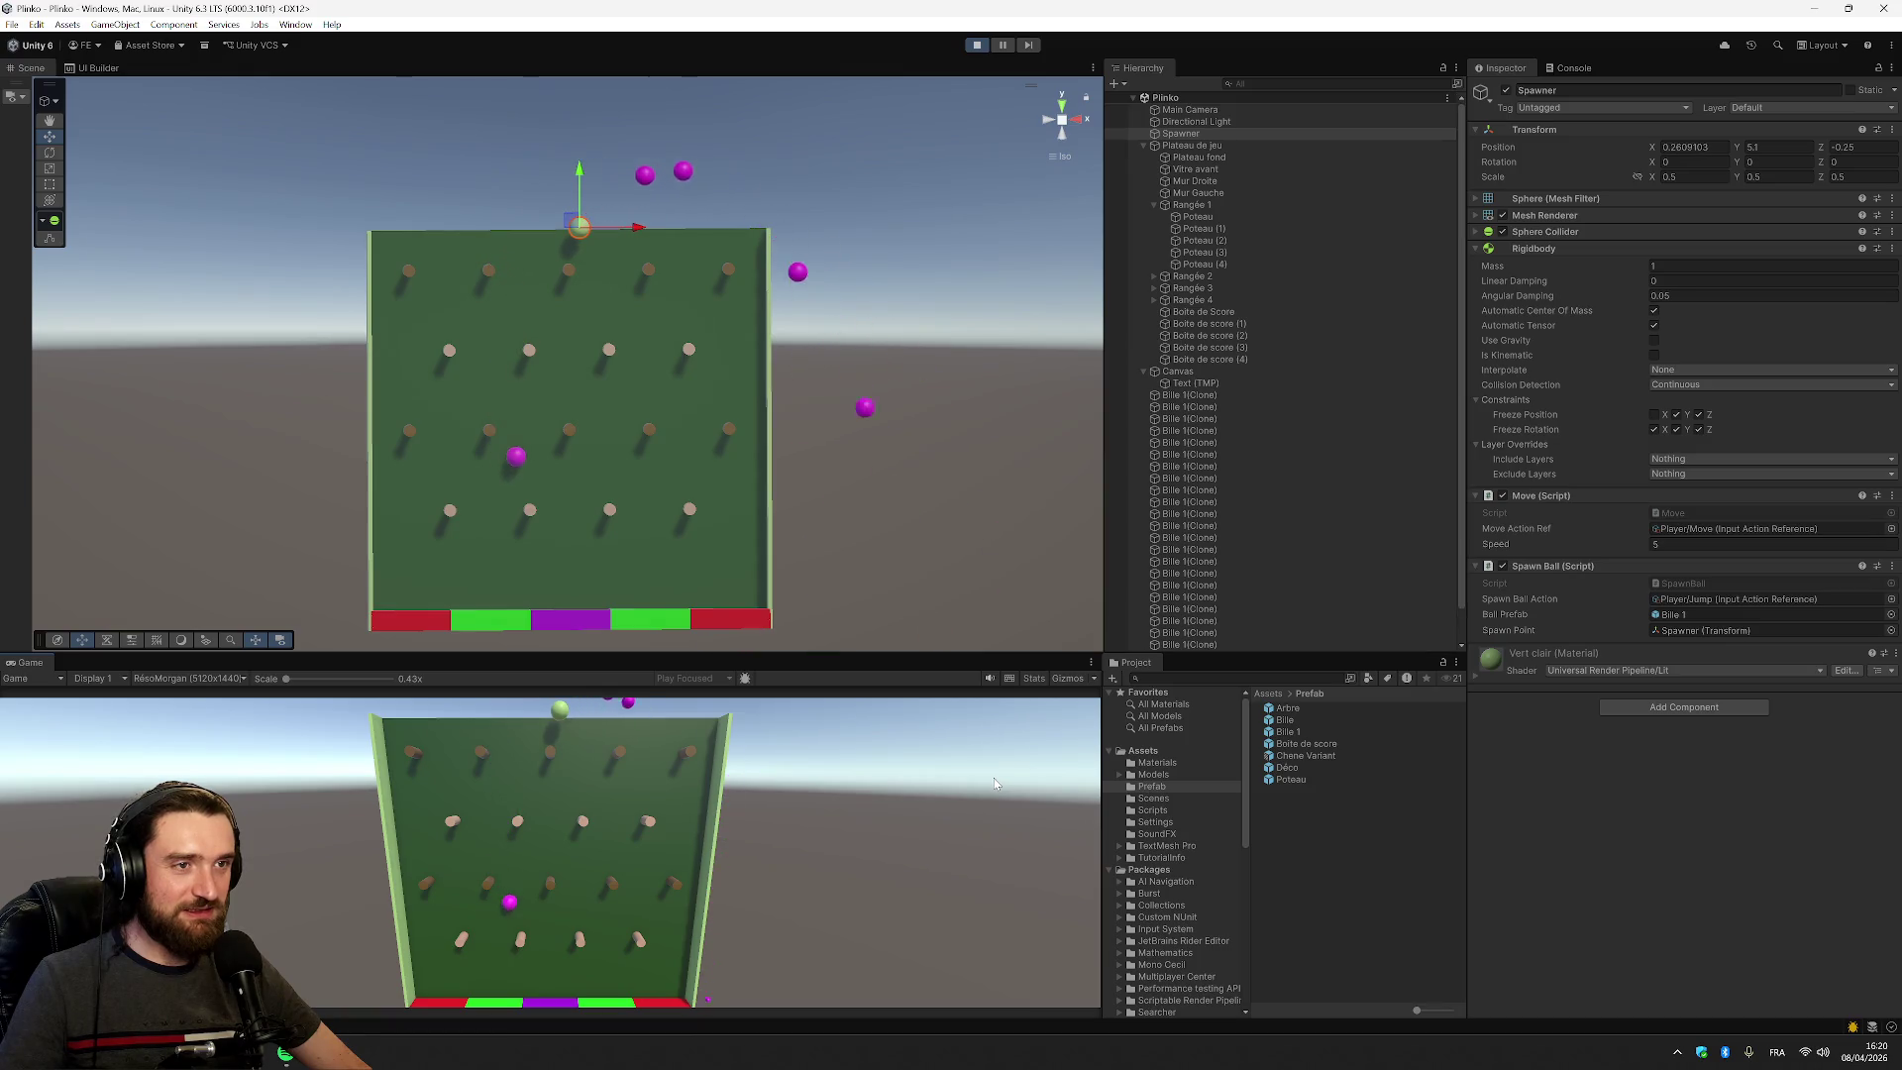
key("space")
key("Left")
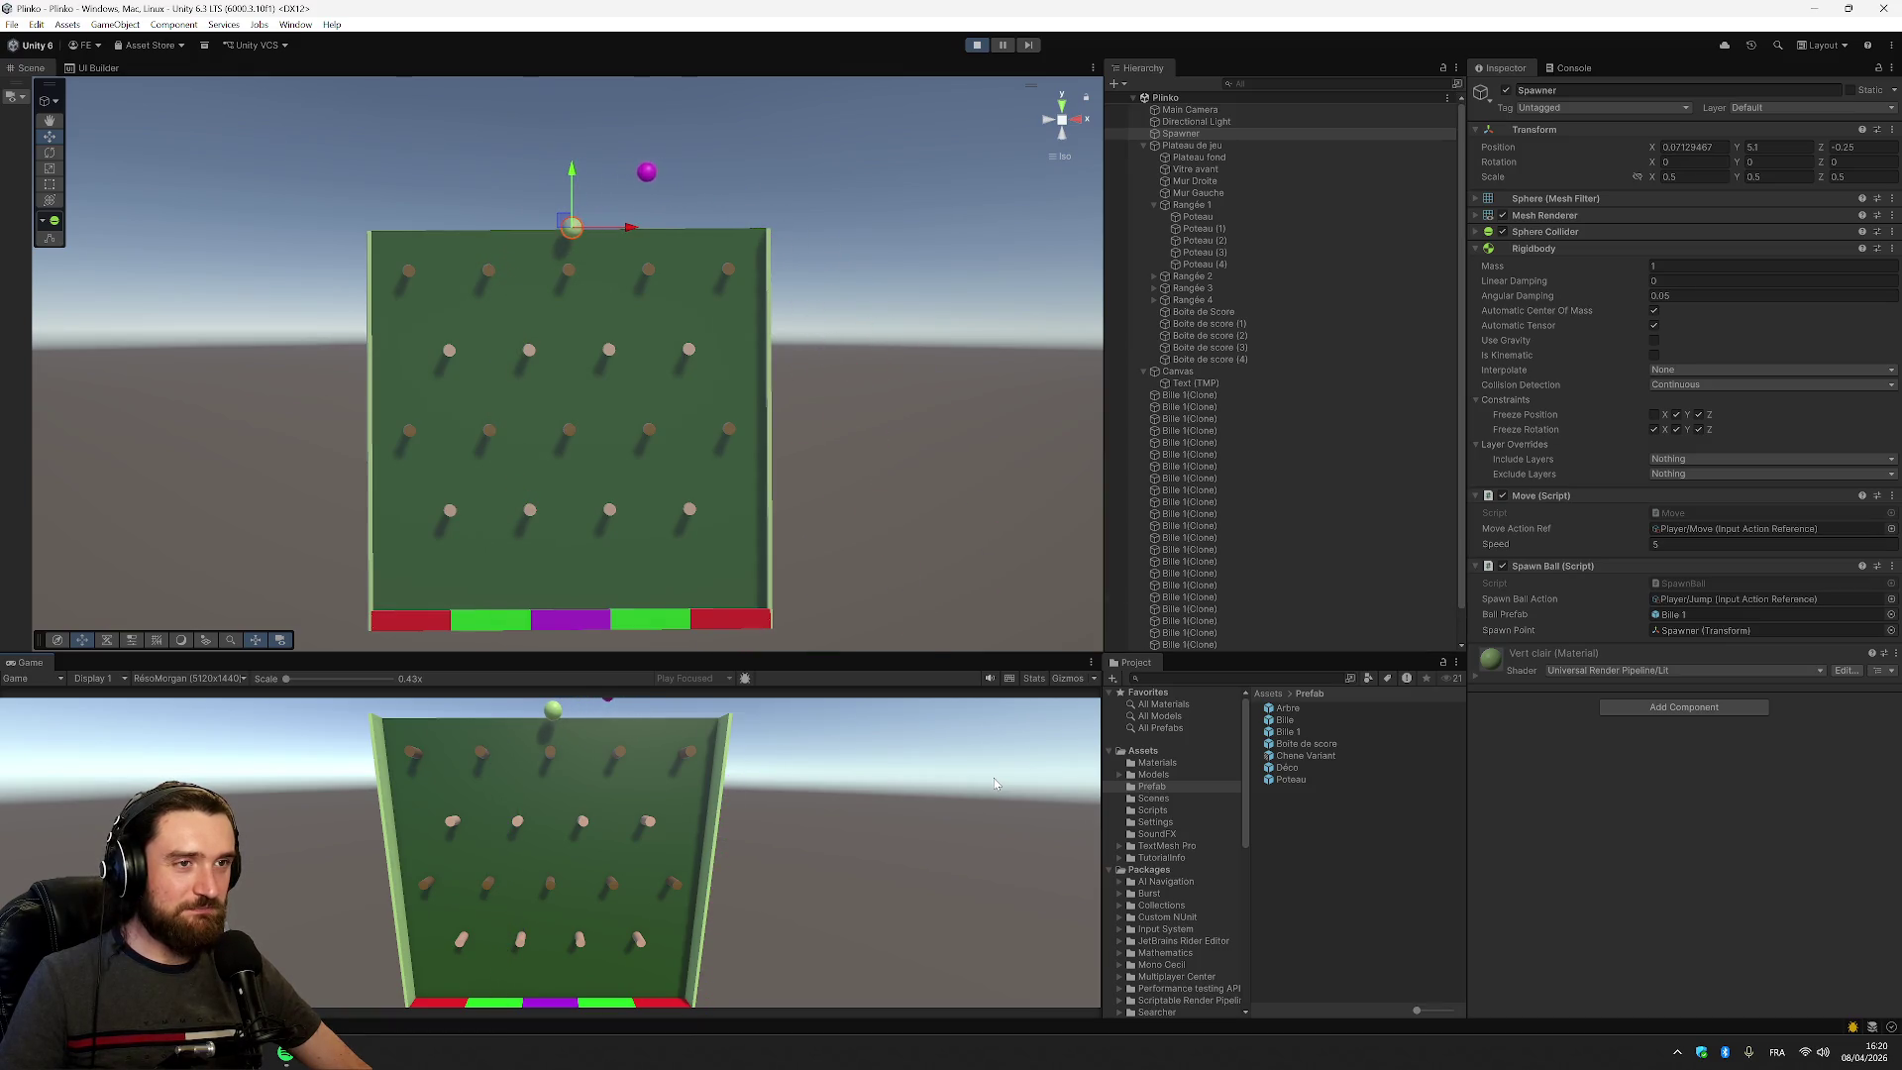
key("Left")
left_click(981, 48)
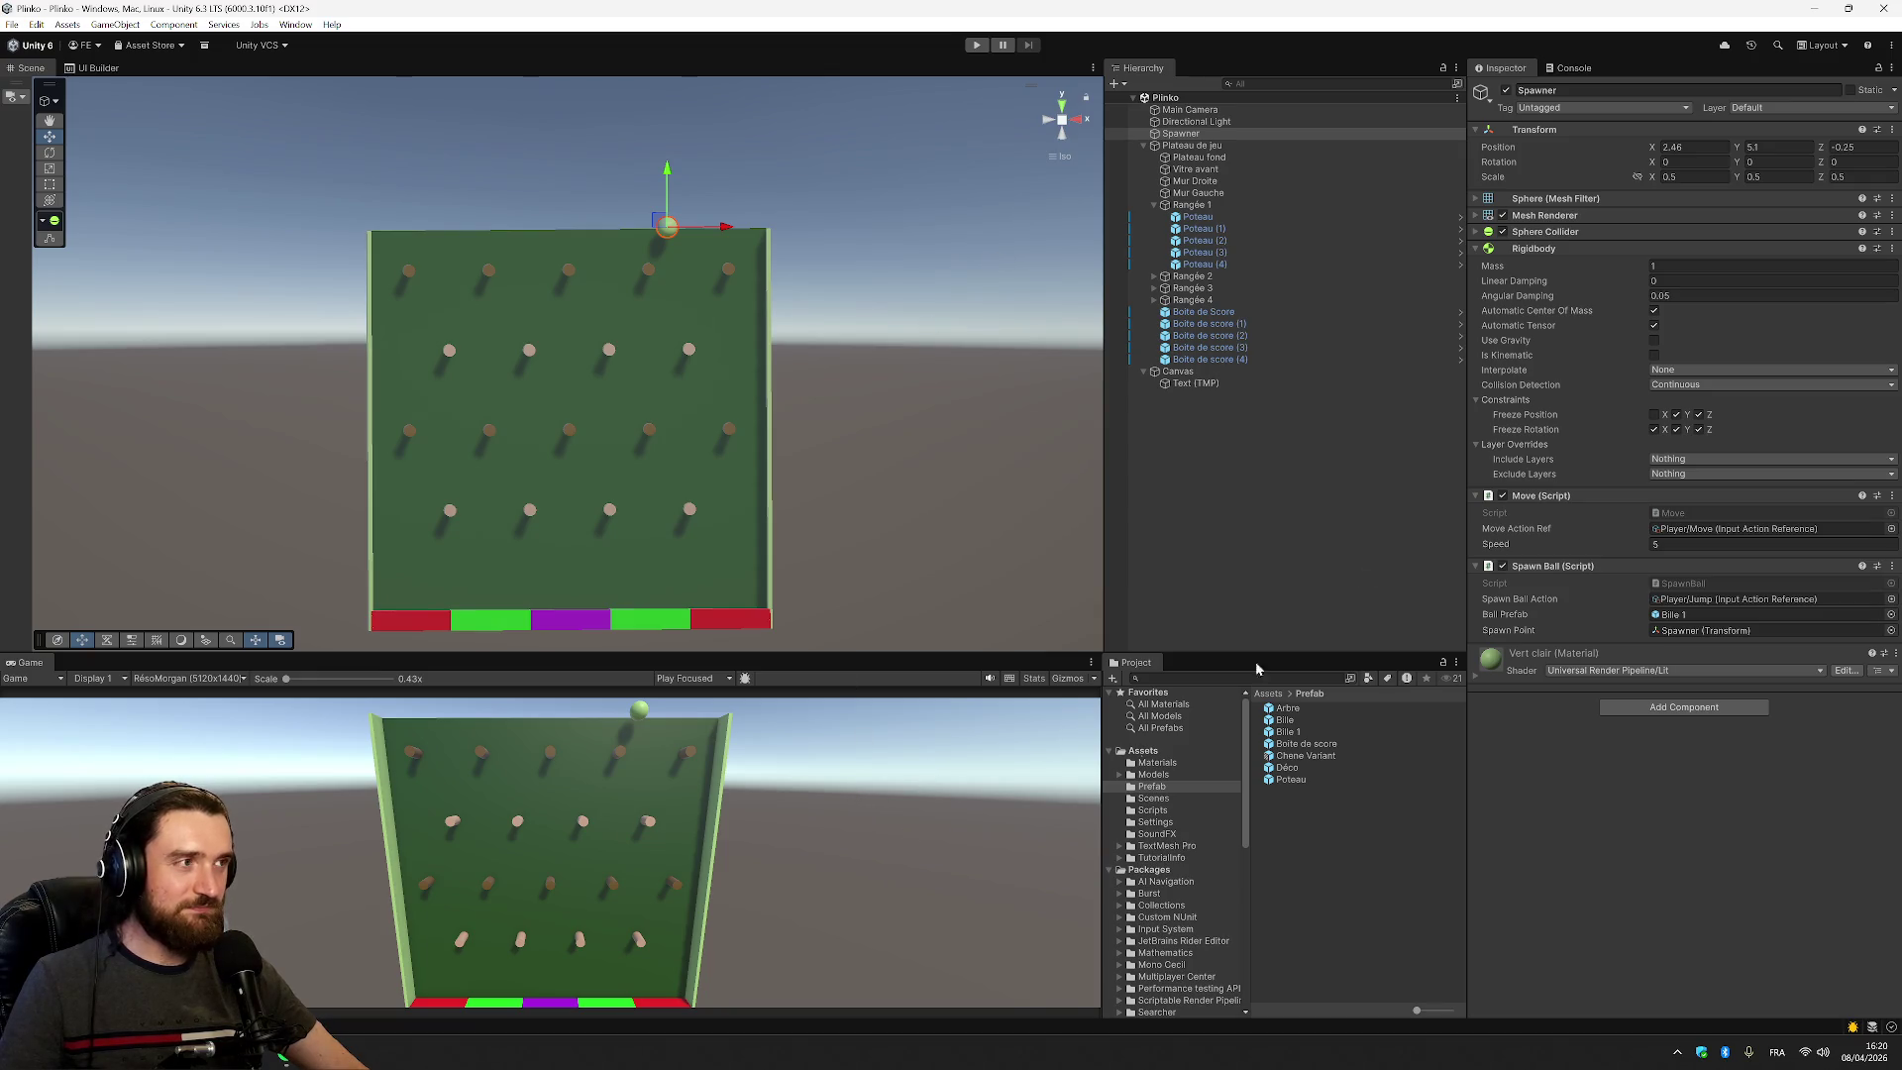
Drag the Spawner with the move gizmo to X 0.25, Y 5.06 above the board centre
left_click(1689, 147)
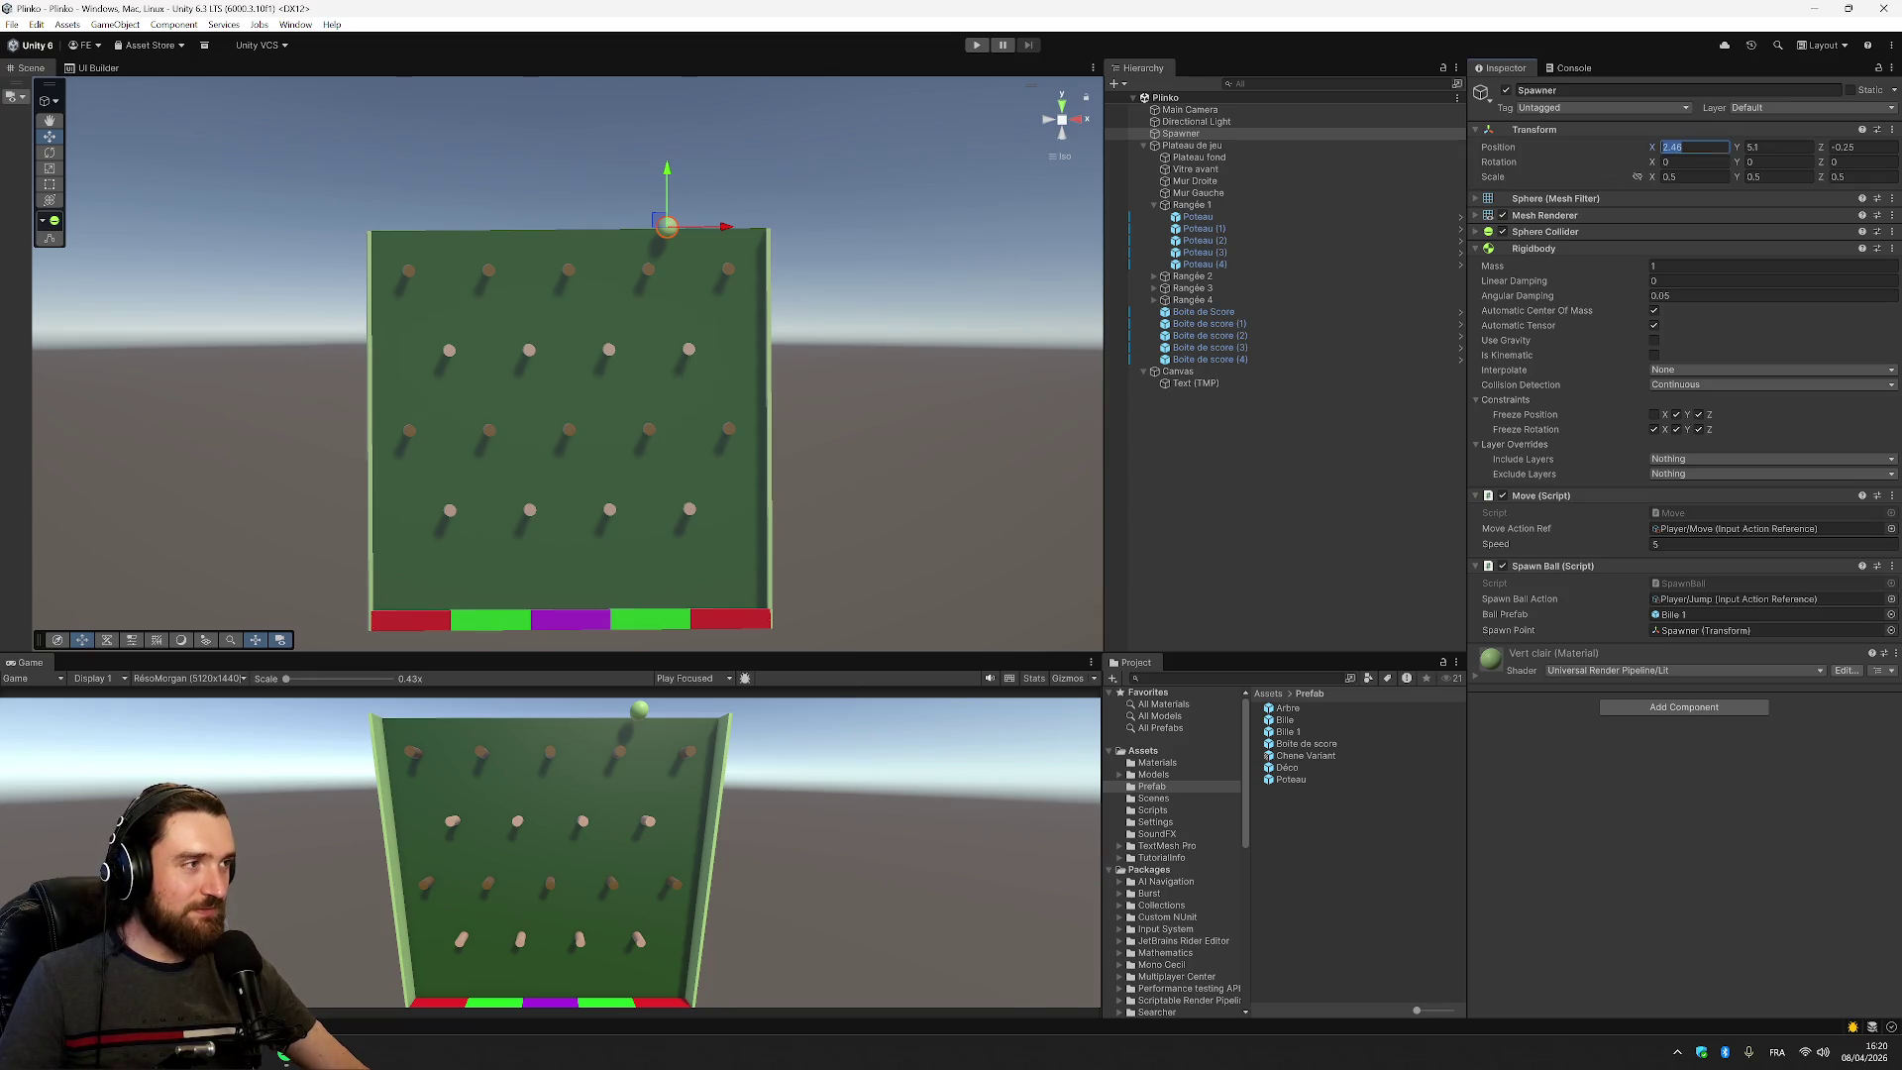
left_click(726, 232)
left_click_drag(722, 230, 636, 227)
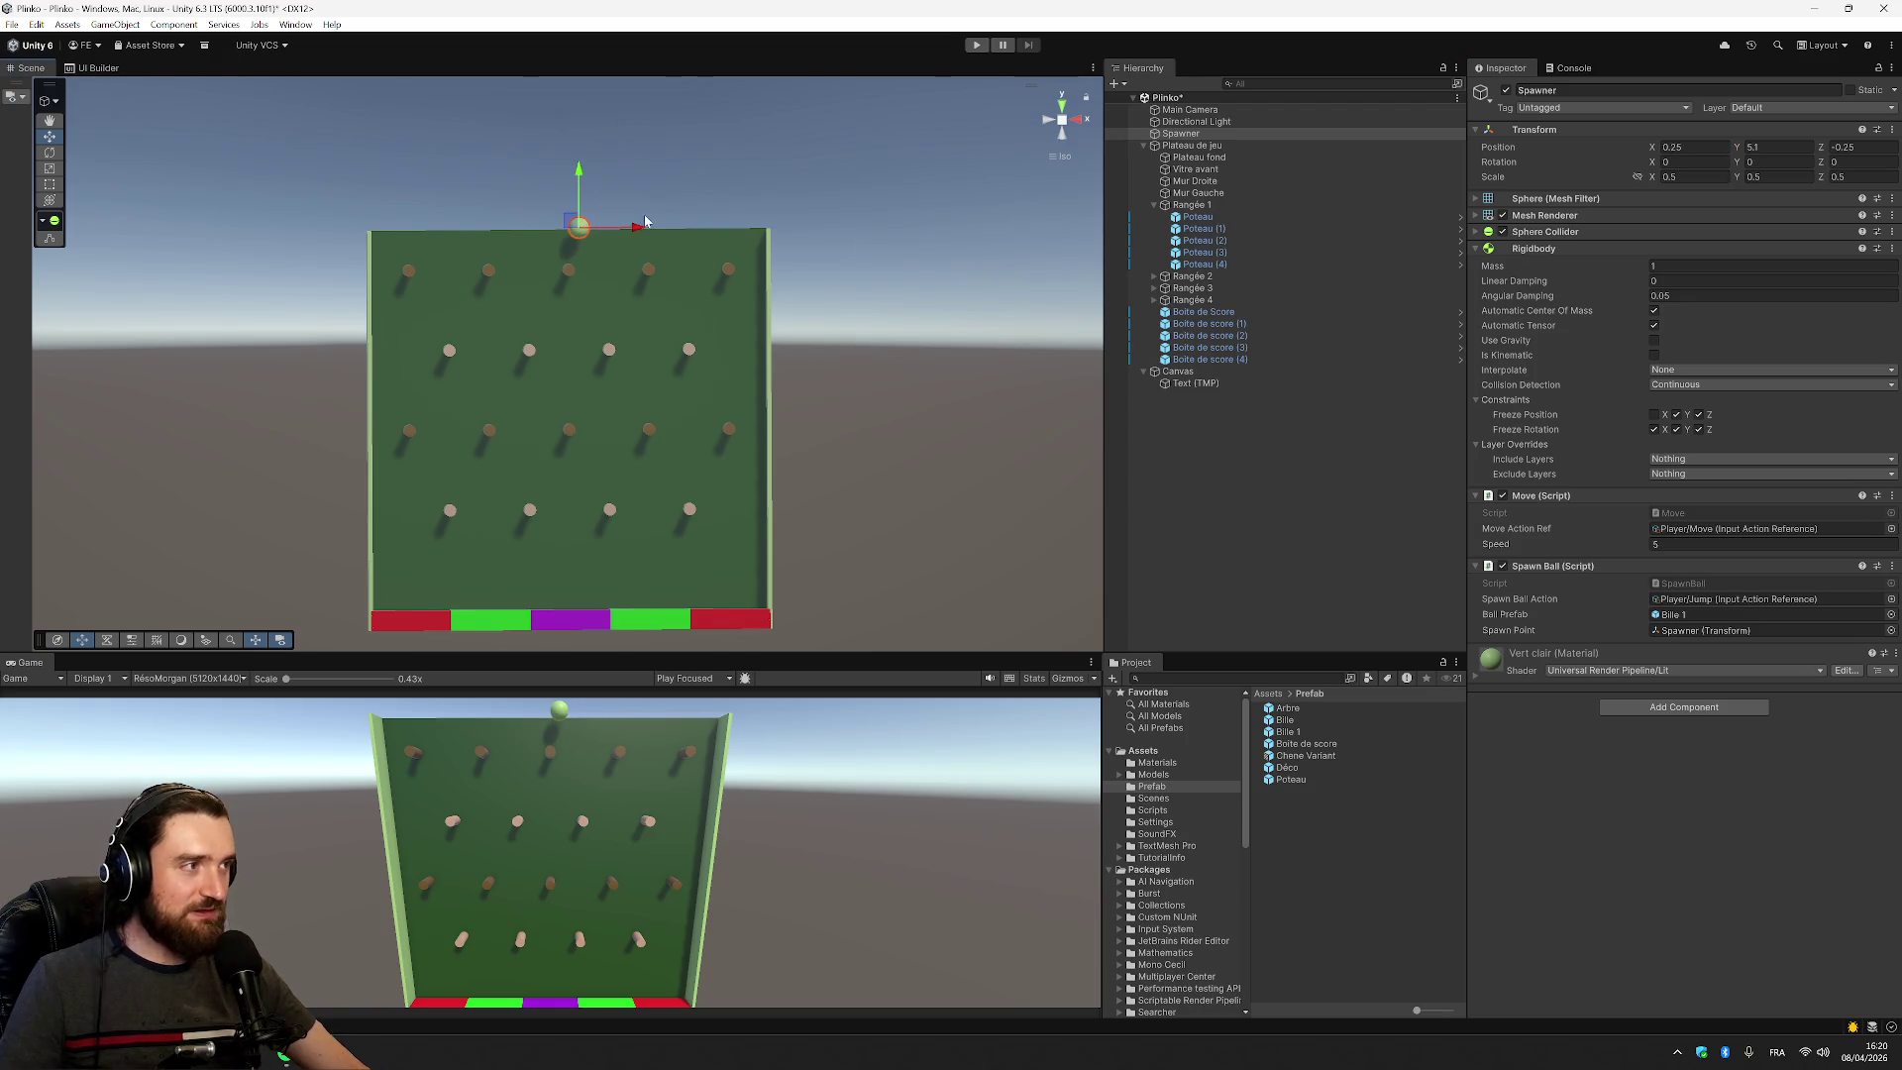
left_click_drag(580, 171, 571, 183)
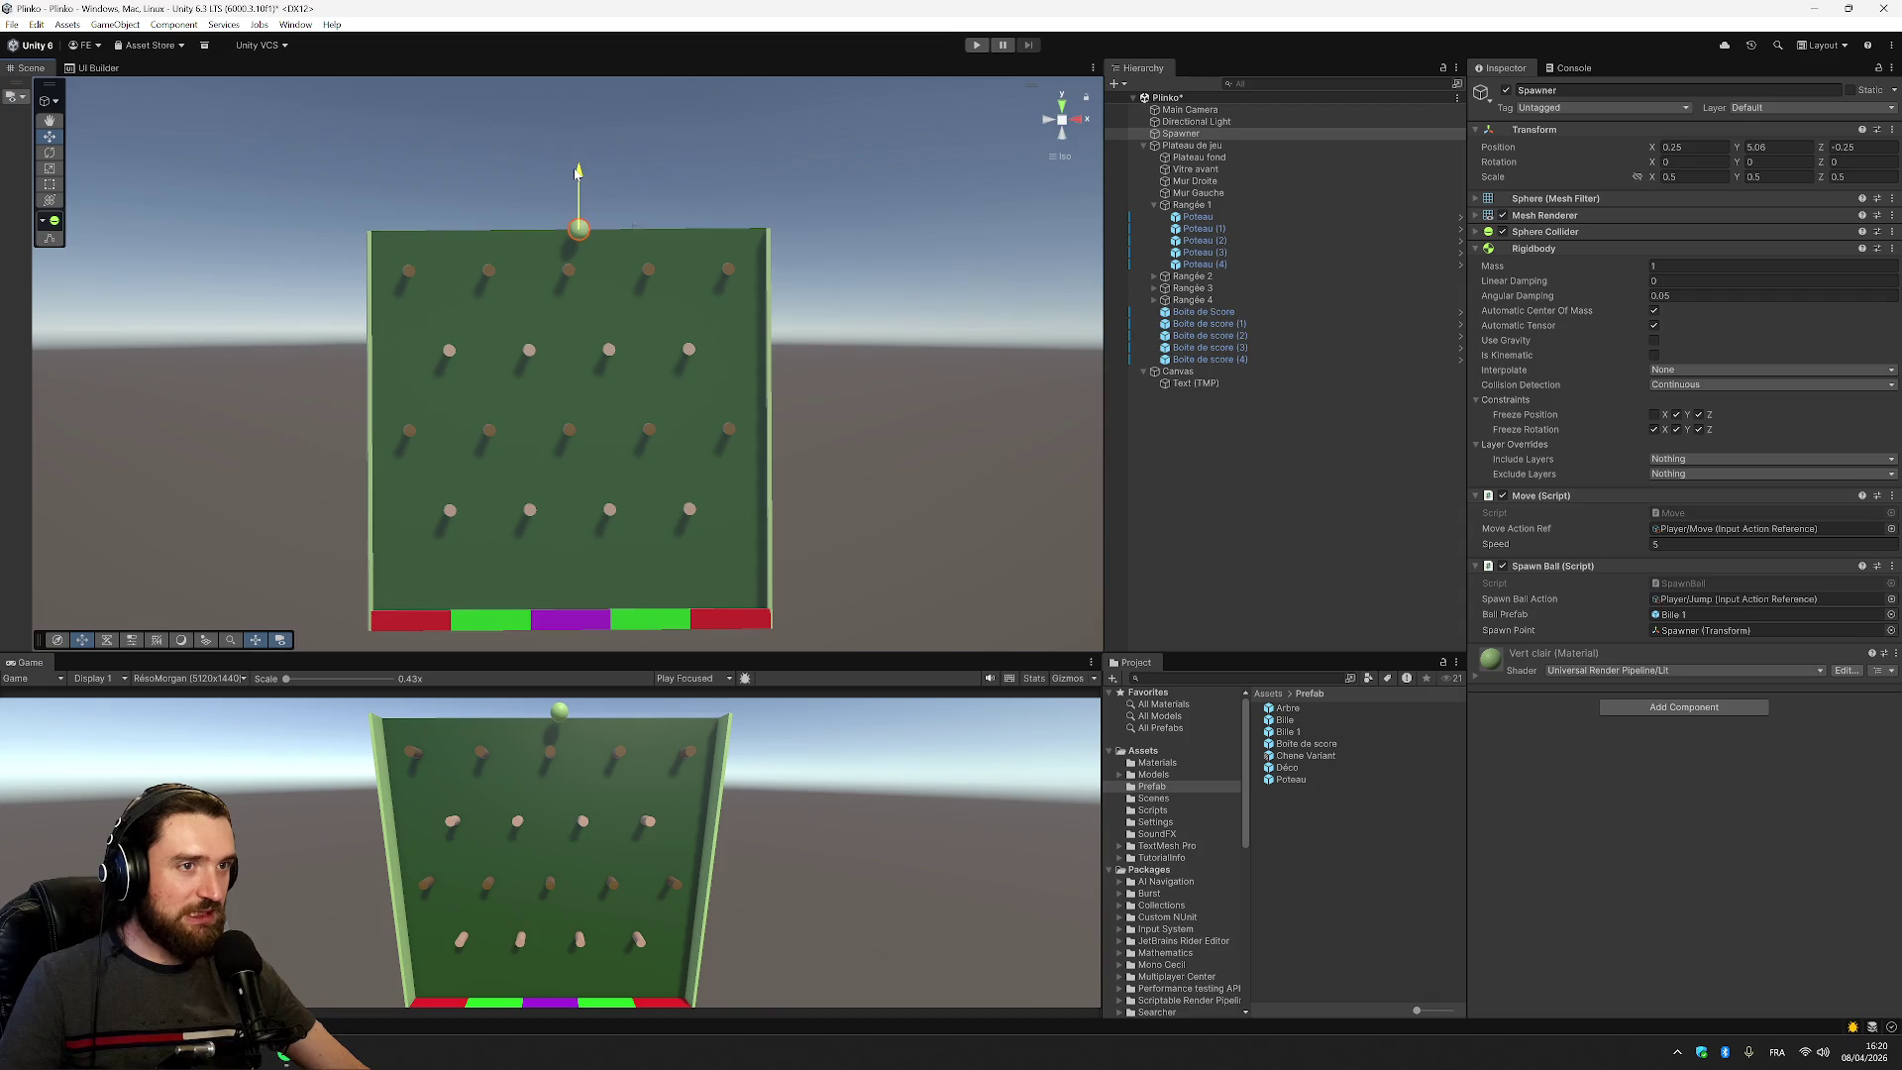
key("alt+Tab")
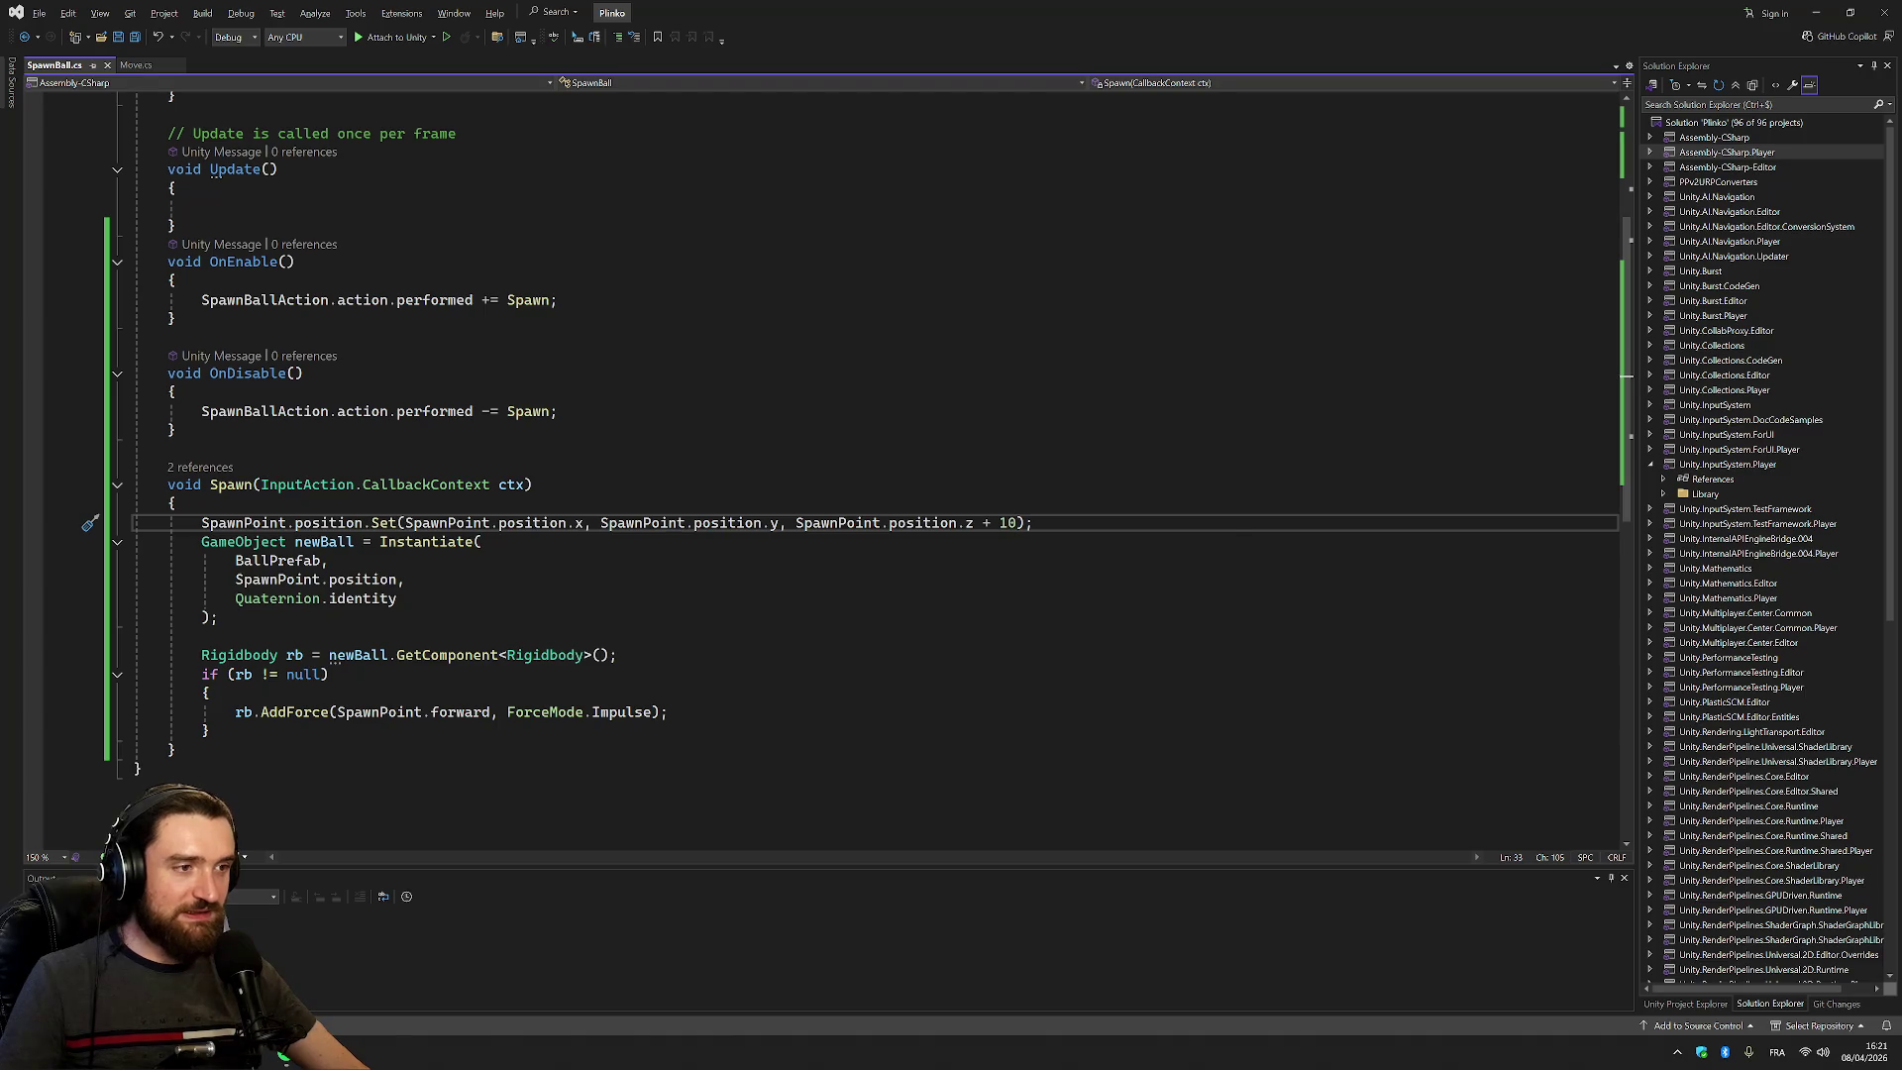
Change the Set call to use position.y - 10 instead of position.z + 10
key("BackSpace")
key("BackSpace")
key("BackSpace")
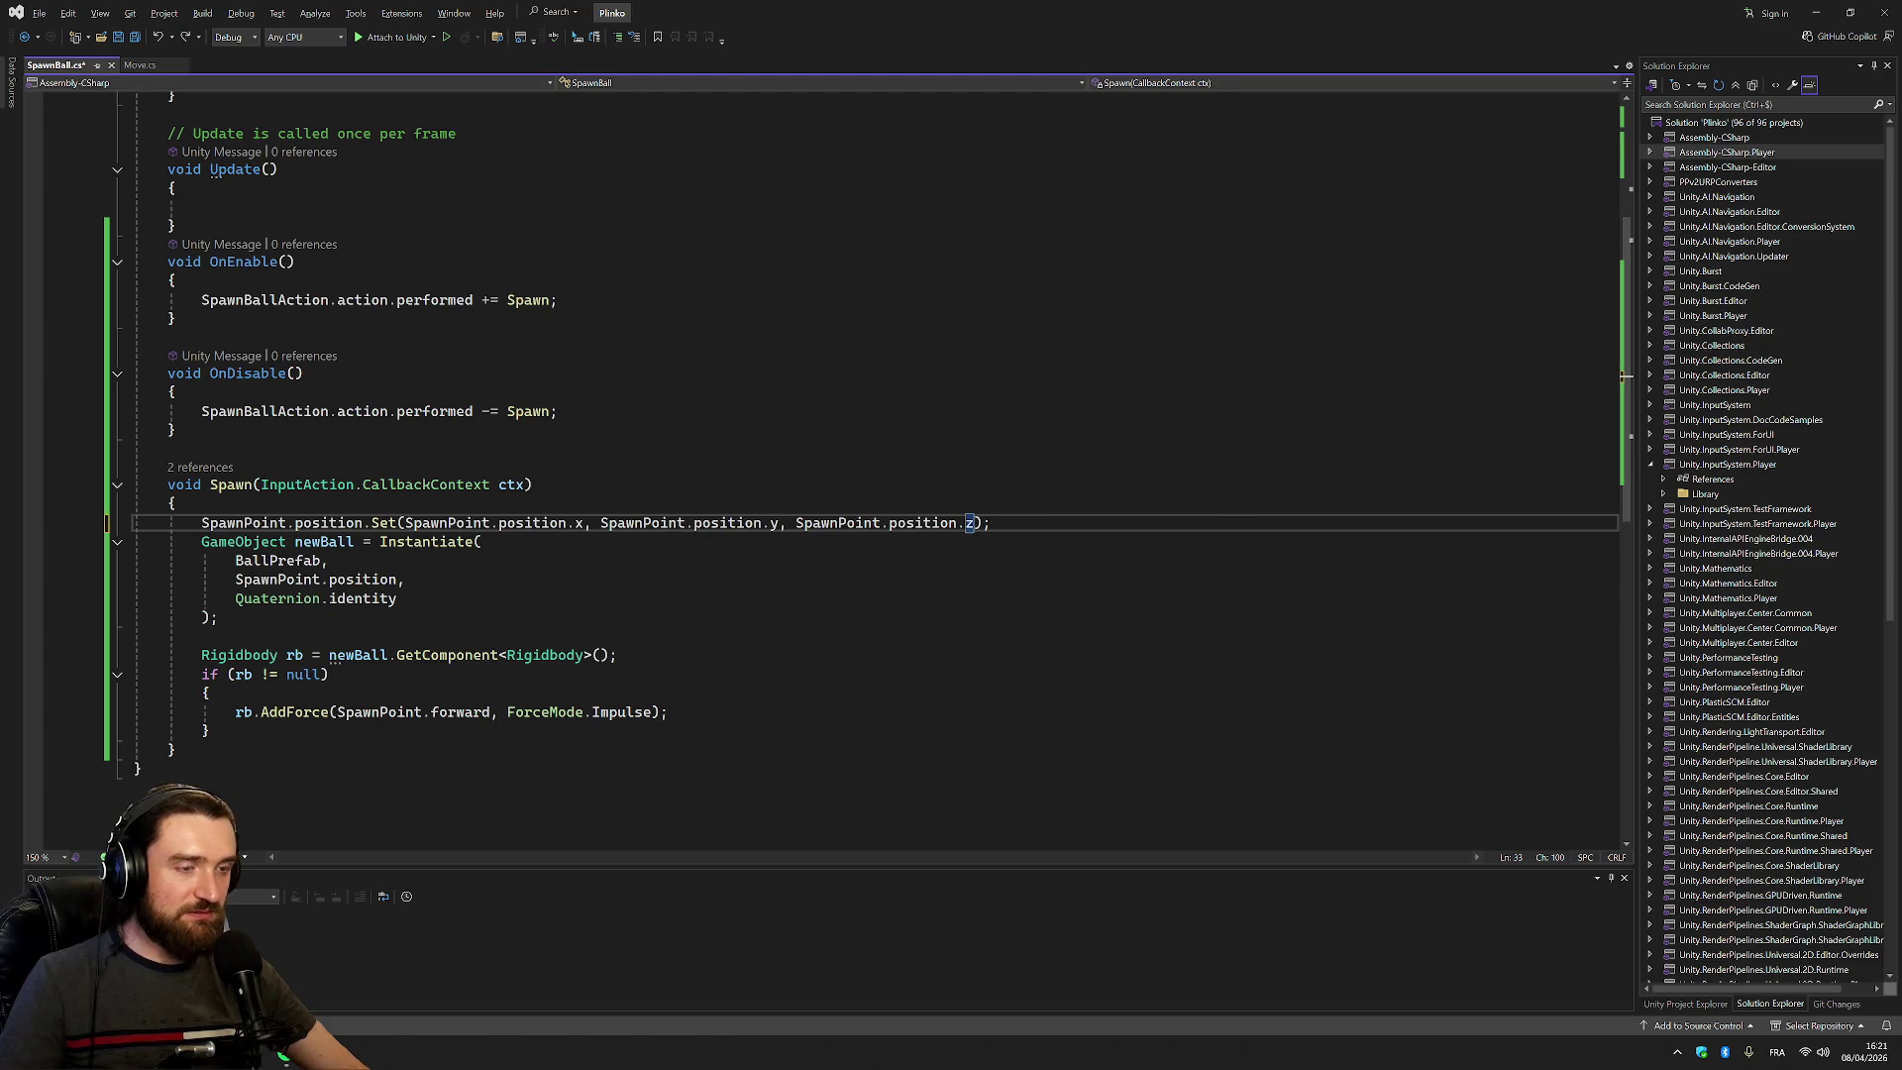
key("ctrl+z")
key("ctrl+z")
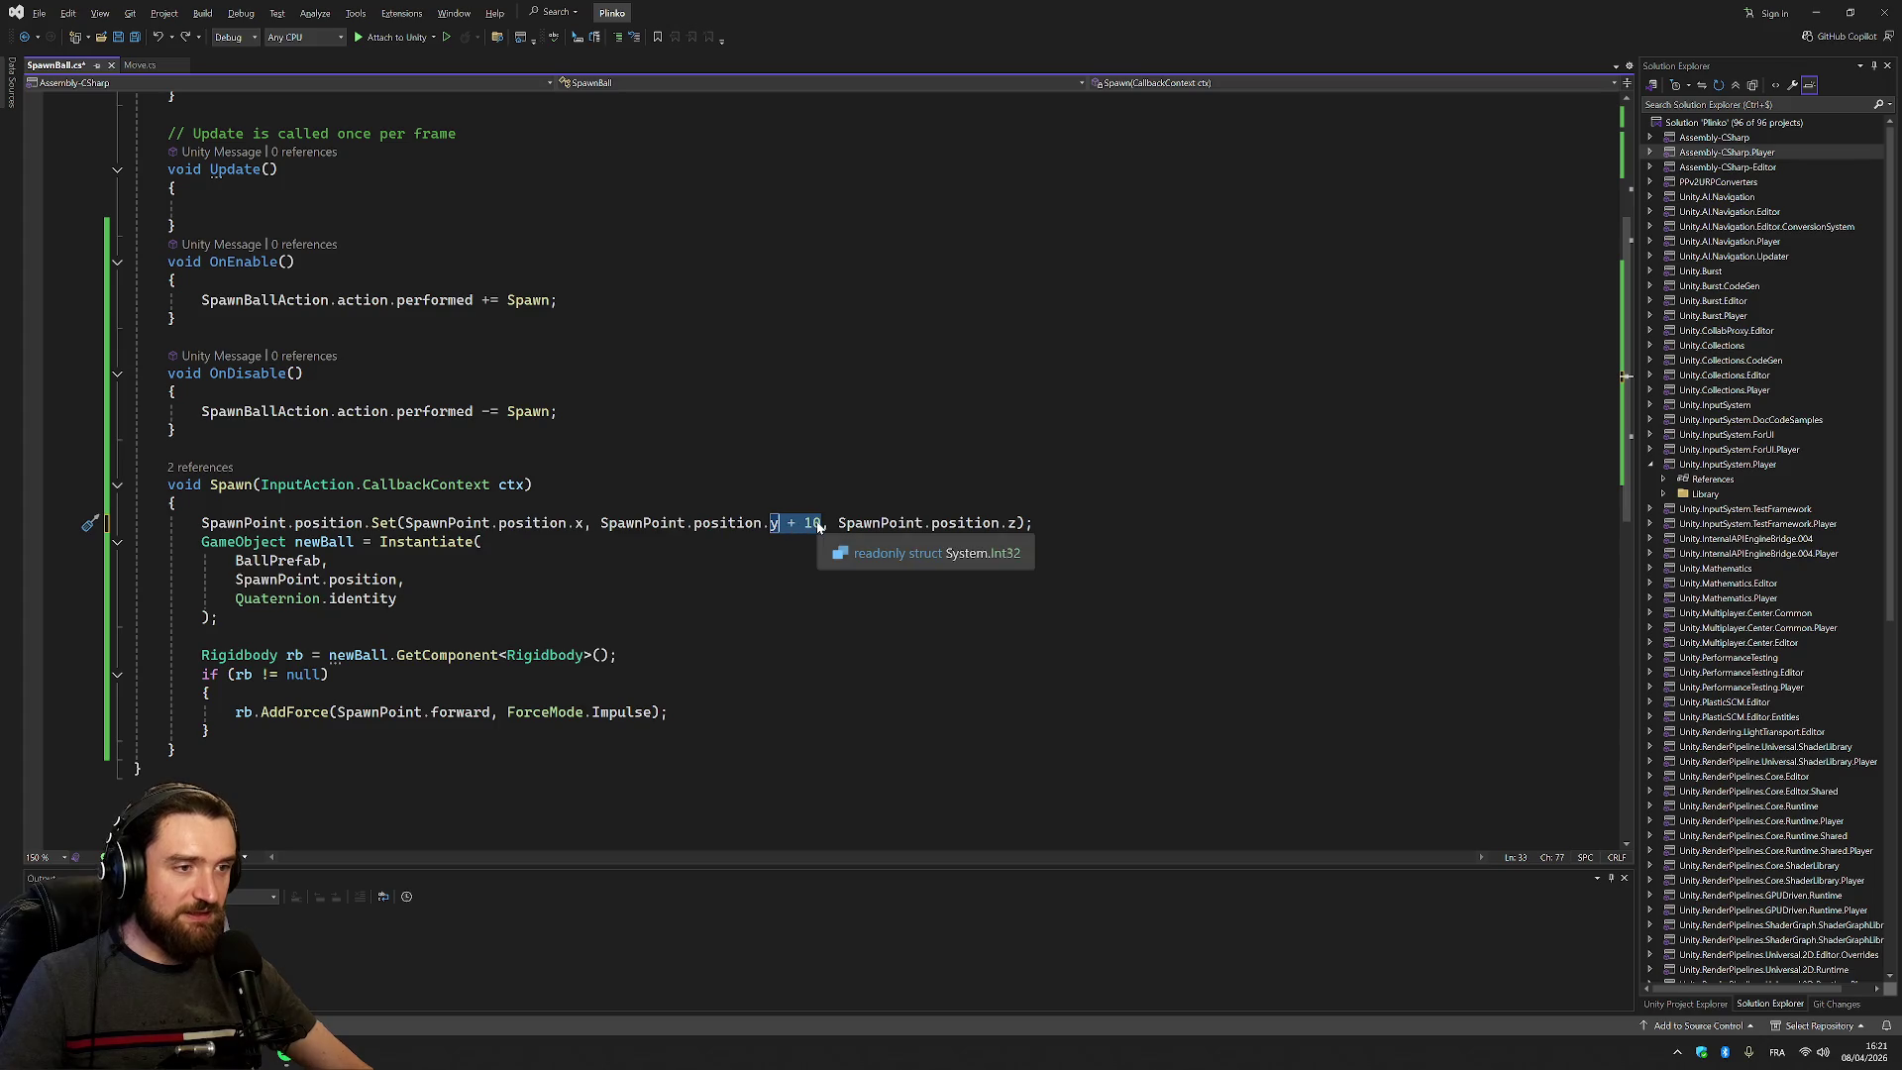
left_click(791, 526)
type("-")
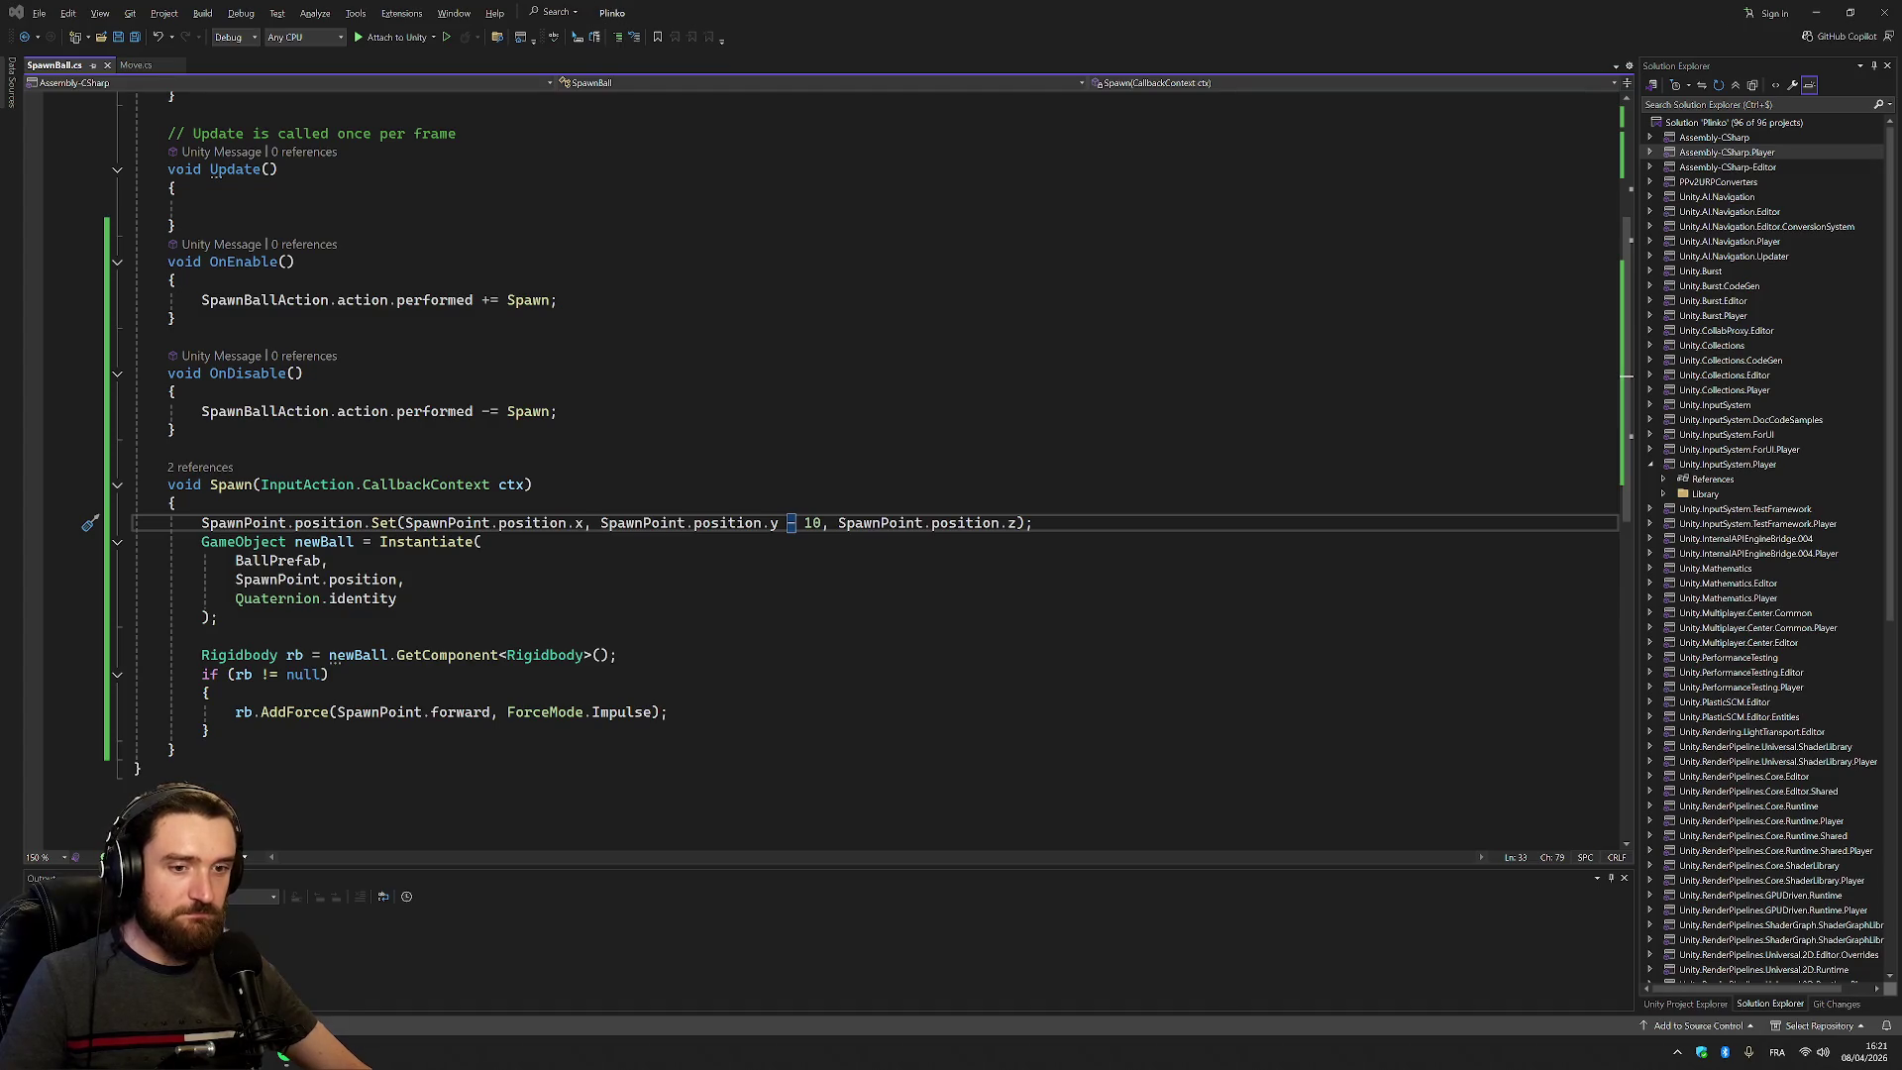
key("alt+Tab")
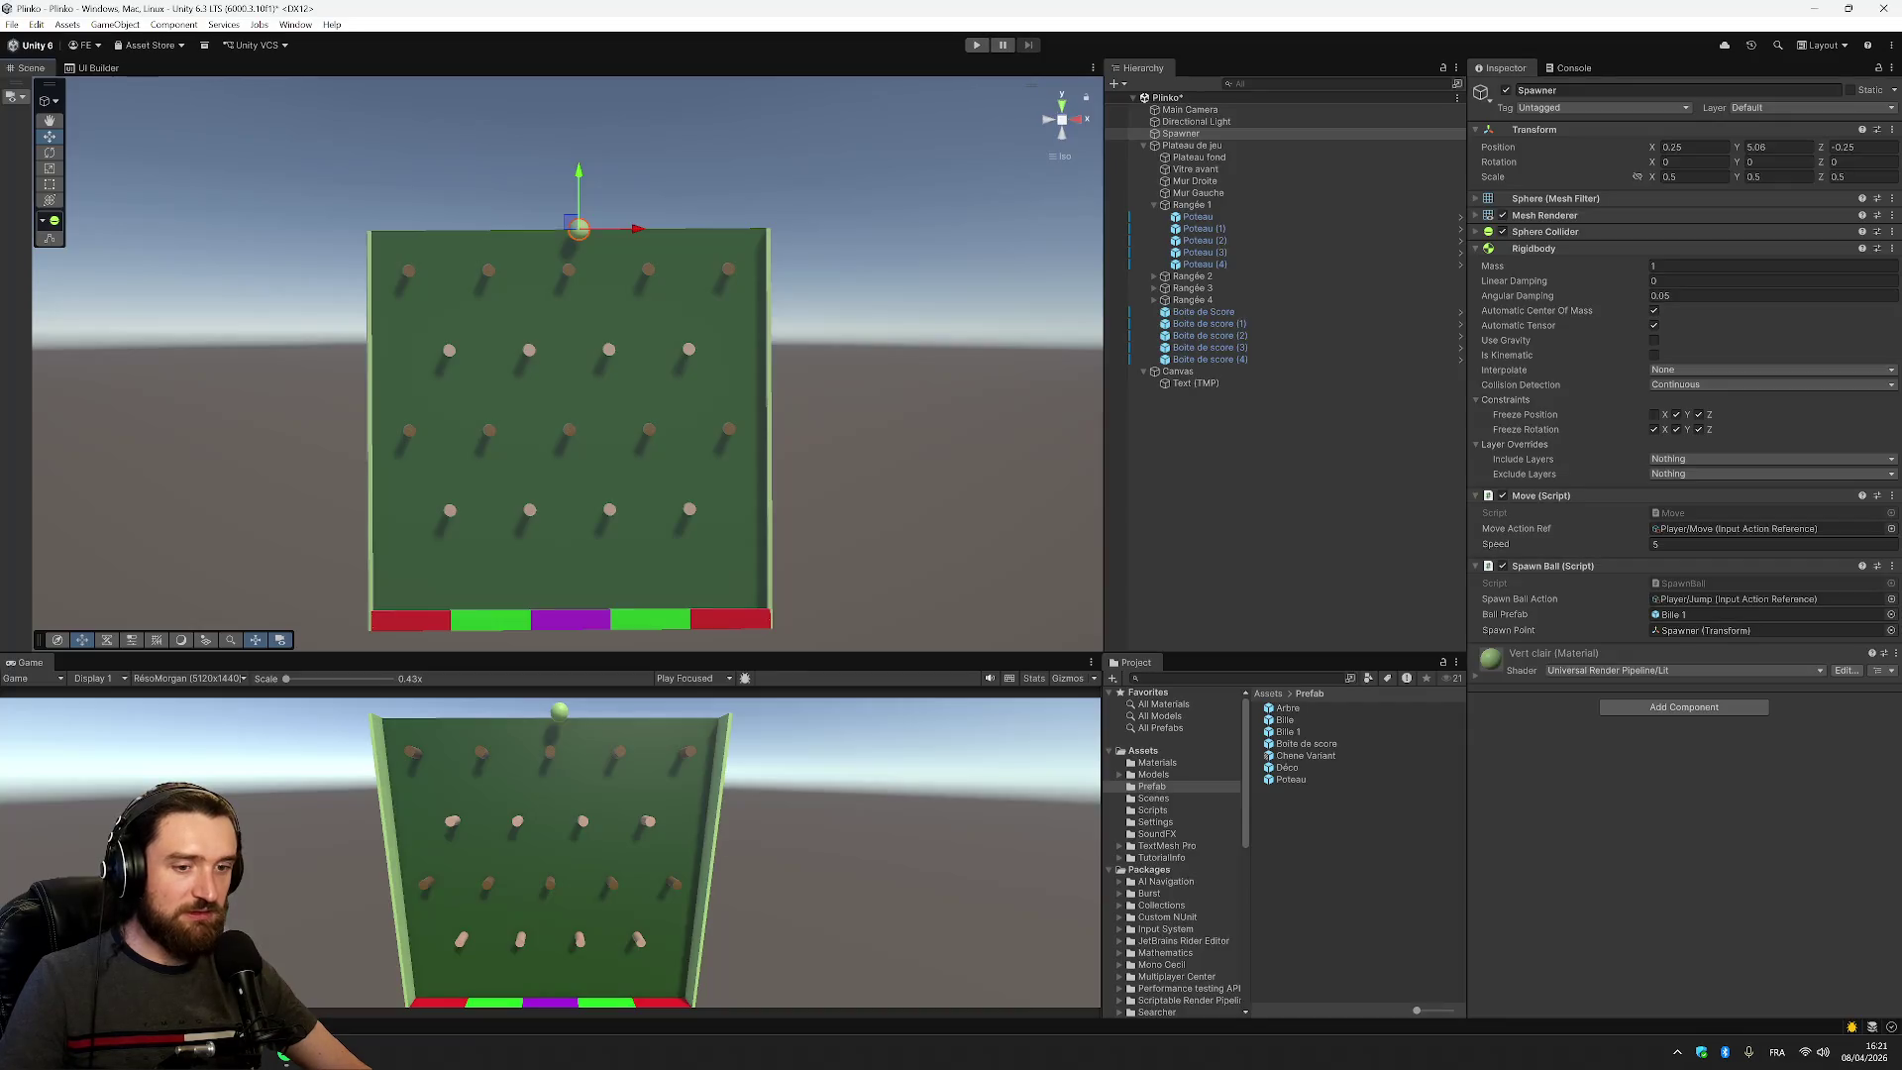
Test the y − 10 offset in Play mode, dropping balls from both sides and viewing from the side
left_click(976, 45)
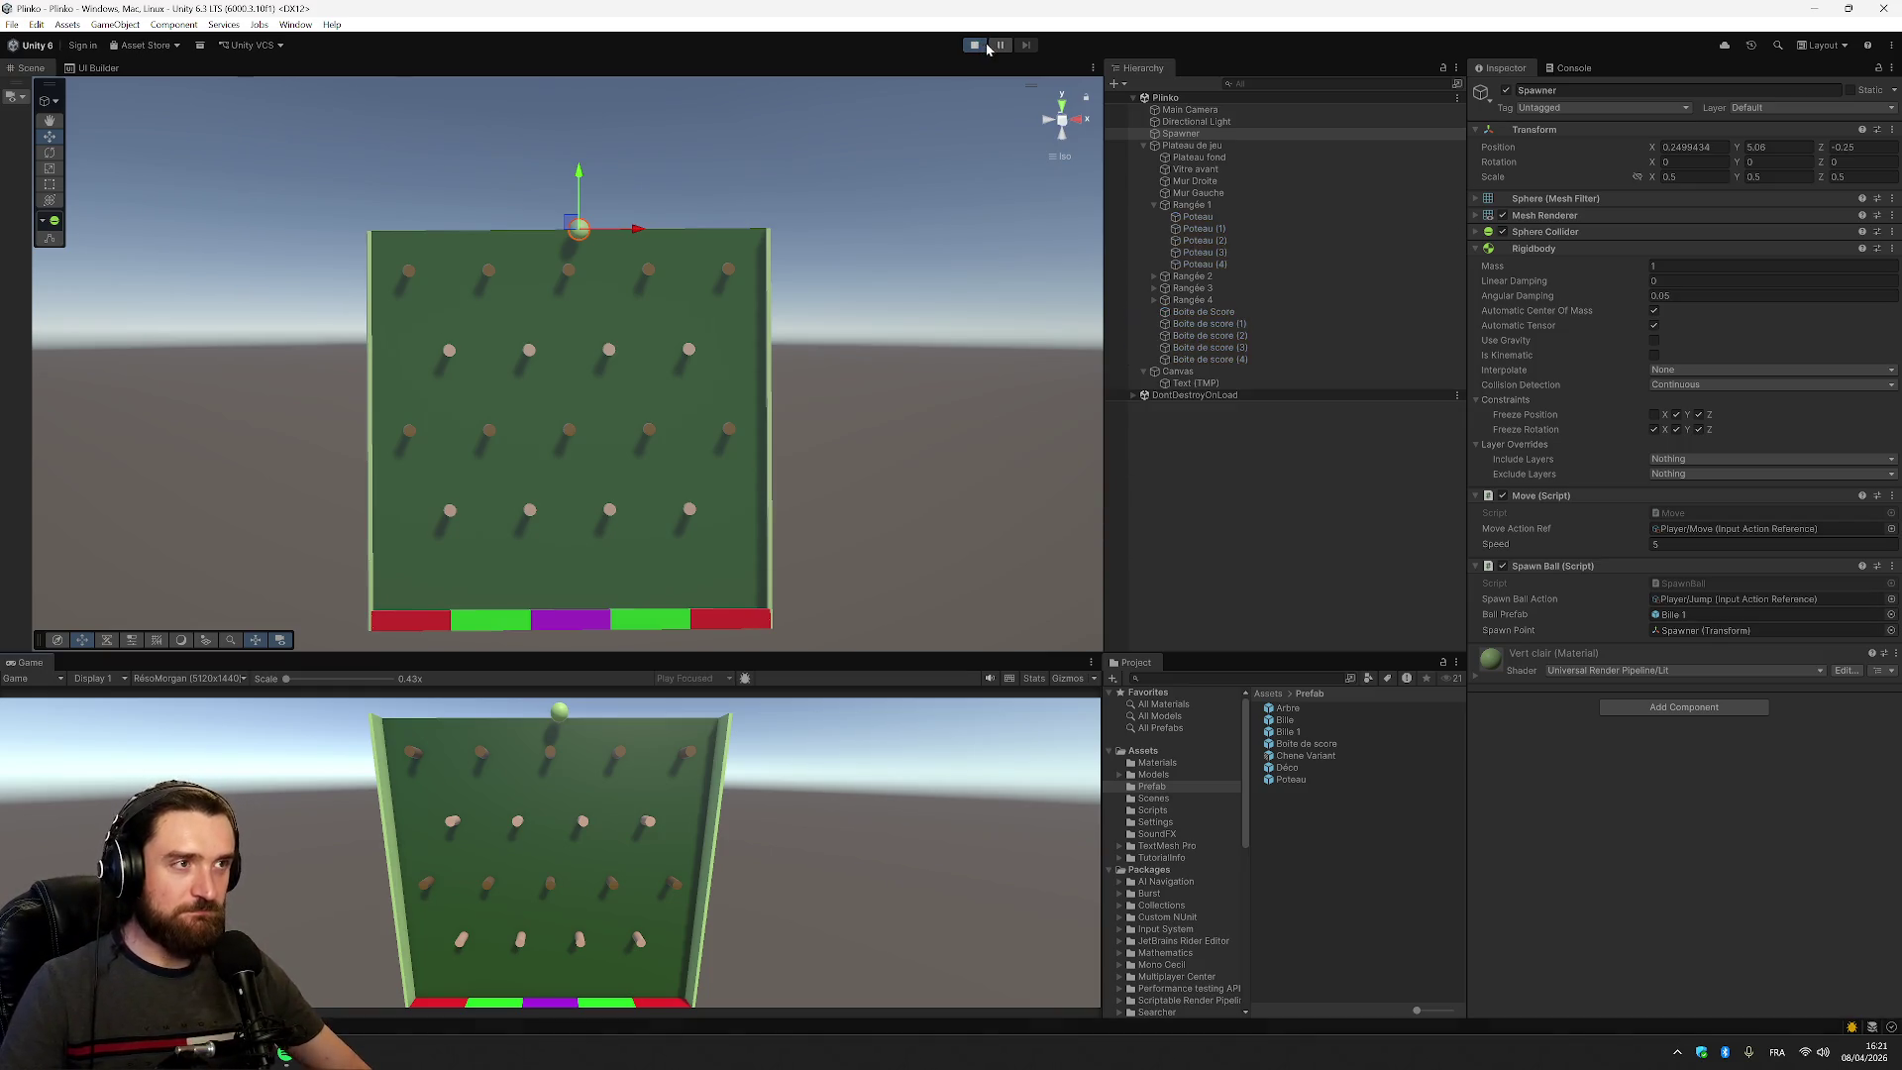
key("Left")
key("space")
key("space")
key("Right")
key("space")
key("space")
key("space")
key("space")
key("Left")
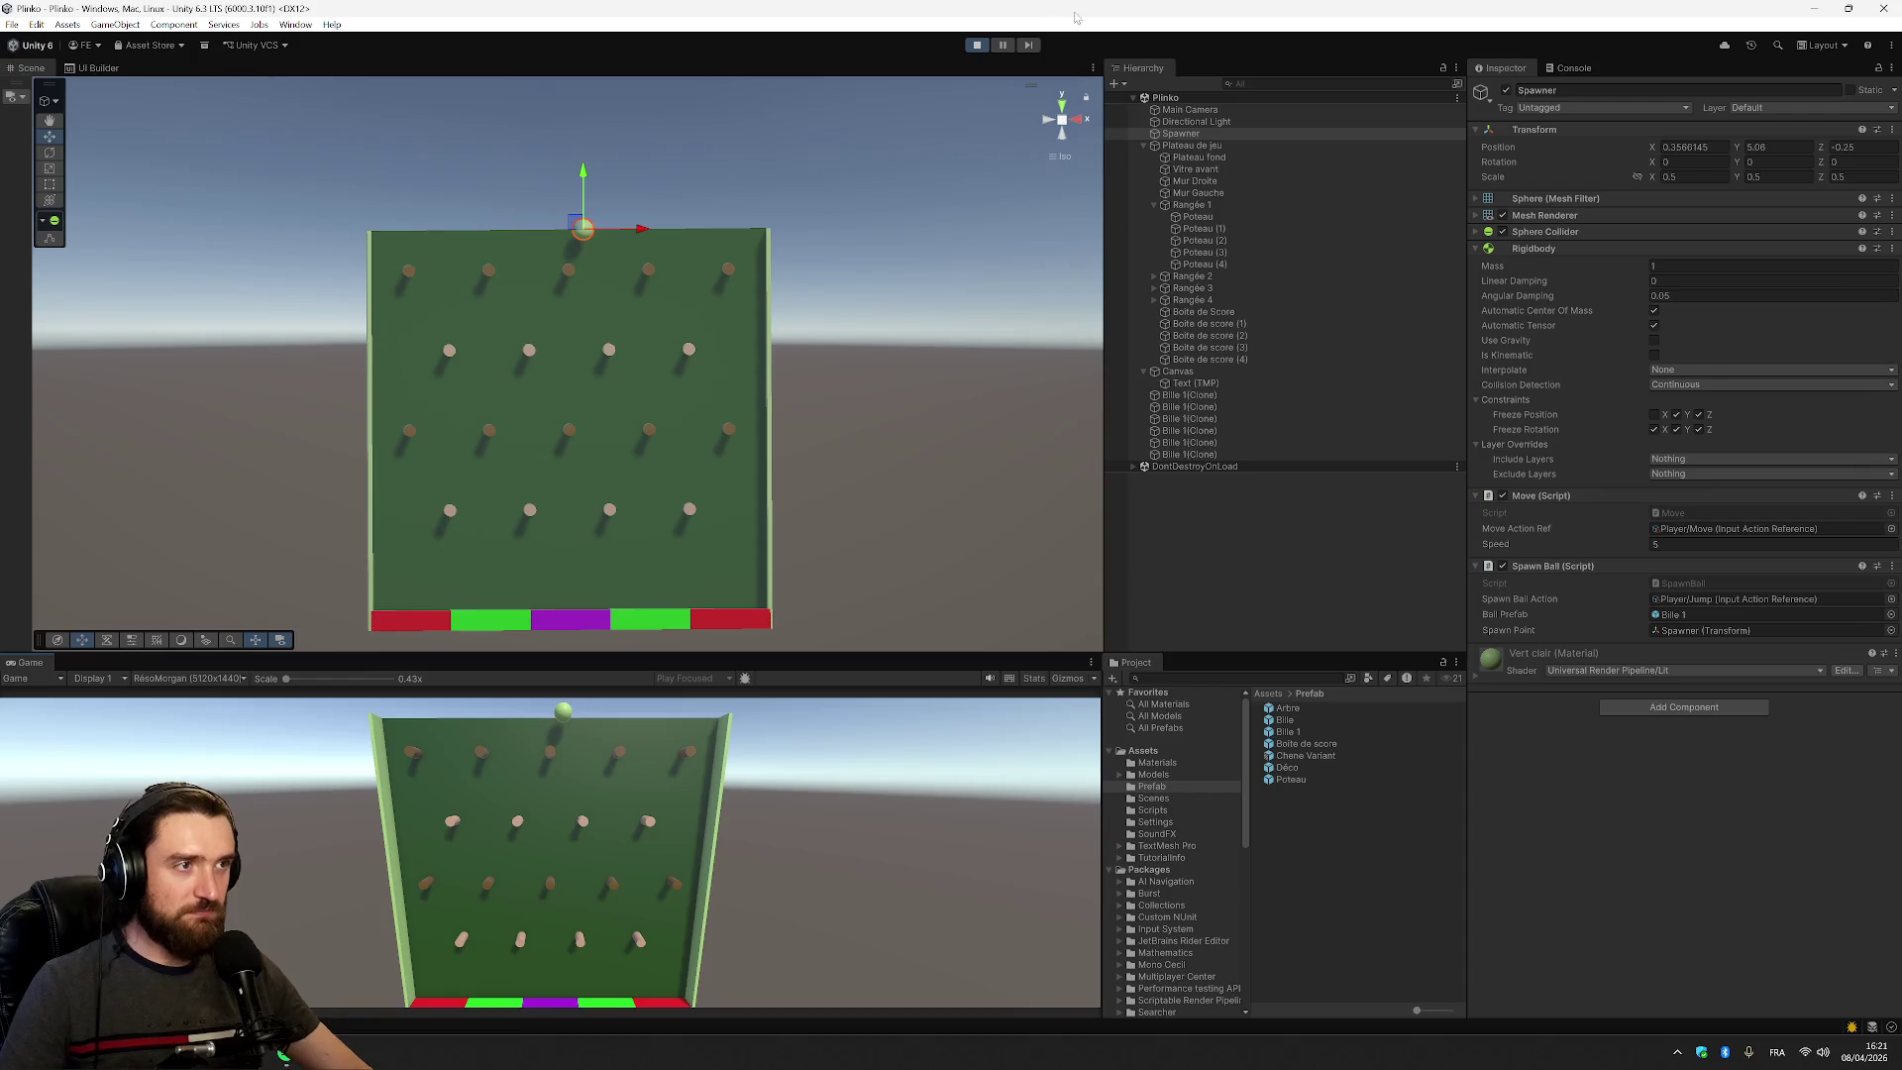
left_click(1045, 123)
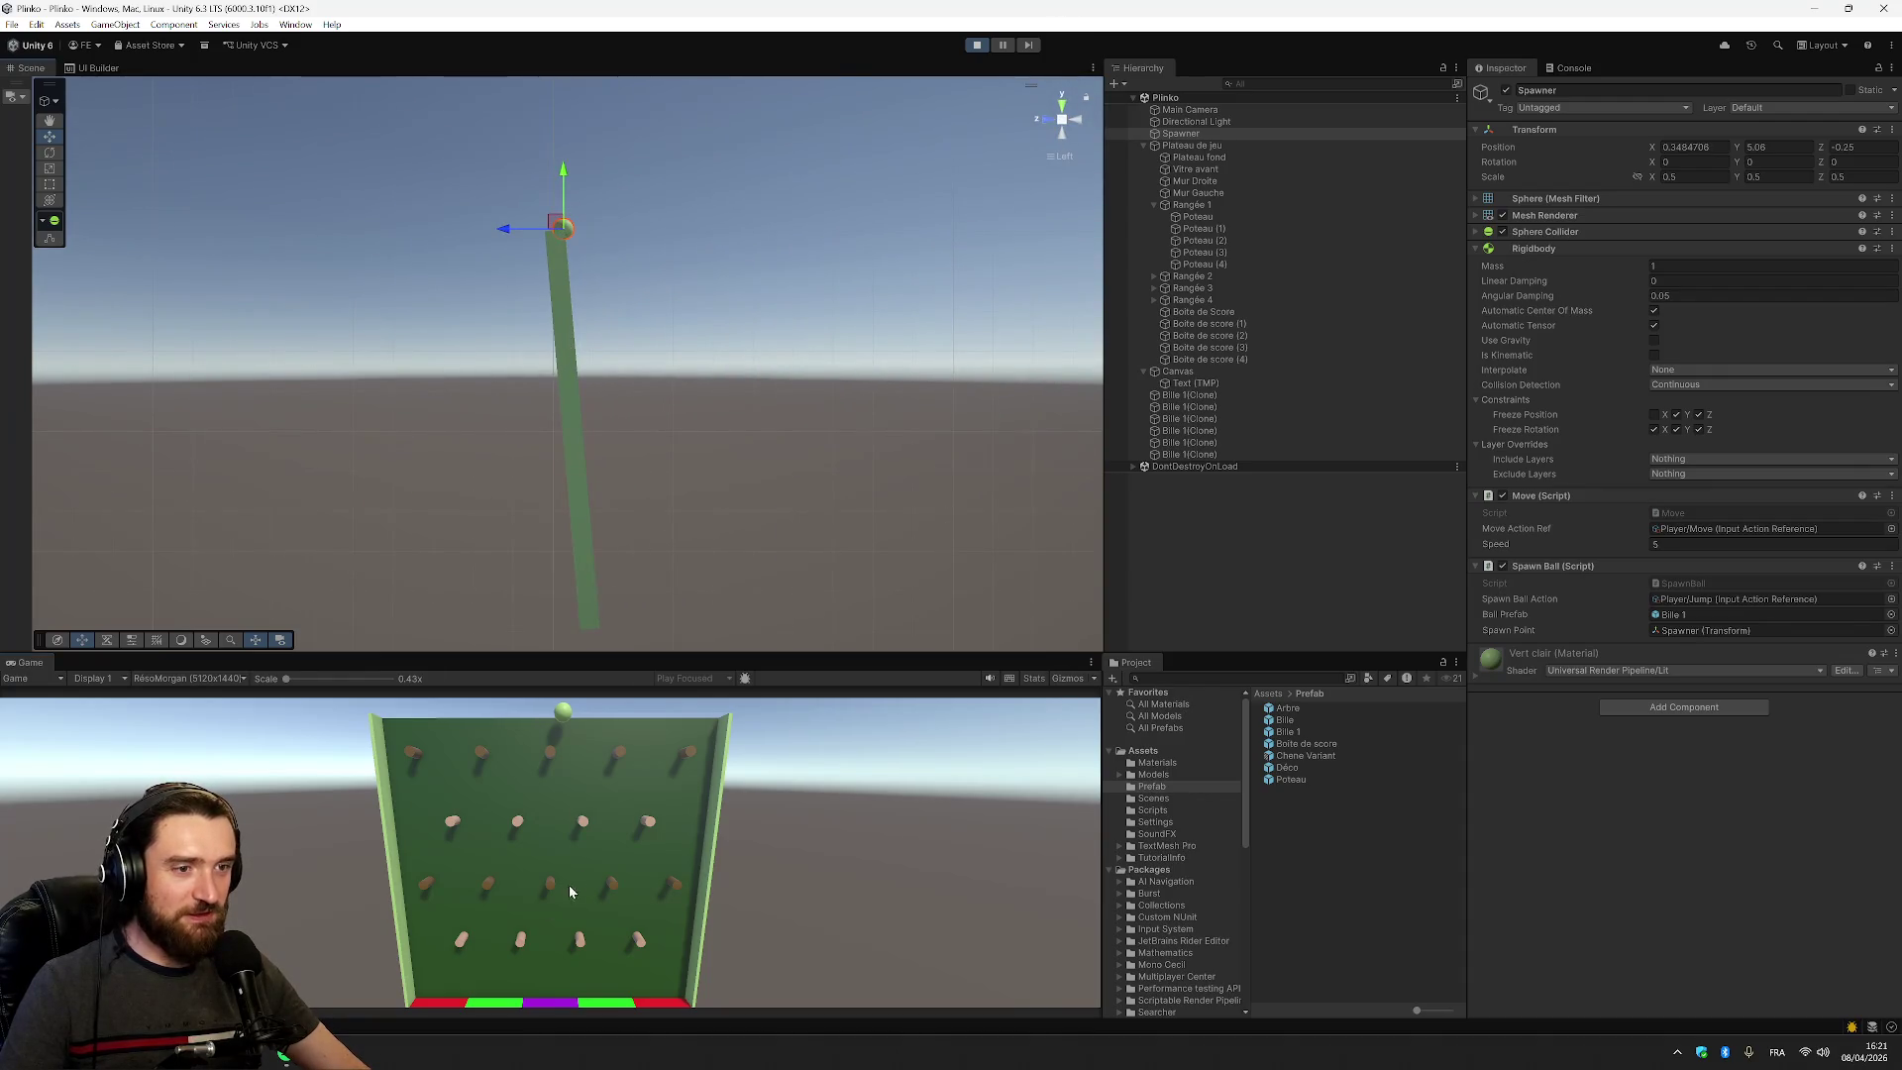
key("space")
key("Left")
key("space")
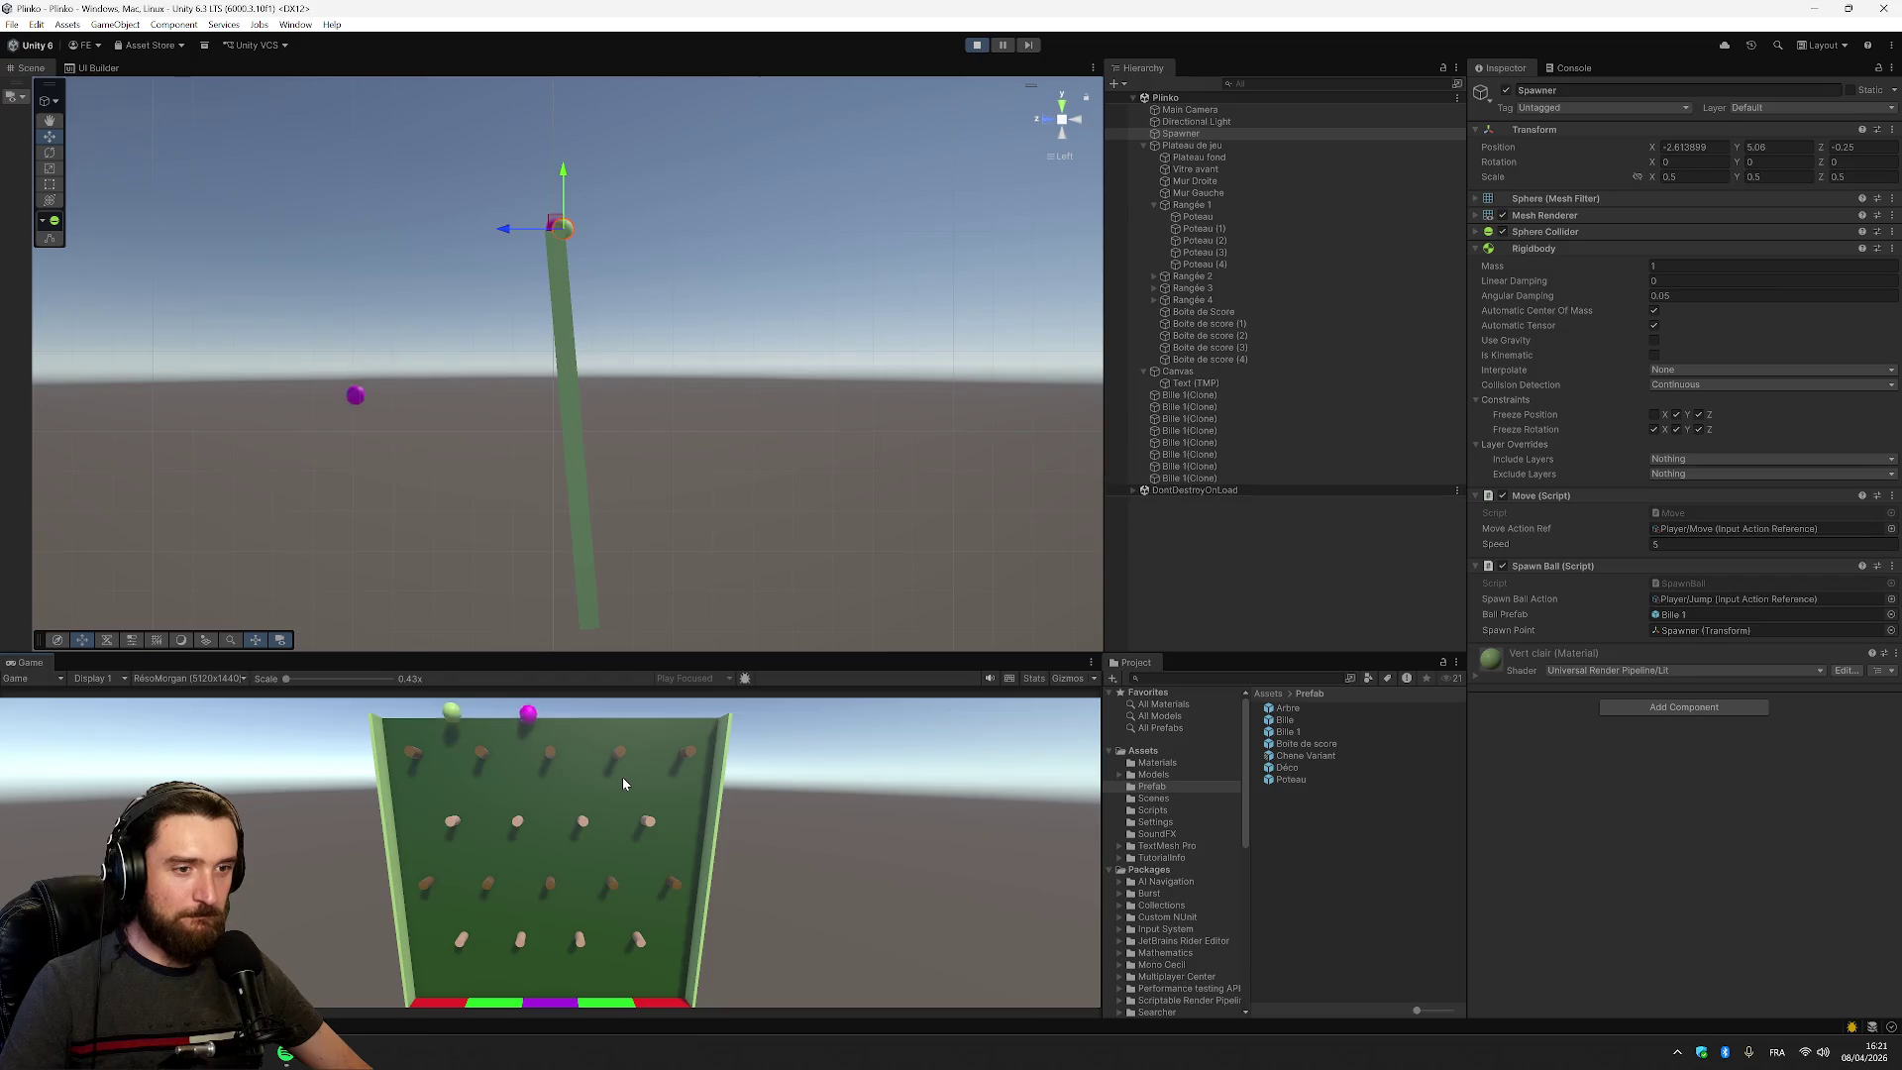
key("space")
key("space")
key("space")
key("Right")
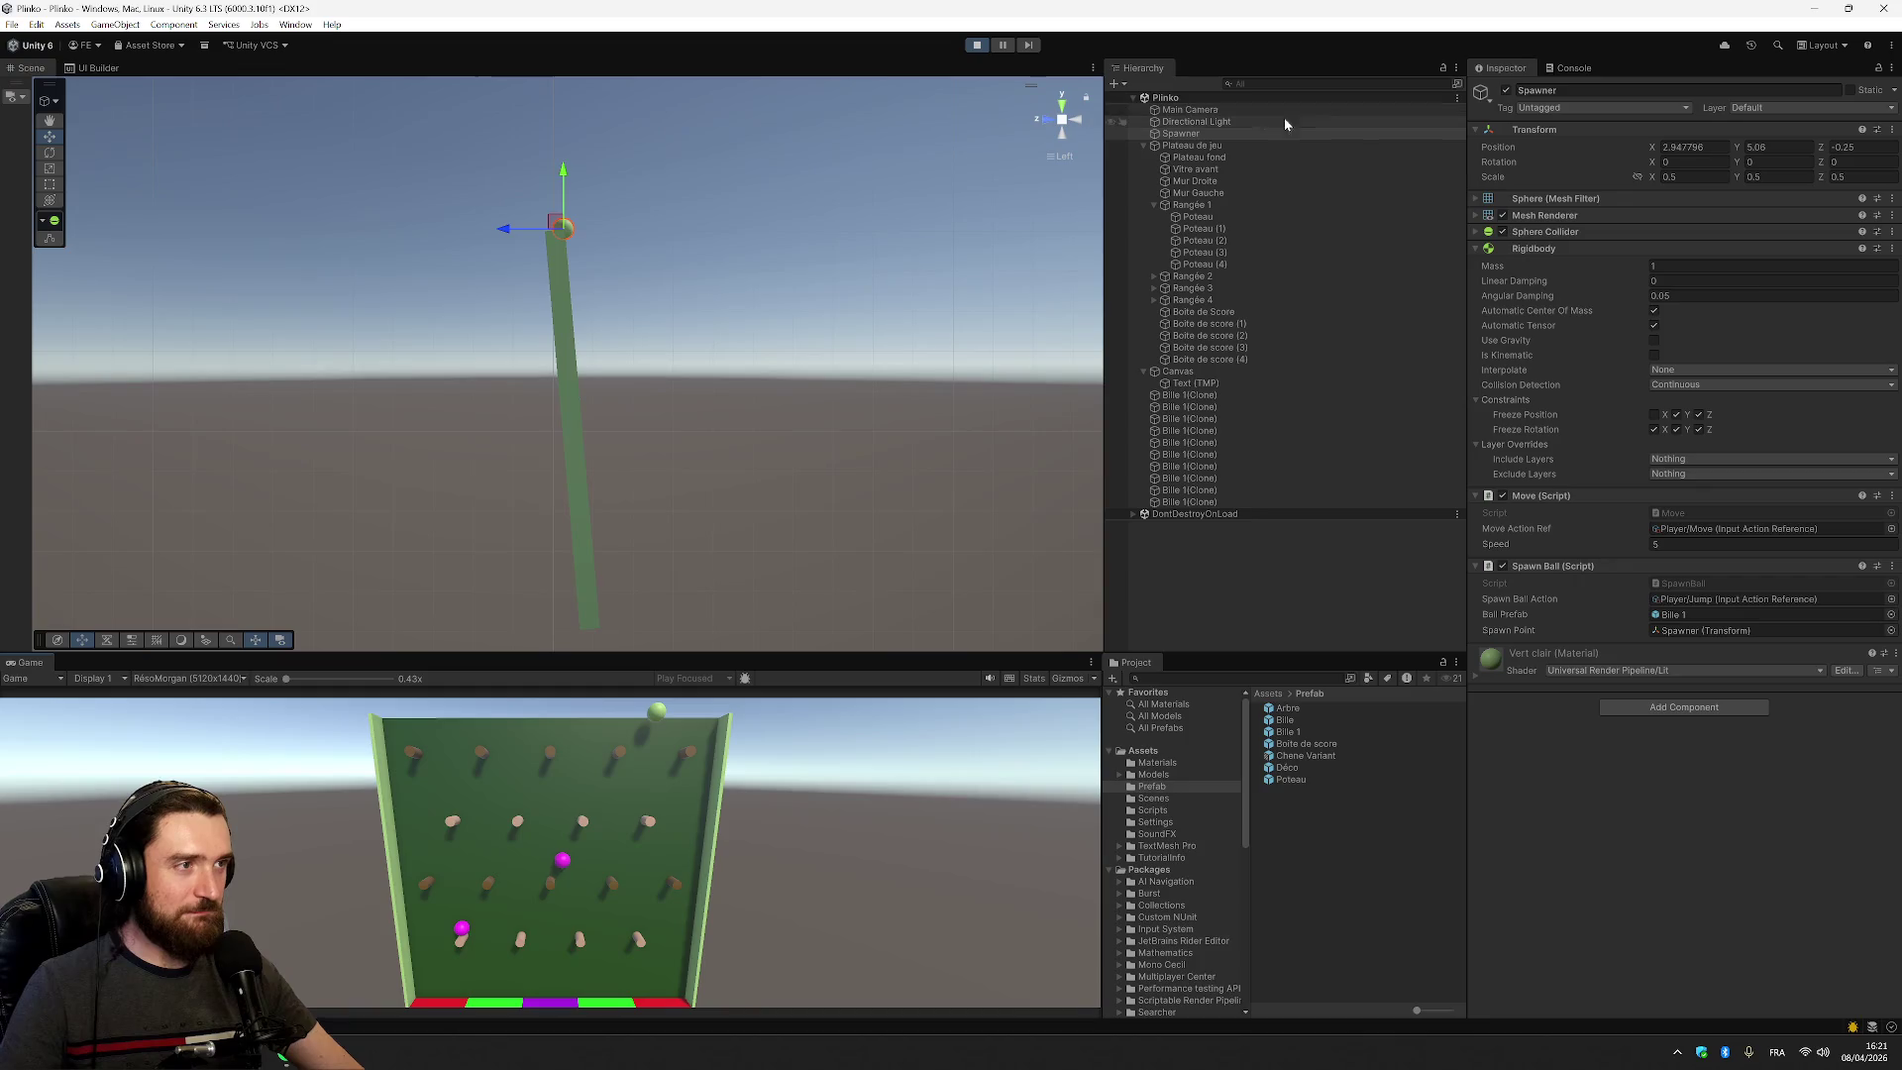
left_click(976, 45)
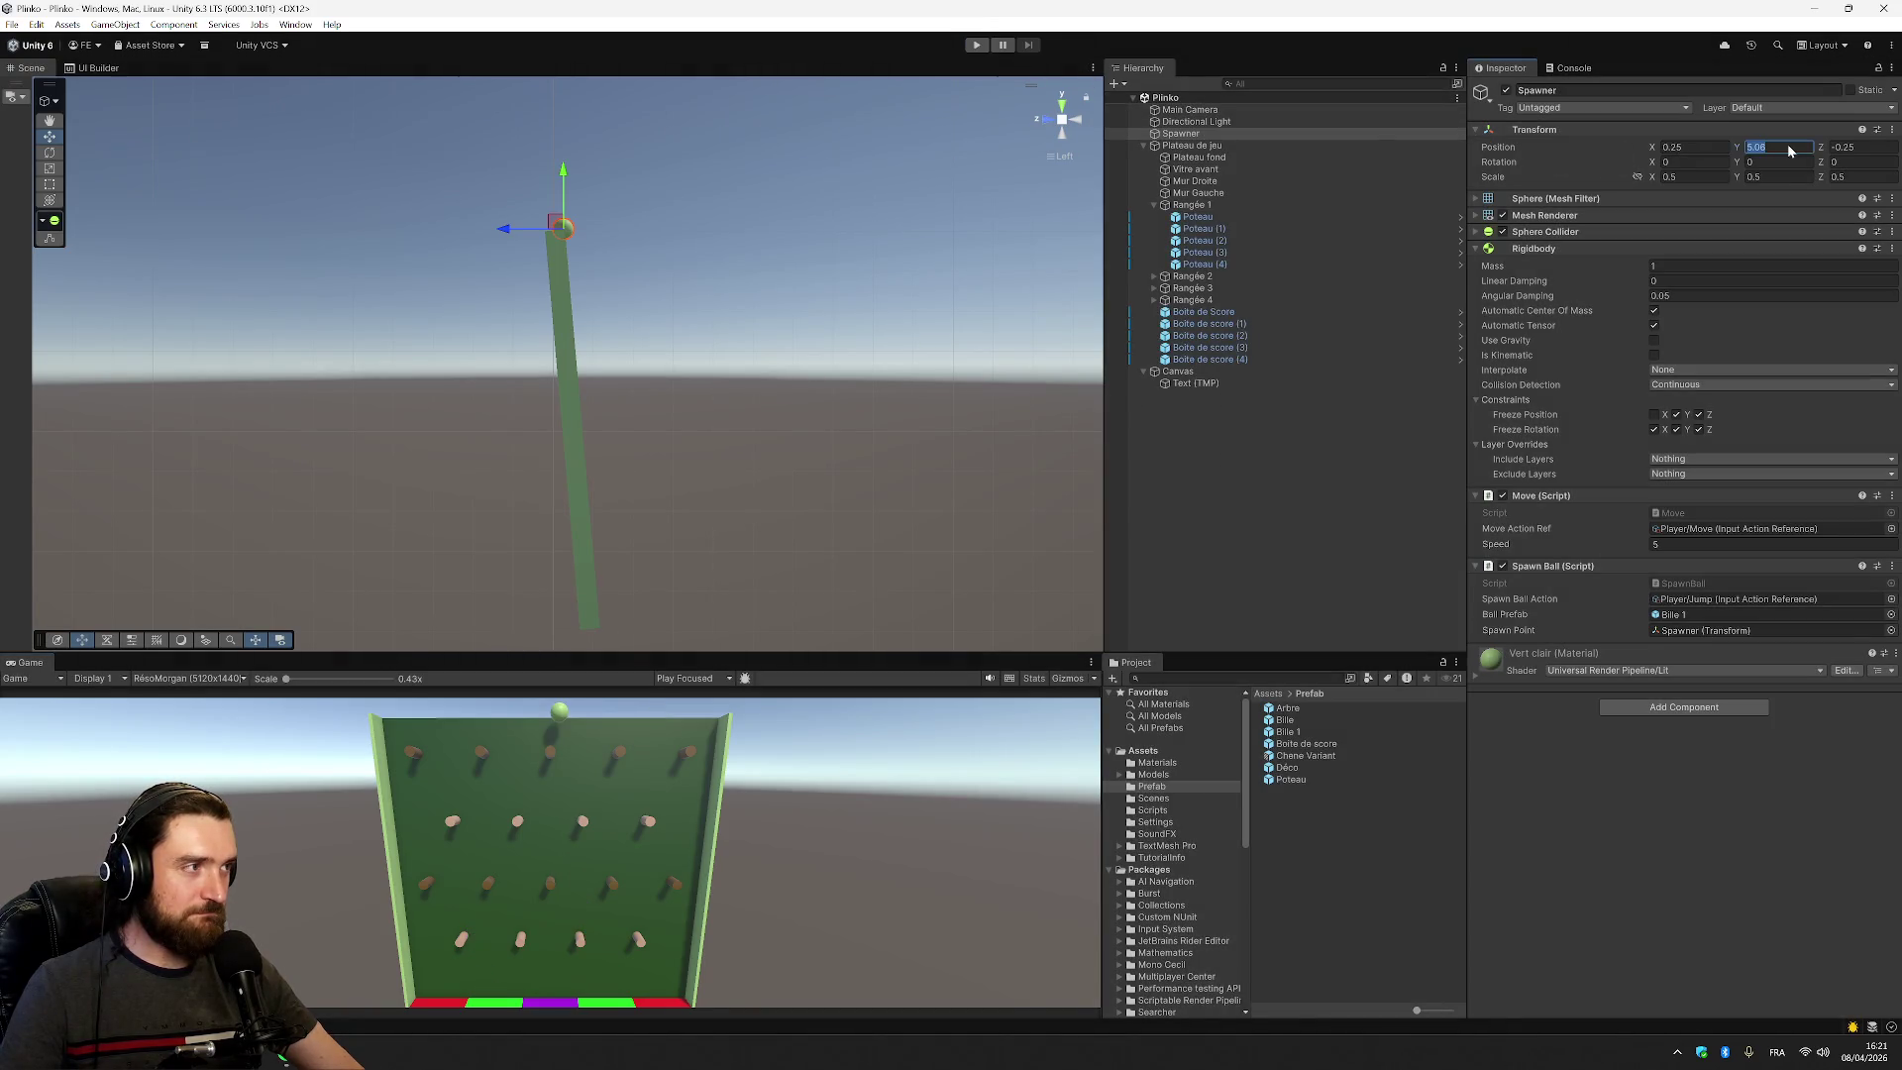
Set the Spawner's Position Z to 0 and save the Plinko scene
type("0")
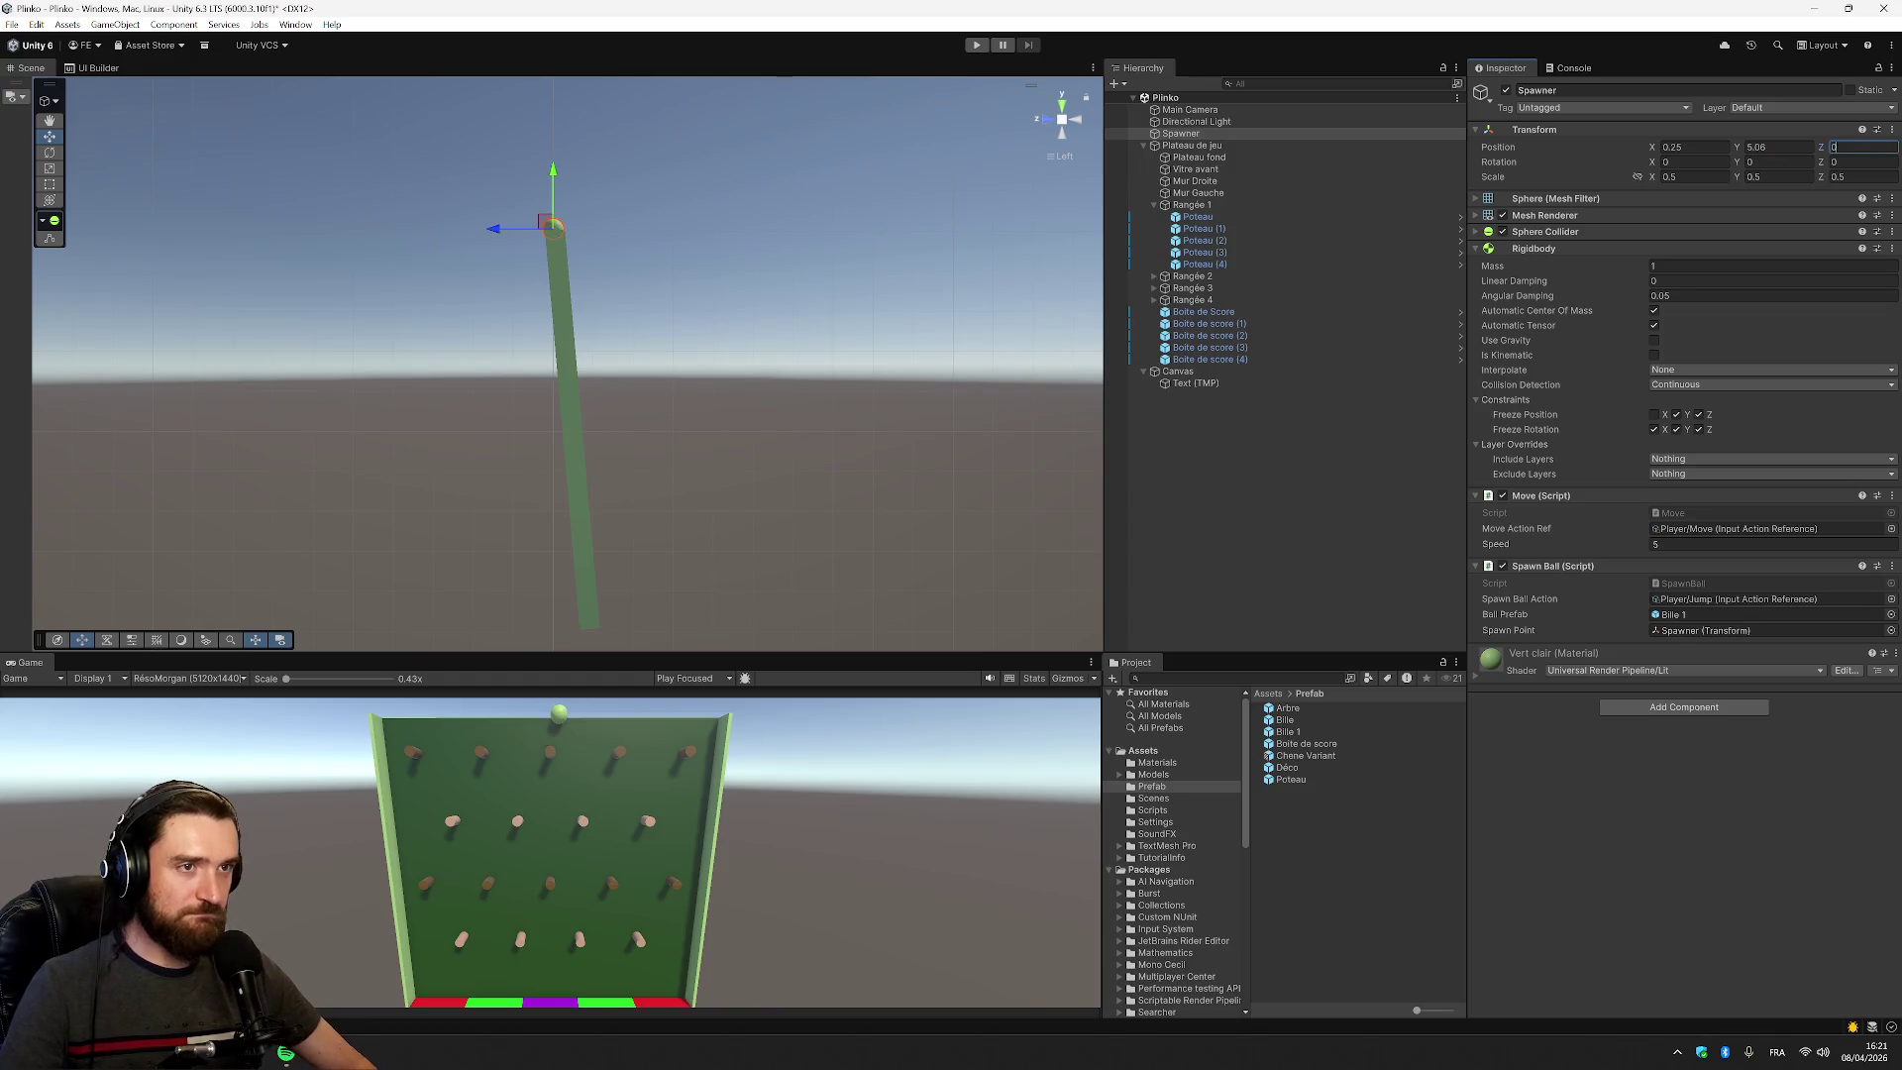
key("Return")
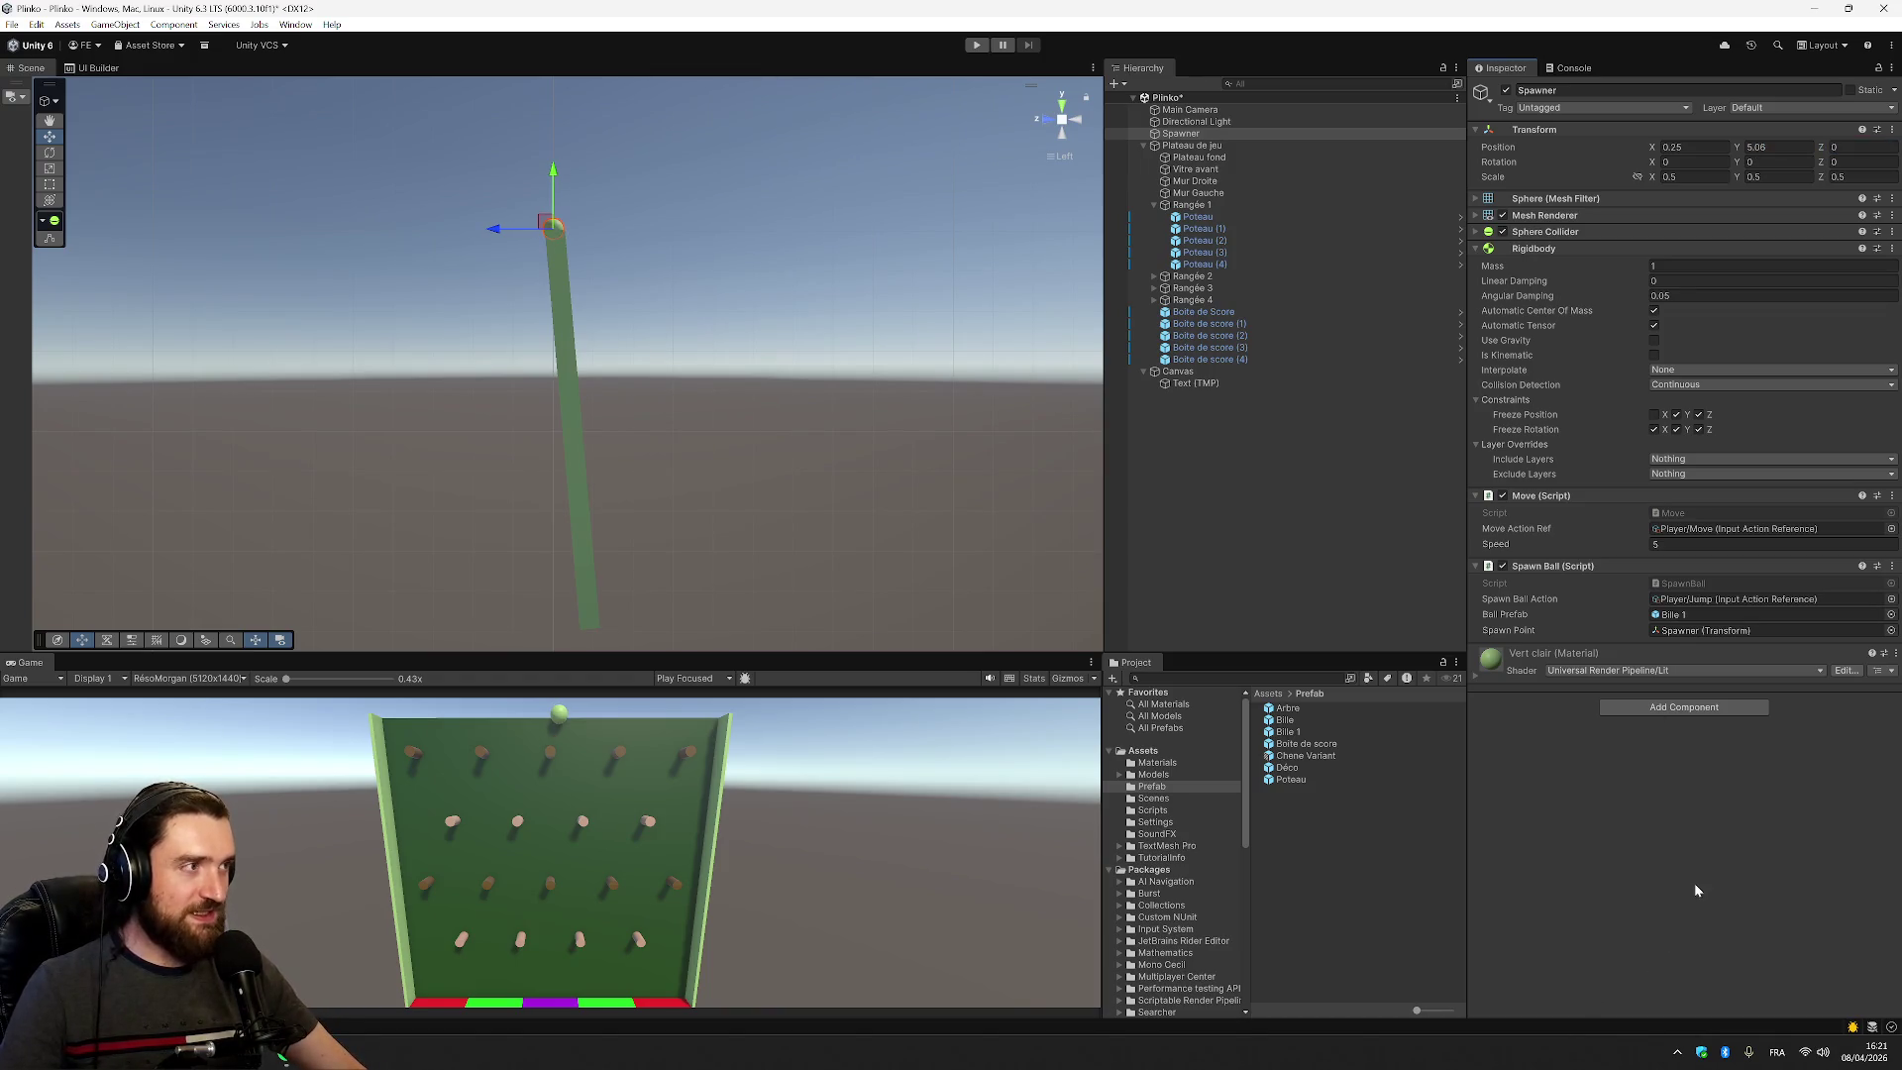
left_click(1245, 484)
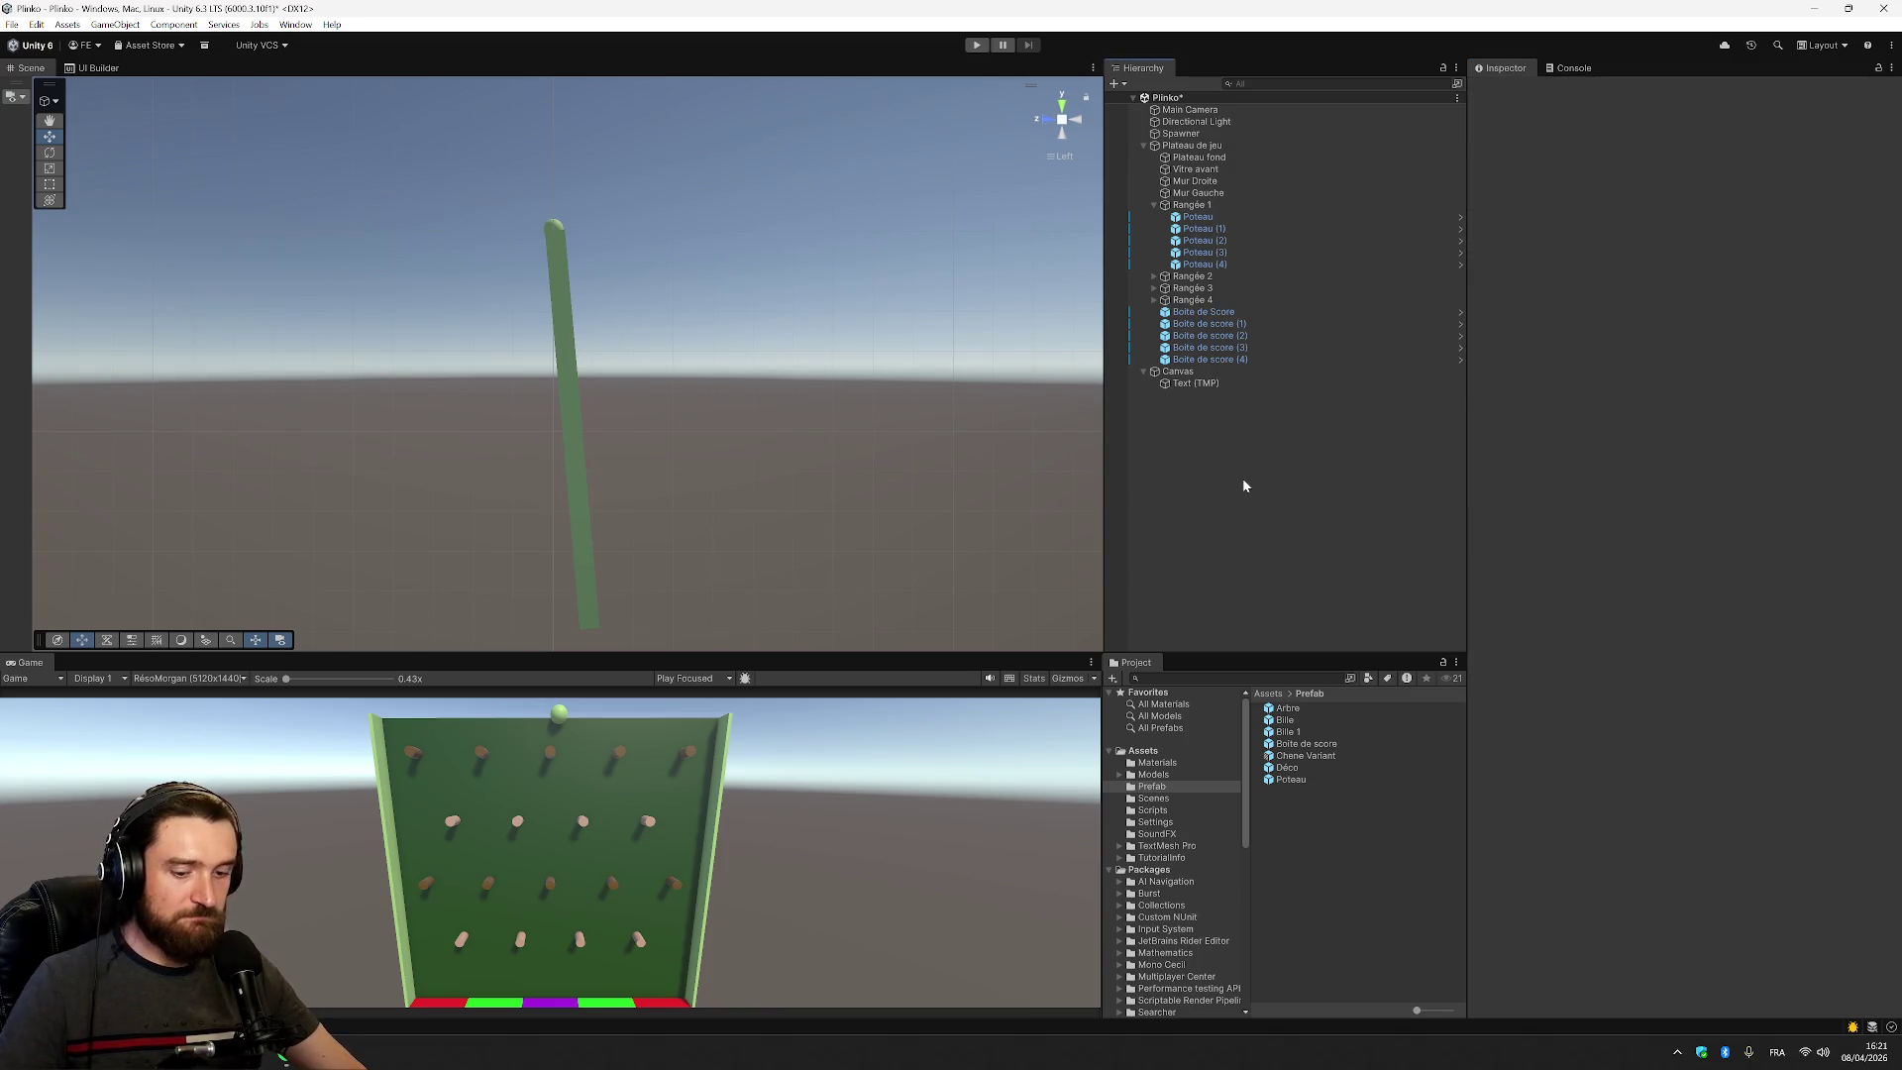
key("ctrl+s")
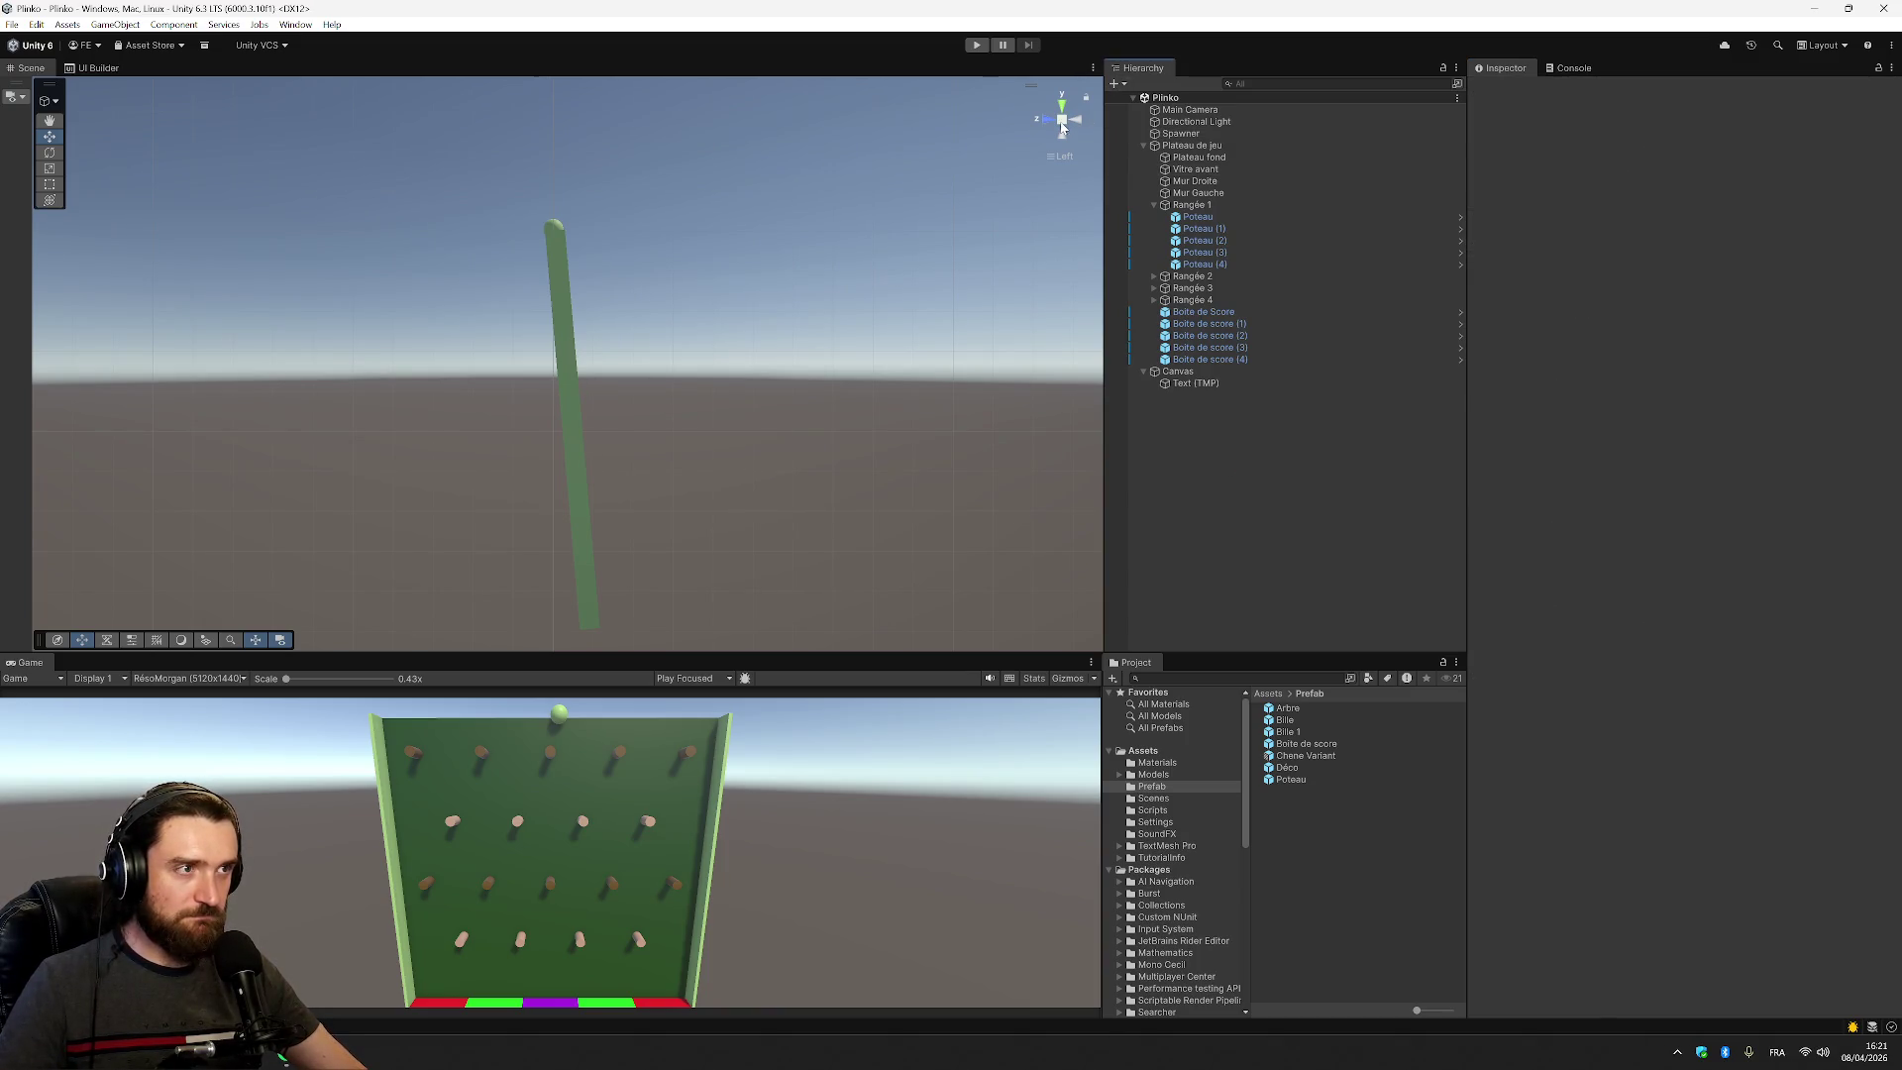
Turn the scene view to look at the board from behind
left_click(1052, 123)
left_click(1052, 123)
left_click(1052, 123)
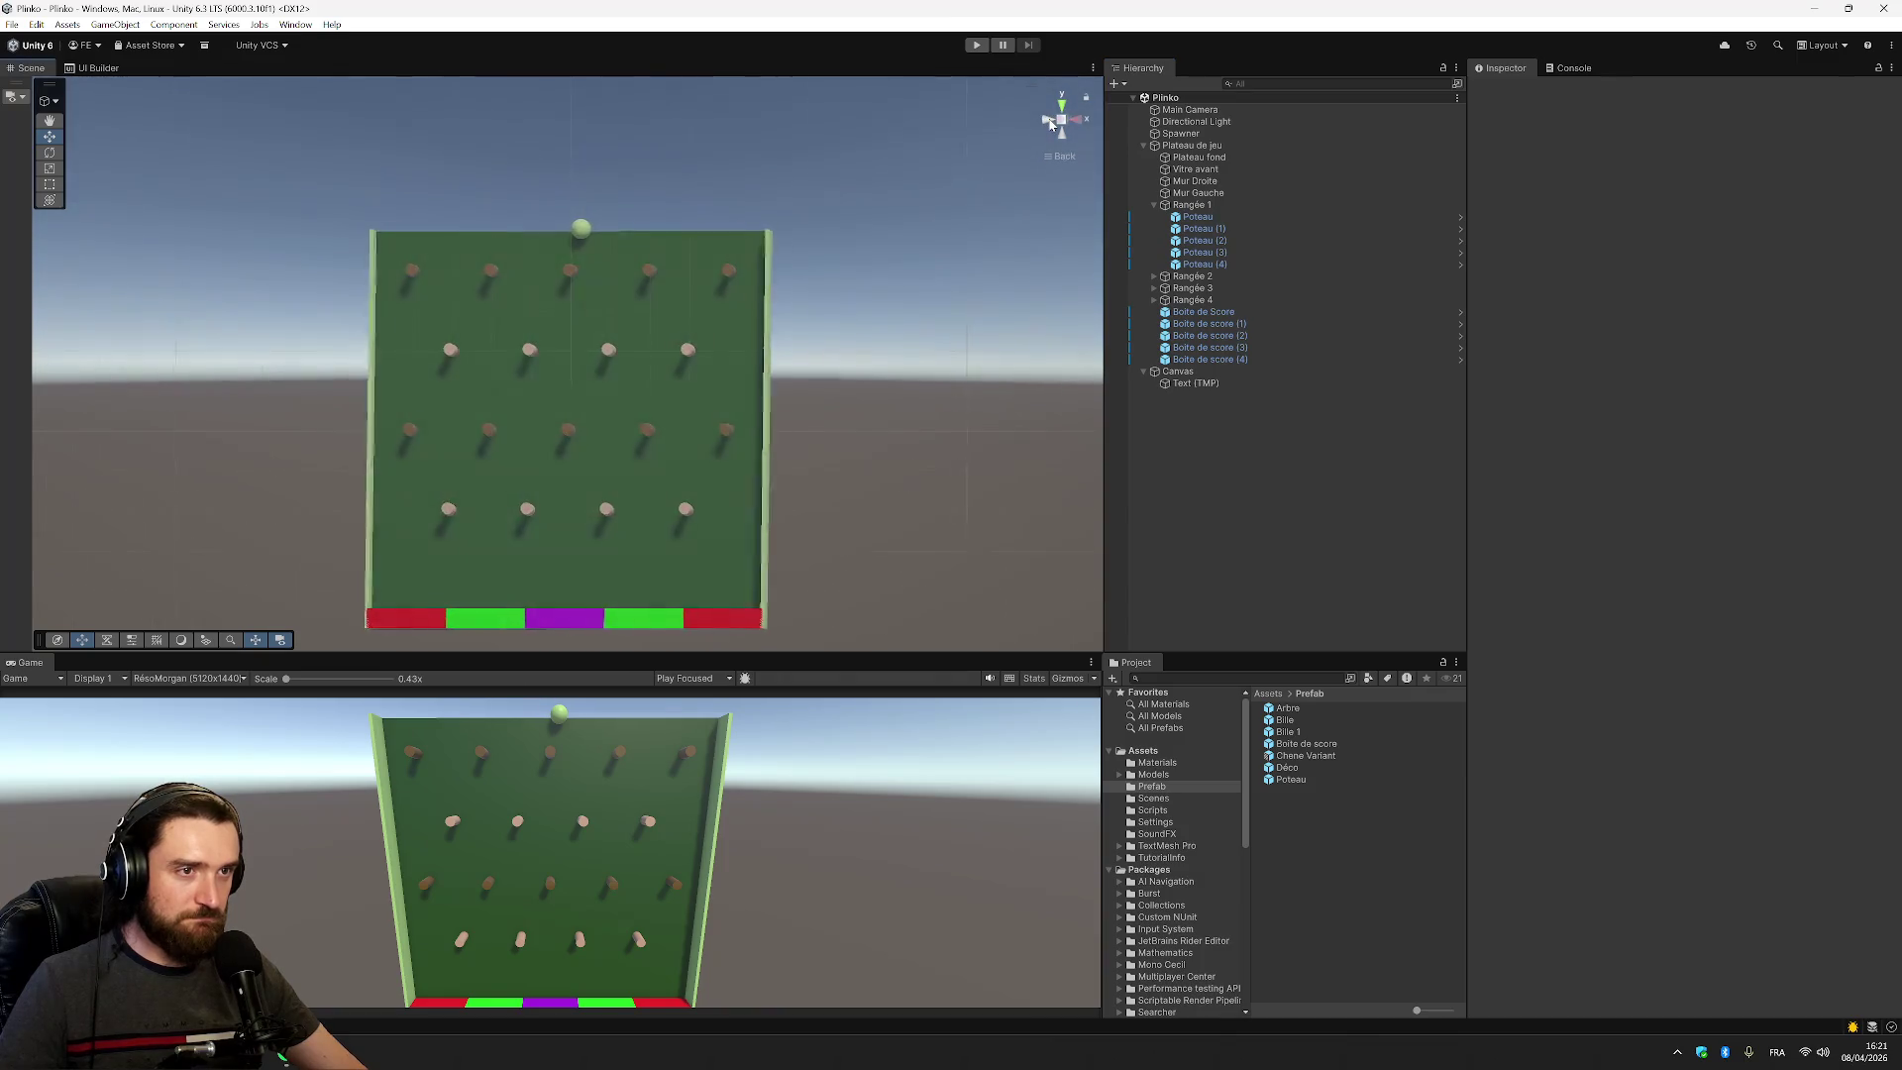
left_click(975, 45)
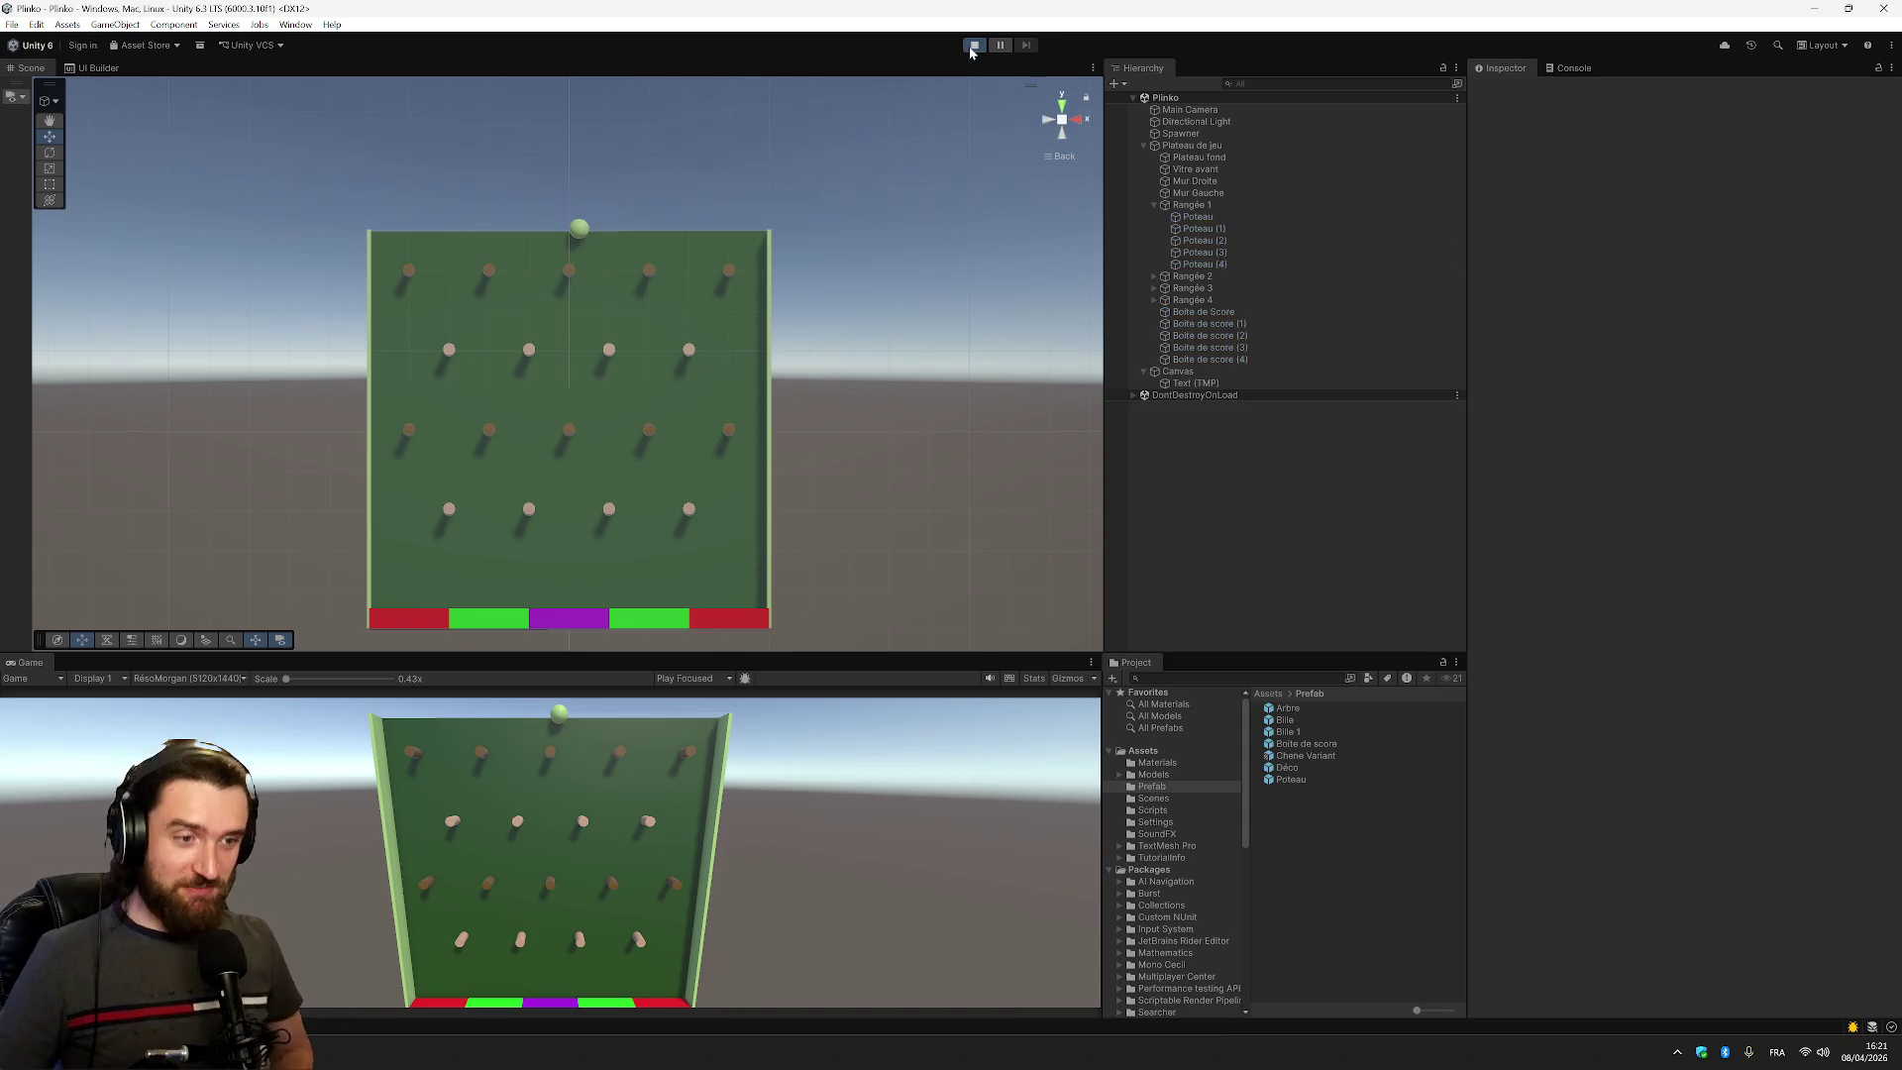
left_click(968, 871)
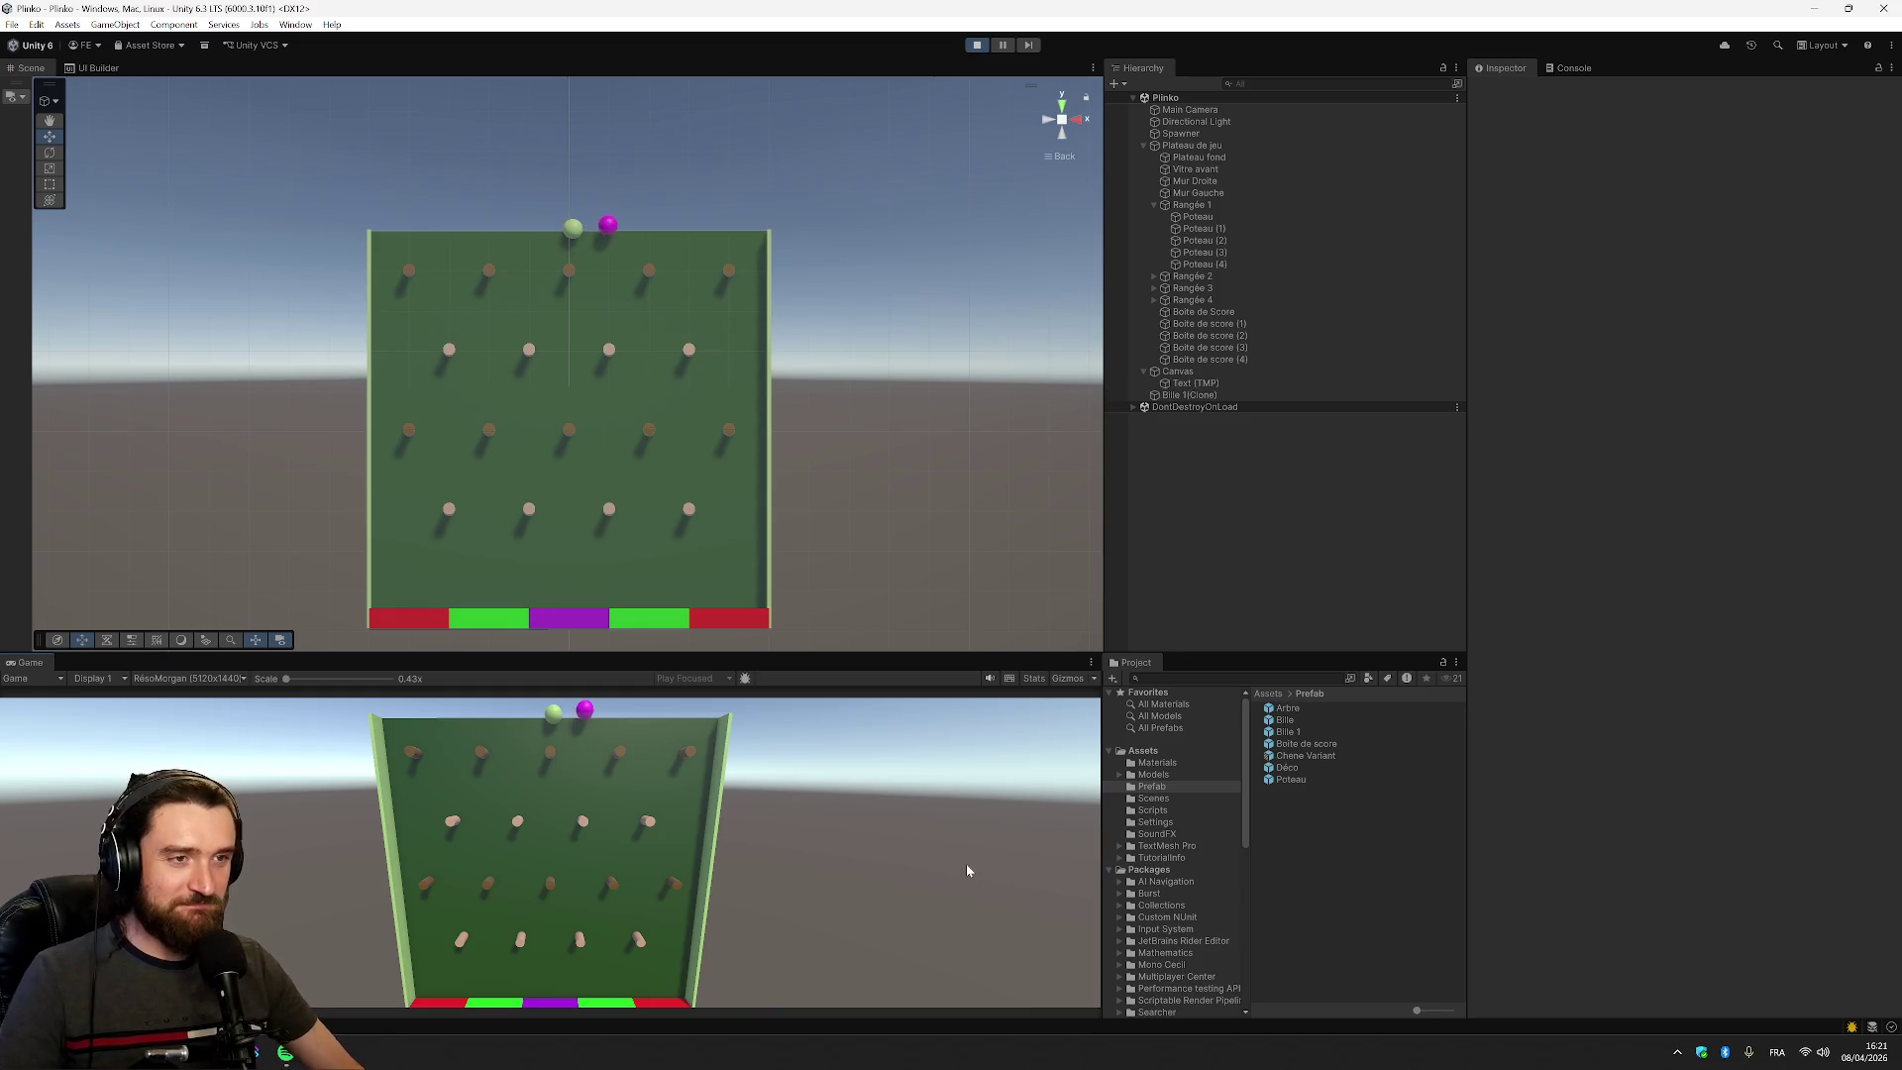
left_click(968, 870)
left_click(968, 870)
left_click(968, 870)
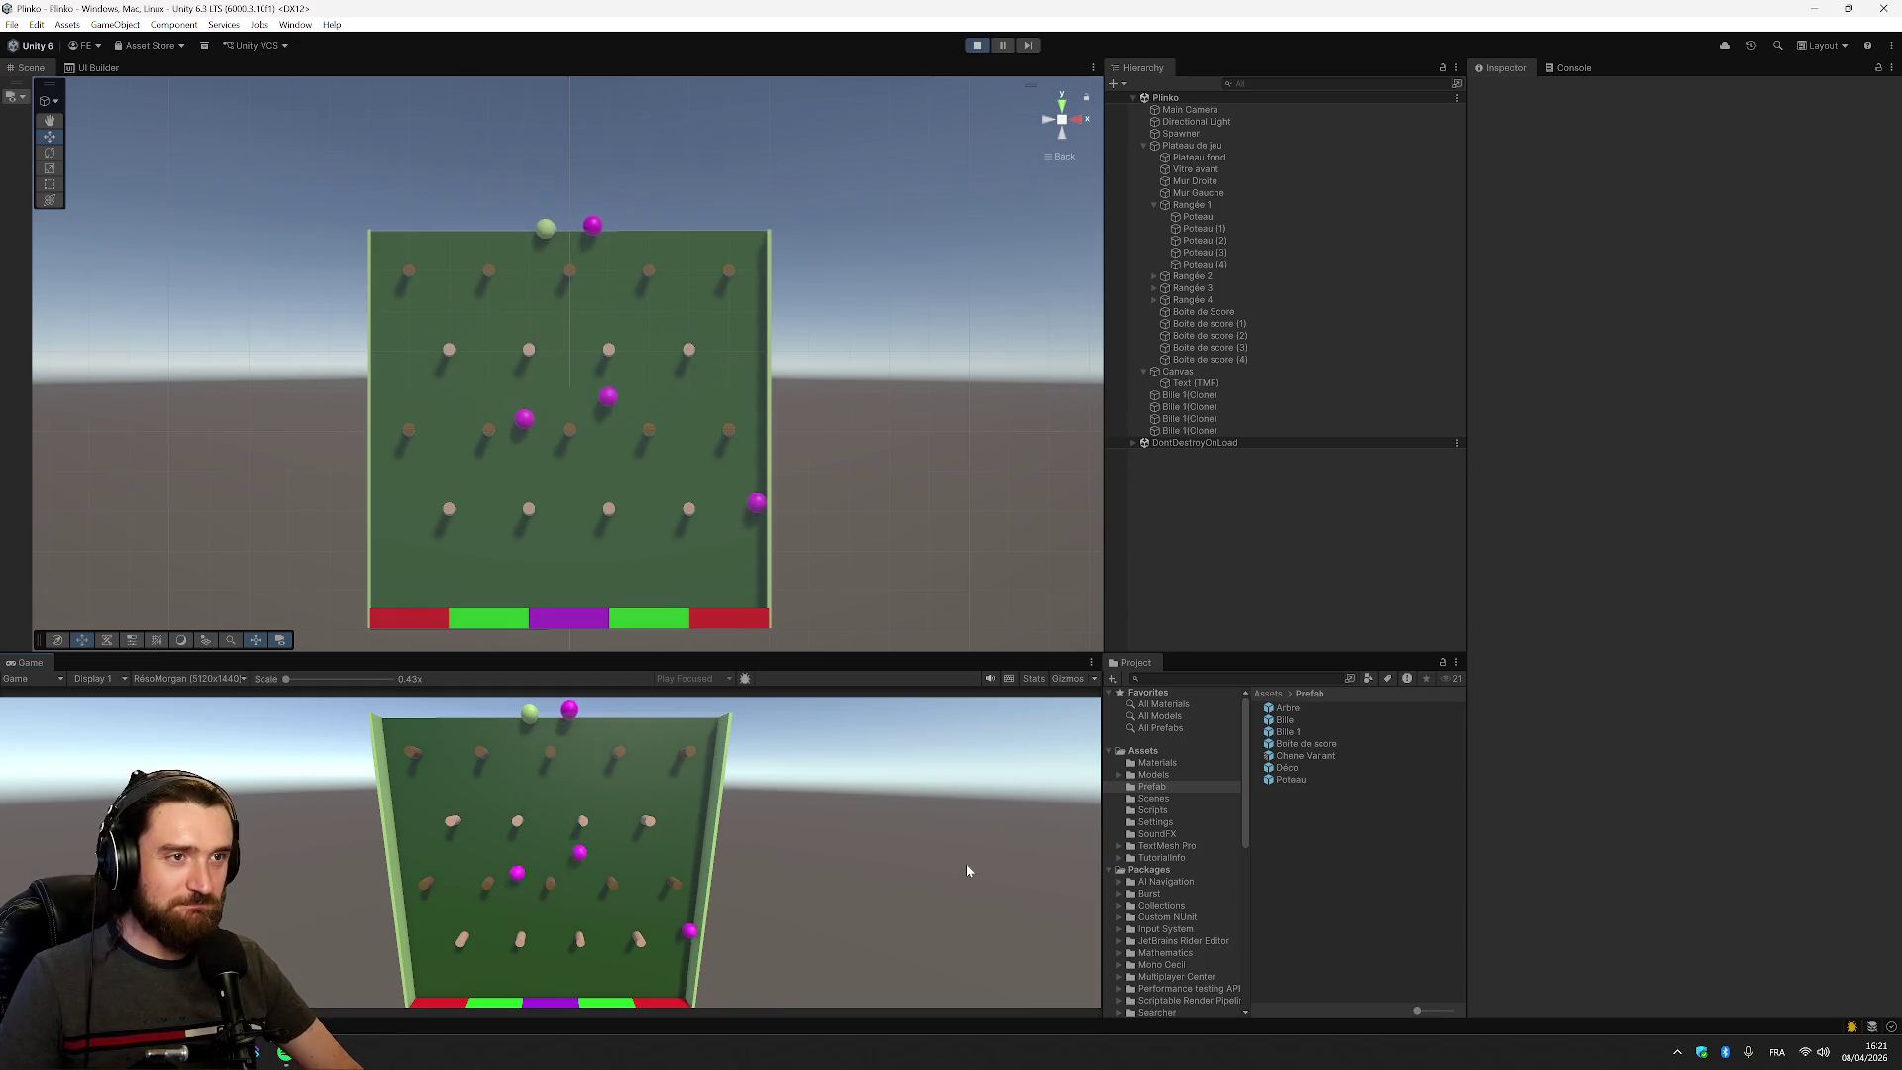
left_click(968, 871)
left_click(968, 871)
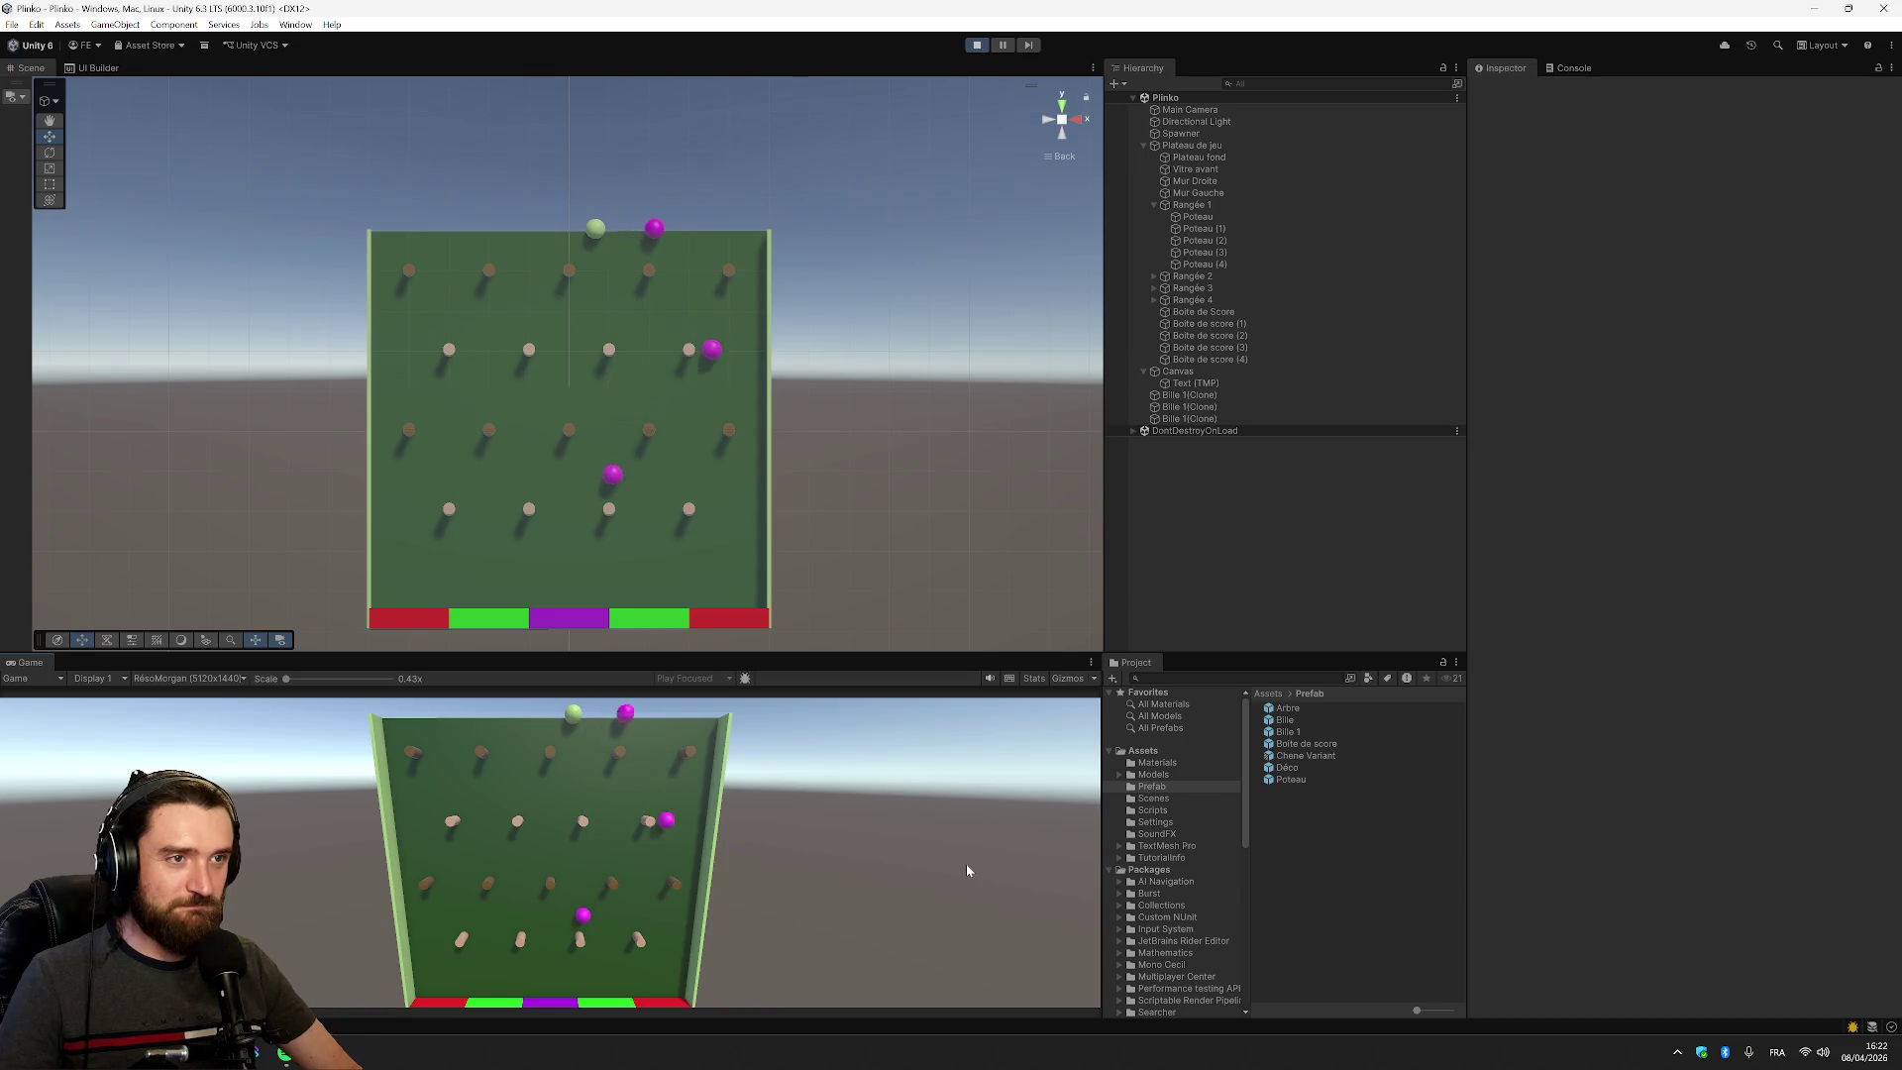
left_click(968, 871)
left_click(968, 871)
left_click(968, 871)
left_click(967, 871)
left_click(967, 870)
left_click(968, 871)
left_click(968, 871)
left_click(968, 871)
left_click(967, 871)
left_click(968, 870)
left_click(968, 871)
left_click(968, 871)
left_click(968, 871)
left_click(967, 871)
left_click(968, 871)
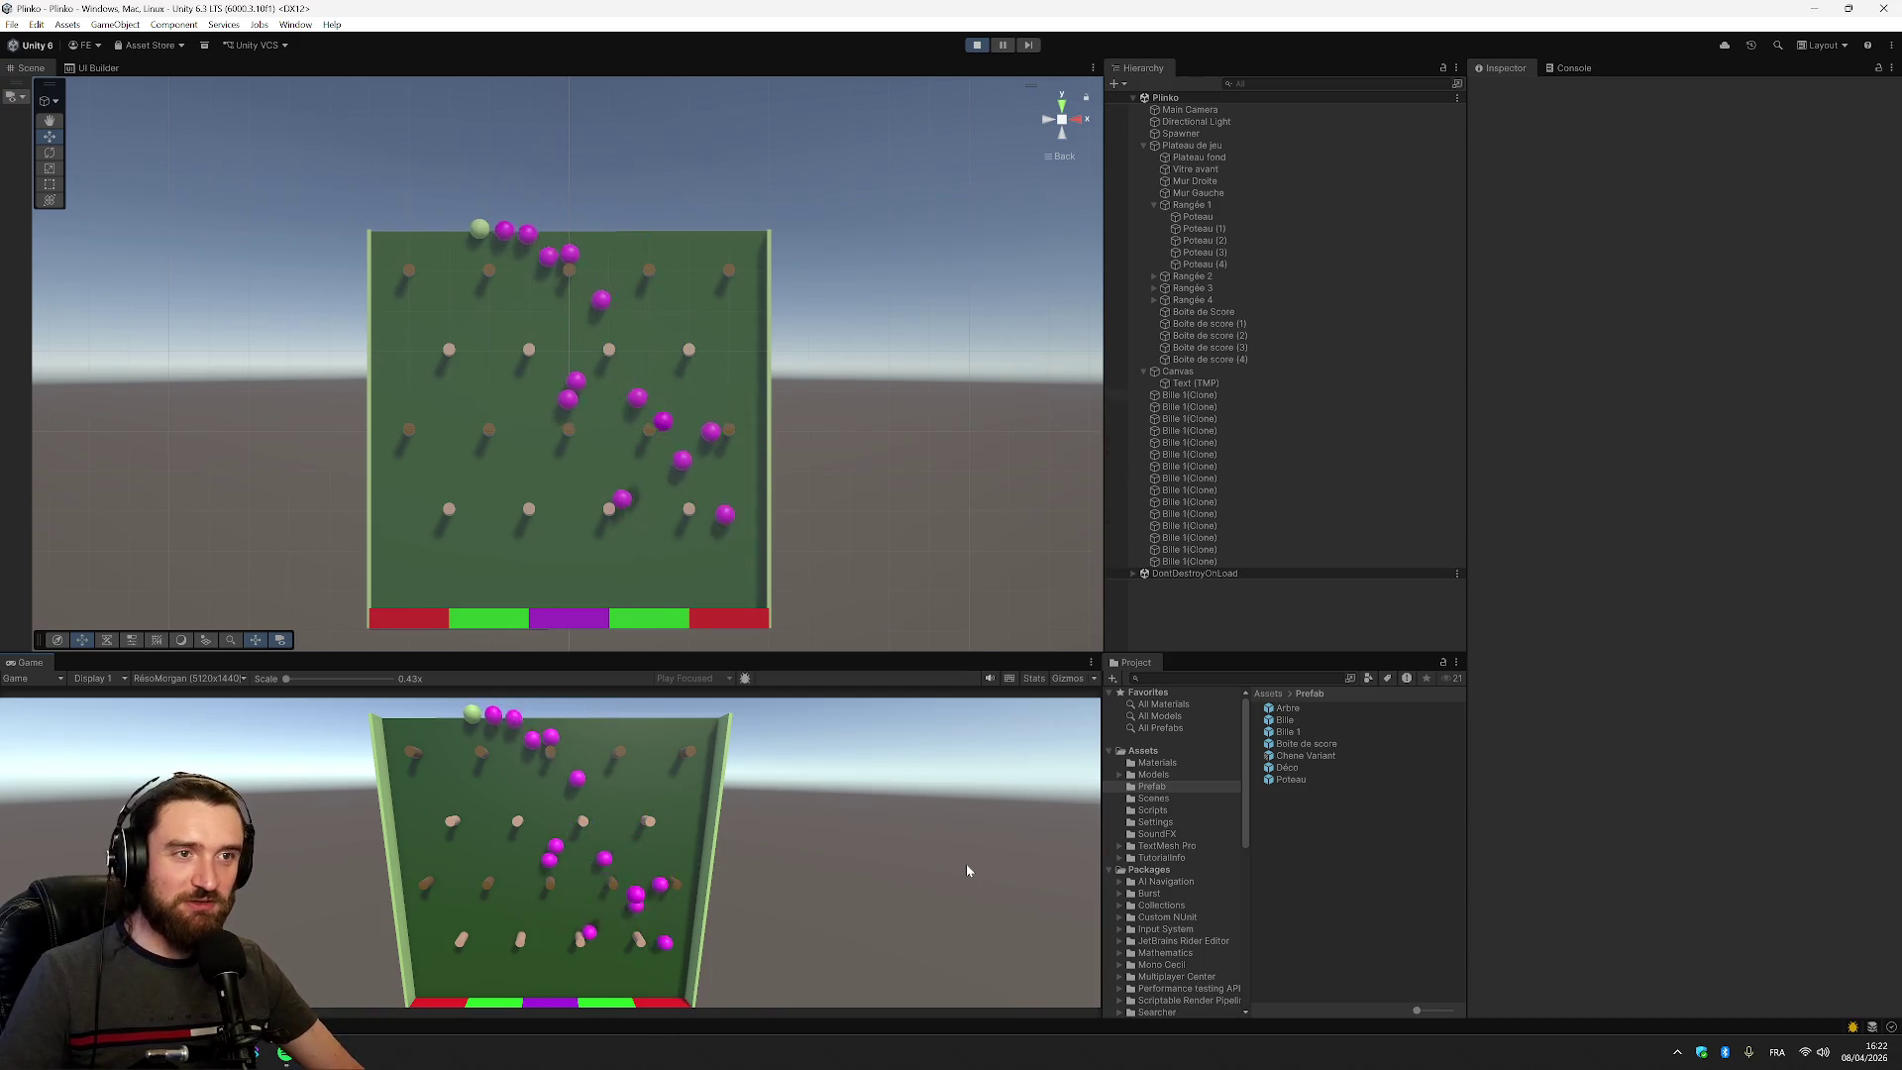
left_click(968, 871)
left_click(968, 871)
left_click(967, 871)
left_click(967, 871)
left_click(968, 871)
left_click(968, 871)
left_click(967, 870)
left_click(968, 871)
left_click(968, 871)
left_click(968, 871)
left_click(967, 871)
left_click(968, 870)
left_click(967, 871)
left_click(968, 871)
left_click(967, 871)
left_click(968, 871)
left_click(968, 870)
left_click(968, 871)
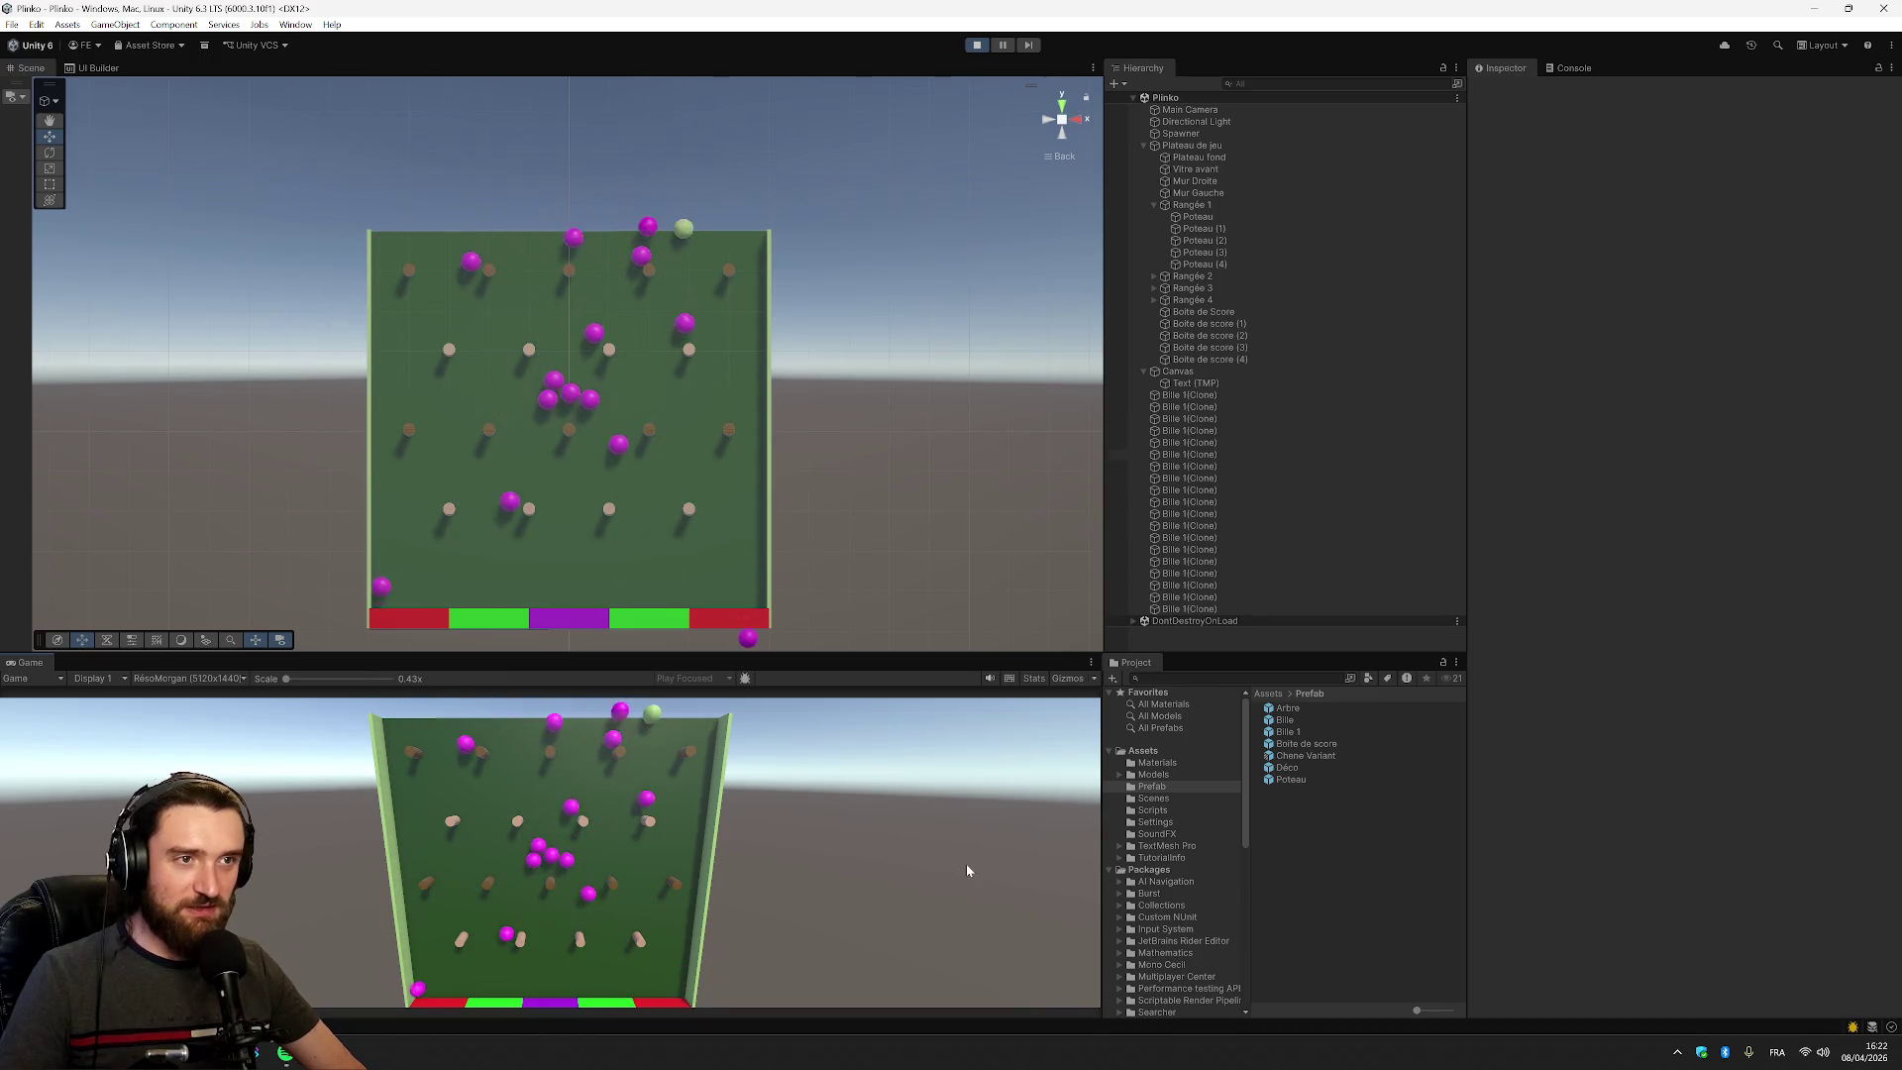
left_click(968, 871)
left_click(968, 871)
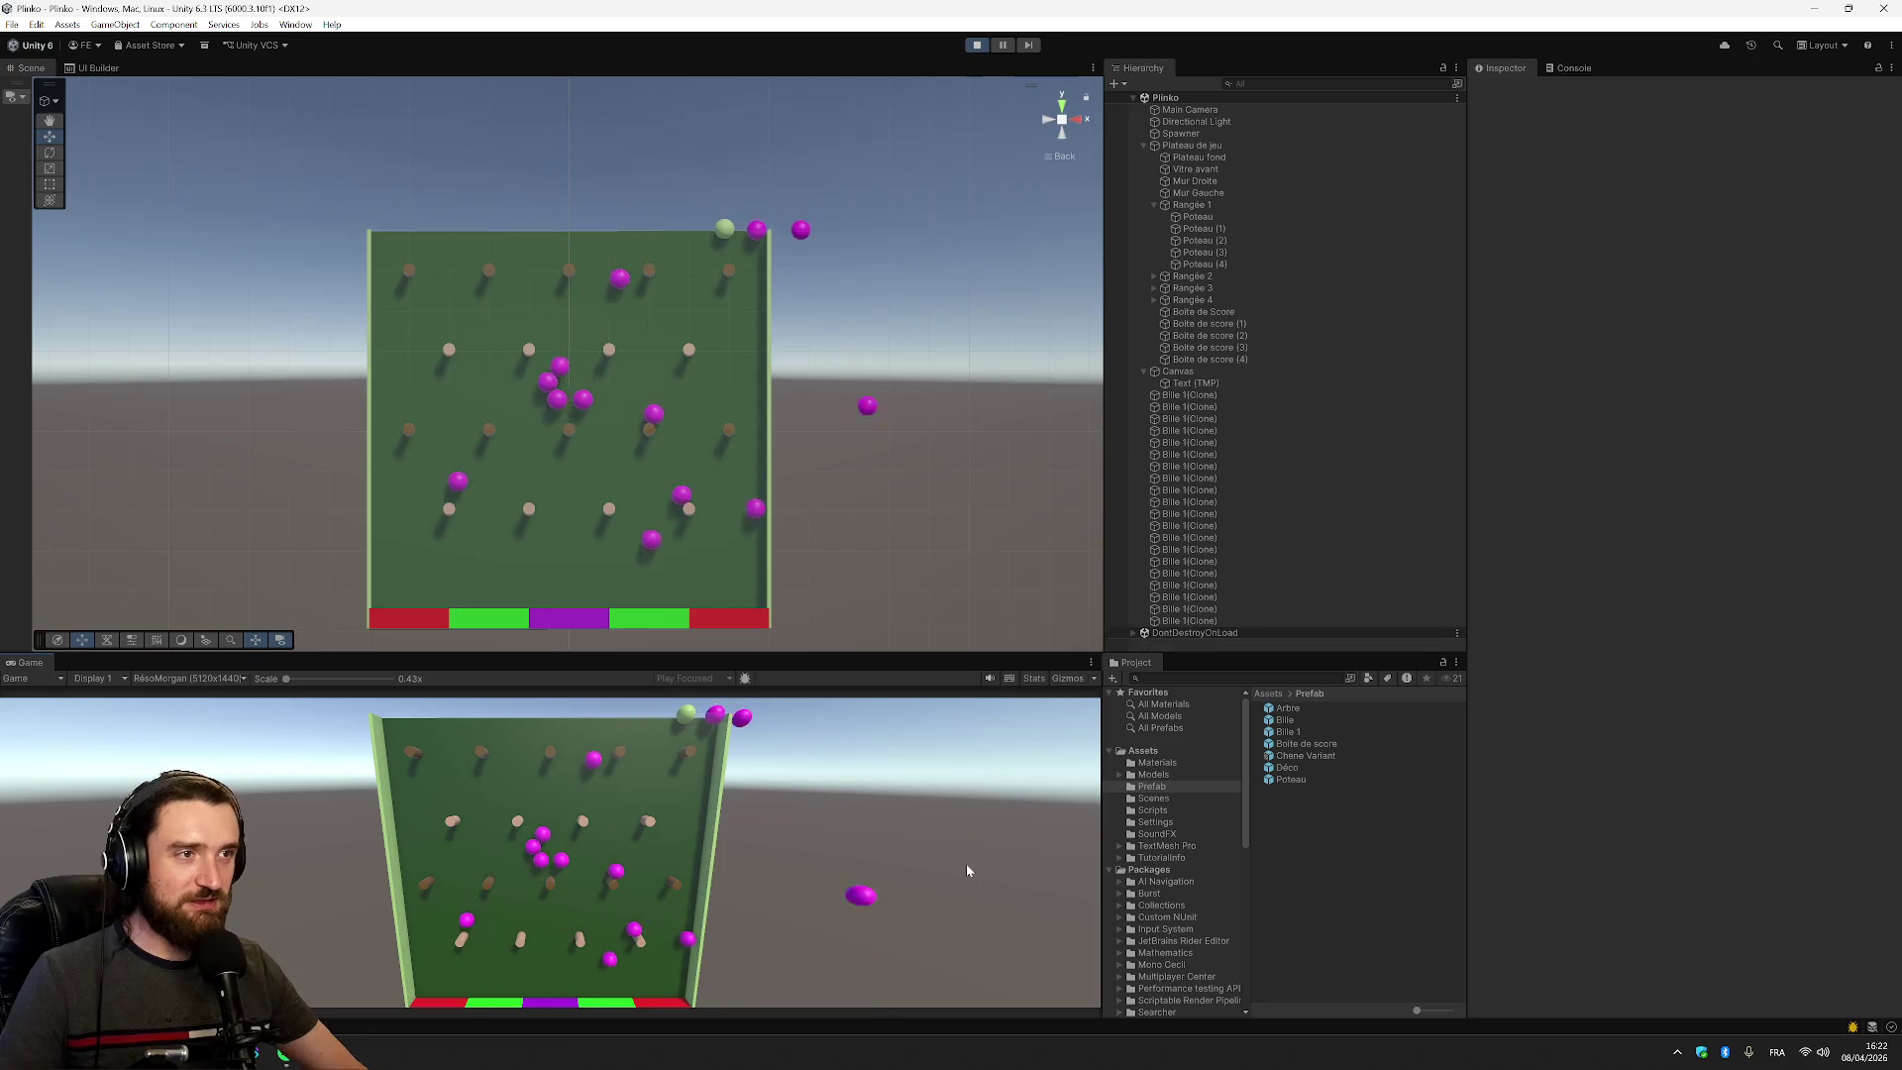
left_click(976, 45)
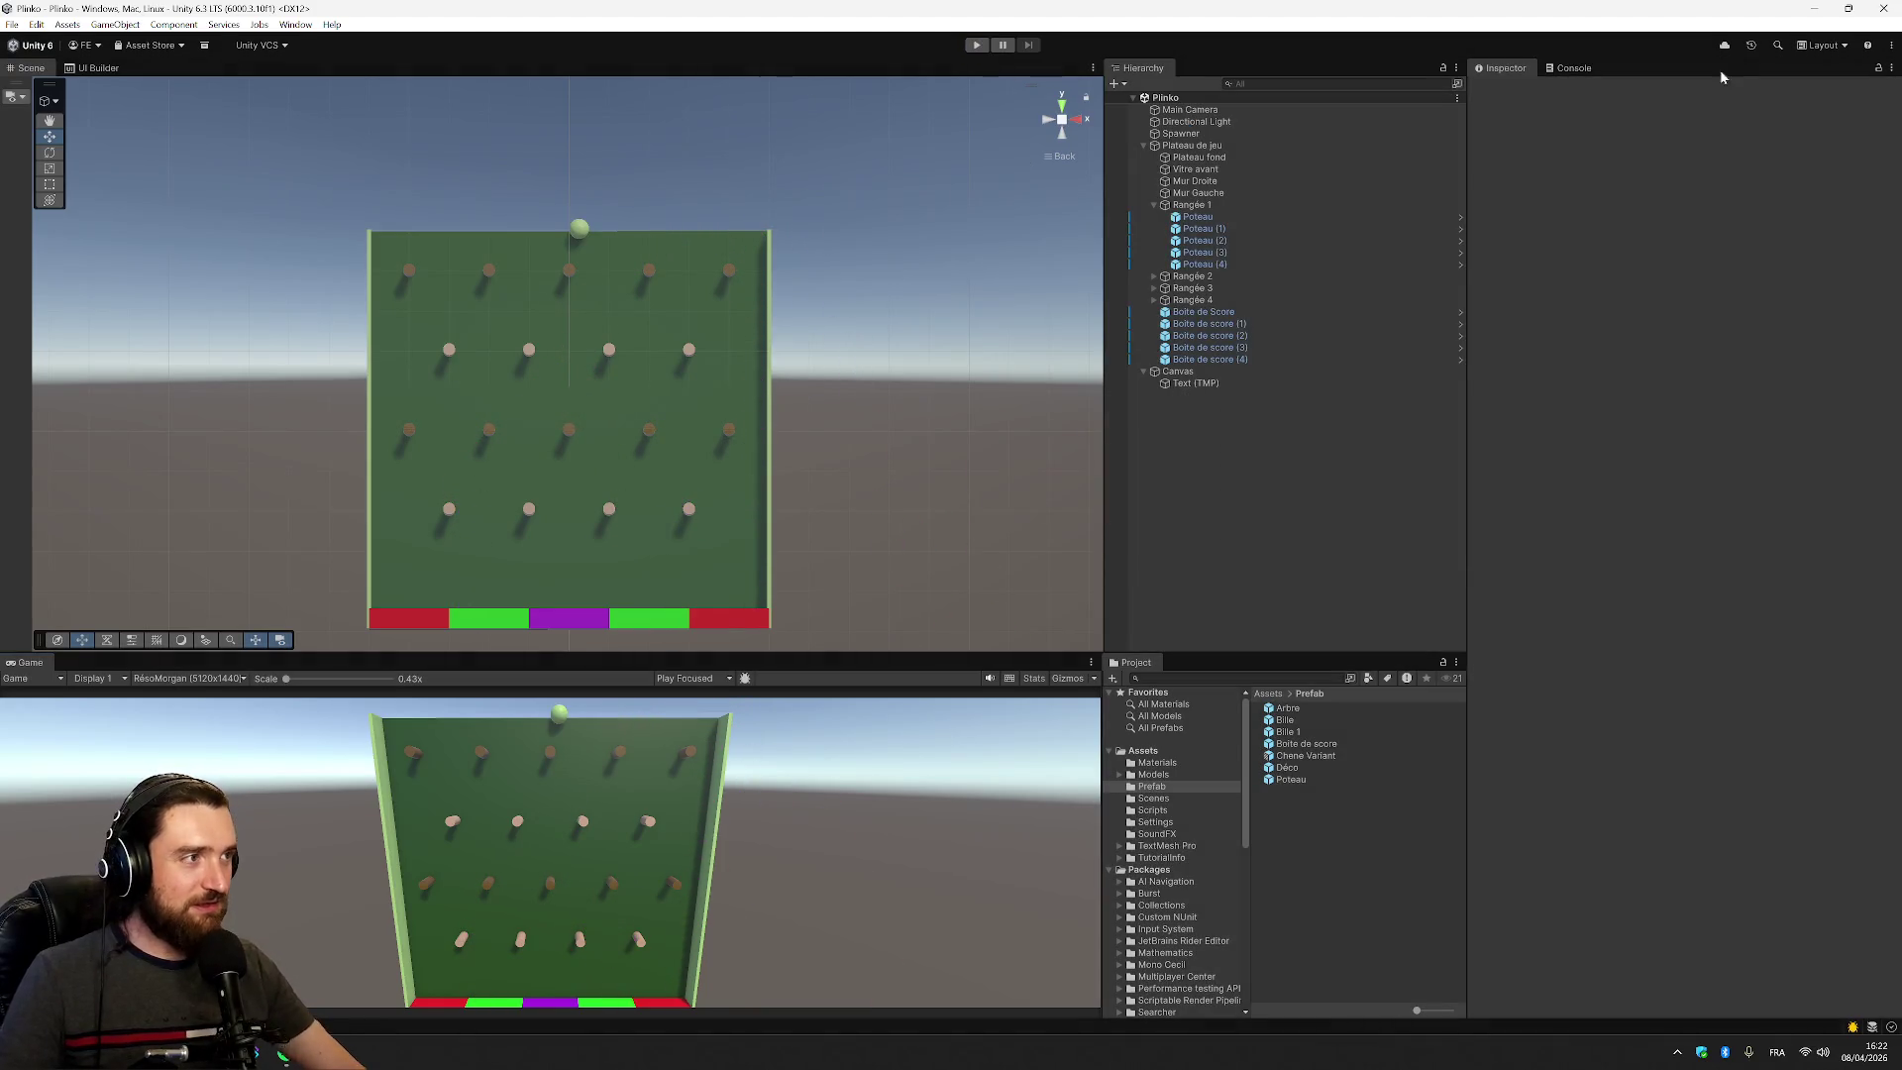
Select the Spawner, review the Console's logged messages, then go back to SpawnBall.cs in Visual Studio
left_click(1253, 133)
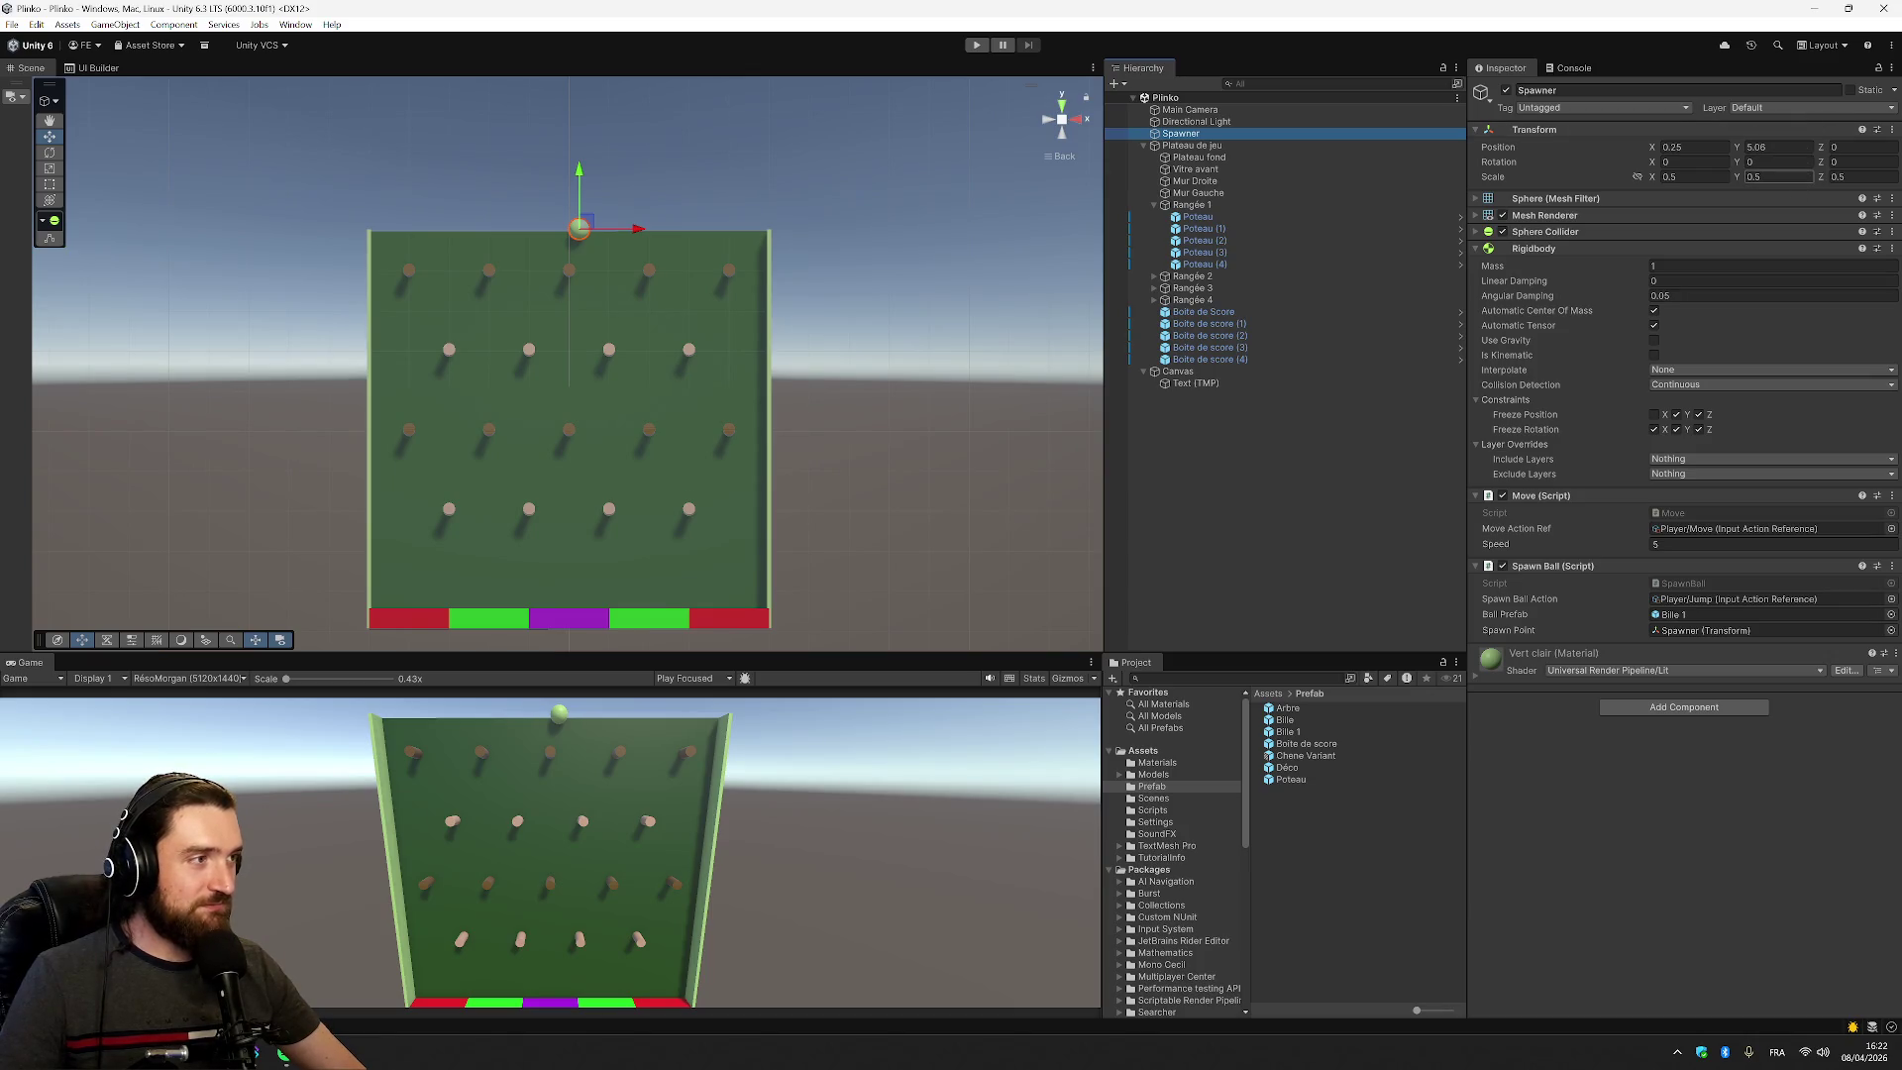
left_click(1572, 68)
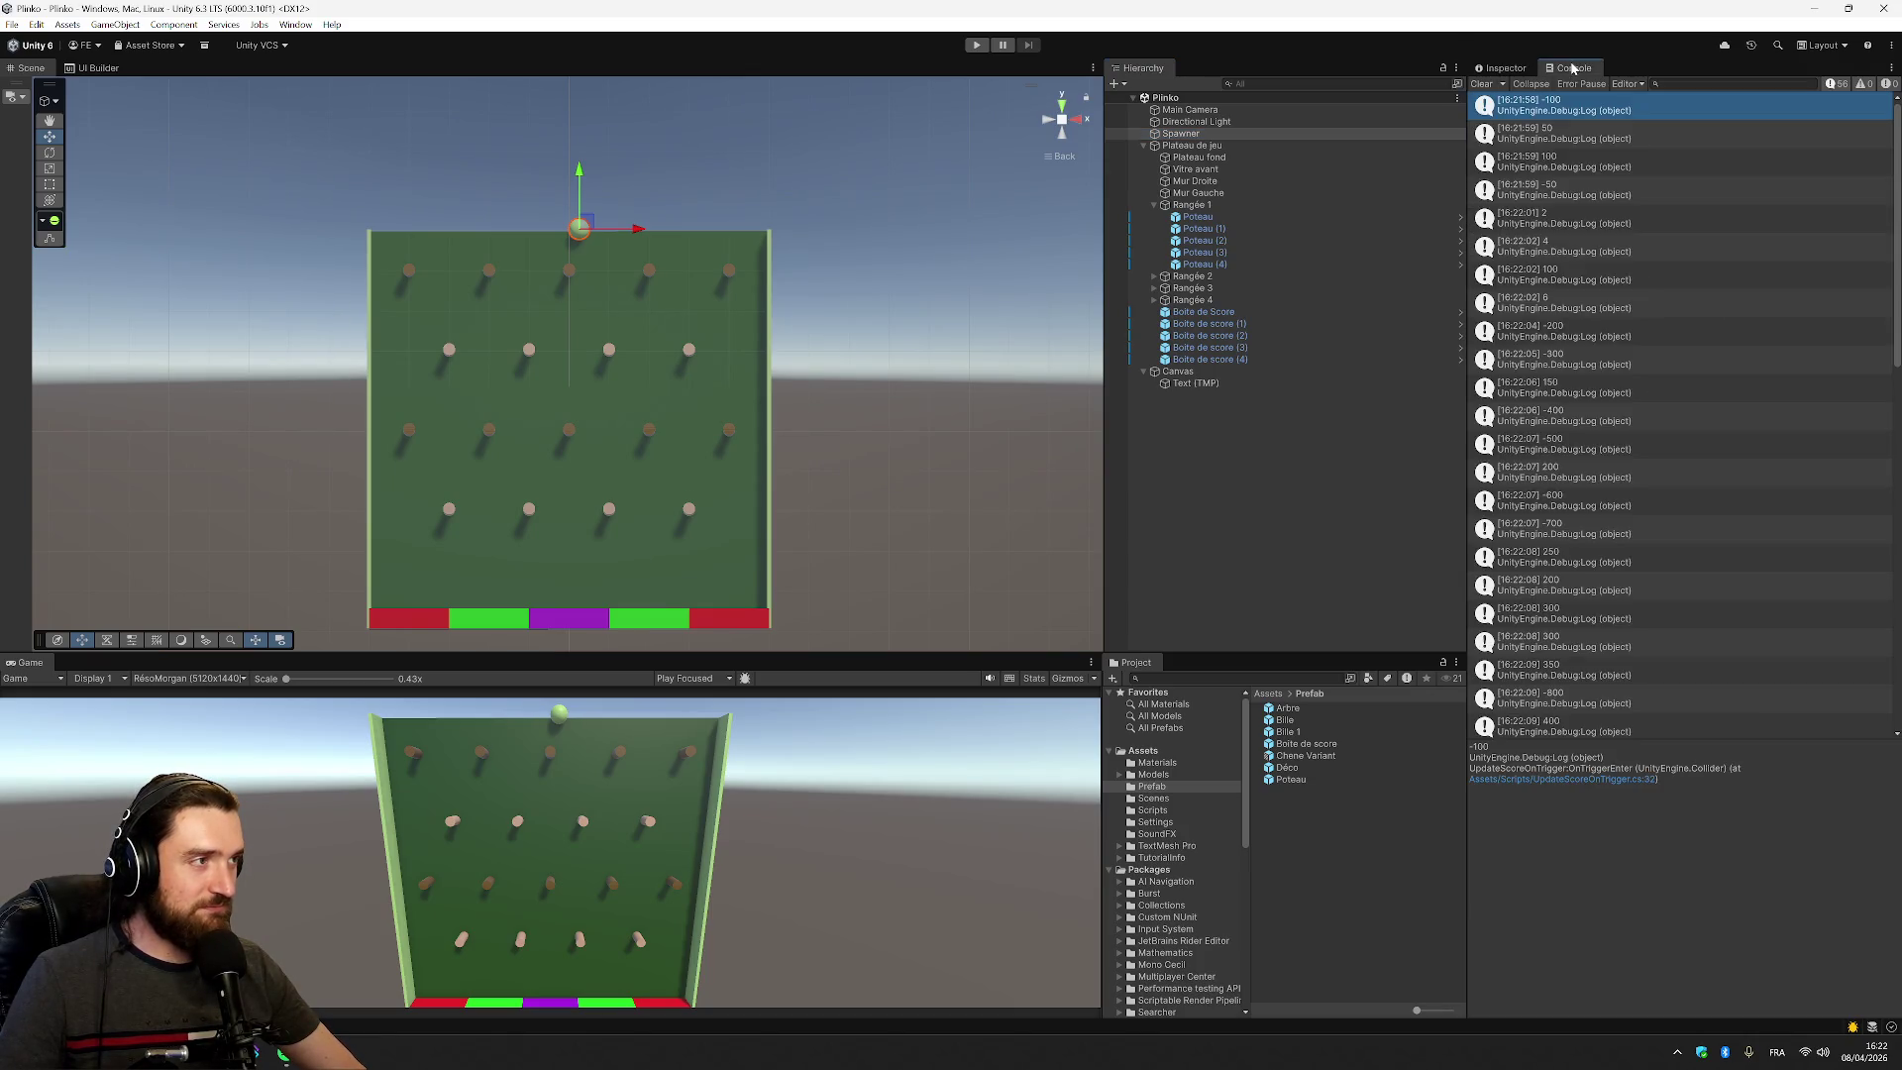
key("alt+Tab")
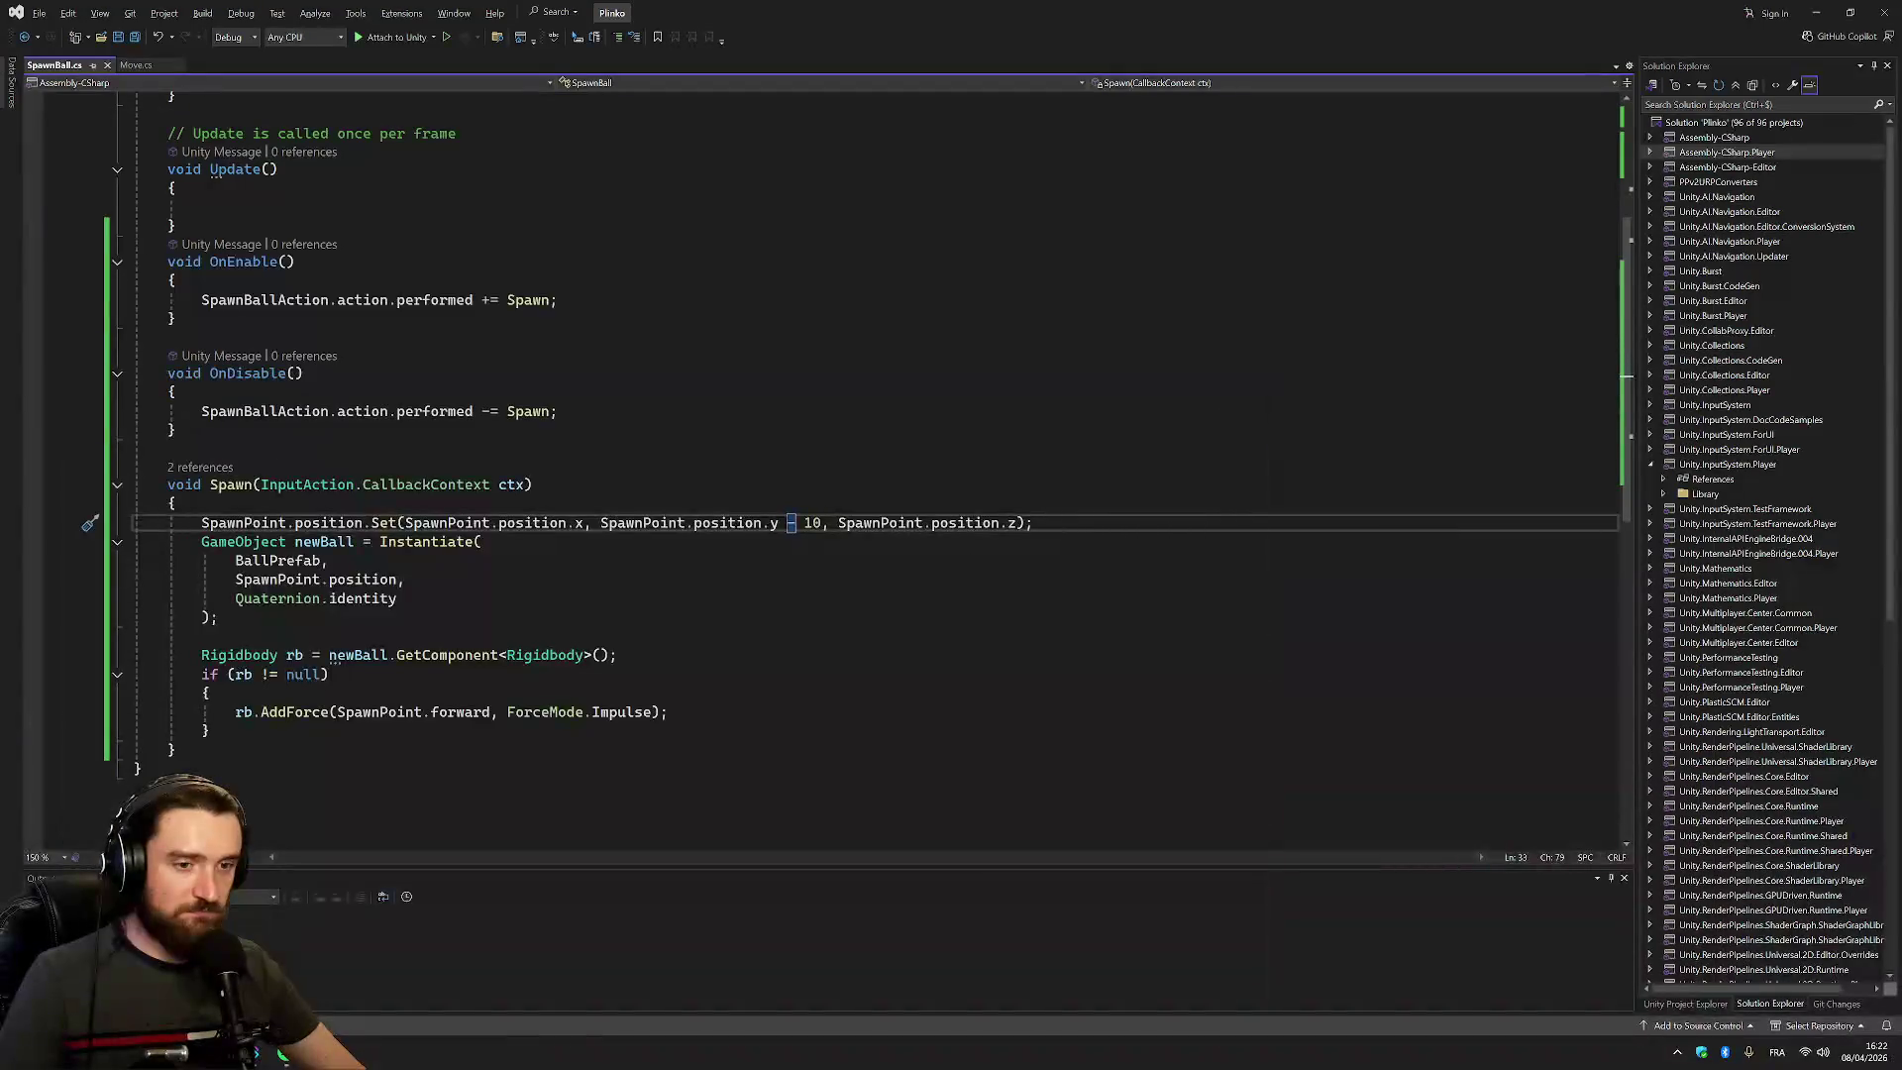
Add a Debug.Log(SpawnPoint.position.y) line at the start of the Spawn method
left_click_drag(601, 522, 787, 522)
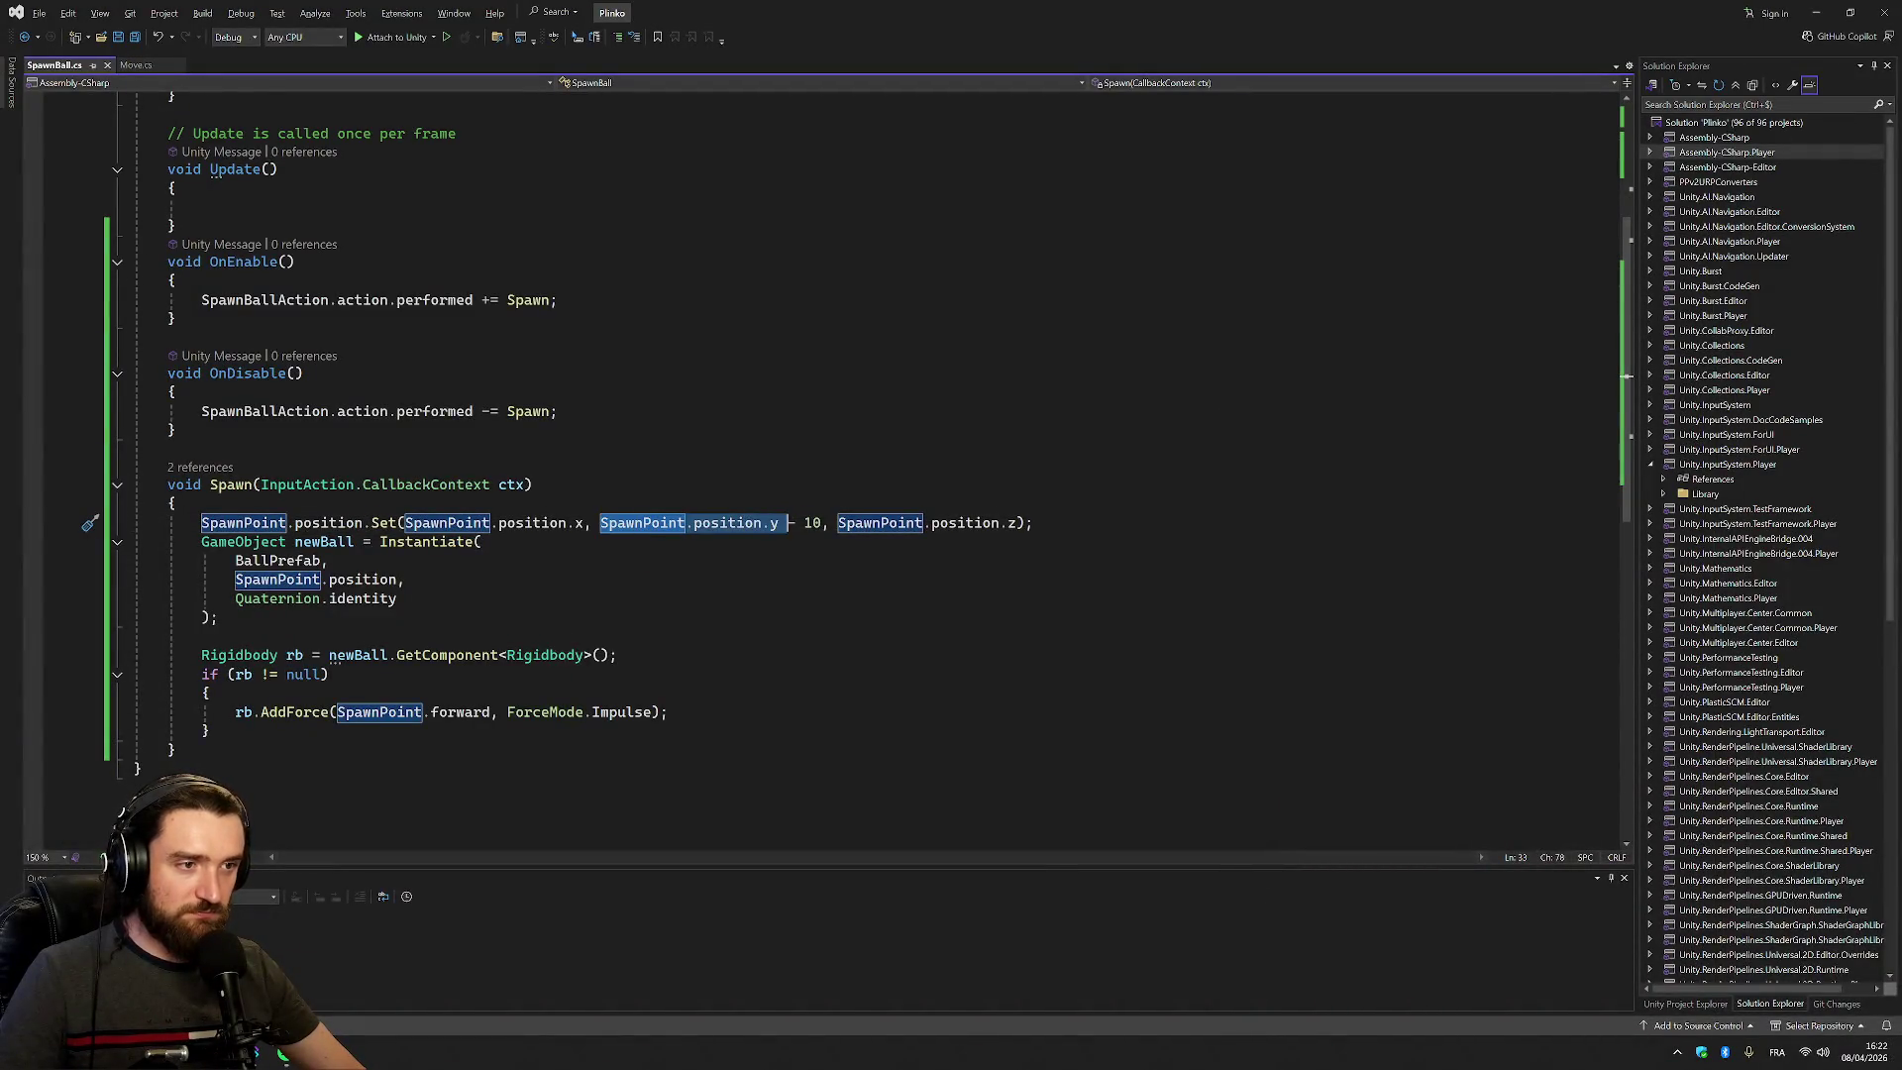
key("Up")
key("Return")
type("Debug")
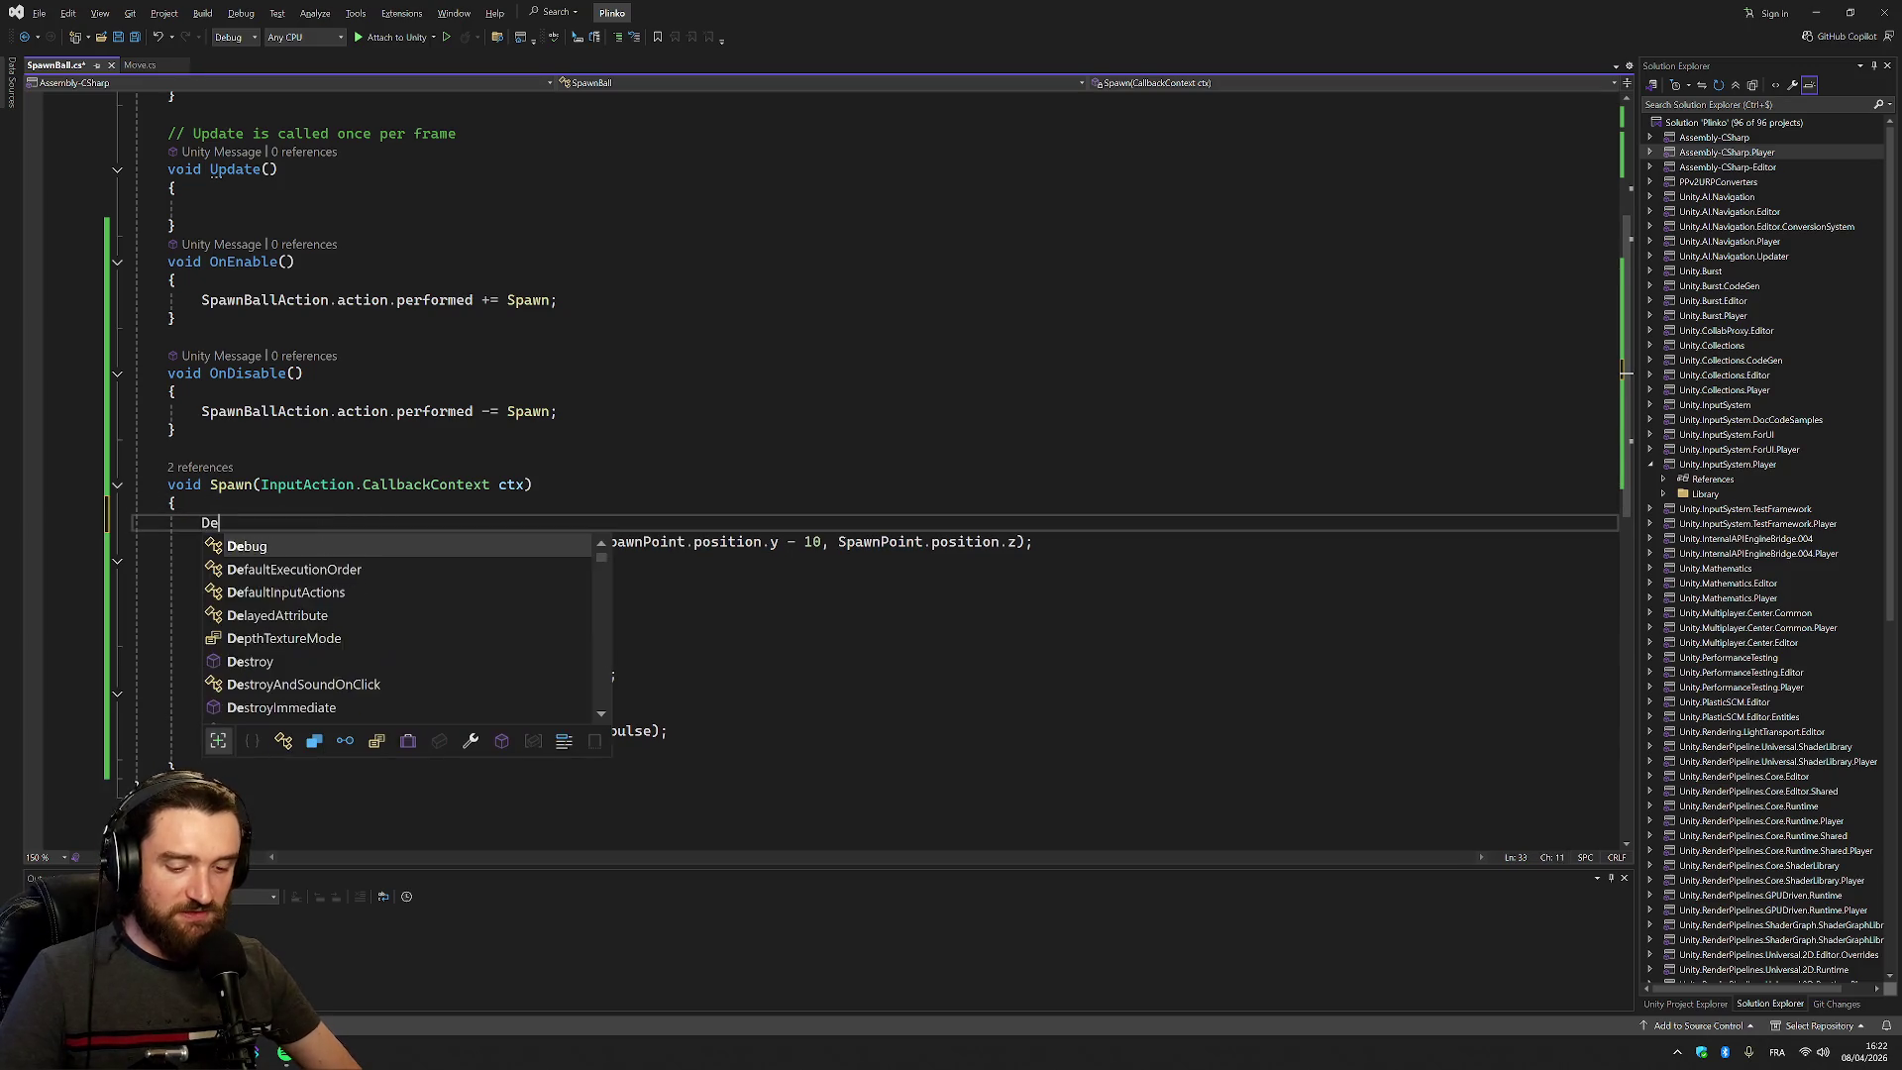
key("Escape")
type(".")
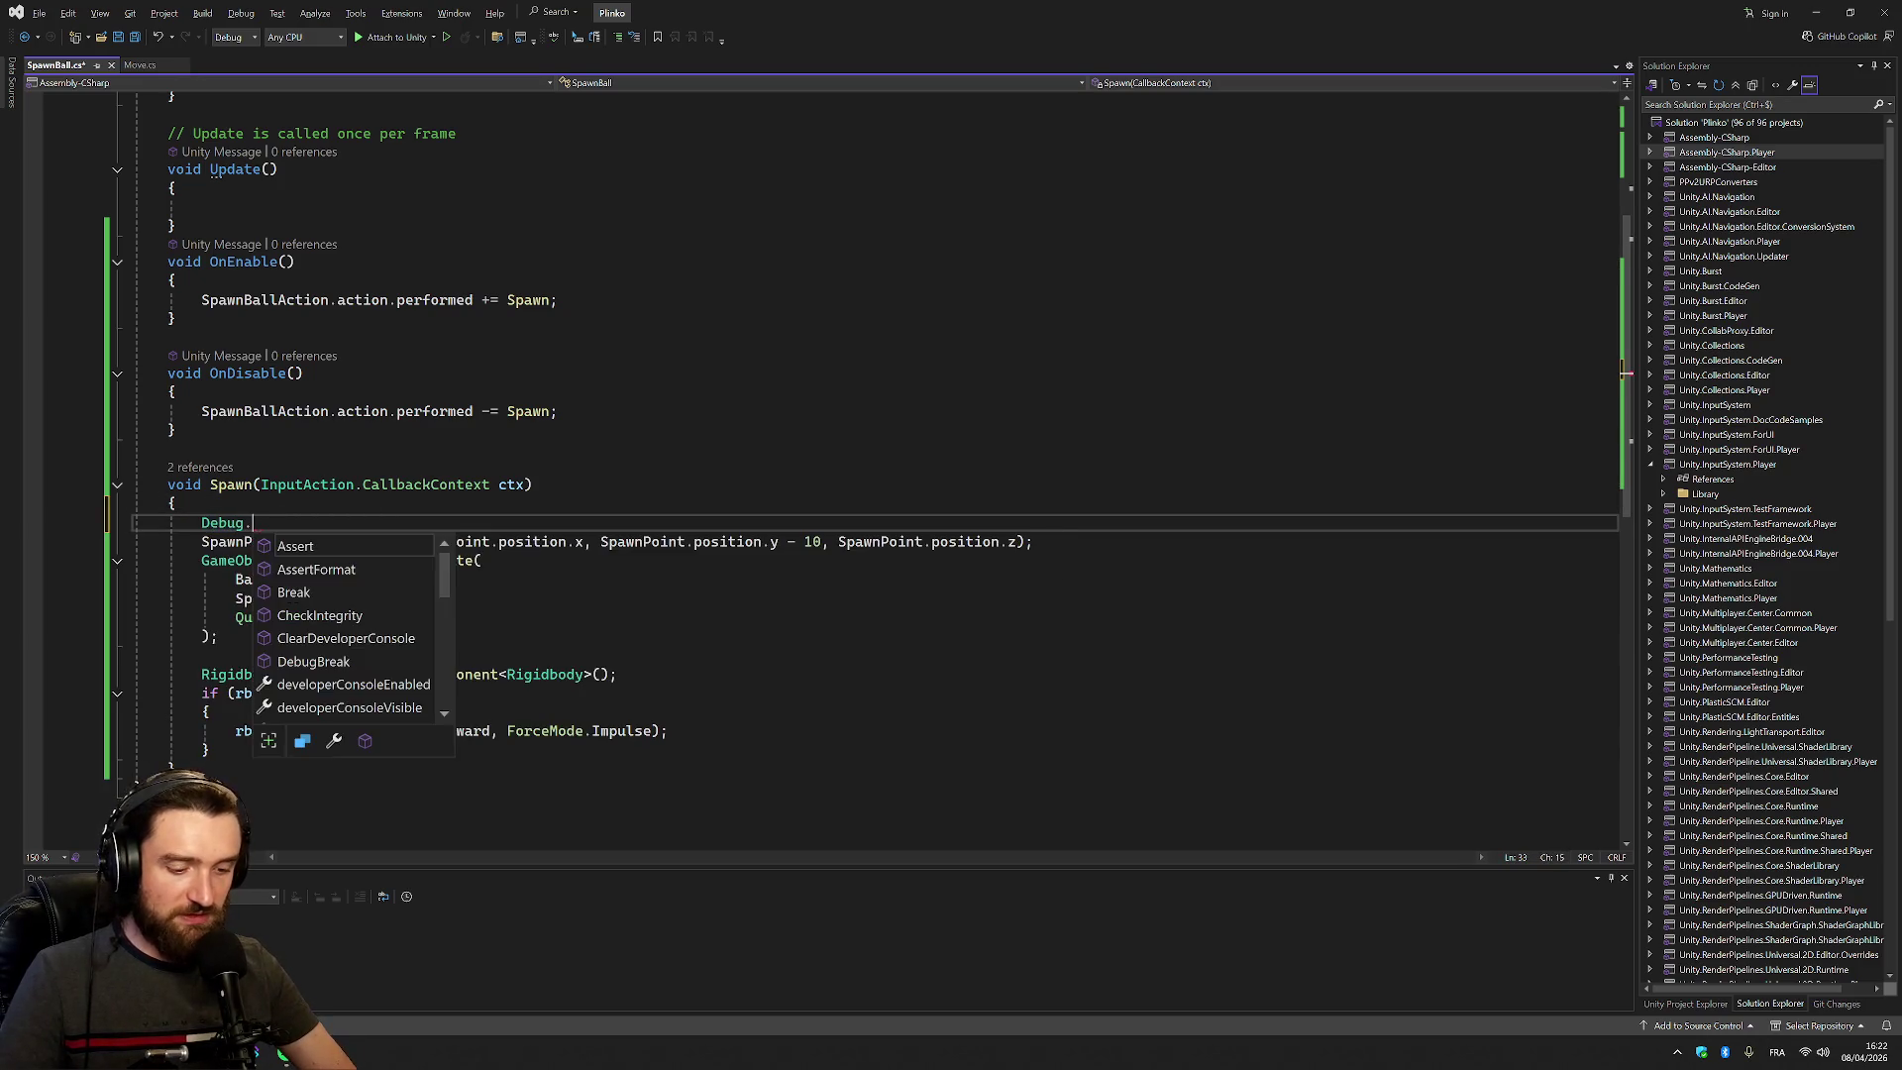
type("Log(SpawnPoint.position.y")
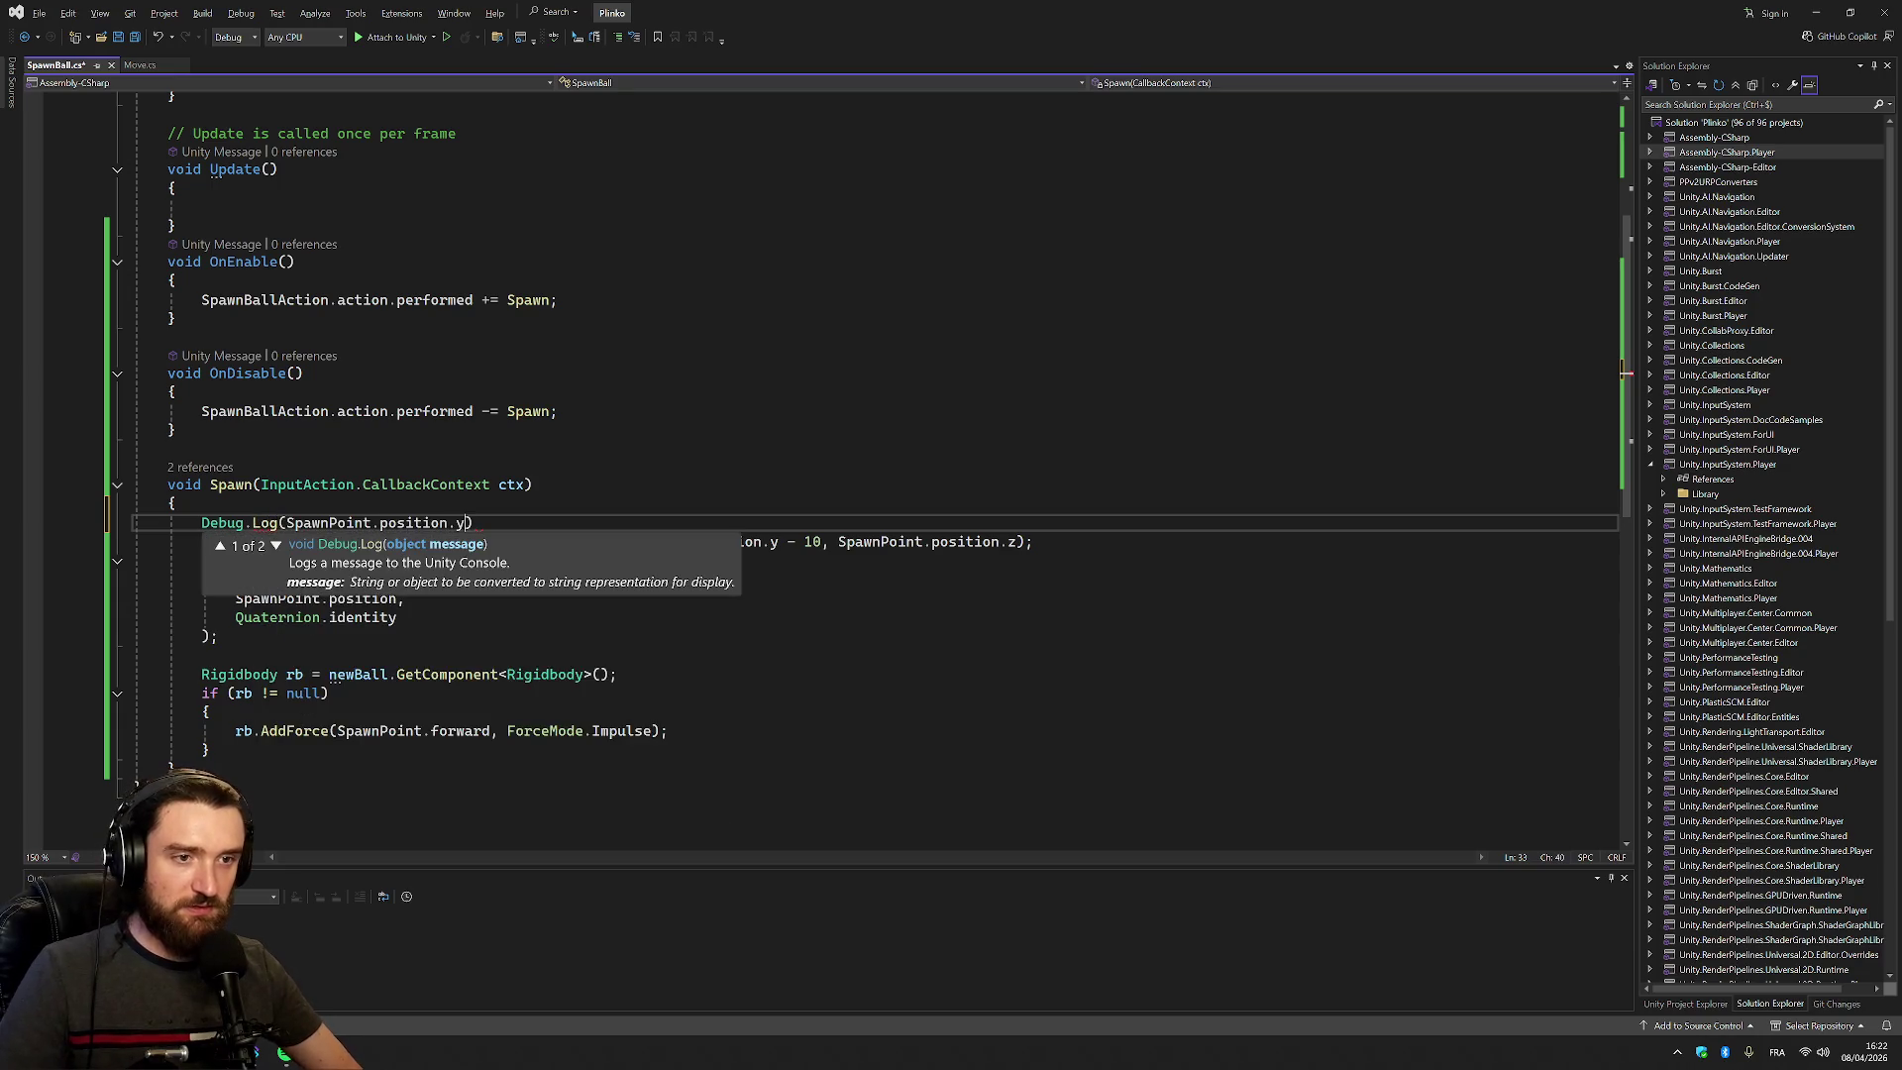
type("),")
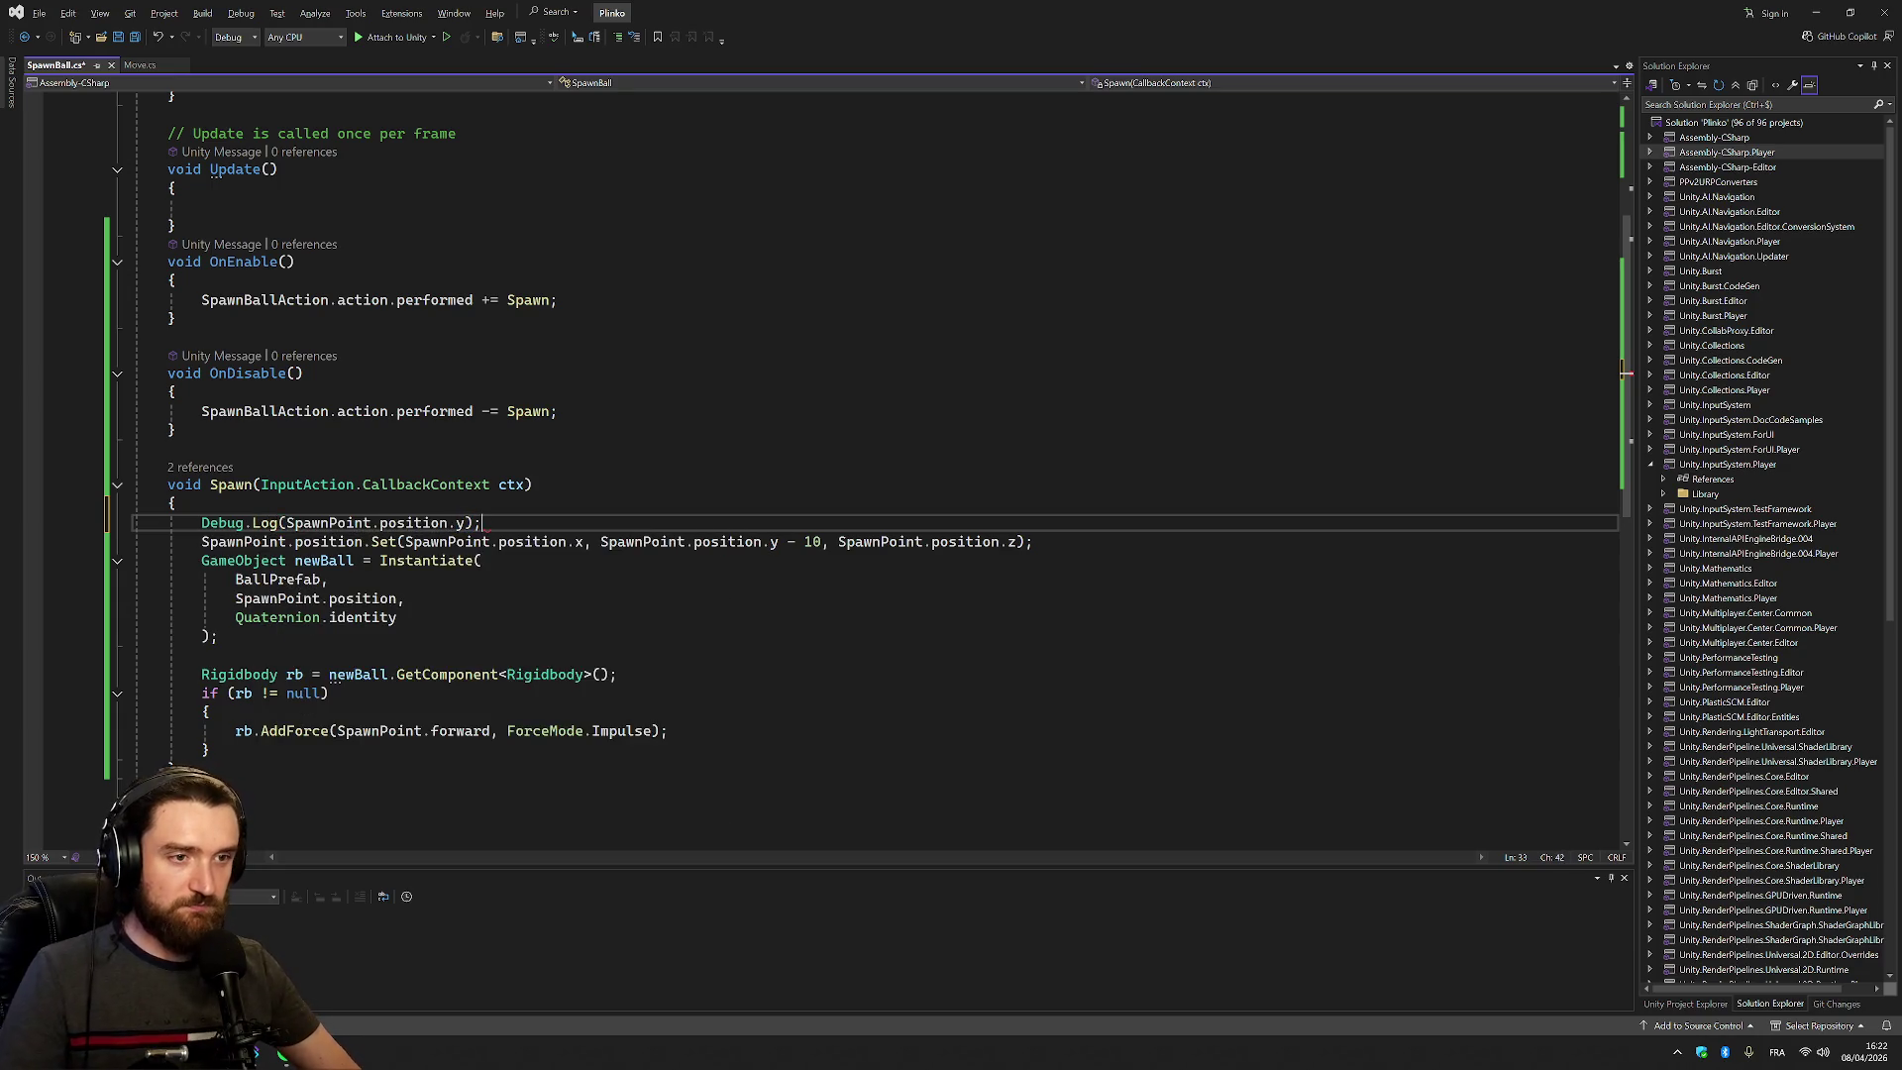
Place the Debug.Log line above SpawnPoint.position.Set, then return to the maximized Unity editor
key("ctrl+d")
key("ctrl+z")
key("ctrl+x")
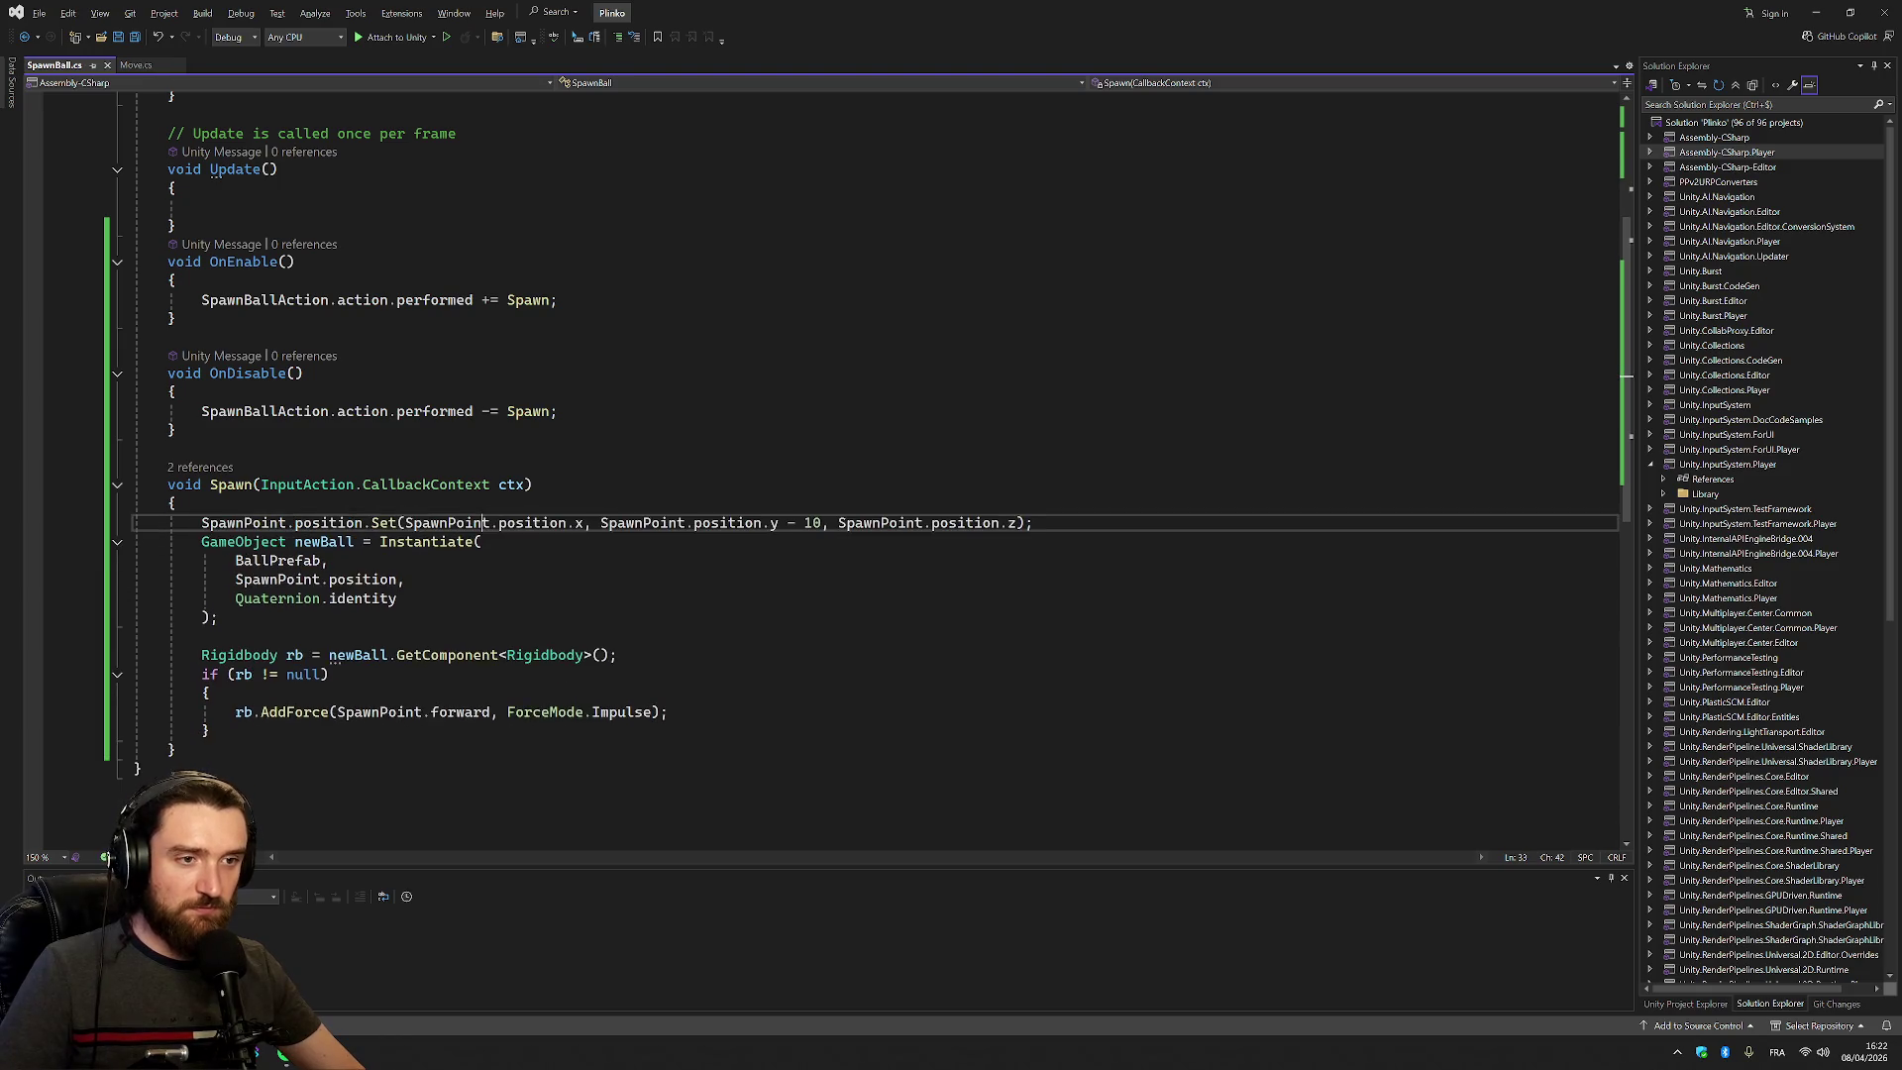
key("ctrl+z")
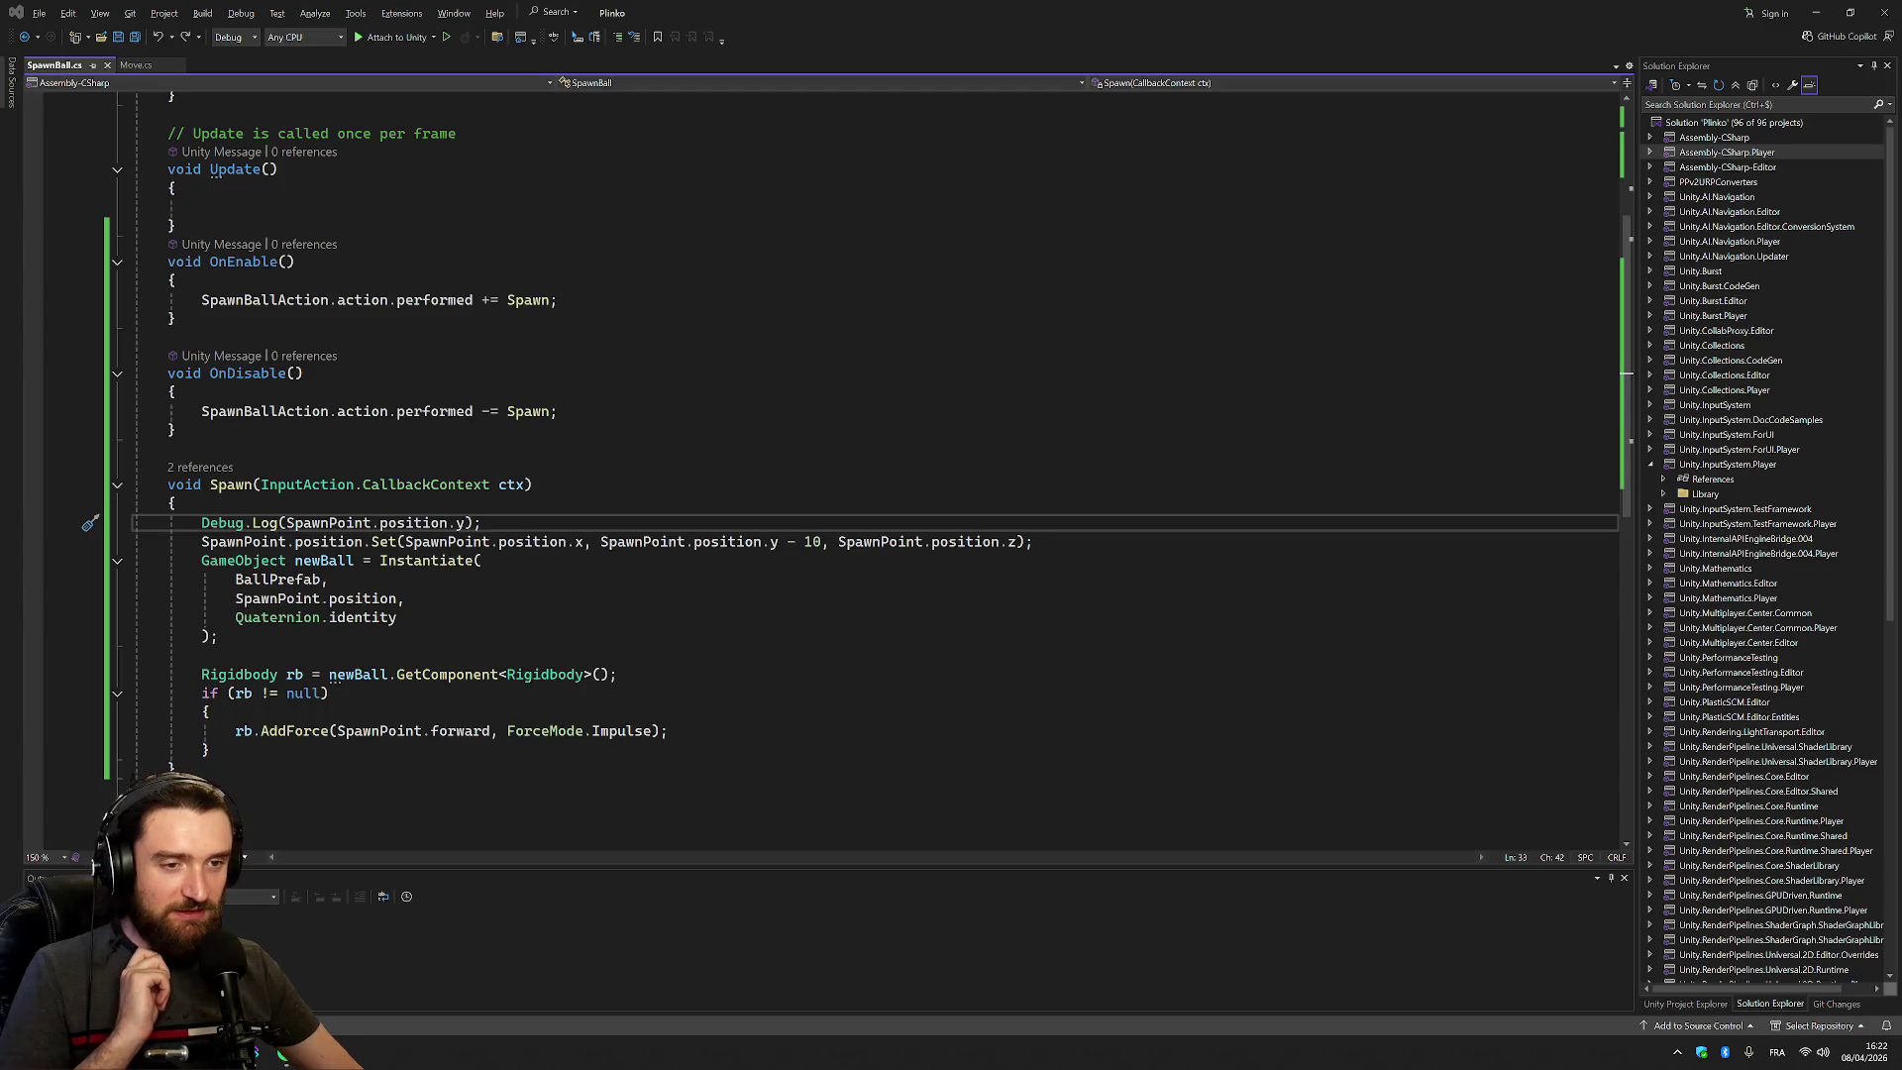
key("alt+Tab")
left_click(1584, 11)
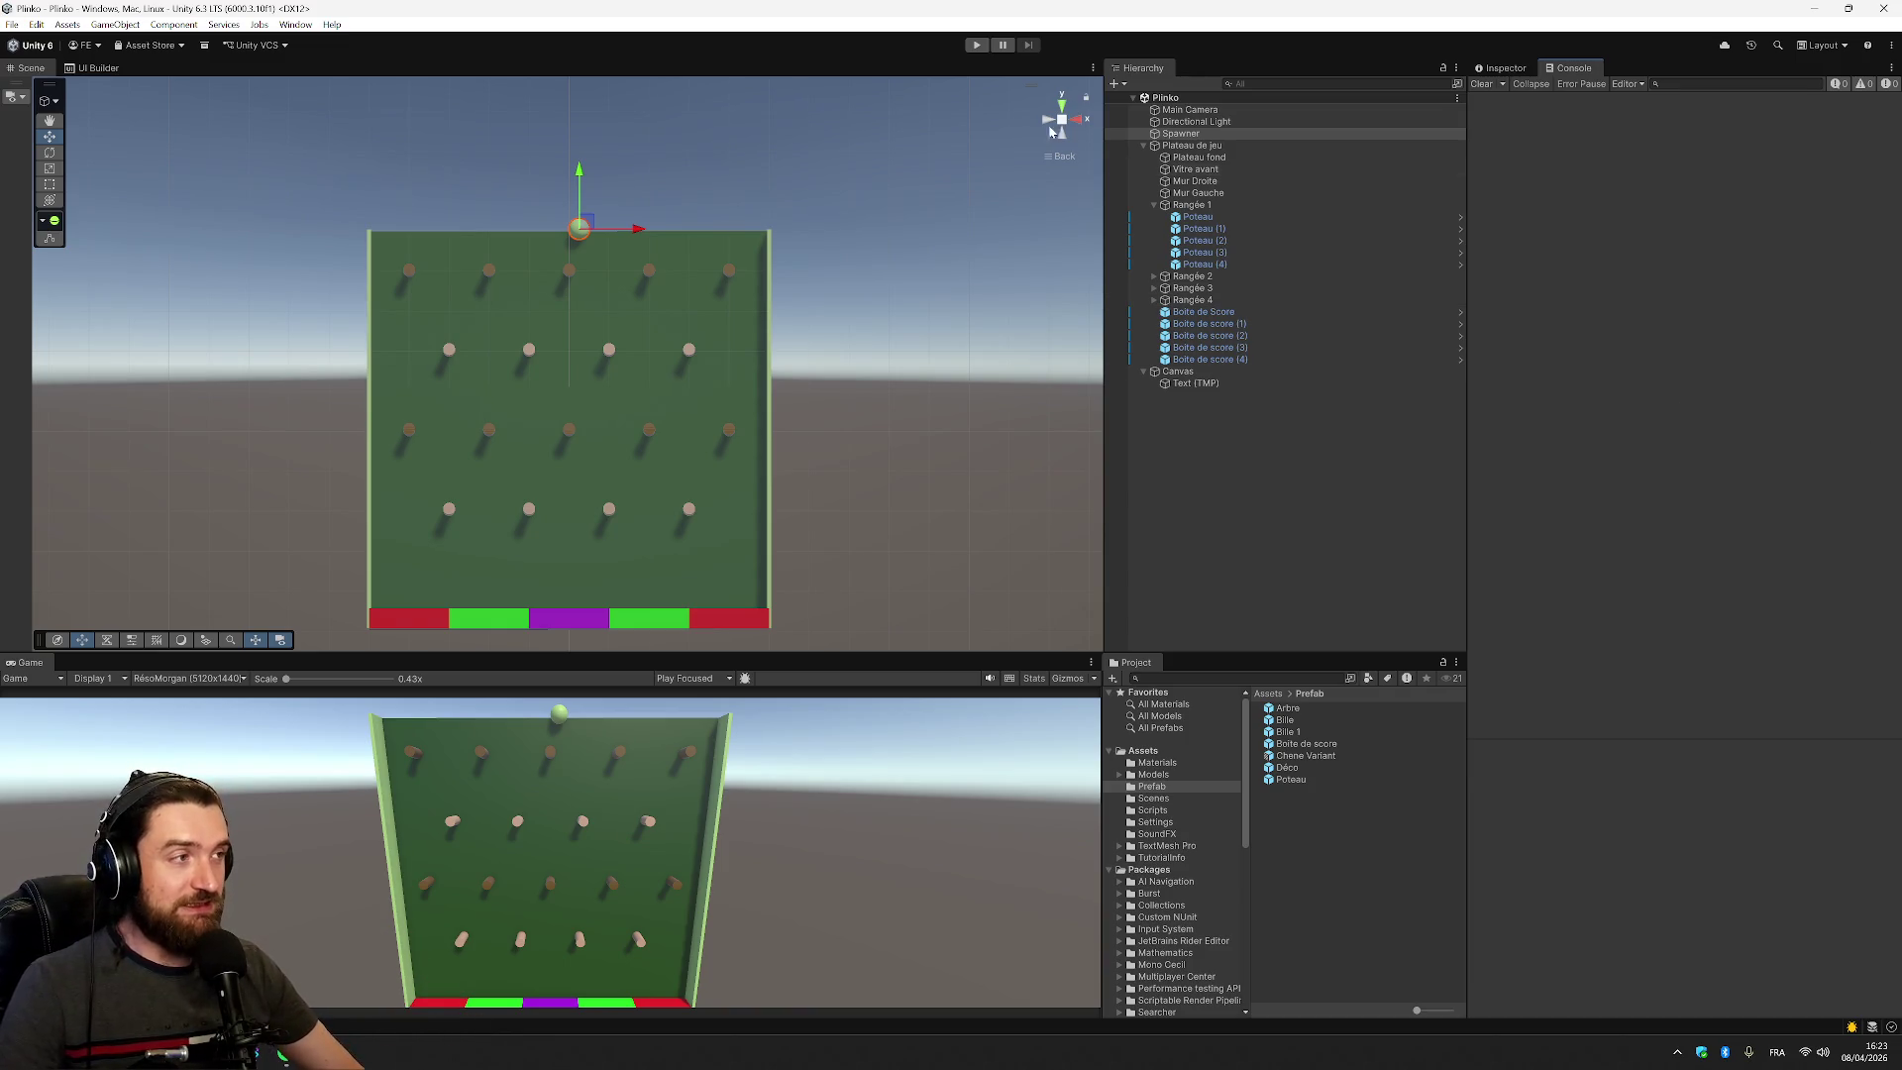
Enter play mode to test the SpawnBall script with its new Debug.Log line
left_click(978, 46)
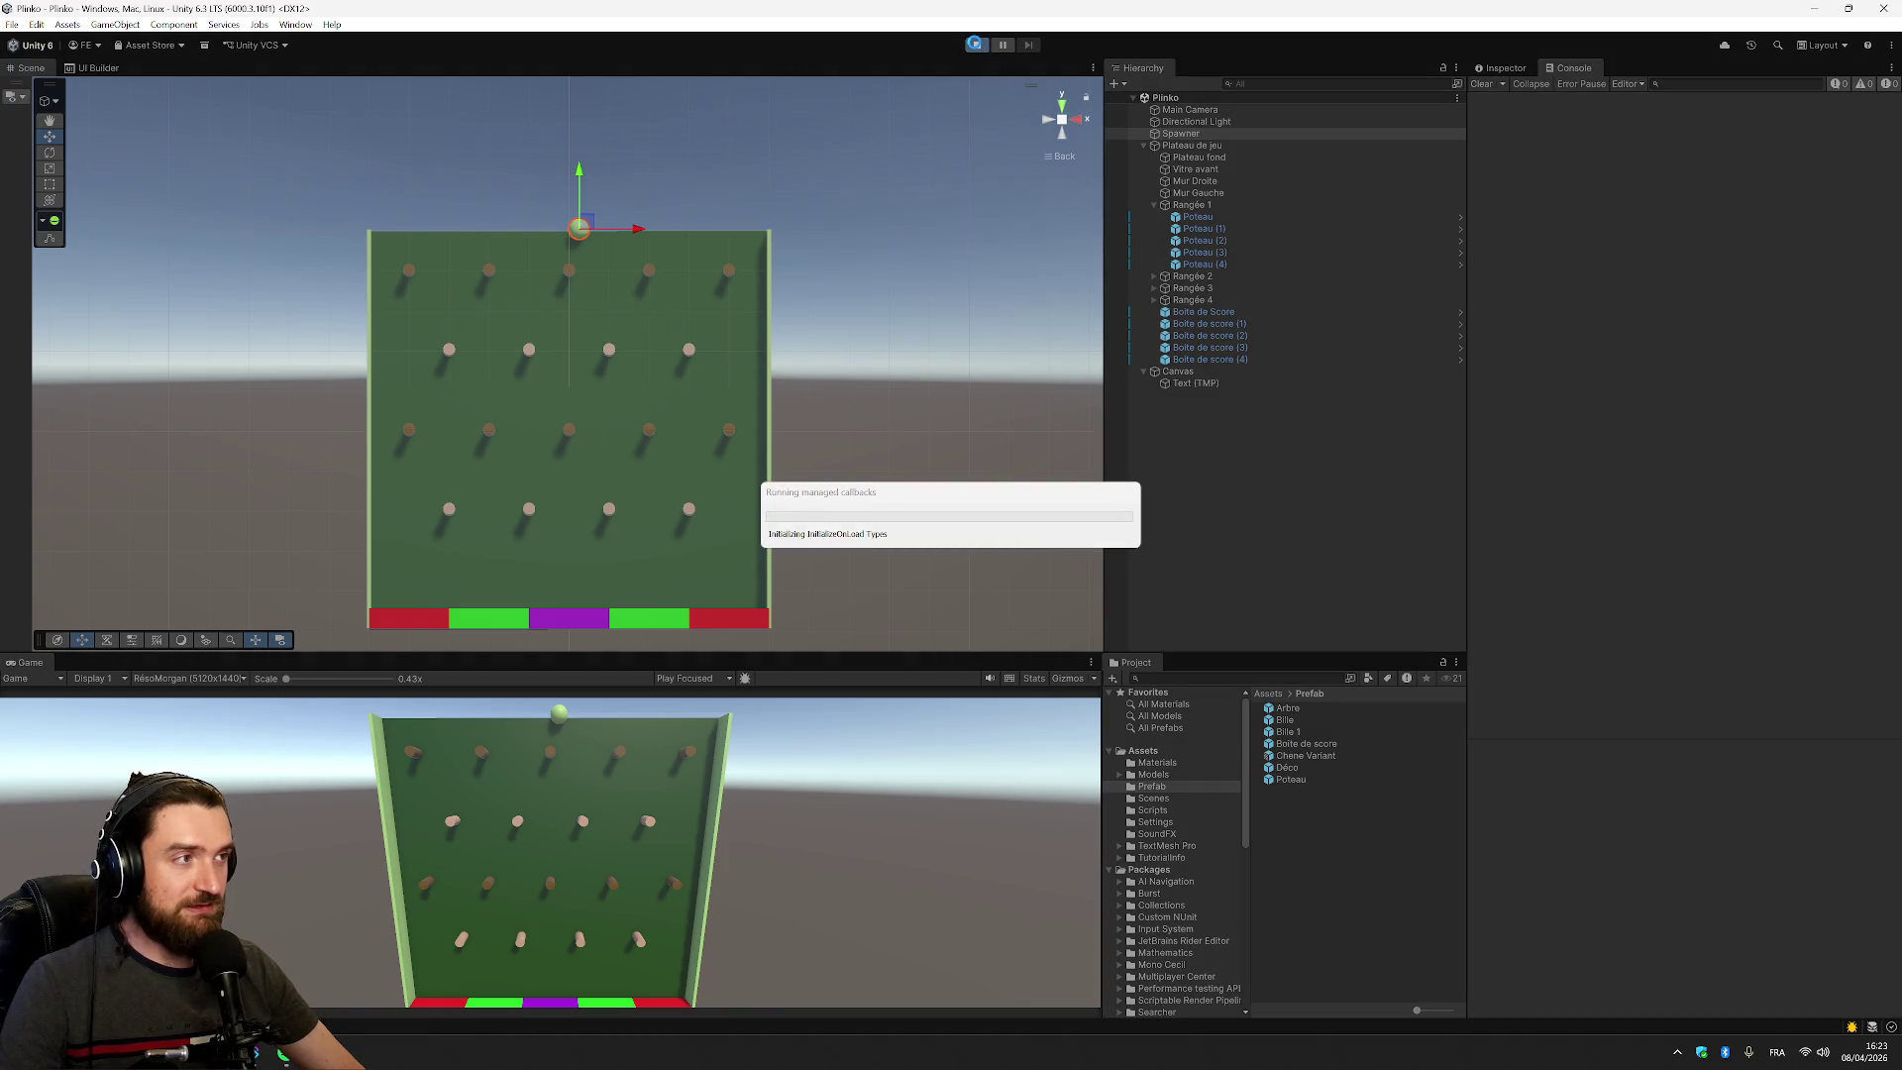
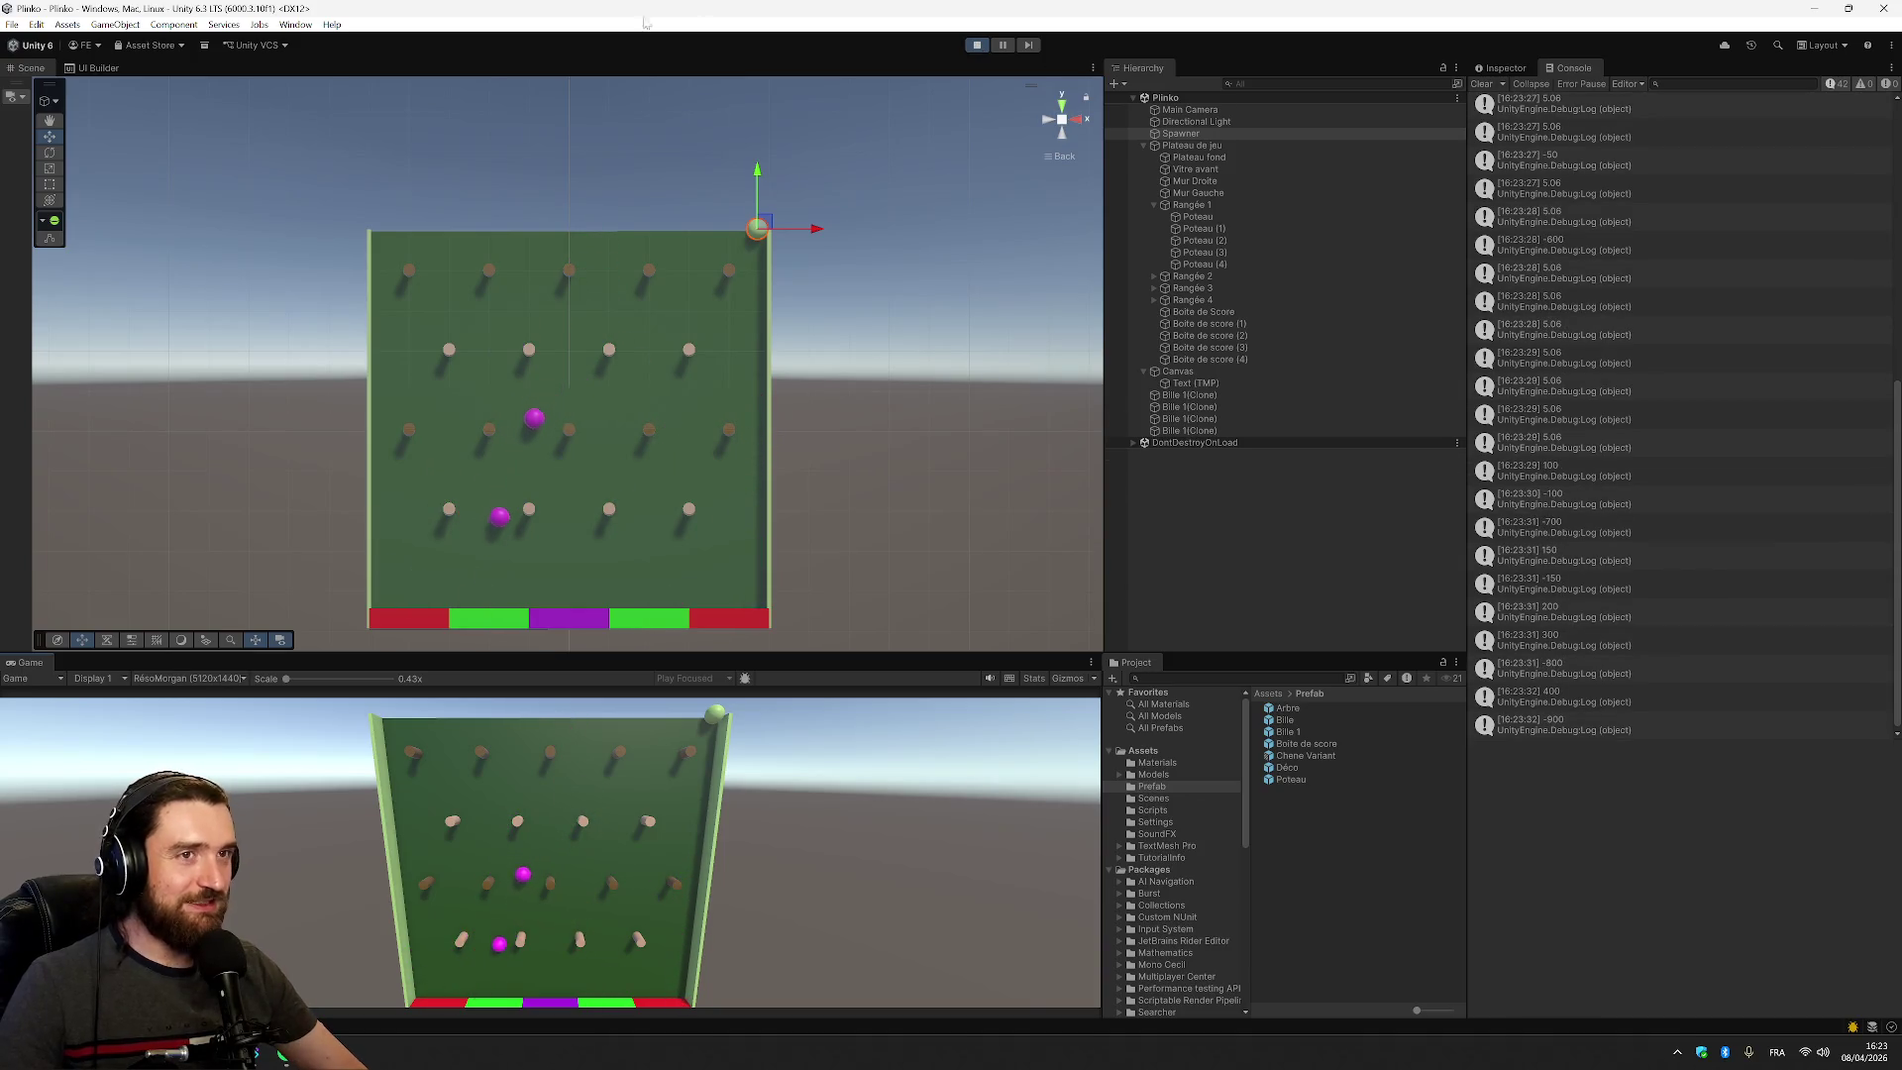
Stop the Plinko play test and return to SpawnBall.cs in Visual Studio
left_click(976, 46)
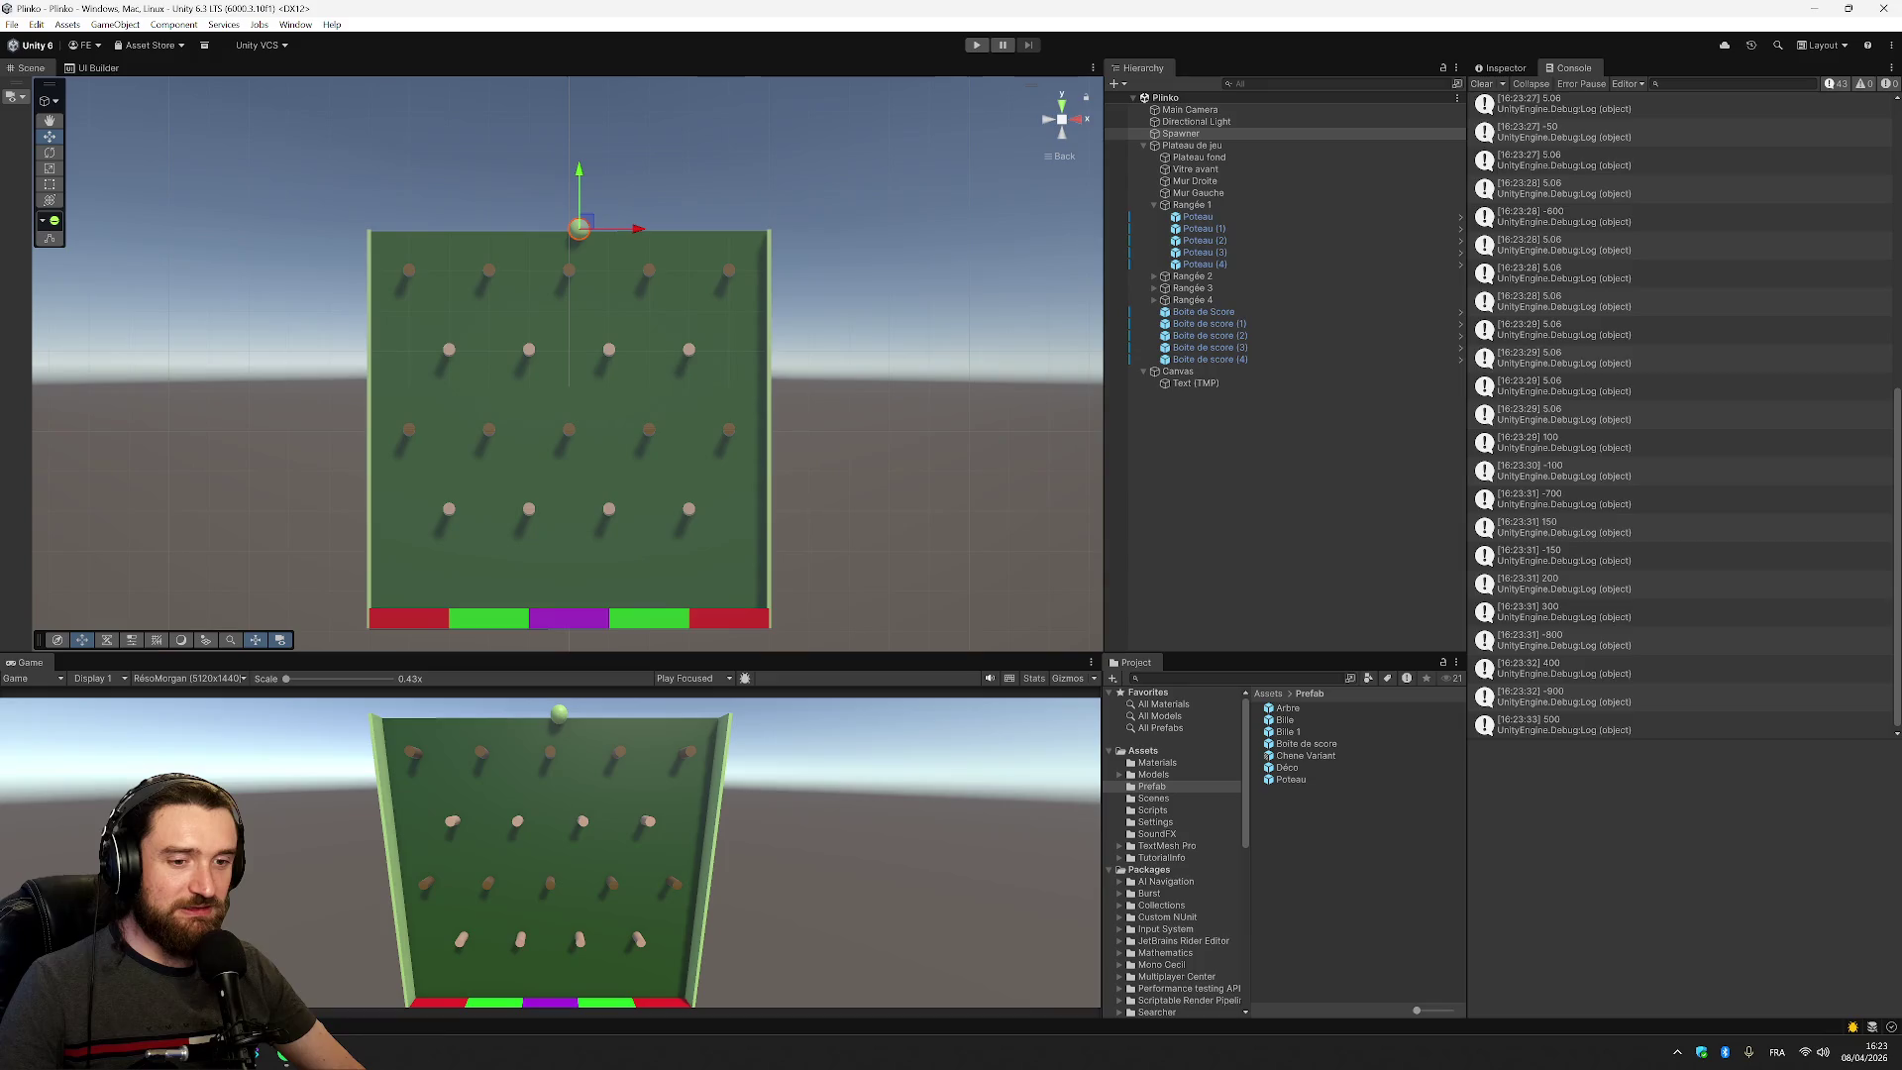
key("alt+Tab")
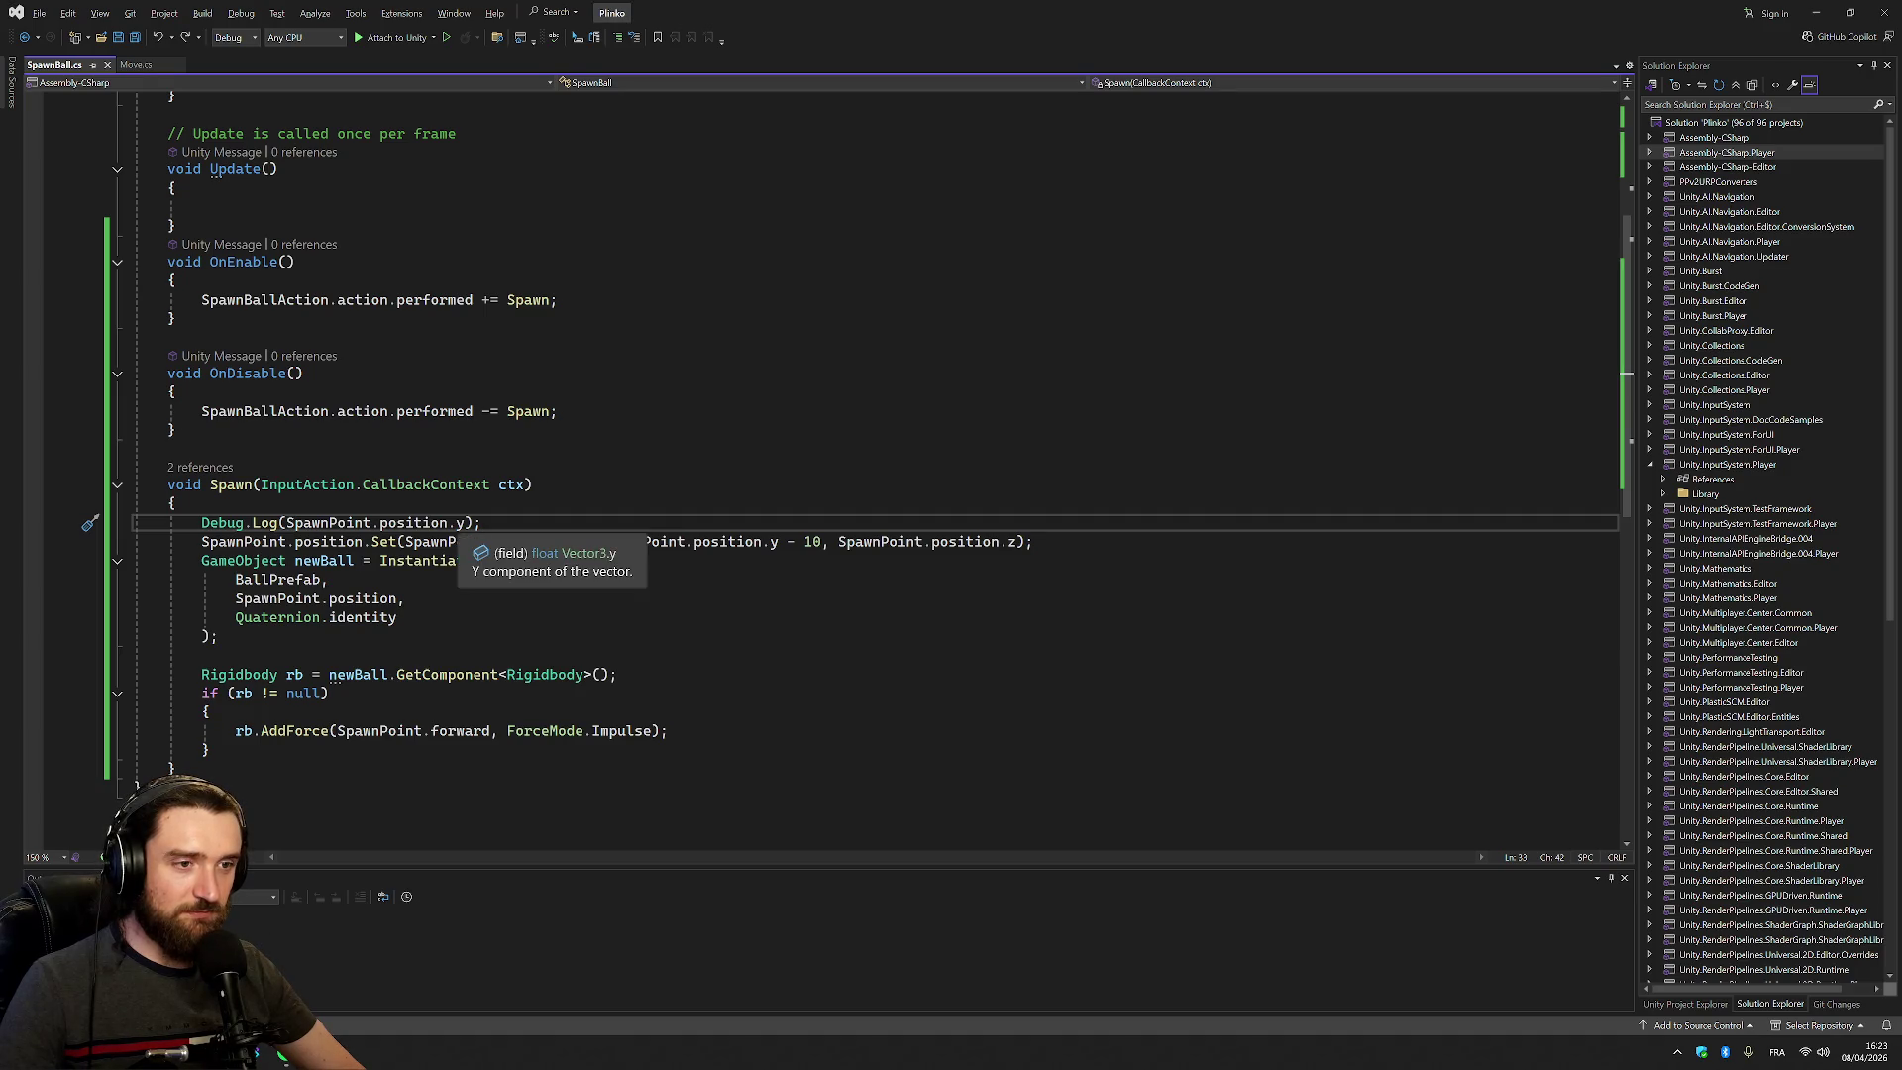
Inspect the Debug.Log of SpawnPoint.position.y and the position.Set call lowering it by 10
left_click(465, 521)
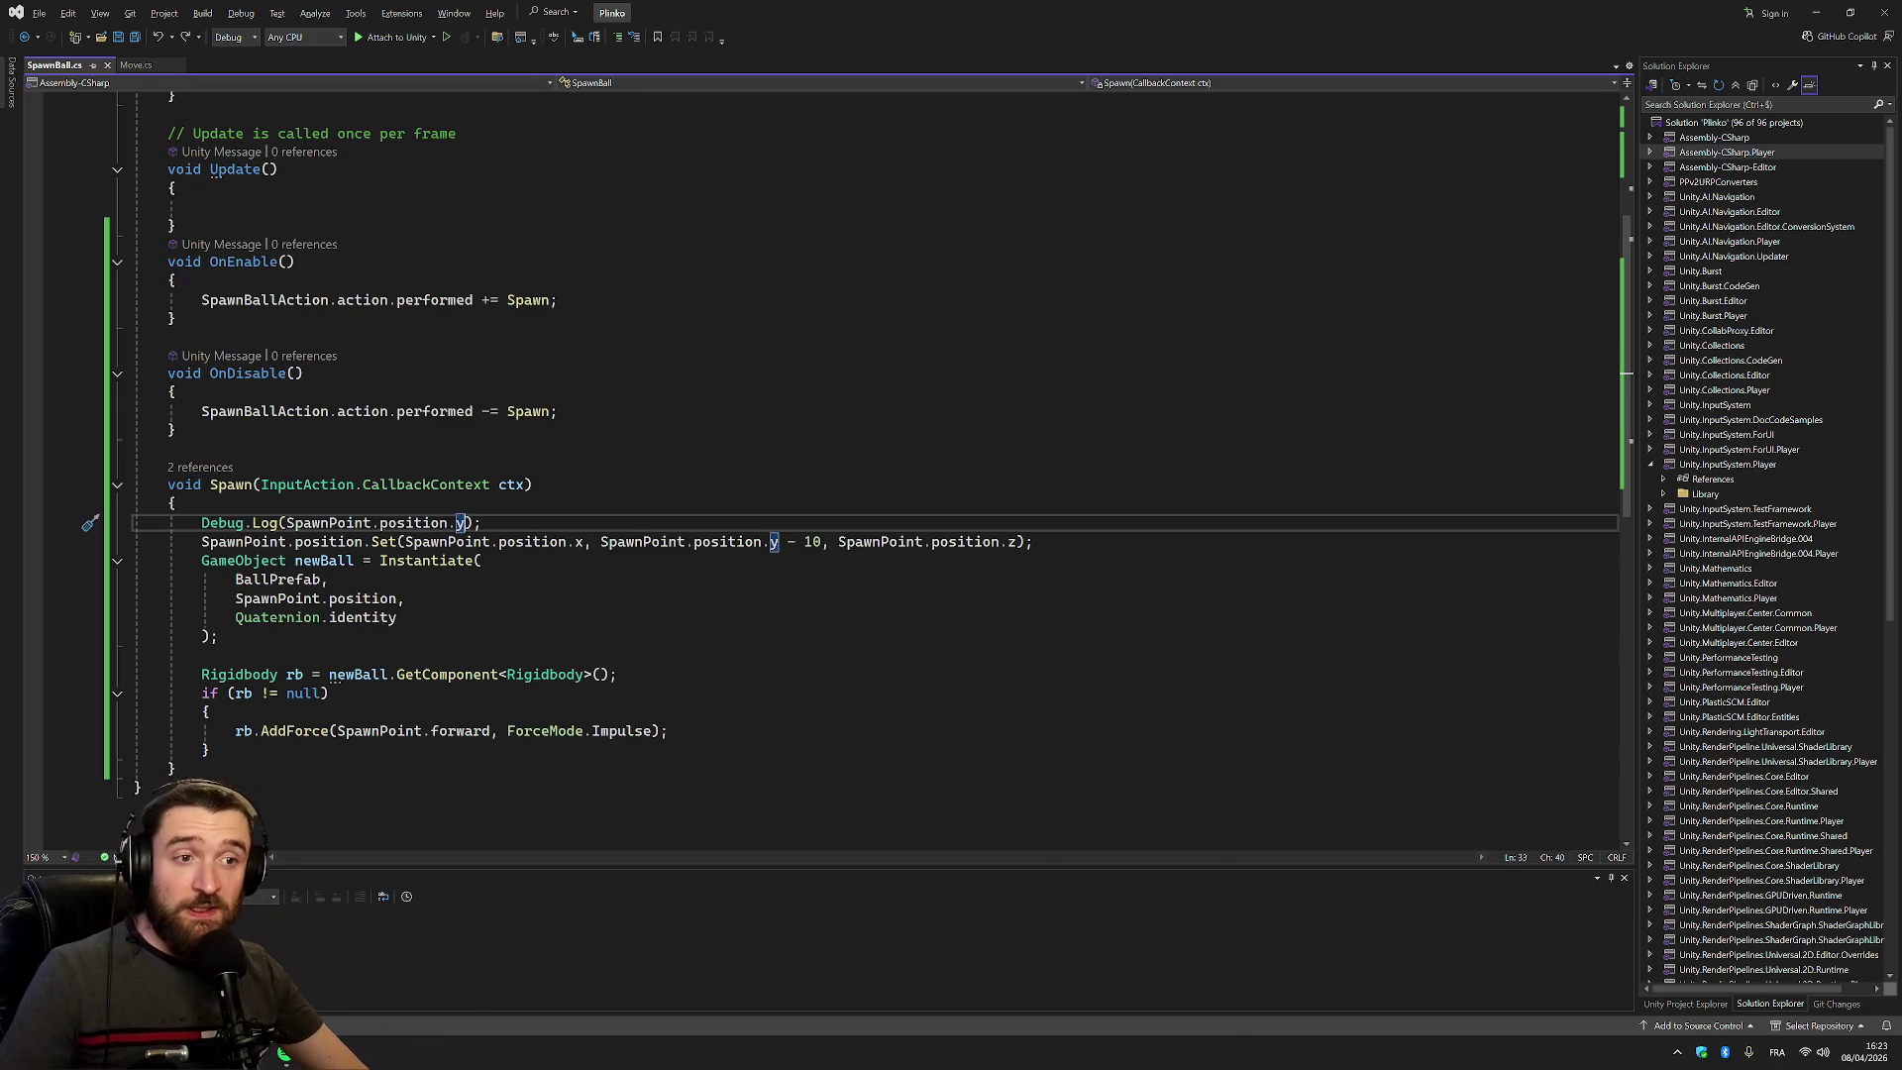
right_click(368, 544)
left_click(295, 542)
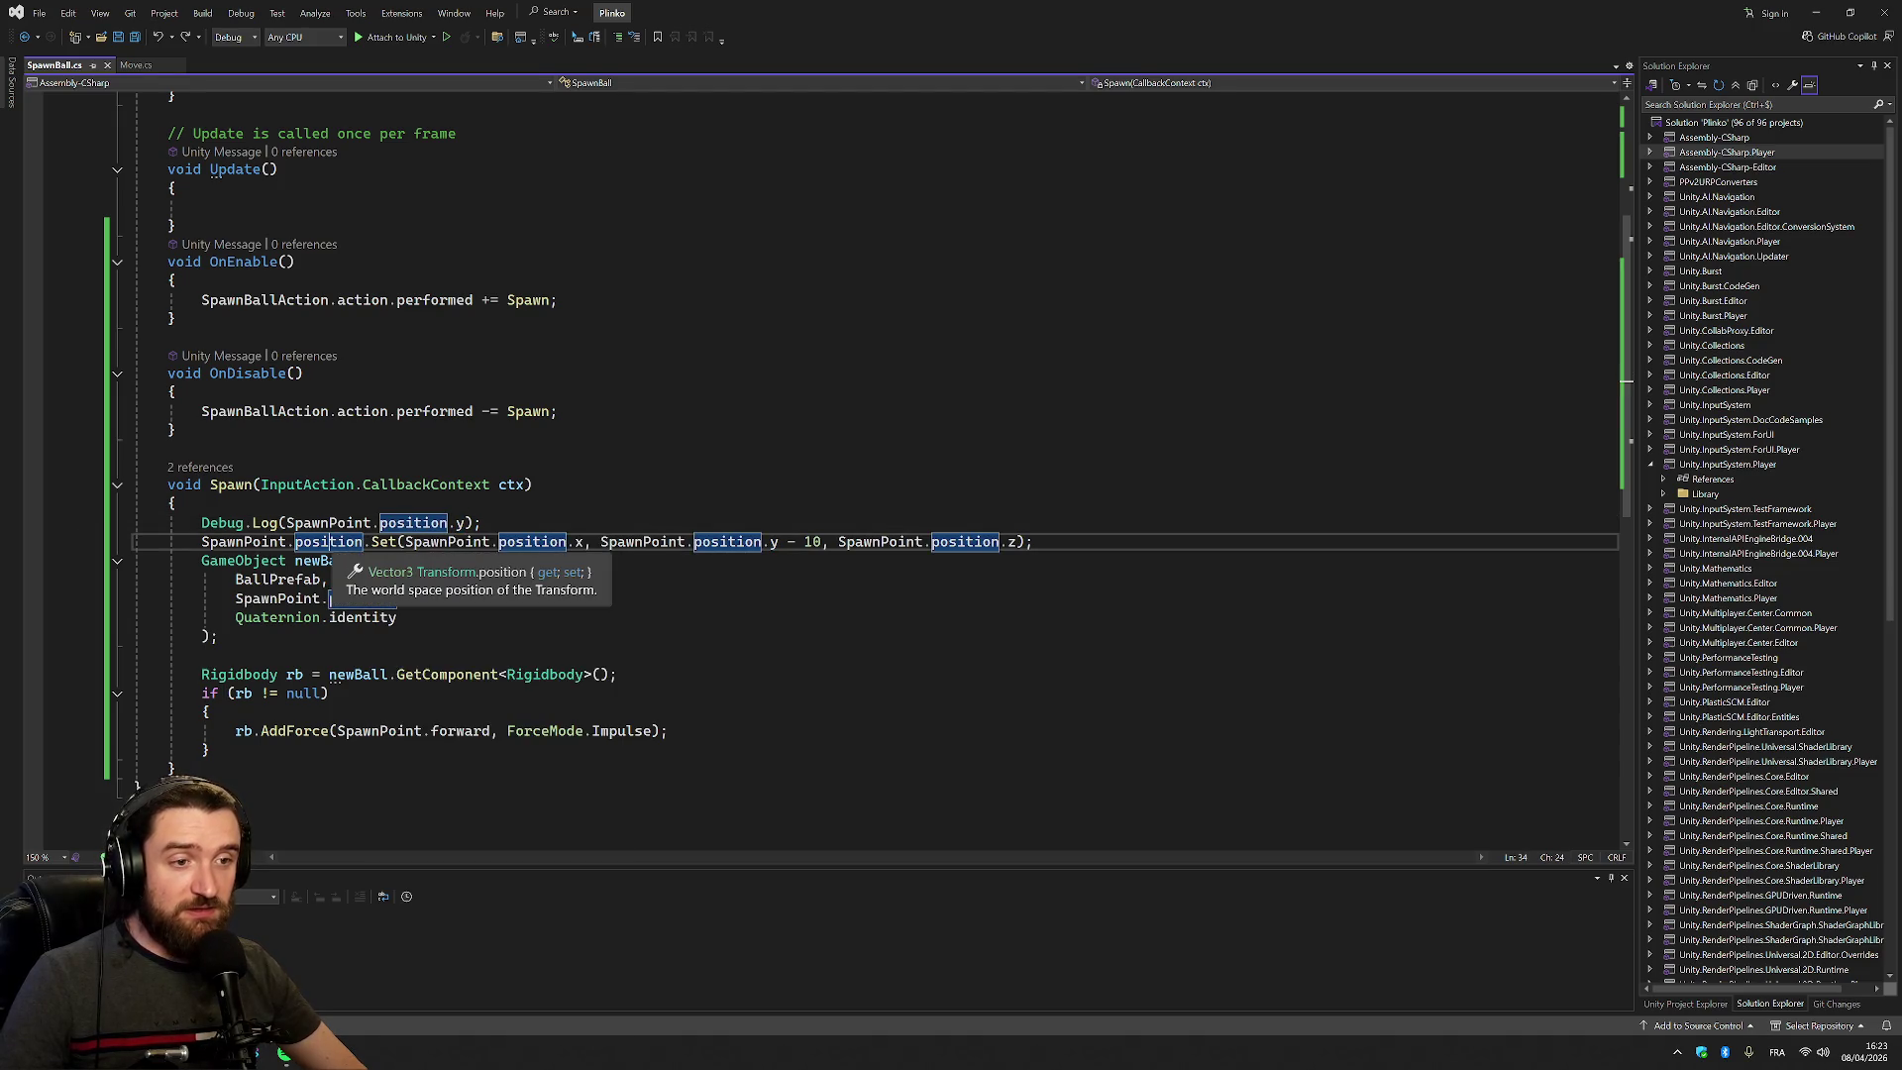
scroll(832, 473, "up", 5)
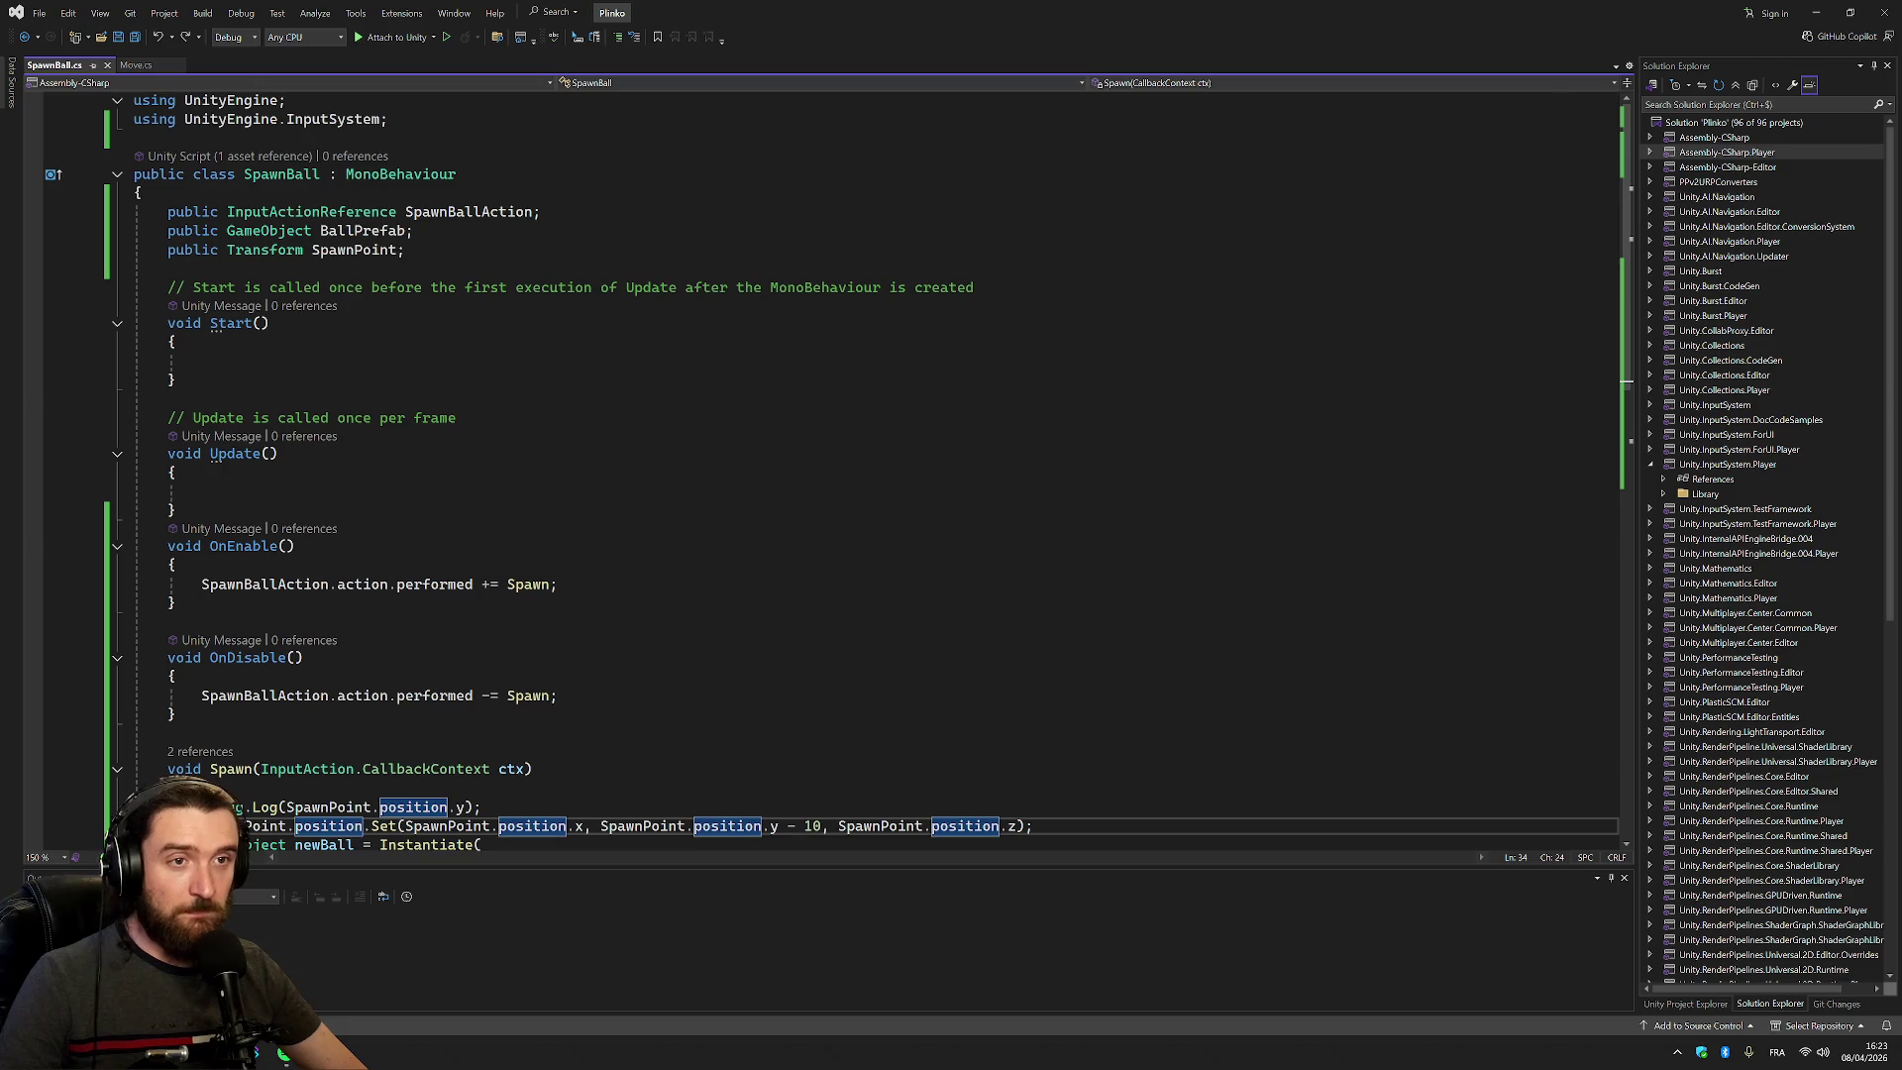
scroll(367, 313, "down", 6)
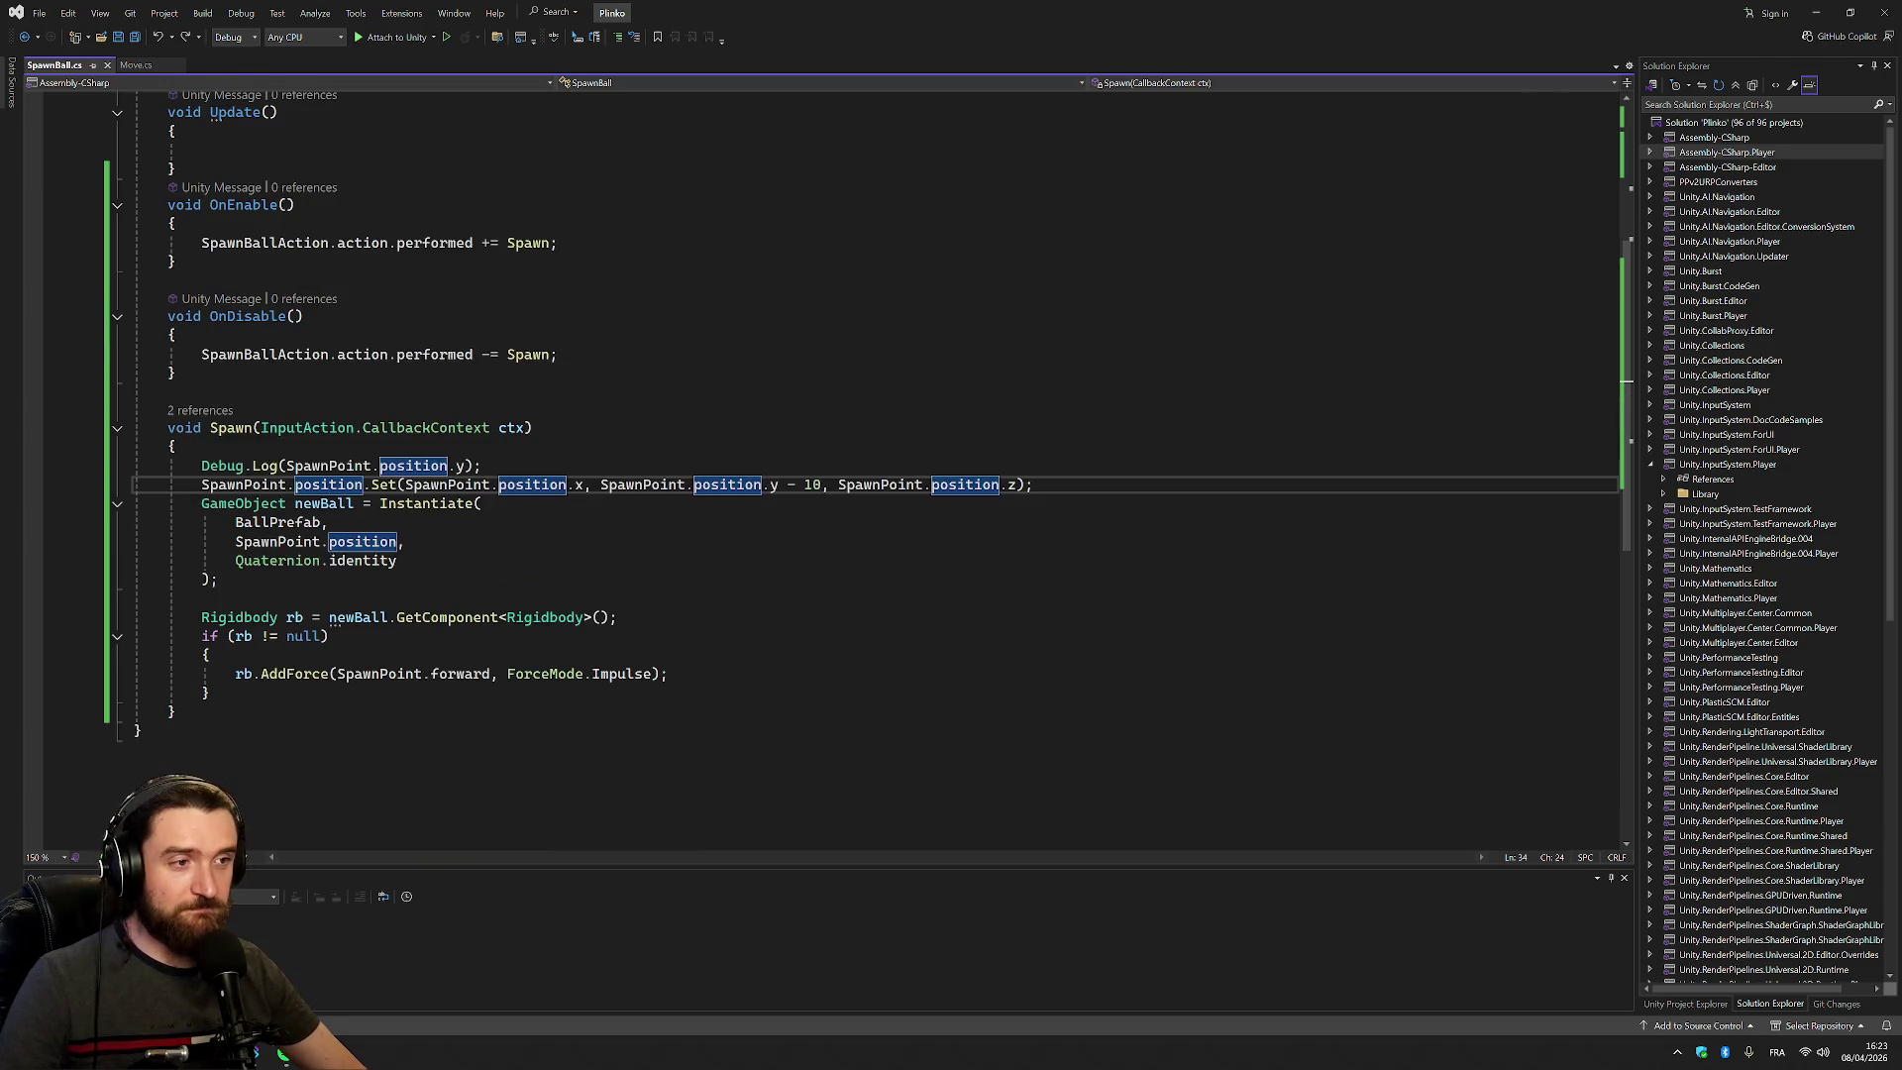
left_click(461, 465)
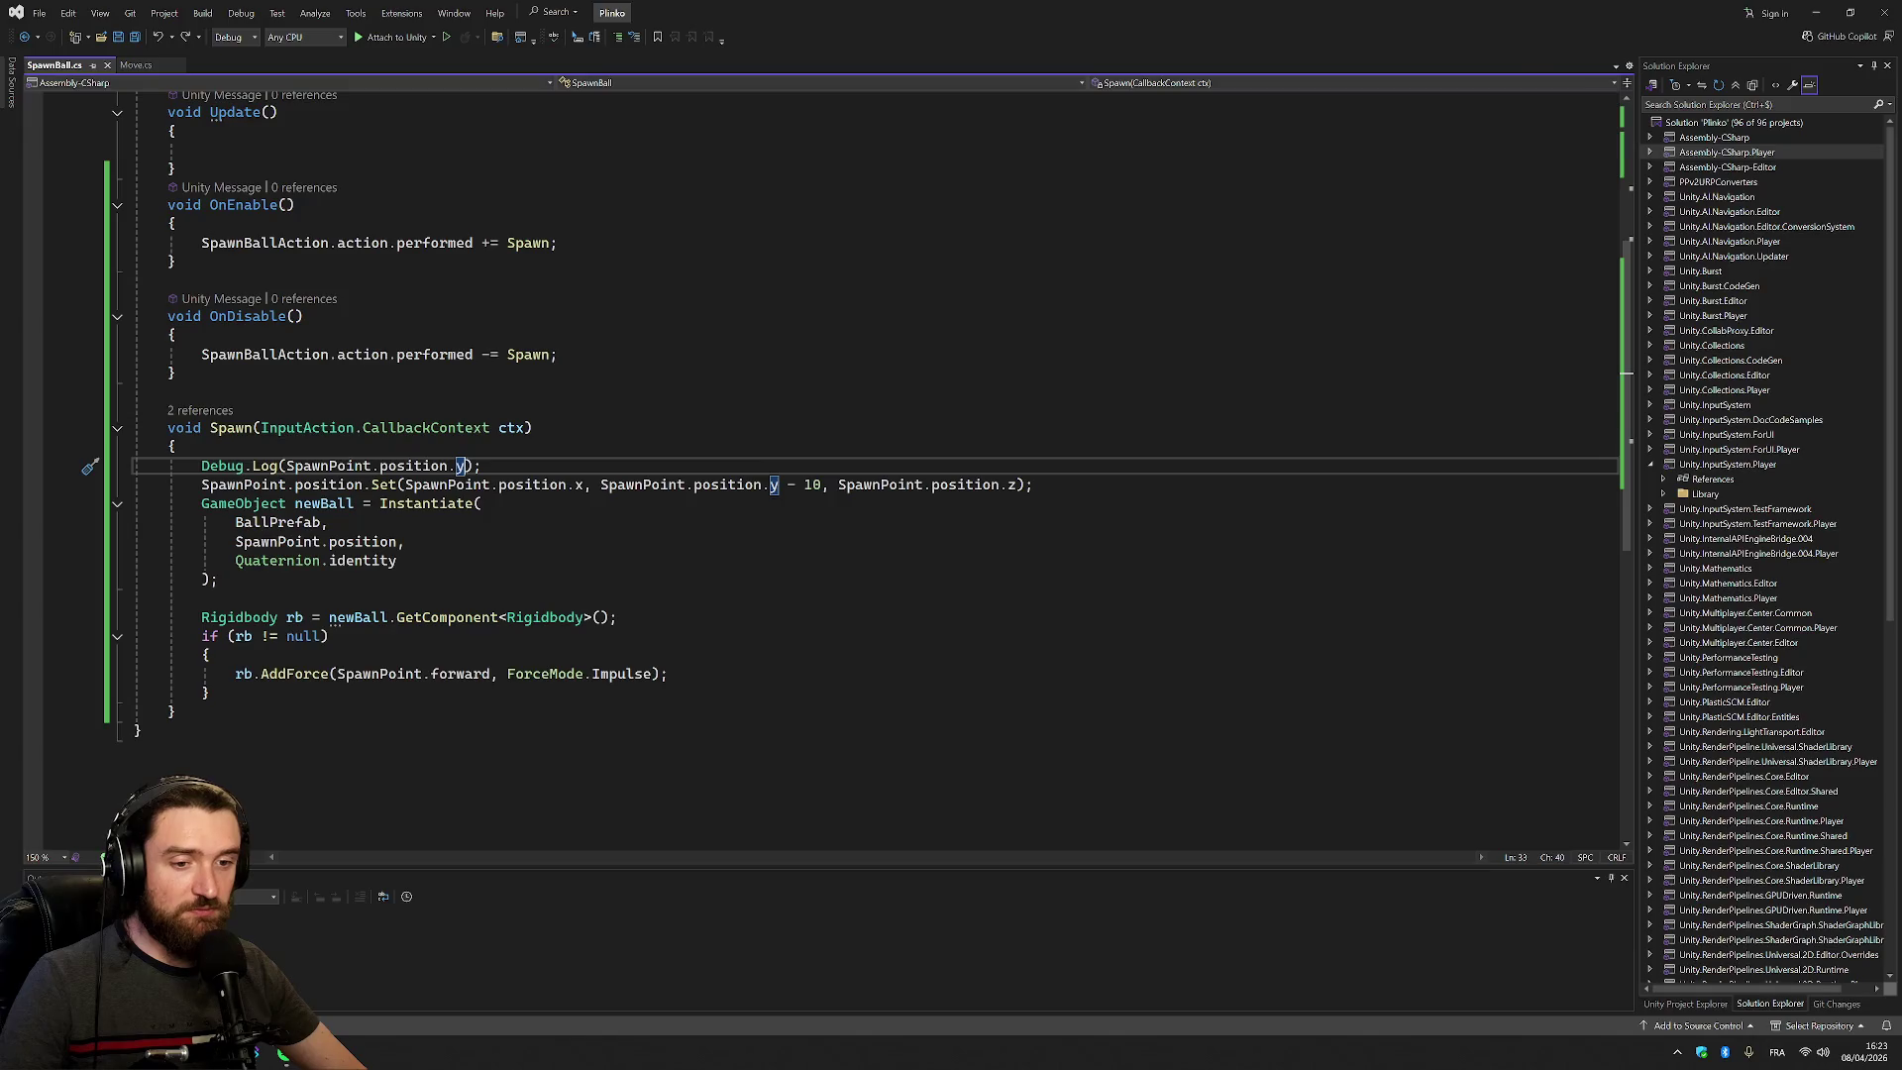
key("alt+Tab")
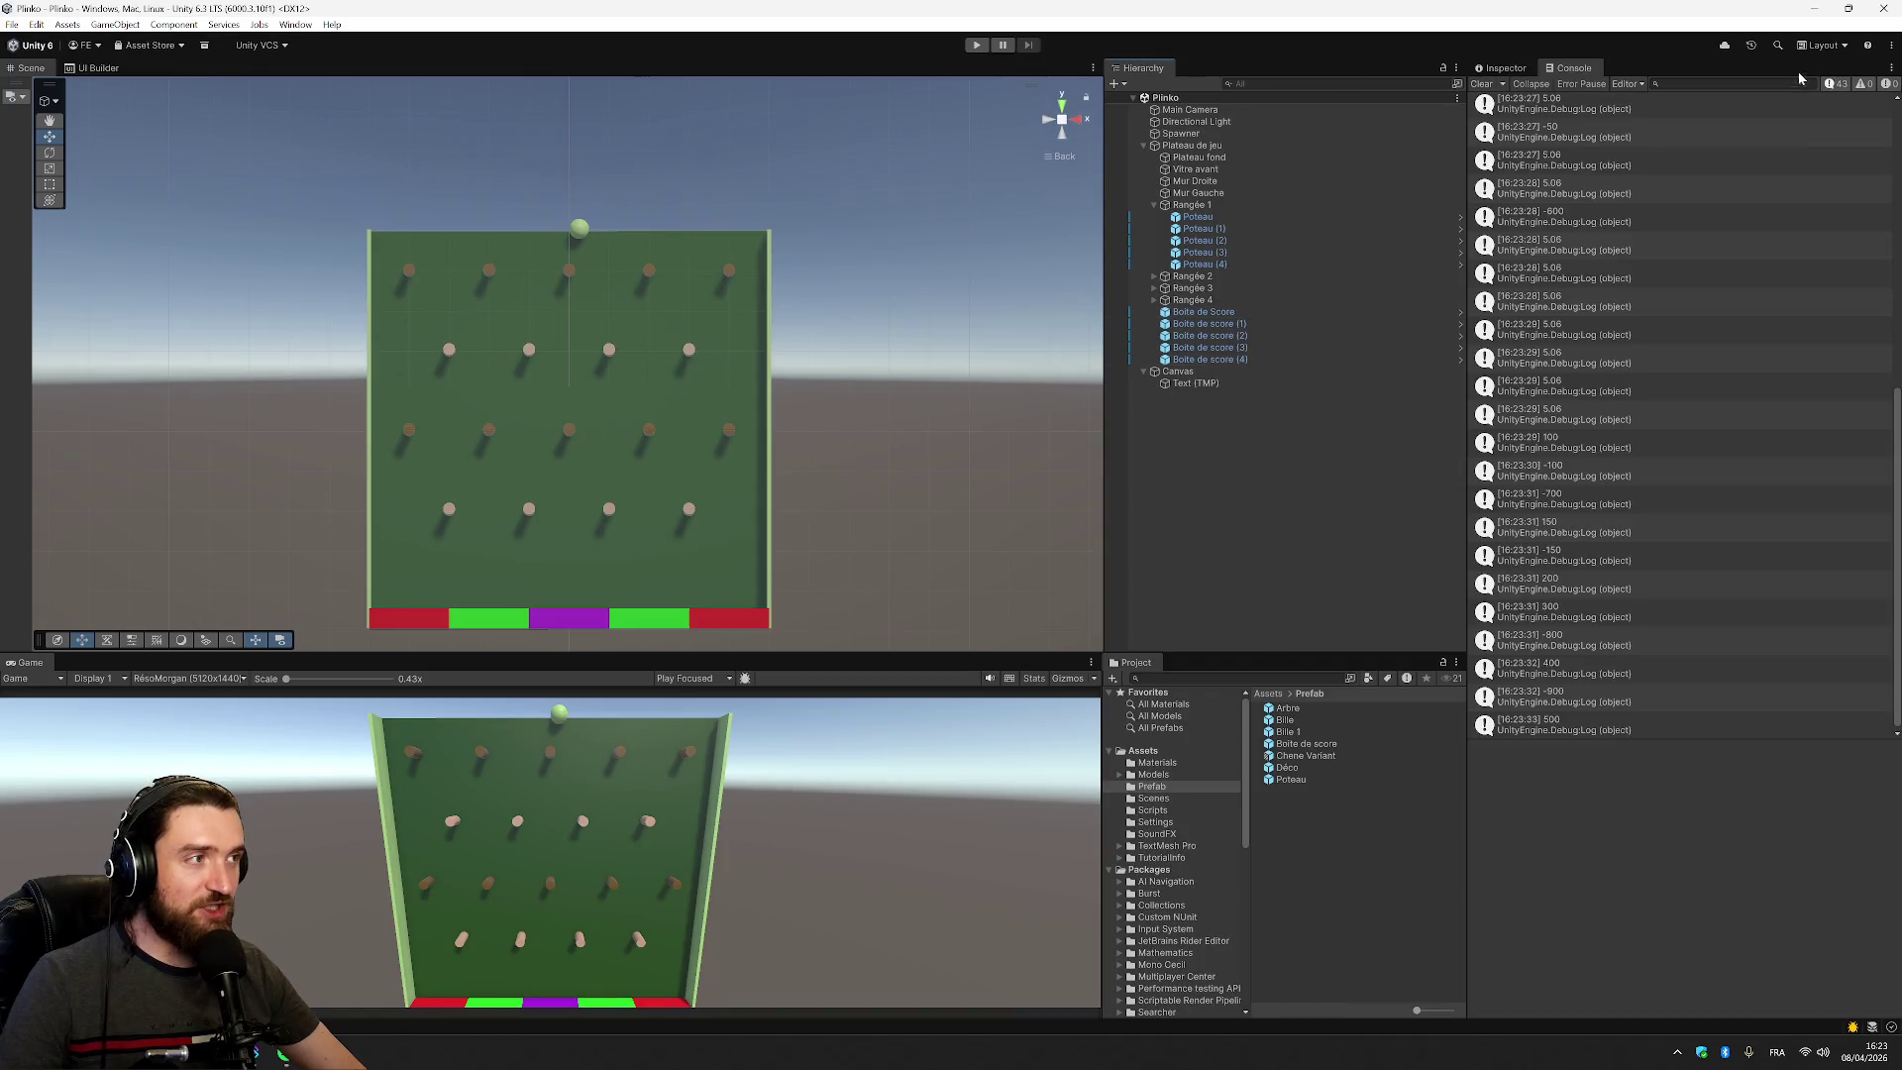
Clear the Console, start play mode and spawn a first ball
left_click(1502, 83)
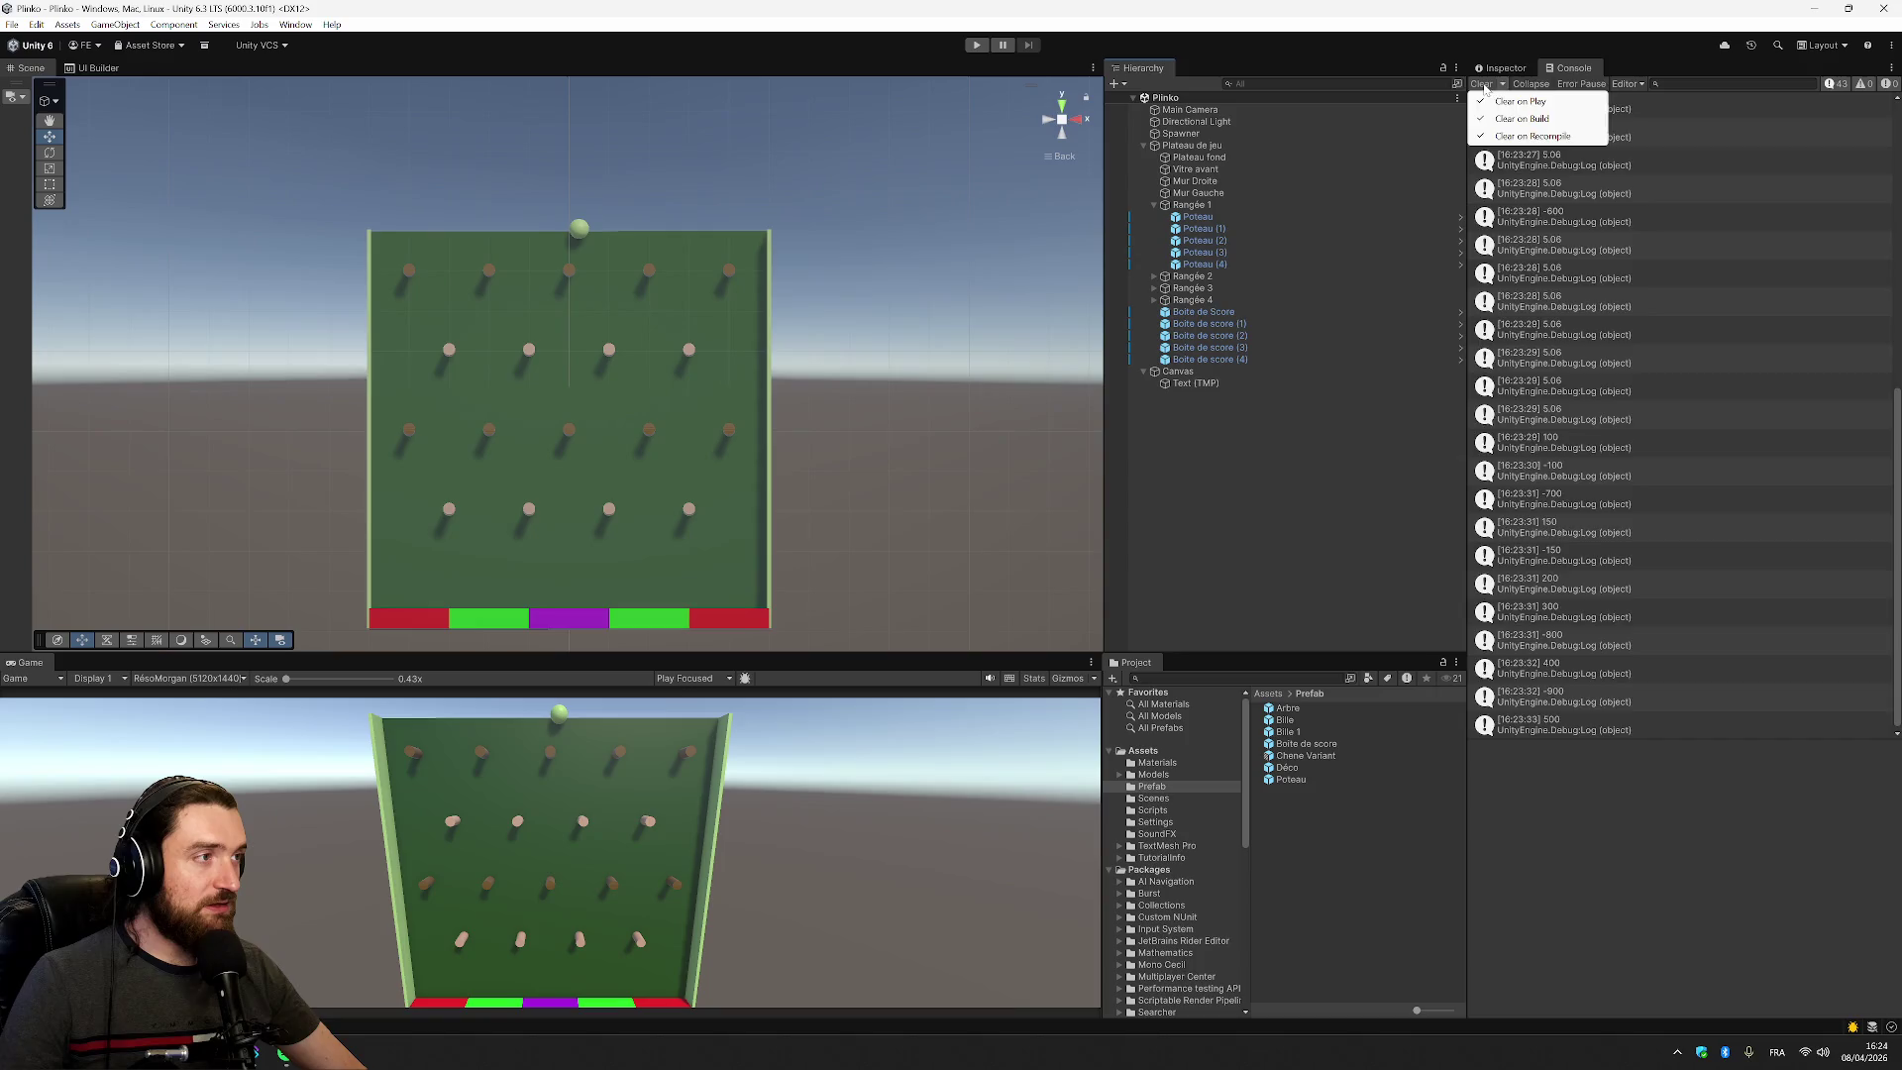
left_click(1481, 83)
left_click(976, 45)
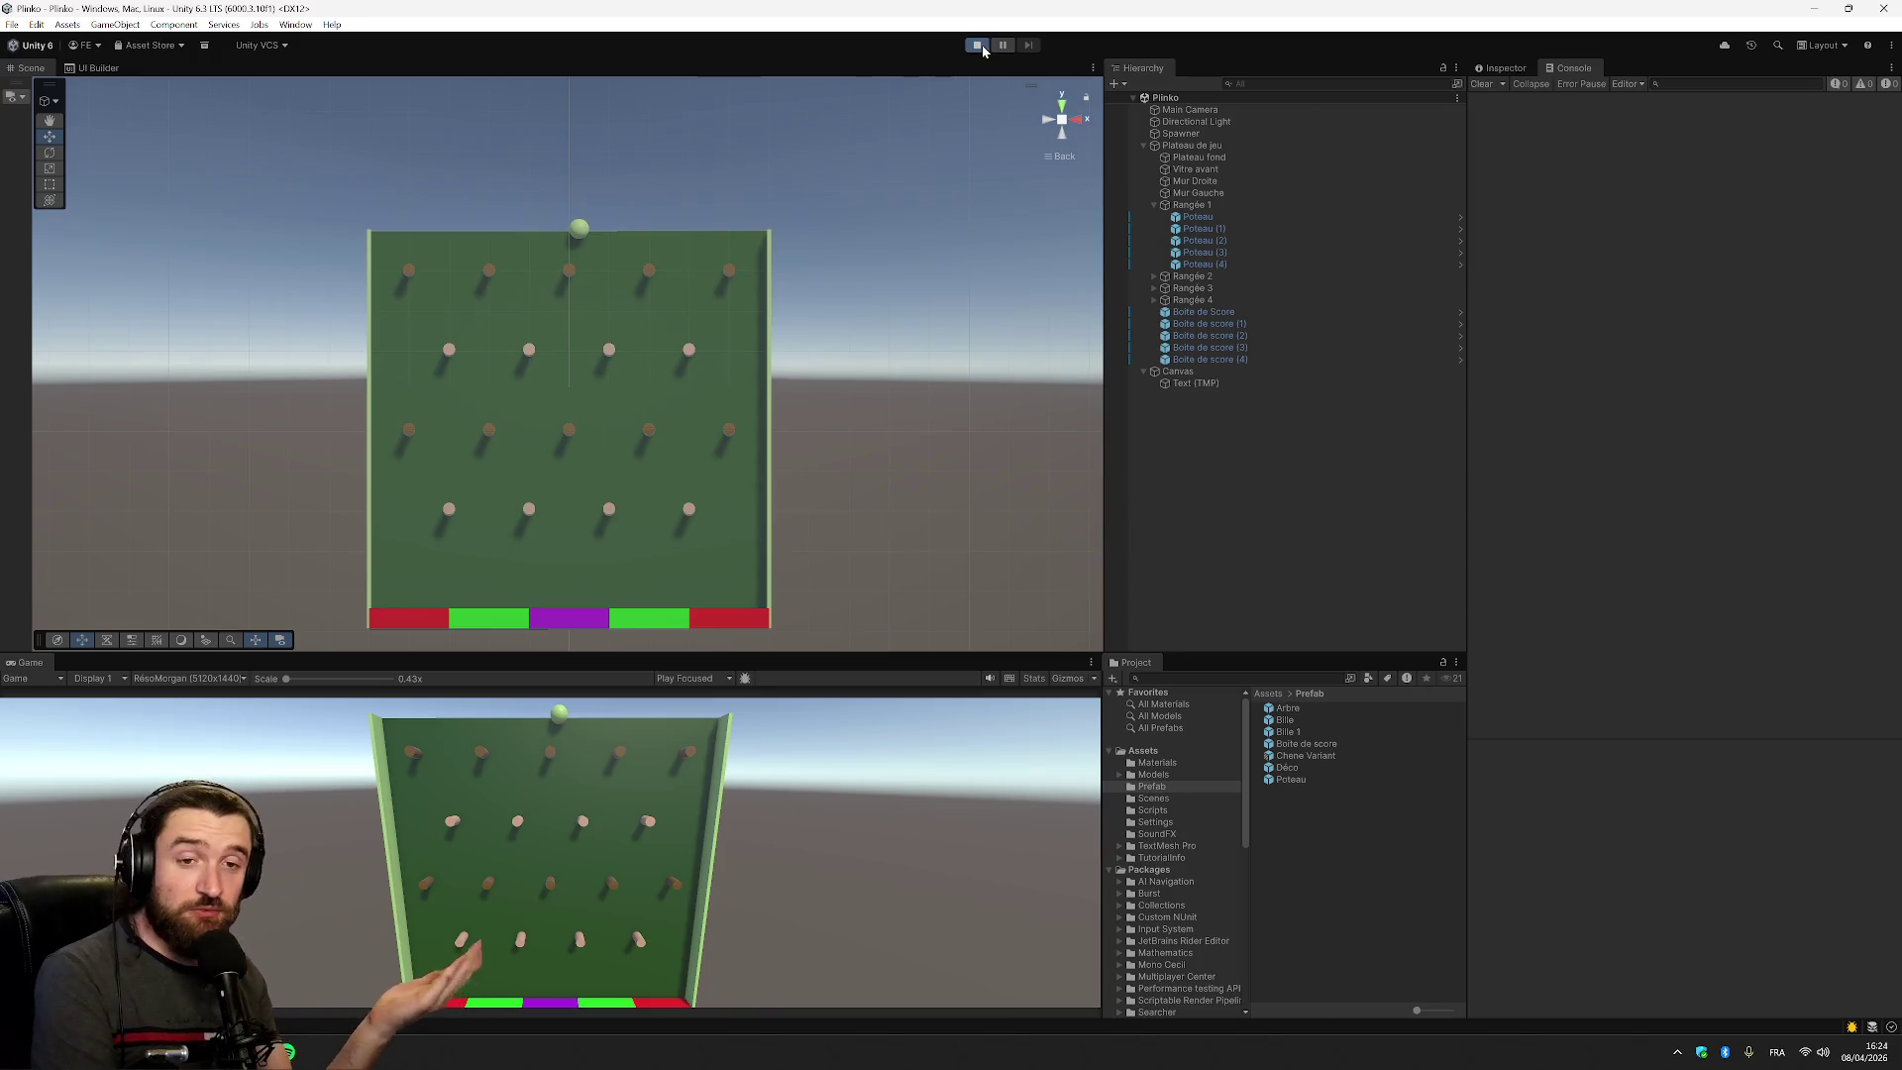
key("space")
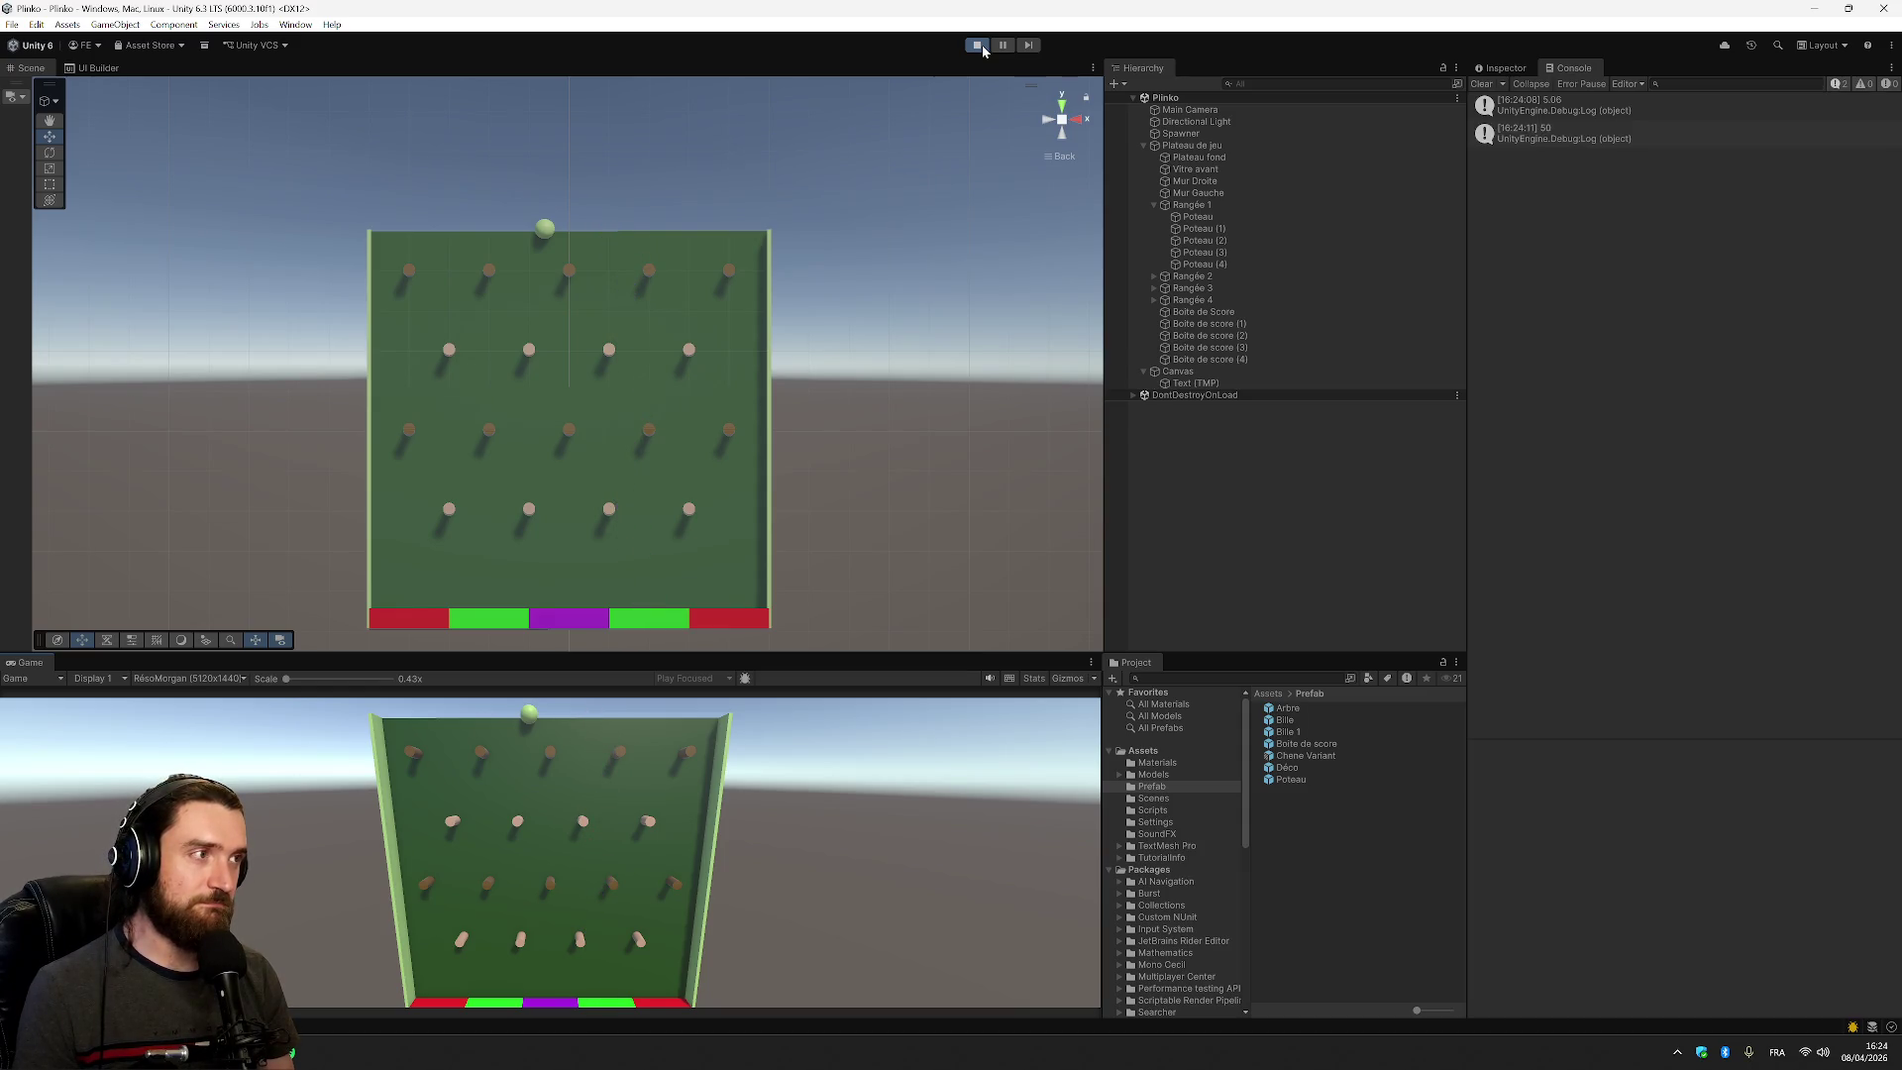
Inspect the right red score box and its neighbour in the Inspector, then recentre on Vitre avant
left_click(1280, 360)
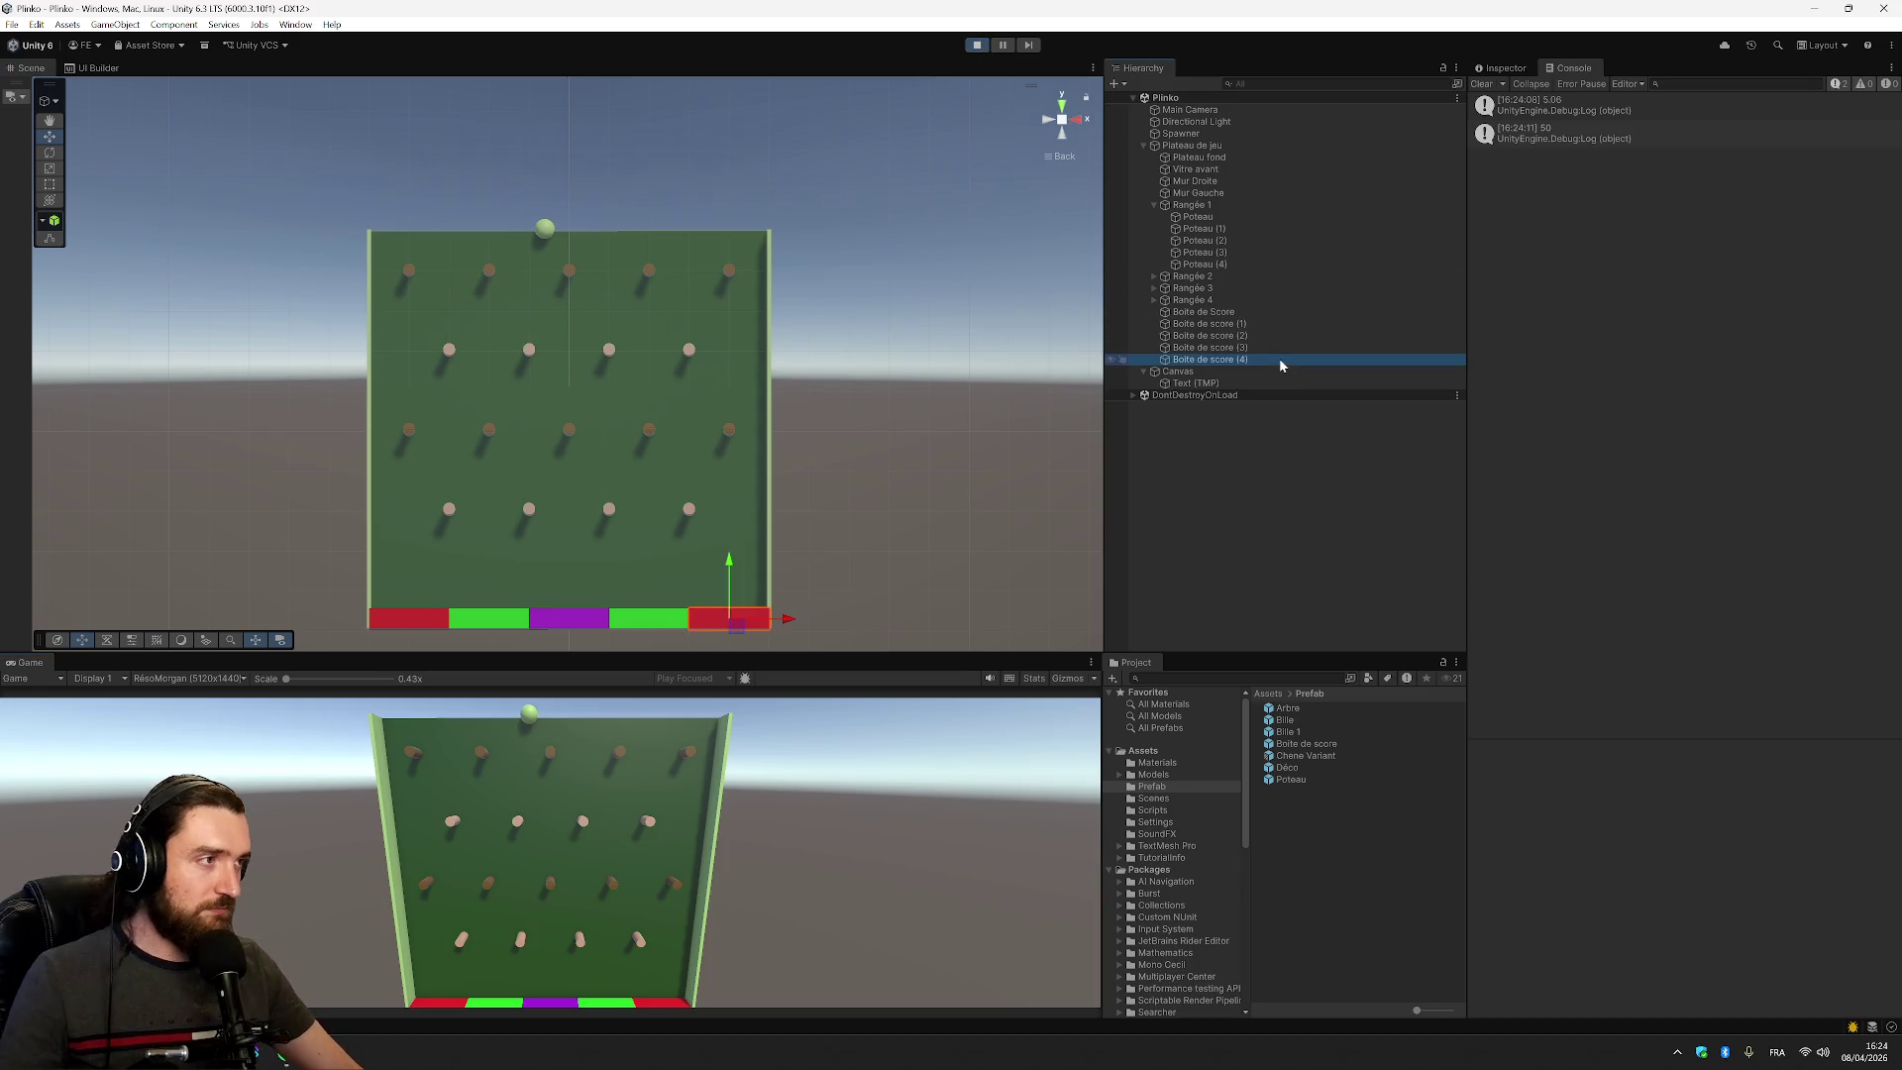
left_click(1503, 67)
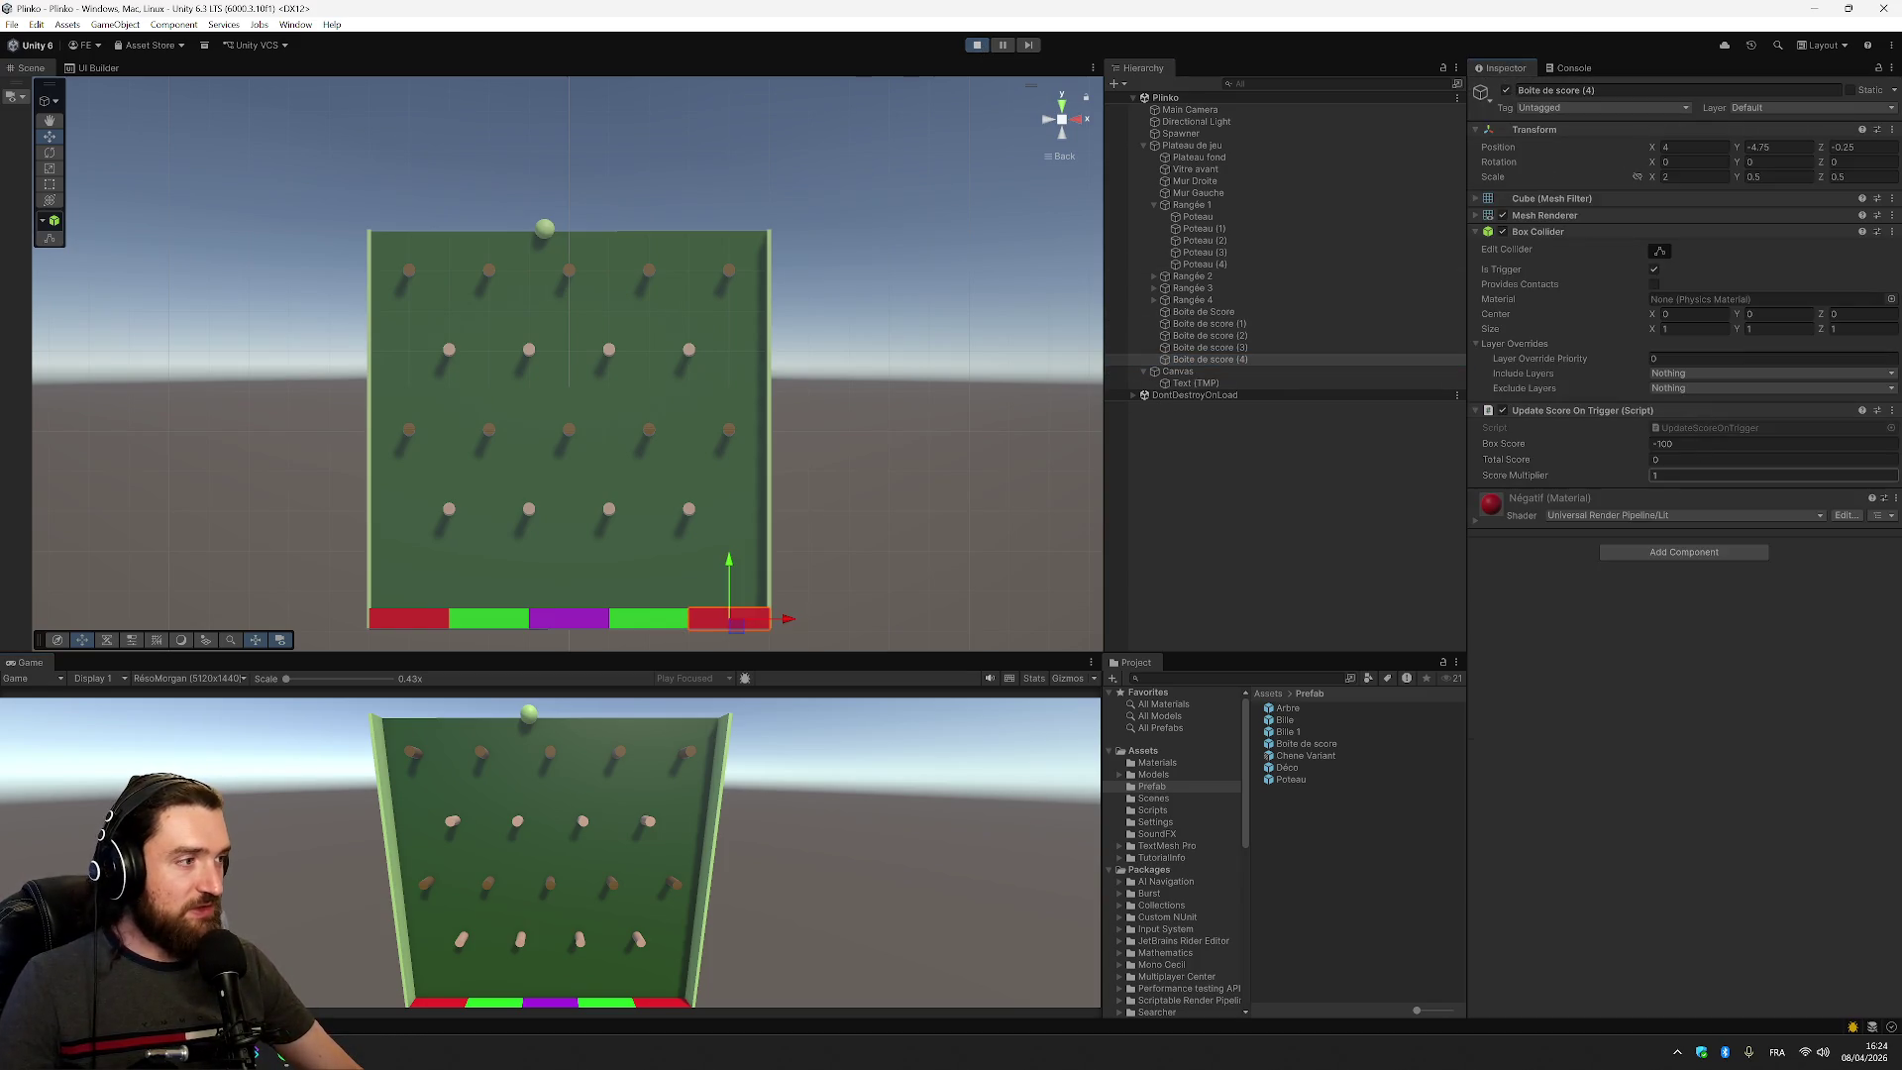
left_click(1229, 361)
left_click(1229, 347)
left_click(681, 249)
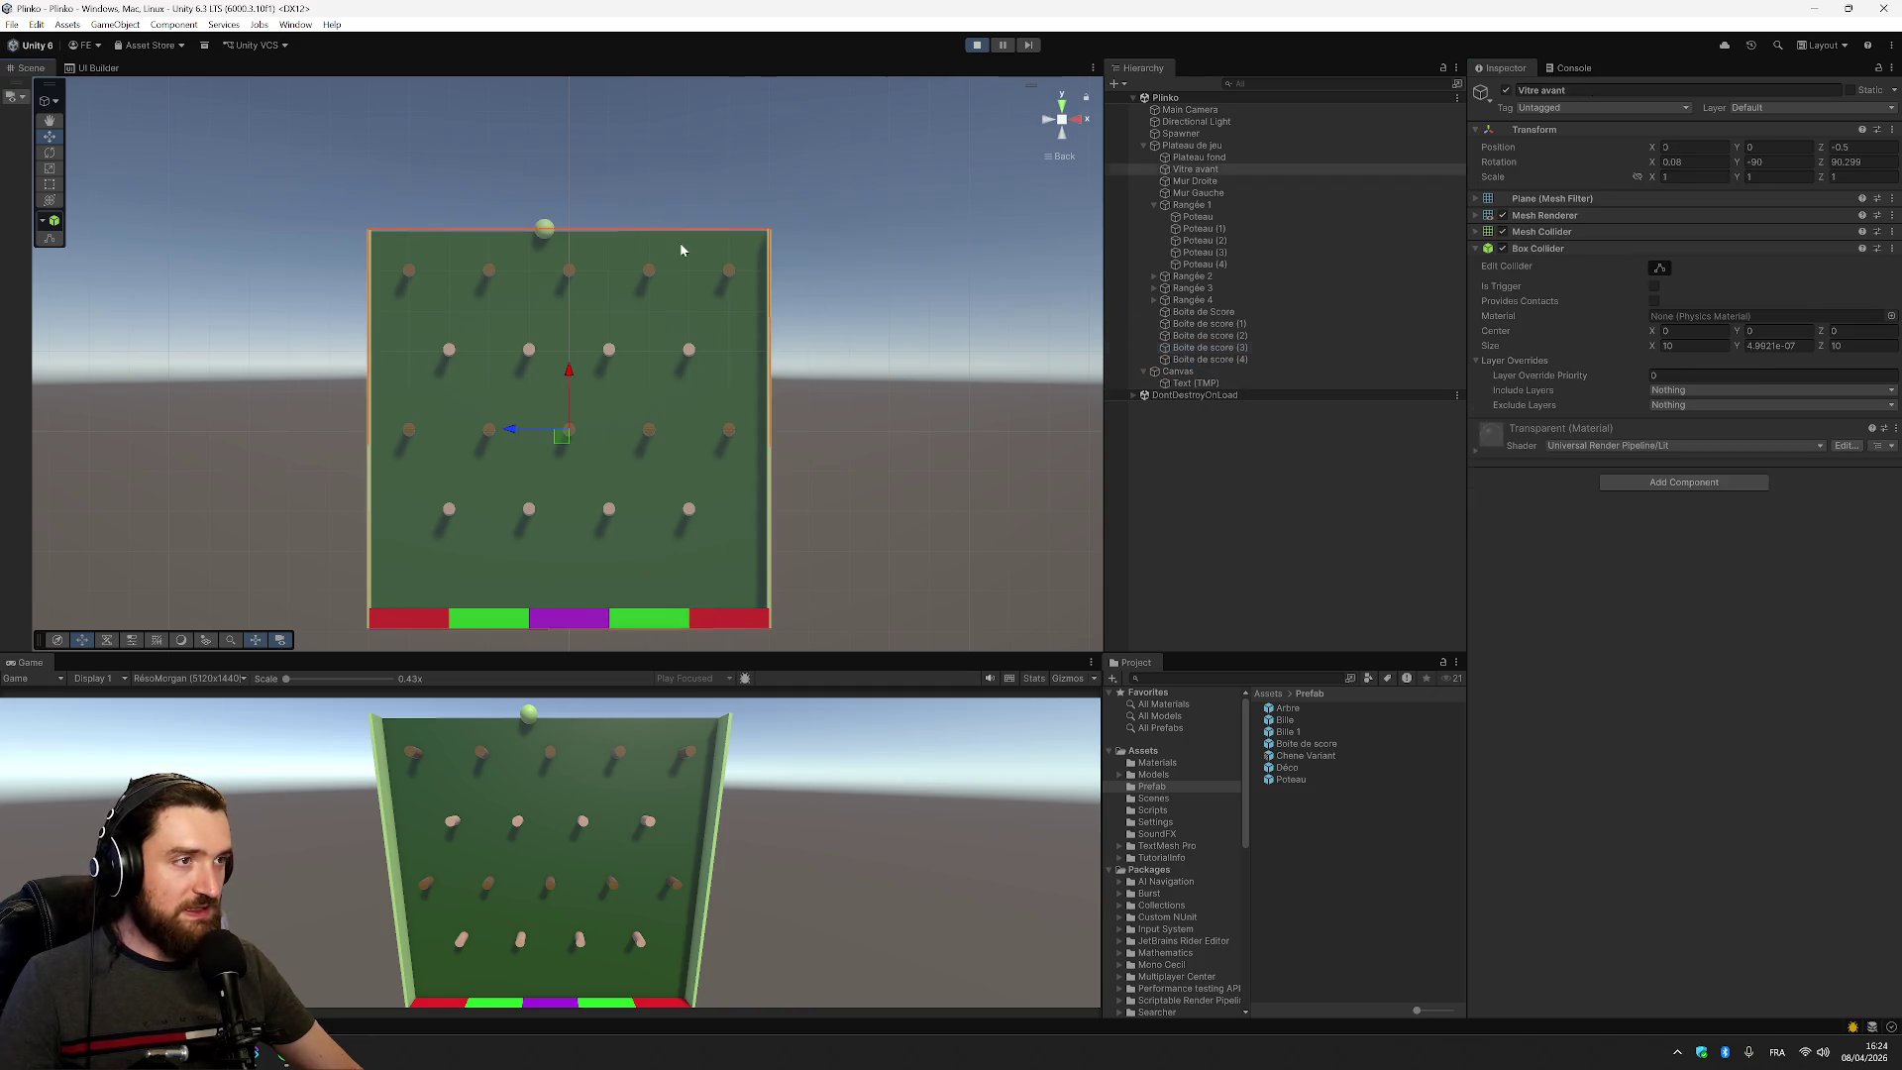
key("Left")
Drop a batch of thirteen balls through the pegs, then stop the game and return to the script
left_click(882, 866)
left_click(883, 866)
left_click(883, 866)
left_click(882, 866)
left_click(882, 866)
left_click(882, 866)
left_click(882, 866)
left_click(882, 865)
left_click(882, 866)
left_click(883, 866)
left_click(882, 866)
left_click(883, 866)
left_click(883, 865)
left_click(883, 866)
left_click(883, 865)
left_click(883, 866)
left_click(883, 866)
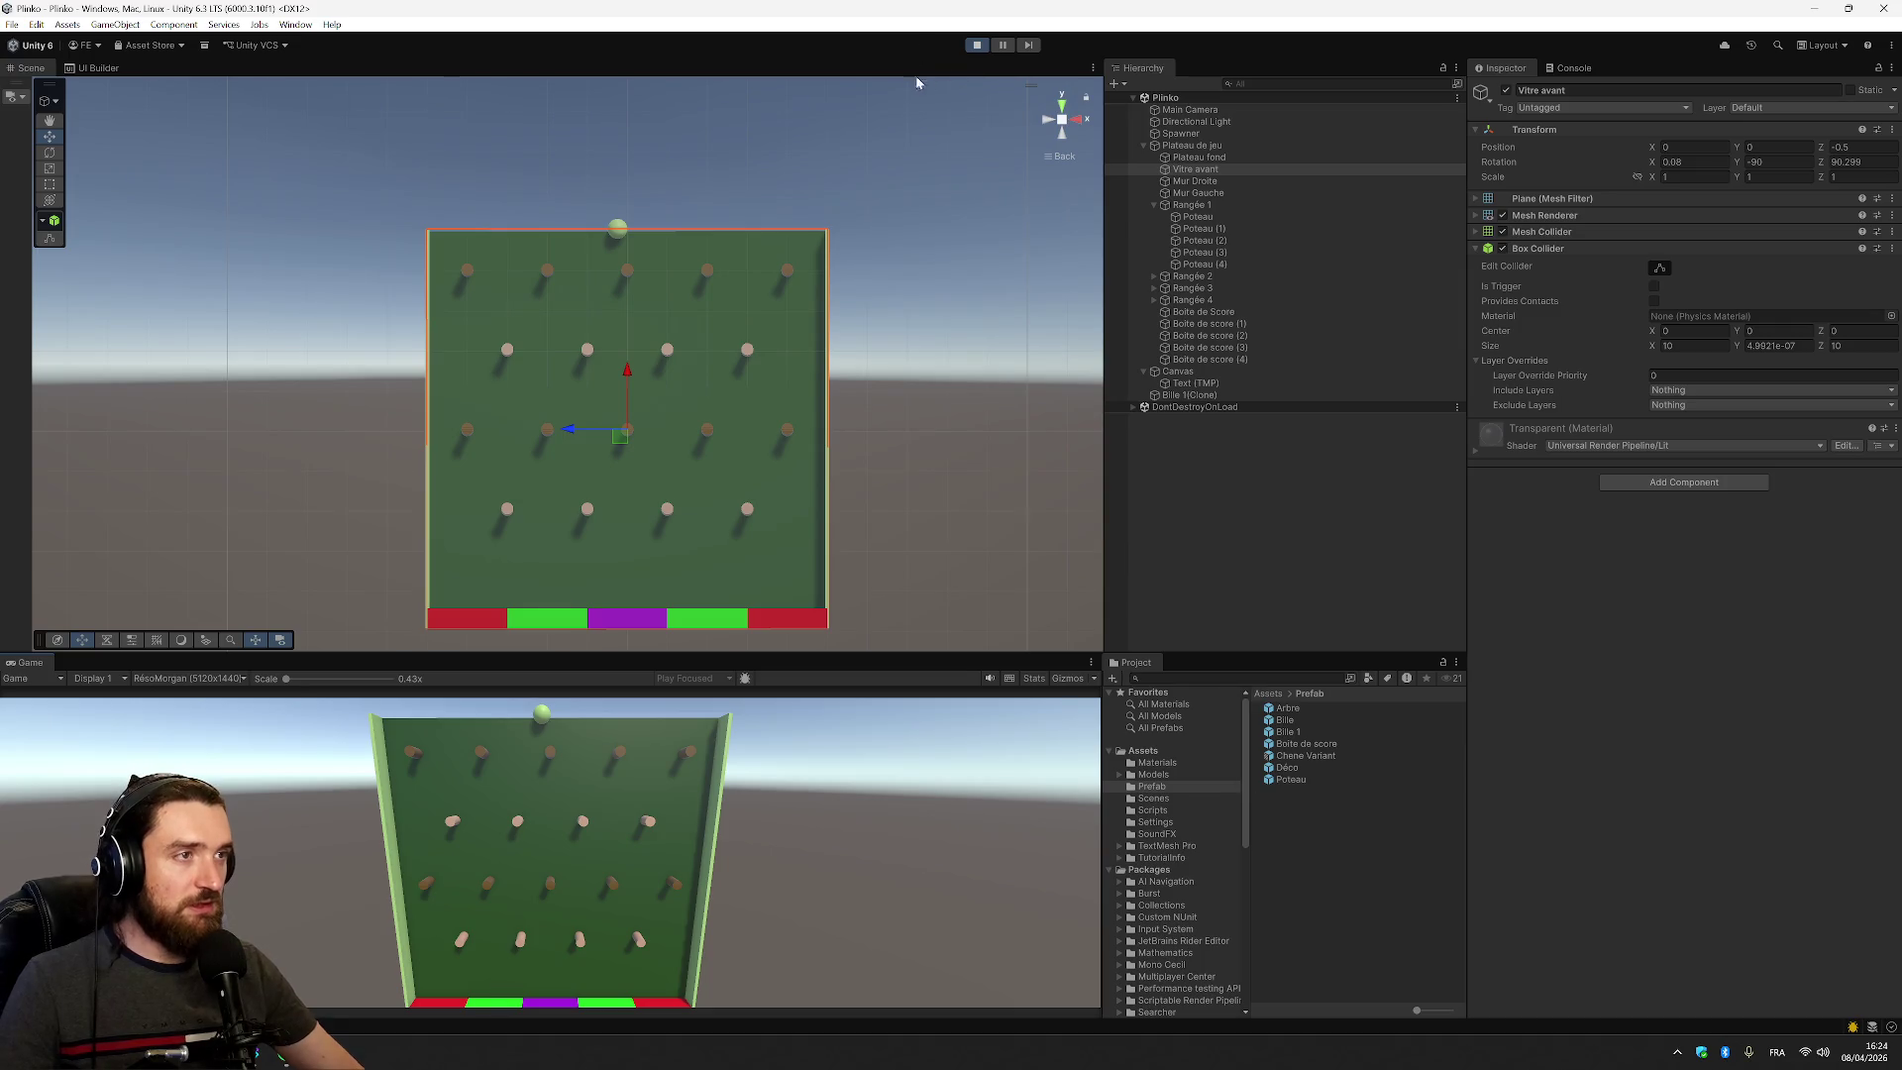
left_click(977, 47)
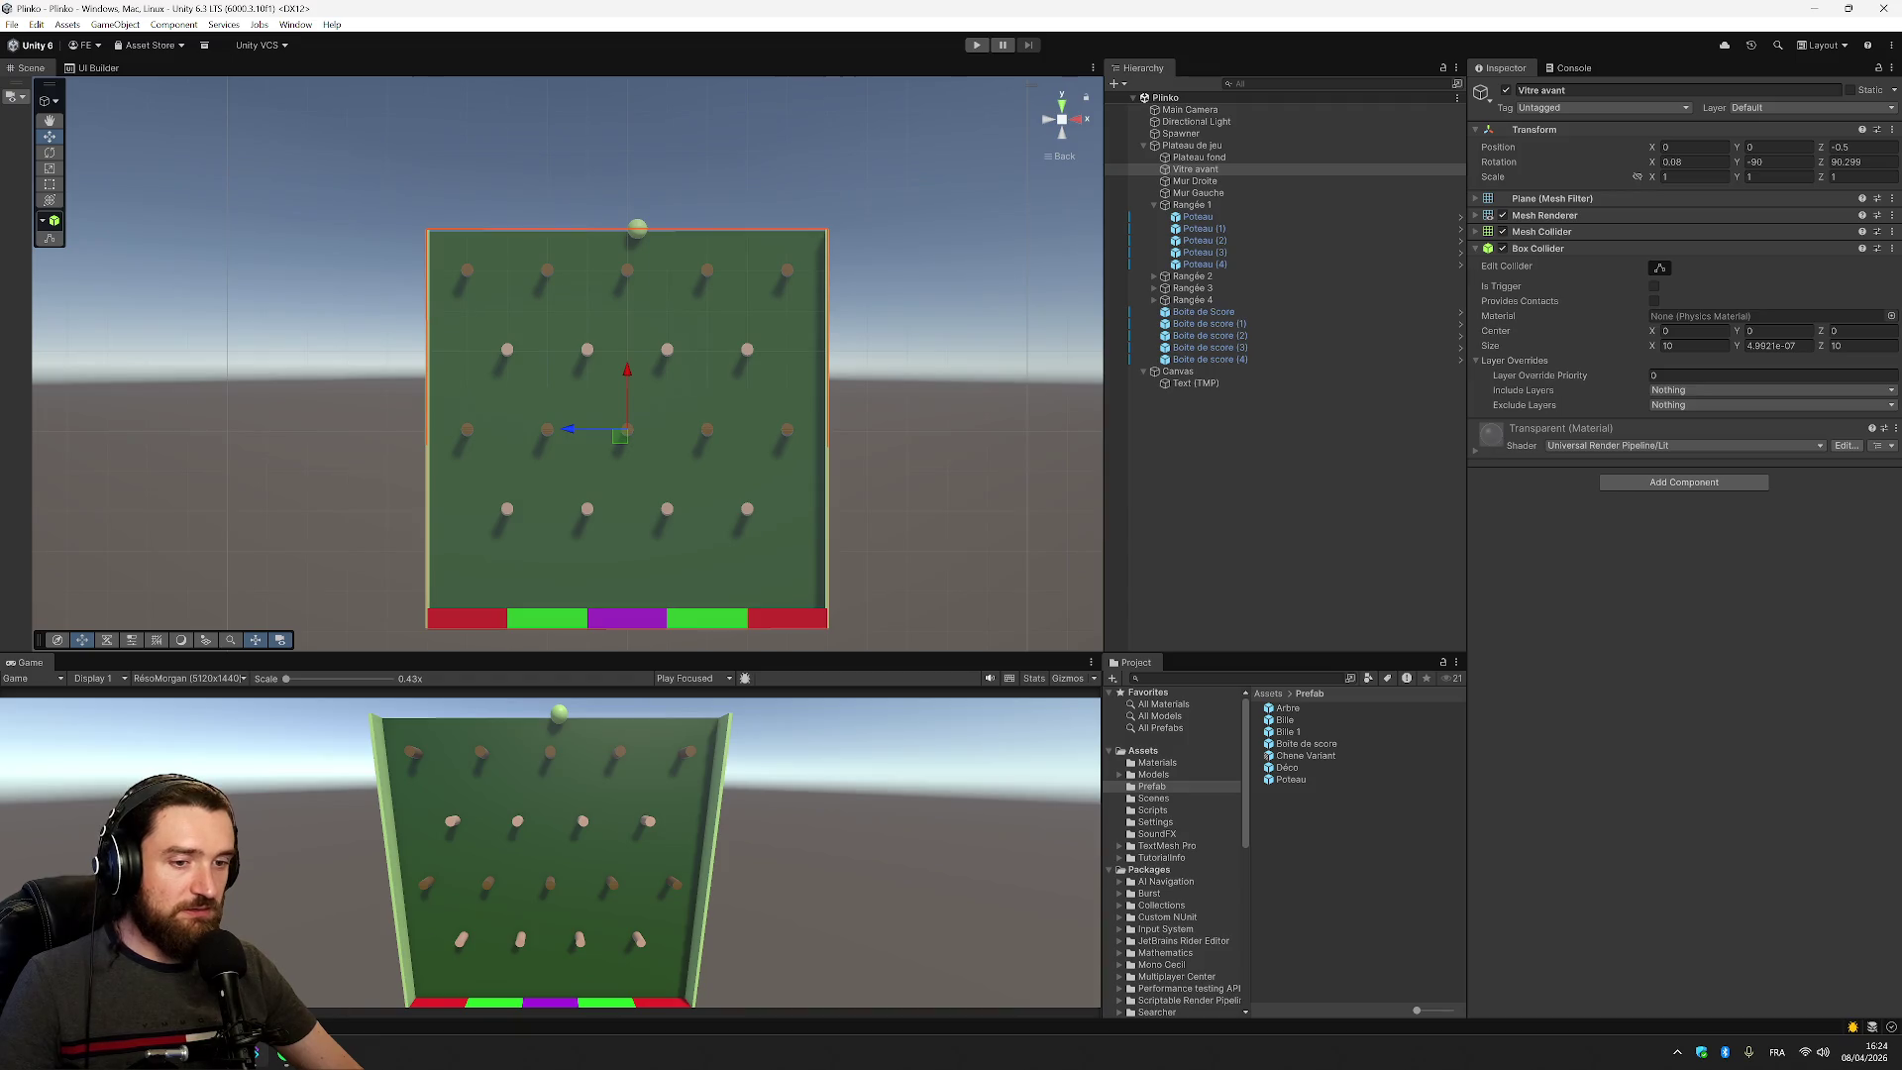
key("alt+Tab")
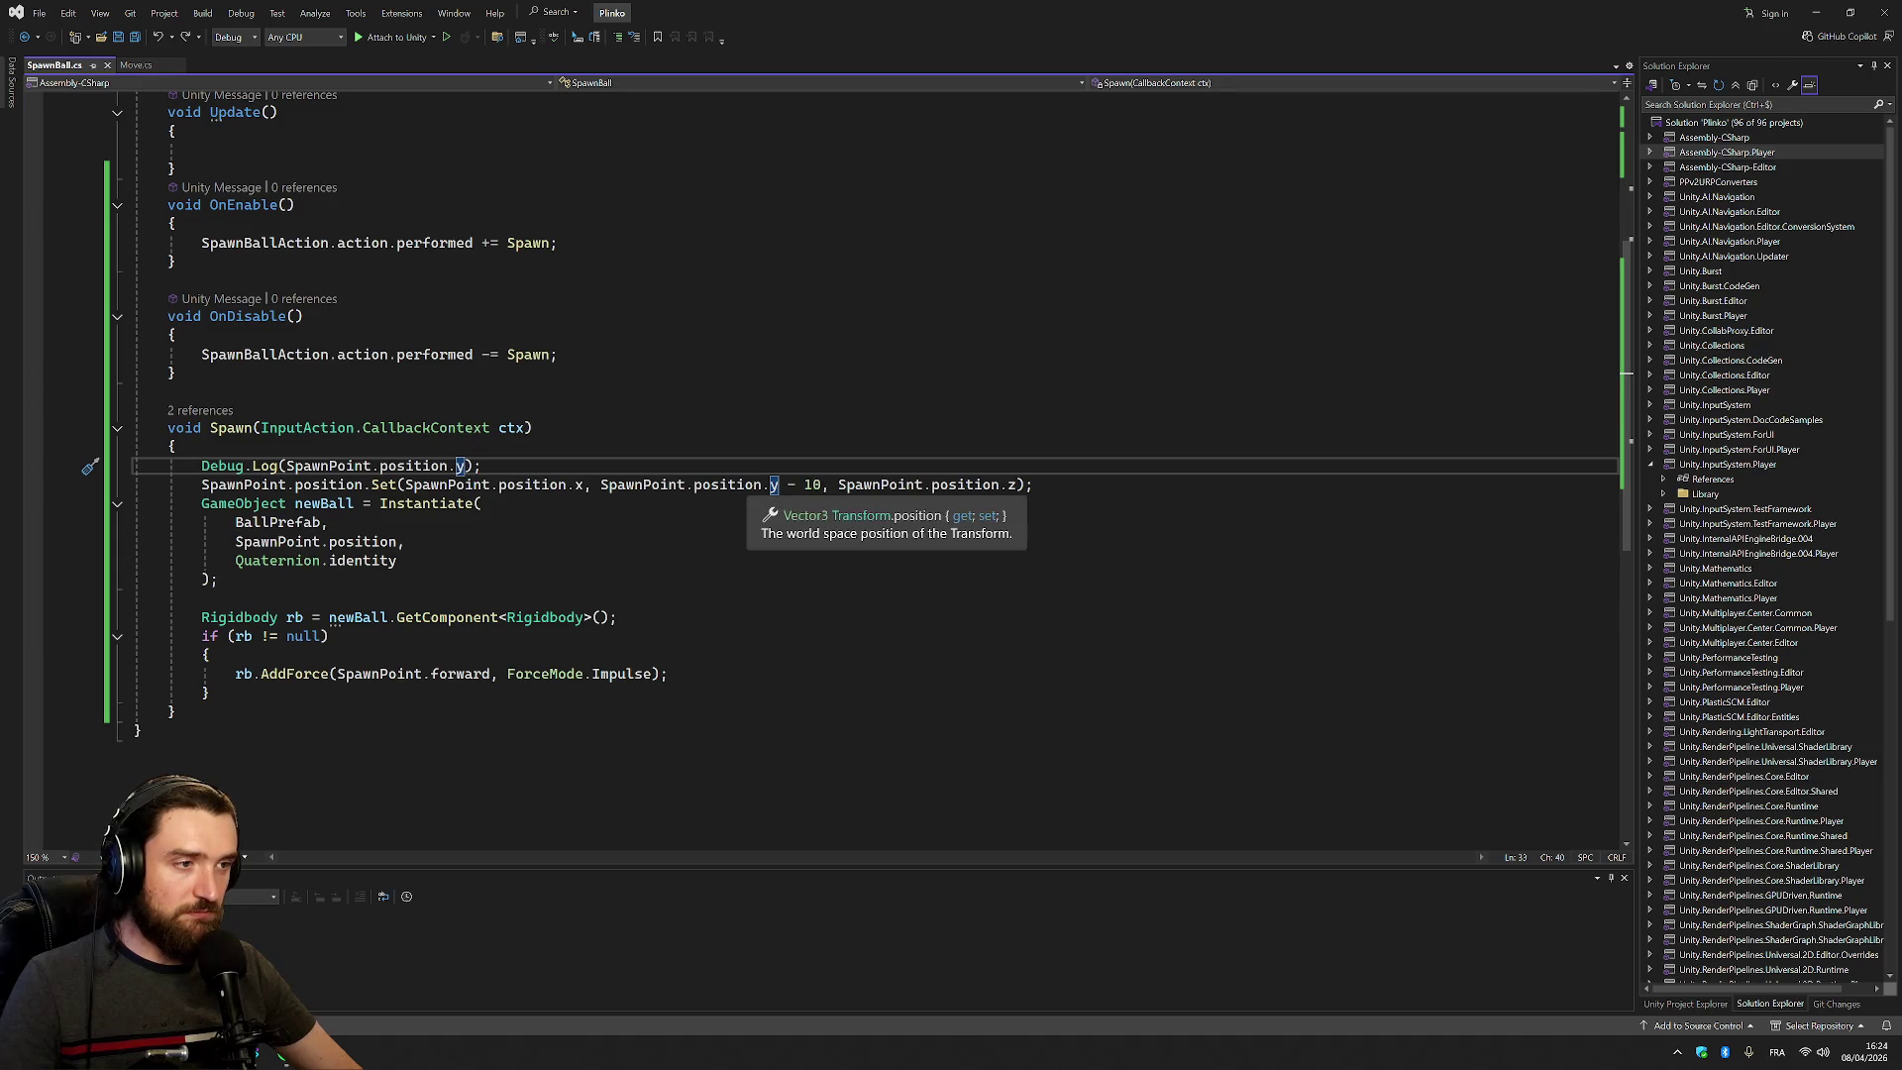
scroll(772, 486, "up", 6)
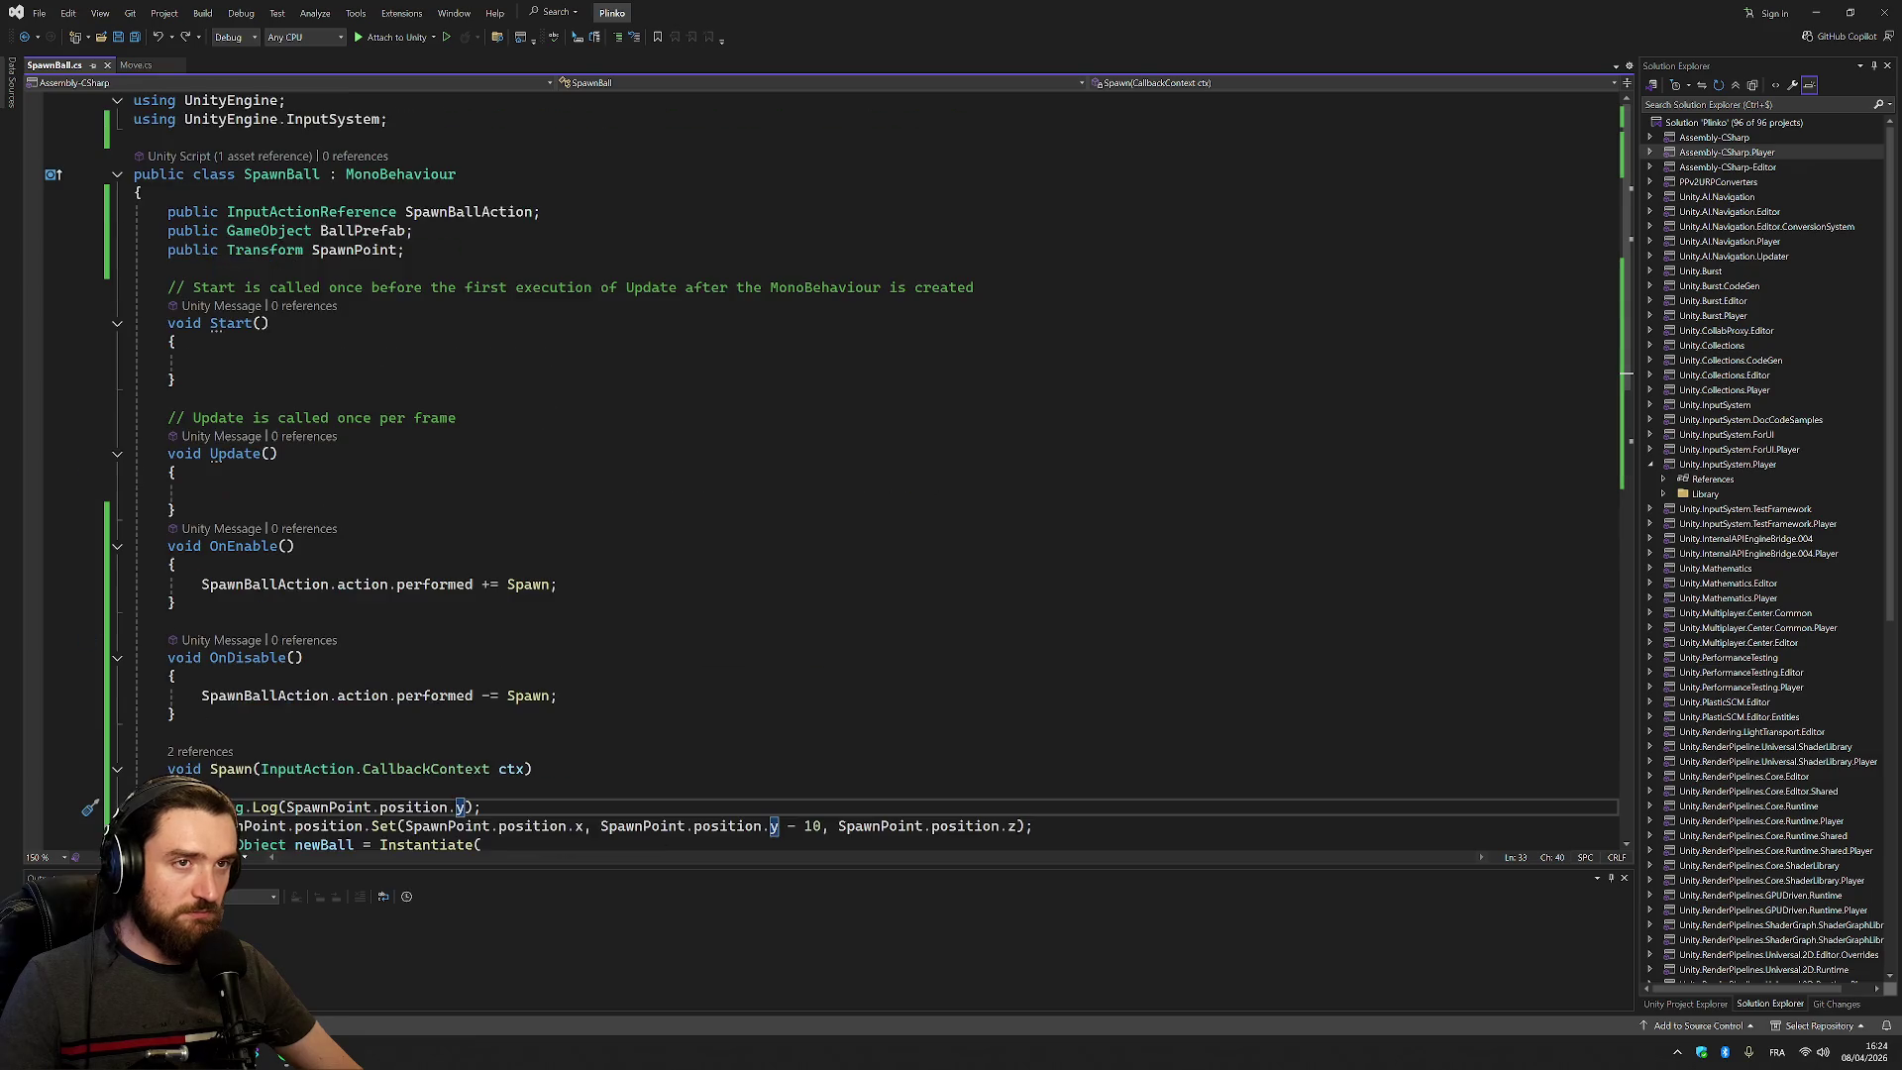
scroll(872, 465, "down", 8)
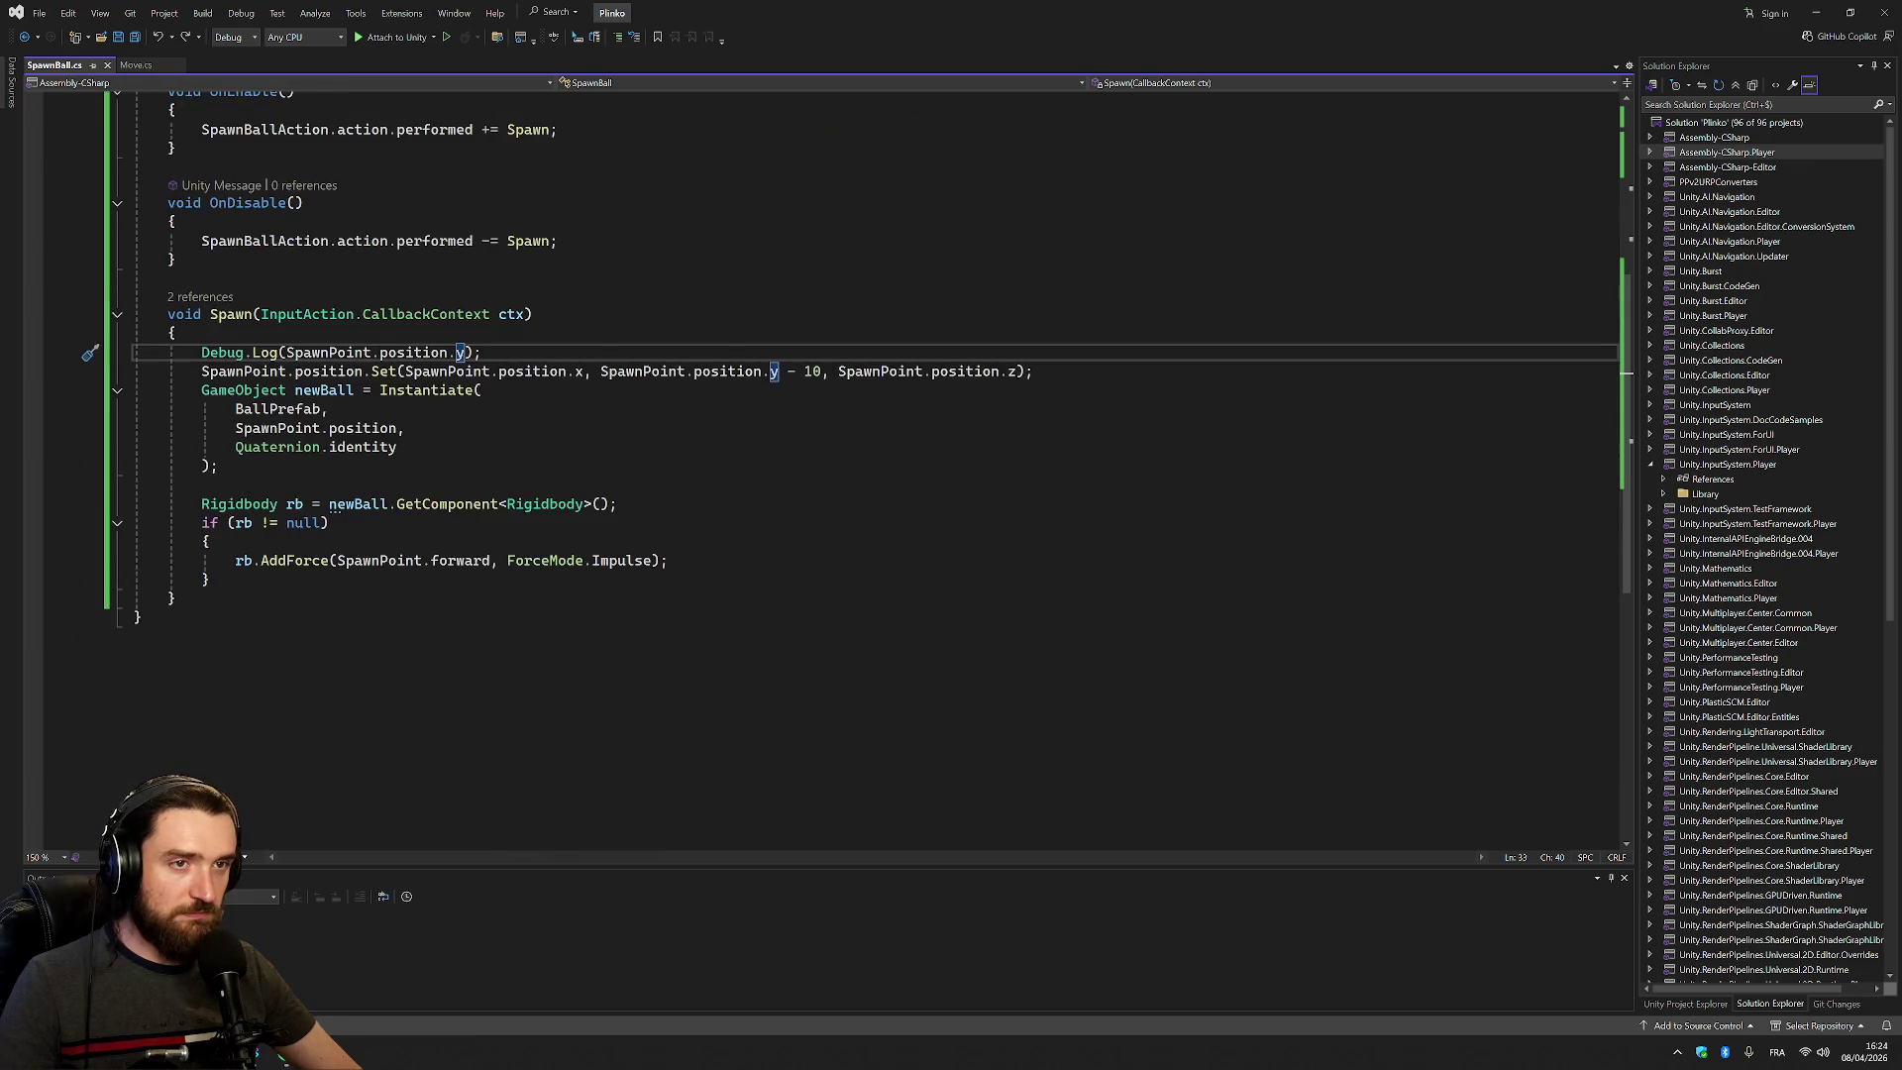
left_click(132, 64)
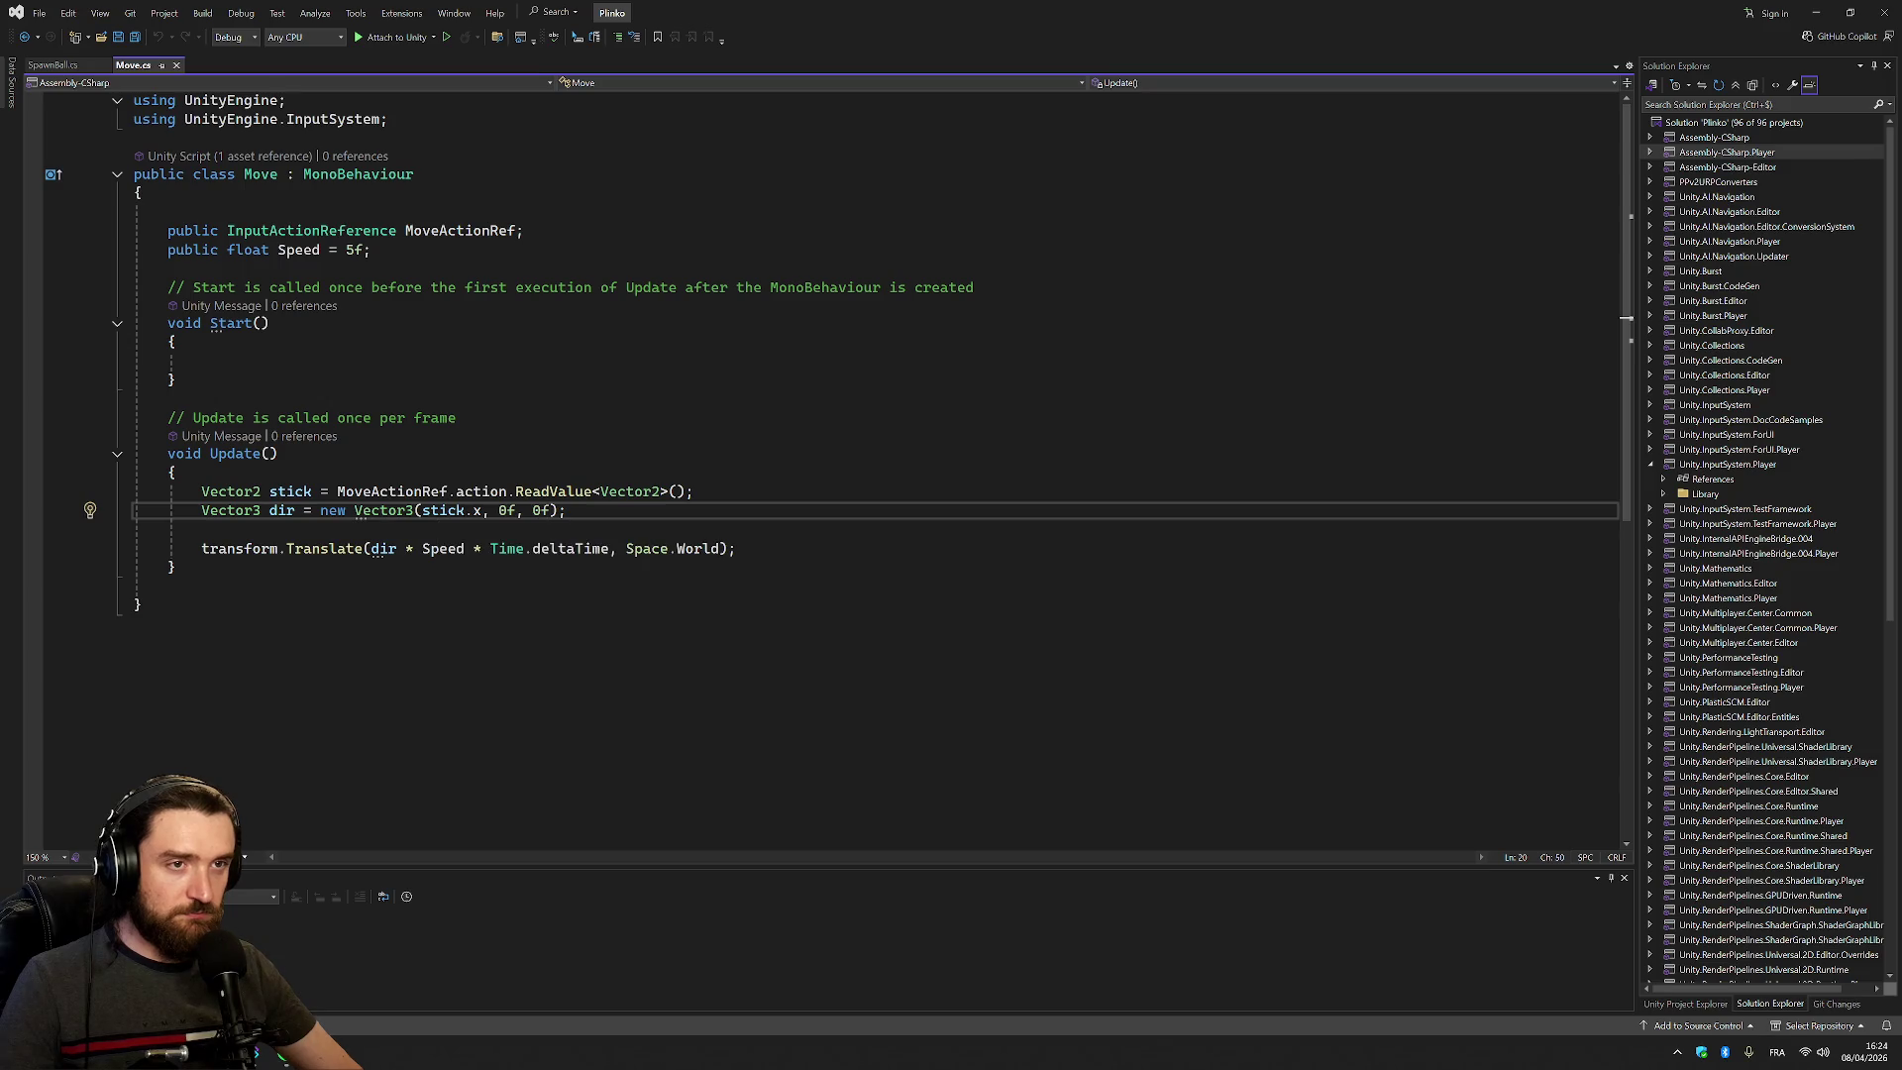
scroll(833, 357, "down", 5)
scroll(832, 357, "up", 5)
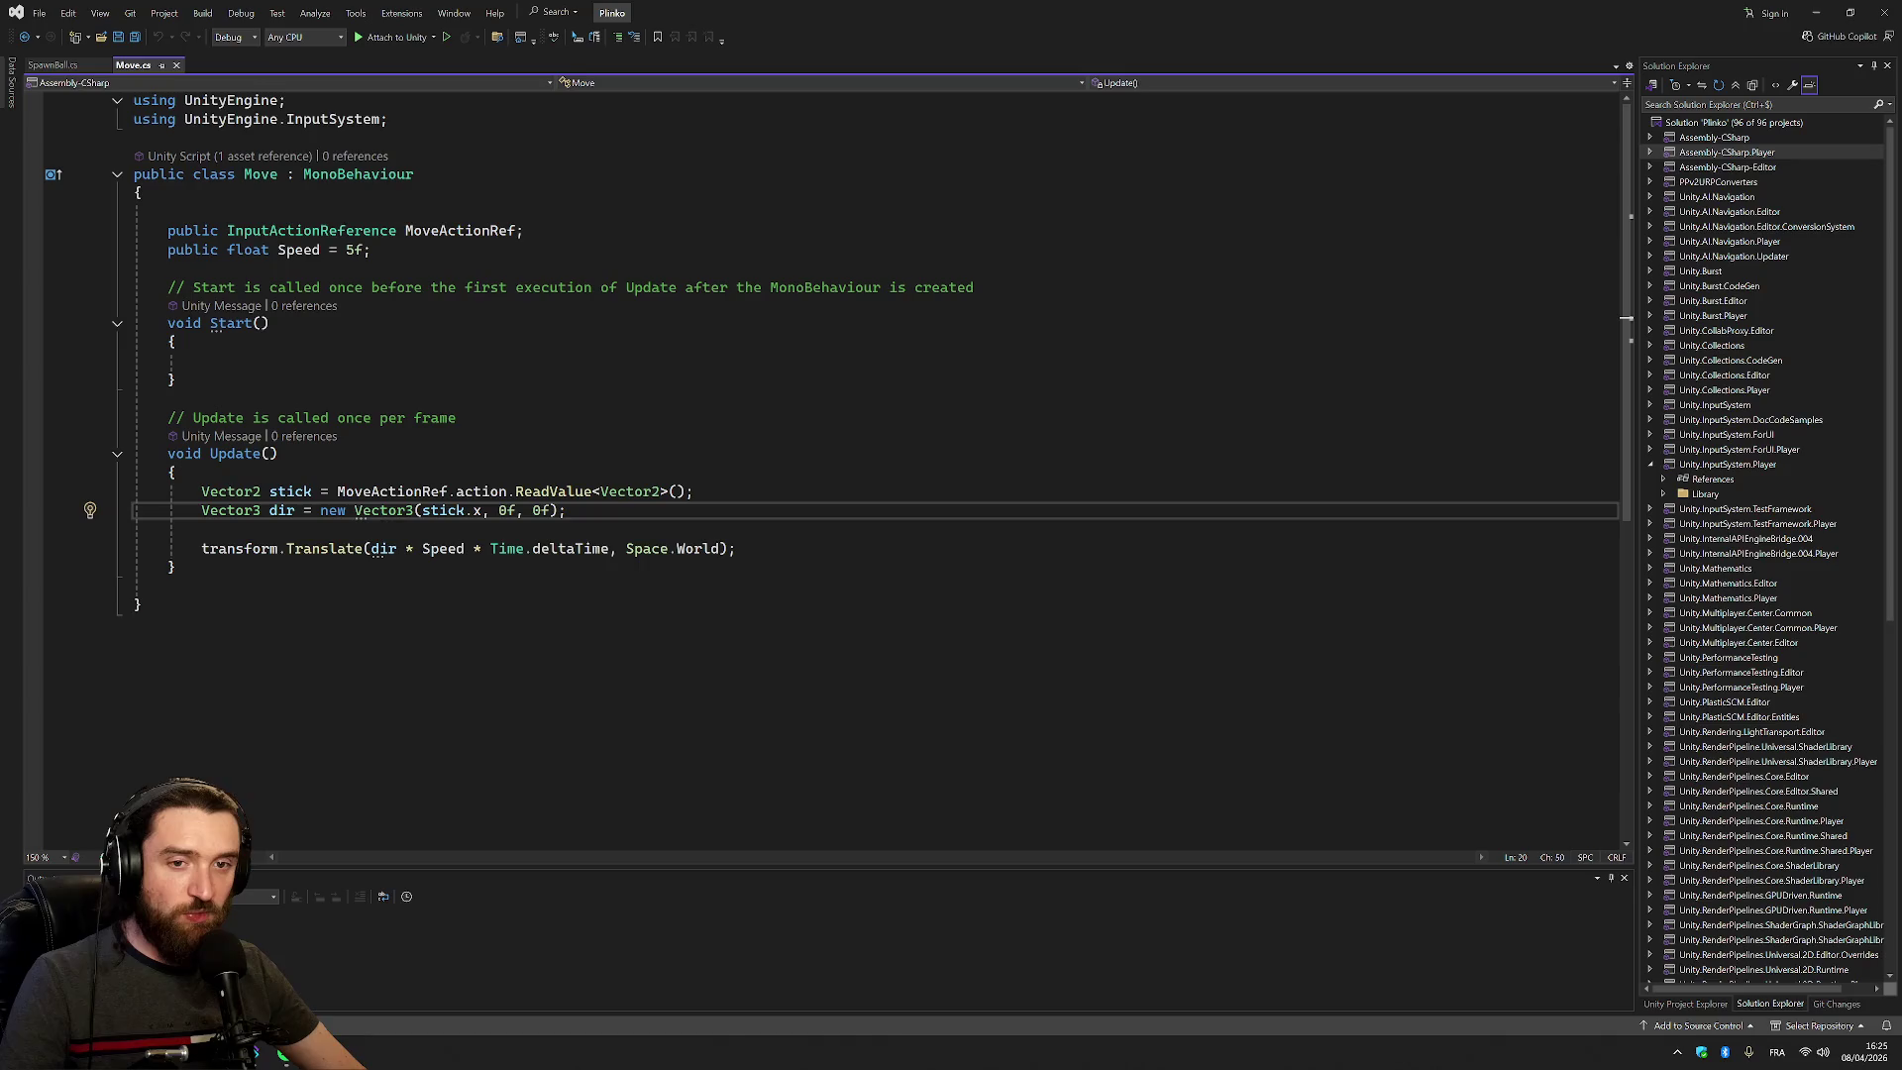
left_click(55, 65)
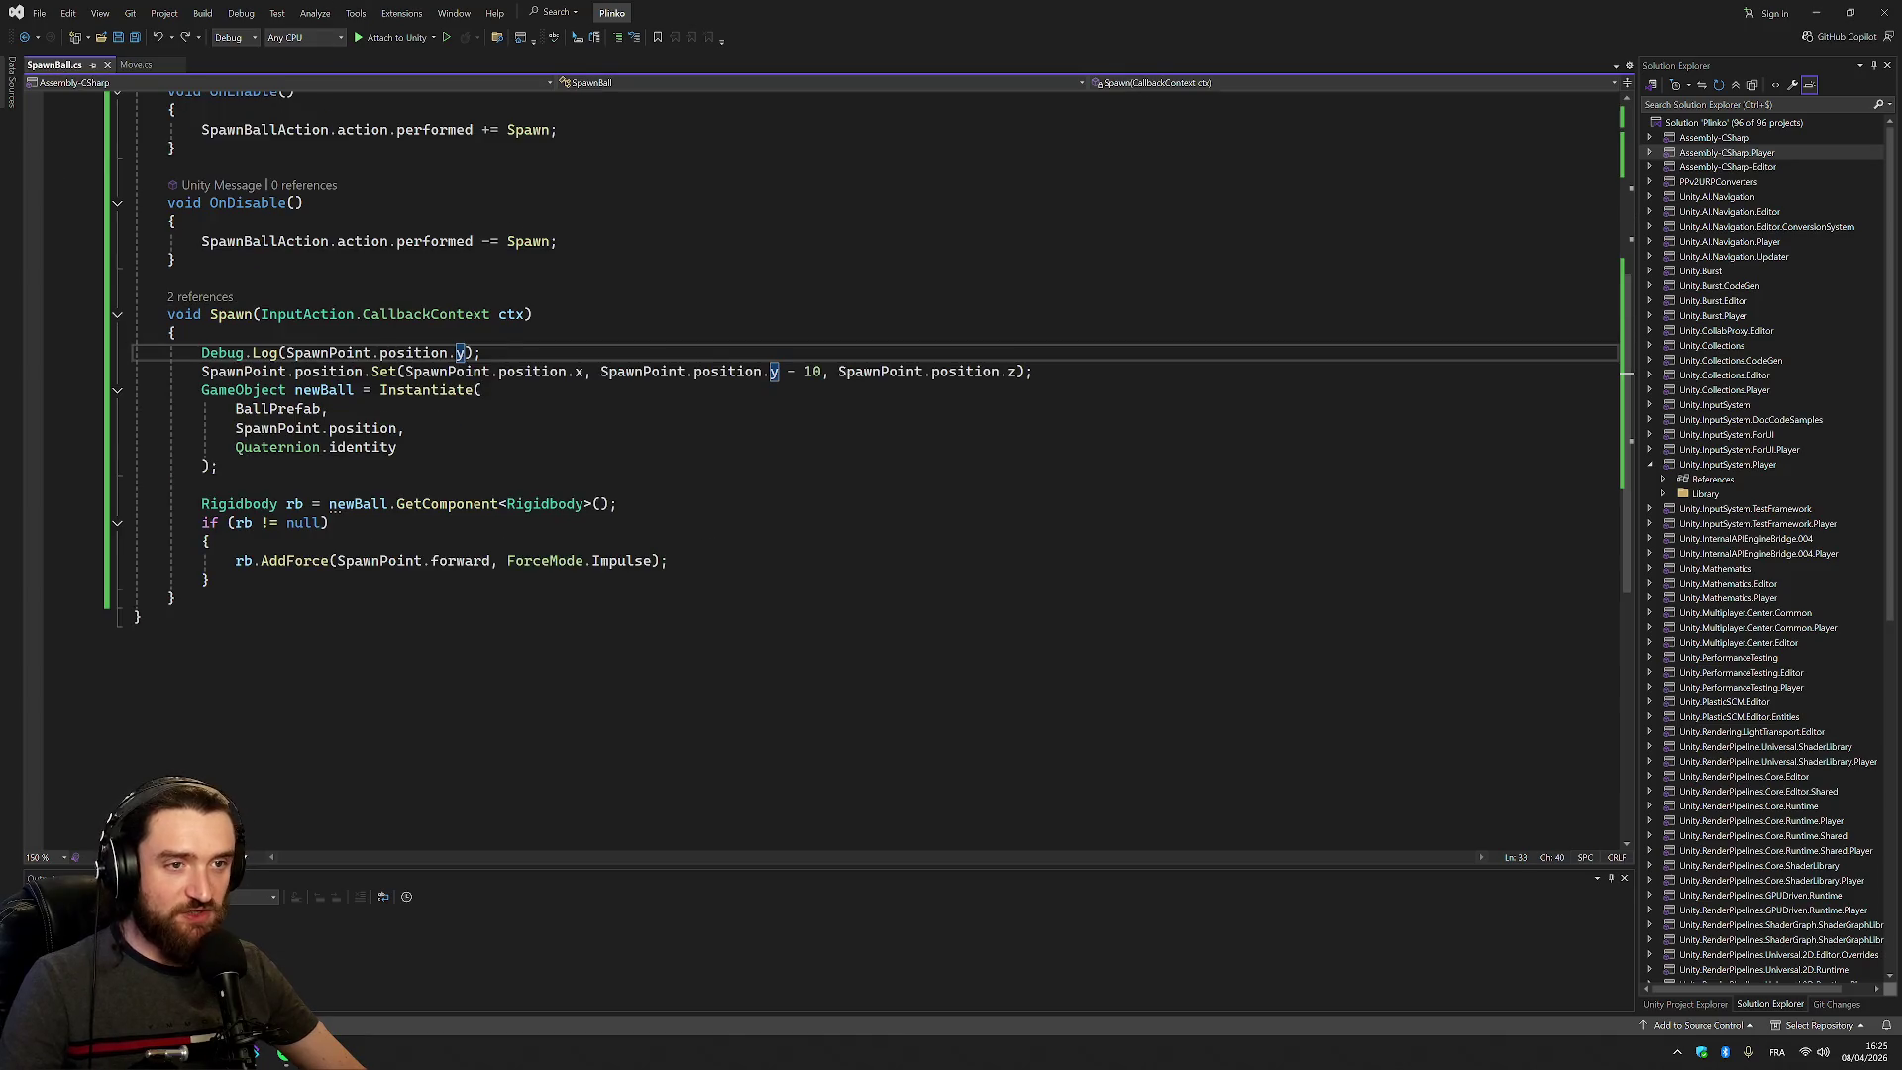
scroll(872, 446, "up", 4)
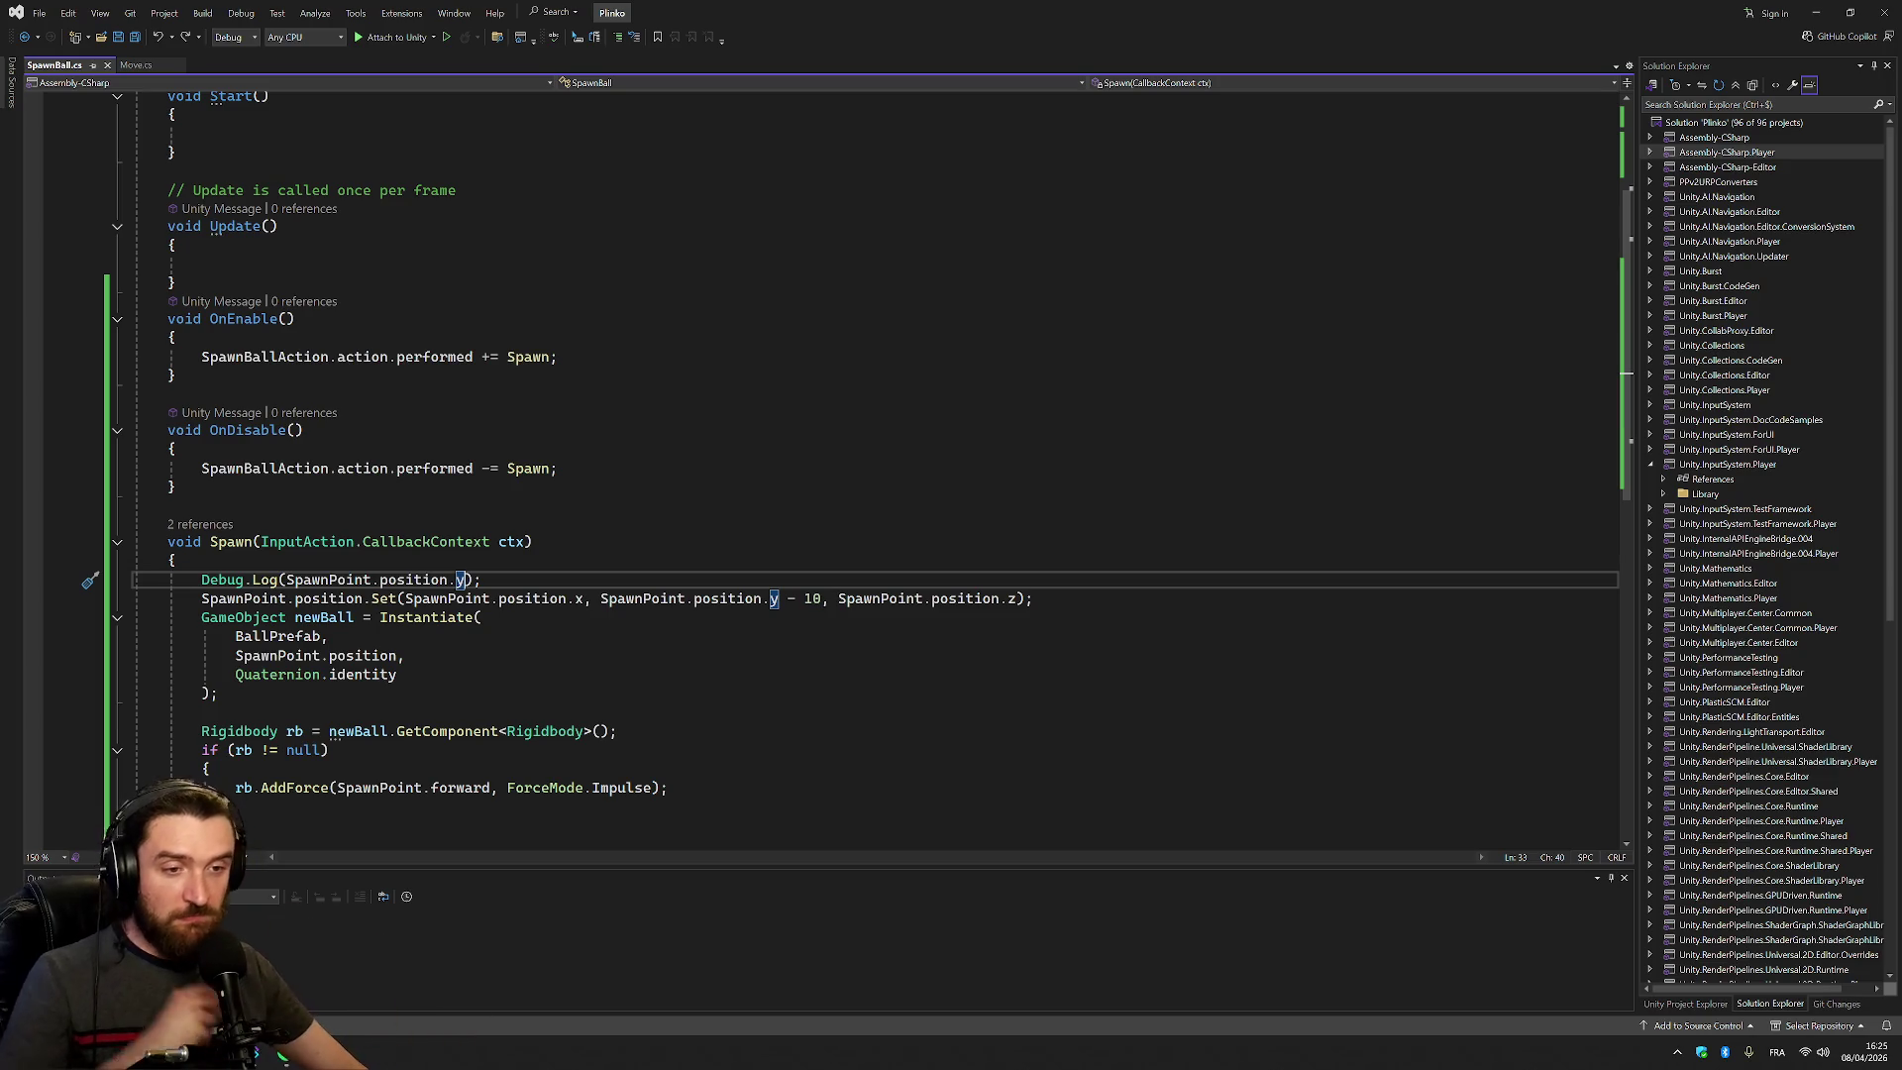
Set the AddForce direction on the new ball to forward
double_click(462, 787)
type("dow")
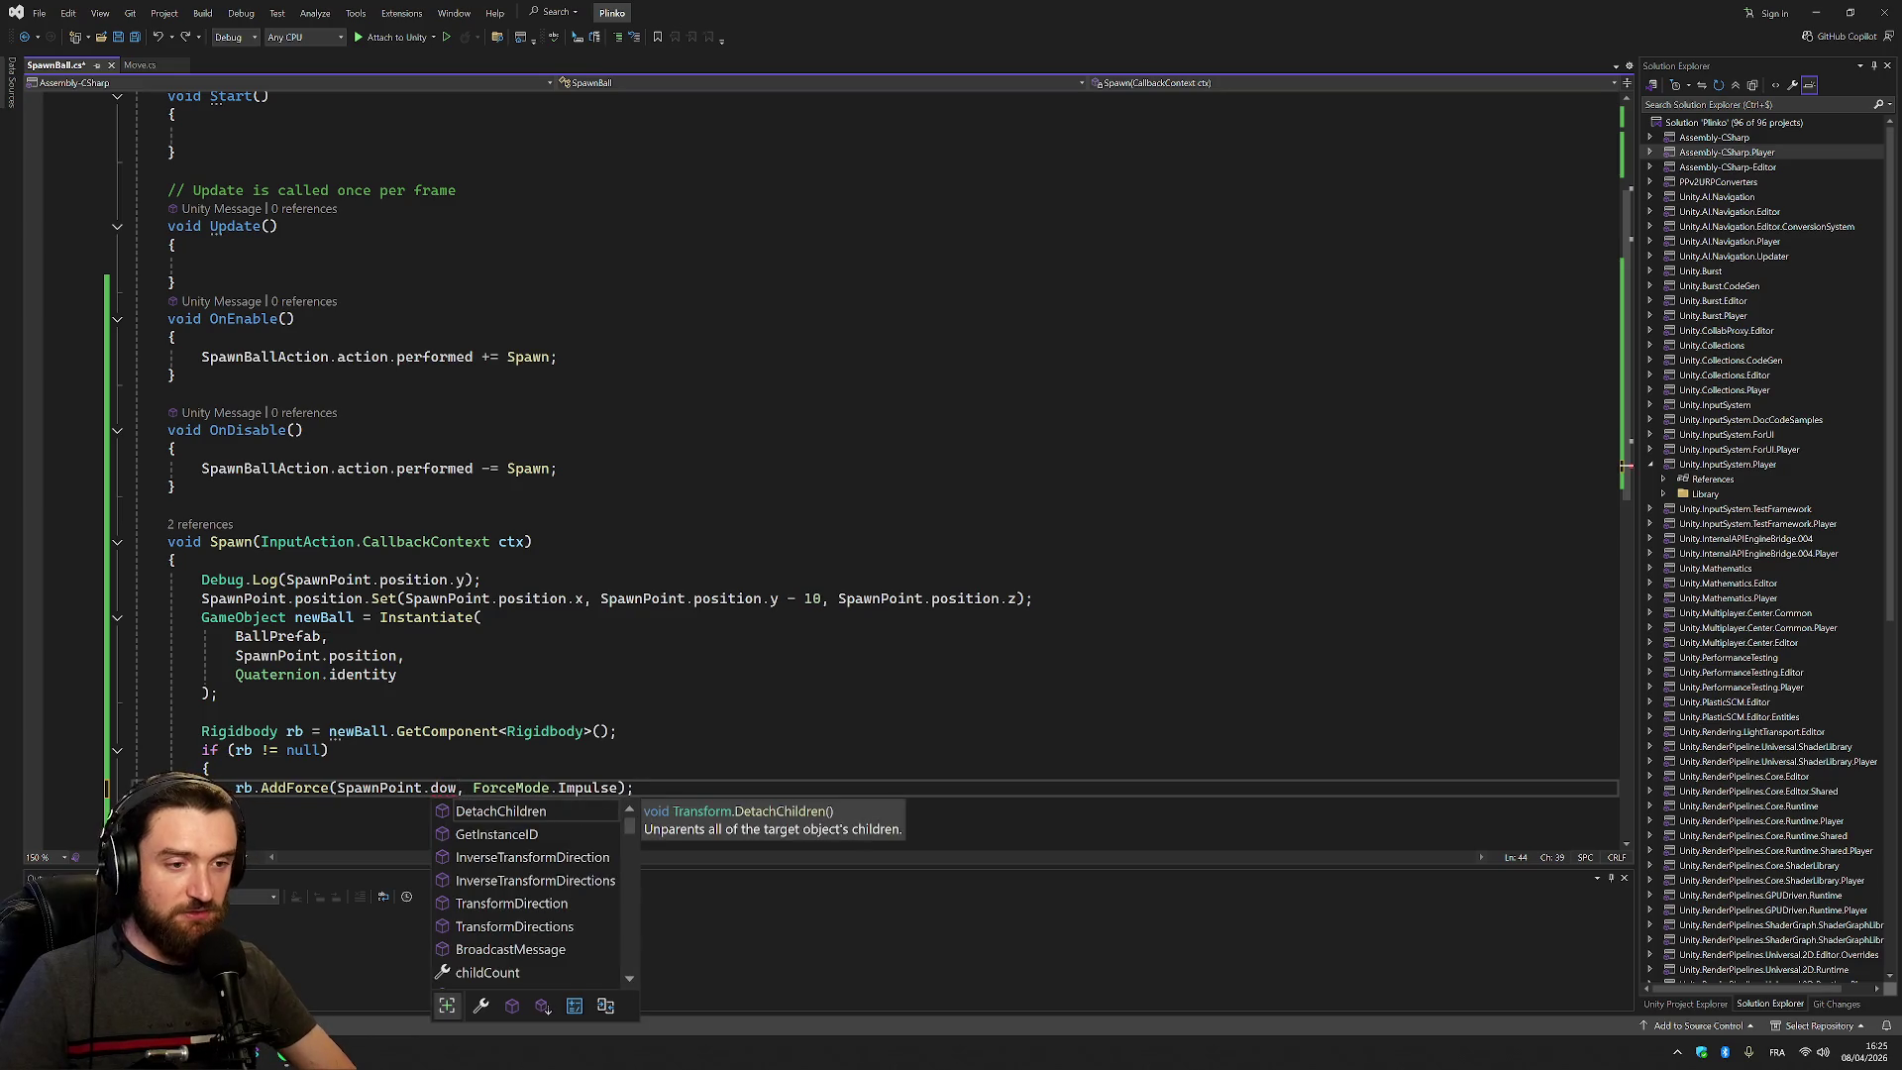
key("BackSpace")
key("BackSpace")
key("BackSpace")
scroll(612, 865, "down", 3)
scroll(611, 865, "up", 3)
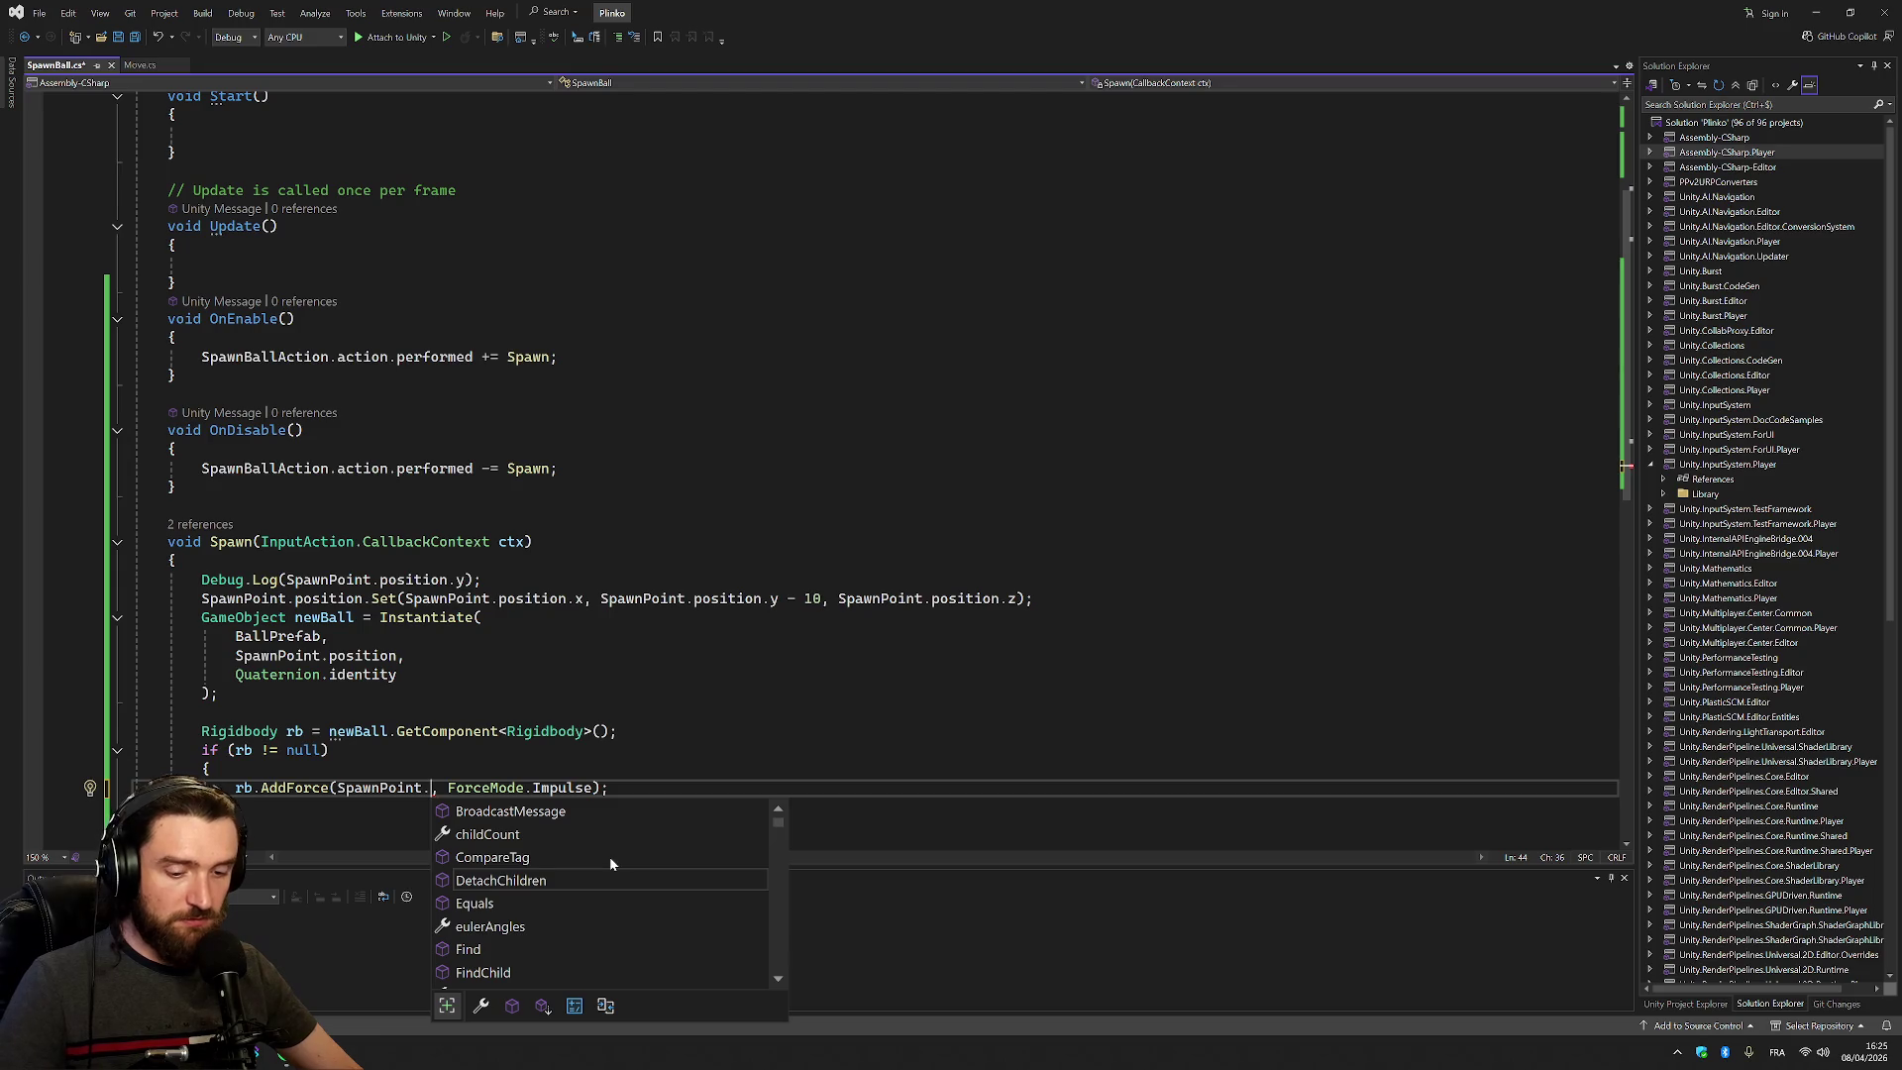
type("f")
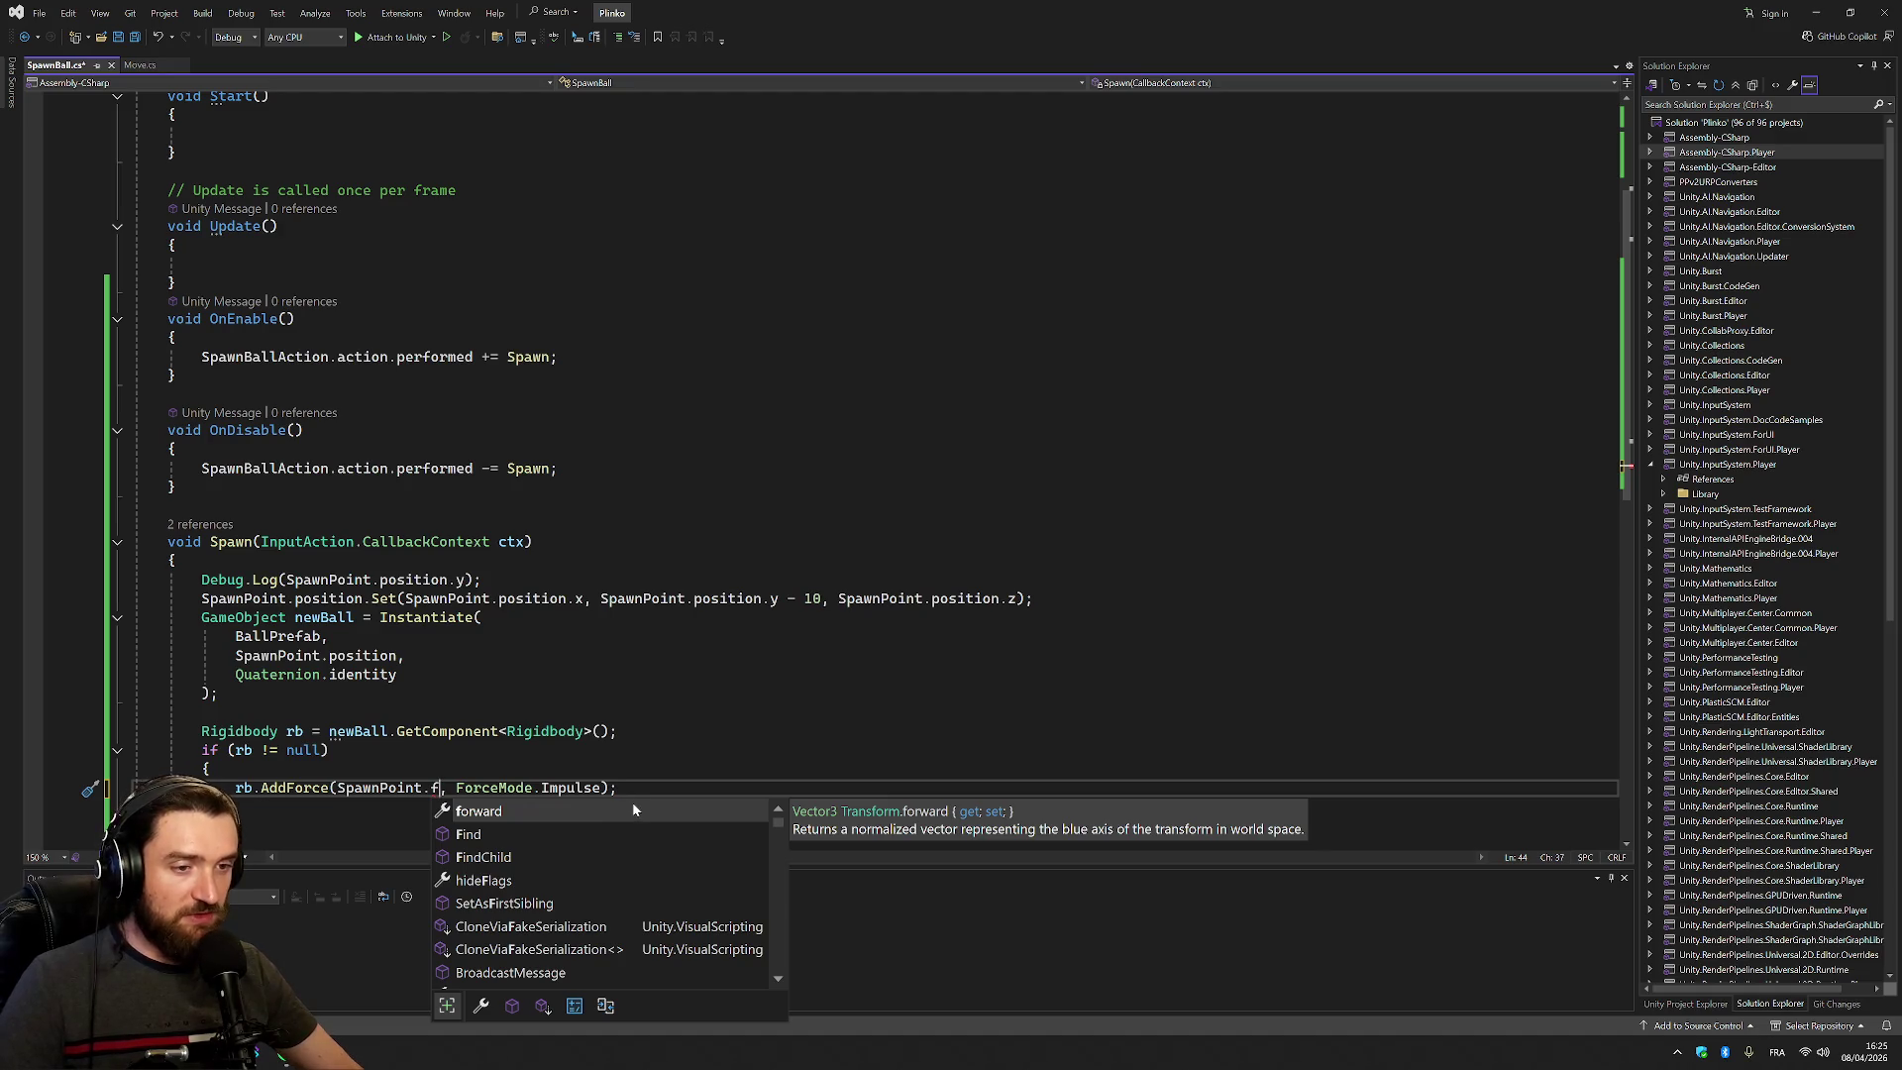
key("Tab")
key("alt+Tab")
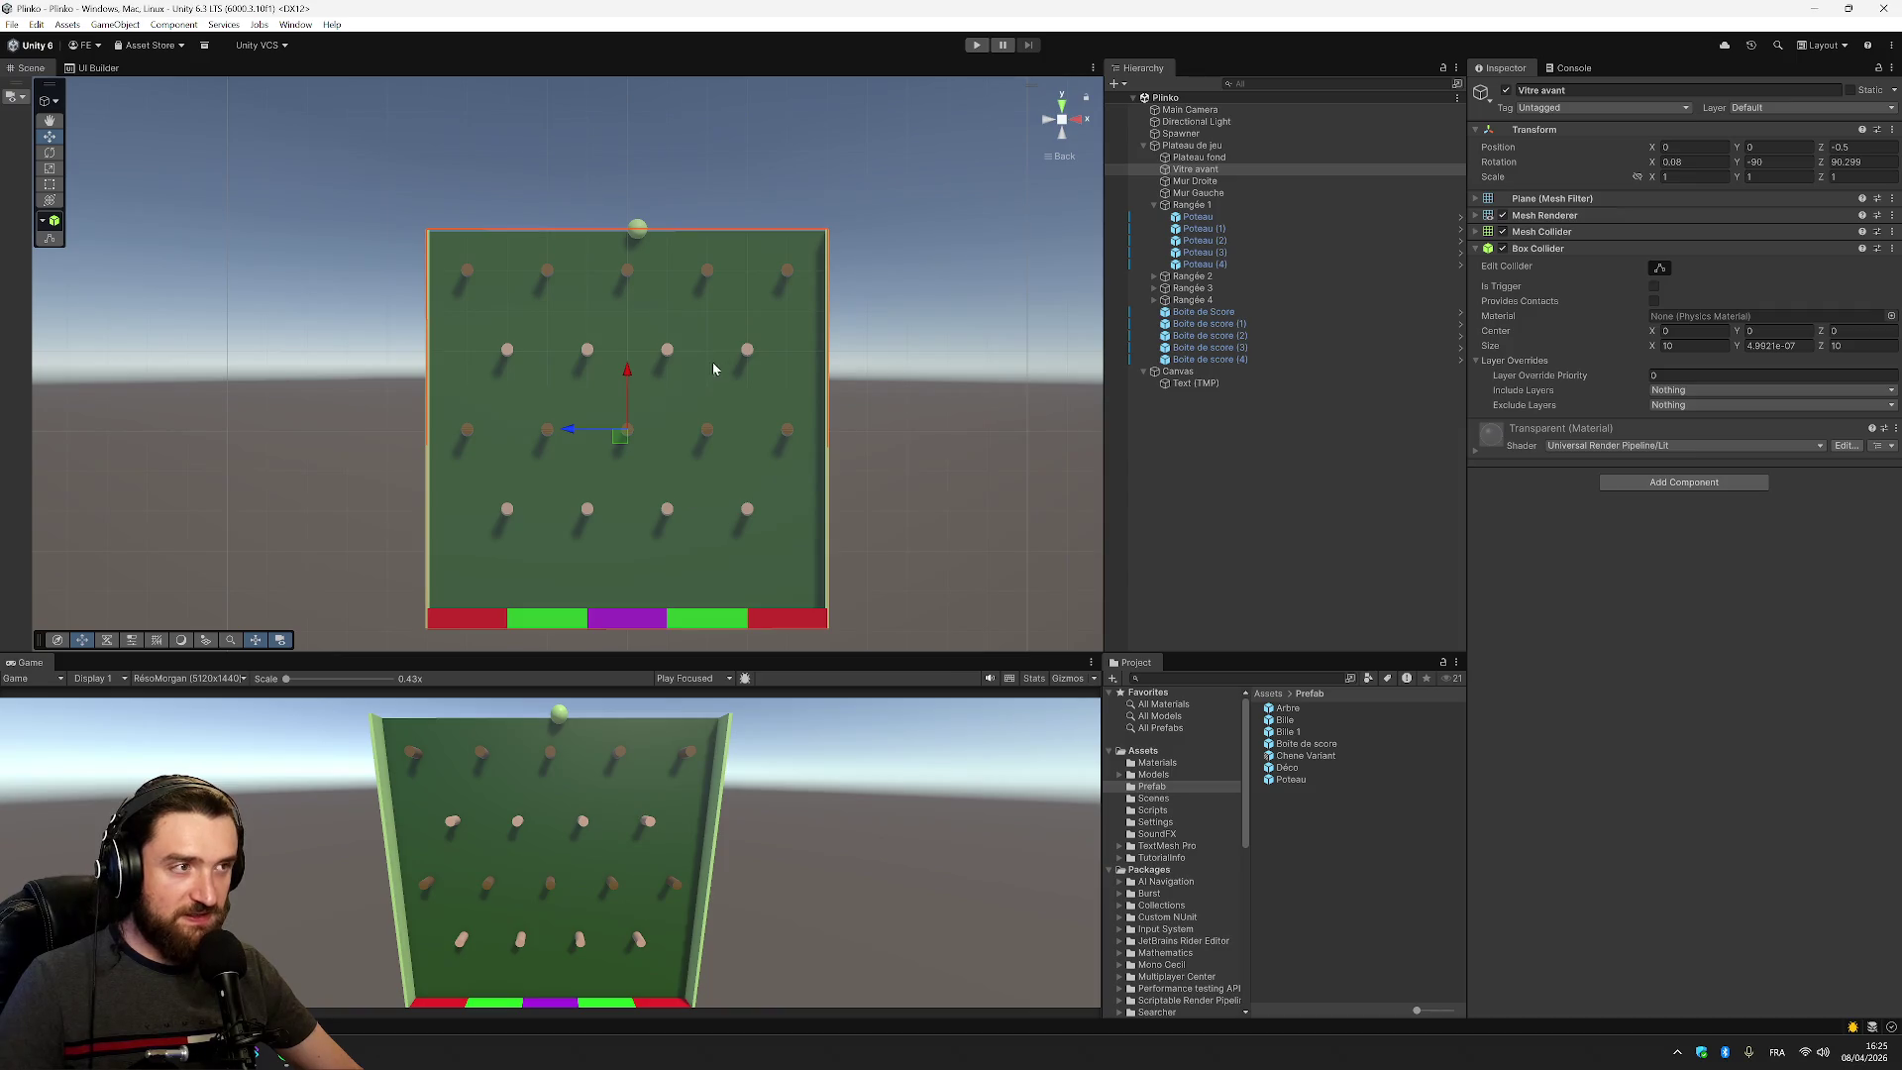
key("alt+Tab")
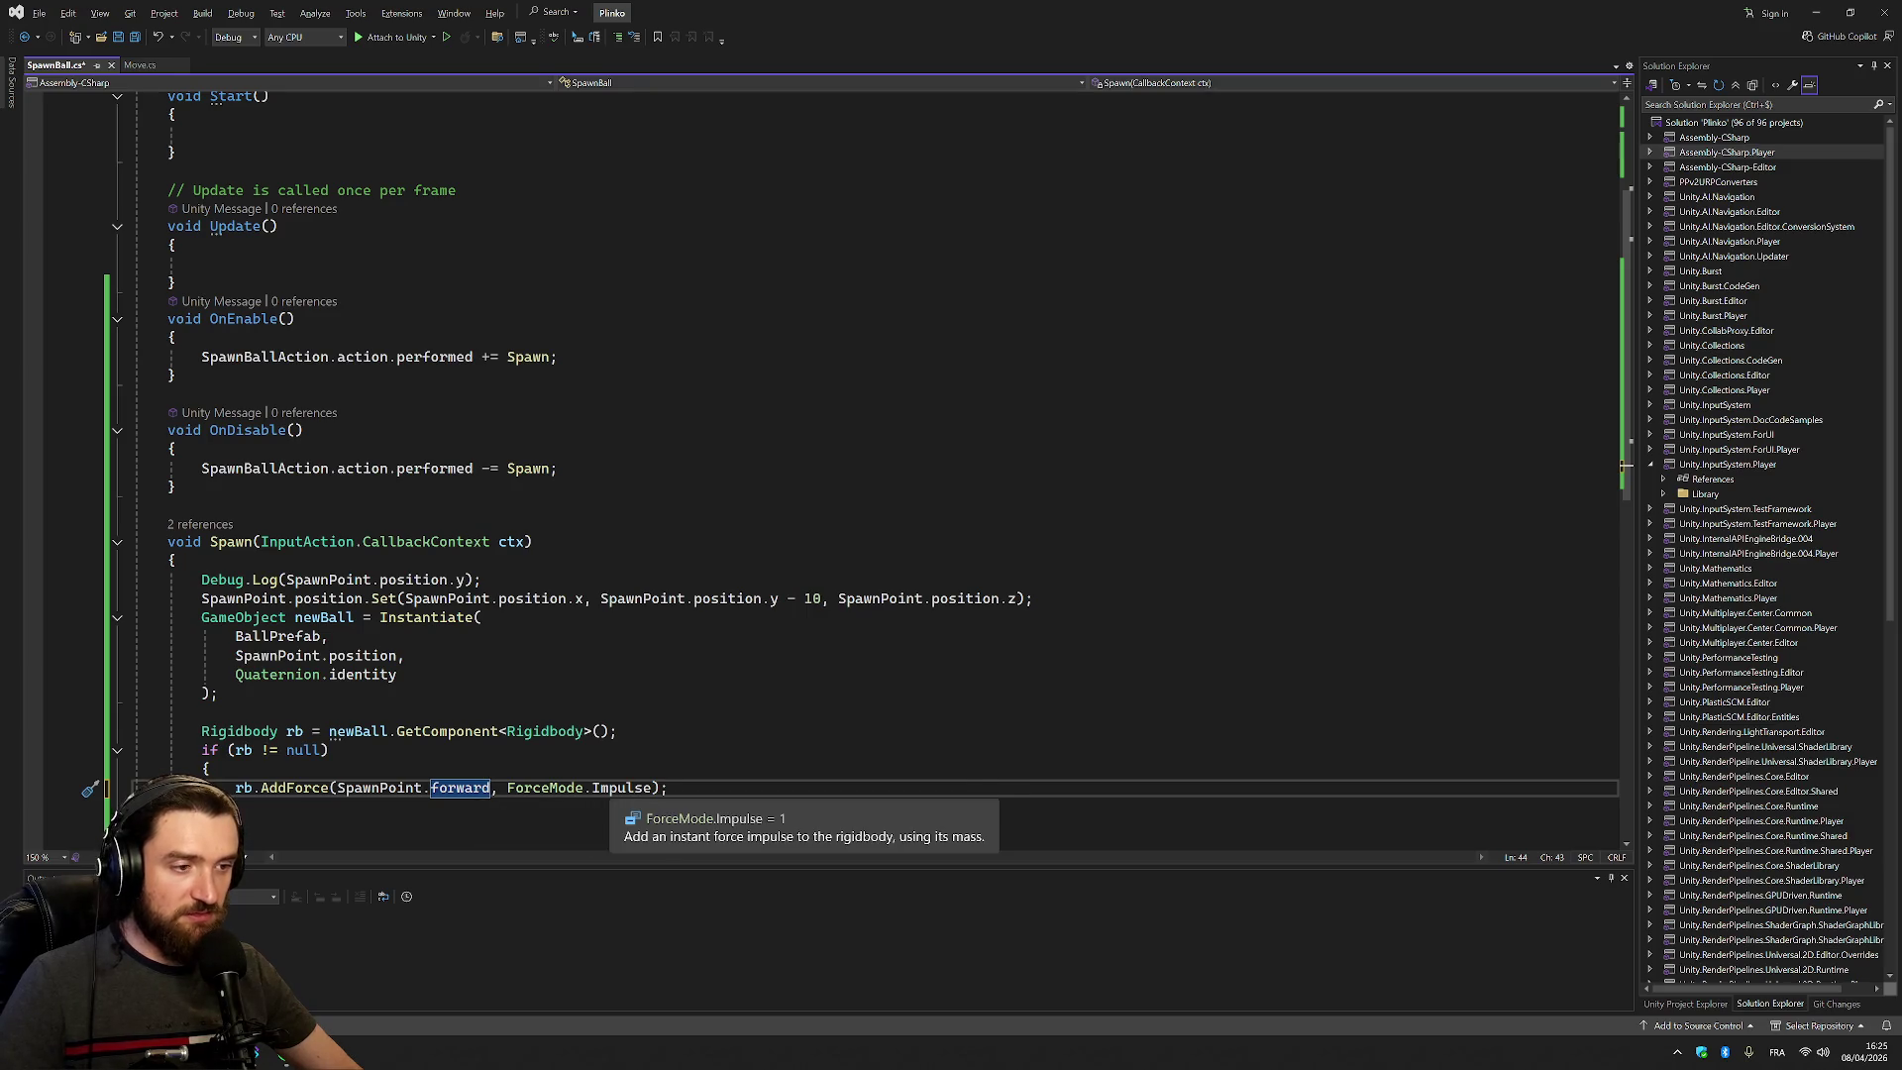
Compare the force modes and choose ForceMode.Impulse for the ball's AddForce
double_click(626, 787)
key("BackSpace")
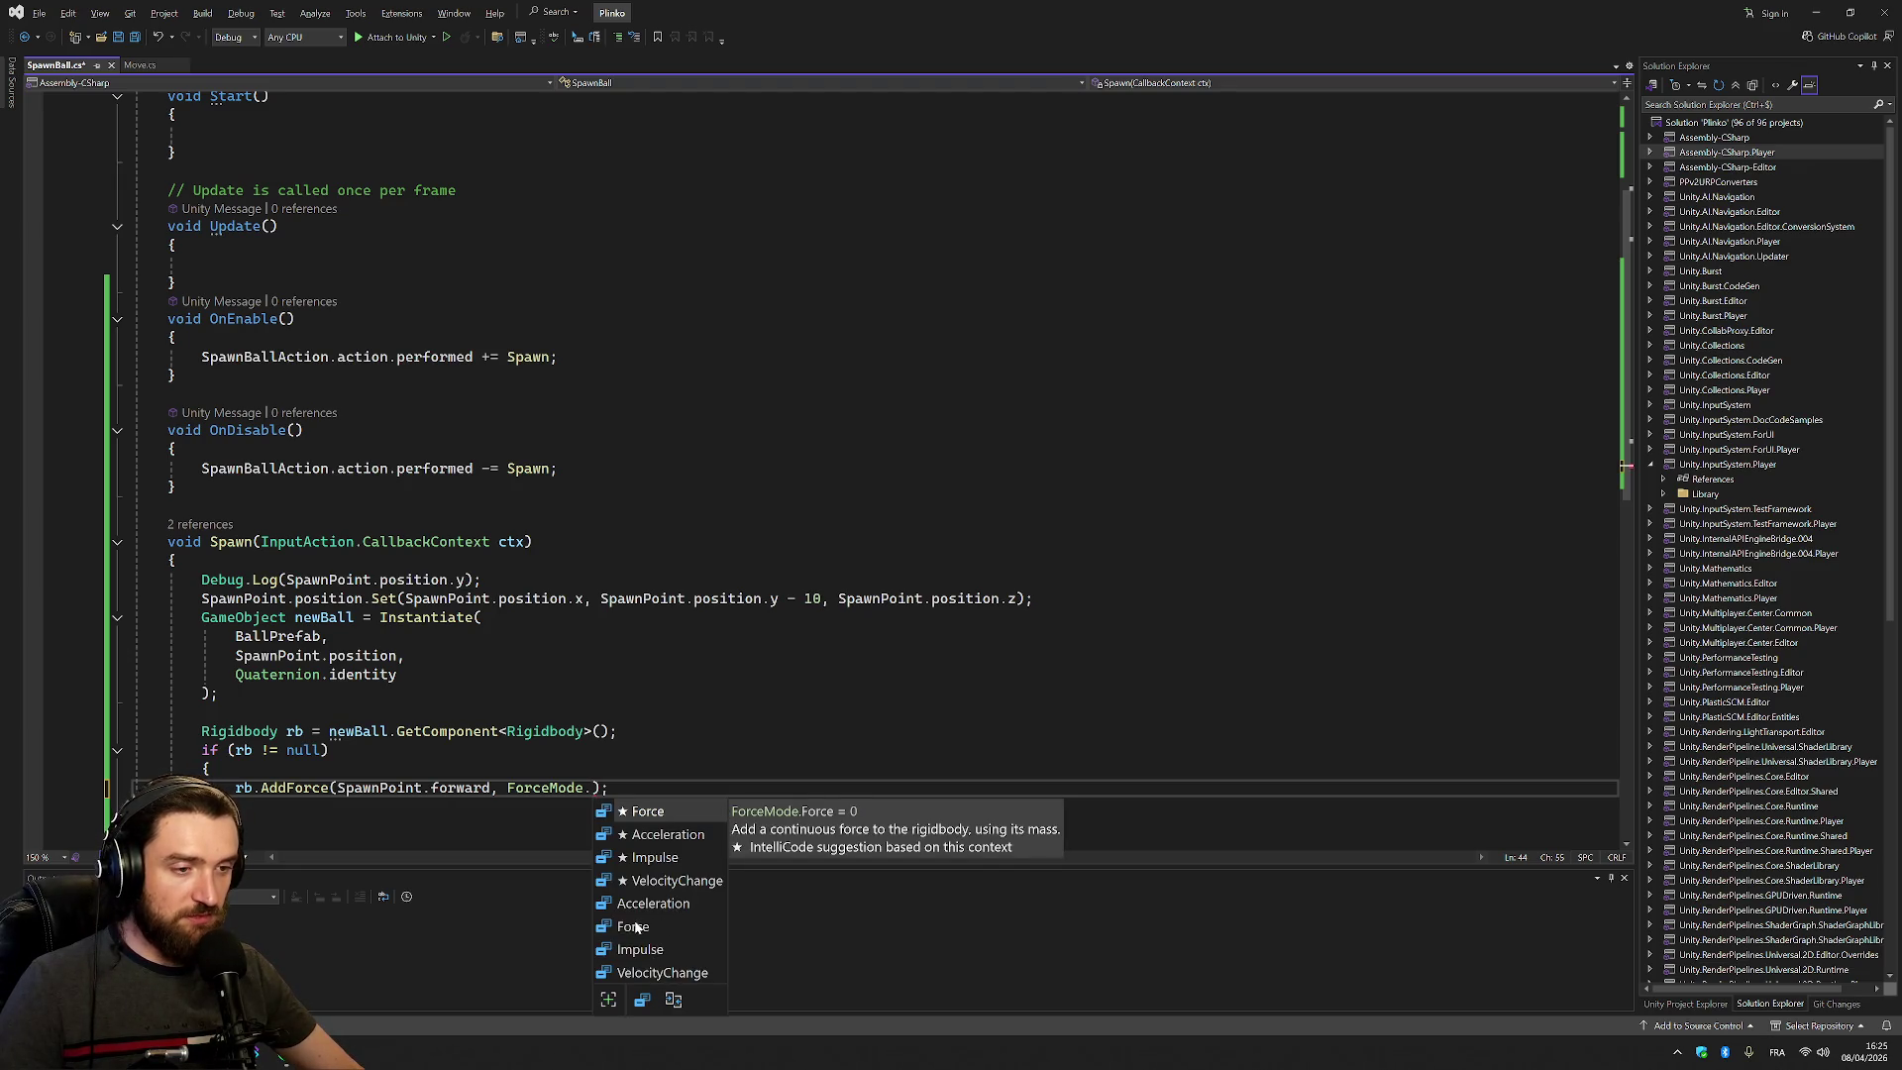
left_click(662, 835)
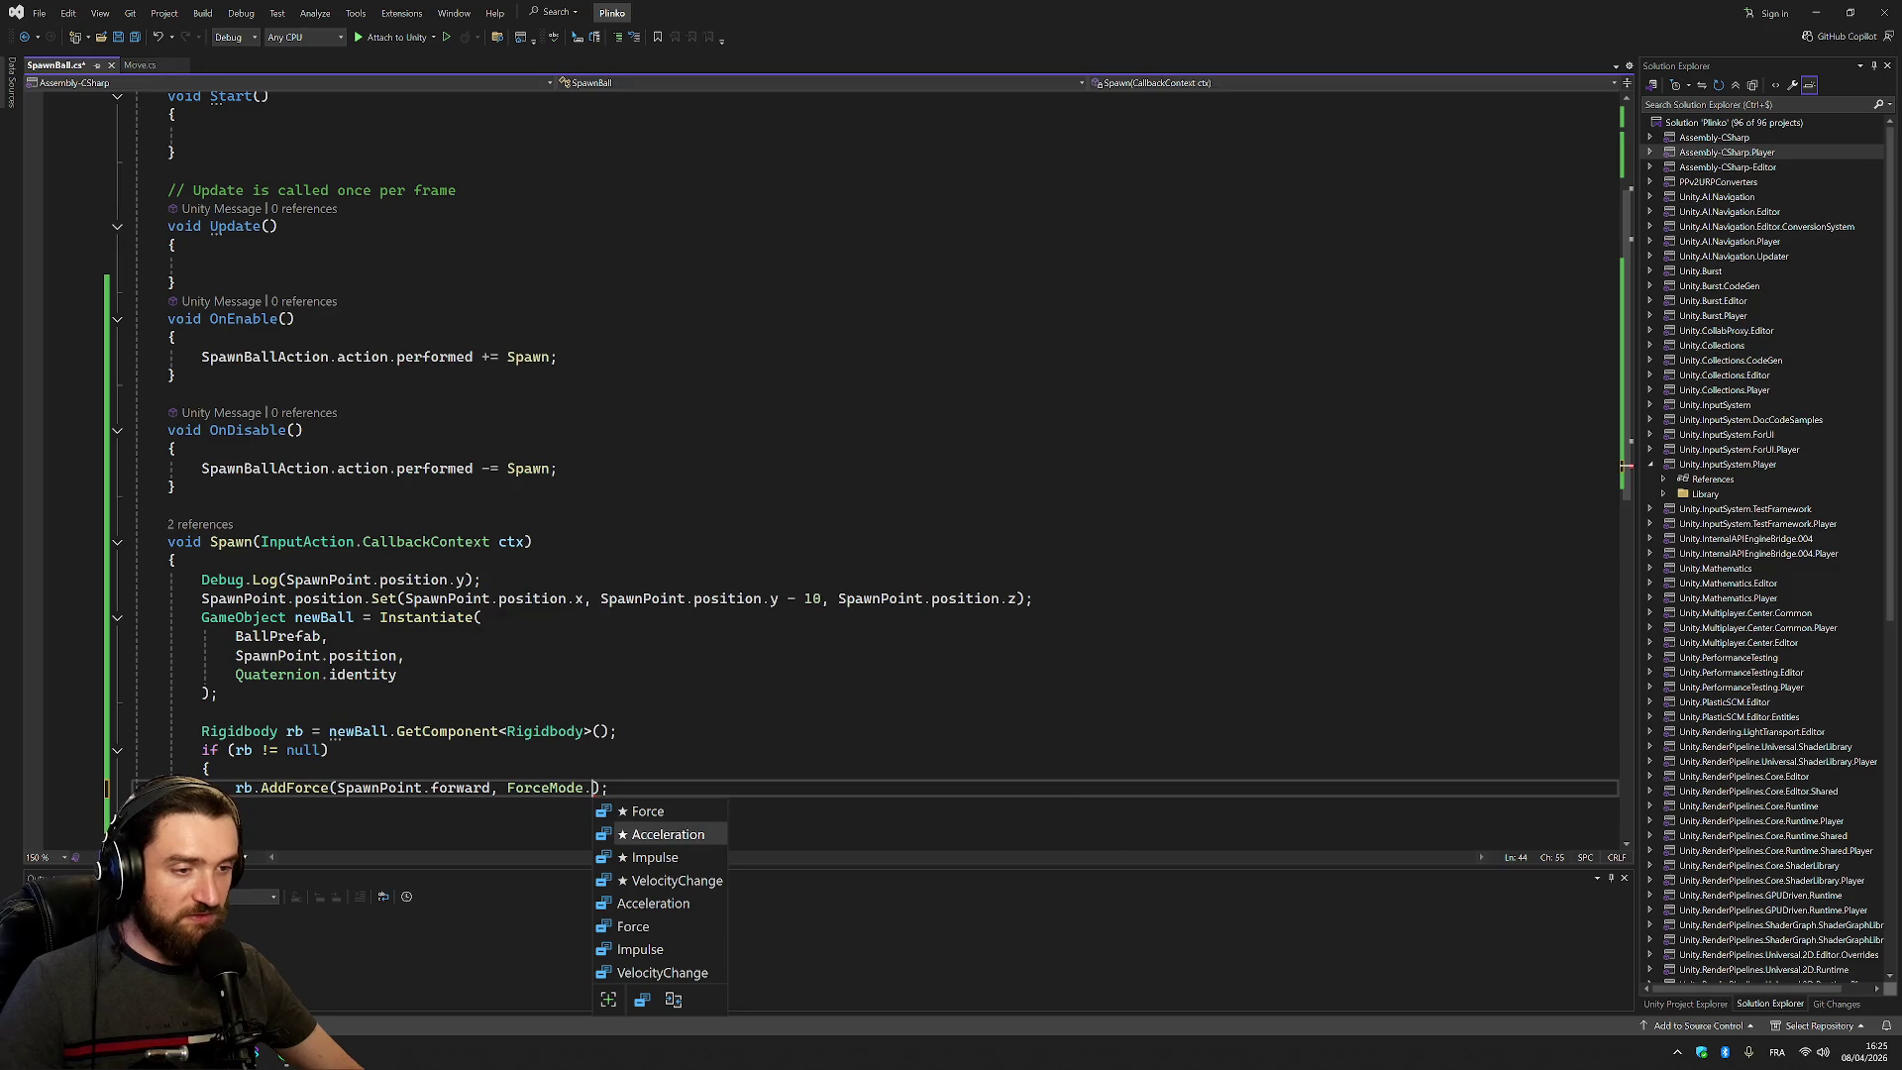
left_click(679, 859)
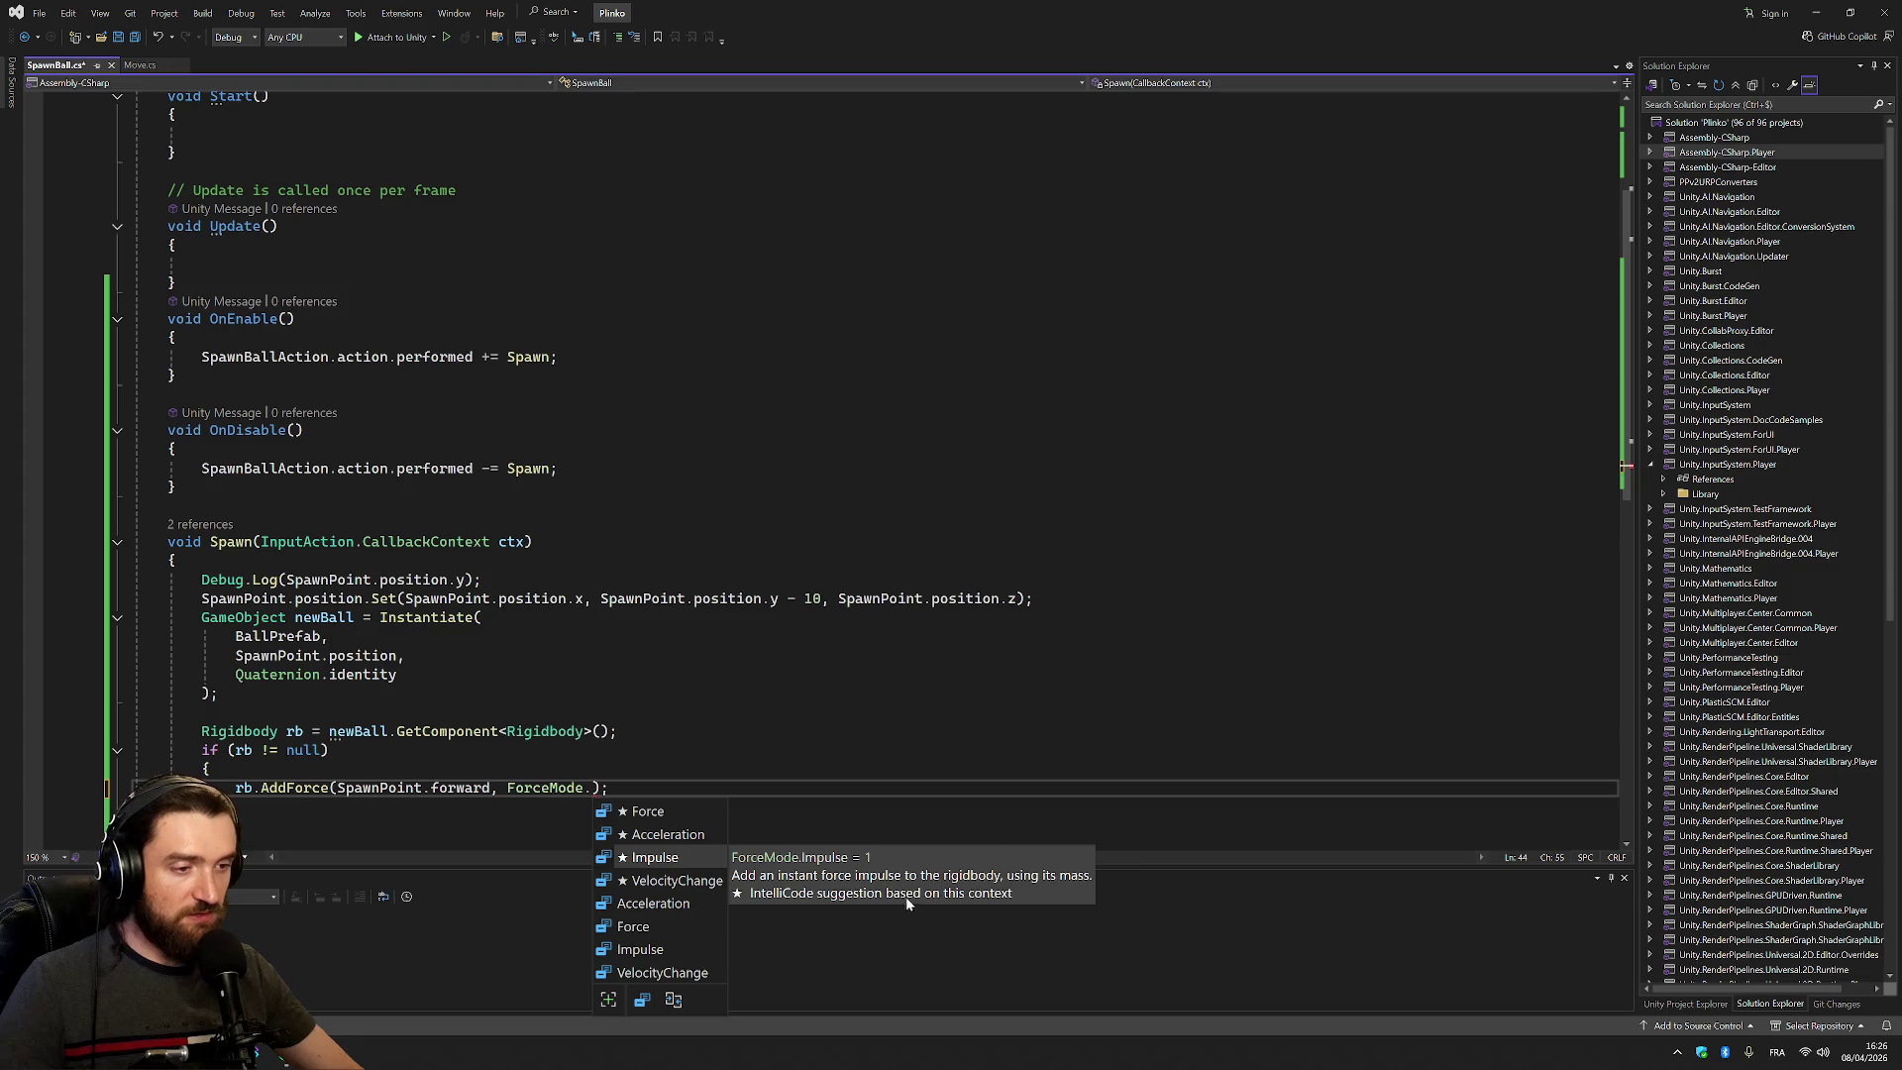
left_click(677, 885)
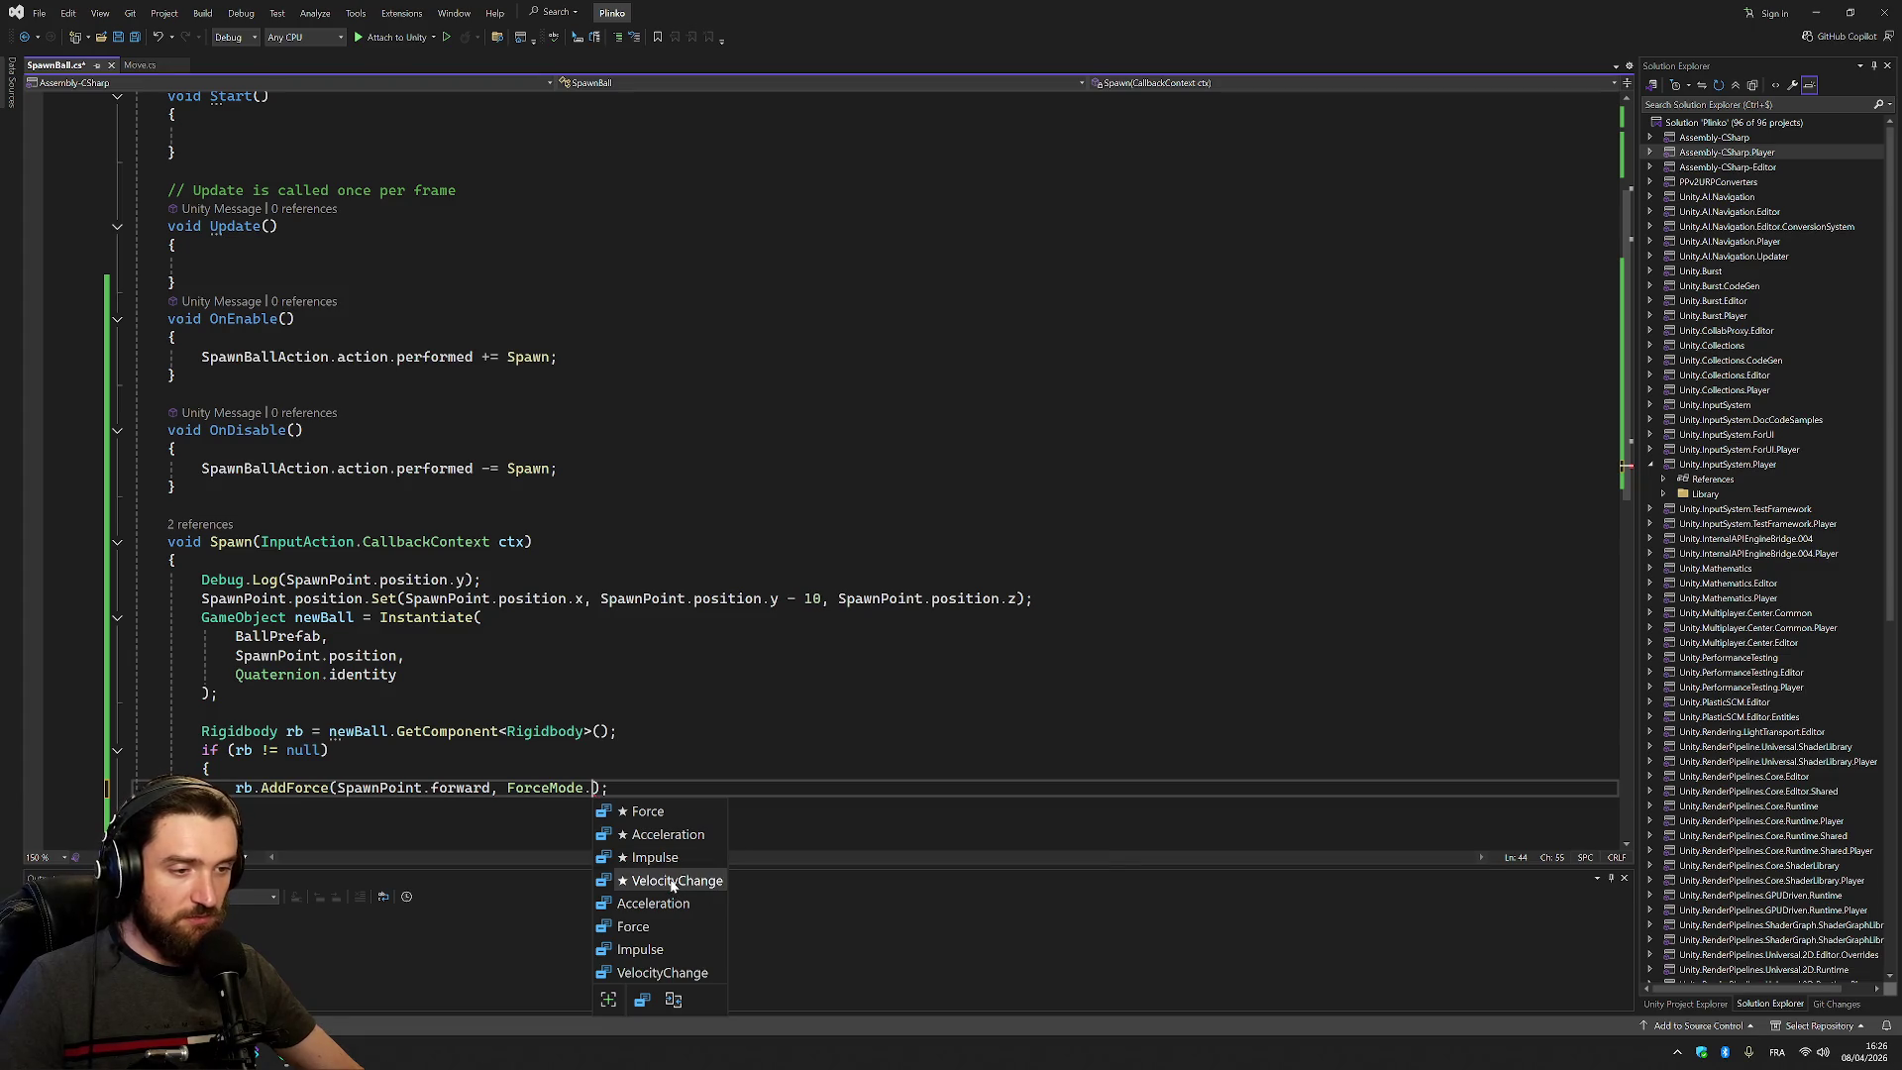
double_click(679, 858)
left_click(228, 693)
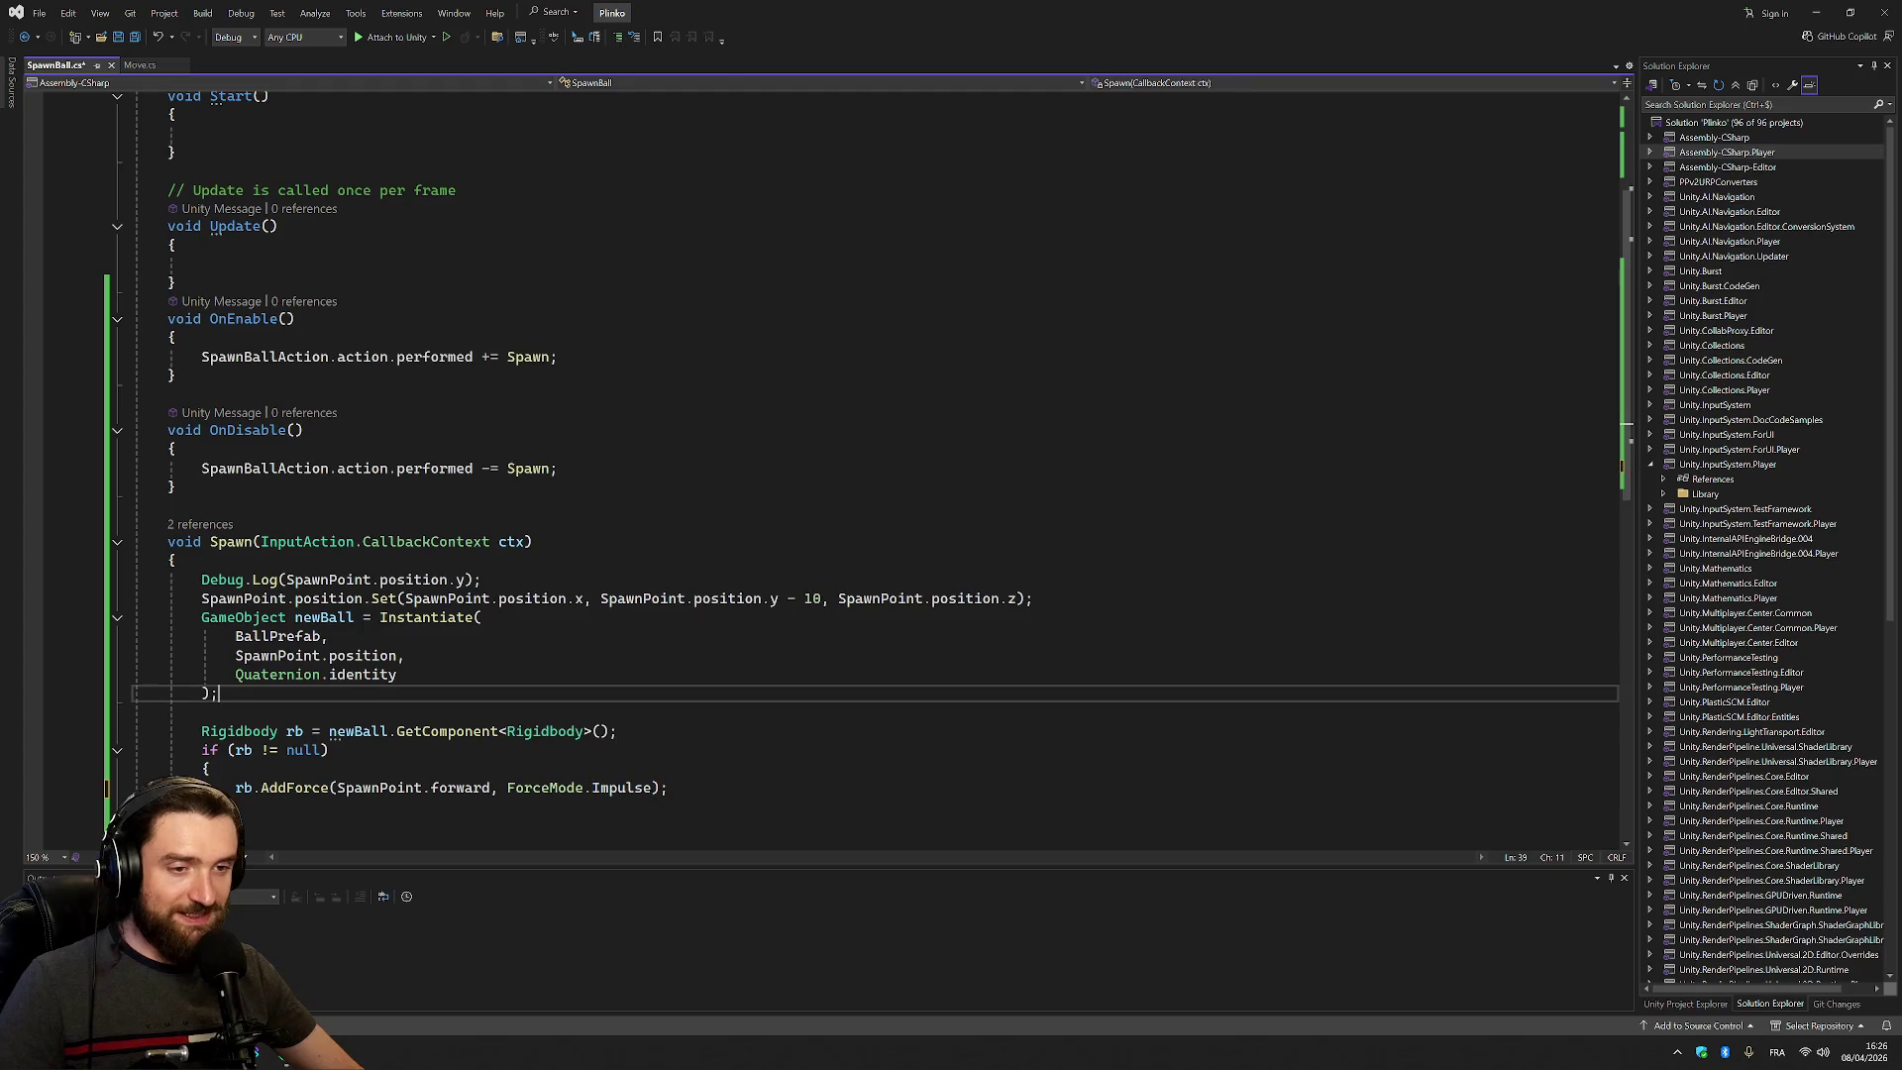
double_click(358, 731)
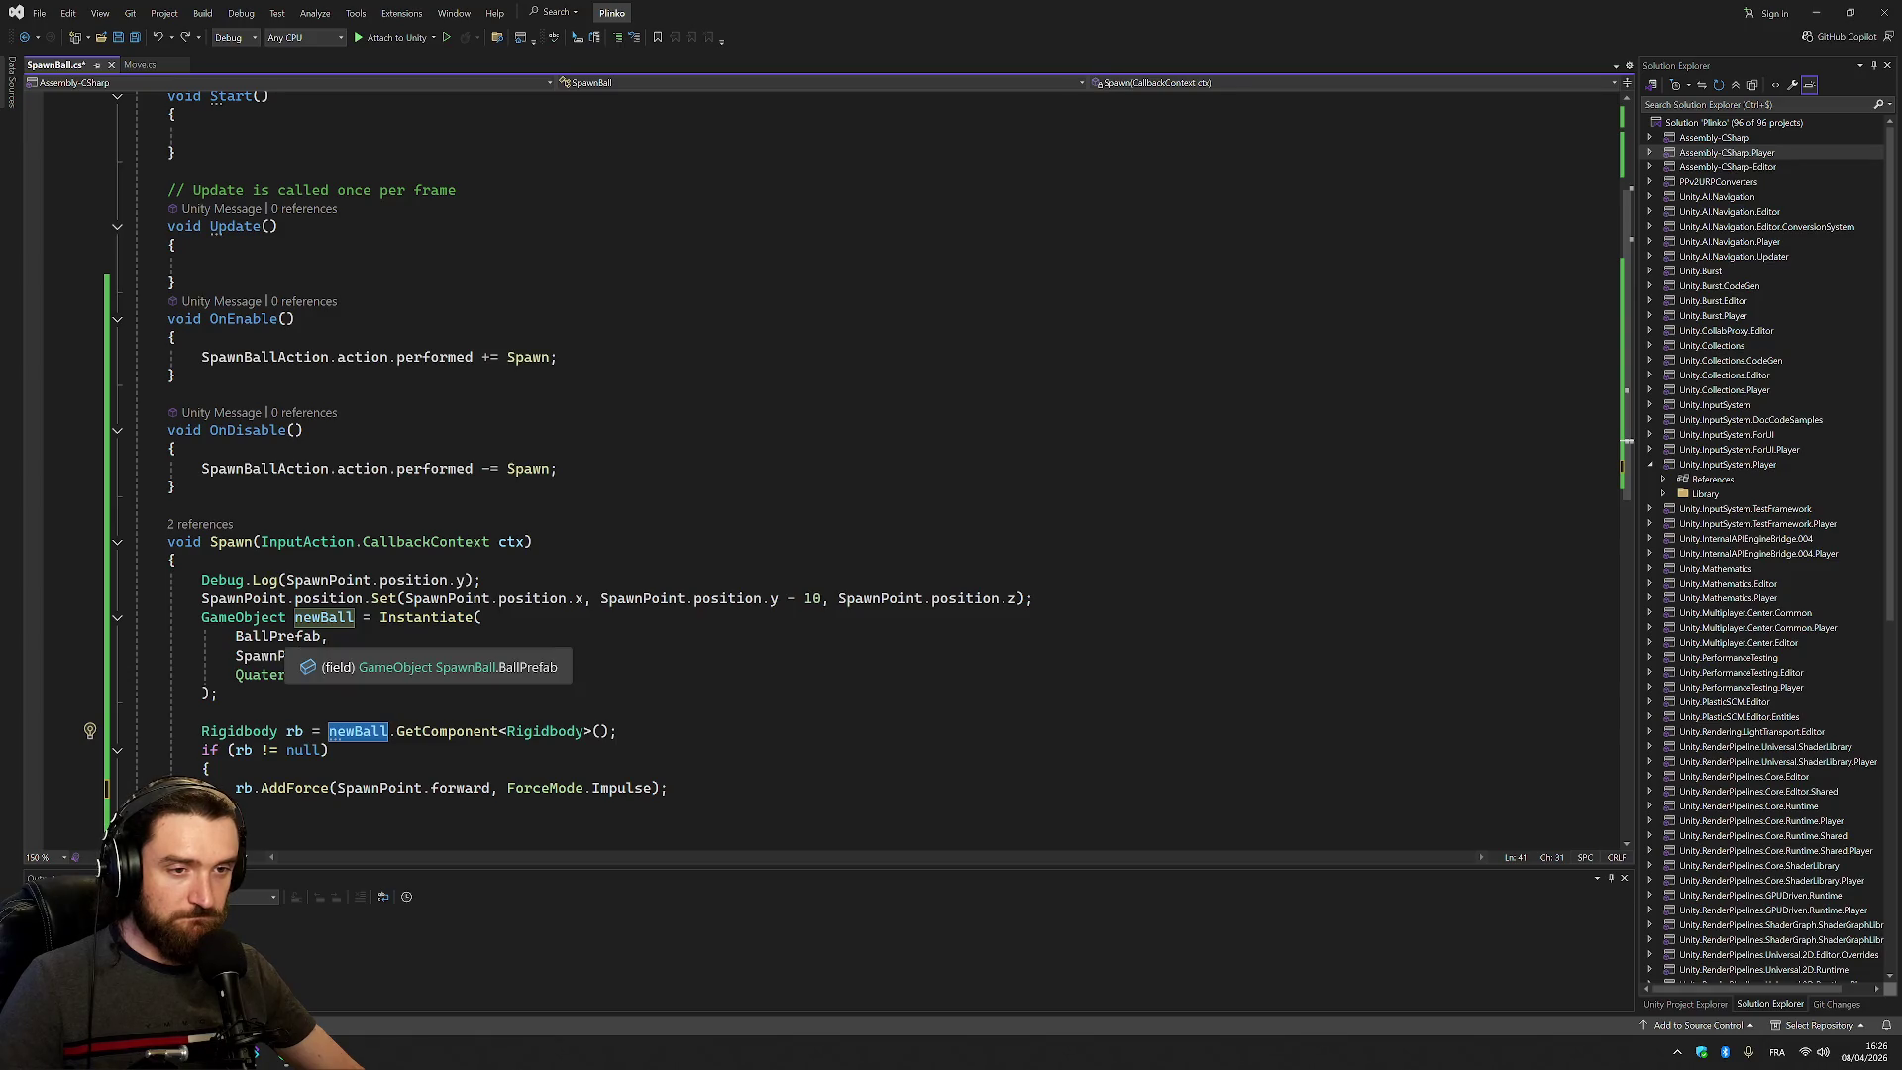
left_click(217, 693)
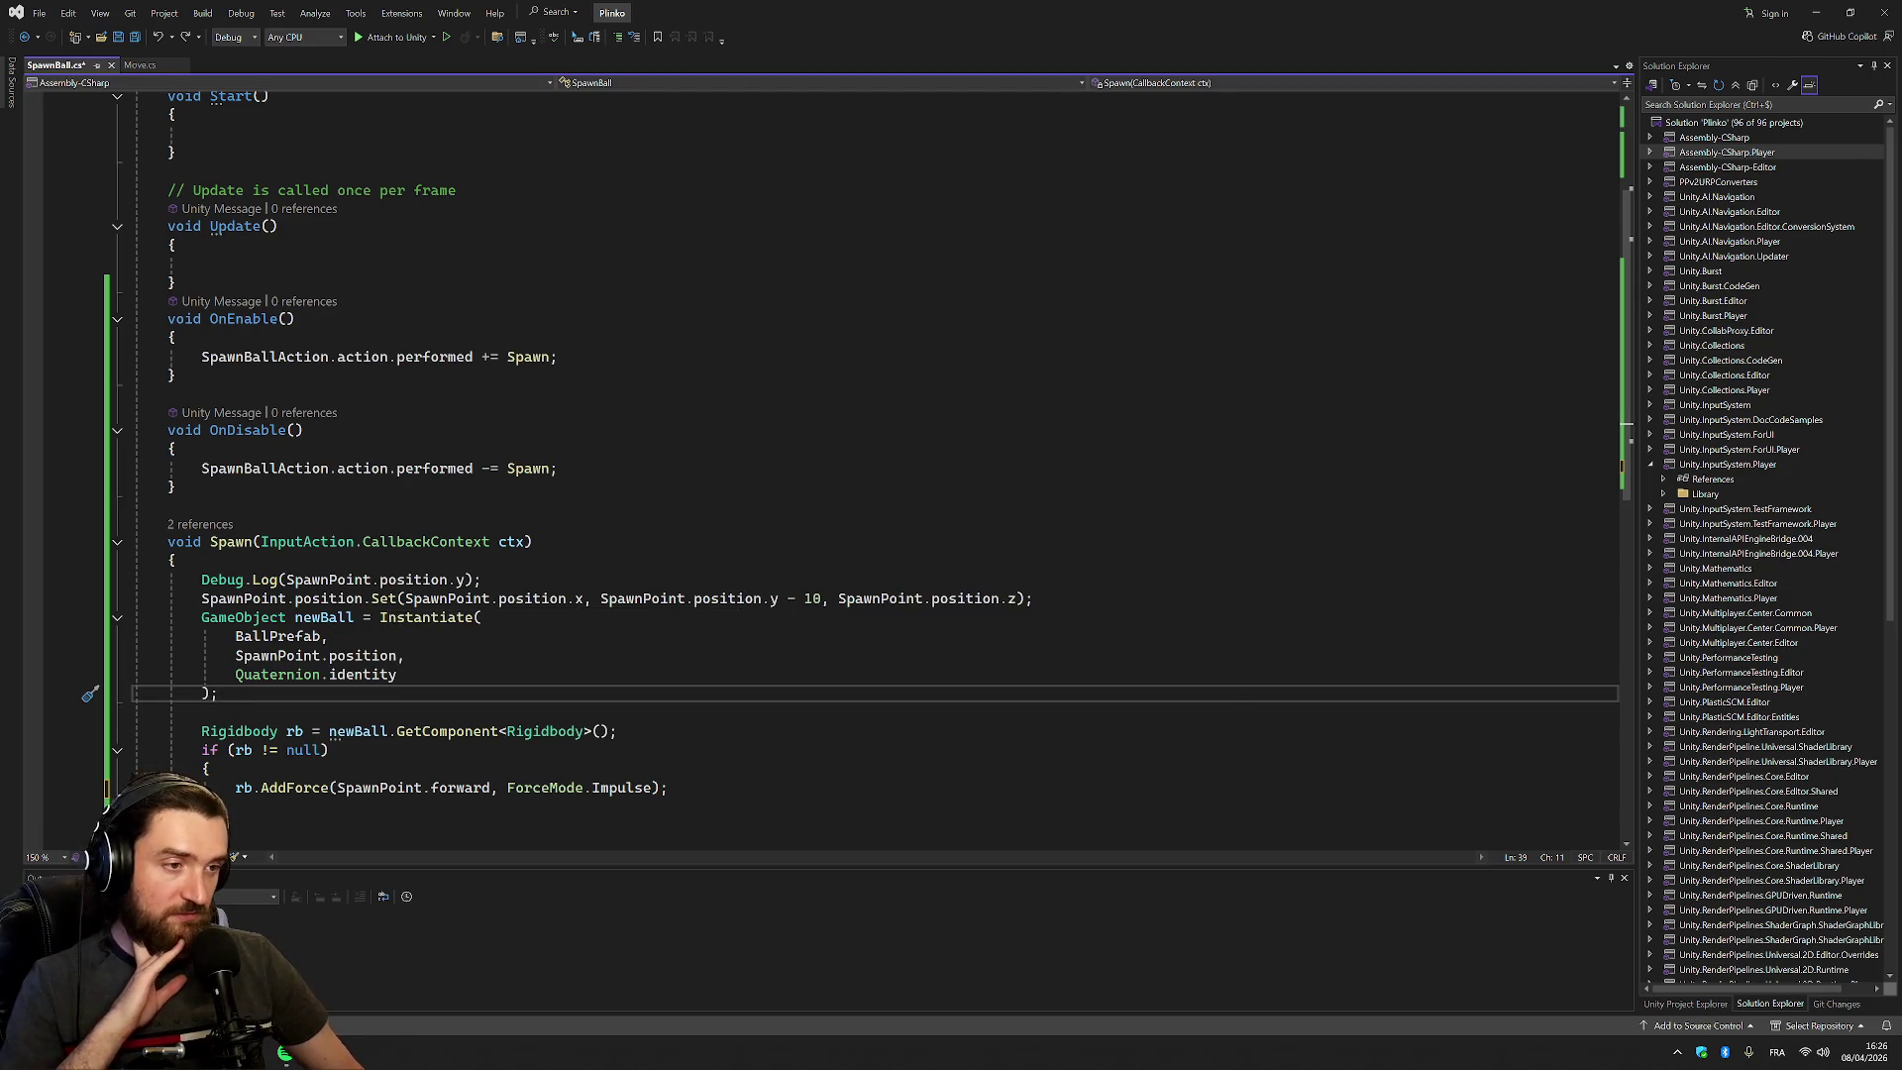
Replace the spawn point's 10 offset with 0.1f and save SpawnBall.cs
double_click(812, 598)
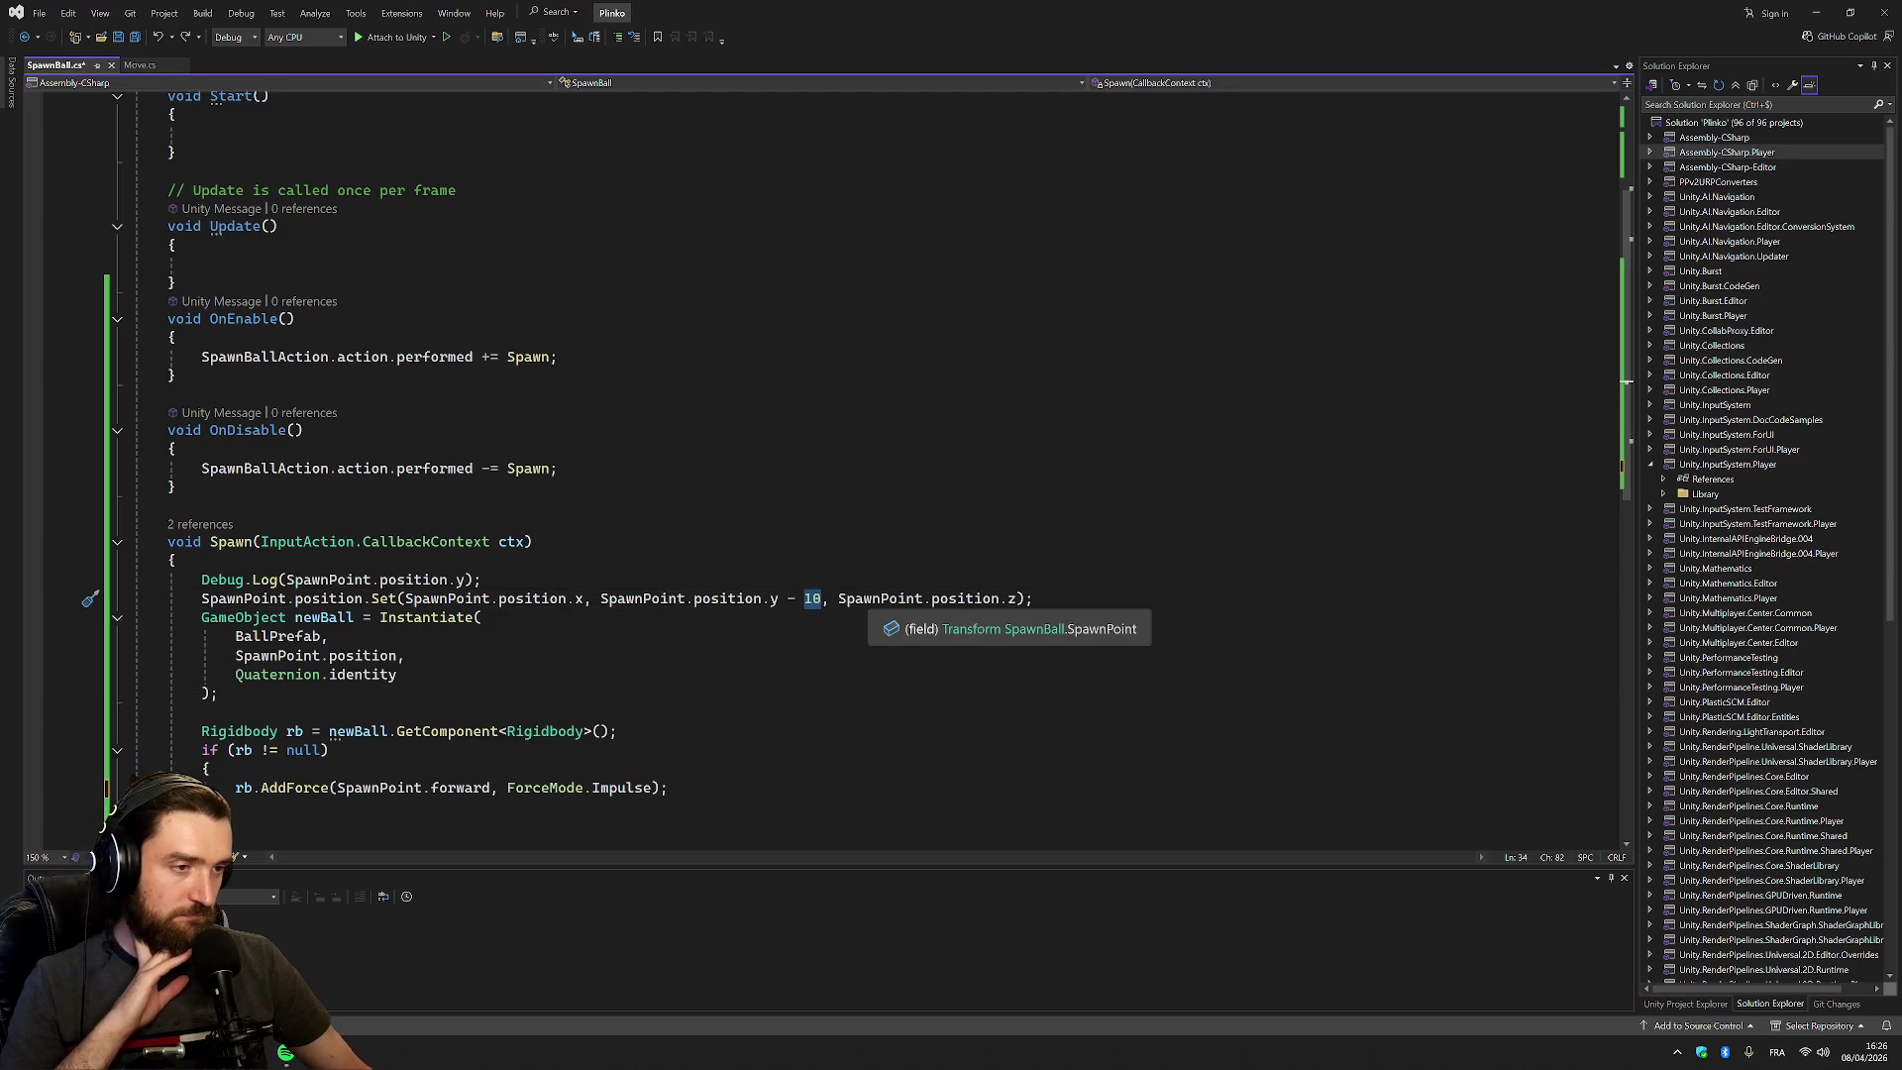
type("0.1f")
key("ctrl+s")
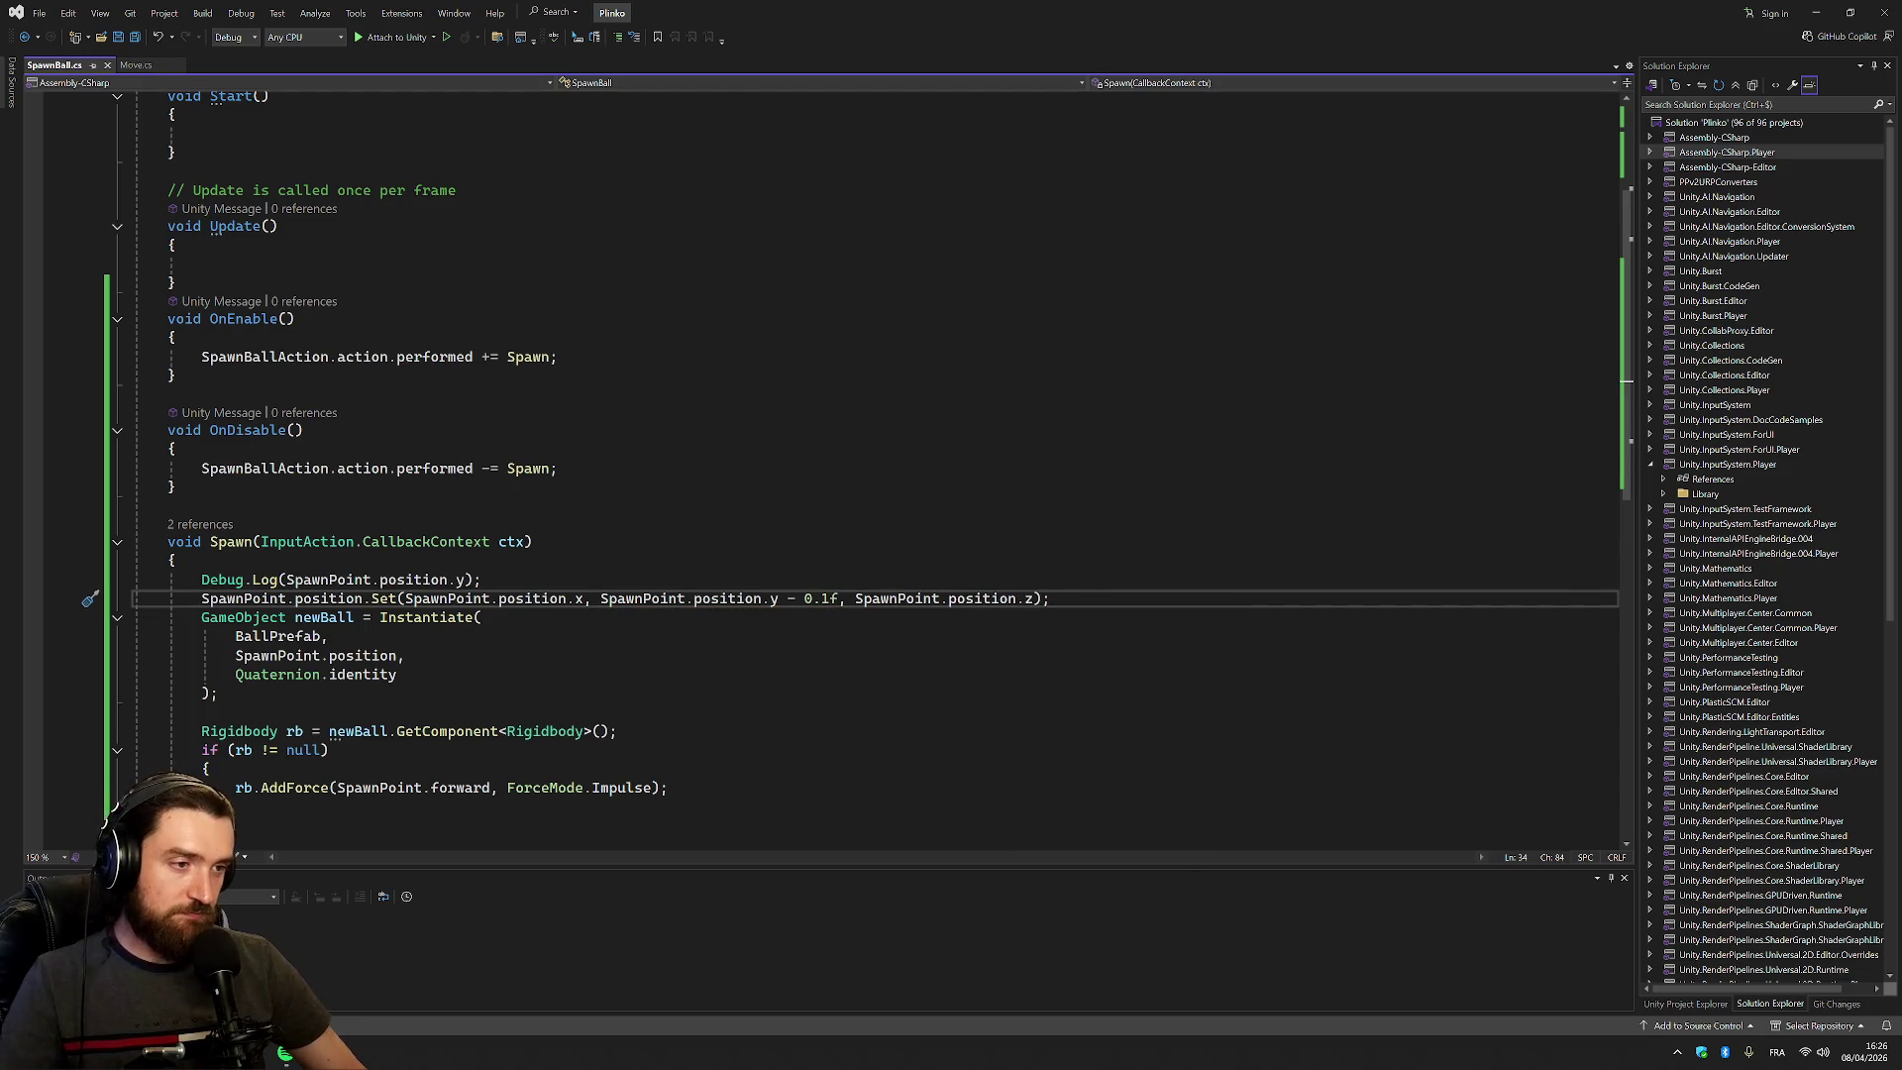
key("alt+Tab")
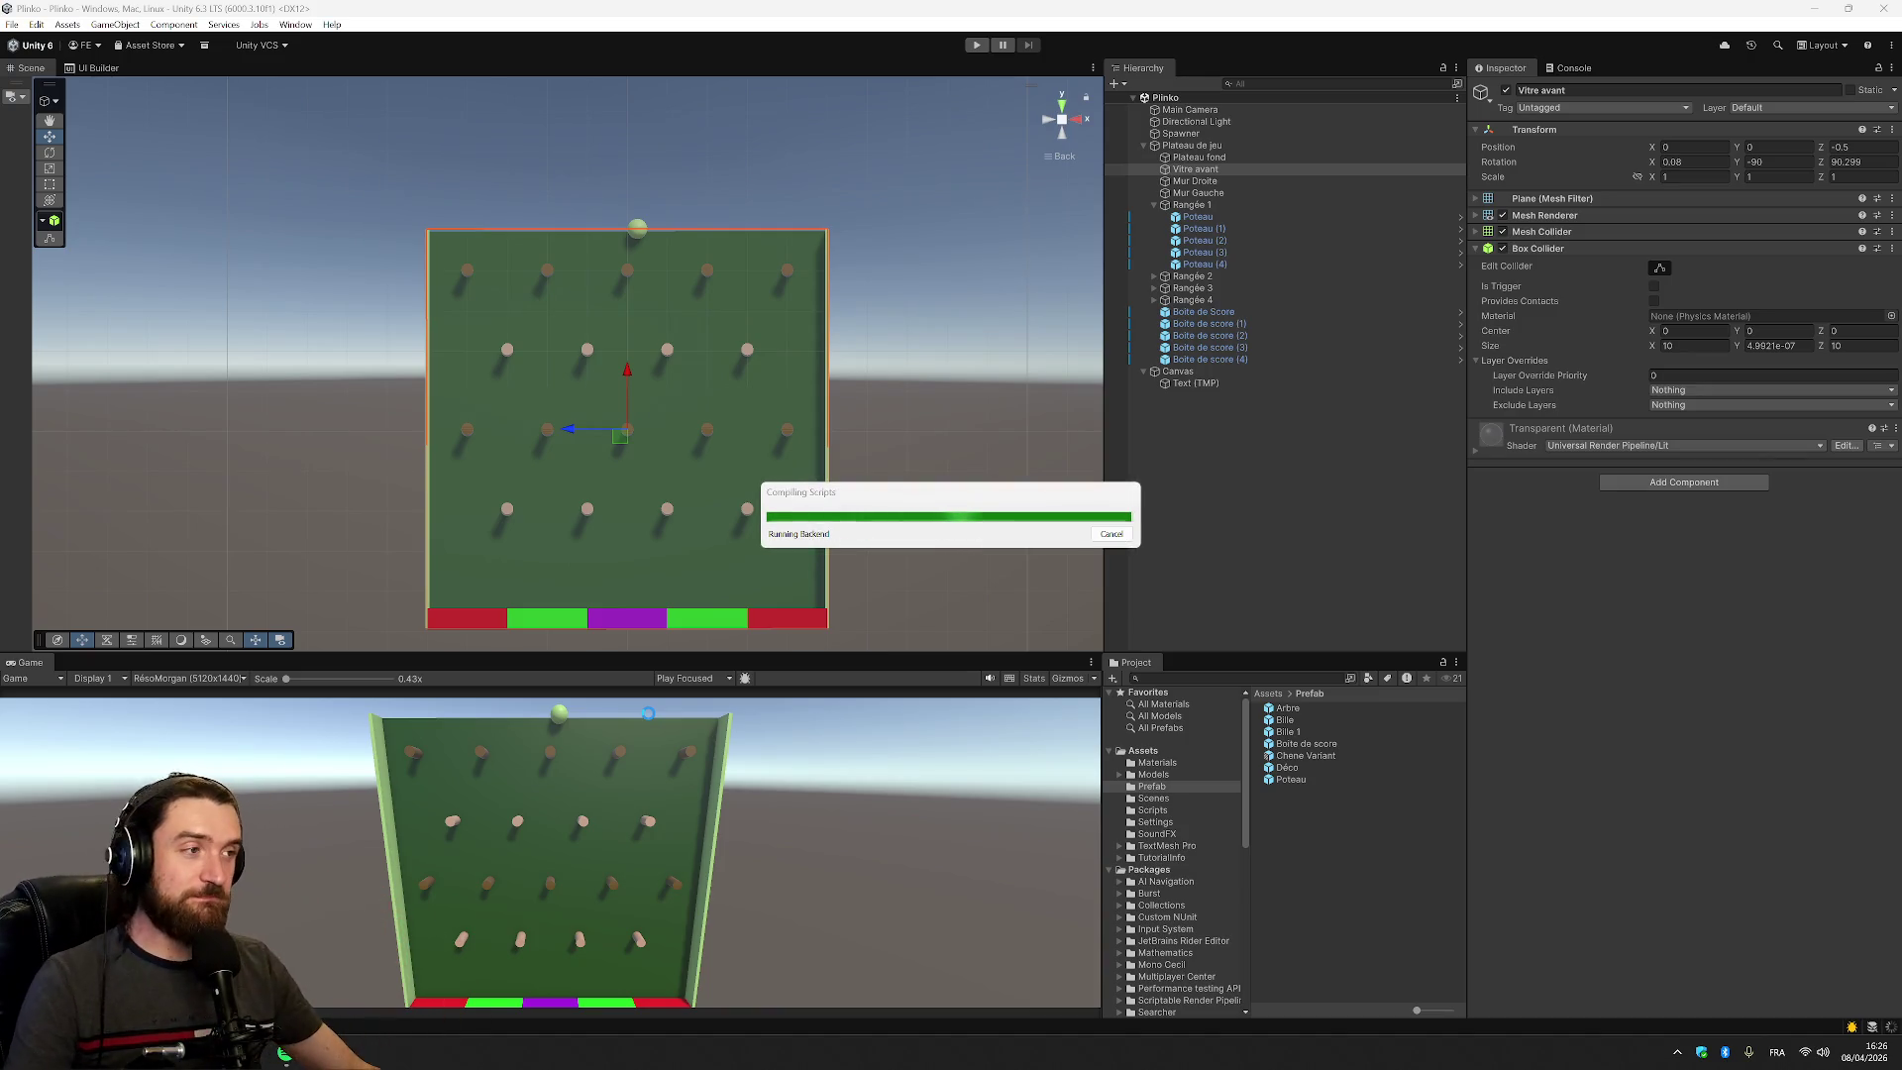
Start play mode with the Console showing and drop the first two balls
left_click(976, 45)
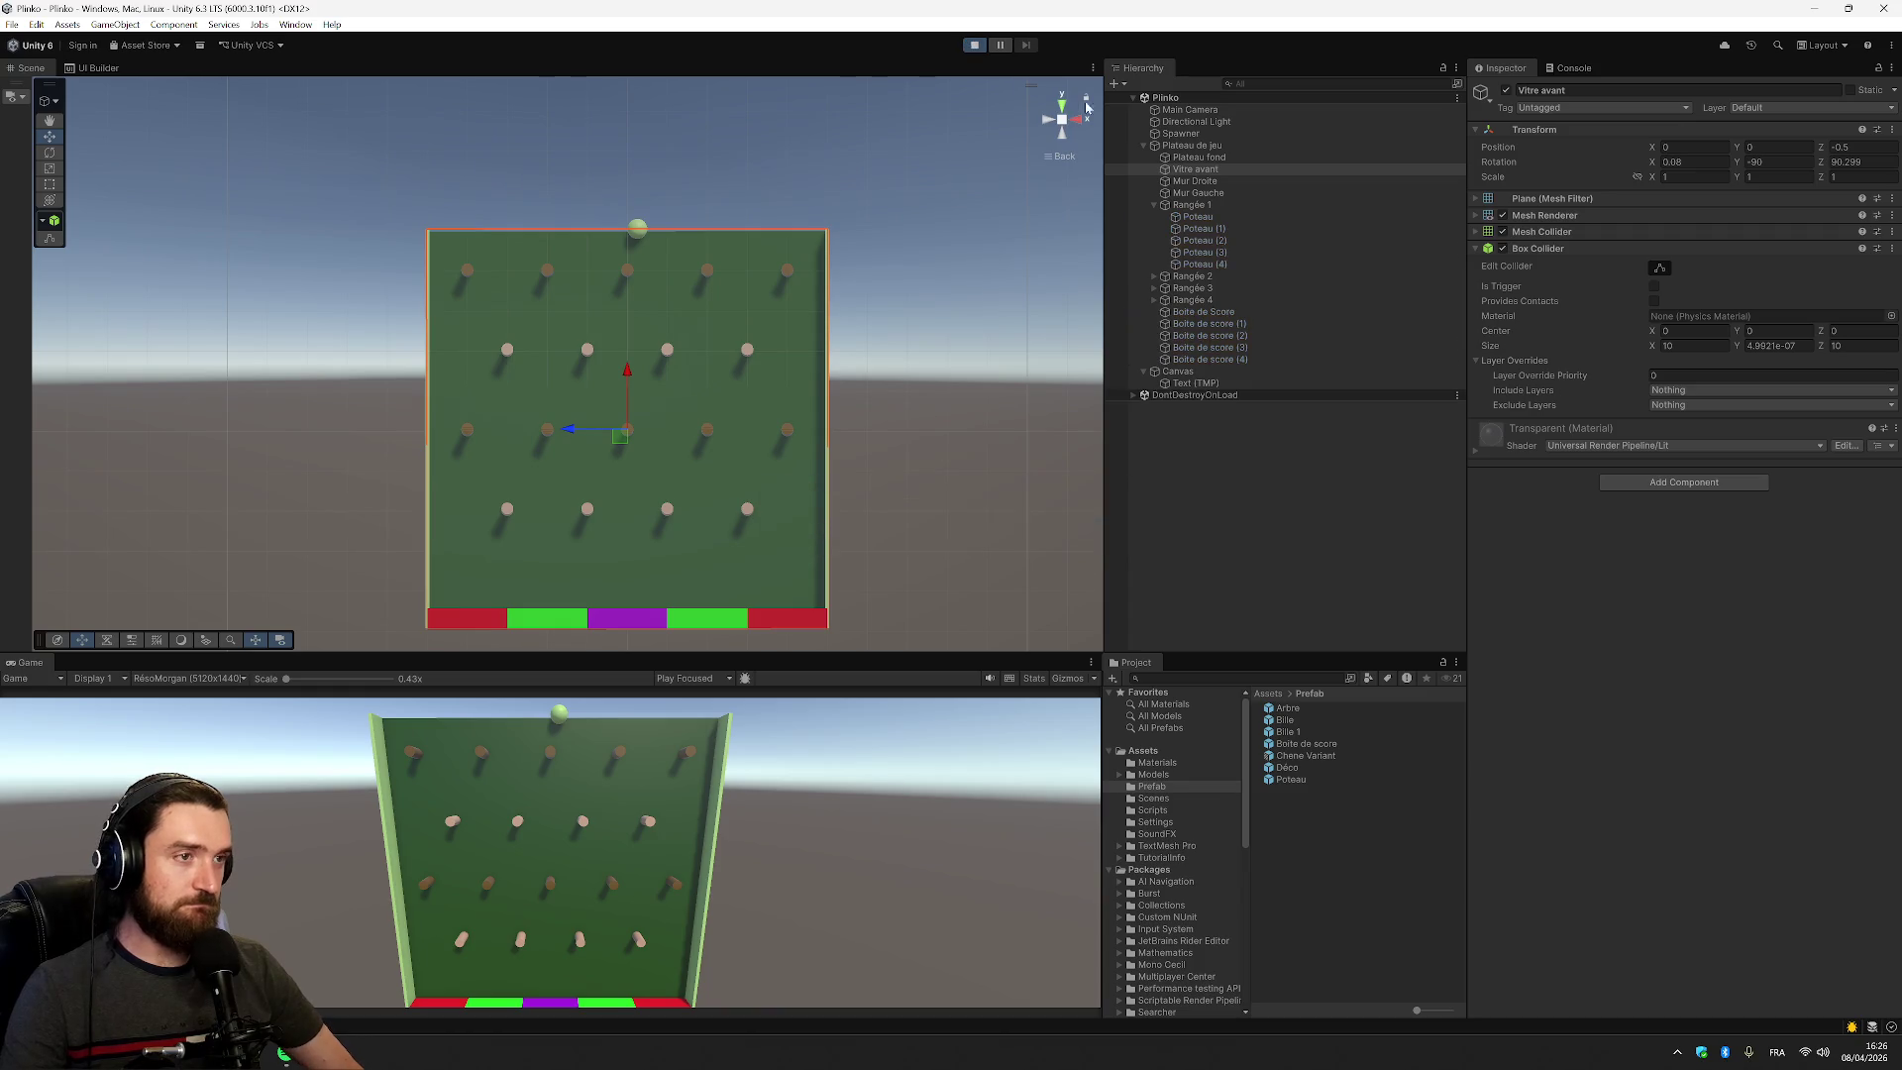
left_click(1581, 69)
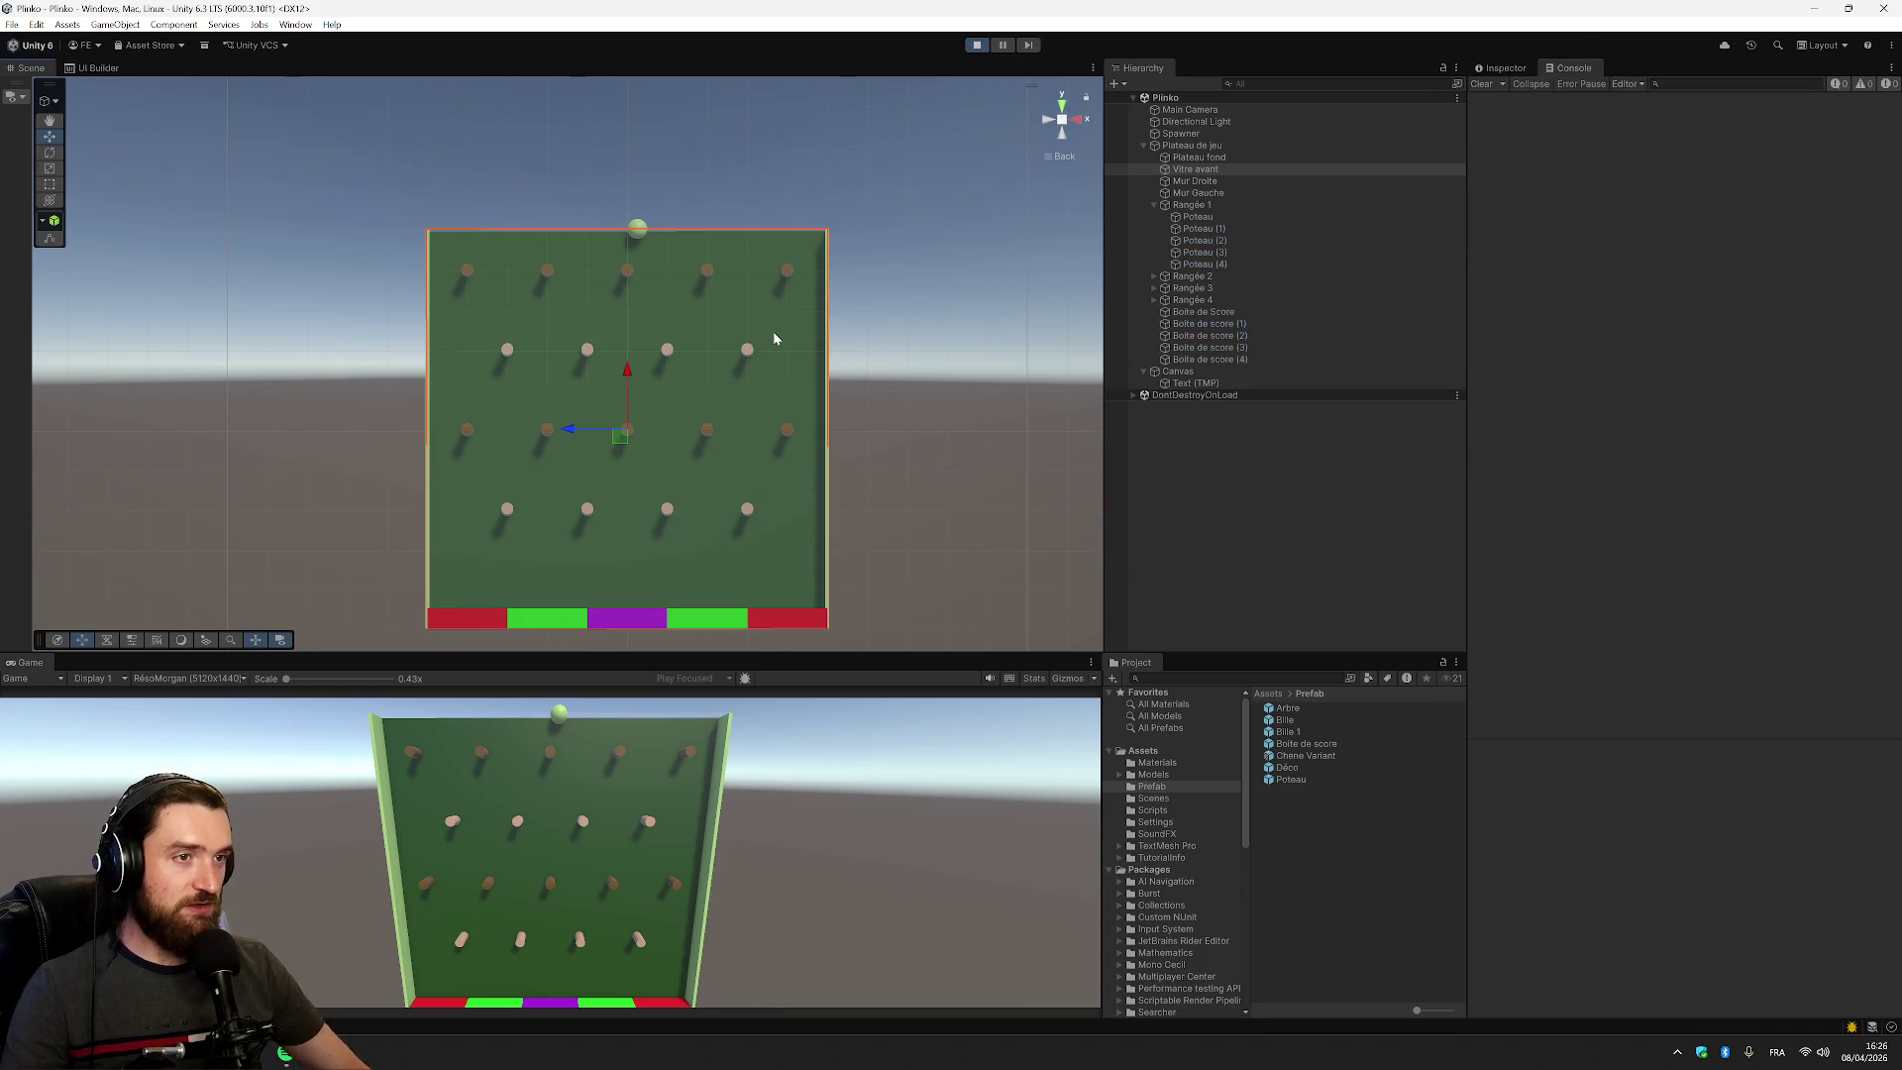
key("Left")
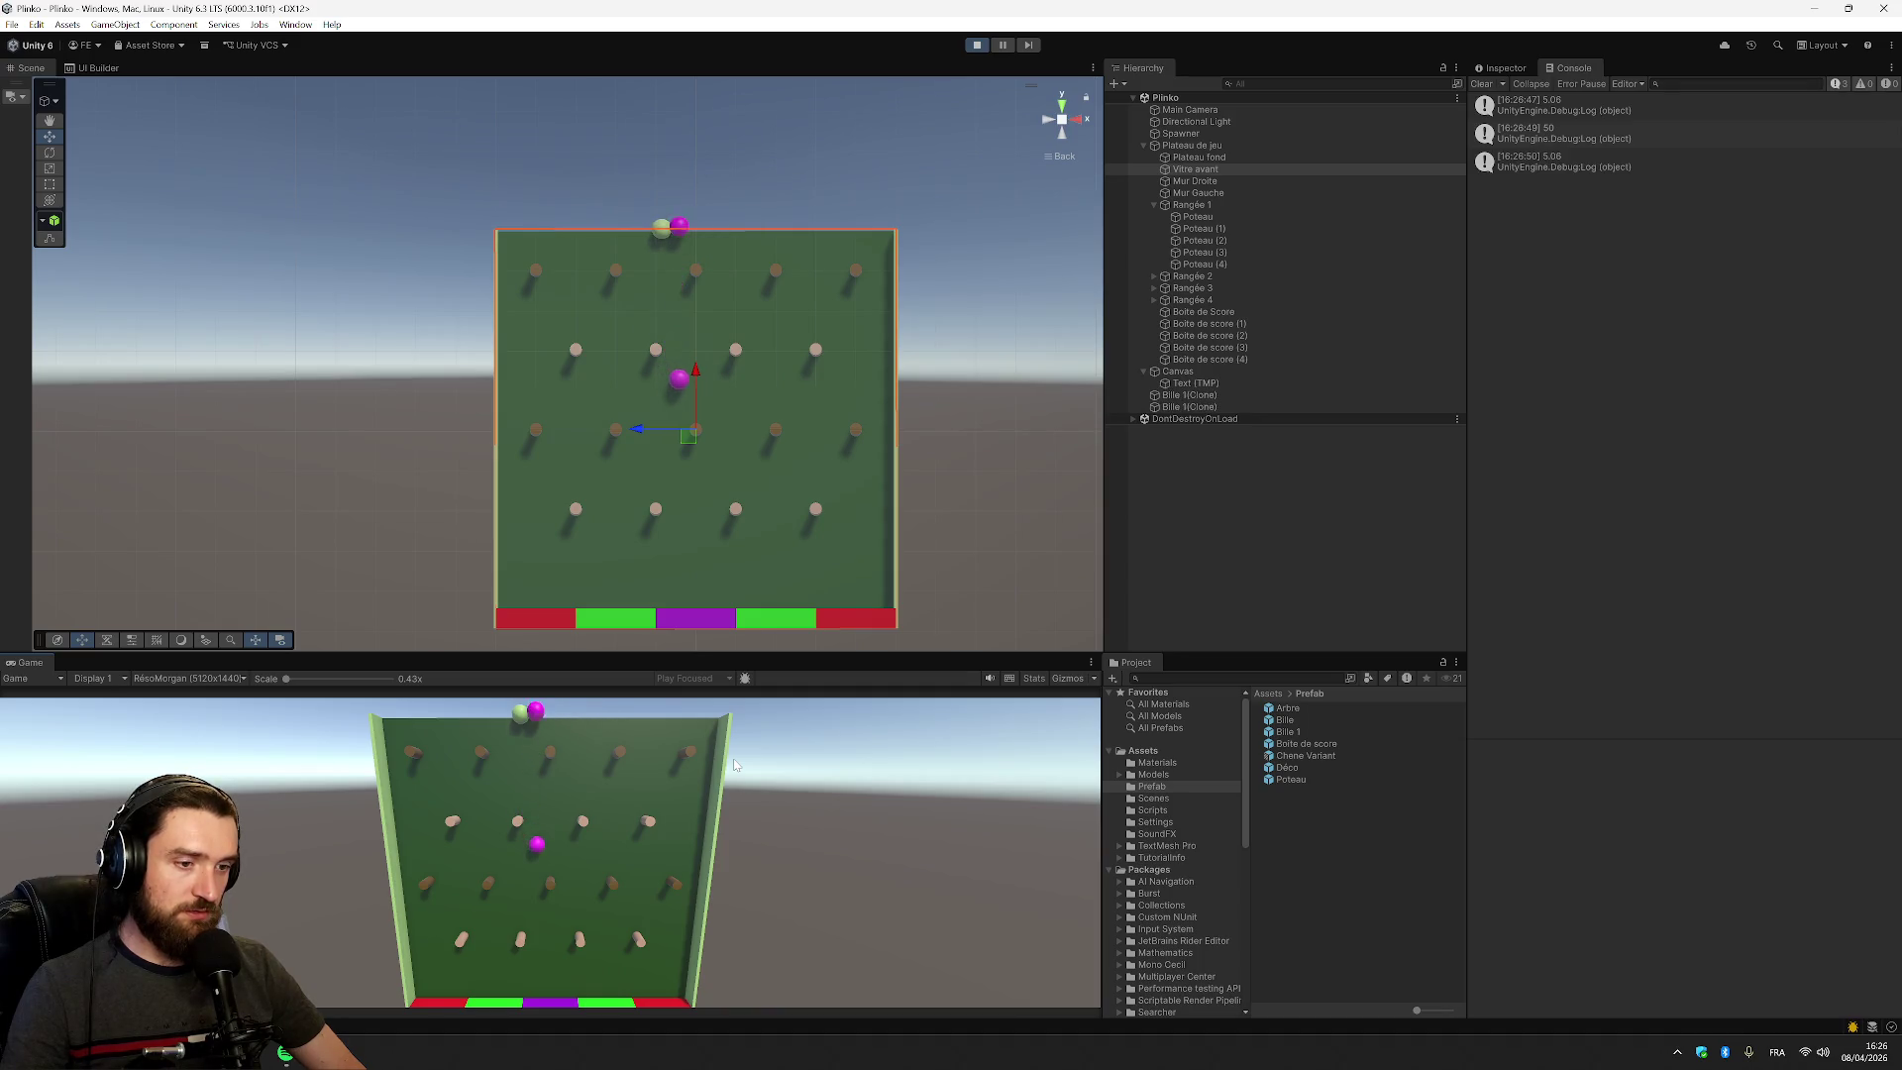
key("space")
key("space")
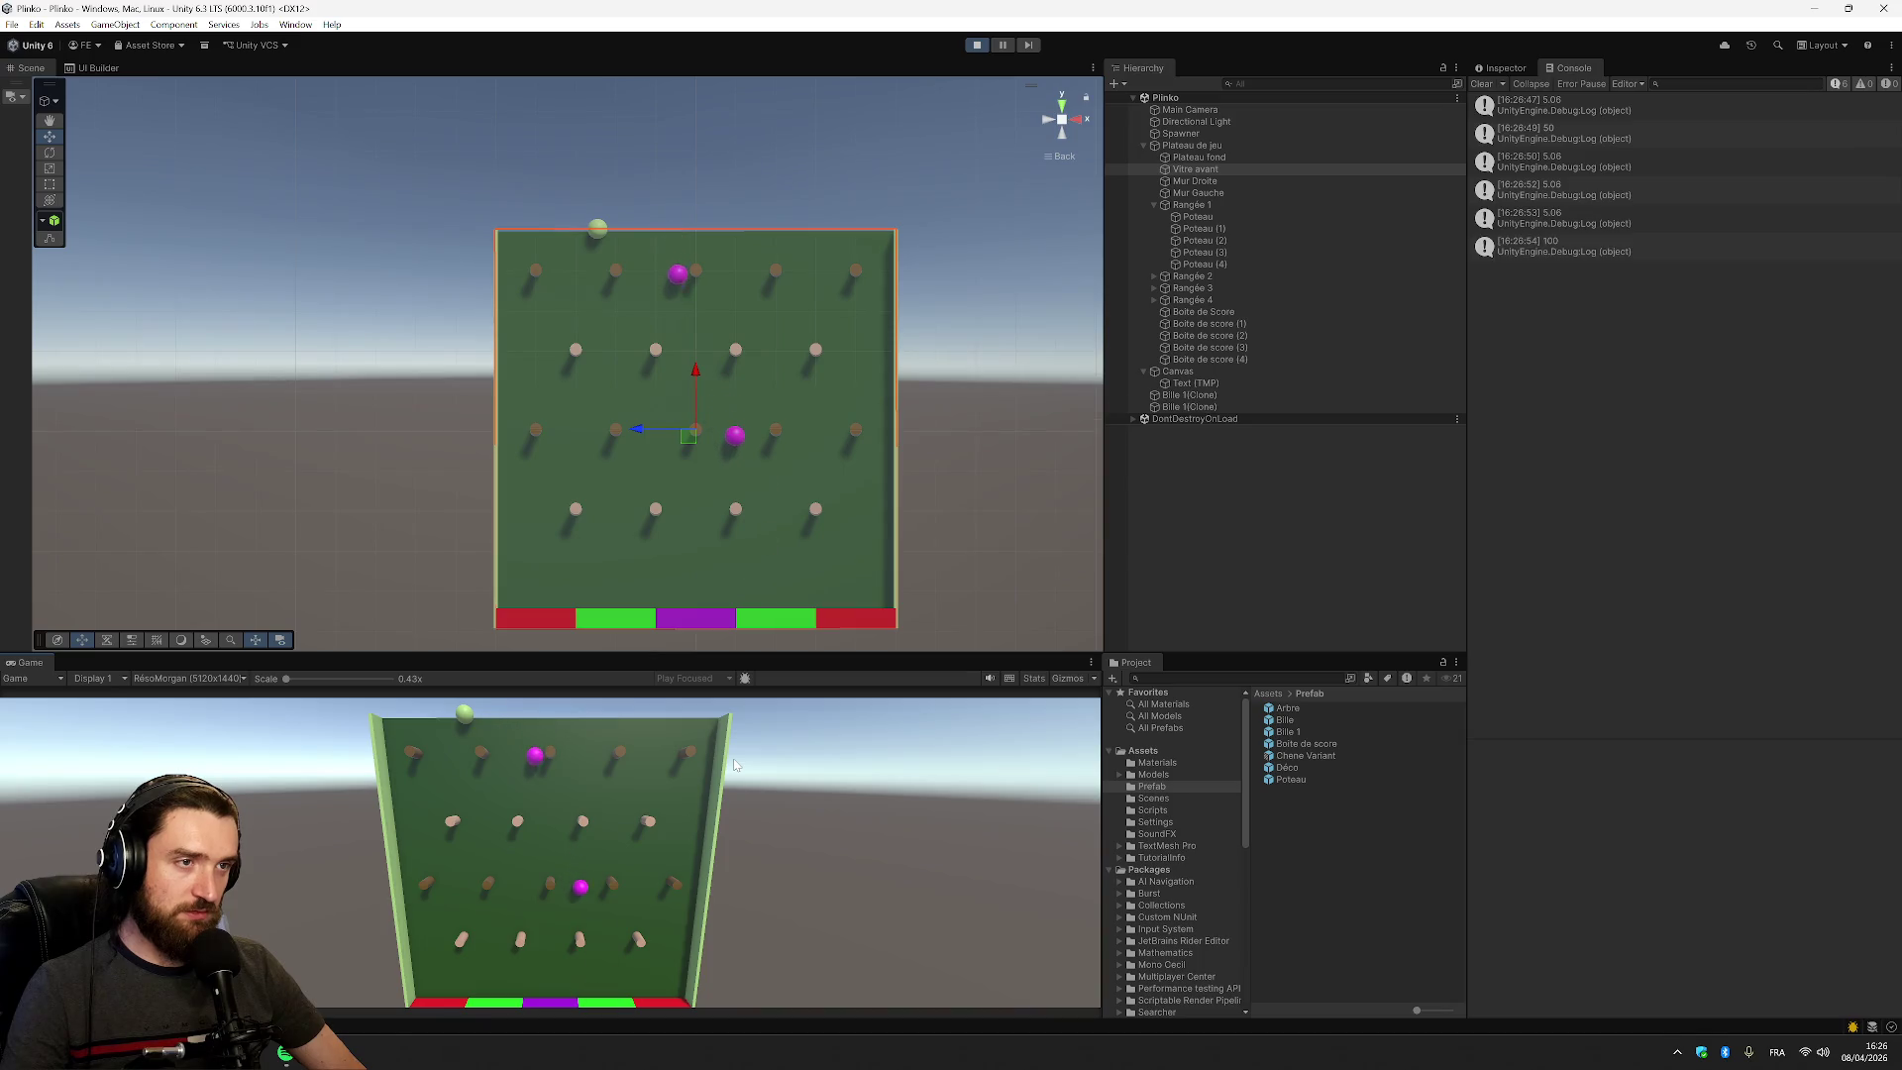
key("space")
scroll(940, 531, "down", 2)
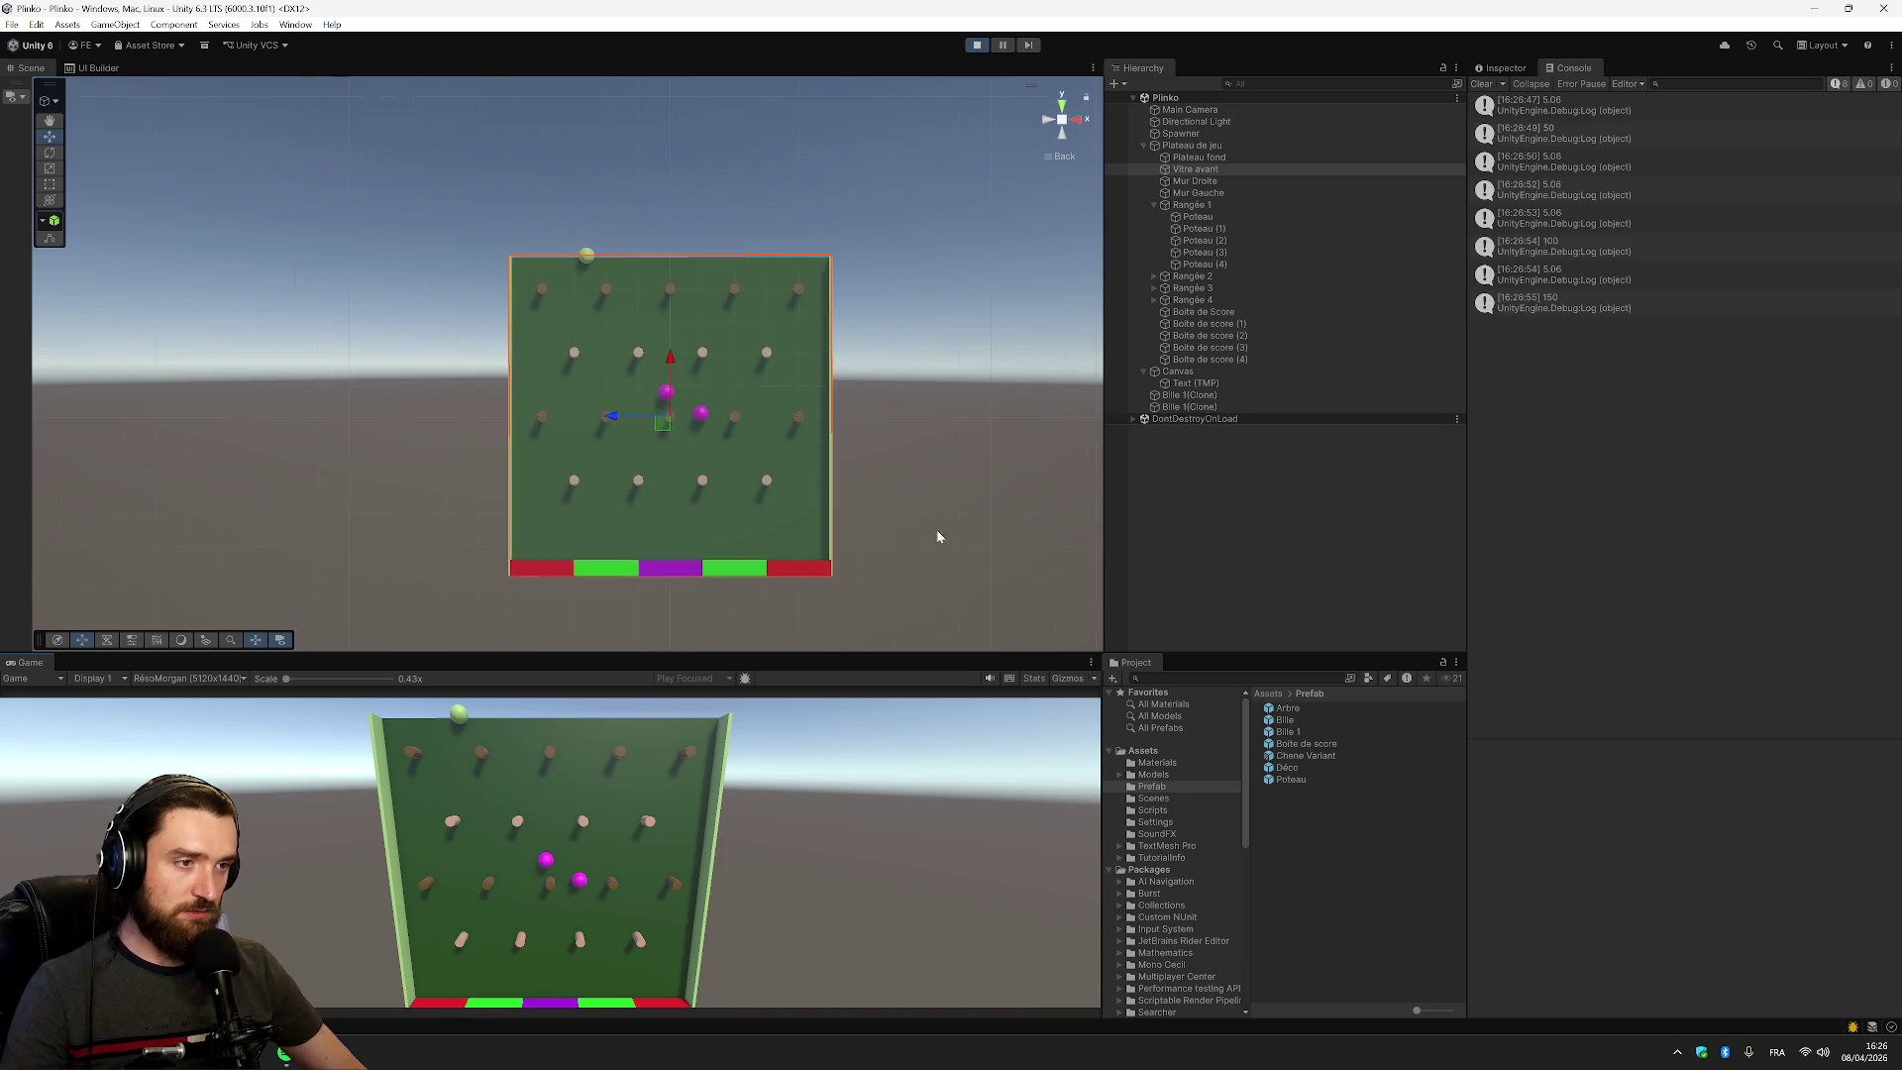
scroll(804, 540, "up", 4)
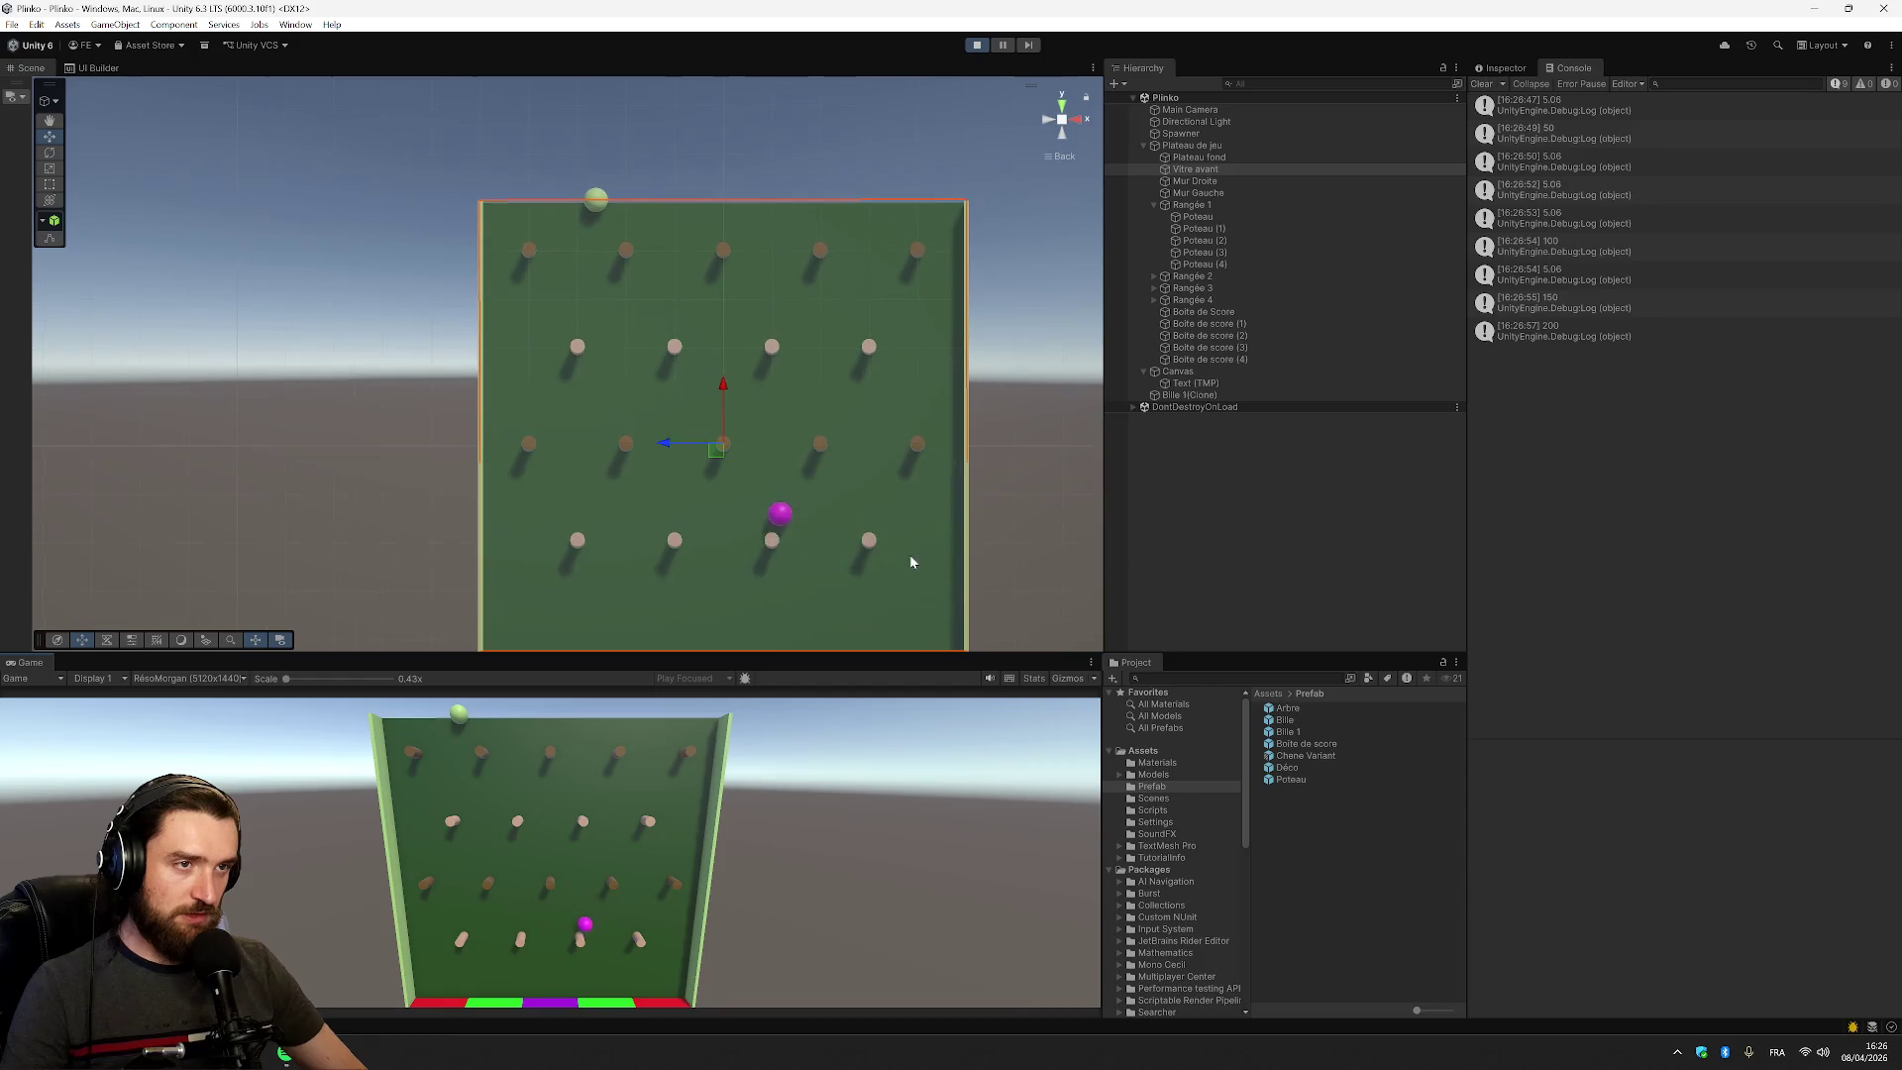
scroll(904, 552, "down", 1)
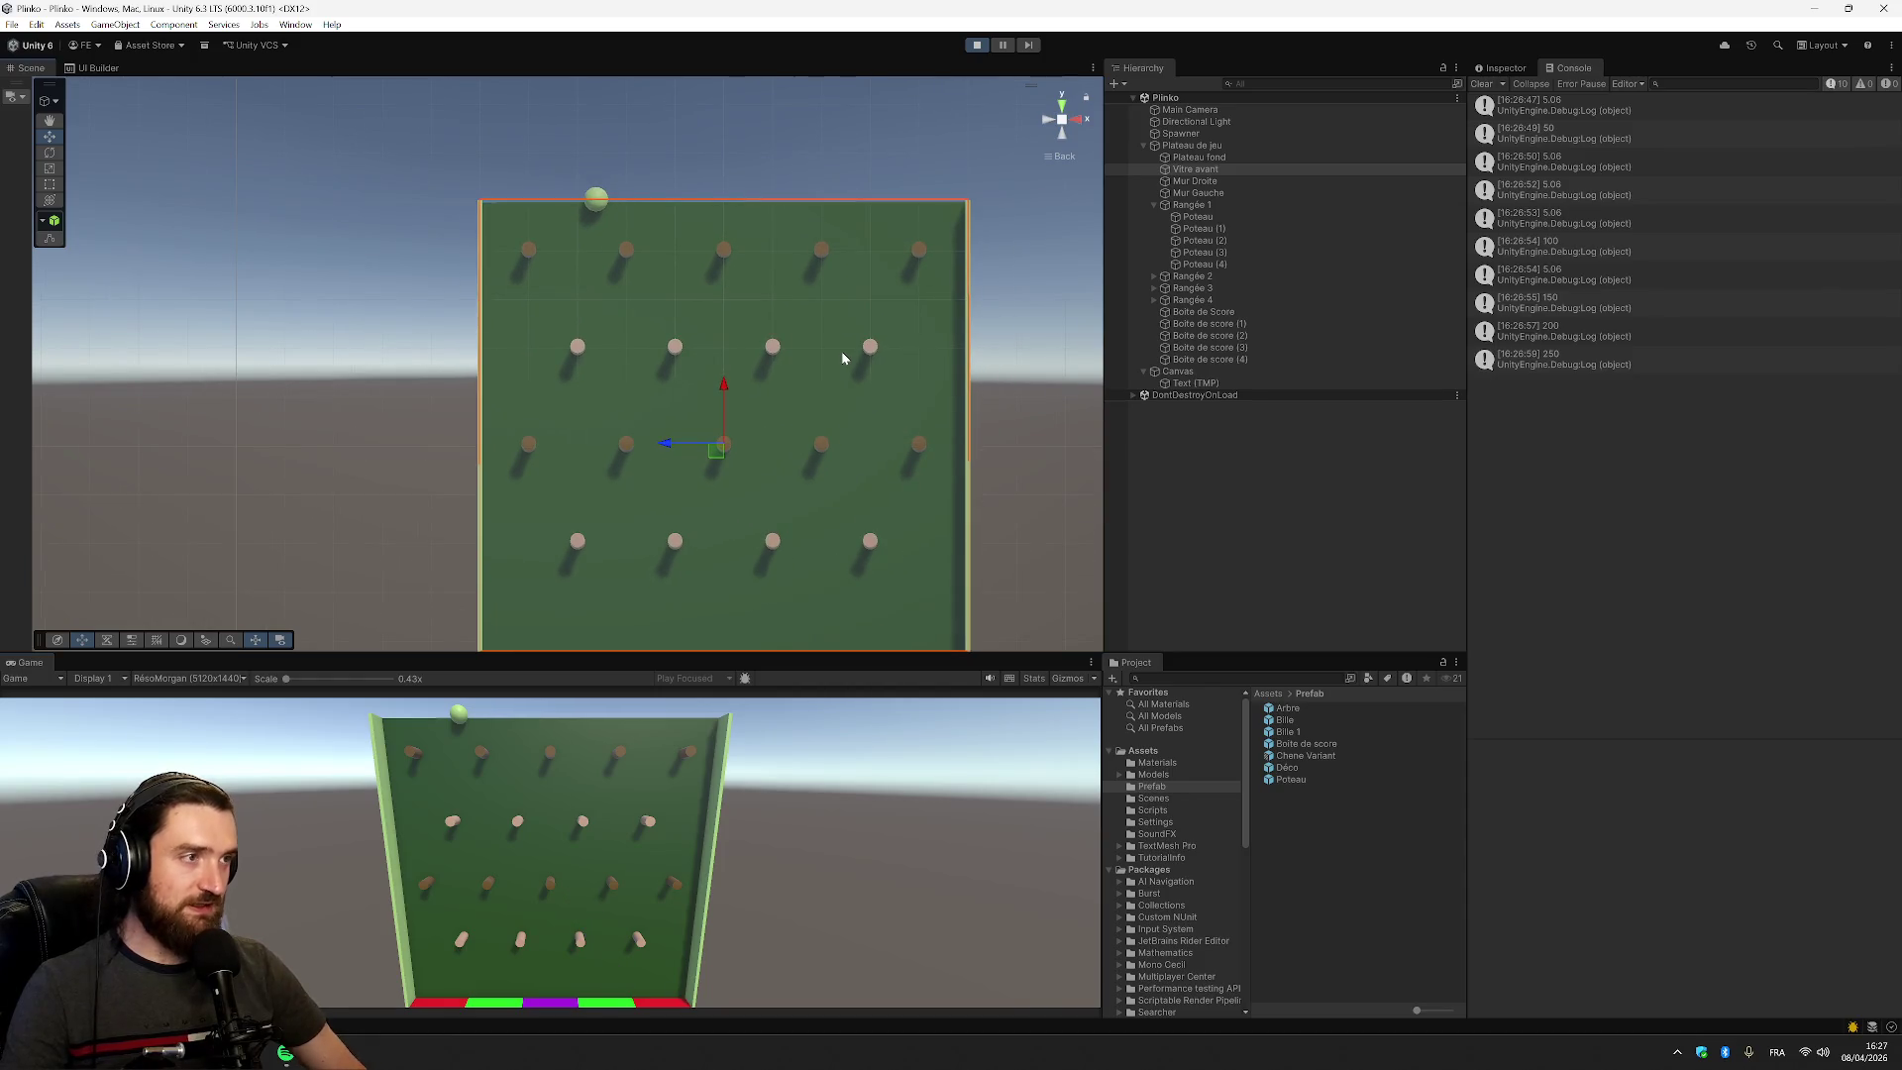
key("Right")
key("Left")
Keep dropping balls through the pegs with the Space key while scores are logged
key("space")
key("space")
key("space")
key("space")
key("space")
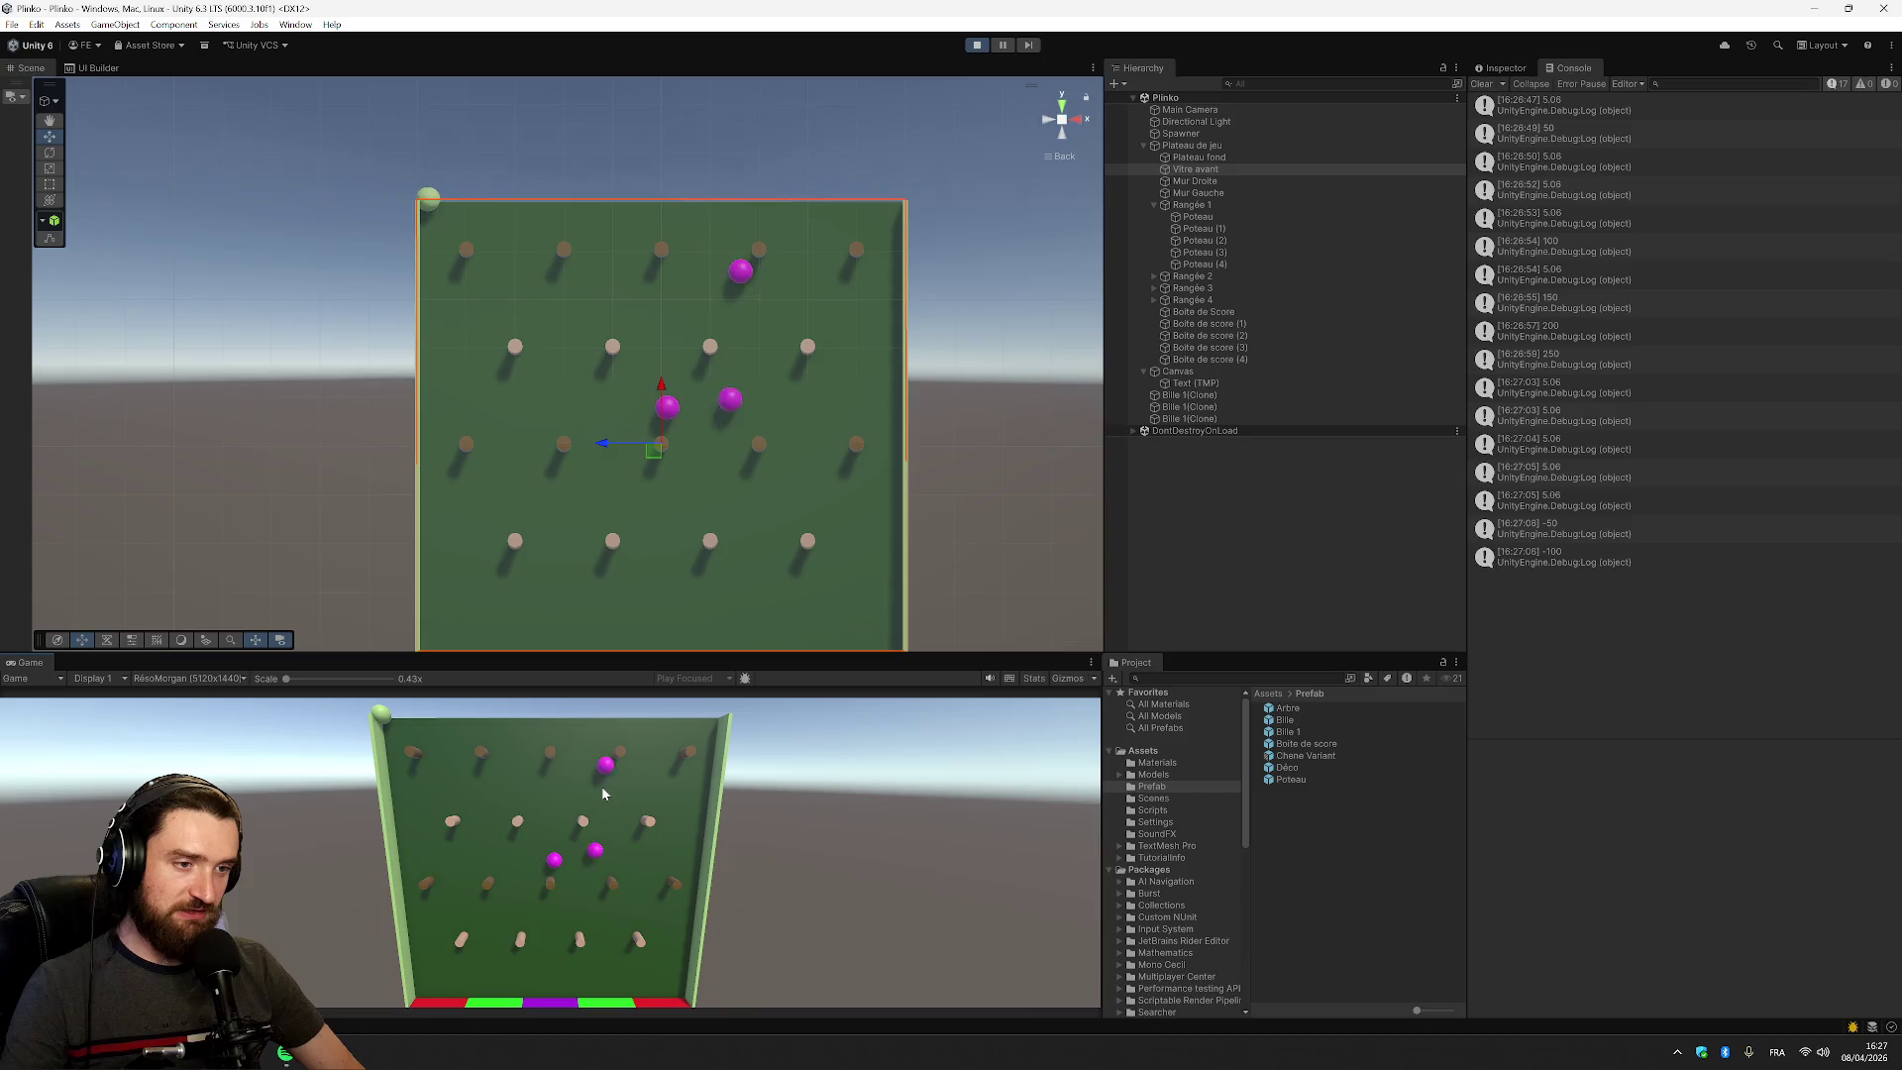
key("space")
key("space")
key("space")
key("space")
key("space")
key("space")
key("space")
key("space")
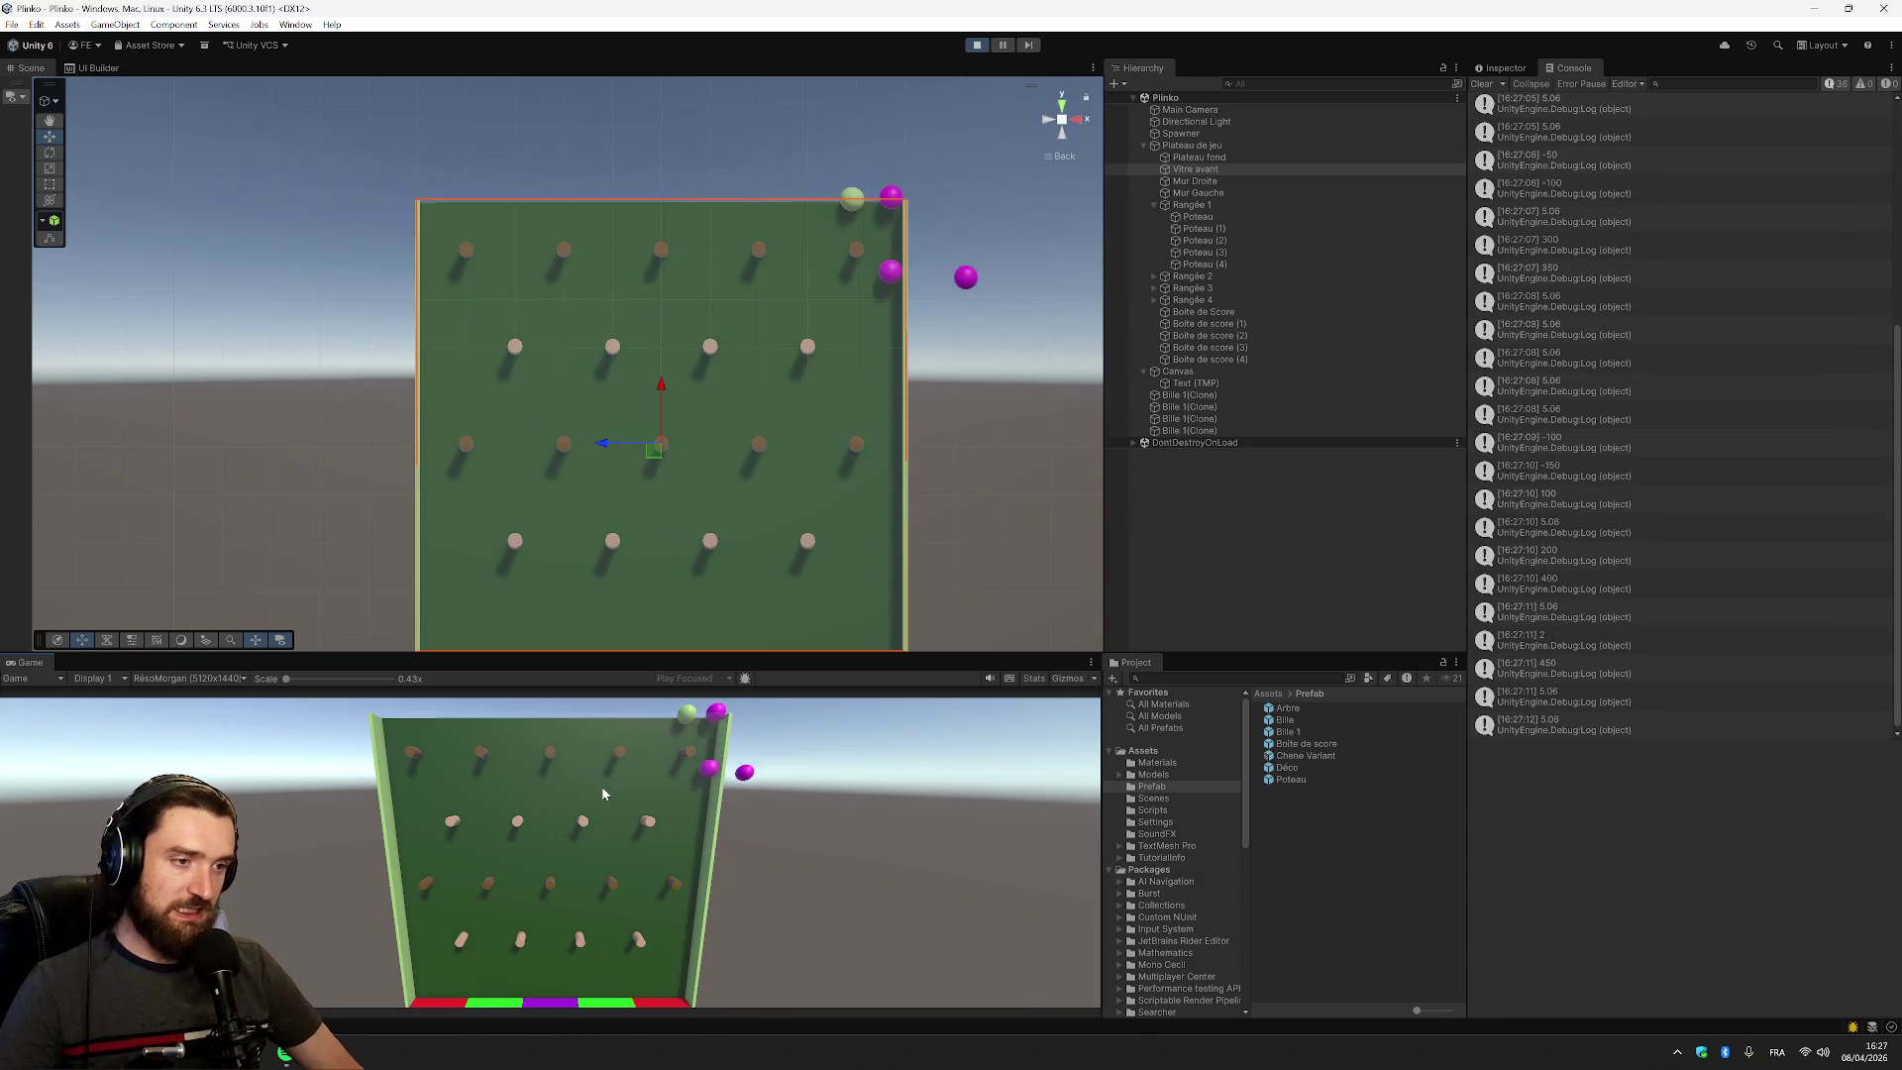
key("space")
key("space")
key("space")
key("space")
key("space")
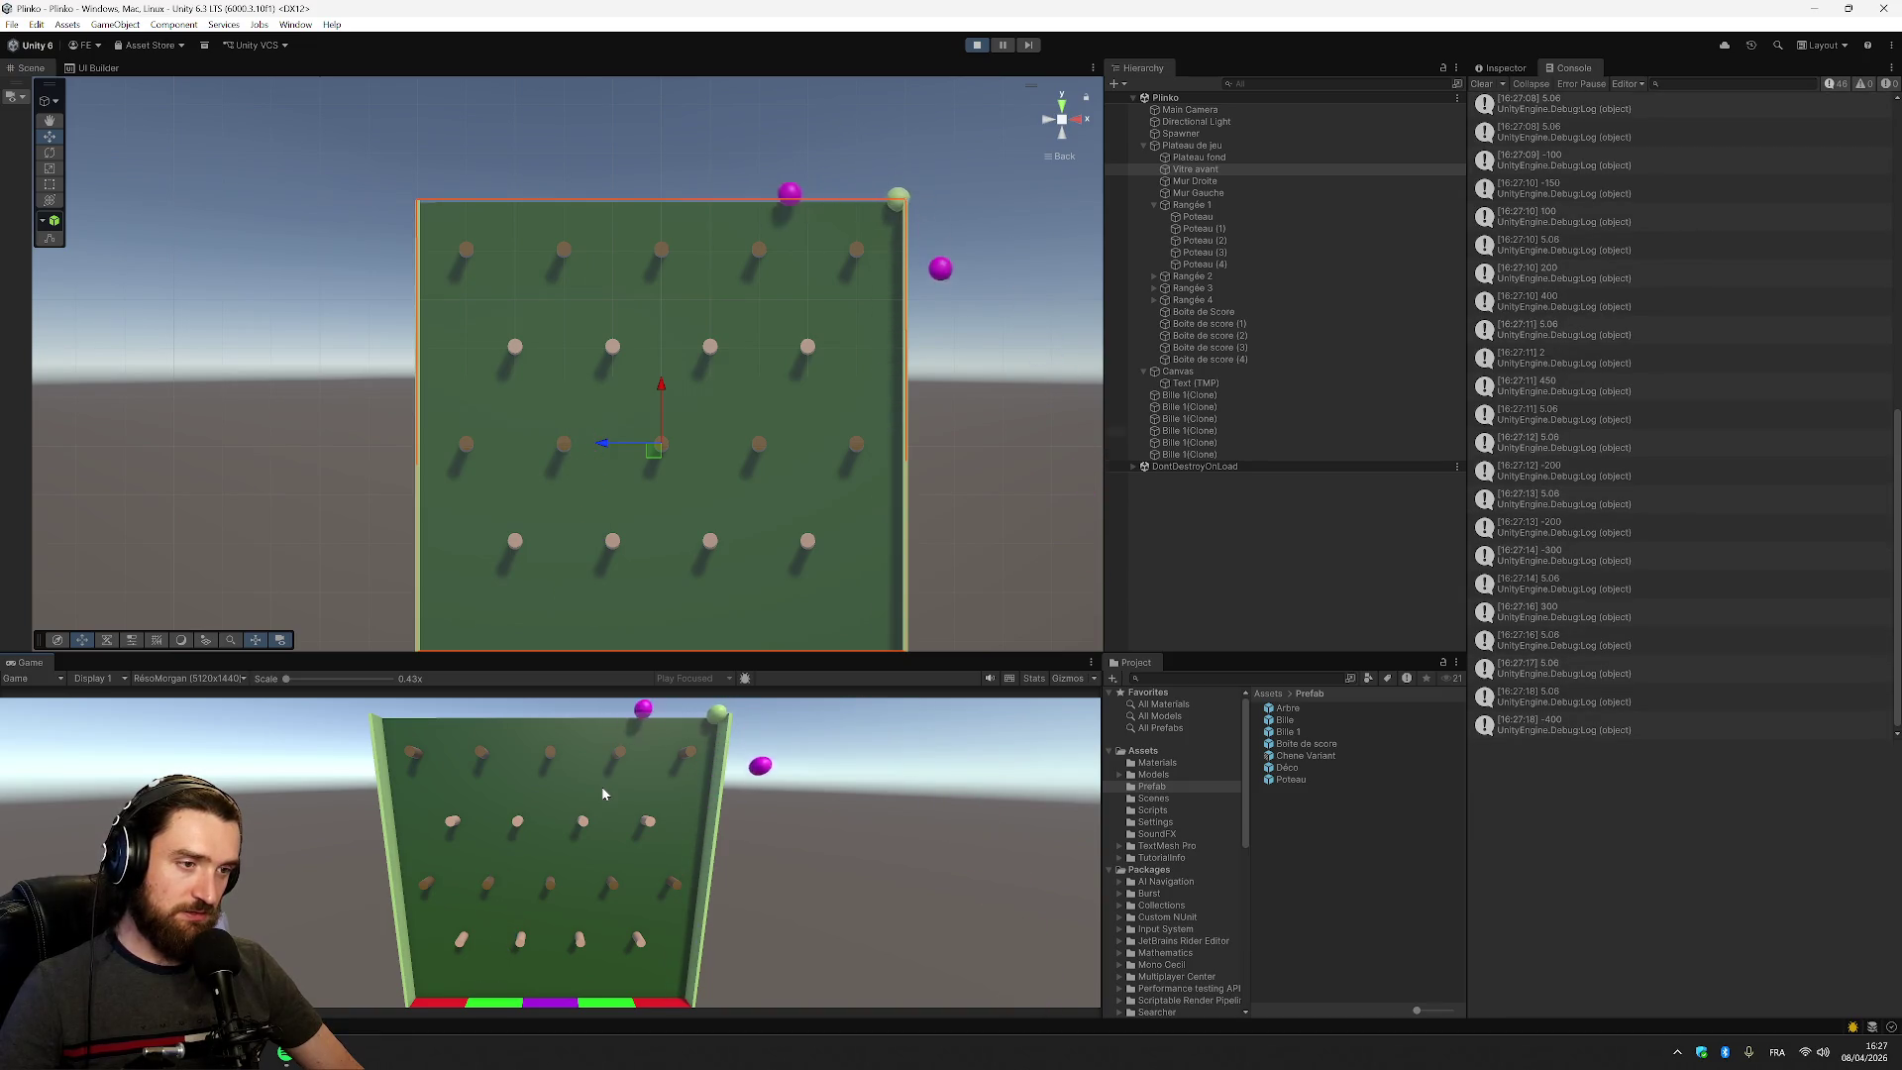
key("space")
key("space")
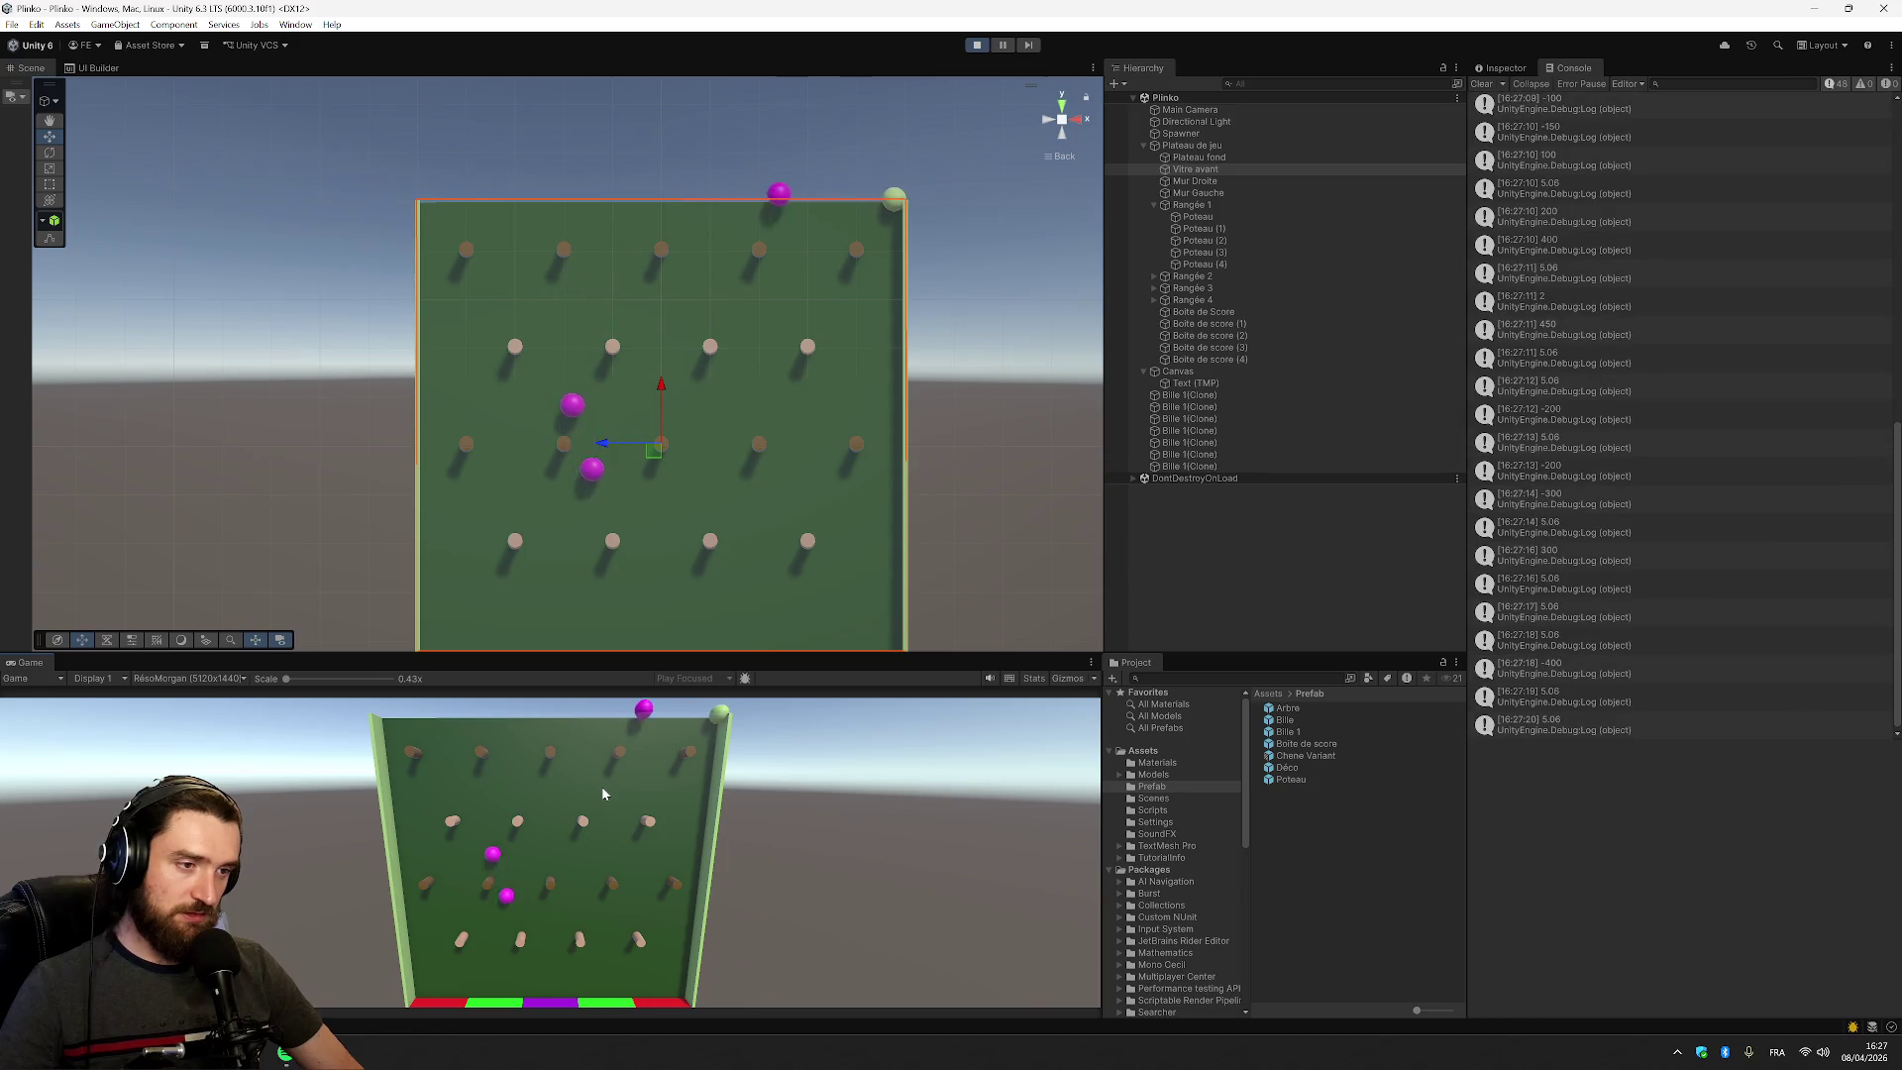
key("space")
key("space")
key("space")
key("space")
key("space")
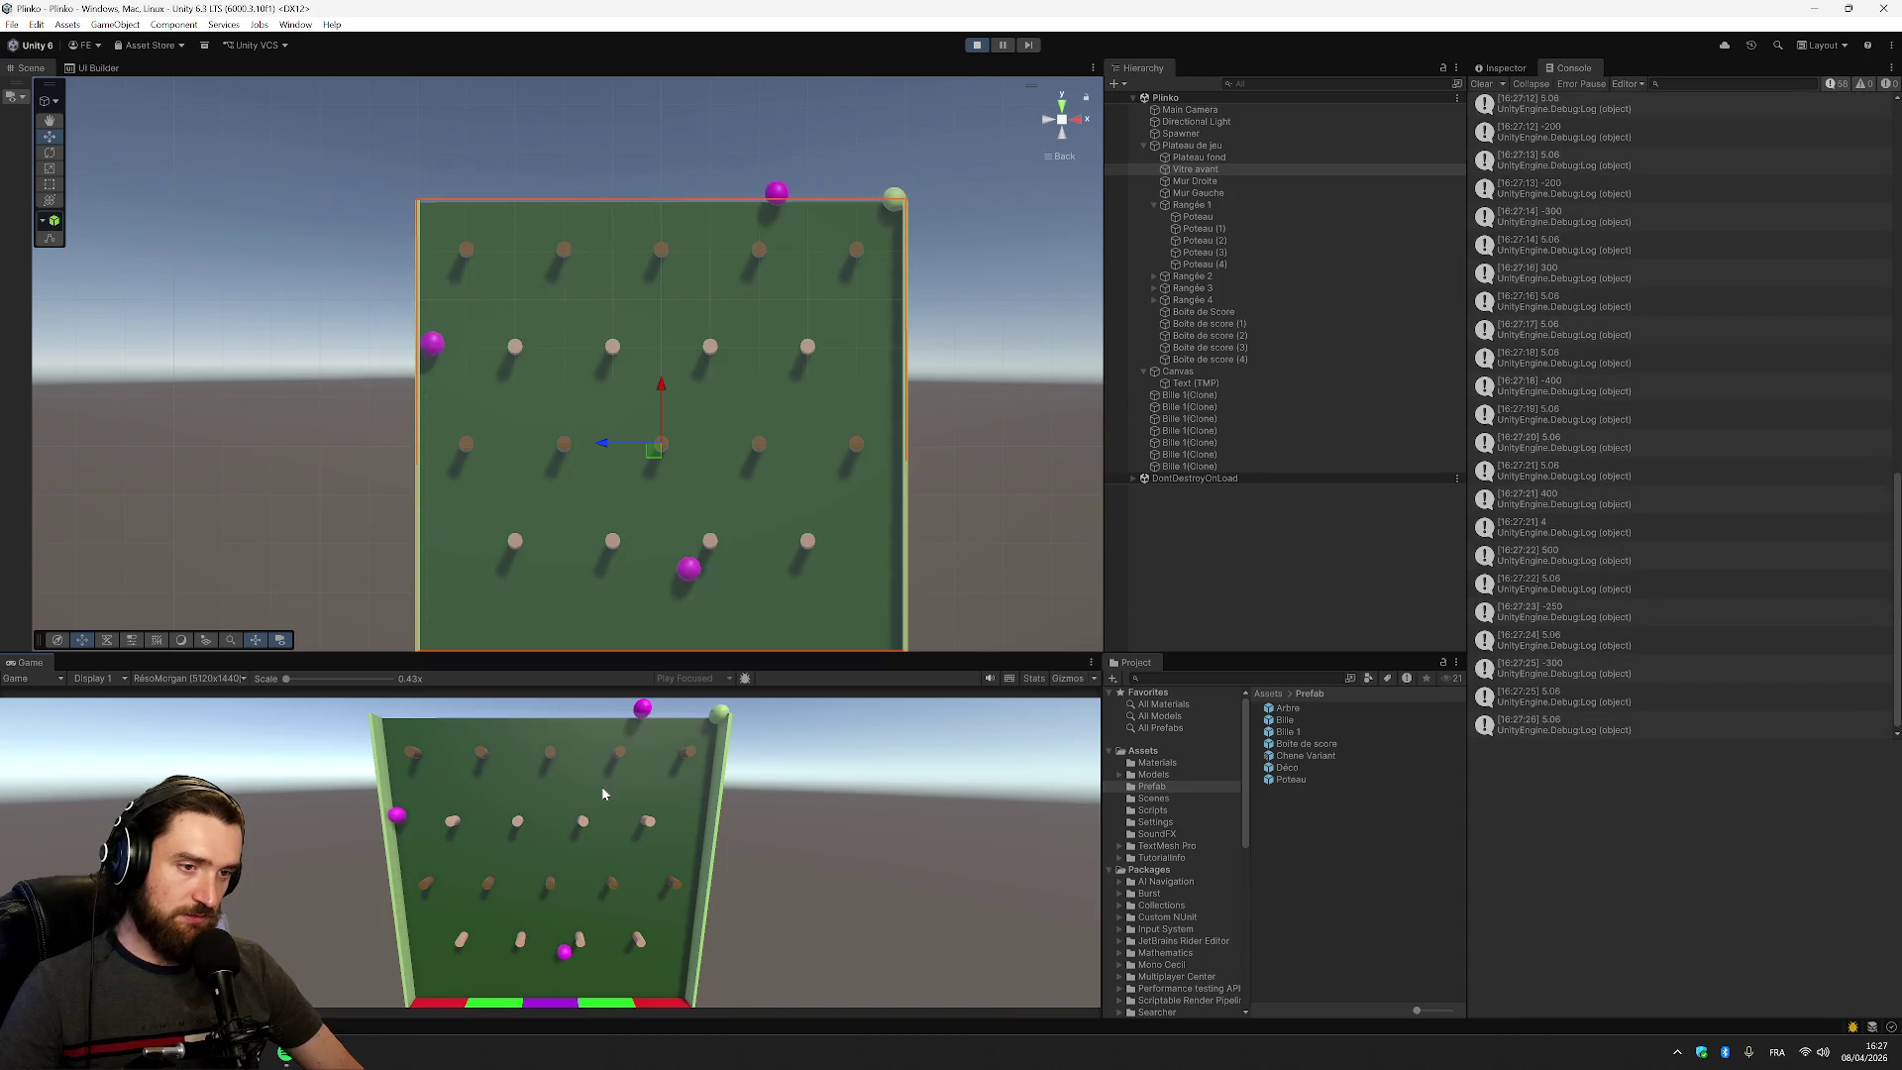
key("space")
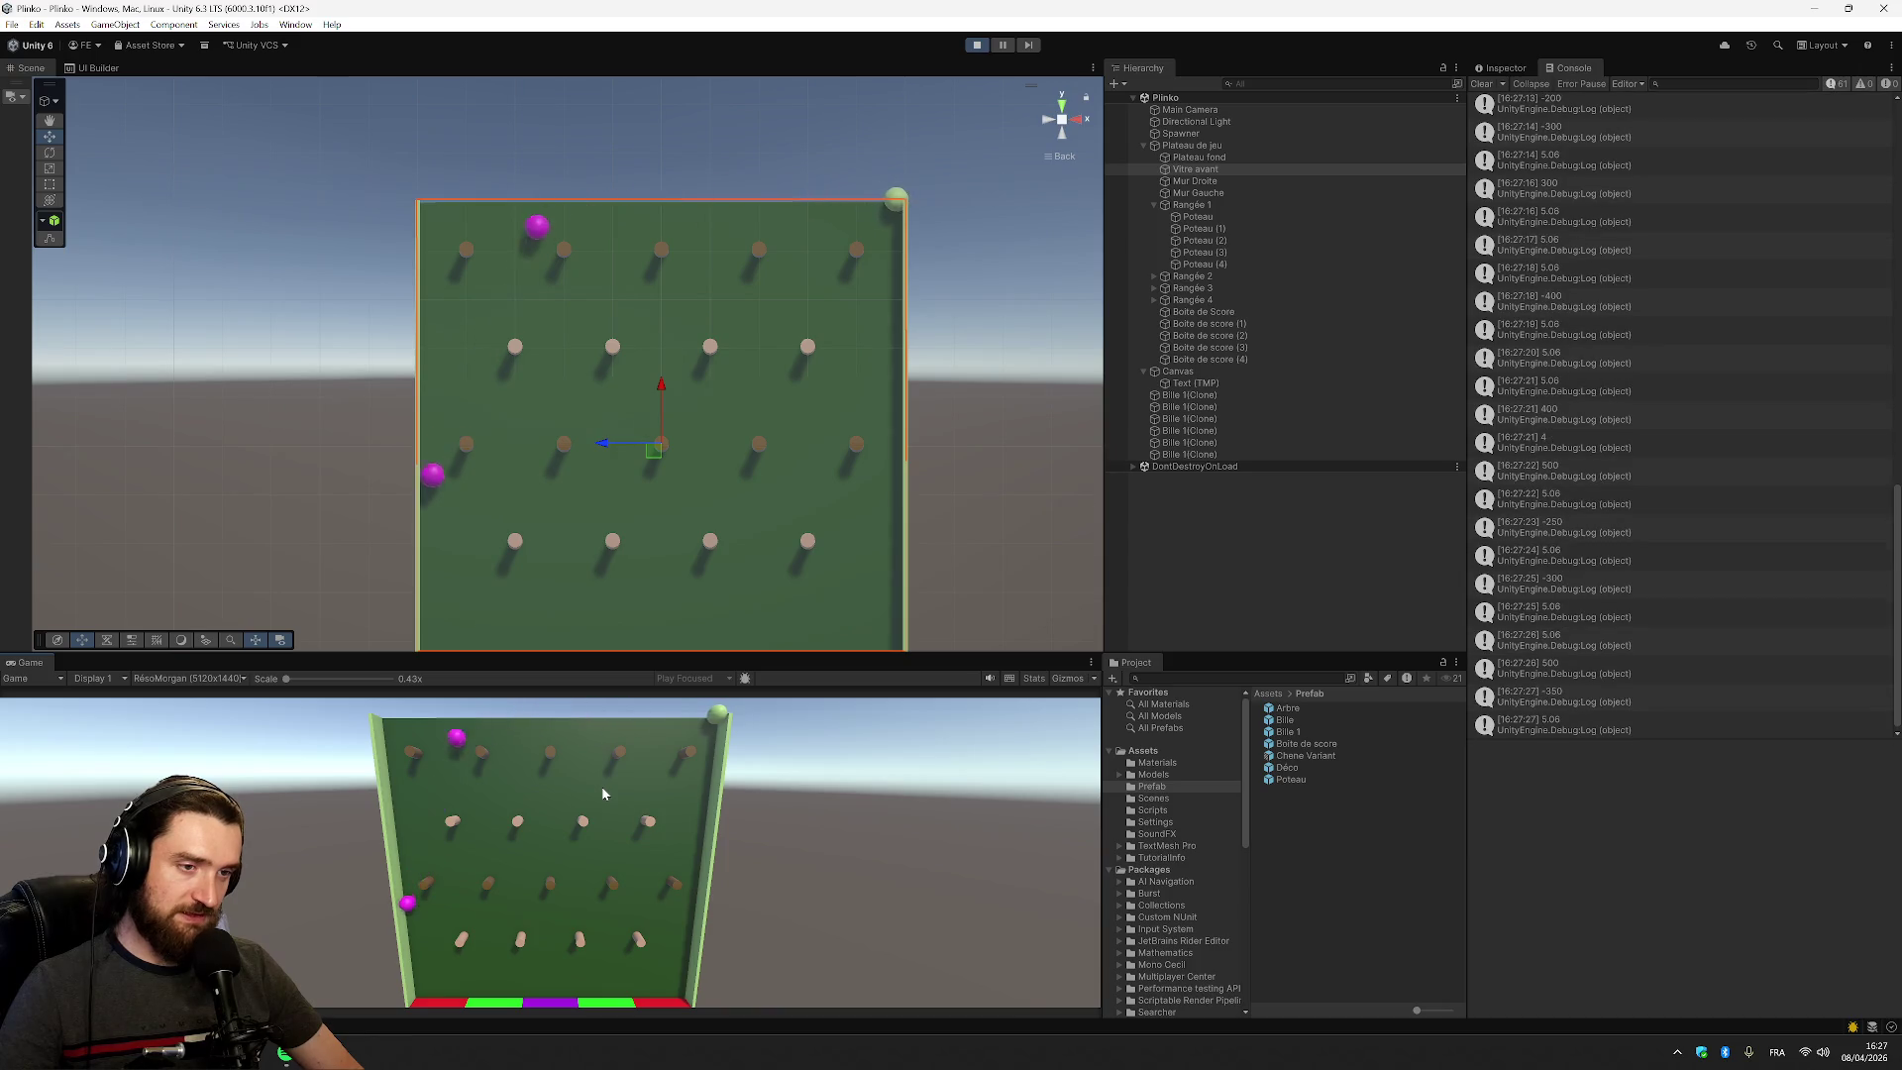
key("space")
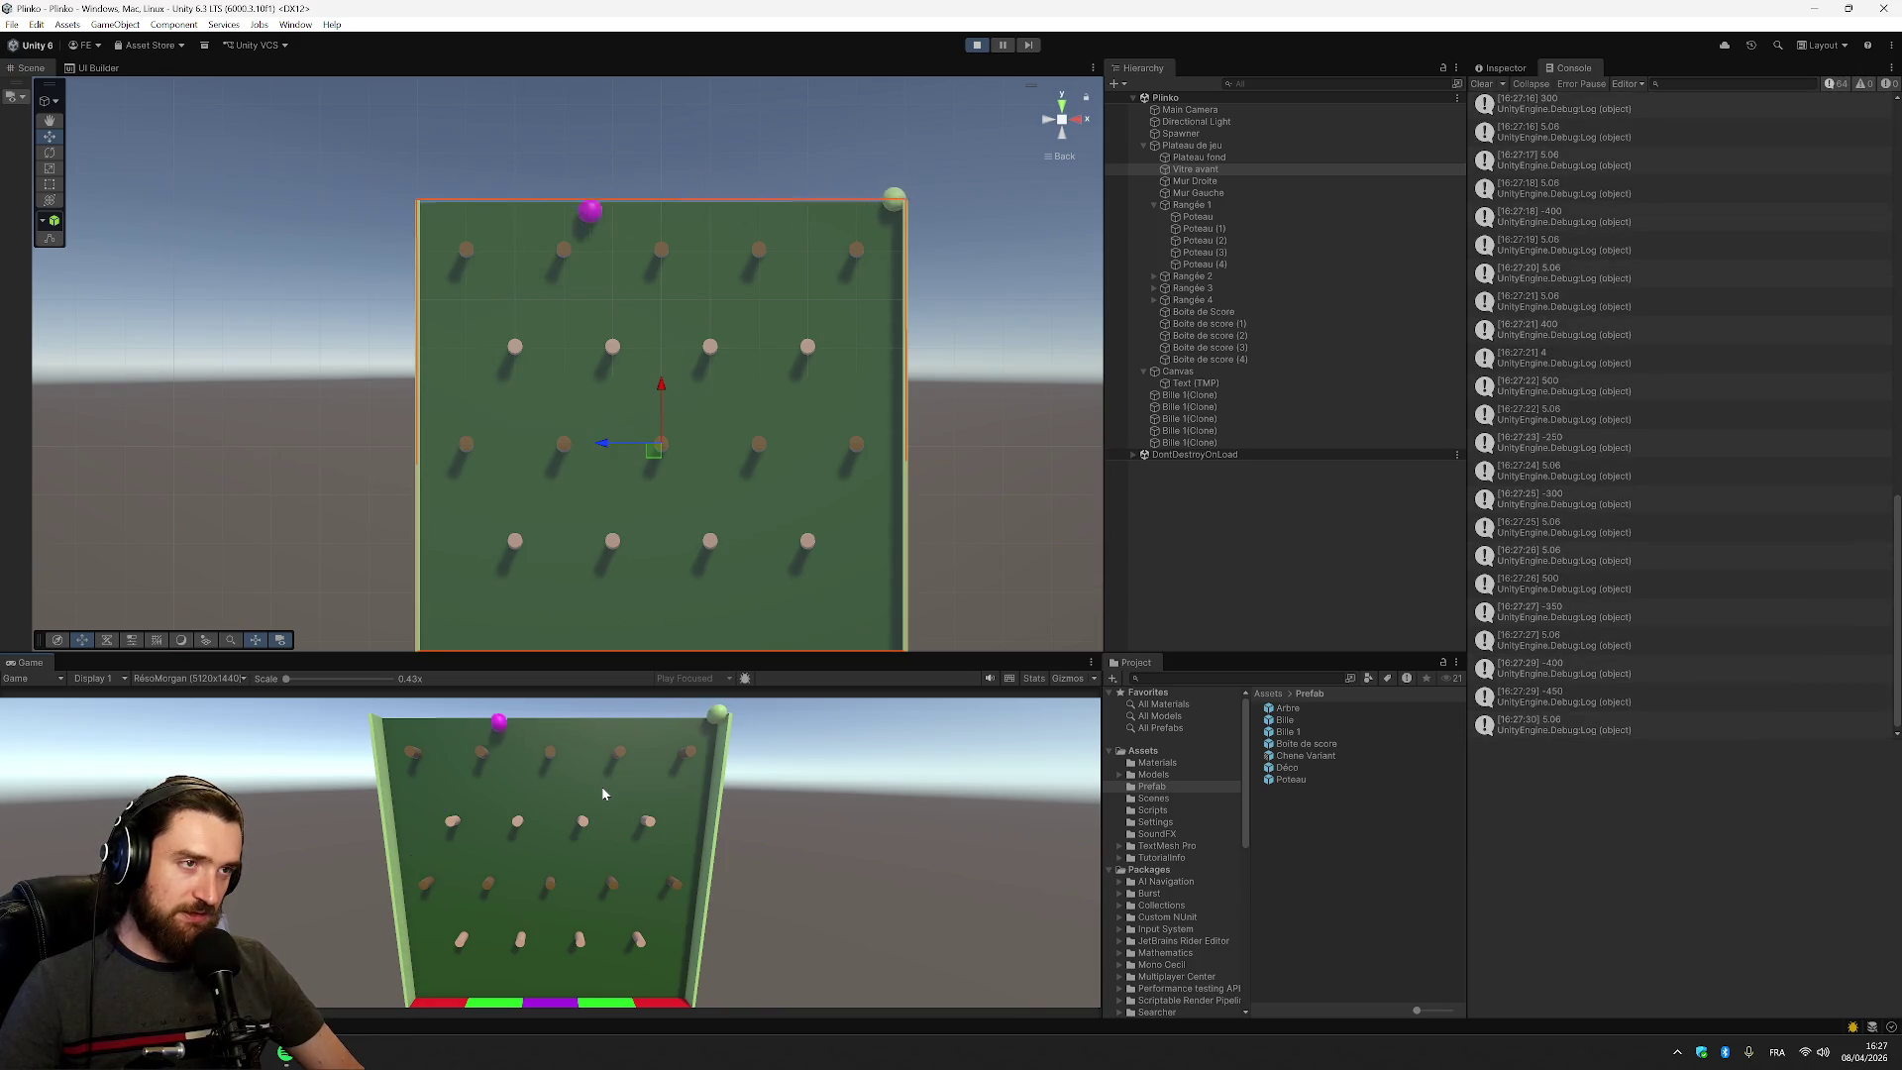
key("space")
key("space")
key("space")
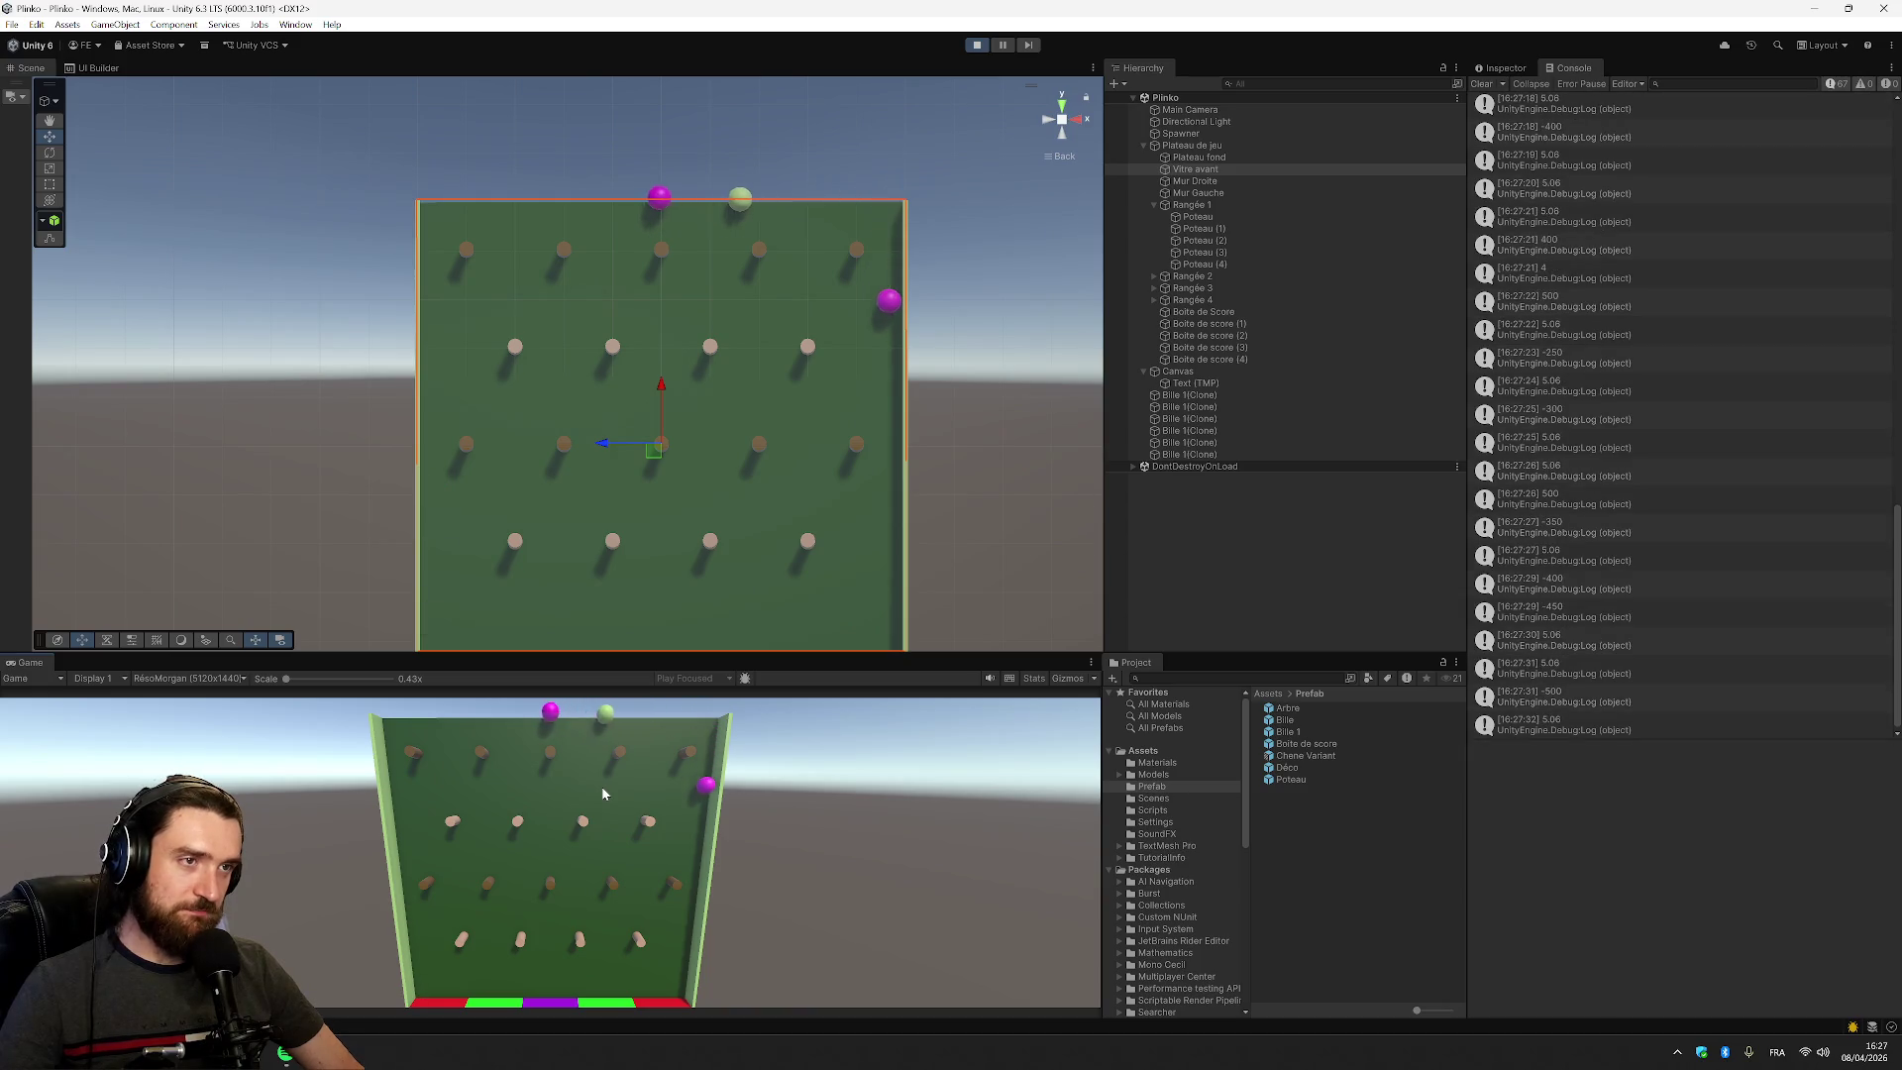
key("space")
key("space")
key("space")
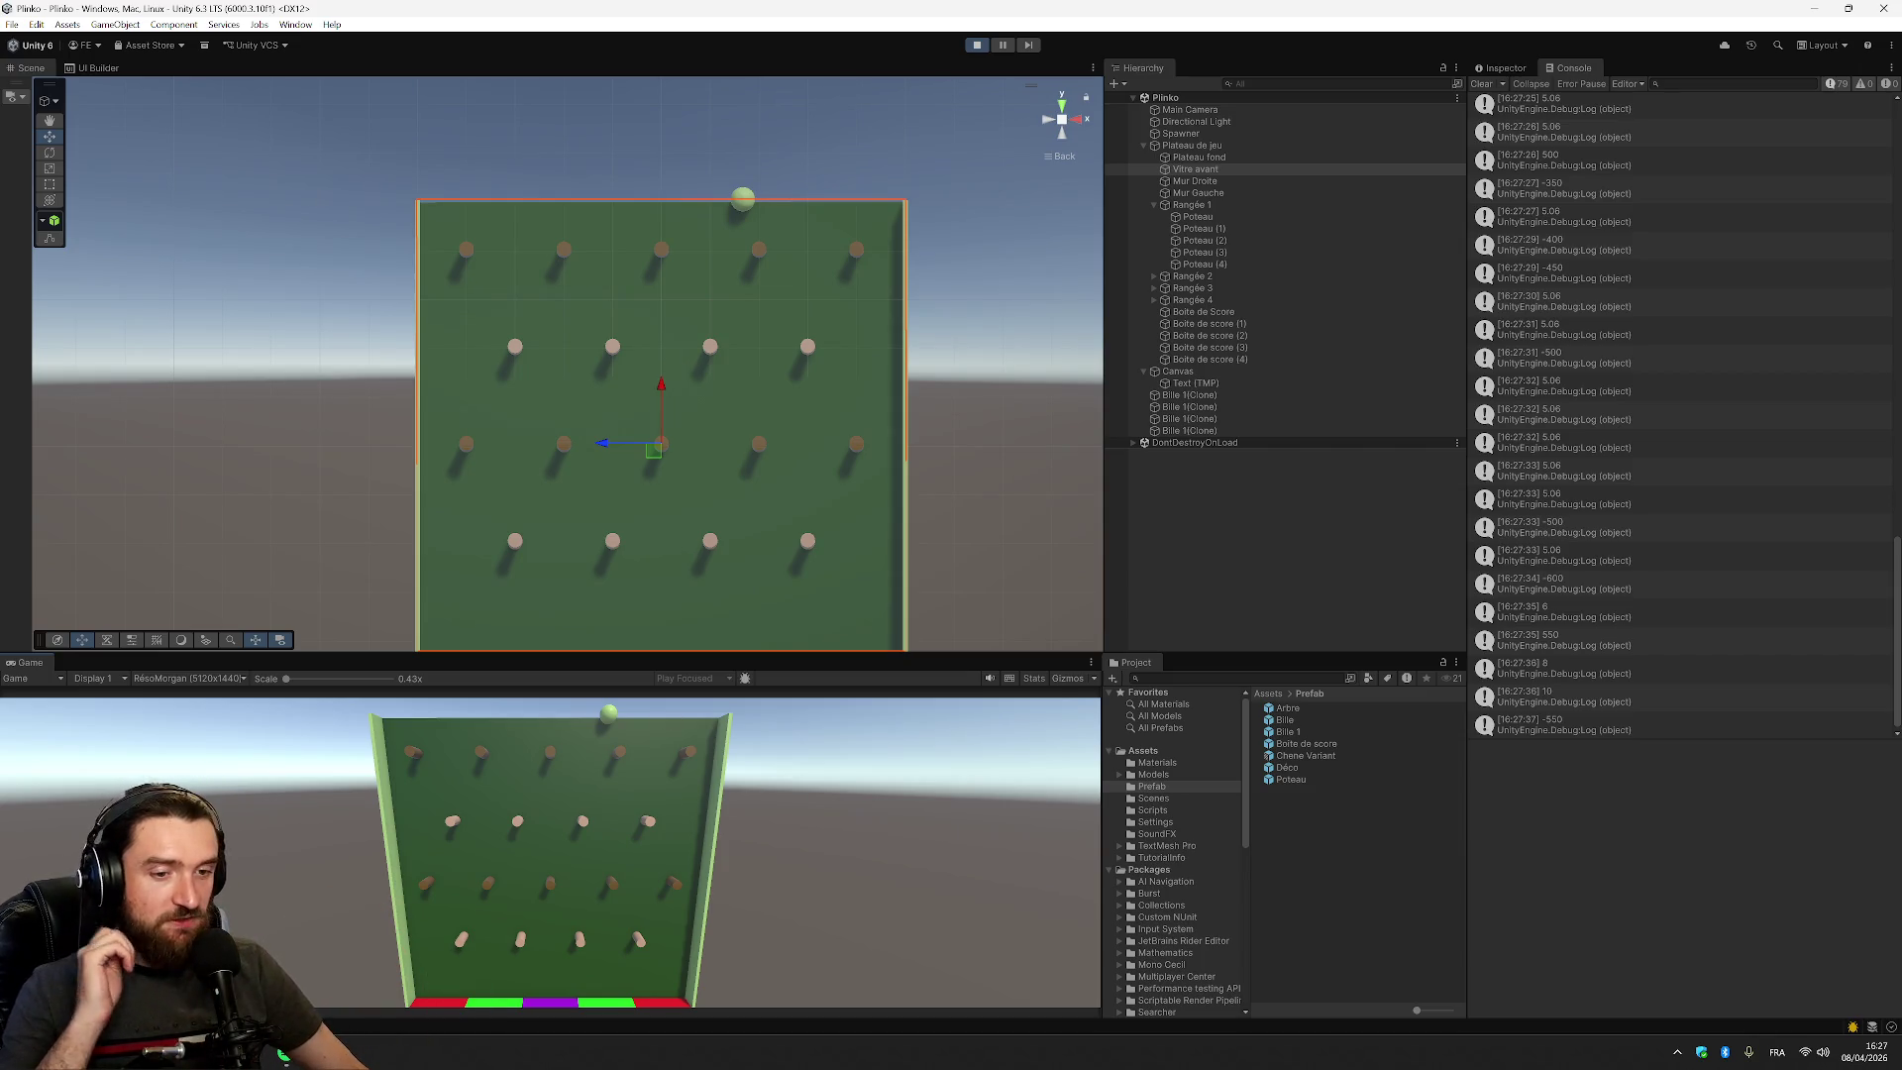
key("alt+Tab")
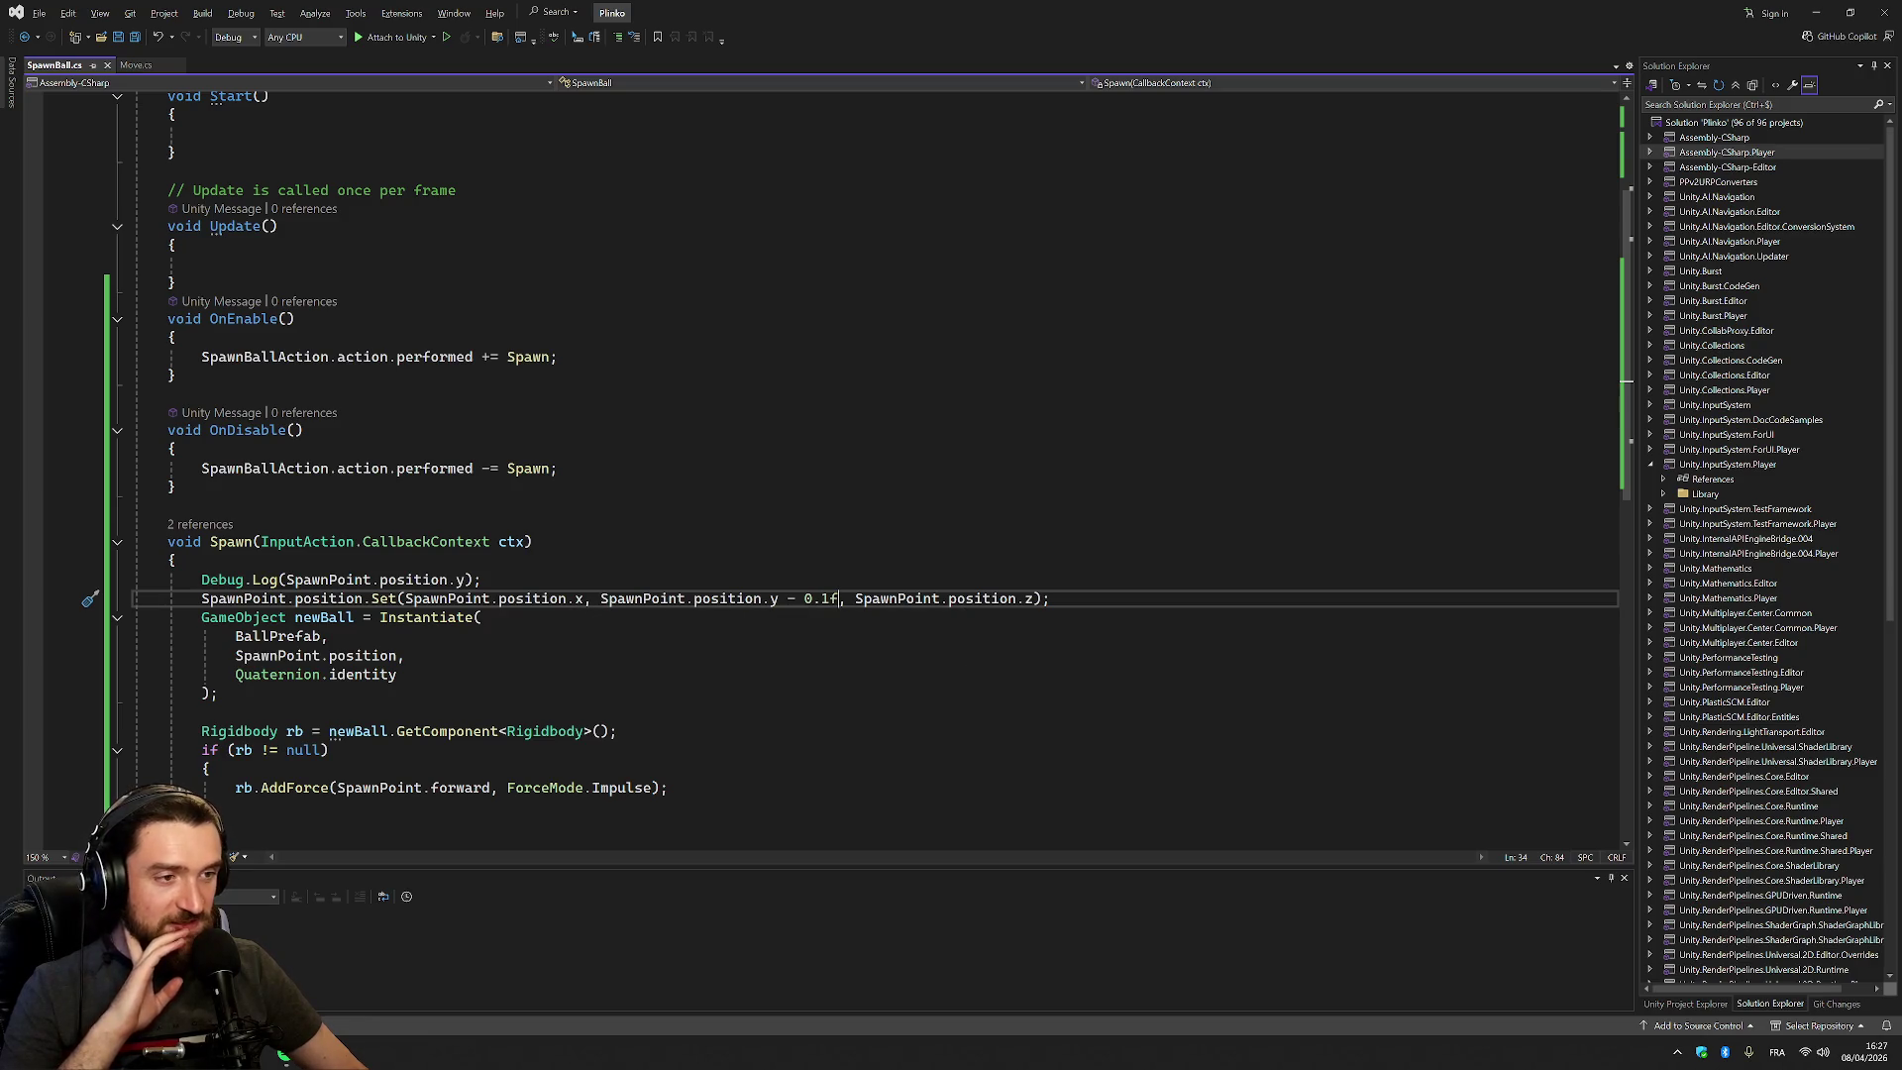
Change the minus before 0.1f to plus so each spawn raises the spawn point
double_click(790, 598)
type("+")
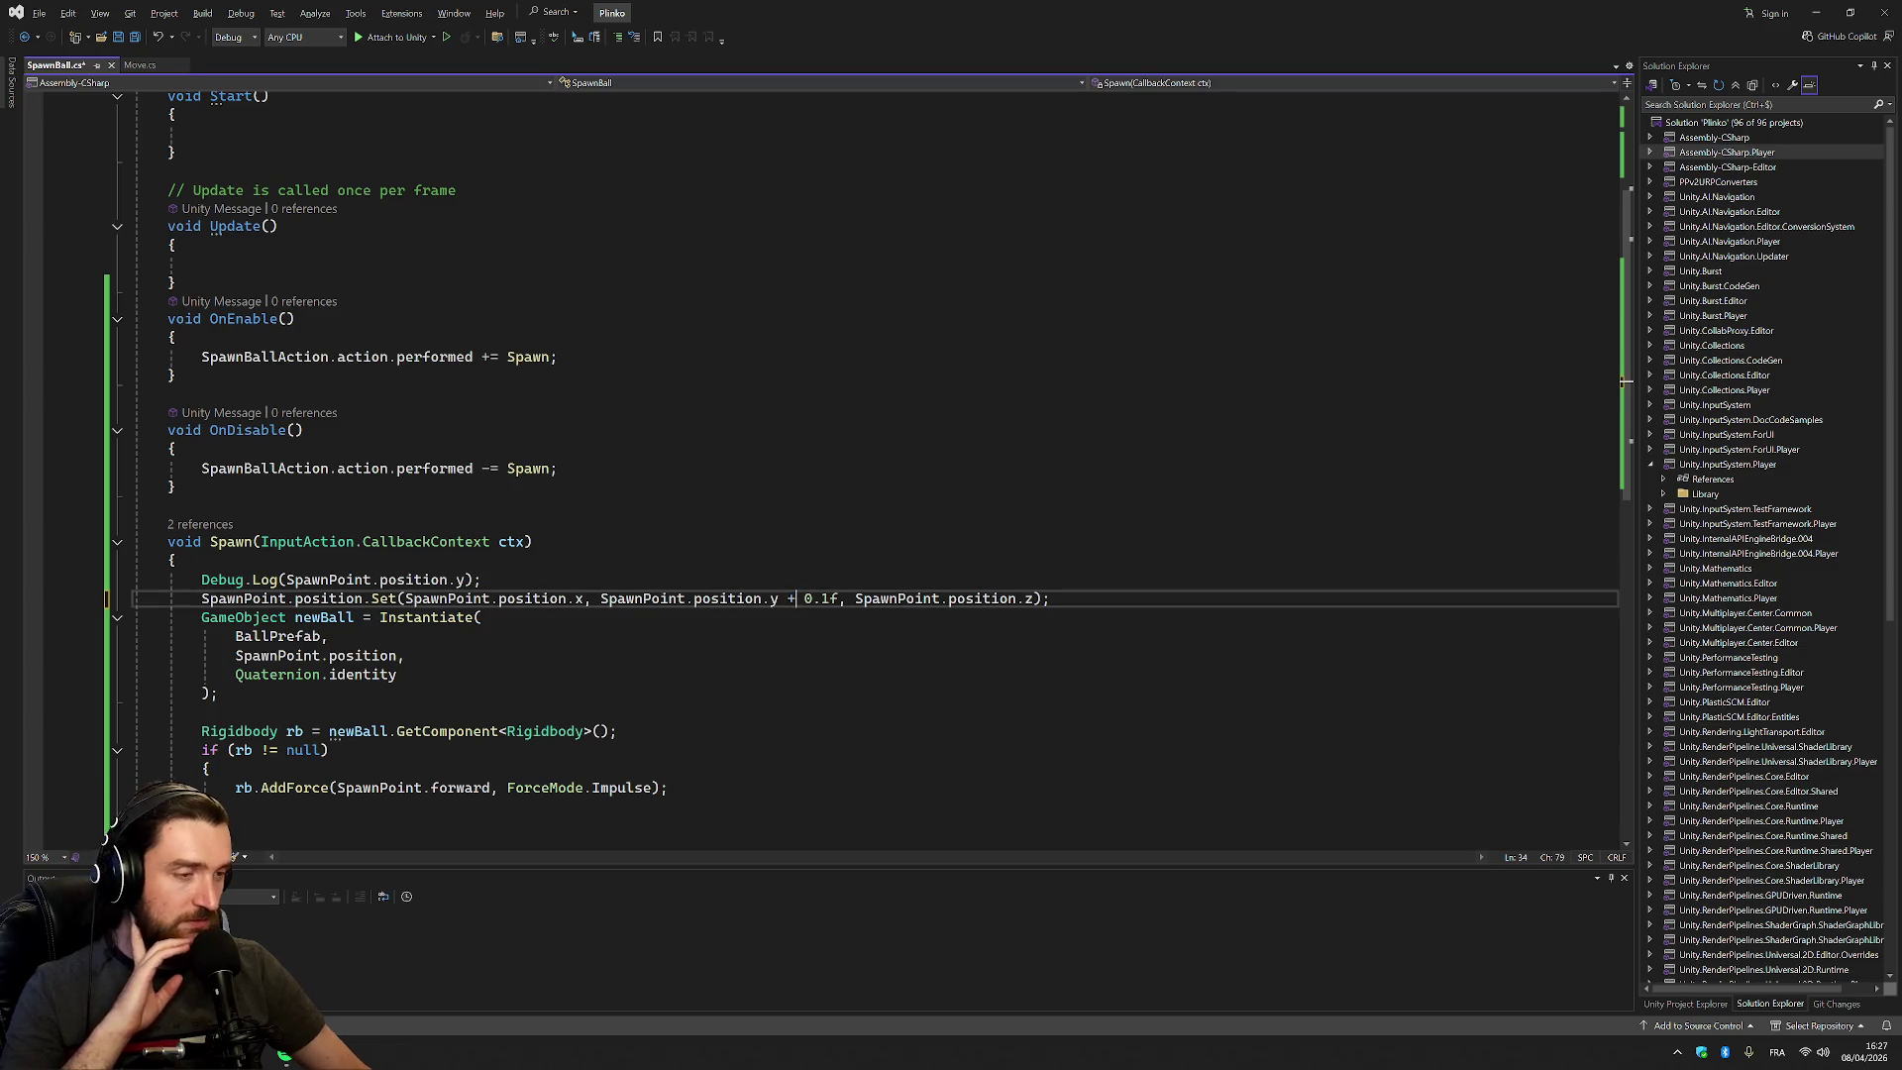
left_click(174, 448)
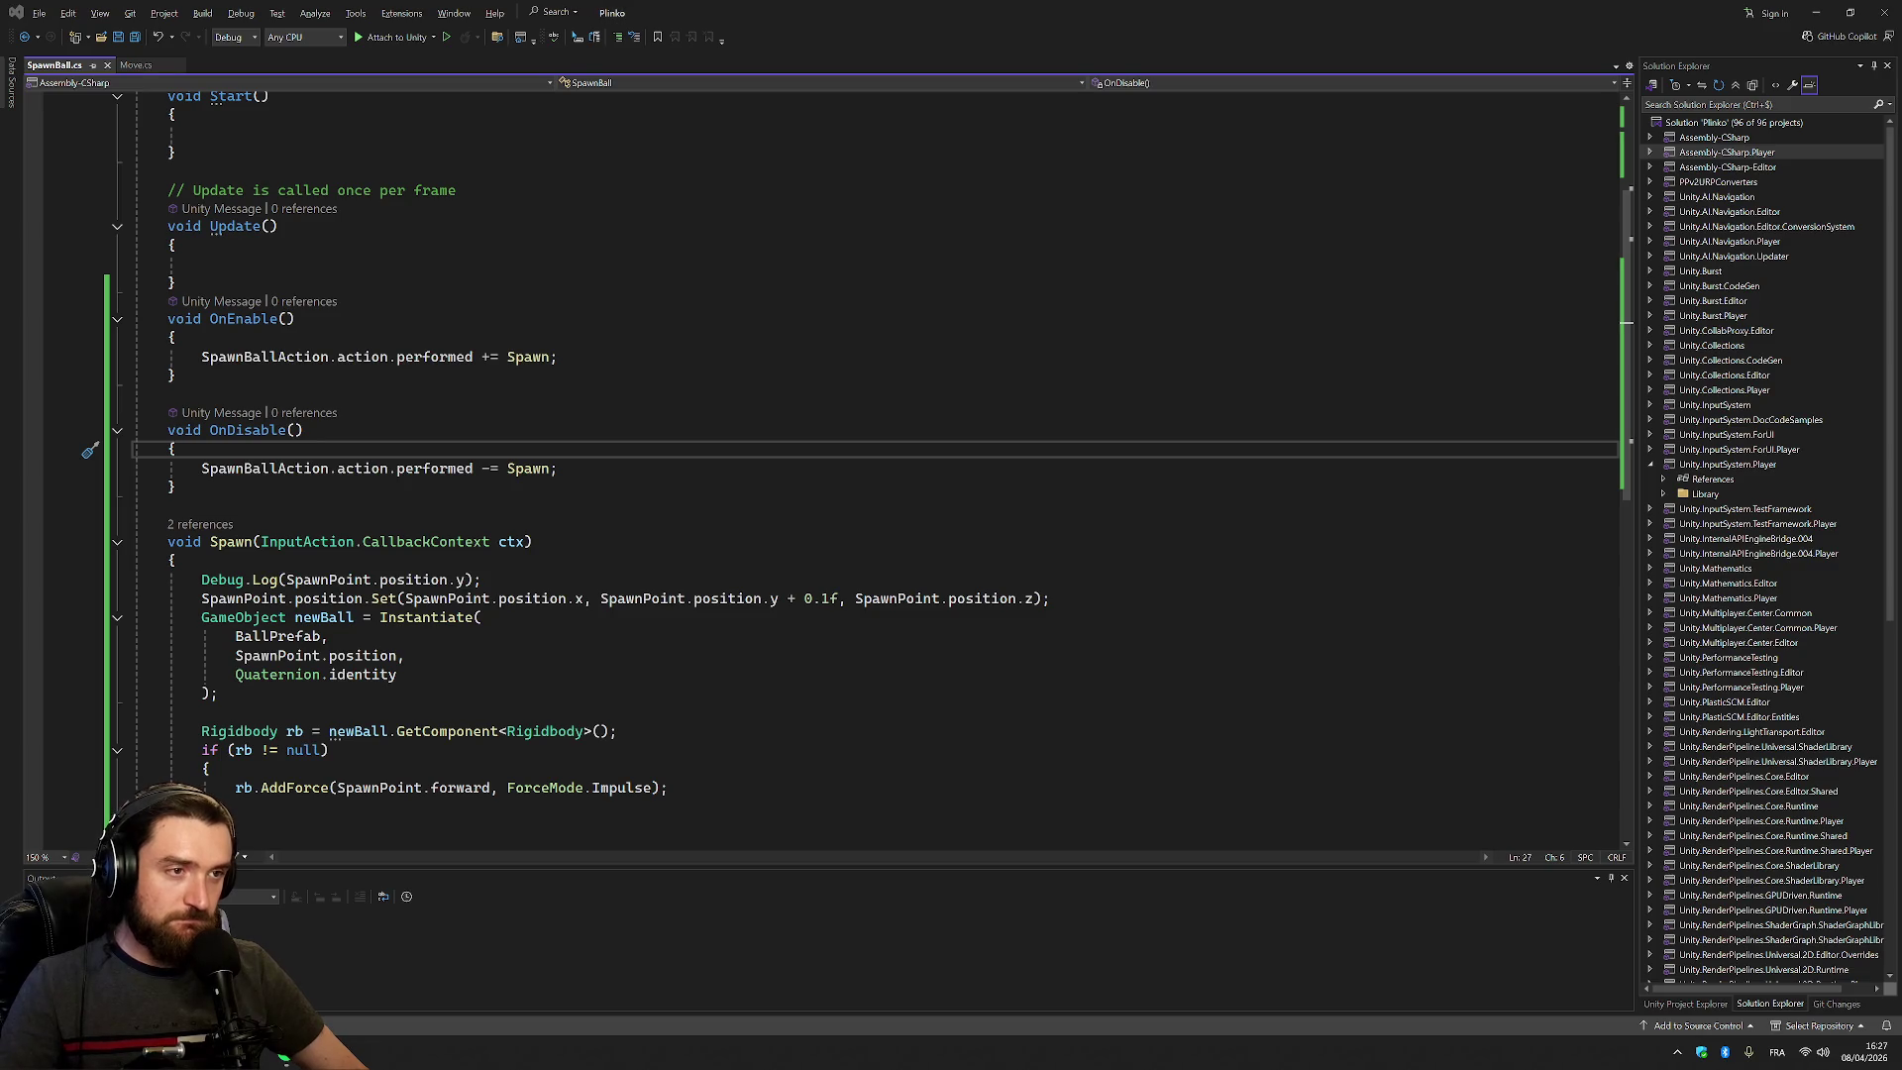
key("alt+Tab")
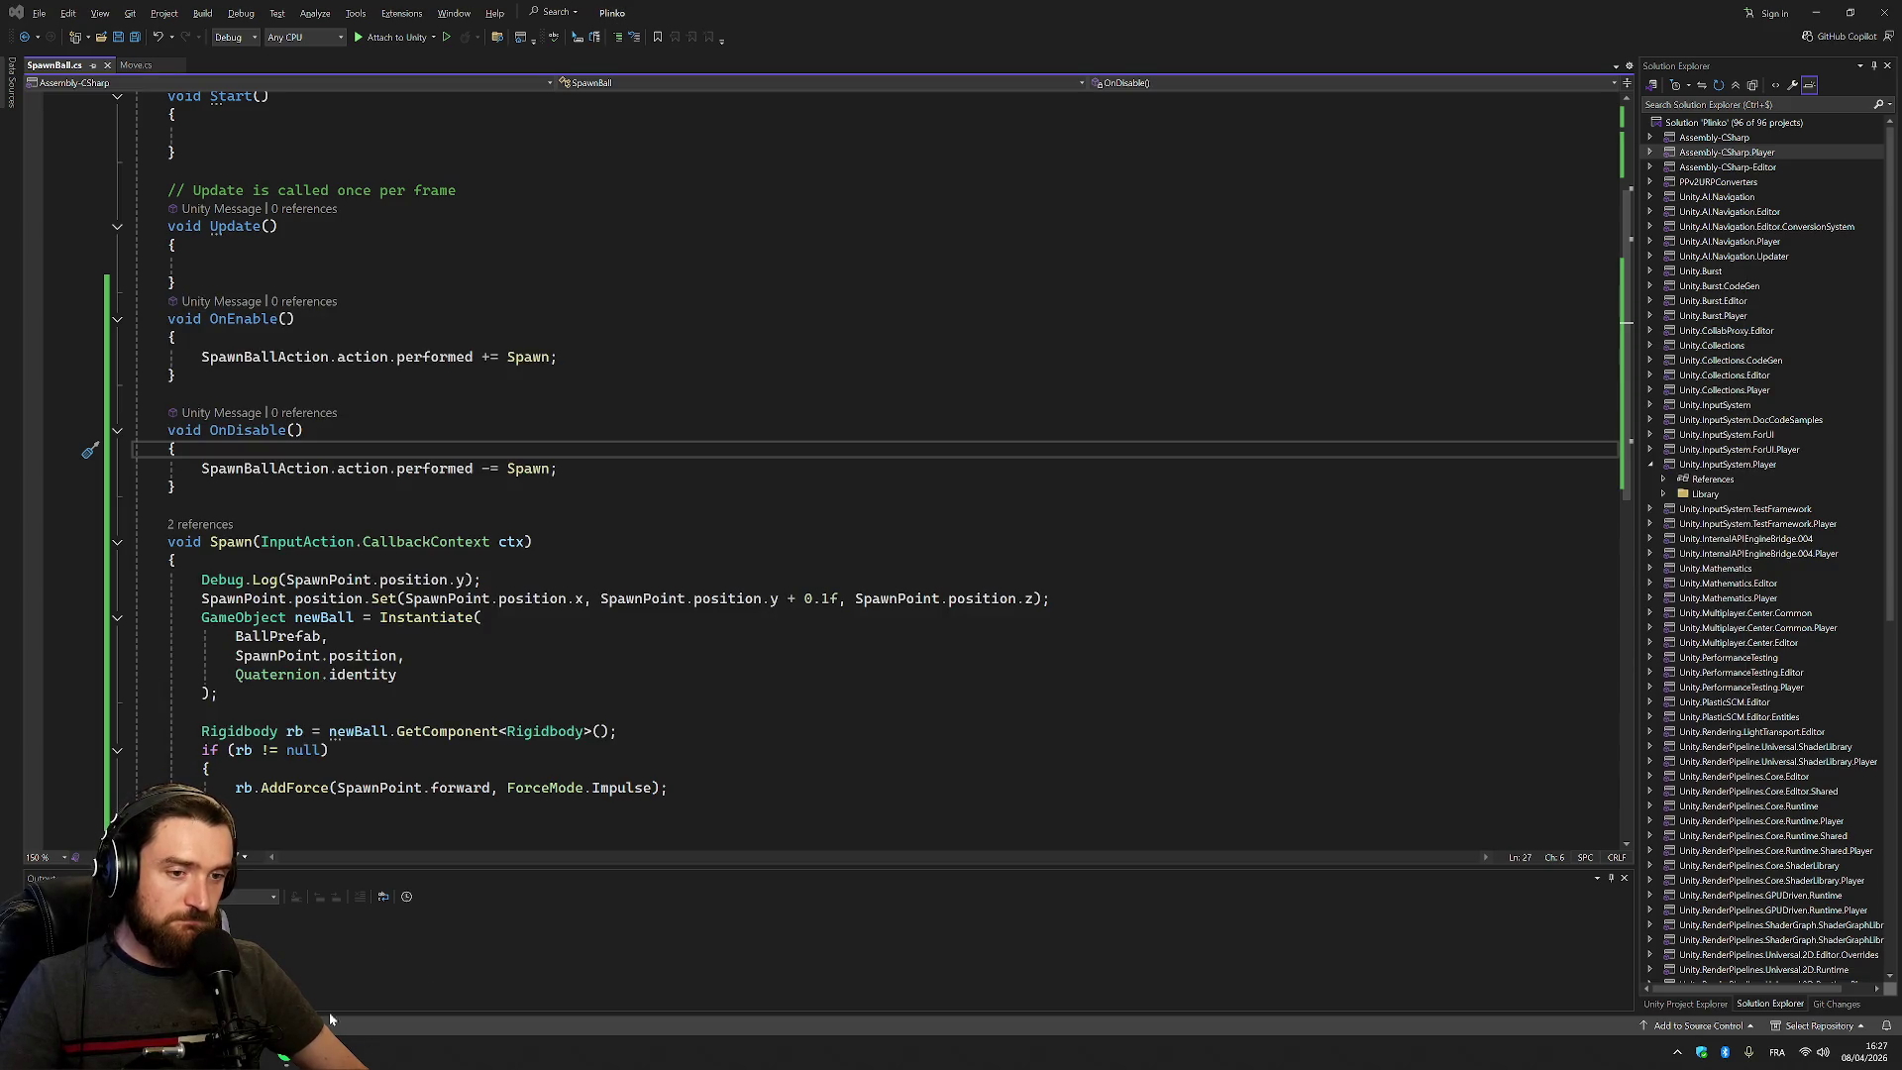
key("alt+Tab")
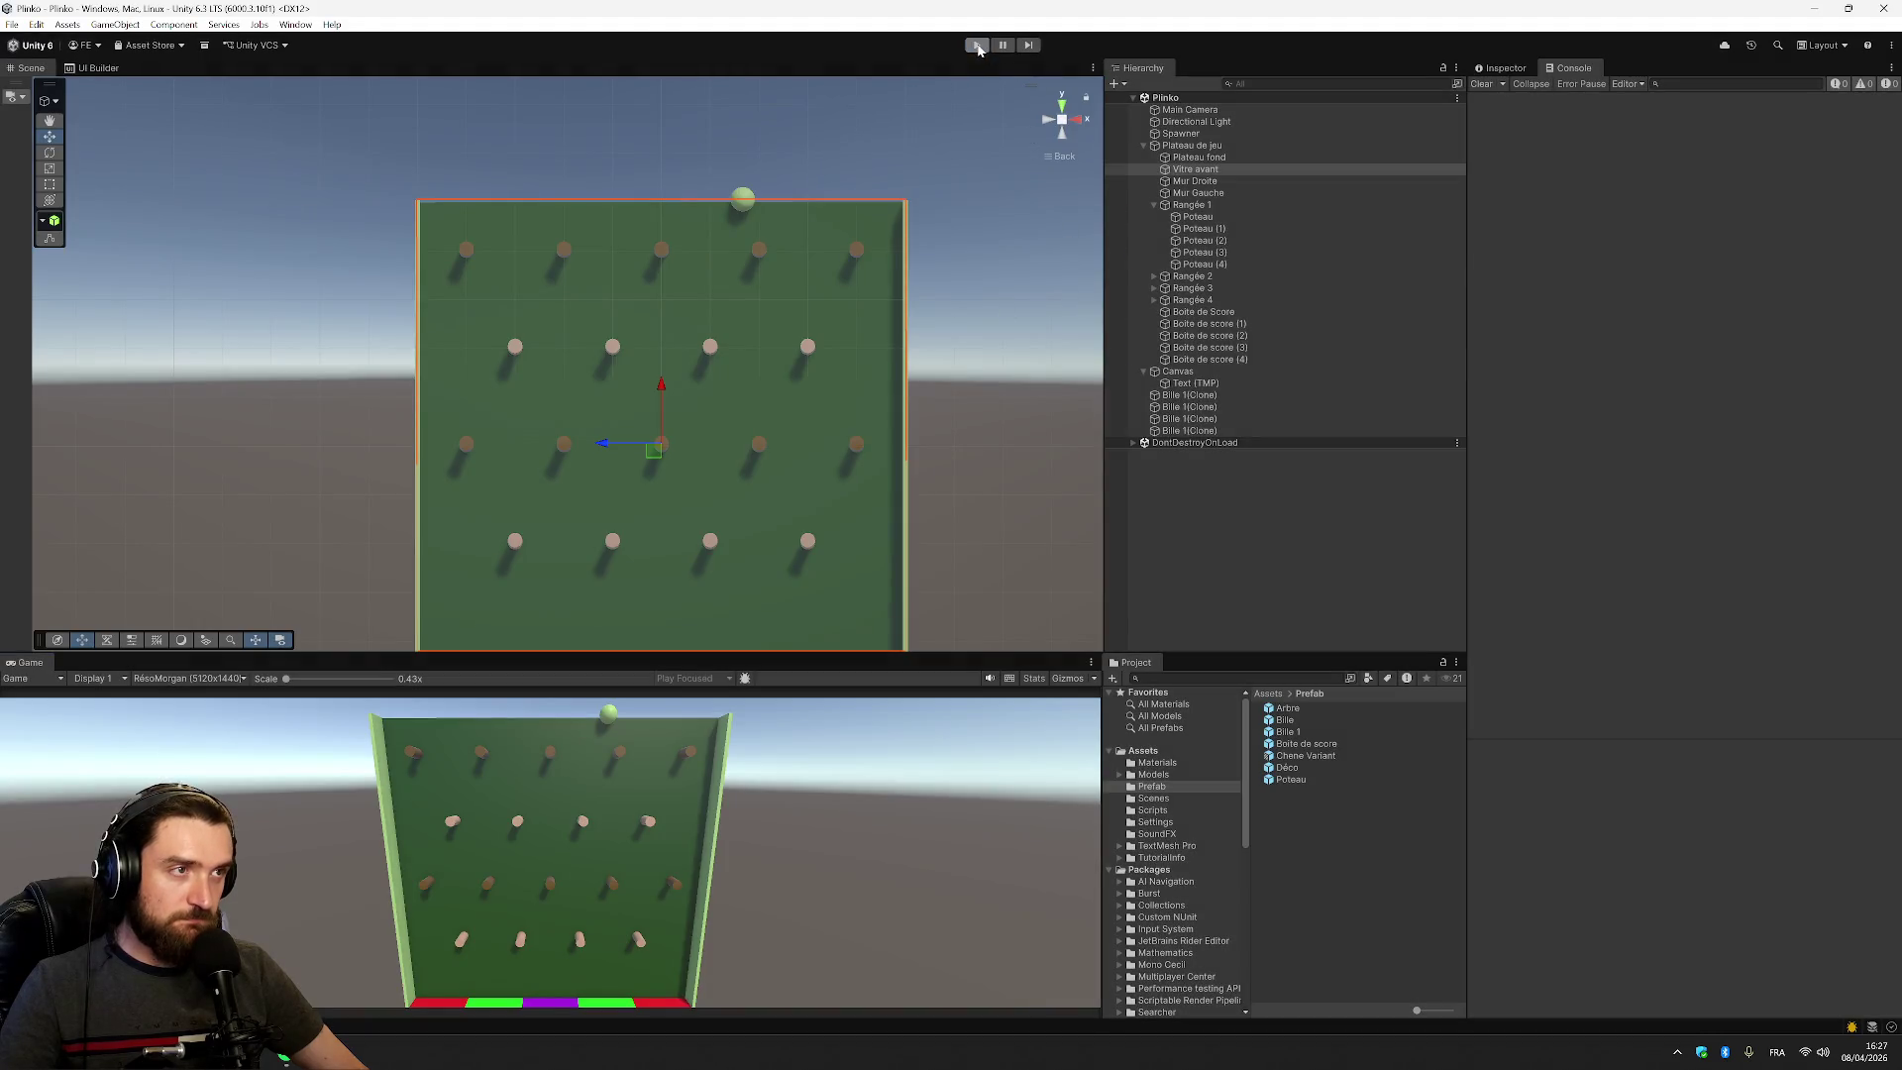
Stop the running game and return to the SpawnBall script in Visual Studio
left_click(976, 46)
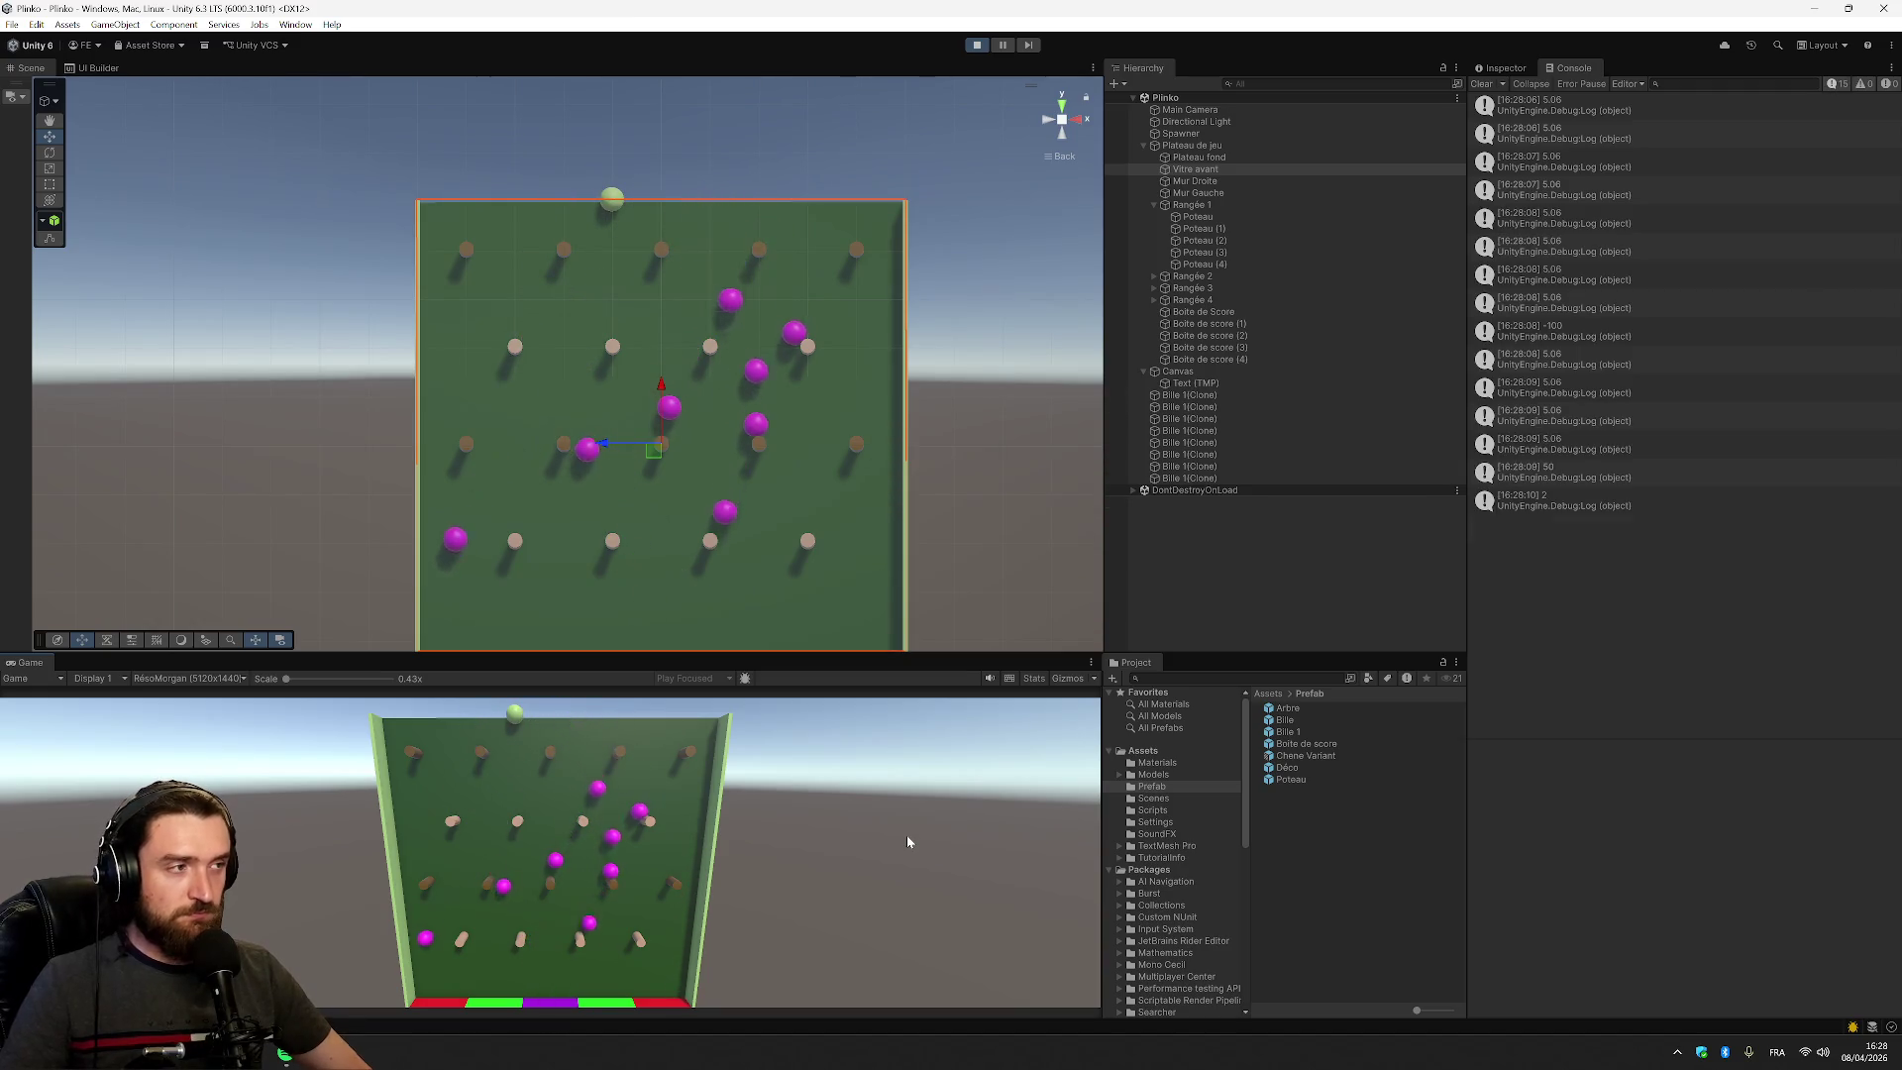
key("alt+Tab")
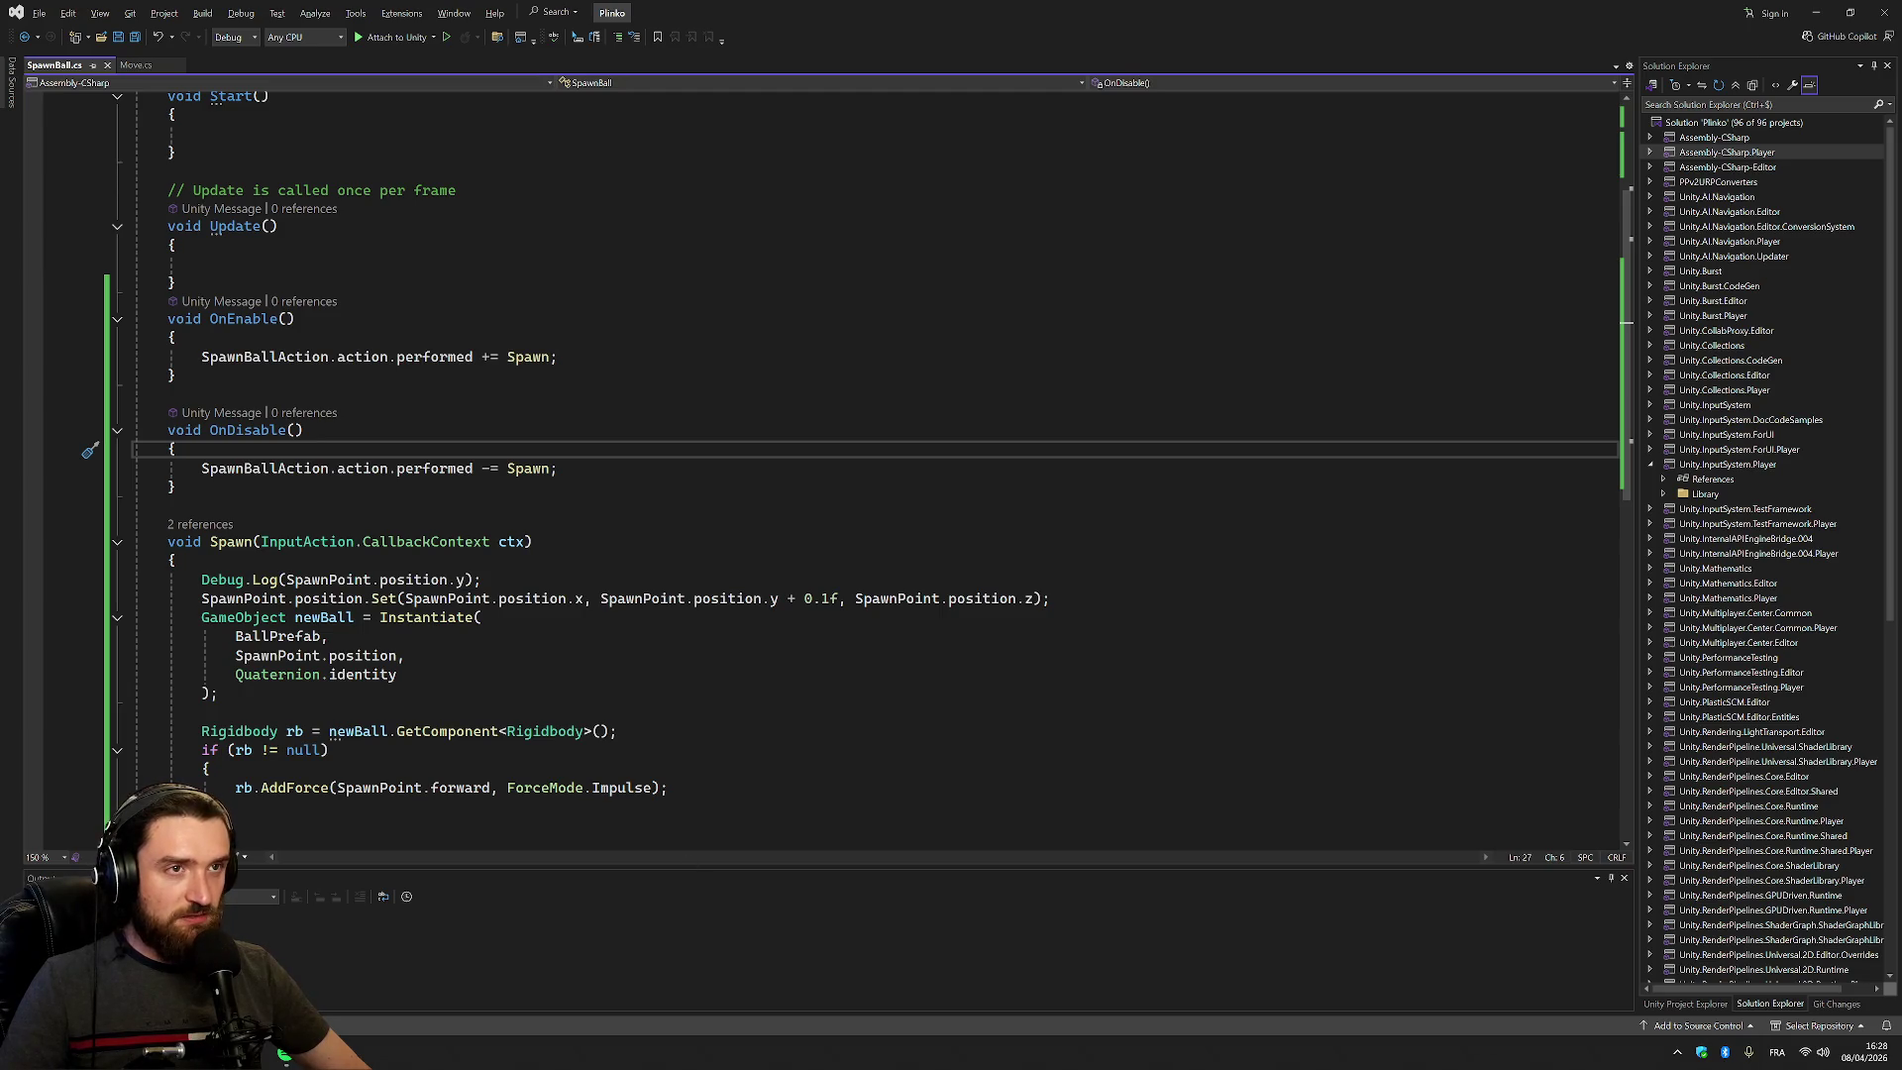
Replace the 0.1f offset in SpawnPoint.position.Set on line 34 with 30
key("alt+Tab")
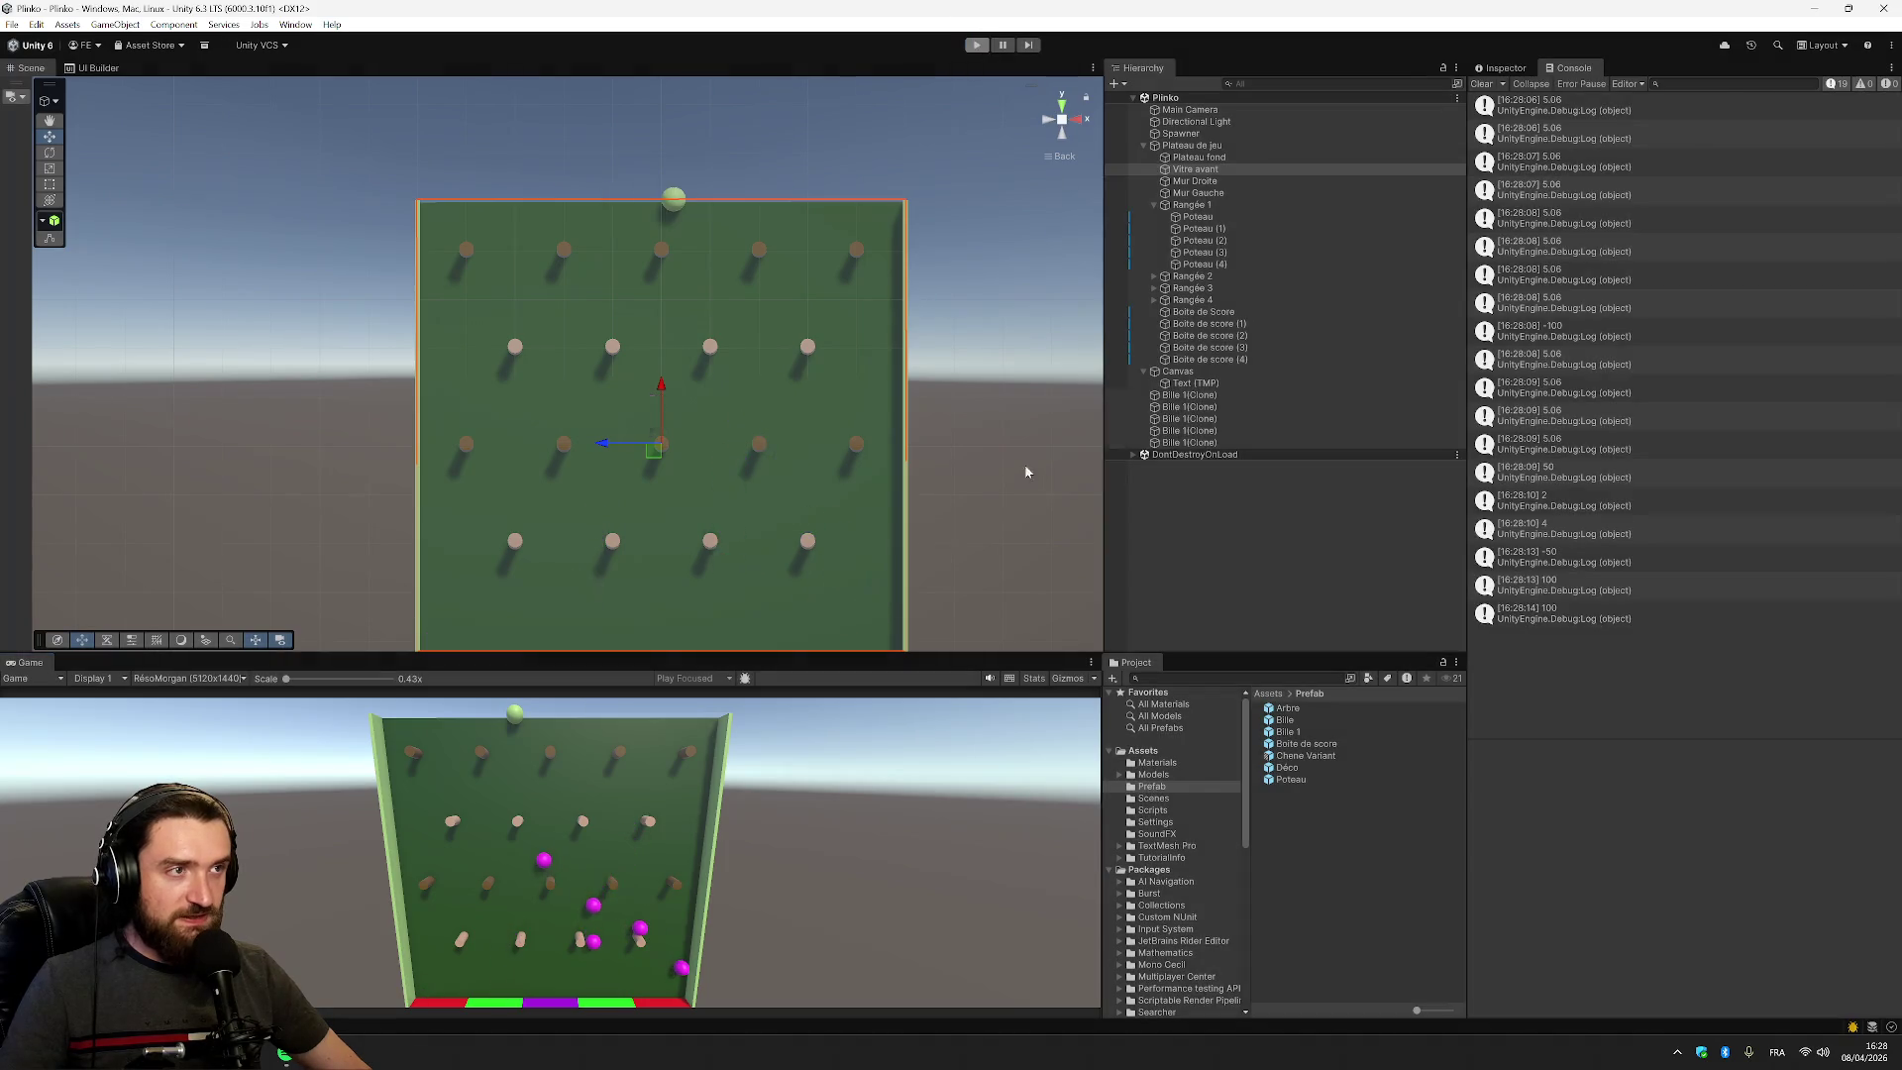
key("alt+Tab")
double_click(821, 598)
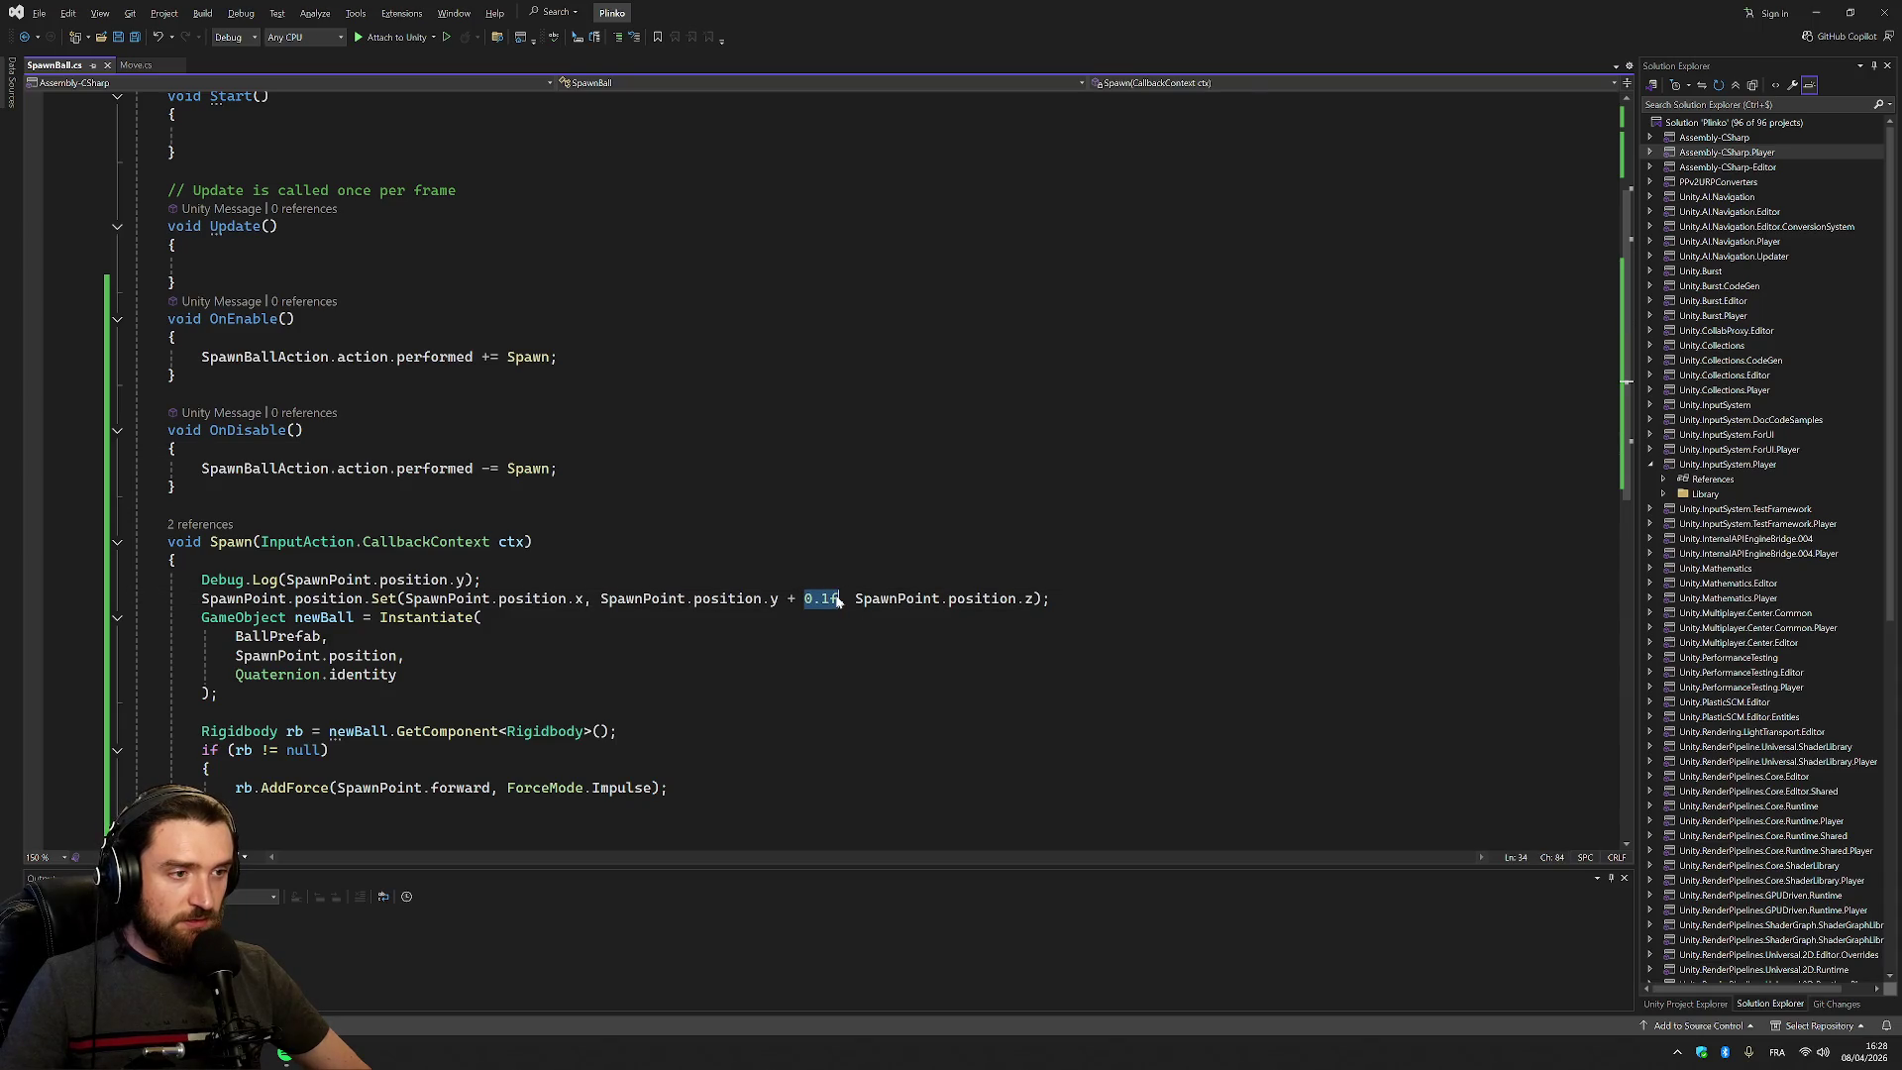
type("30")
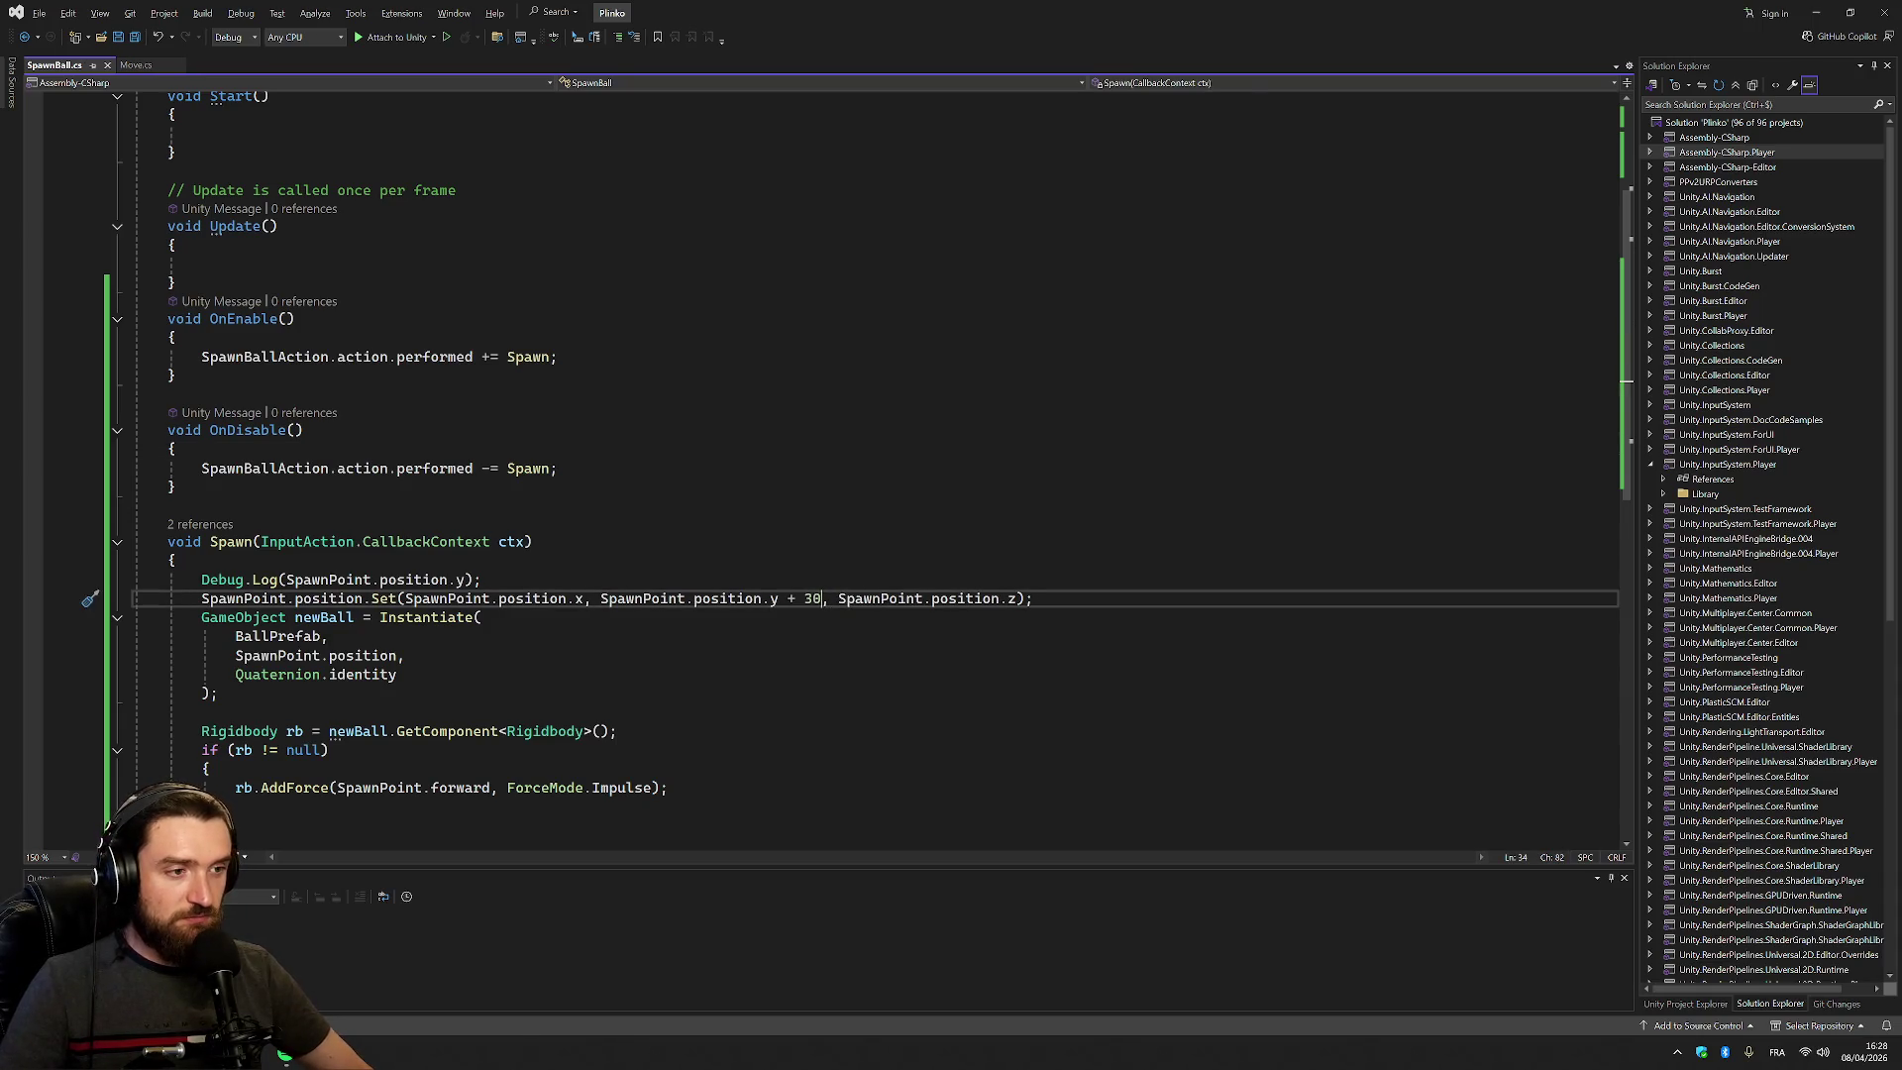
key("alt+Tab")
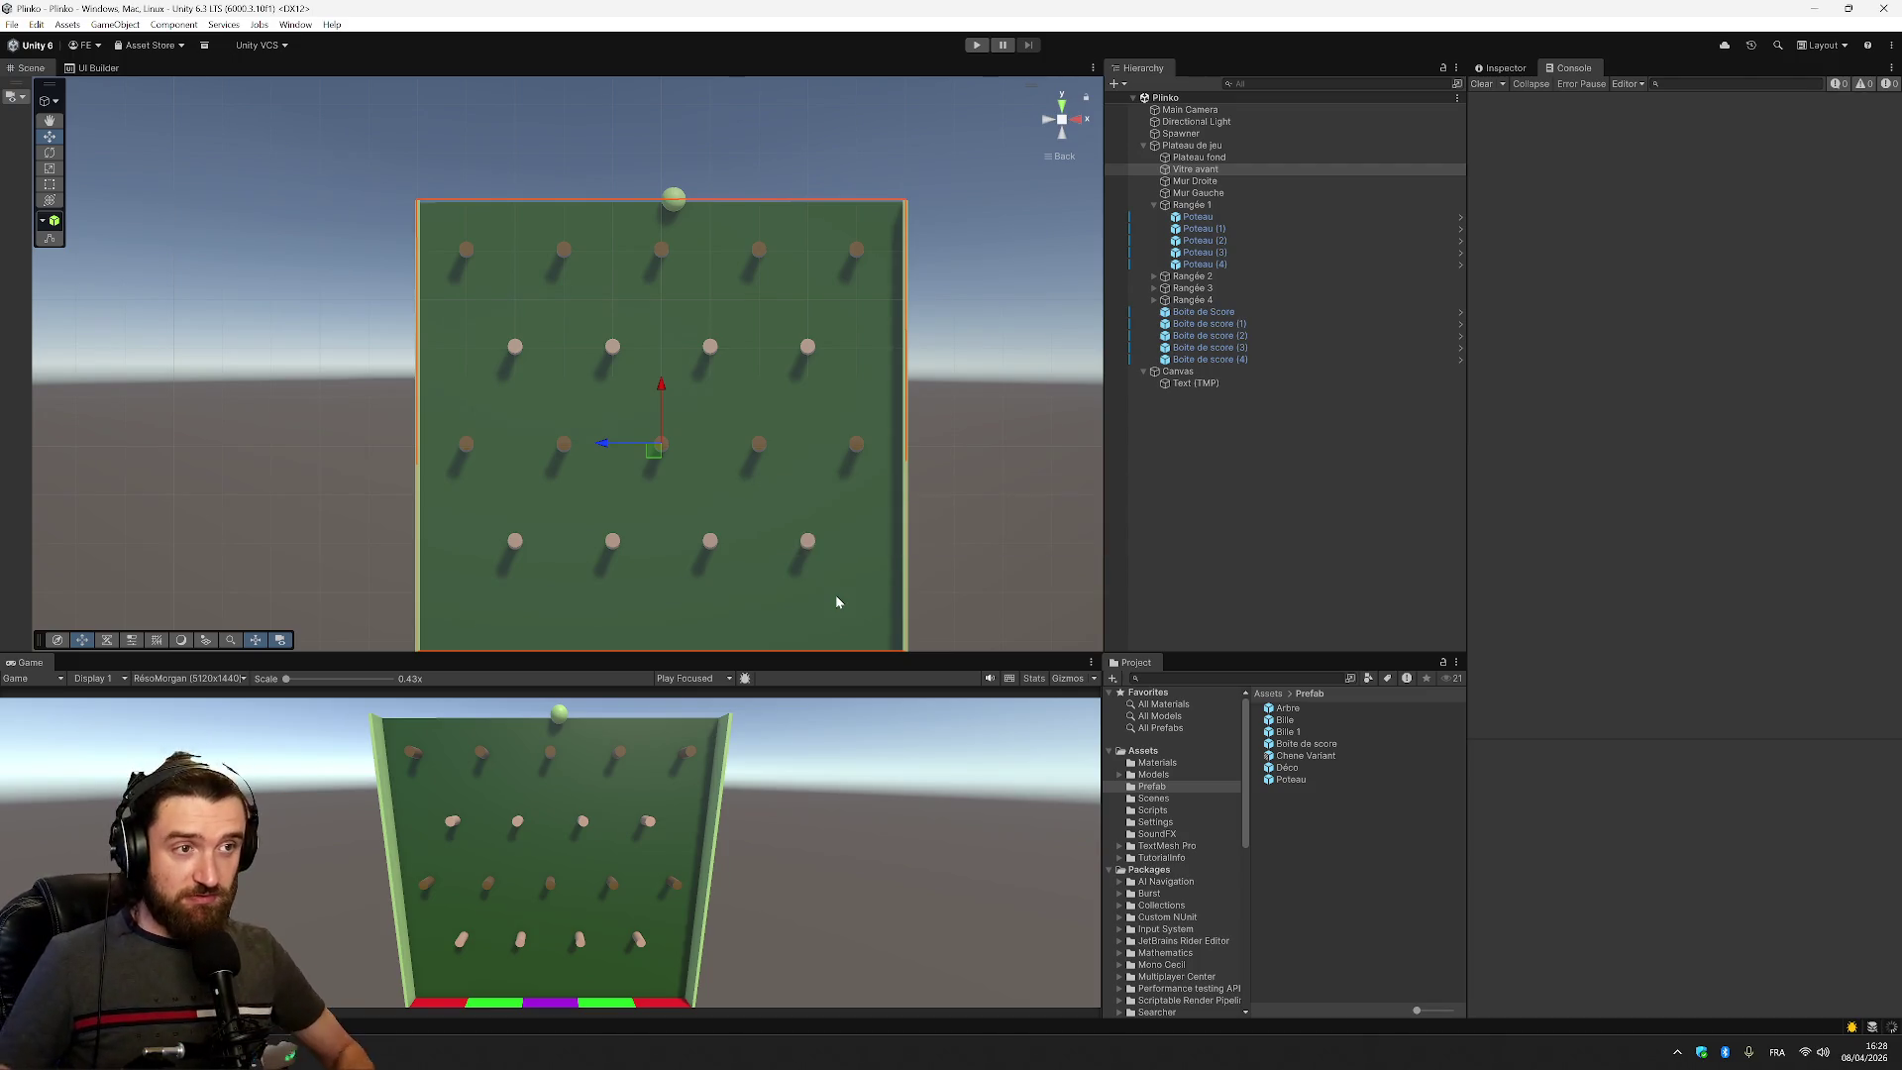
Start play mode and drop a first burst of seven balls
left_click(976, 46)
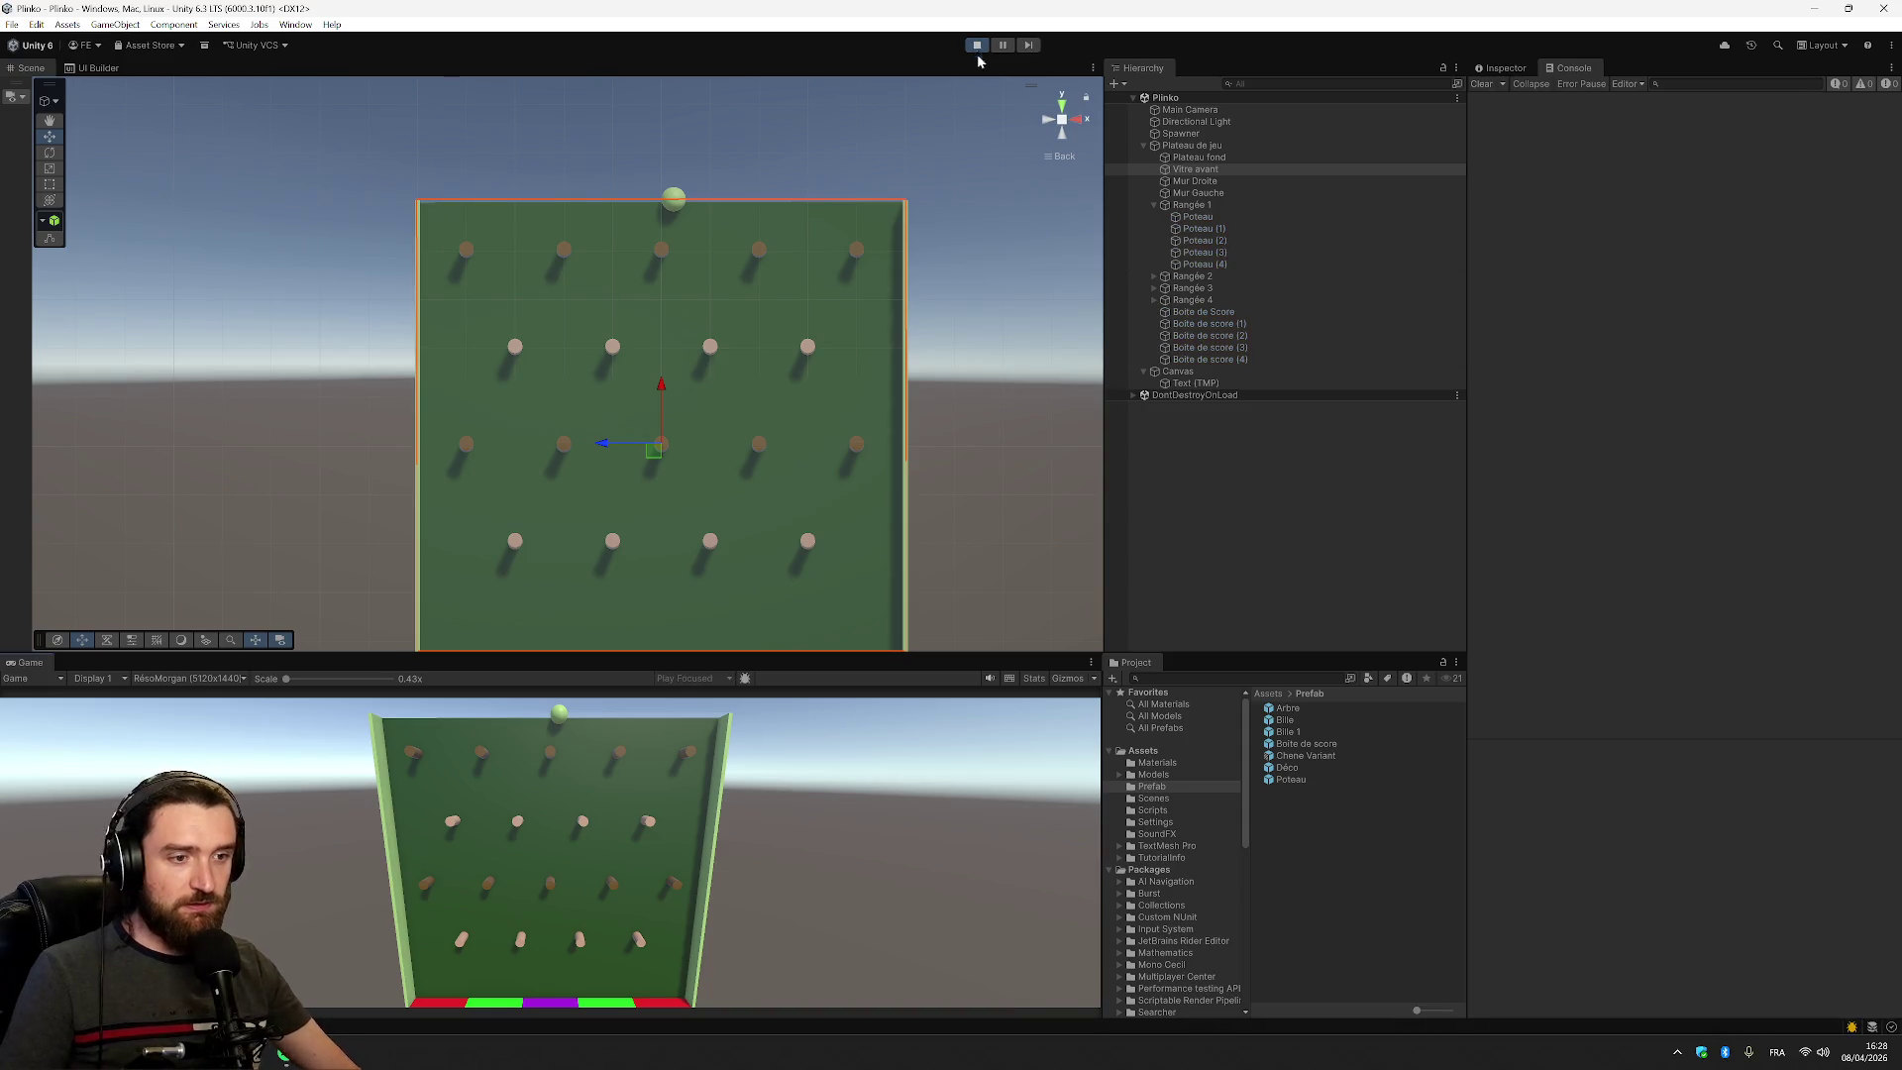
left_click(900, 850)
left_click(900, 849)
left_click(900, 850)
left_click(900, 850)
left_click(900, 850)
left_click(900, 850)
left_click(901, 849)
left_click(900, 850)
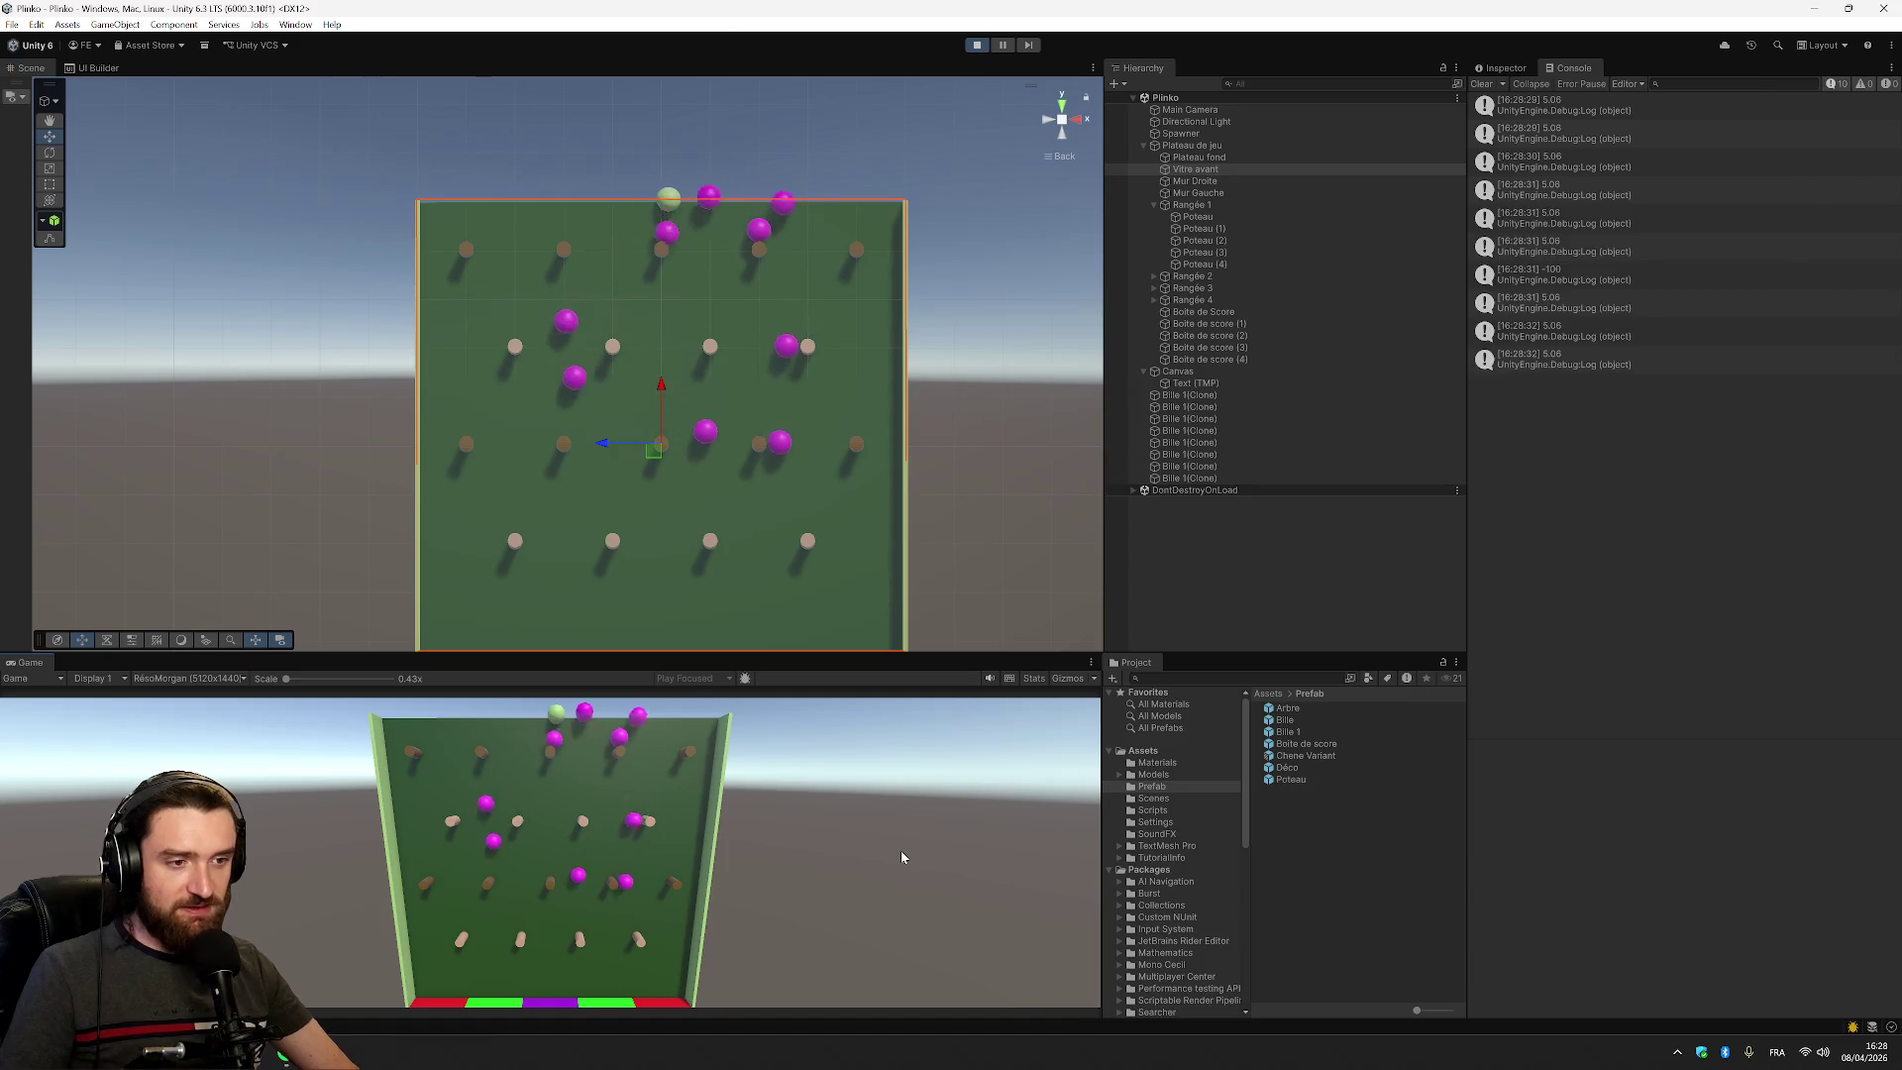
left_click(900, 849)
left_click(900, 850)
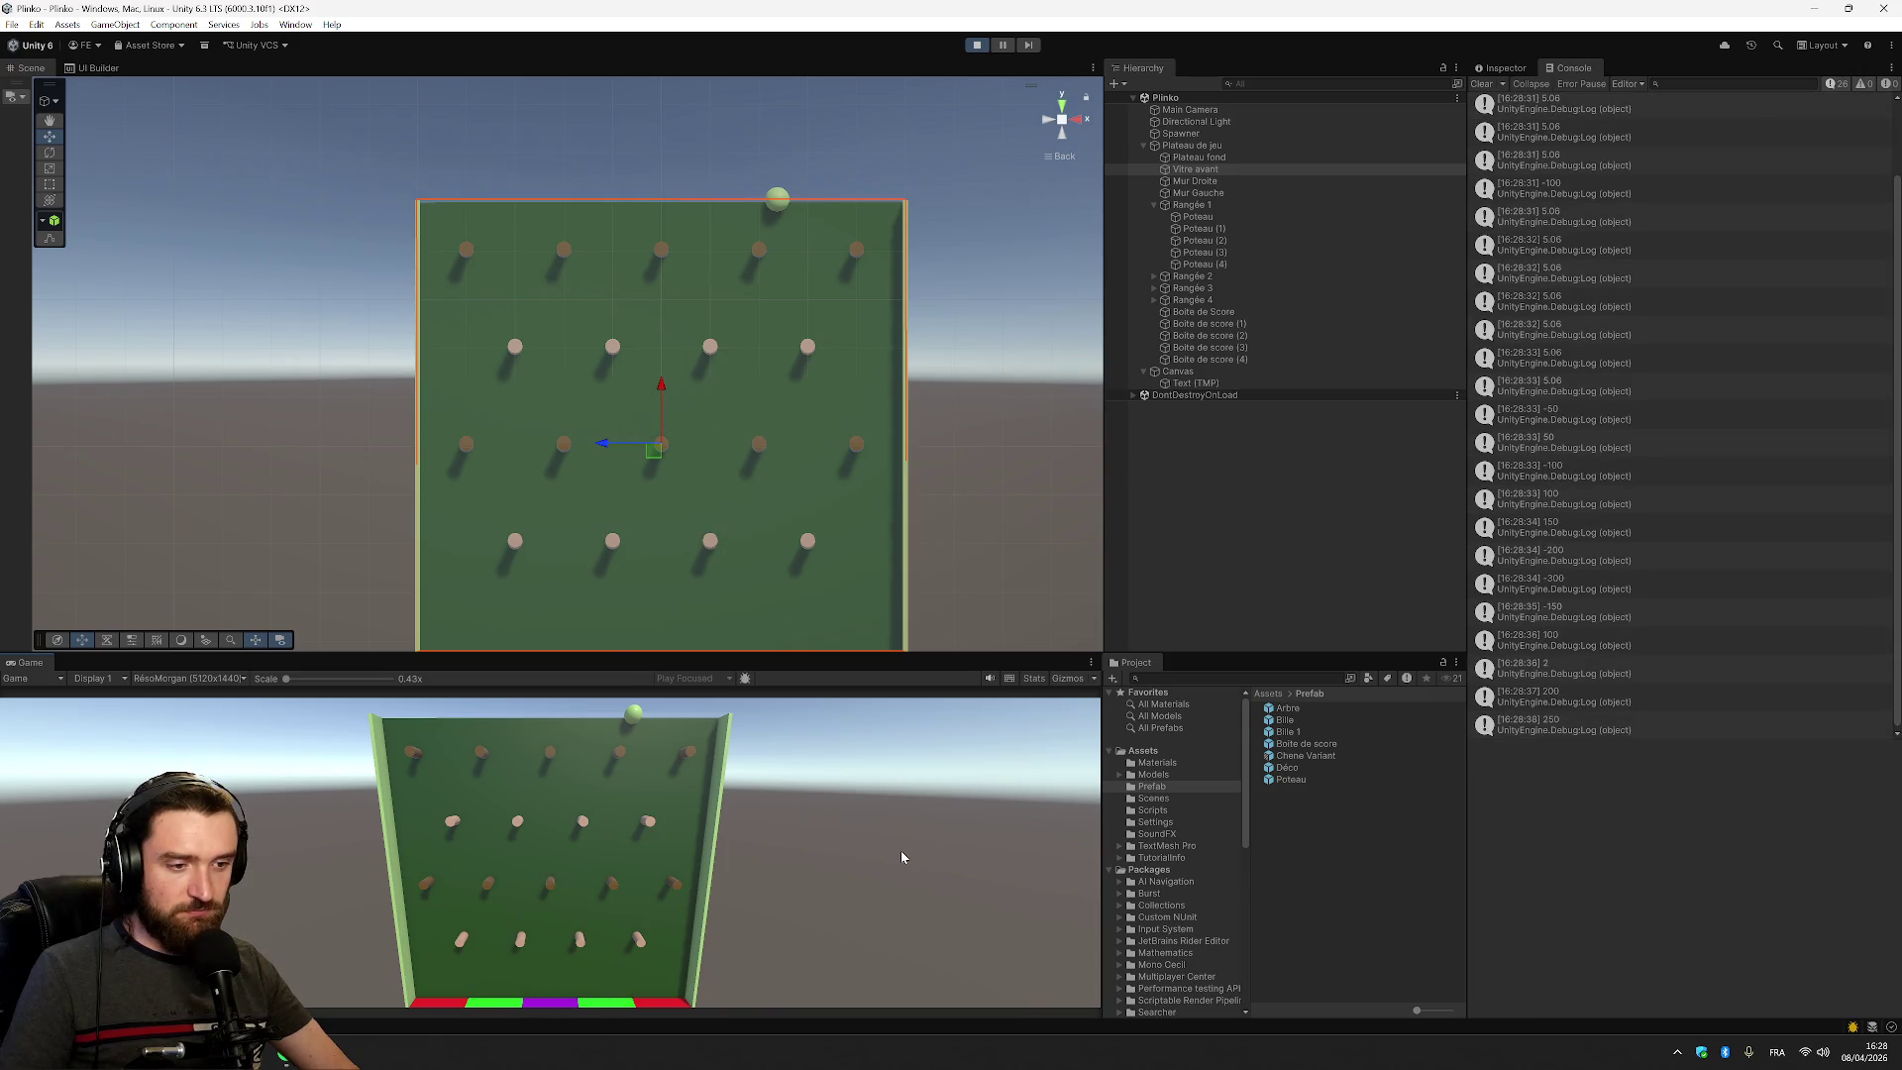
Drop about twenty more balls through the pegs in quick bursts
left_click(901, 857)
left_click(900, 857)
left_click(900, 857)
left_click(900, 857)
left_click(900, 857)
left_click(900, 857)
left_click(901, 856)
left_click(900, 857)
left_click(901, 857)
left_click(900, 857)
left_click(900, 857)
left_click(900, 857)
left_click(901, 856)
left_click(901, 857)
left_click(900, 857)
left_click(900, 857)
left_click(902, 854)
left_click(901, 854)
left_click(902, 853)
left_click(902, 854)
left_click(901, 854)
left_click(902, 854)
left_click(902, 854)
left_click(902, 853)
left_click(901, 851)
left_click(902, 852)
left_click(902, 852)
left_click(901, 852)
left_click(901, 852)
left_click(901, 852)
left_click(901, 852)
left_click(901, 852)
left_click(900, 850)
left_click(901, 849)
left_click(900, 850)
left_click(901, 850)
left_click(901, 850)
left_click(900, 850)
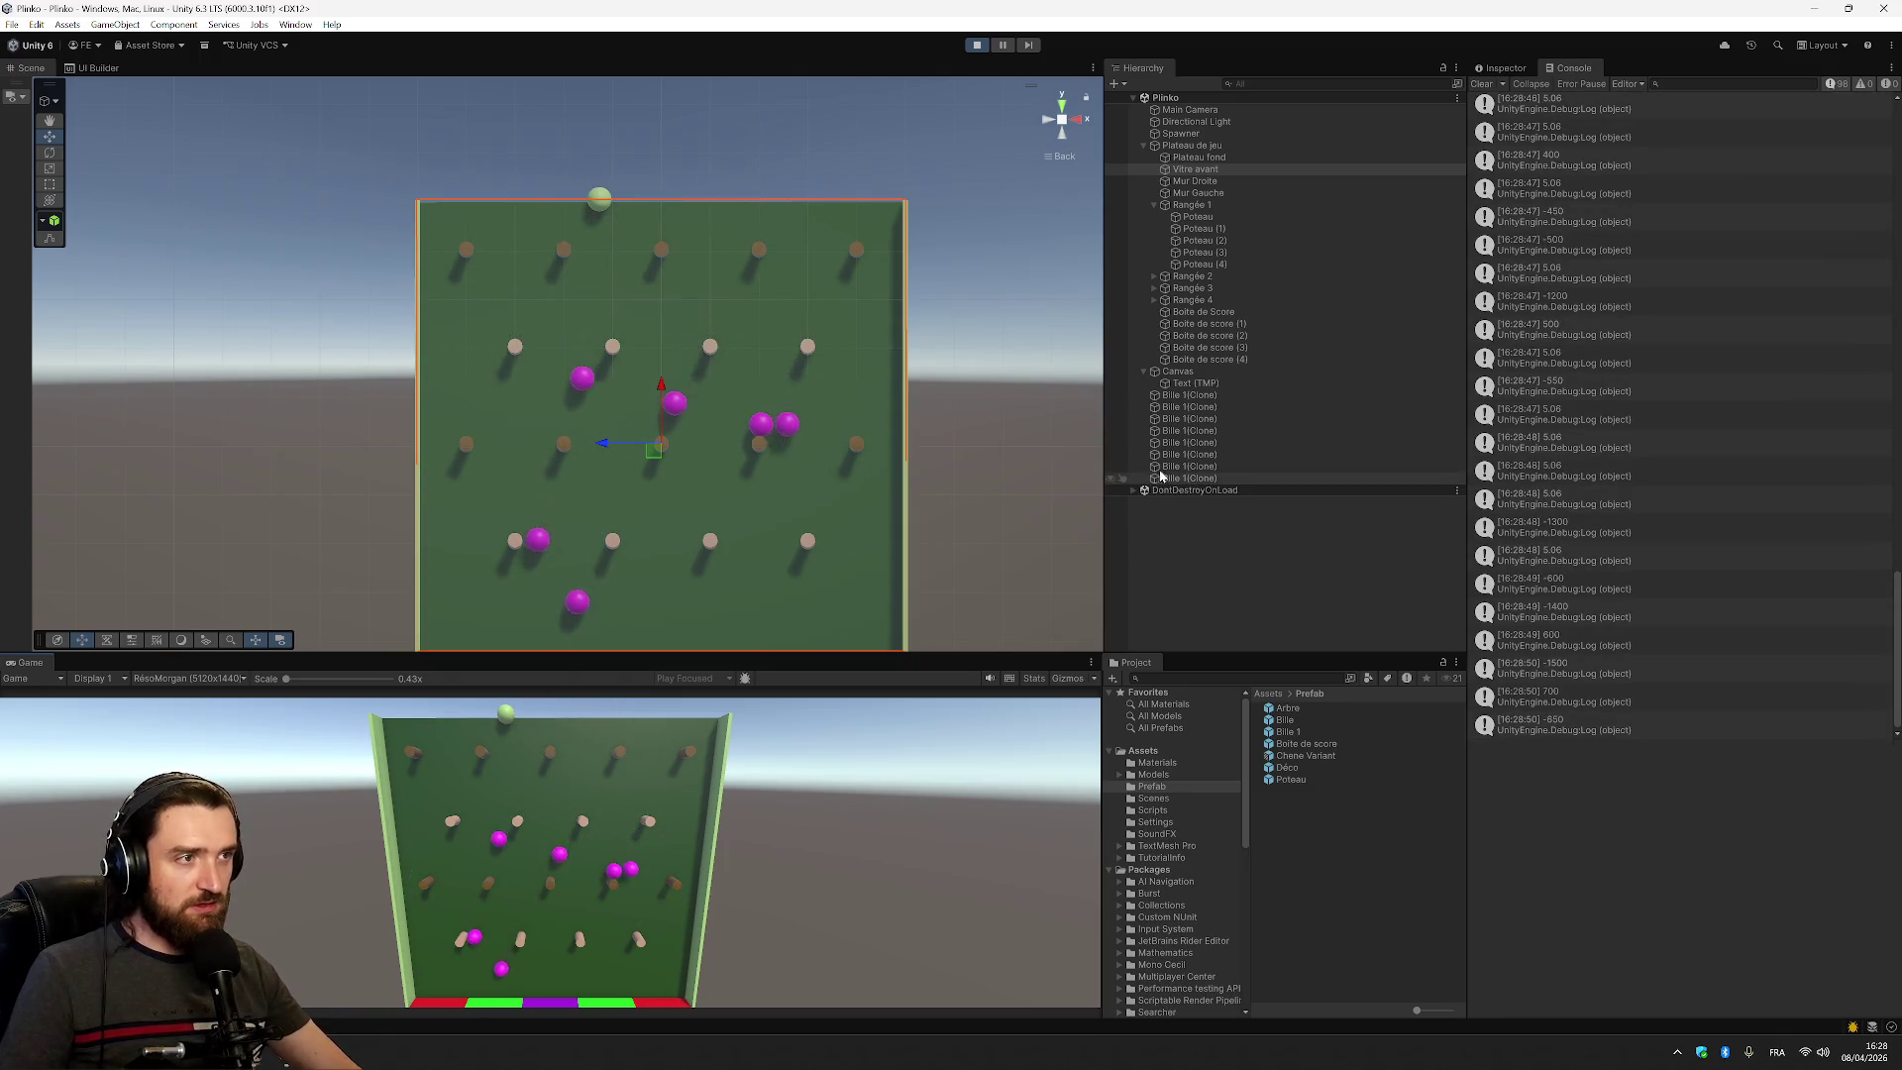
Check the board edge-on from the side, stop play mode, and select Plateau de jeu
left_click(1081, 121)
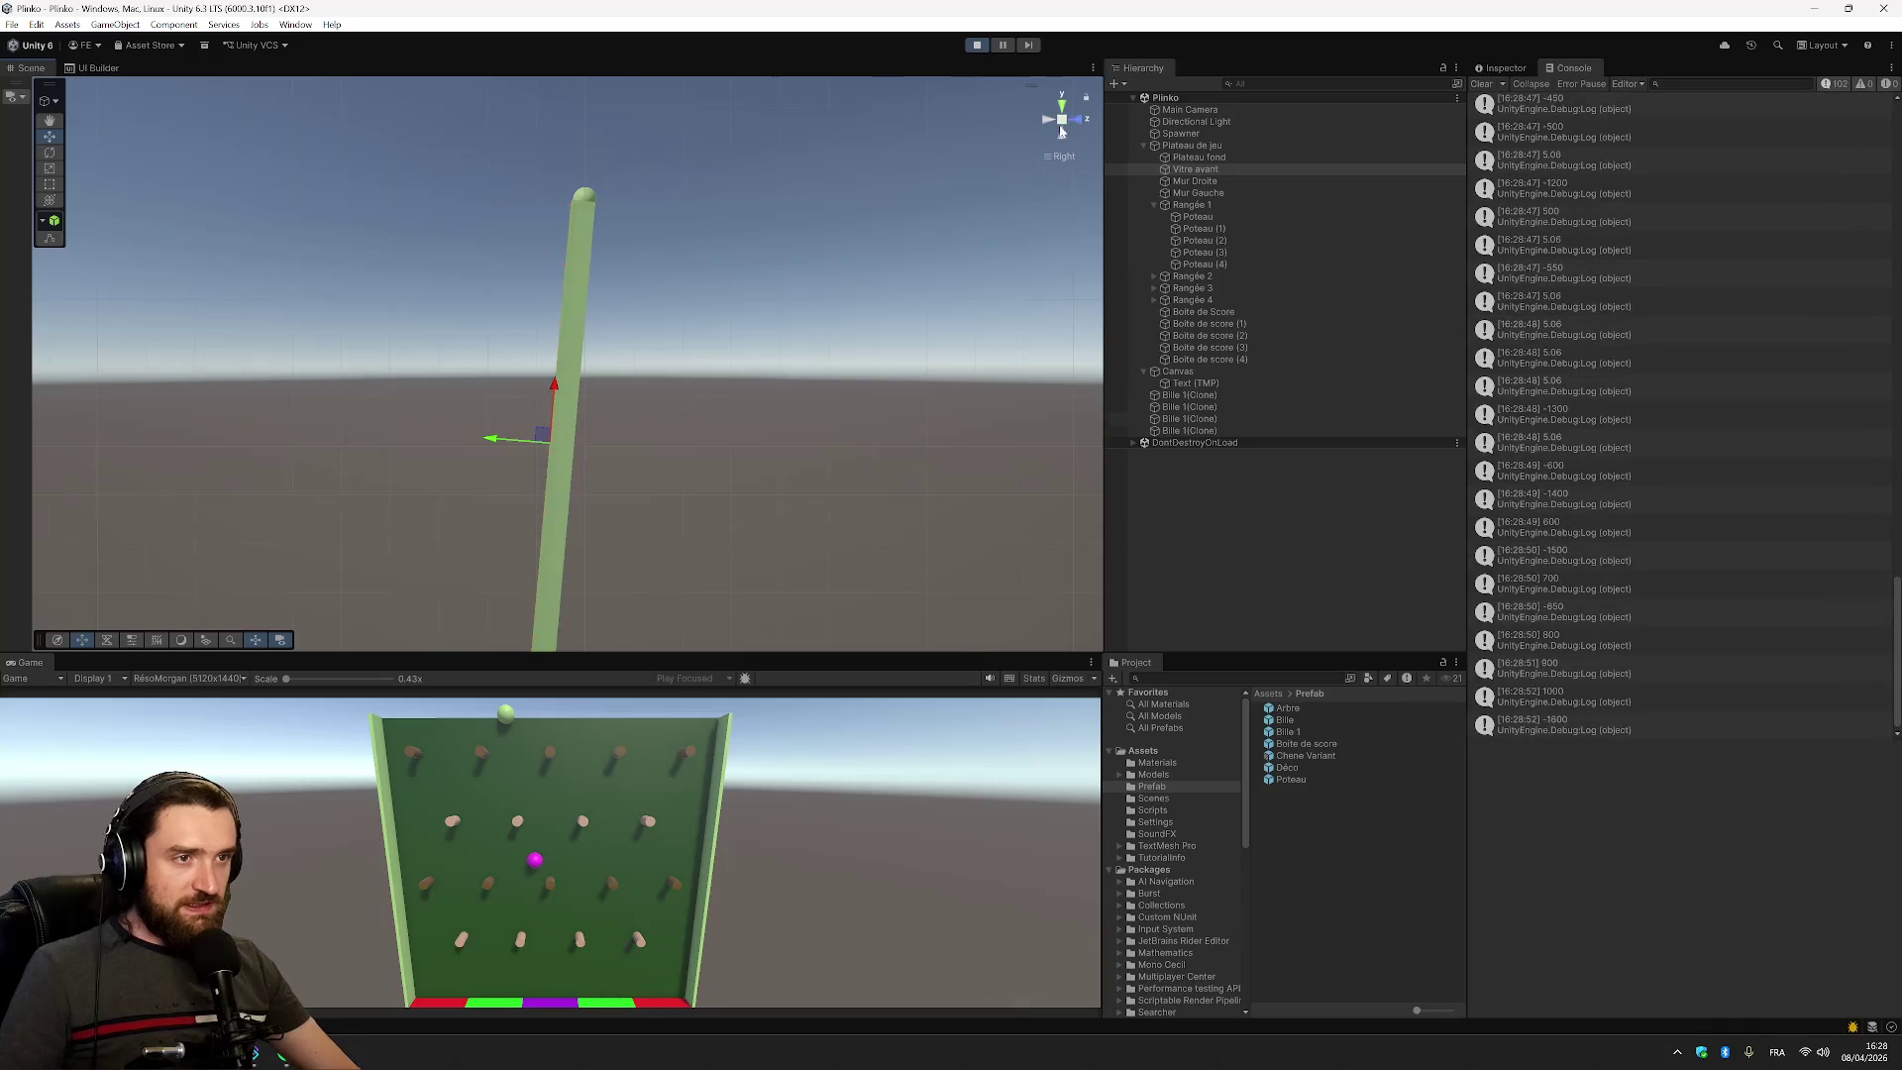
left_click(1049, 123)
left_click(1049, 123)
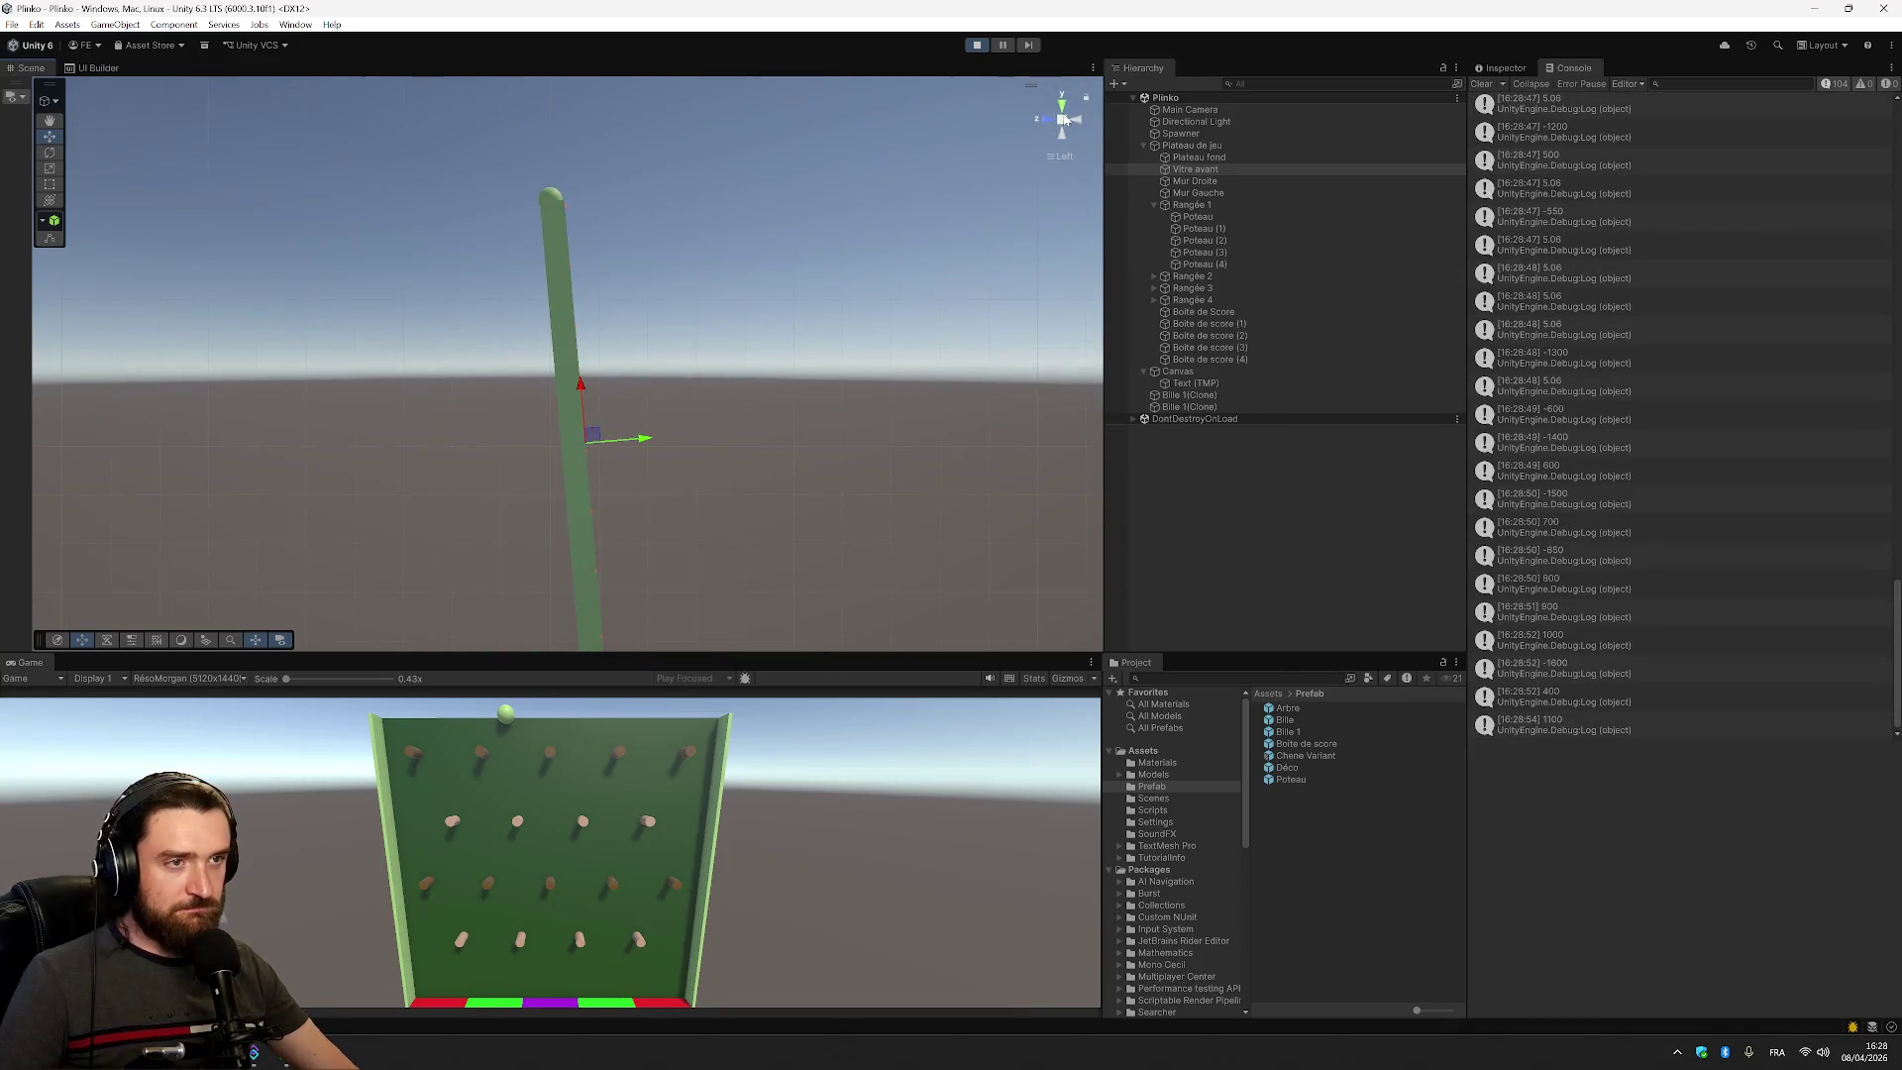
left_click(1049, 124)
left_click(977, 44)
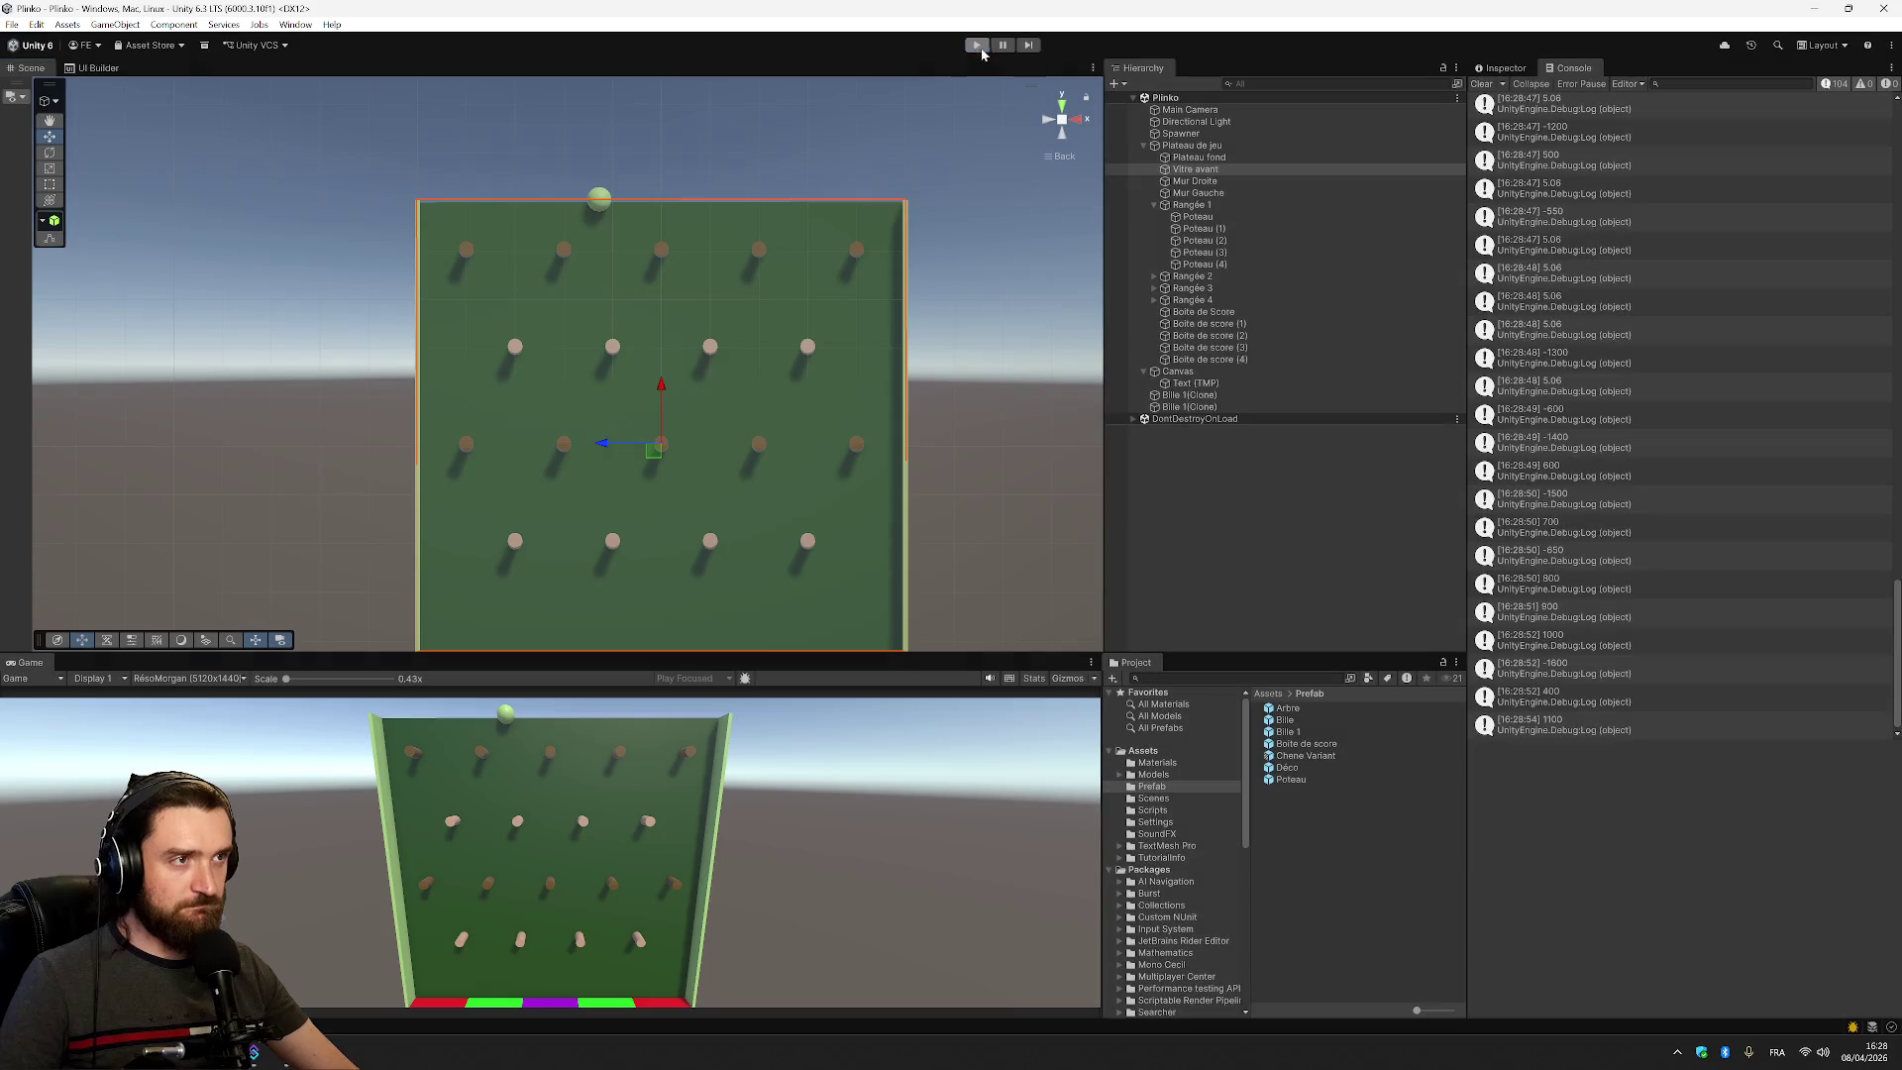
scroll(806, 351, "down", 3)
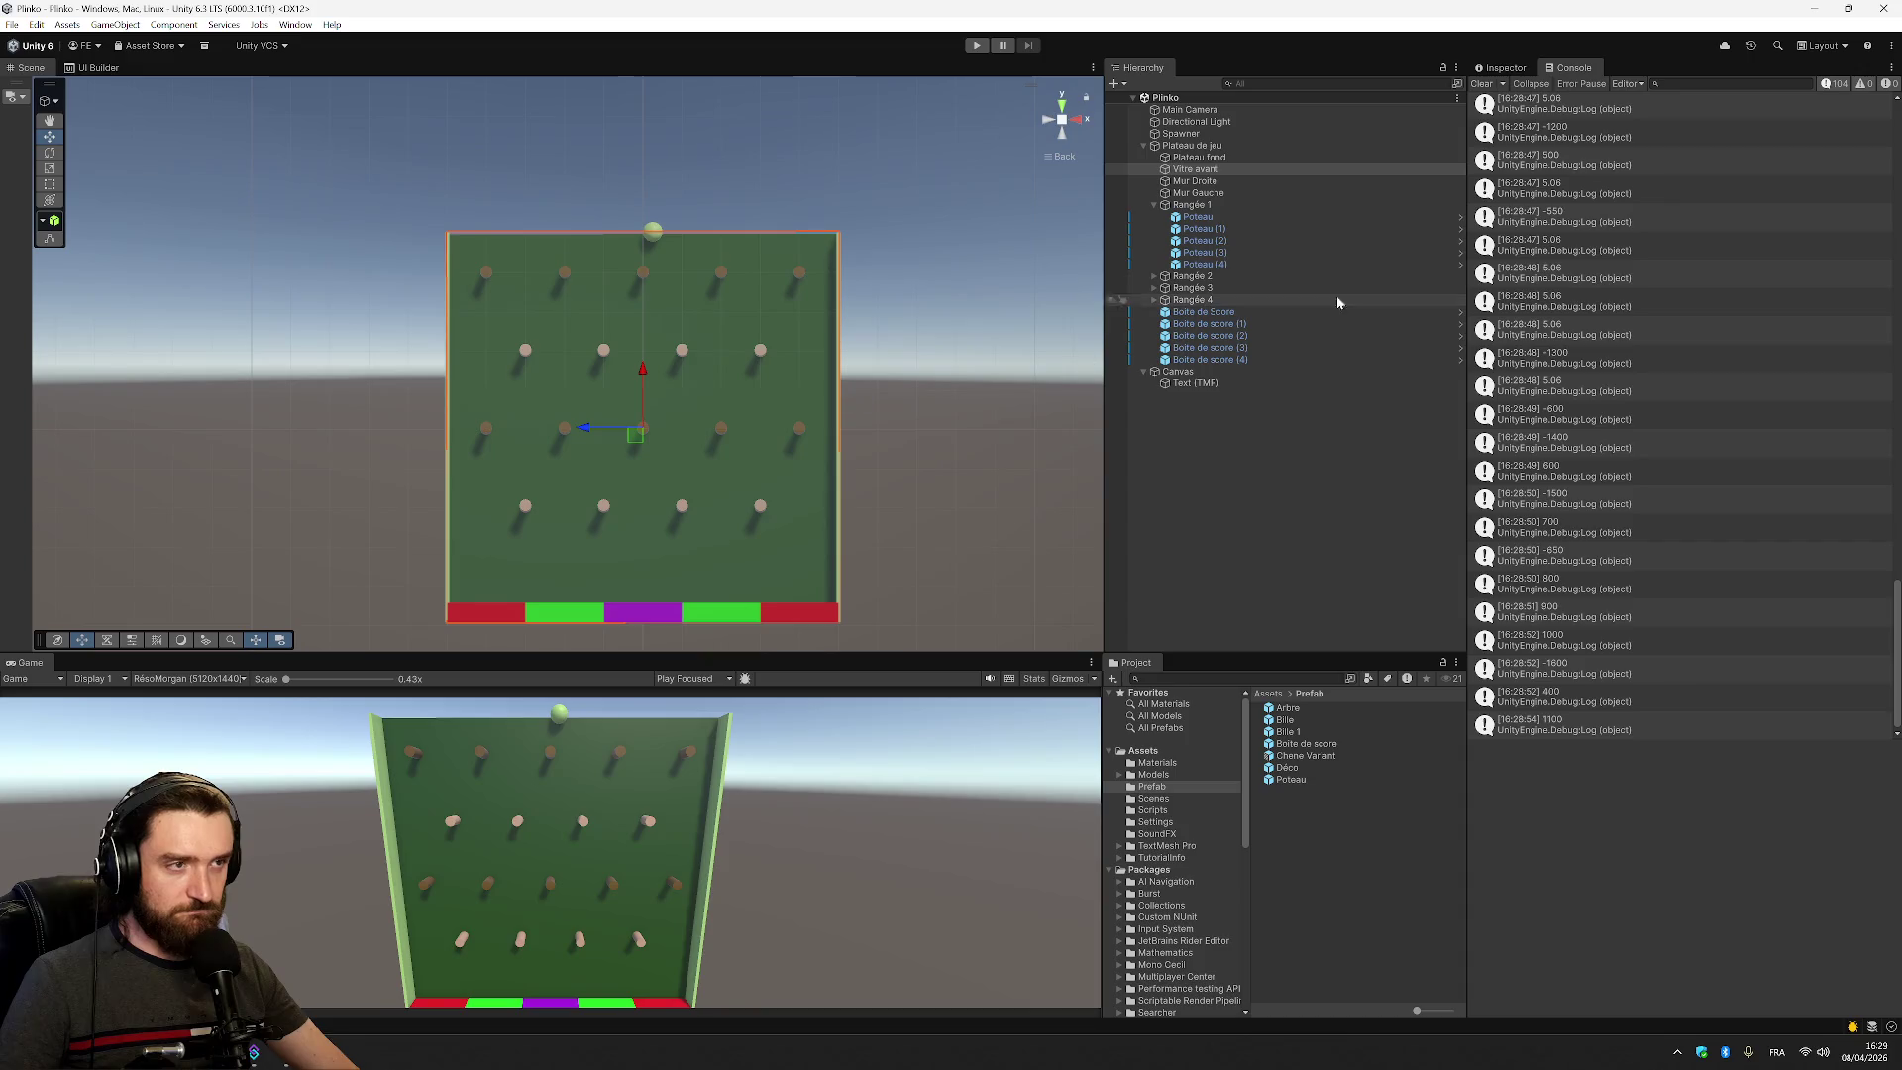
left_click(1318, 146)
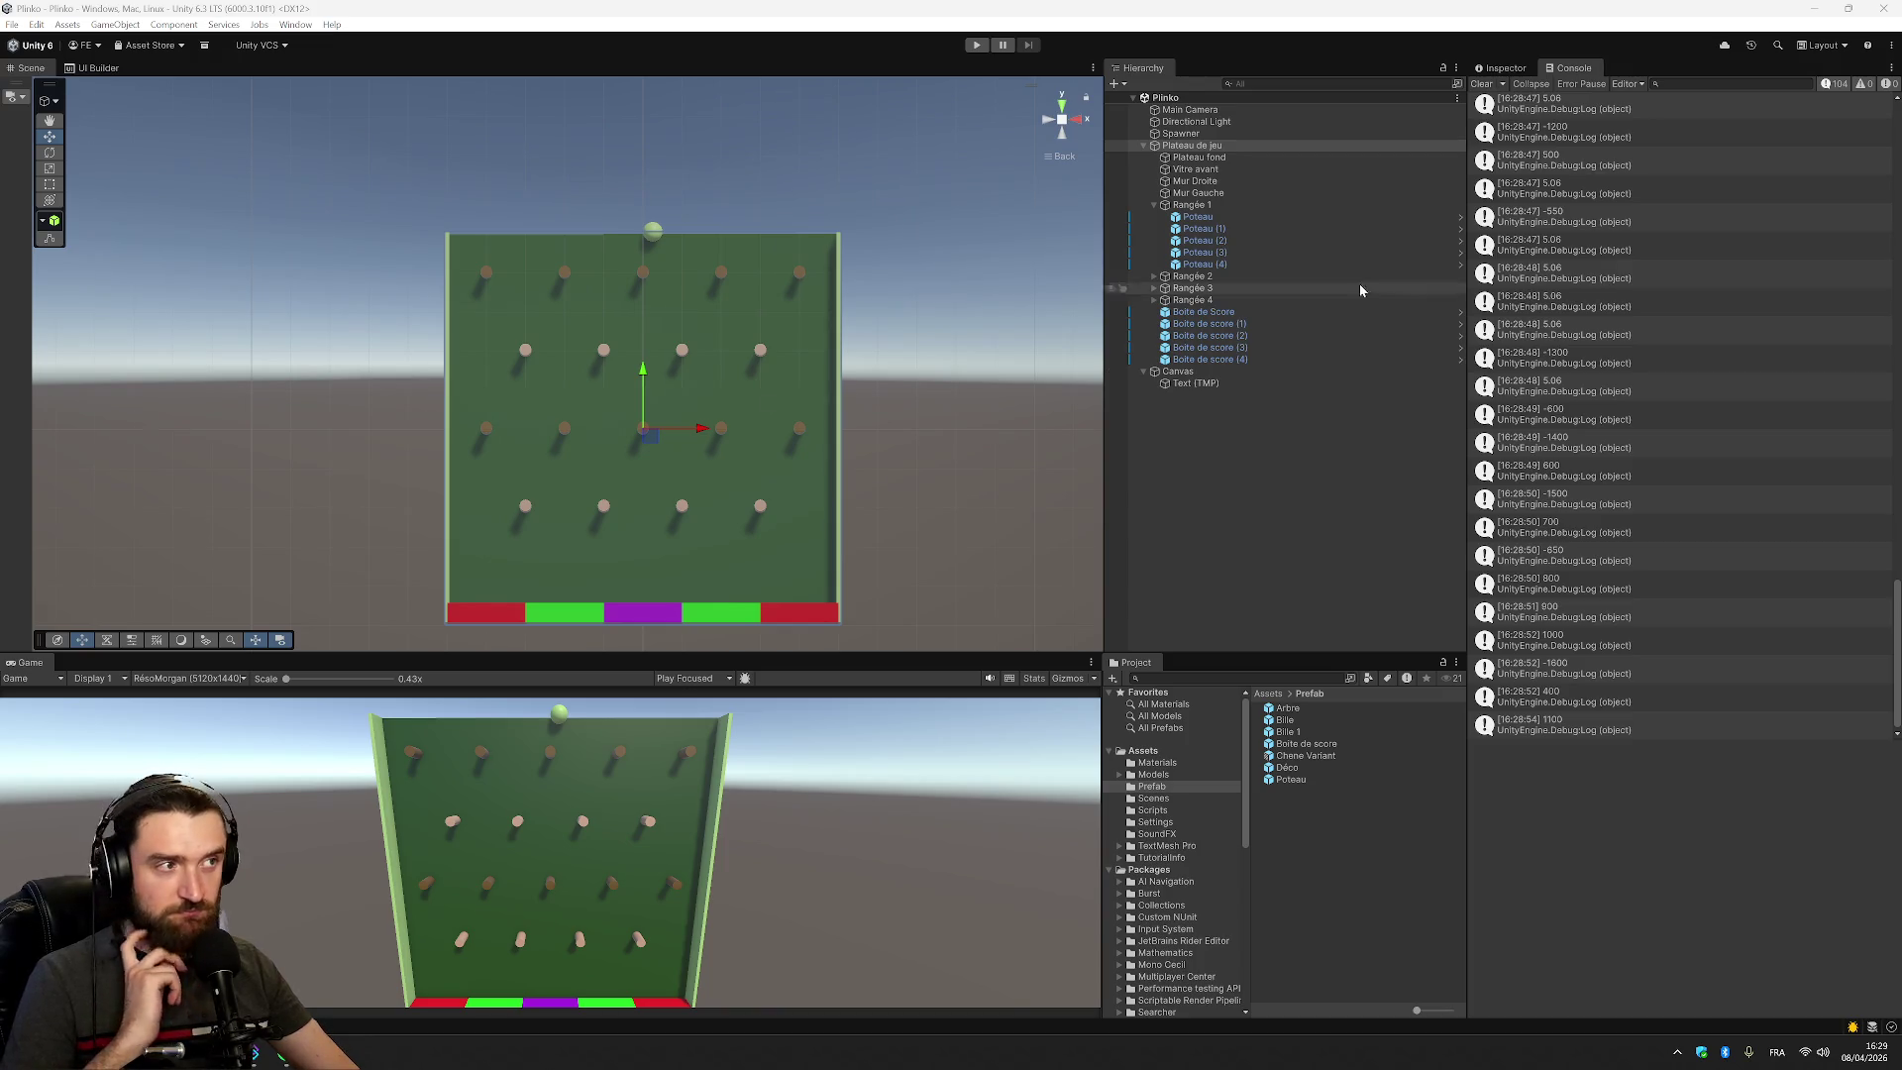
left_click(1228, 135)
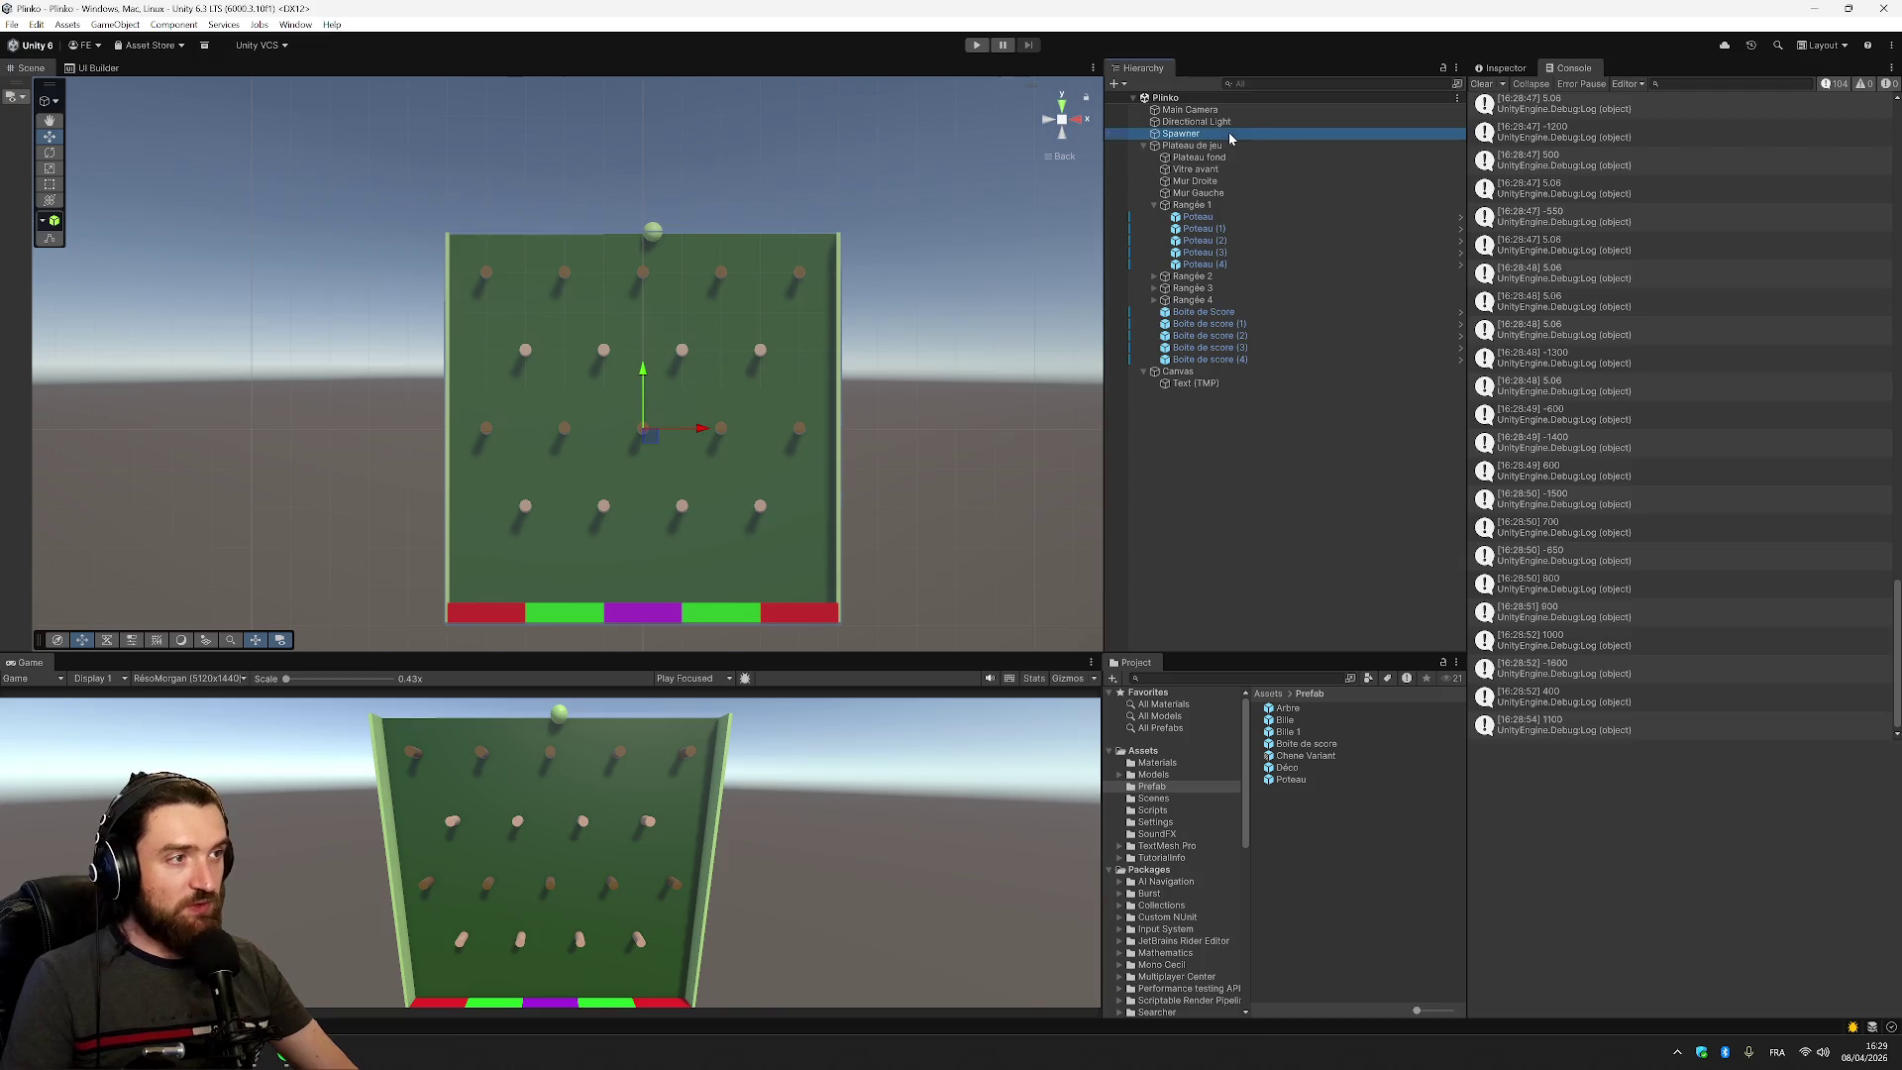
Show the Spawner's Inspector and playtest sliding it right and left with D/A while dropping balls
left_click(1525, 69)
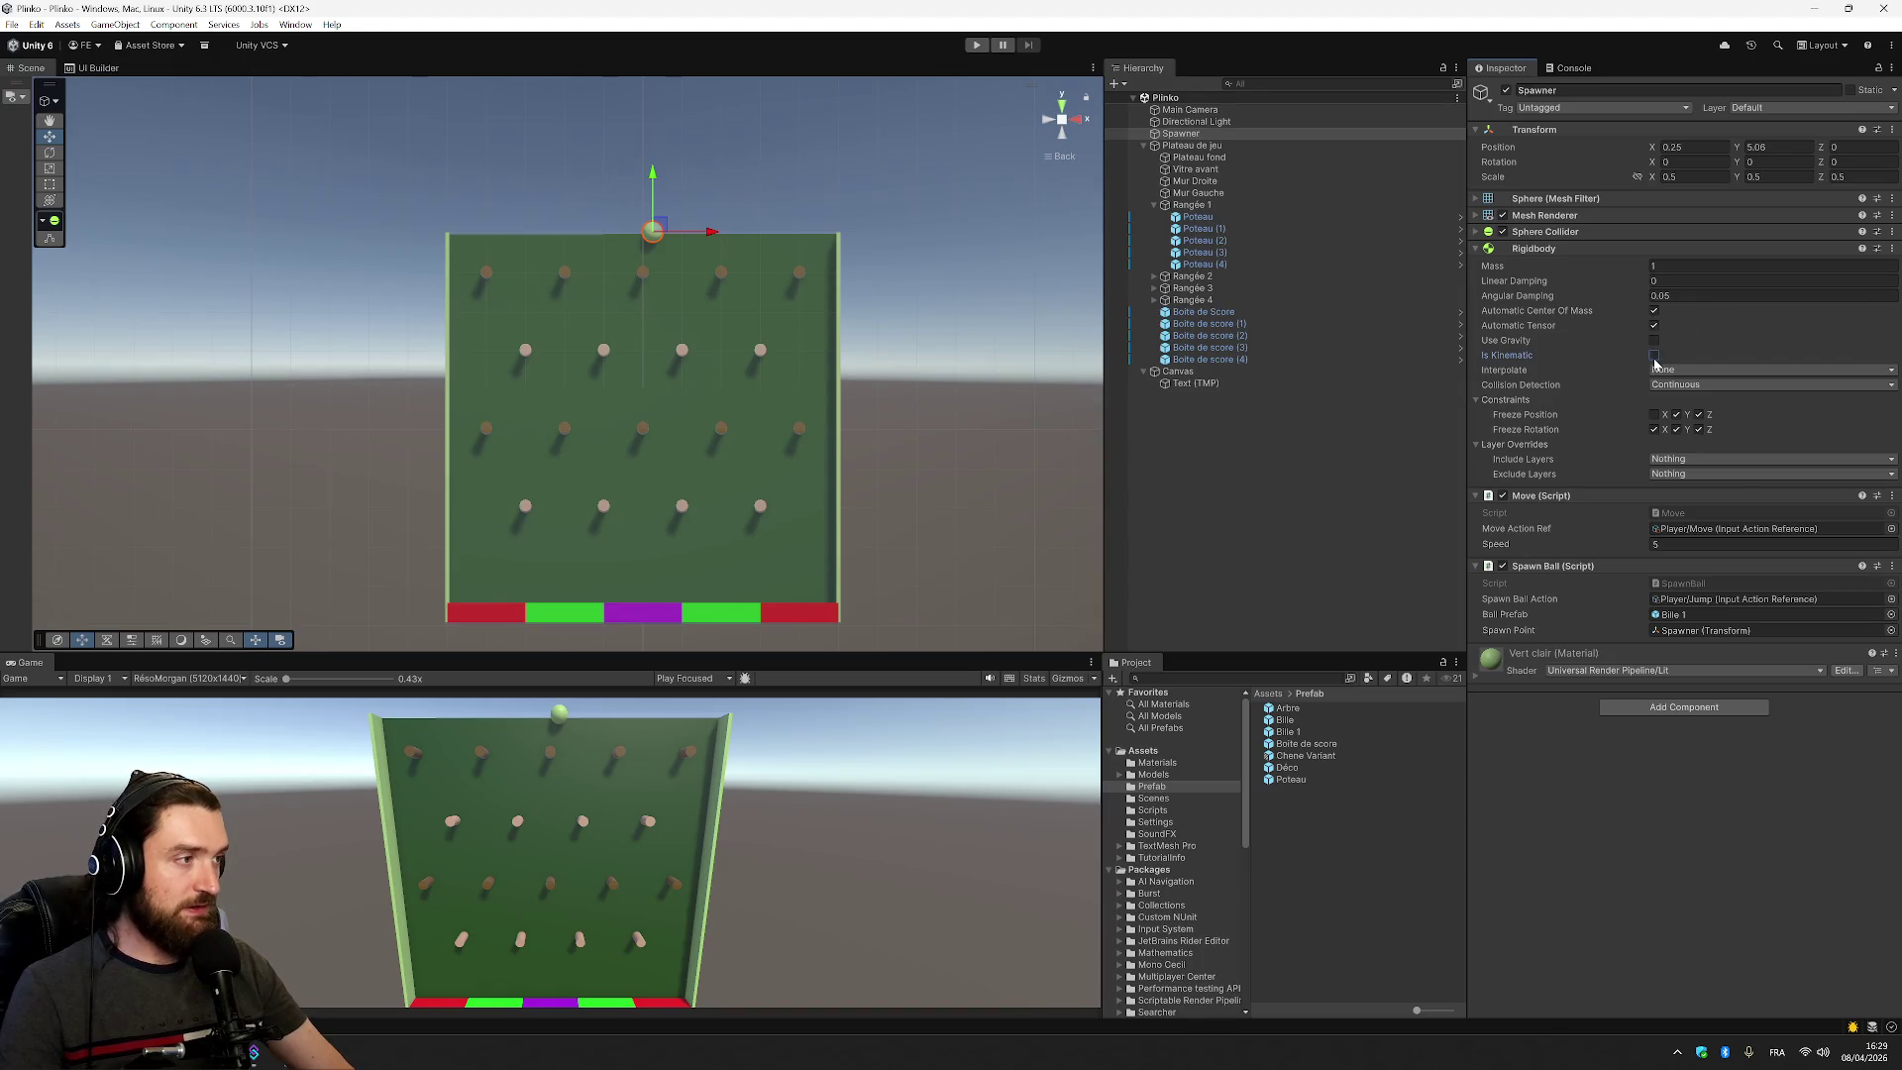
left_click(975, 45)
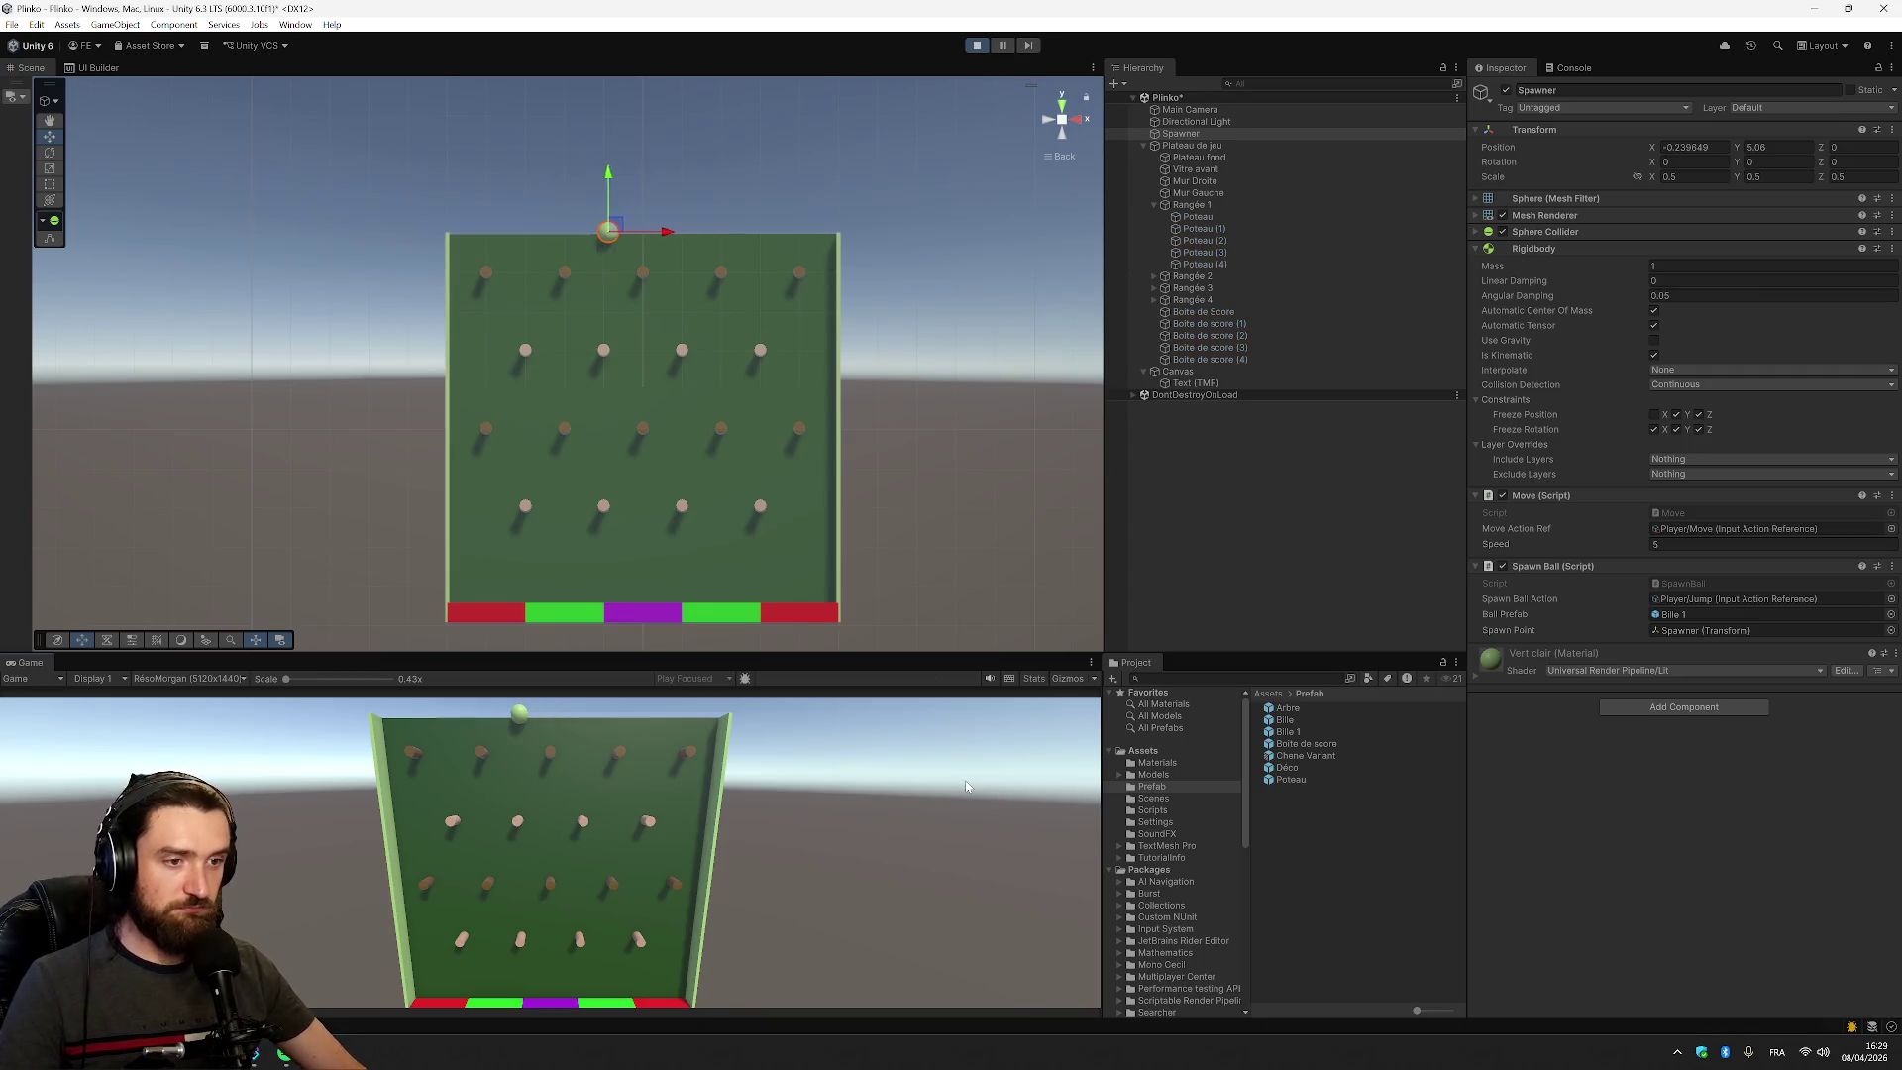
key("d")
key("space")
key("space")
key("space")
key("d")
key("space")
key("space")
key("space")
key("d")
key("space")
key("space")
key("a")
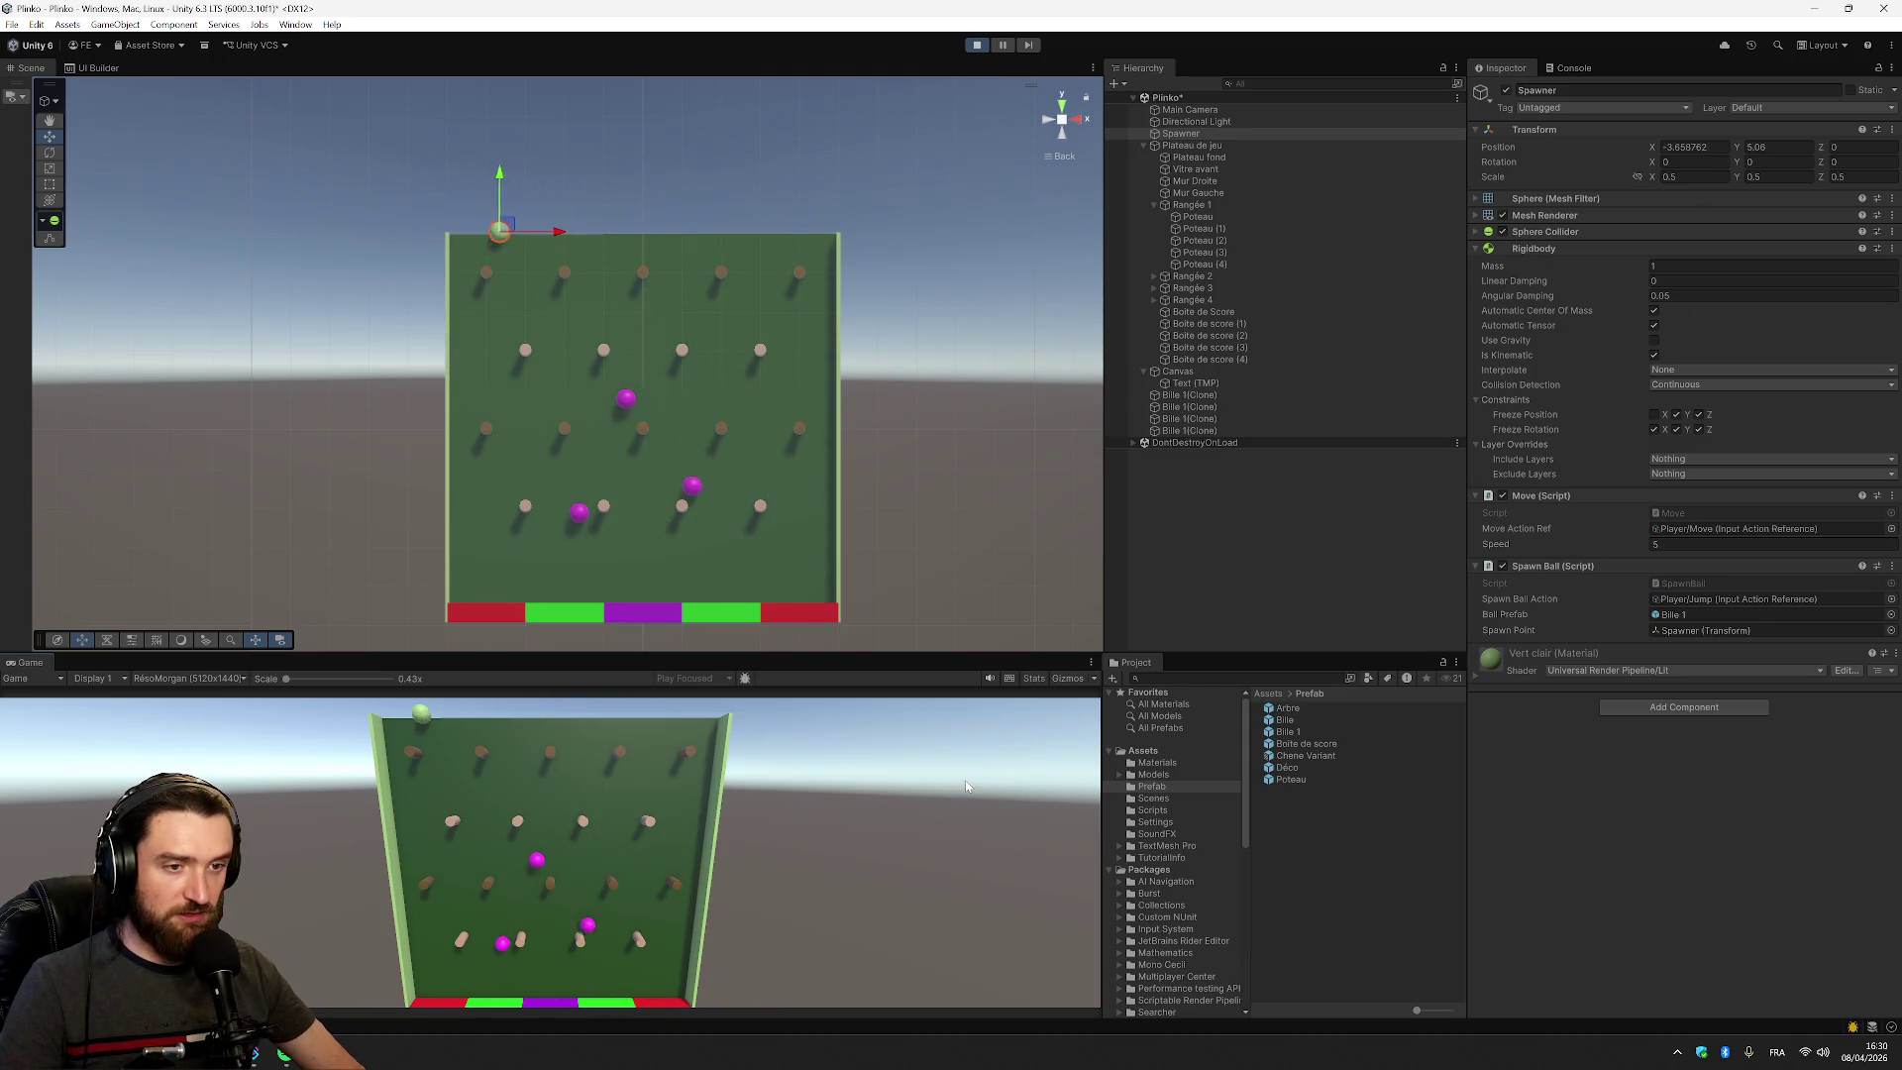
key("d")
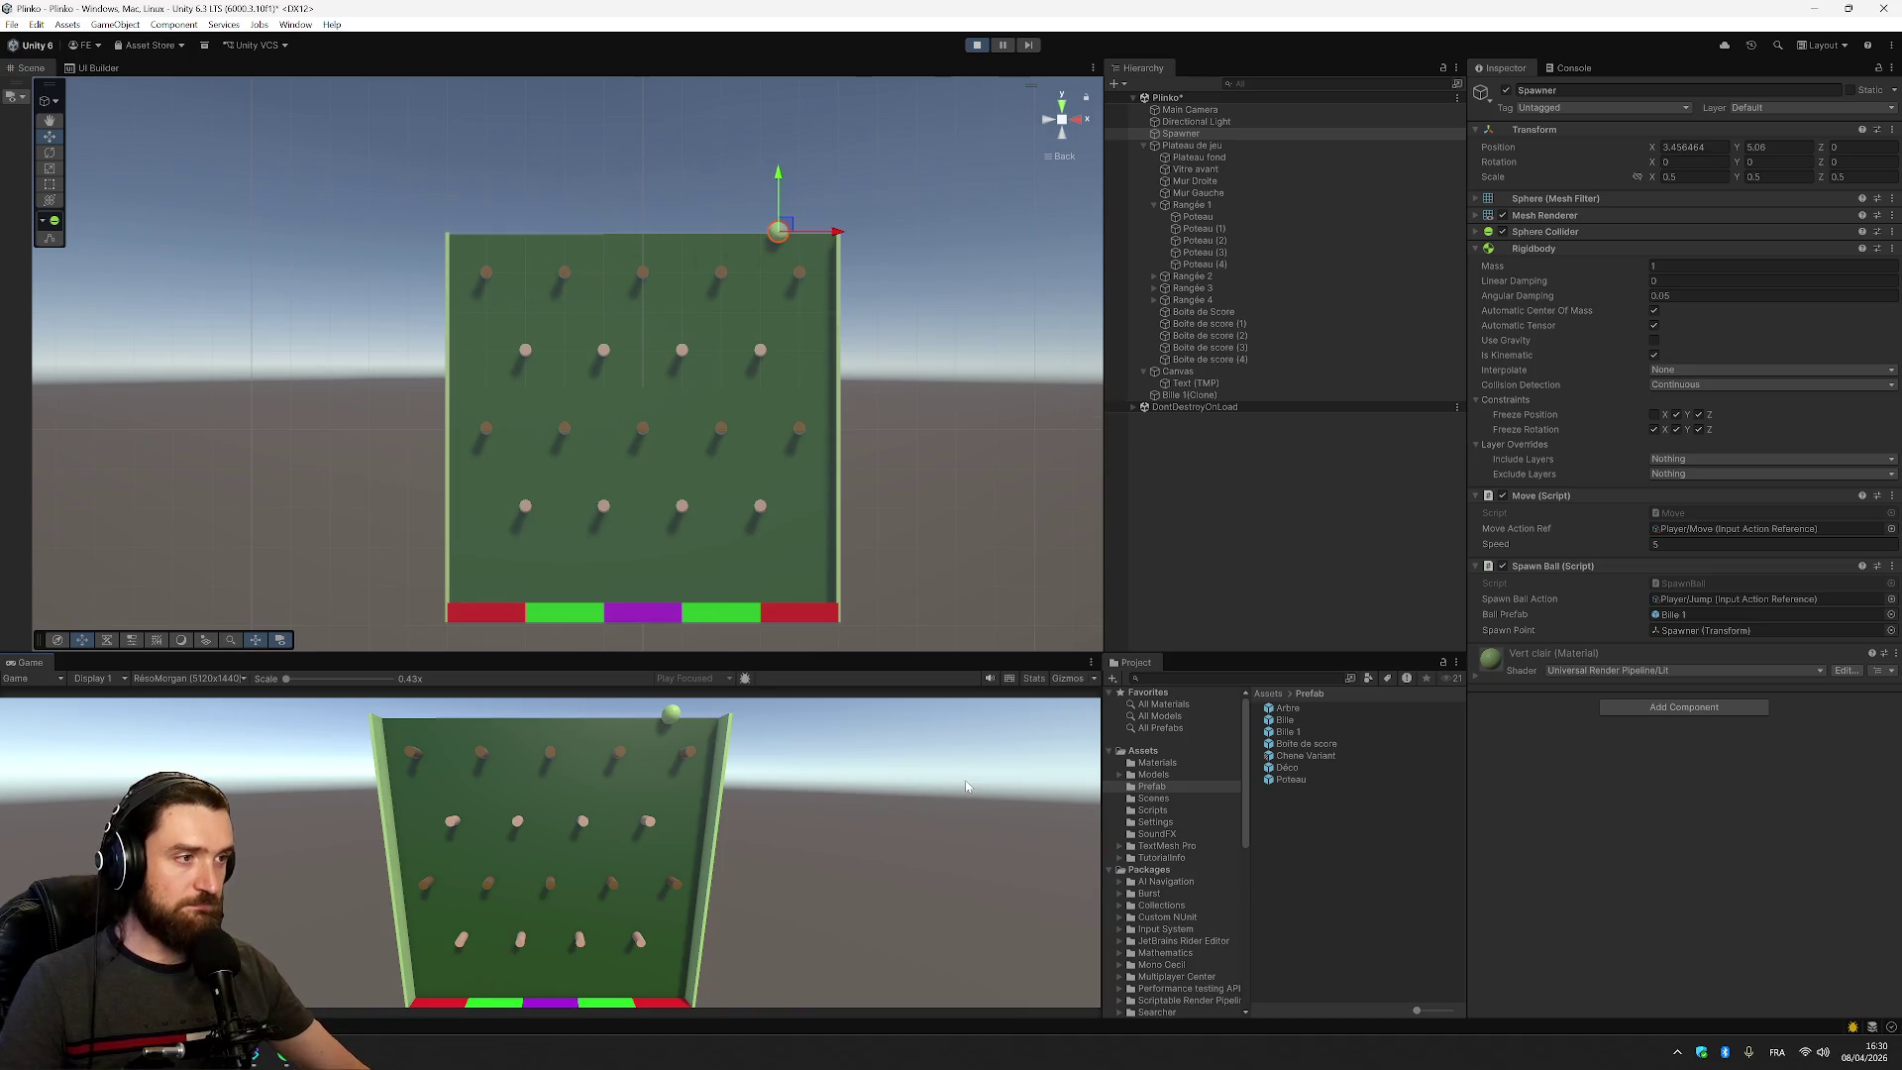
left_click(979, 50)
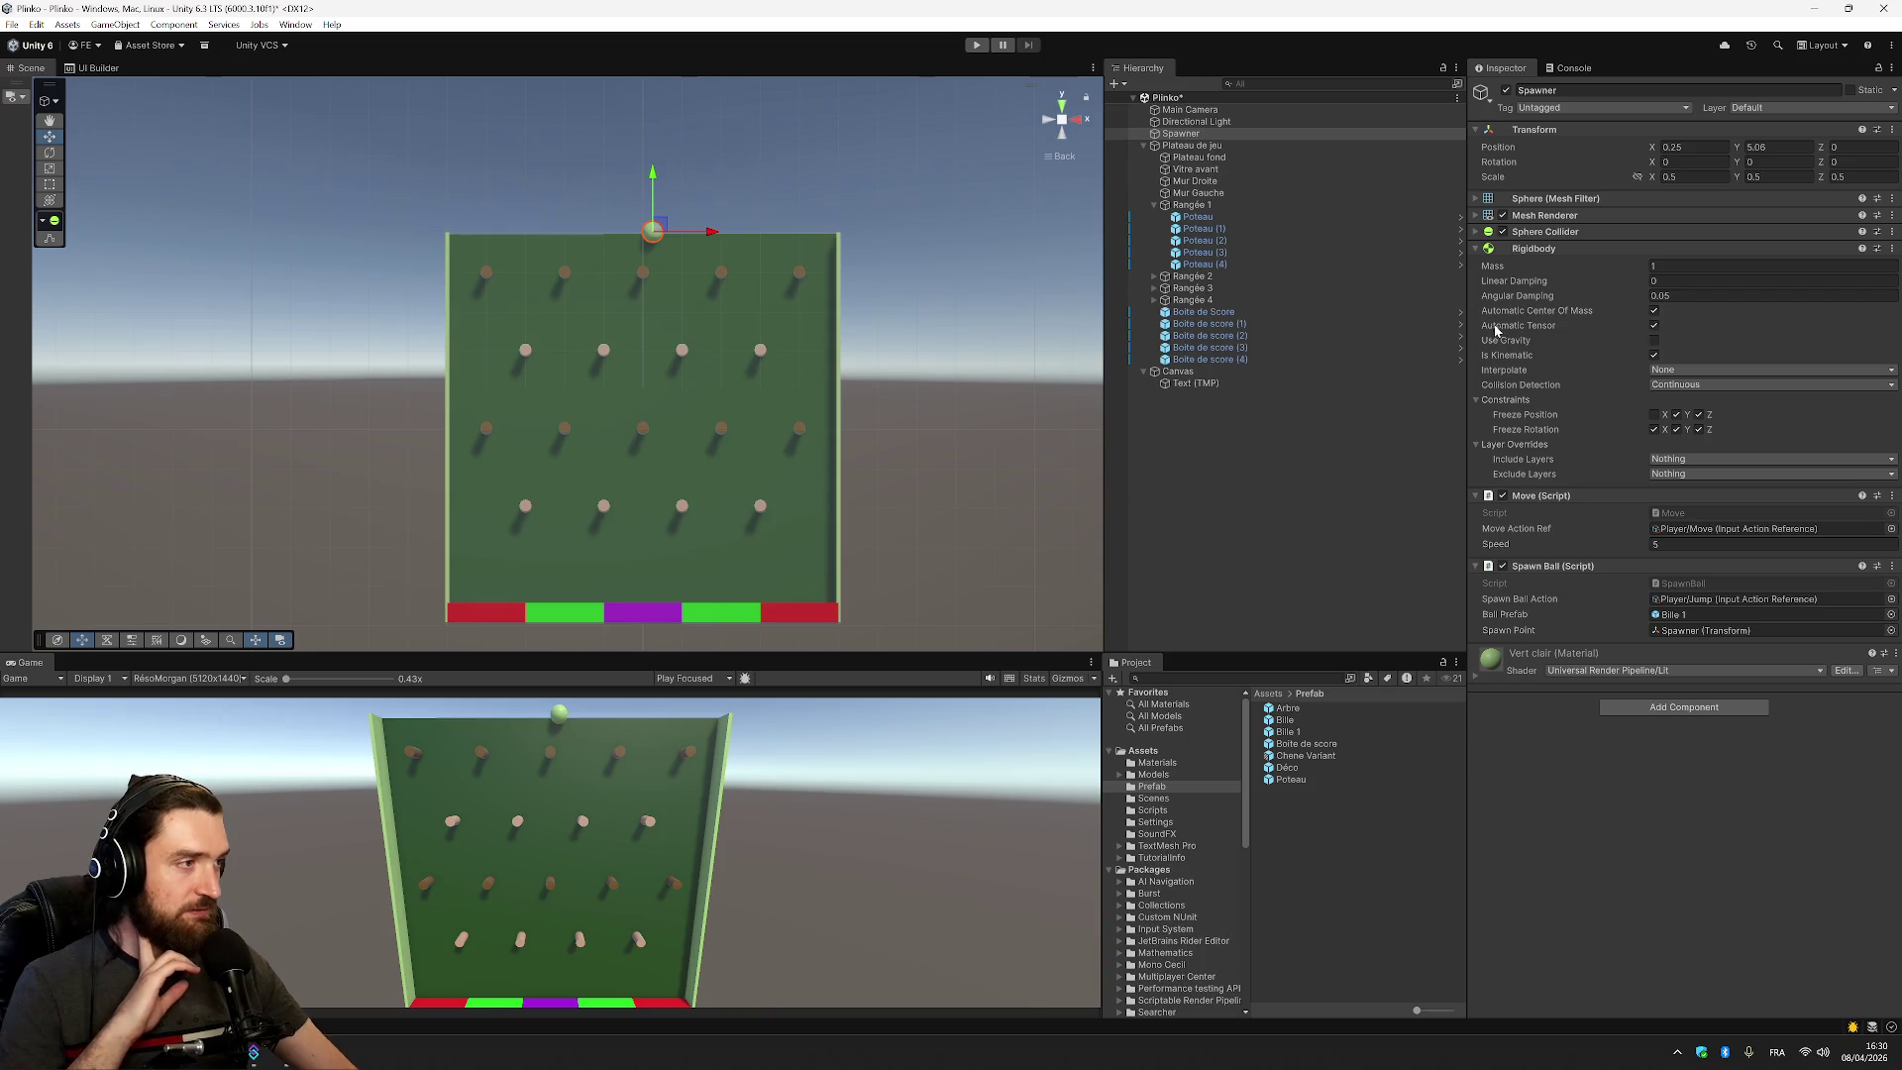
Commit the Spawner Rigidbody mass of 1e-07 and angular damping of 0, and make it non-kinematic
mouse_move(1521, 330)
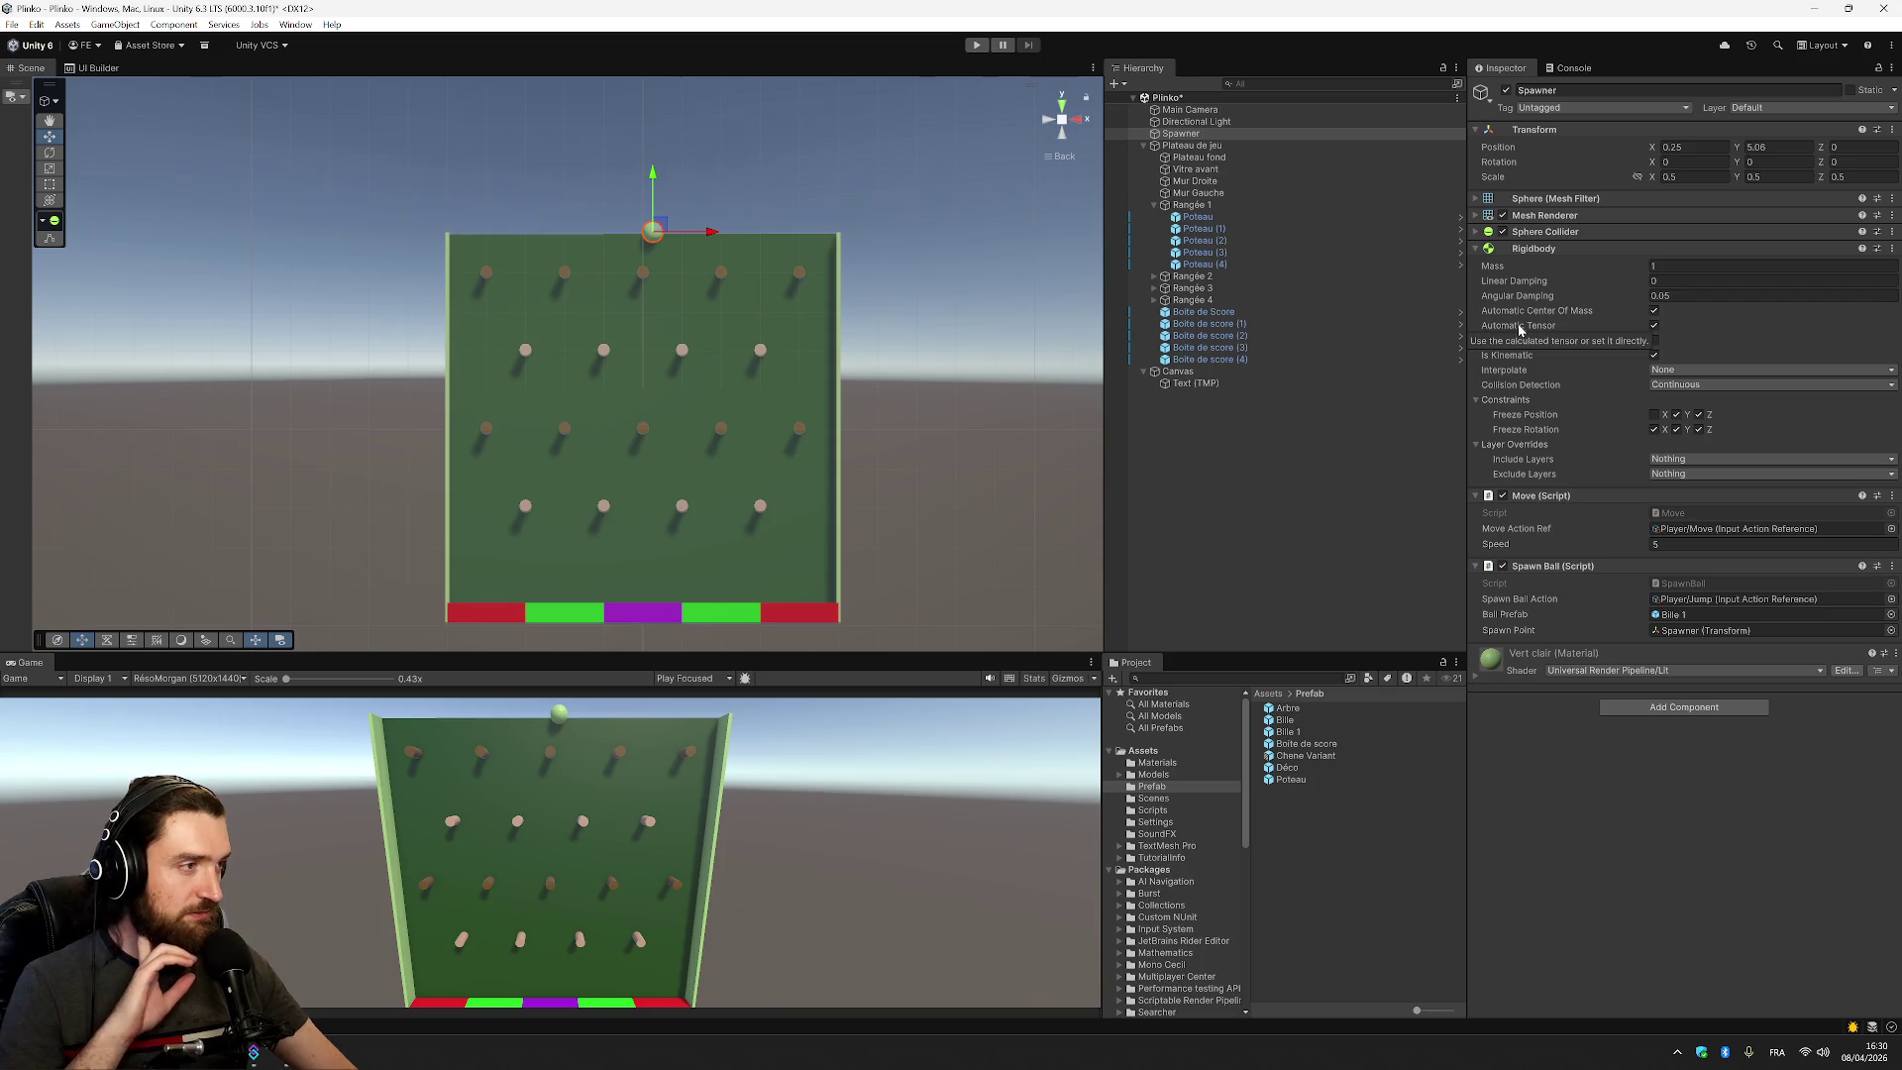
left_click(1654, 326)
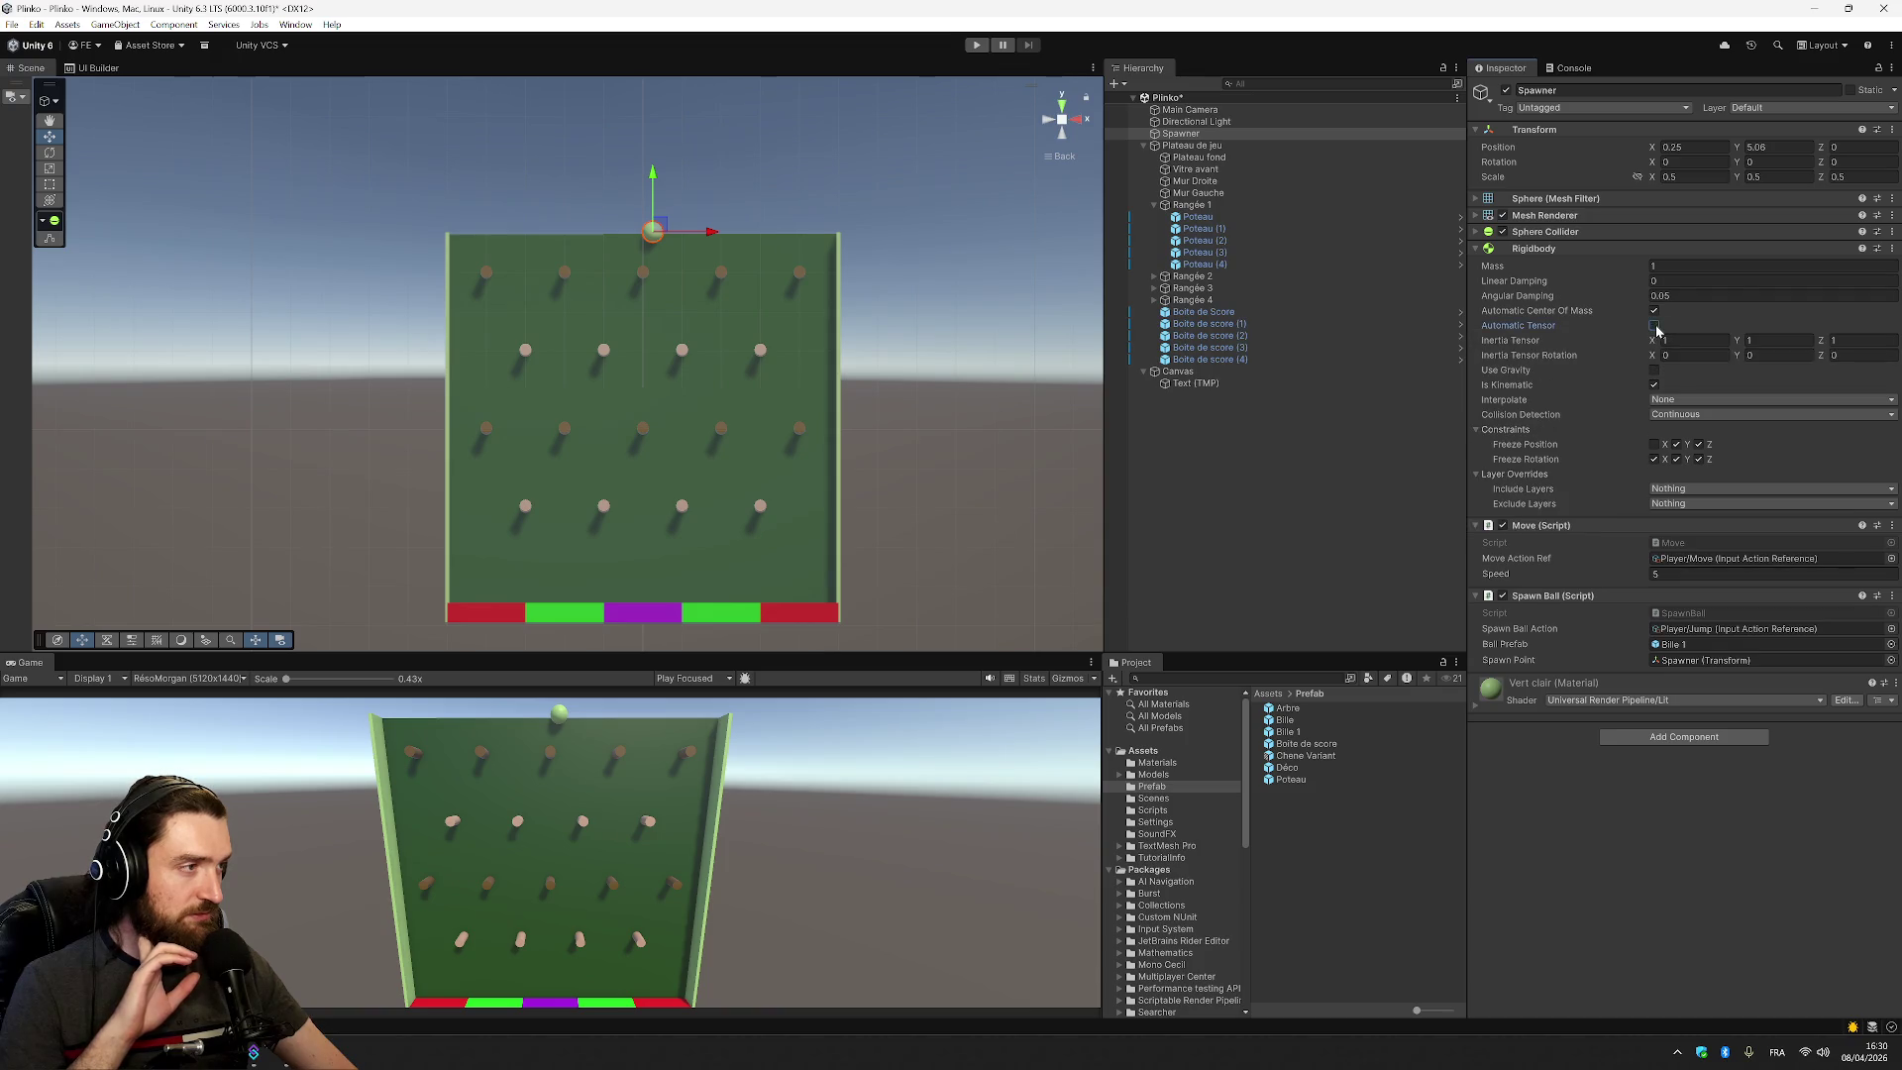
left_click(1654, 325)
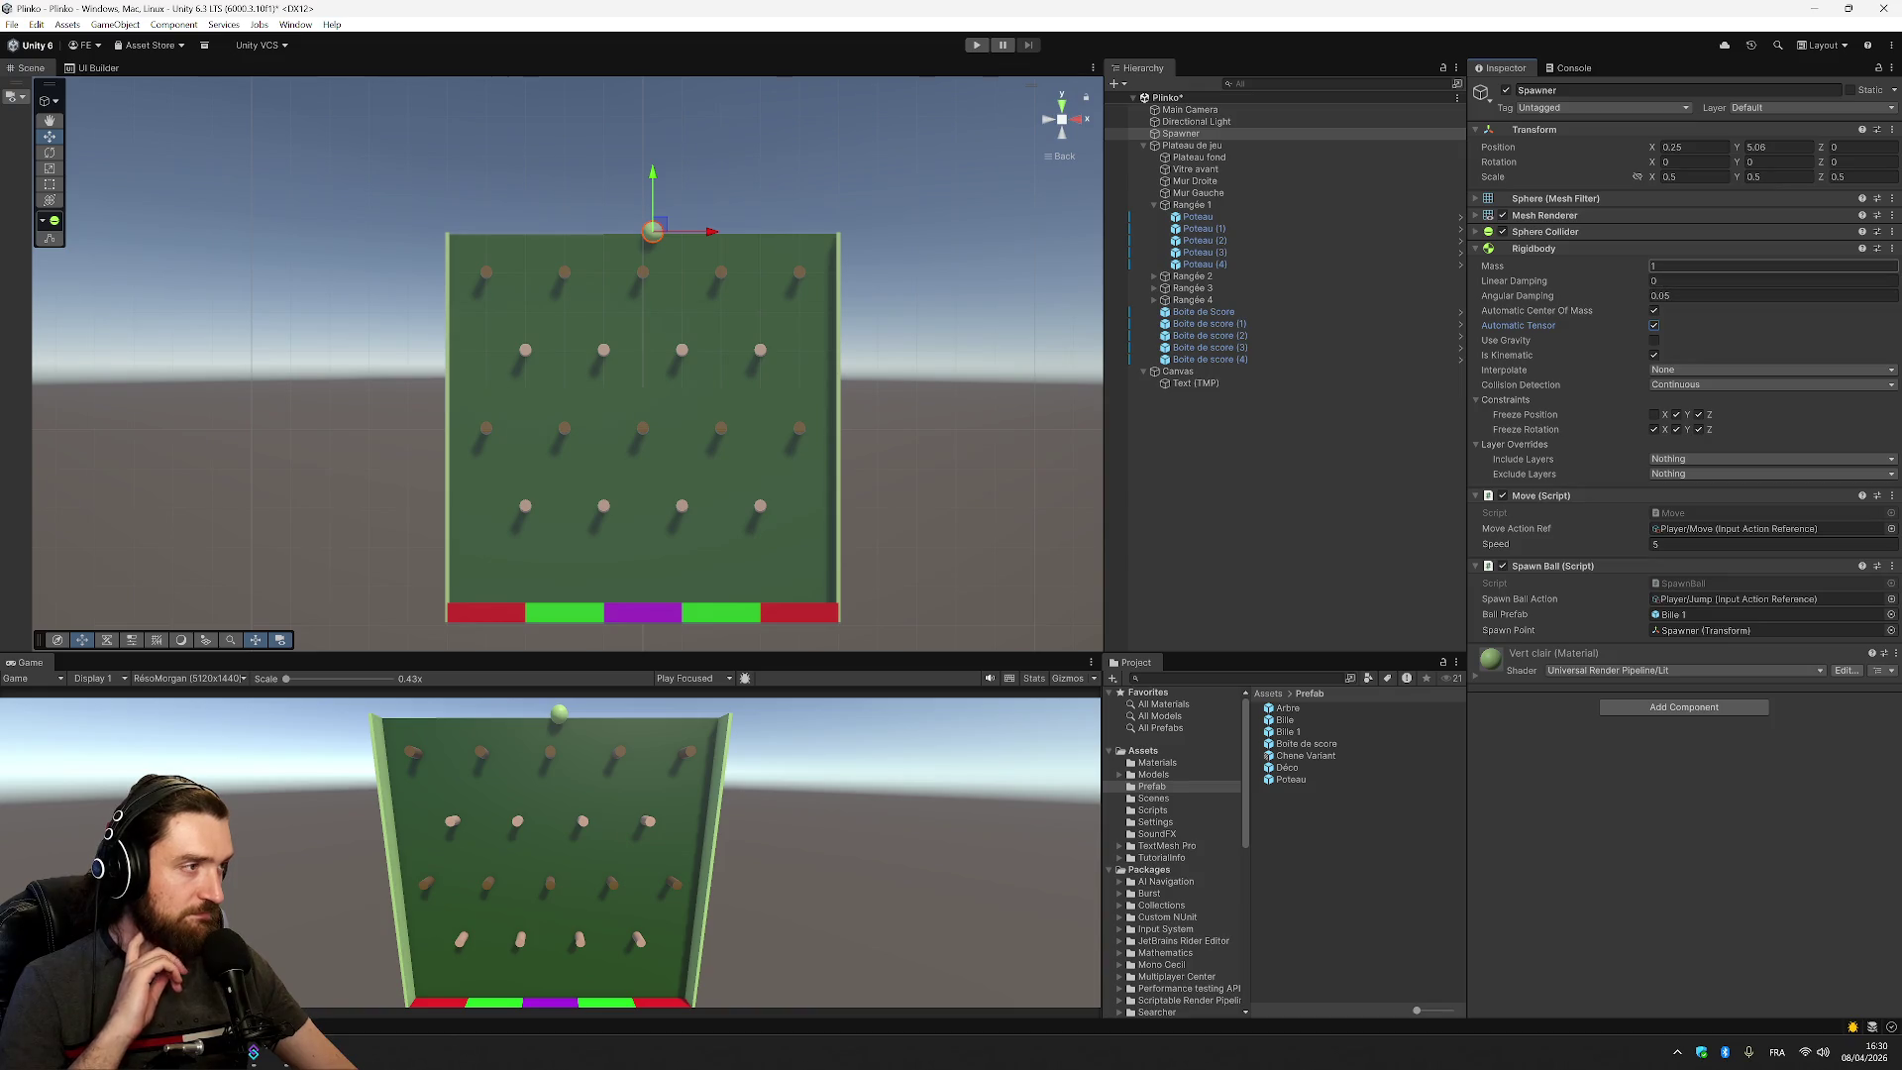
left_click(1771, 264)
type("0")
left_click(1743, 295)
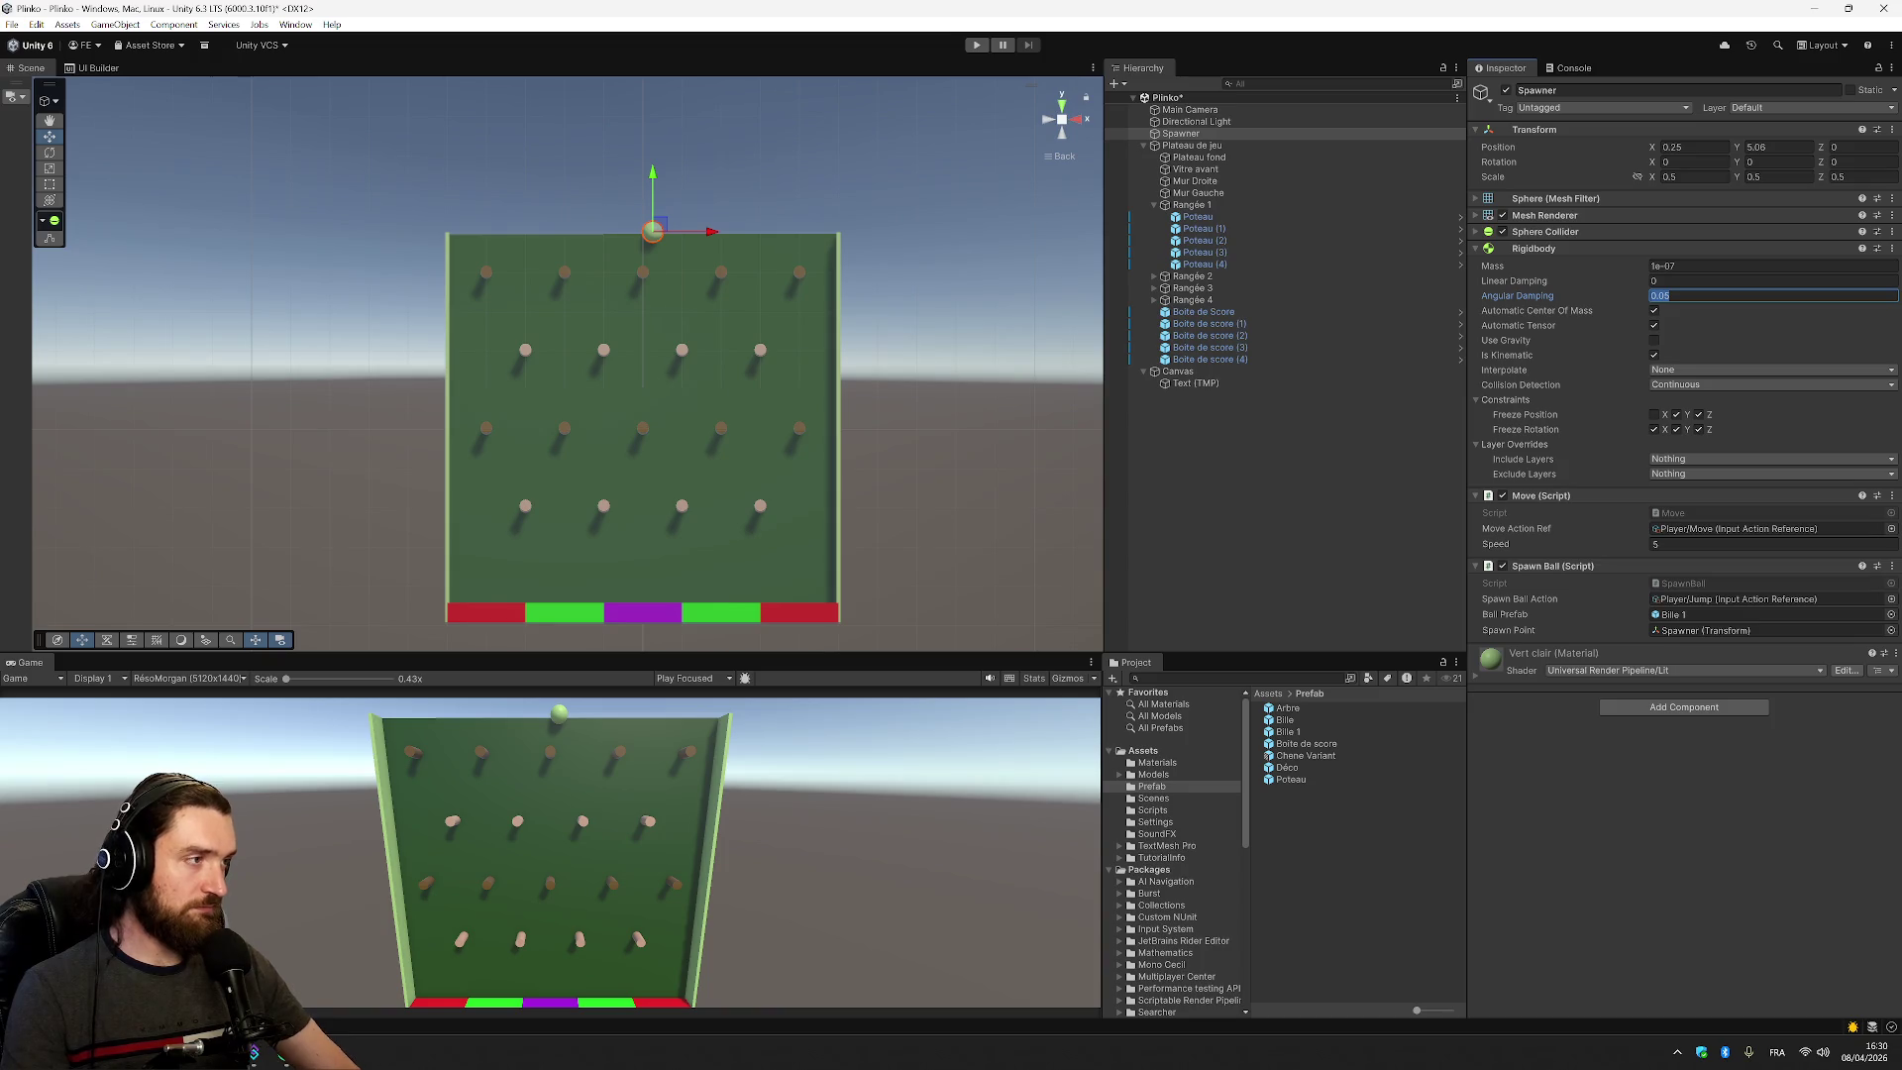
type("0")
left_click(1604, 281)
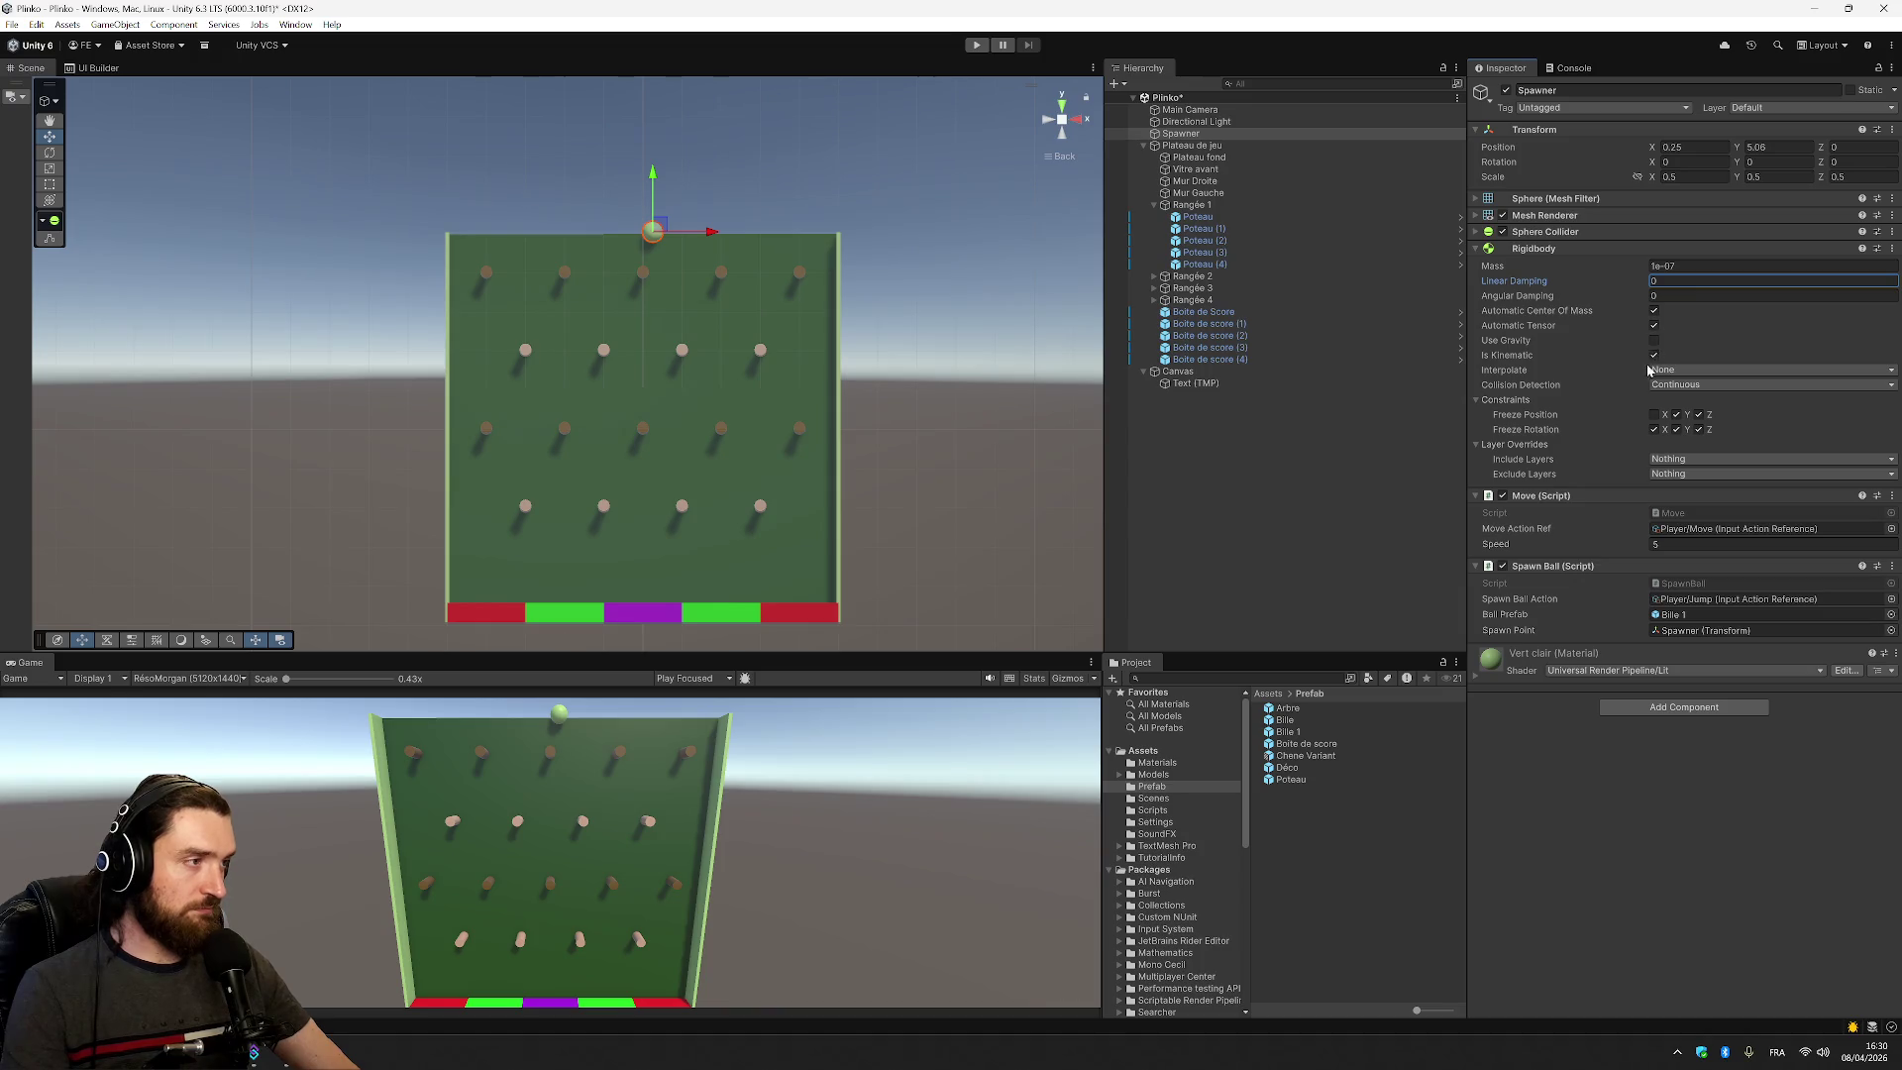
left_click(1654, 355)
Set collision detection to Discrete, keeping interpolation None and both layer masks Nothing, then deselect
left_click(1720, 371)
left_click(1721, 369)
left_click(1721, 368)
left_click(1765, 378)
left_click(1770, 384)
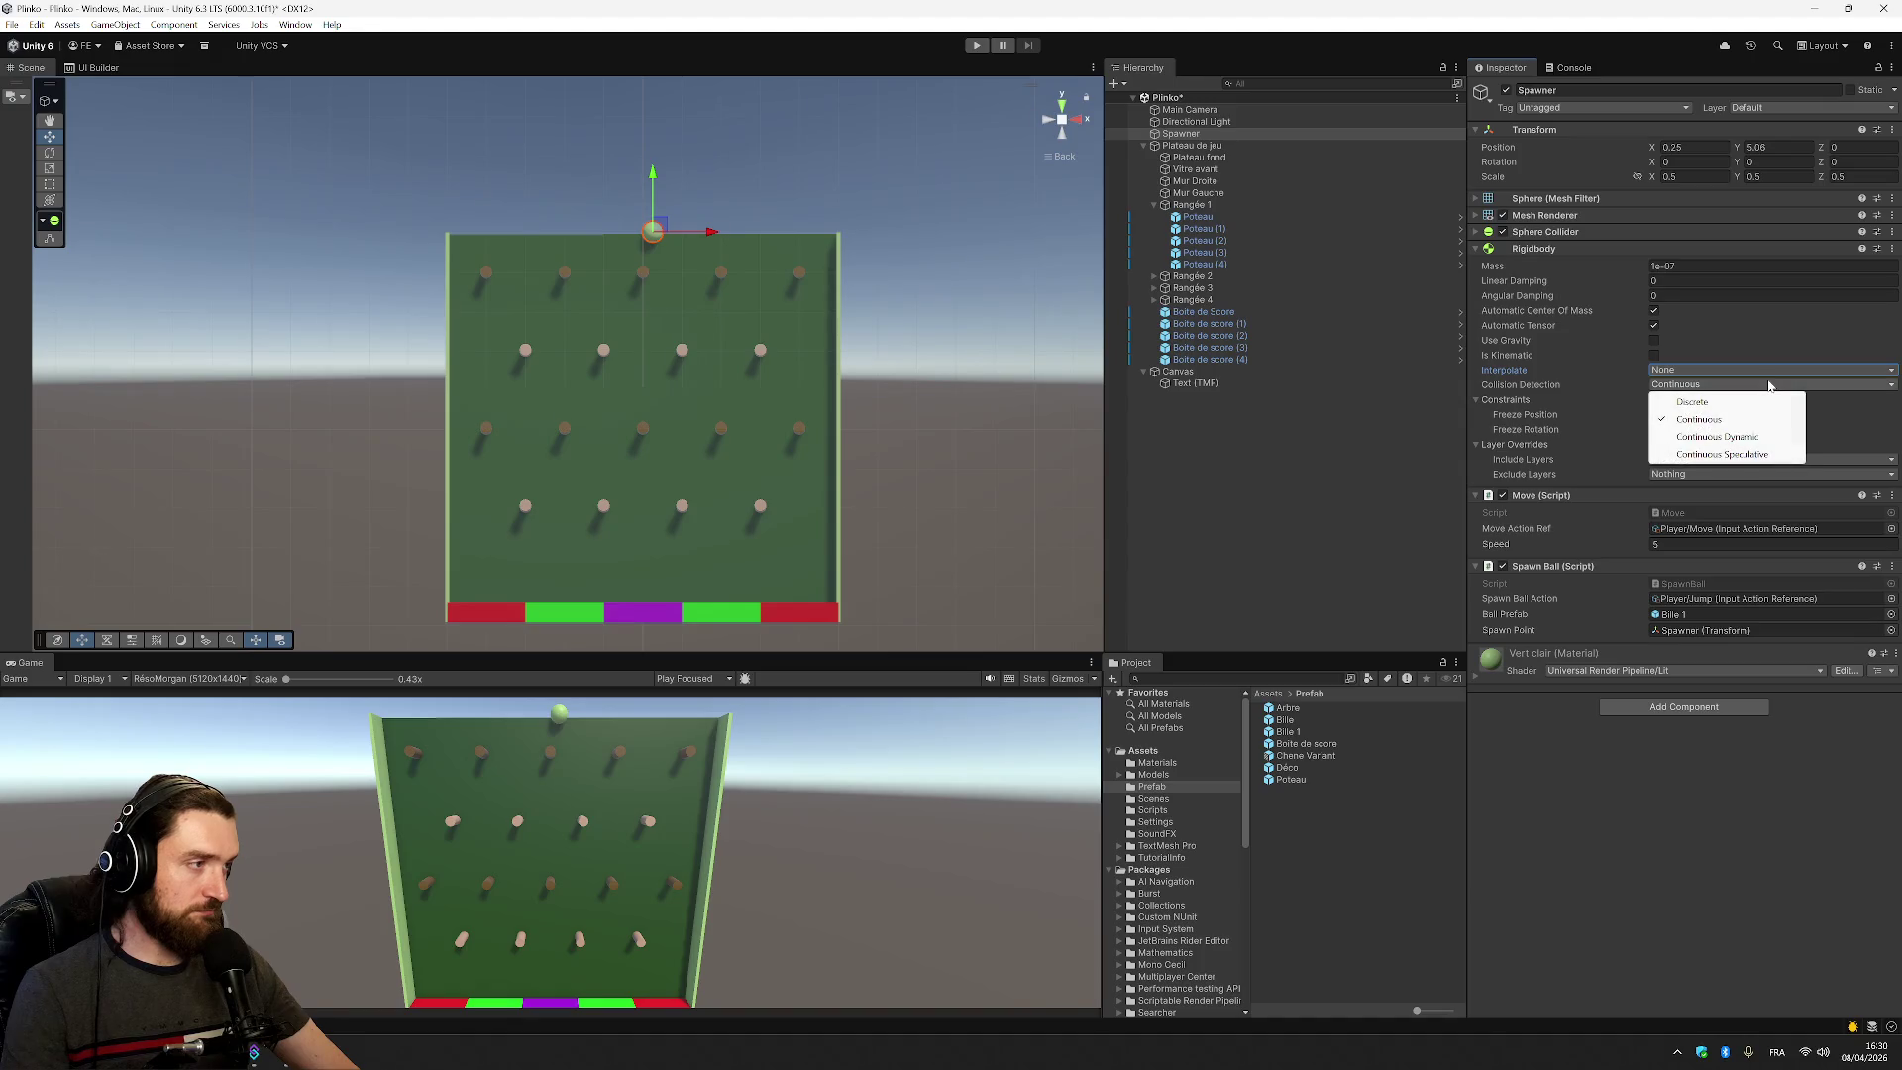
left_click(1752, 403)
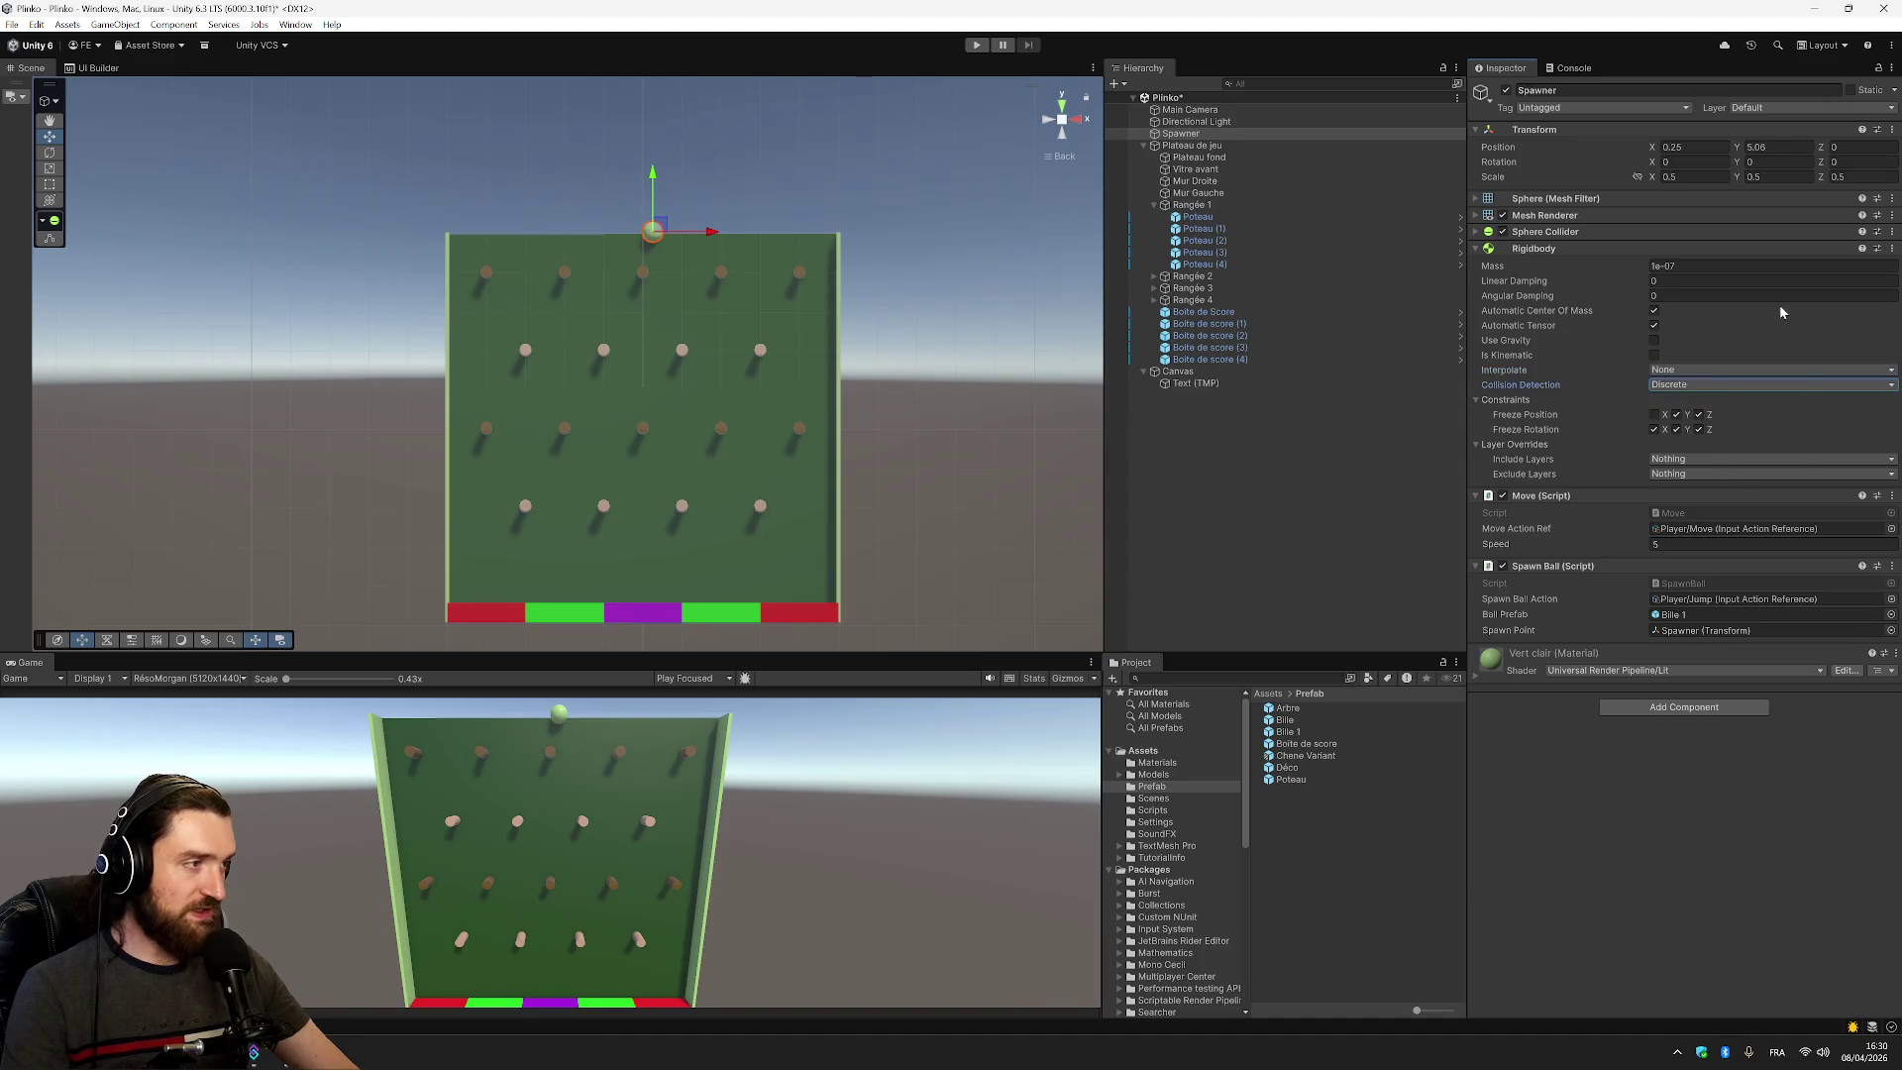
left_click(1686, 462)
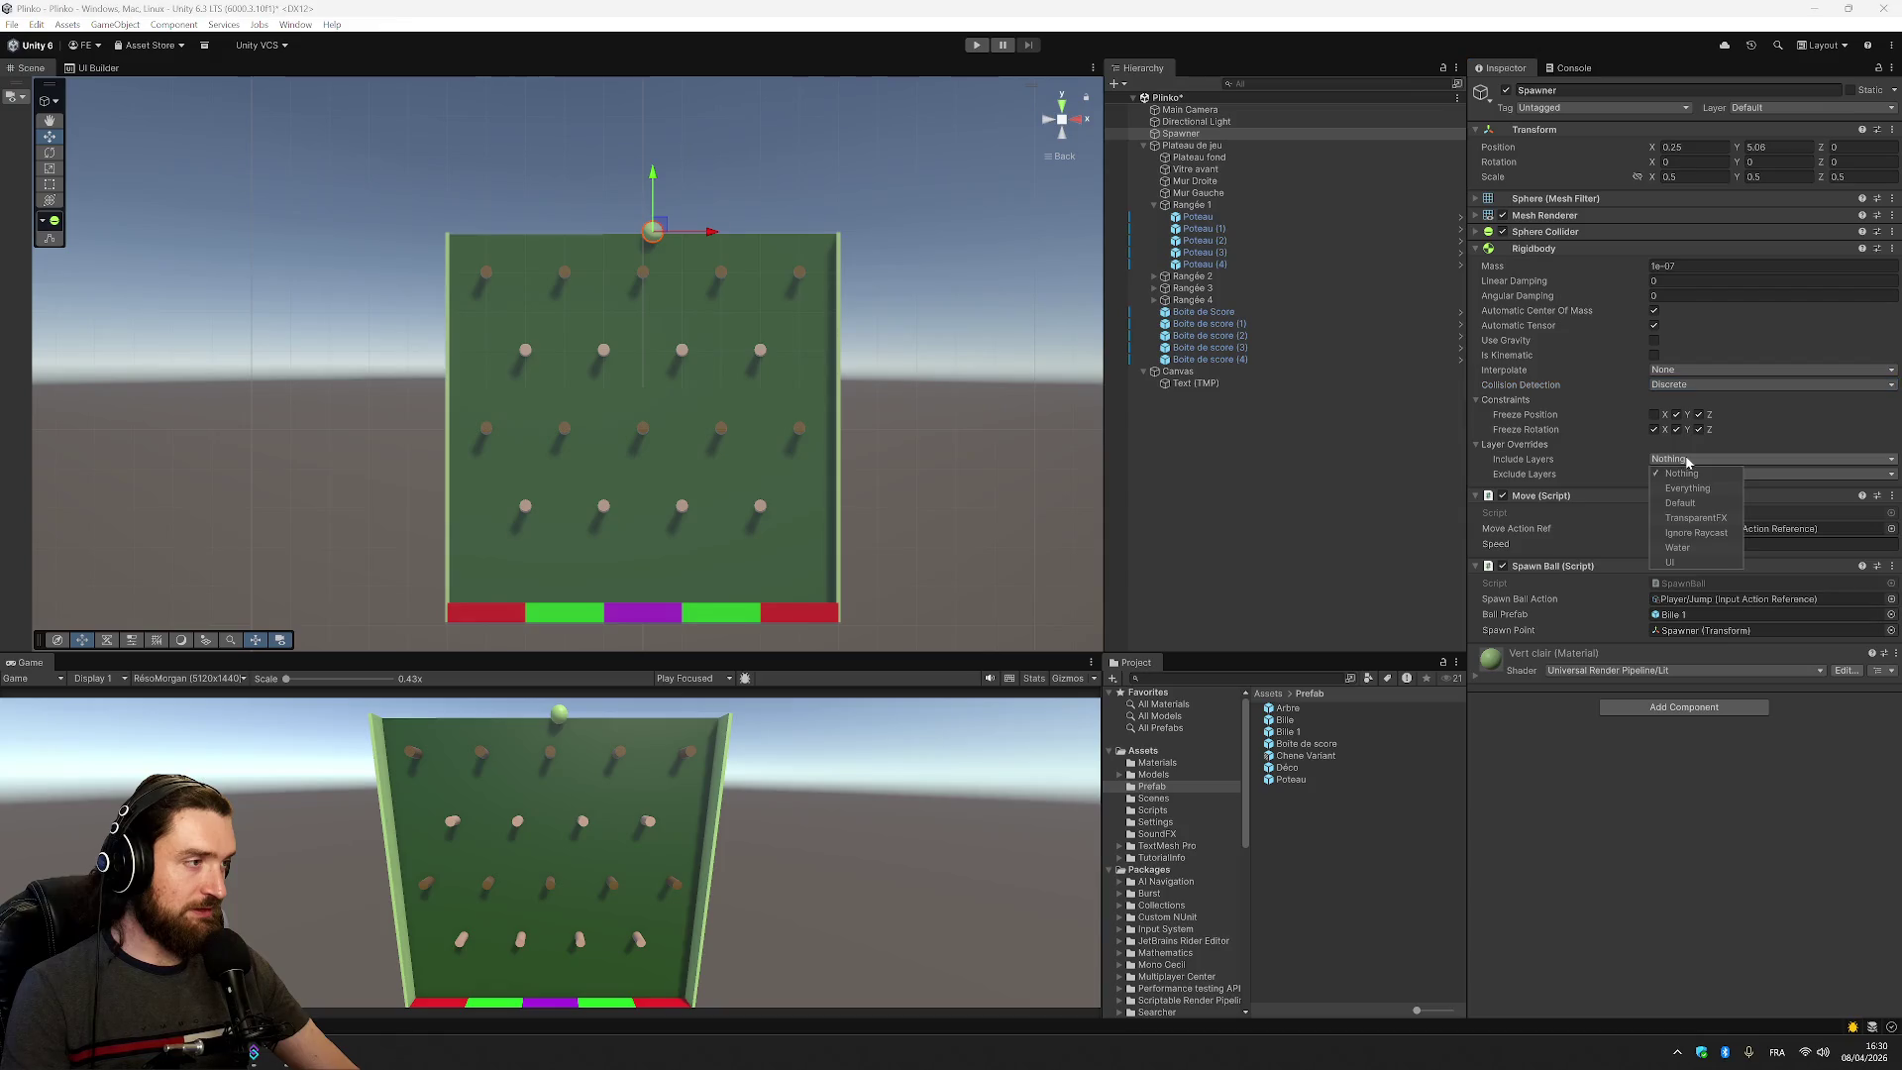
left_click(1691, 480)
left_click(1691, 479)
left_click(1691, 481)
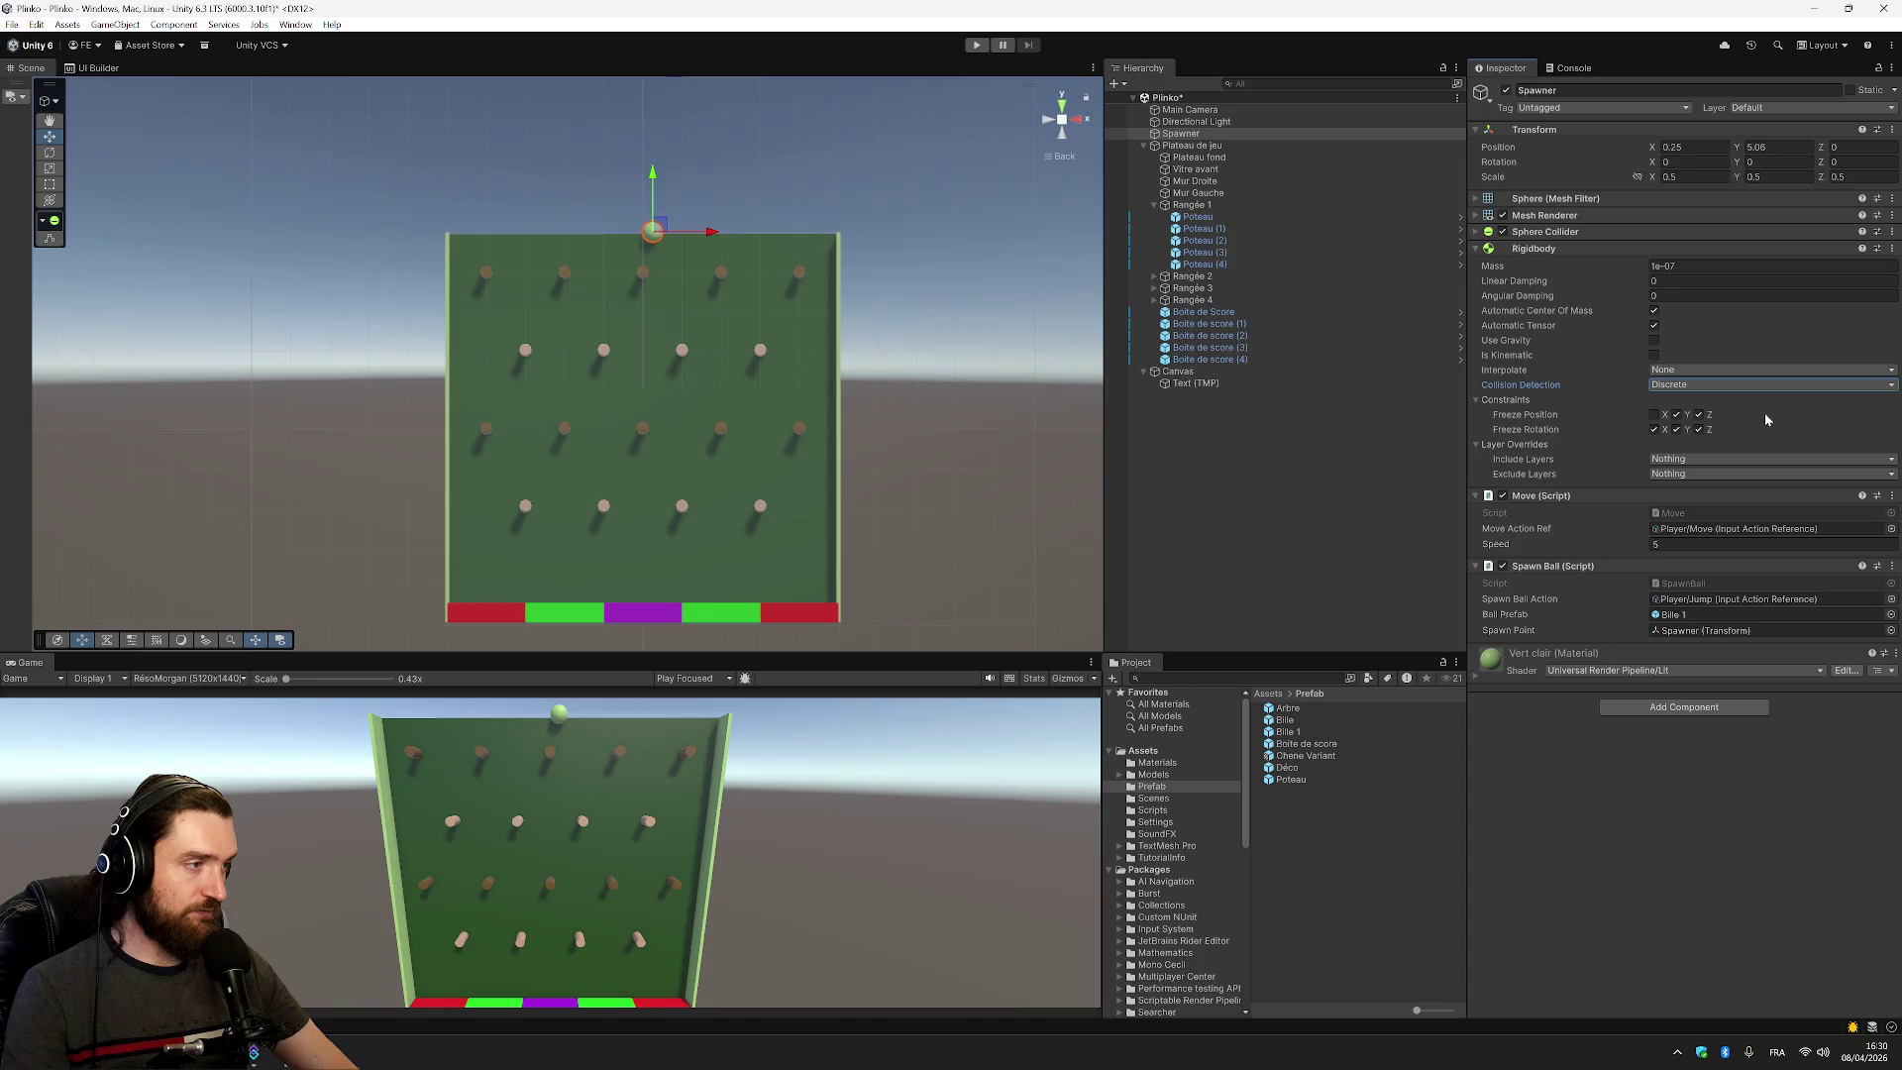
left_click(931, 172)
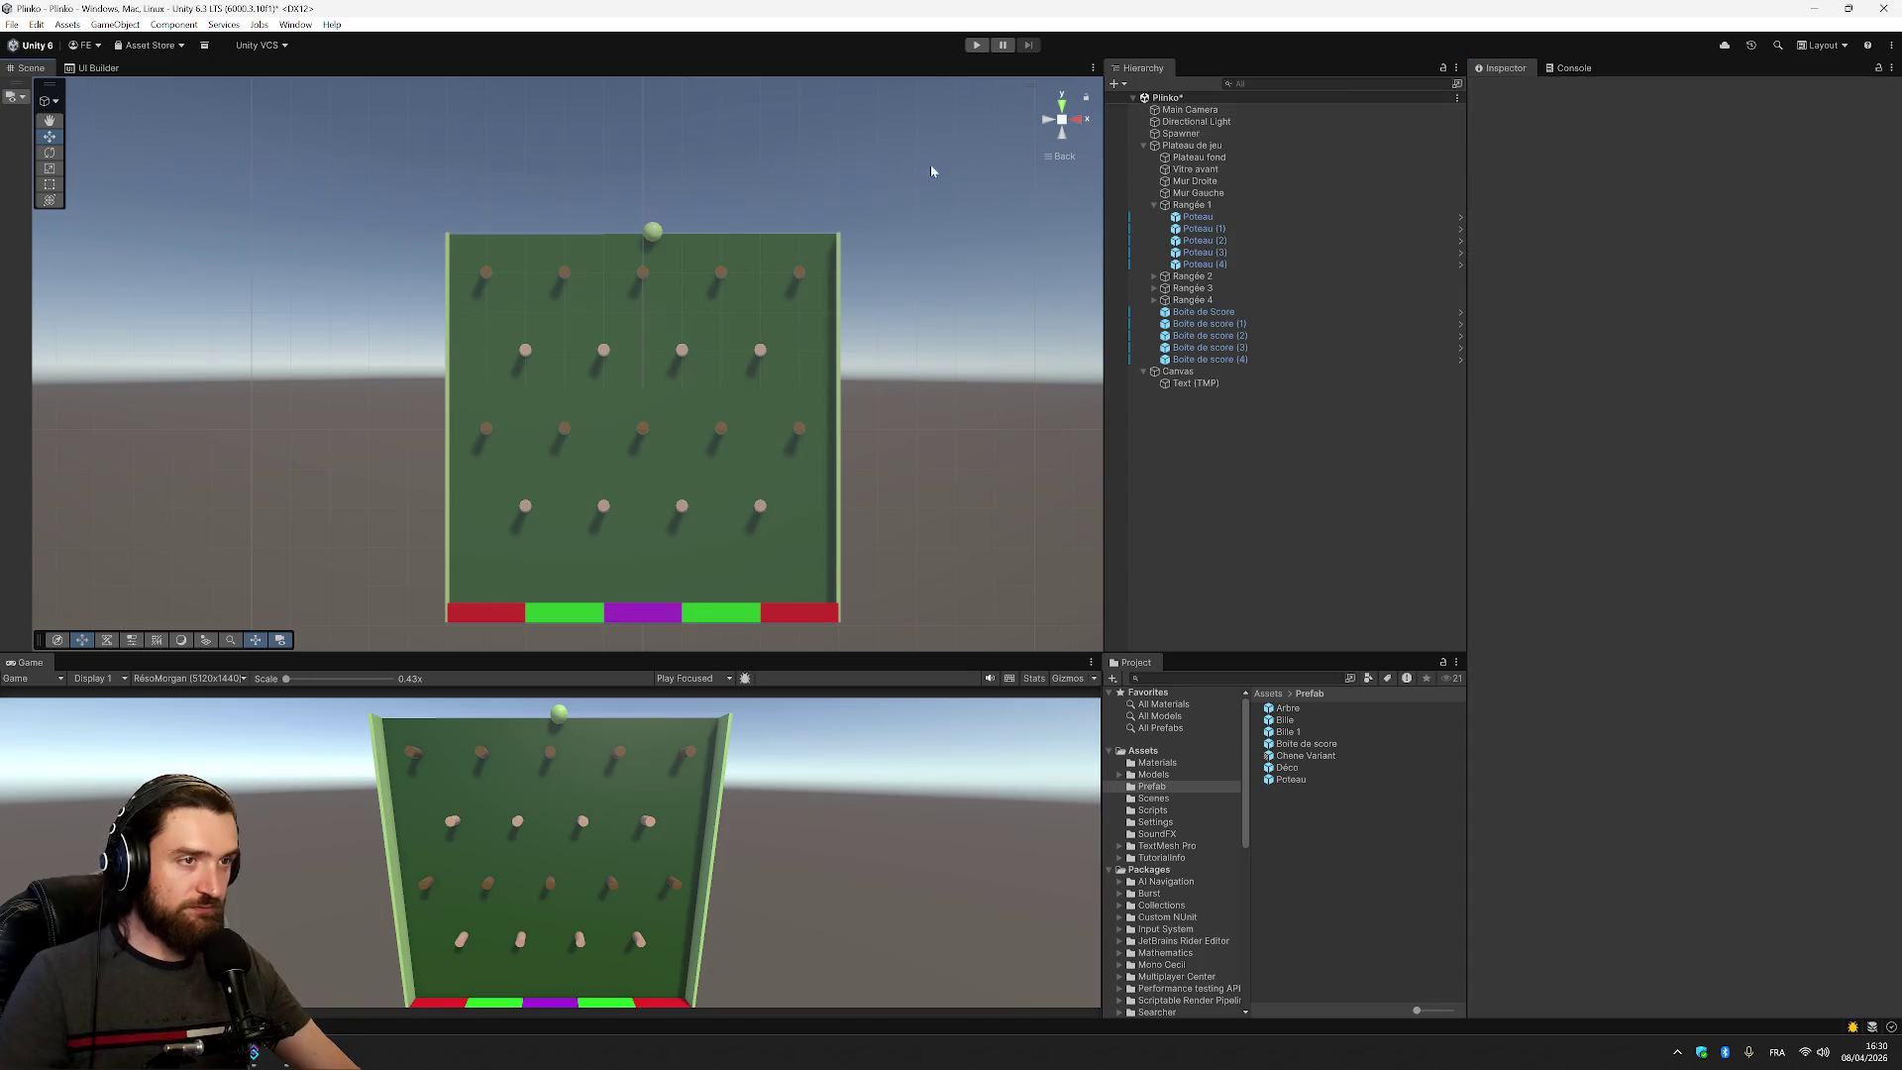
Start Play mode, move the spawner left and right with the arrows, and drop balls
left_click(979, 44)
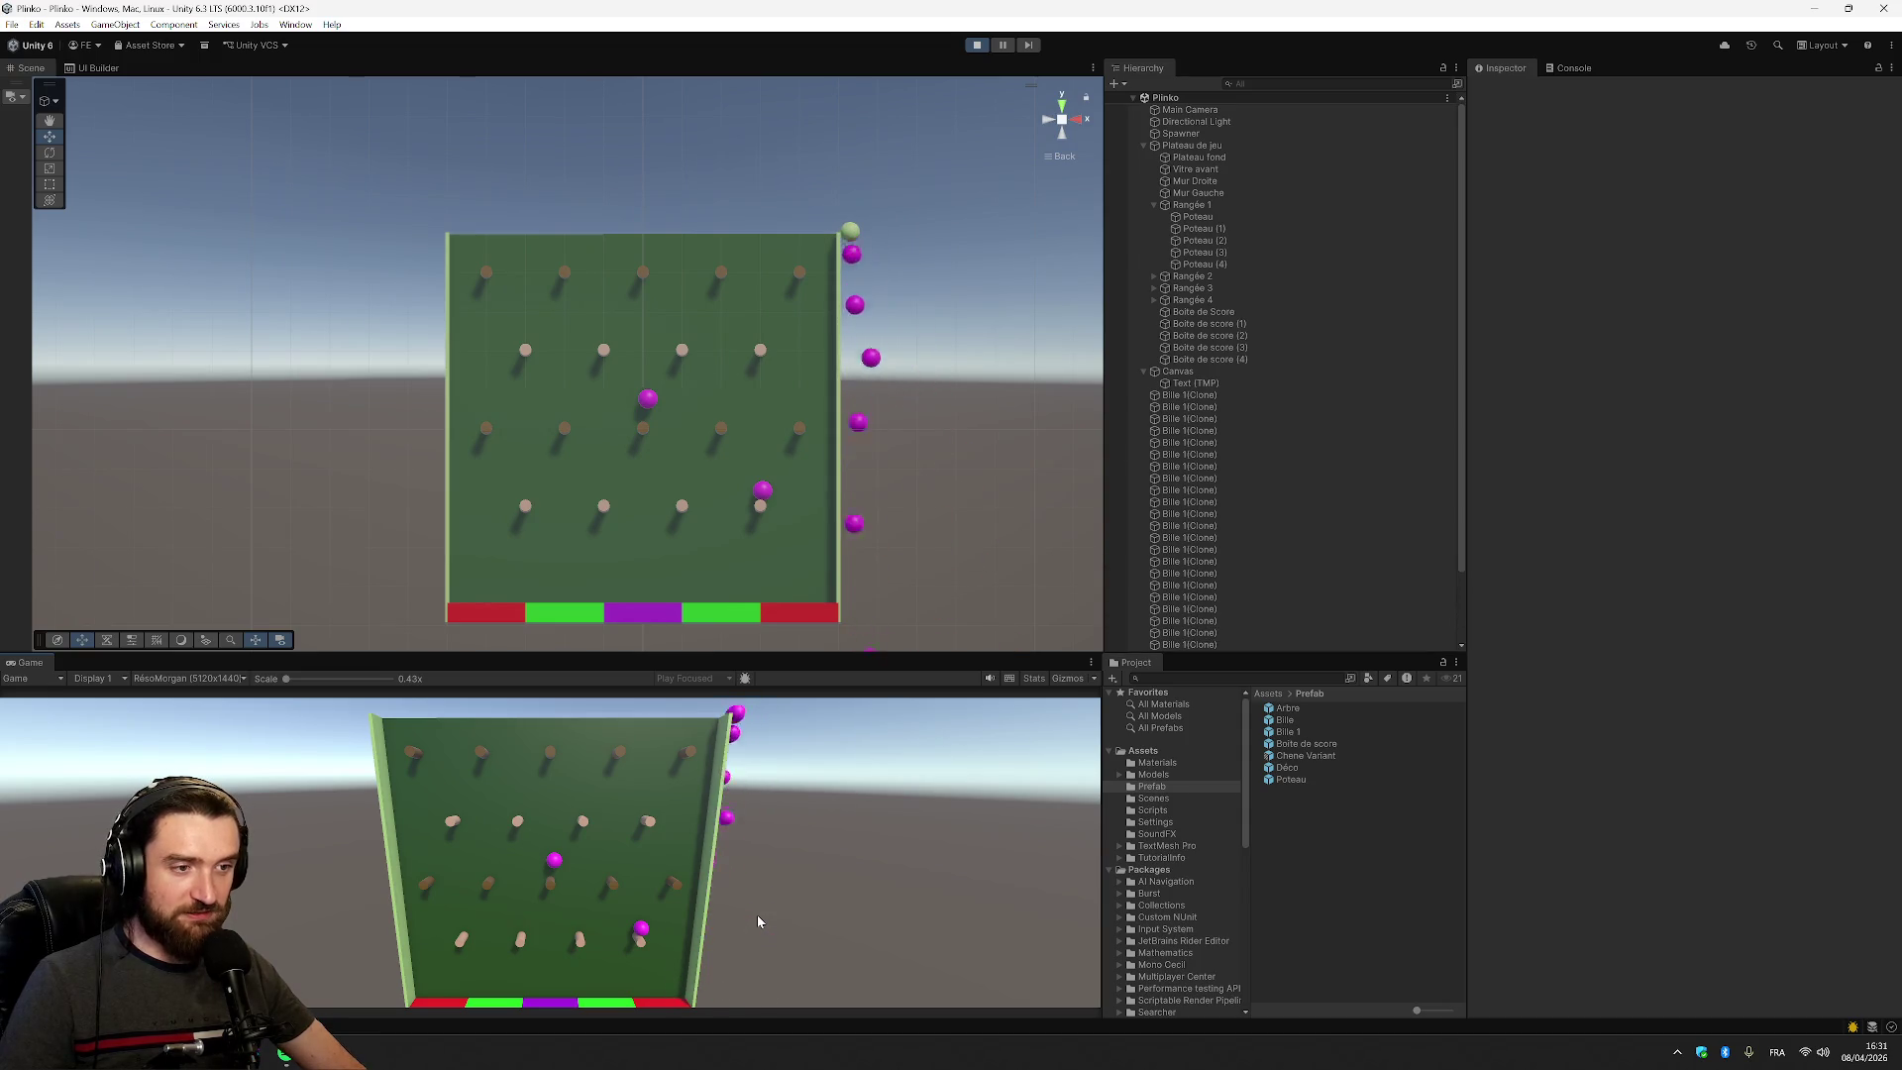
key("Left")
key("Left")
key("space")
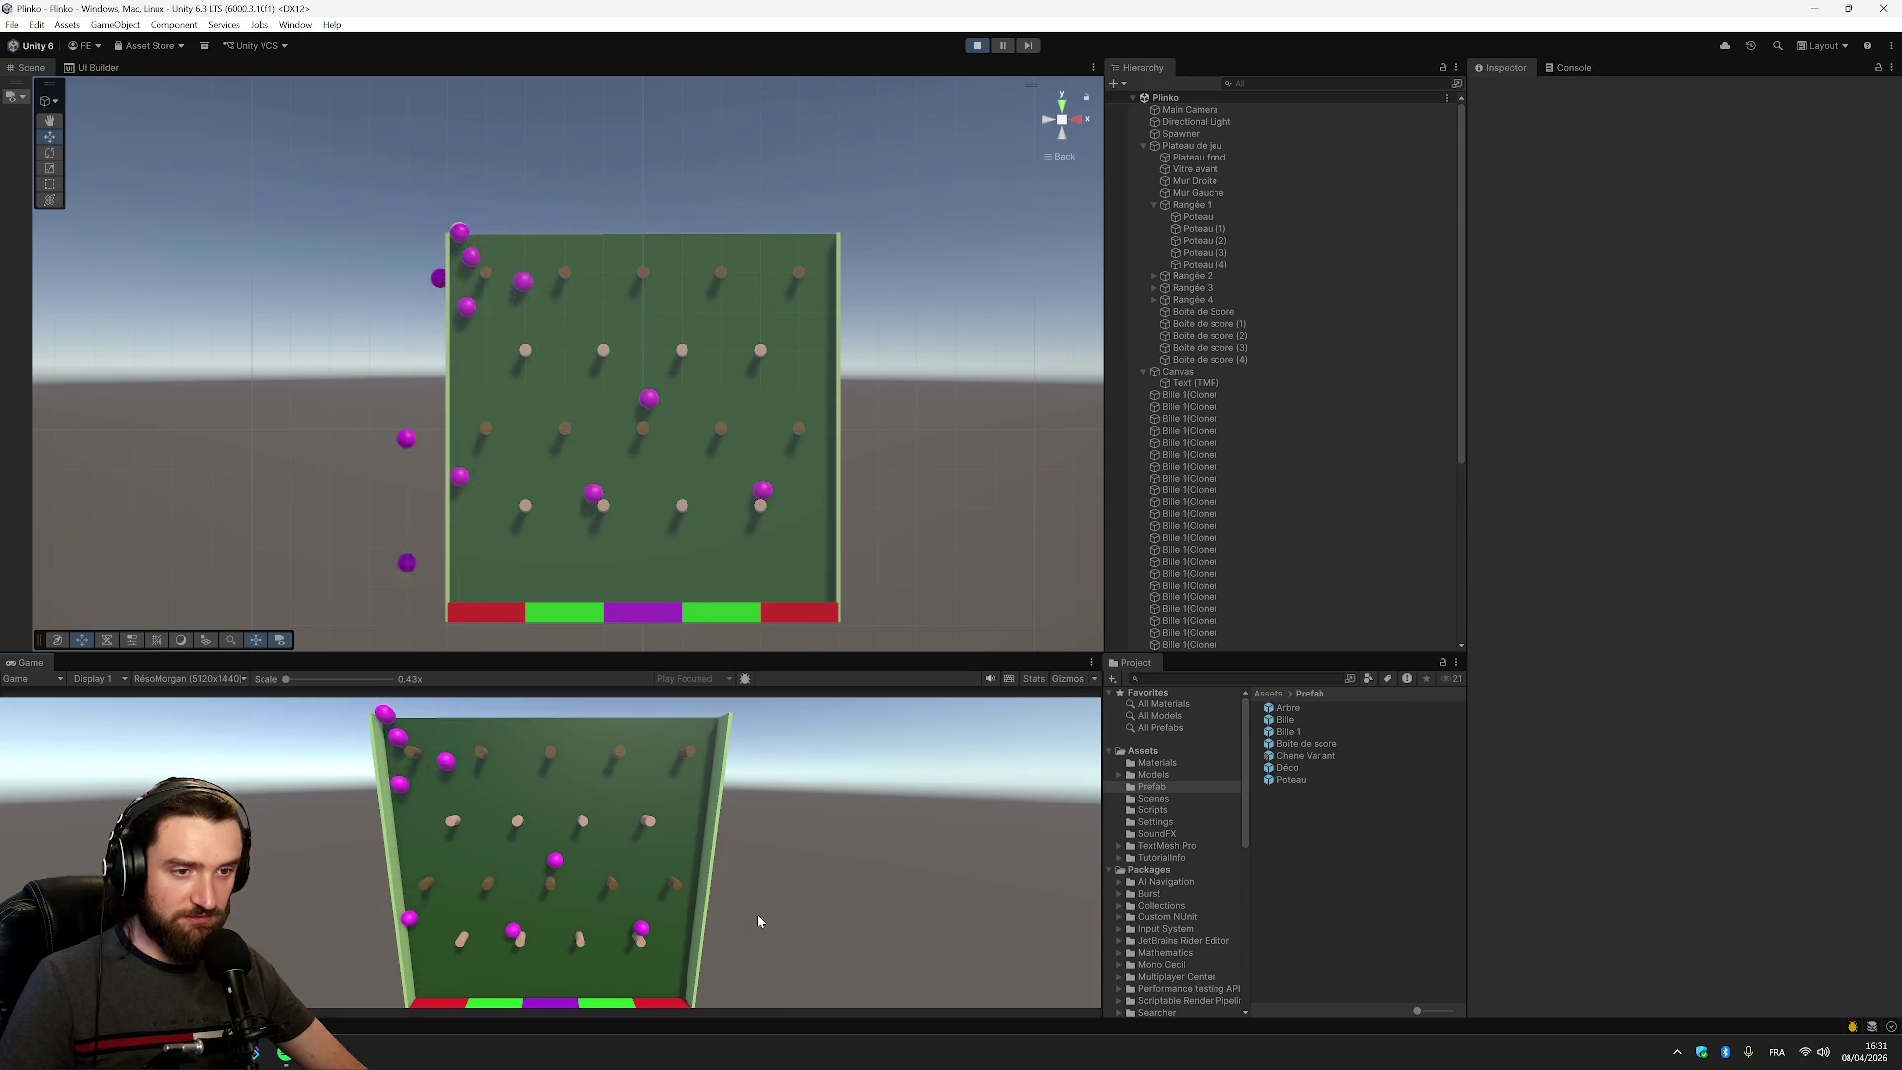
key("Right")
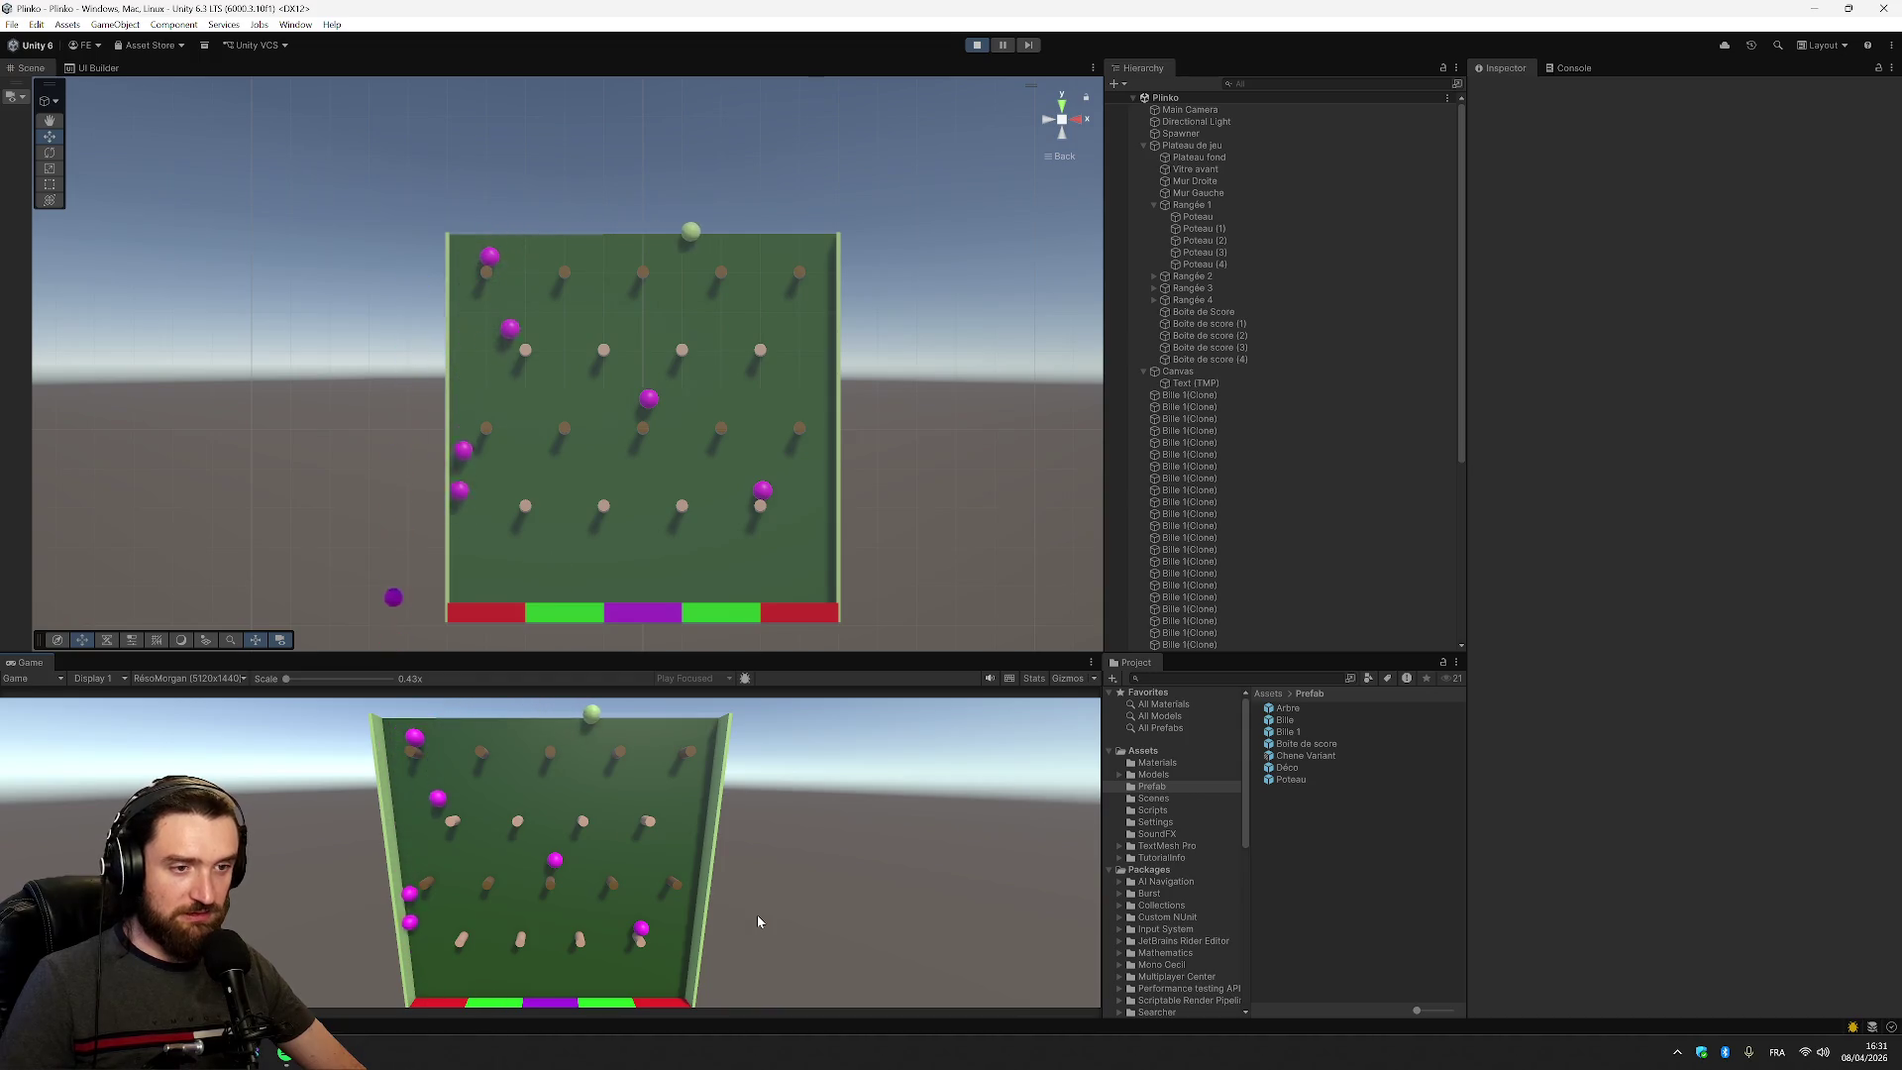
key("space")
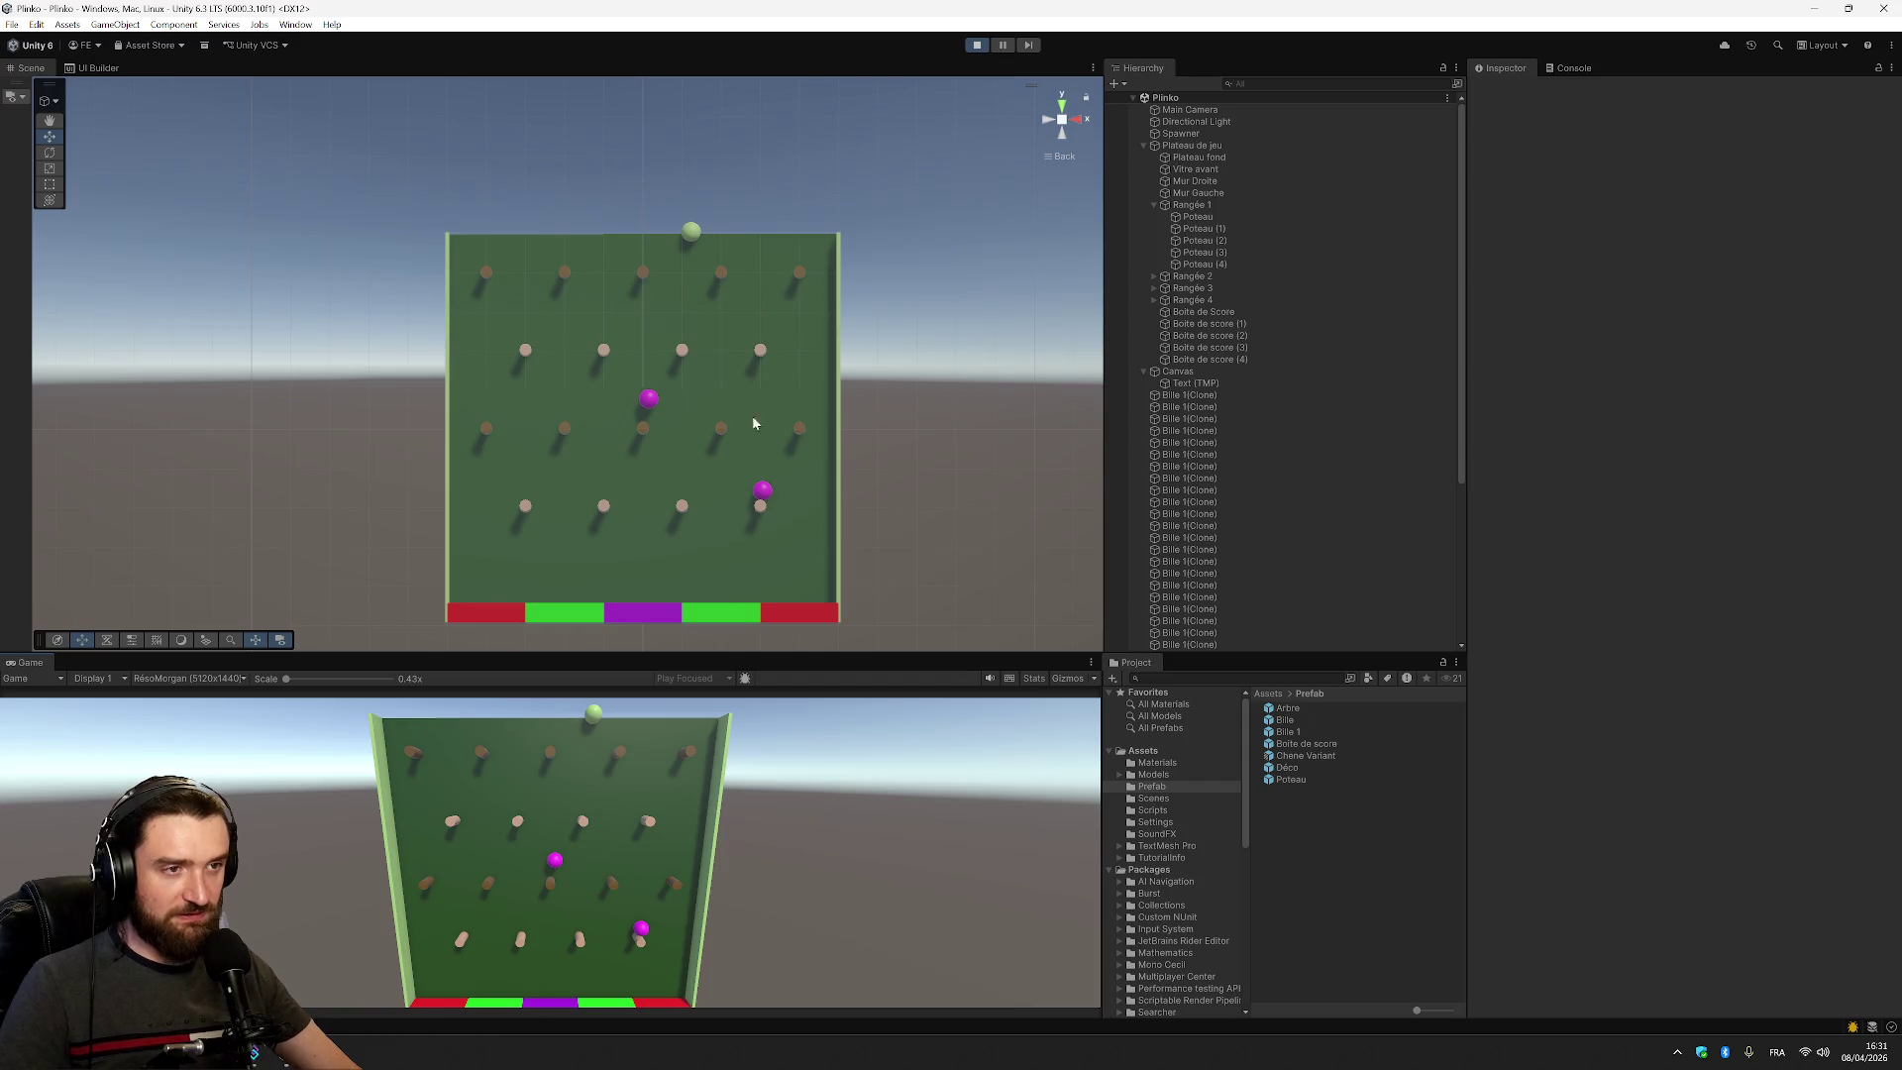
Check the board from the left, below and front, then stop the run and select the Bille prefab
left_click(1049, 119)
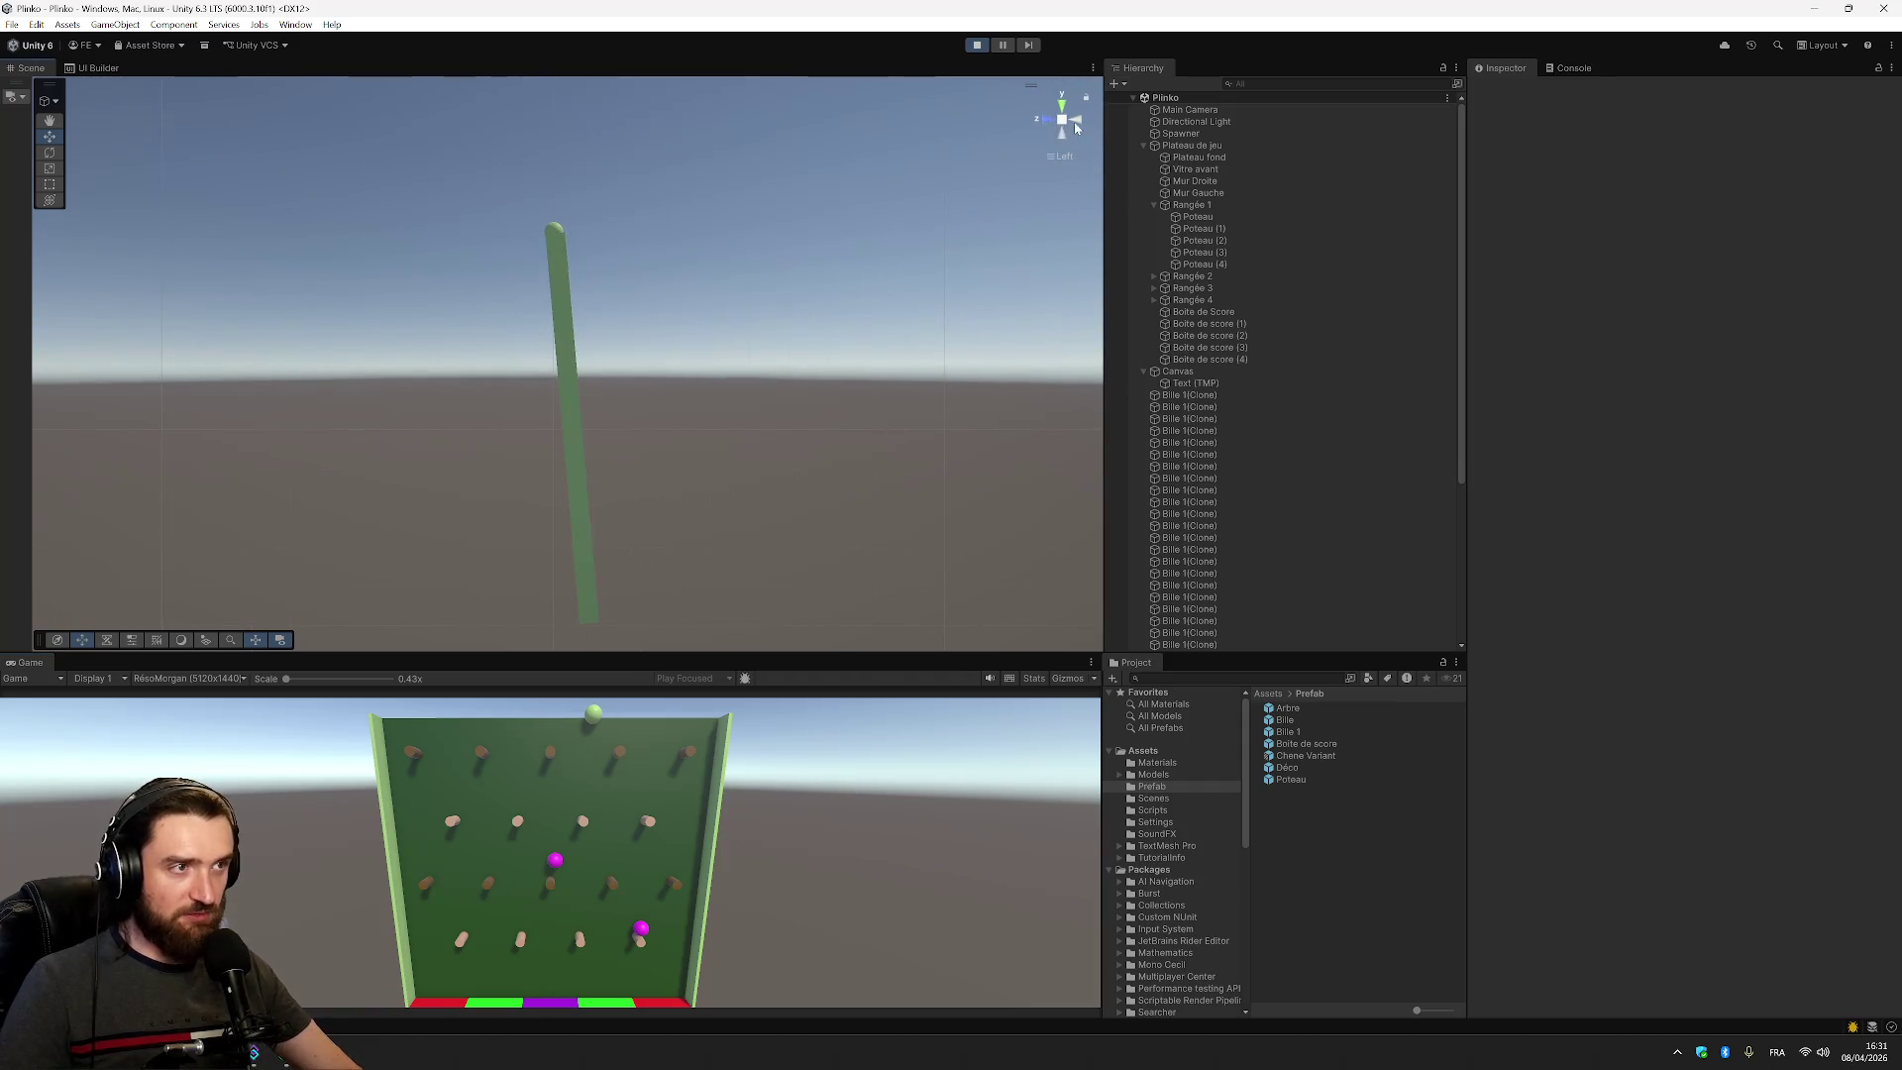
left_click(1062, 141)
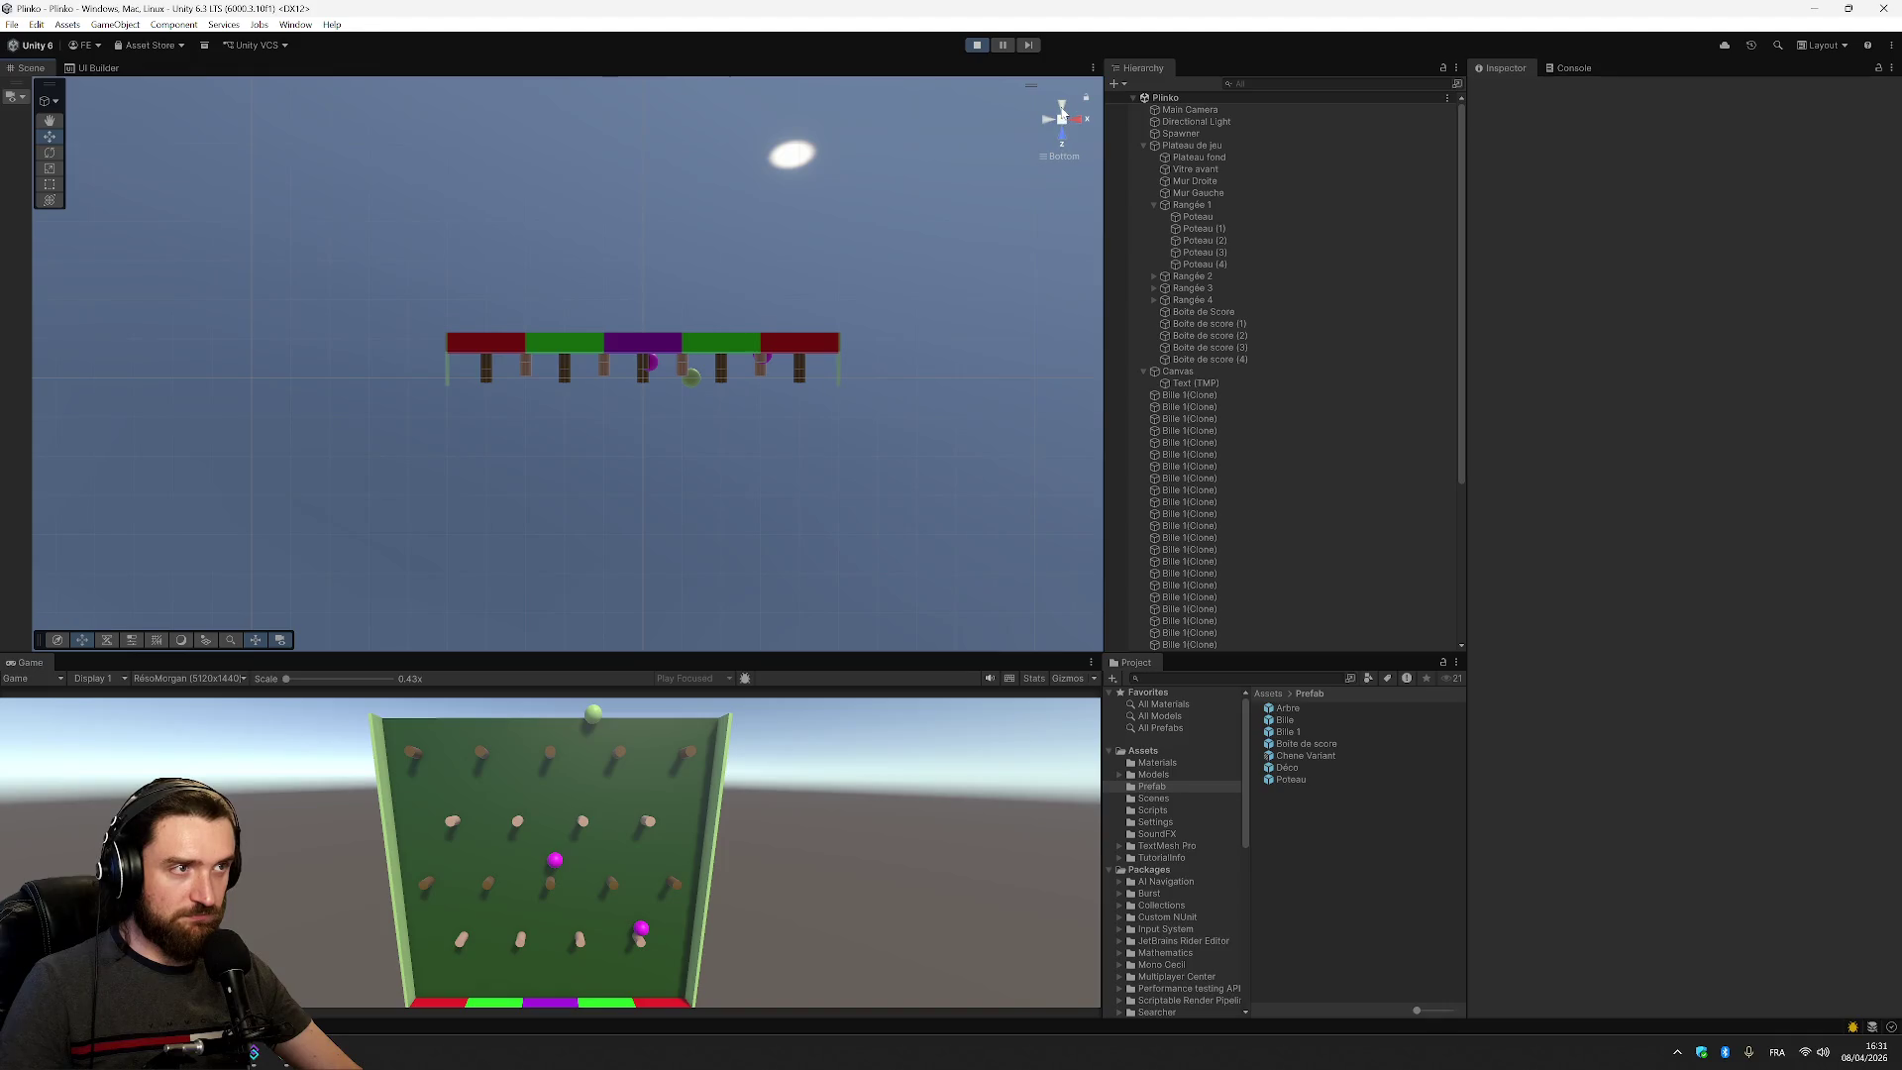
left_click(1062, 117)
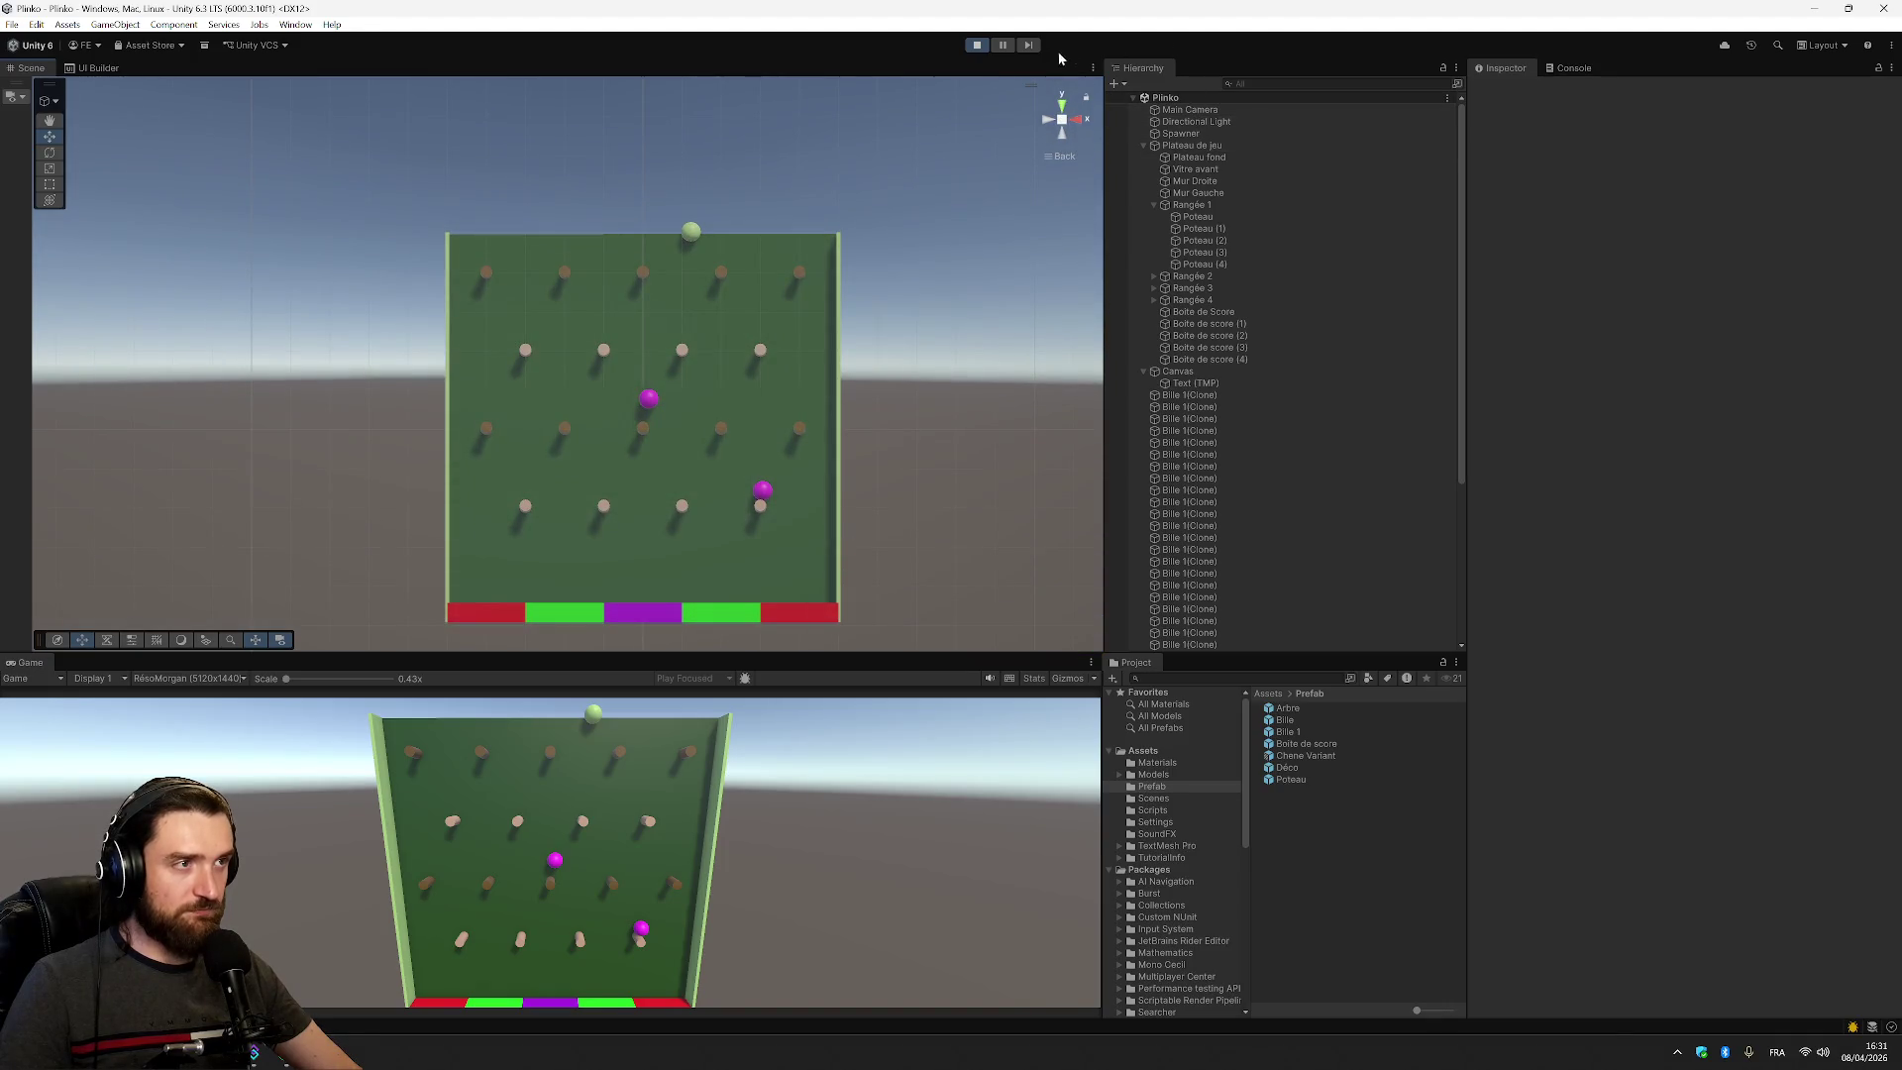
left_click(987, 47)
left_click(1301, 721)
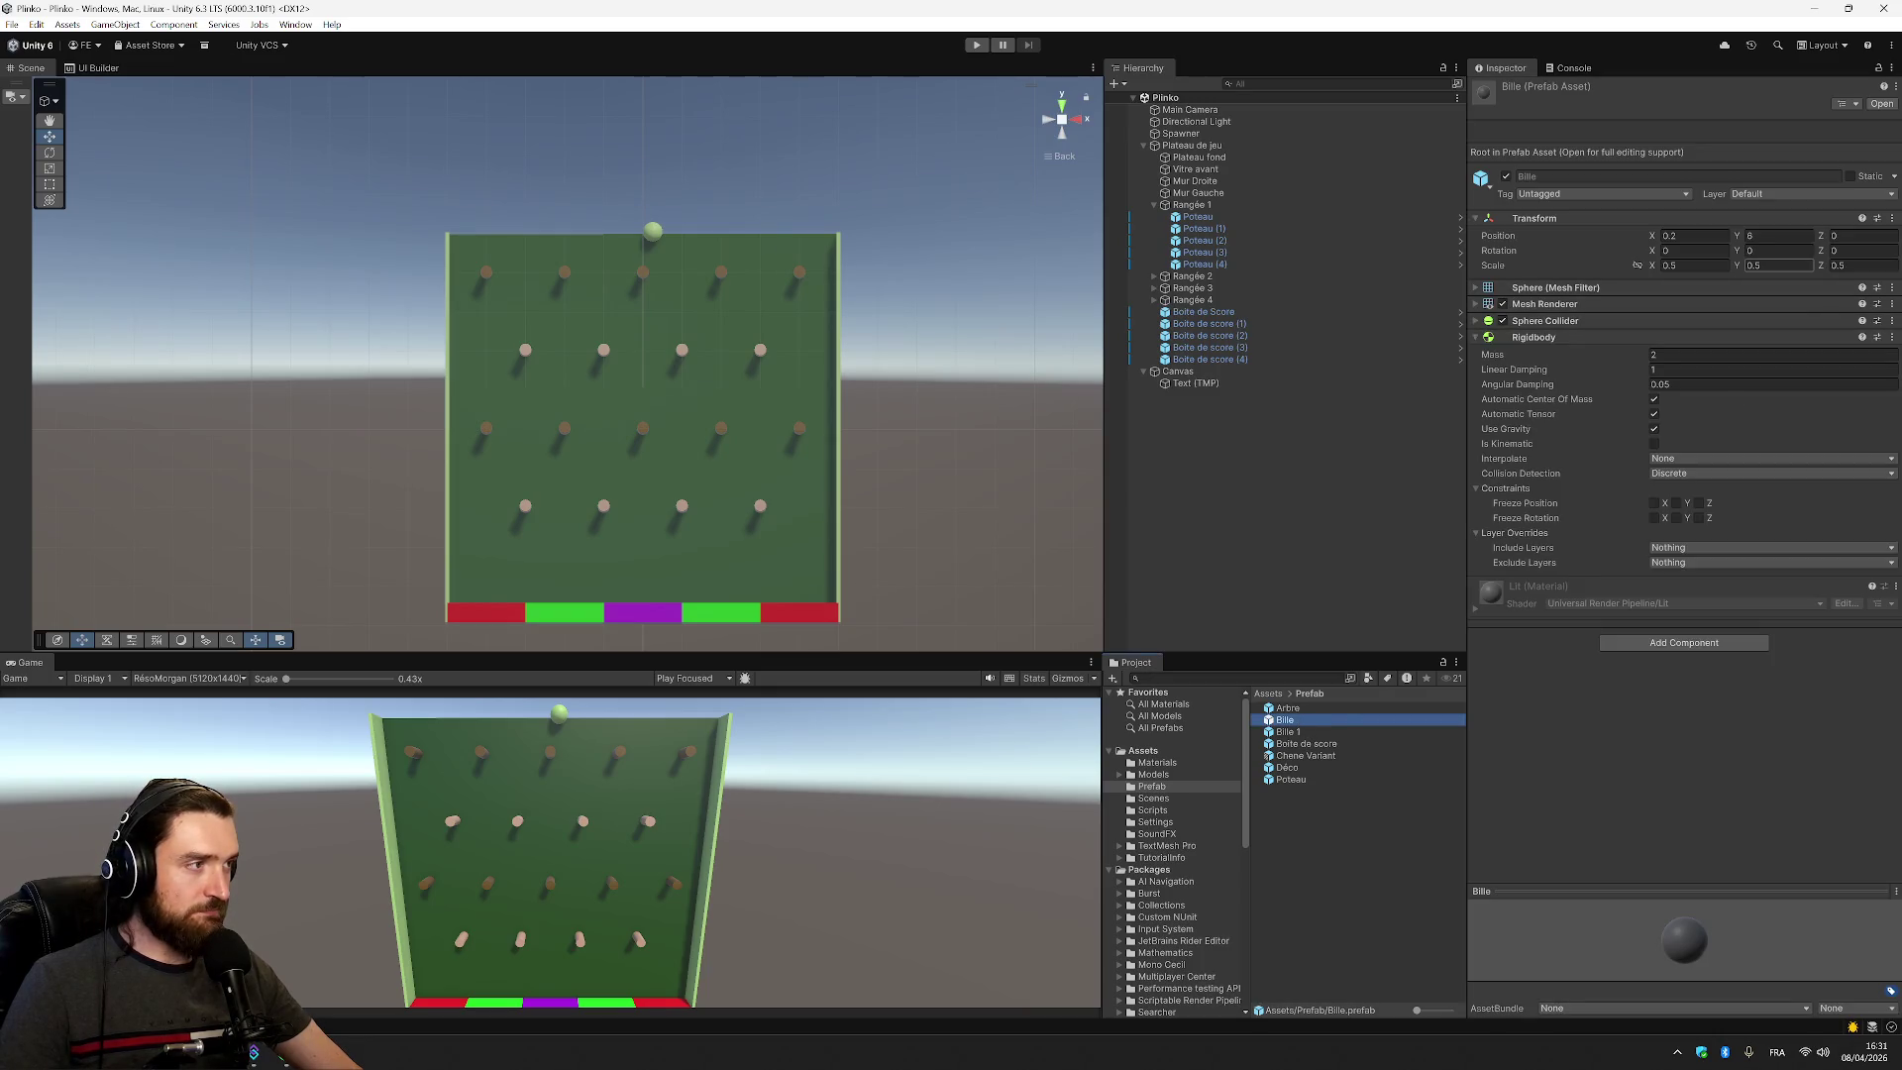
Change the Bille prefab's scale to 0.48, 0.49, 0.49 and clear the selection
left_click(1683, 265)
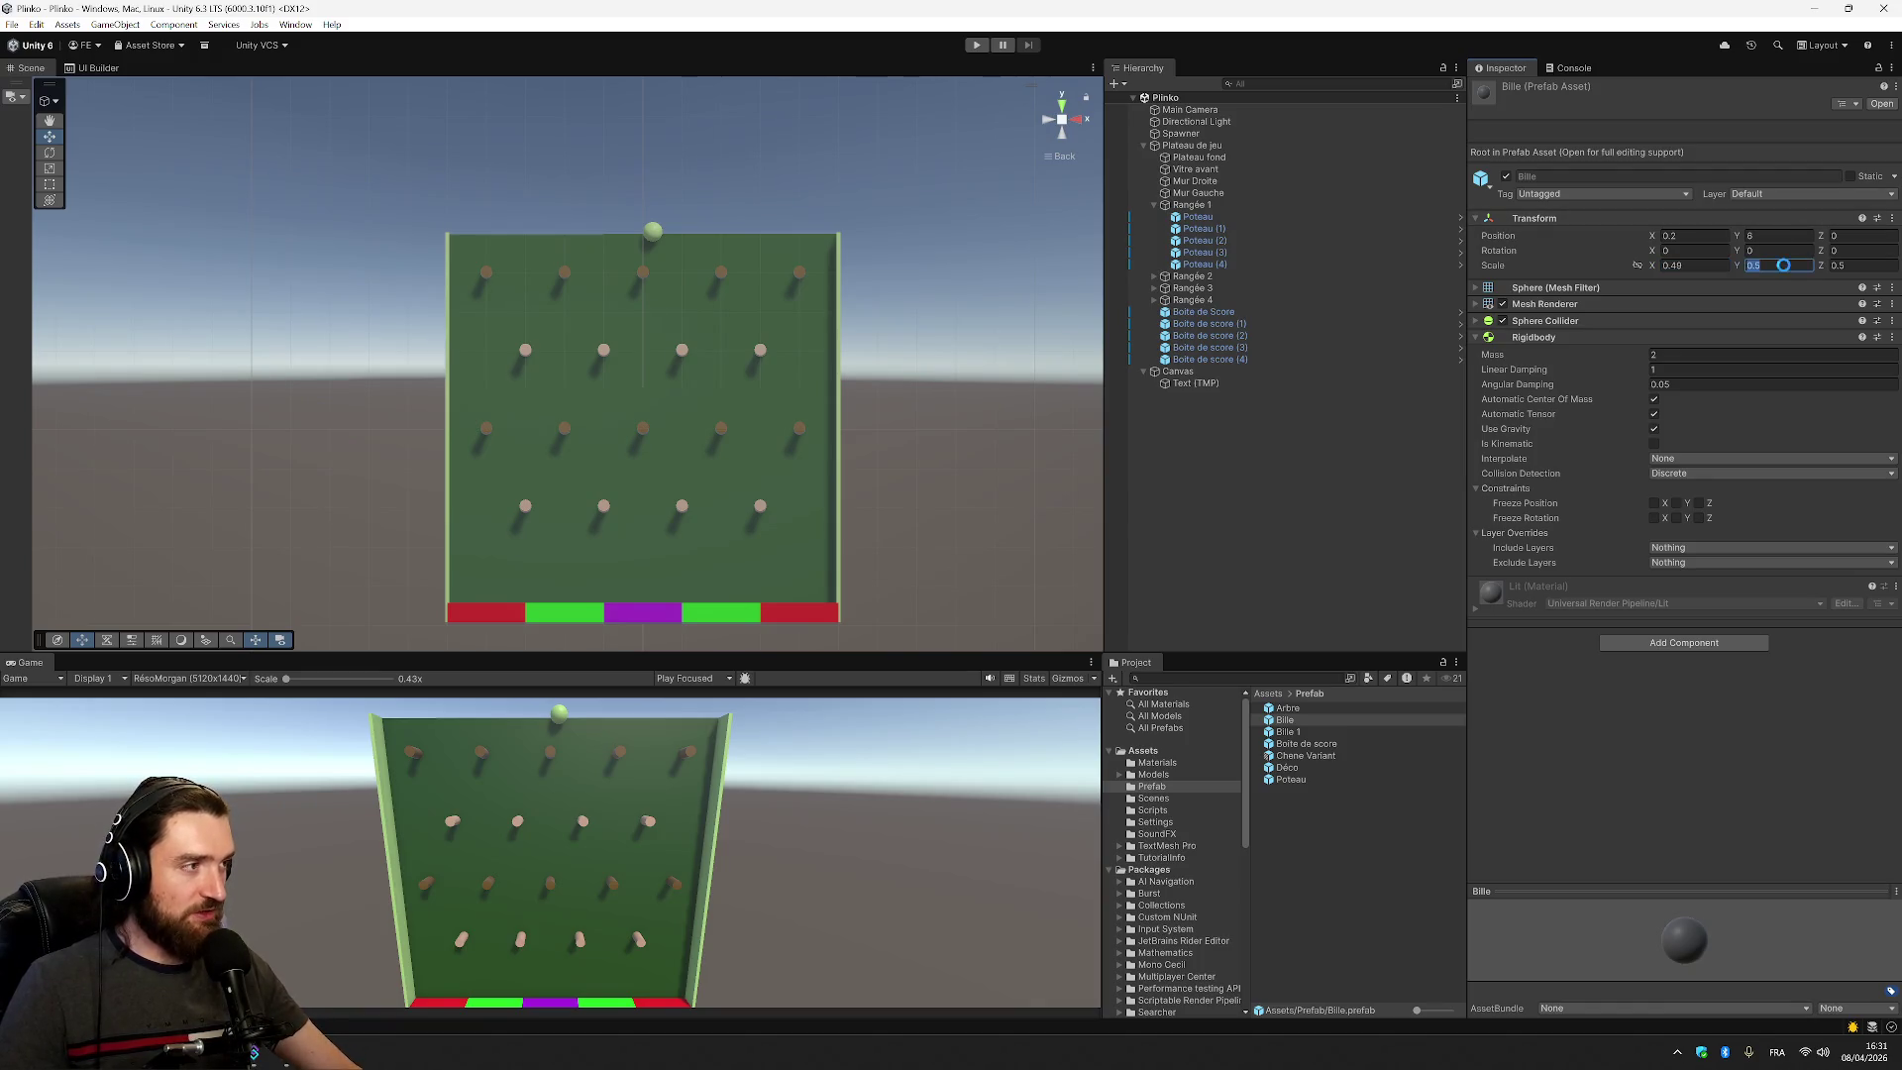
type("0.48")
key("Tab")
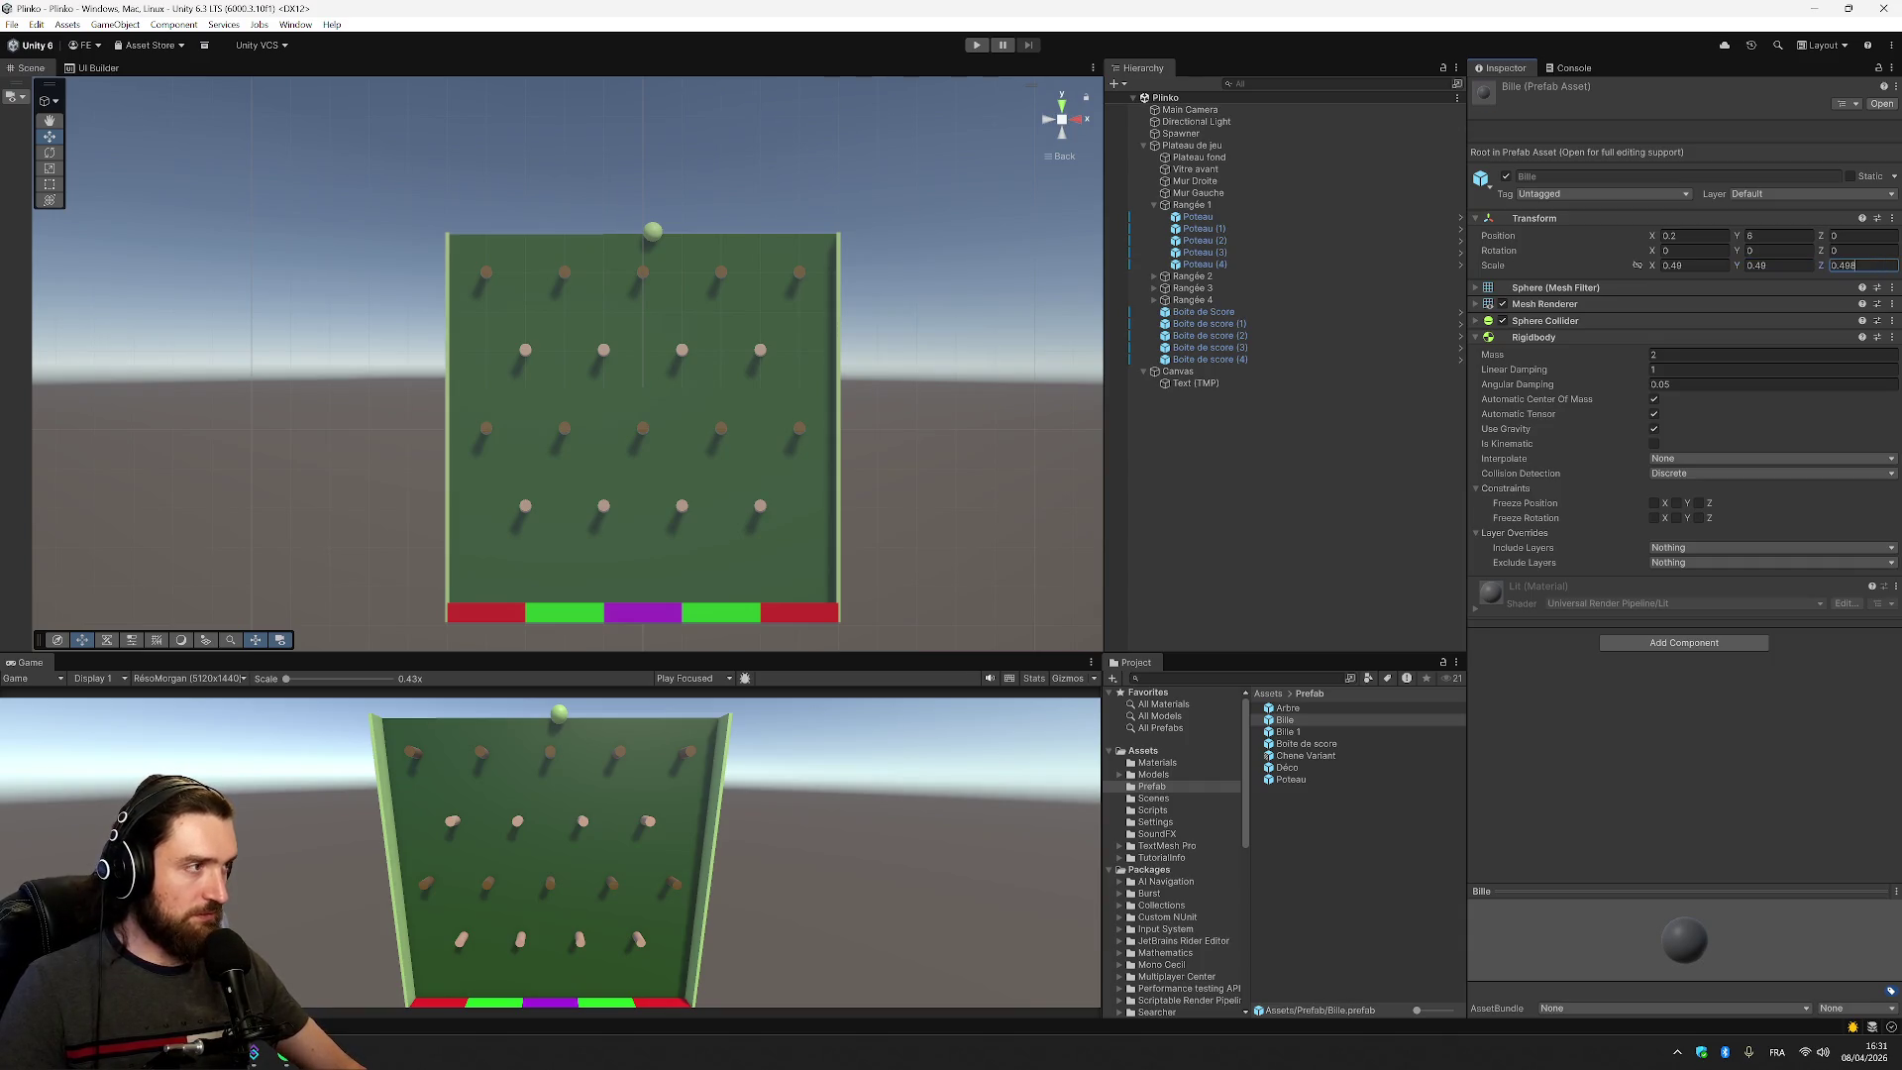
key("BackSpace")
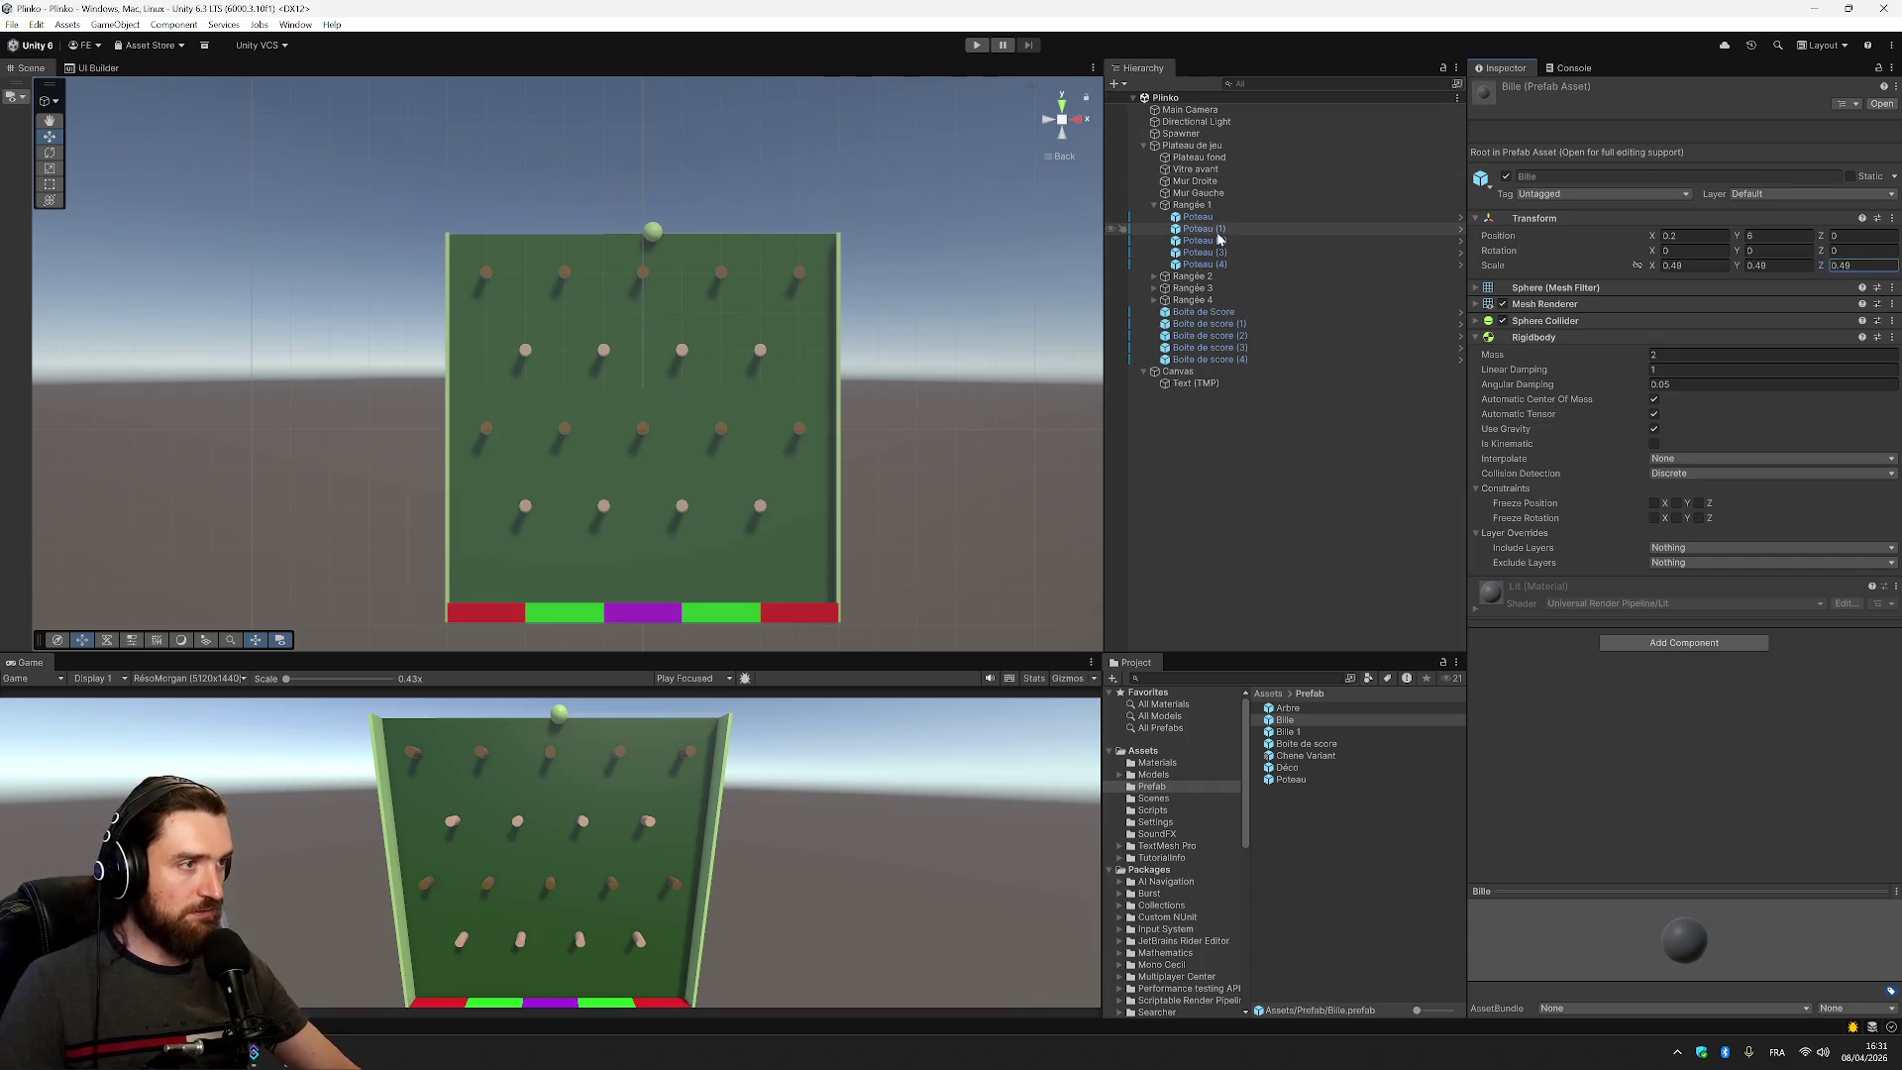
left_click(1226, 540)
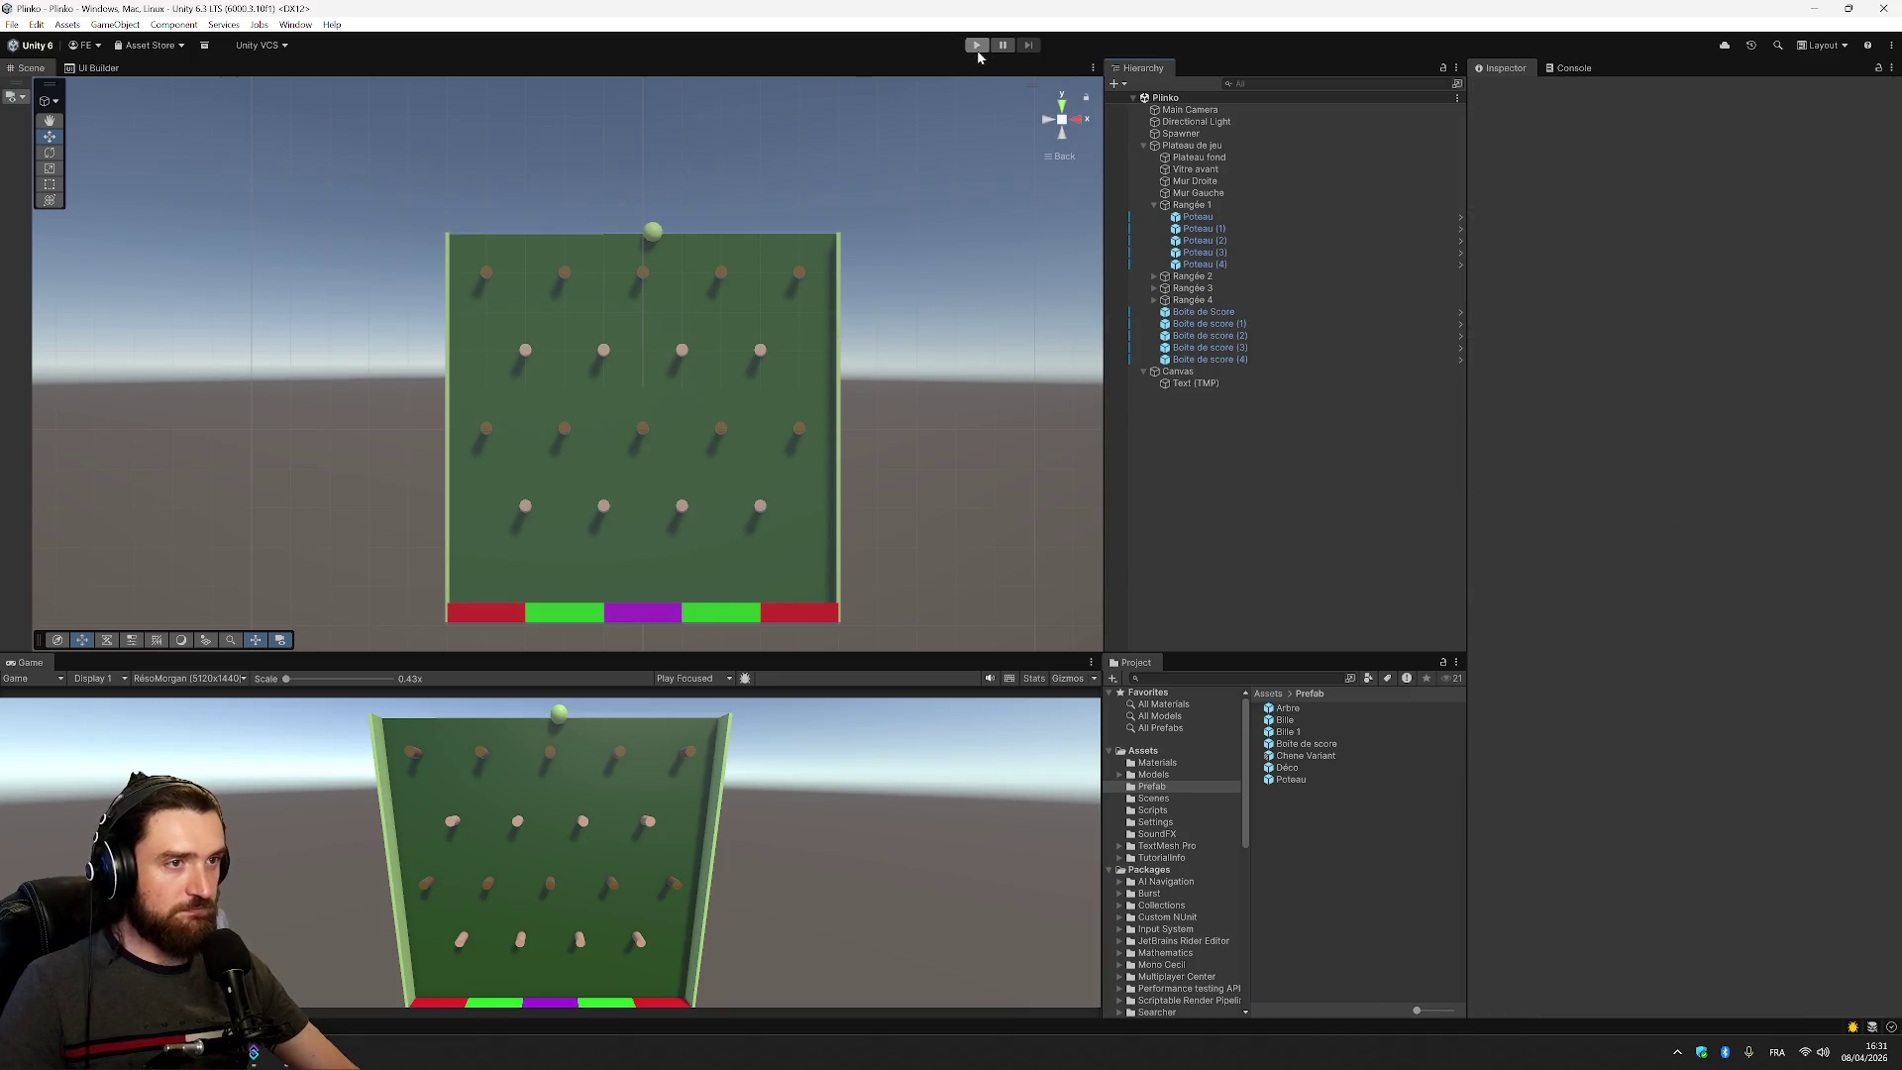
Play again and inspect the camera, light, Spawner, board, glass, walls and Rangée 1 pegs
left_click(977, 47)
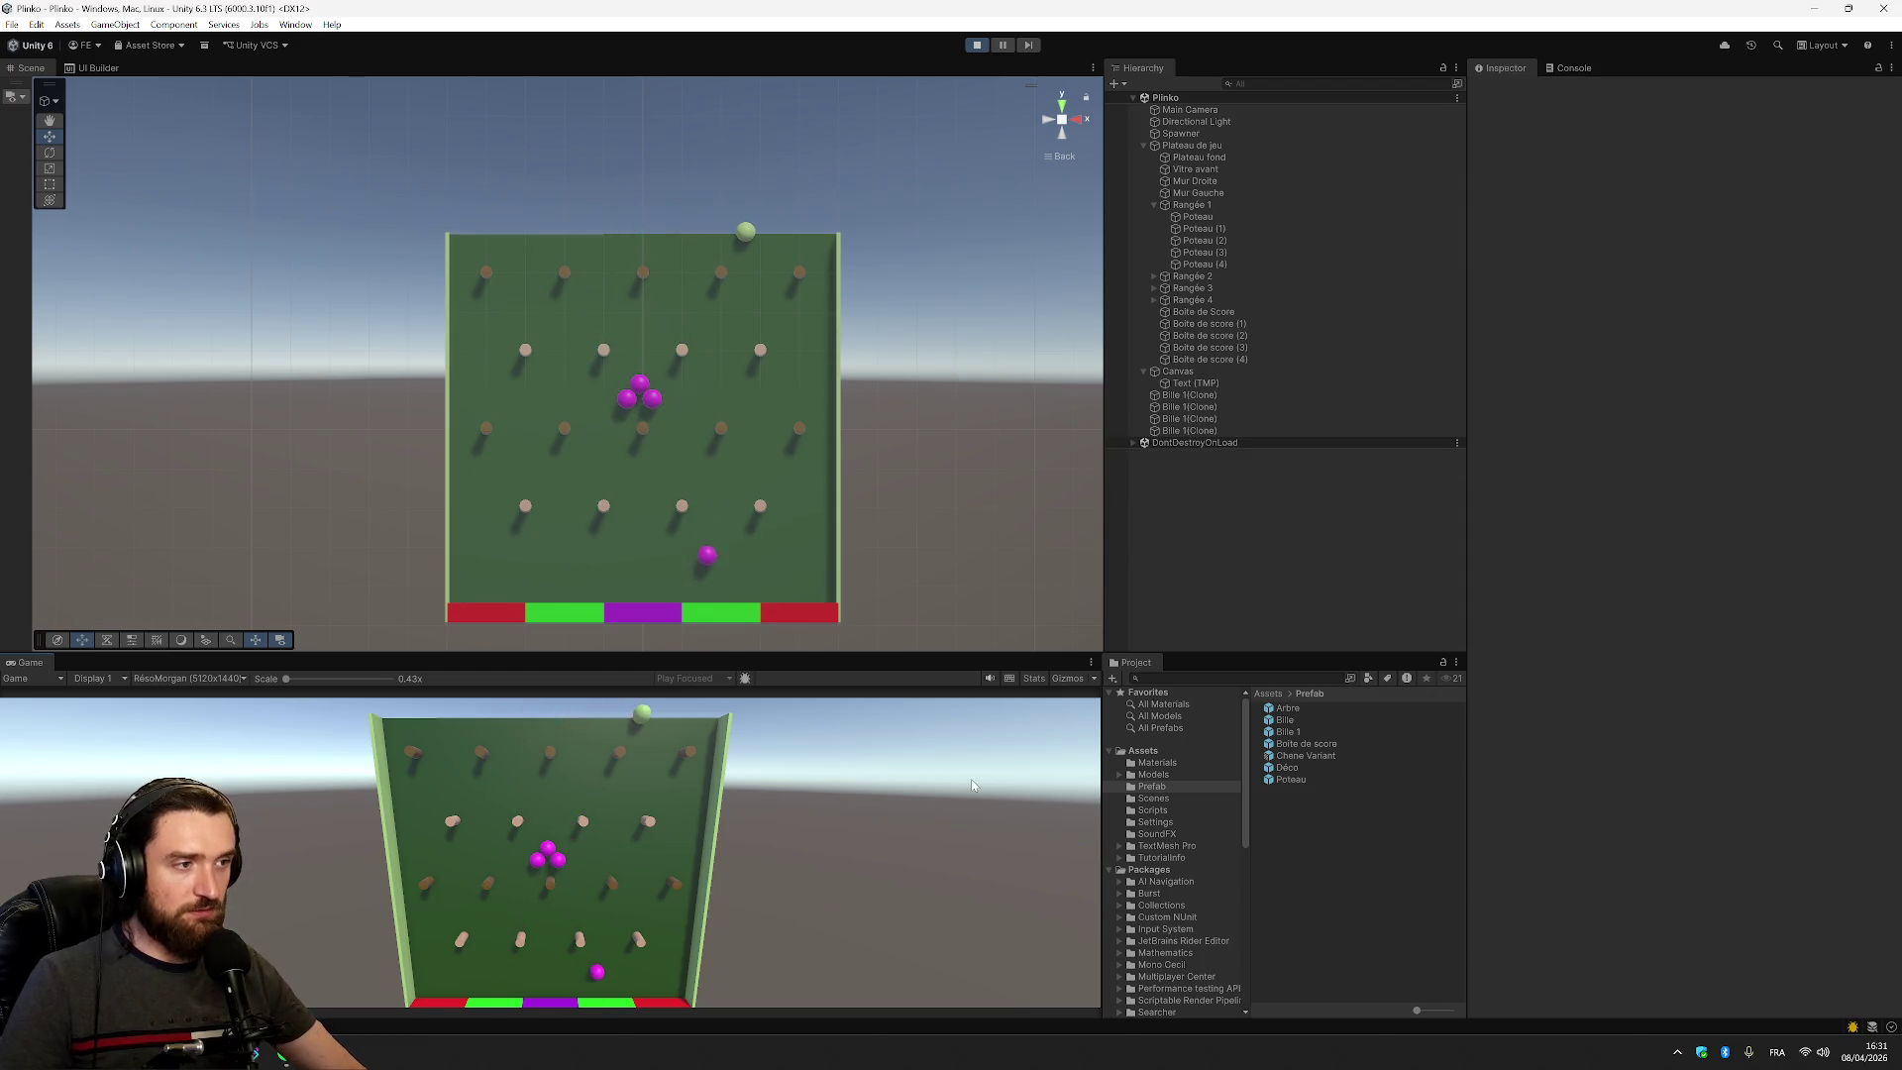
left_click(1189, 111)
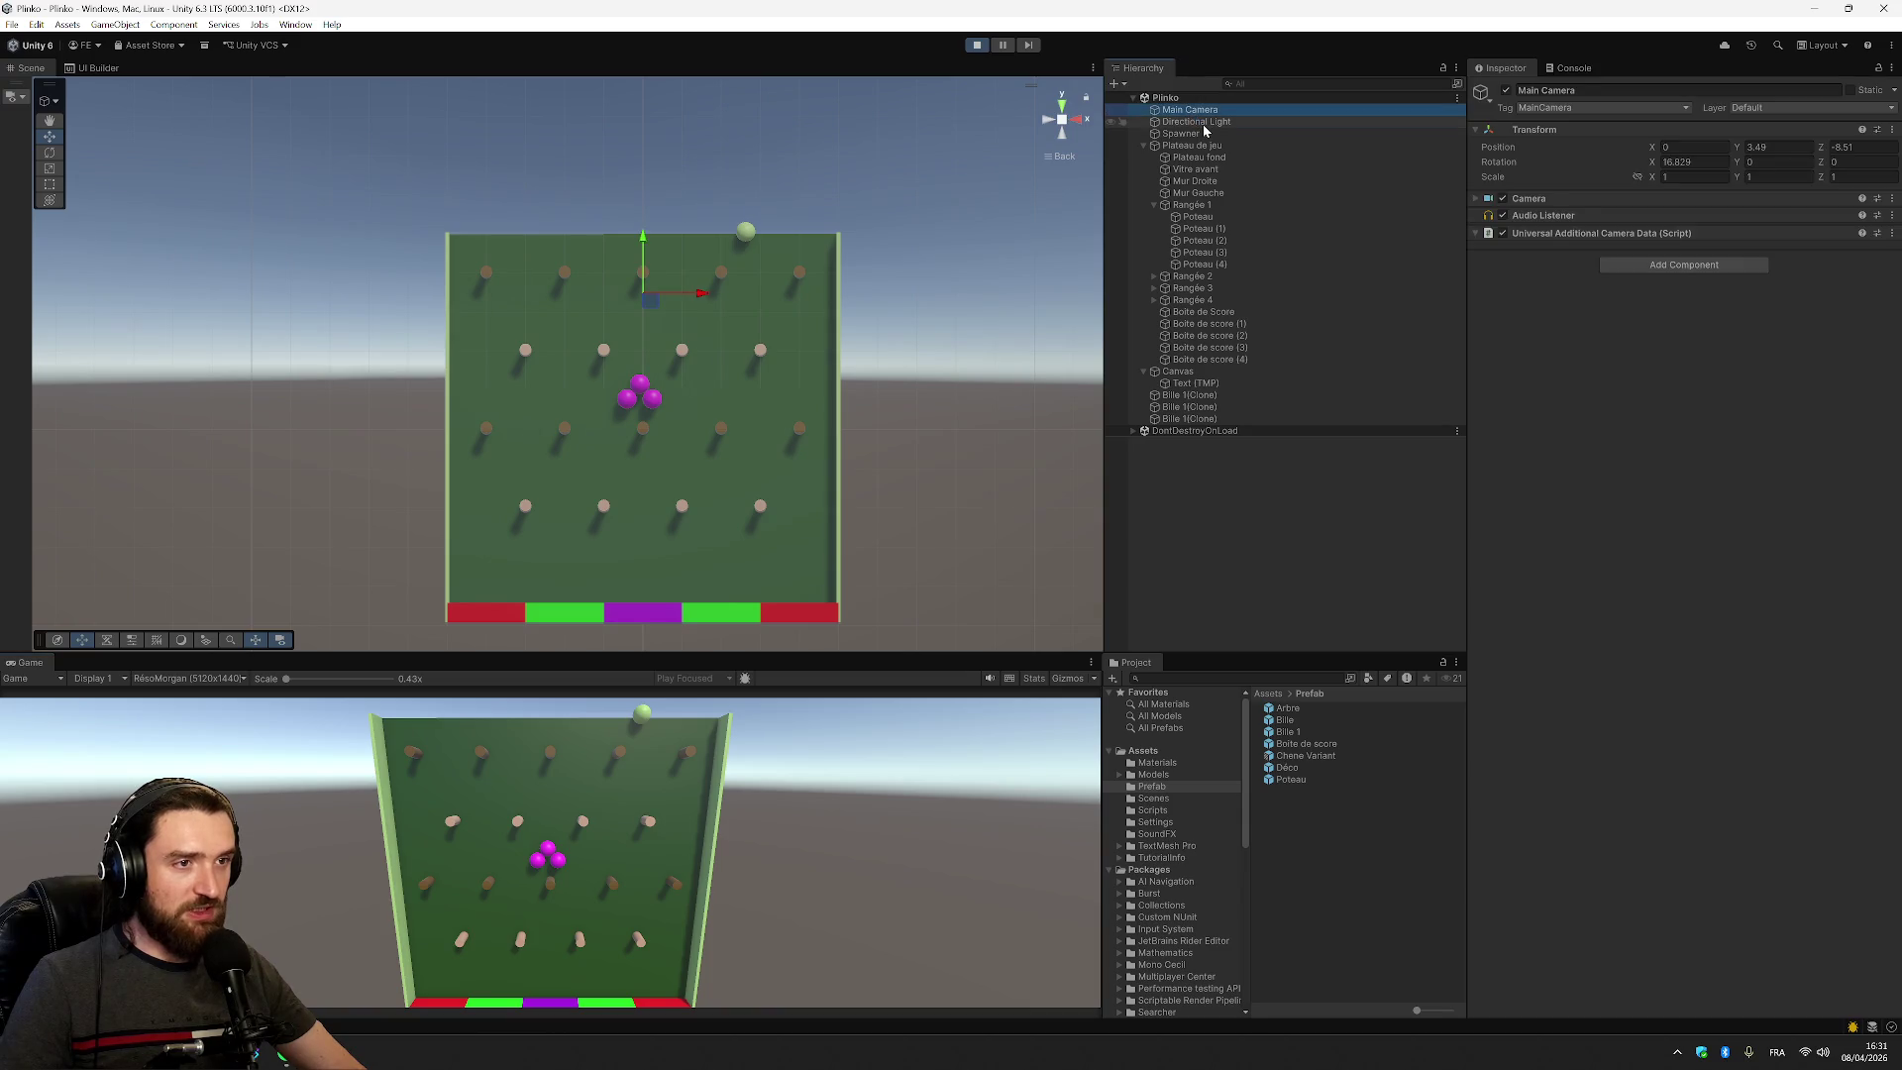
left_click(1203, 122)
left_click(1206, 133)
left_click(1213, 146)
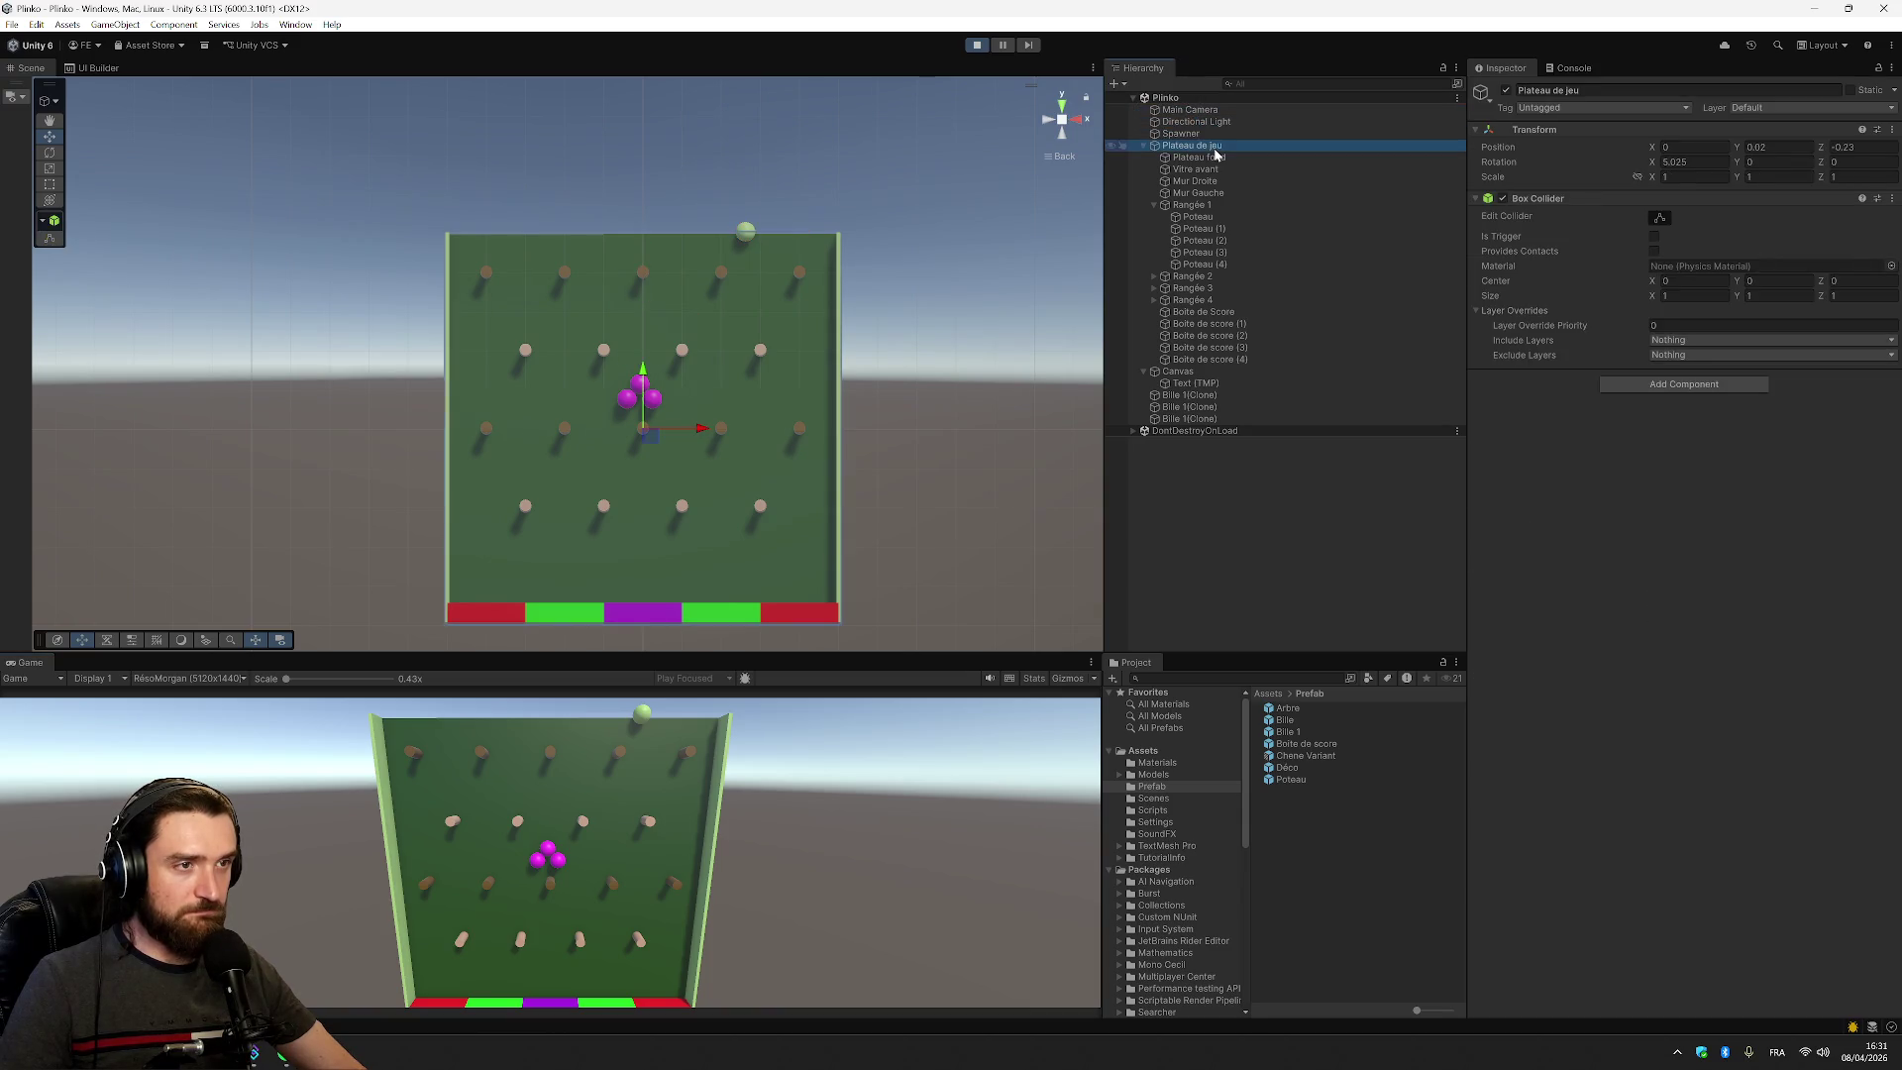
left_click(1216, 158)
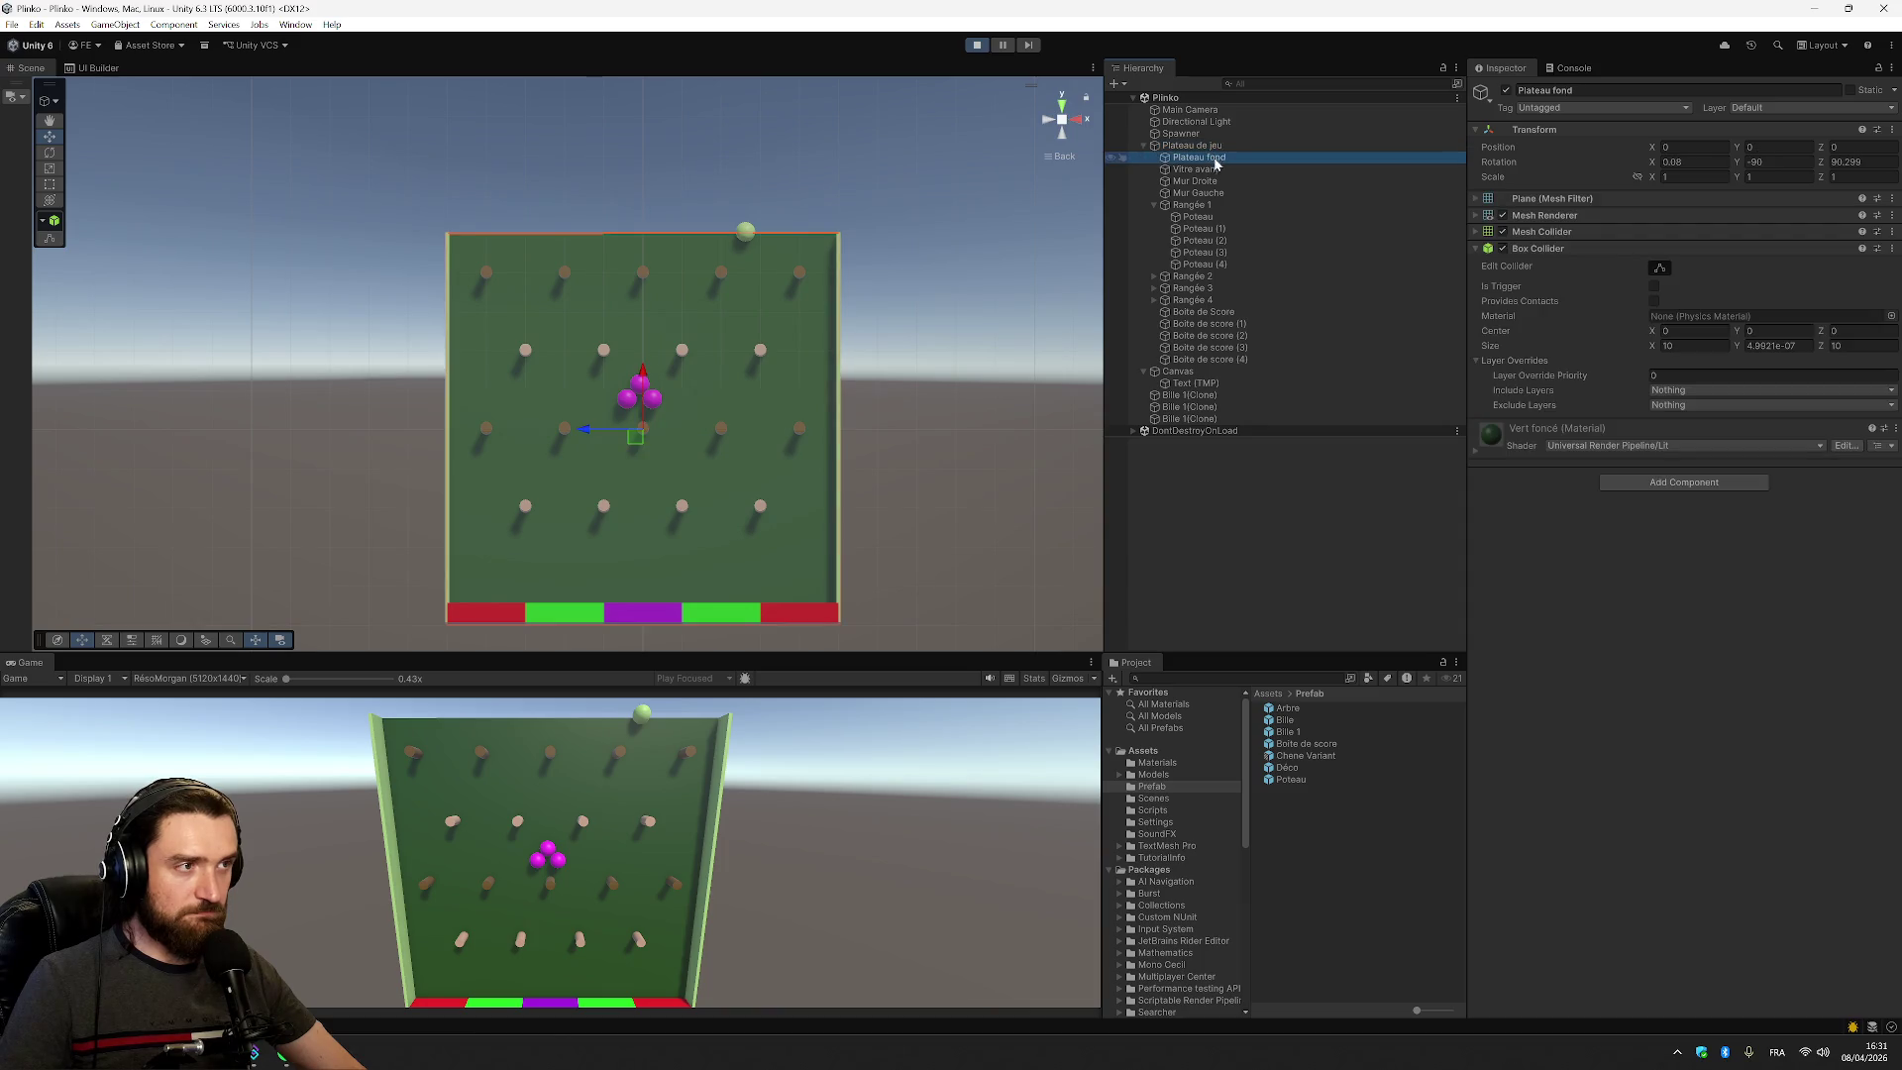
left_click(1210, 169)
left_click(1210, 181)
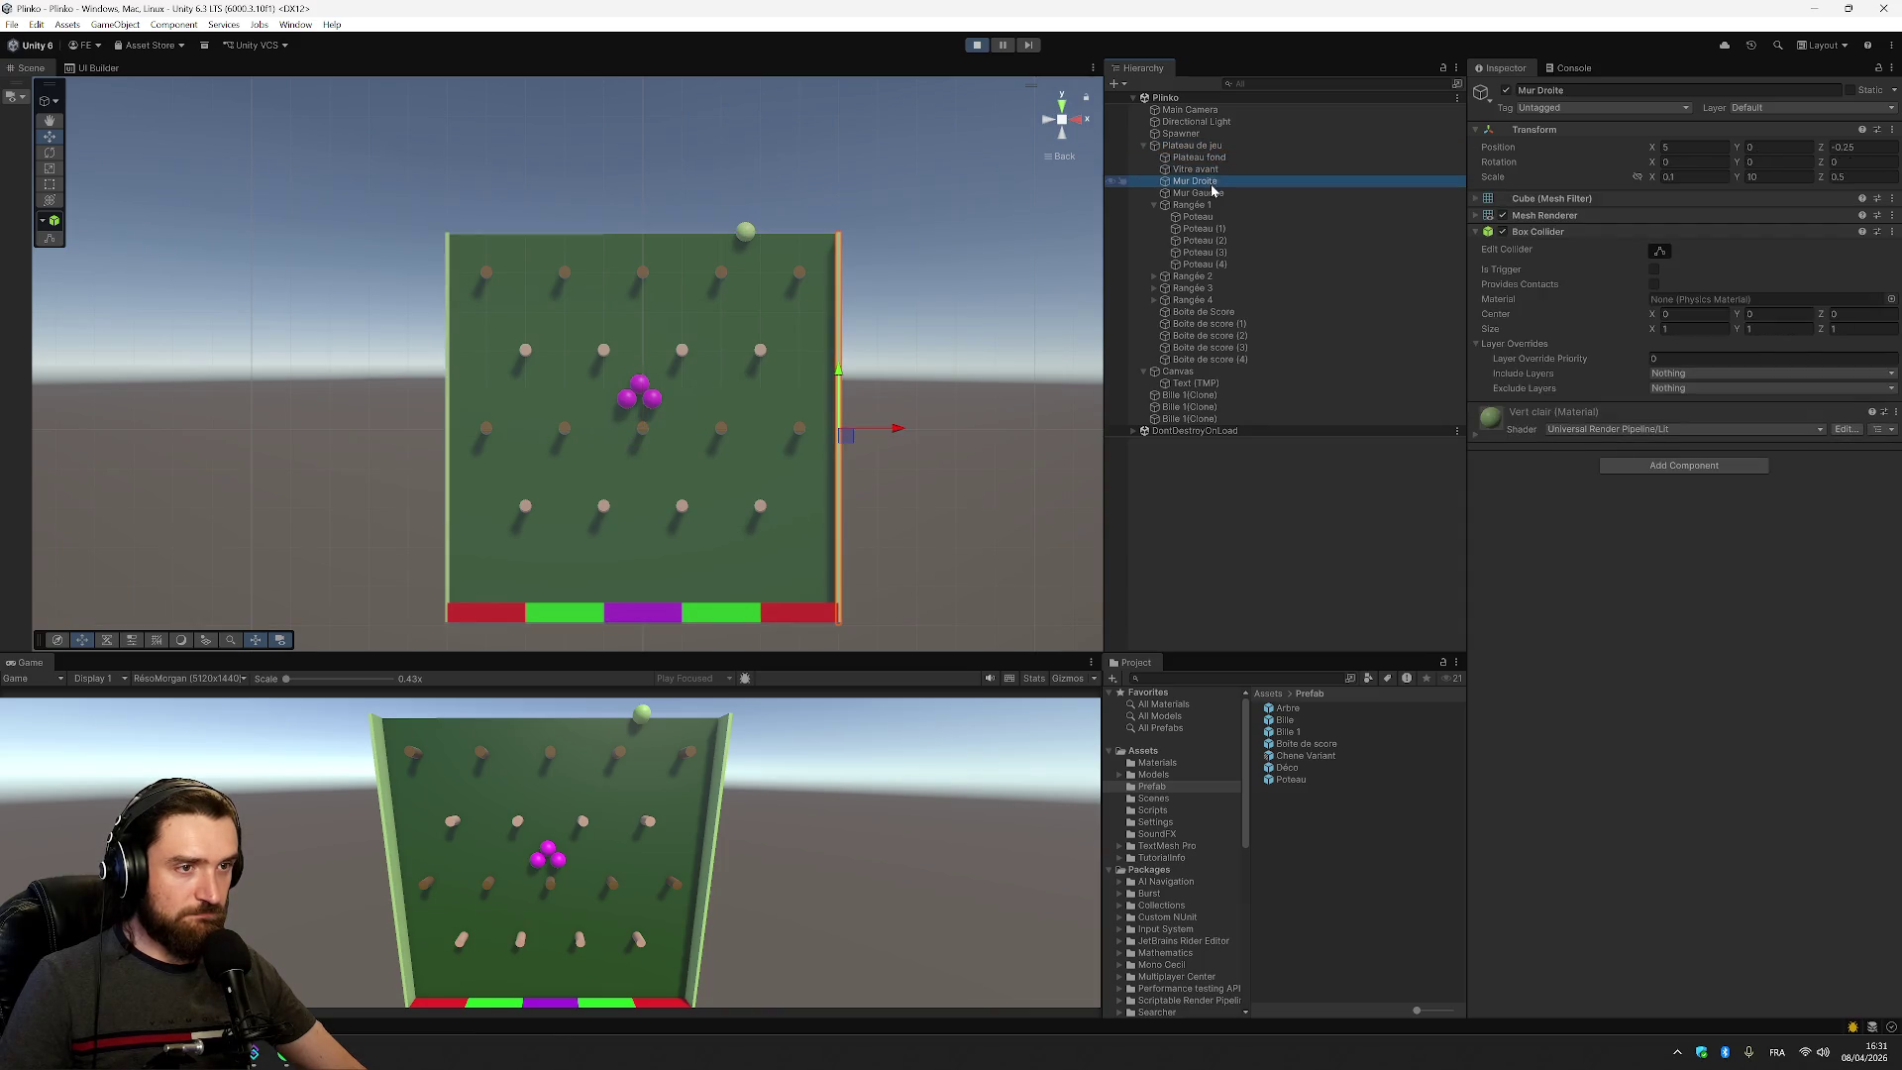
left_click(1210, 194)
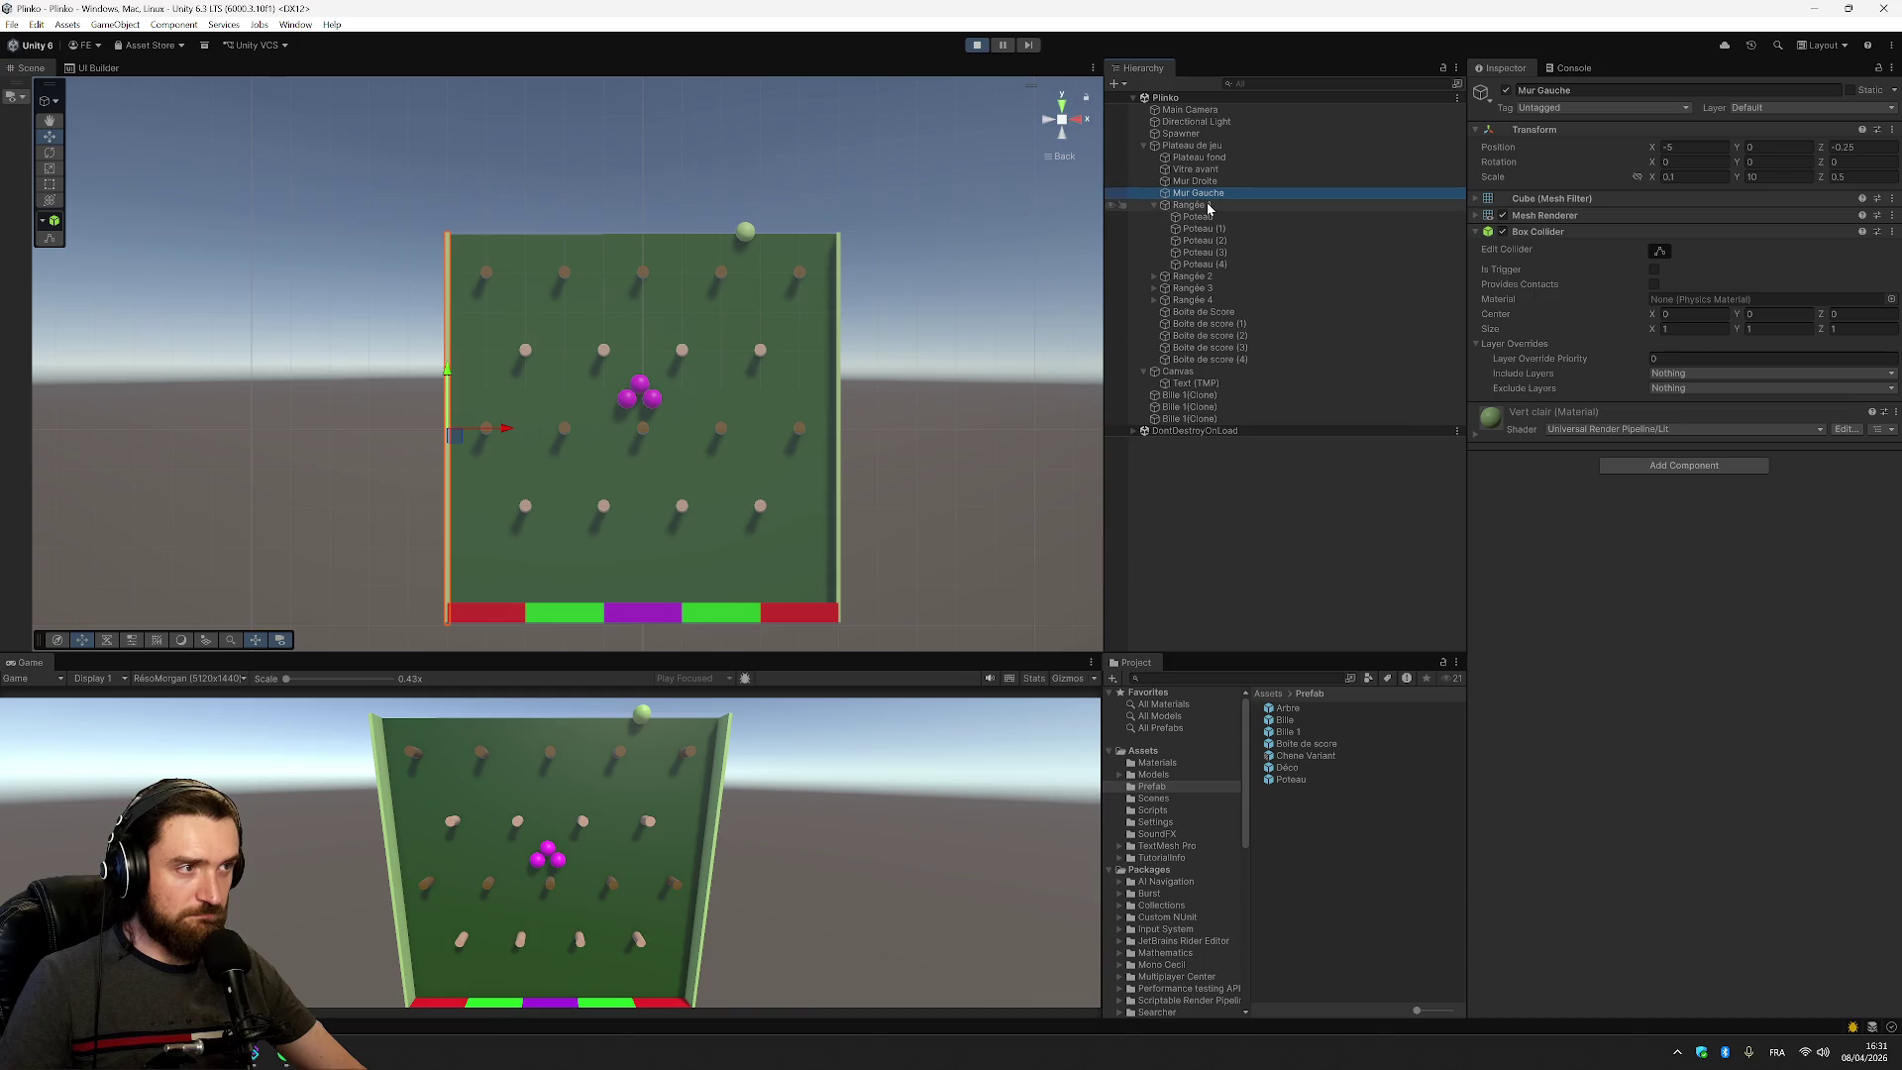
left_click(1208, 205)
left_click(1202, 216)
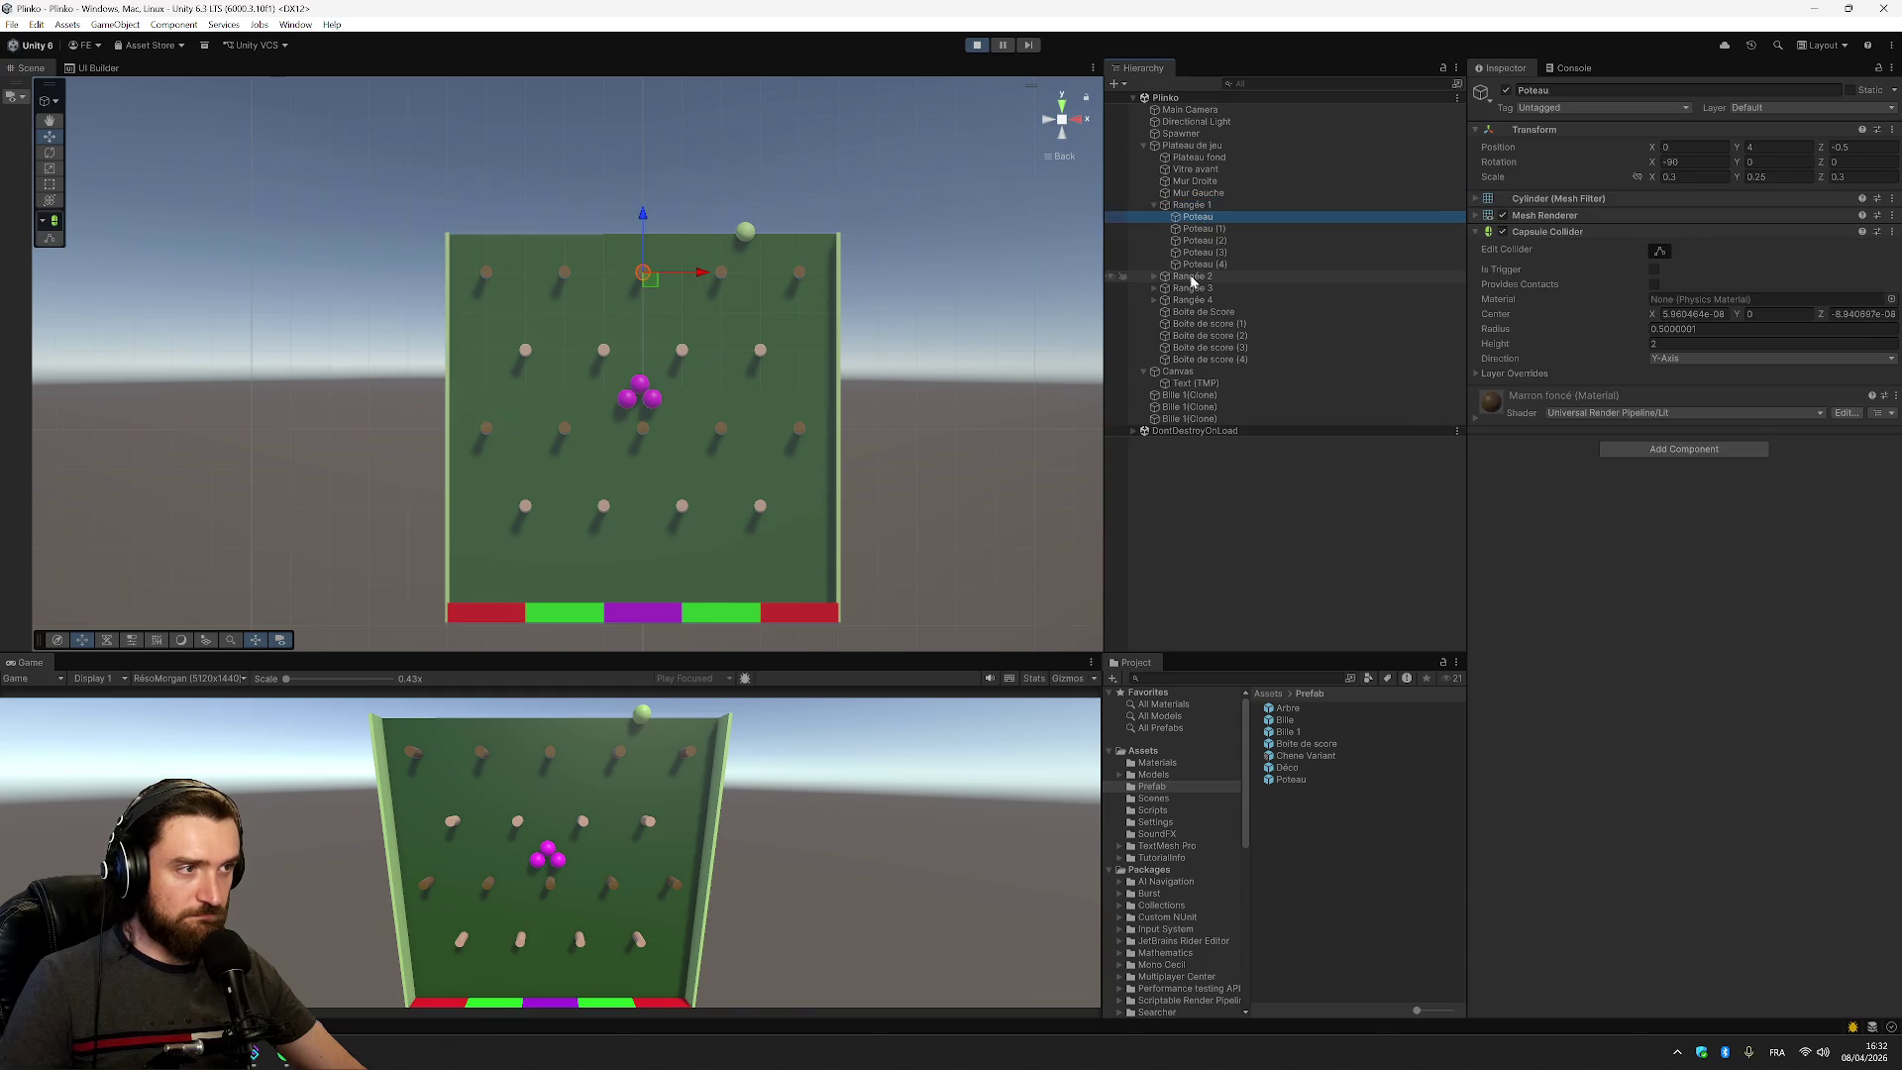
Inspect Rangées 2–4, the five score boxes, the Canvas, score text and three Bille clones
left_click(1192, 278)
left_click(1196, 289)
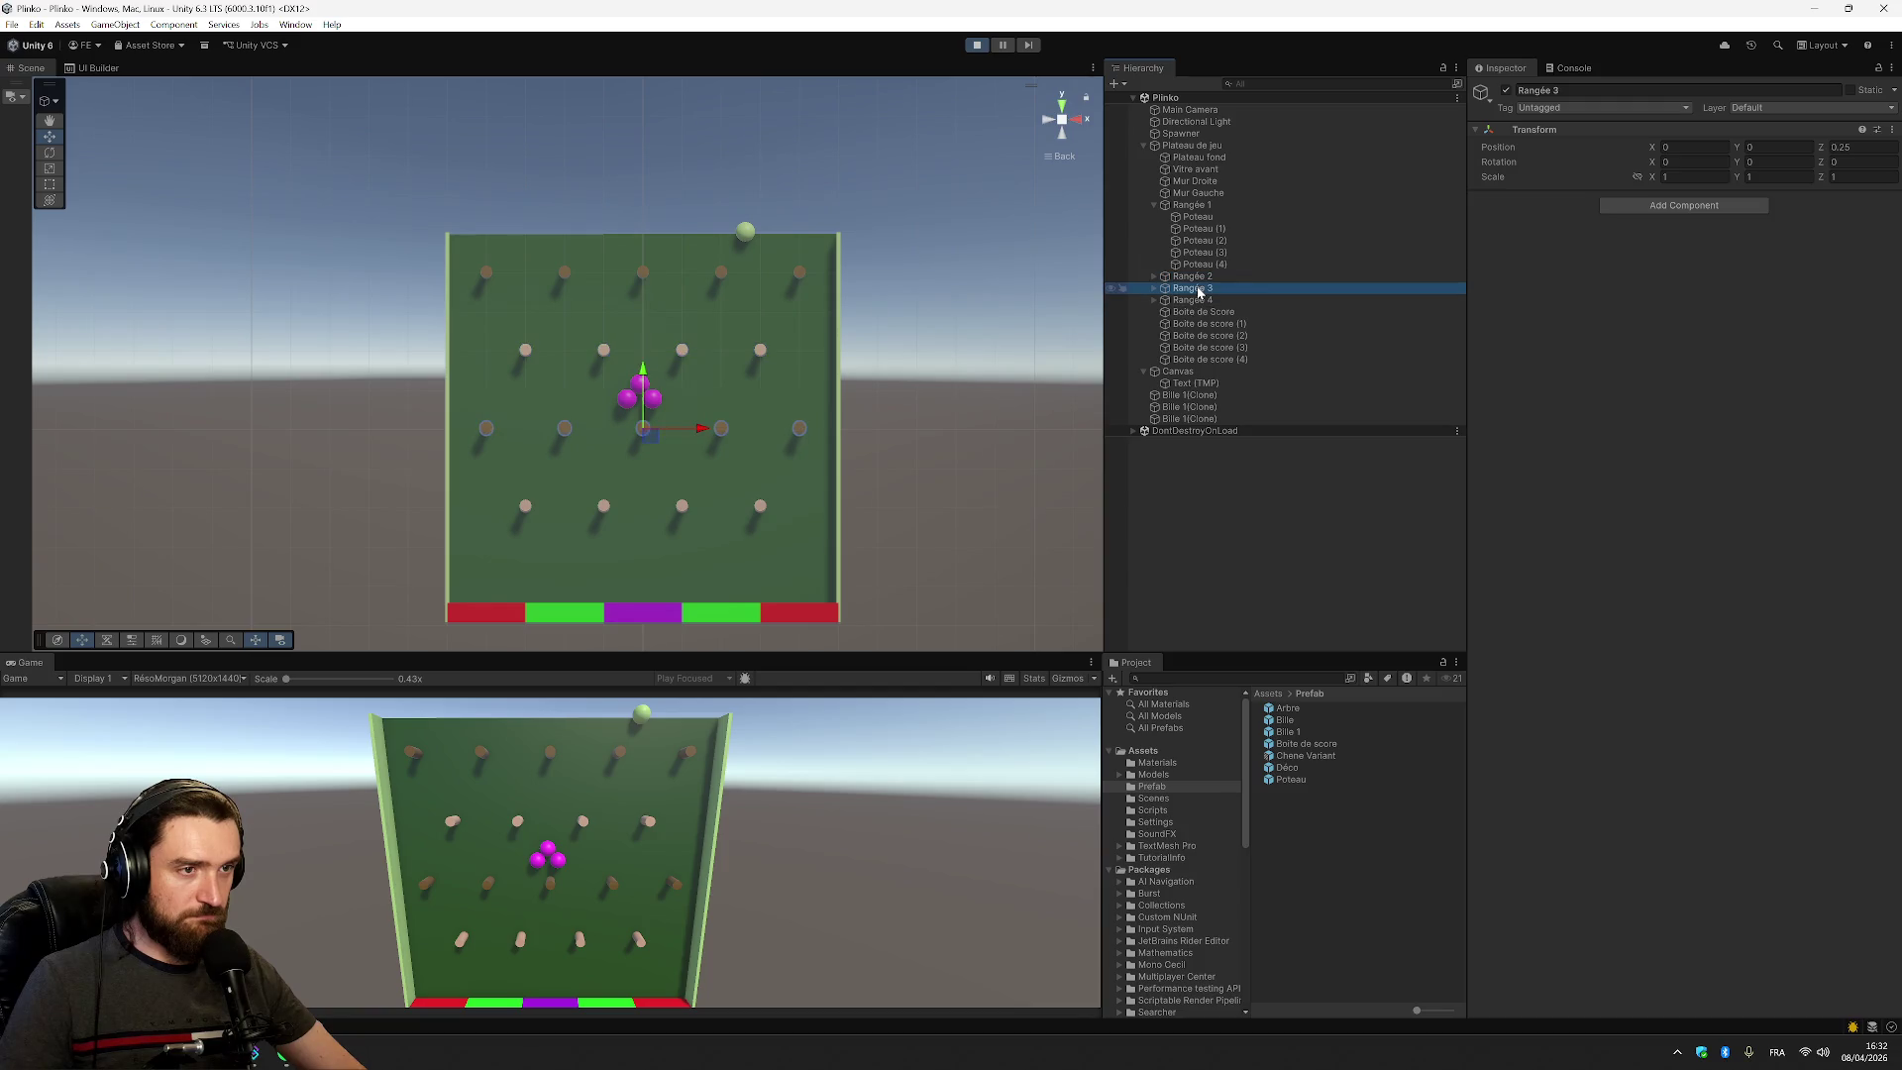
left_click(1162, 302)
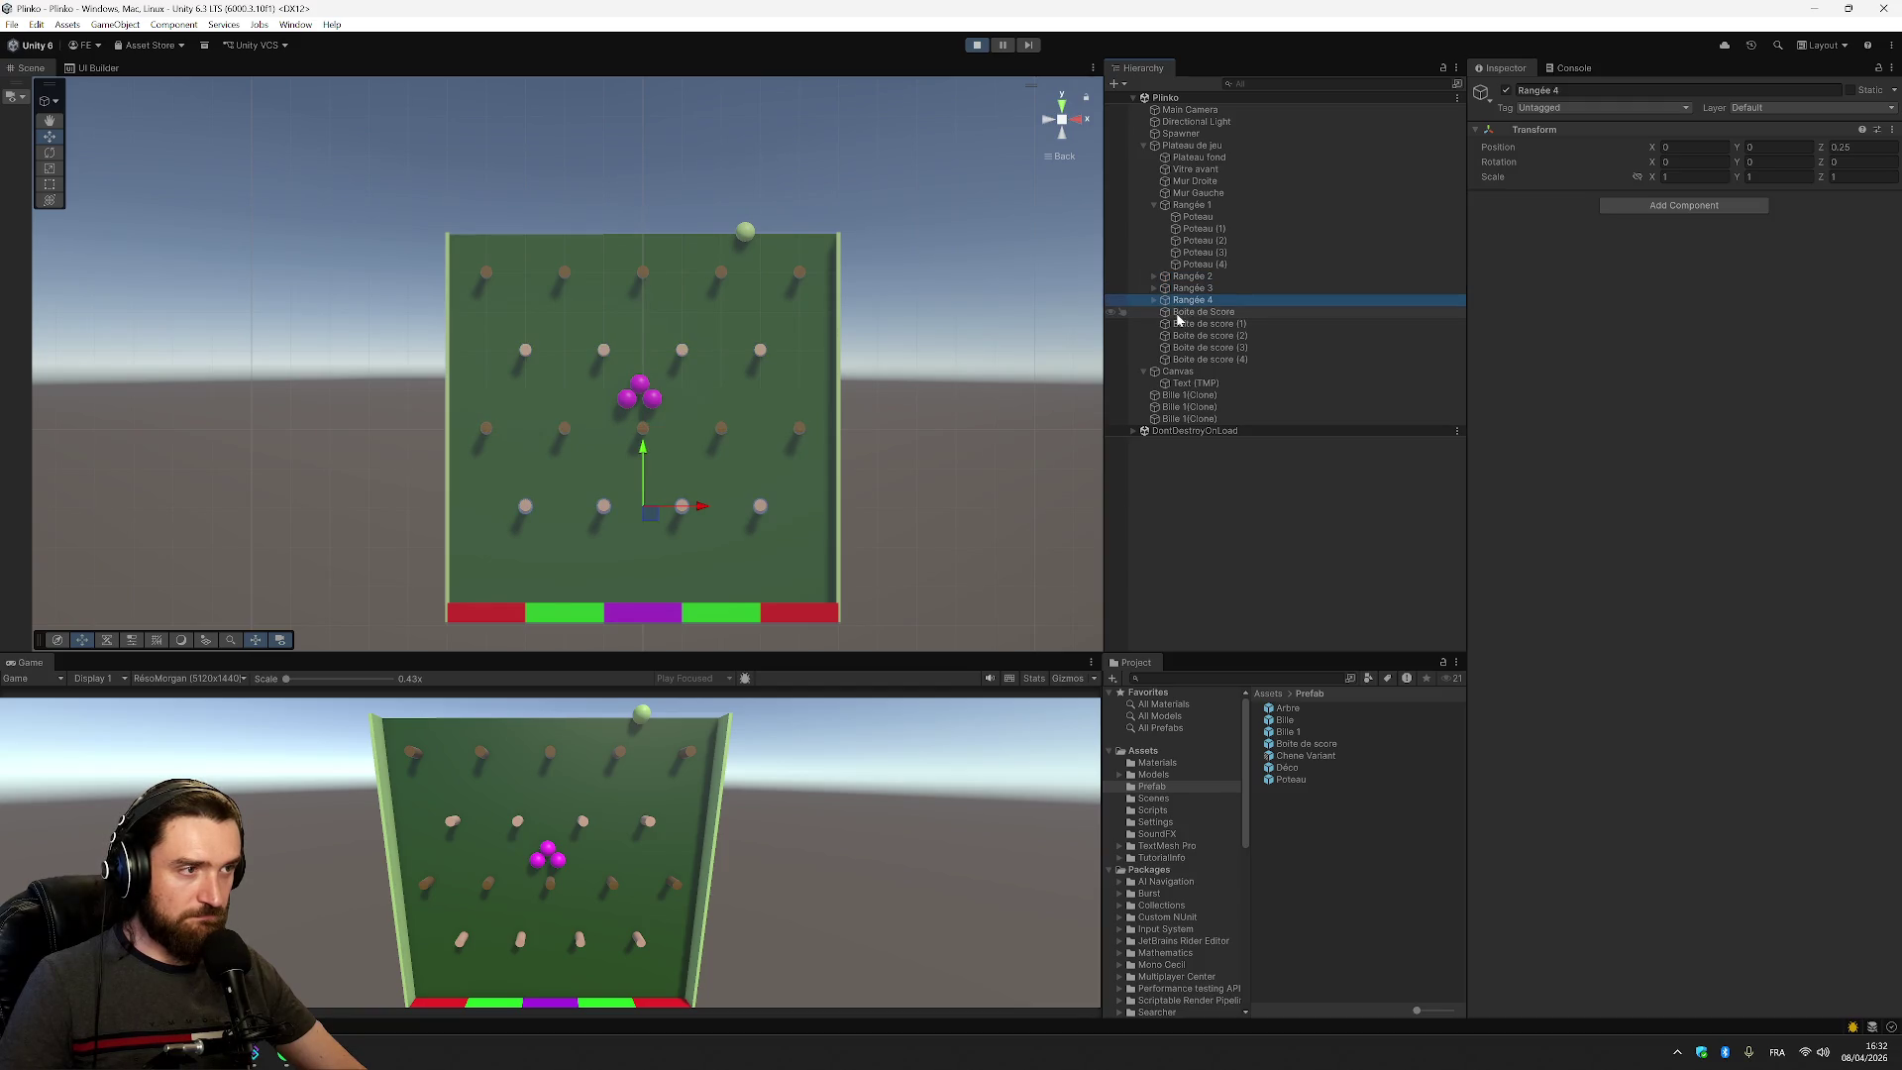
left_click(1188, 312)
left_click(1189, 324)
left_click(1189, 336)
left_click(1188, 348)
left_click(1188, 359)
left_click(1179, 372)
left_click(1194, 383)
left_click(1192, 395)
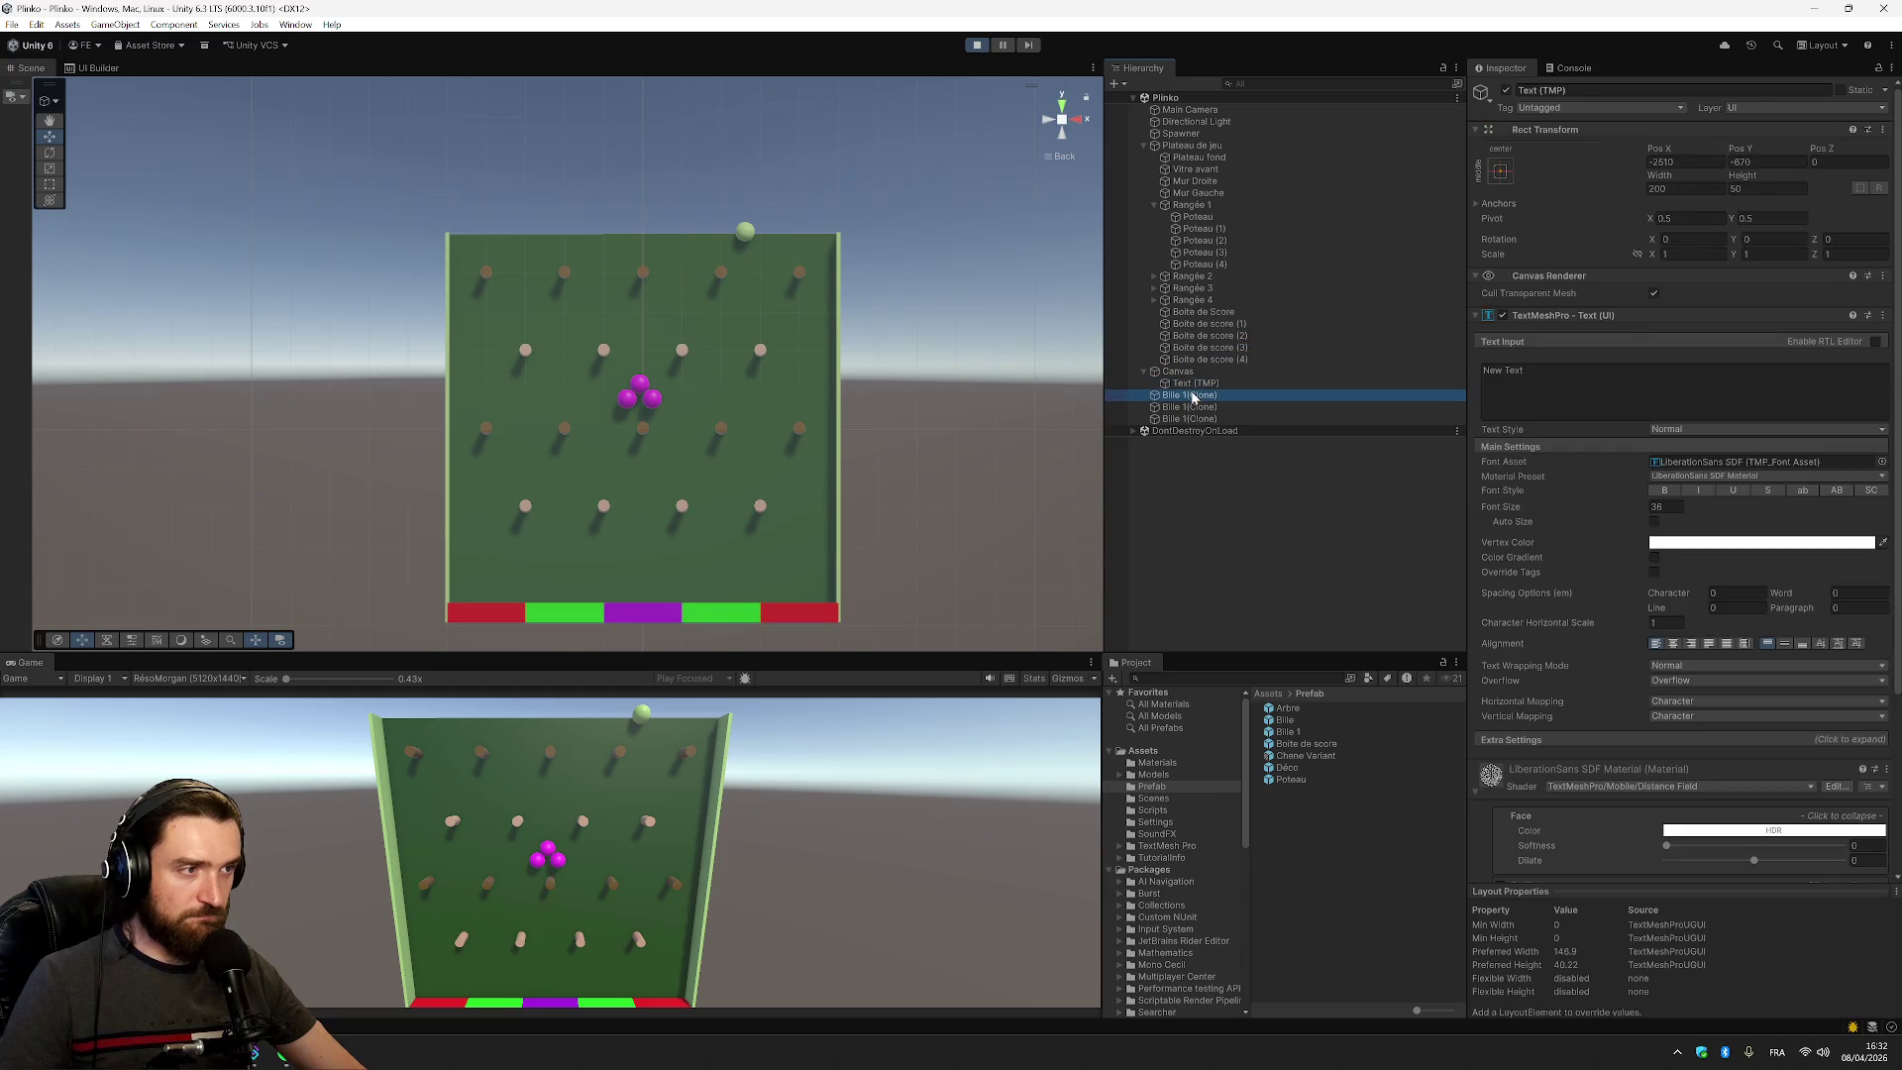
left_click(1194, 407)
left_click(1201, 419)
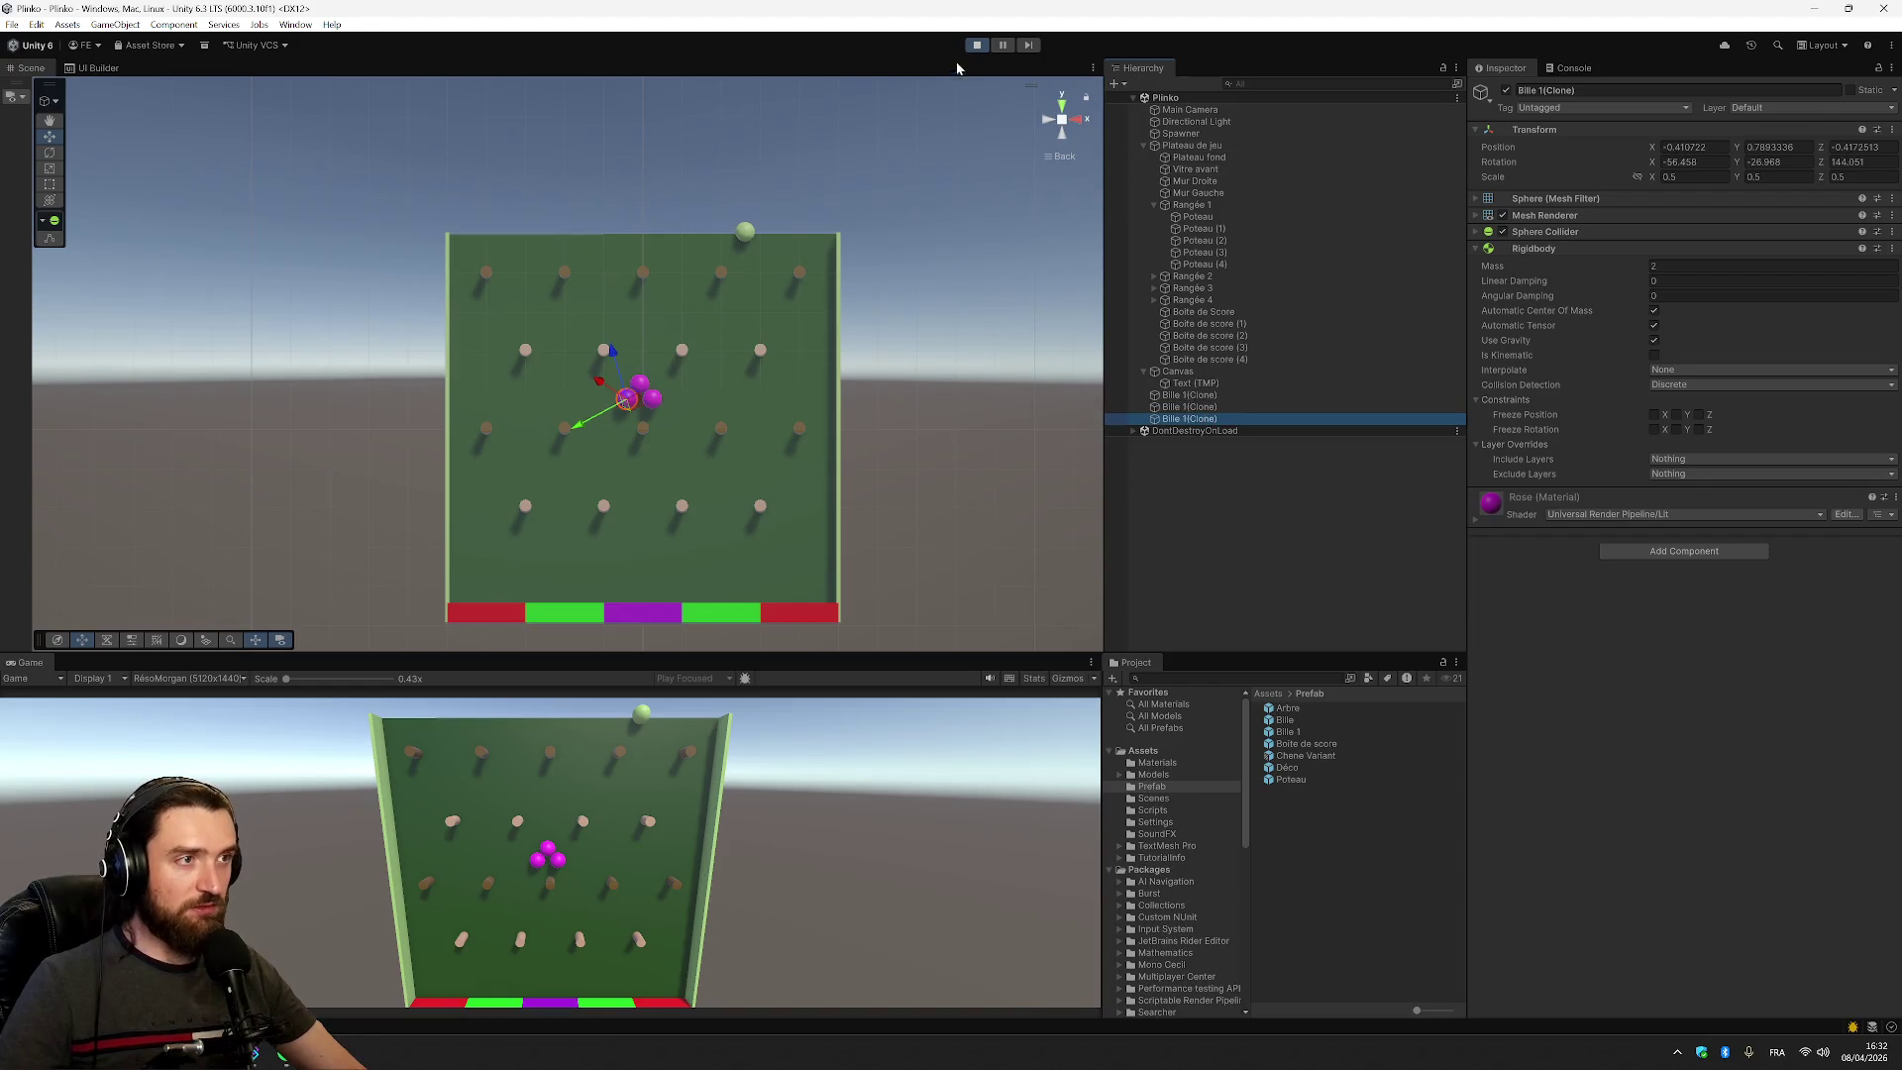
View the stuck ball cluster from the left, below and top, then orbit to a tilted view
left_click(1052, 121)
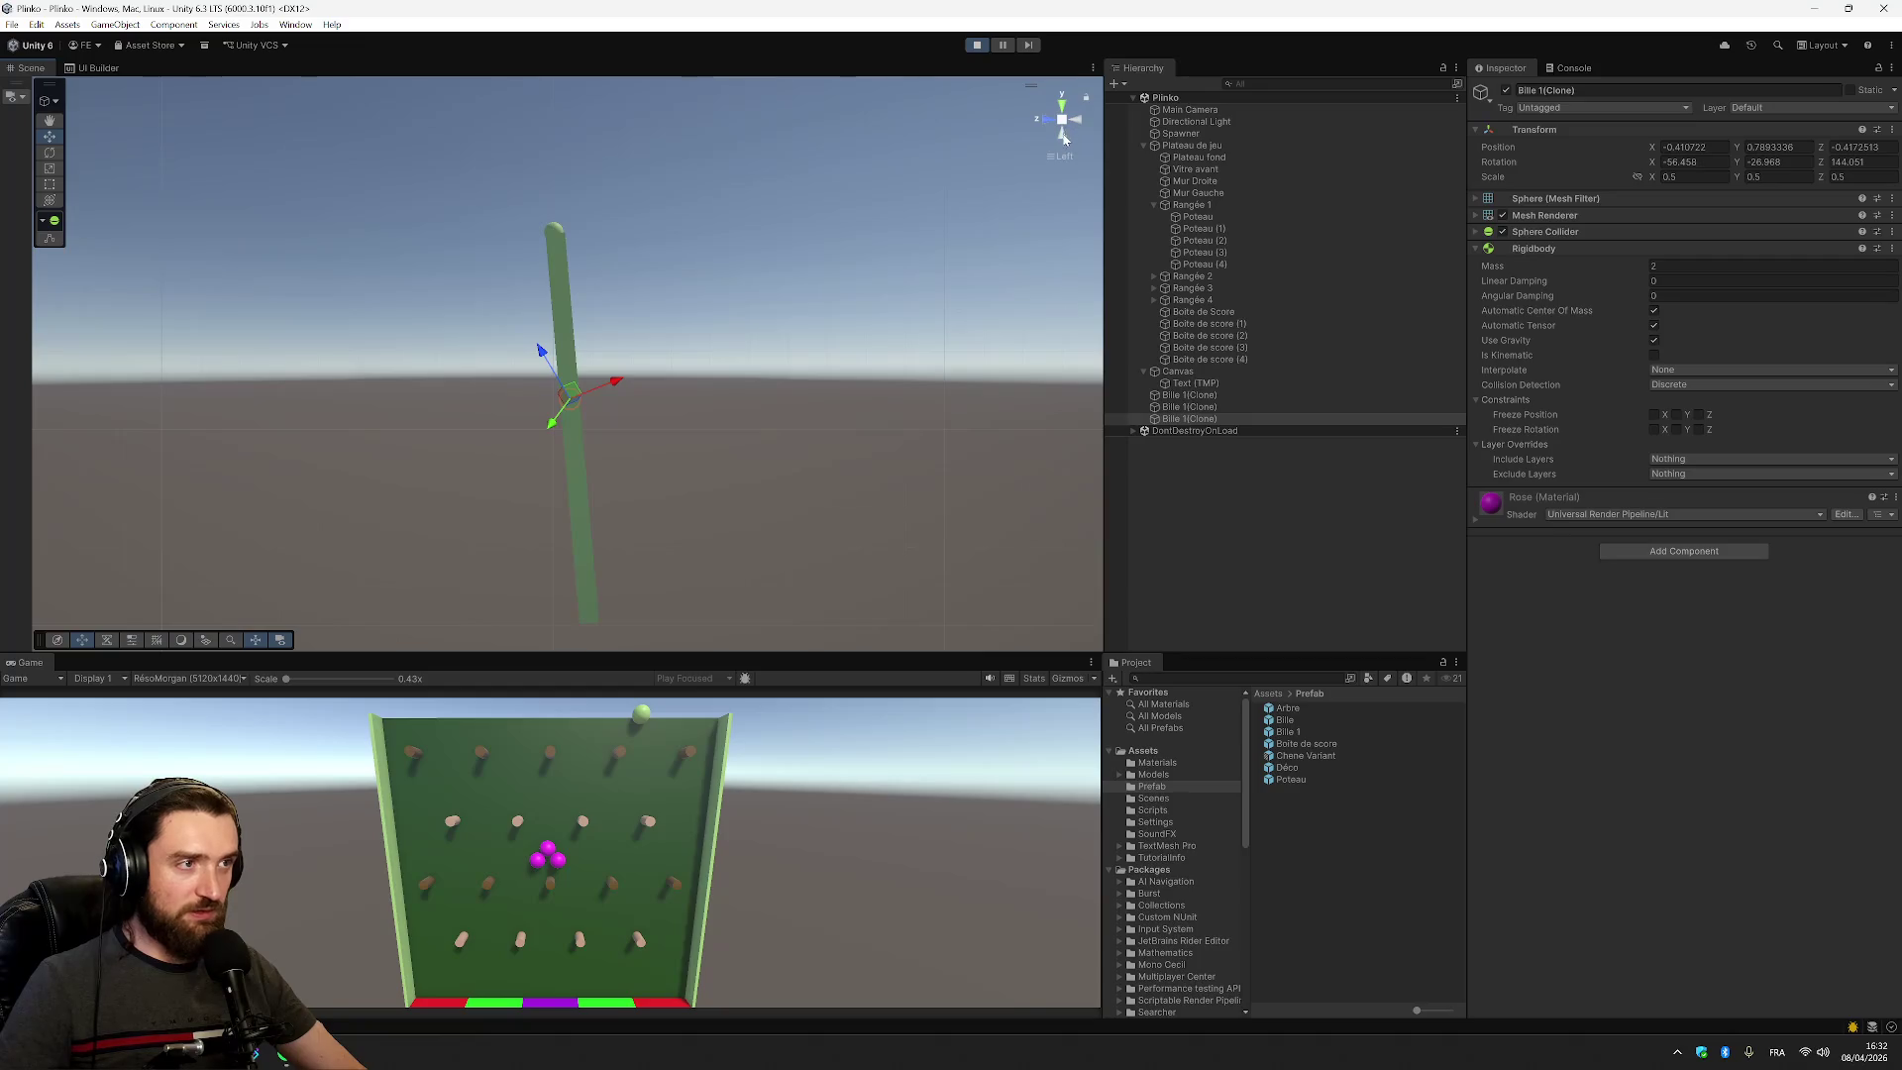
left_click(1062, 136)
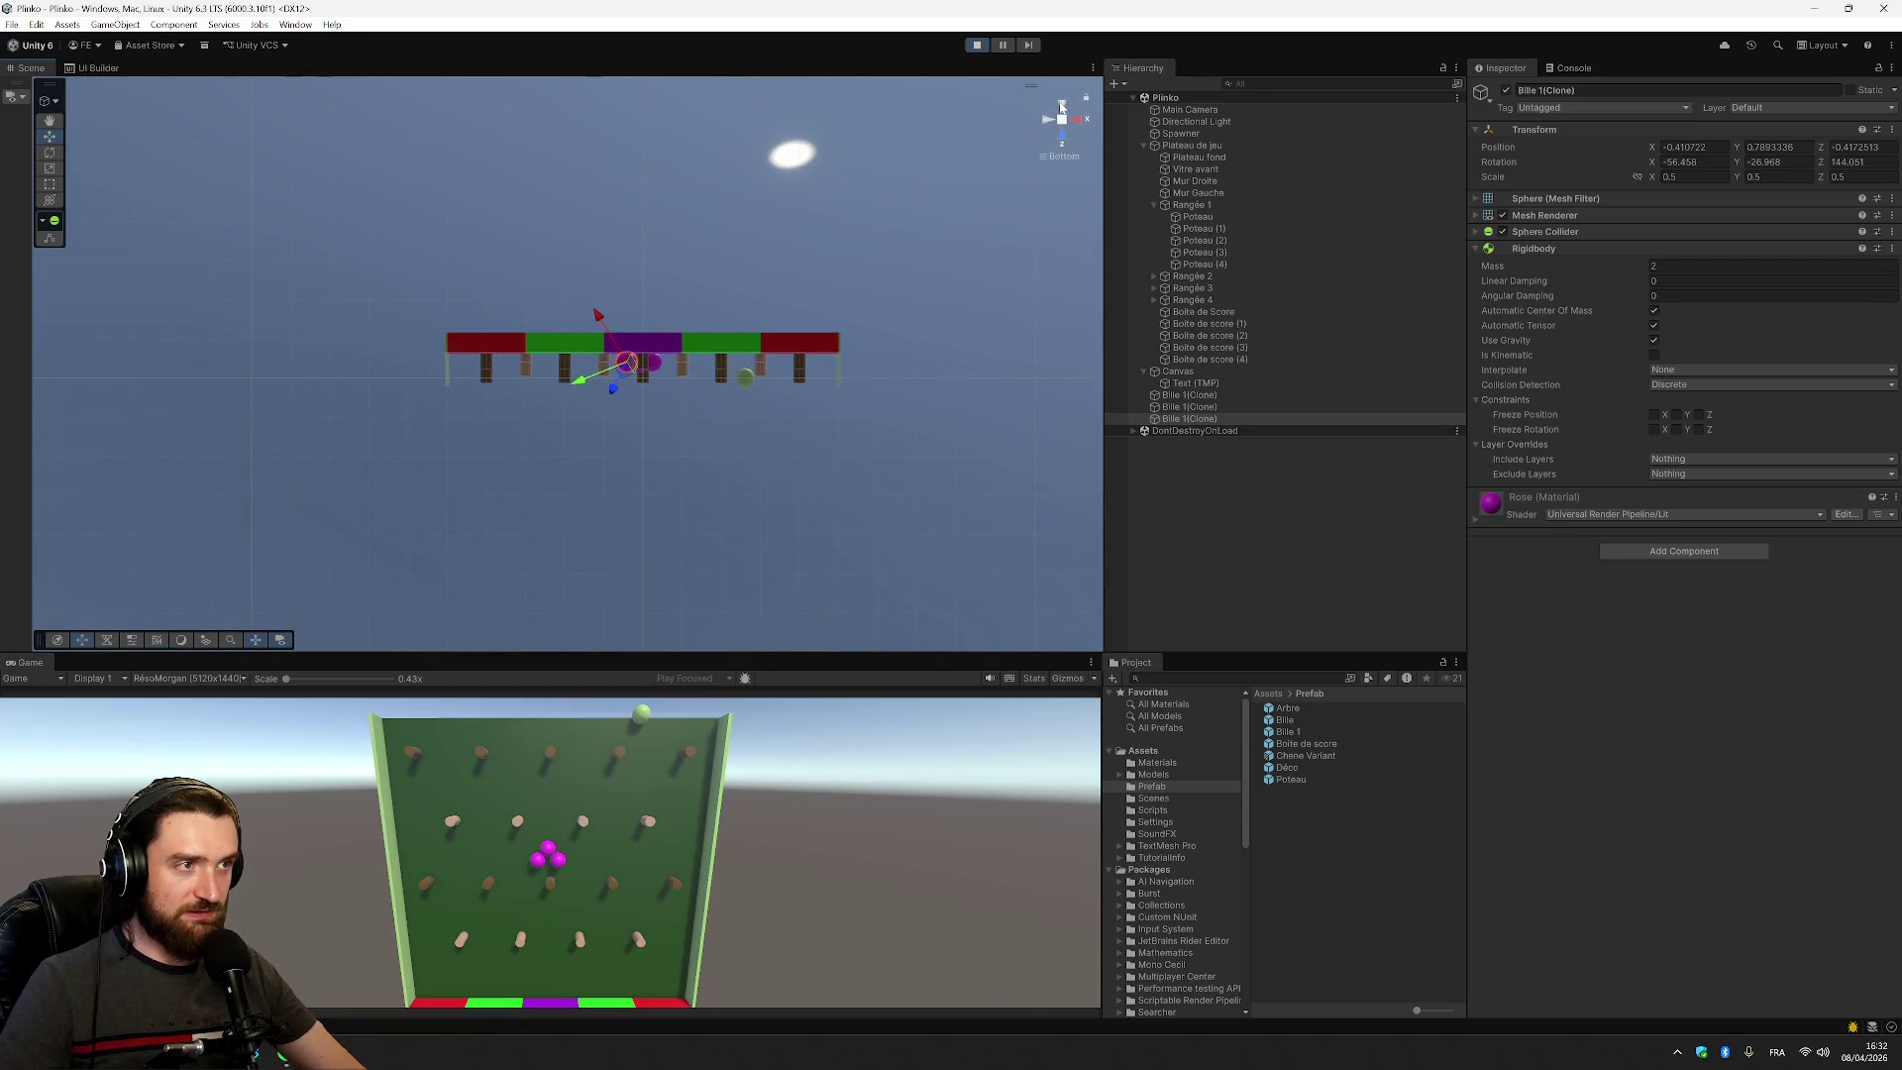
left_click(1061, 106)
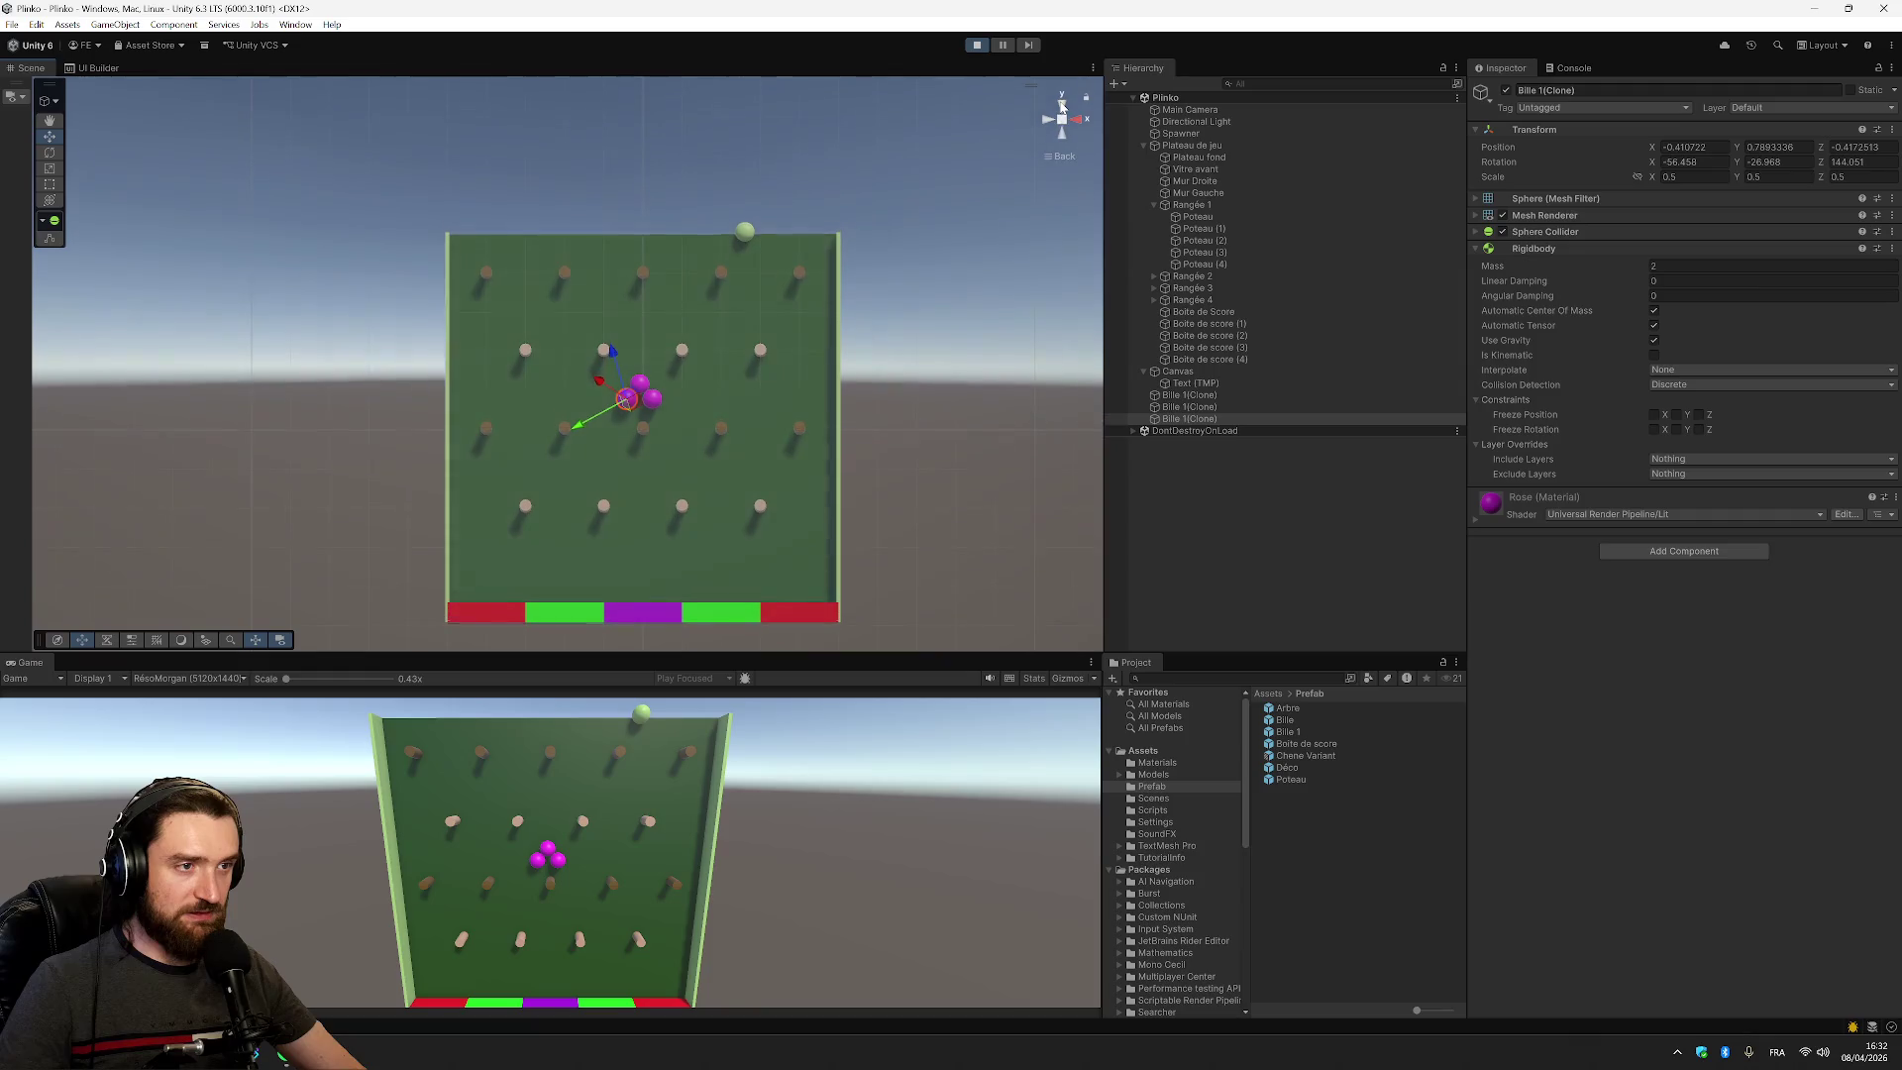
left_click(1061, 106)
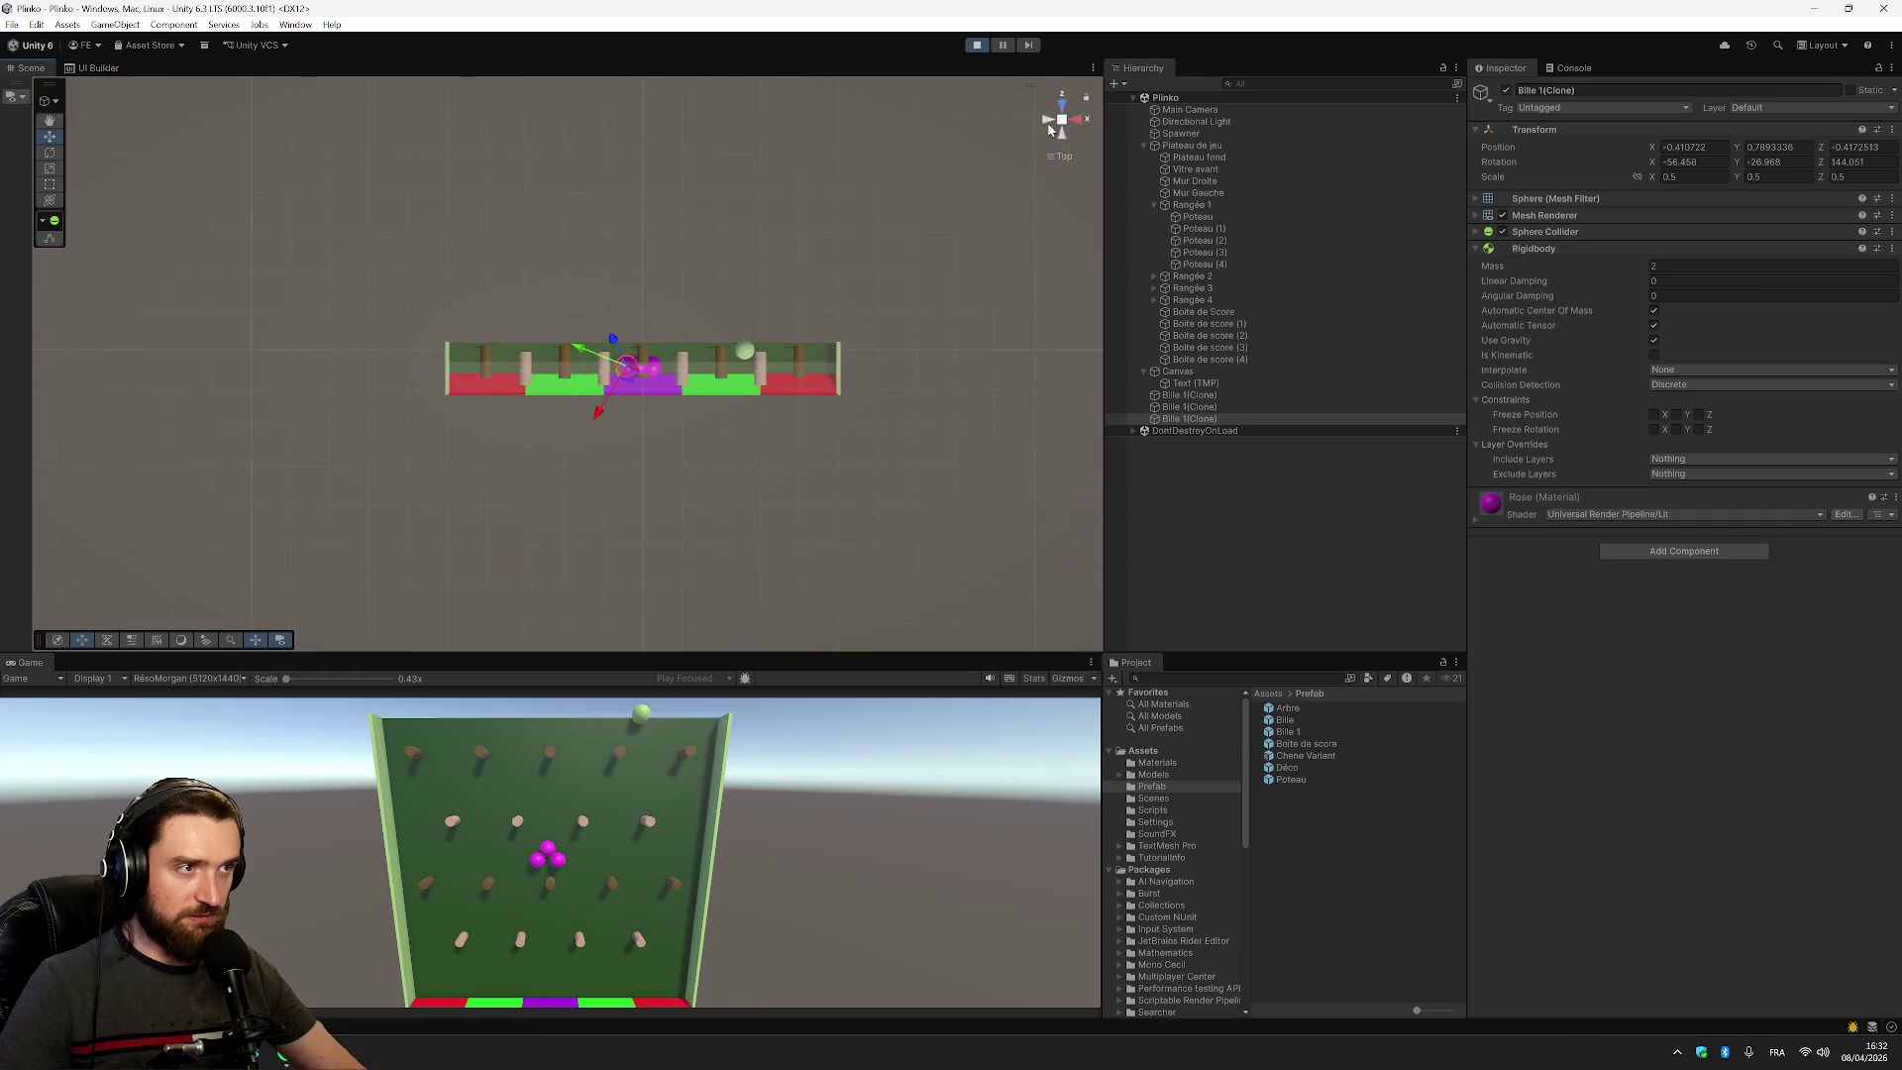
left_click(1048, 126)
mouse_move(639, 241)
left_mouse_down()
mouse_move(679, 446)
mouse_move(771, 552)
mouse_move(756, 591)
mouse_move(777, 598)
mouse_move(887, 400)
mouse_move(1096, 217)
mouse_move(297, 263)
mouse_move(290, 307)
left_mouse_up()
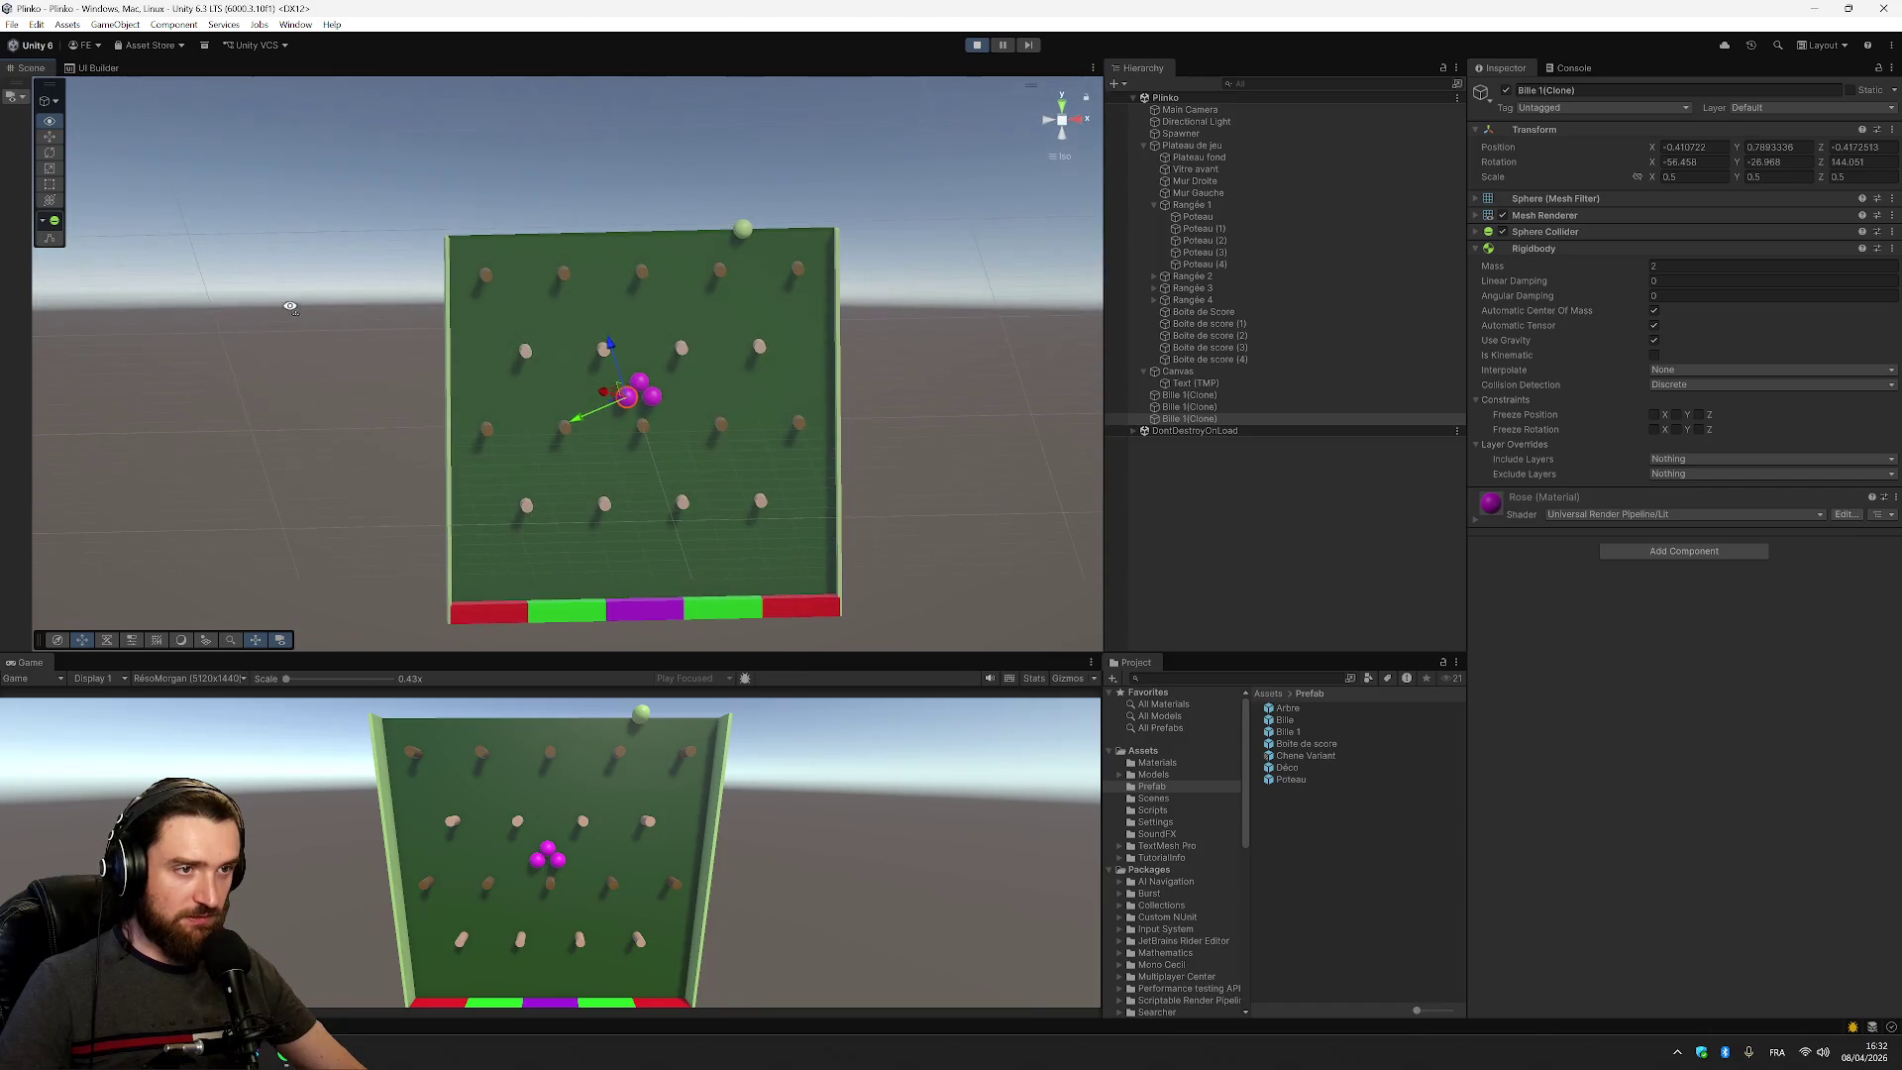
Compare the colliders of the Vitre avant front glass and the Plateau fond backboard
left_click(642, 427)
left_click(641, 413)
left_click(598, 418)
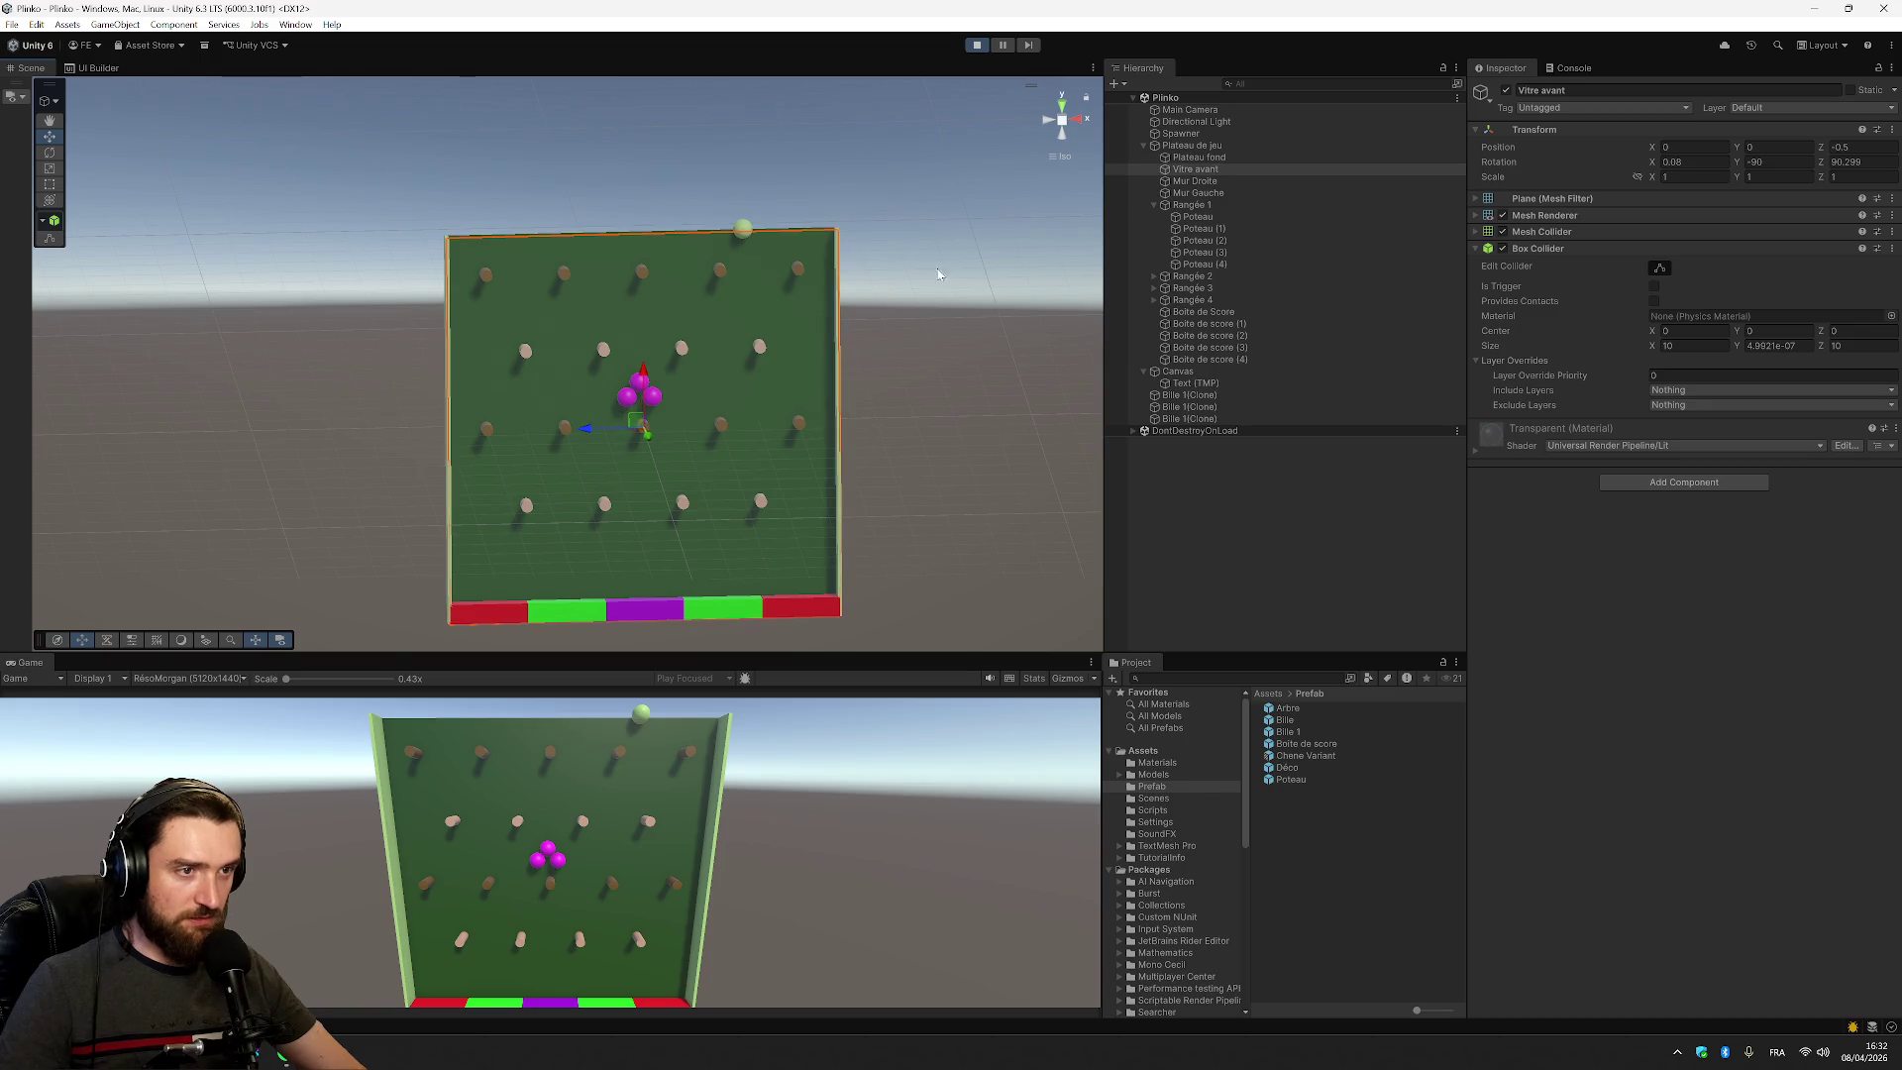
left_click(699, 385)
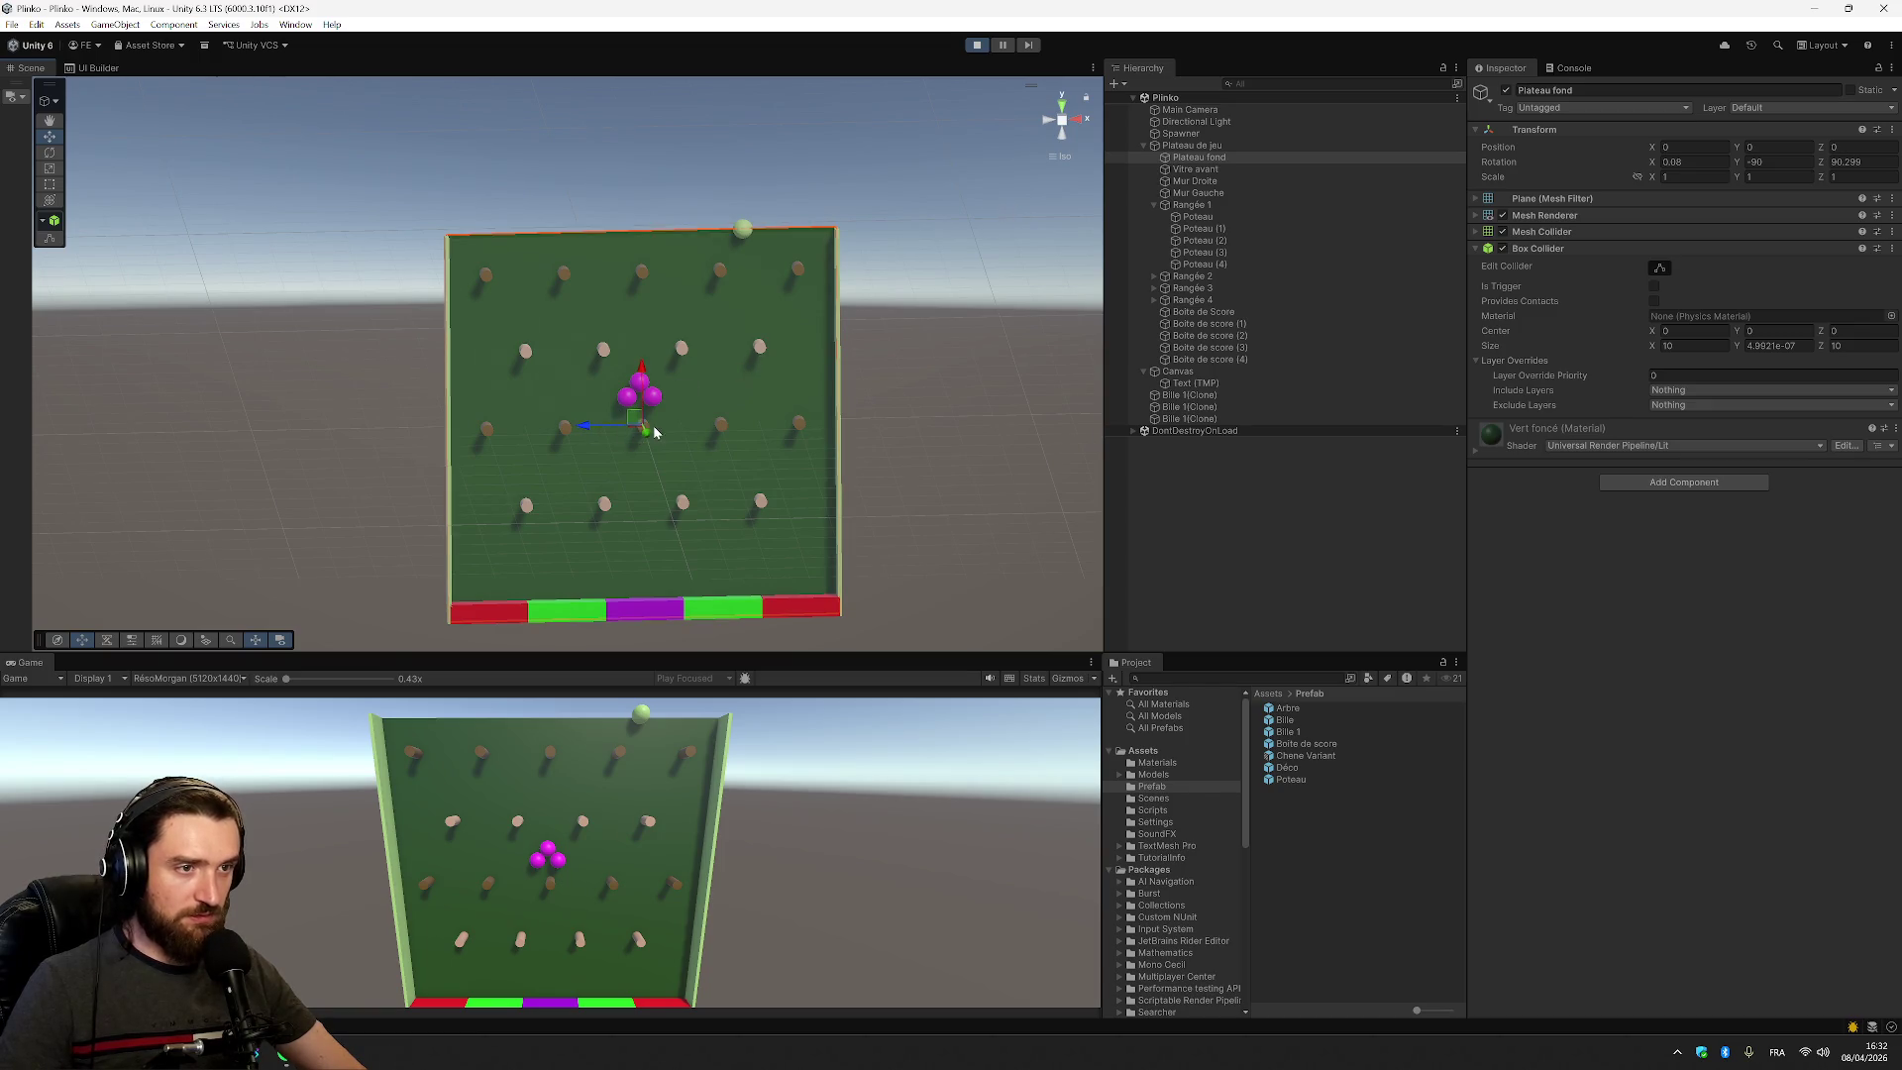
left_click(724, 432)
left_click(735, 423)
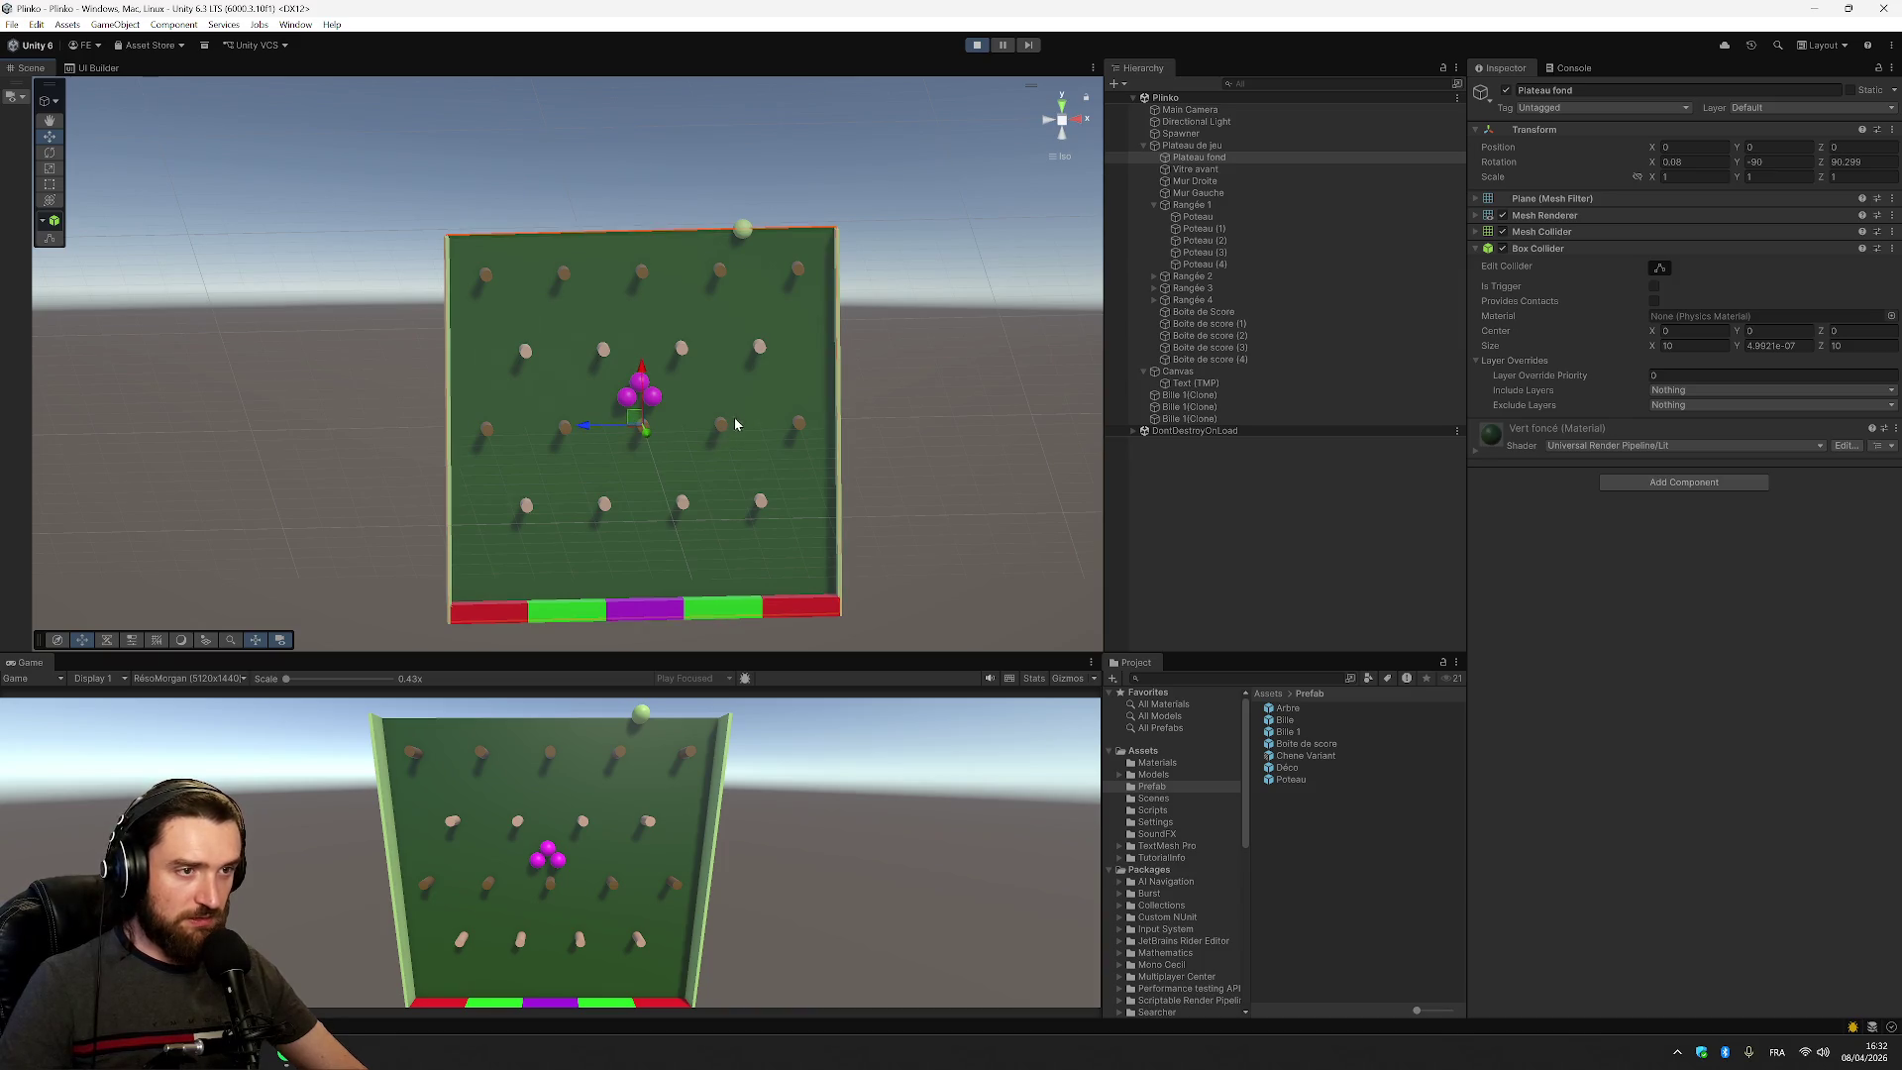
Expand Rangée 3 in the Hierarchy and open the context menu for its Poteau (1) peg
left_click(1200, 218)
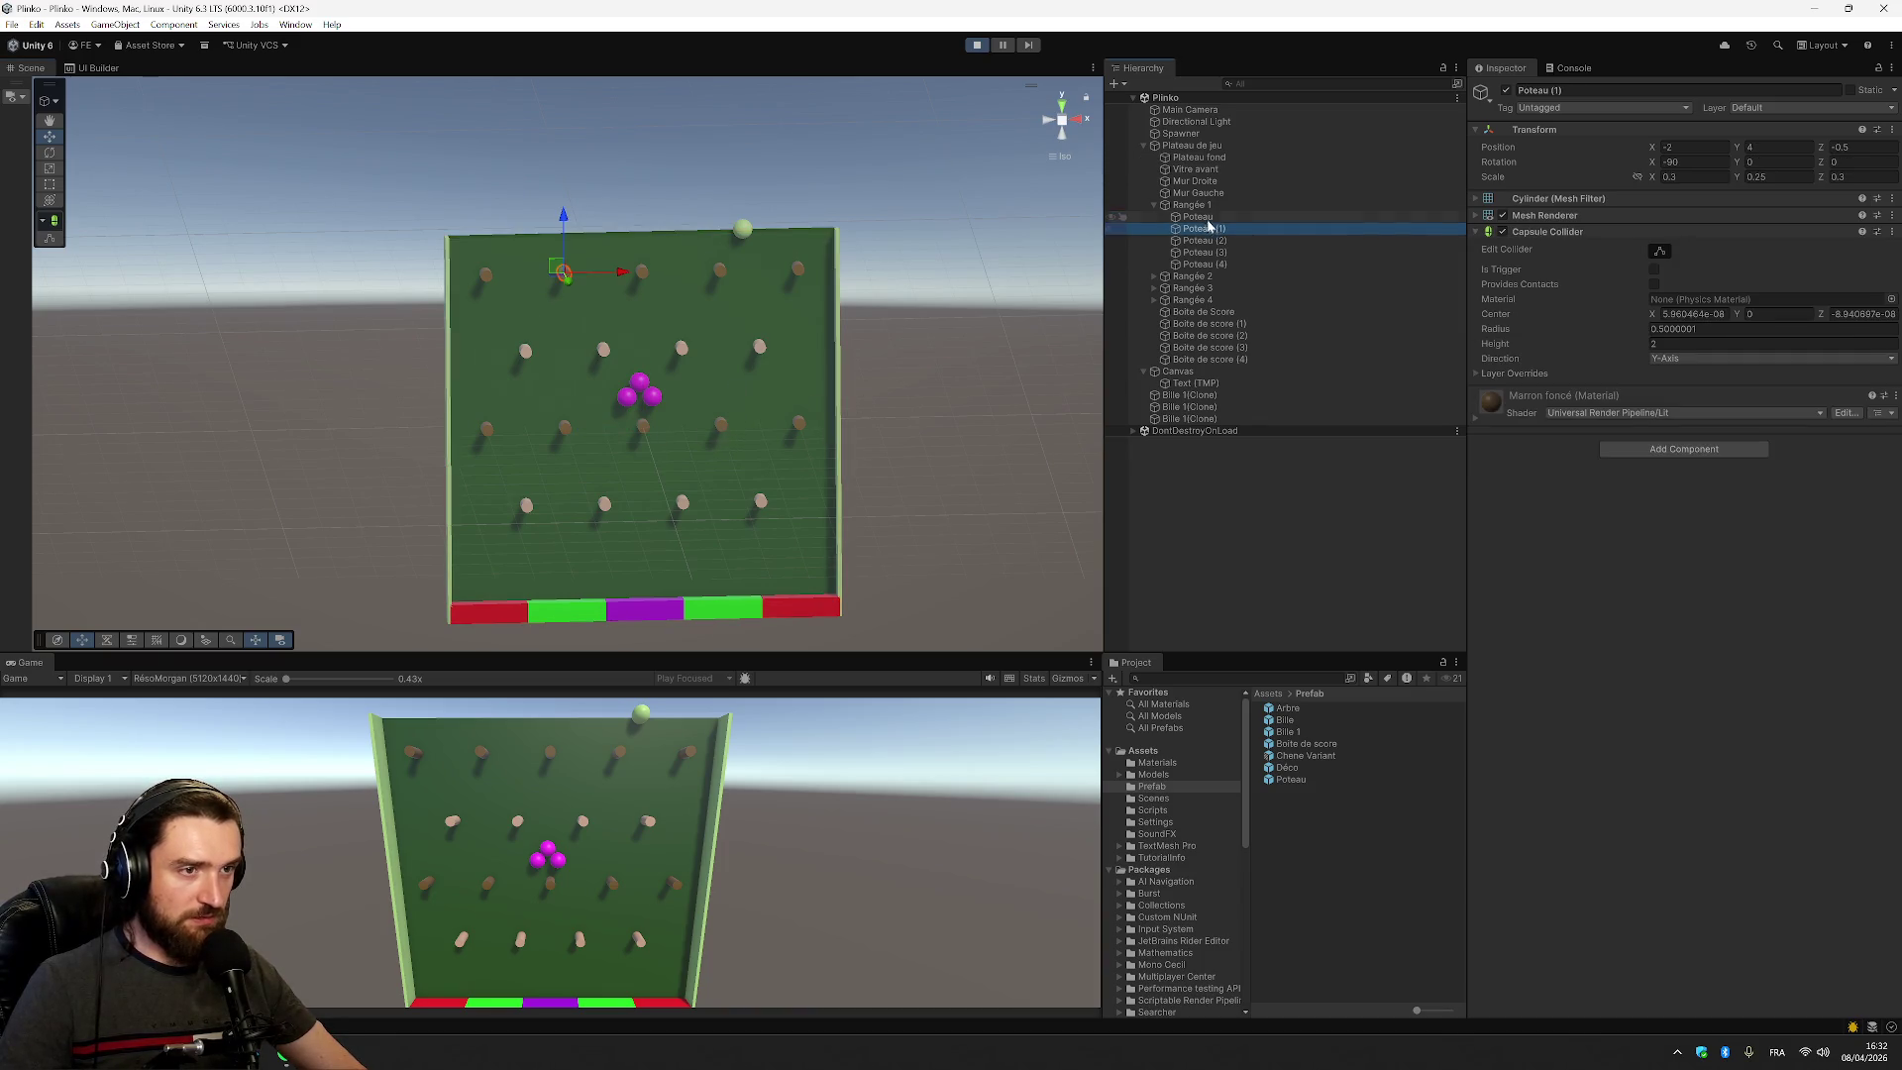
left_click(1204, 275)
left_click(1203, 323)
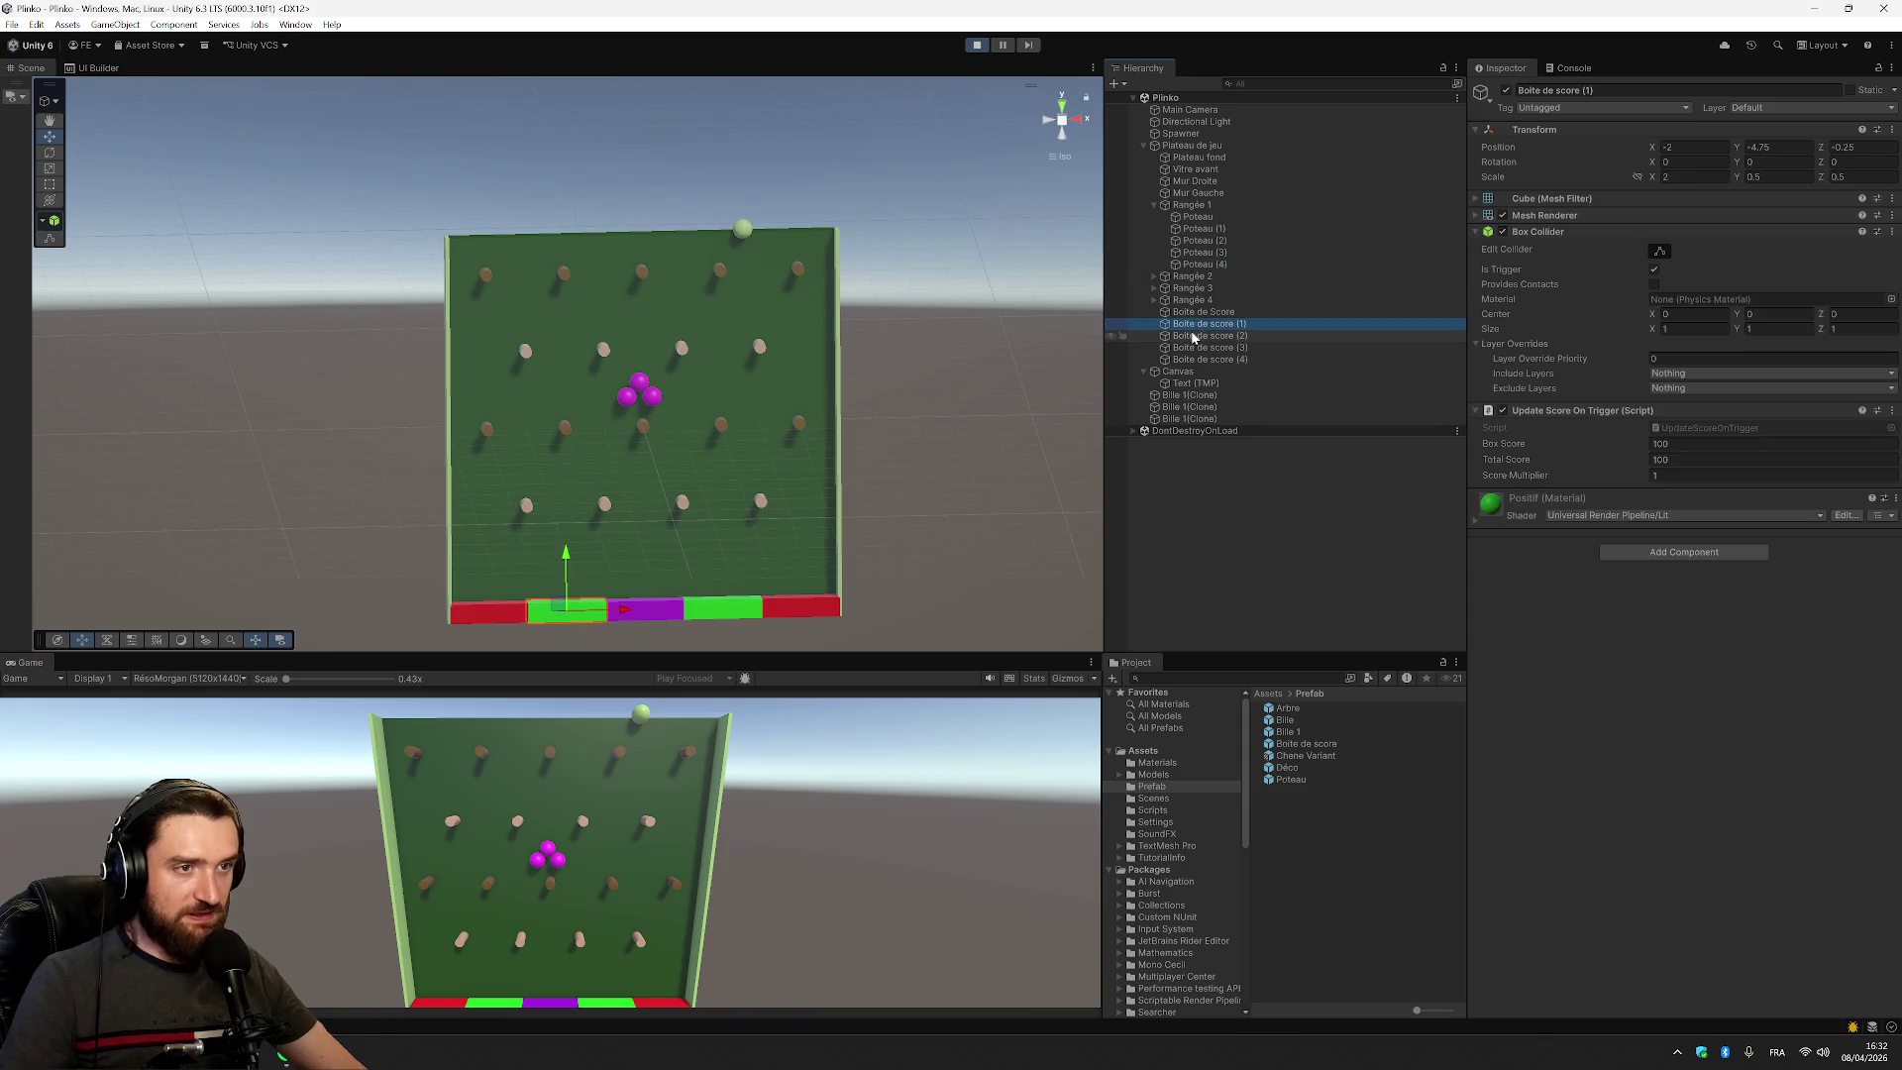
left_click(1194, 299)
left_click(1189, 287)
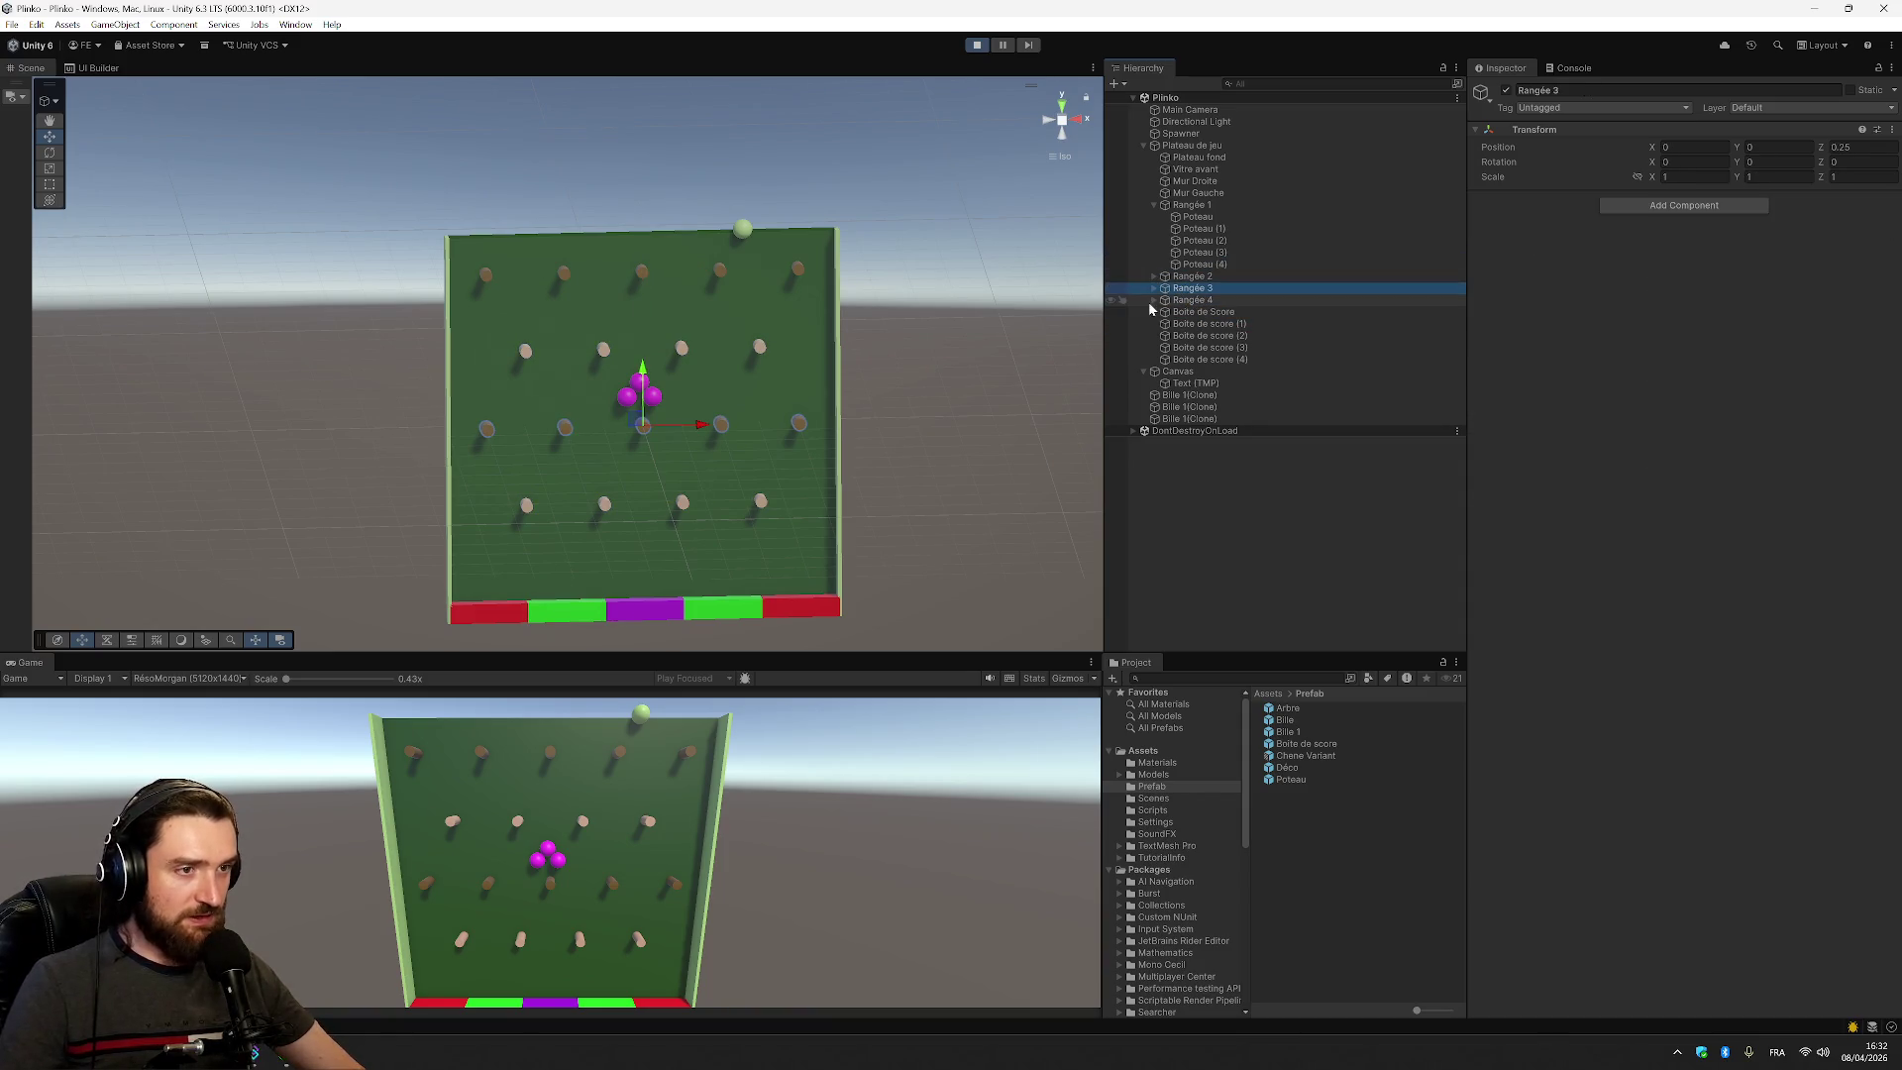
left_click(1155, 289)
left_click(1198, 312)
right_click(1195, 312)
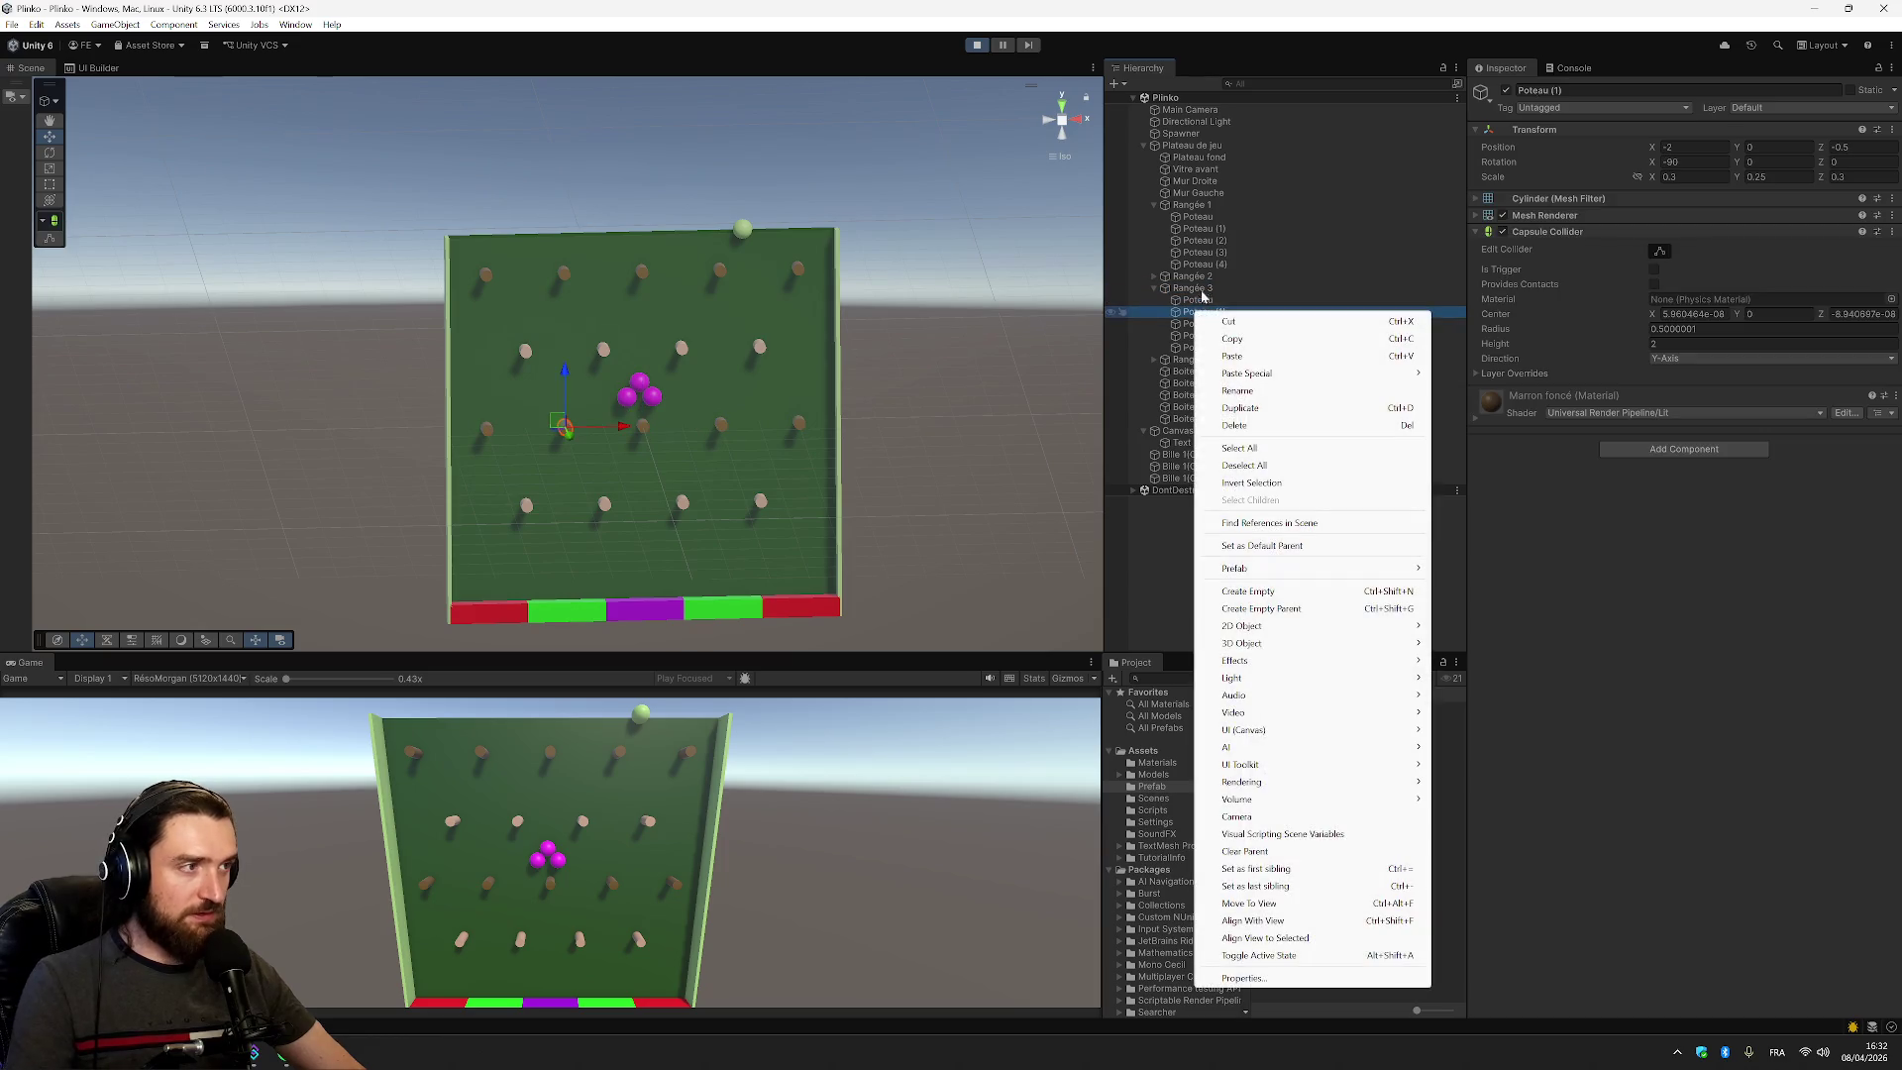
Select Rangée 3's first Poteau, turn off its Mesh Renderer, collapse its collider, and drop a ball
left_click(1441, 693)
left_click(1198, 324)
left_click(1198, 300)
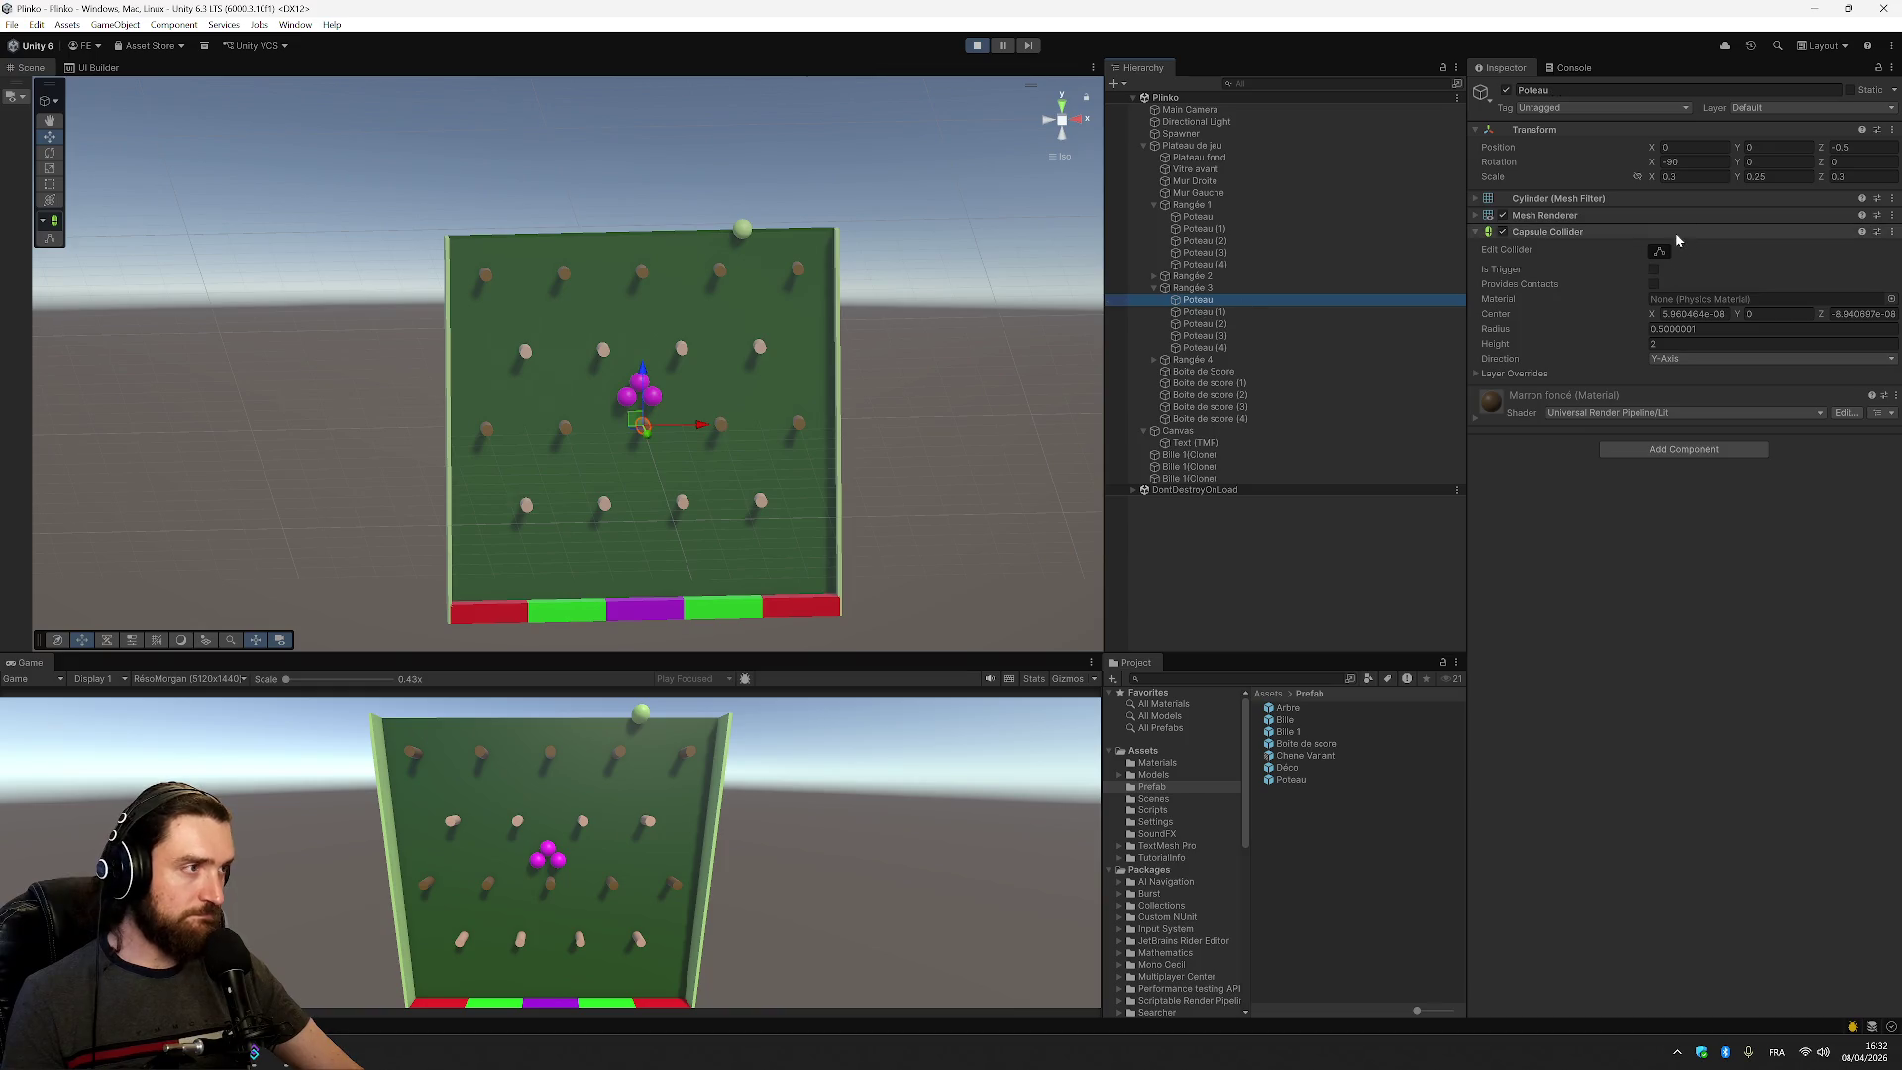
left_click(1504, 217)
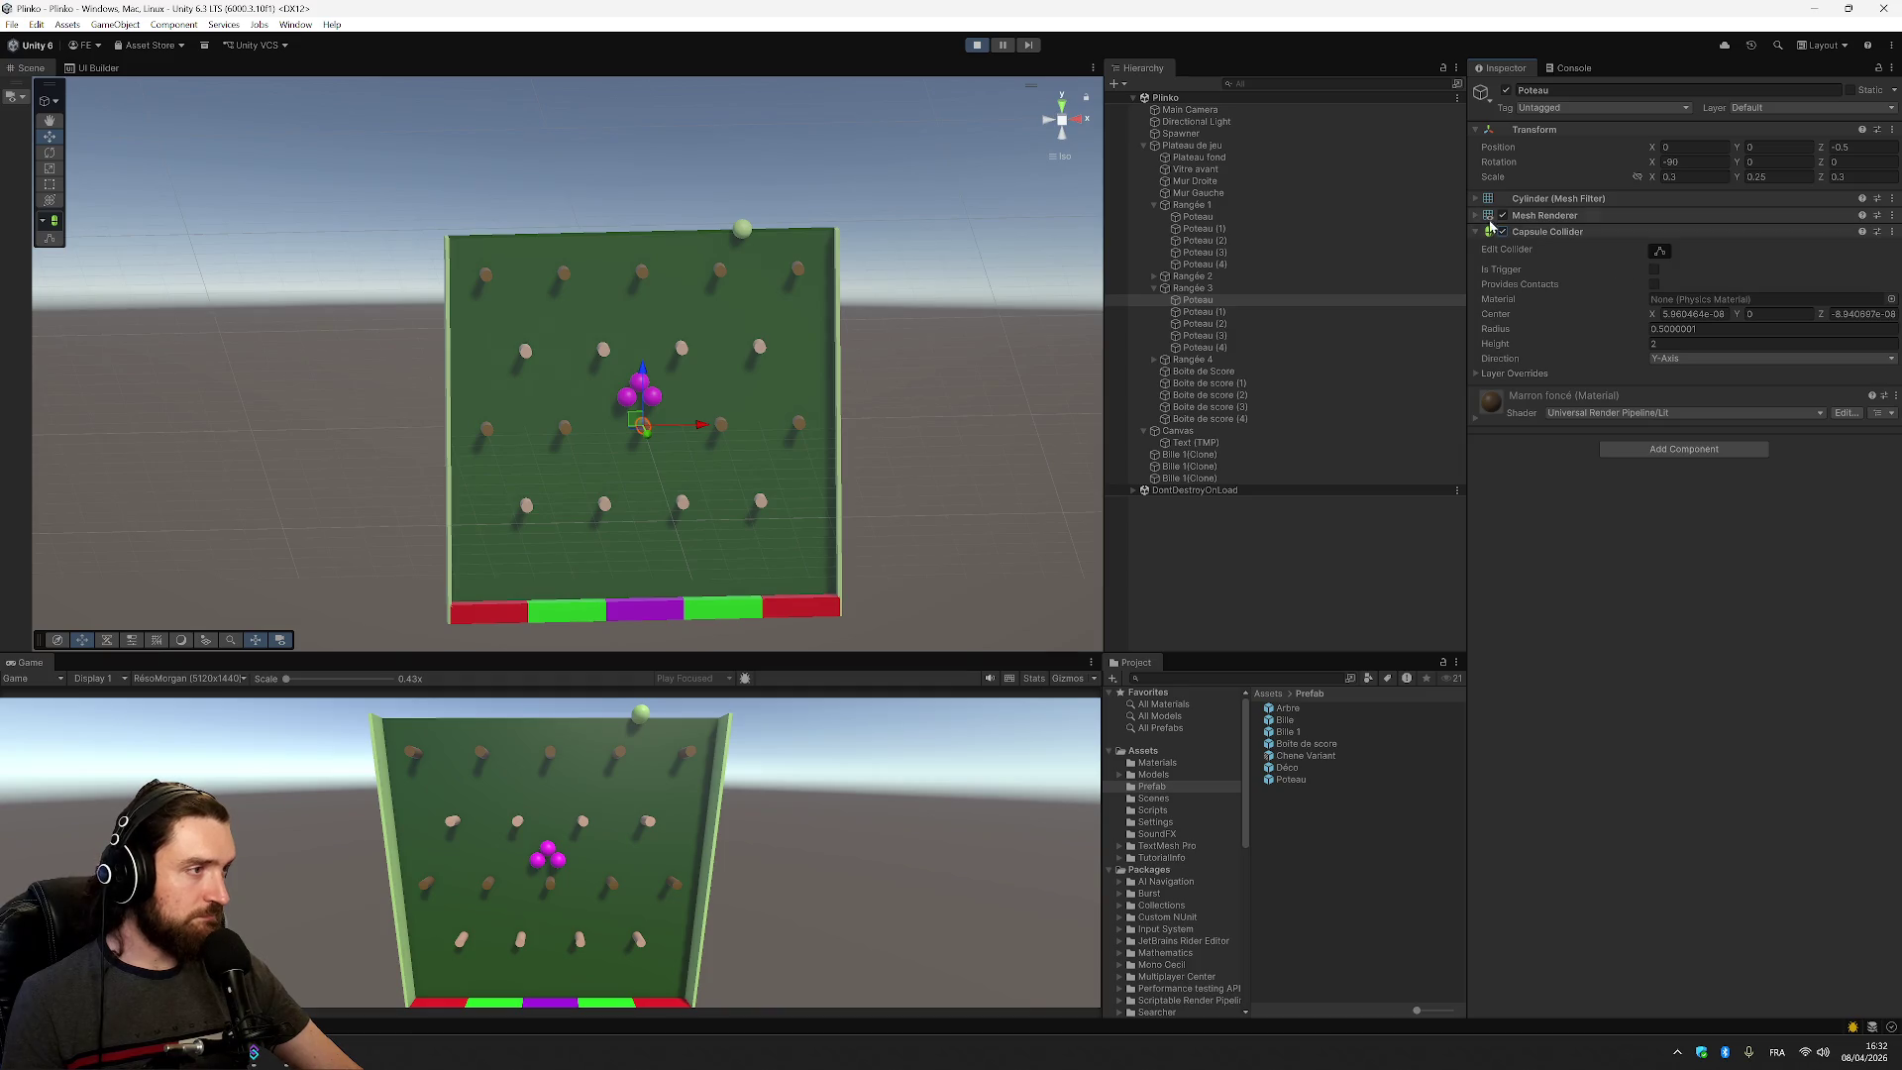
left_click(1547, 232)
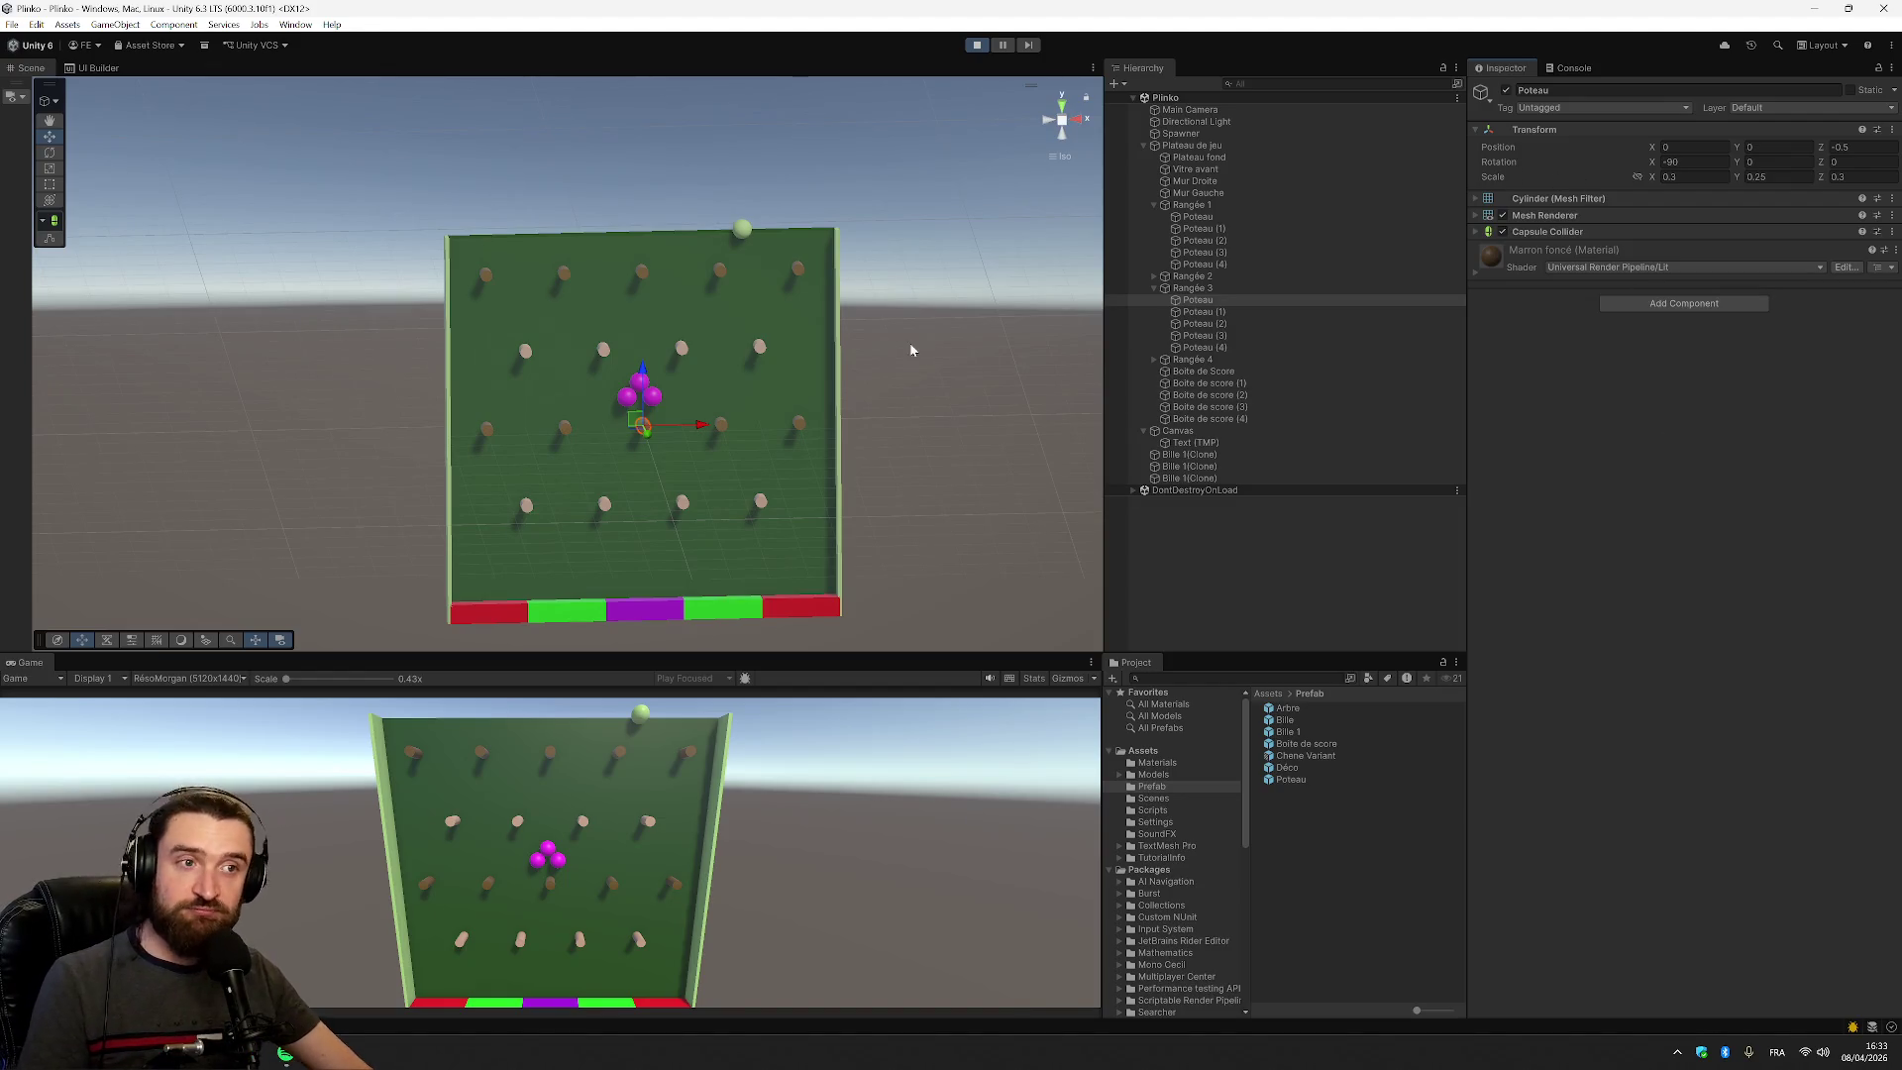
left_click(883, 727)
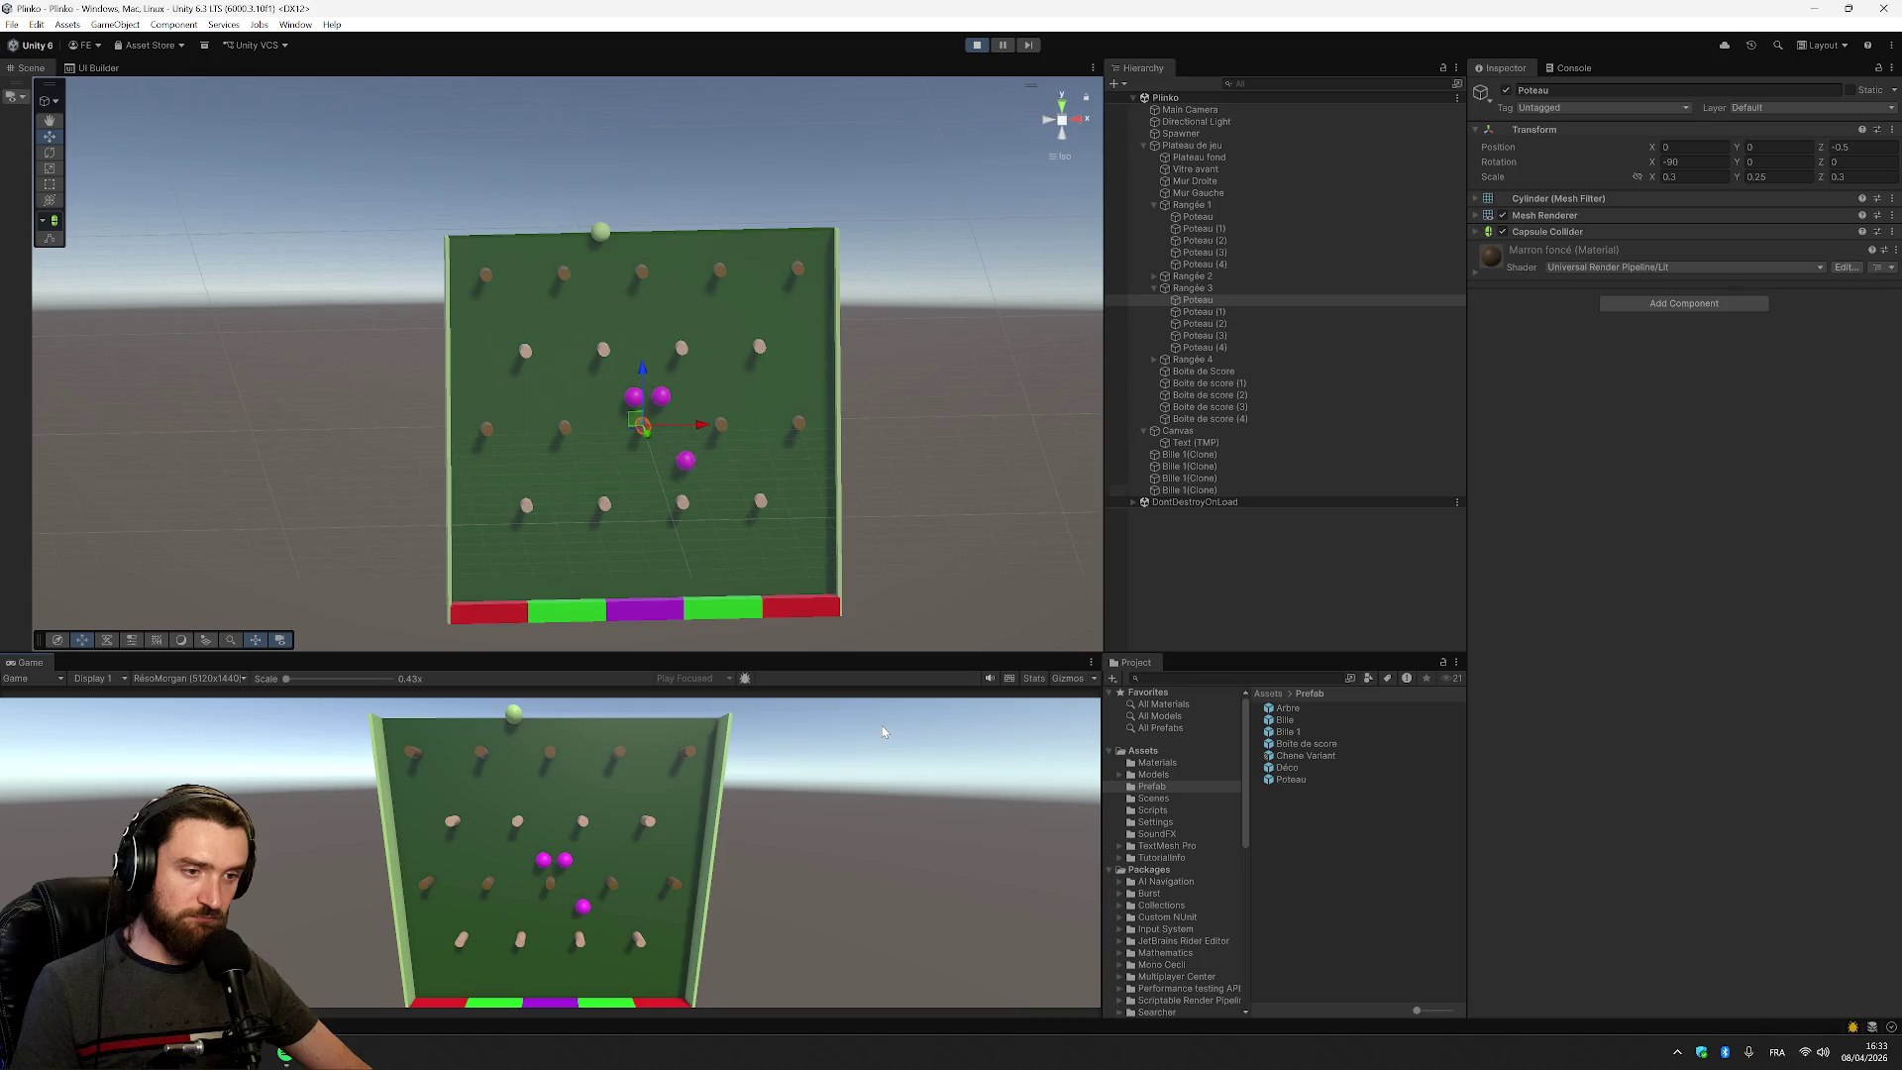
Drop another ball, select the Spawner, and sweep it right then left while dropping balls
left_click(883, 729)
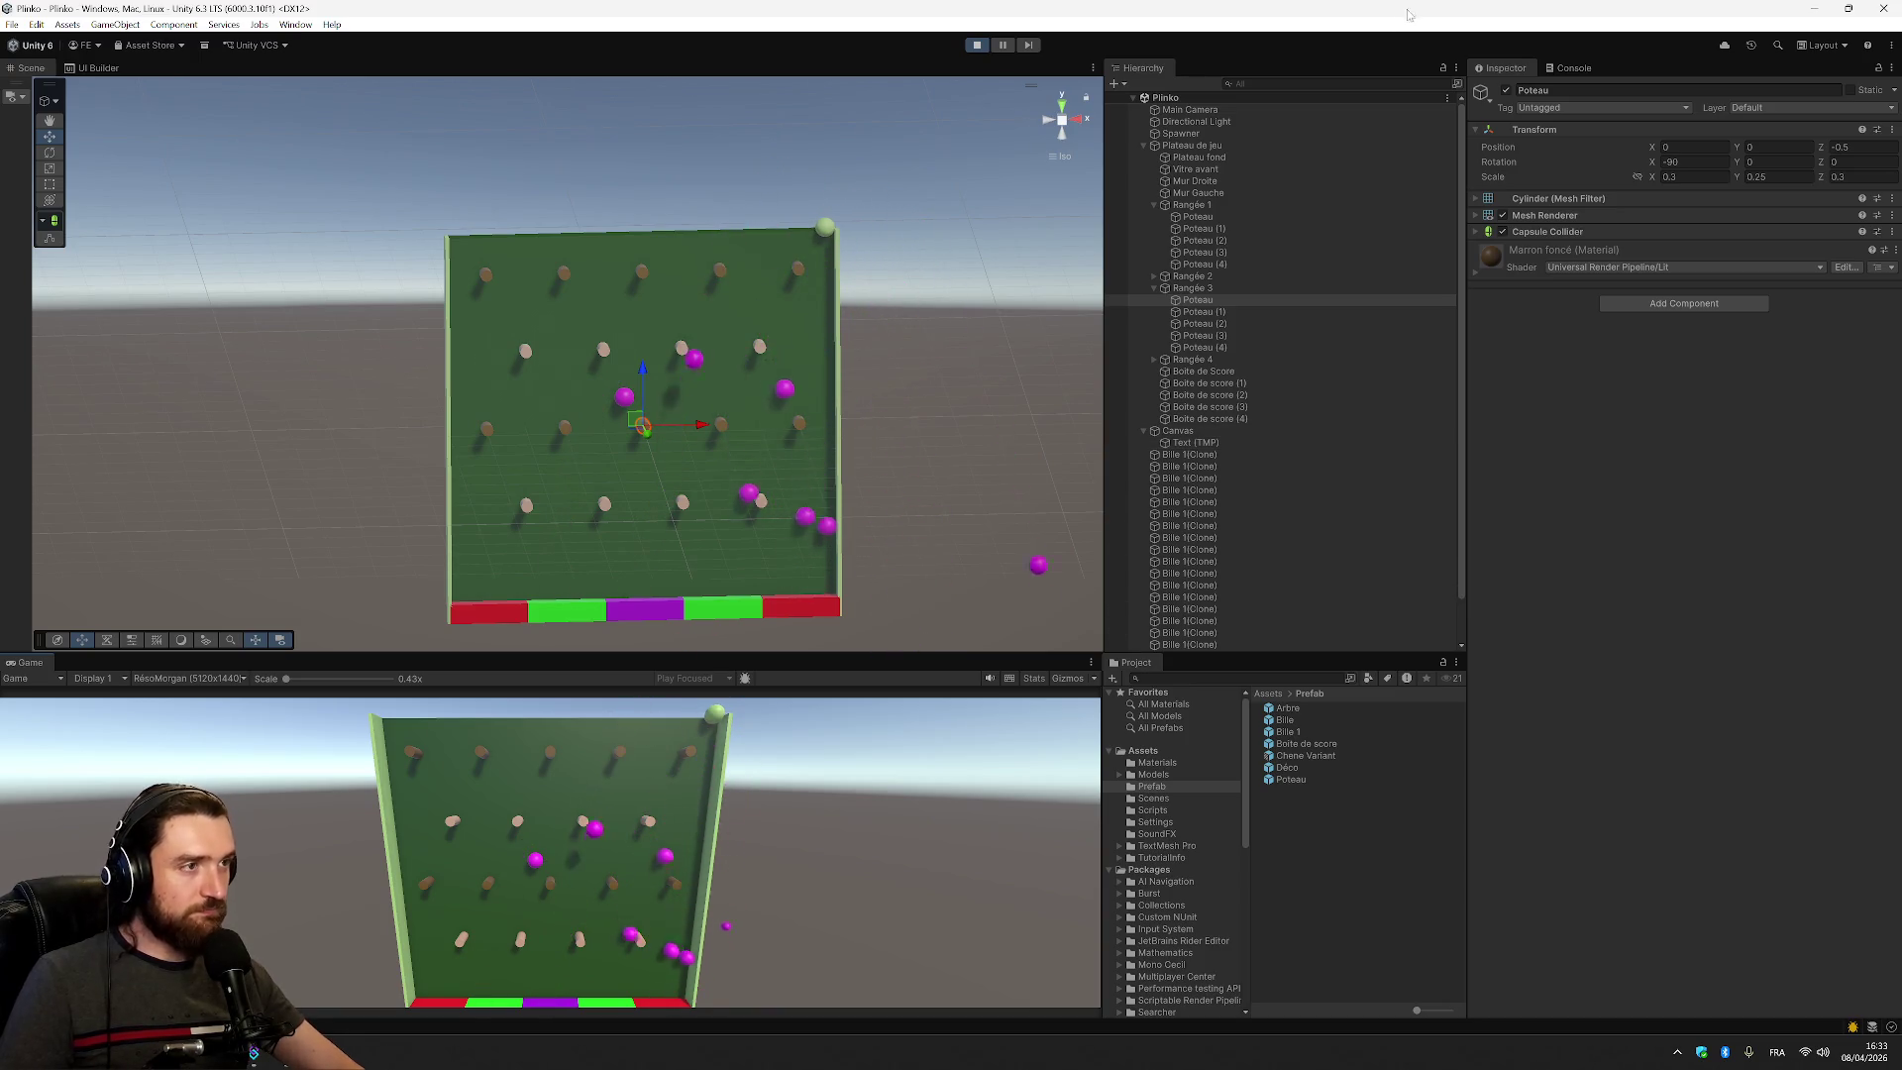
left_click(1228, 134)
key("Down")
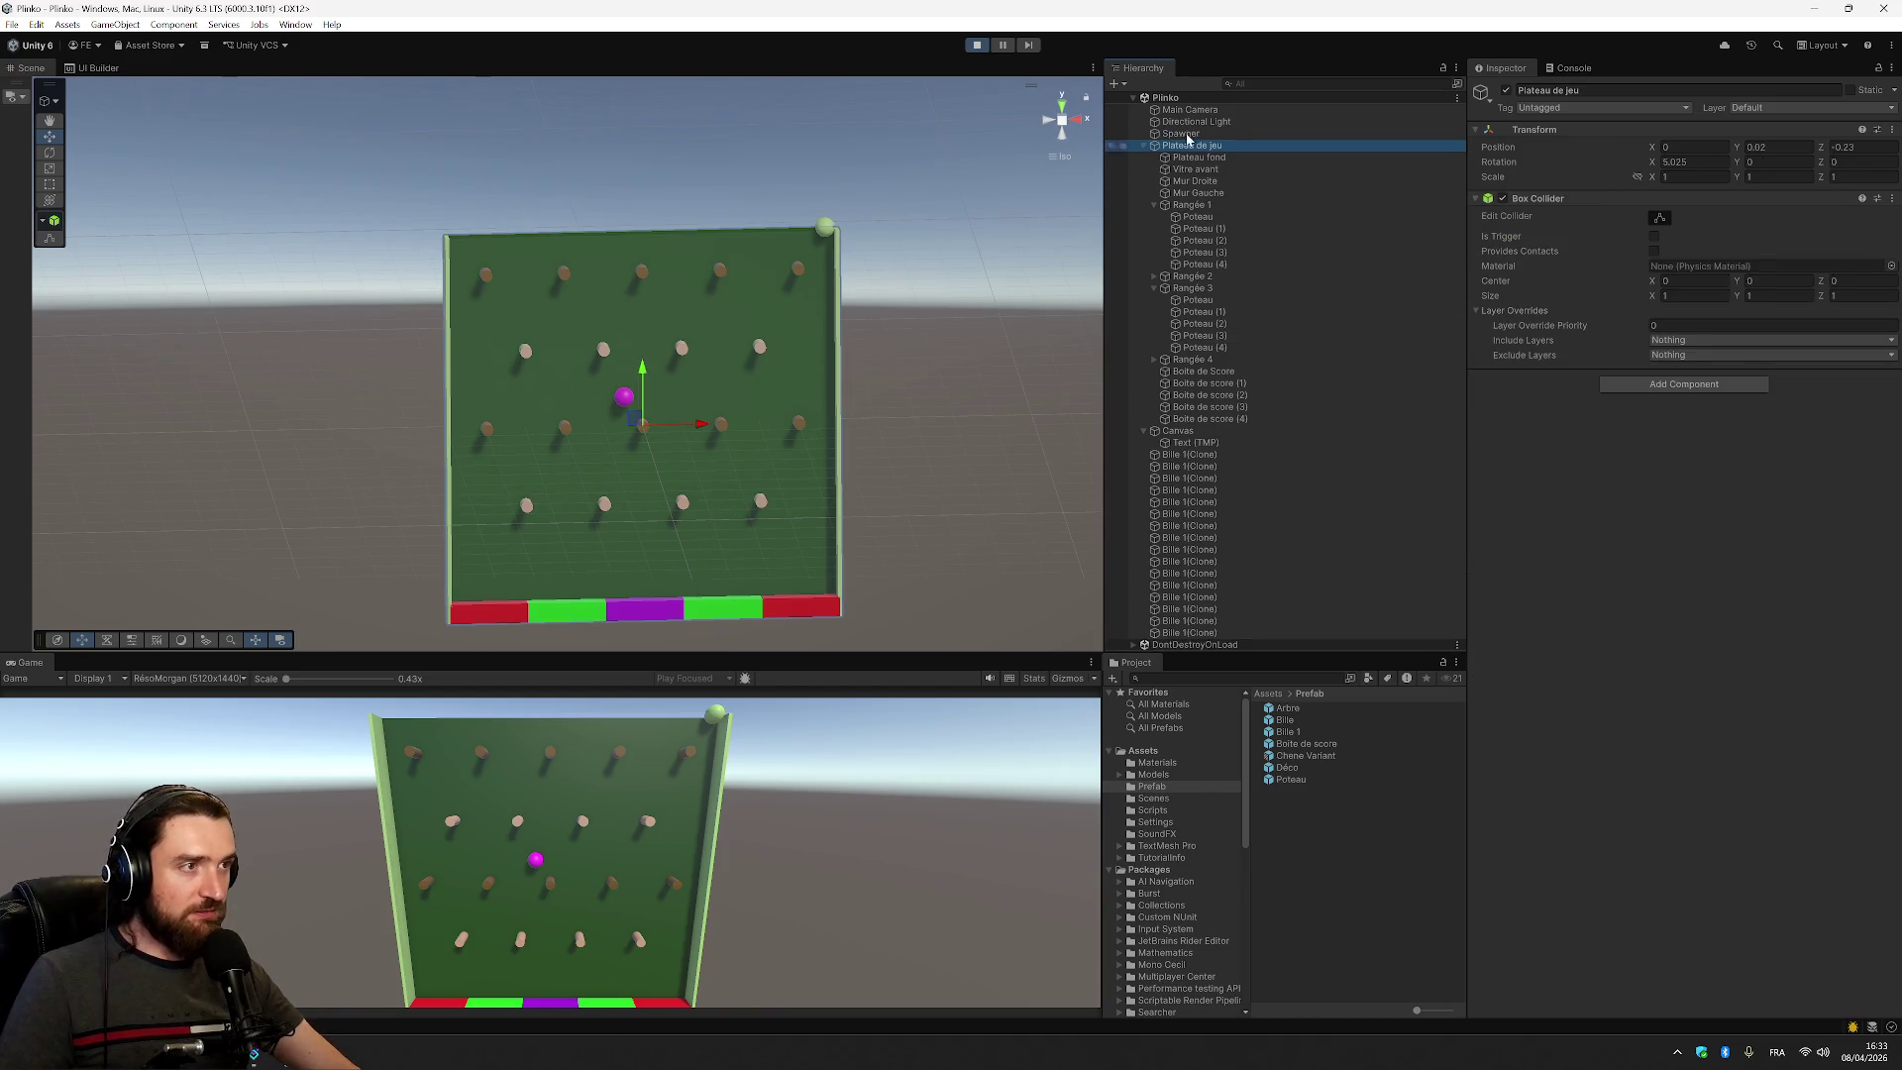
key("Up")
key("Right")
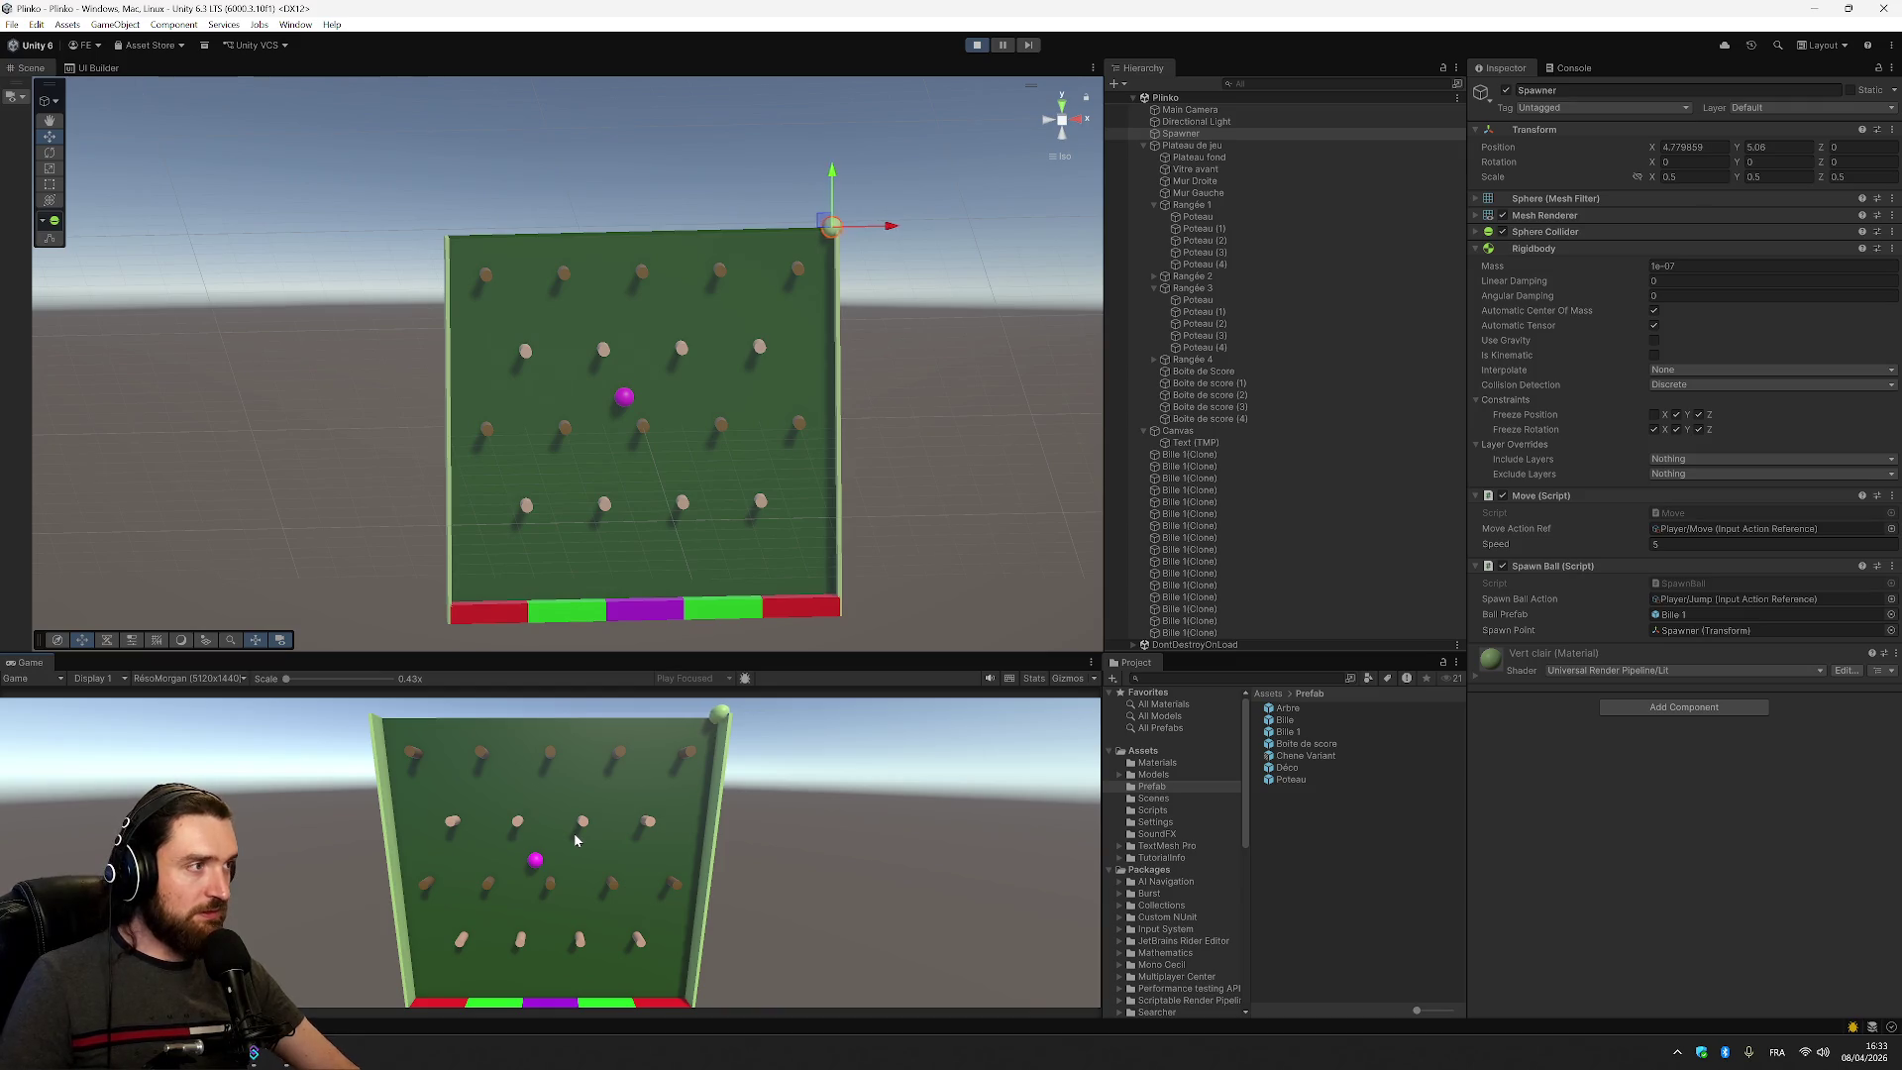
key("space")
key("space")
key("space")
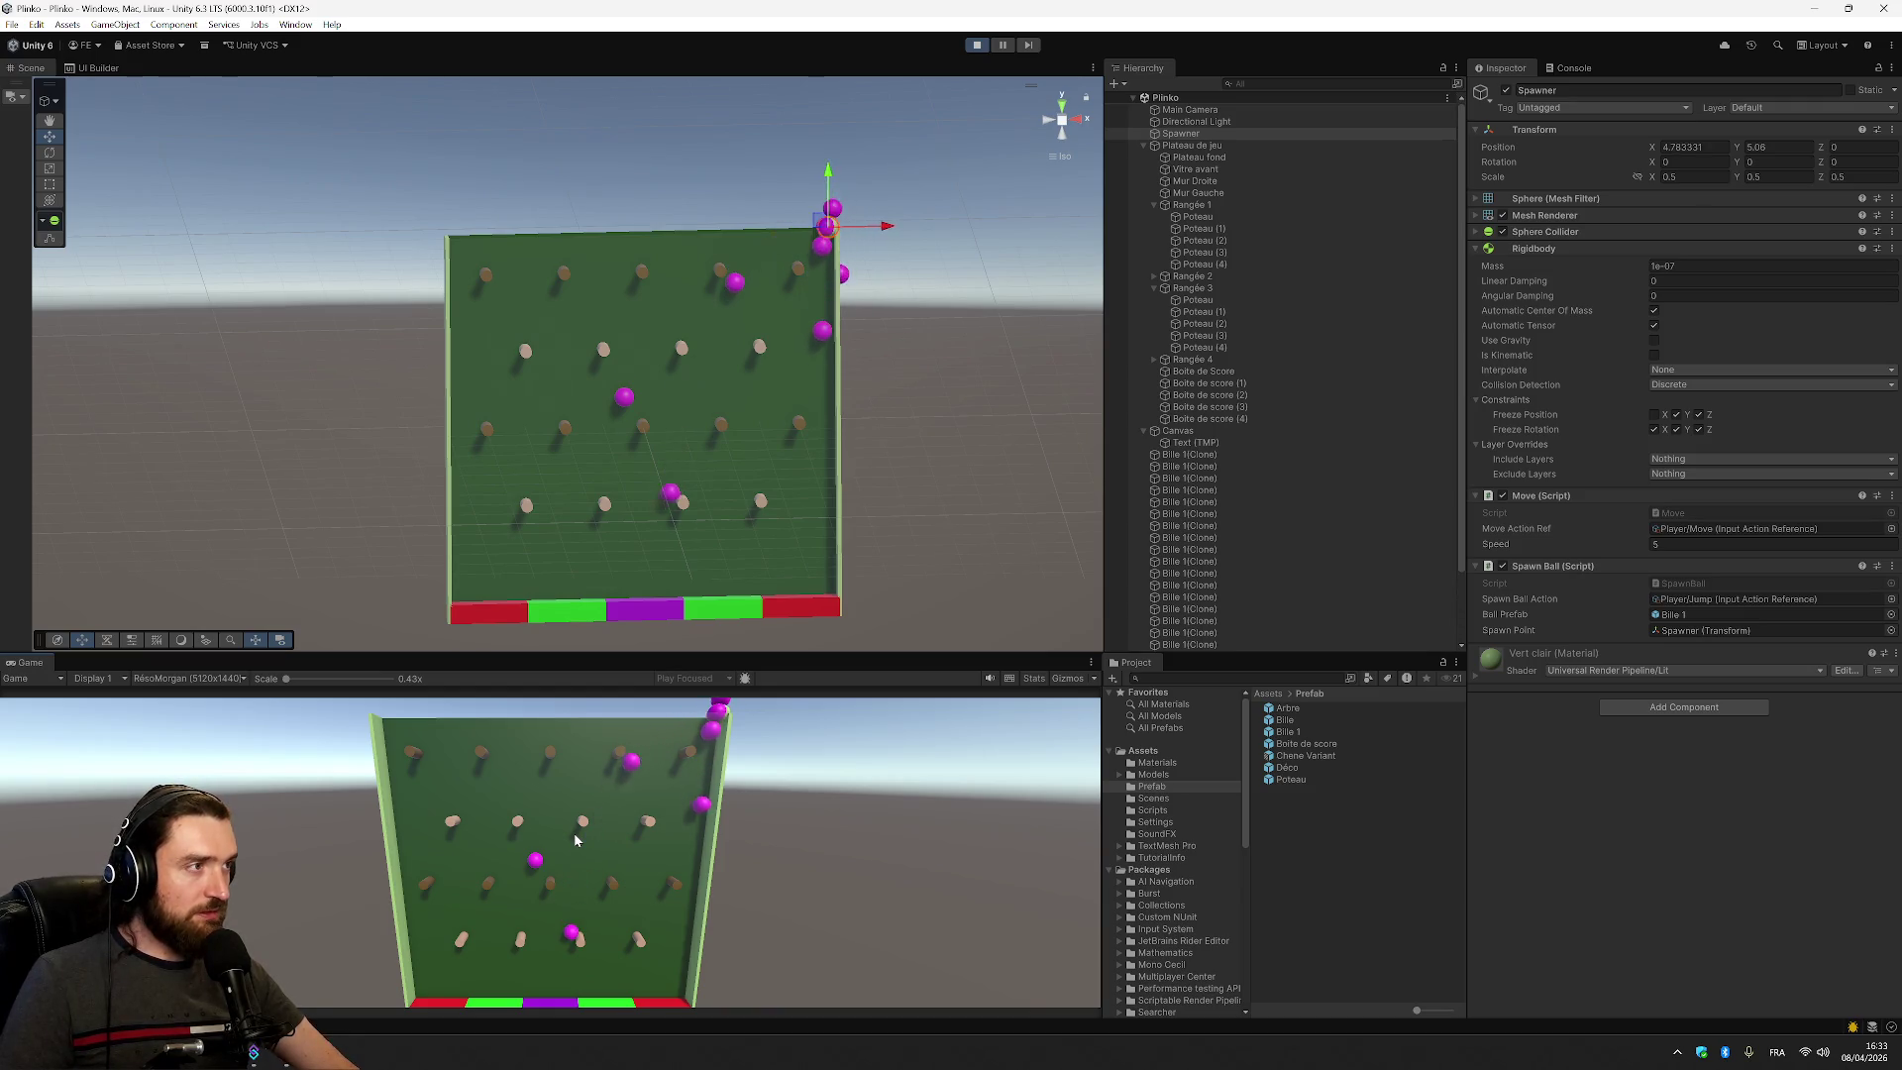
key("Left")
key("space")
key("space")
key("space")
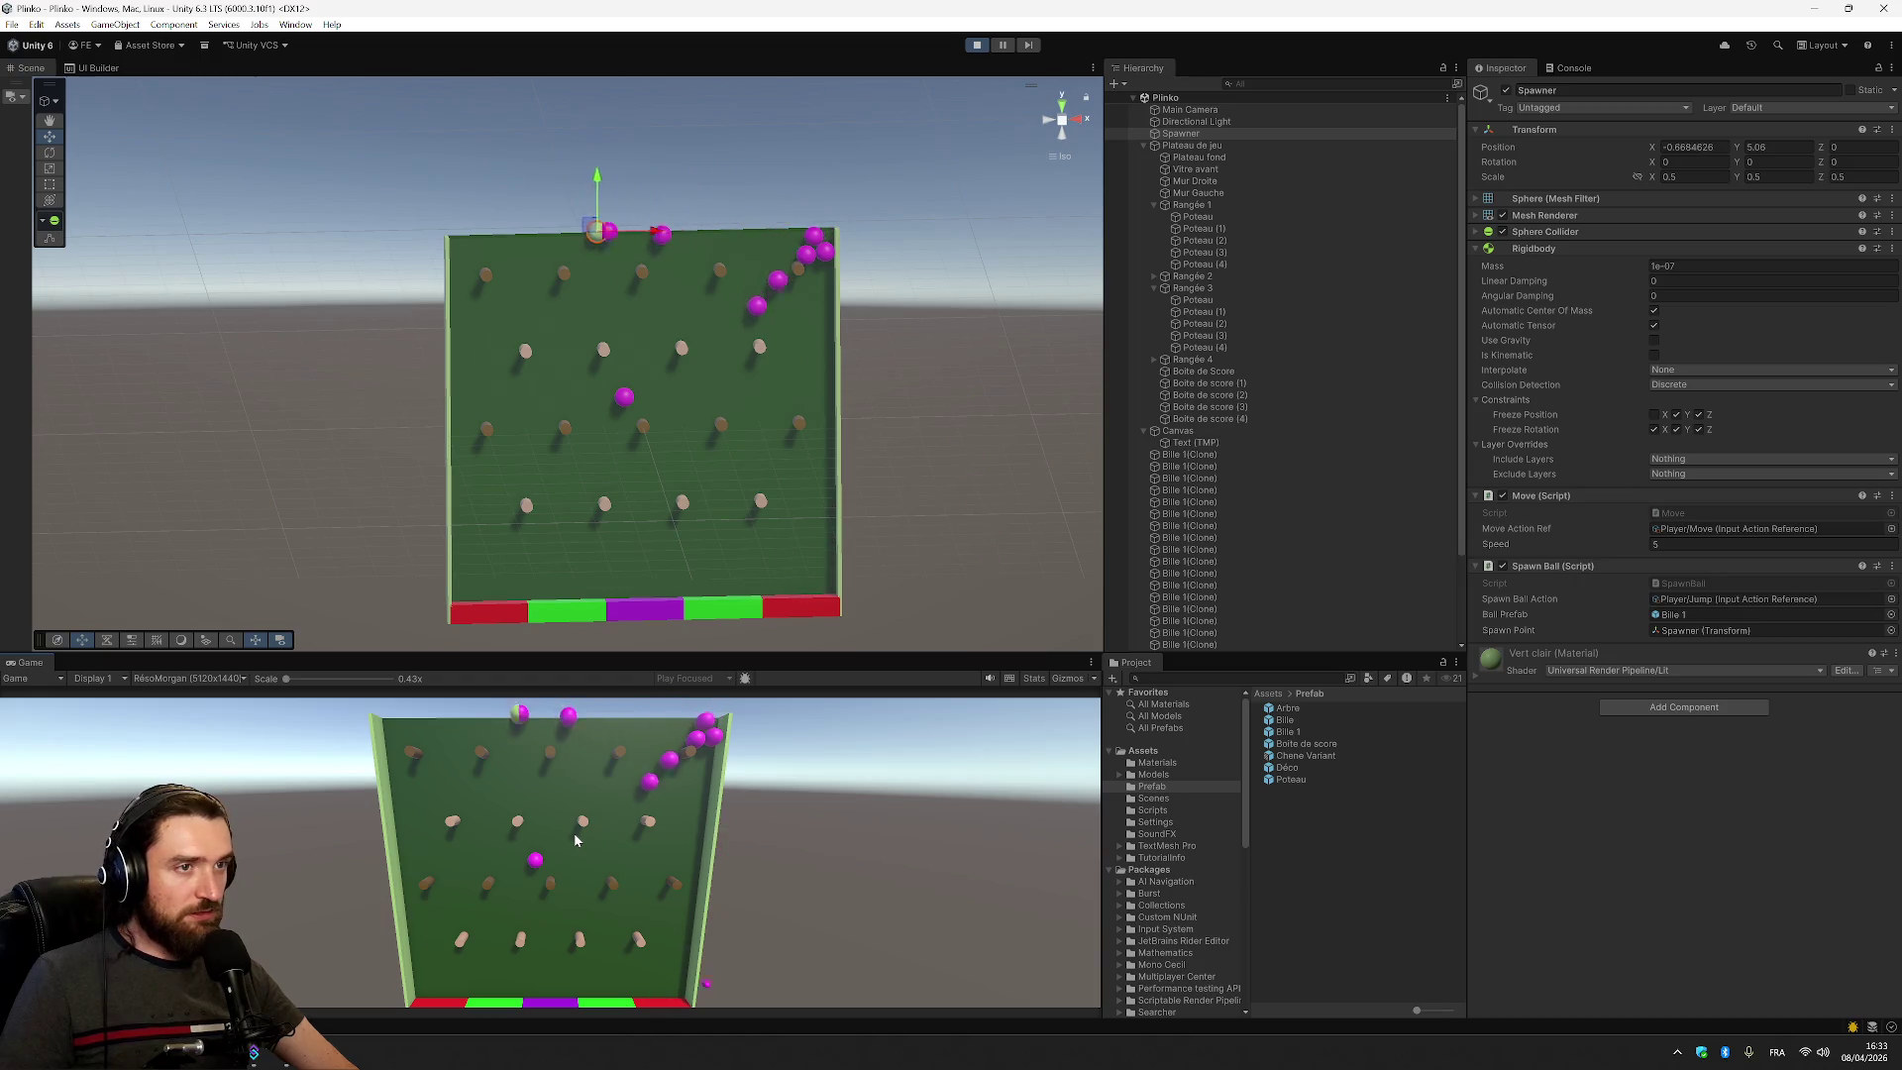
key("space")
key("space")
key("space")
Push the spawner past the board's left edge, keep dropping balls, then stop the game
key("Left")
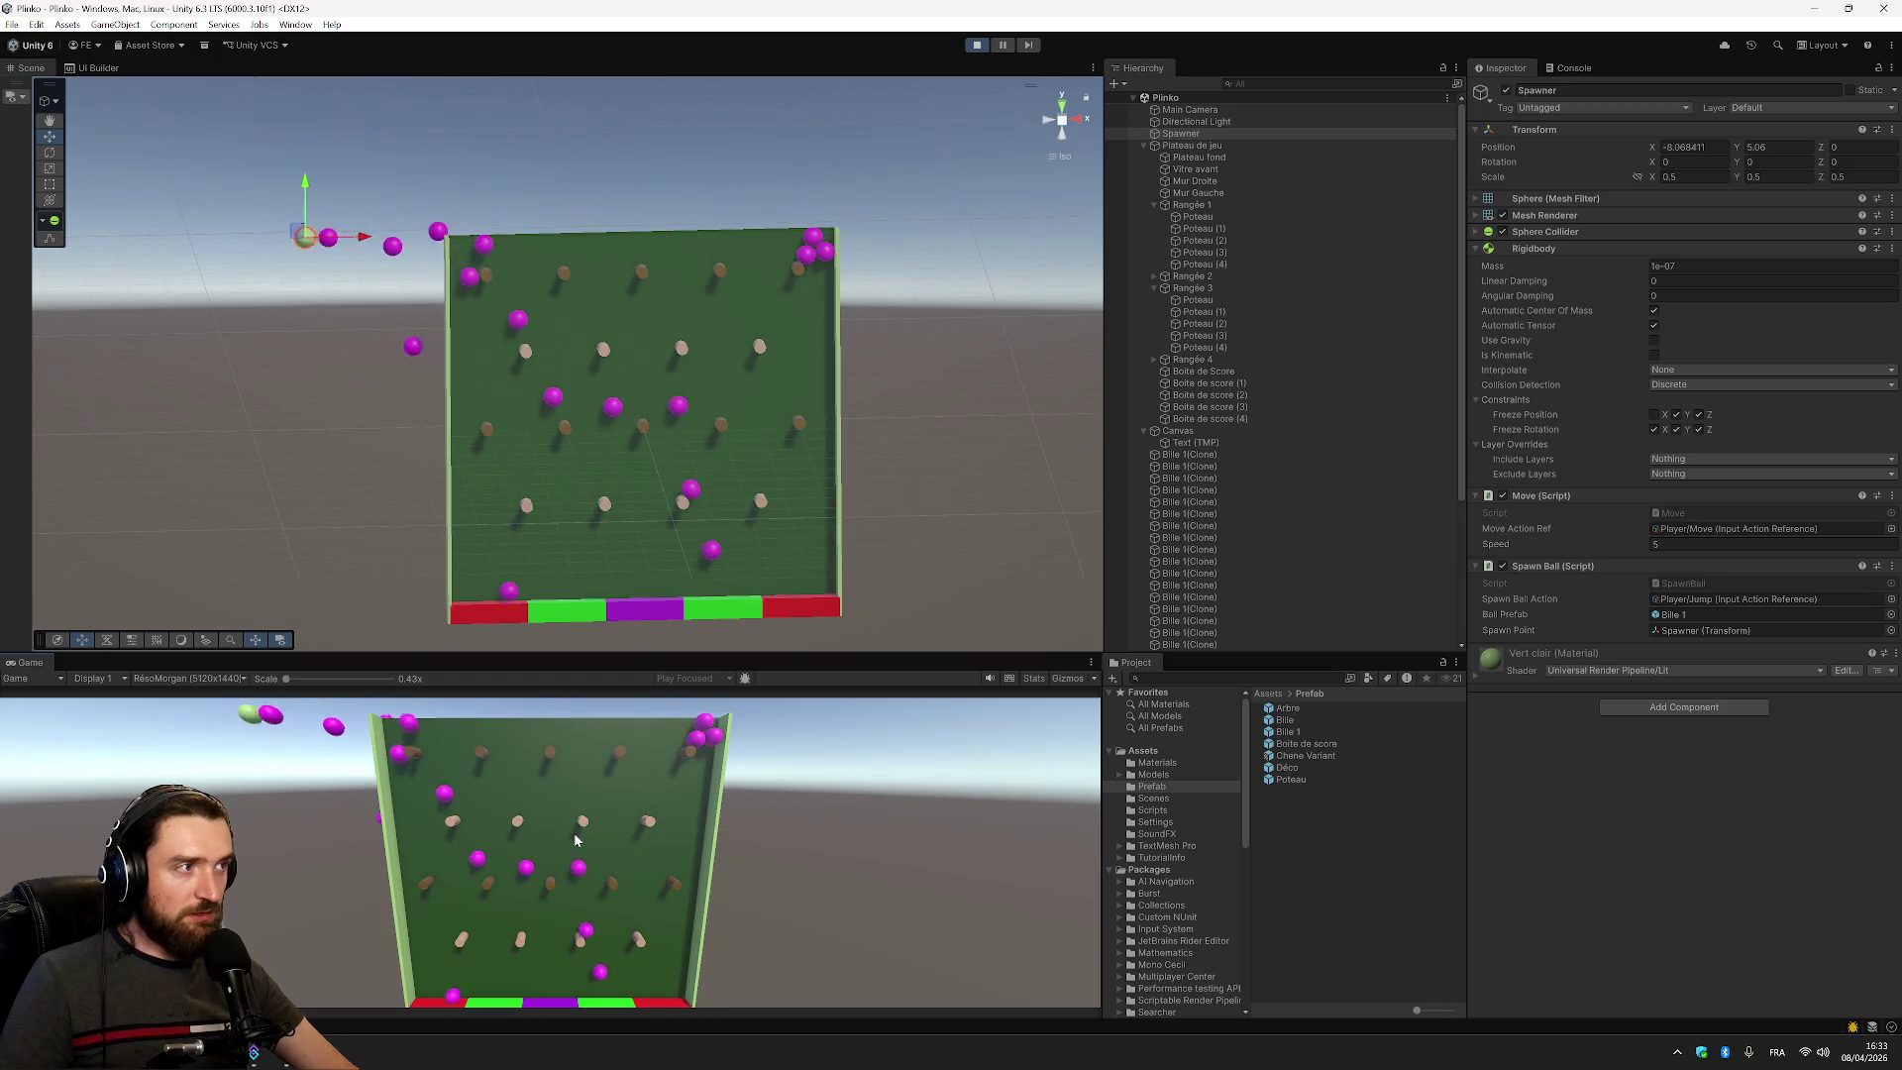
key("Right")
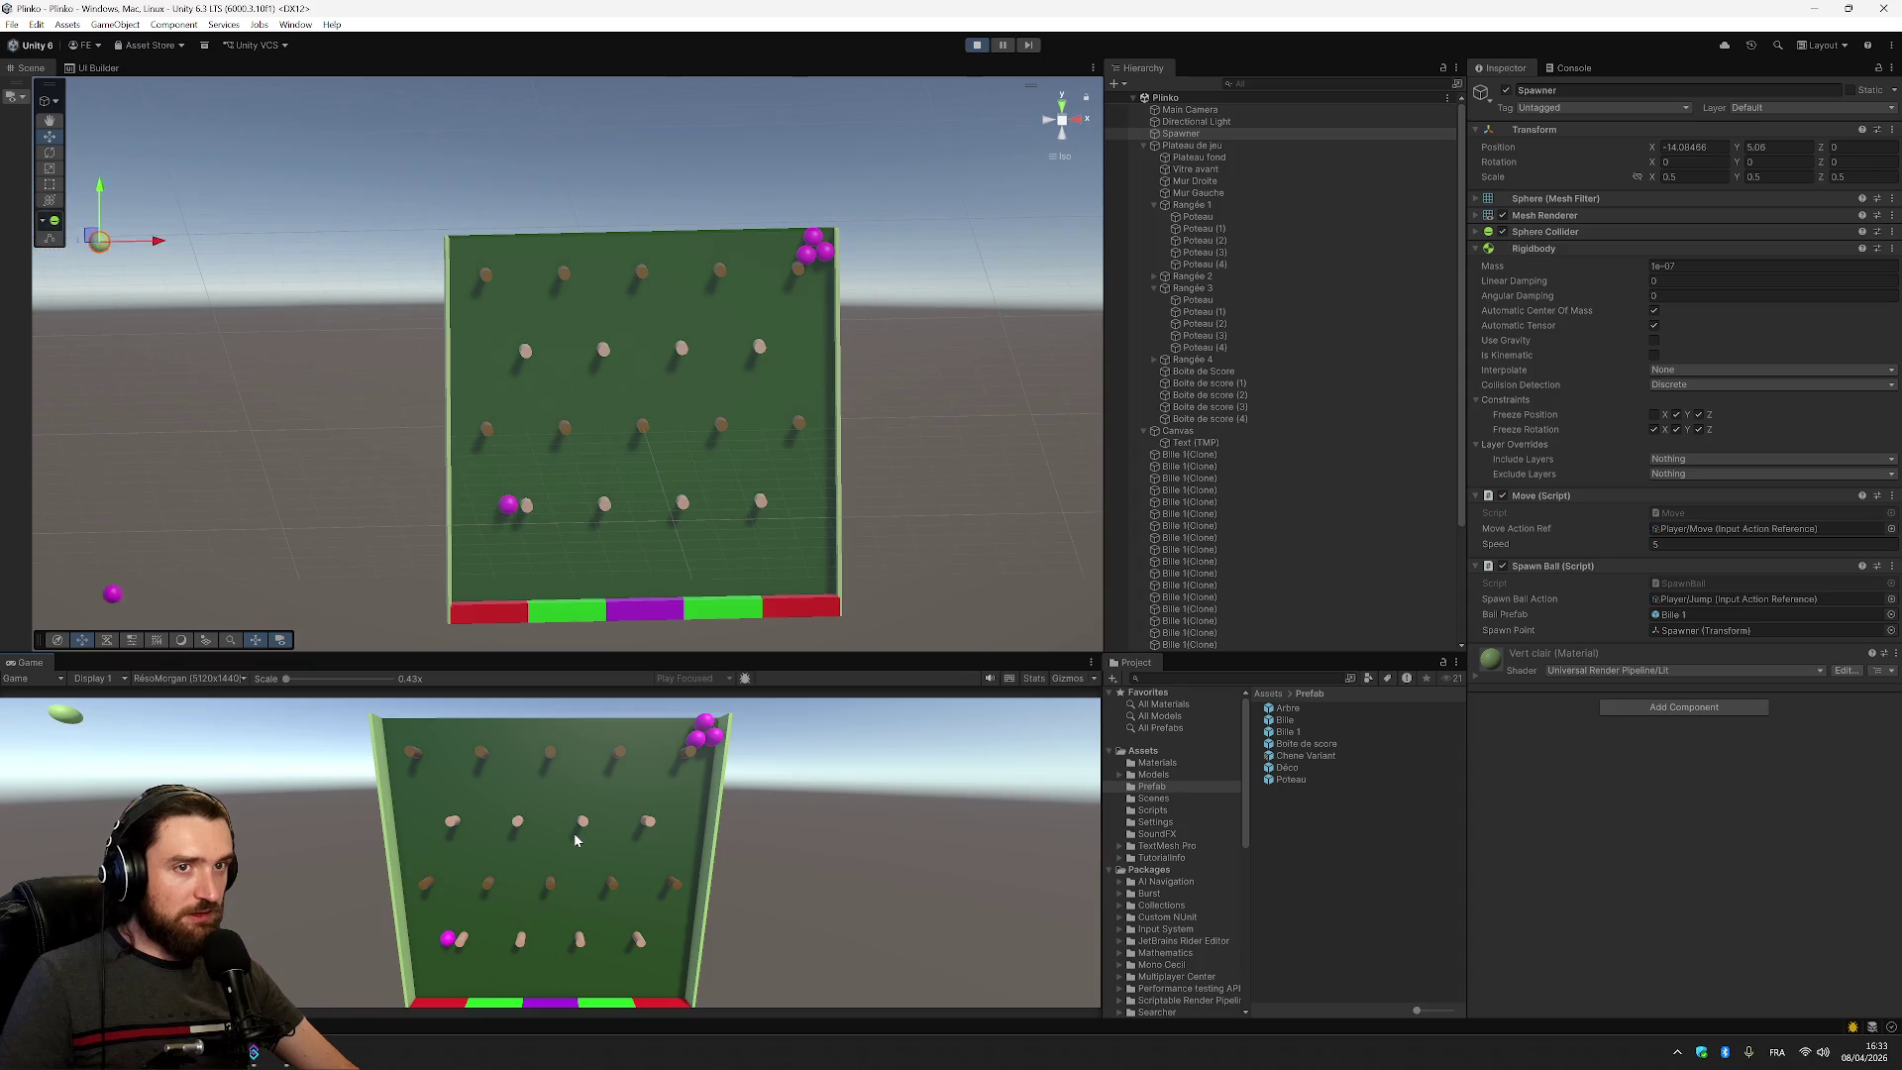
key("Right")
key("space")
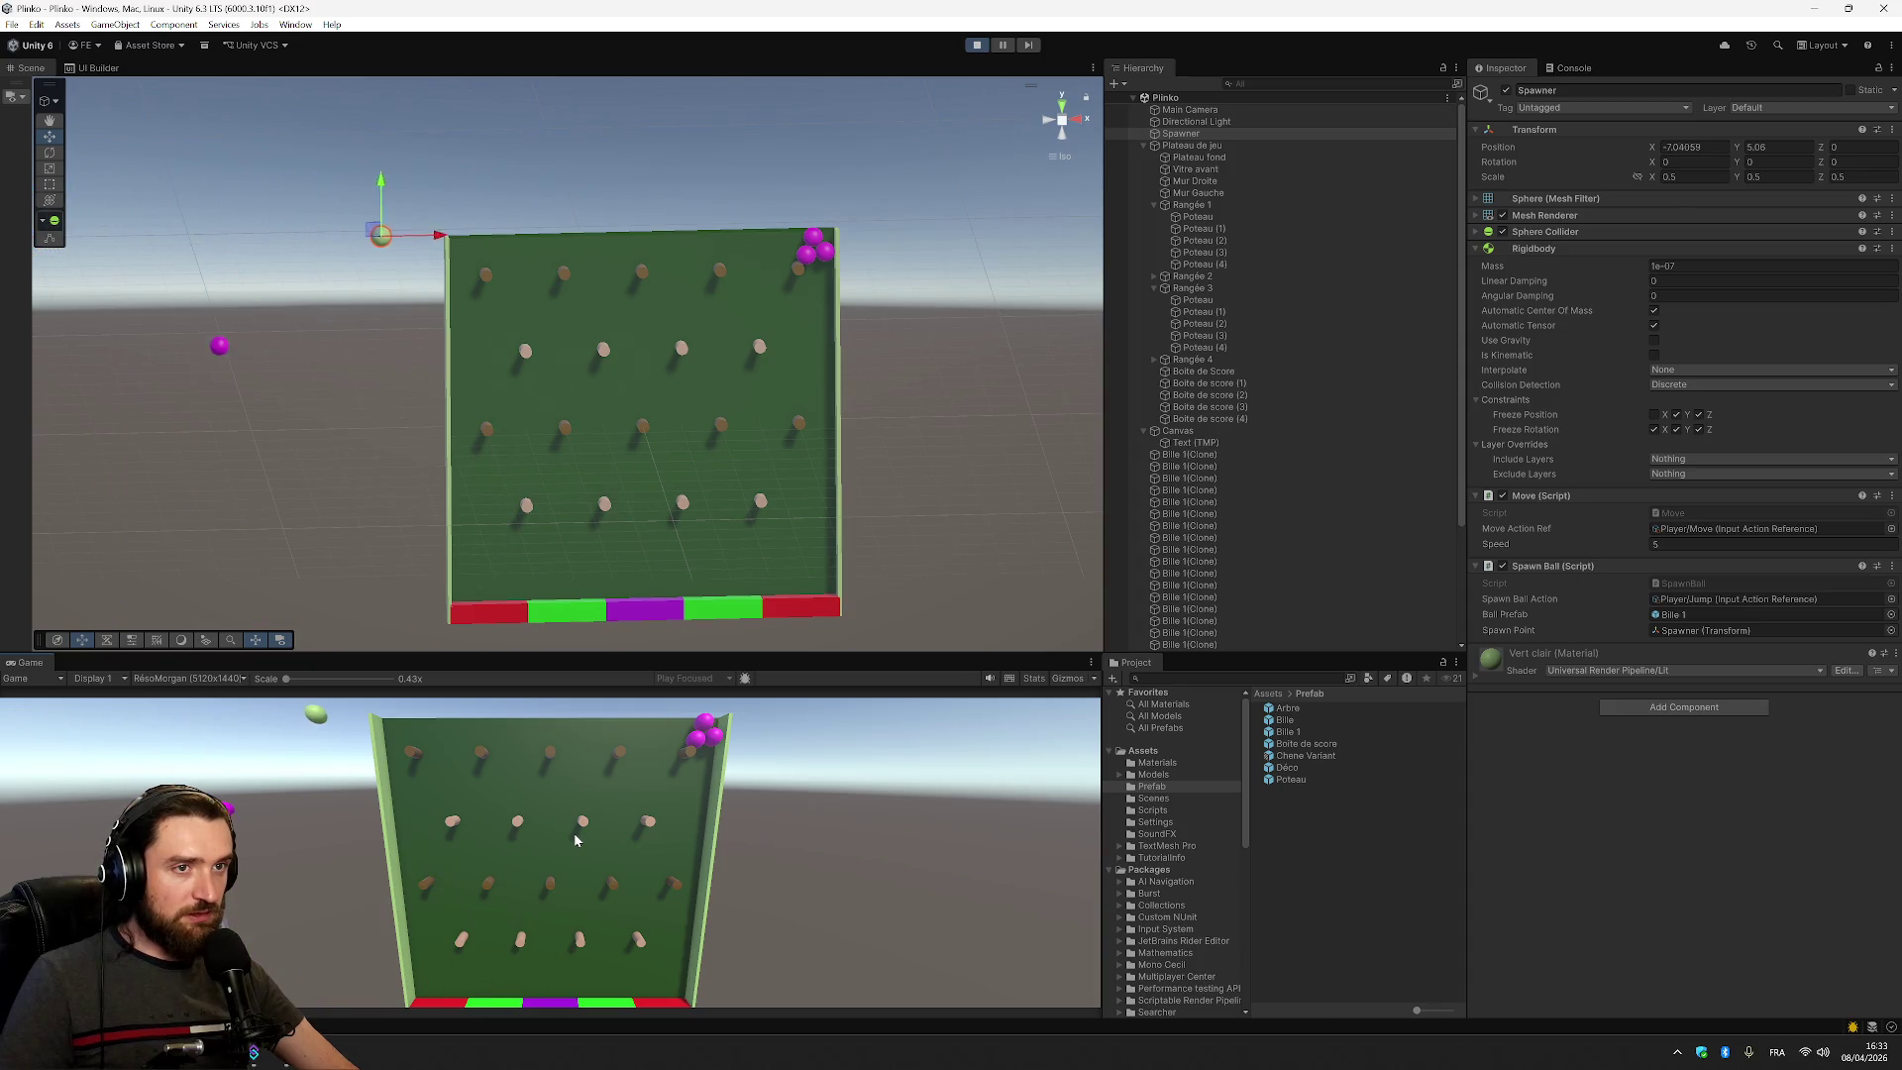
key("space")
key("Right")
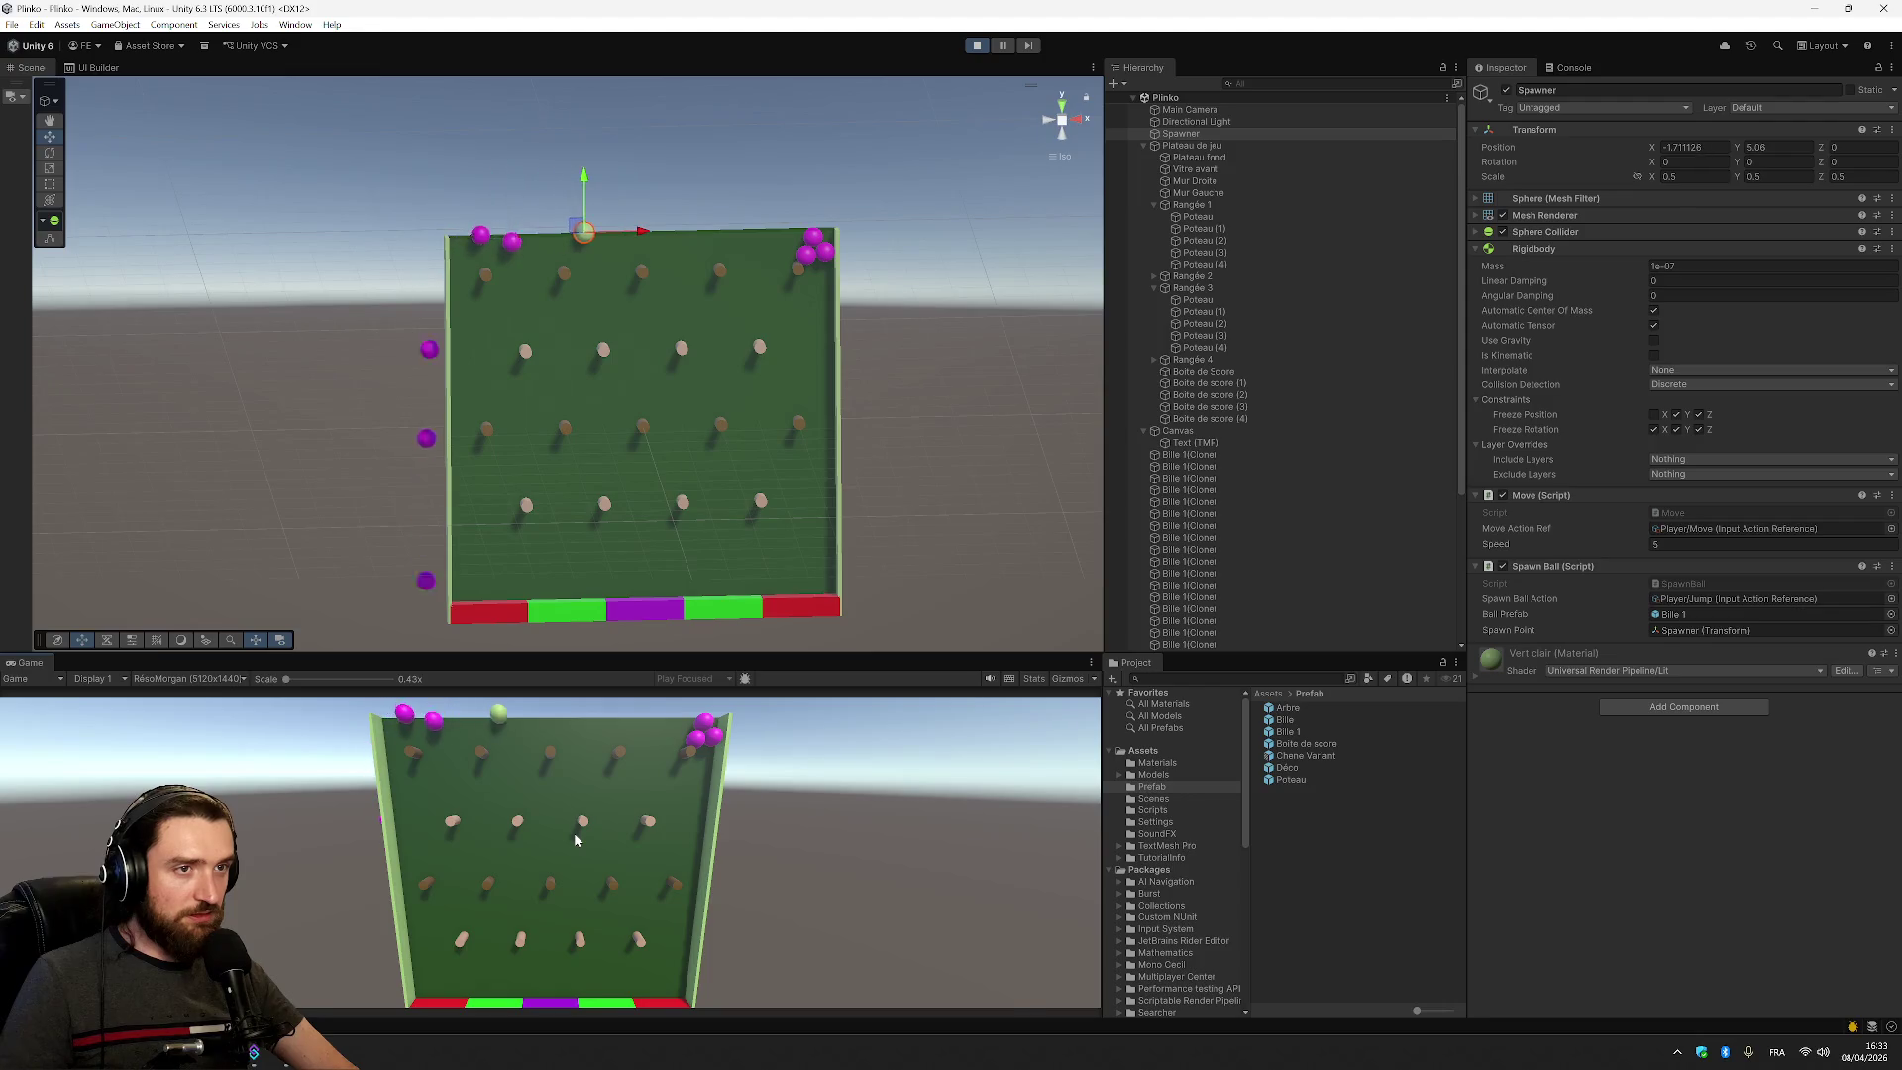
key("Left")
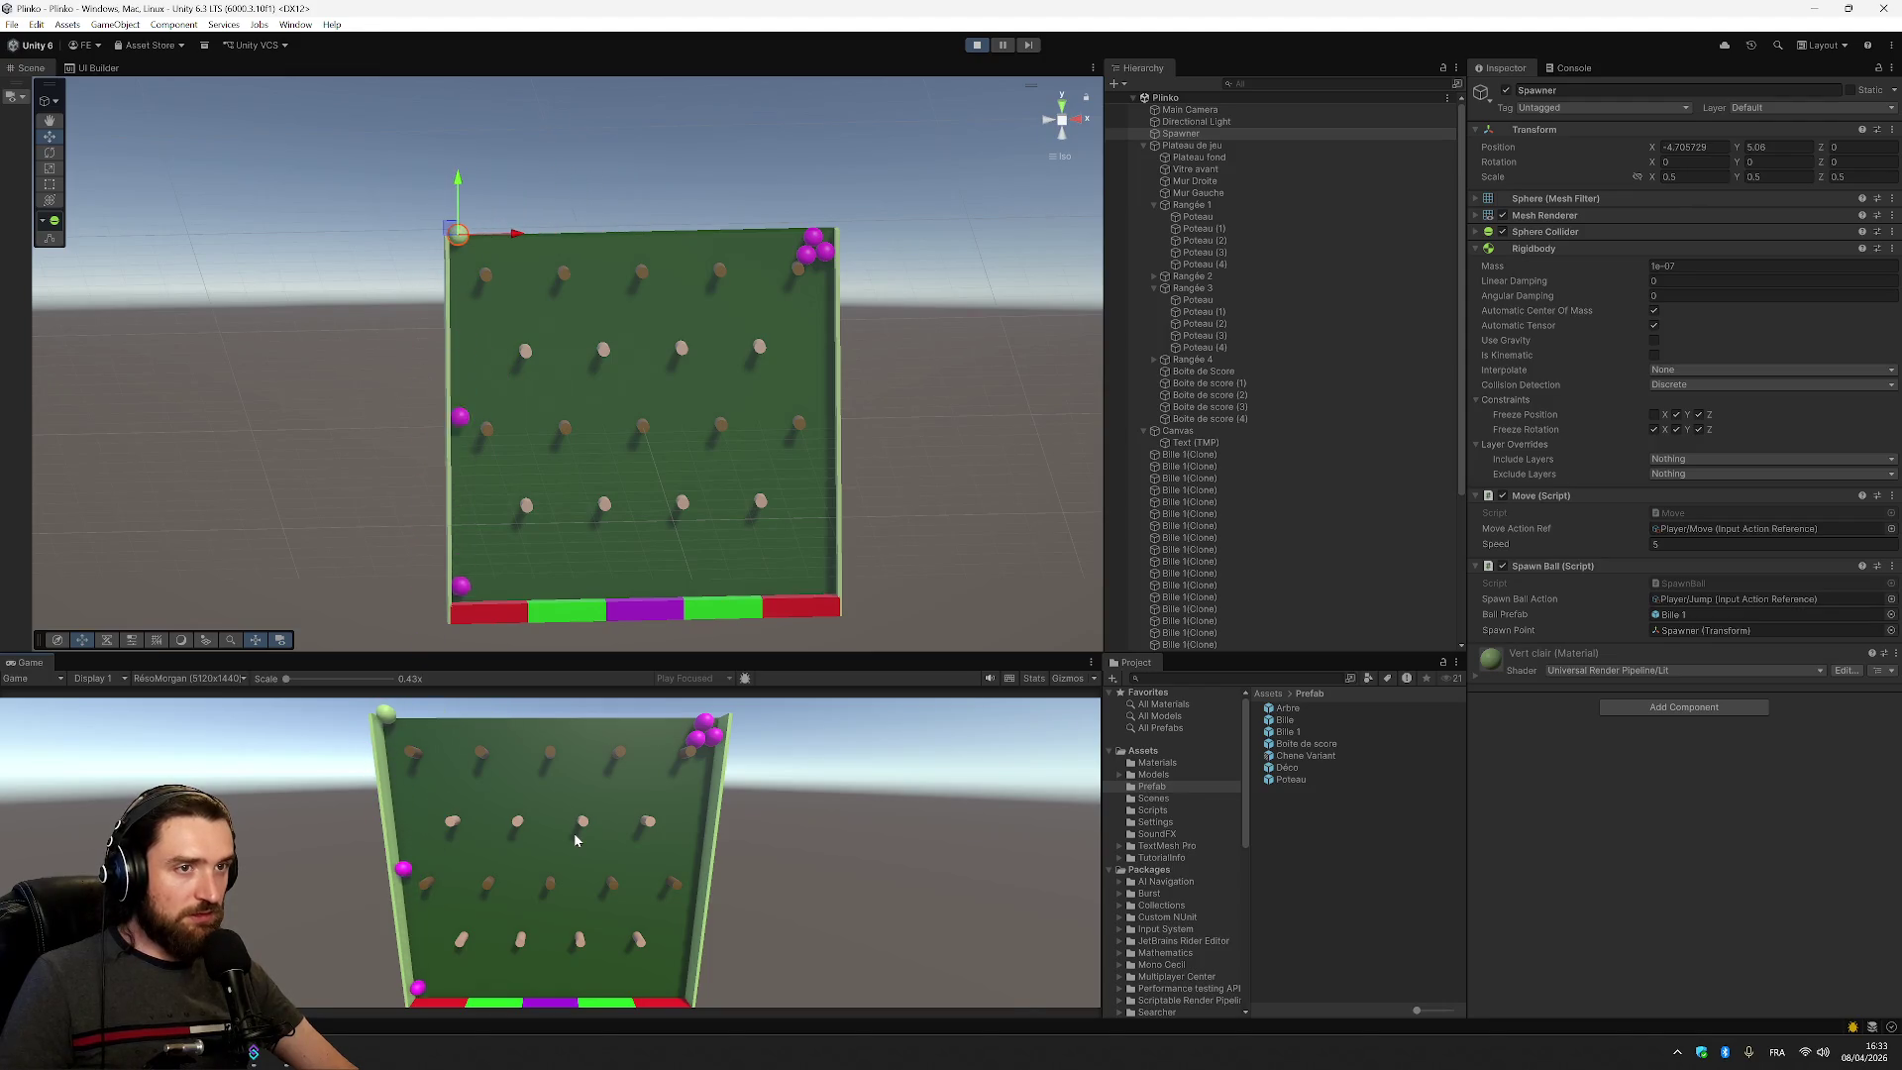
key("Right")
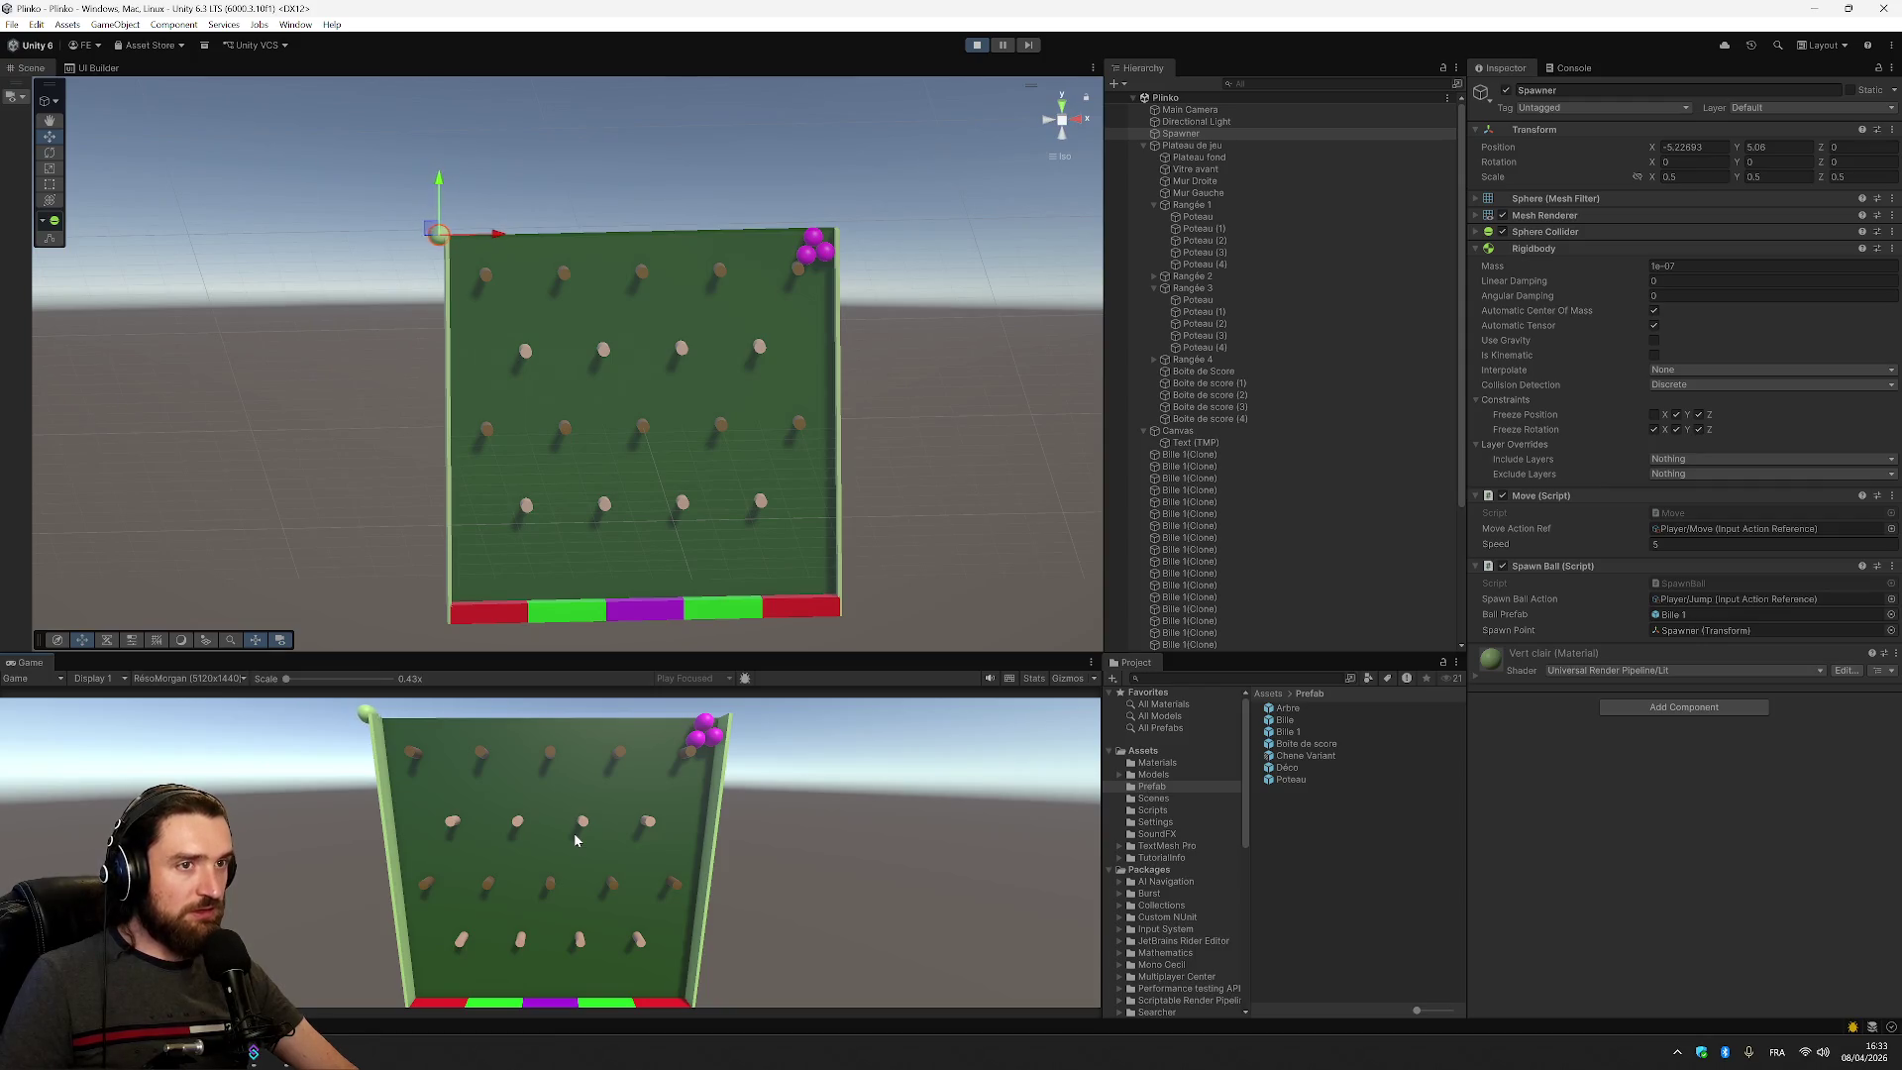
key("space")
key("Right")
key("Left")
key("Left")
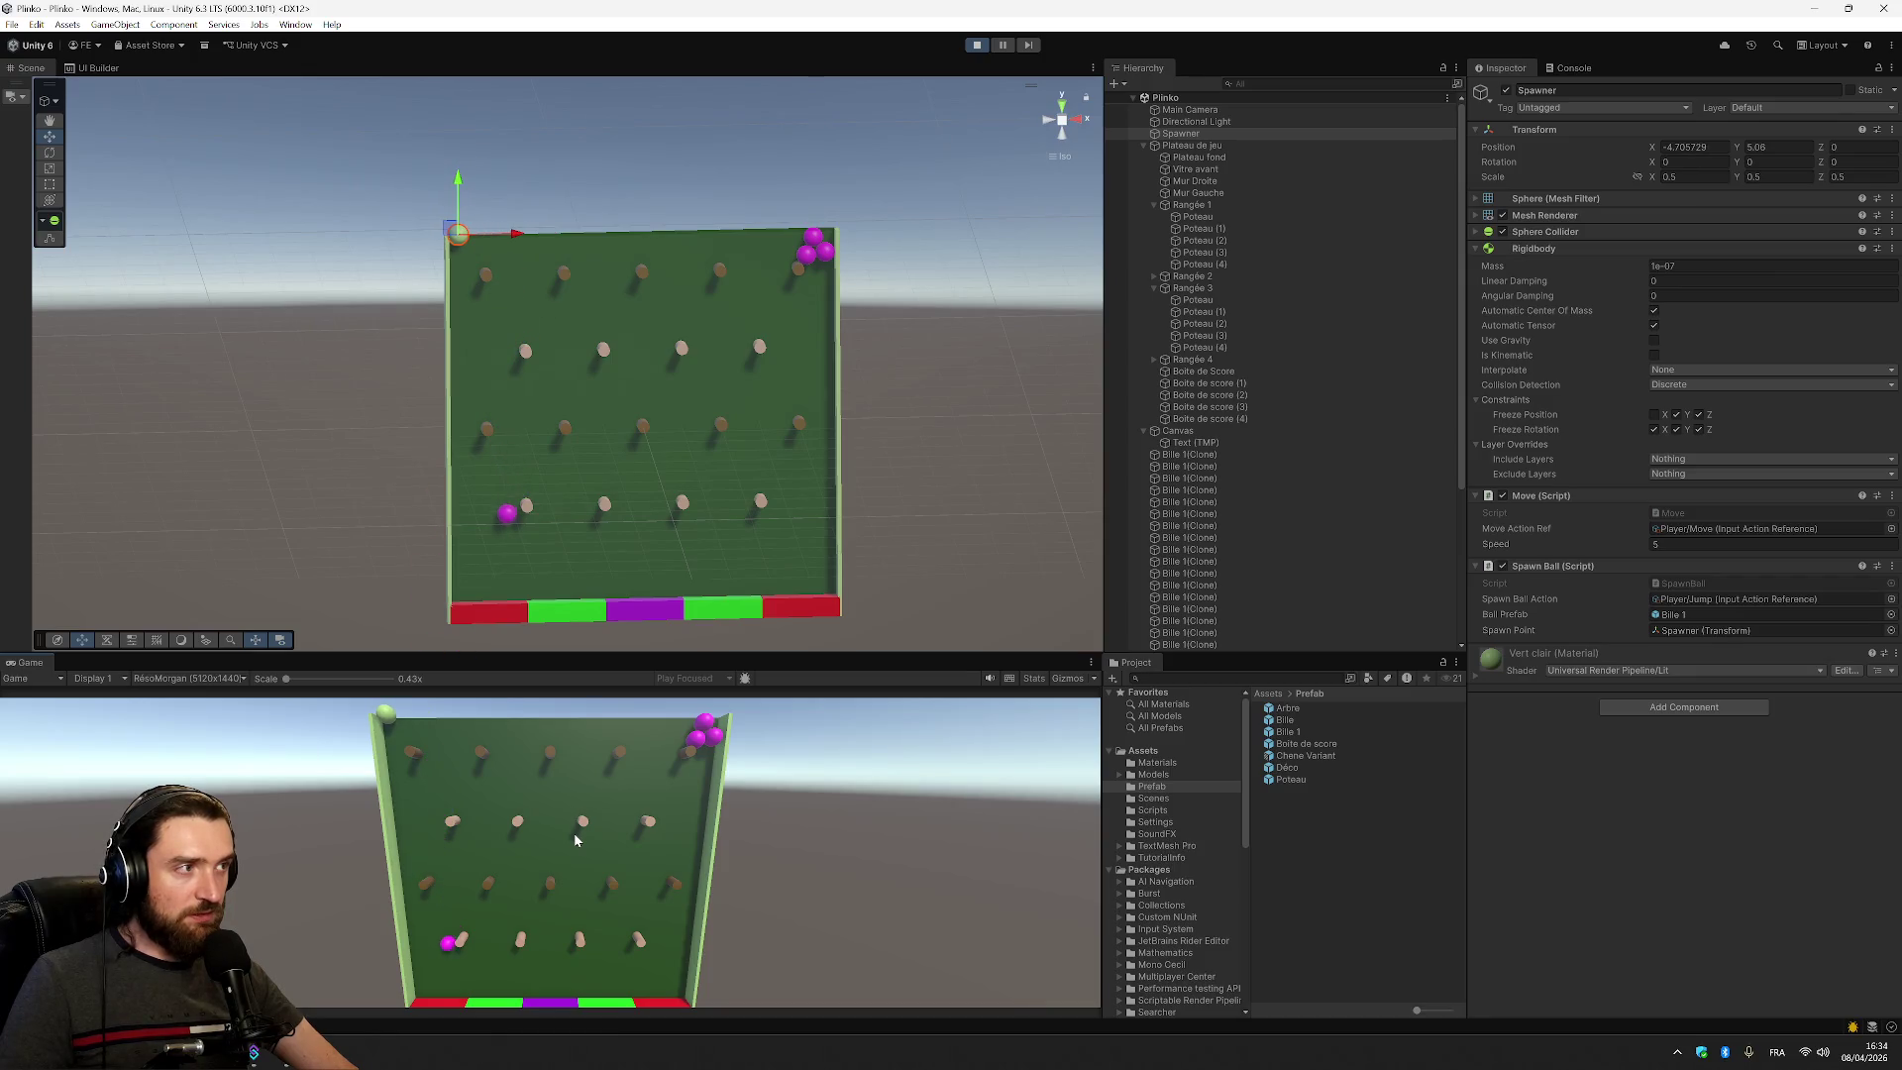
key("Right")
key("Right")
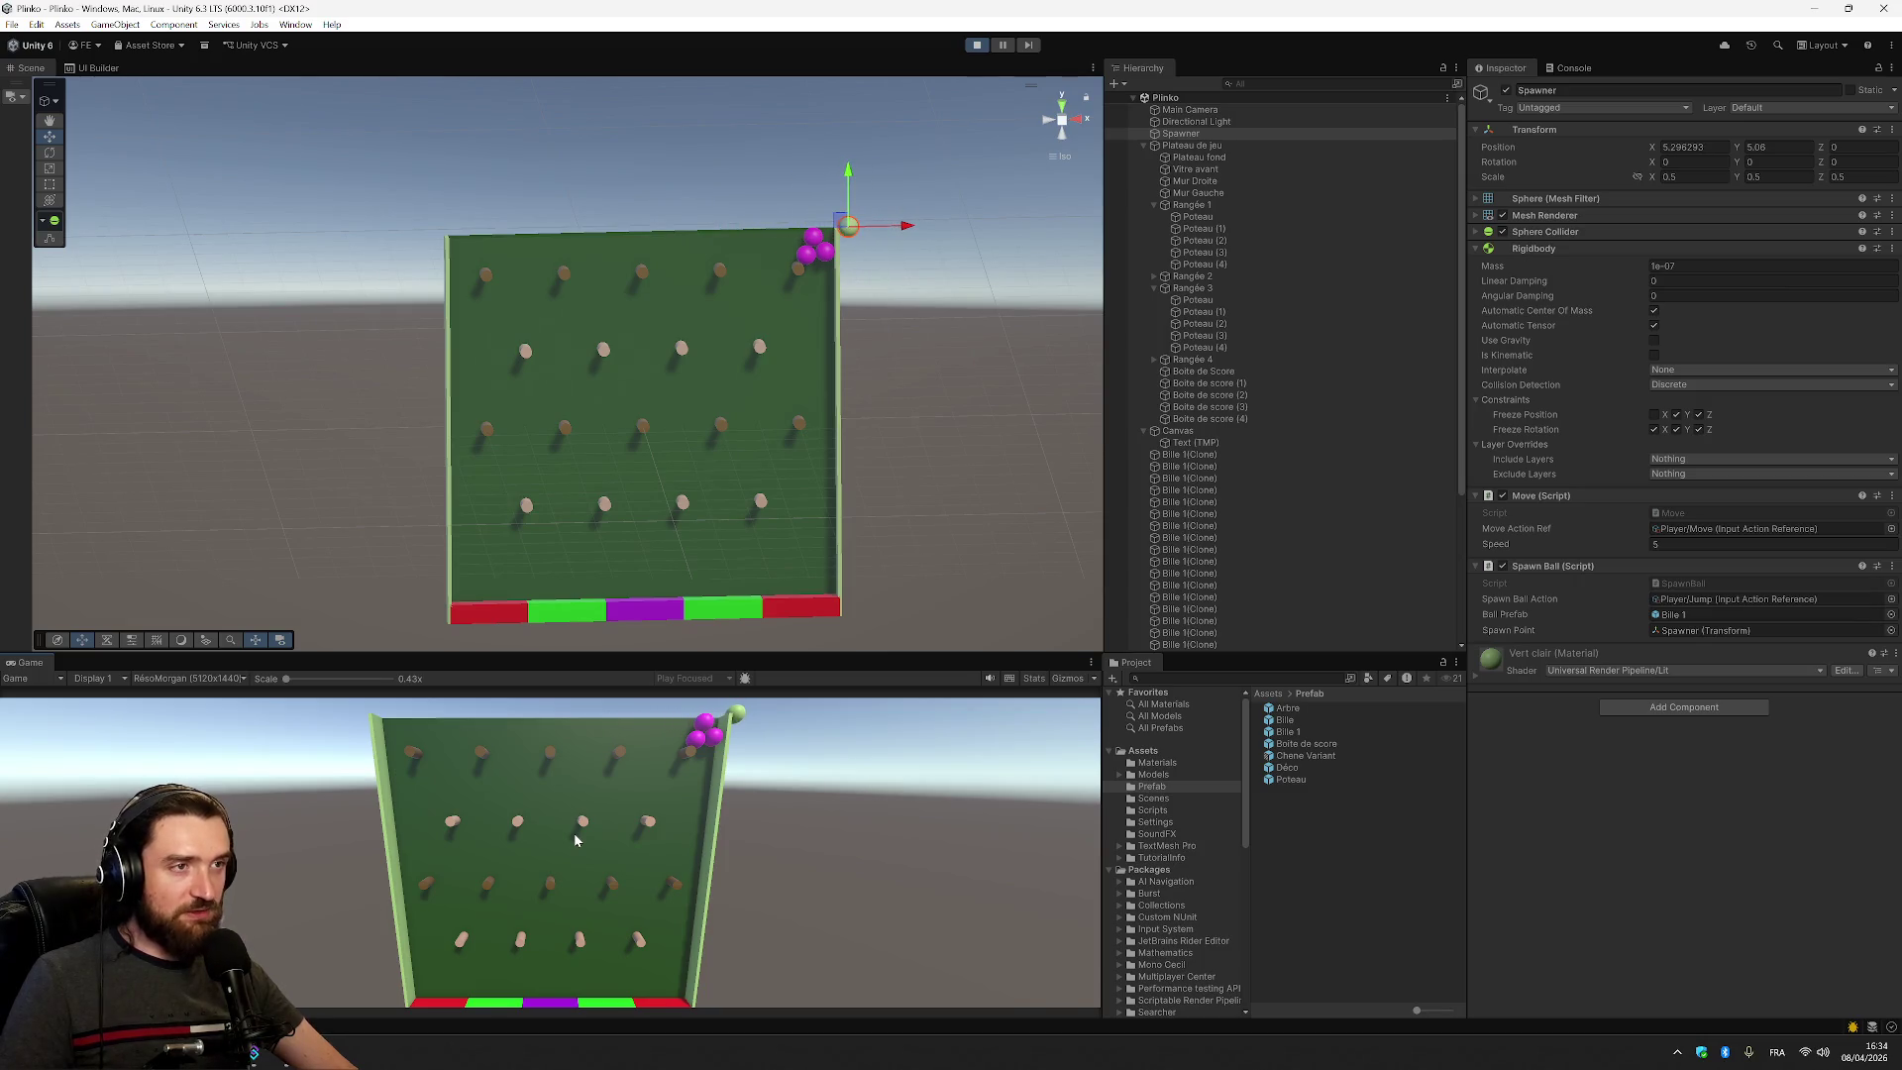
left_click(977, 44)
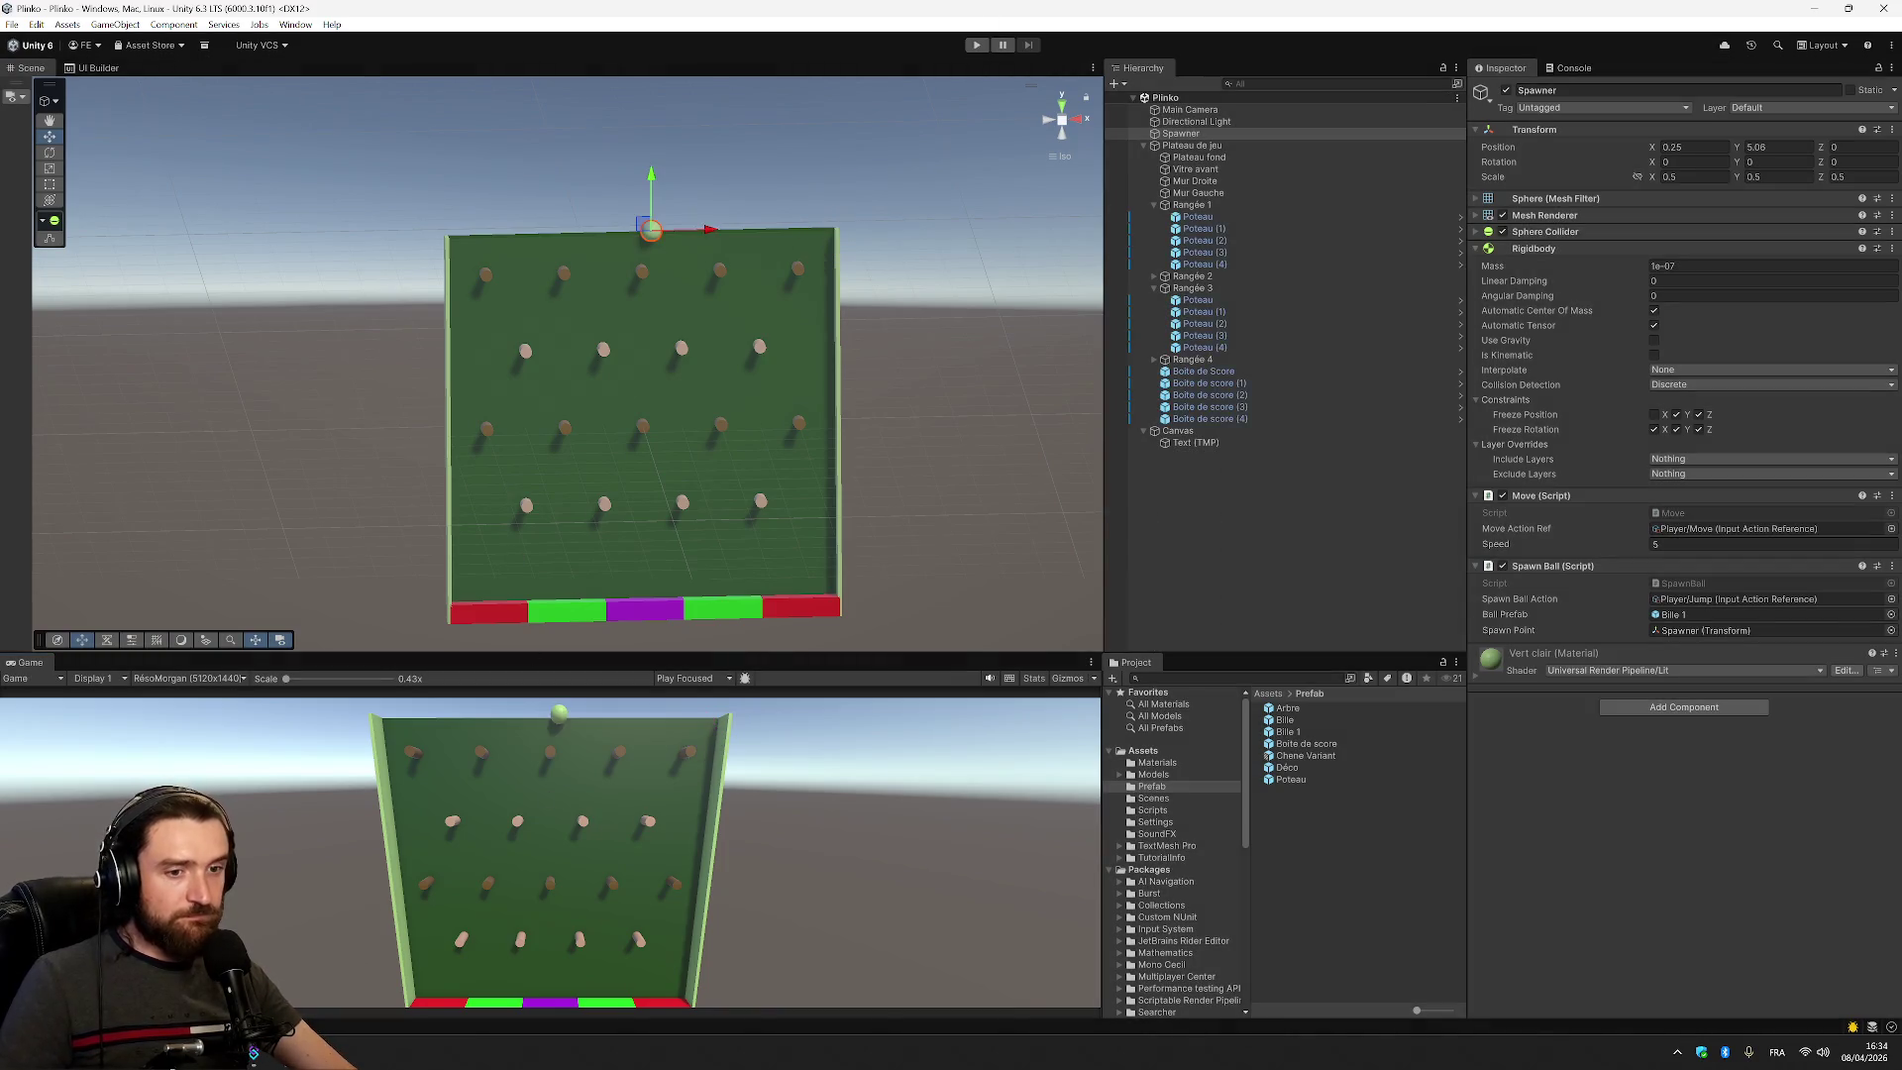
key("alt+Tab")
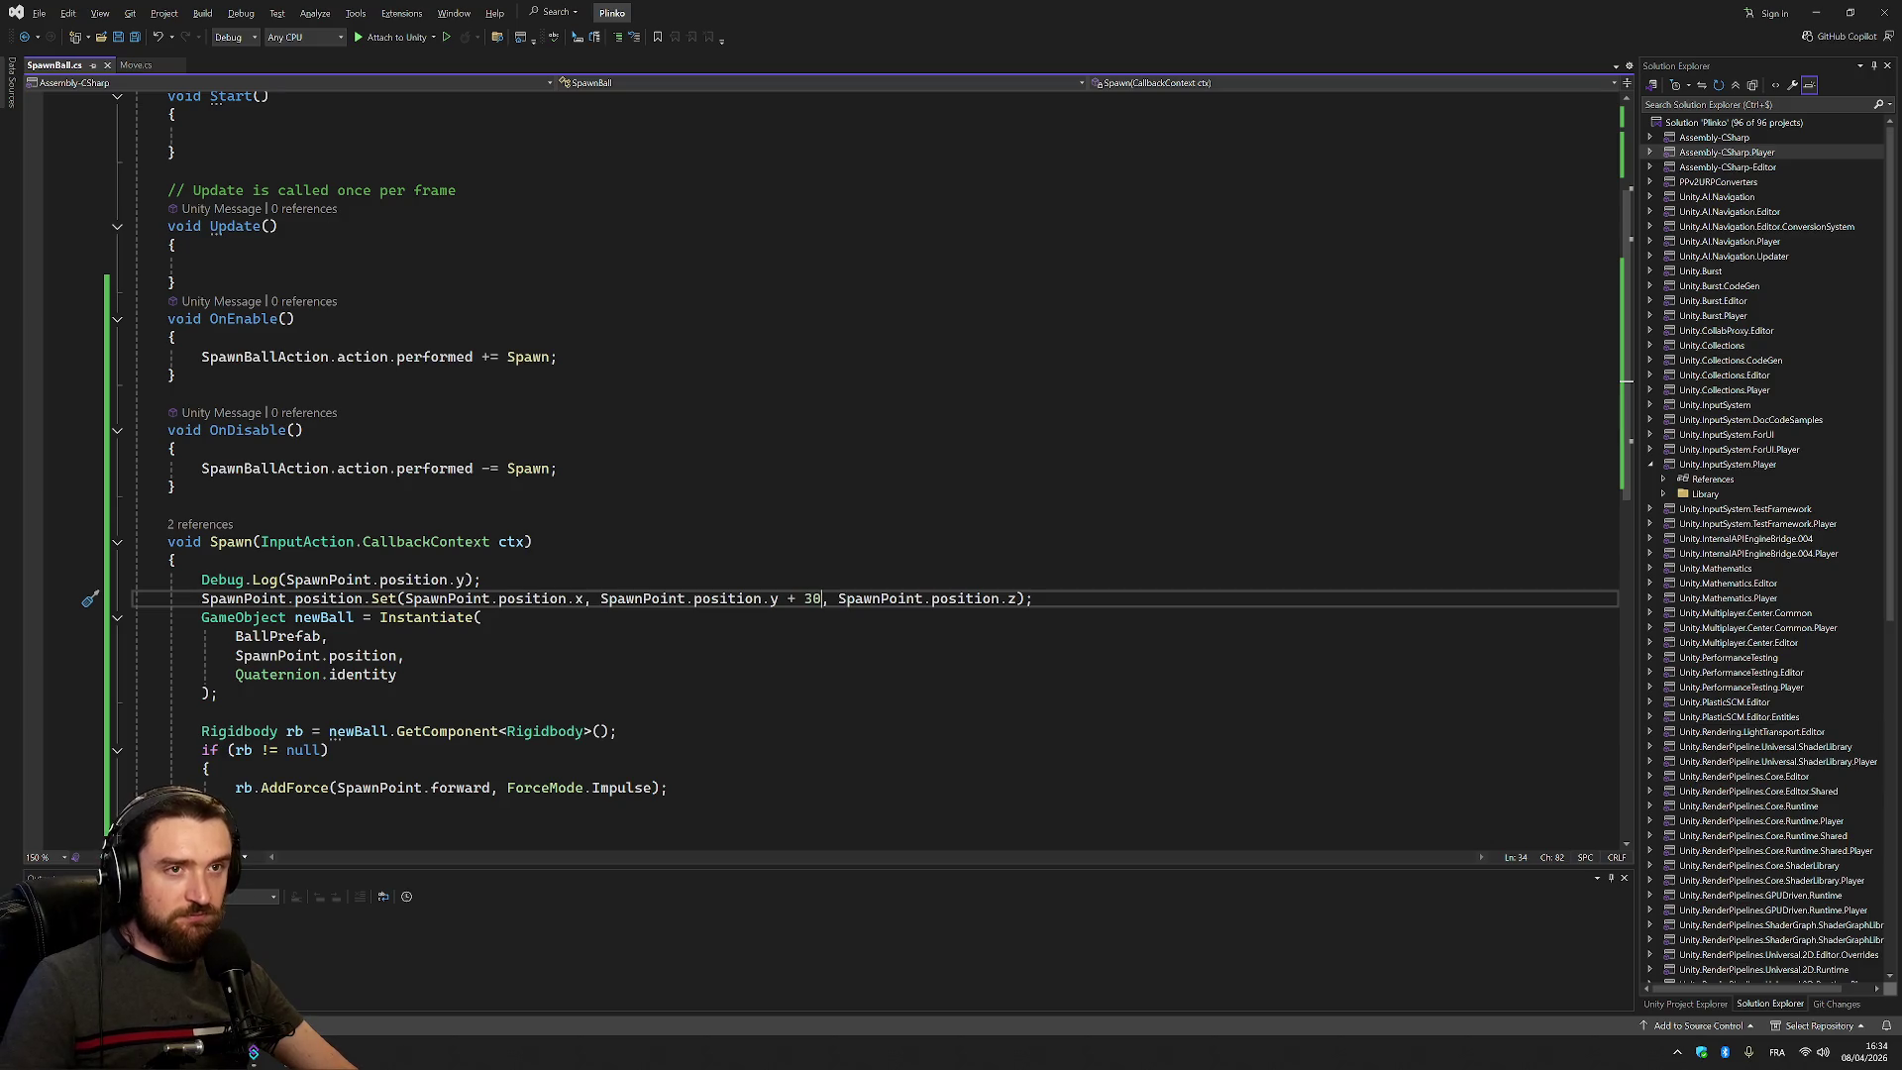
In Move.cs, add a new line reading stick.x below the stick input line
left_click(136, 64)
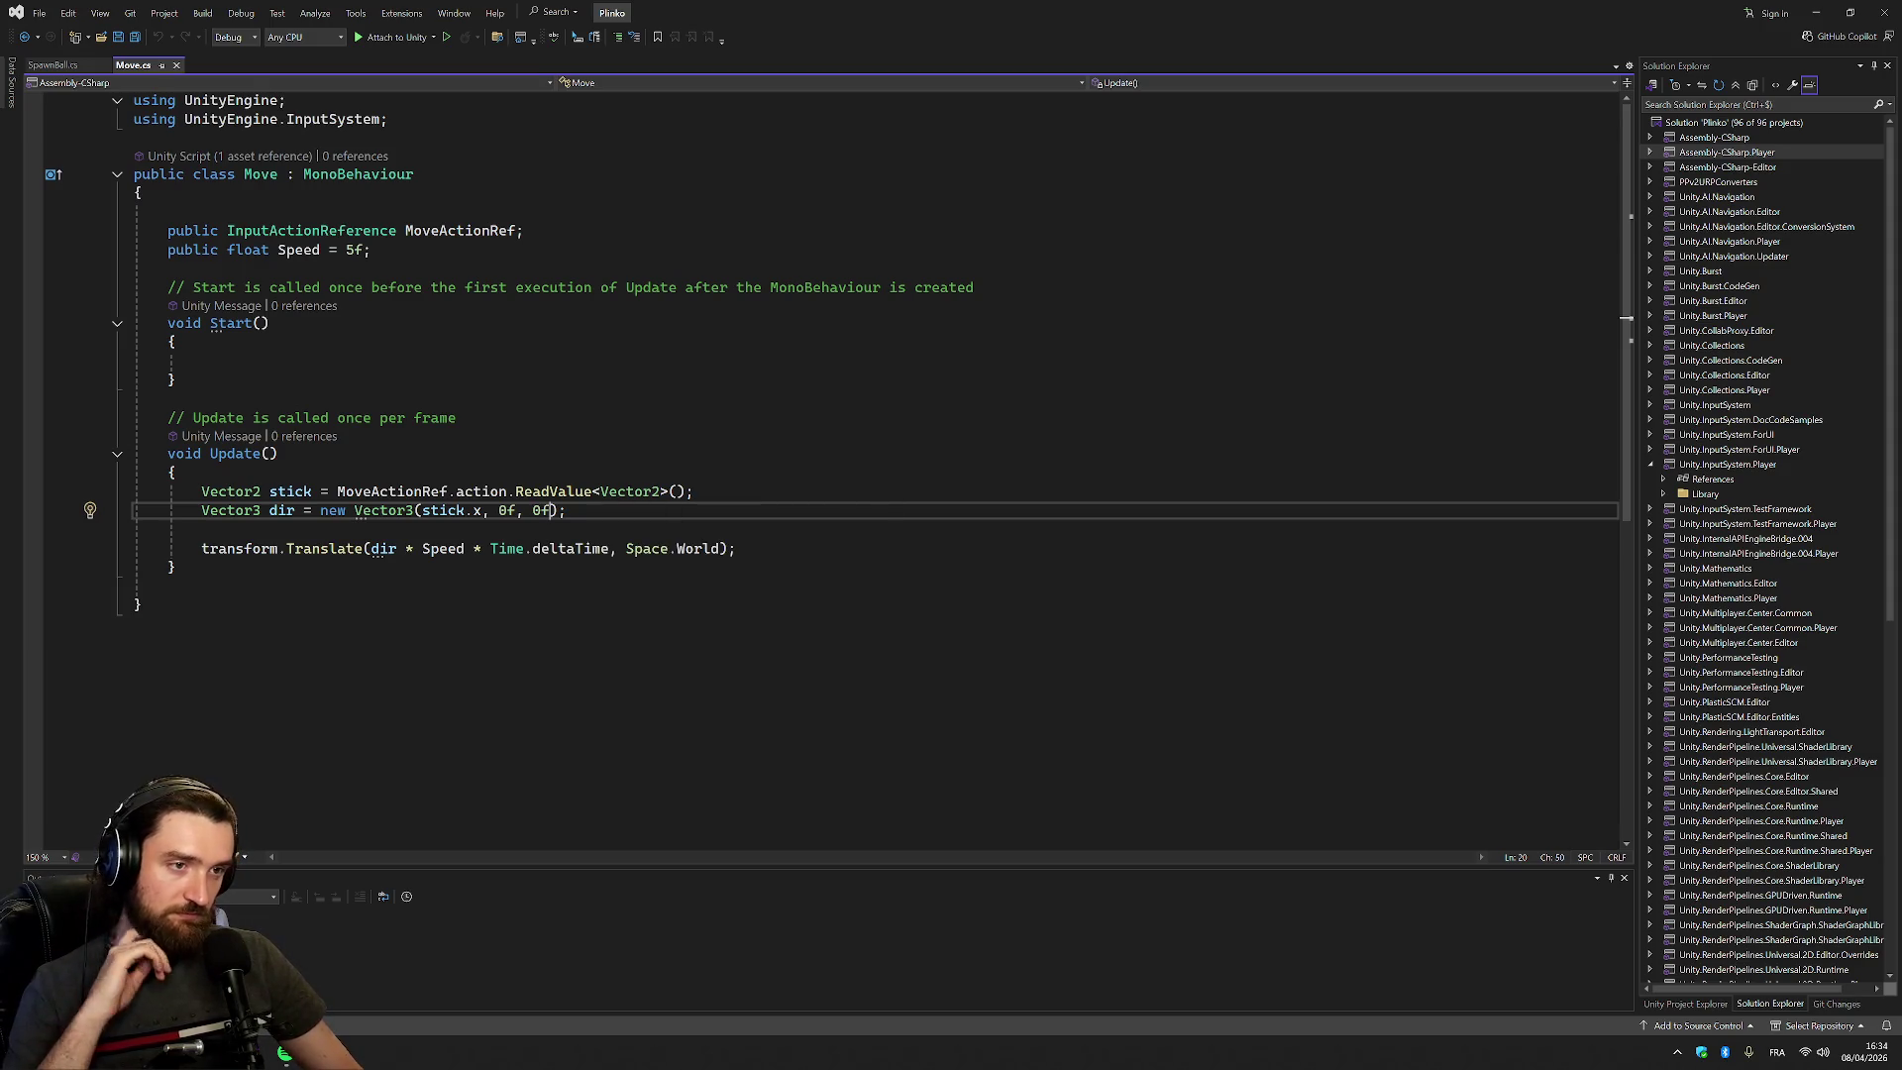
left_click(696, 492)
key("Return")
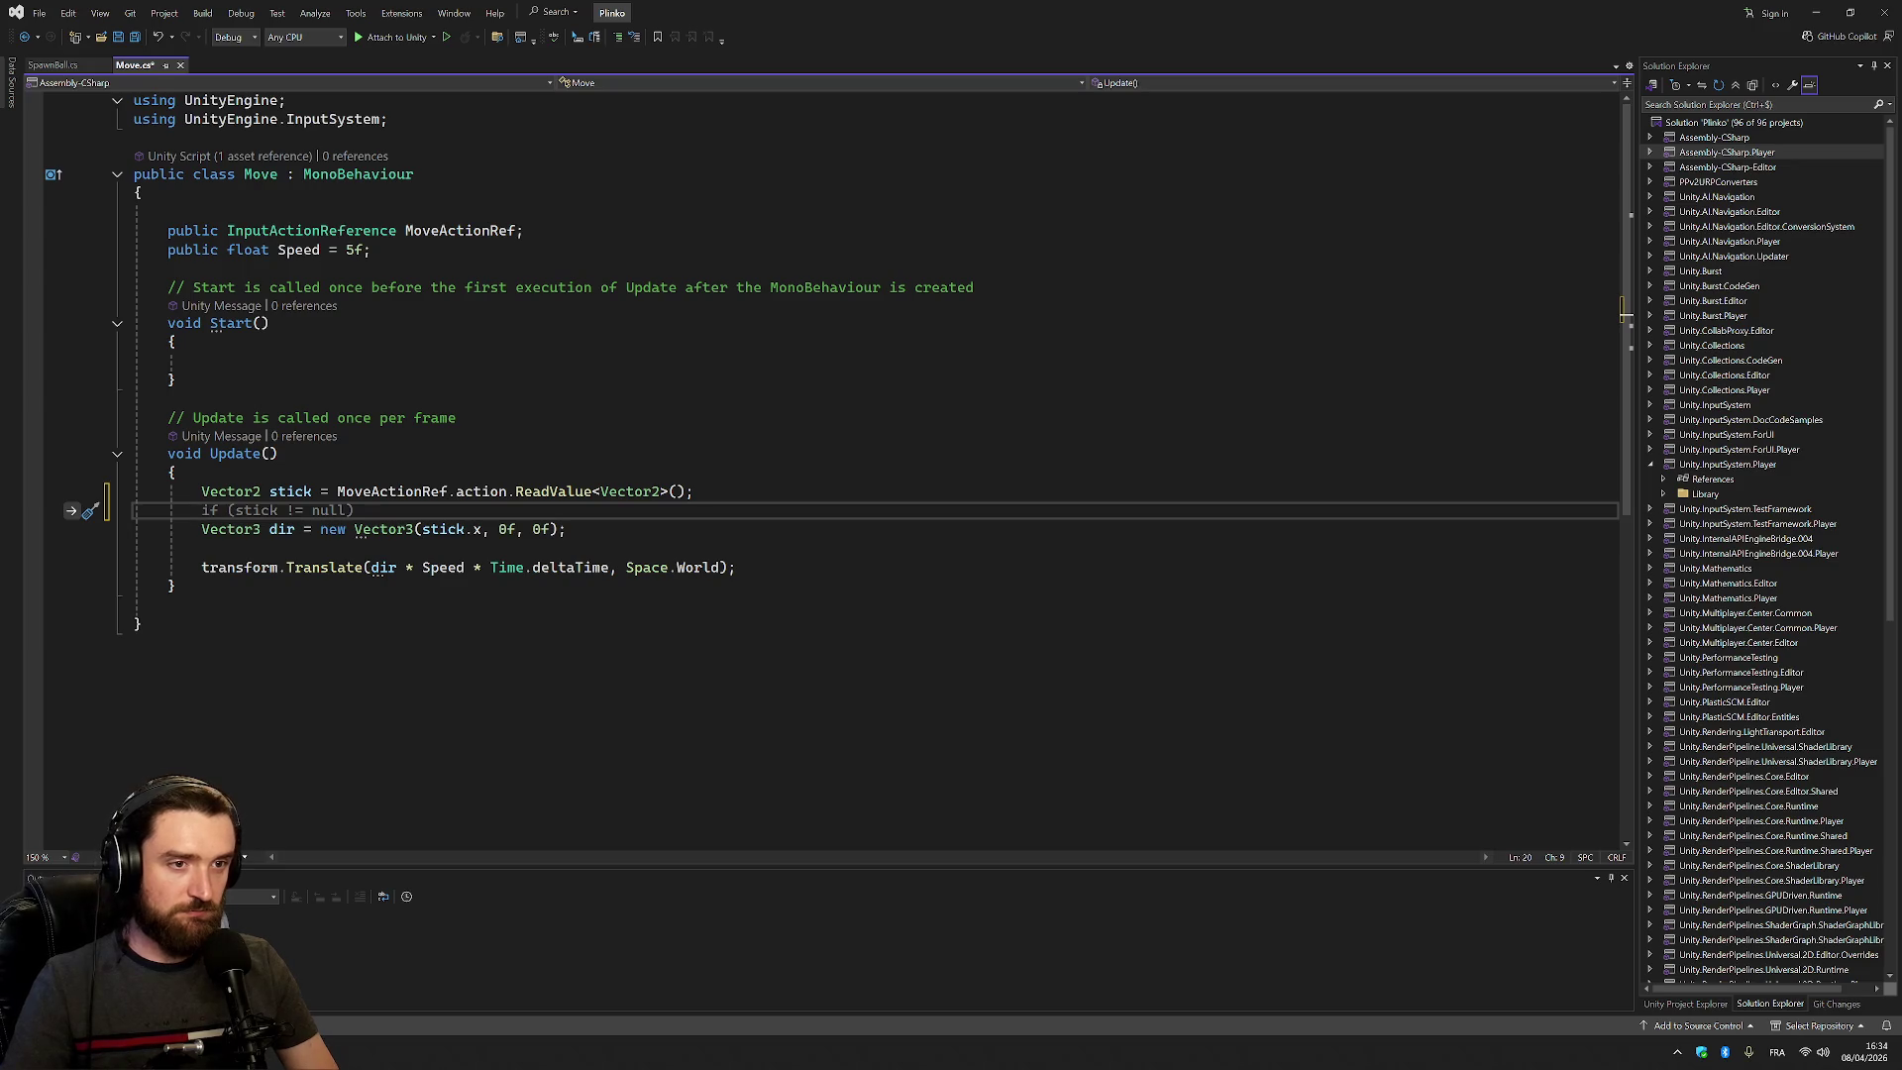
type("stick.")
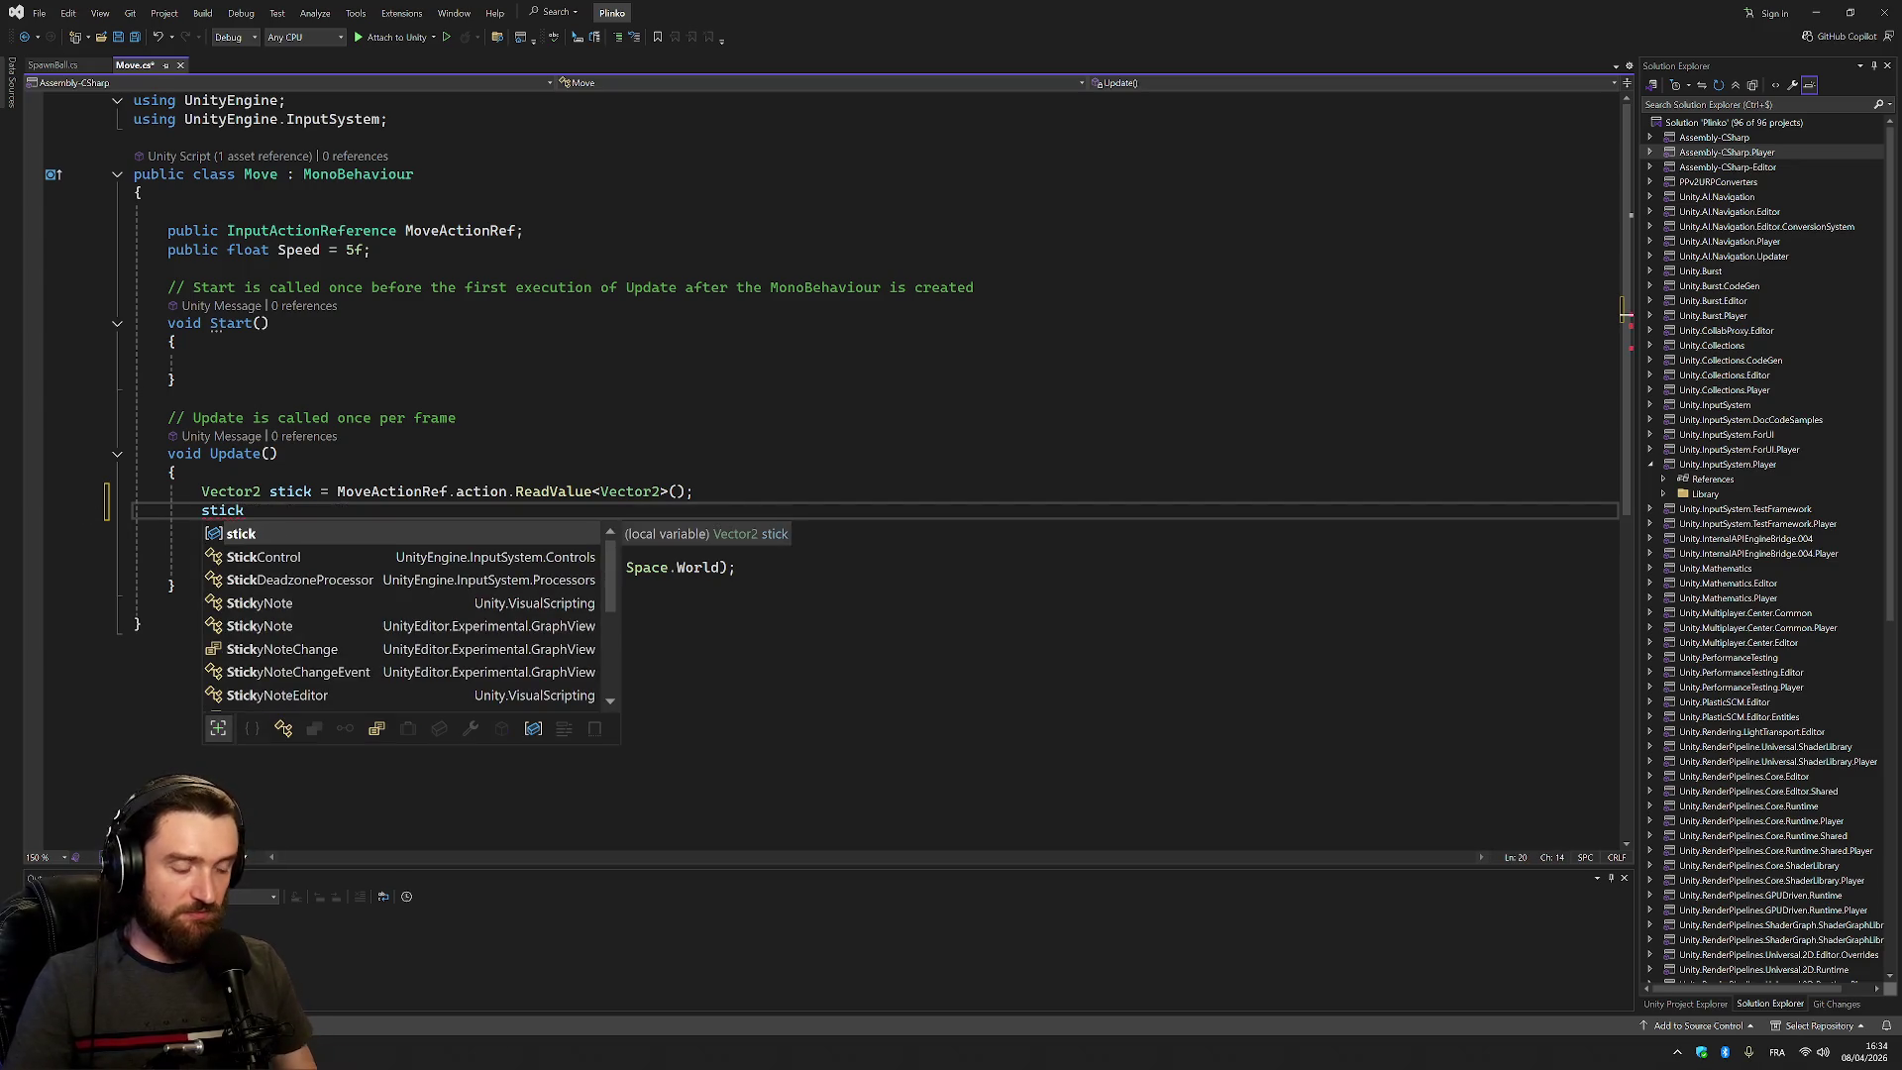
key("Escape")
type("x")
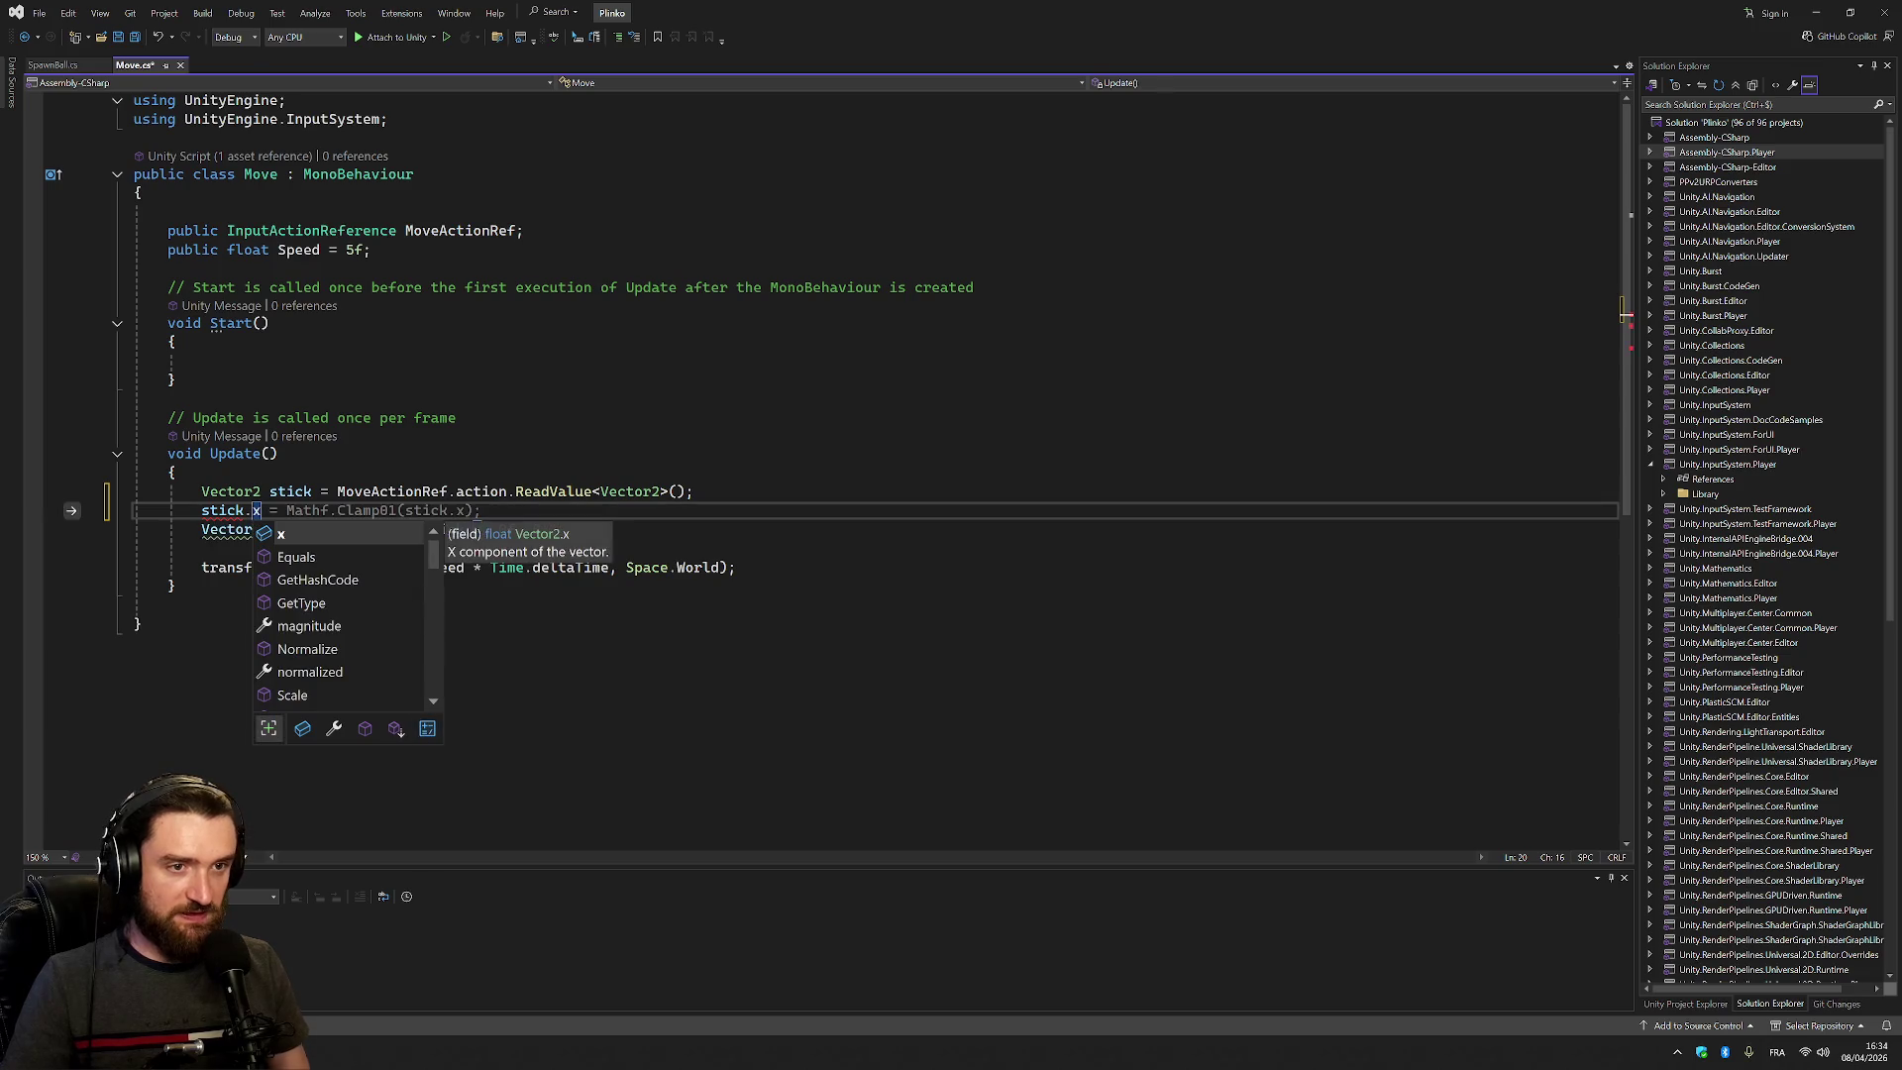
Turn that line into the condition if (stick.x > 4.7f)
key("Home")
type("if (")
key("End")
type(">")
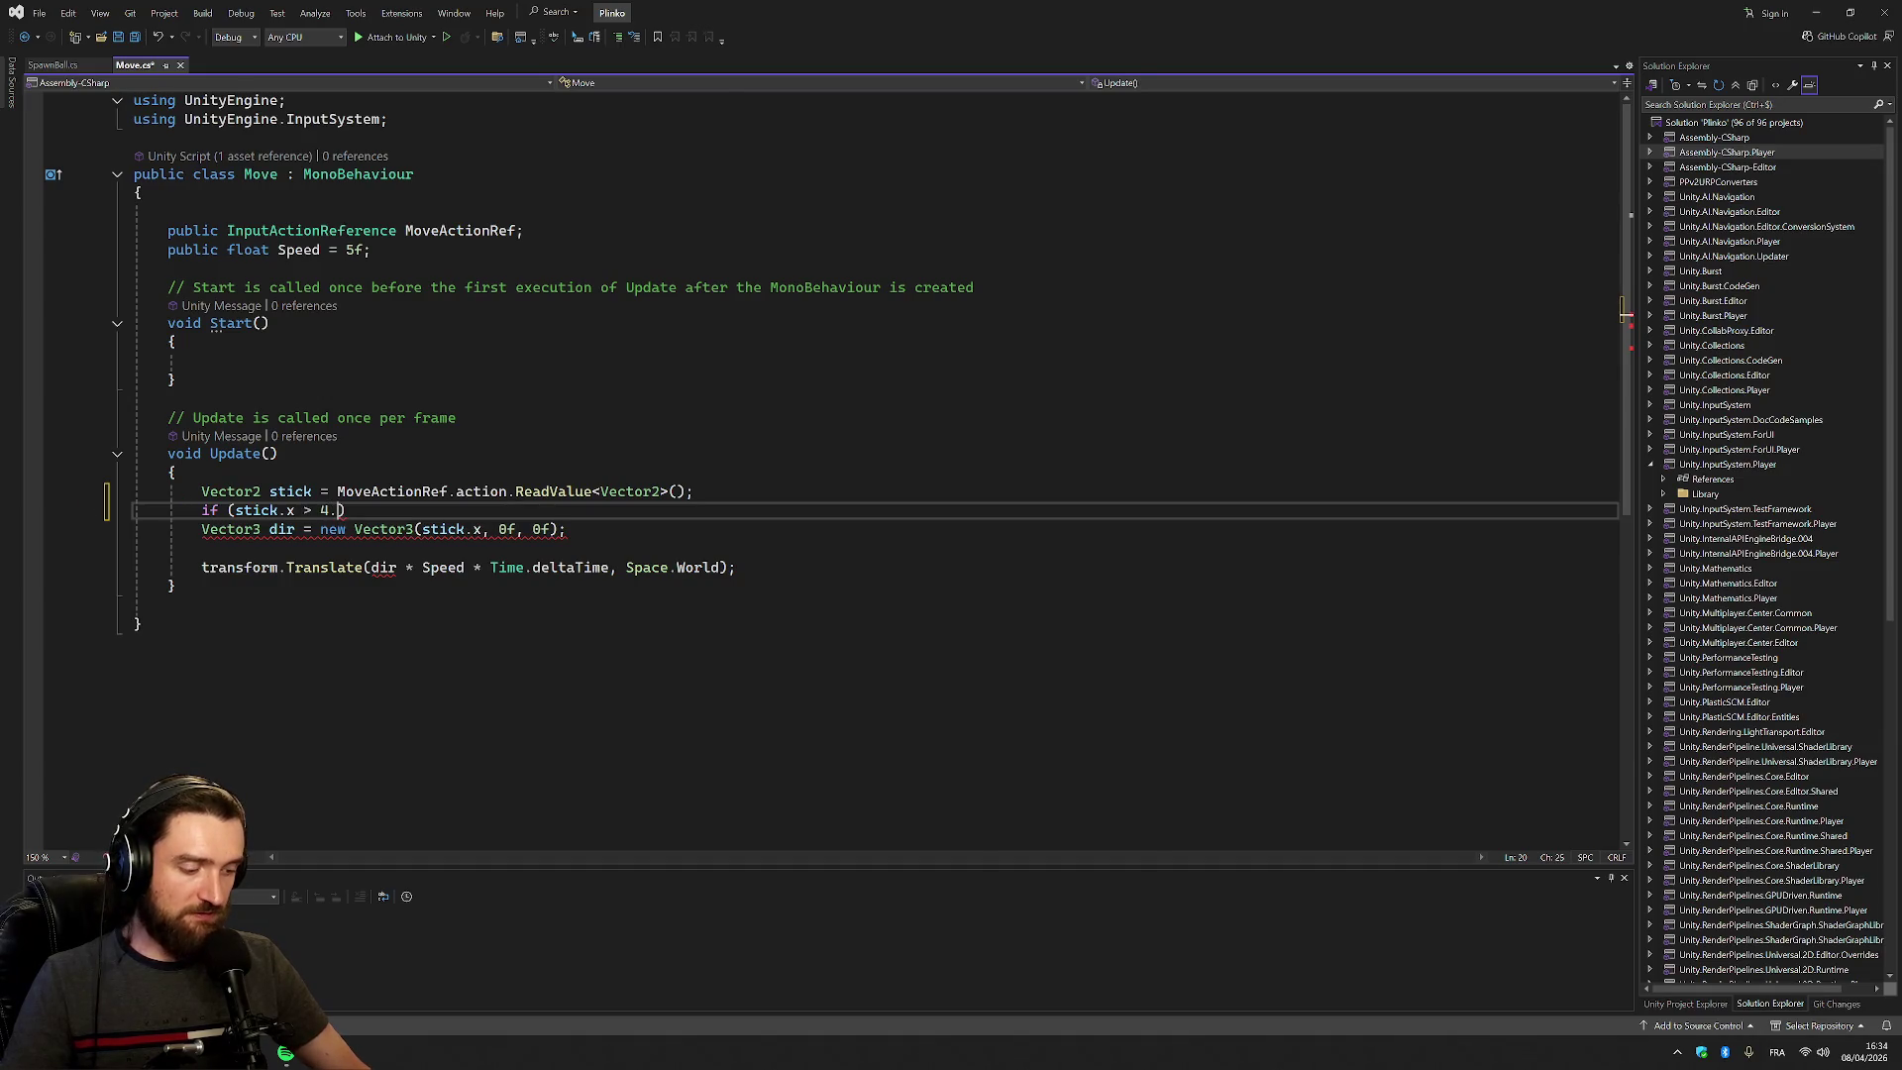
key("shift+Left")
key("shift+Left")
key("shift+Left")
key("Up")
key("Up")
key("Up")
key("Down")
key("Down")
key("Down")
key("Right")
key("Right")
key("Right")
key("BackSpace")
type("7")
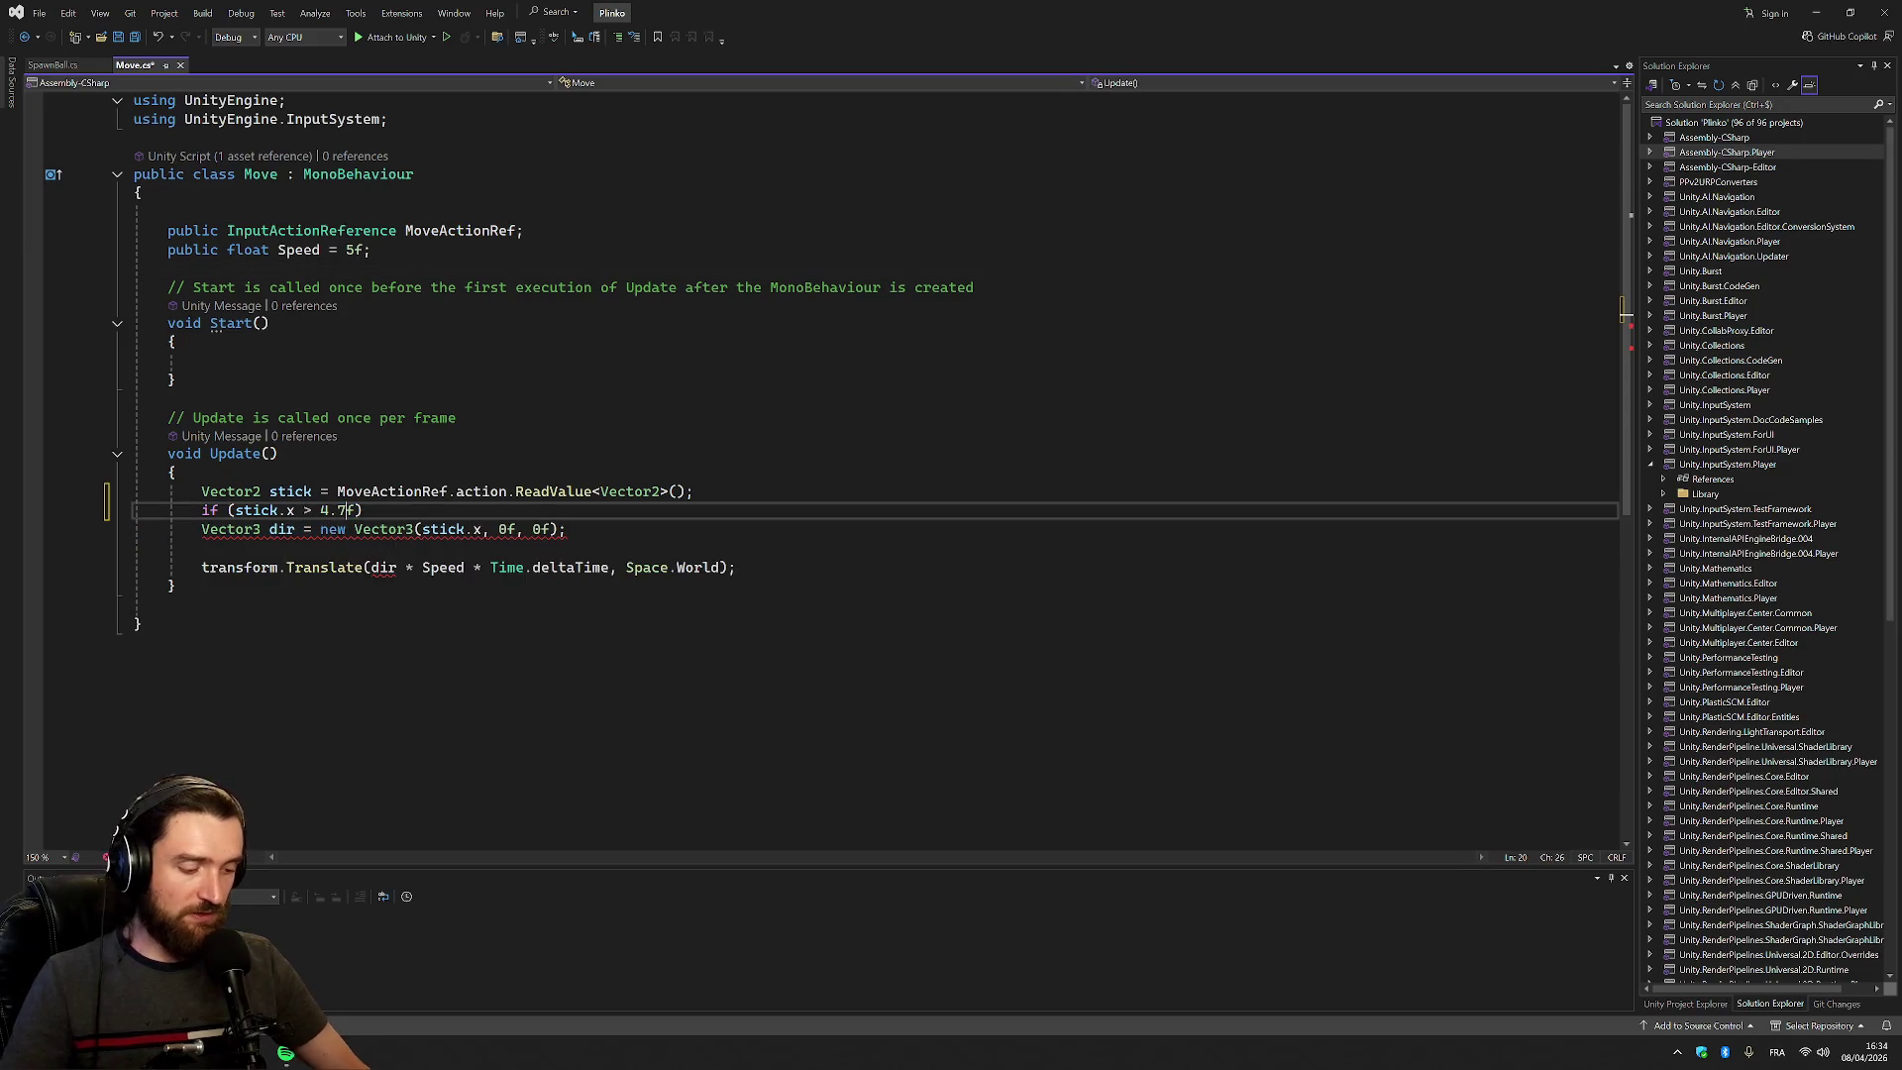
key("Left")
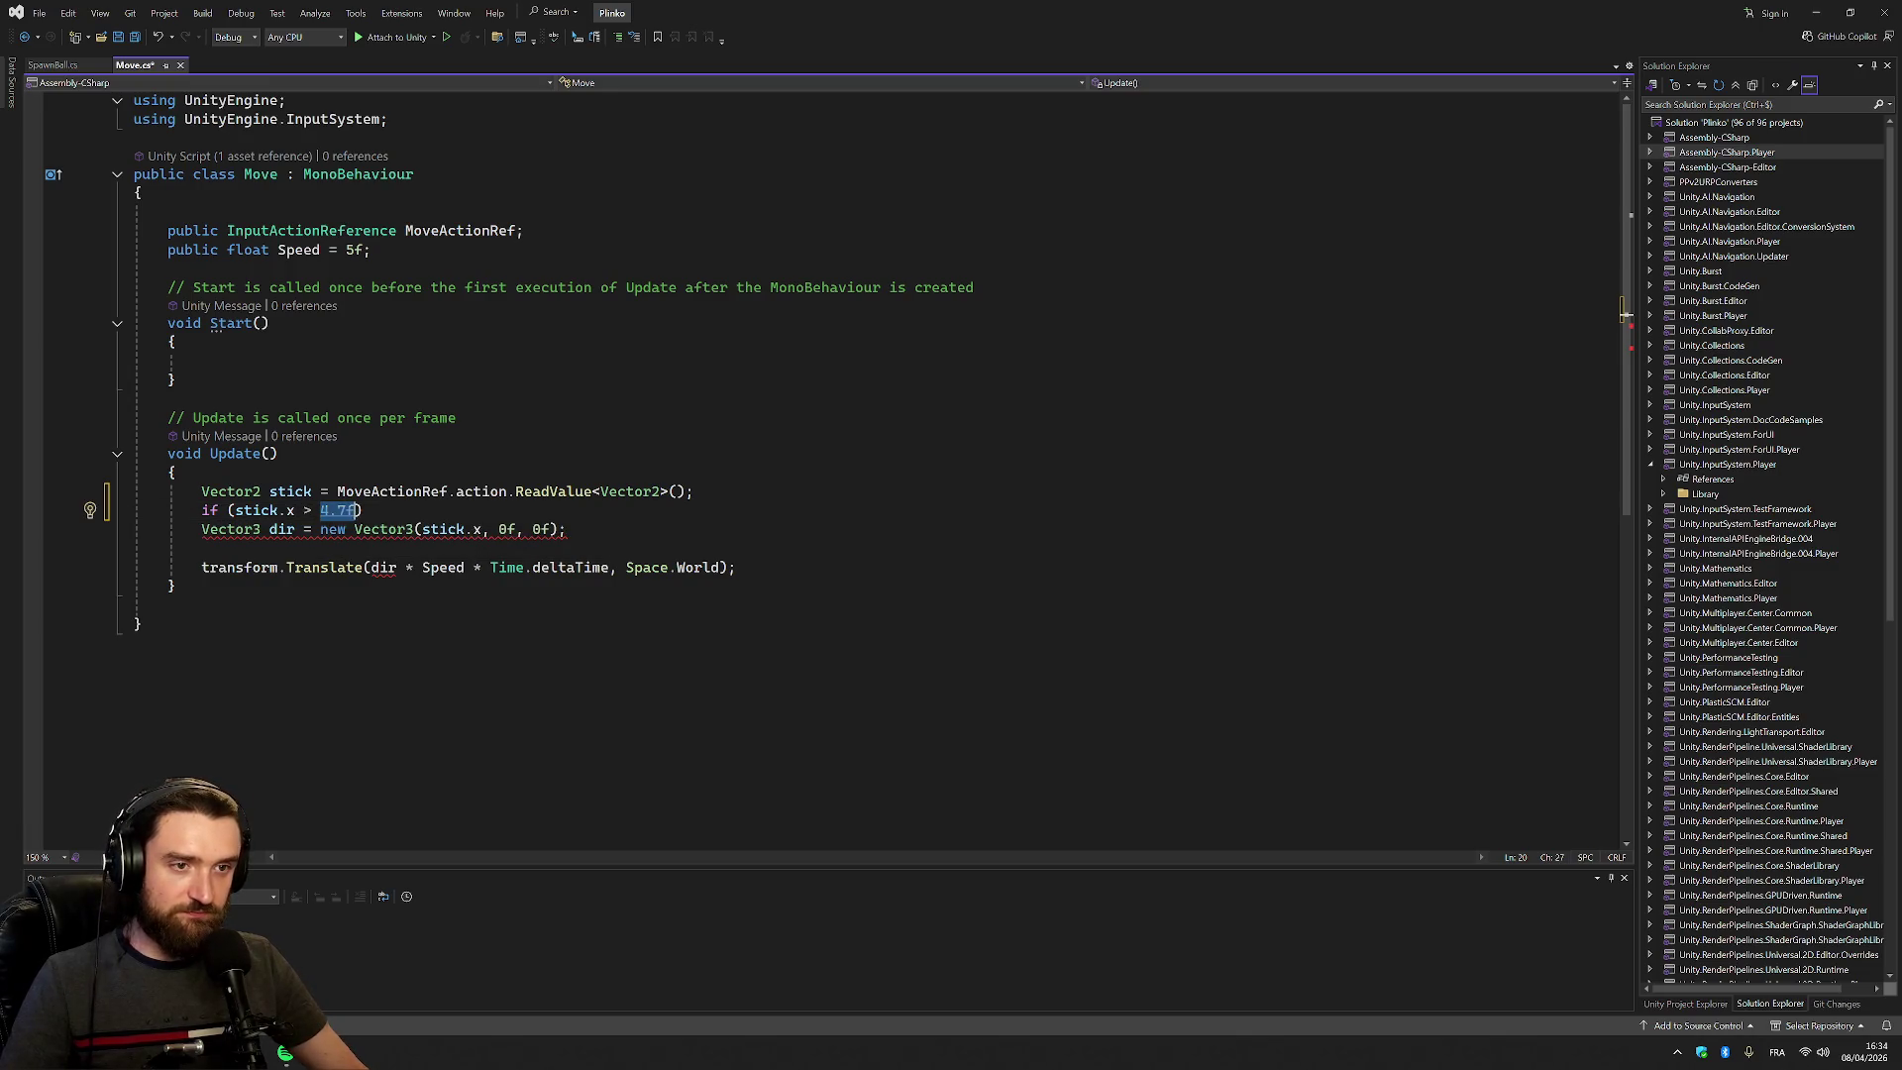
Start a private MaxX = 4.7f float field above Start
key("Up")
key("Up")
key("Up")
key("Return")
type("private Max")
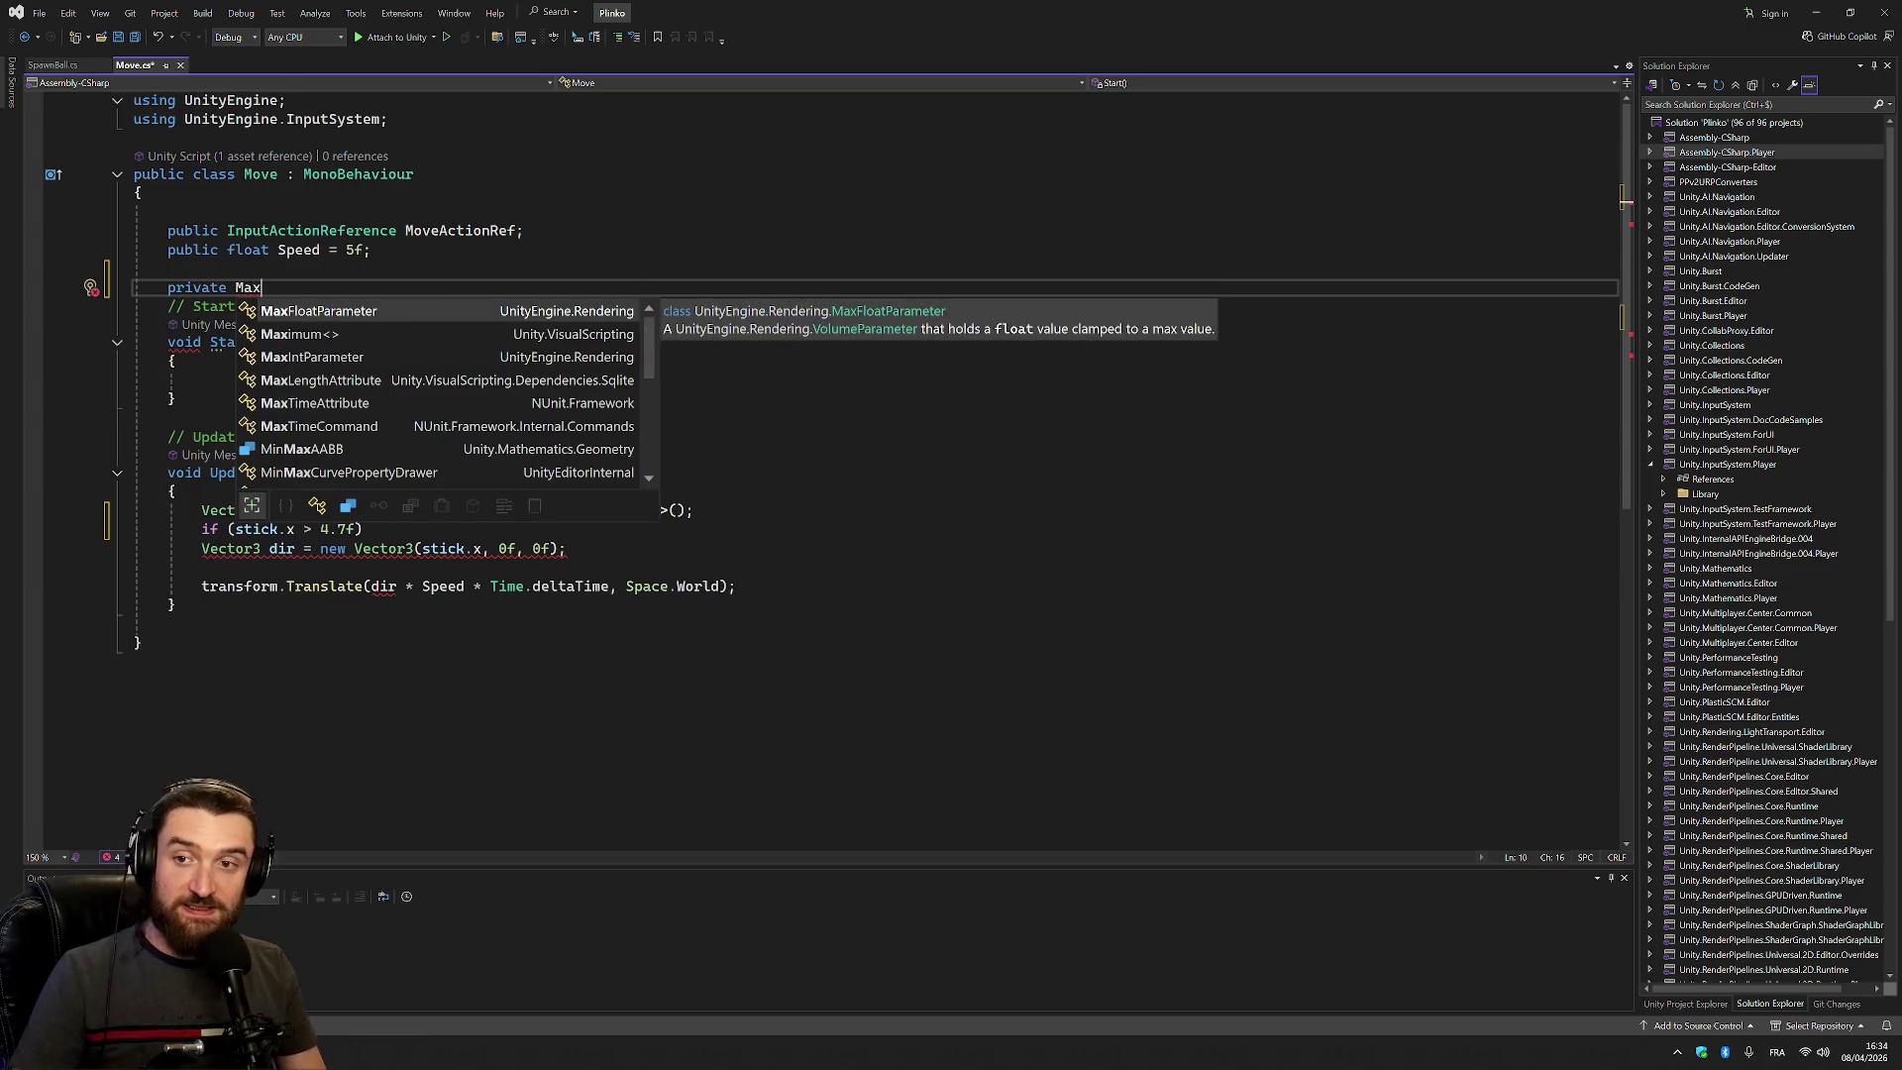
type("XAxis")
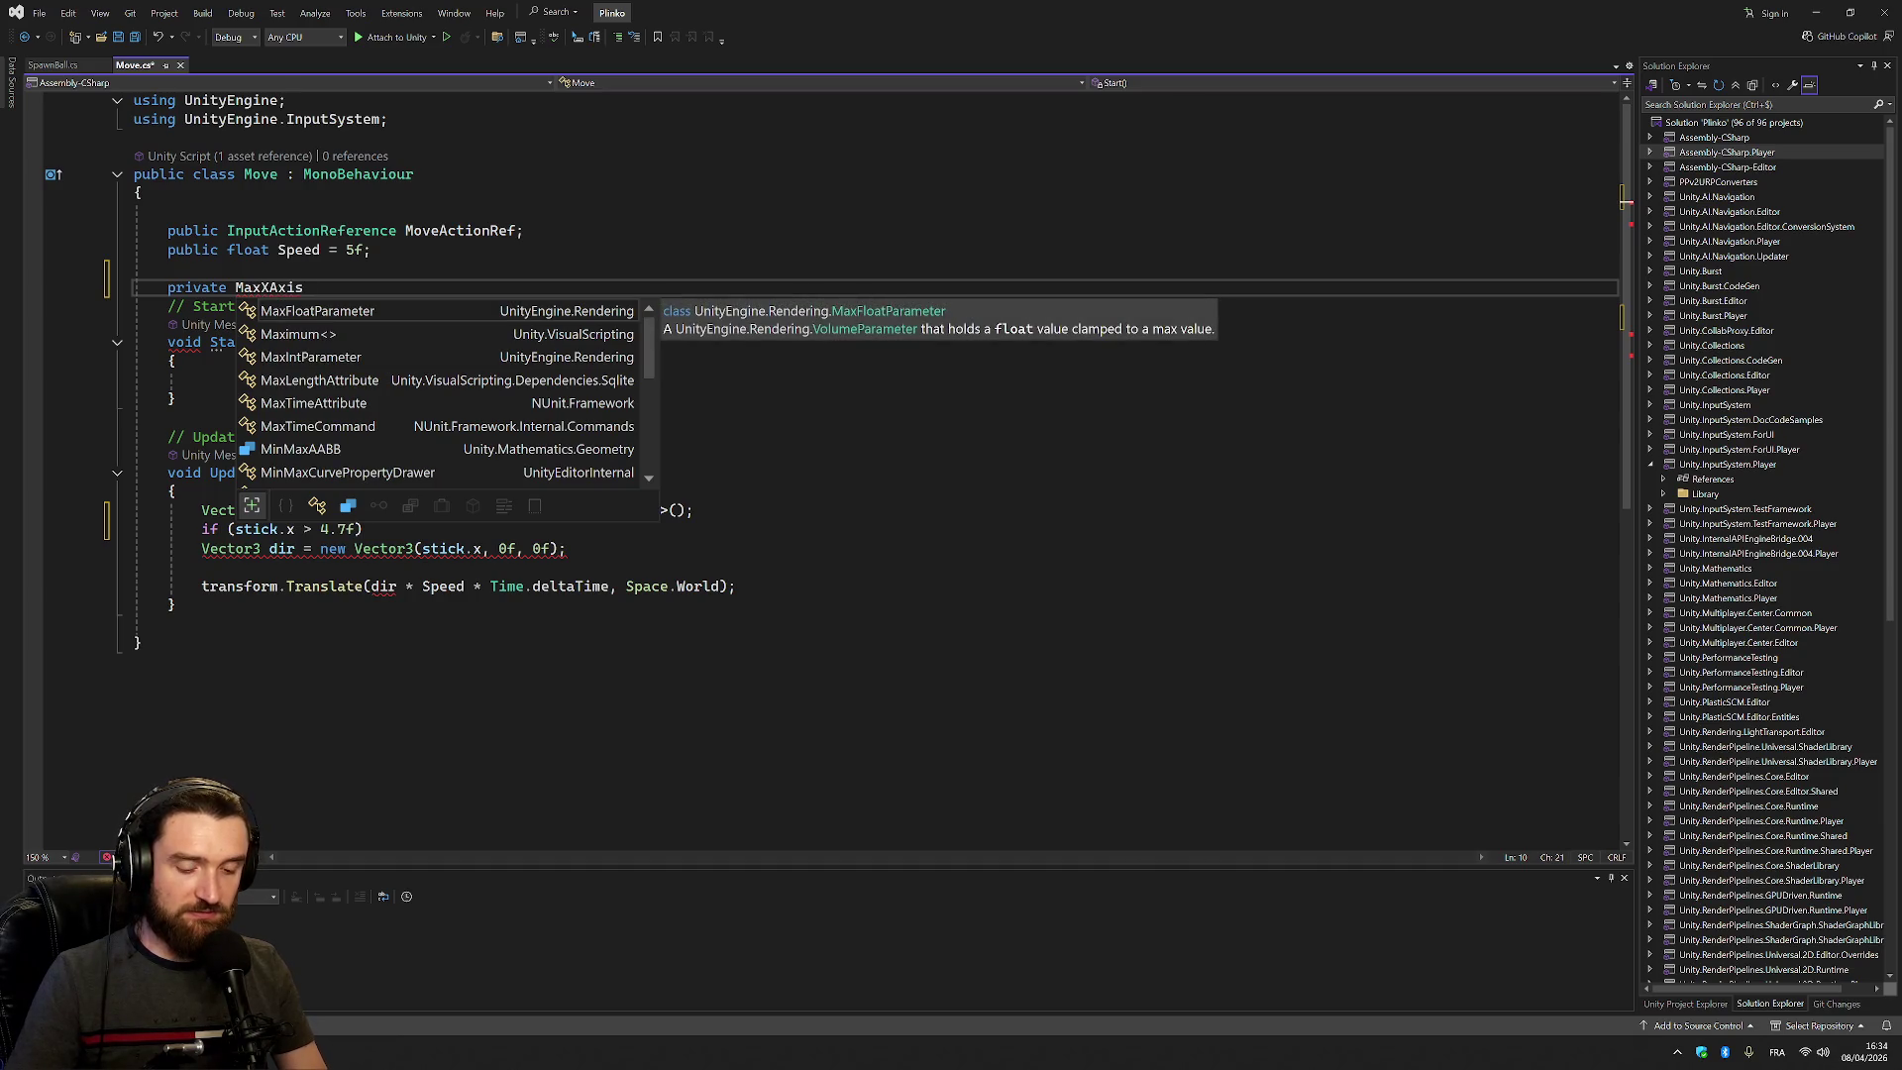
type("Value = 4.7f")
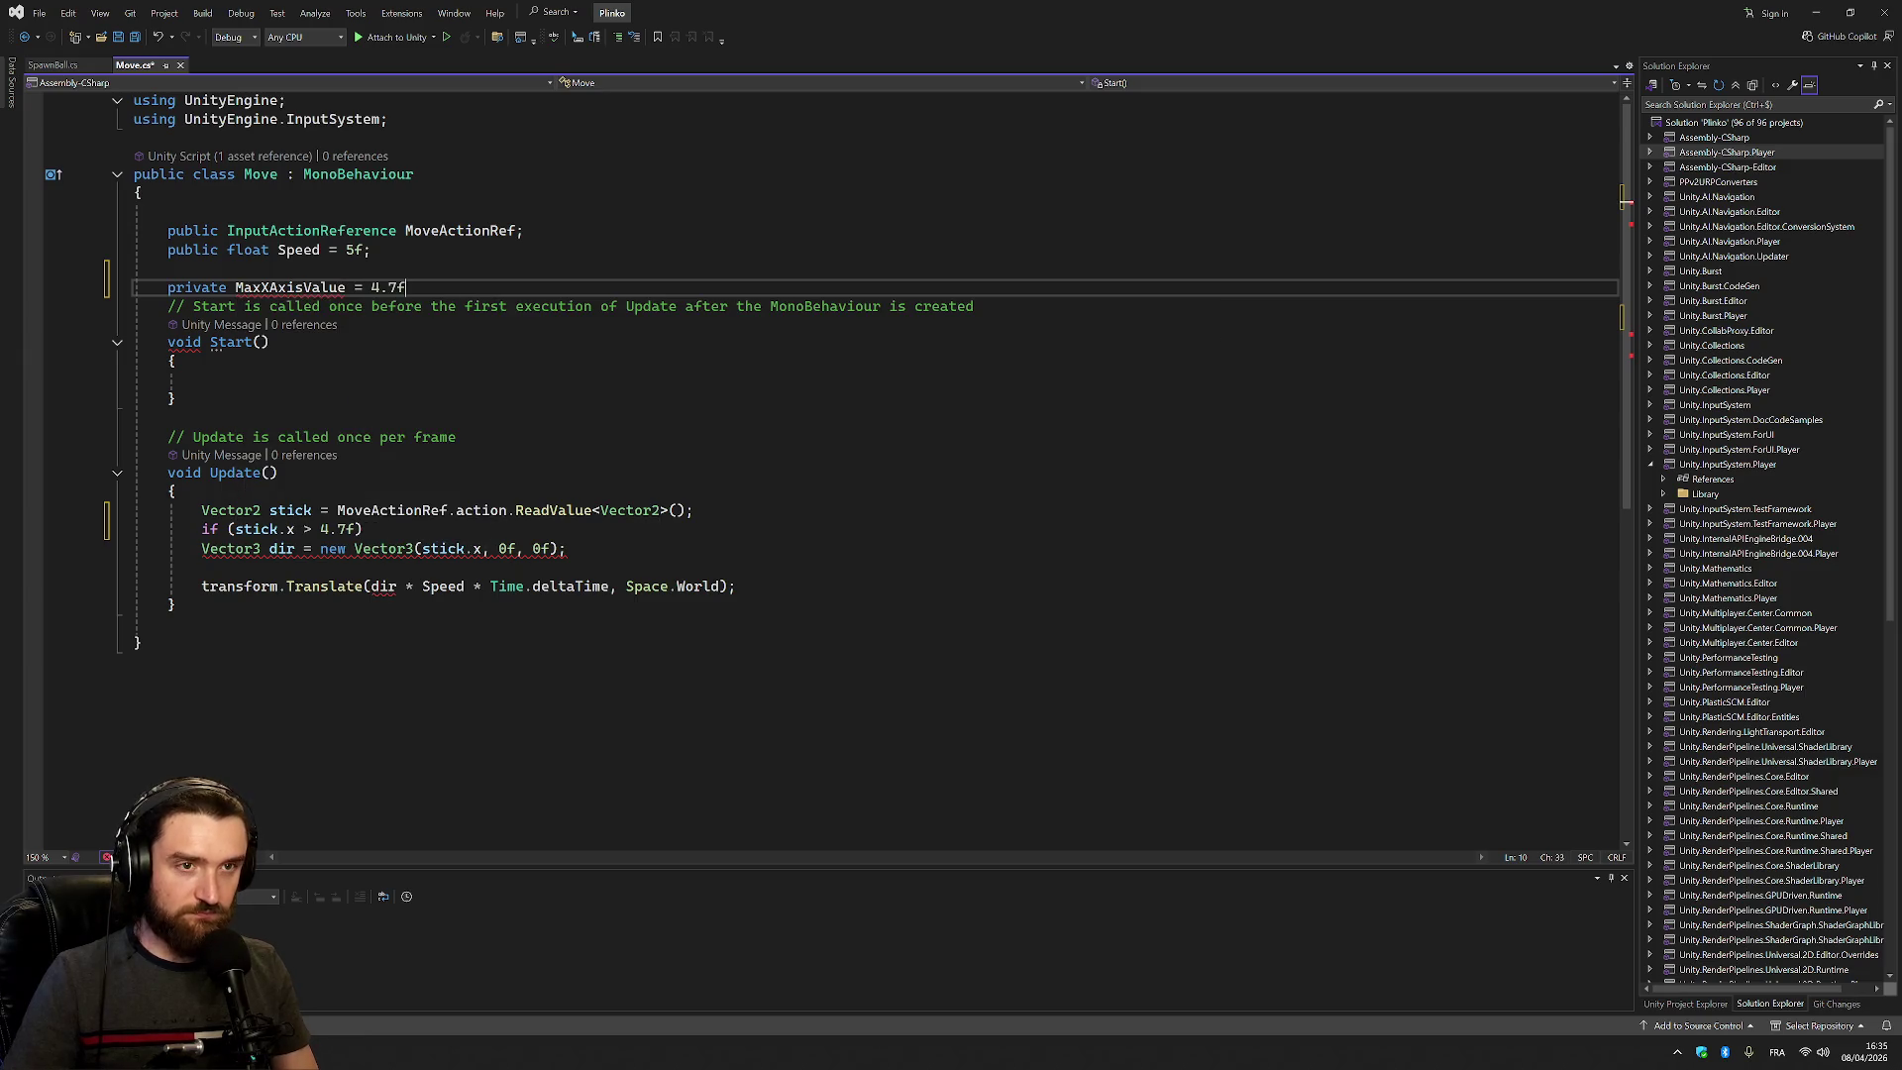
type(" float")
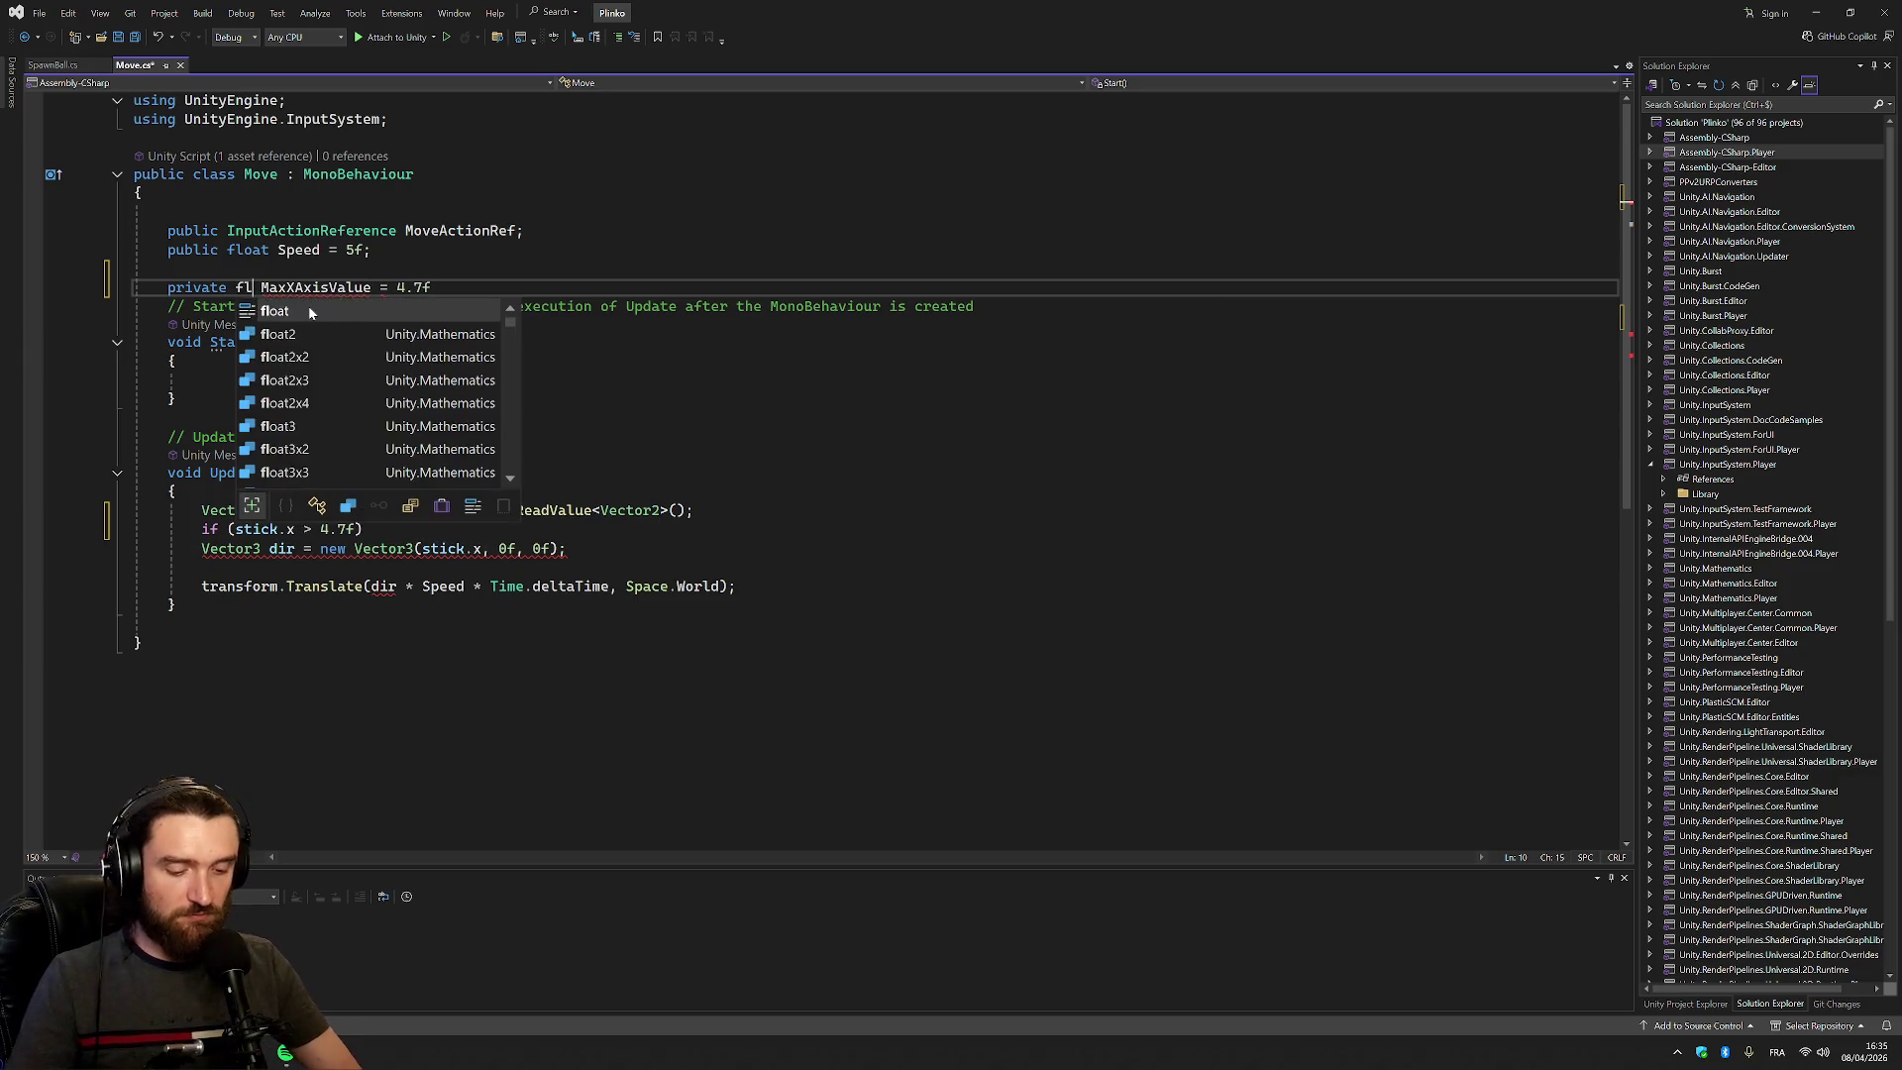
Finish the float field MaxXAxisValue = 4.7f and use it in place of 4.7f in the if
key("End")
type(";")
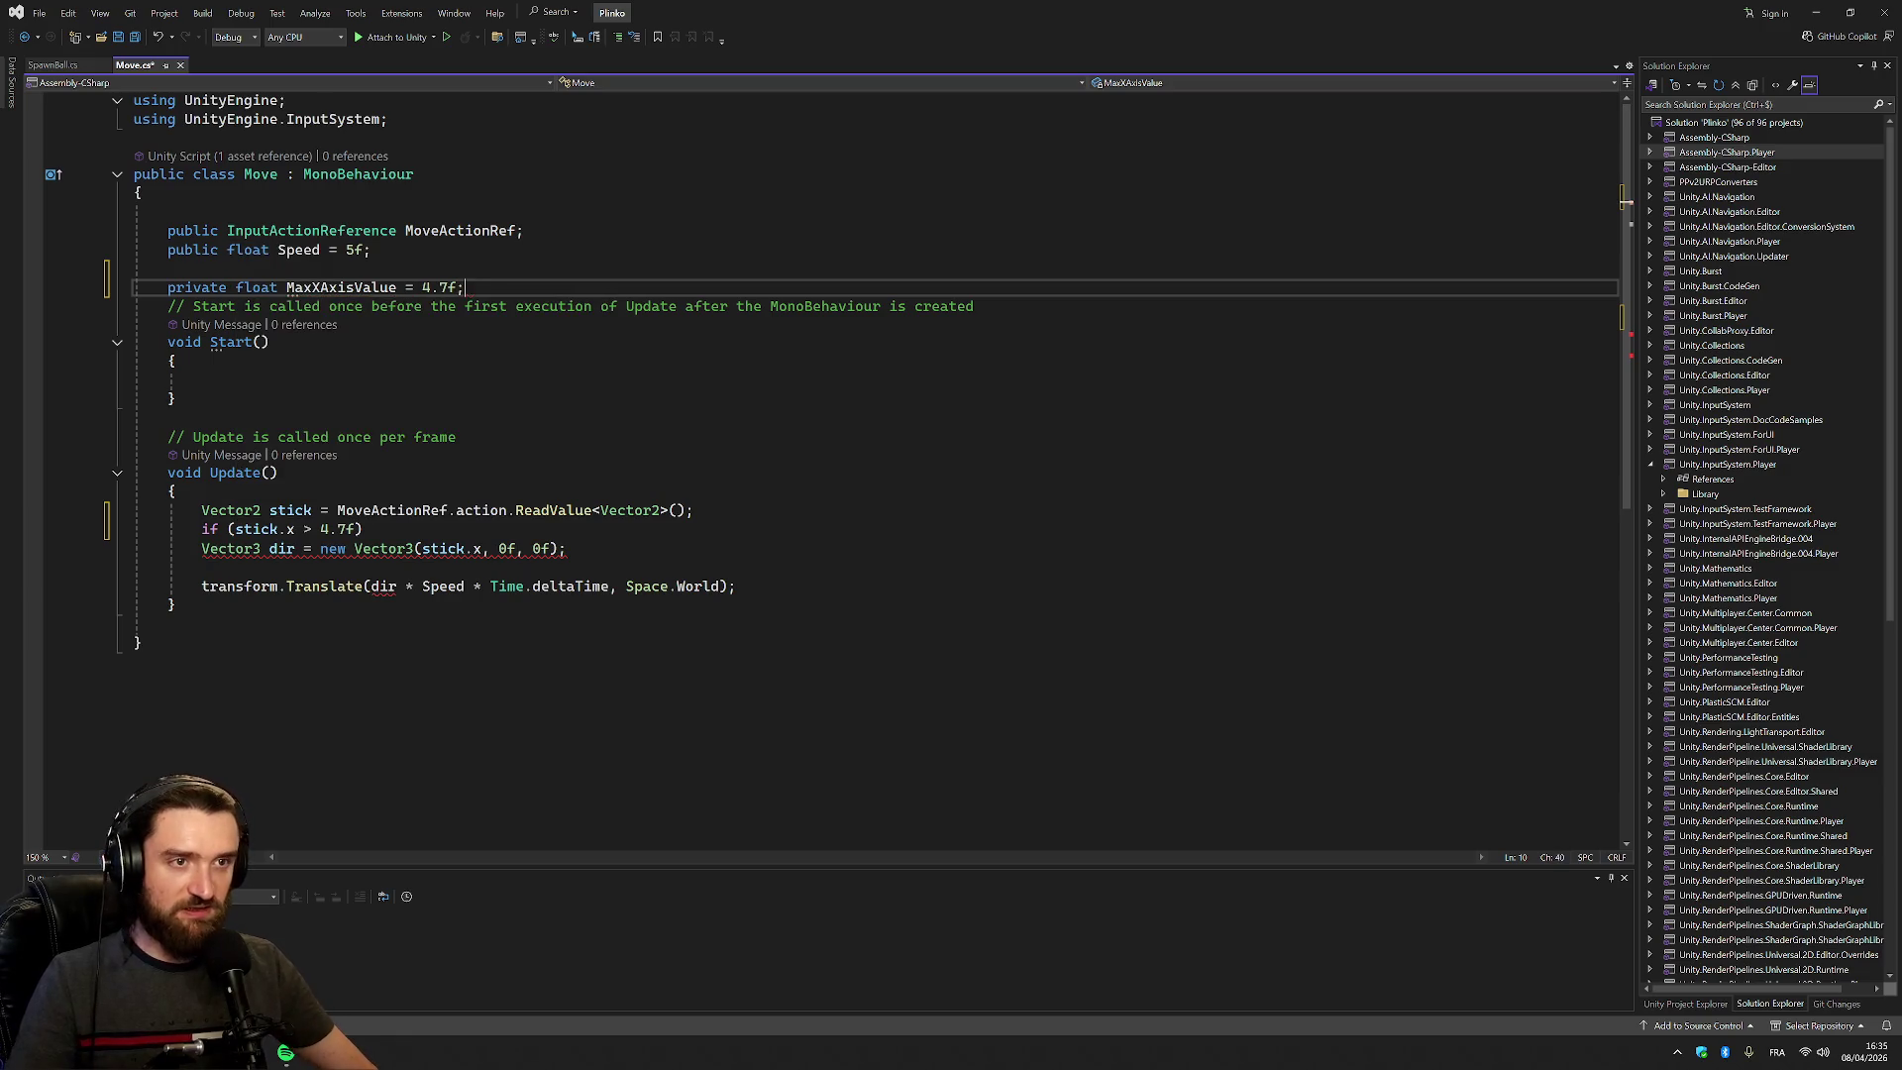
left_click(293, 290)
left_click_drag(358, 529, 320, 528)
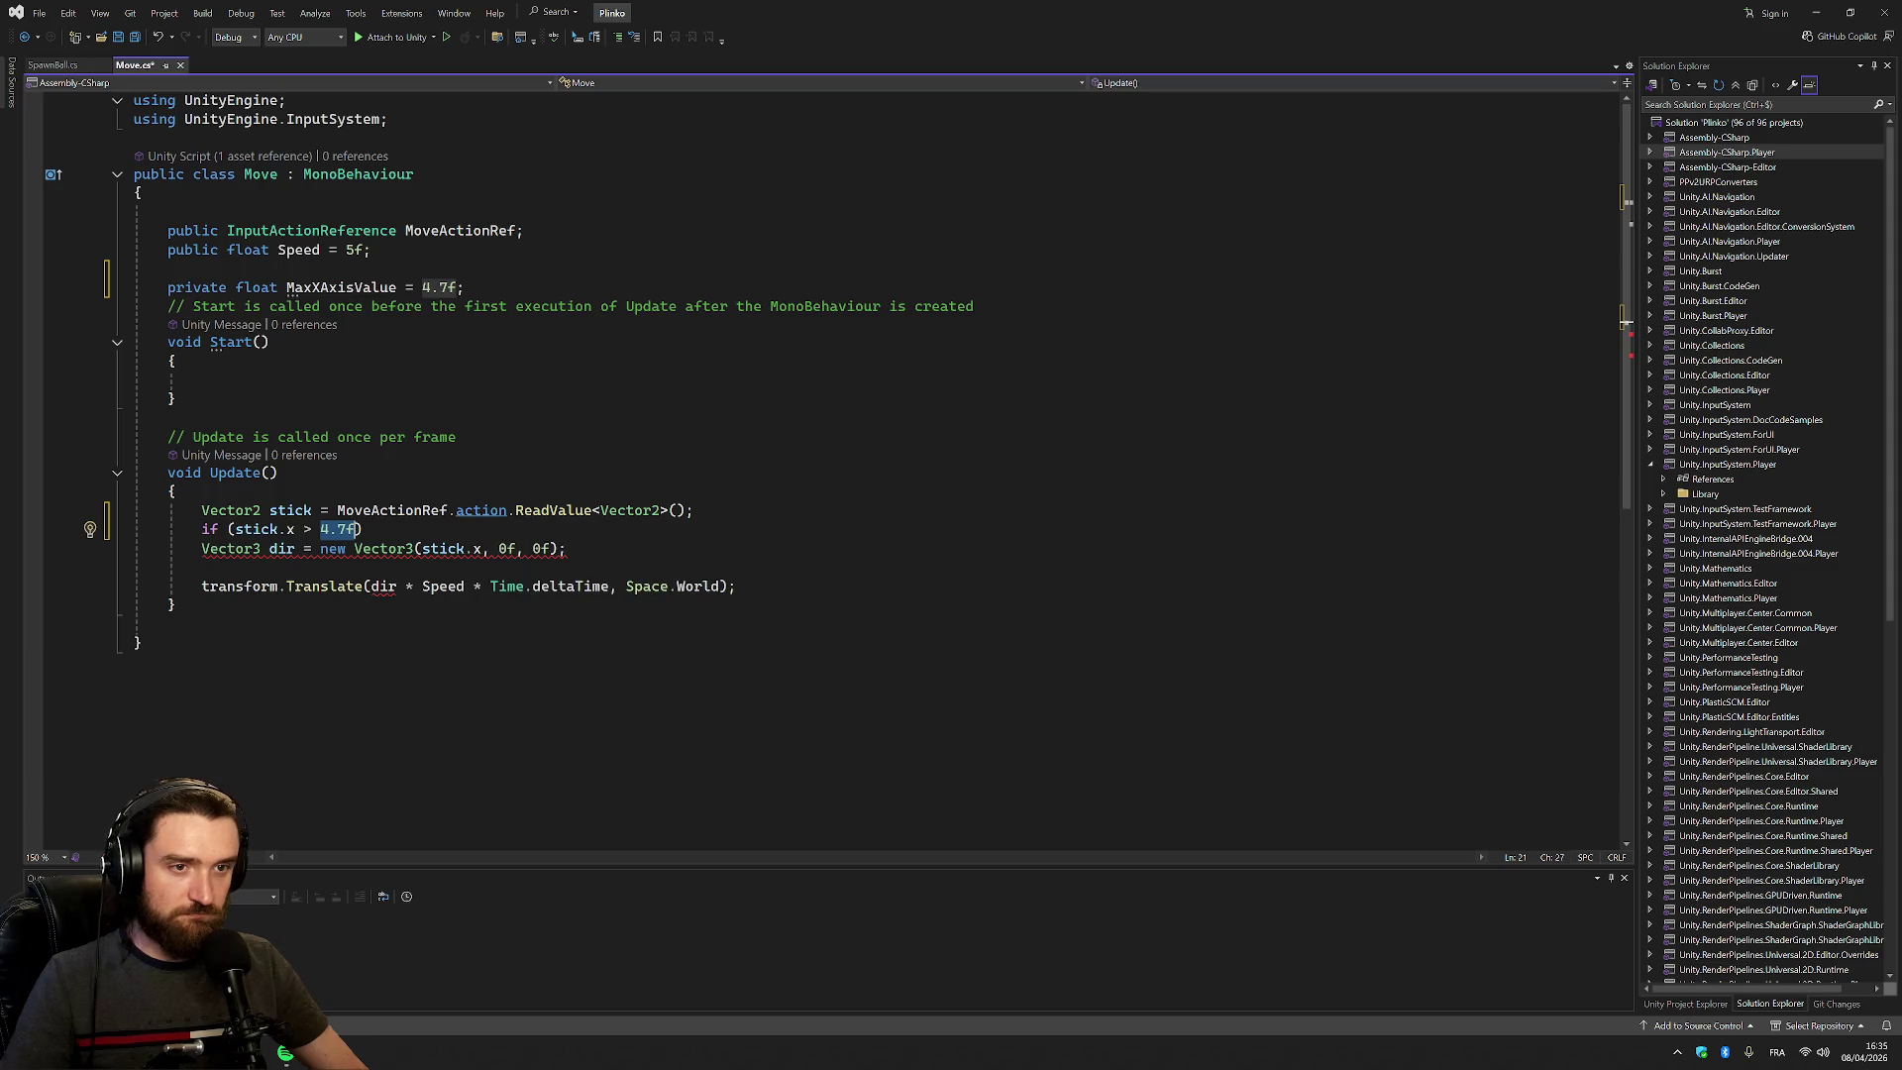
type("MaxXAxisValue")
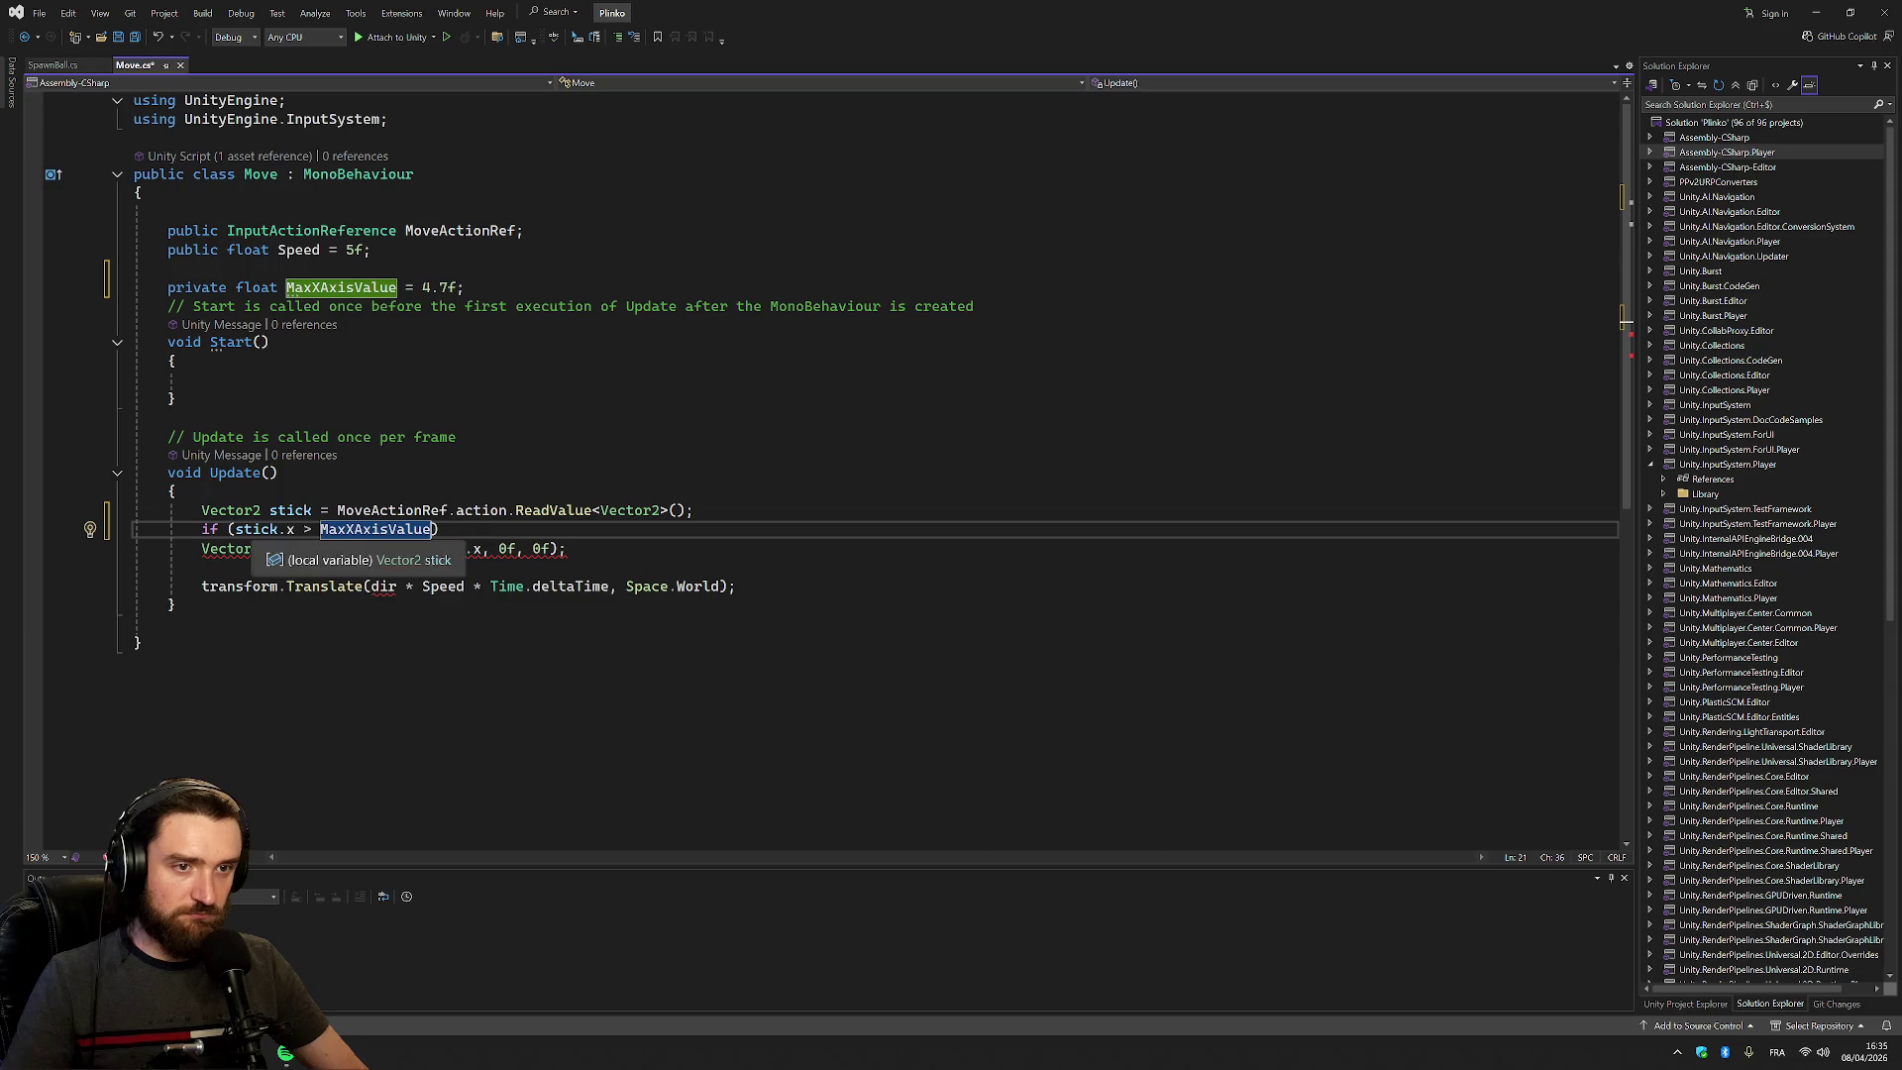
Wrap stick in Math.abs() and bring up suggested fixes for the unresolved Math name
left_click(234, 528)
type("abs(")
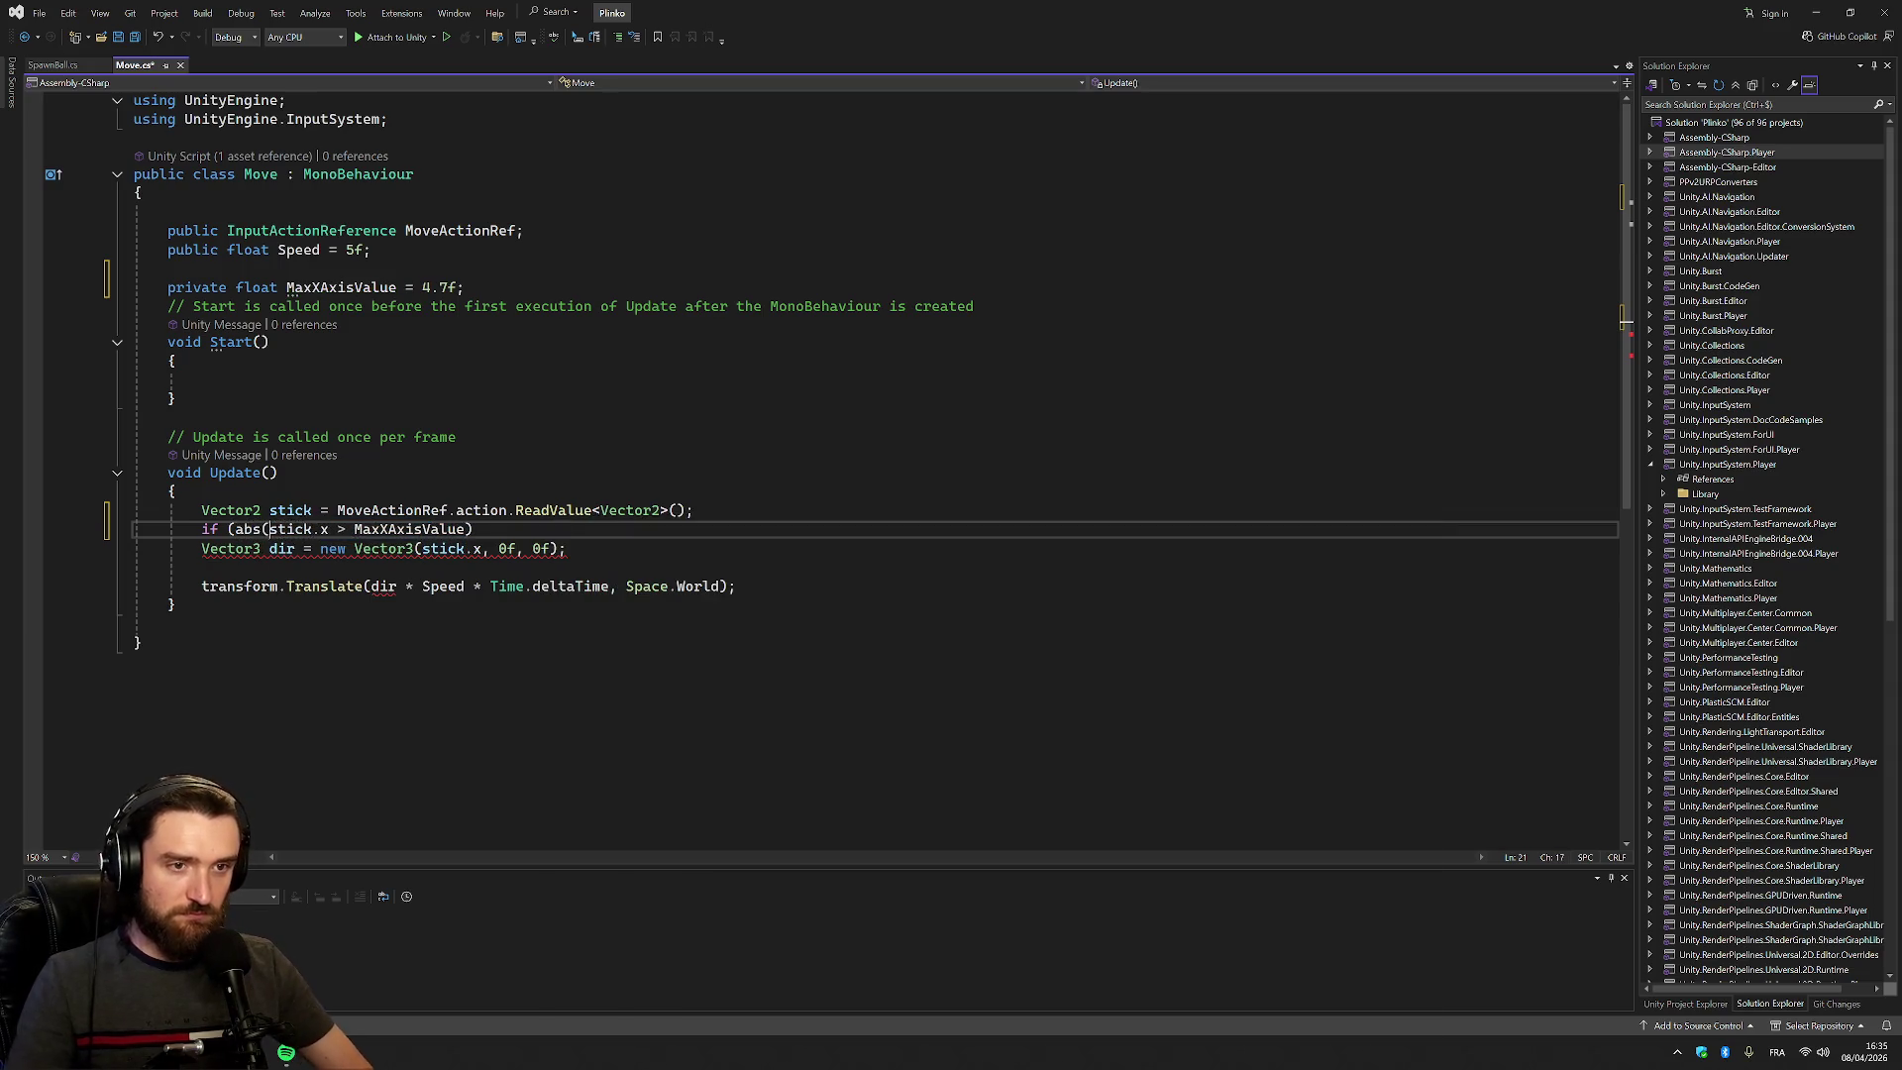
type(")")
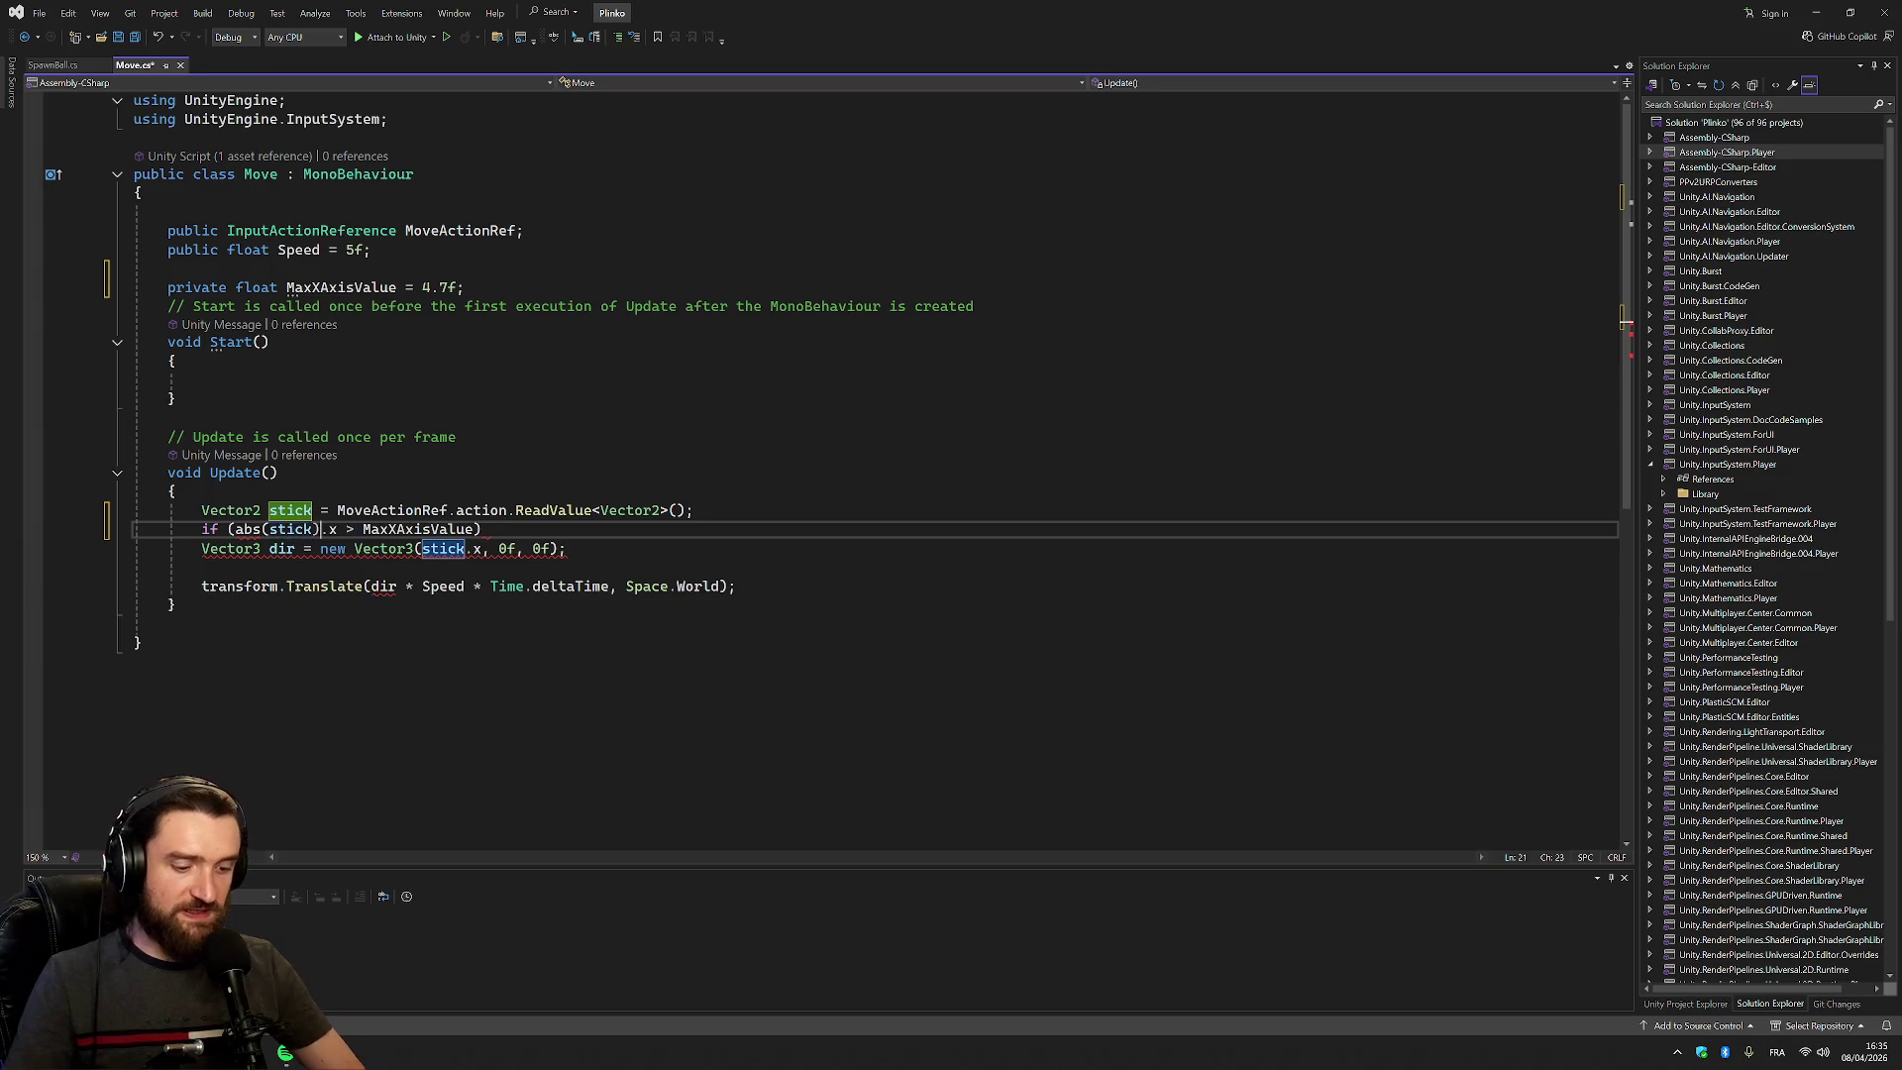
type("Math.")
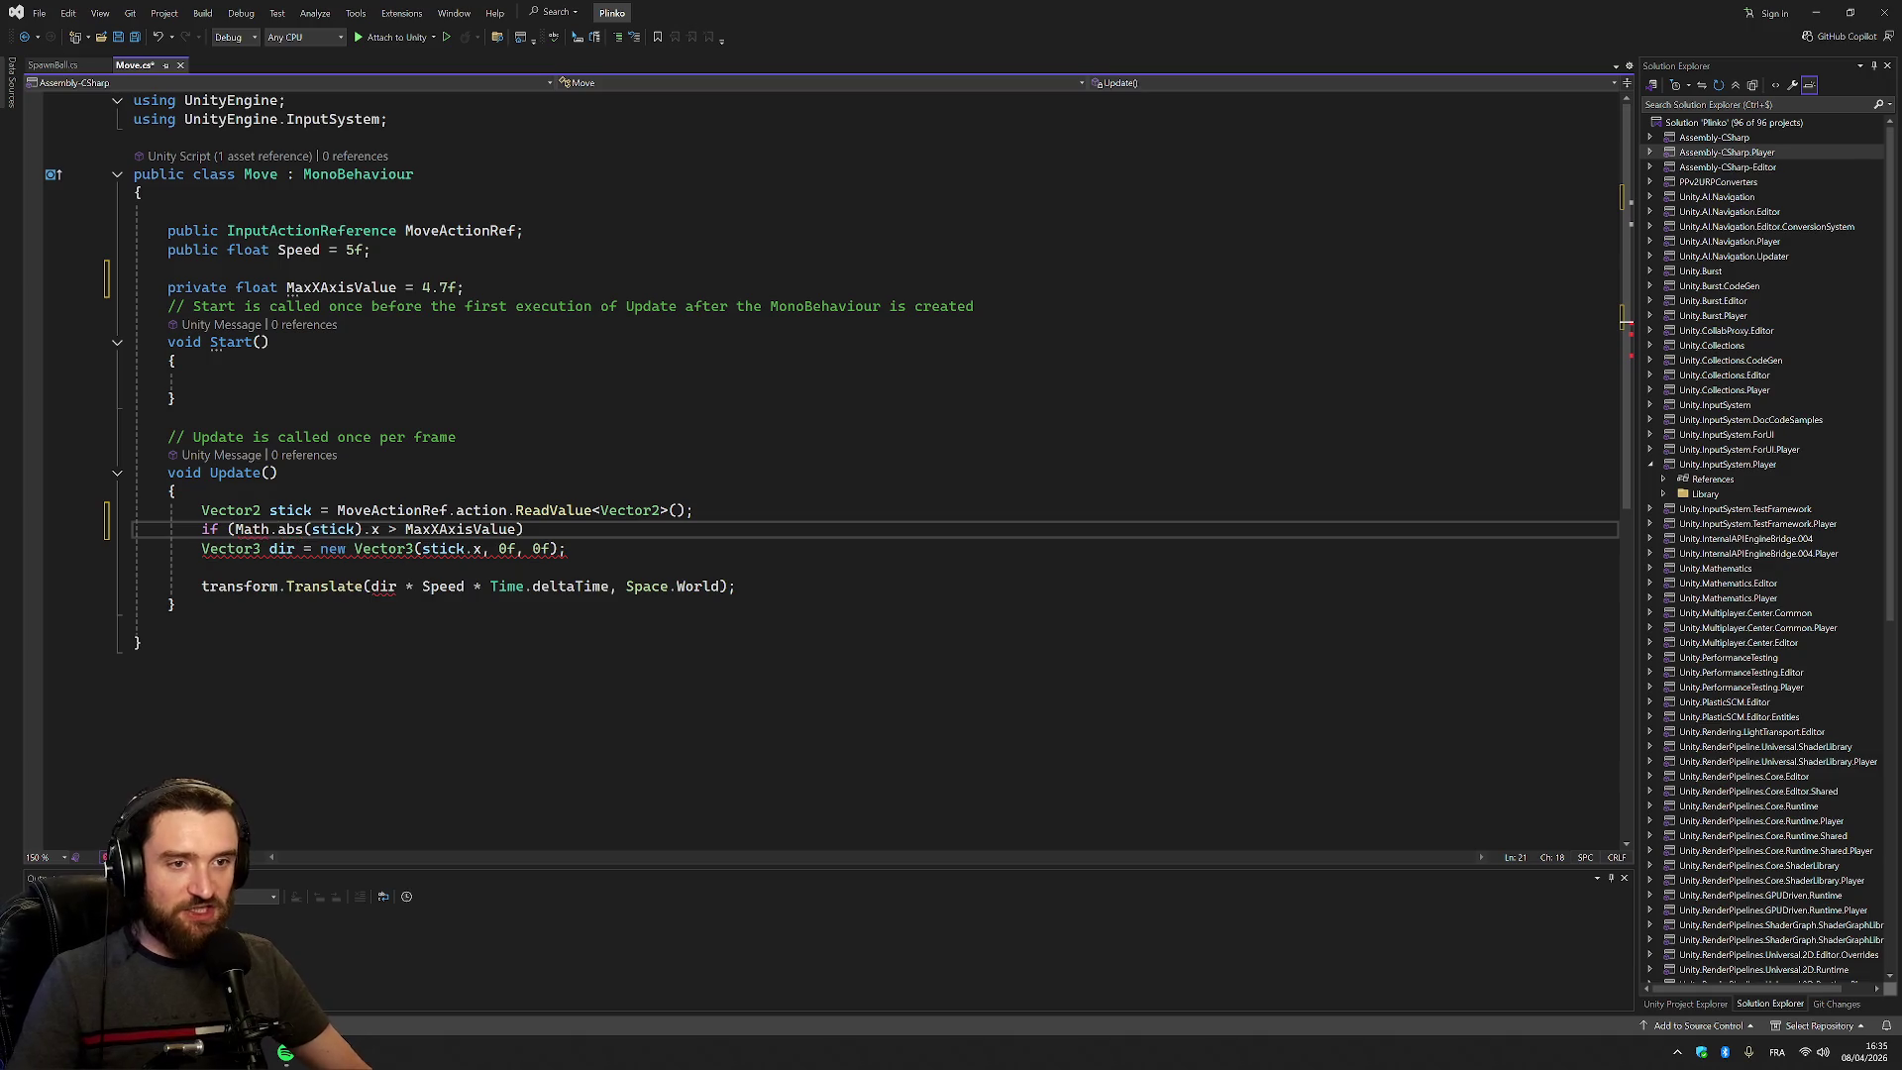
left_click(260, 529)
key("ctrl+period")
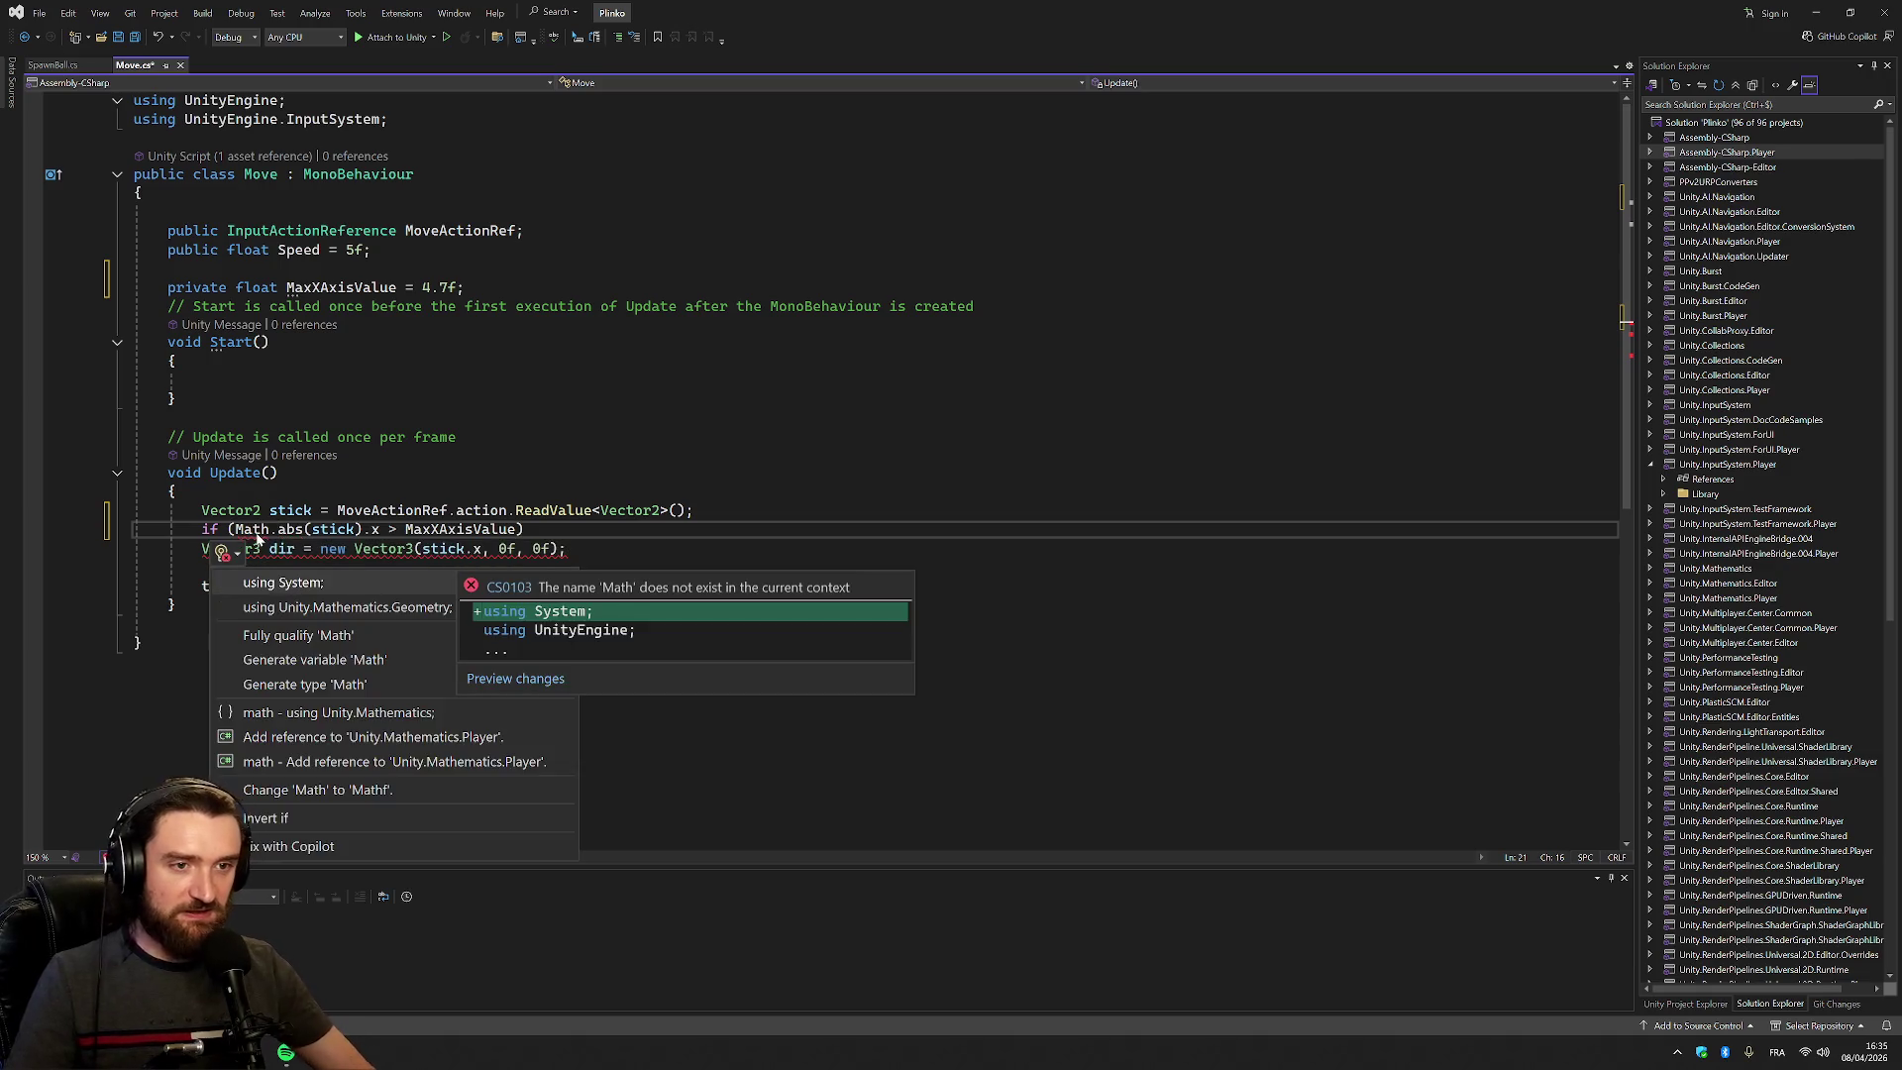
Add using System and correct the if condition to Math.Abs(stick.x)
left_click(293, 585)
double_click(291, 547)
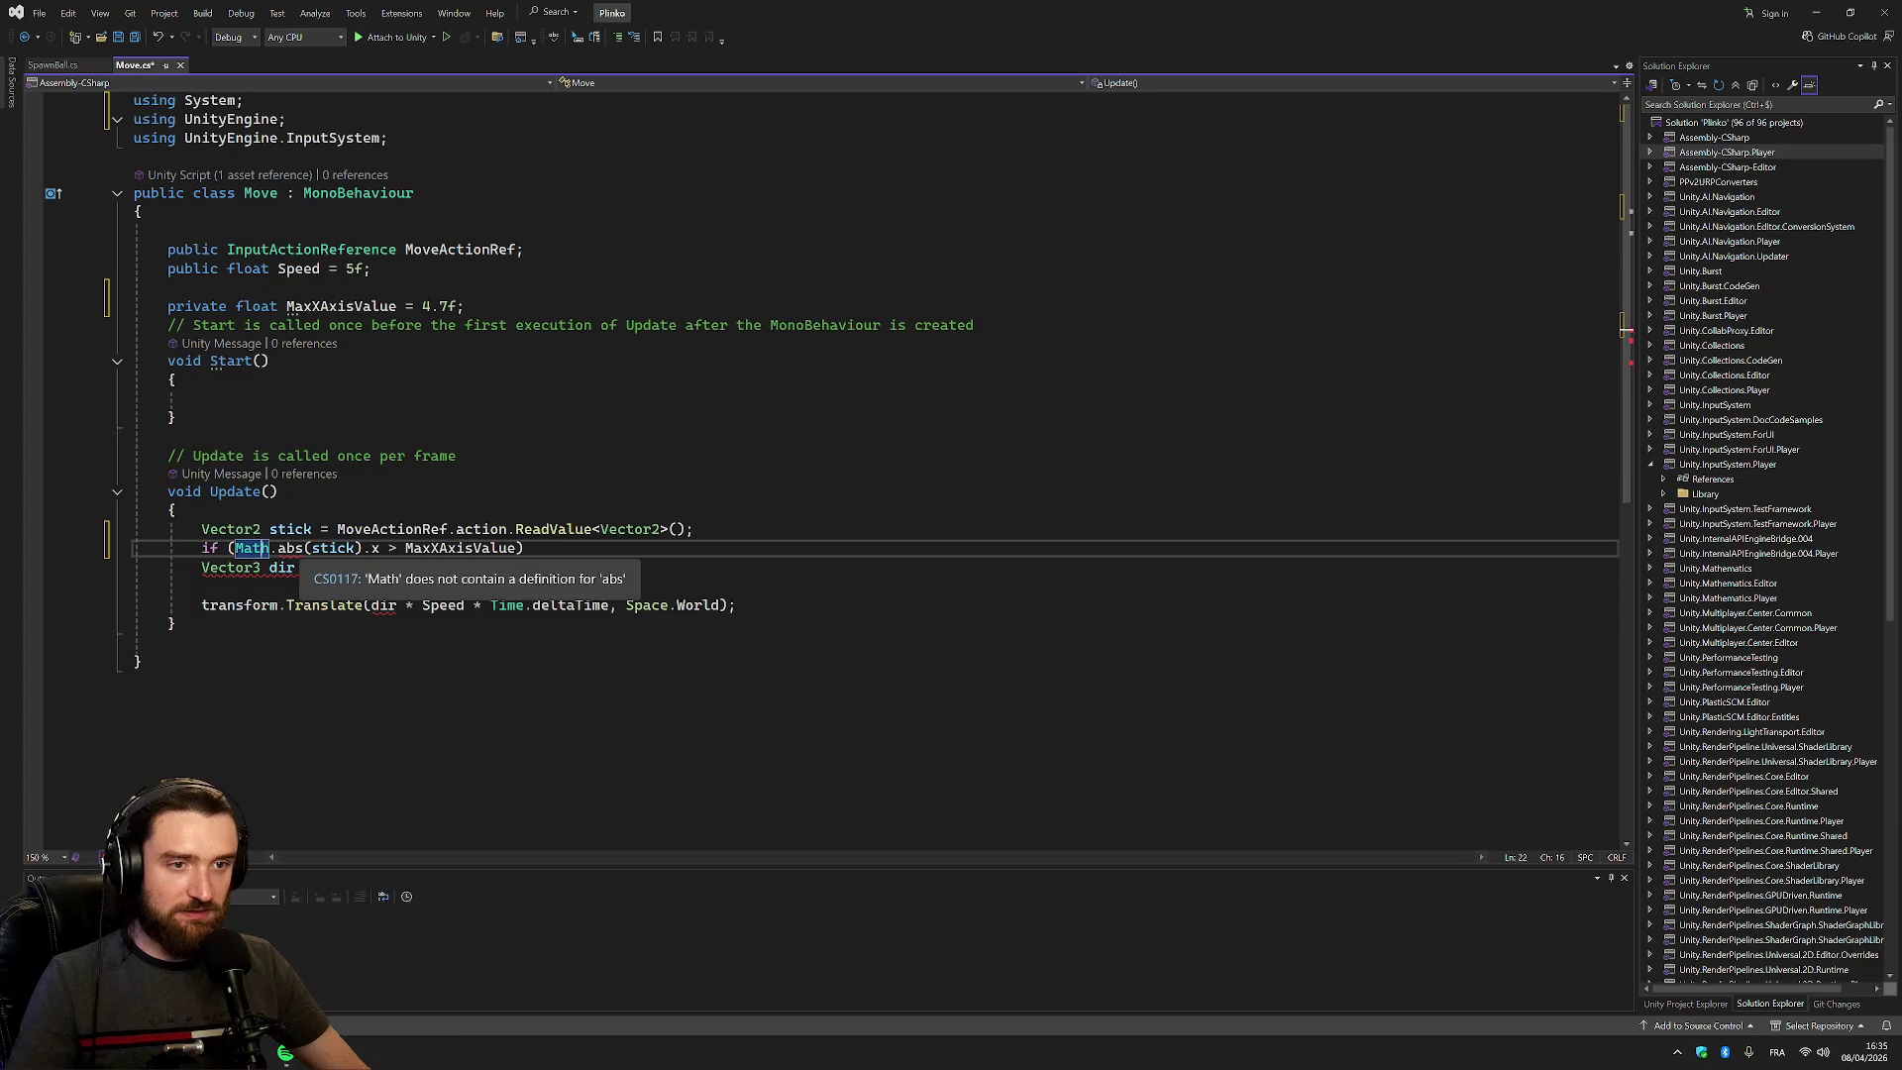
type("Abs")
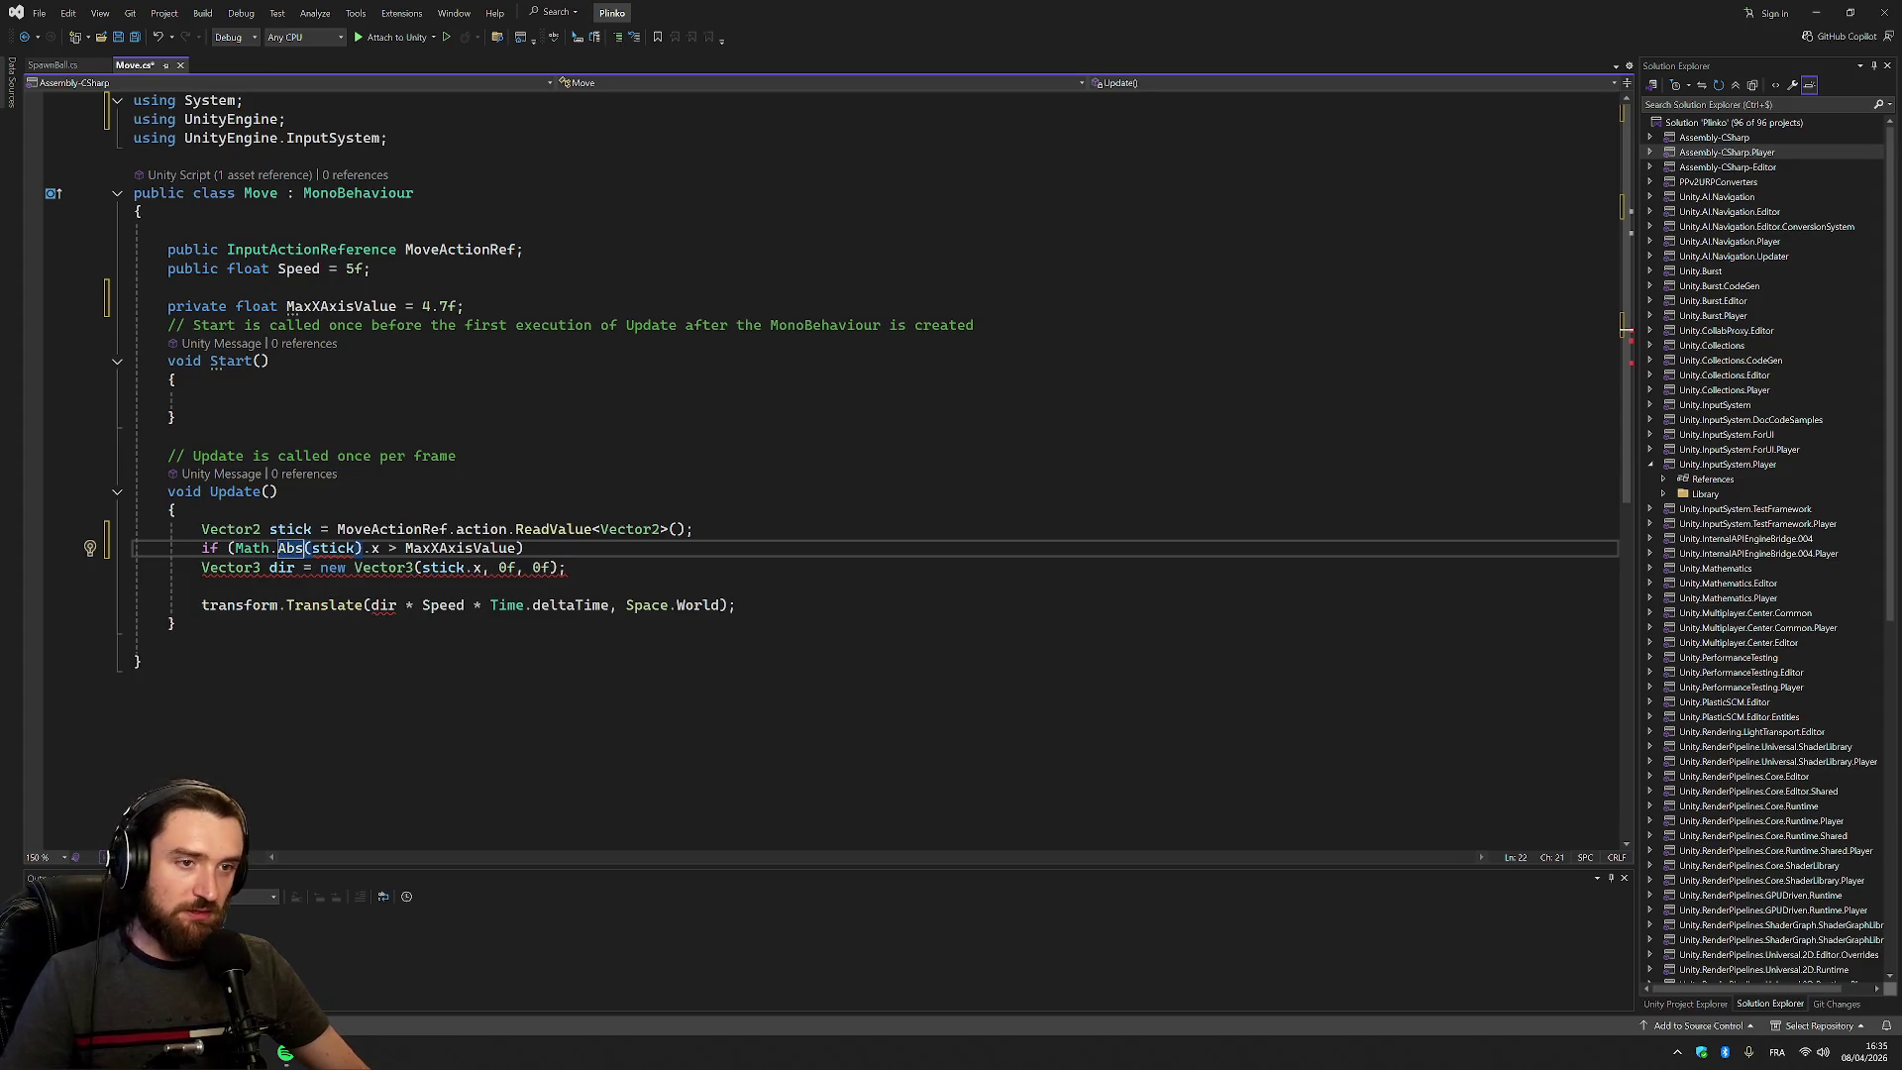
key("Delete")
key("Right")
key("Right")
type(")")
Add a block setting stick.x = Math.Sign MaxXAxisValue, then view Math.Sign's definition
key("End")
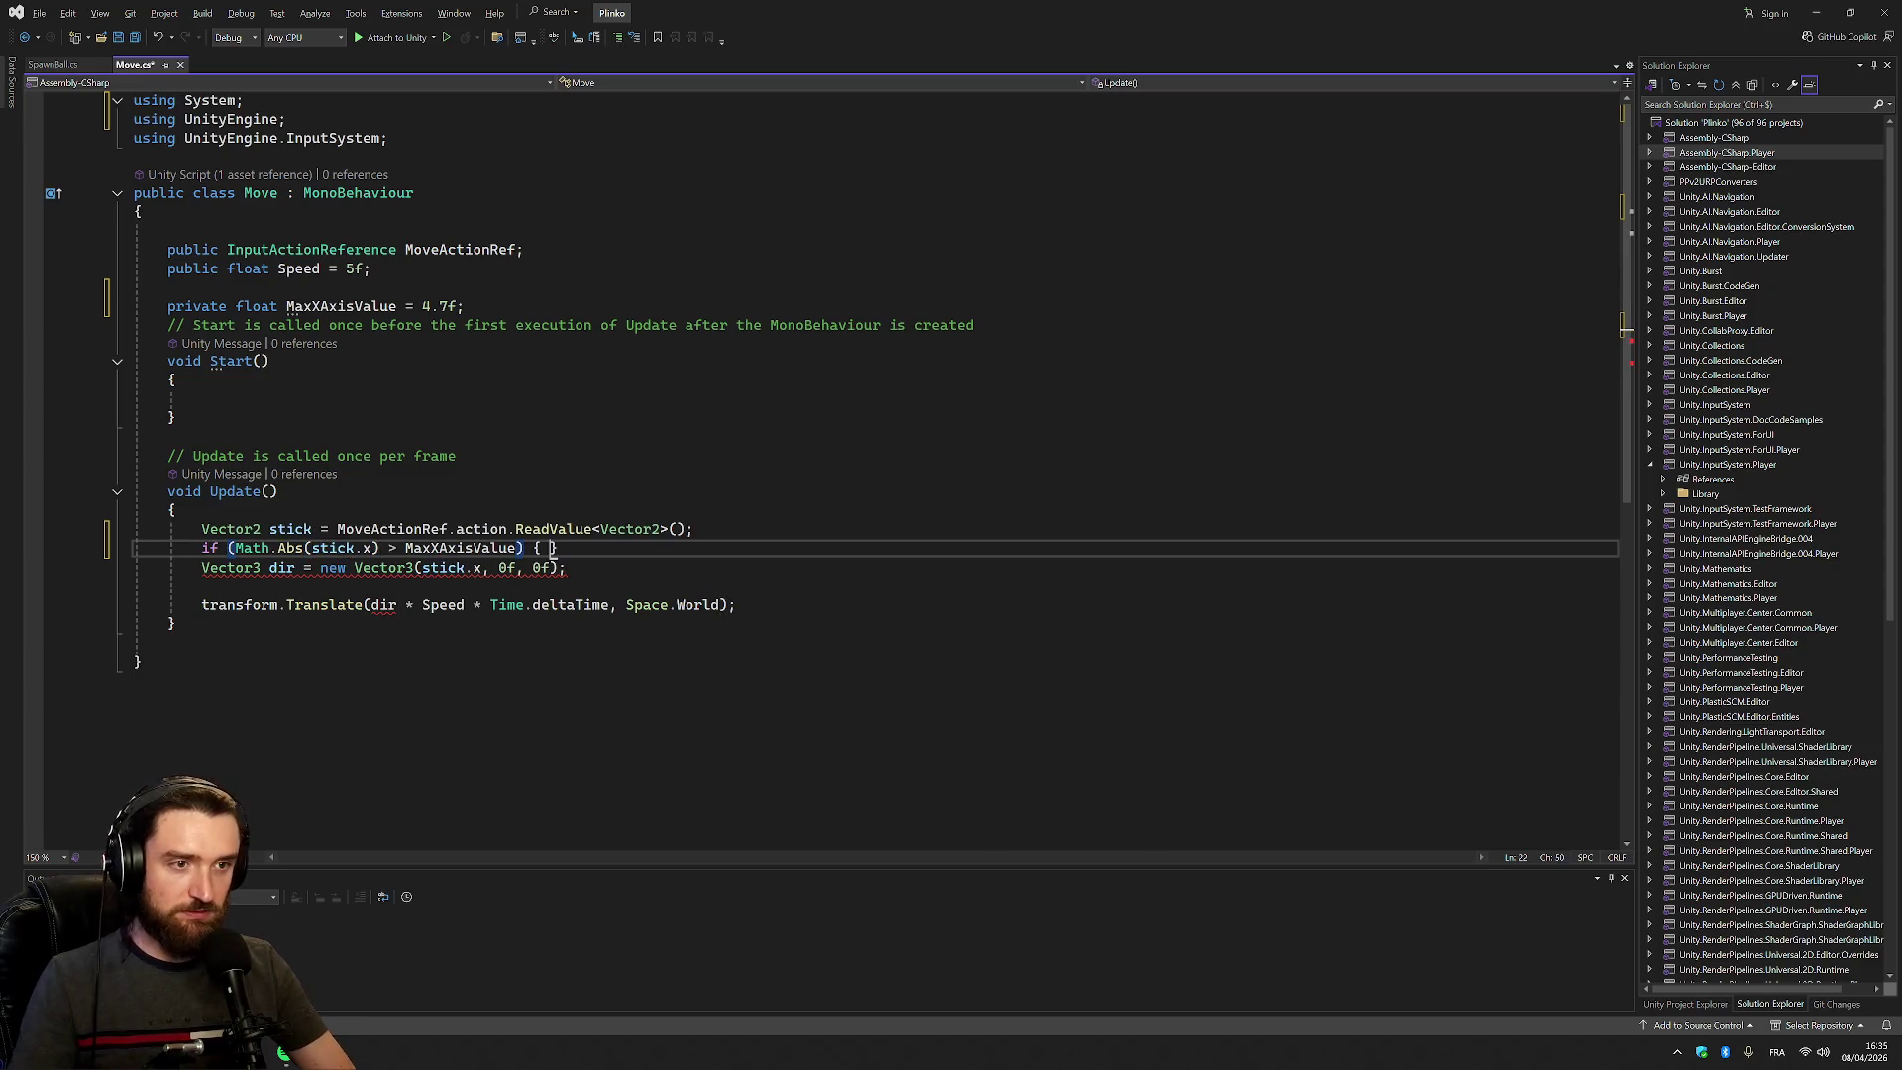
key("Return")
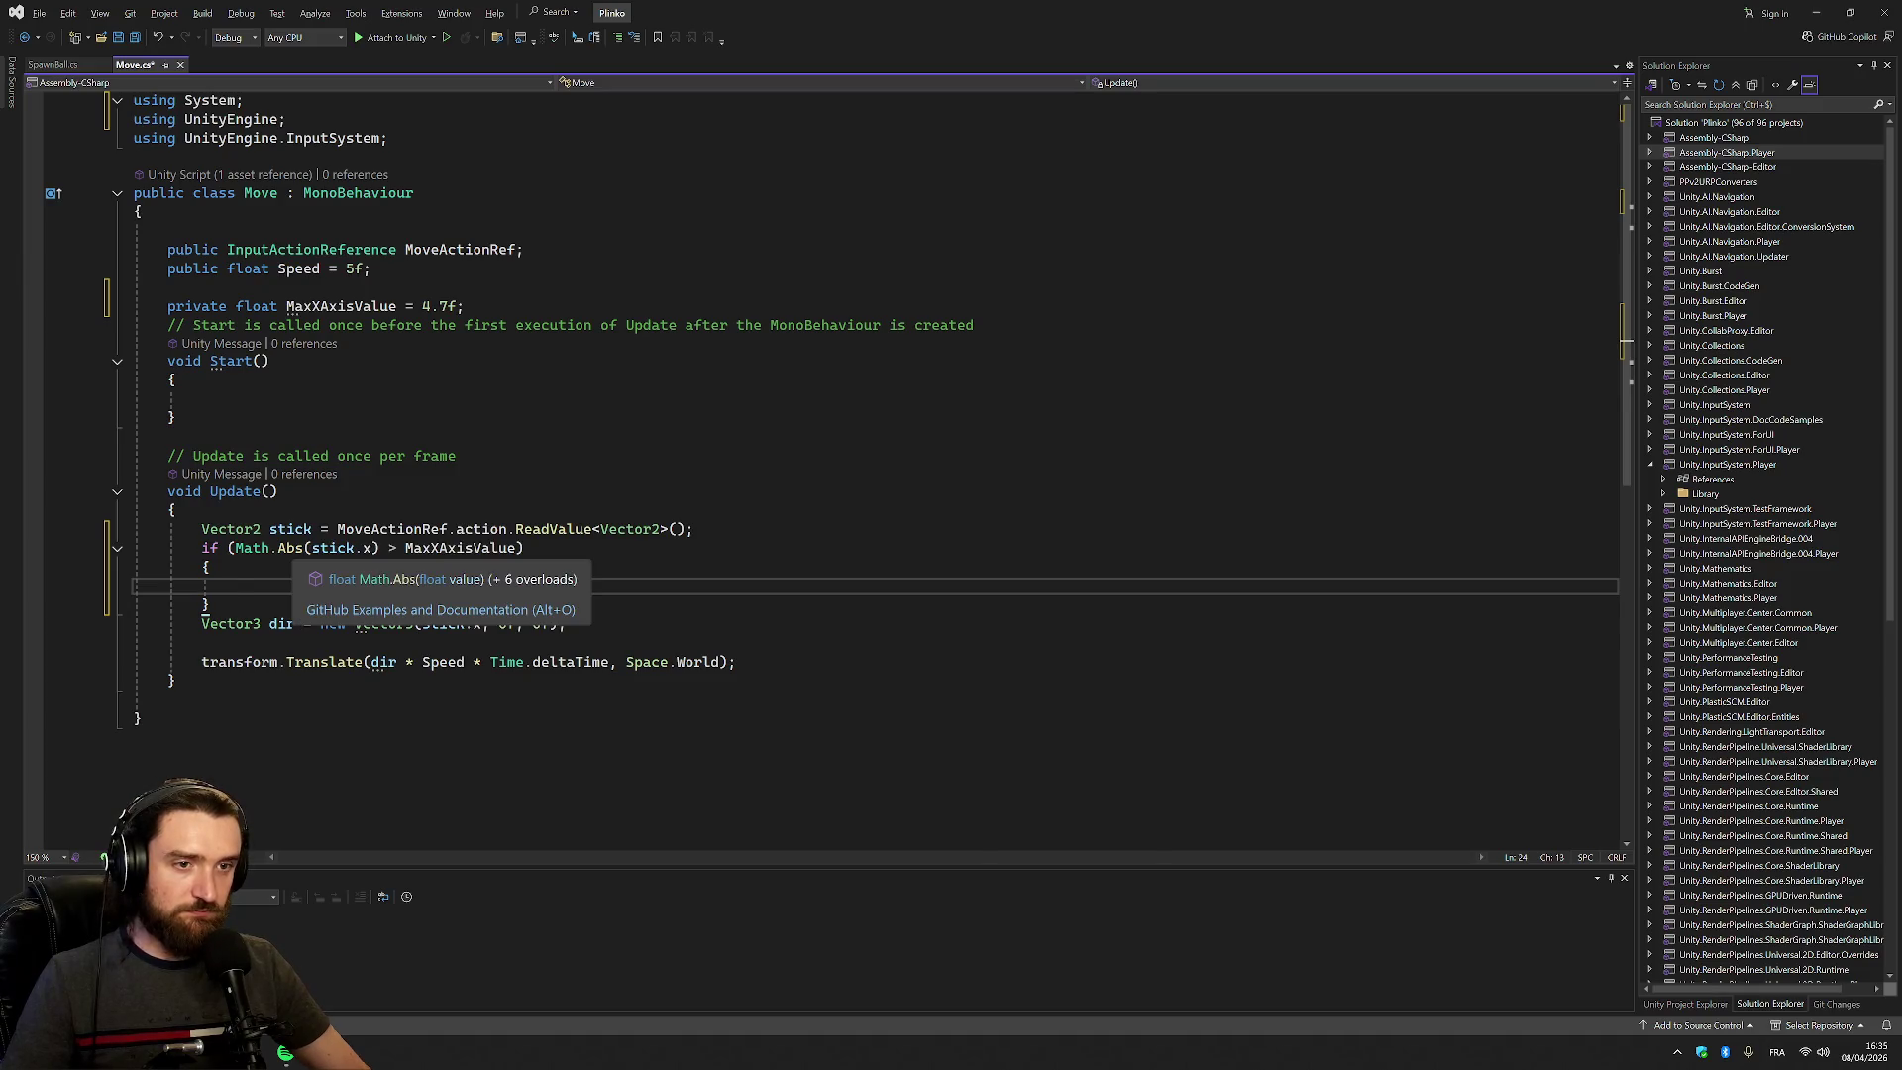
type("stic")
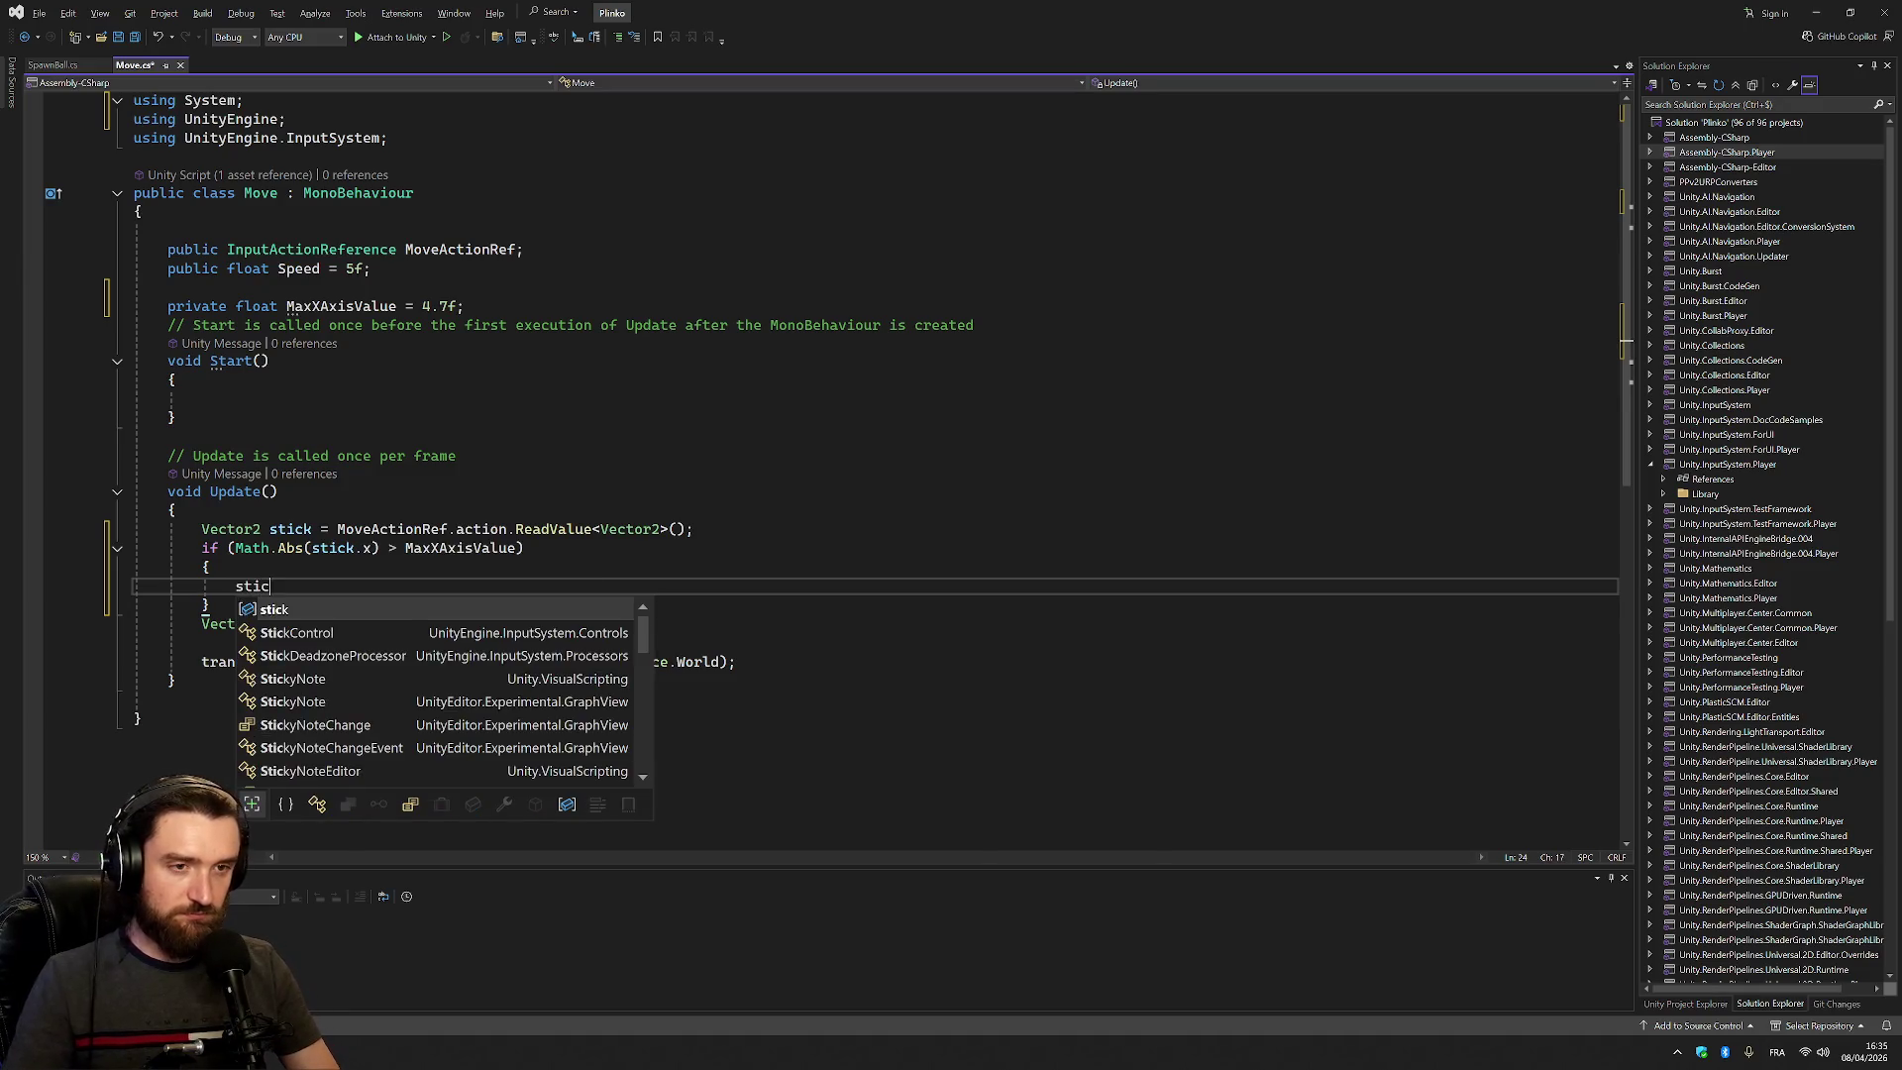
type("k.x")
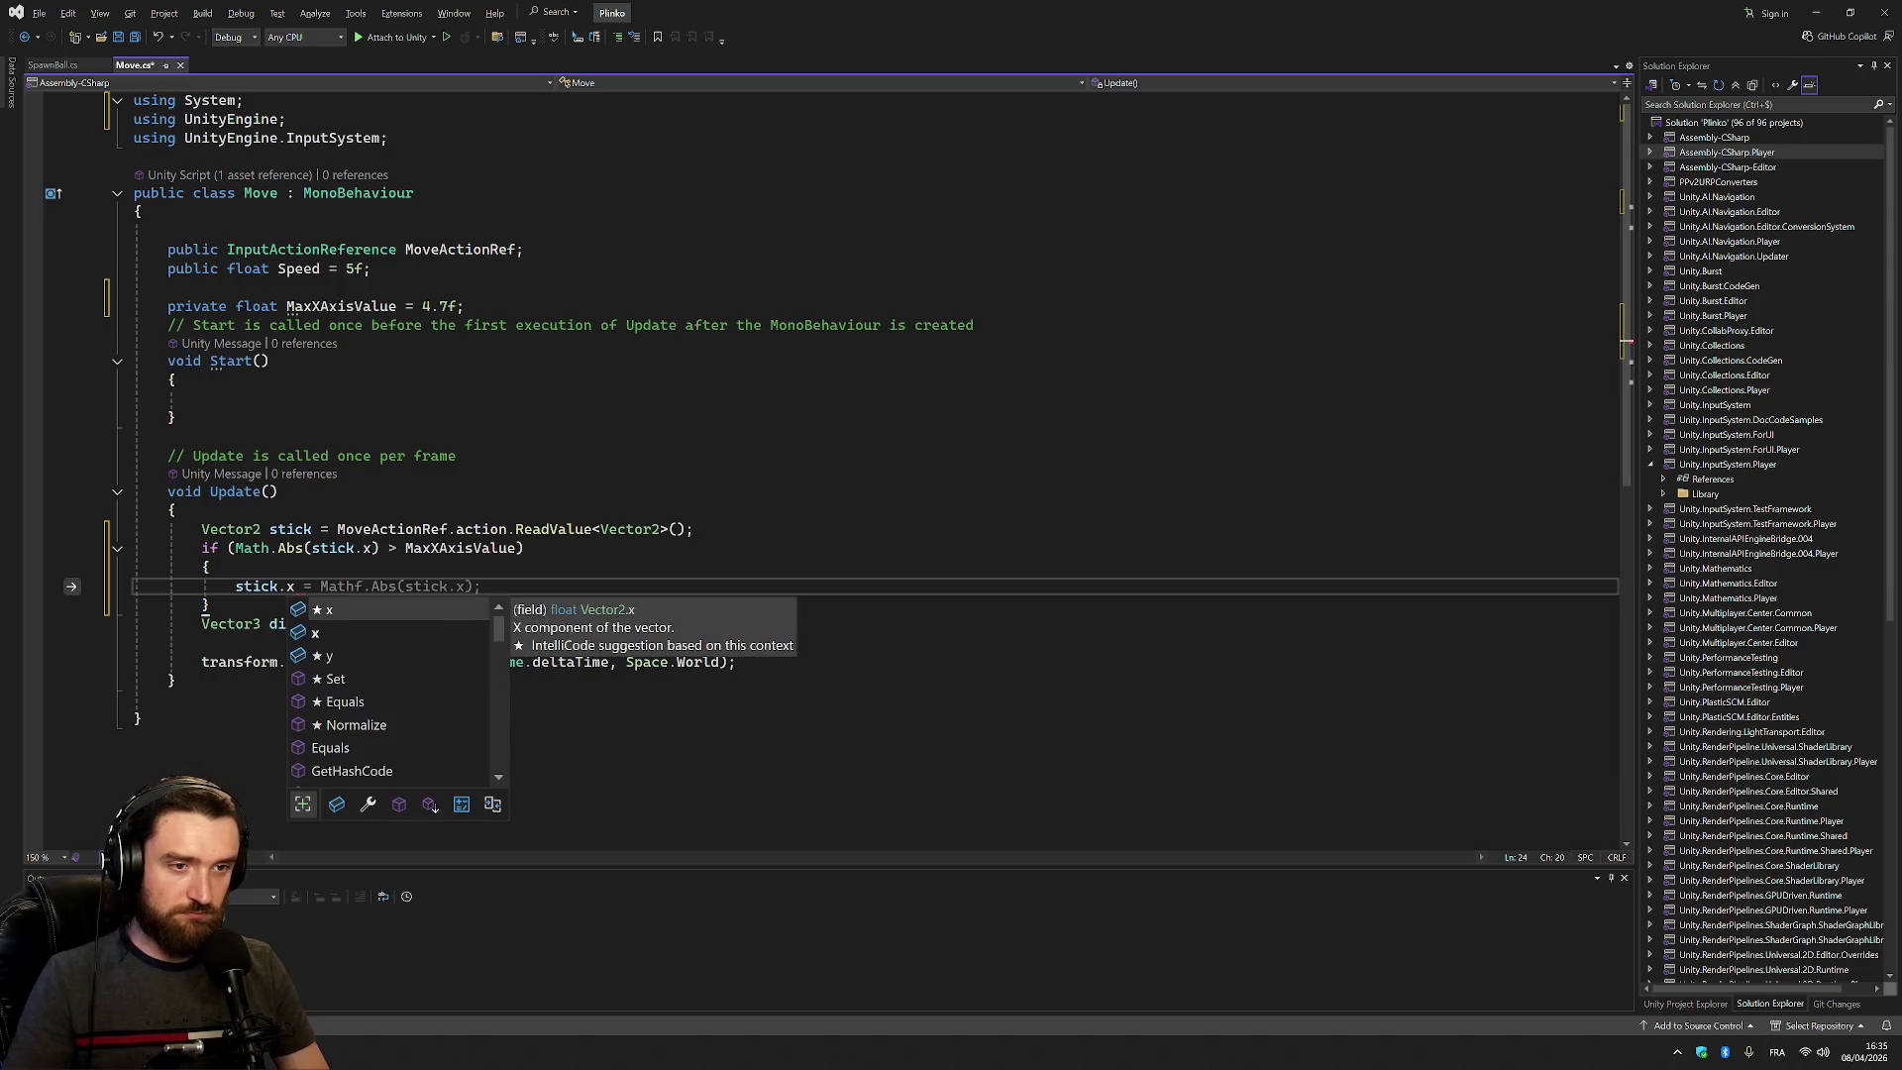
key("Escape")
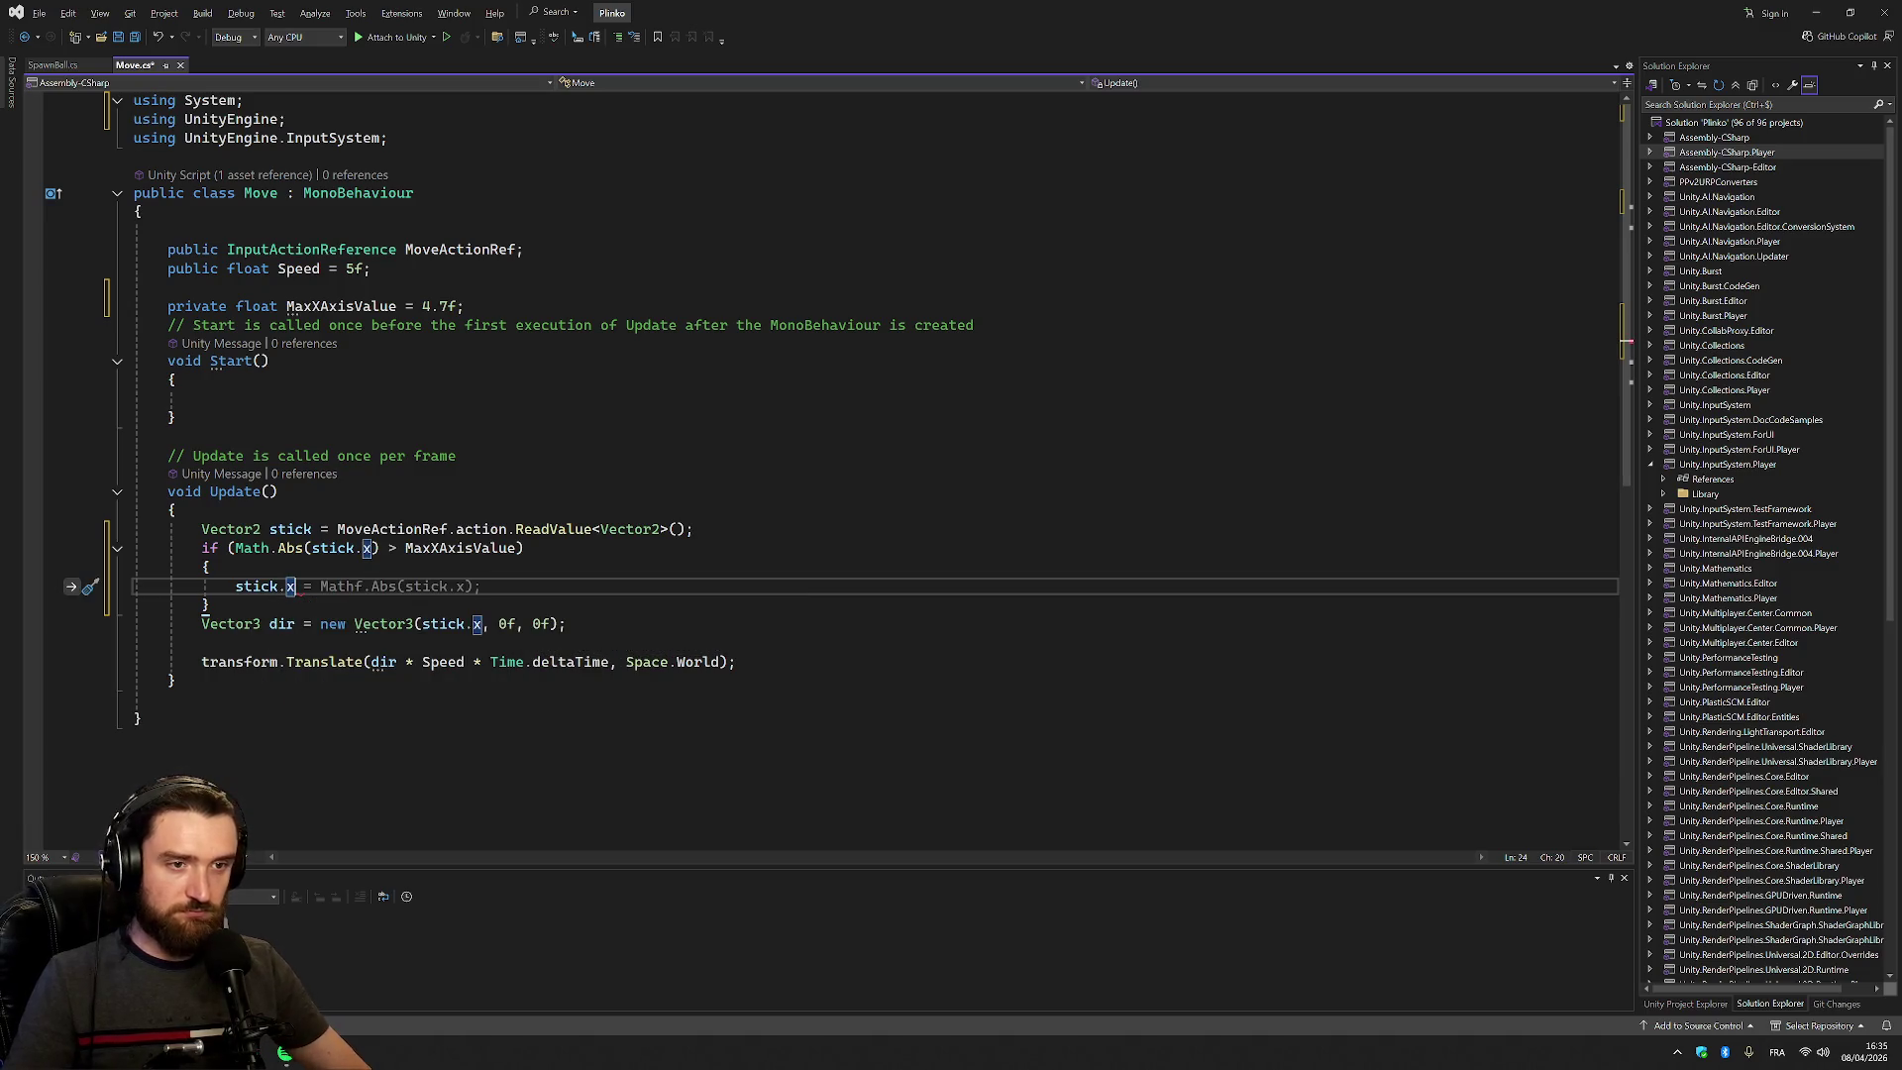
type(" = Max")
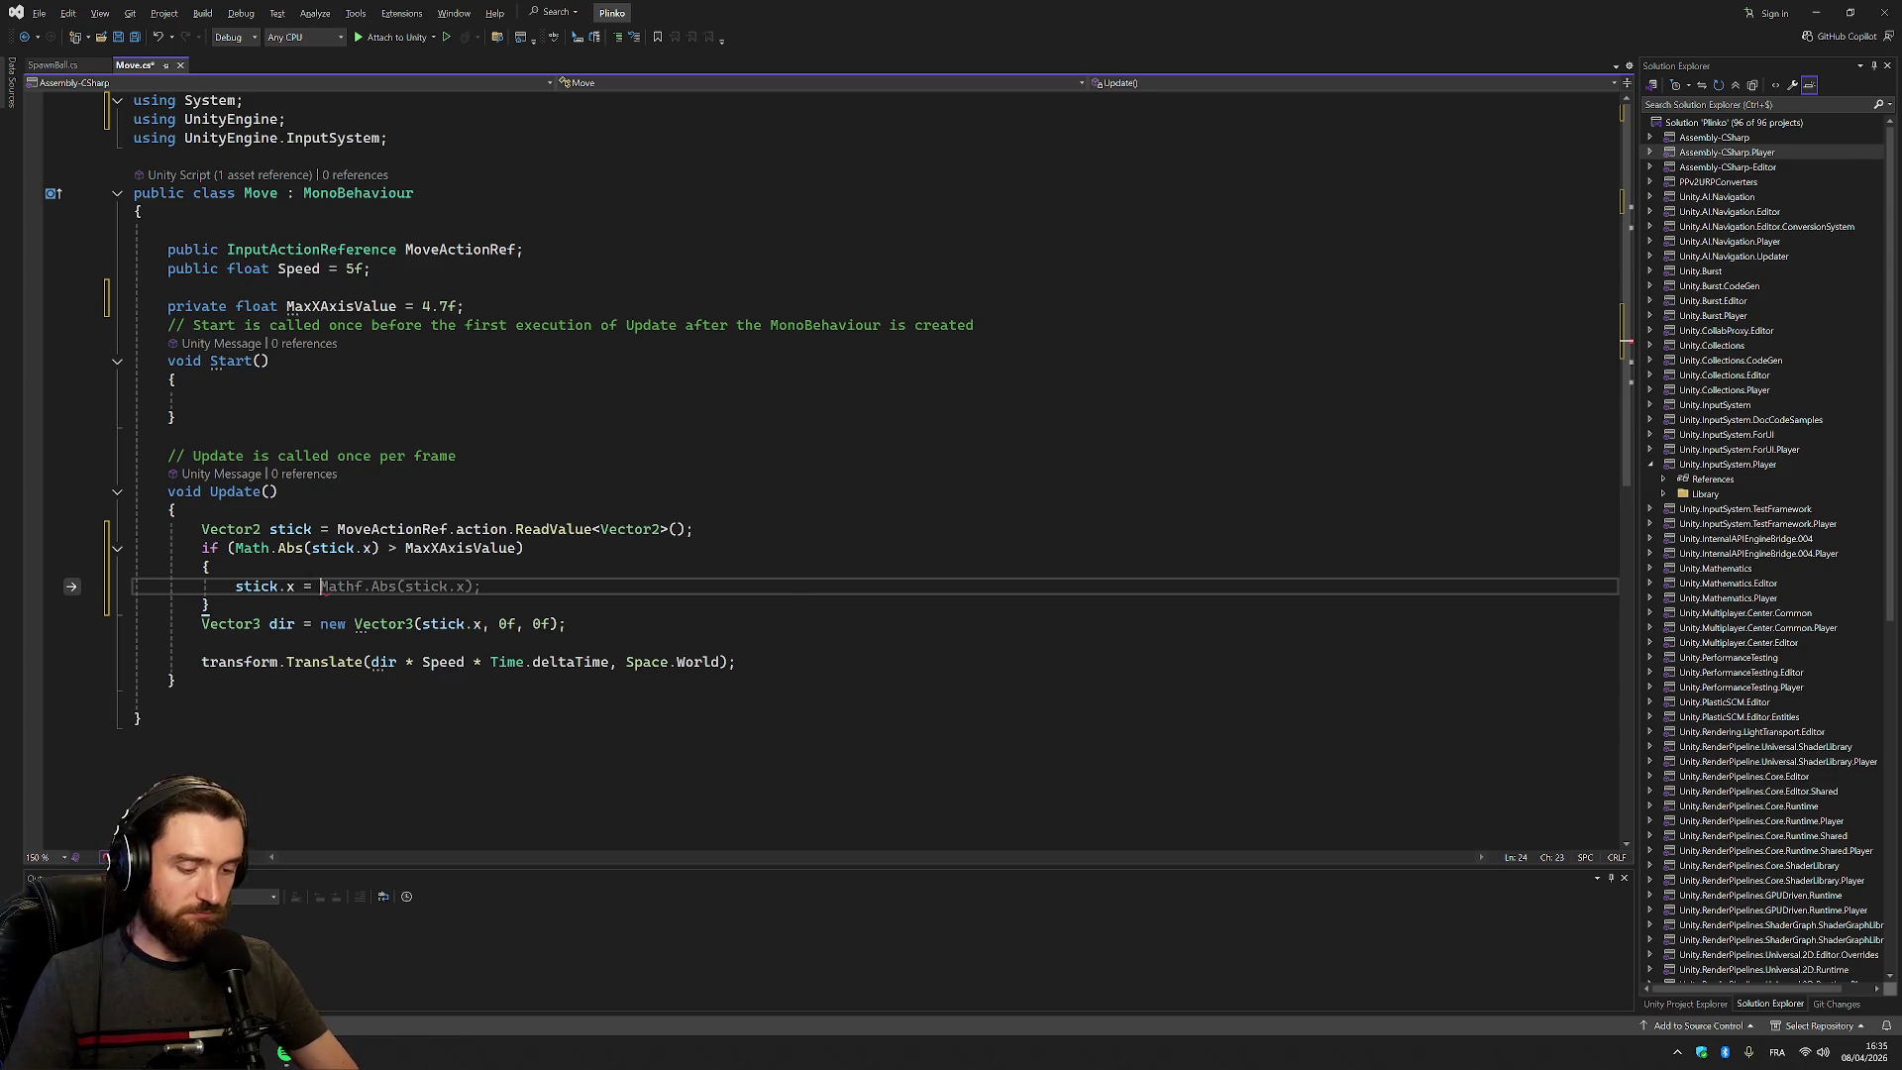
key("Tab")
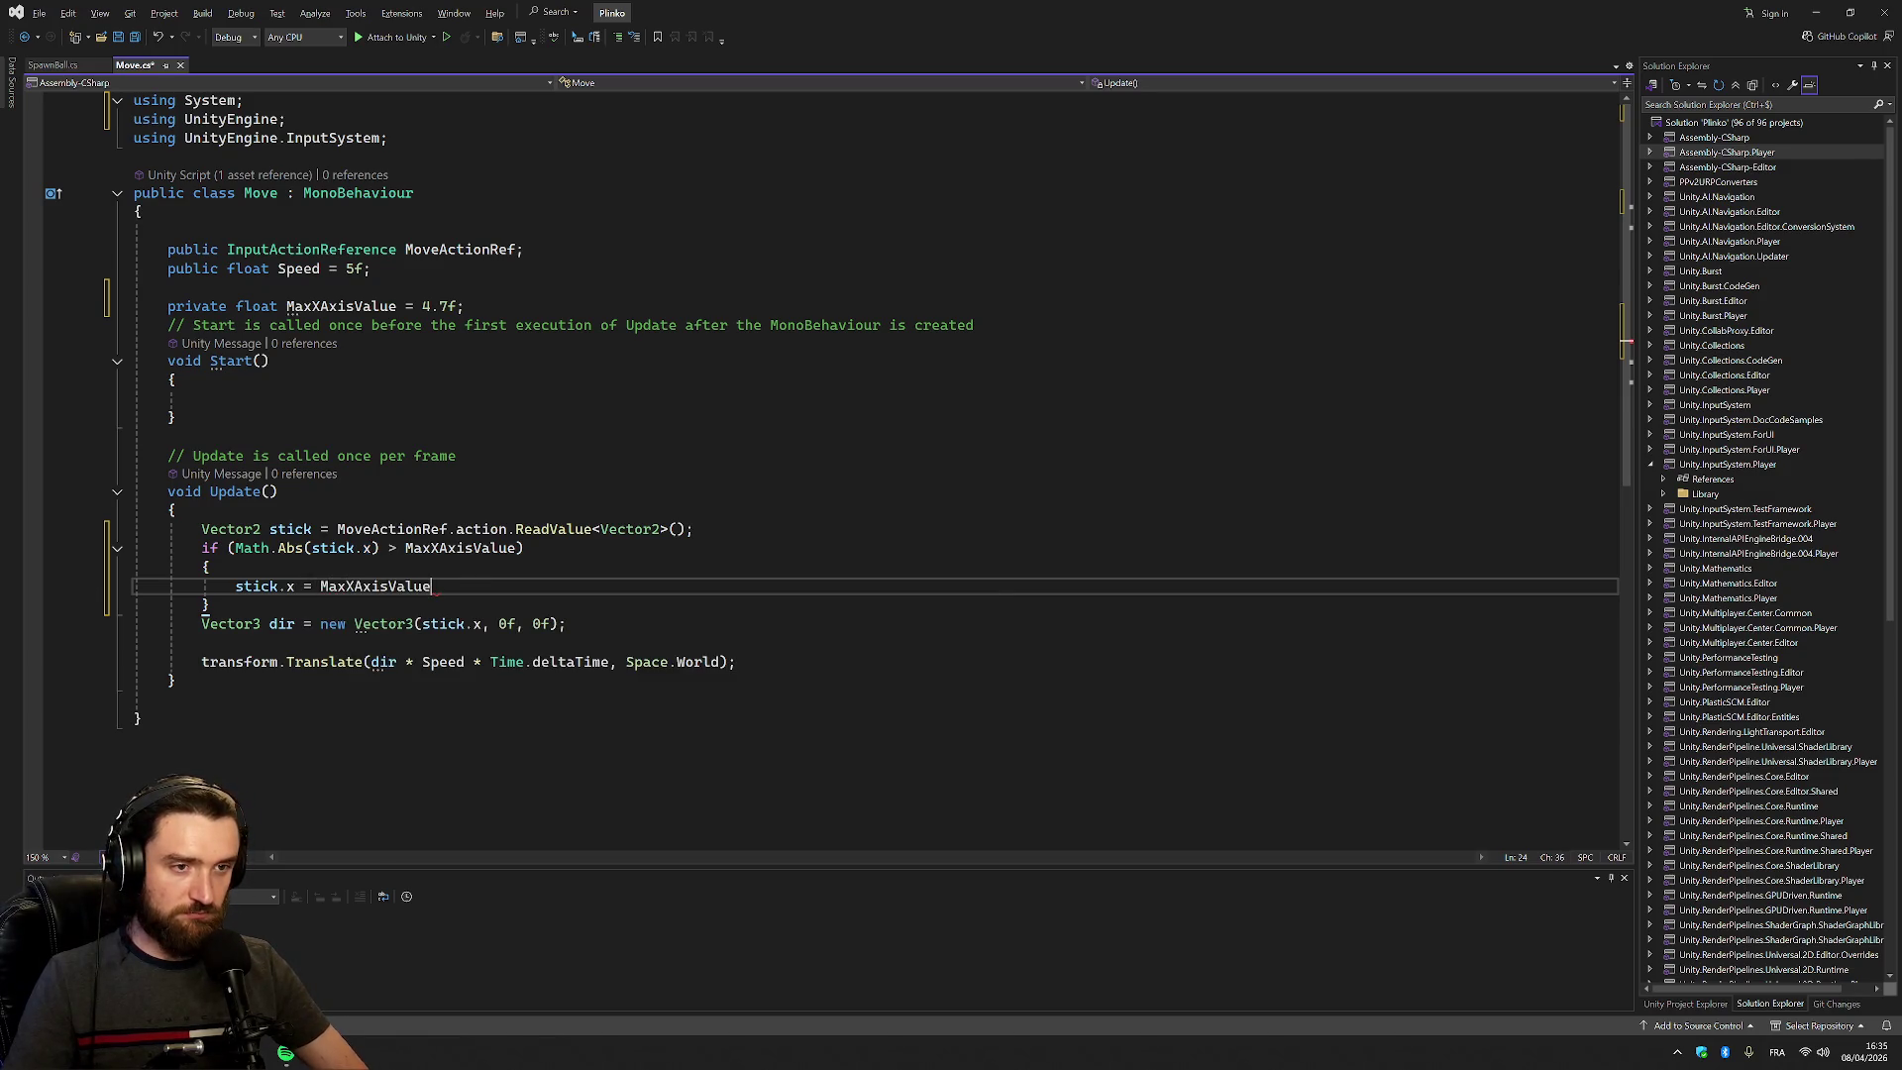
type(";")
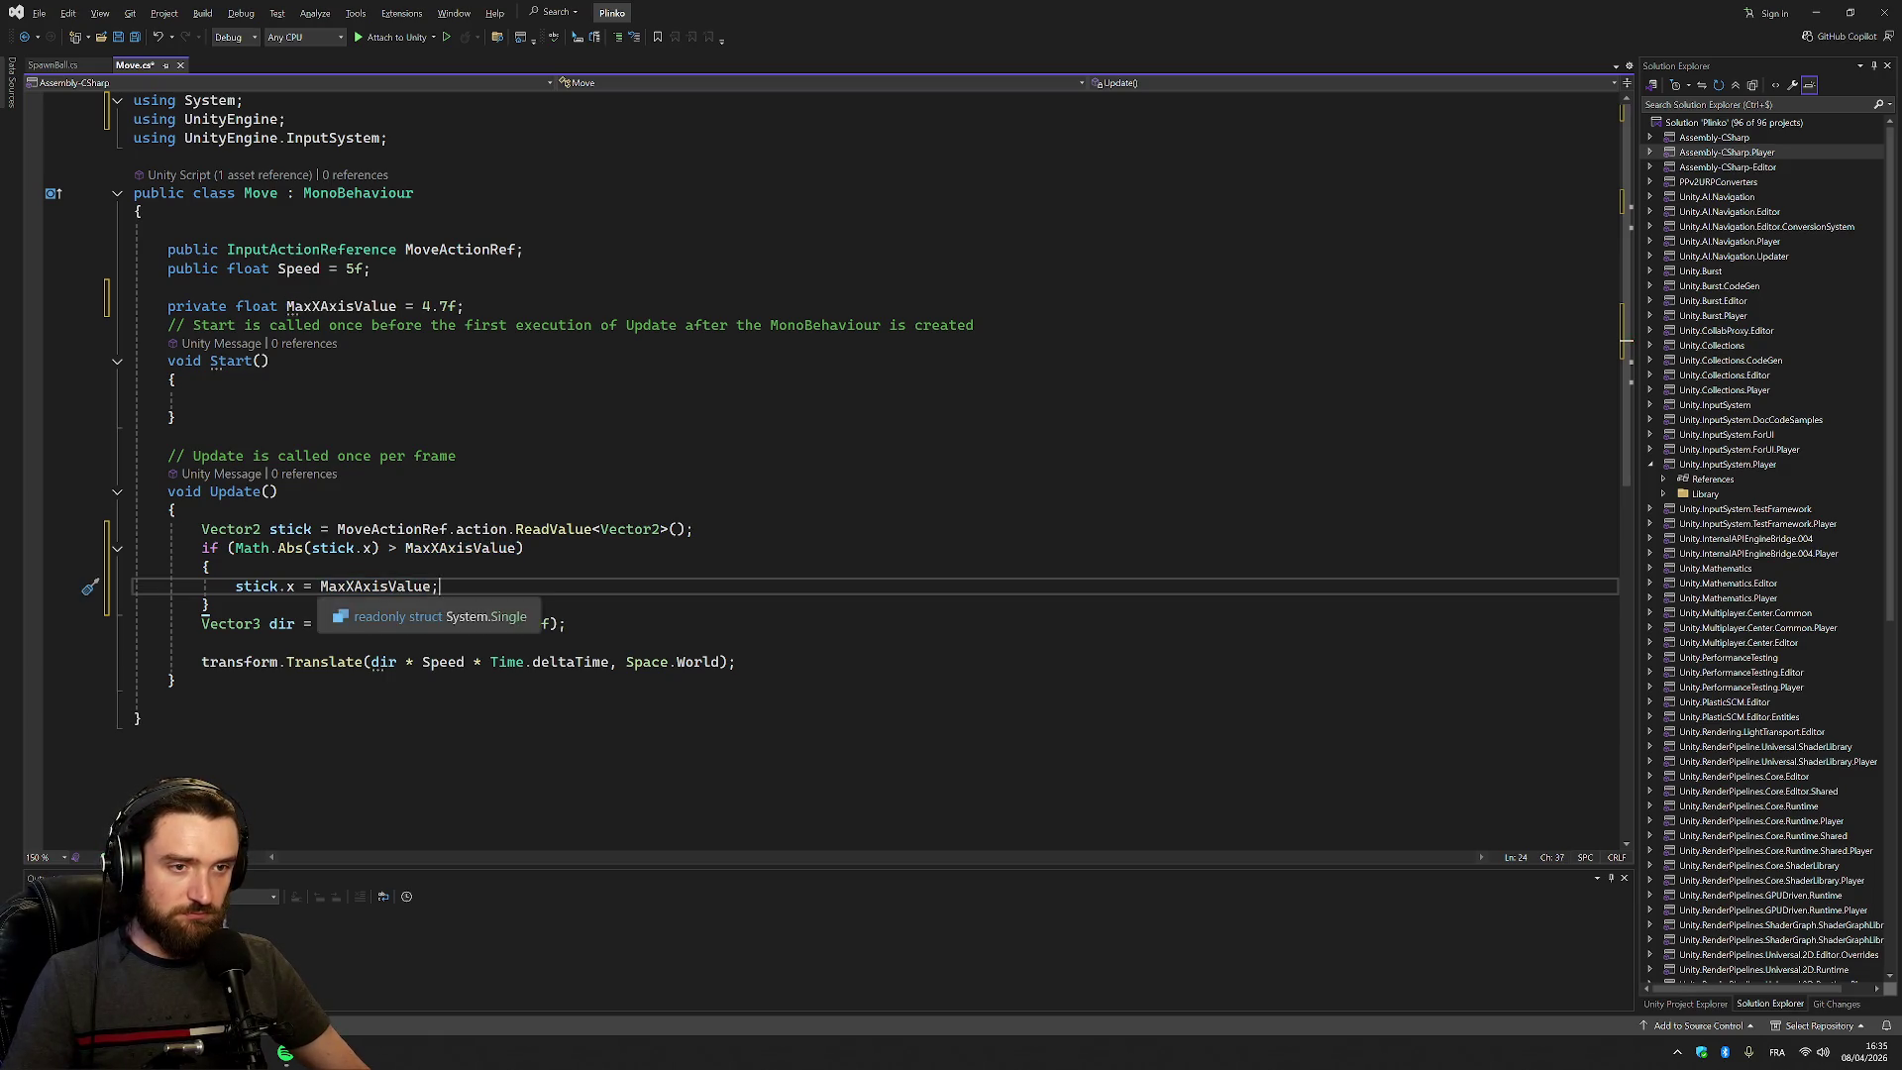
left_click(320, 586)
type("Math.Sign")
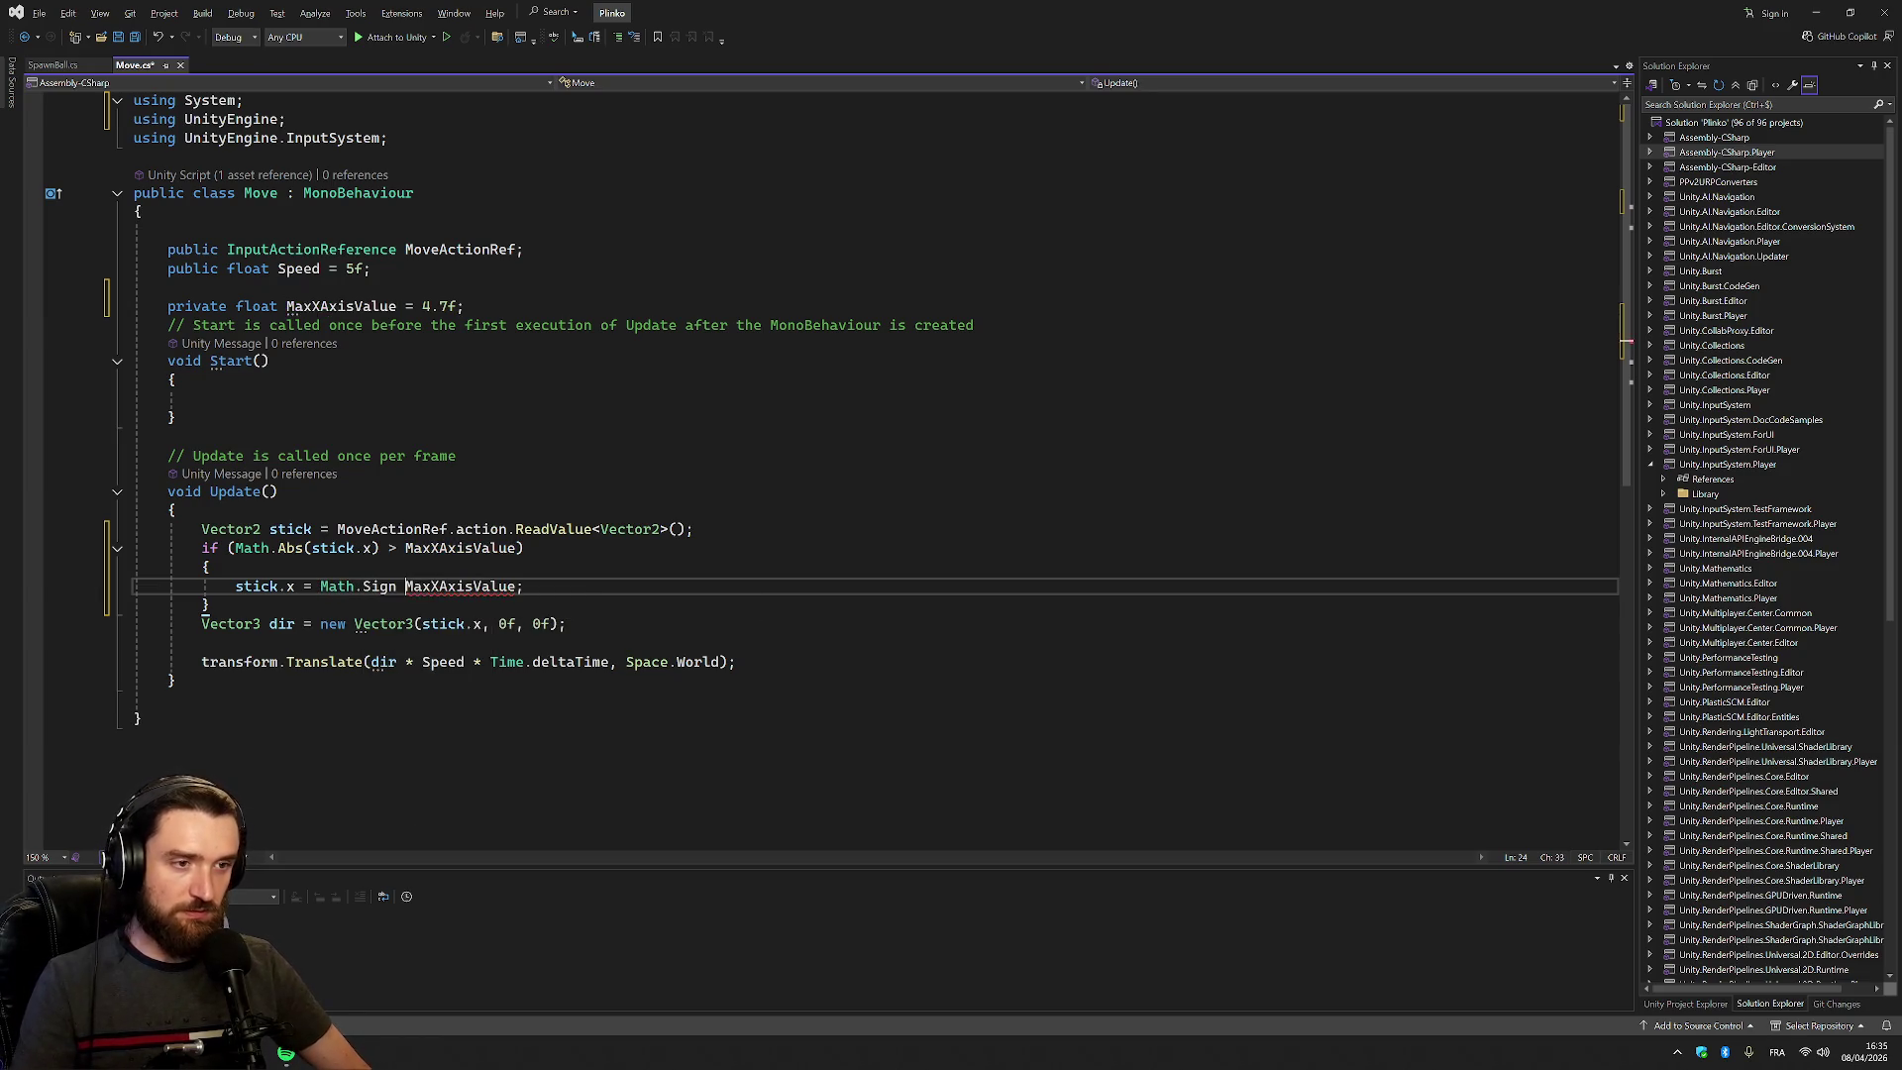
key("F12")
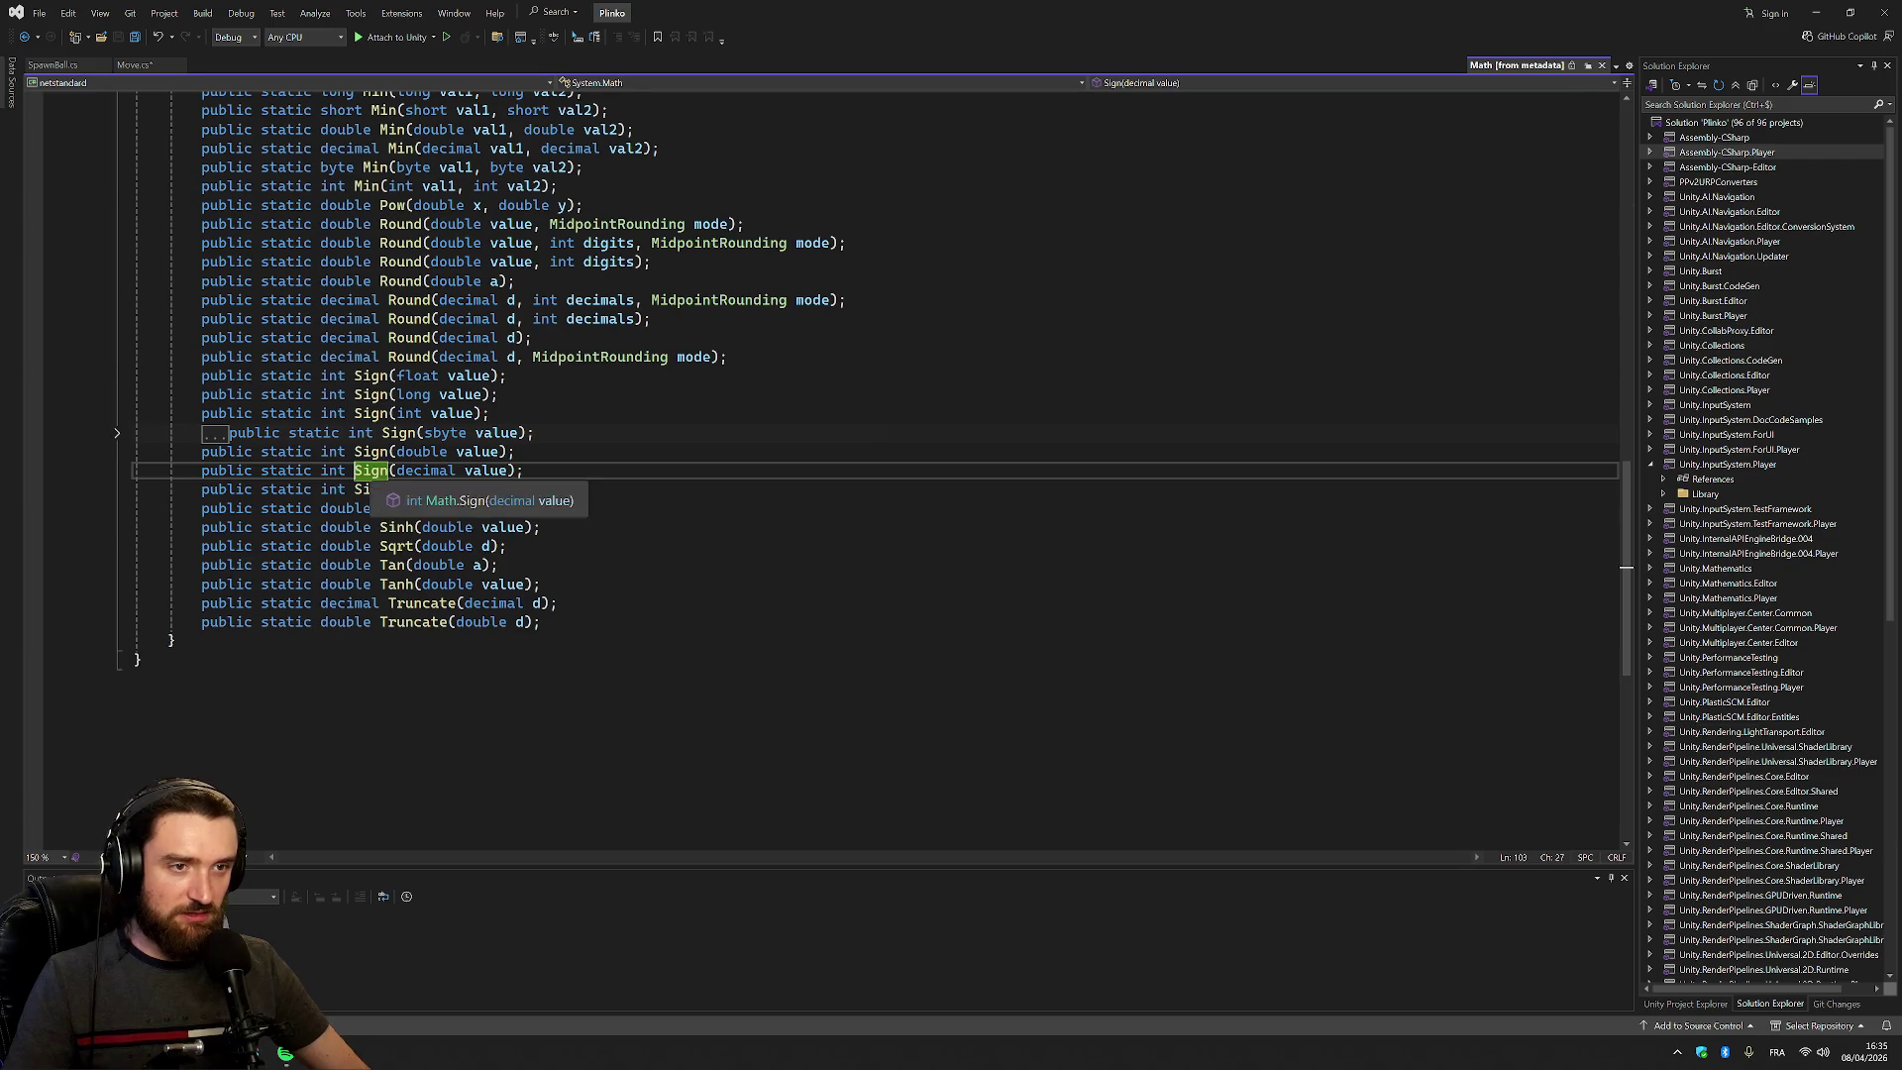
Complete stick.x = Math.Sign(stick.x) * MaxXAxisValue and bring up Math.Sign GitHub examples
key("ctrl+minus")
mouse_move(379, 586)
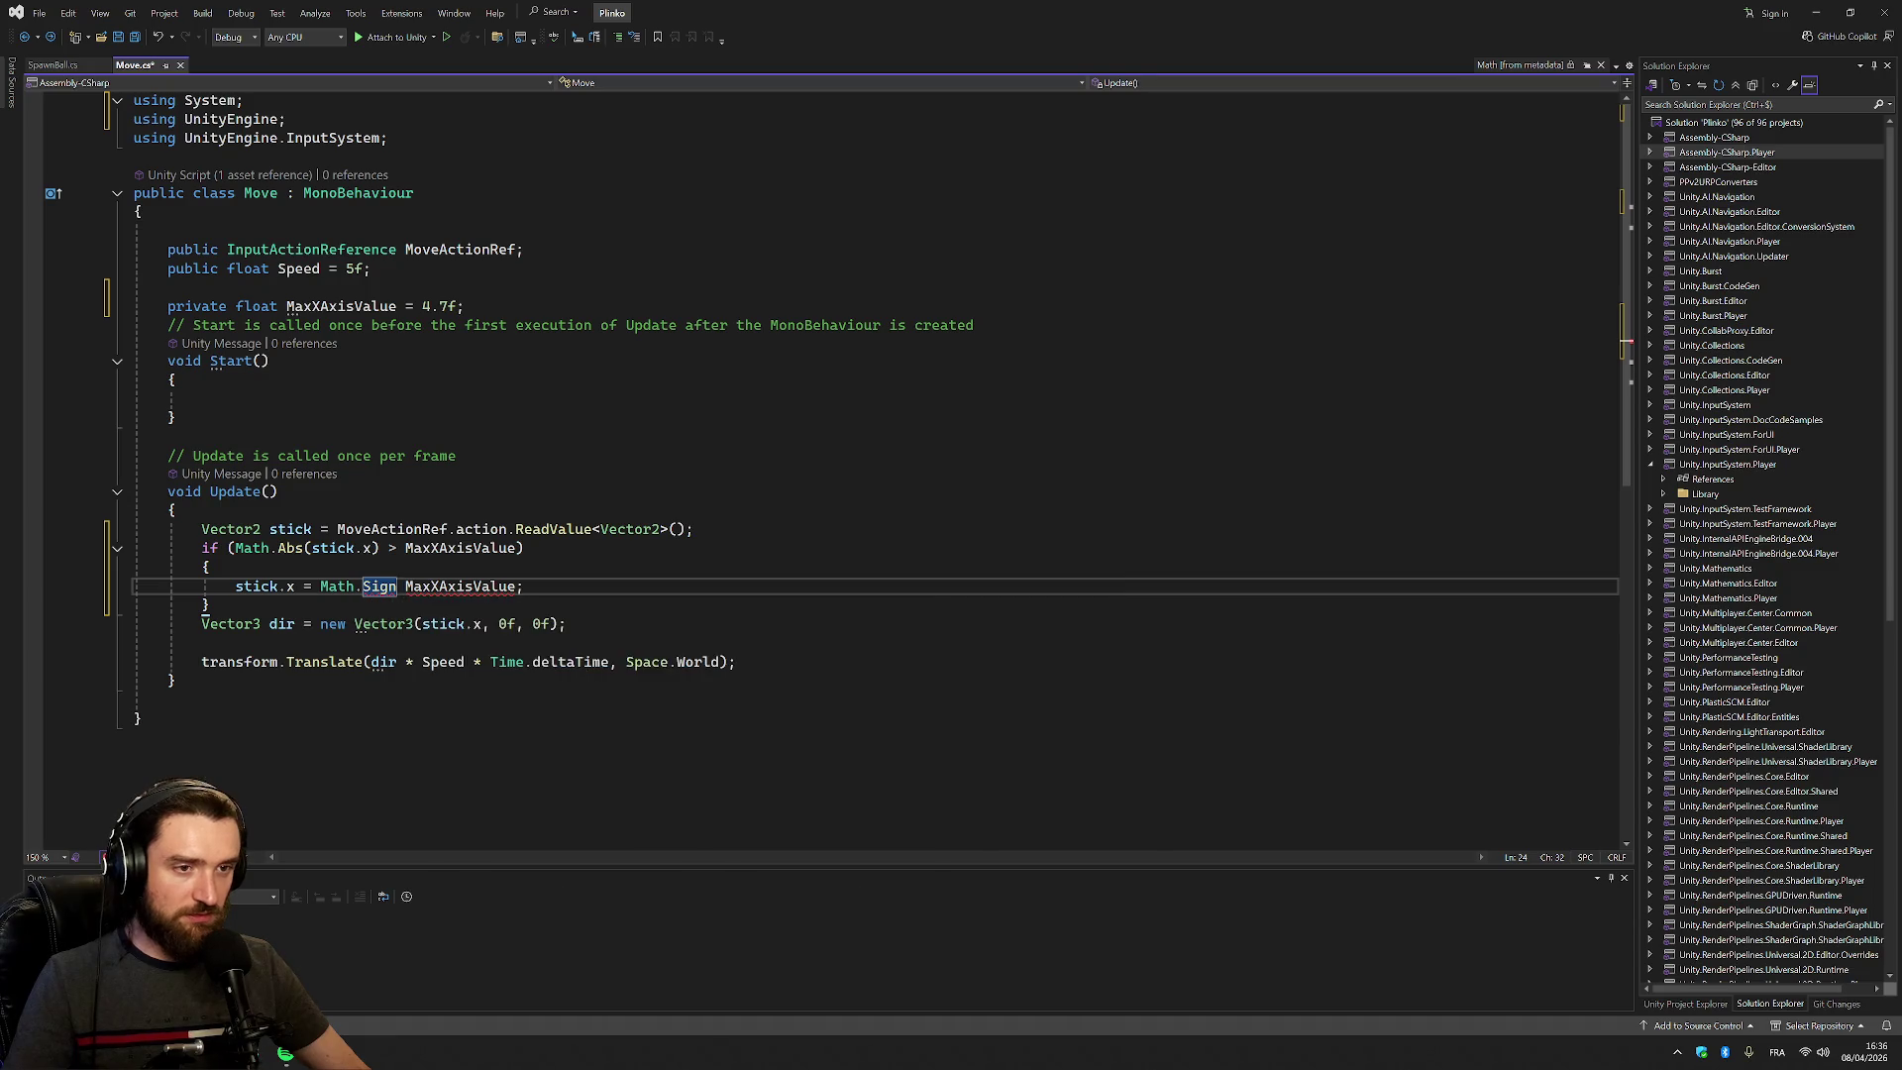
type("(stick")
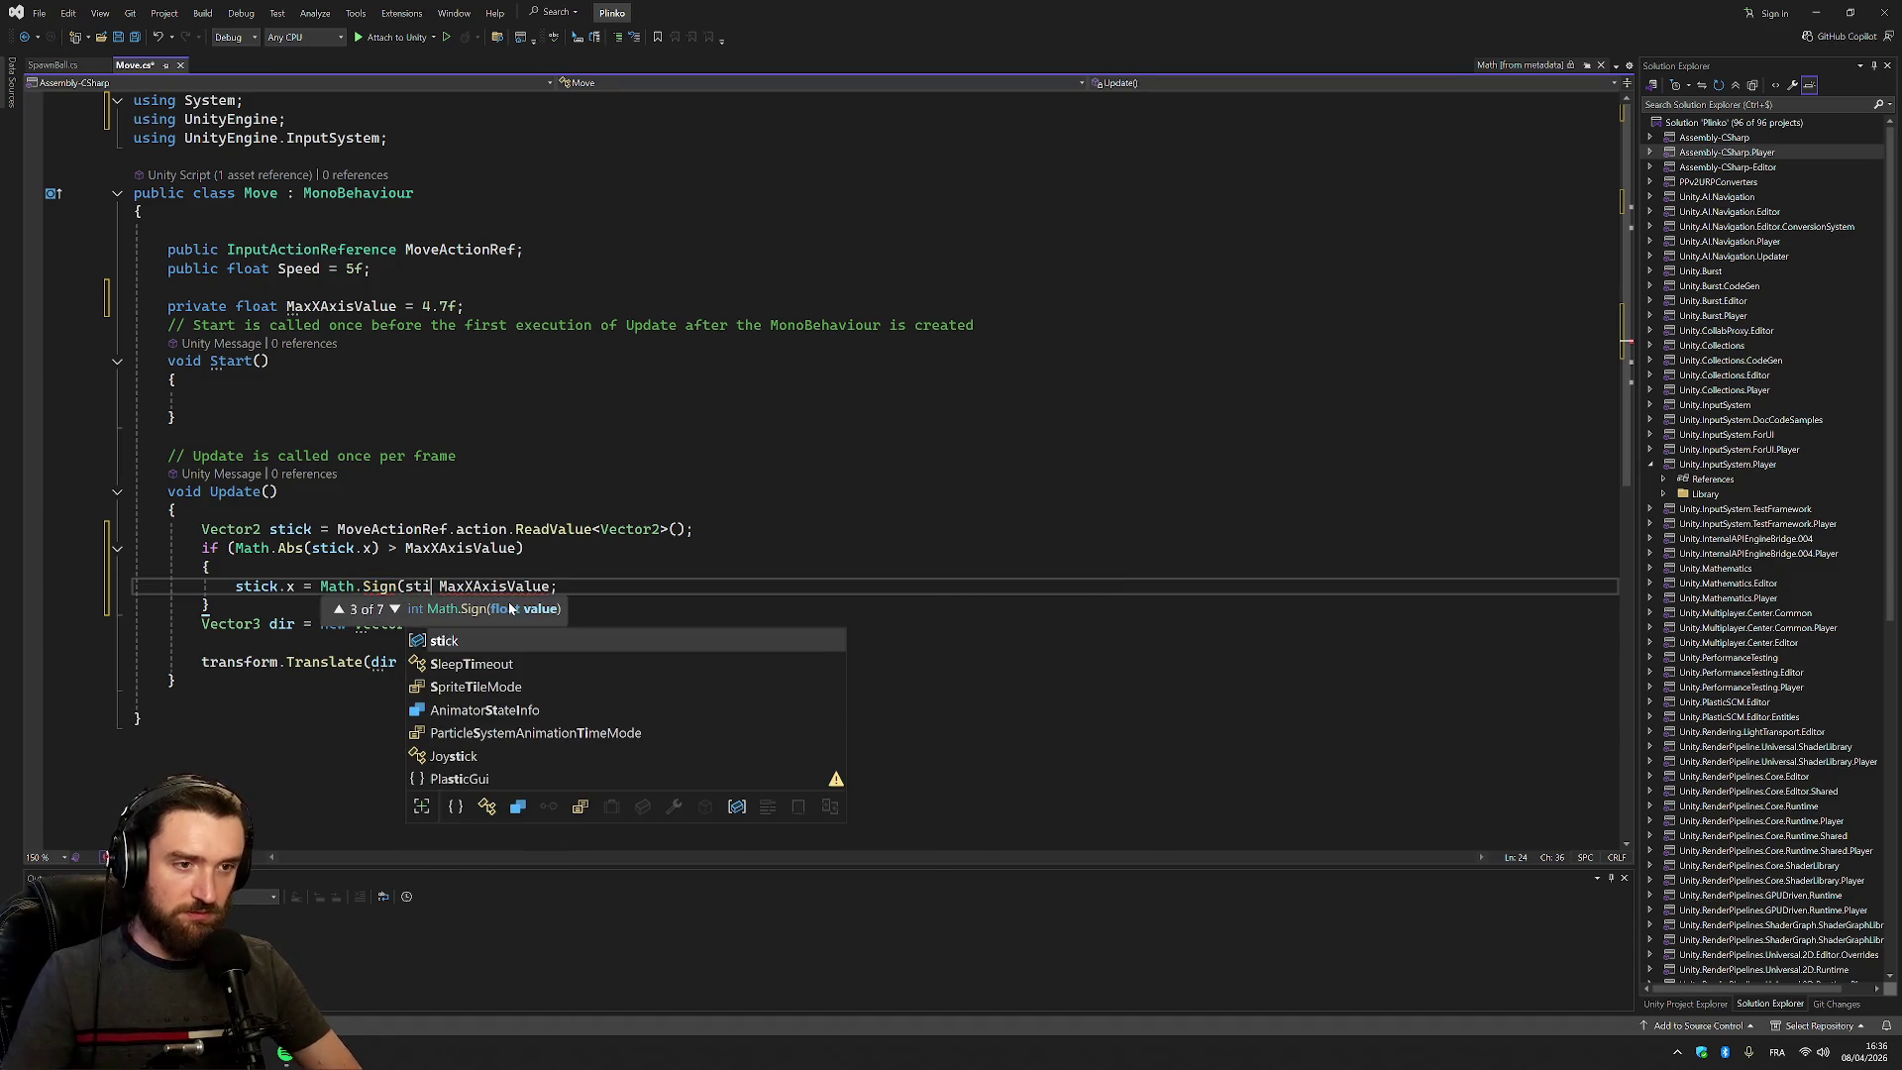
type(".x)")
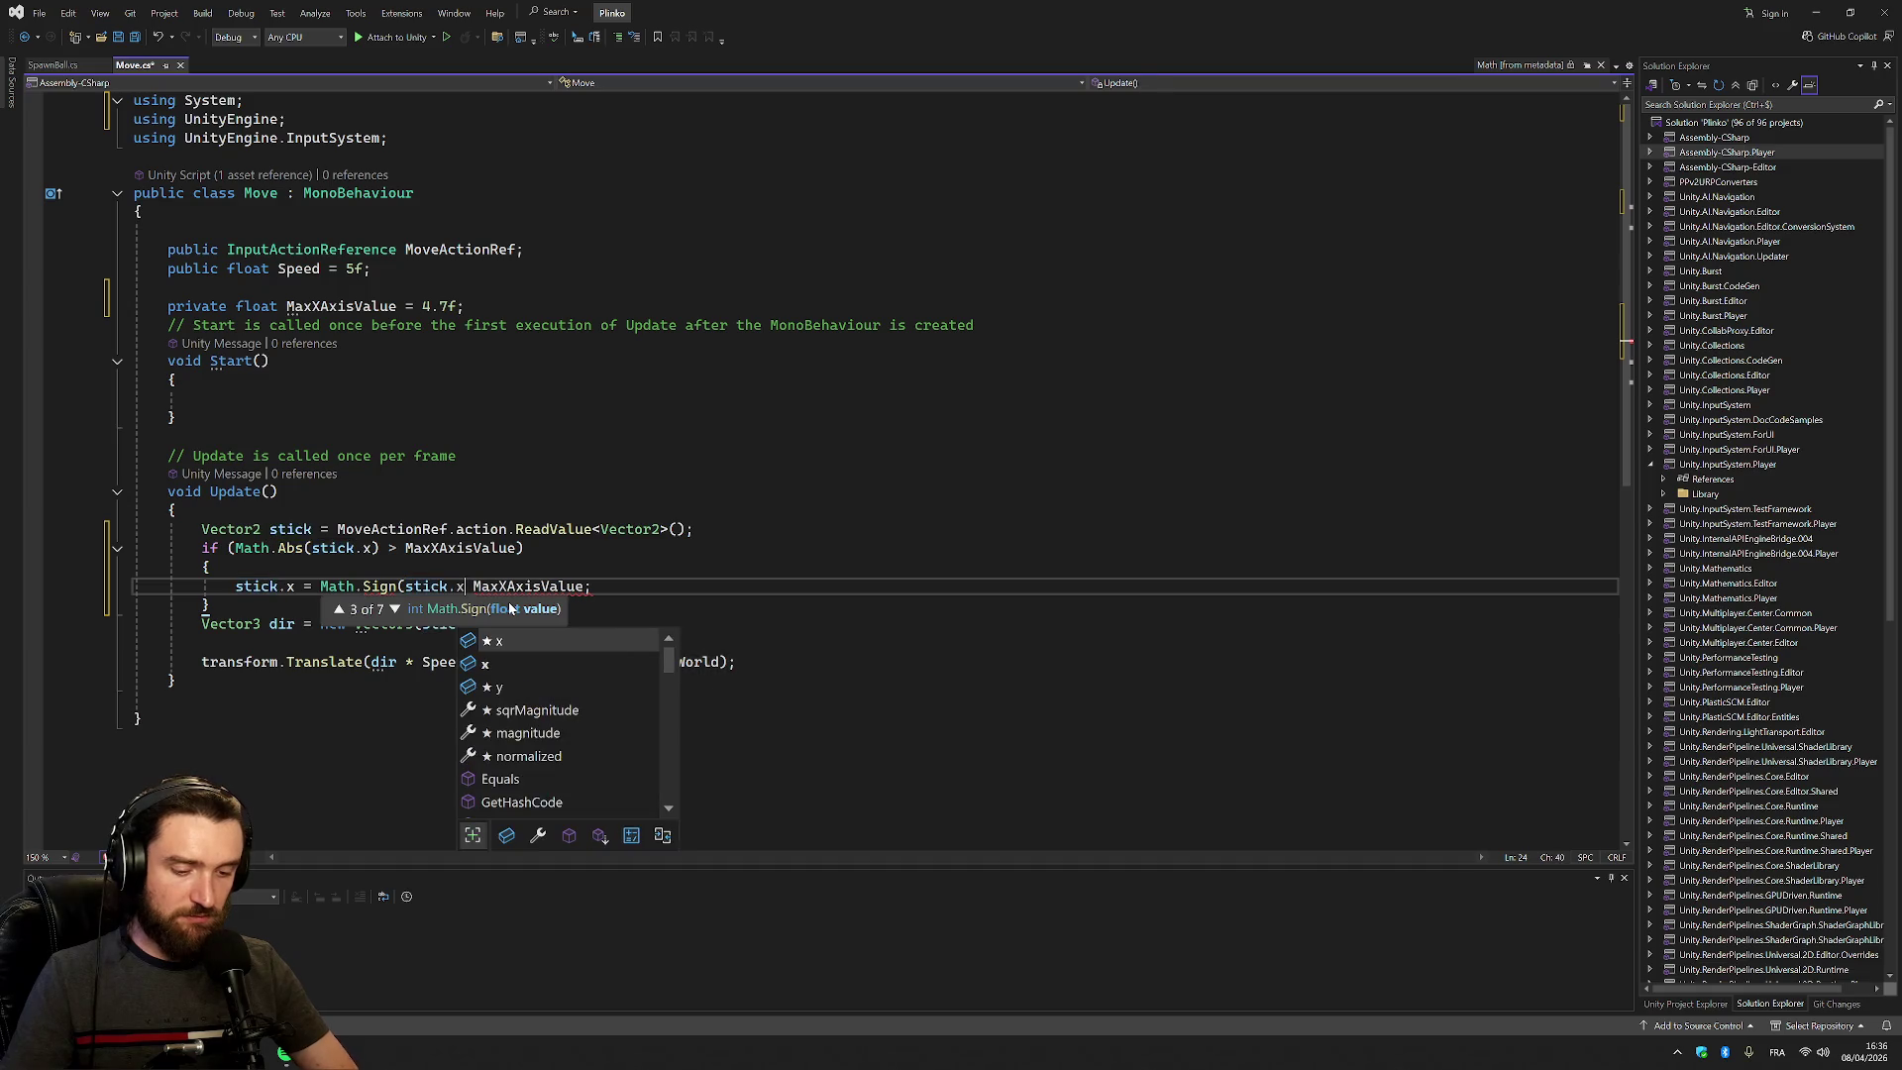
type(" *")
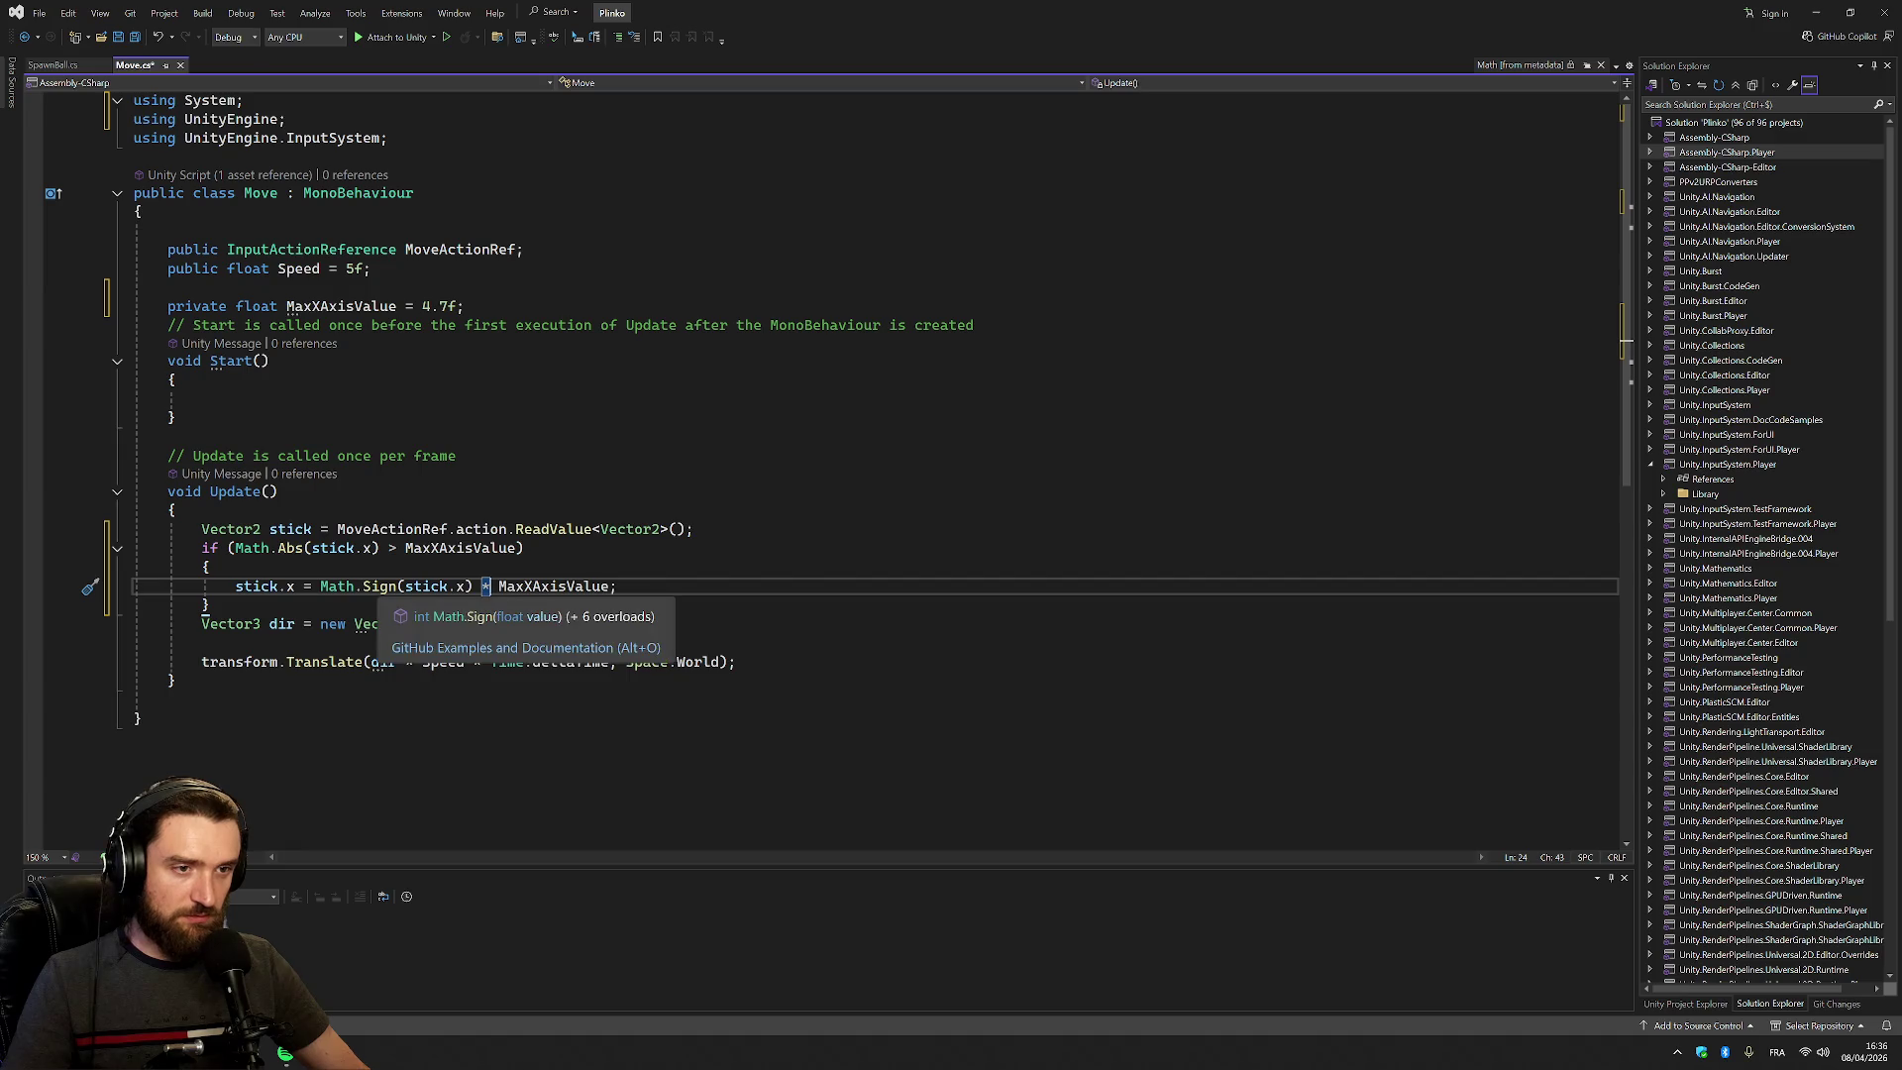
left_click(459, 641)
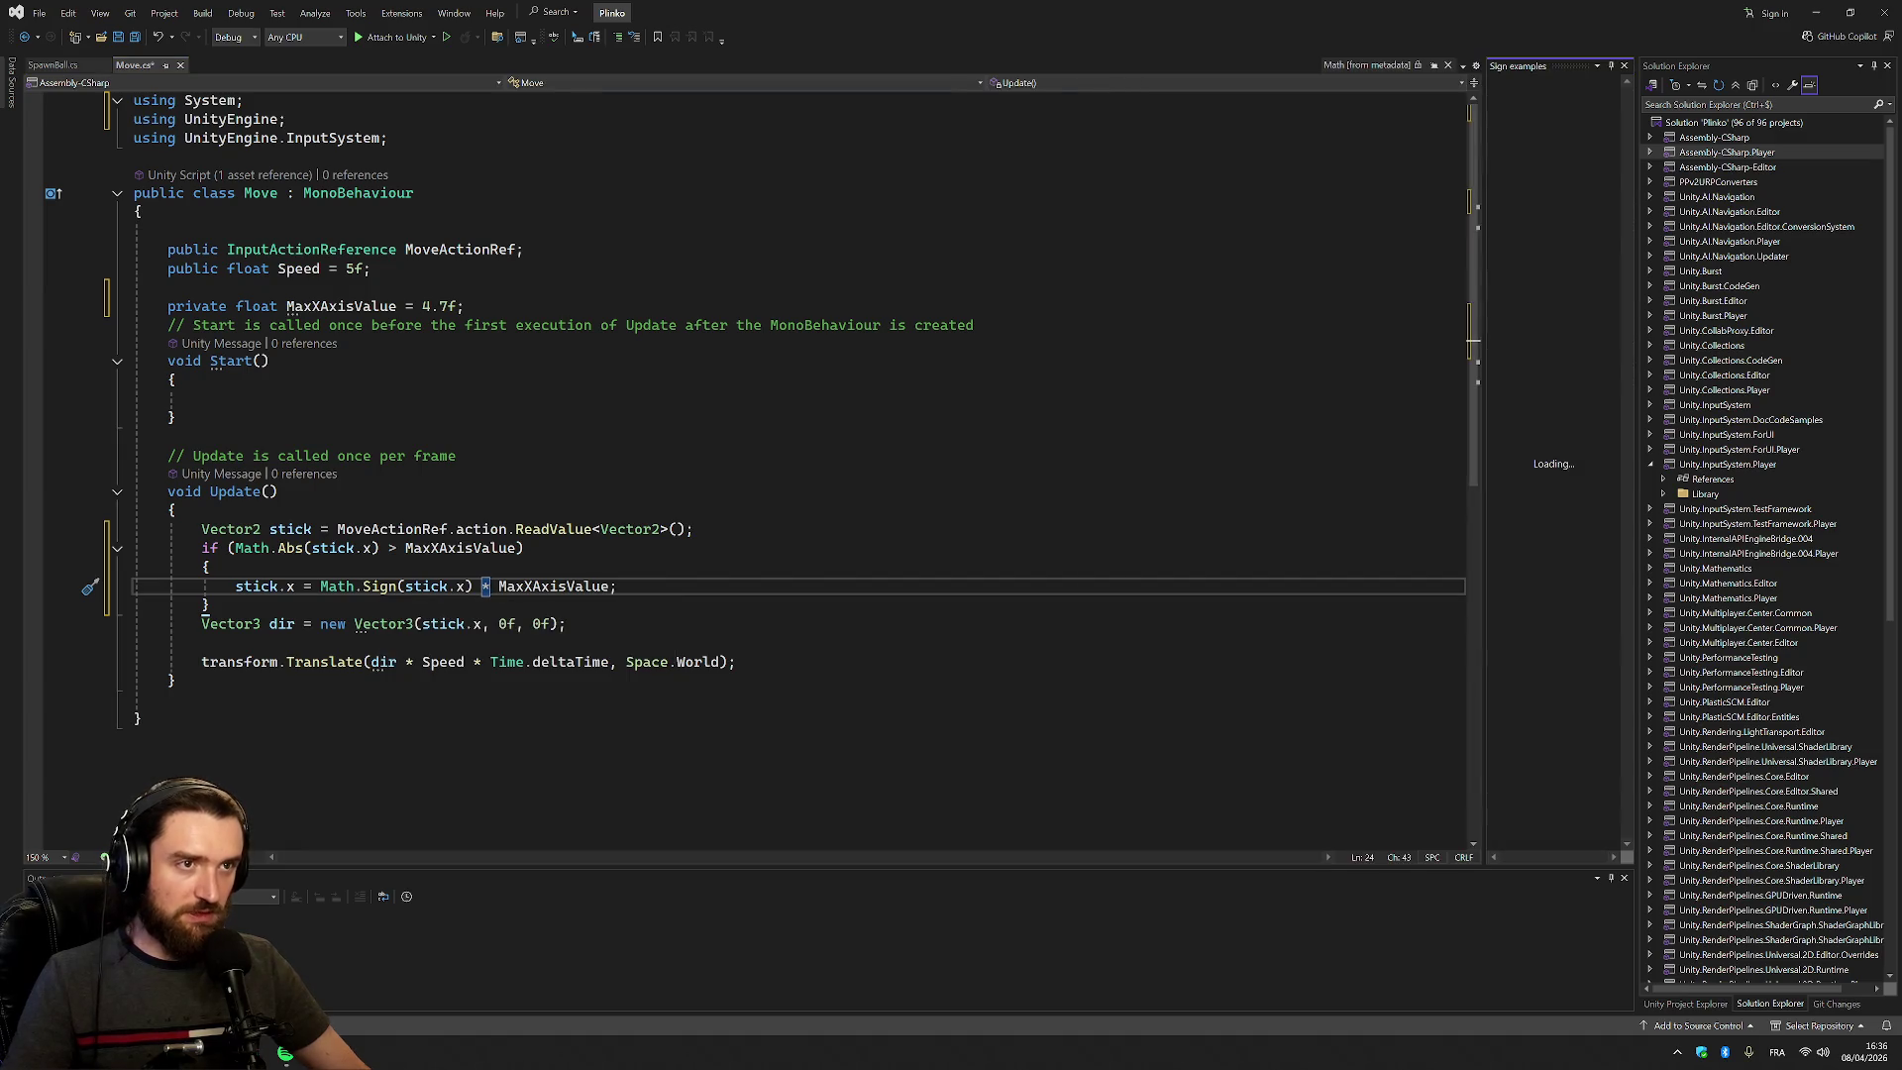
Widen the Sign examples panel and scroll through the Math.Sign usage examples
left_click_drag(1480, 185, 1137, 183)
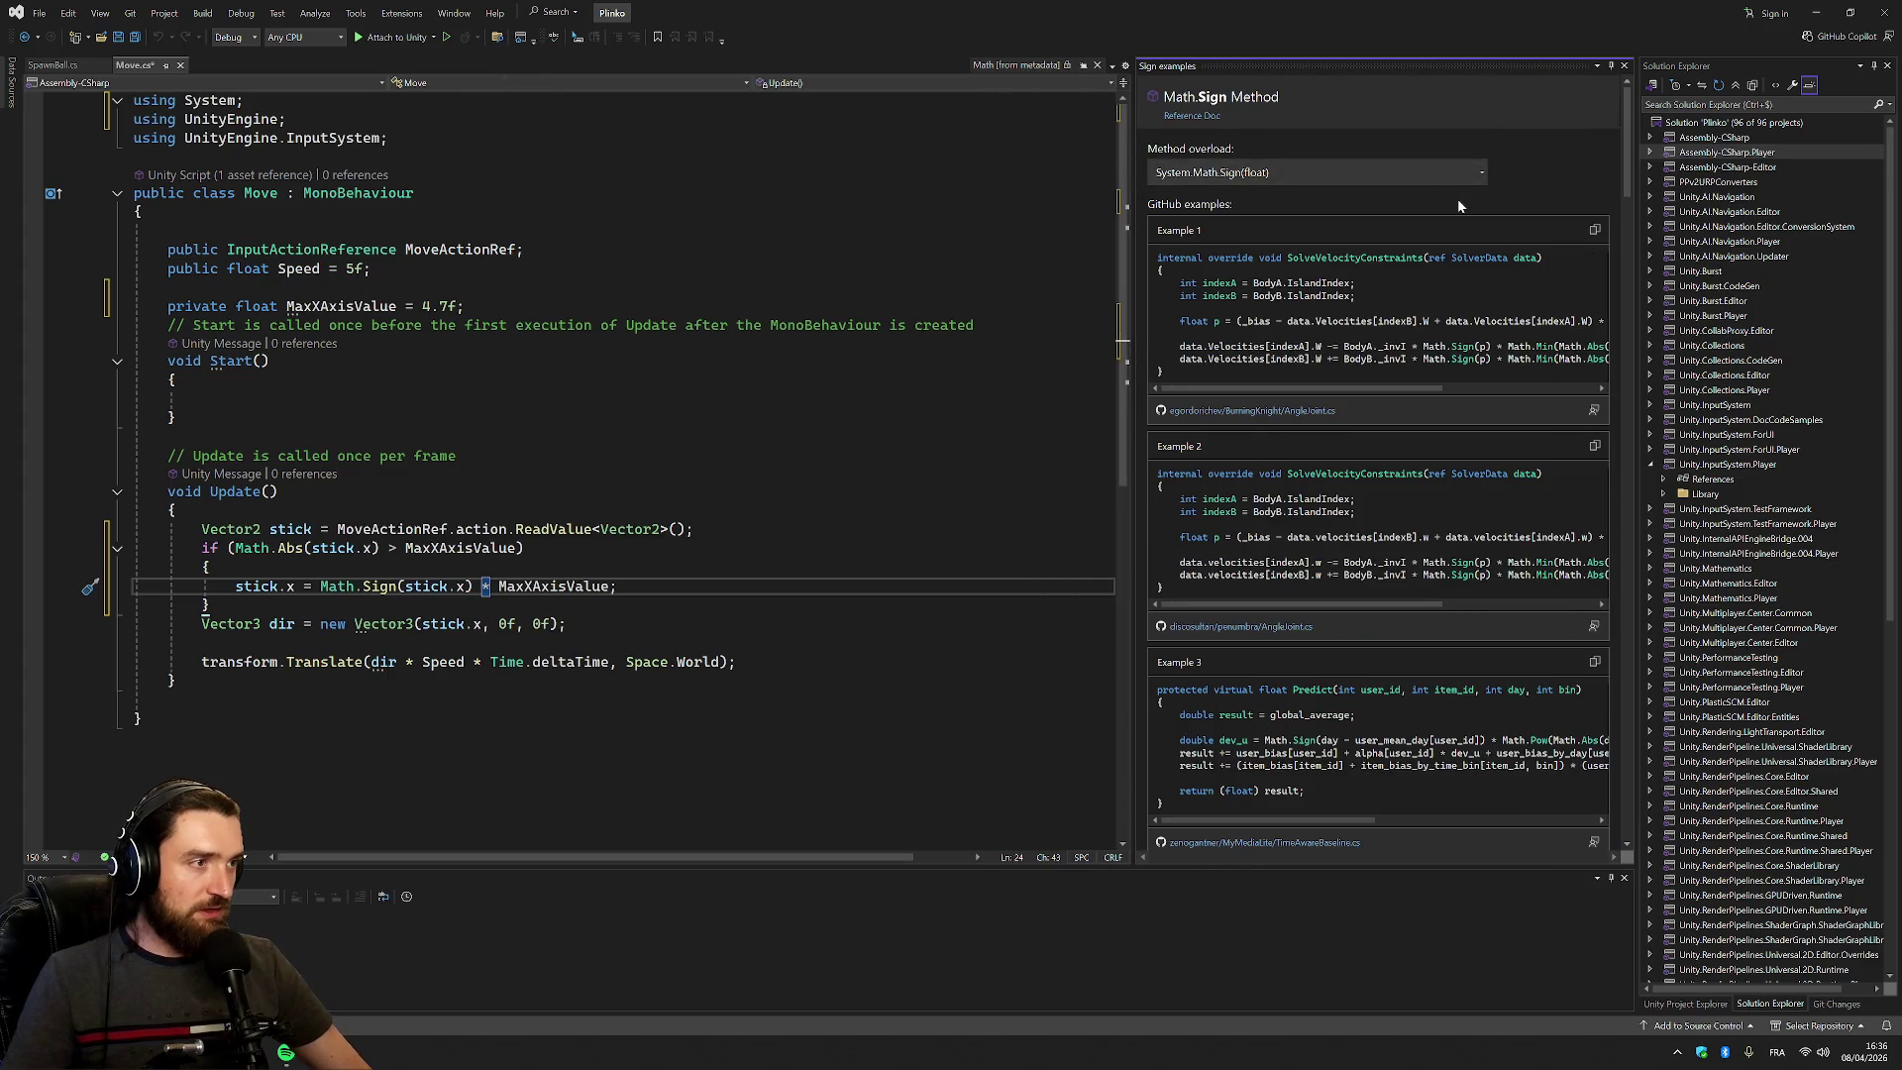
mouse_move(1375, 389)
left_mouse_down()
mouse_move(1530, 389)
mouse_move(1376, 388)
left_mouse_up()
scroll(1429, 317, "down", 10)
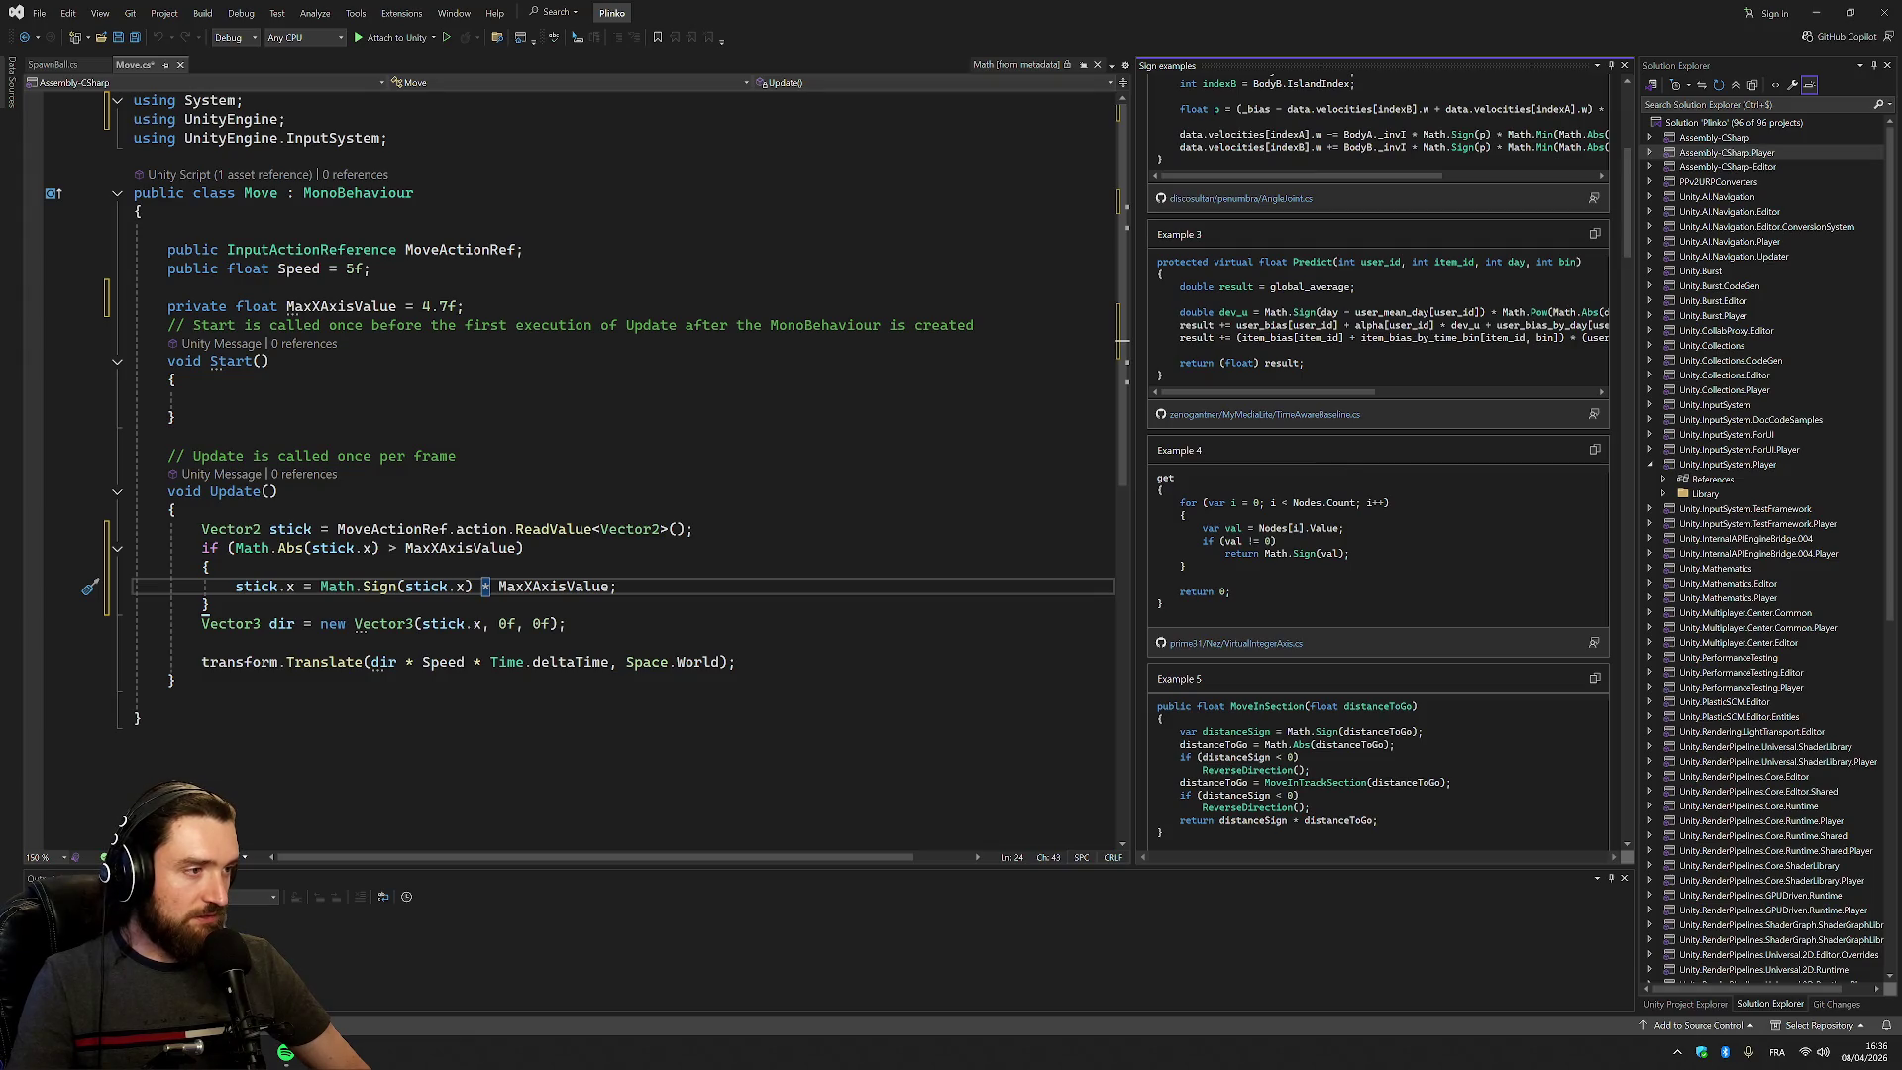
scroll(1377, 456, "down", 12)
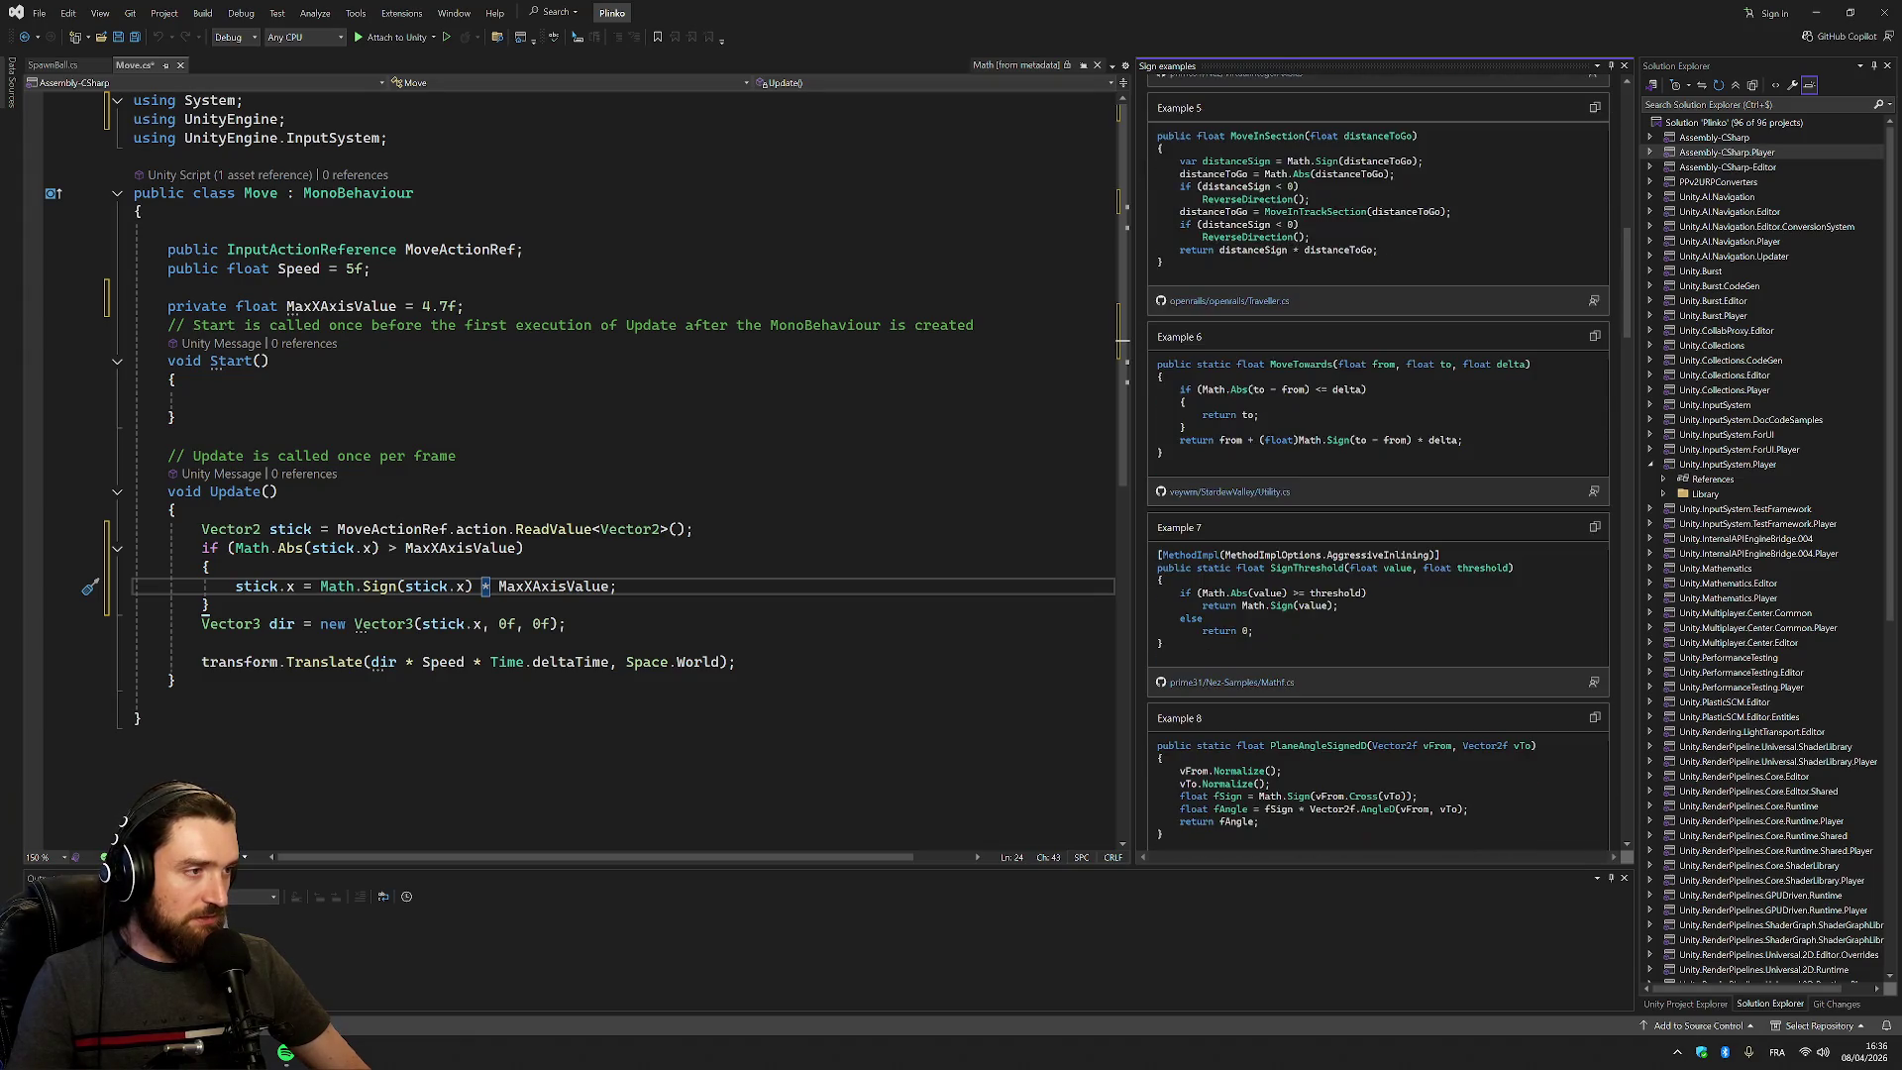
scroll(1377, 456, "down", 3)
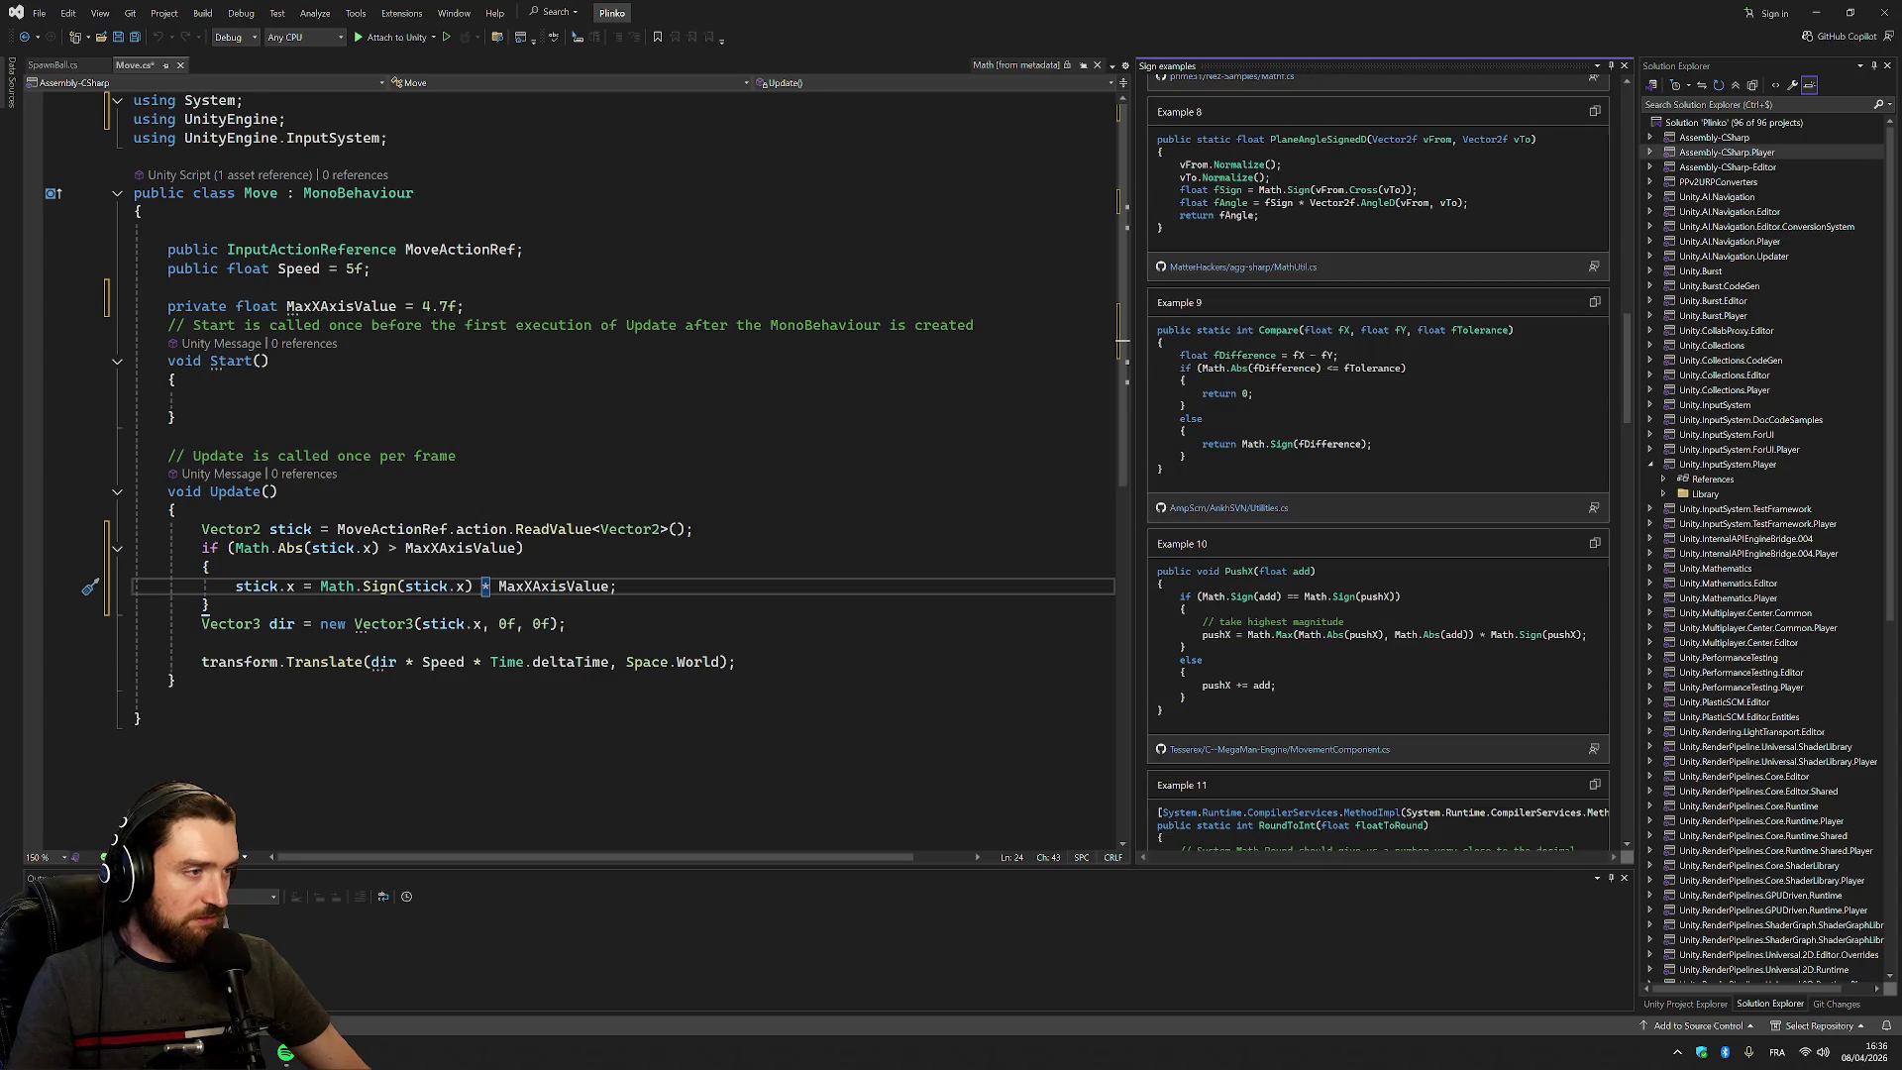
scroll(1330, 457, "down", 6)
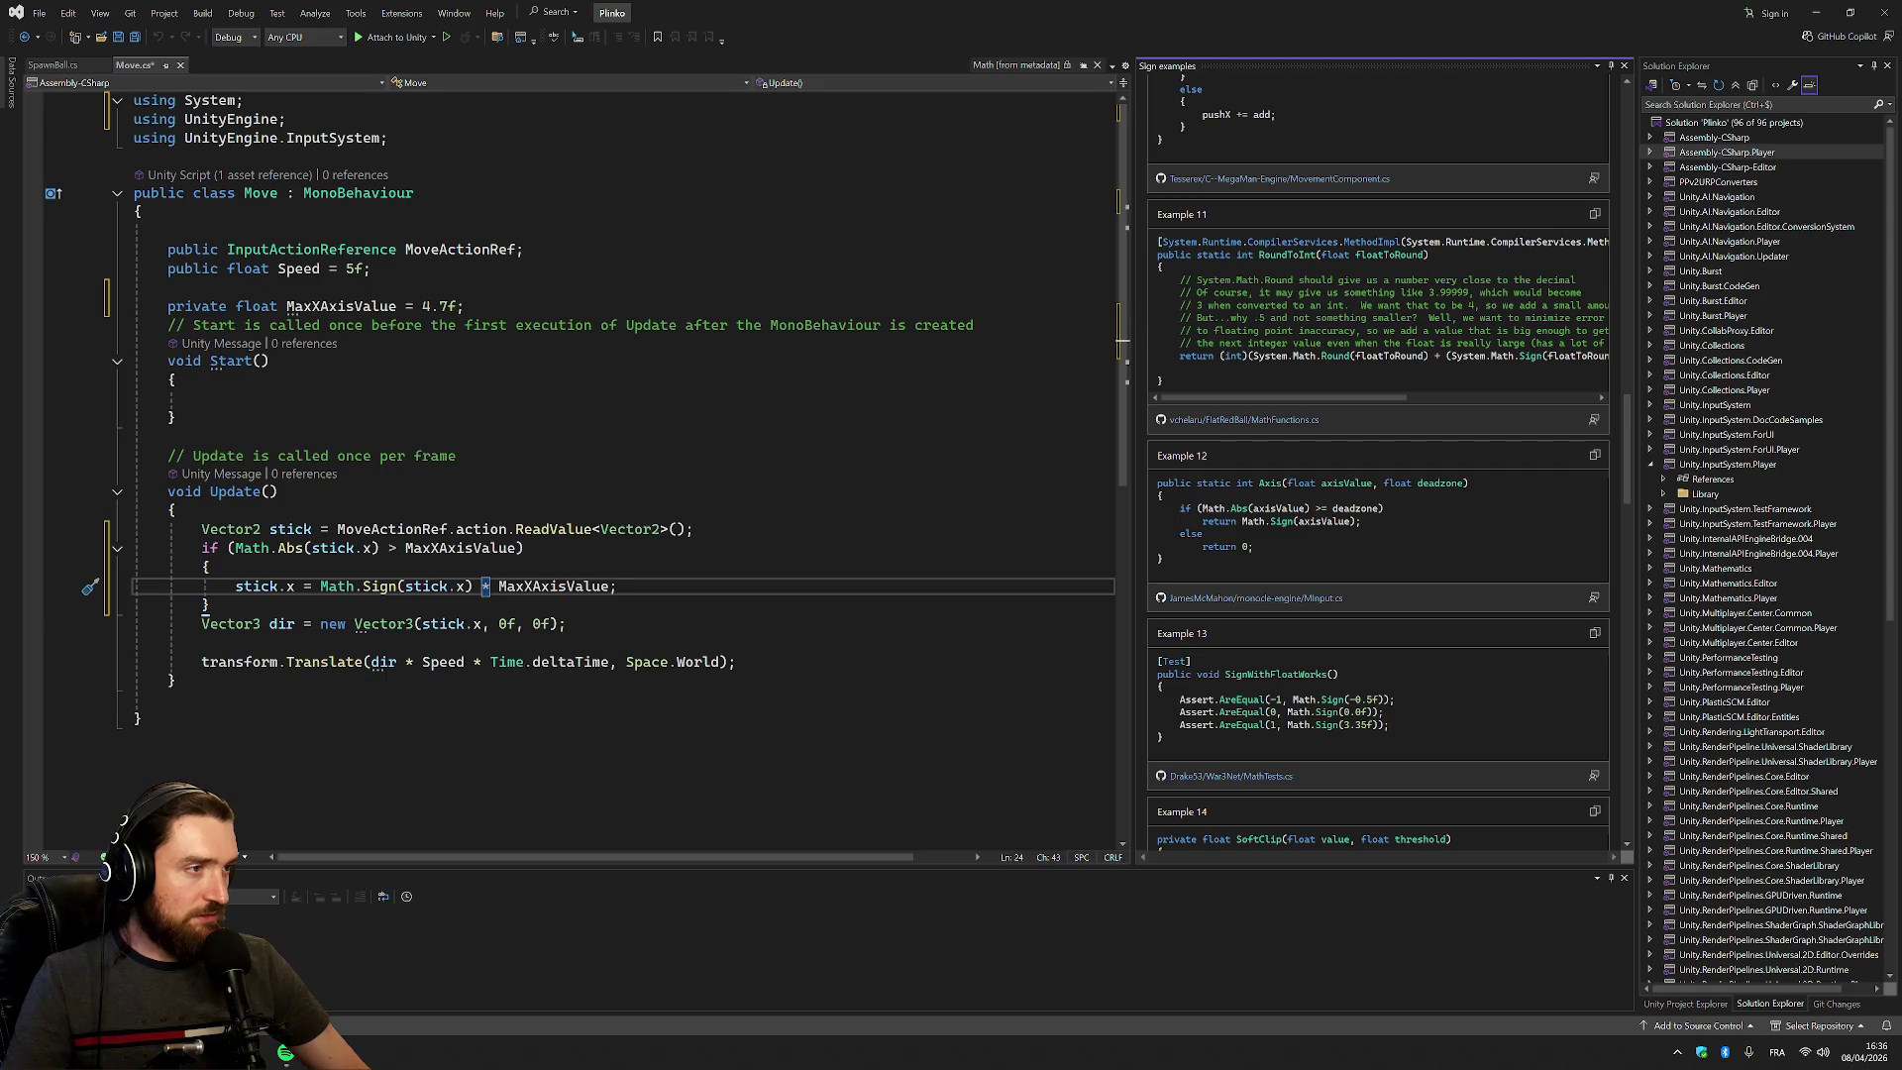
left_click_drag(1130, 315, 894, 315)
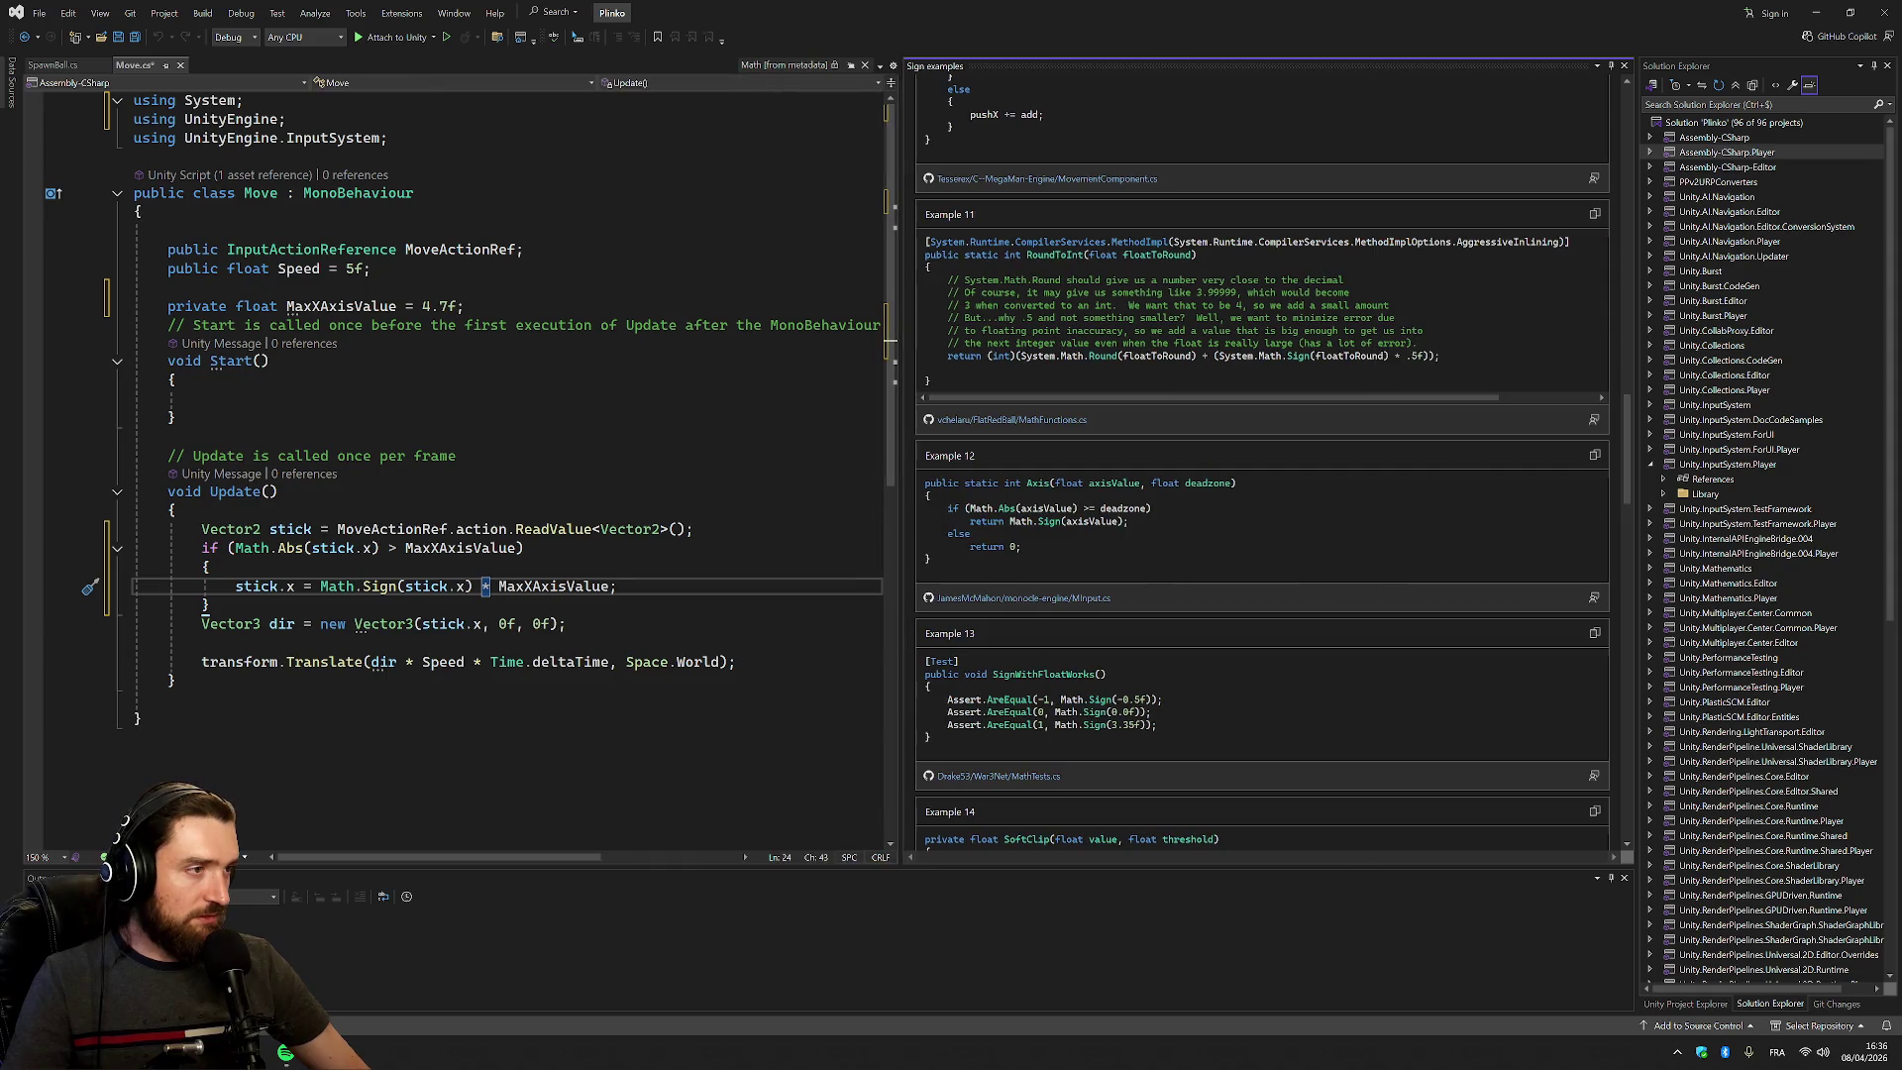
scroll(1181, 351, "down", 10)
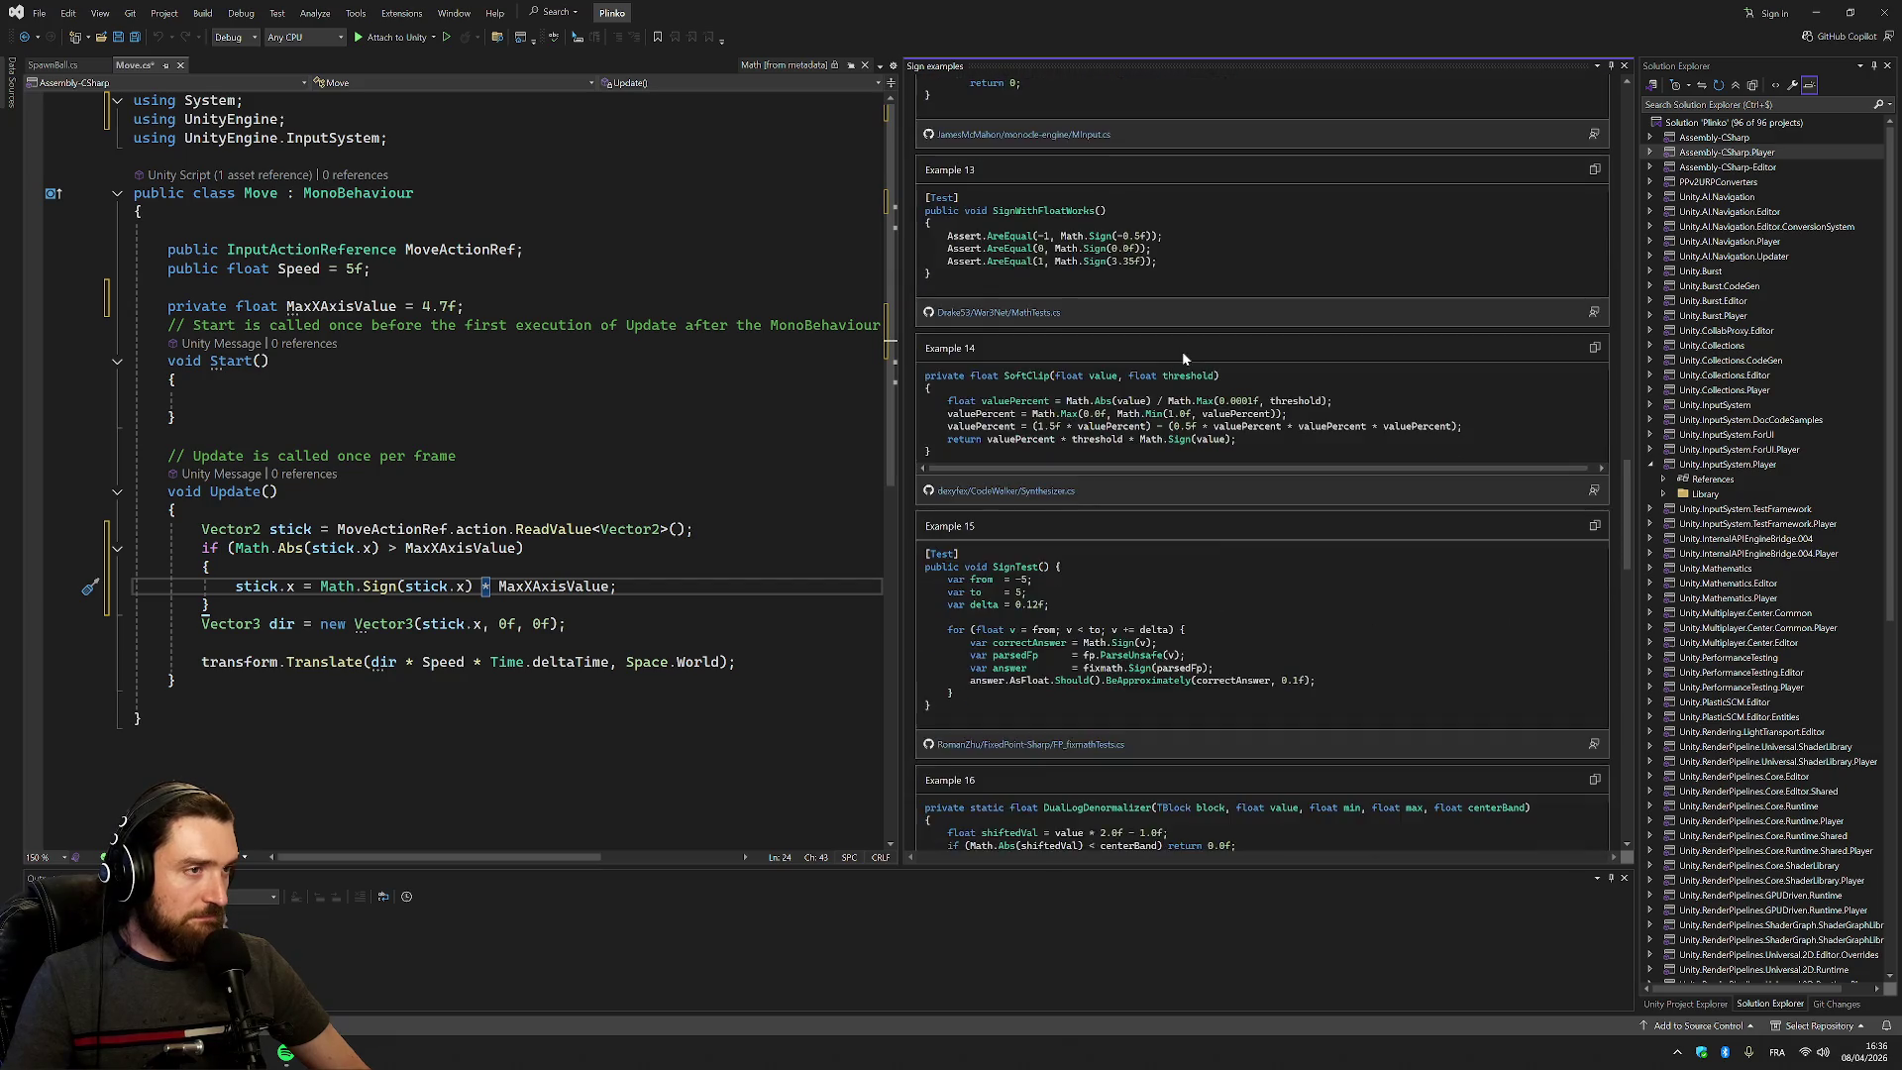
scroll(1194, 376, "down", 5)
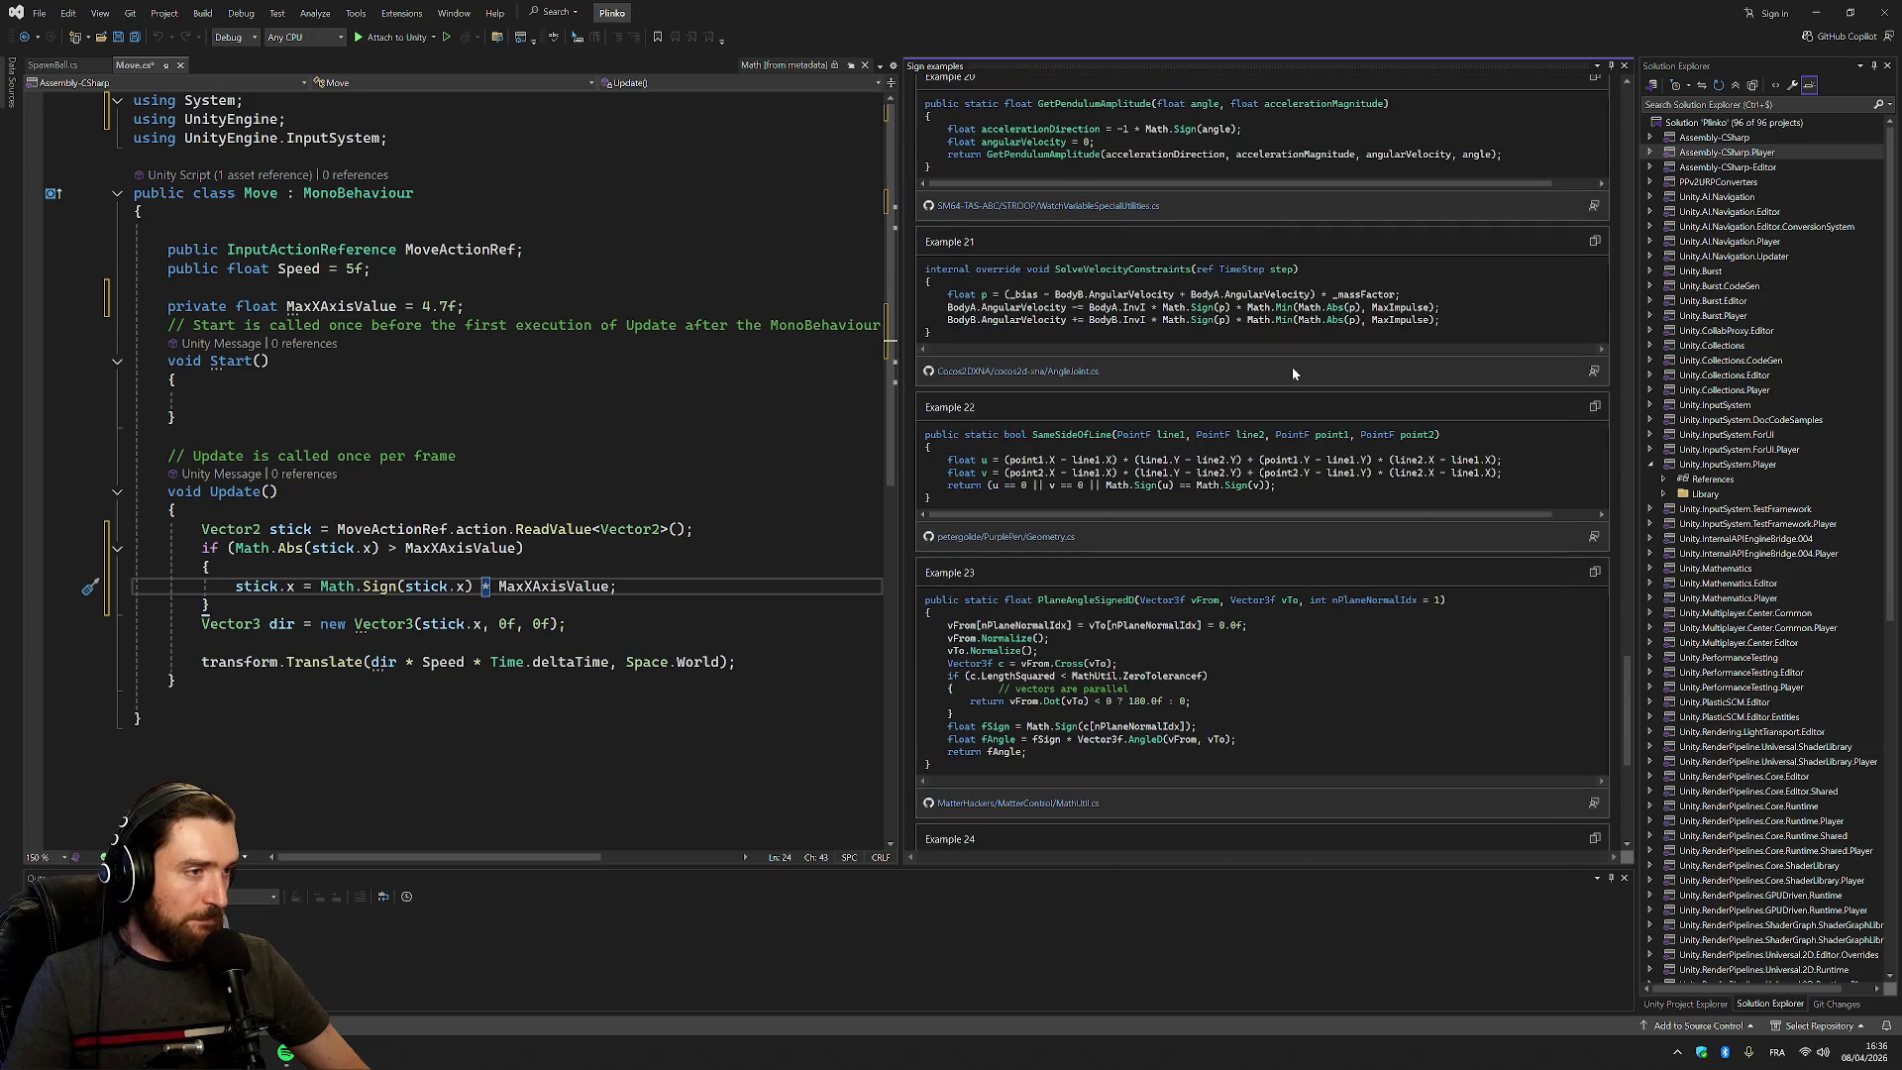
scroll(1261, 461, "down", 3)
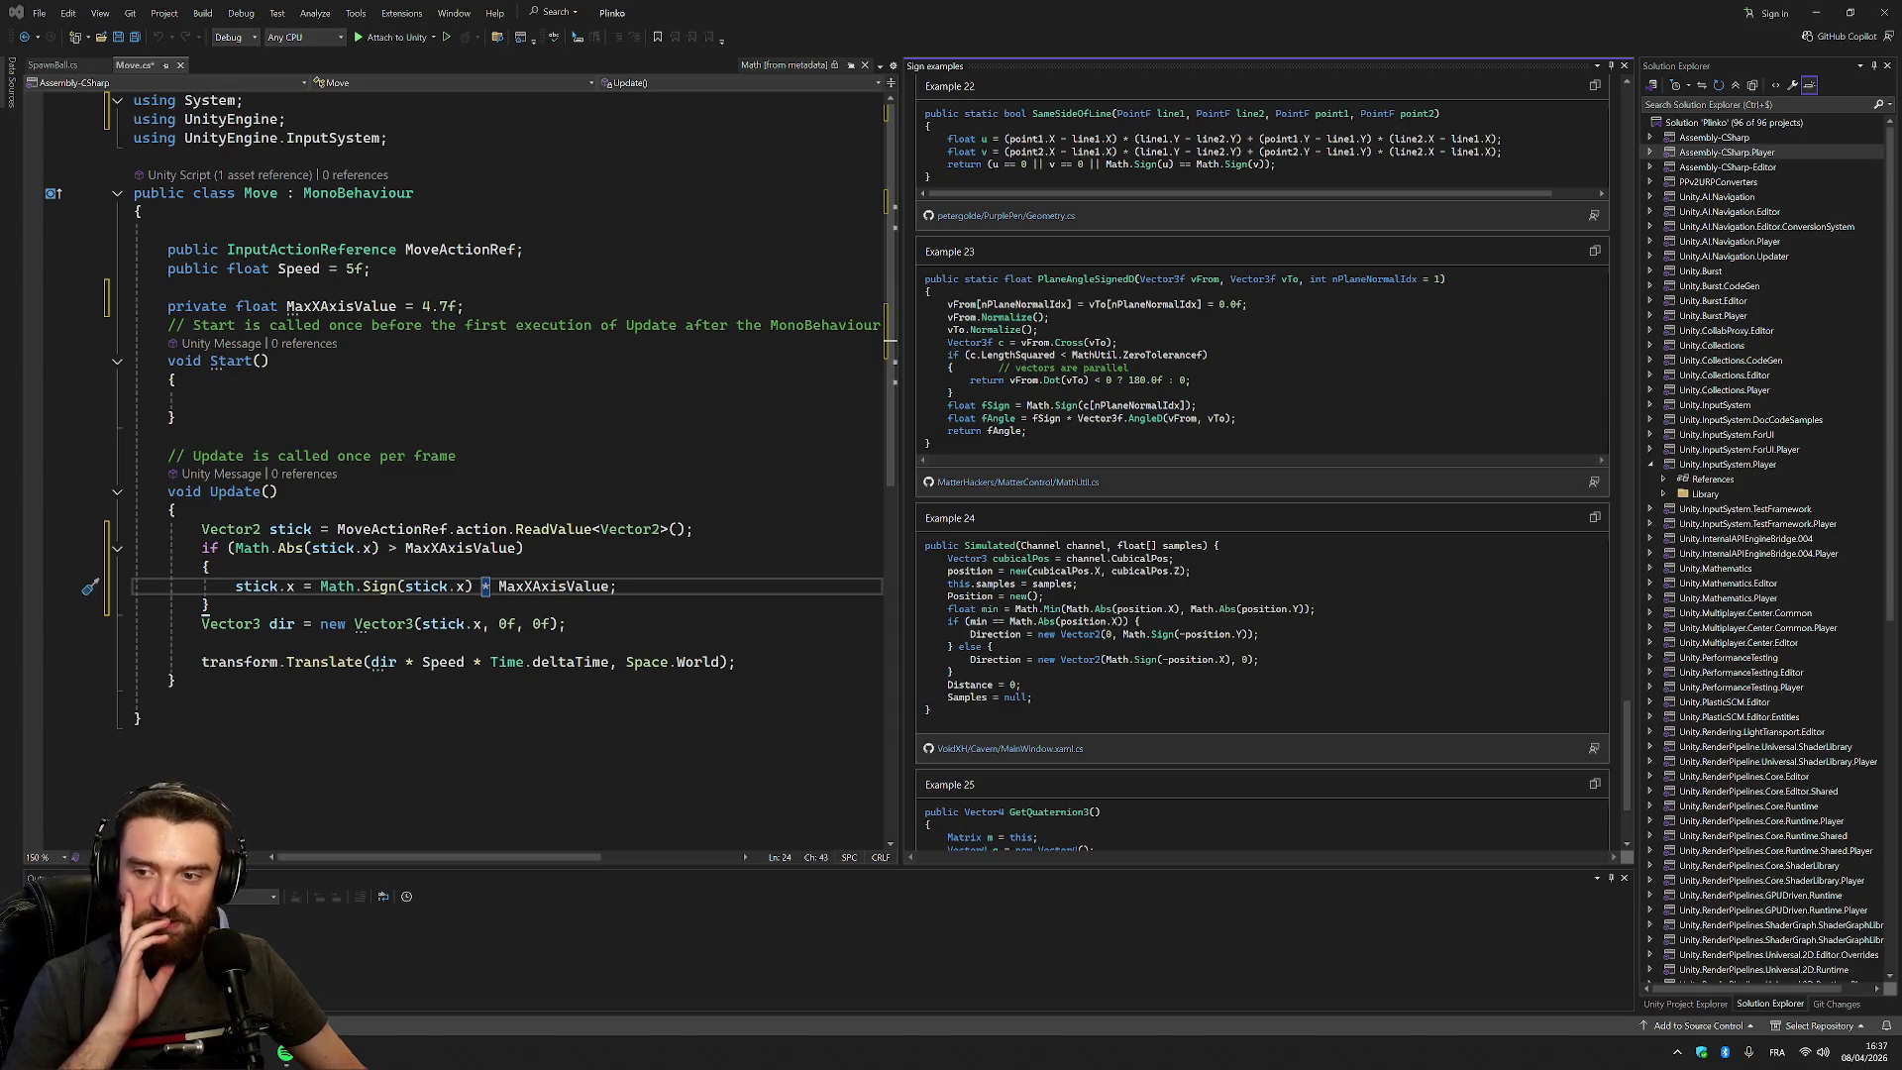
Return to the if line in Move.cs and switch over to the Unity editor
left_click(168, 699)
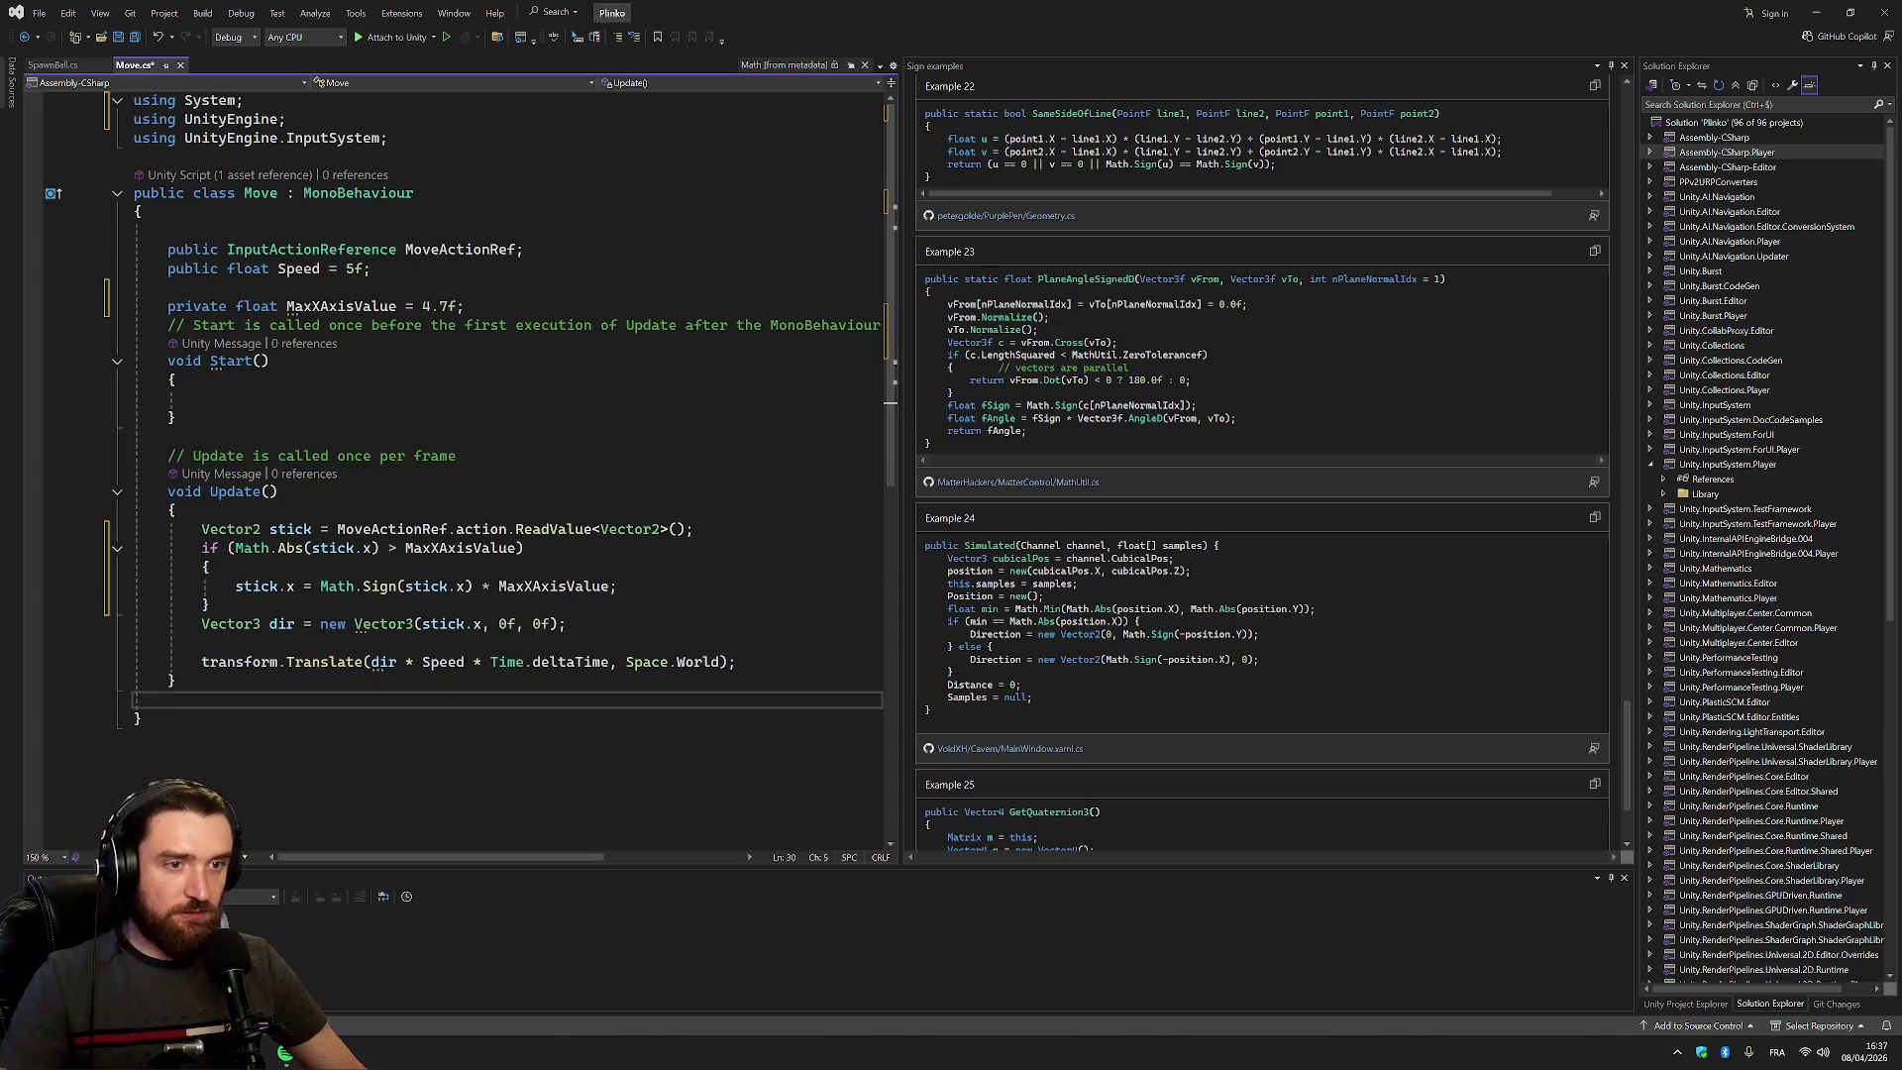
left_click(524, 548)
key("alt+Tab")
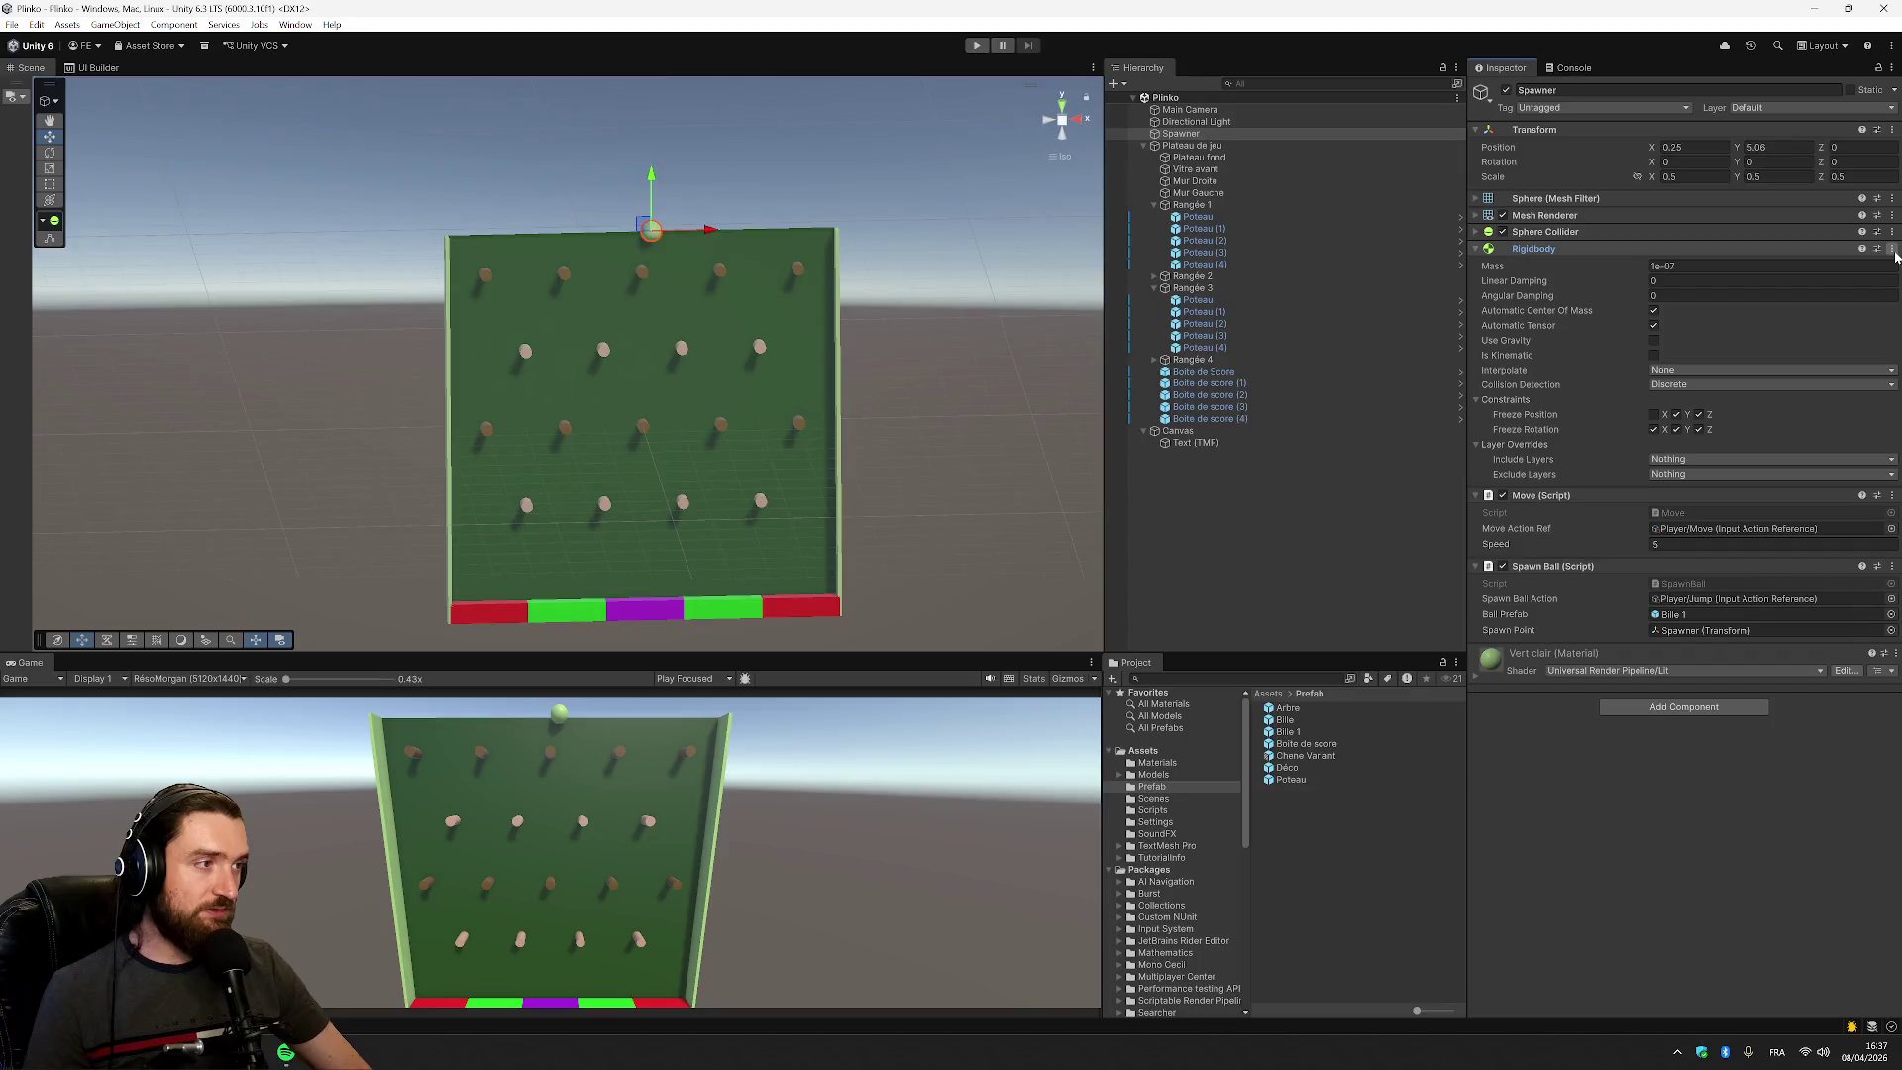
Make the Spawner's Rigidbody kinematic, then play and drop four balls with space
left_click(1653, 355)
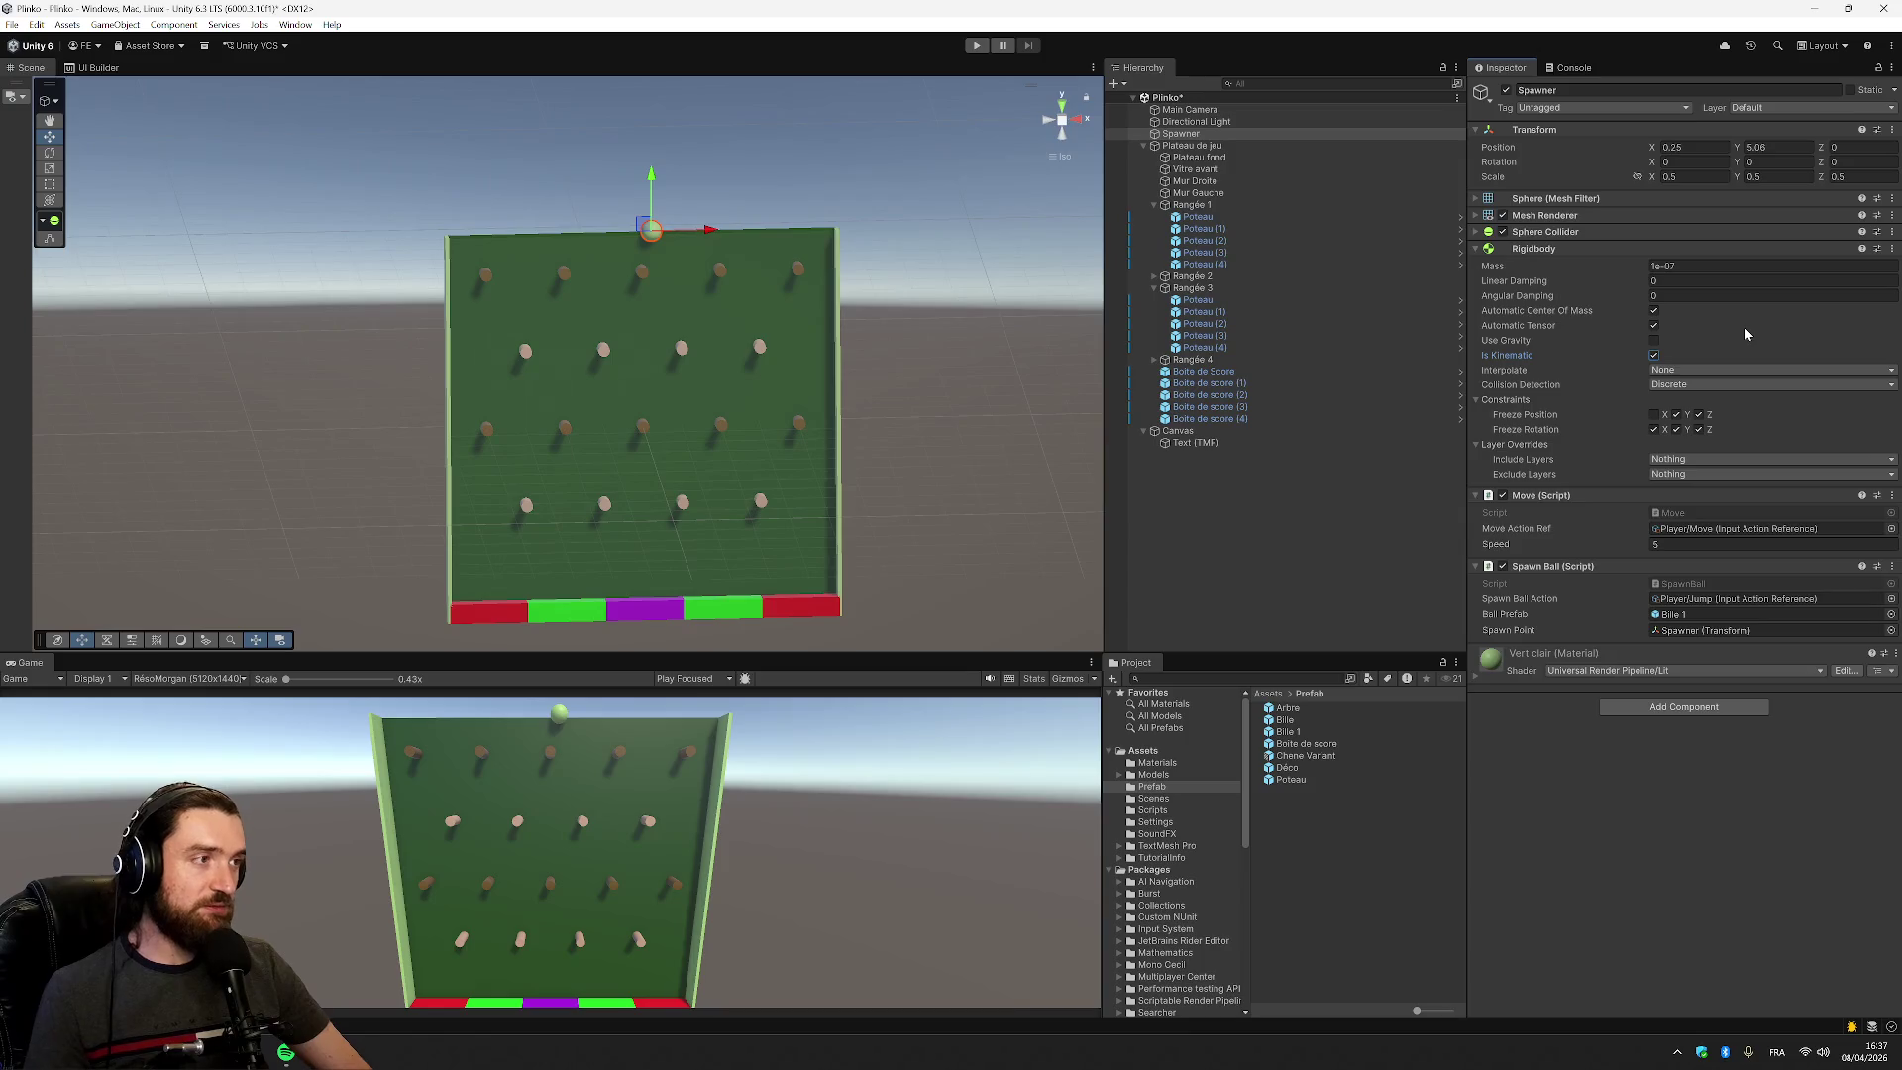
left_click(711, 143)
left_click(974, 46)
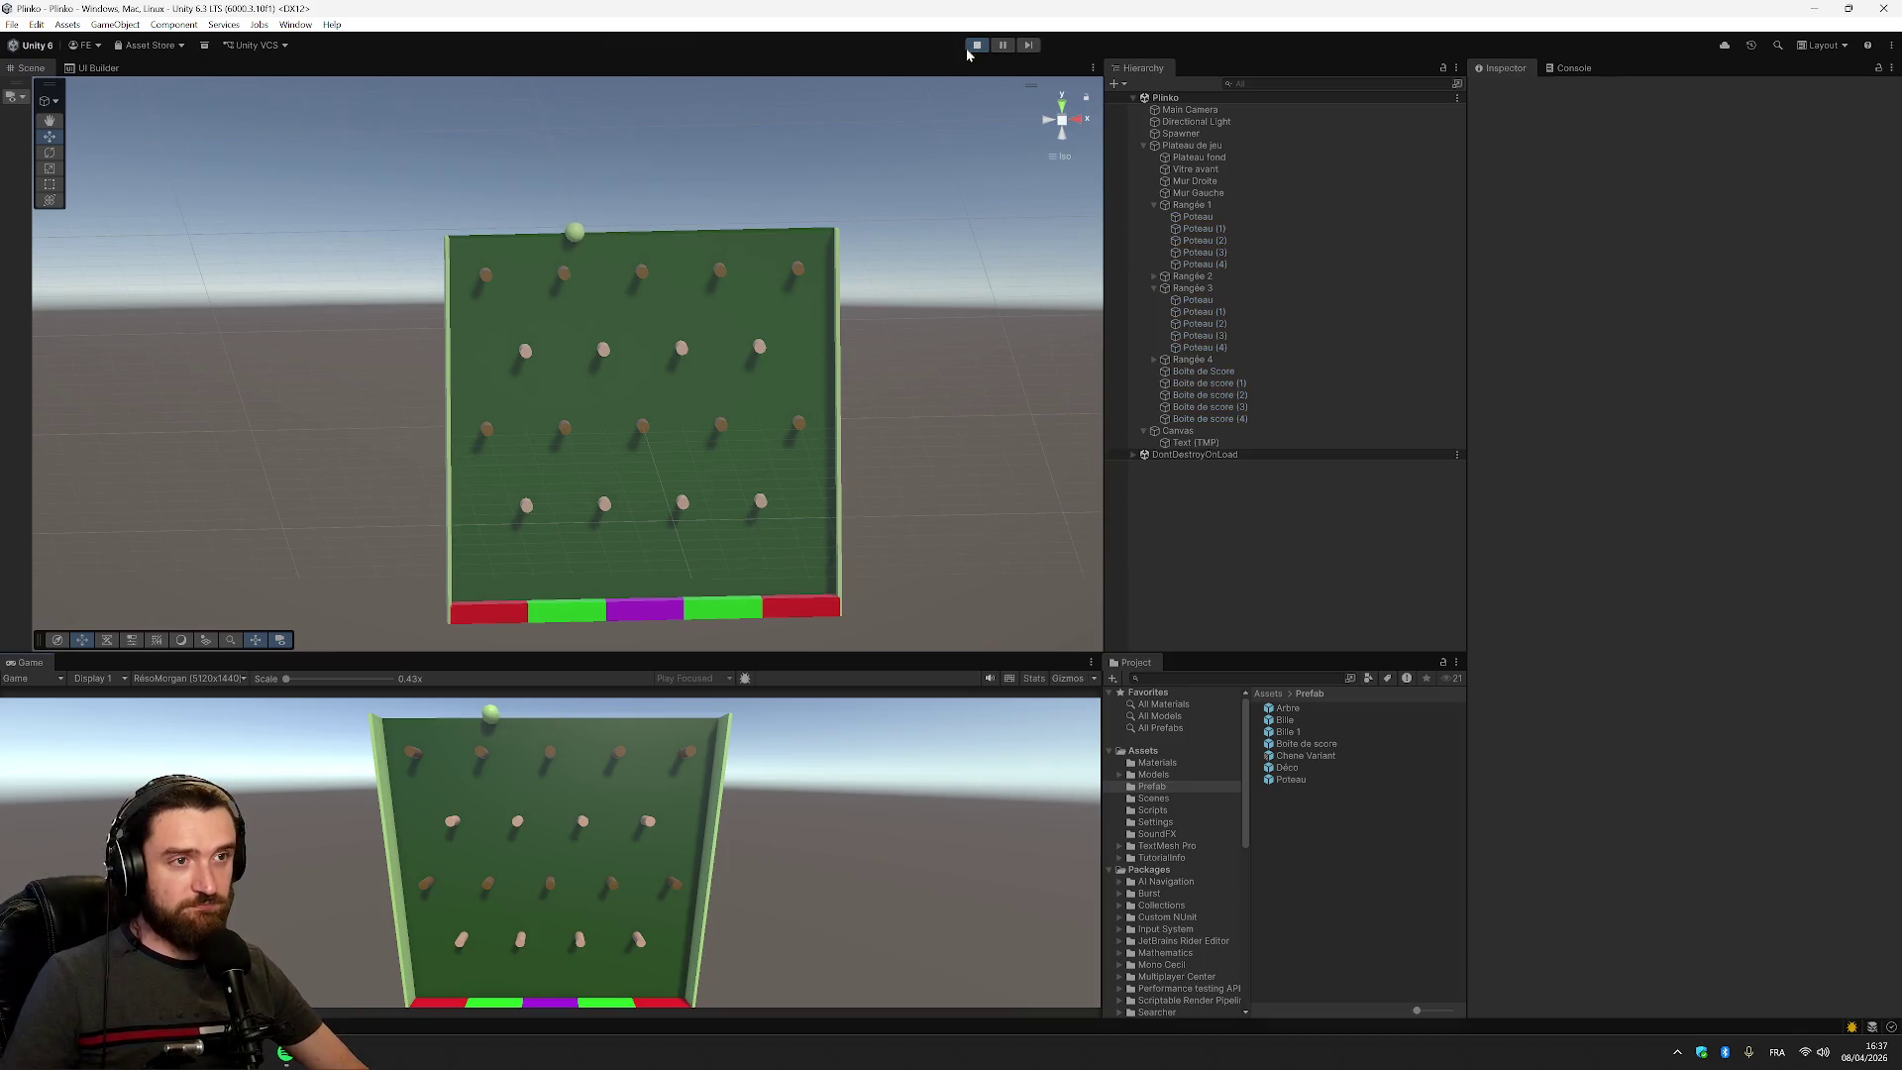
key("space")
key("space")
key("space")
key("space")
key("space")
key("space")
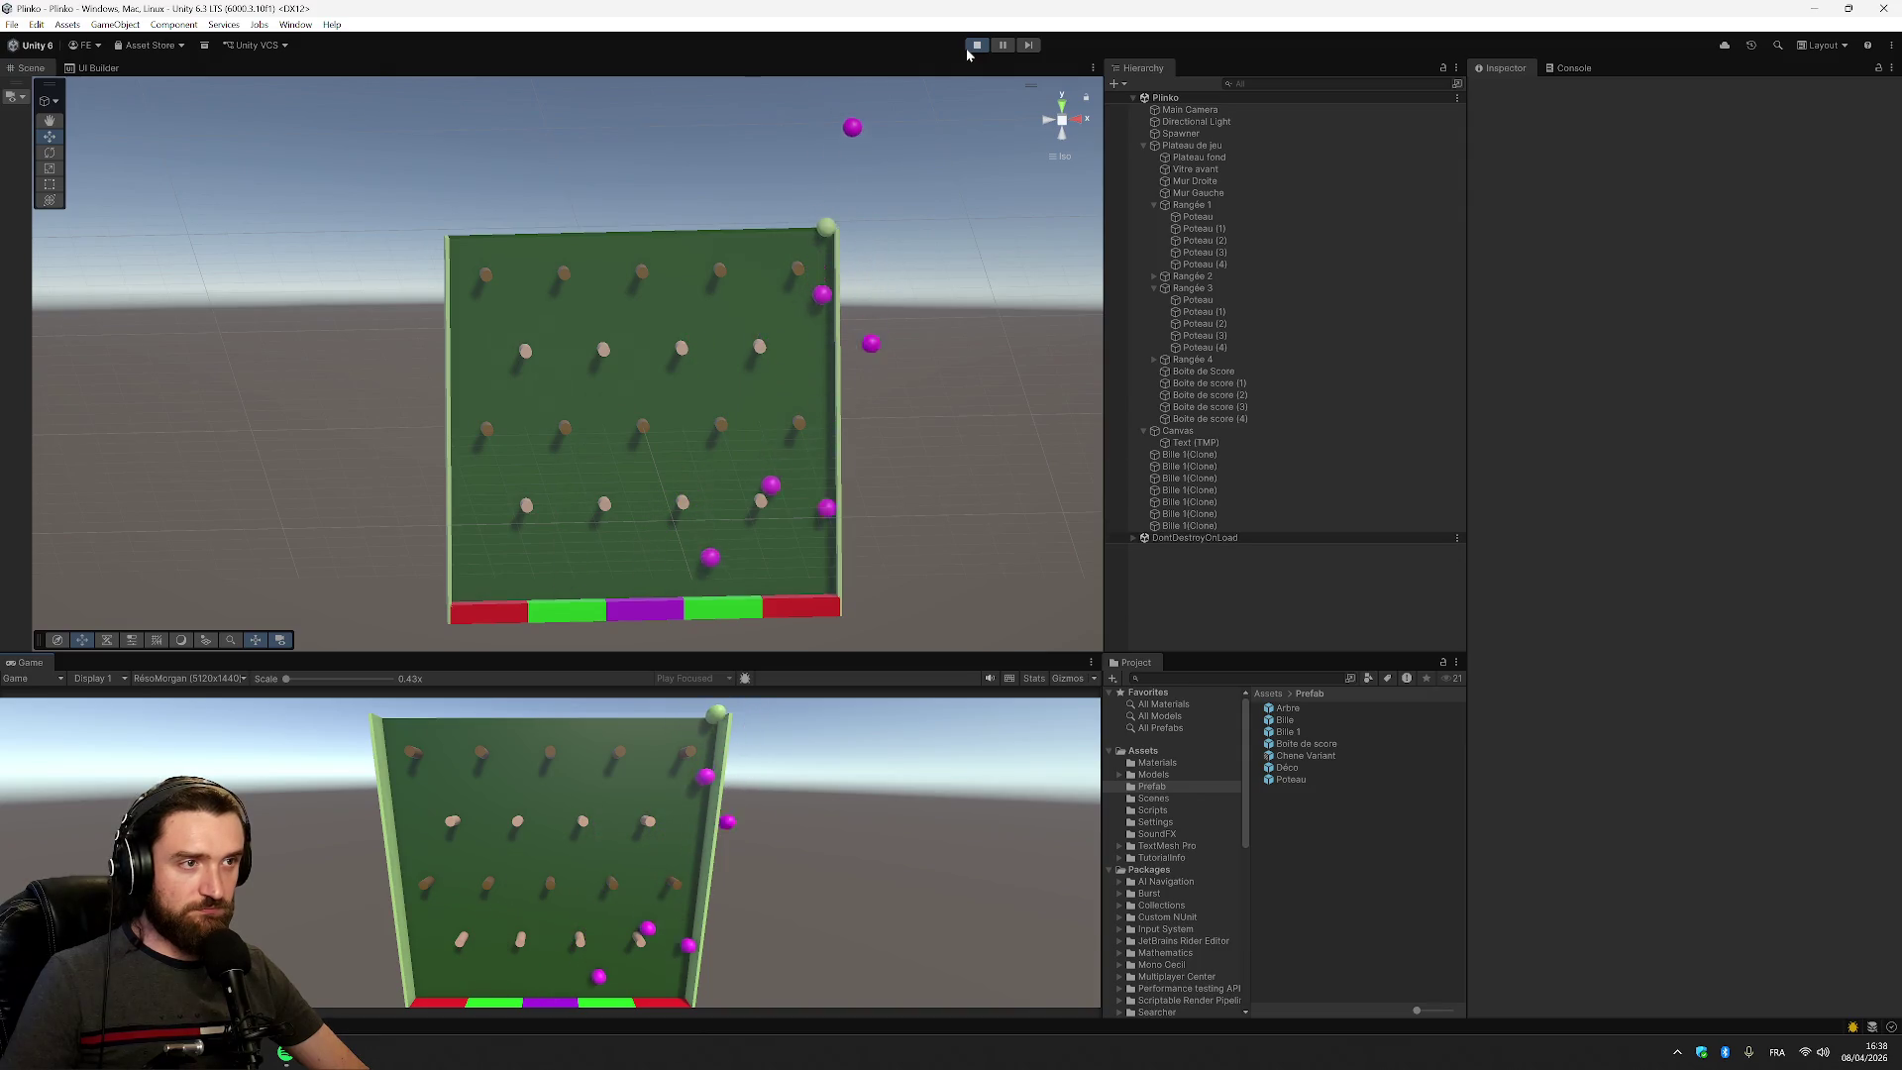
key("space")
key("space")
key("space")
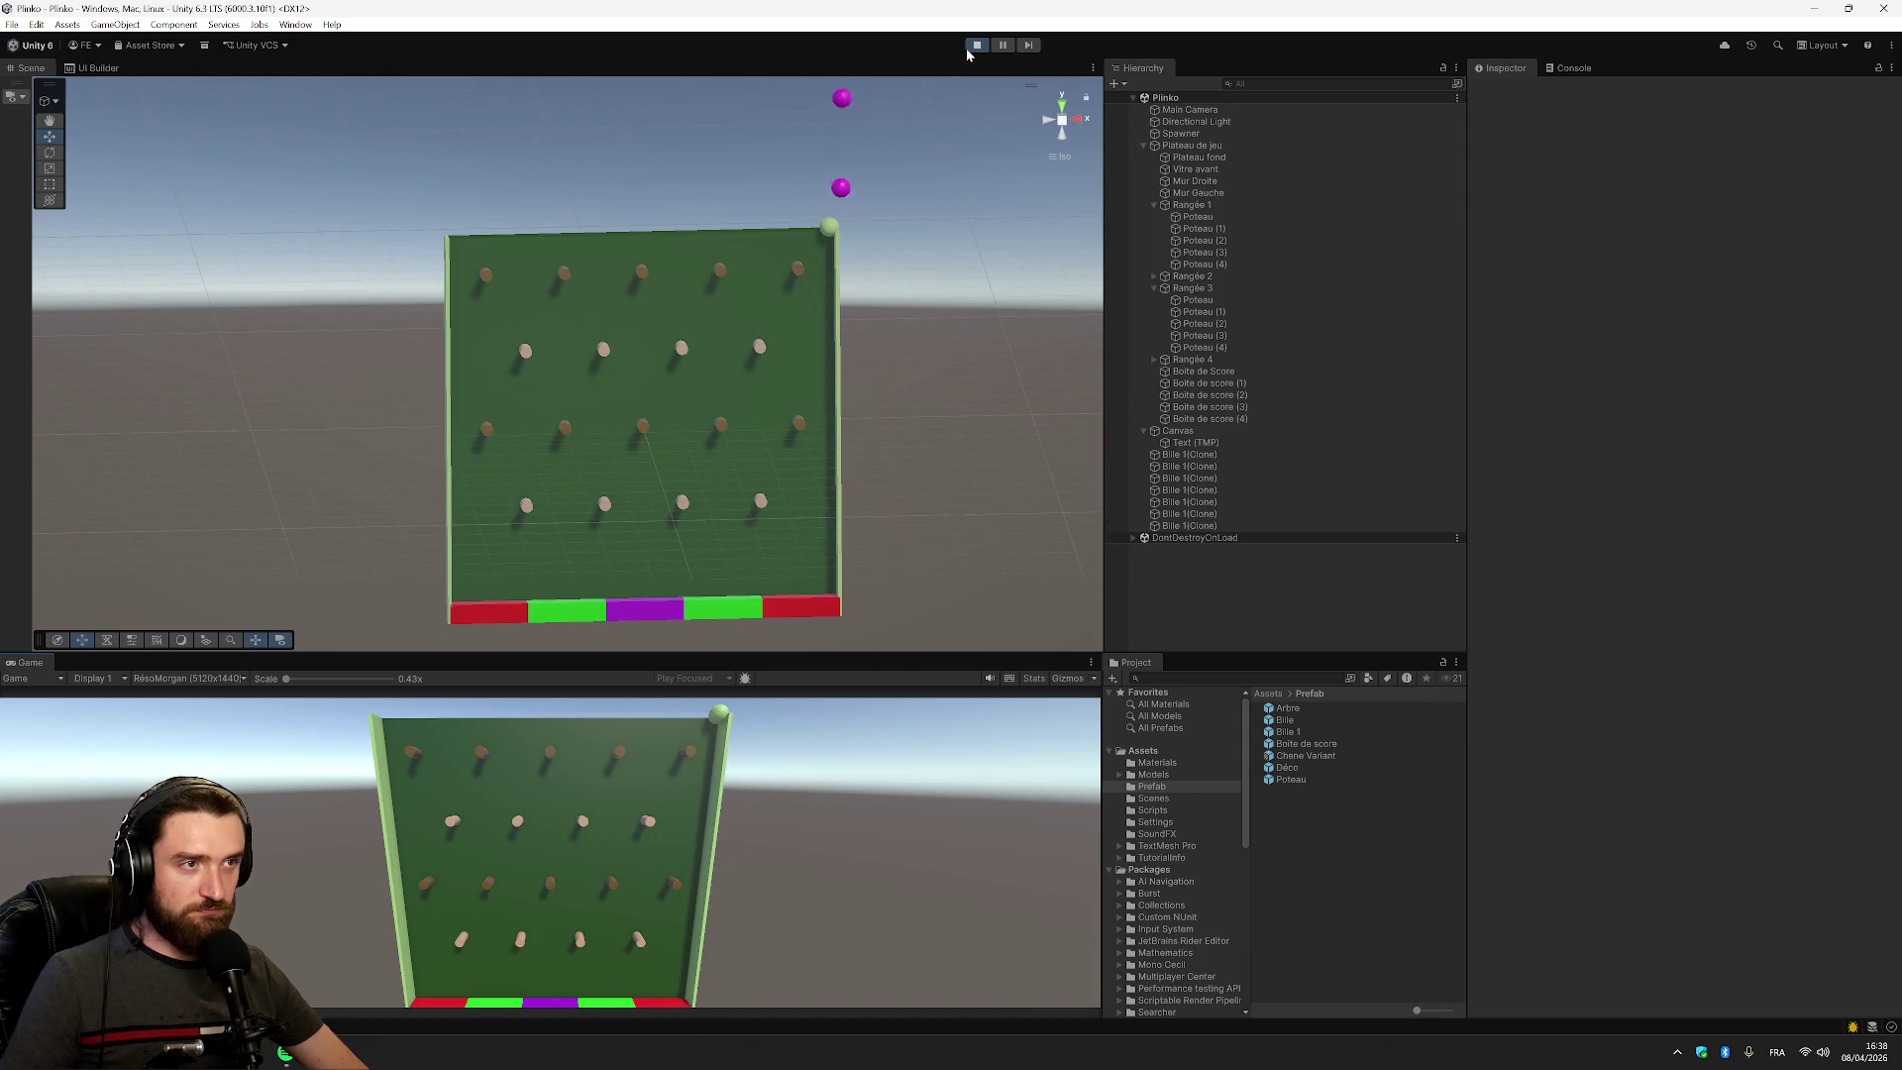
key("space")
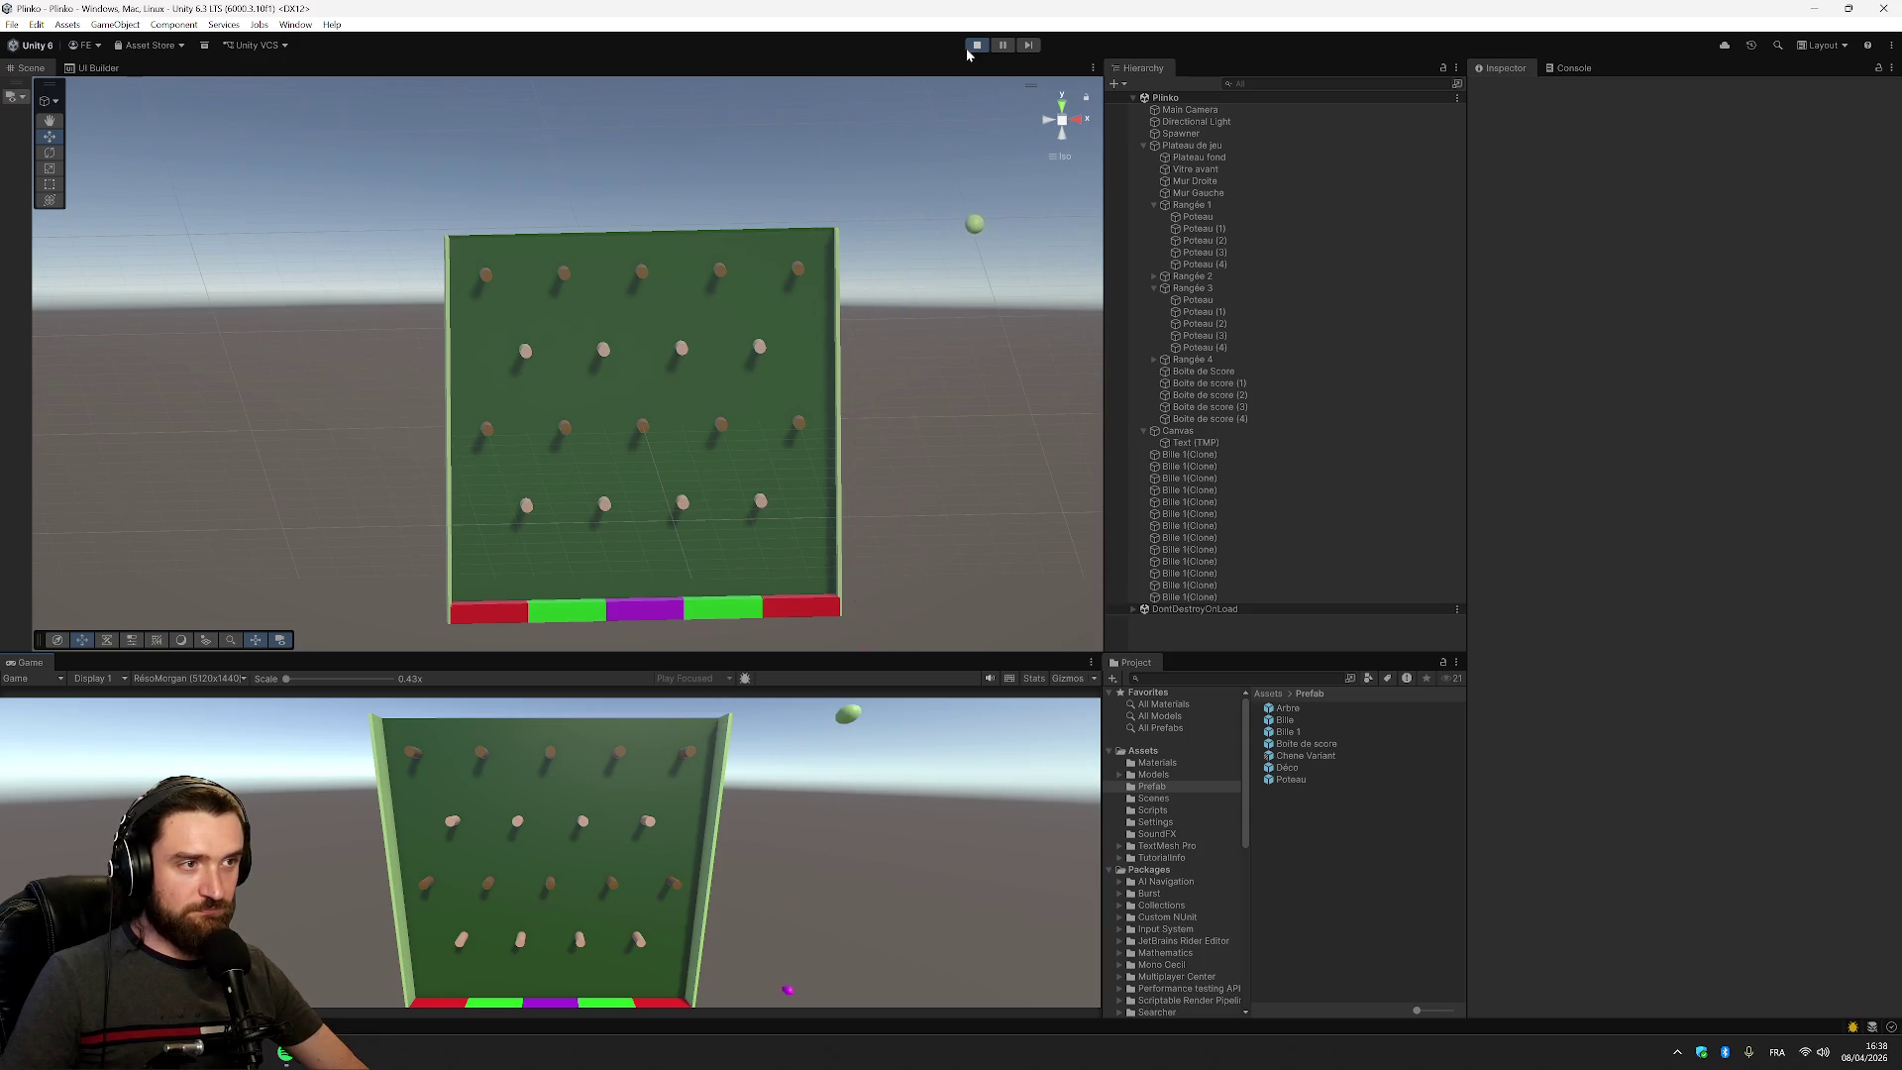
key("space")
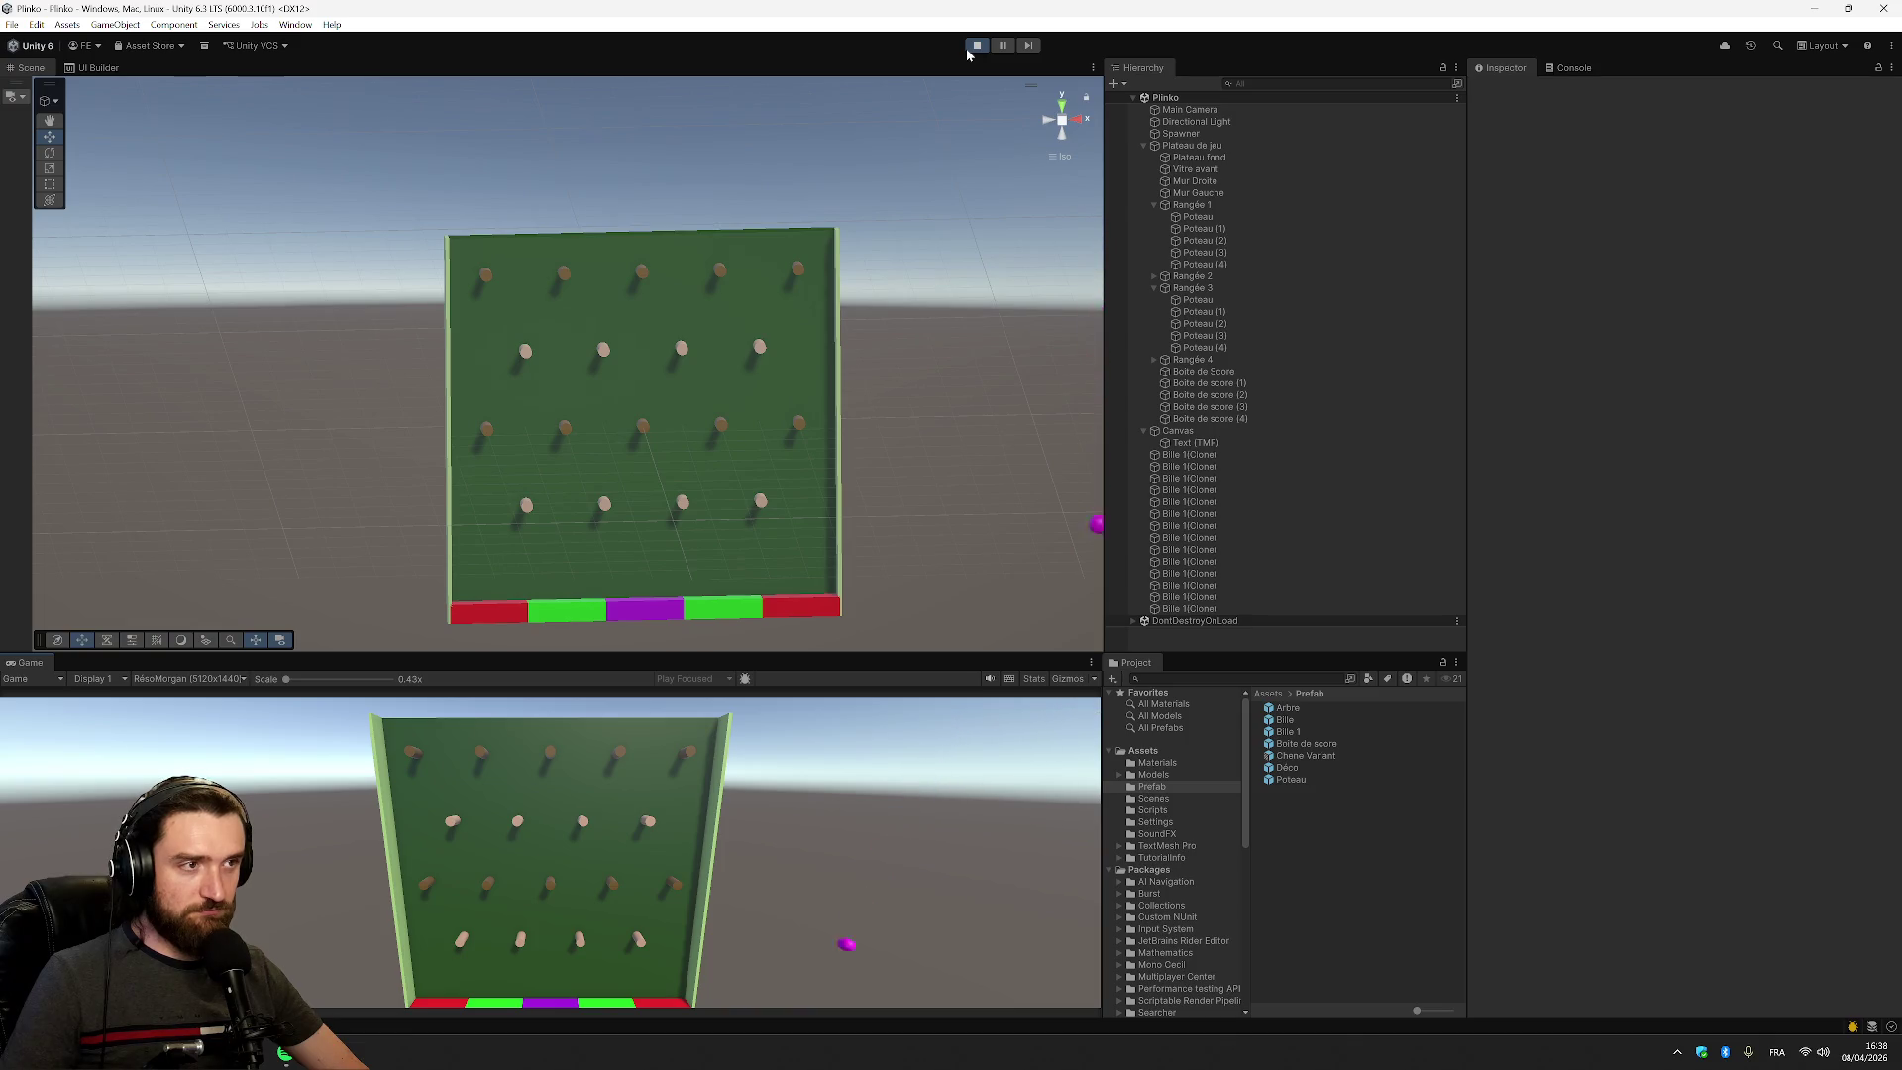
Check the latest logged value (5.06) in the Console and return to Visual Studio
scroll(1001, 315, "down", 8)
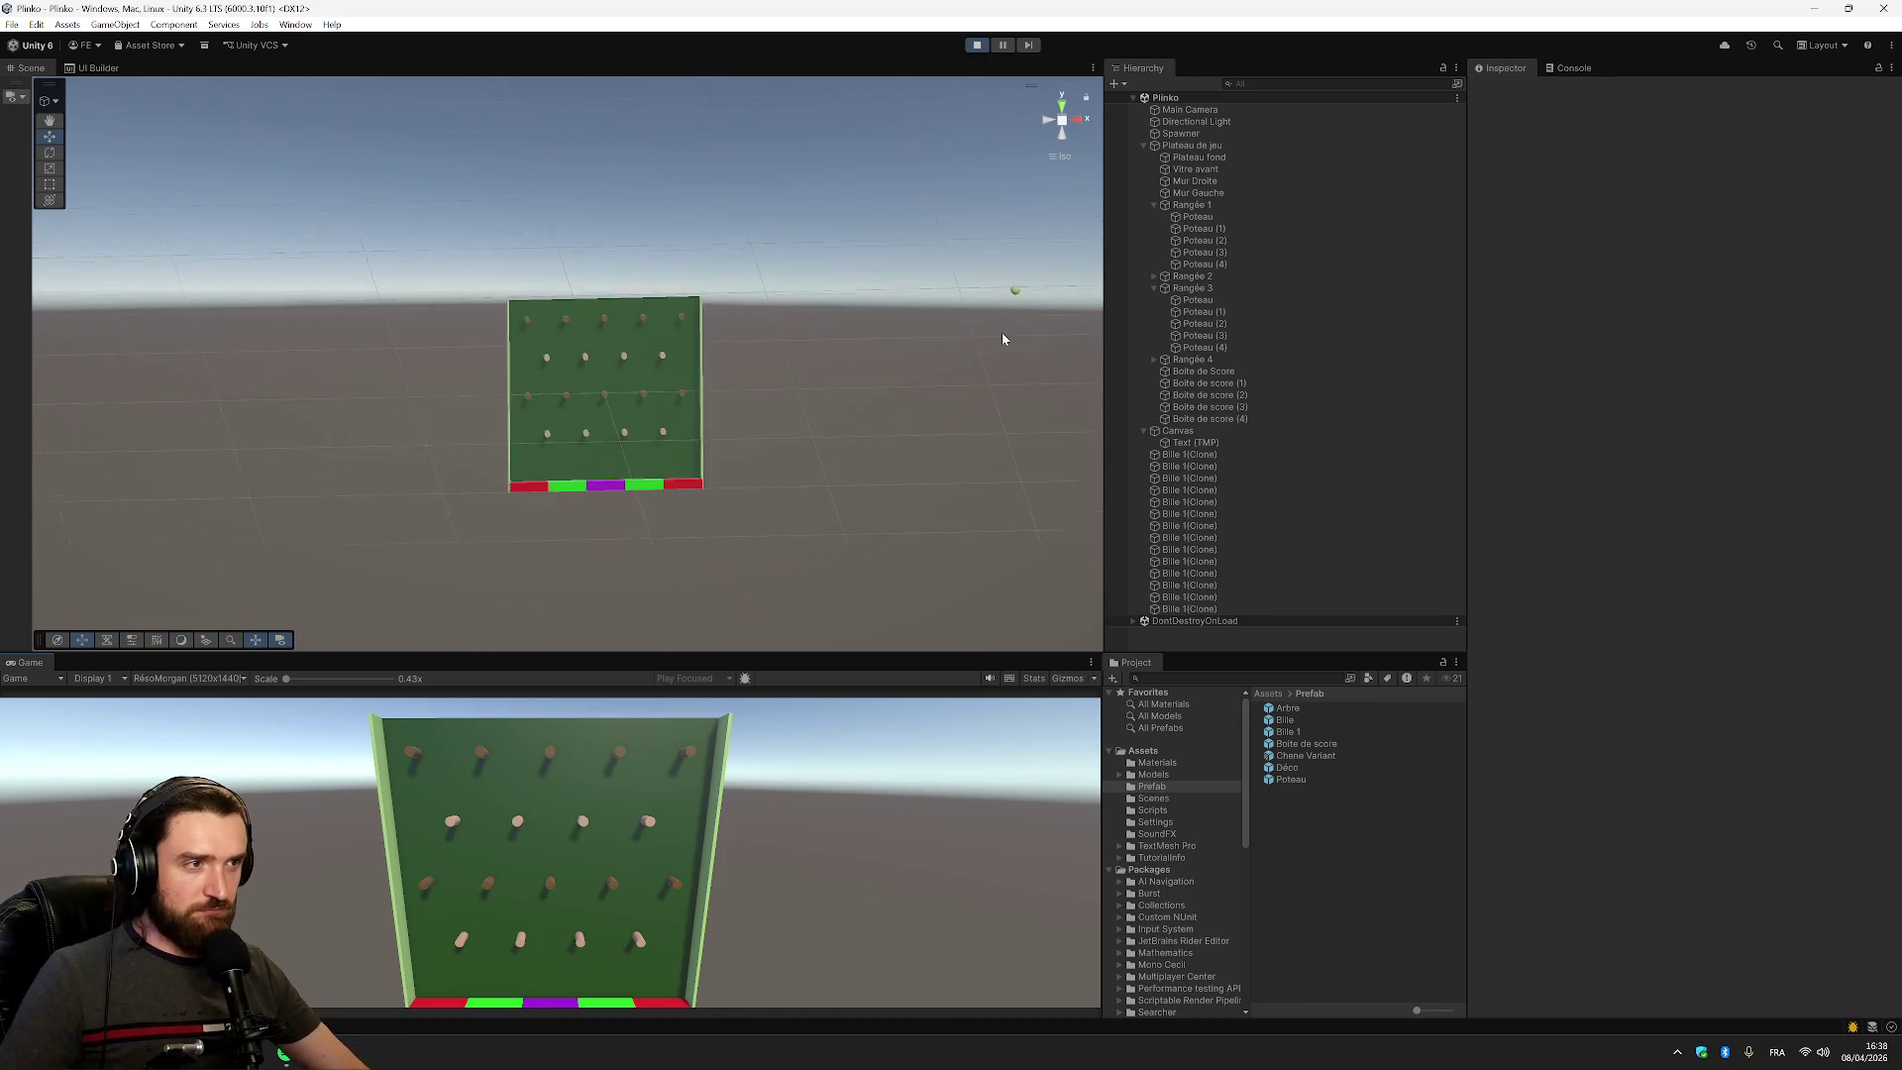
scroll(1020, 322, "down", 1)
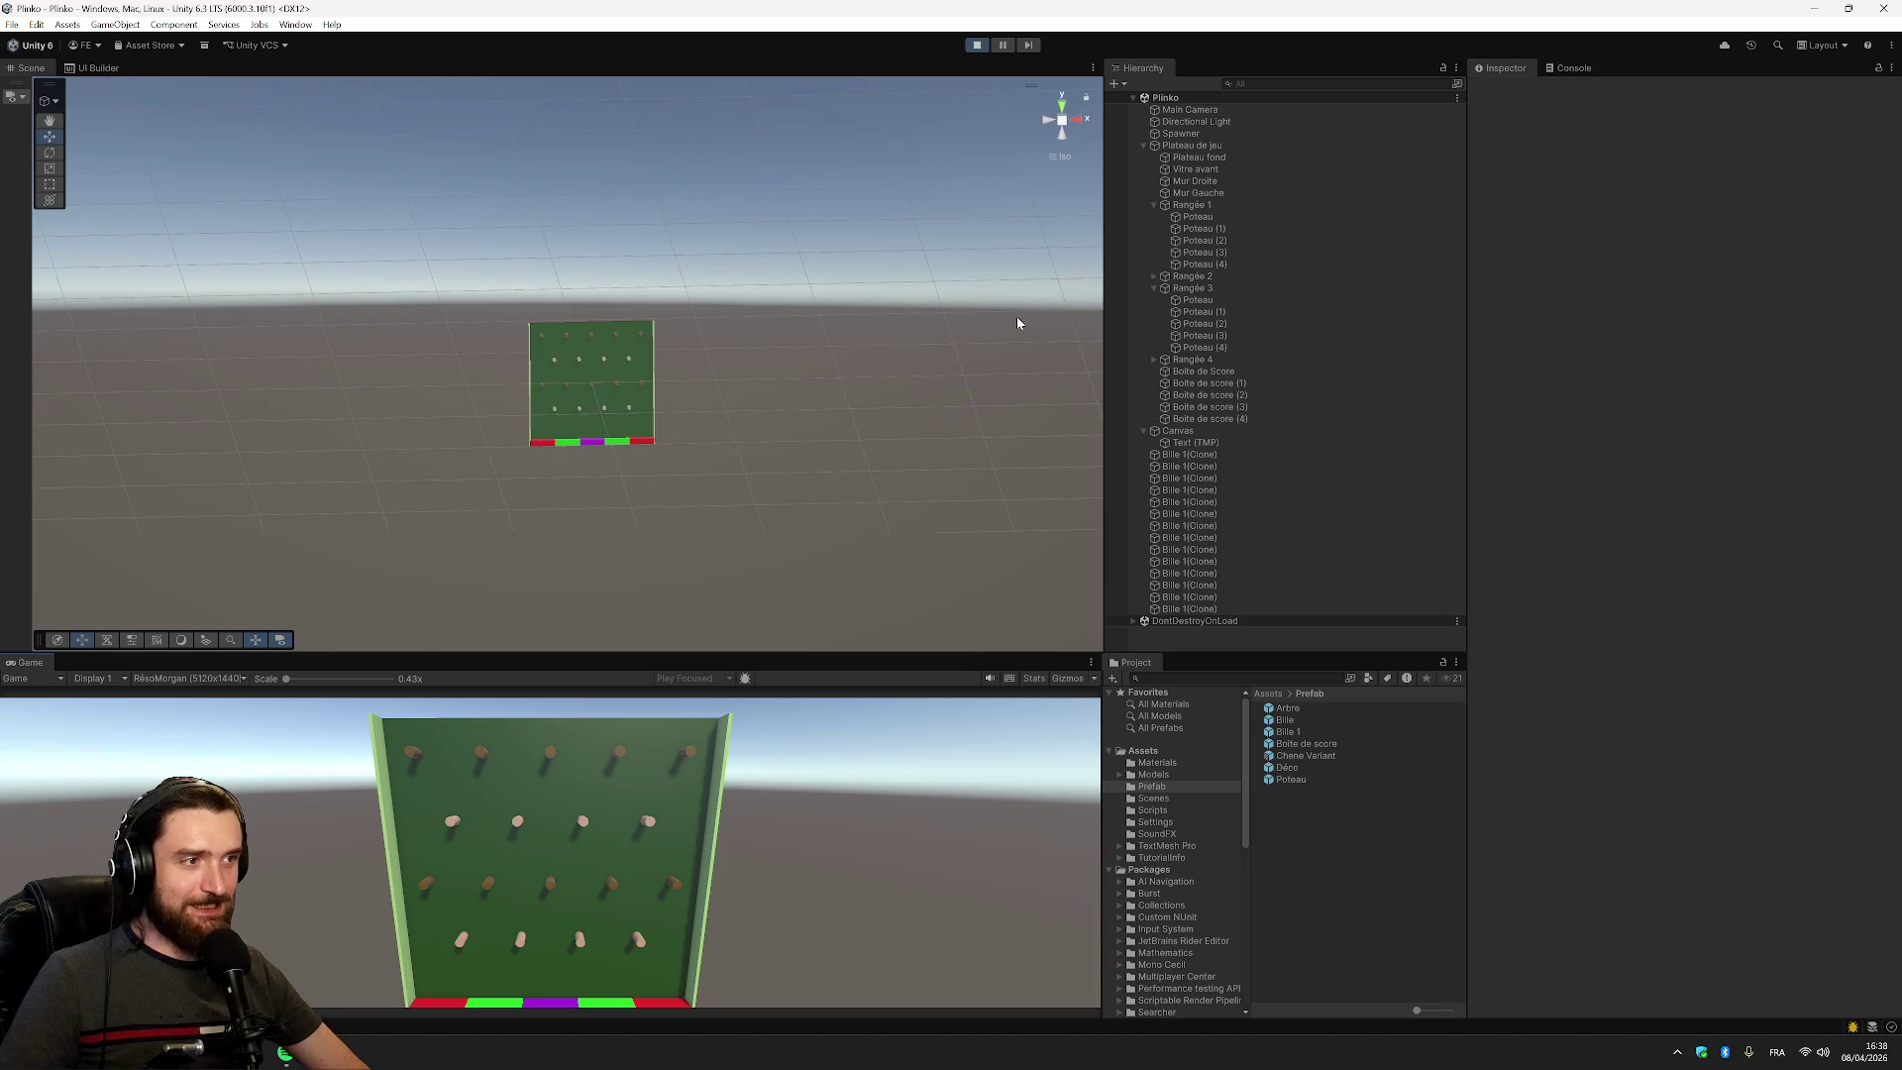
left_click(1565, 68)
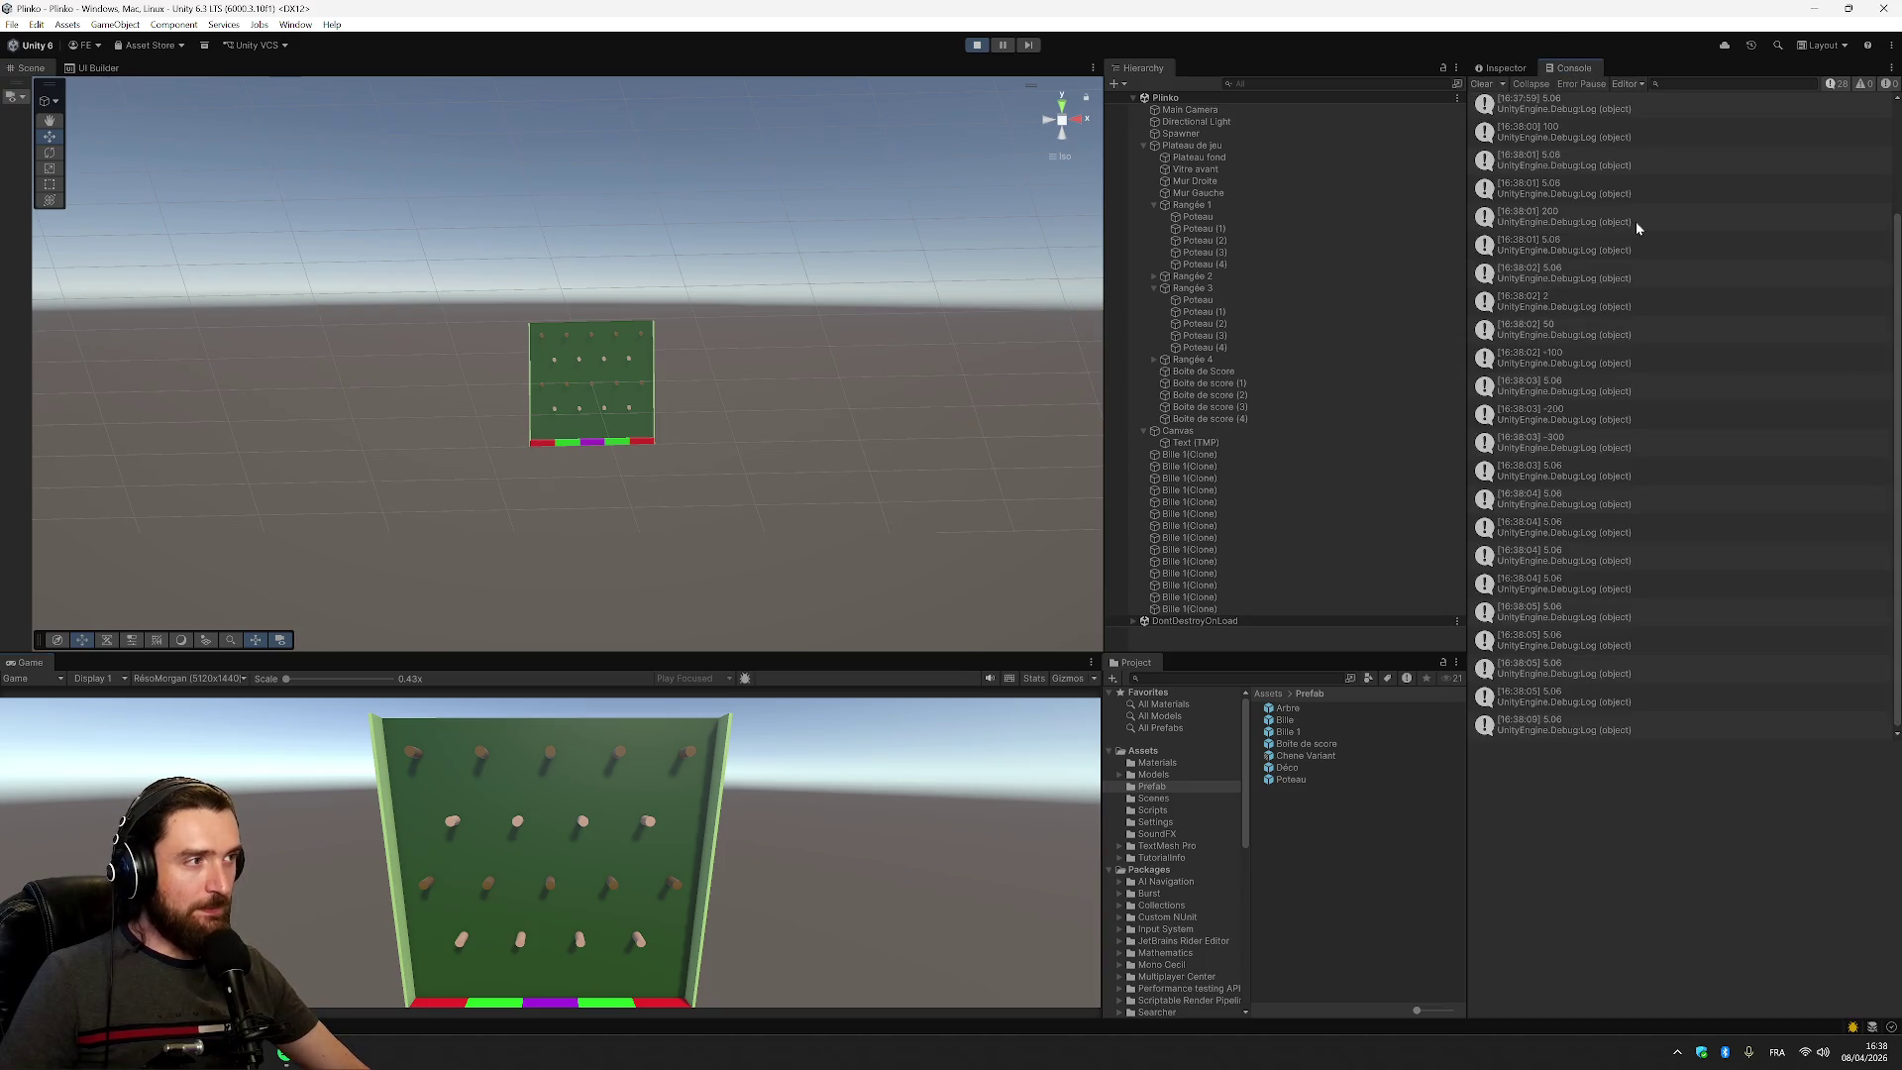
left_click(1570, 731)
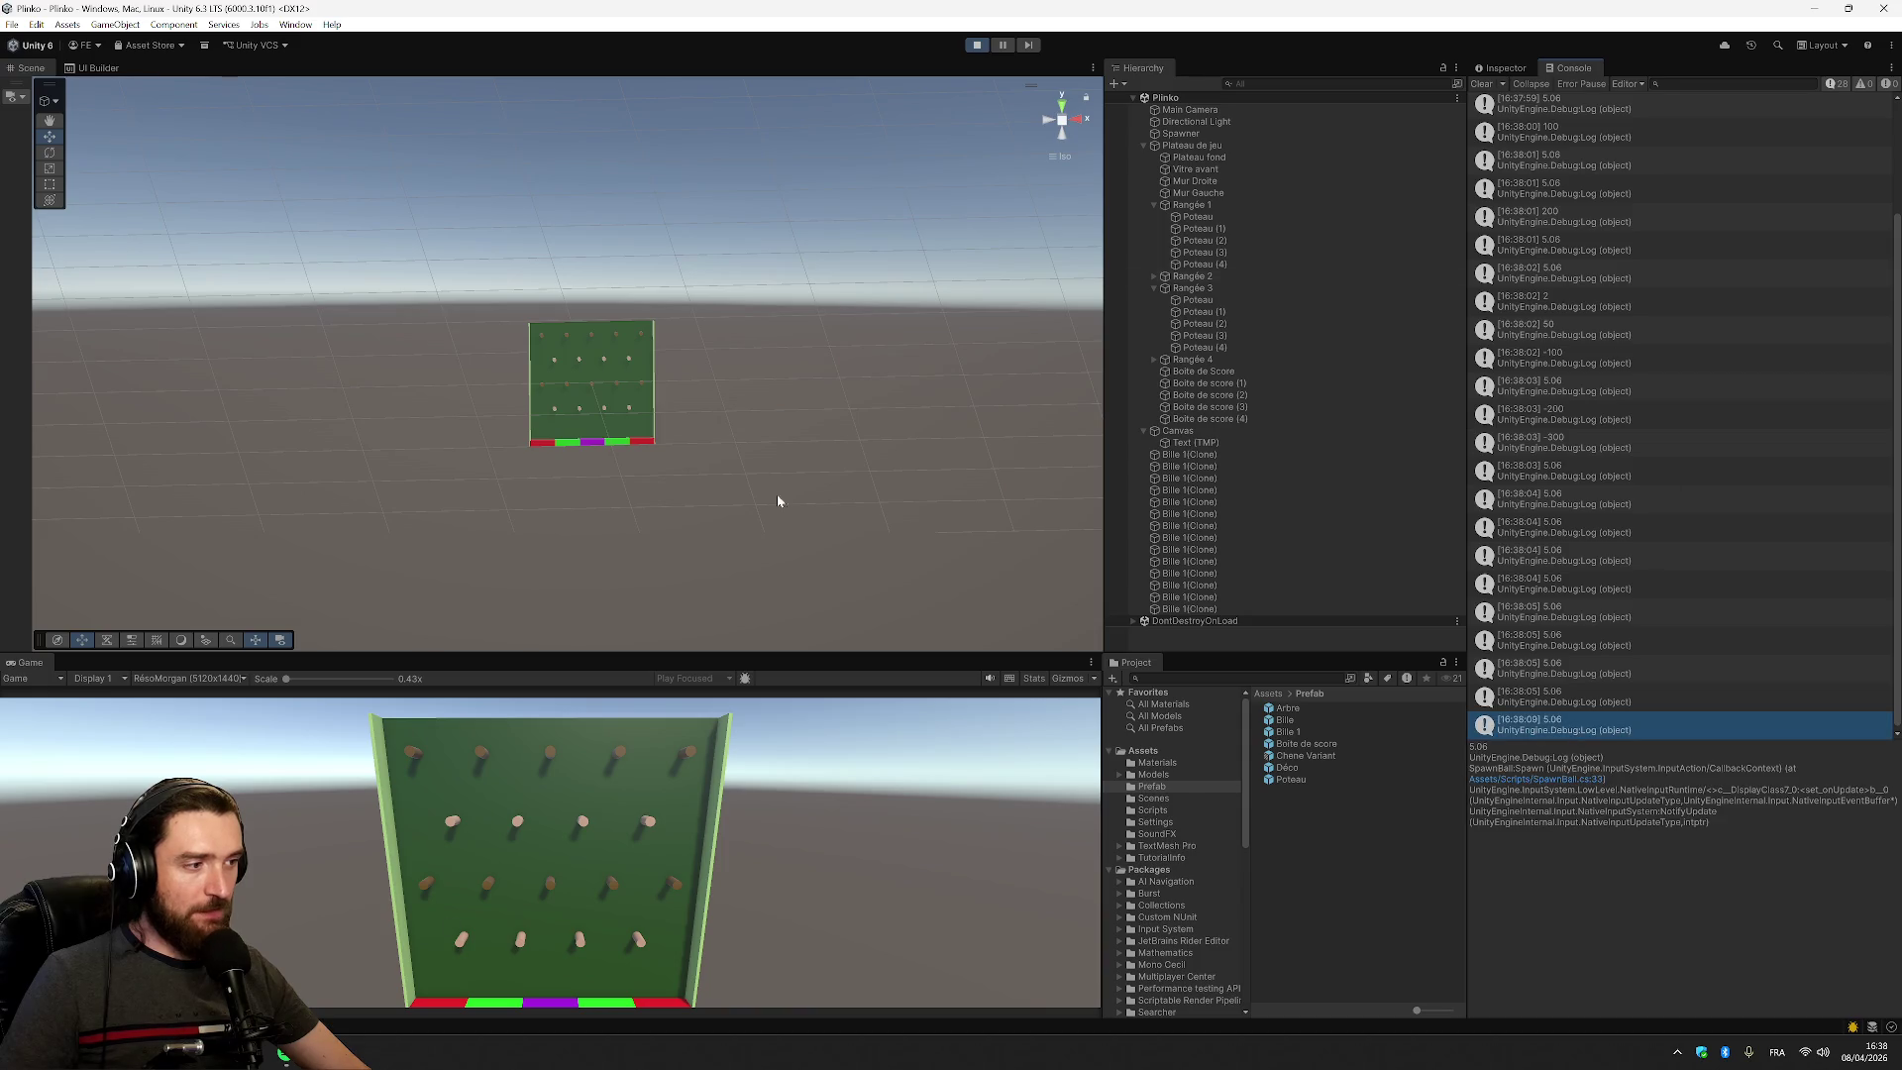
key("alt+Tab")
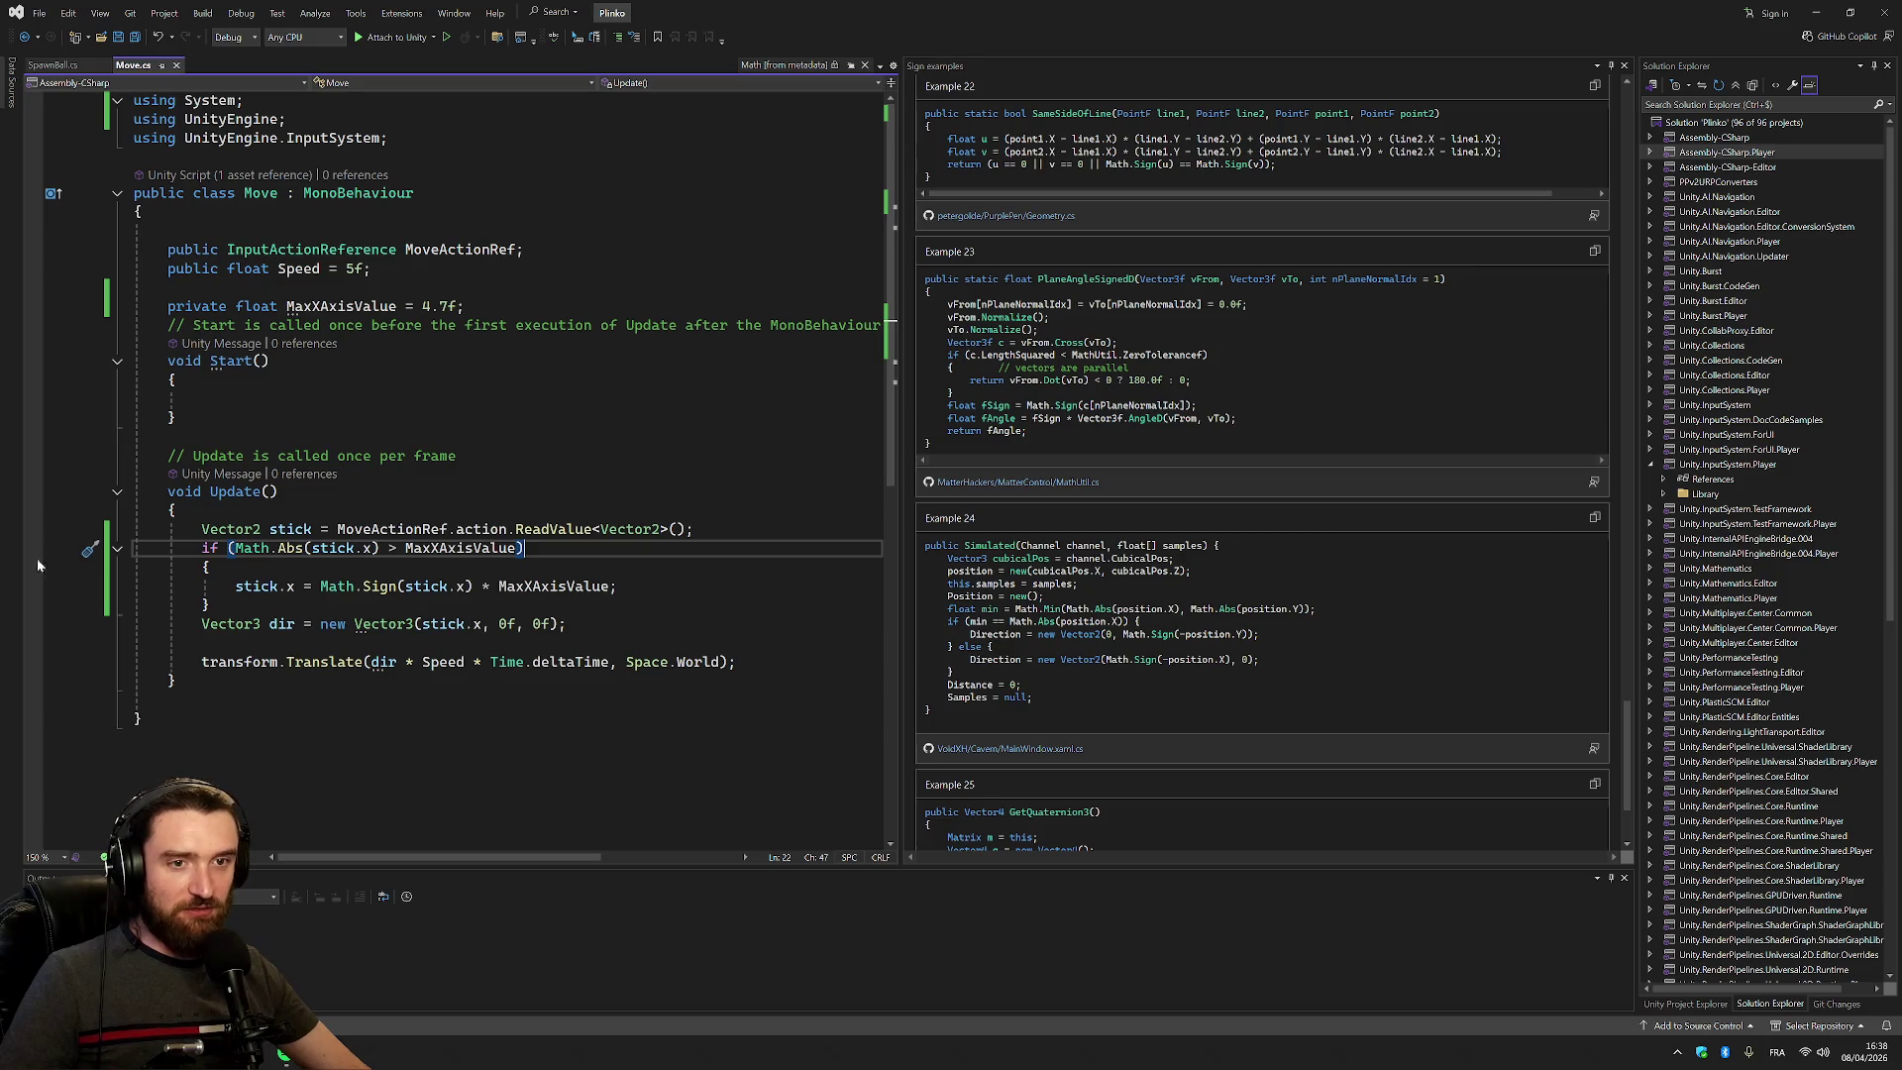
left_click(34, 548)
left_click(418, 37)
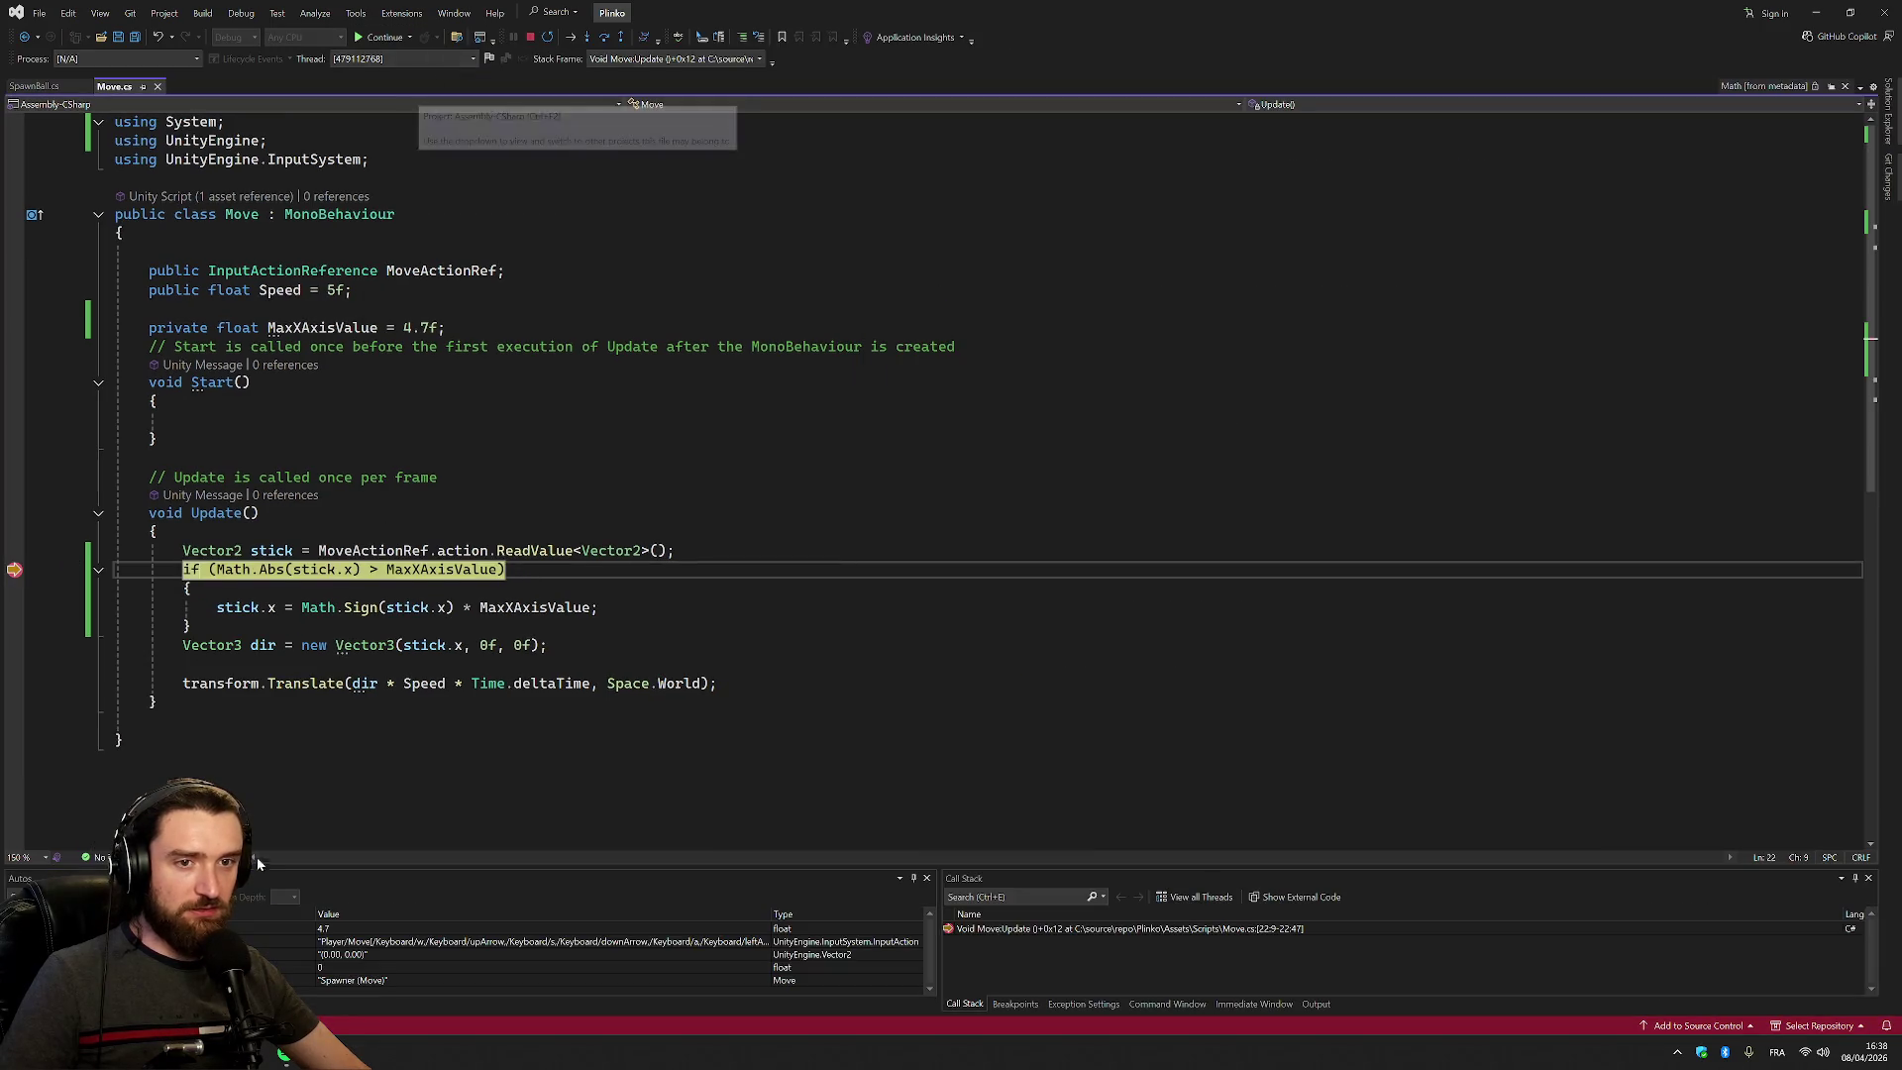
mouse_move(327, 570)
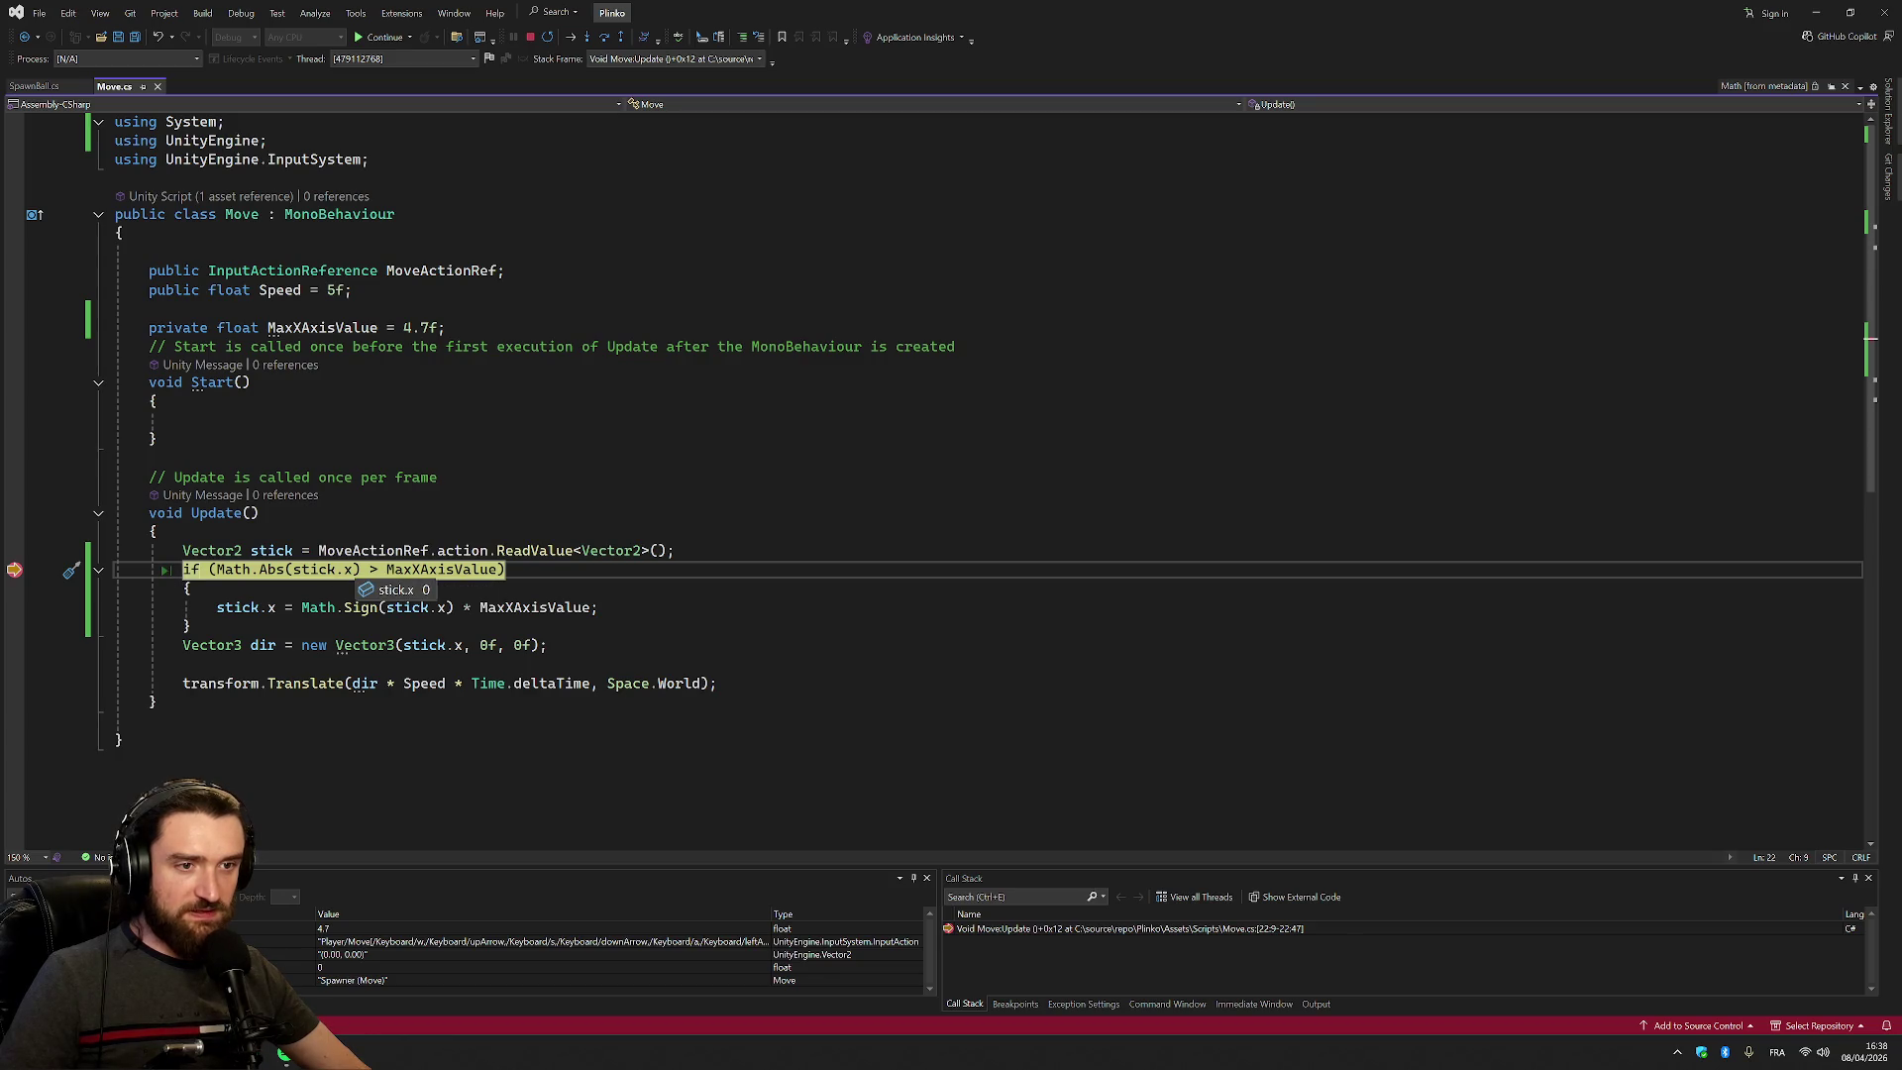
mouse_move(475, 570)
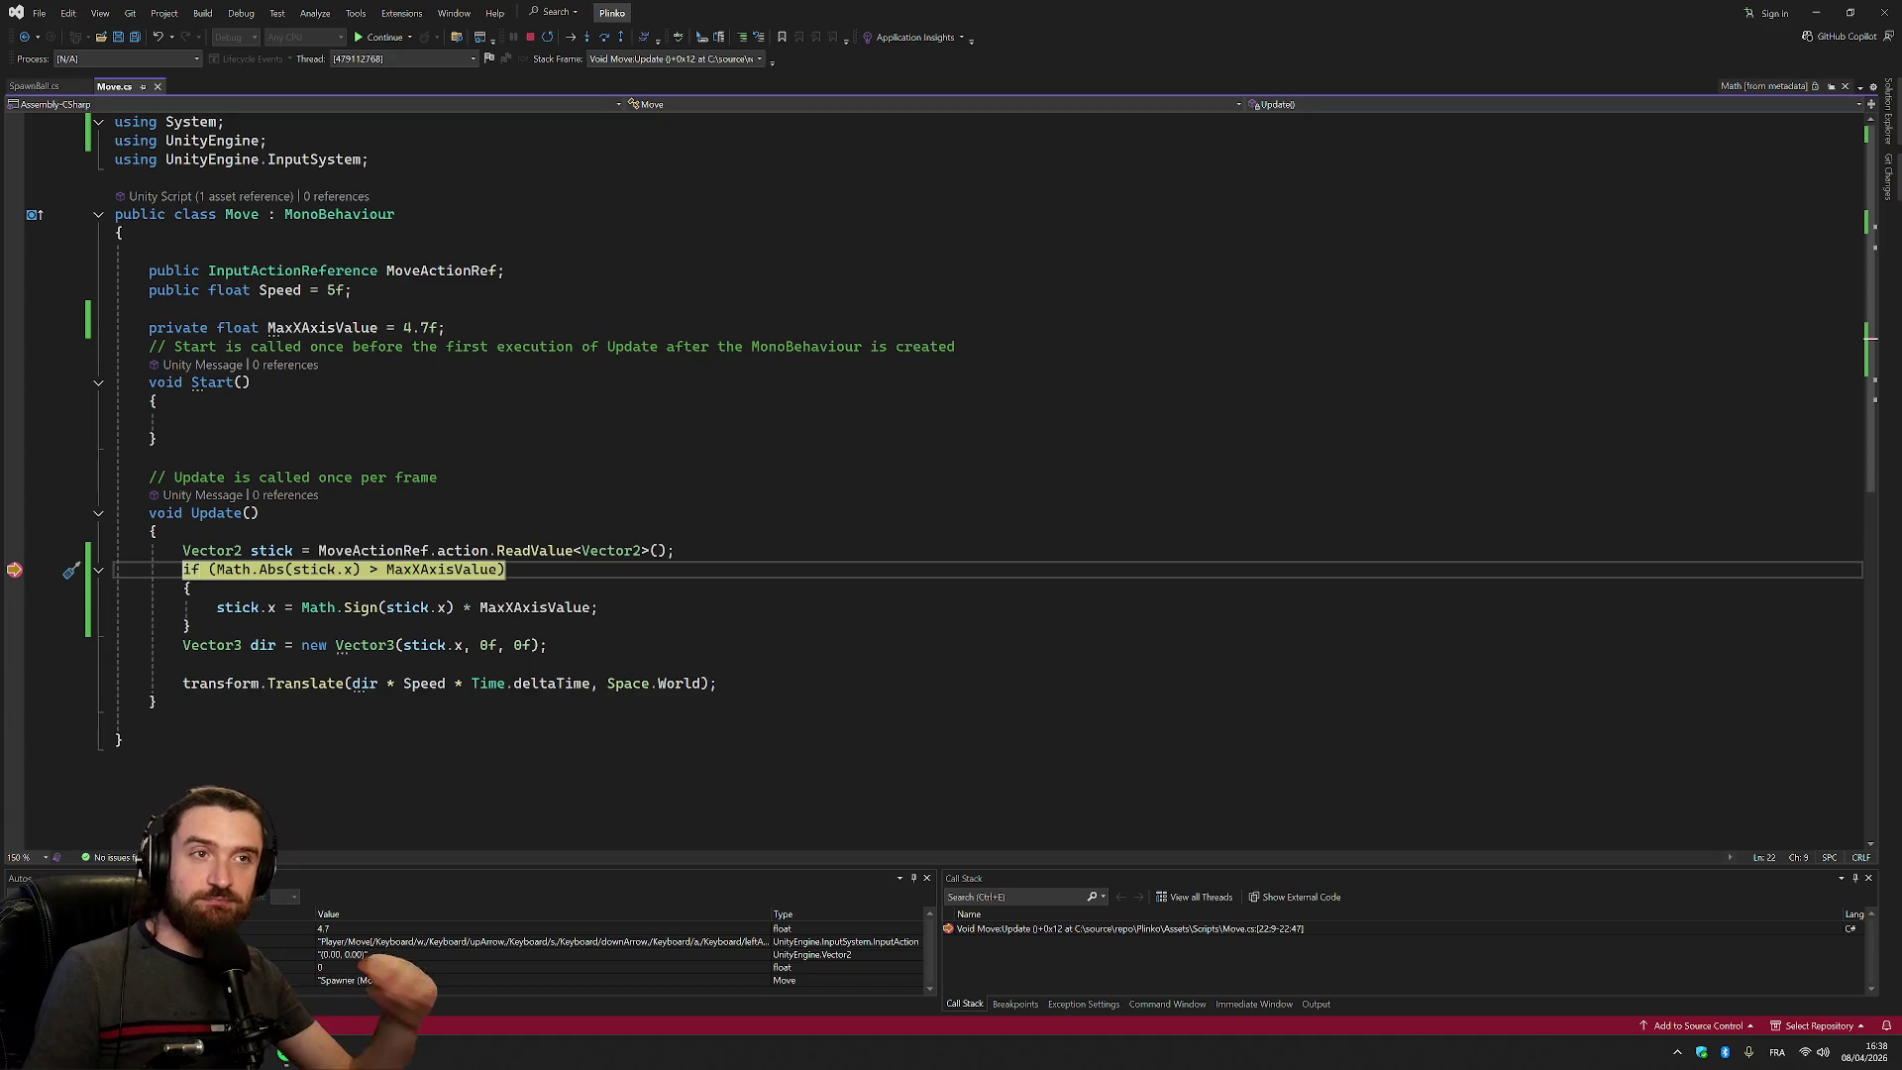
left_click(530, 37)
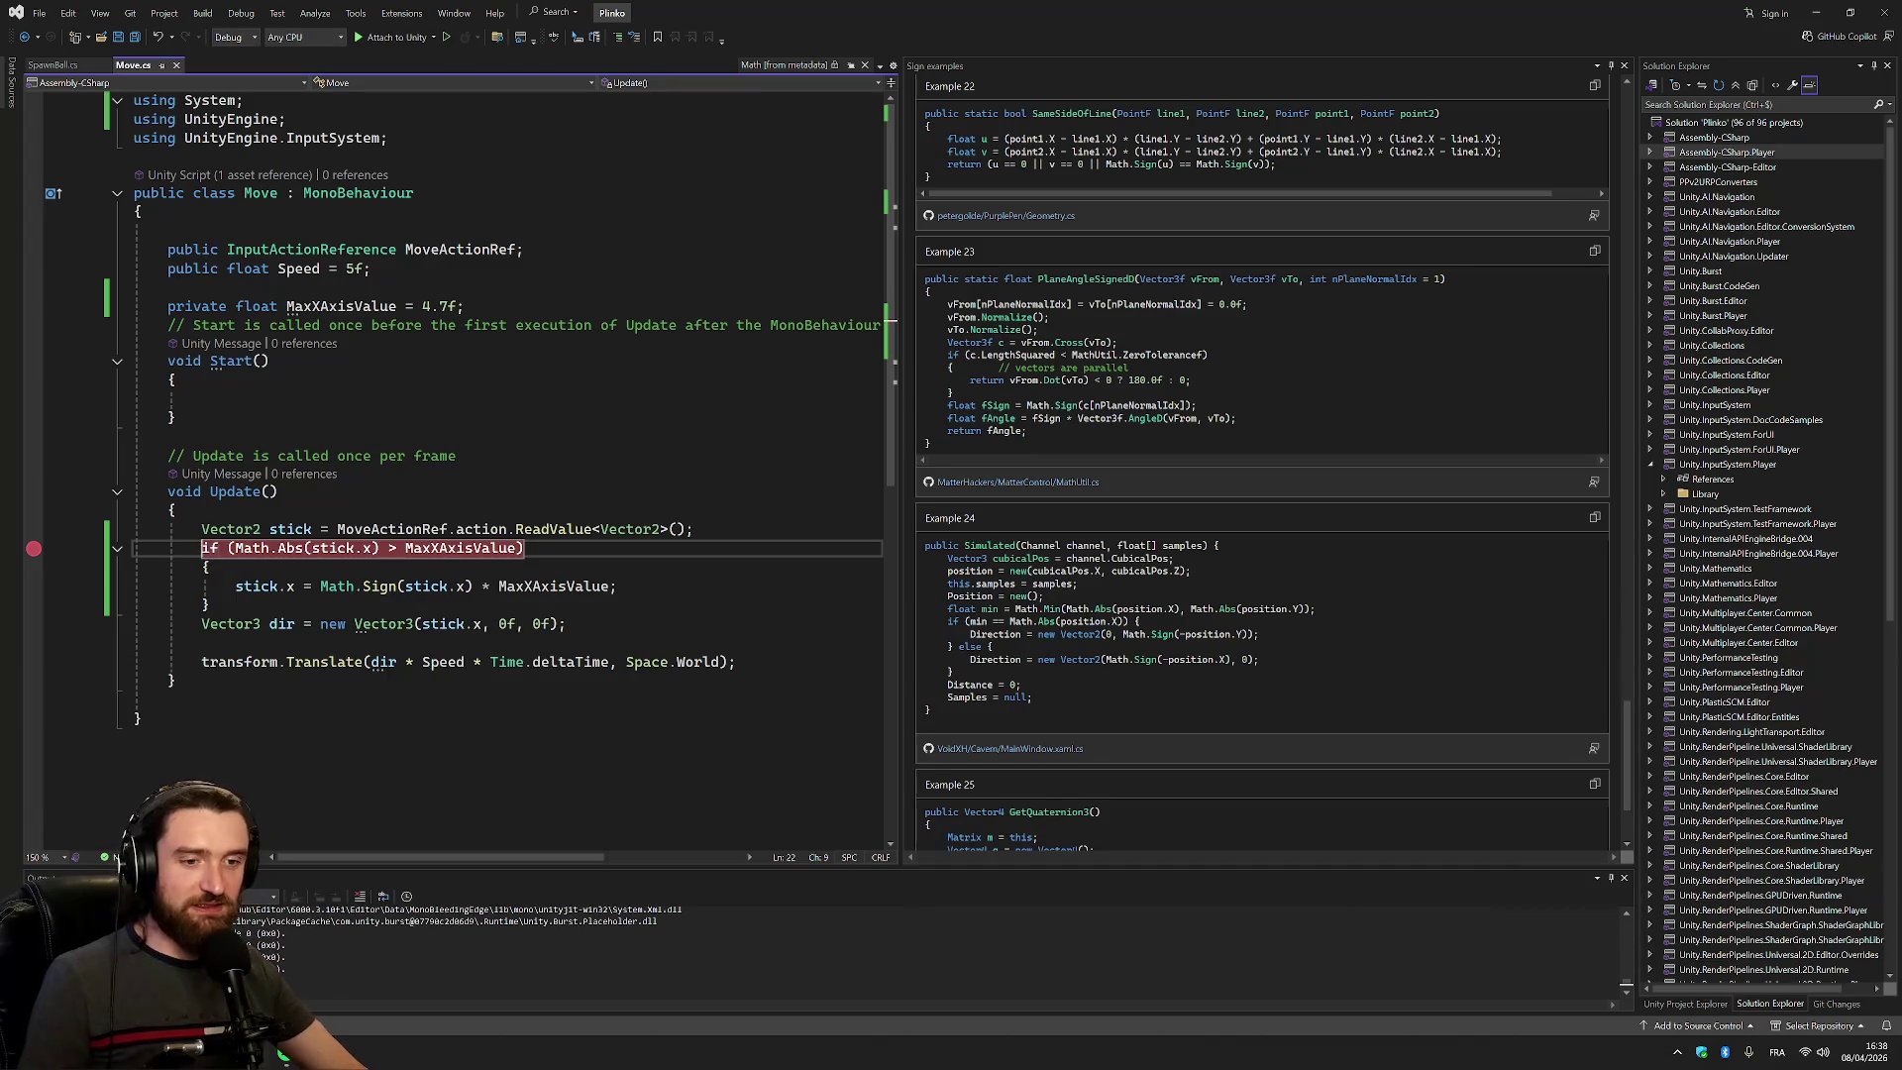
key("alt+Tab")
left_click(976, 46)
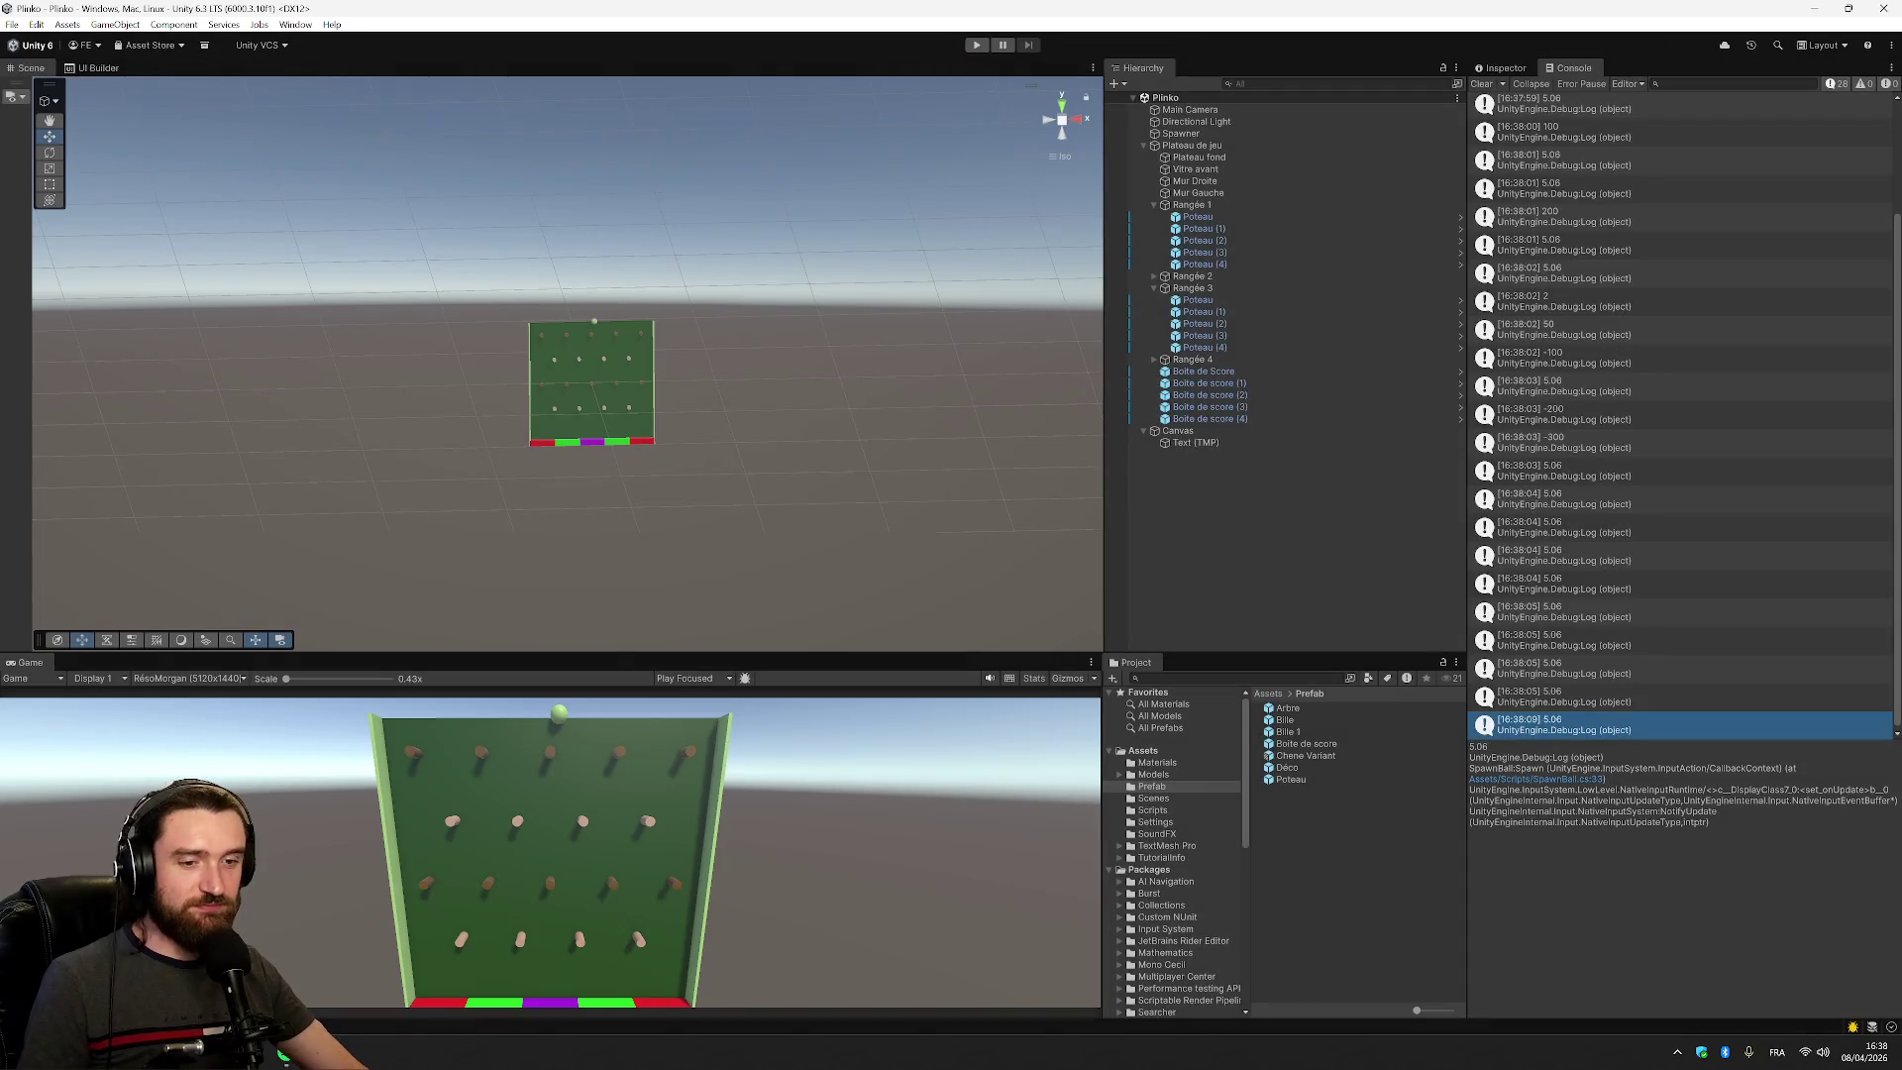
key("alt+Tab")
left_click(33, 549)
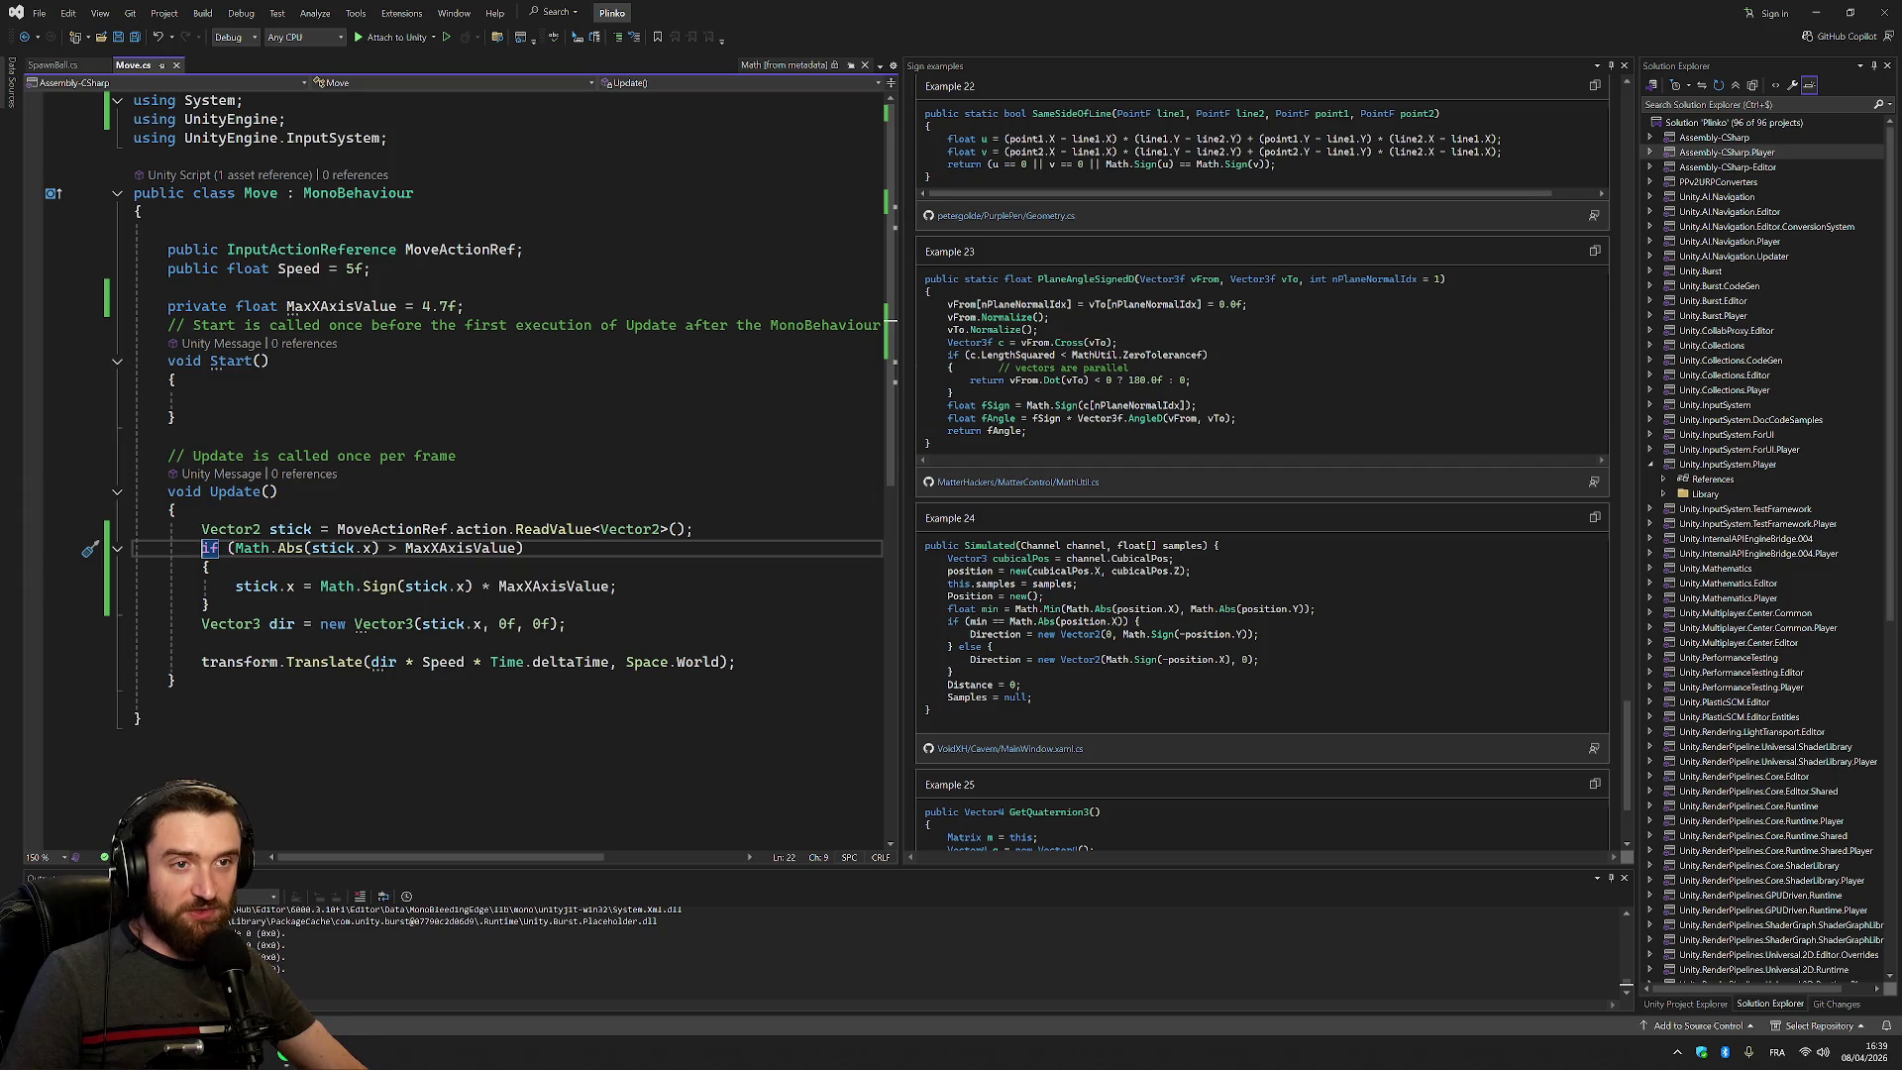
Draft a gameObject.transform.position.x line at the top of Update, then erase it
left_click(279, 491)
key("Down")
key("Return")
type("gaml")
key("BackSpace")
type("e")
key("Tab")
type(".pos")
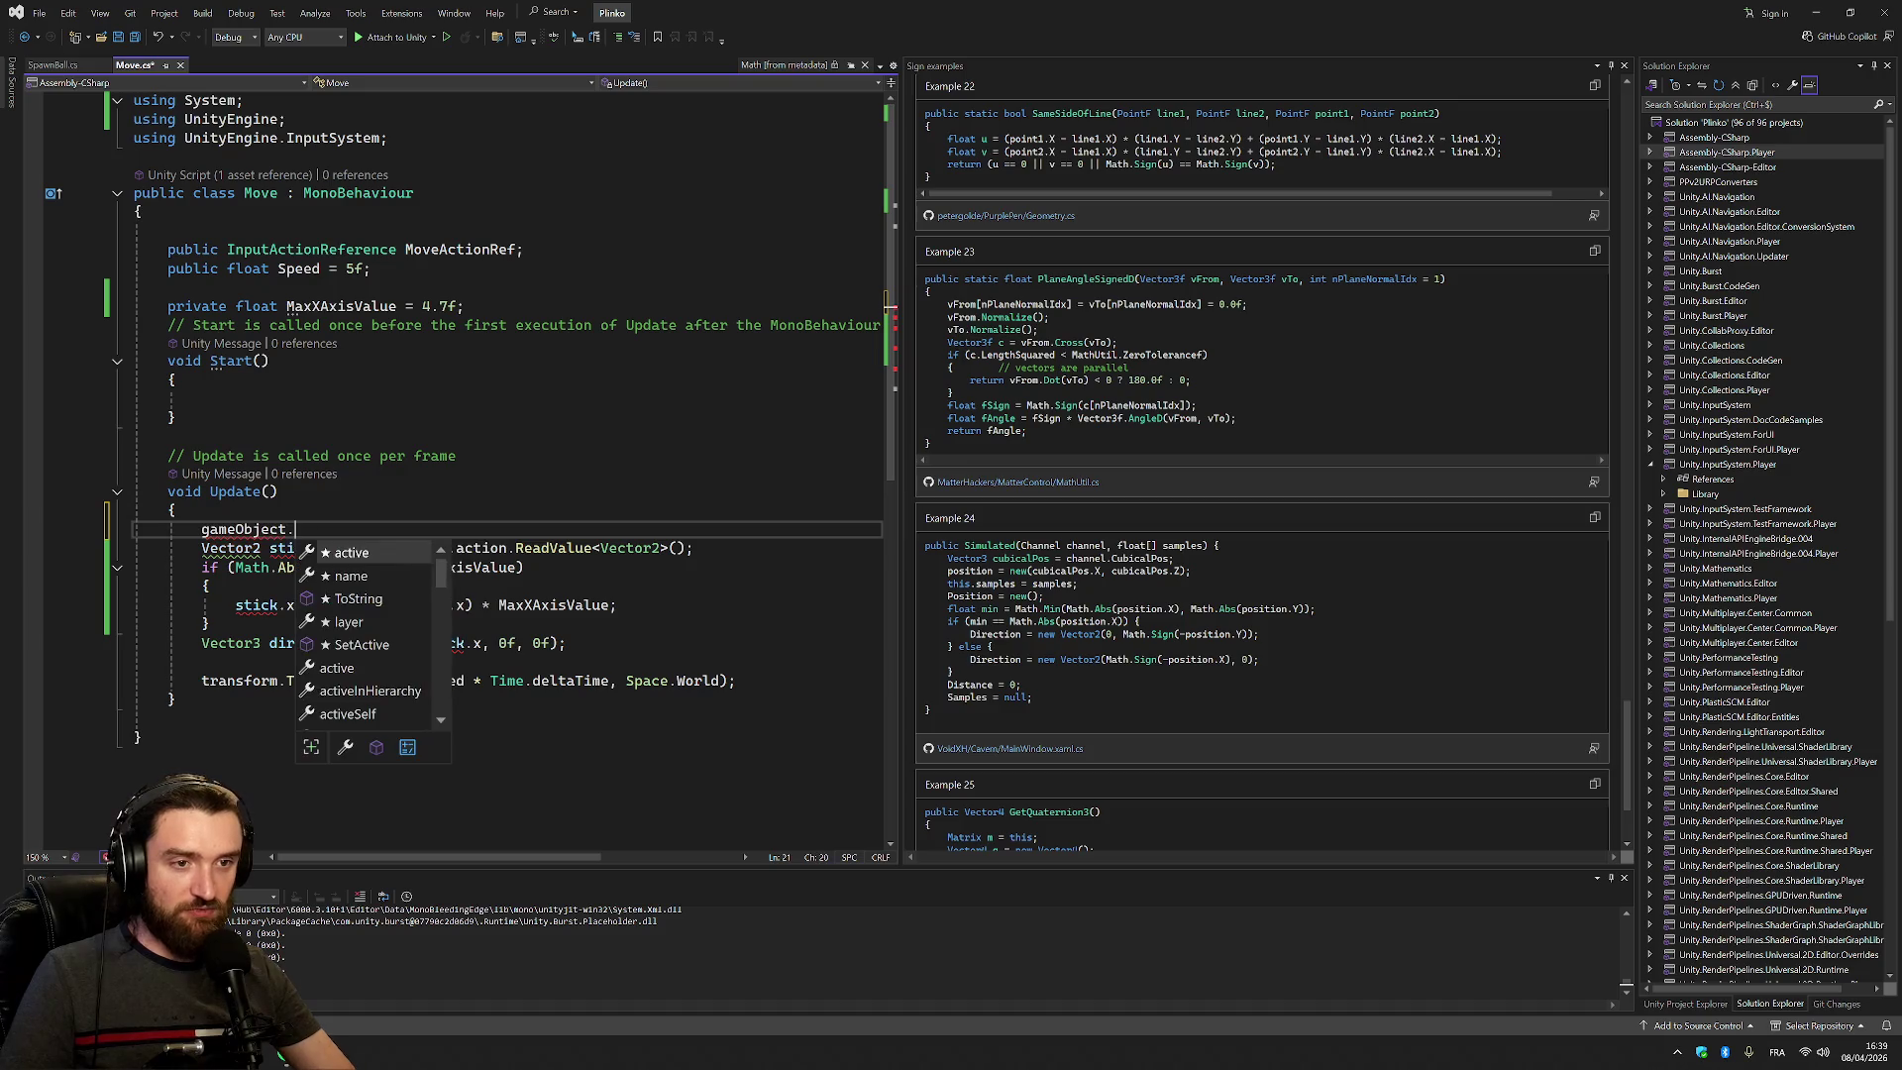
key("BackSpace")
key("BackSpace")
key("BackSpace")
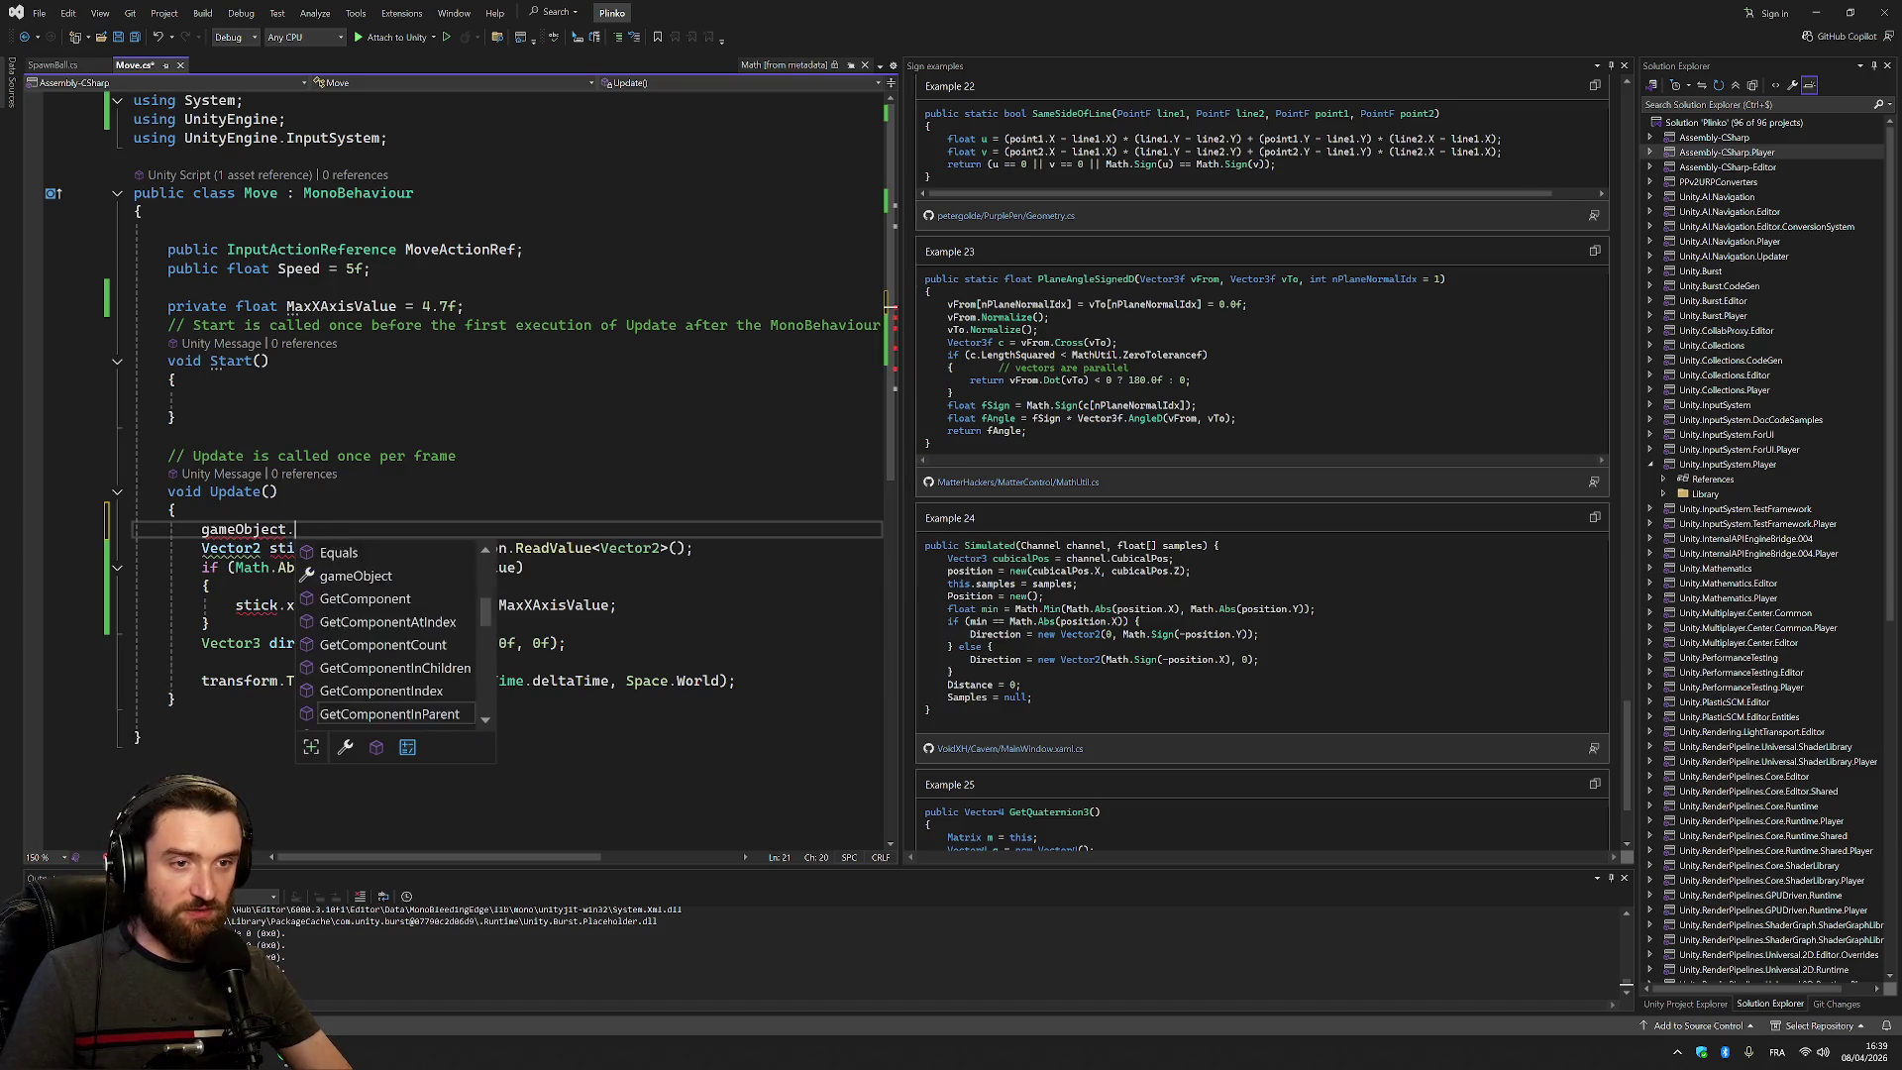
type("tr")
key("Tab")
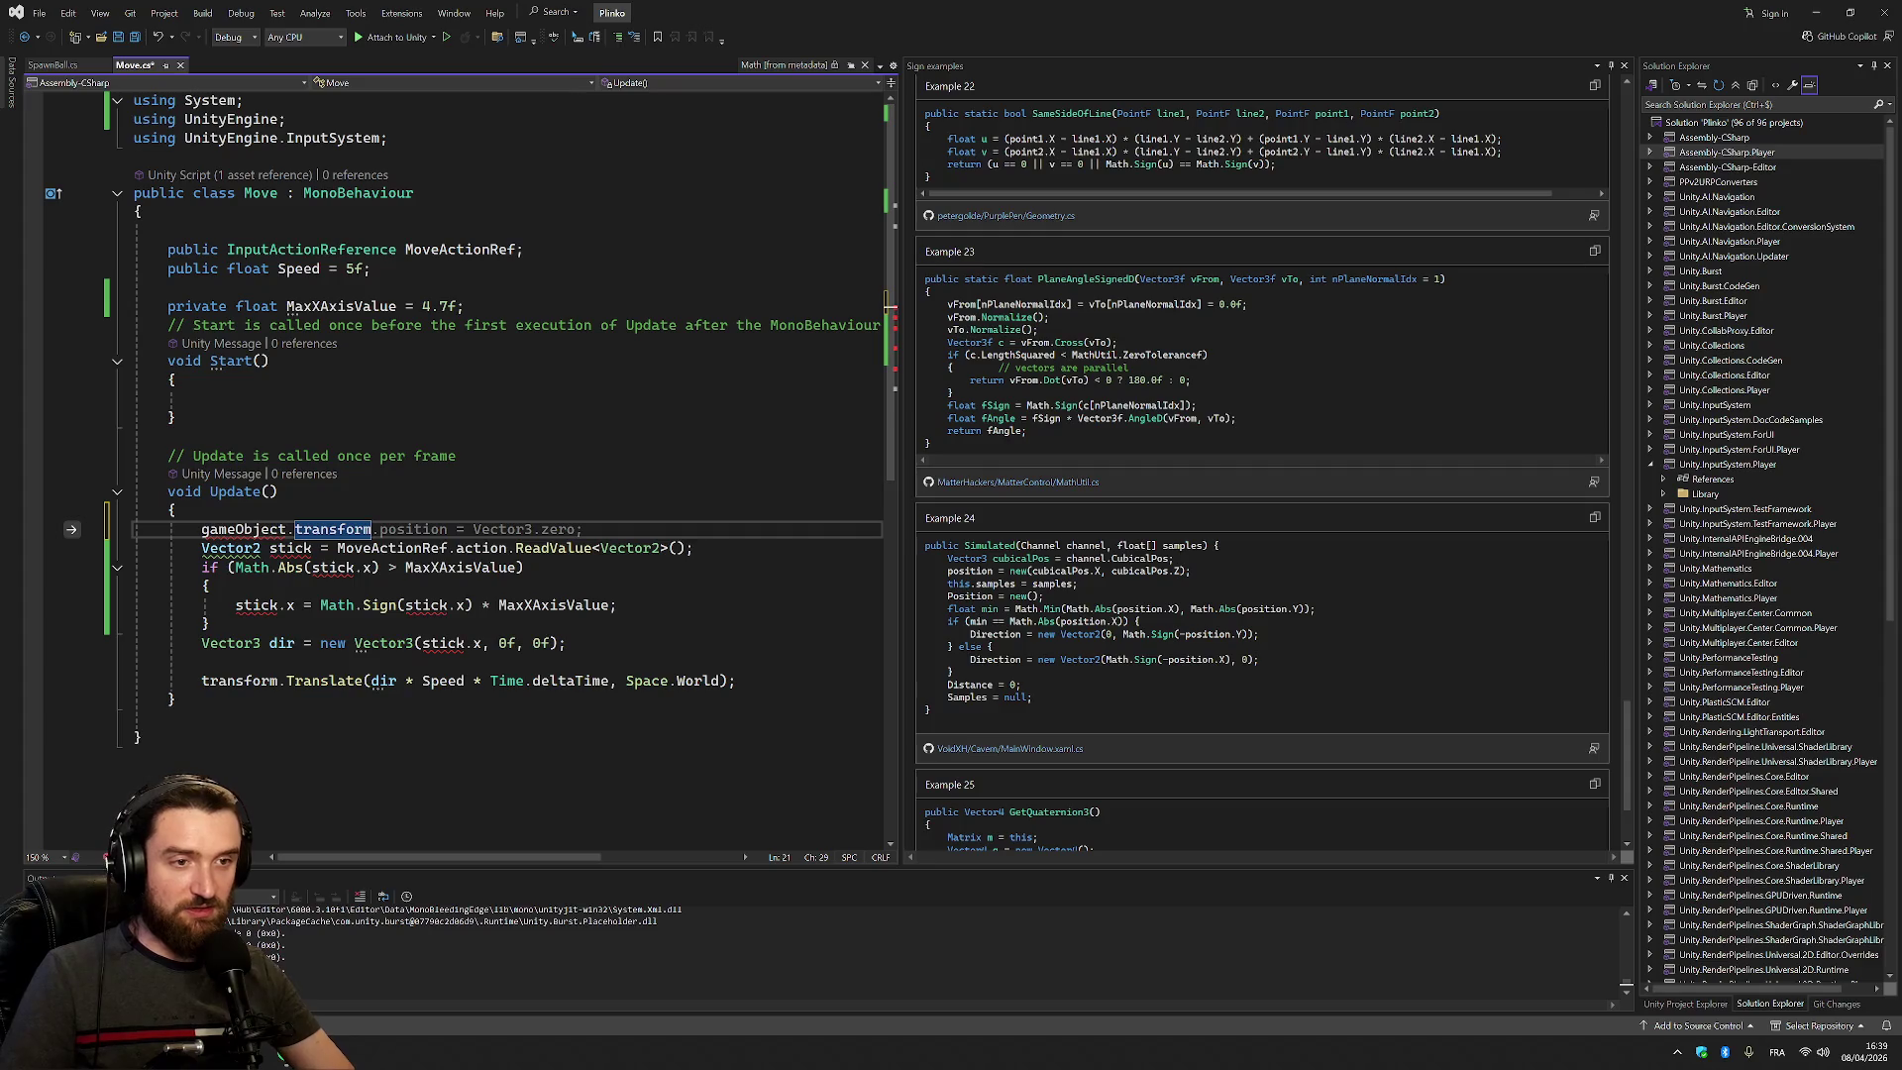
type(".pois")
key("BackSpace")
key("BackSpace")
key("Tab")
type("?")
key("BackSpace")
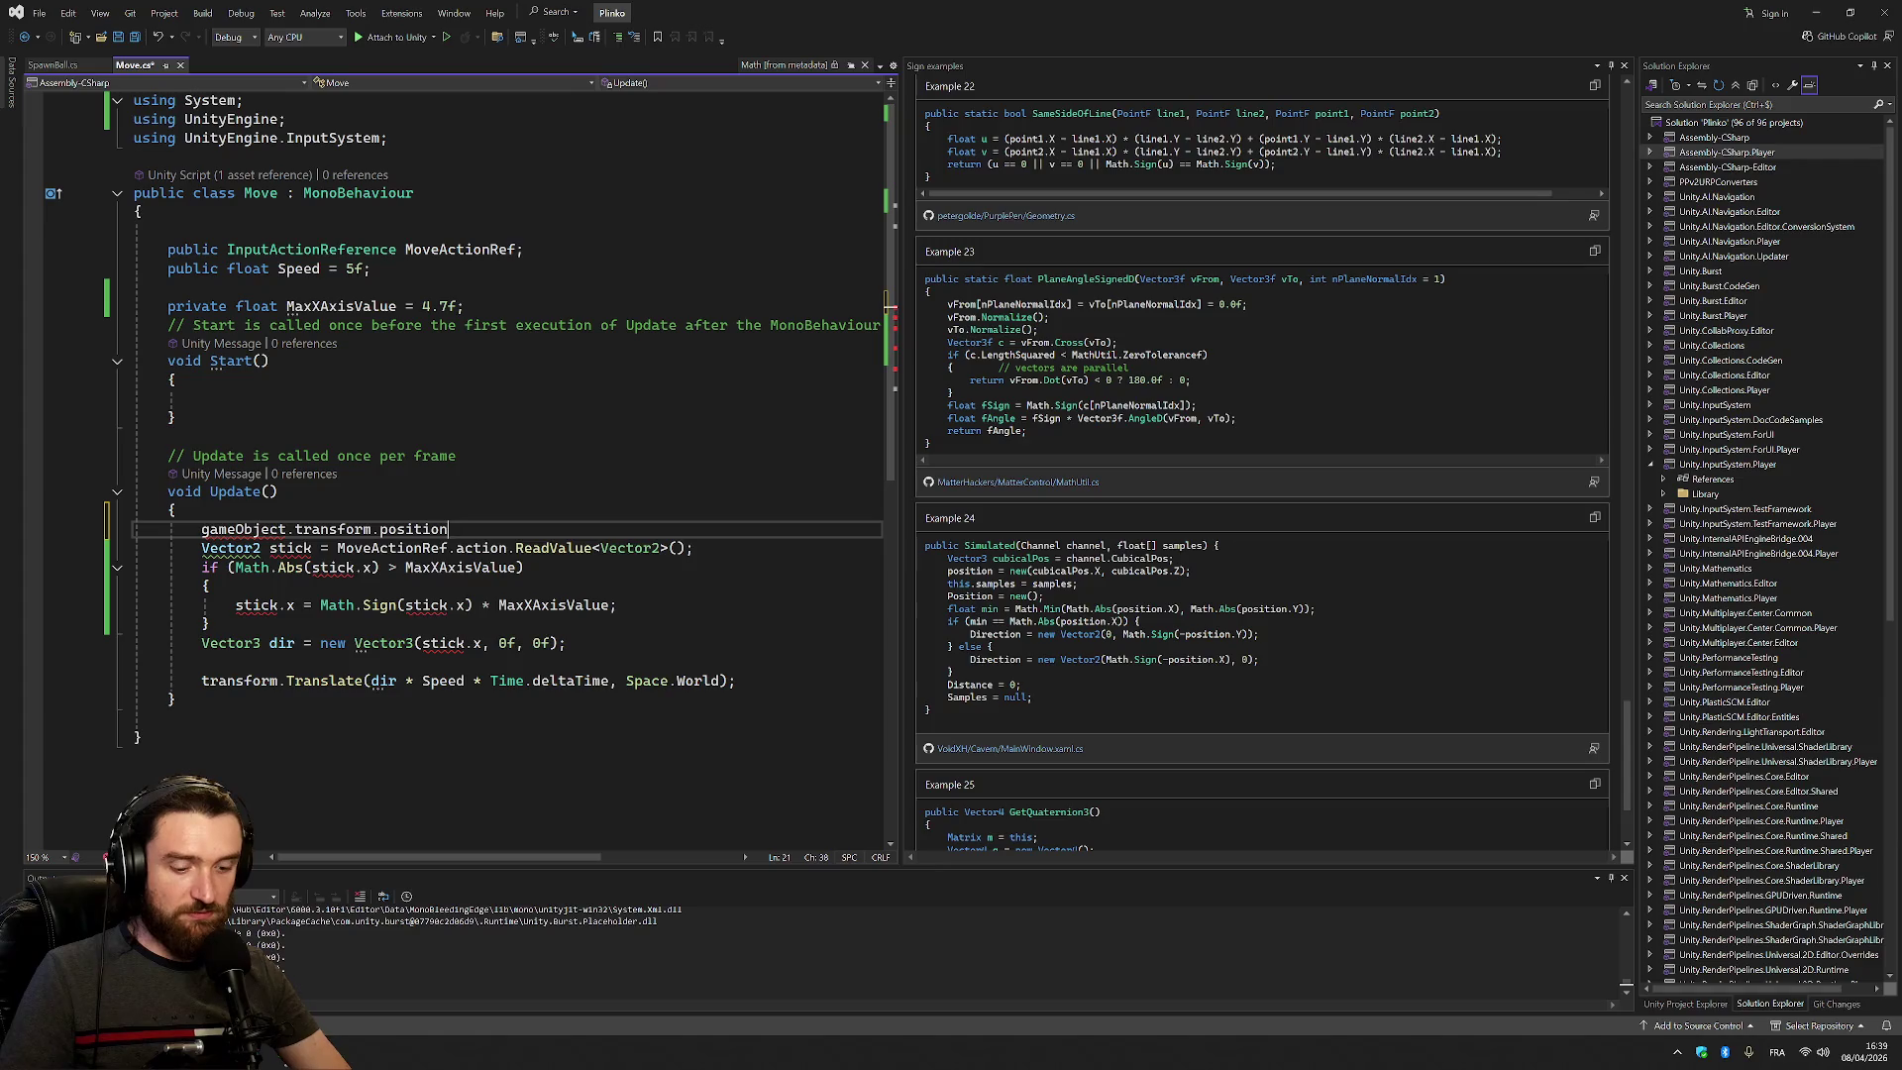
type(".x")
key("Escape")
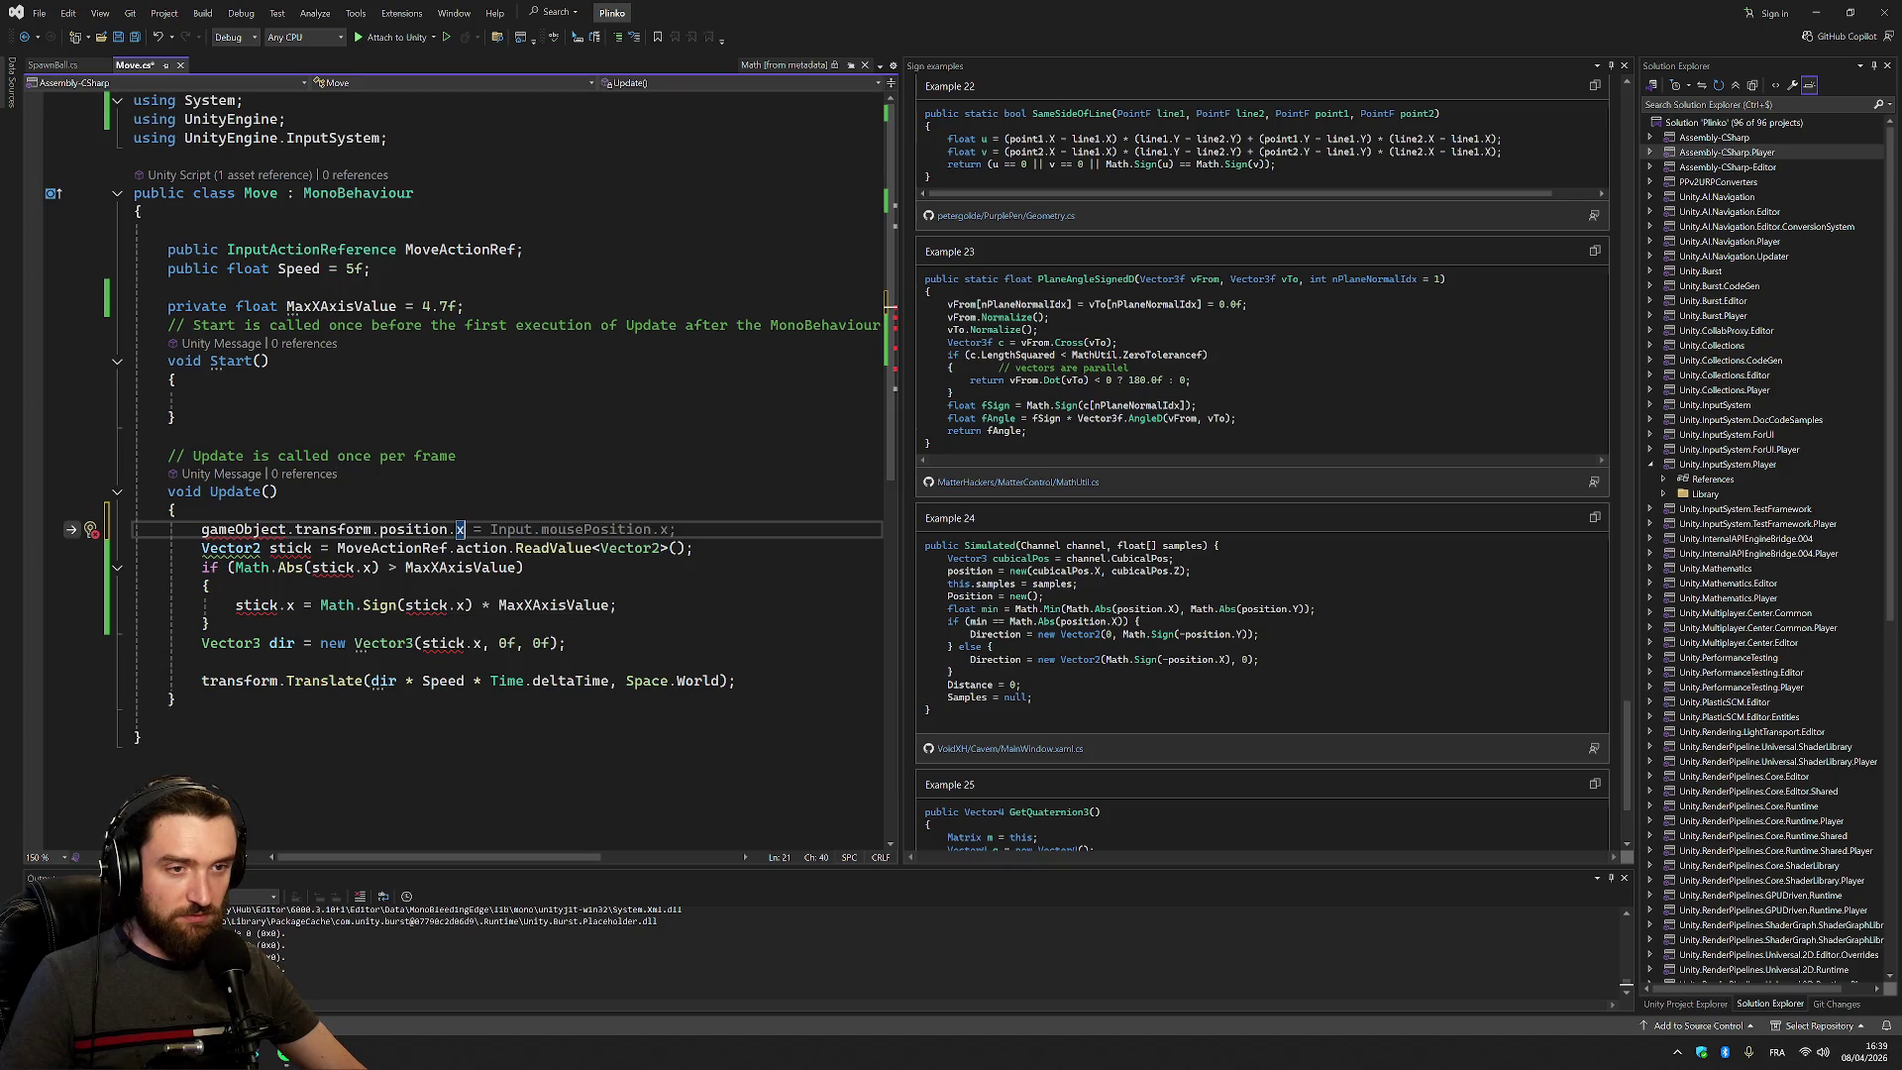
mouse_move(238, 531)
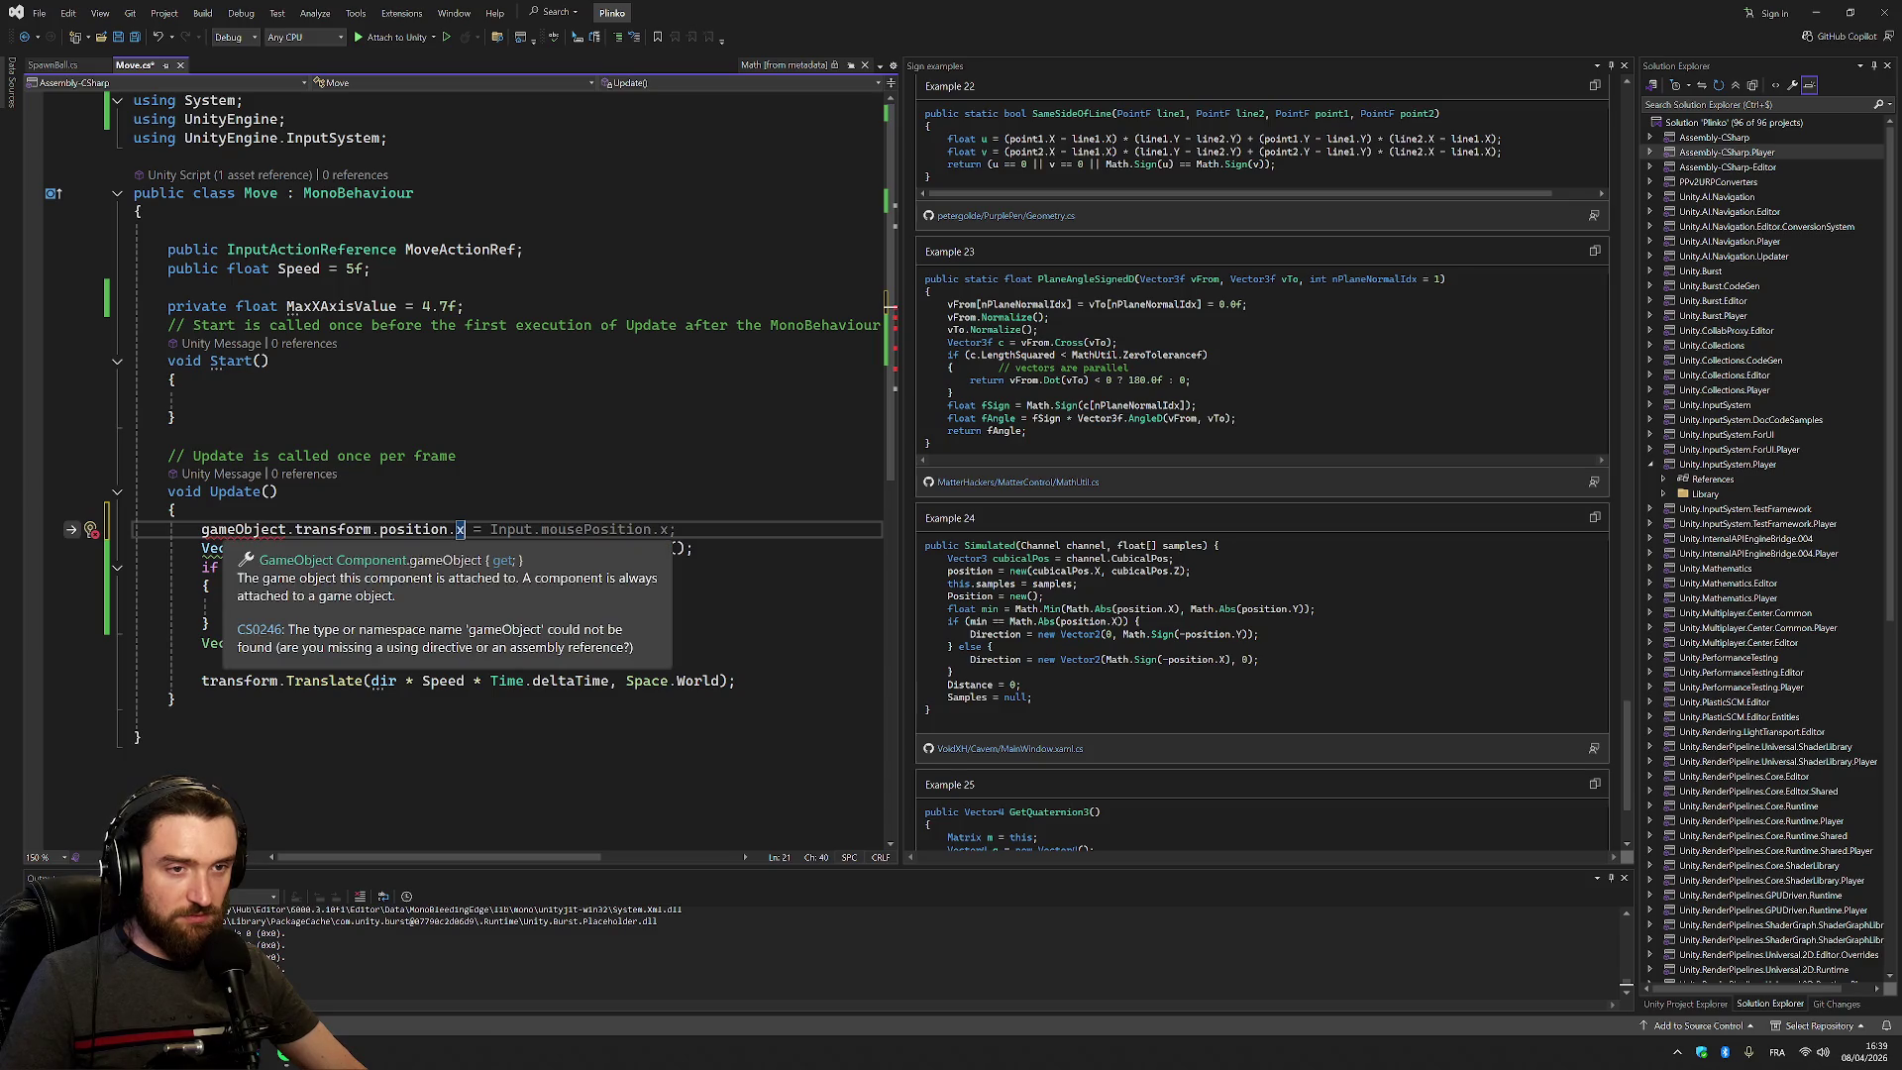
key("BackSpace")
key("BackSpace")
key("BackSpace")
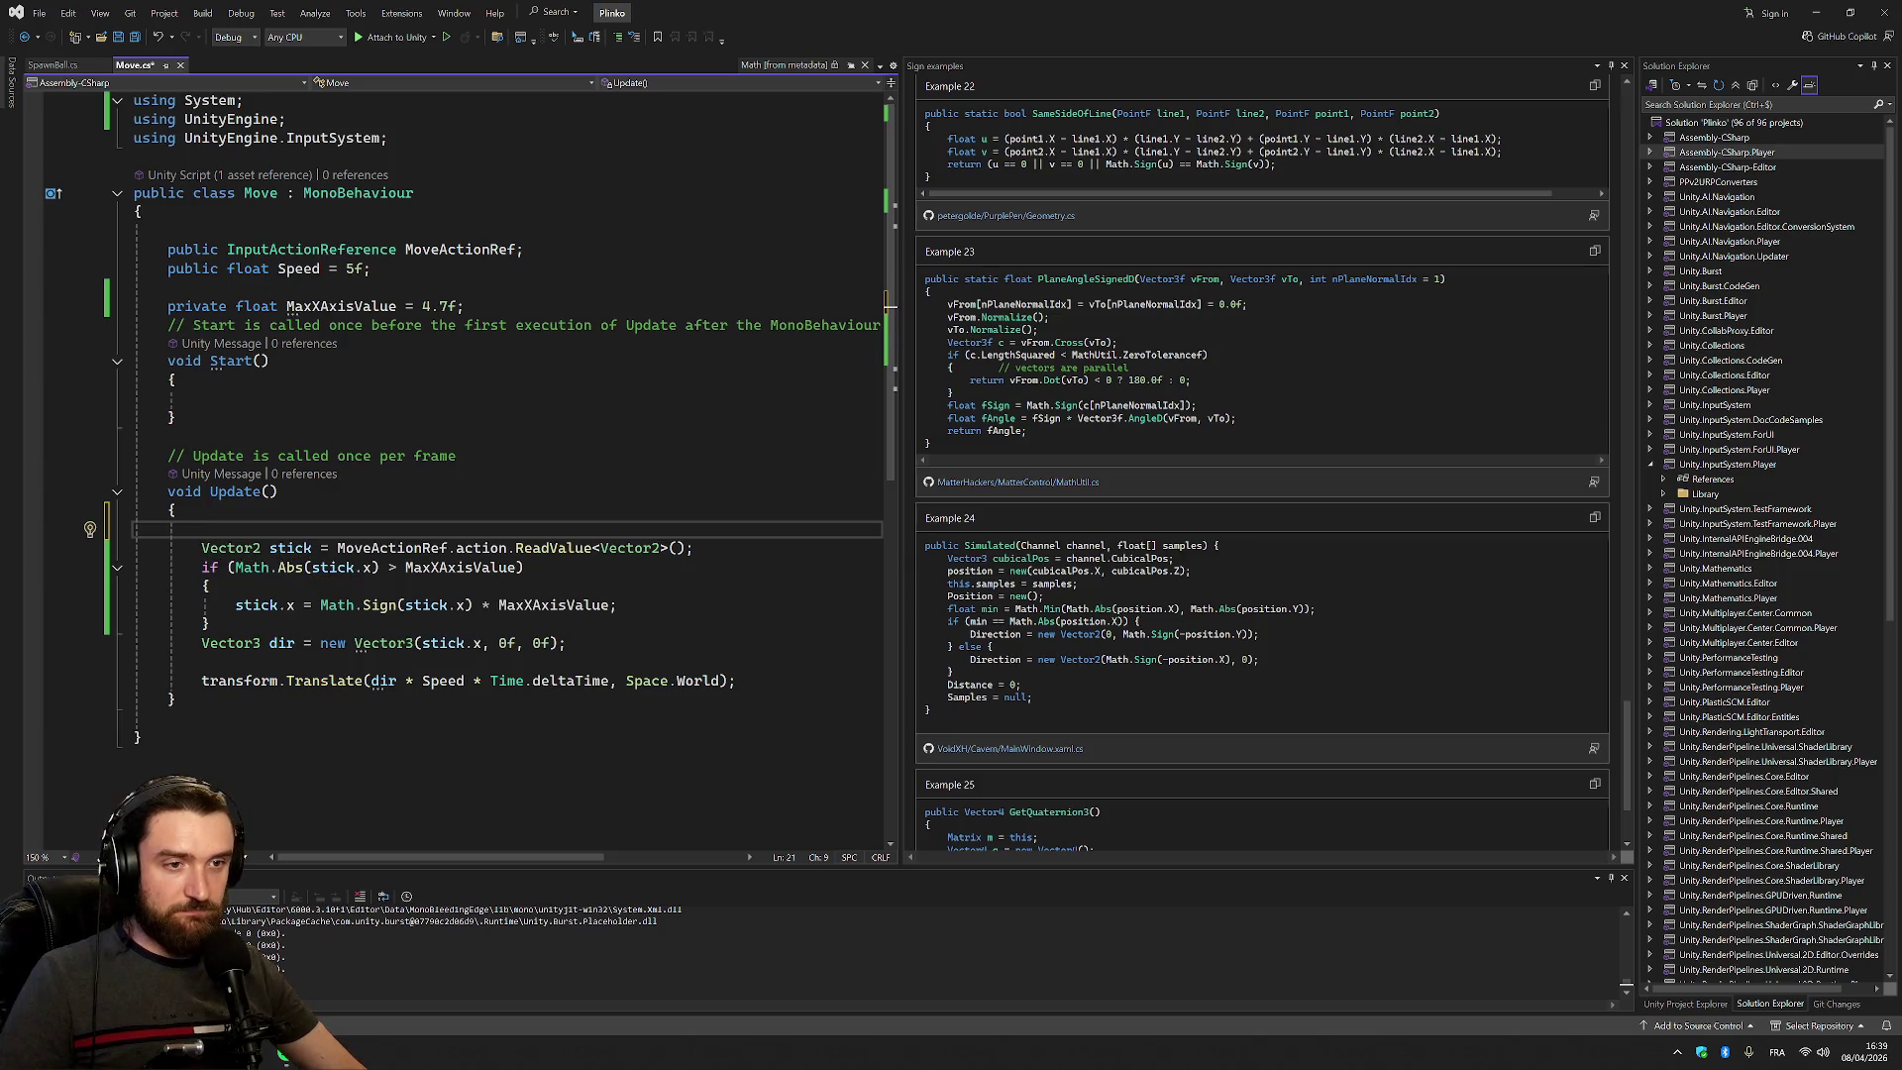
Make the Math.Abs check use gameObject.transform.position.x instead of stick.x
mouse_move(336, 605)
left_click(380, 567)
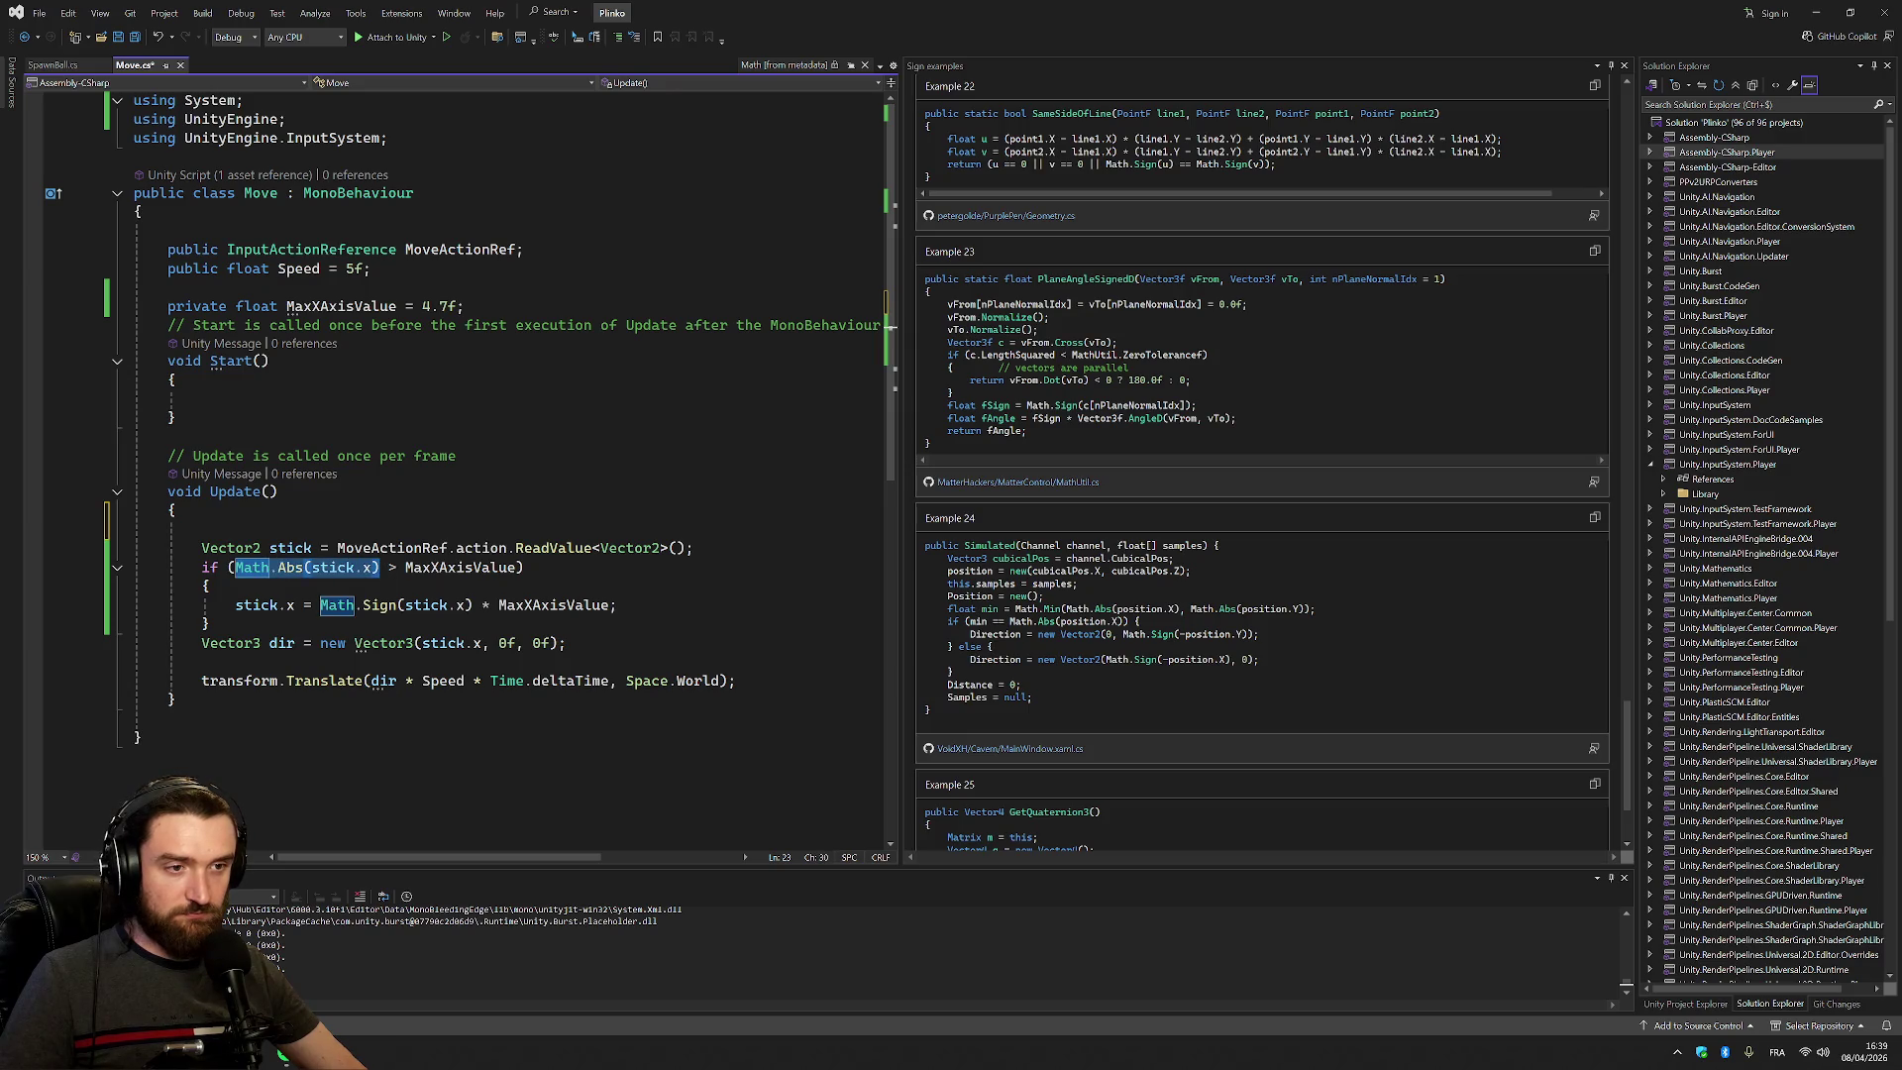
key("Left")
key("BackSpace")
key("BackSpace")
key("BackSpace")
type("gameObject.transform.position.x")
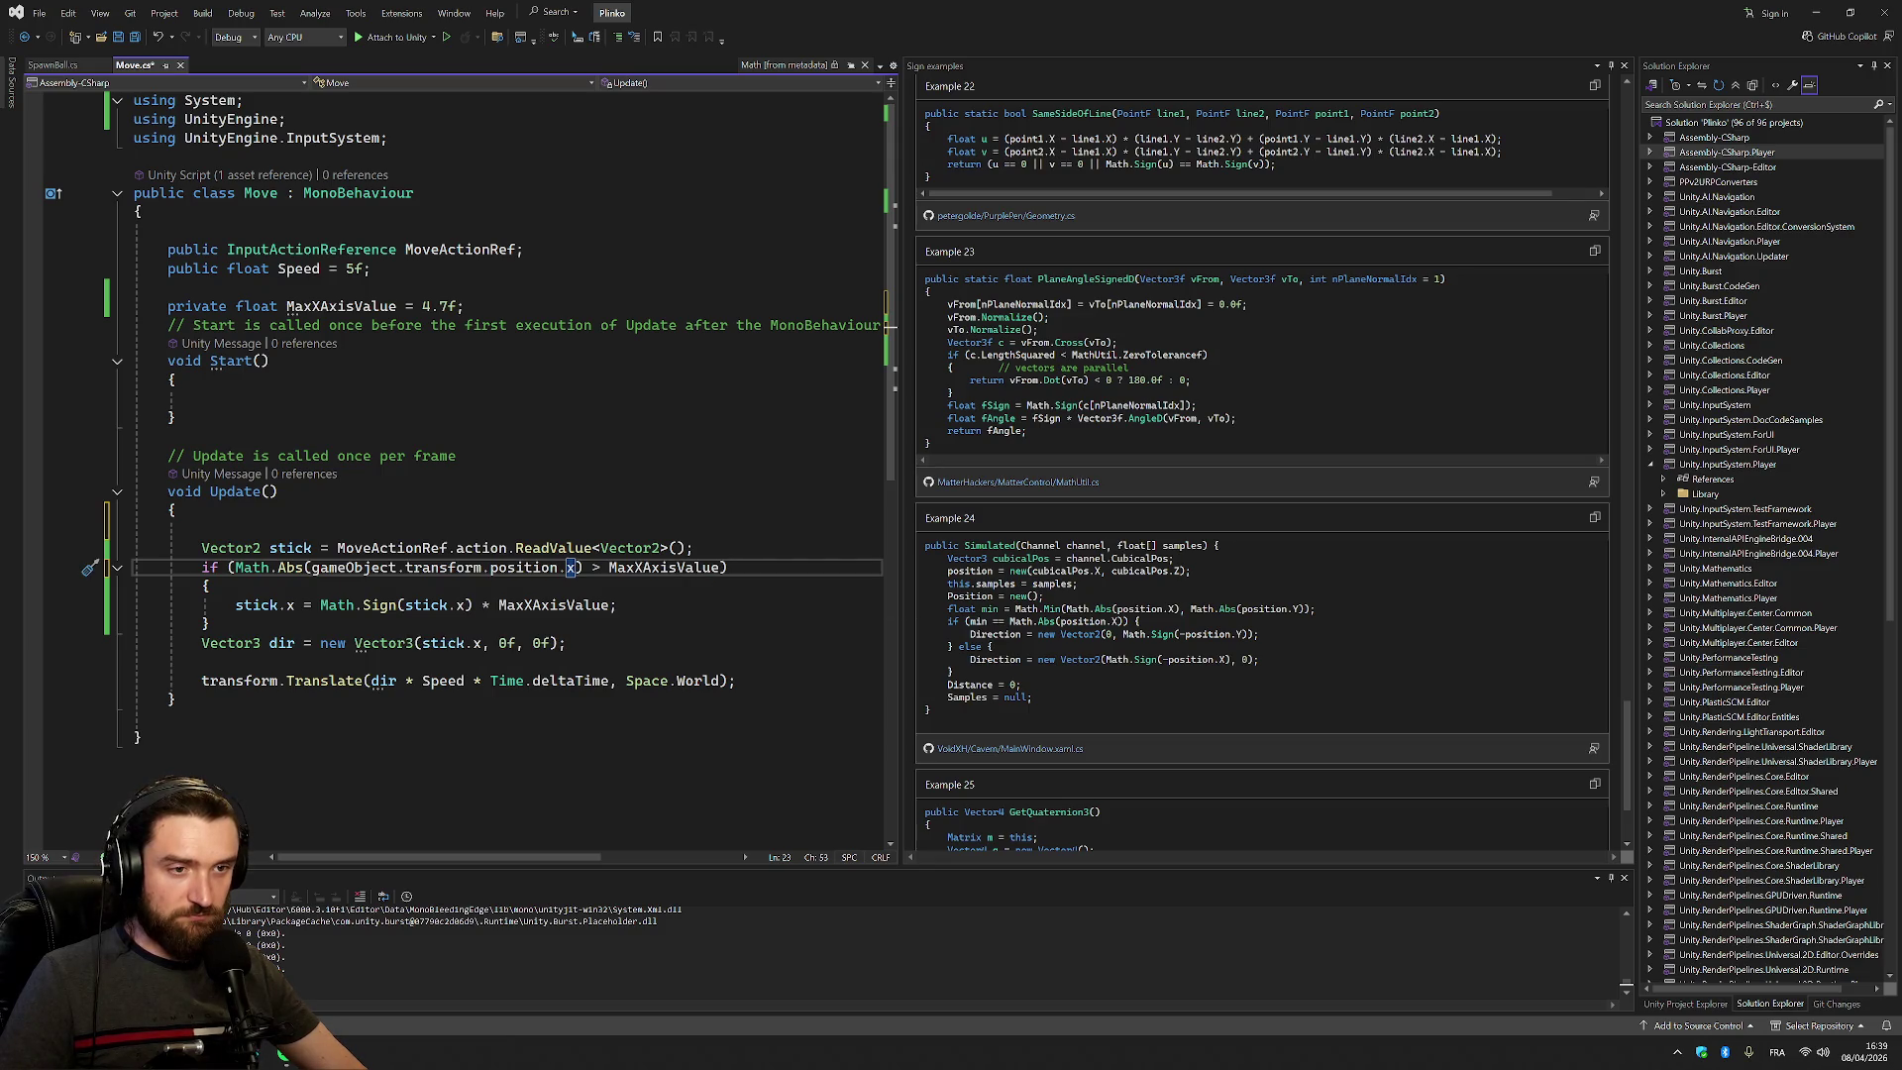
Set stick.x to 0 inside the edge check and save the script
left_click_drag(319, 604, 611, 604)
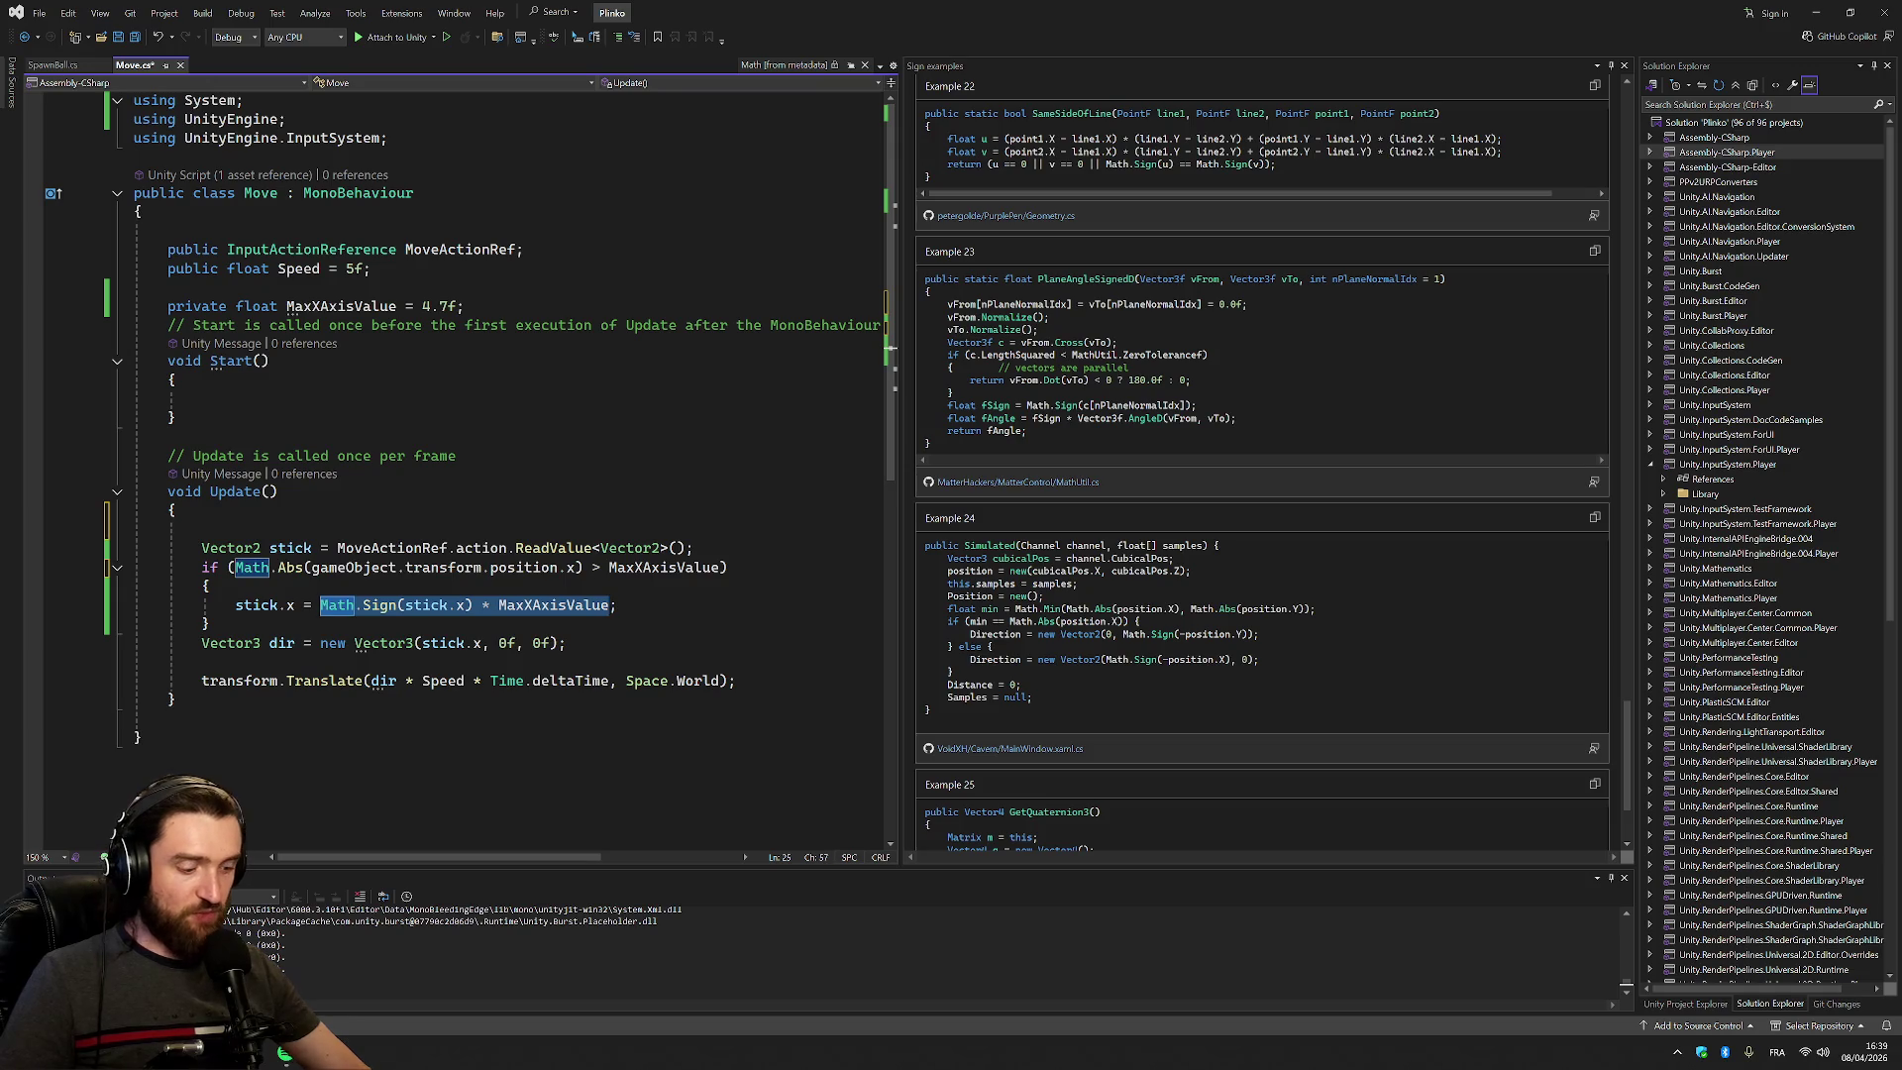
type("0;")
left_click(338, 604)
key("Down")
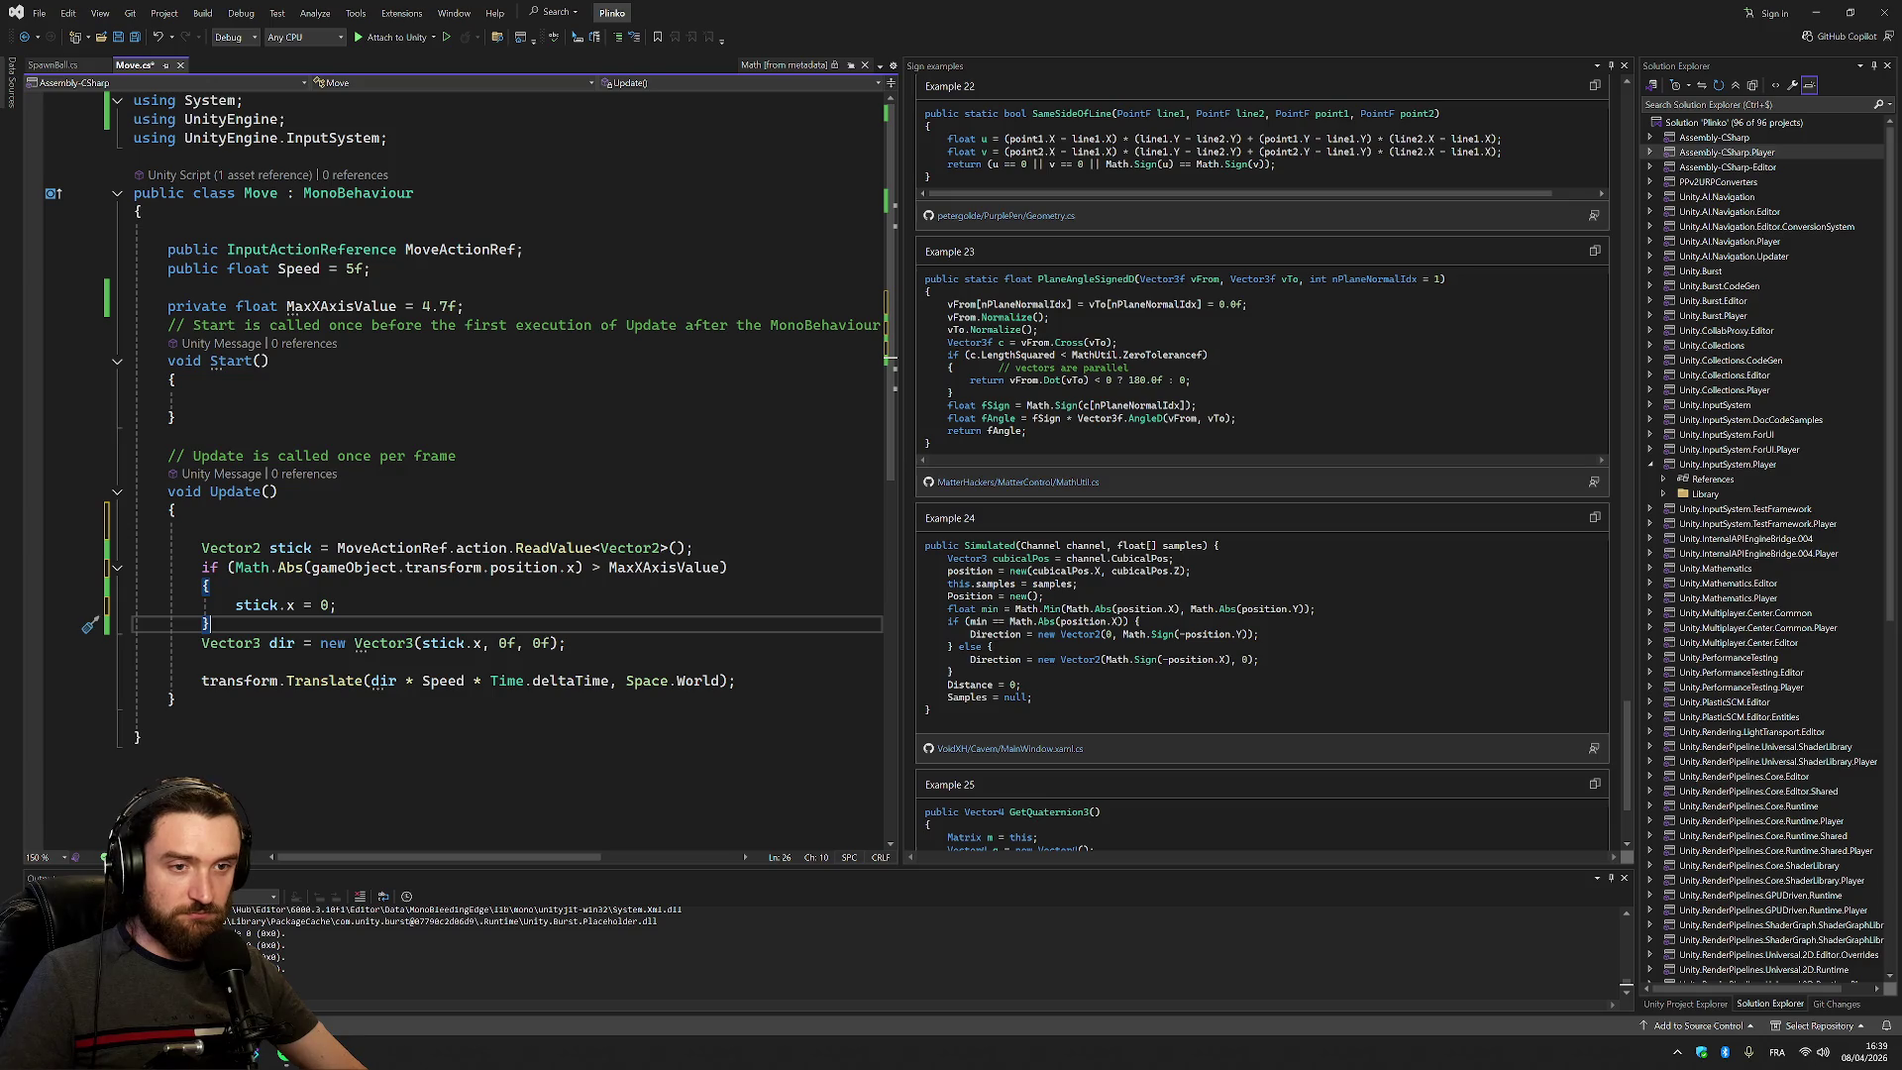
key("ctrl+s")
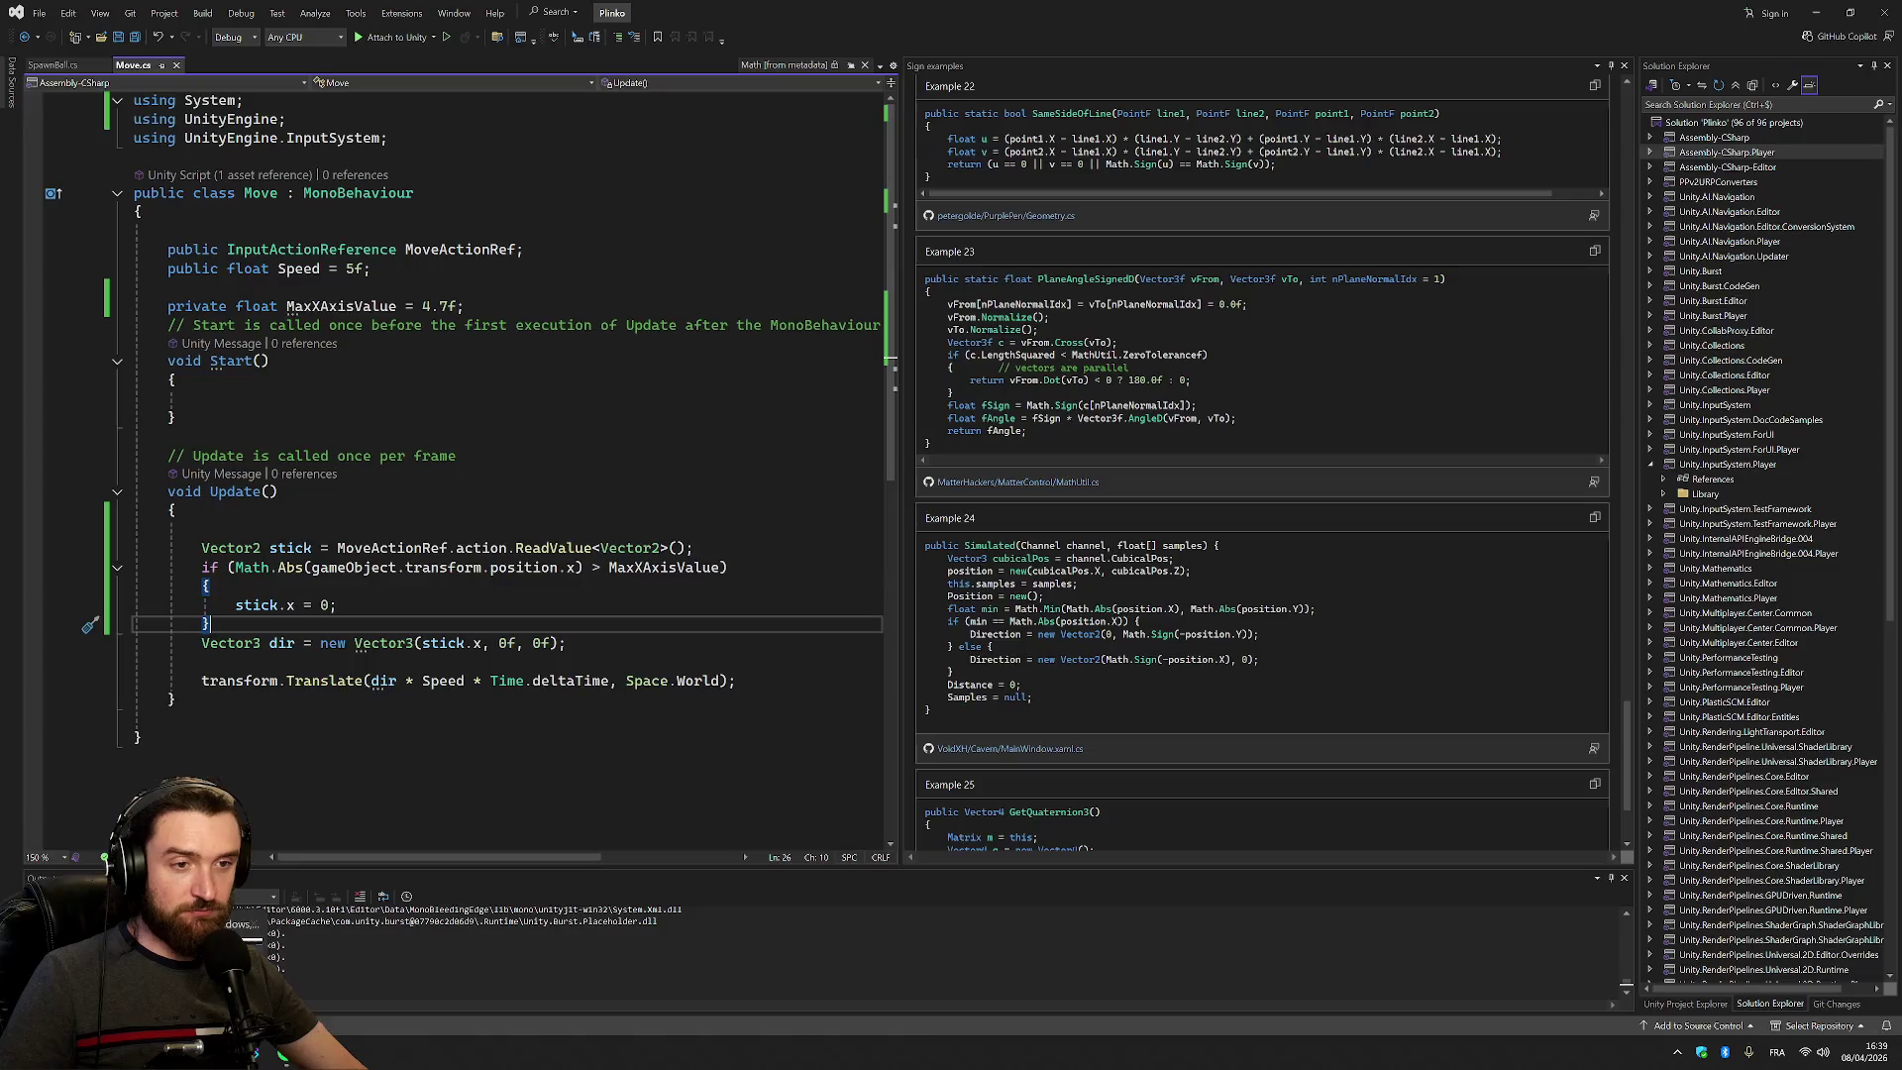
Add a blank line after the if block, save, and close the Sign examples panel
key("Up")
key("Up")
key("Up")
key("Down")
key("Down")
key("Down")
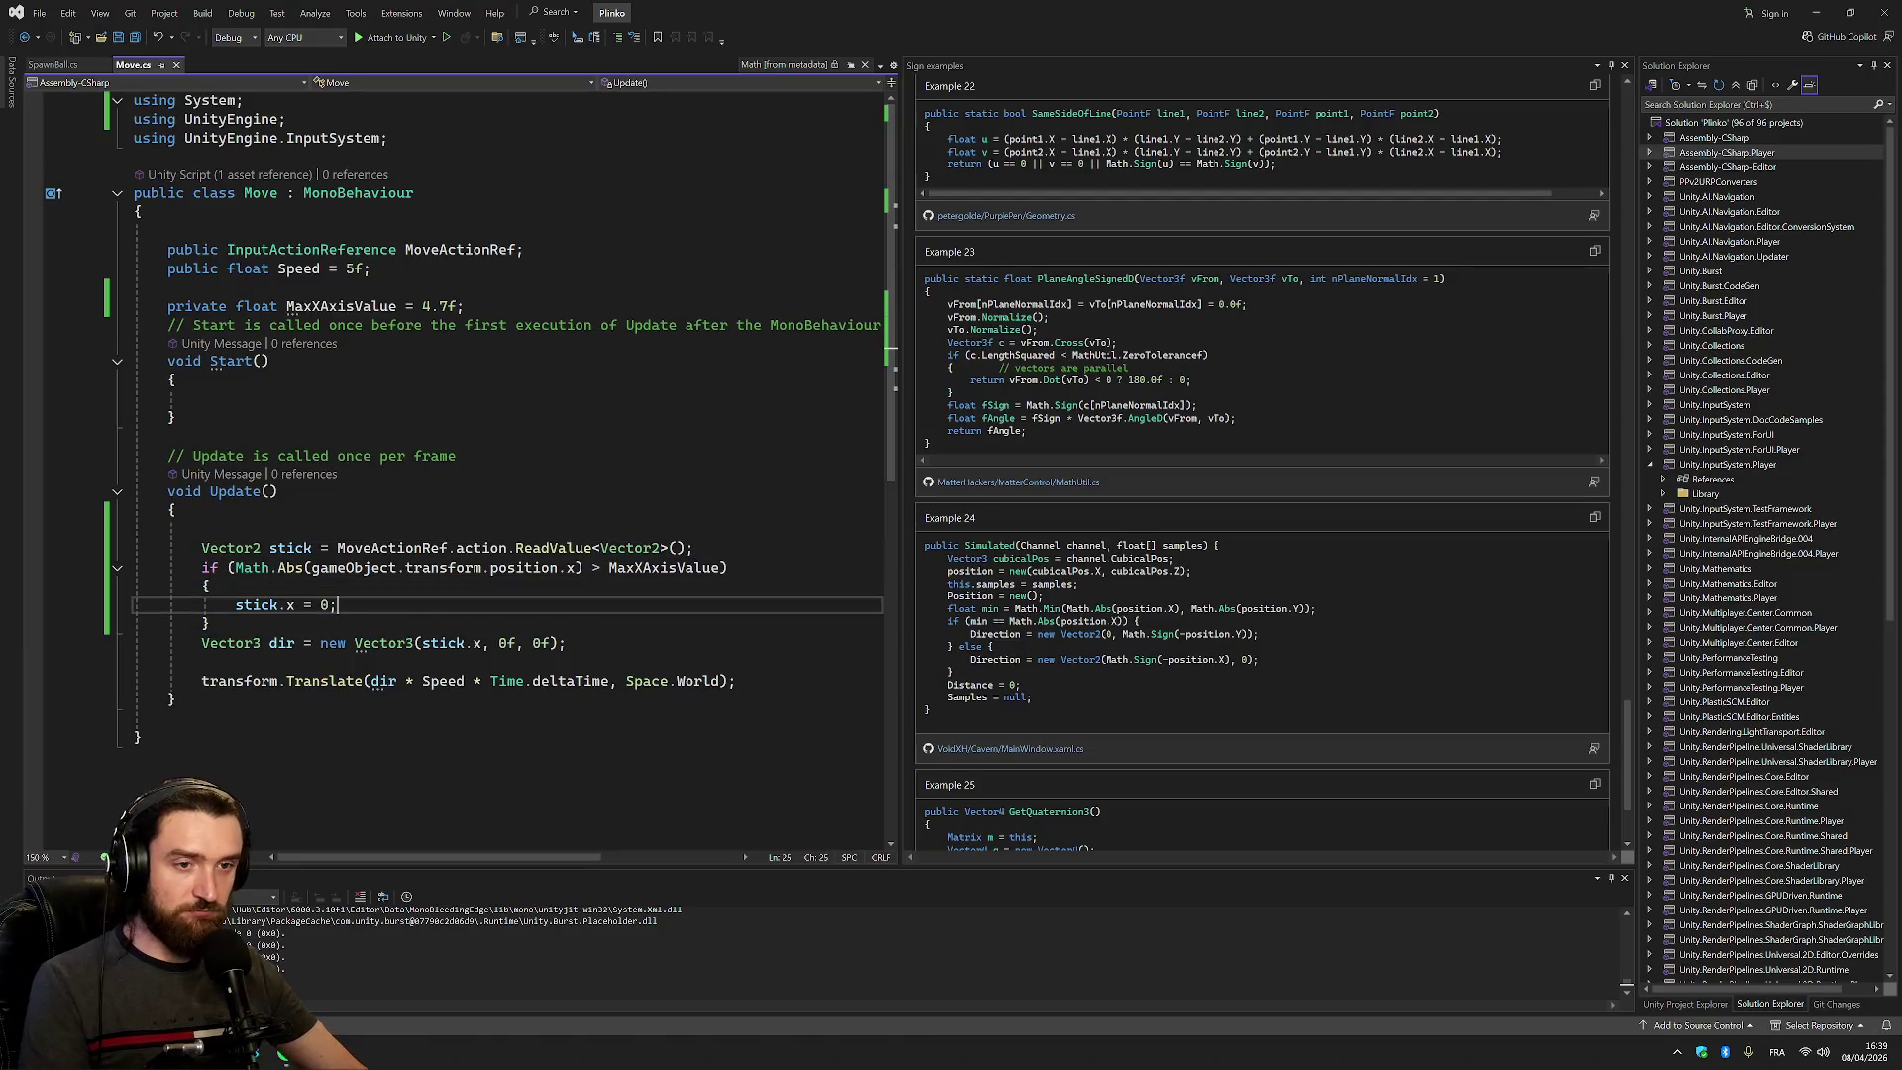
key("Return")
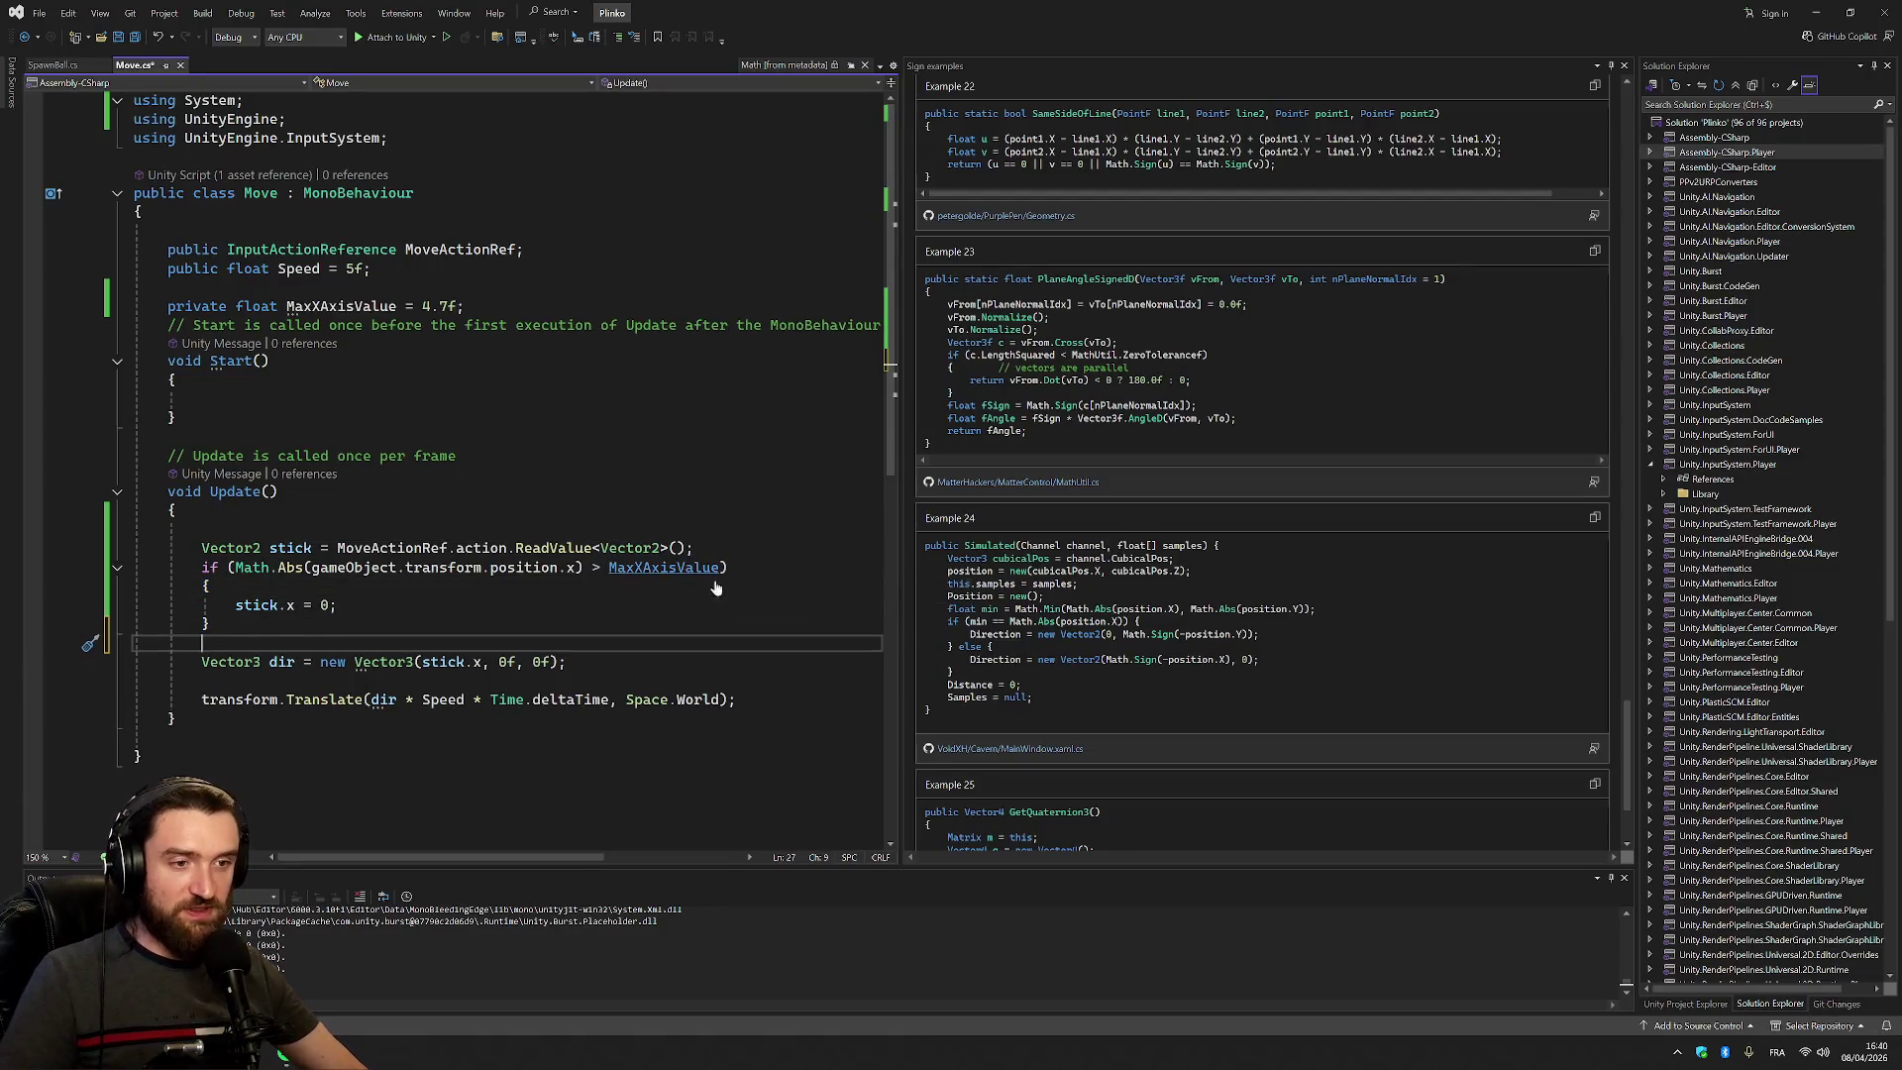
key("ctrl+s")
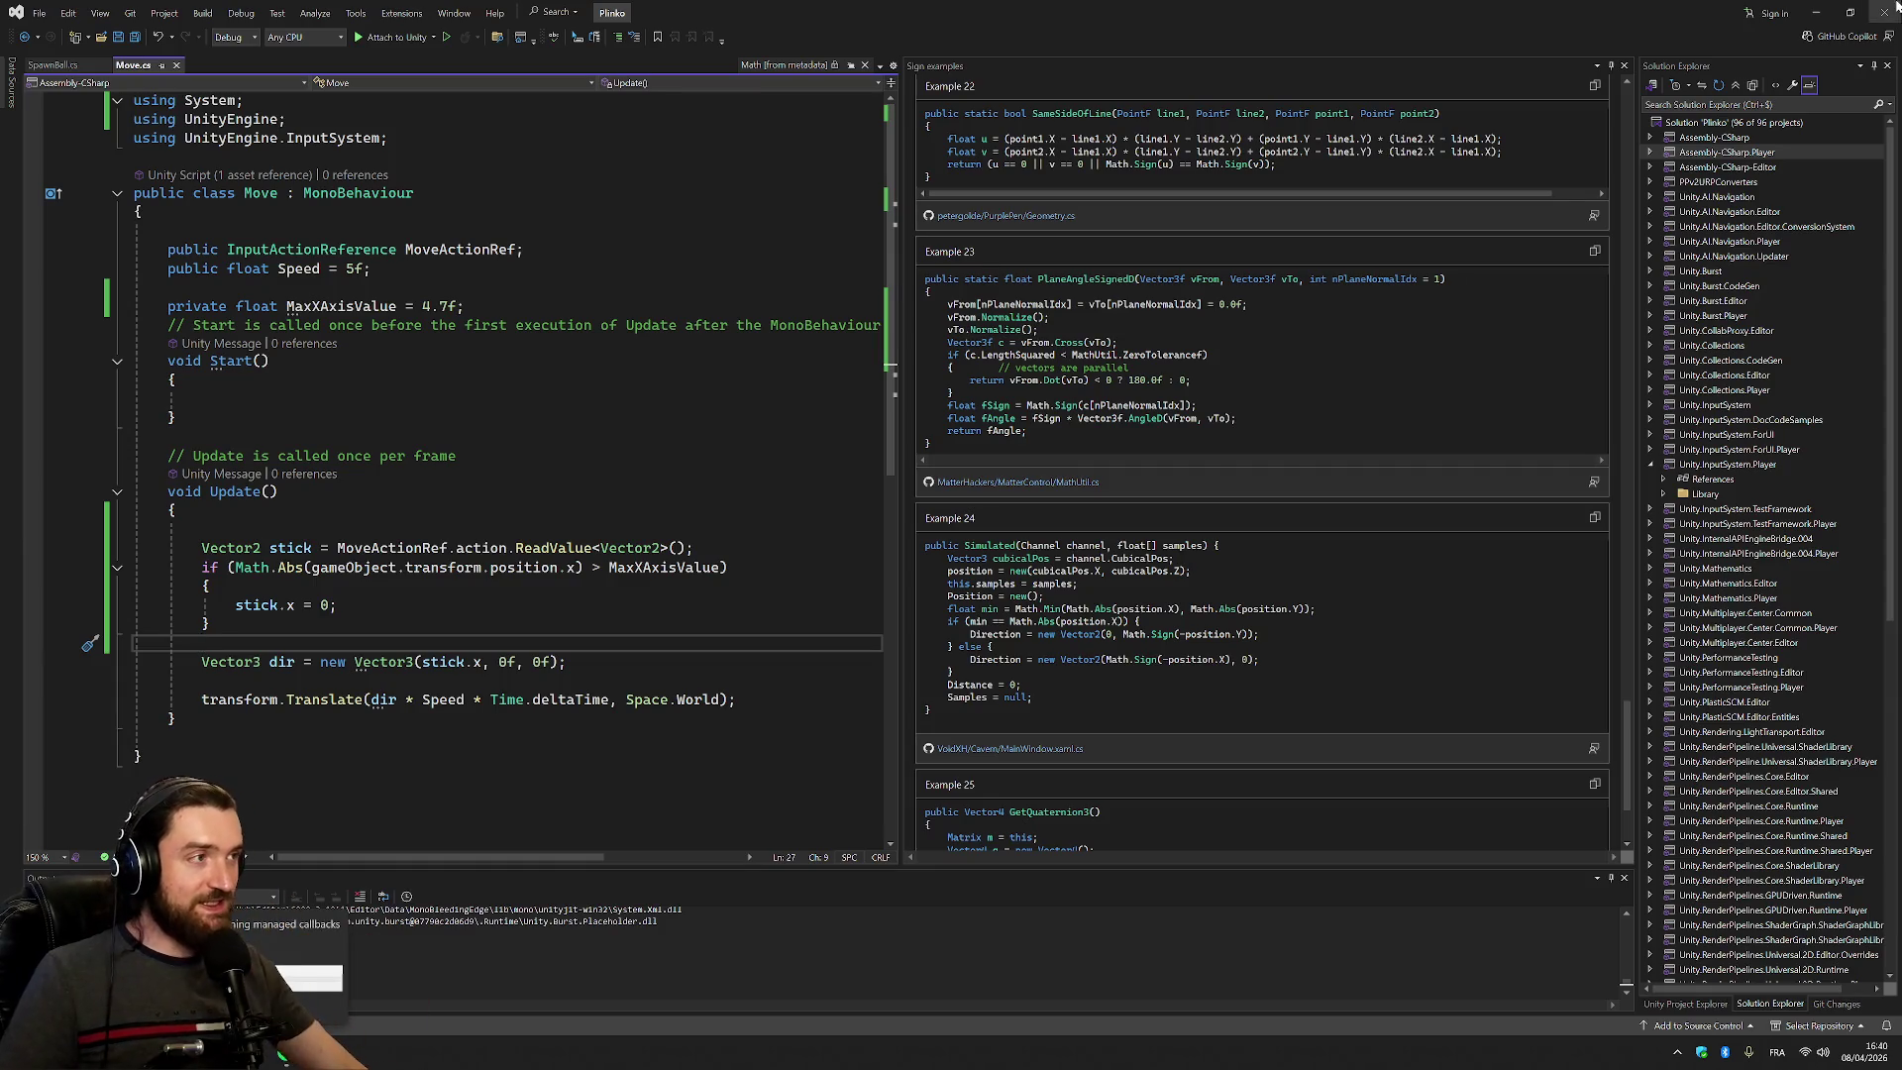
left_click(1624, 65)
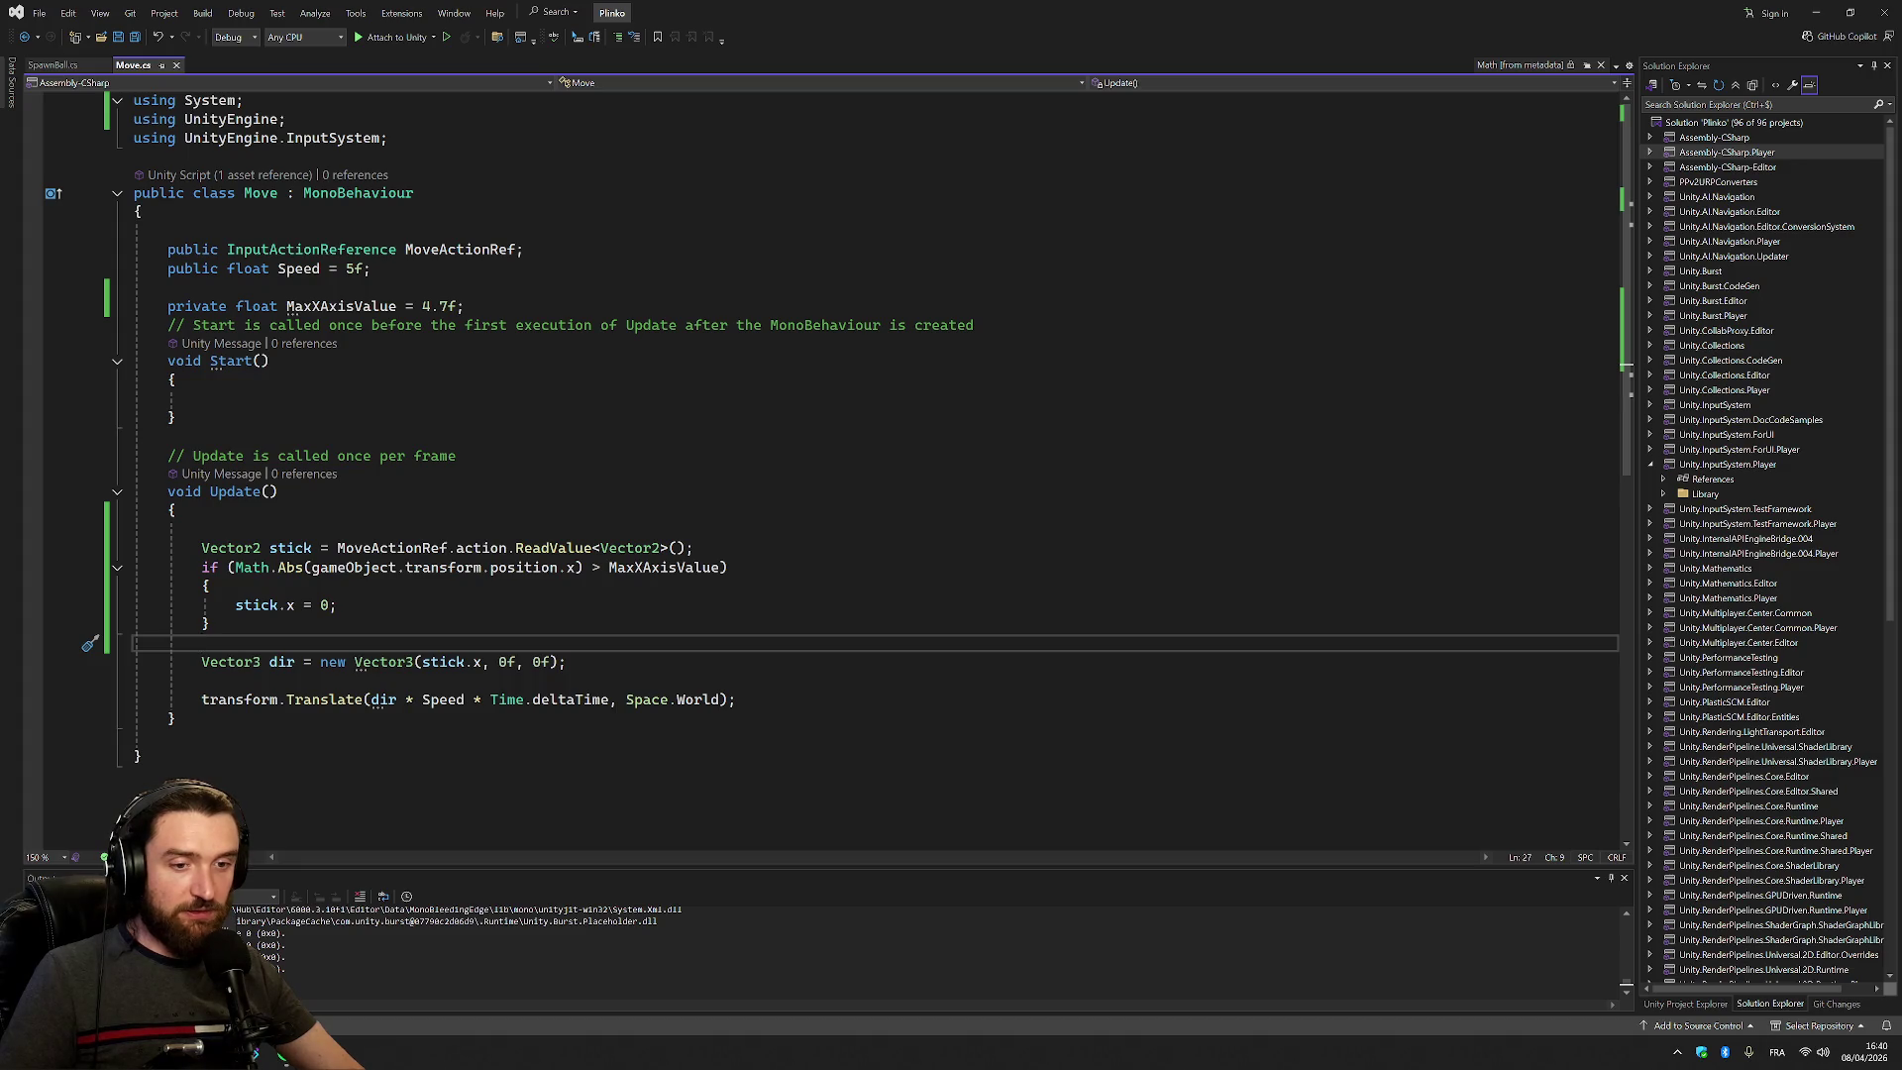
key("alt+Tab")
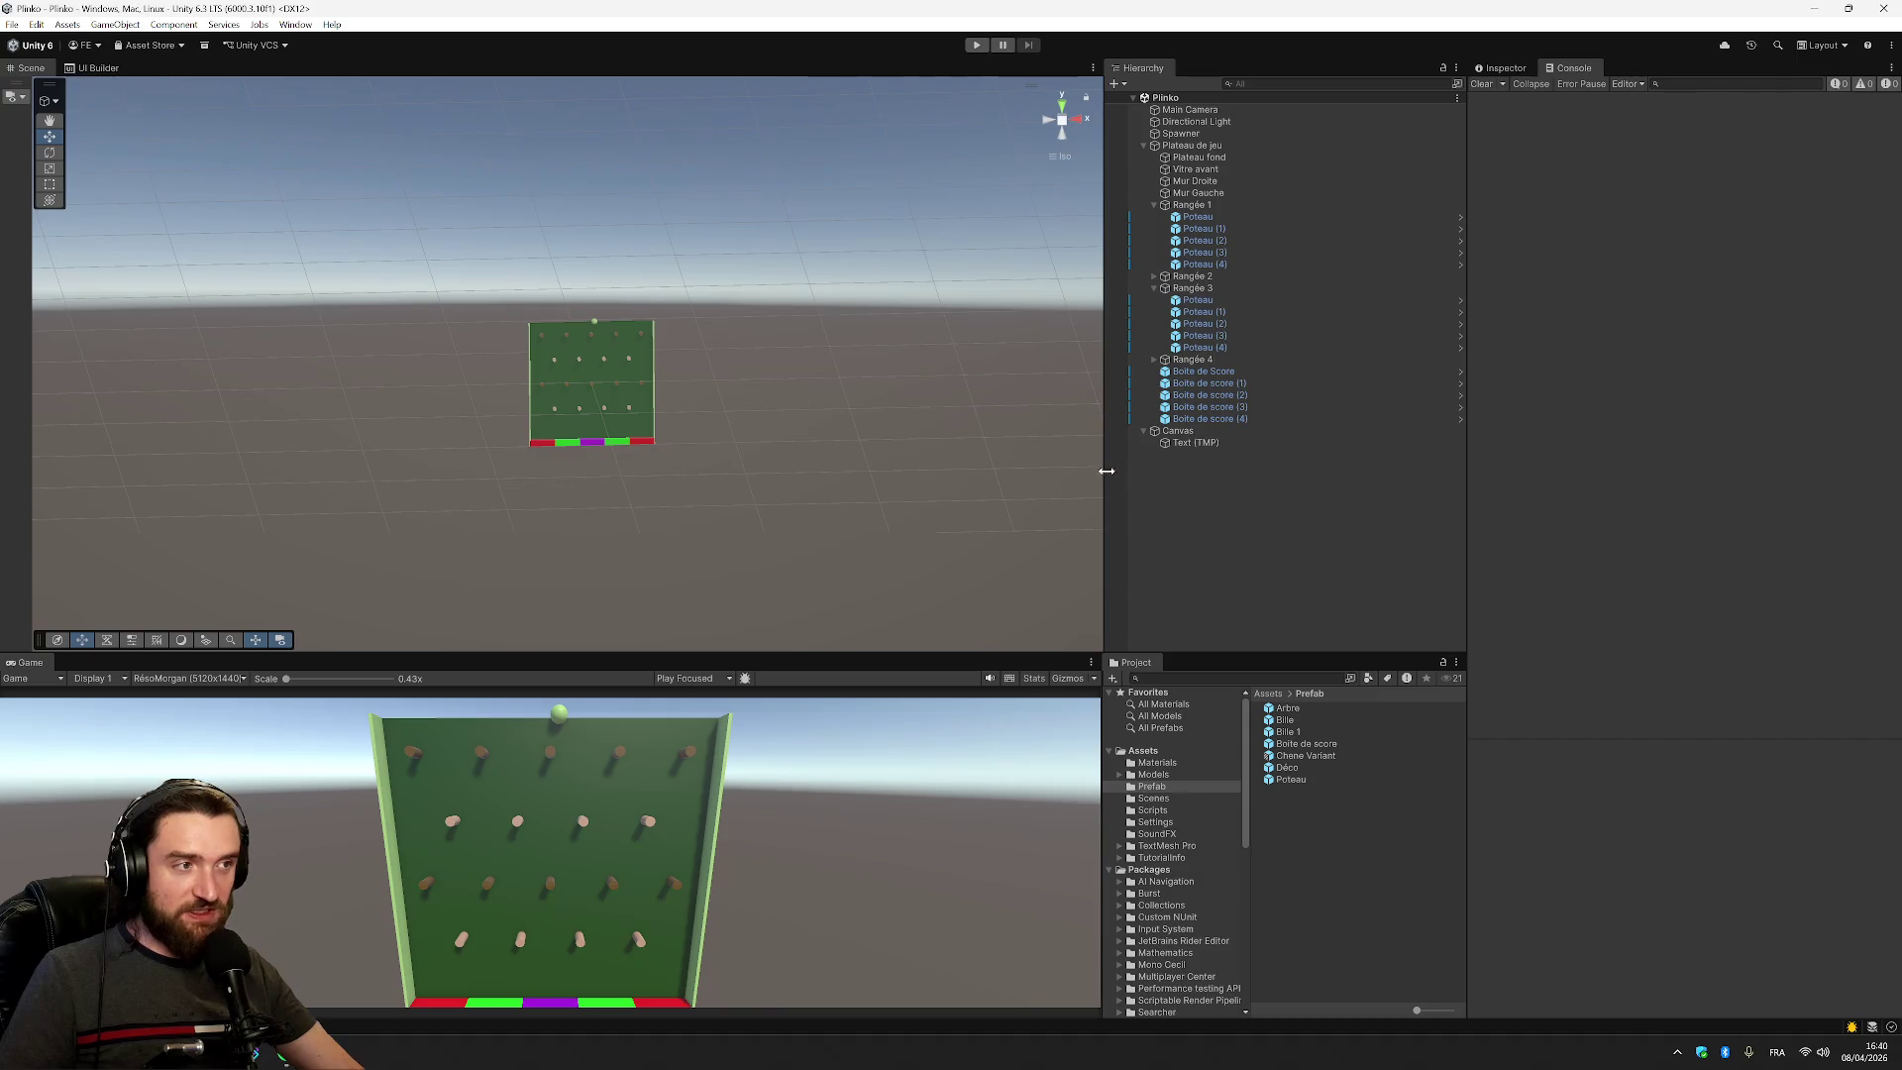
left_click(976, 44)
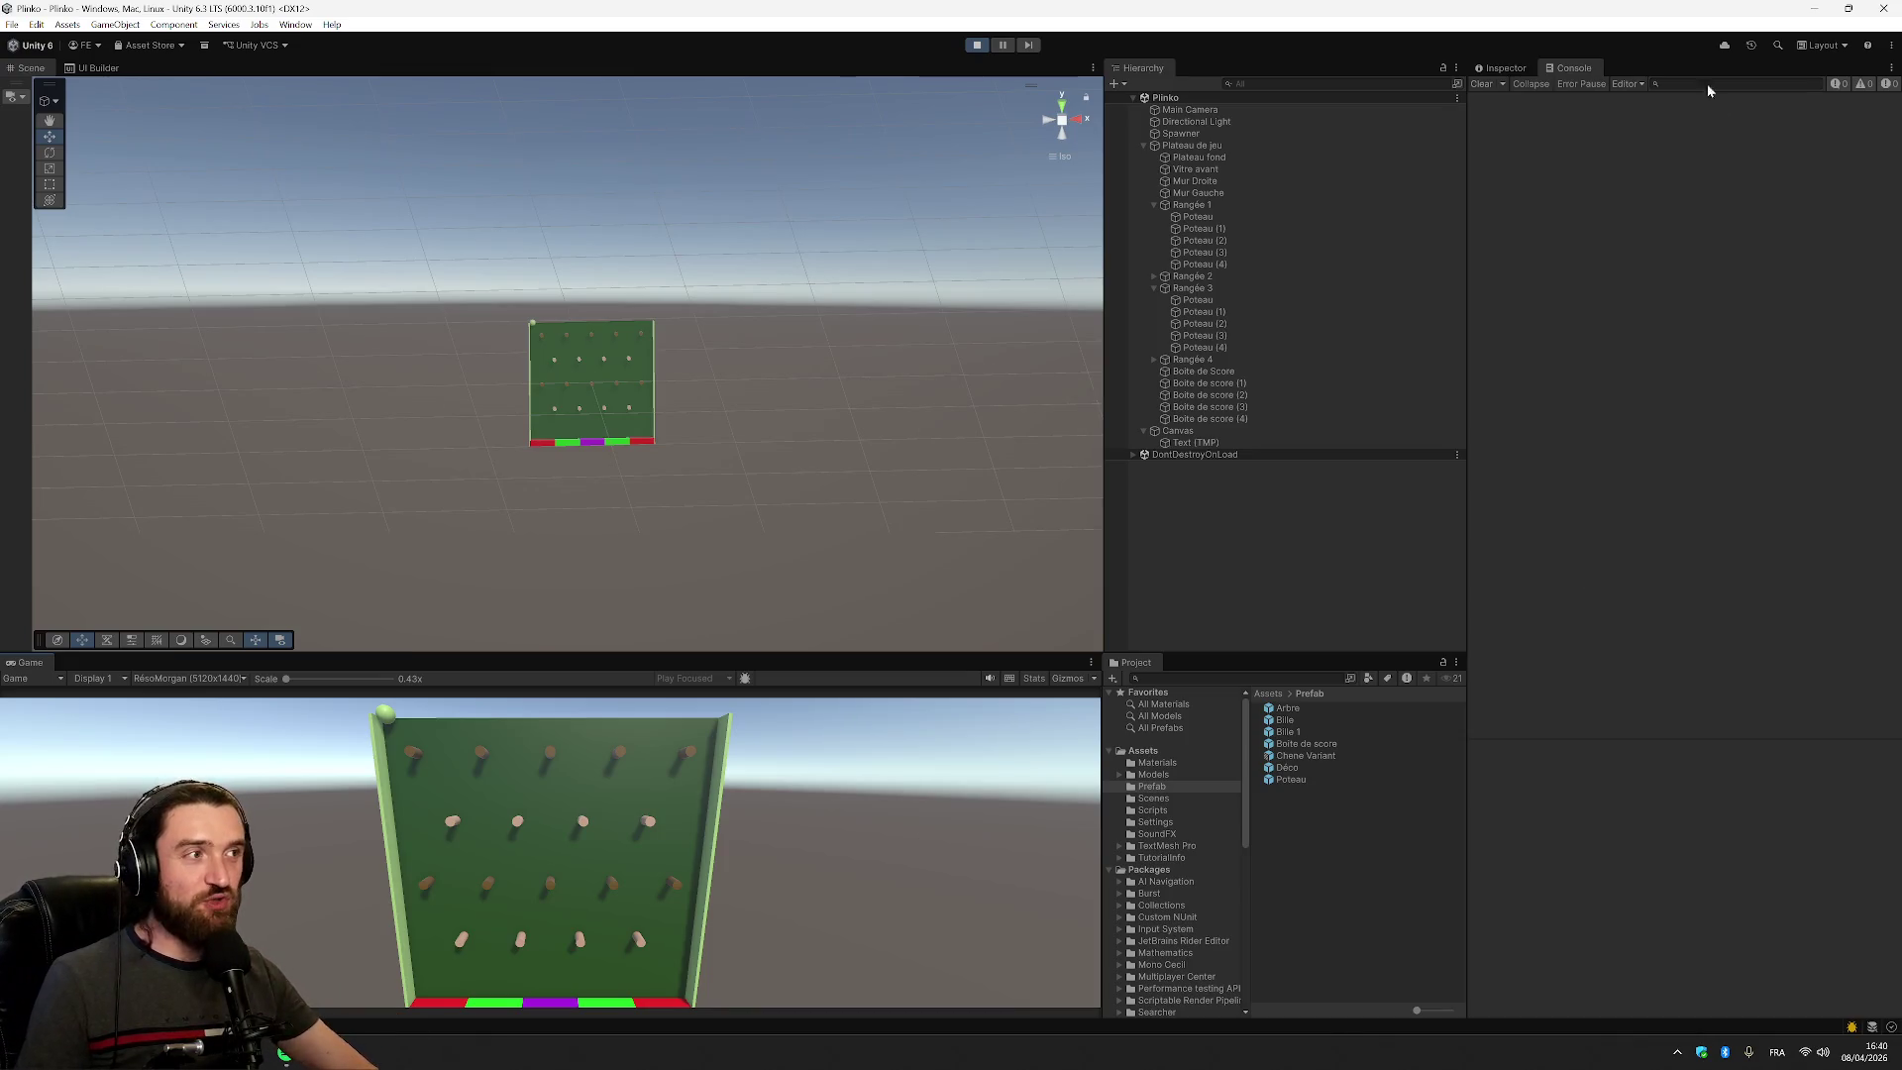
key("ctrl+p")
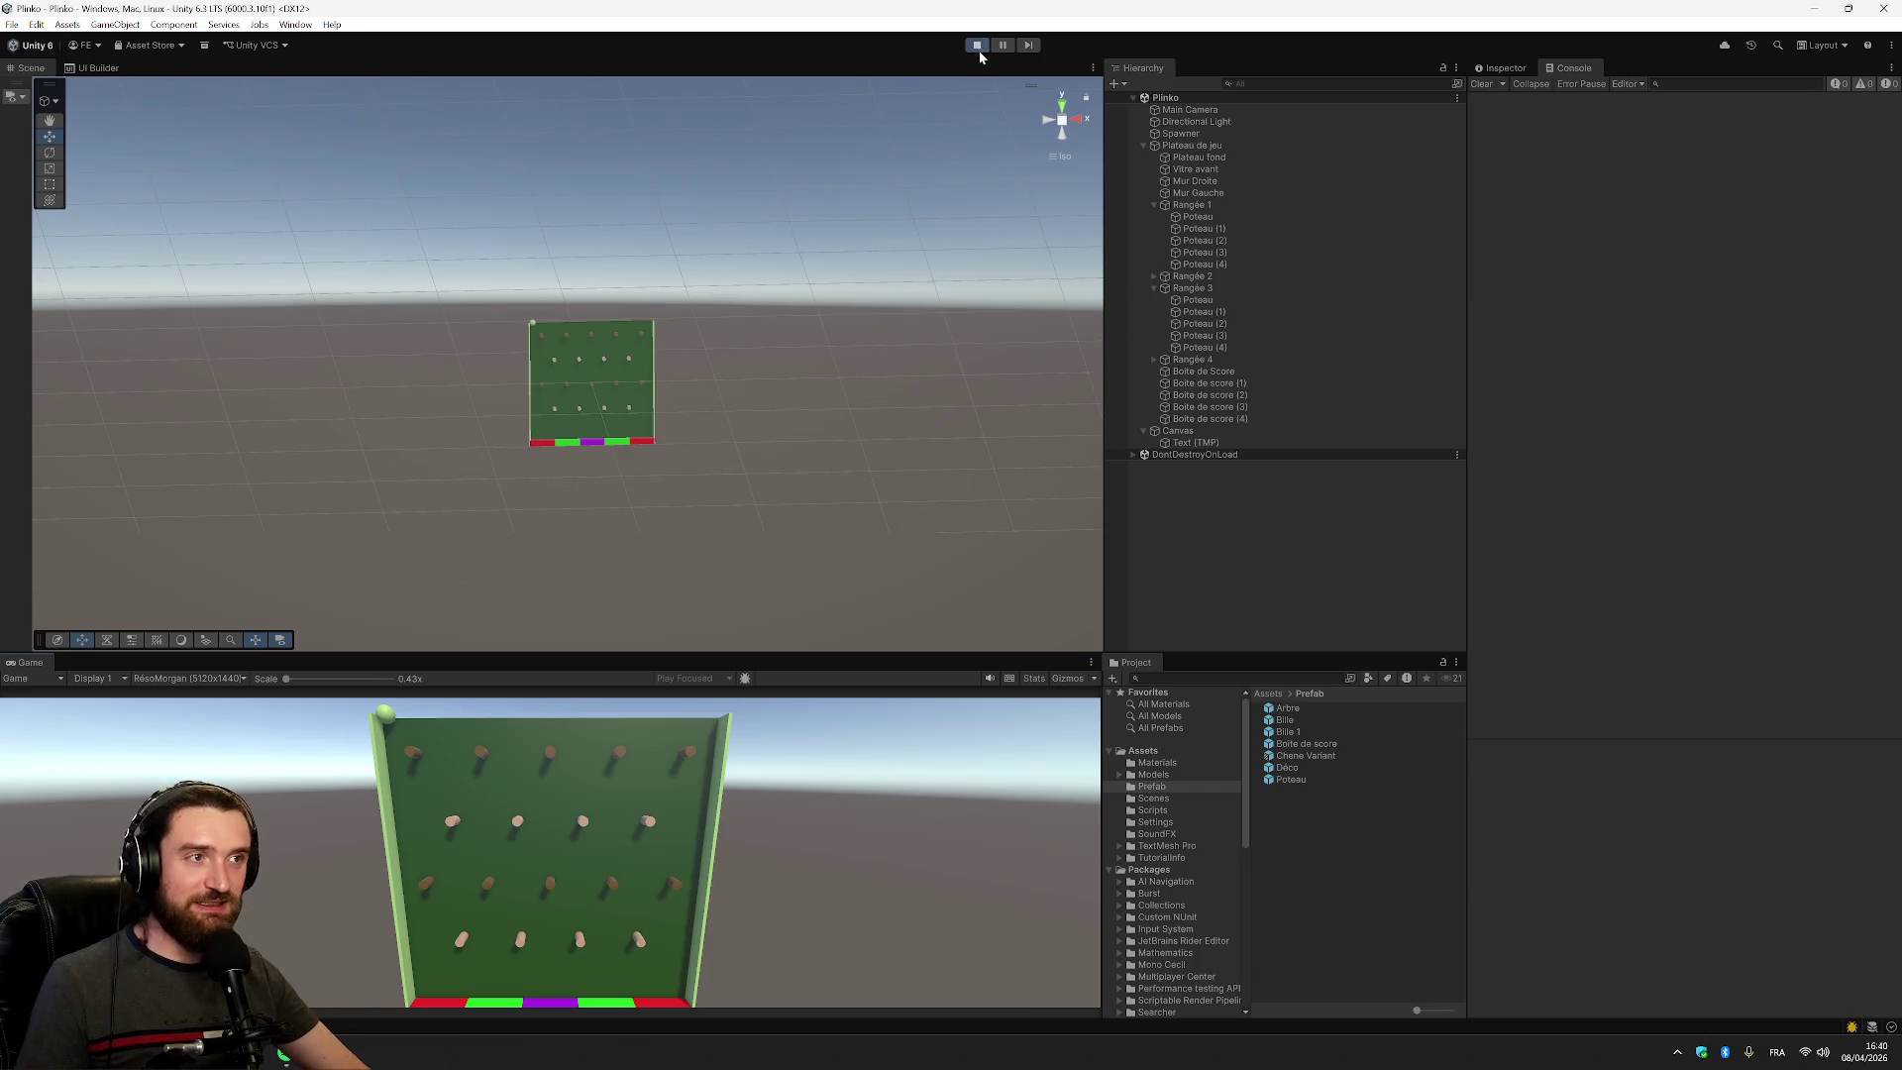
key("alt+Tab")
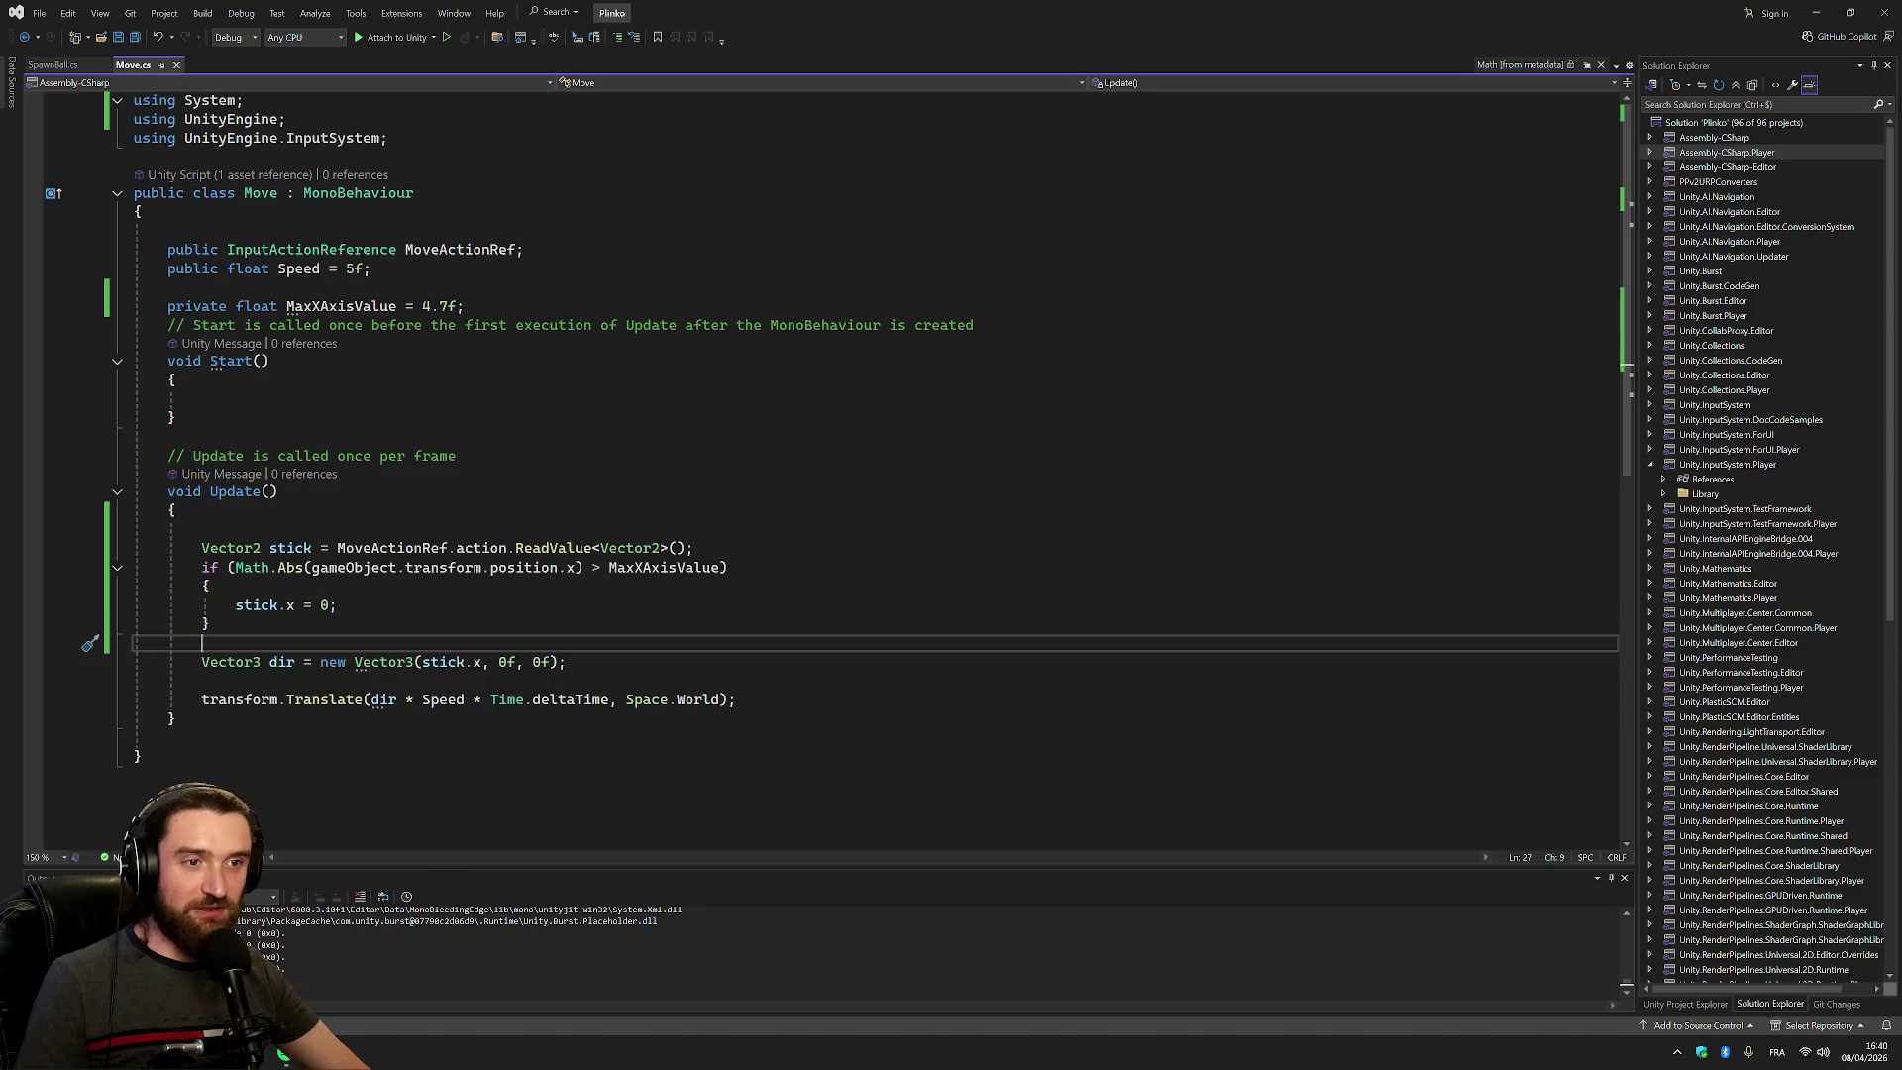
Append && after MaxXAxisValue in the edge condition and look up the Vector2 definition
left_click_drag(236, 567, 600, 569)
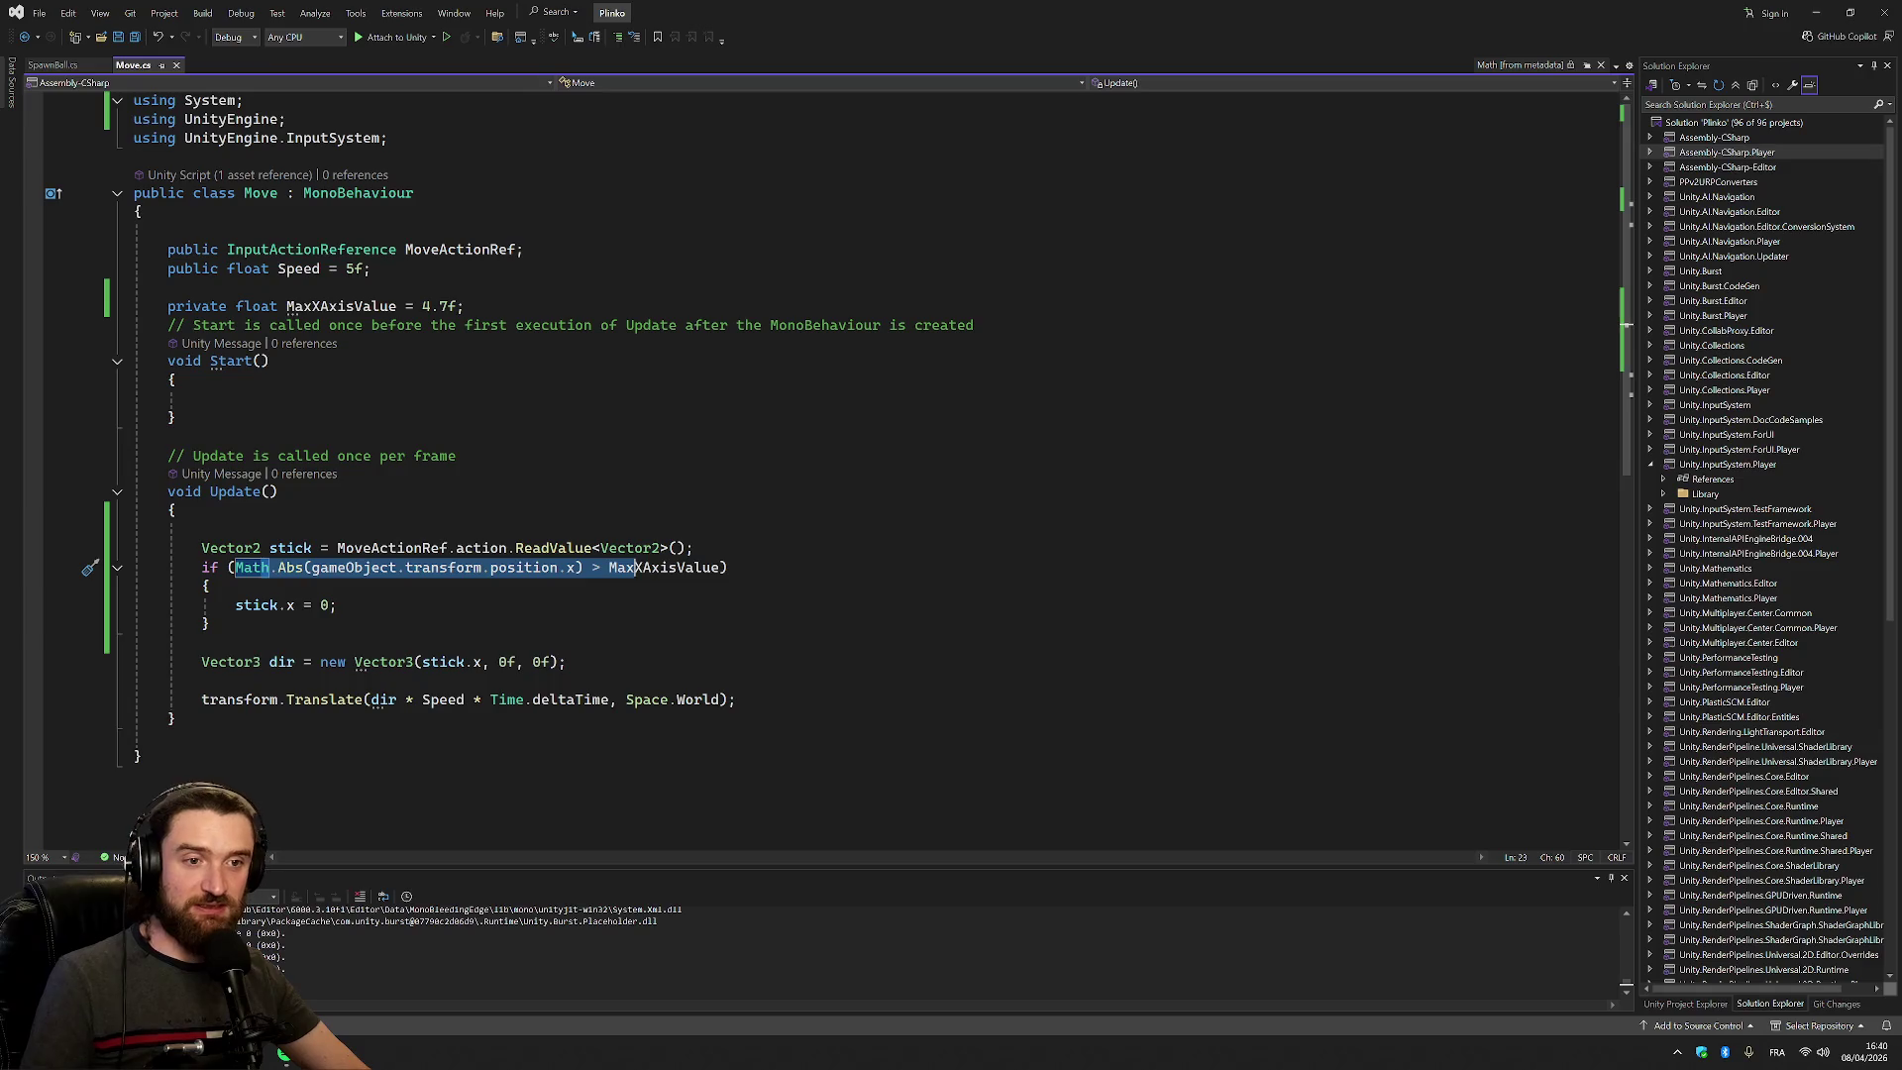
key("End")
left_click(176, 510)
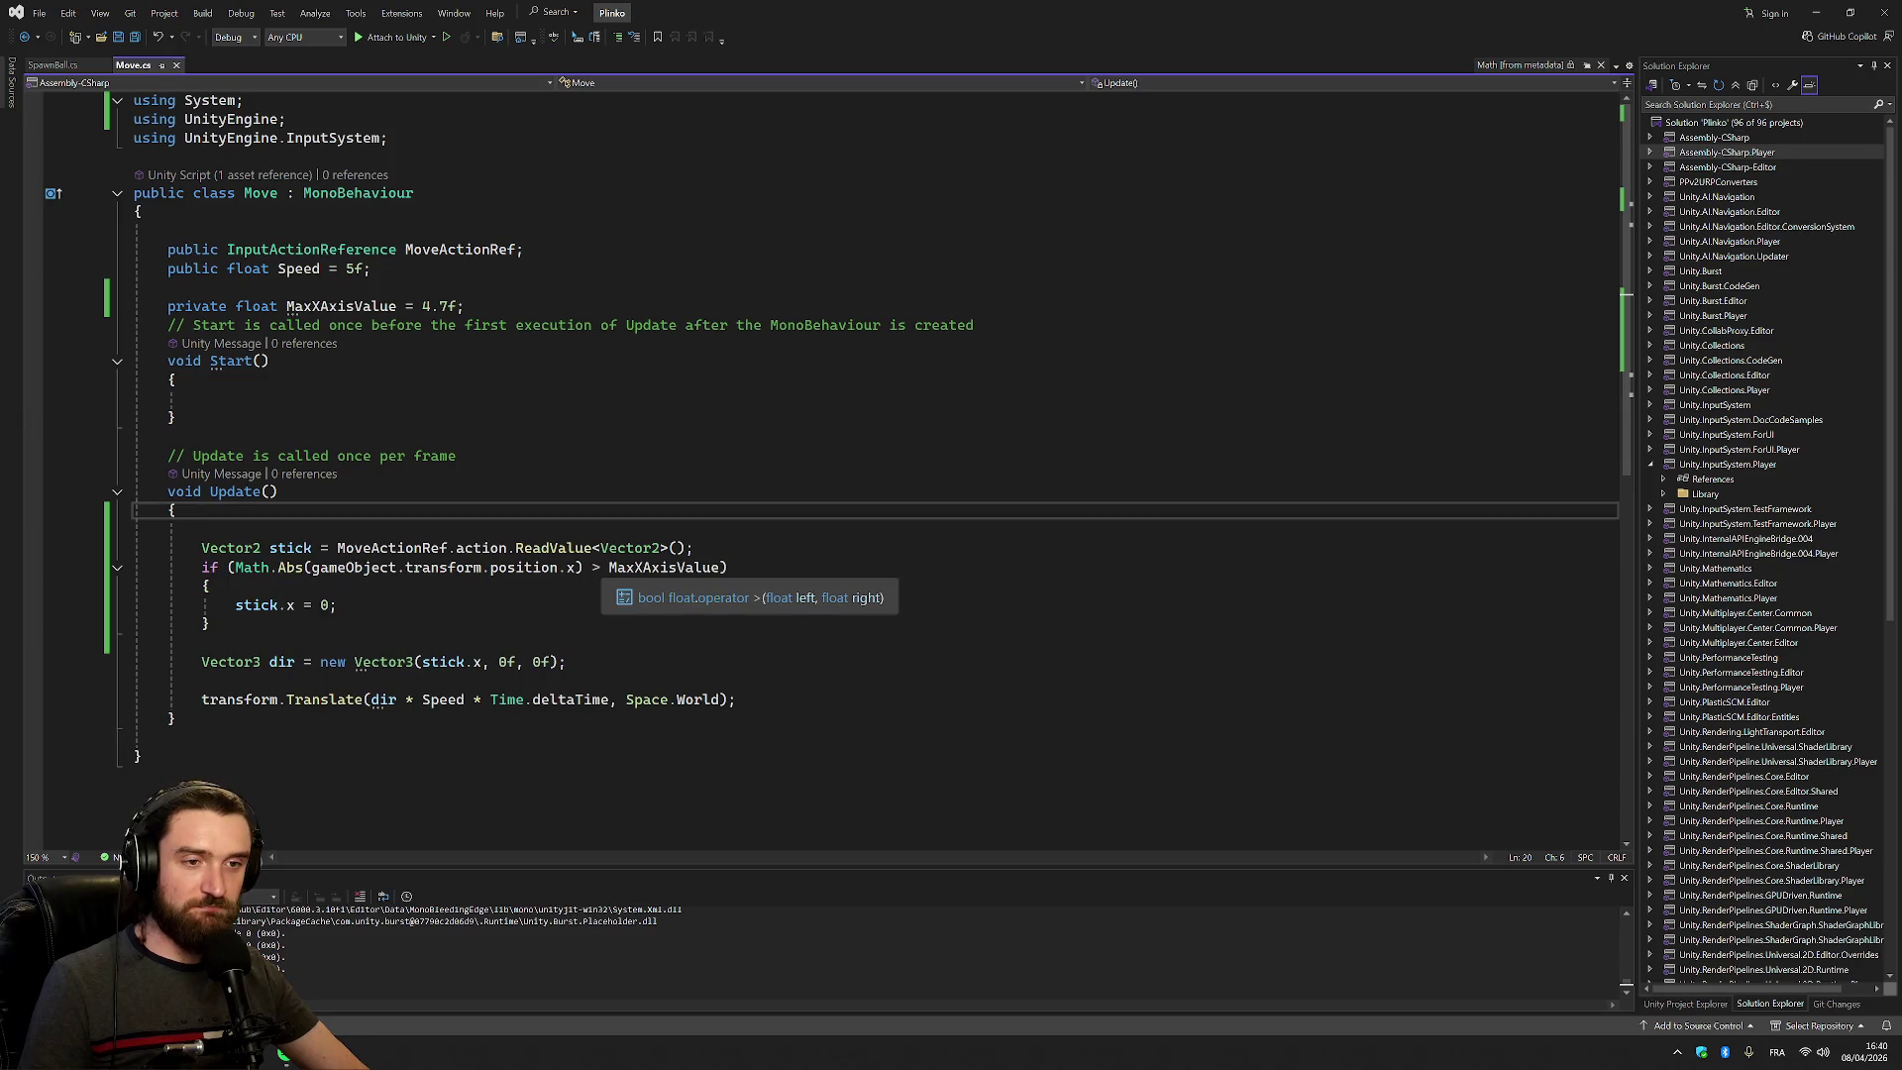
left_click(596, 568)
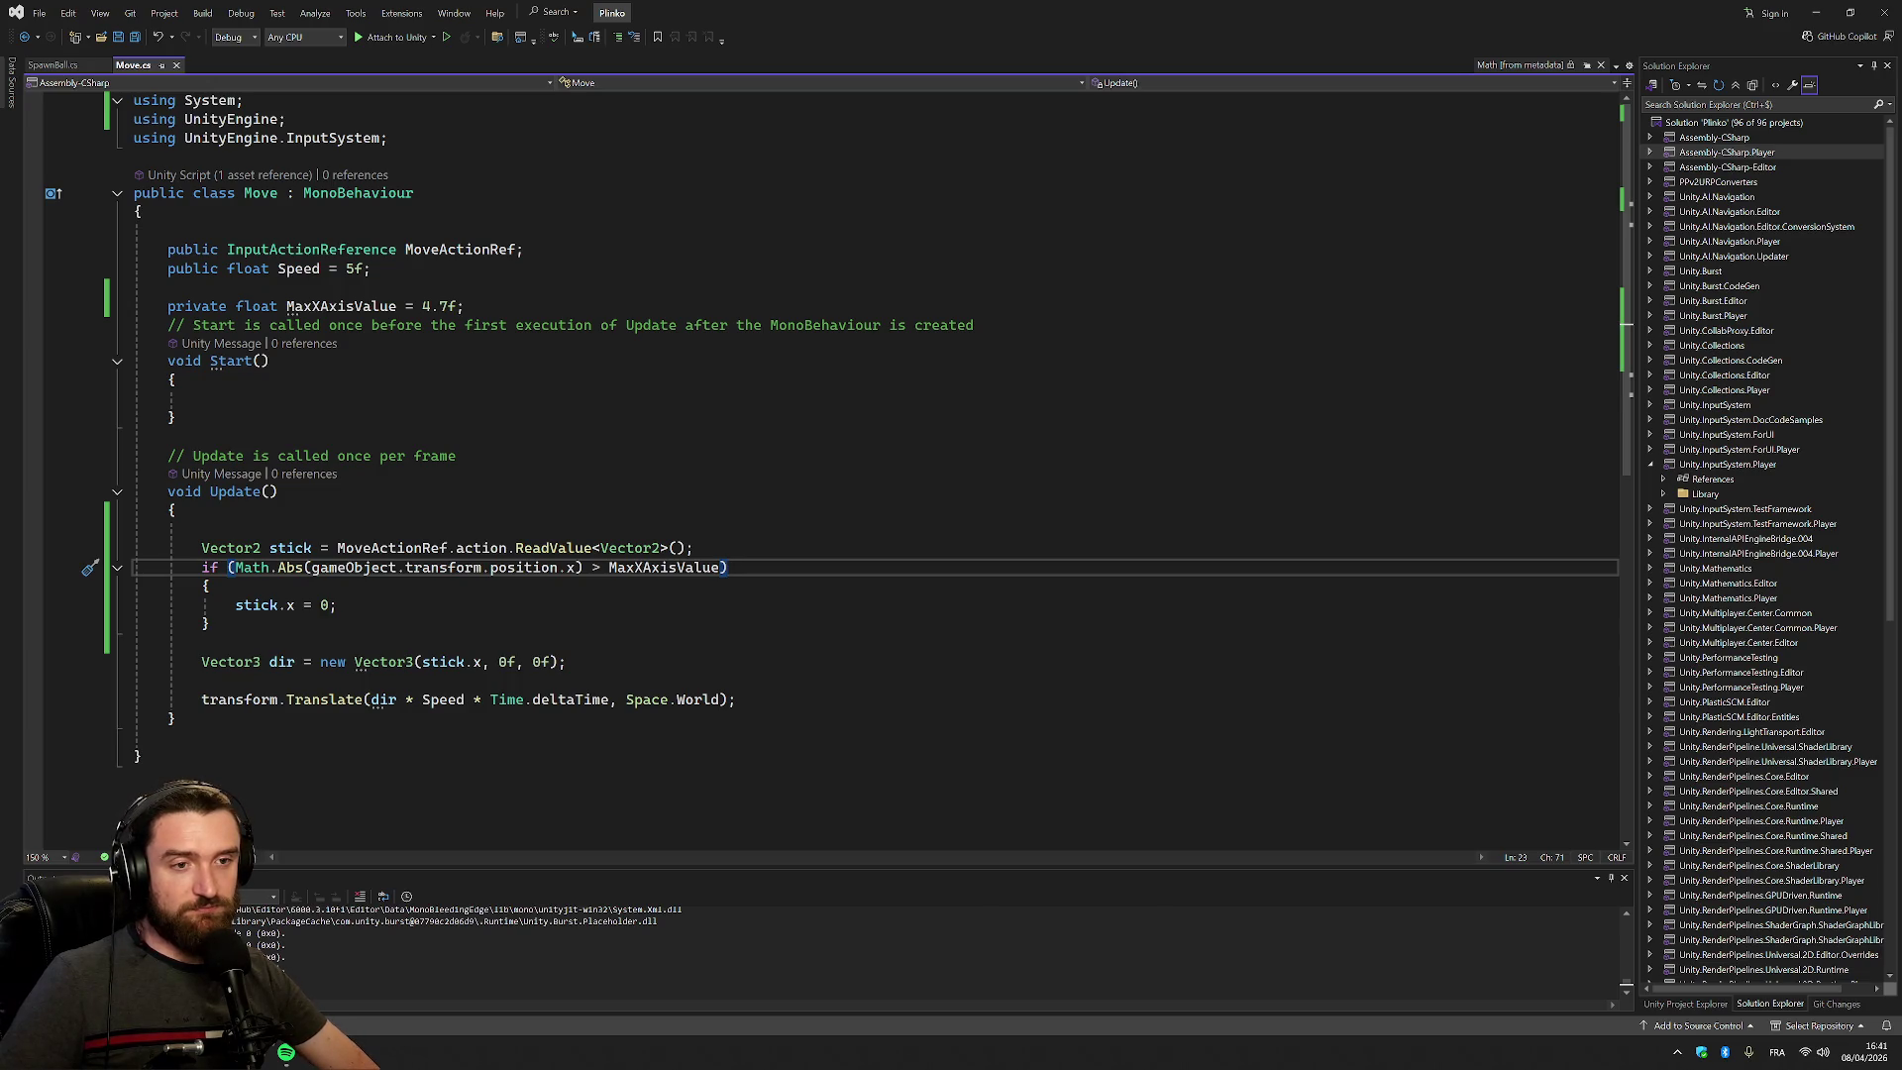
left_click(720, 567)
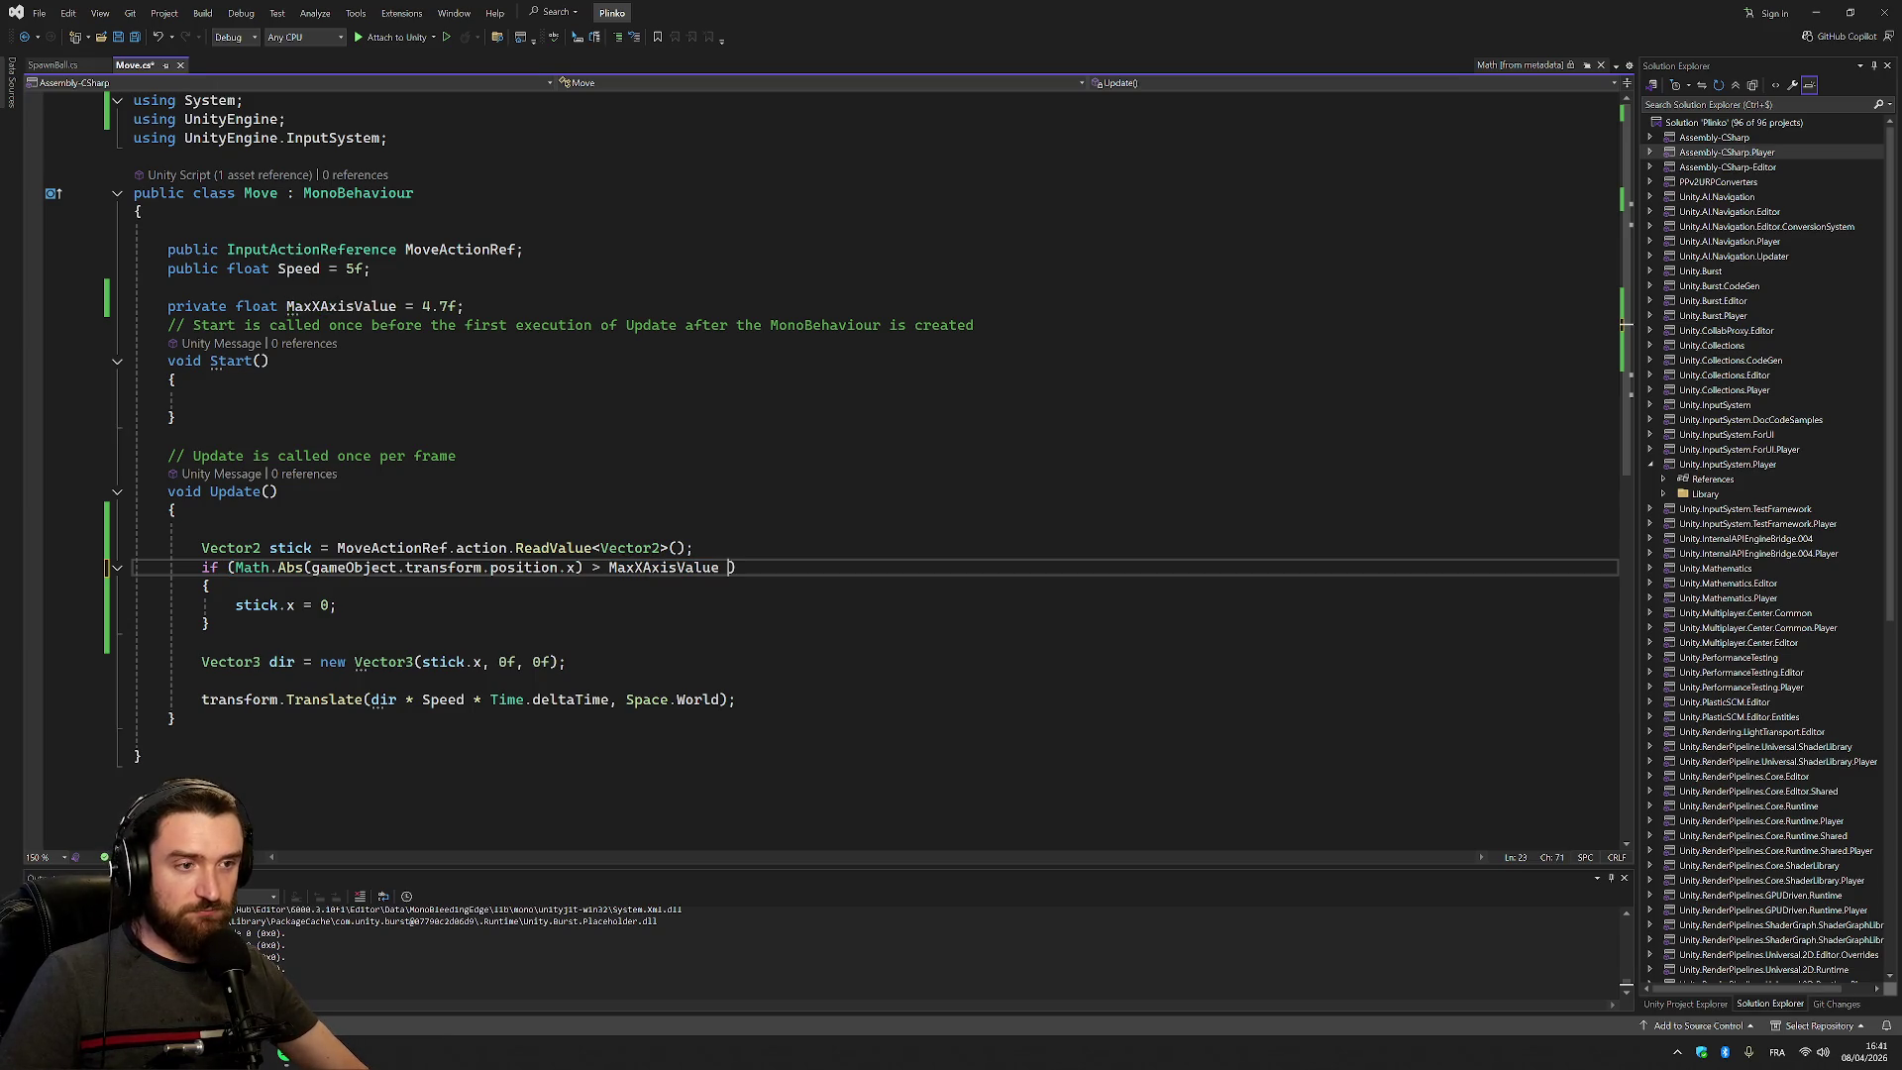
type("&&")
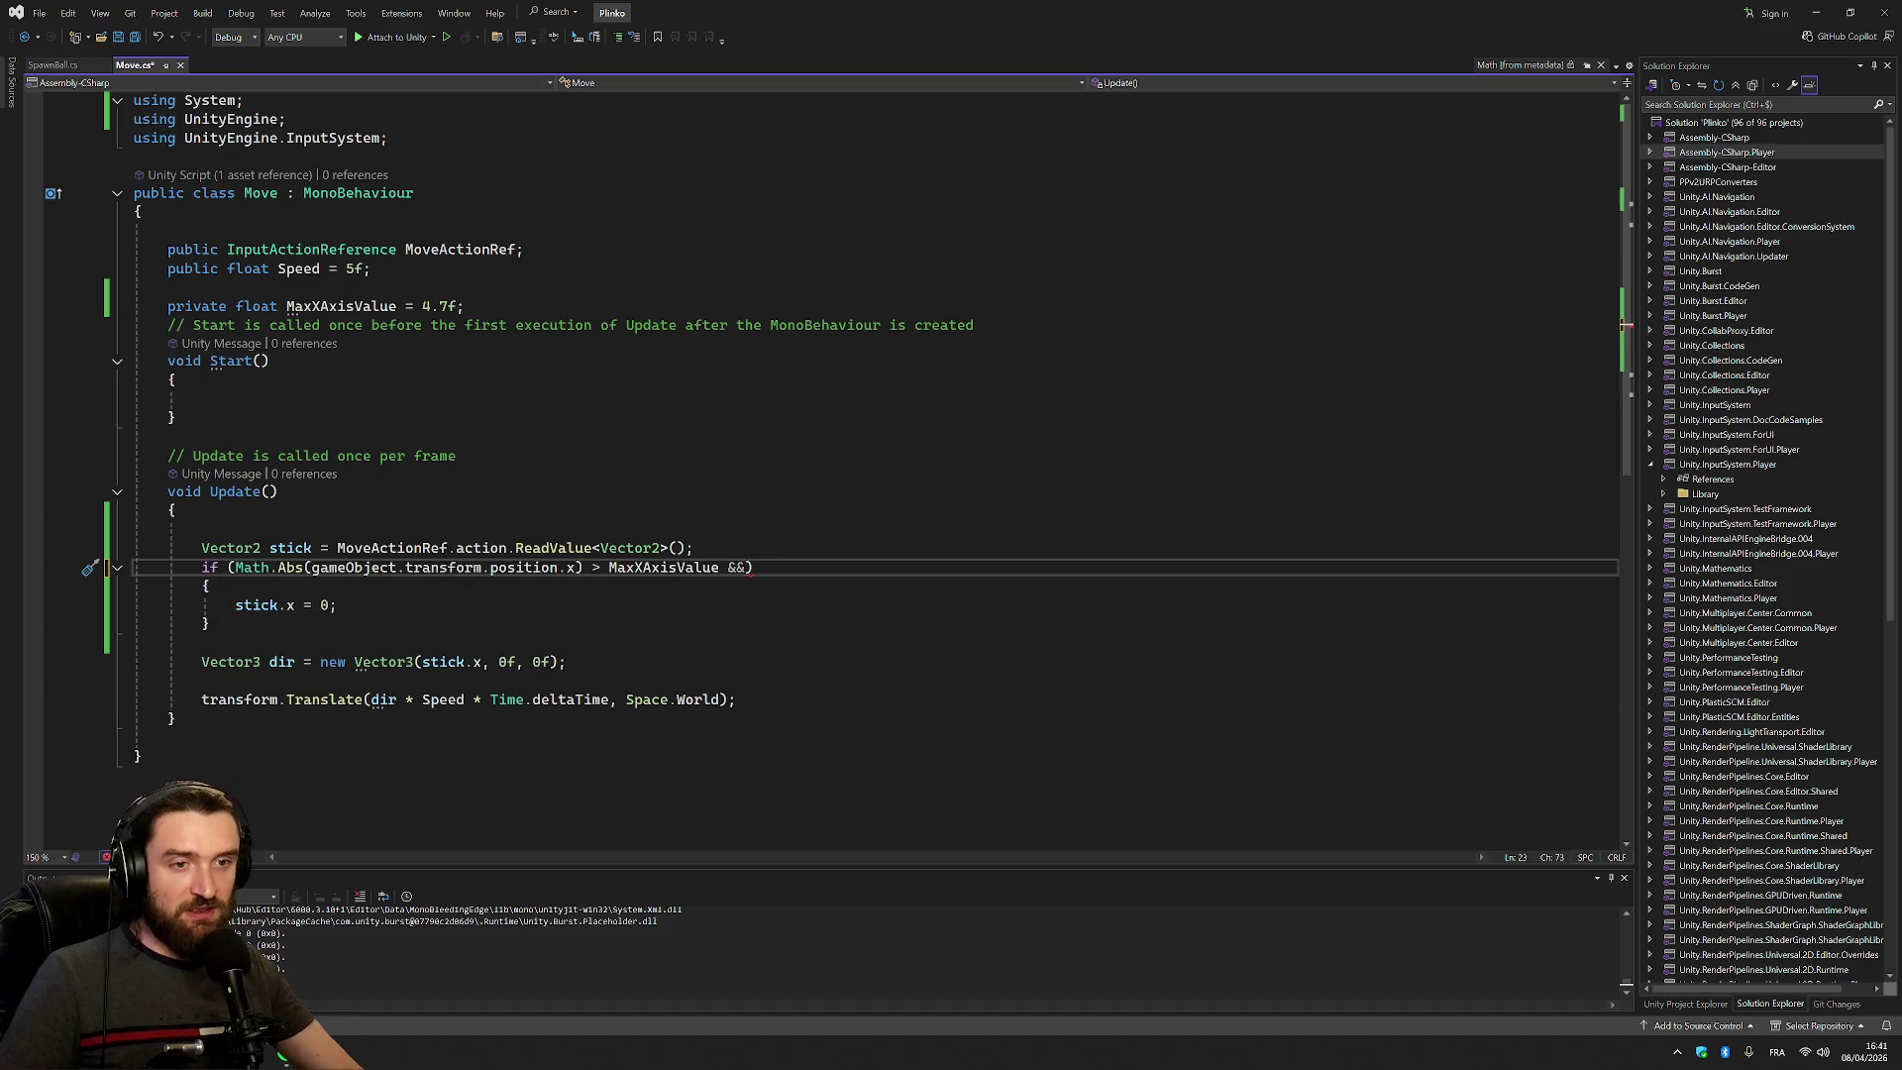
left_click(231, 548, "ctrl")
scroll(634, 446, "down", 3)
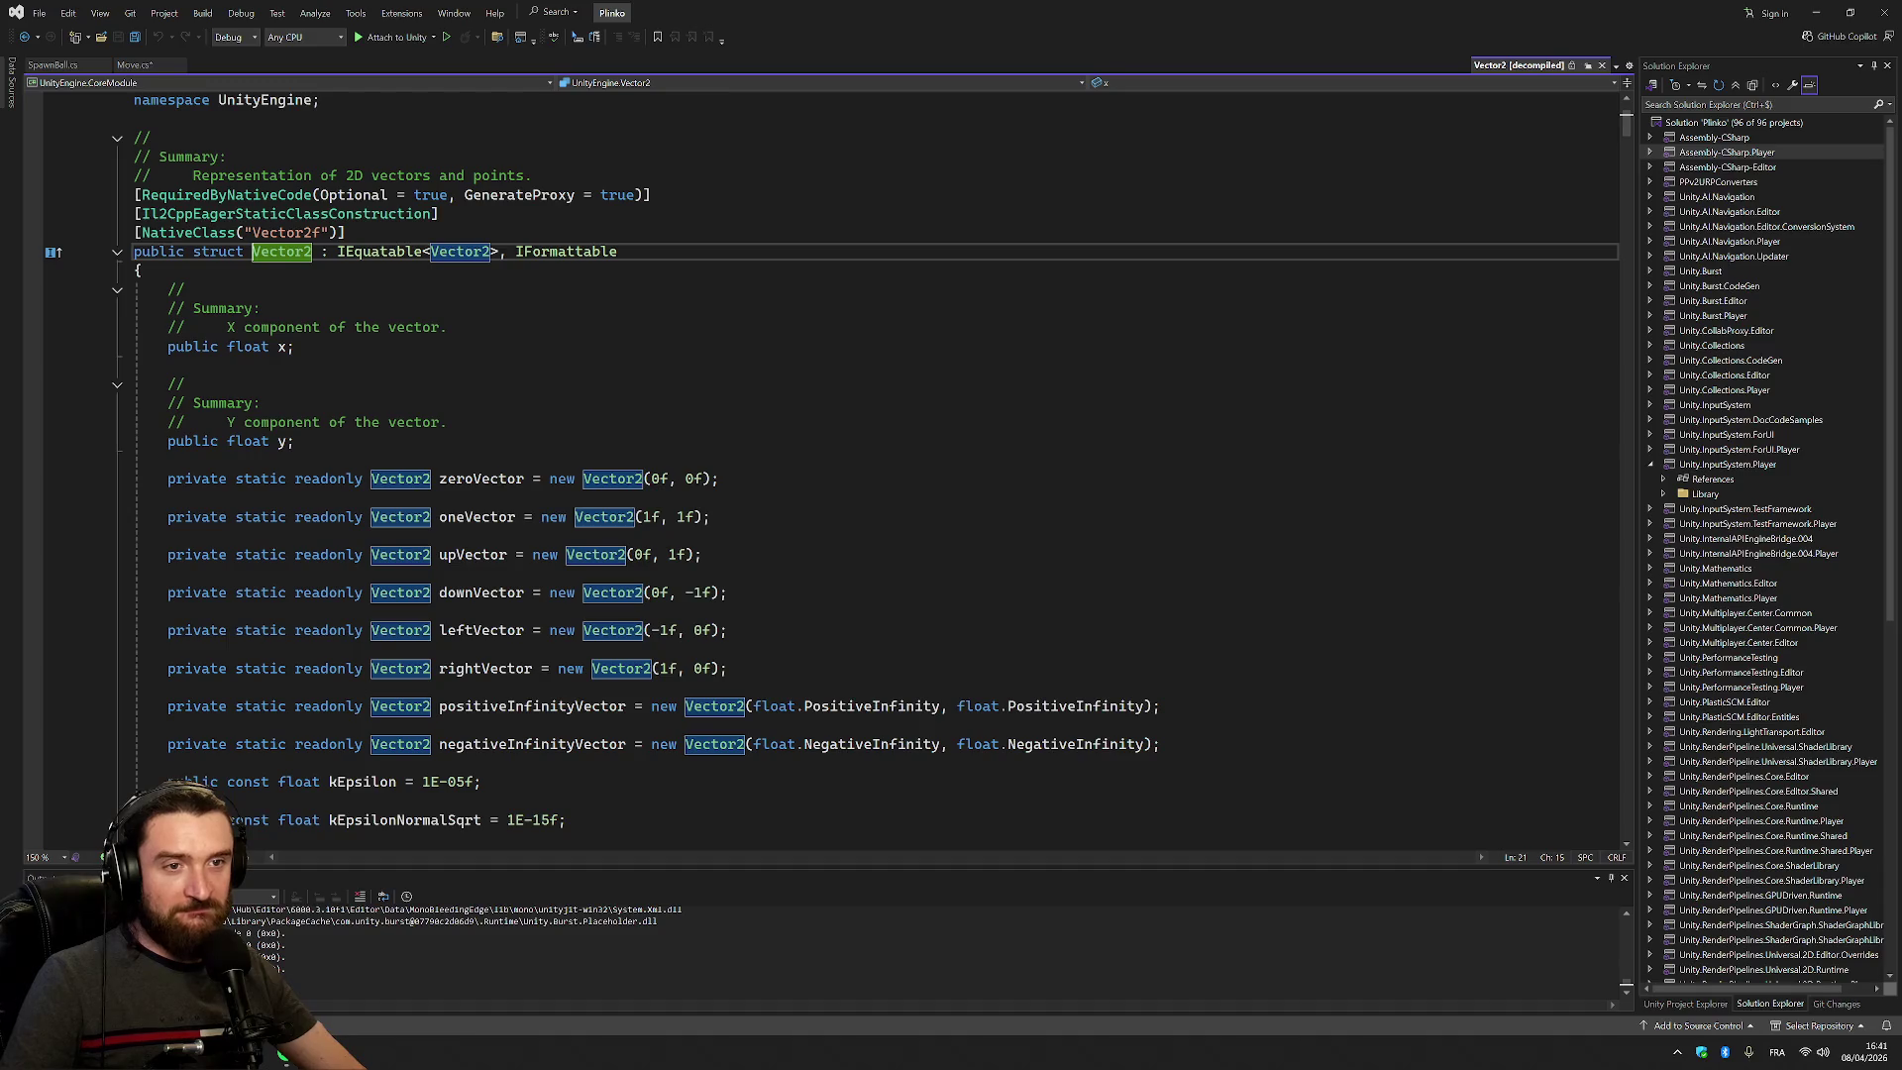
key("ctrl+minus")
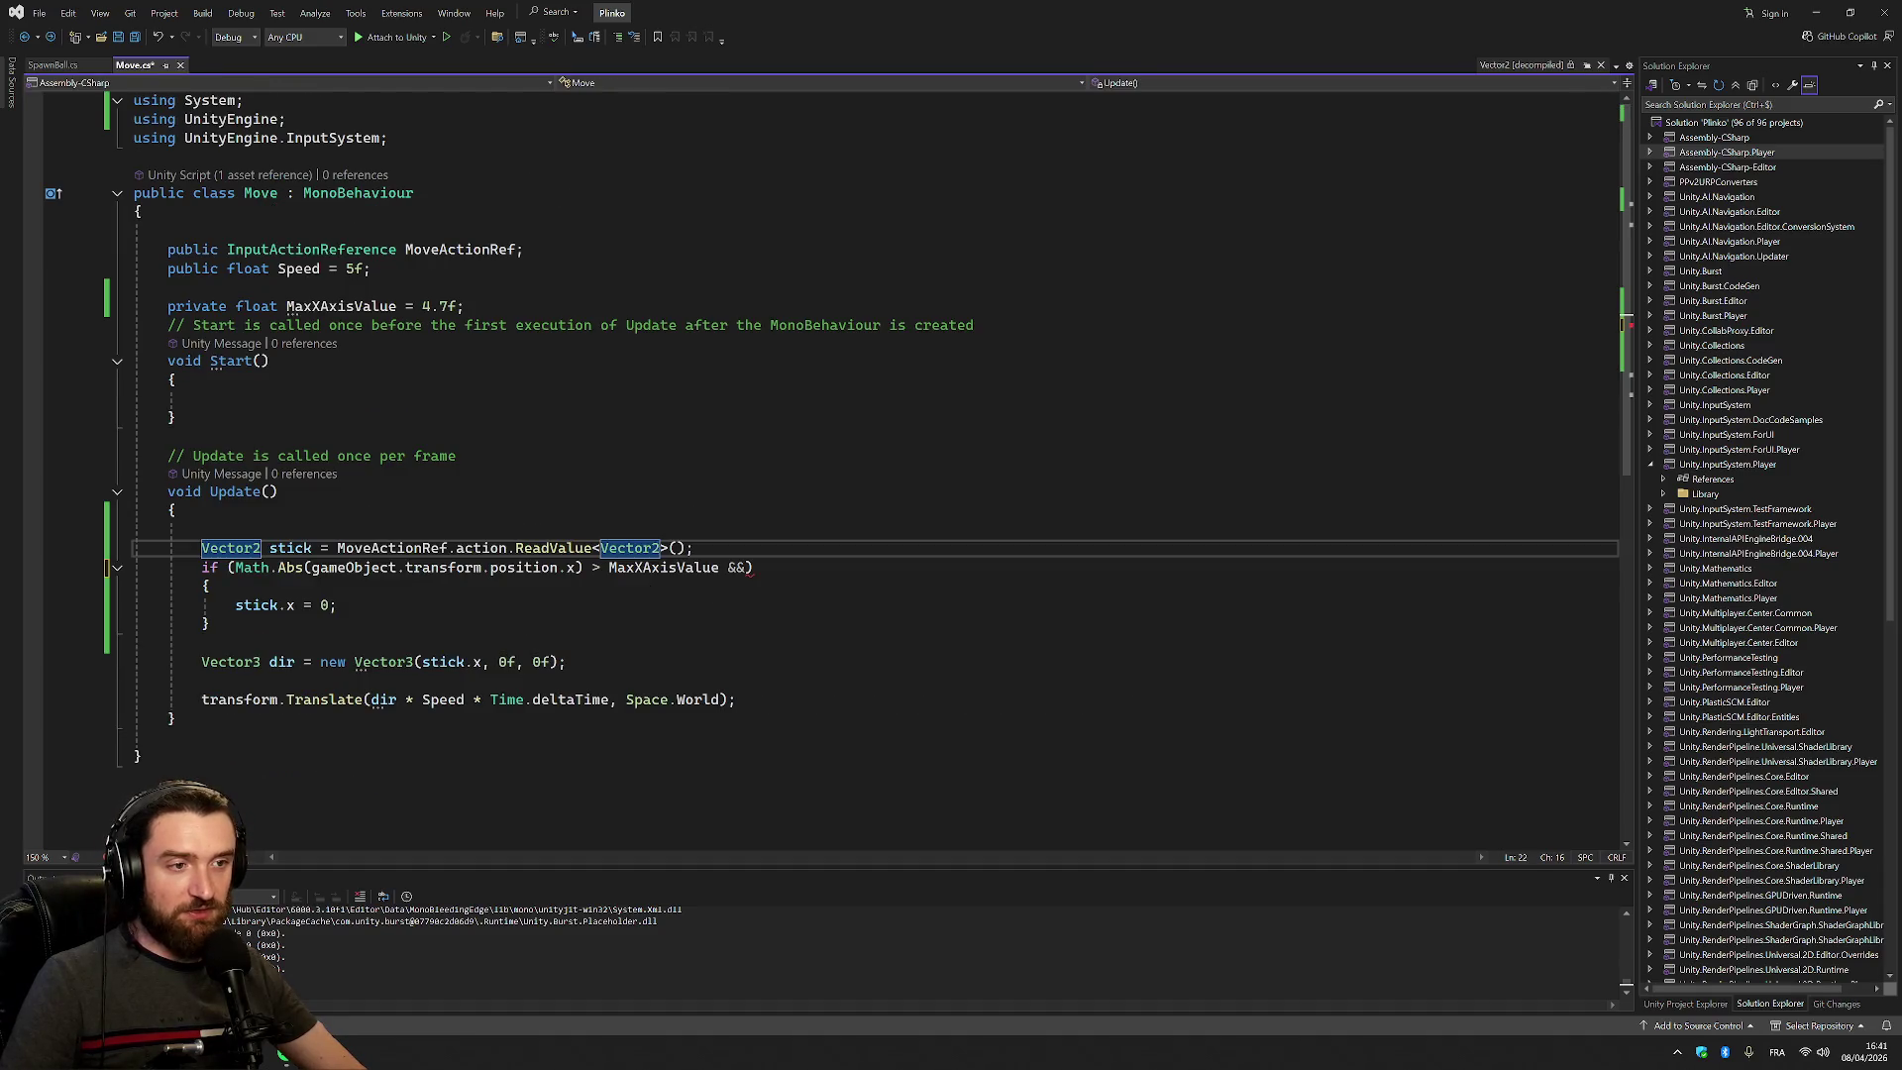
mouse_move(750, 570)
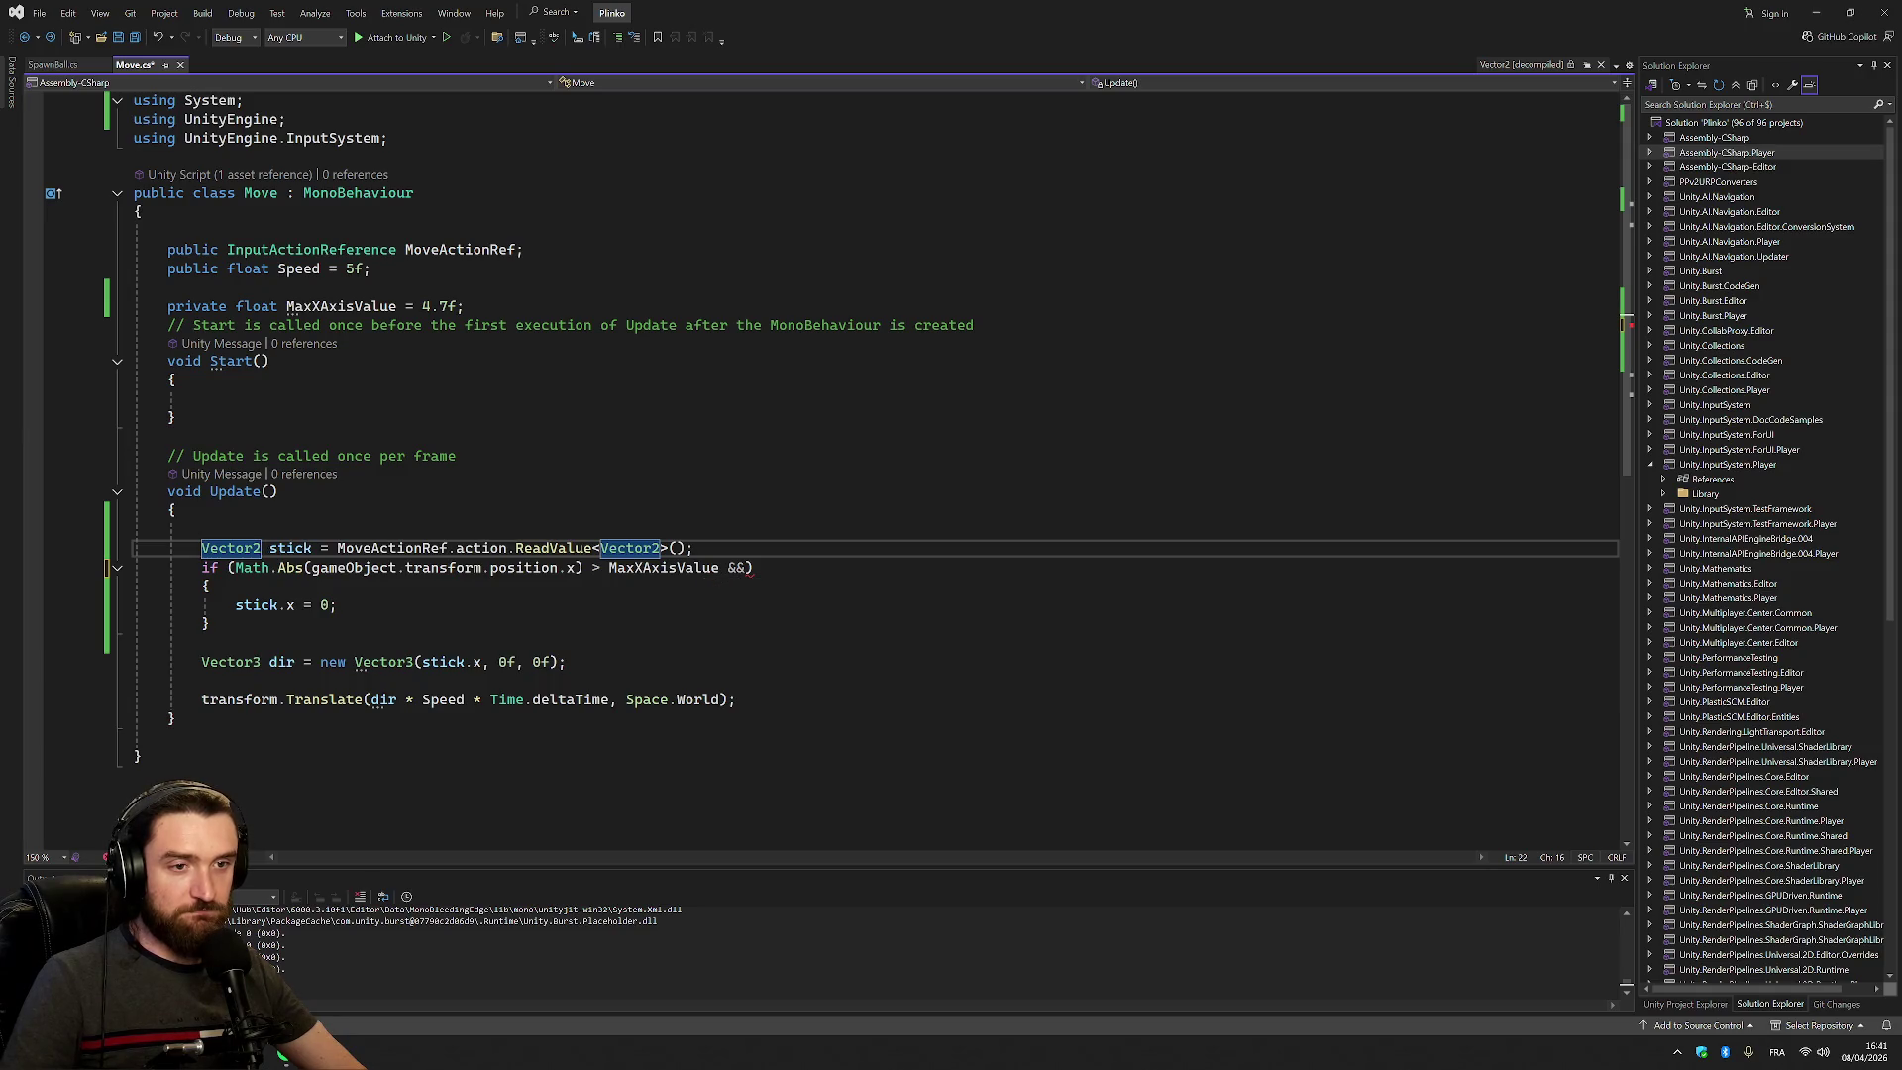
Remove Math.Abs from the condition and change the comparison to >=
left_click(278, 568)
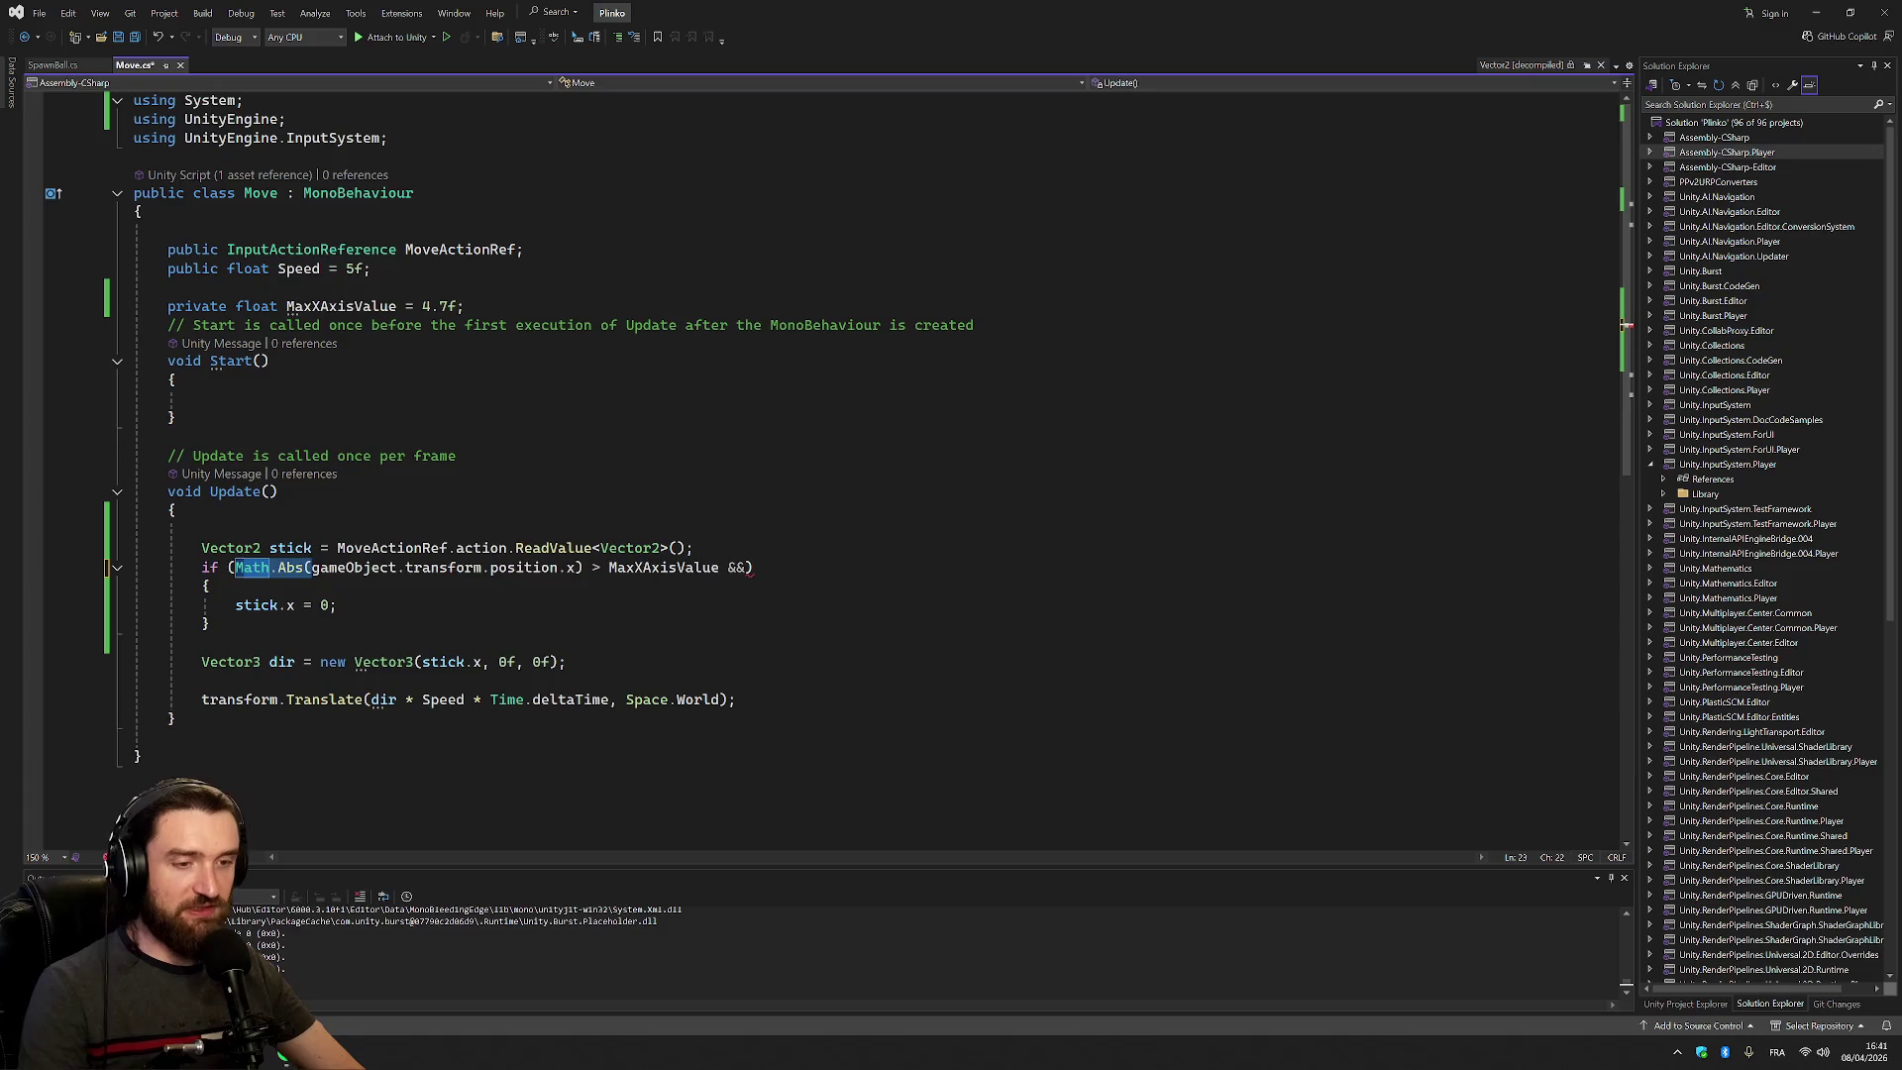
key("BackSpace")
key("BackSpace")
key("BackSpace")
key("Delete")
left_click(501, 568)
key("Delete")
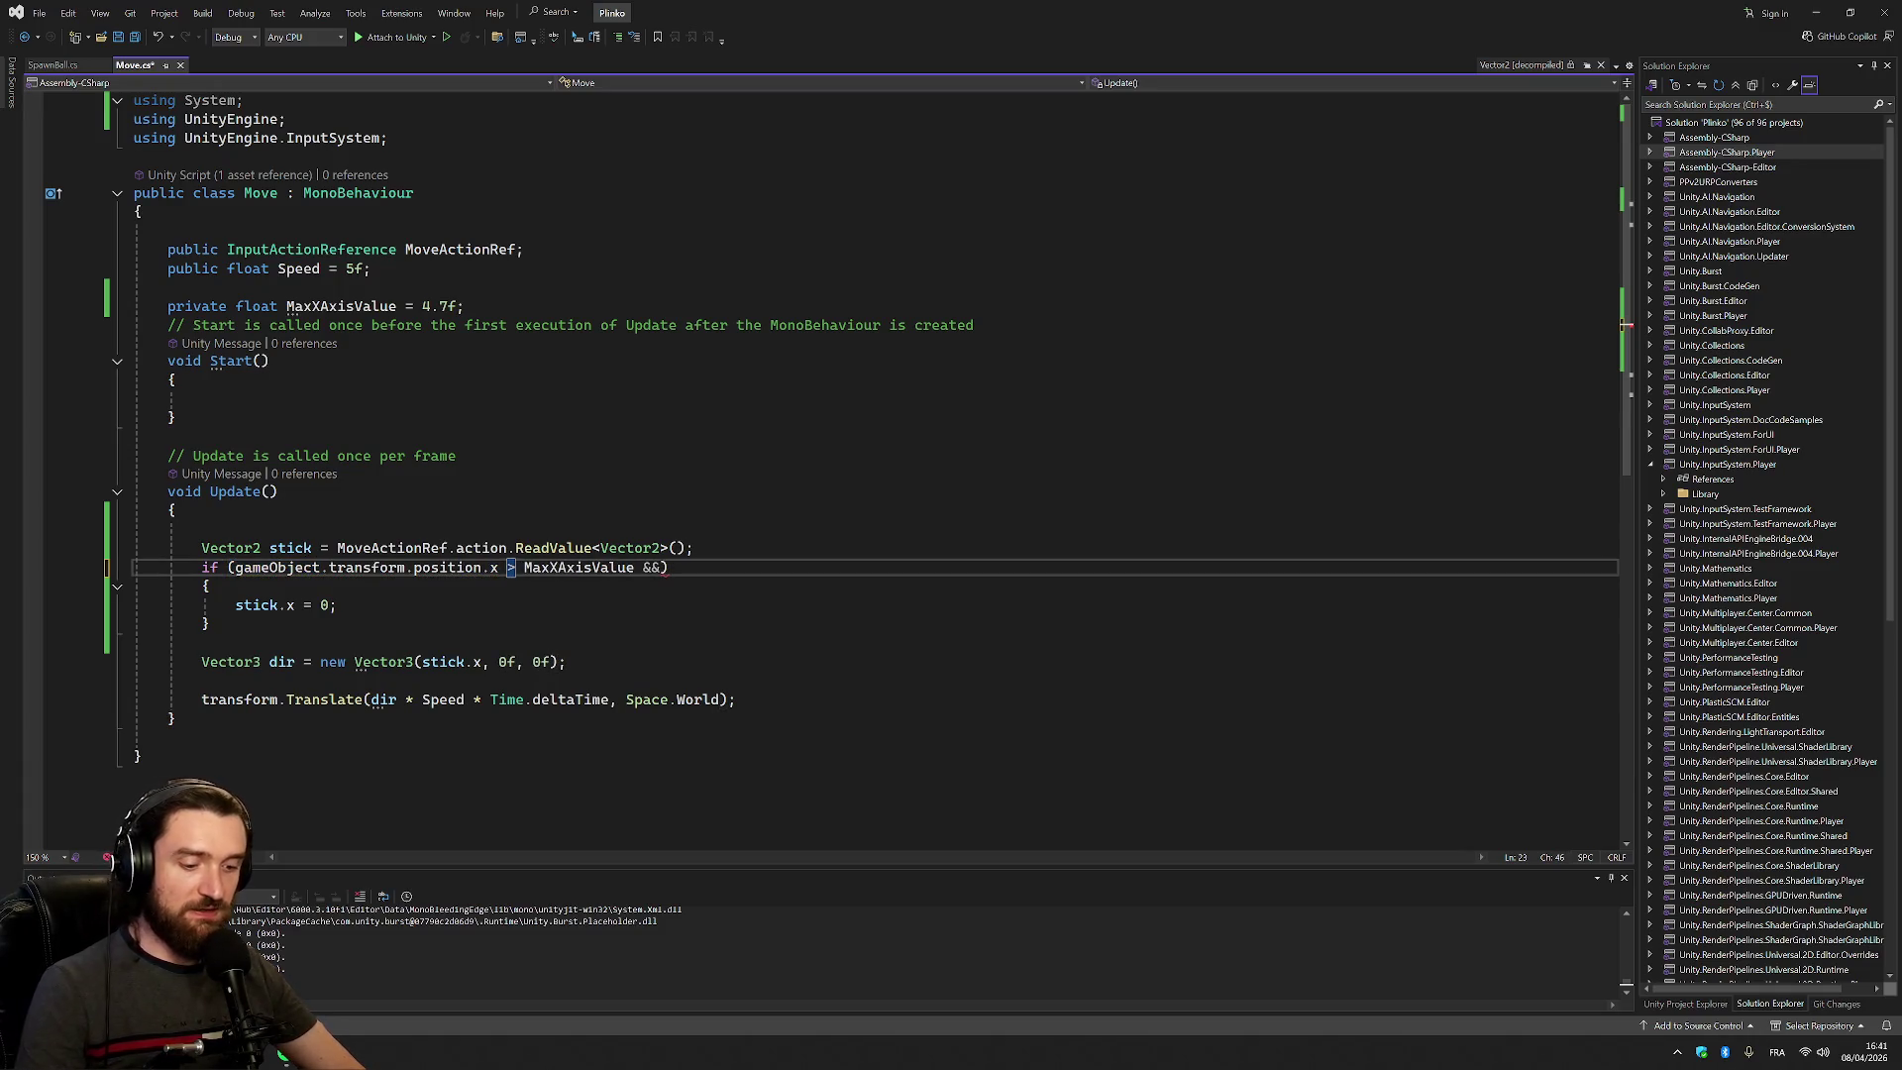
type(">=")
Finish the condition with && stick.x > 0 and select the whole if block
key("Tab")
type("st")
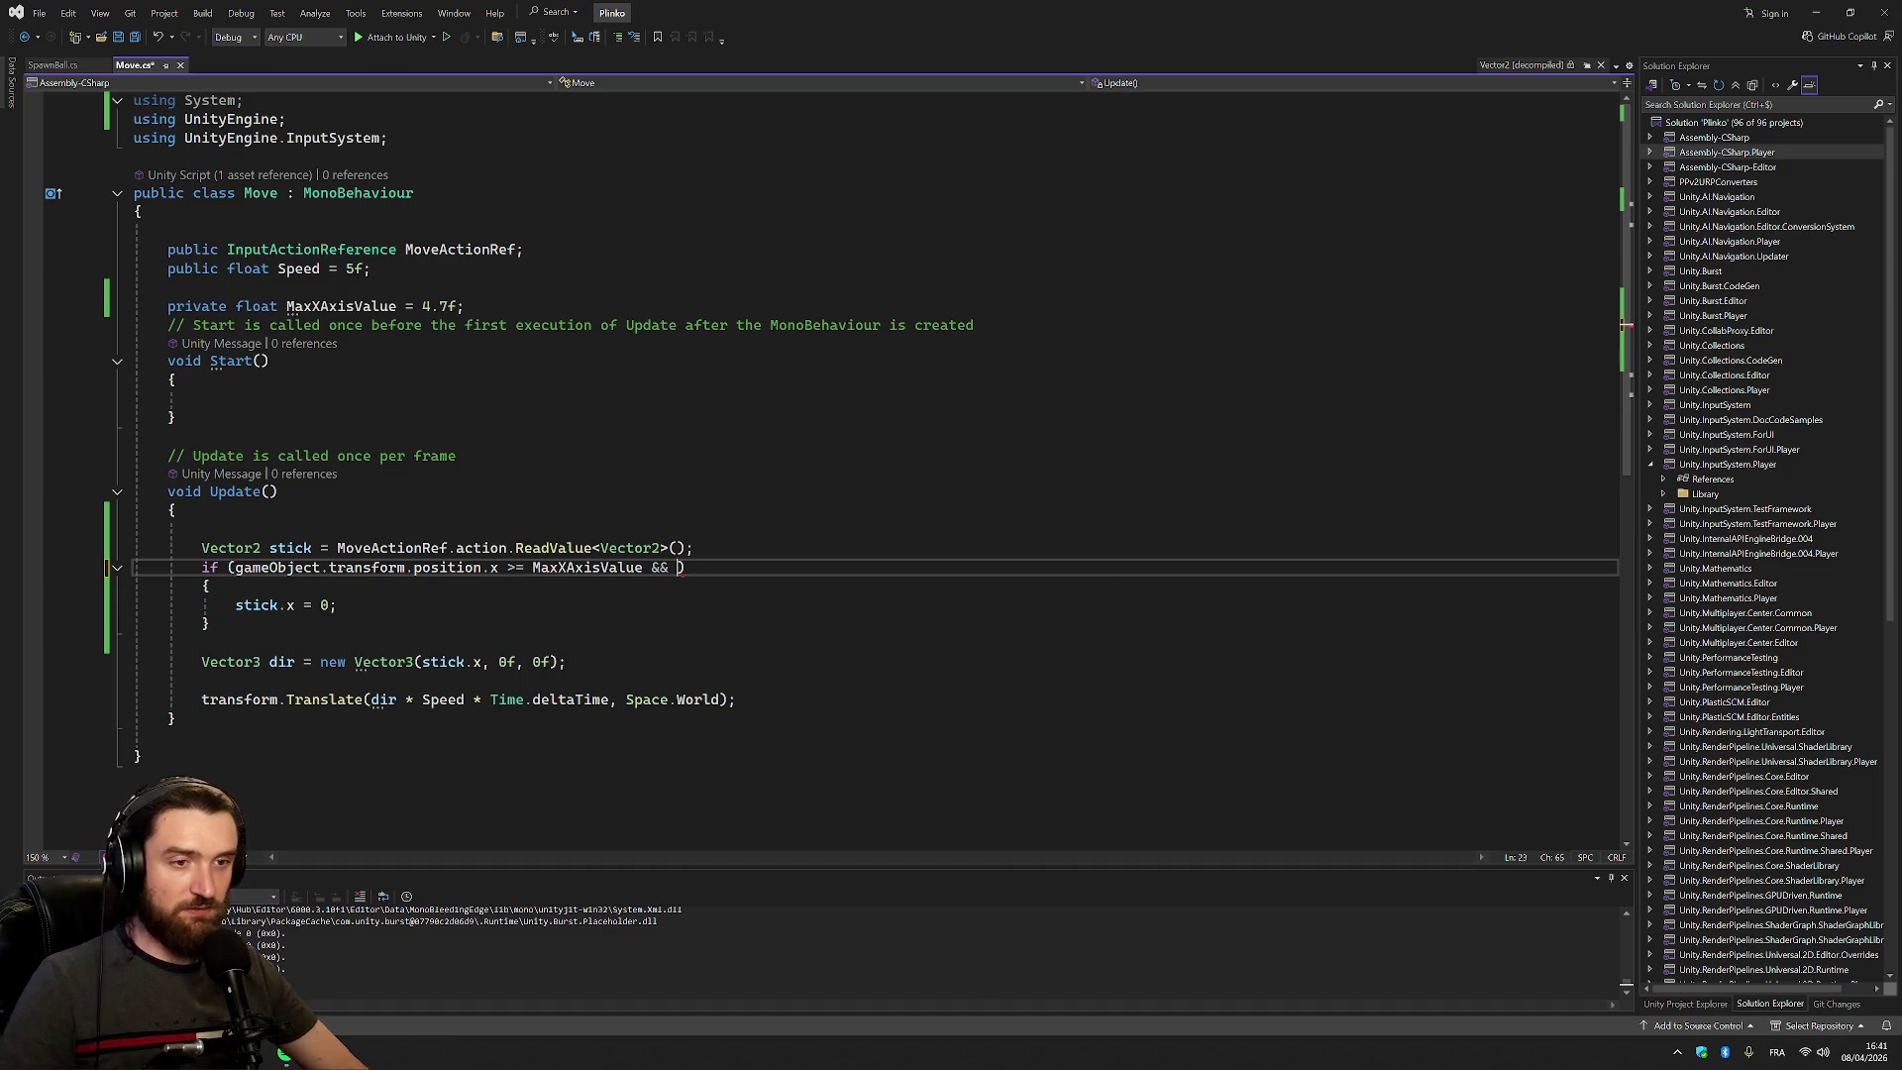
key("Tab")
type(".")
type("x >>")
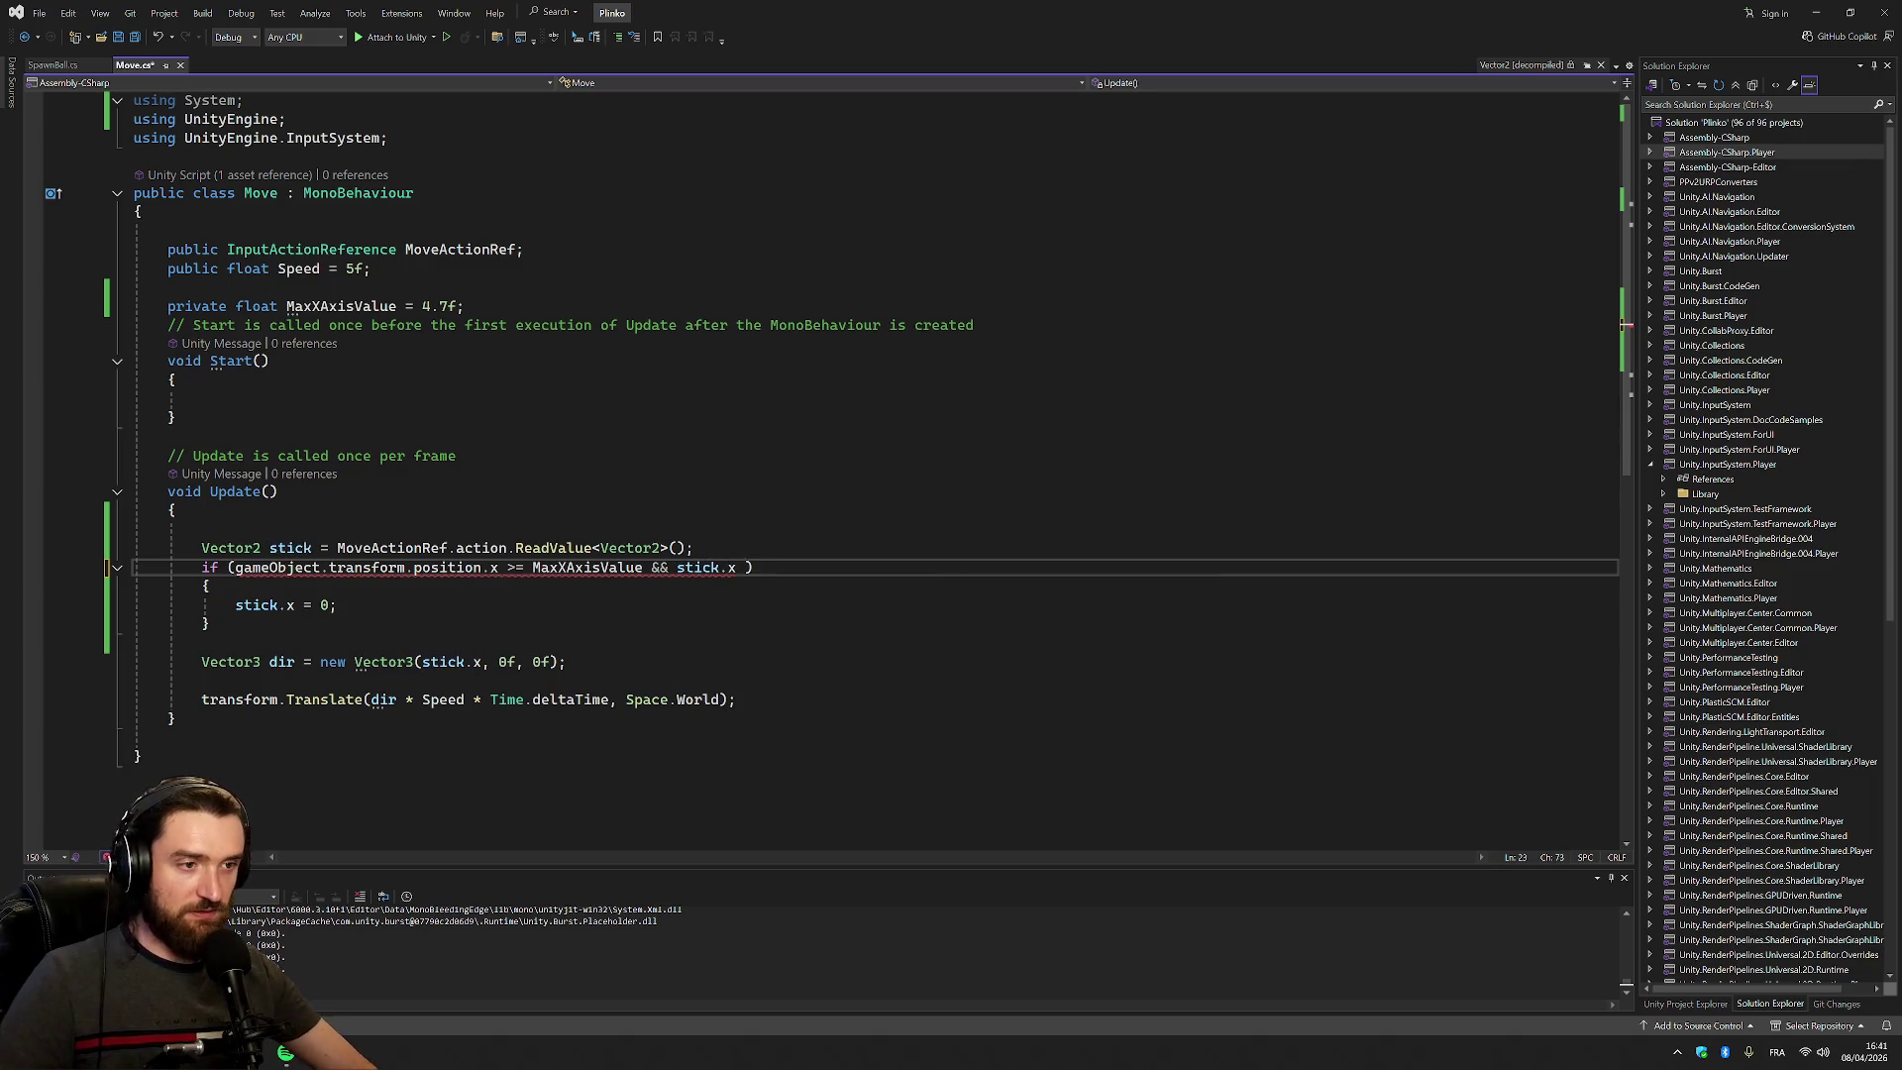
key("BackSpace")
type("0")
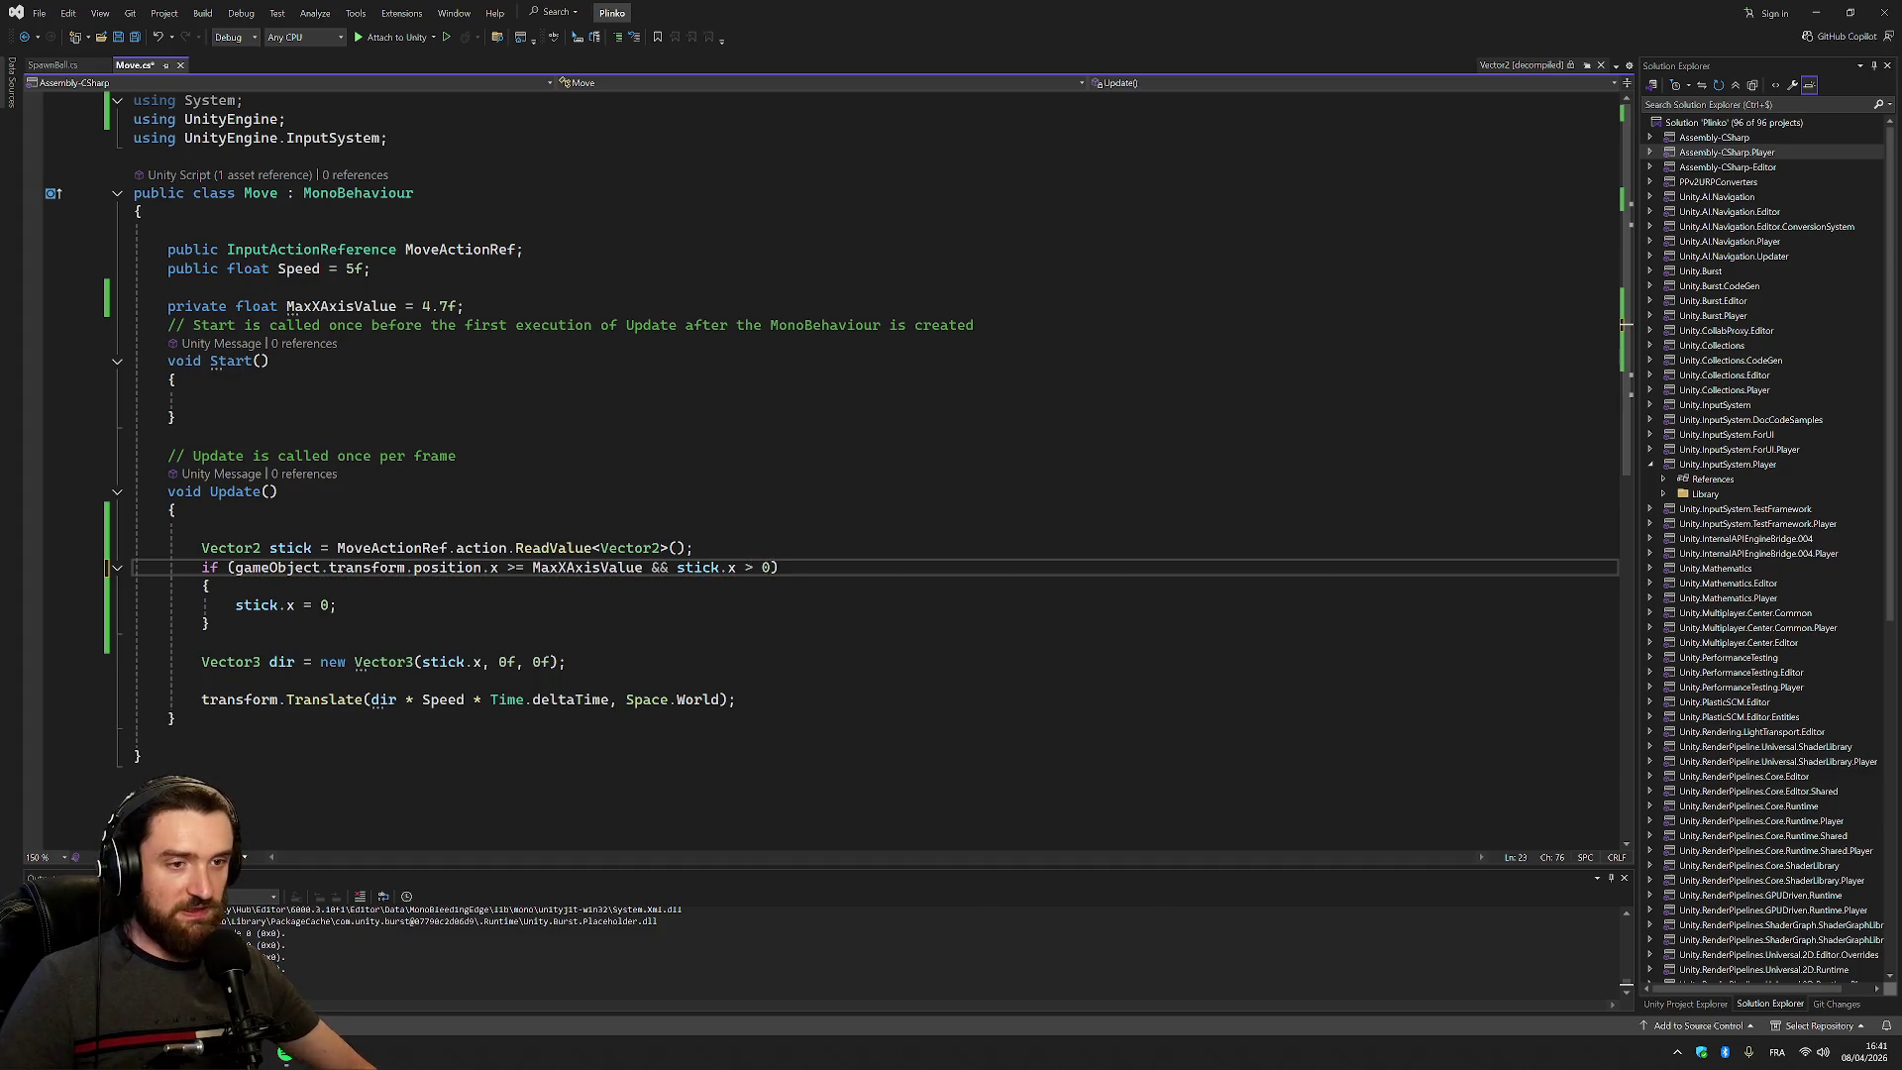
key("Home")
key("shift+Down")
key("shift+Down")
key("shift+Down")
key("shift+End")
key("ctrl+c")
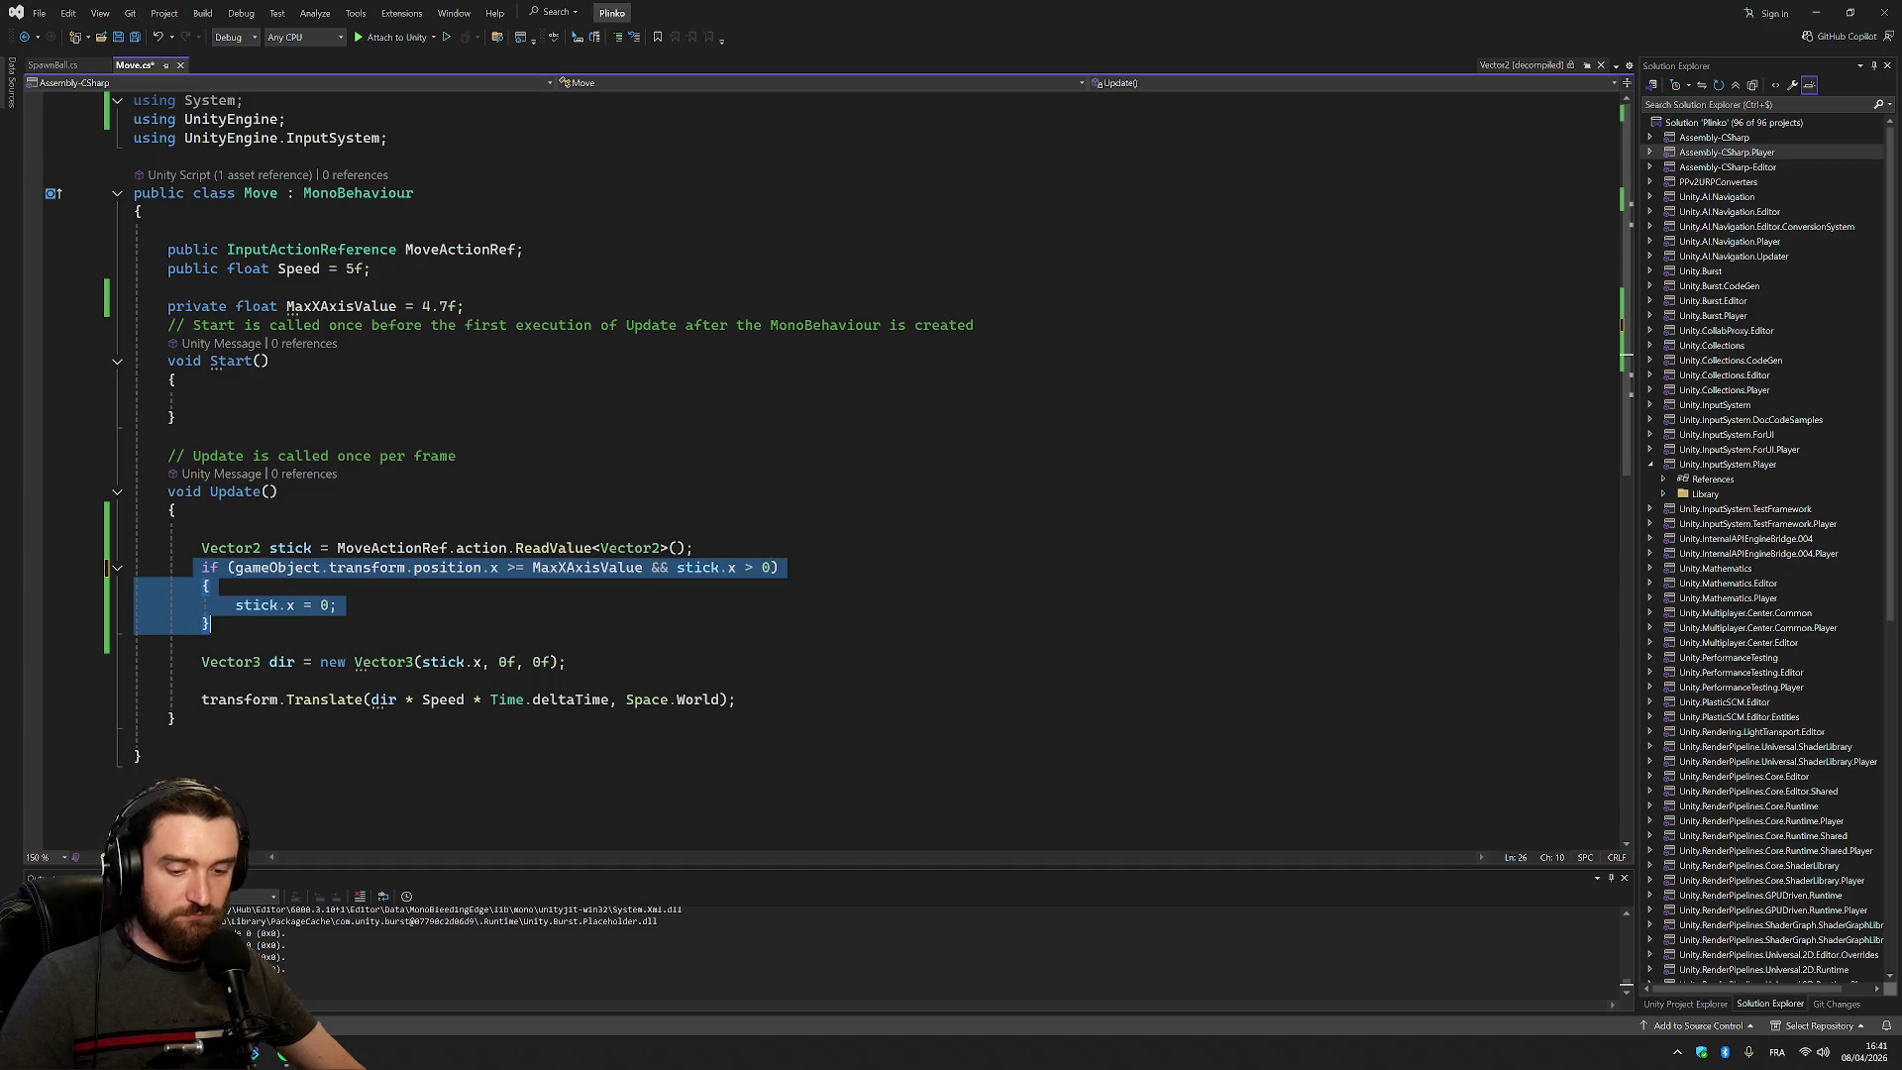
Paste the if block after else and flip its comparisons to <= and <
left_click(202, 643)
type("else")
key("ctrl+v")
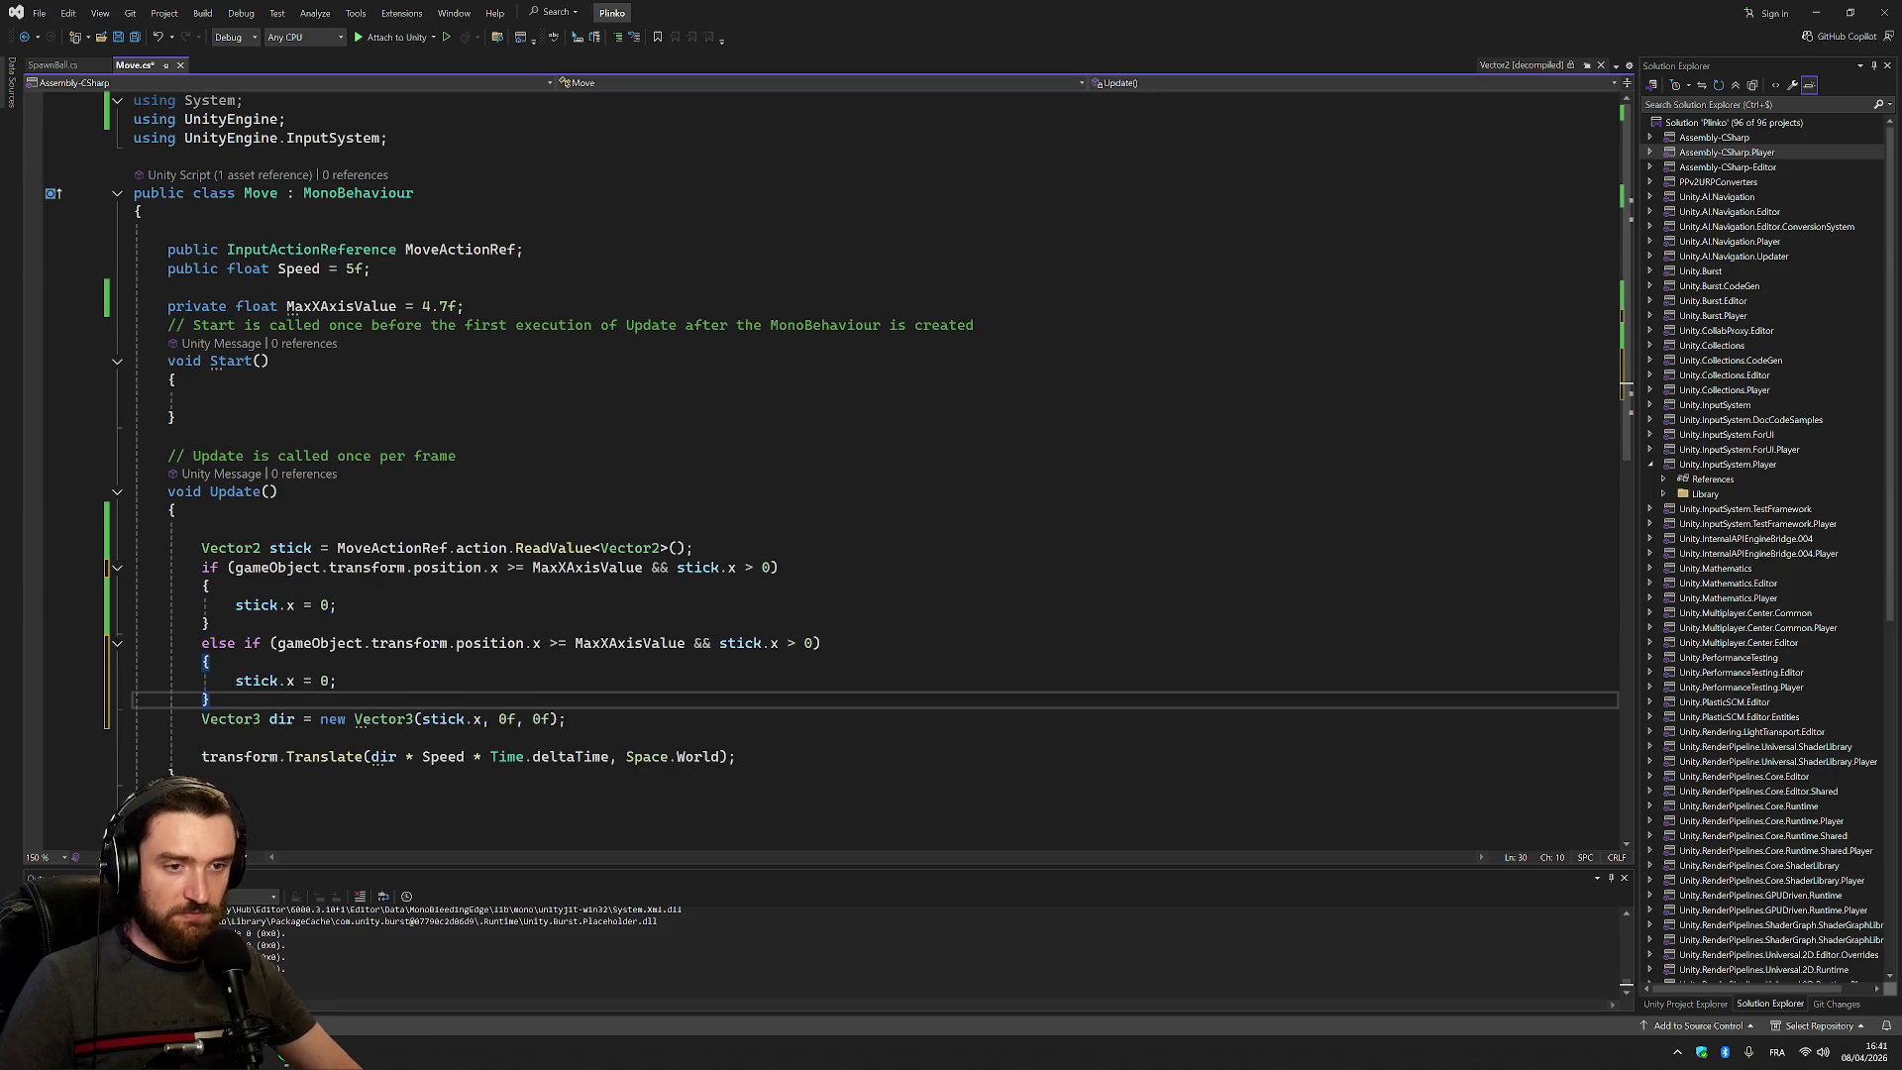
left_click_drag(550, 643, 557, 643)
type("<")
left_click_drag(786, 643, 796, 643)
type("<")
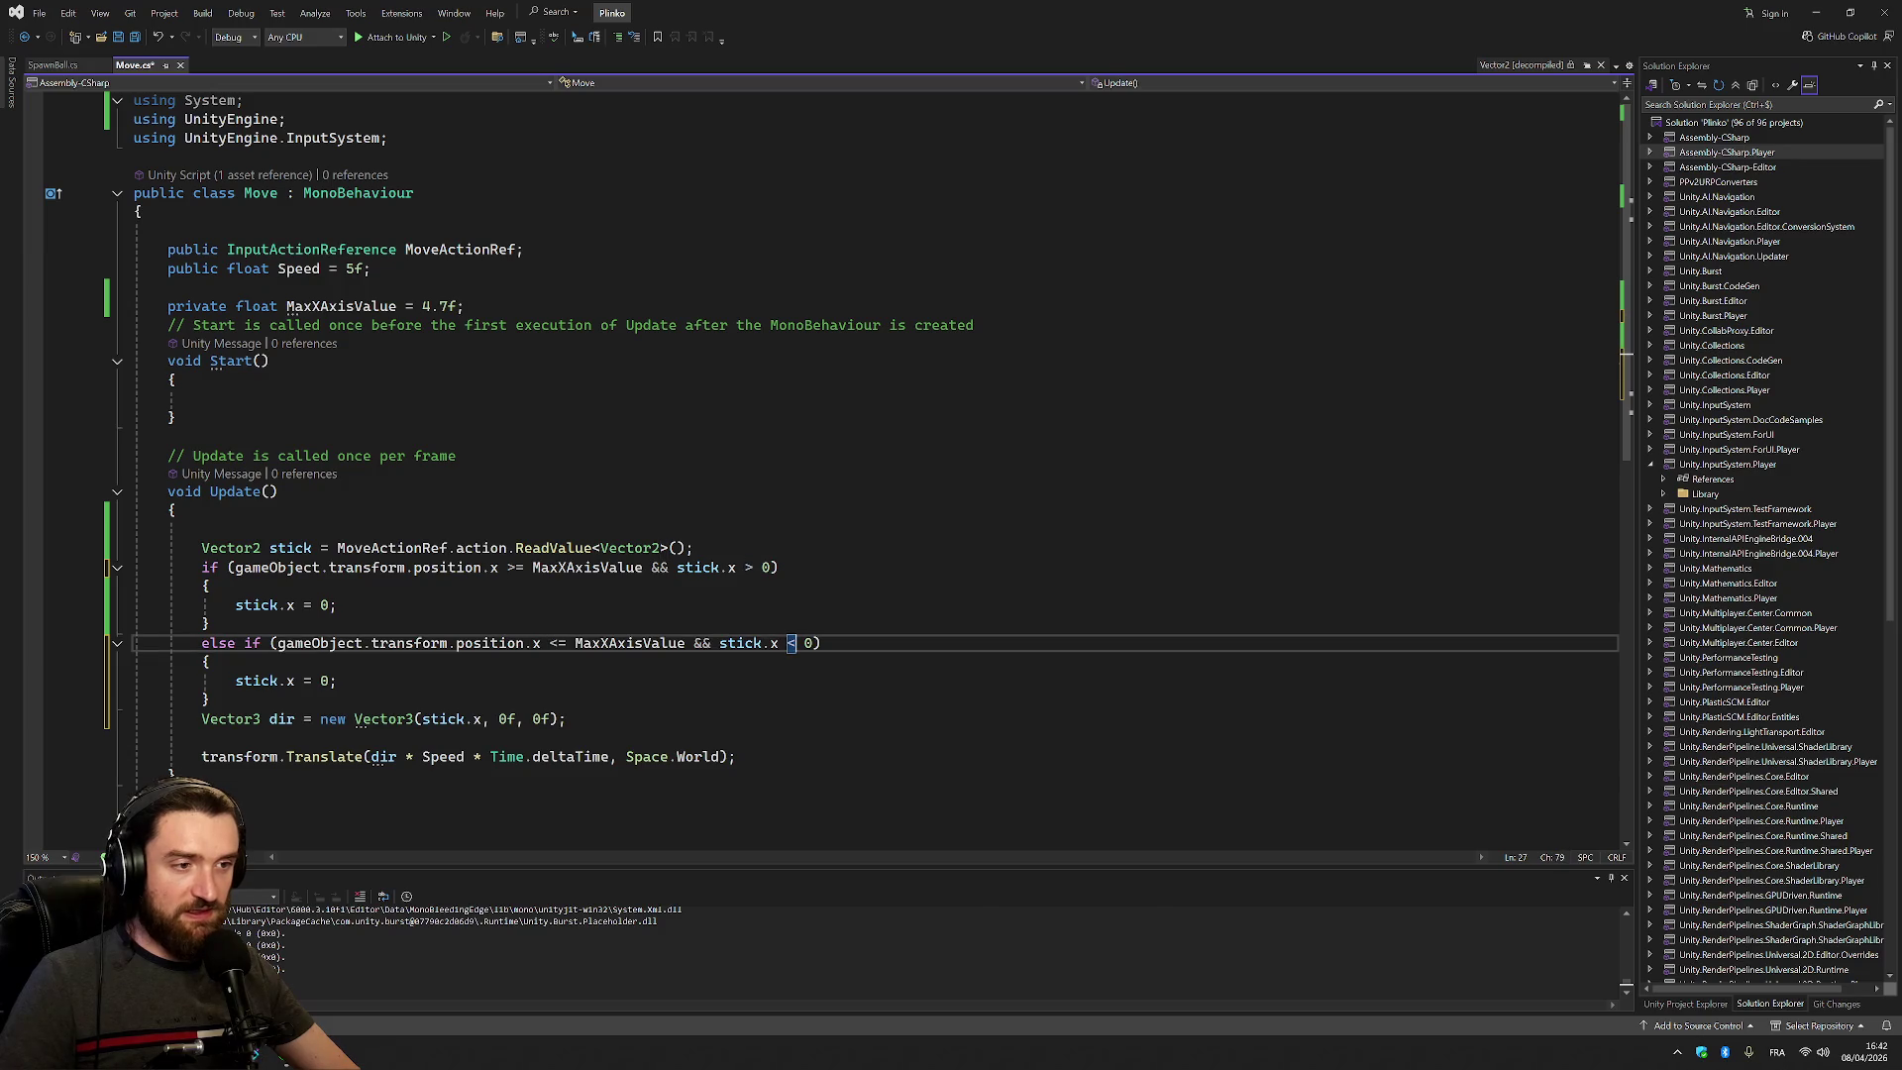
Add a blank line after the else-if, save Move.cs, and switch to Unity
key("Down")
key("Down")
key("Down")
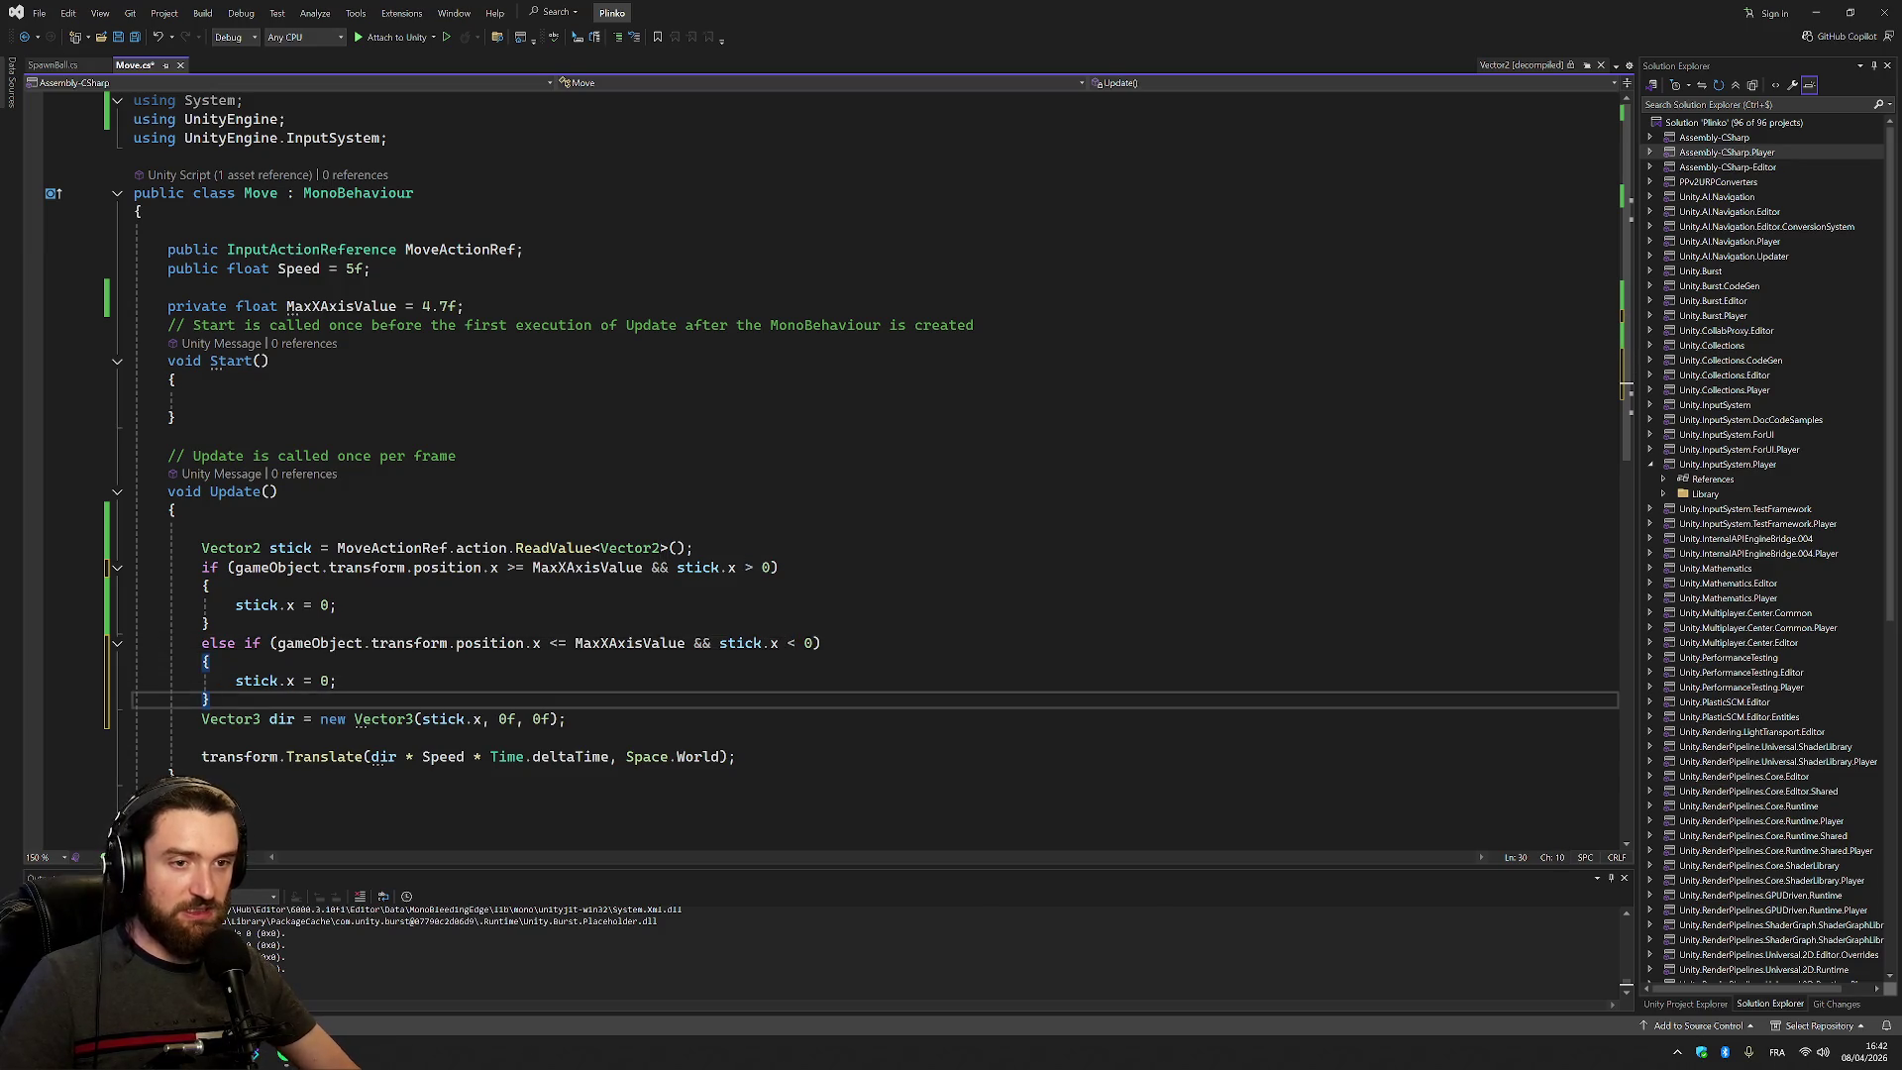
key("Return")
key("ctrl+s")
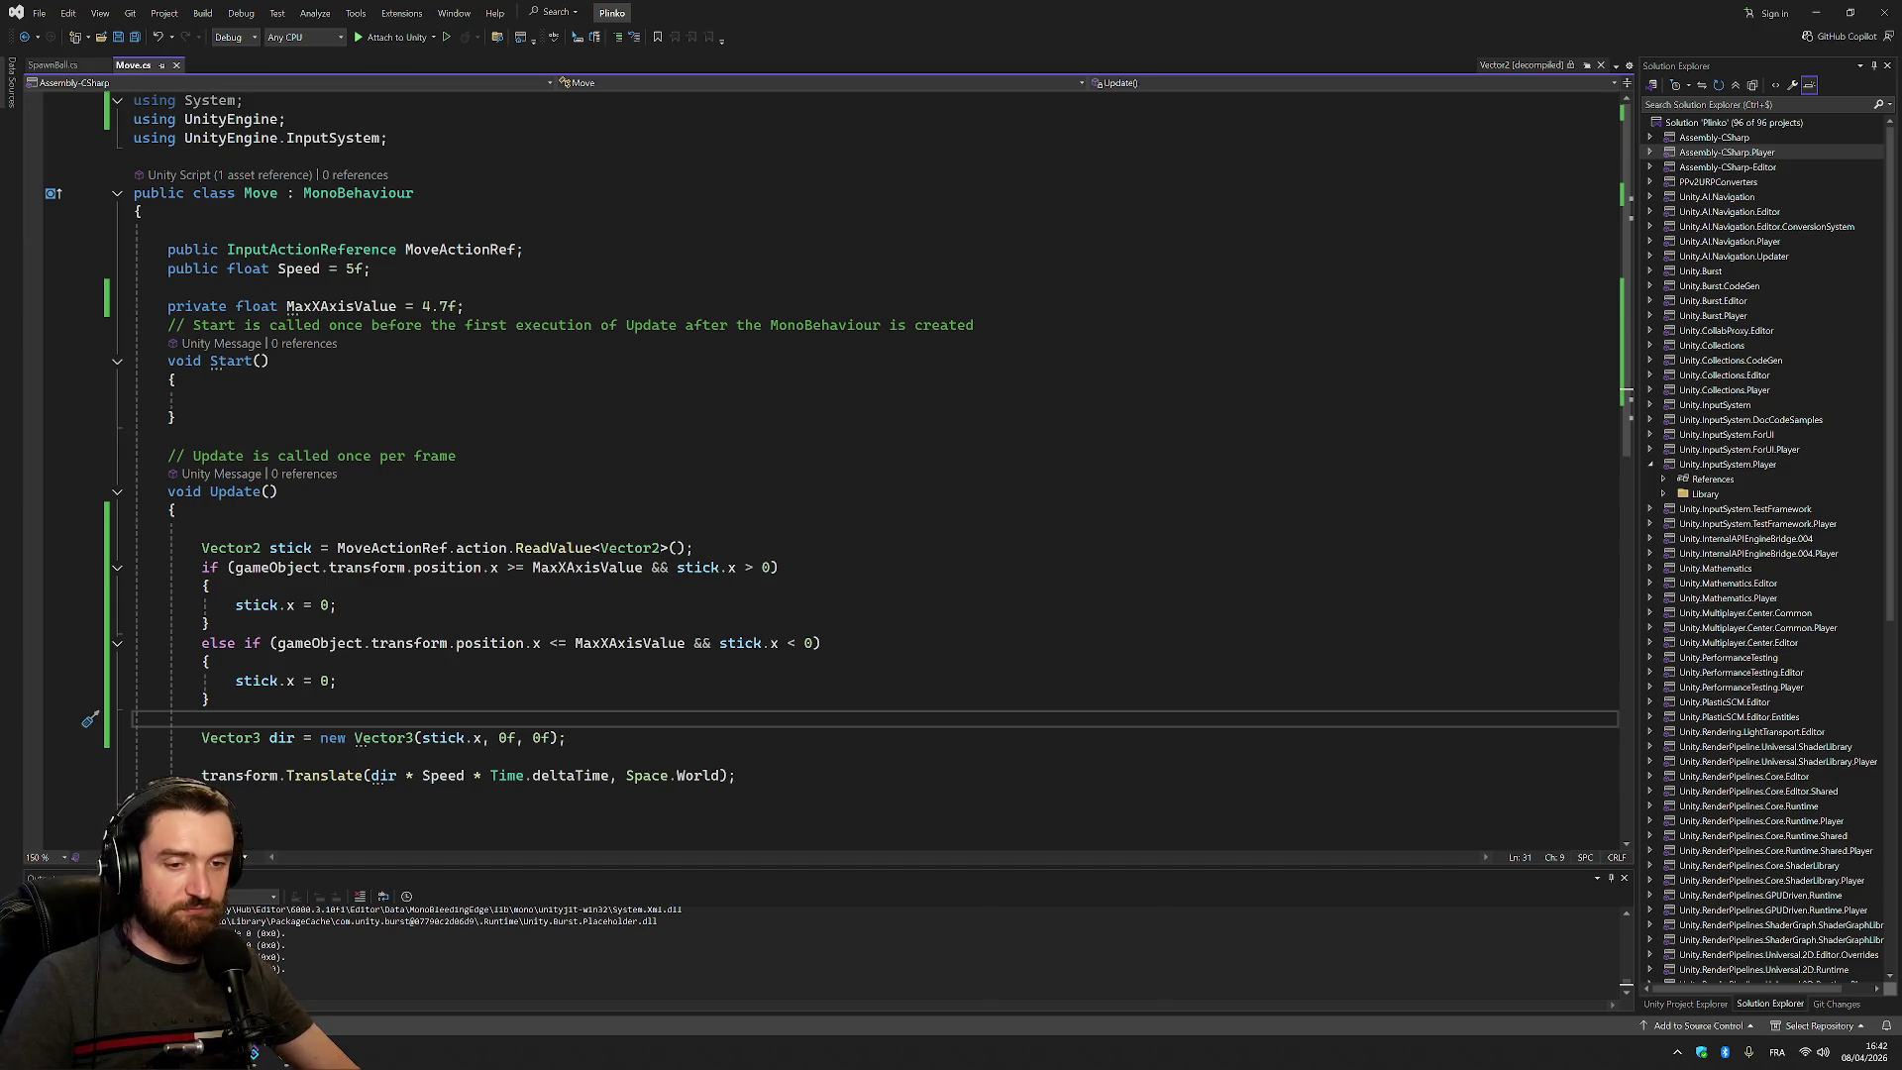
key("alt+Tab")
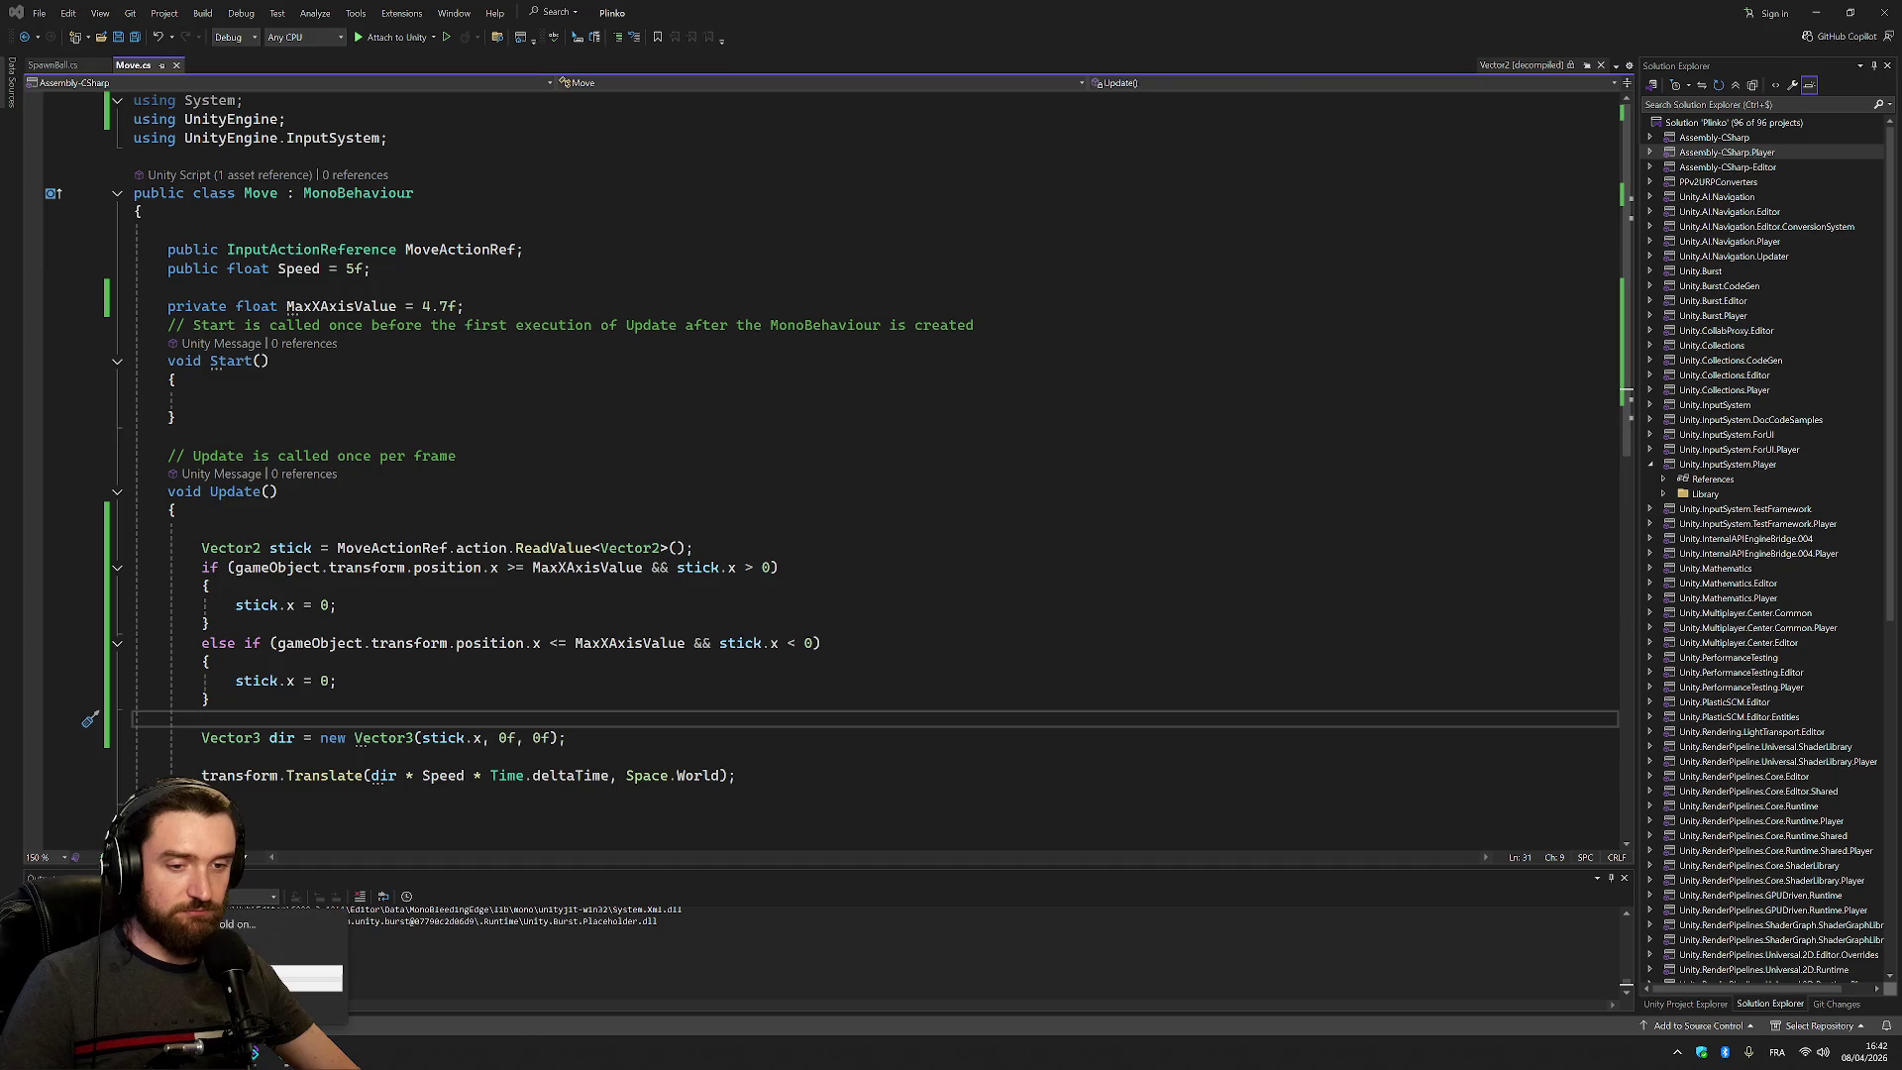
key("alt+Tab")
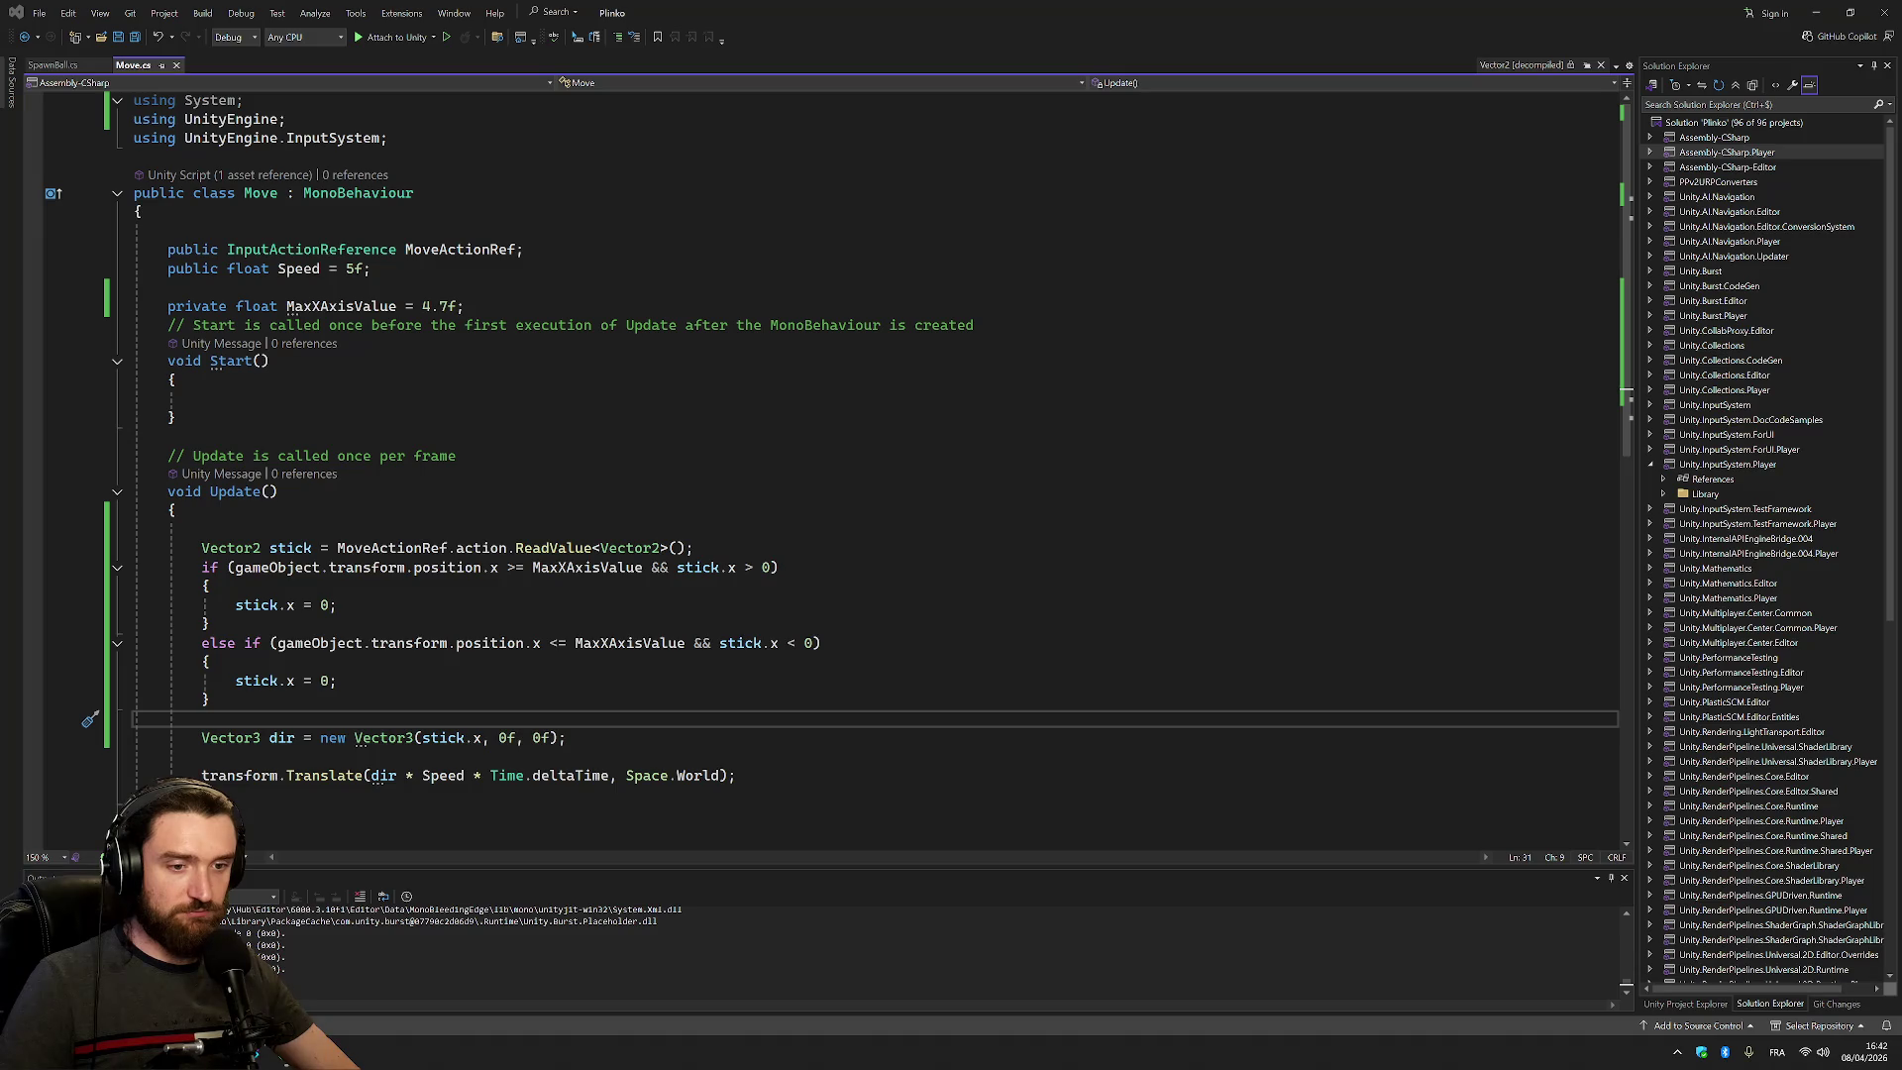
key("alt+Tab")
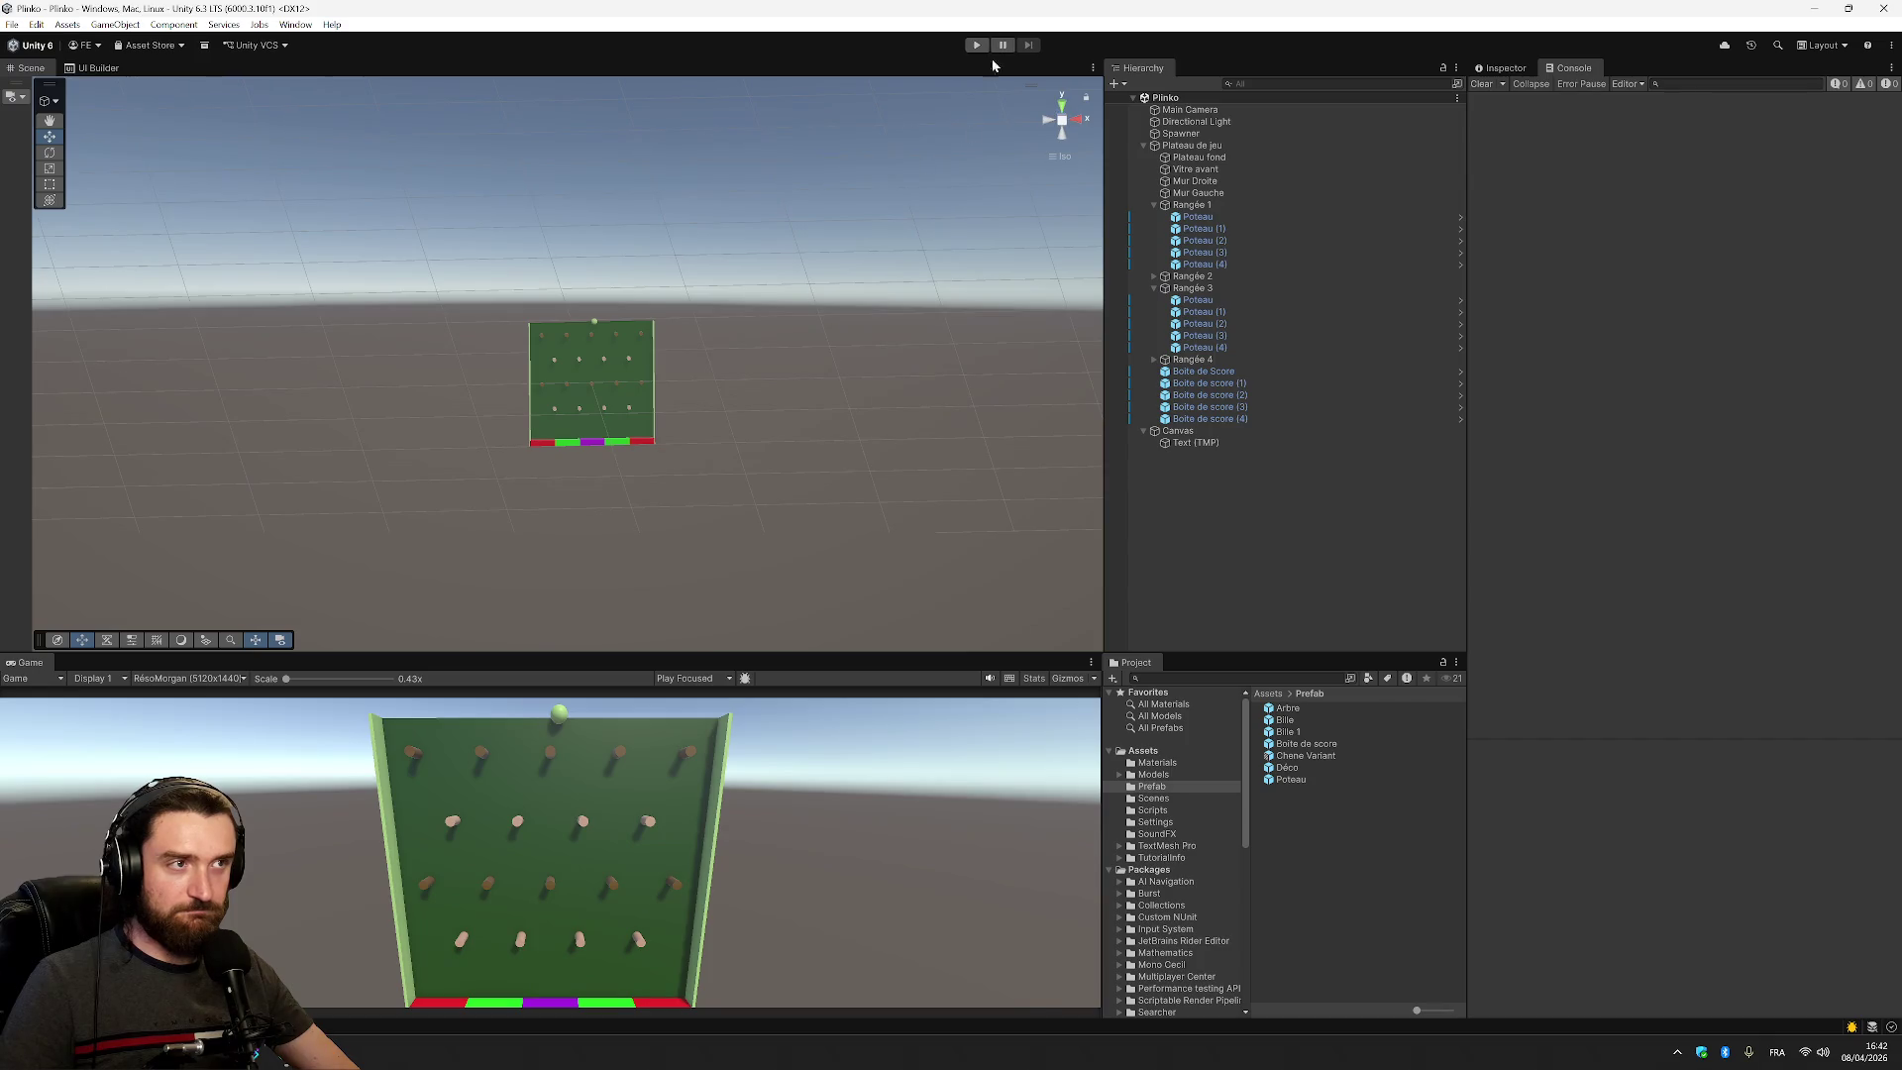
Play the scene, slide the spawner to the board's right edge, then return to Move.cs
left_click(976, 46)
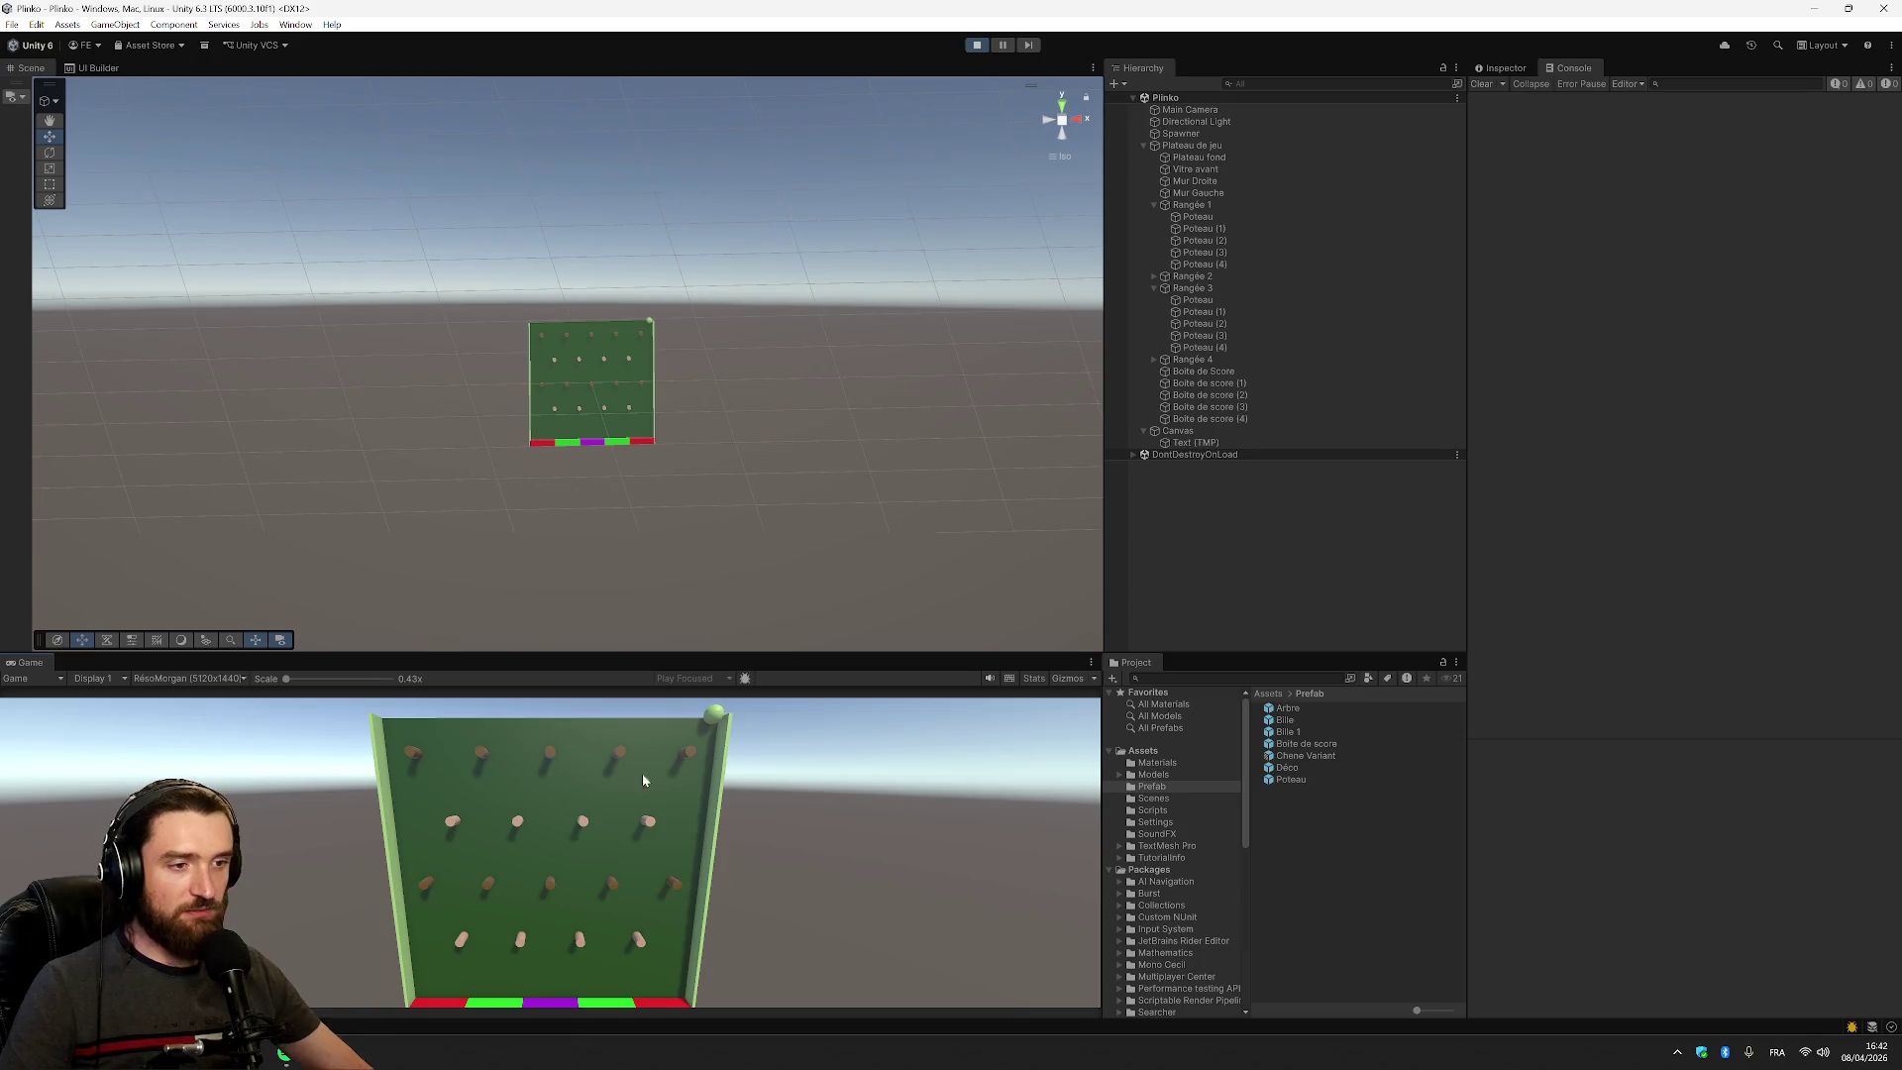
key("alt+Tab")
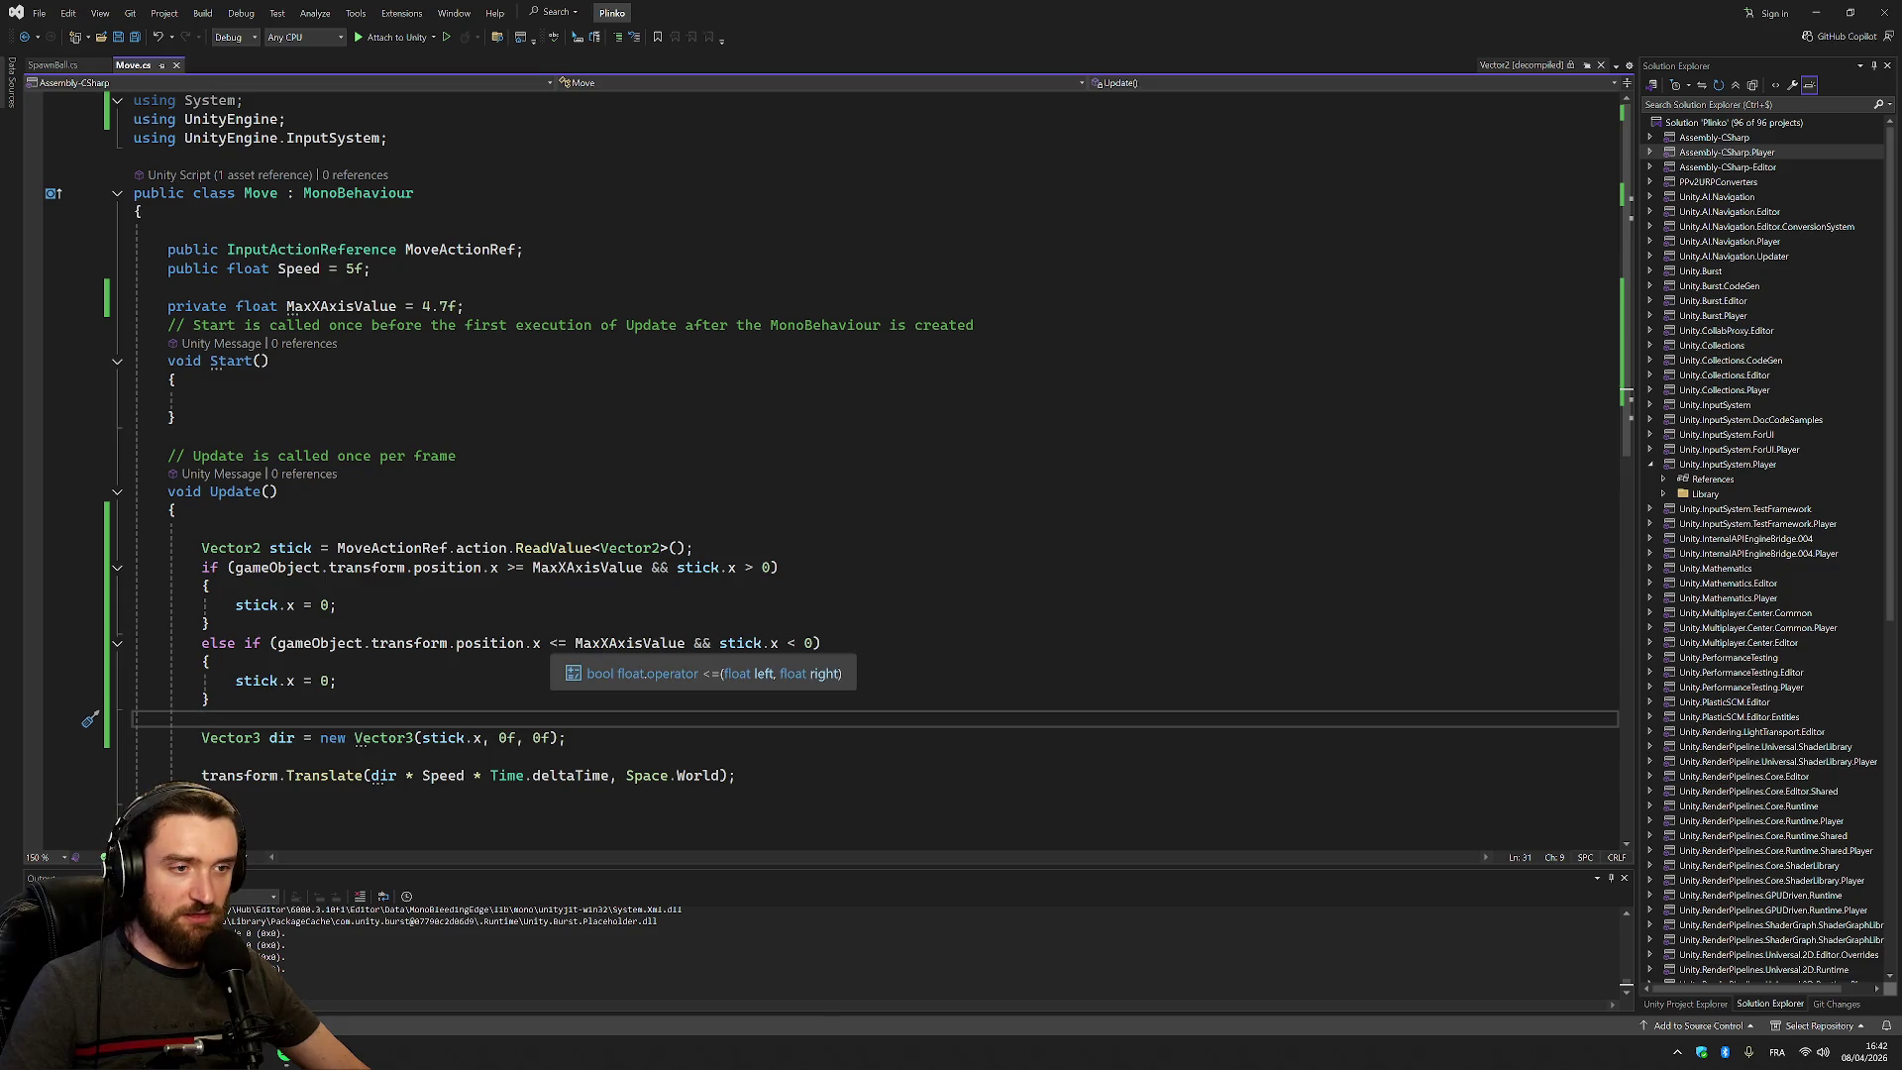
Change the else-if check to position.x <= -MaxXAxisValue and switch to Unity to recompile
left_click(576, 642)
type("-")
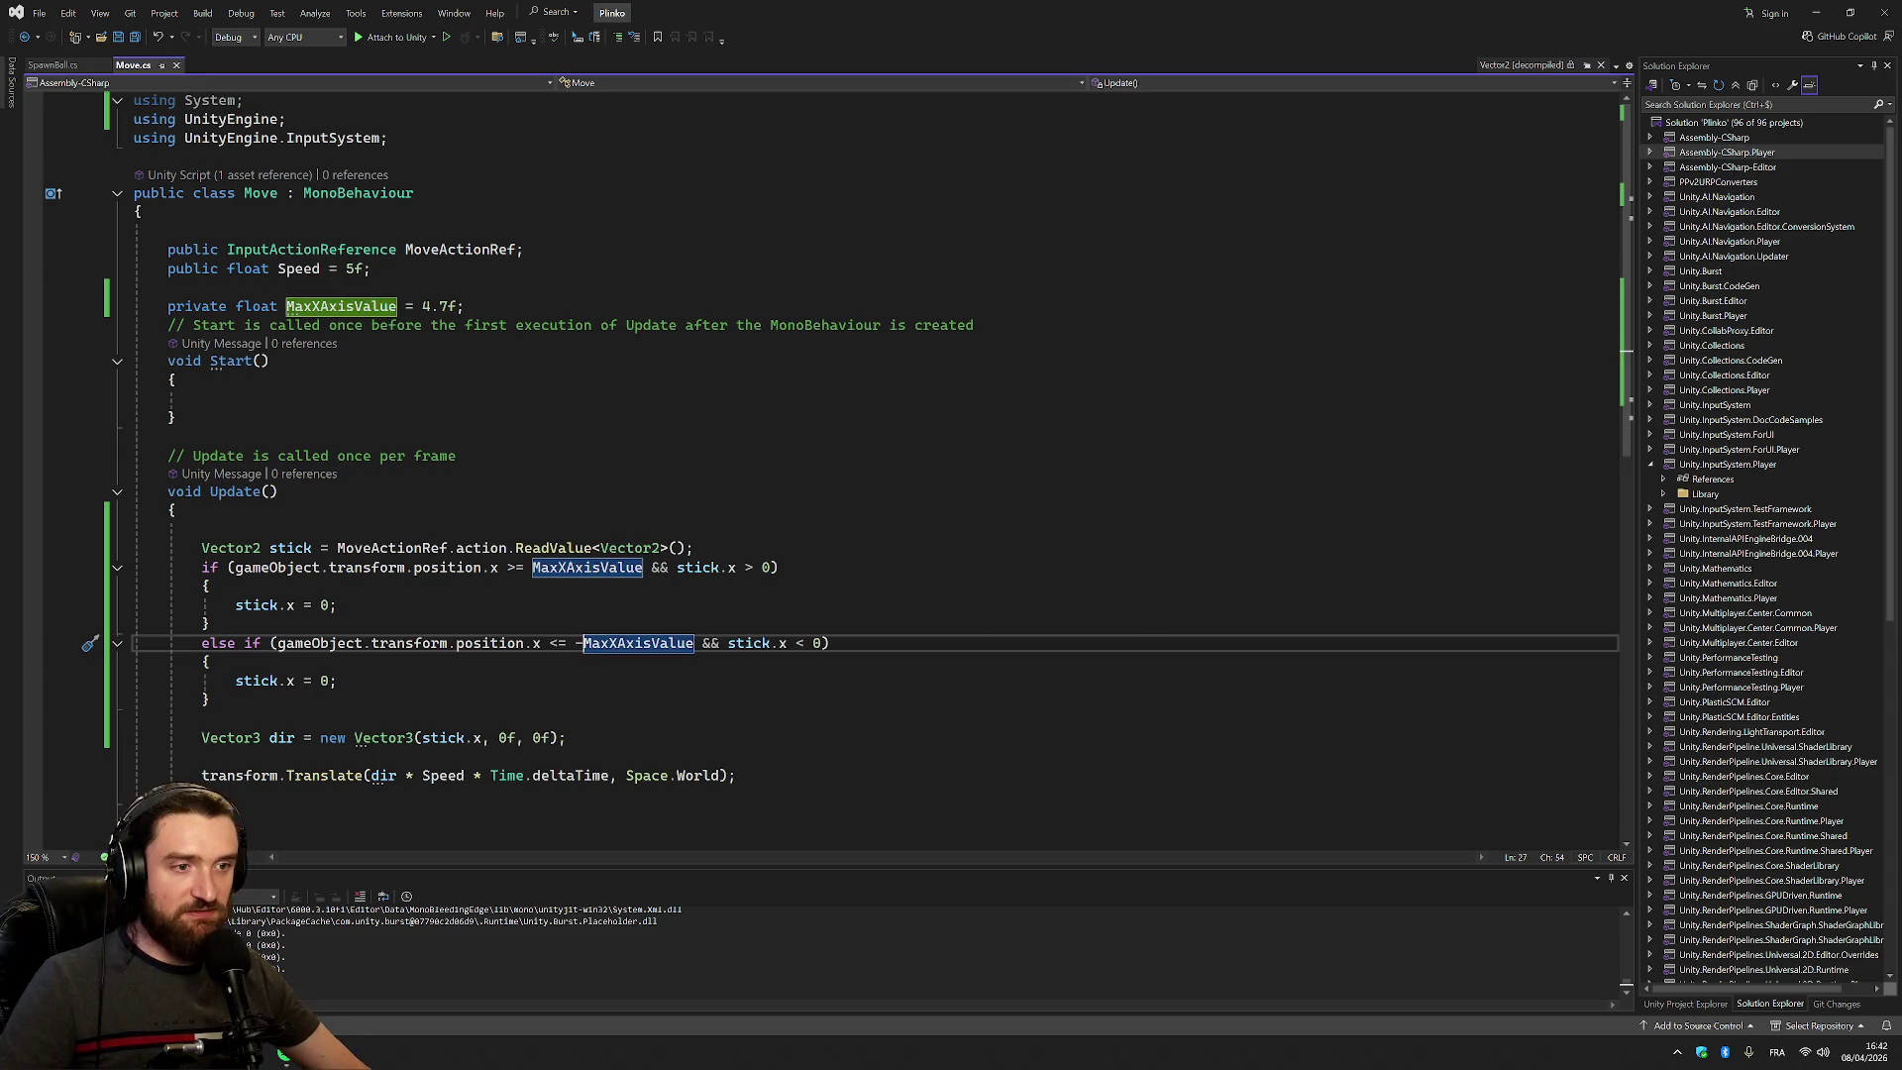
key("alt+Tab")
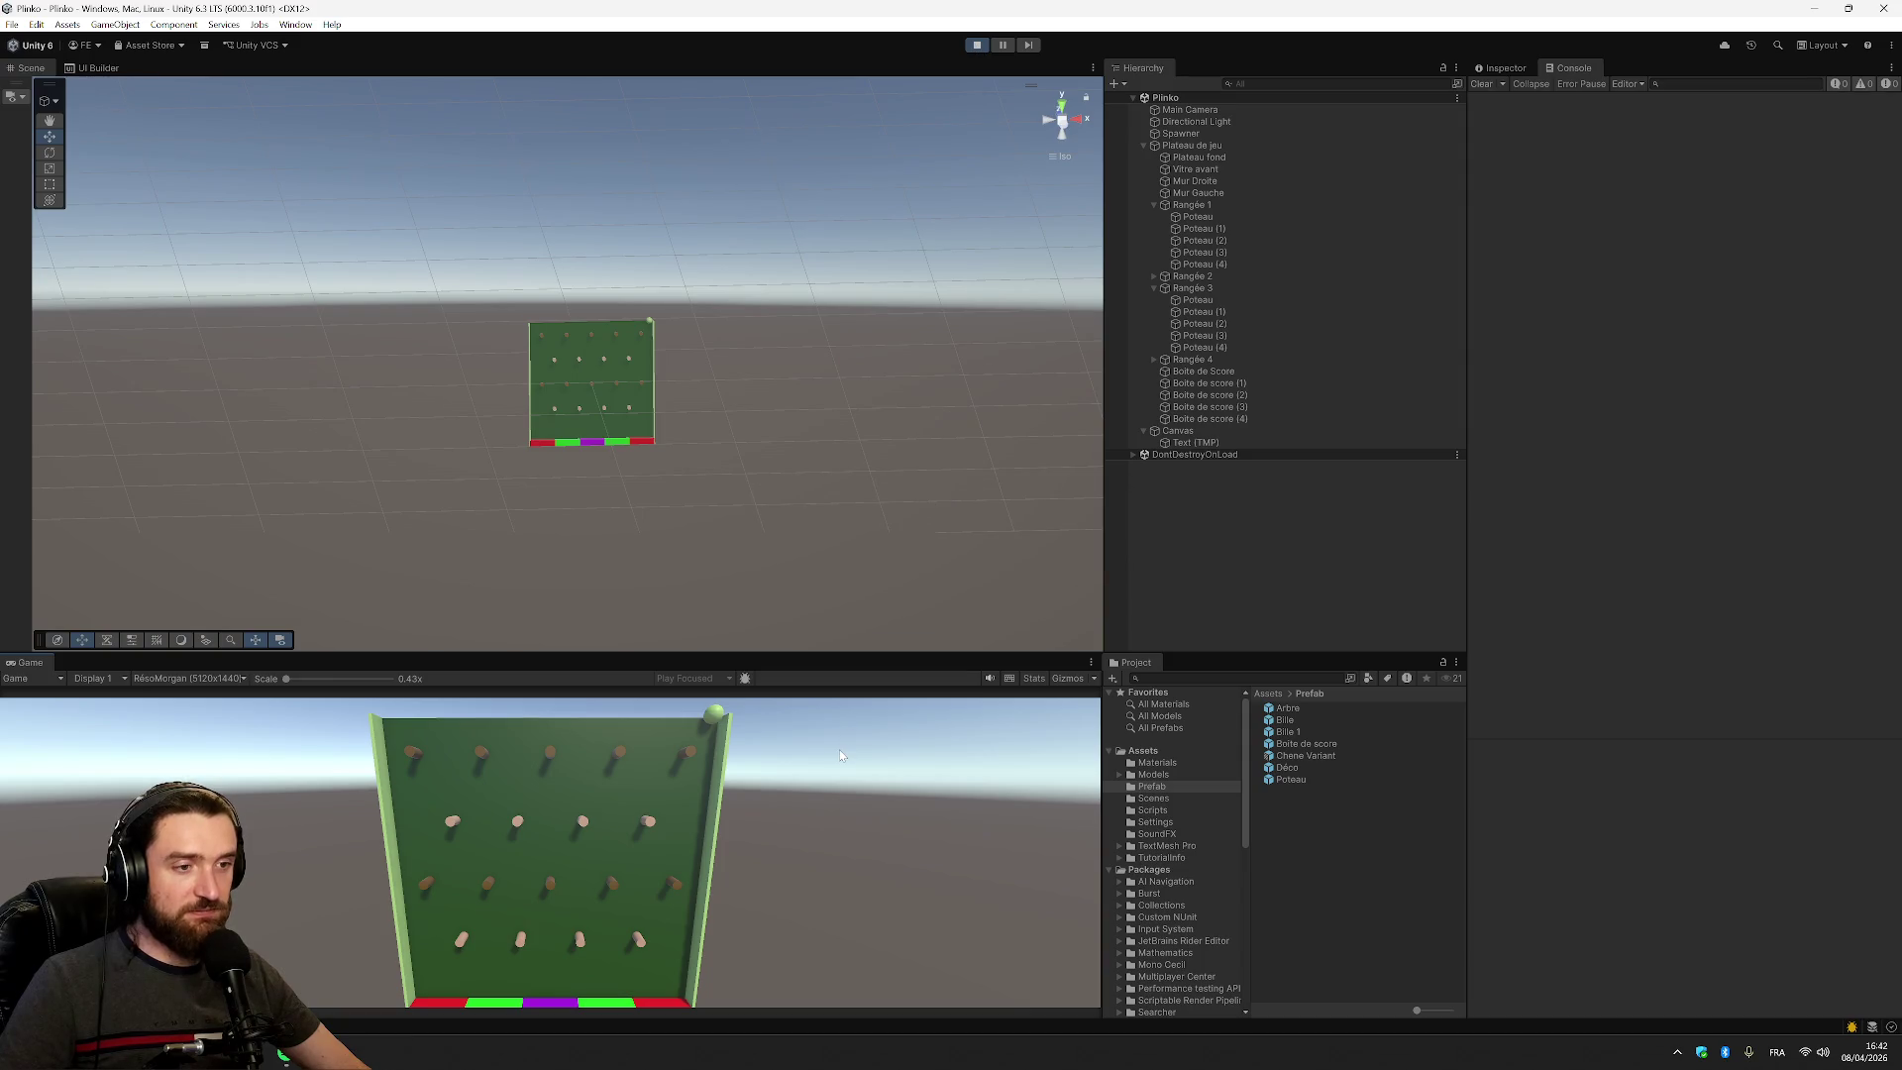
Play with Ctrl+P, drop three balls through the pegs with space, then stop
key("ctrl+p")
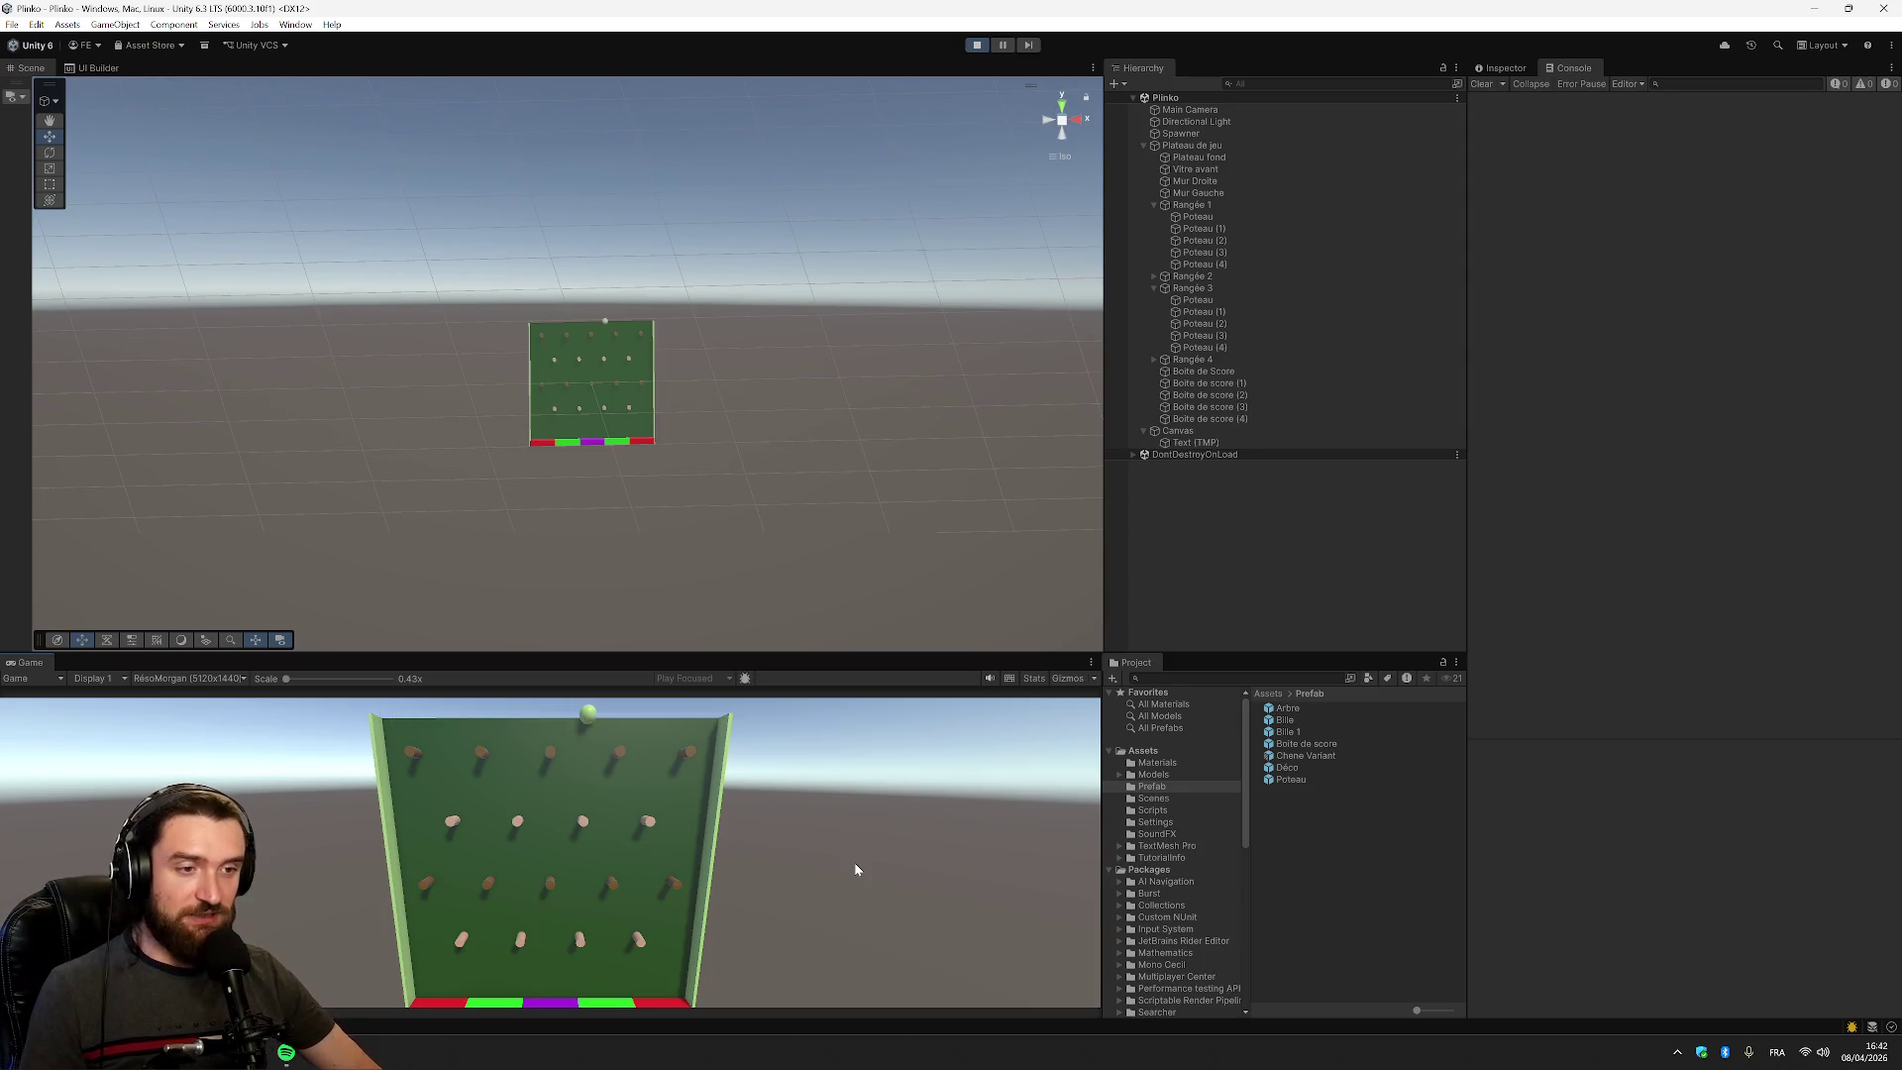
key("space")
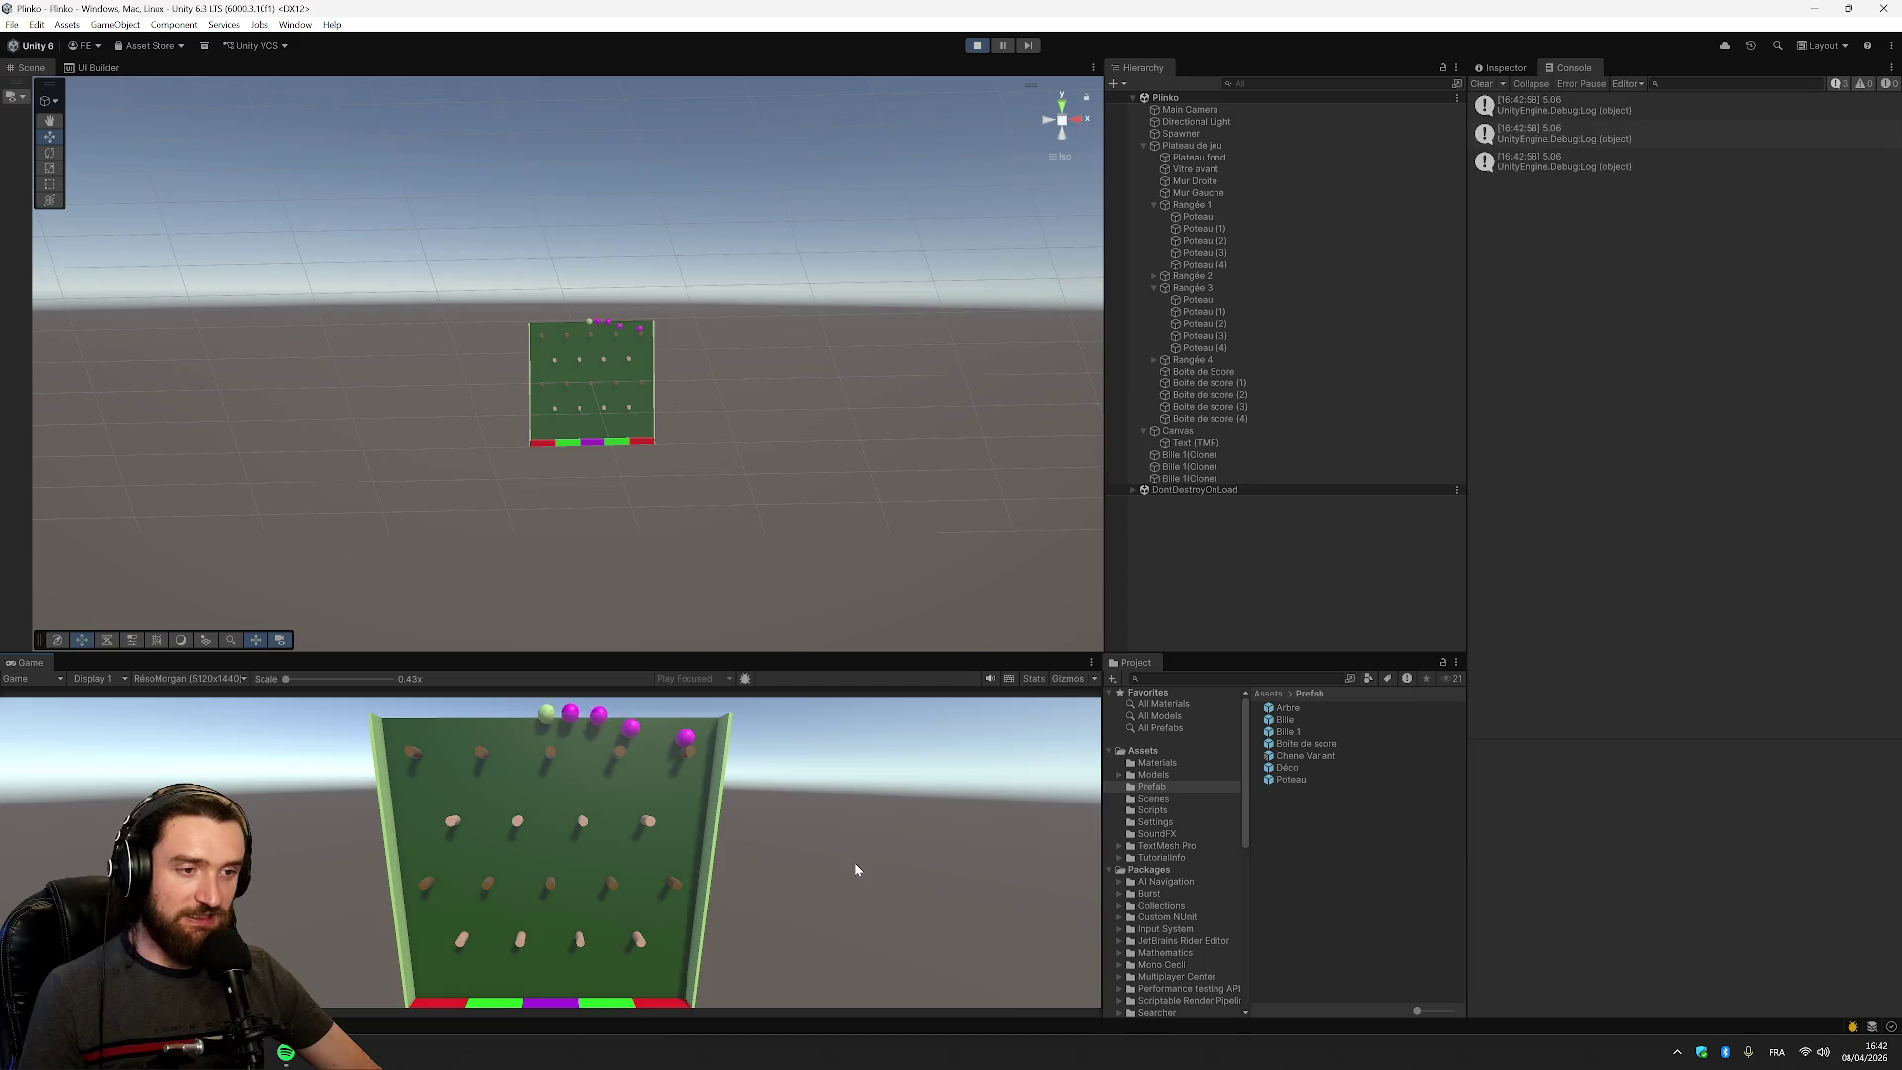
key("space")
key("space")
key("space")
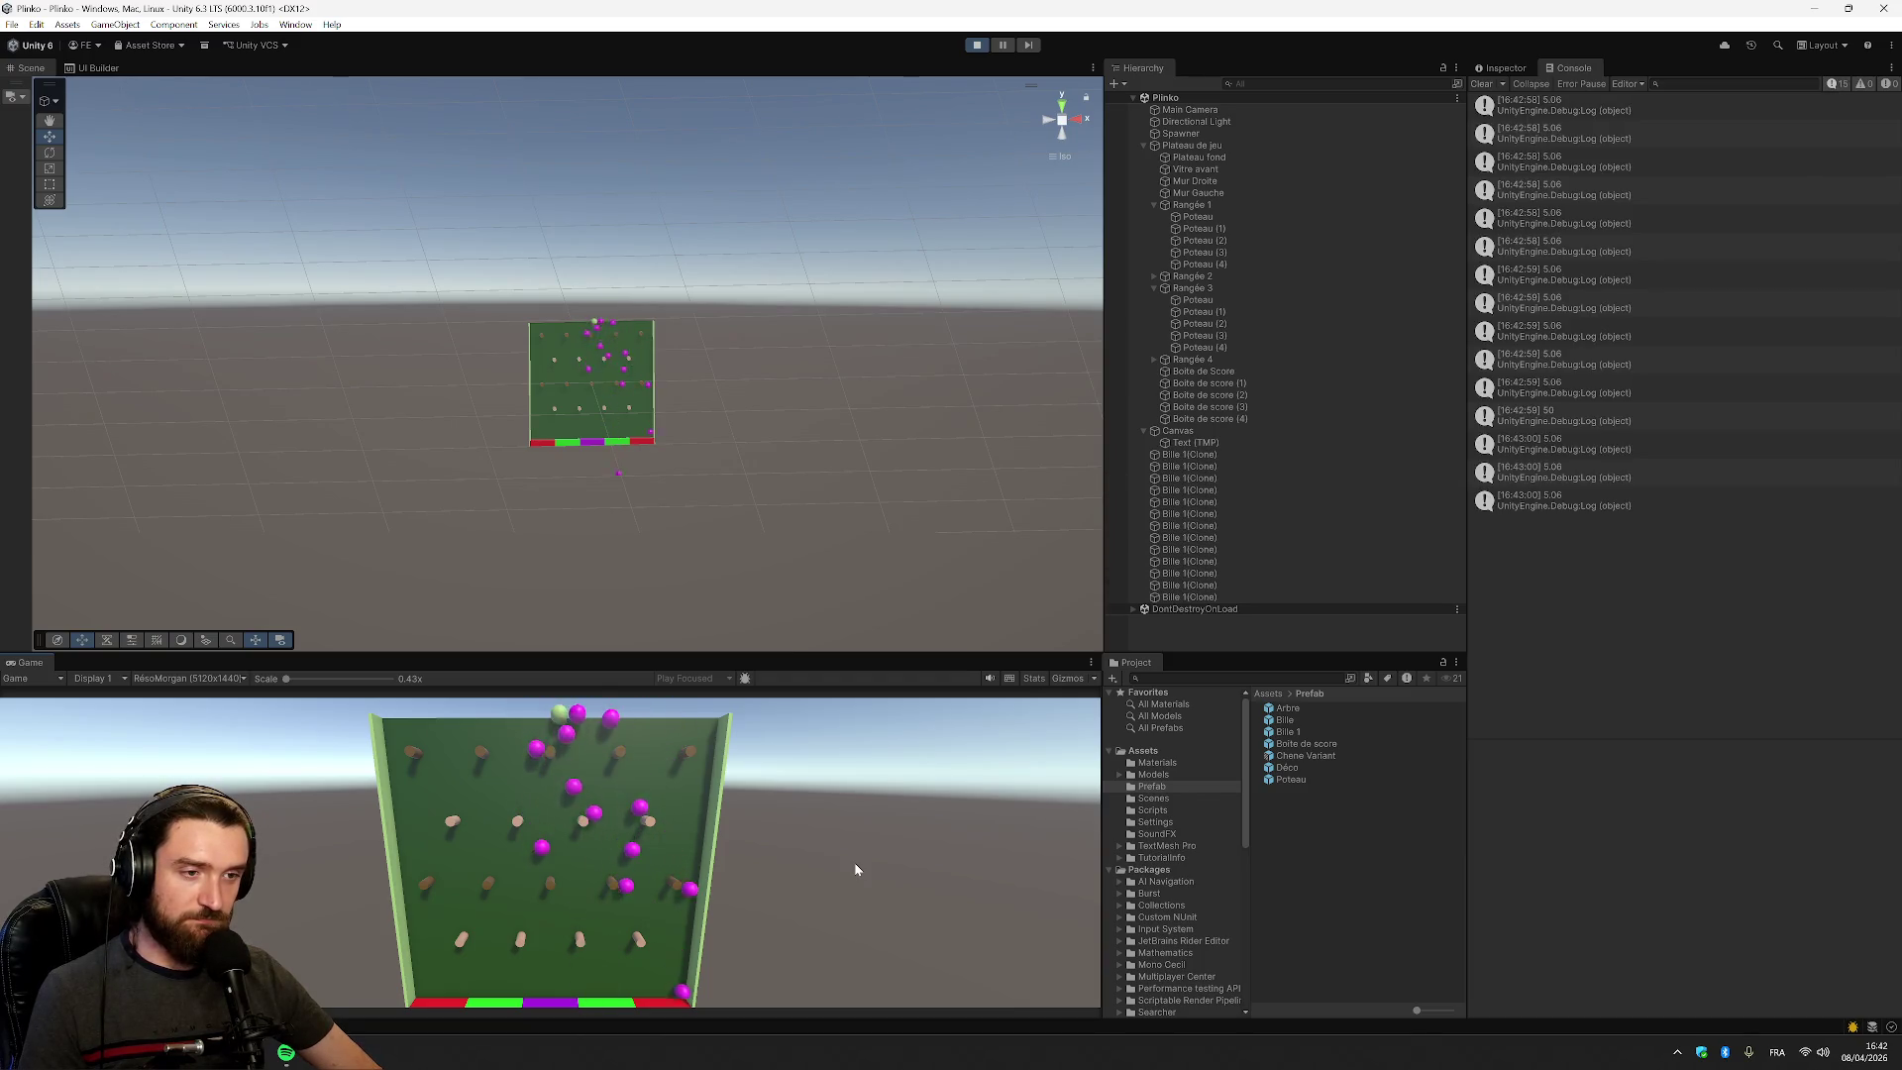
key("space")
key("space")
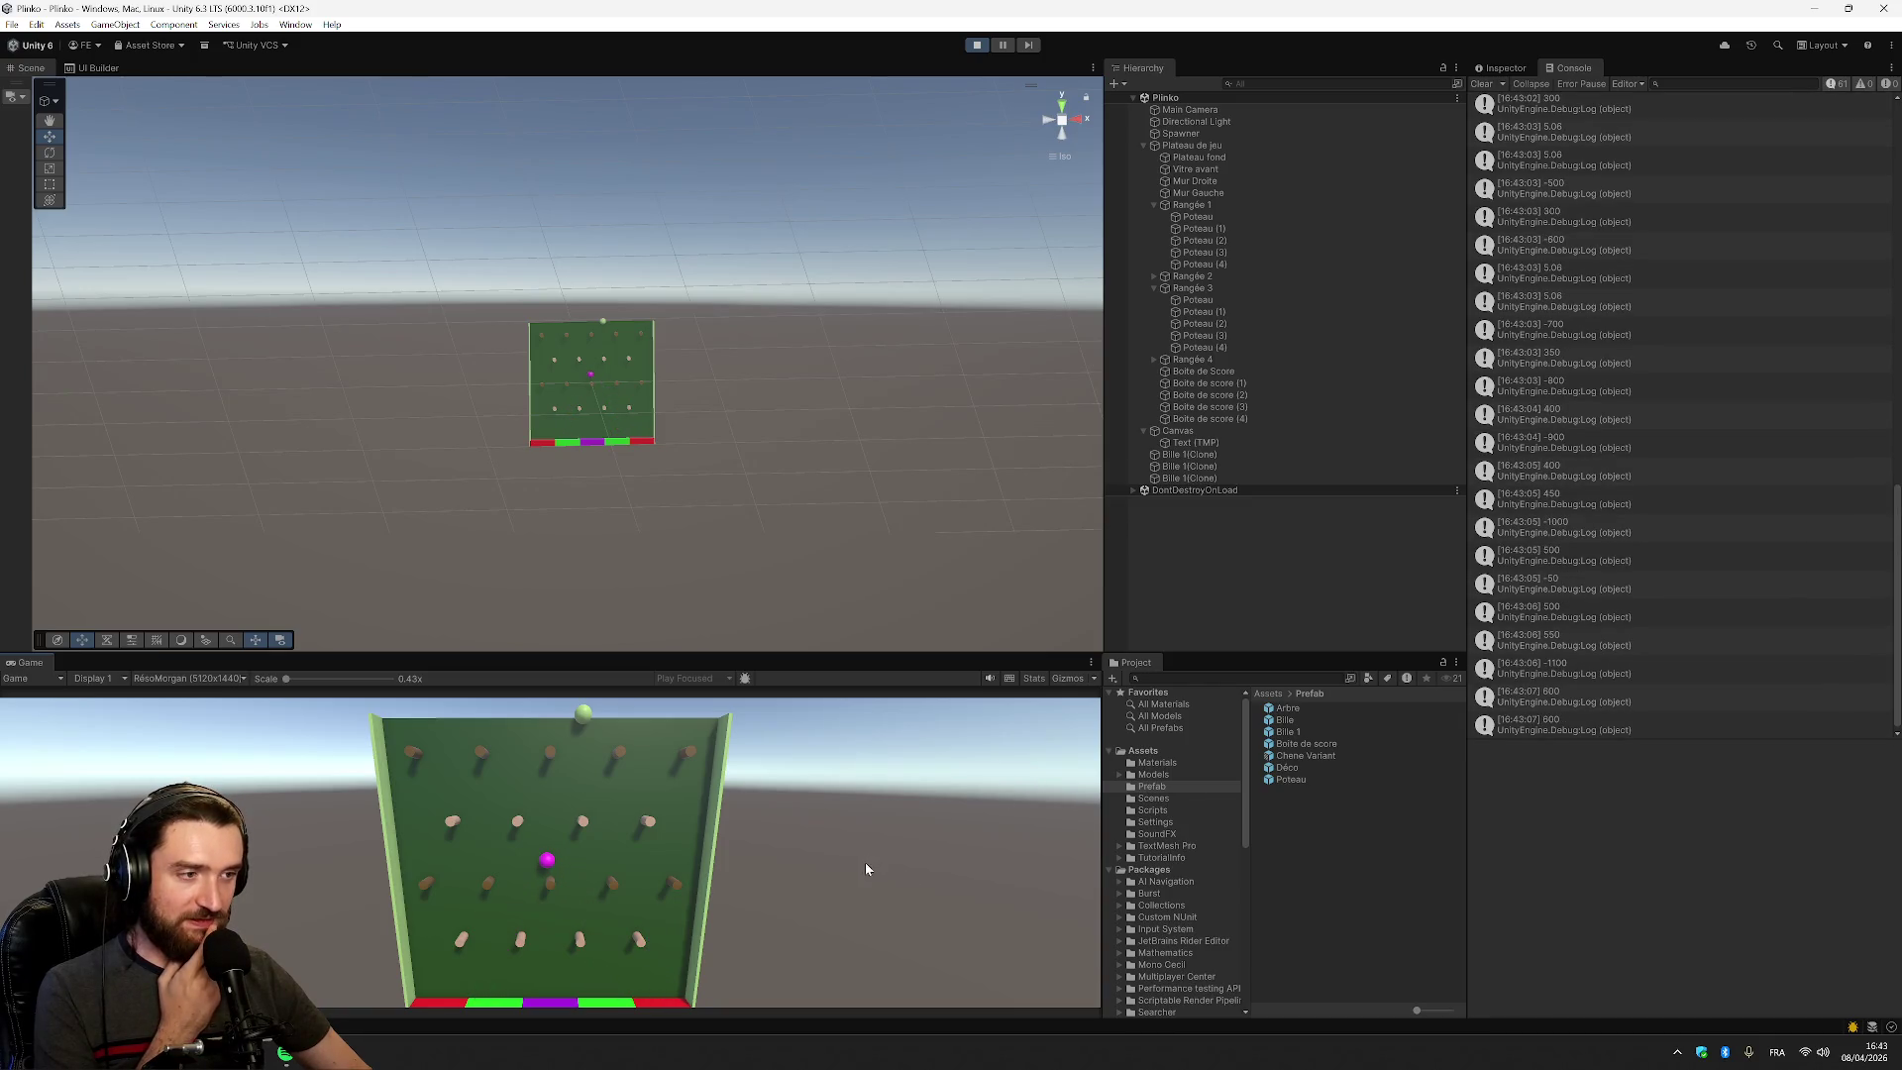
left_click(975, 46)
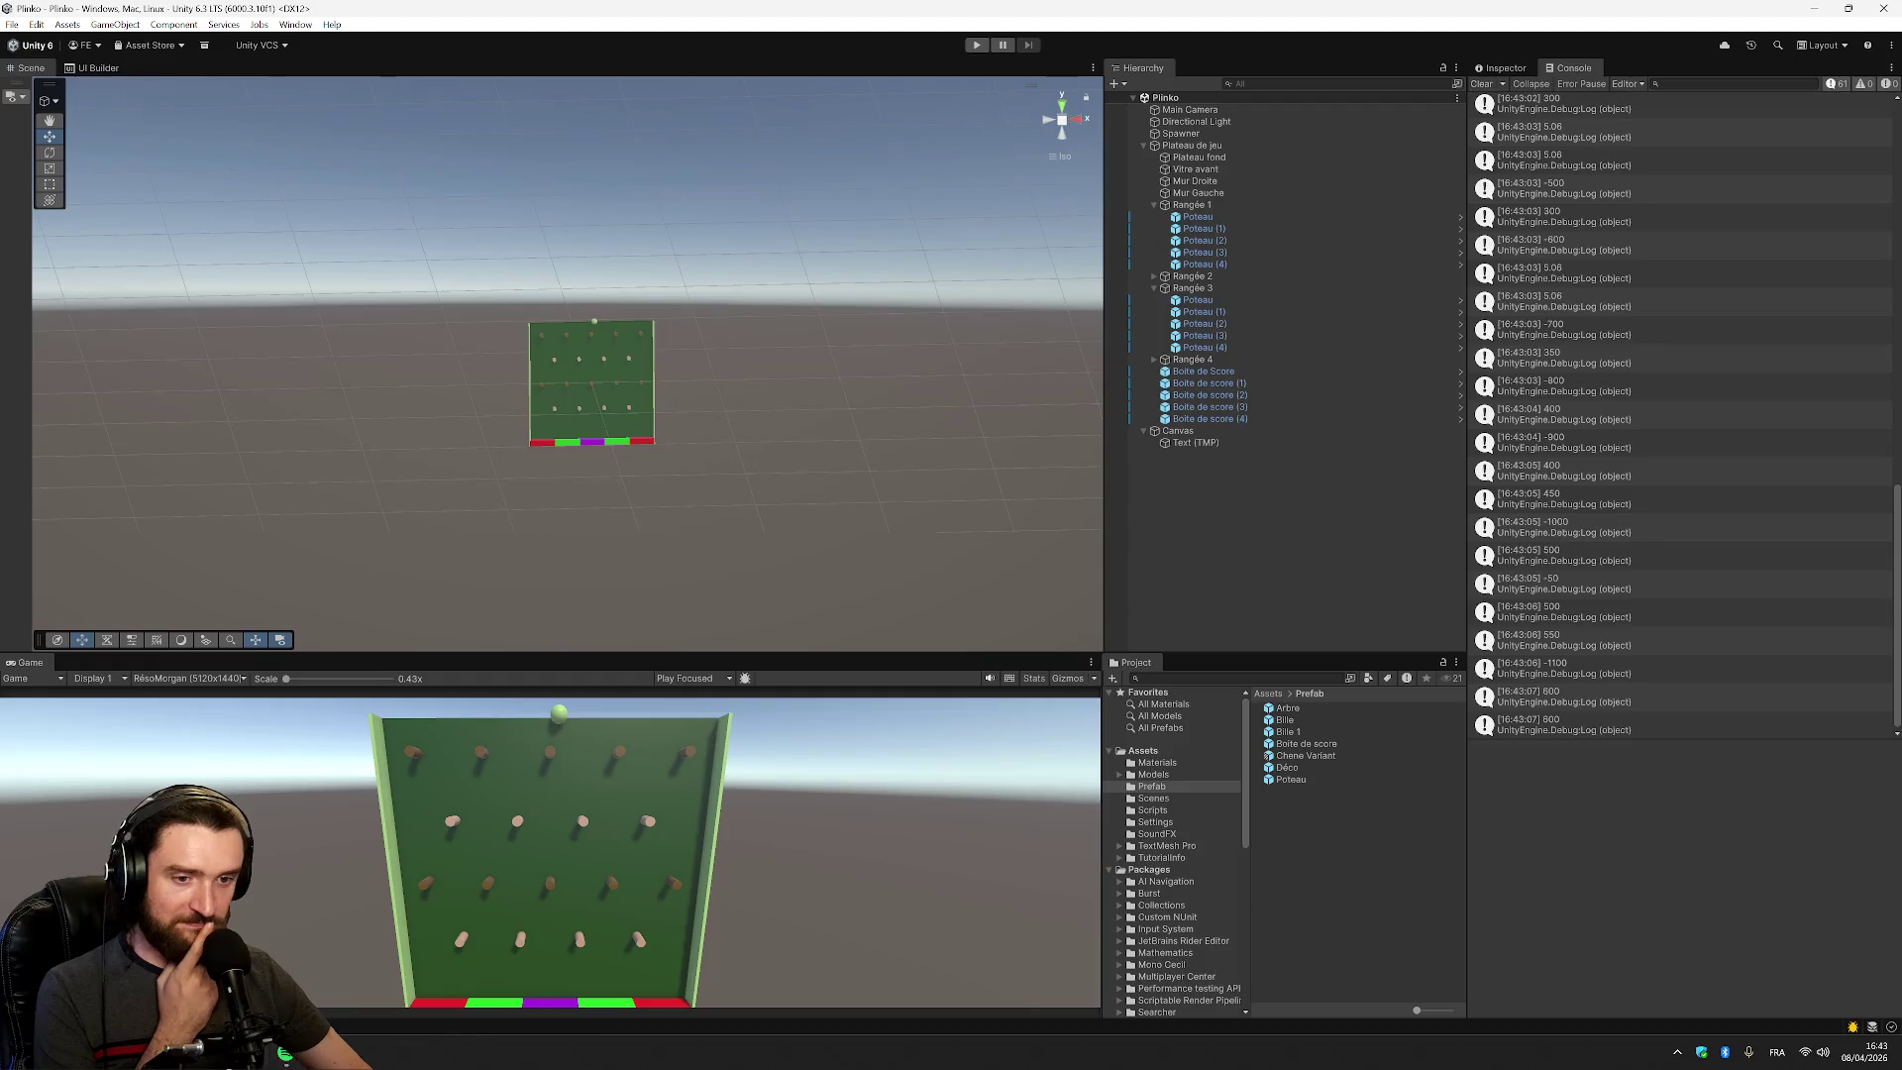
In SpawnBall.cs, change the spawn point's y from position.y + 30 to position.y - 30 and save
key("alt+Tab")
key("ctrl+Tab")
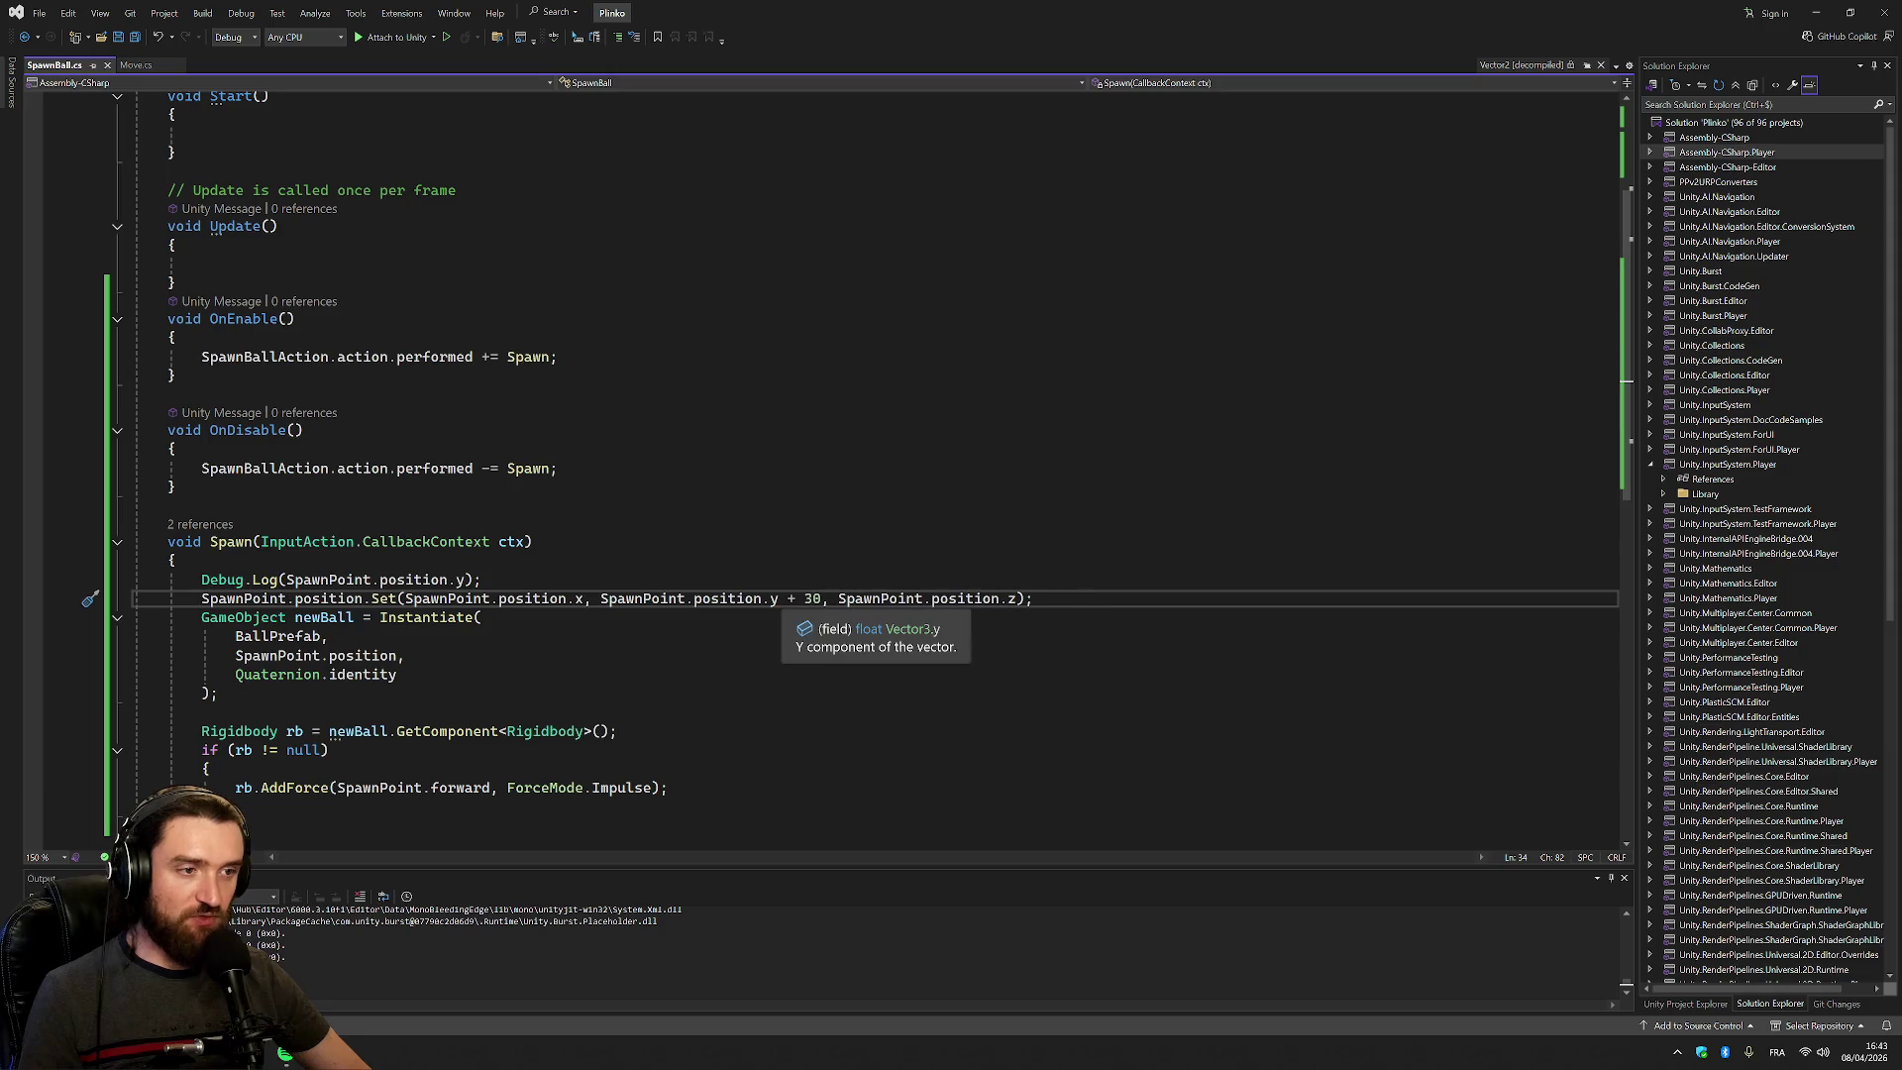
left_click(791, 598)
type("-")
left_click(168, 506)
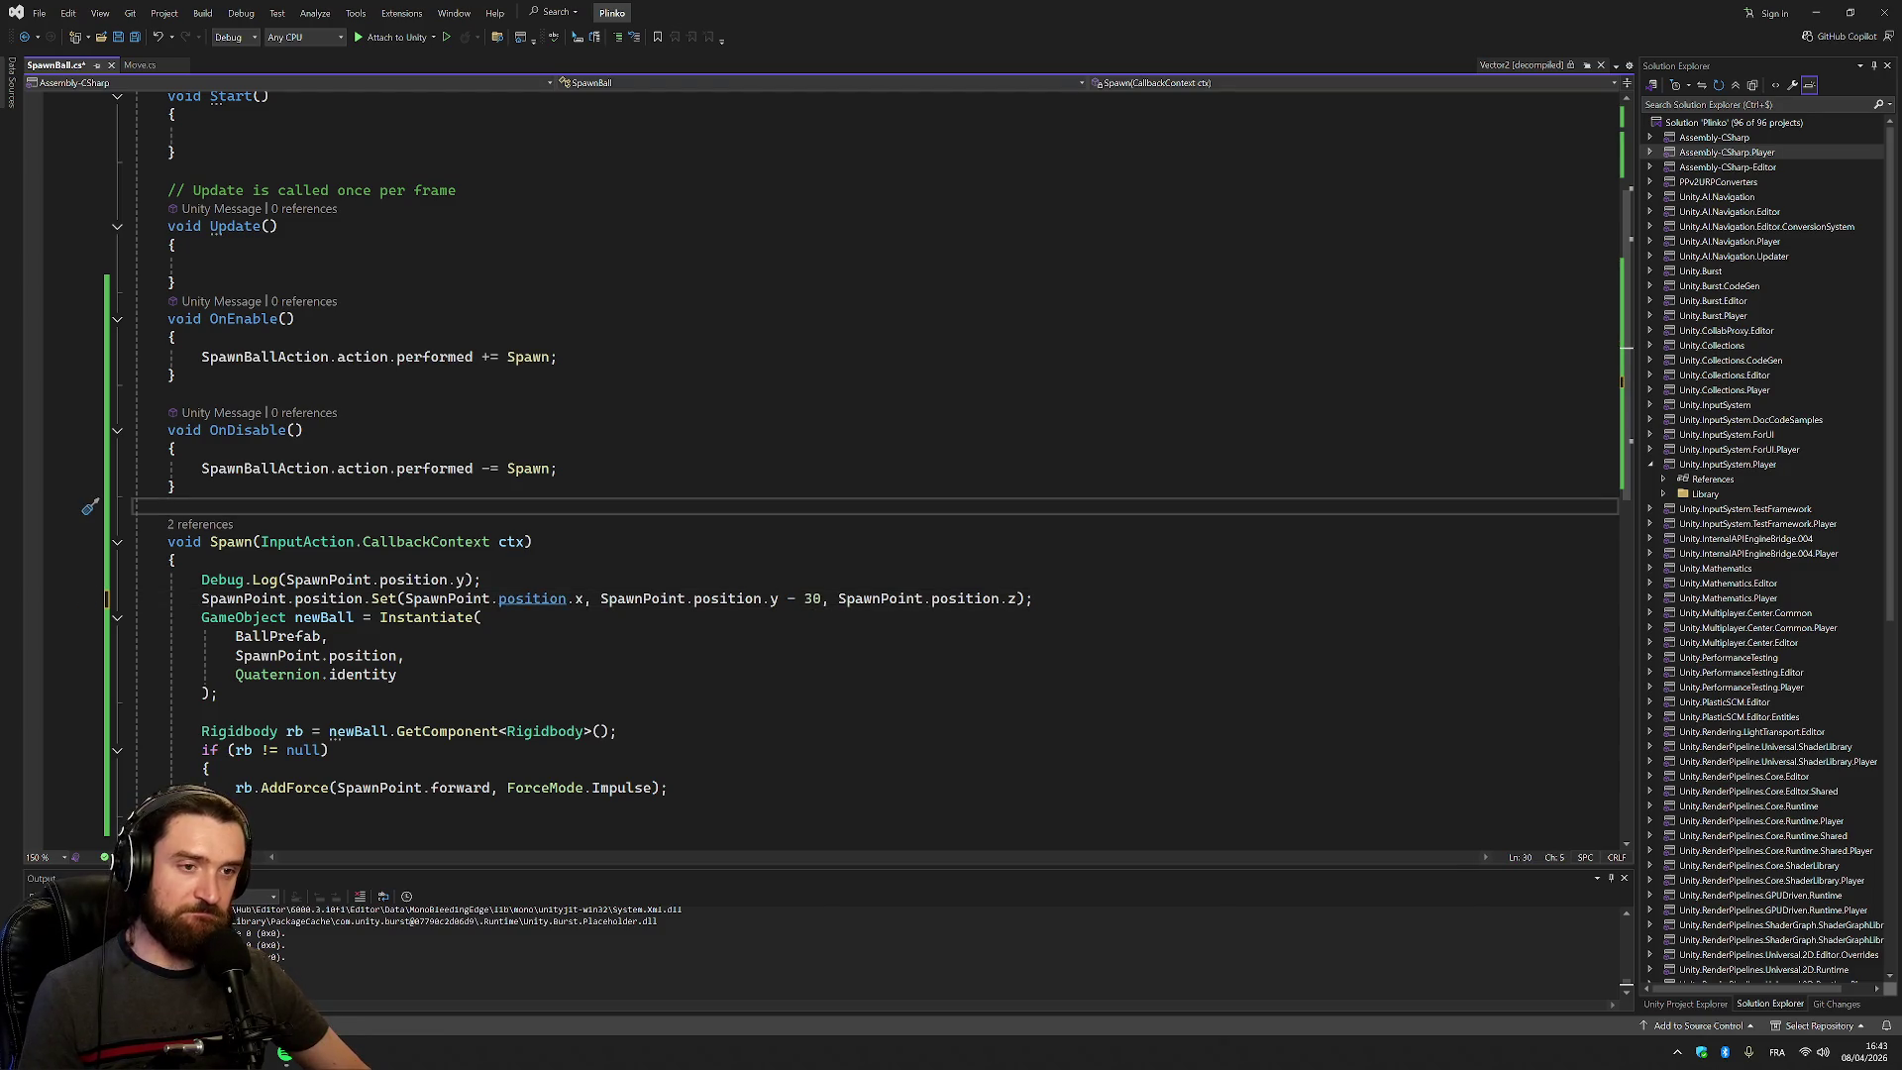
key("ctrl+s")
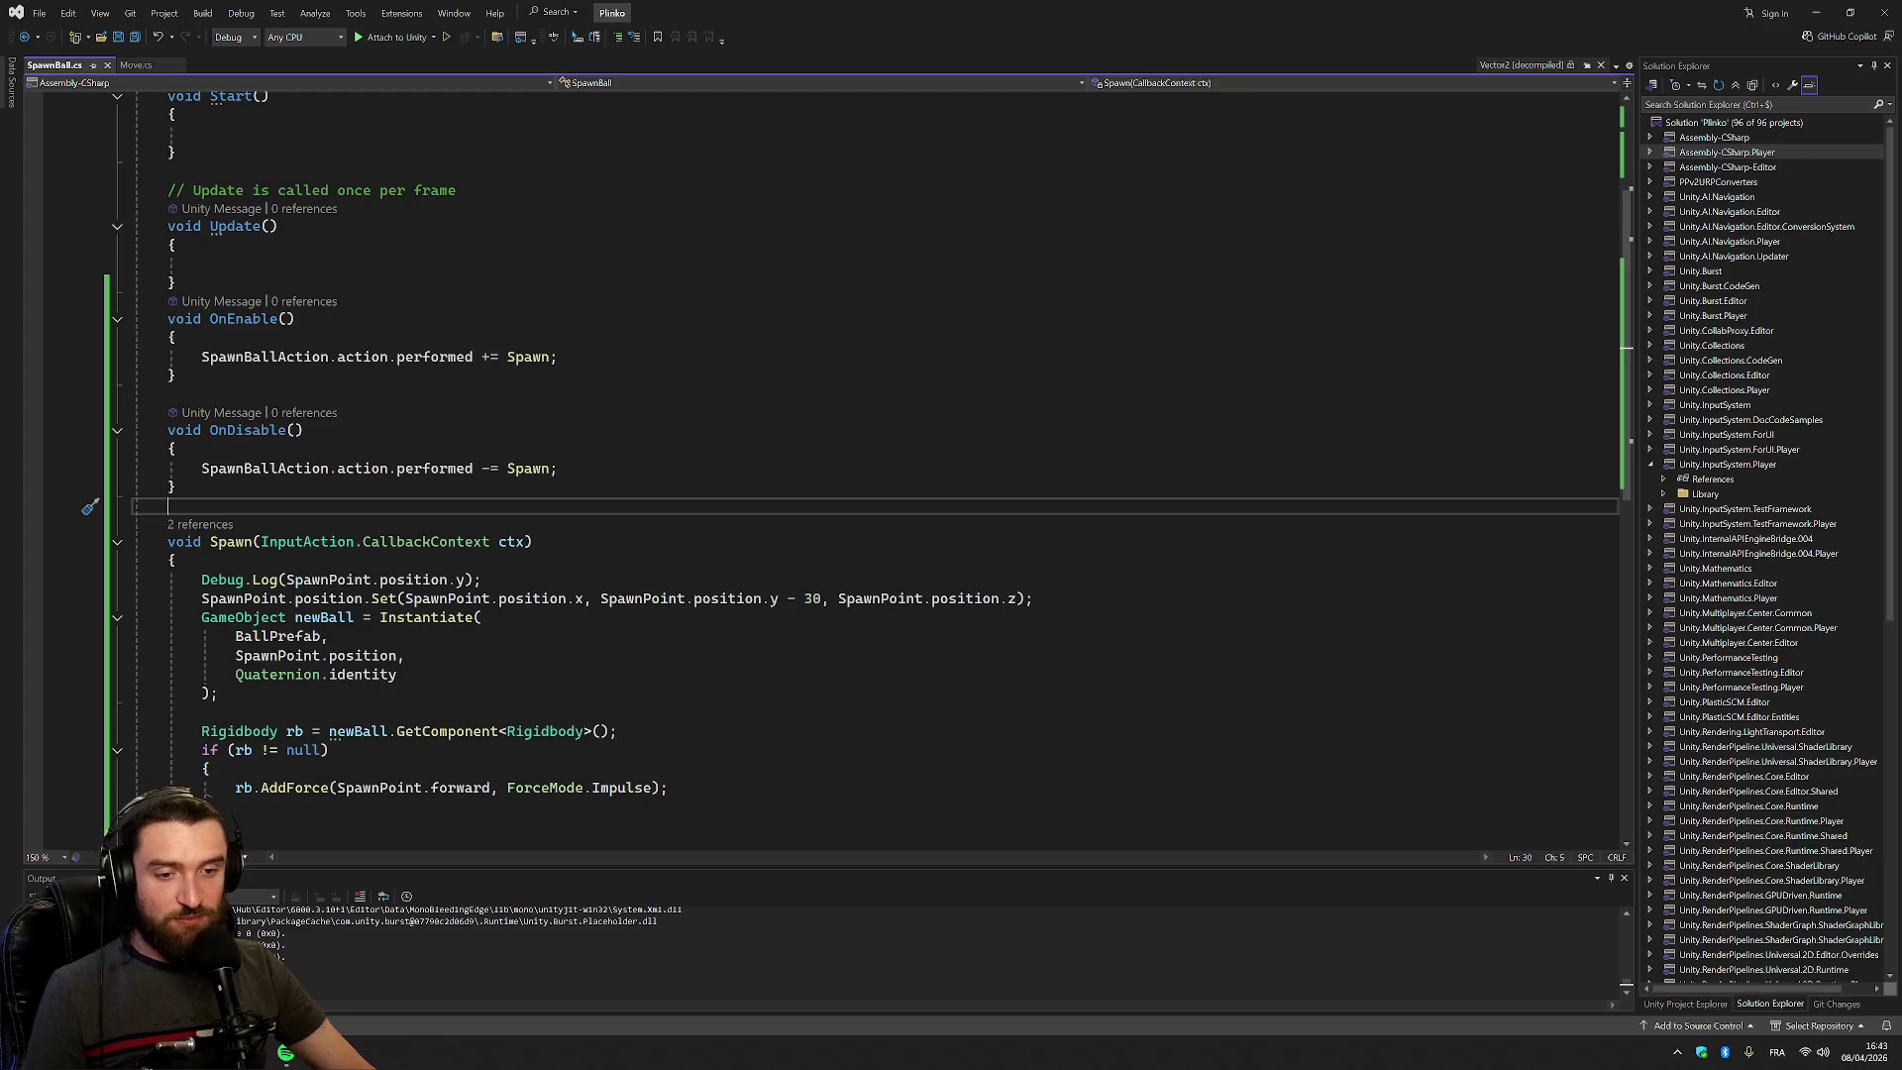
key("alt+Tab")
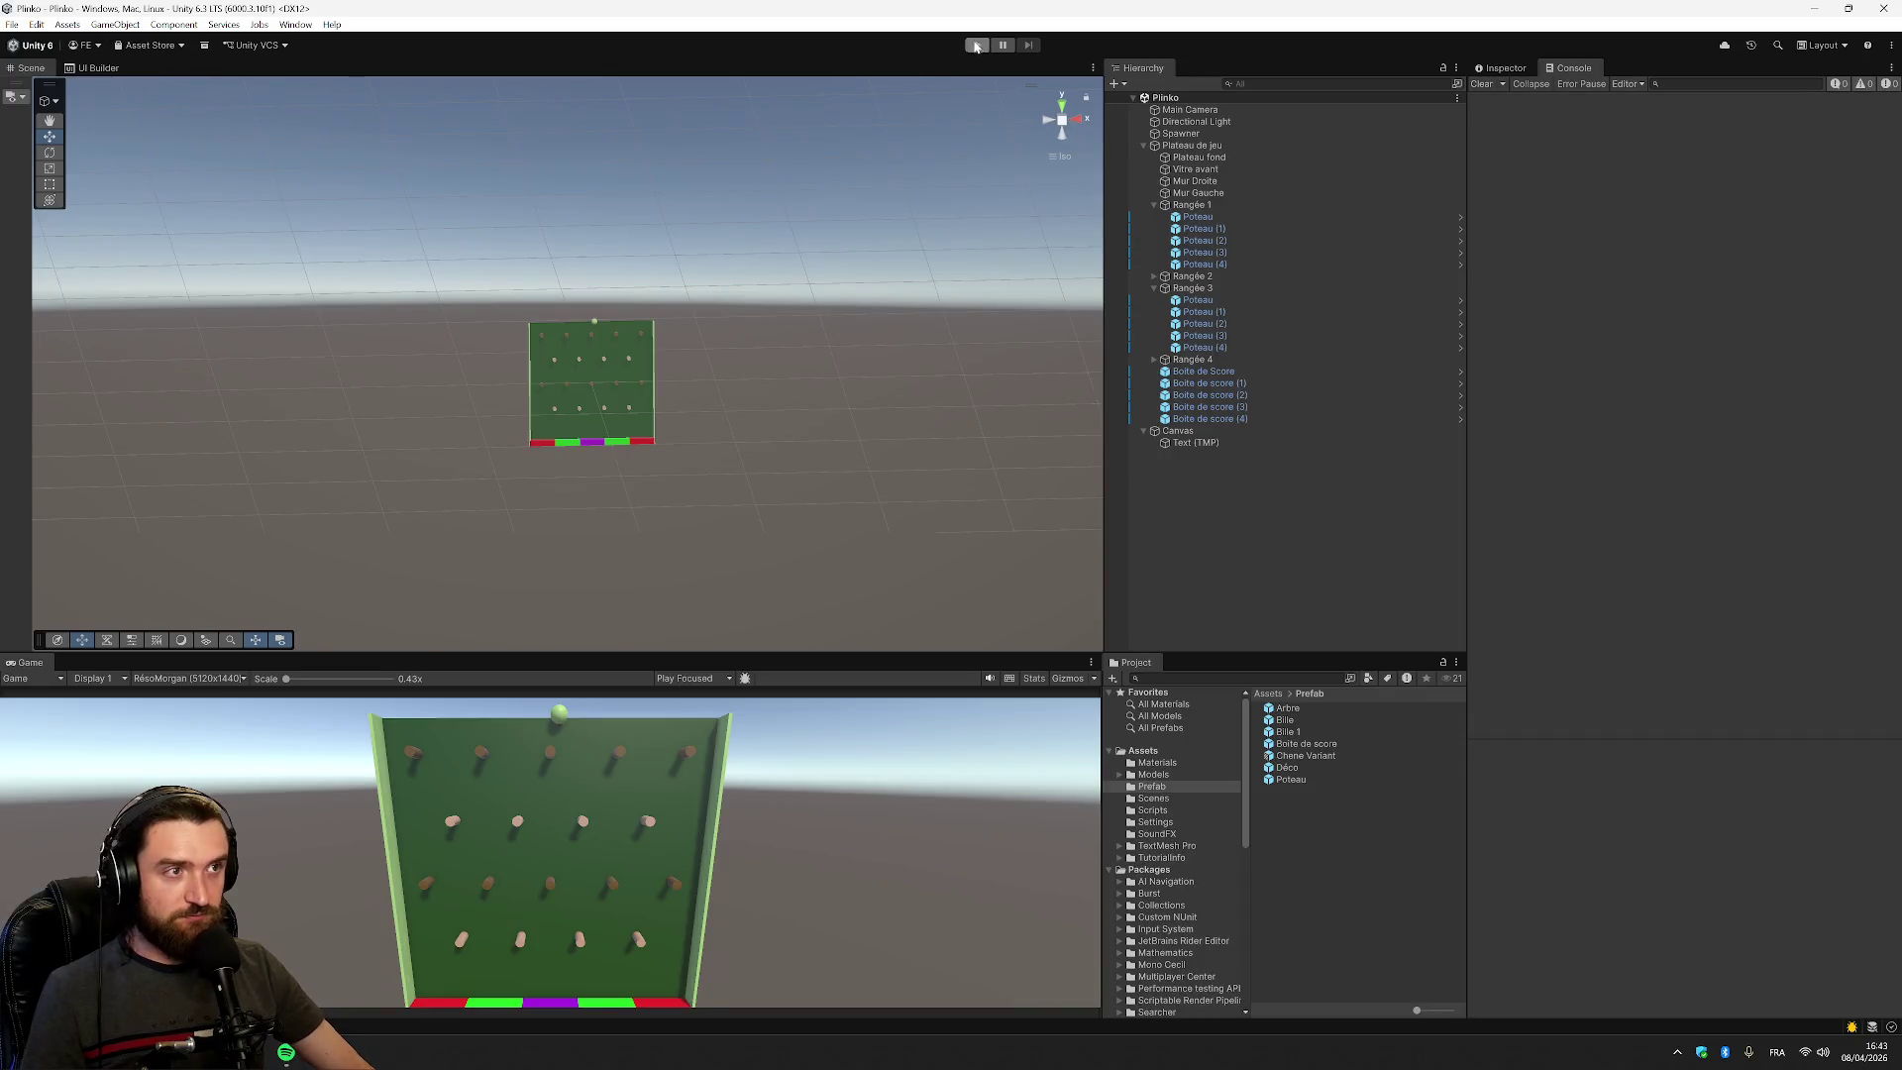
Enter Play mode to test the updated spawn position
left_click(977, 47)
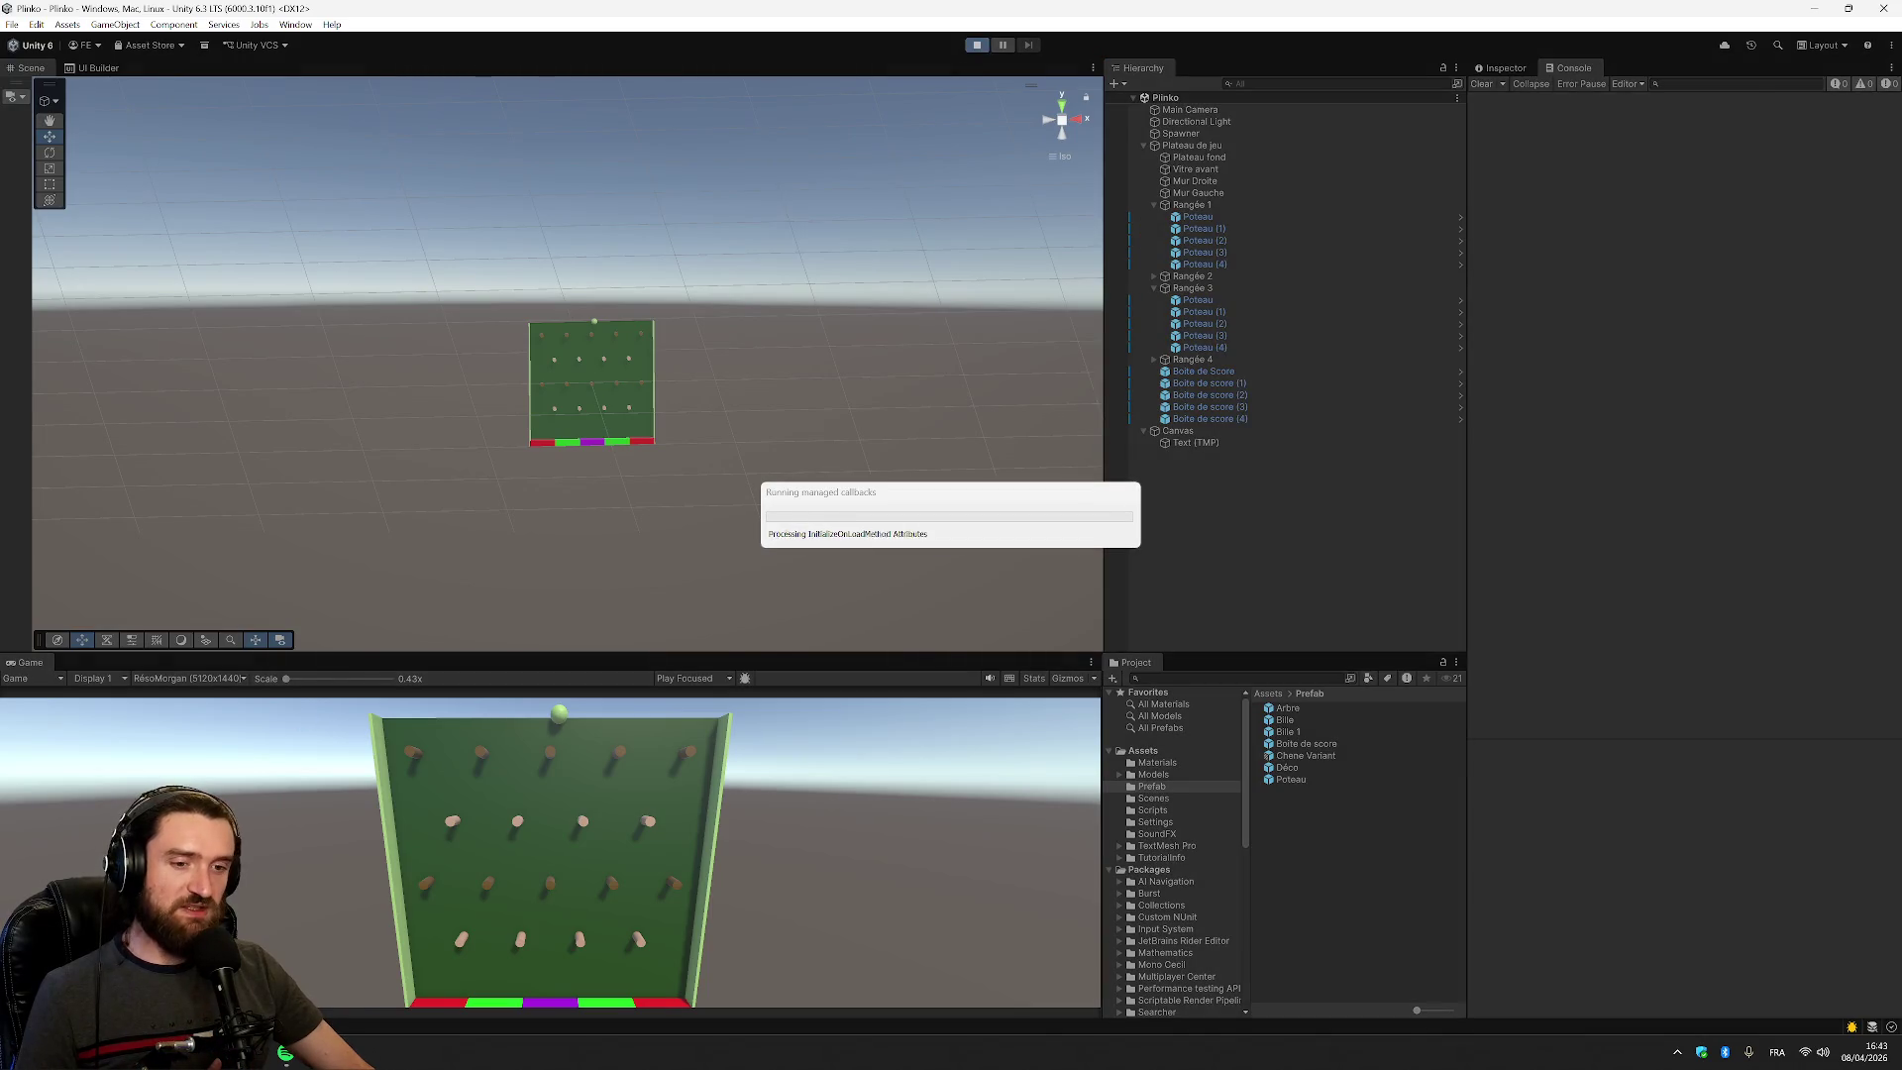
key("alt+Tab")
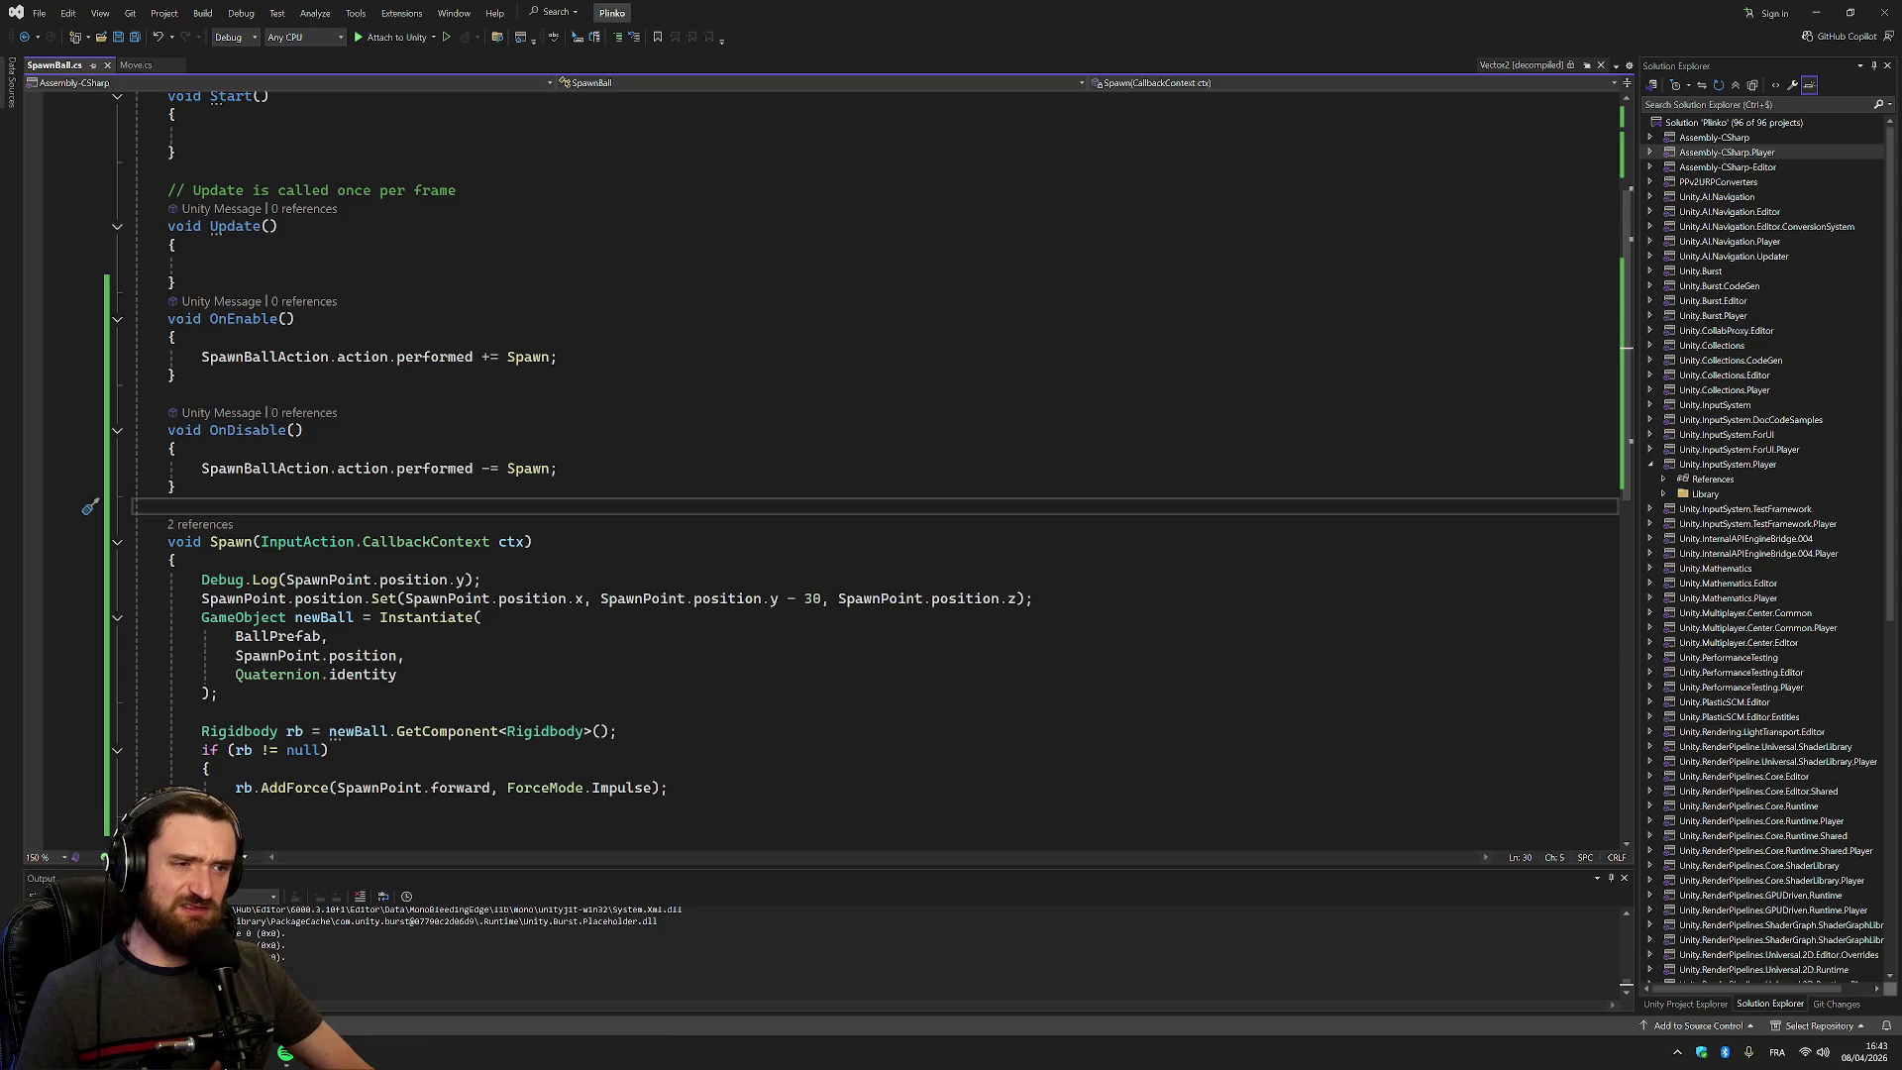
key("alt+Tab")
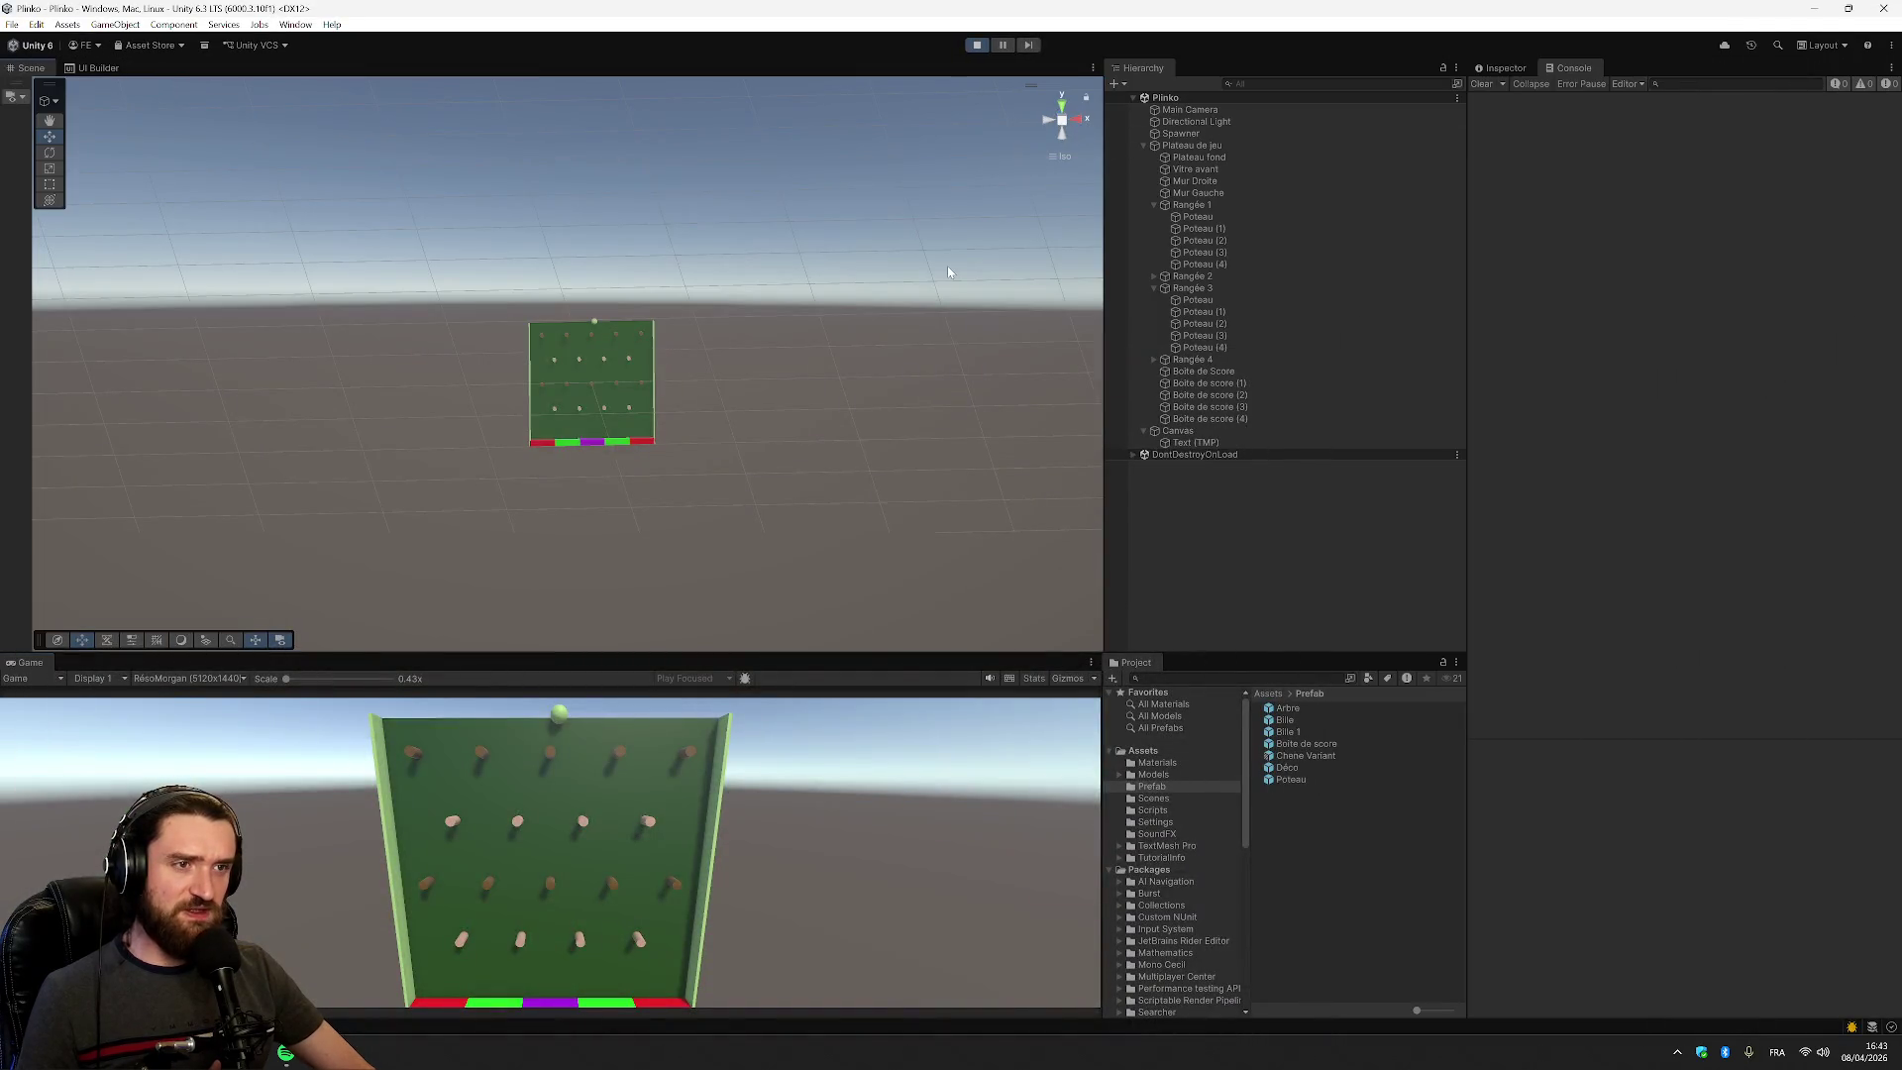
Drop a dozen balls onto the Plinko board from the Game view
left_click(626, 776)
left_click(626, 777)
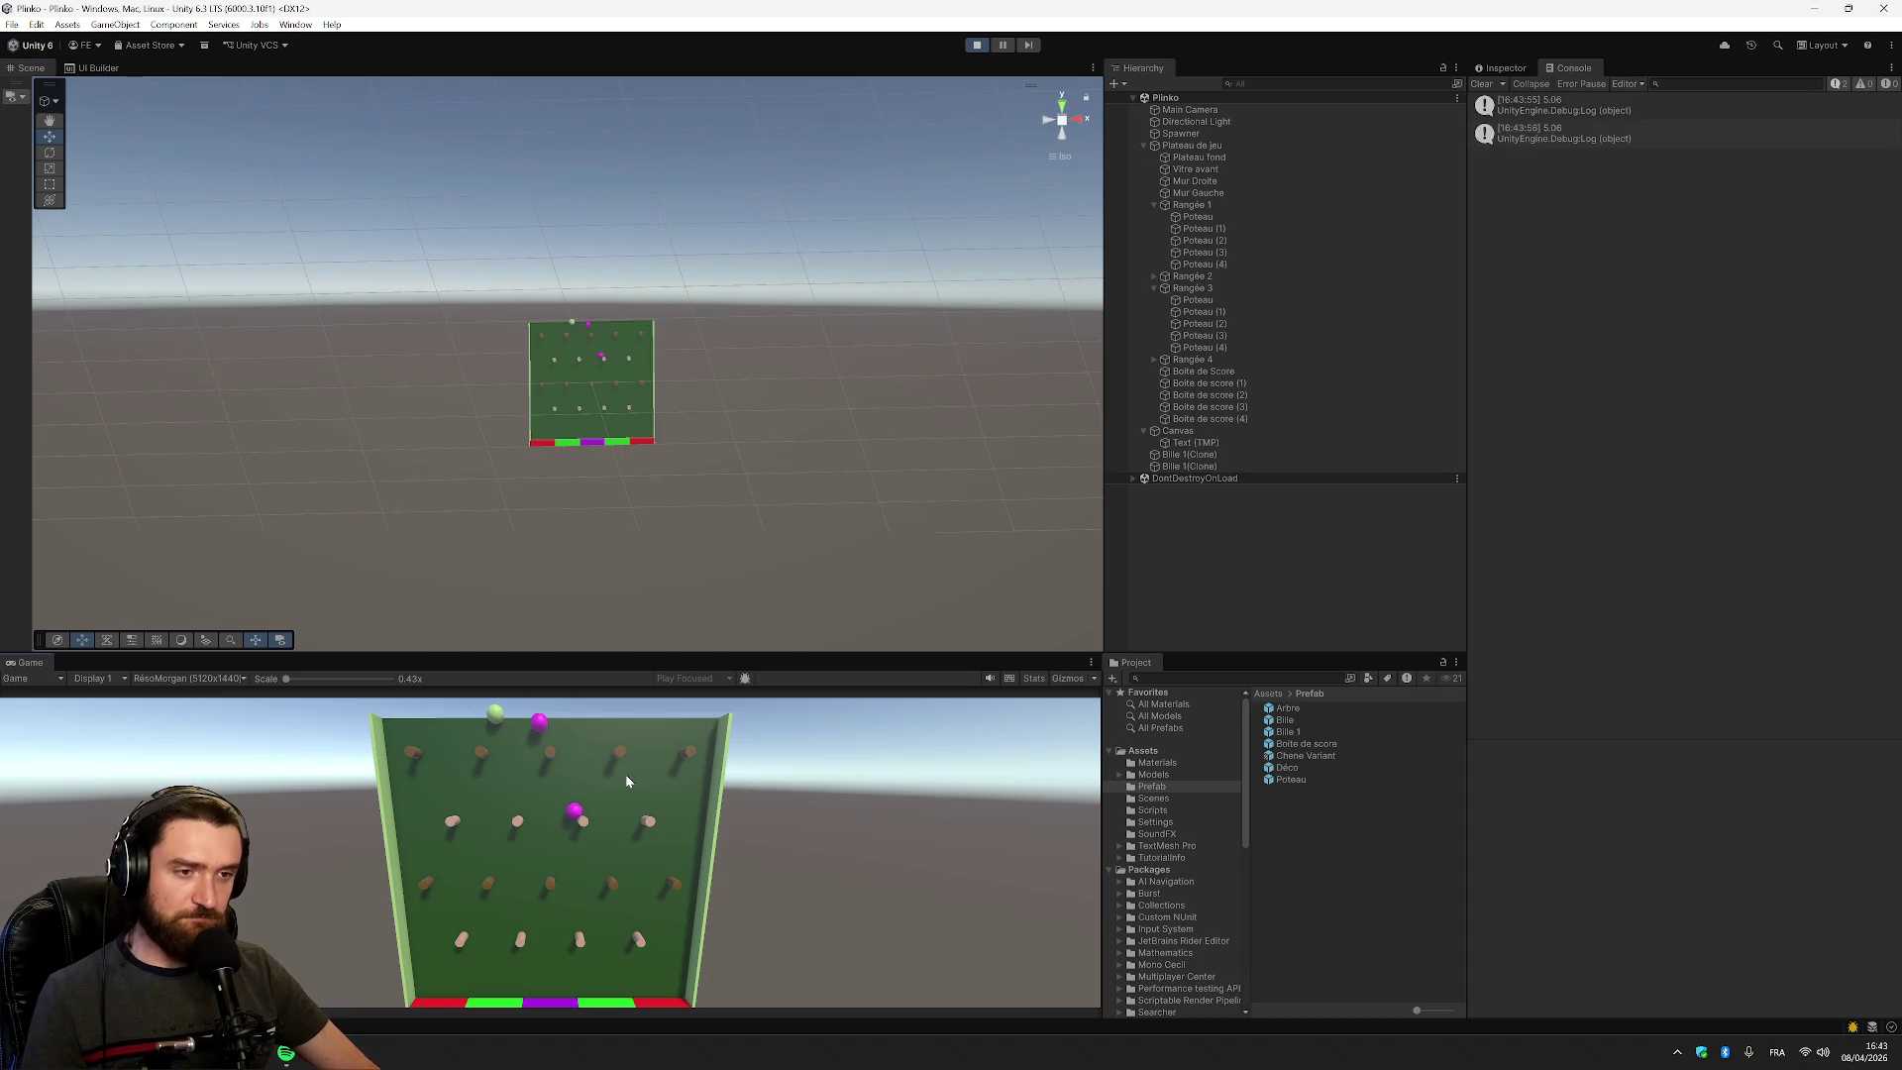
left_click(626, 777)
left_click(626, 779)
left_click(626, 775)
left_click(626, 775)
left_click(626, 775)
left_click(626, 775)
left_click(626, 775)
left_click(626, 775)
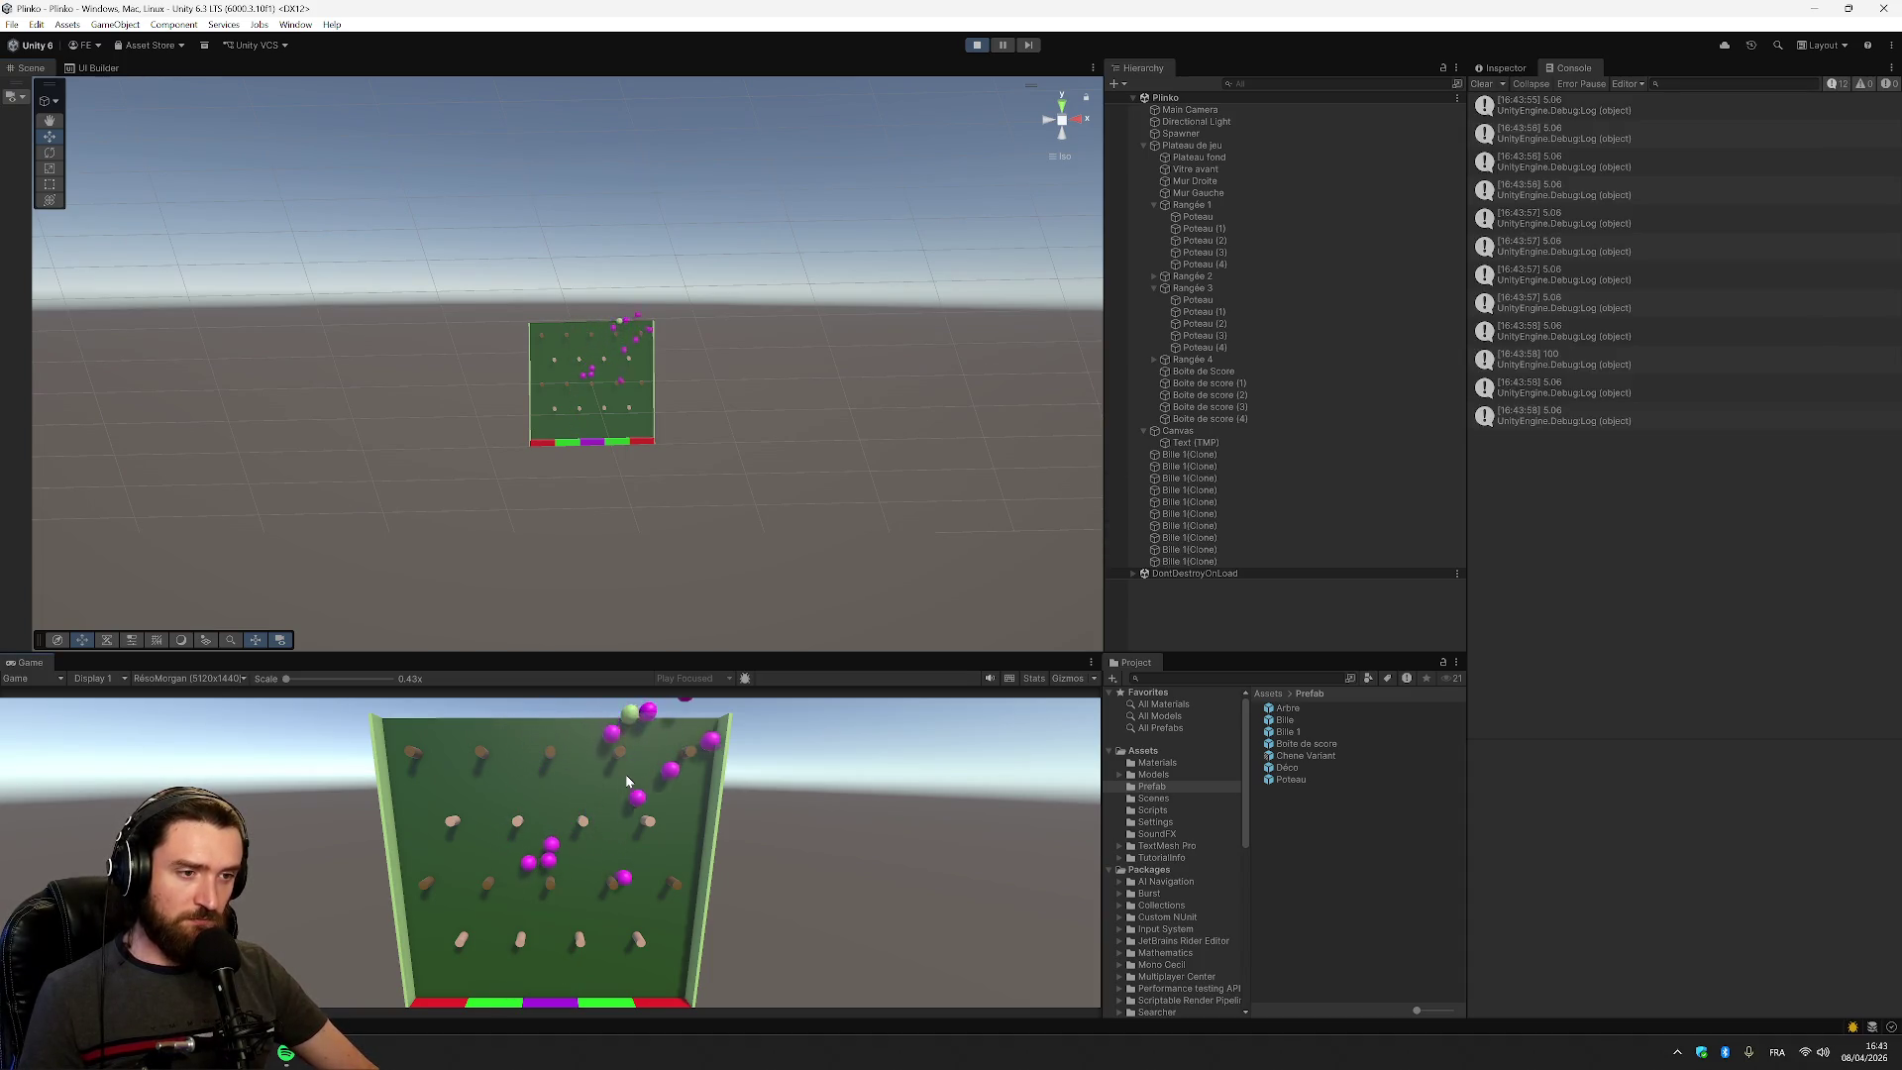
left_click(626, 774)
left_click(626, 774)
left_click(626, 774)
left_click(626, 774)
left_click(626, 774)
left_click(626, 774)
left_click(626, 775)
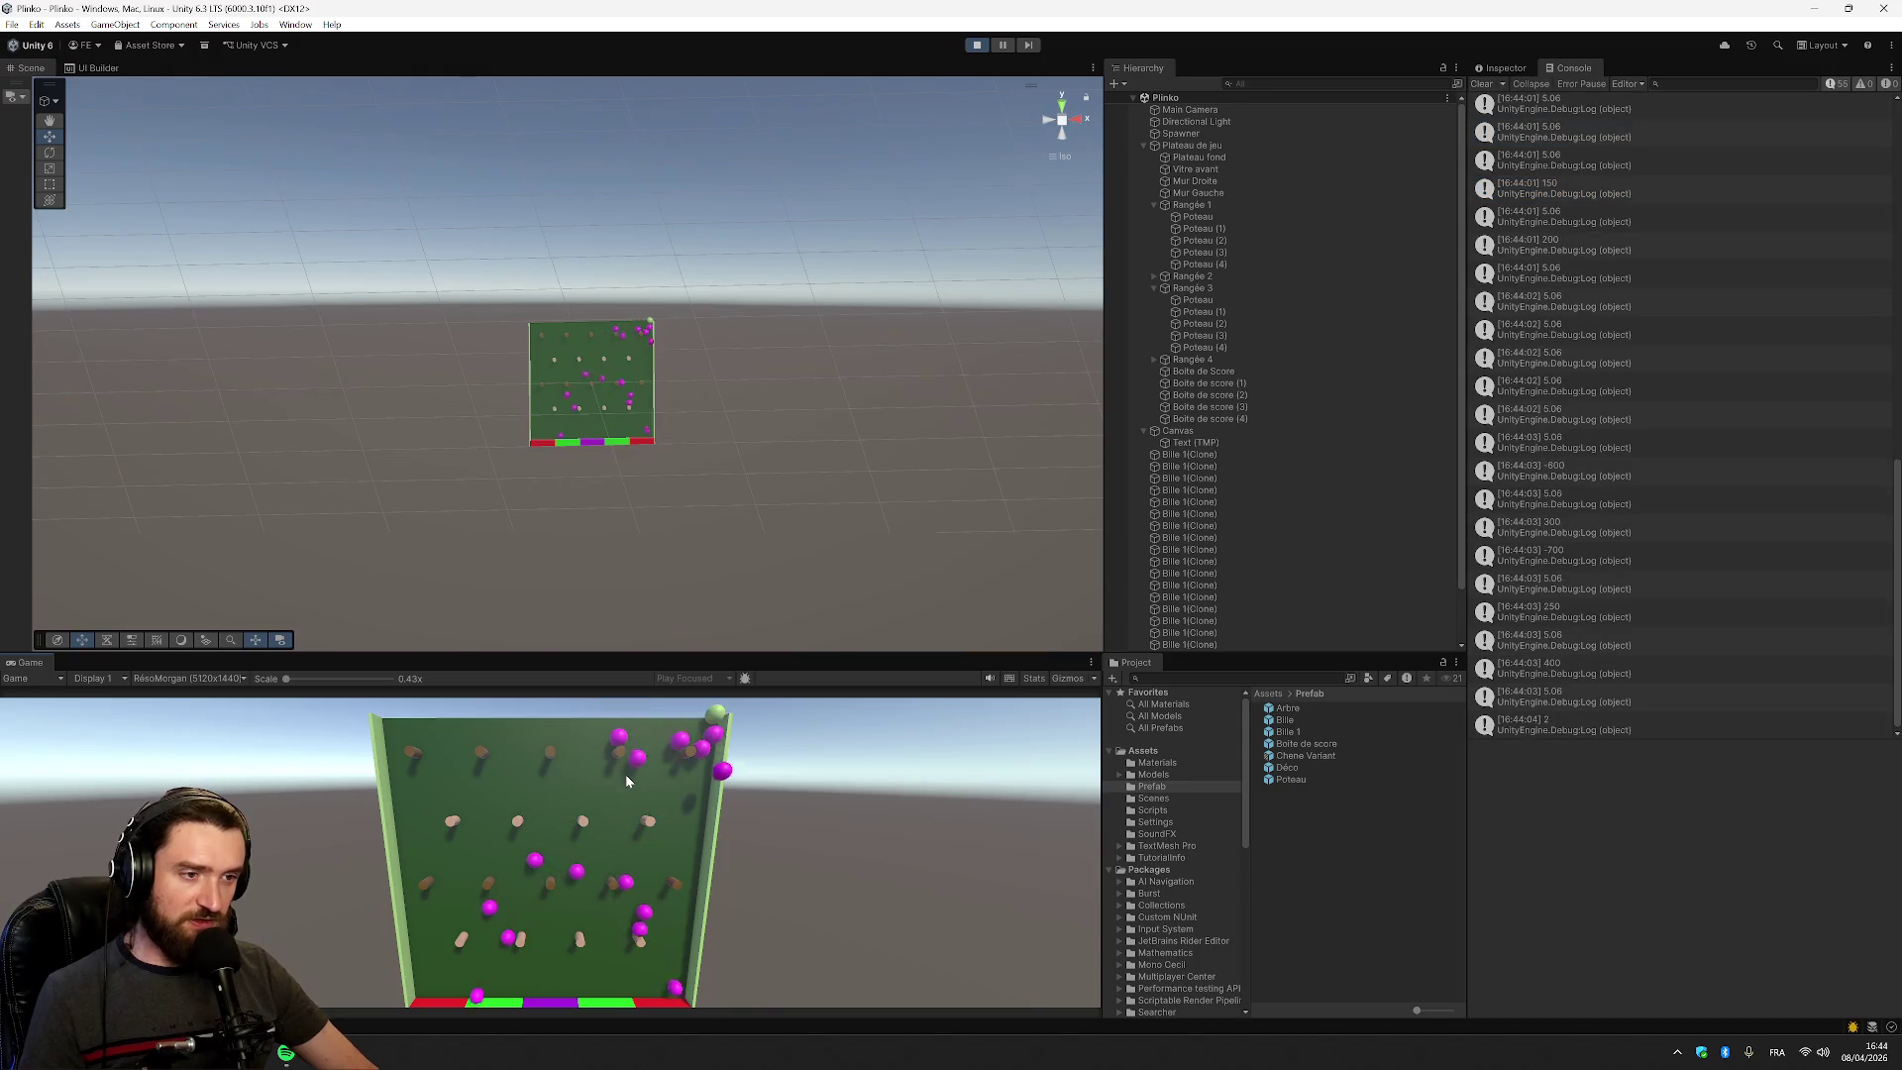
Drop four more balls, some landing outside the board's right side, and zoom the Scene view in
left_click(626, 774)
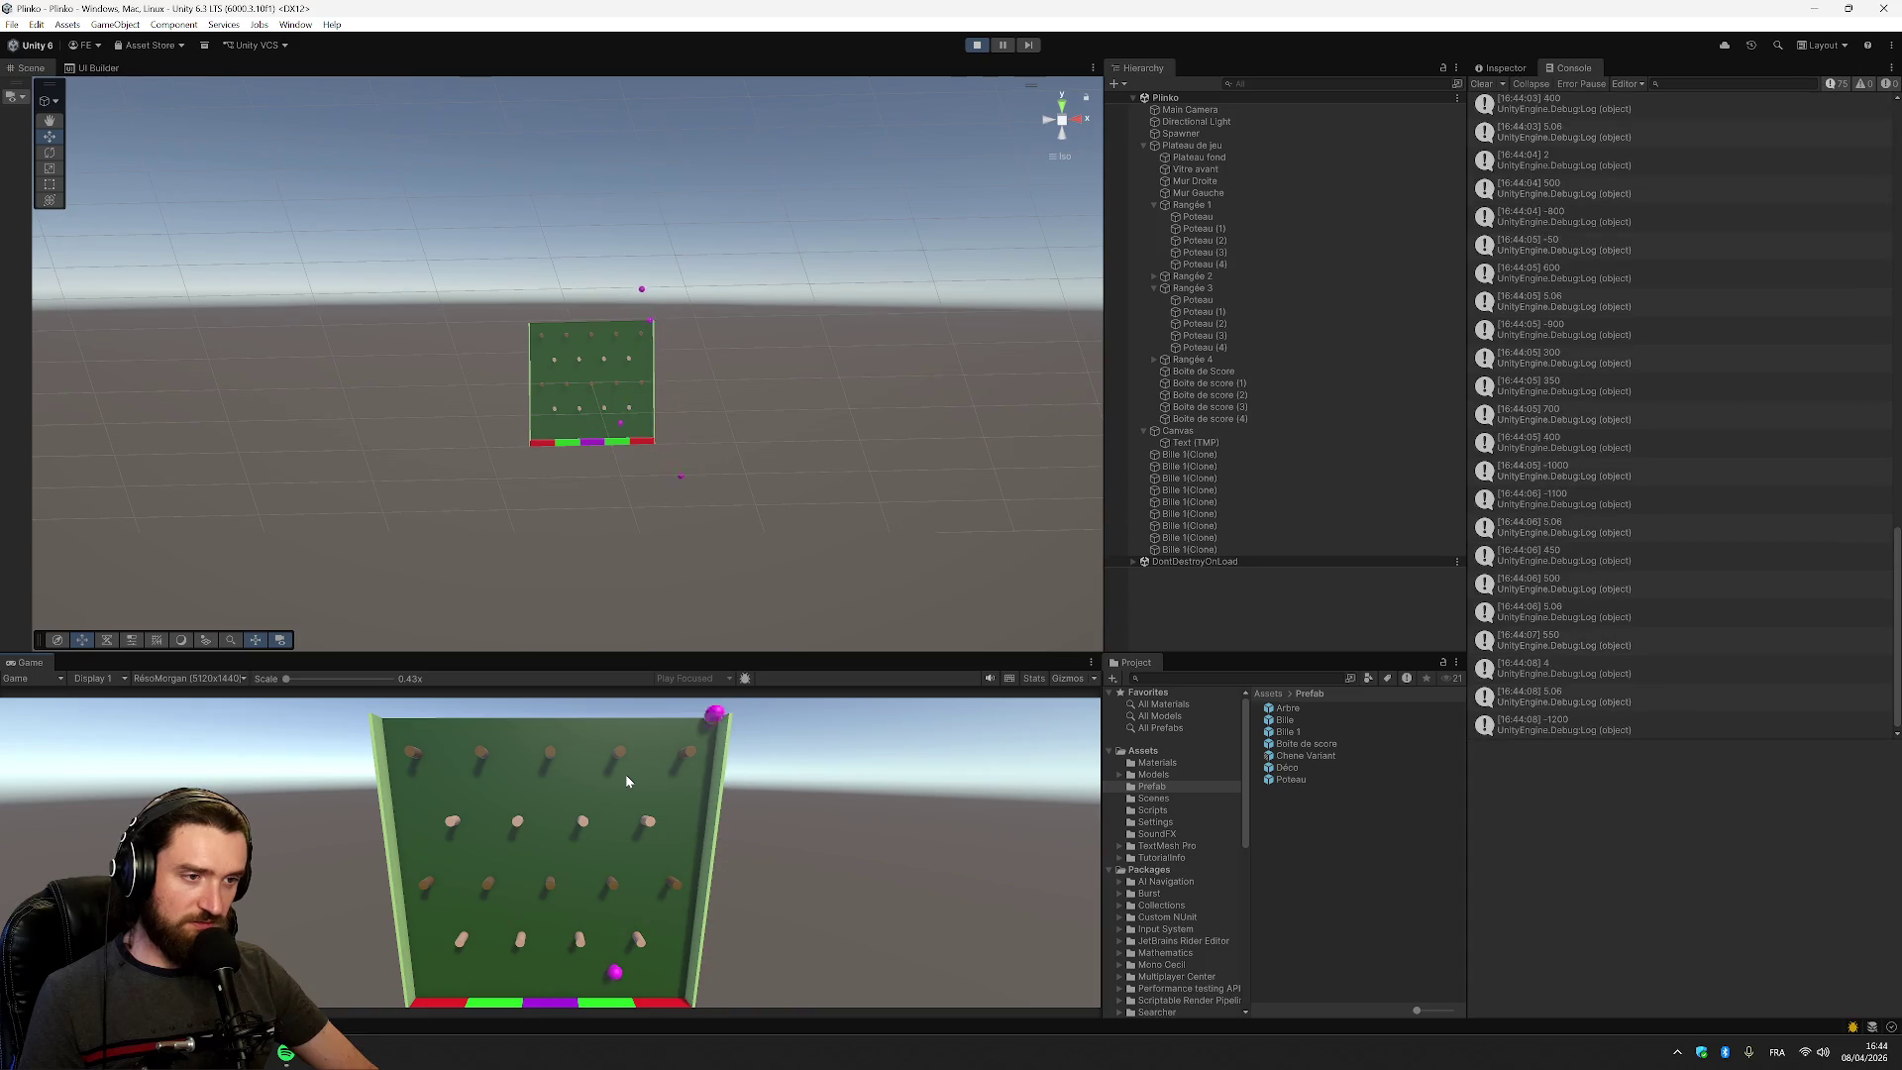
left_click(626, 775)
left_click(626, 774)
left_click(626, 775)
left_click(626, 775)
left_click(626, 775)
left_click(626, 775)
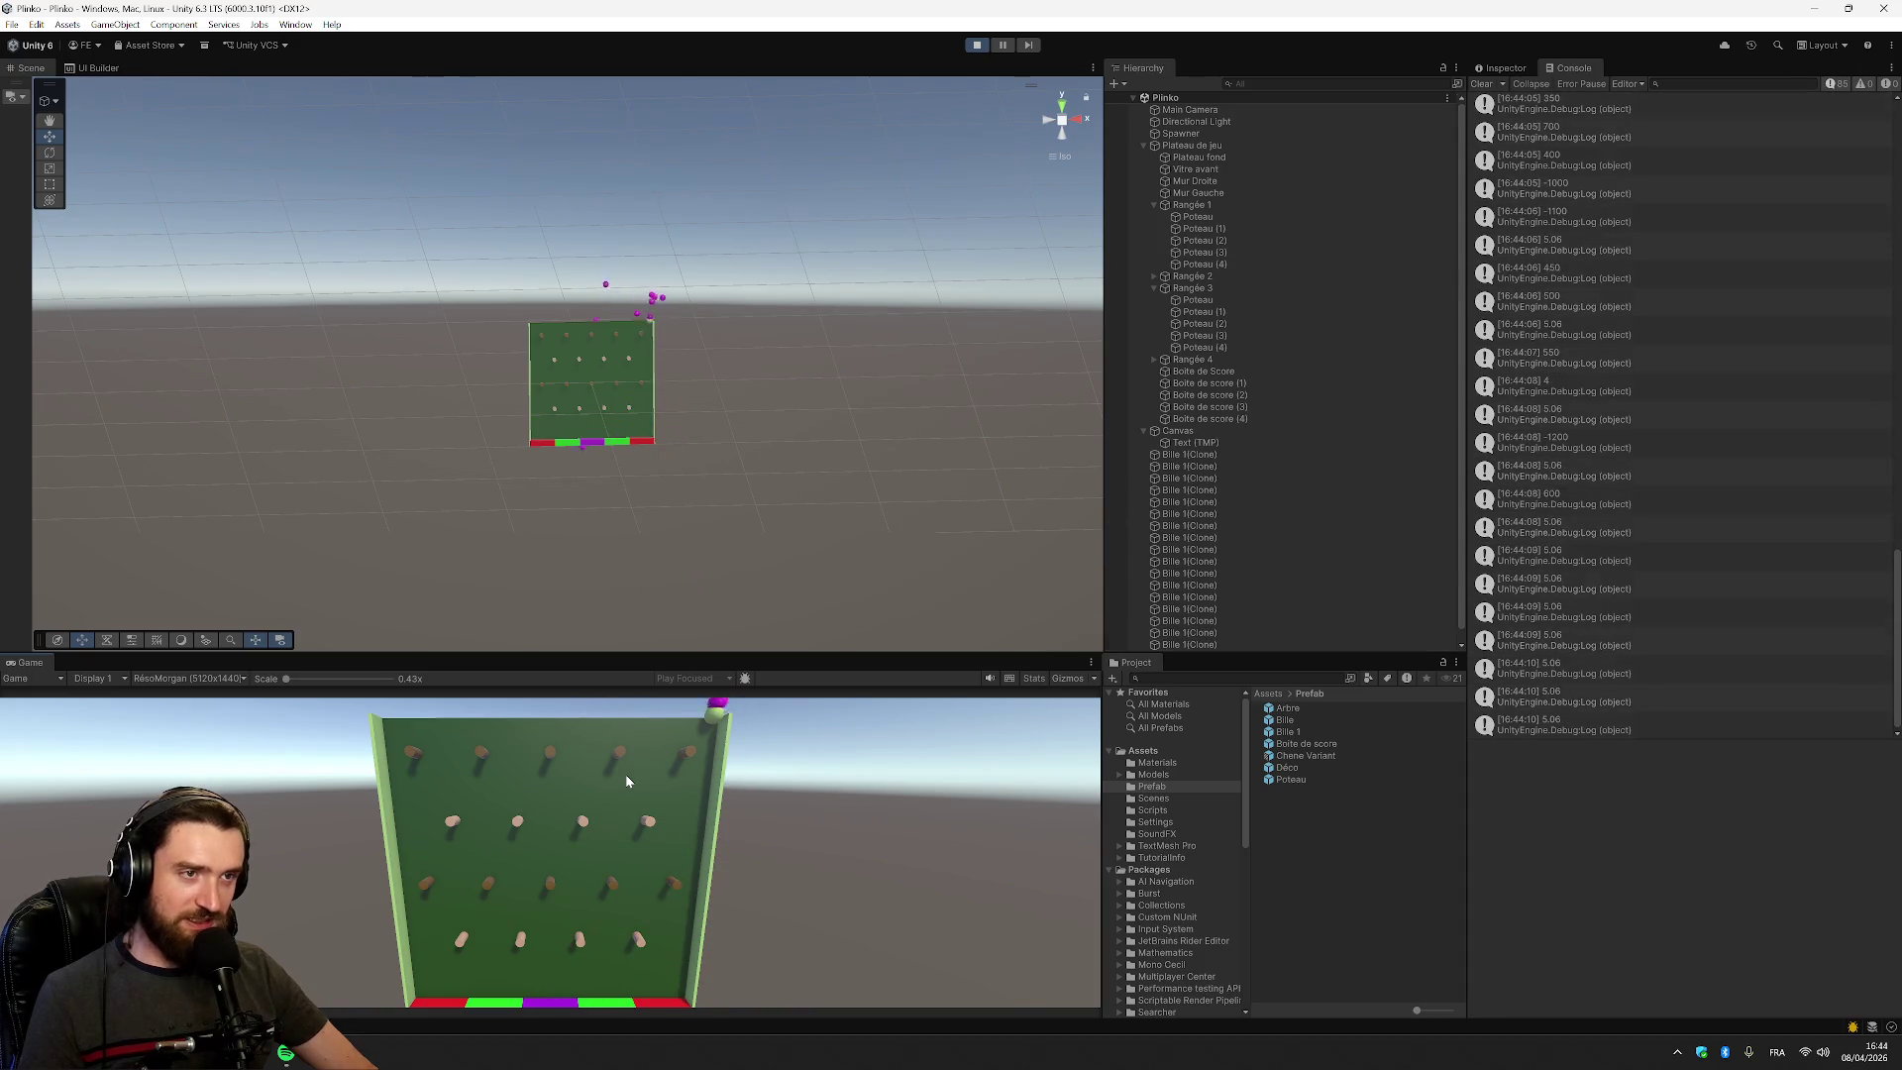
scroll(585, 320, "up", 1)
scroll(585, 320, "up", 3)
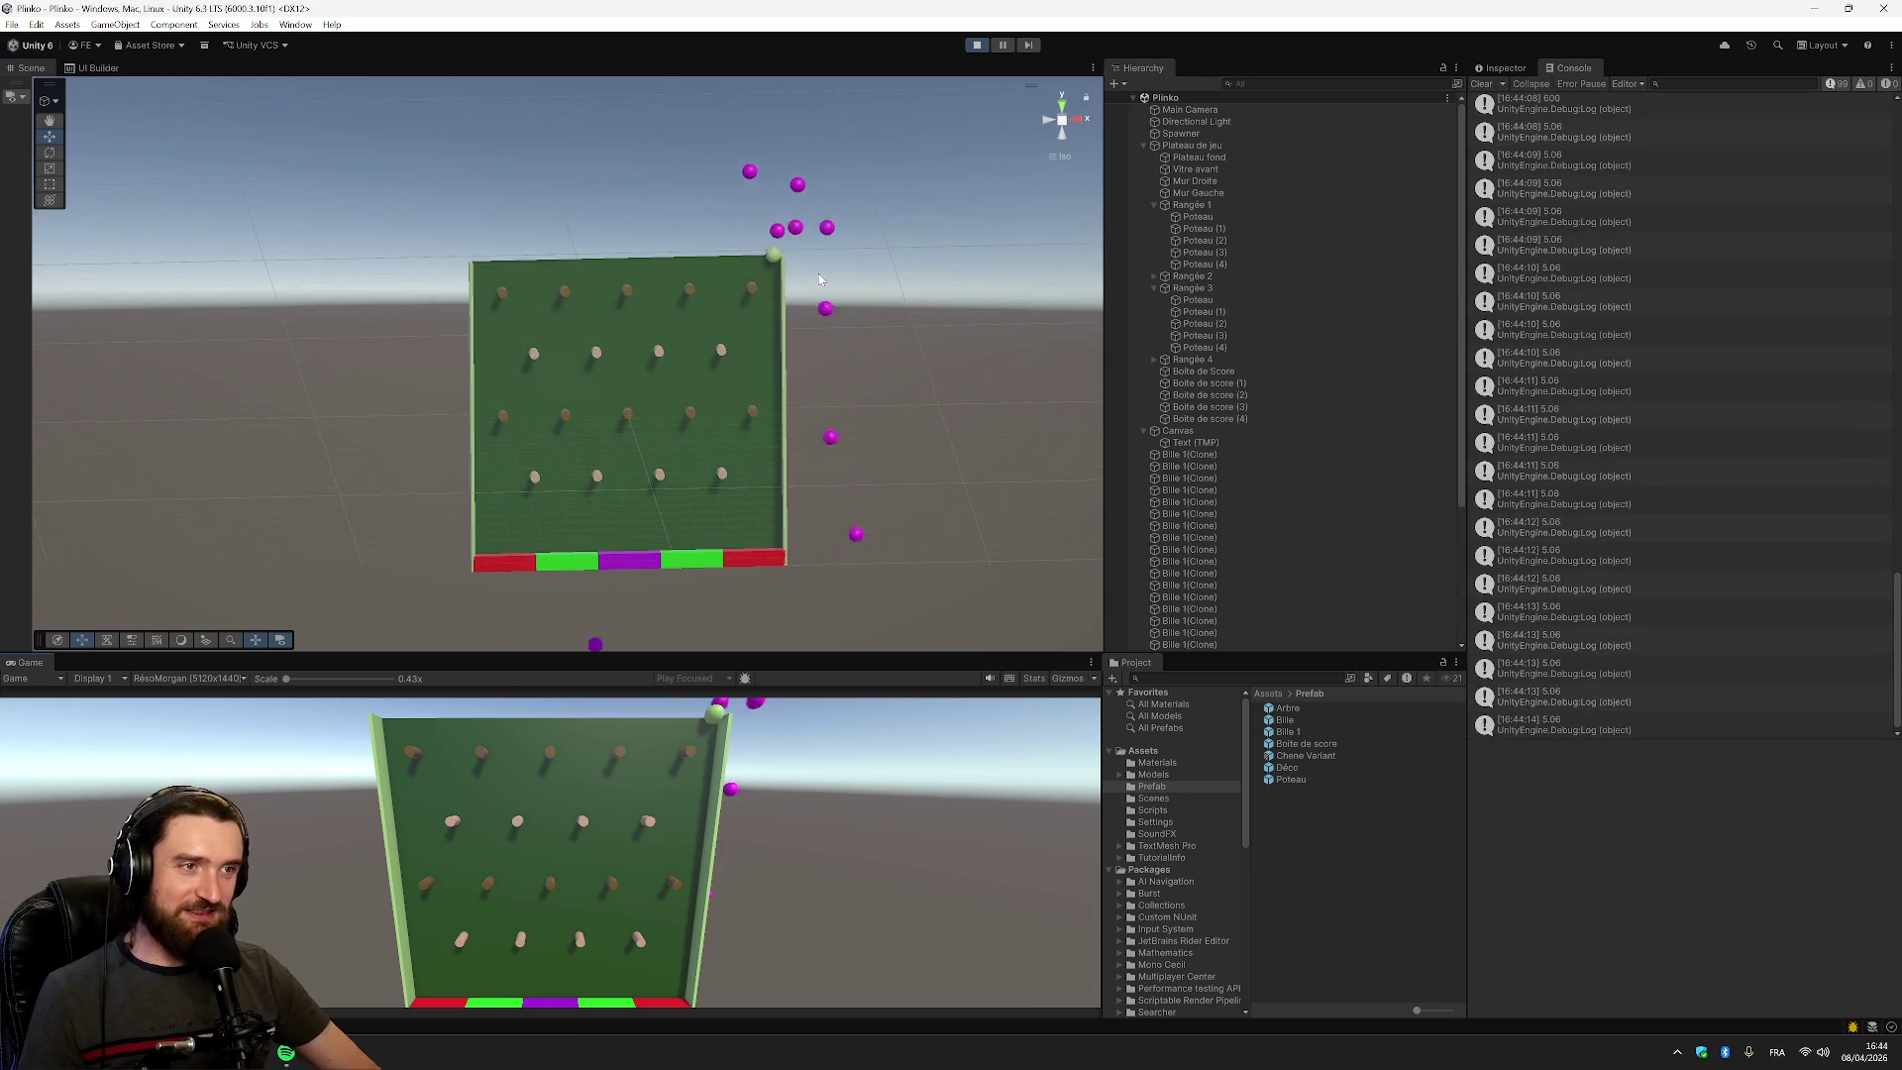
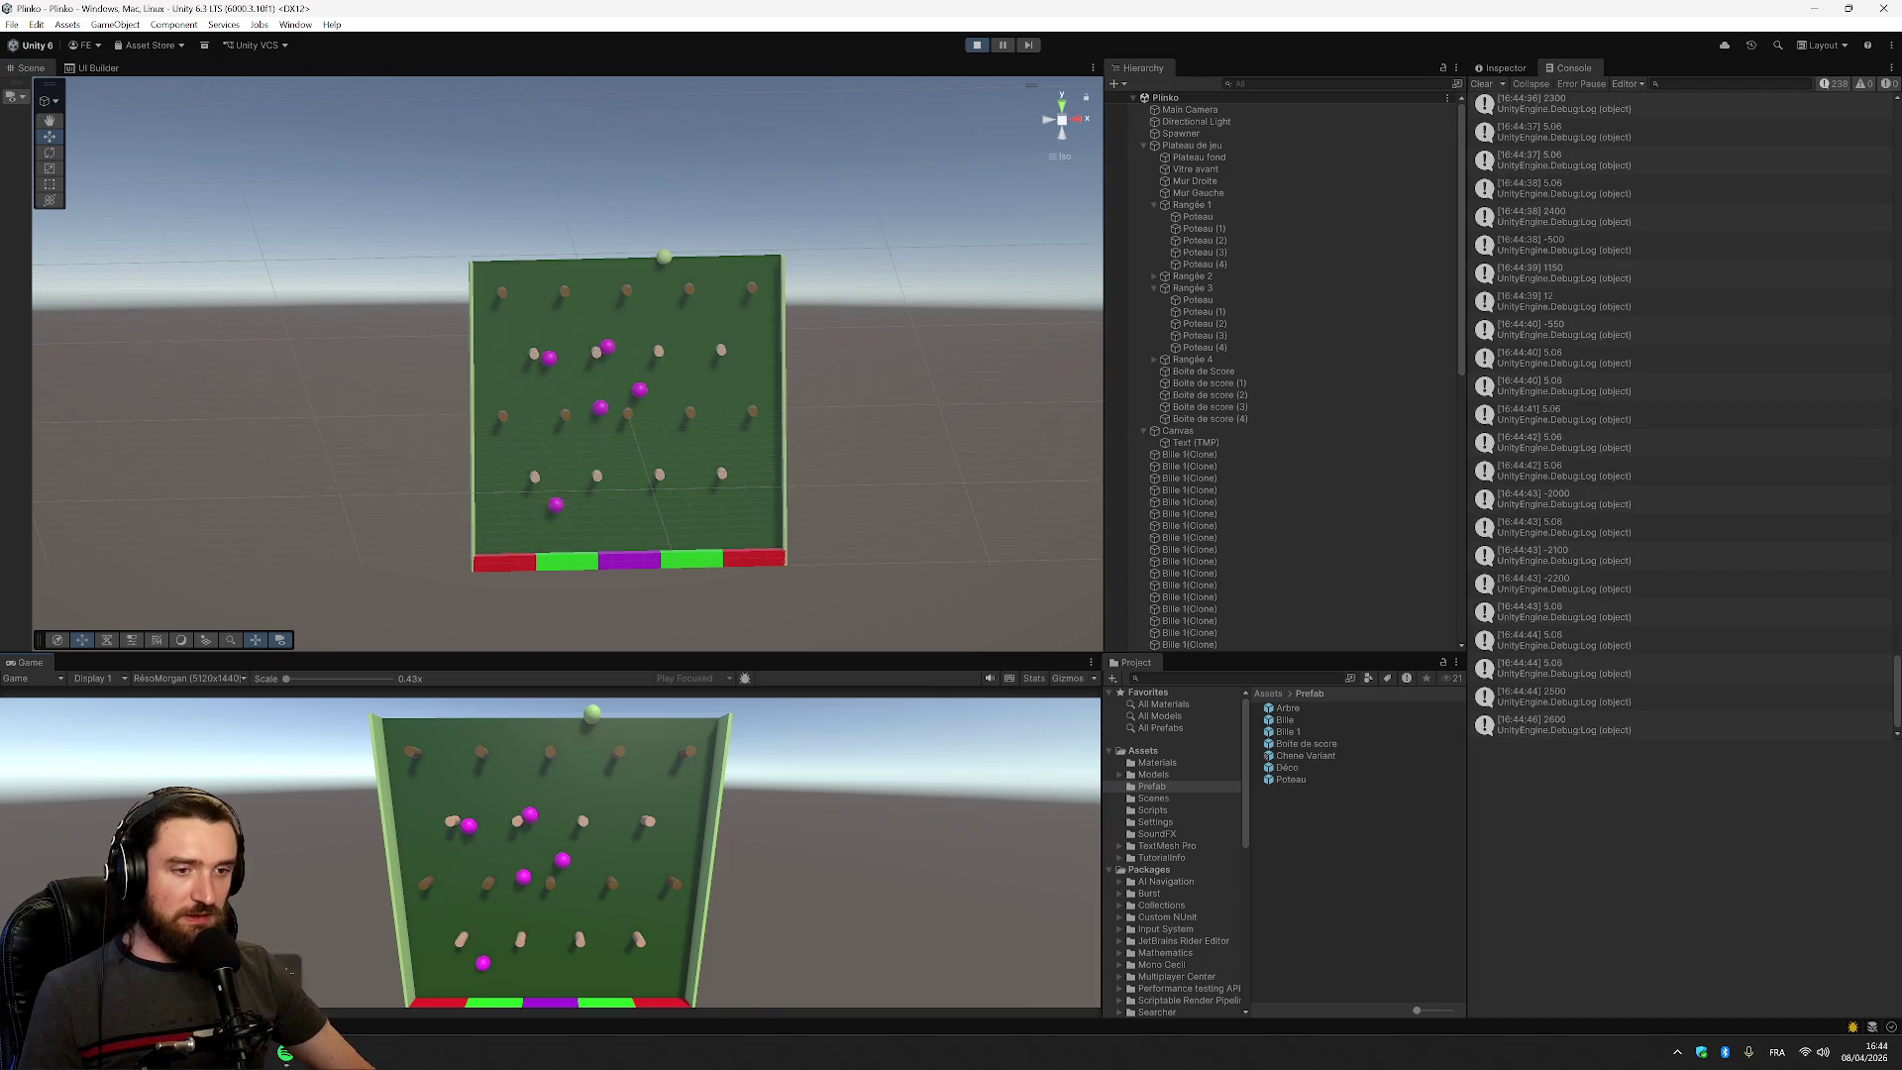
Switch to SpawnBall.cs in Visual Studio and select the '- 30' offset on position.y
left_click(278, 1056)
left_click_drag(779, 598, 803, 598)
Move the '- 30' offset from position.y to position.x in the Set call, then stop the game in Unity
key("BackSpace")
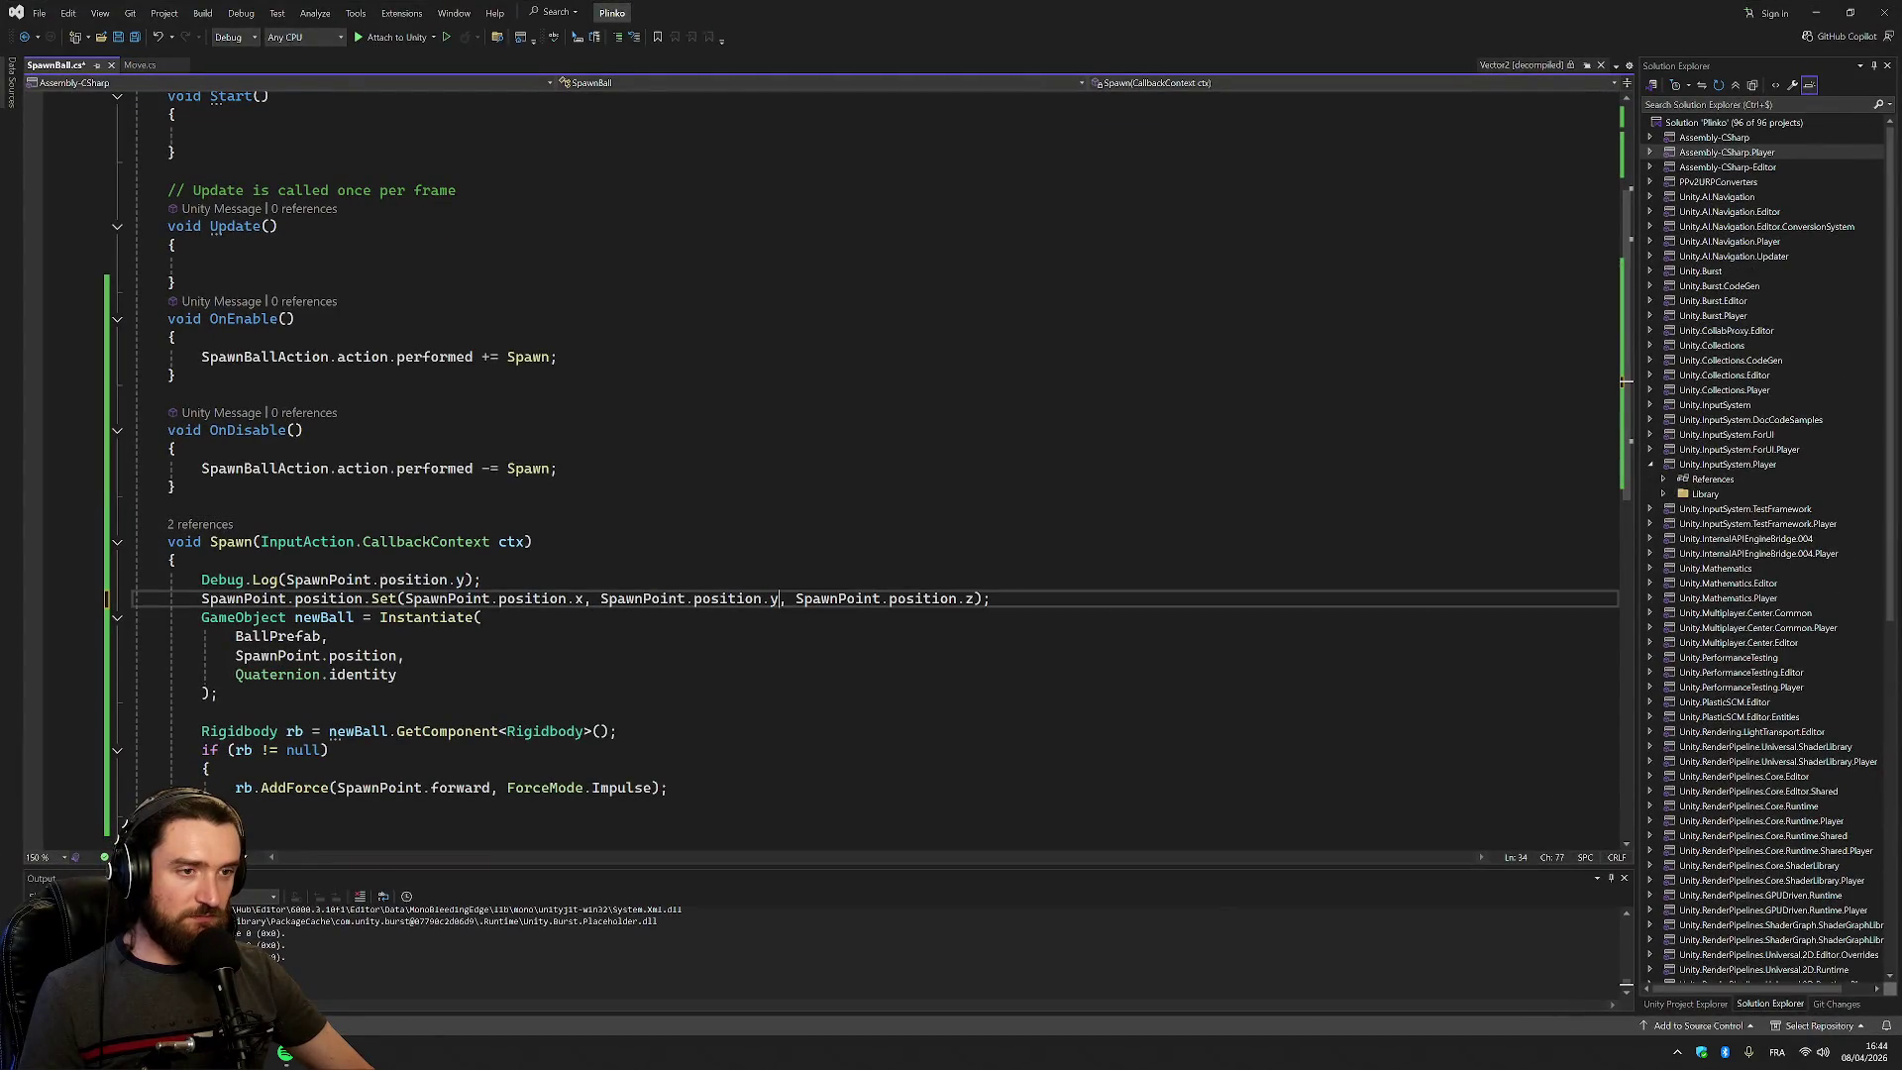
type("- 30")
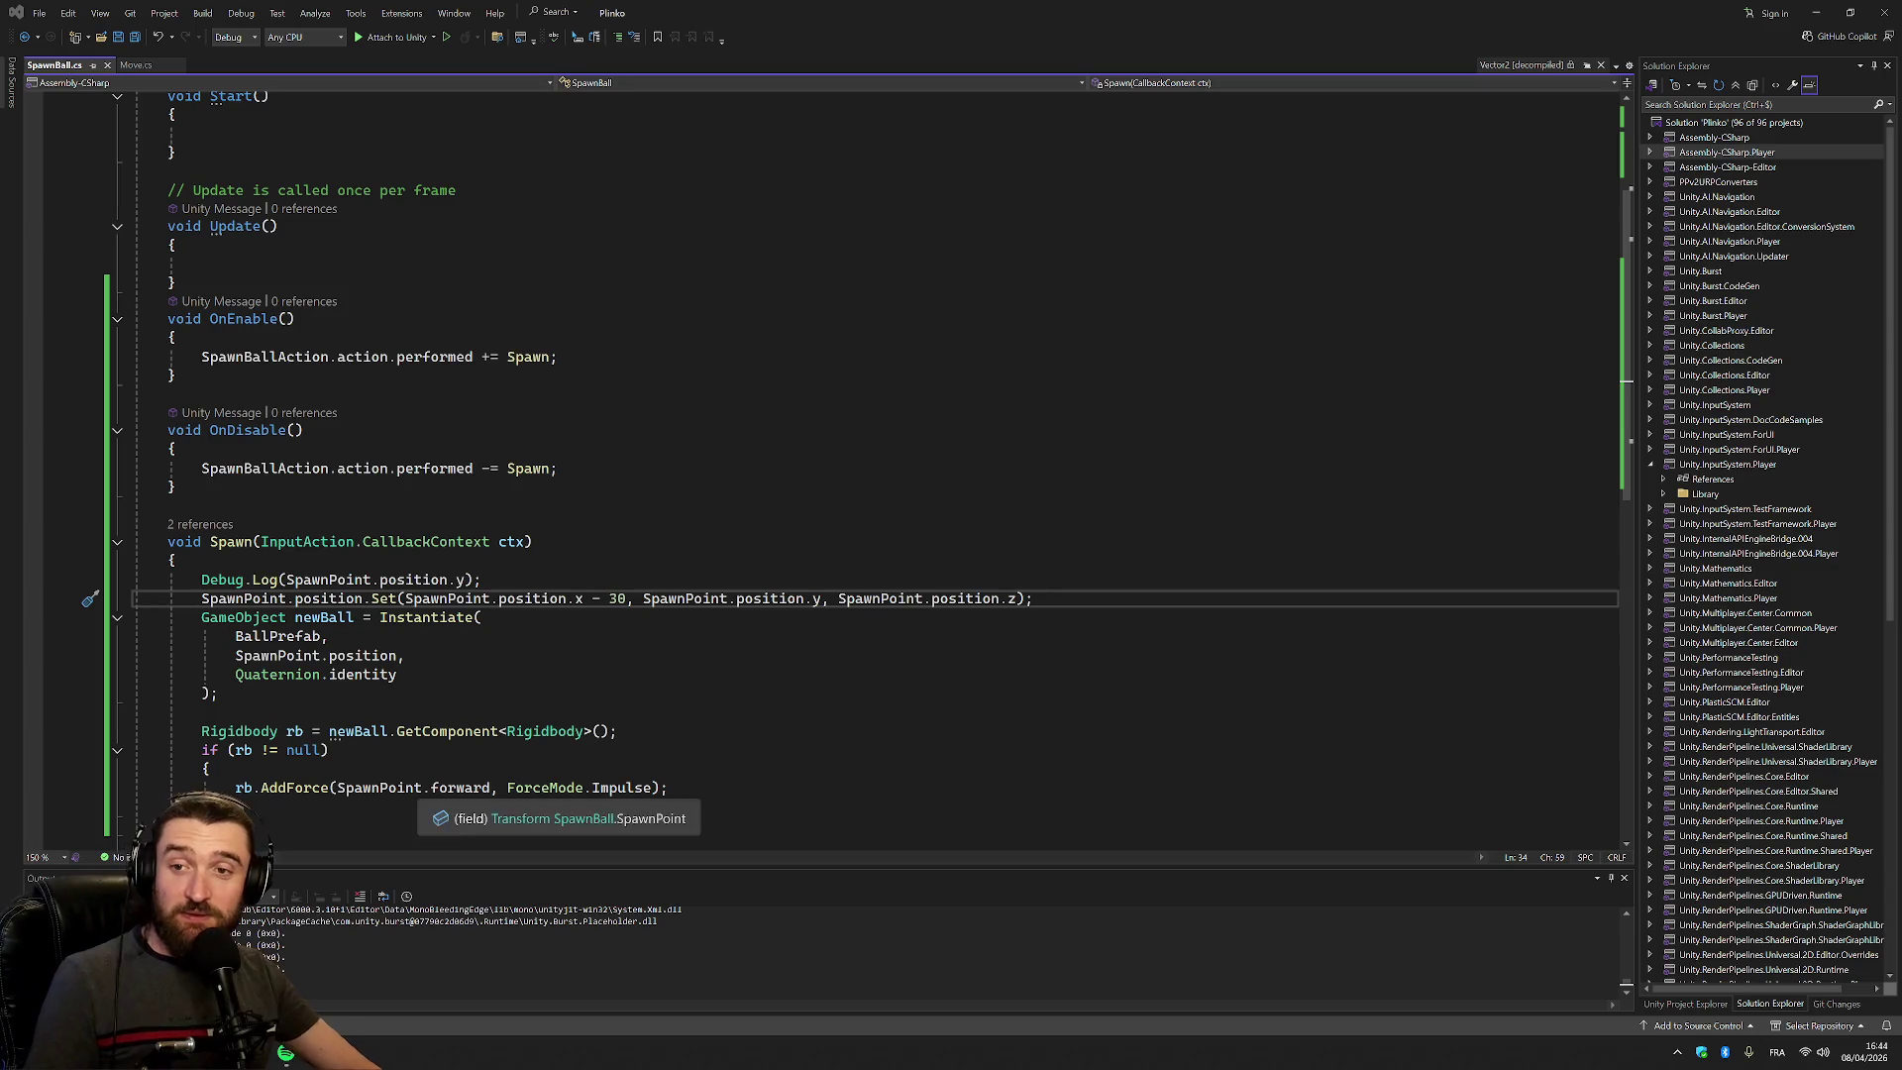
mouse_move(535, 599)
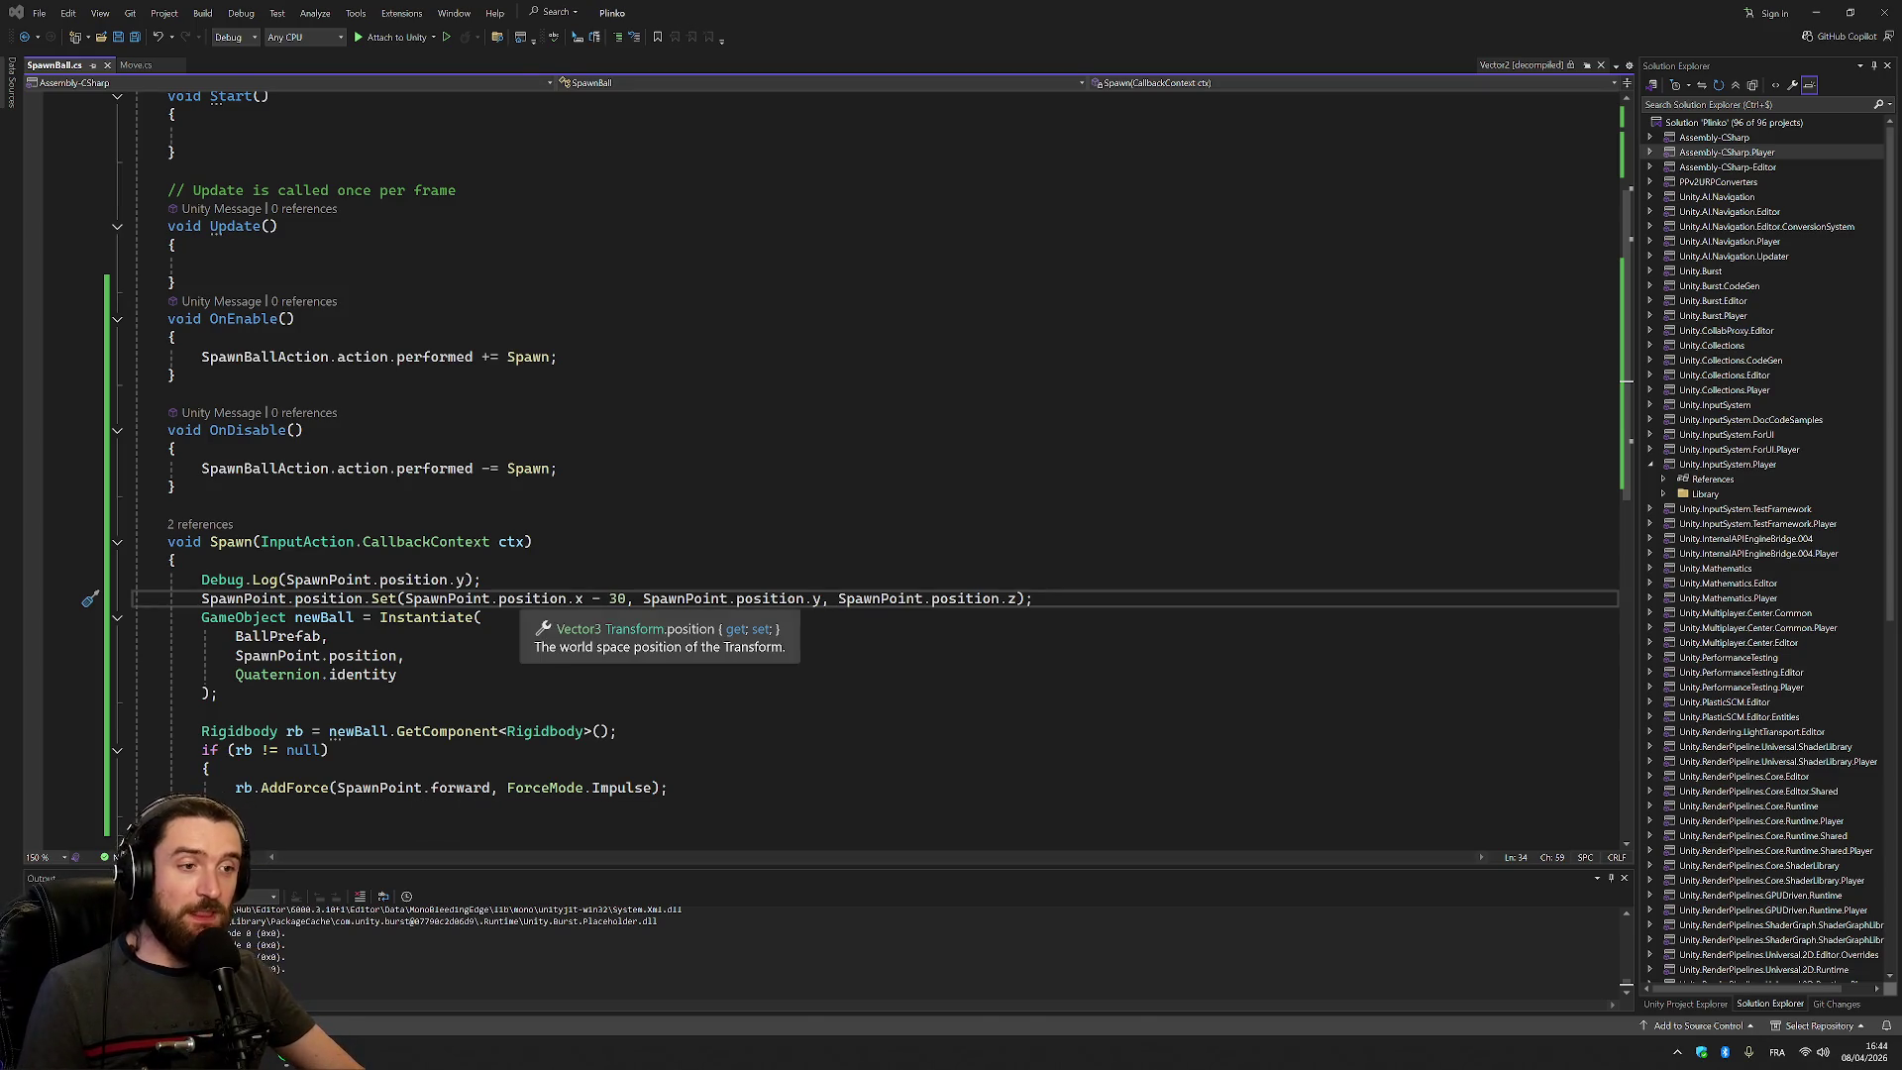
key("alt+Tab")
left_click(972, 49)
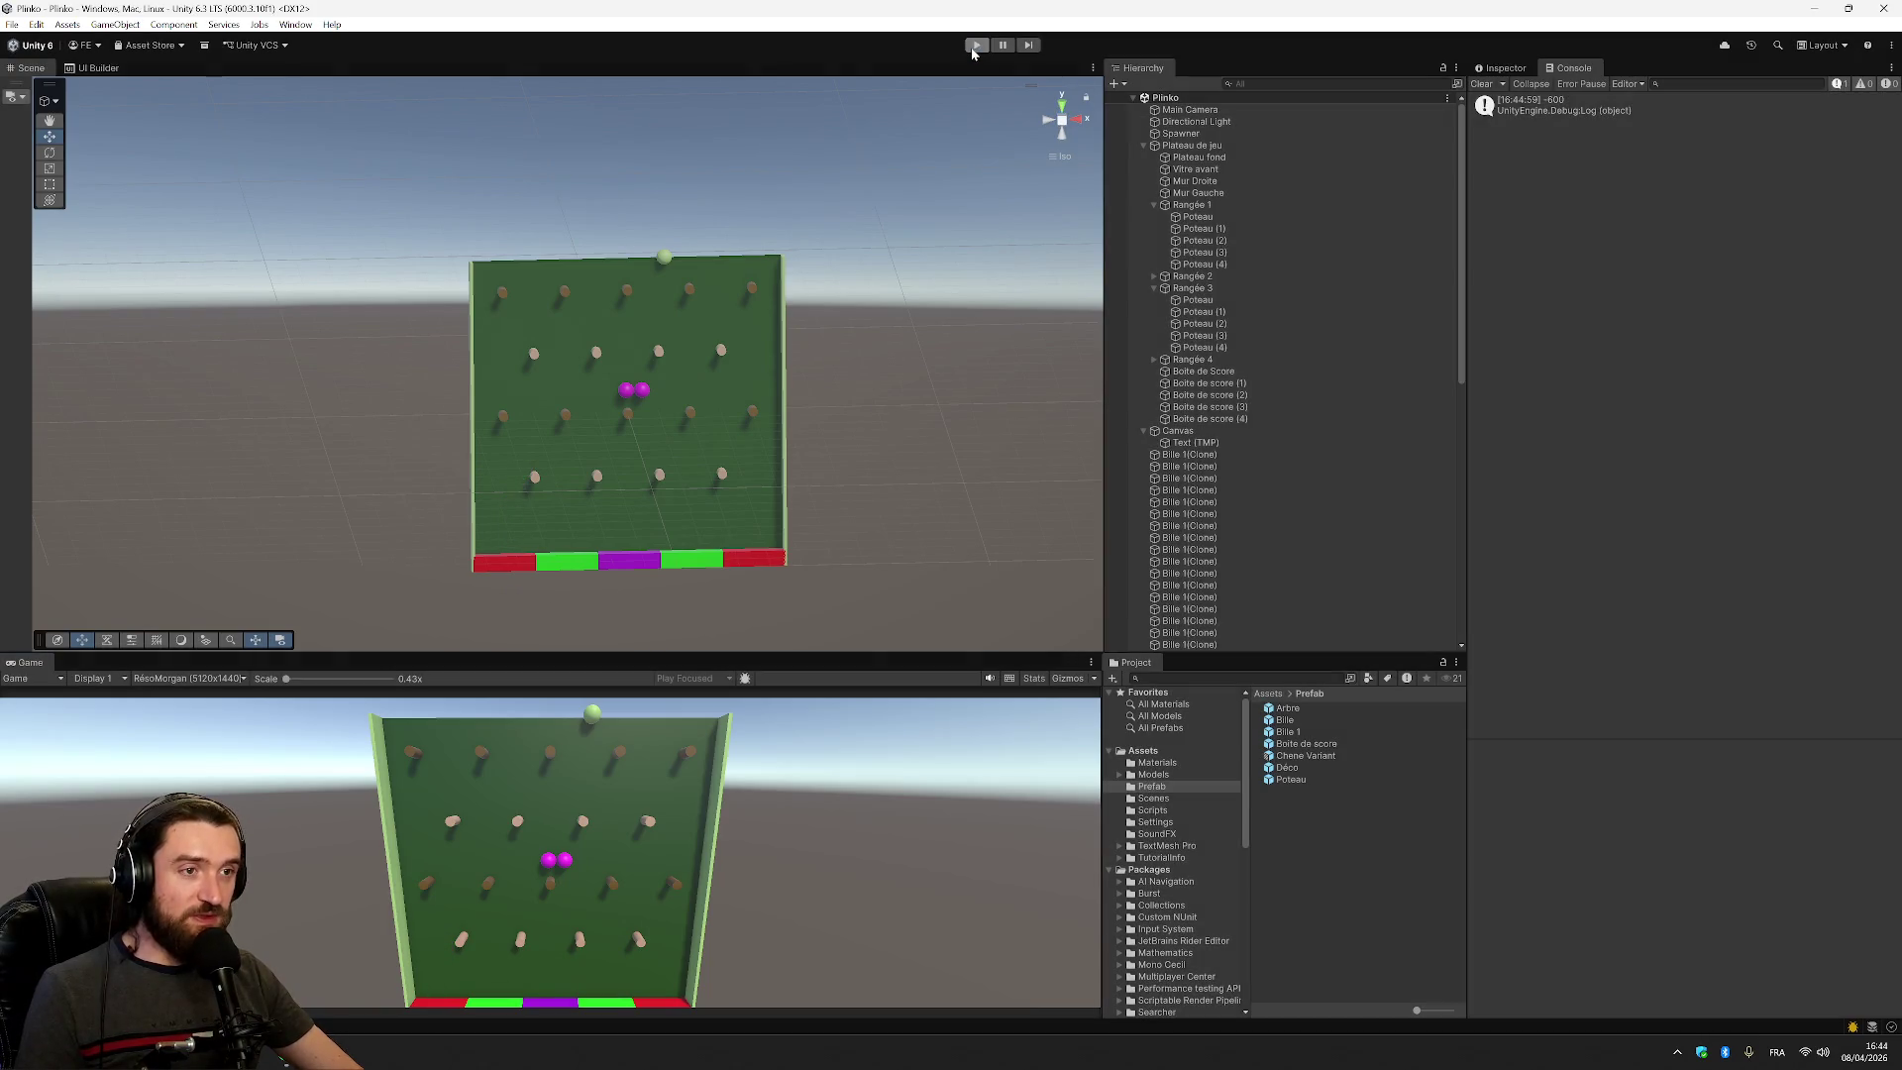
Play-test ball spawning and open the Debug.Log line behind the 5.06 console entry
left_click(974, 46)
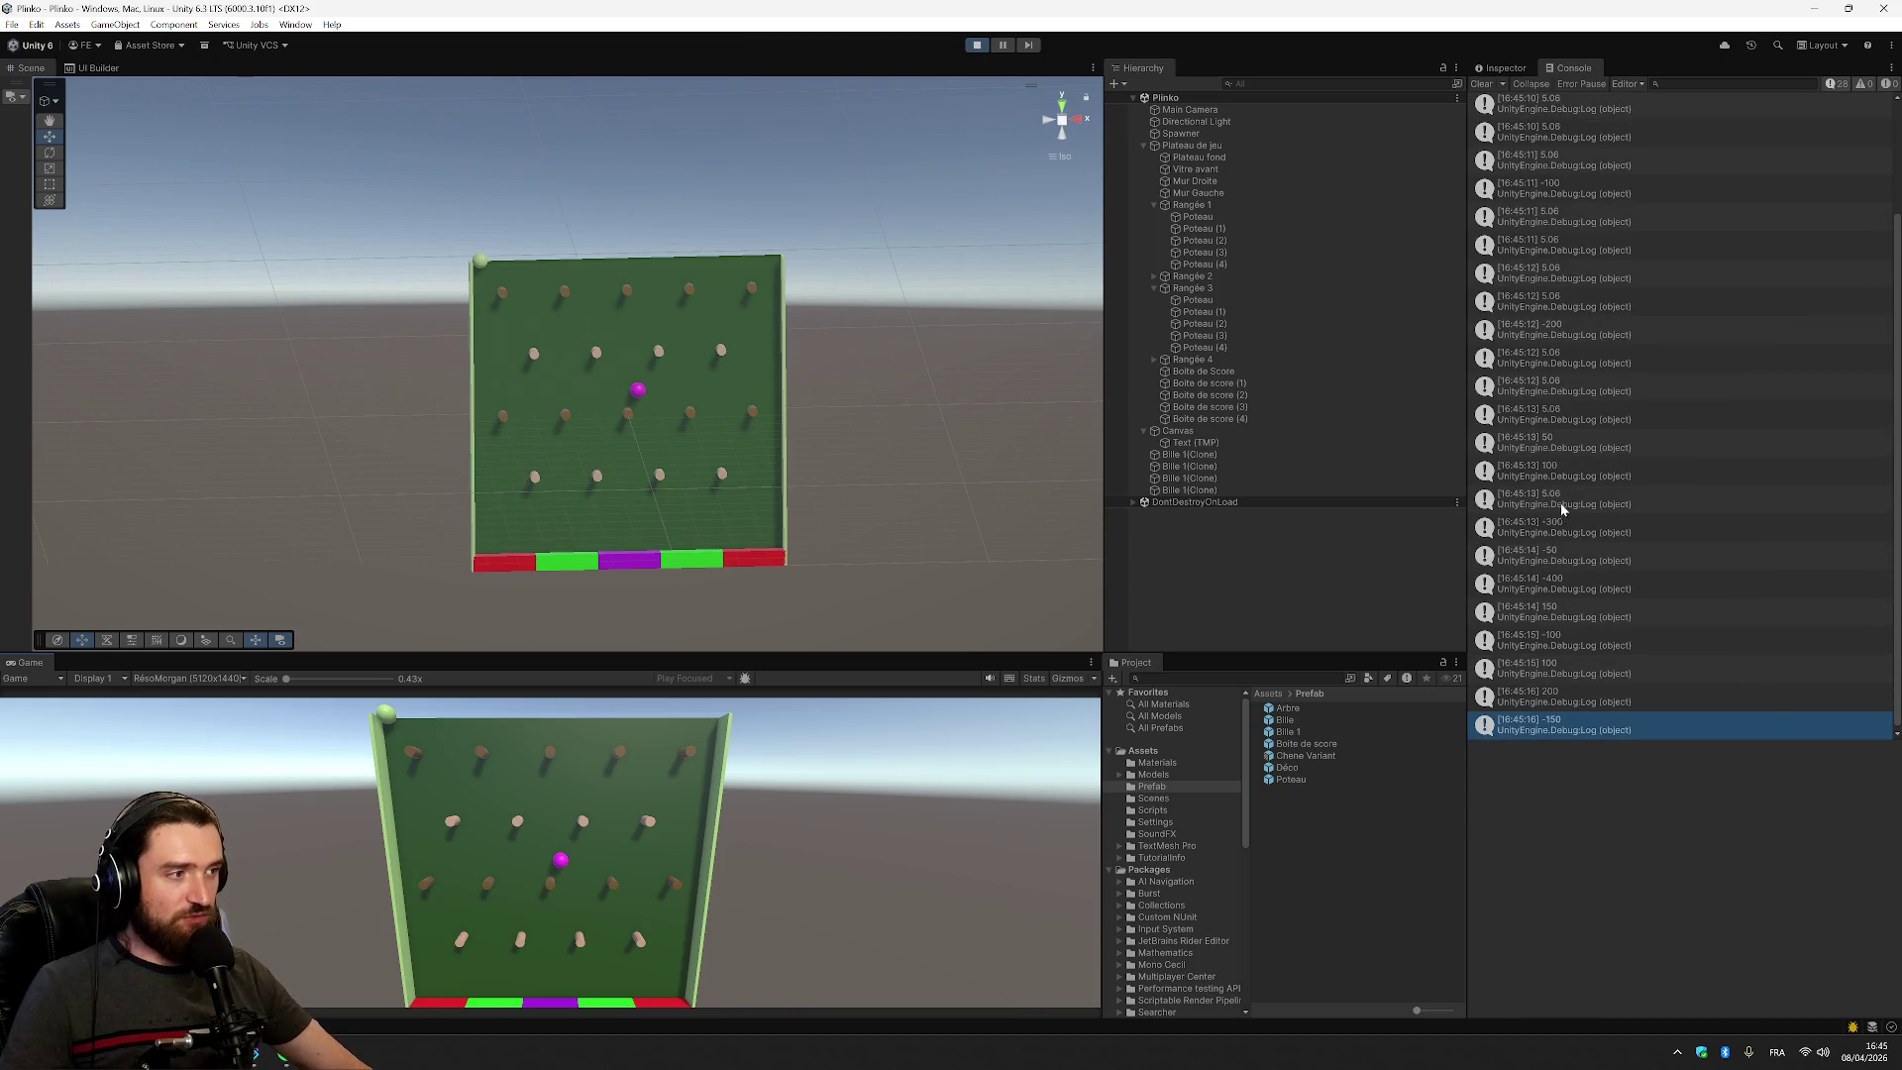
left_click(1562, 510)
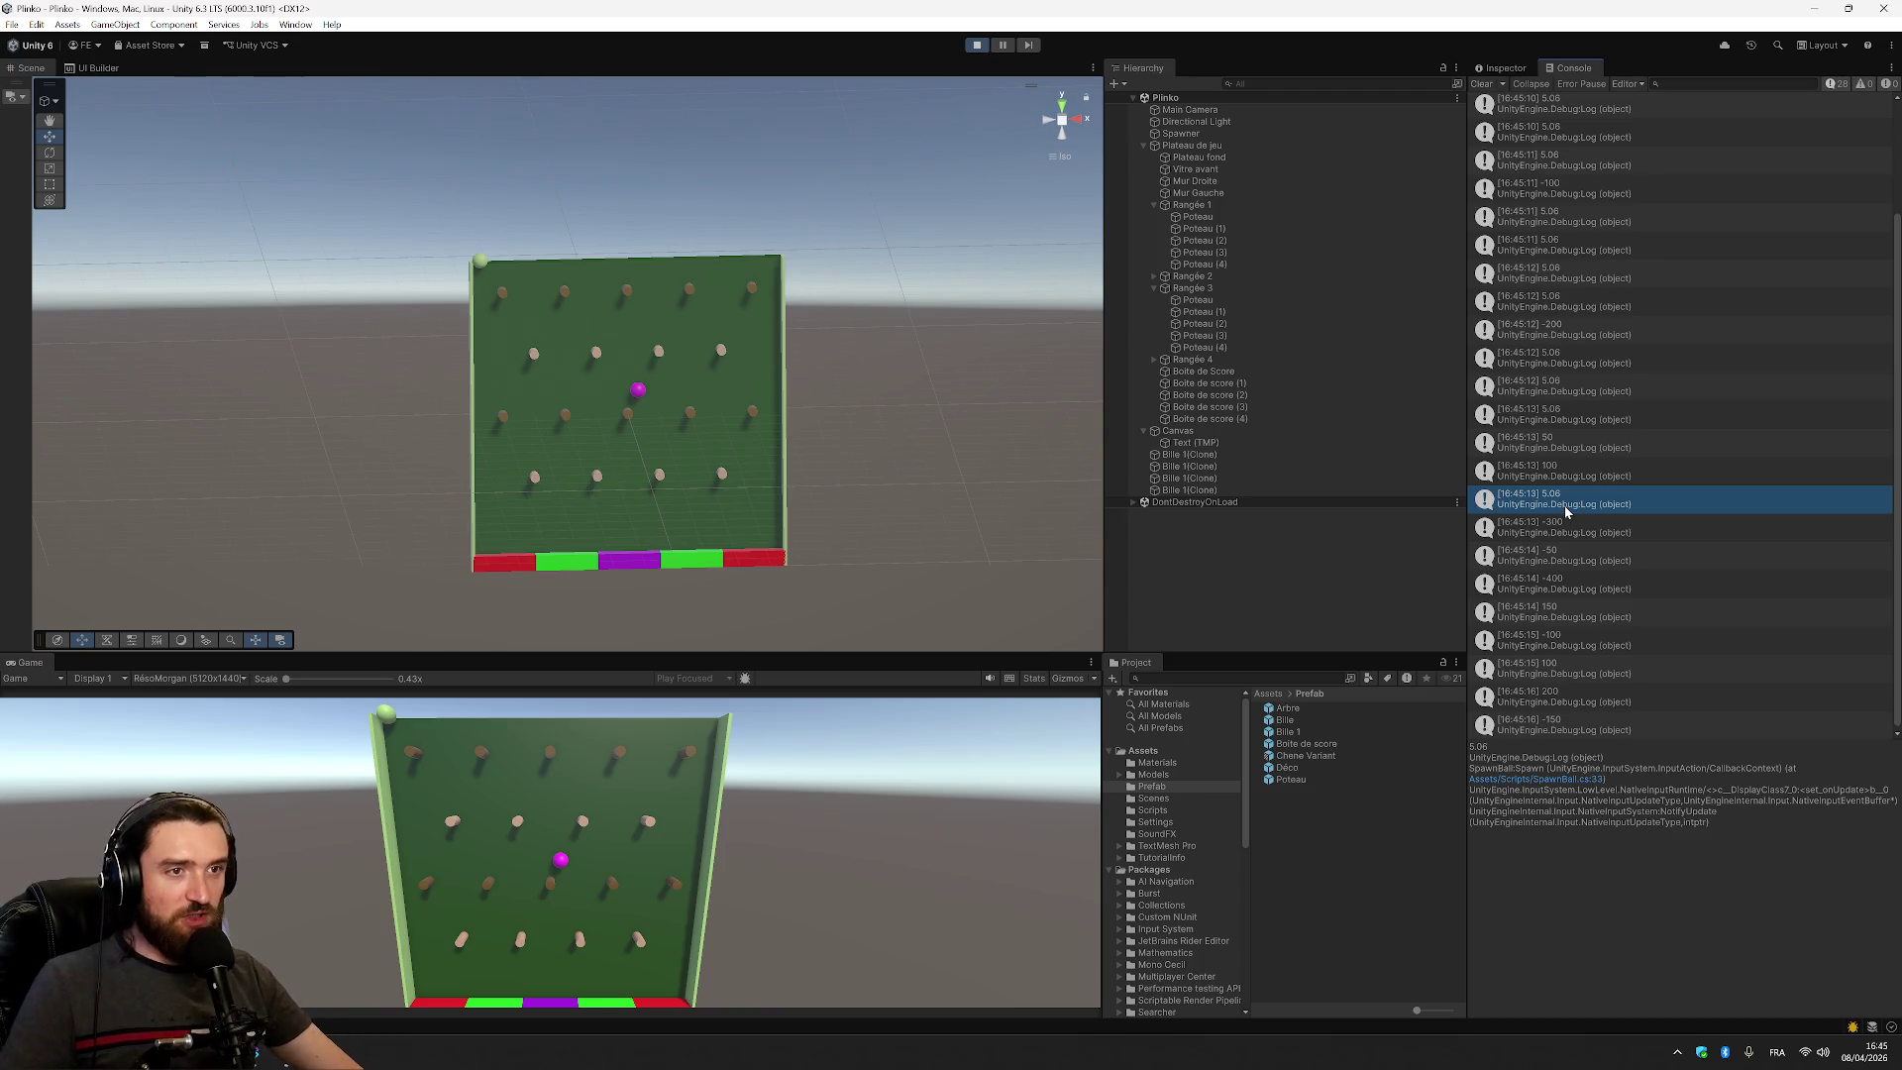
double_click(1566, 511)
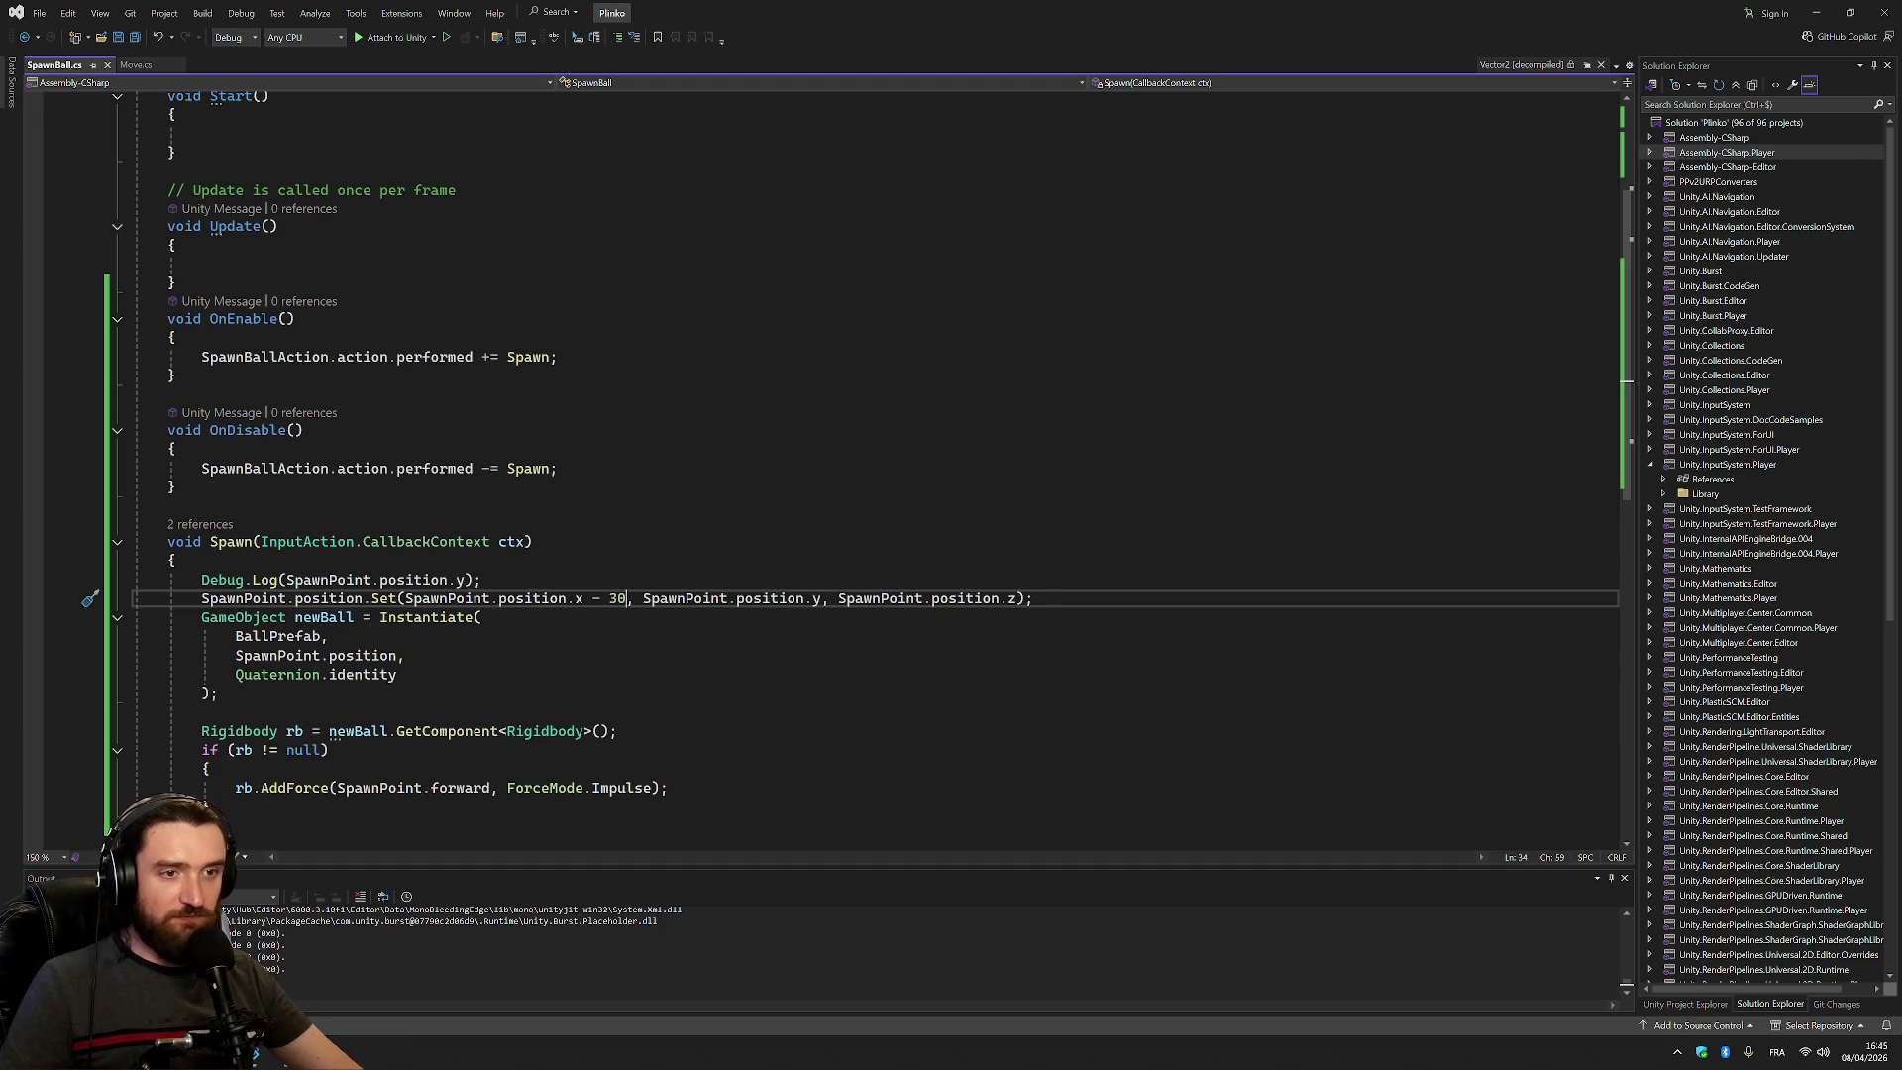
key("alt+Tab")
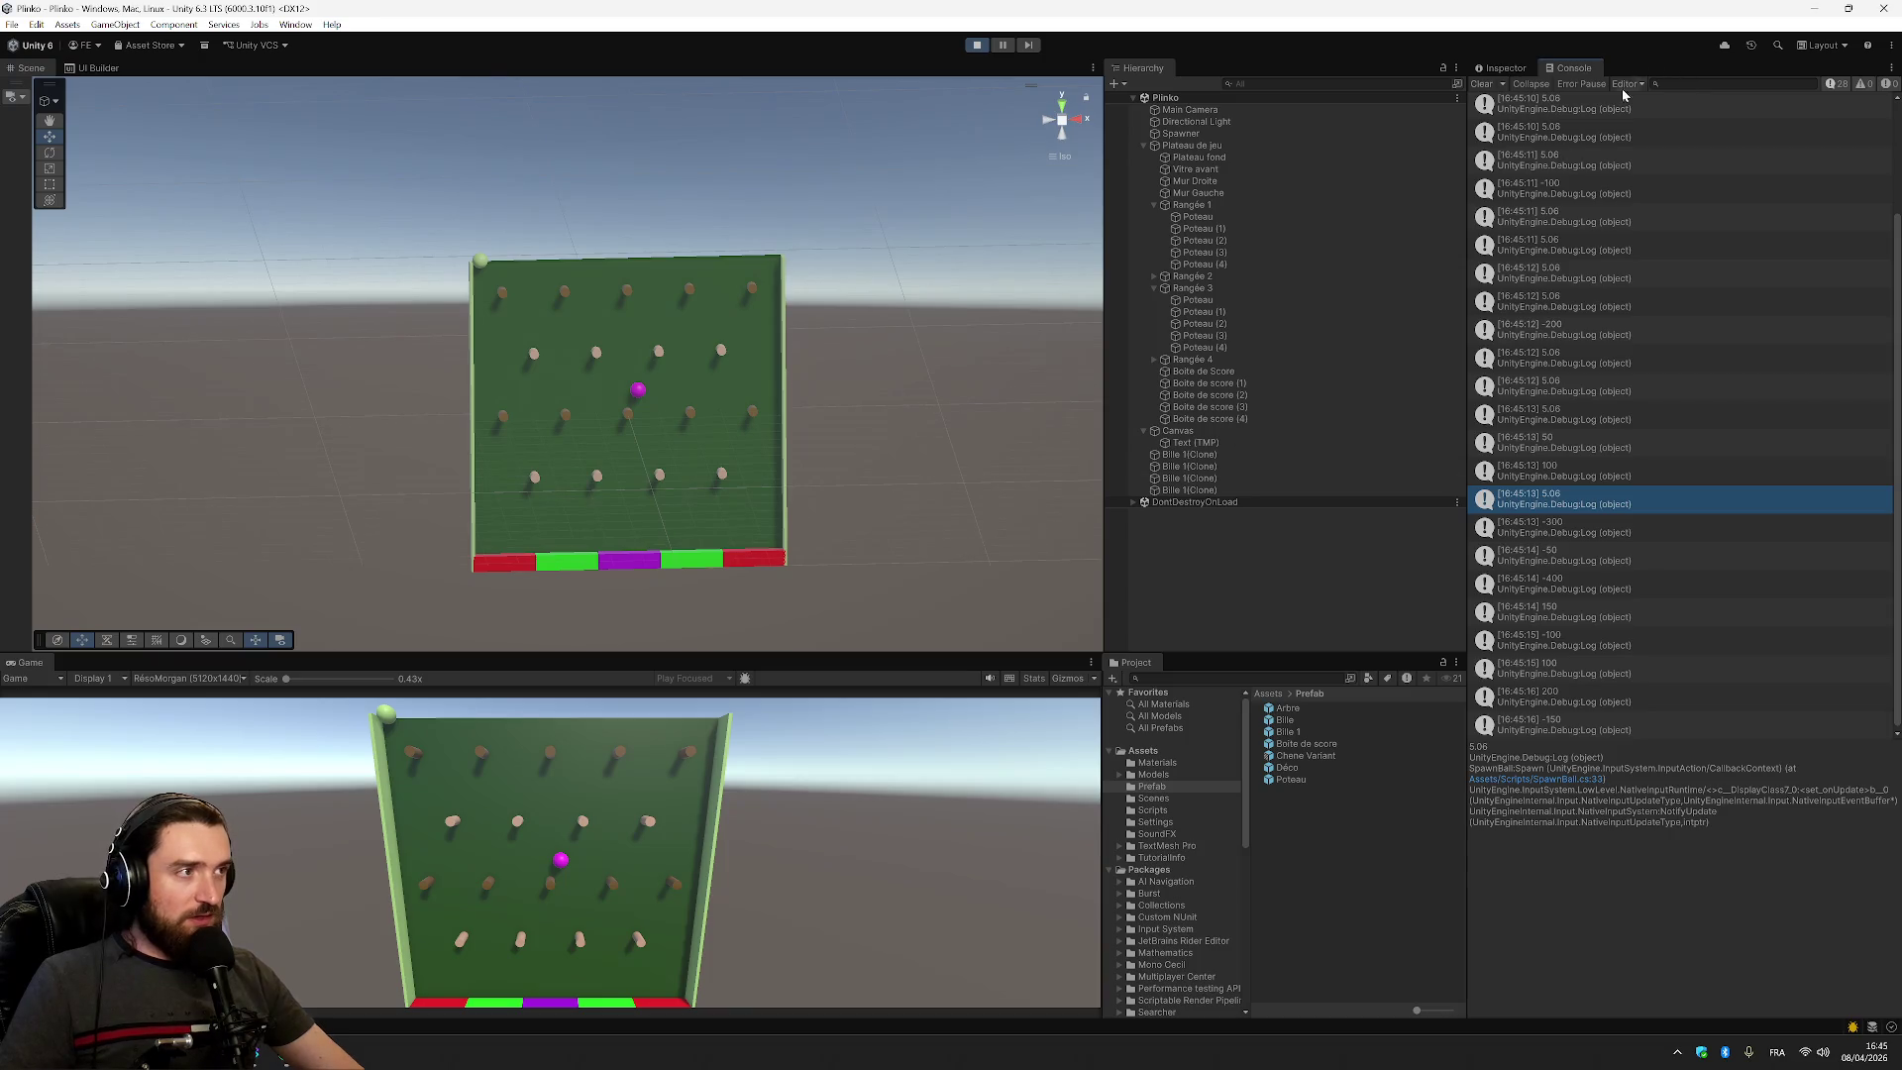
key("alt+Tab")
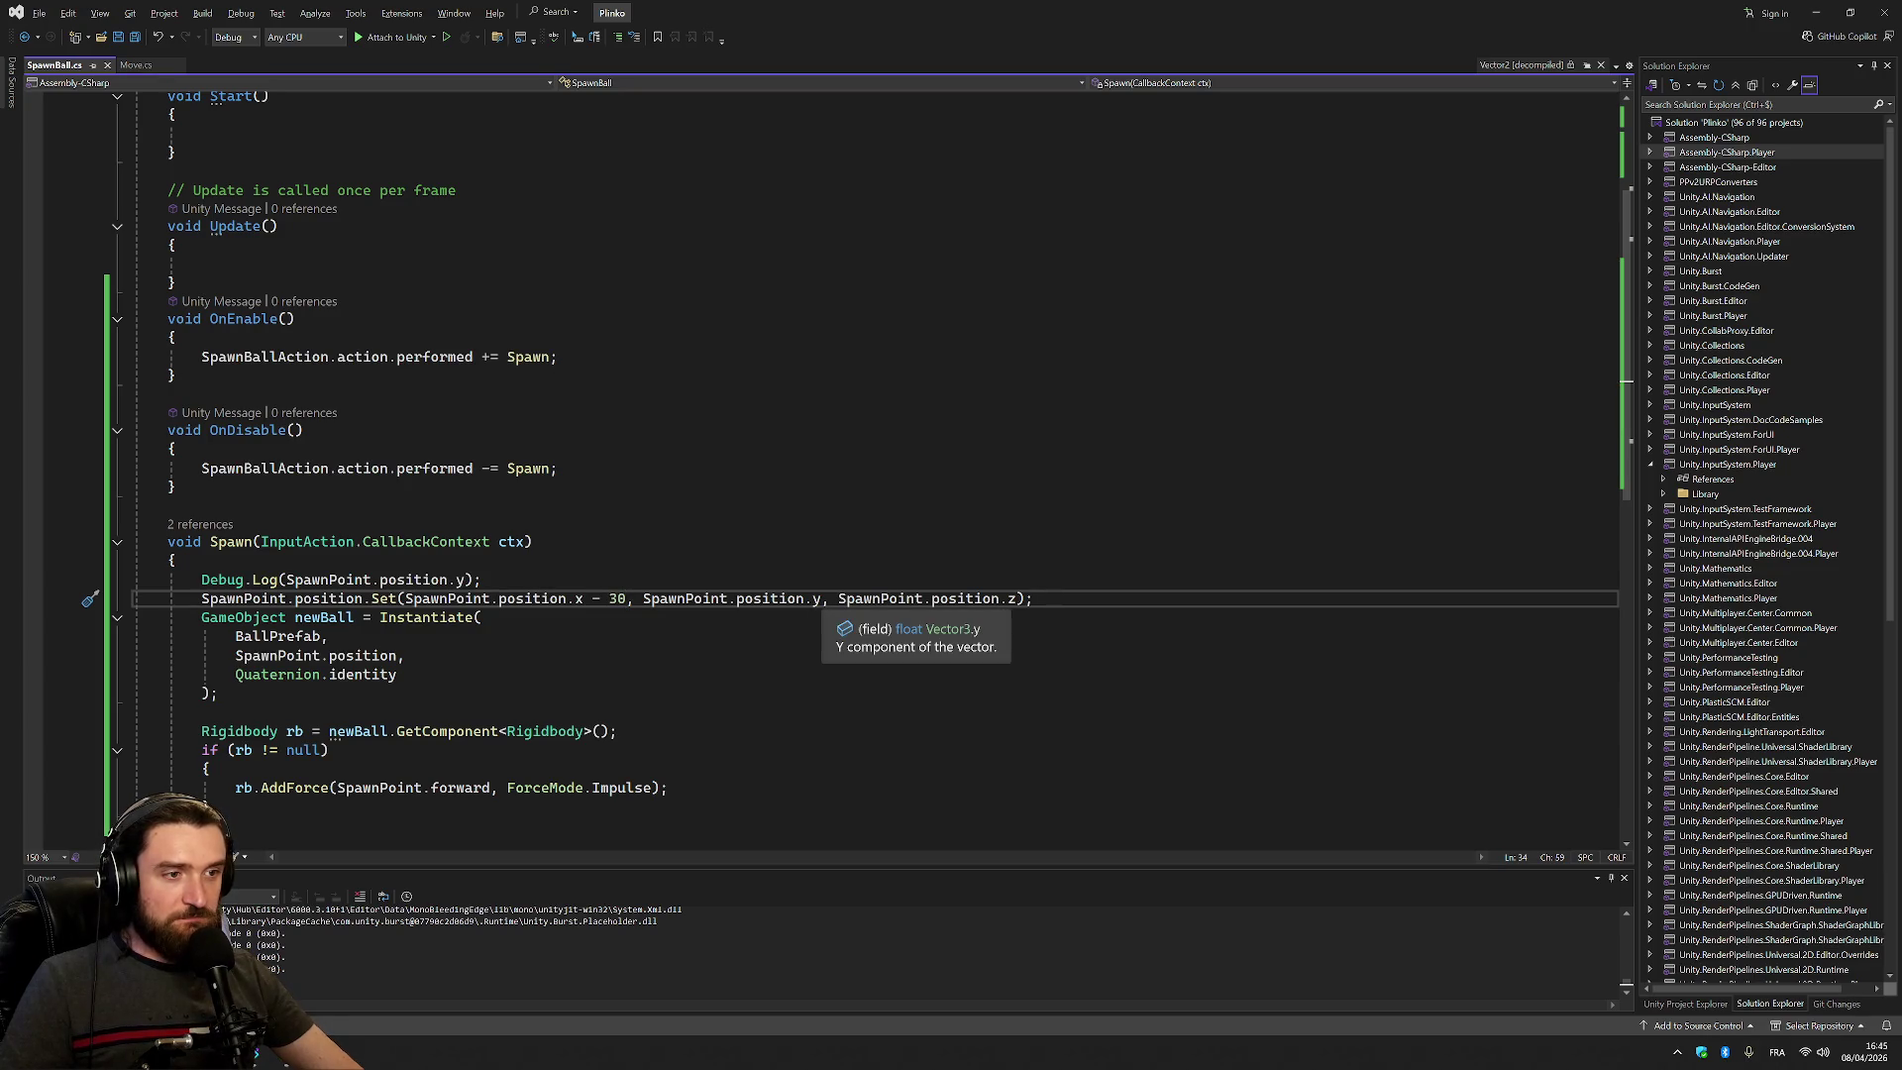
Change the Set call to position.x, position.y - 0.25f, removing the '- 30' on x
left_click(821, 598)
left_click(474, 579)
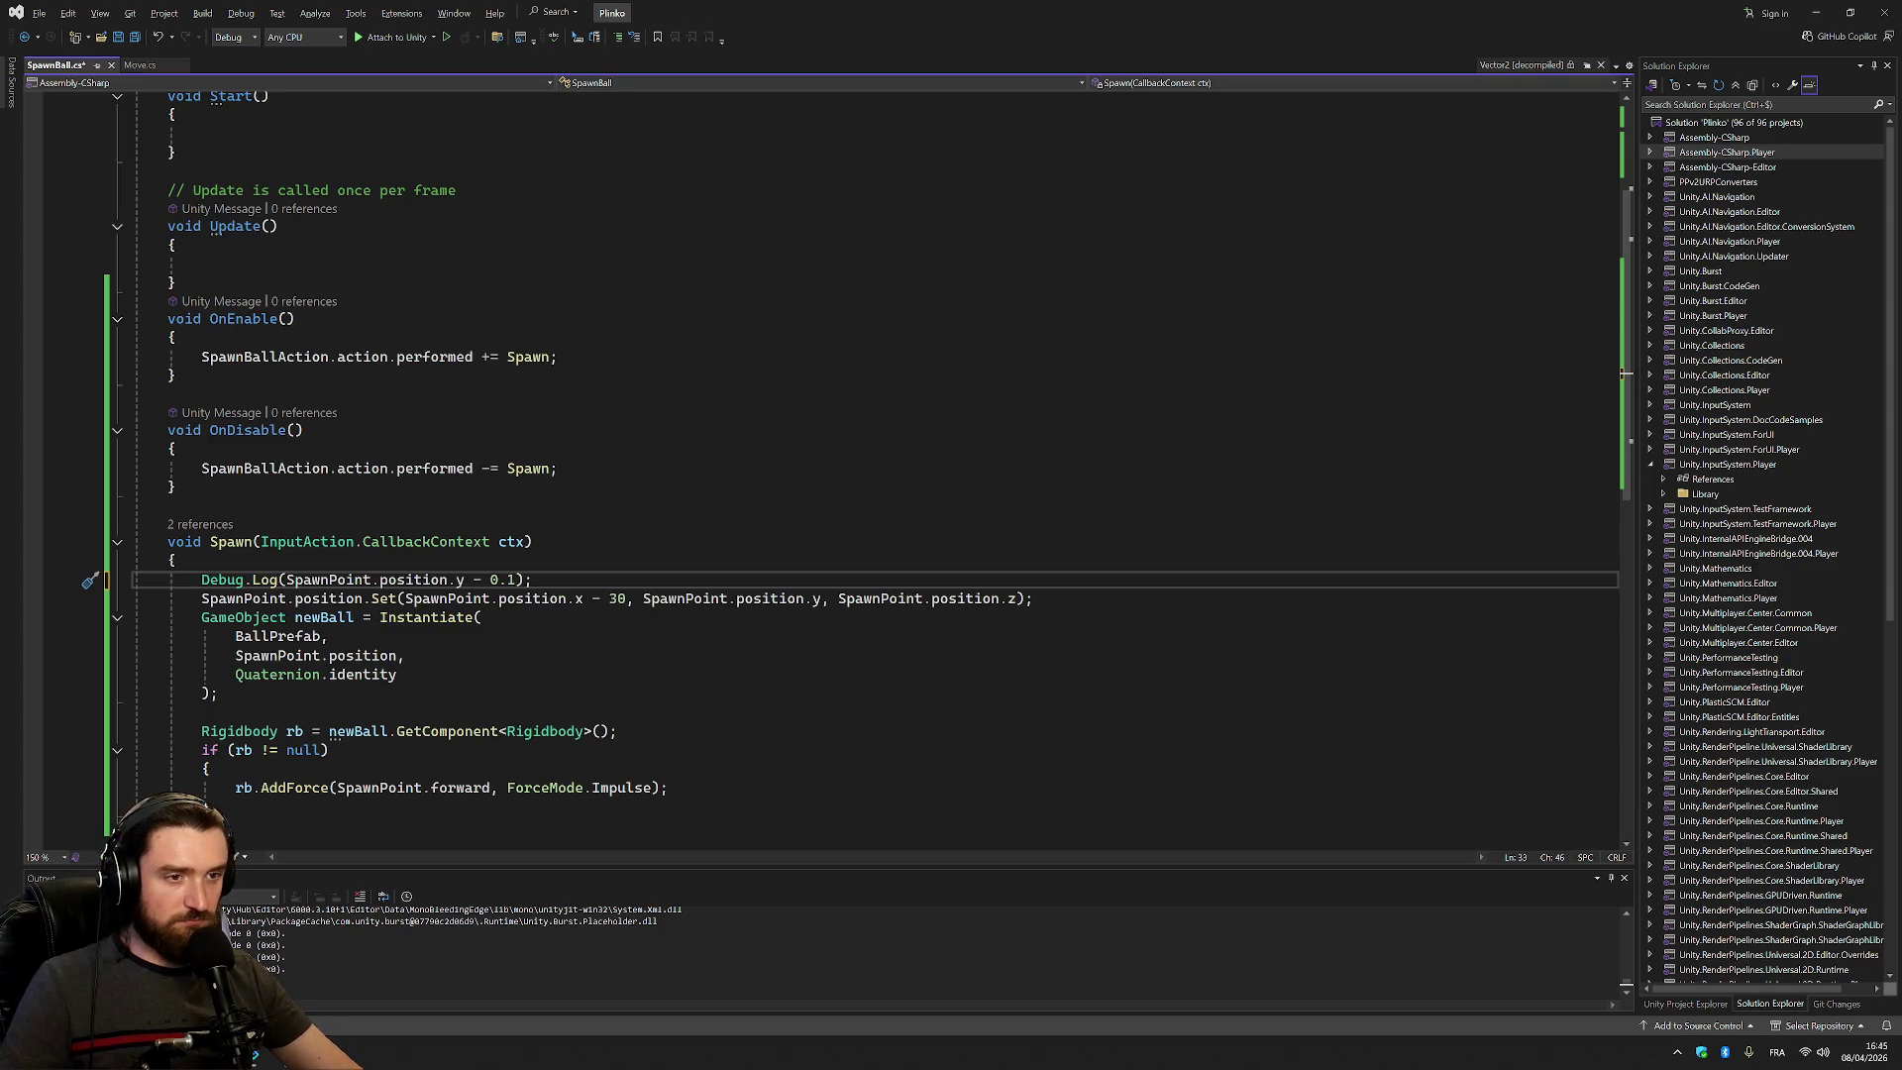
key("shift+Up")
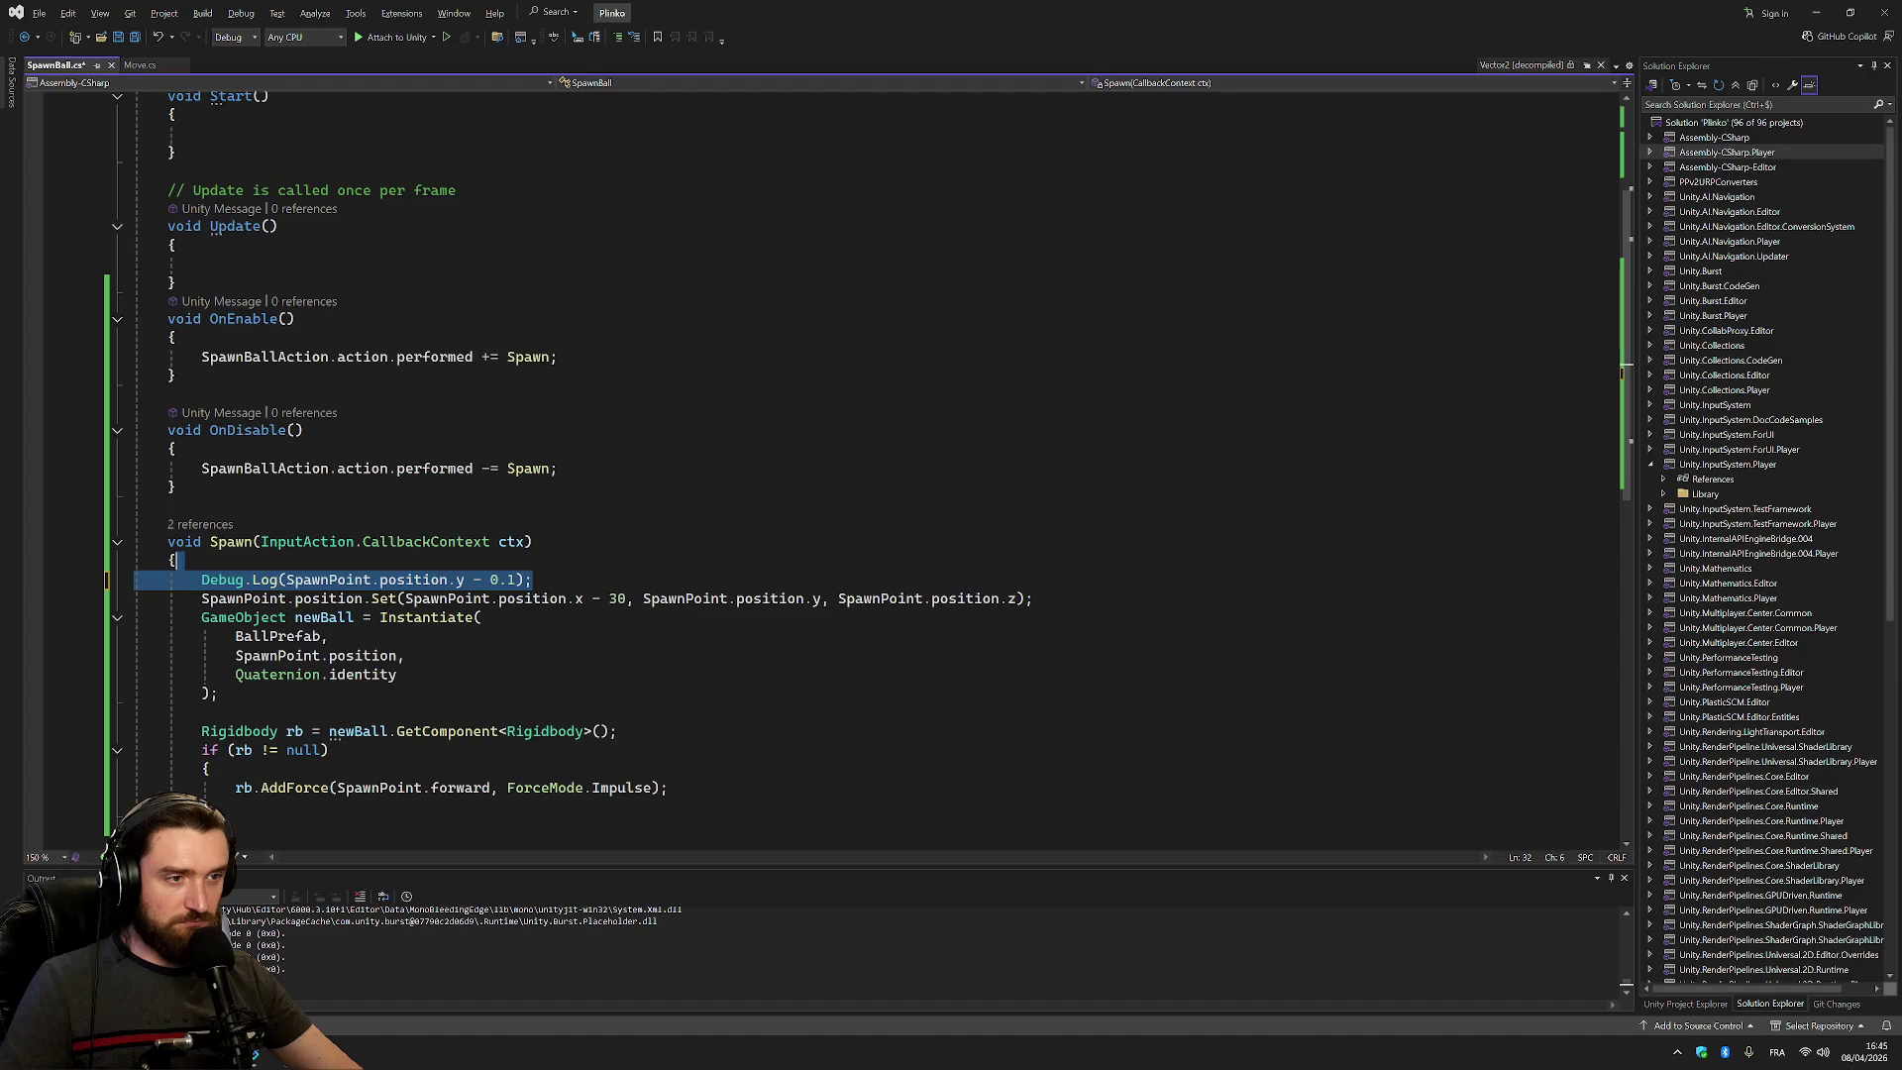
left_click(821, 598)
type("- 0.25")
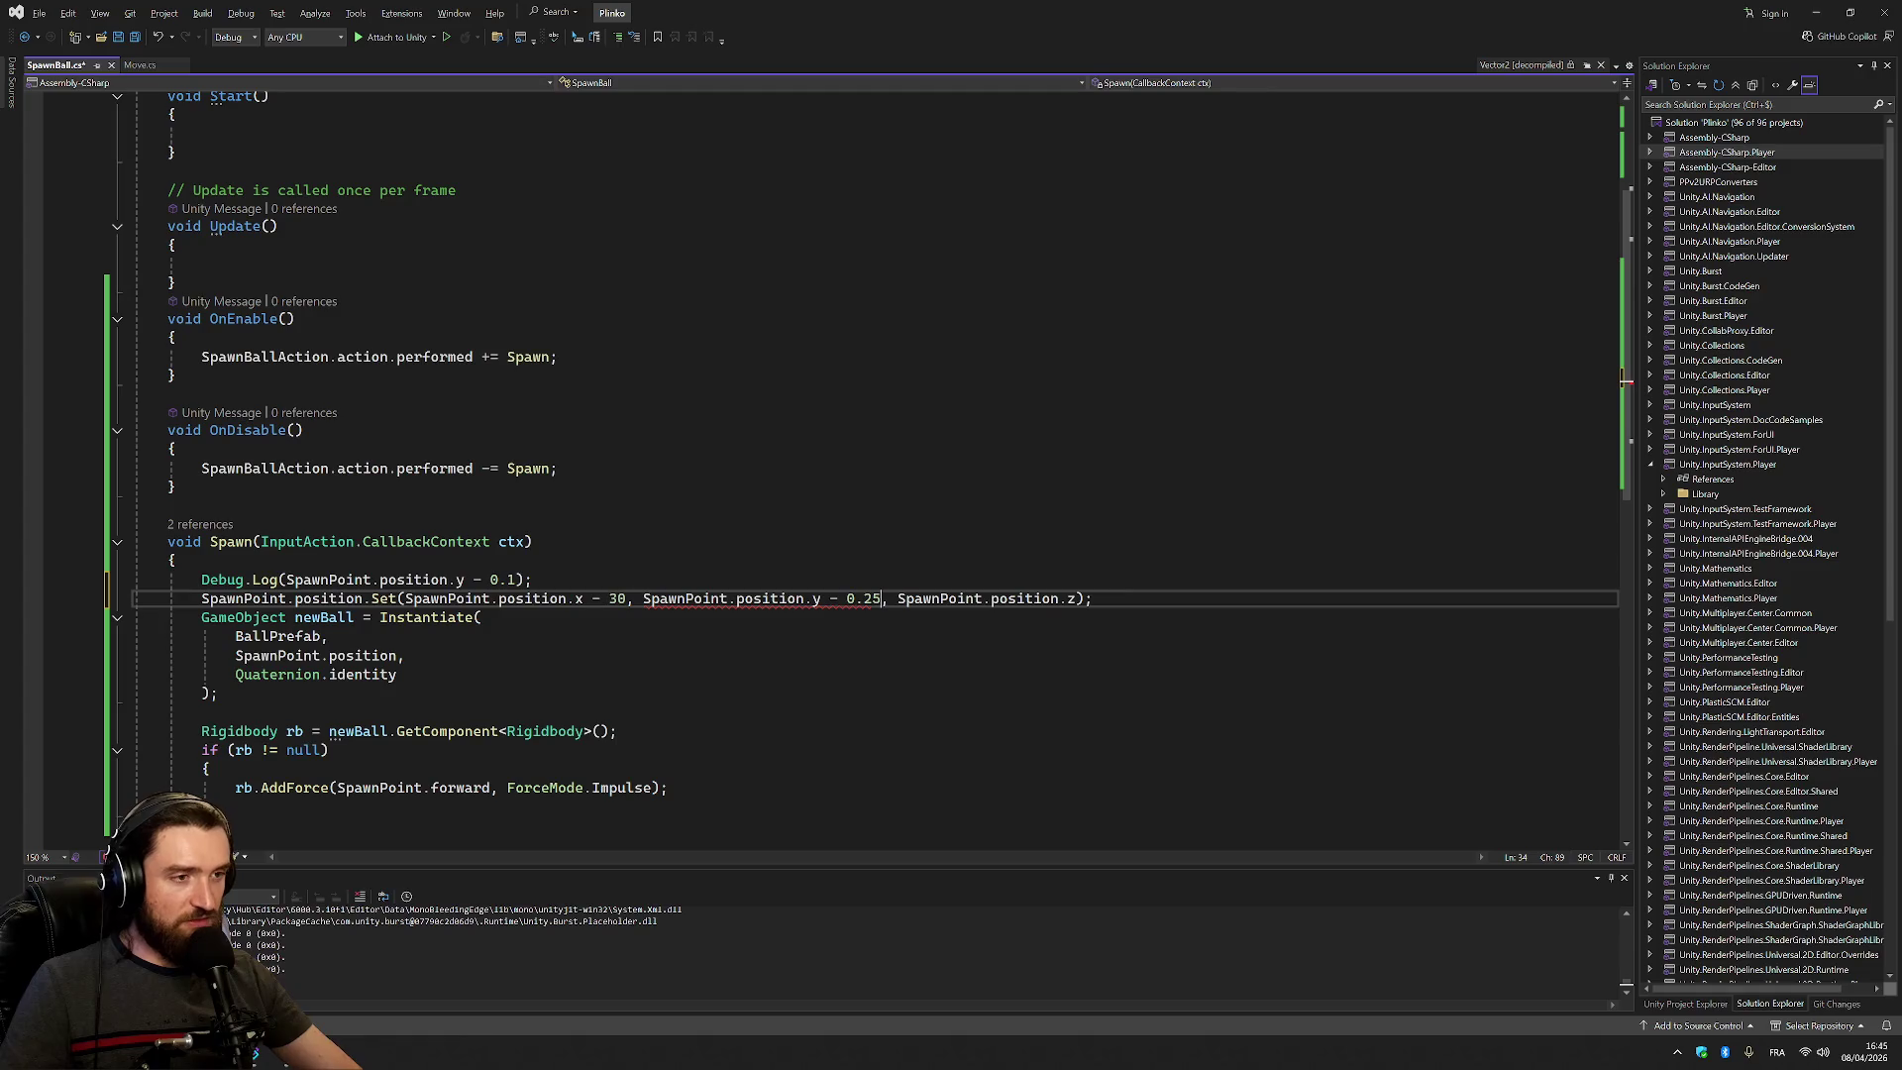
left_click(837, 599)
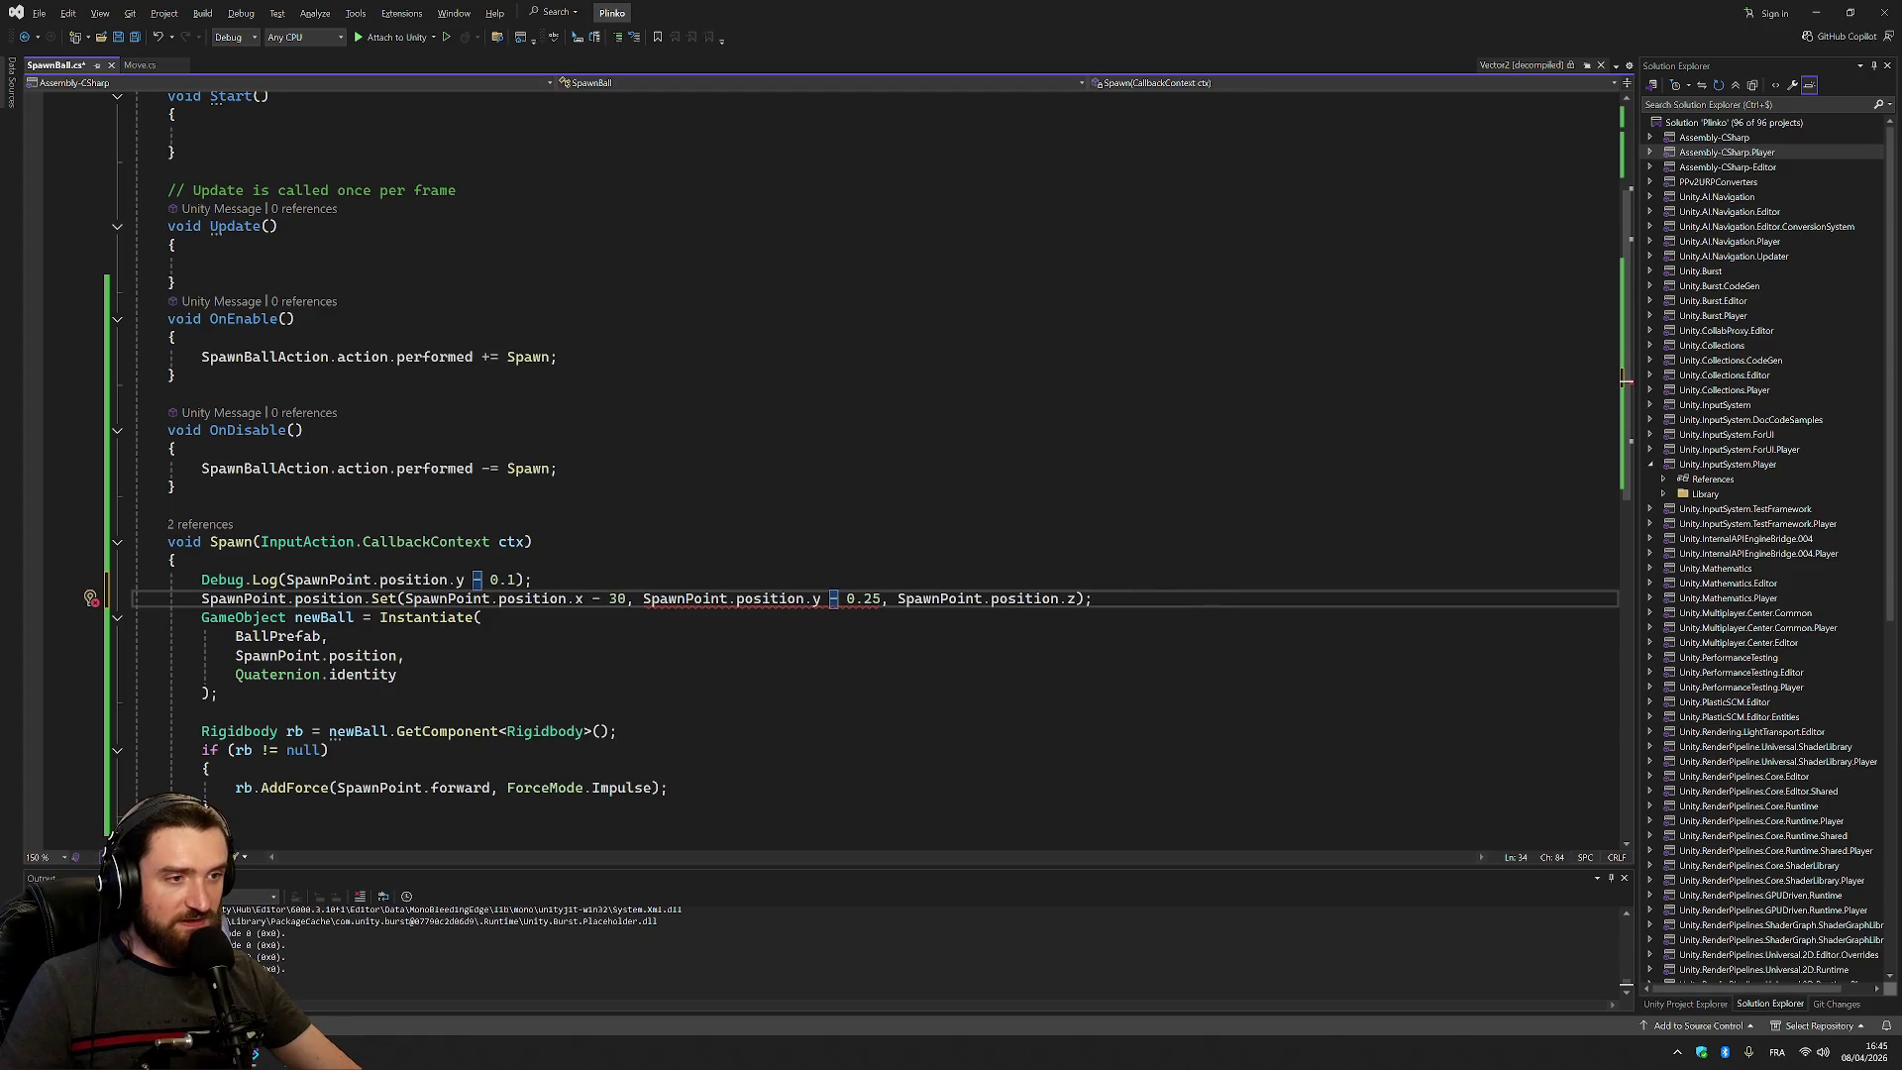
left_click_drag(627, 598, 585, 598)
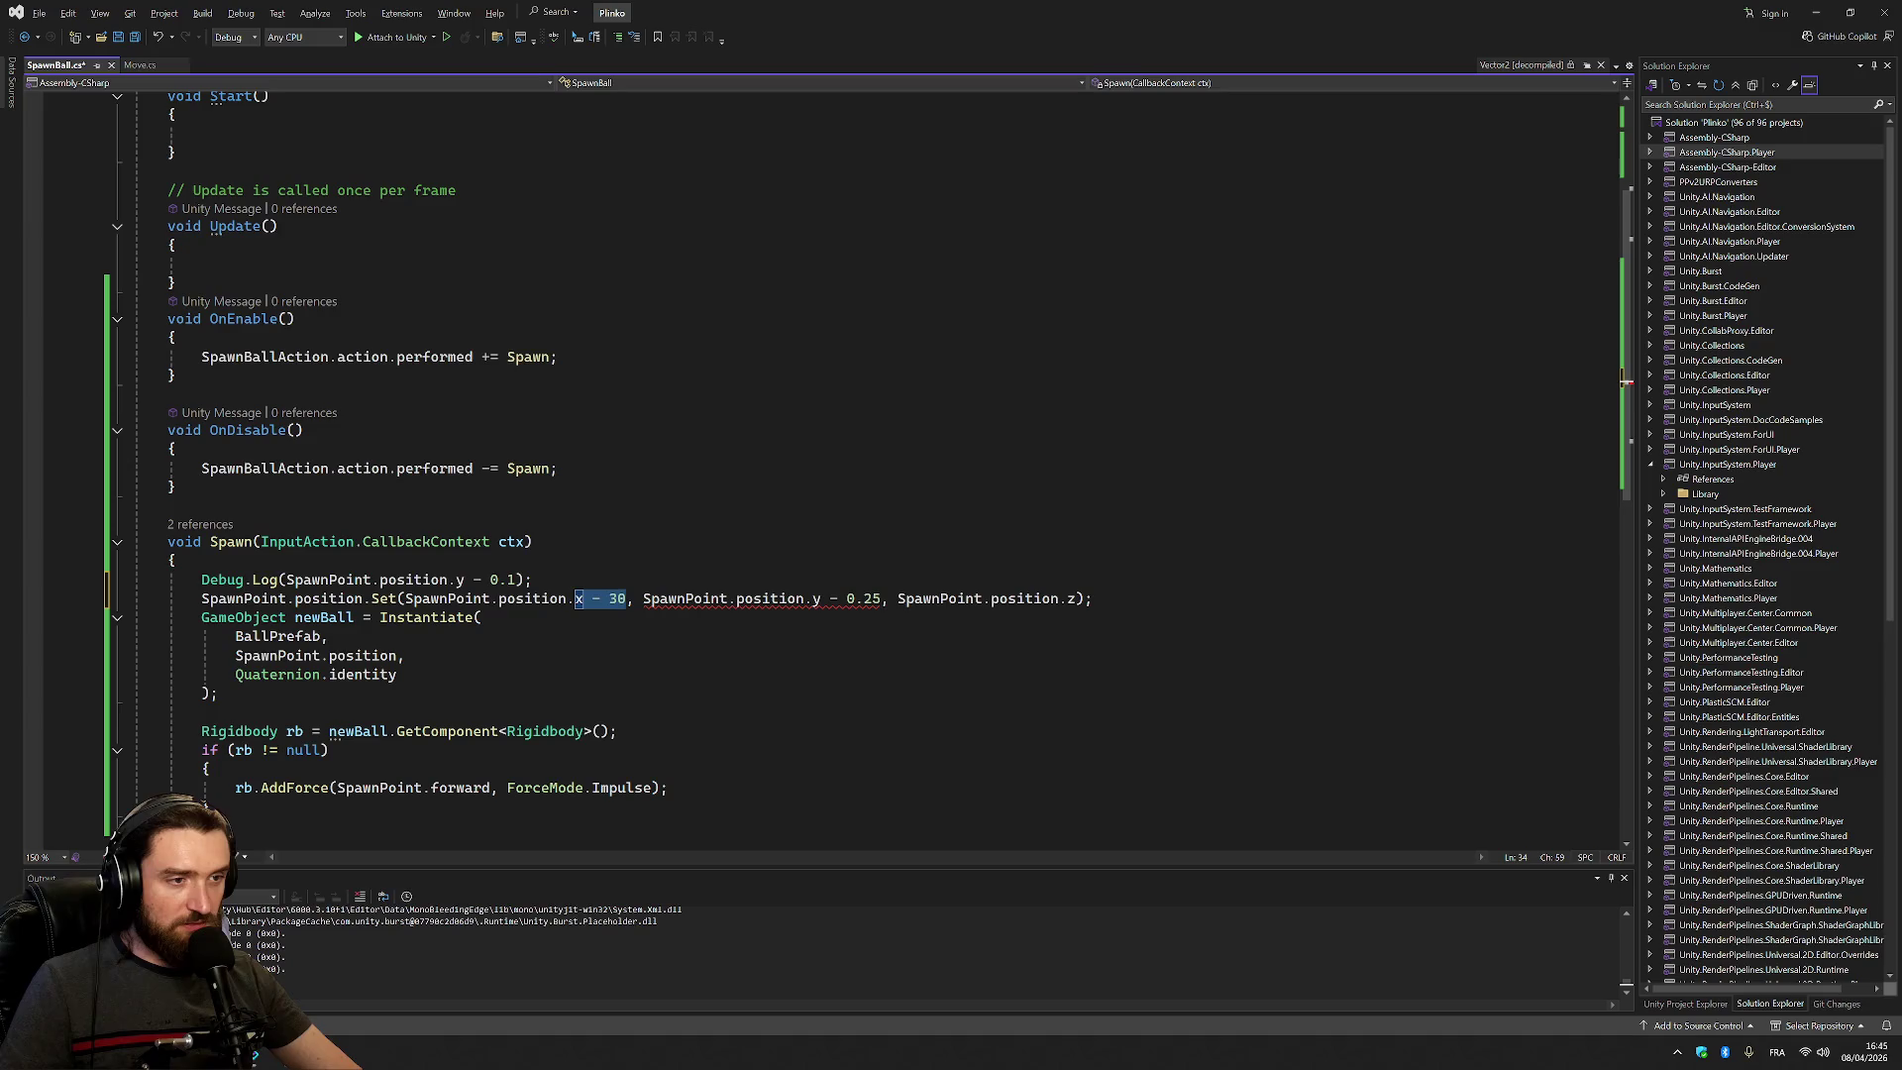
key("BackSpace")
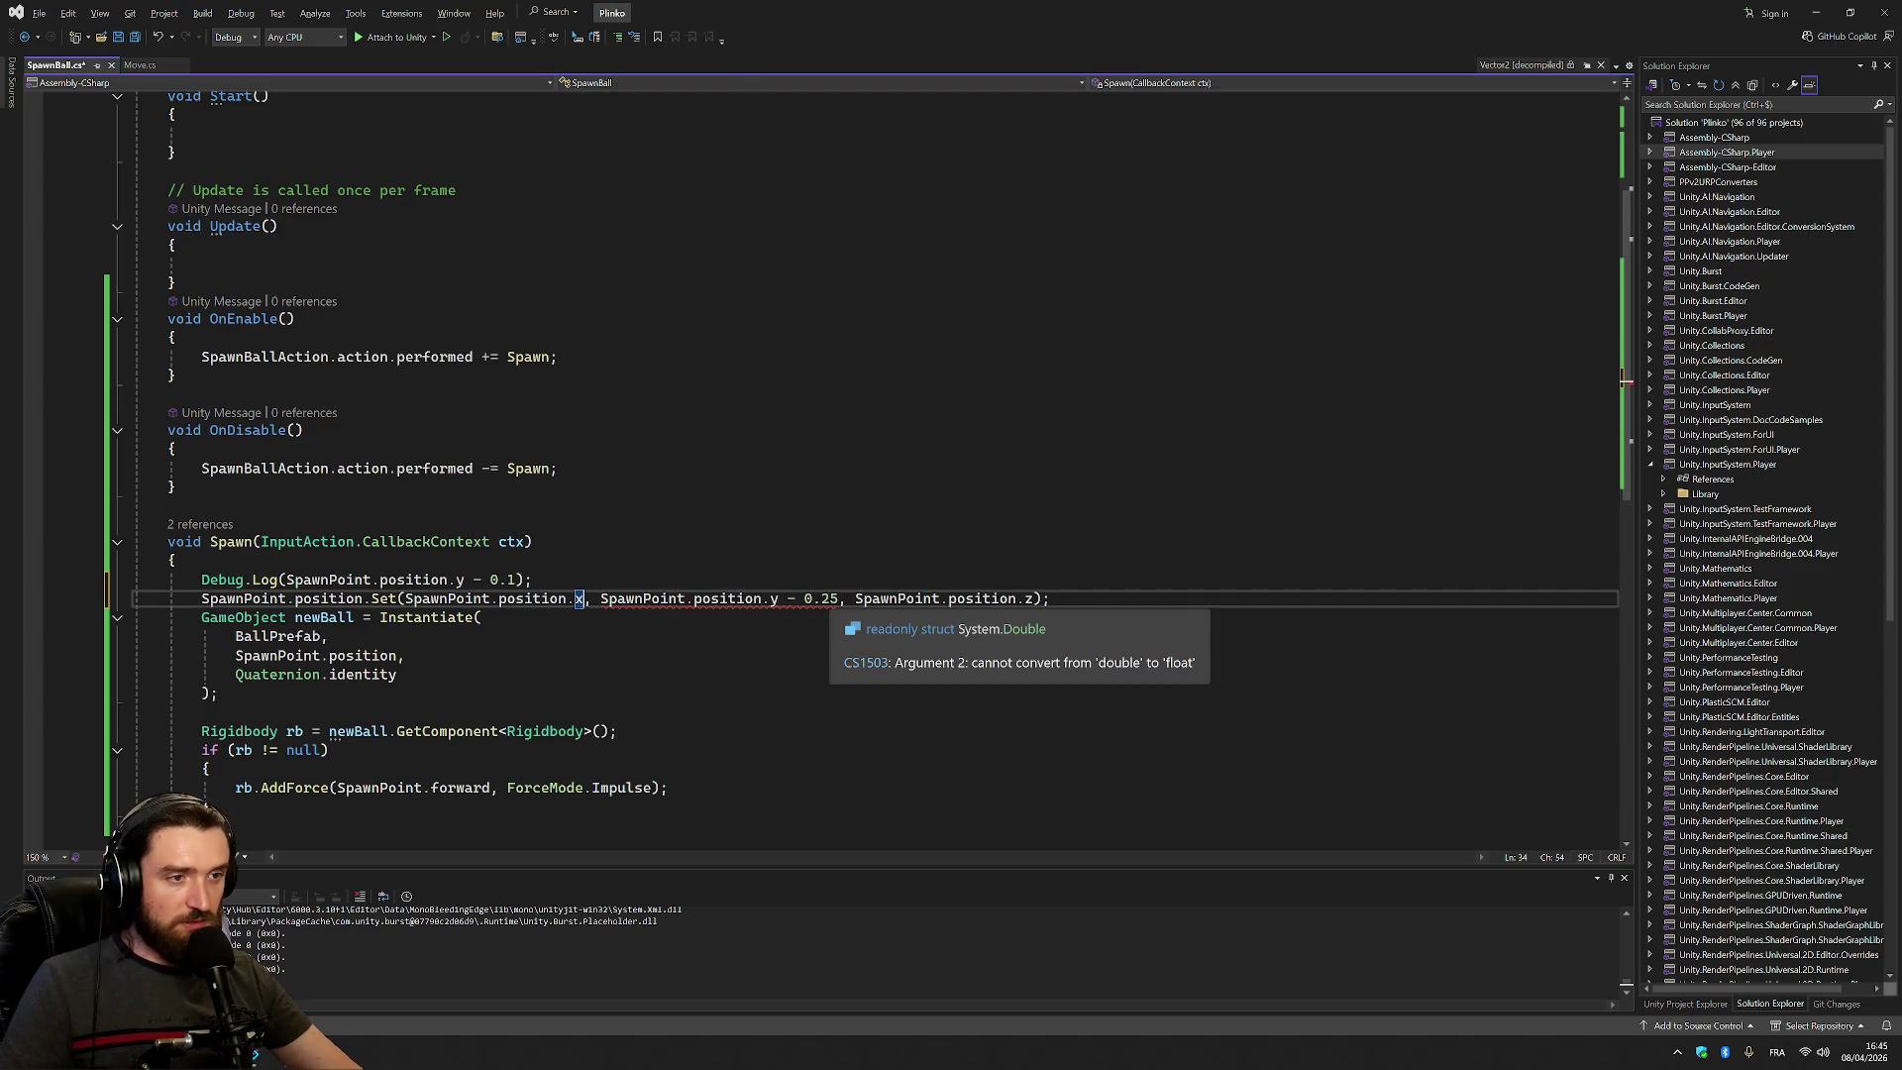
left_click(838, 599)
type("f")
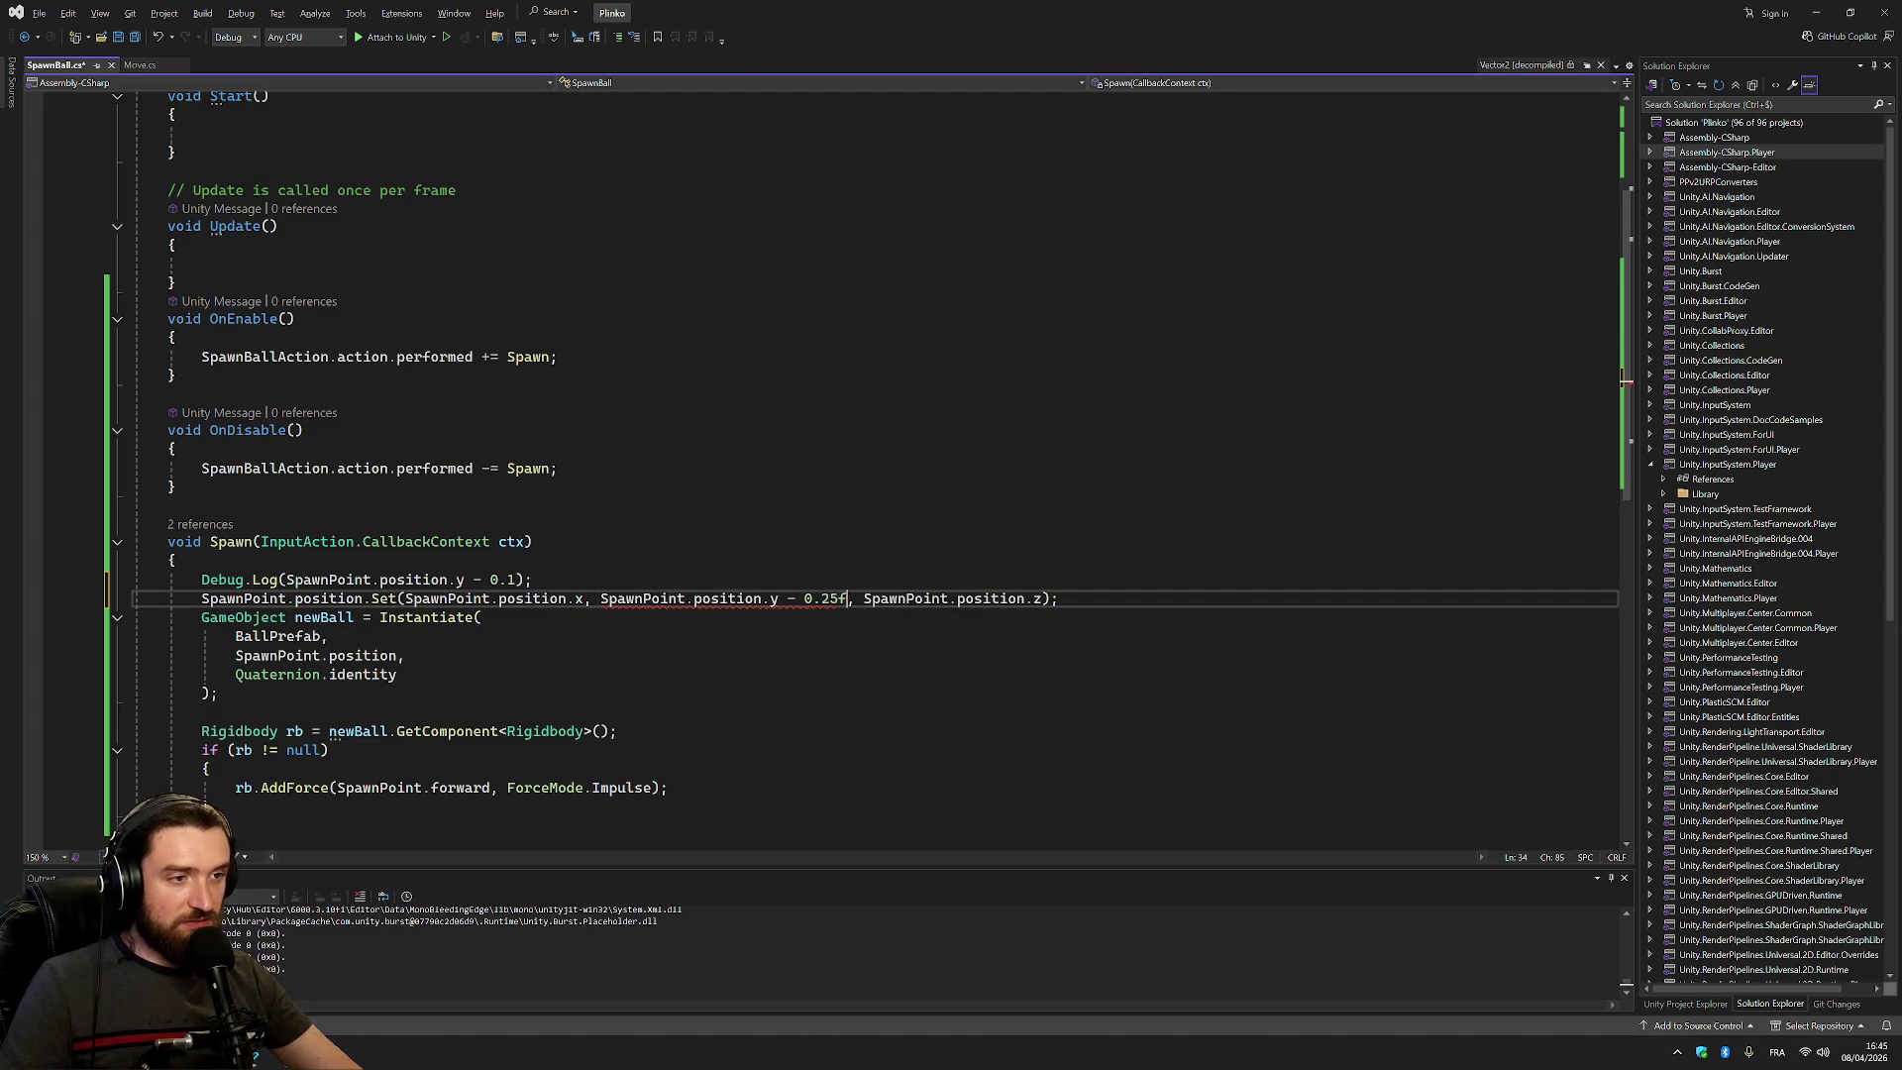
mouse_move(773, 600)
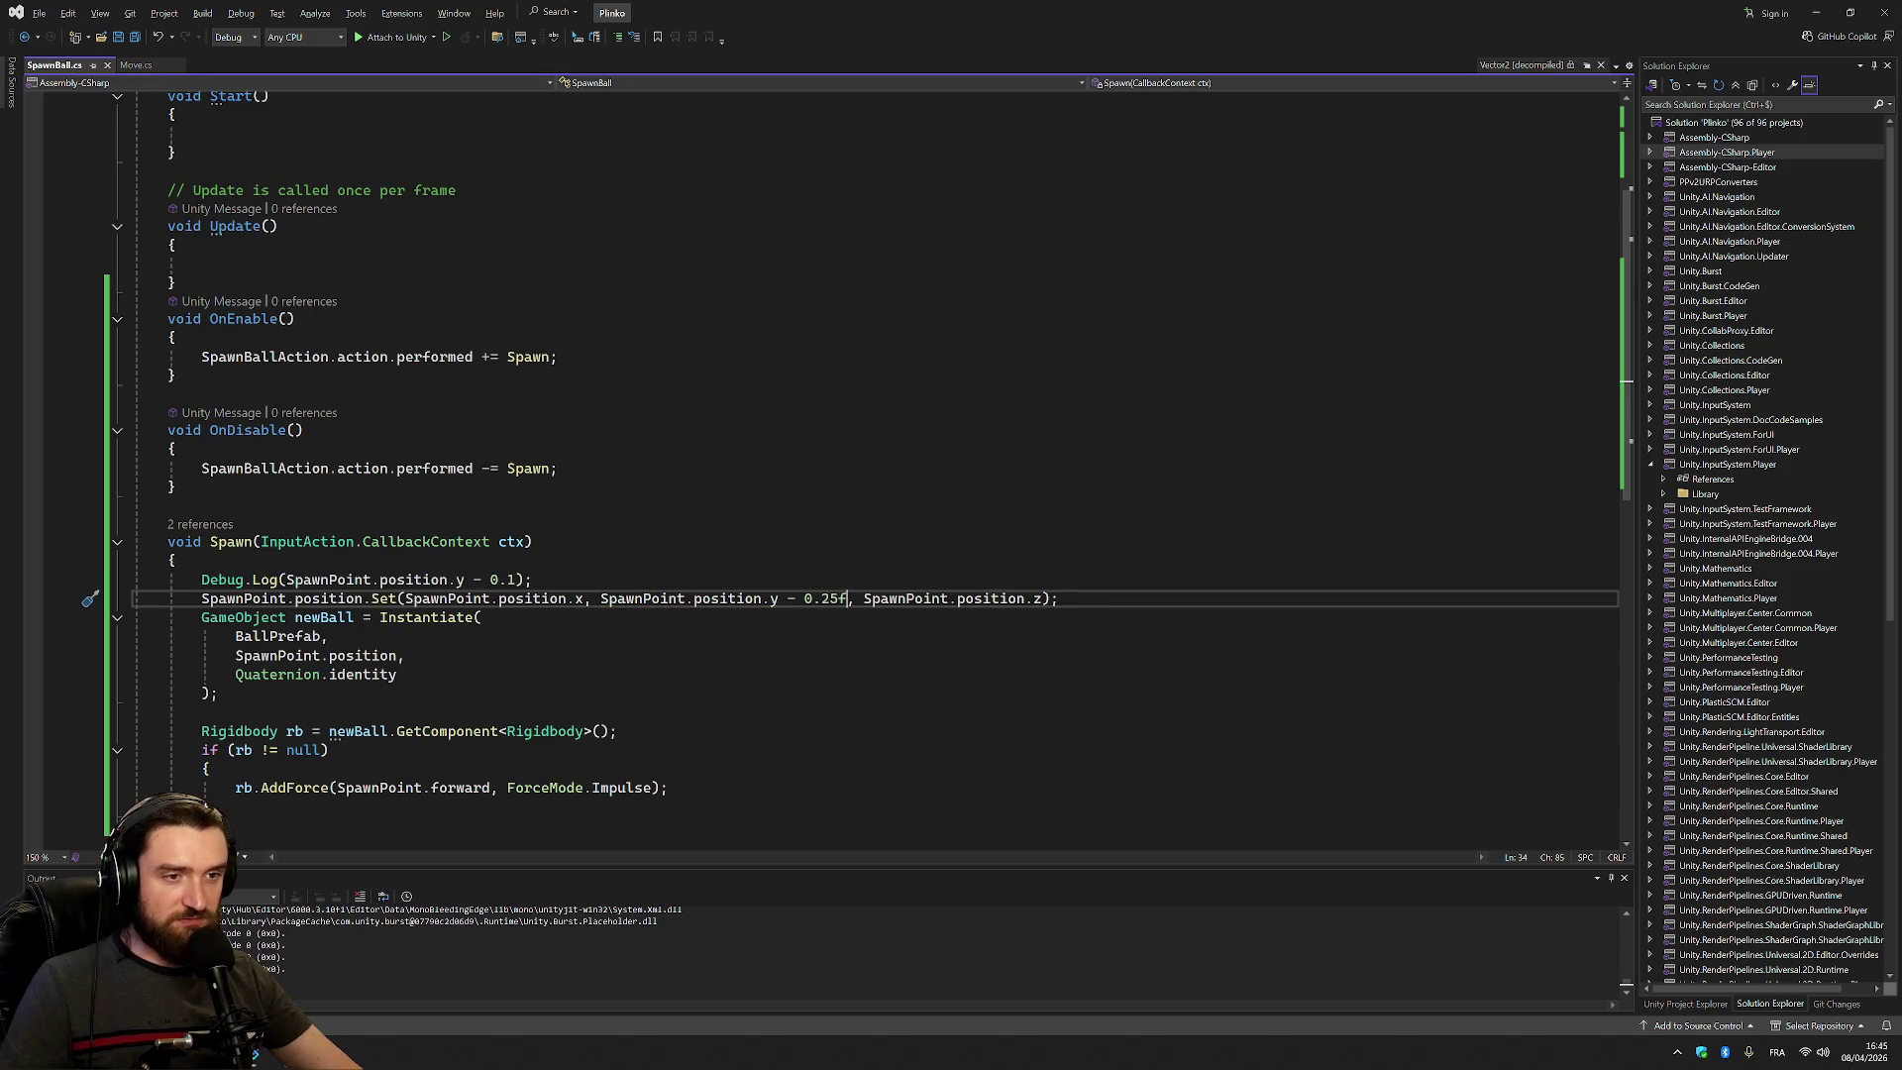
mouse_move(535, 599)
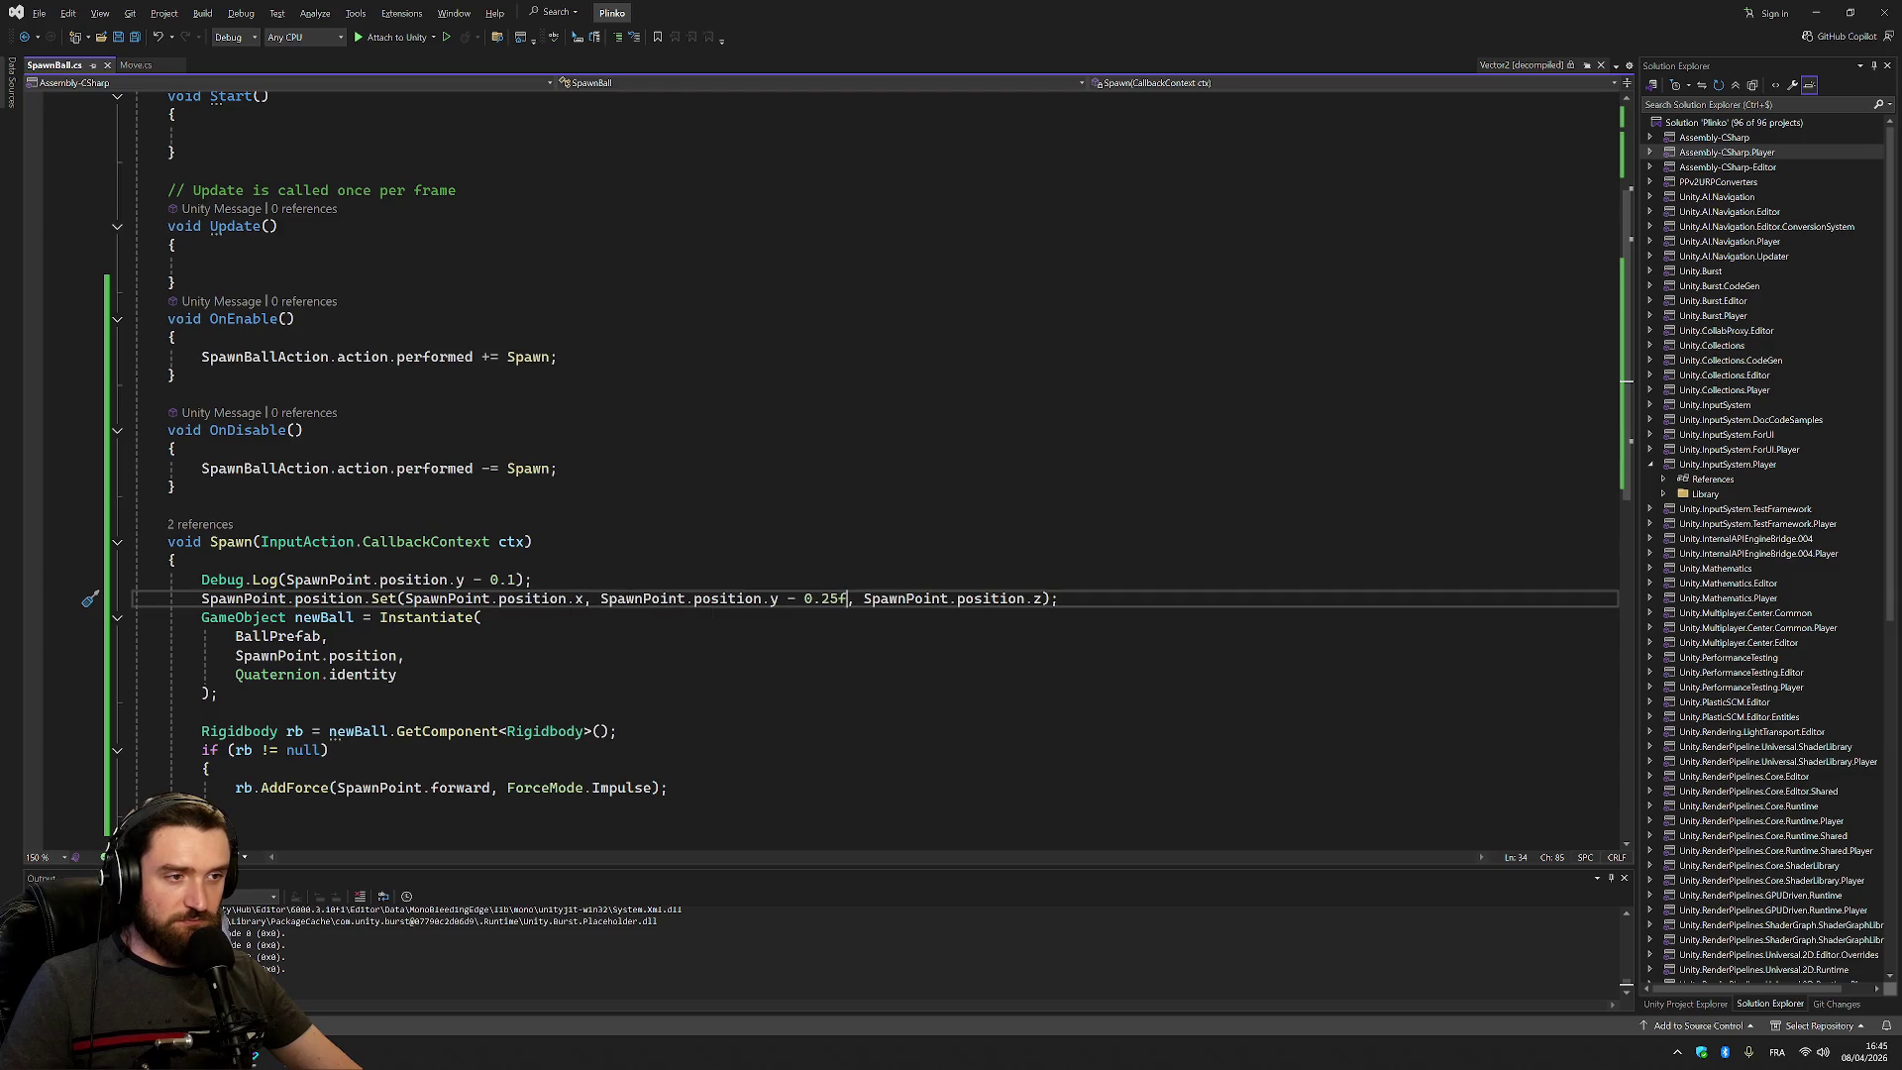
Change the first Debug.Log value from 0.1 to 0.25
left_click(516, 579)
key("BackSpace")
type("25")
key("Up")
key("Up")
Add Debug.Log(SpawnPoint.position.y); below the Set call and start a play test in Unity
left_click(1059, 598)
key("Return")
type("debug")
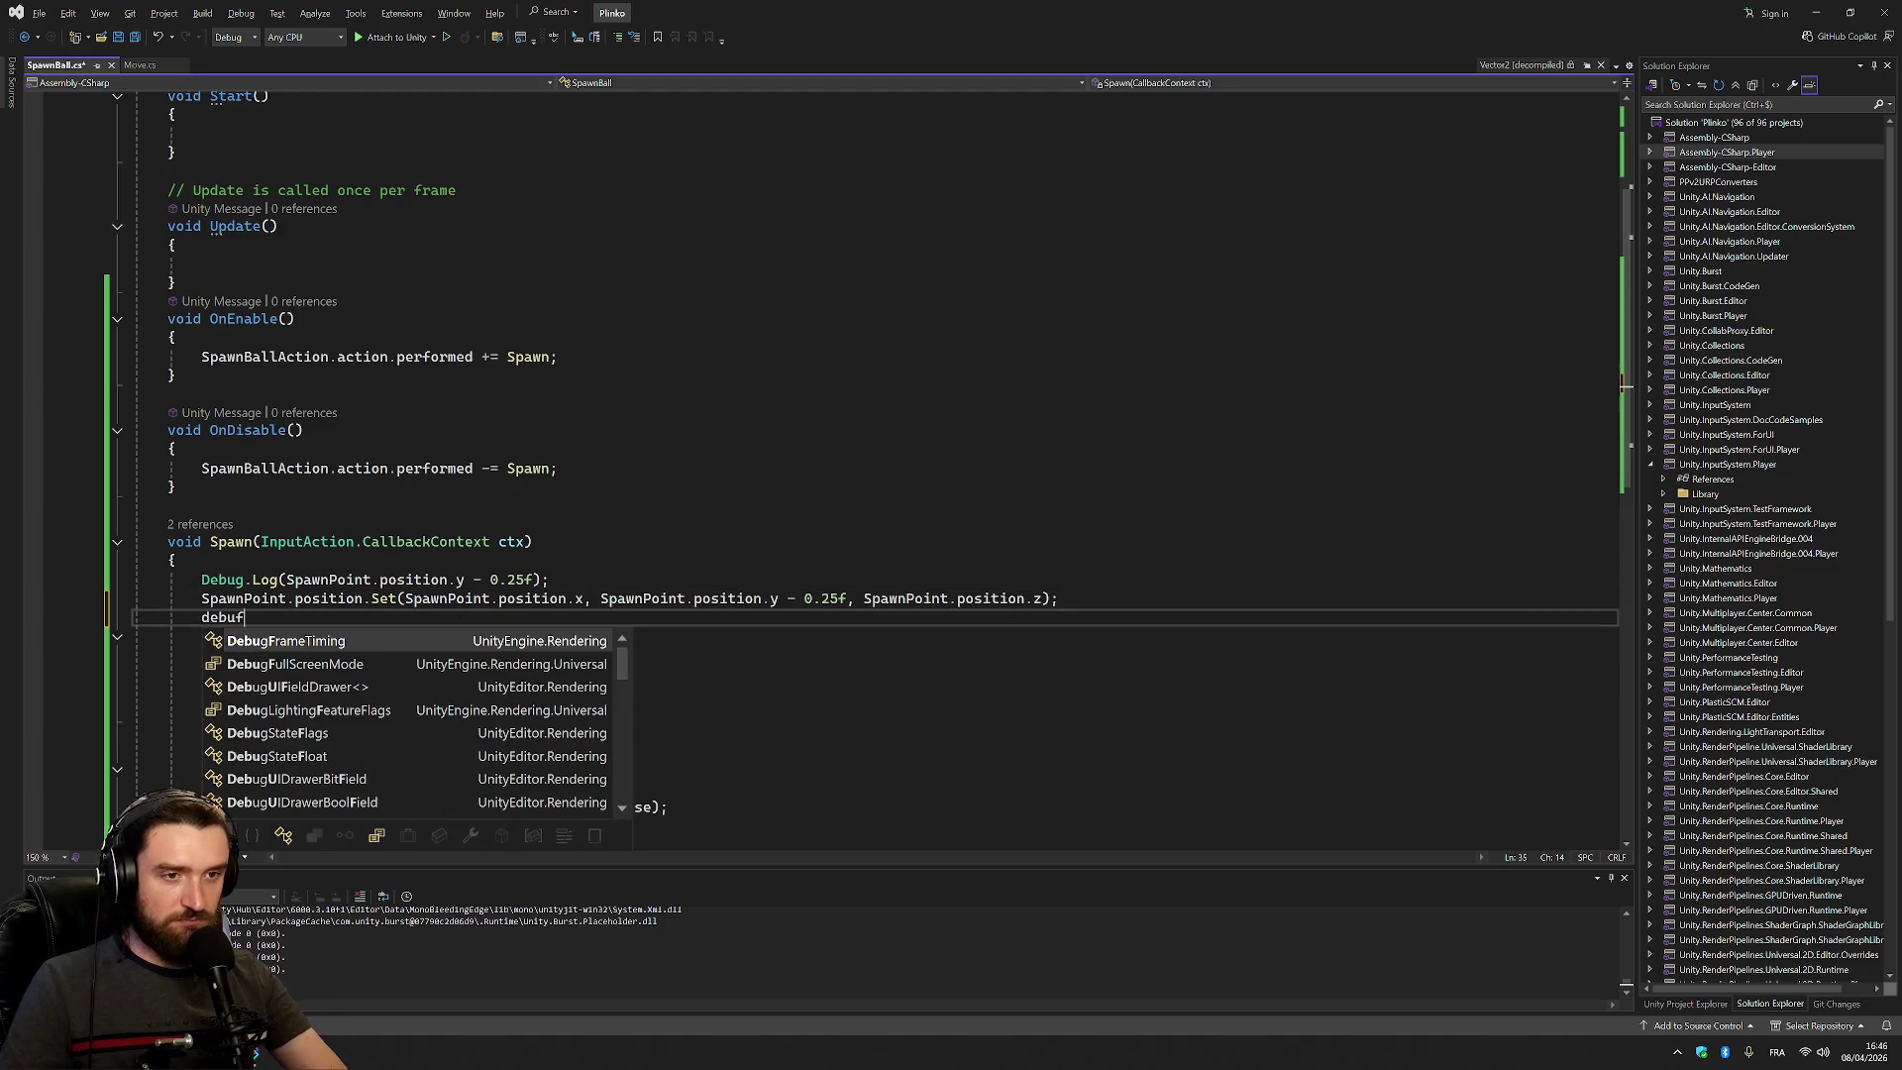
type(".log")
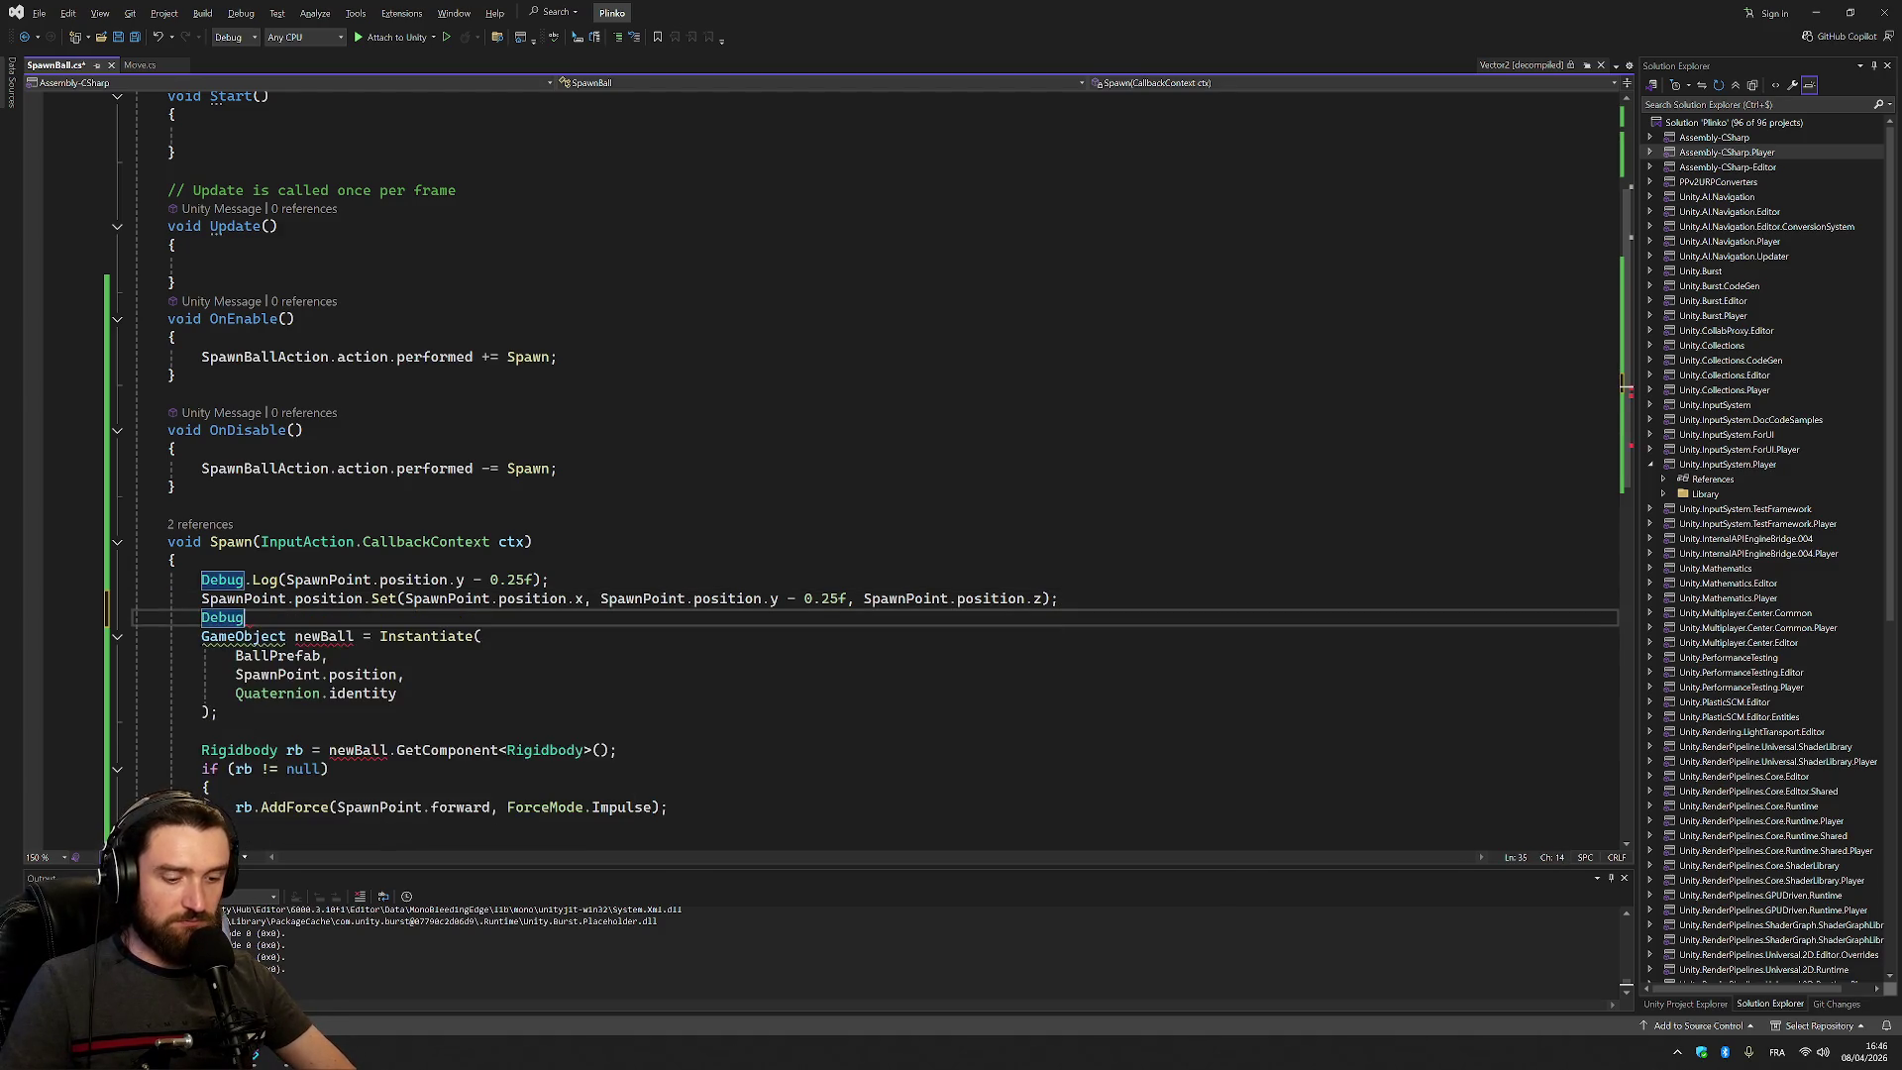
key("Tab")
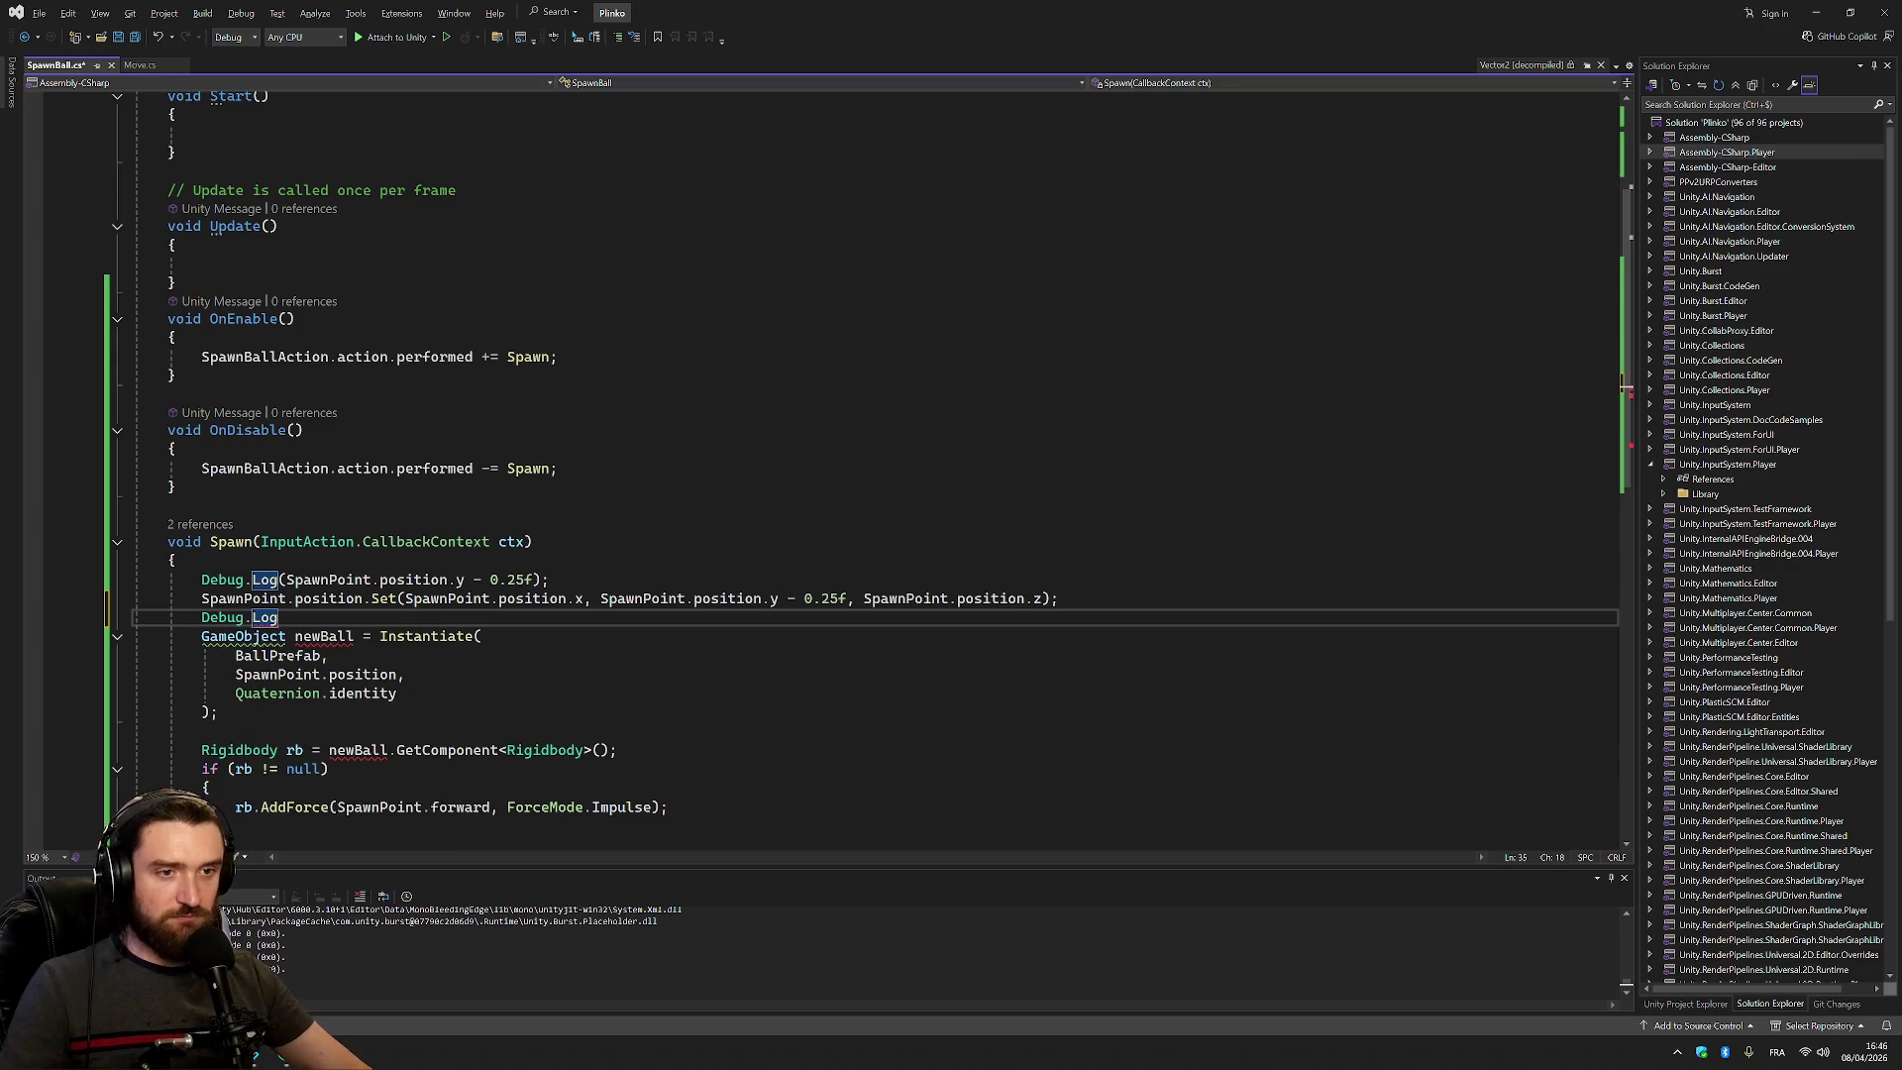
type("(")
type("Spawn")
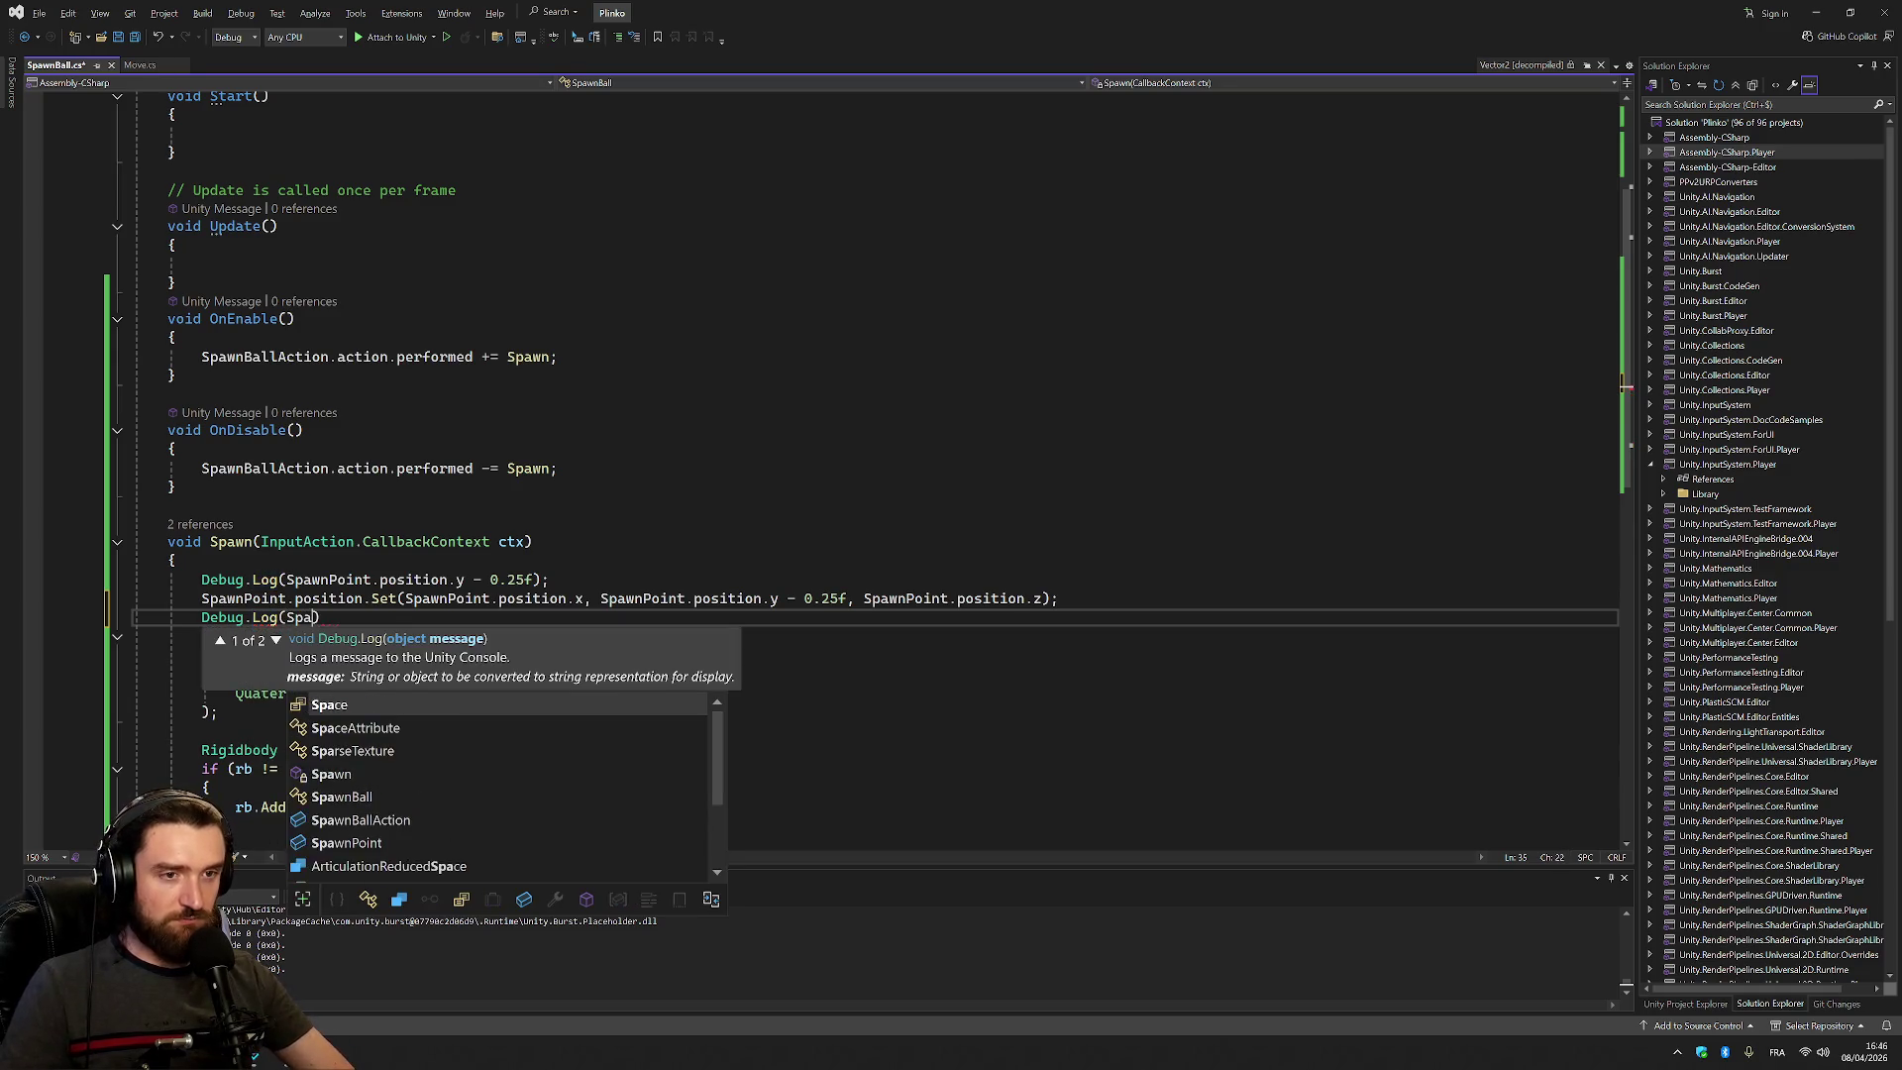
type("Po")
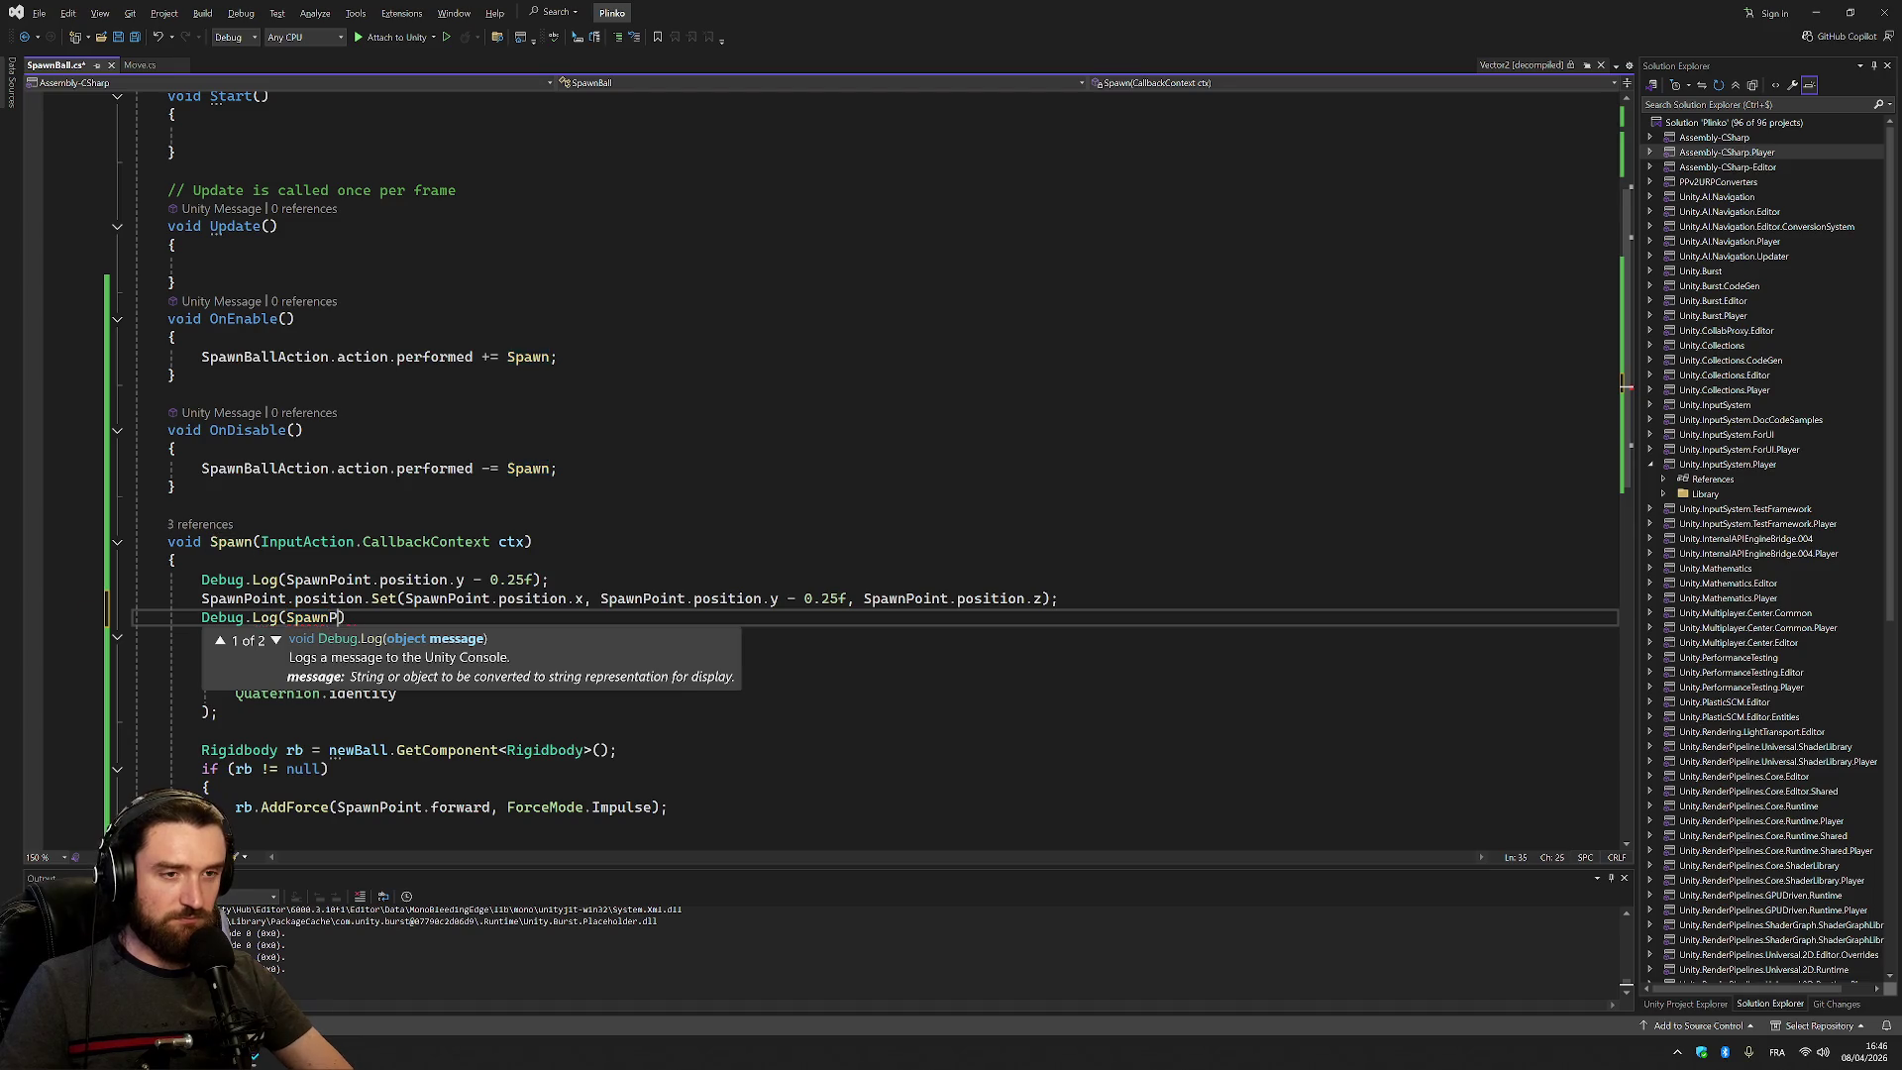
type("int")
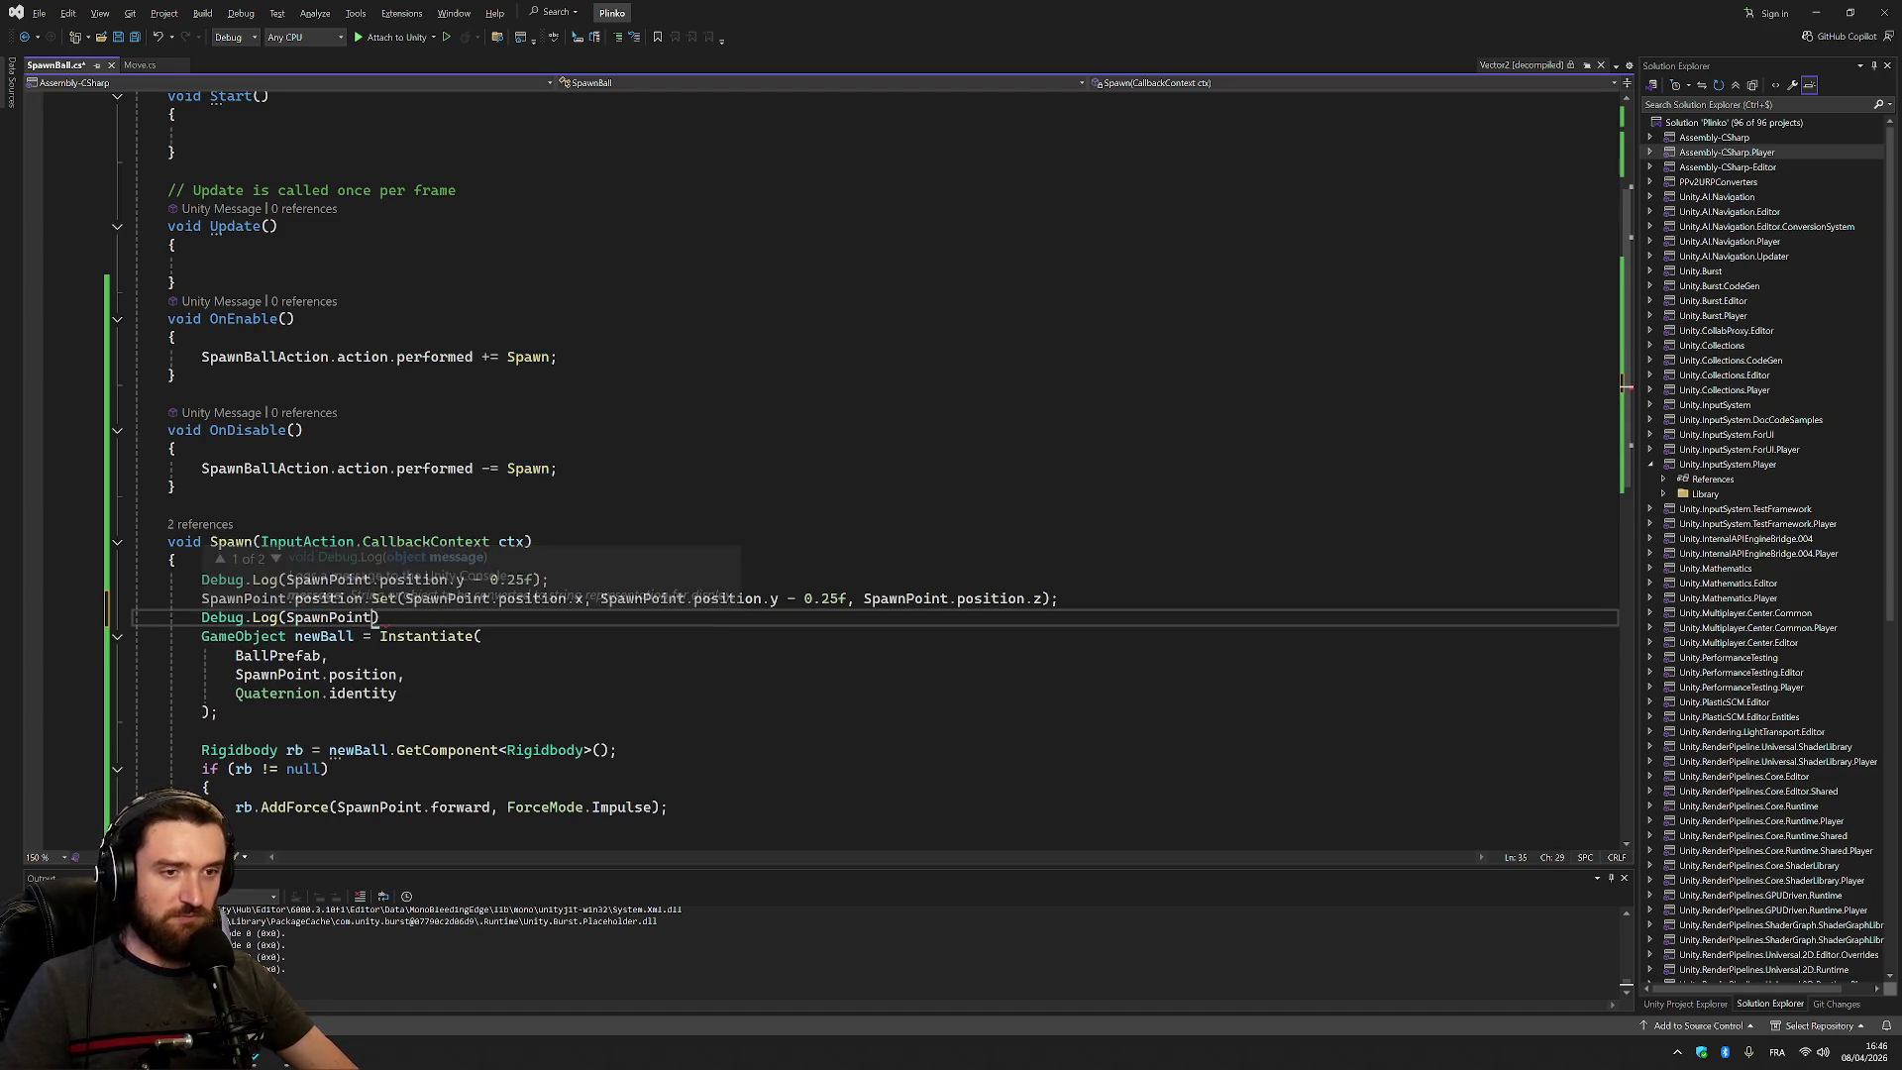
type(".pos")
key("Tab")
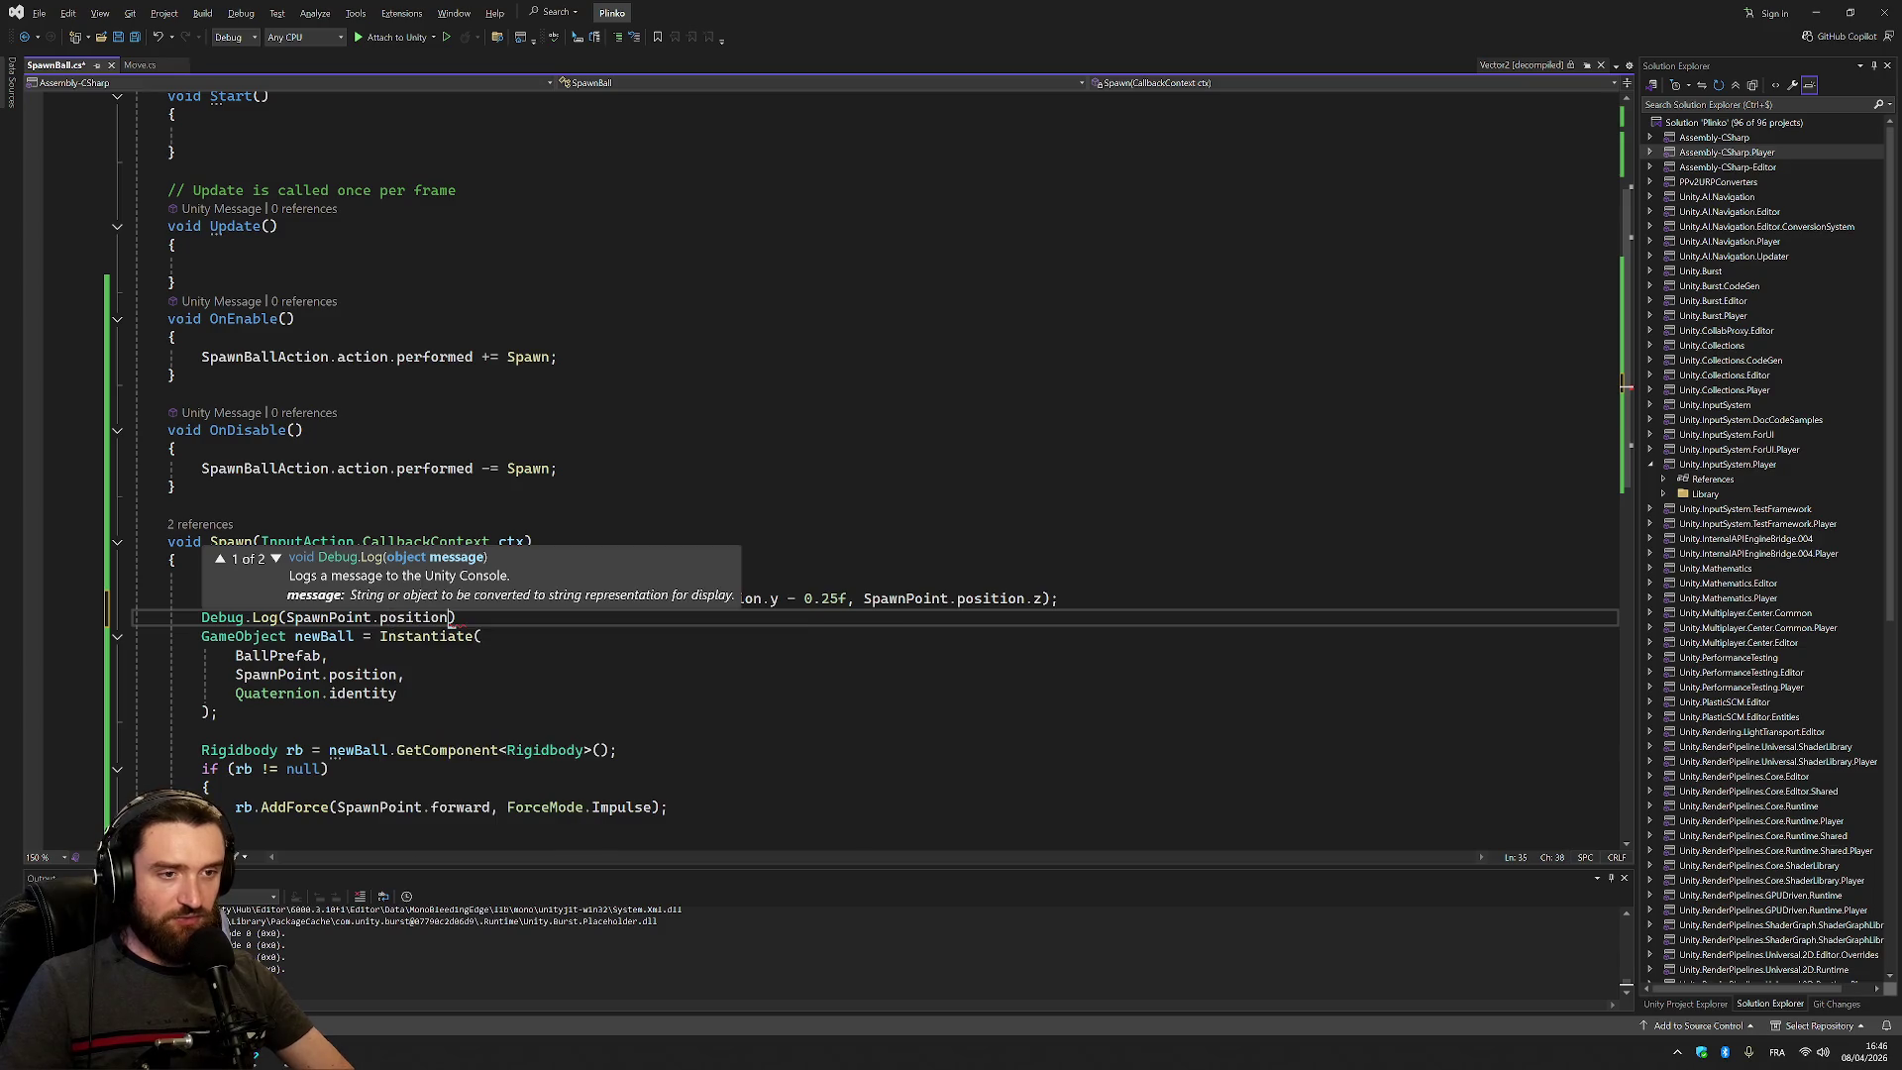
type(".y);")
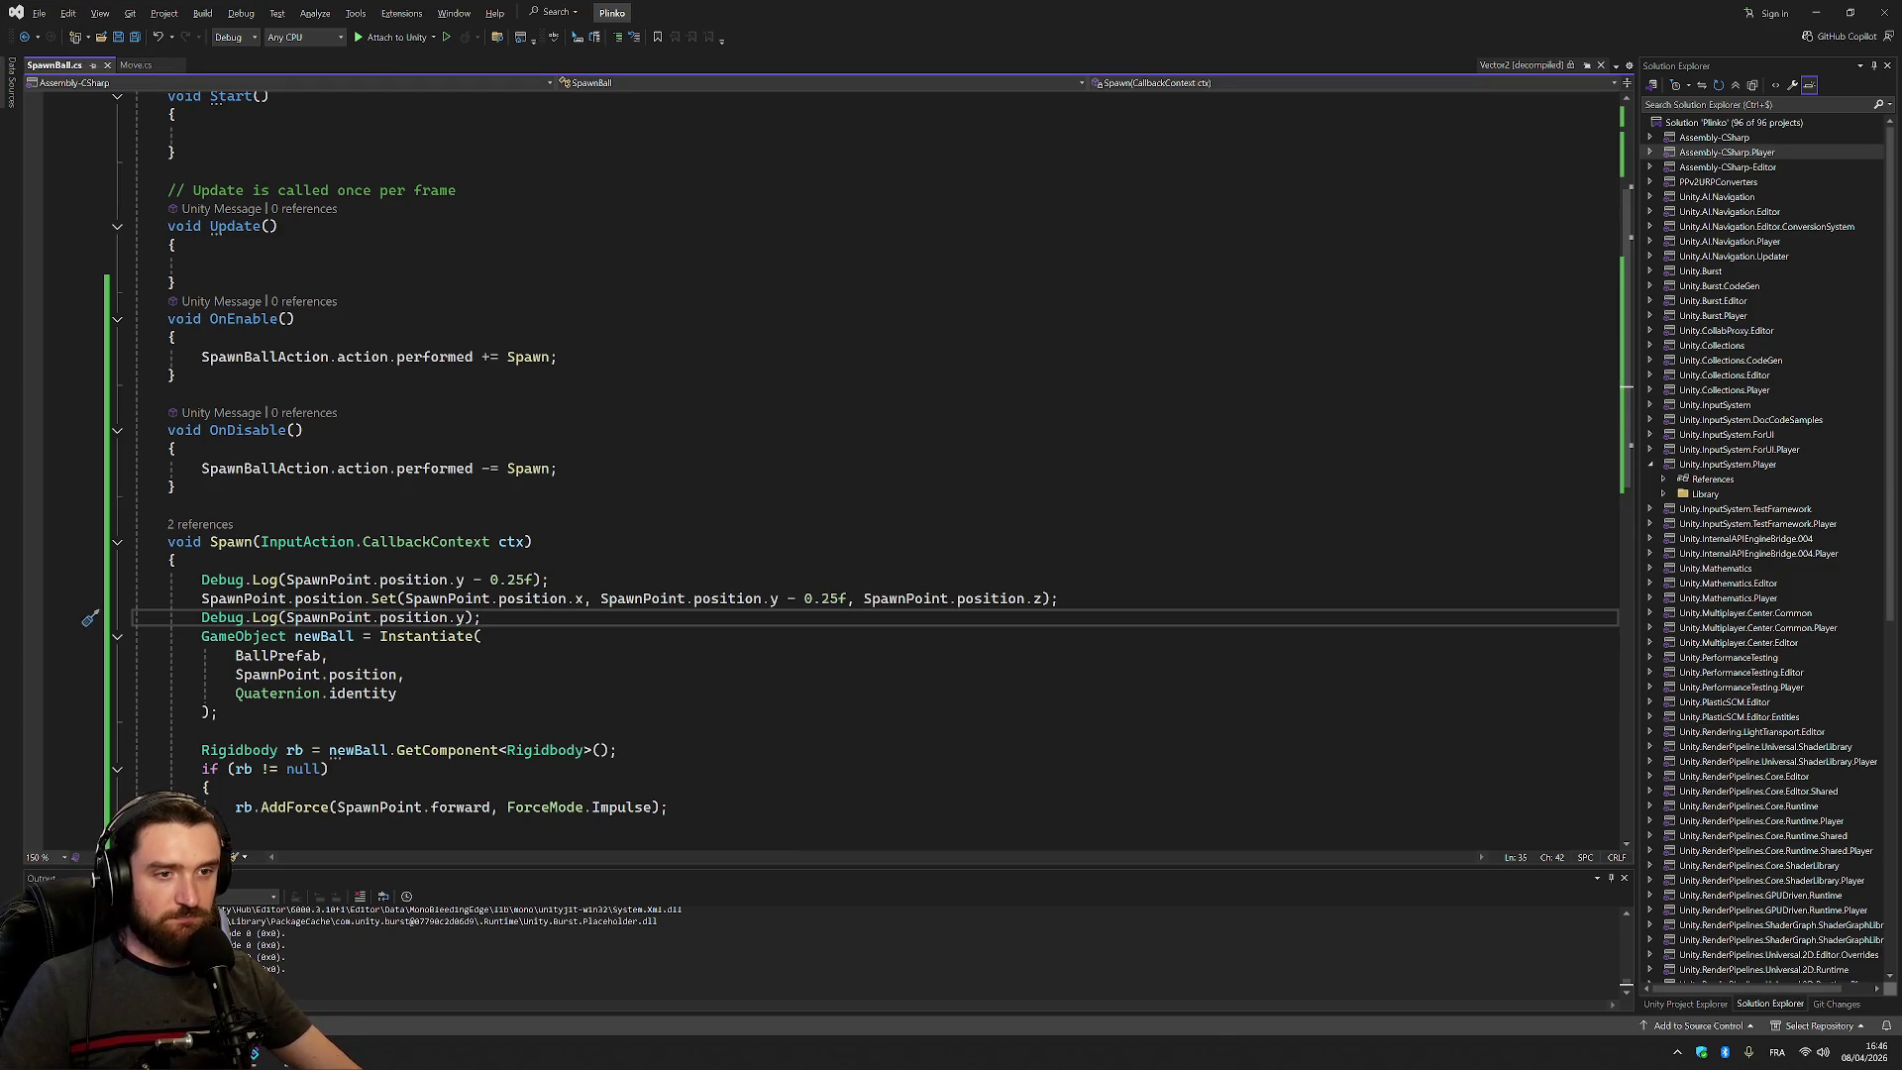
mouse_move(392, 618)
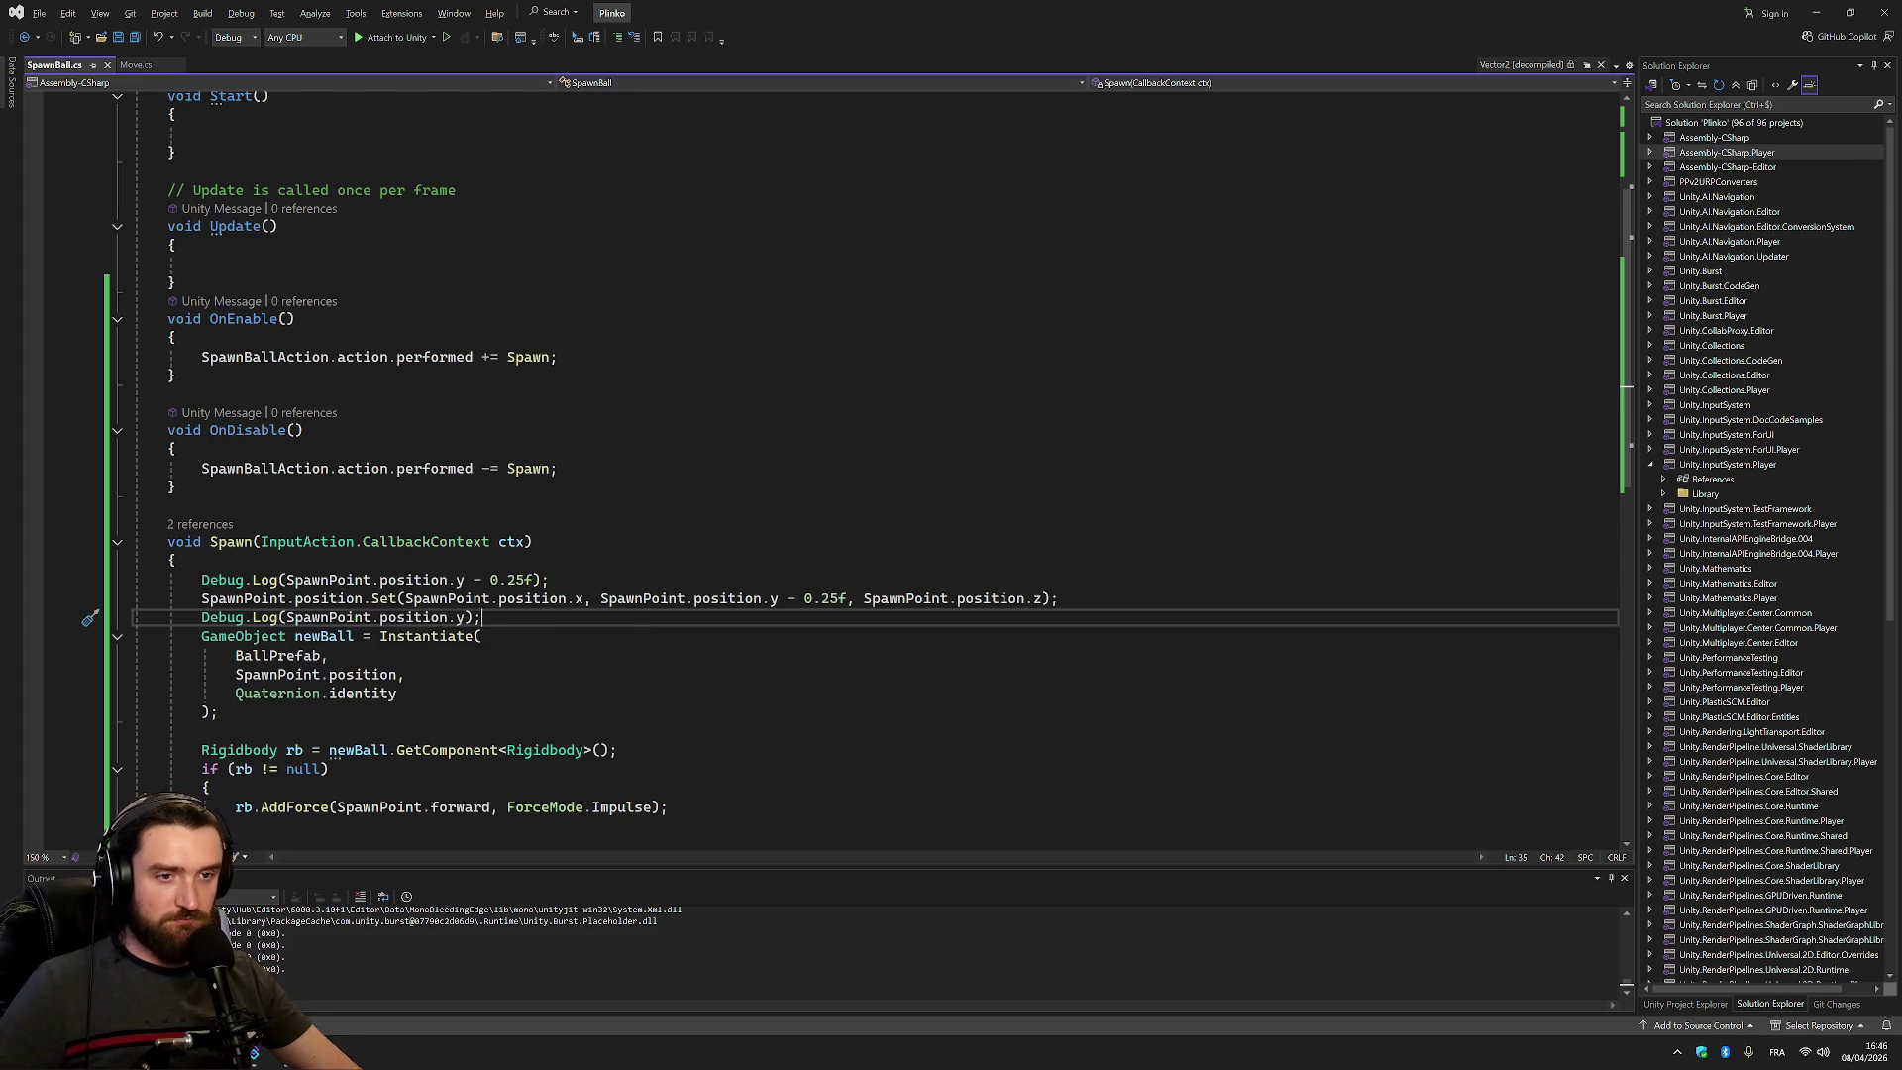
mouse_move(302, 617)
left_click(227, 598)
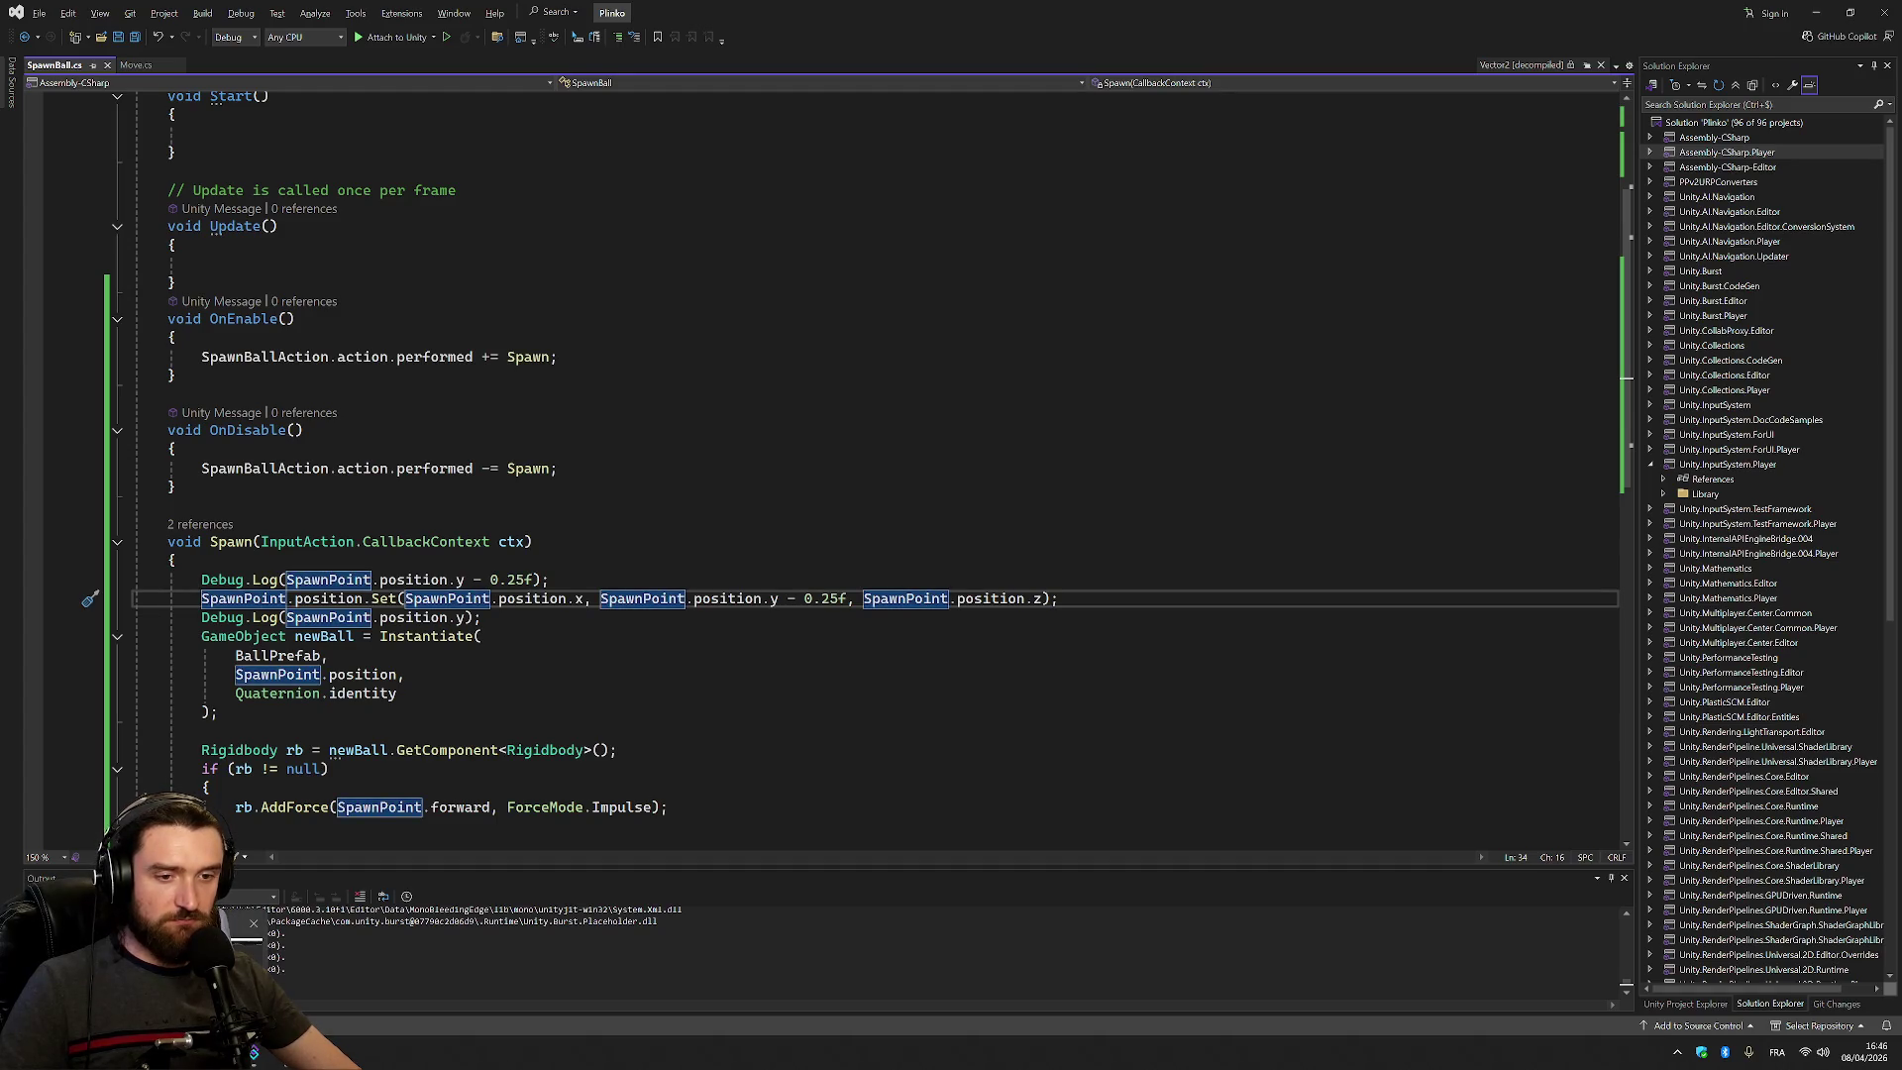
key("alt+Tab")
left_click(976, 46)
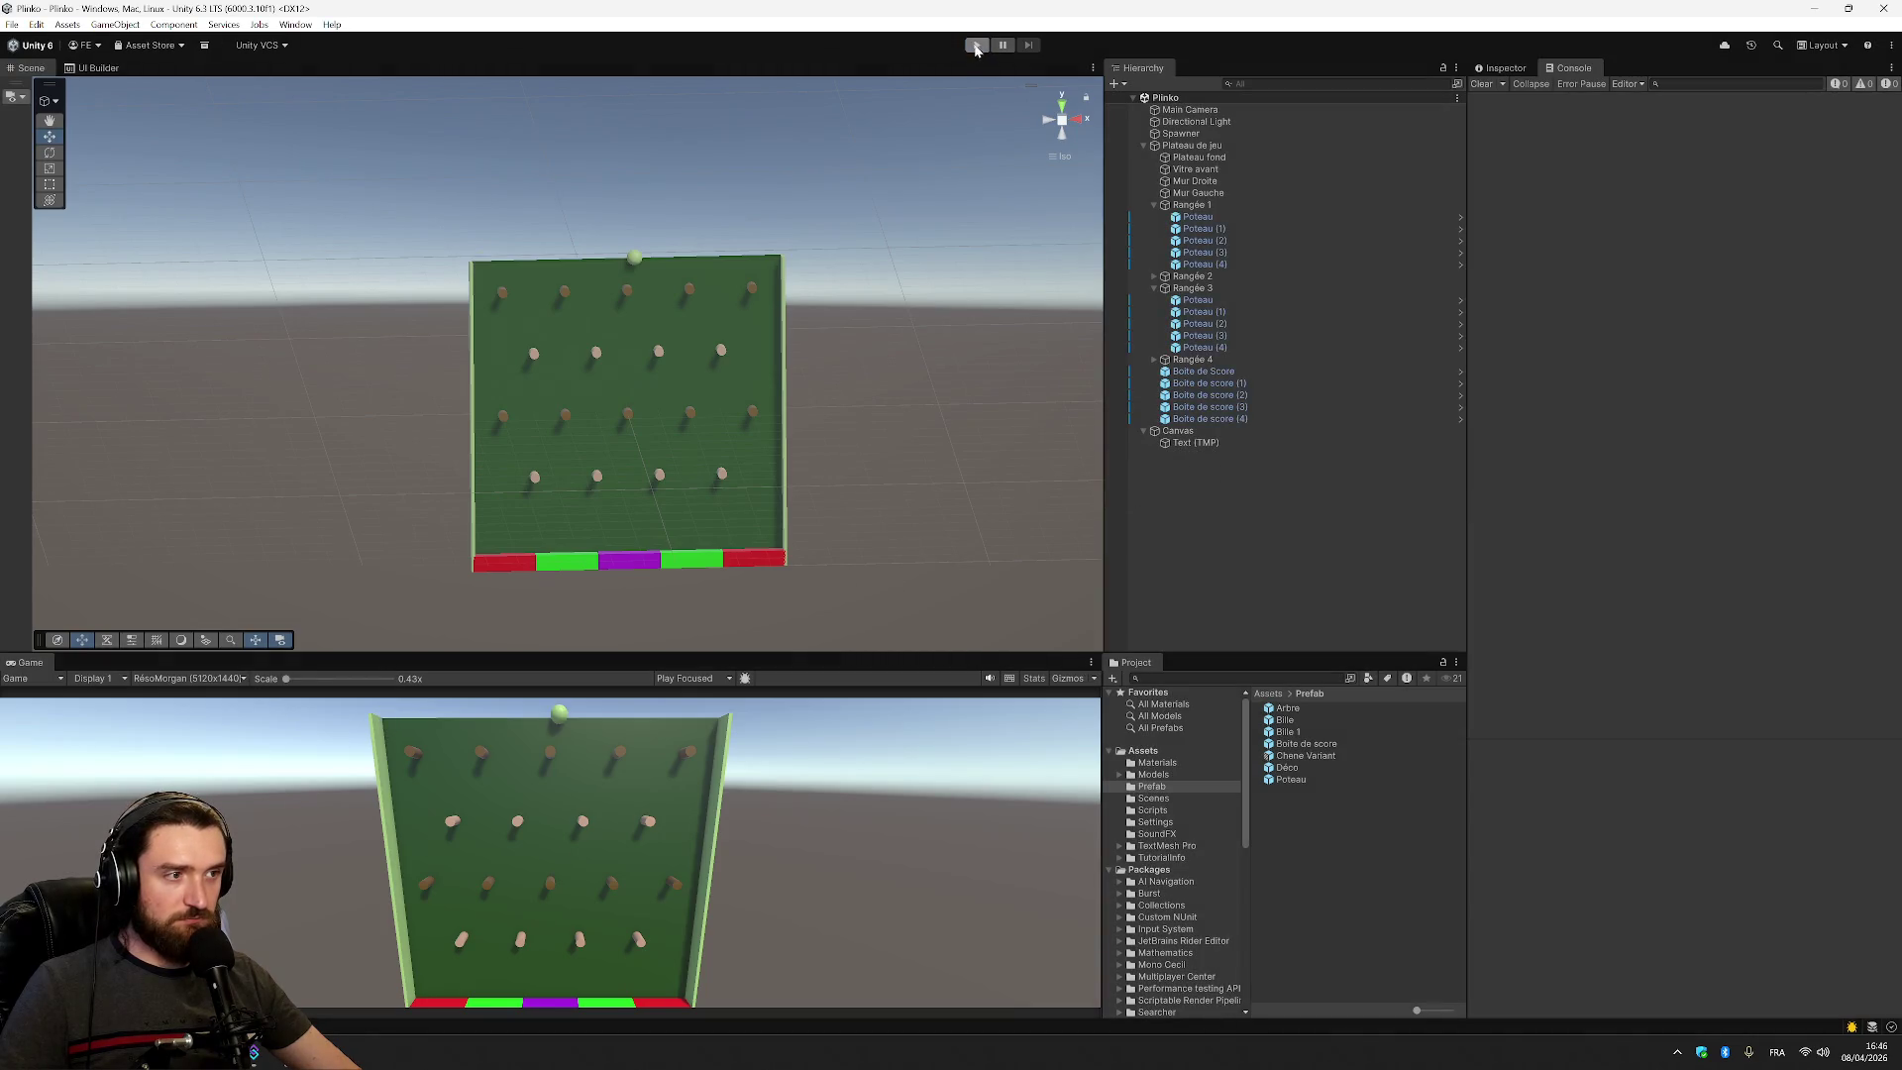
Play-test the 0.25 Y offset, with the console logging 4.81 and 5.06, then return to SpawnBall.cs
left_click(976, 46)
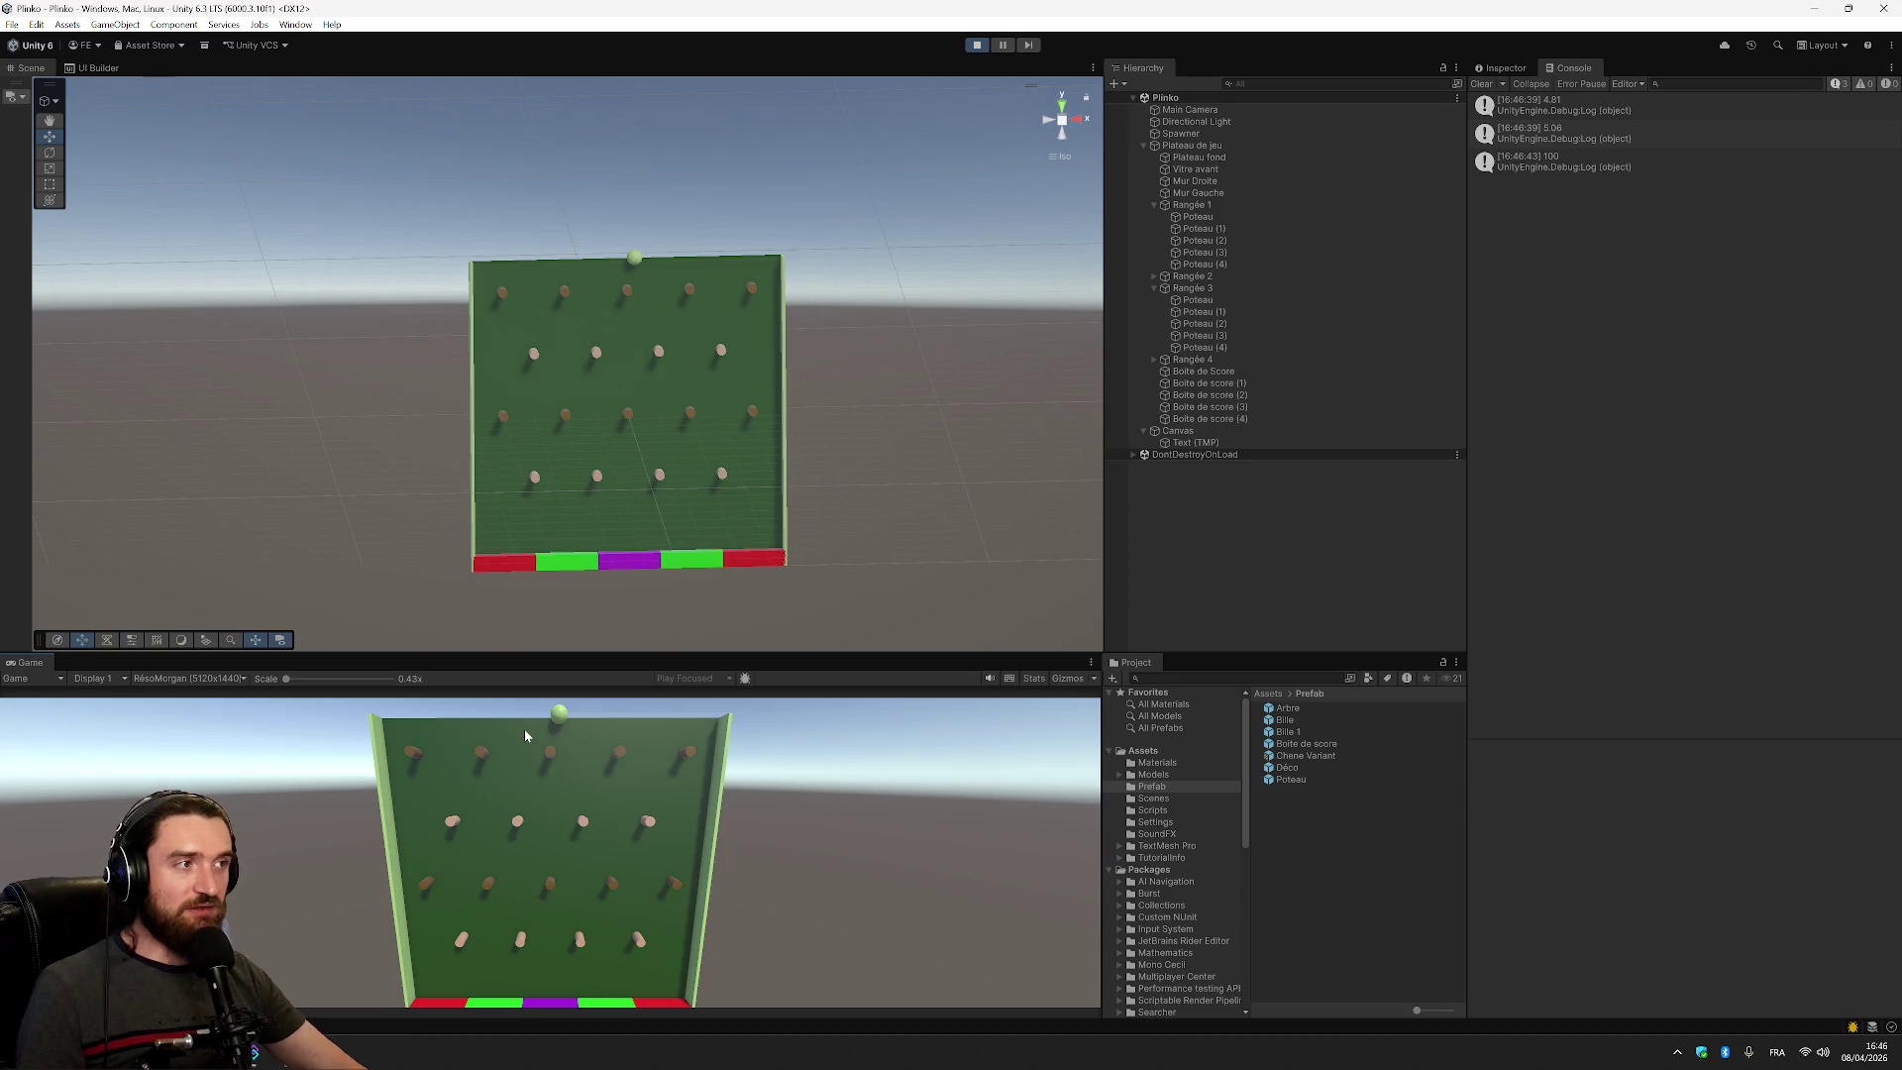
key("alt+Tab")
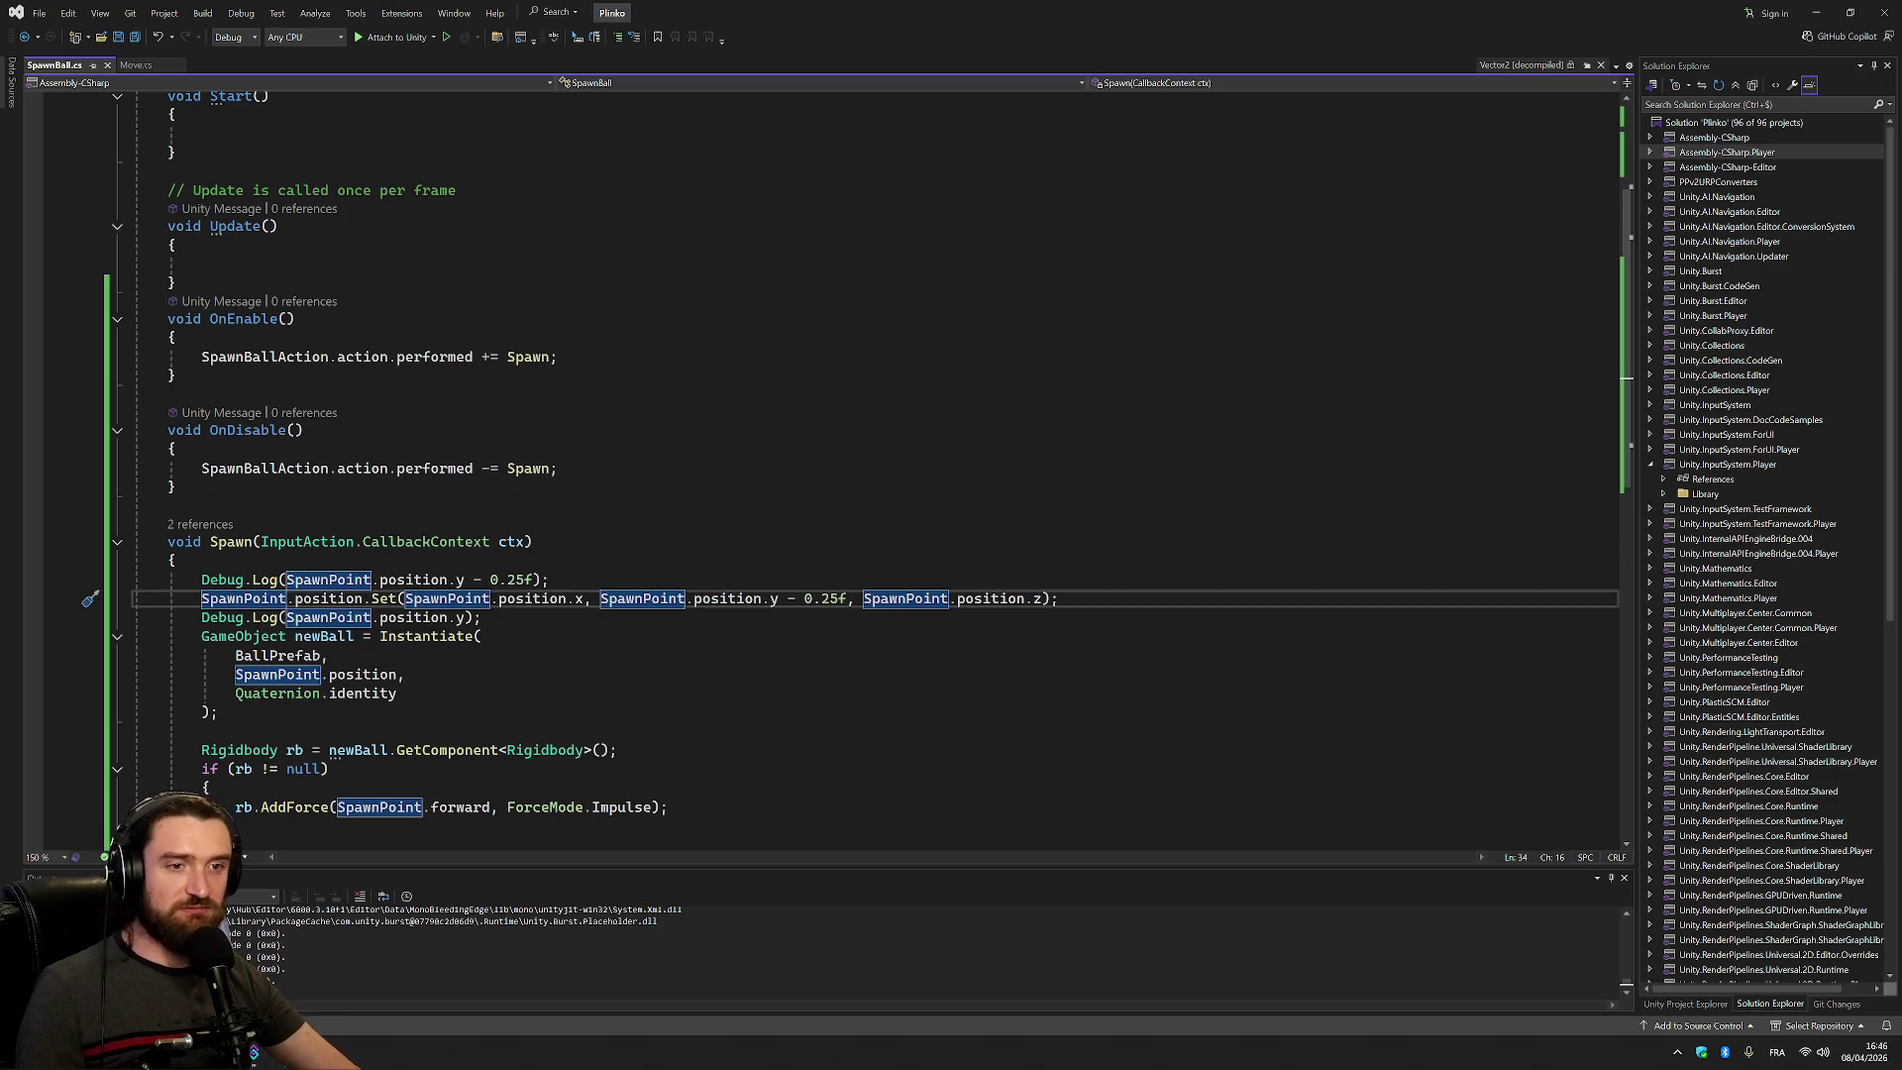
Delete 'position.' so Set is called directly on SpawnPoint, and begin typing a Transform member
left_click(327, 598)
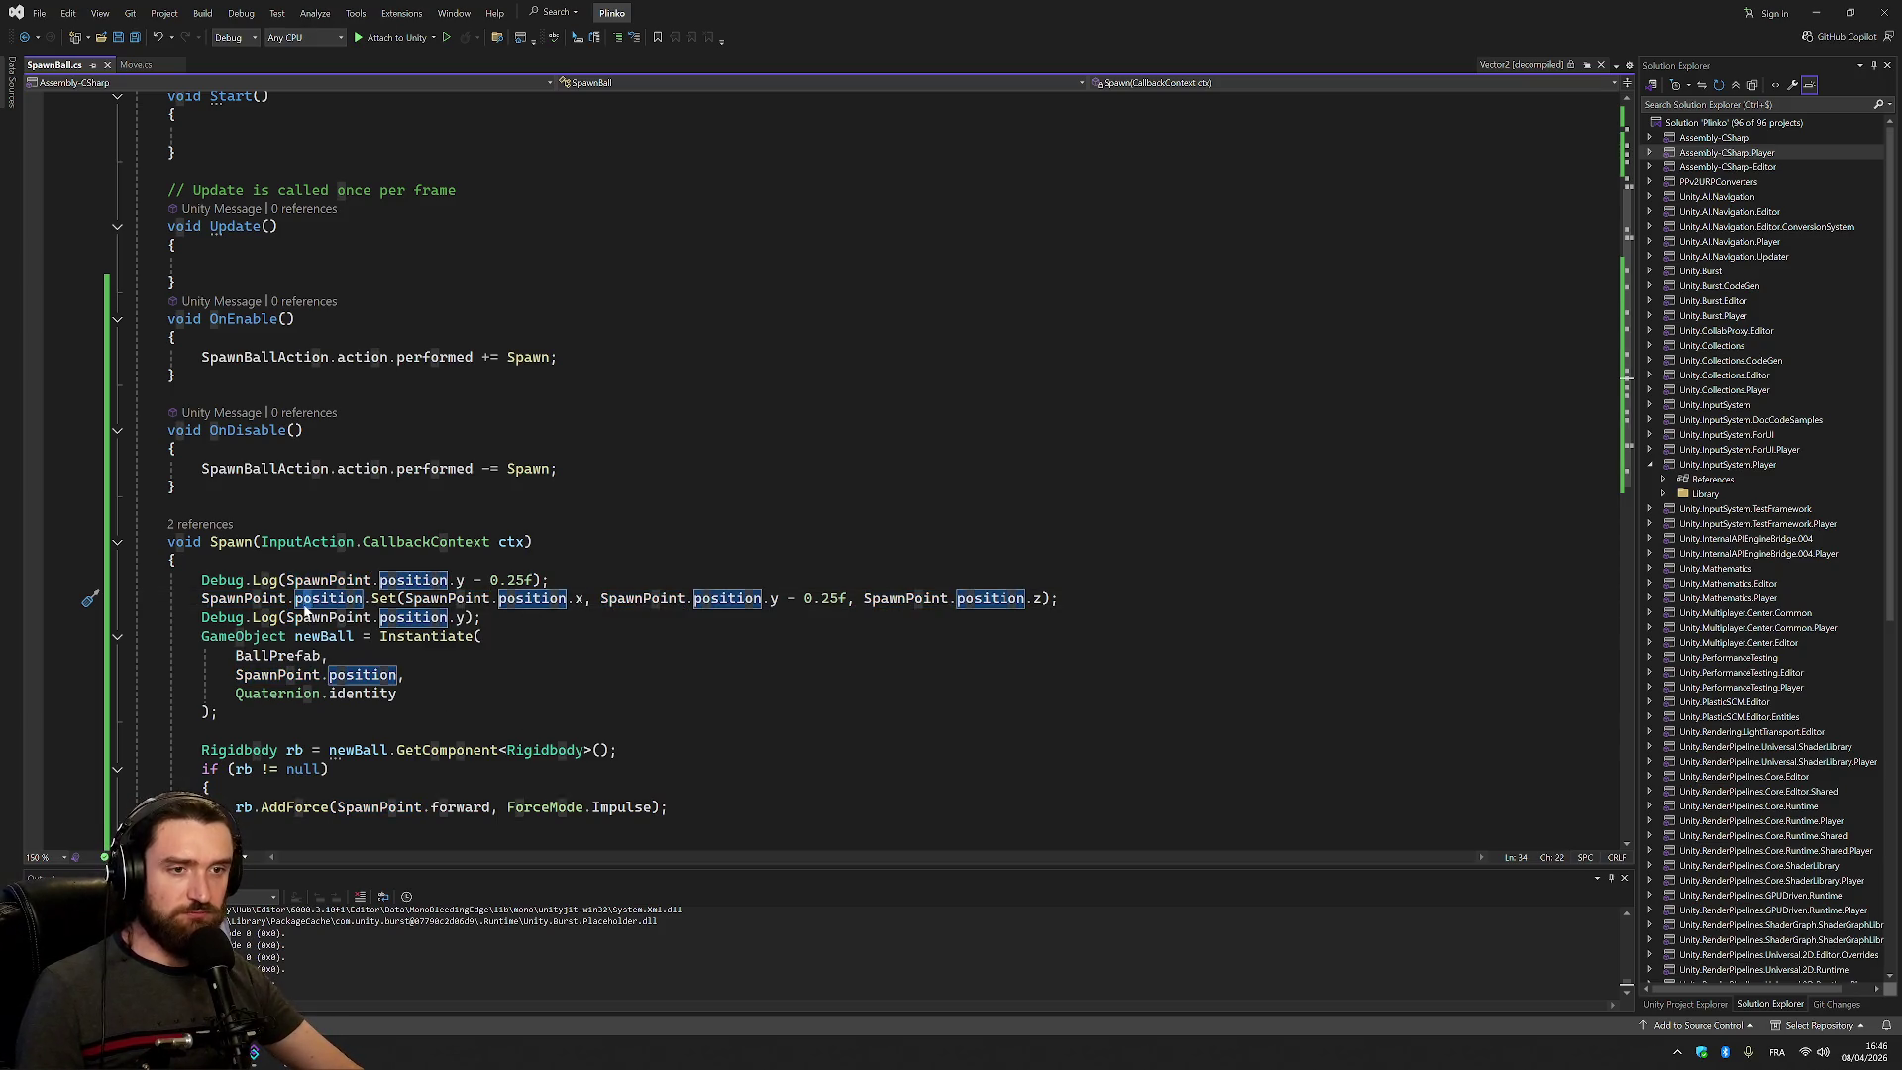
double_click(305, 600)
key("Delete")
key("Delete")
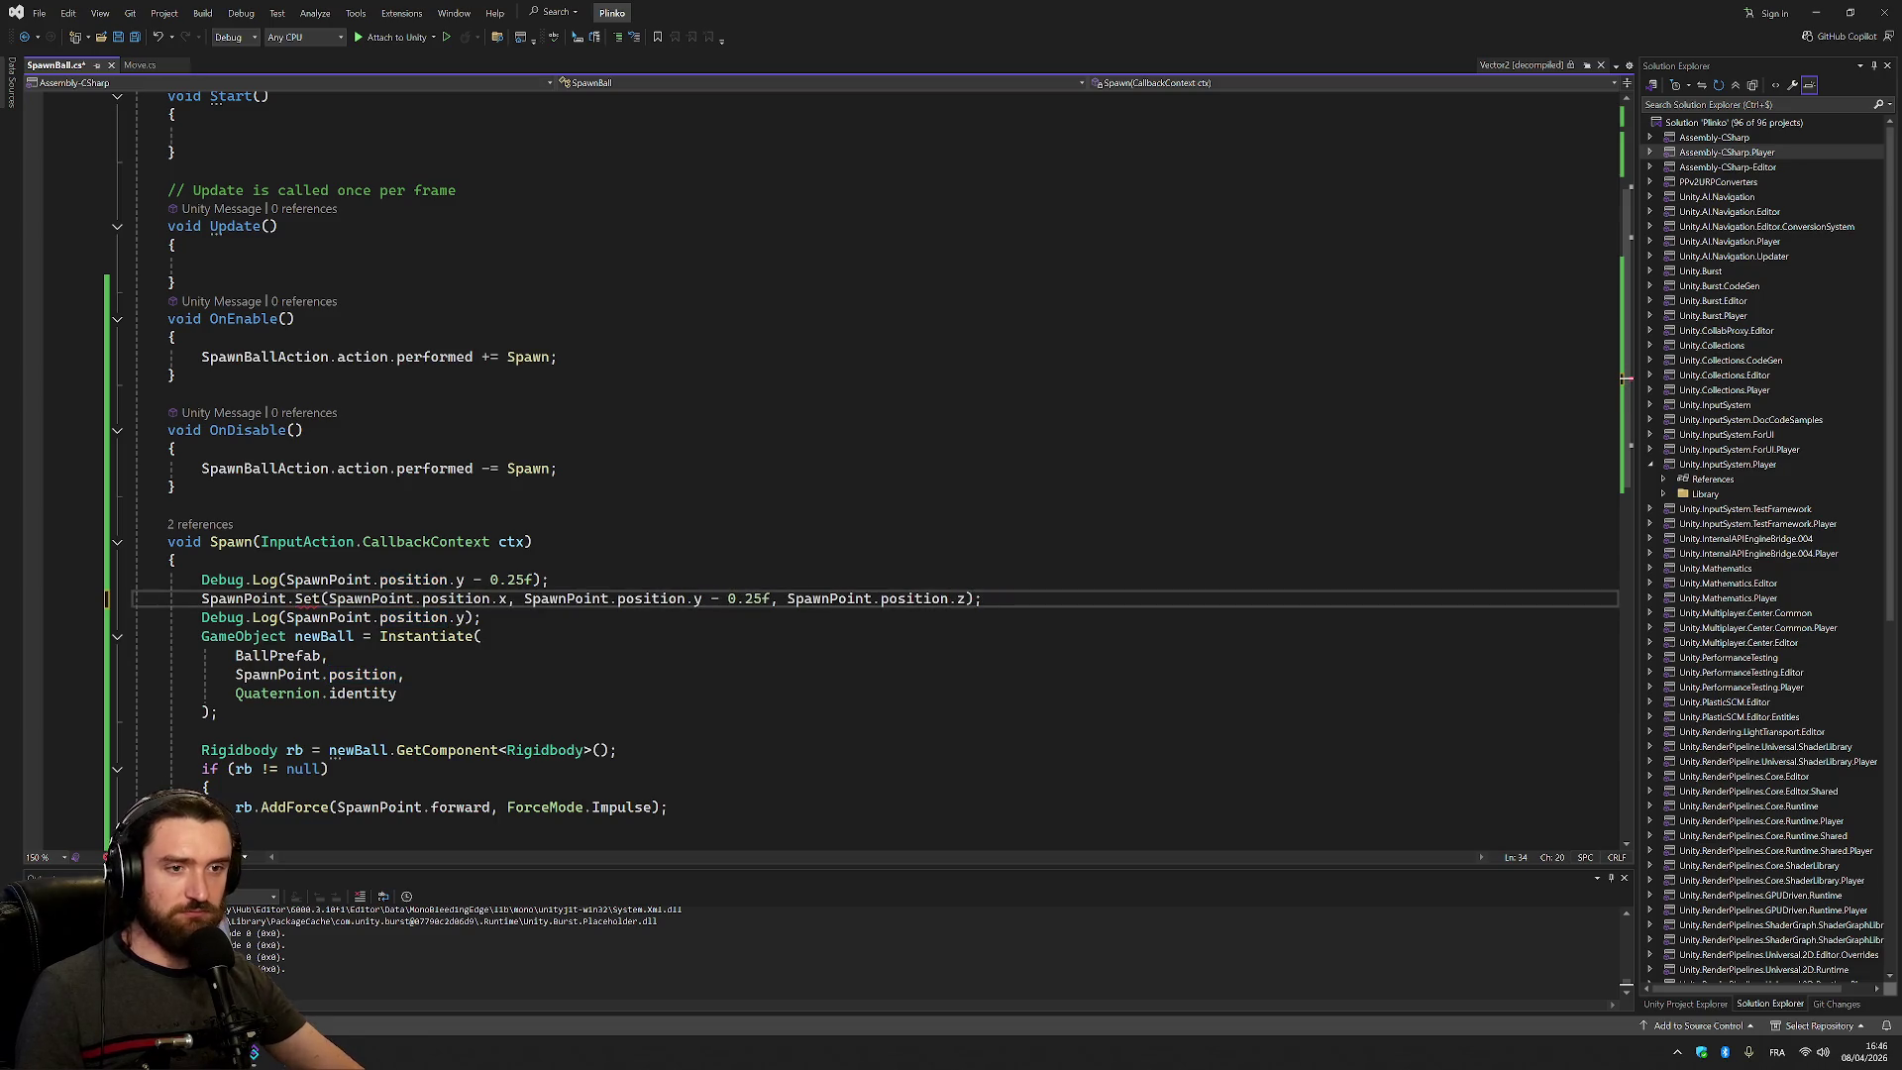
type("Tr")
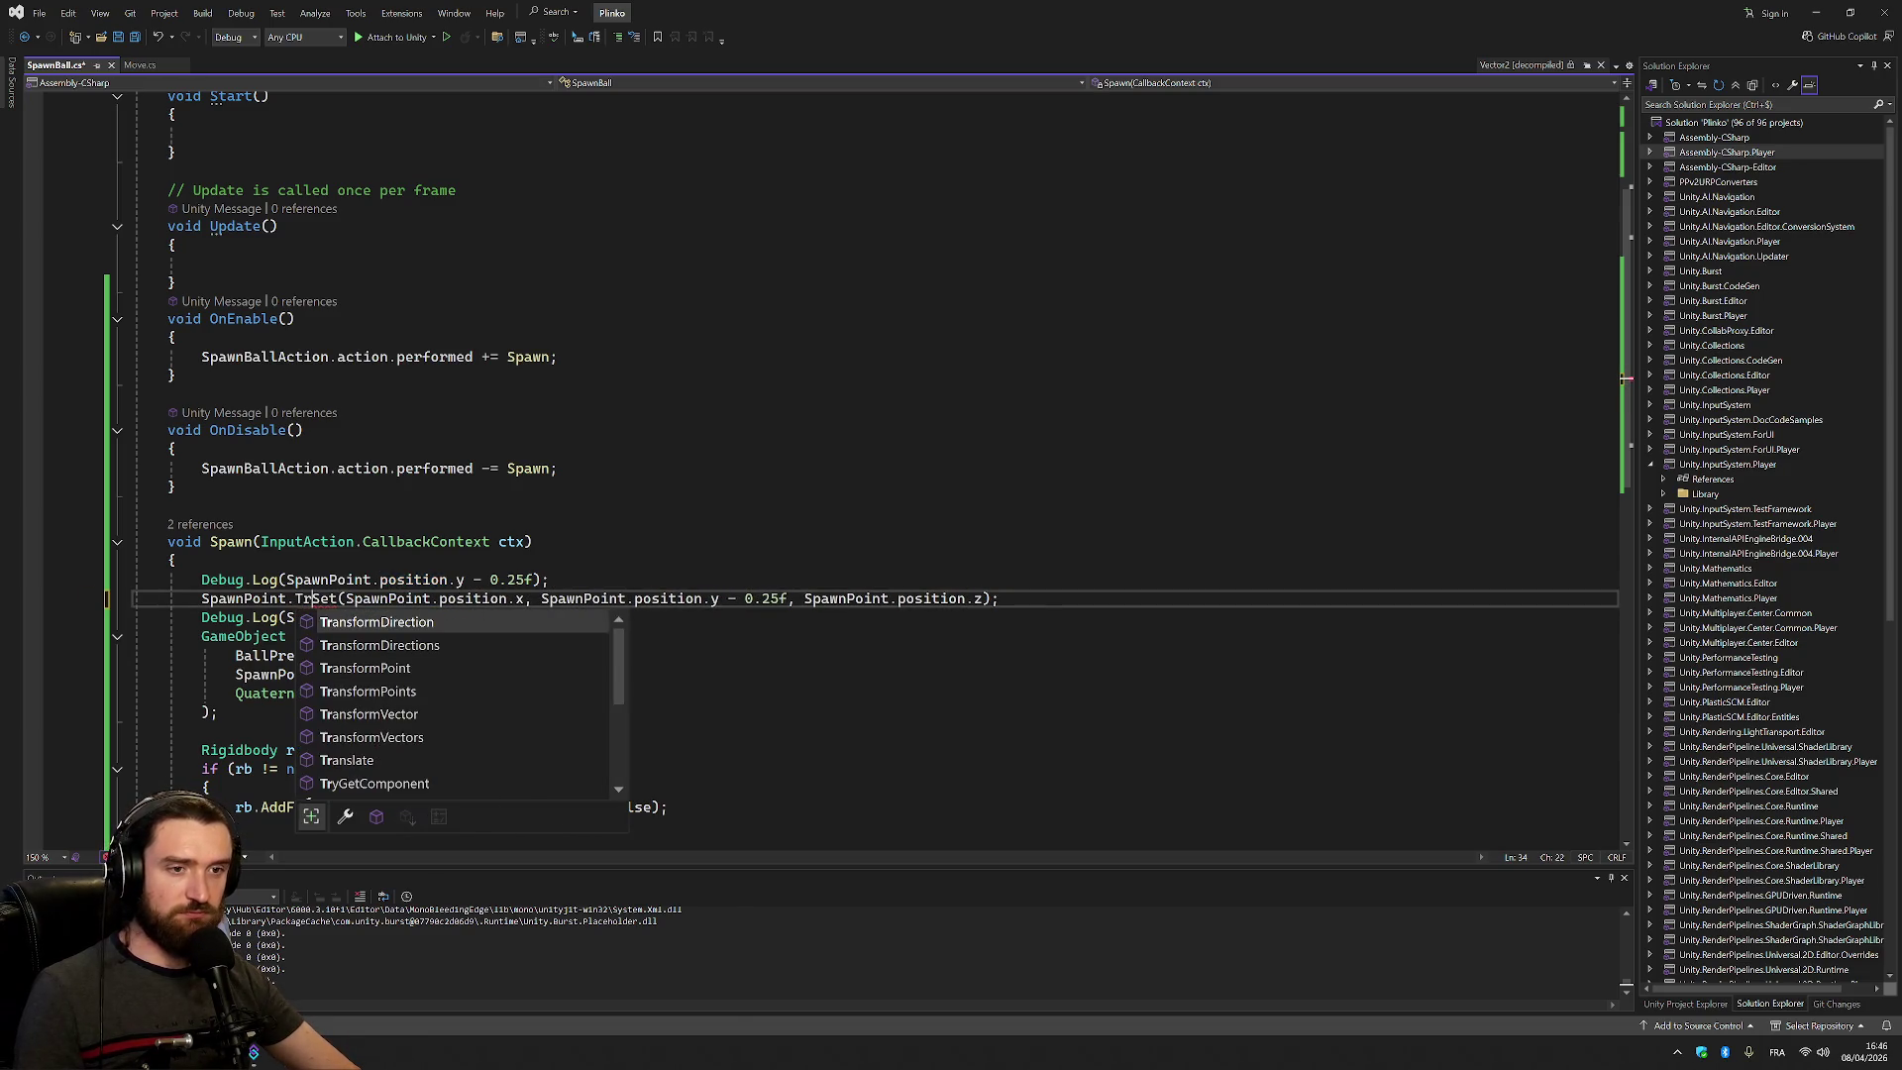
type("a")
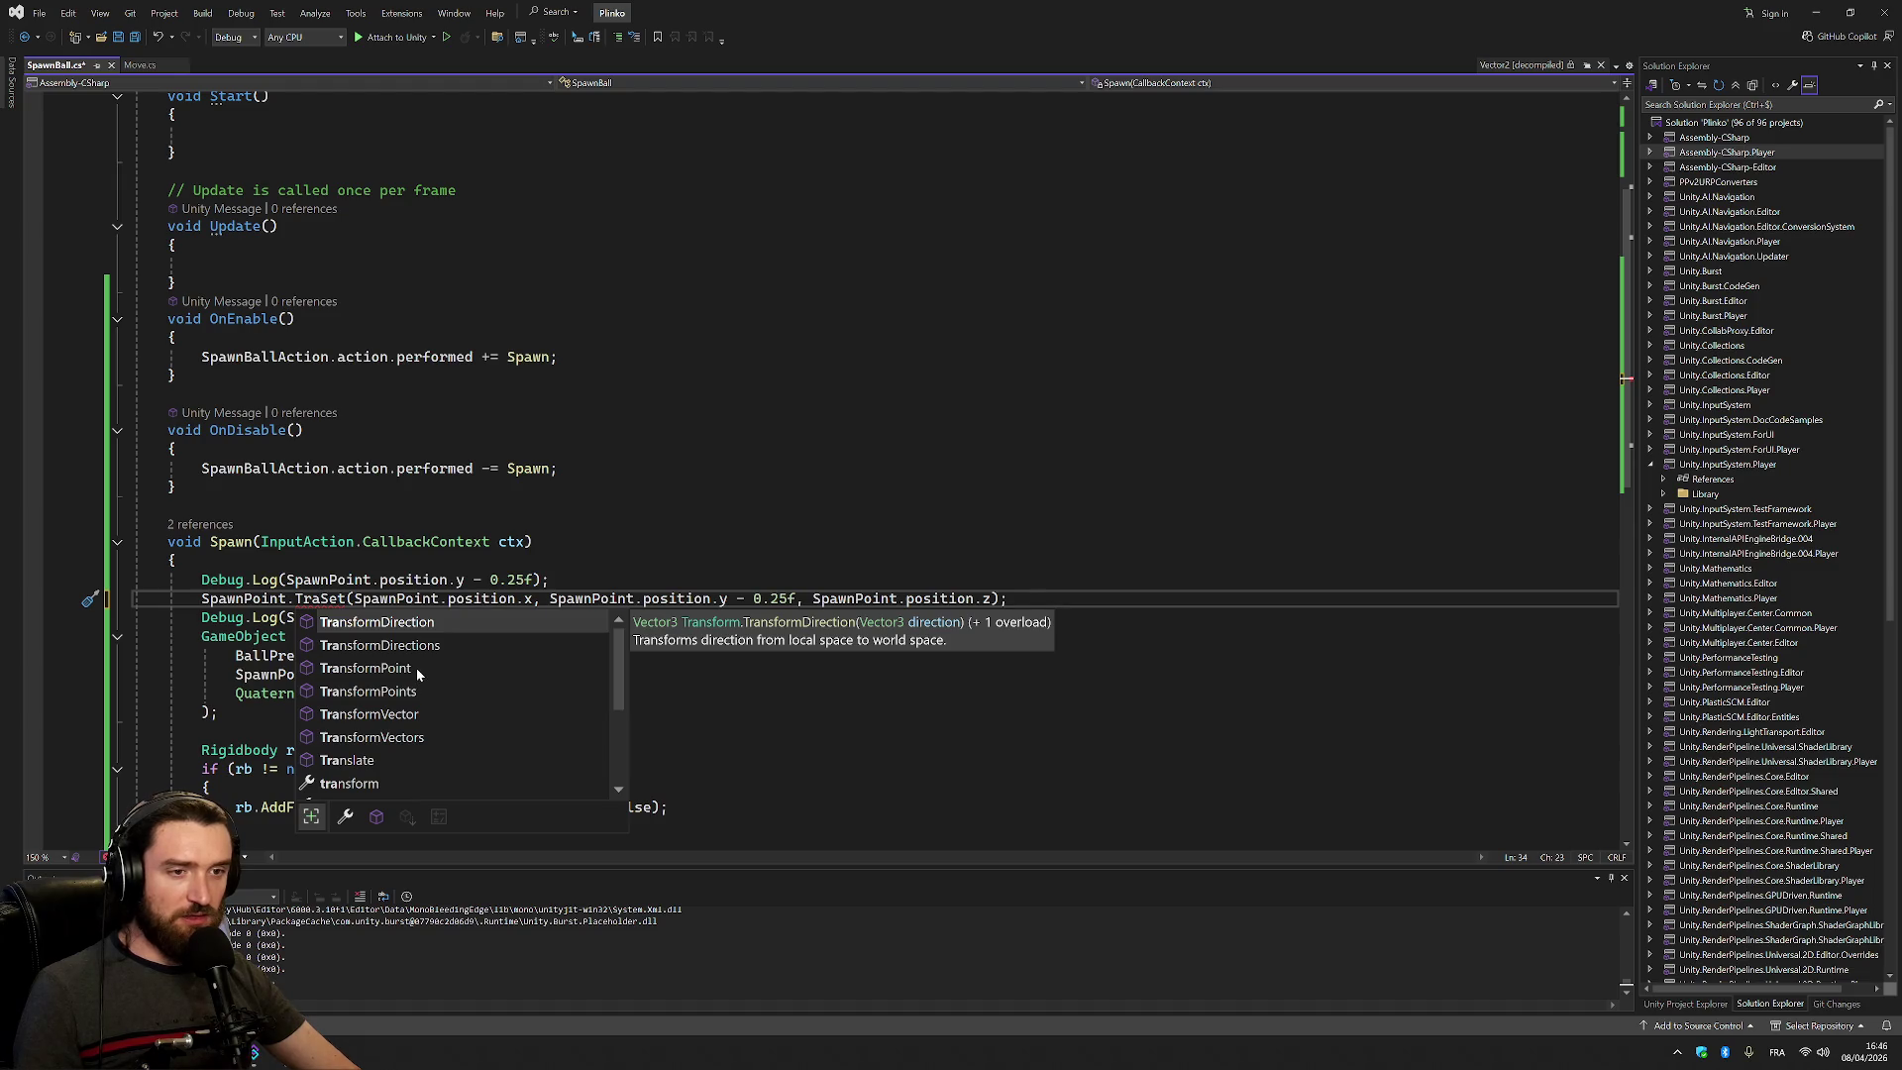
left_click(533, 541)
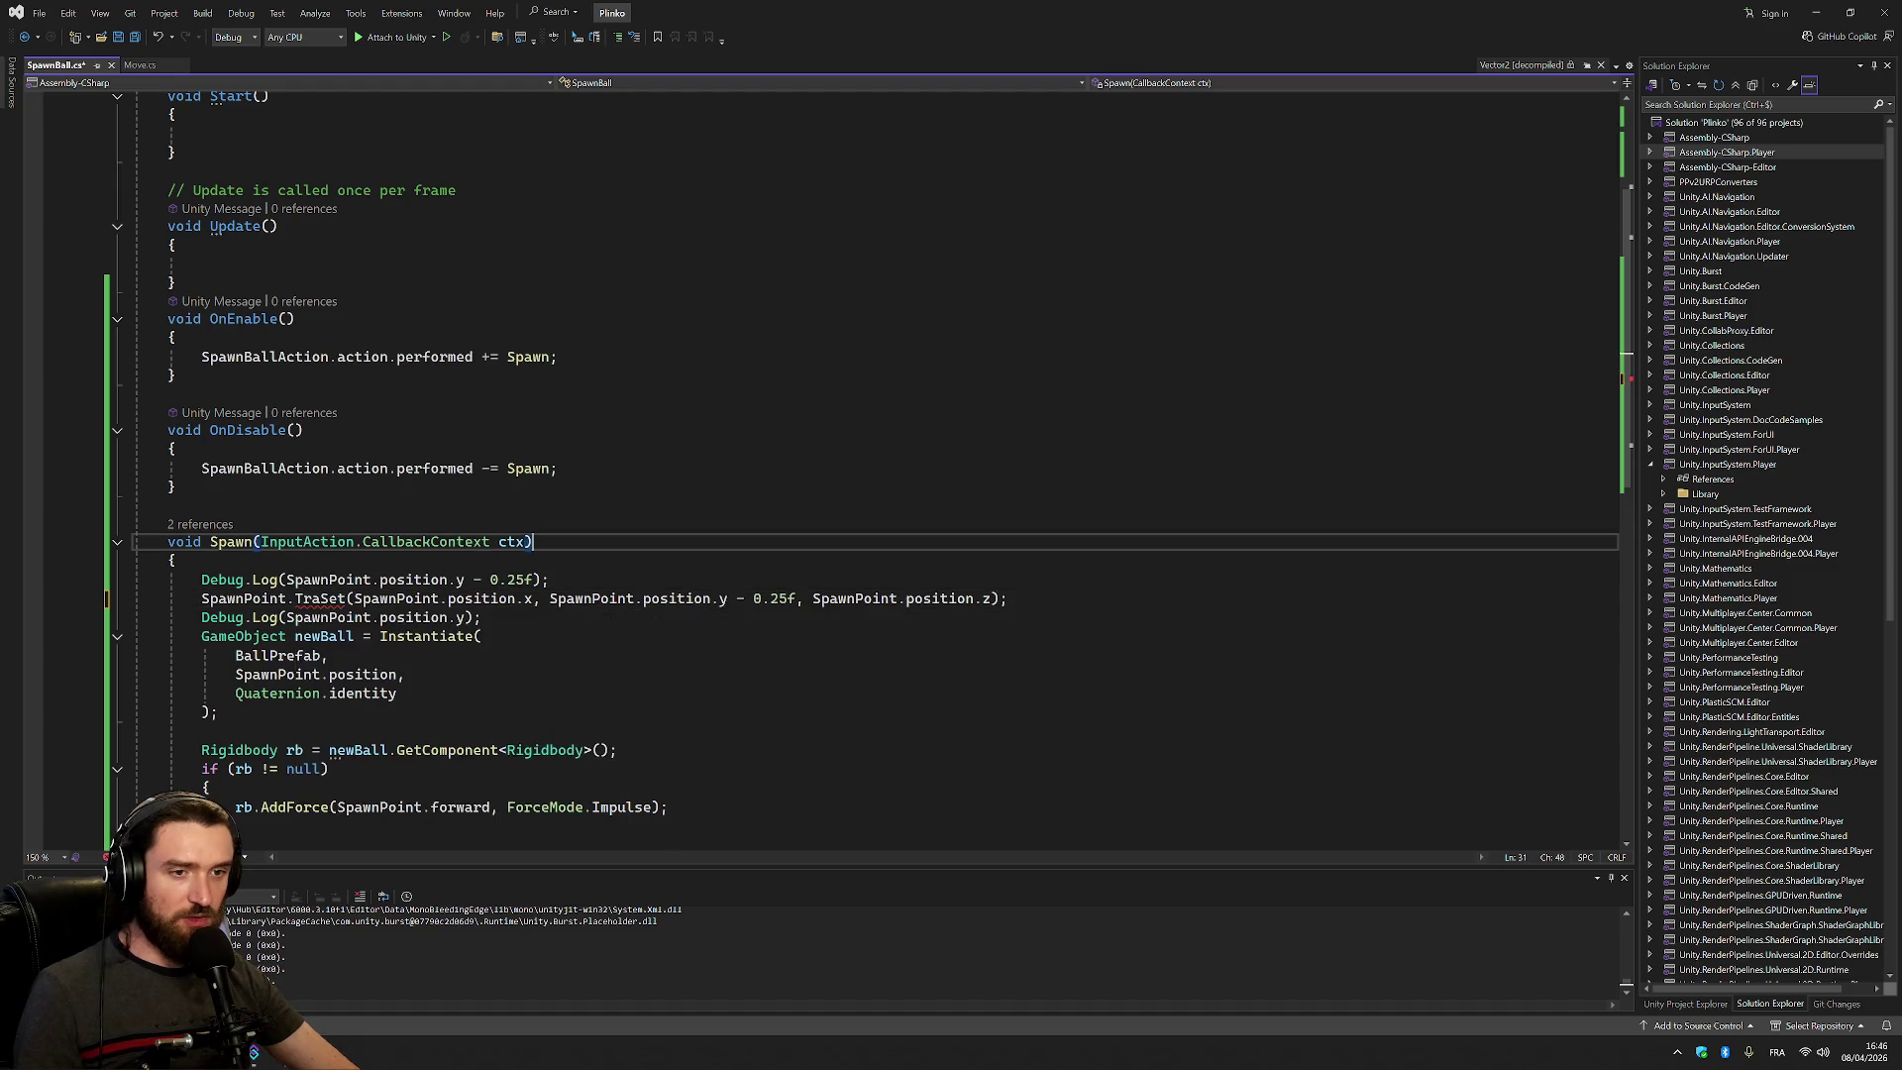
left_click(320, 598)
type("nsF")
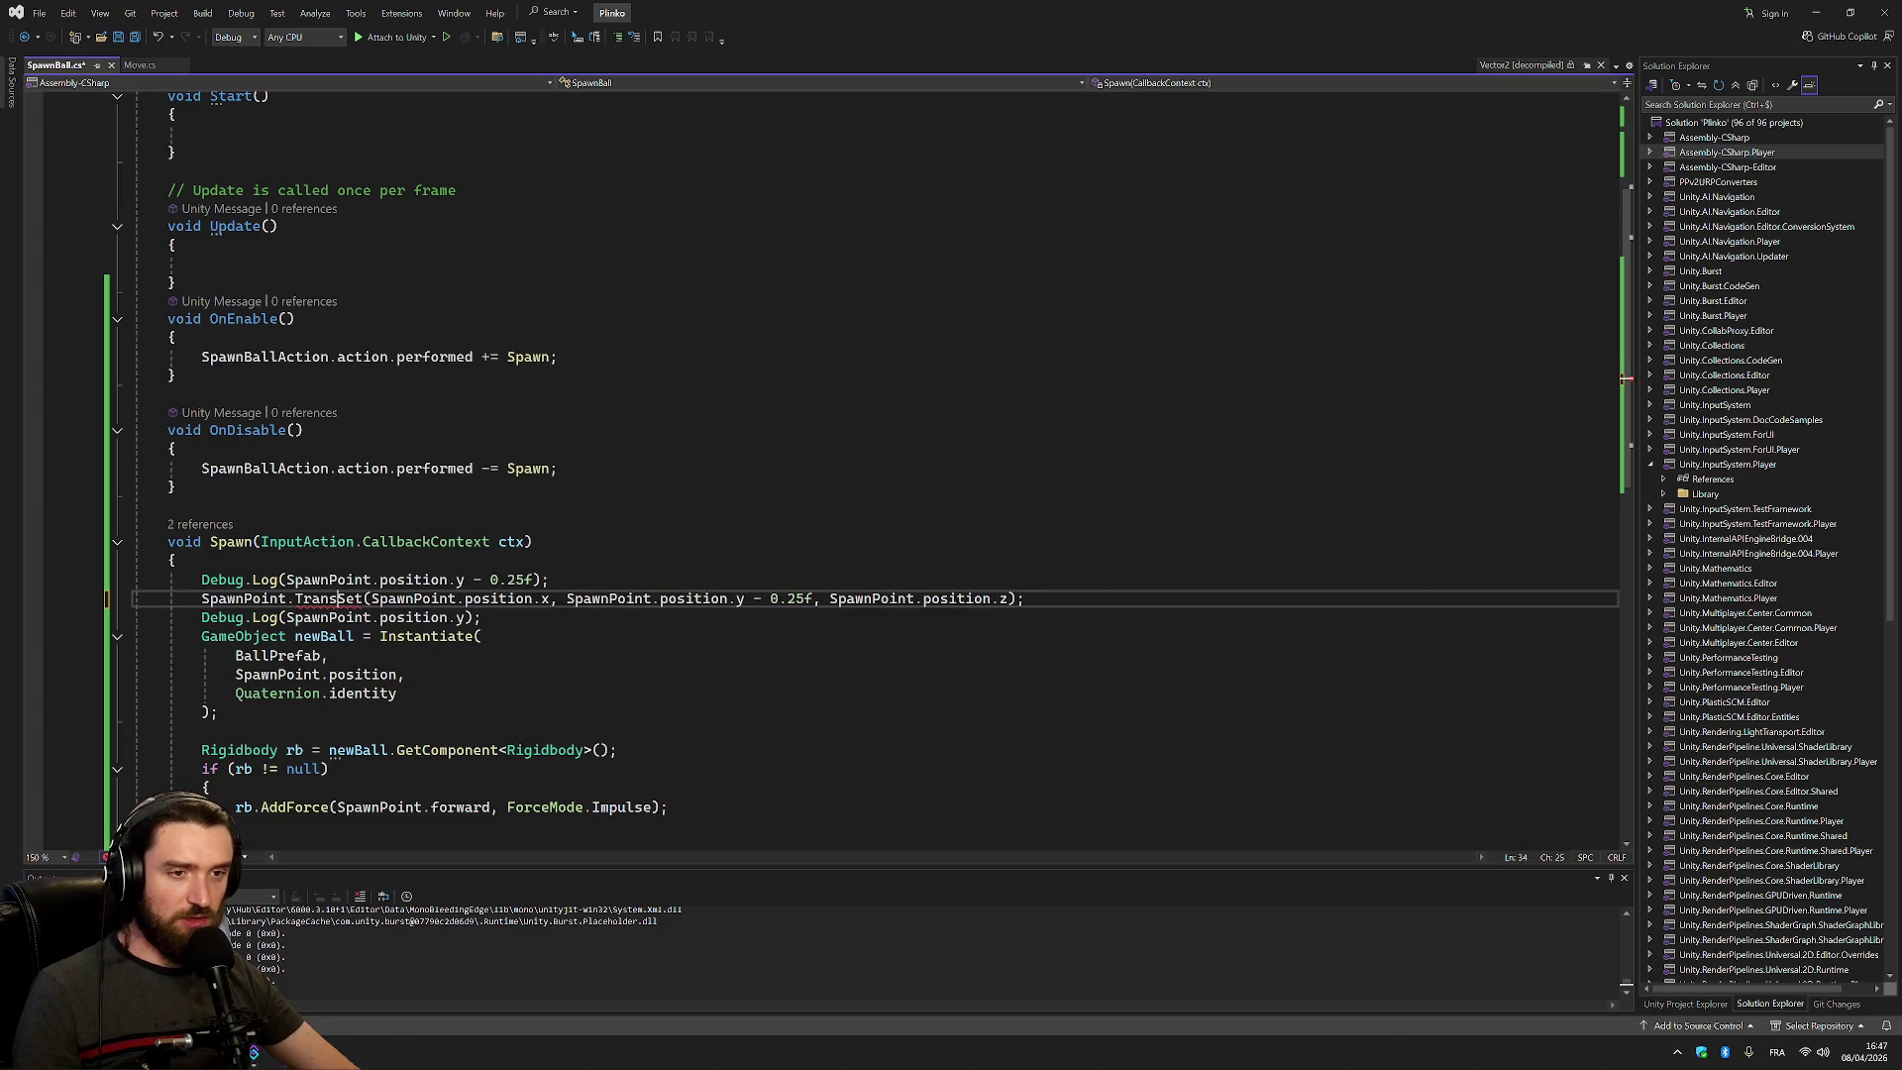
Browse Transform completions, then accept the Copilot suggestion restoring SpawnPoint.Set(...)
key("shift+End")
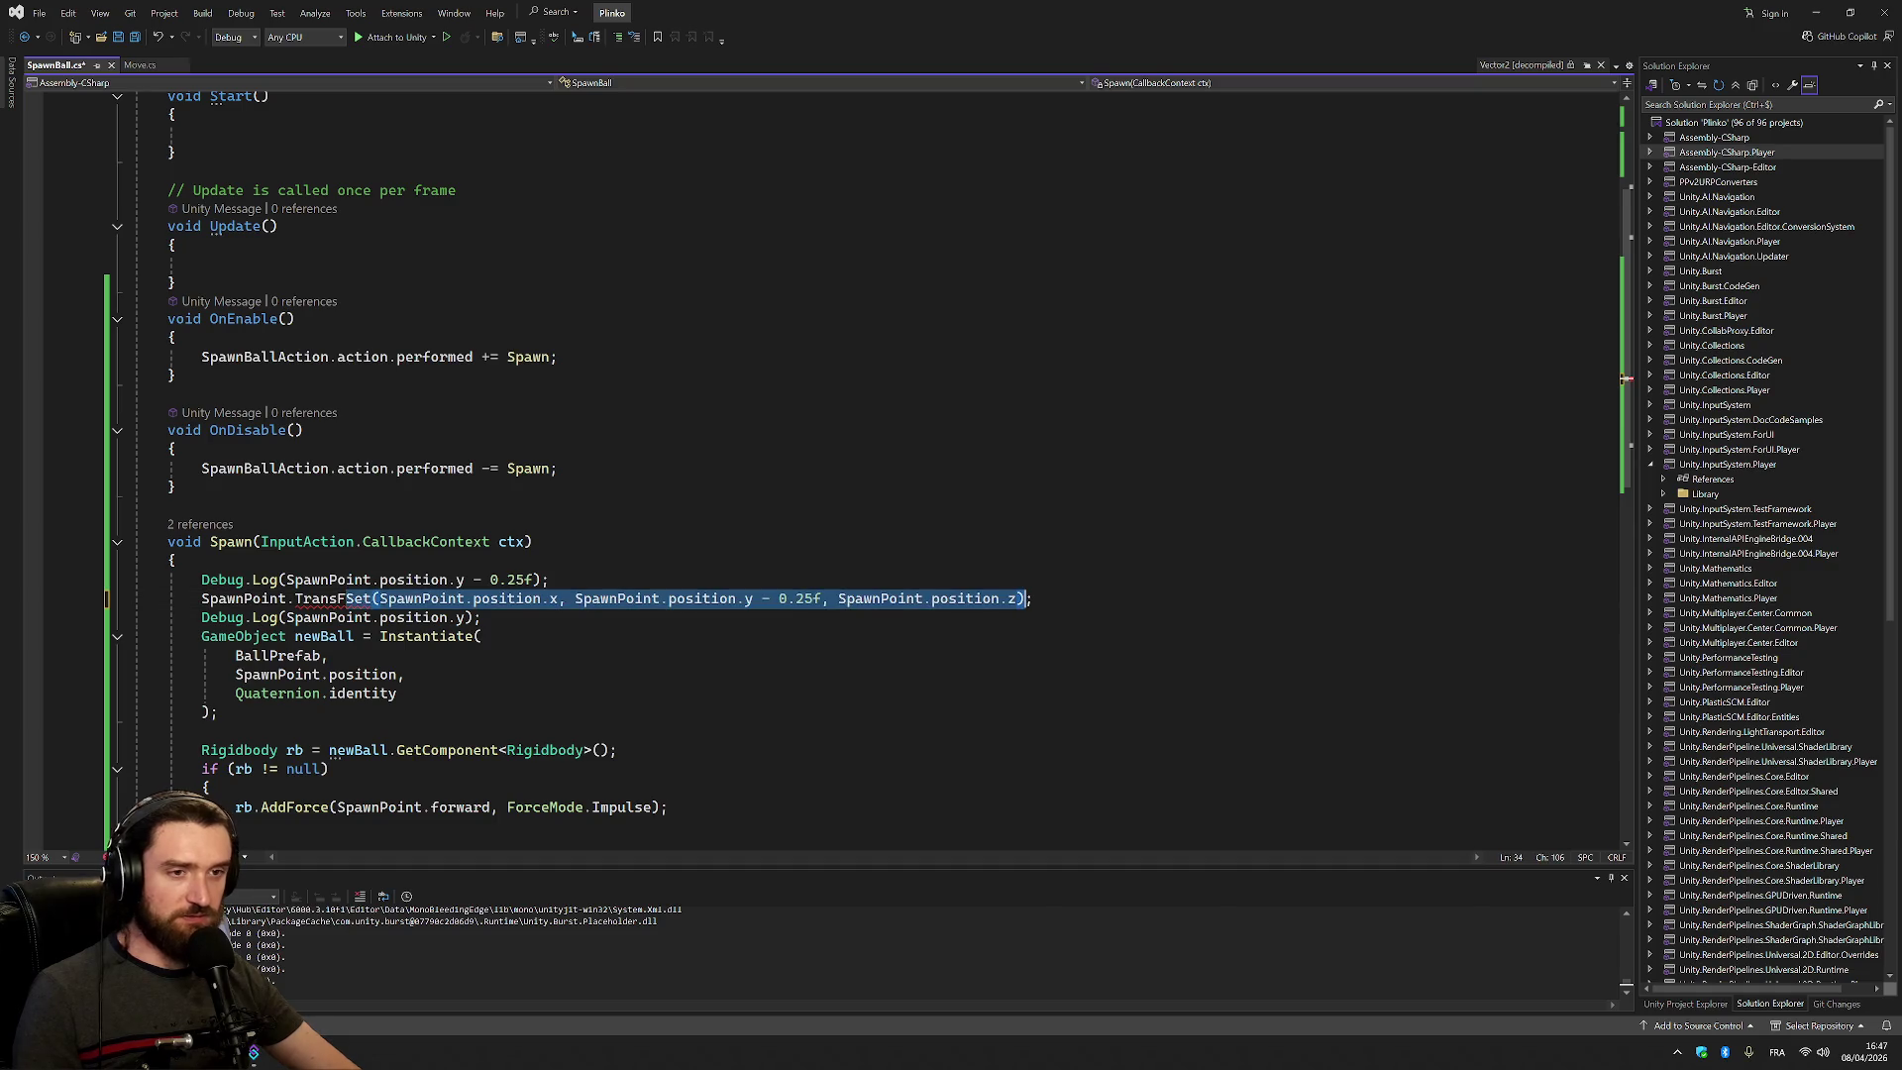
type("po")
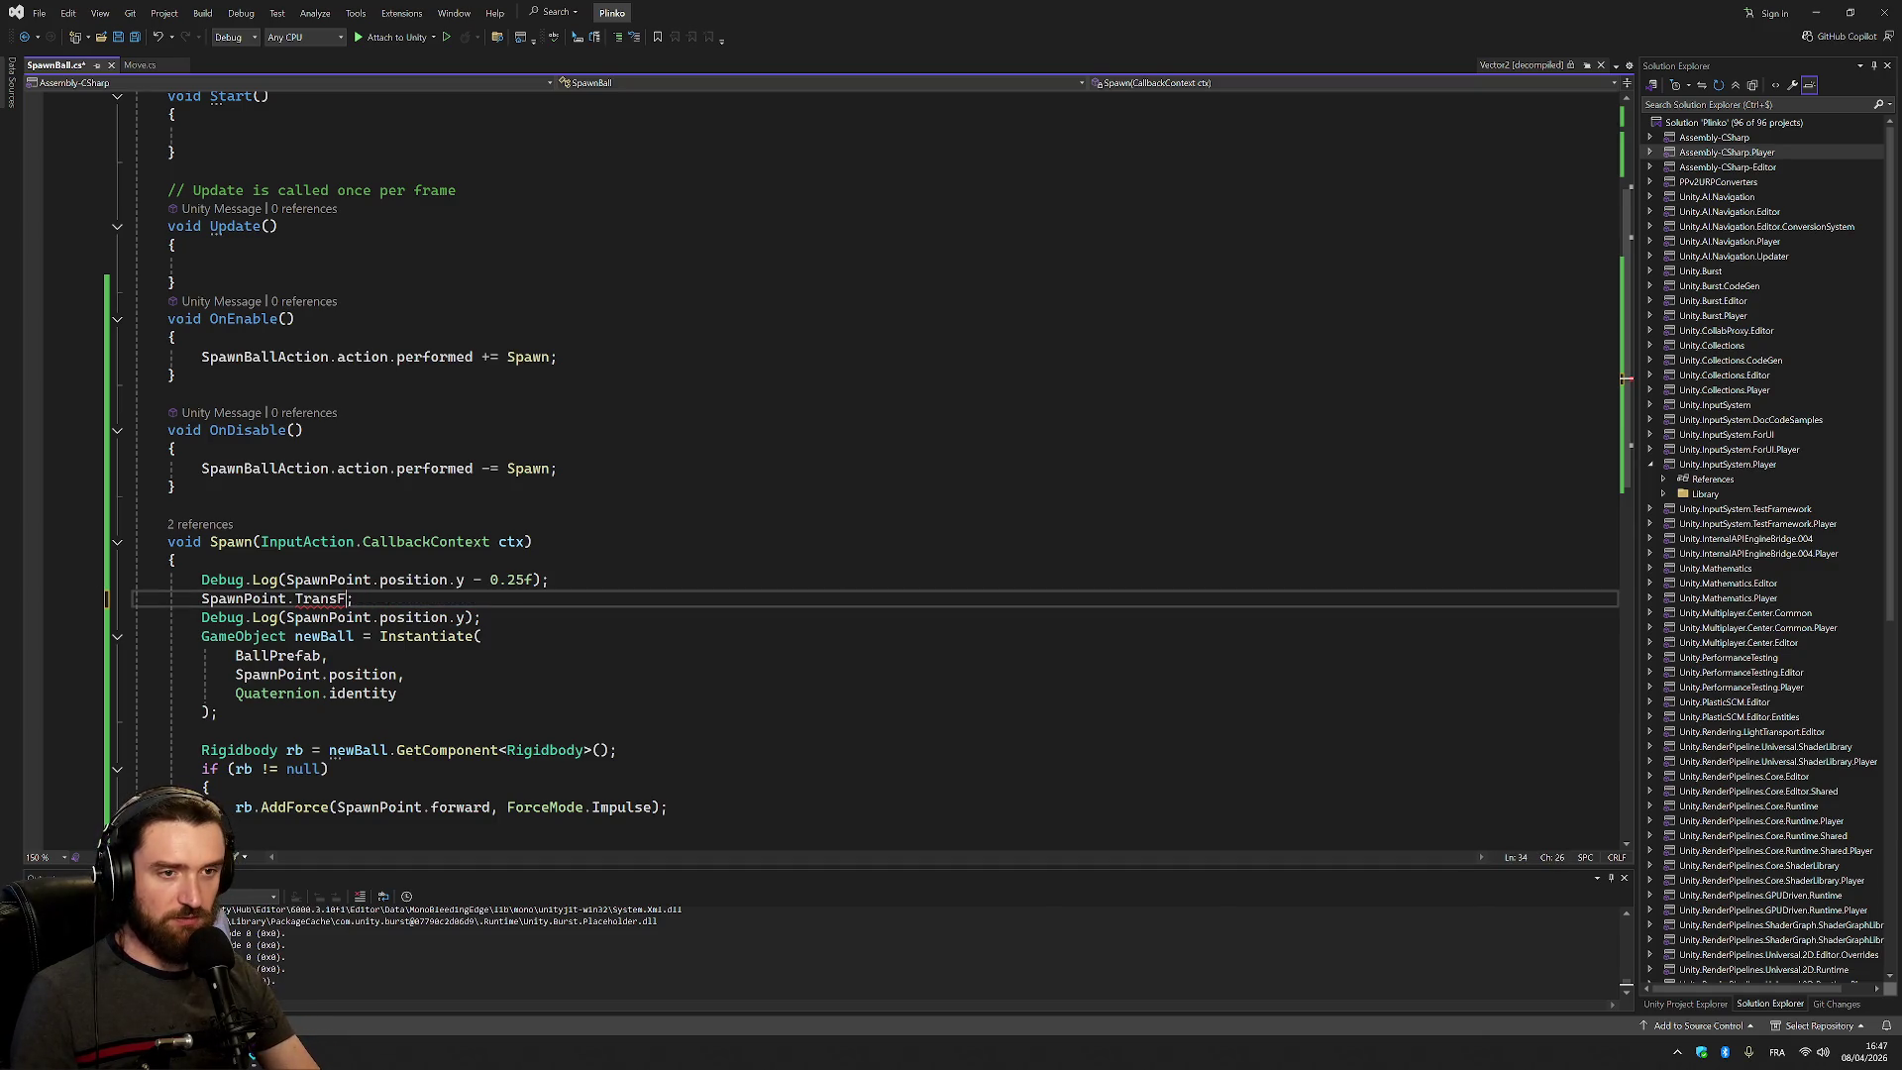
key("ctrl+space")
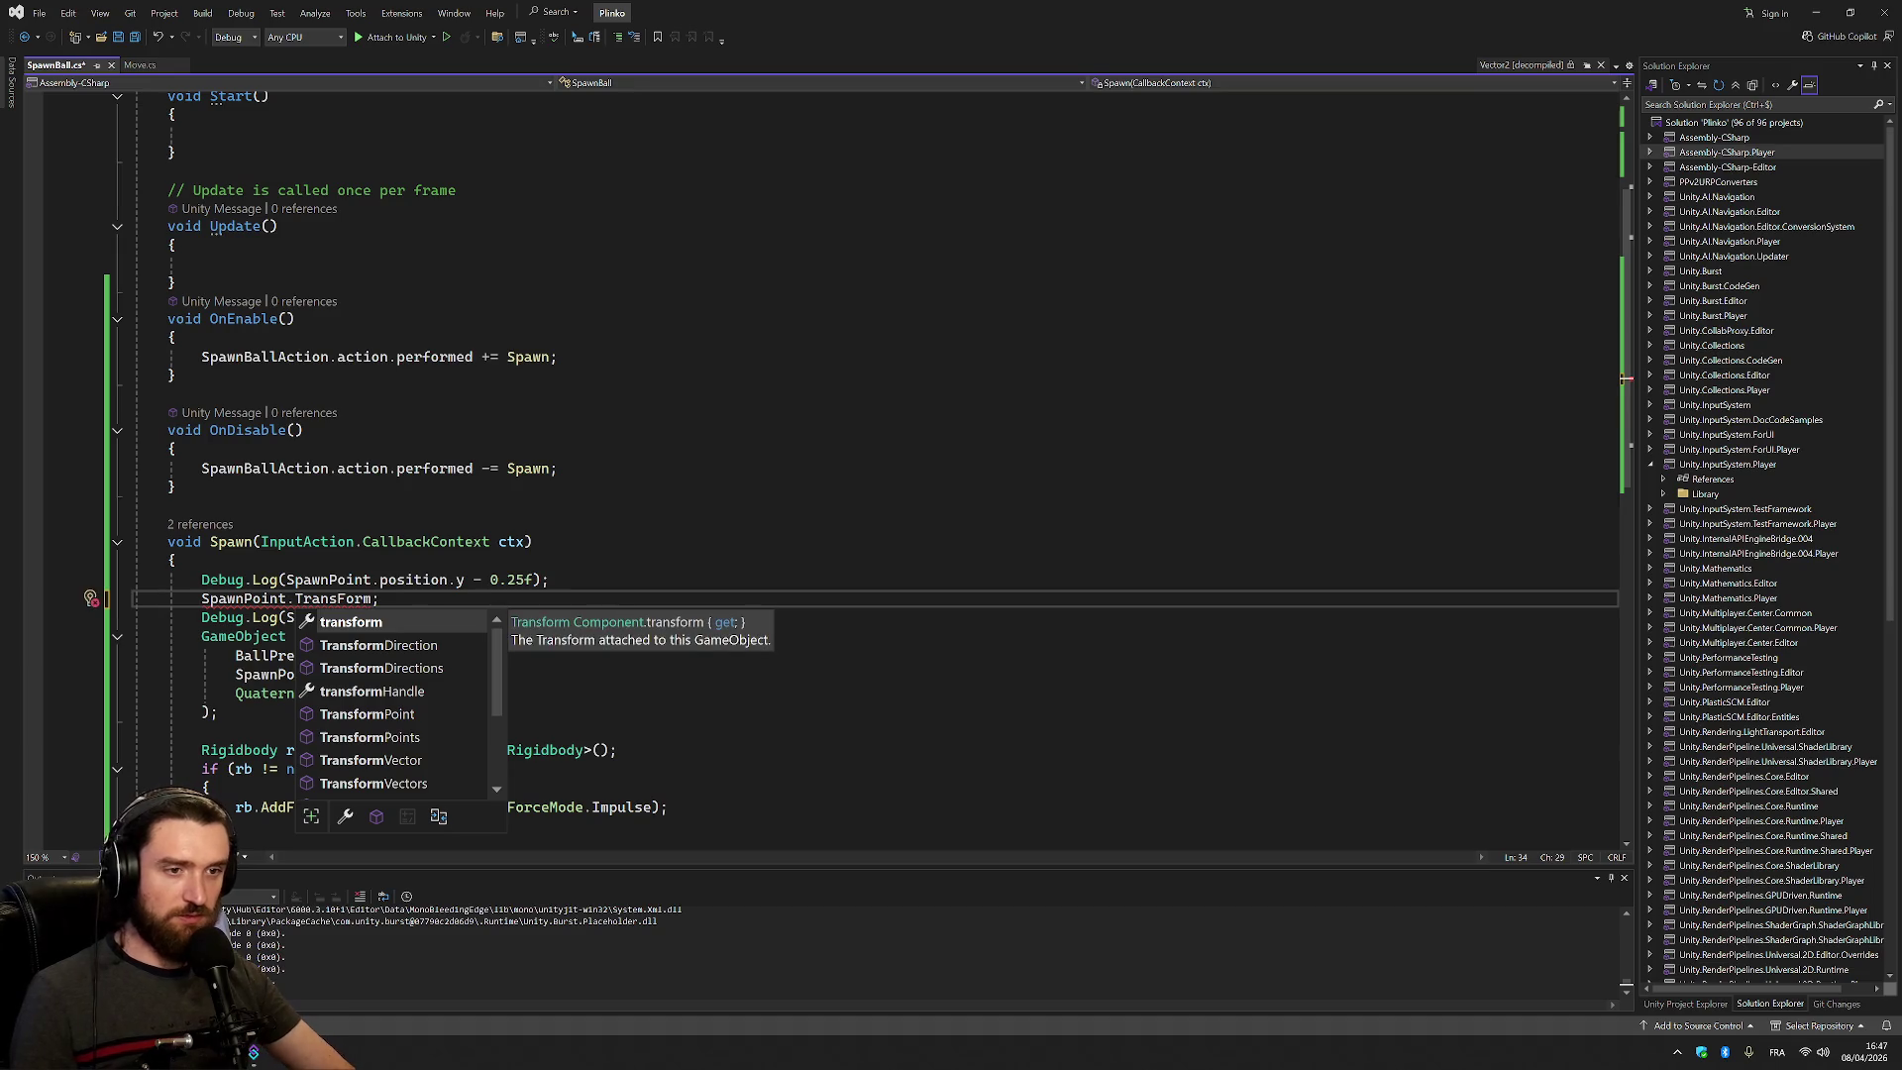
key("Down")
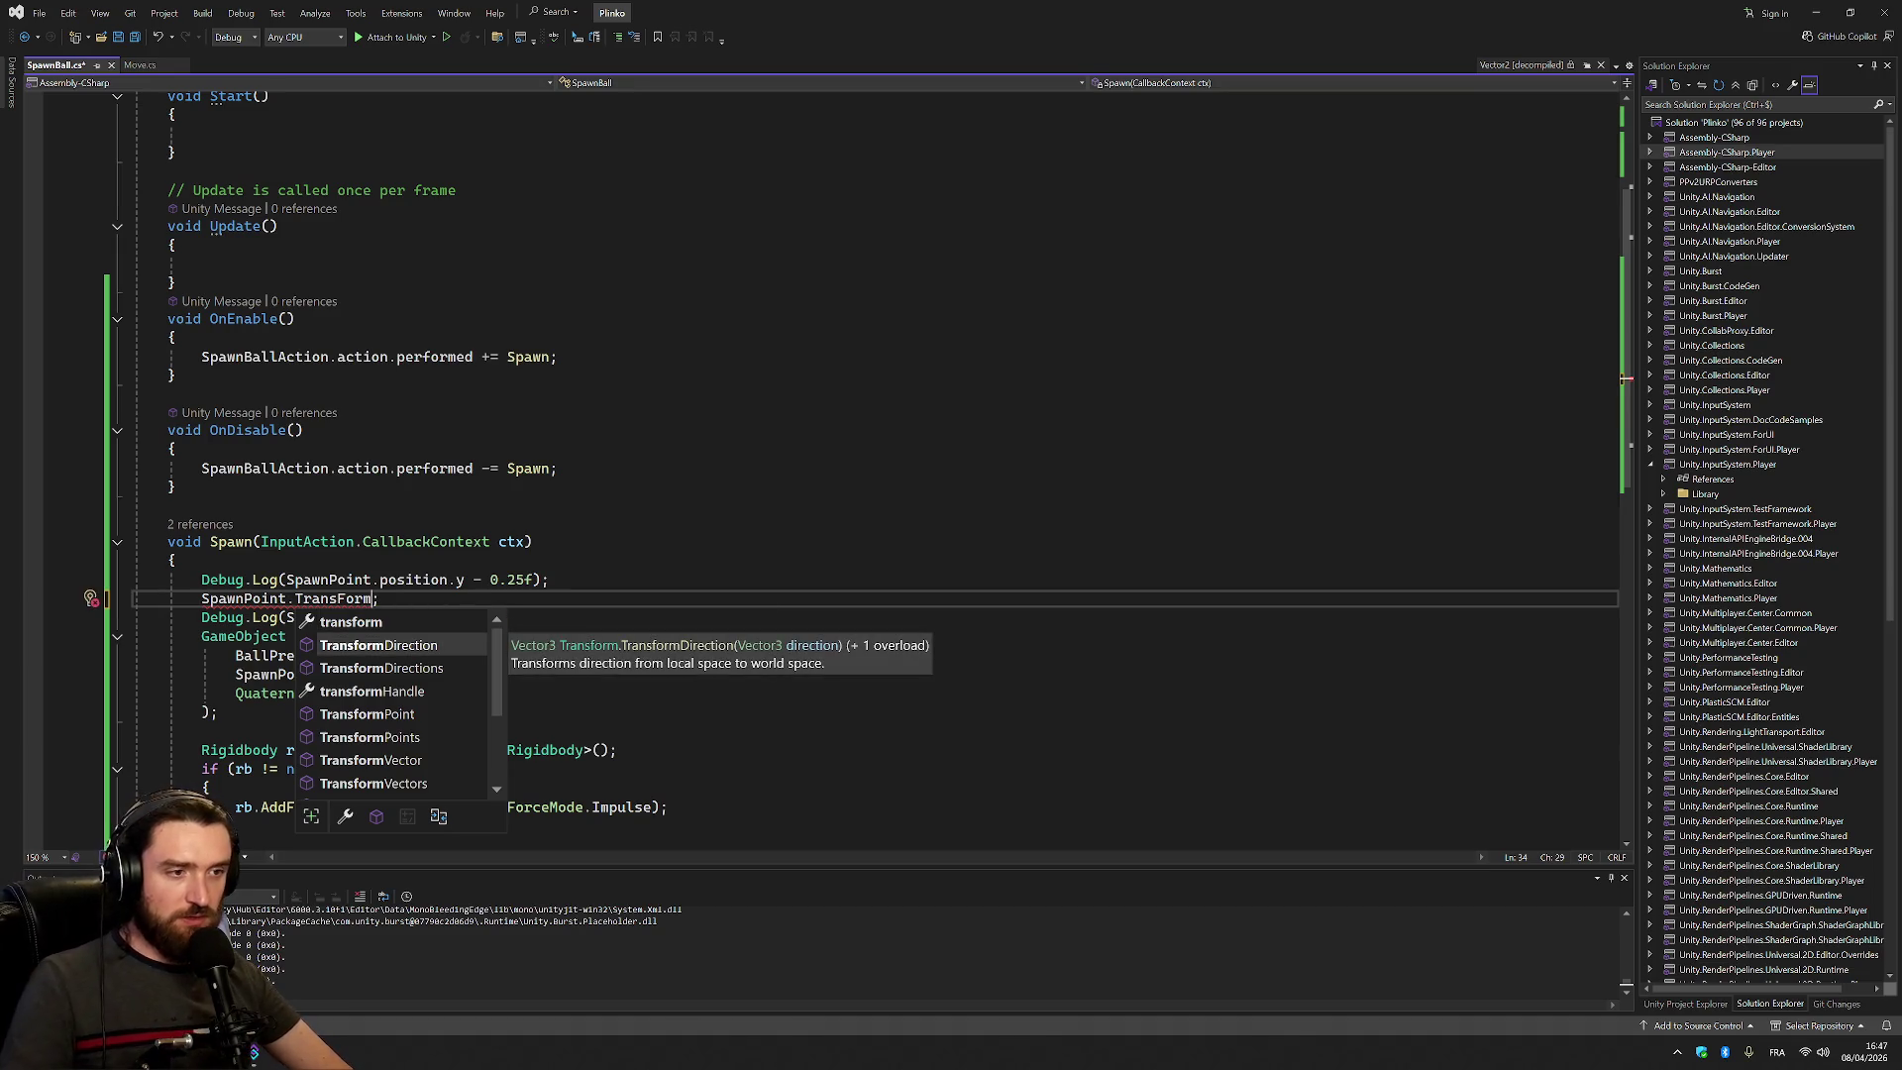
key("Up")
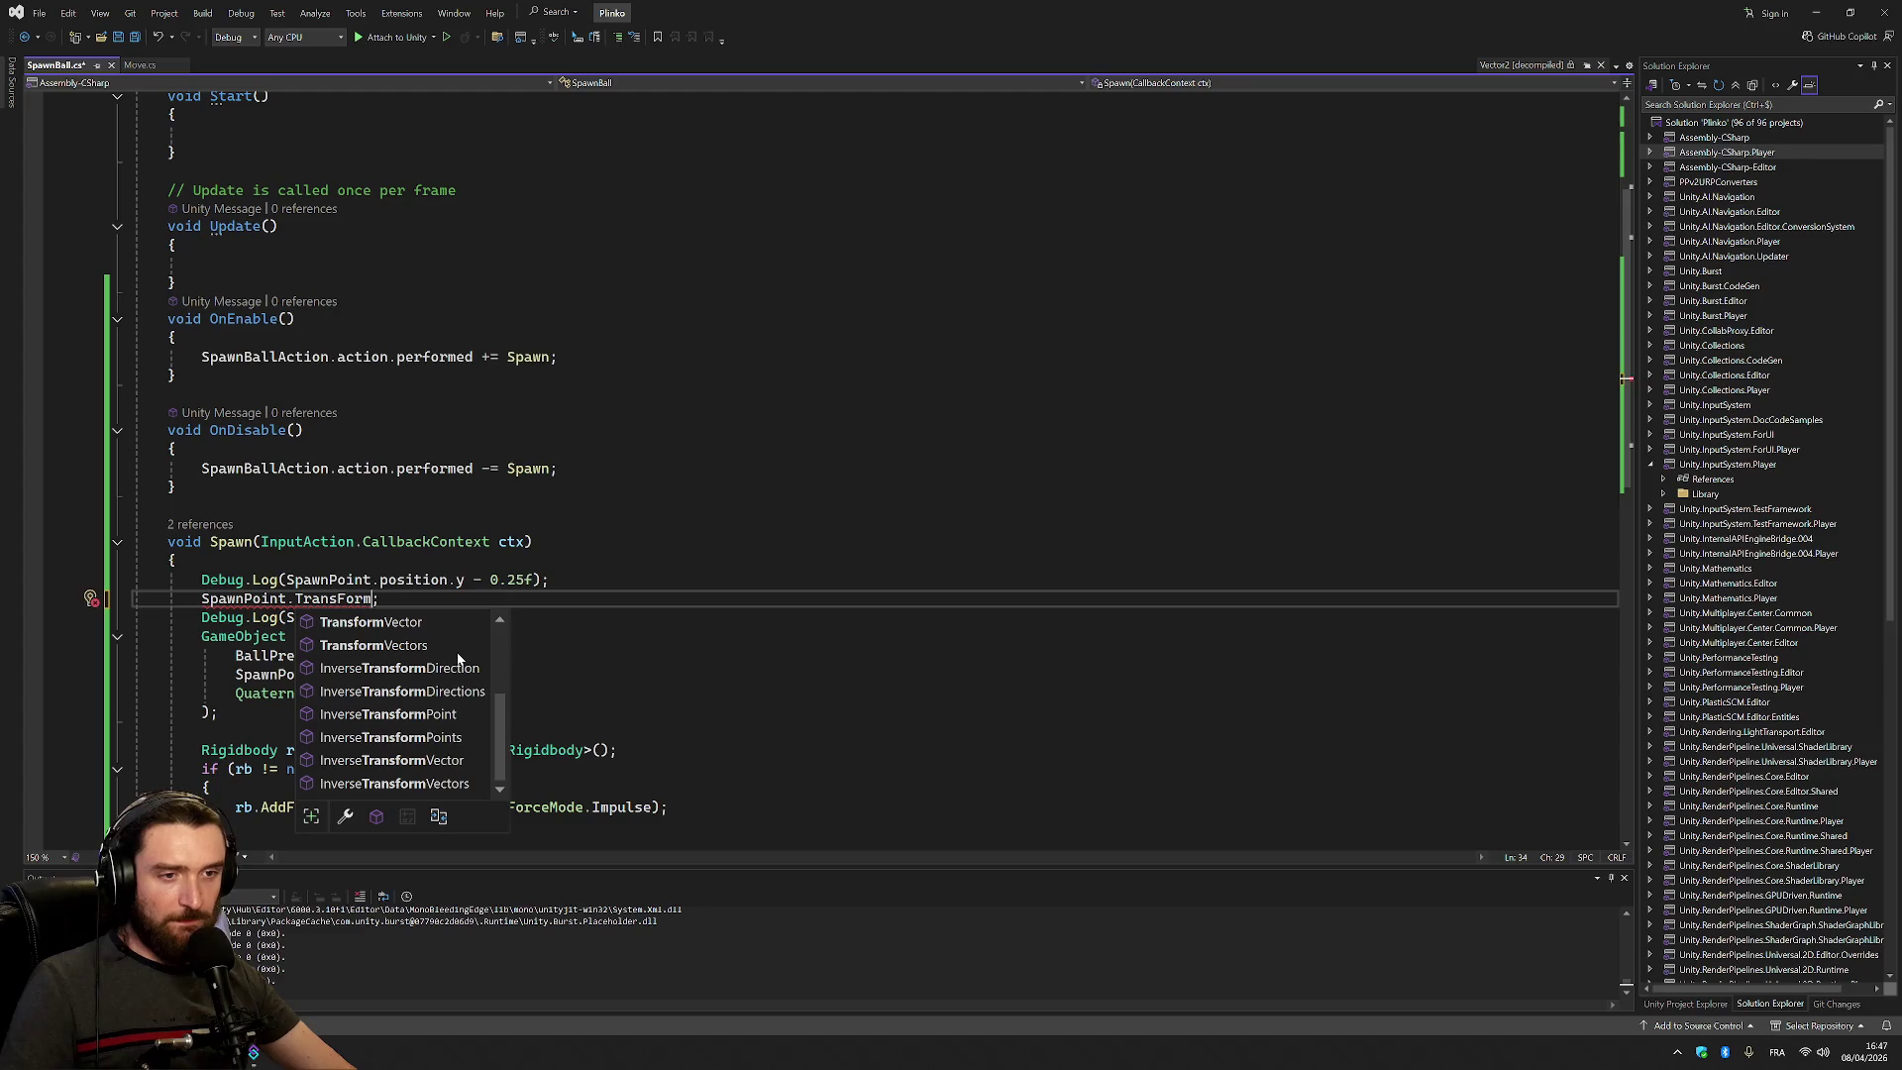
key("Right")
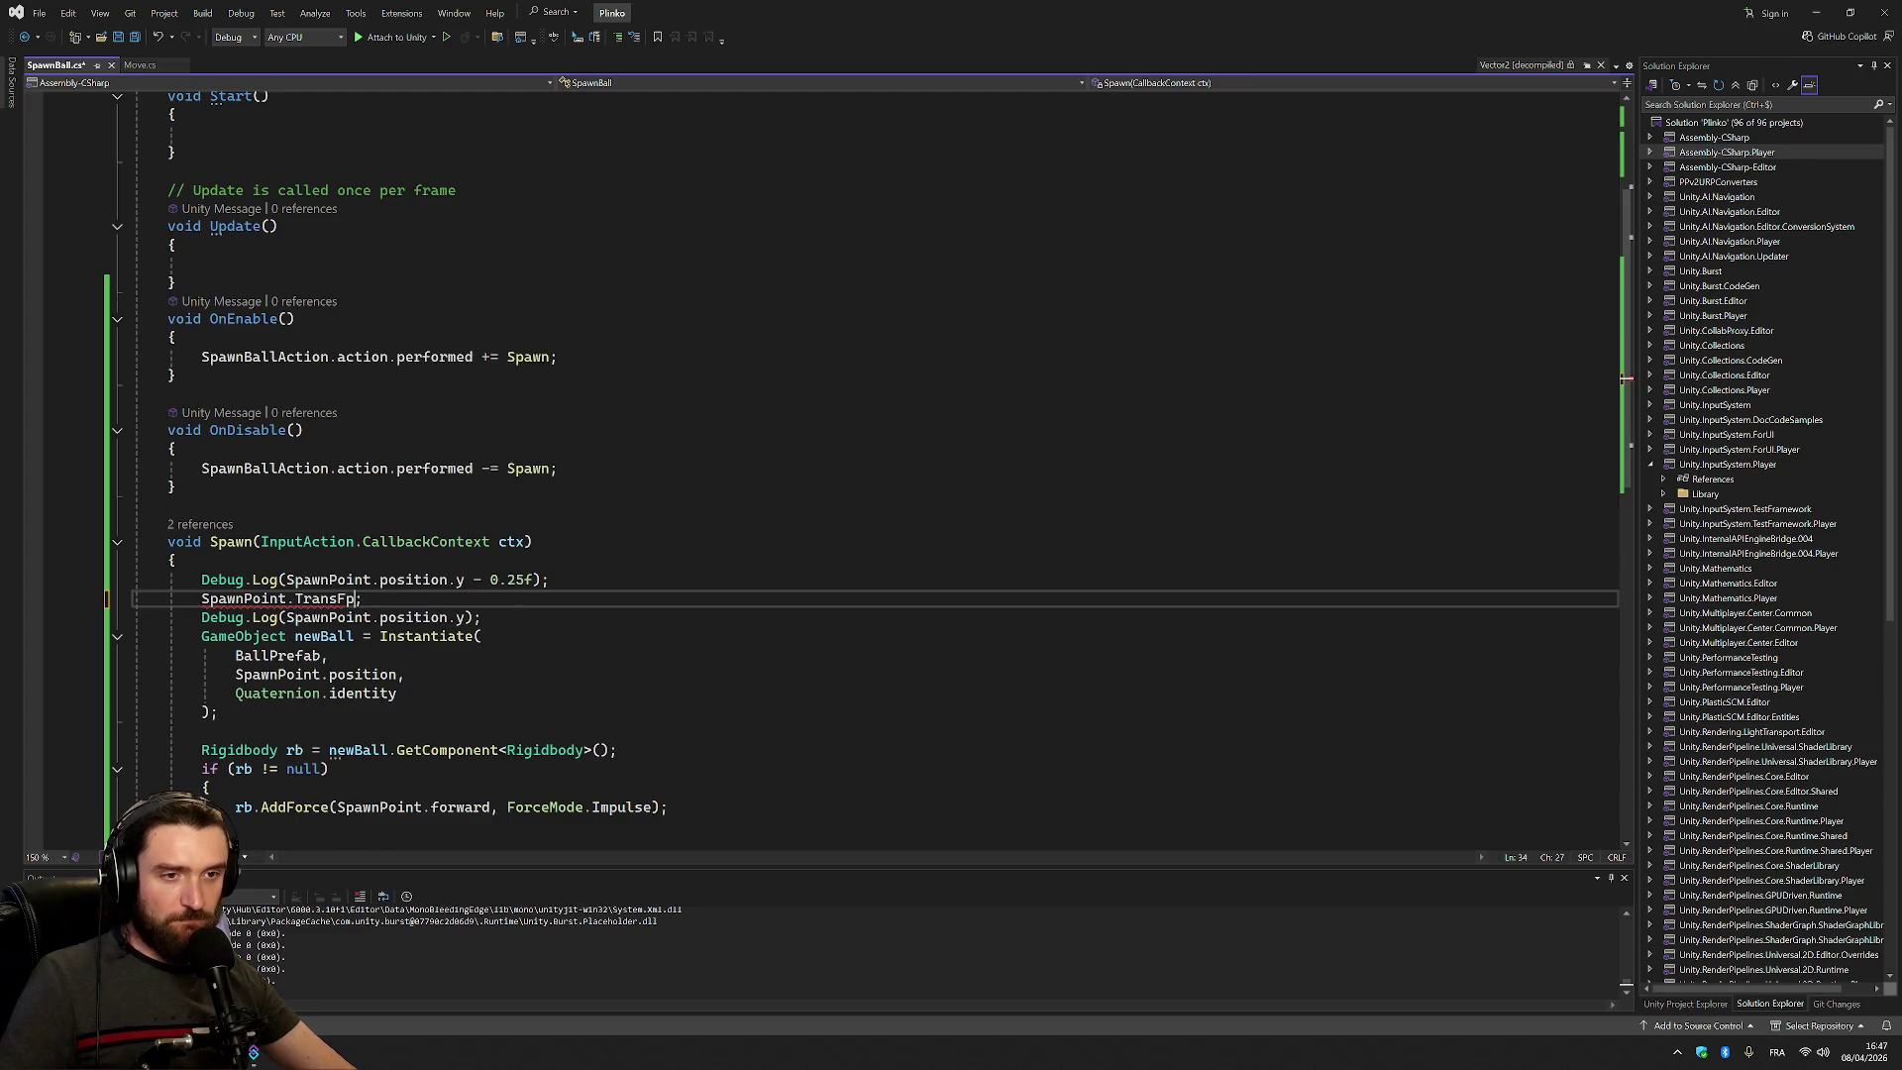
key("Tab")
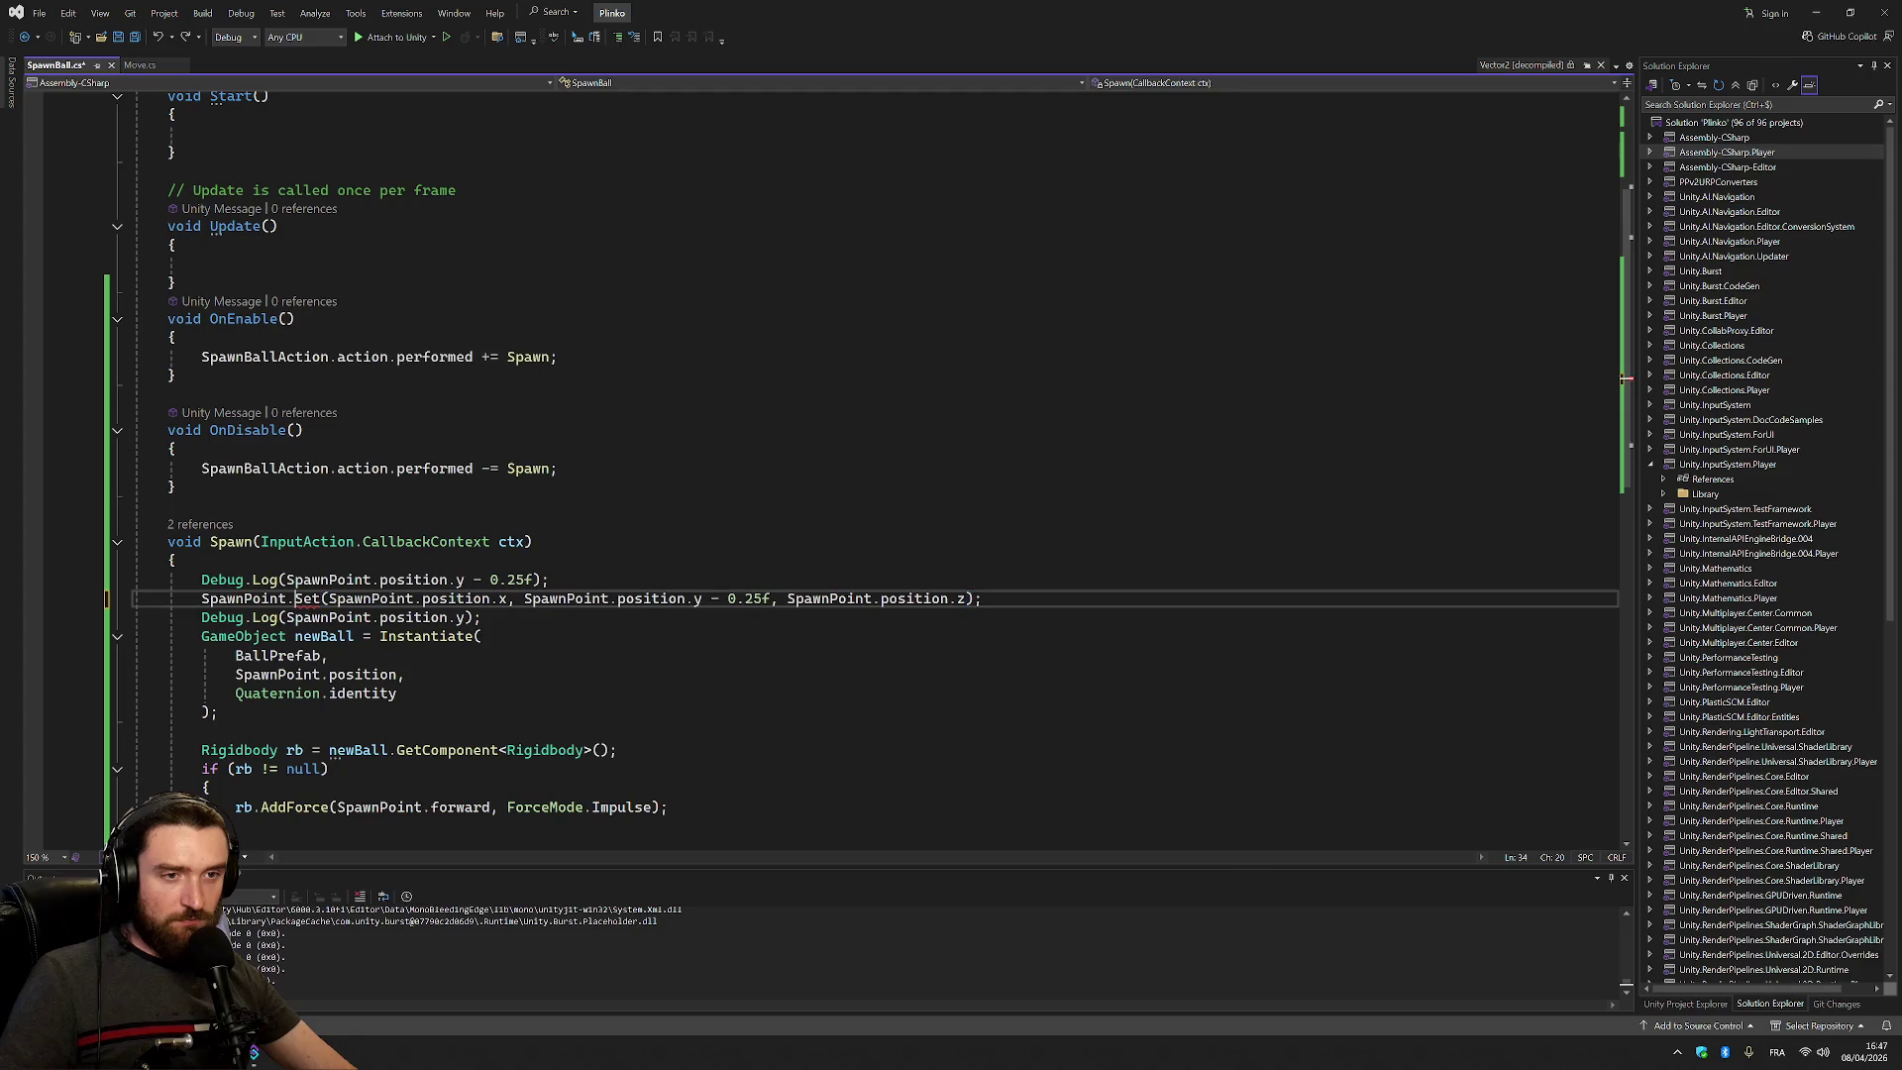
left_click(140, 65)
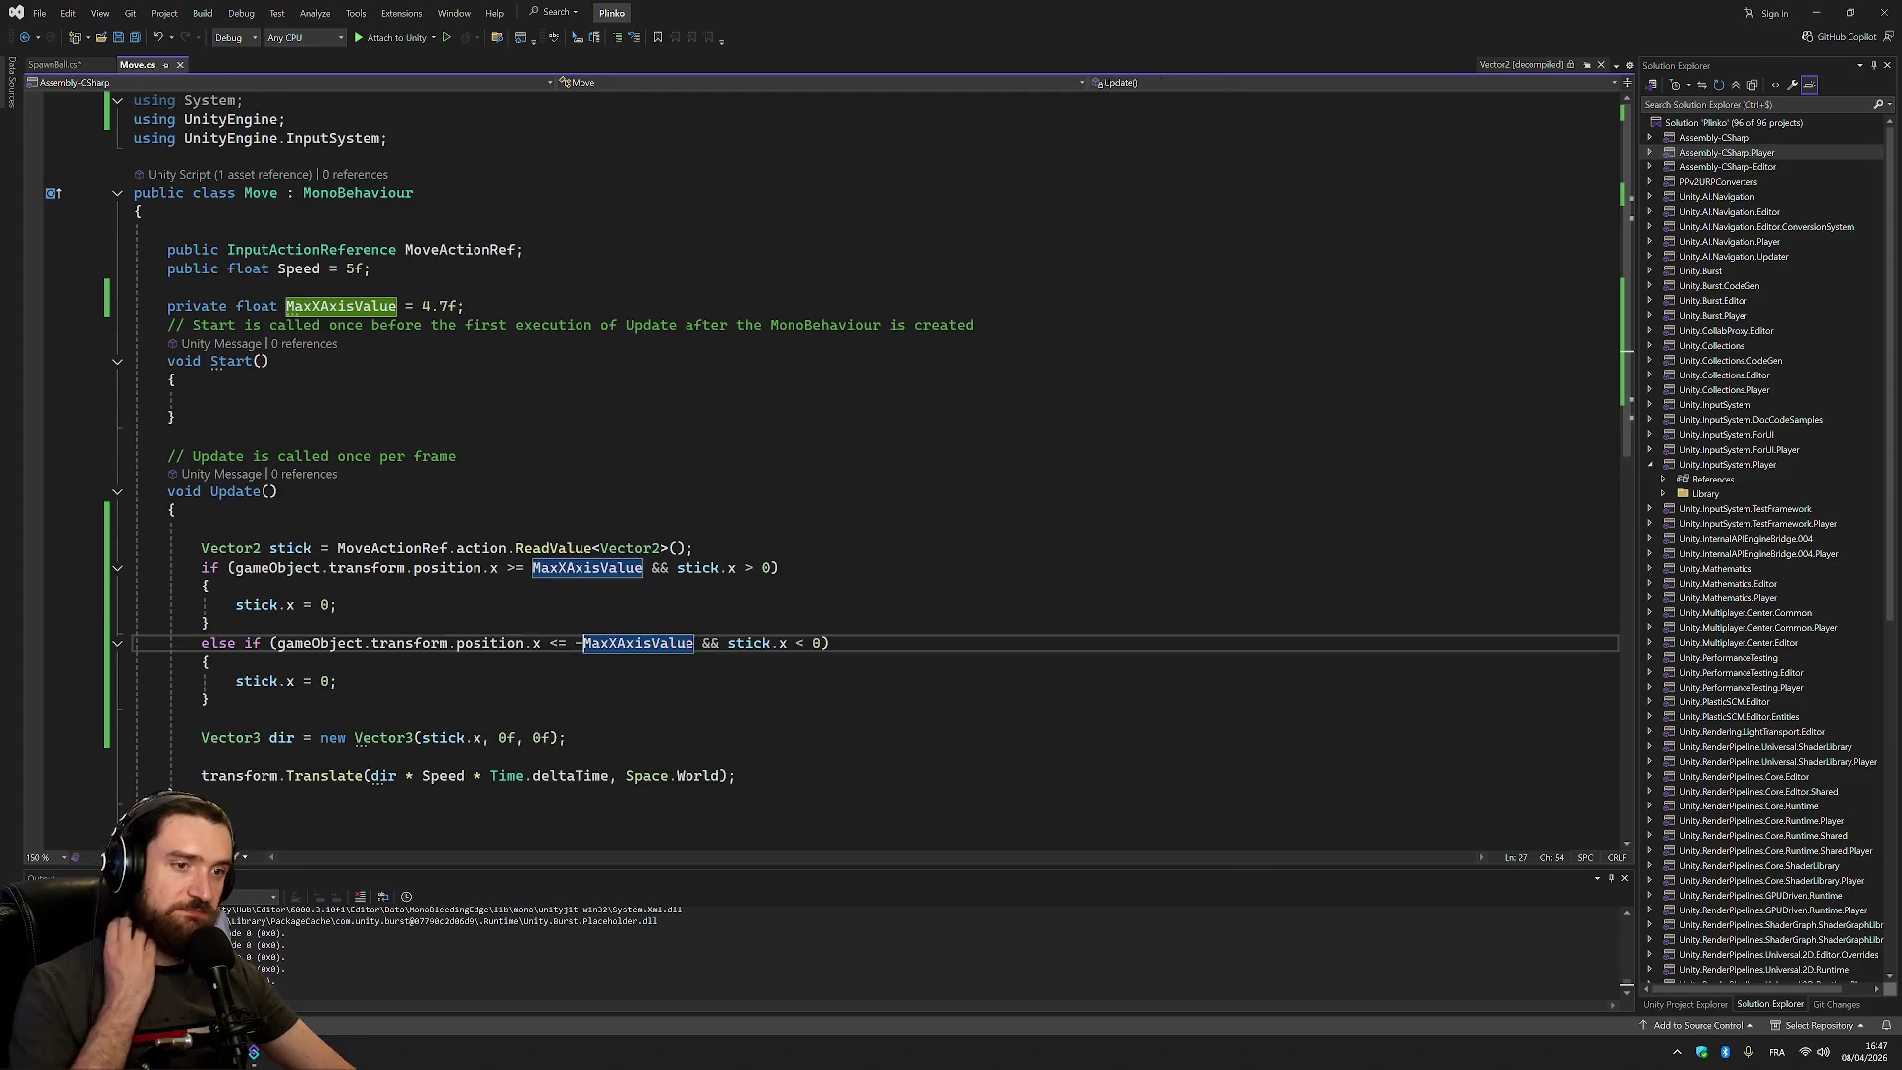
left_click_drag(565, 738, 346, 738)
key("ctrl+c")
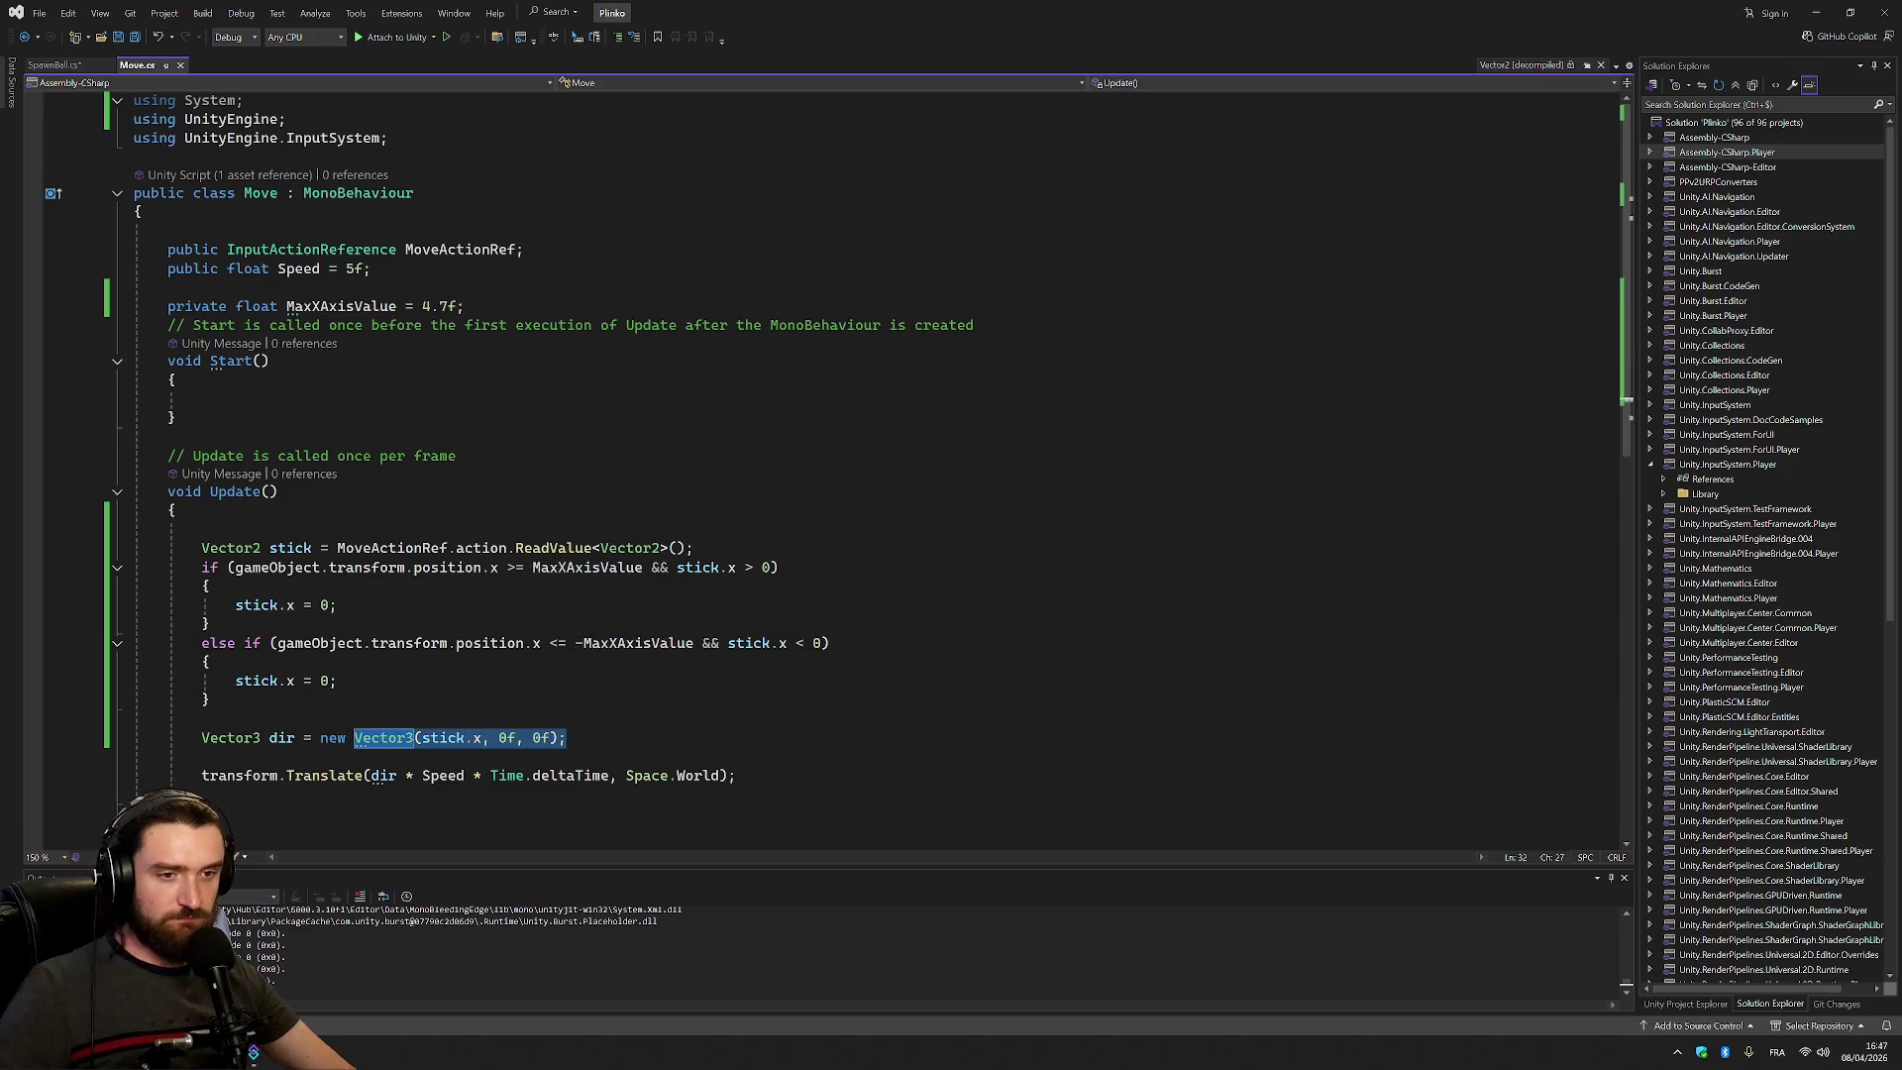
left_click(60, 65)
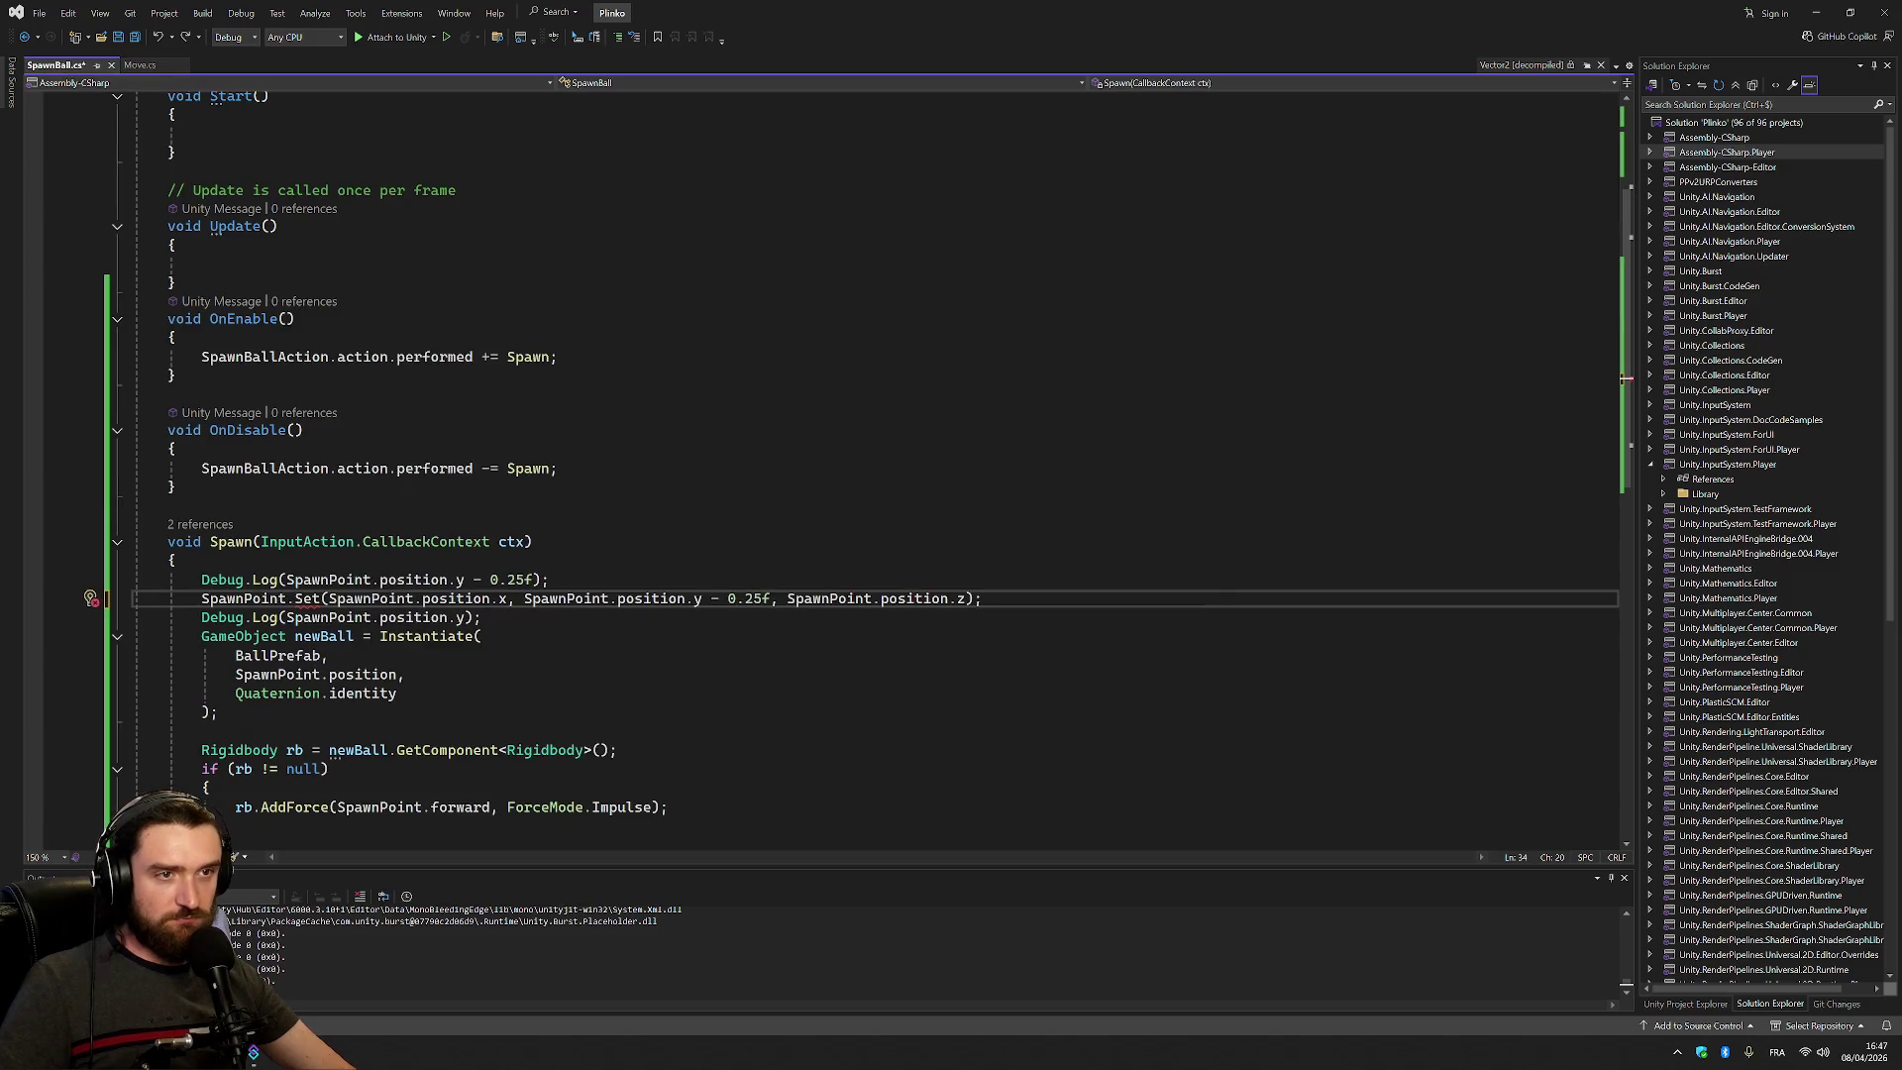
Paste a Vector3 line above the Set call as 'var yAxisOffset =' with values 0f, 0.25f, 0f
right_click(976, 600)
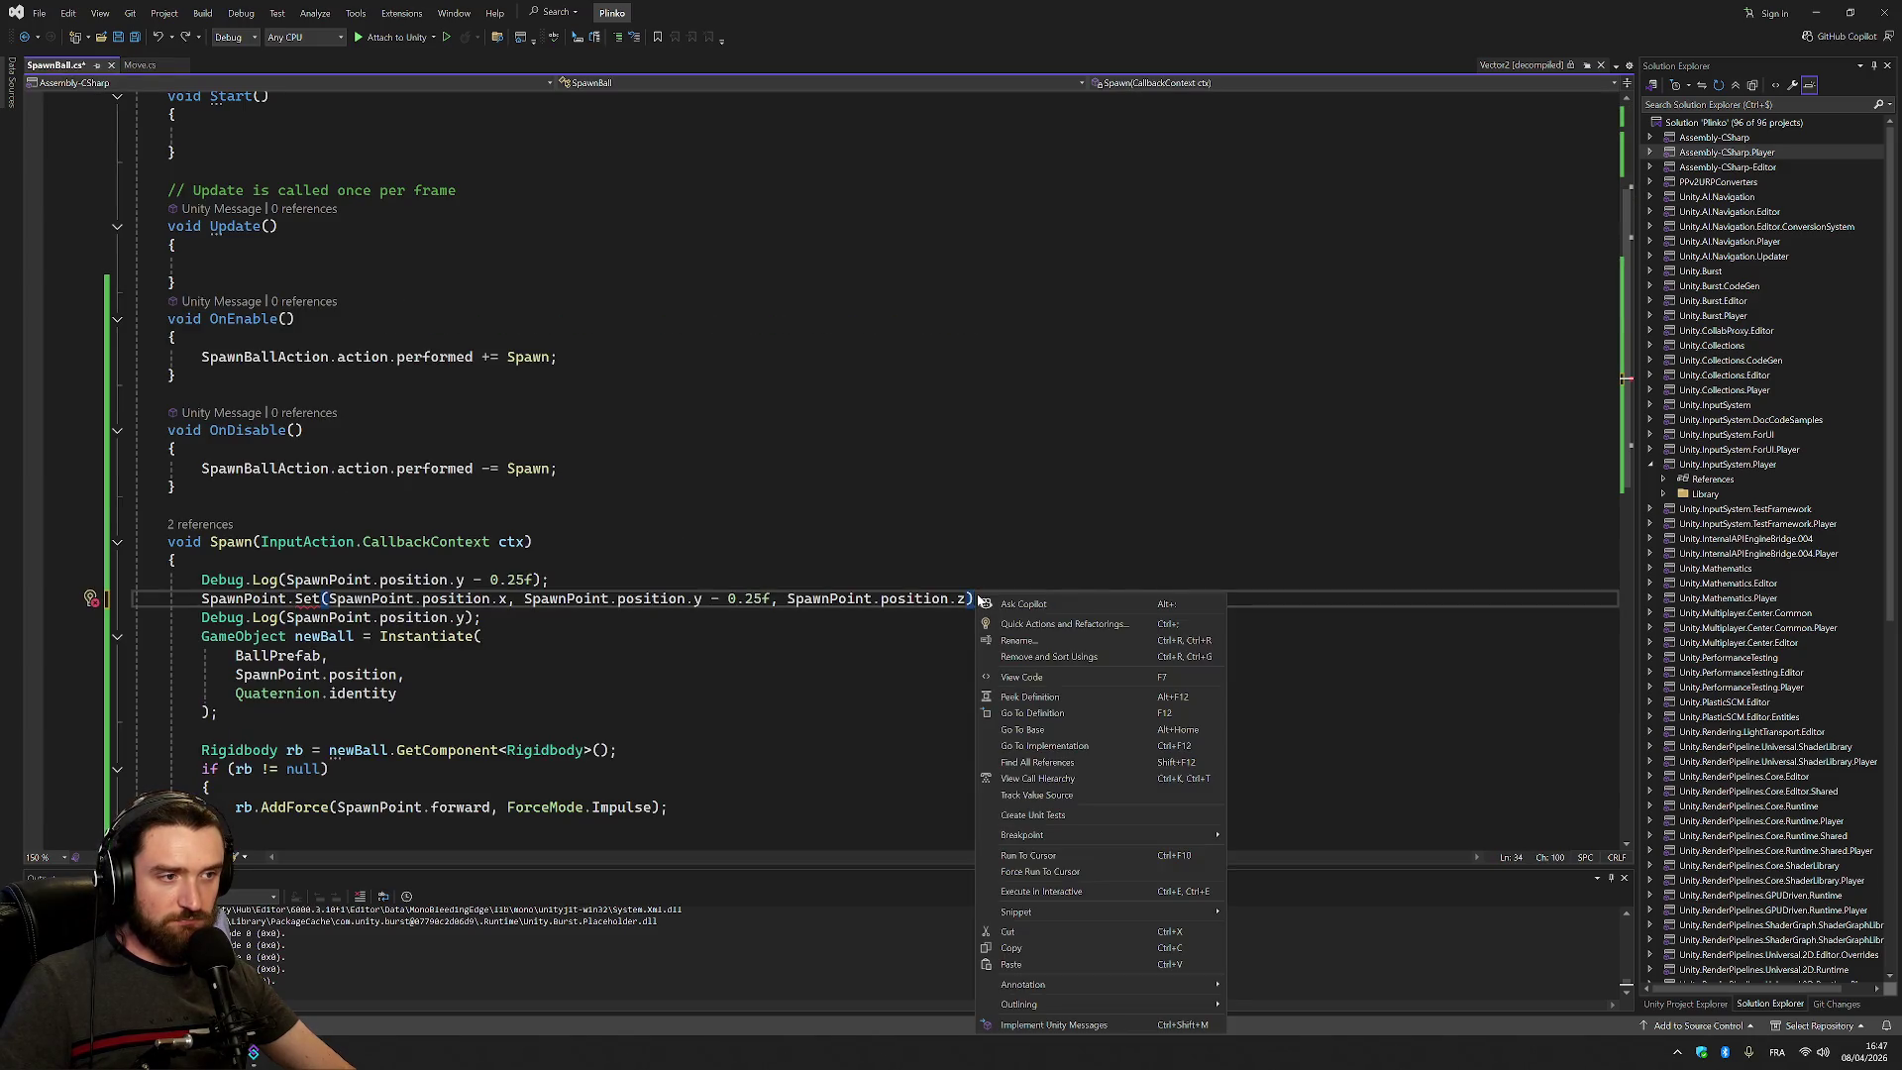
key("Escape")
key("ctrl+Return")
key("ctrl+v")
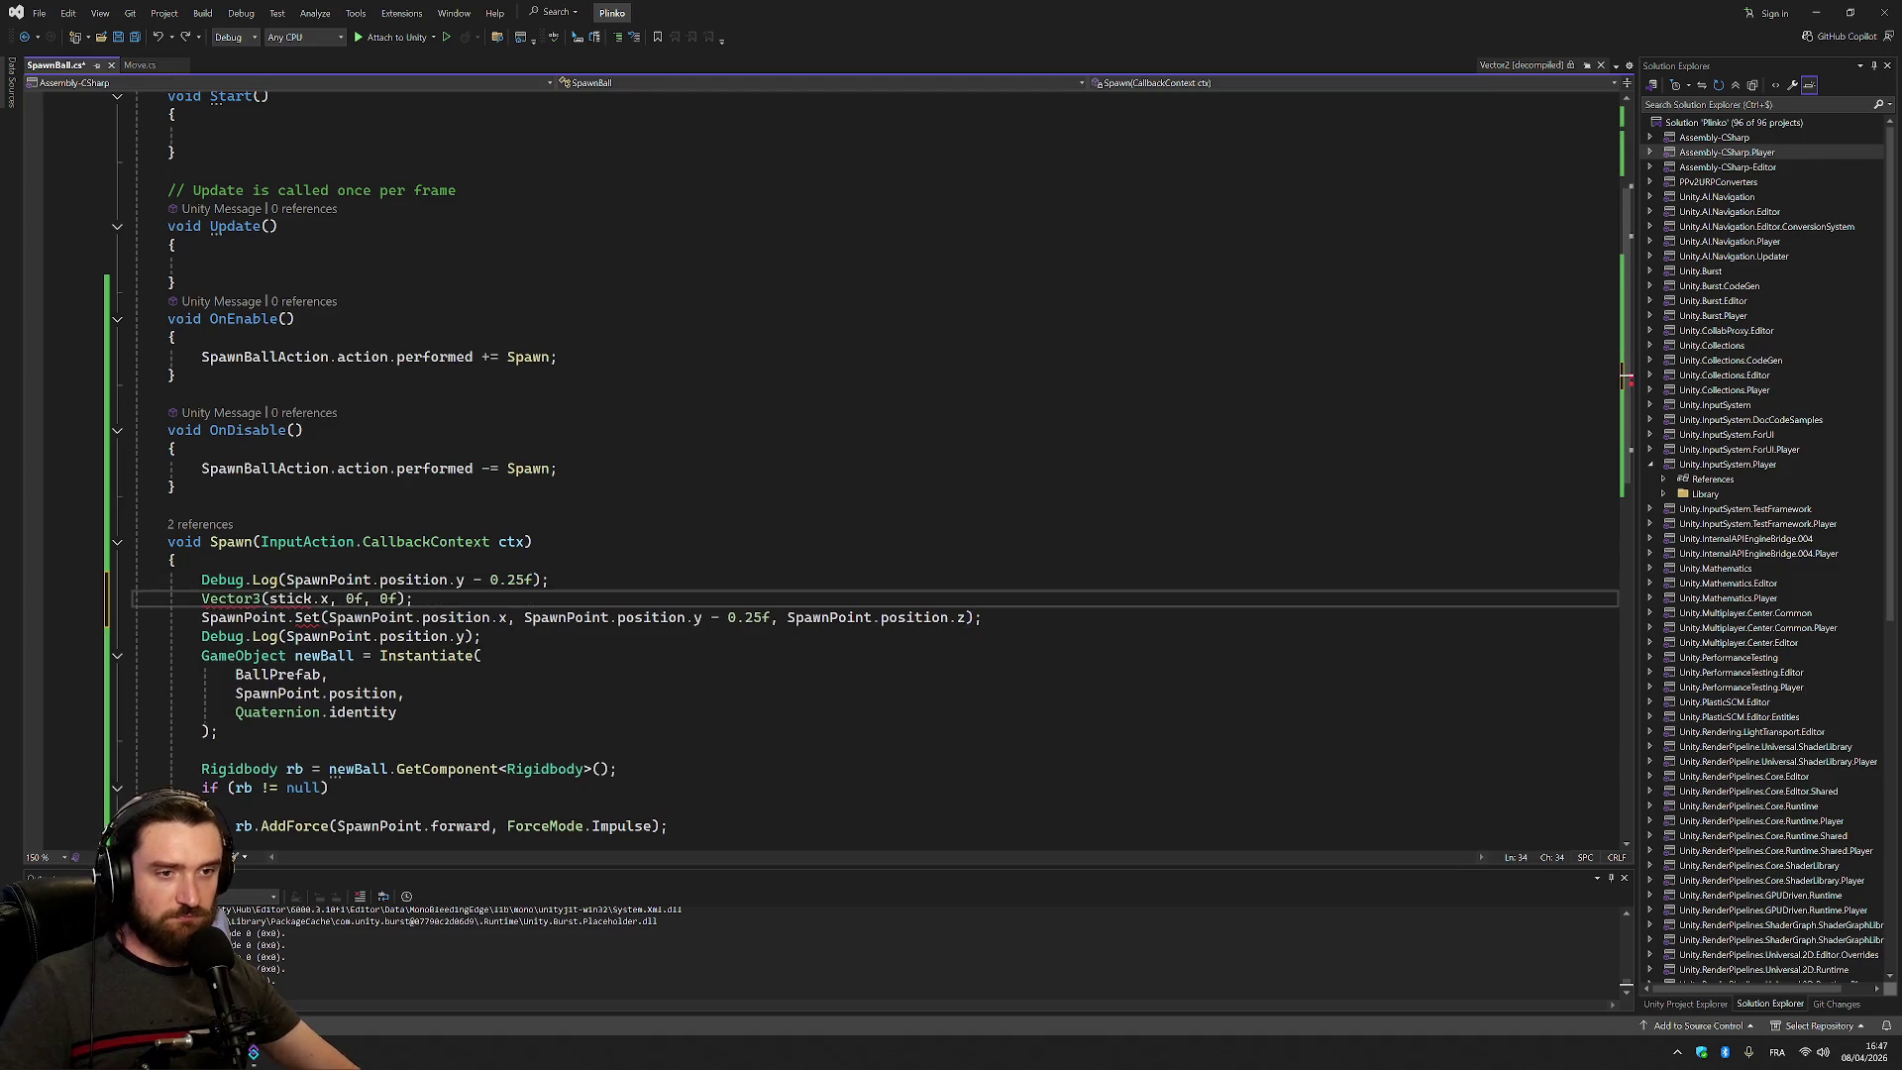
key("Home")
type("var ")
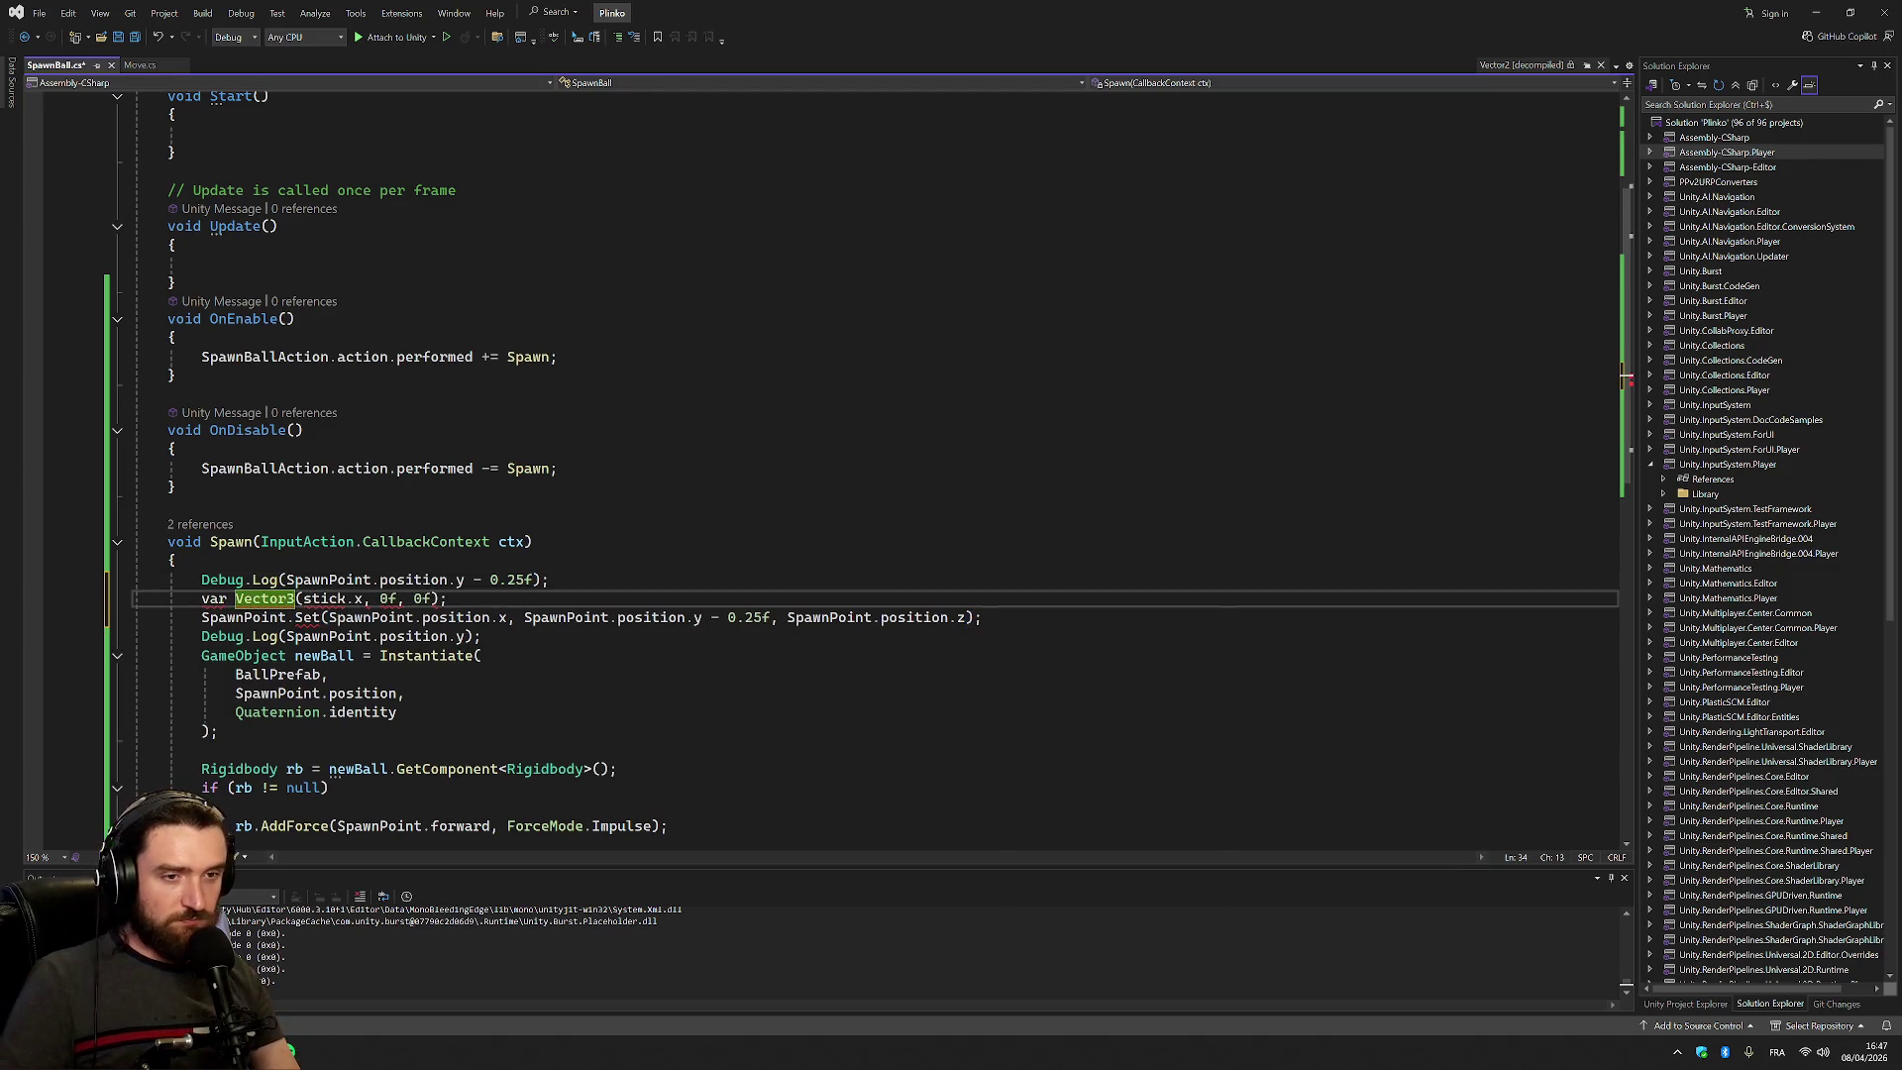
type("yAxisO")
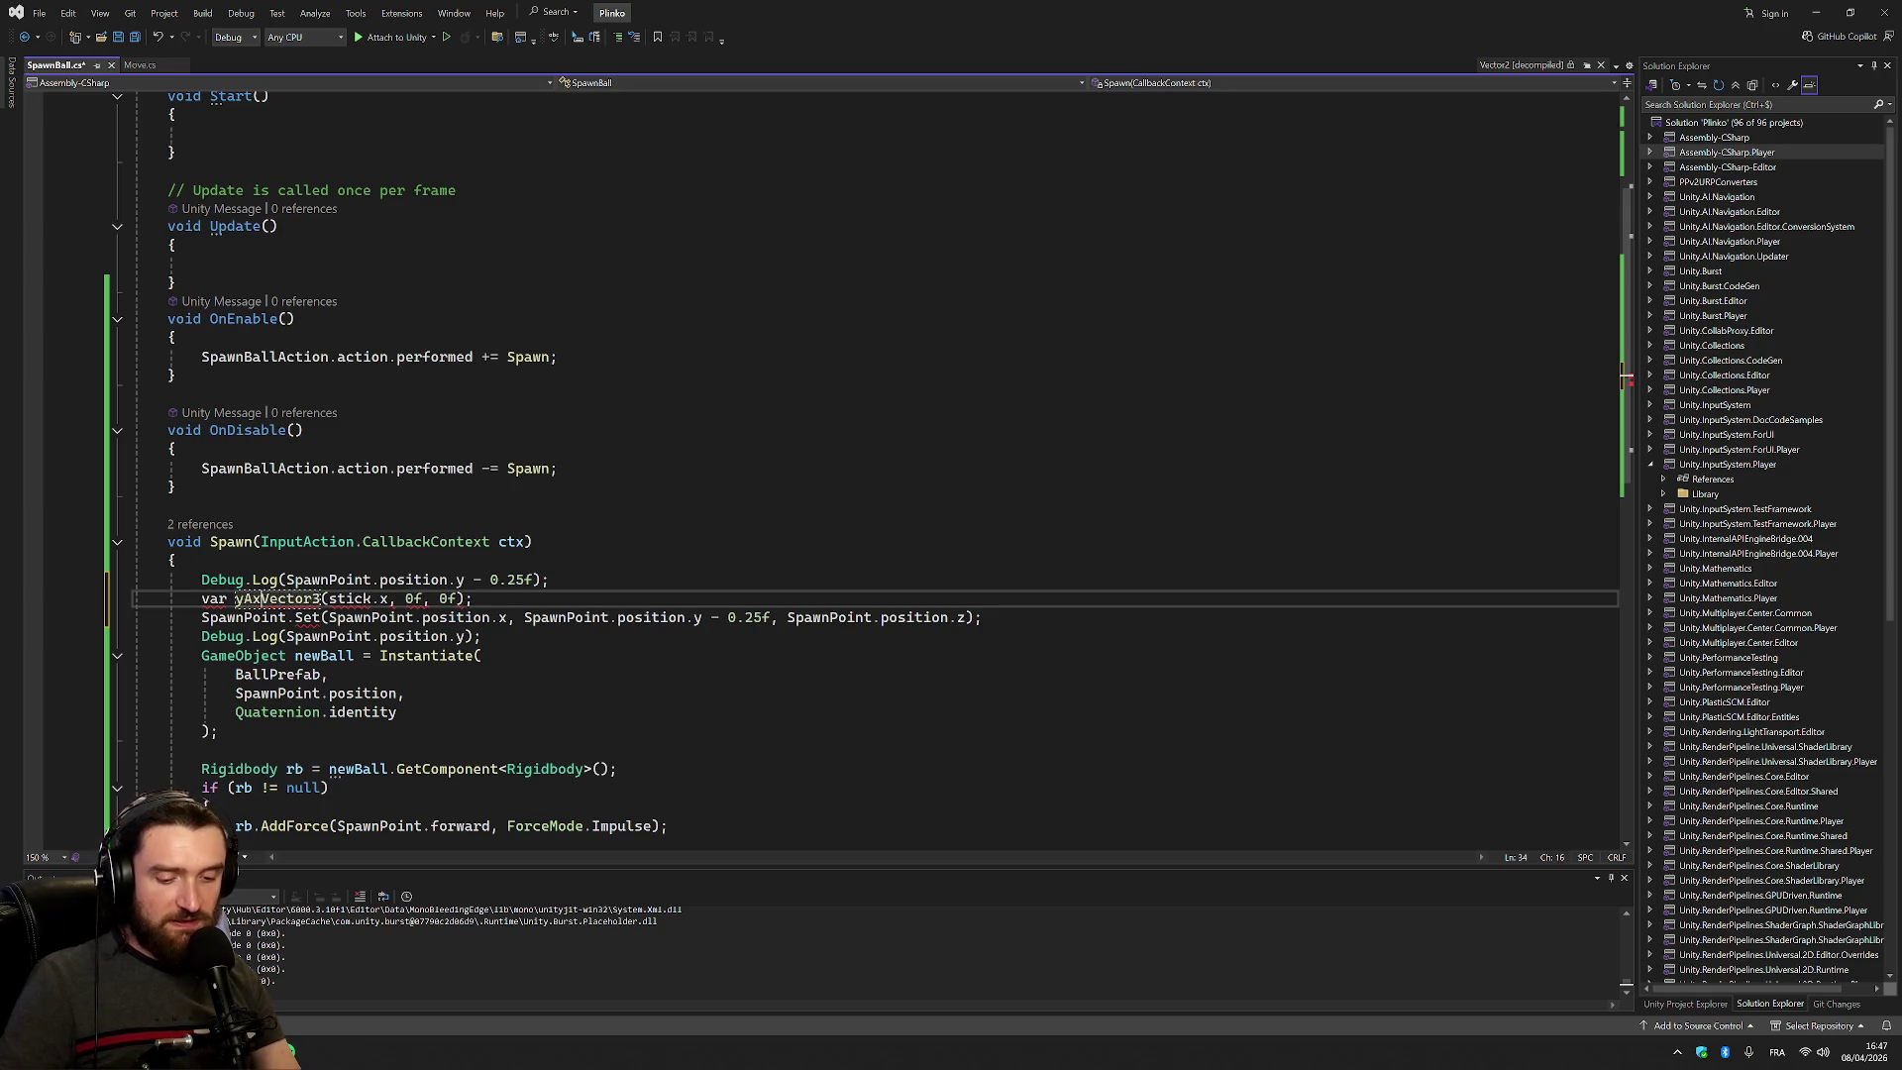
type("ffset ")
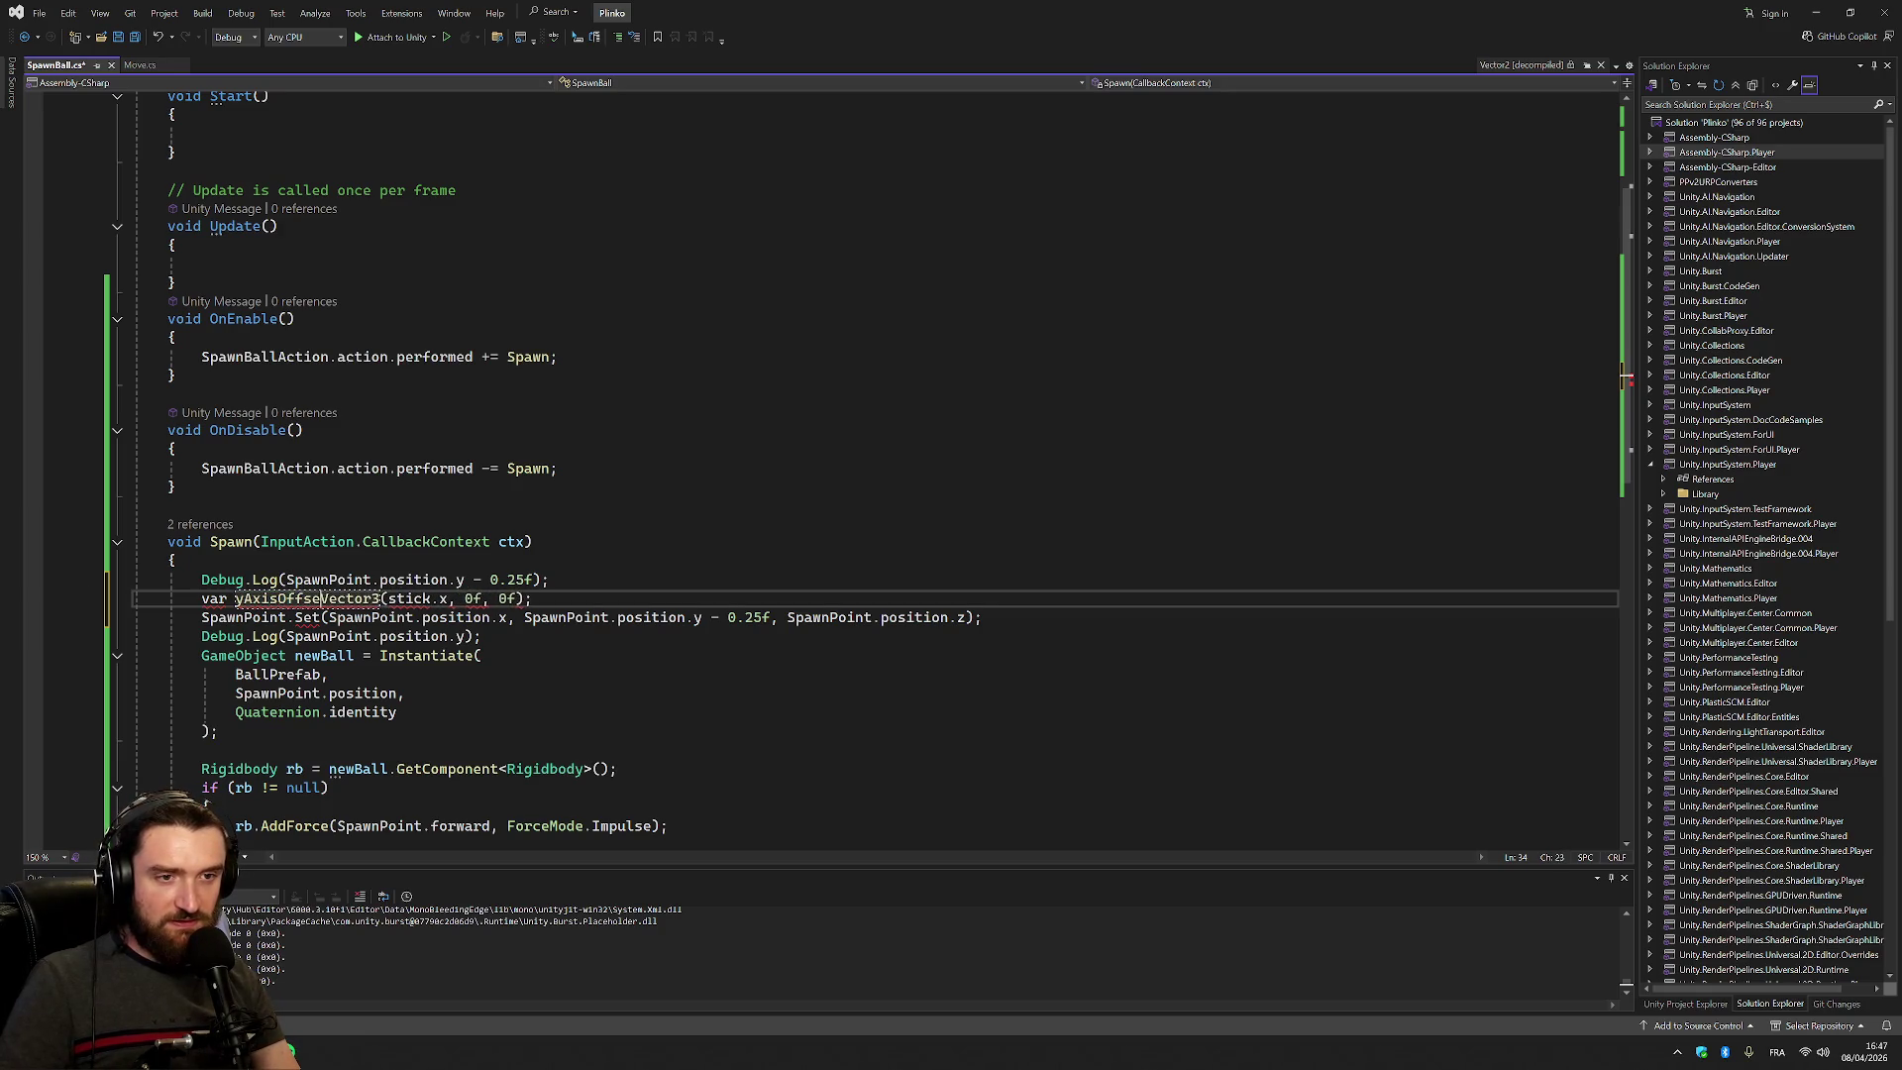
type("=")
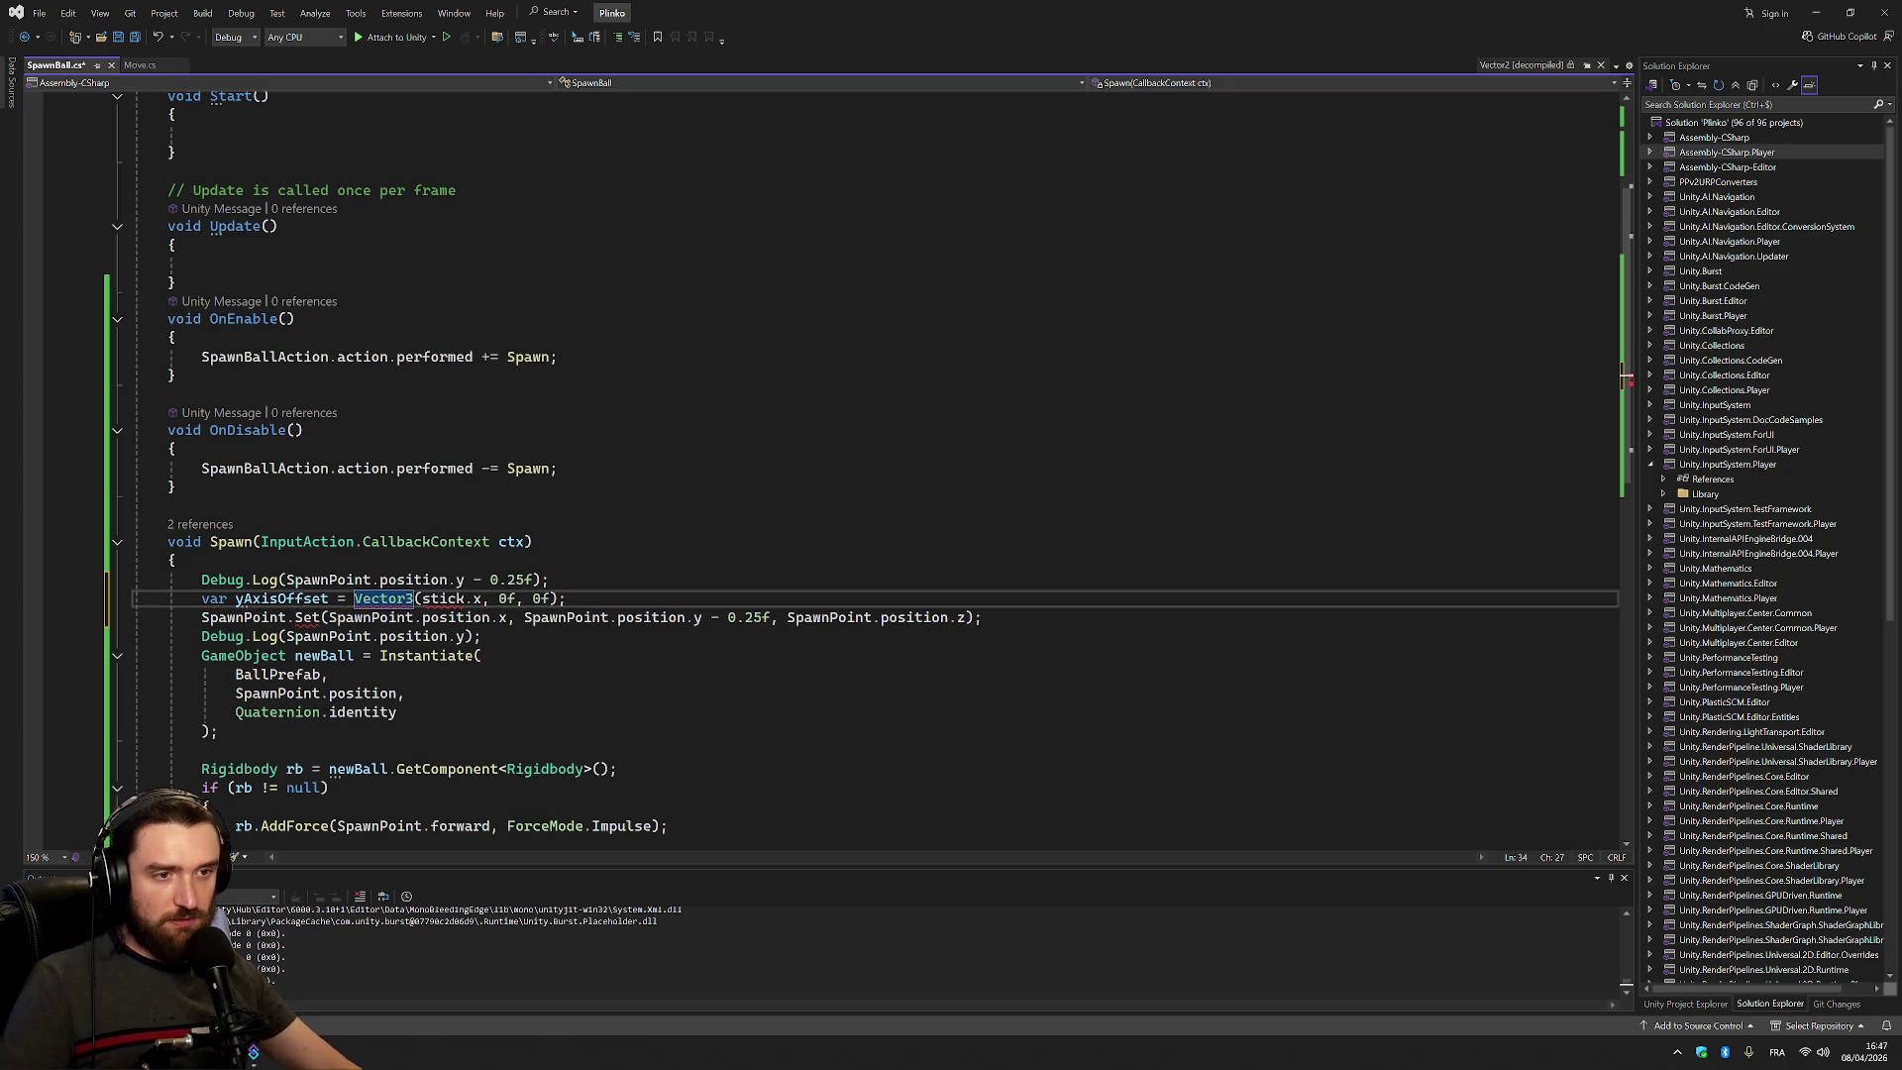
double_click(443, 598)
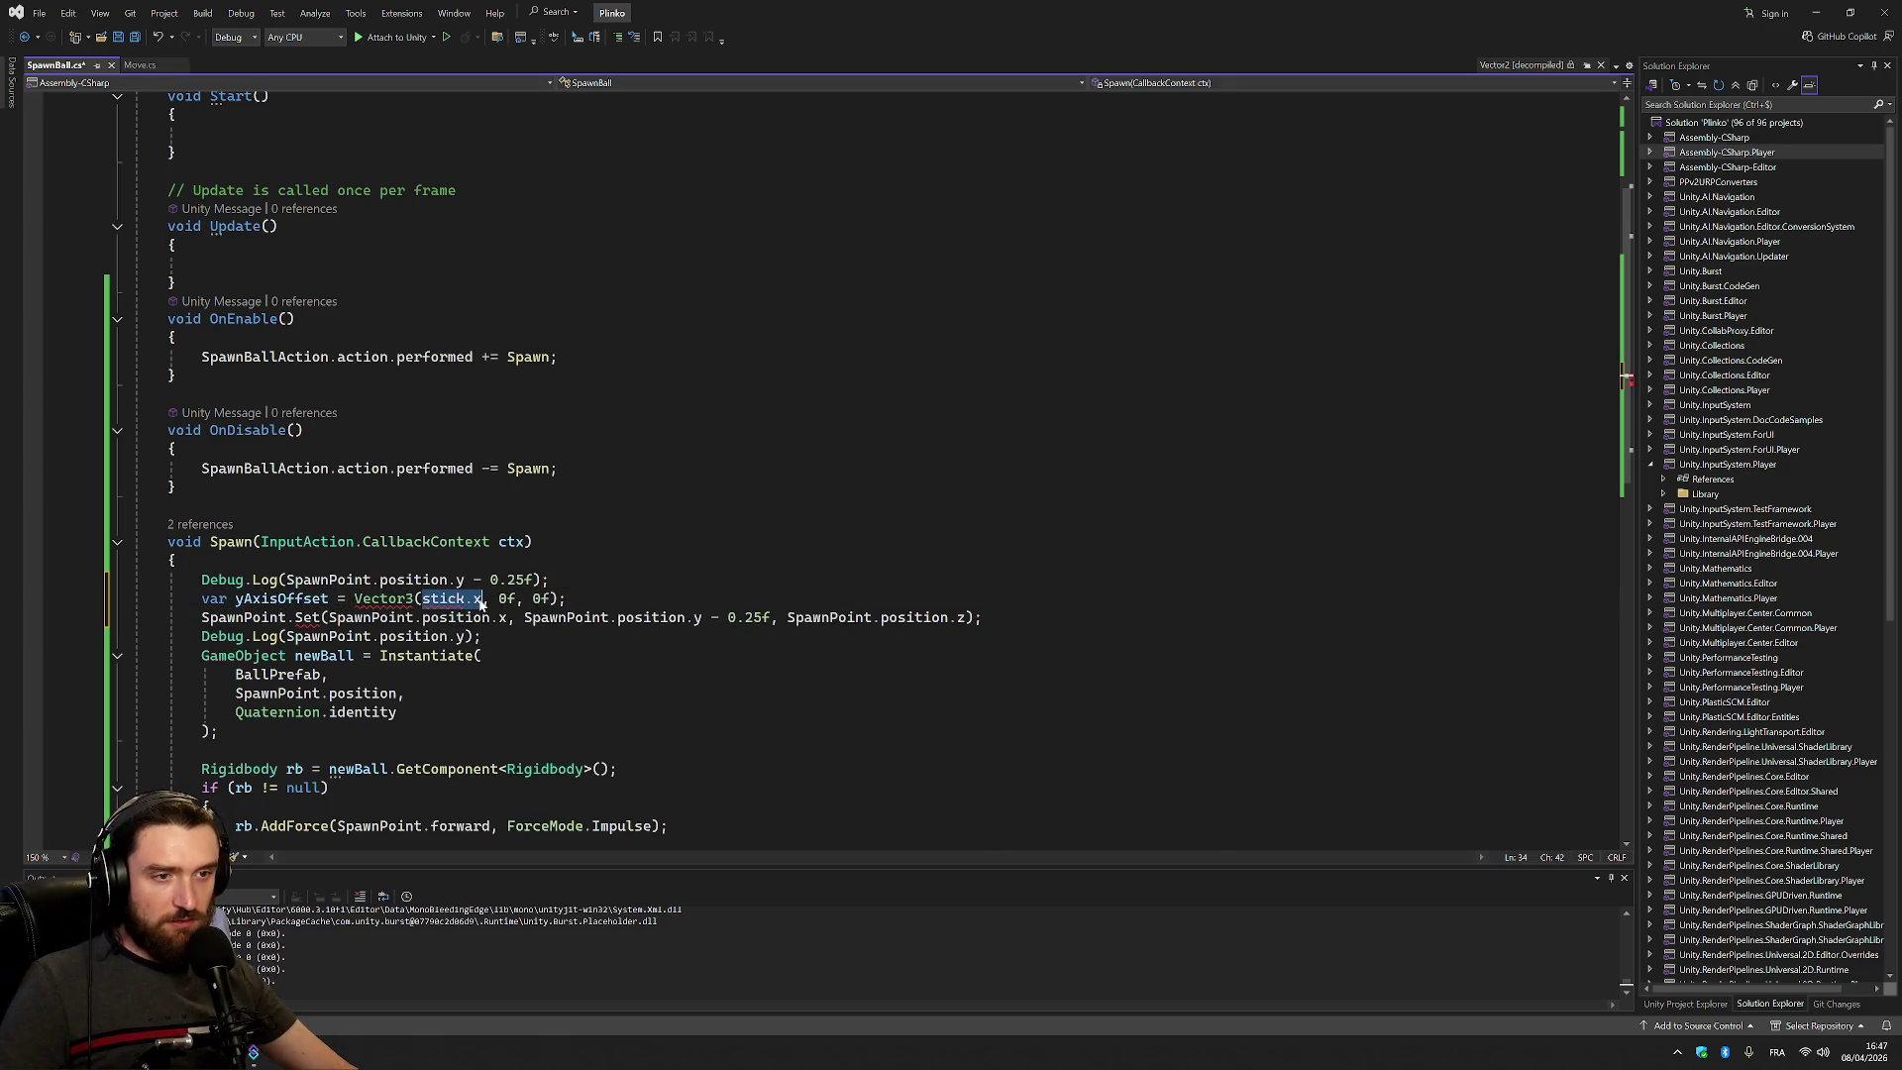
type("0")
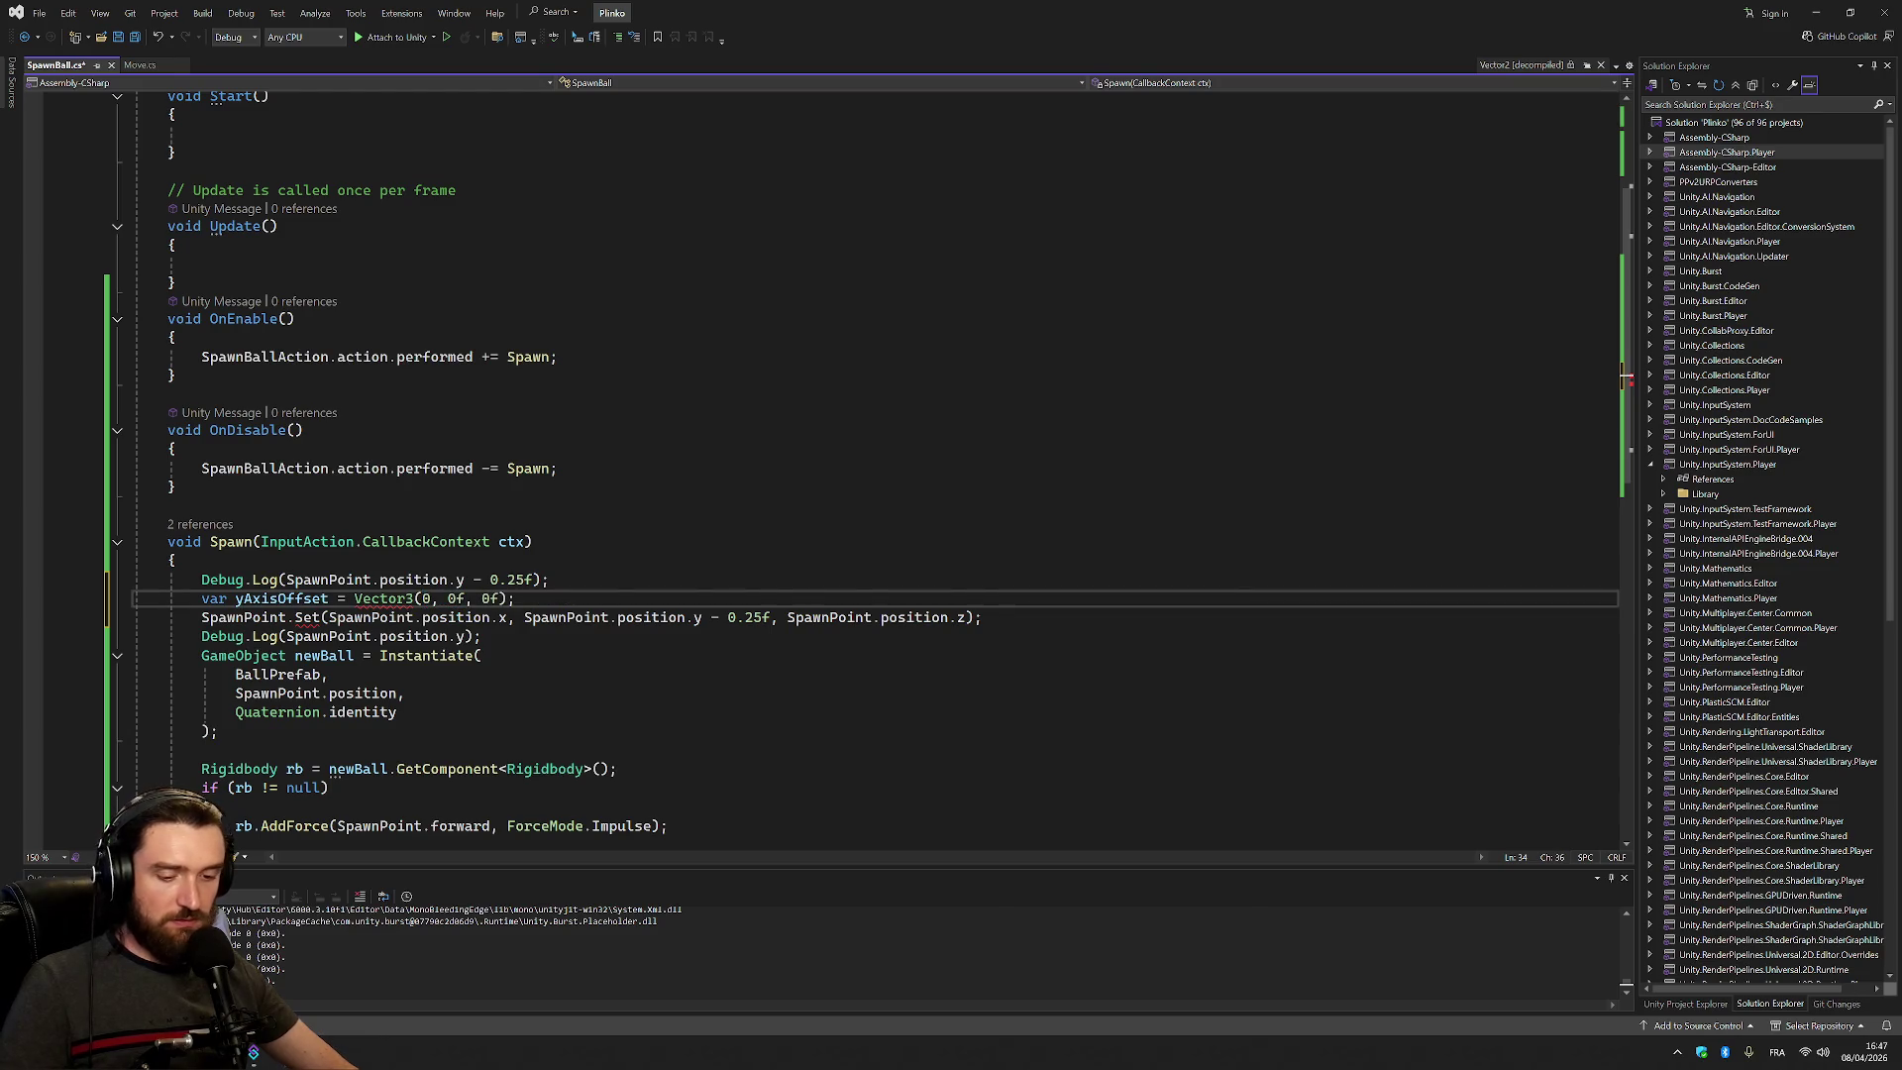
type("f")
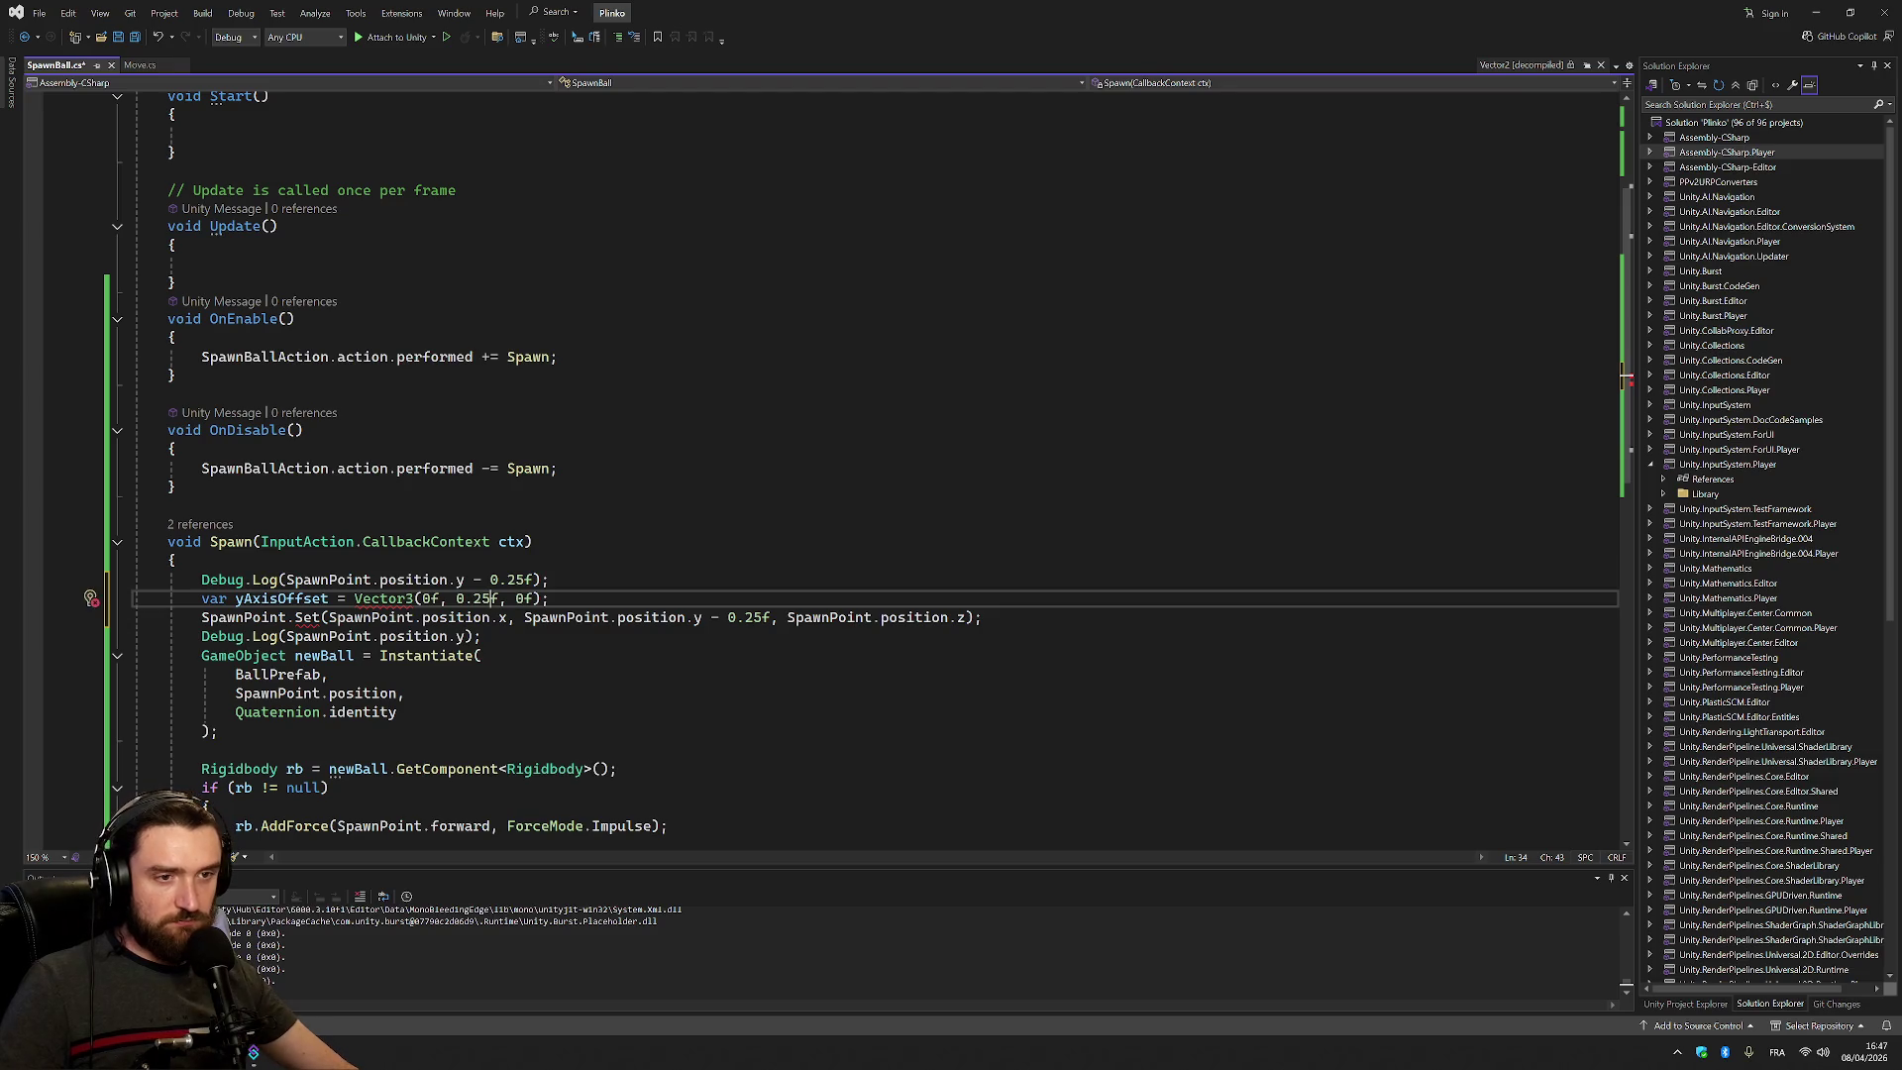
Replace the SpawnPoint.Set(...) call with SpawnPoint.TransformDirection
left_click(312, 600)
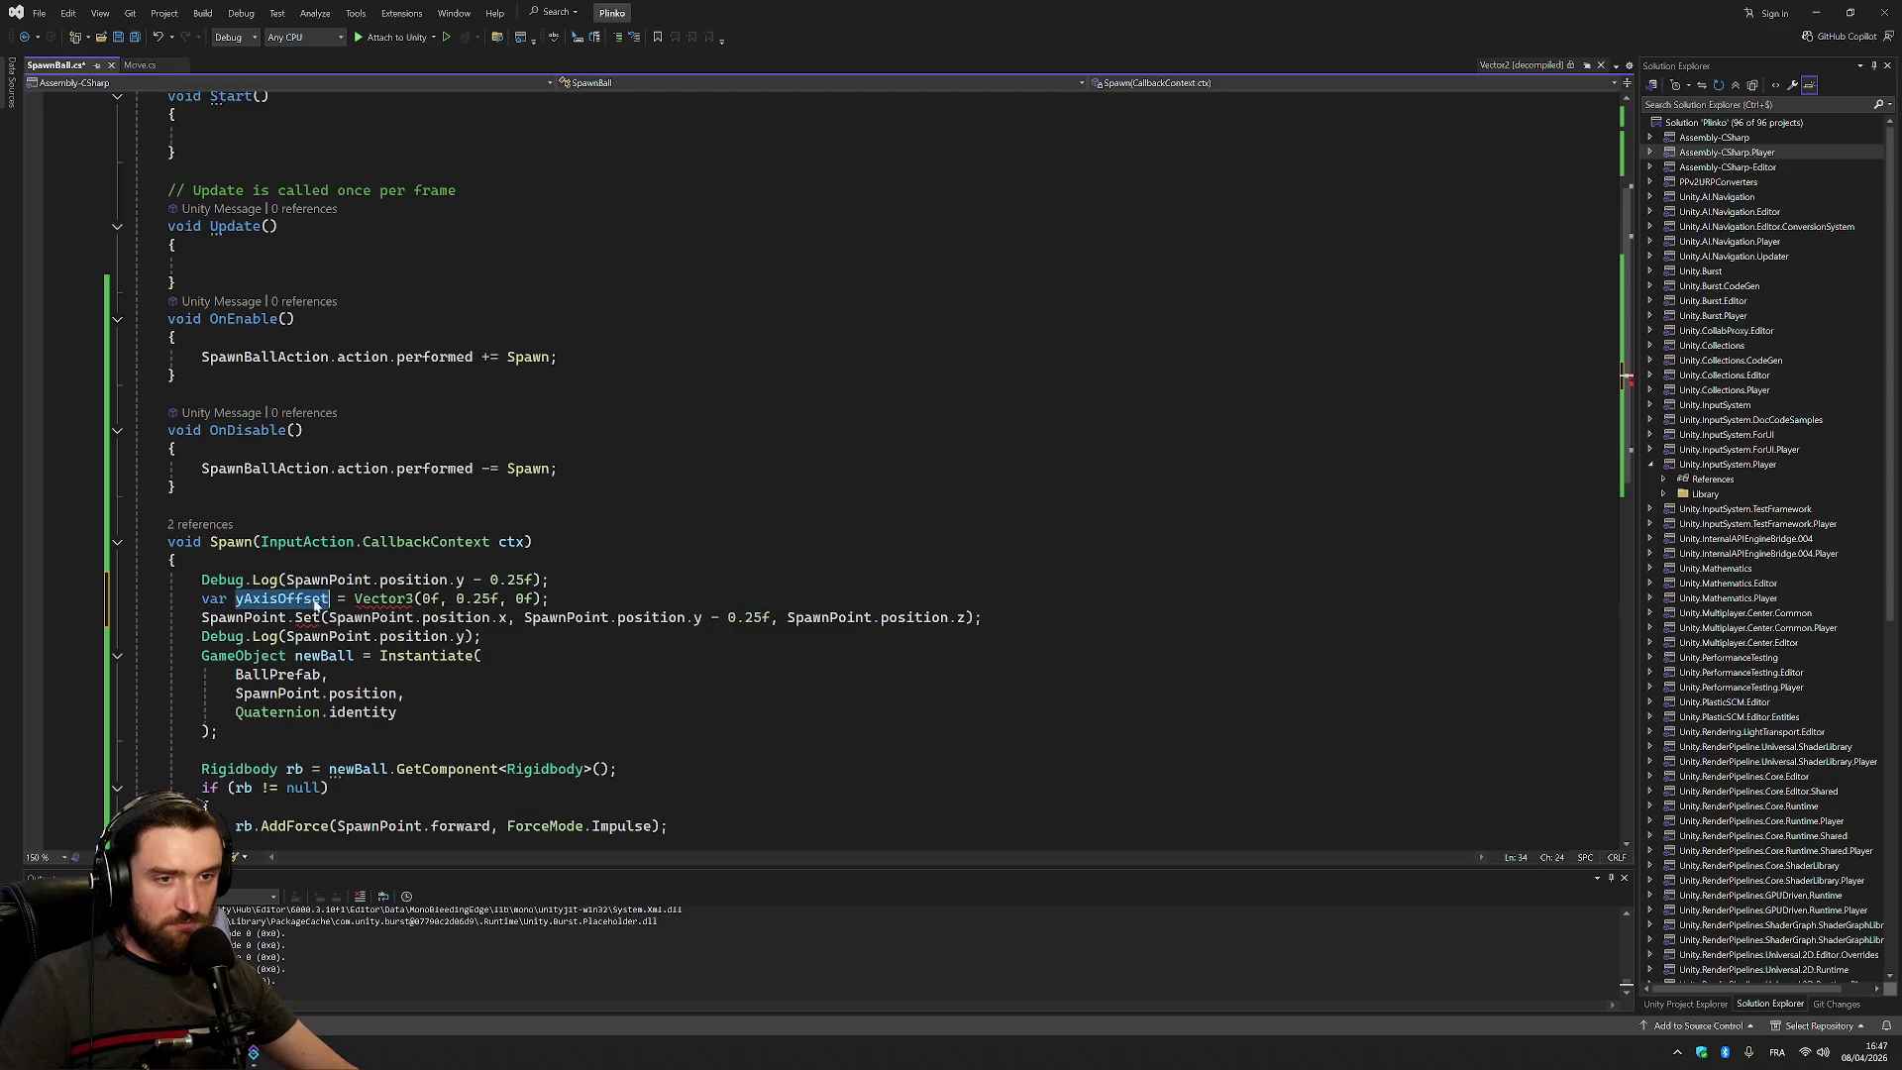
left_click_drag(295, 617, 976, 617)
type("Trans")
key("Tab")
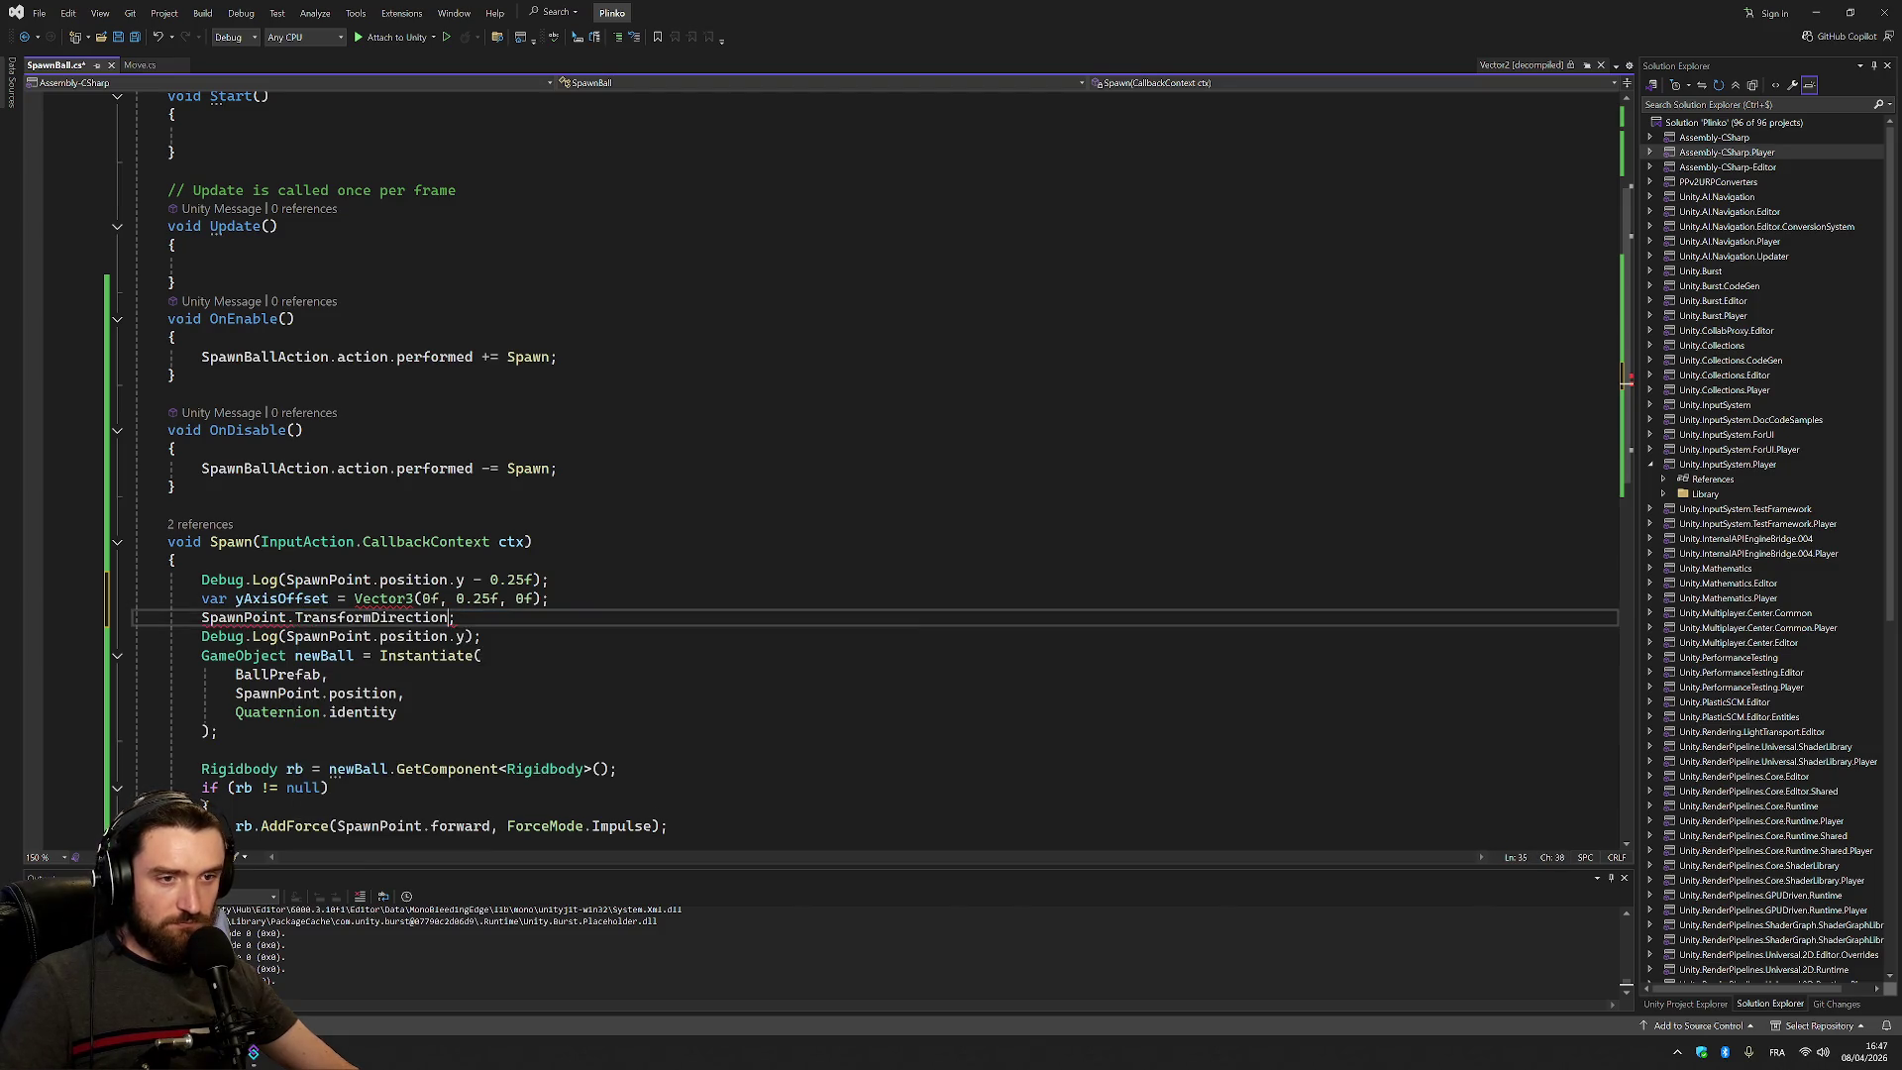
Pass yAxisOffset into TransformDirection, close its parenthesis, and add 'new' before Vector3
type("'")
key("BackSpace")
type("(yAxisOffset")
left_click(354, 598)
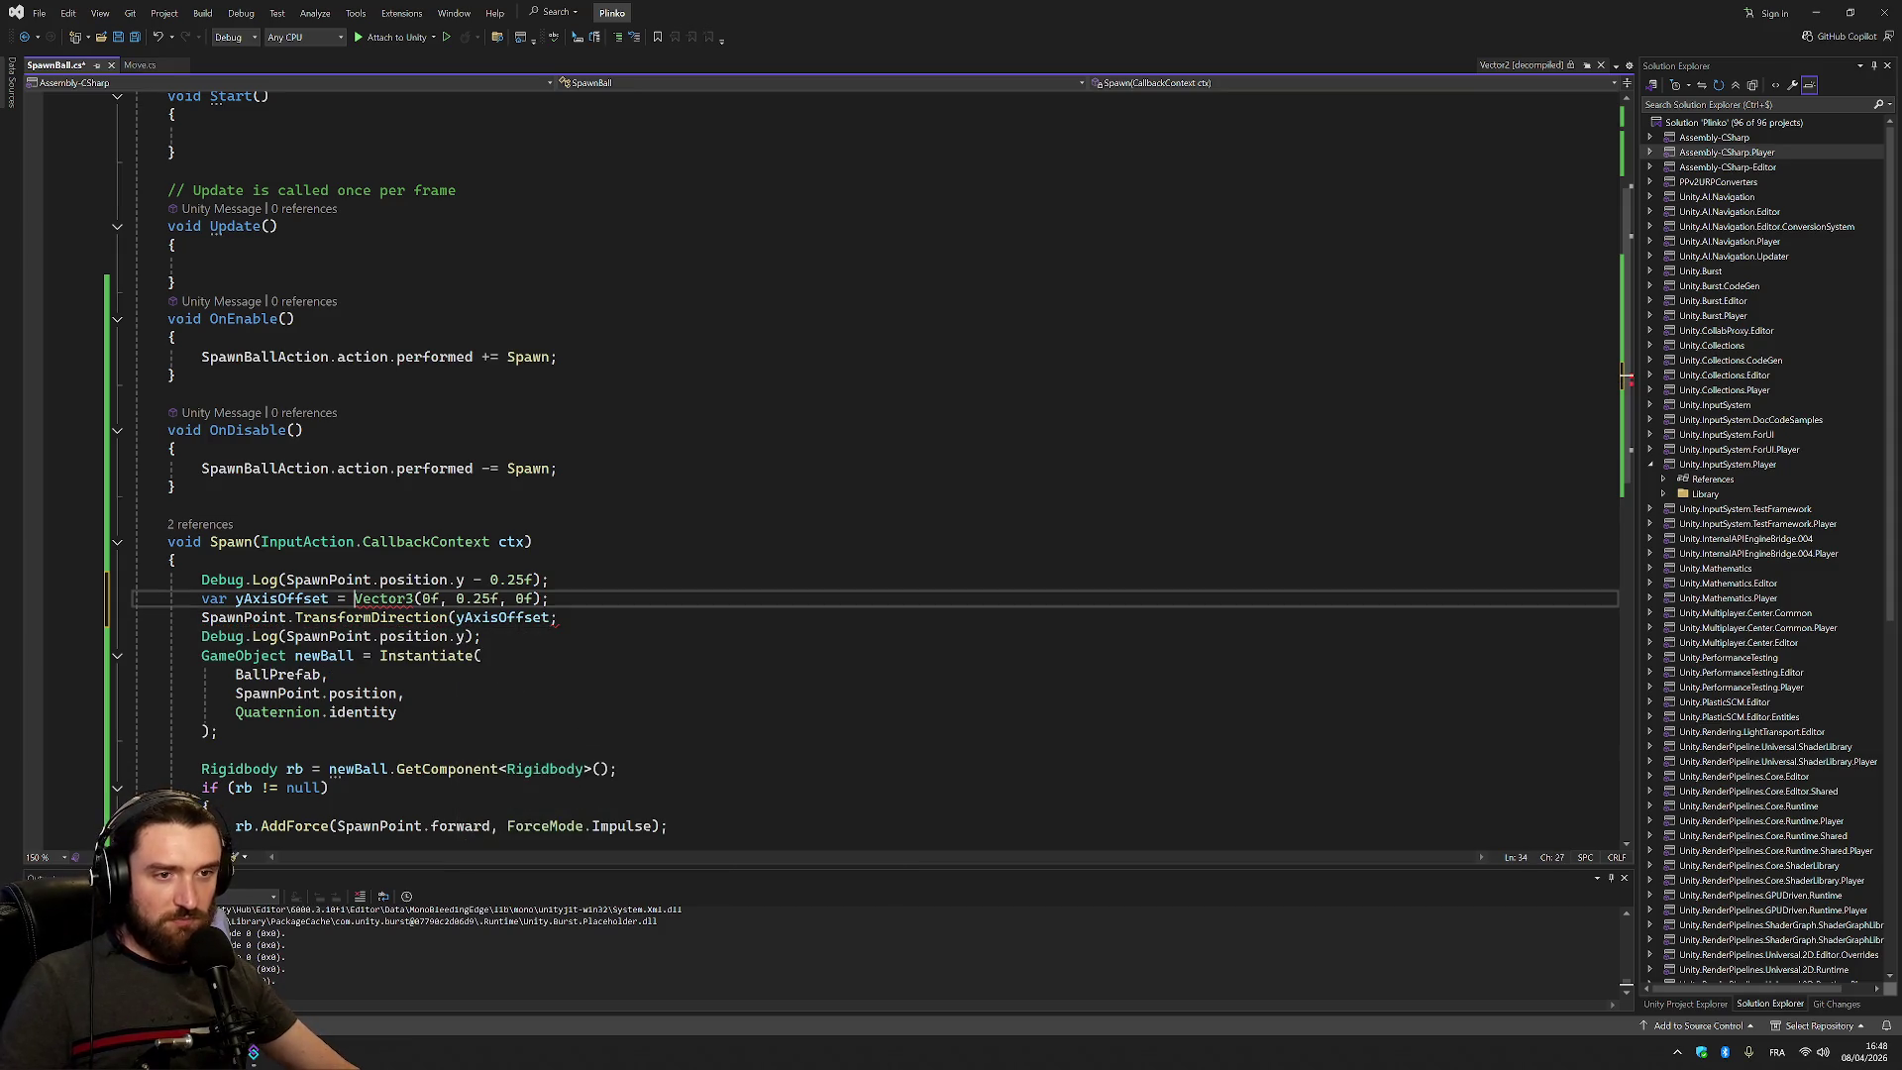
type("new")
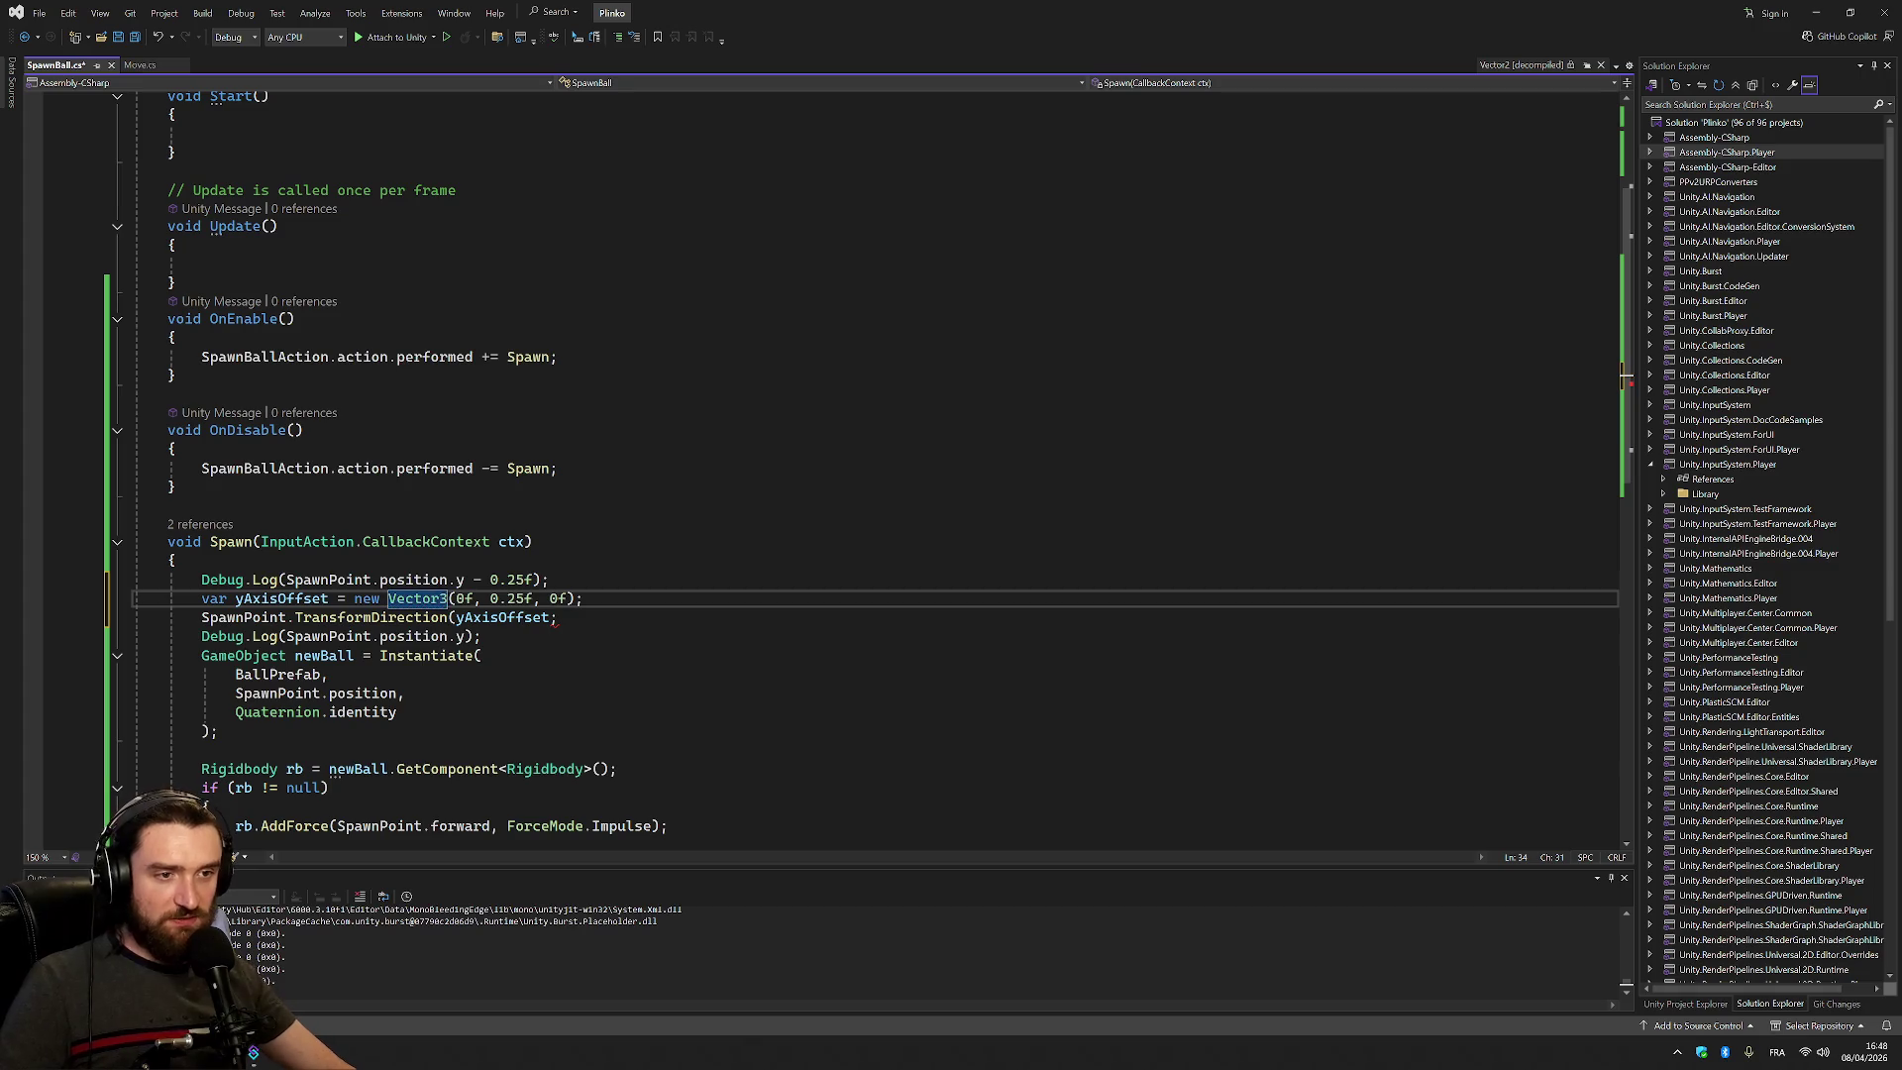
left_click(551, 617)
type(")")
left_click(584, 598)
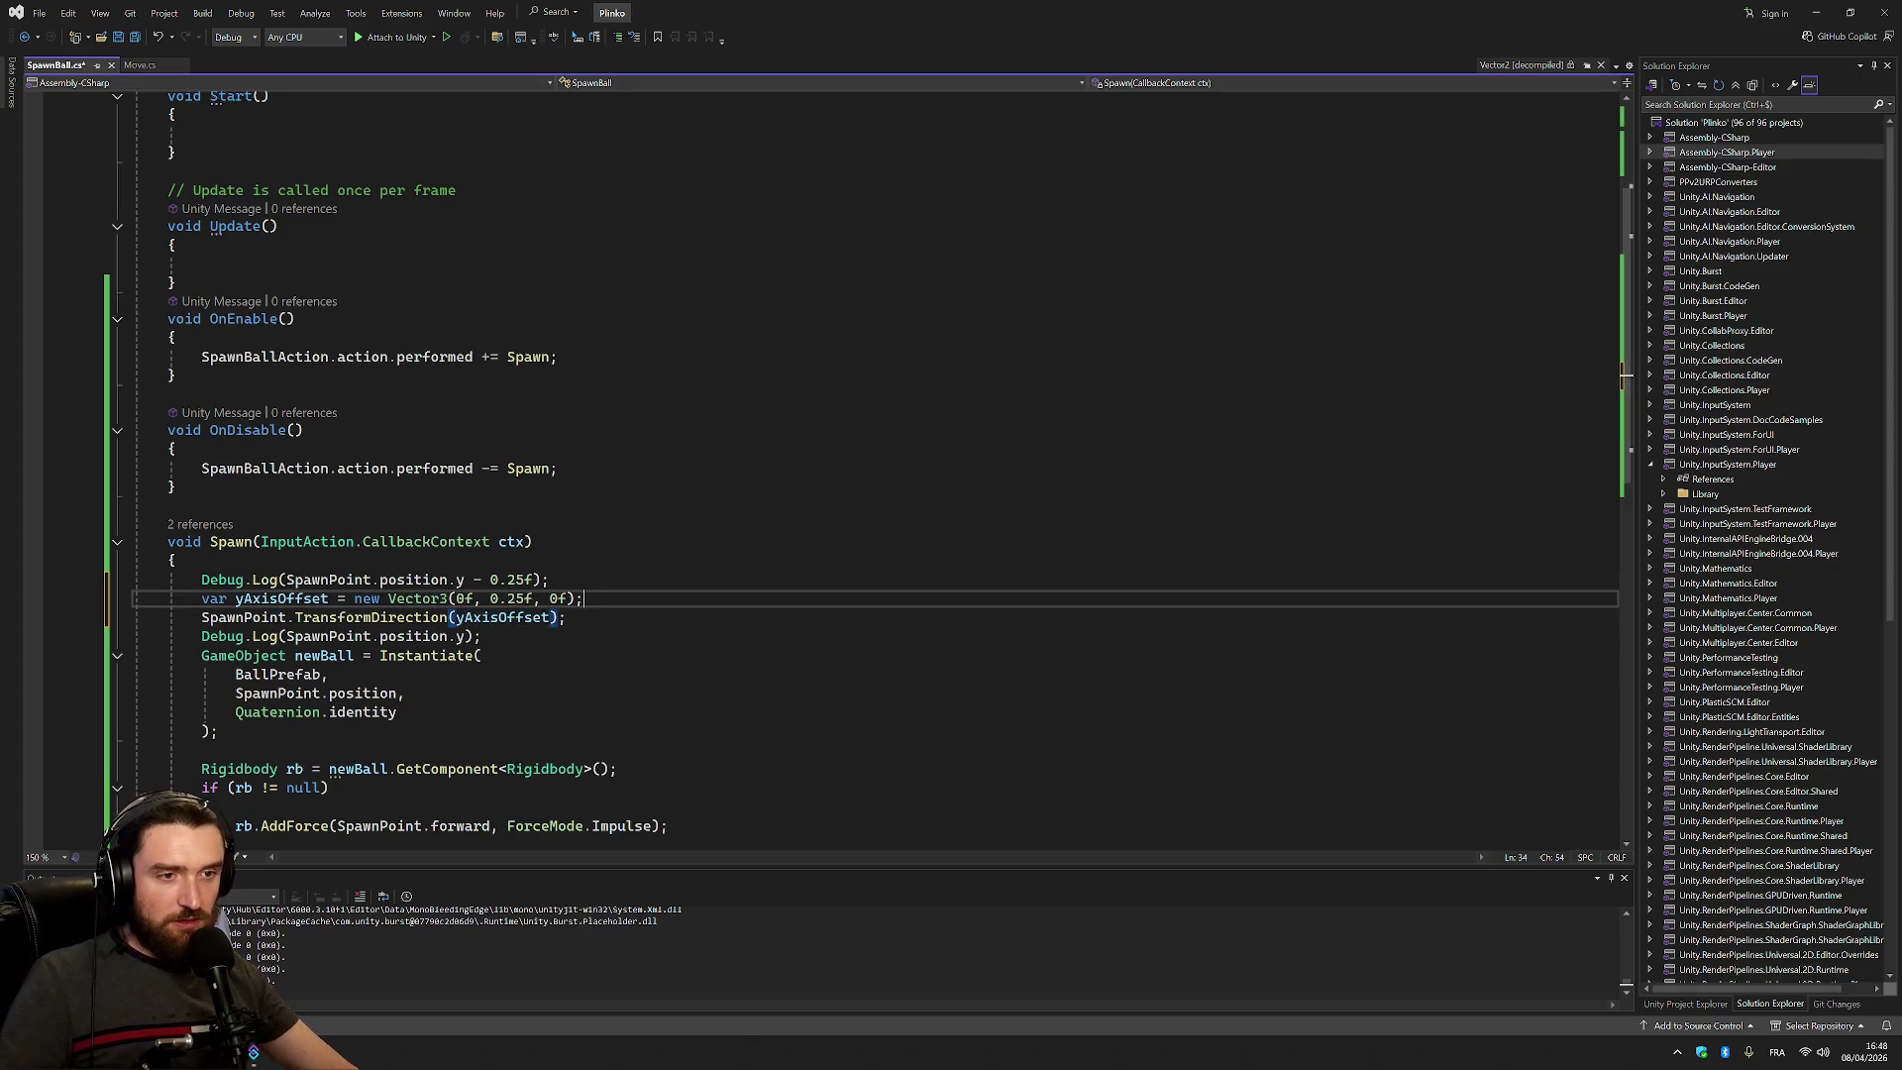
Check how Move.cs constructs its Vector3, then return to SpawnBall.cs
left_click(140, 65)
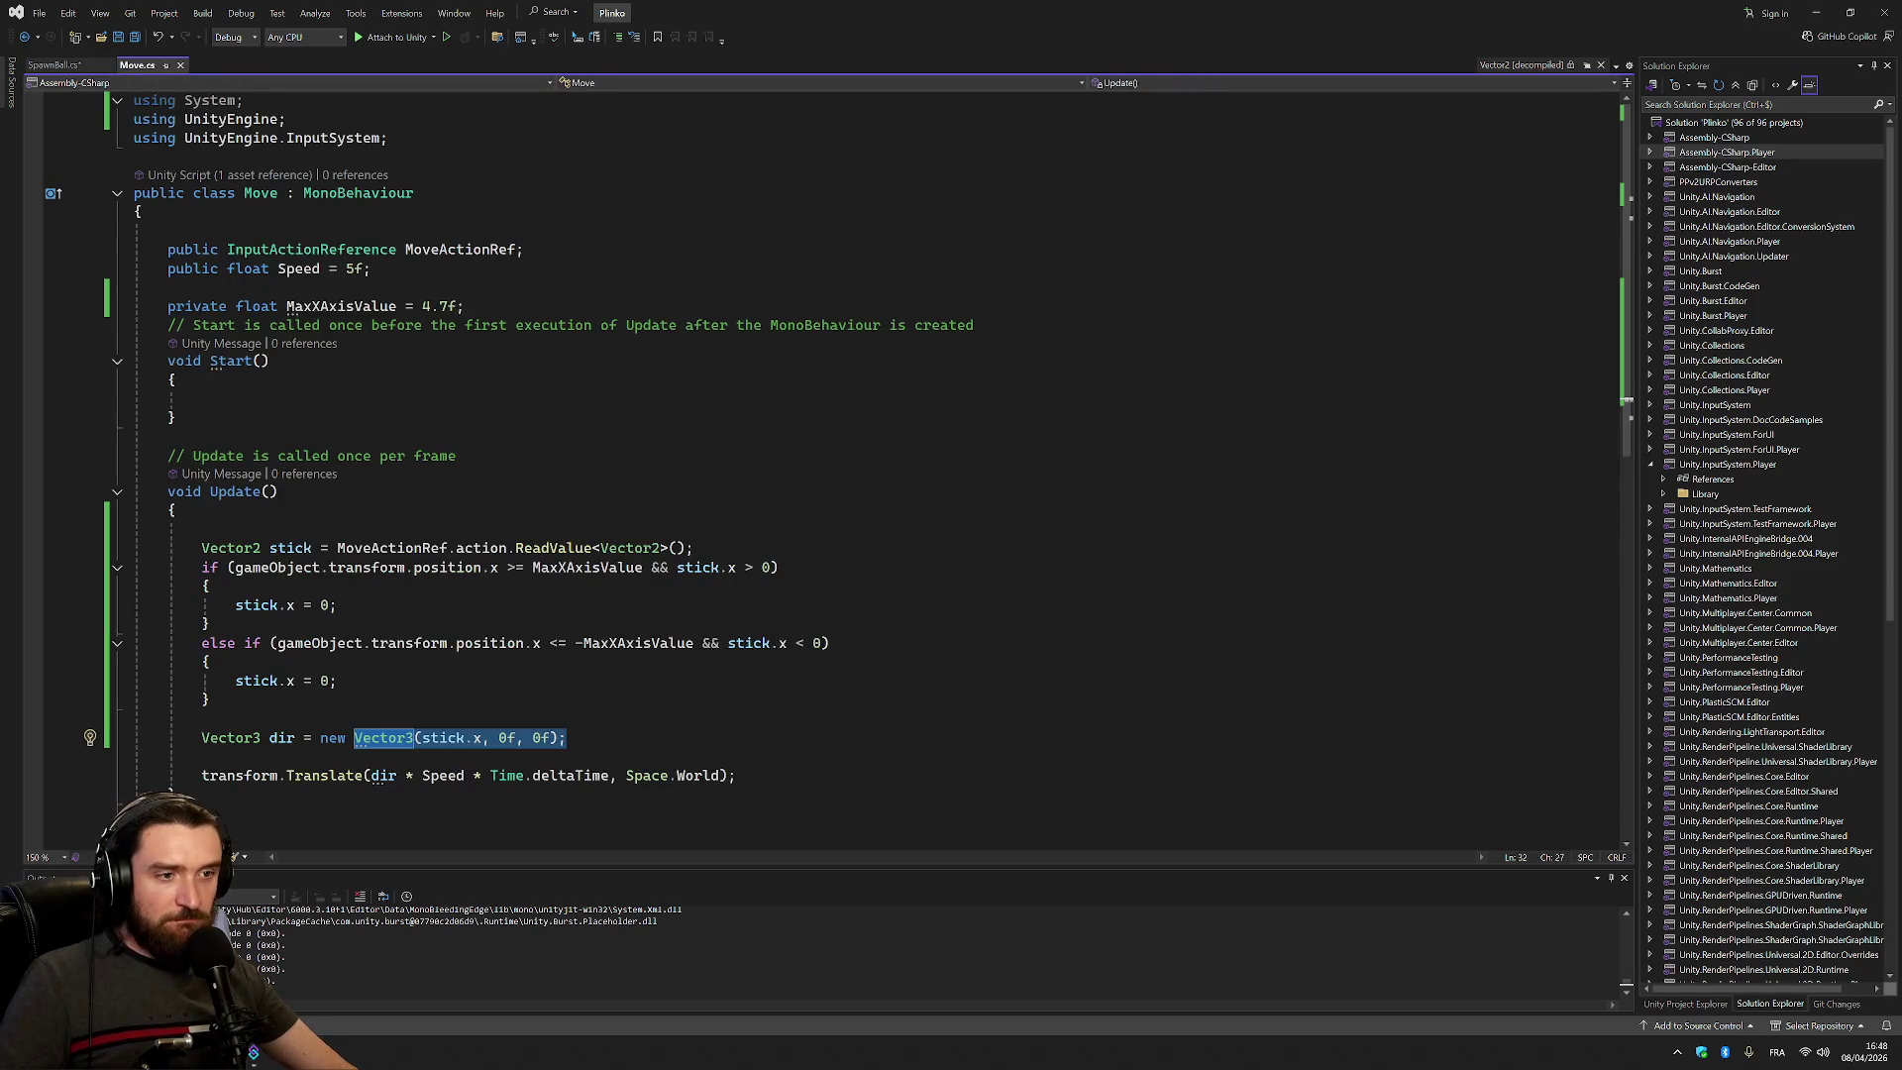
left_click(209, 662)
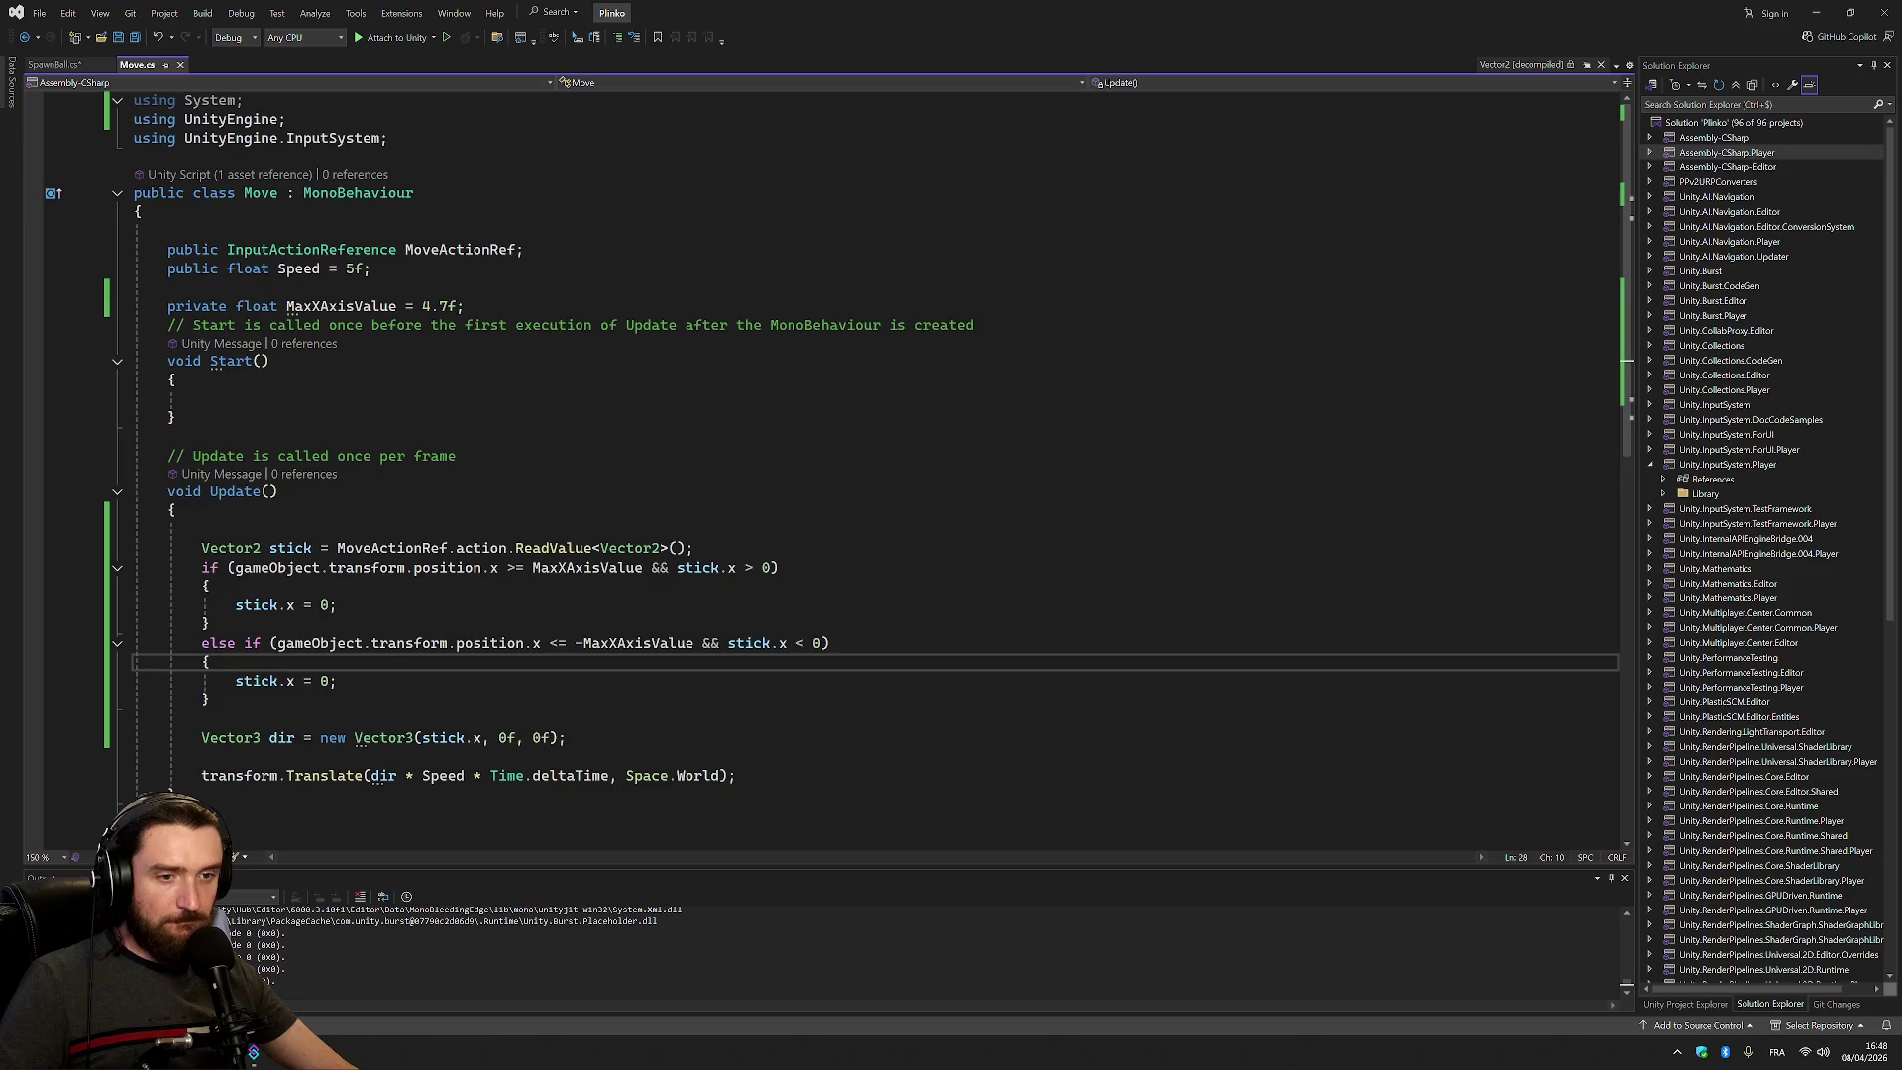
left_click(317, 775)
left_click(396, 738)
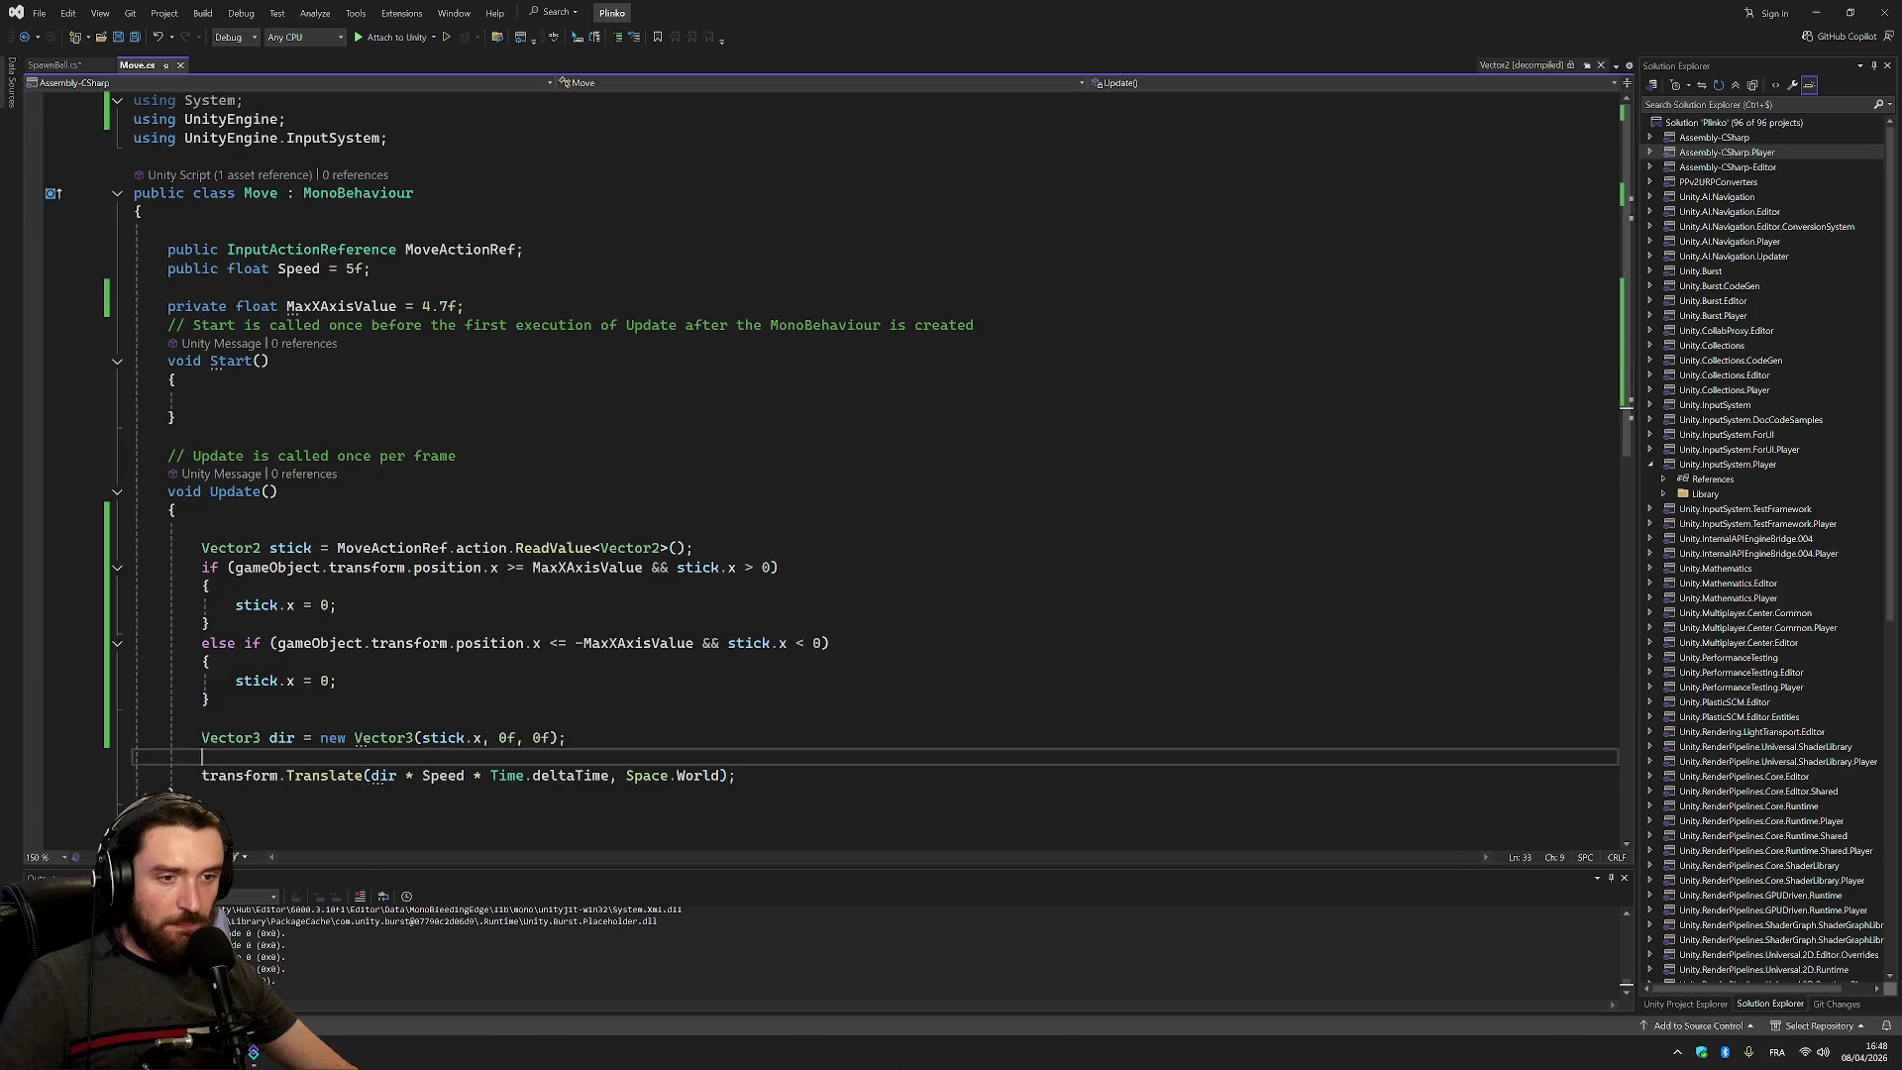
left_click(209, 585)
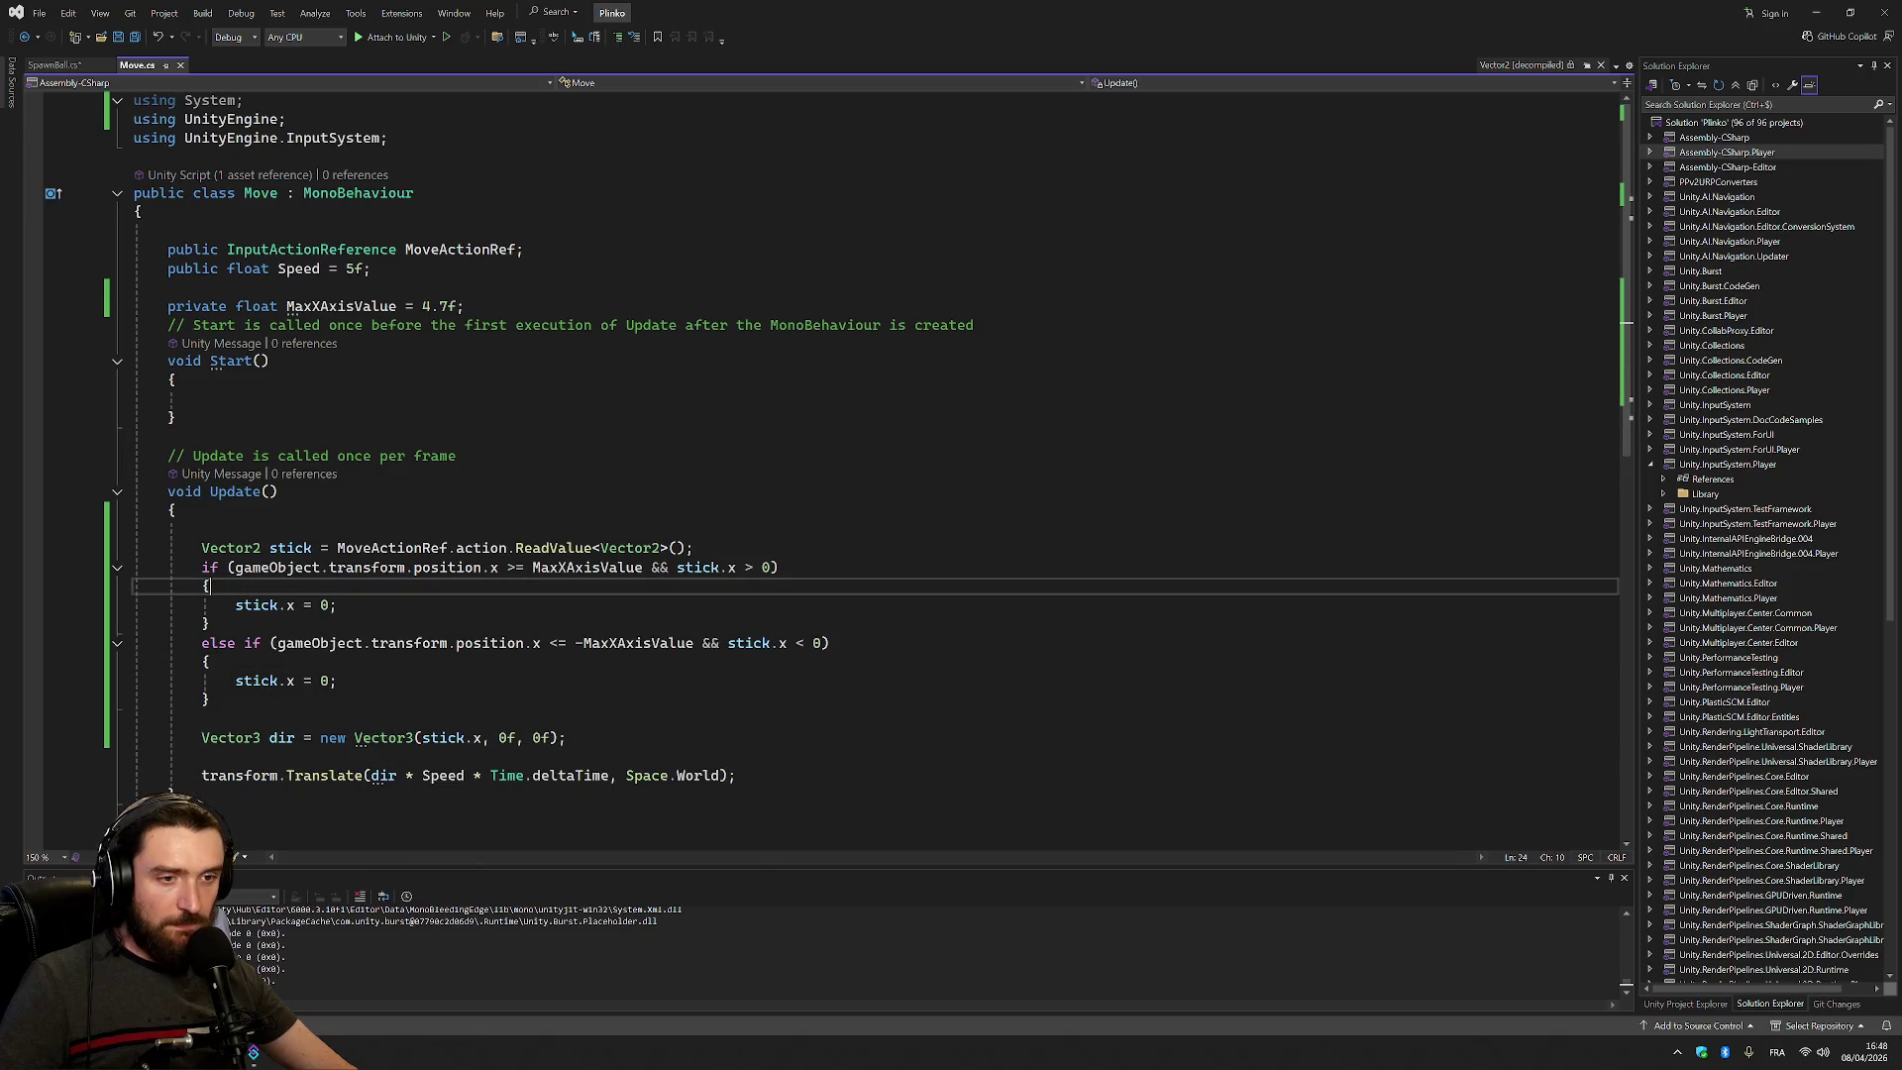
left_click(56, 62)
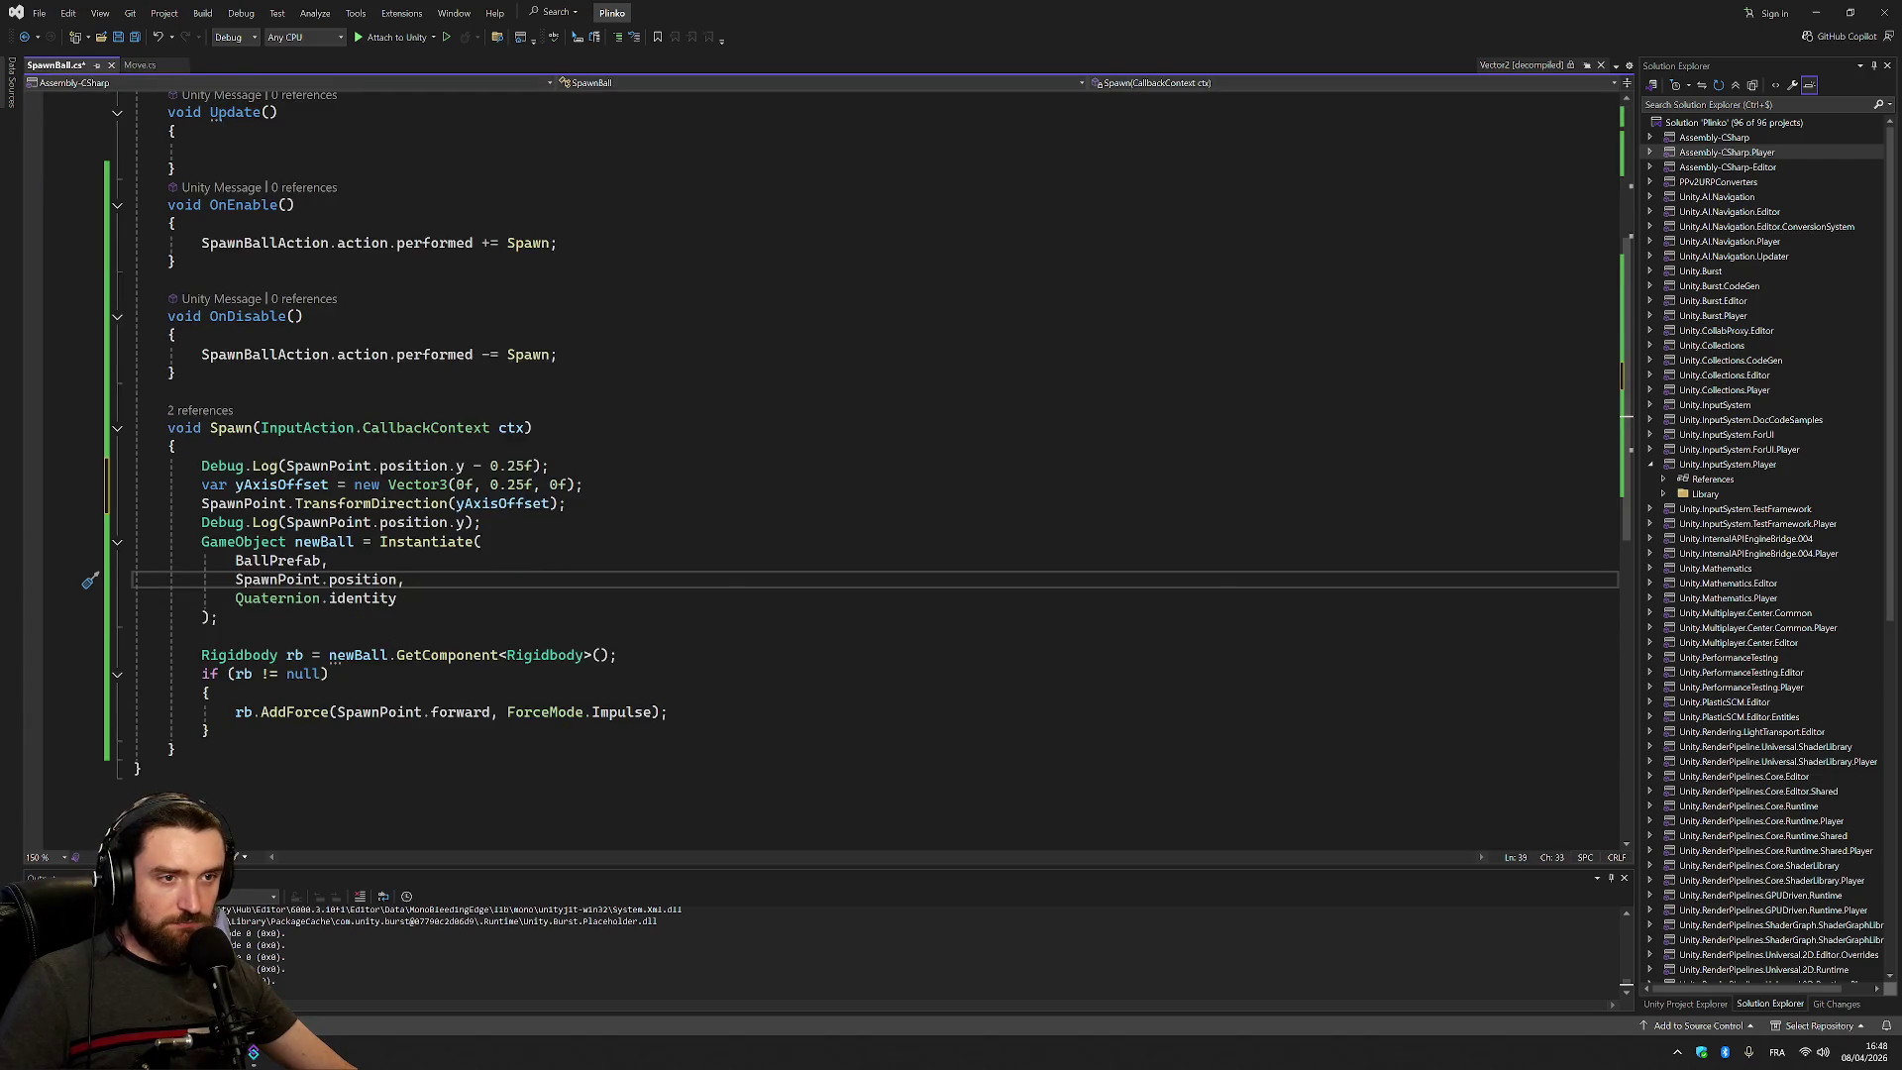
Delete the position.y - 0.25f Debug.Log line, insert a blank line, and stop the game in Unity
key("Up")
key("Up")
key("Up")
key("End")
key("shift+Up")
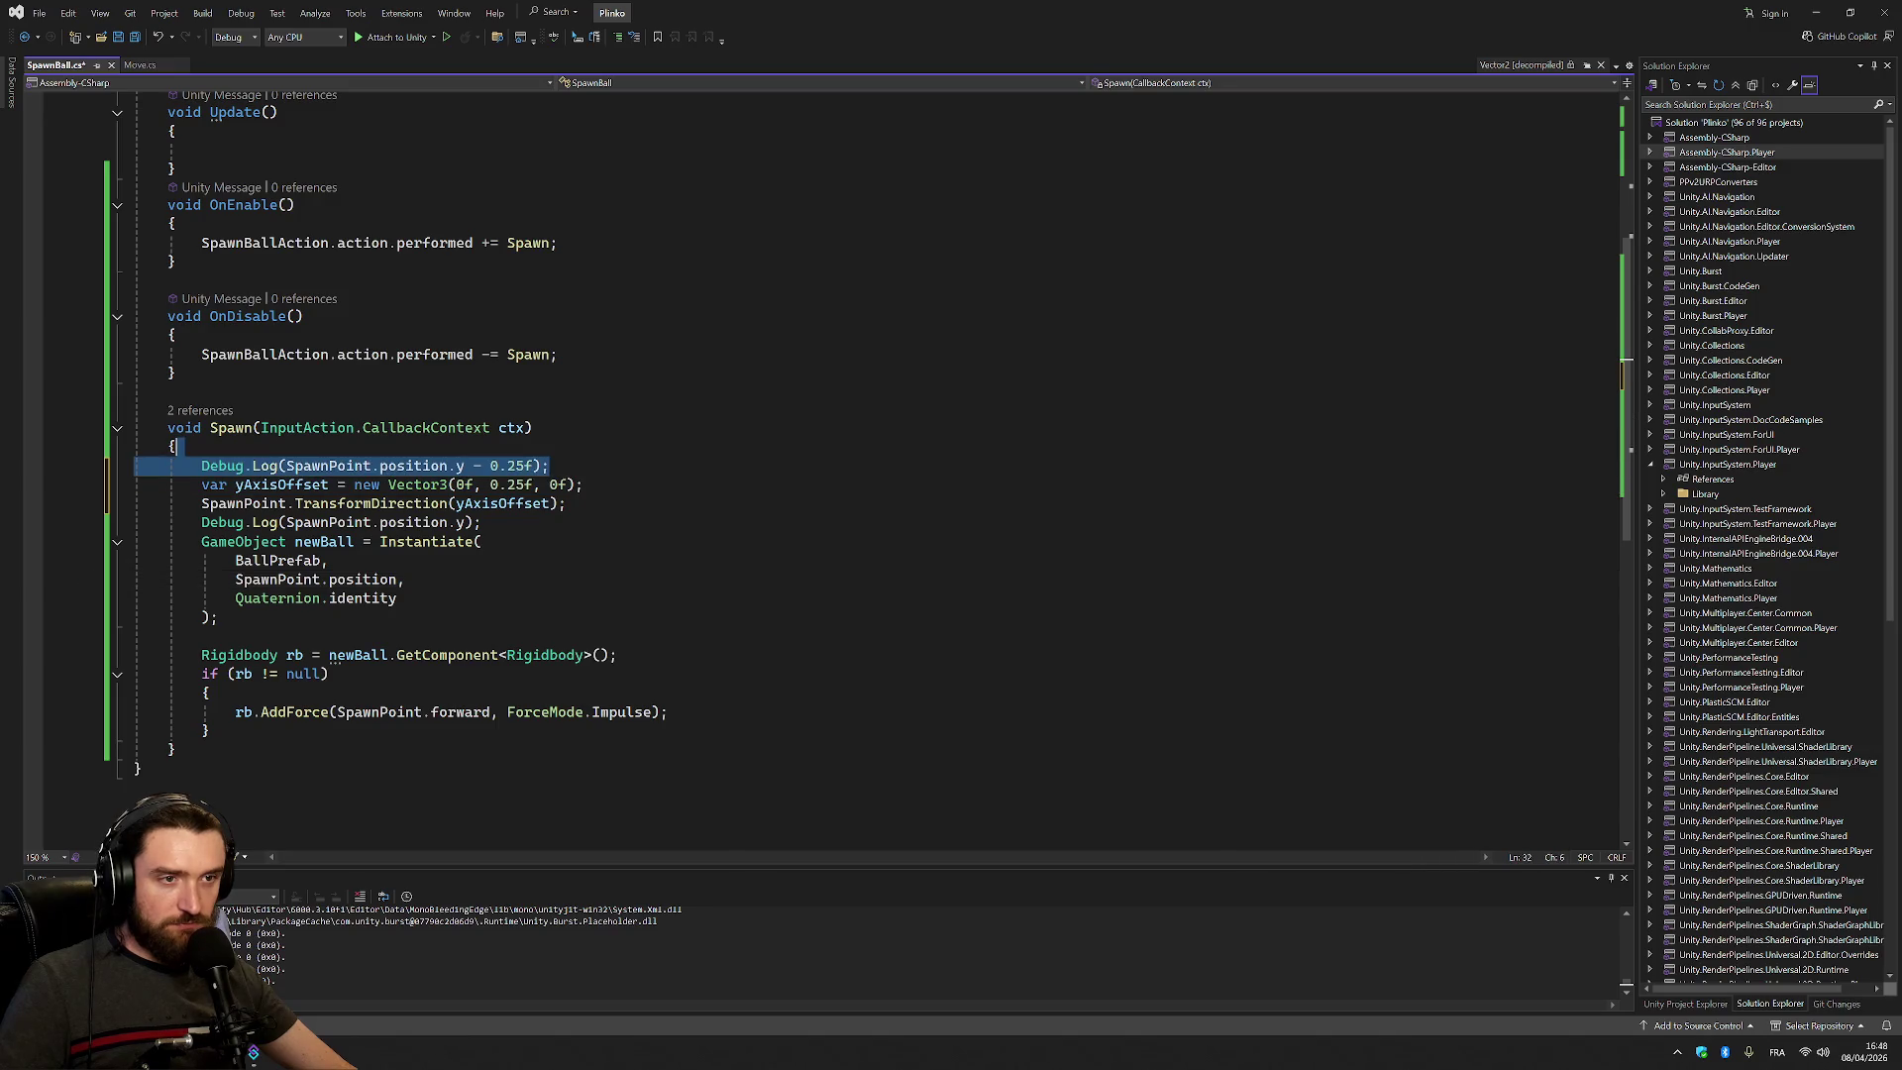
key("Delete")
key("Down")
key("Down")
key("End")
key("shift+Down")
key("Escape")
key("ctrl+Return")
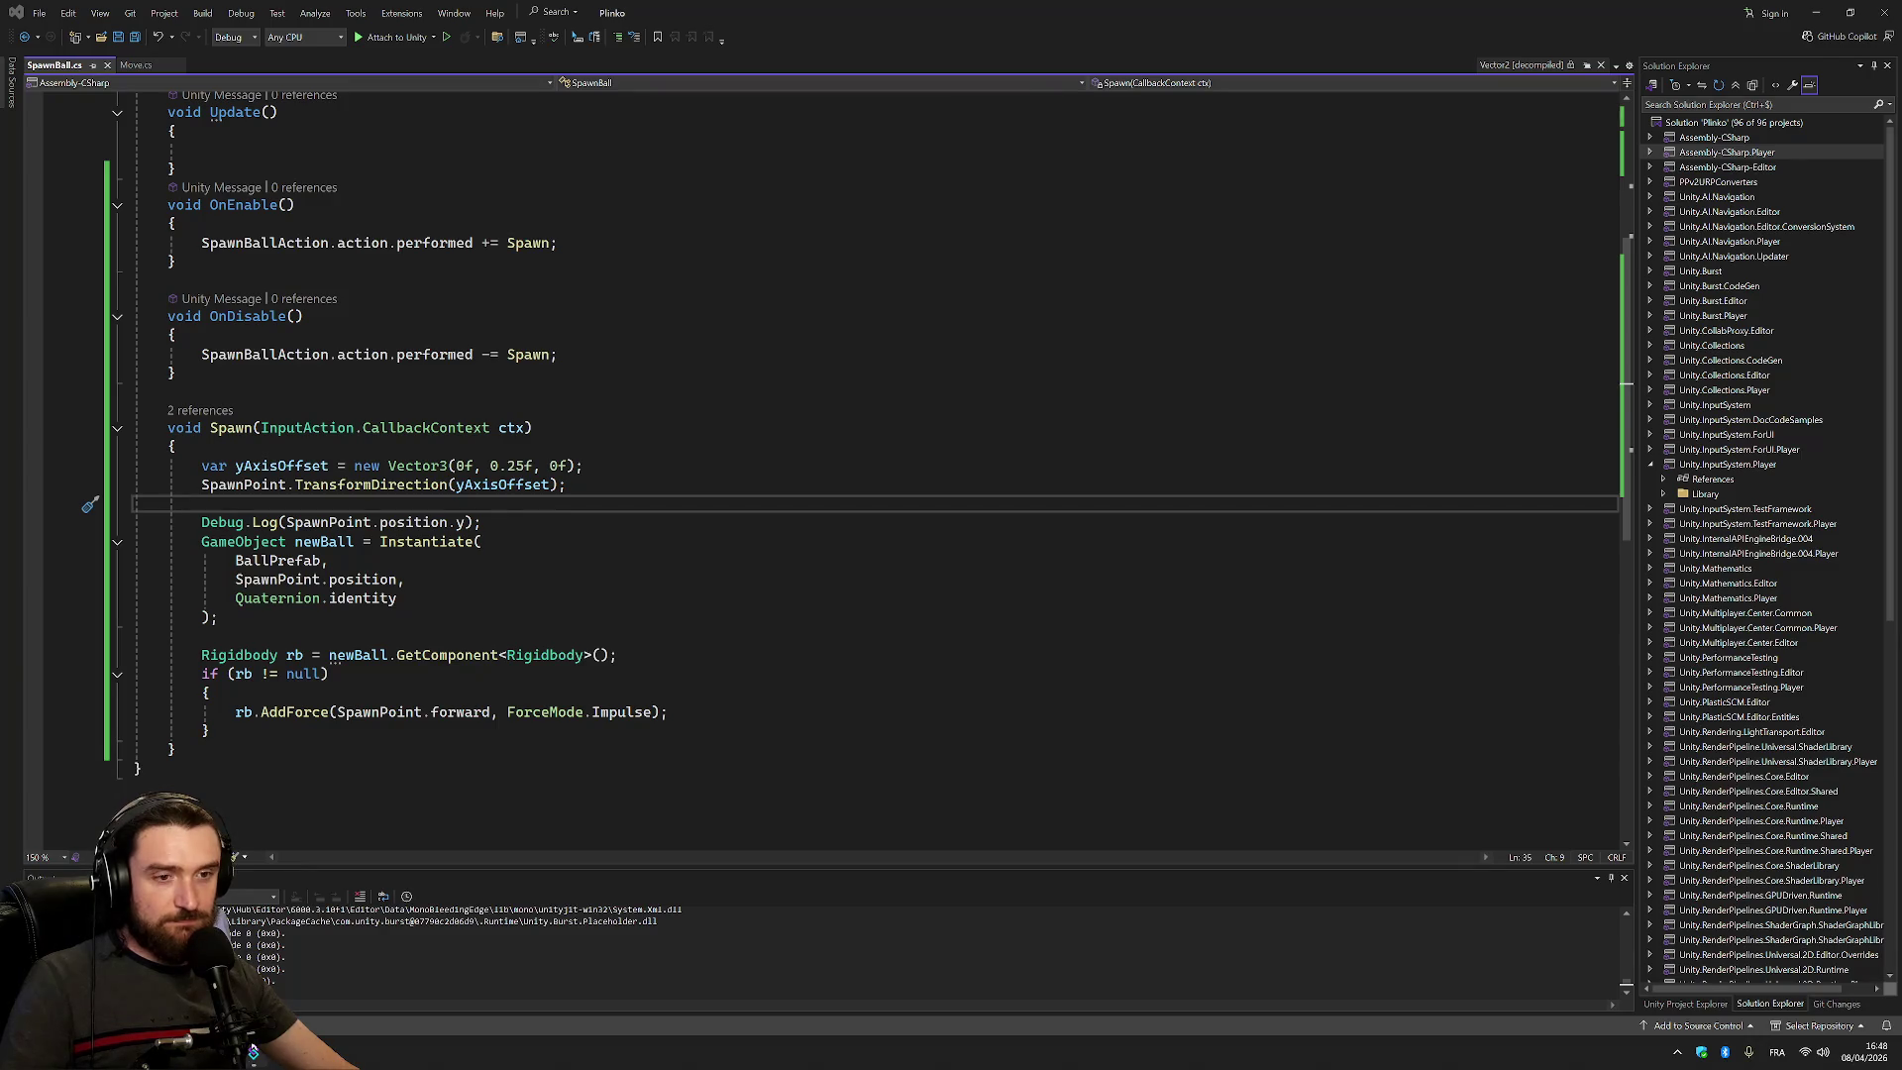
left_click(253, 1050)
left_click(976, 44)
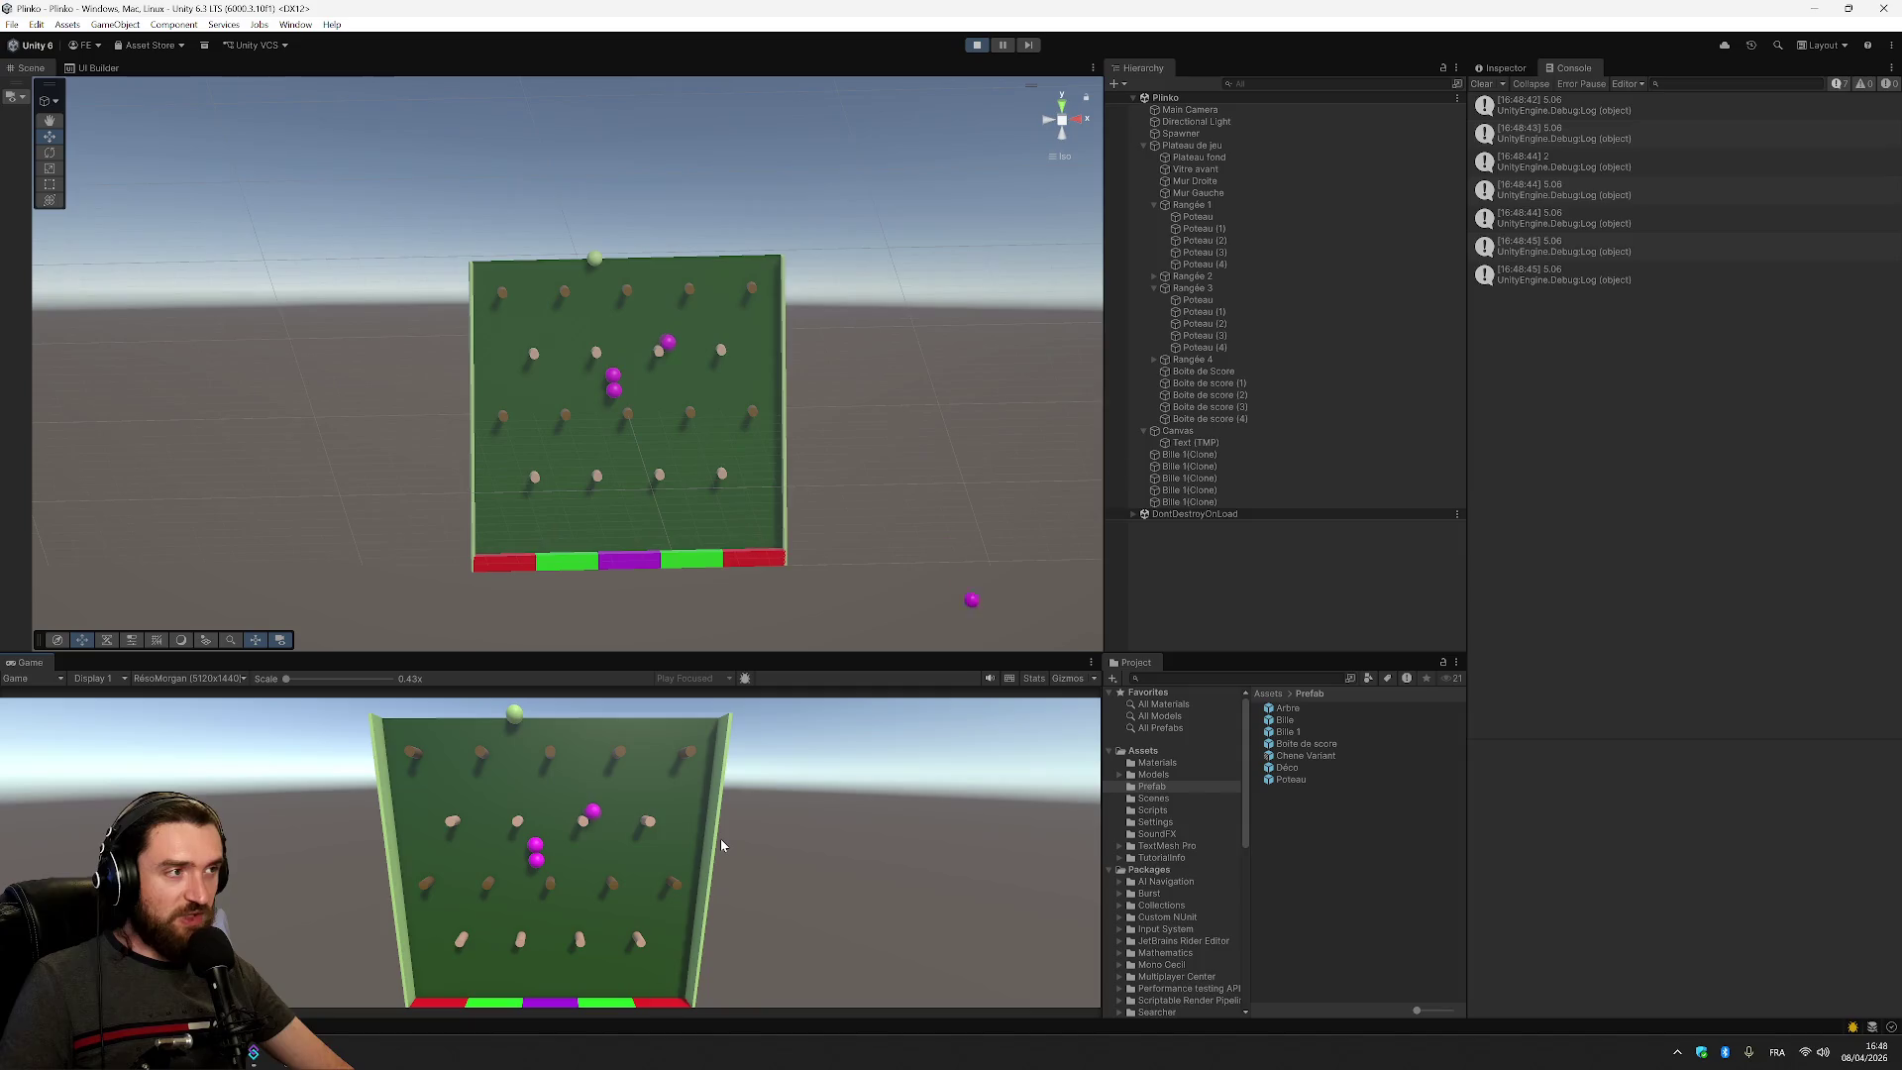
Leave the Unity play test logging 5.06 and return to SpawnBall.cs in Visual Studio
key("alt+Tab")
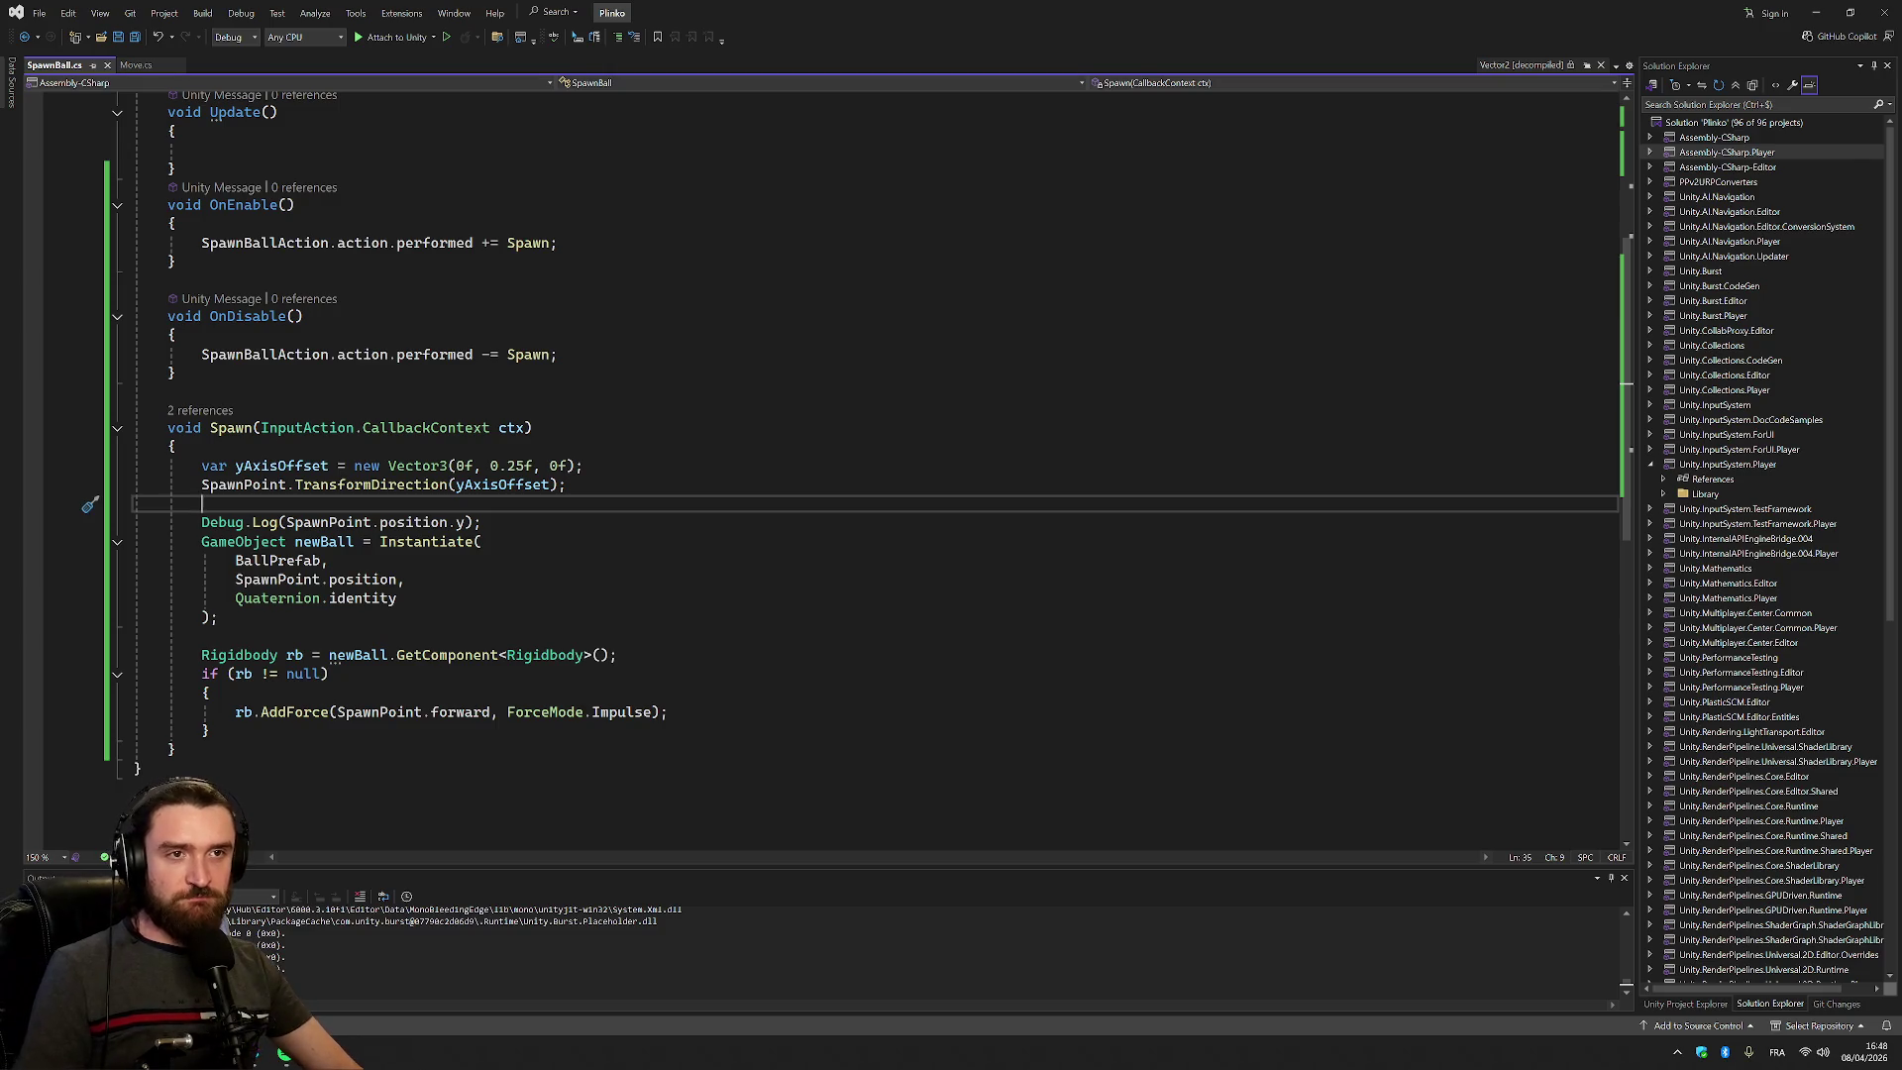
Change MaxXAxisValue in Move.cs from 4.7f to 4.65f, undo the accidental duplicate line, and save
left_click(135, 64)
left_click(441, 306)
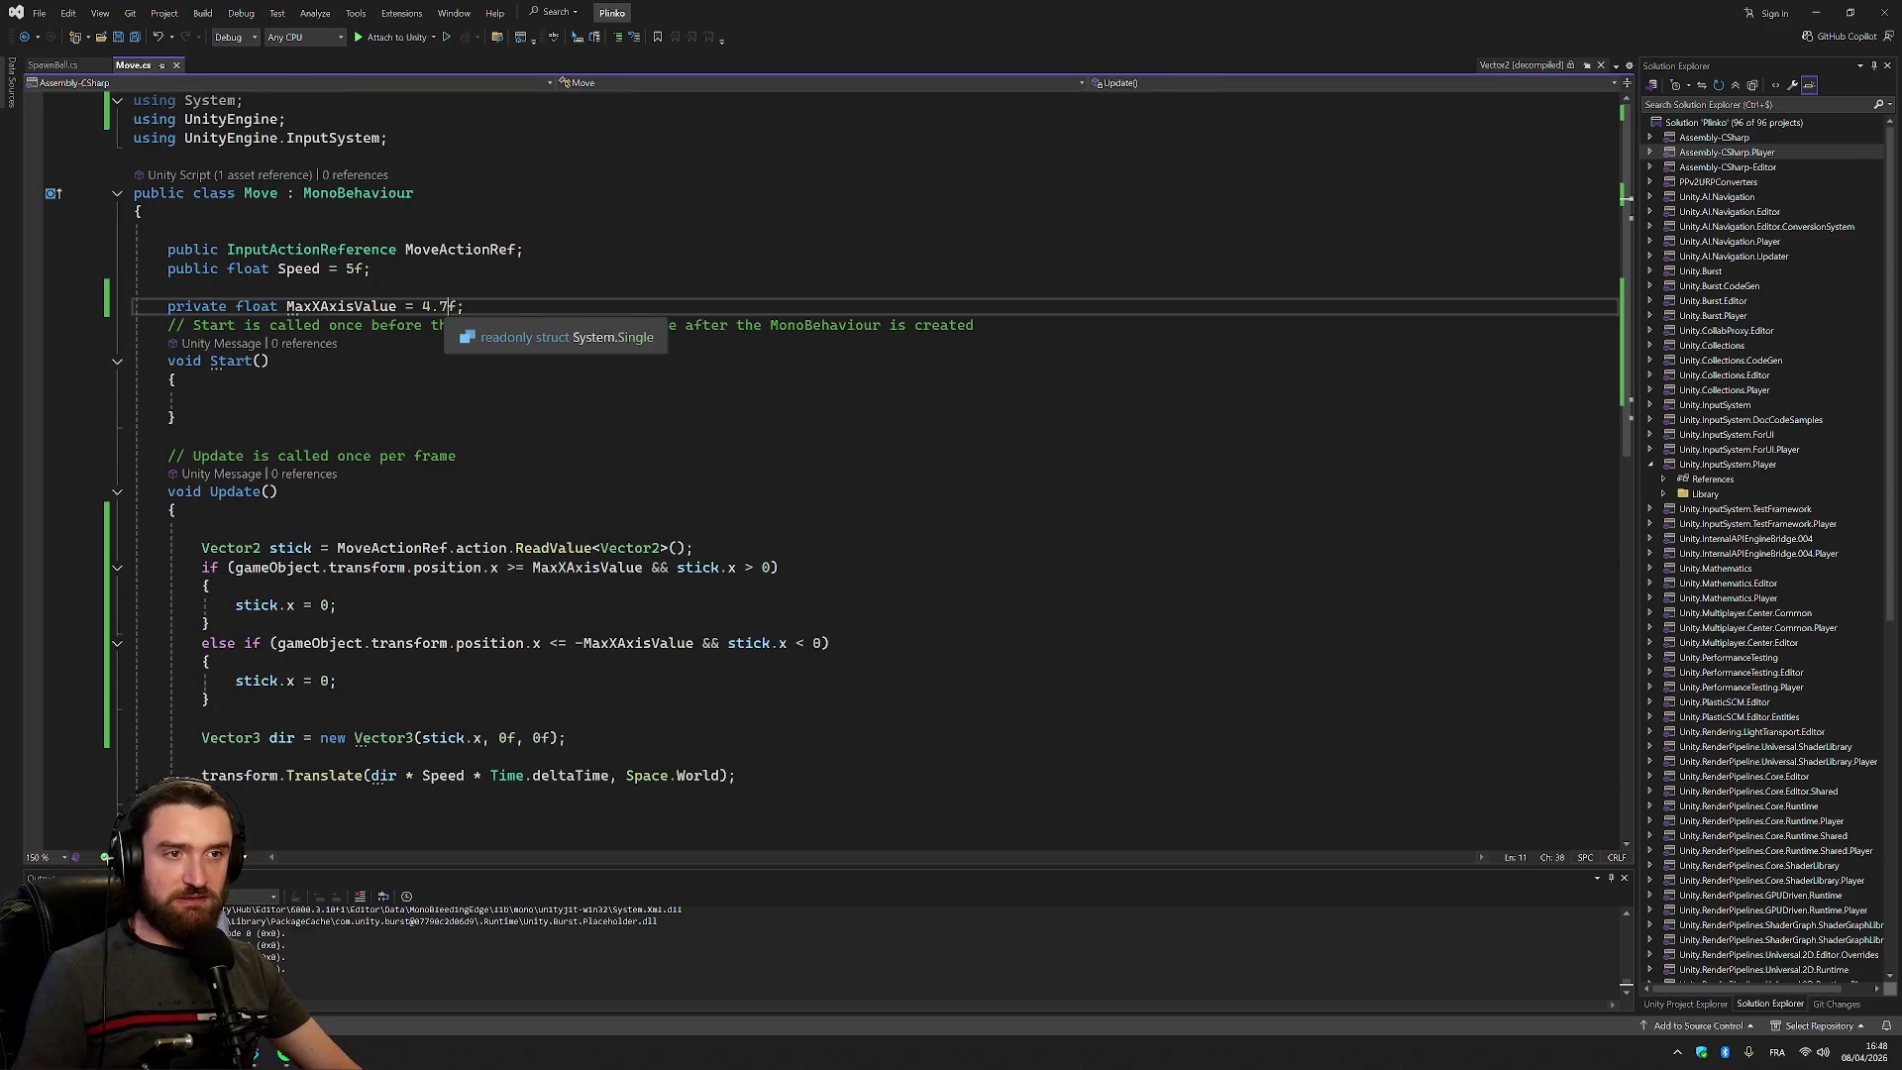
type("6")
key("ctrl+d")
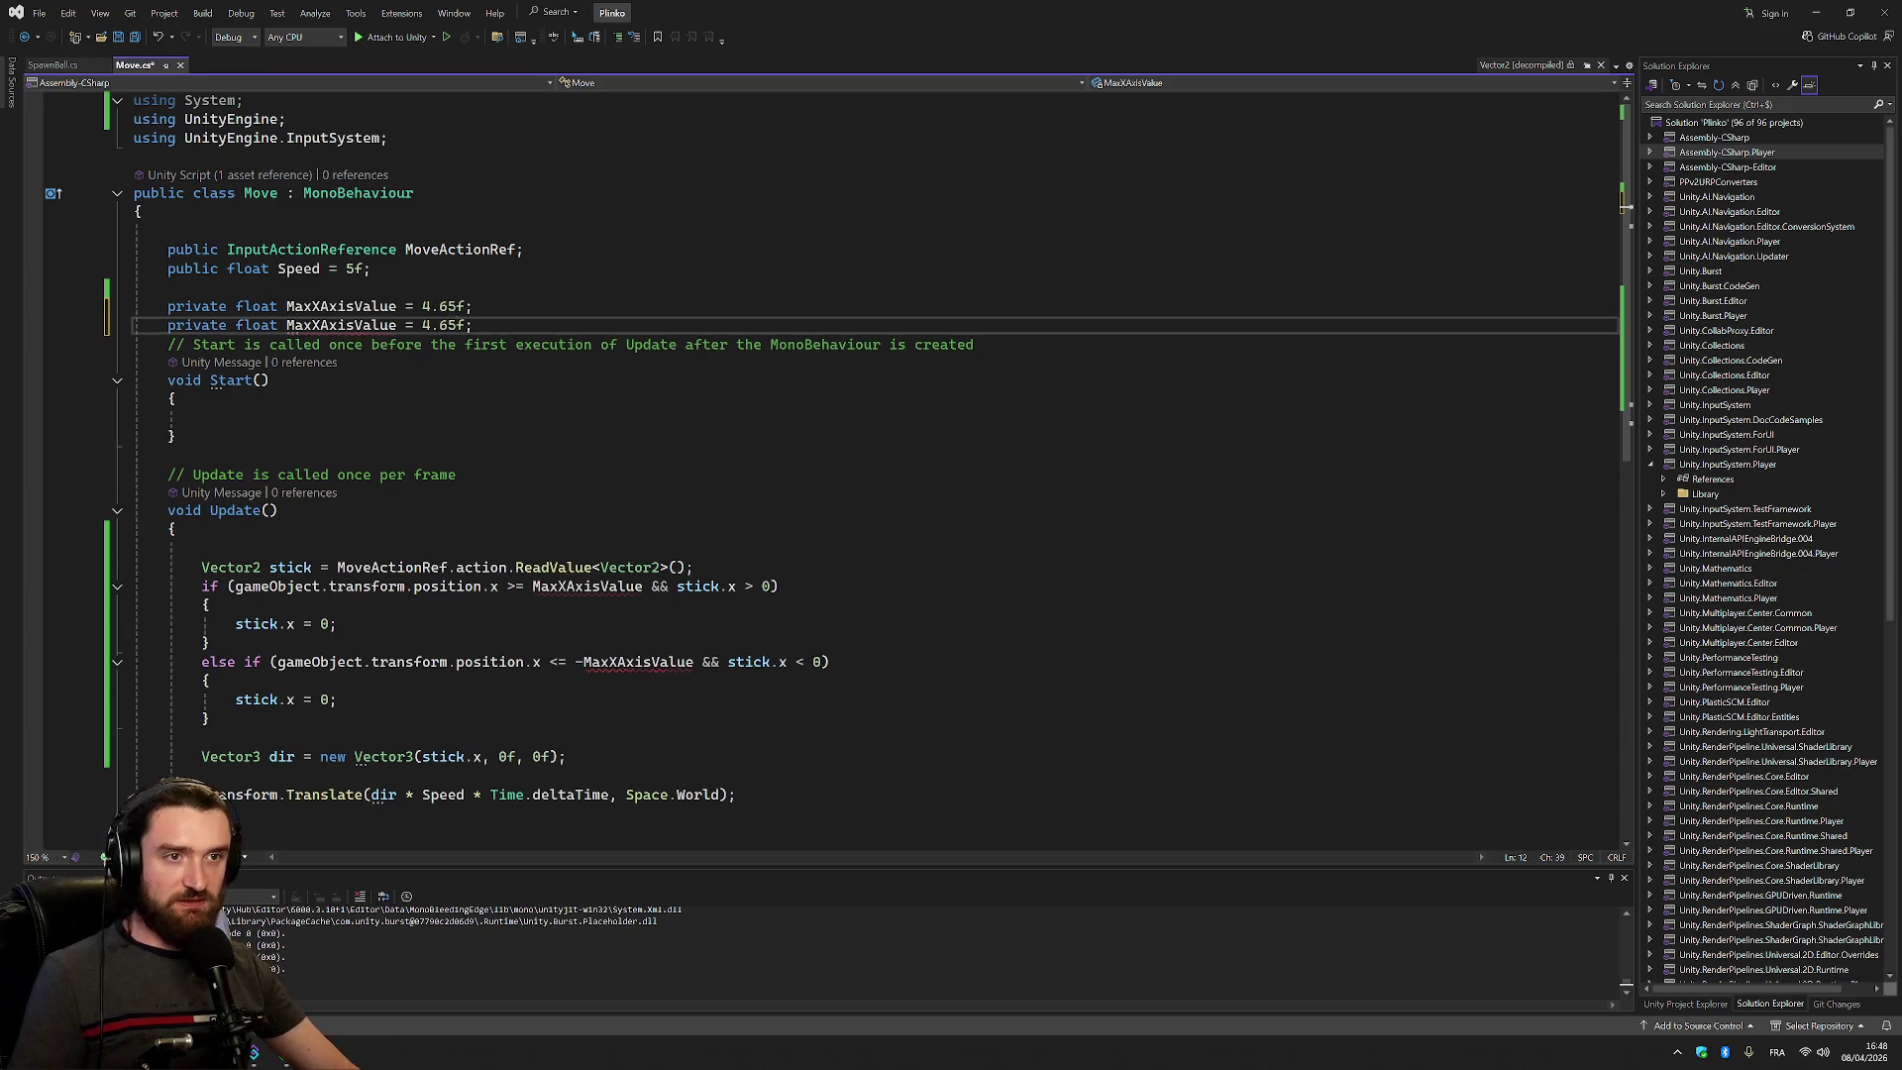
key("ctrl+z")
key("ctrl+s")
key("alt+Tab")
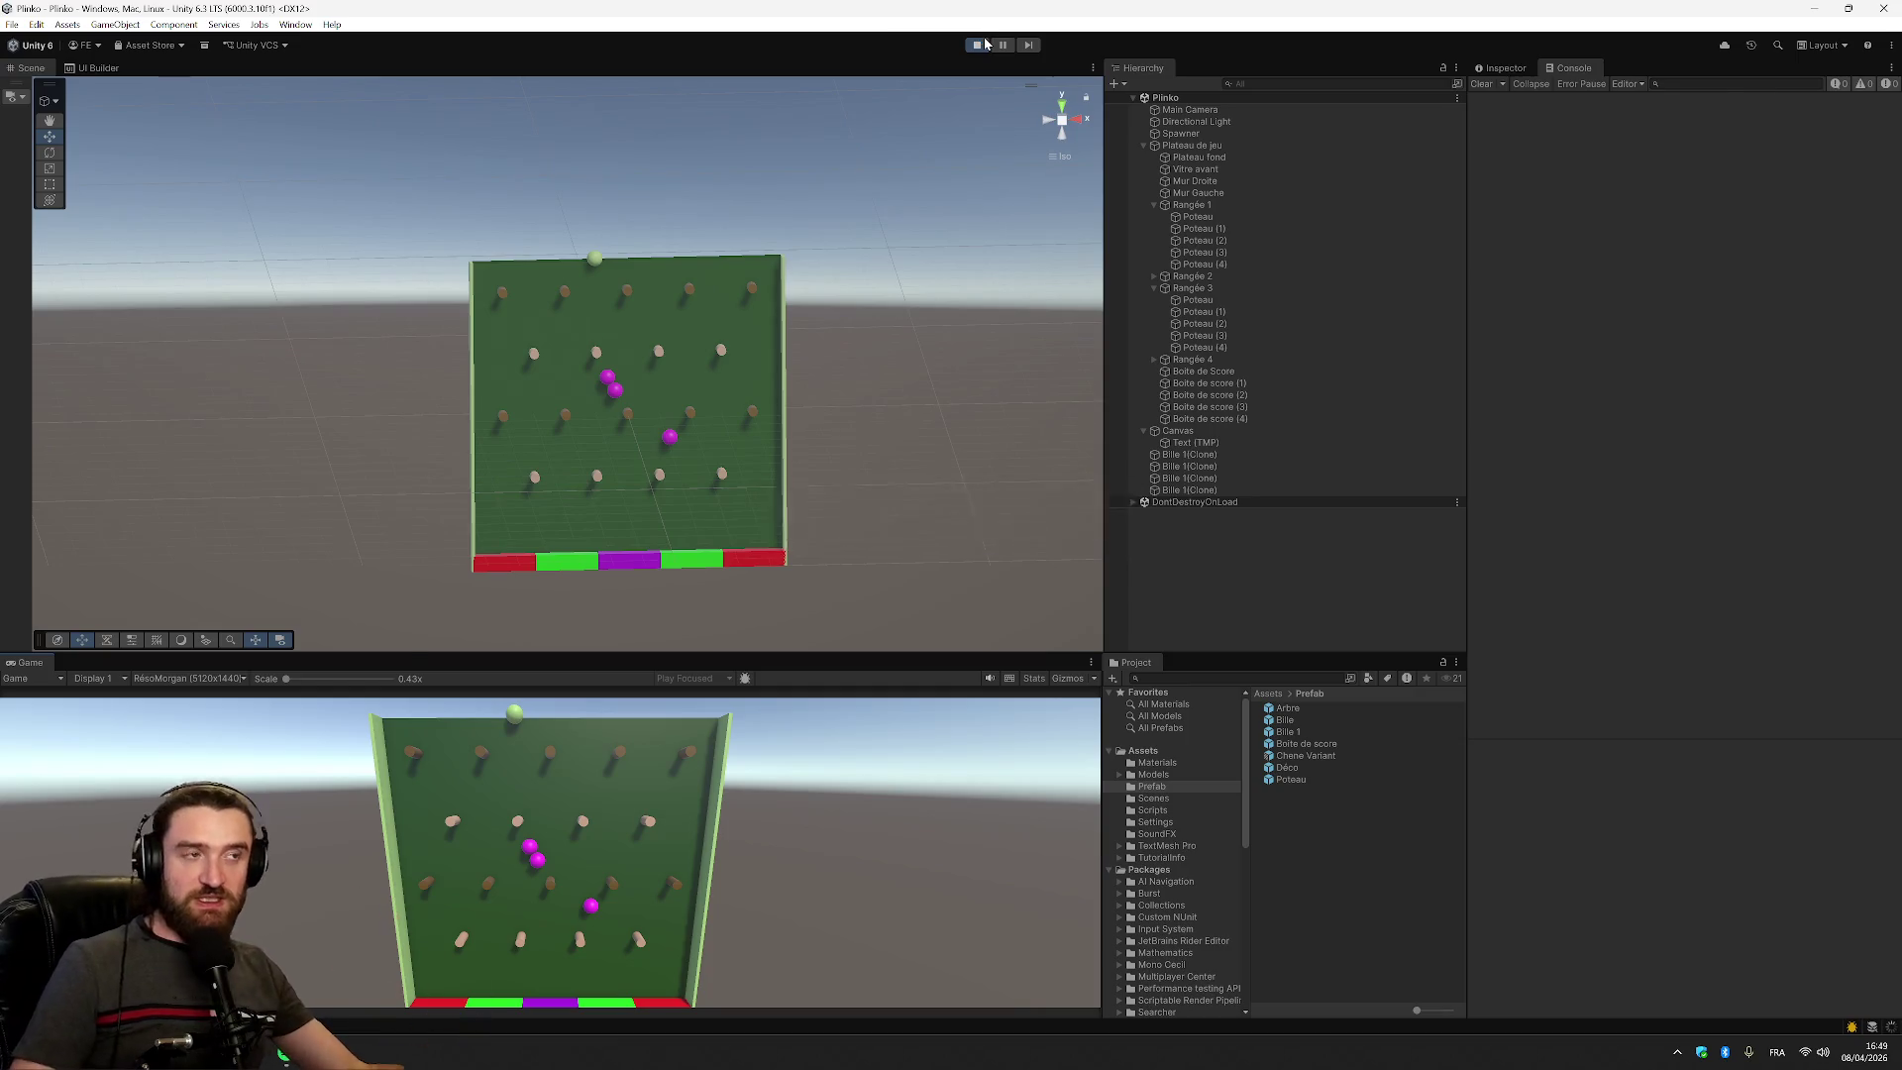
key("alt+Tab")
scroll(792, 396, "down", 4)
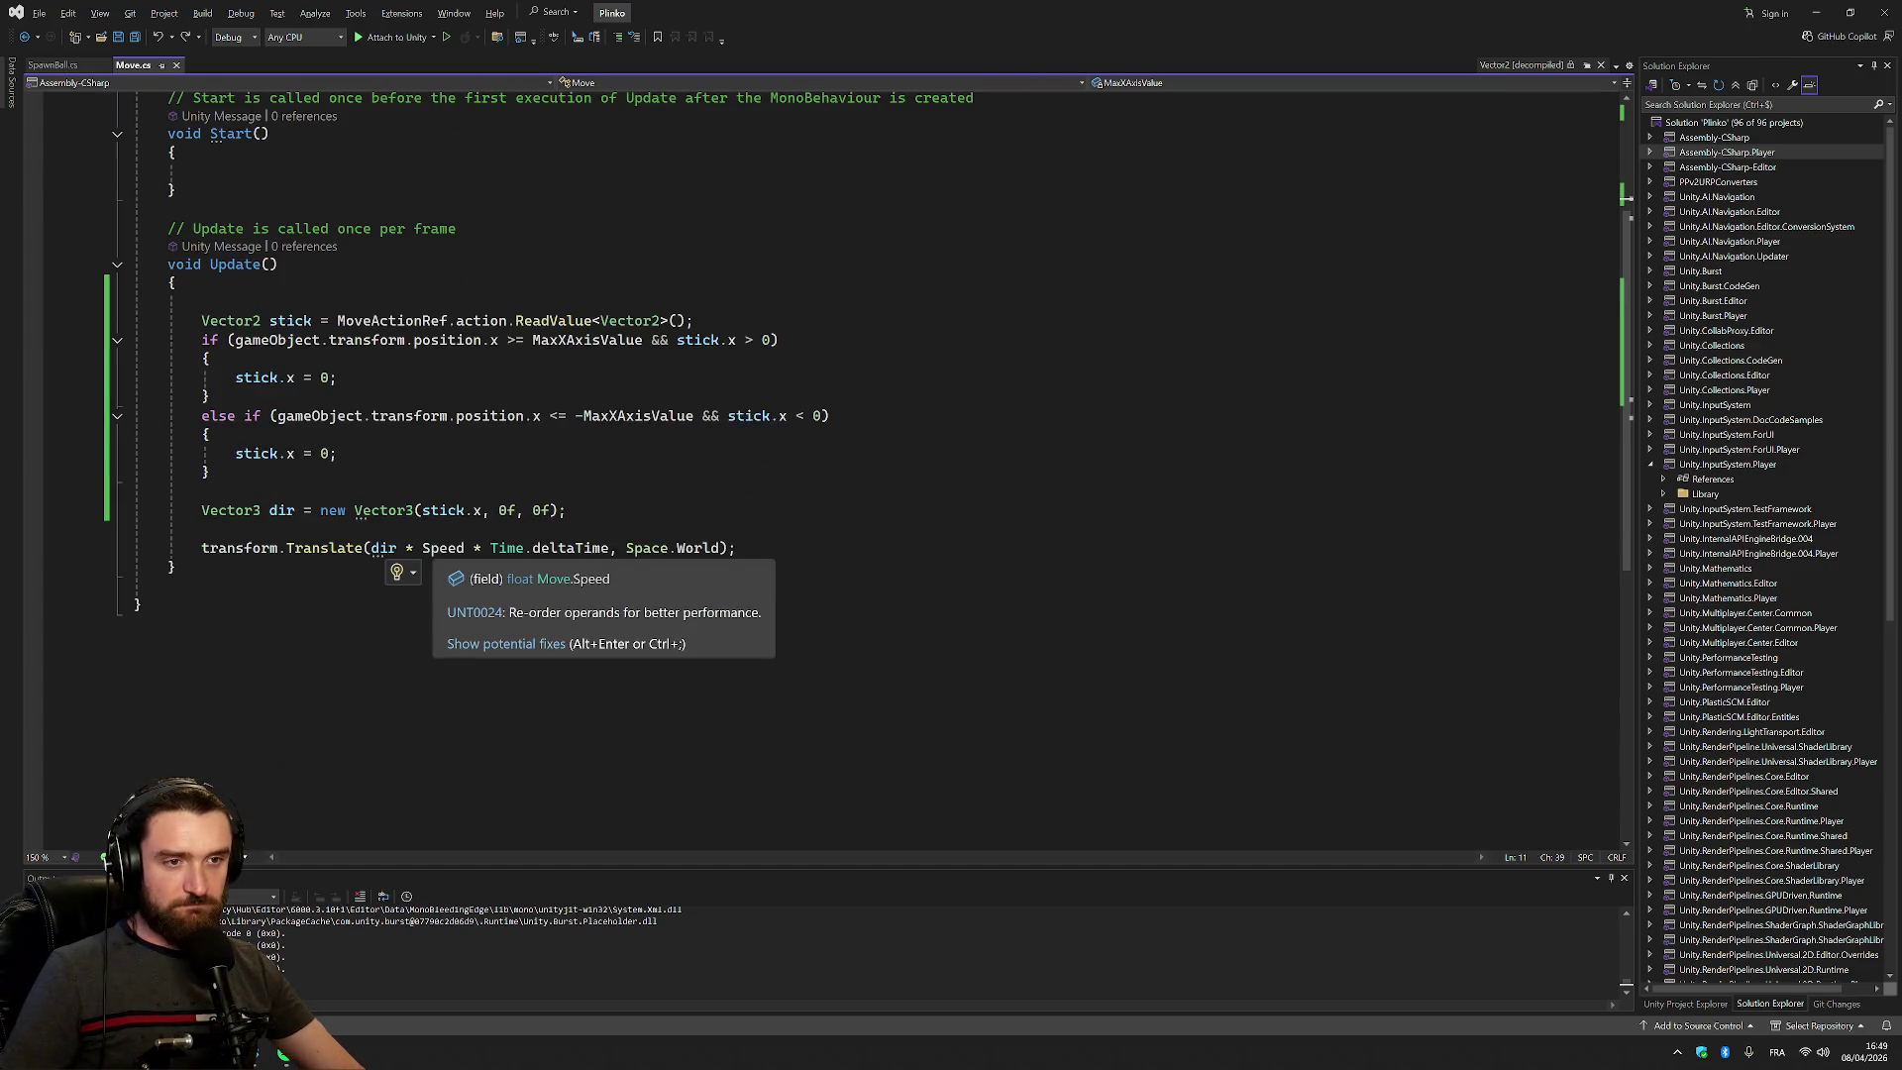
In SpawnBall.cs, replace TransformDirection with Translate so Spawn calls SpawnPoint.Translate(yAxisOffset)
left_click(383, 547)
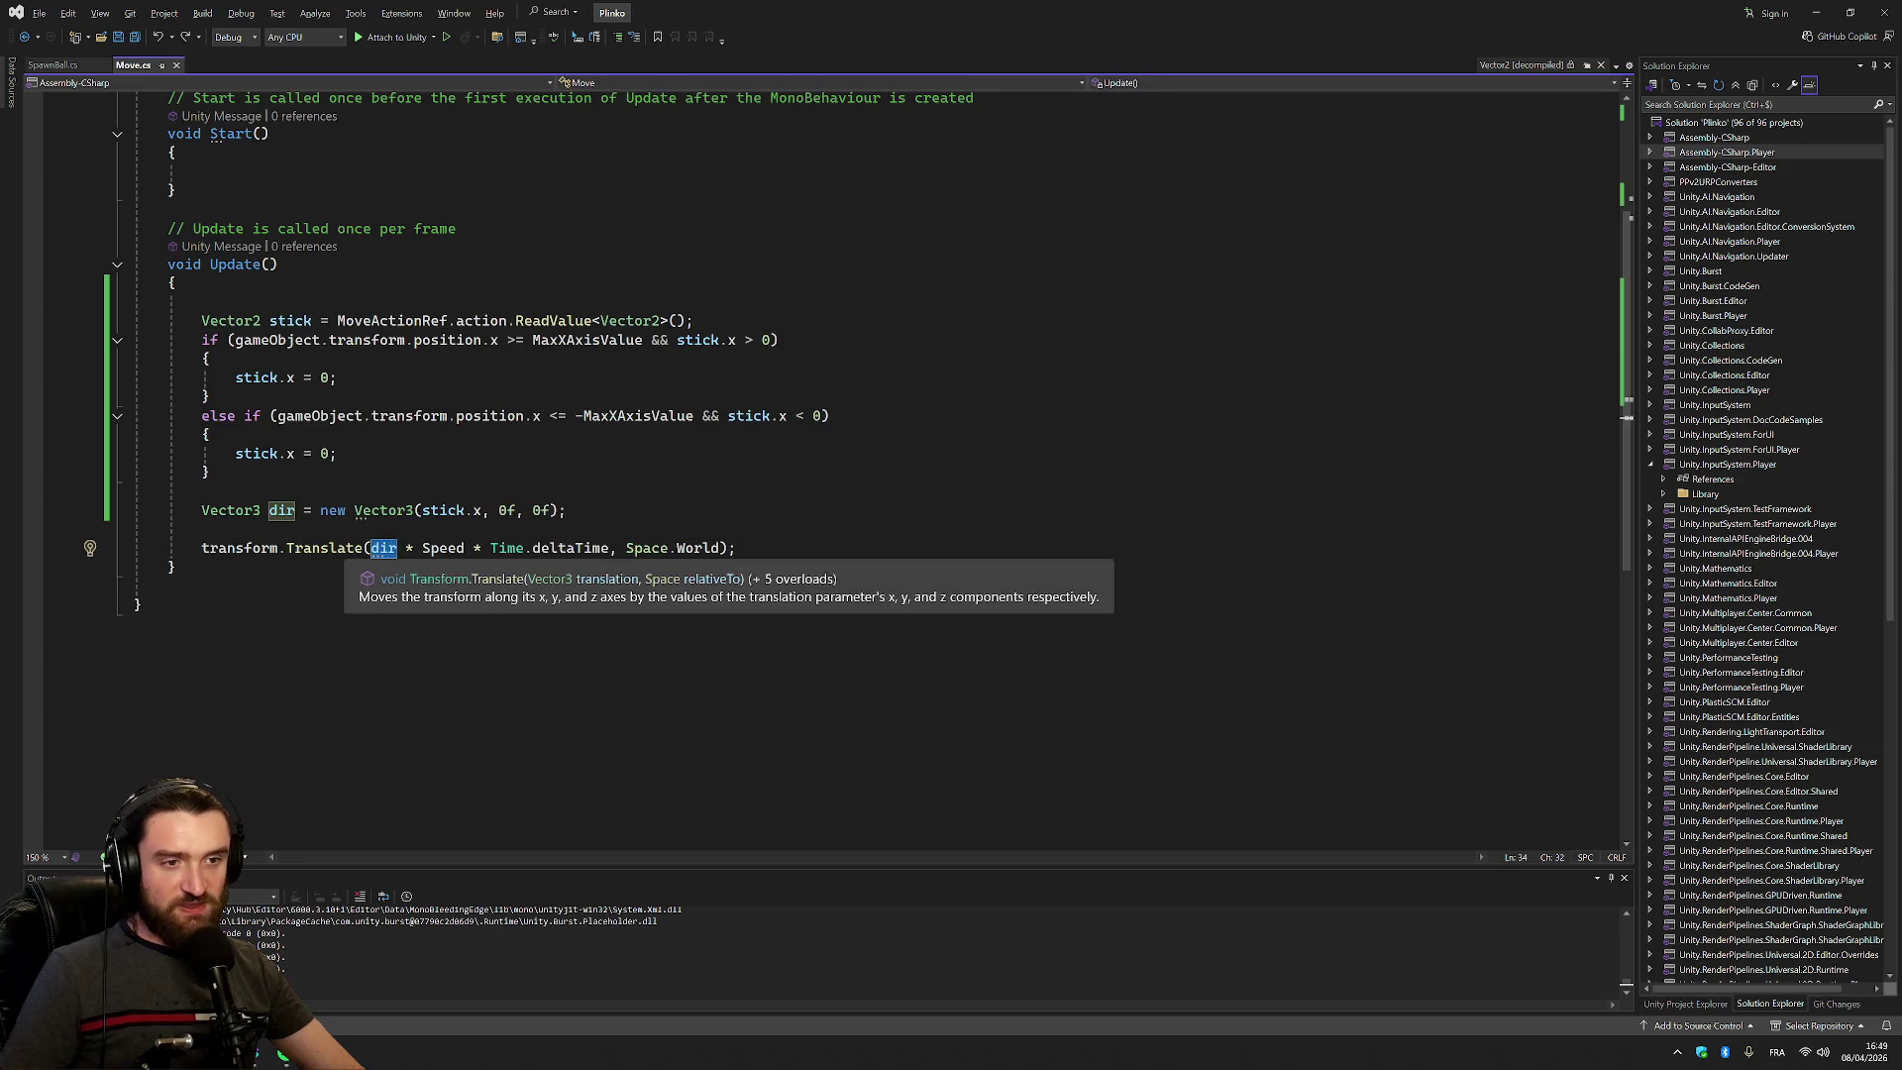
left_click(59, 66)
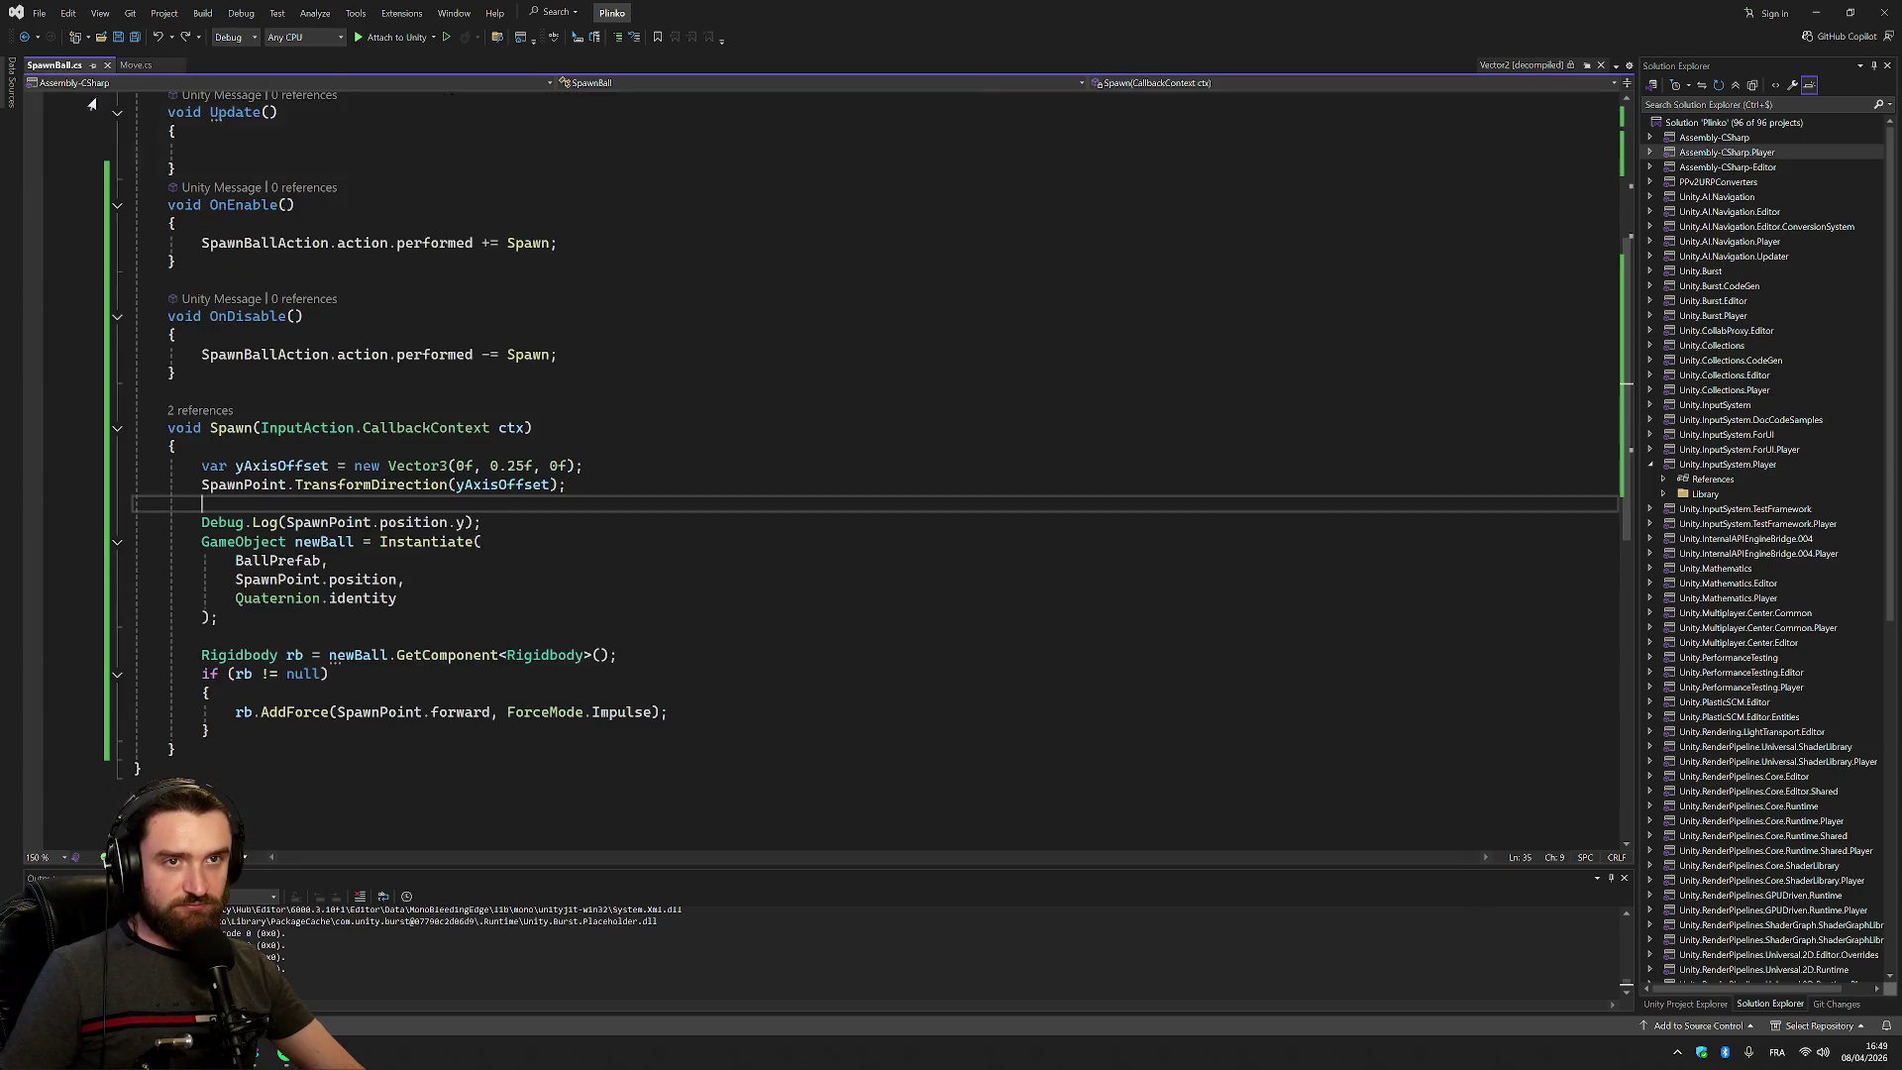
double_click(369, 485)
type("Tra")
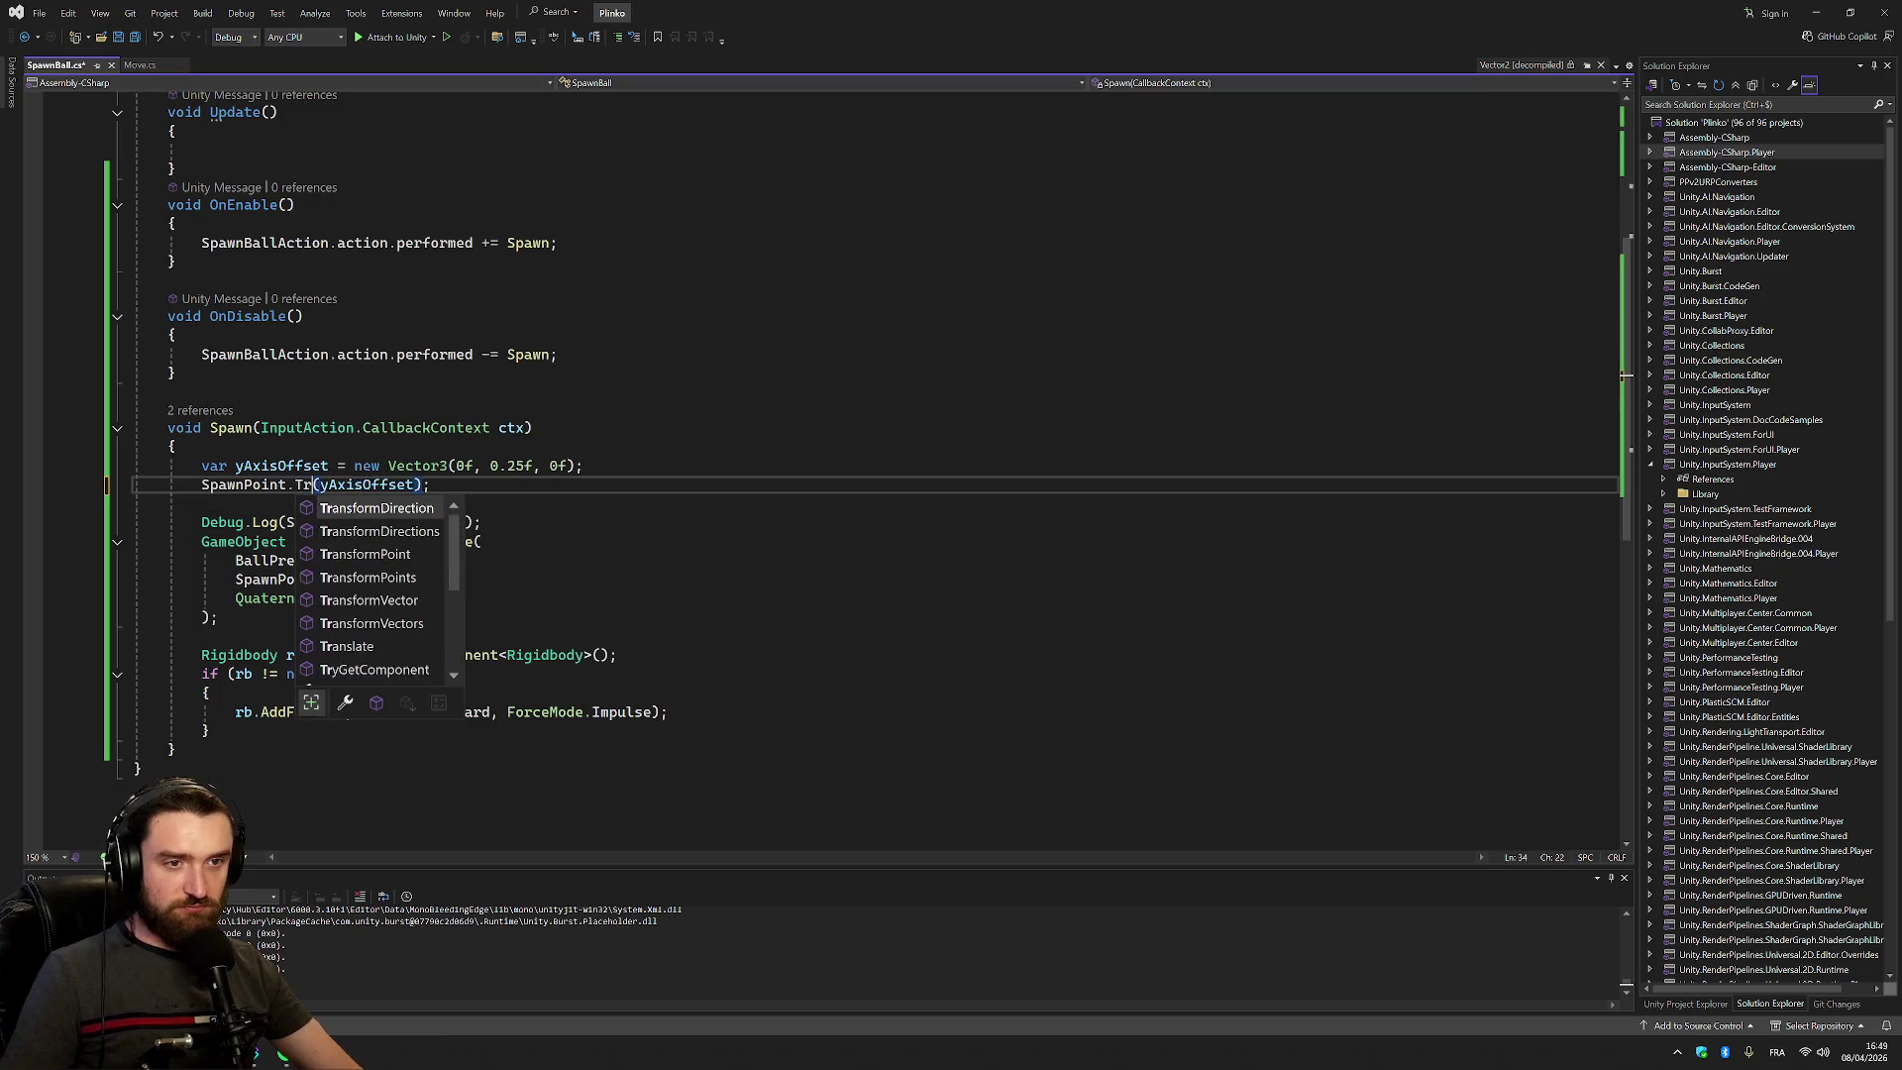
type("nsl")
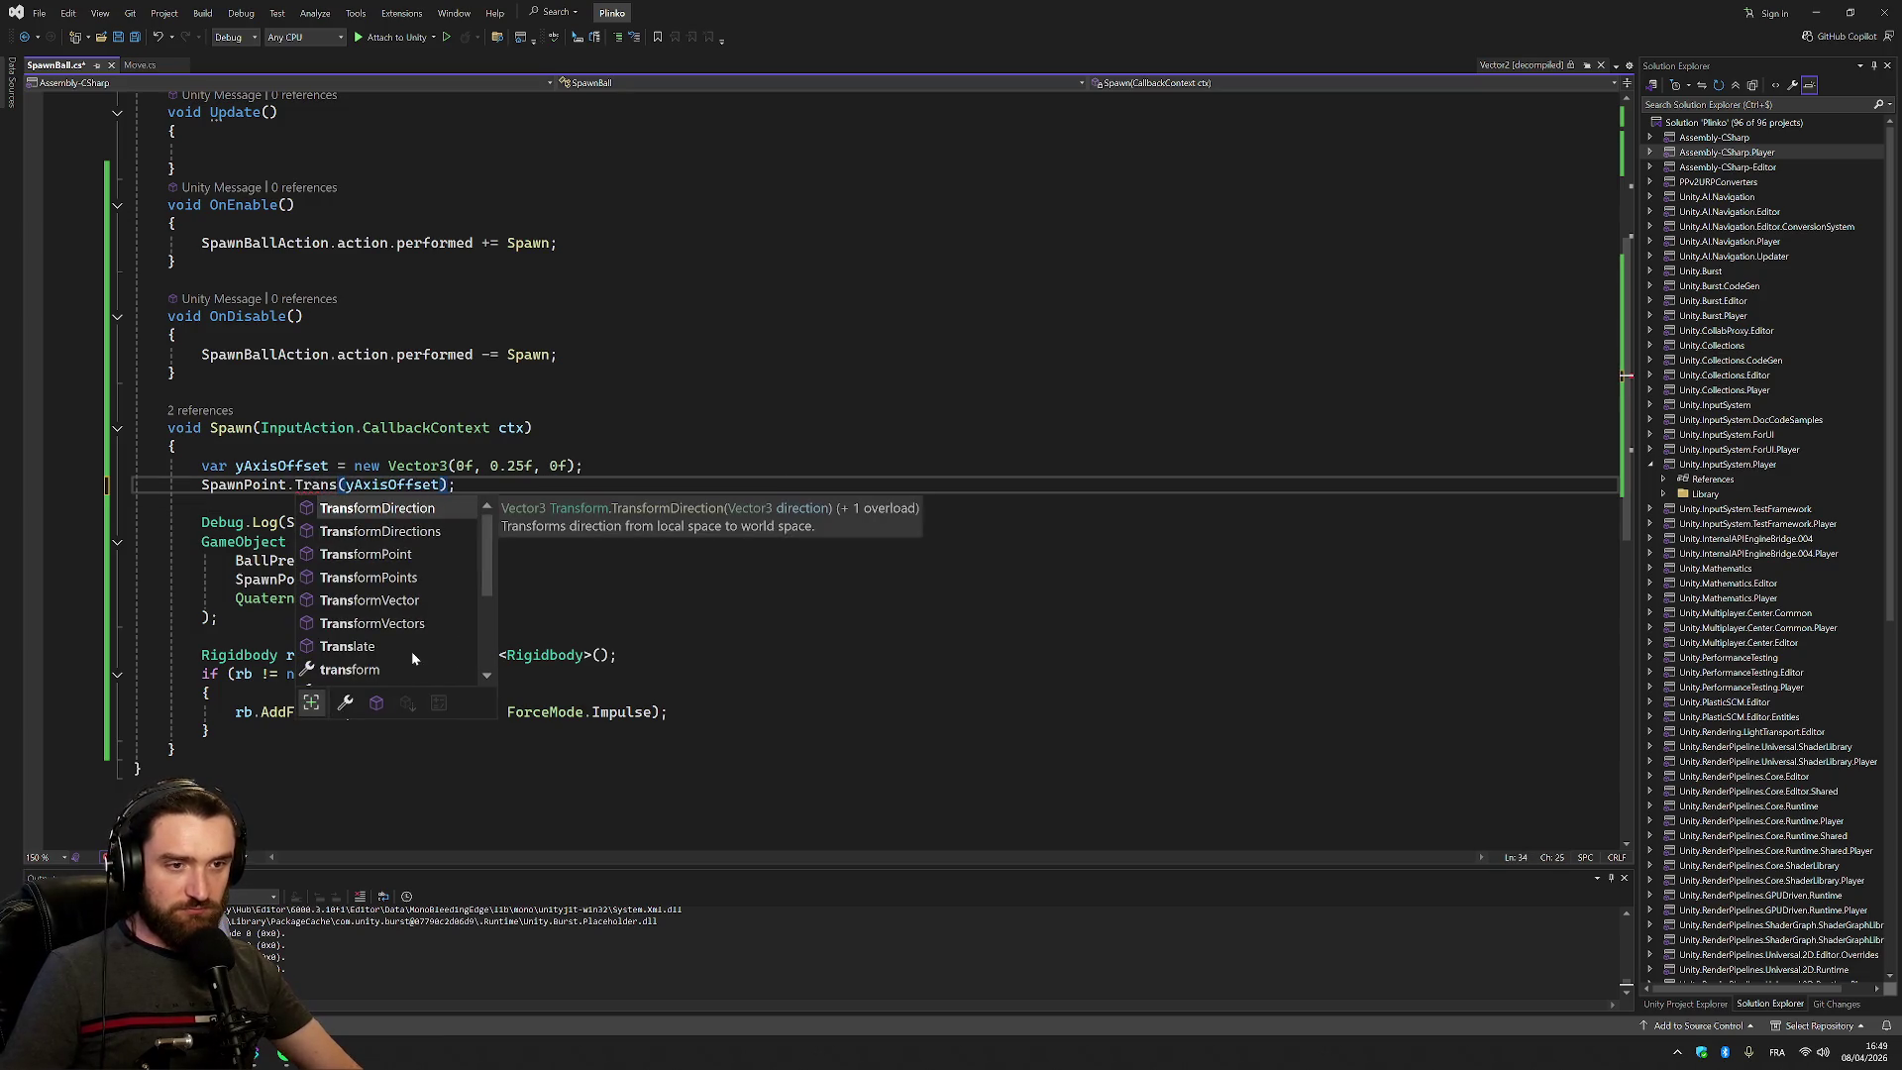
key("Tab")
left_click(490, 484)
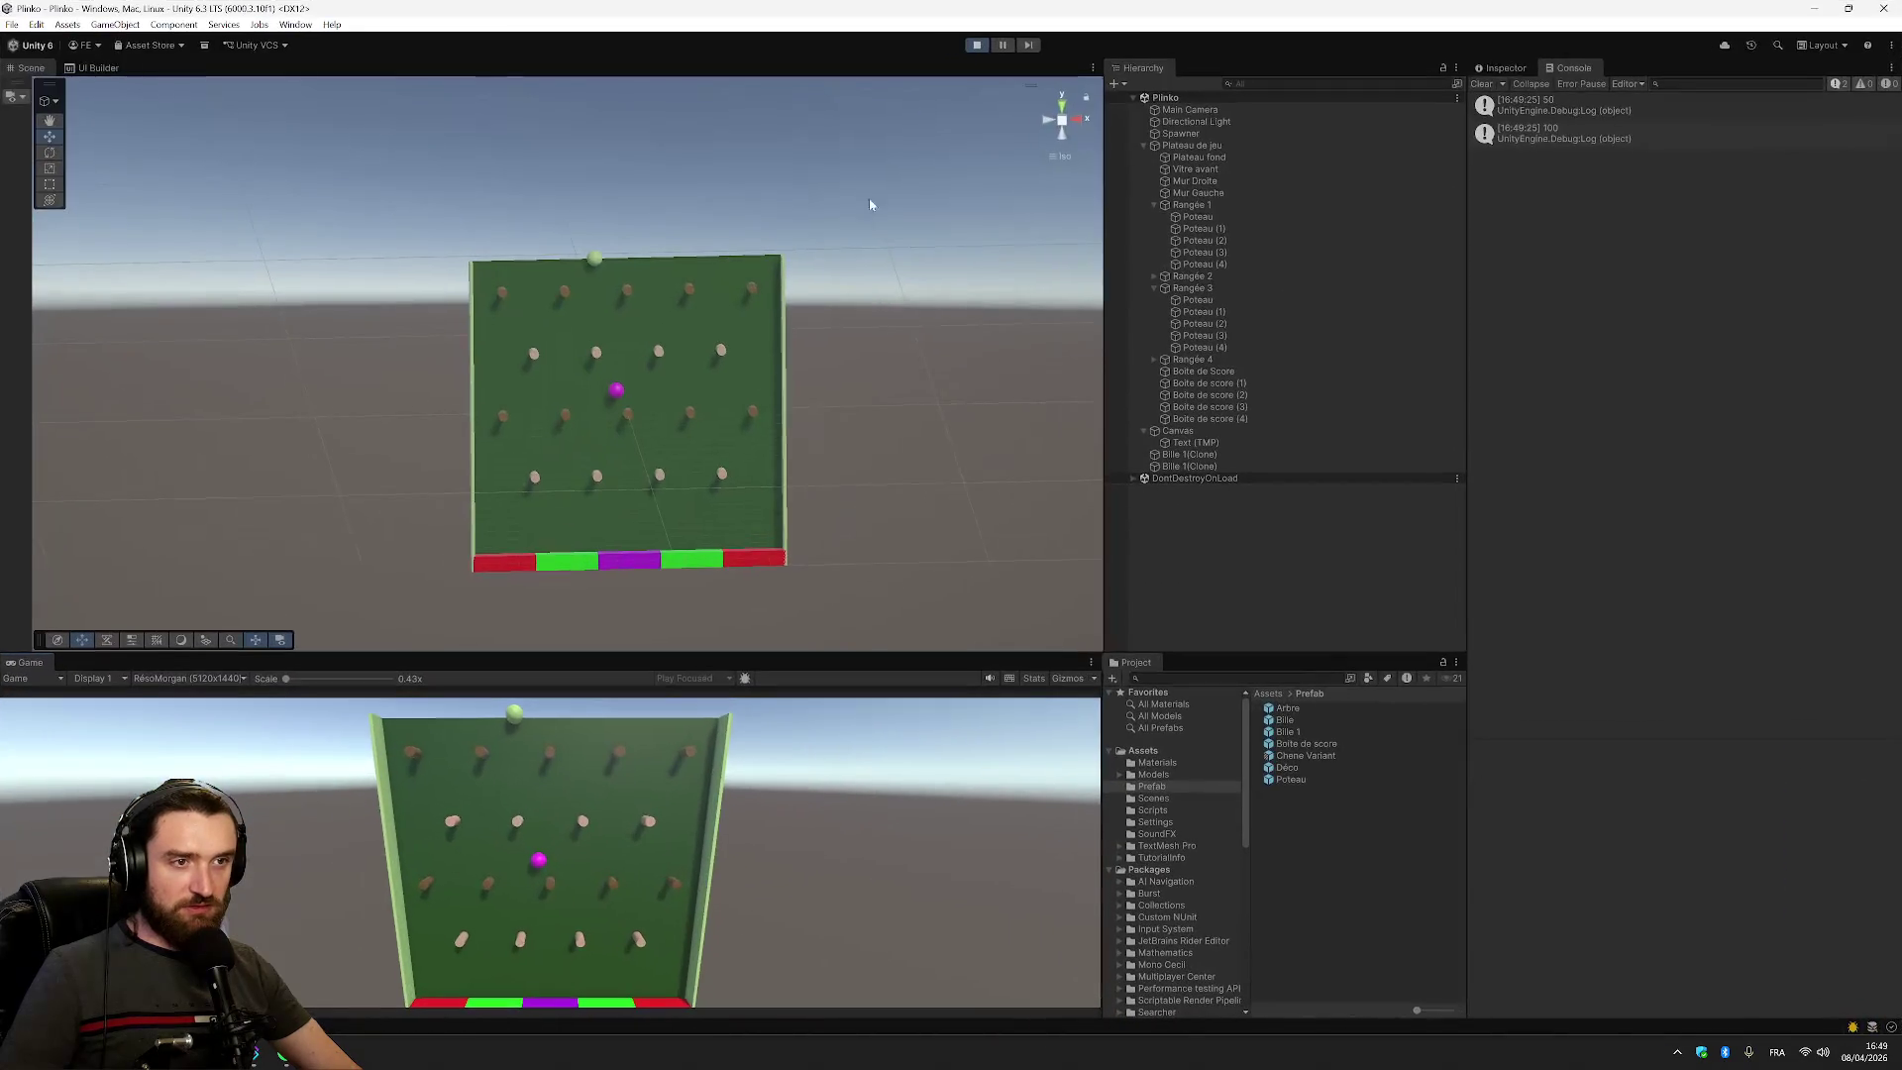
Replay the game, spawn balls and watch logged heights climb by 0.25 (10.06, 10.31, 10.56), then stop
left_click(978, 46)
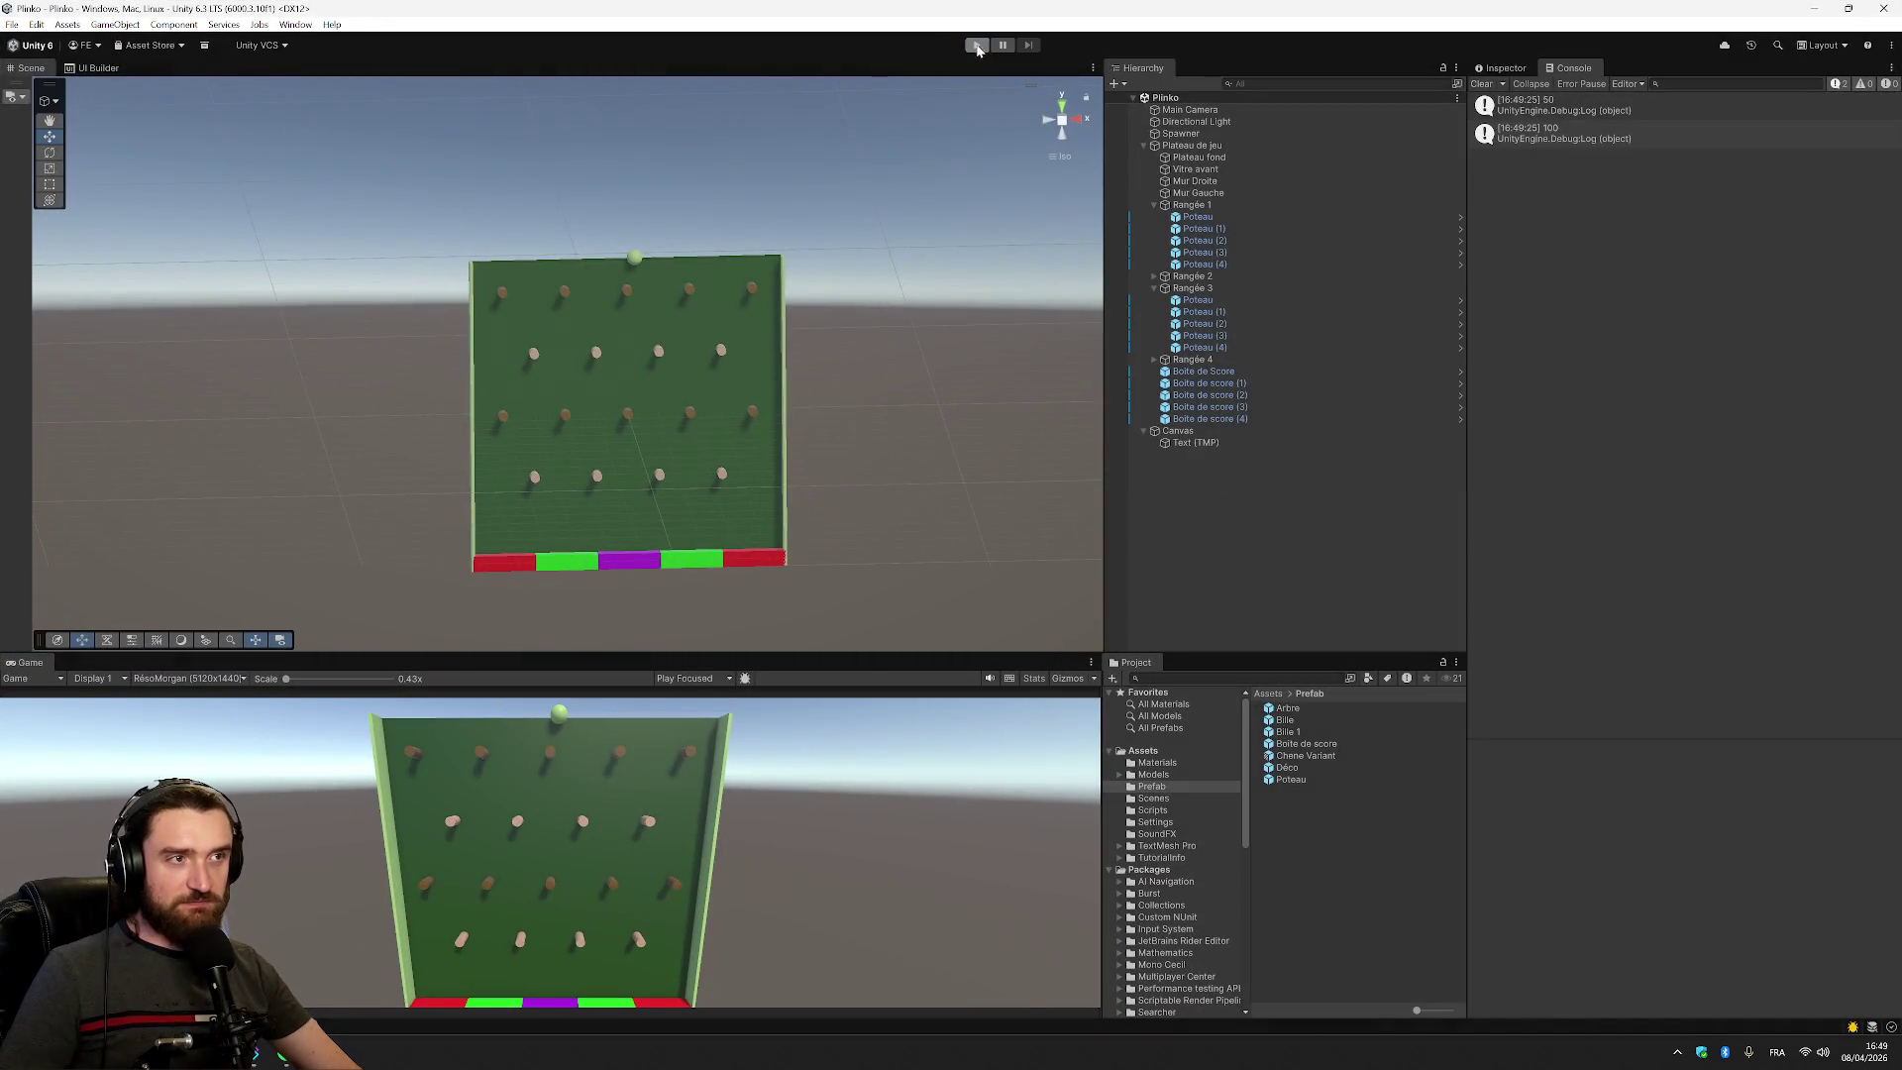
left_click(978, 46)
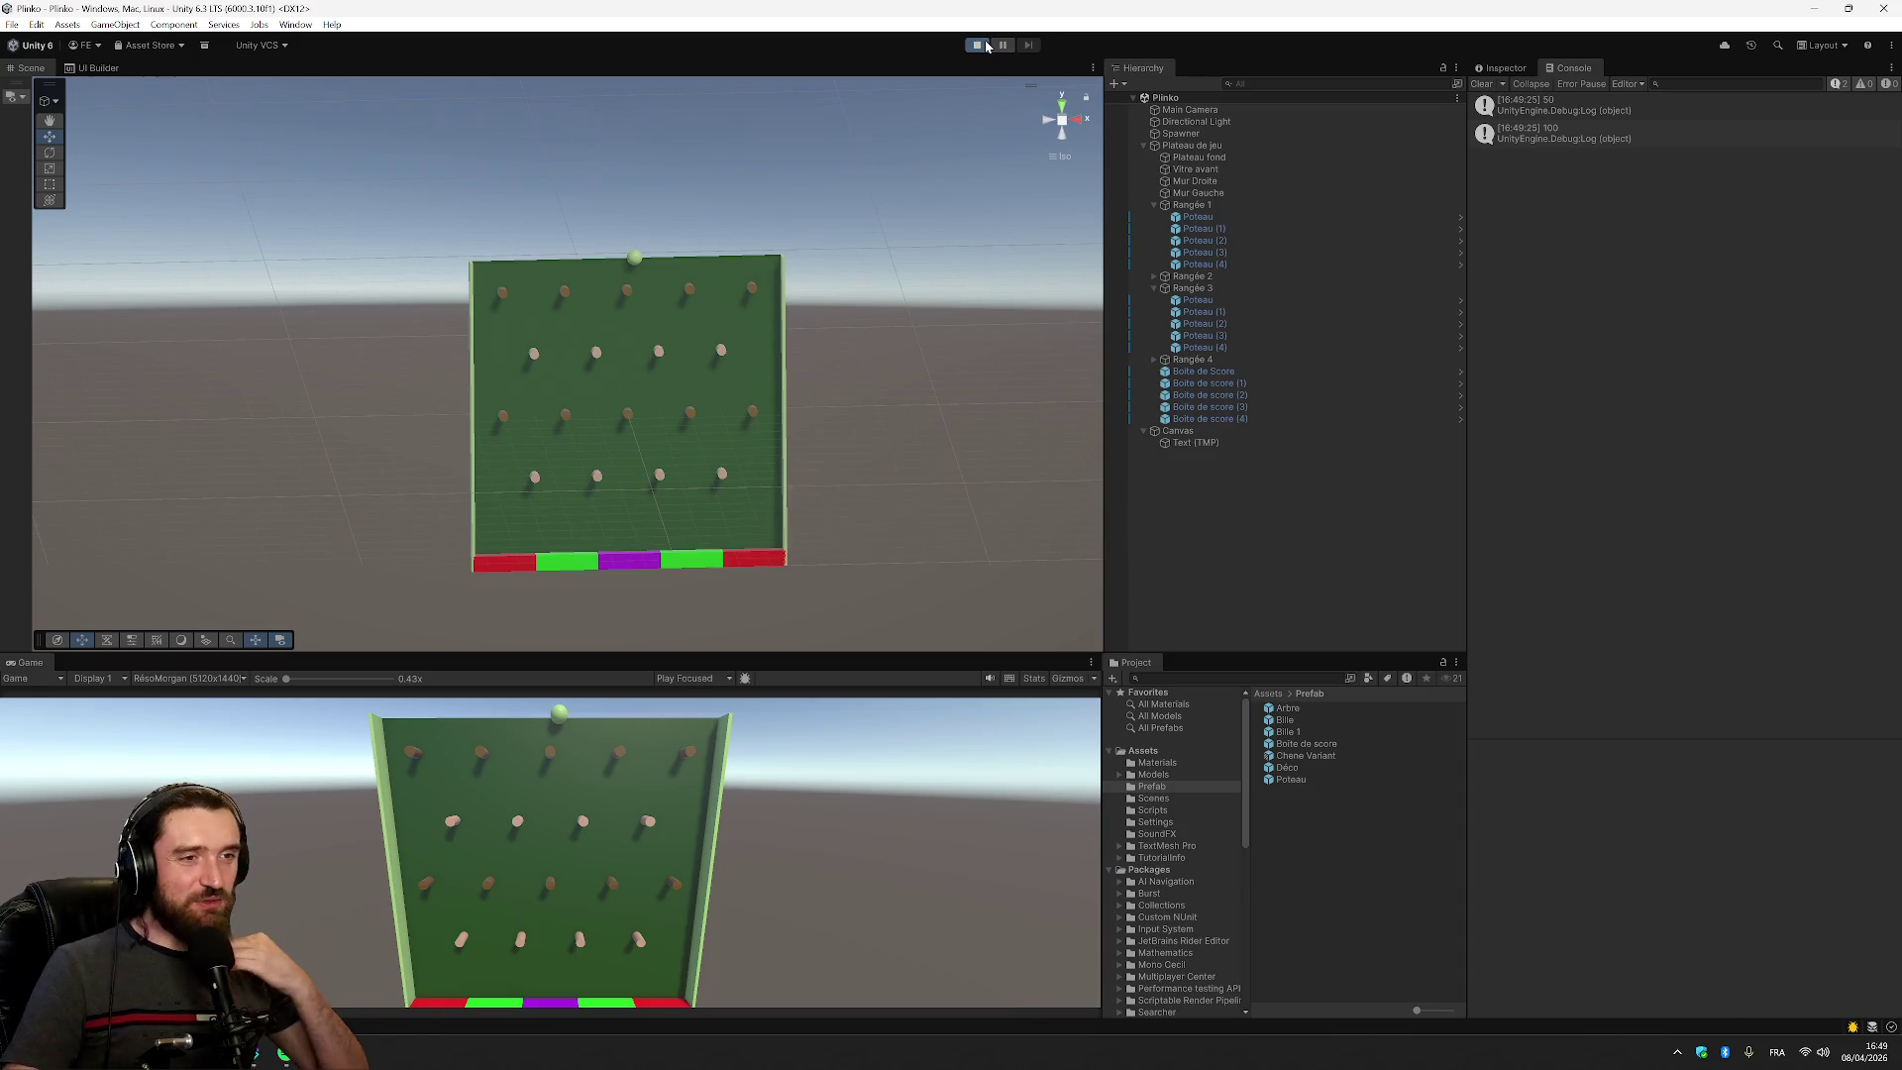
left_click(721, 872)
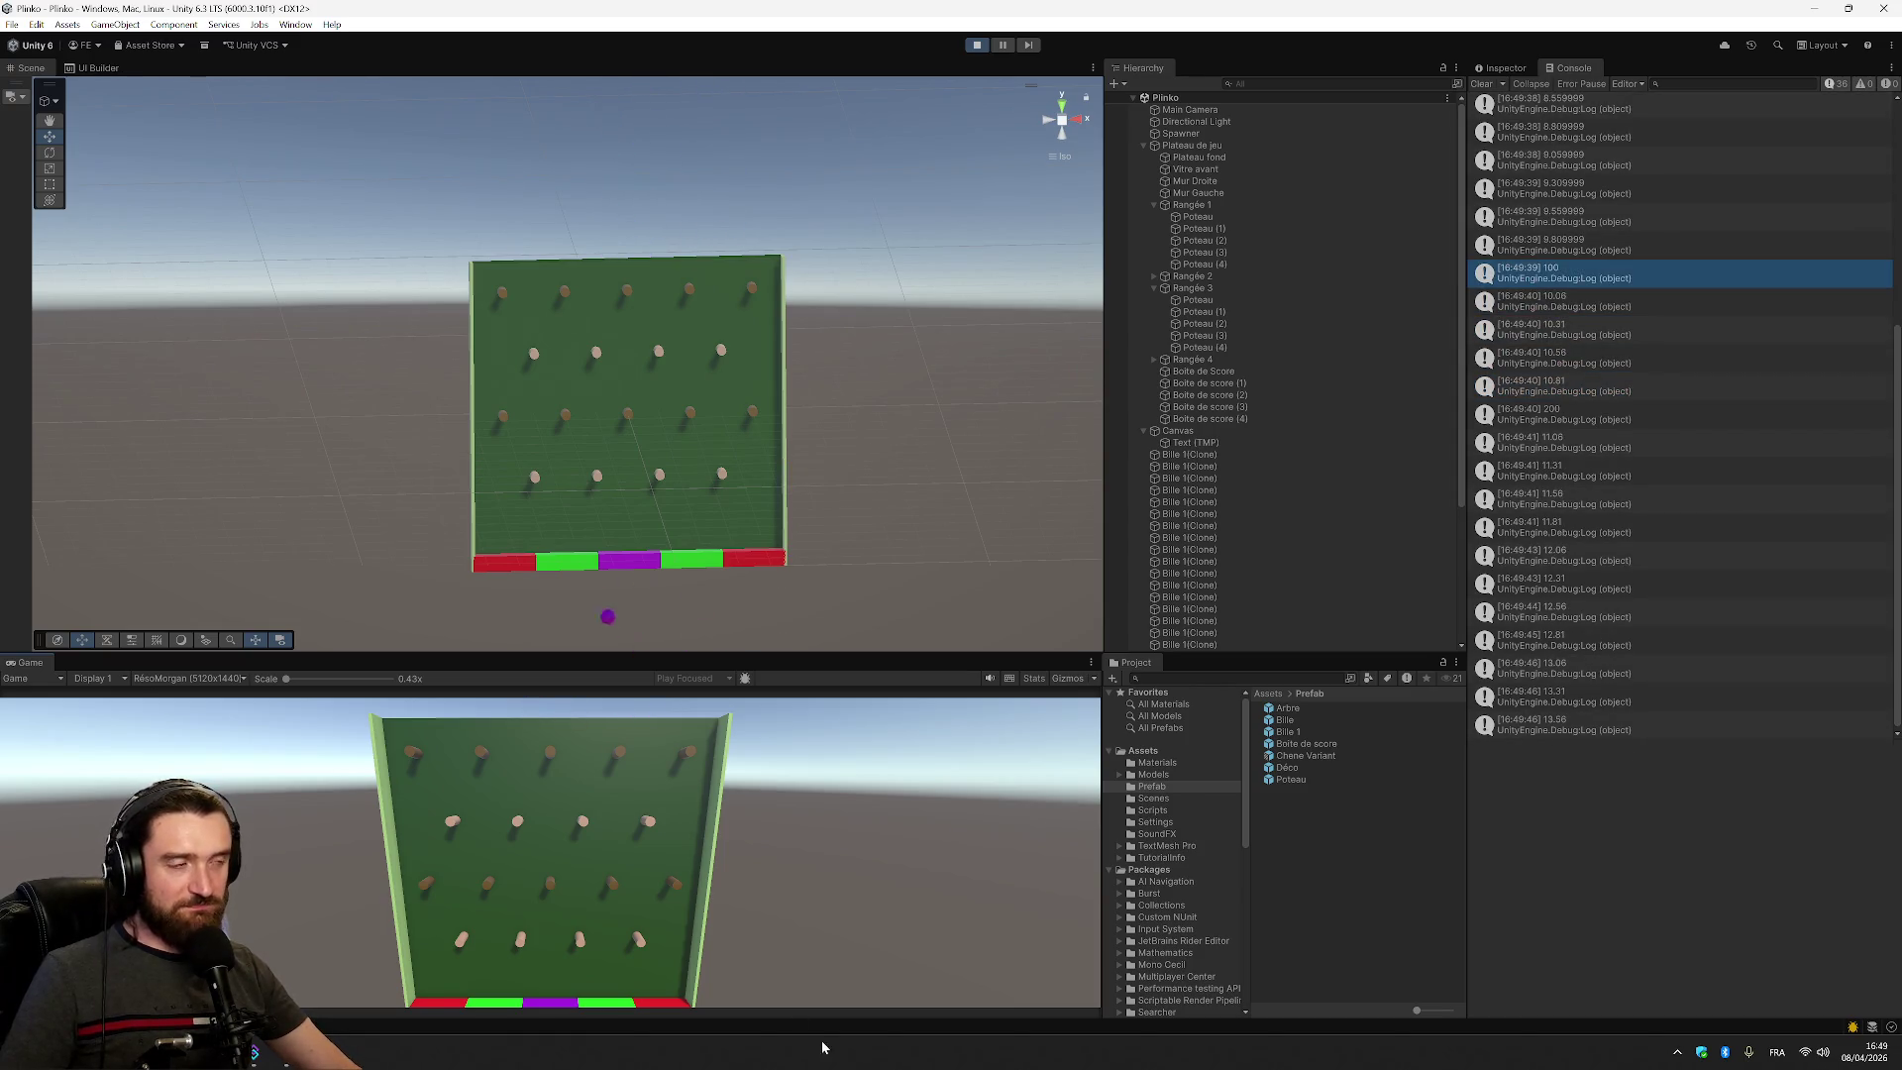
left_click(977, 45)
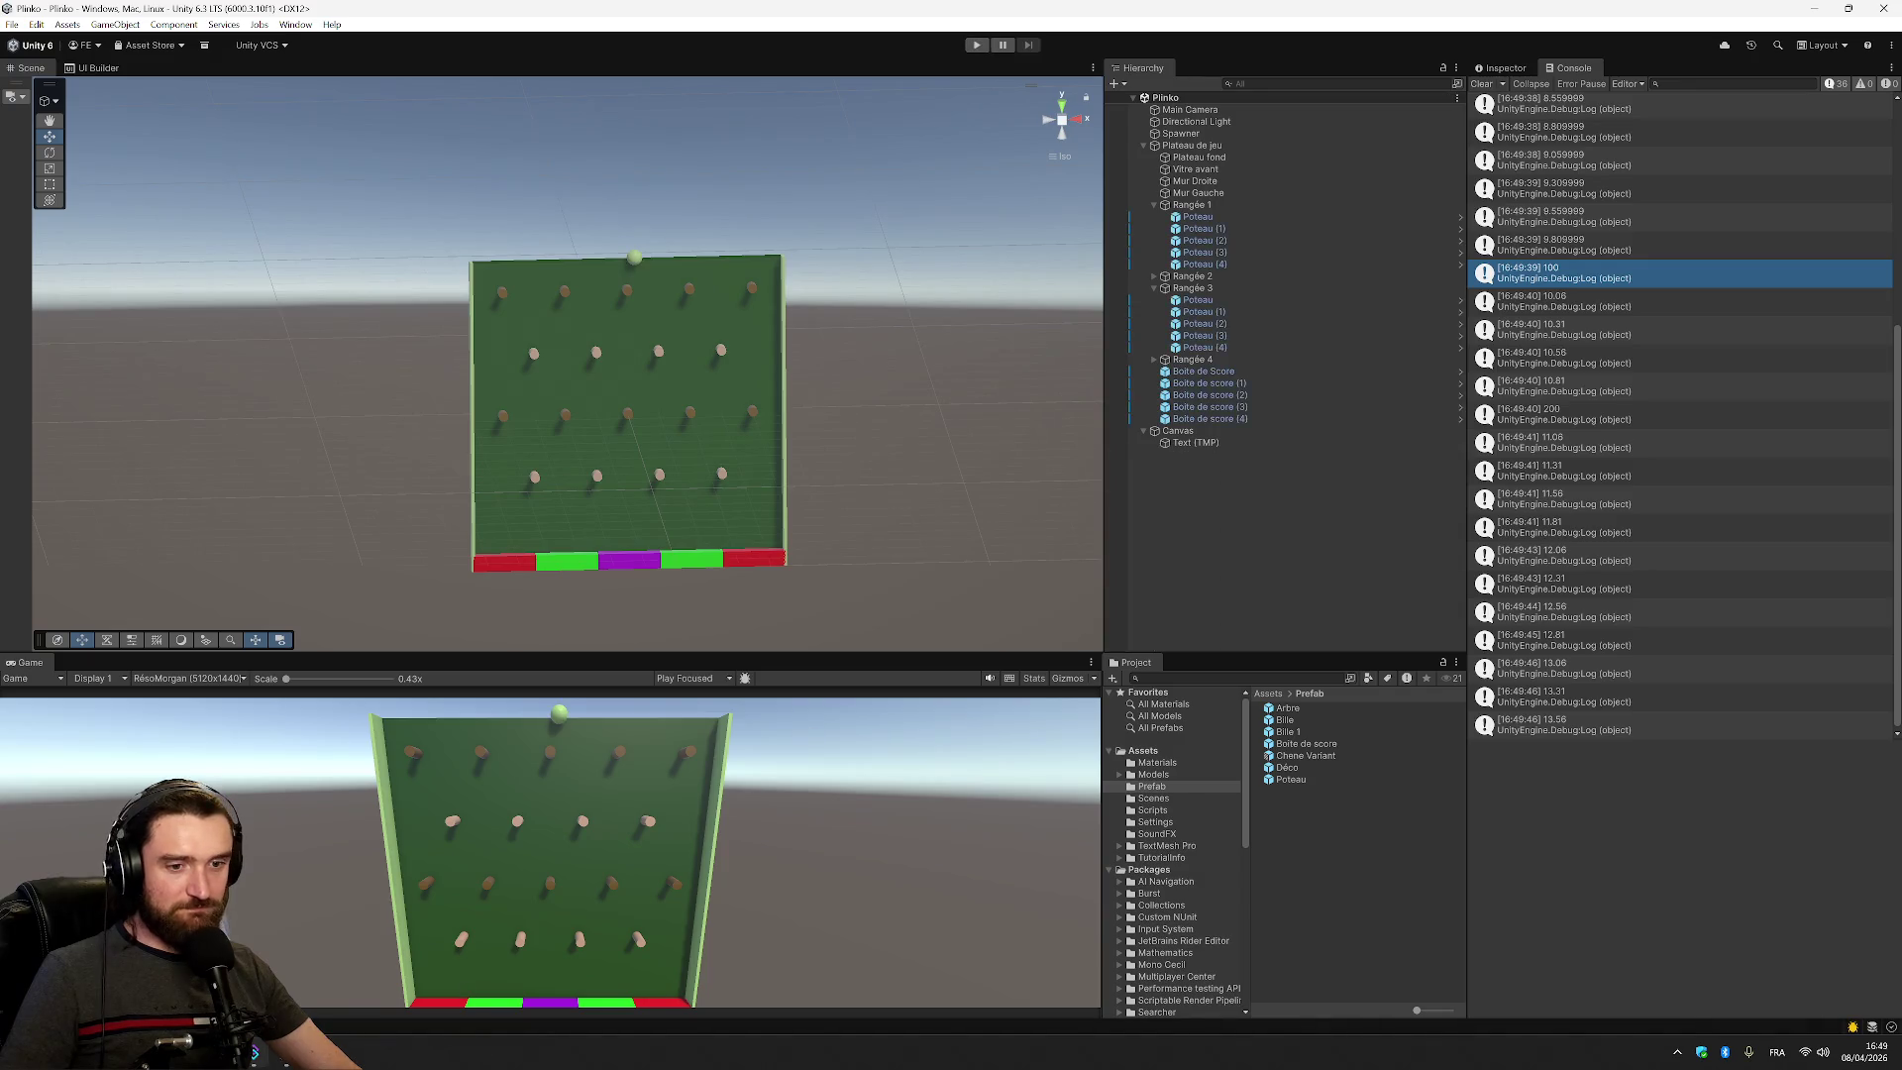
left_click(255, 1052)
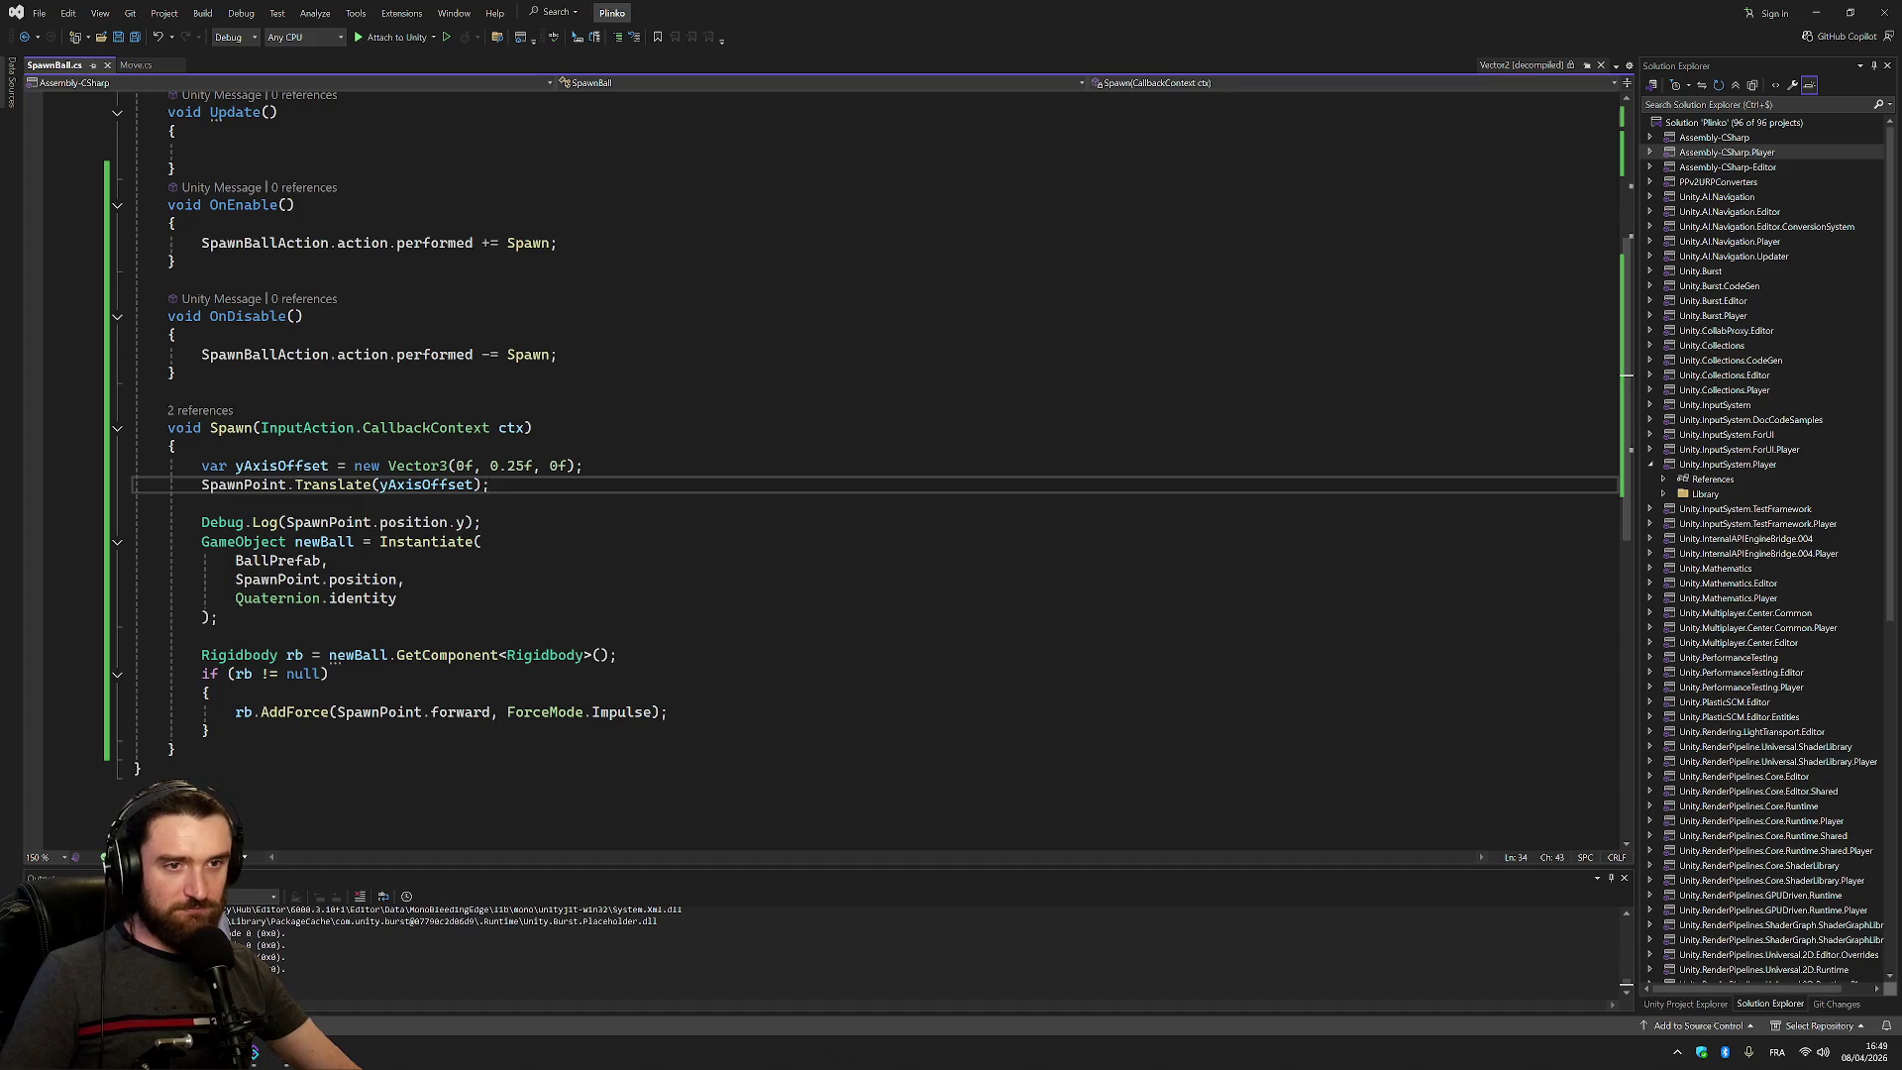
Review the SpawnPoint.Translate call and where newBall is used in Spawn
key("Home")
key("Down")
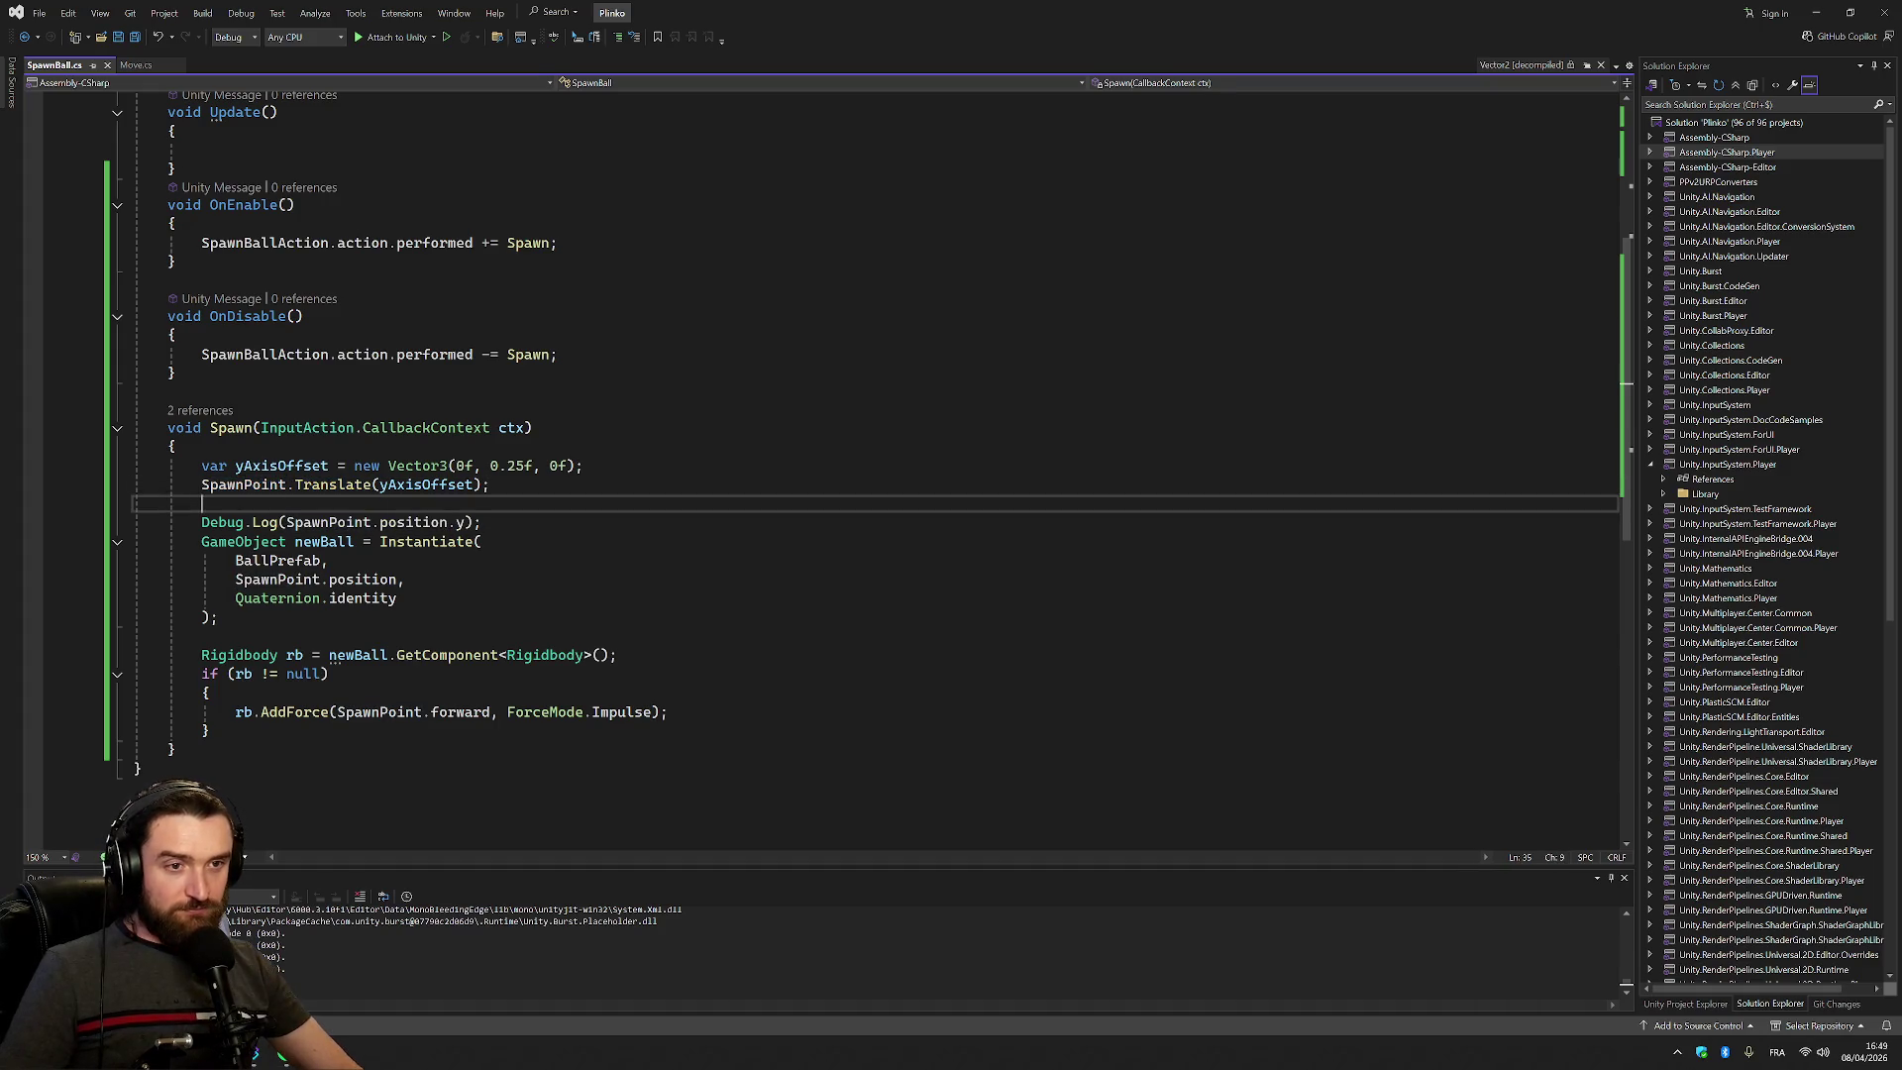
left_click(346, 484)
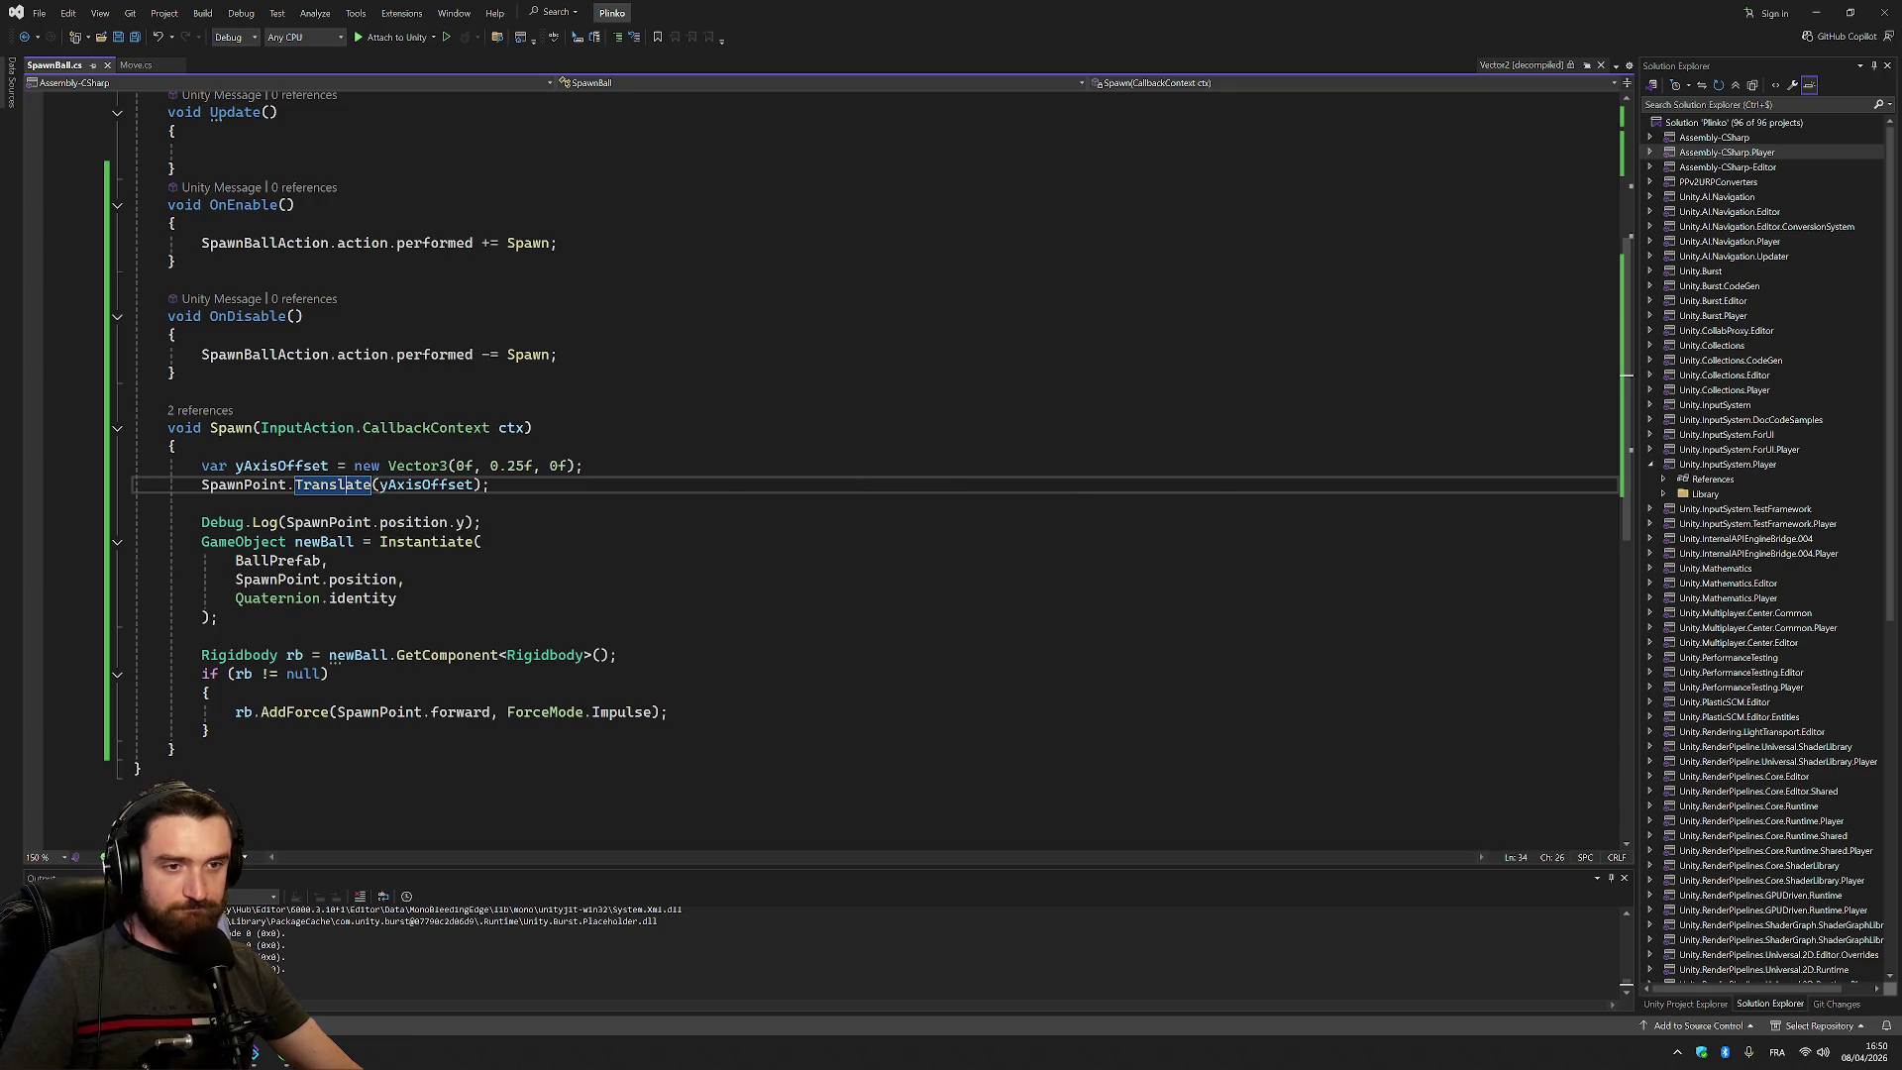
left_click_drag(327, 560, 406, 579)
left_click(354, 541)
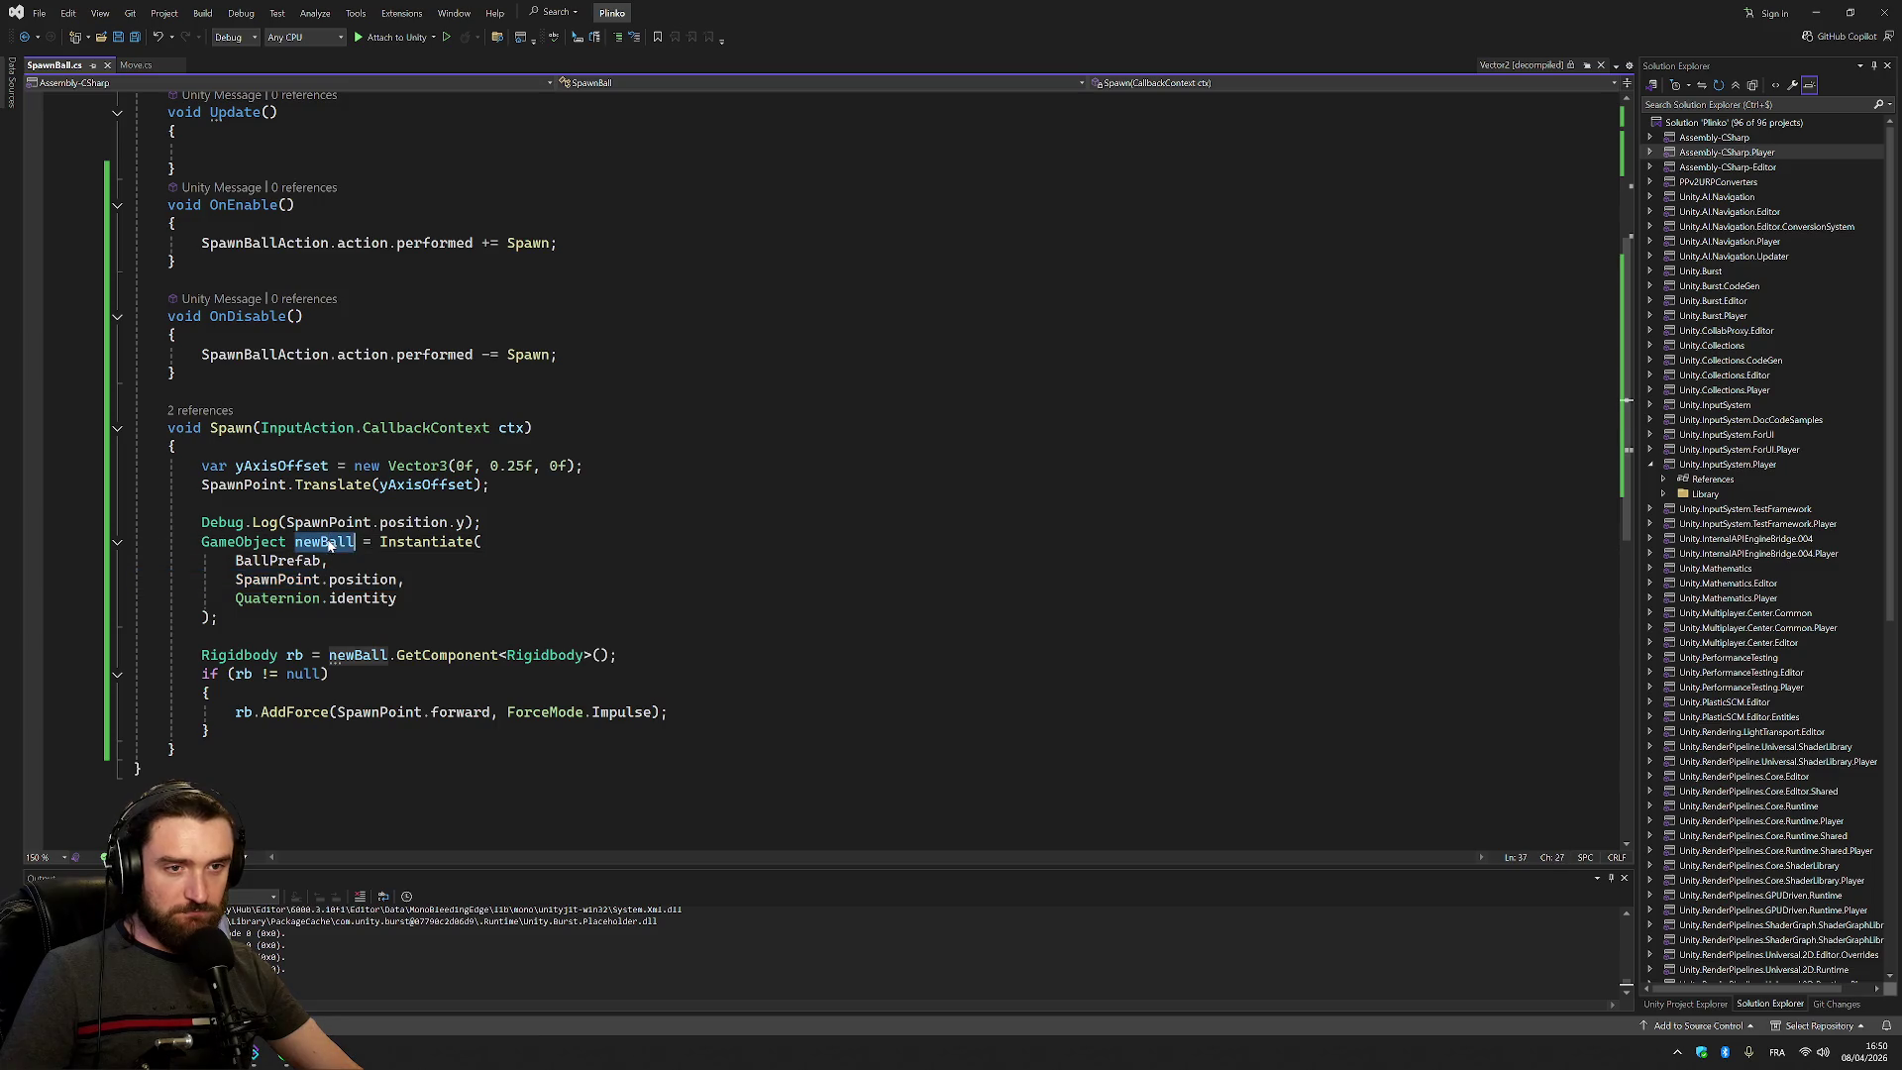
left_click_drag(202, 485, 479, 488)
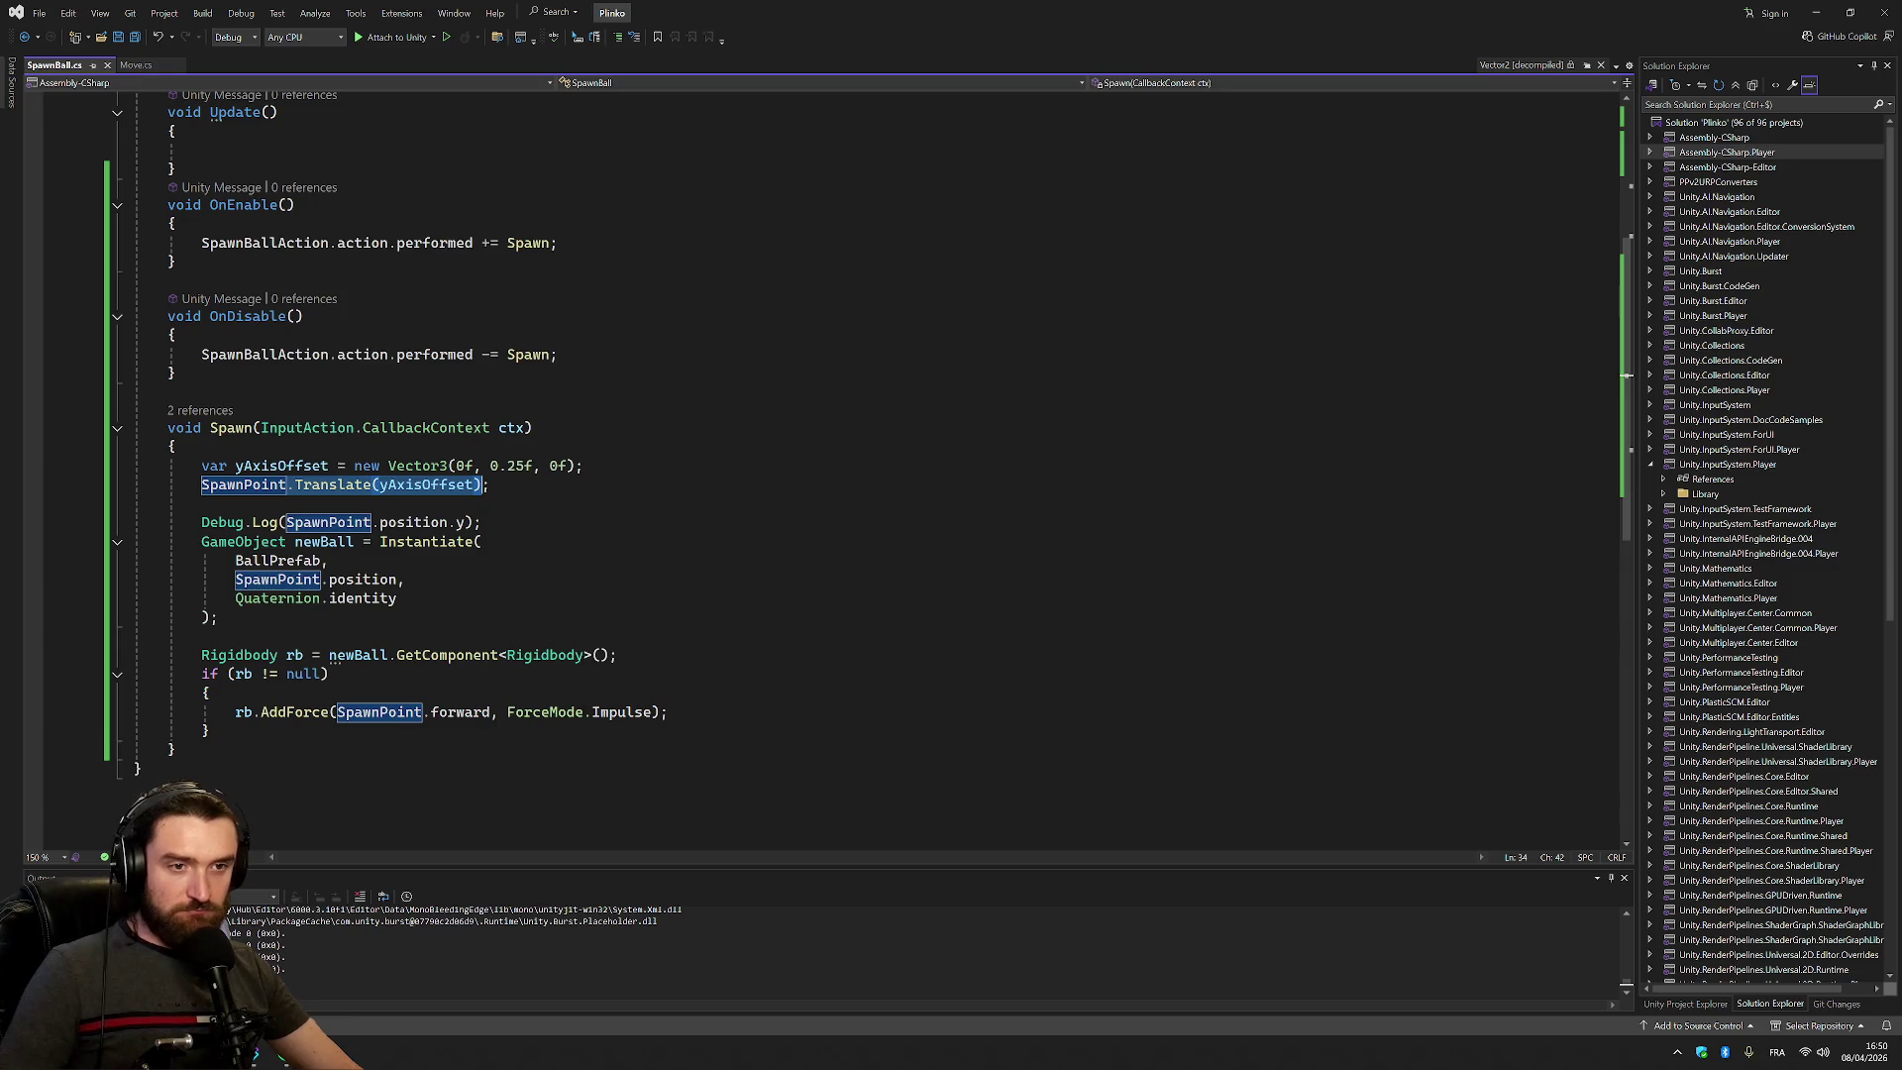
Add a newBall.transform.Translate(yAxisOffset); line after the ball instantiation
left_click(202, 636)
key("Return")
type("newBall.Translate(yAxisOffset)")
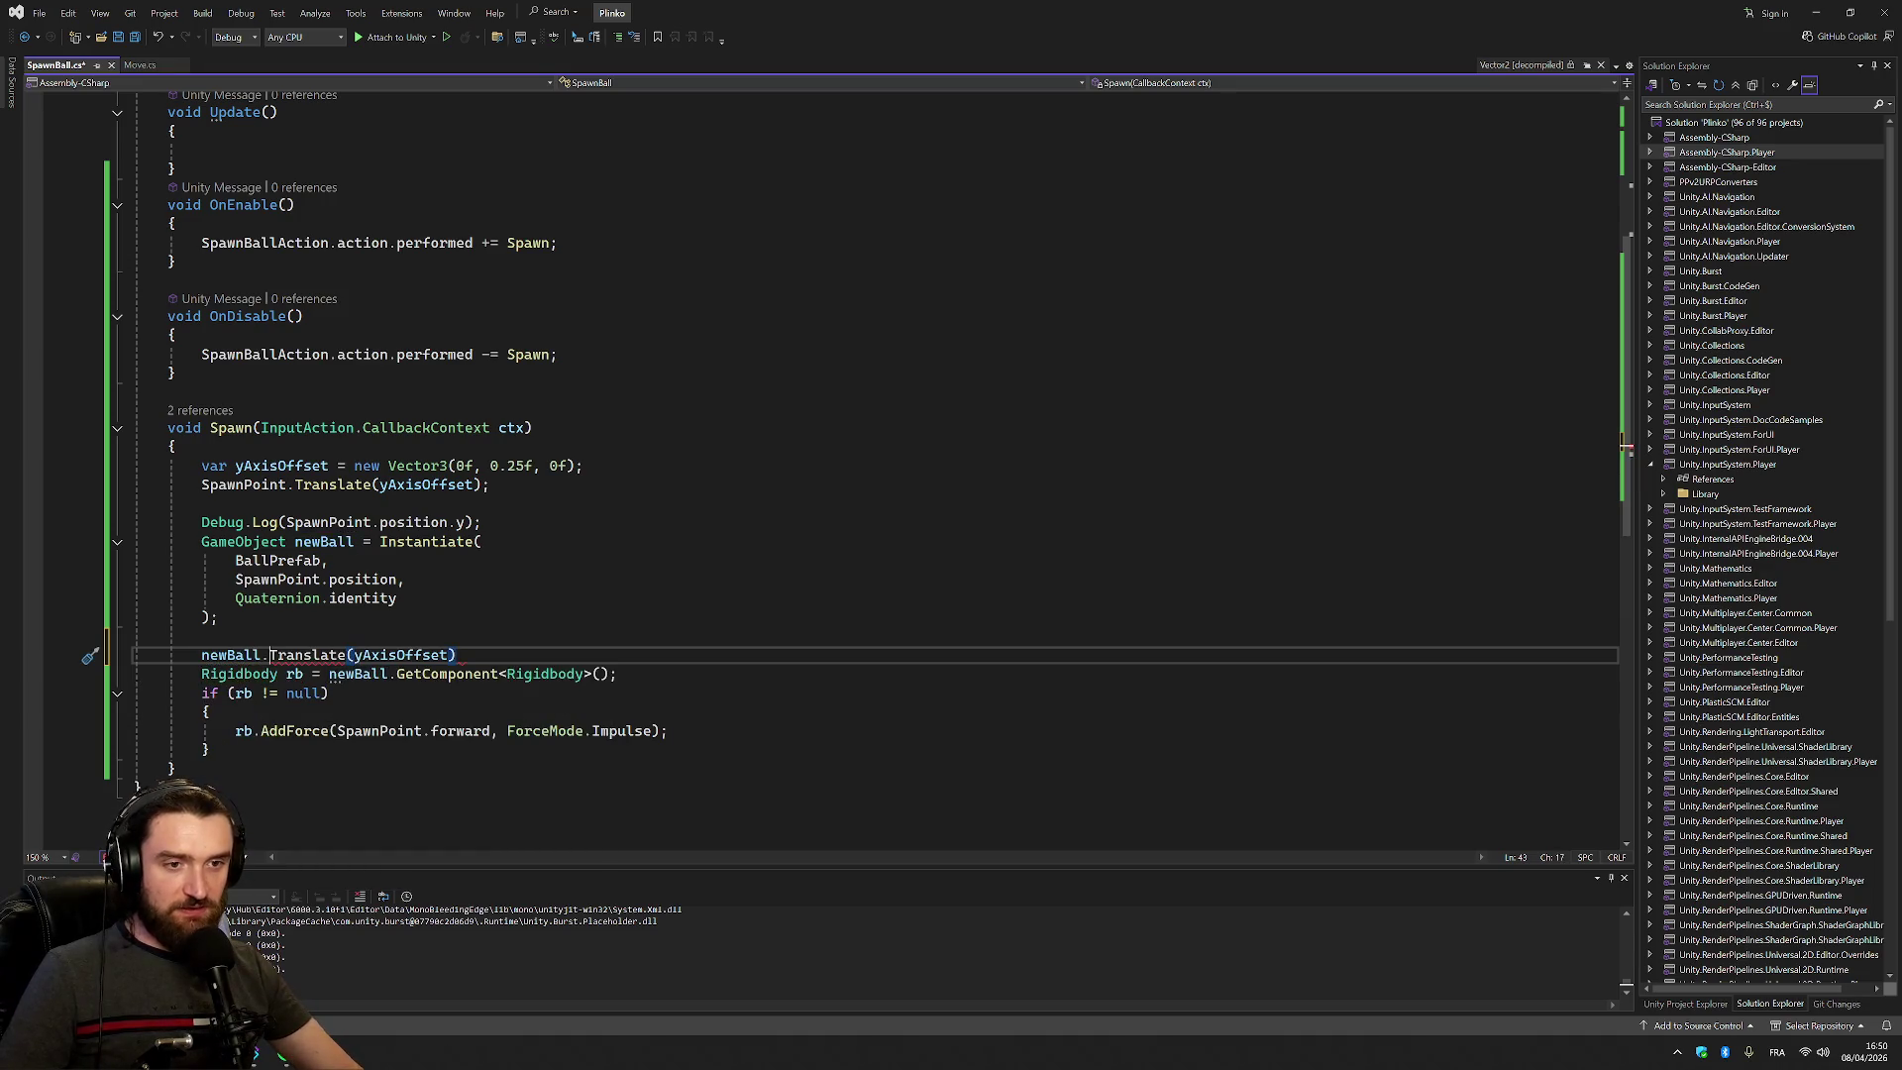
type("transform")
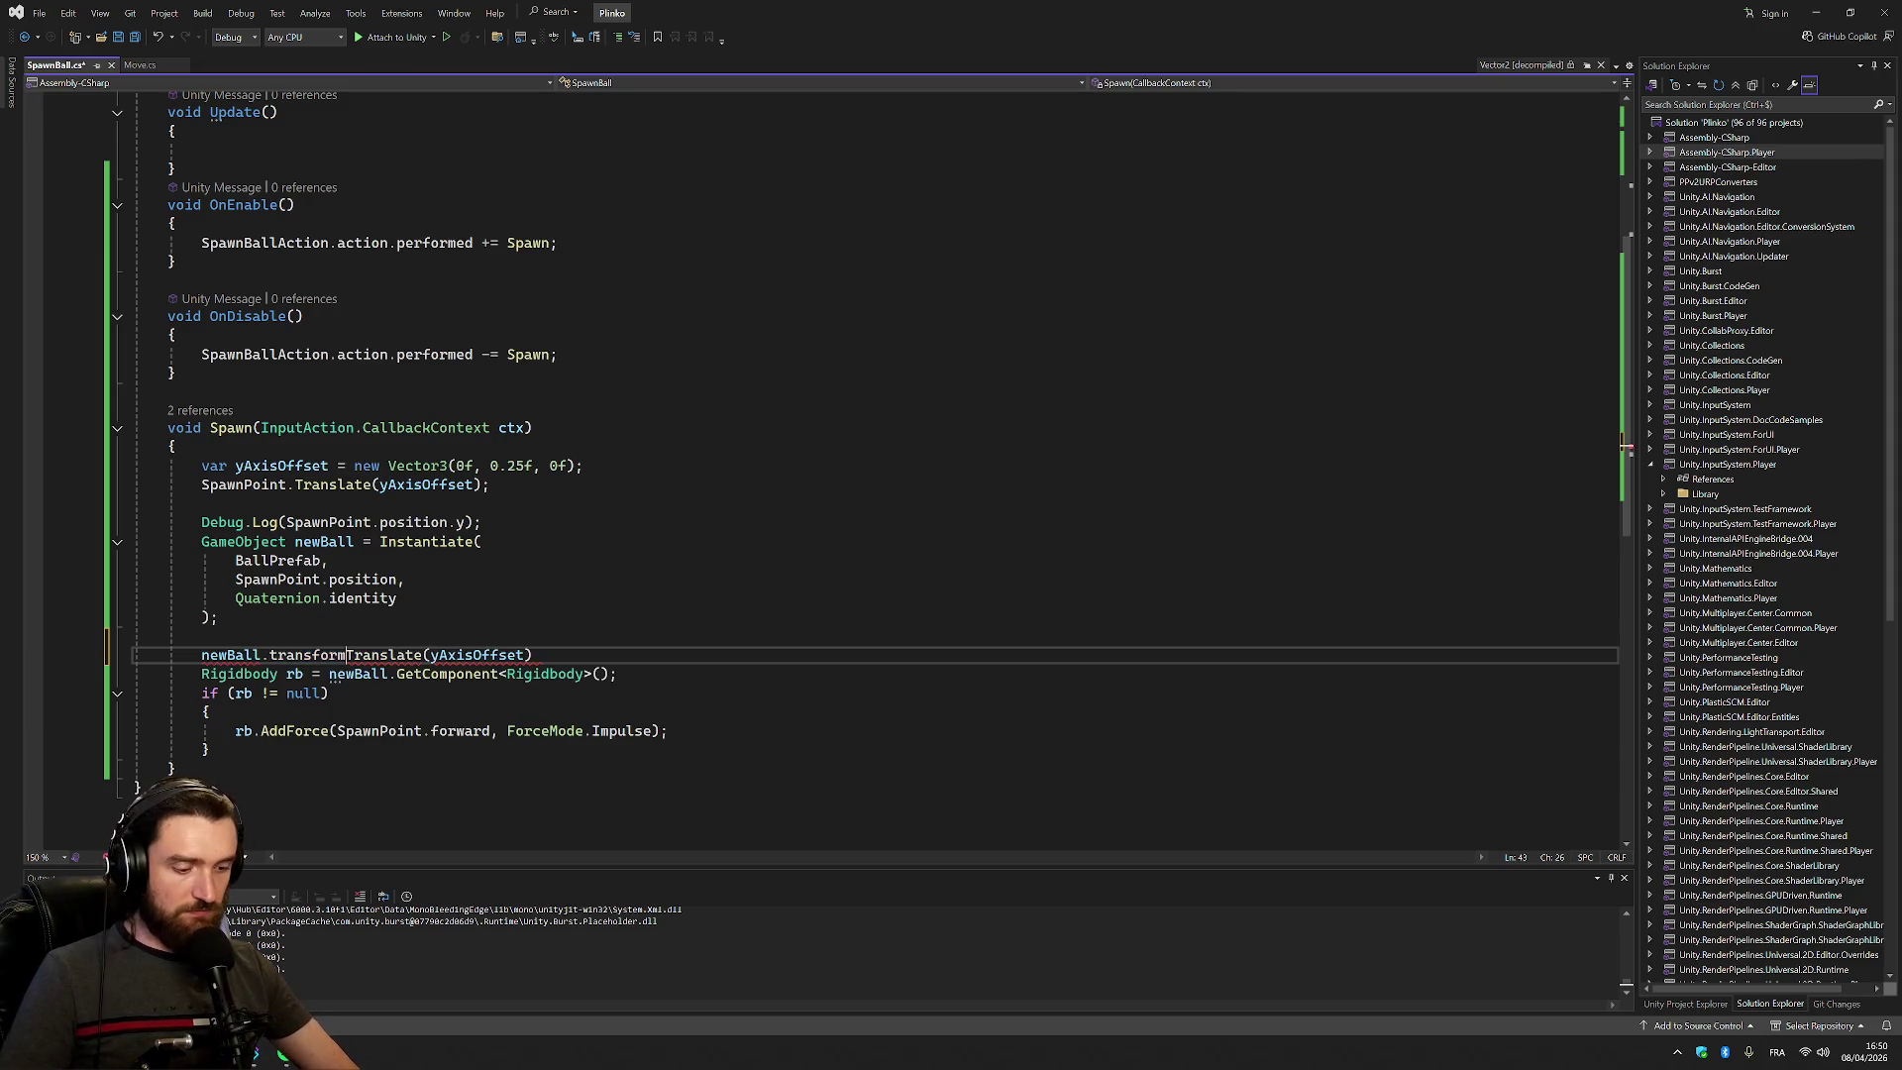
type(".")
key("Escape")
key("Up")
key("Down")
key("End")
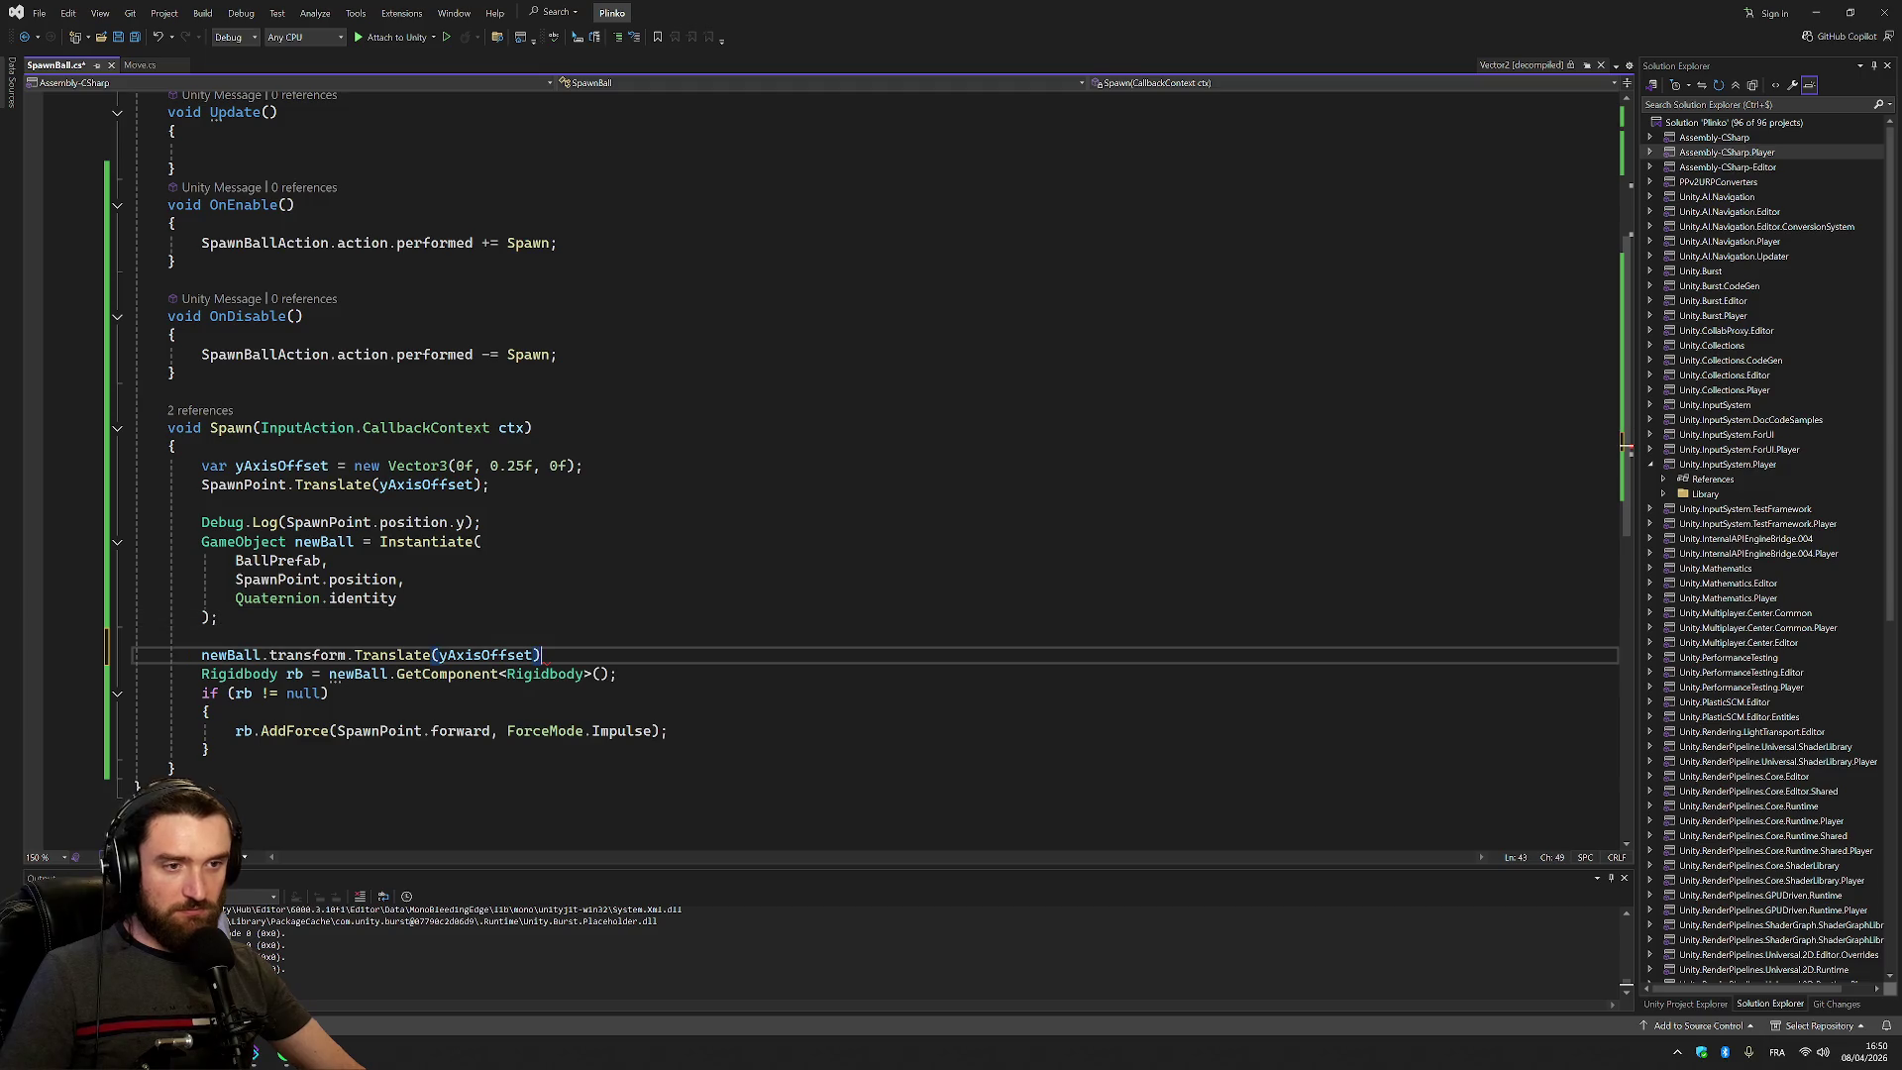
type(";")
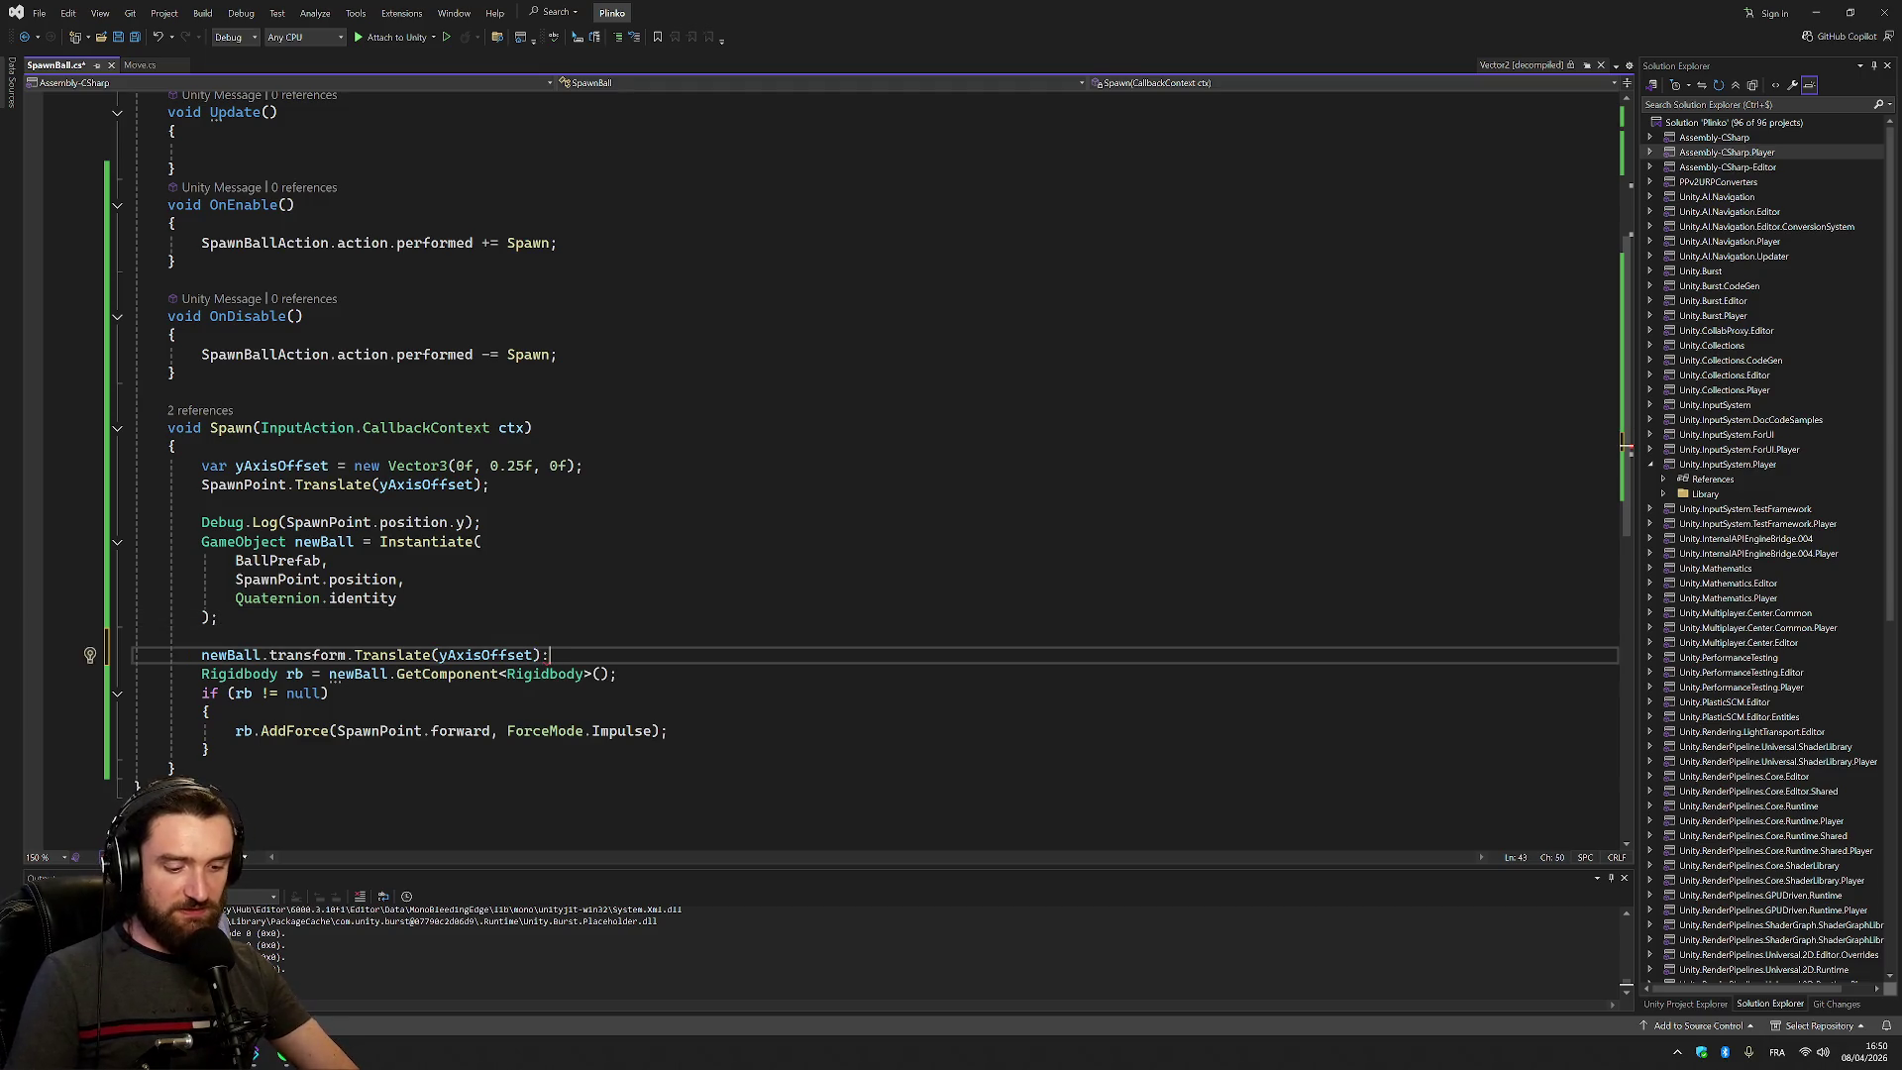
Delete the SpawnPoint.Translate and Debug.Log lines, add a blank line, and save SpawnBall
left_click_drag(493, 485, 588, 466)
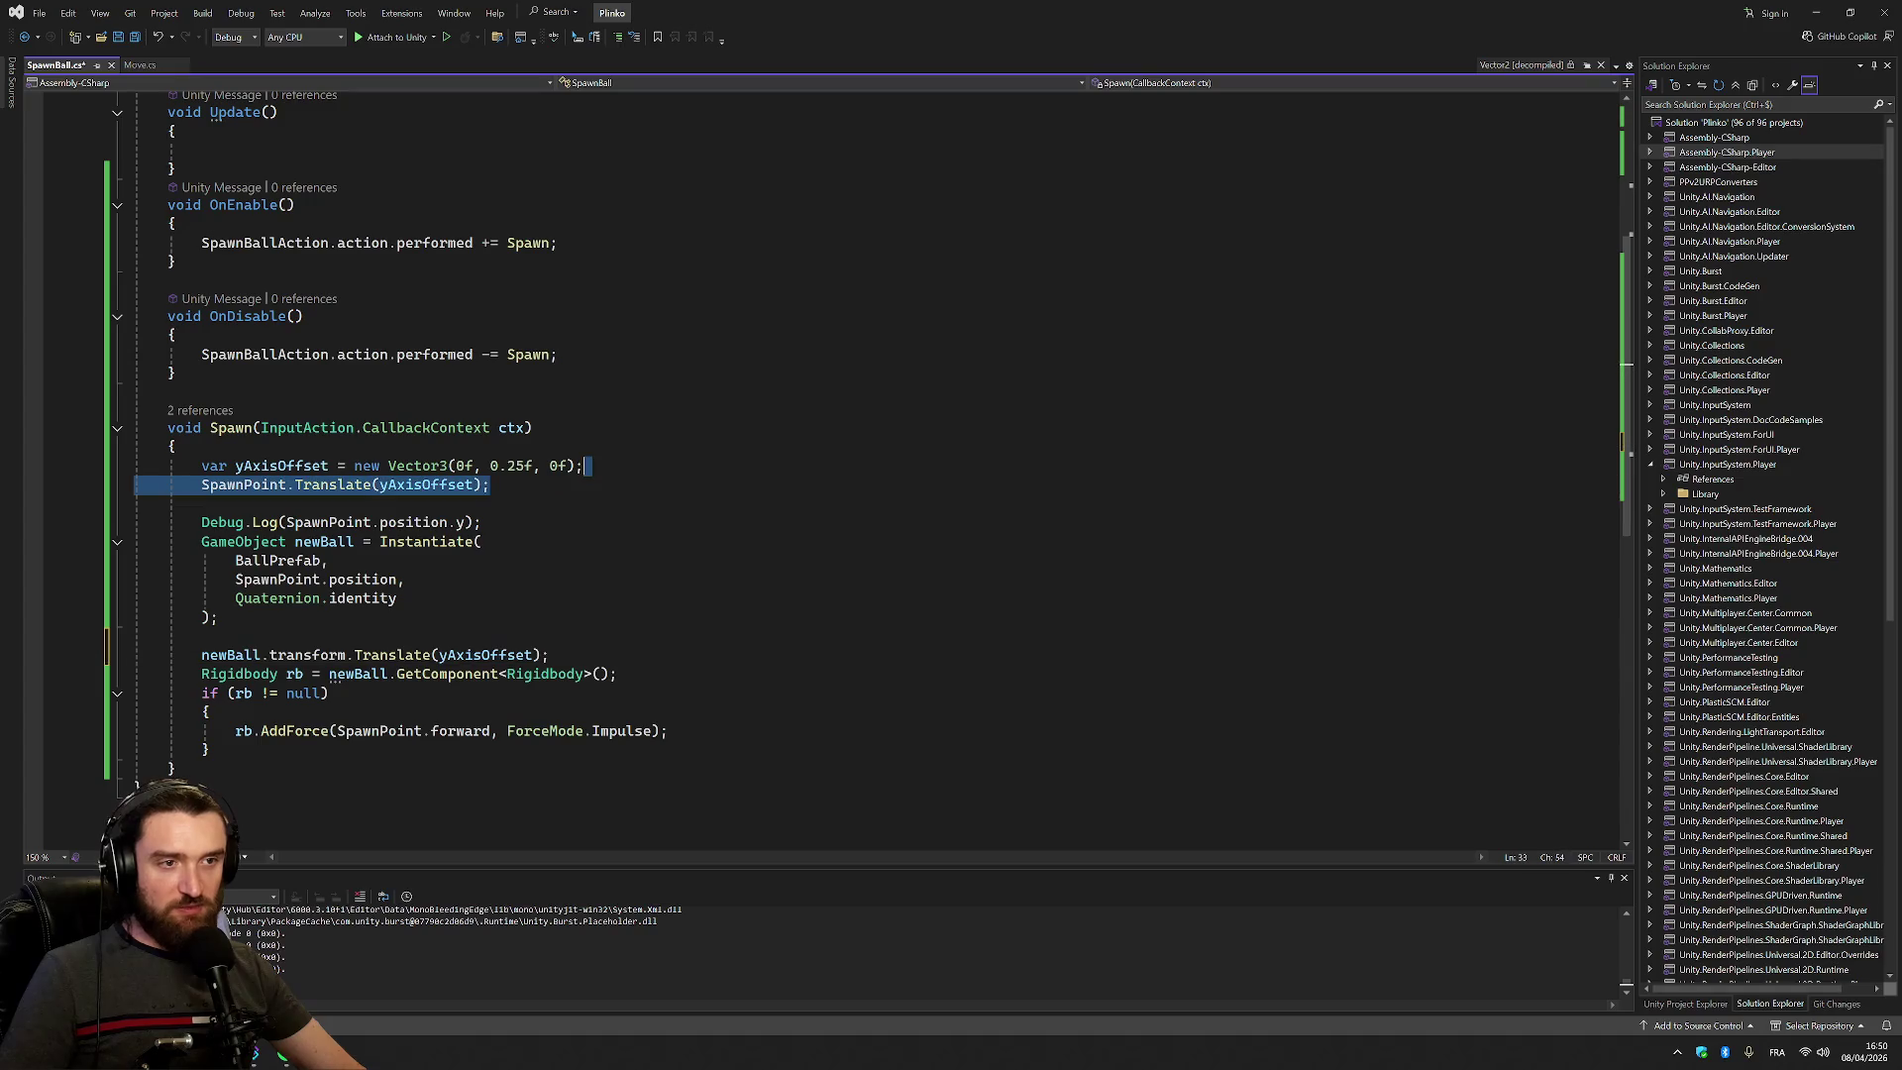
key("ctrl+x")
key("ctrl+z")
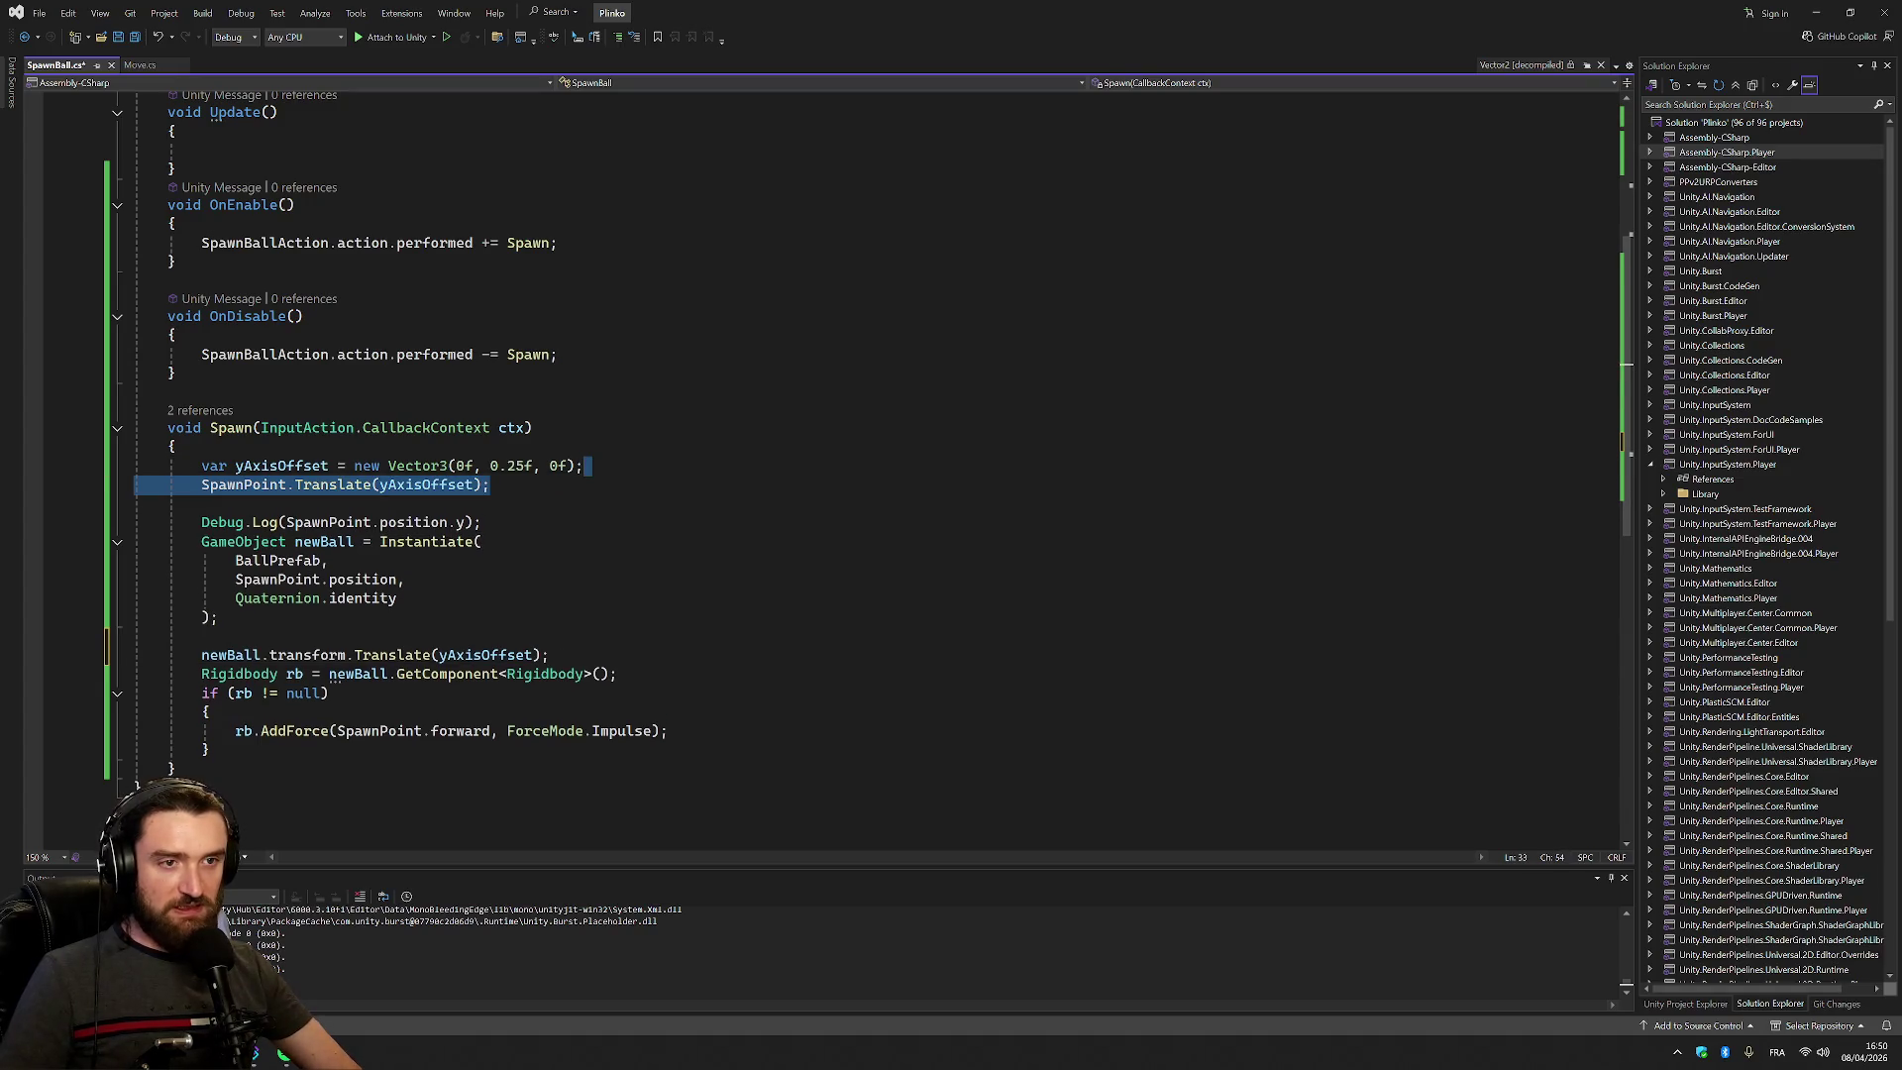
key("Delete")
left_click_drag(484, 522, 587, 465)
key("Delete")
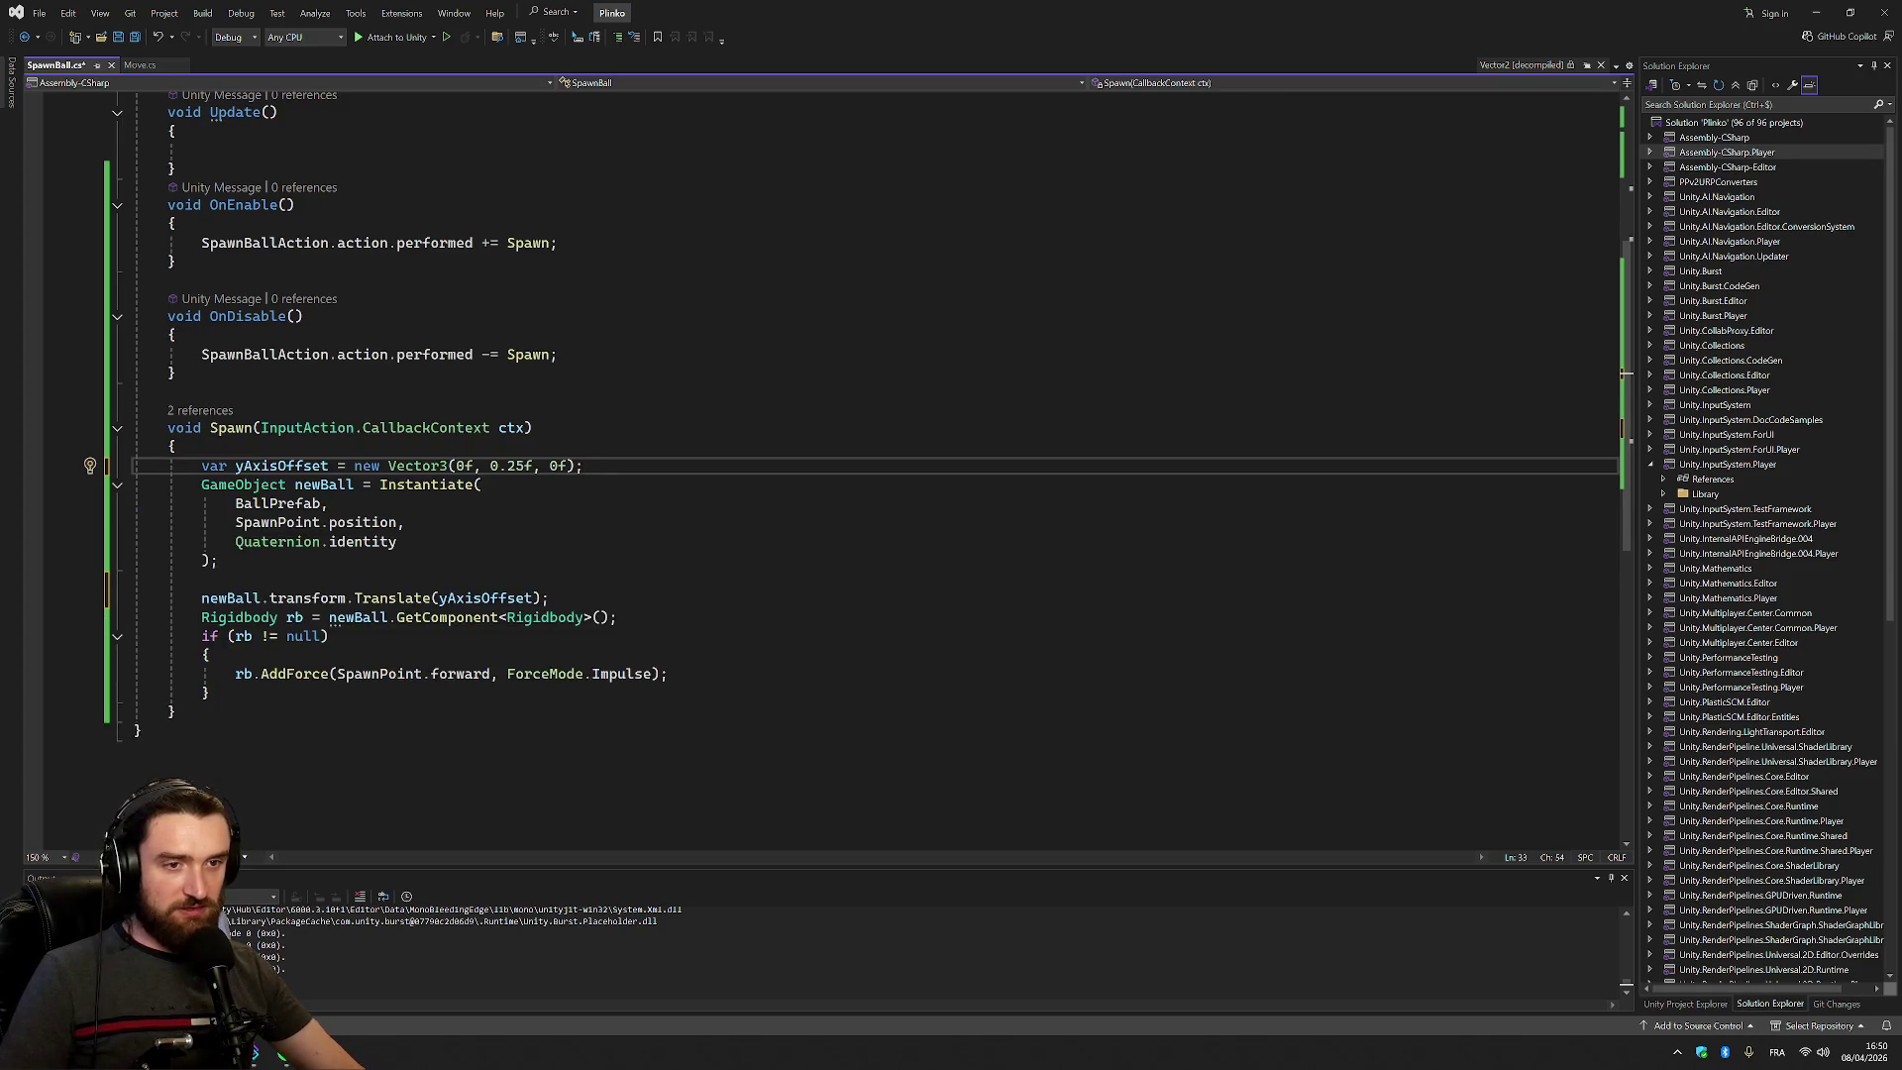
left_click(547, 597)
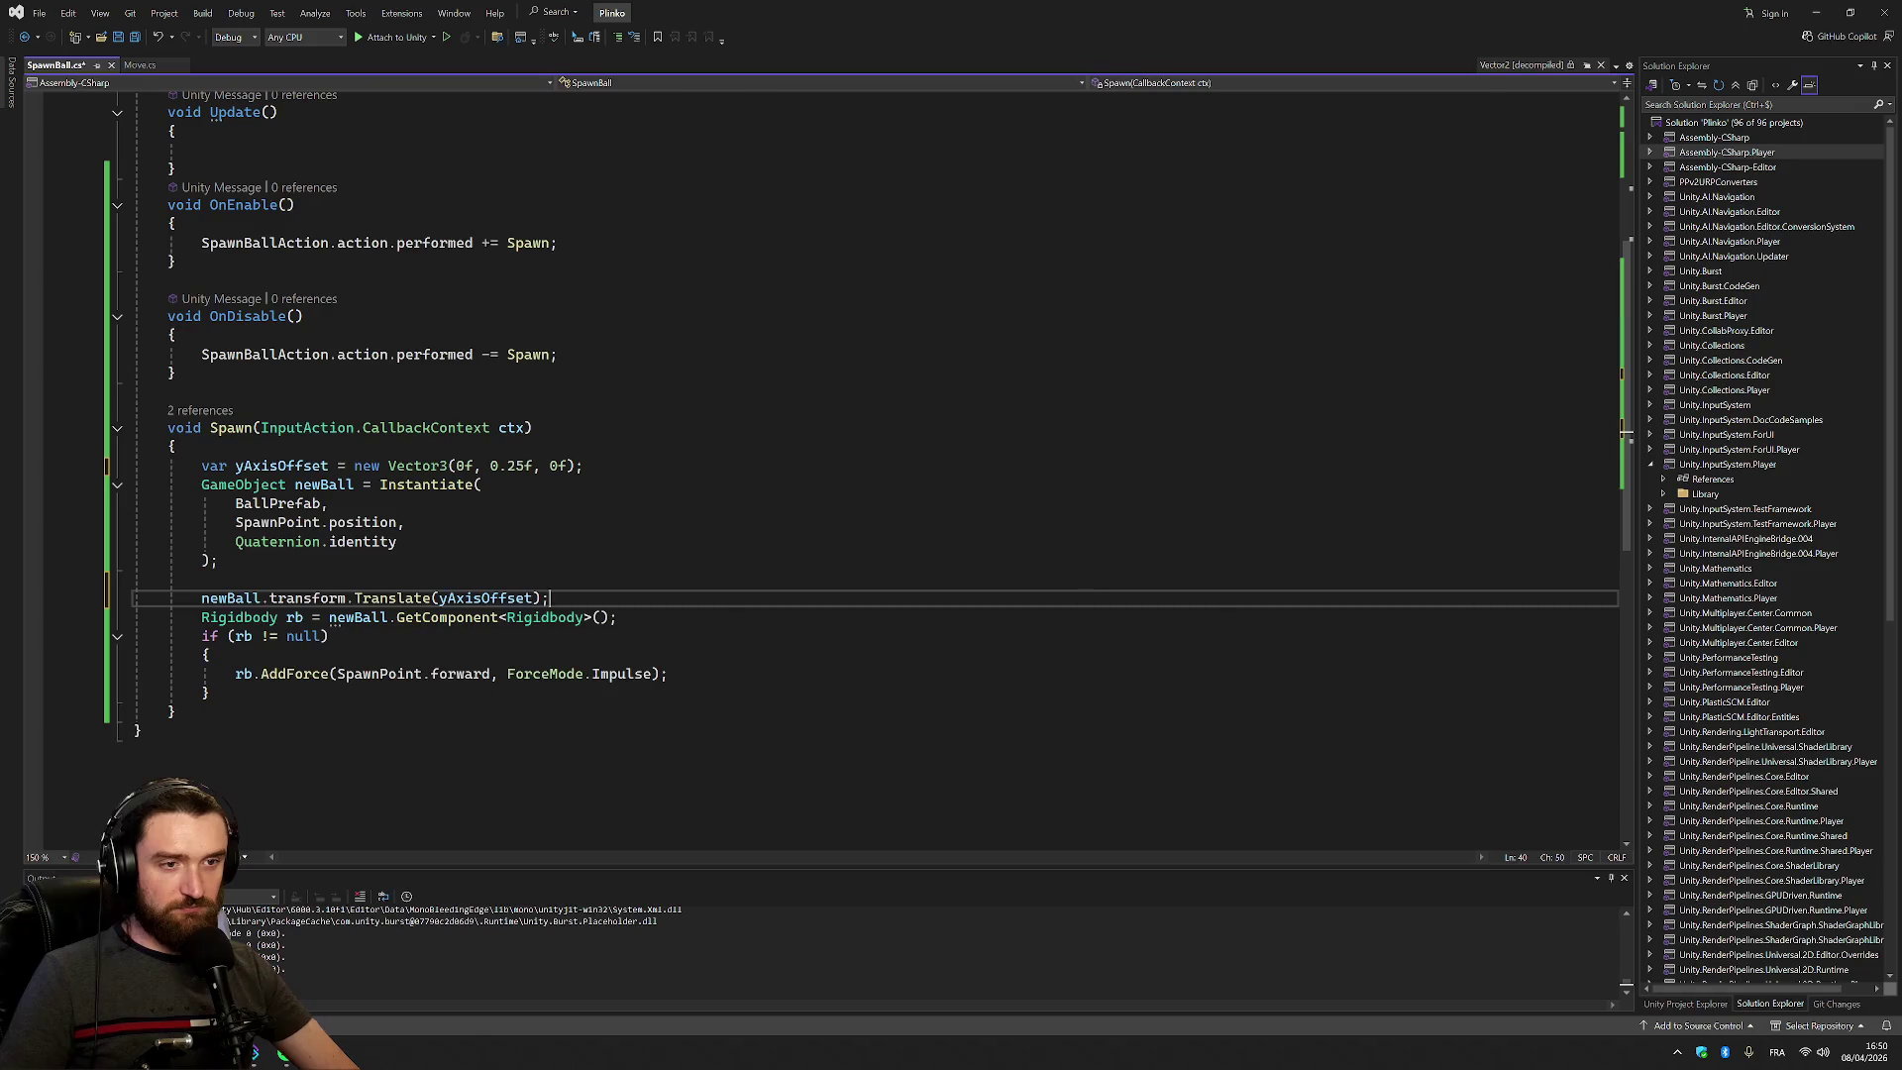
key("Return")
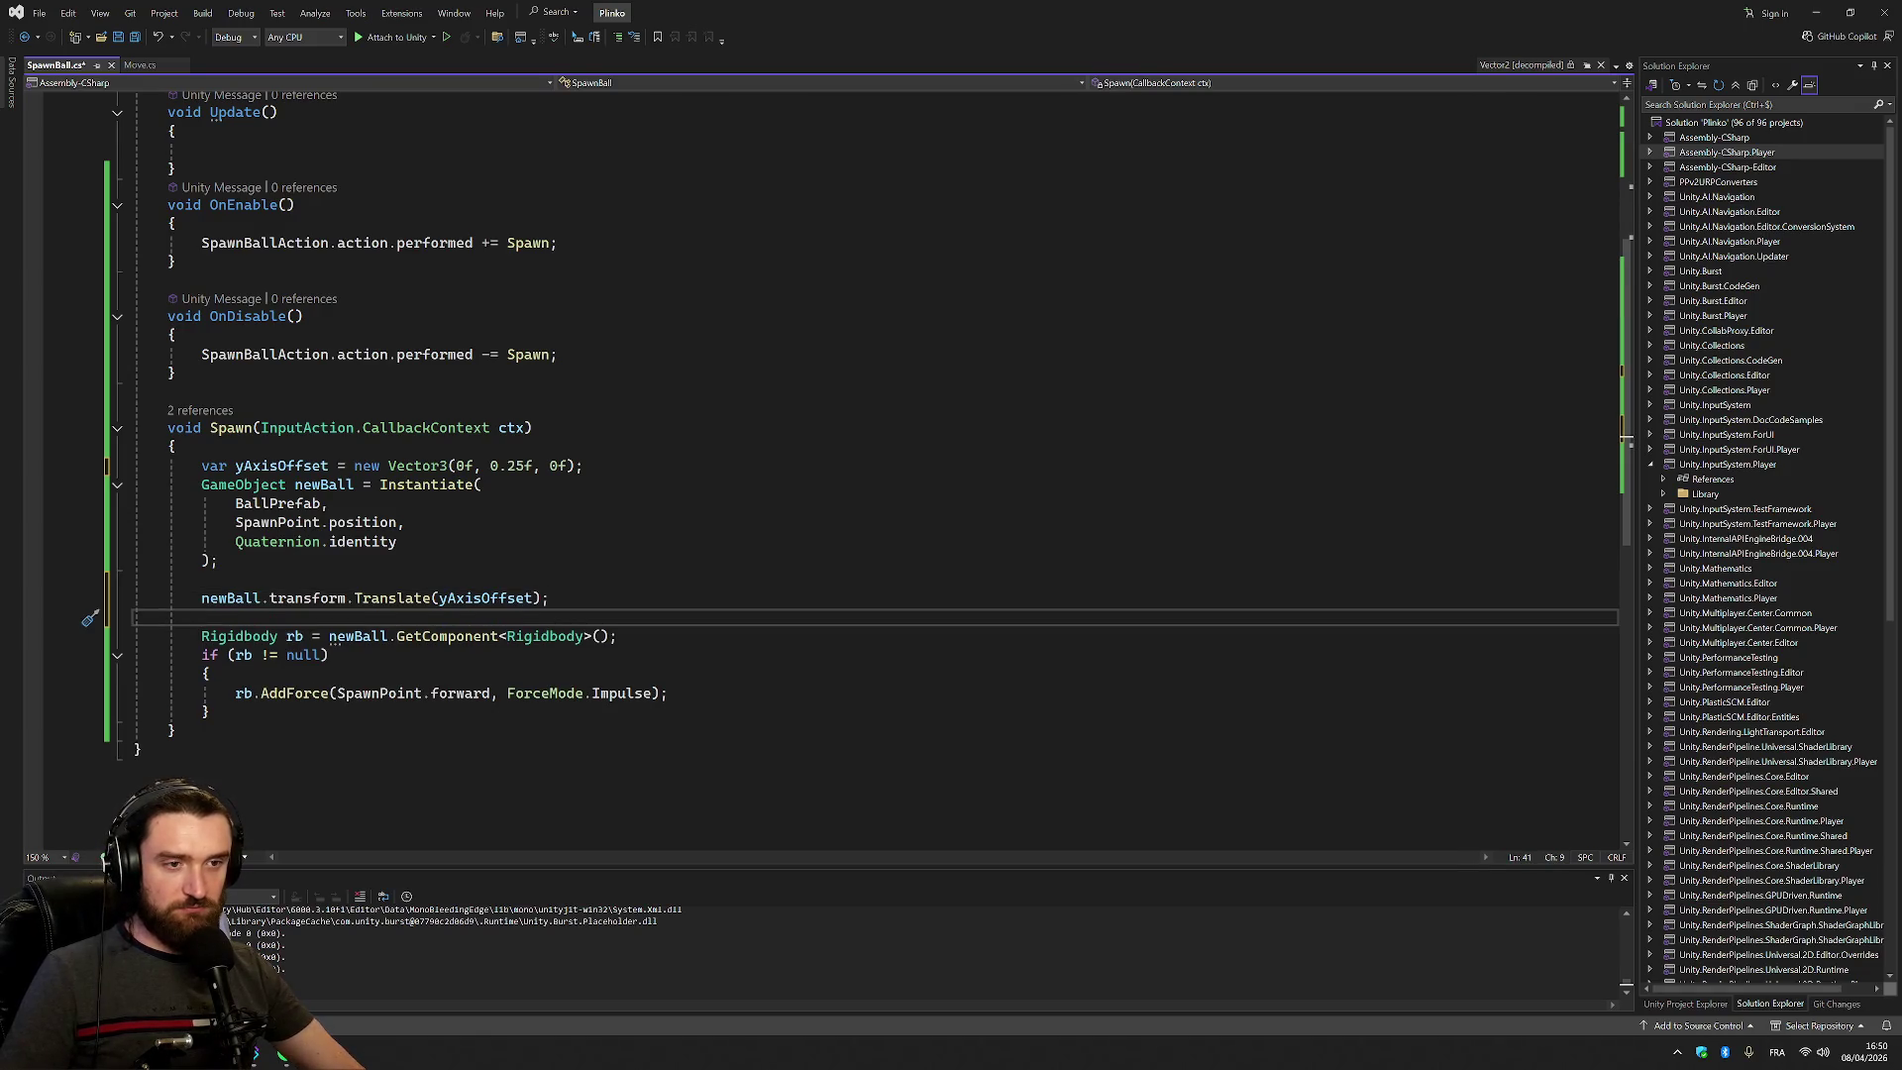
key("ctrl+s")
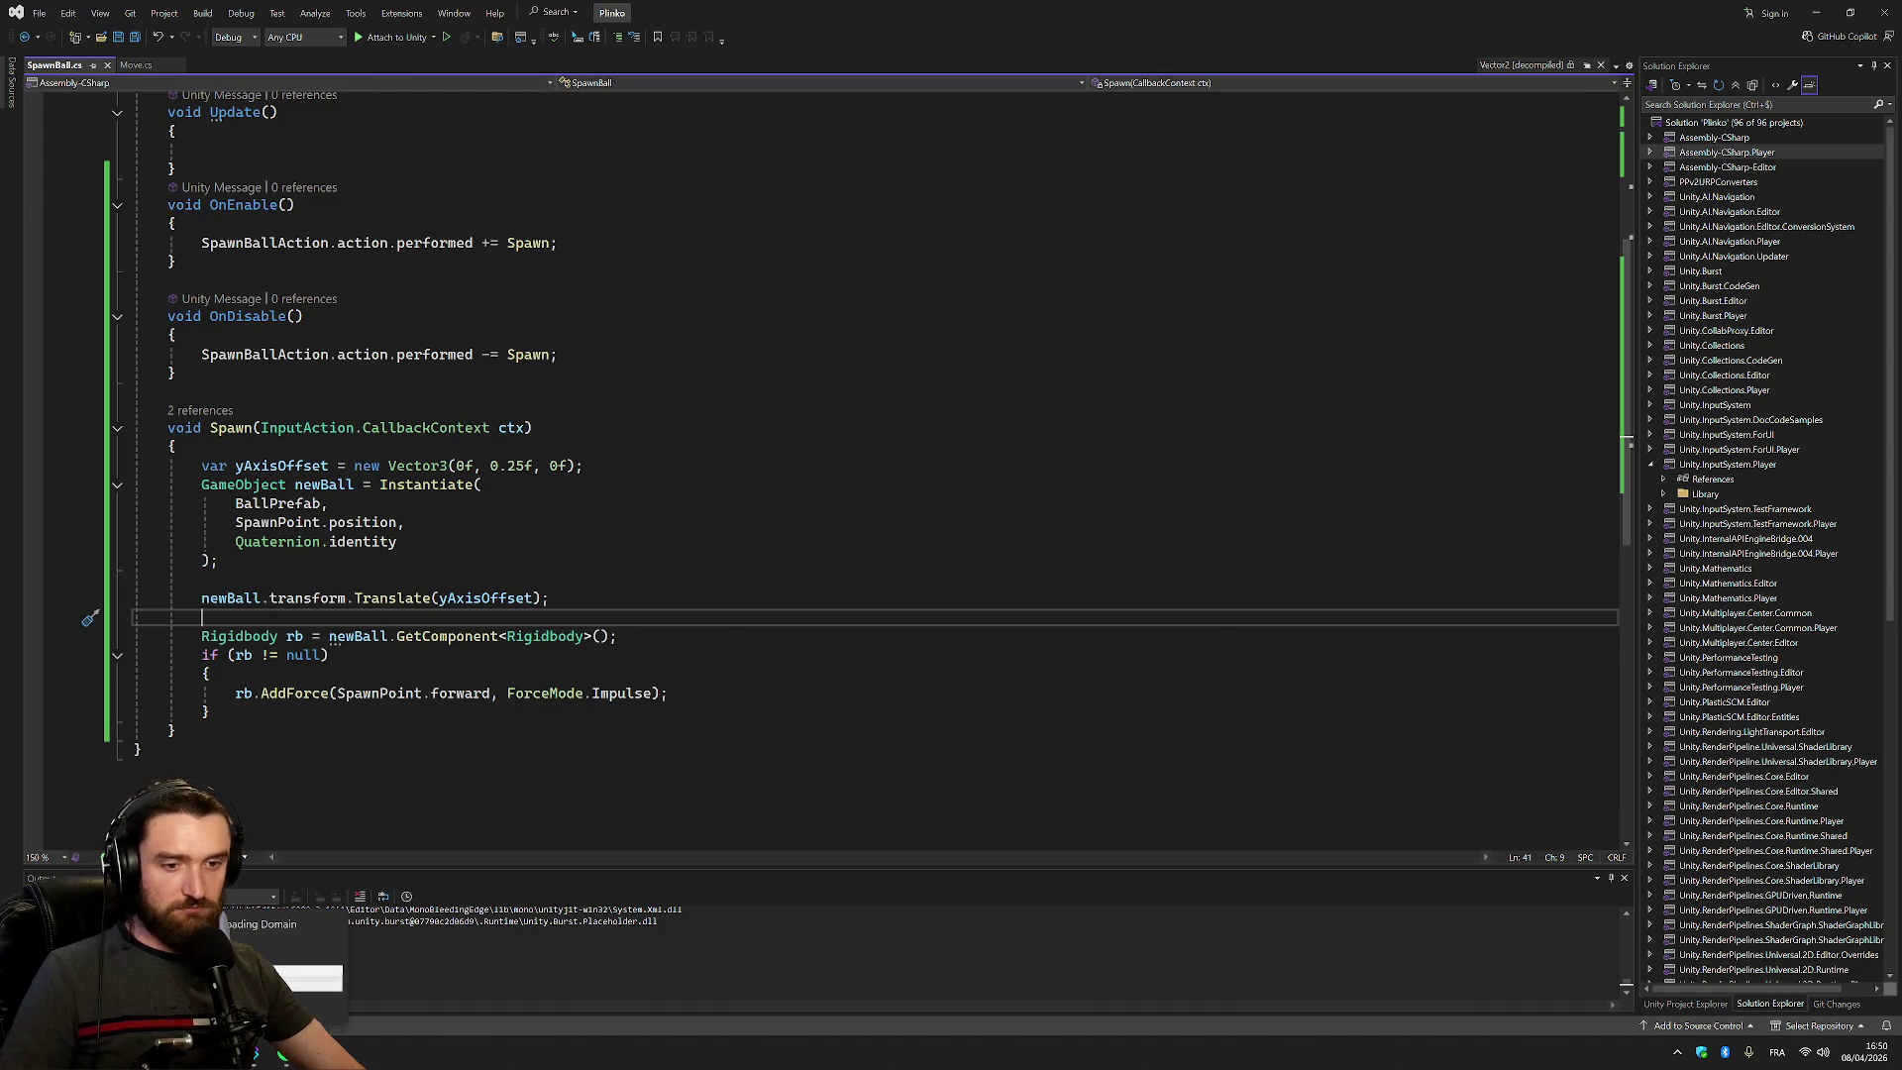
Negate the offset vector's Y value to -0.25f and save
left_click(491, 465)
type("-")
key("ctrl+s")
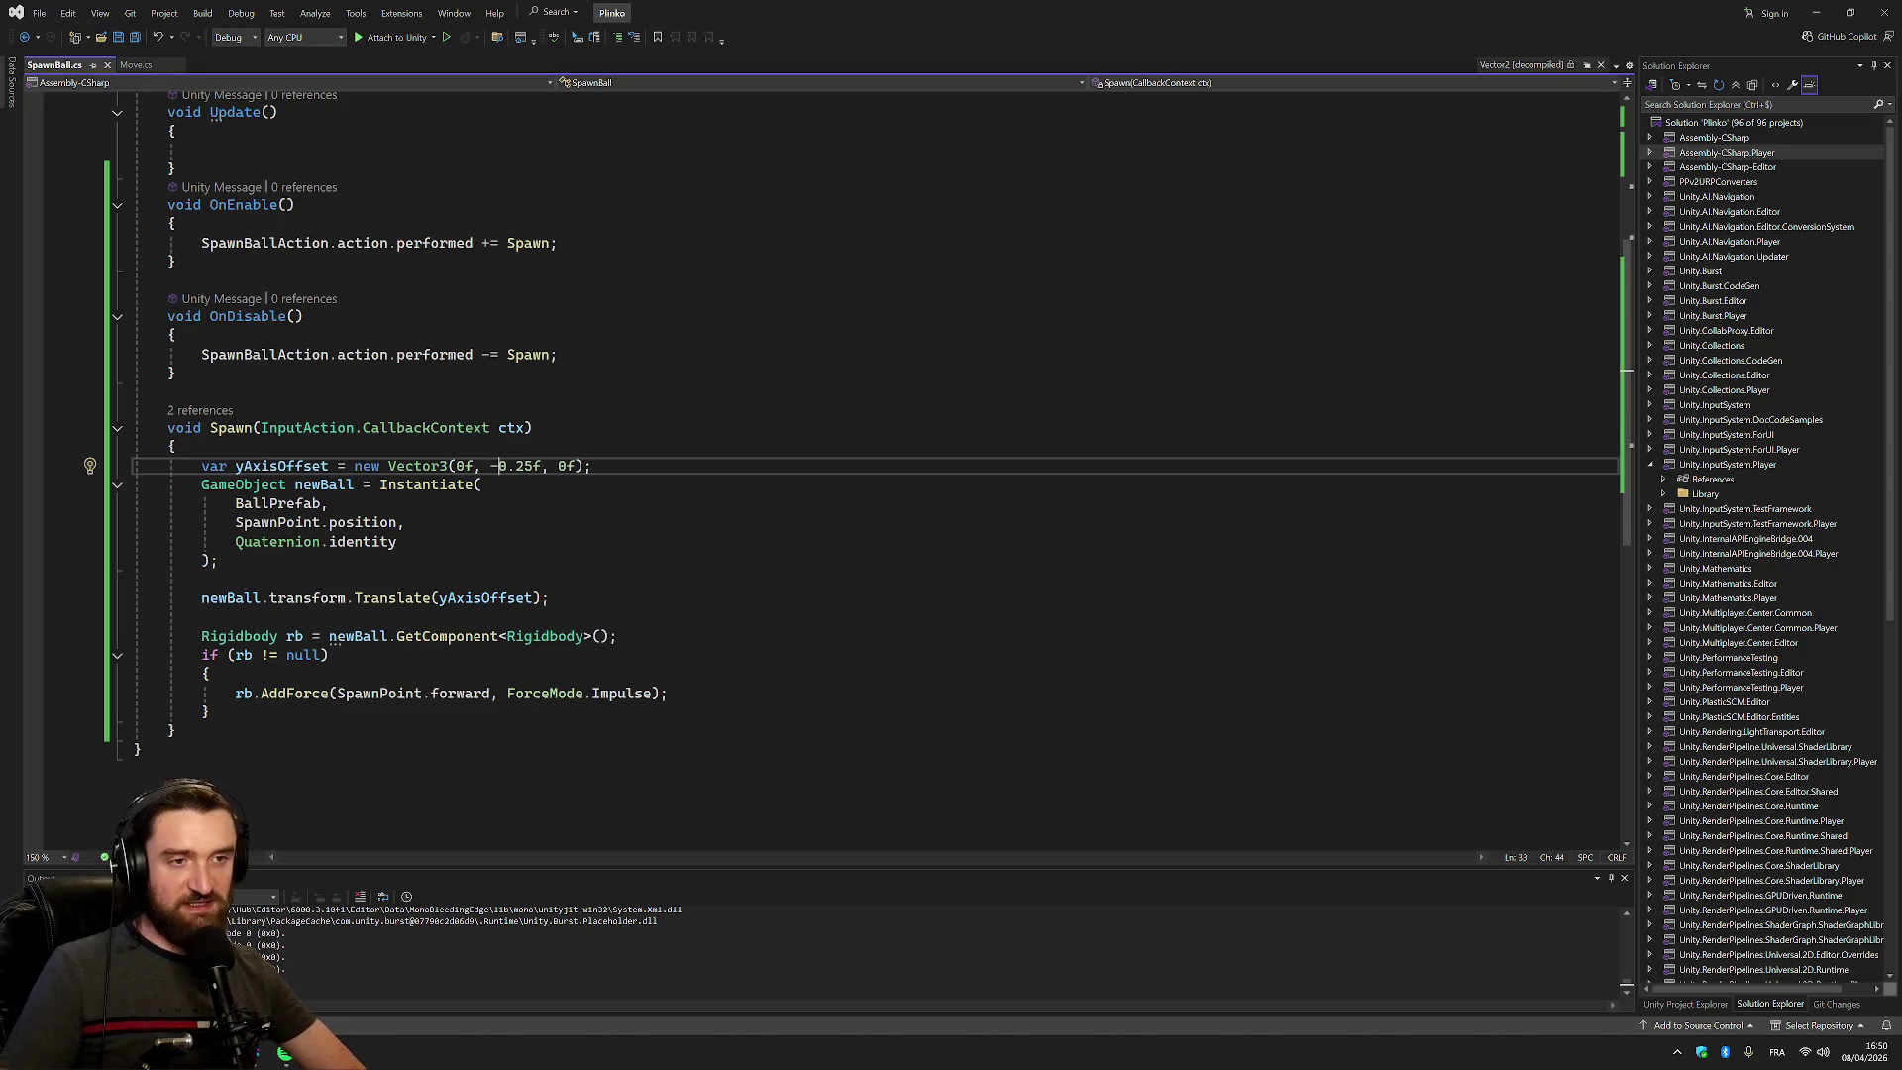
Add a 'private float yAxisOffset = 0.25f;' field below SpawnPoint
scroll(822, 466, "up", 6)
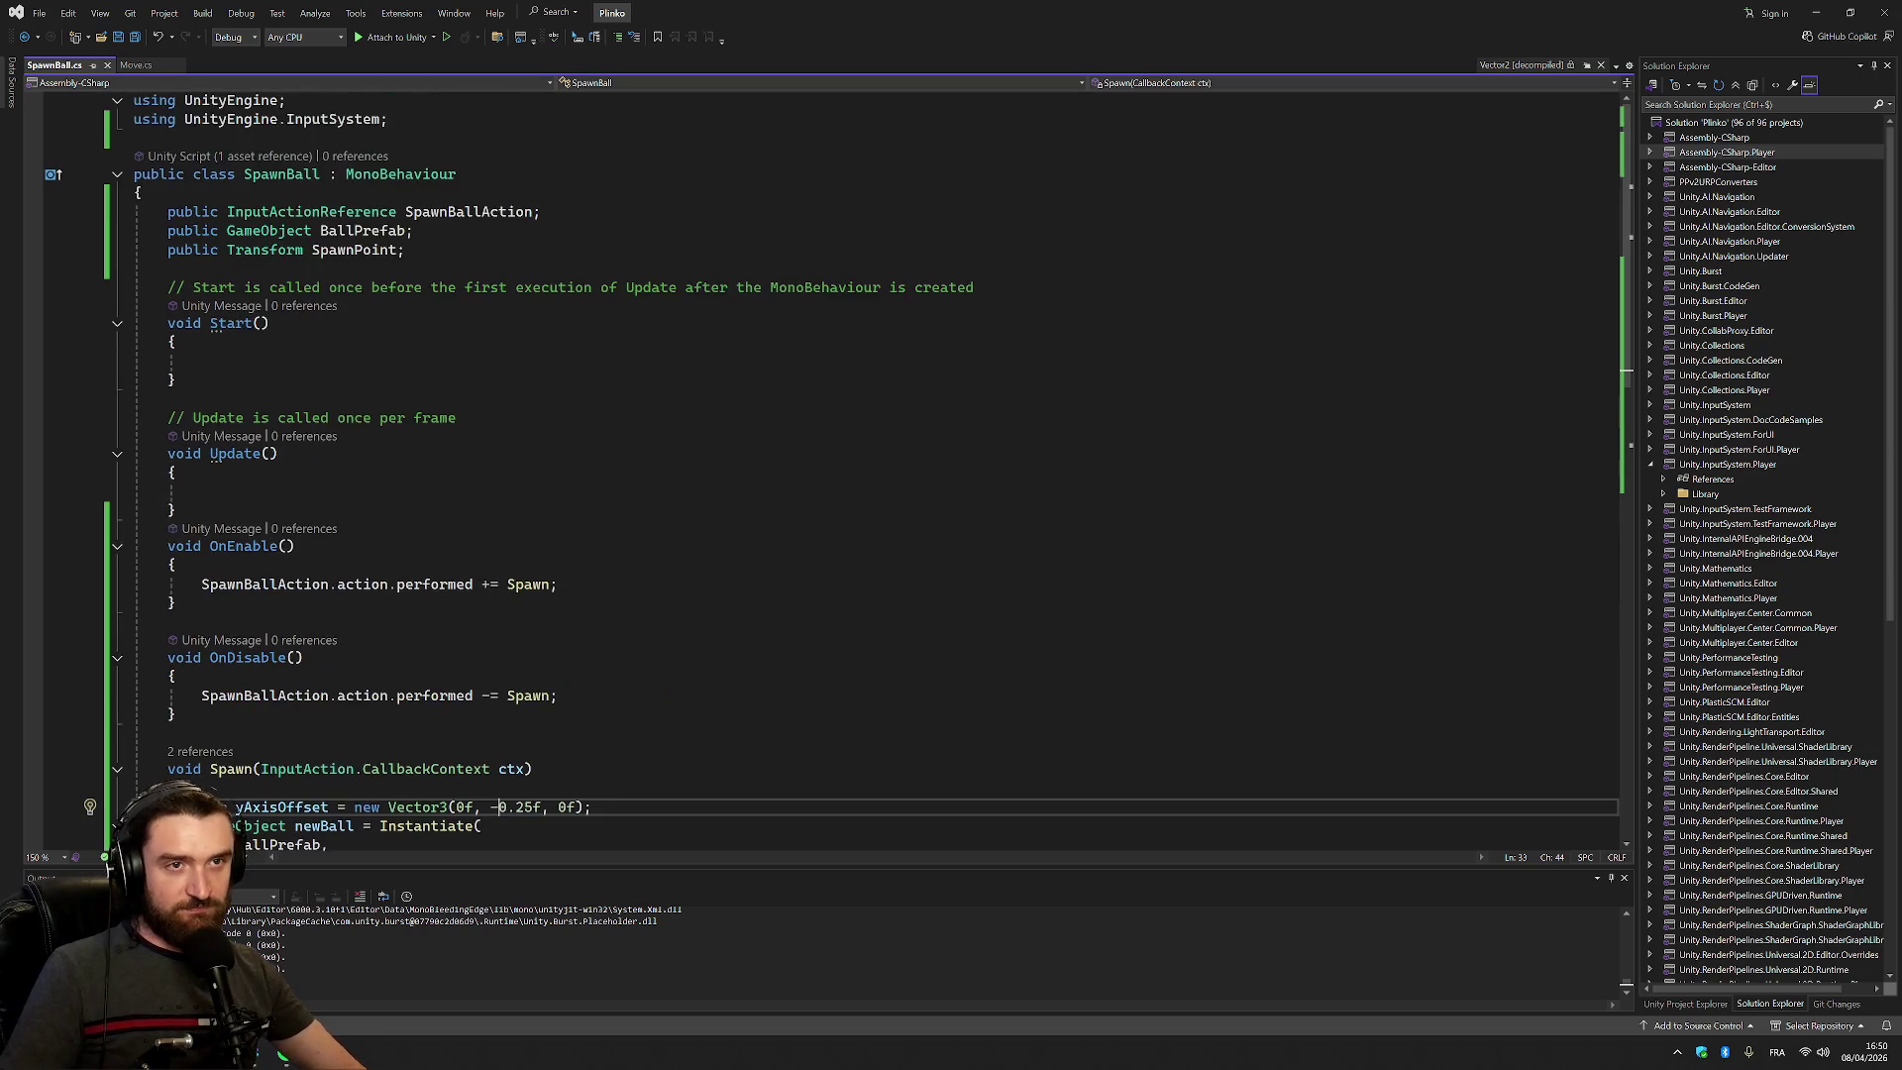
scroll(822, 466, "down", 2)
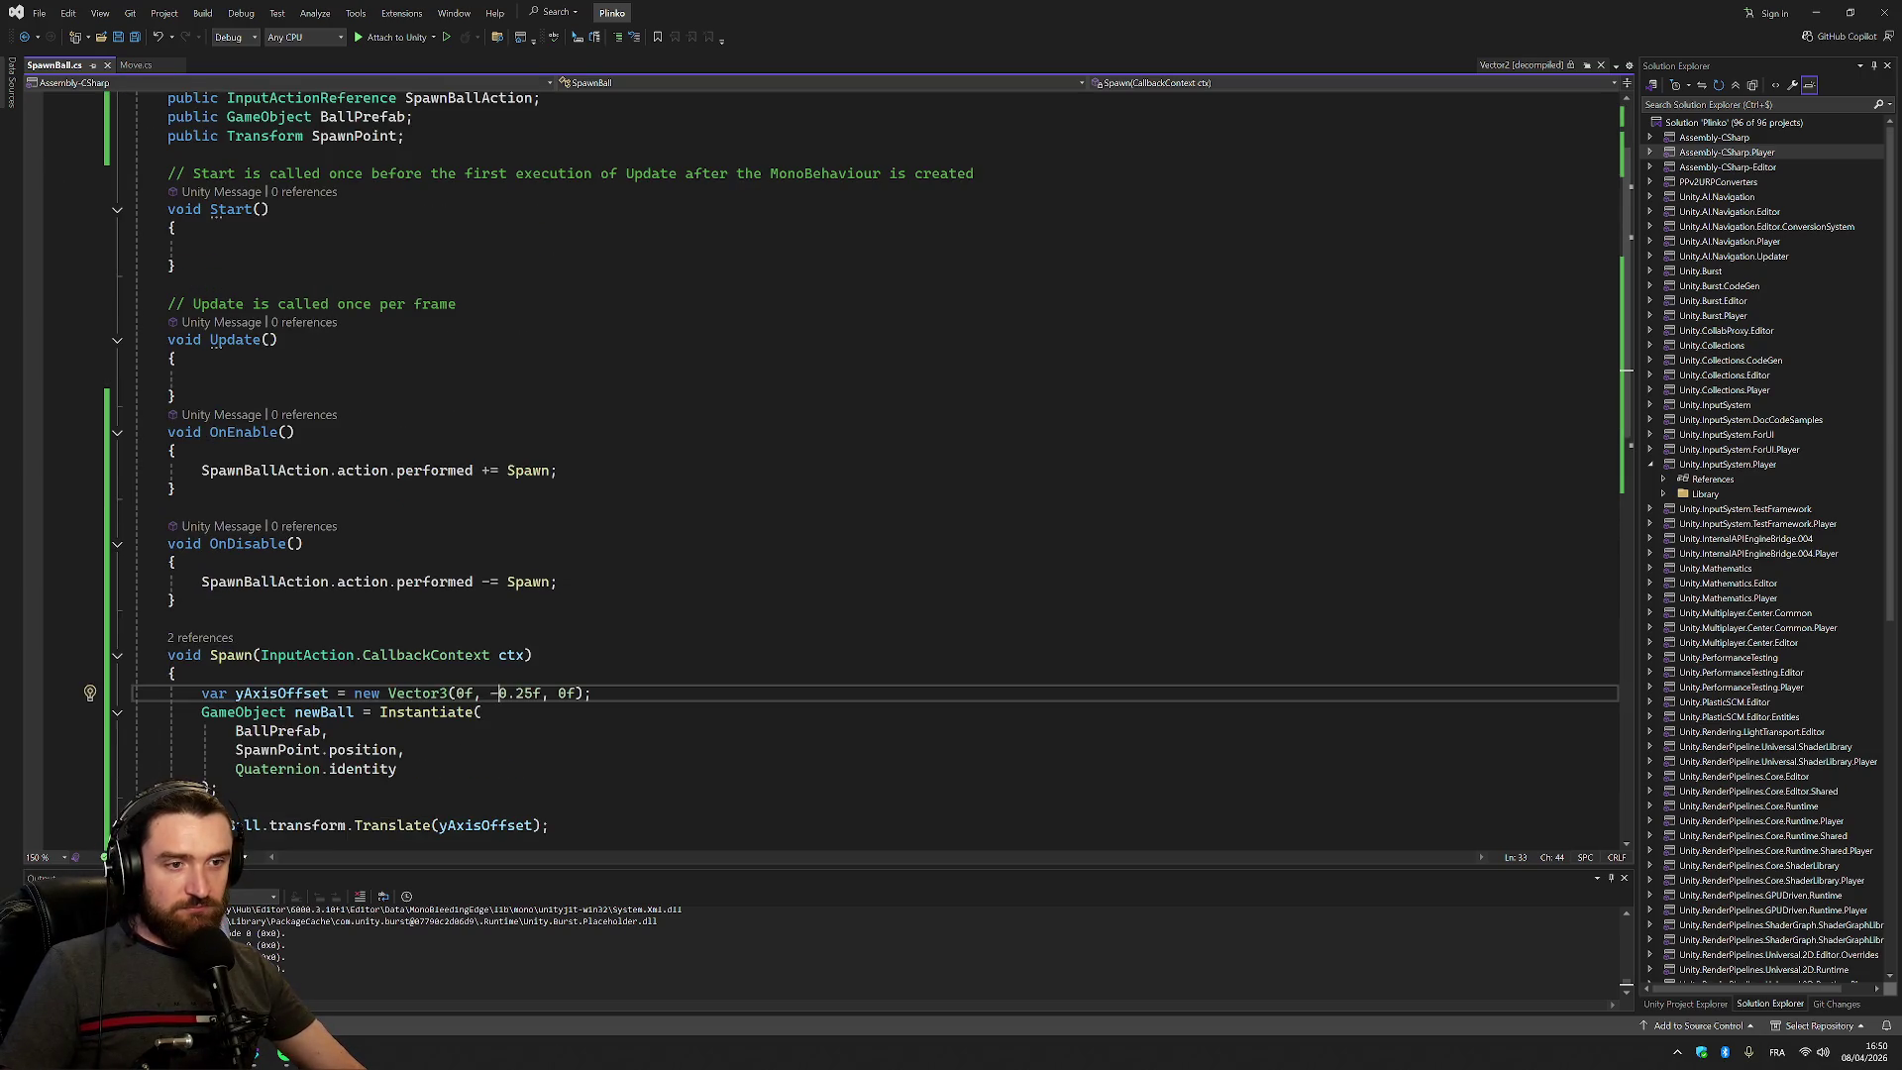
scroll(822, 466, "up", 2)
left_click(413, 230)
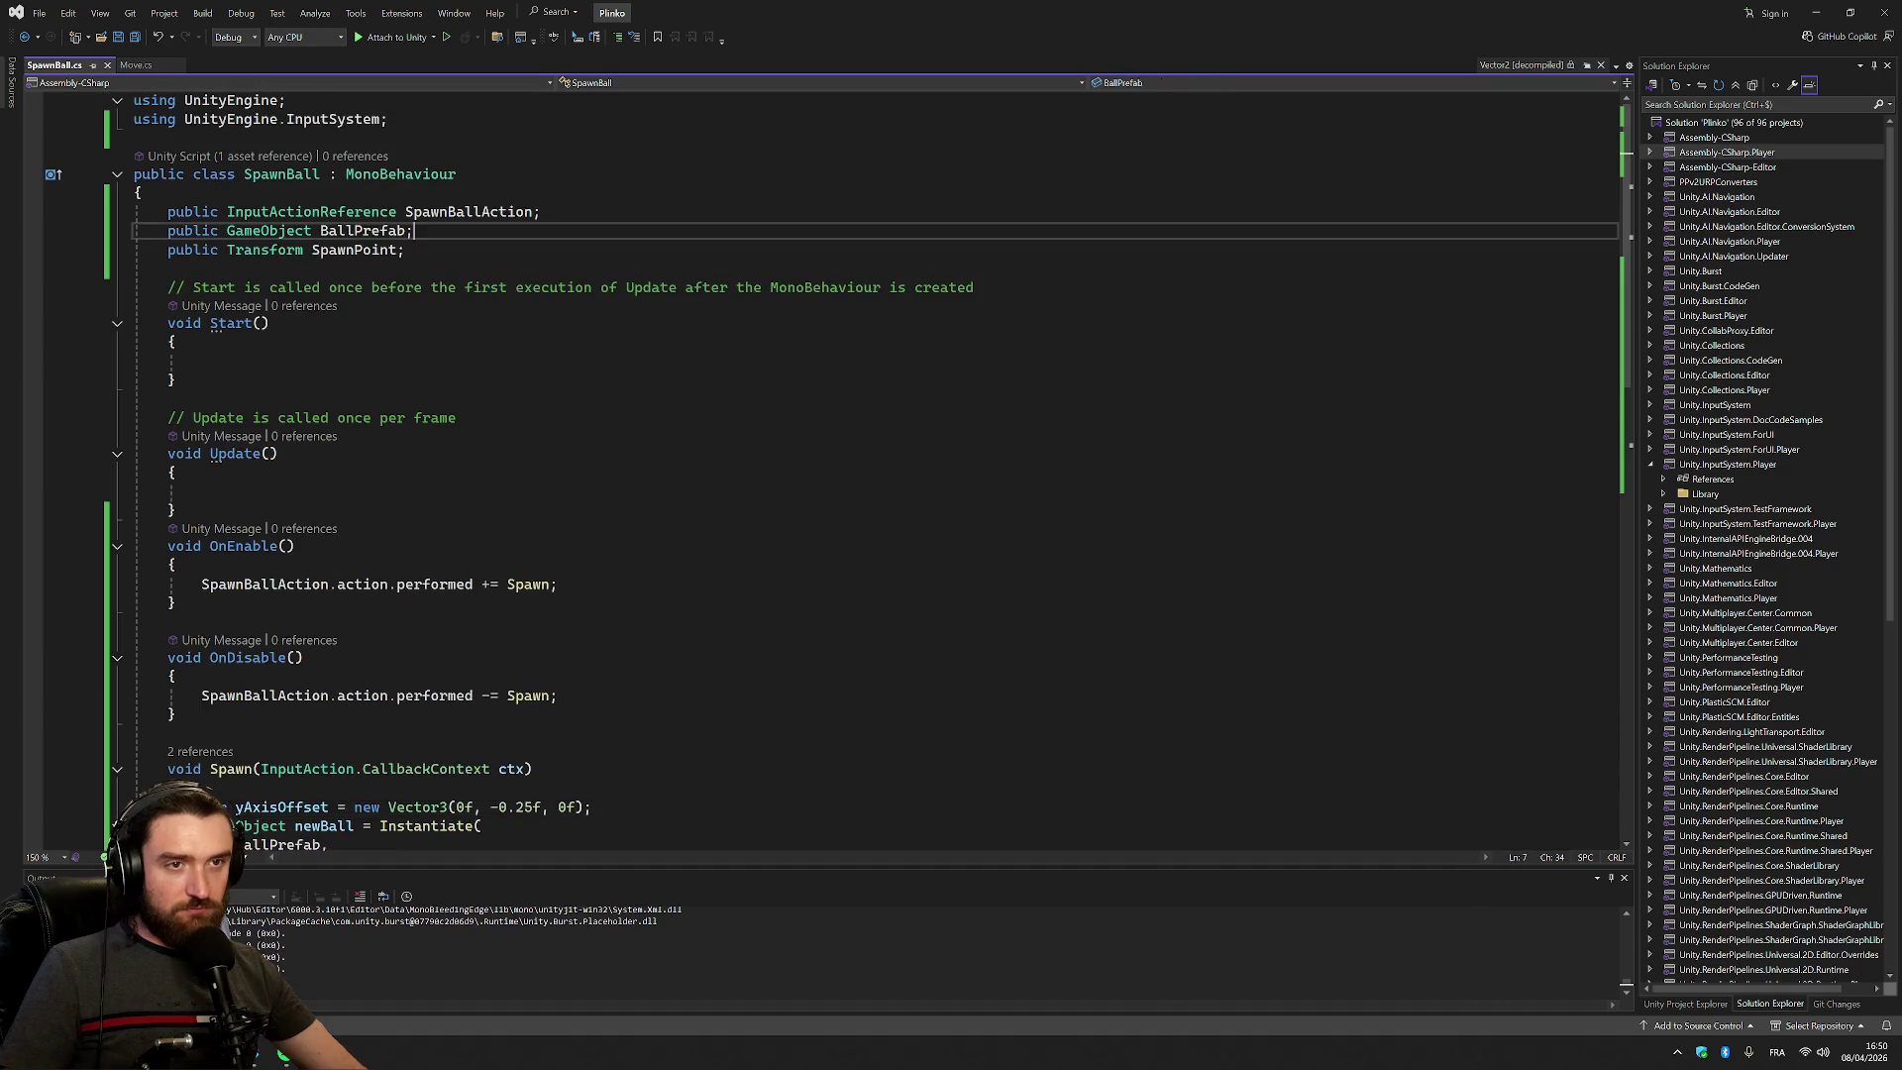
left_click(405, 249)
key("Return")
type("ublic float")
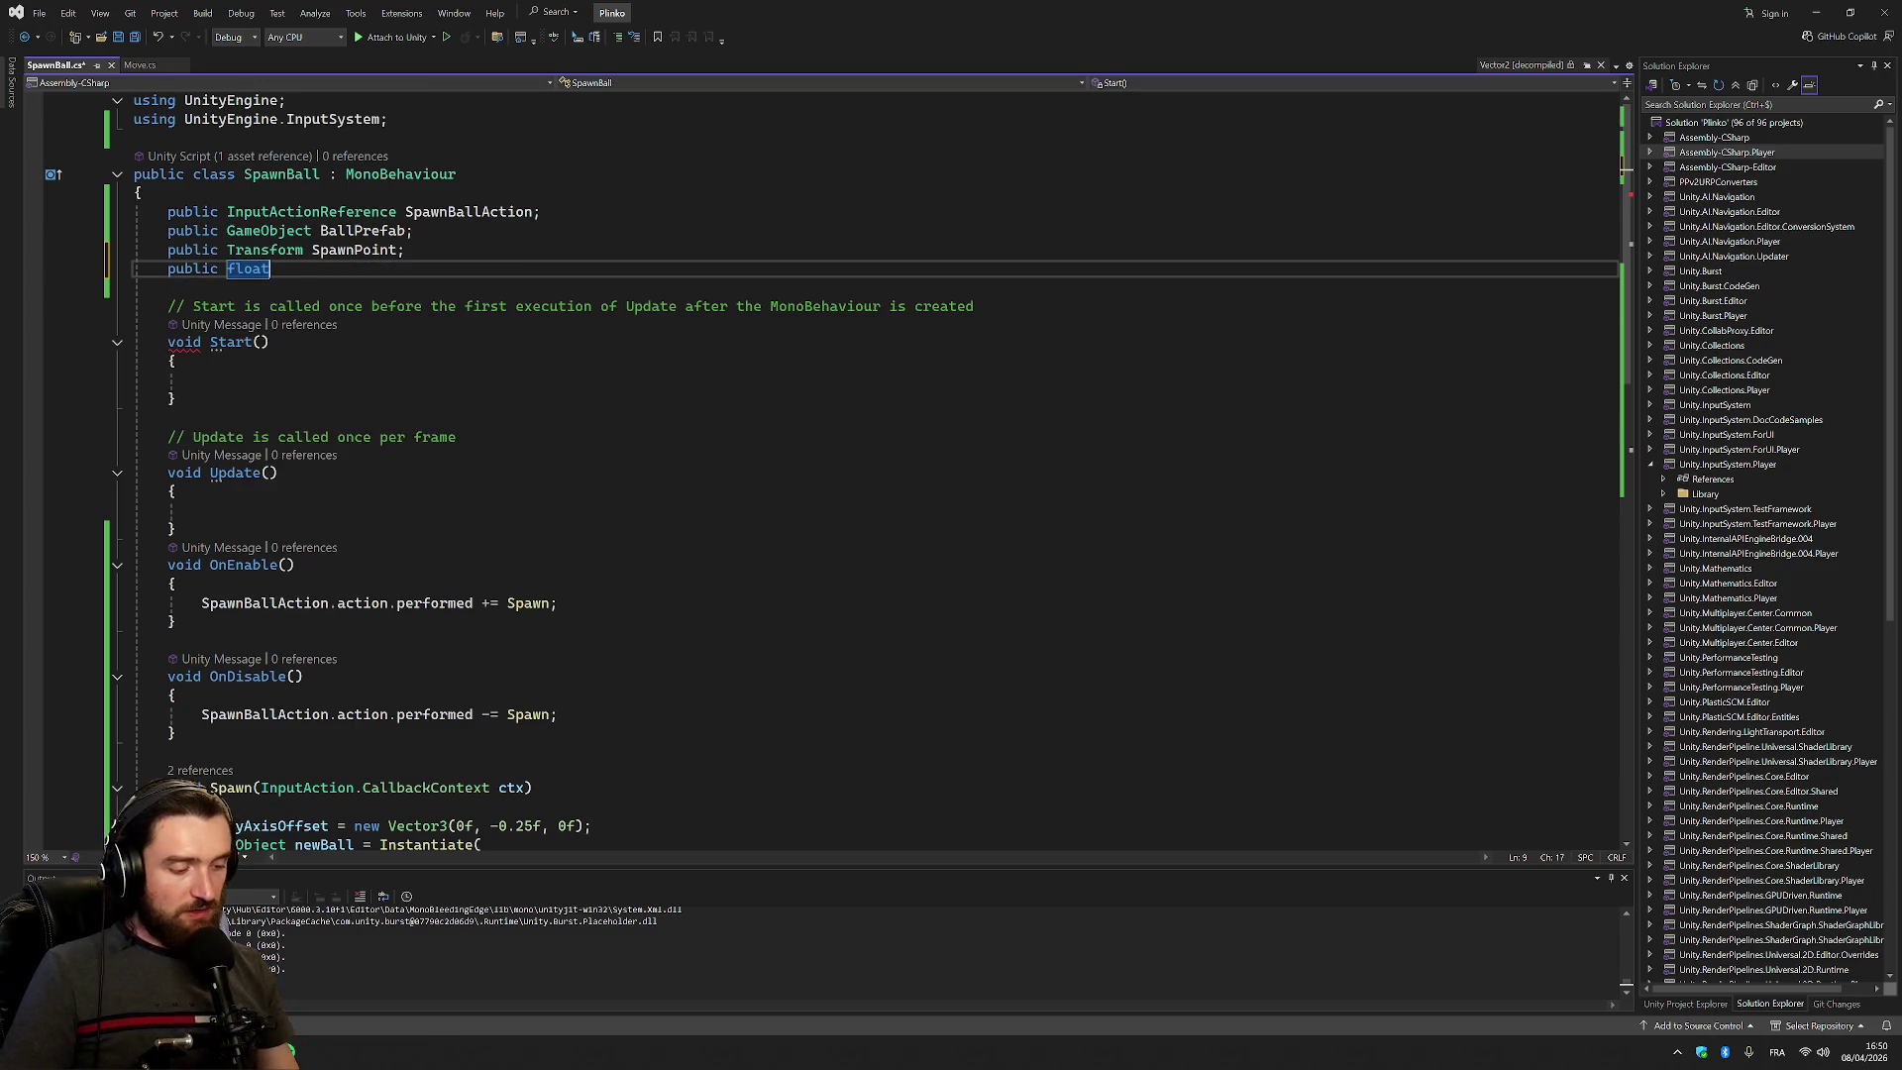
key("BackSpace")
key("BackSpace")
key("BackSpace")
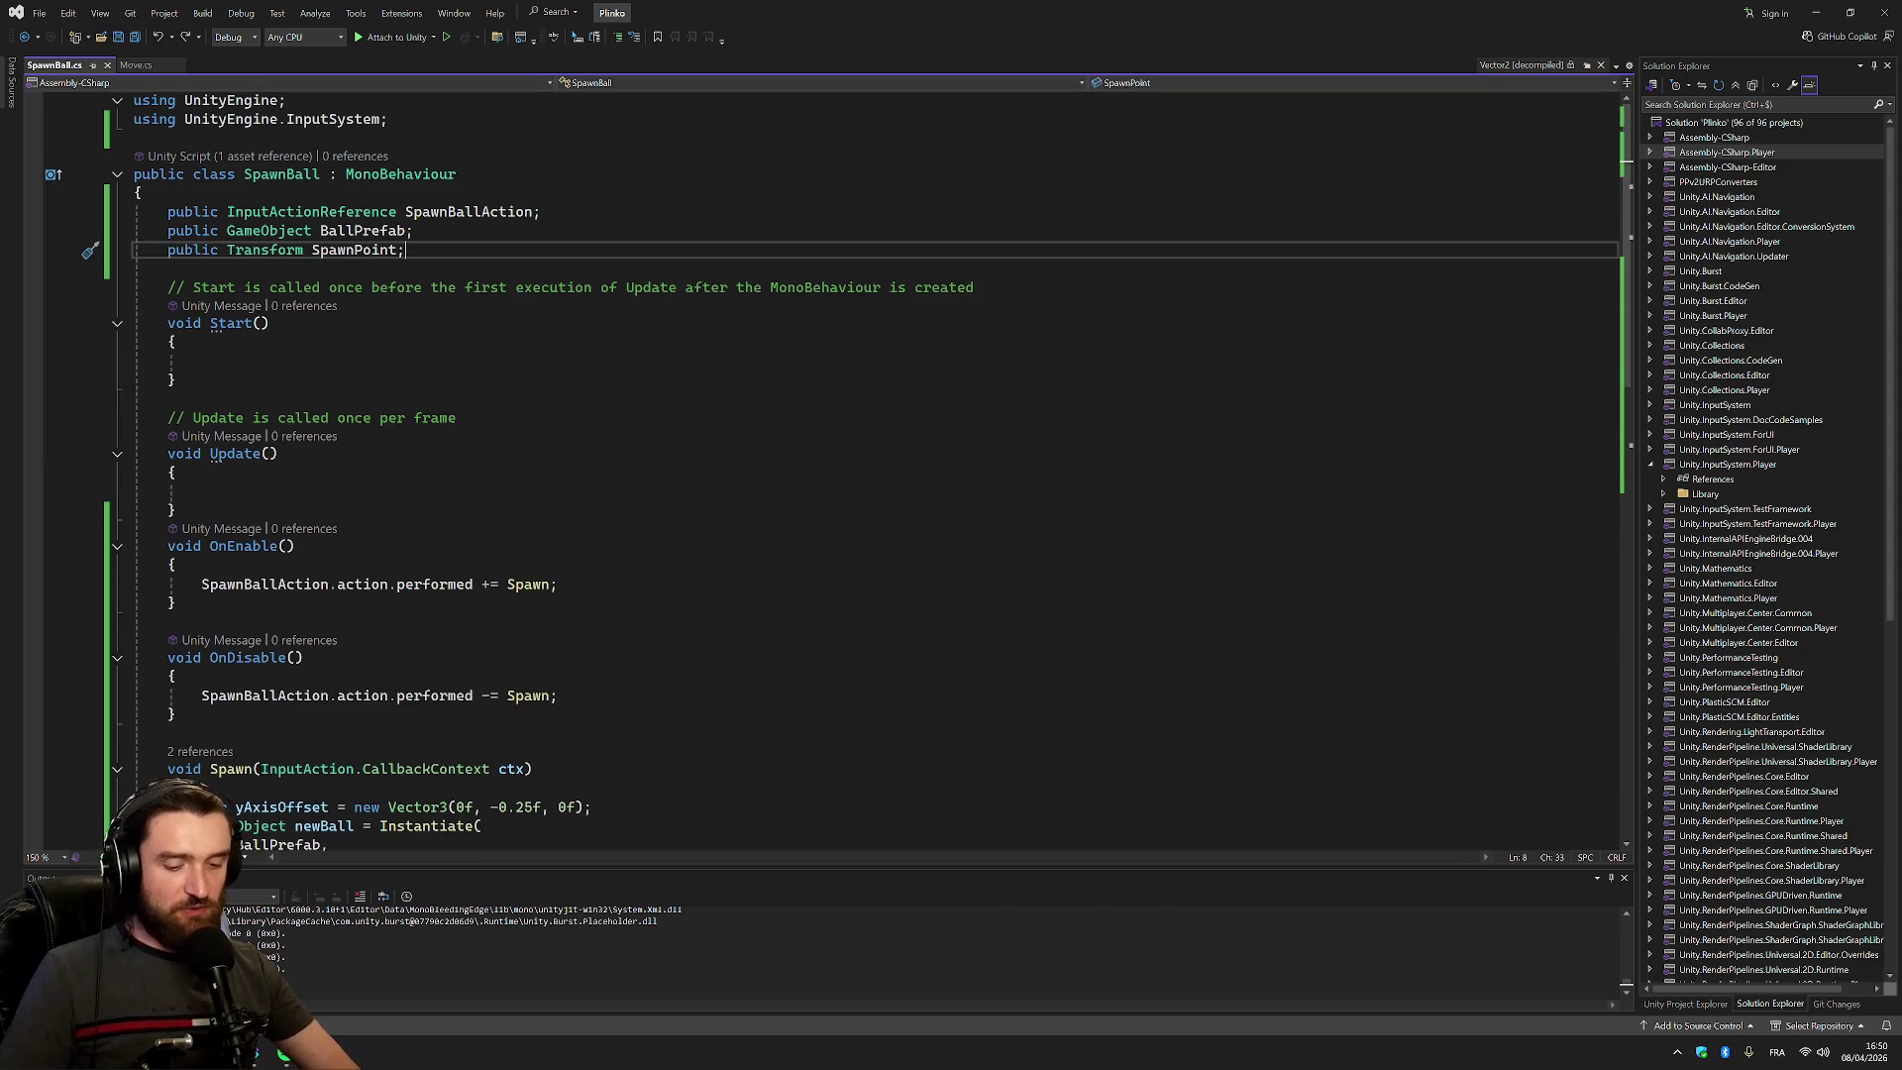
key("Return")
key("Return")
type("private y")
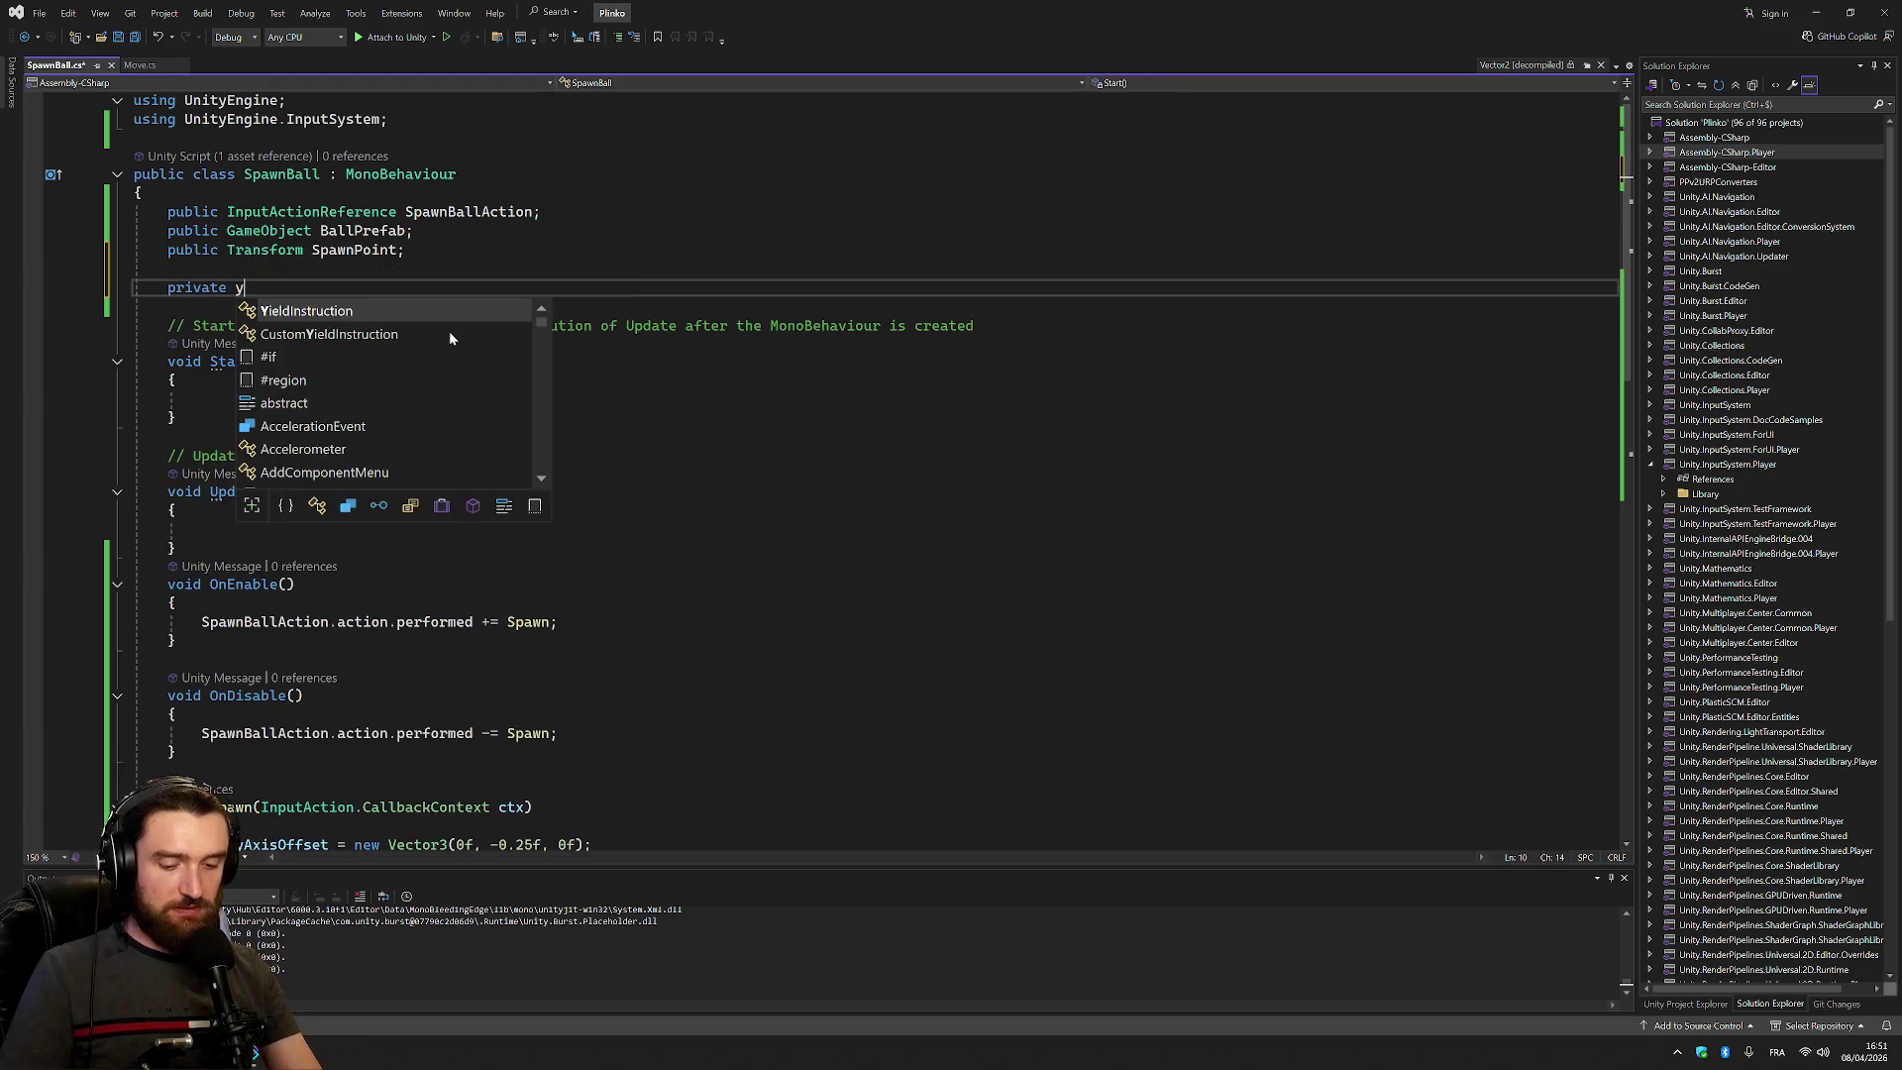
type("Ac")
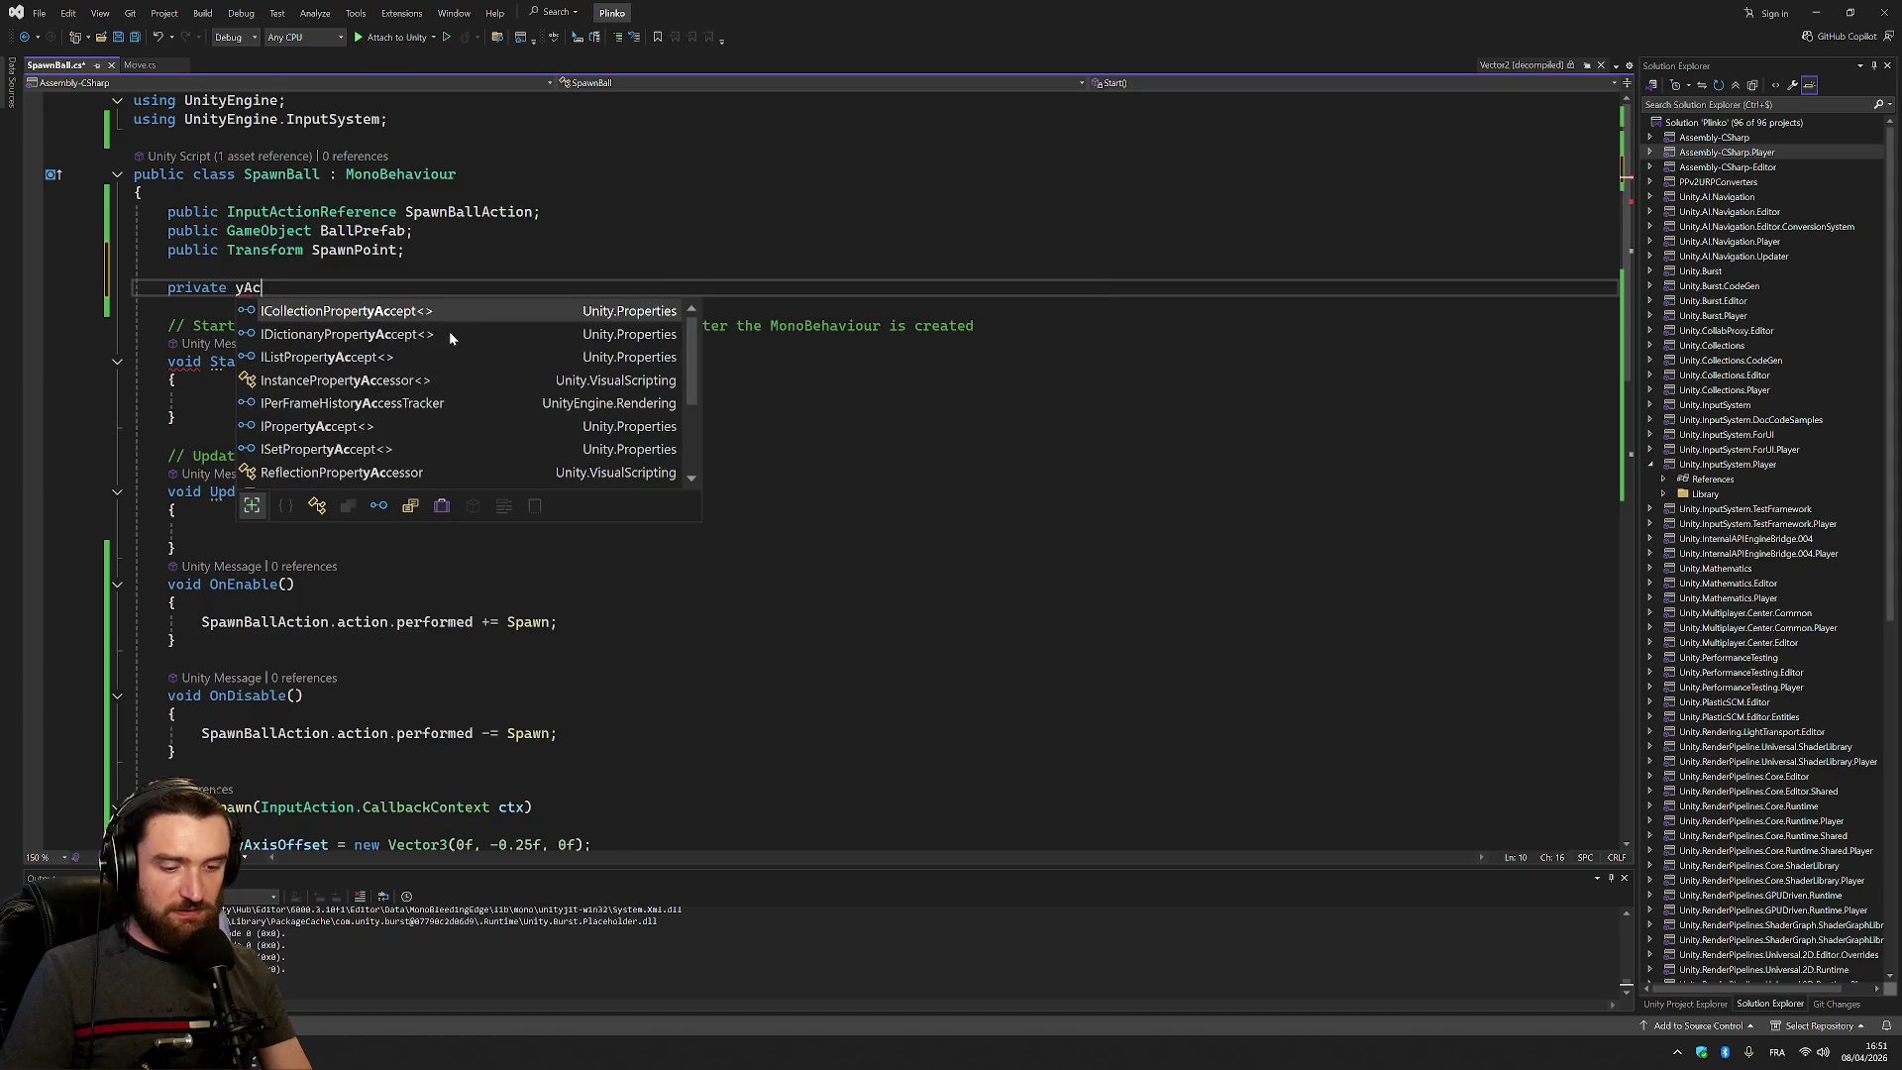
key("BackSpace")
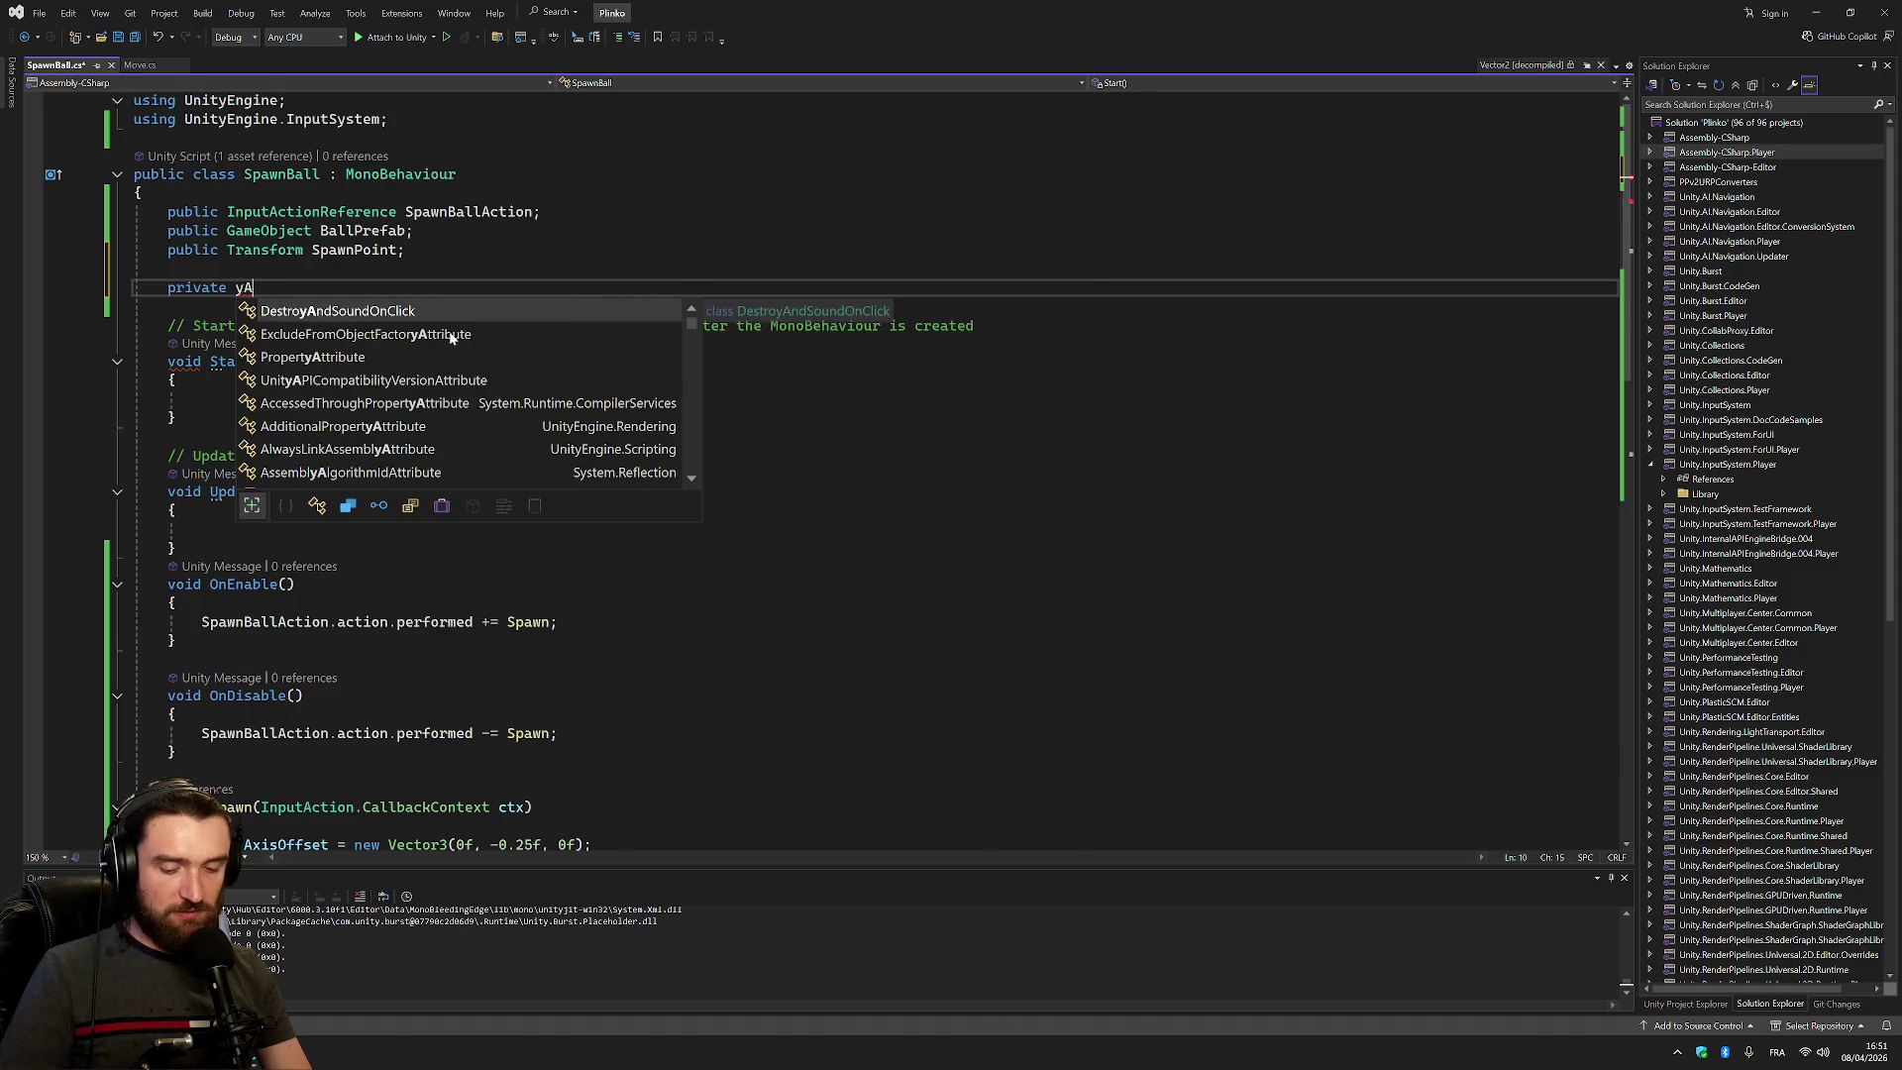
key("BackSpace")
key("BackSpace")
type("float ")
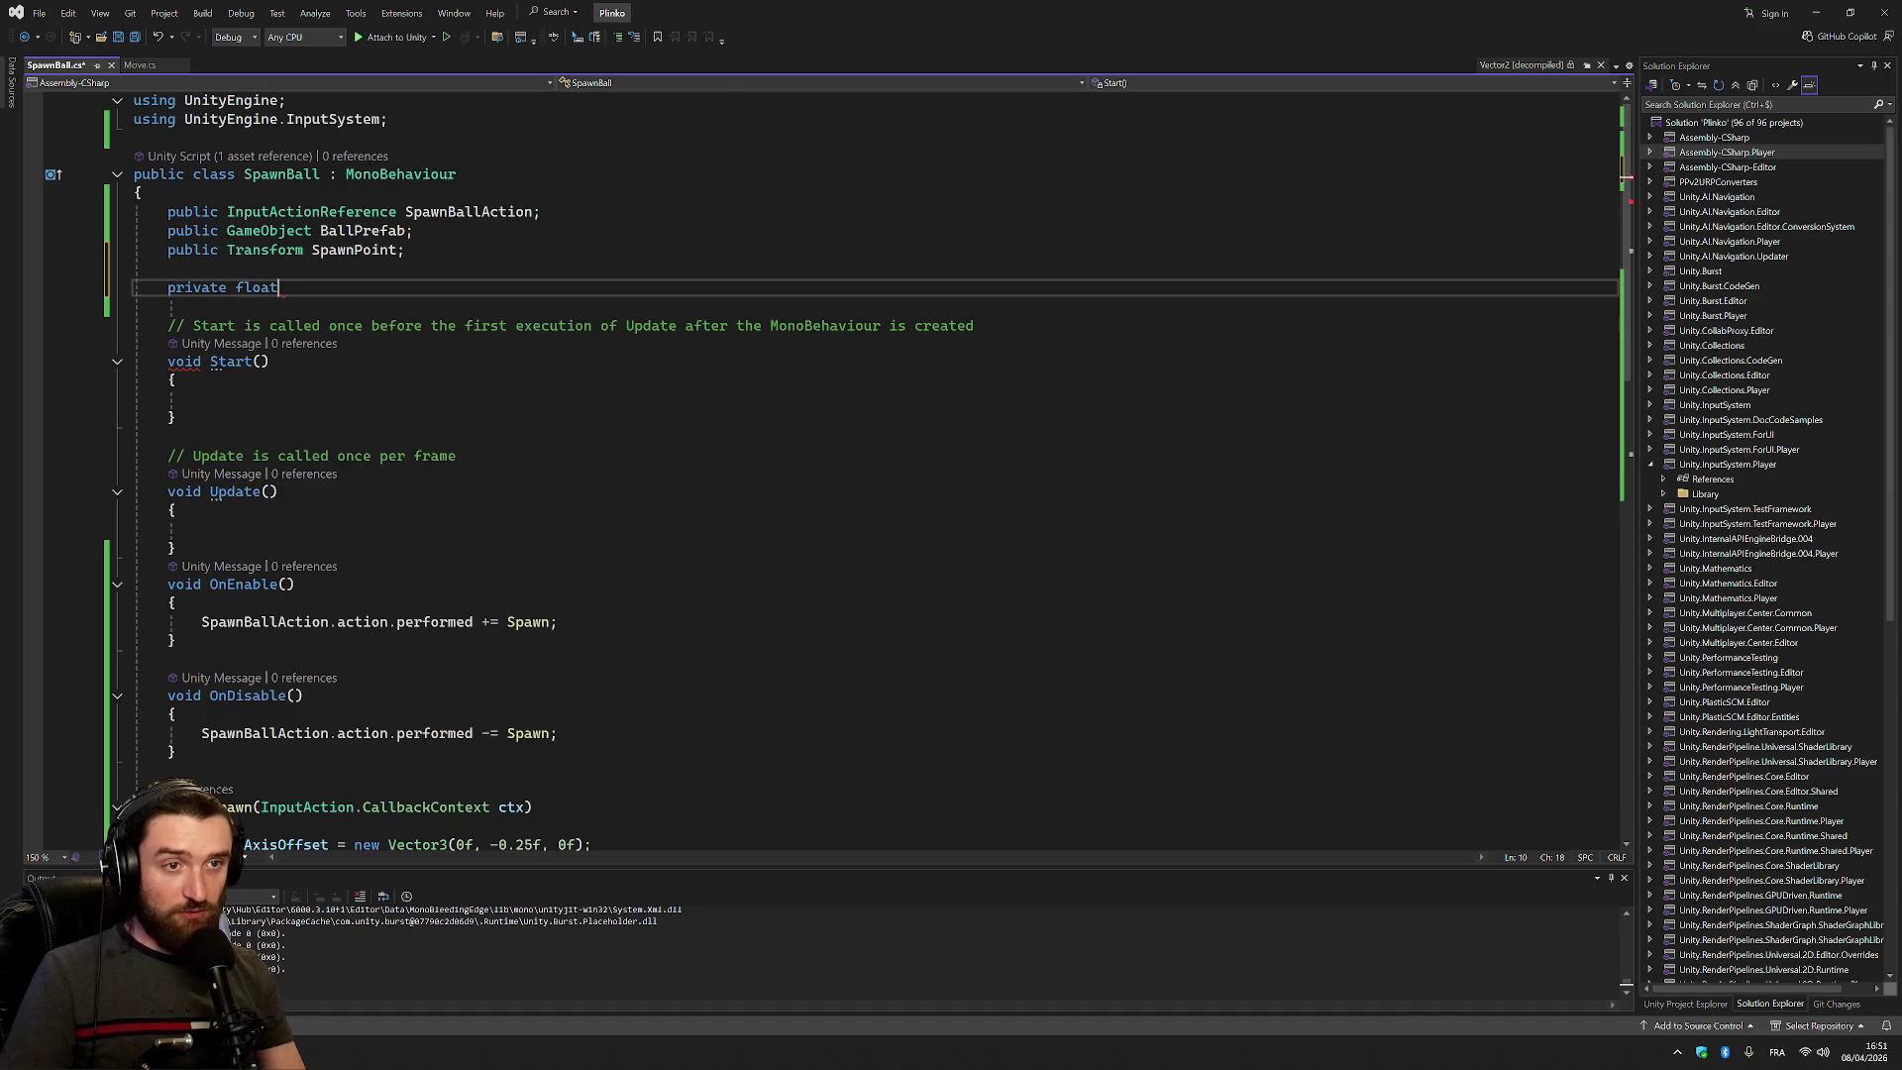
type("y")
key("BackSpace")
type("s")
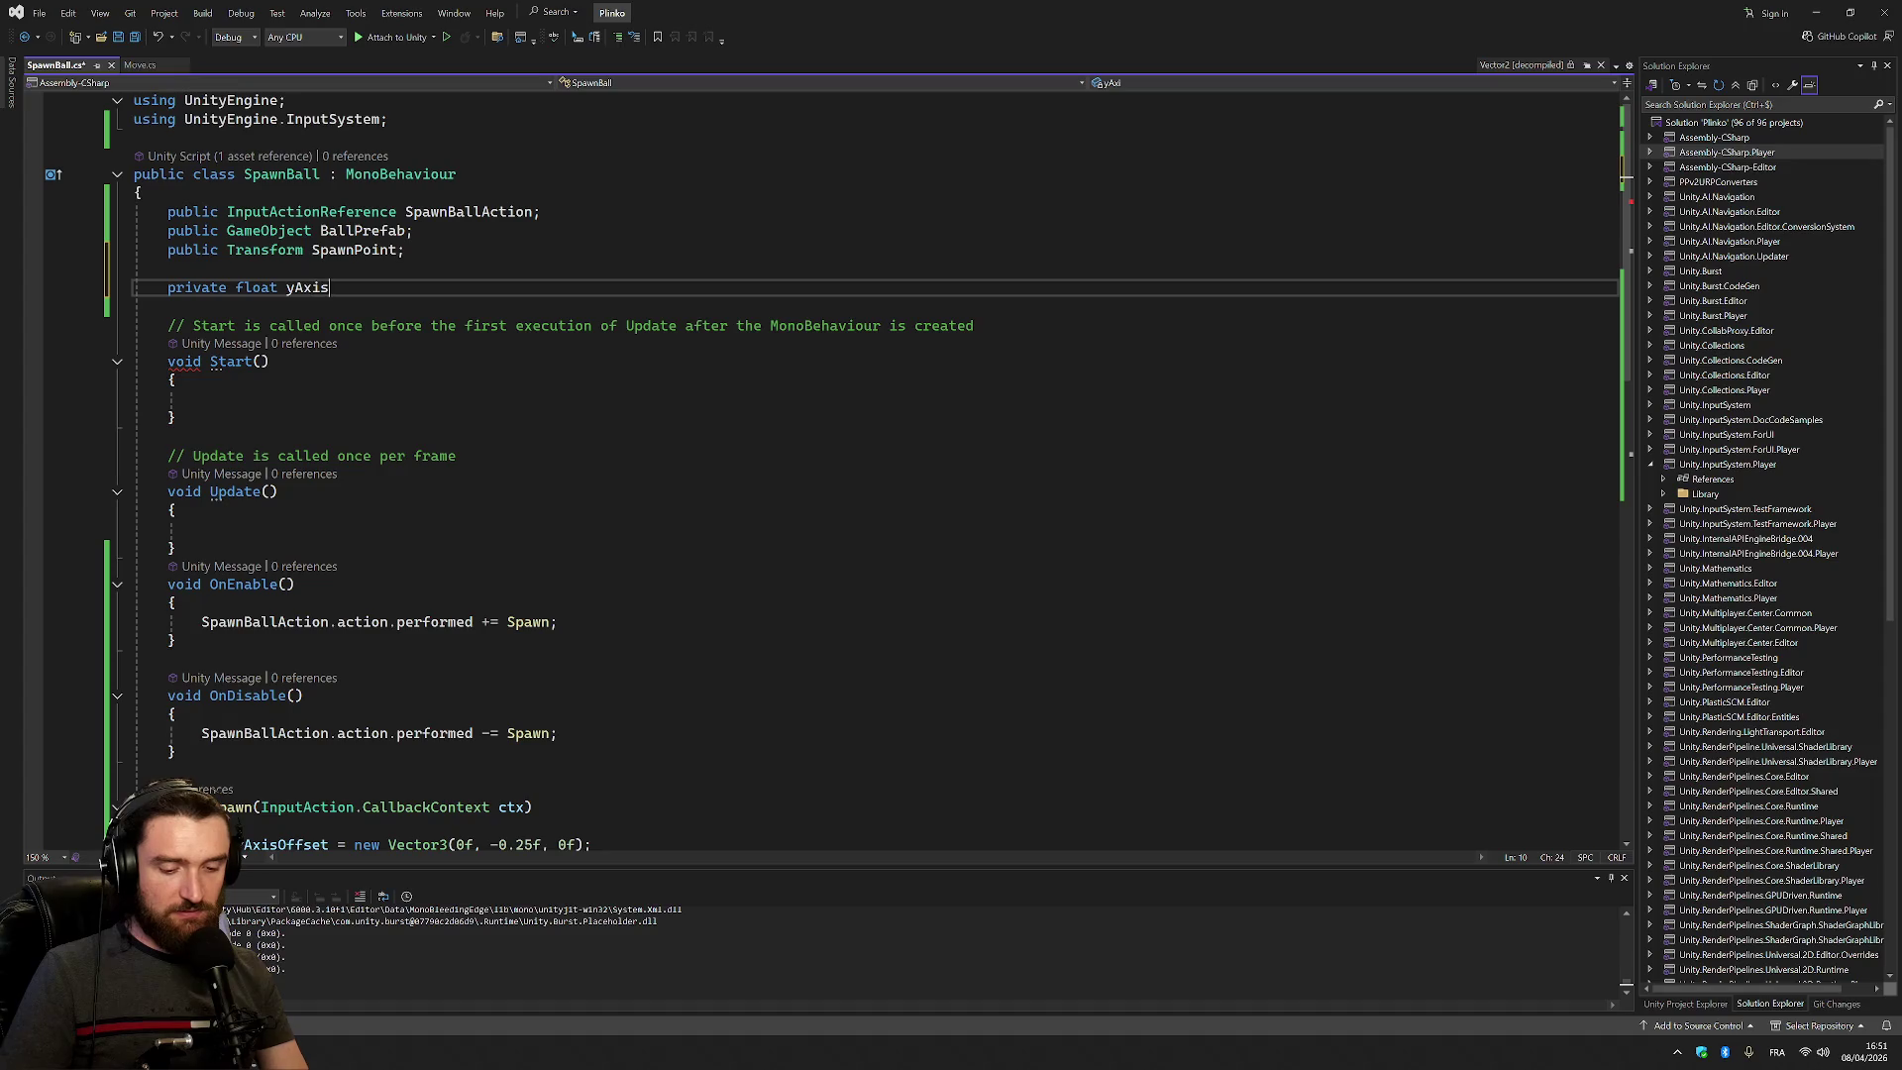
type("Offset = 0.25")
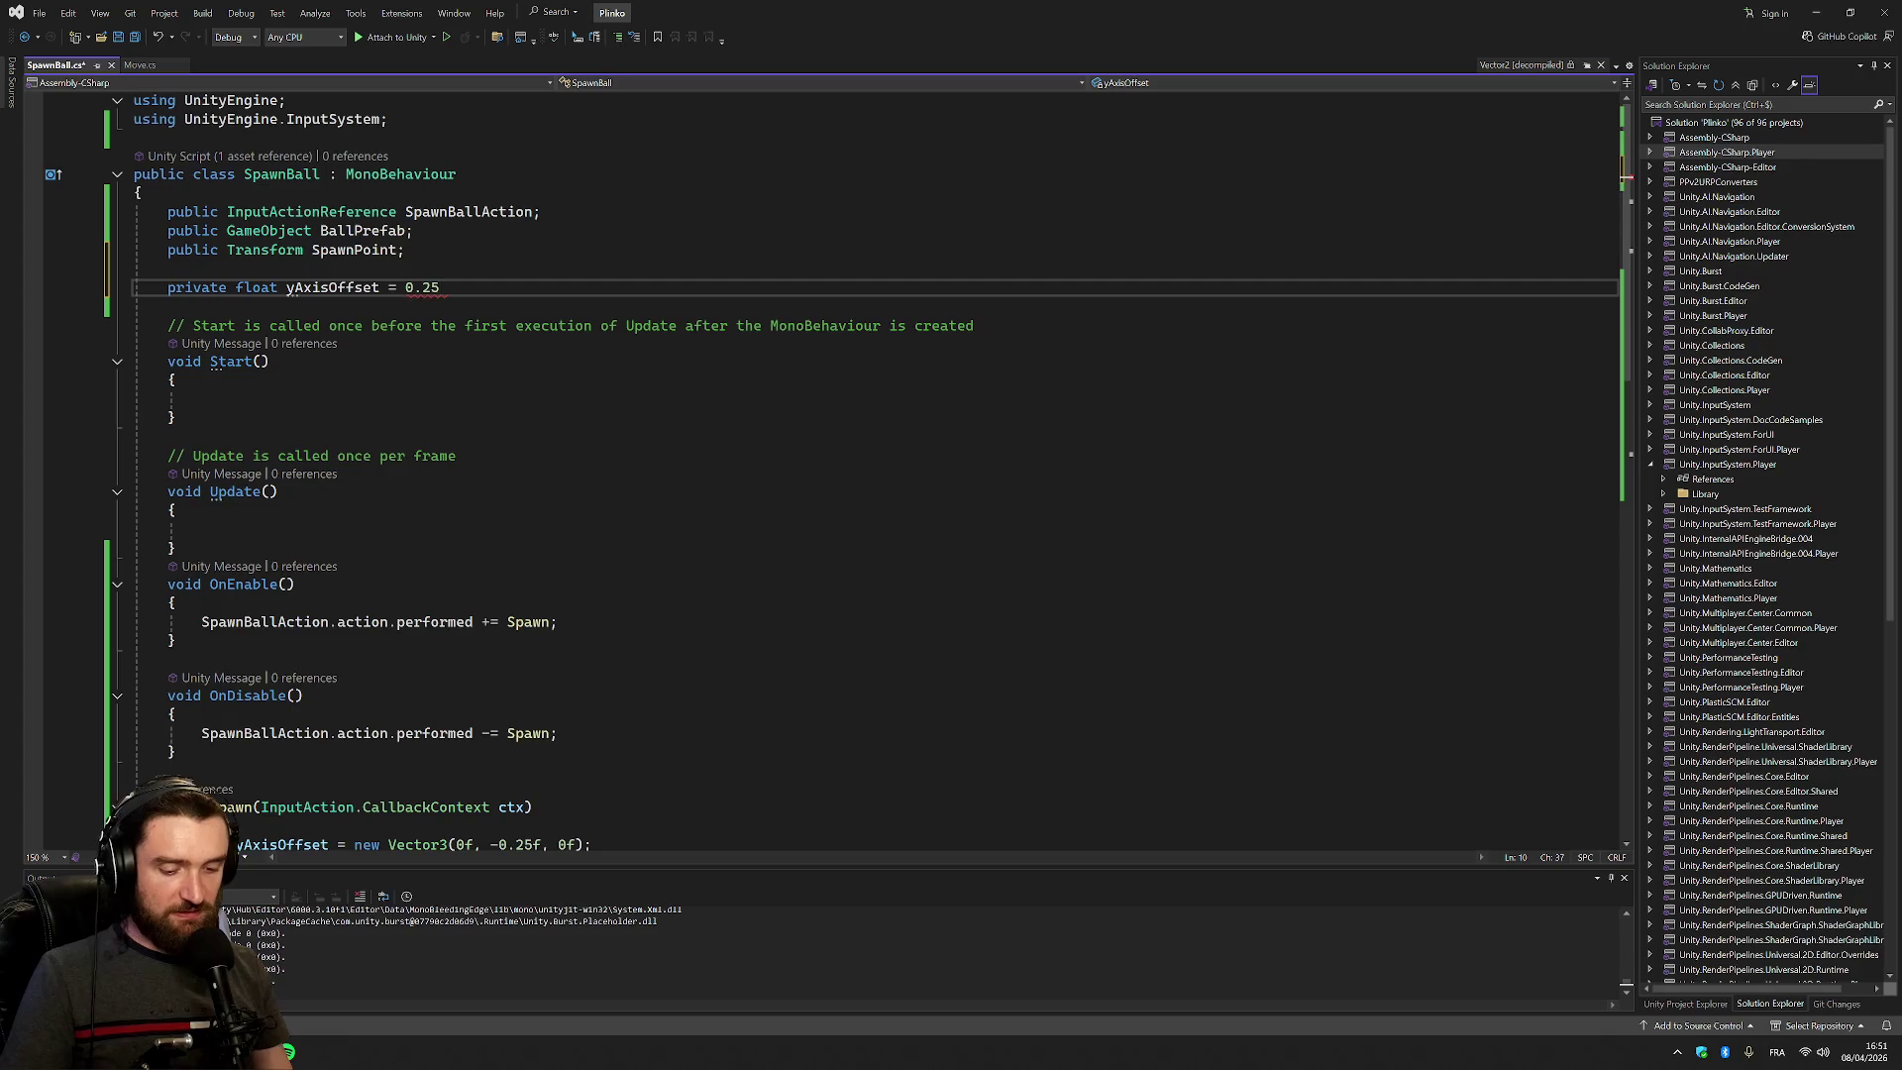
type("f;")
double_click(332, 287)
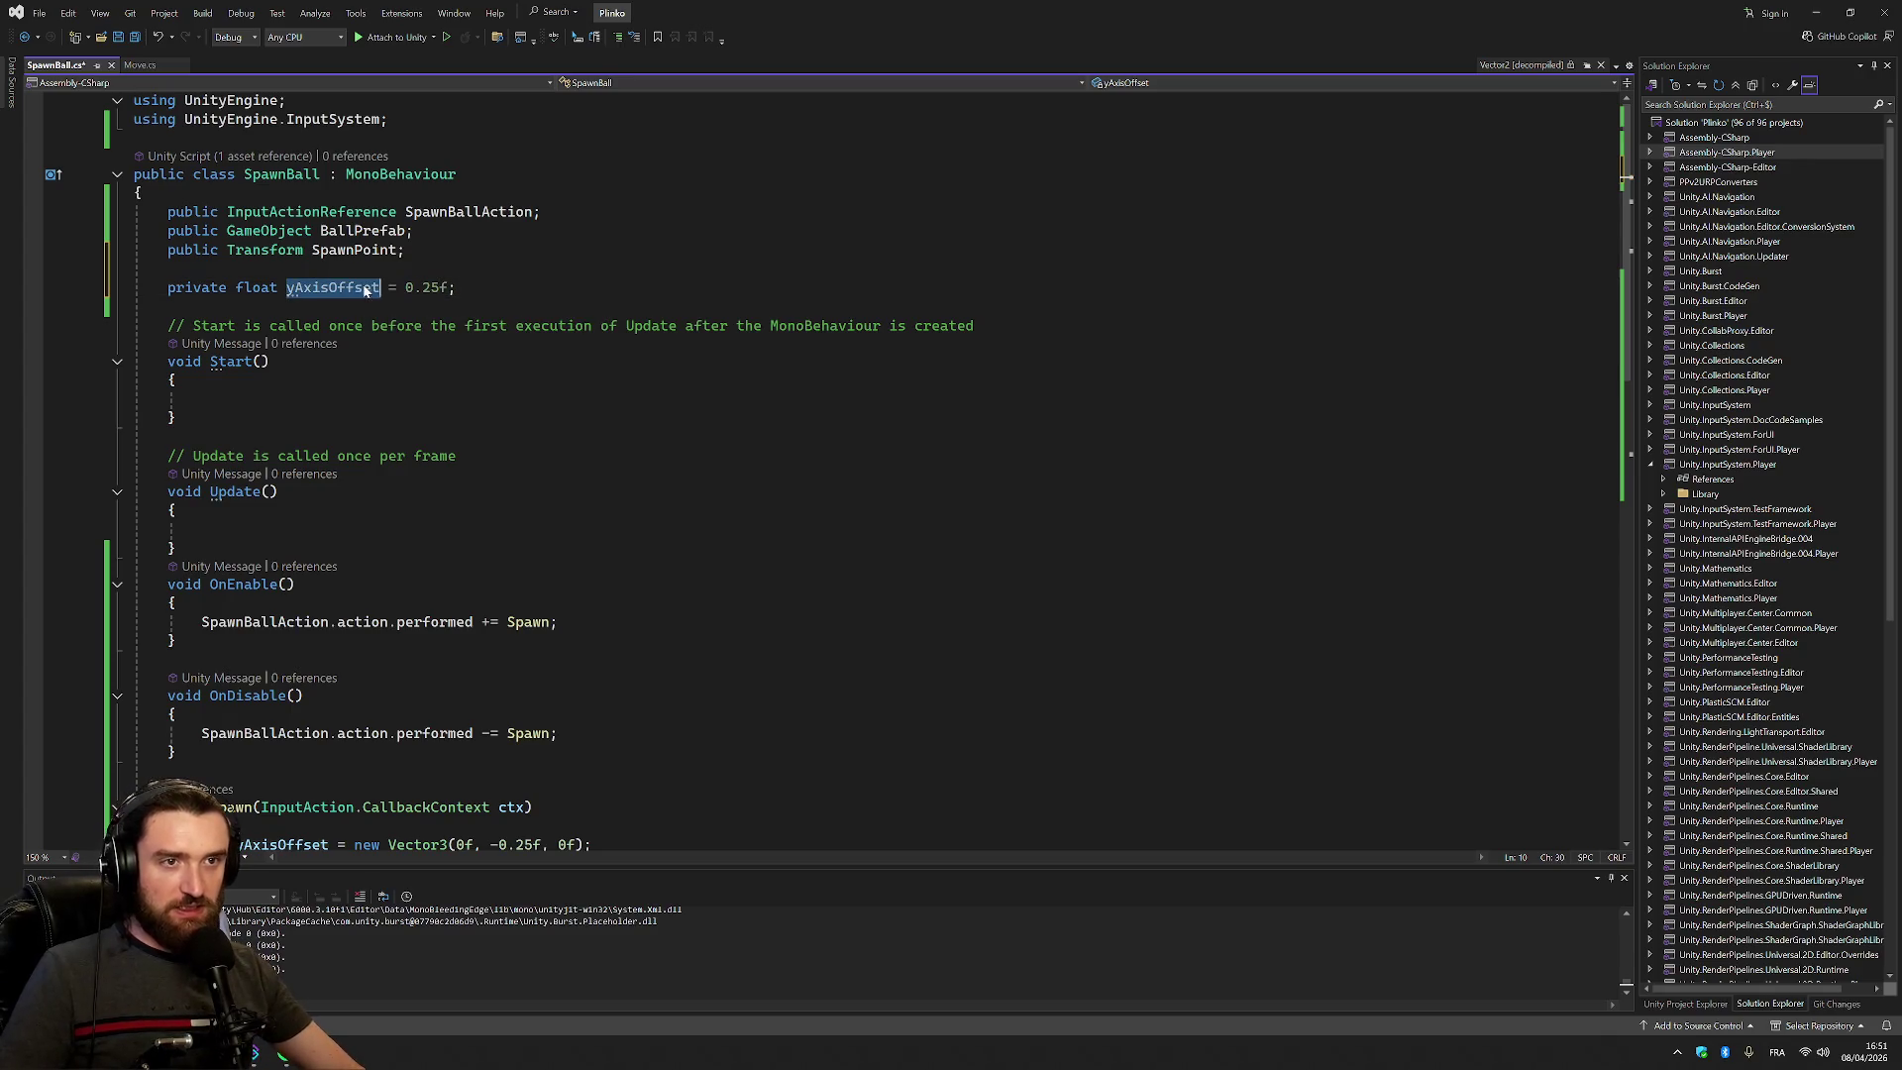
scroll(792, 446, "down", 6)
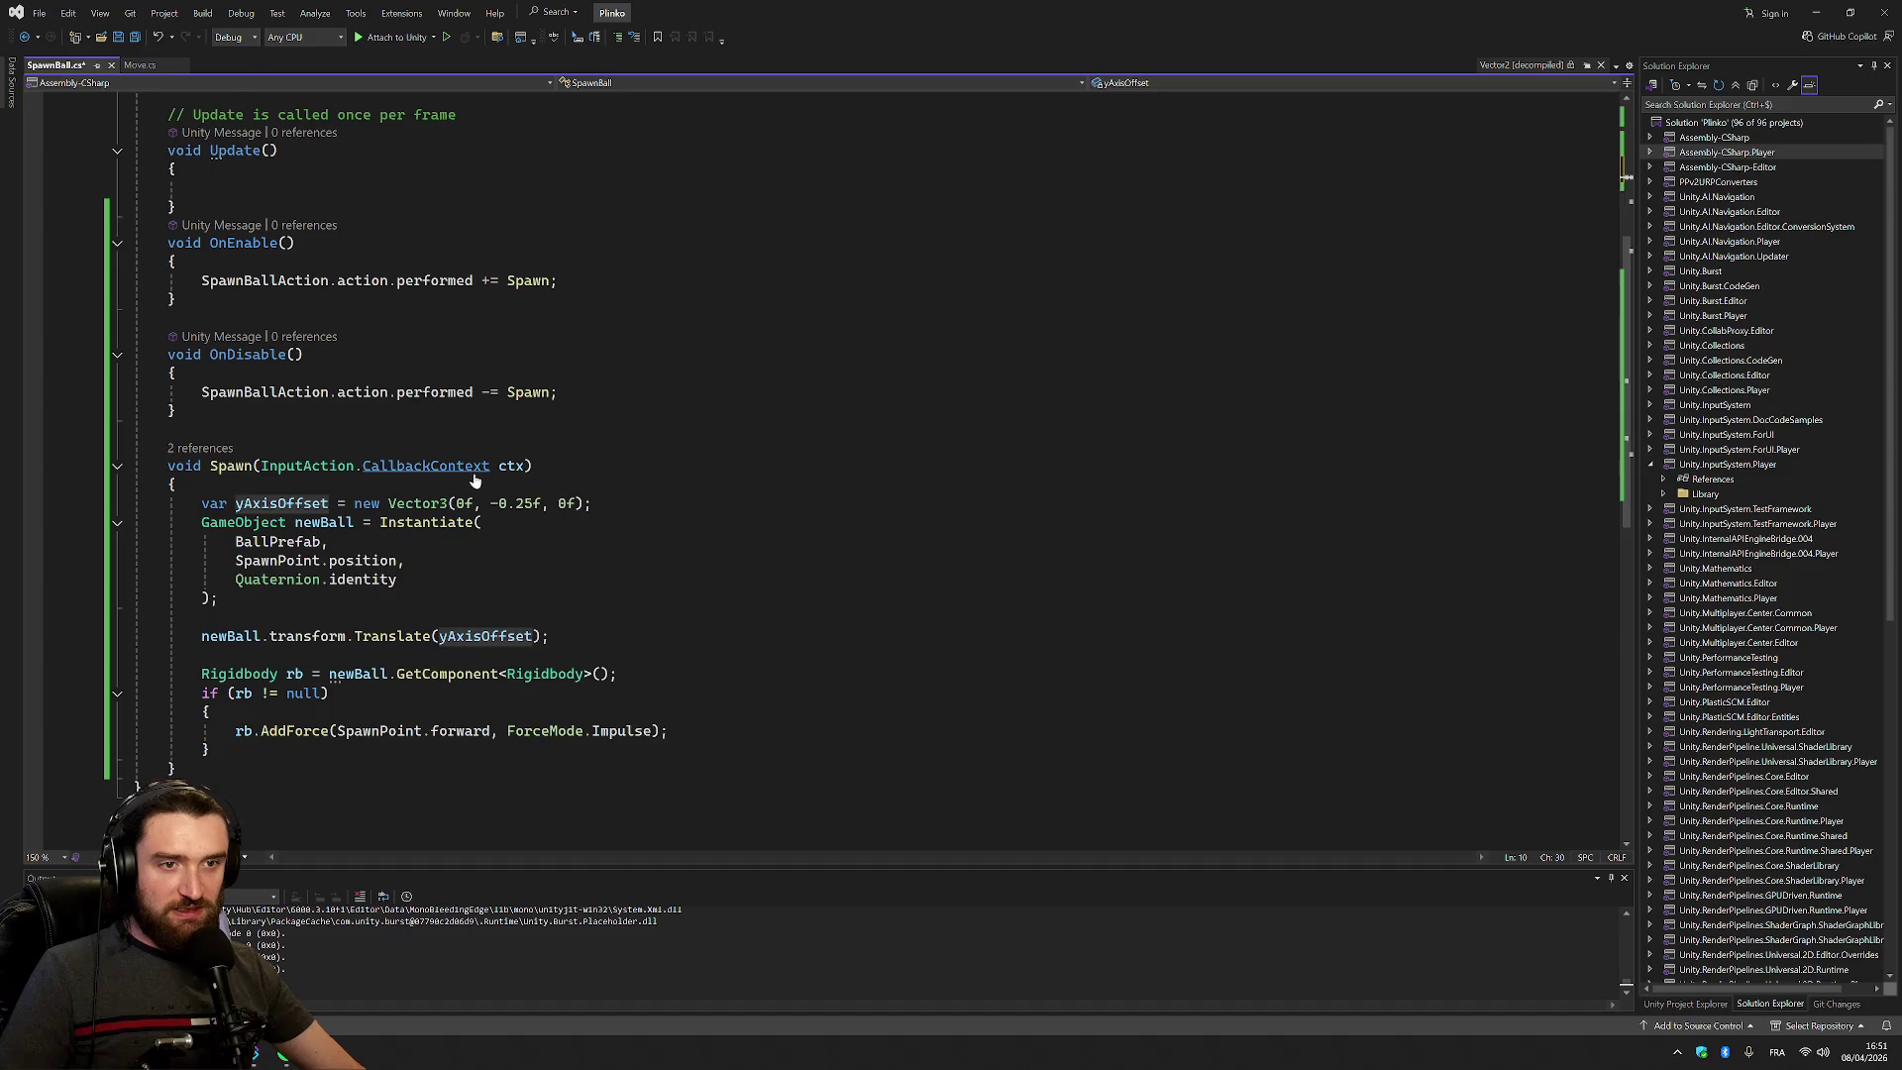
Rename the local vector to yAxisOffsetDirection and paste that name into Translate and over 0.25f
left_click(280, 507)
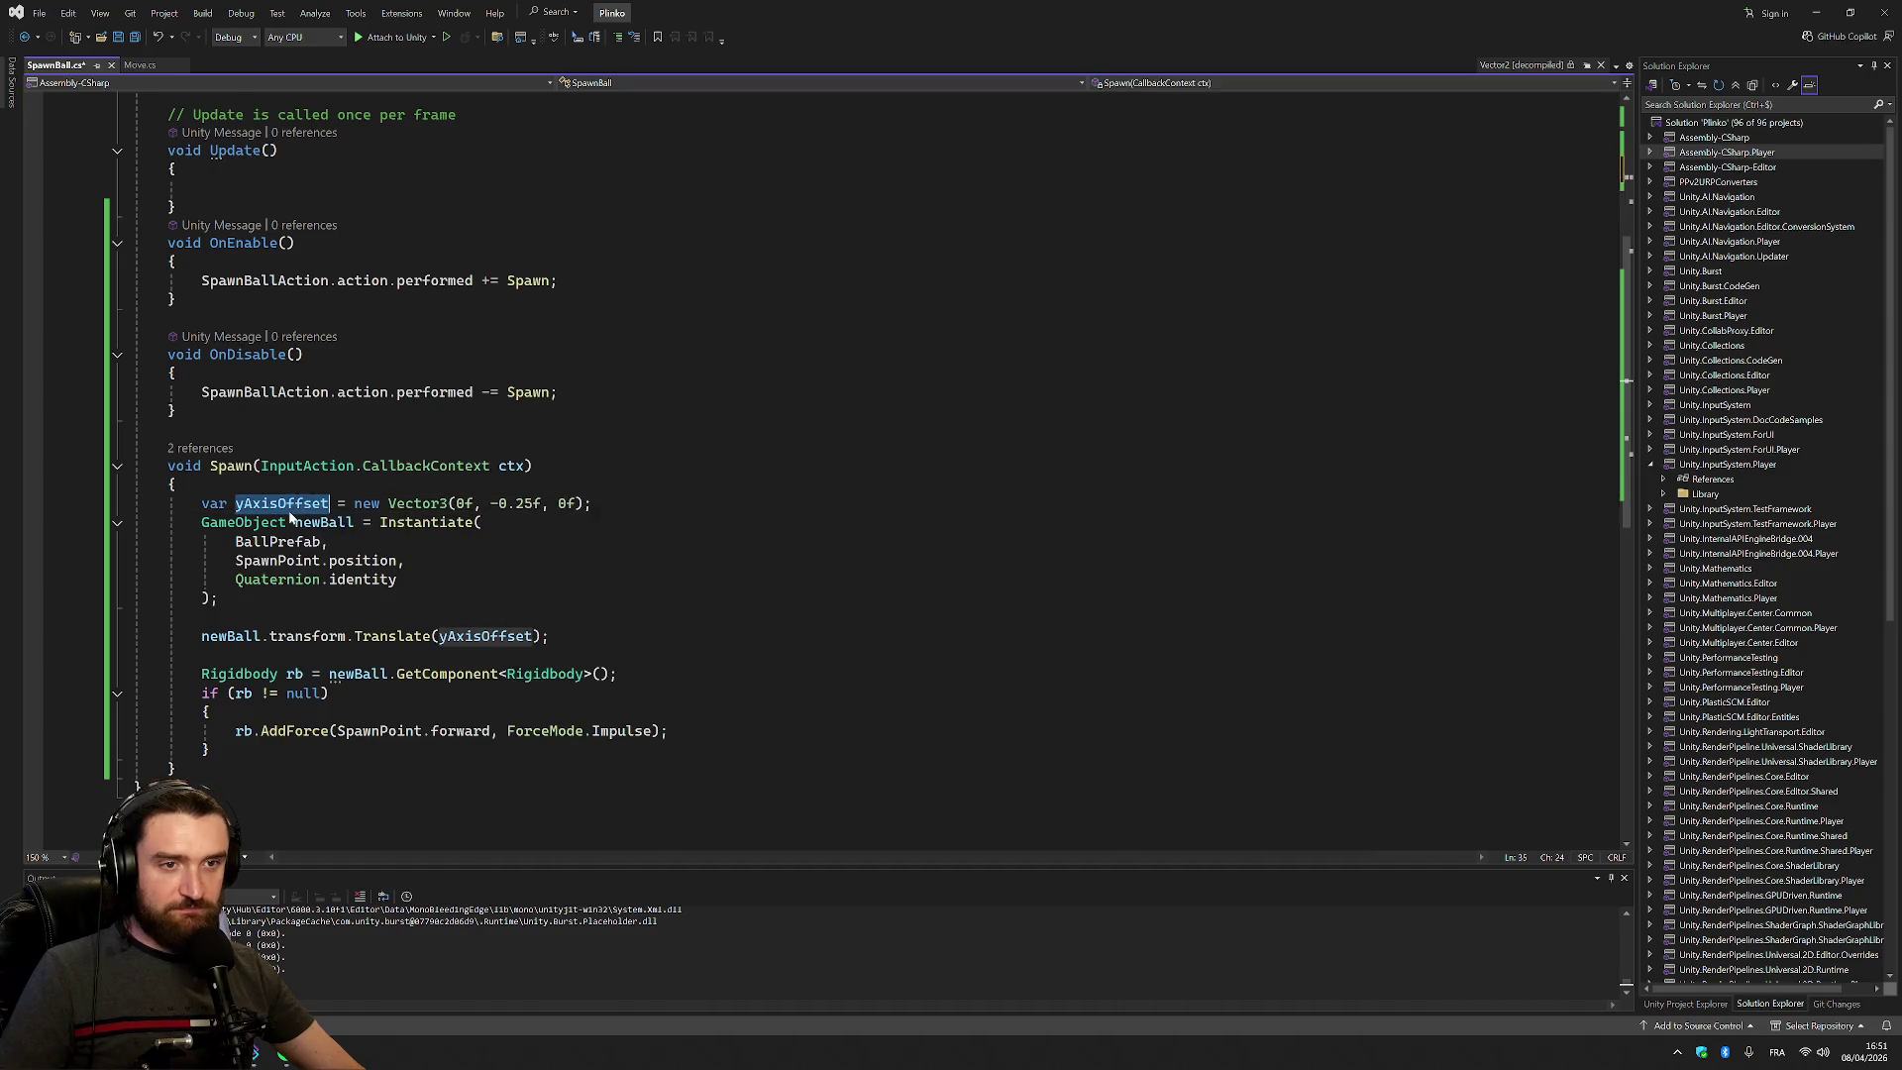
left_click(287, 507)
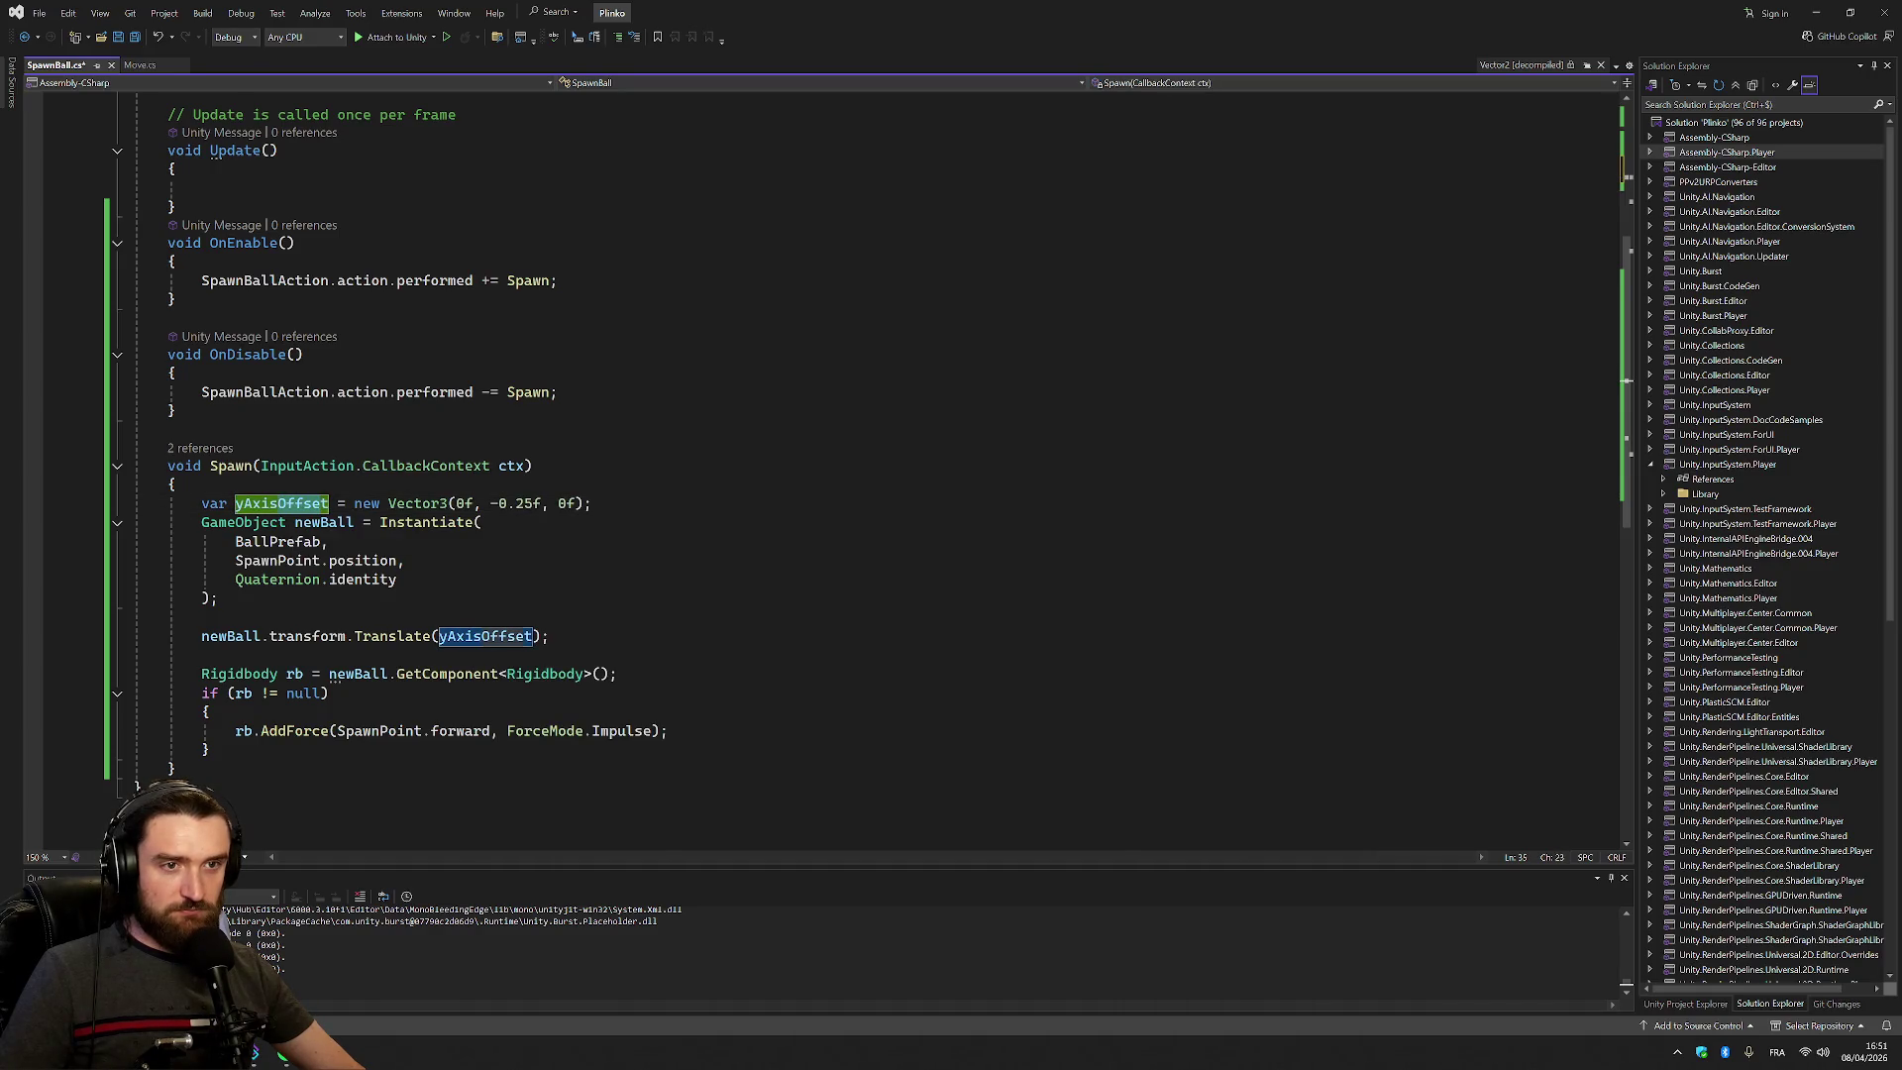
type("D")
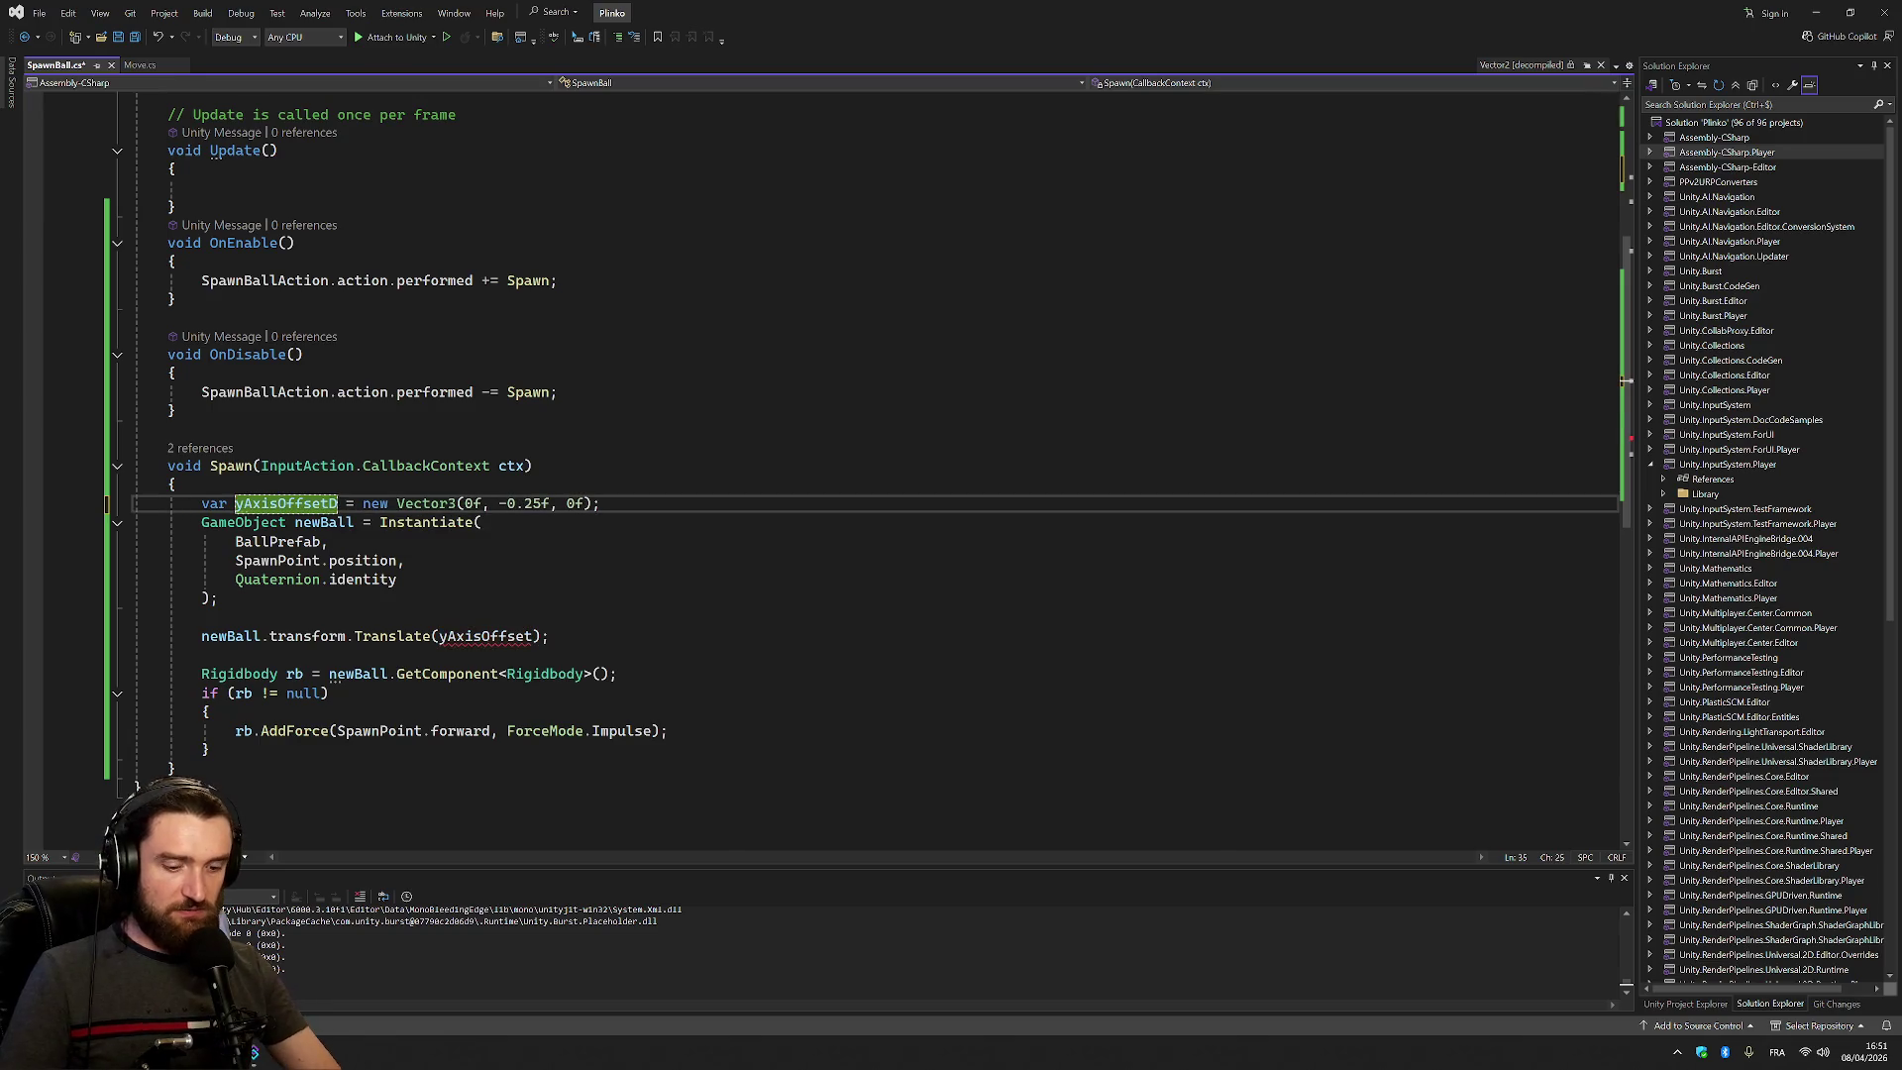
type("irection")
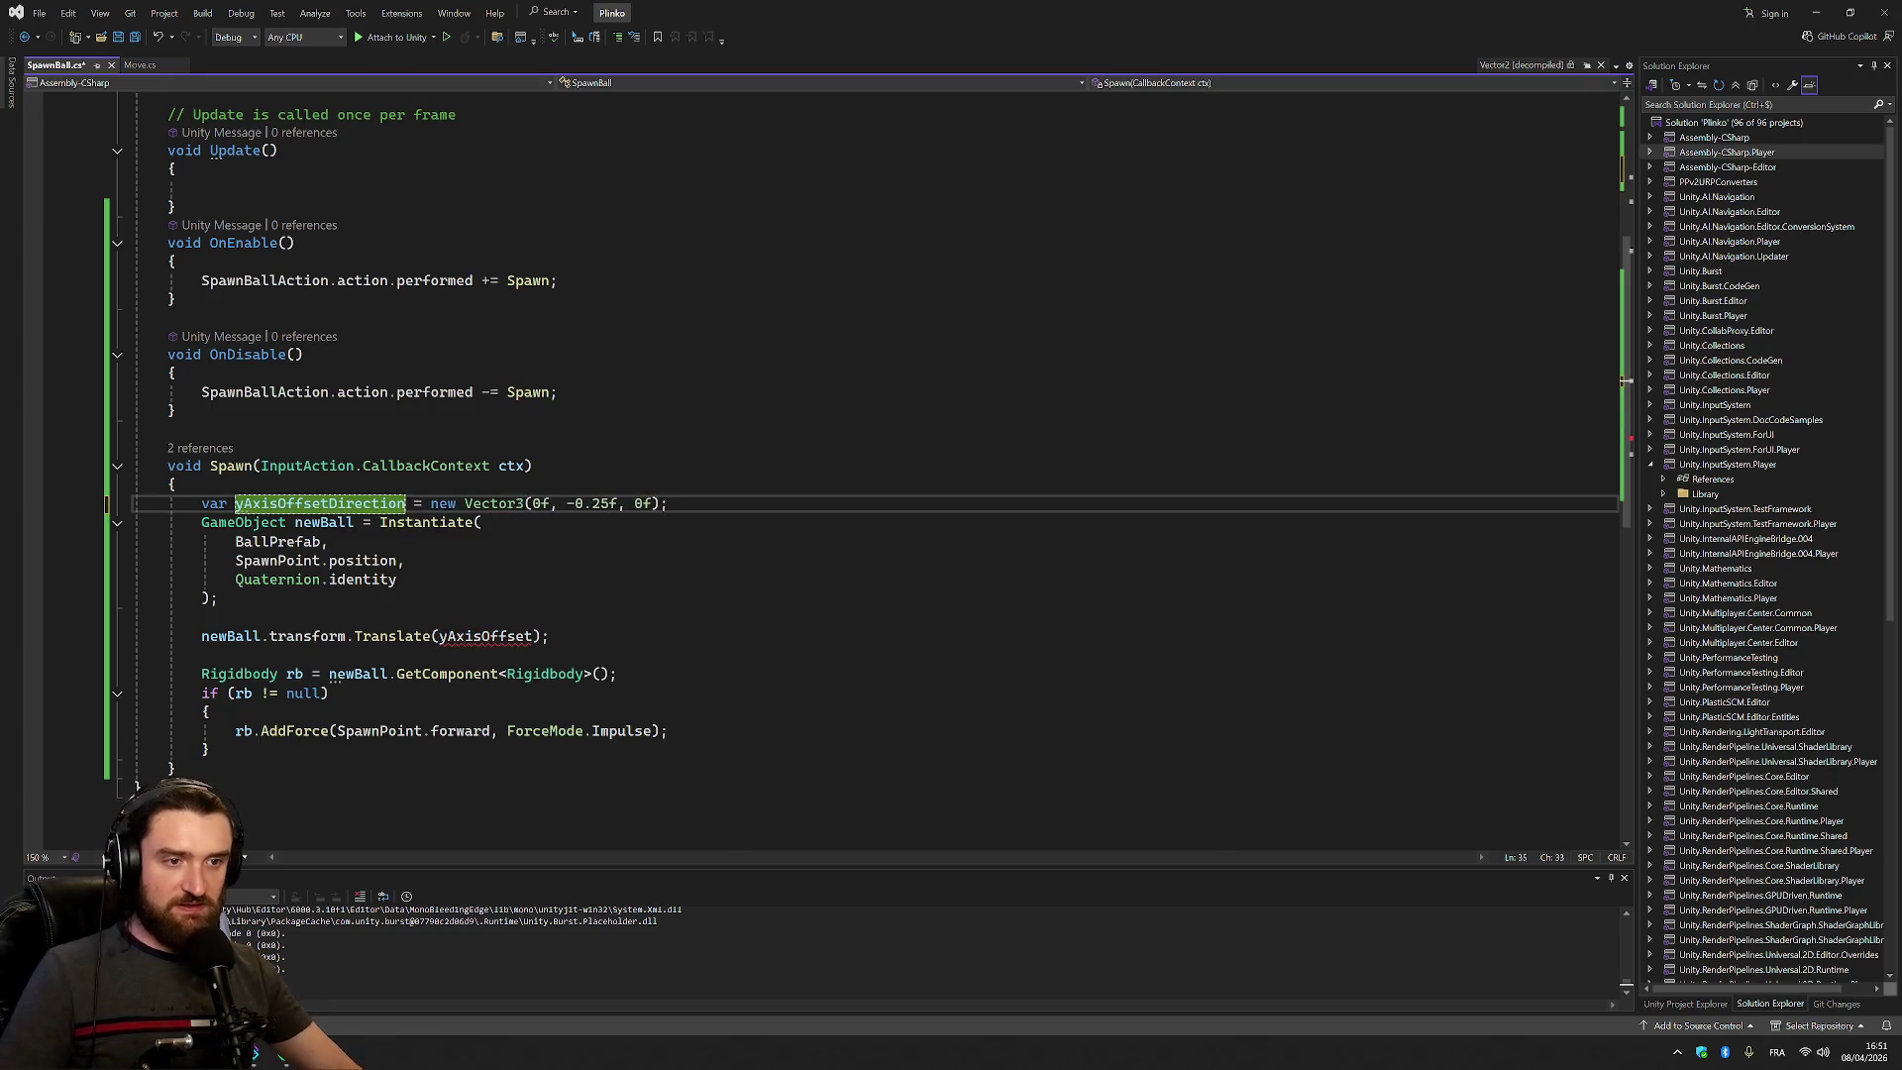
double_click(485, 636)
type("yAxisOffsetDirection")
double_click(582, 505)
type("yAxisOffsetDirection")
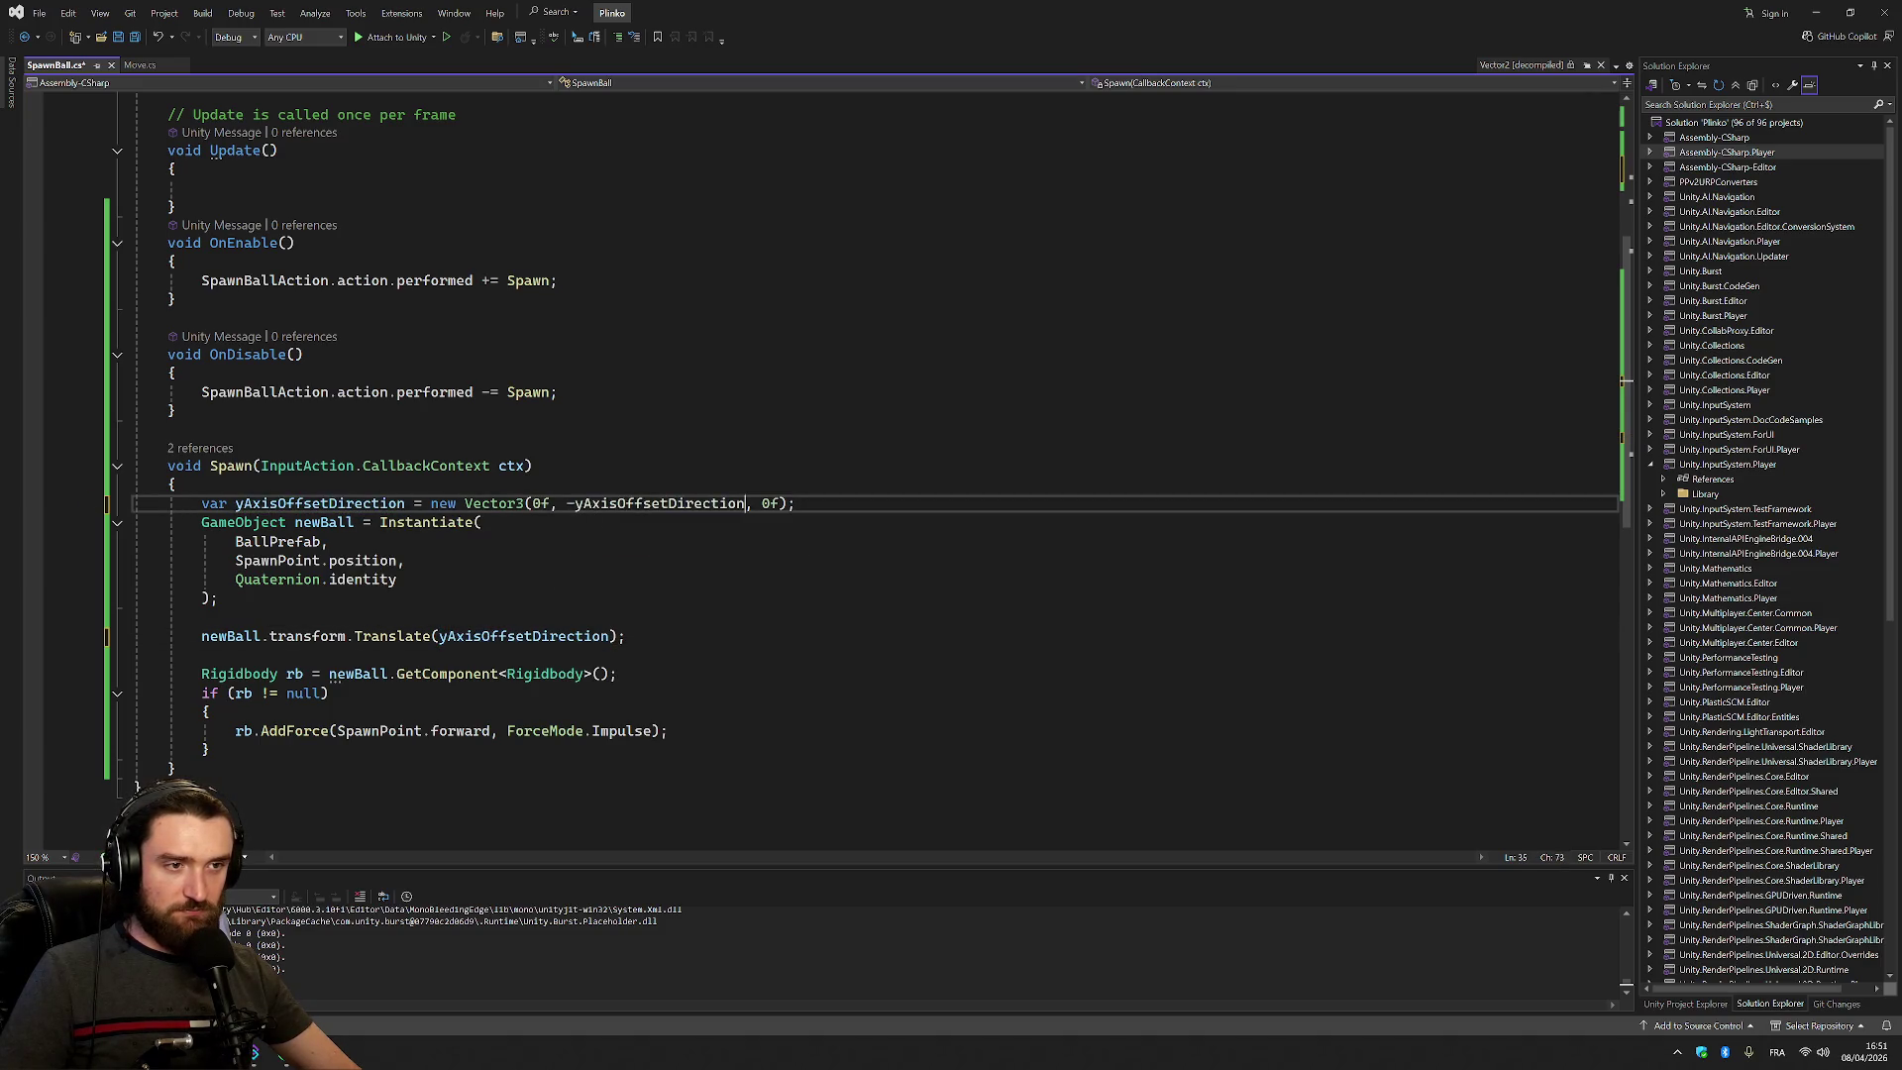